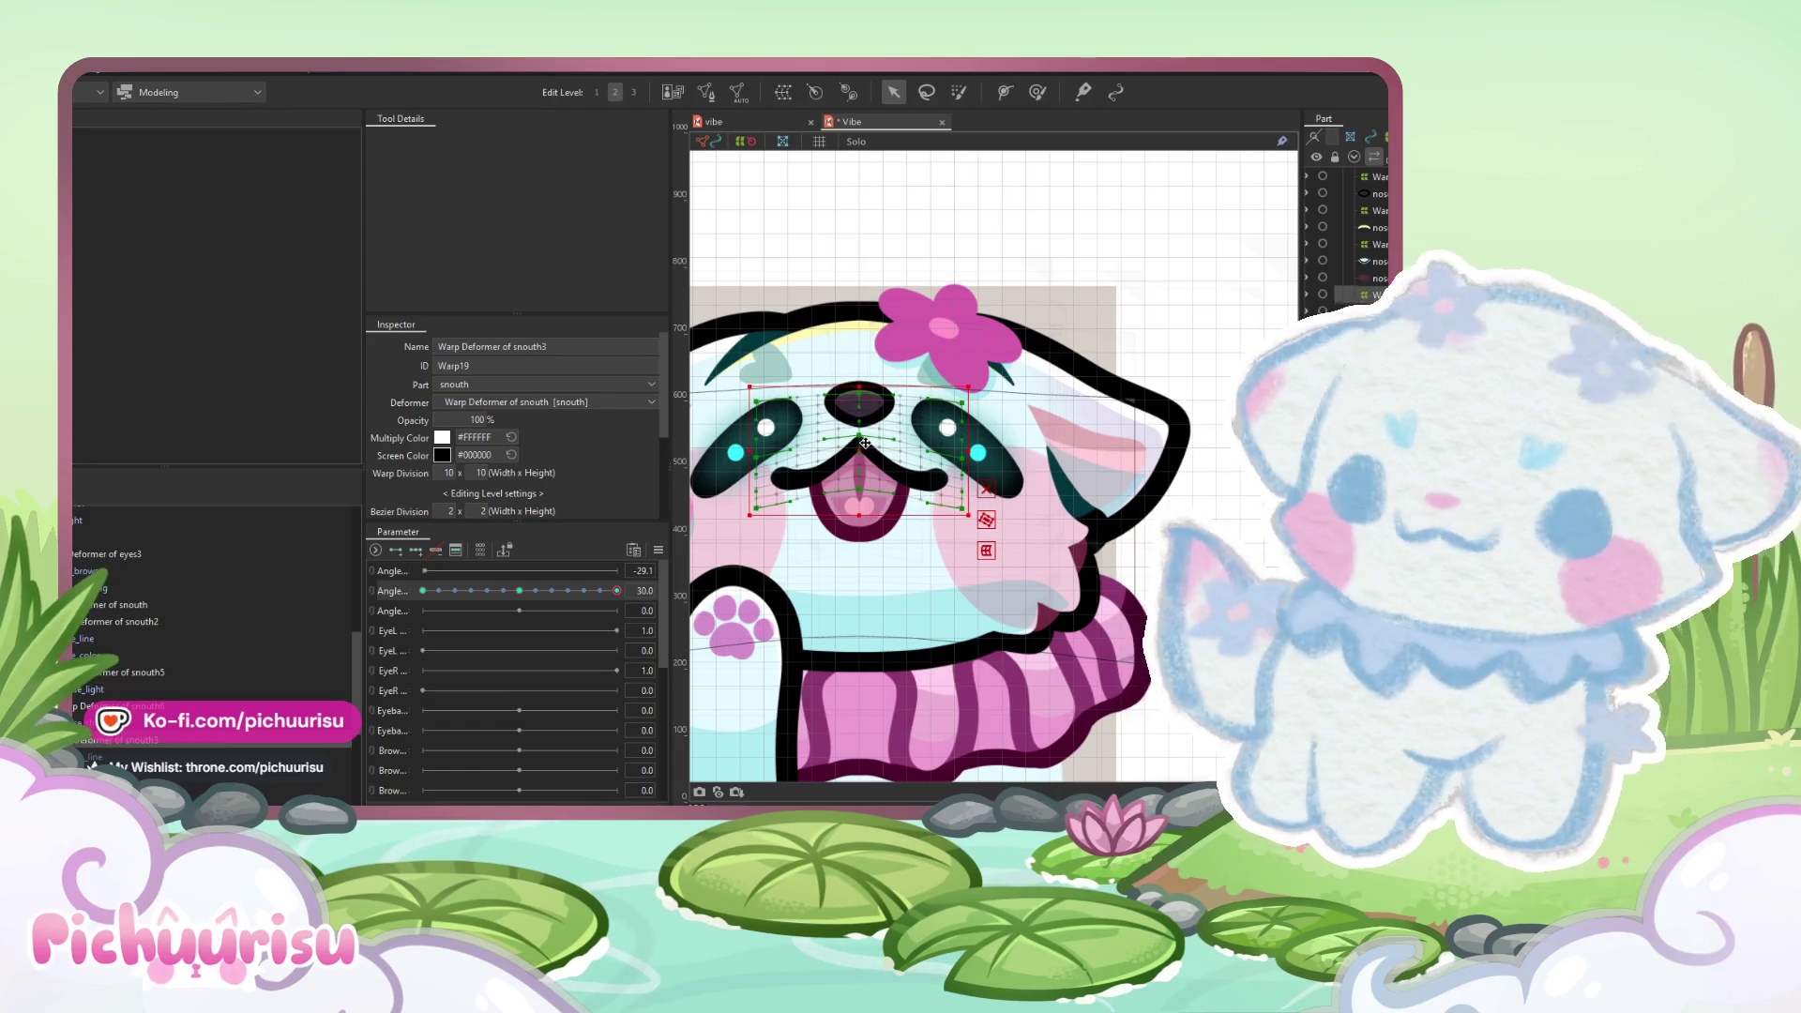
# - Sweep the head Angle from -30 to 30 with the Deform Brush on the snouth3 warp, then deselect it
pyautogui.click(1037, 92)
pyautogui.scroll(2, 854, 439)
pyautogui.scroll(2, 853, 438)
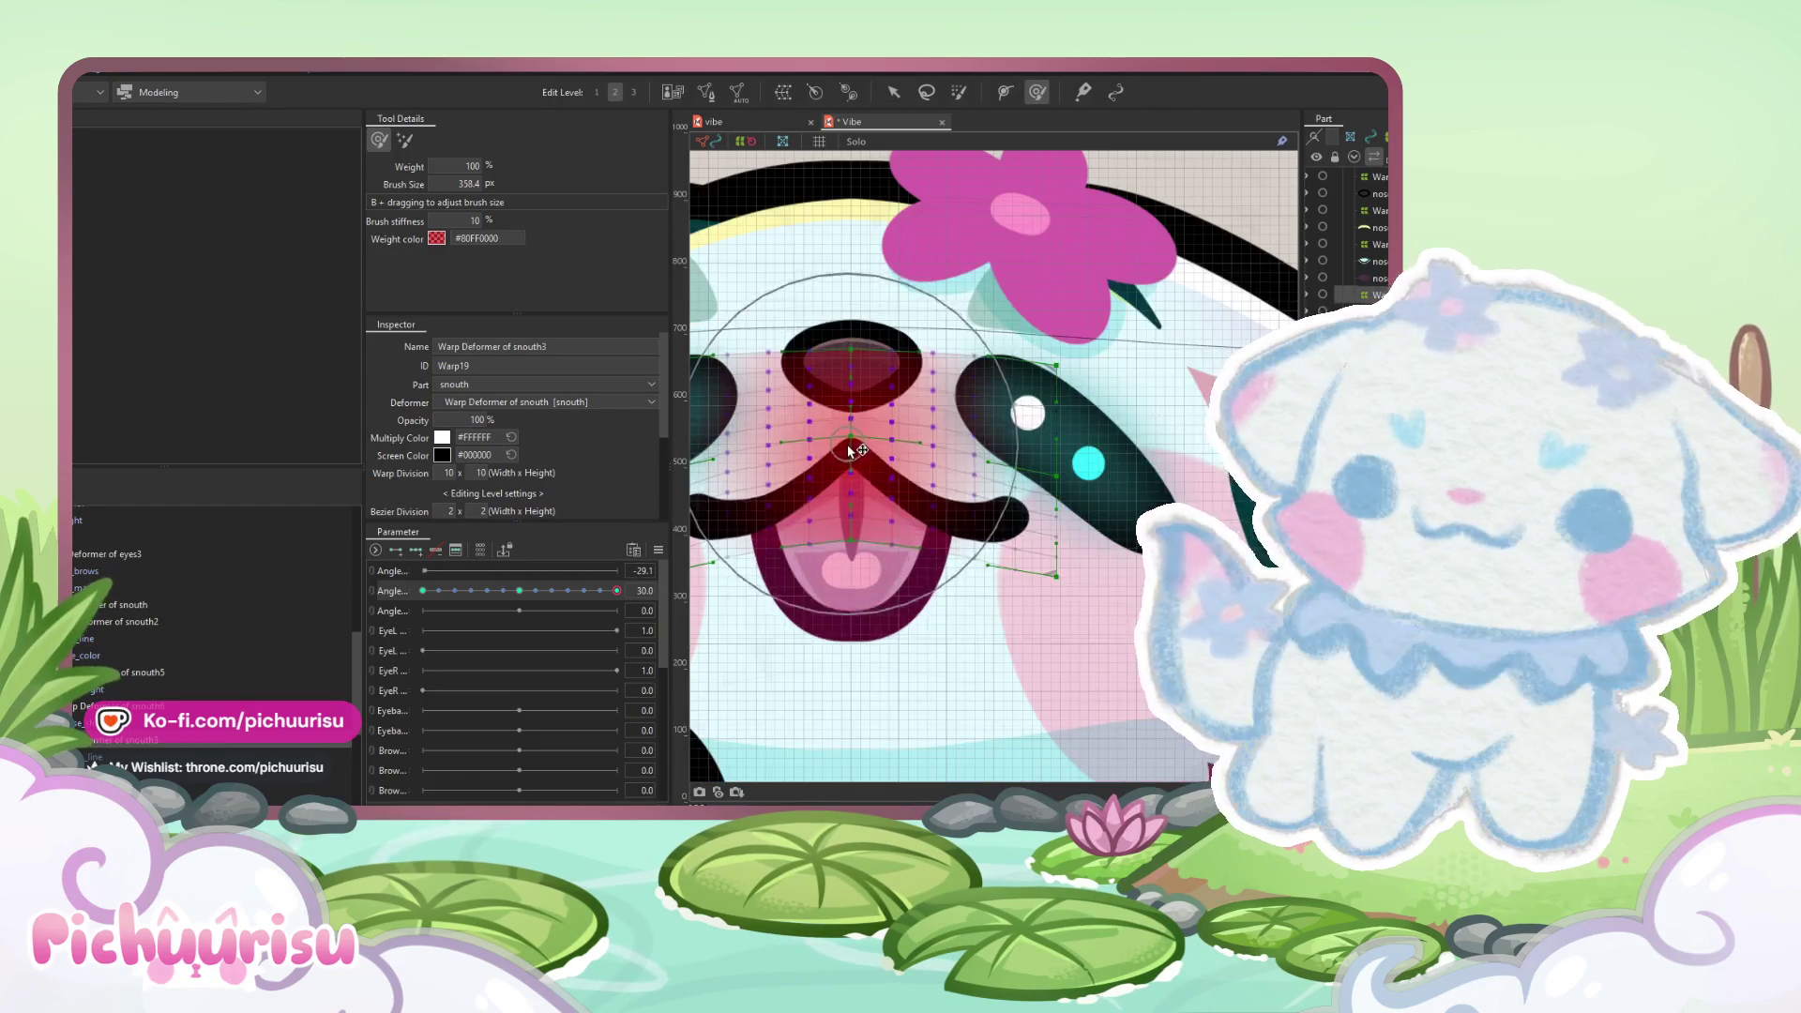
pyautogui.scroll(-2, 855, 437)
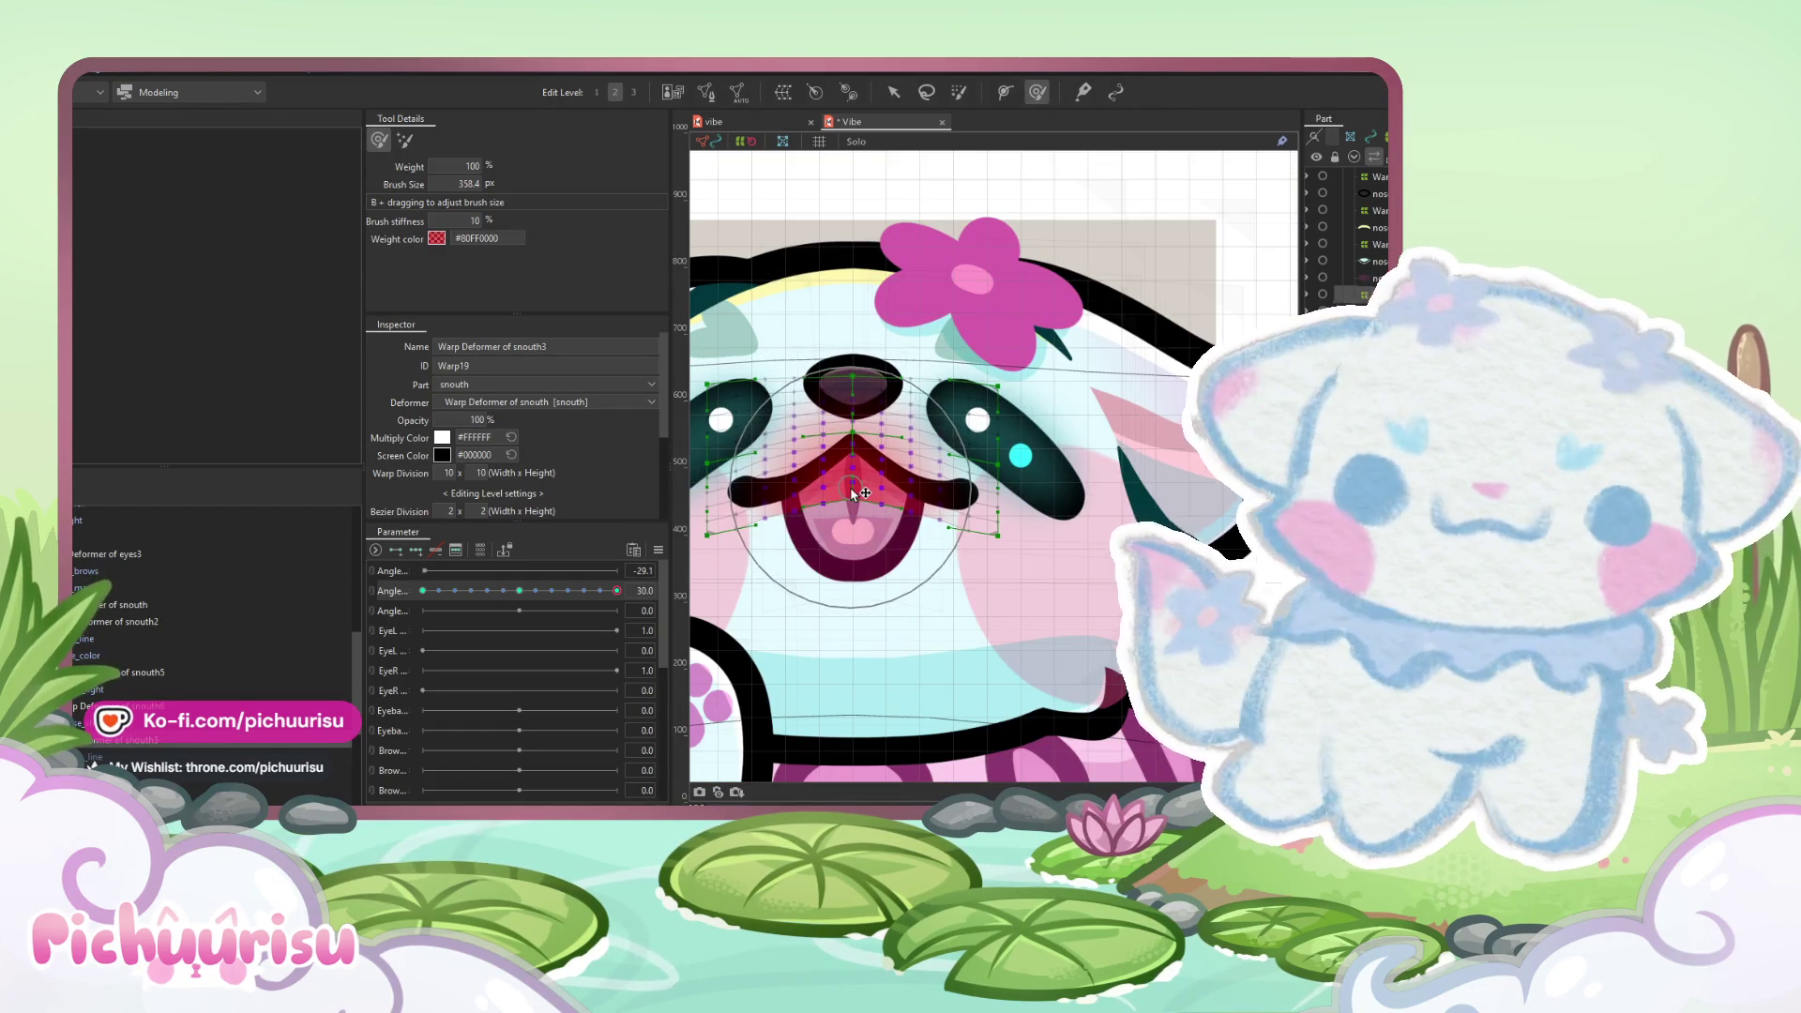
pyautogui.scroll(-3, 852, 468)
pyautogui.scroll(-2, 851, 469)
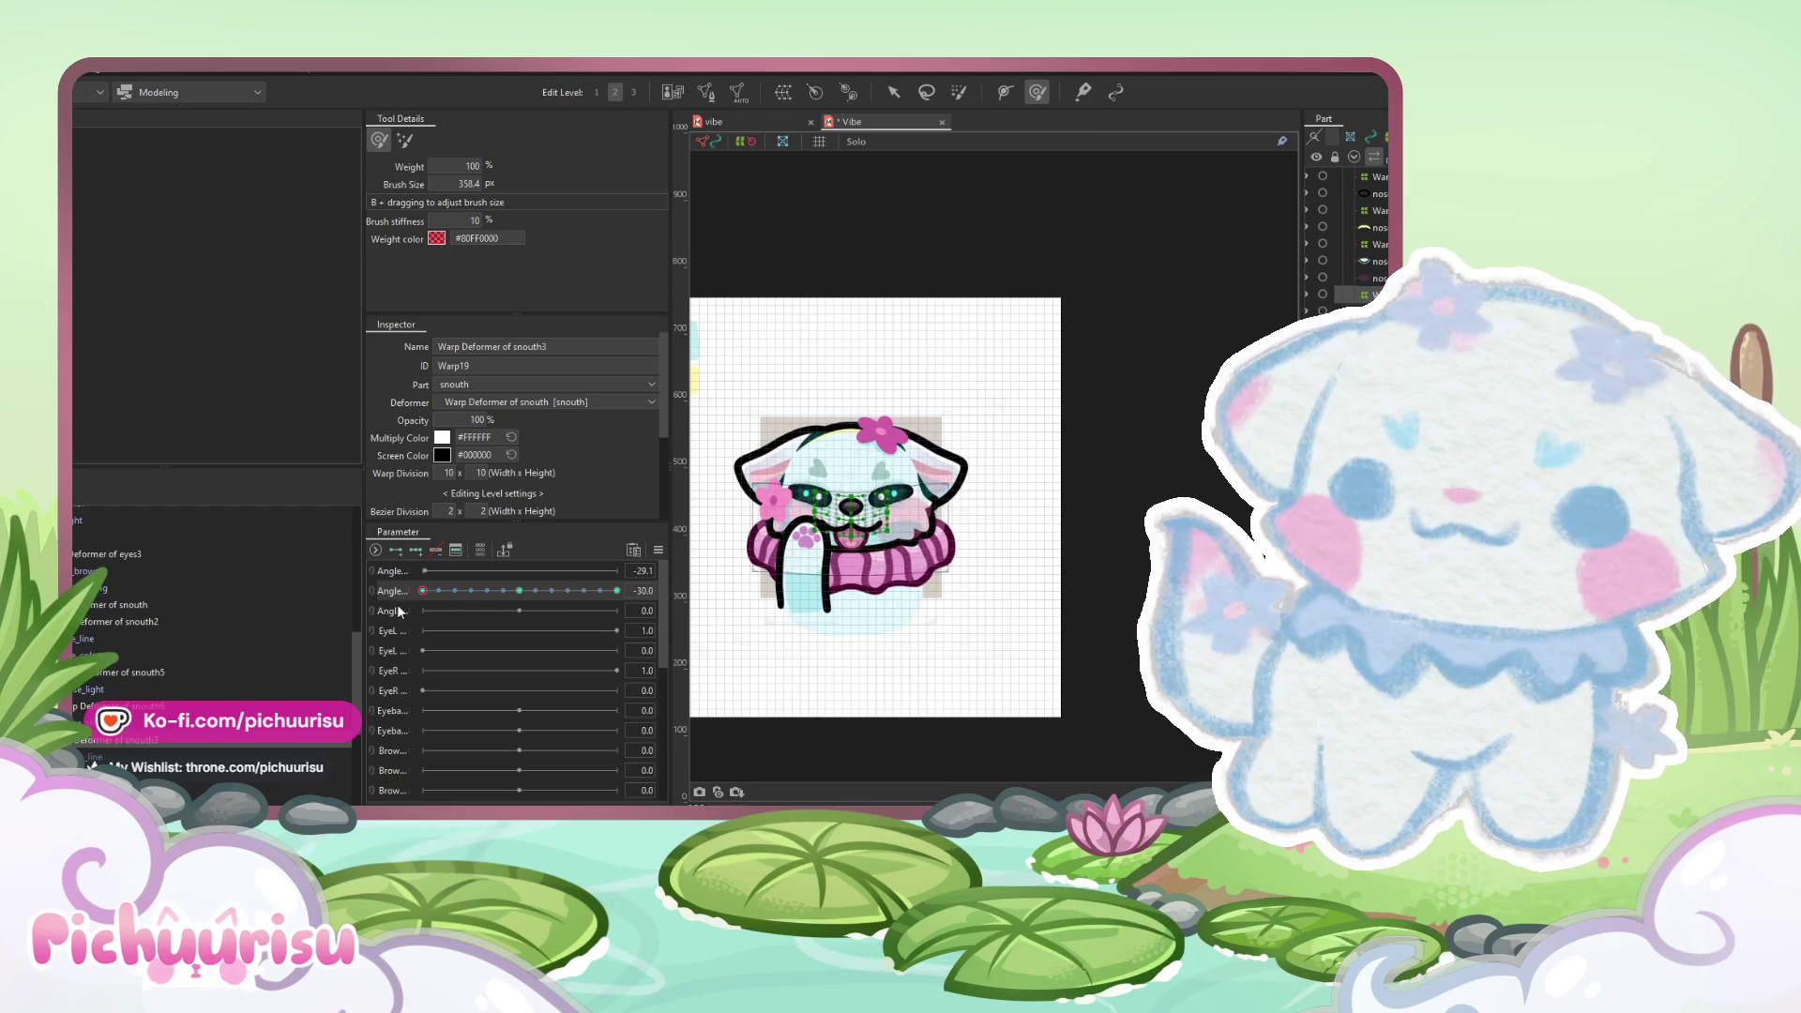
pyautogui.scroll(5, 871, 504)
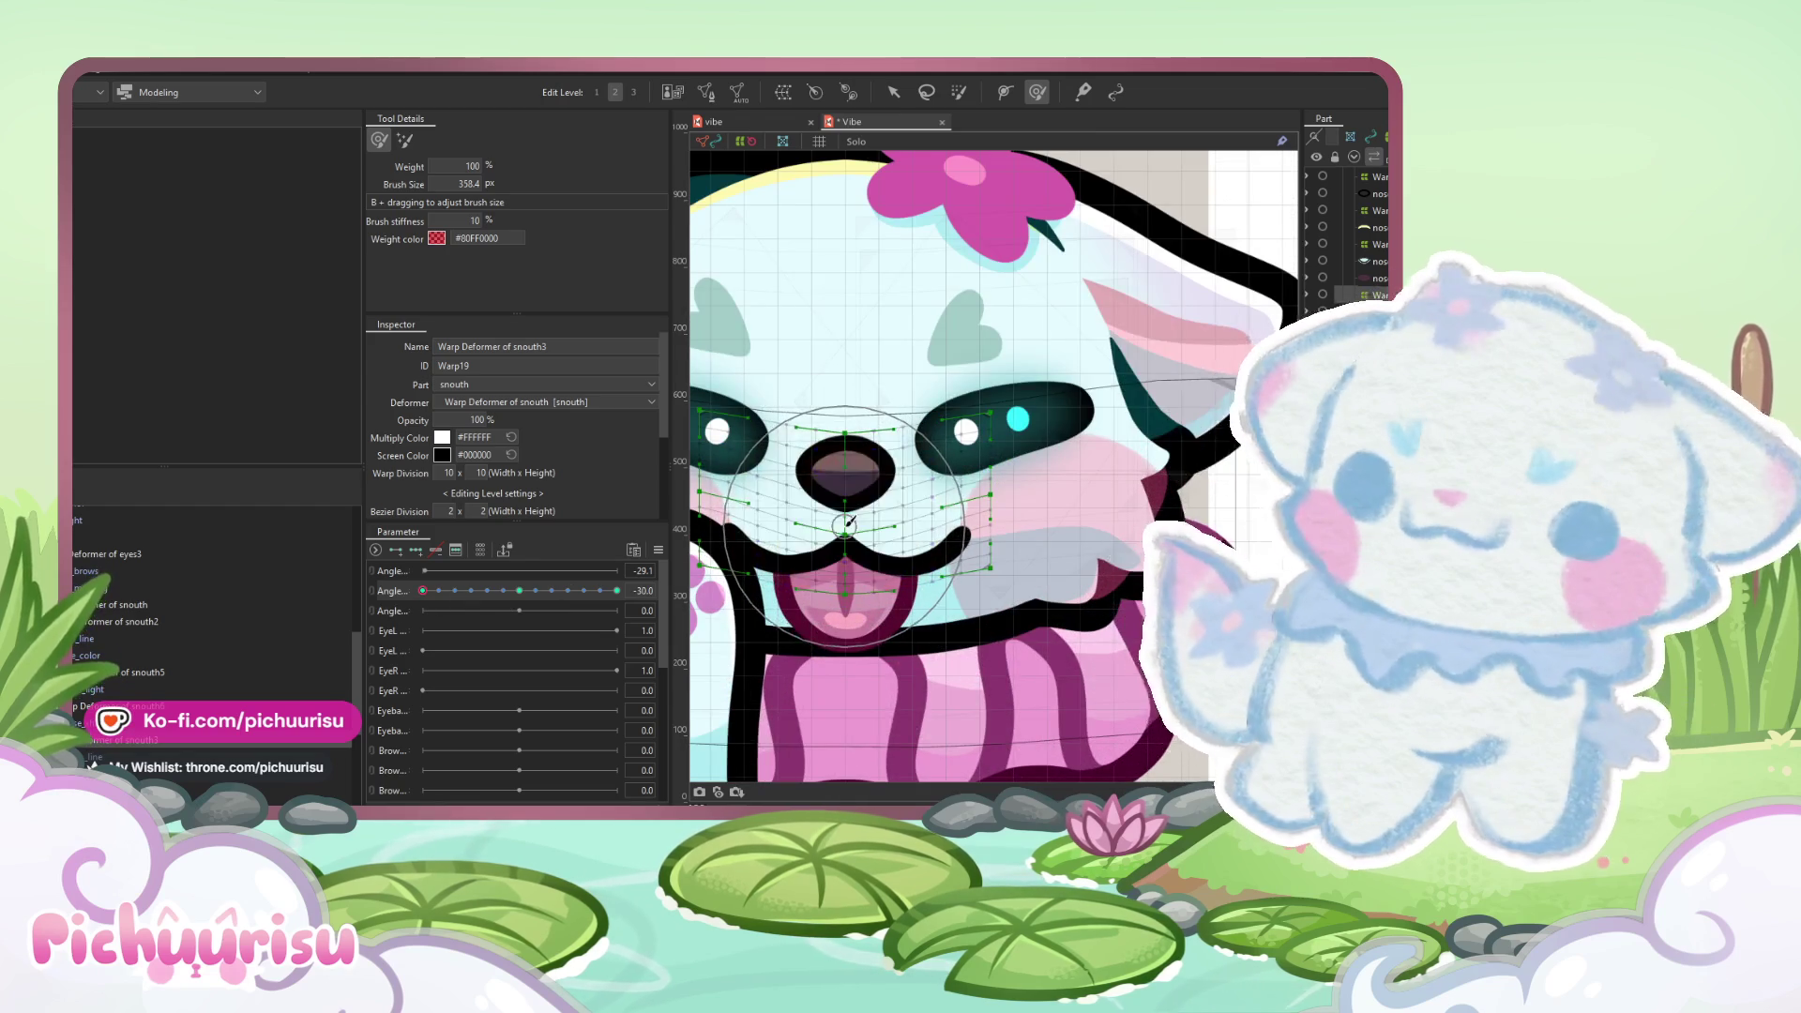
pyautogui.scroll(-5, 846, 530)
pyautogui.moveTo(423, 590); pyautogui.dragTo(616, 590)
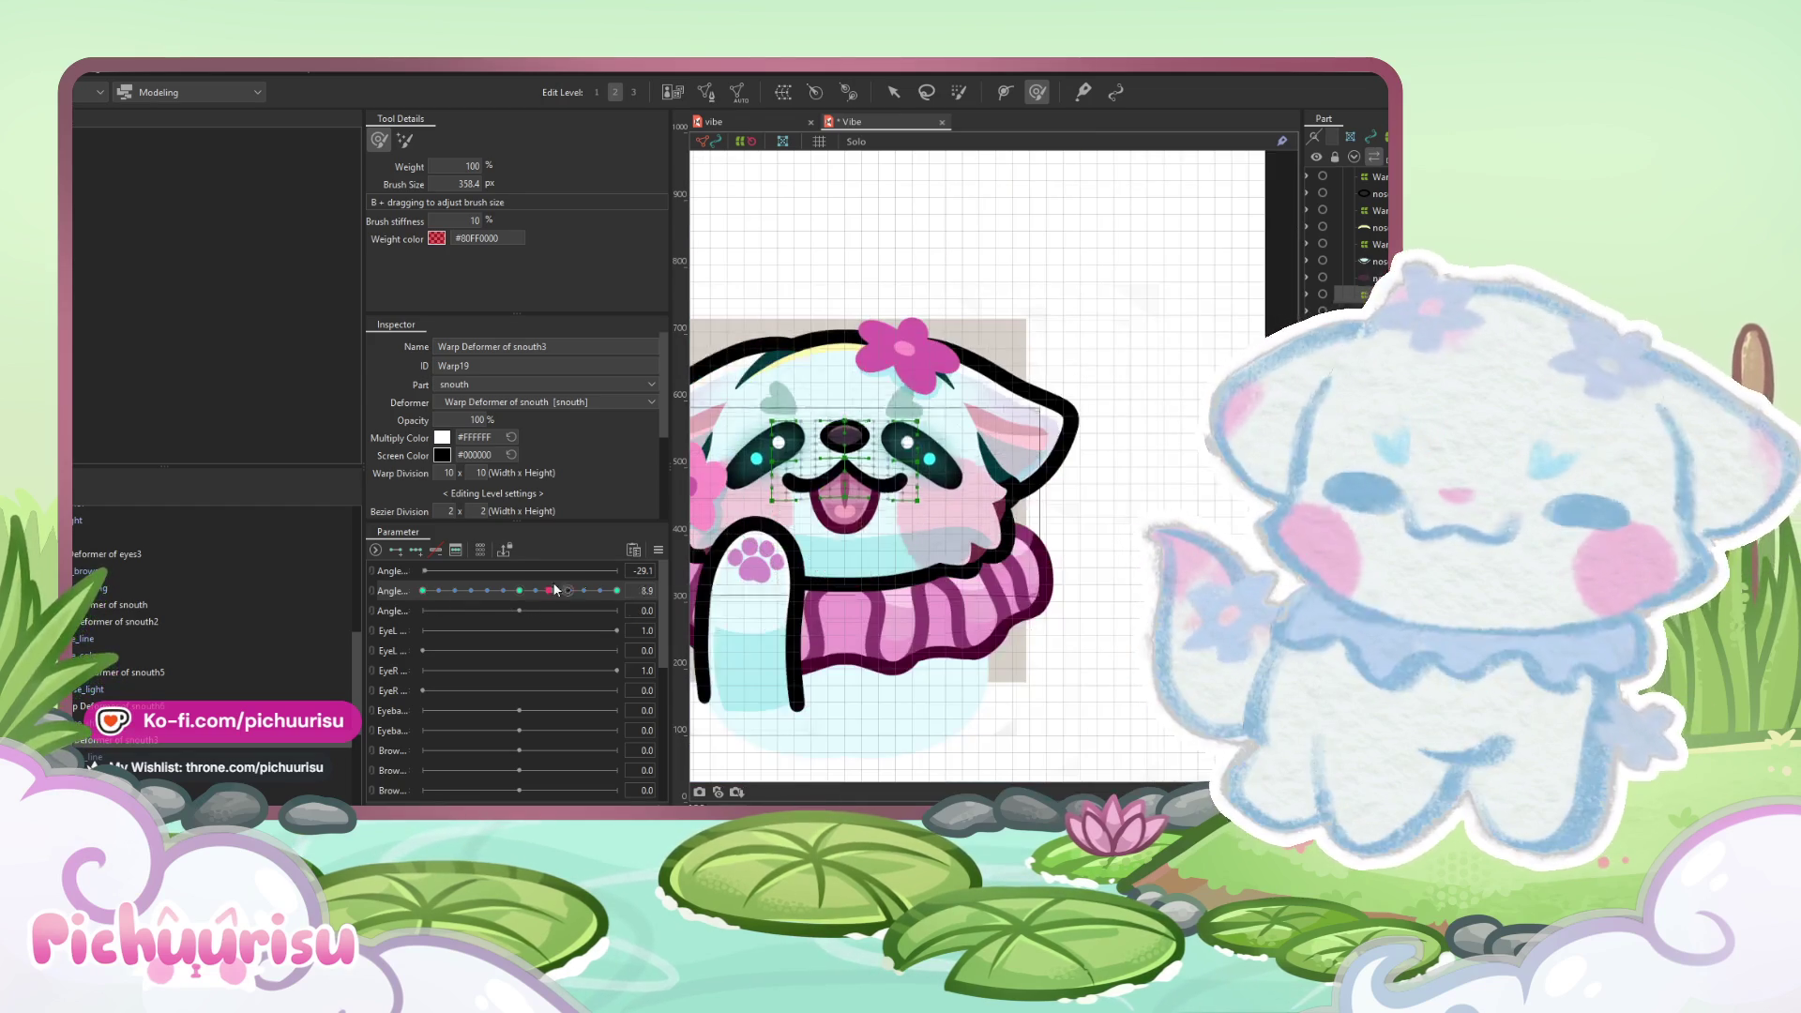
pyautogui.click(892, 92)
pyautogui.click(981, 309)
pyautogui.scroll(-2, 981, 310)
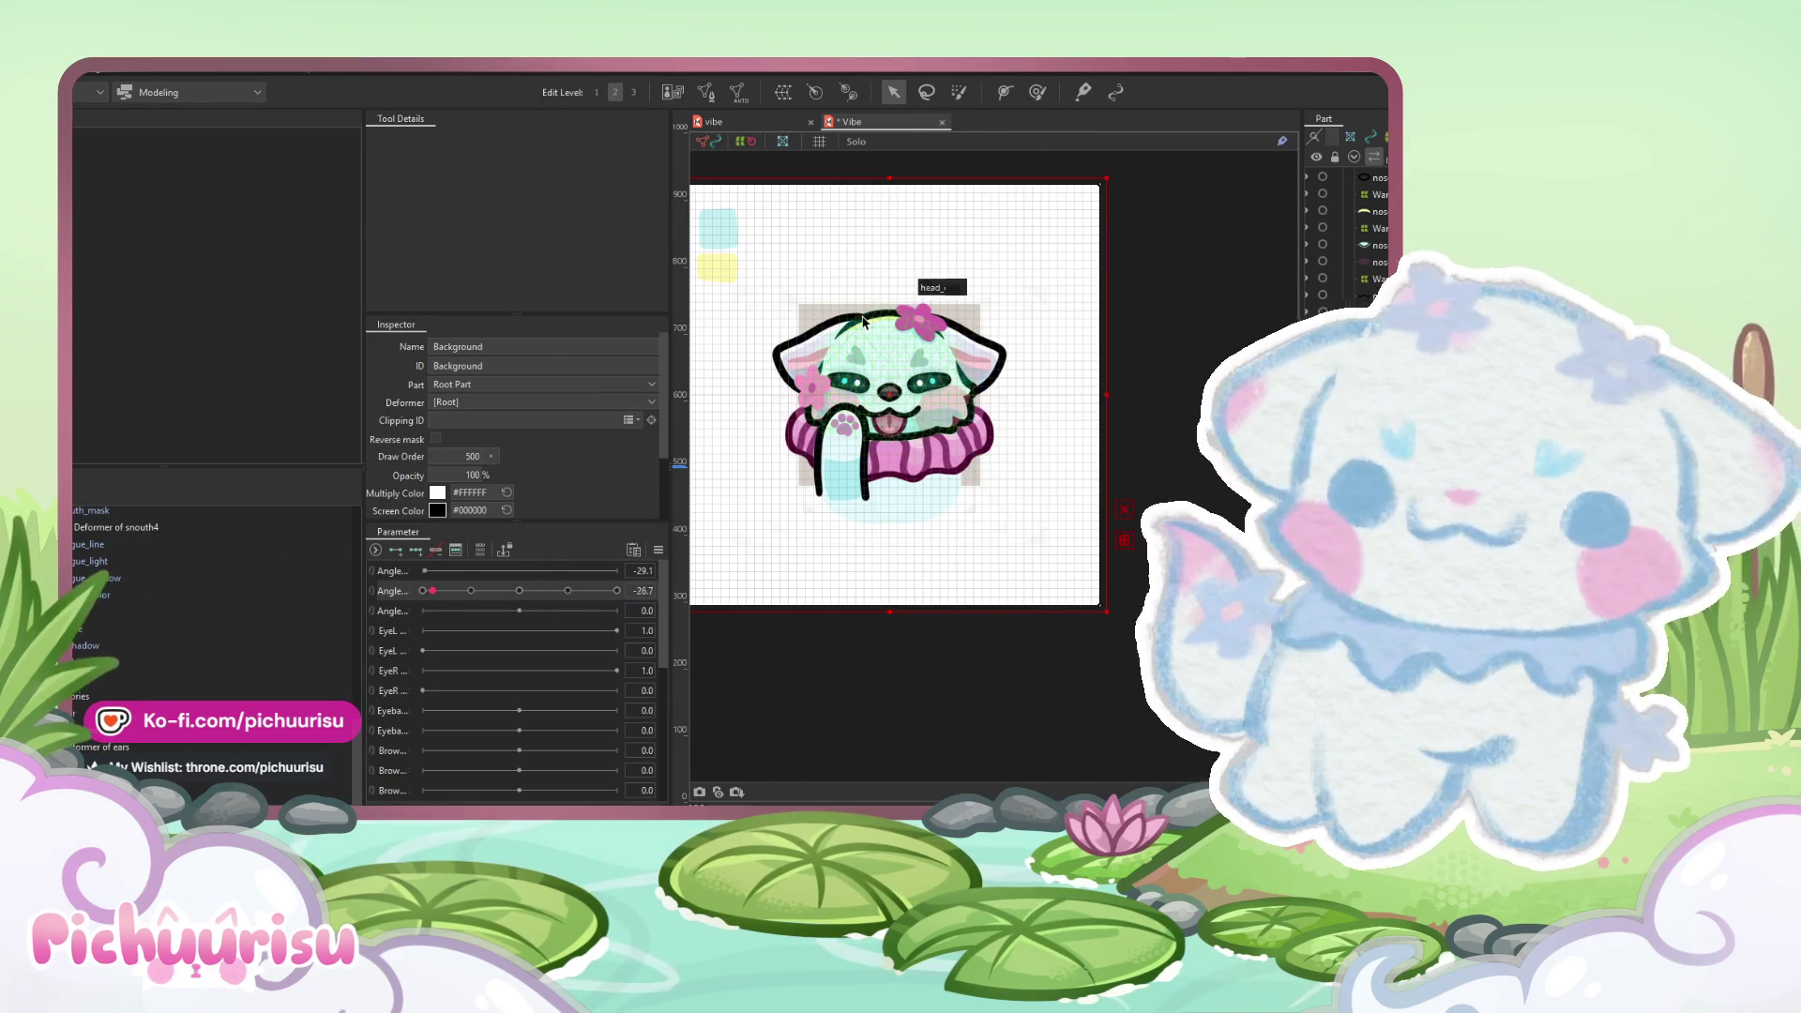
# - Select the ears warp deformer at Angle 30 and set the Deform Brush to 1677 px
pyautogui.scroll(3, 795, 357)
pyautogui.click(795, 357)
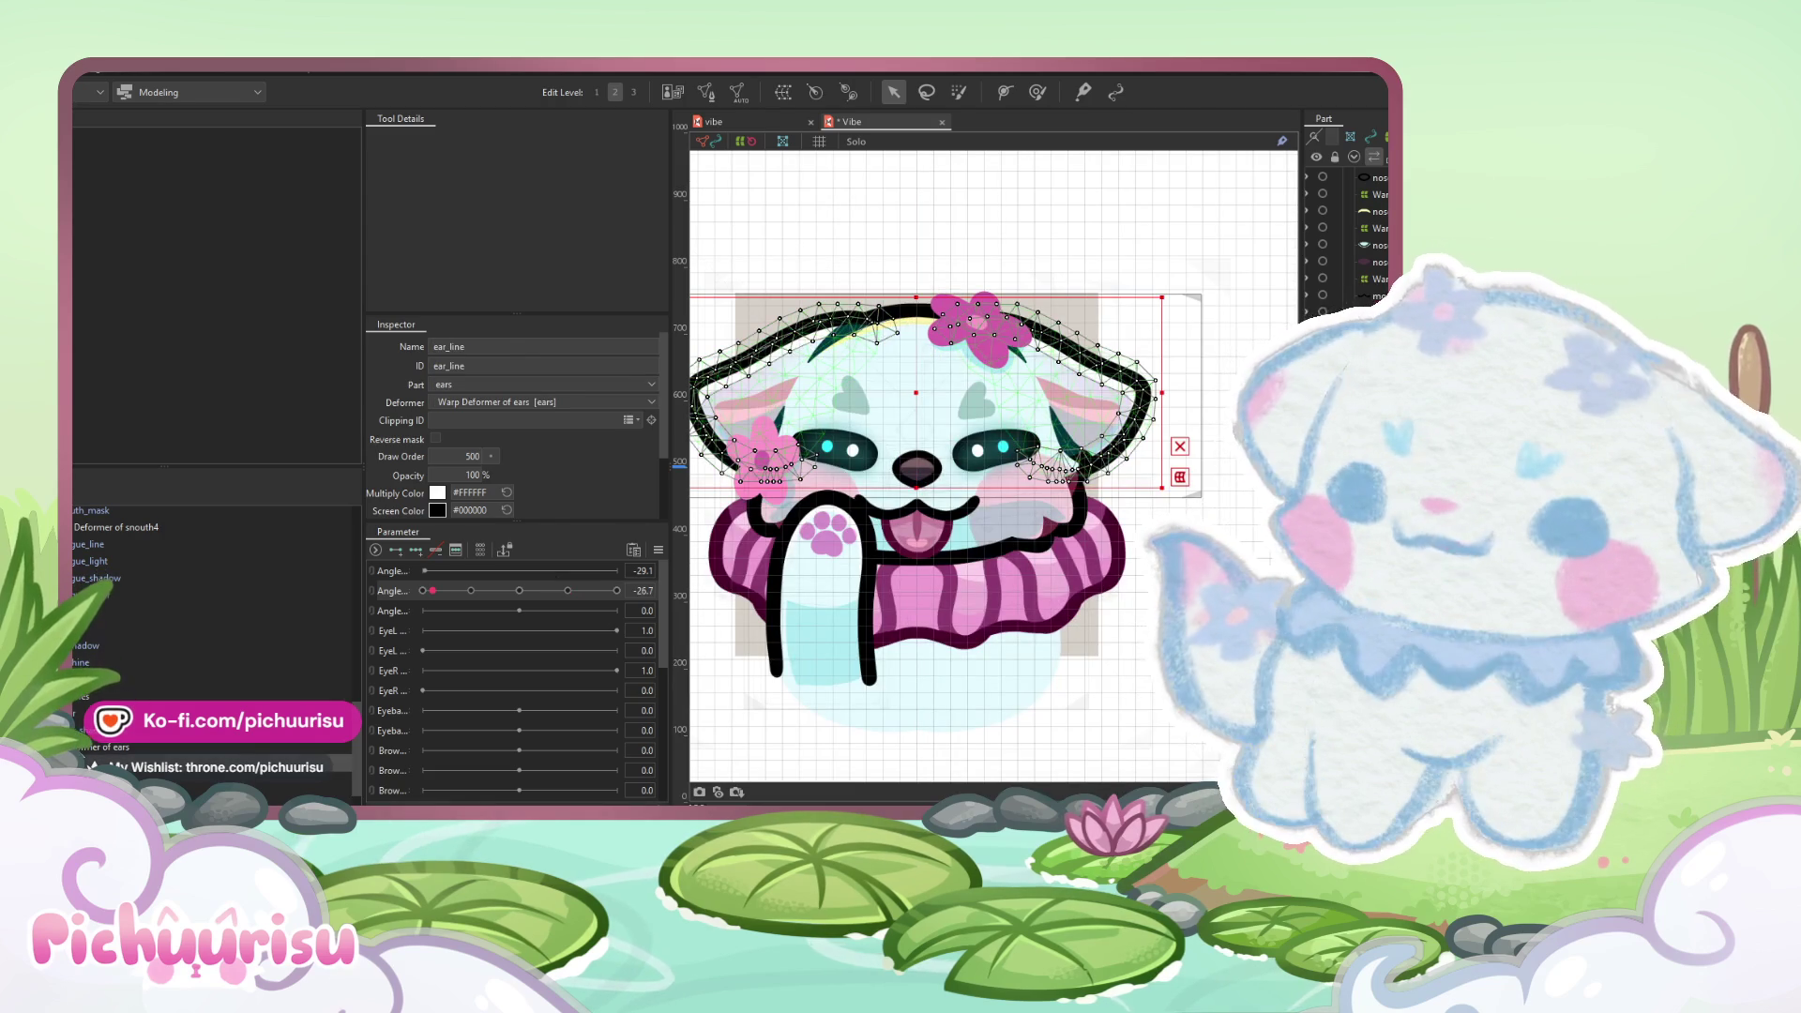
pyautogui.click(787, 511)
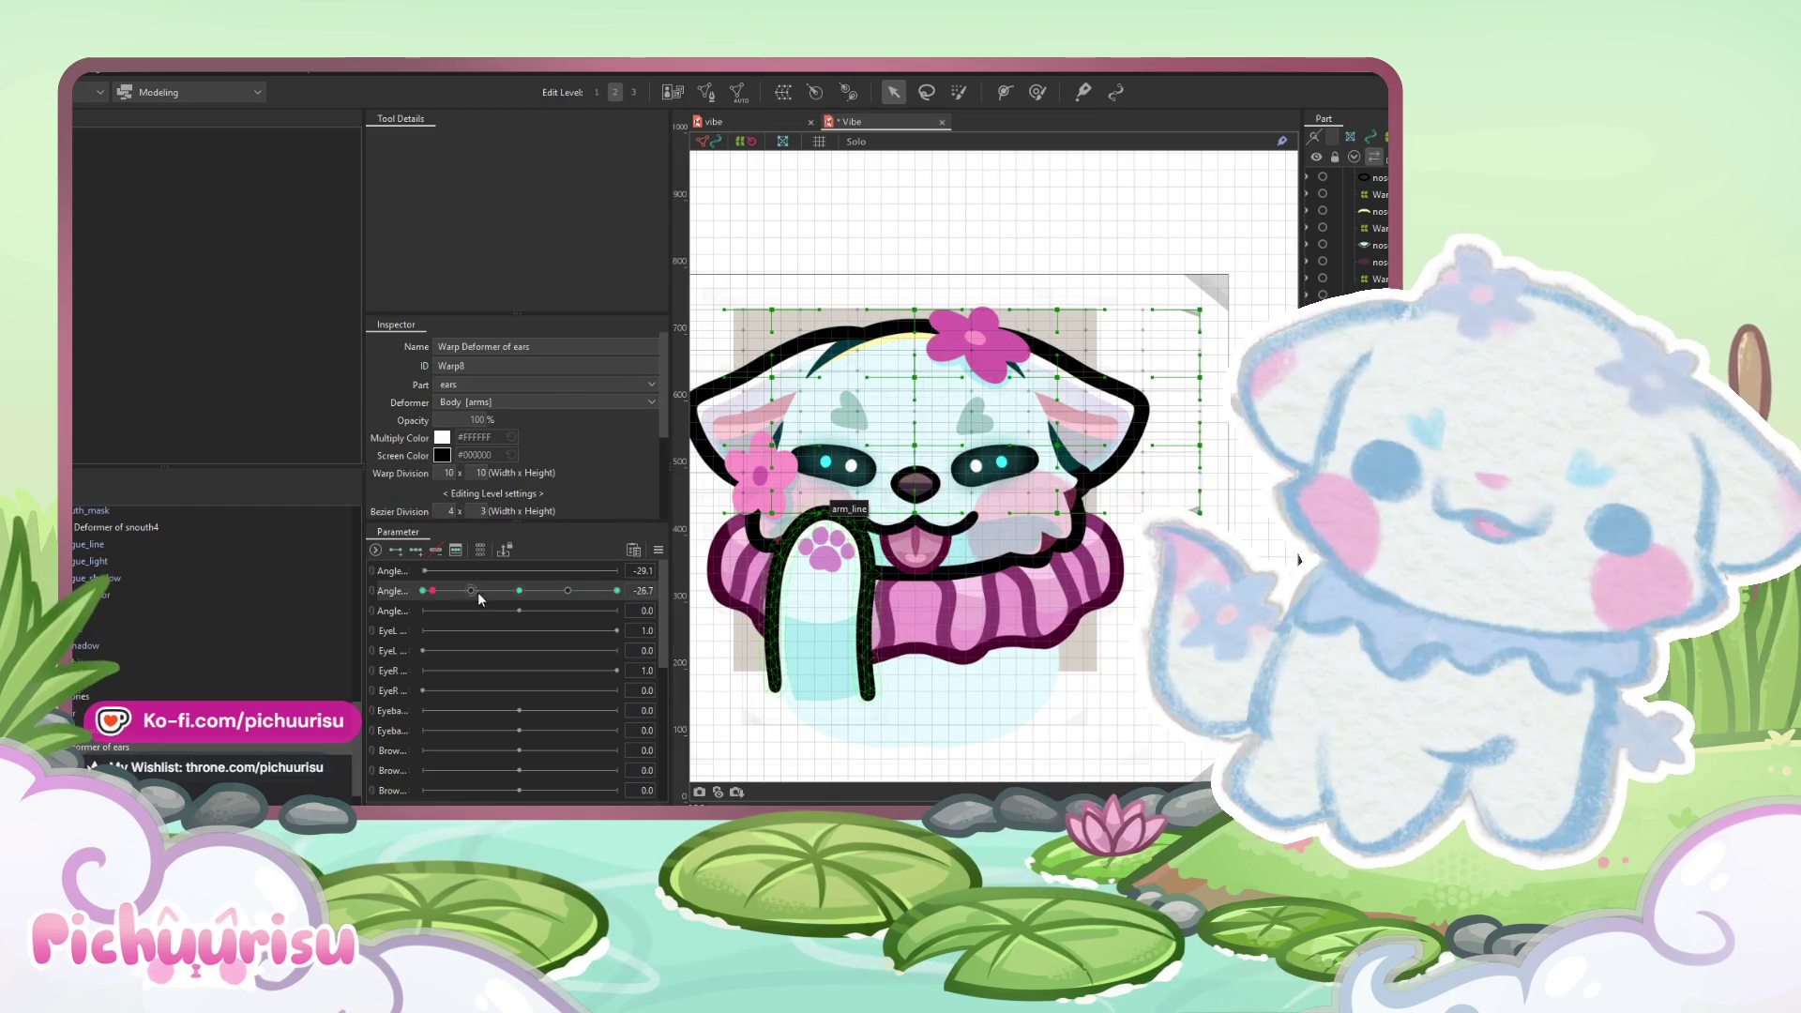
pyautogui.moveTo(471, 591); pyautogui.dragTo(616, 591)
pyautogui.click(1038, 92)
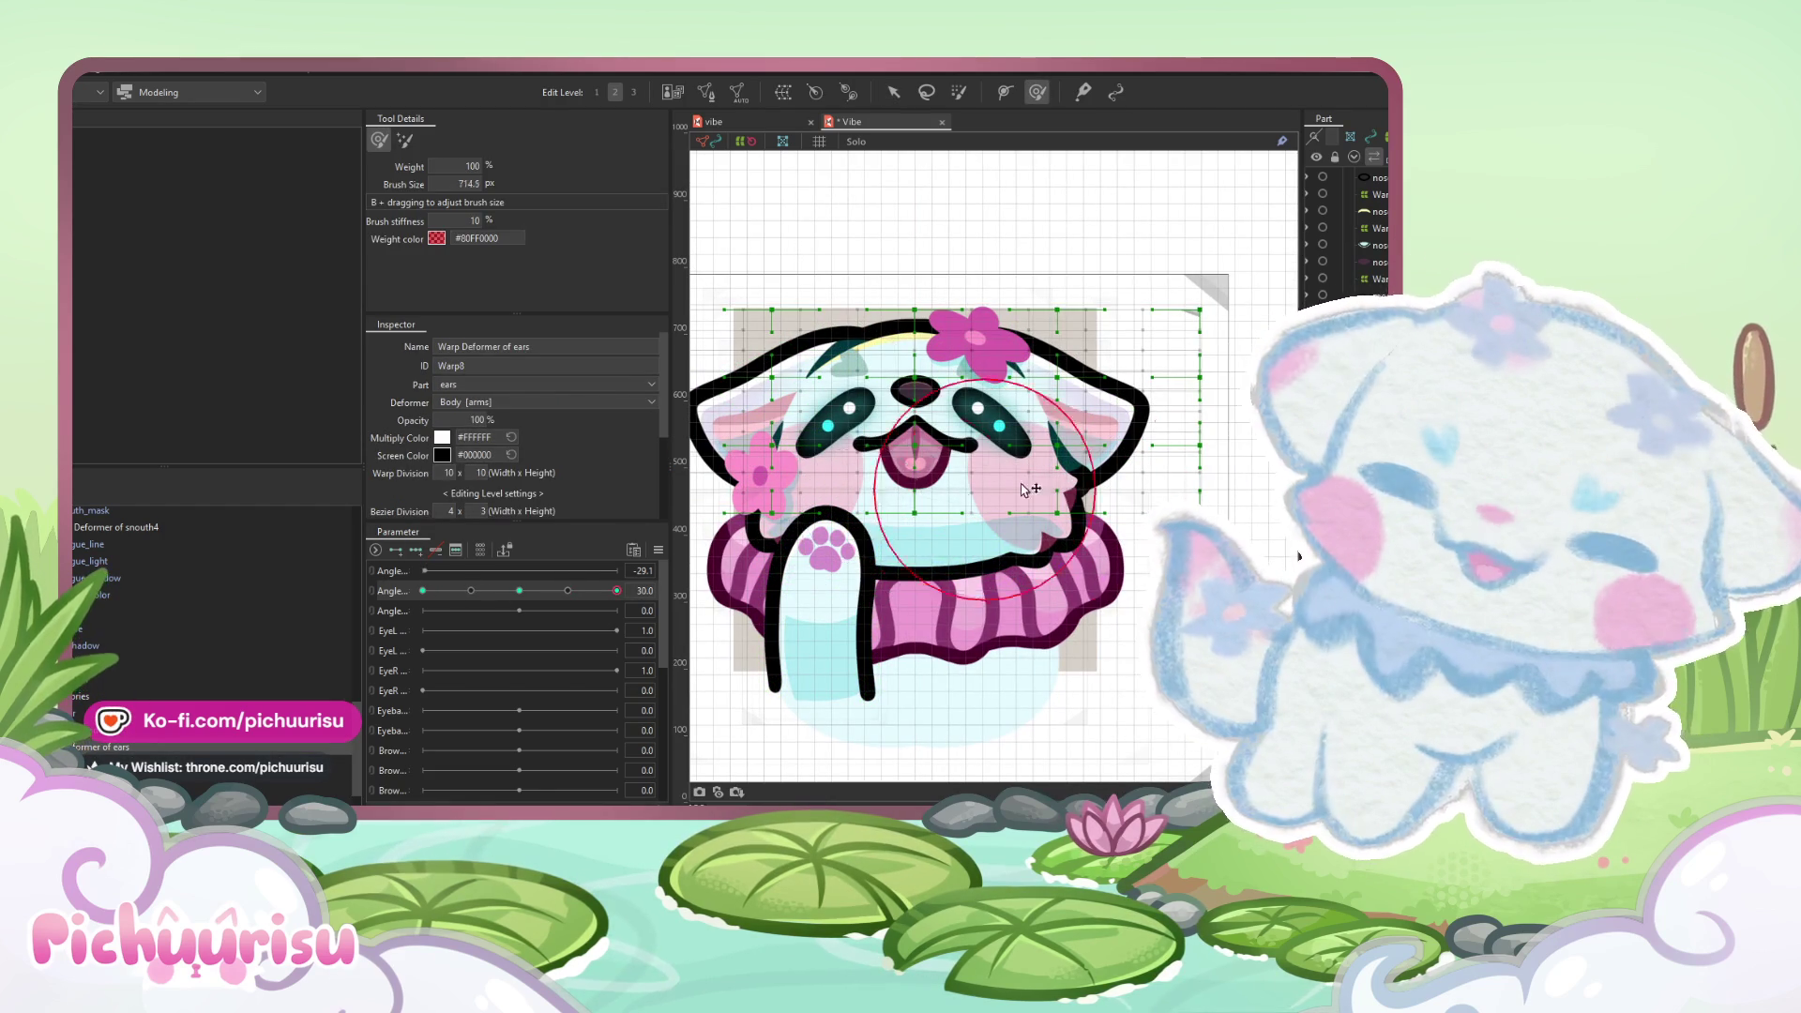
pyautogui.scroll(-2, 1203, 430)
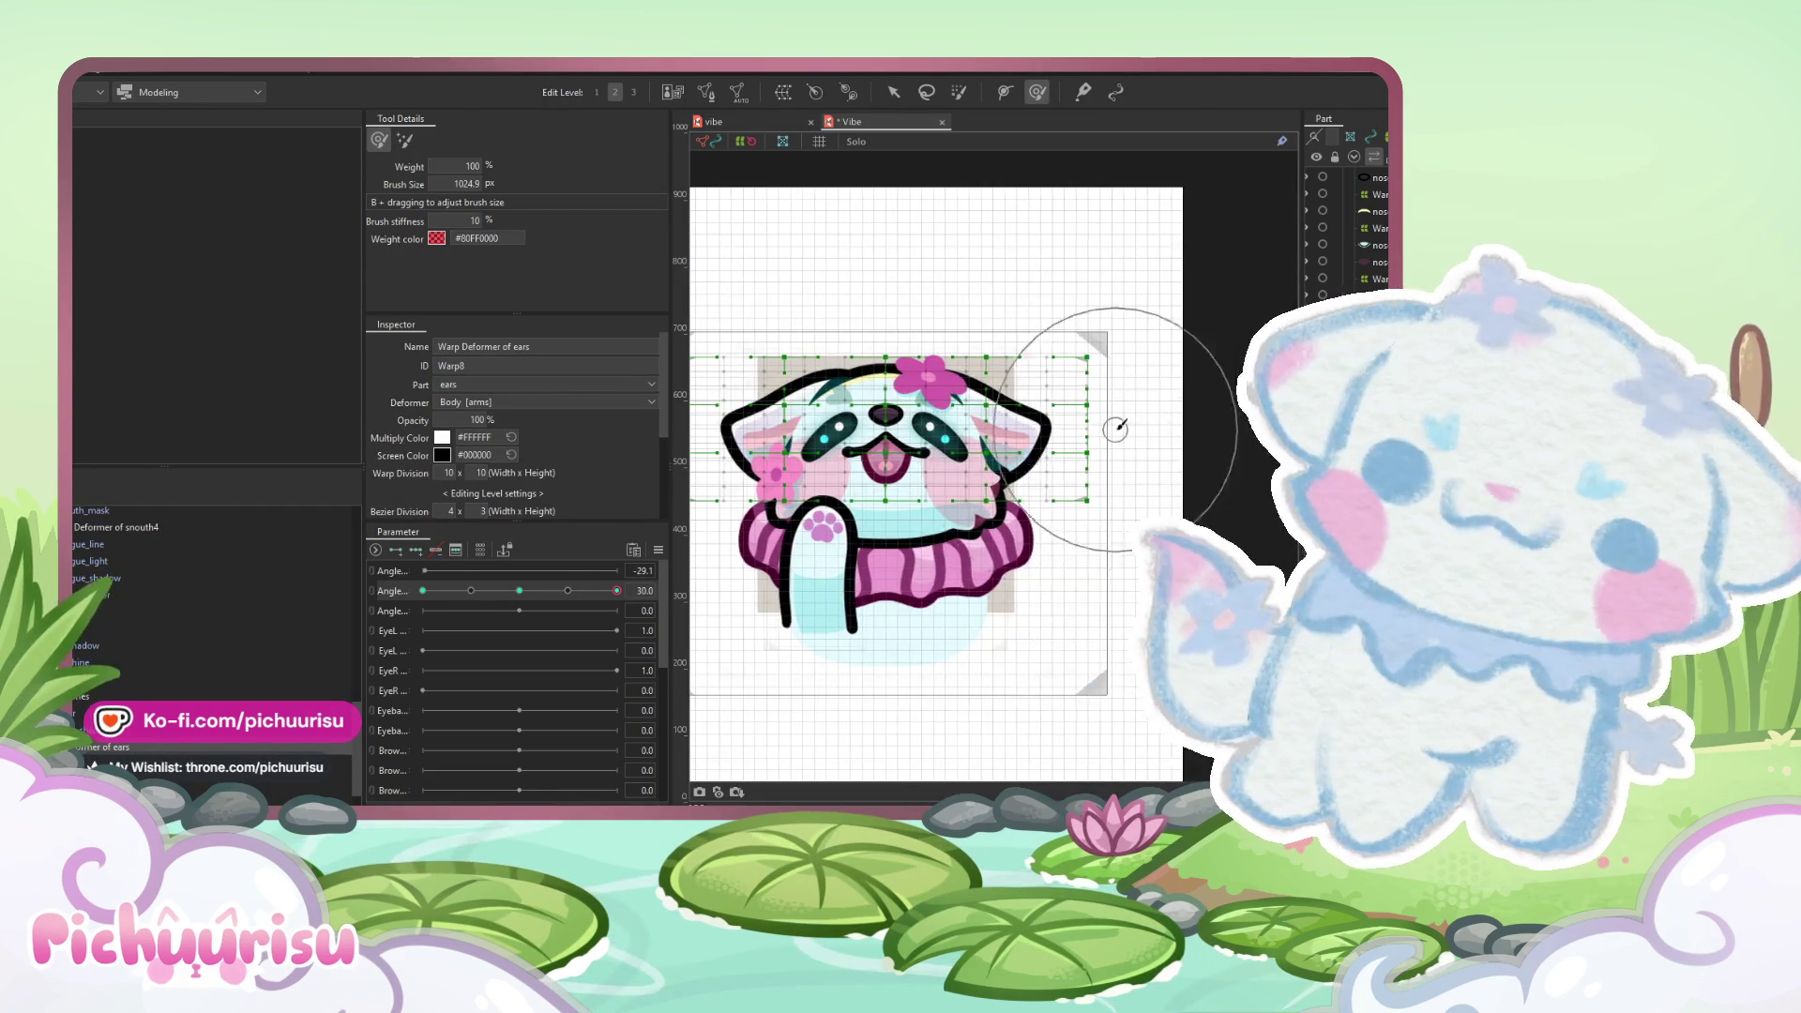
pyautogui.scroll(4, 1117, 431)
pyautogui.scroll(-3, 1117, 433)
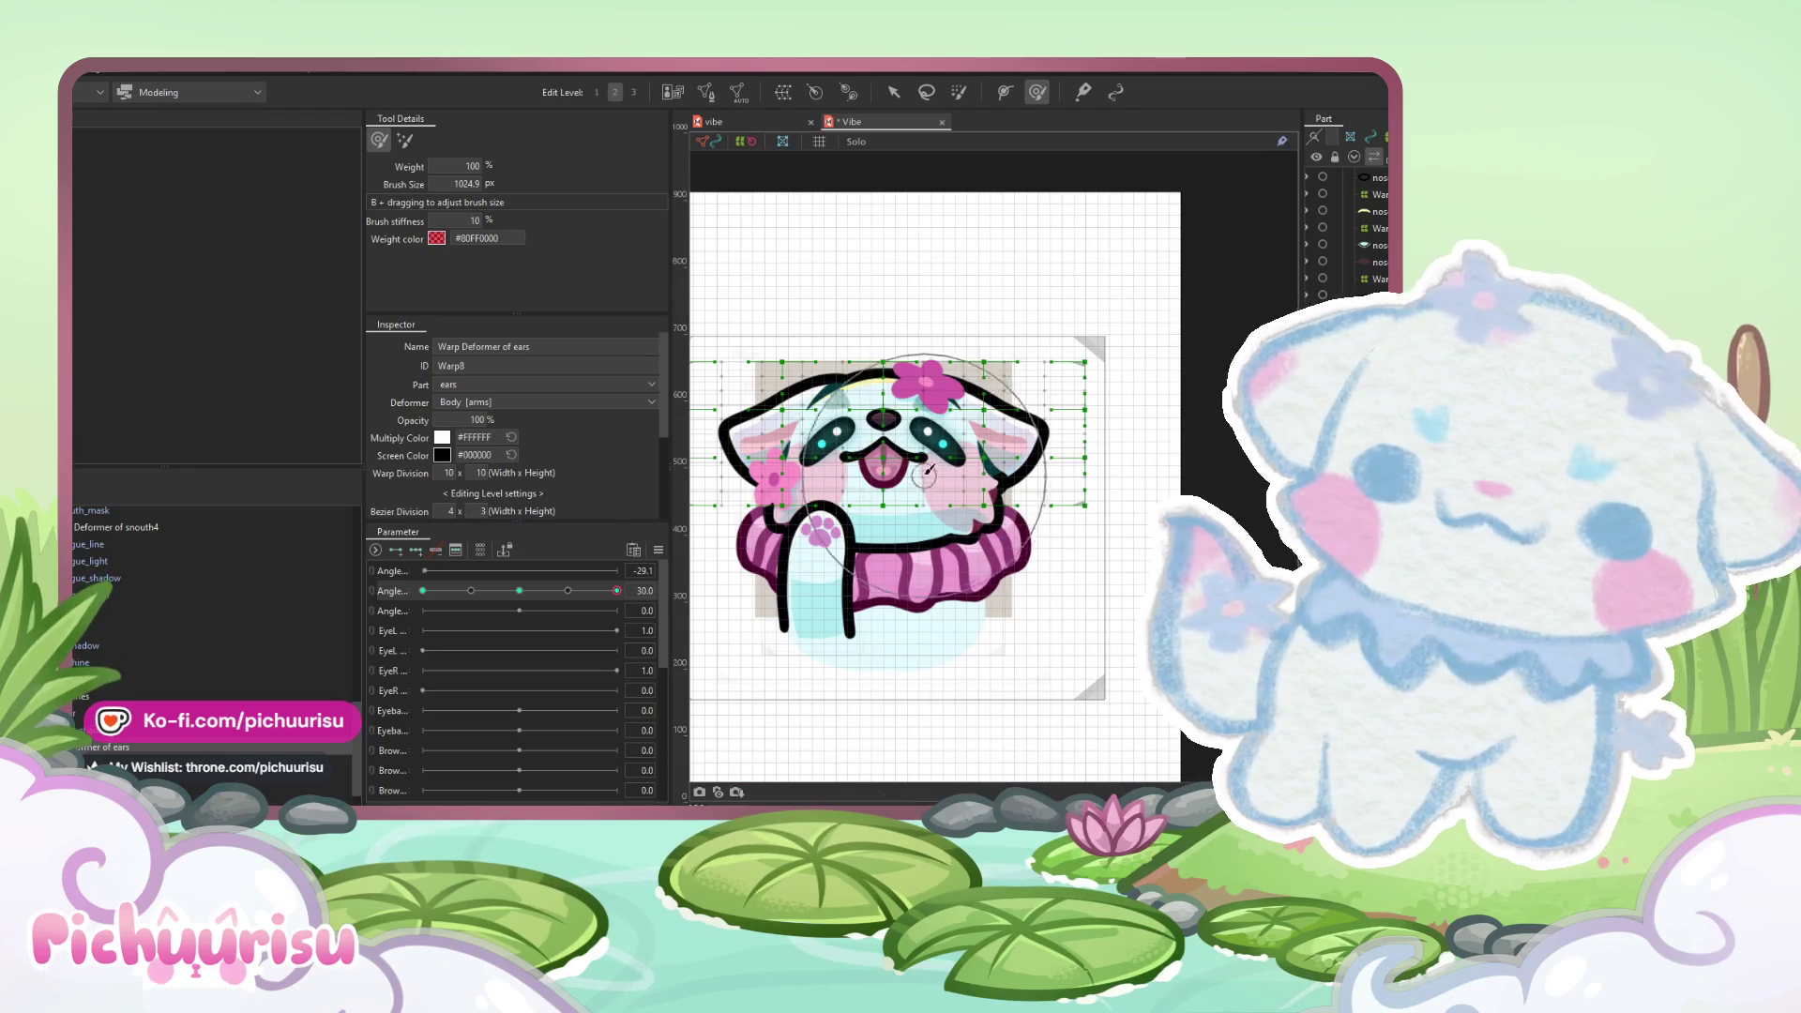
pyautogui.moveTo(928, 478)
pyautogui.mouseDown()
pyautogui.moveTo(879, 499)
pyautogui.moveTo(886, 469)
pyautogui.mouseUp()
pyautogui.click(891, 437)
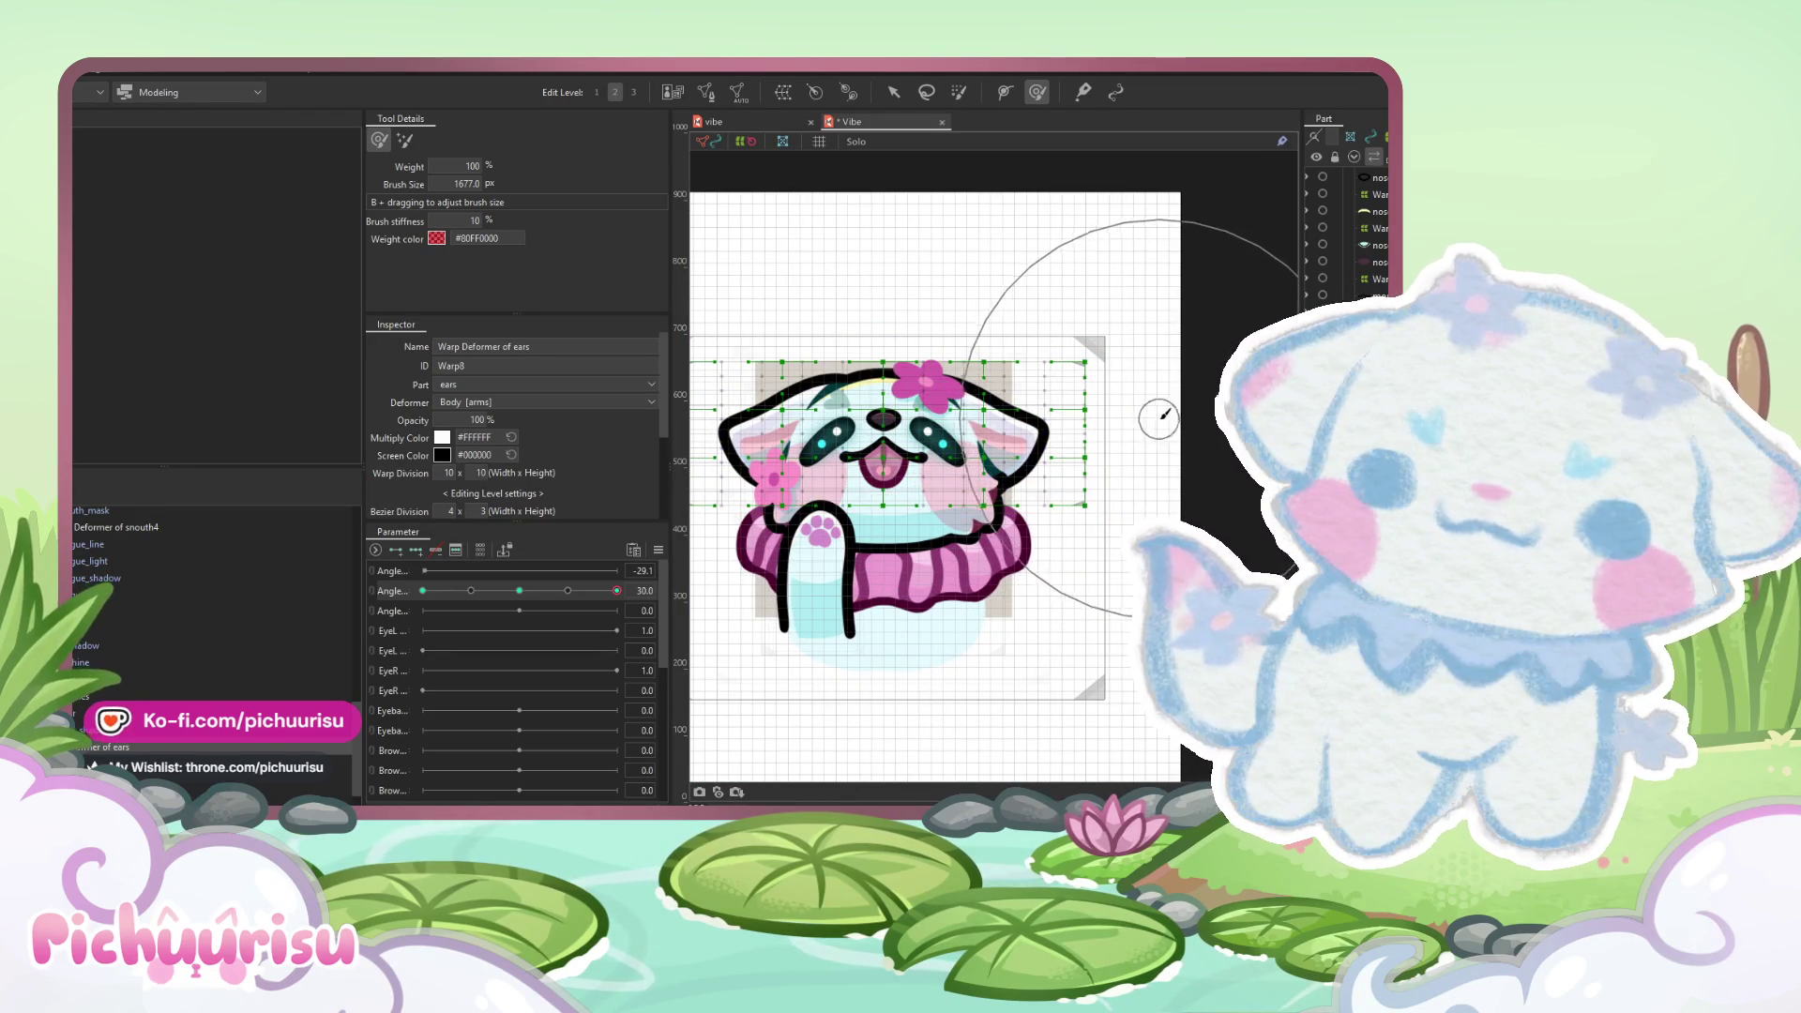
# - Brush the right and left sides of the ears warp so the ears follow the head turn
pyautogui.moveTo(1167, 414); pyautogui.dragTo(1146, 464)
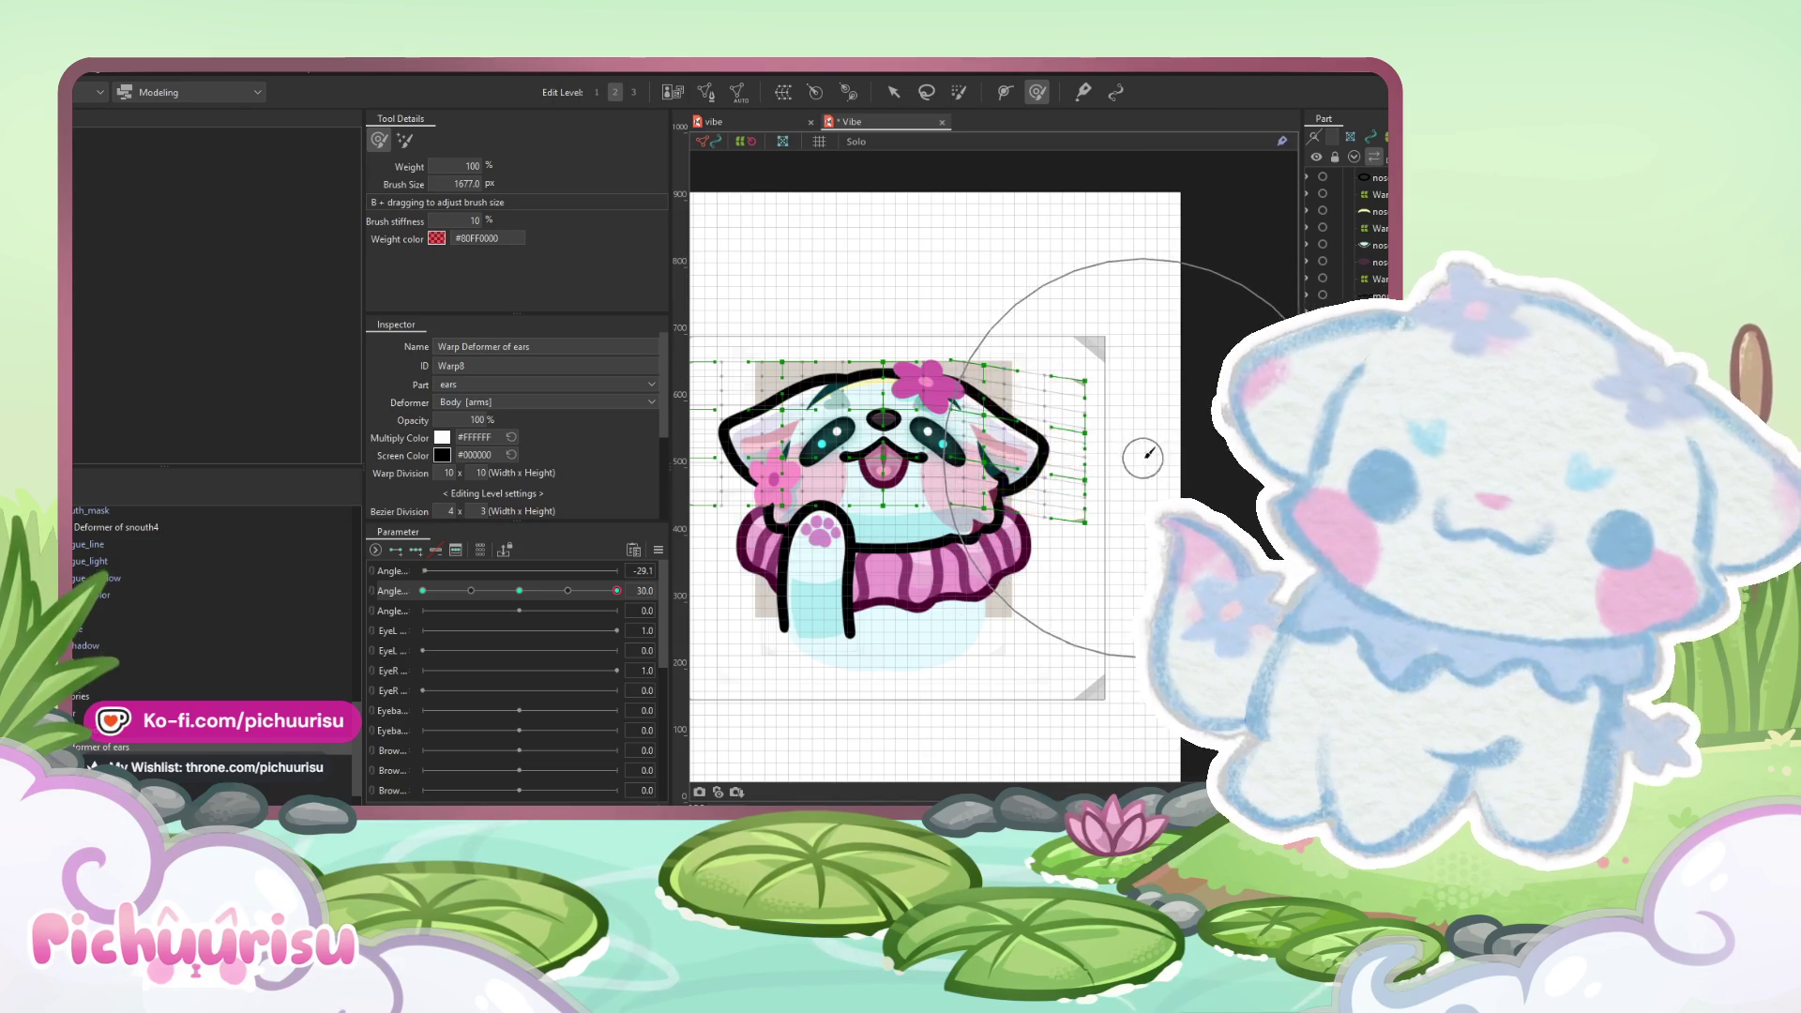
pyautogui.scroll(1, 1146, 464)
pyautogui.moveTo(806, 403); pyautogui.dragTo(767, 459)
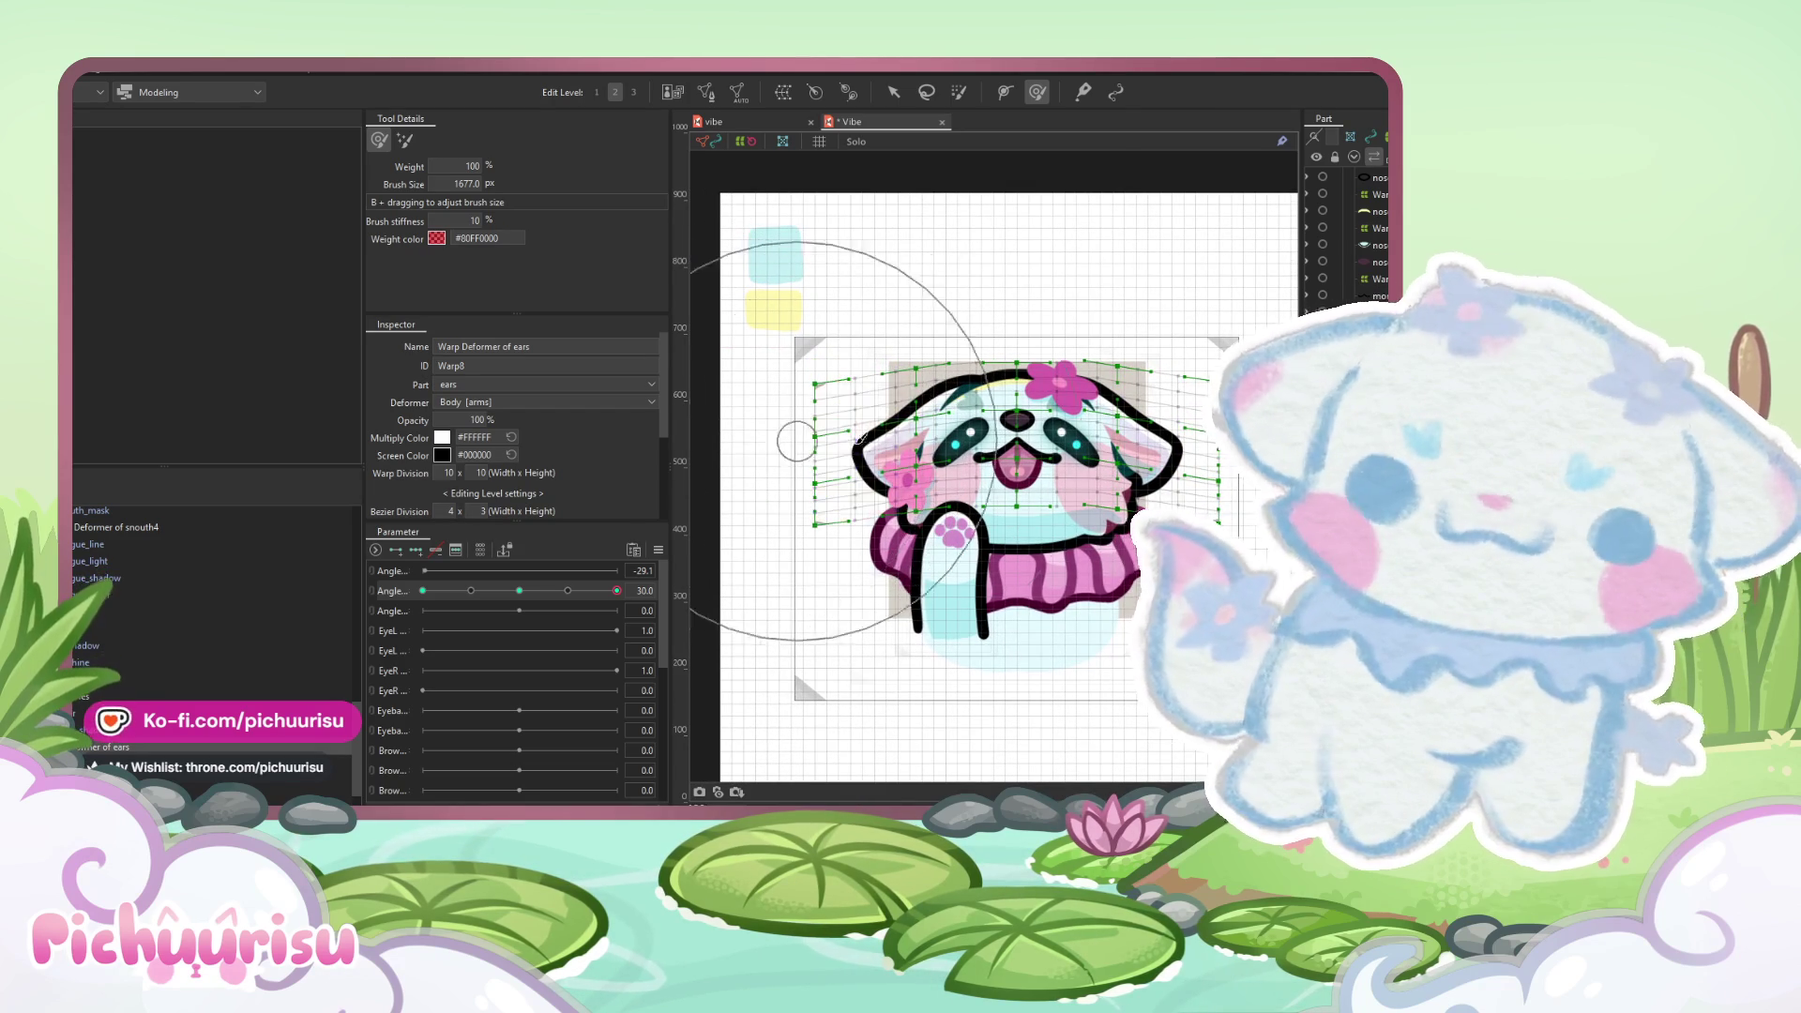
pyautogui.hscroll(3, 994, 441)
pyautogui.moveTo(1210, 430); pyautogui.dragTo(1208, 481)
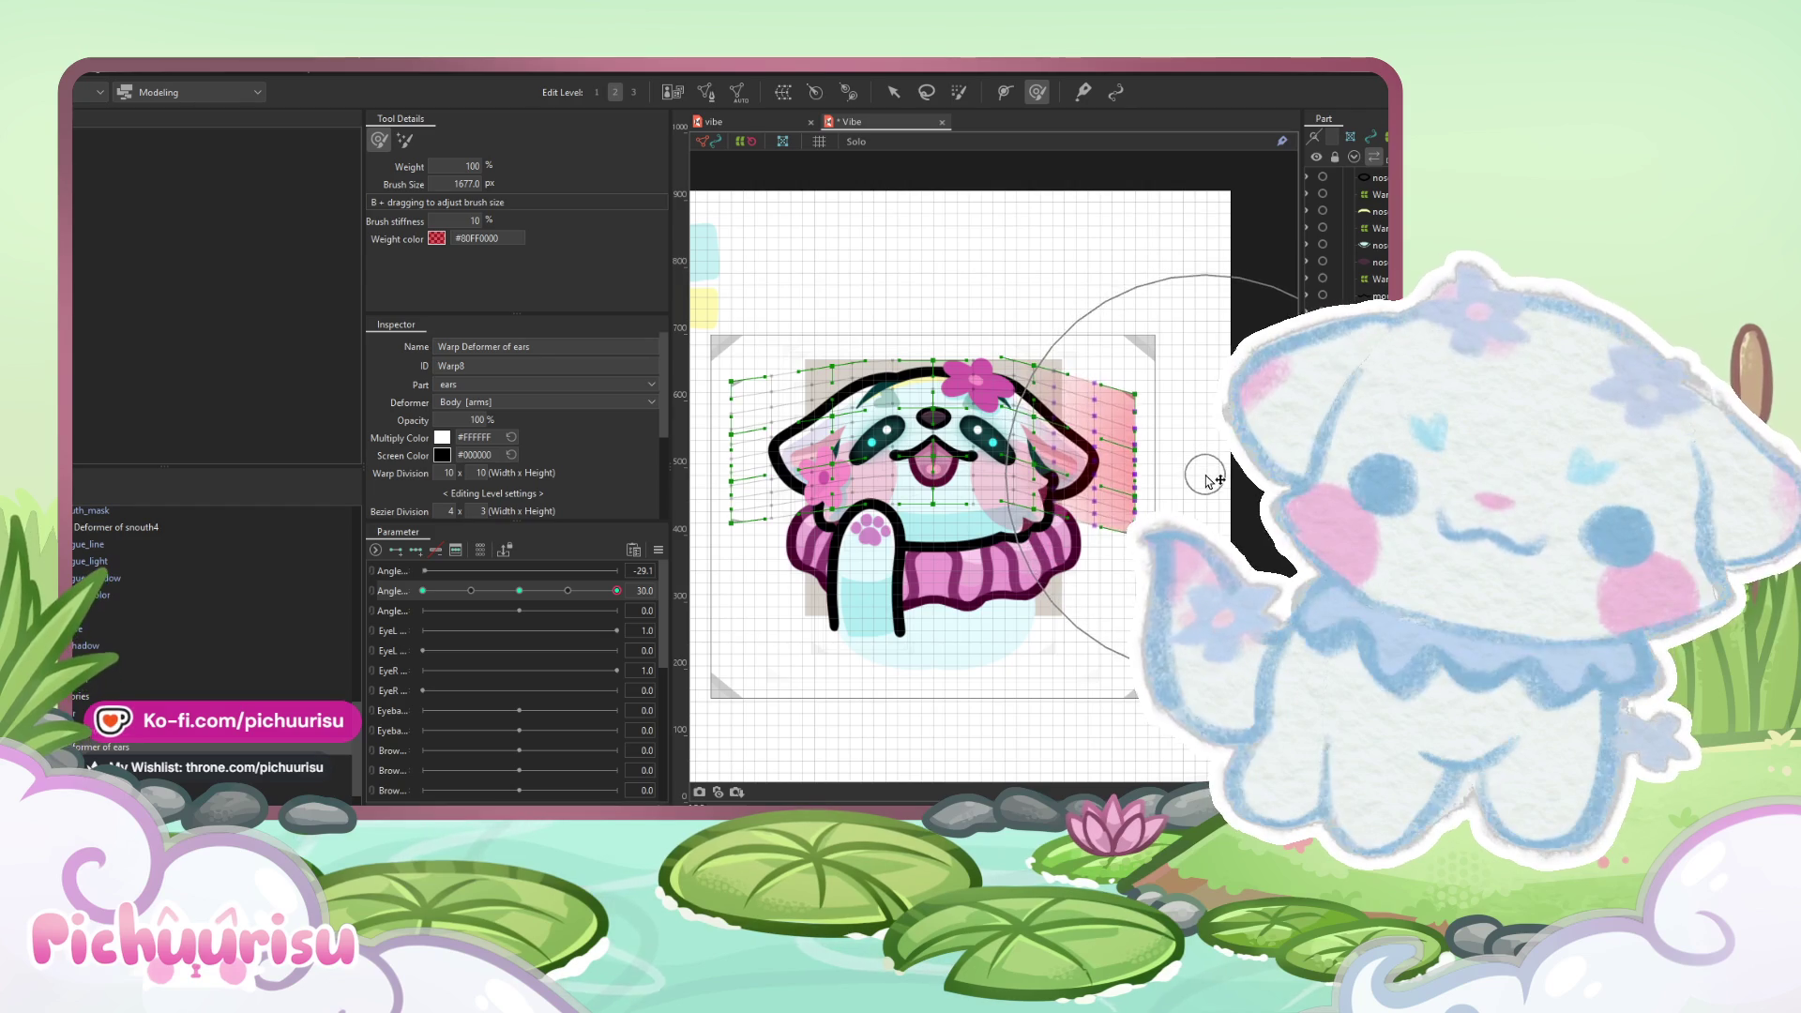
pyautogui.hscroll(-4, 1032, 469)
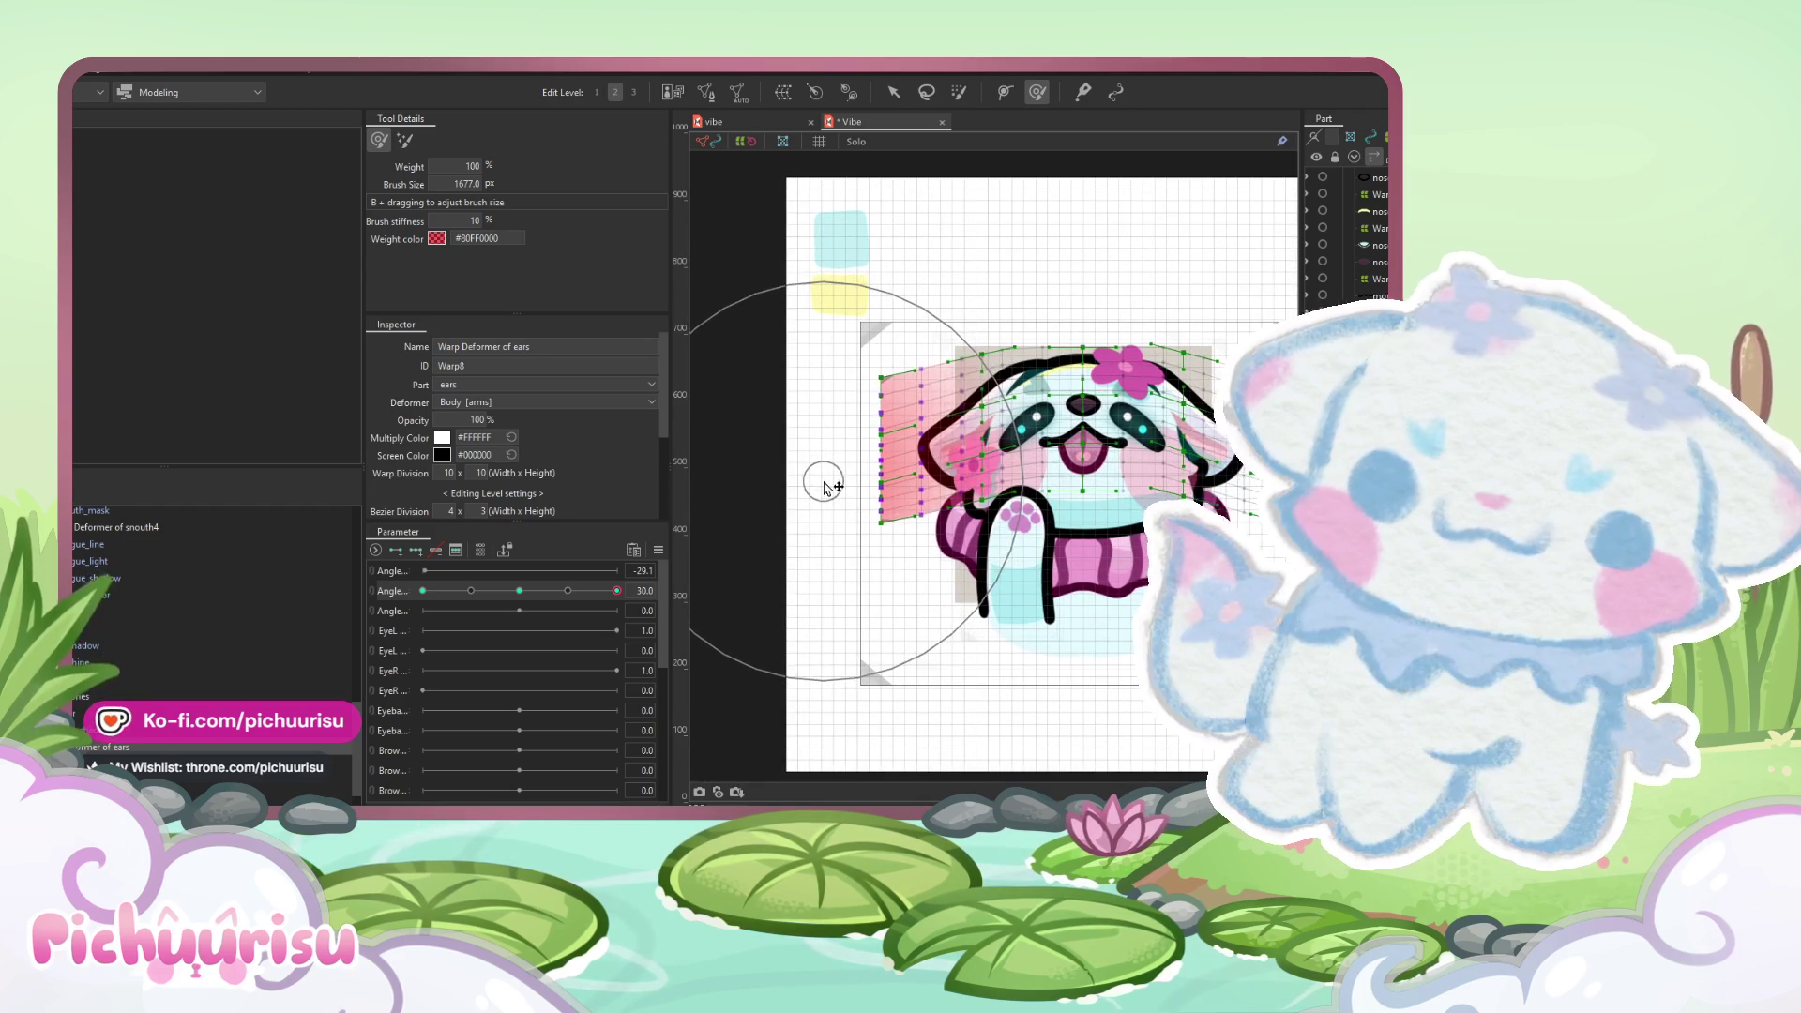
pyautogui.hscroll(1, 1022, 521)
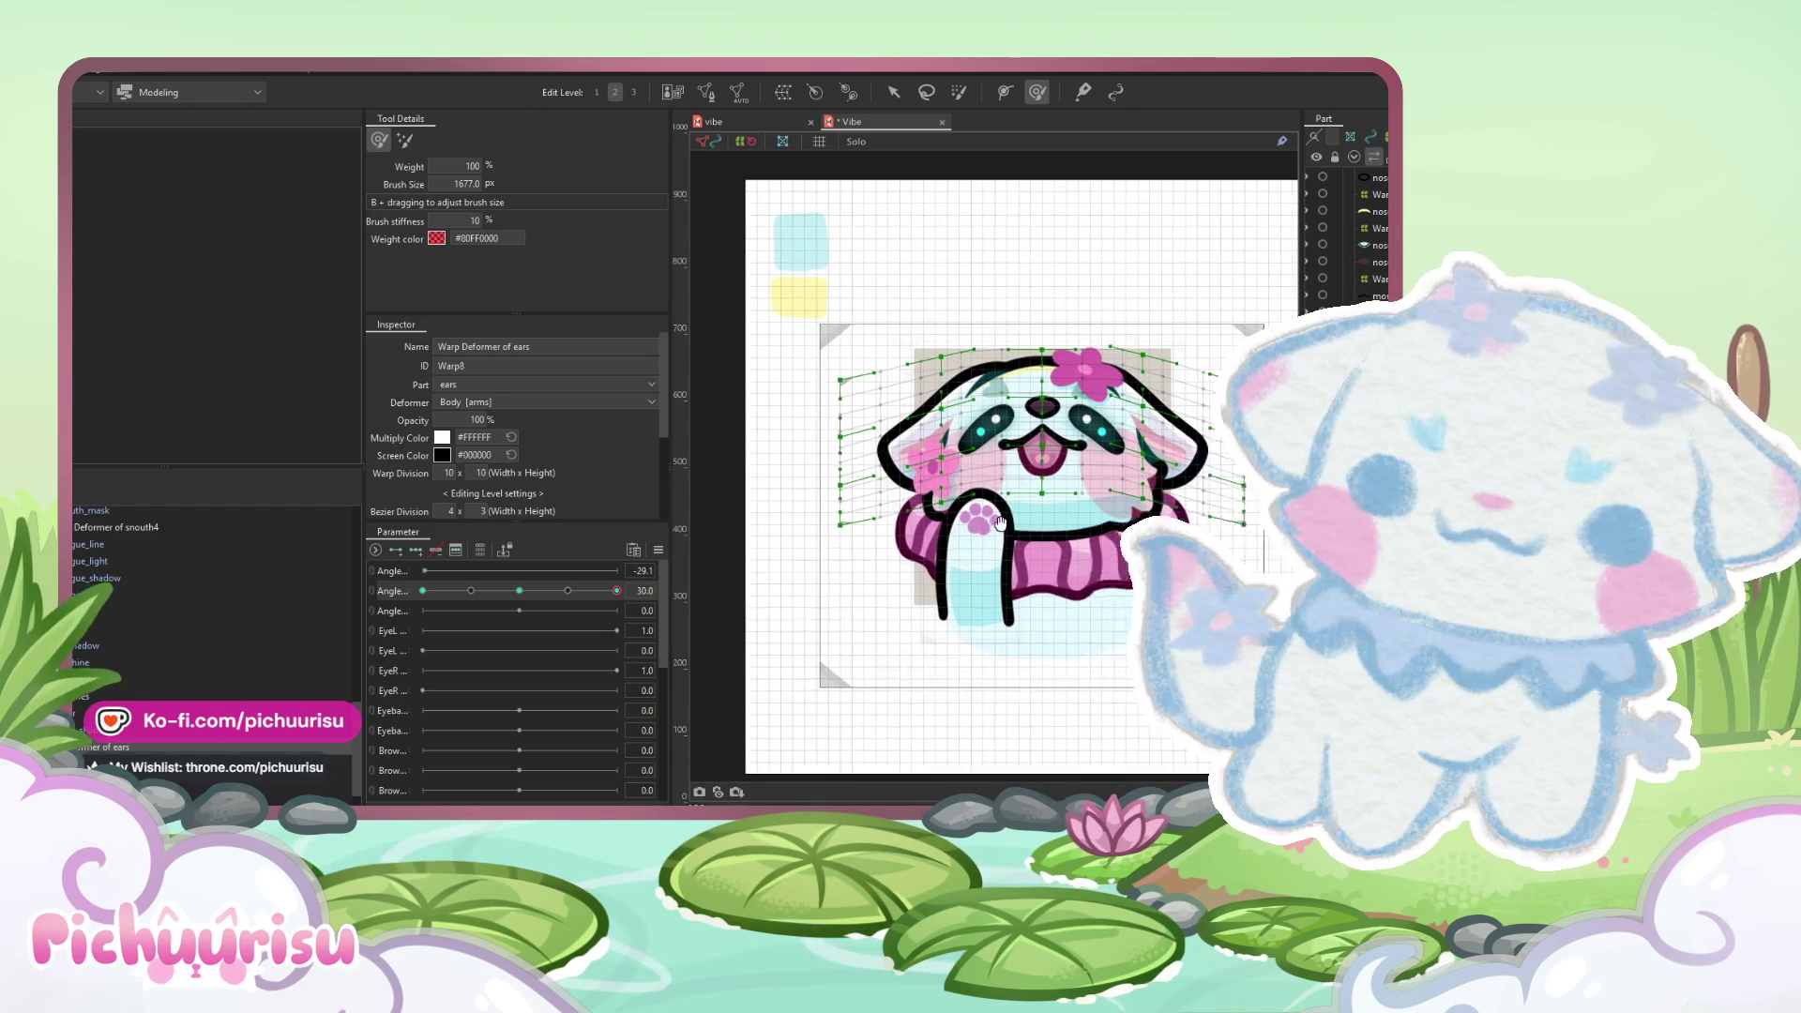
pyautogui.scroll(2, 1006, 510)
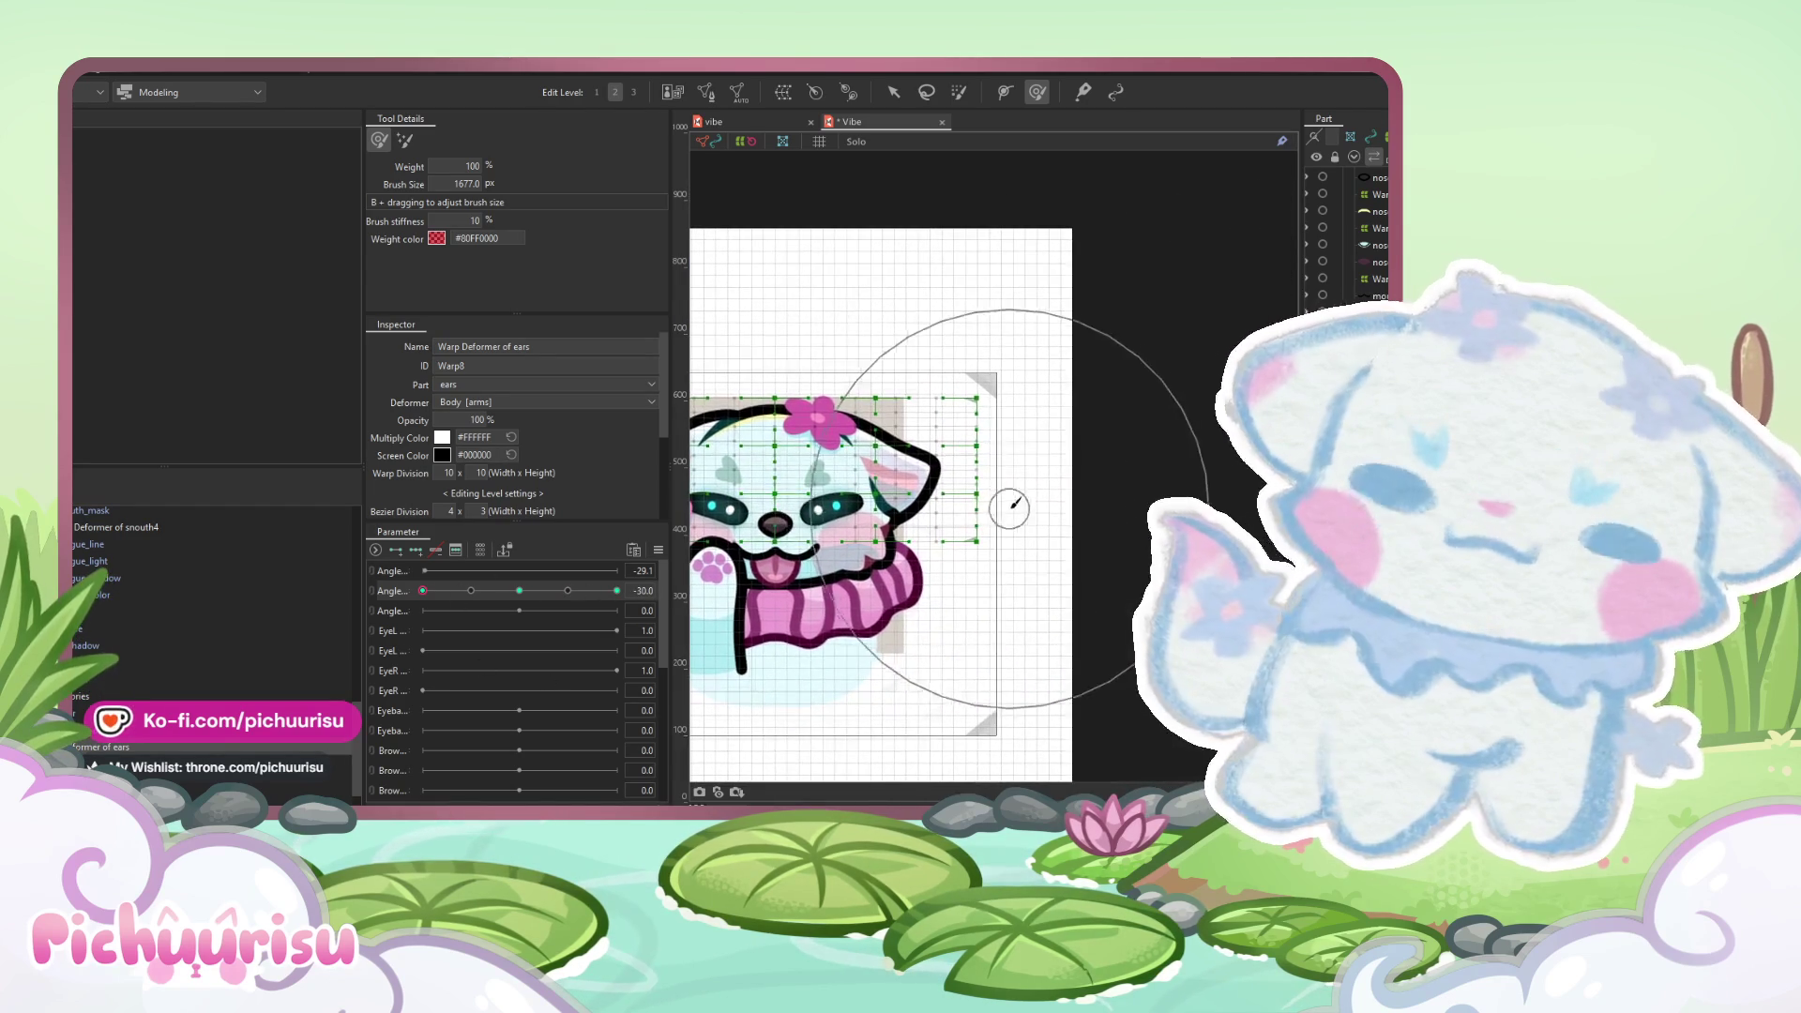
pyautogui.click(1011, 416)
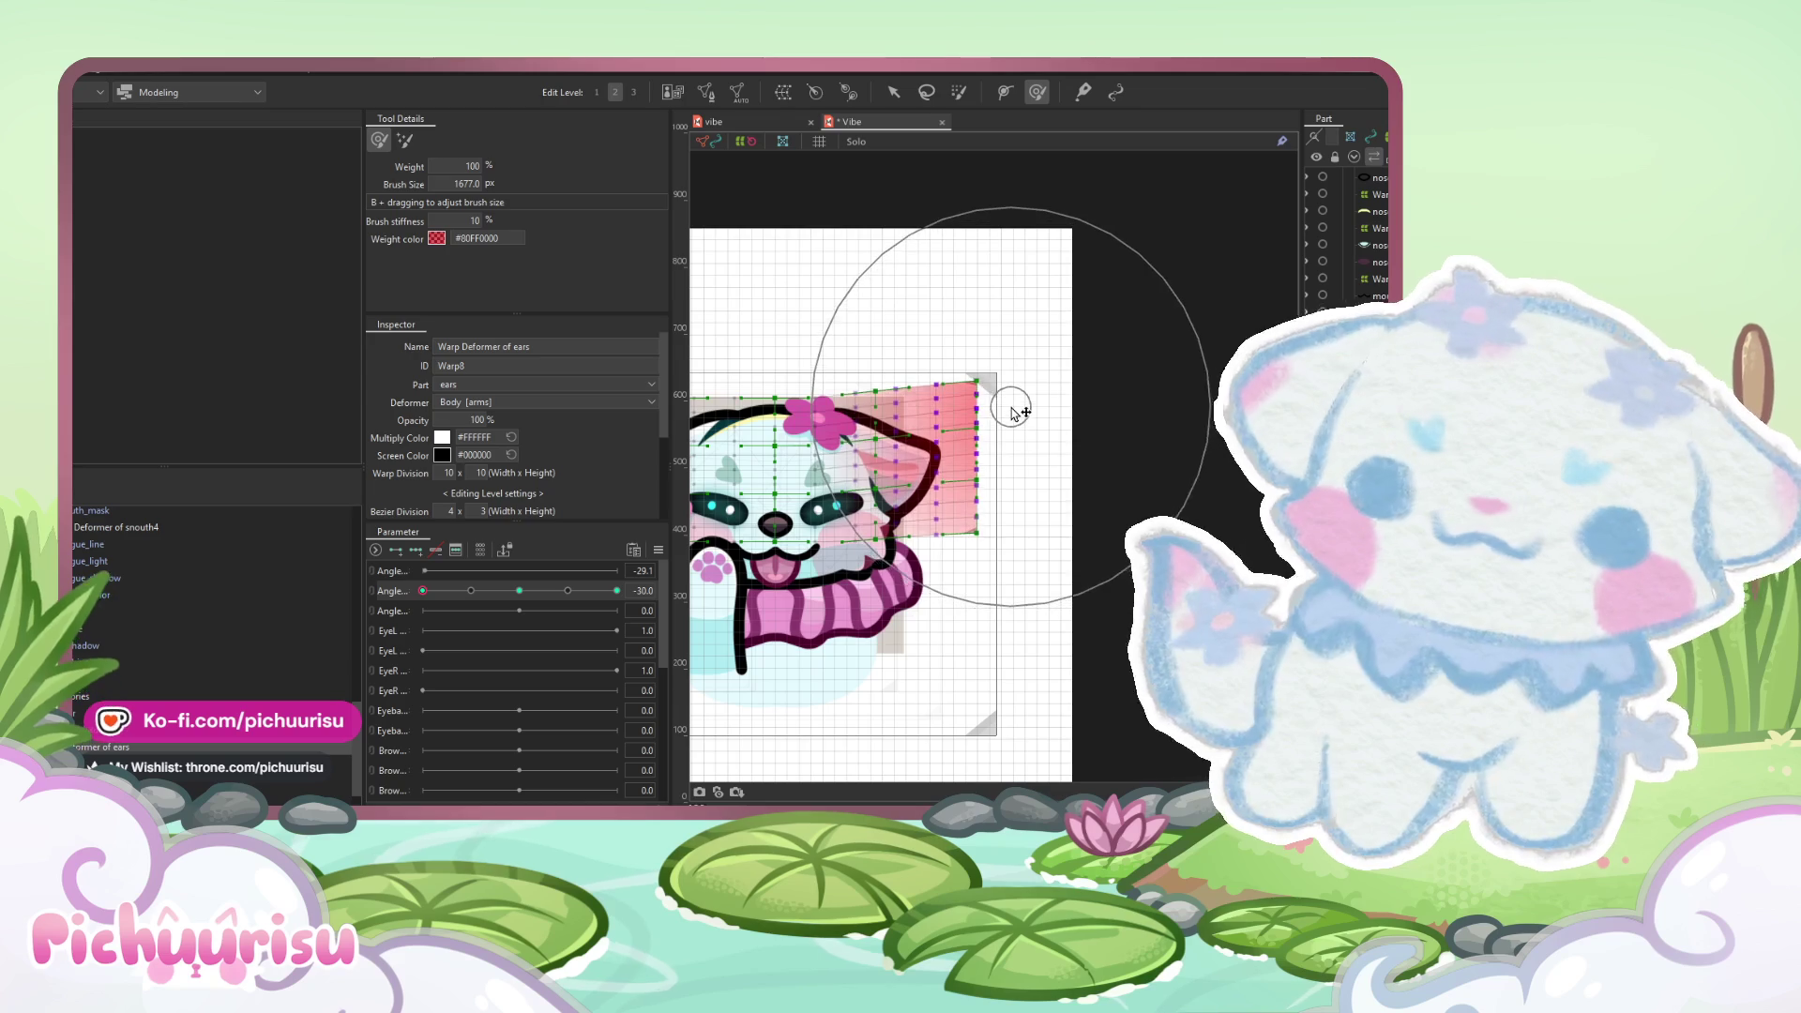
pyautogui.press('h')
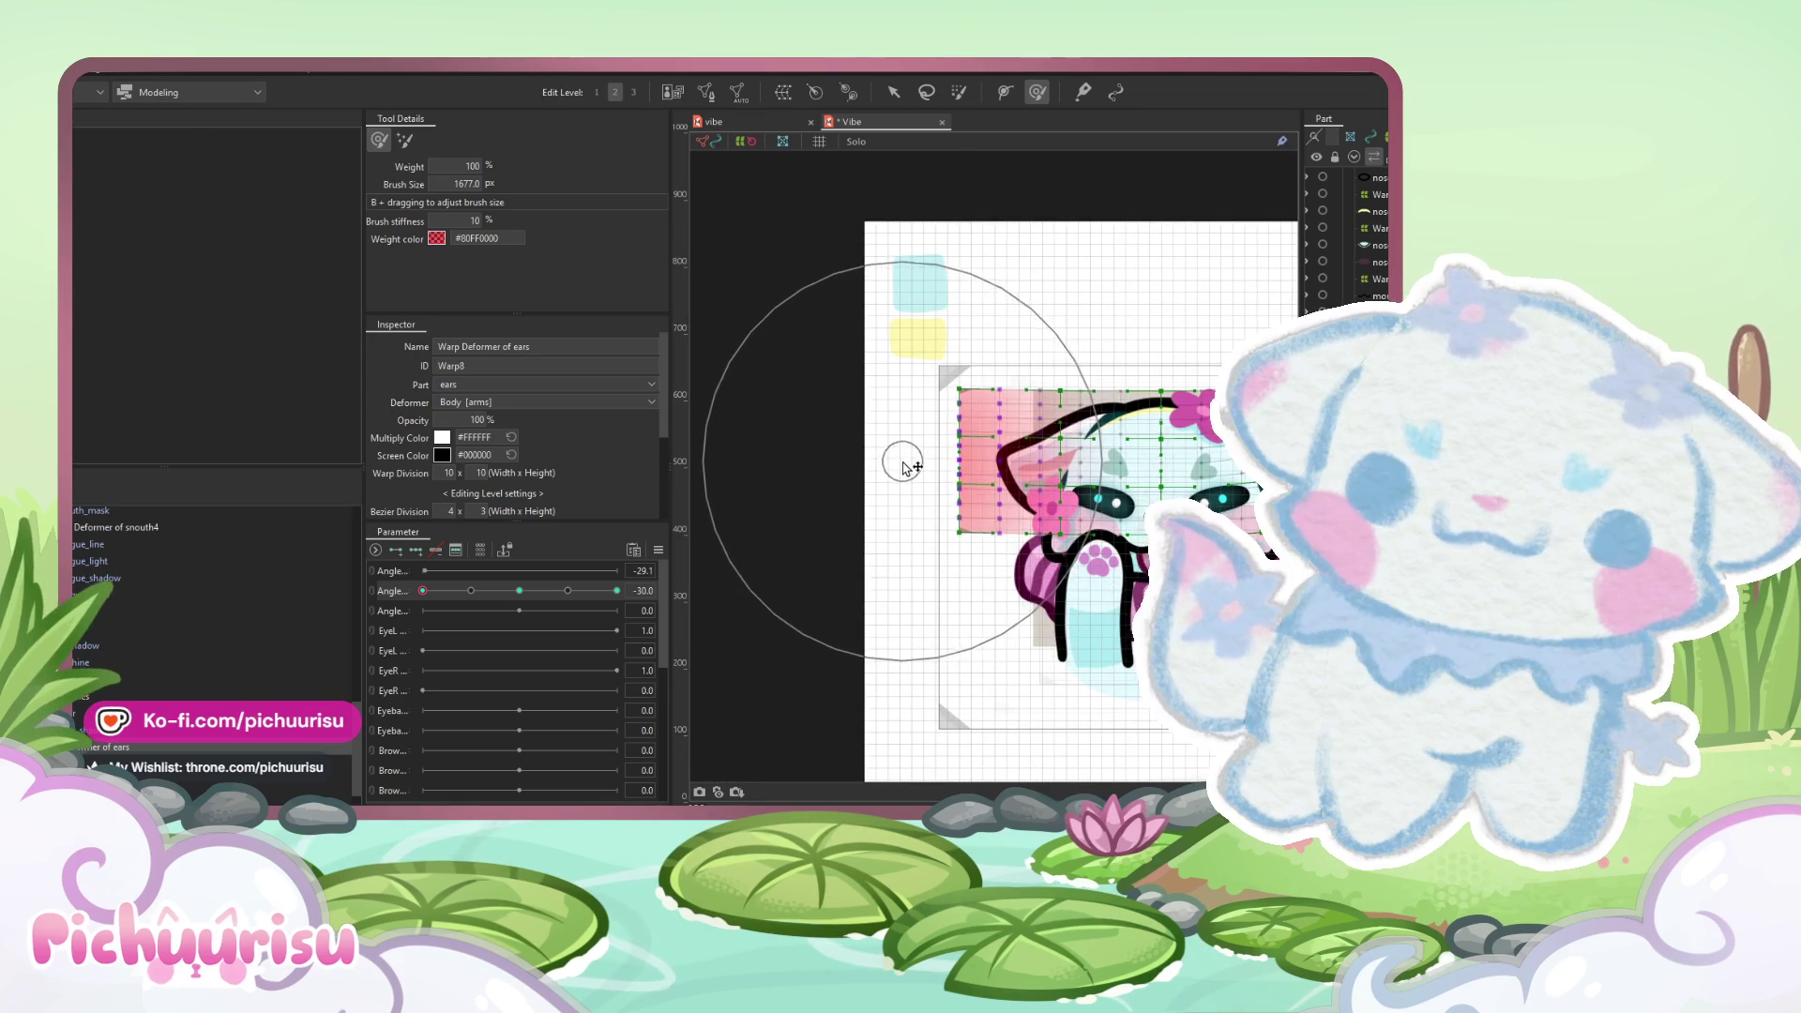
pyautogui.moveTo(905, 450); pyautogui.dragTo(1201, 453)
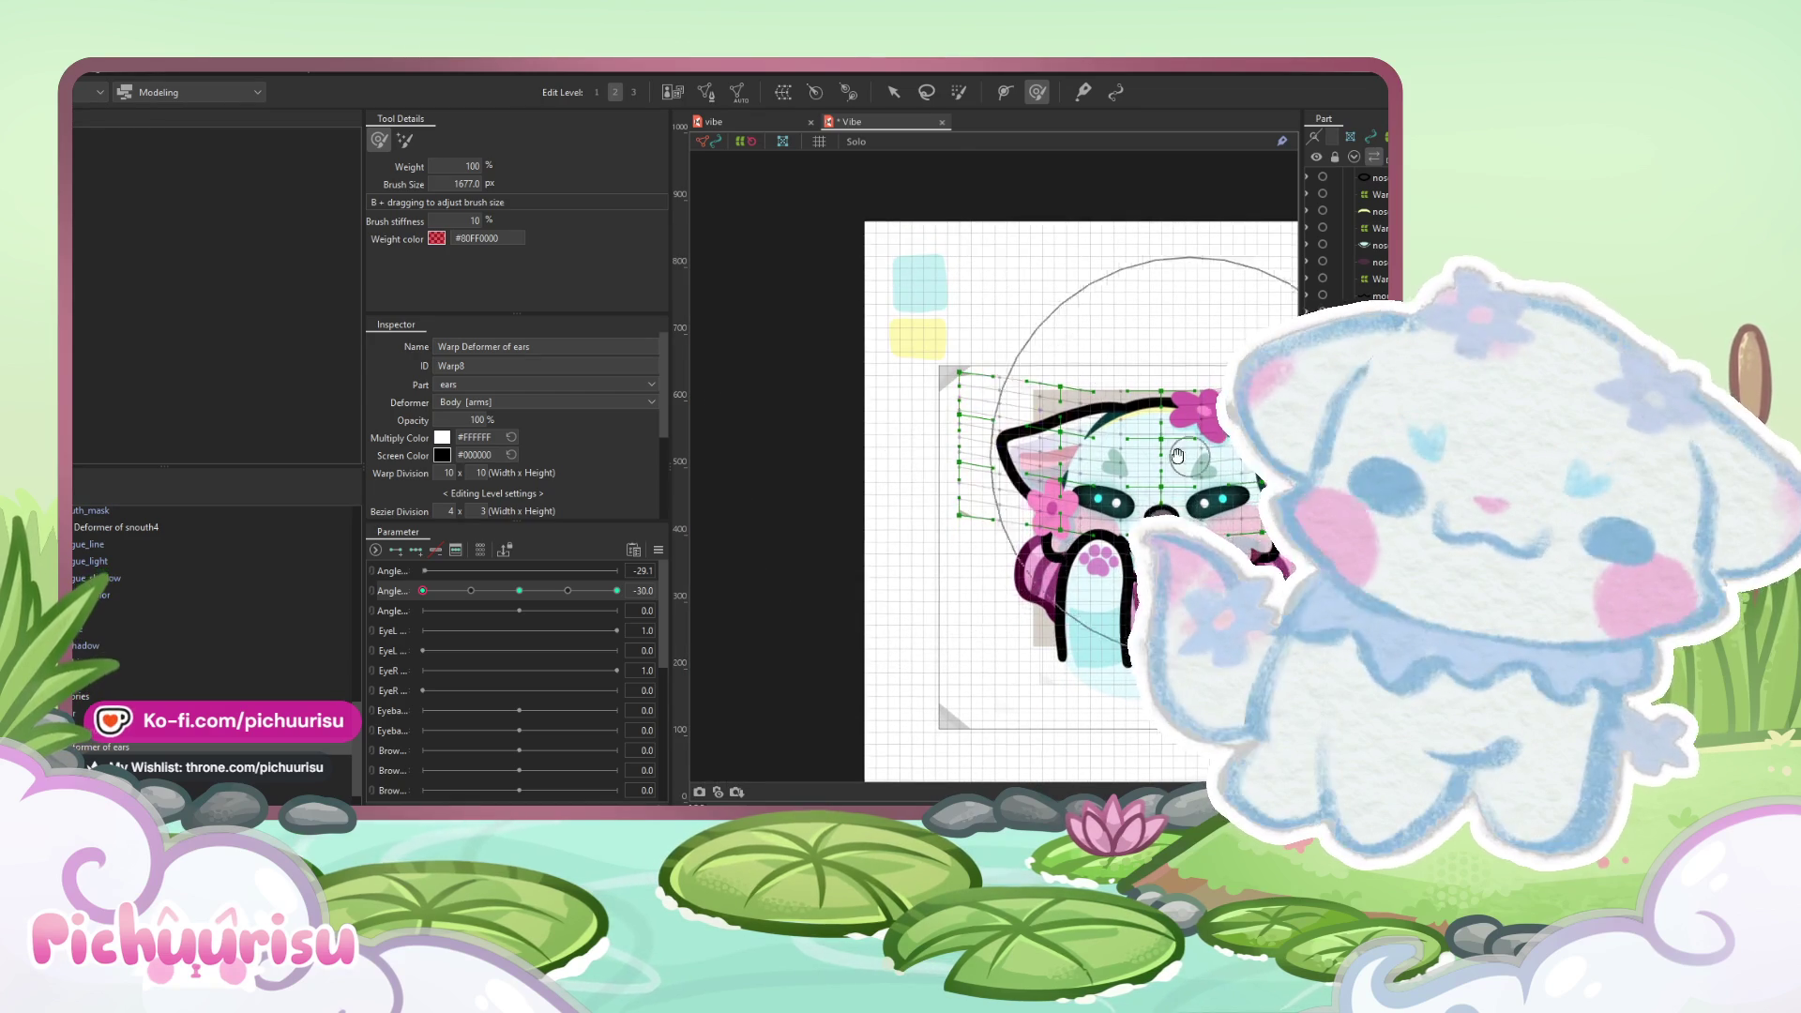
pyautogui.press('h')
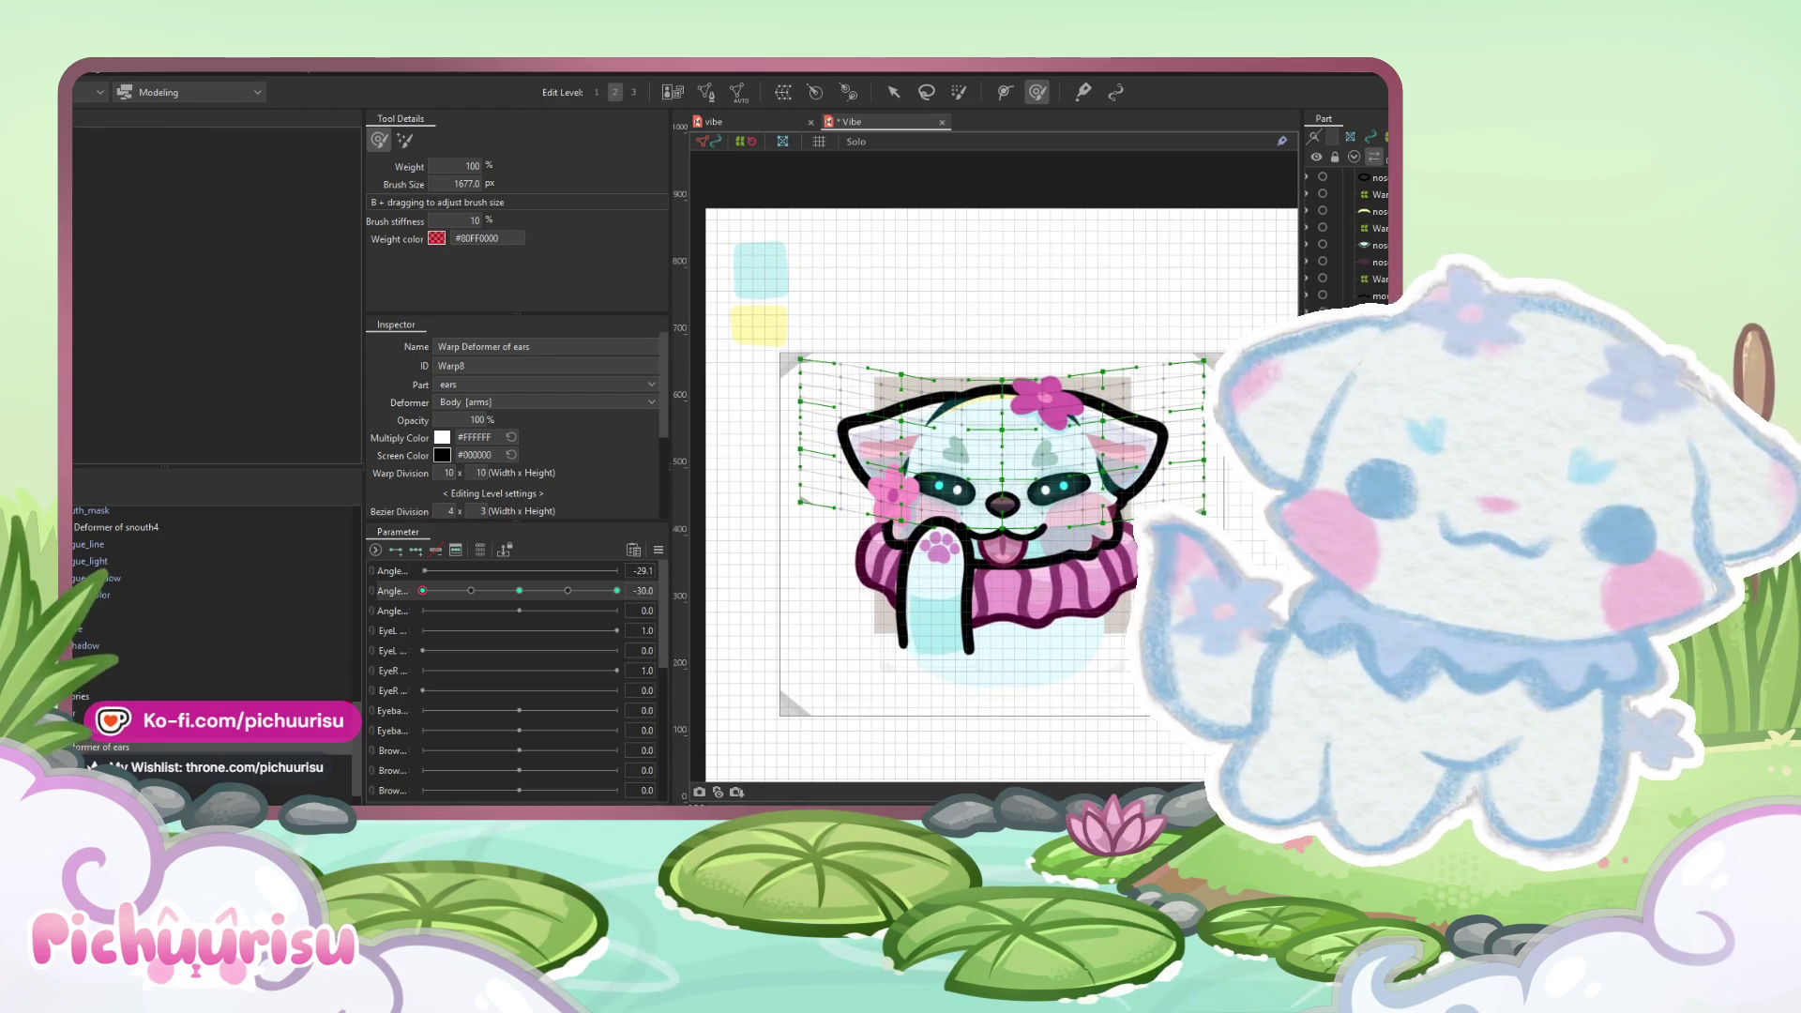
# - Sweep the Angle slider to preview the ears, then select the accessories warp deformer
pyautogui.press('v')
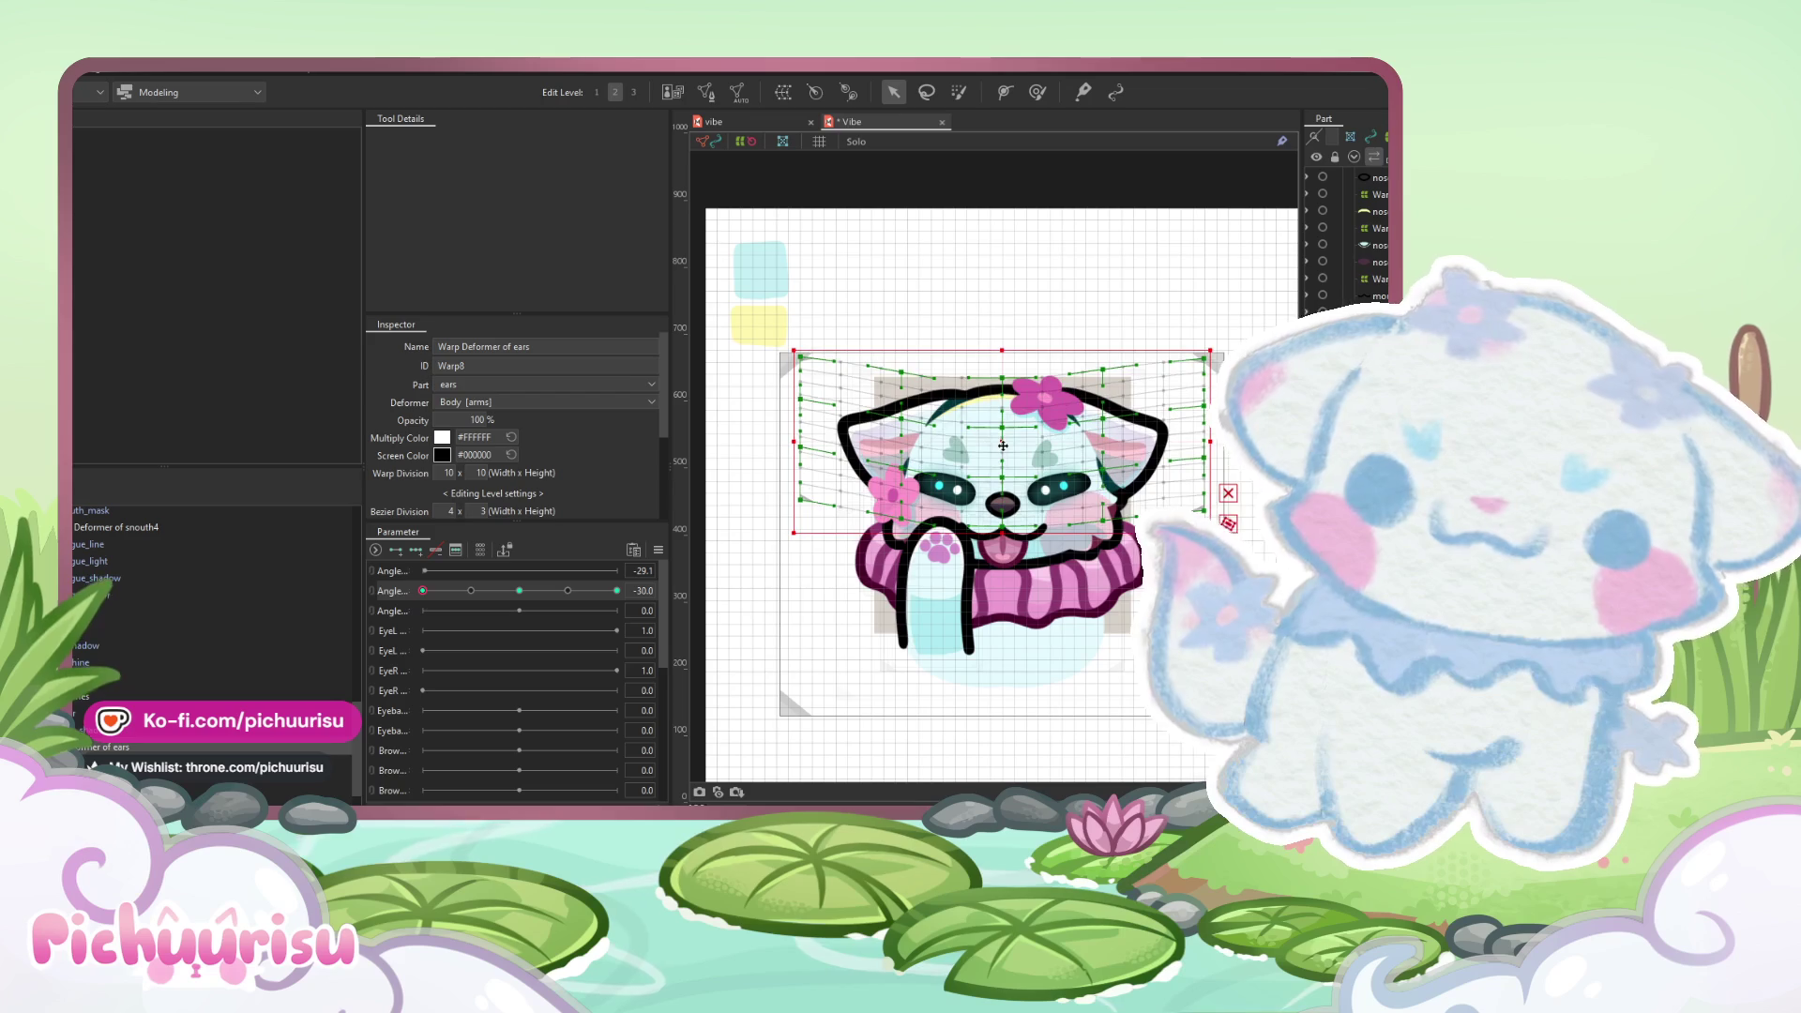
pyautogui.moveTo(423, 590); pyautogui.dragTo(615, 590)
pyautogui.click(423, 589)
pyautogui.click(657, 550)
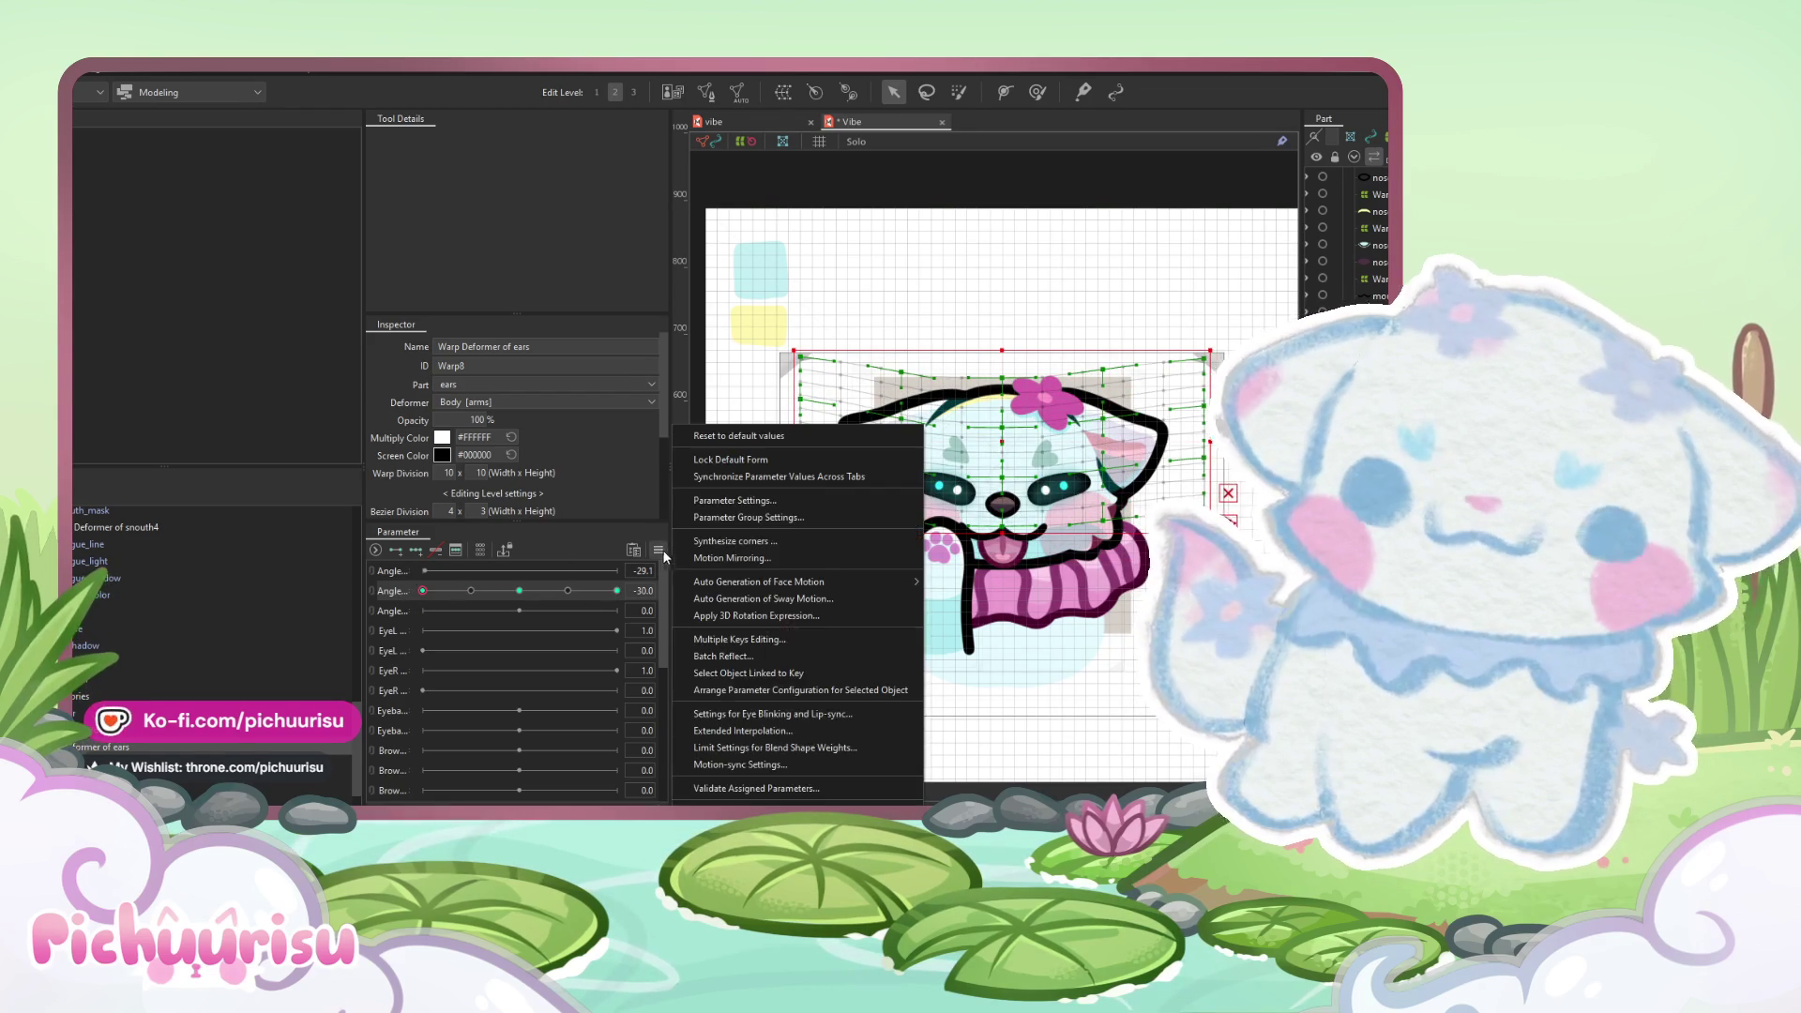
pyautogui.click(739, 730)
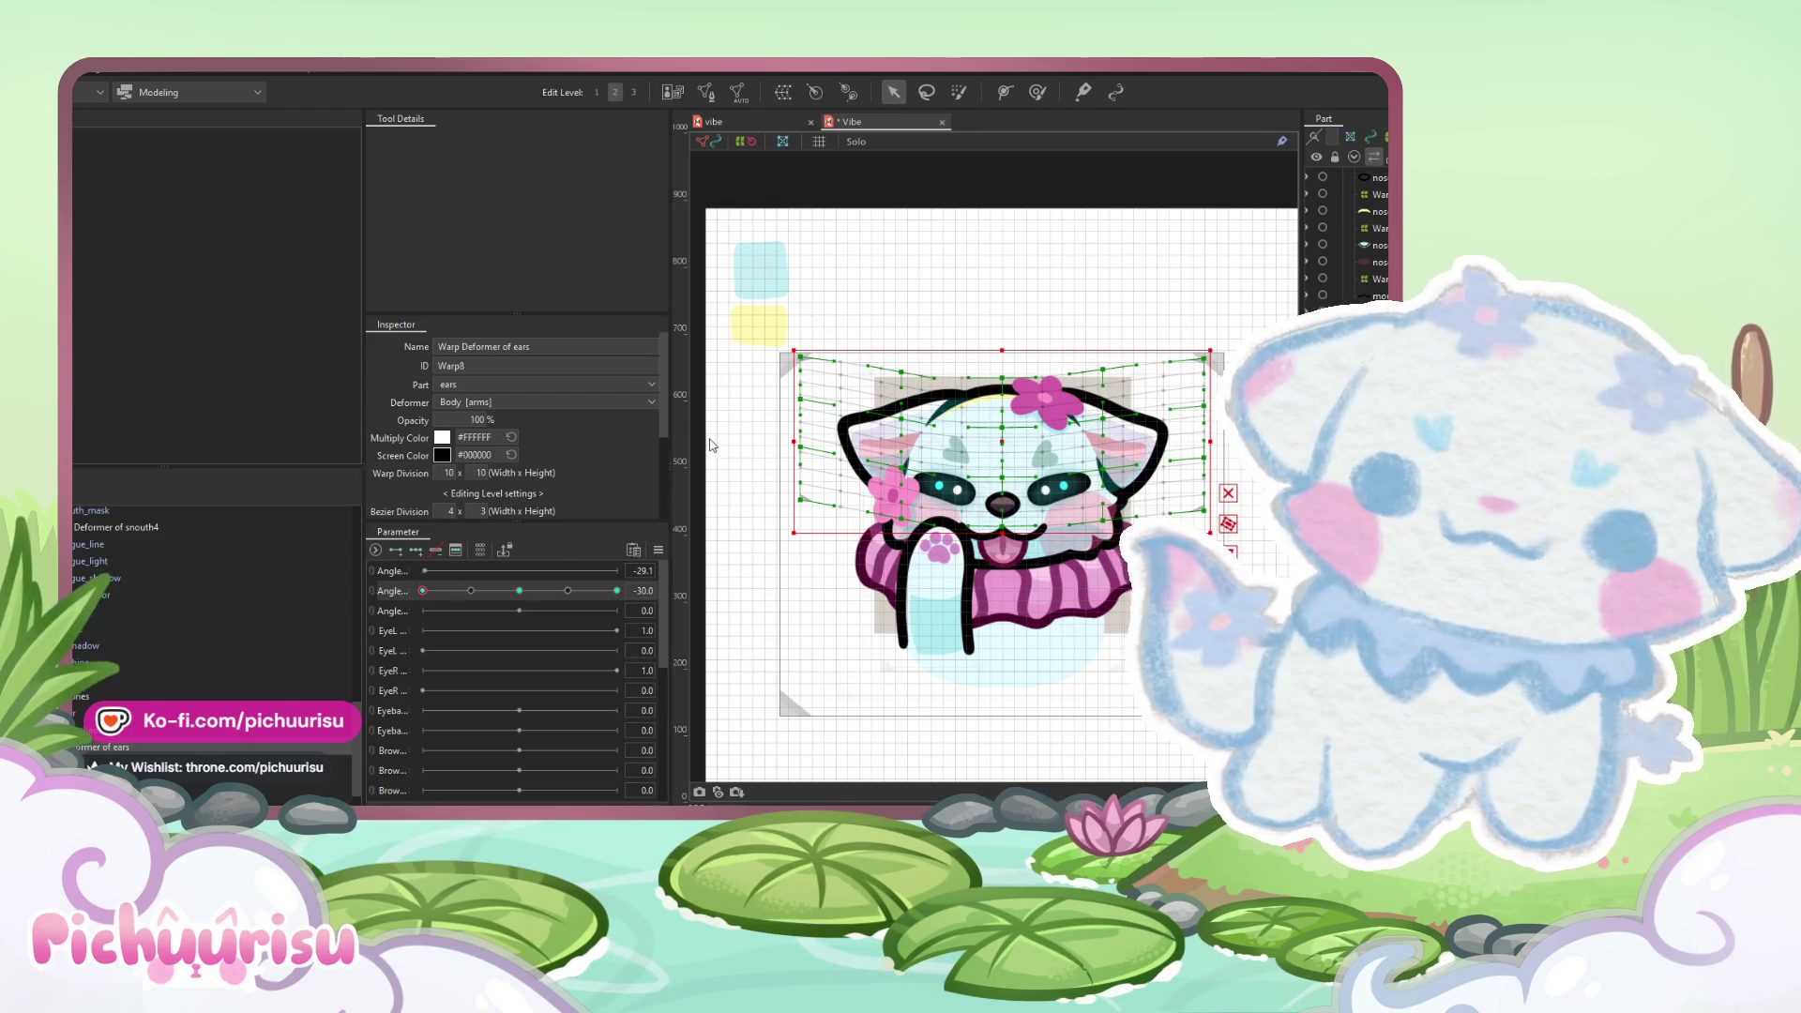
pyautogui.moveTo(485, 590); pyautogui.dragTo(670, 631)
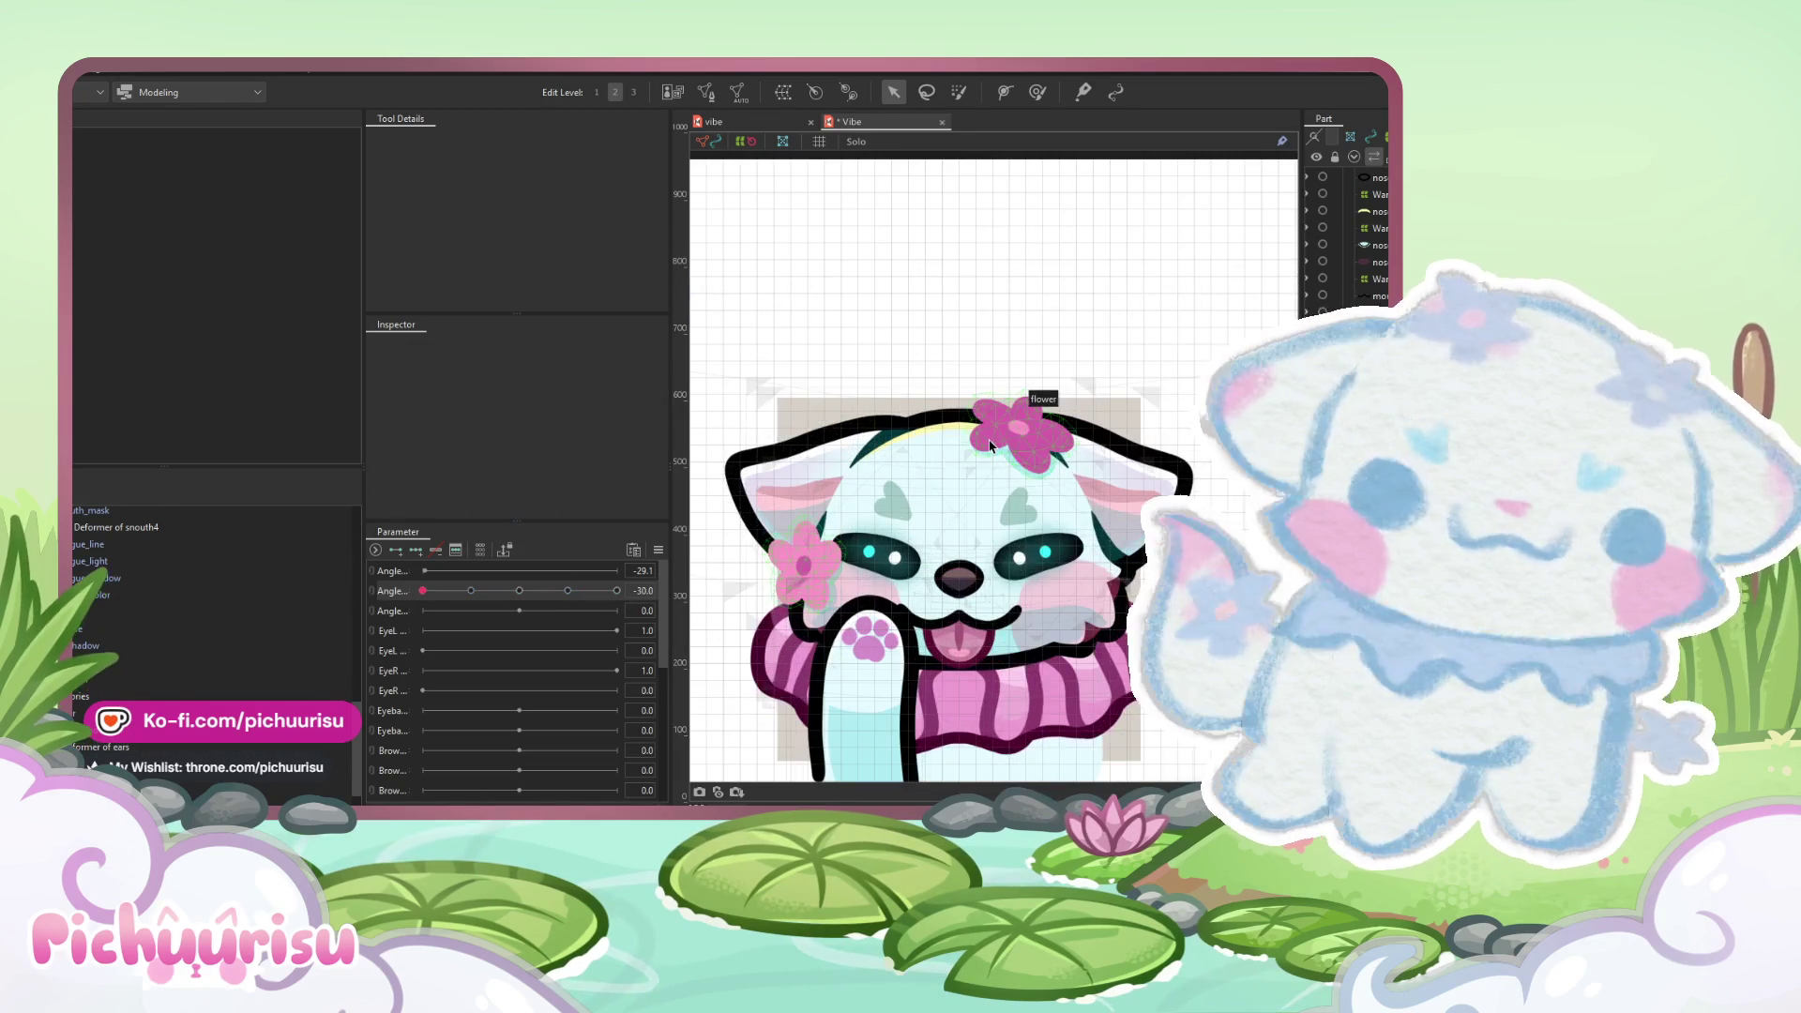
pyautogui.click(989, 445)
pyautogui.click(122, 692)
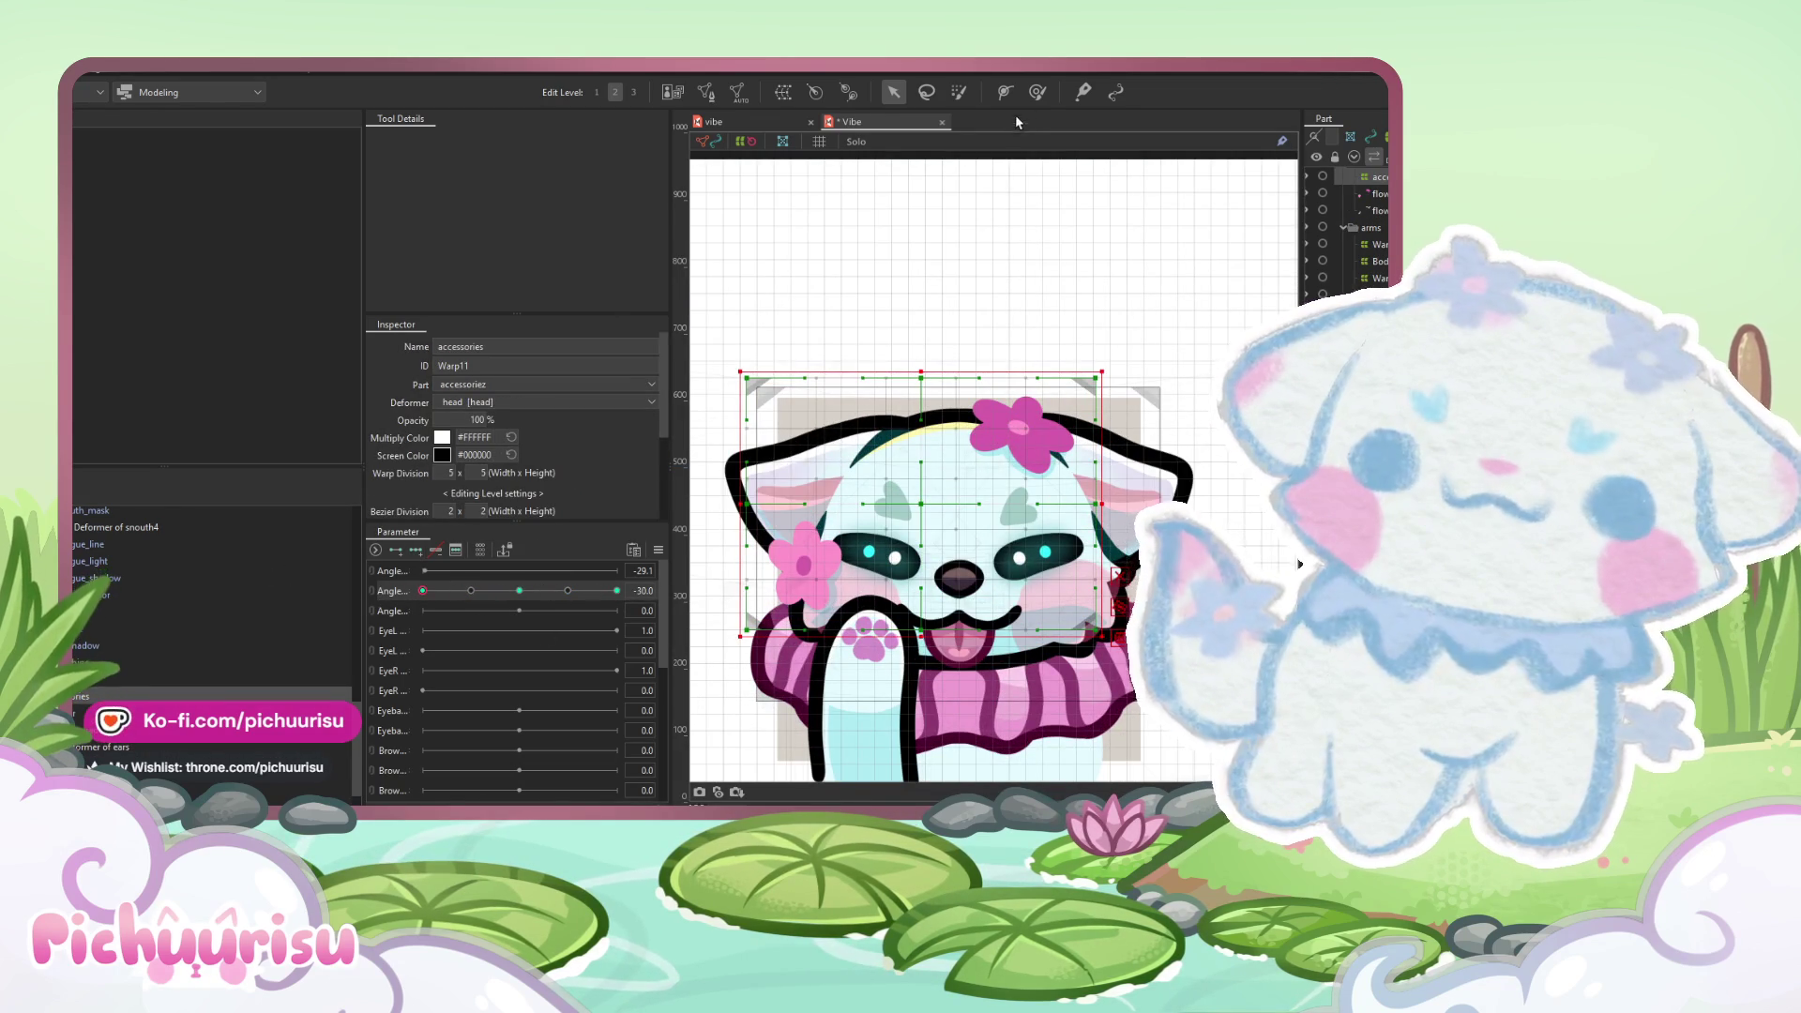
# - At Angle 30, reshape the top and face area of the accessories warp with an ~894 px brush
pyautogui.click(1037, 91)
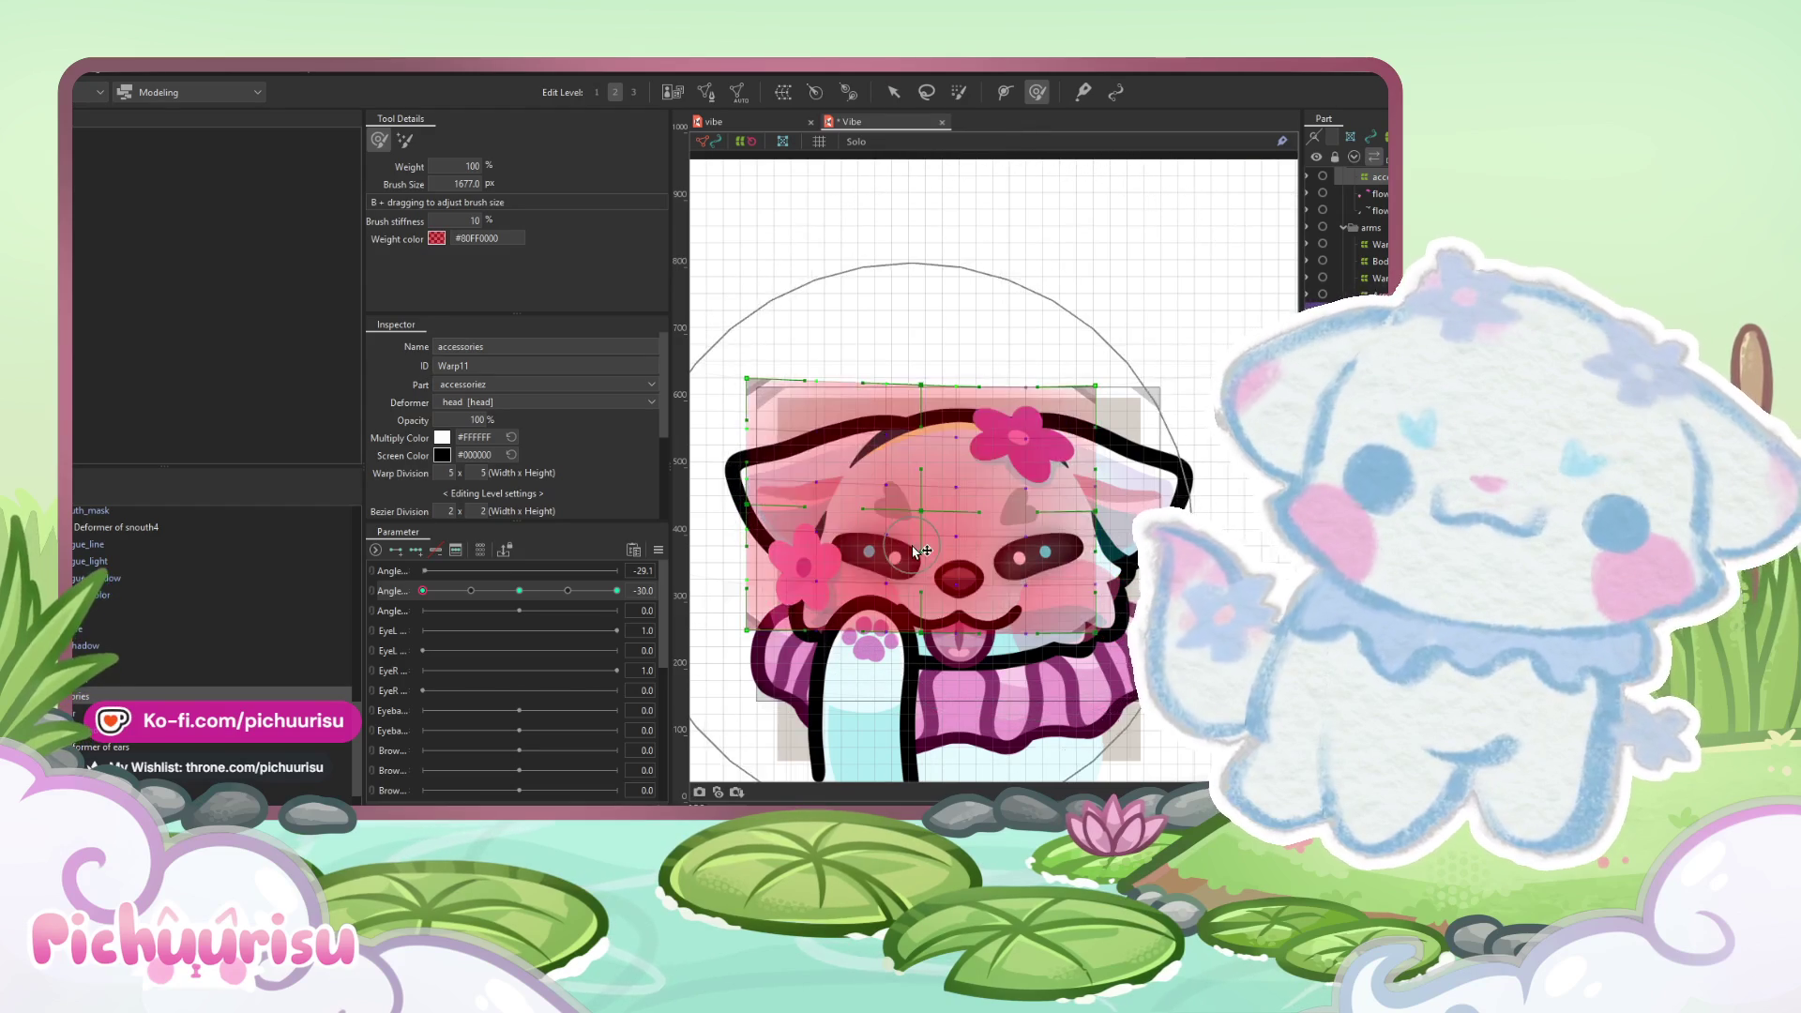
pyautogui.click(553, 590)
pyautogui.click(617, 590)
pyautogui.moveTo(1080, 626); pyautogui.dragTo(865, 547)
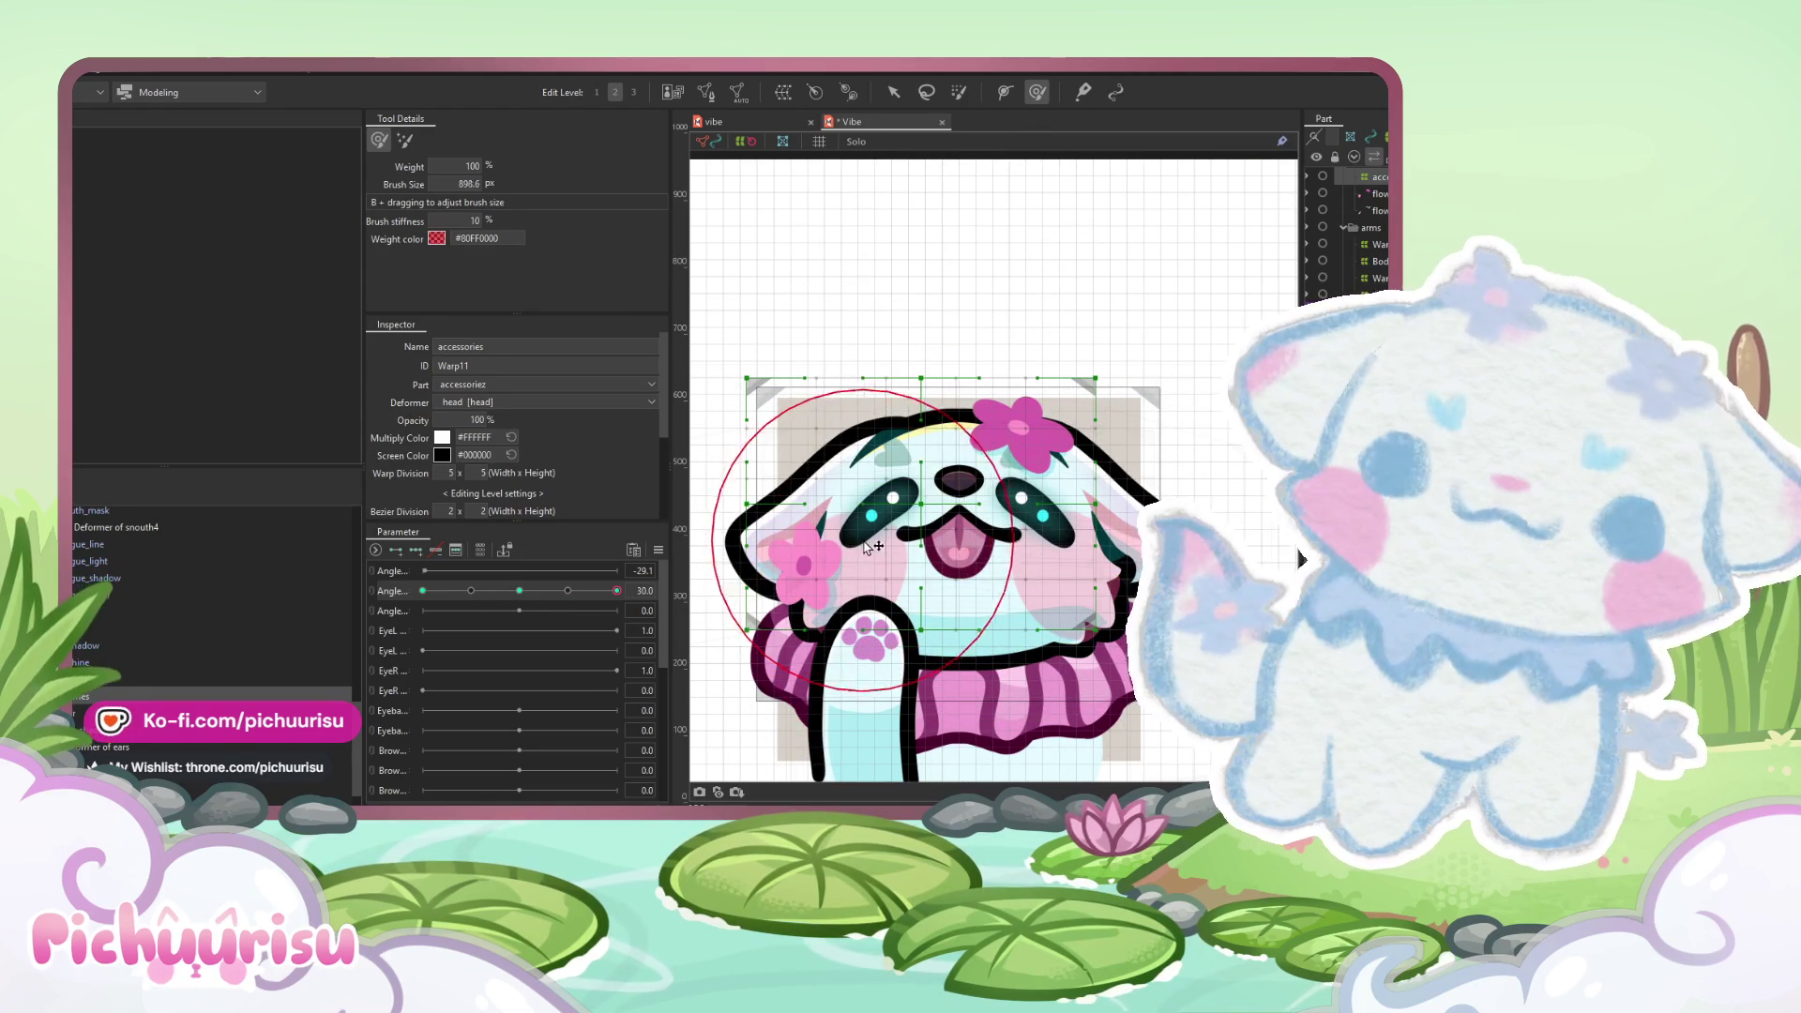
pyautogui.moveTo(1002, 551); pyautogui.dragTo(1041, 352)
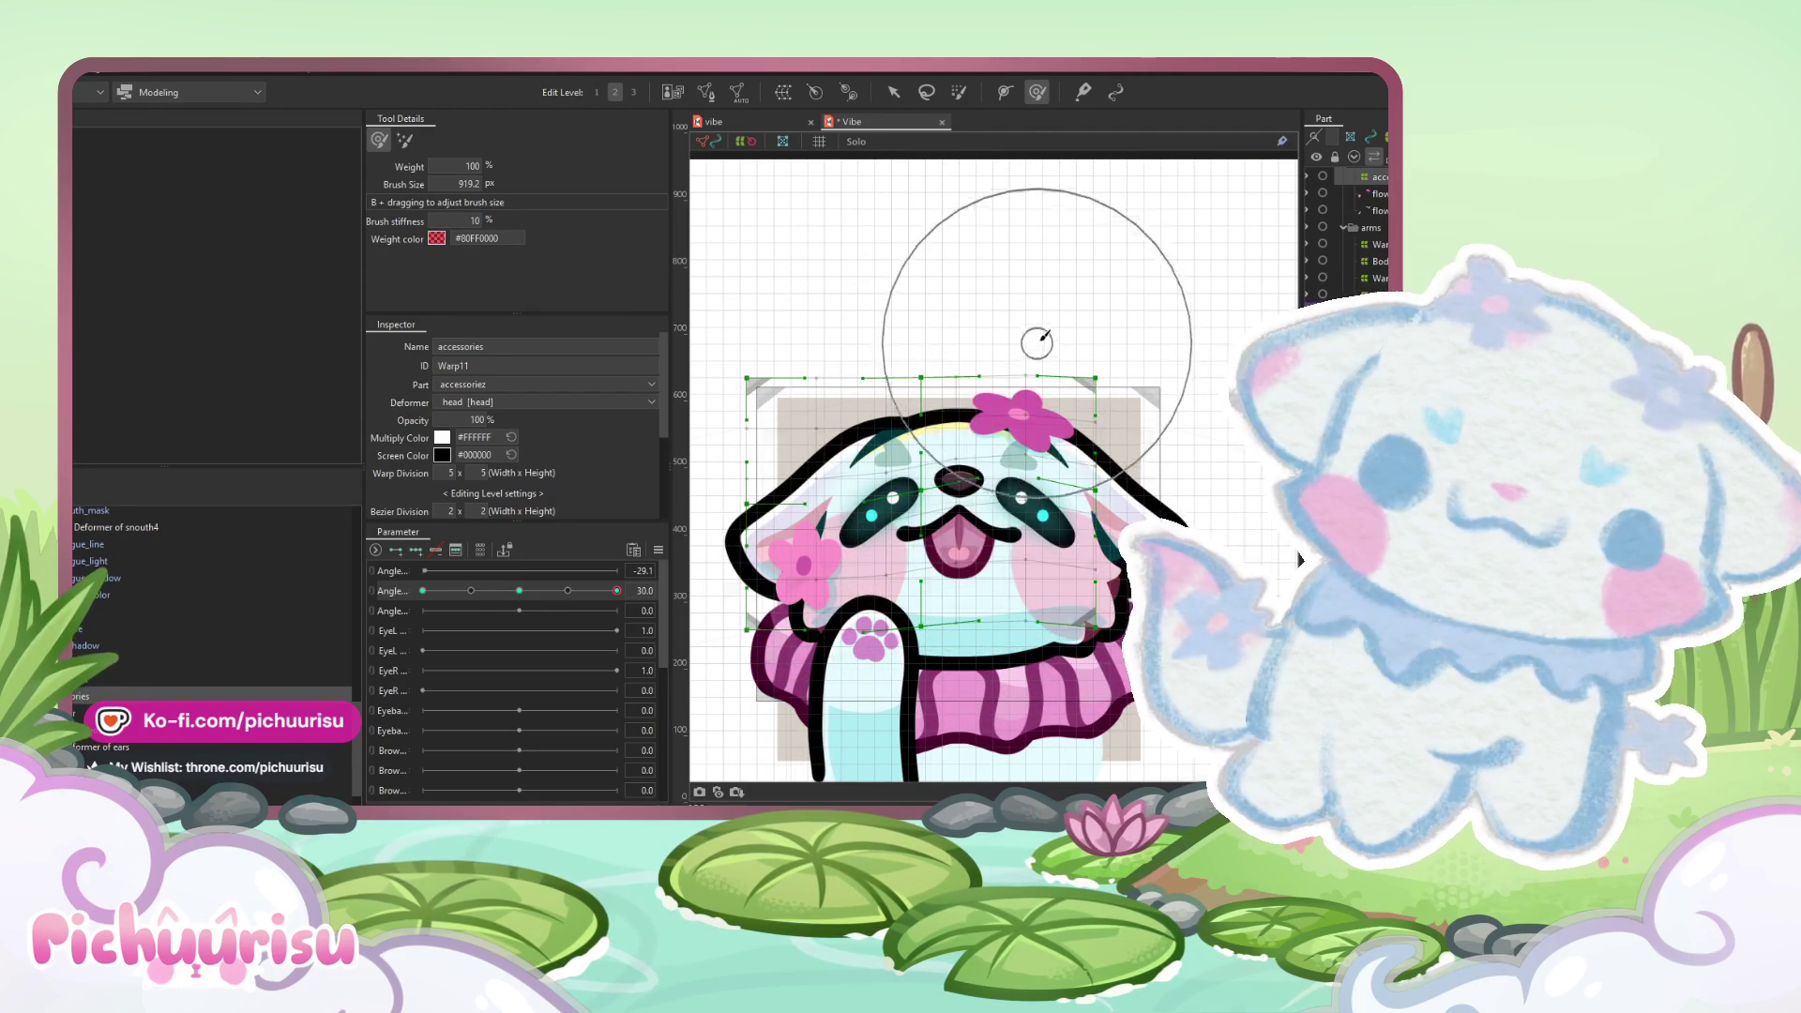
pyautogui.moveTo(1041, 352)
pyautogui.mouseDown()
pyautogui.moveTo(891, 637)
pyautogui.moveTo(849, 588)
pyautogui.mouseUp()
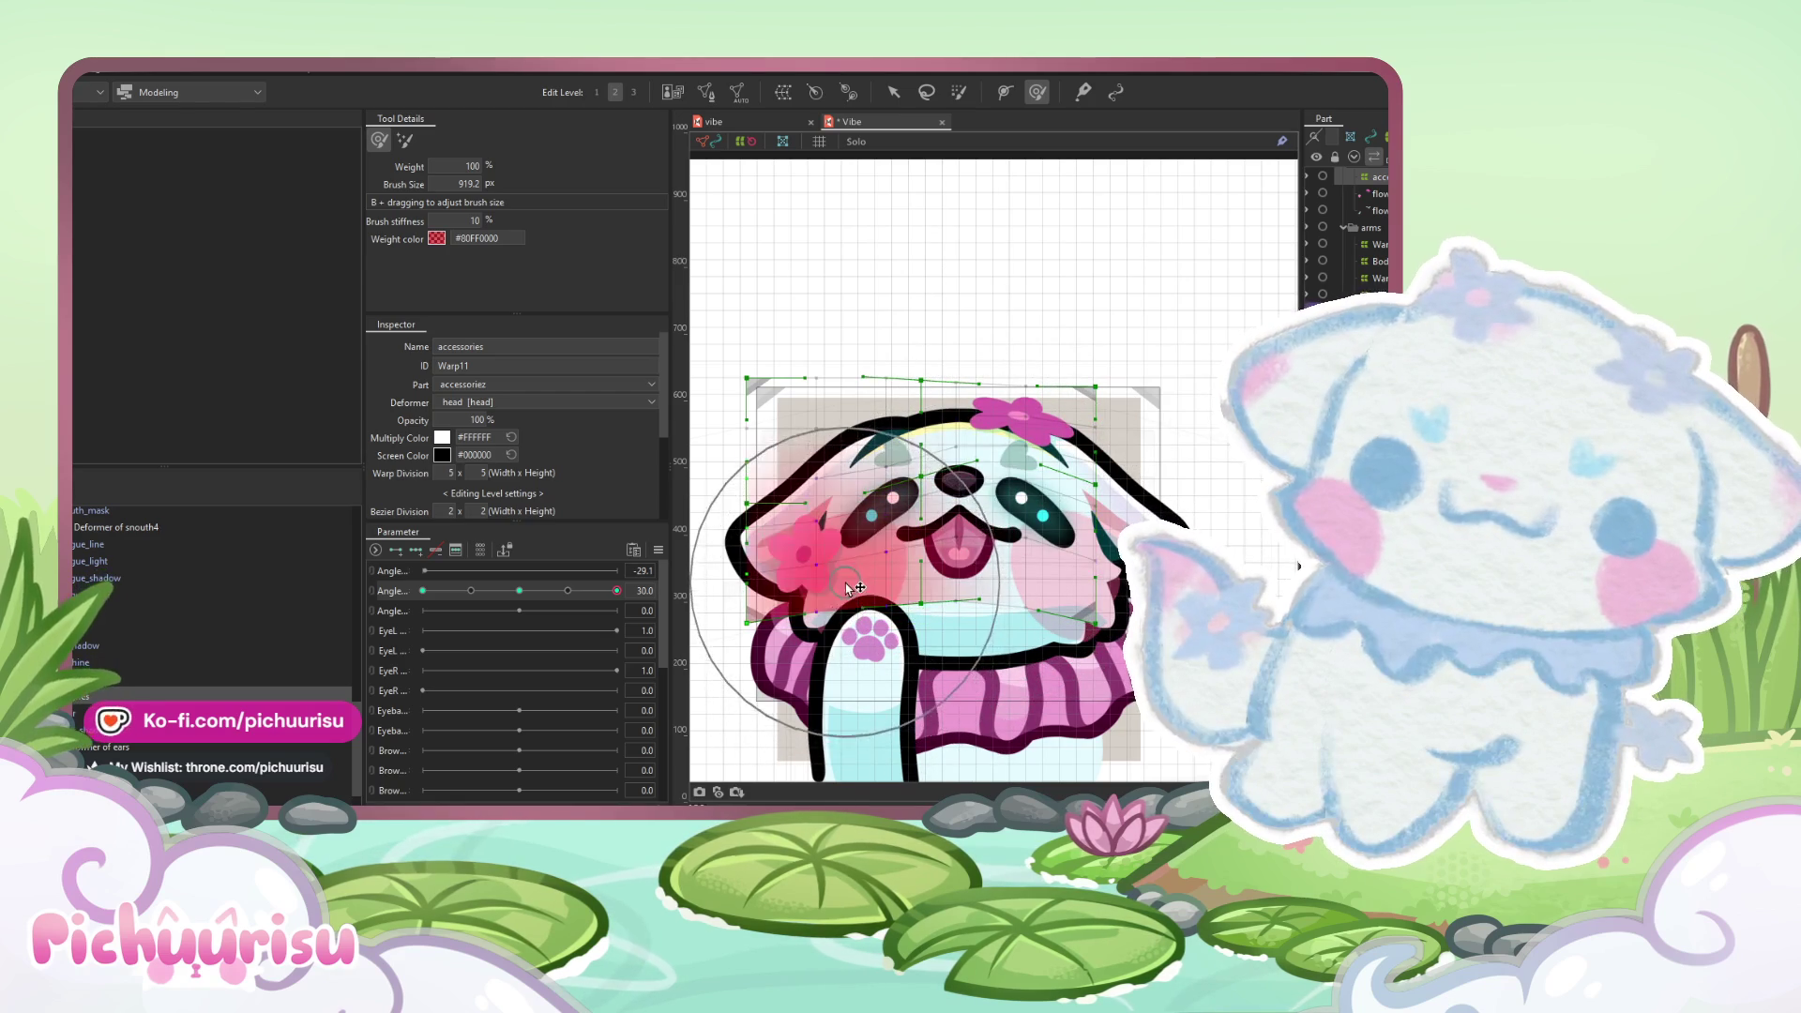
# - Turn the head to Angle -30, preview the turn between keys, and select the head warp deformer
pyautogui.moveTo(616, 590)
pyautogui.mouseDown()
pyautogui.moveTo(382, 591)
pyautogui.moveTo(842, 594)
pyautogui.mouseUp()
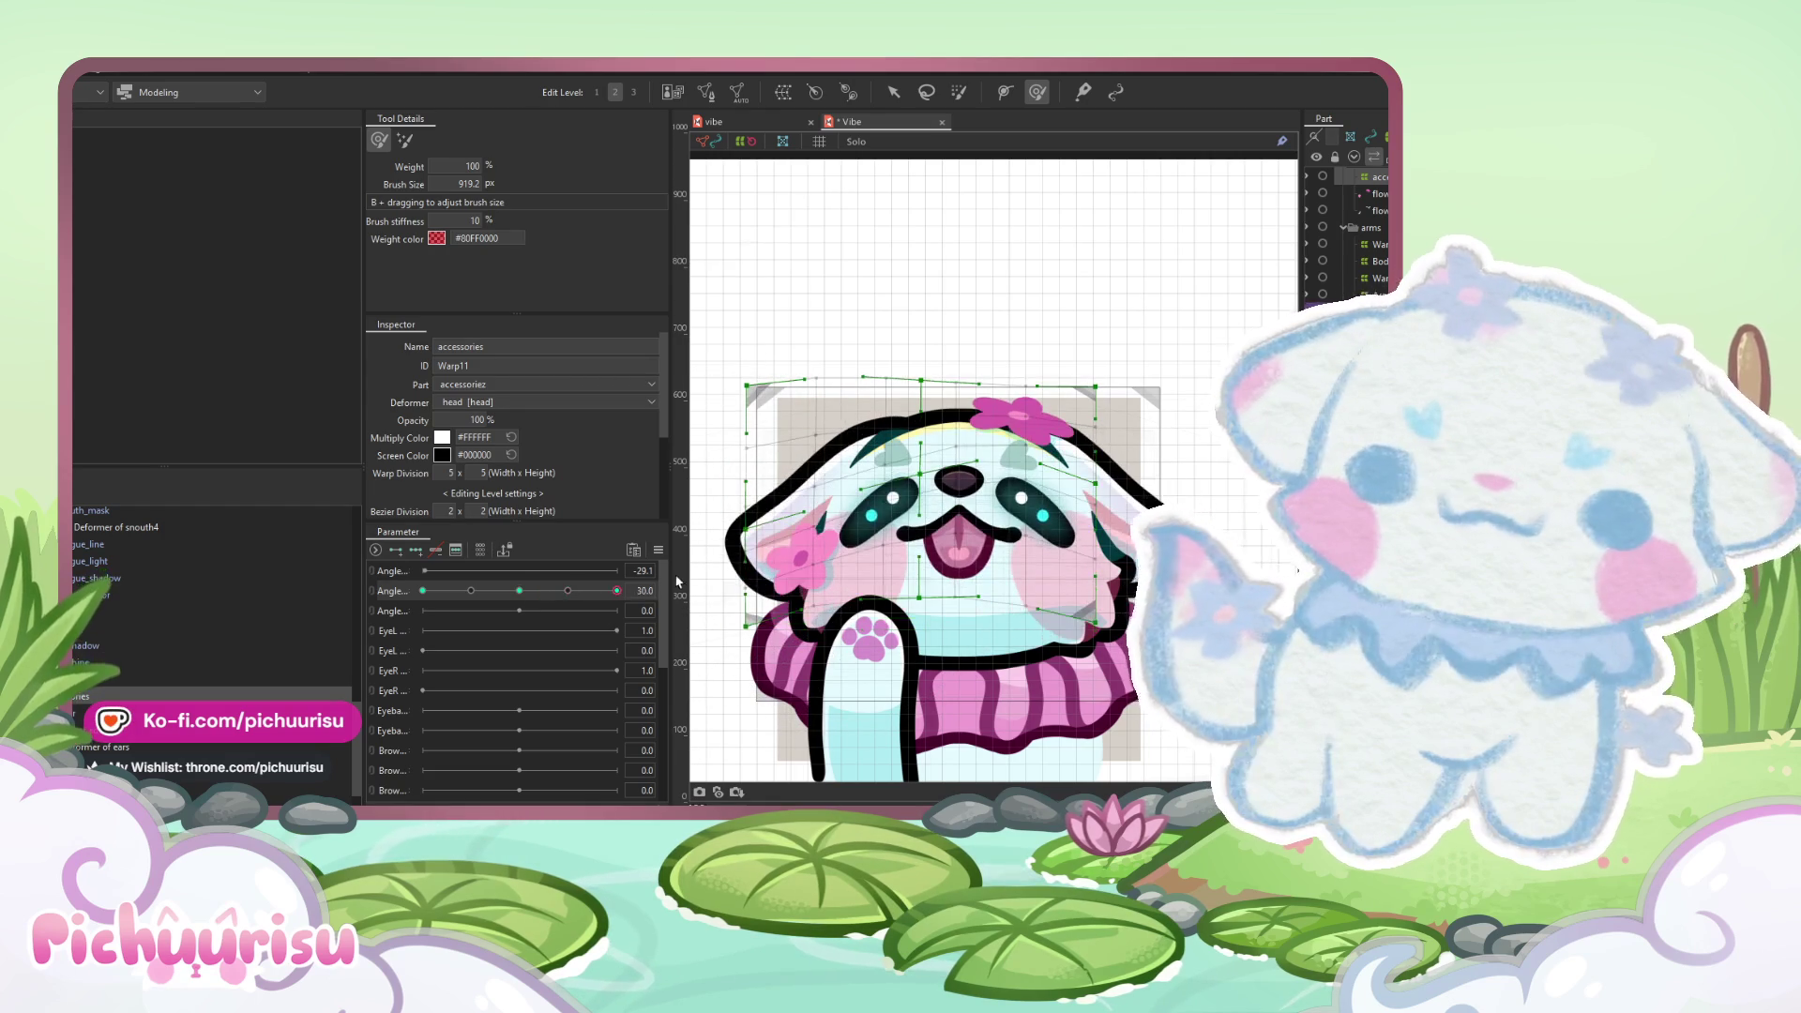
pyautogui.moveTo(750, 597)
pyautogui.mouseDown()
pyautogui.moveTo(874, 507)
pyautogui.moveTo(702, 562)
pyautogui.mouseUp()
pyautogui.moveTo(566, 589); pyautogui.dragTo(671, 589)
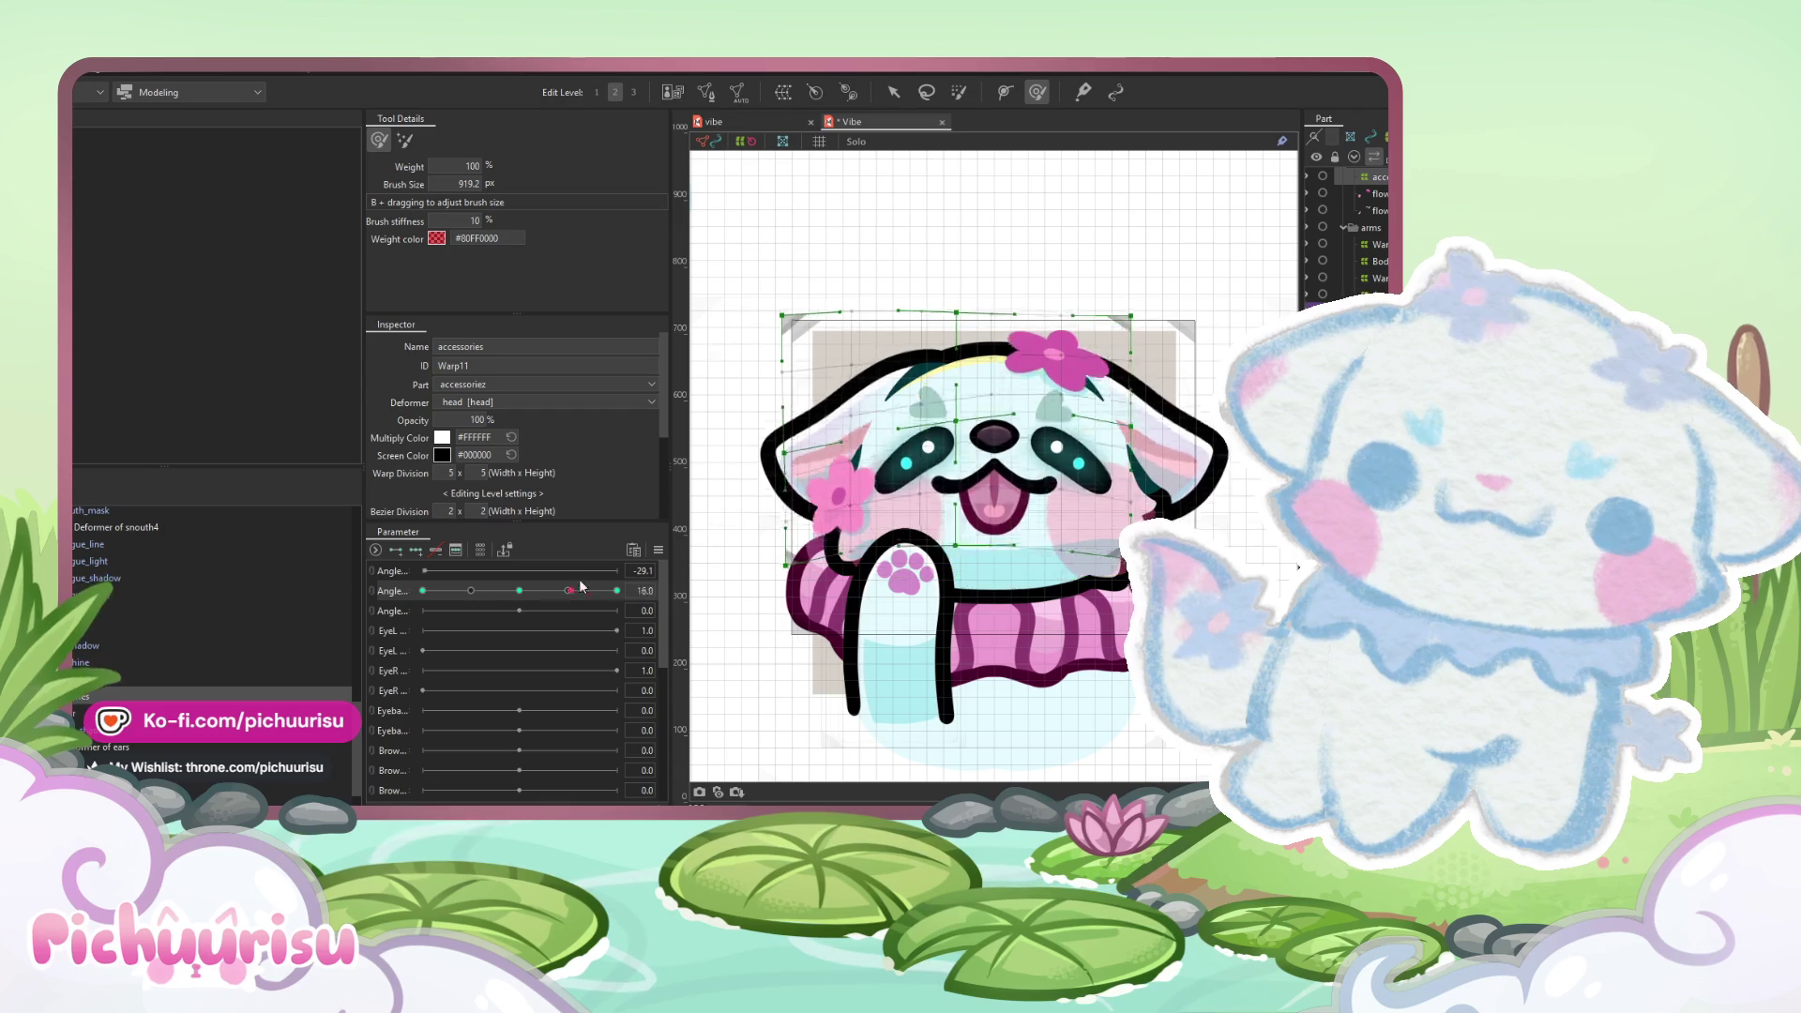
pyautogui.moveTo(670, 589); pyautogui.dragTo(423, 590)
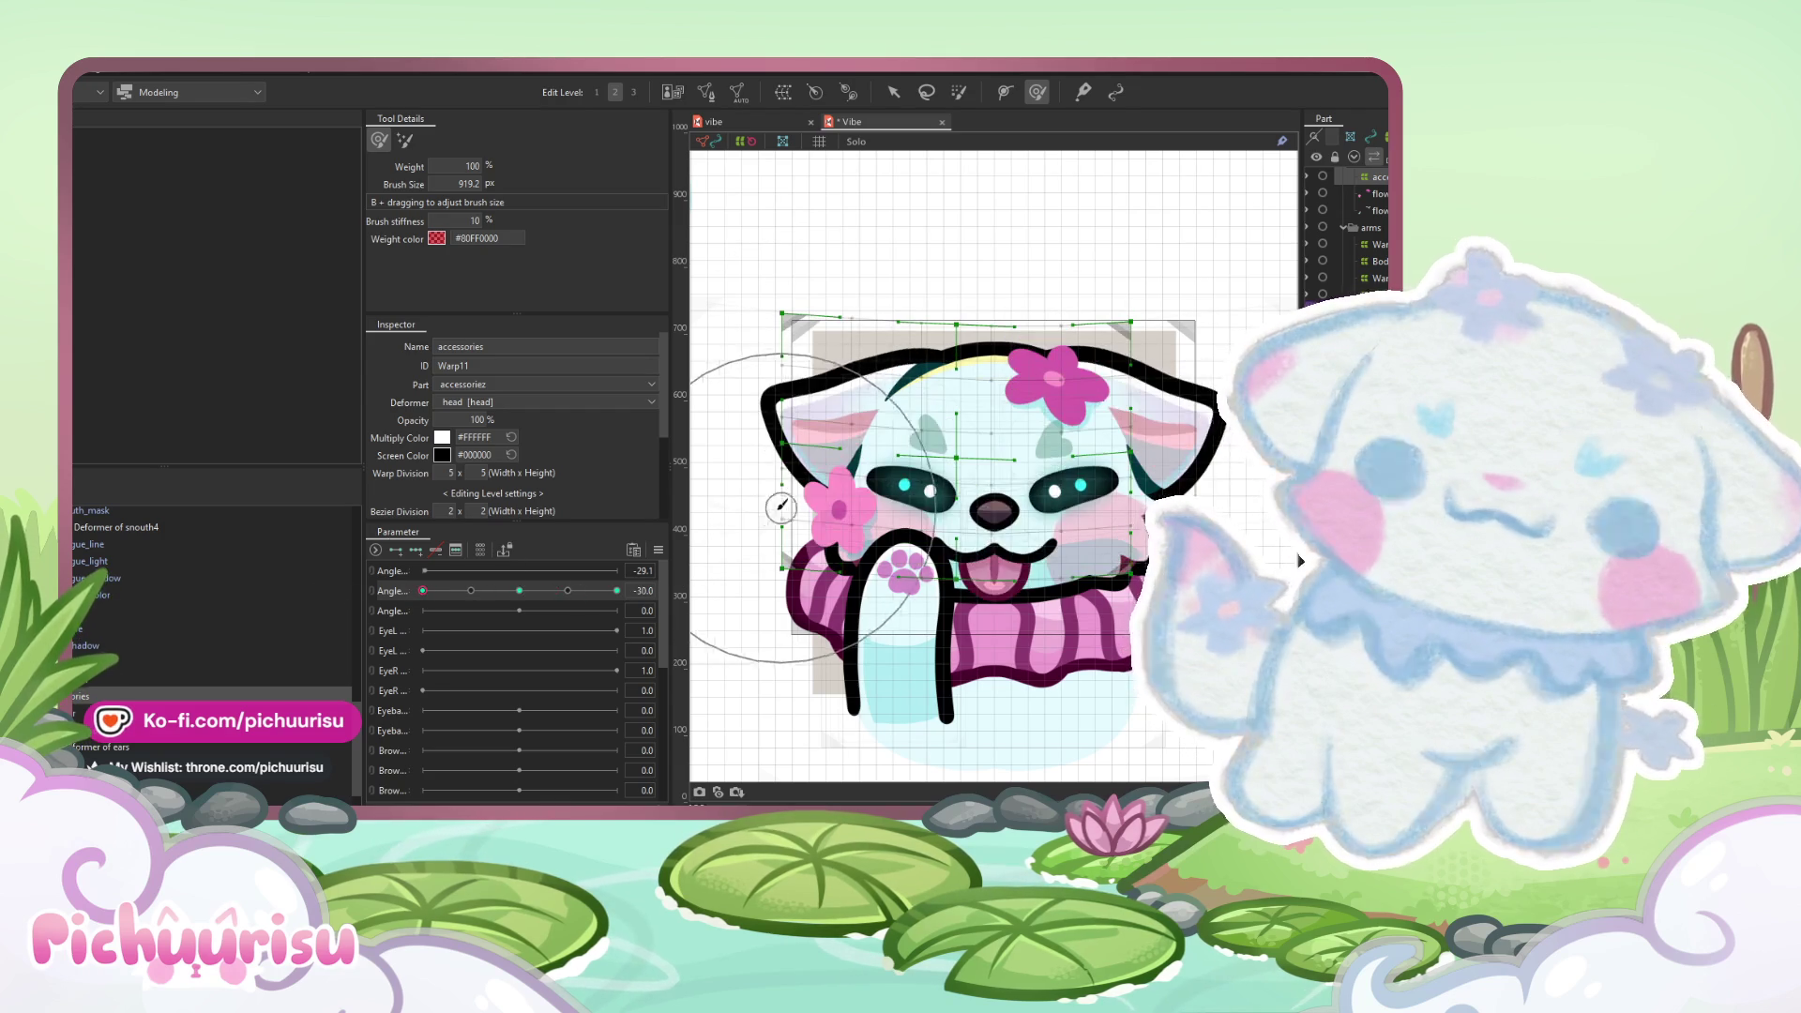
pyautogui.moveTo(786, 434); pyautogui.dragTo(865, 423)
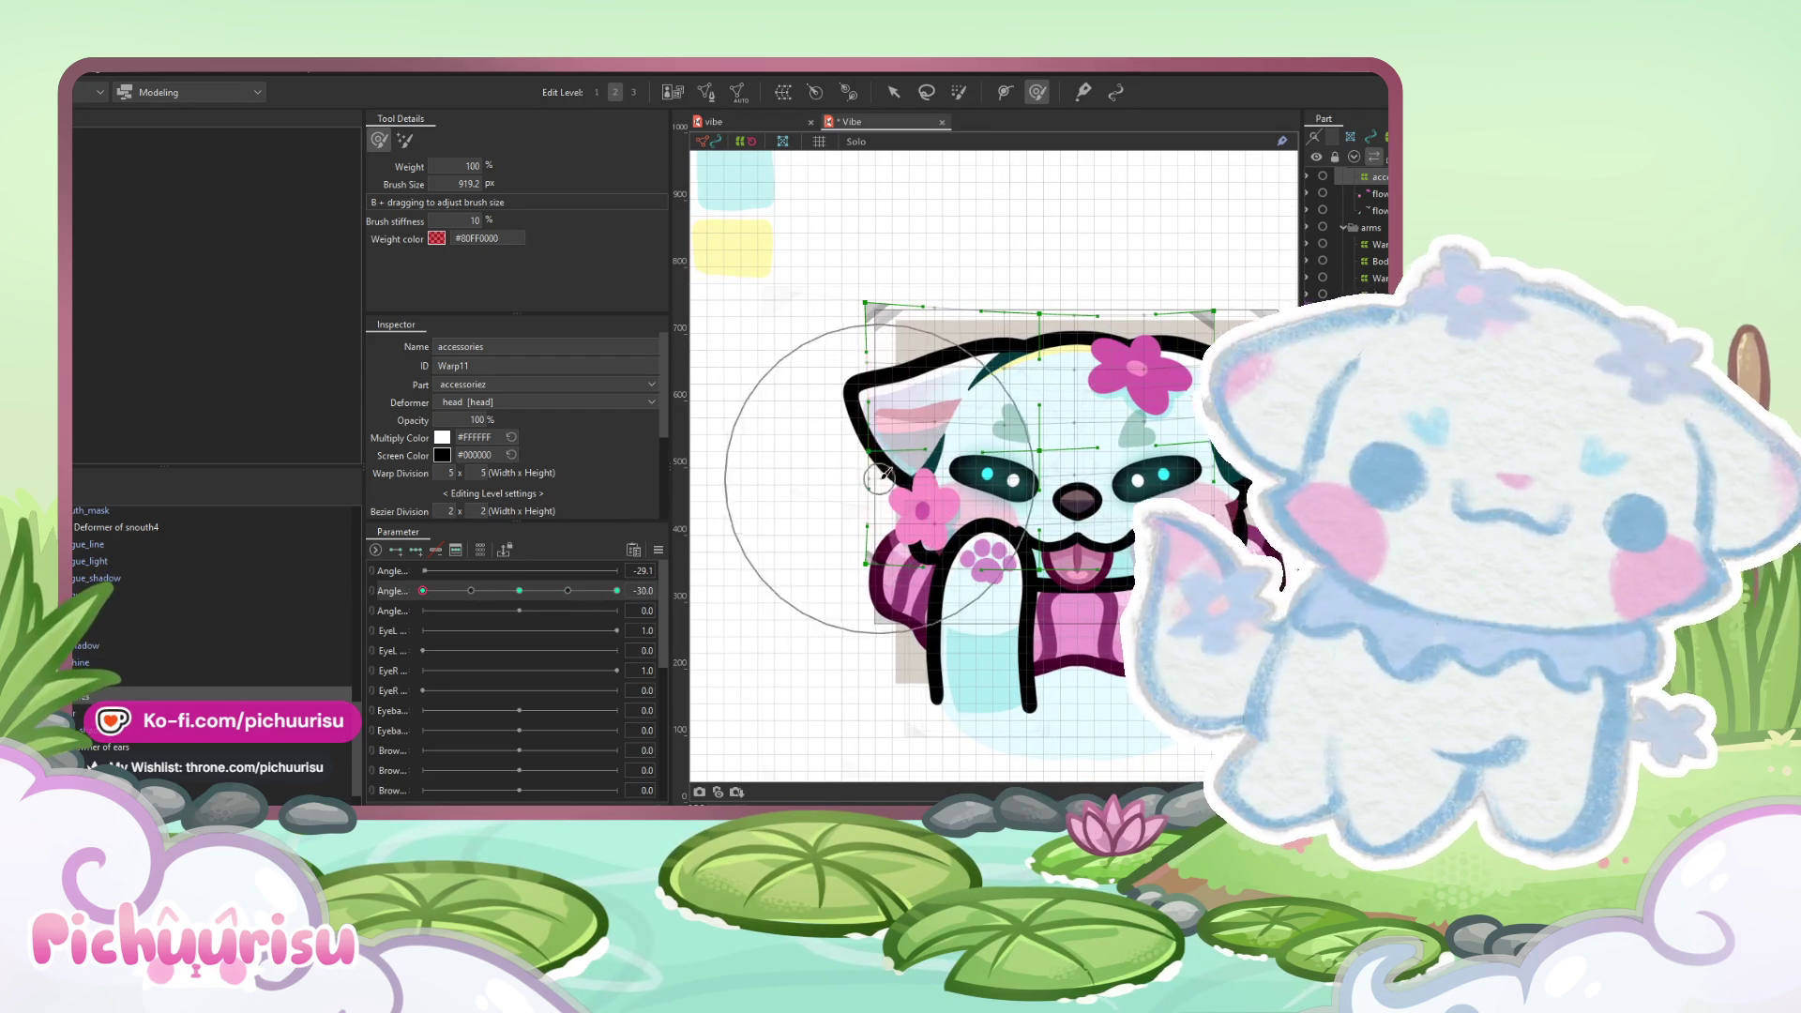
pyautogui.moveTo(784, 466); pyautogui.dragTo(724, 466)
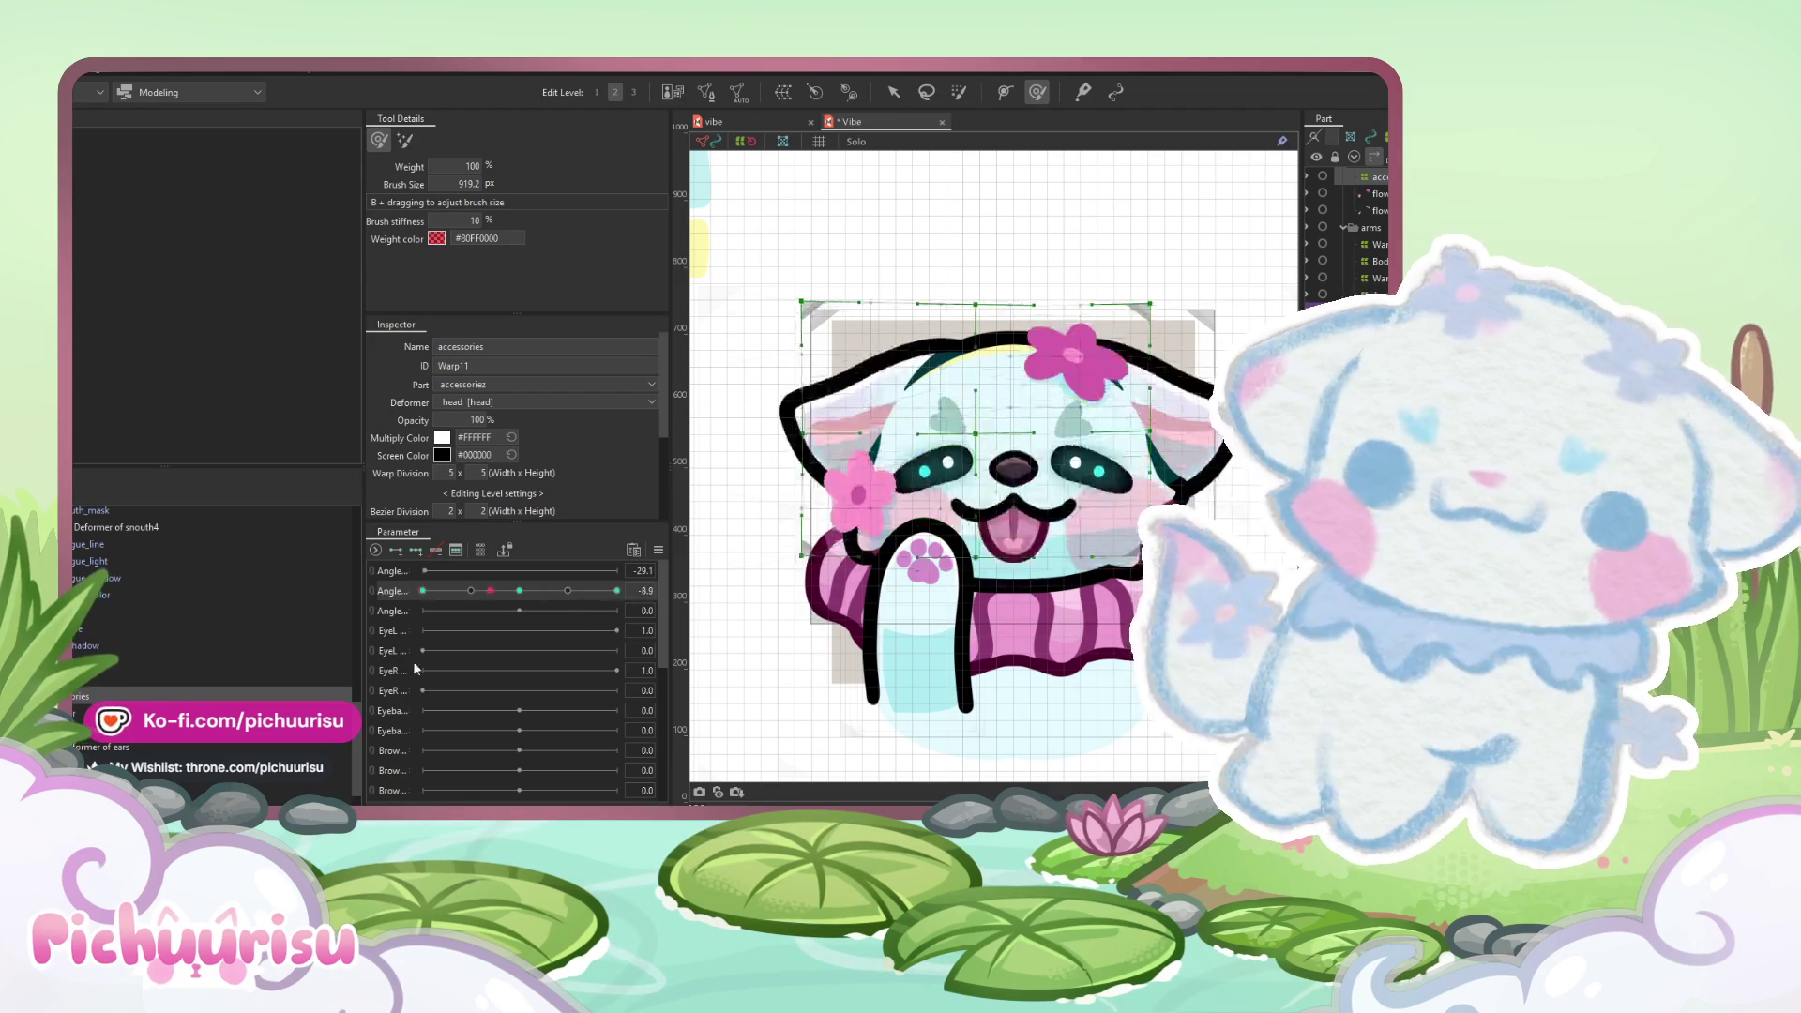
pyautogui.click(98, 610)
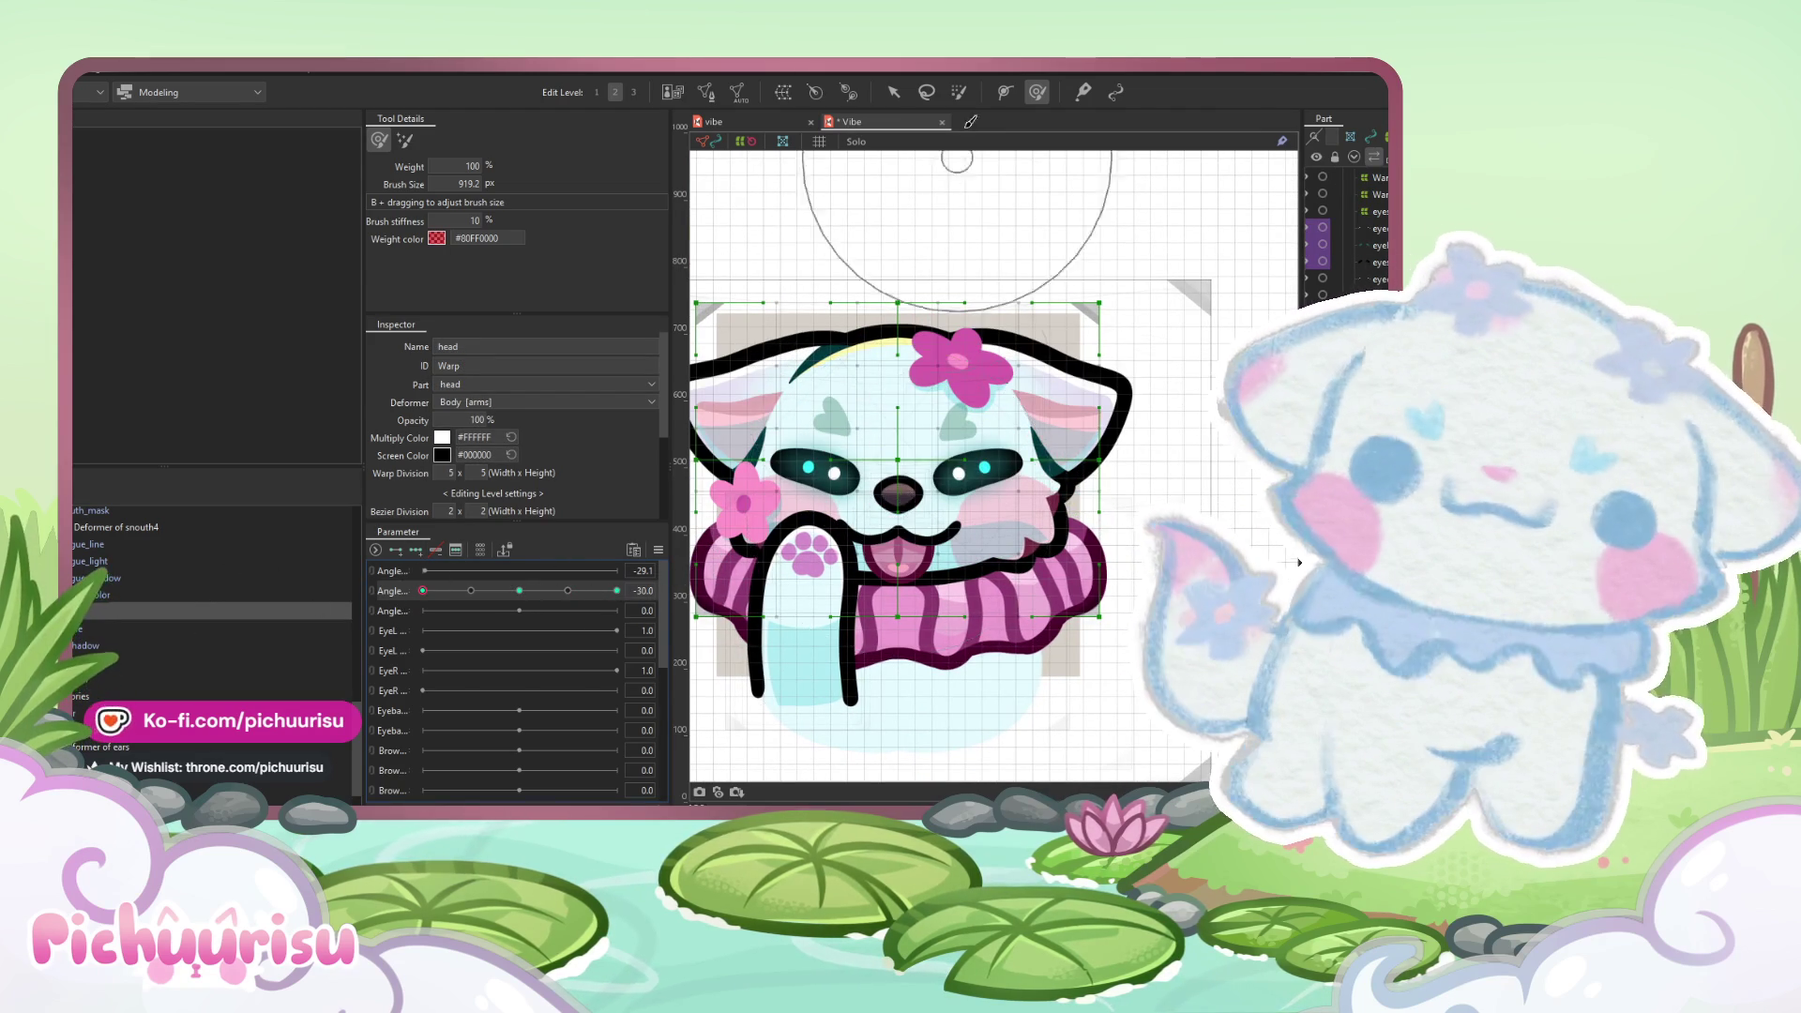
# - Nudge the head warp slightly down and brush its lattice into shape
pyautogui.click(895, 93)
pyautogui.moveTo(896, 461); pyautogui.dragTo(867, 472)
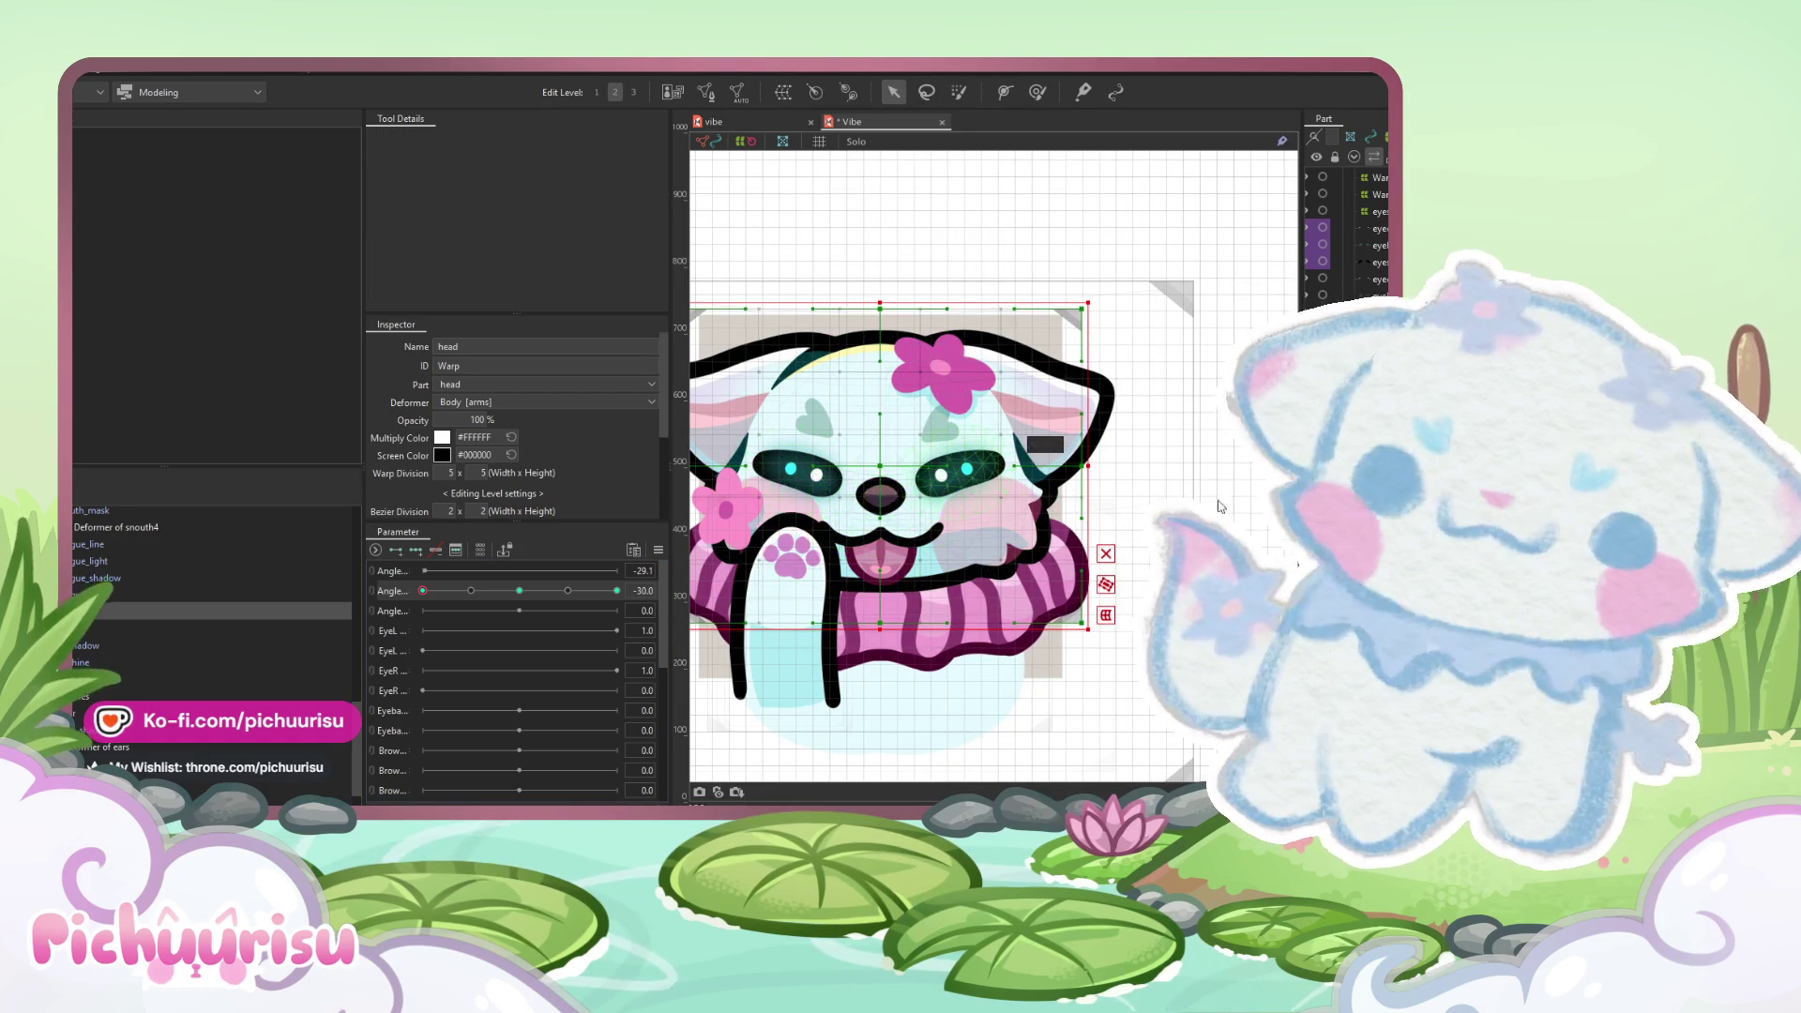
pyautogui.click(1037, 91)
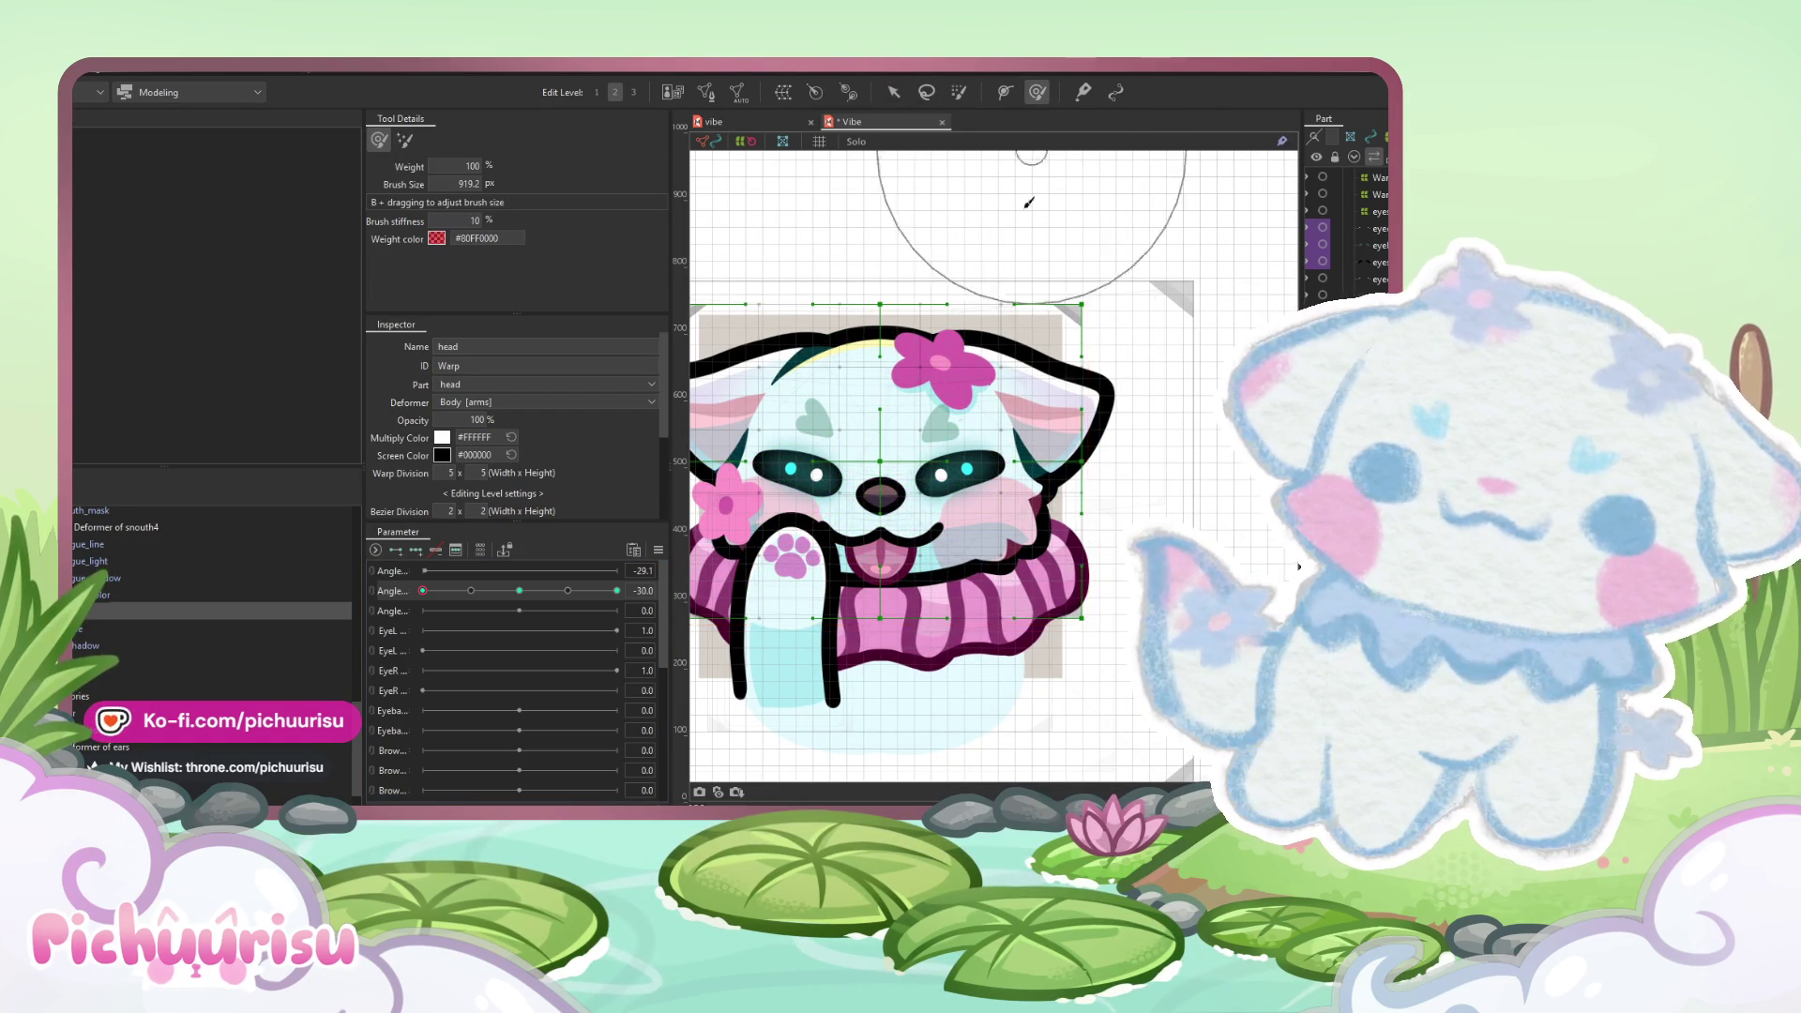
pyautogui.moveTo(938, 497)
pyautogui.mouseDown()
pyautogui.moveTo(884, 480)
pyautogui.moveTo(883, 500)
pyautogui.moveTo(1055, 511)
pyautogui.mouseUp()
# - Push the head upward at the Angle 30 keyform and downward at the Angle -30 keyform
pyautogui.click(617, 590)
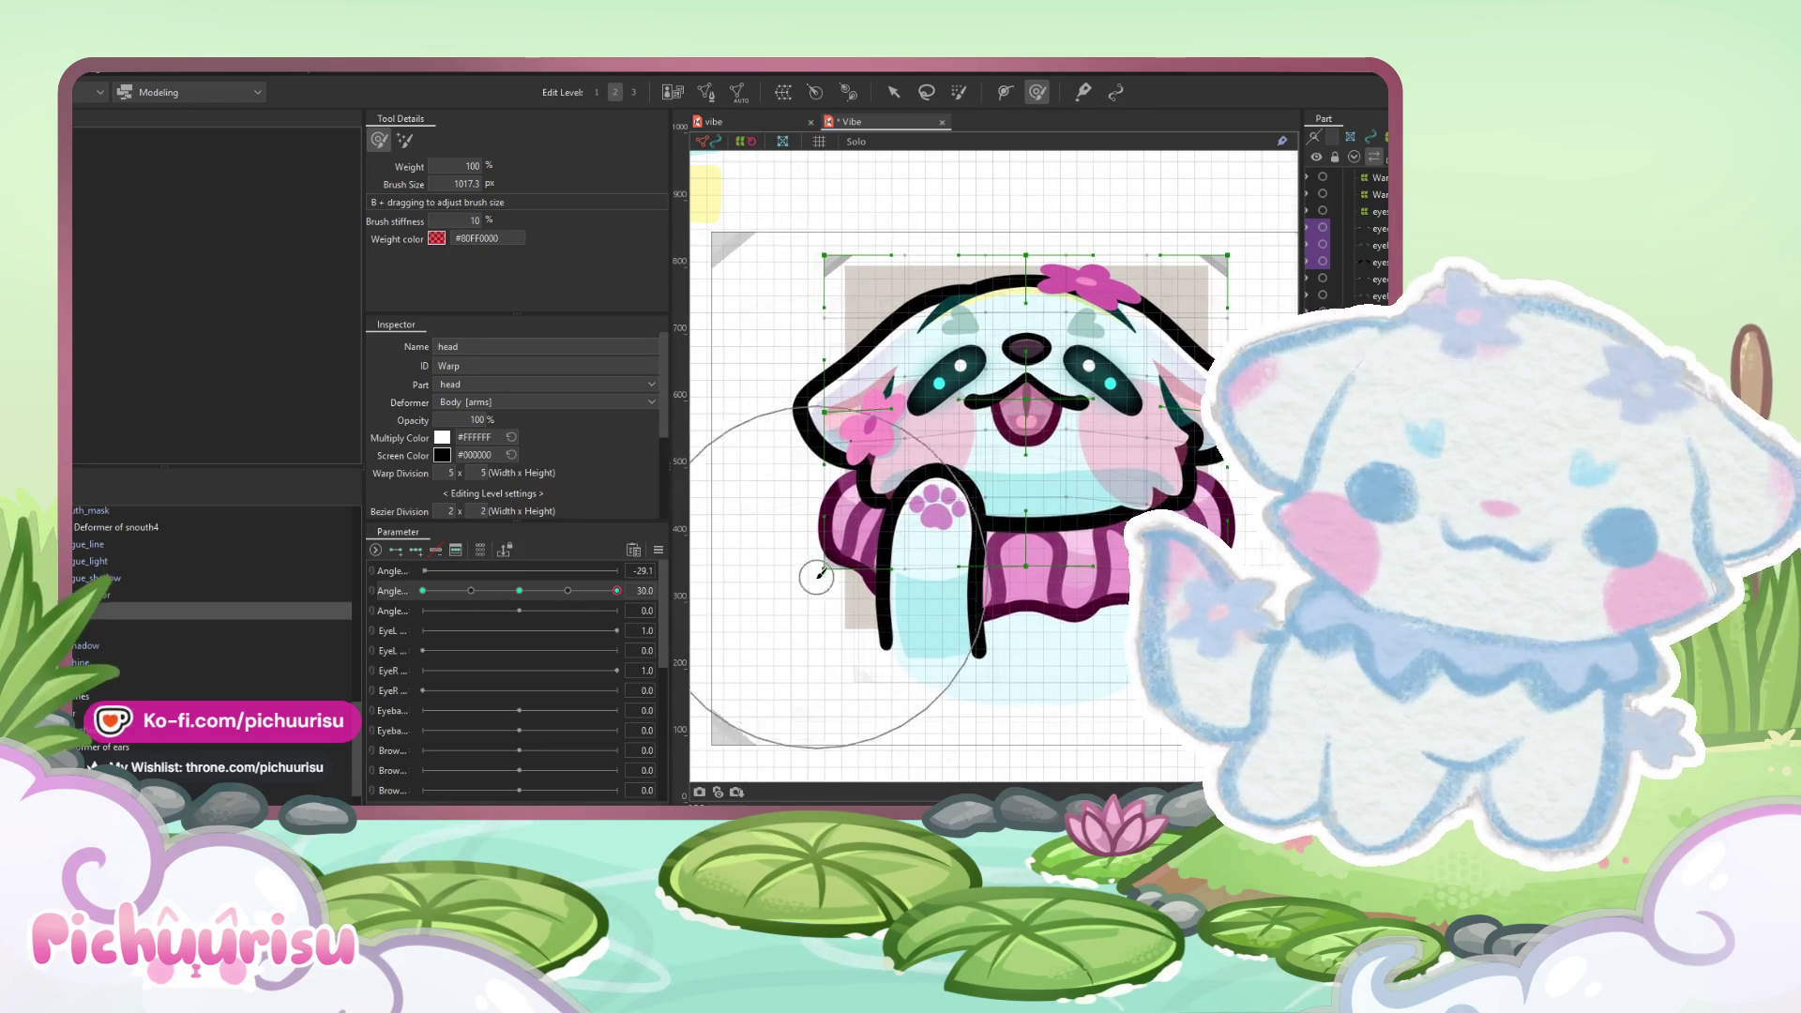
pyautogui.moveTo(722, 507); pyautogui.dragTo(807, 582)
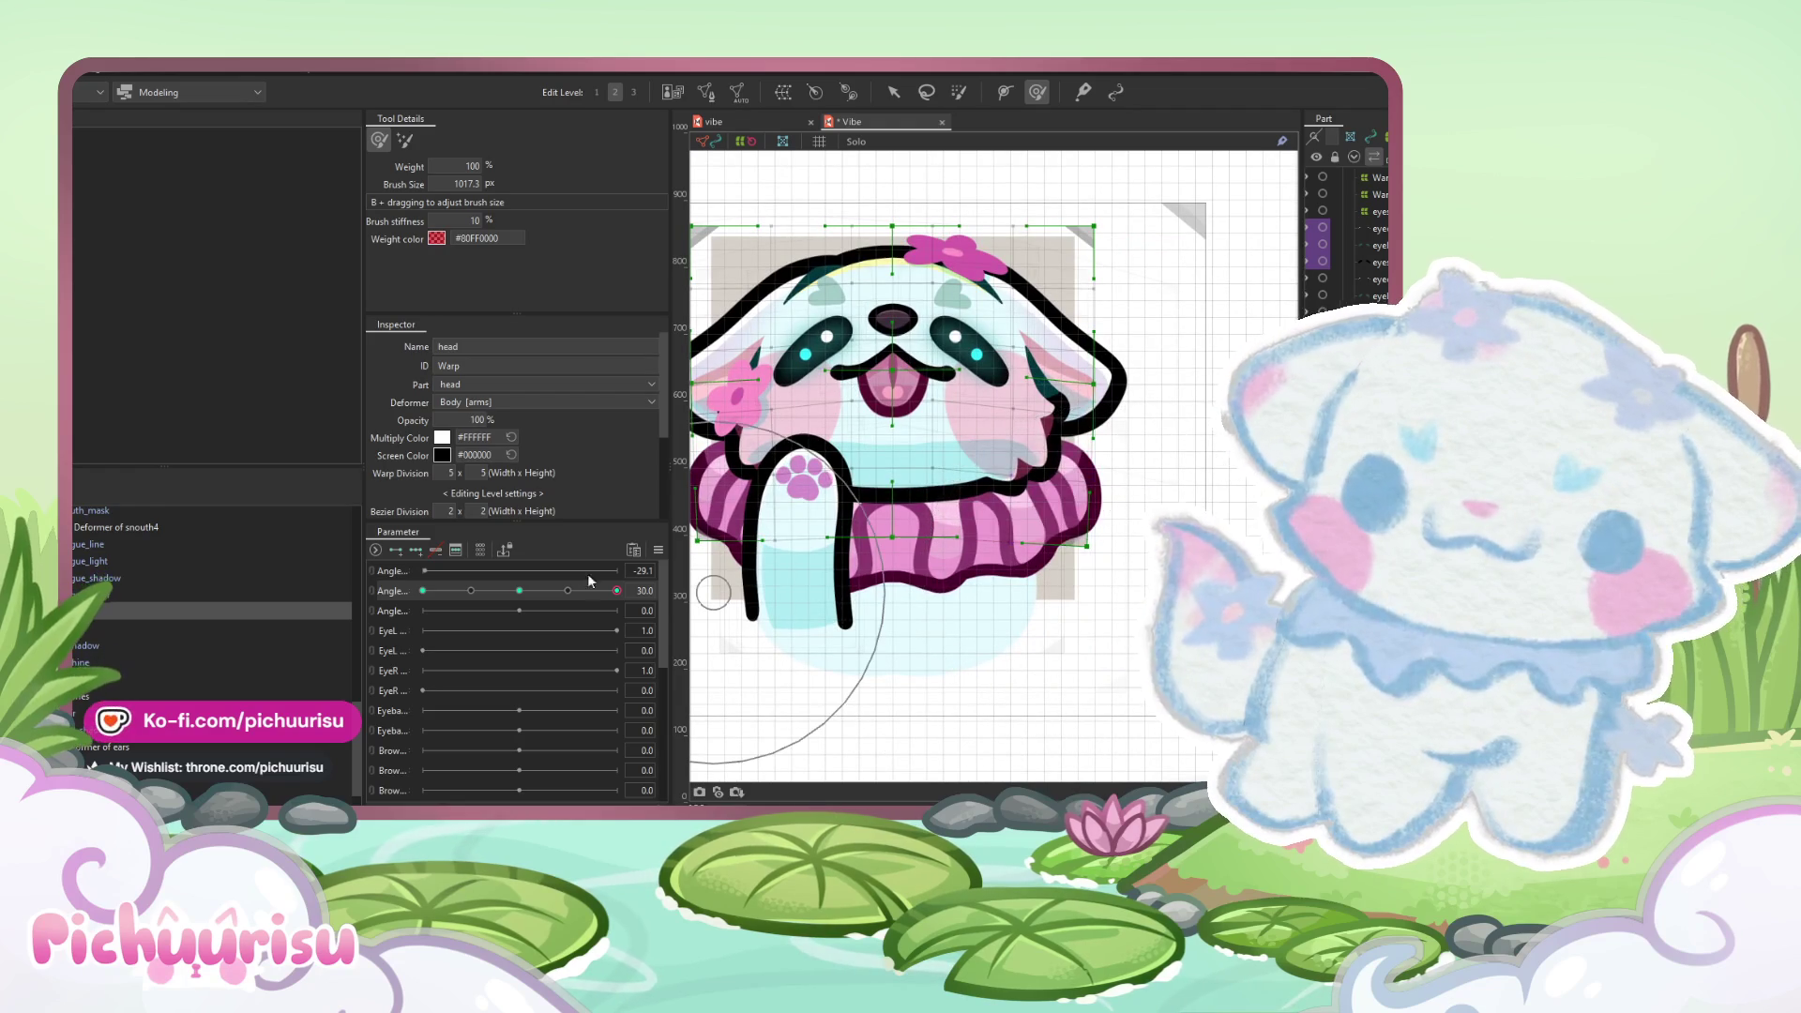
pyautogui.click(423, 590)
pyautogui.moveTo(915, 424); pyautogui.dragTo(1146, 462)
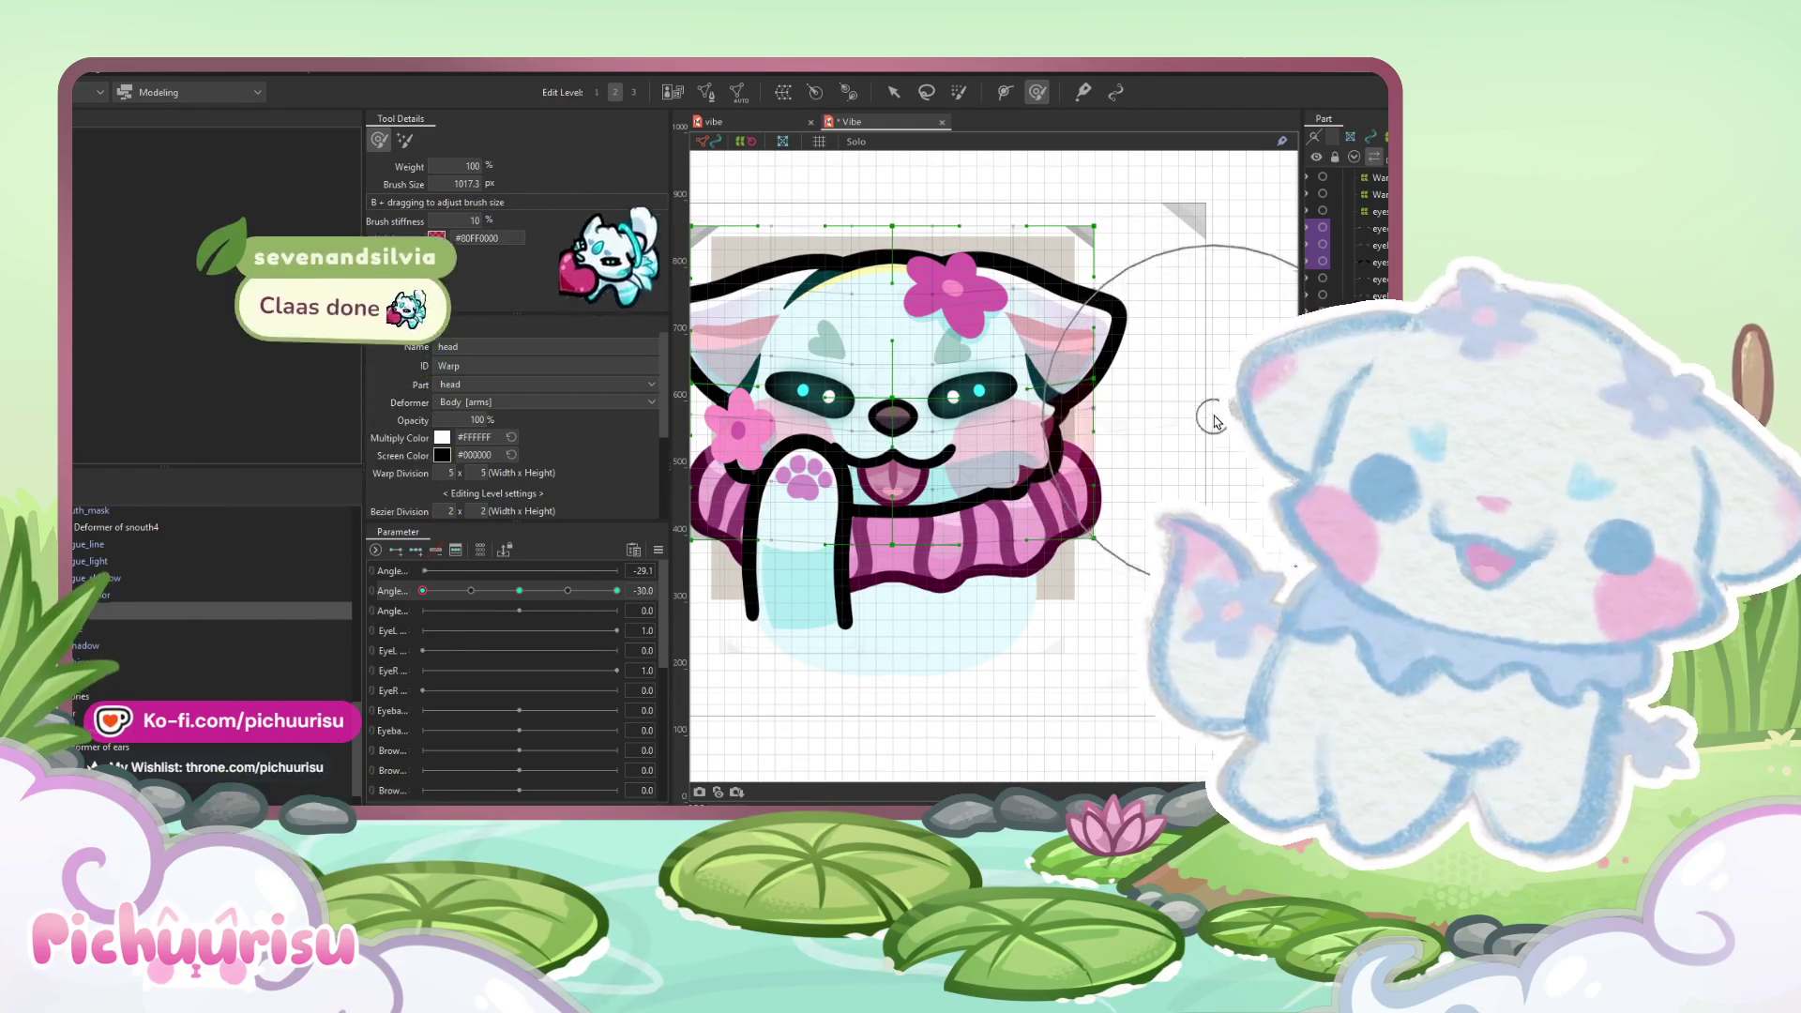
# - Scrub the Angle slider to preview the head tilt at 30 and -30
pyautogui.hscroll(-3, 806, 460)
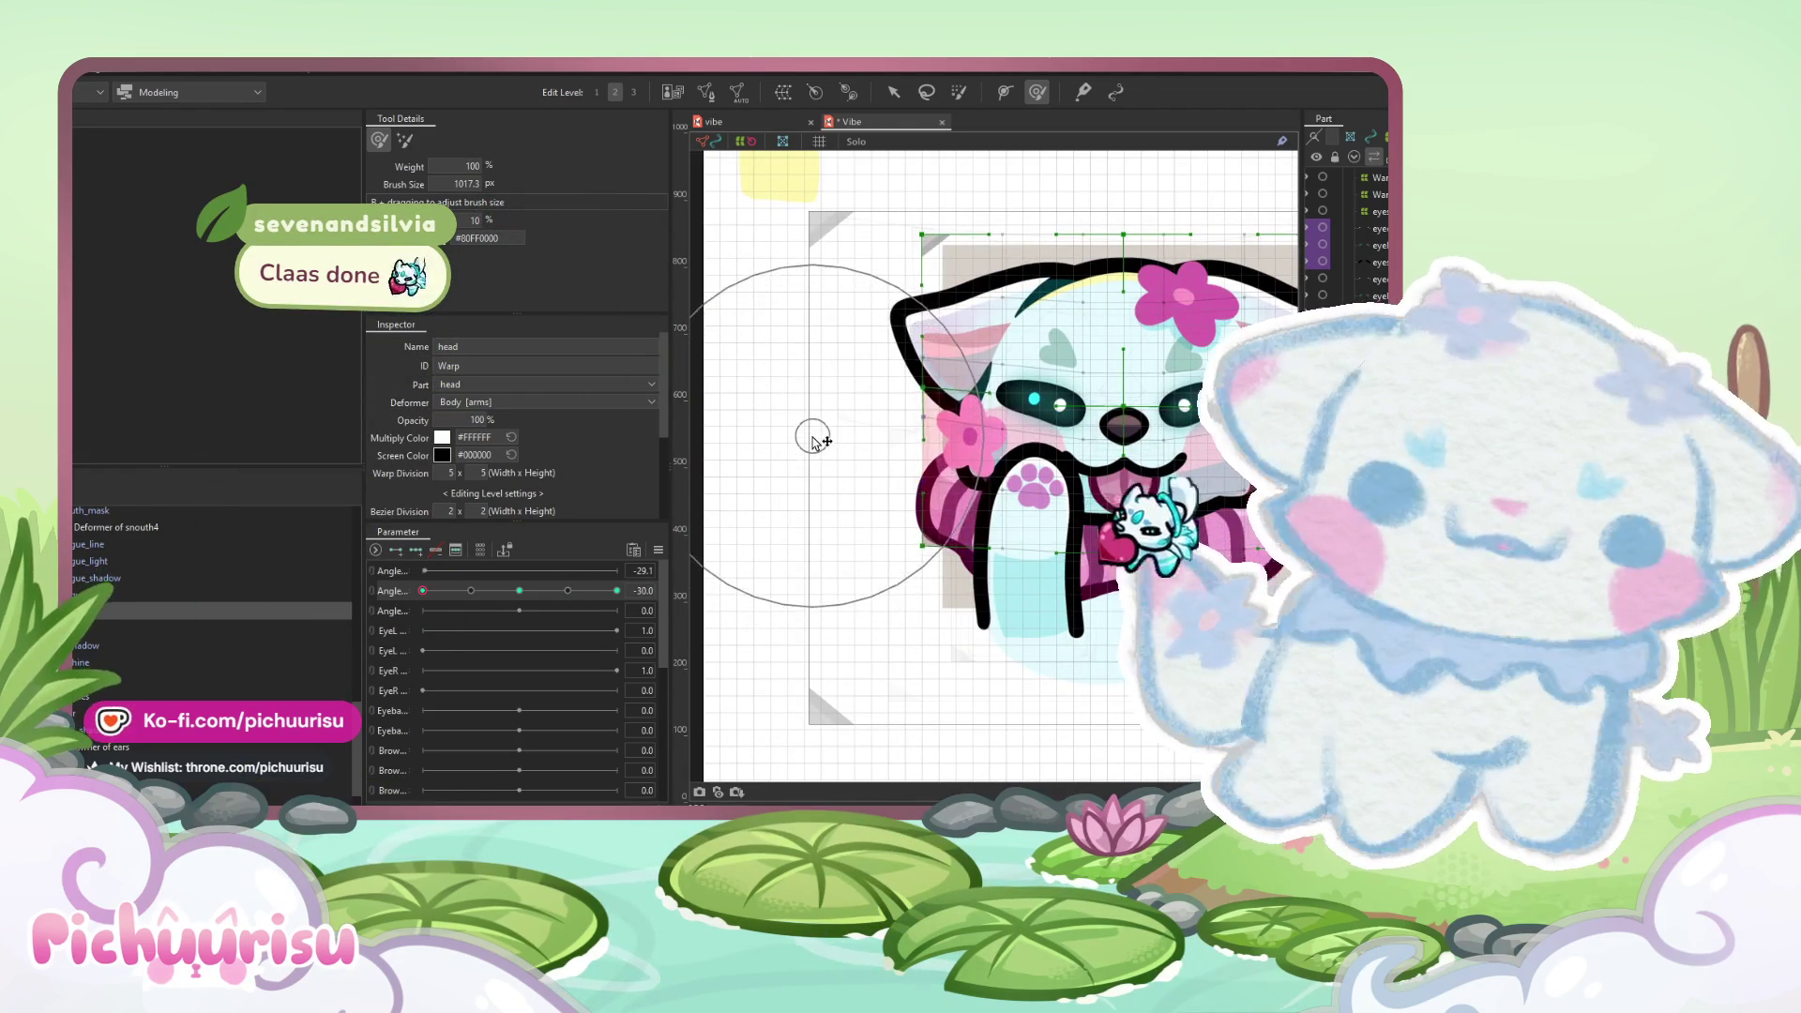
pyautogui.hscroll(2, 810, 434)
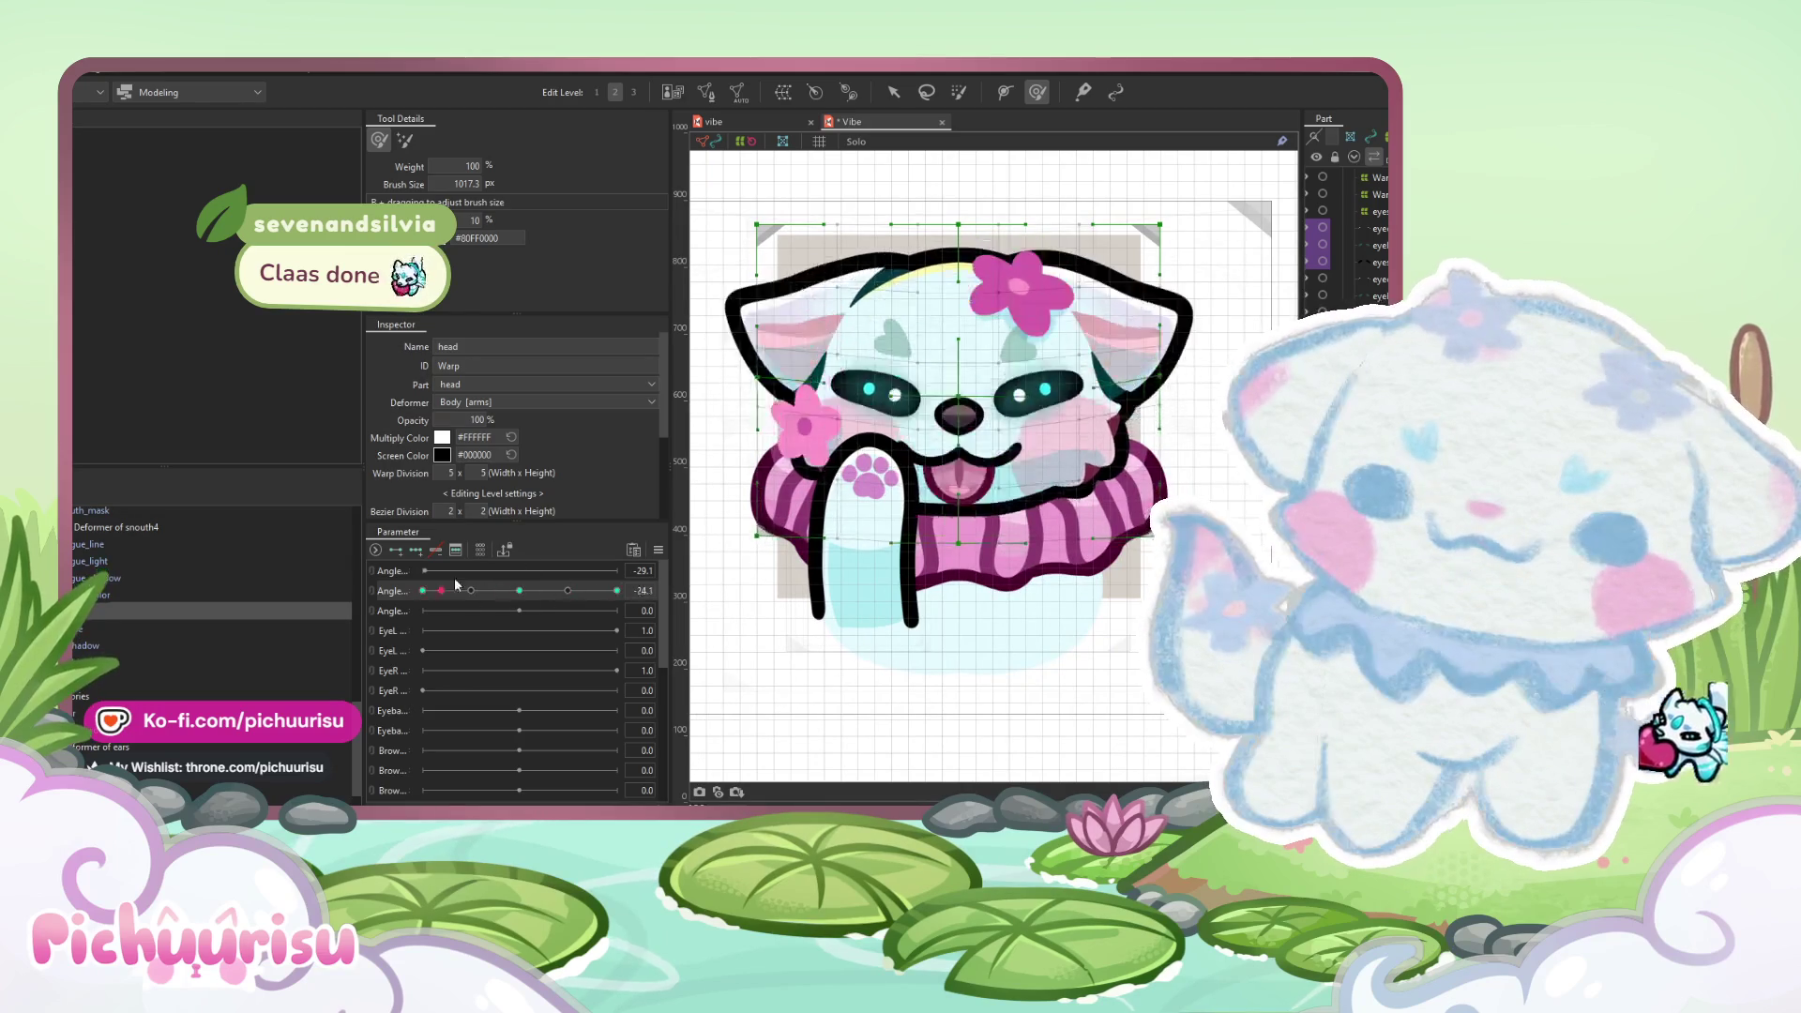
pyautogui.moveTo(500, 587); pyautogui.dragTo(616, 590)
pyautogui.scroll(-3, 887, 525)
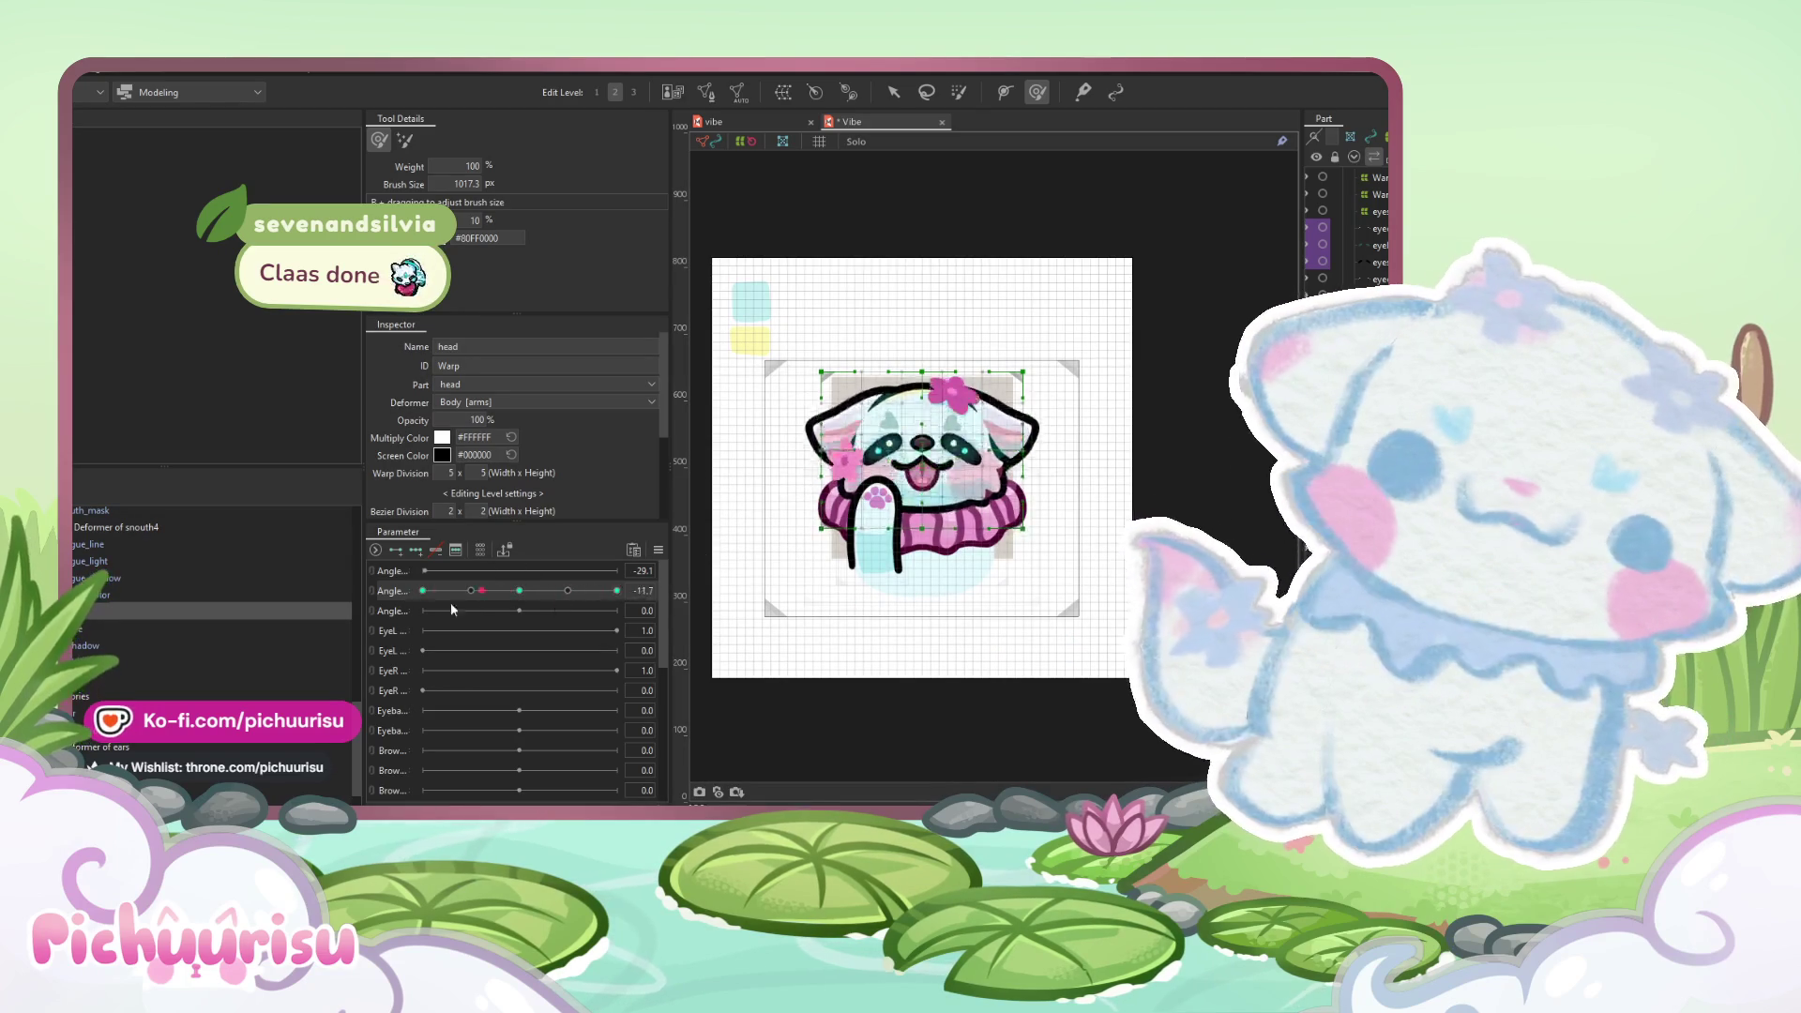
pyautogui.click(423, 590)
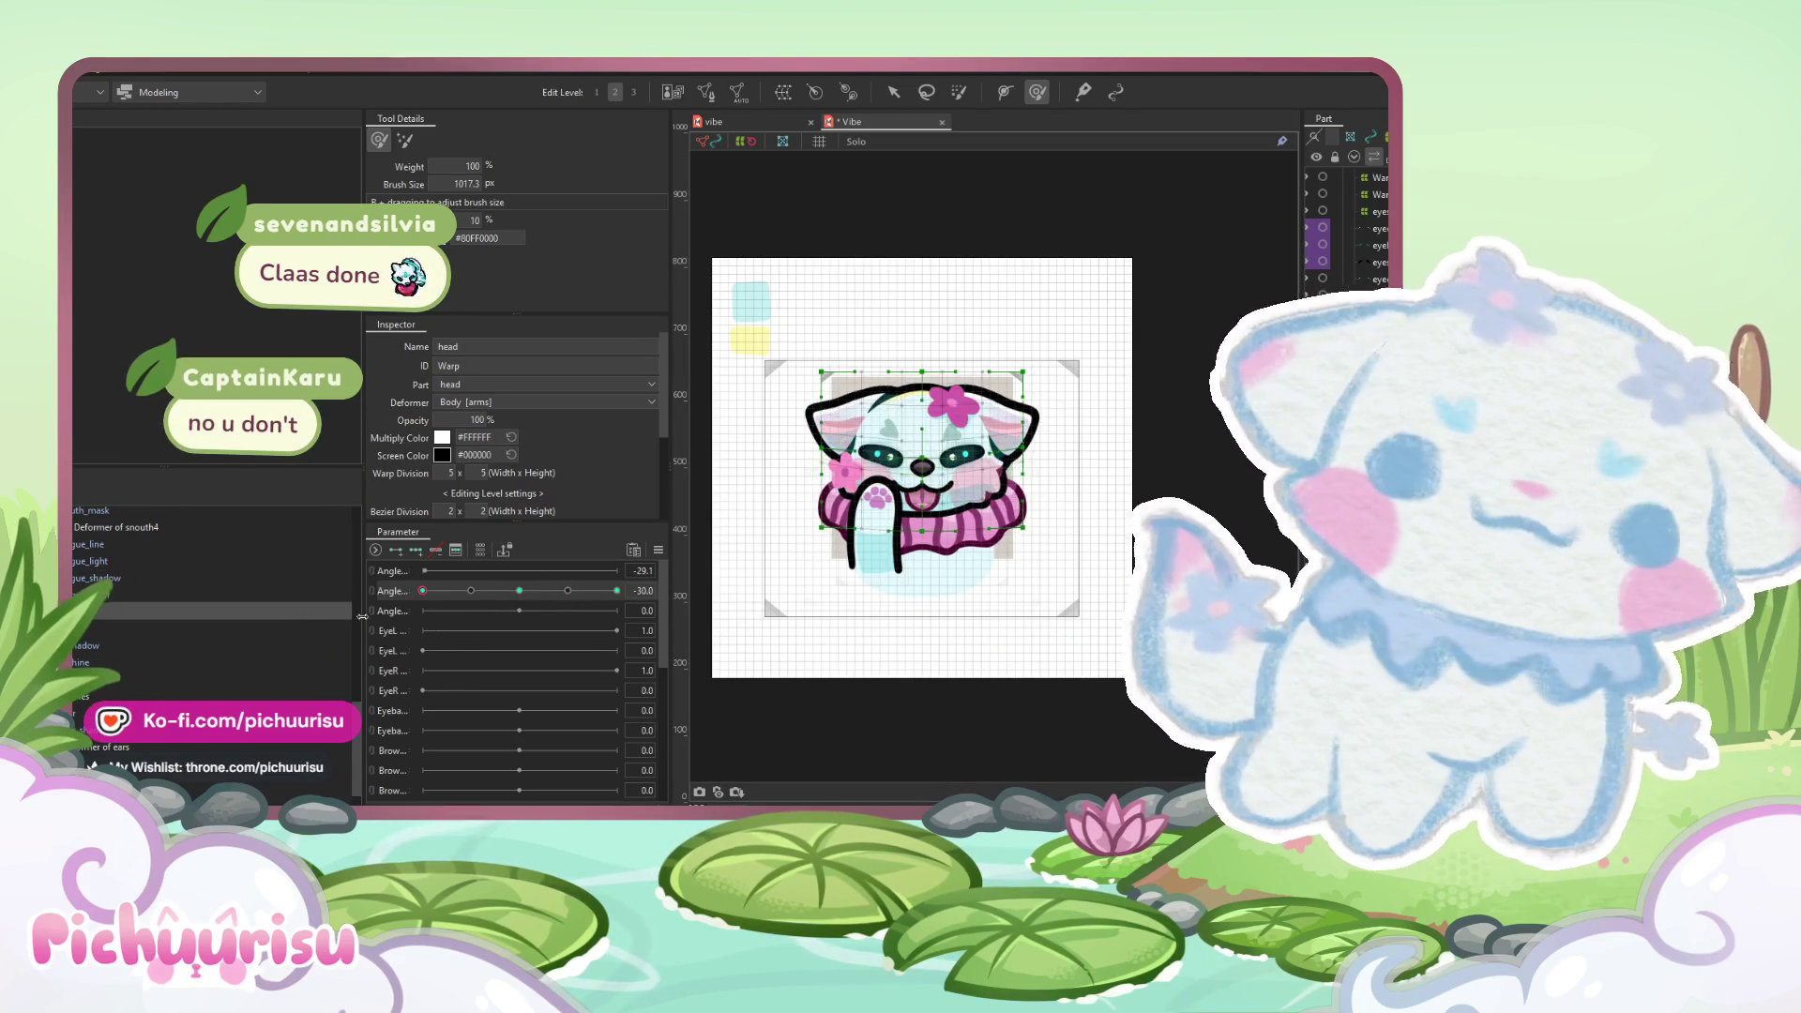
pyautogui.click(616, 590)
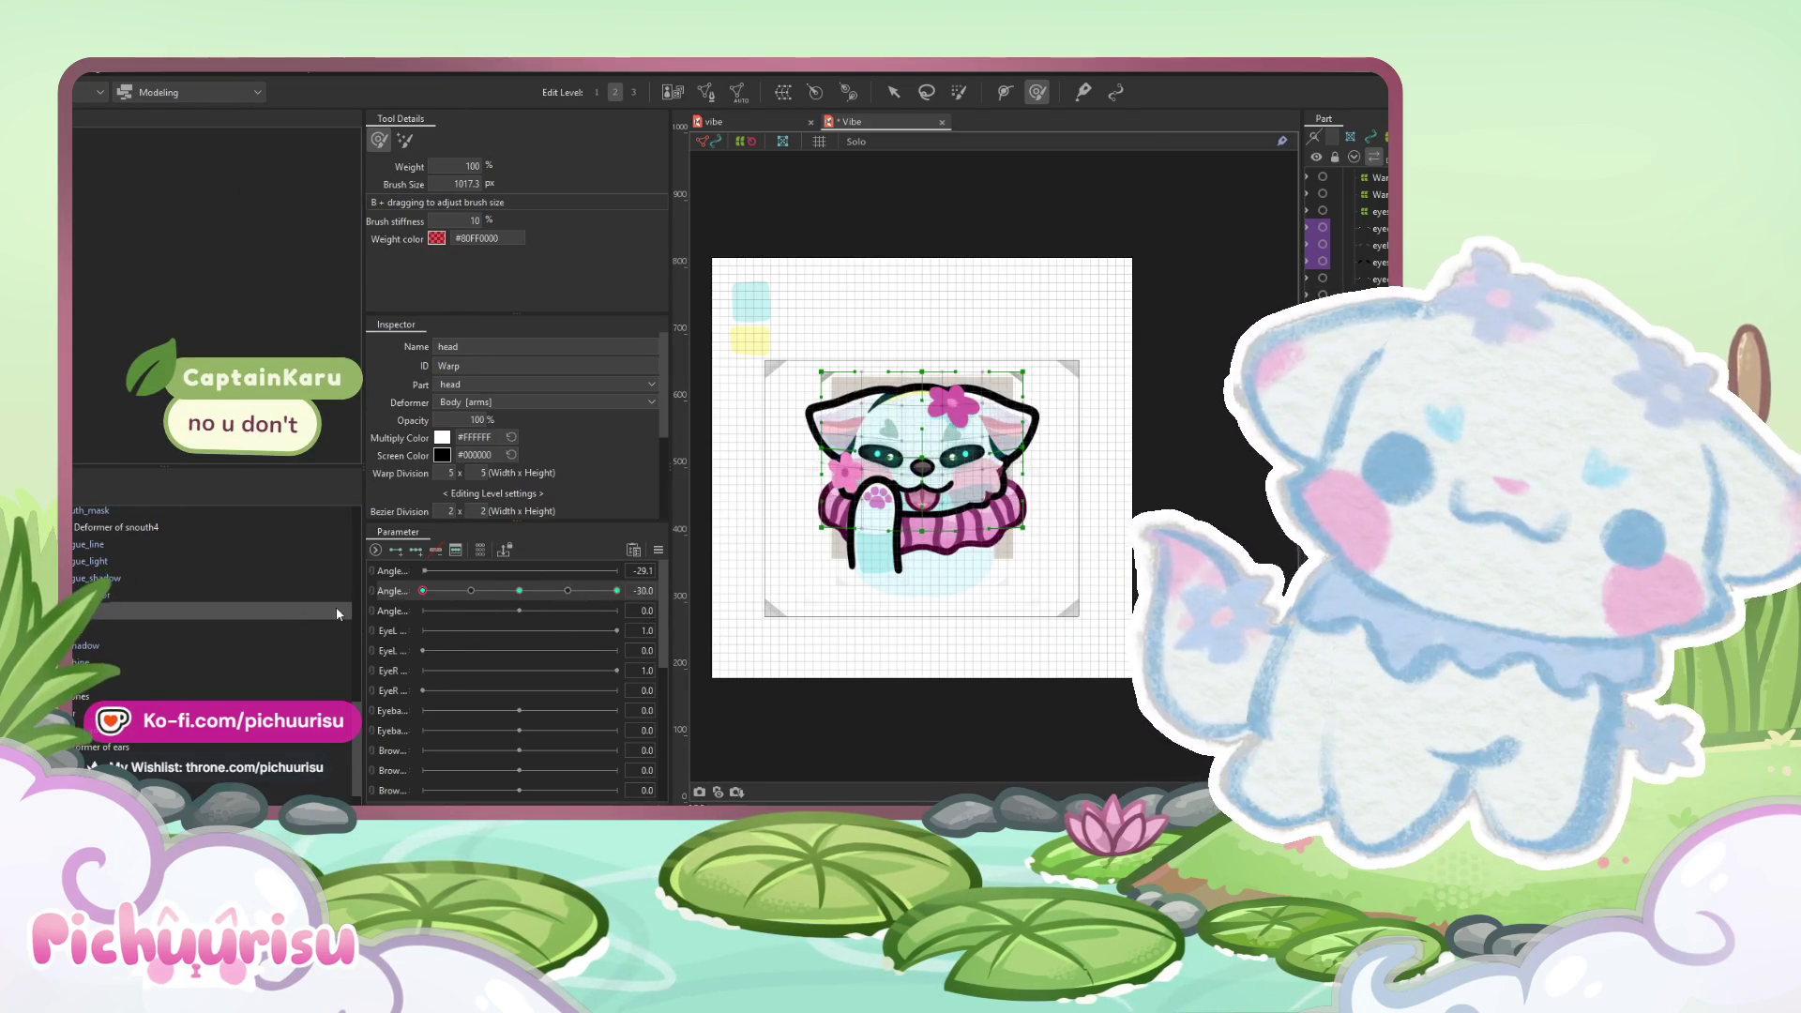
pyautogui.scroll(2, 918, 455)
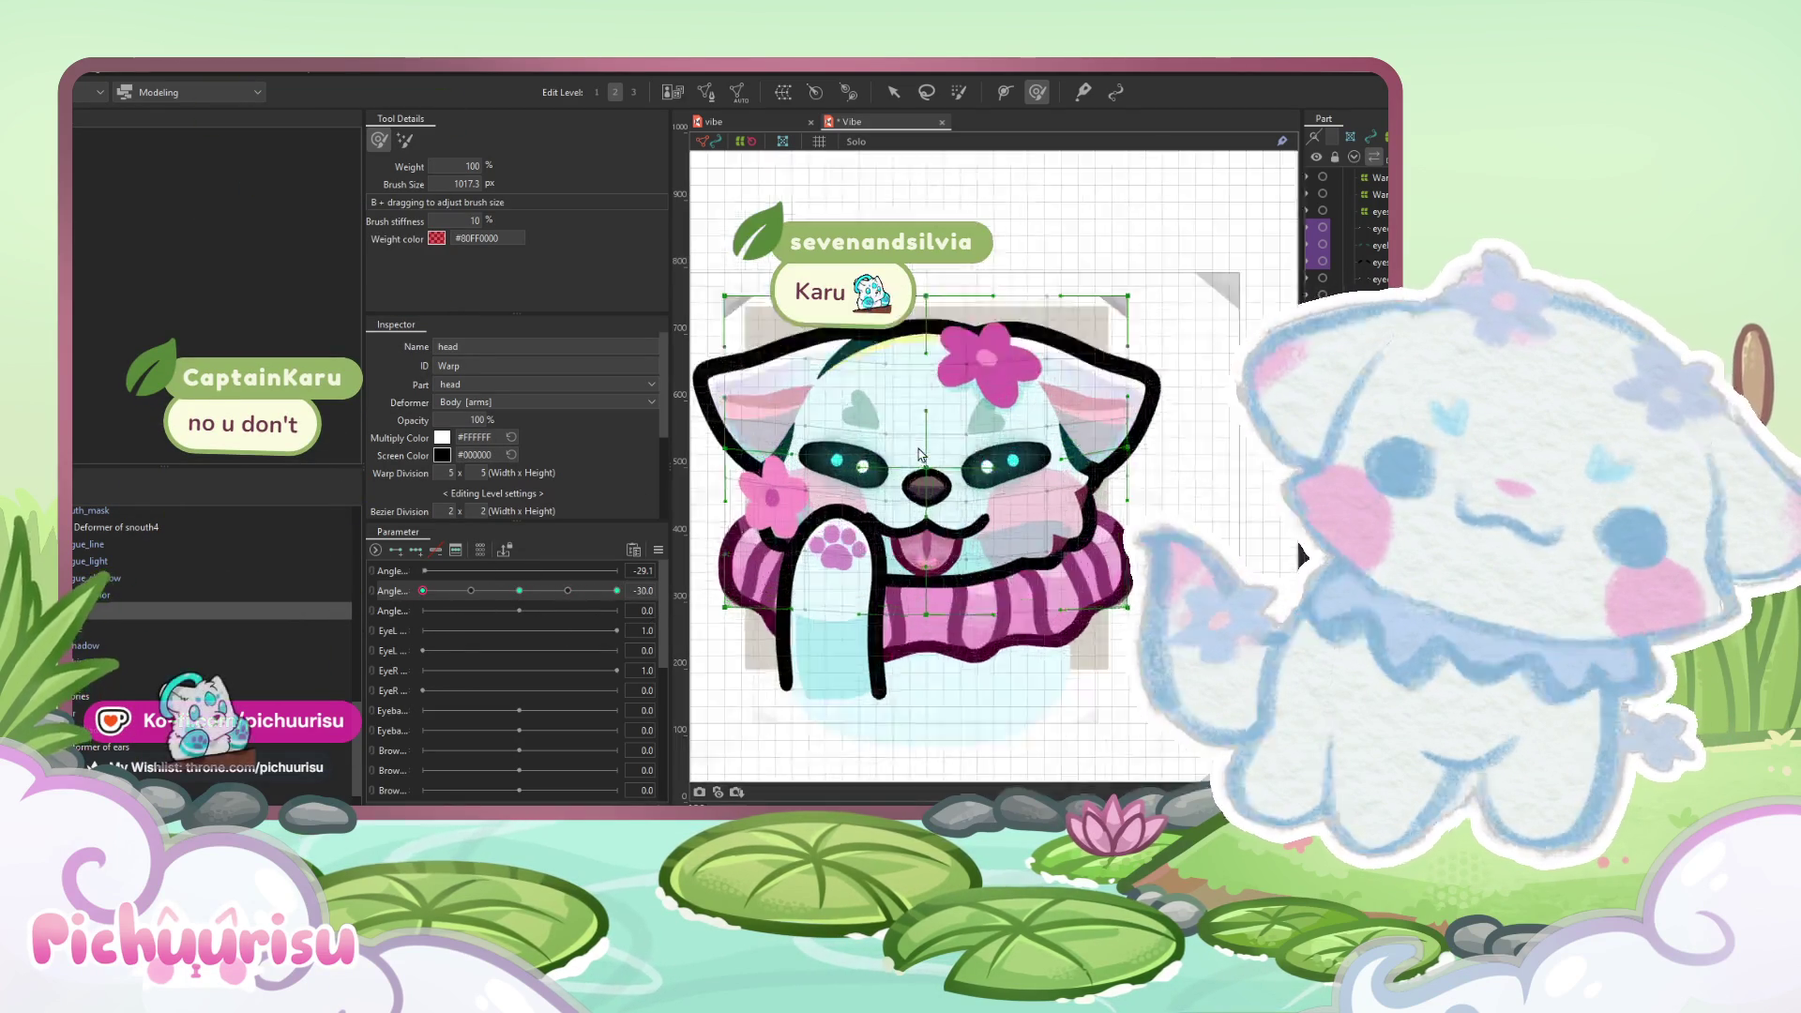
pyautogui.click(893, 94)
pyautogui.scroll(3, 924, 519)
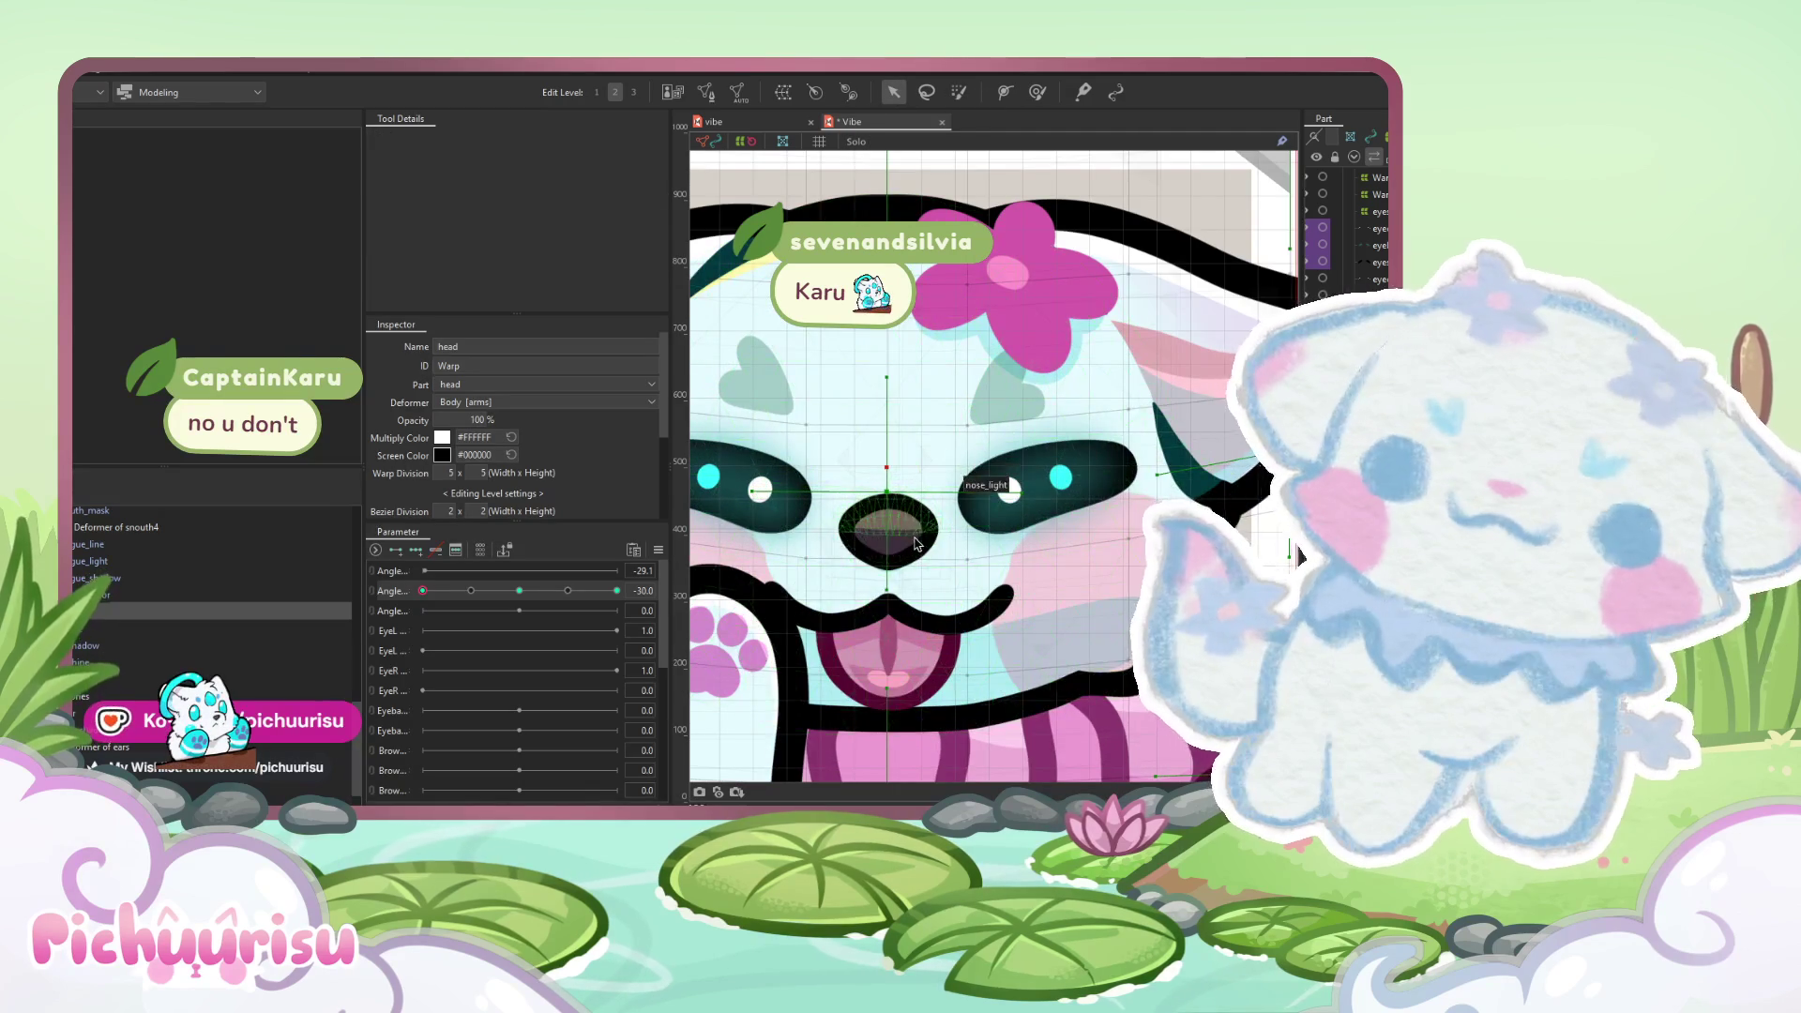
pyautogui.click(917, 542)
pyautogui.scroll(3, 917, 542)
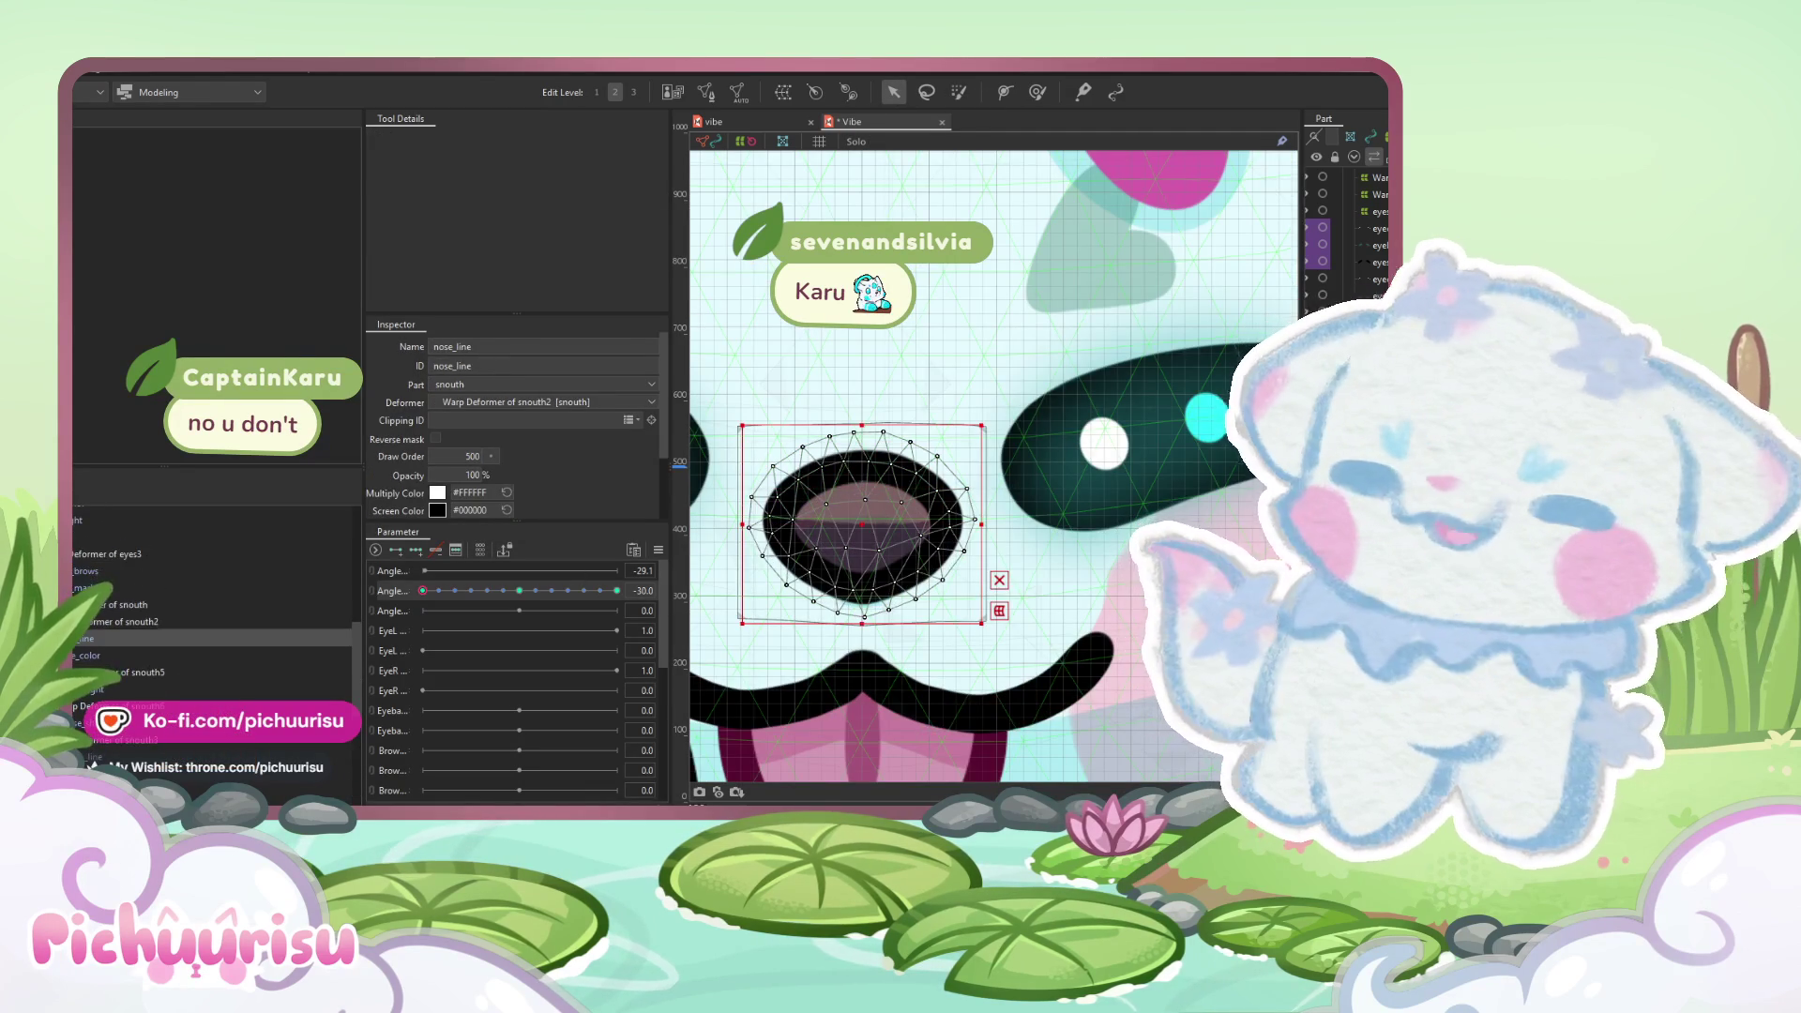
pyautogui.click(871, 447)
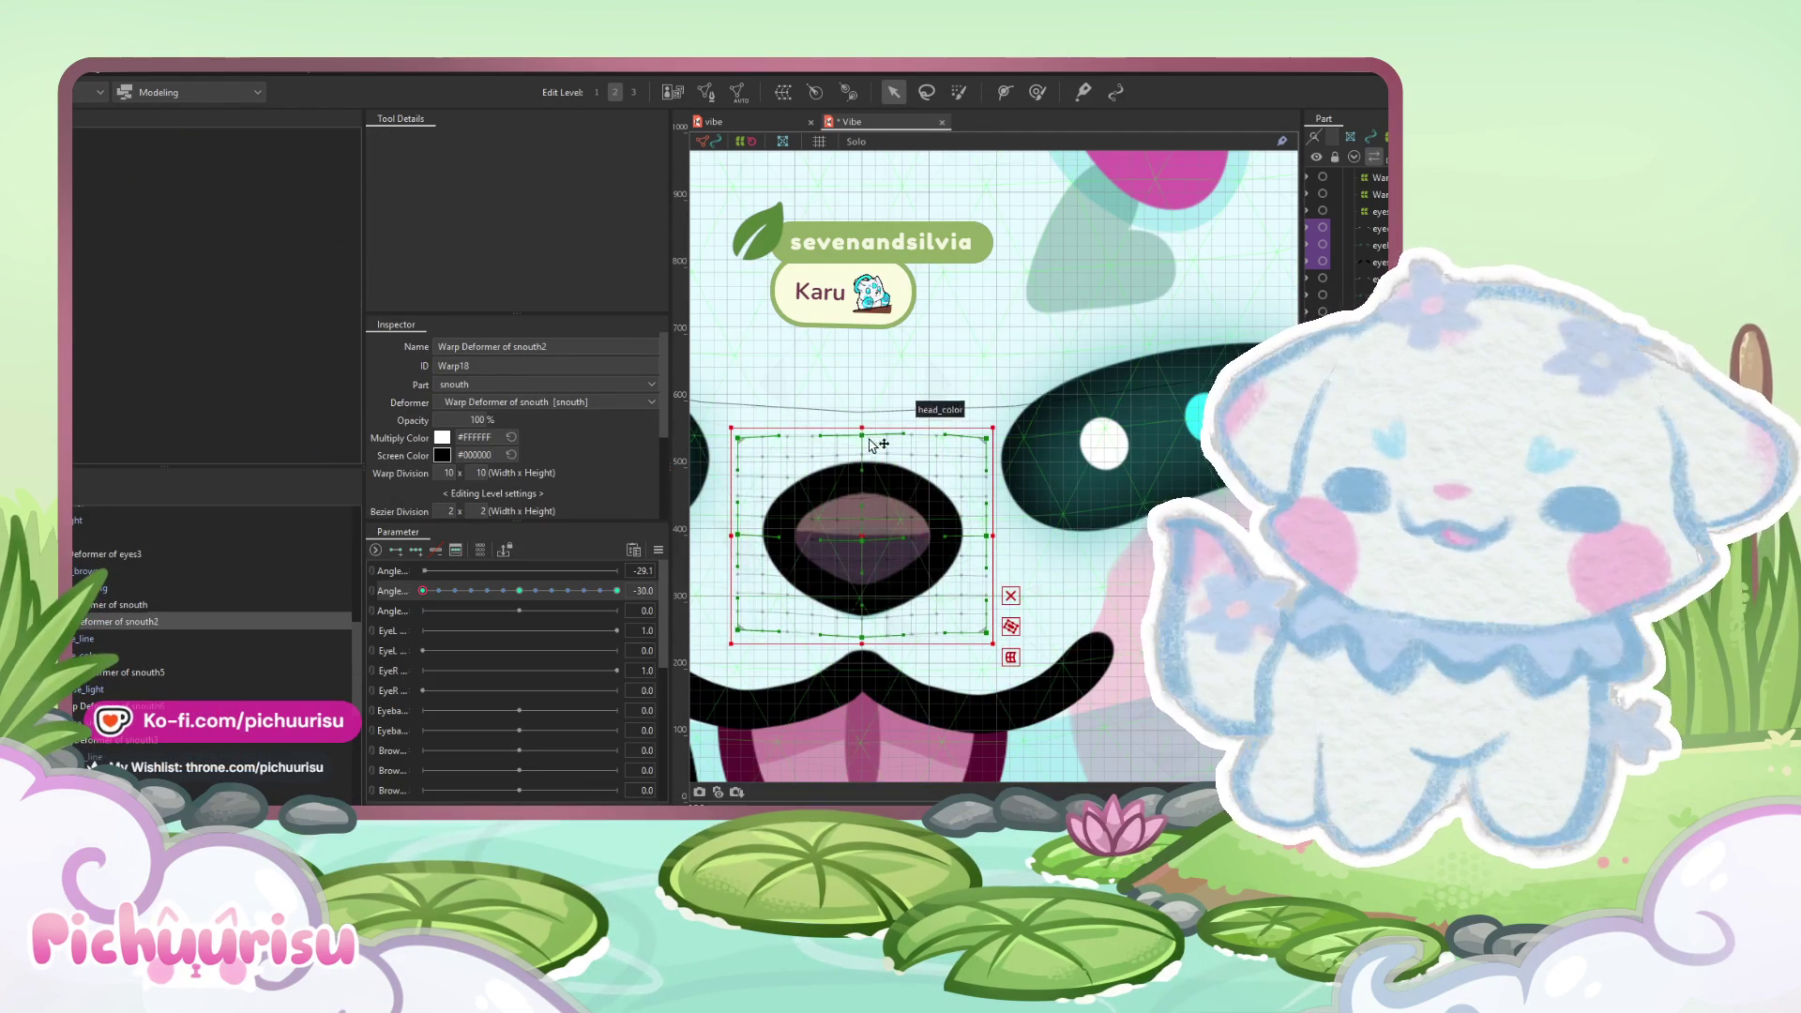
pyautogui.scroll(-3, 861, 425)
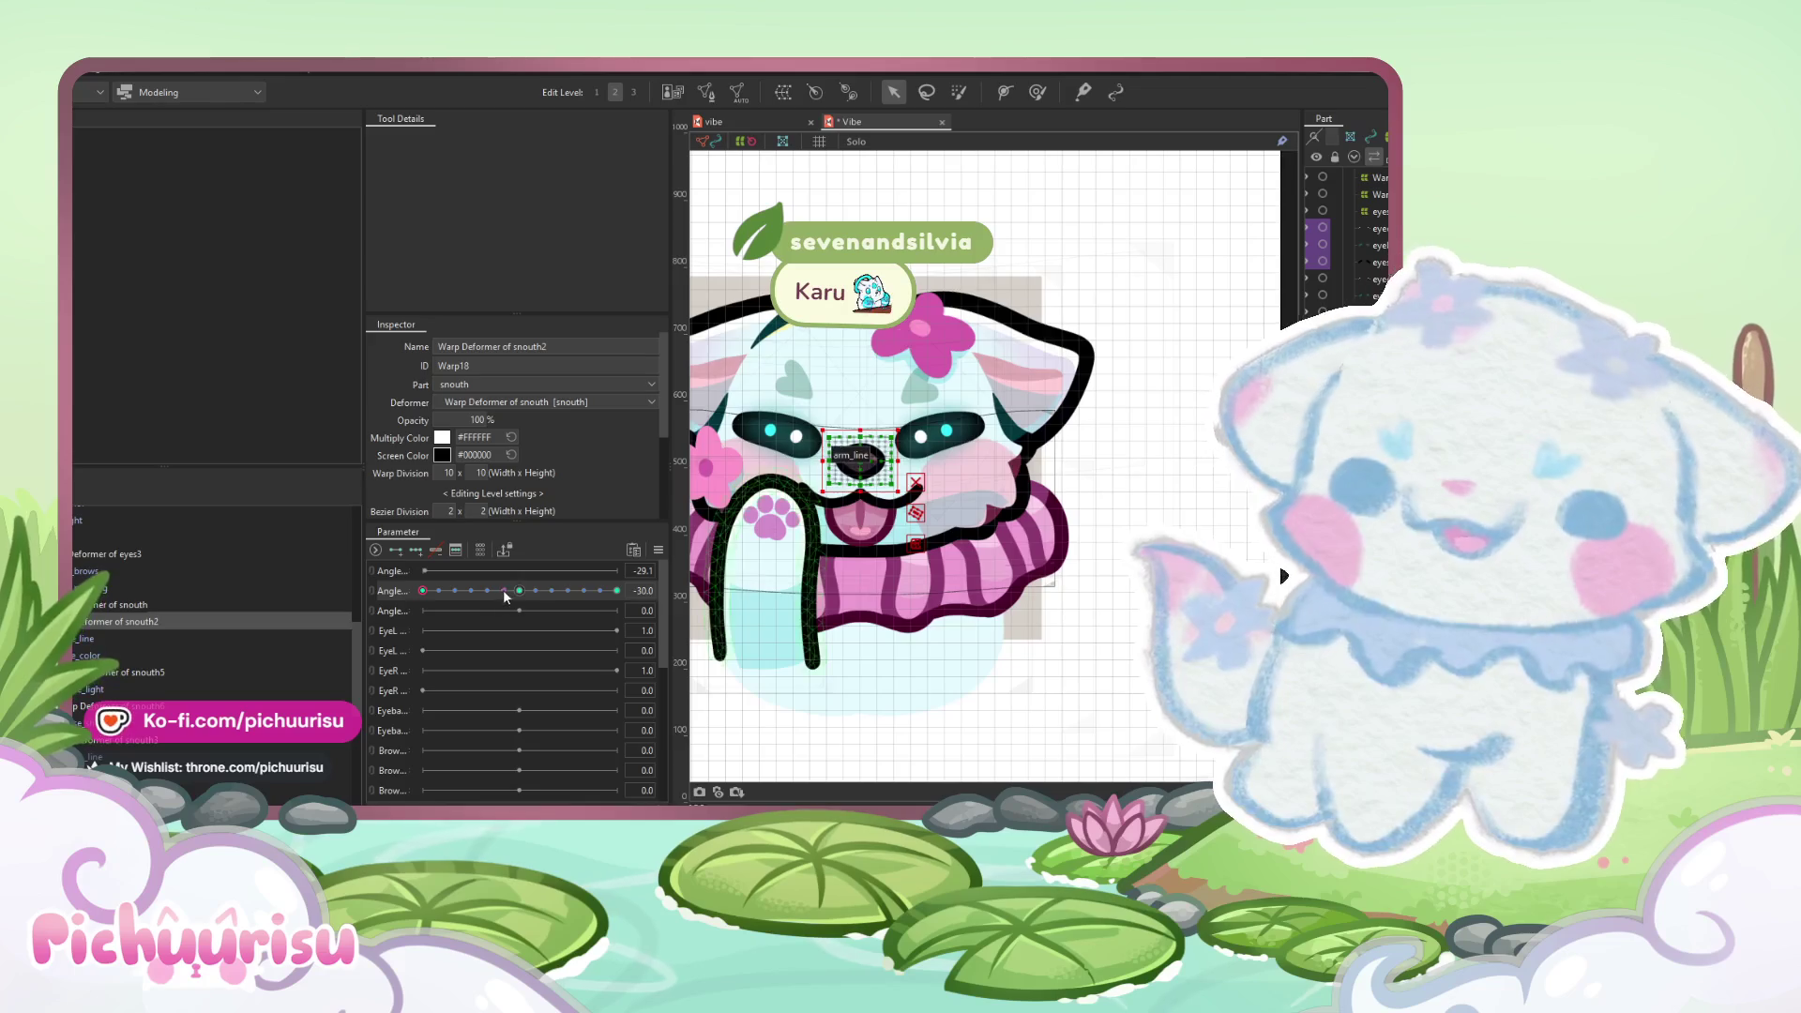
pyautogui.moveTo(503, 589); pyautogui.dragTo(684, 598)
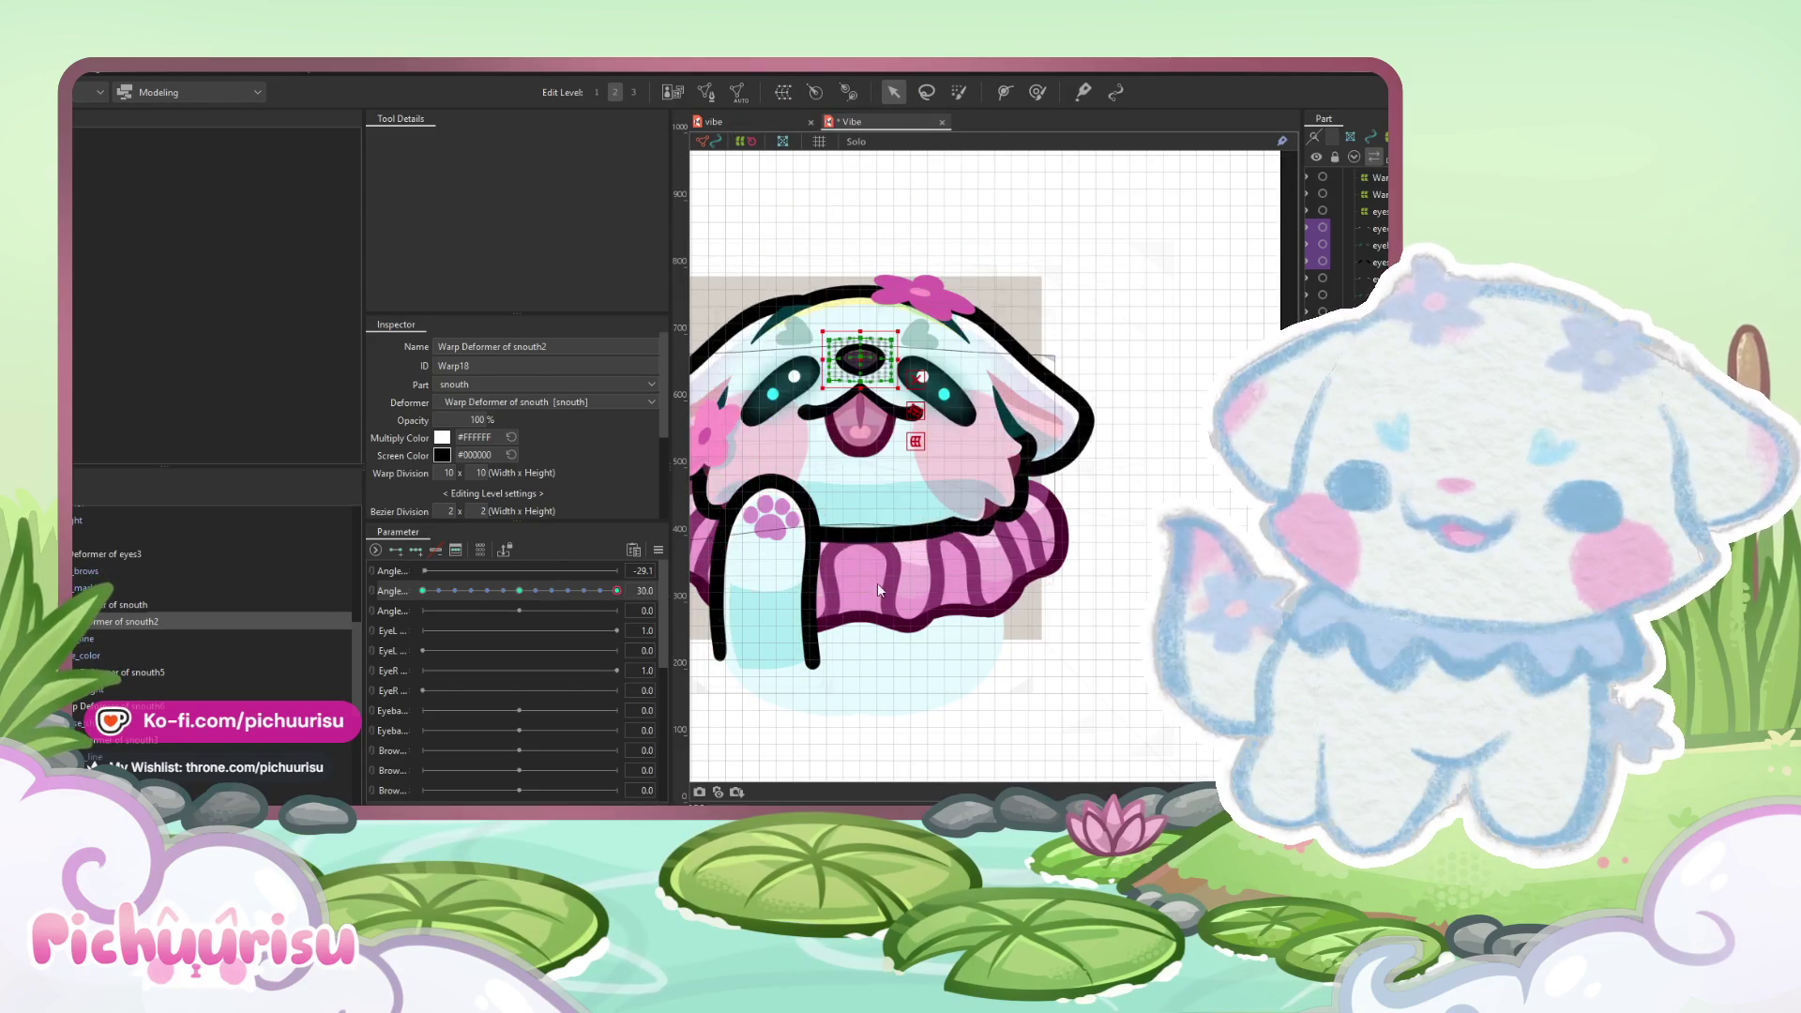
pyautogui.scroll(-5, 1068, 613)
pyautogui.click(1067, 612)
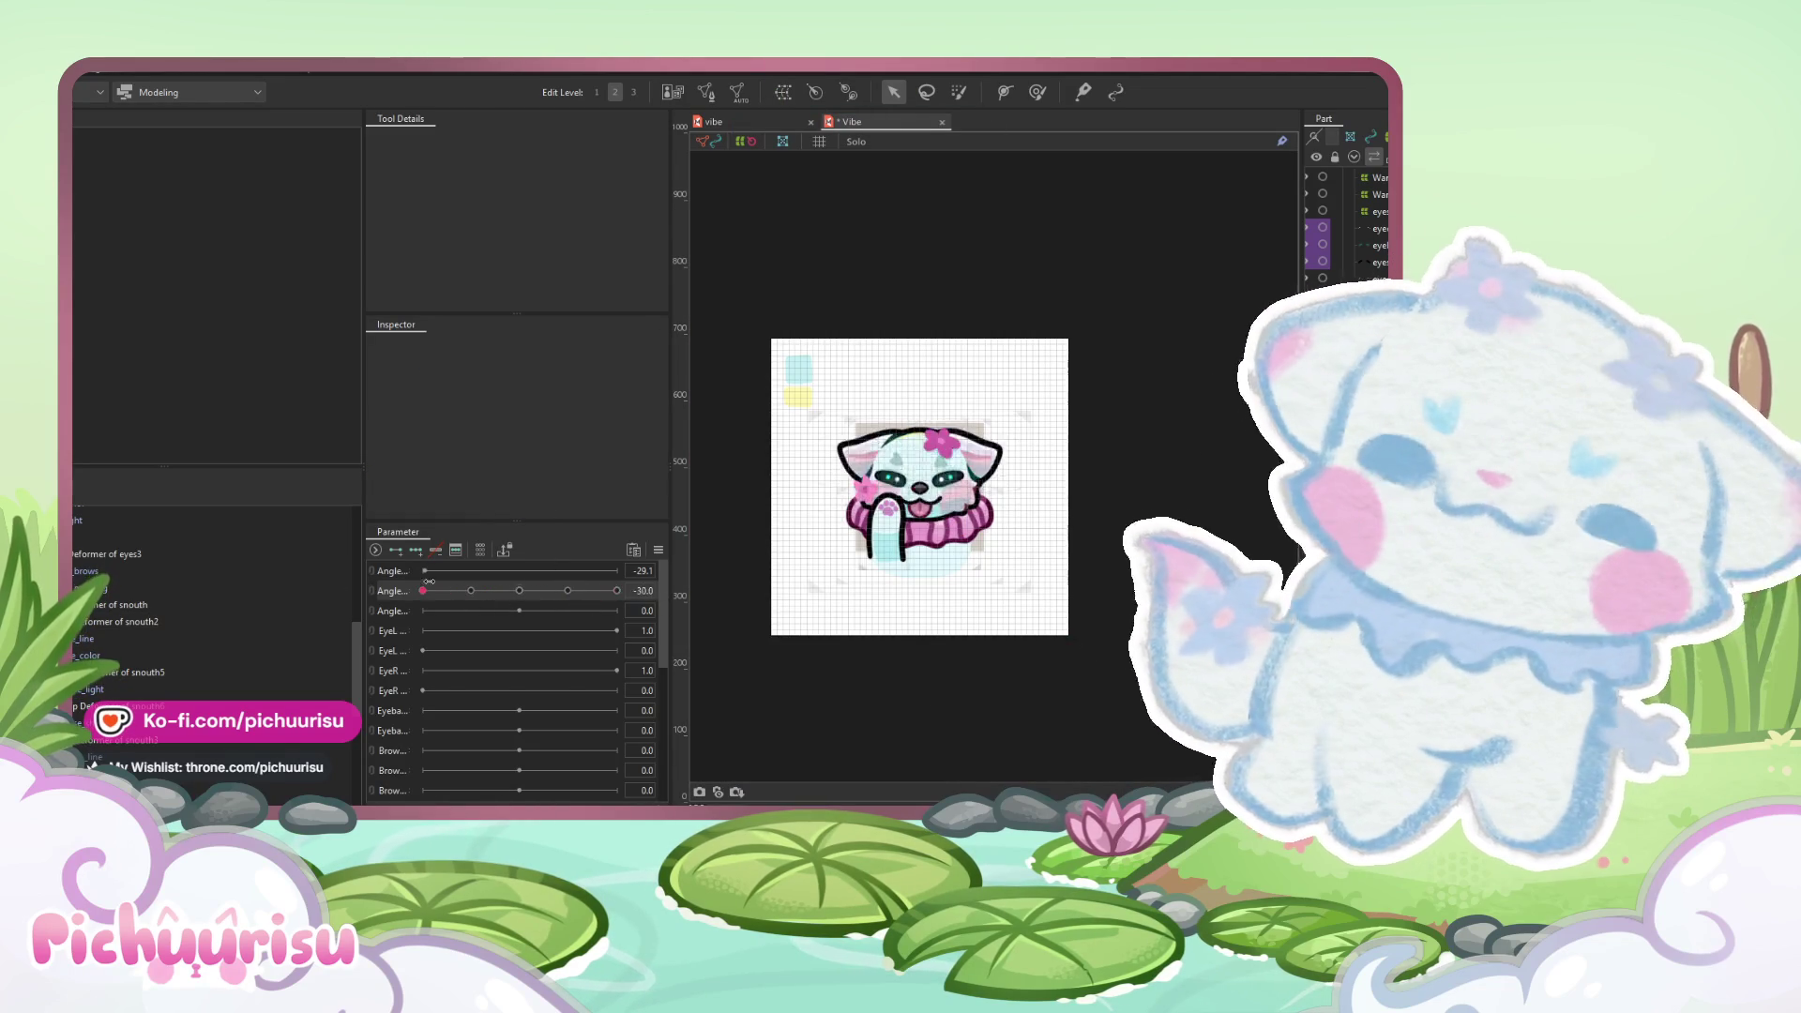
pyautogui.moveTo(567, 591); pyautogui.dragTo(683, 587)
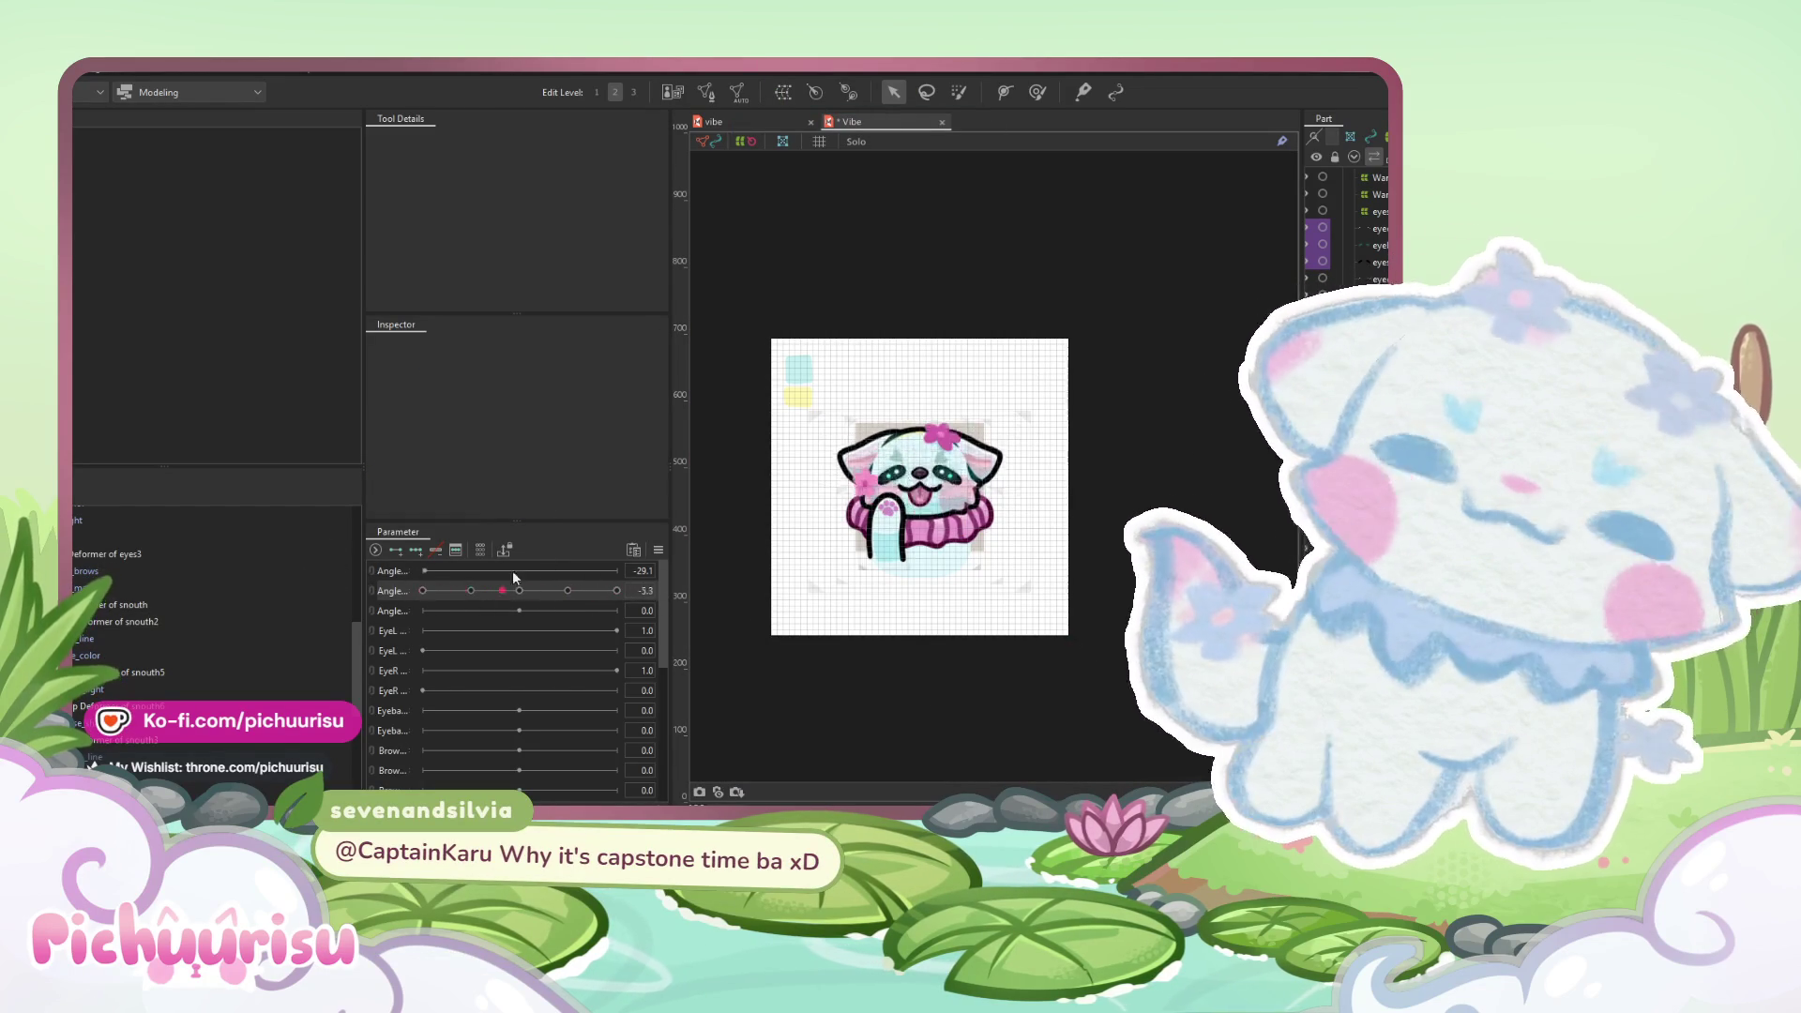
pyautogui.click(422, 590)
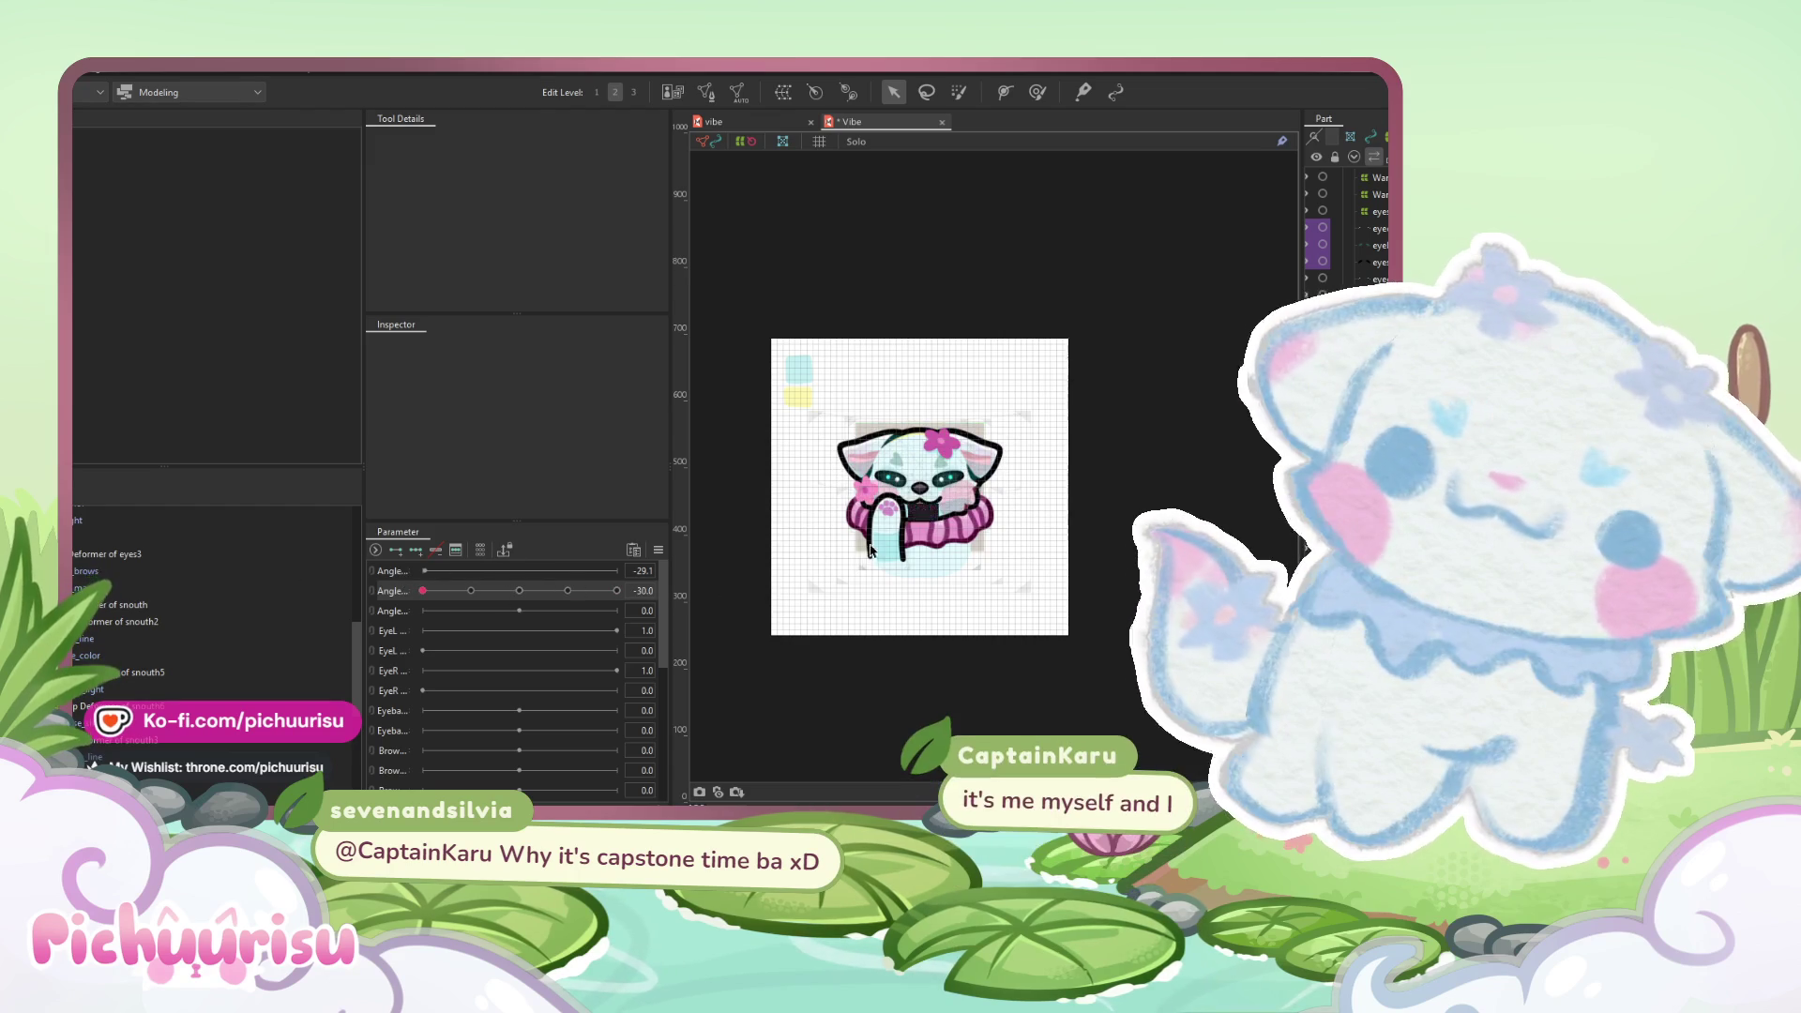
# - Select the Warp Deformer of body (Warp23) via the ruffle mesh and activate the Deform Brush
pyautogui.scroll(3, 961, 536)
pyautogui.click(1031, 544)
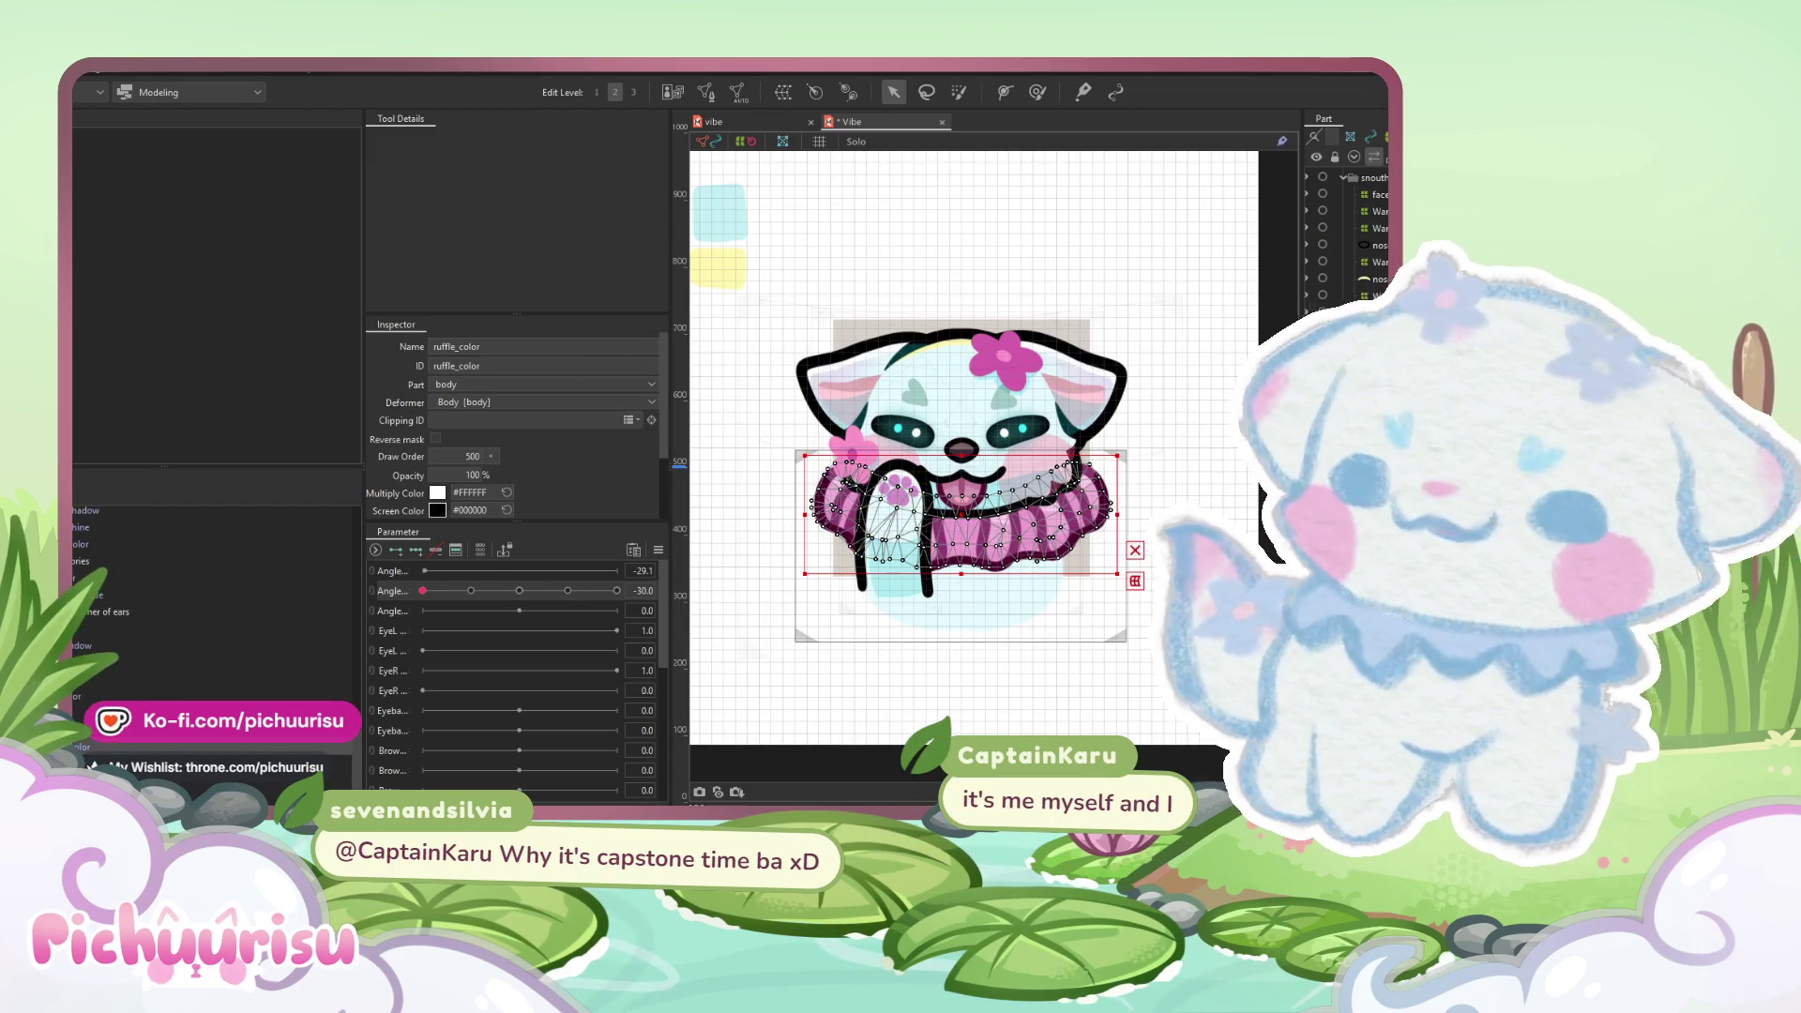
pyautogui.click(1262, 493)
pyautogui.click(797, 605)
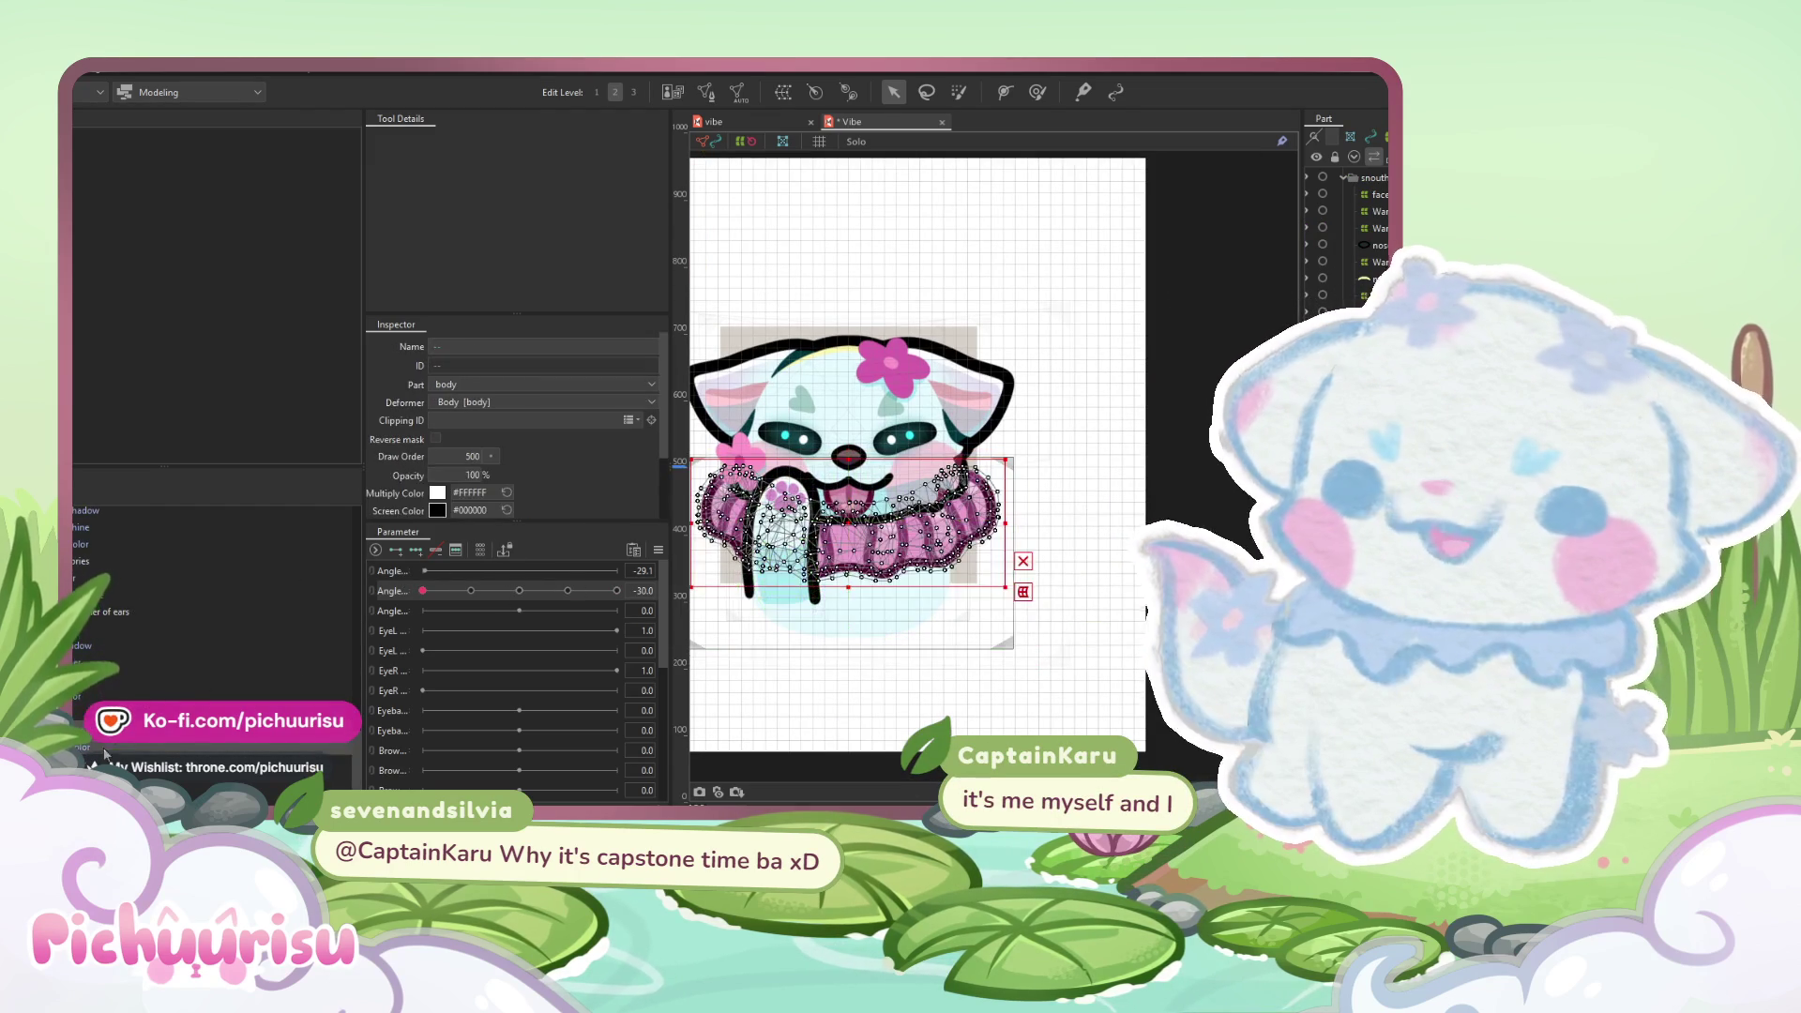
pyautogui.click(900, 553)
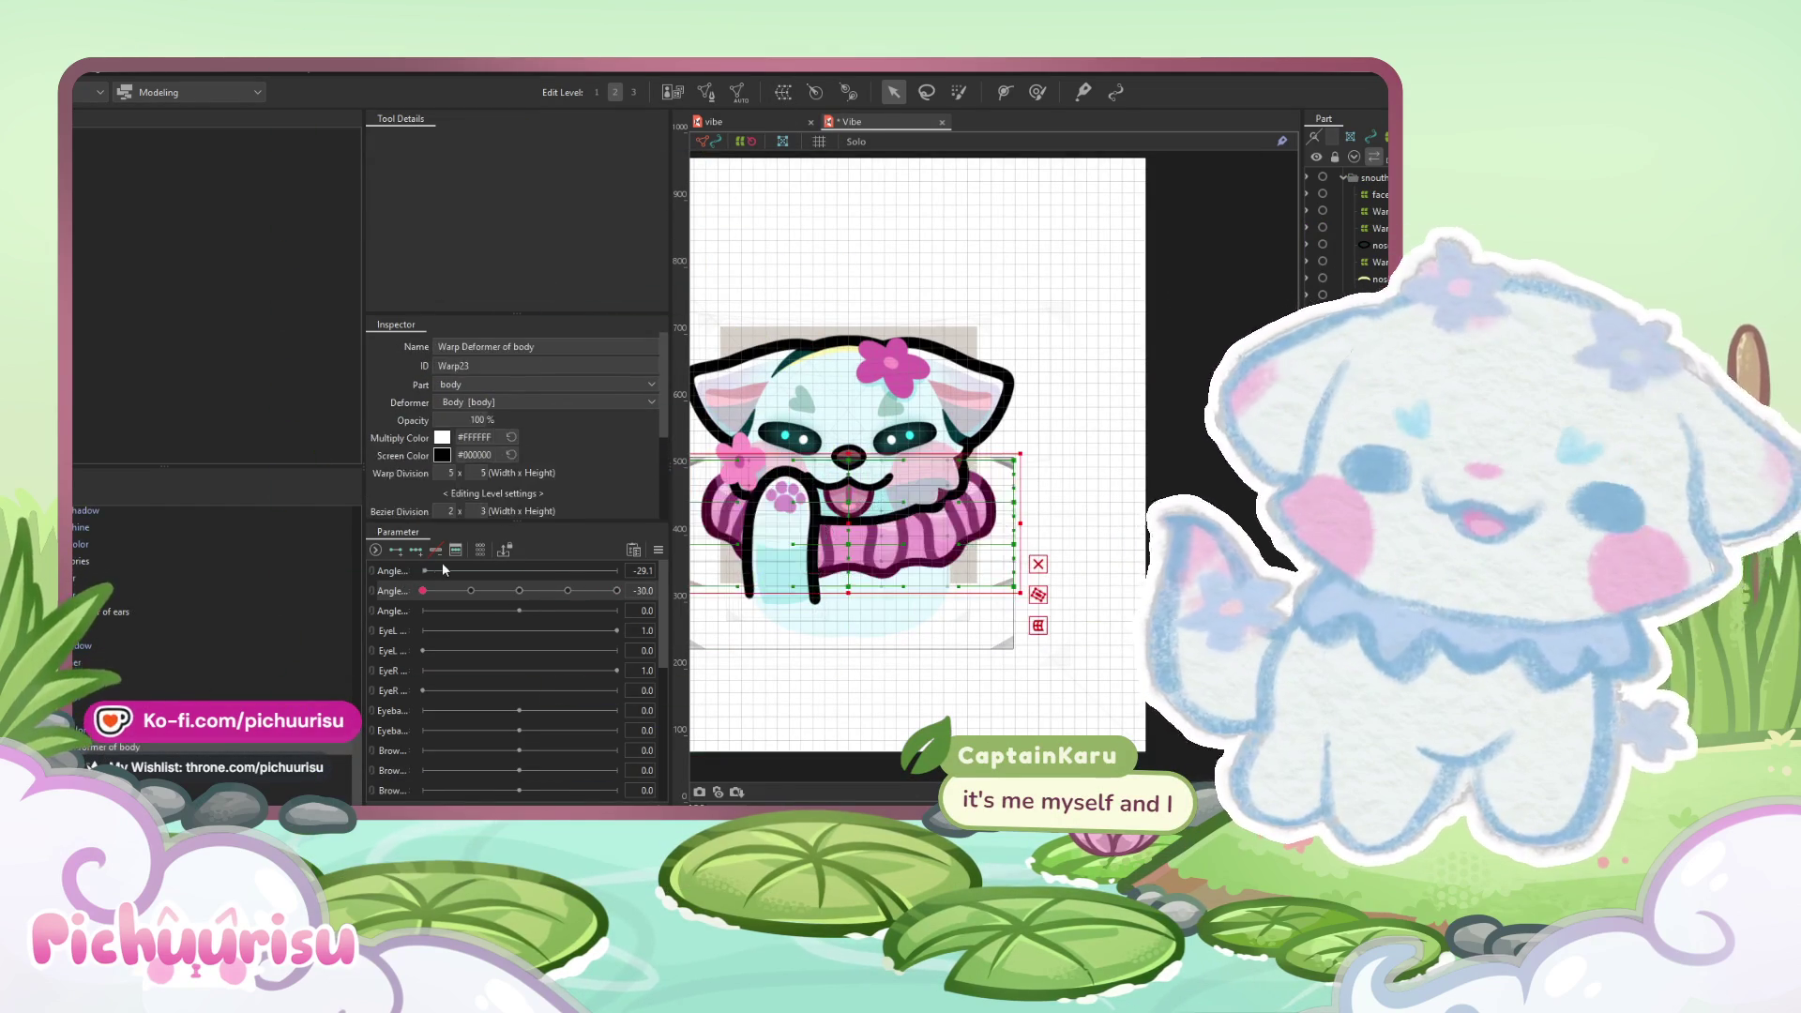
pyautogui.click(1036, 92)
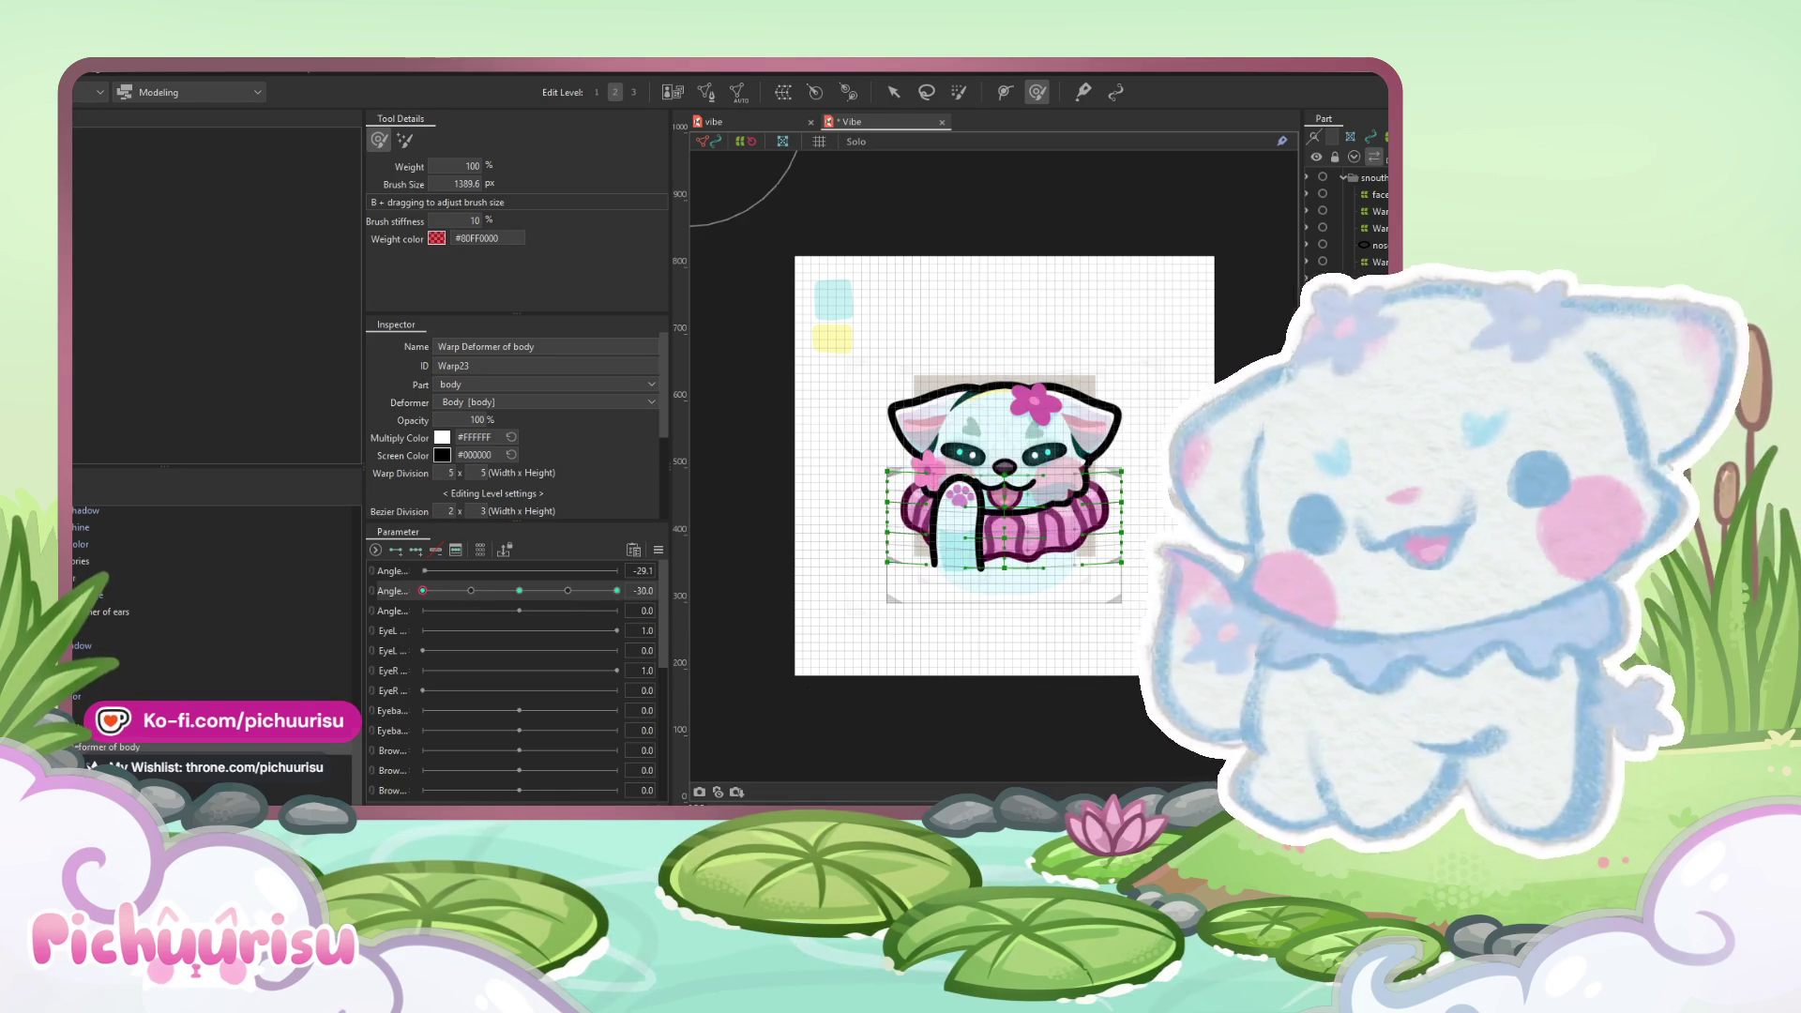
pyautogui.click(122, 730)
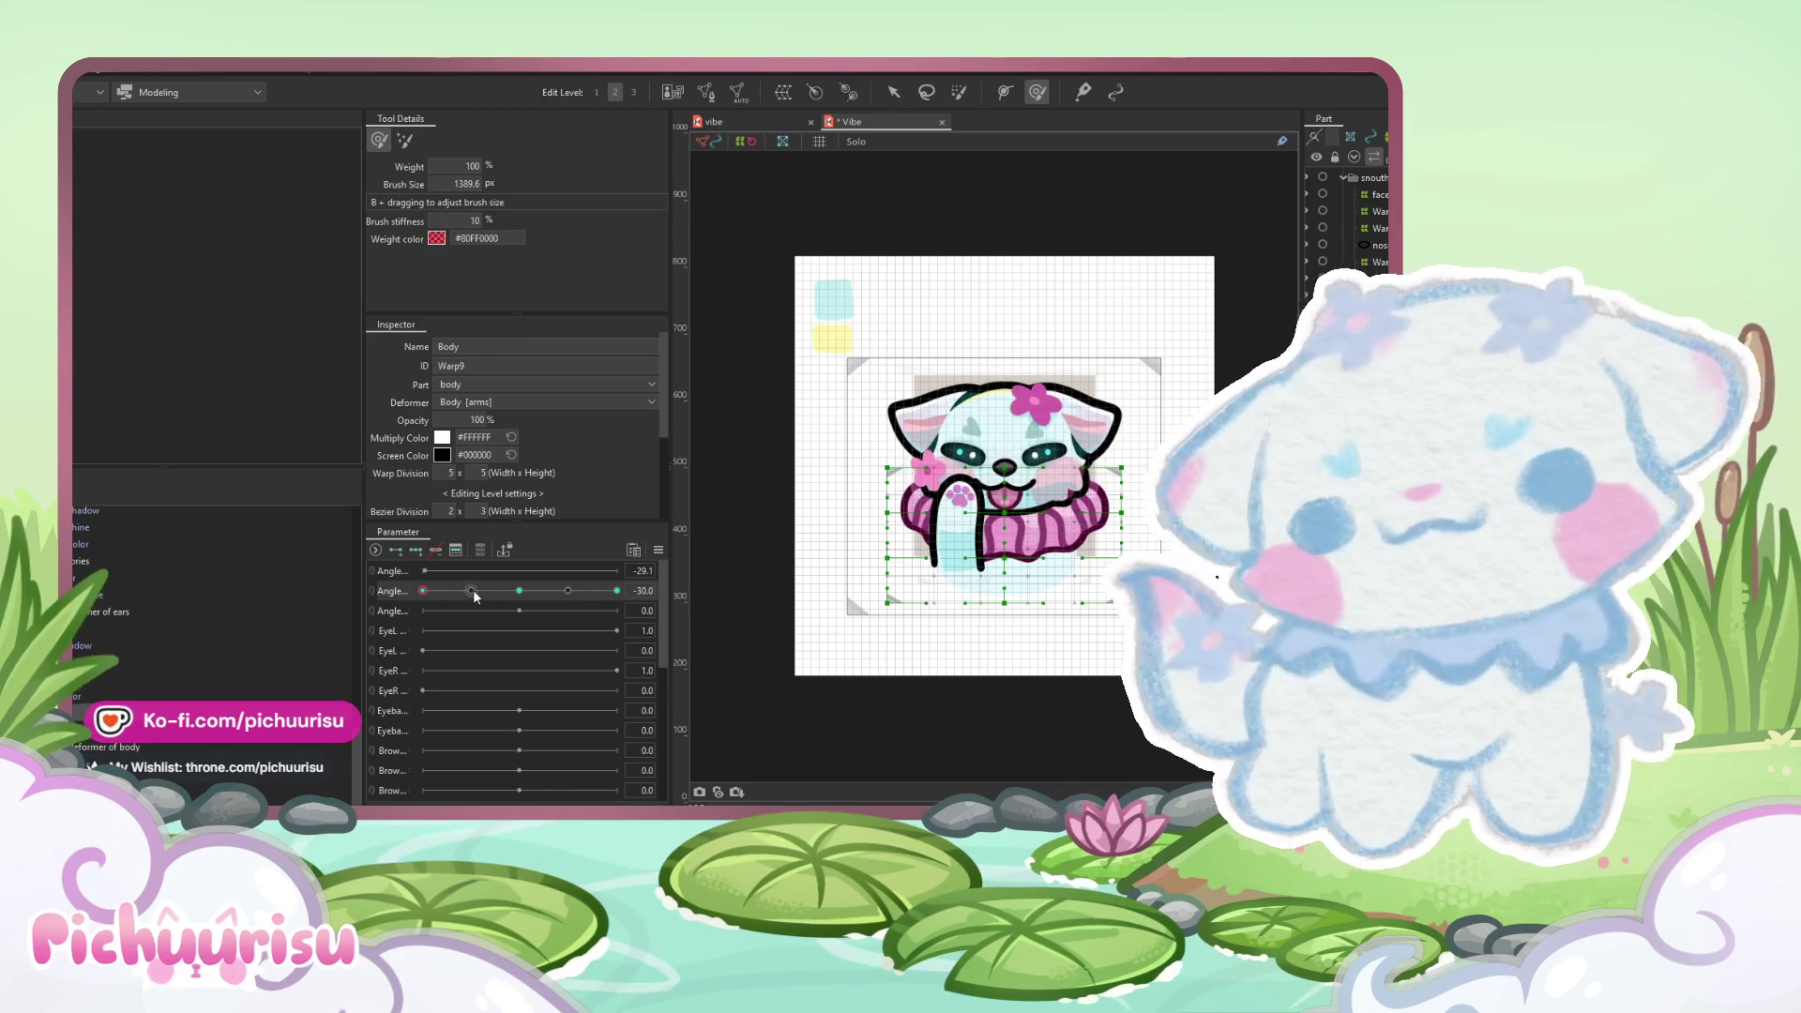
# - Scrub the head Angle to in-between poses, then select the arm_paws art mesh
pyautogui.scroll(4, 1054, 530)
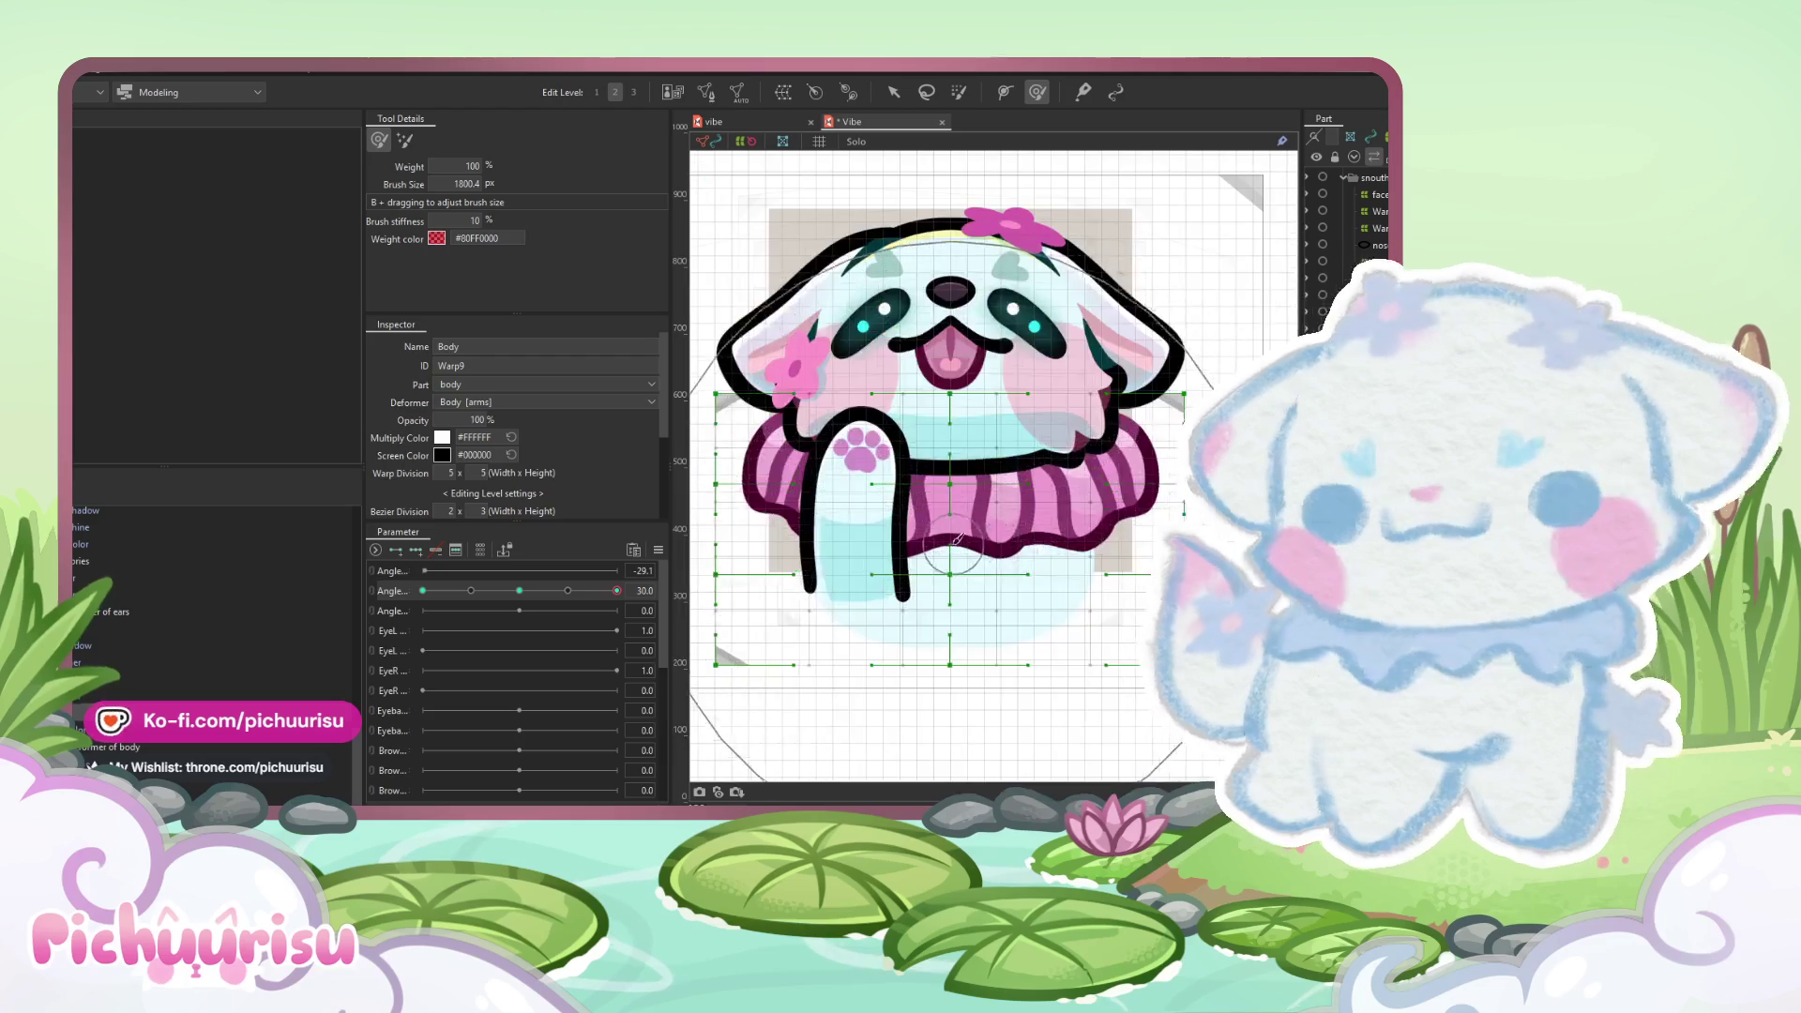
pyautogui.moveTo(616, 590)
pyautogui.mouseDown()
pyautogui.moveTo(423, 591)
pyautogui.moveTo(451, 610)
pyautogui.moveTo(472, 591)
pyautogui.mouseUp()
pyautogui.scroll(-2, 125, 626)
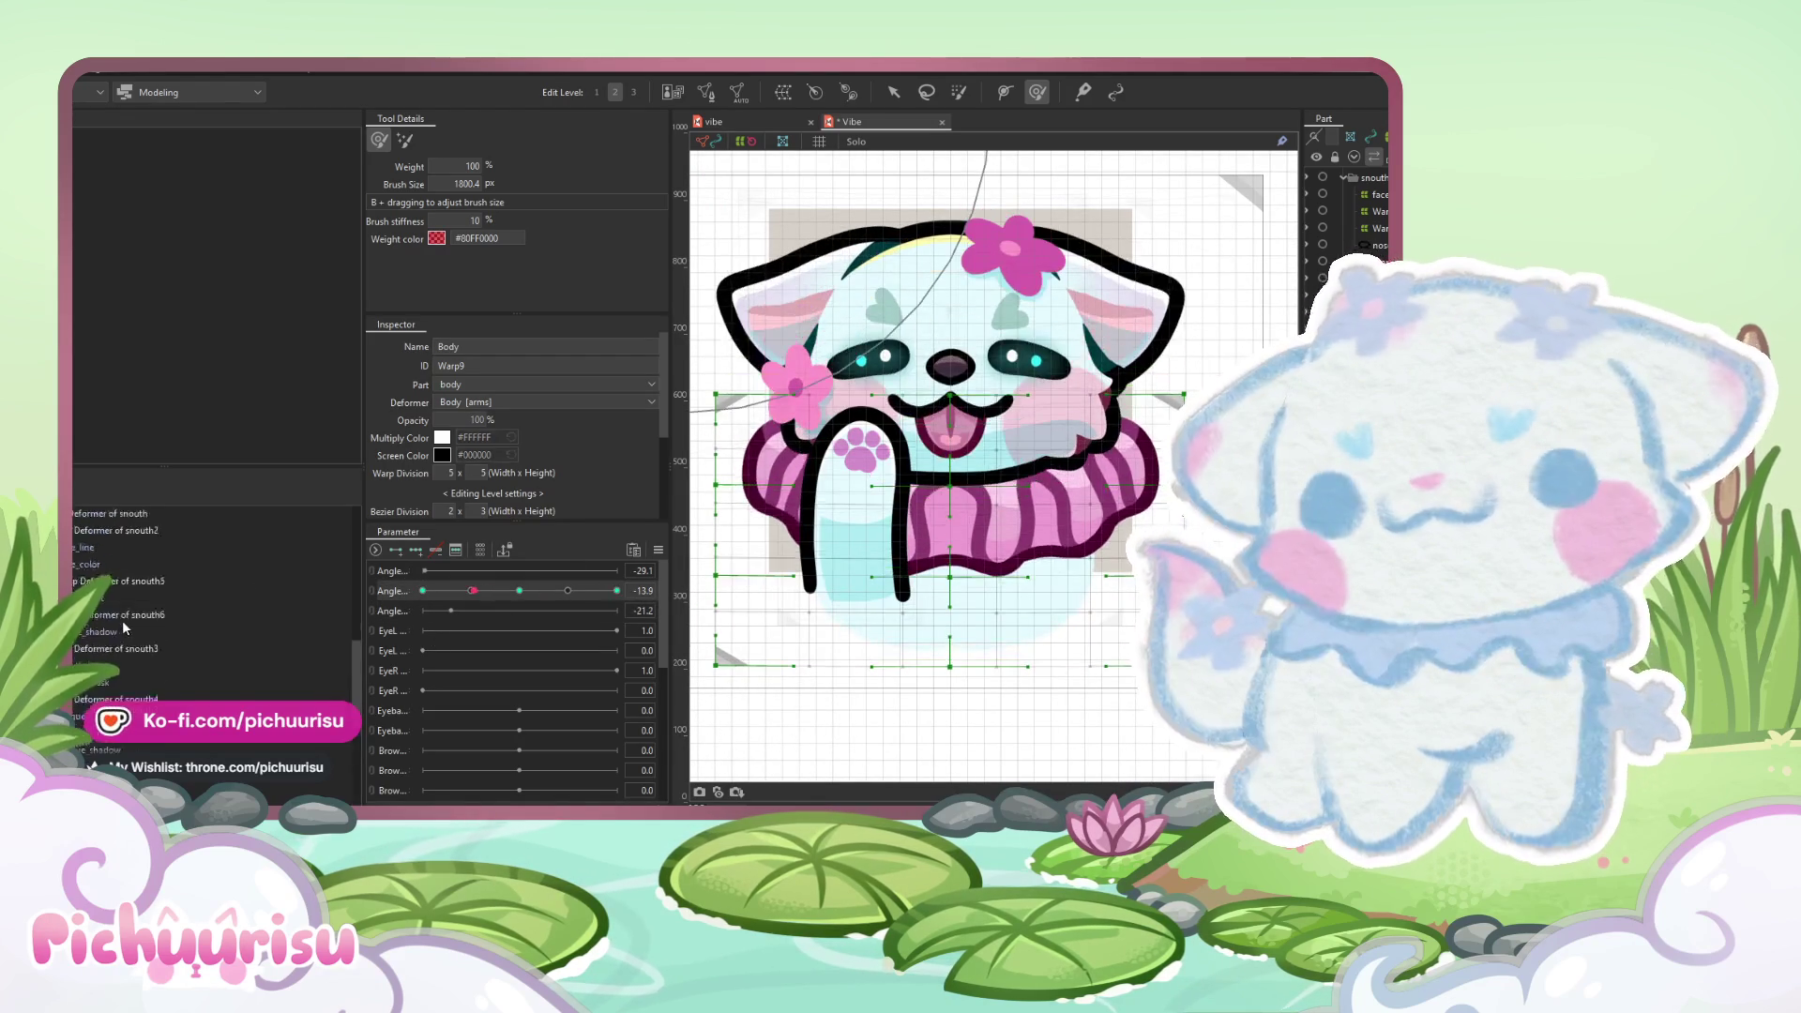
pyautogui.scroll(5, 150, 599)
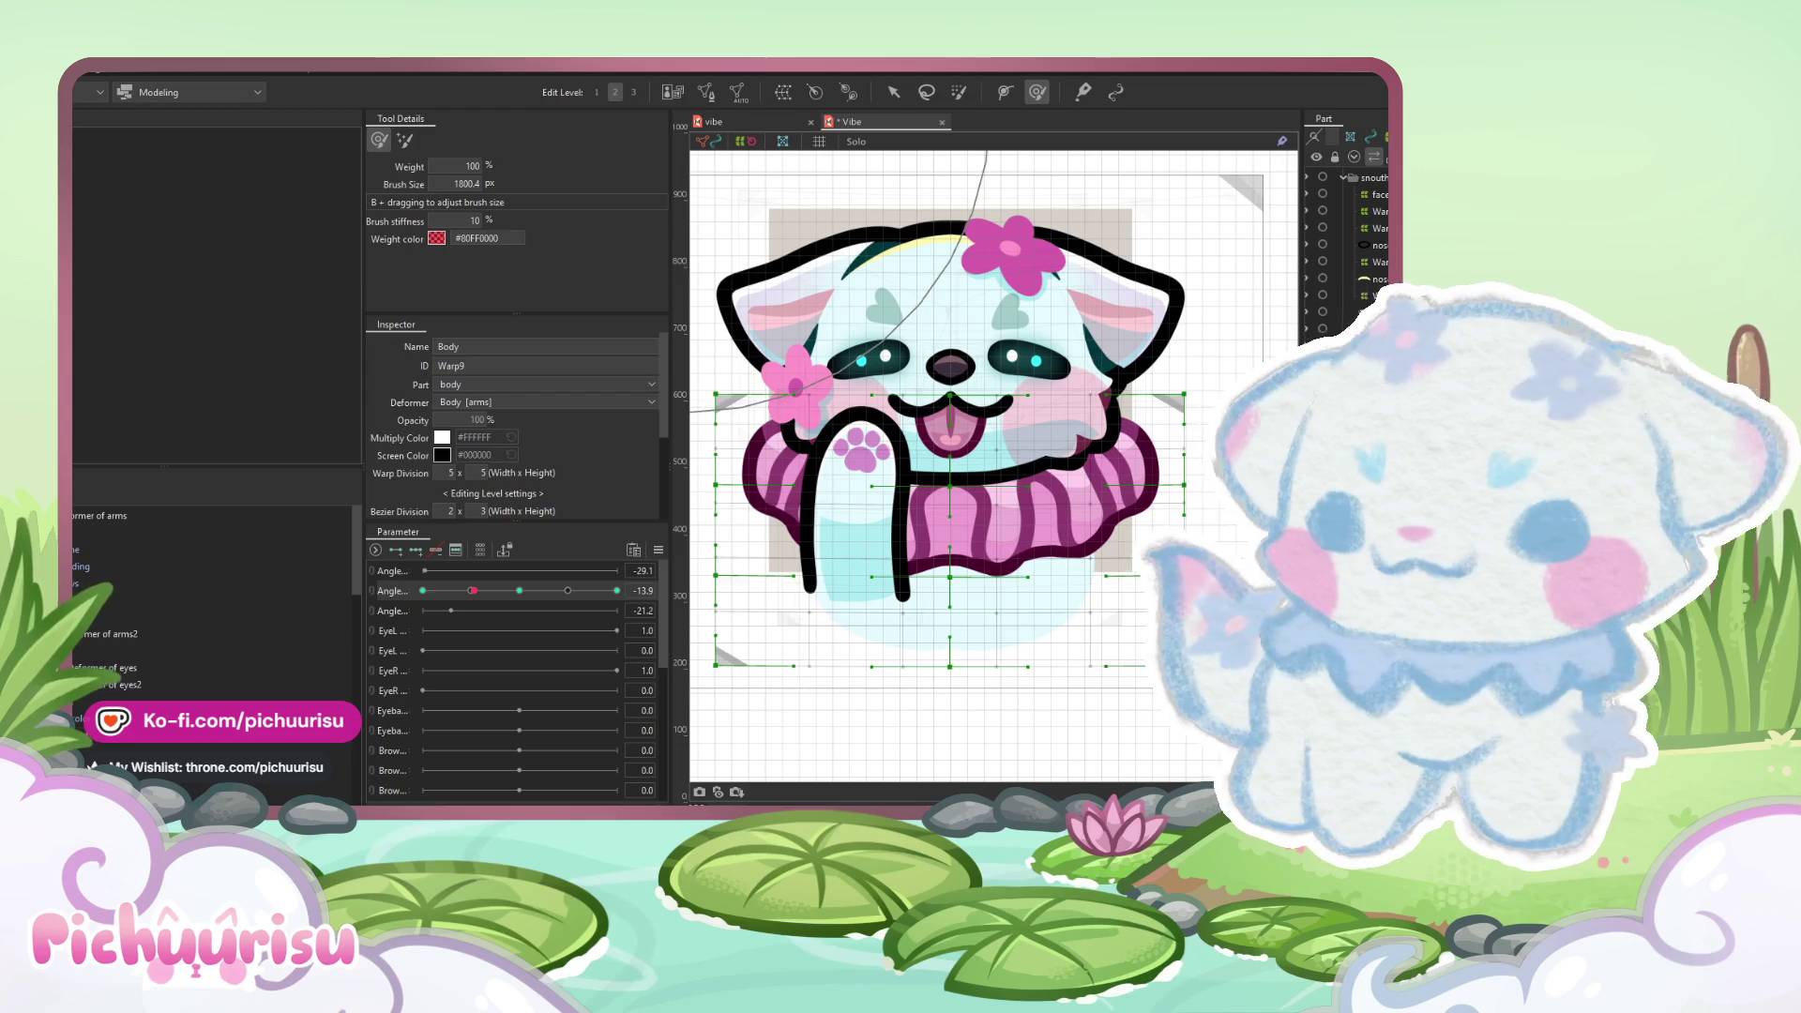
pyautogui.click(858, 450)
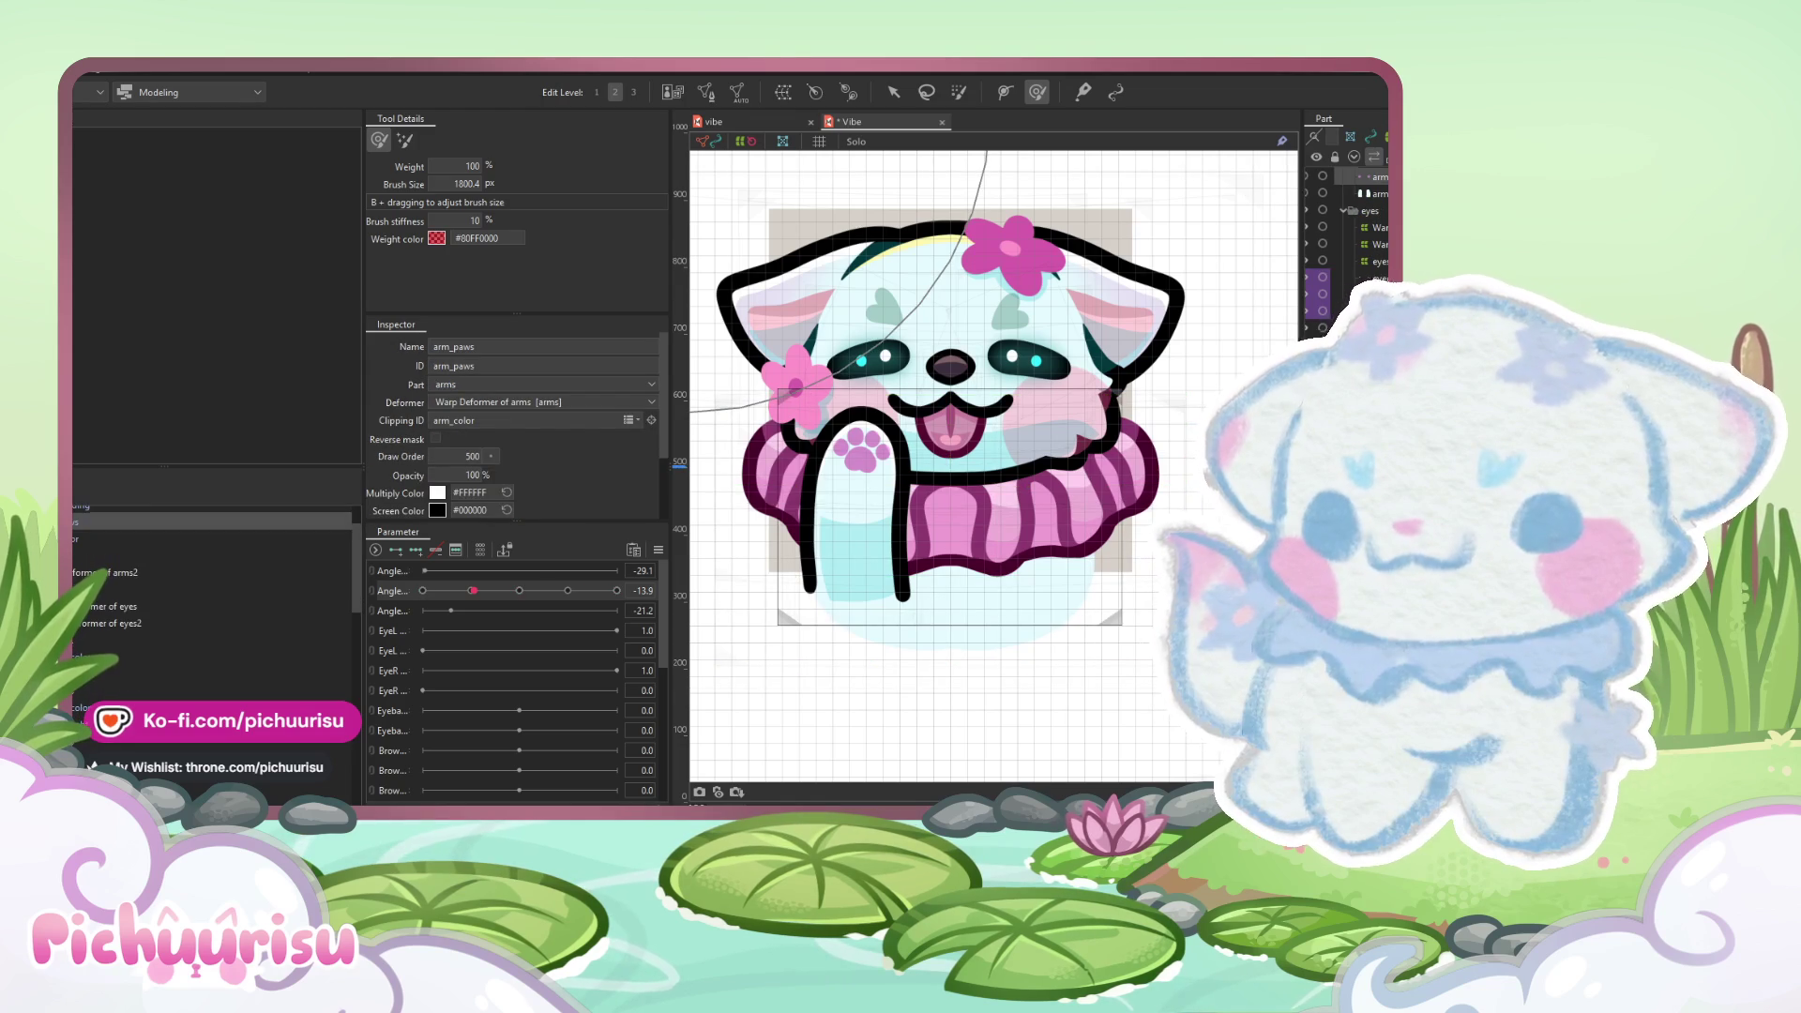
# - At Angle -30, shrink the brush and bend the paws3 warp down onto the arm
pyautogui.click(79, 623)
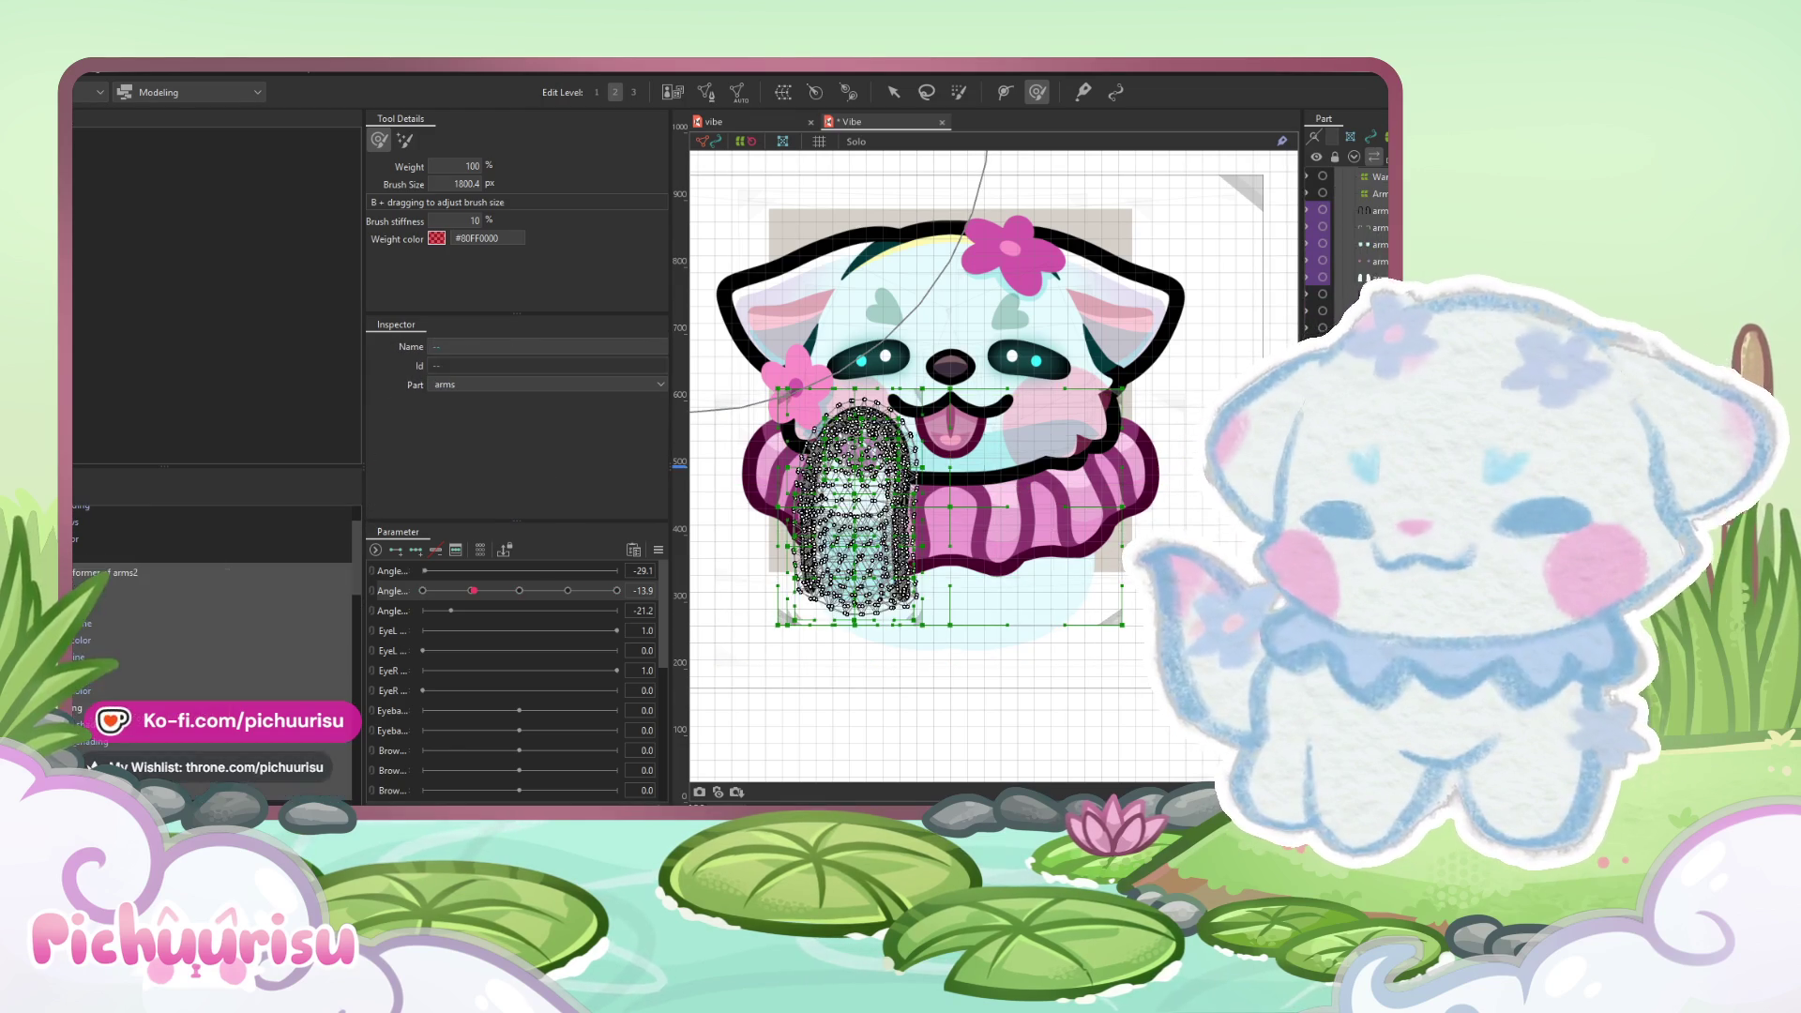
pyautogui.click(187, 594)
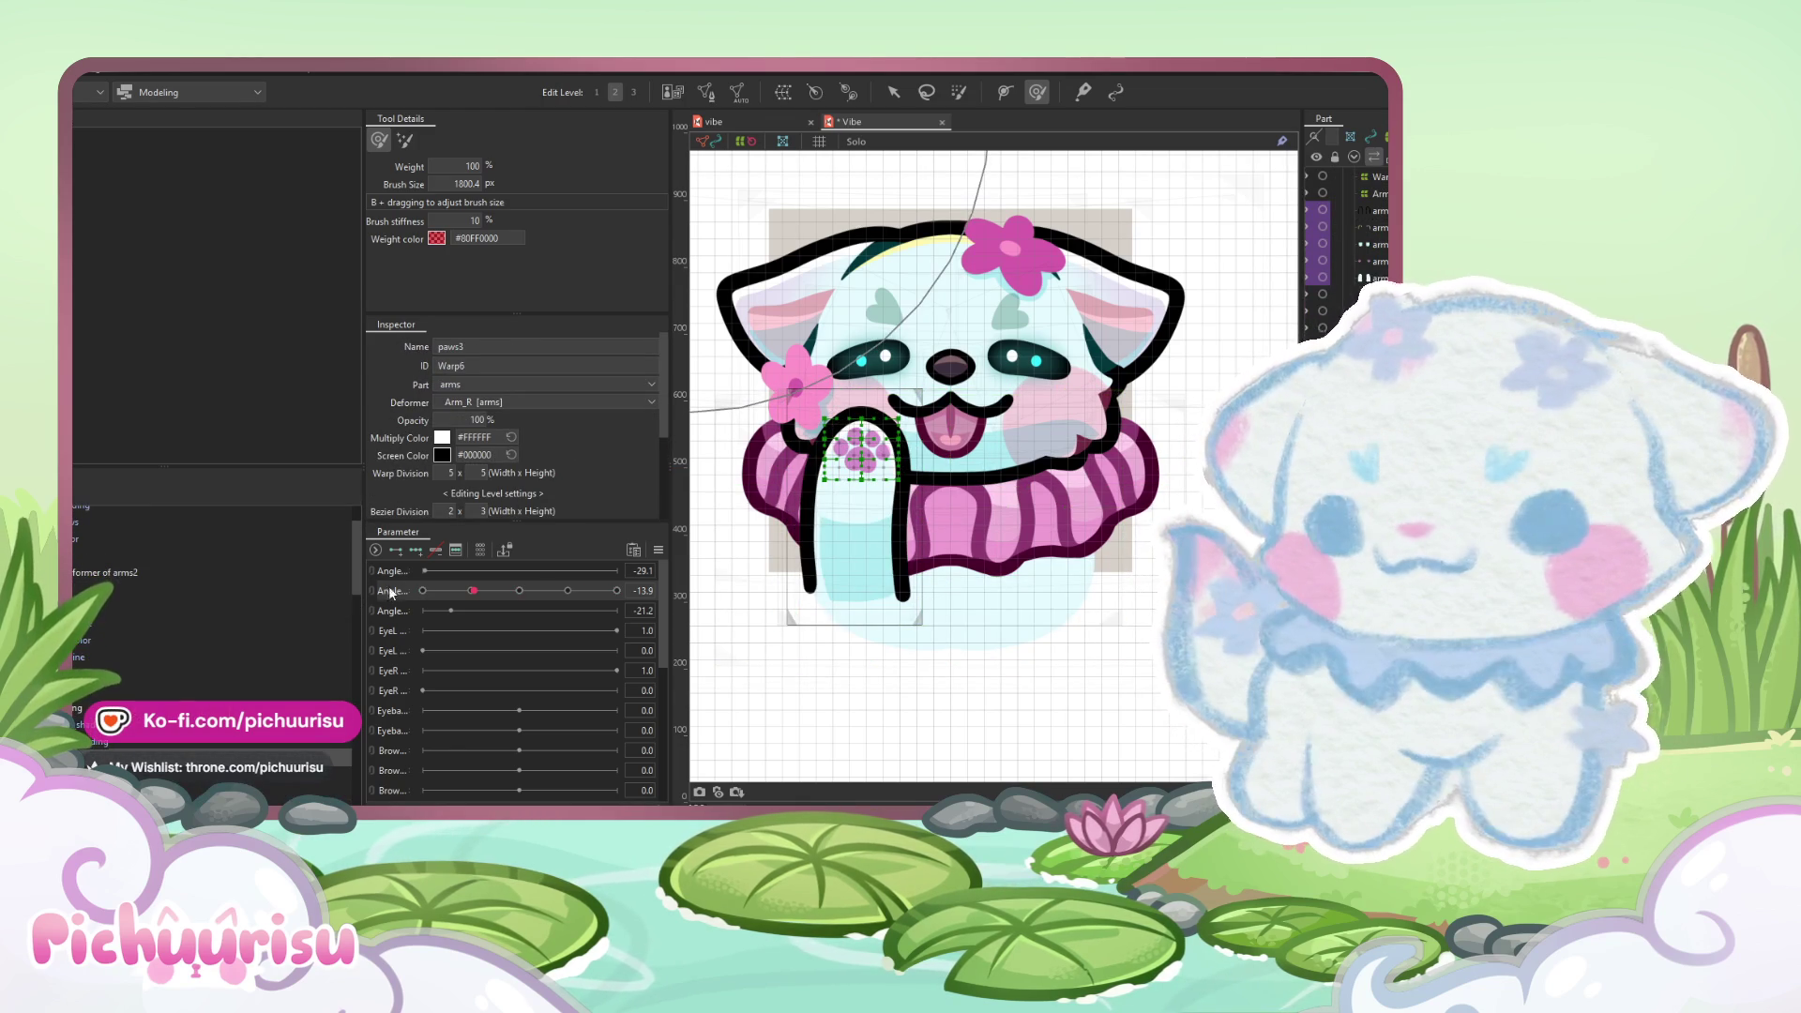
pyautogui.click(422, 590)
pyautogui.scroll(3, 837, 459)
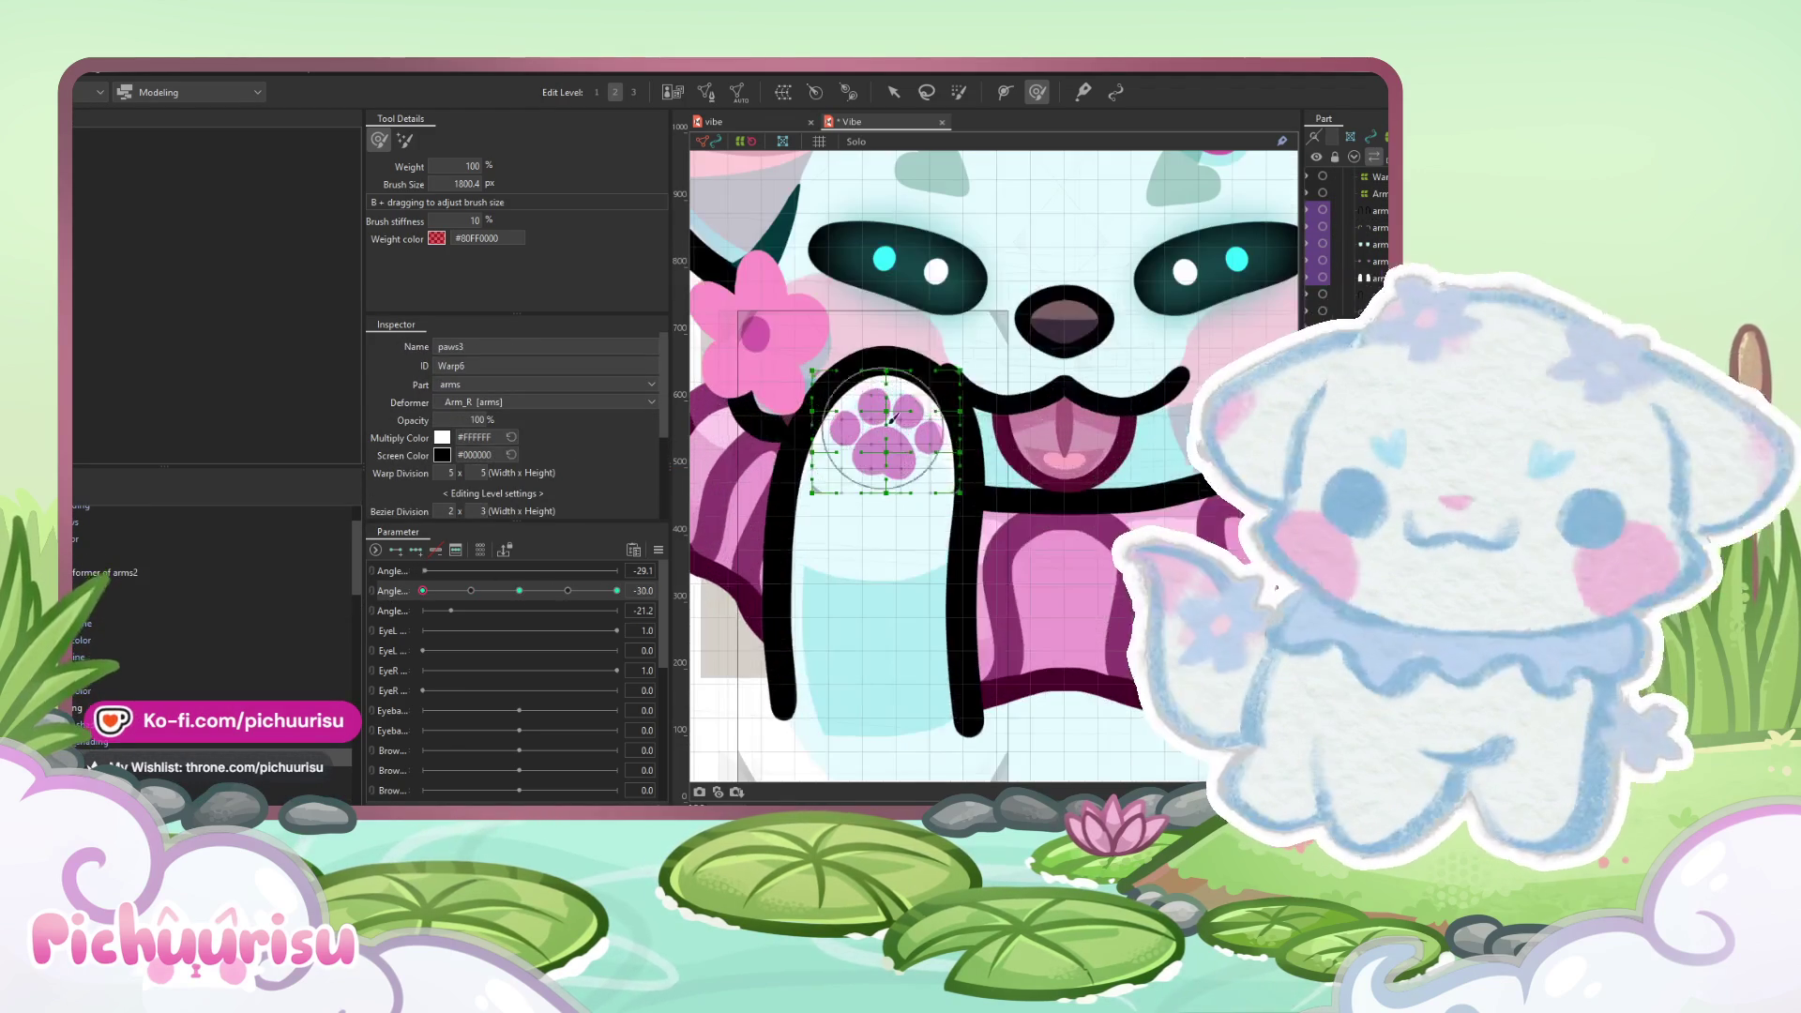
pyautogui.click(891, 460)
pyautogui.moveTo(891, 459); pyautogui.dragTo(840, 588)
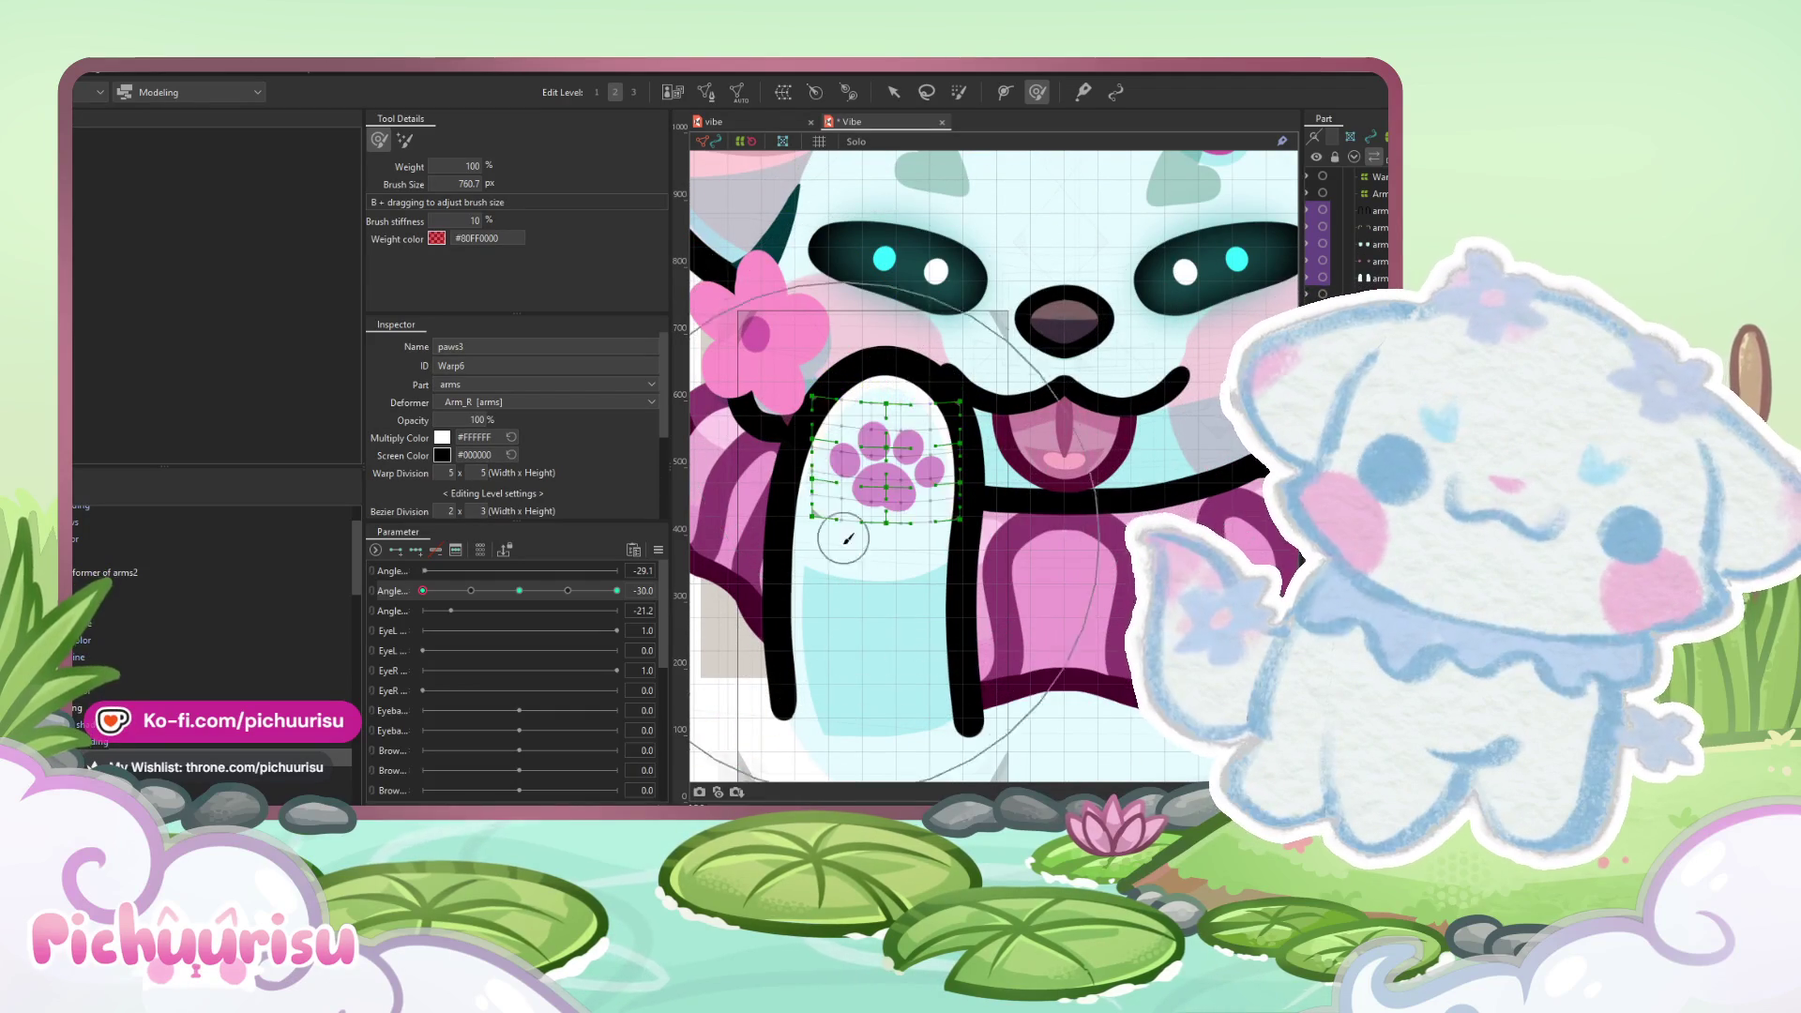
pyautogui.moveTo(840, 588); pyautogui.dragTo(868, 580)
# - Reshape the paw for the Angle +30 pose, then select Arm_R and the arm_line mesh
pyautogui.moveTo(422, 590); pyautogui.dragTo(616, 591)
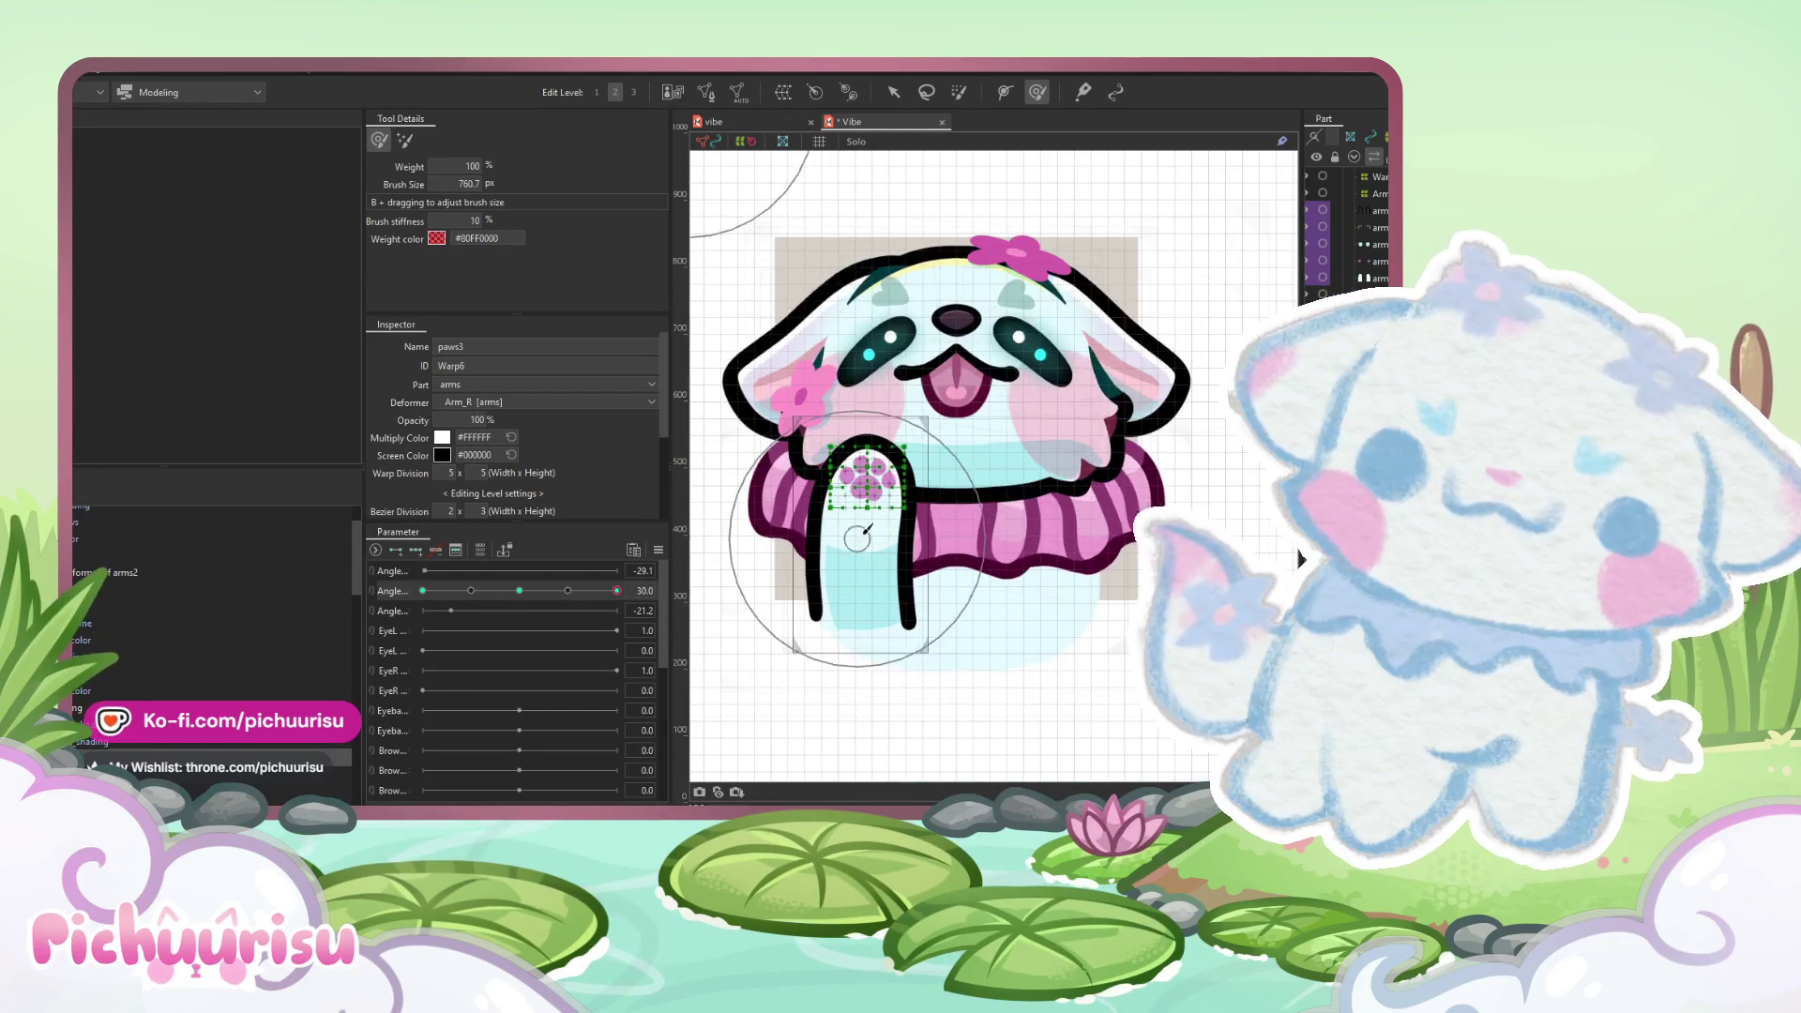
pyautogui.moveTo(869, 579); pyautogui.dragTo(856, 562)
pyautogui.moveTo(904, 292); pyautogui.dragTo(711, 399)
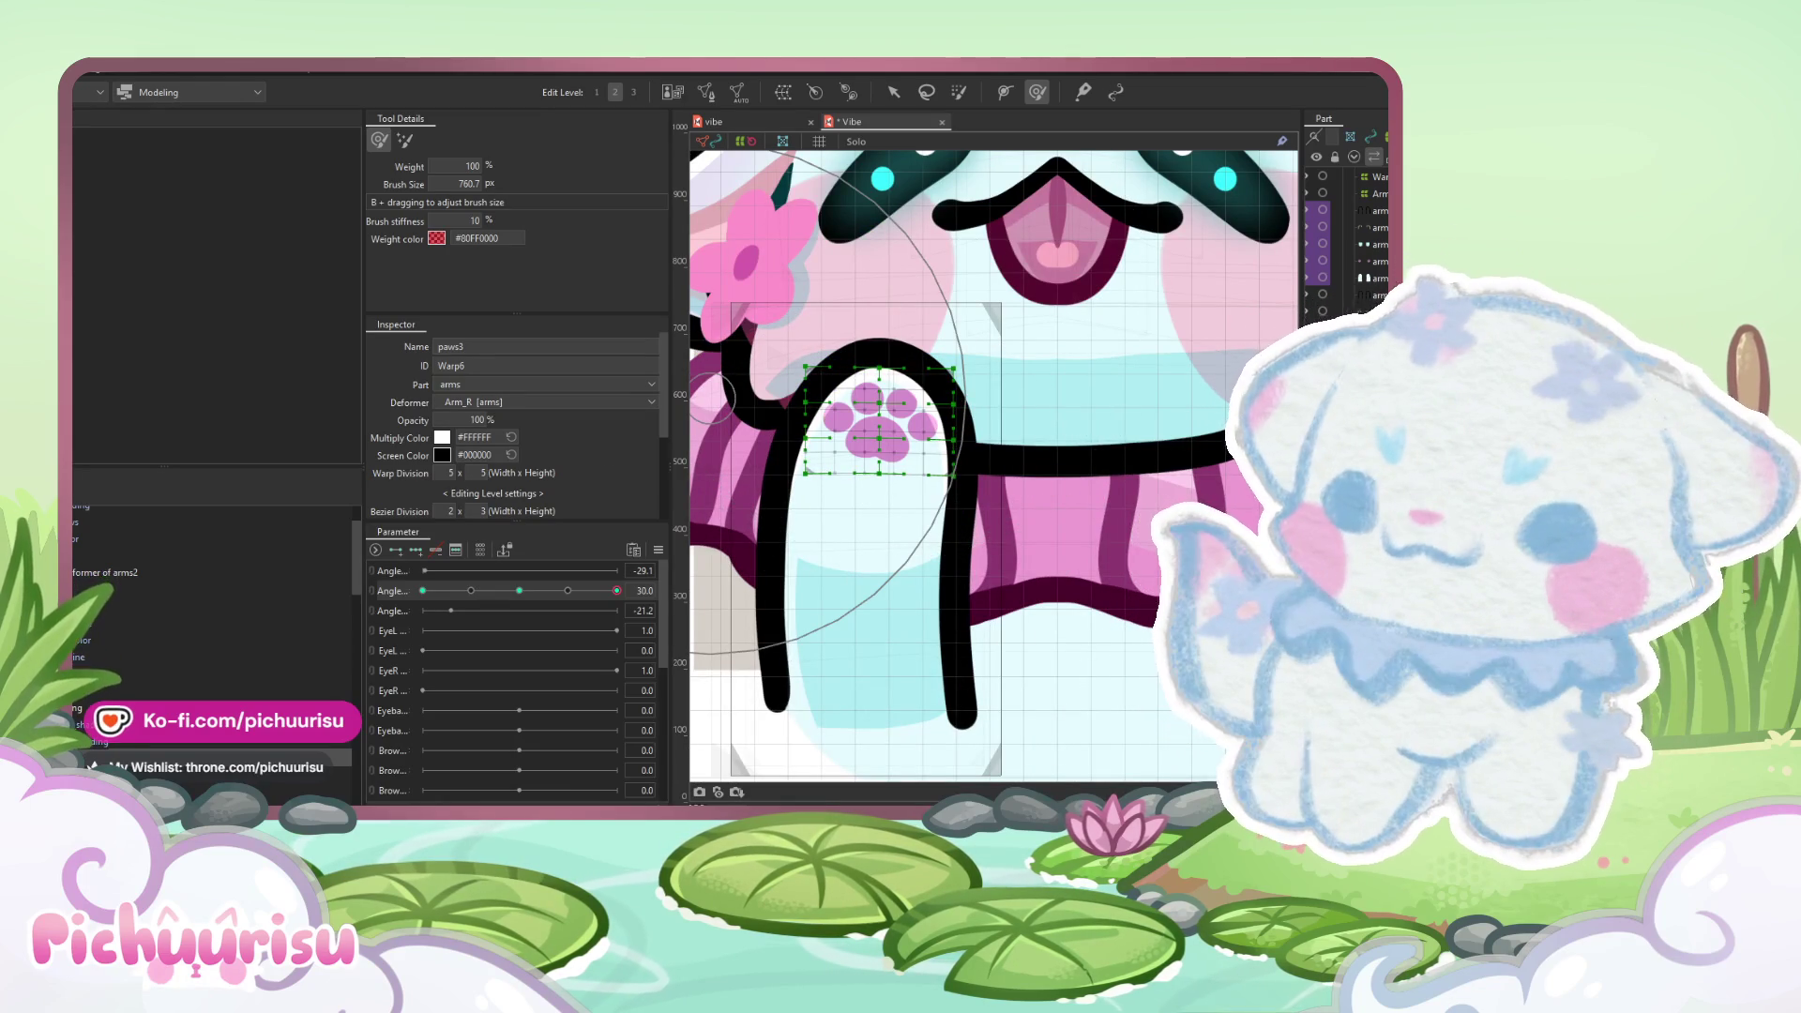
pyautogui.click(215, 589)
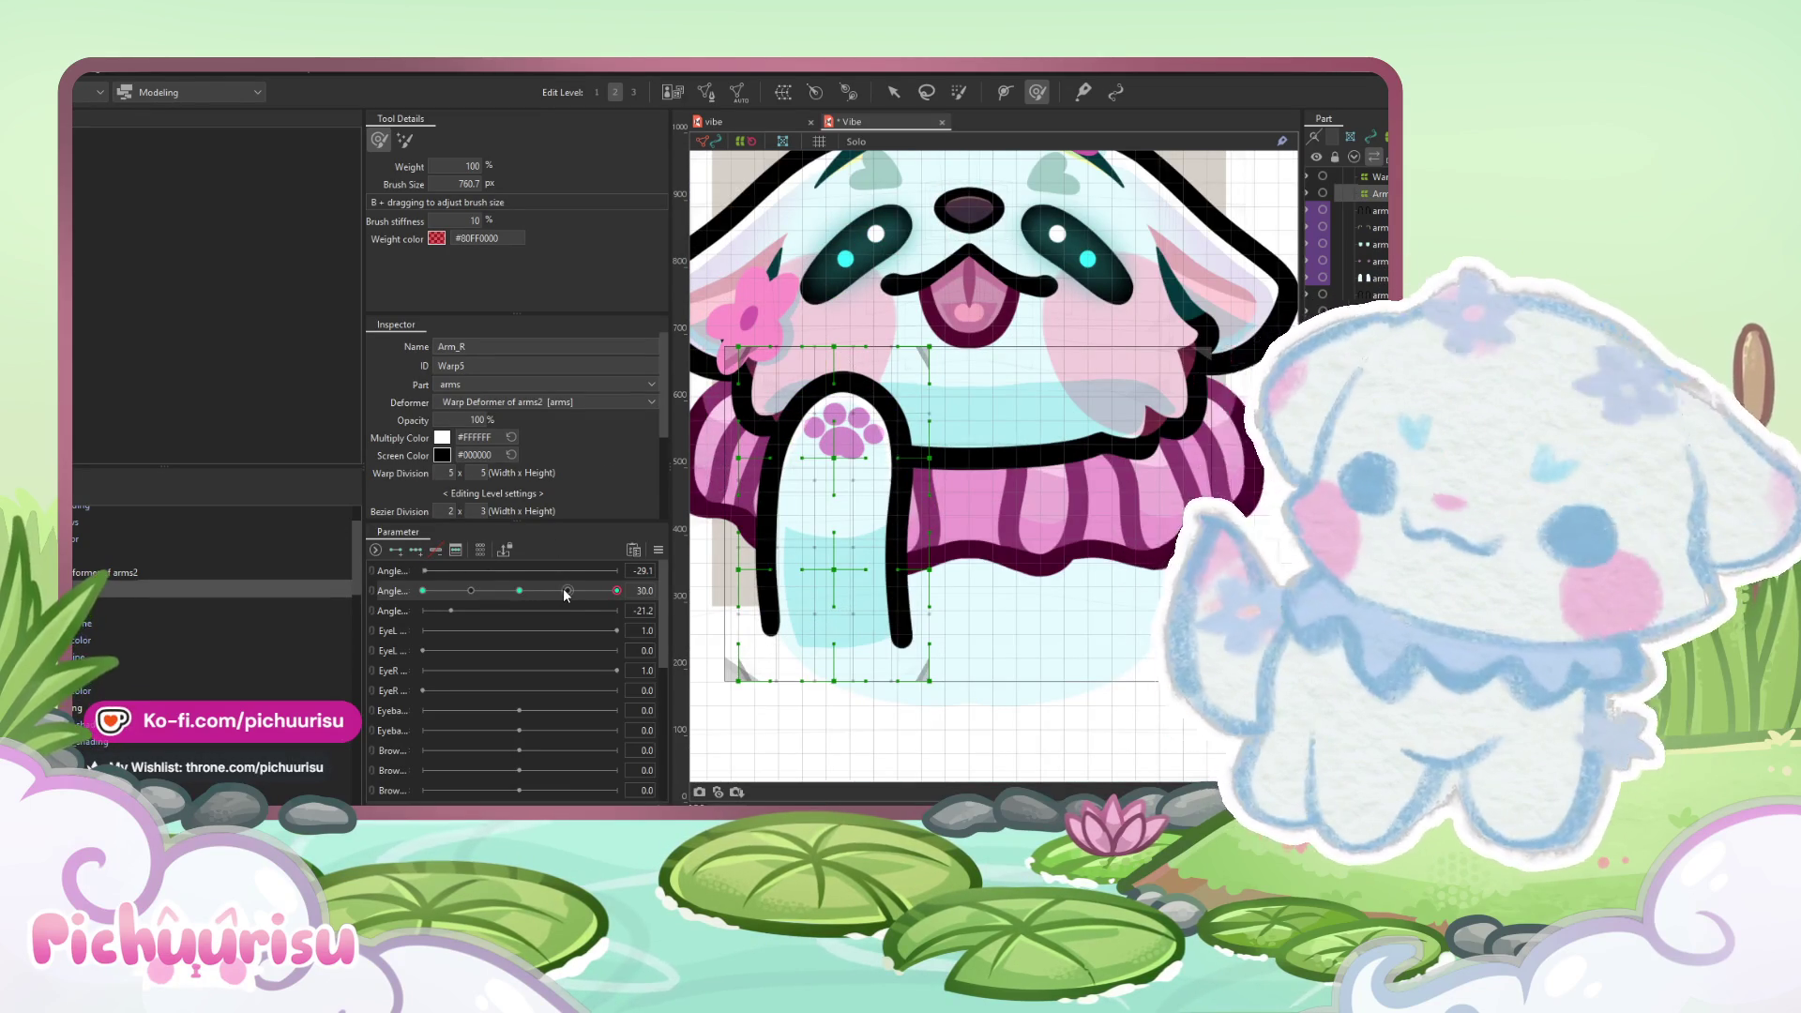
pyautogui.click(114, 607)
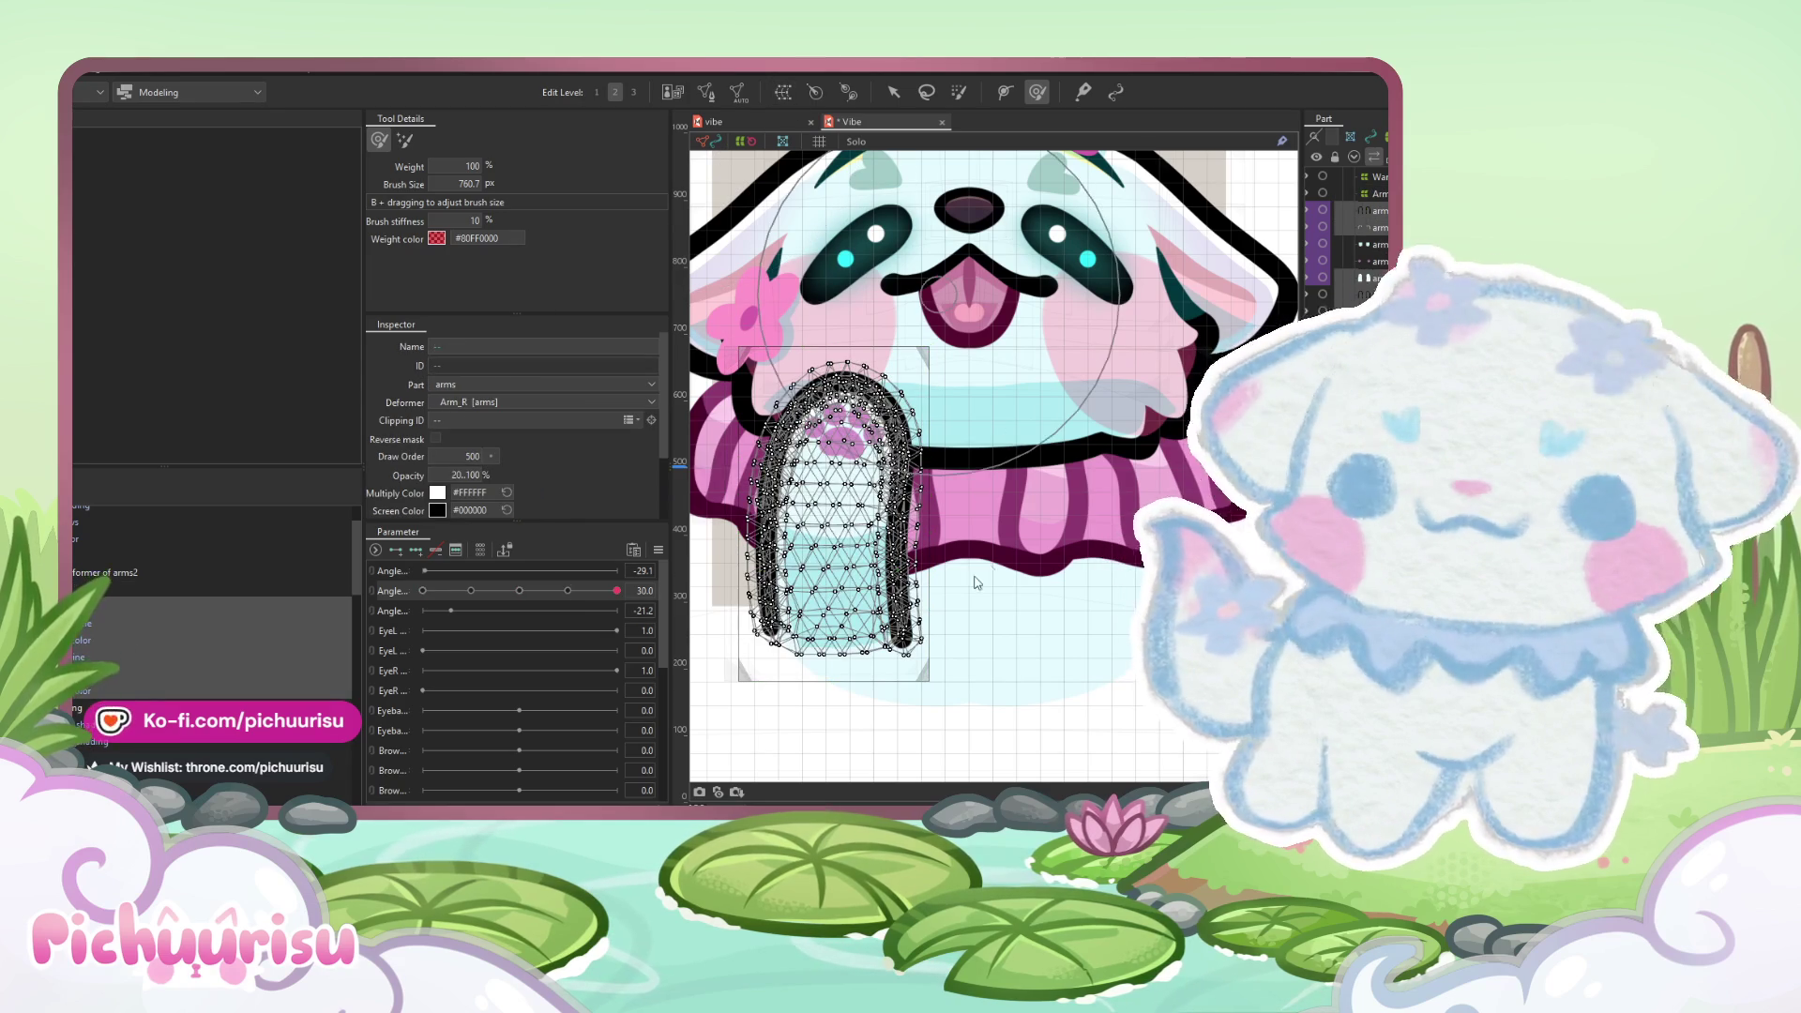
# - Create Warp Deformer of arms3 around arm_line and straighten the arm at Angle -30
pyautogui.press('Return')
pyautogui.moveTo(471, 591); pyautogui.dragTo(423, 591)
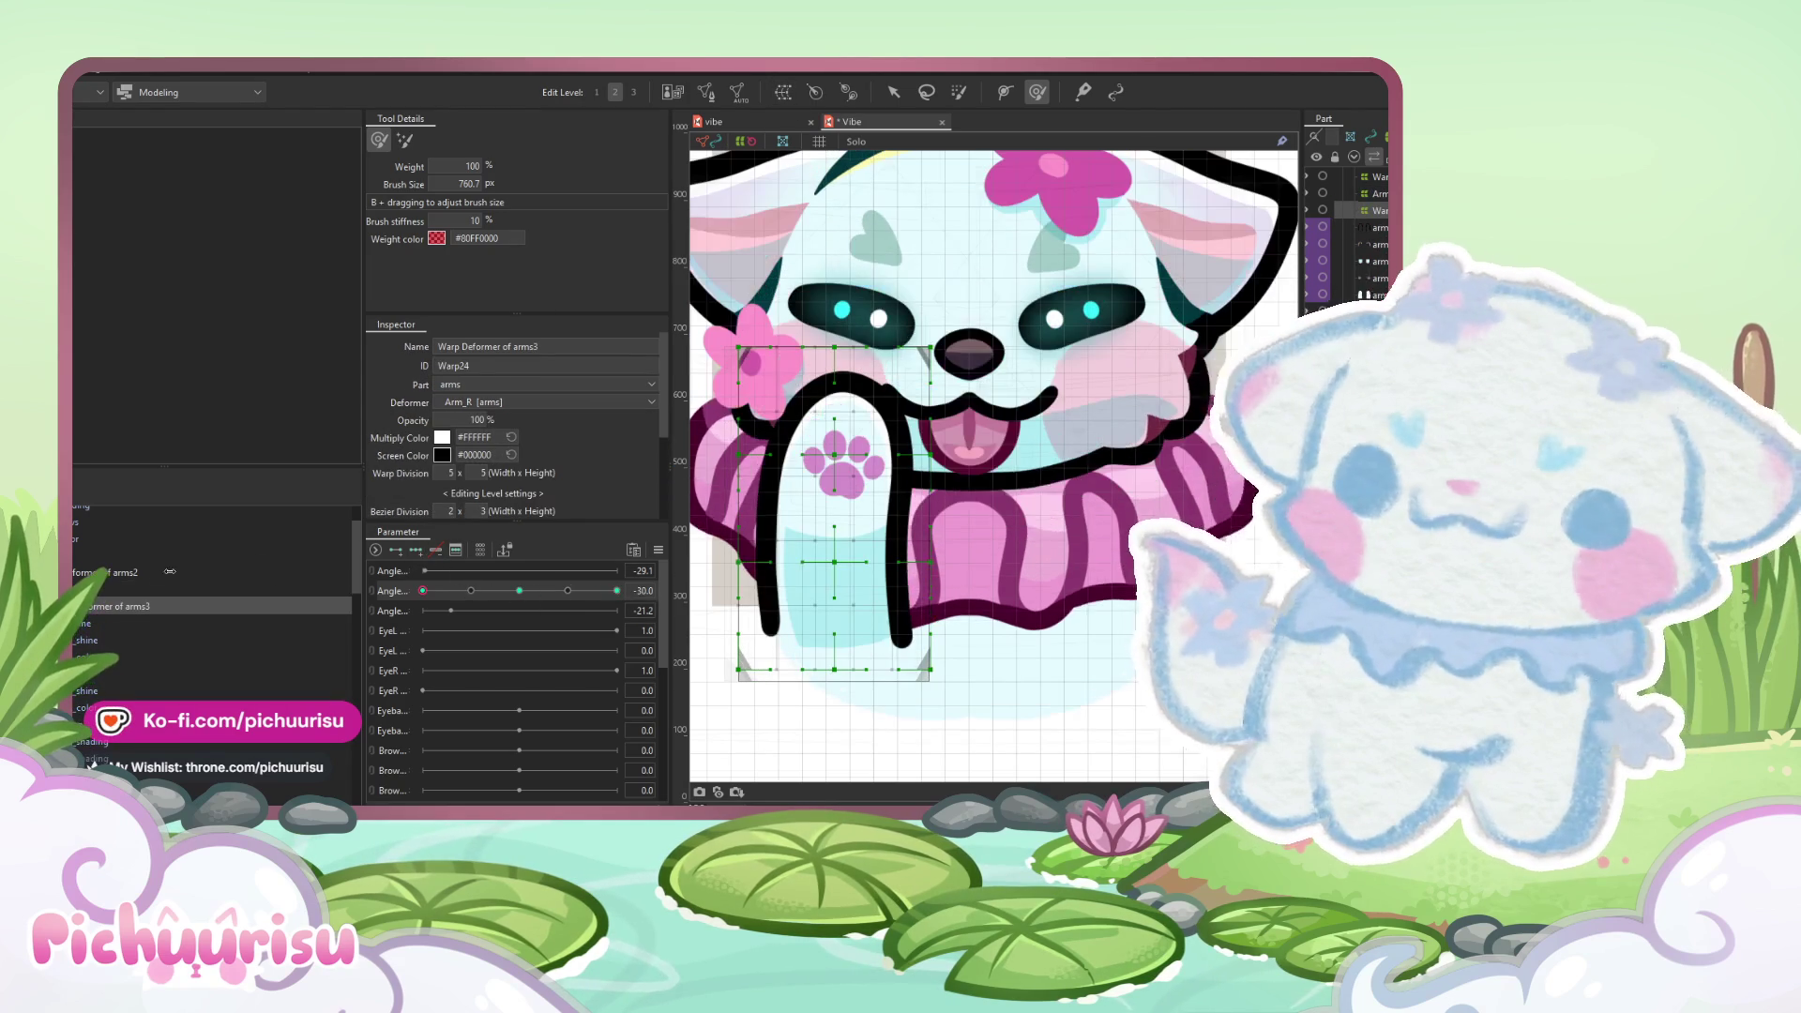
pyautogui.moveTo(870, 459); pyautogui.dragTo(851, 416)
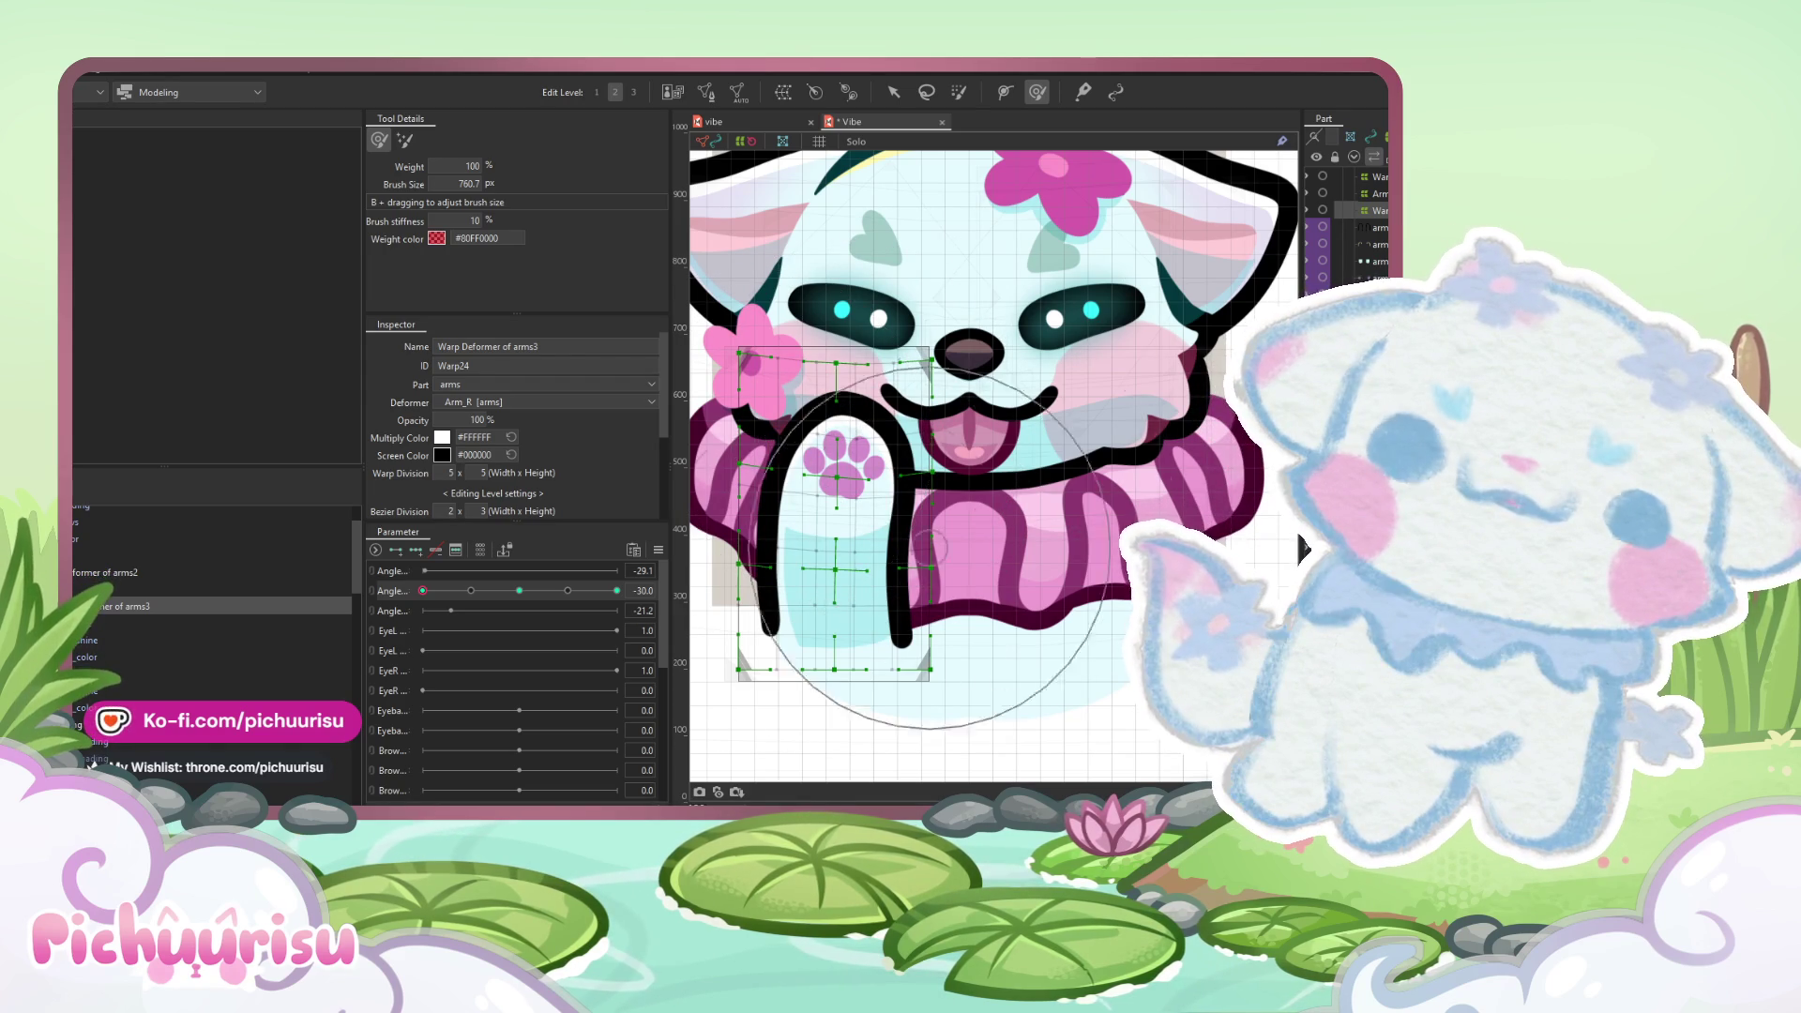
# - Reshape the arm at Angle +30, refine it again at -30, and select paws3
pyautogui.click(616, 590)
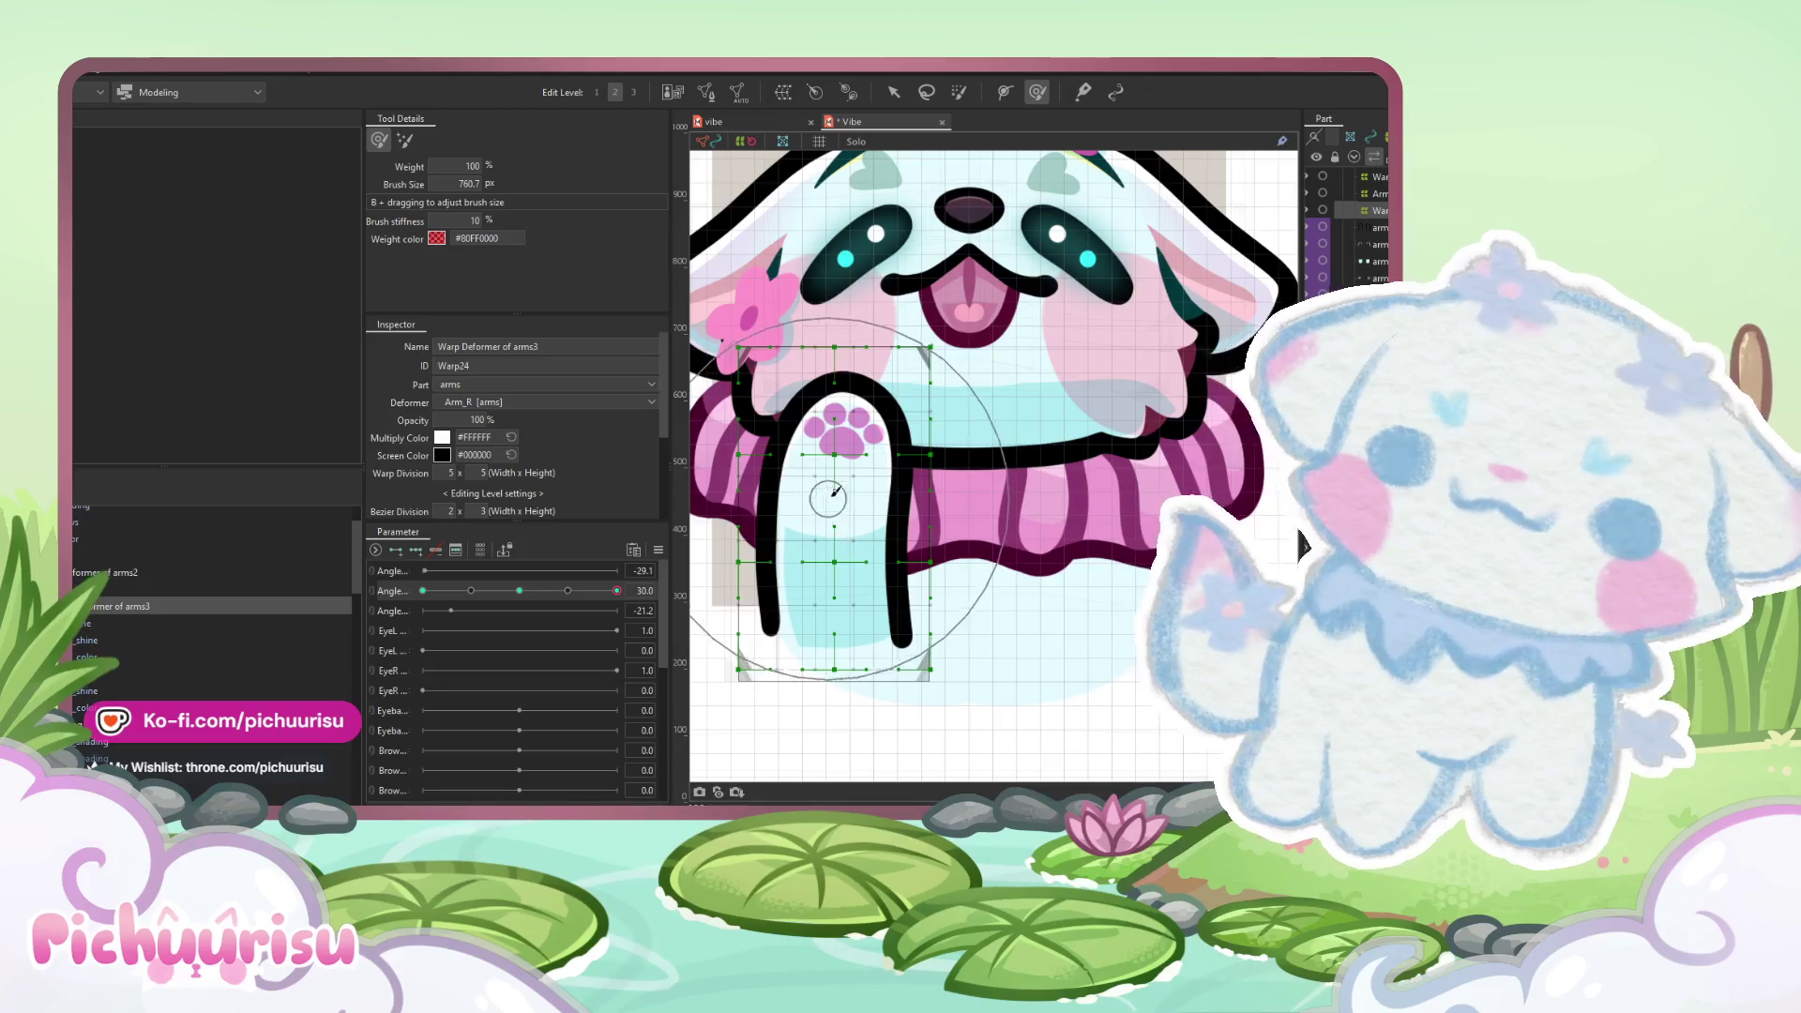
pyautogui.moveTo(833, 491); pyautogui.dragTo(838, 413)
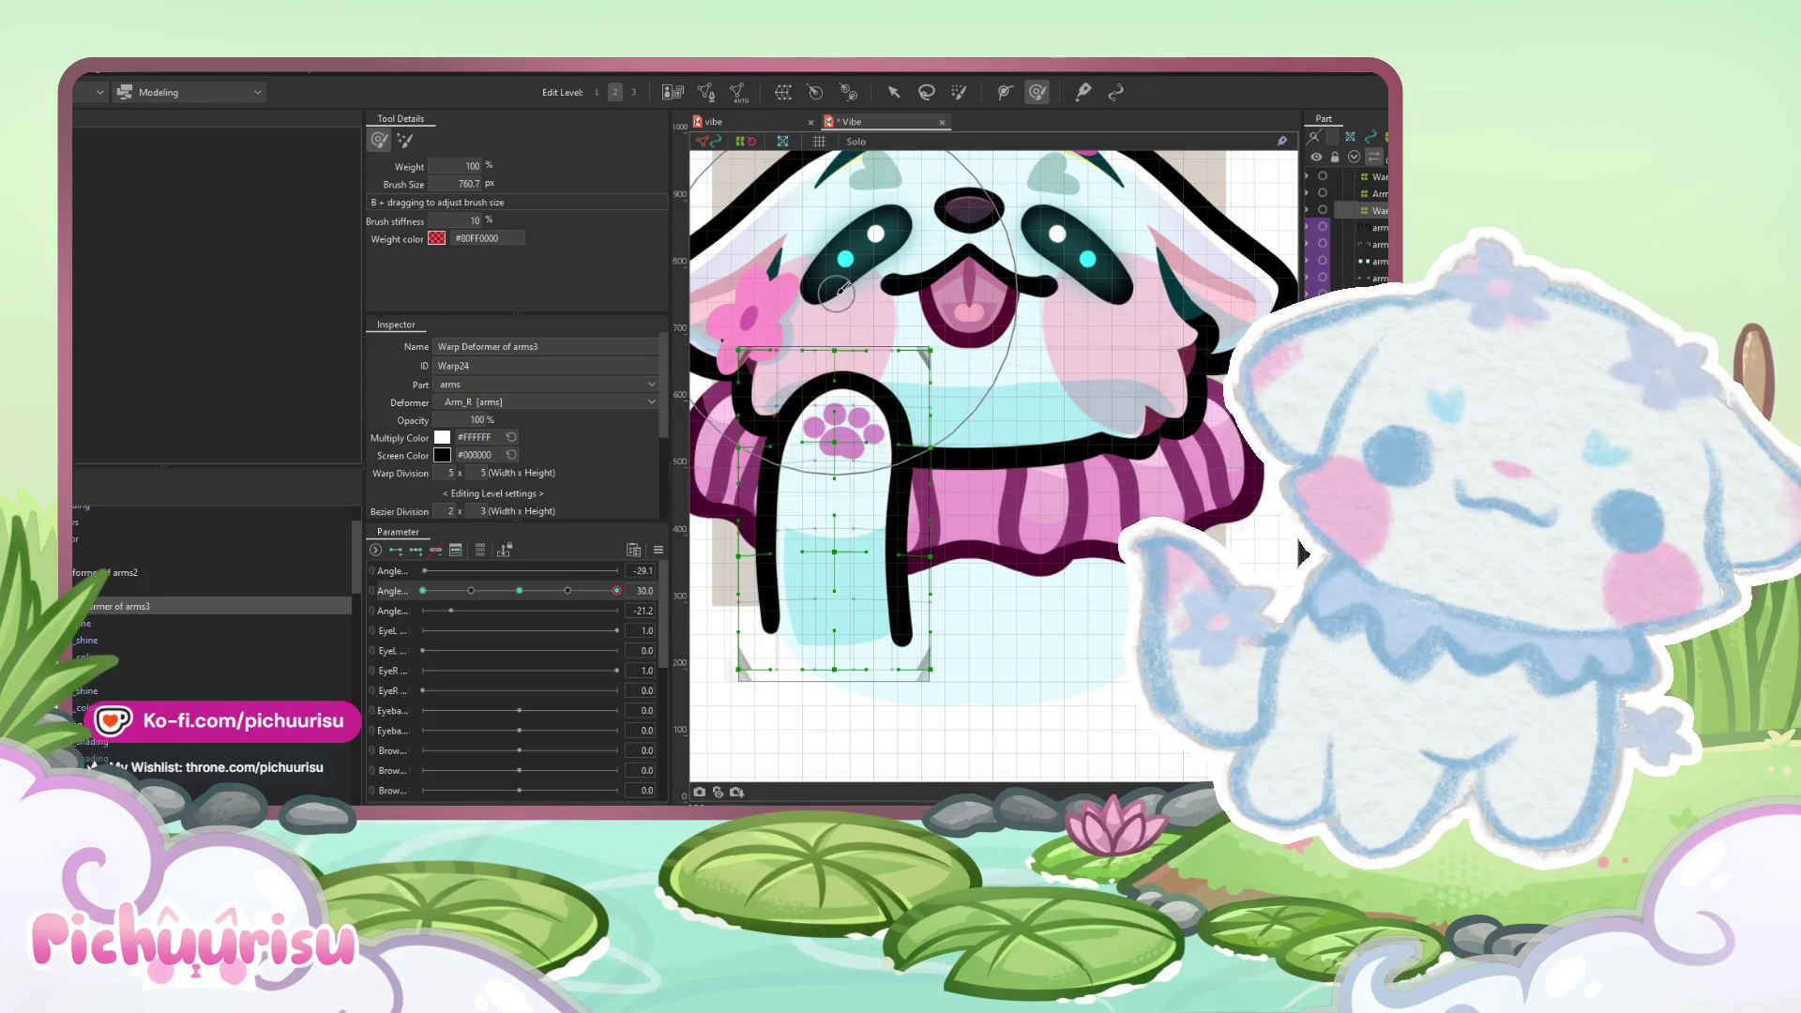
pyautogui.click(423, 590)
pyautogui.moveTo(774, 503)
pyautogui.mouseDown()
pyautogui.moveTo(769, 460)
pyautogui.moveTo(756, 553)
pyautogui.moveTo(729, 550)
pyautogui.mouseUp()
pyautogui.click(764, 472)
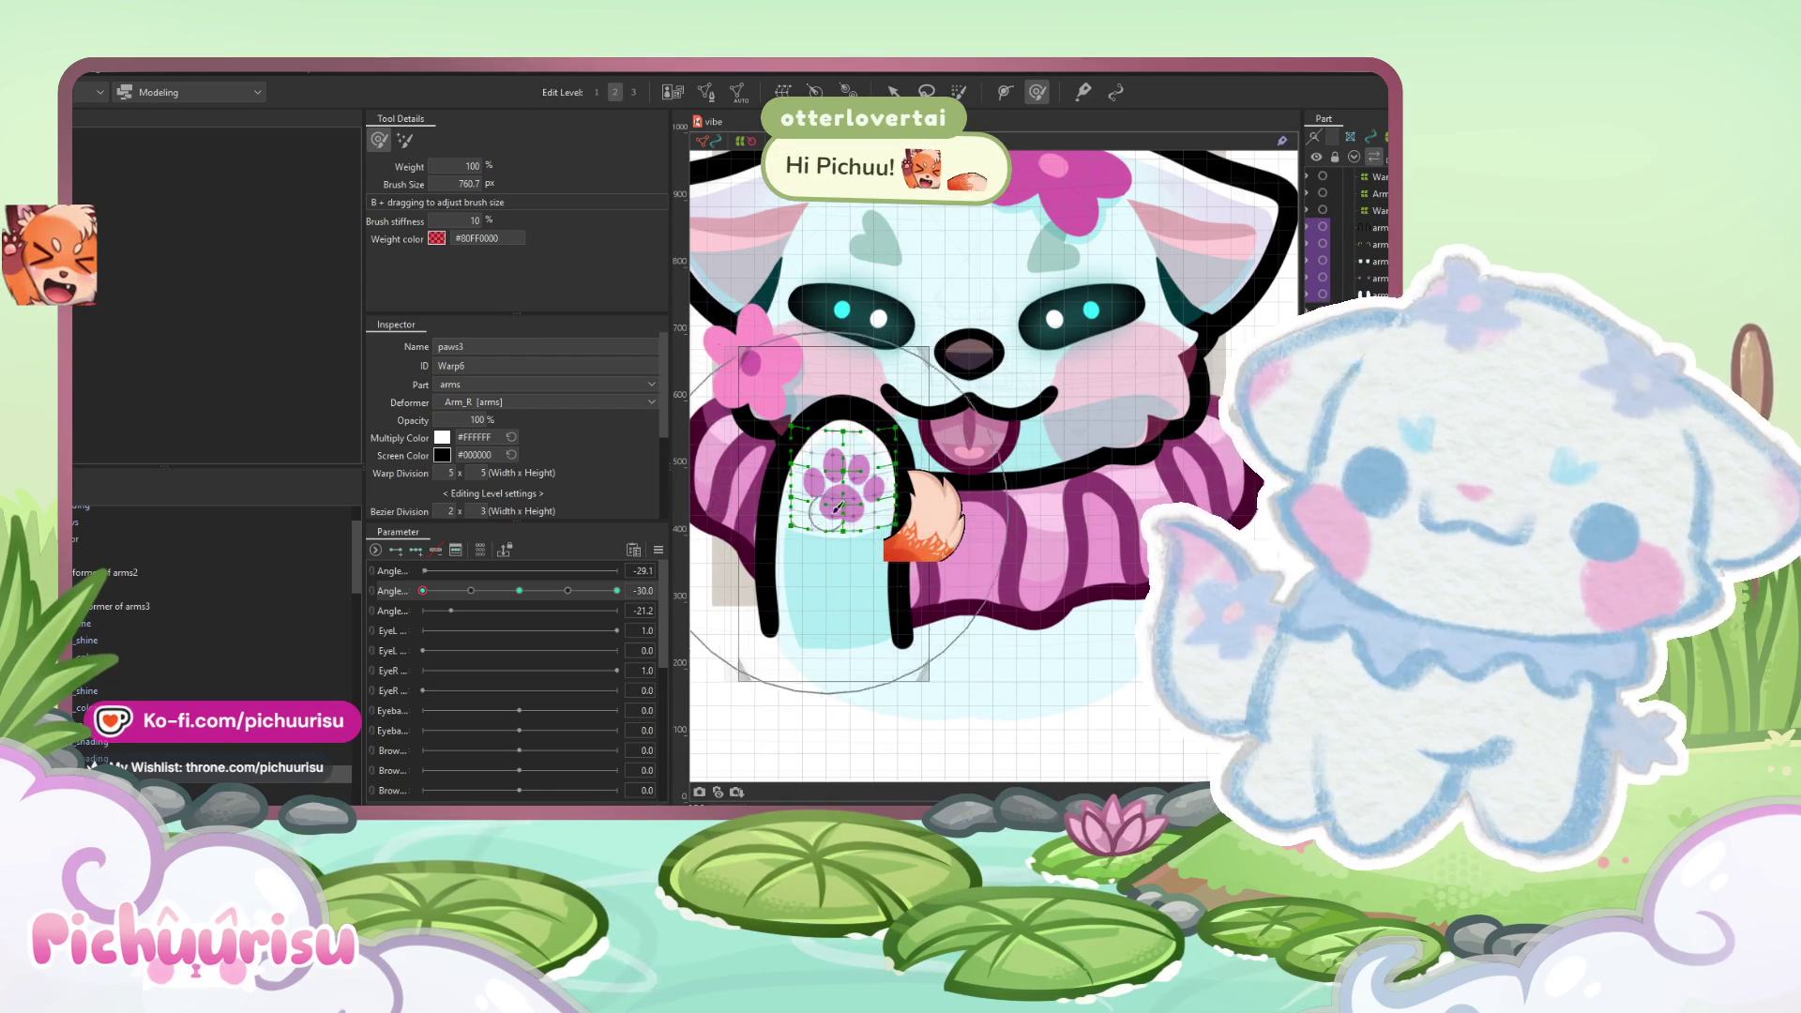
# - Undo the last paw deform and retouch the paws3 warp at Angle +30
pyautogui.hotkey('ctrl', 'z')
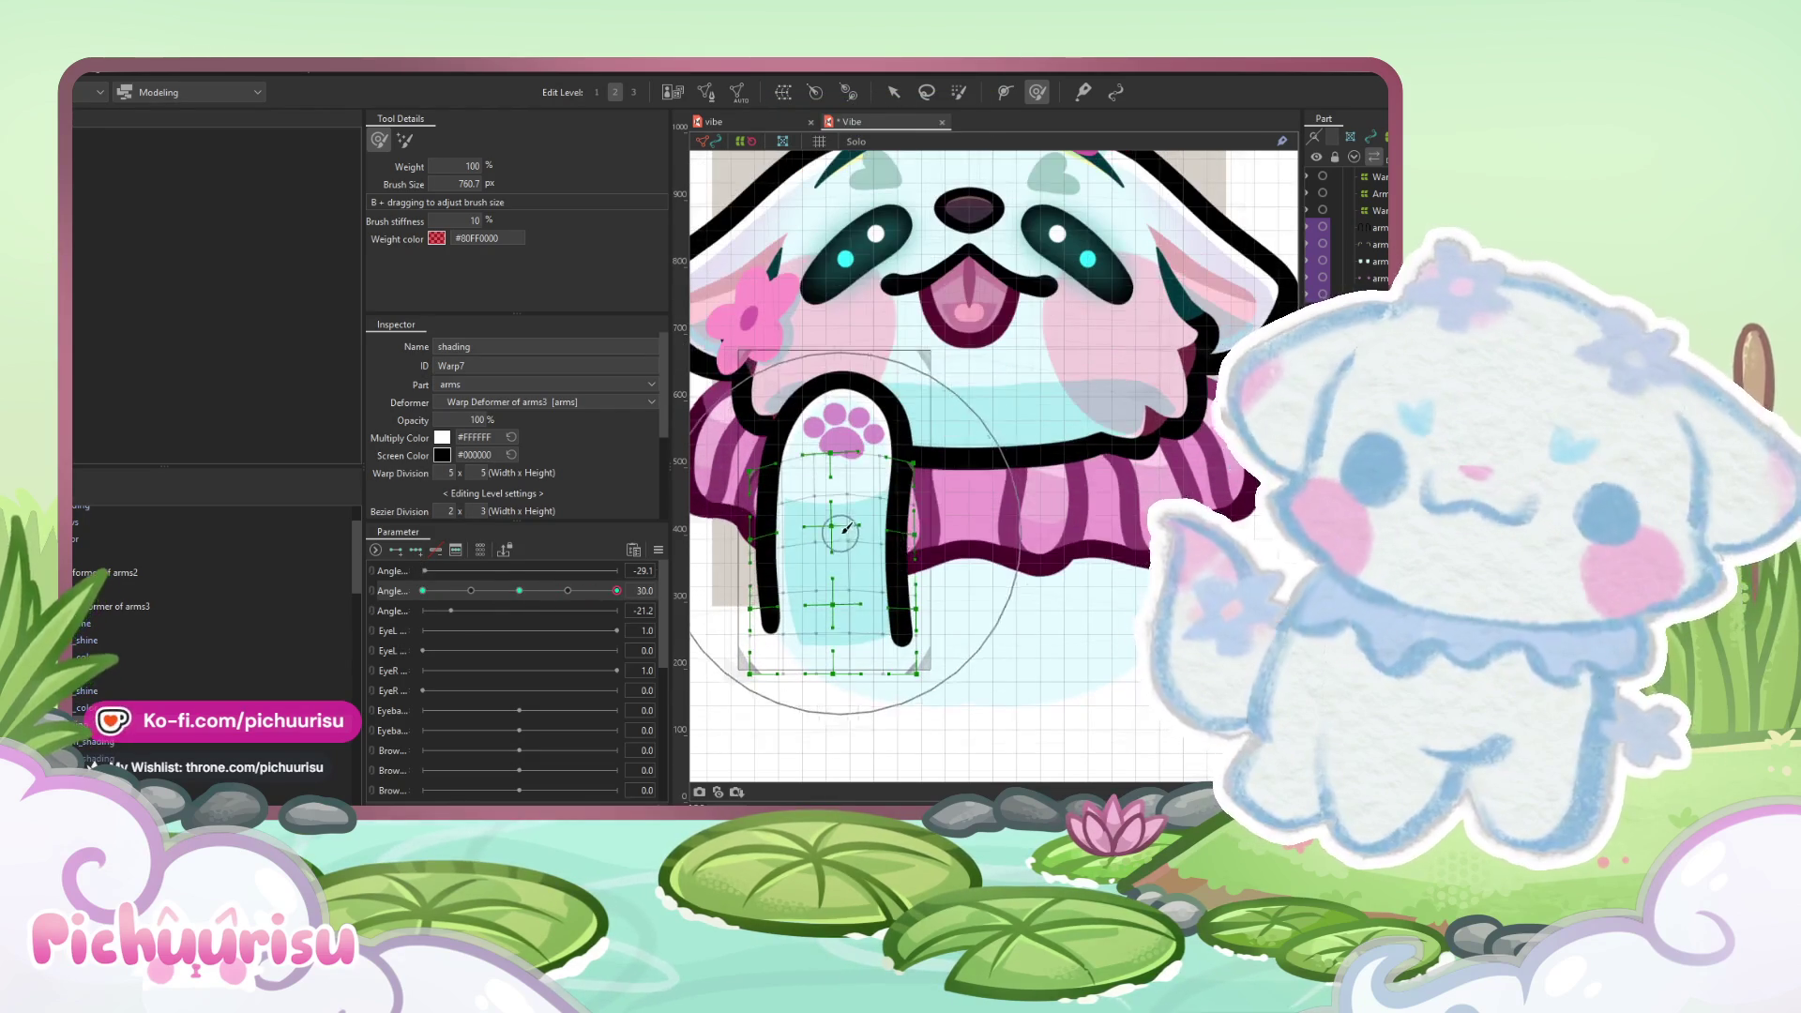
pyautogui.click(423, 590)
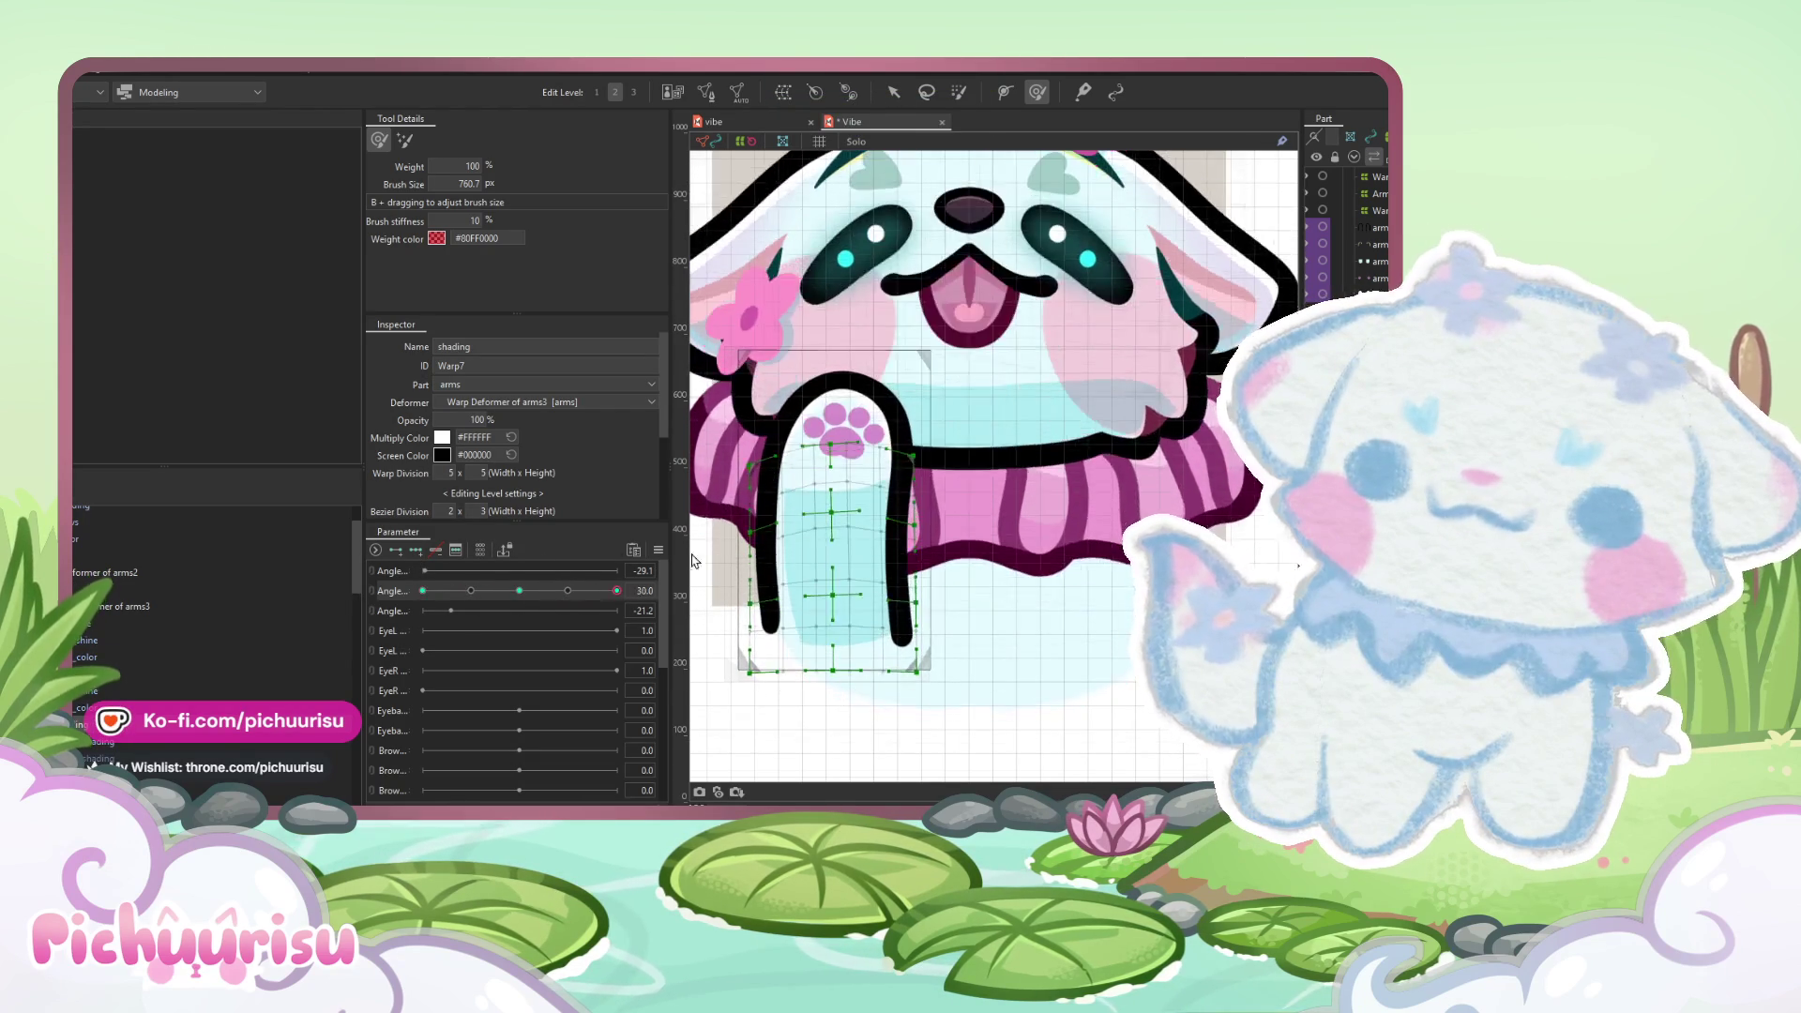
pyautogui.click(762, 392)
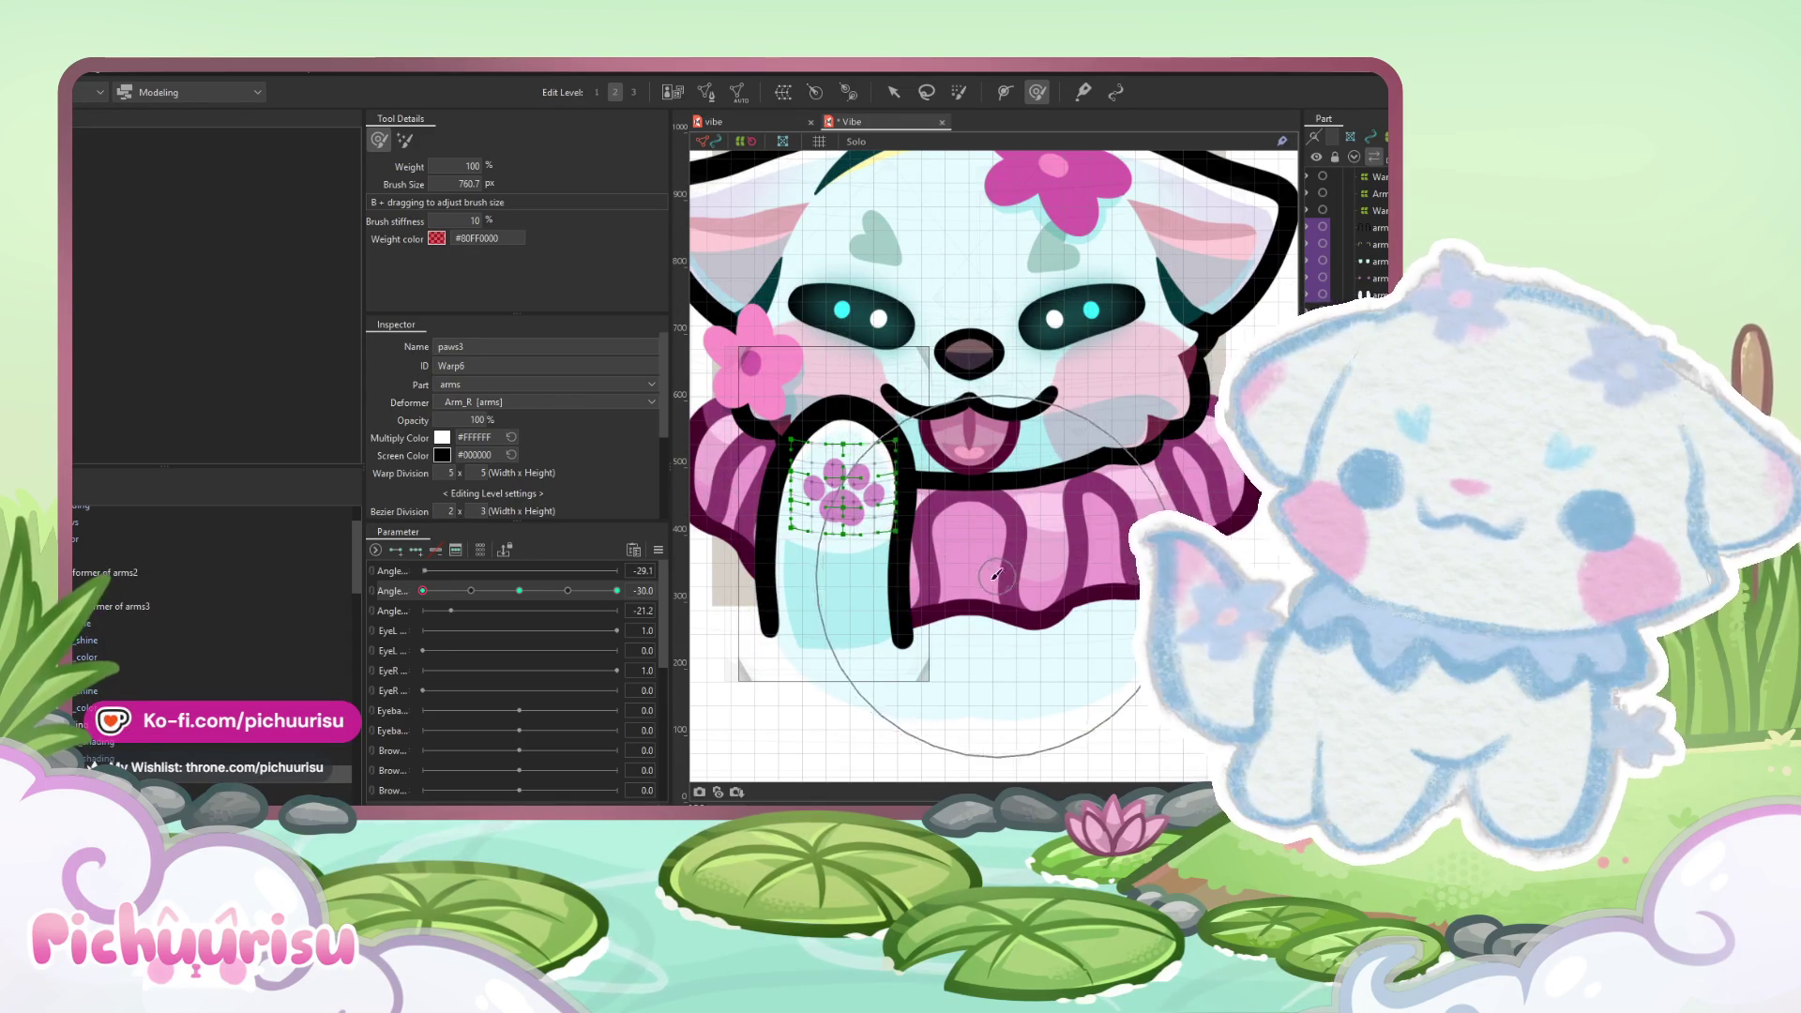
pyautogui.click(616, 590)
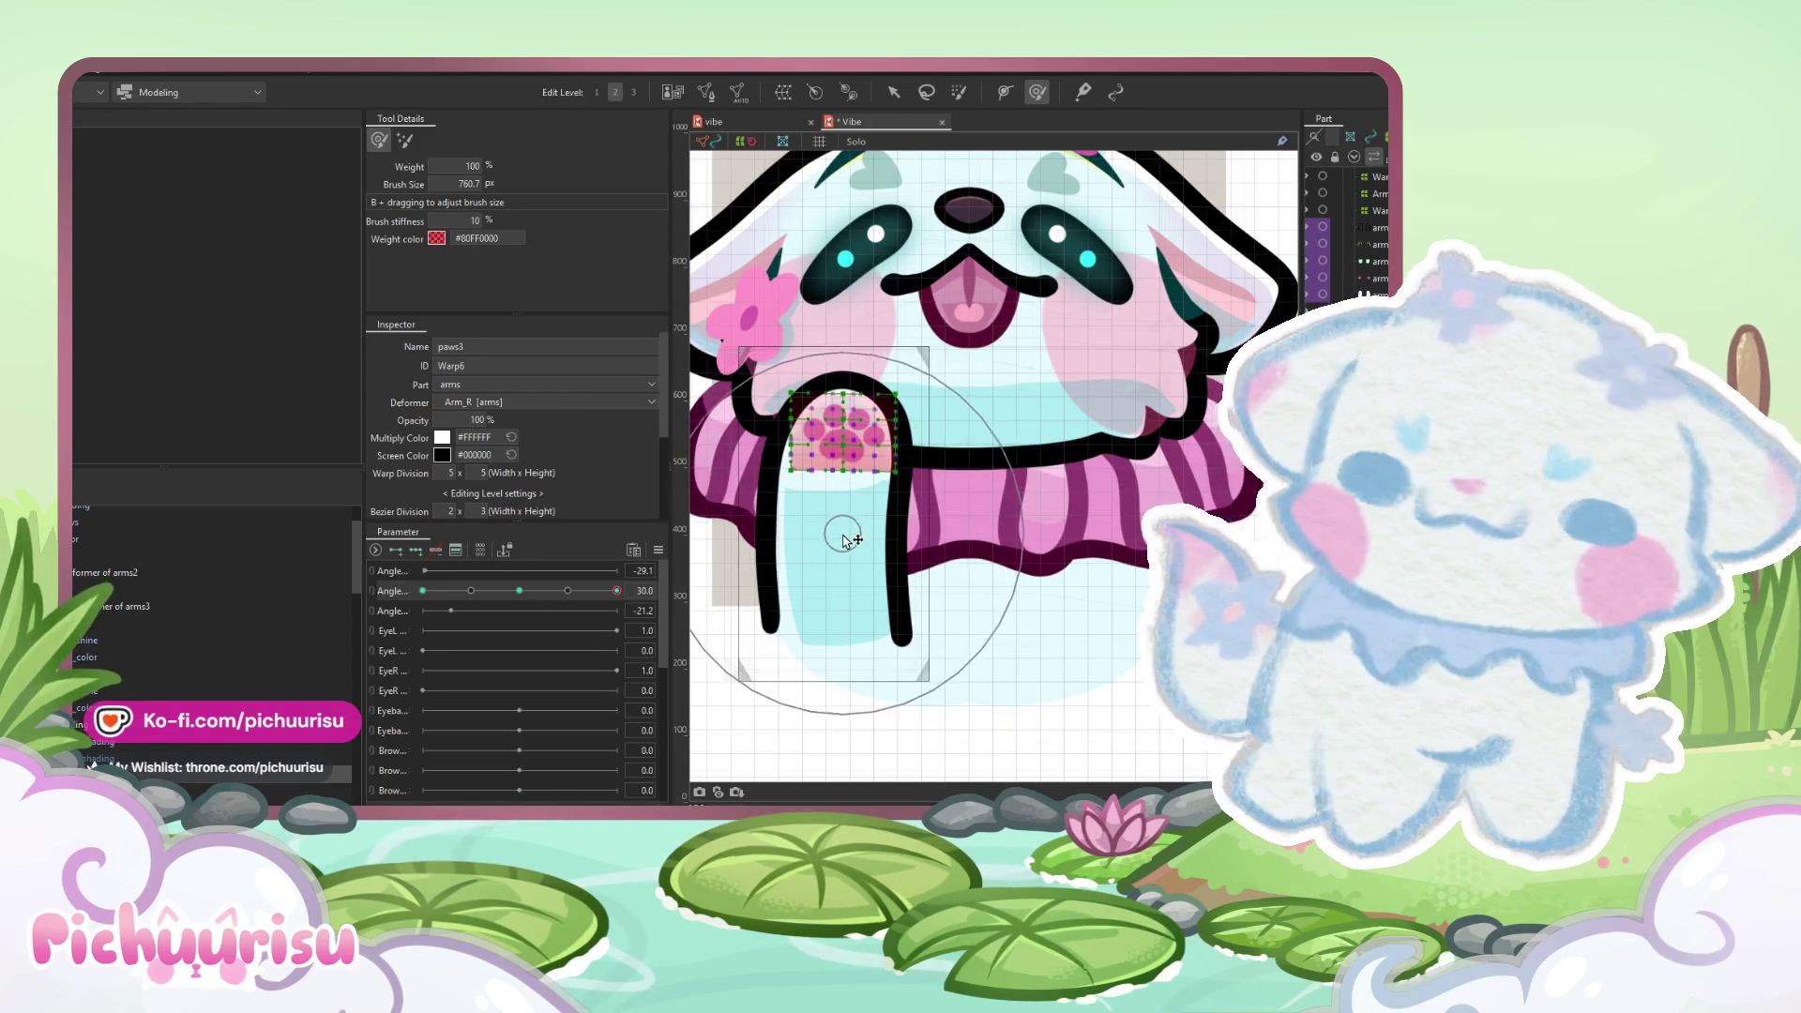
pyautogui.moveTo(849, 509)
pyautogui.mouseDown()
pyautogui.moveTo(844, 441)
pyautogui.moveTo(767, 495)
pyautogui.mouseUp()
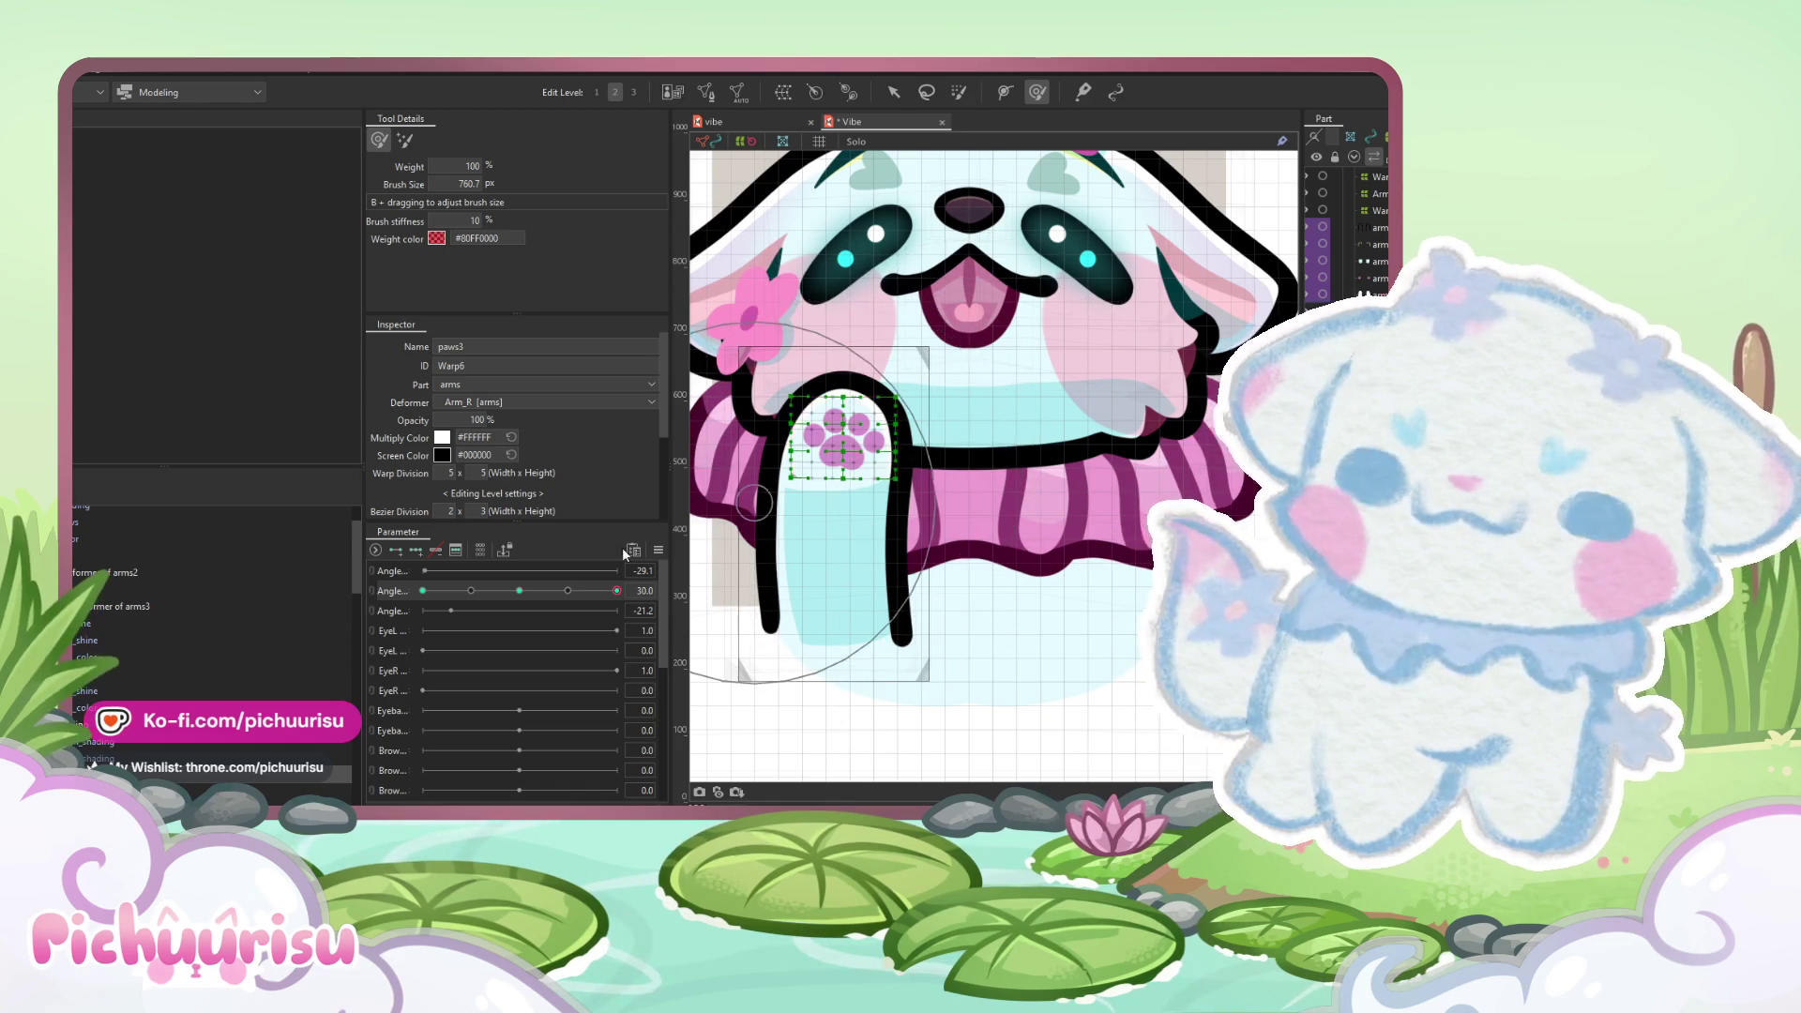
# - Sweep the head angle to preview the motion and settle on the neutral 0 key
pyautogui.moveTo(542, 591); pyautogui.dragTo(656, 571)
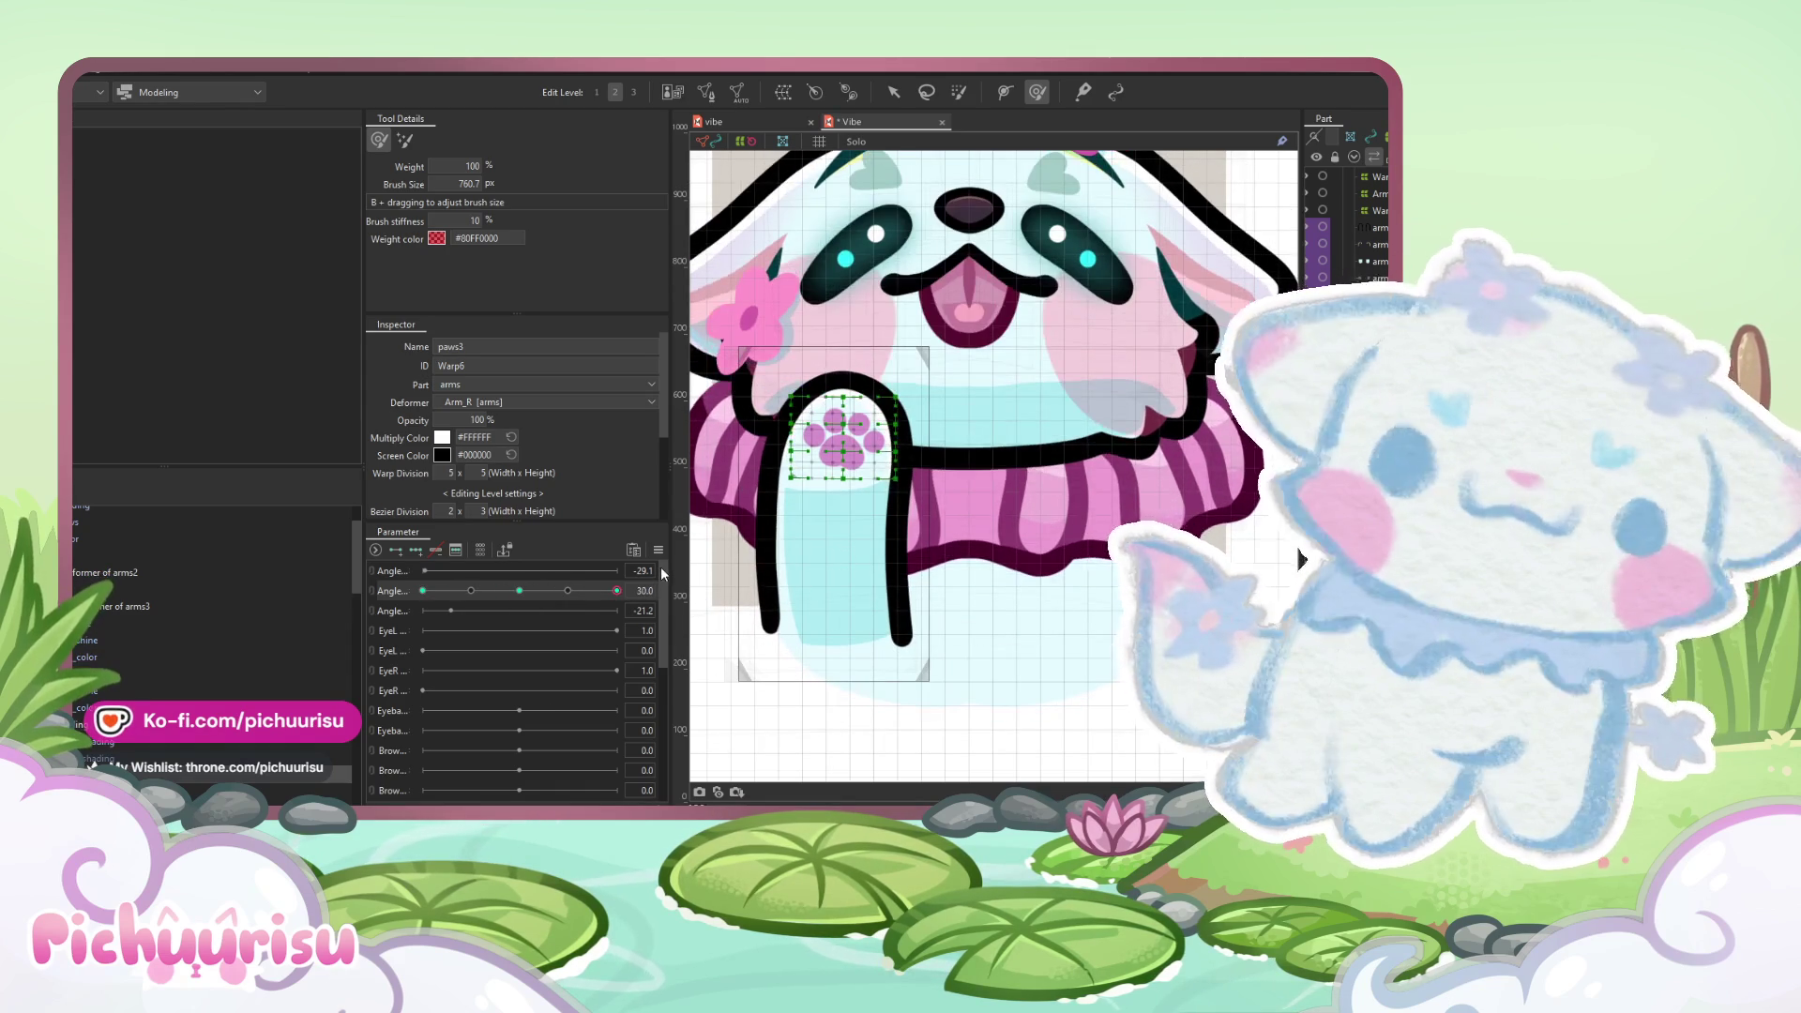
pyautogui.click(519, 590)
pyautogui.scroll(3, 871, 460)
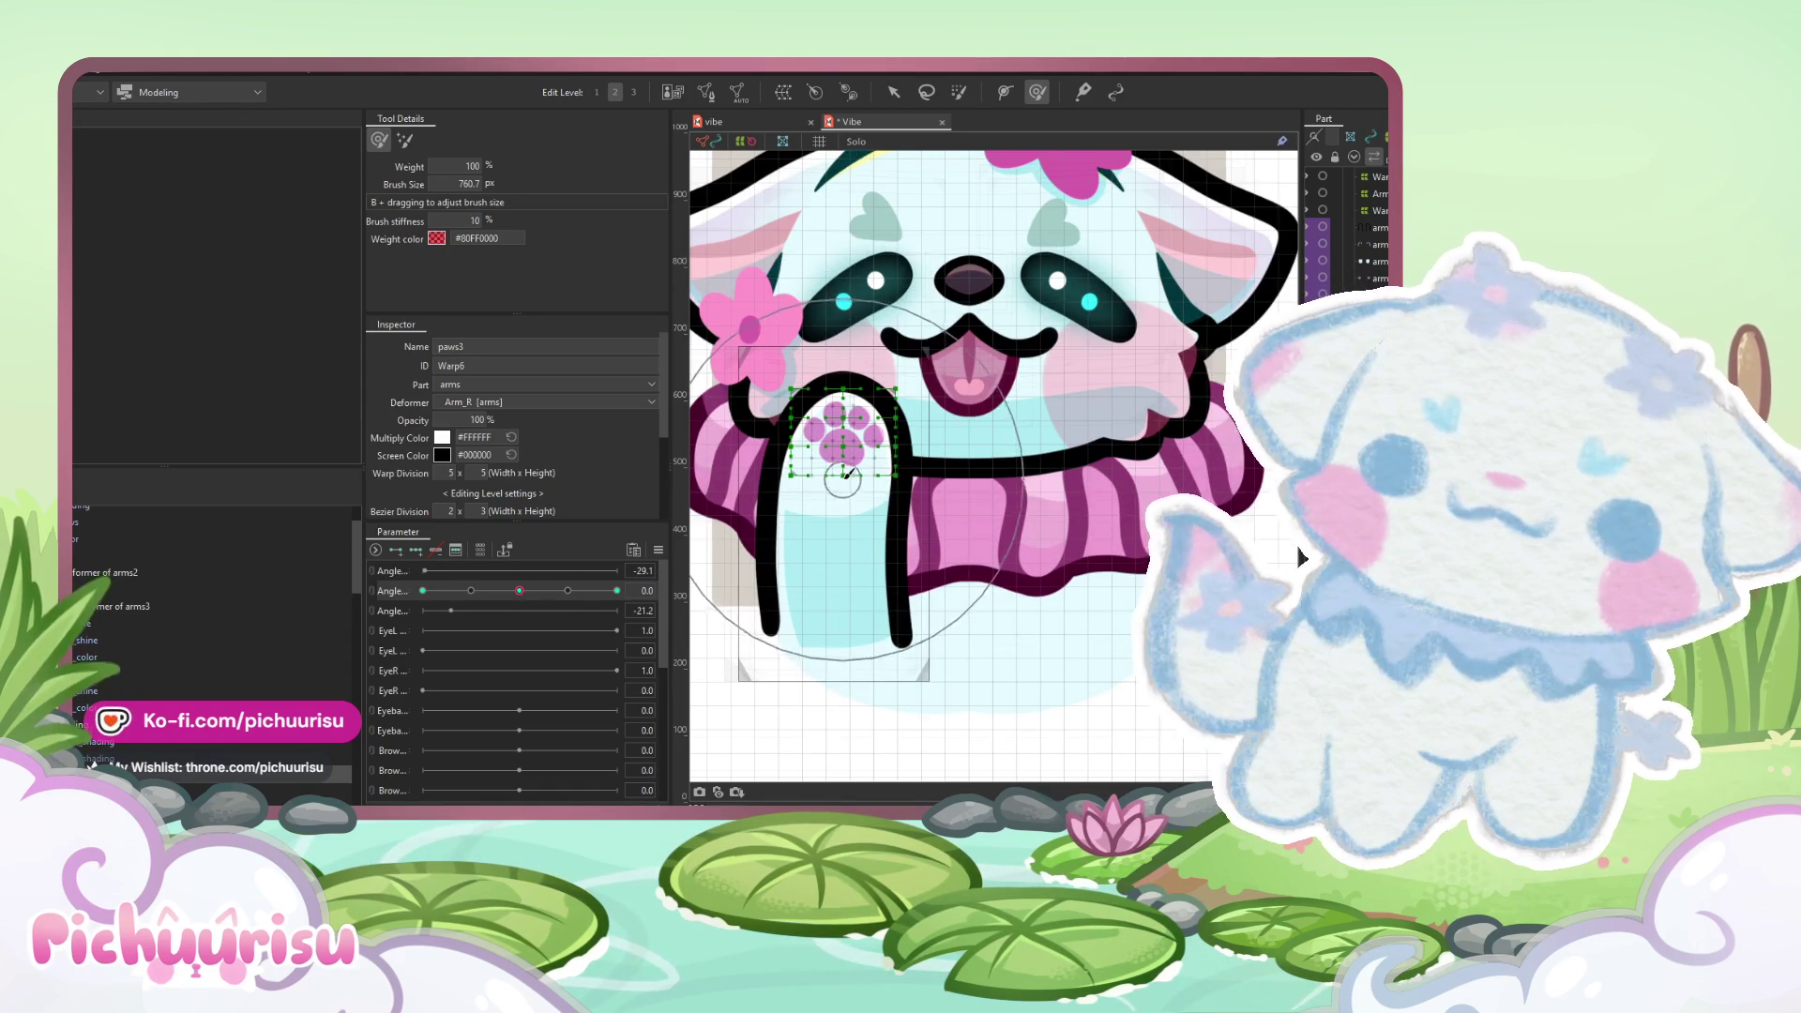
# - Move the paw deformer down about 30 px and turn the head to Angle 30
pyautogui.press('v')
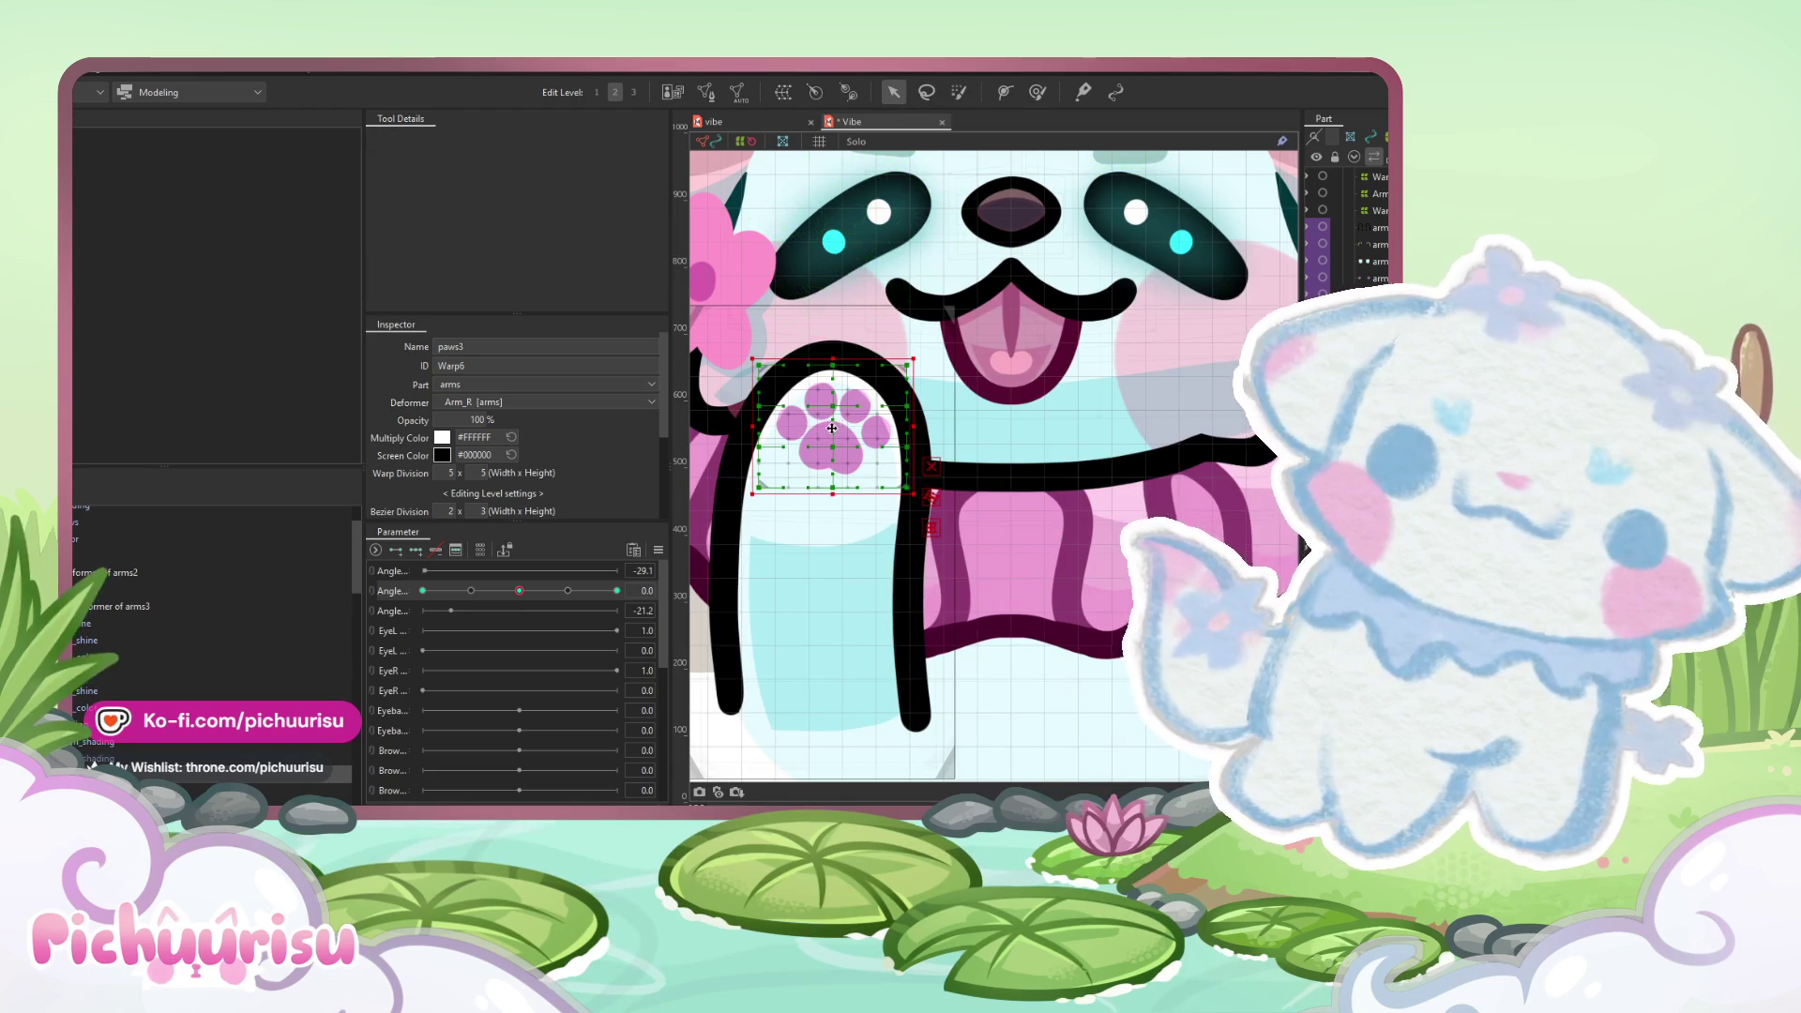
pyautogui.moveTo(832, 427); pyautogui.dragTo(823, 455)
pyautogui.scroll(-3, 823, 455)
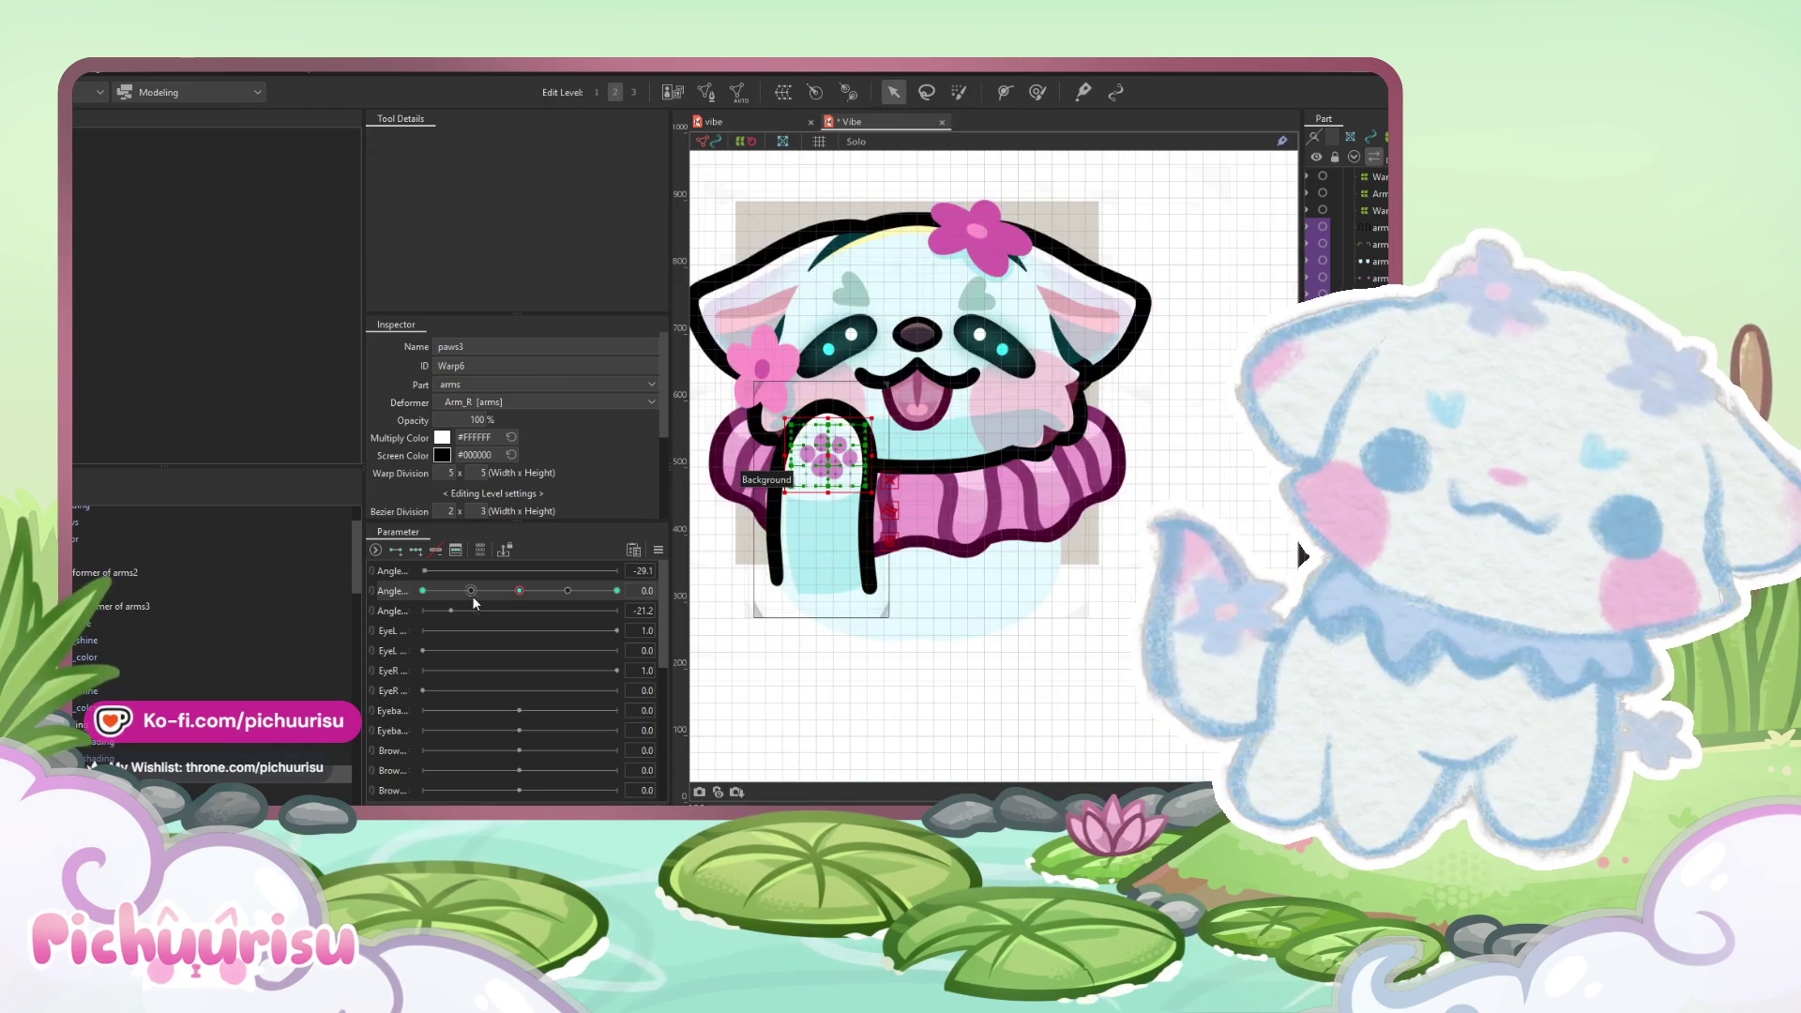
pyautogui.moveTo(474, 597); pyautogui.dragTo(668, 597)
pyautogui.scroll(3, 738, 485)
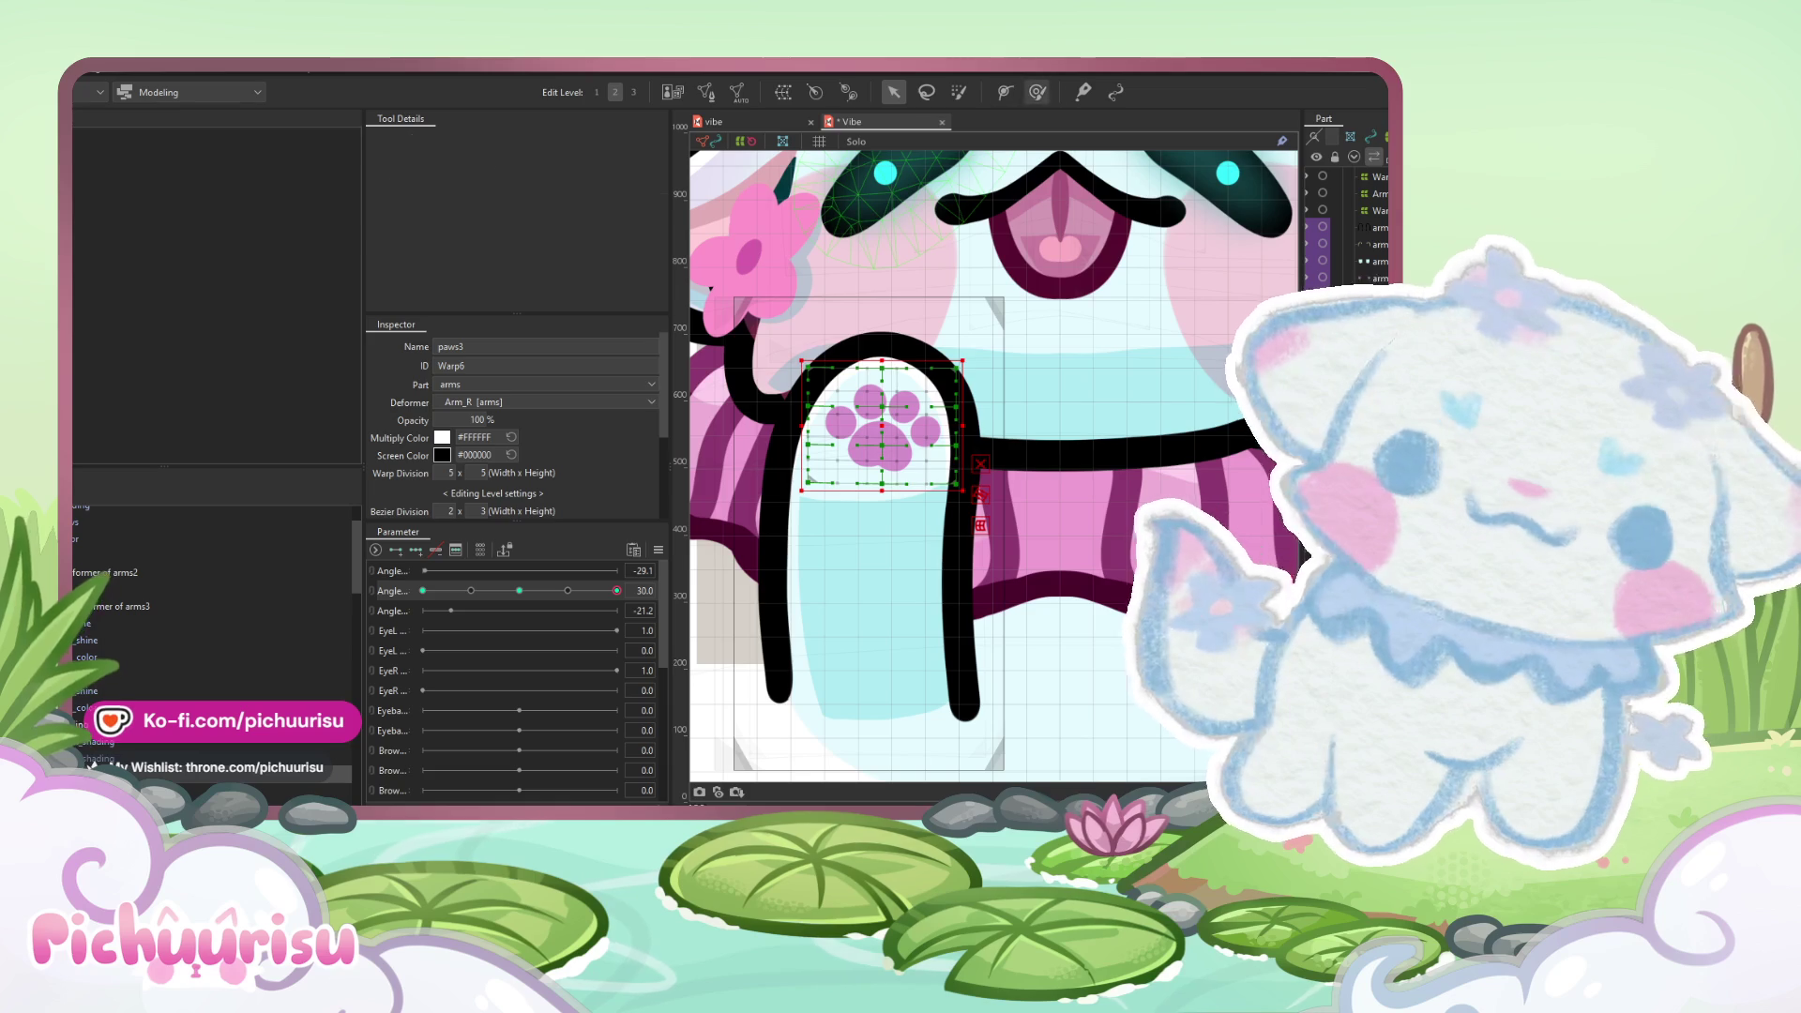
# - Brush the paws3 warp to match the turned head, then return the Angle to 0
pyautogui.click(1037, 92)
pyautogui.scroll(2, 837, 424)
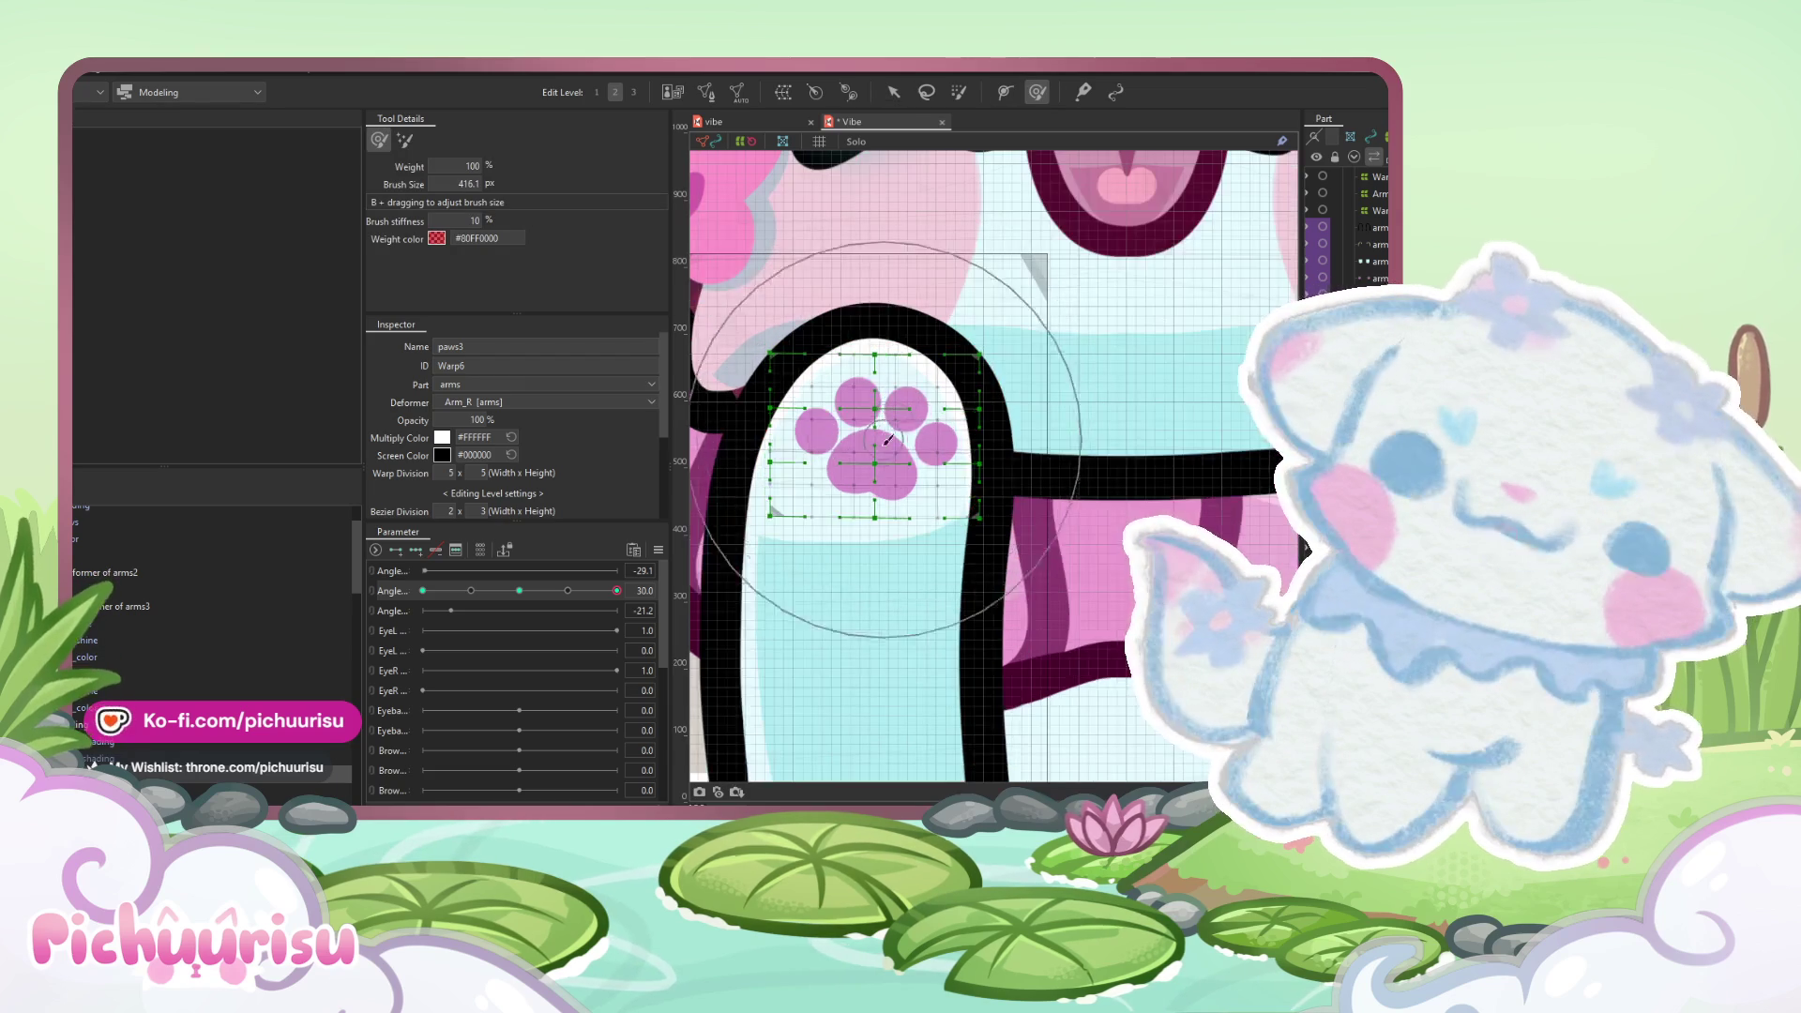
pyautogui.moveTo(865, 434); pyautogui.dragTo(873, 441)
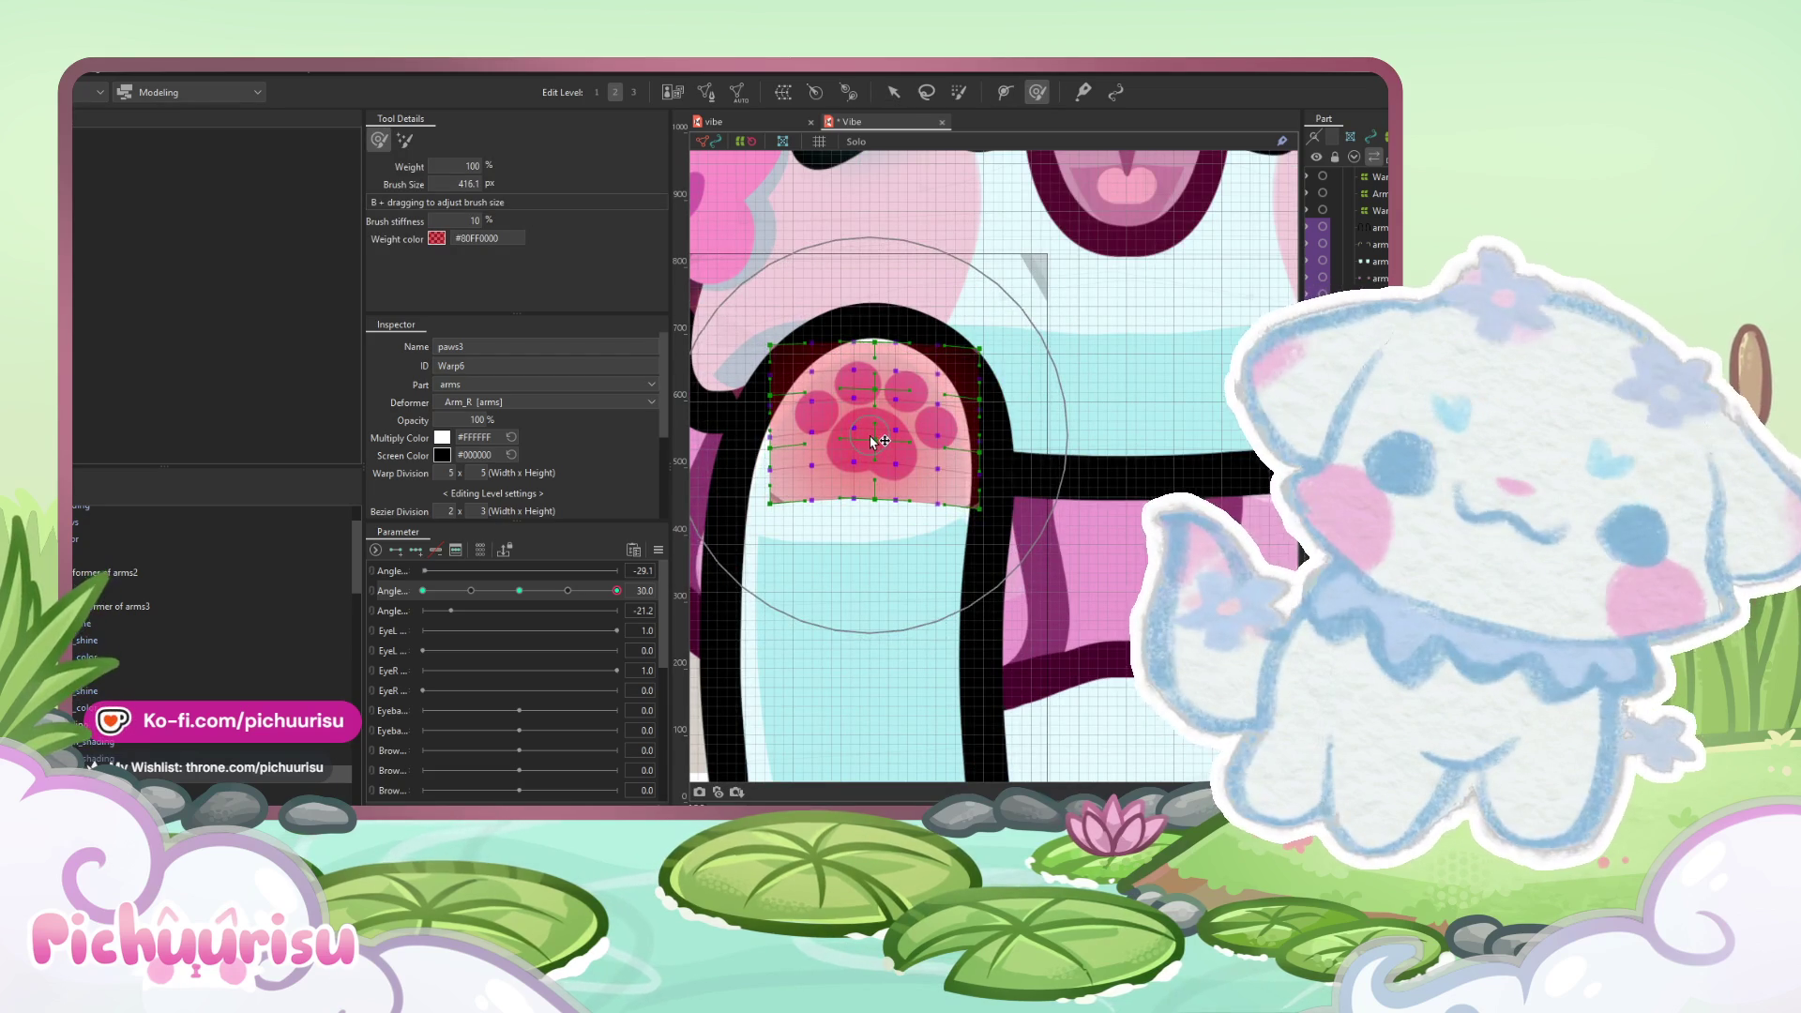
pyautogui.scroll(-3, 858, 446)
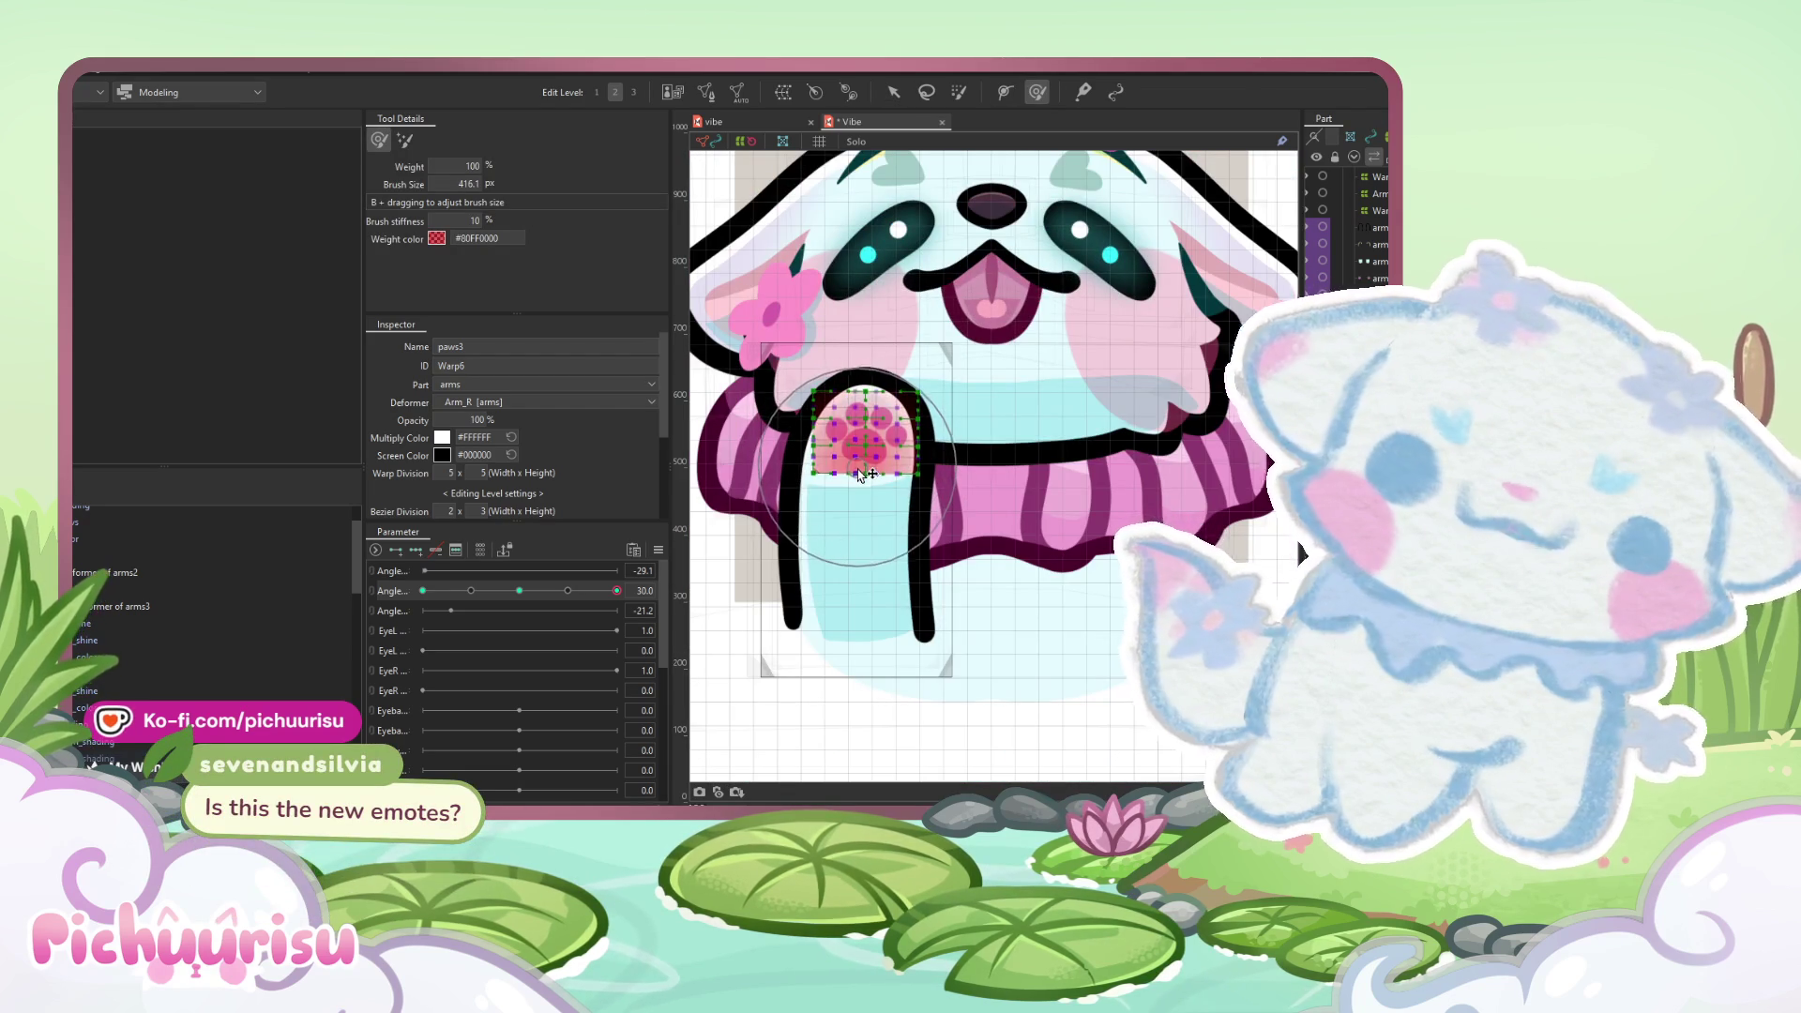
pyautogui.moveTo(616, 590); pyautogui.dragTo(616, 589)
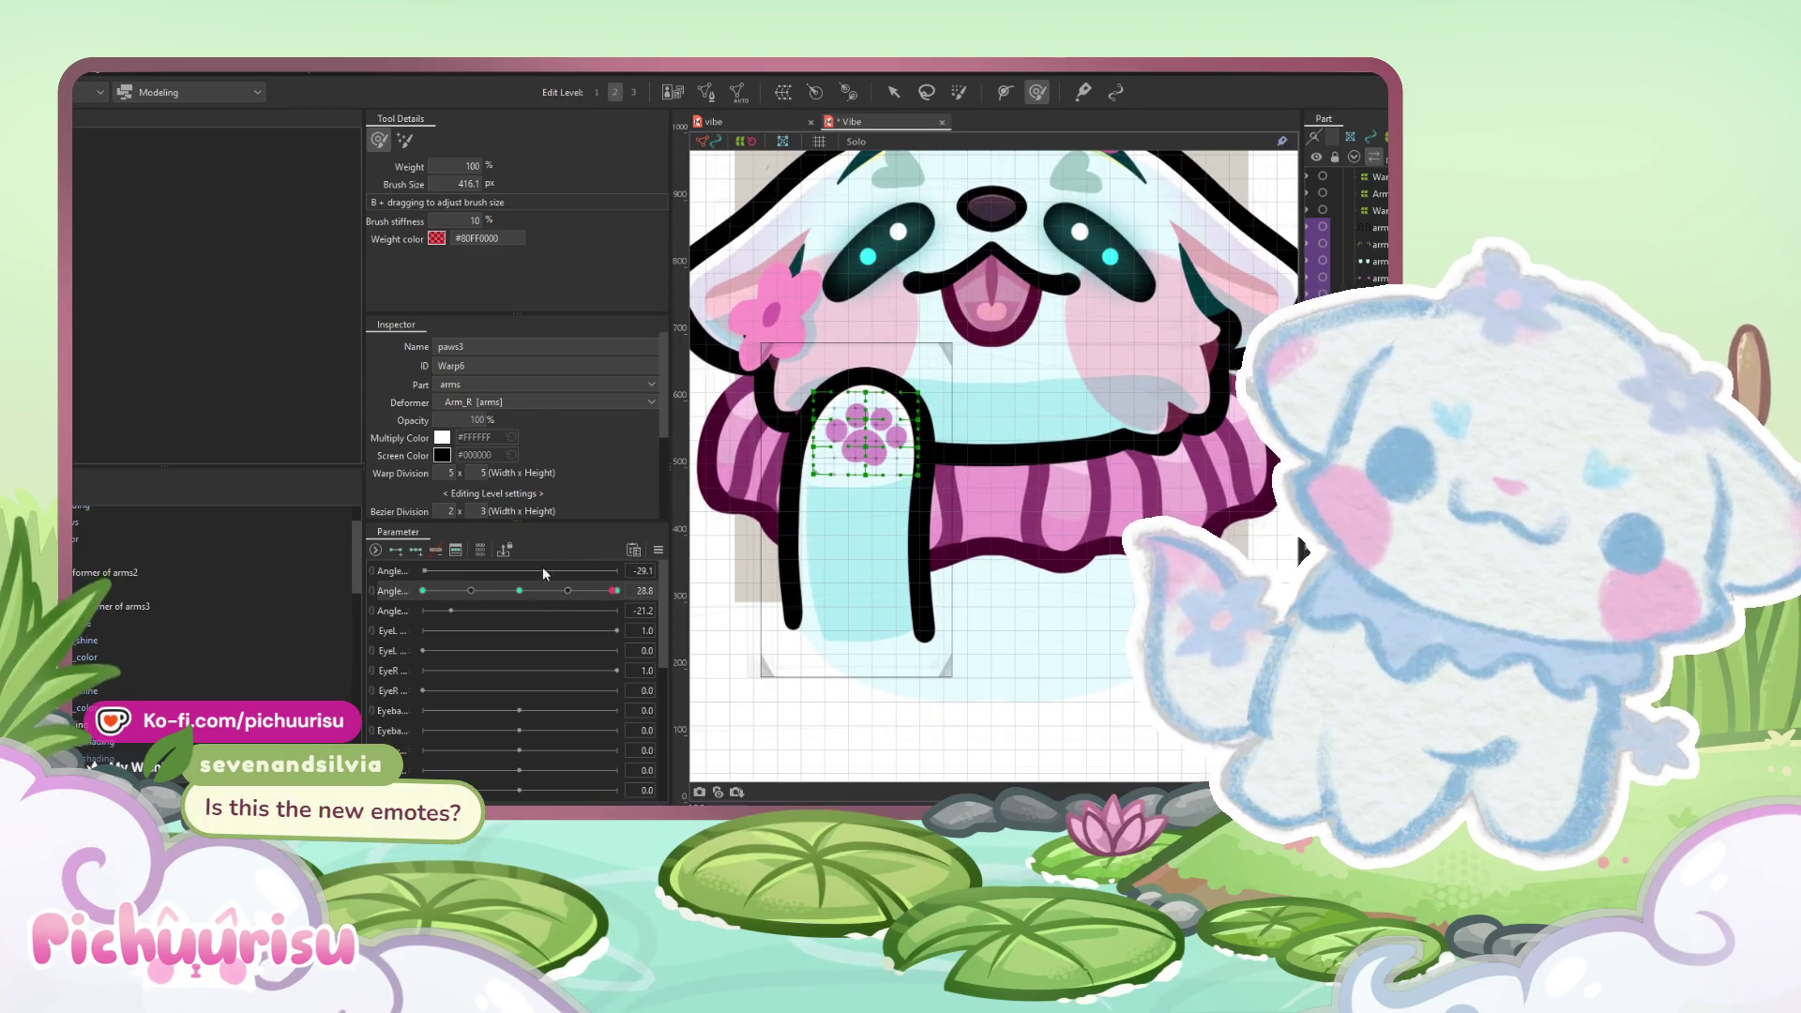
pyautogui.click(518, 590)
# - Go back to Angle 30 and refine the paw further with the 250.7 px deform brush
pyautogui.scroll(2, 922, 191)
pyautogui.click(893, 92)
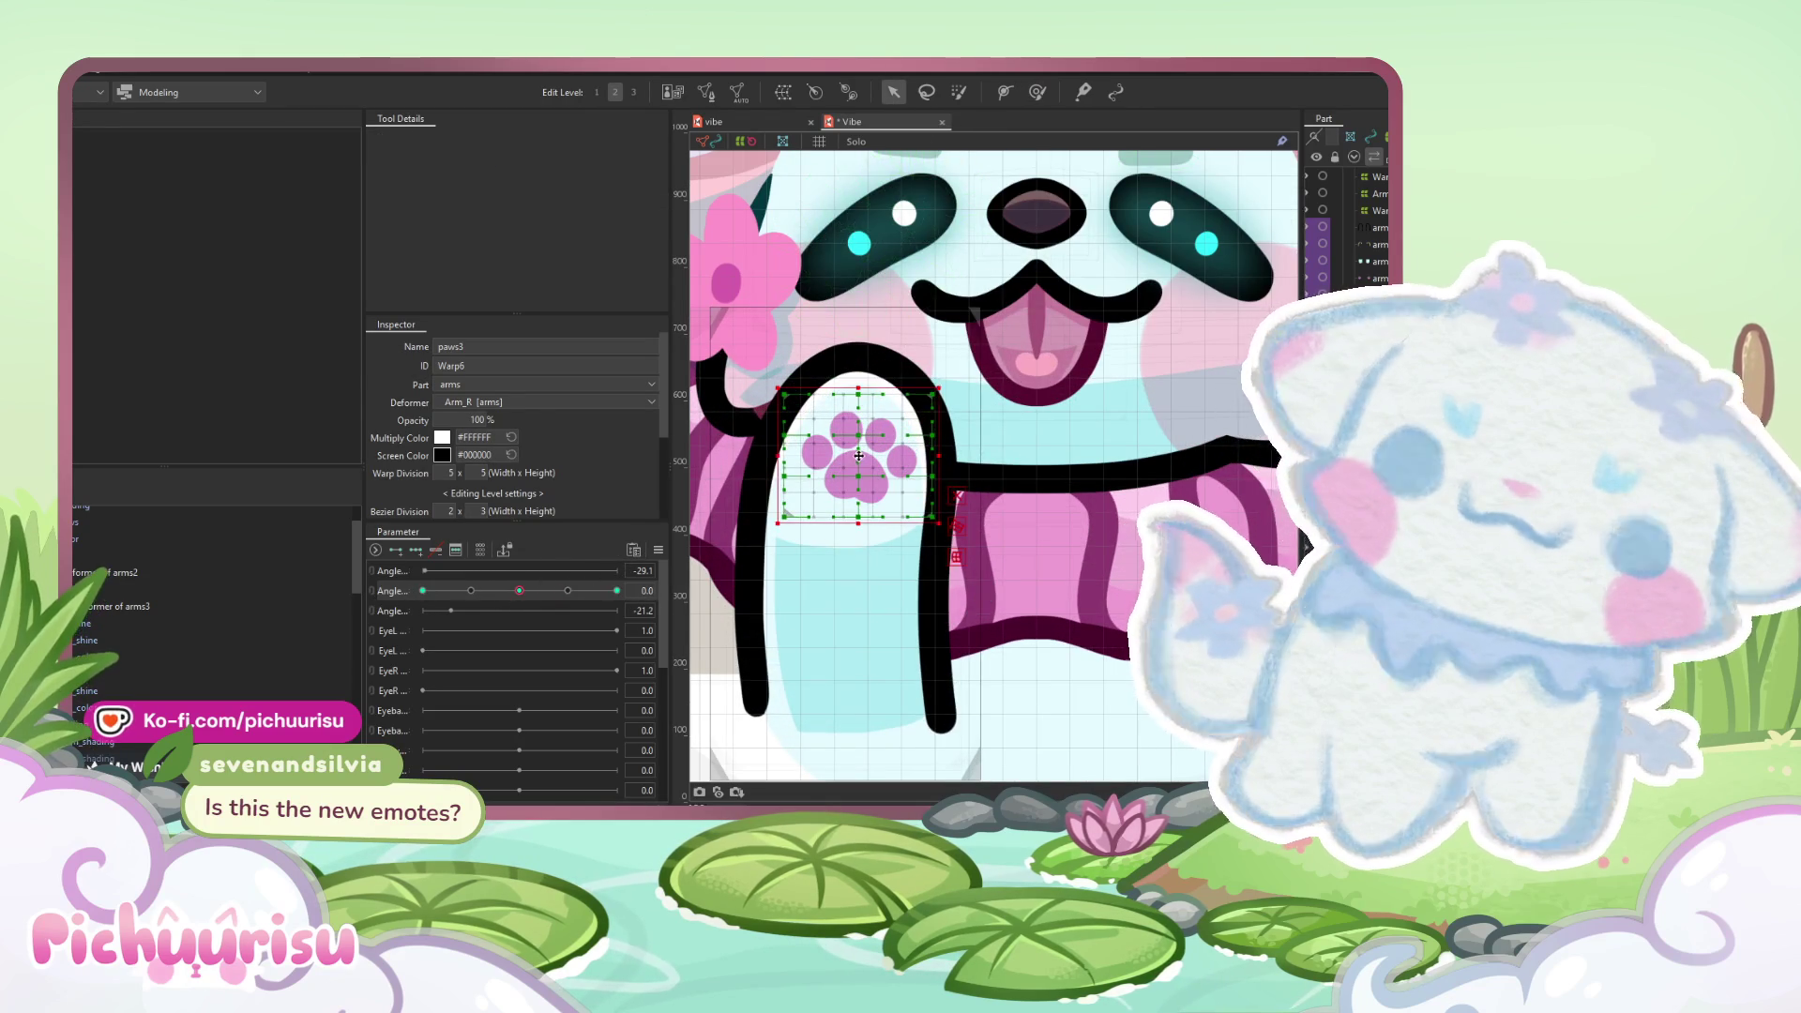
pyautogui.scroll(-3, 844, 450)
pyautogui.click(617, 590)
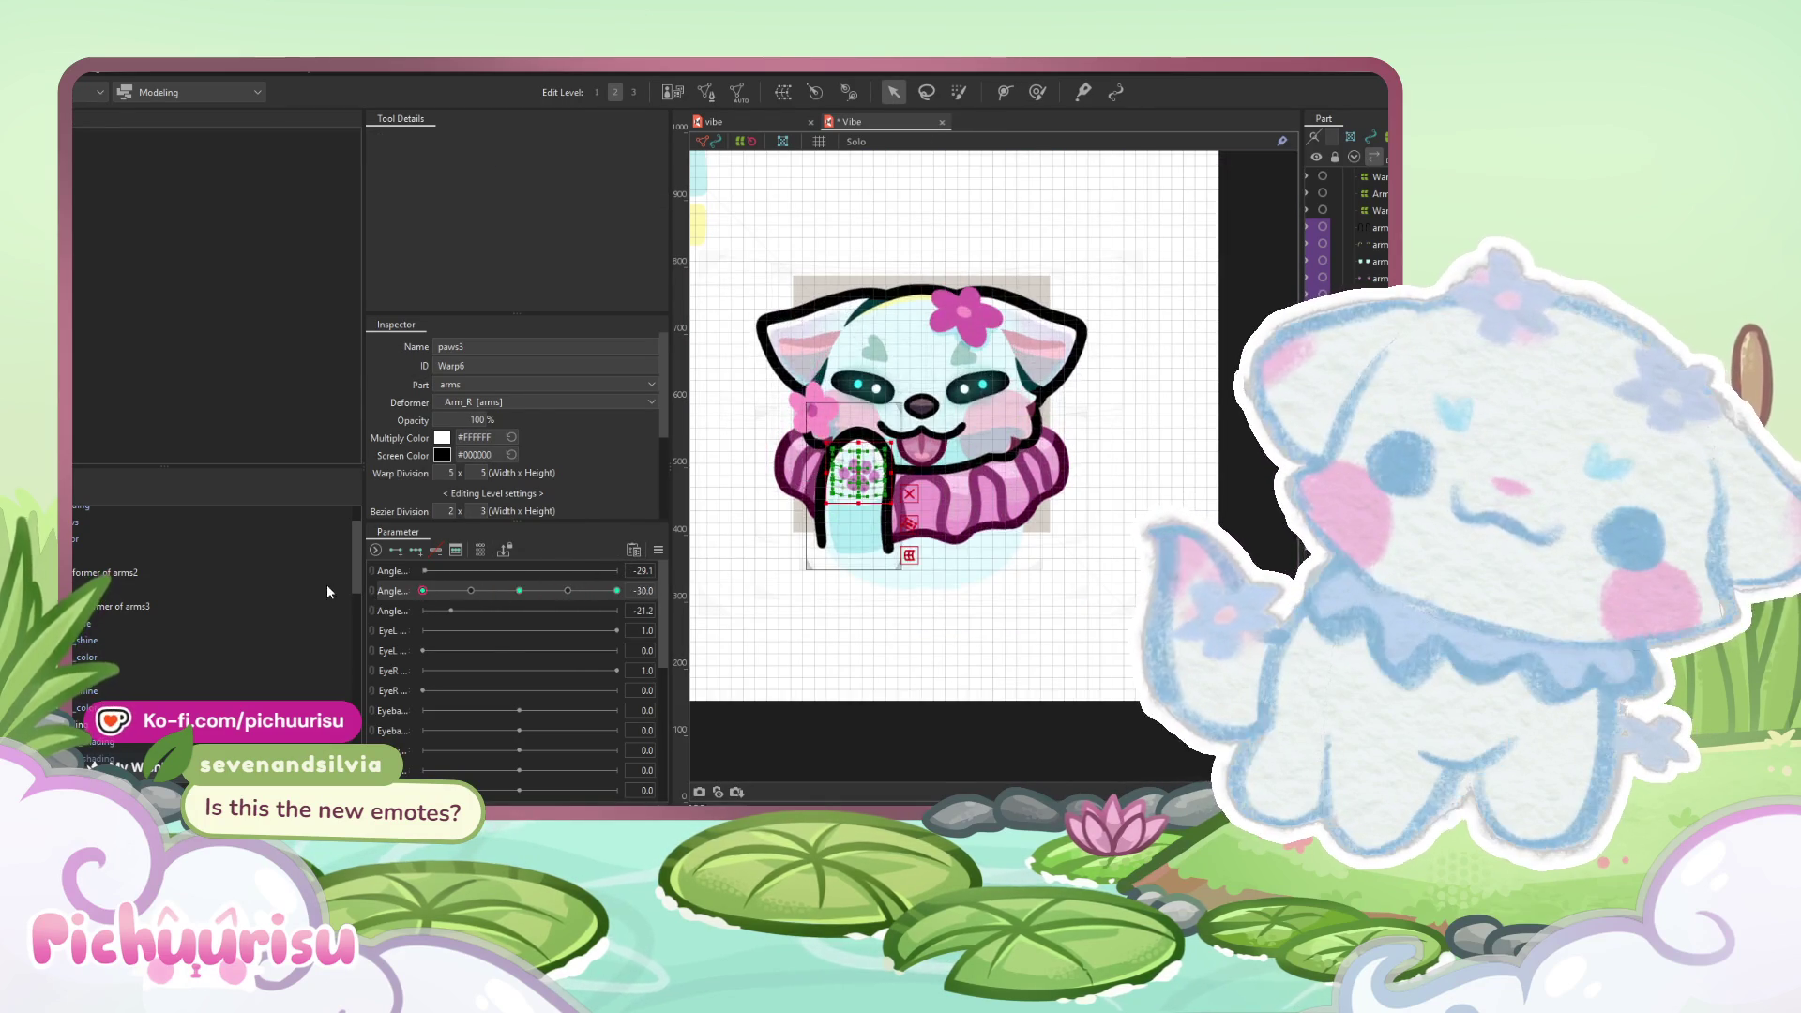
pyautogui.scroll(3, 936, 326)
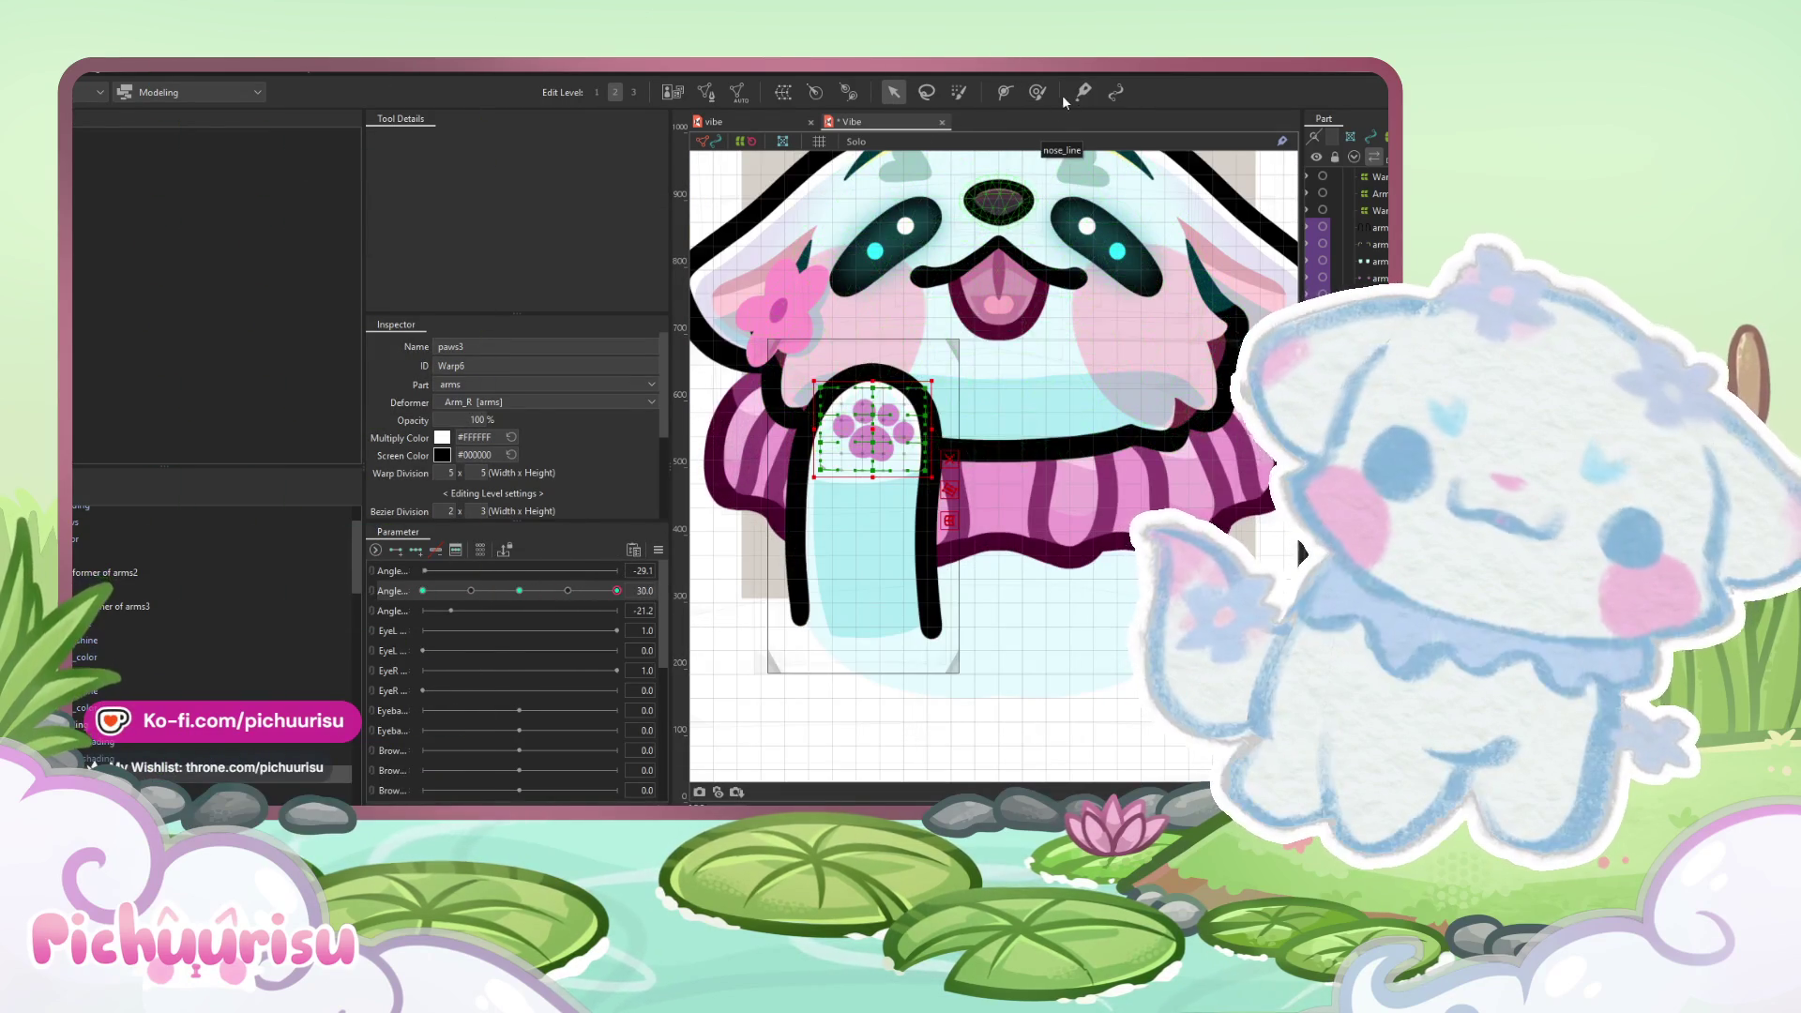
pyautogui.click(1038, 92)
pyautogui.scroll(2, 882, 432)
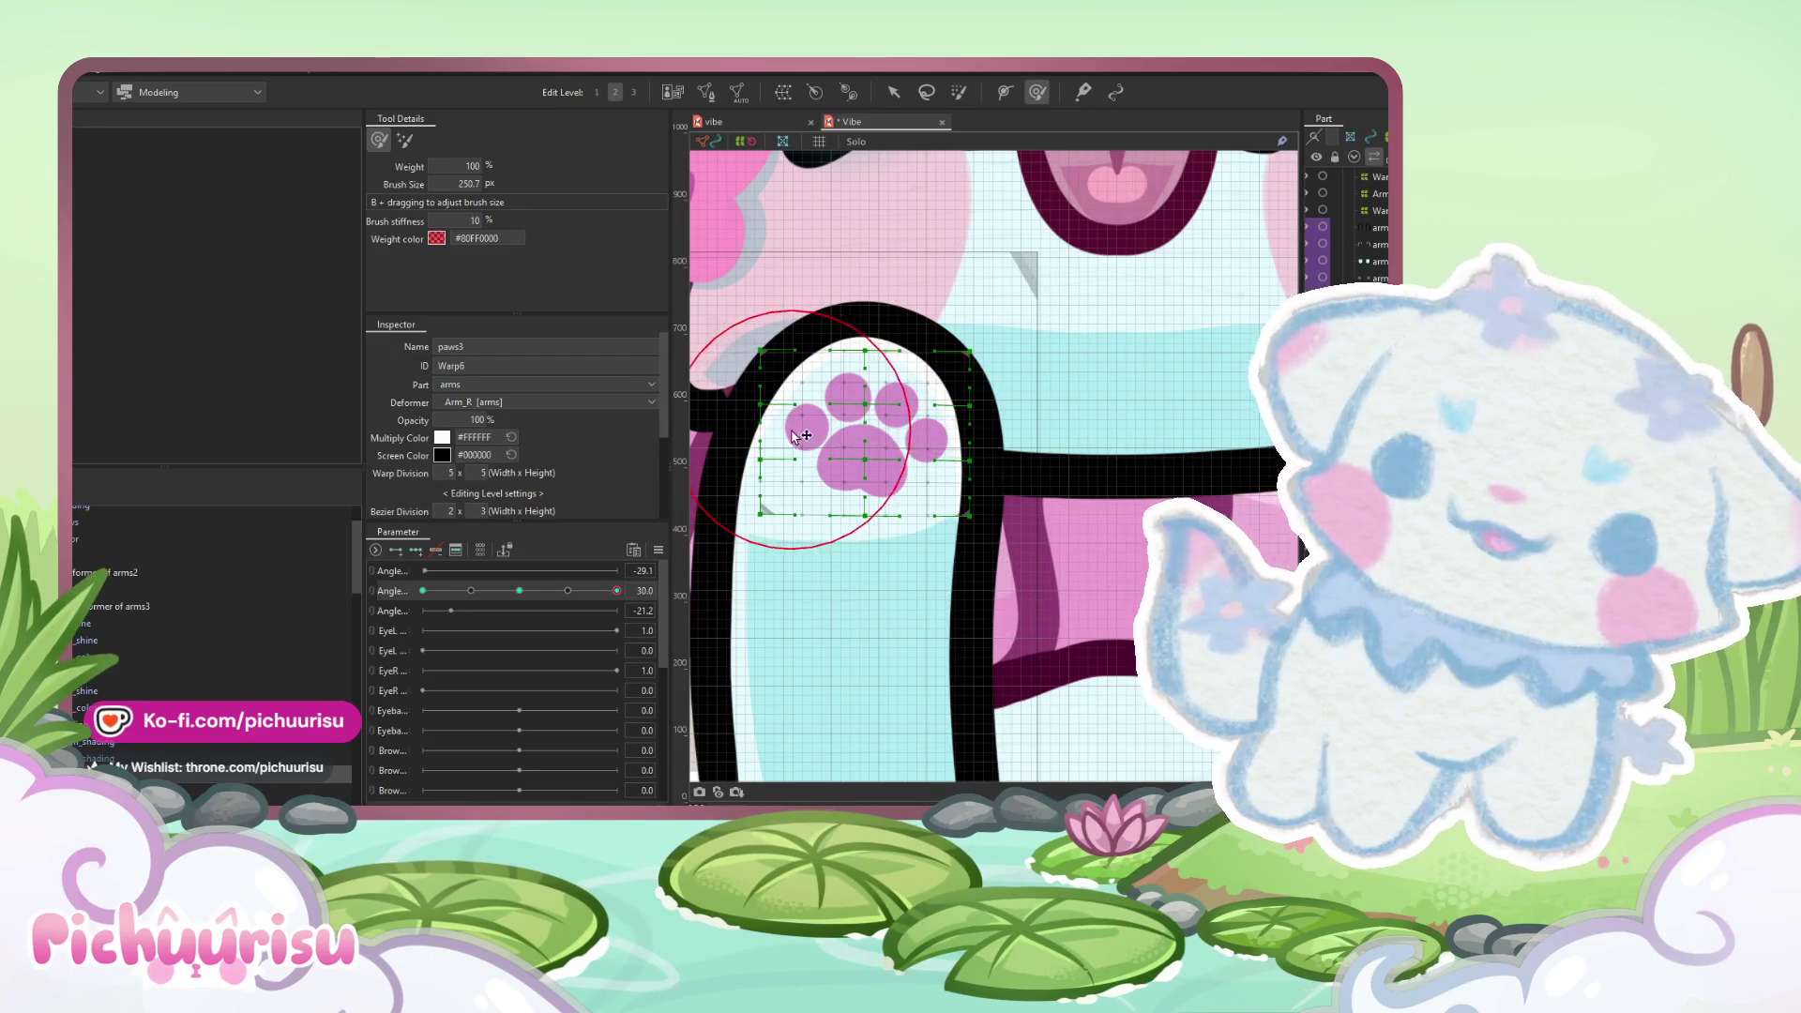
pyautogui.moveTo(873, 457); pyautogui.dragTo(858, 469)
pyautogui.scroll(-3, 715, 562)
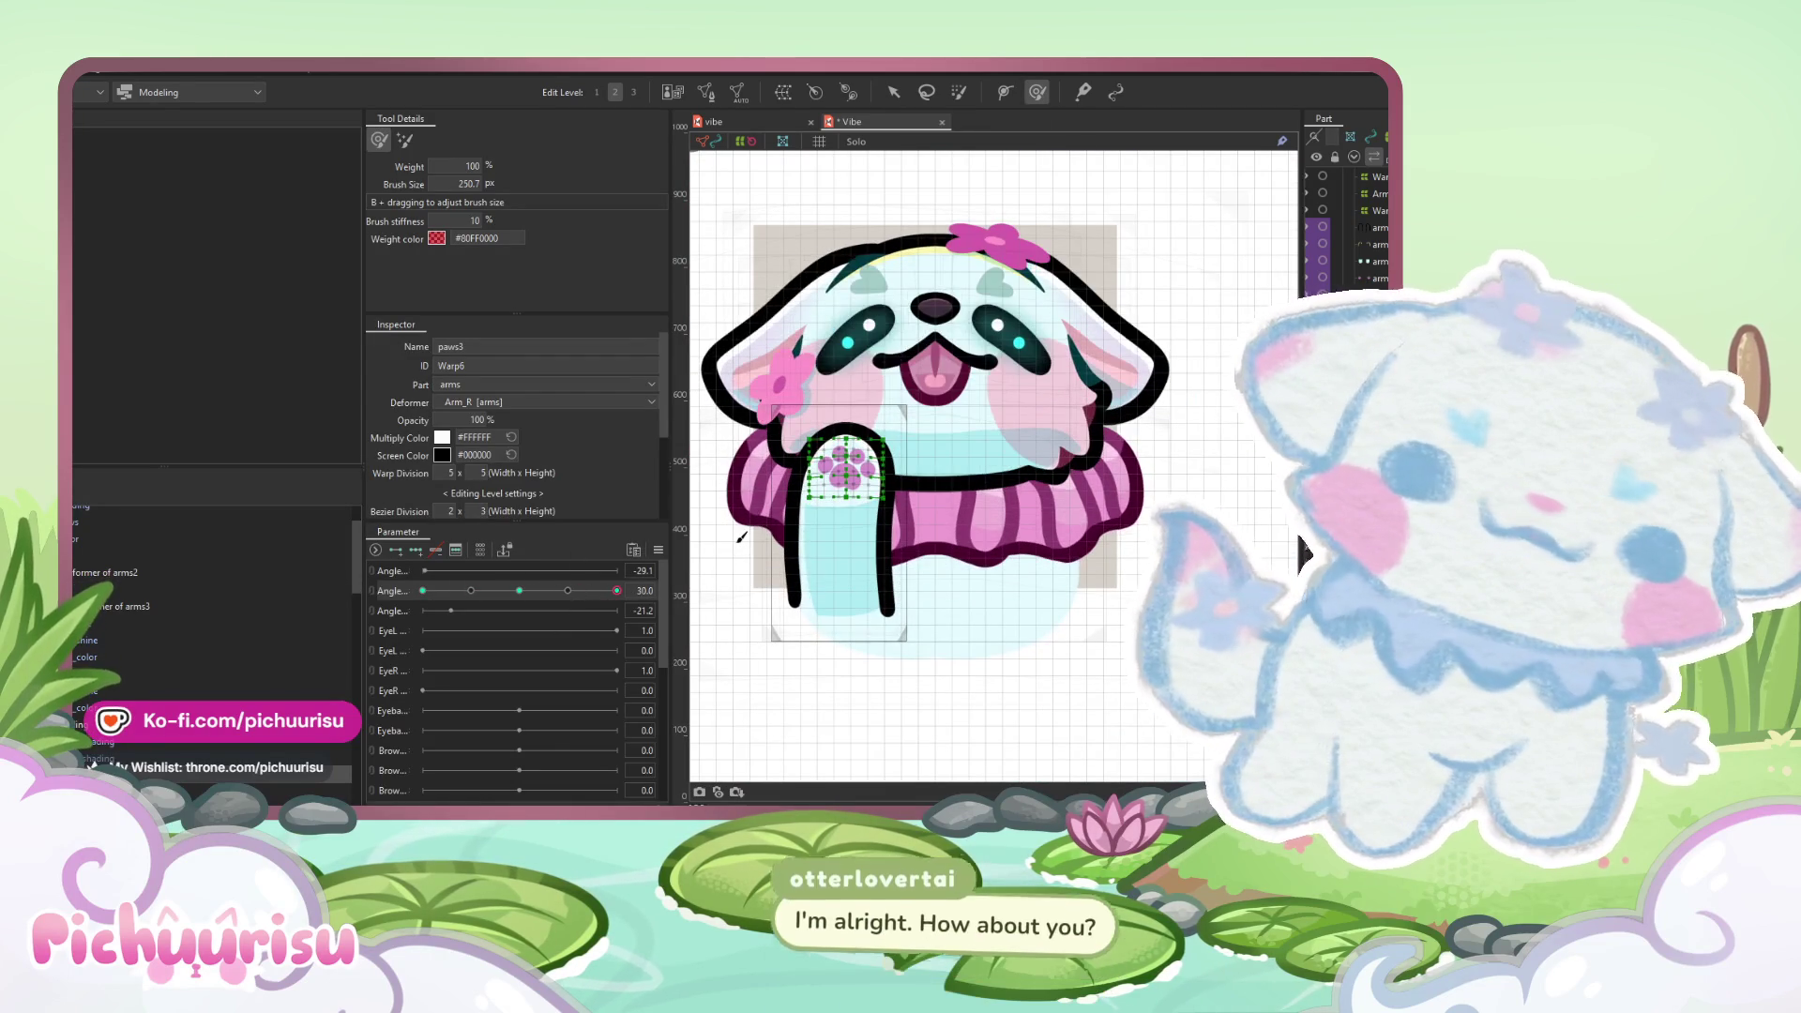
# - Select the arms3 warp deformer and turn the second Angle to -30 to sweep the arm
pyautogui.click(844, 525)
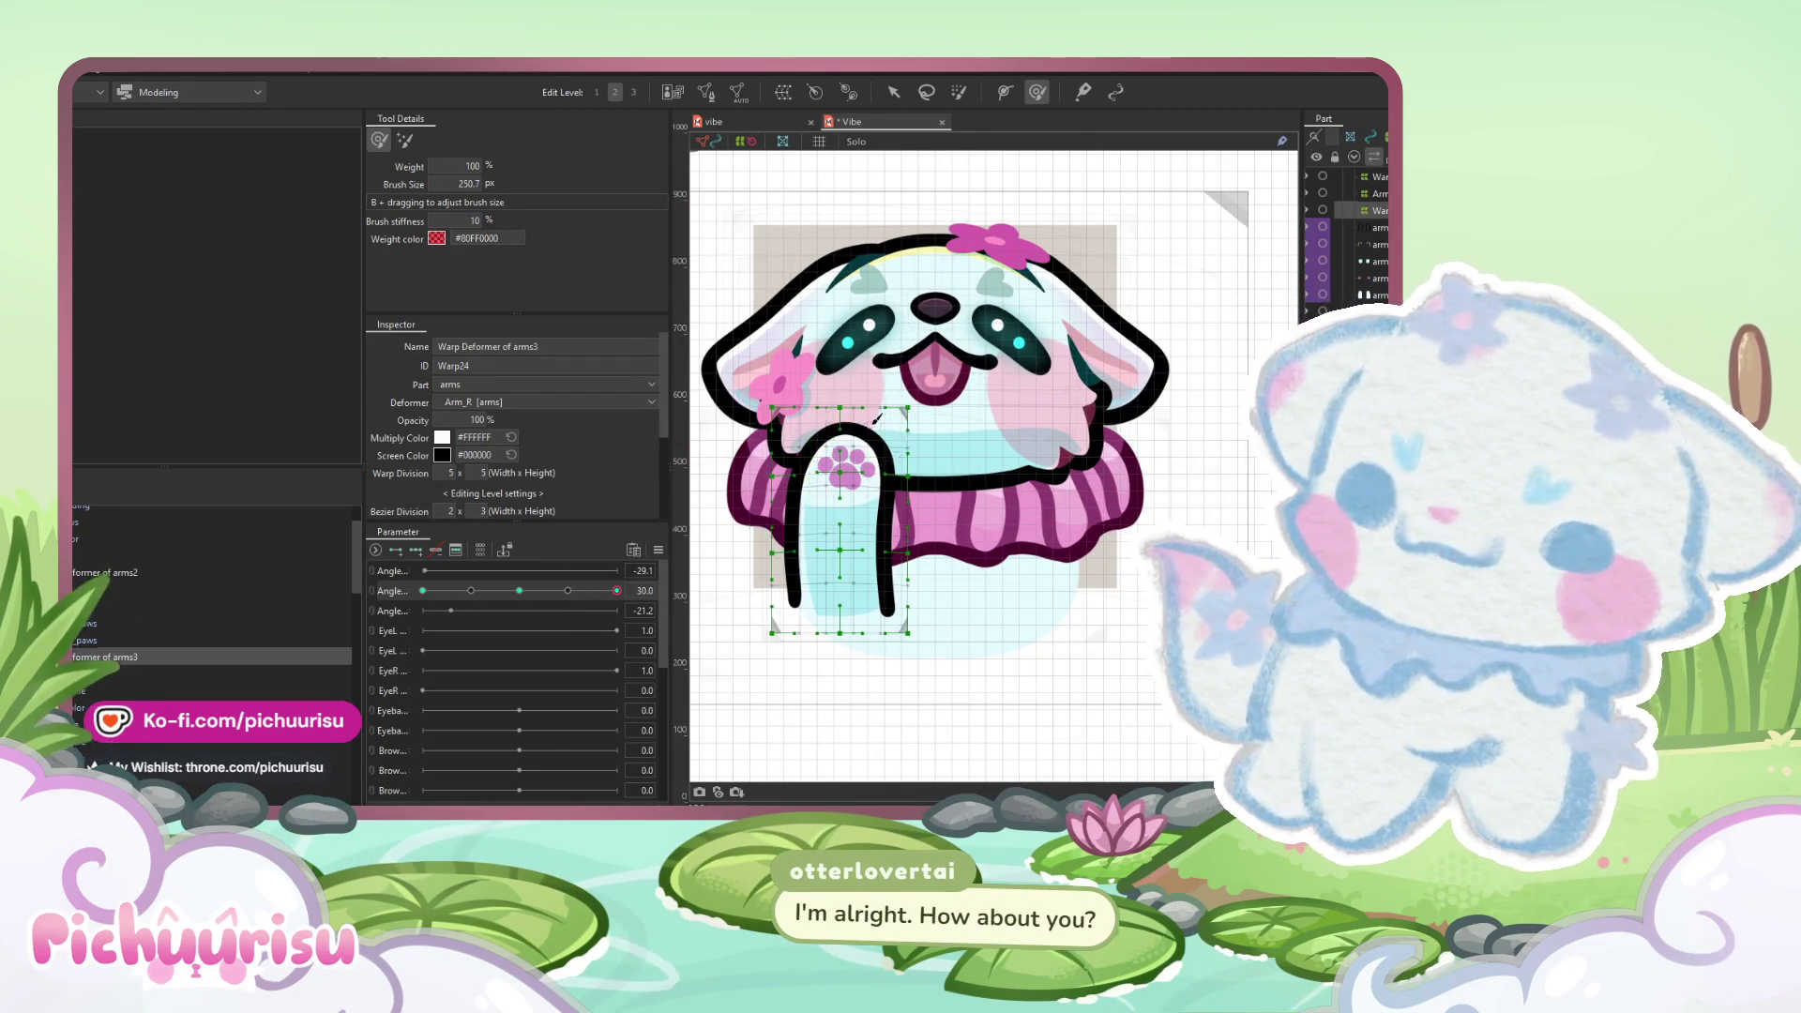
pyautogui.scroll(3, 853, 489)
pyautogui.scroll(-3, 853, 490)
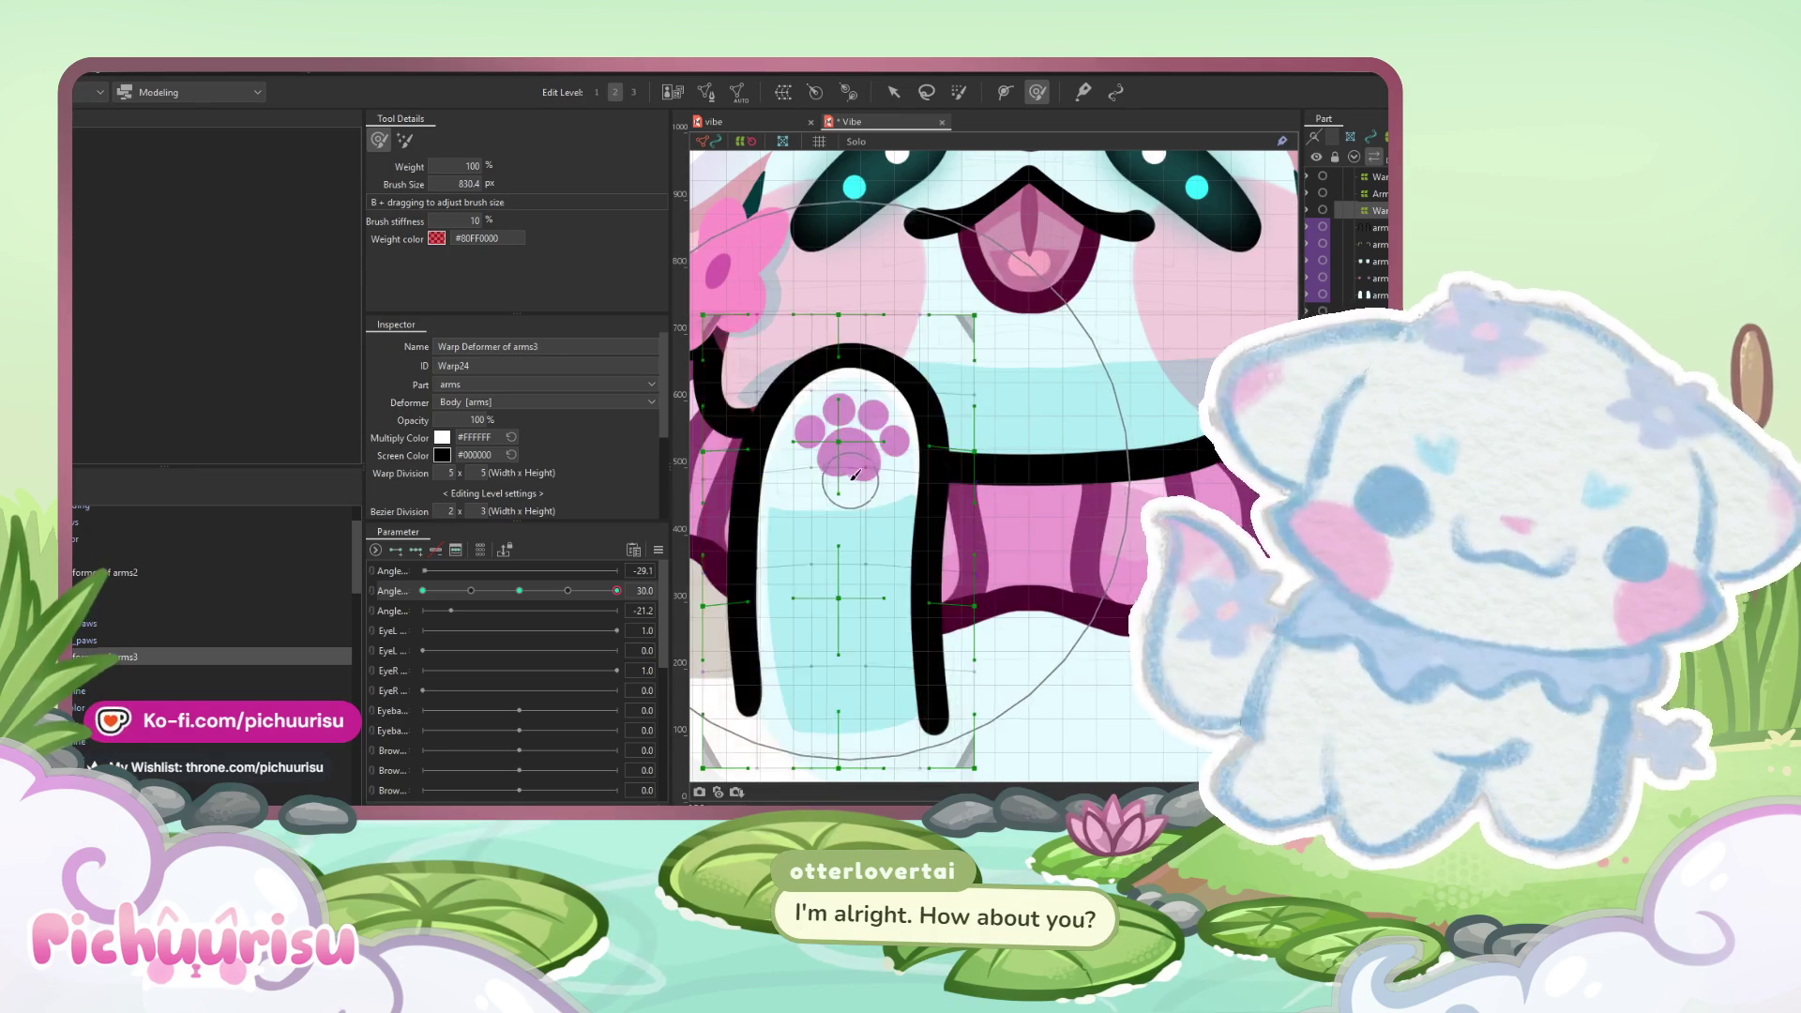
pyautogui.moveTo(616, 590); pyautogui.dragTo(422, 590)
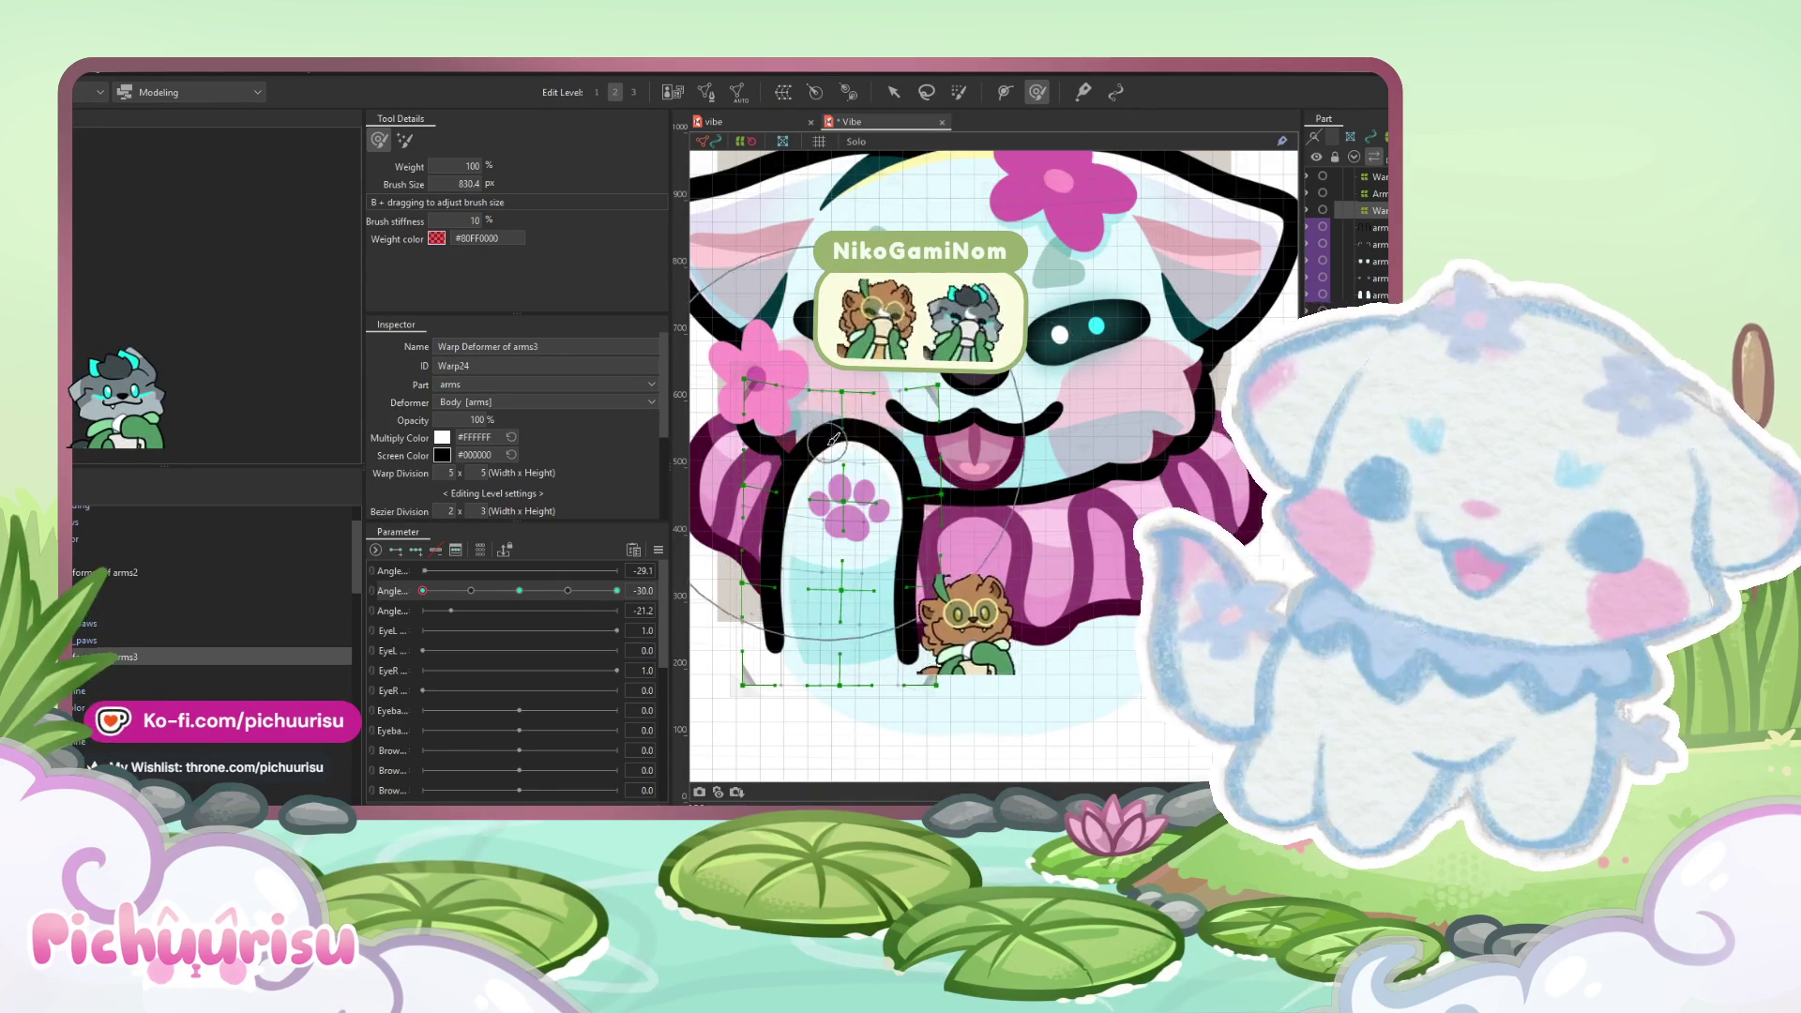
pyautogui.scroll(-3, 938, 473)
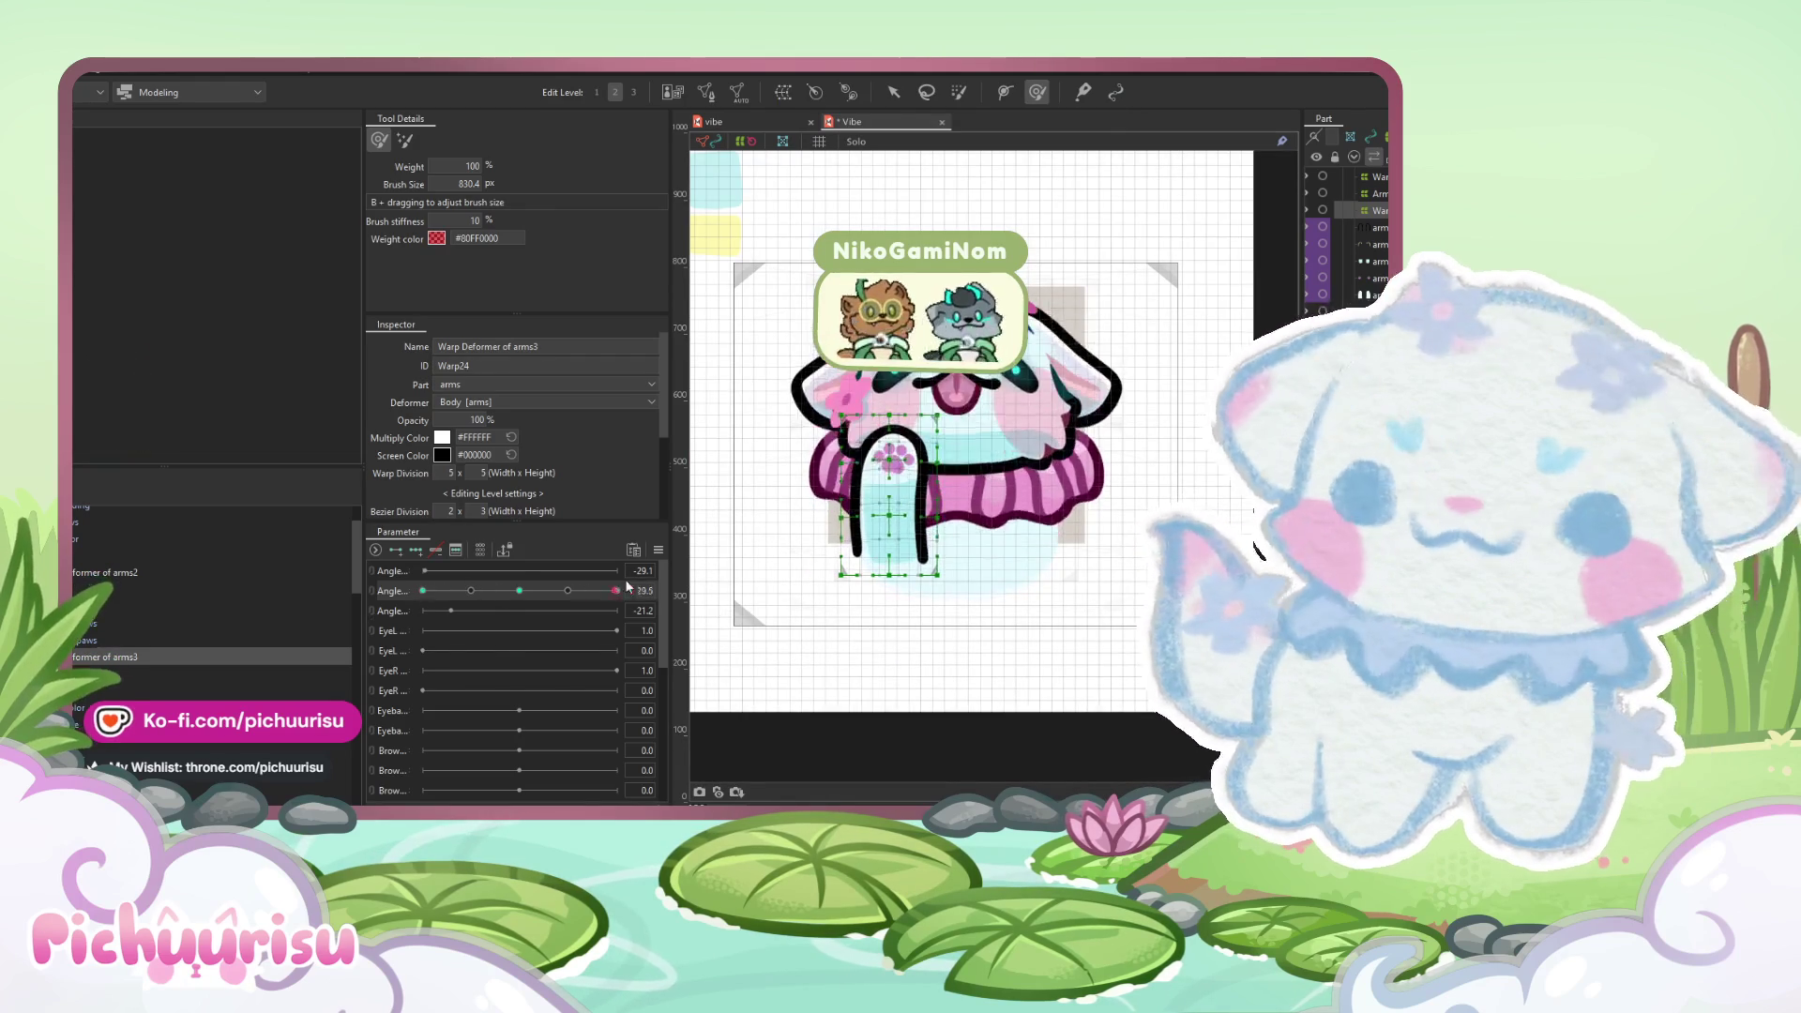
pyautogui.moveTo(423, 590)
pyautogui.mouseDown()
pyautogui.moveTo(823, 591)
pyautogui.moveTo(413, 591)
pyautogui.mouseUp()
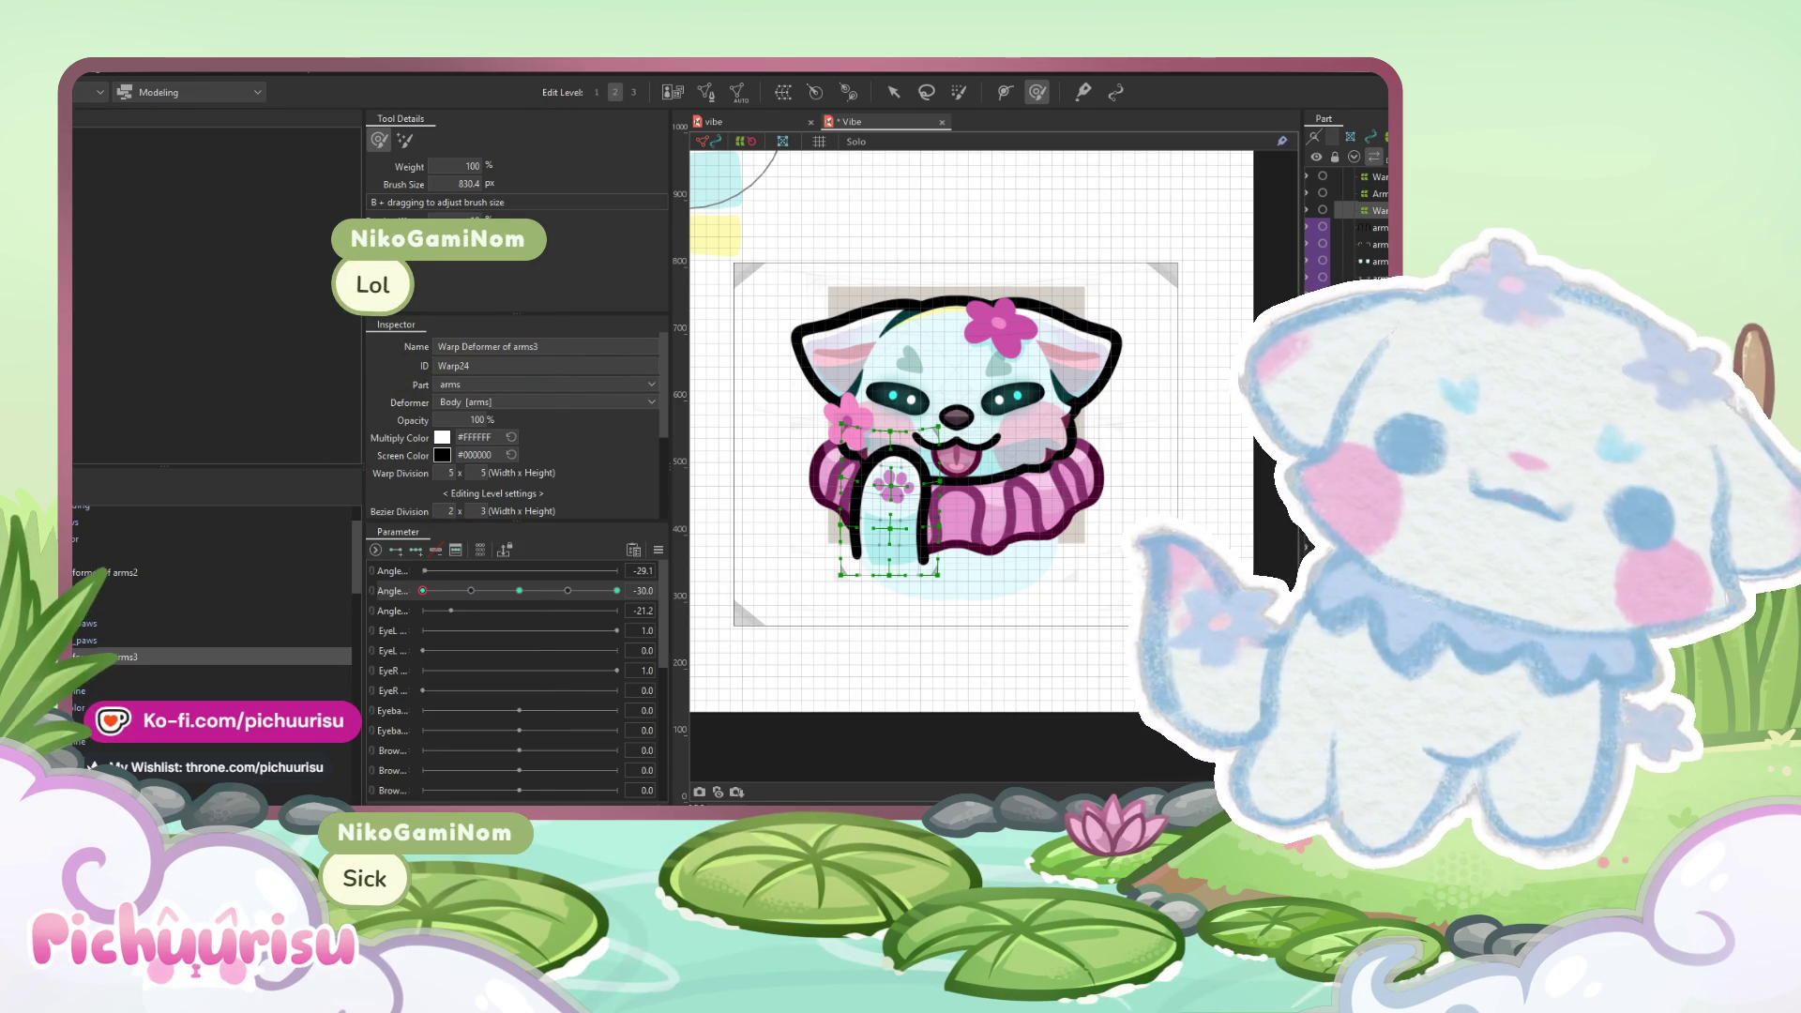
# - Preview the arm at the 30, -30 and 0 head-angle keys, then set the first Angle to 30
pyautogui.scroll(-3, 865, 627)
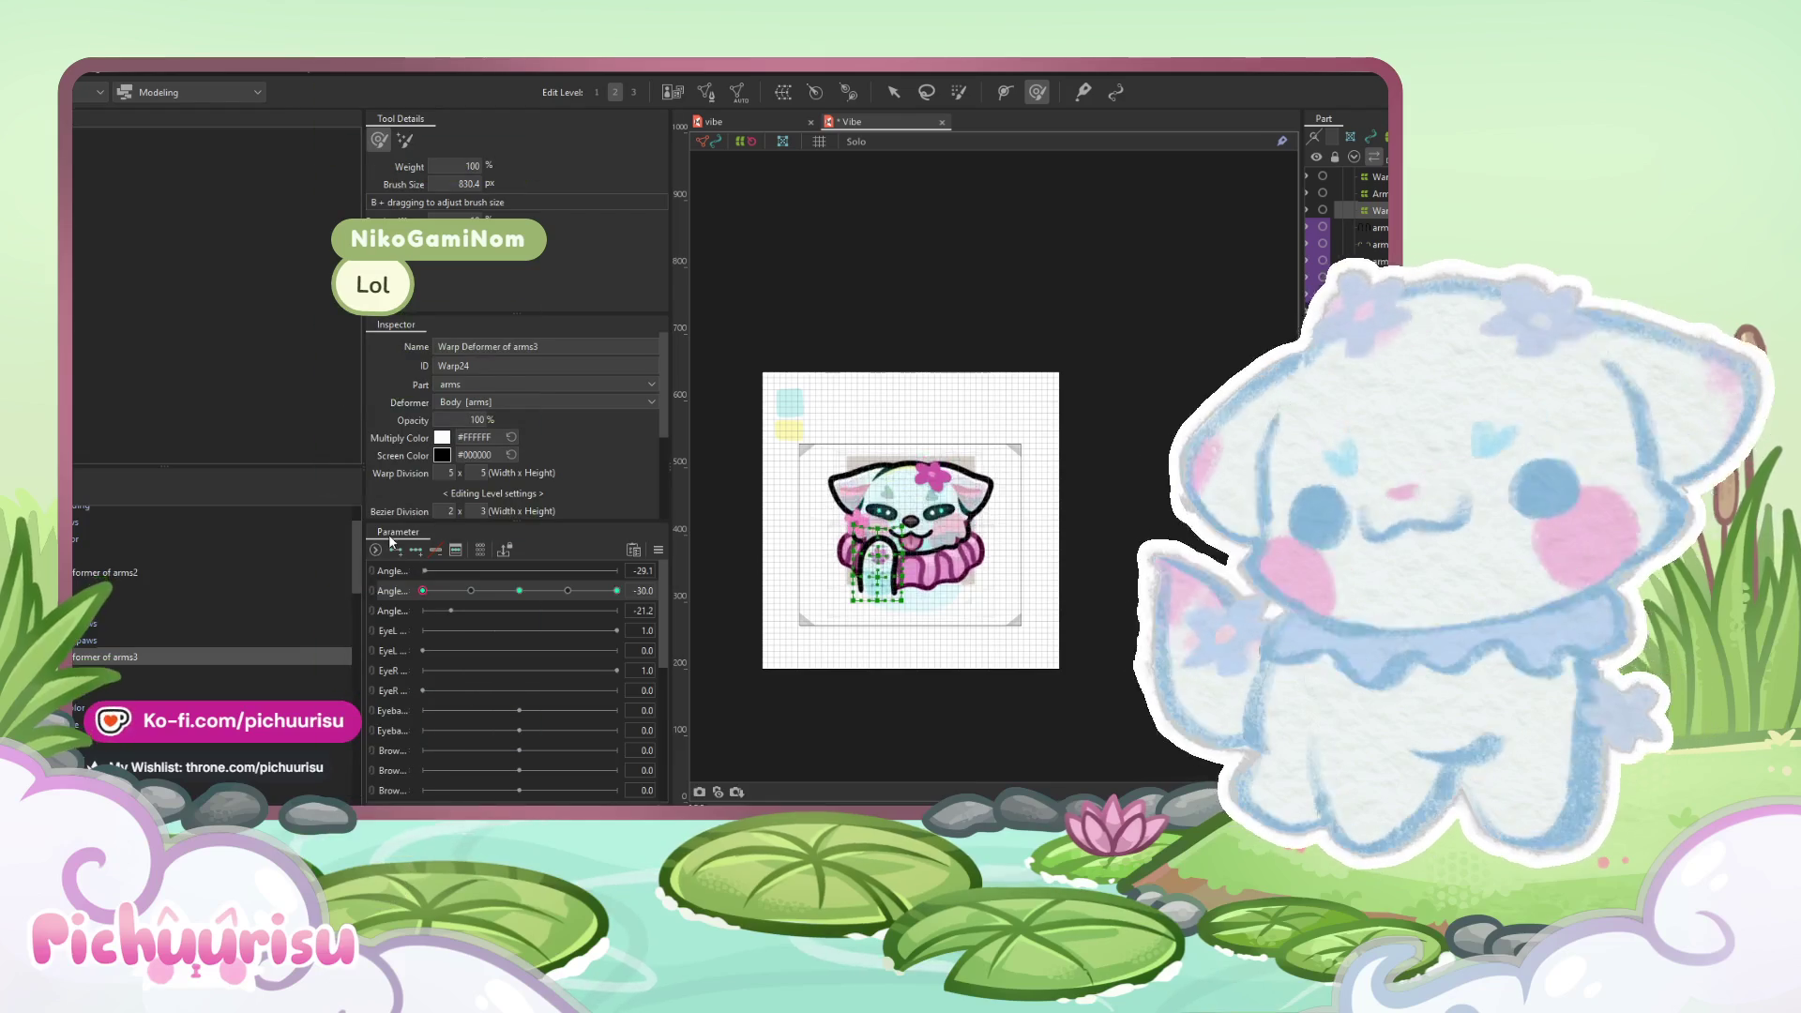
pyautogui.click(616, 590)
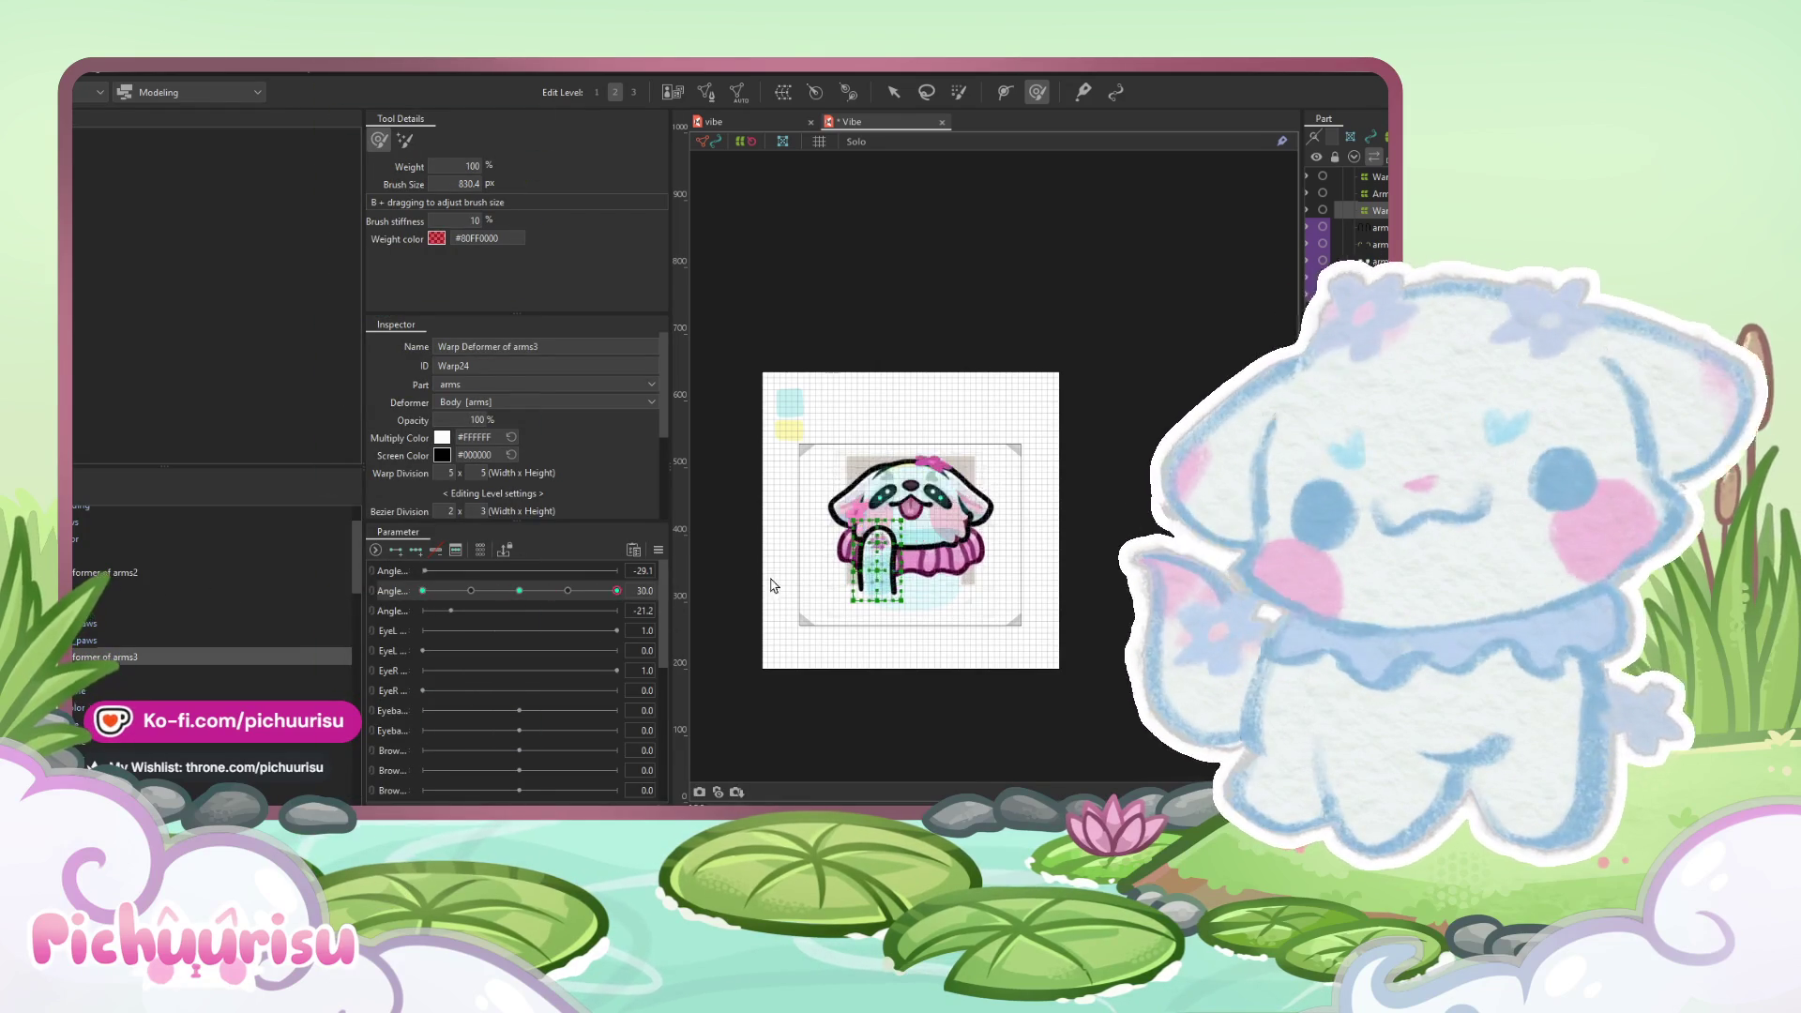
pyautogui.click(423, 590)
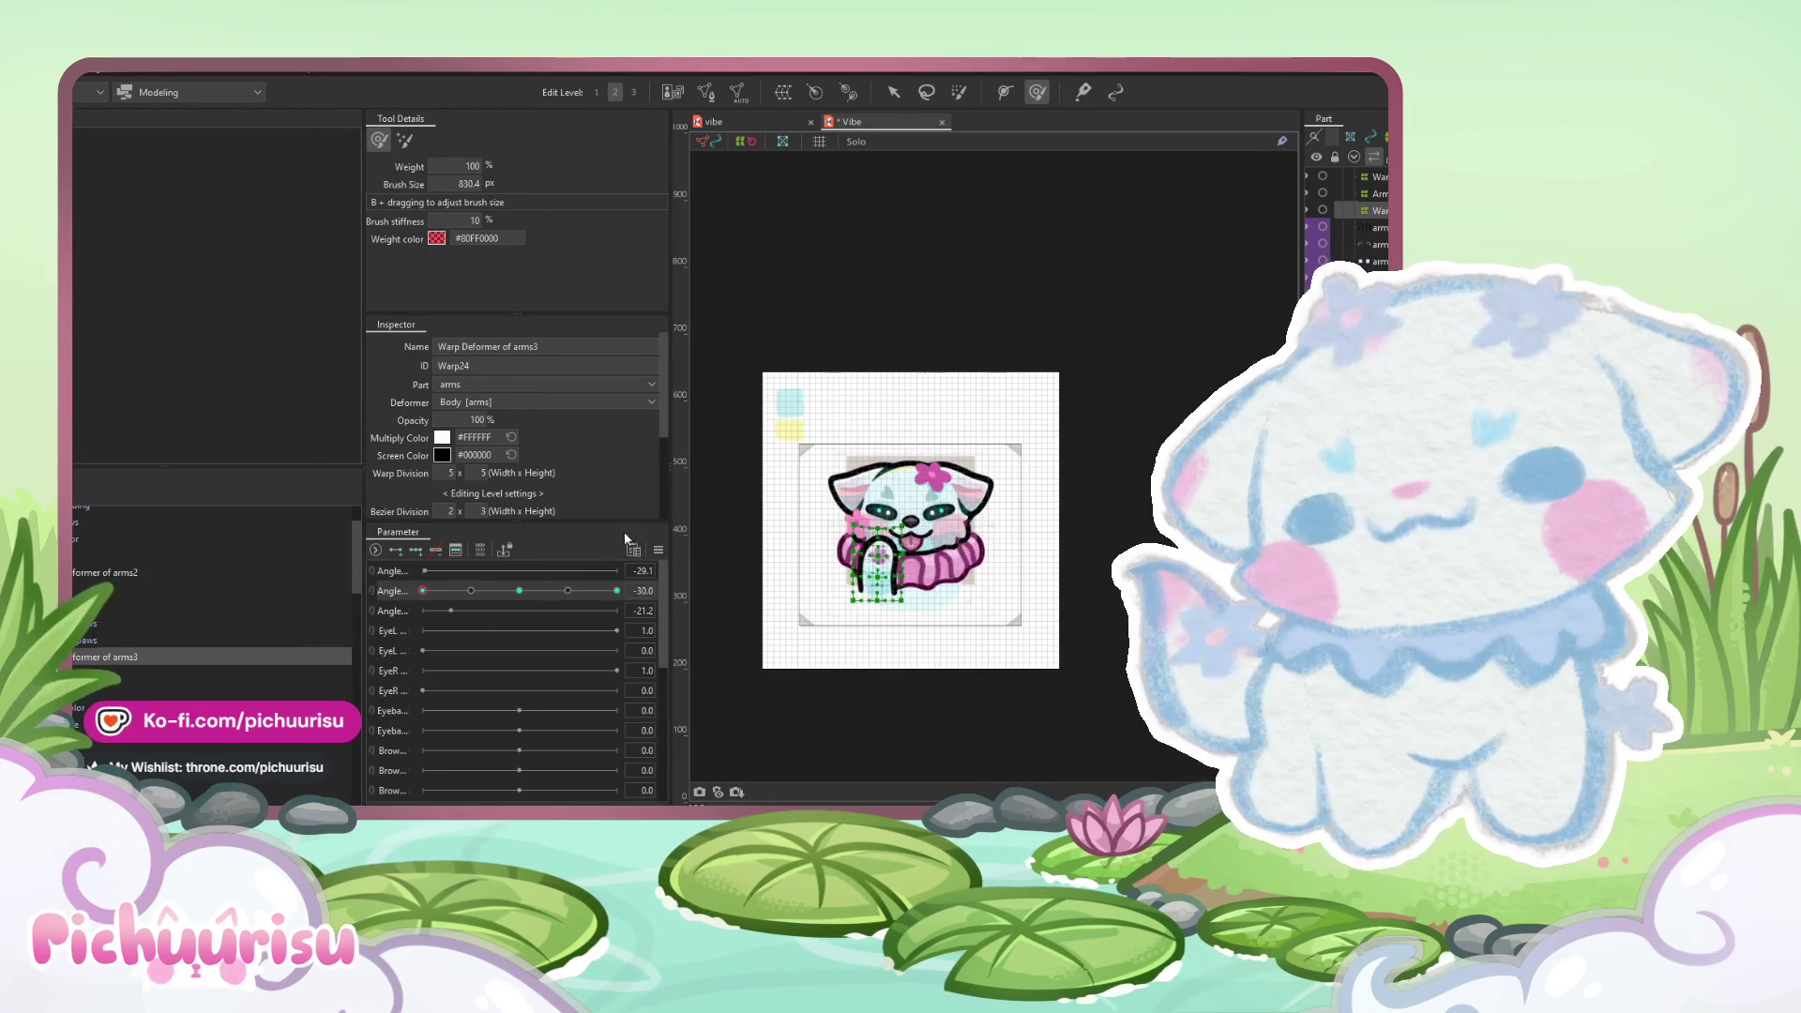
pyautogui.scroll(2, 792, 591)
pyautogui.click(519, 589)
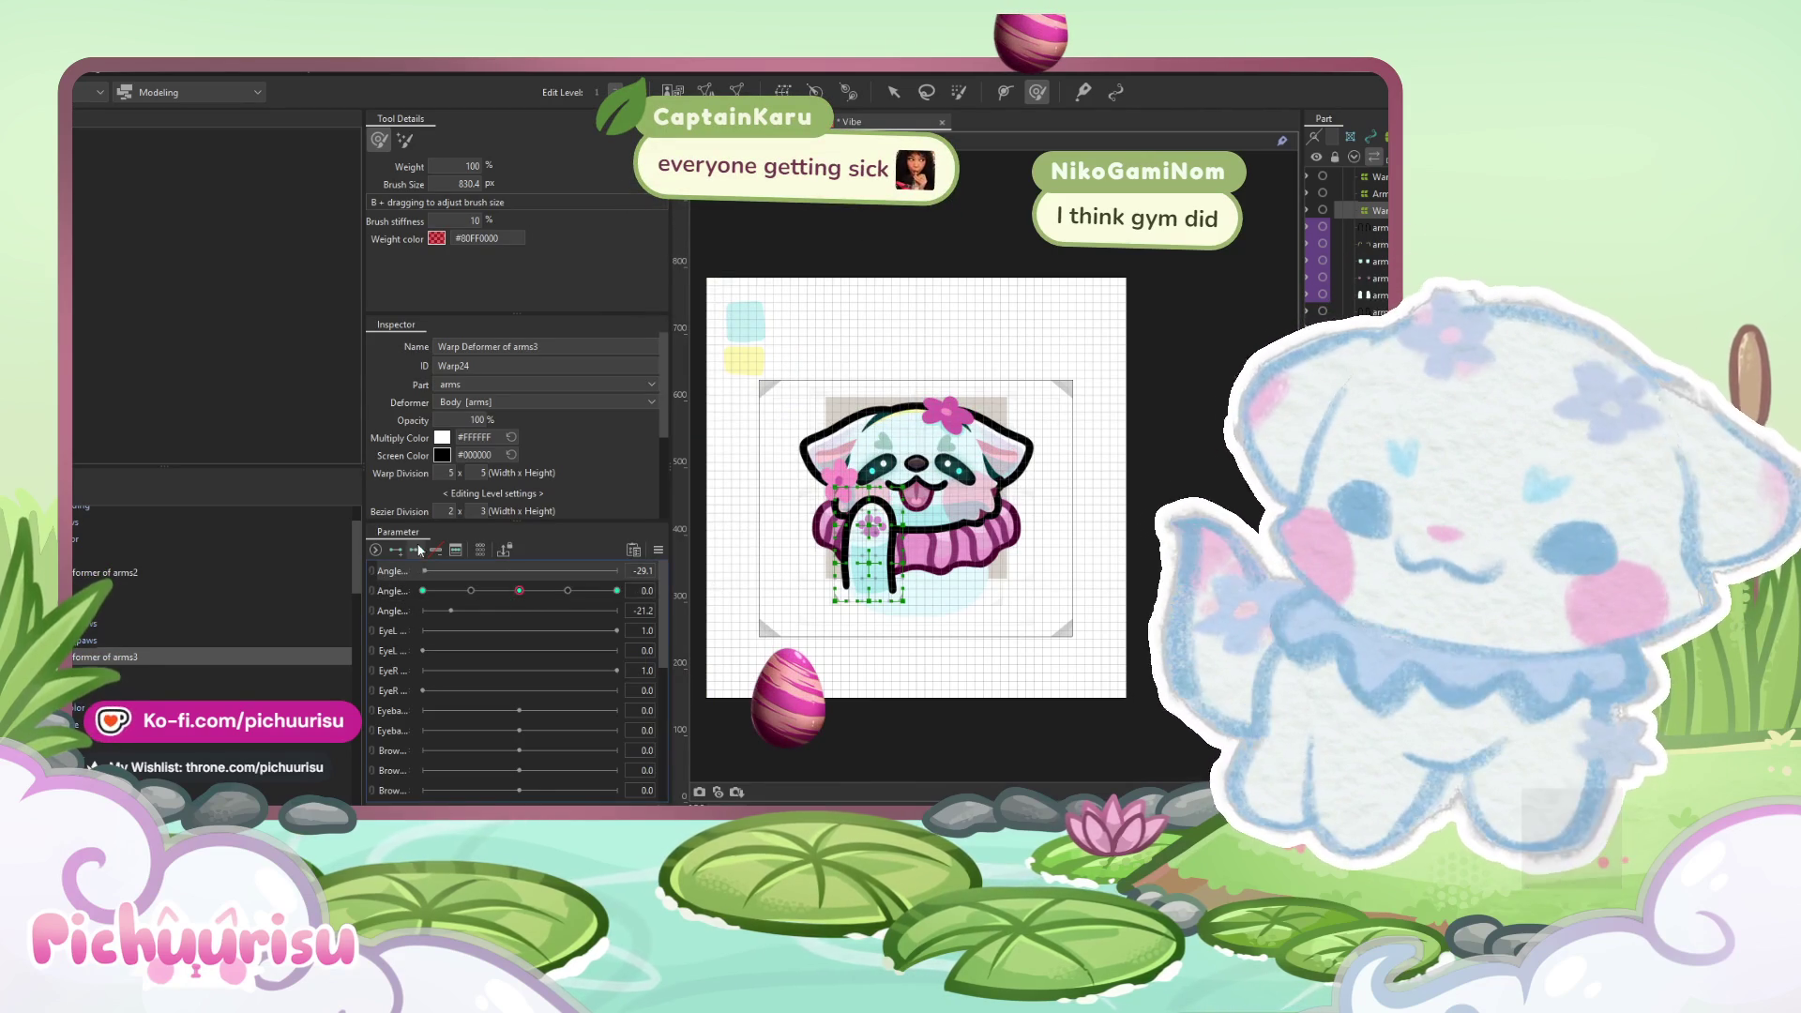
pyautogui.moveTo(535, 571); pyautogui.dragTo(616, 571)
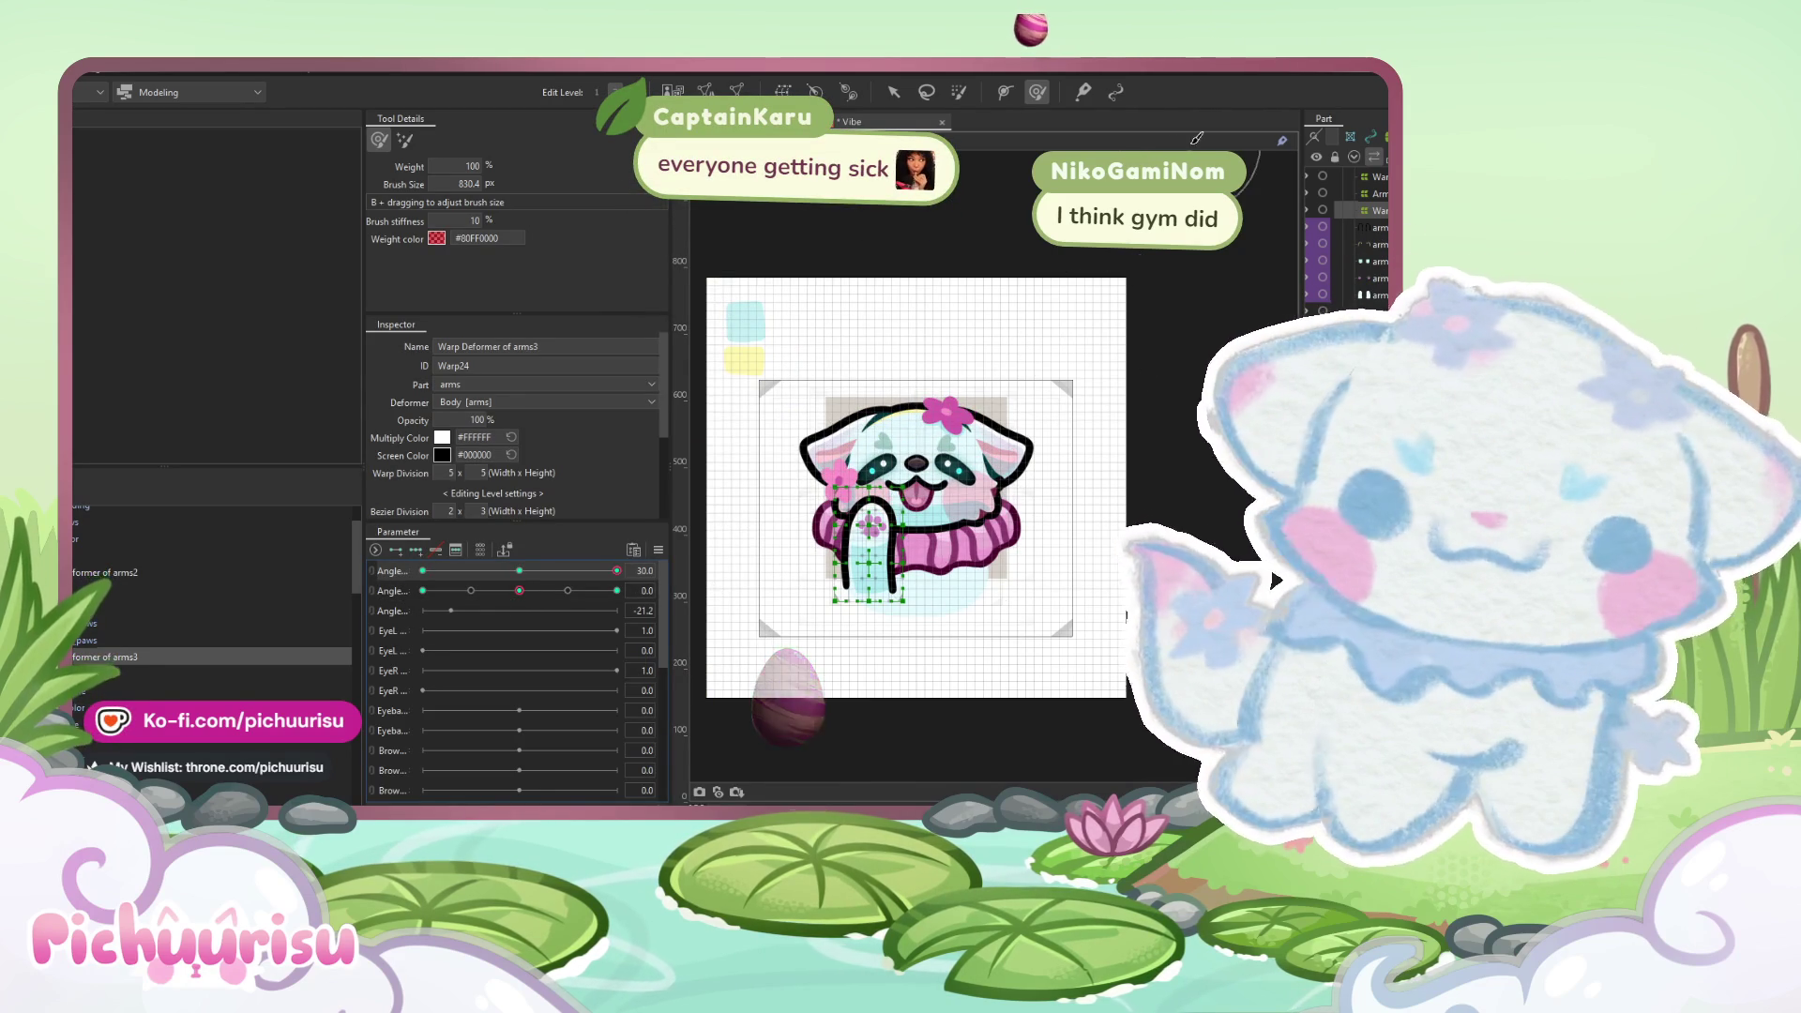
# - Nudge the arm warp to follow the head, then test Arm_R at second Angle 30 and undo it
pyautogui.scroll(3, 849, 441)
pyautogui.moveTo(849, 441); pyautogui.dragTo(858, 439)
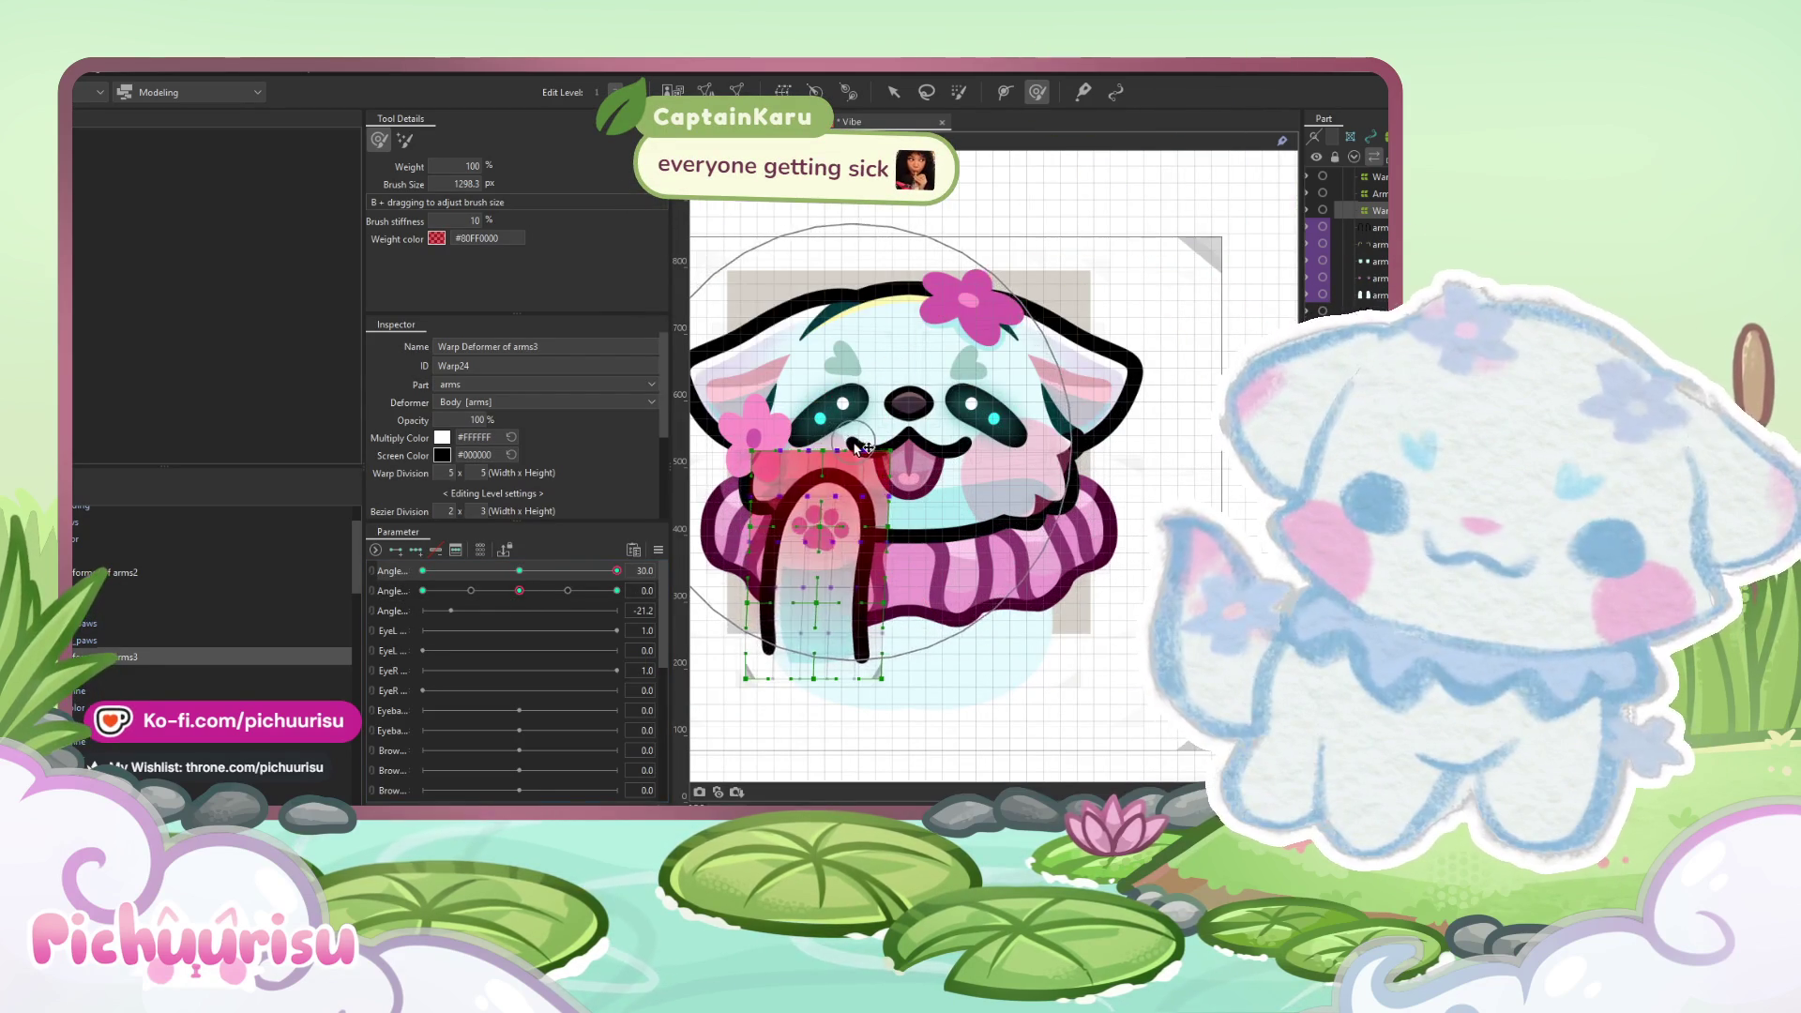
pyautogui.click(187, 588)
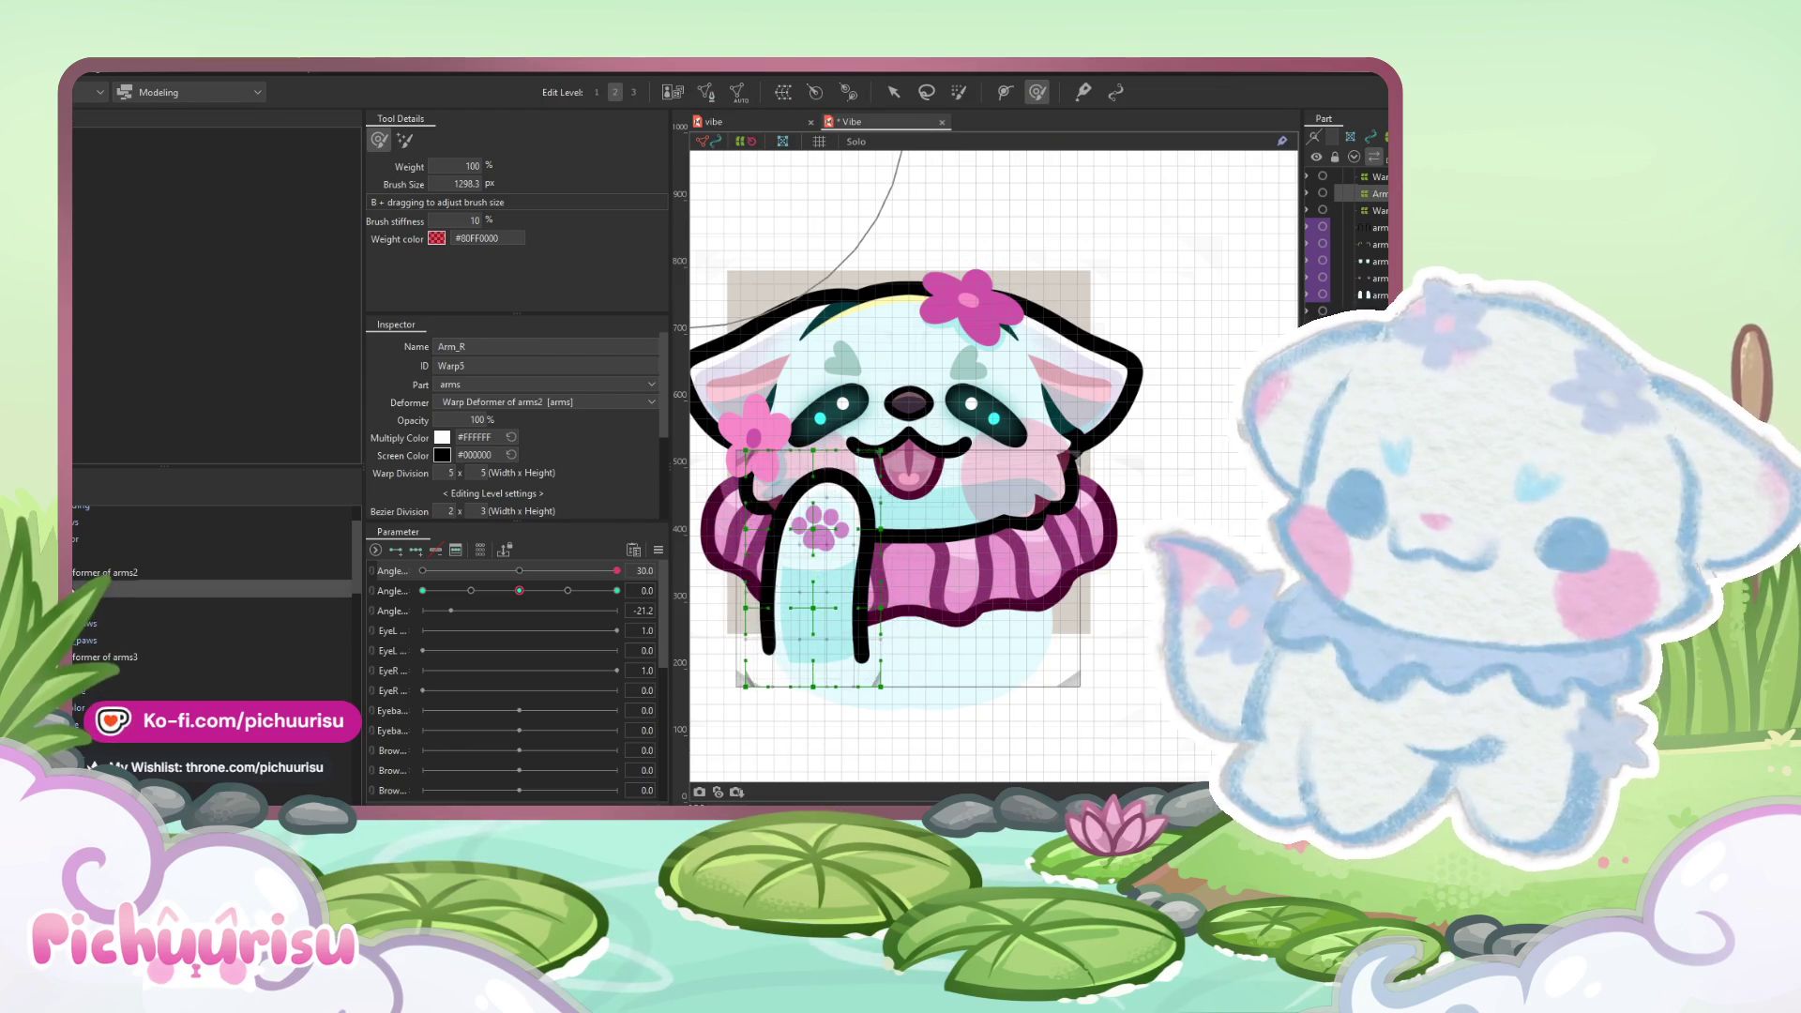
pyautogui.moveTo(518, 590); pyautogui.dragTo(724, 566)
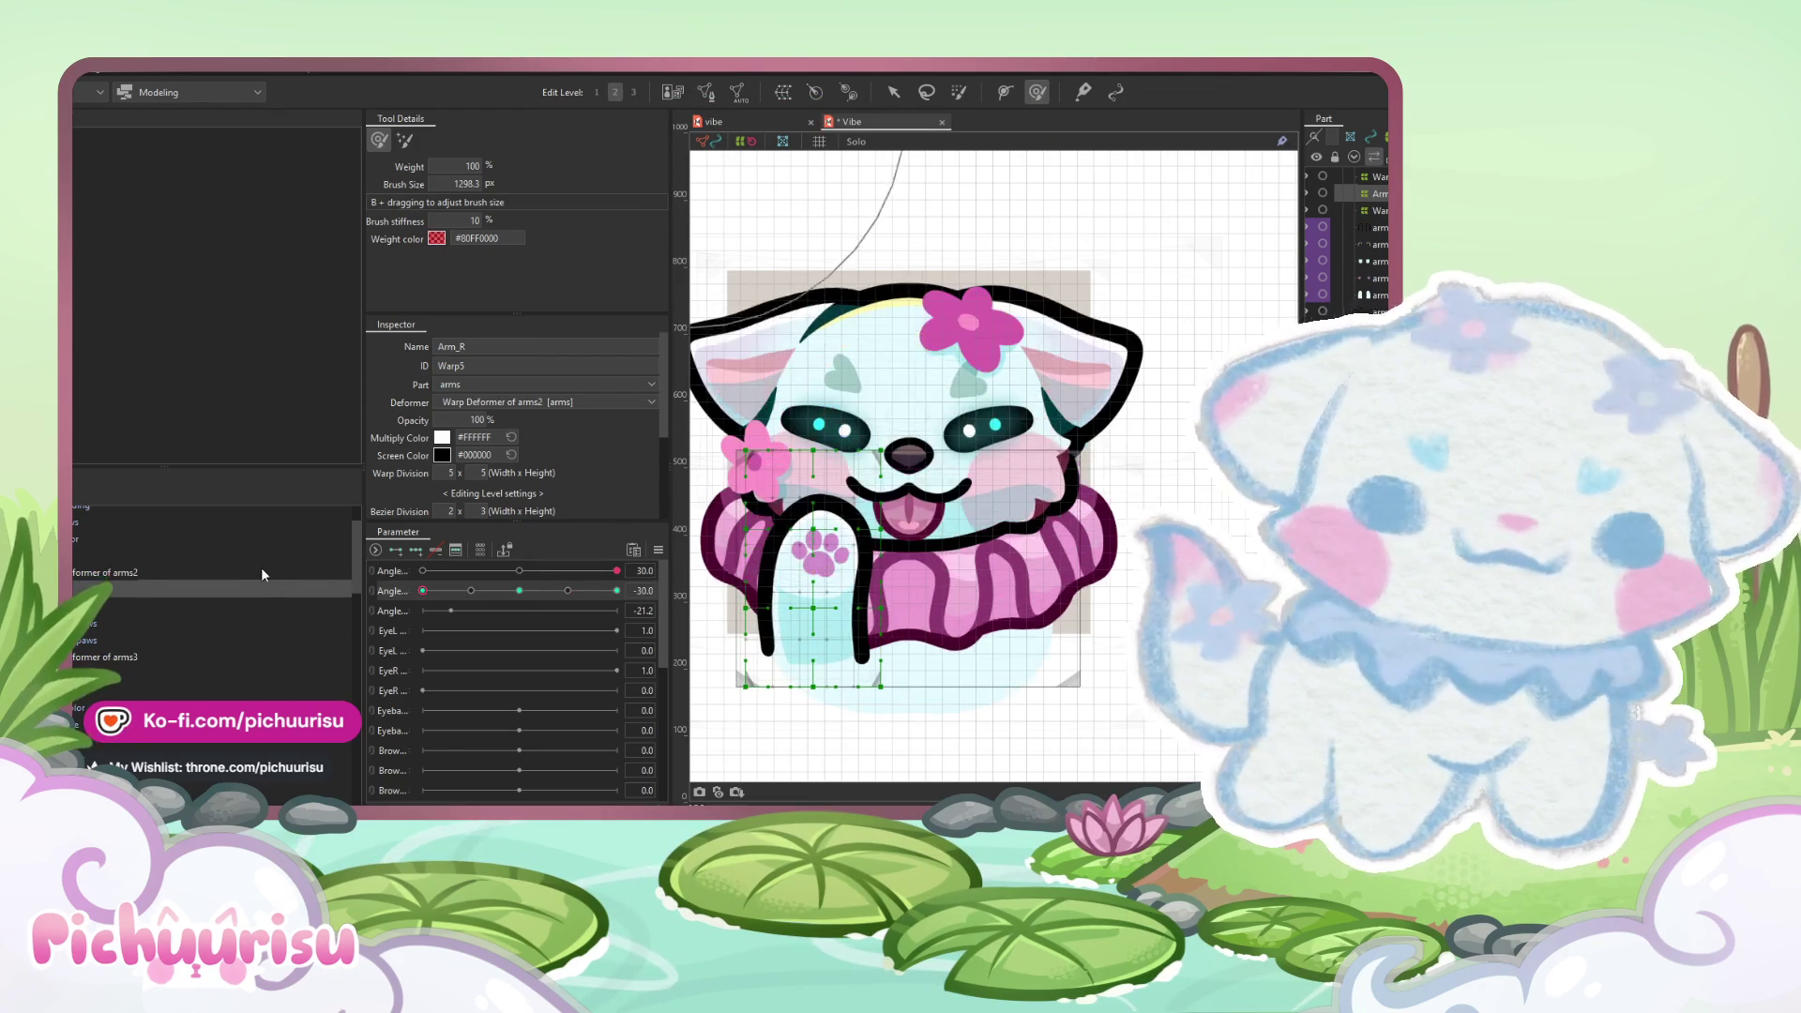
pyautogui.hotkey('ctrl', 'z')
pyautogui.hotkey('ctrl', 'z')
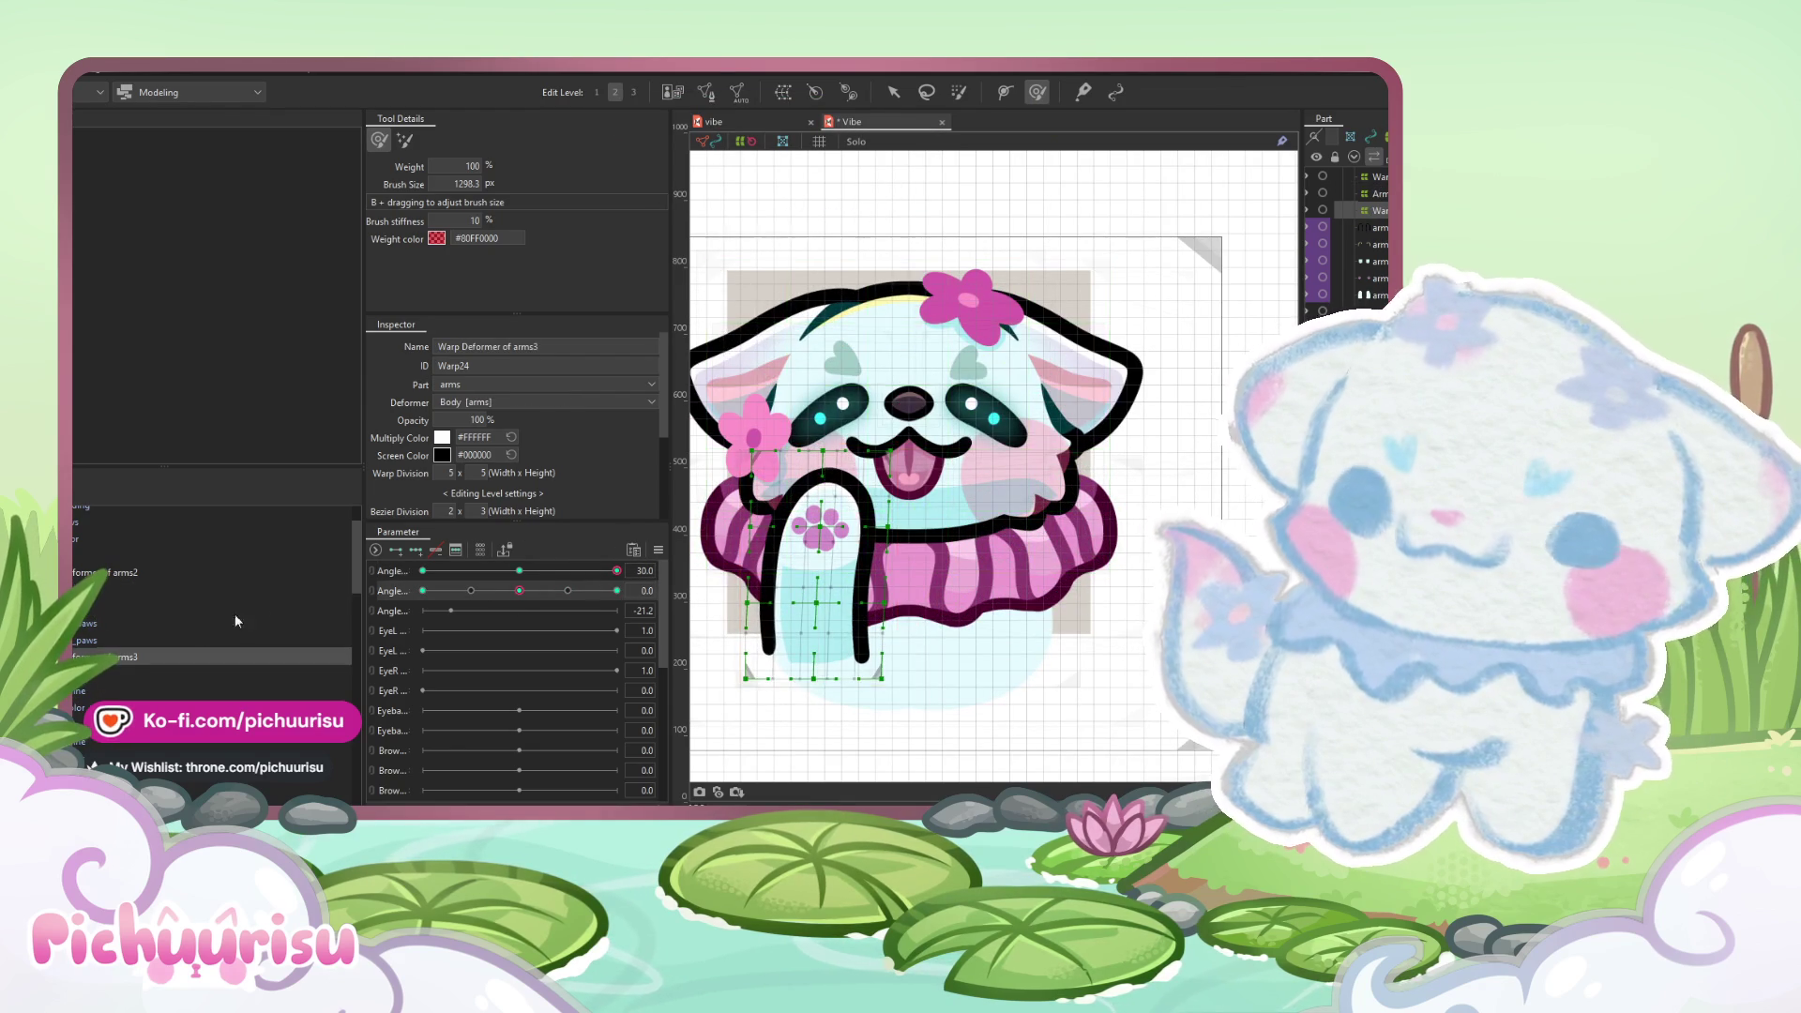
# - Reselect Arm_R, preview it near head angle 24, undo, and set the second Angle to -30
pyautogui.click(187, 572)
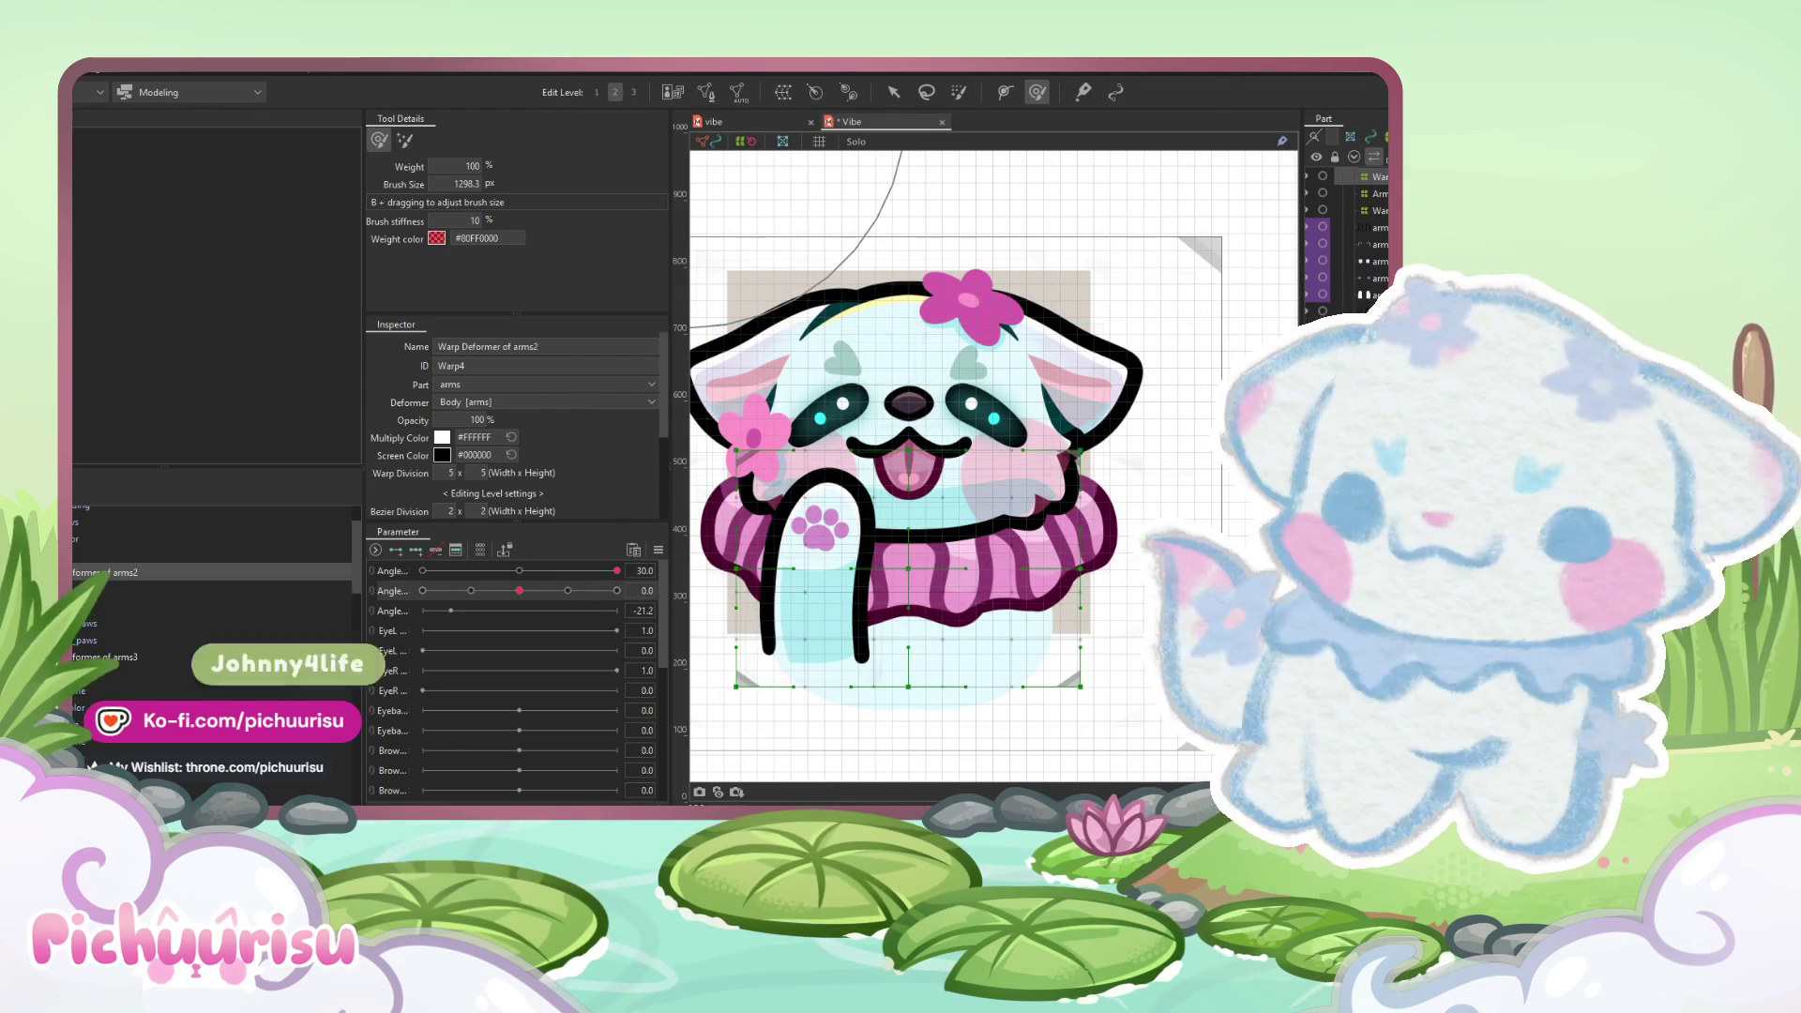
pyautogui.click(188, 589)
pyautogui.moveTo(519, 591); pyautogui.dragTo(601, 592)
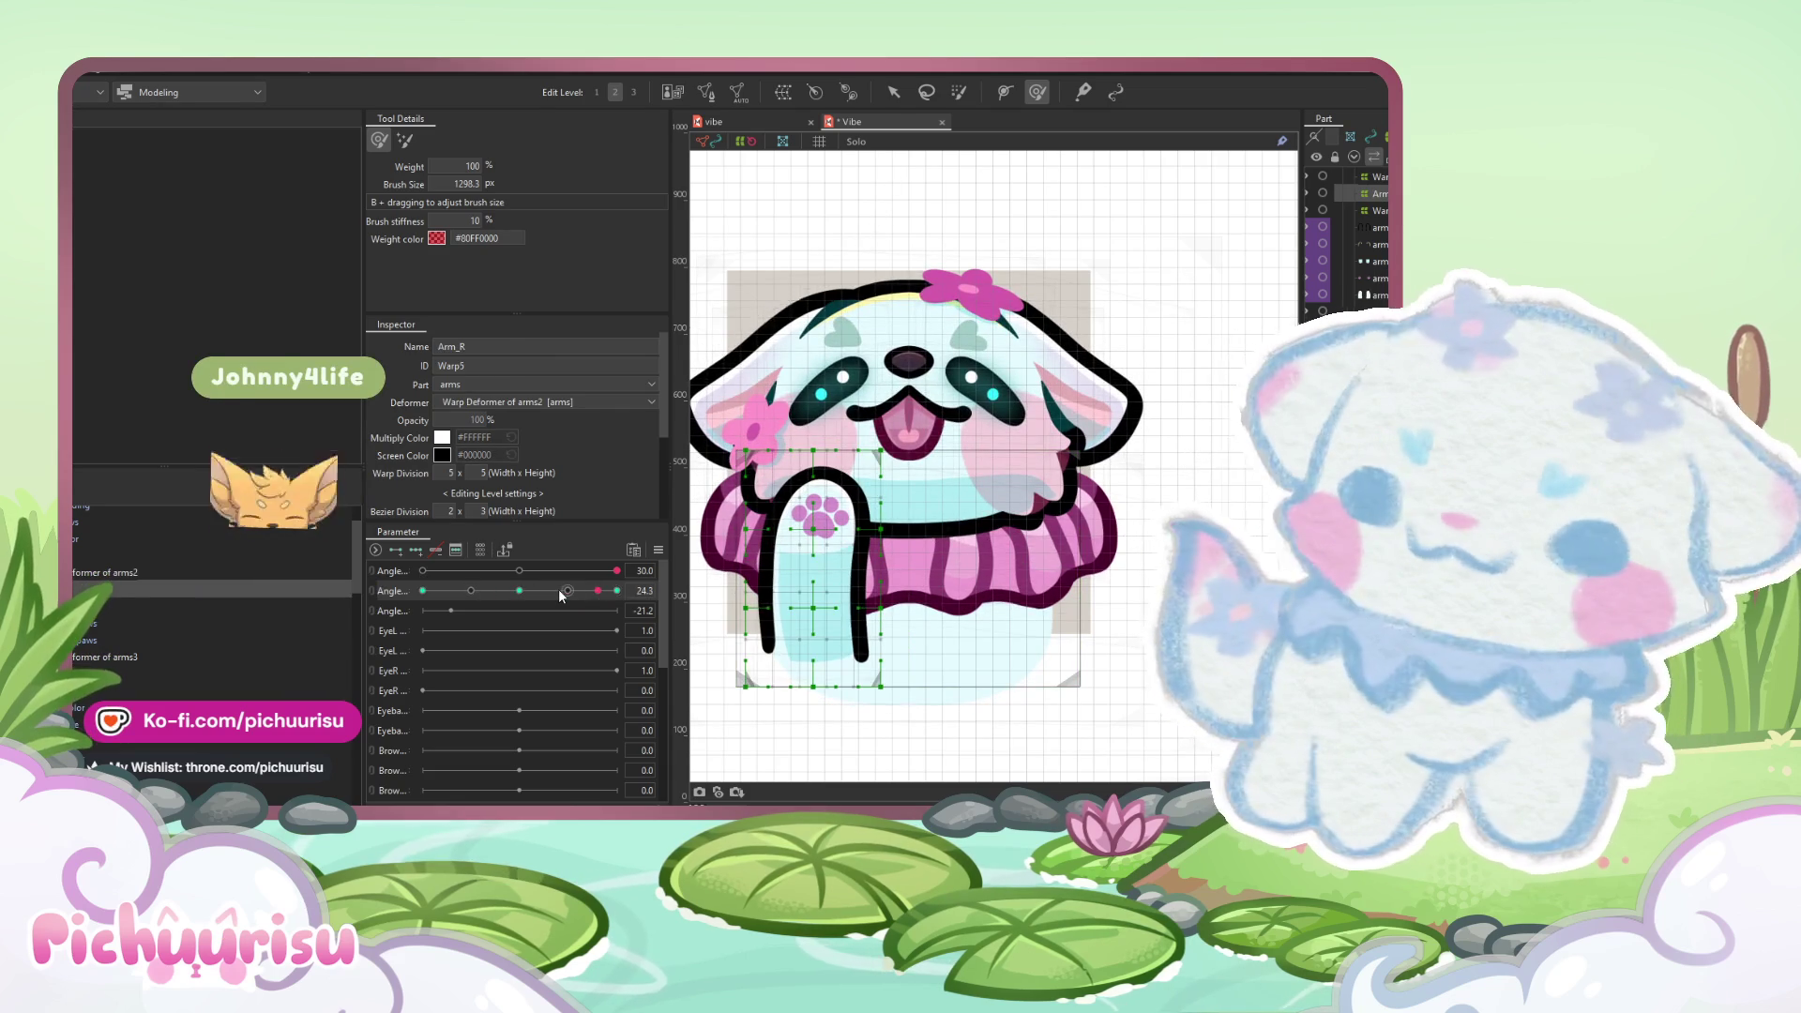
pyautogui.hotkey('ctrl', 'z')
pyautogui.hotkey('ctrl', 'z')
pyautogui.hotkey('ctrl', 'z')
pyautogui.moveTo(555, 590); pyautogui.dragTo(422, 591)
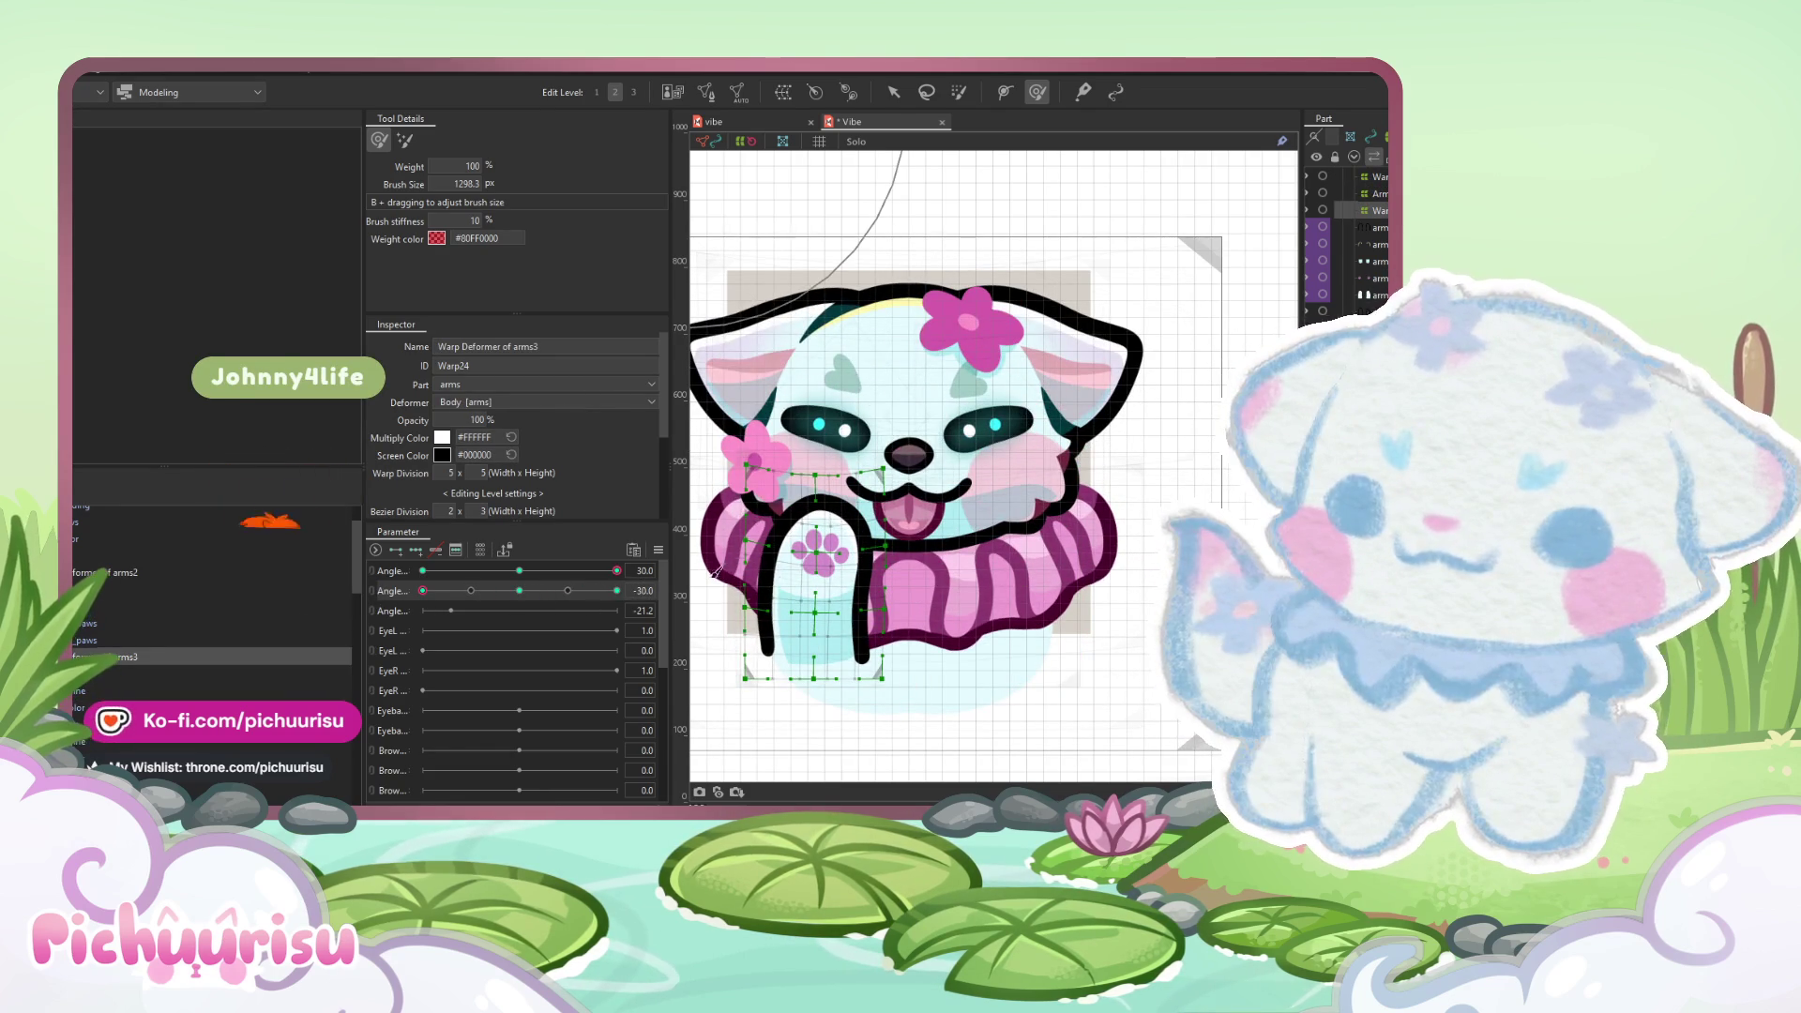
pyautogui.scroll(2, 793, 553)
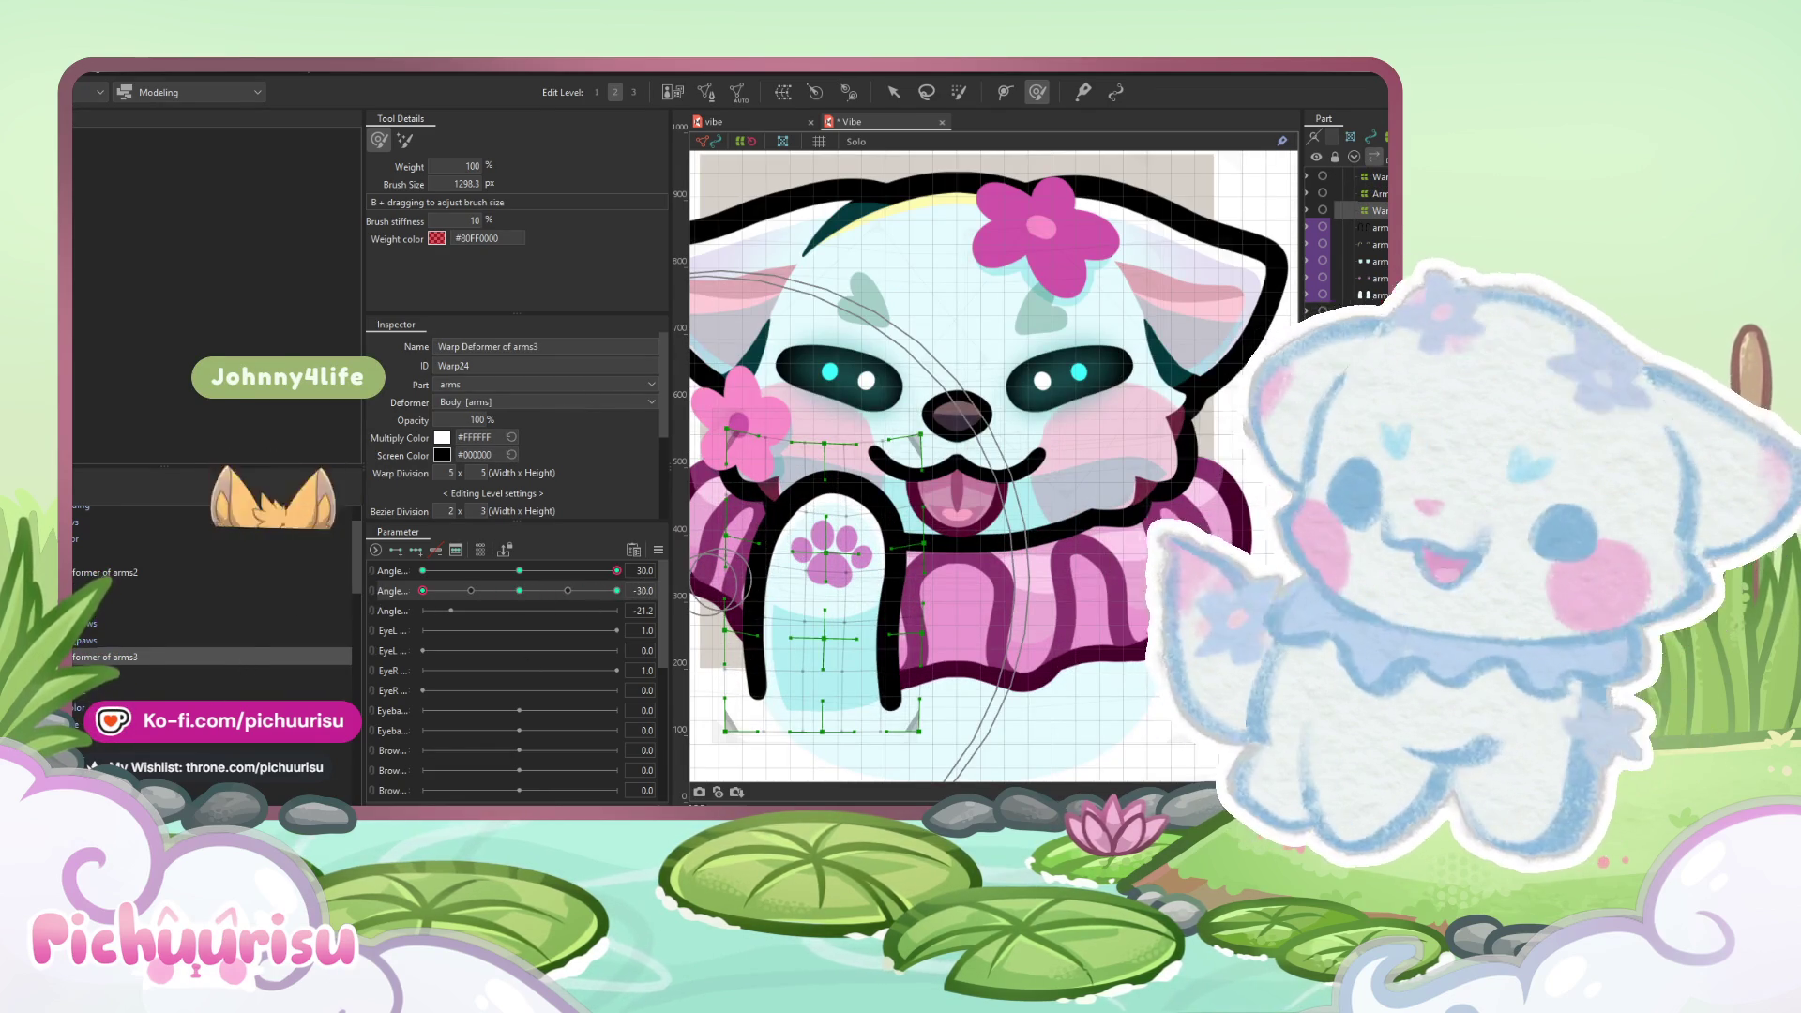
# - Slightly reshape the paws3 paw pads, then test Arm_R against the vertical head angle
pyautogui.click(830, 553)
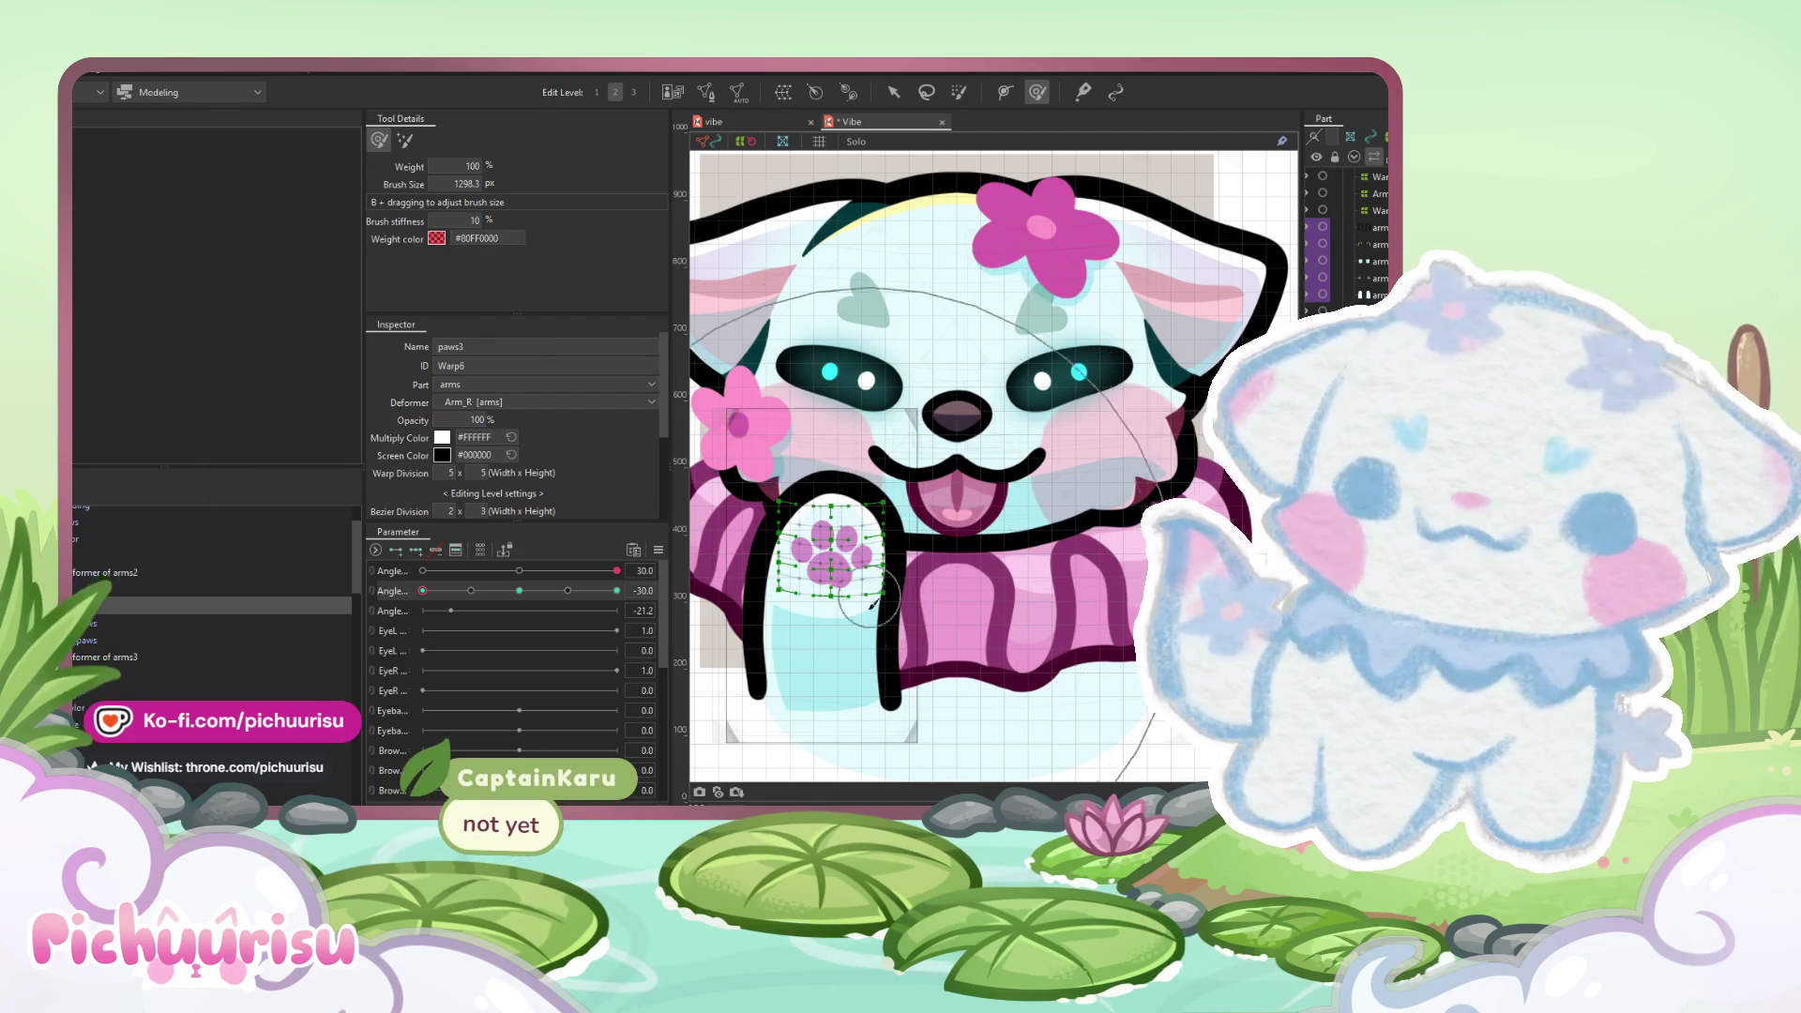
pyautogui.moveTo(826, 558); pyautogui.dragTo(835, 563)
pyautogui.moveTo(699, 532); pyautogui.dragTo(713, 539)
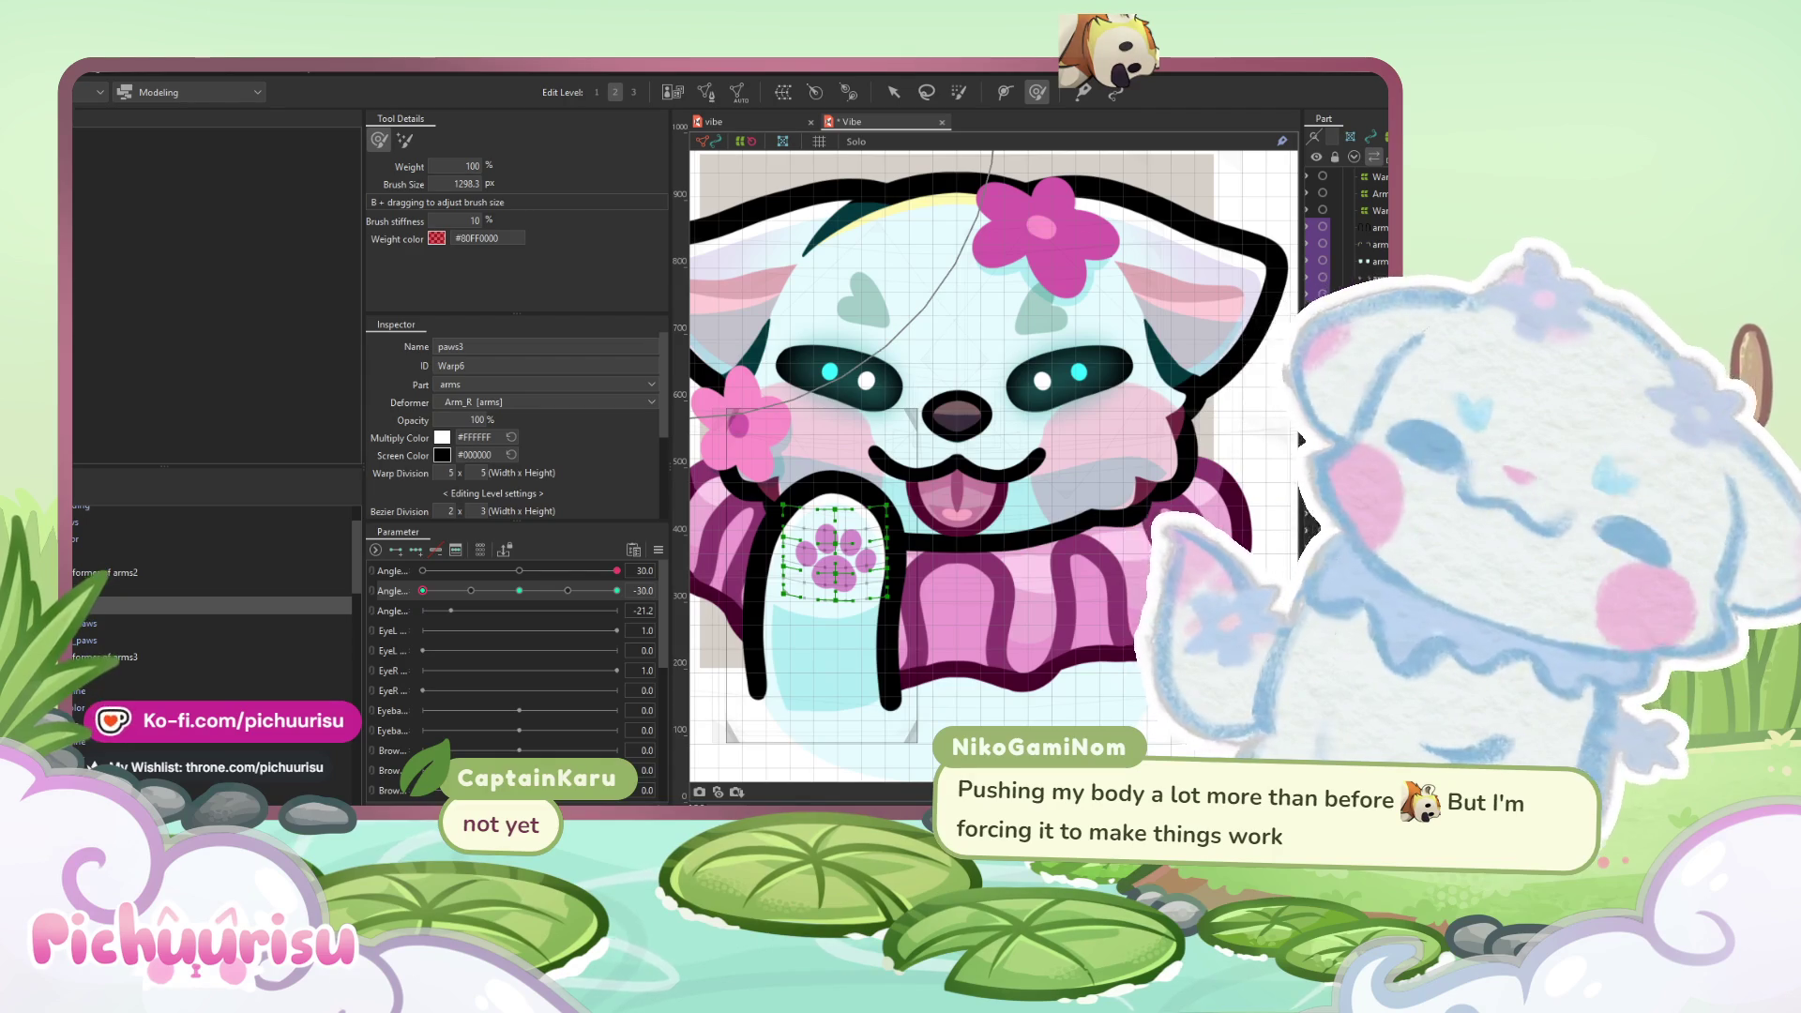
pyautogui.click(178, 588)
pyautogui.moveTo(423, 590)
pyautogui.mouseDown()
pyautogui.moveTo(618, 590)
pyautogui.moveTo(519, 590)
pyautogui.moveTo(647, 563)
pyautogui.mouseUp()
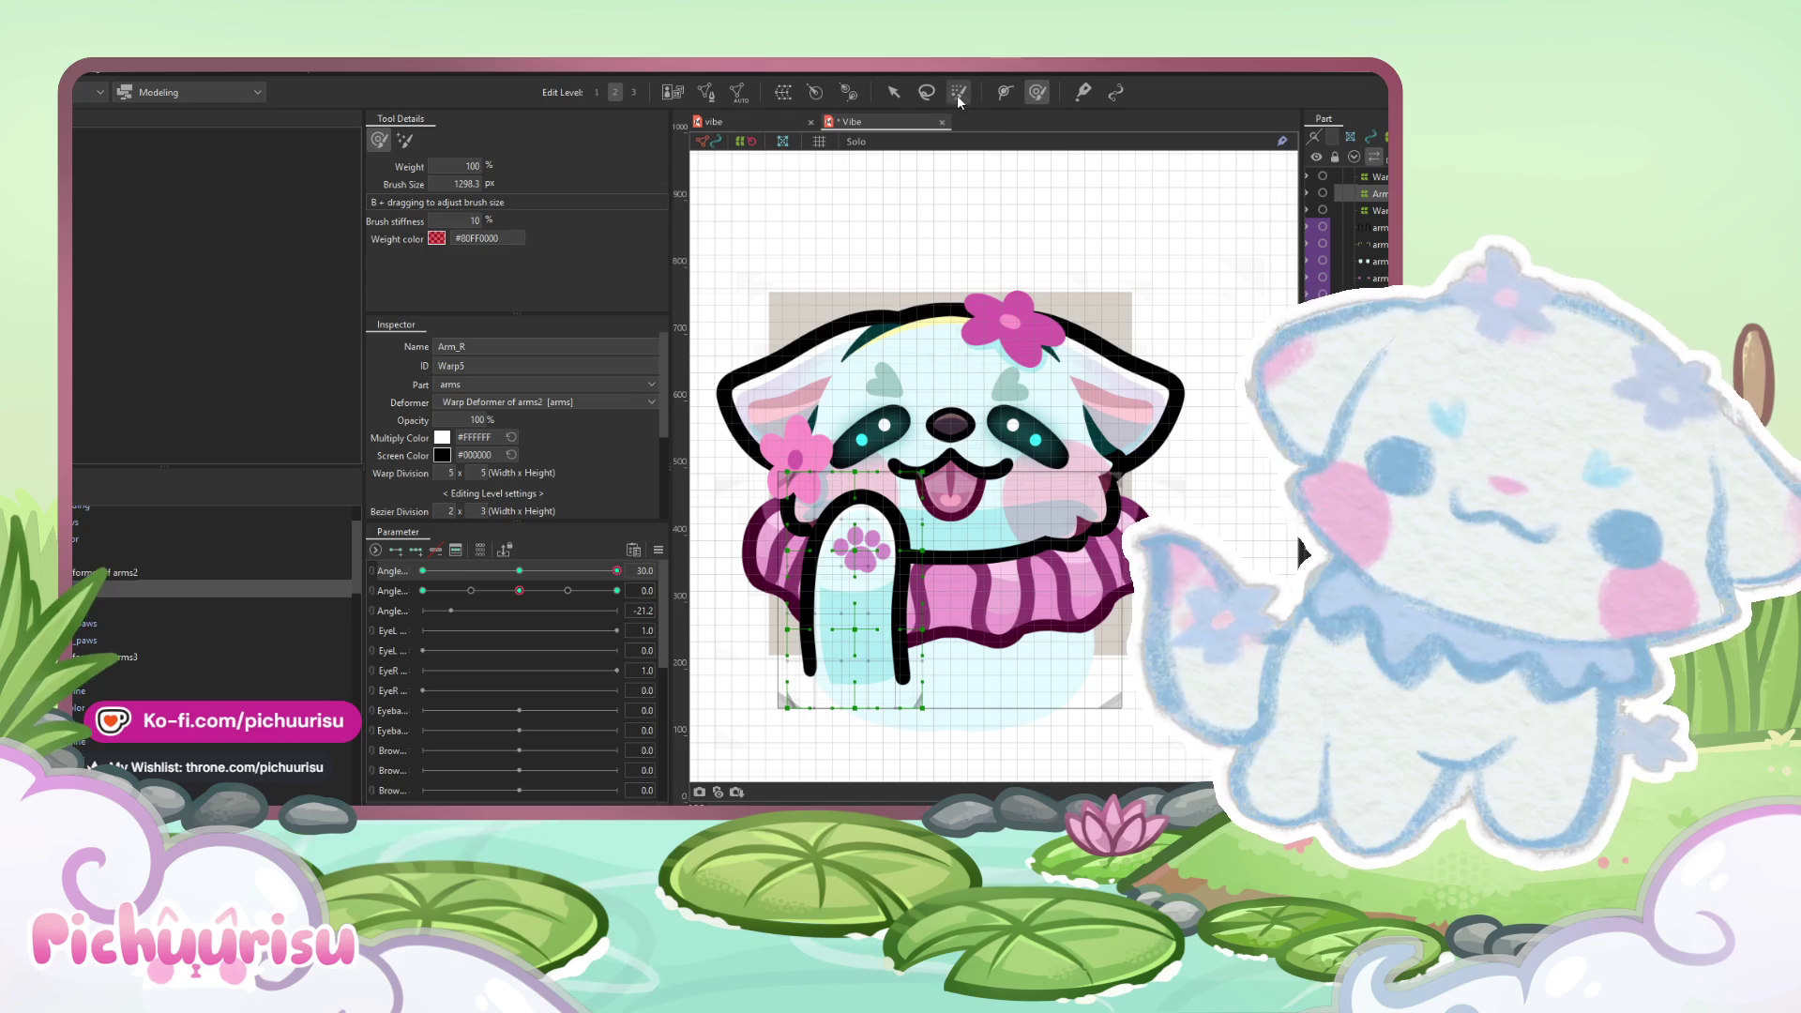
# - Paint weights over the arm region, then return to selecting deformers
pyautogui.click(958, 93)
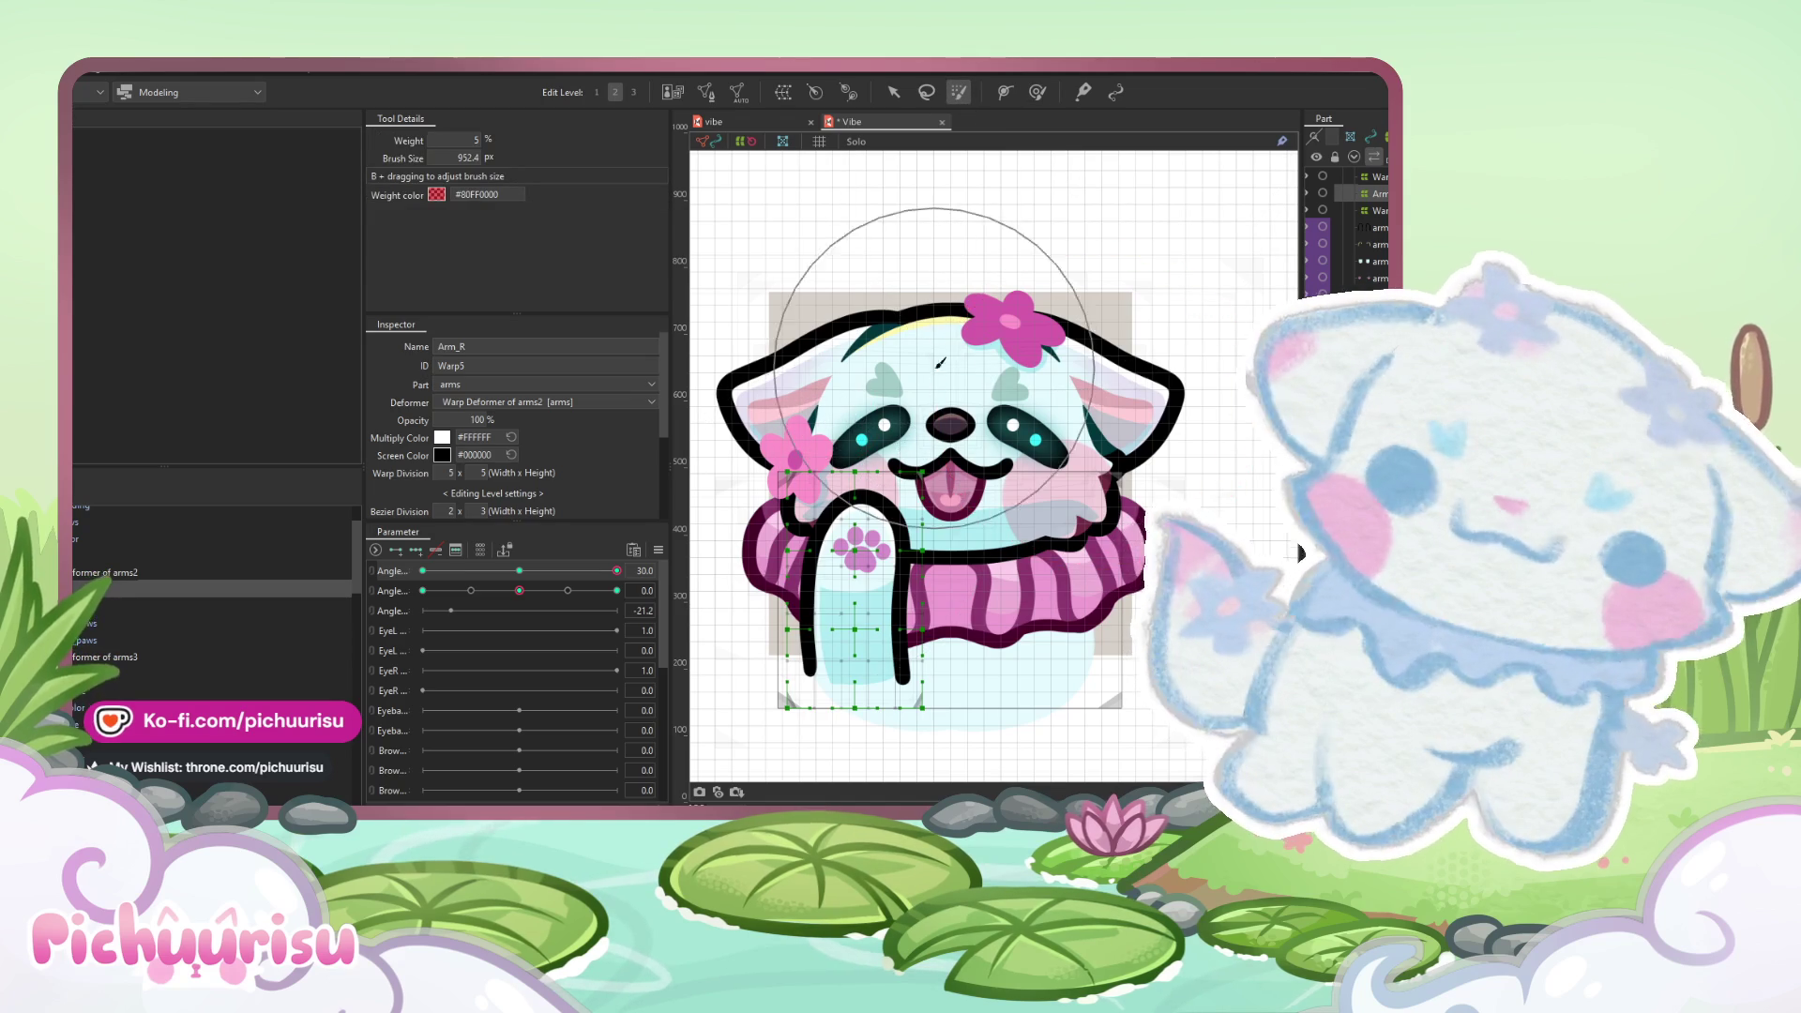
pyautogui.moveTo(825, 600); pyautogui.dragTo(875, 481)
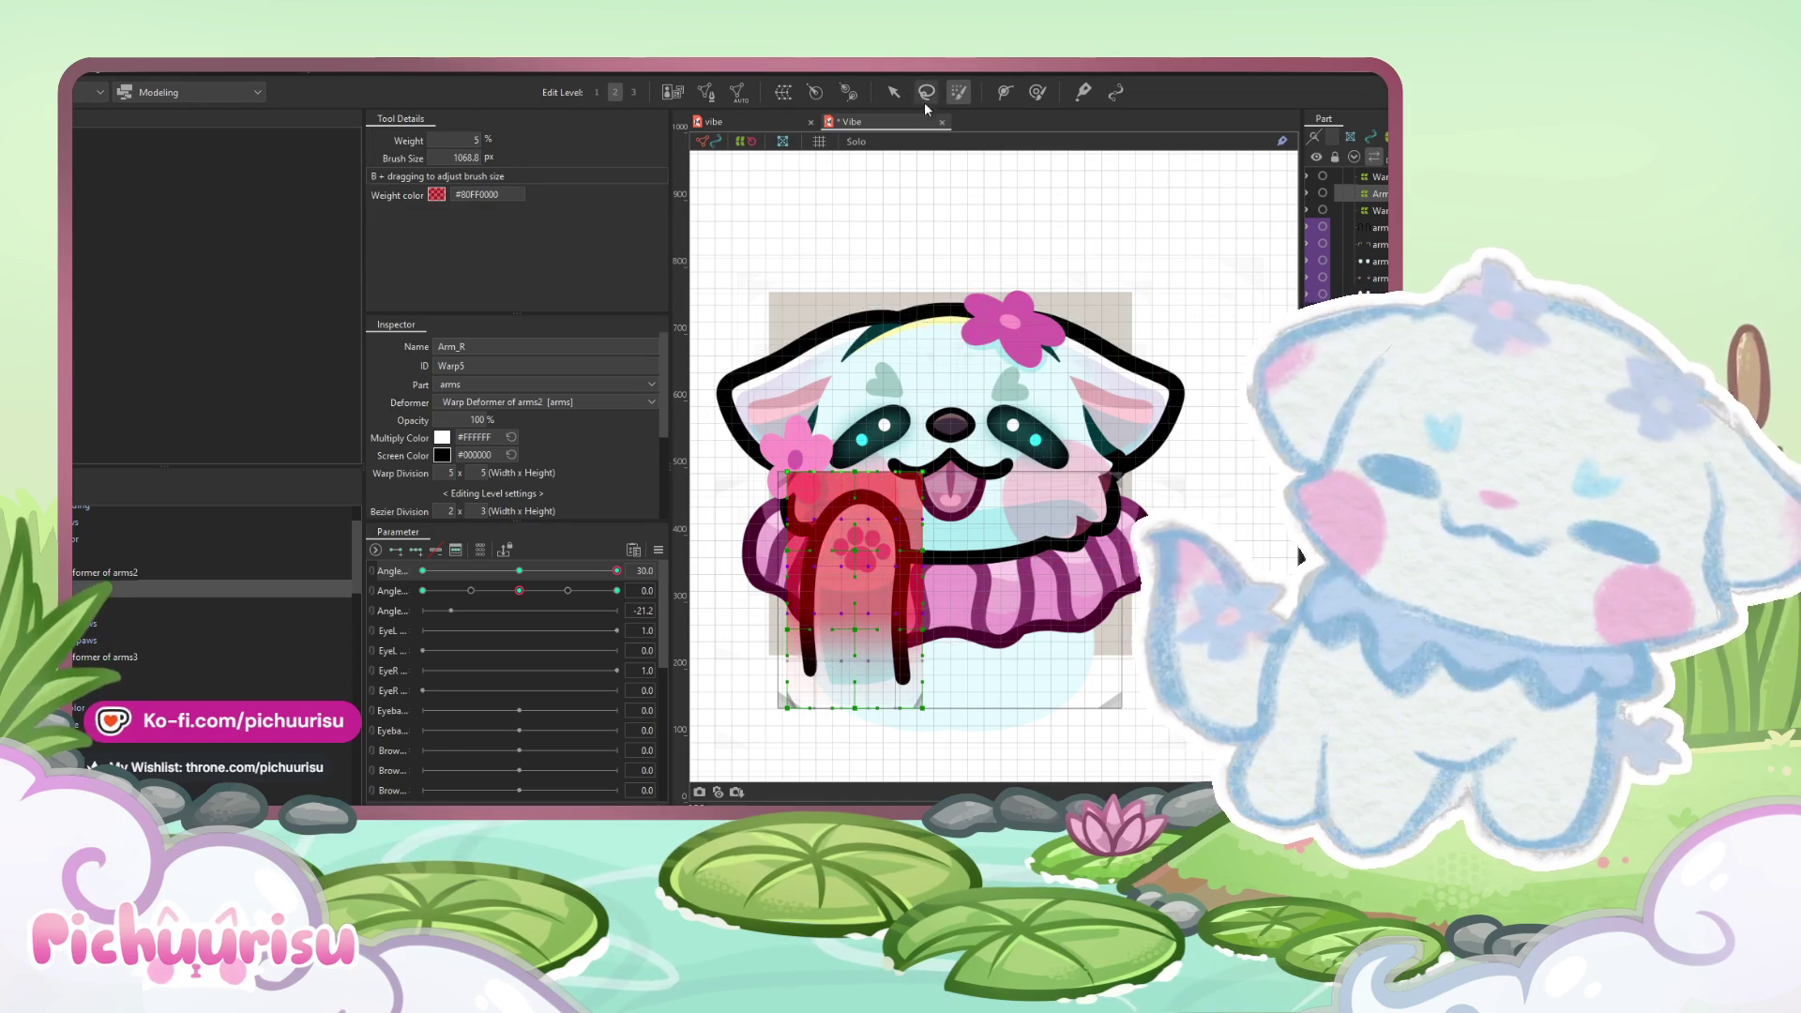
pyautogui.click(893, 91)
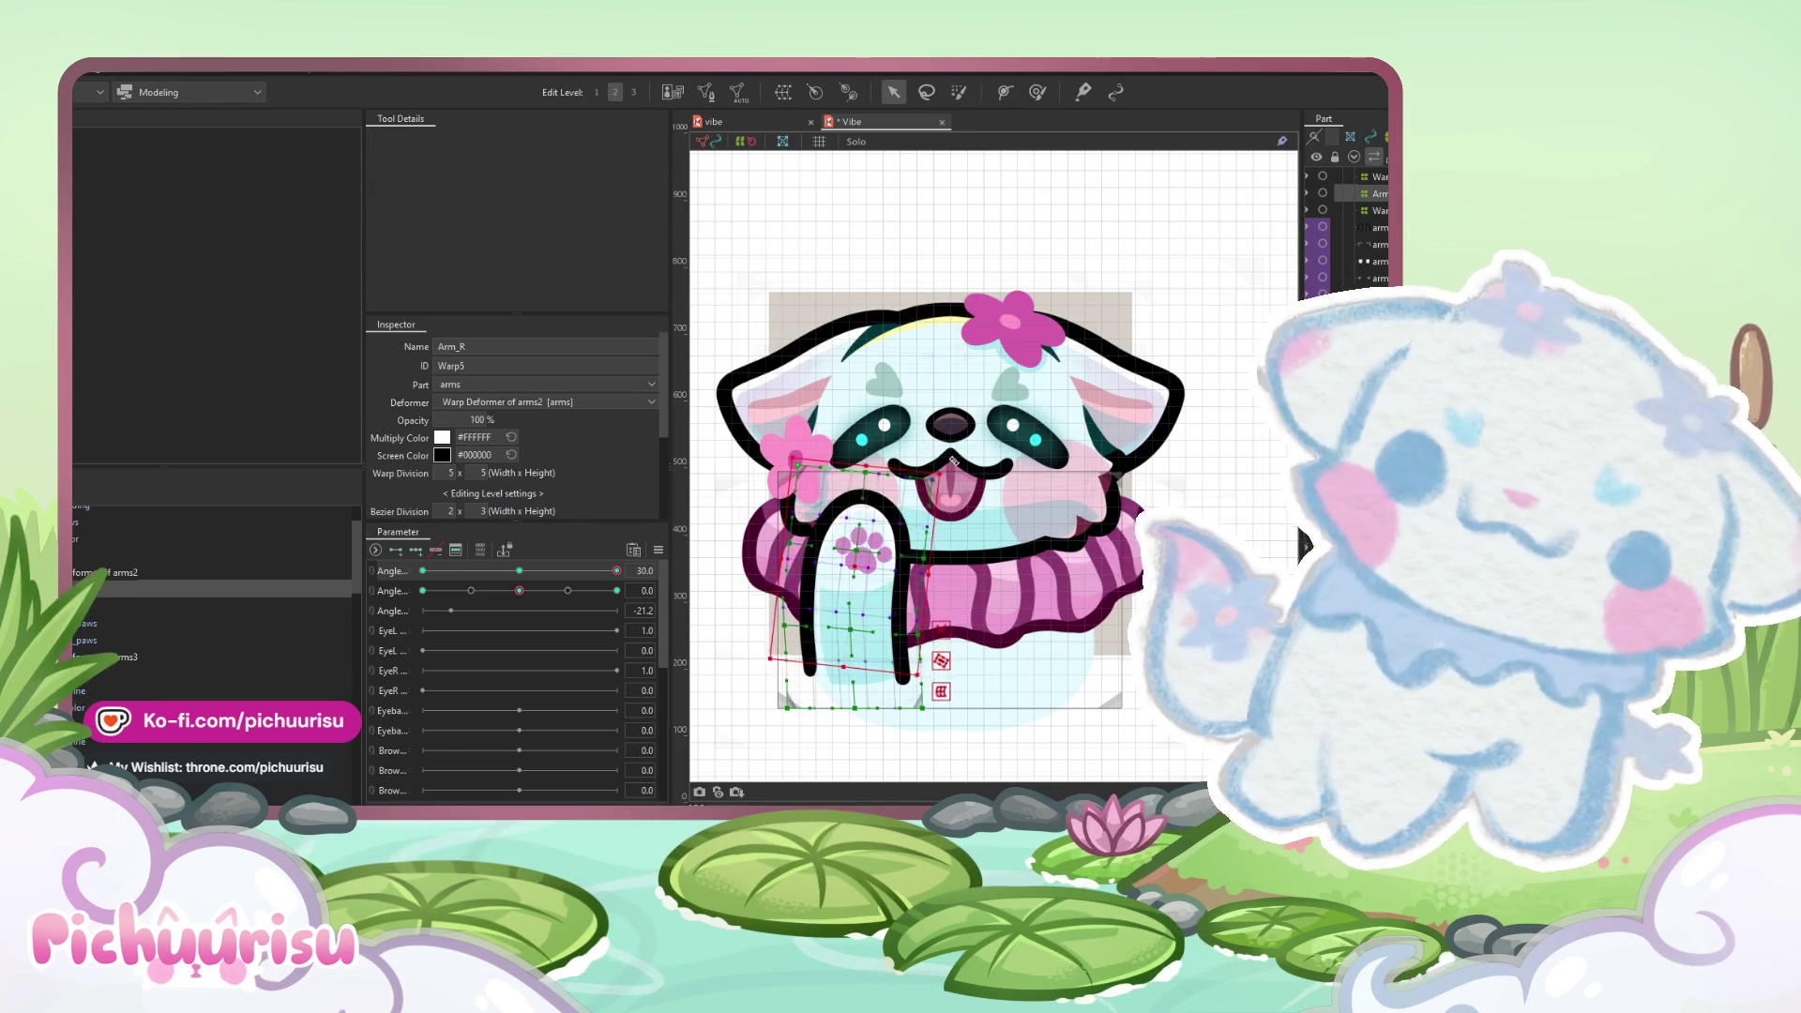
pyautogui.scroll(2, 862, 563)
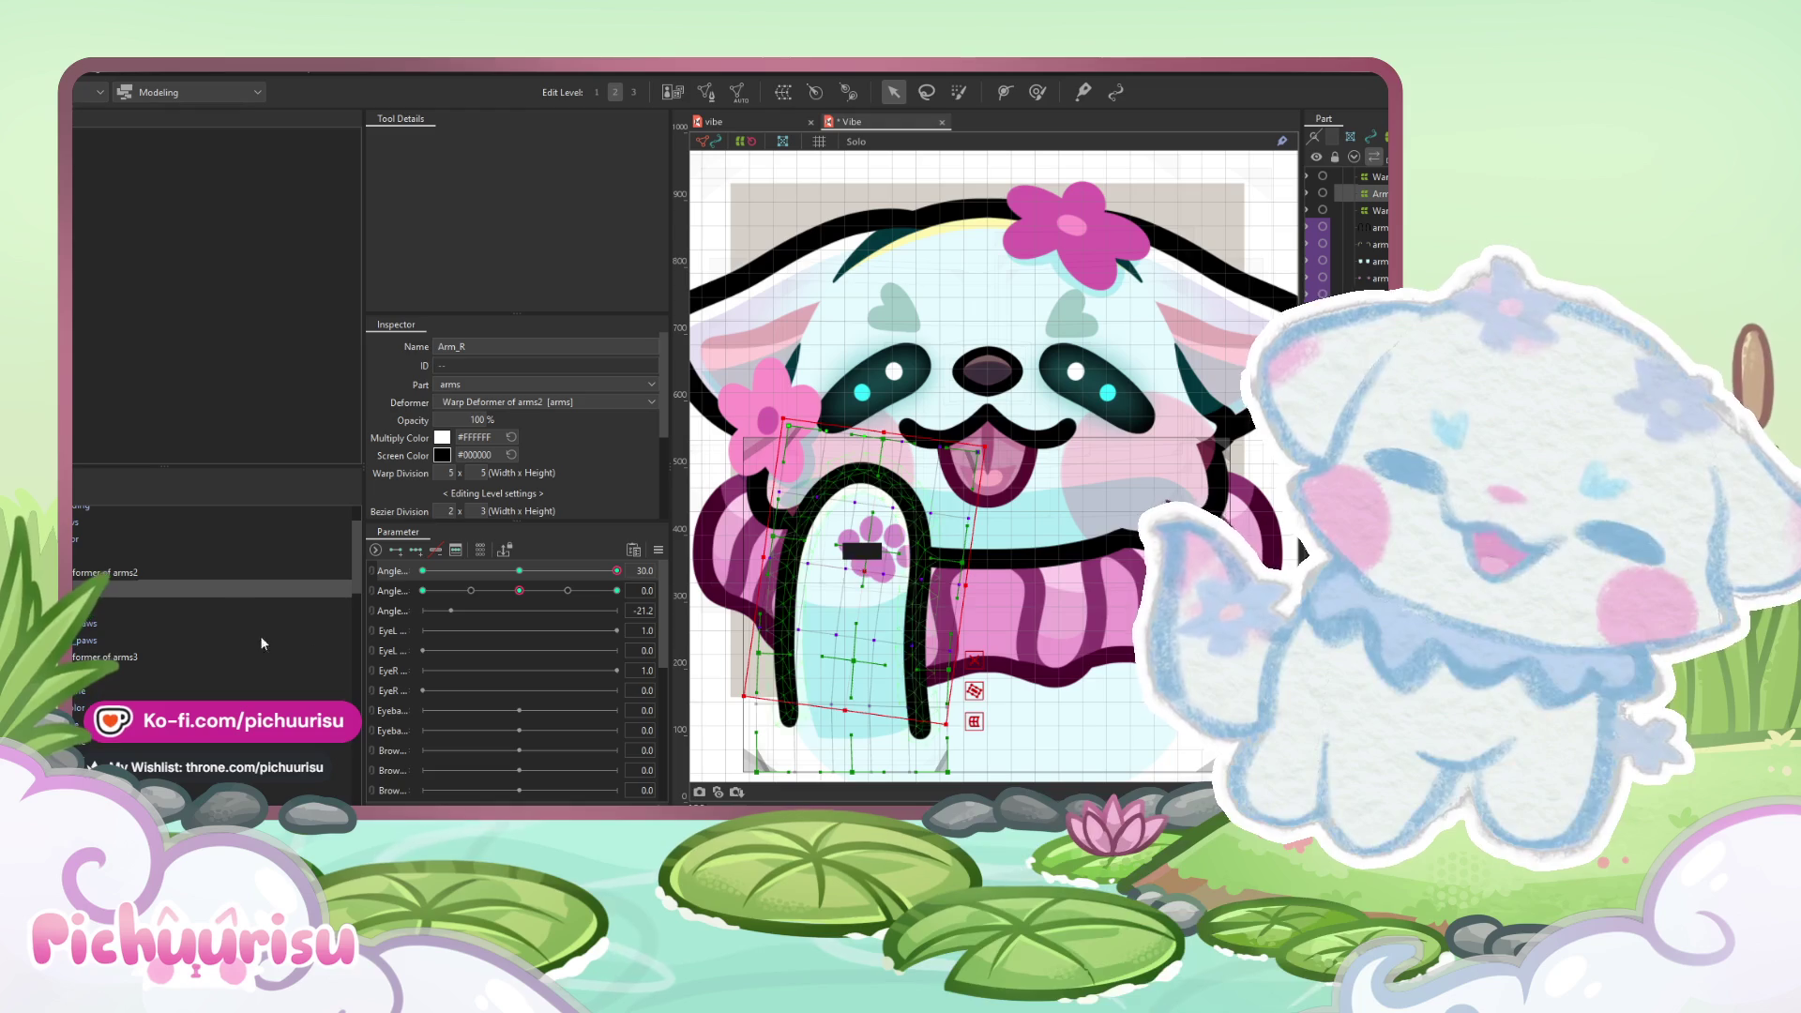
# - Inspect the Warp Deformers of arms2 and arms3 and the arm_shine mesh in turn
pyautogui.click(137, 571)
pyautogui.scroll(-2, 819, 522)
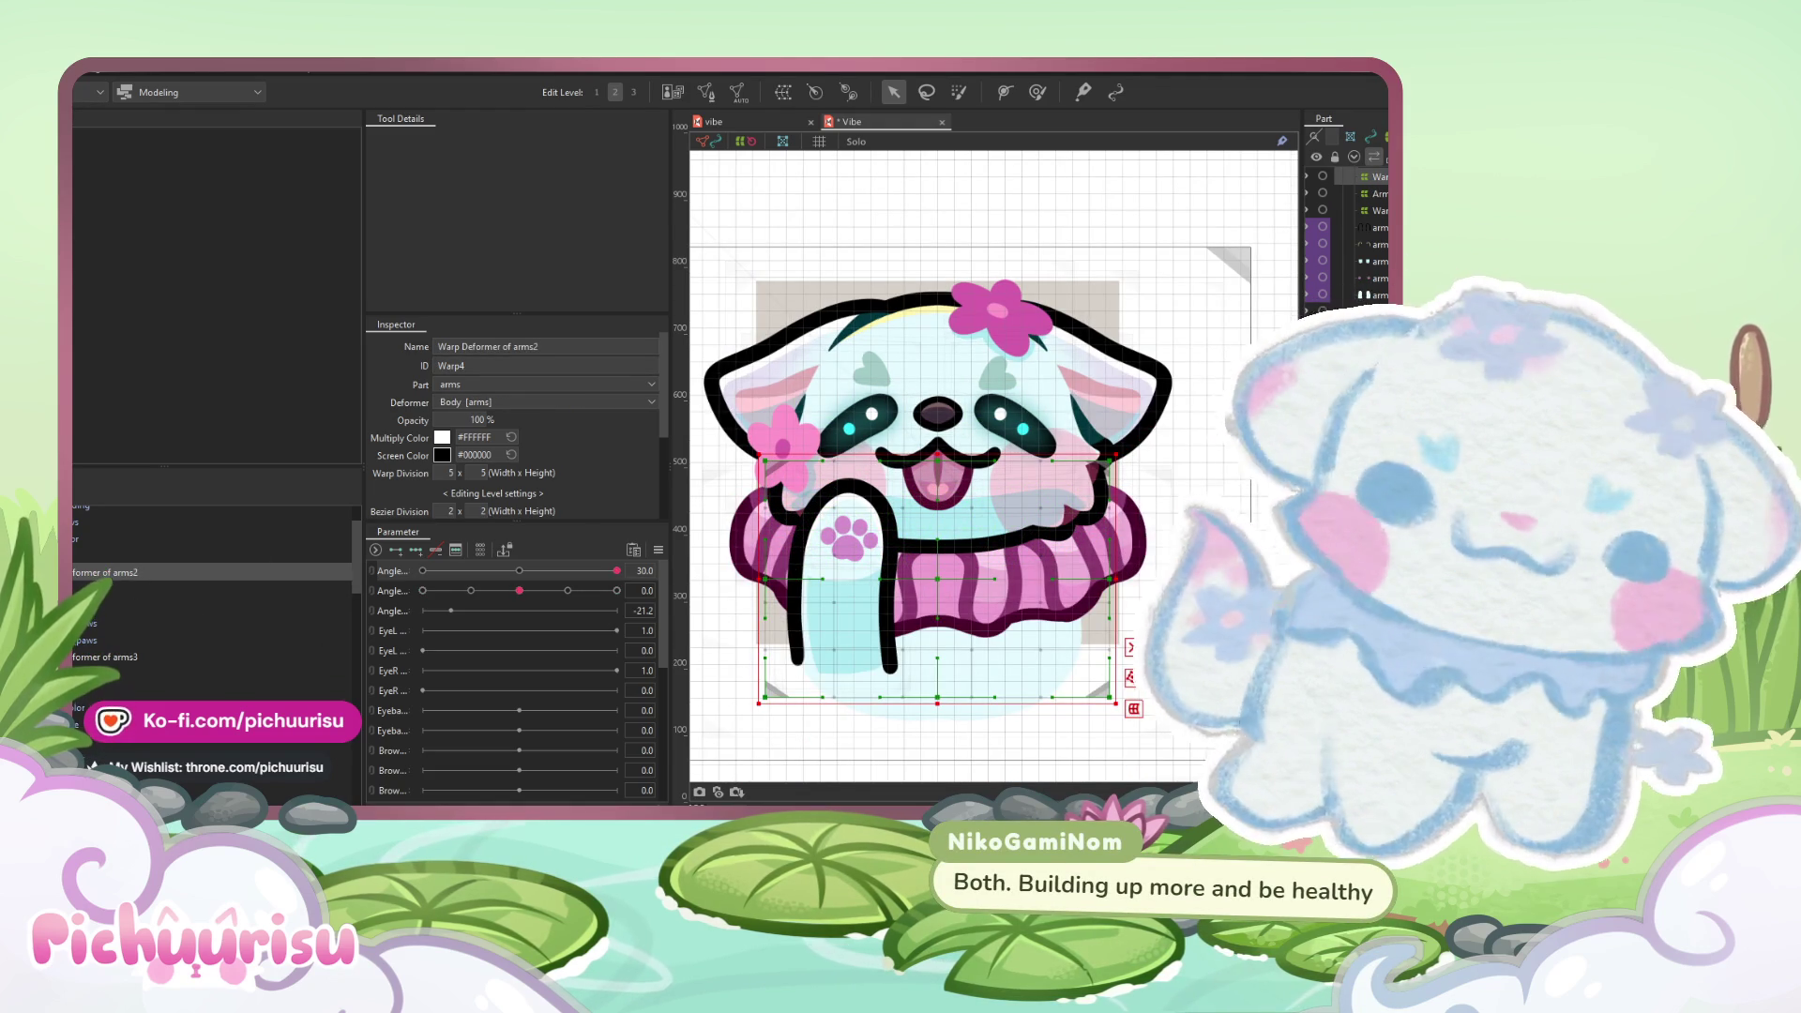
pyautogui.click(105, 656)
pyautogui.scroll(-1, 87, 634)
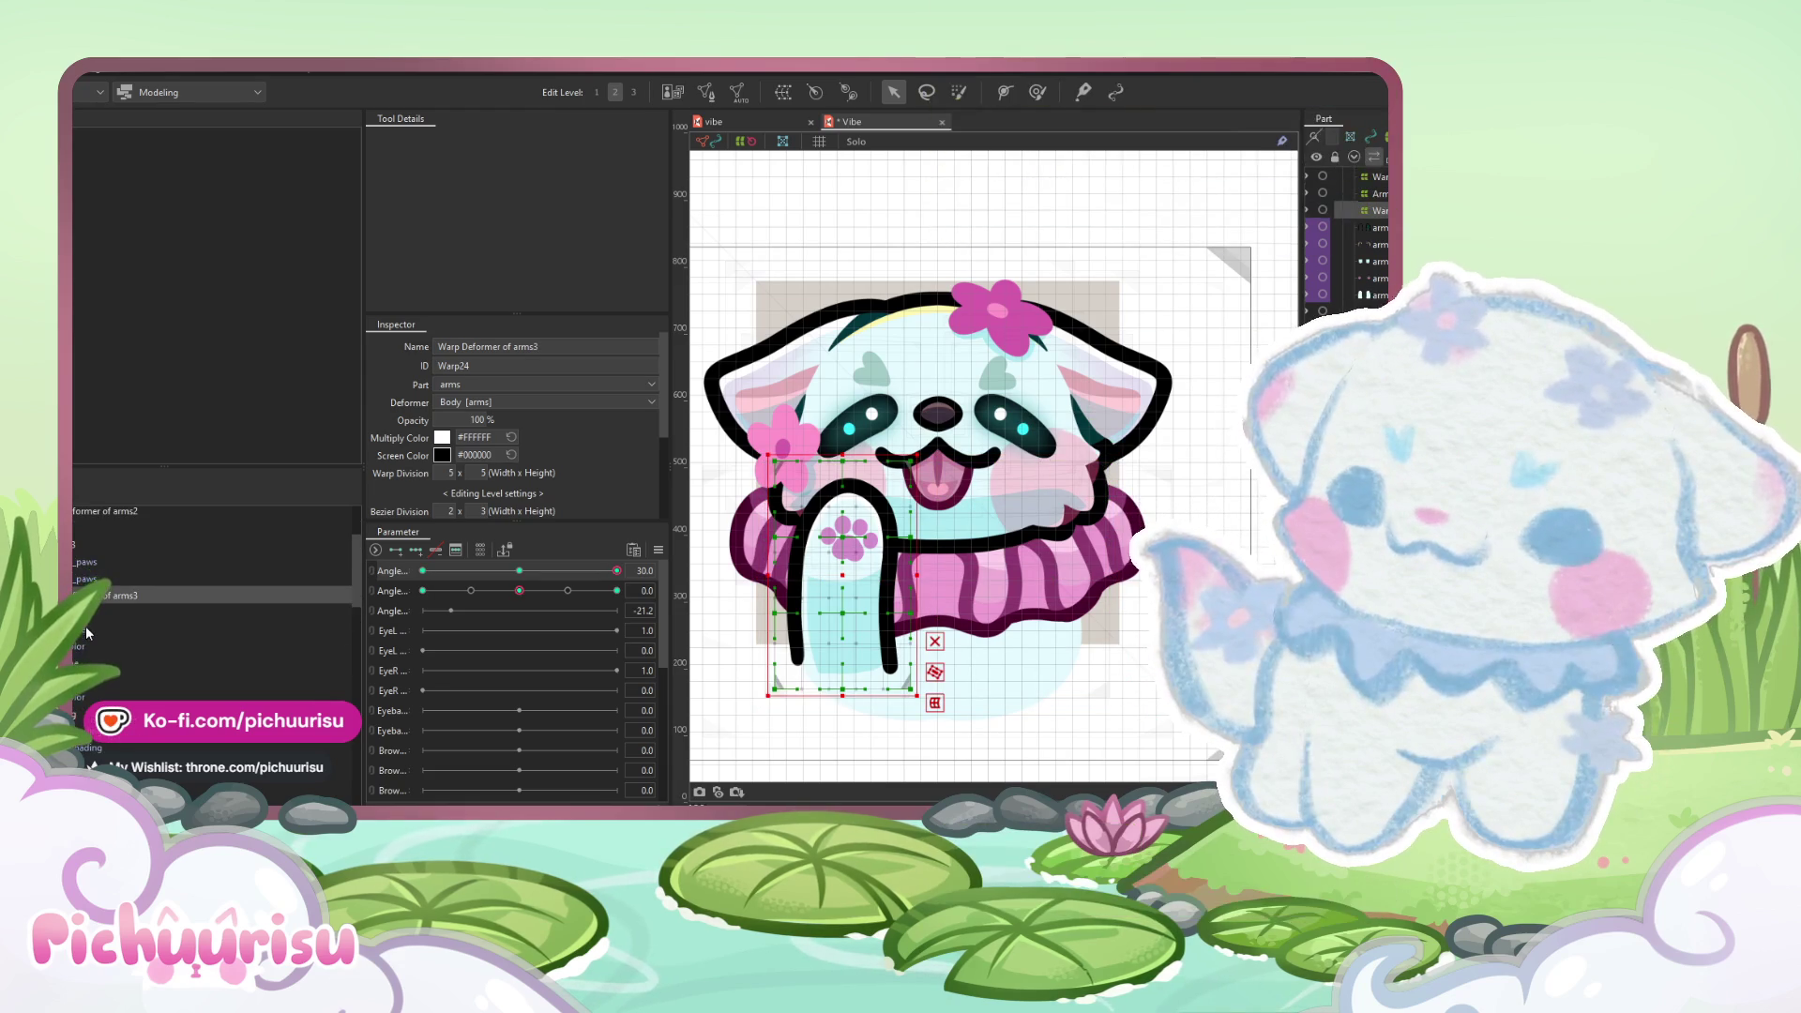
pyautogui.click(87, 634)
pyautogui.scroll(1, 83, 632)
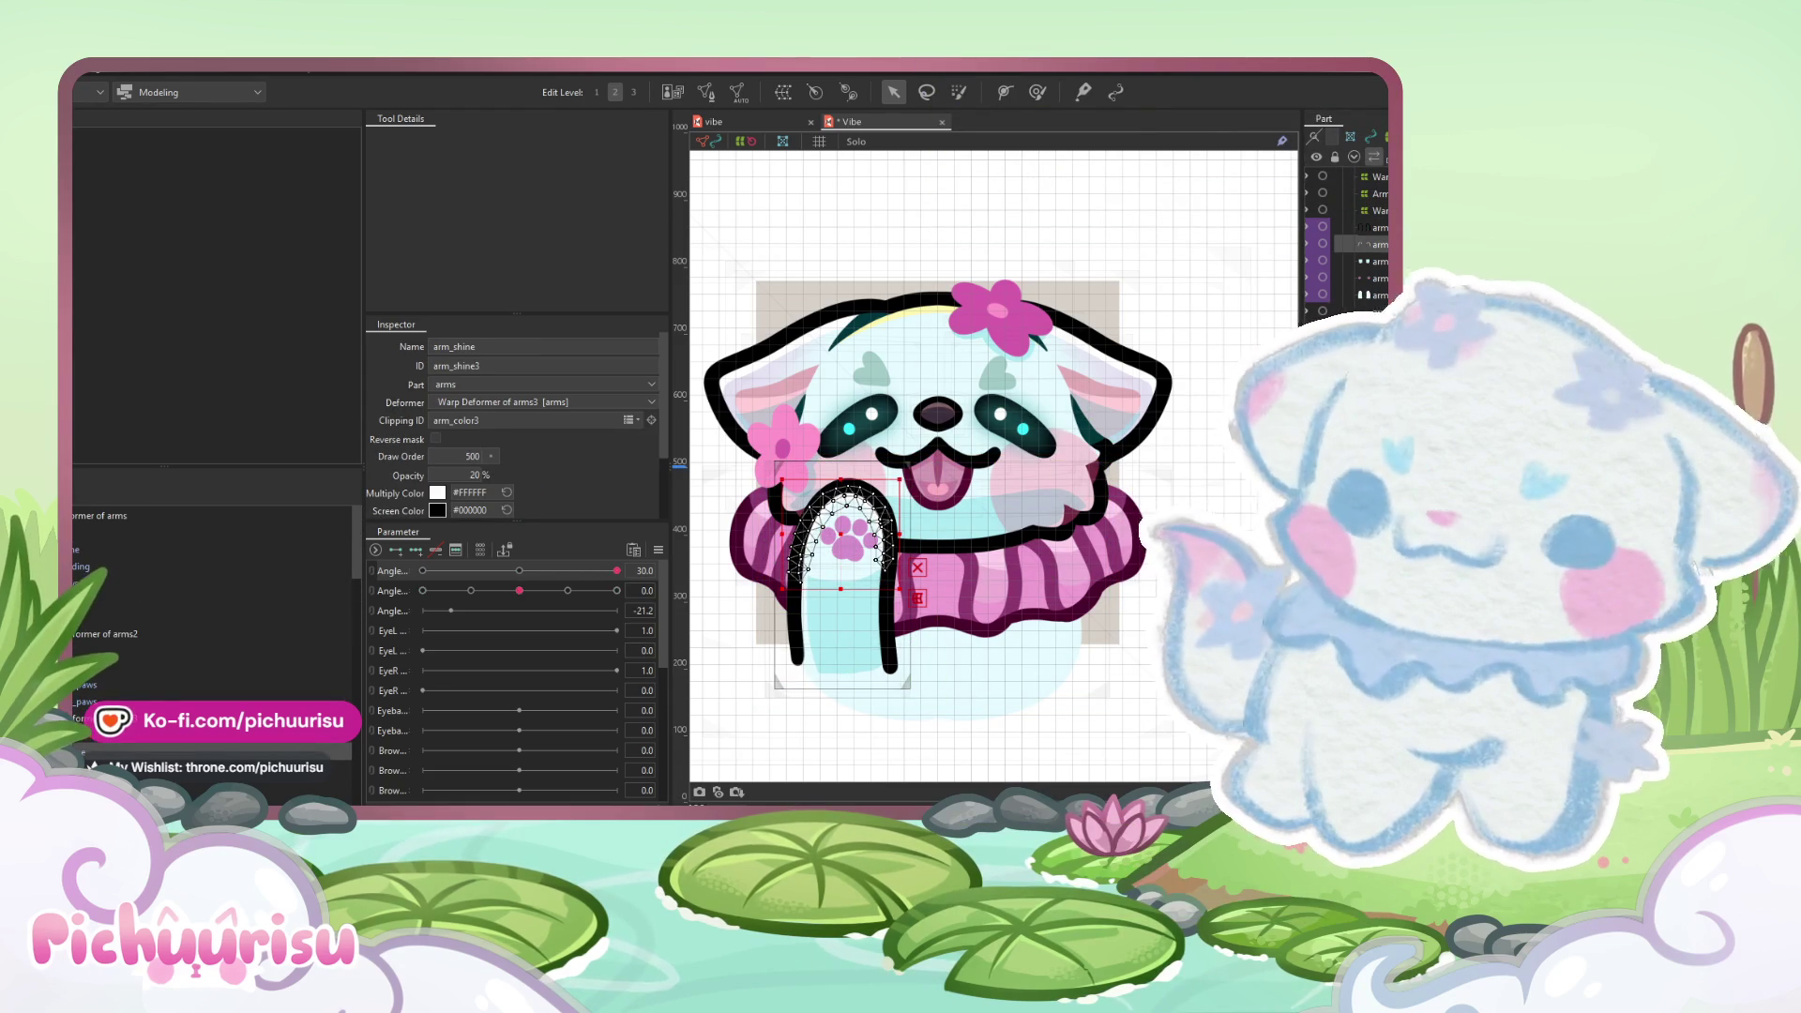
pyautogui.click(123, 633)
pyautogui.scroll(-2, 873, 550)
# - Reselect the arms3 warp deformer, undoing an accidental shift of its grid
pyautogui.moveTo(873, 550)
pyautogui.mouseDown()
pyautogui.moveTo(878, 578)
pyautogui.moveTo(911, 523)
pyautogui.mouseUp()
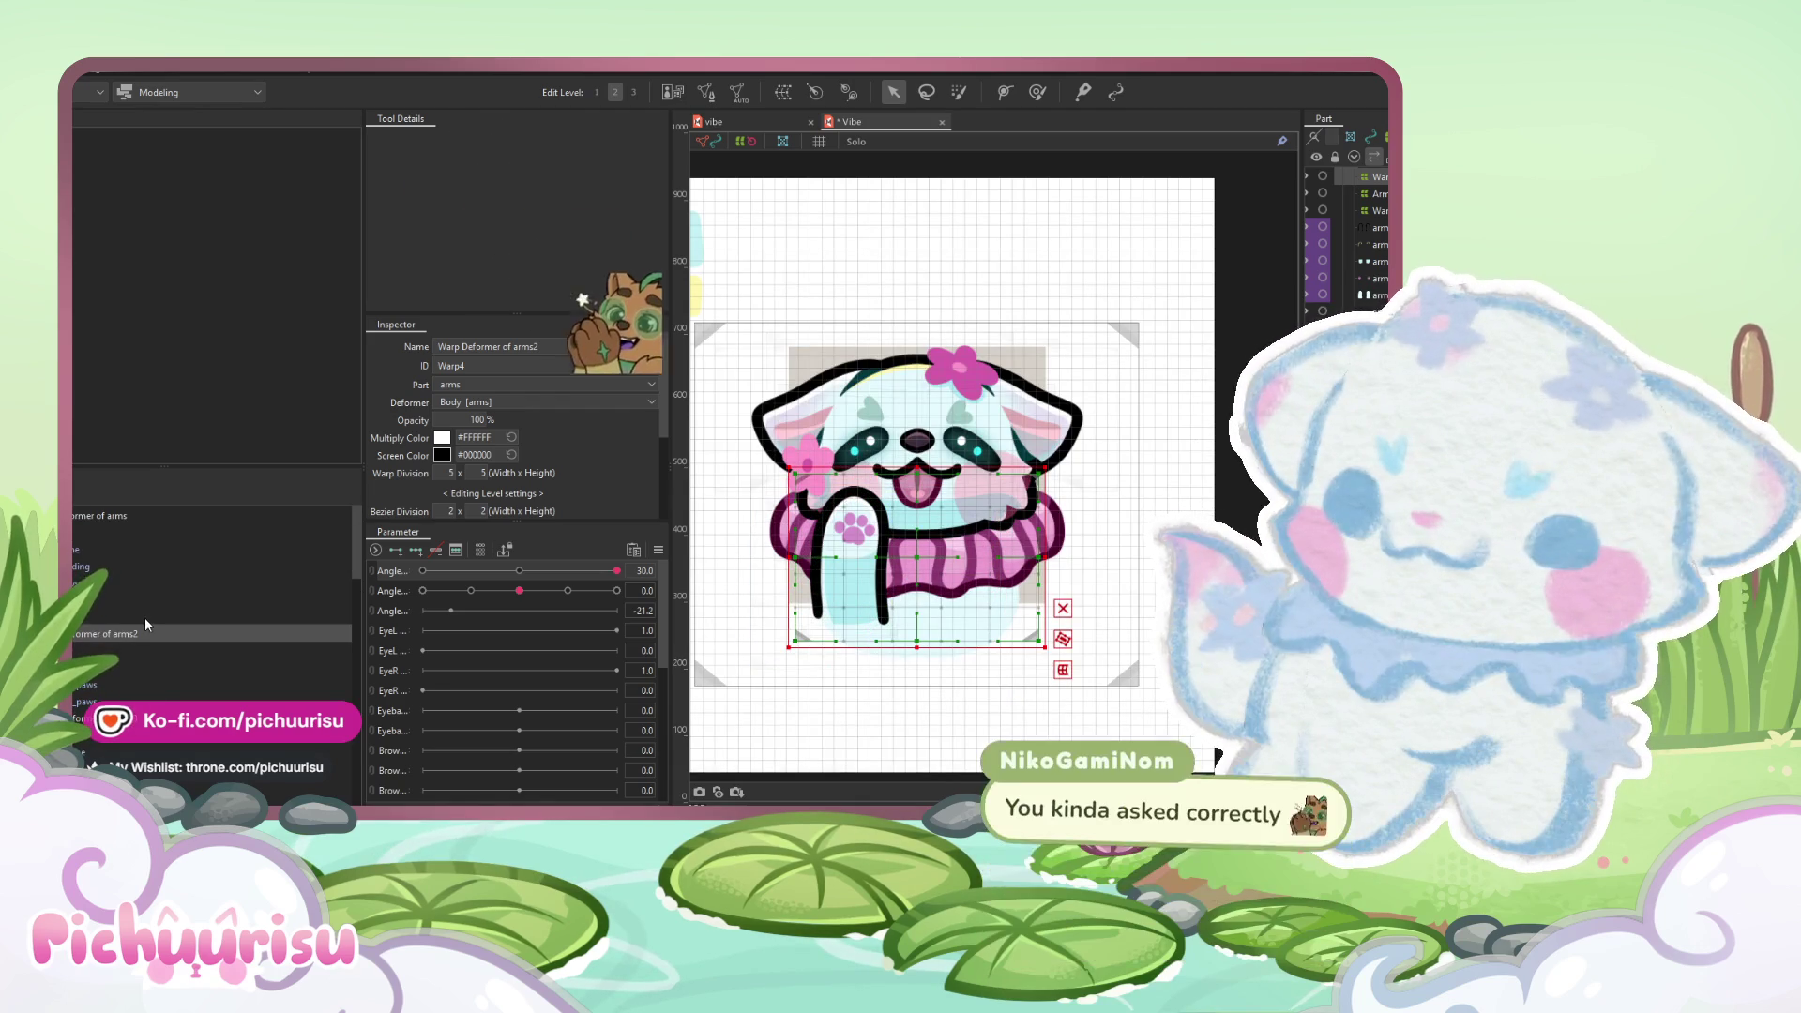
pyautogui.scroll(-1, 121, 645)
pyautogui.click(121, 657)
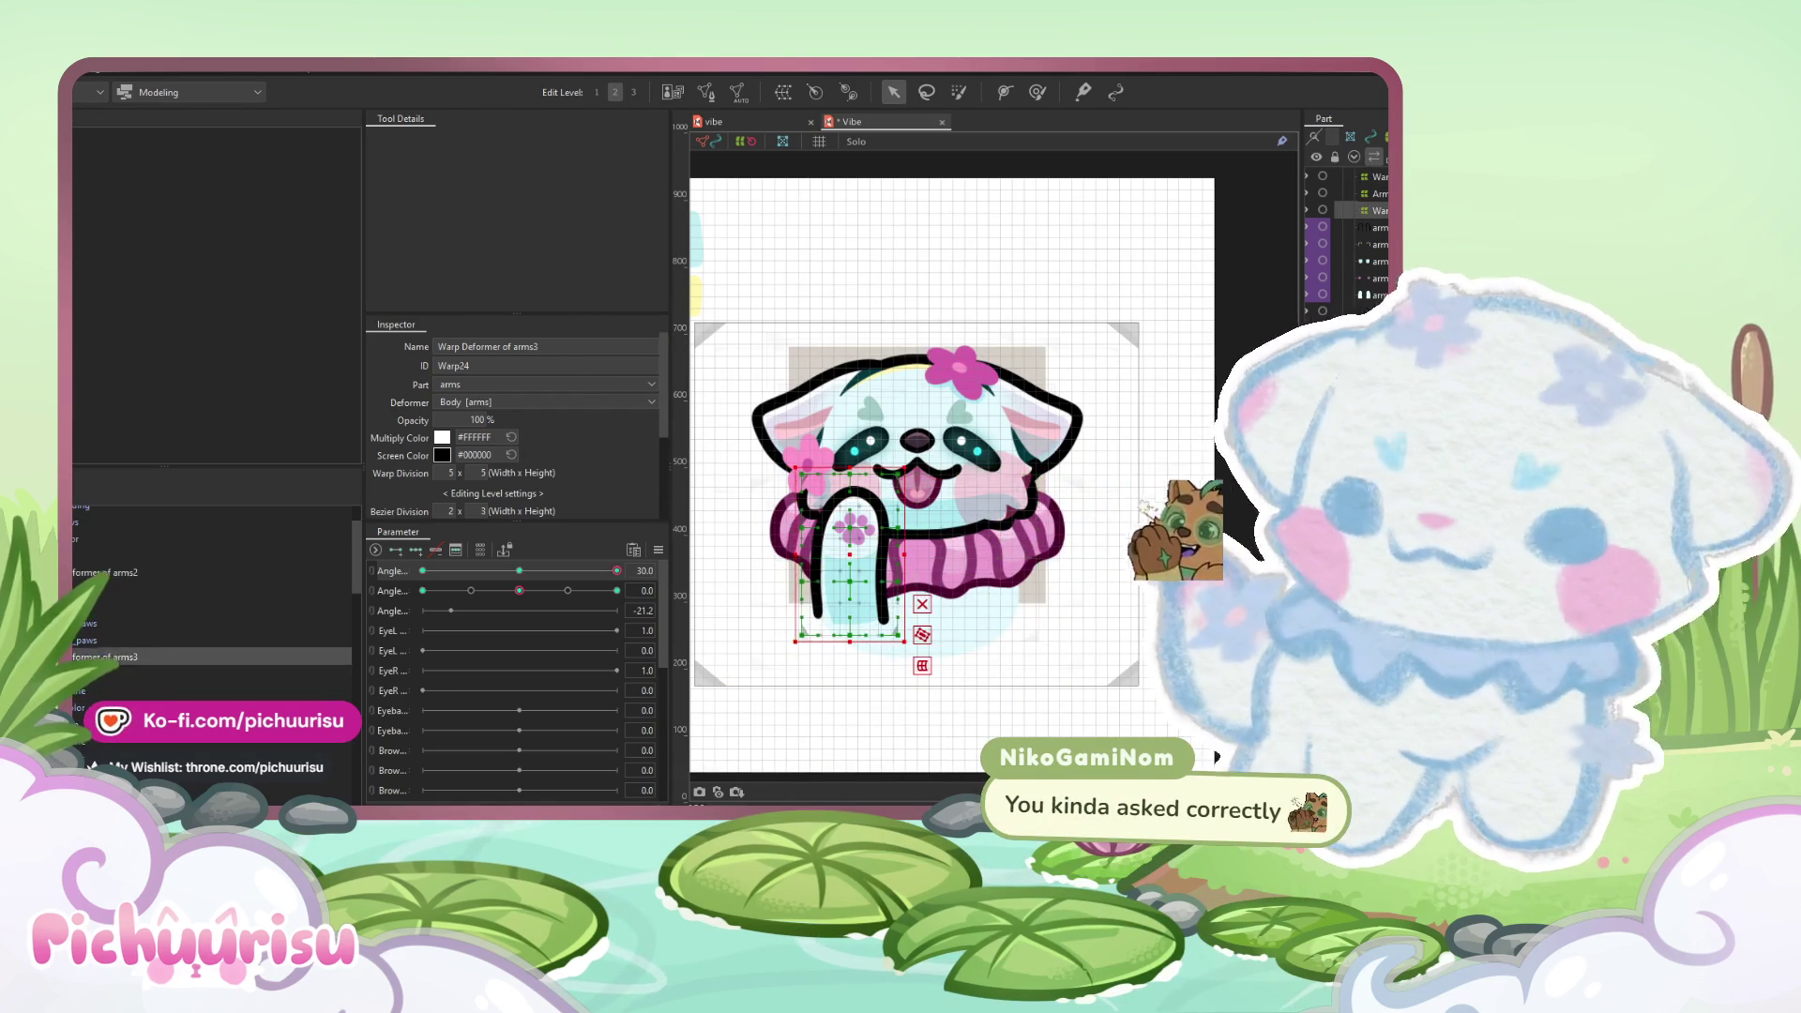
pyautogui.moveTo(846, 554); pyautogui.dragTo(848, 558)
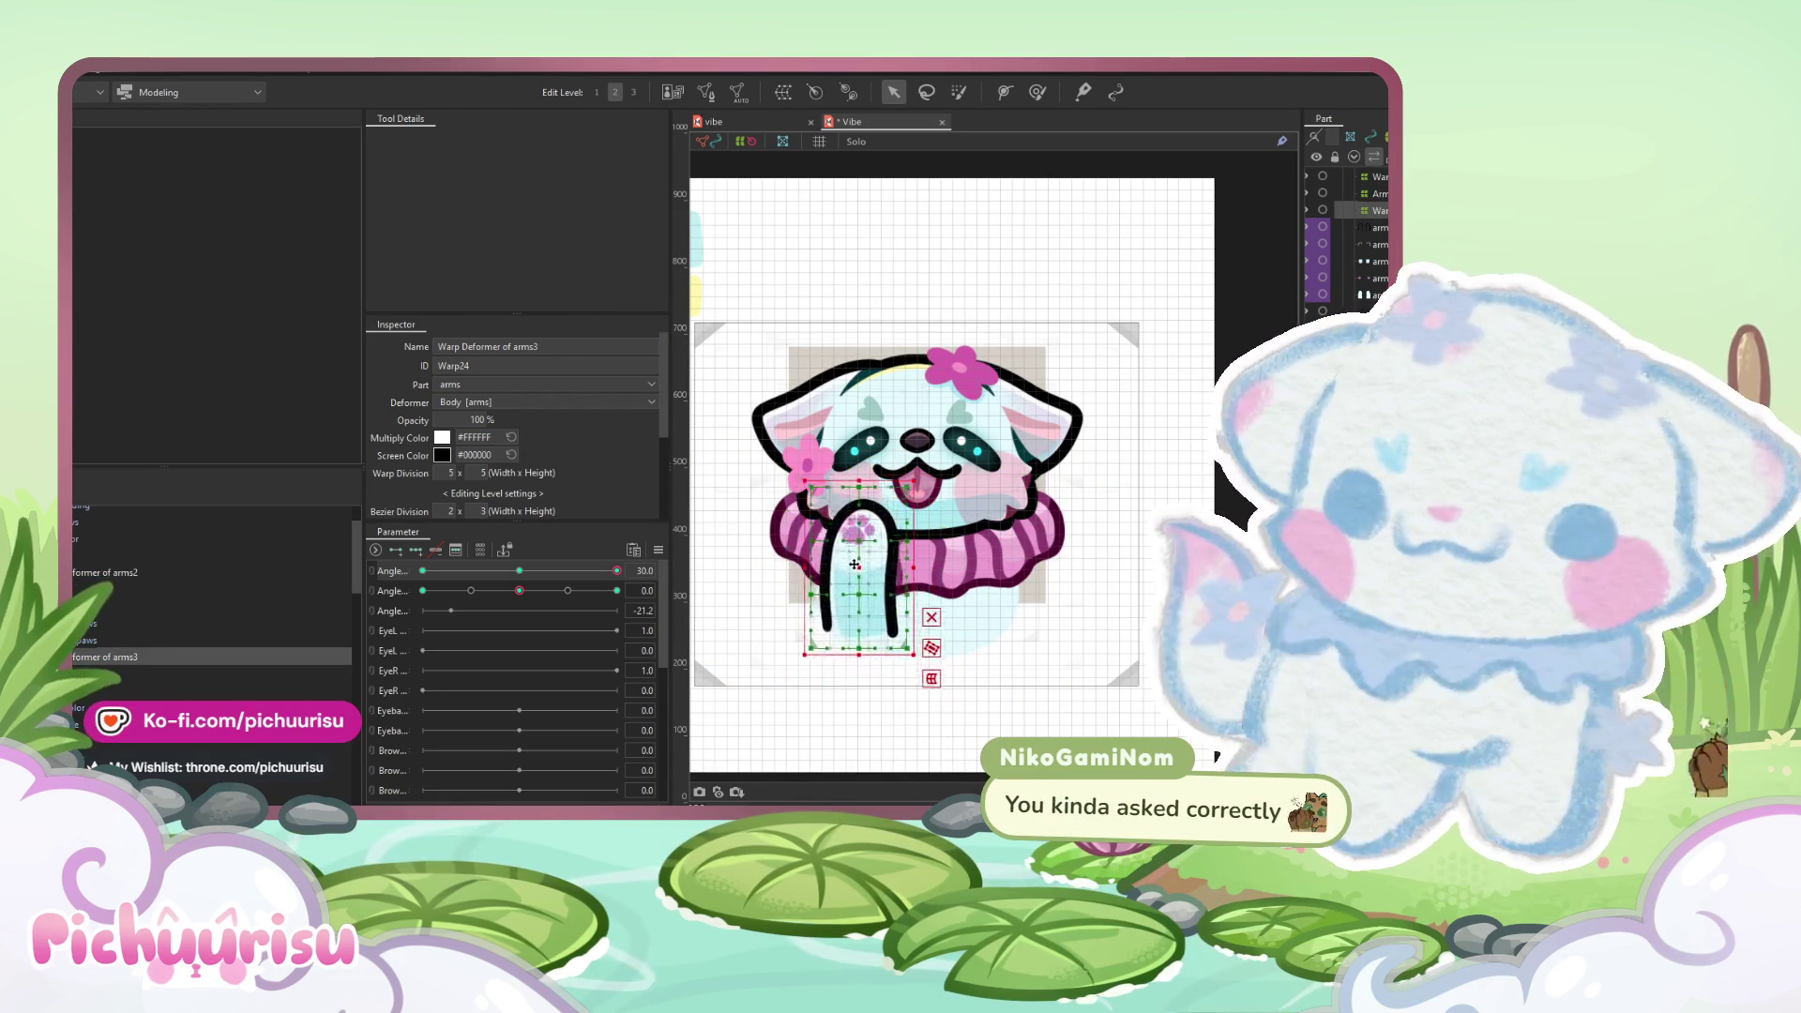
pyautogui.hotkey('ctrl', 'z')
pyautogui.scroll(-3, 101, 686)
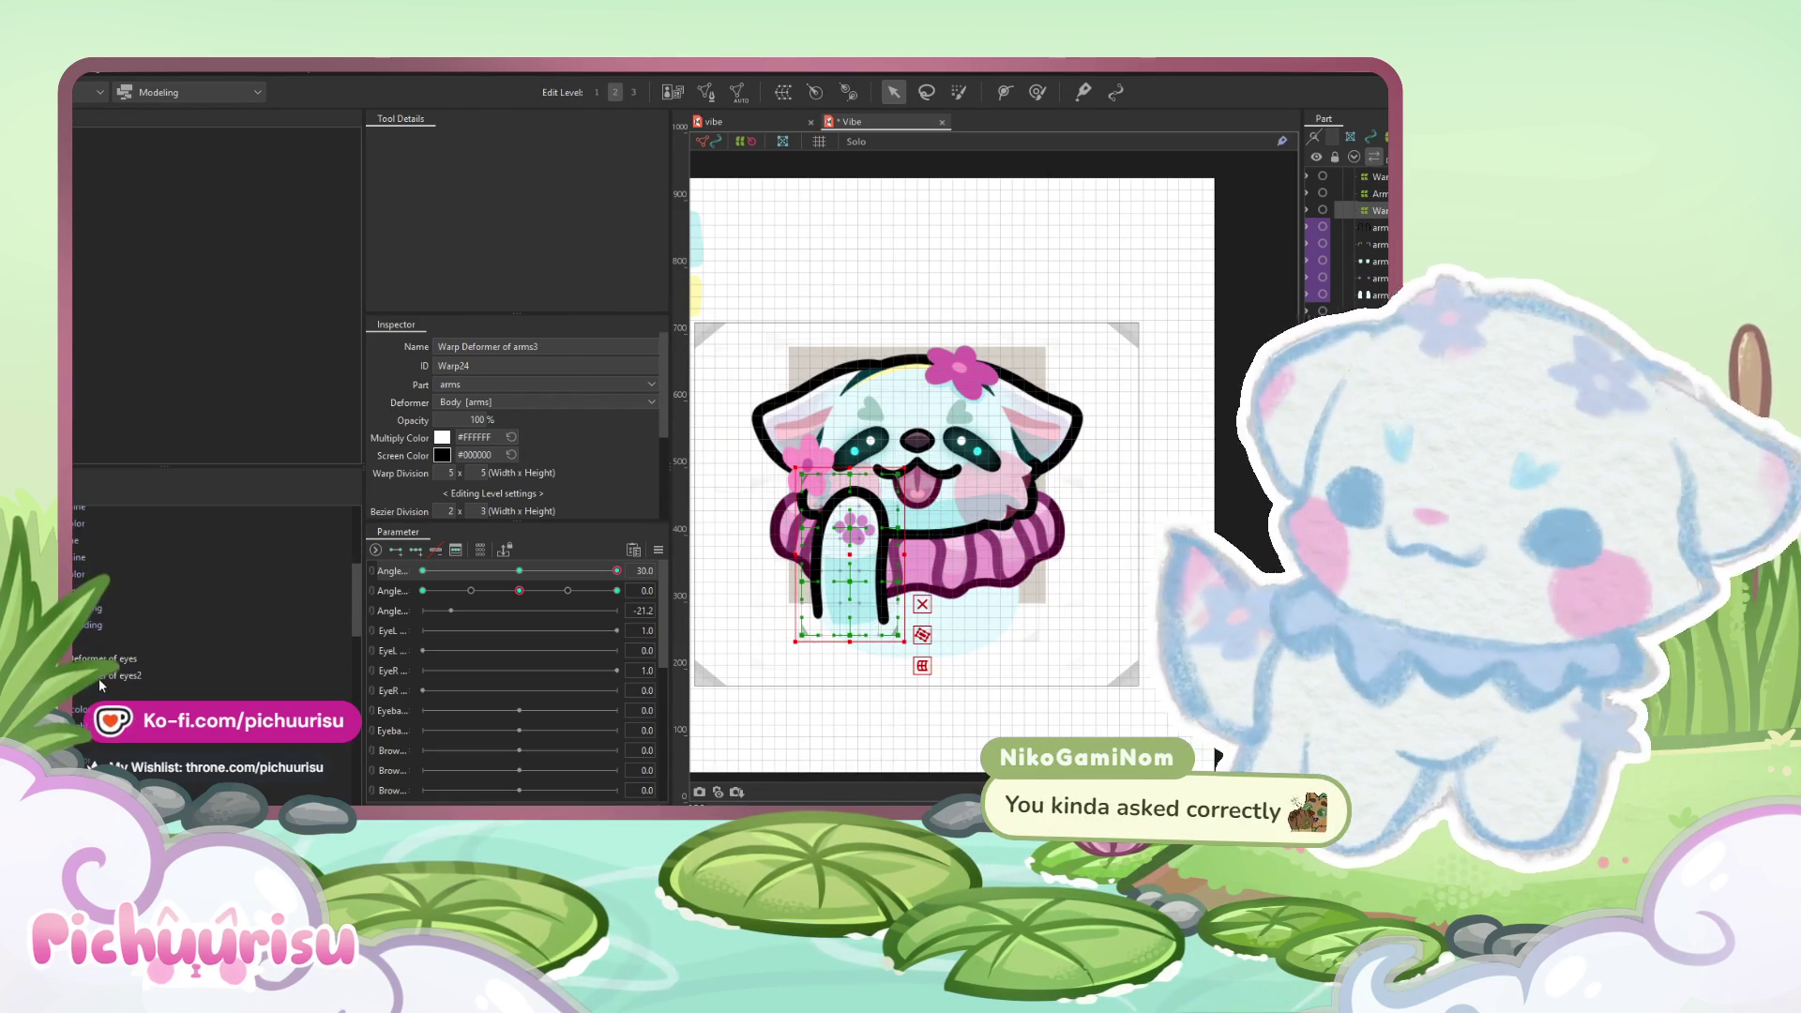
pyautogui.scroll(1, 102, 687)
pyautogui.scroll(2, 100, 685)
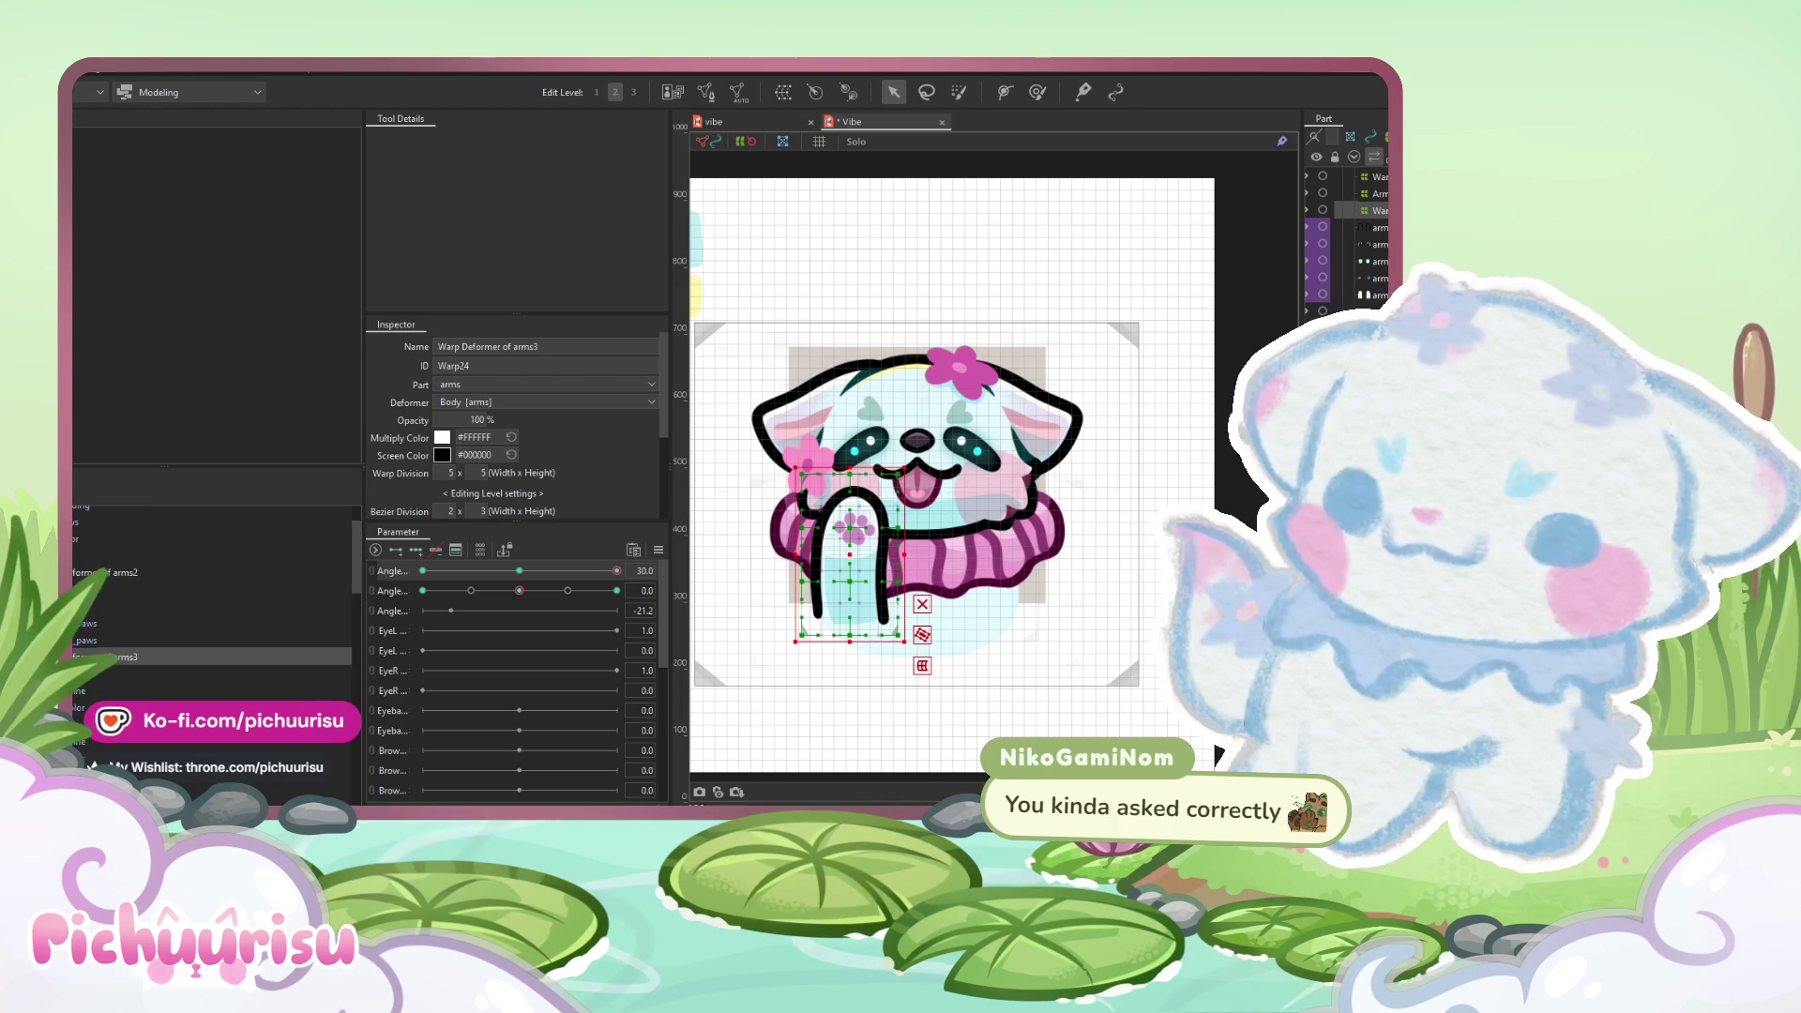
# - Select the arm layers and Arm_R, and tilt the vertical head angle to check the arm
pyautogui.click(82, 637)
pyautogui.scroll(1, 101, 657)
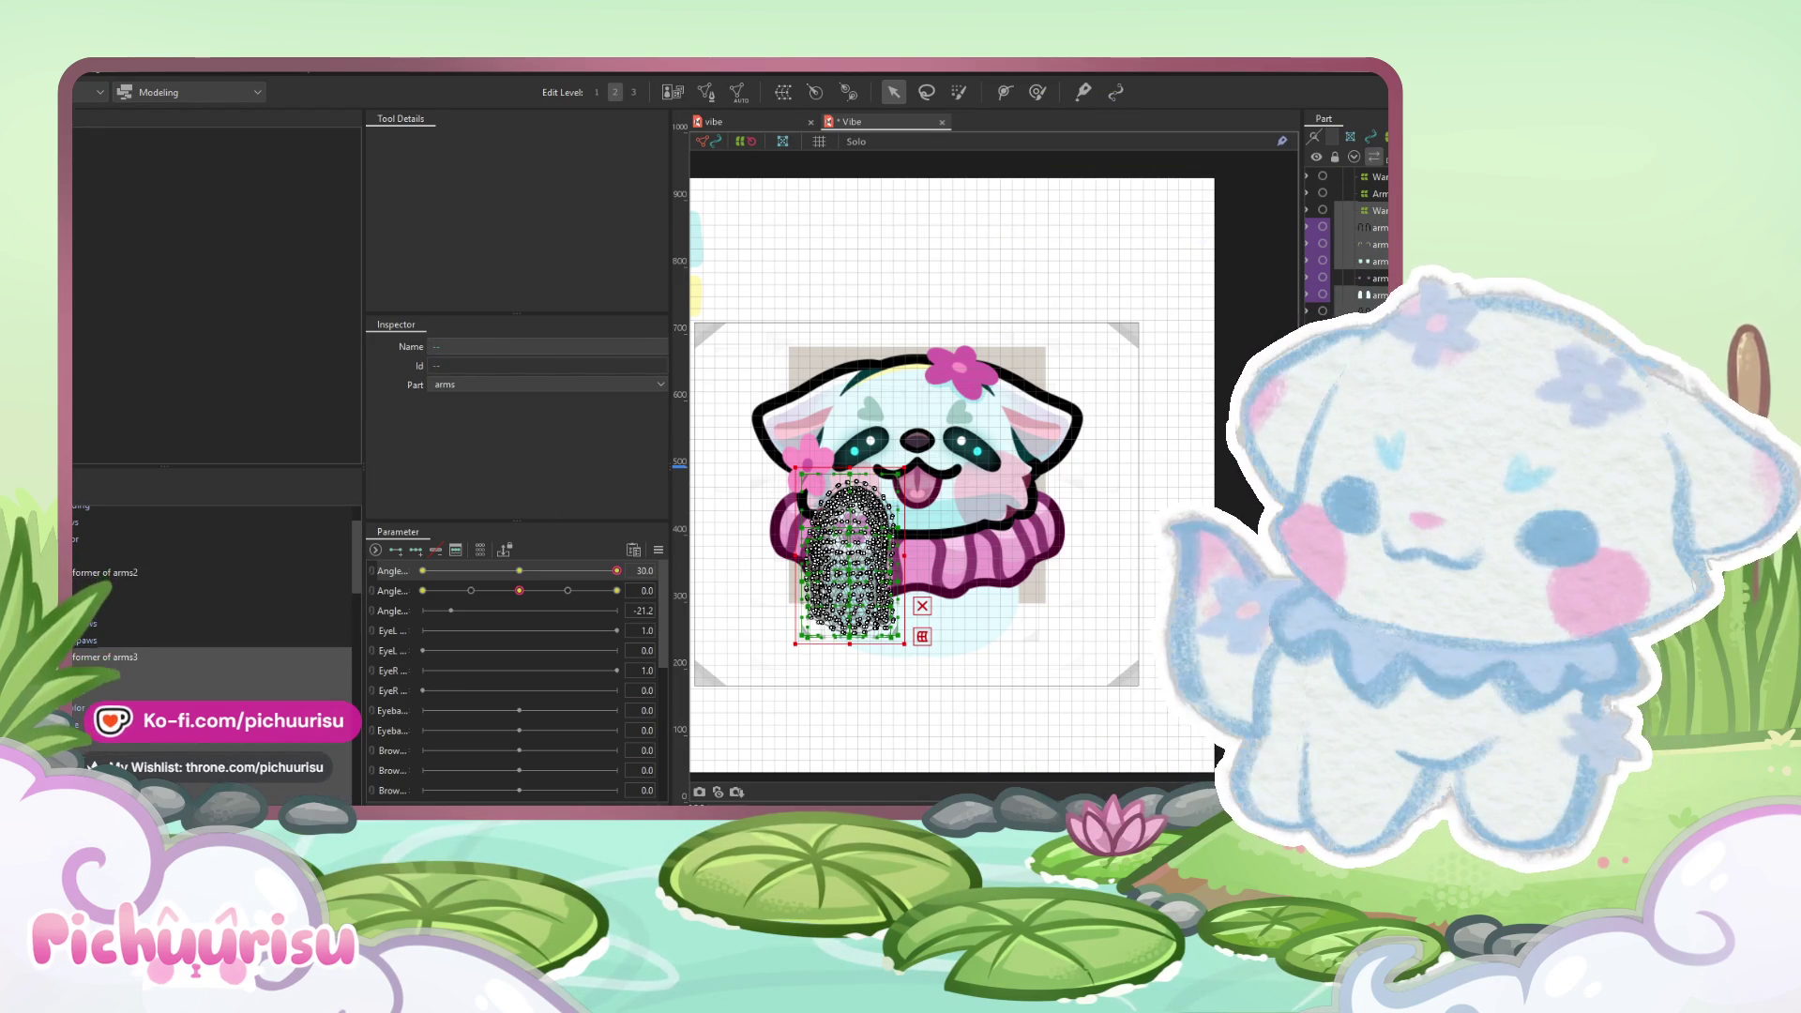
pyautogui.click(141, 588)
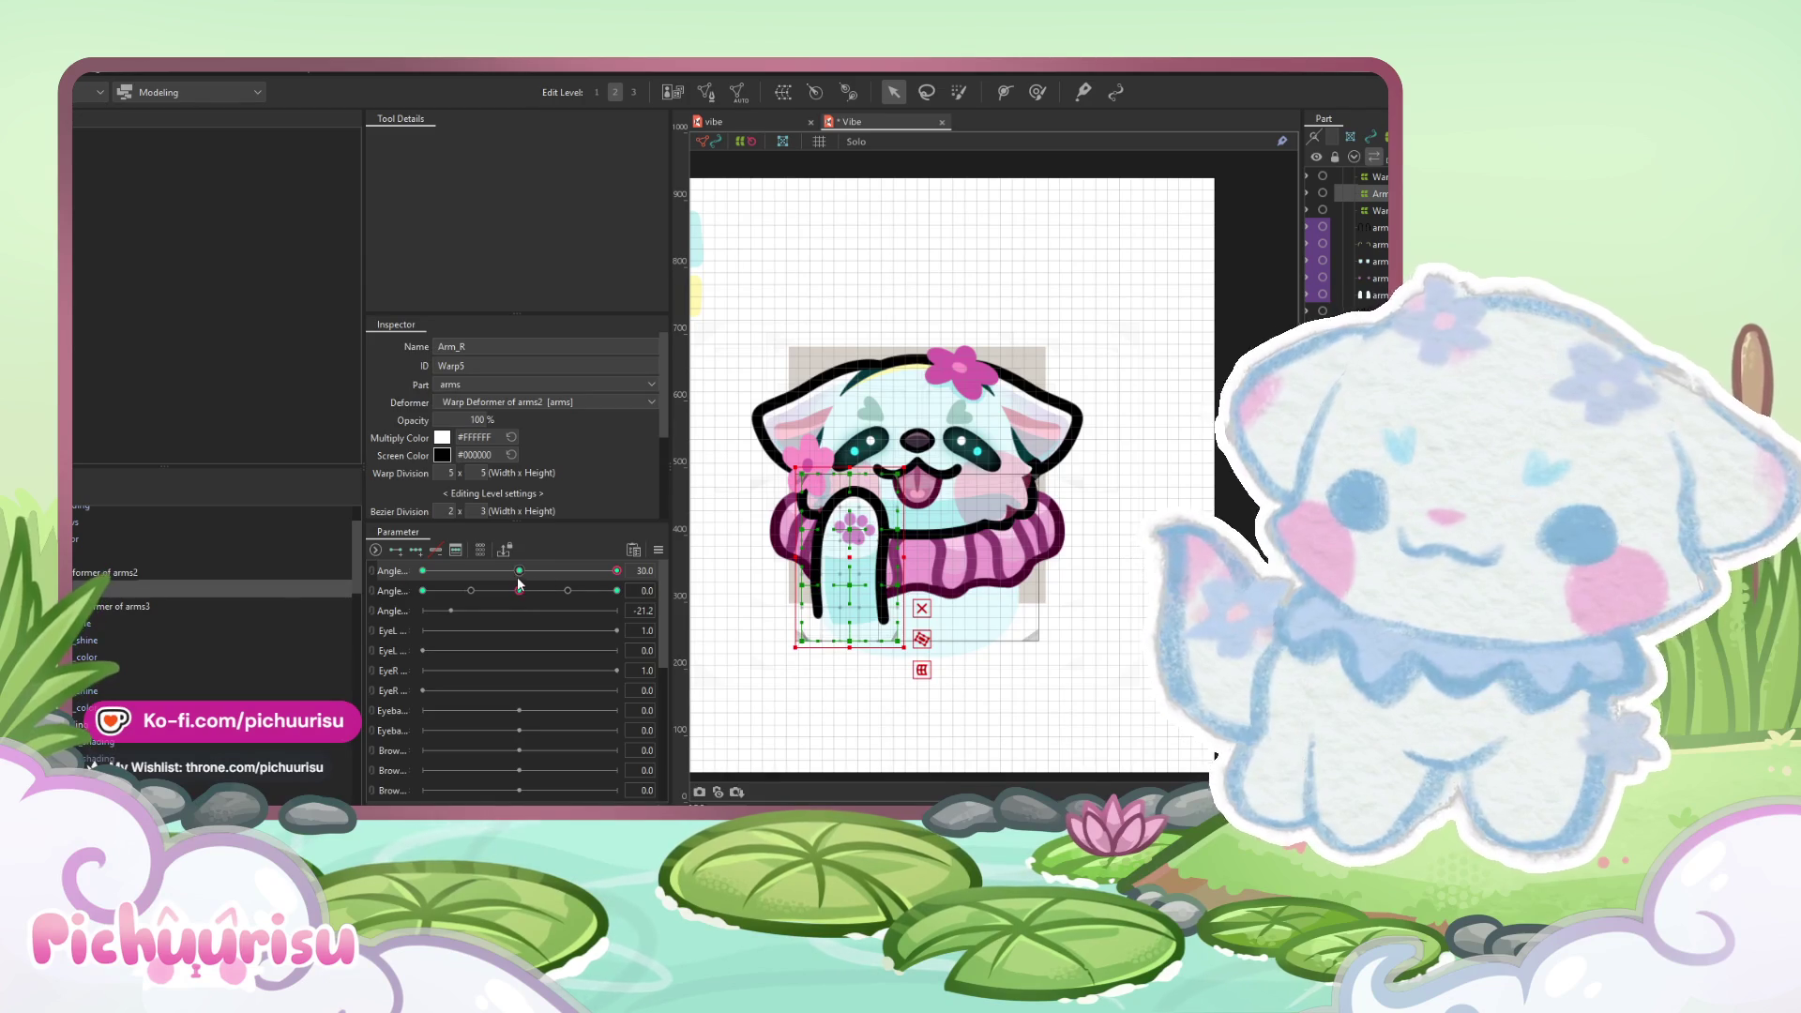
pyautogui.moveTo(530, 592)
pyautogui.mouseDown()
pyautogui.moveTo(626, 568)
pyautogui.moveTo(553, 574)
pyautogui.moveTo(592, 572)
pyautogui.mouseUp()
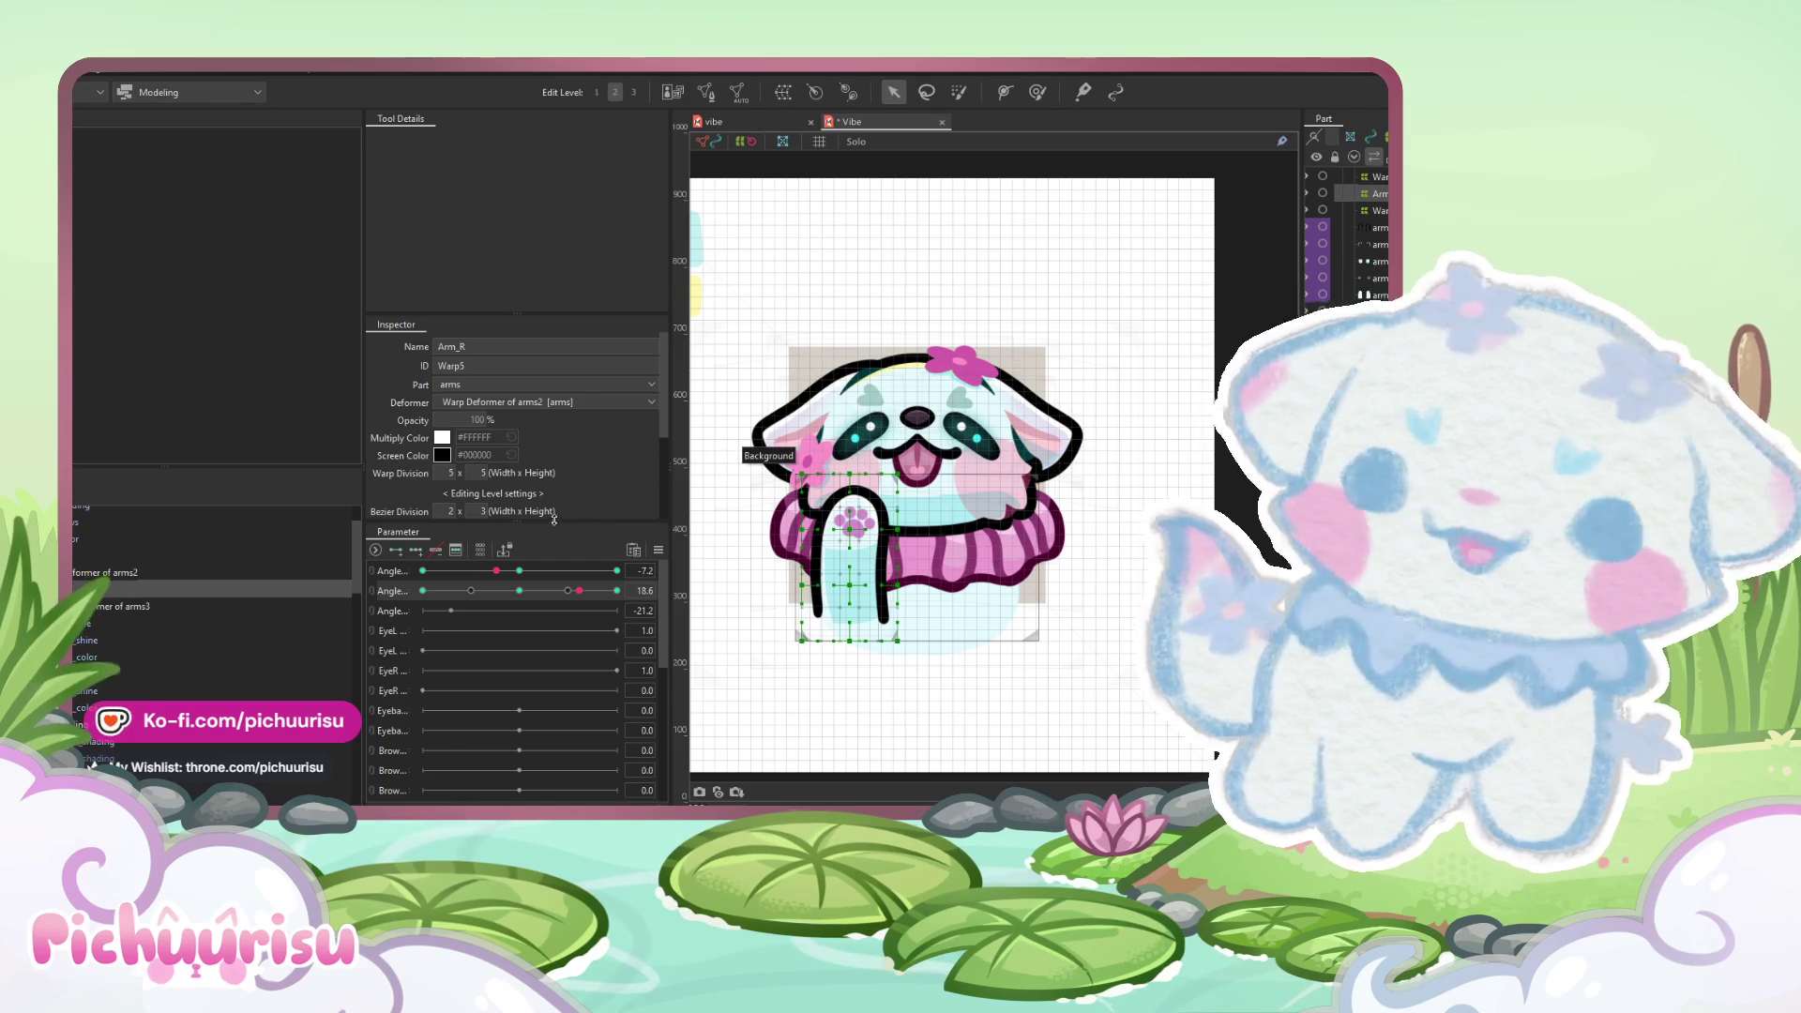
# - Test the arm across horizontal head angles and switch to the Deform Brush
pyautogui.moveTo(533, 569); pyautogui.dragTo(620, 569)
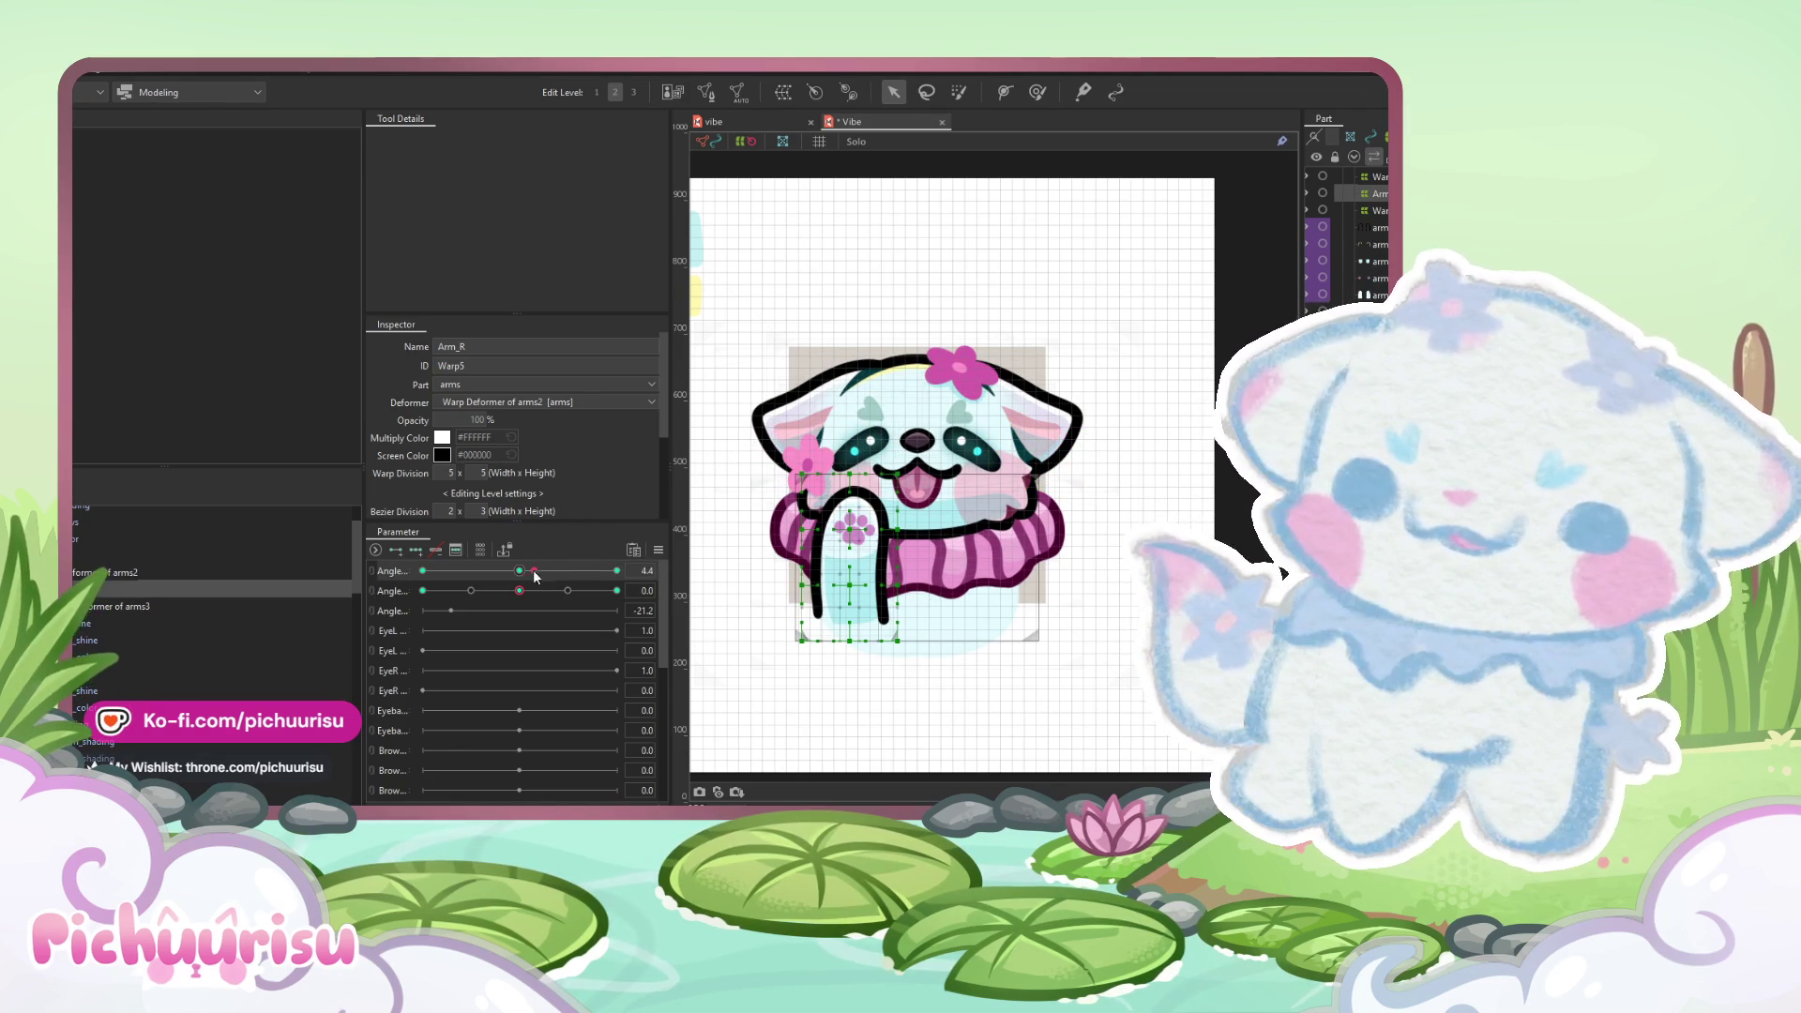
pyautogui.click(1032, 97)
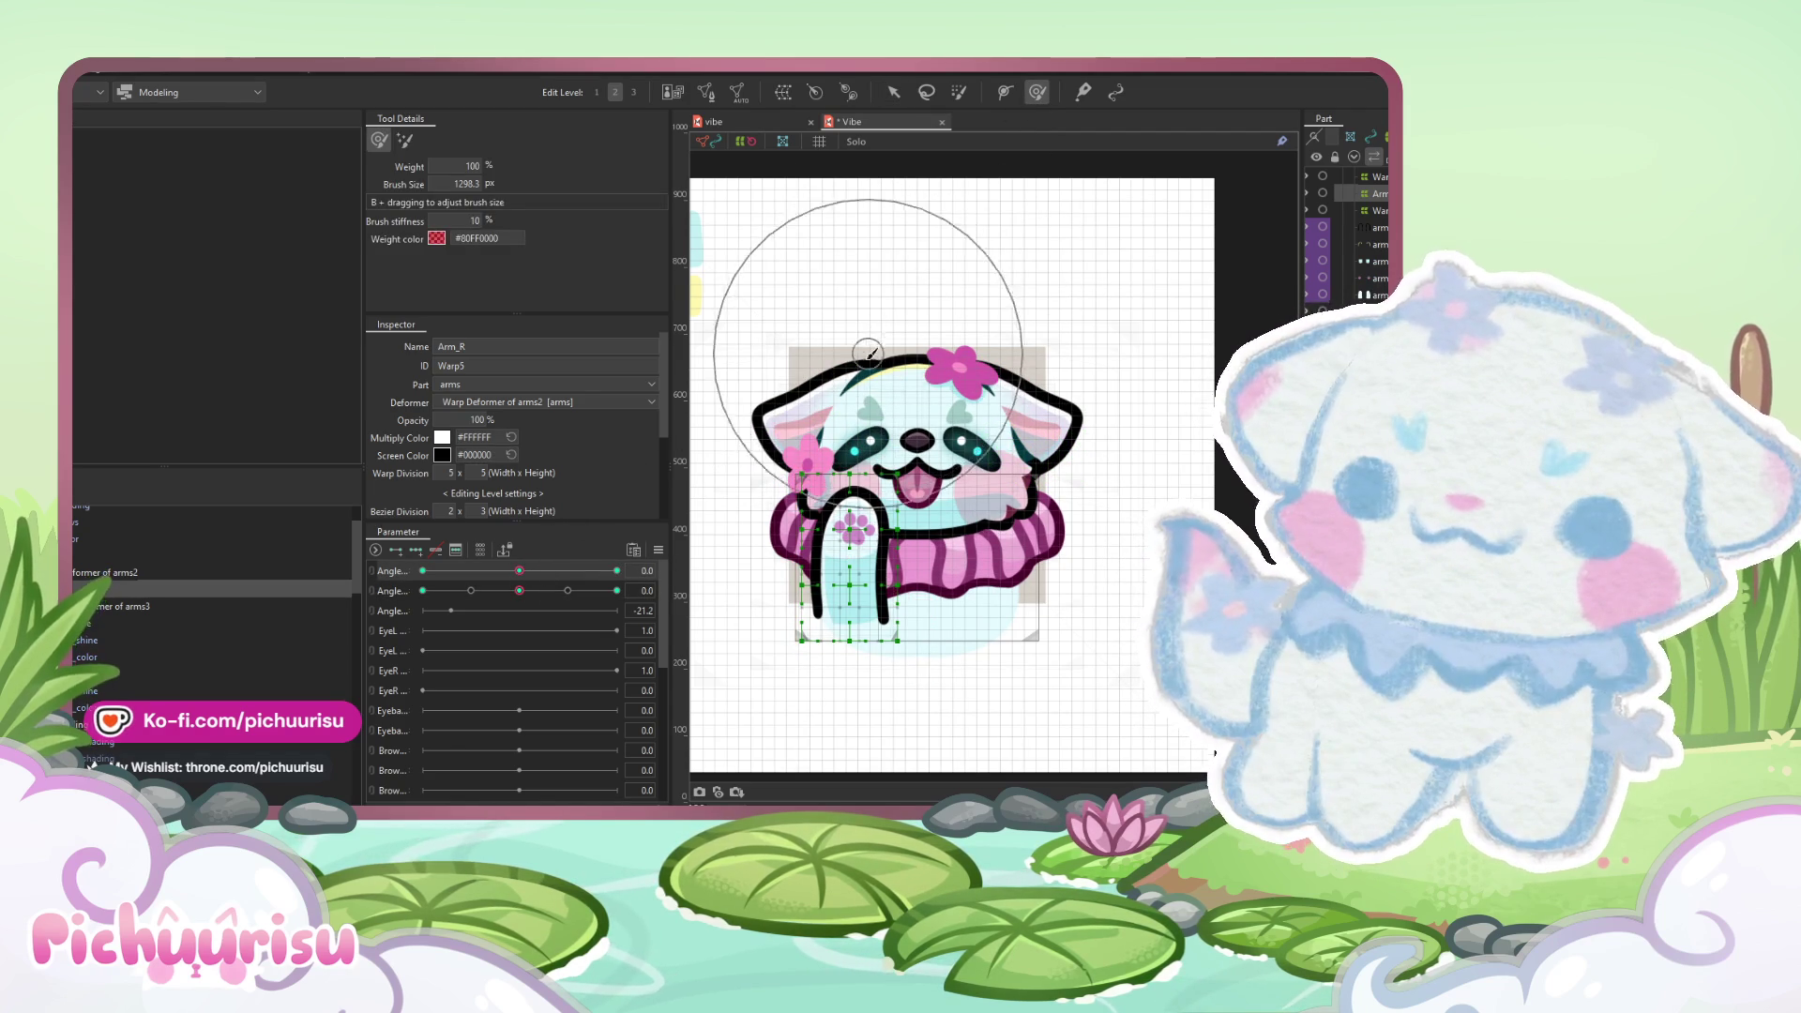
pyautogui.scroll(2, 869, 427)
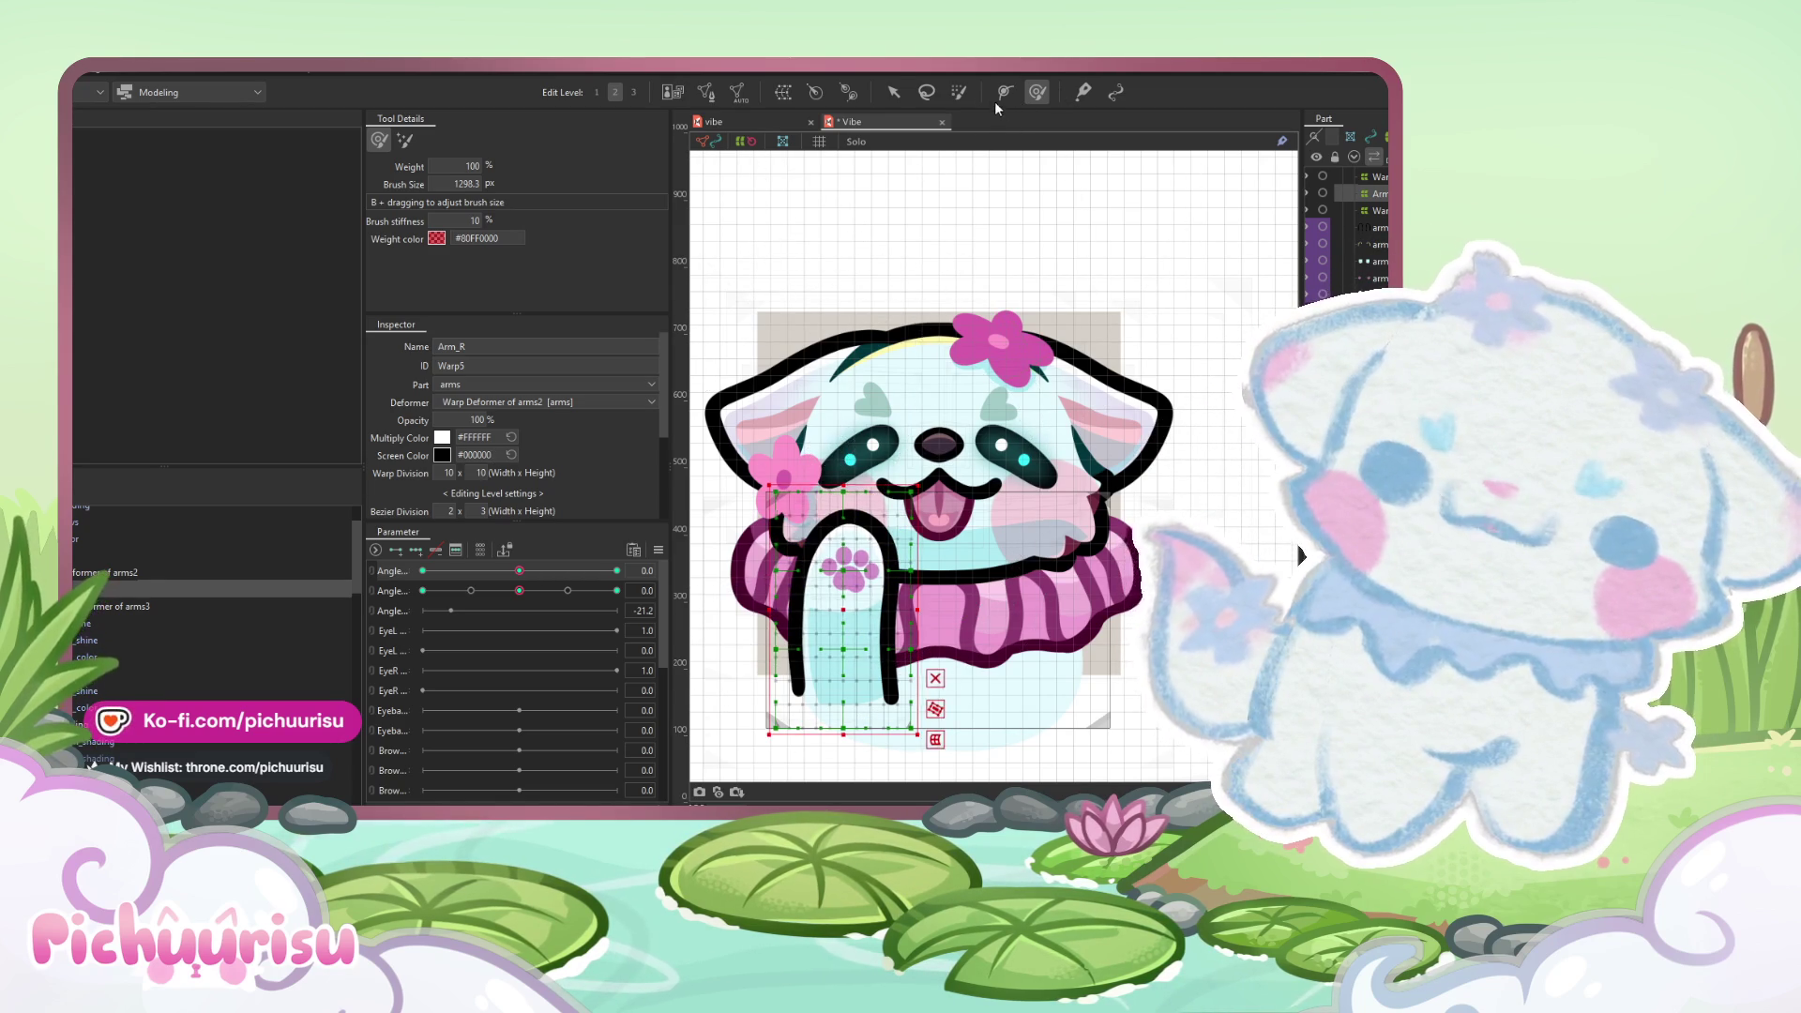
# - Paint weight over the arm, then rotate the arm warp clockwise and shift it slightly right
pyautogui.click(958, 91)
pyautogui.moveTo(856, 506); pyautogui.dragTo(821, 490)
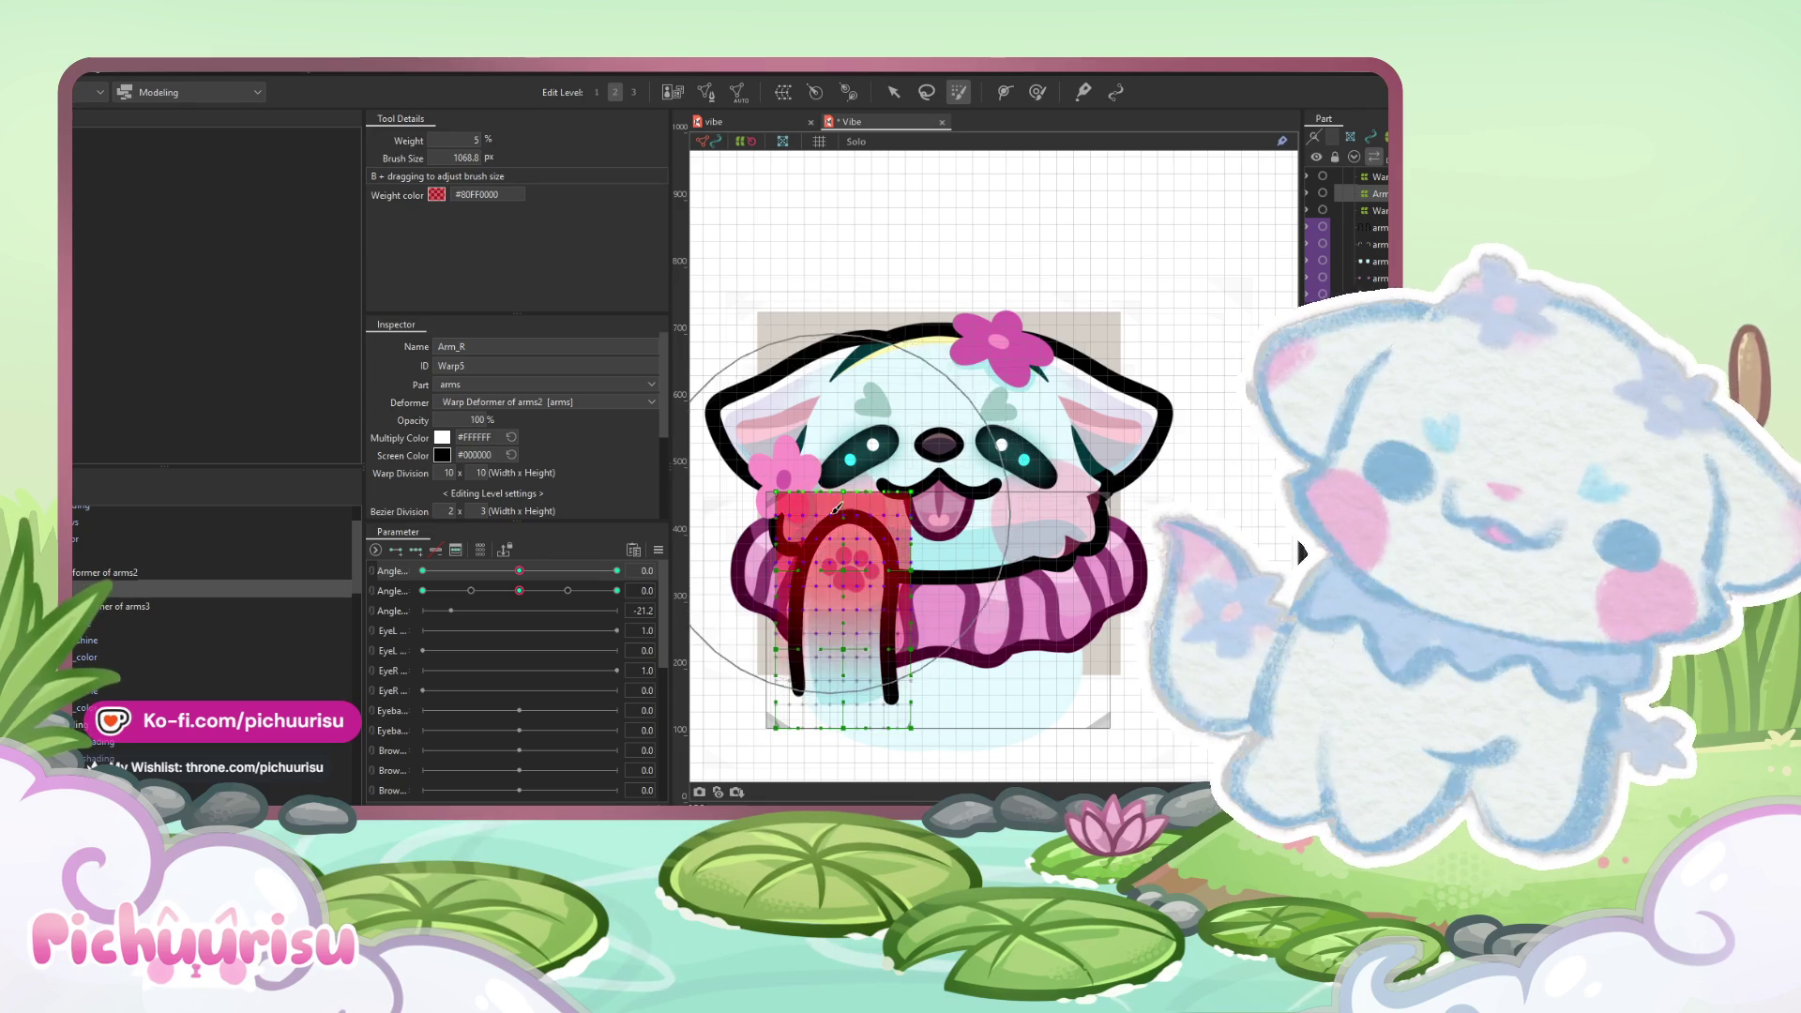
pyautogui.click(894, 92)
pyautogui.scroll(2, 900, 534)
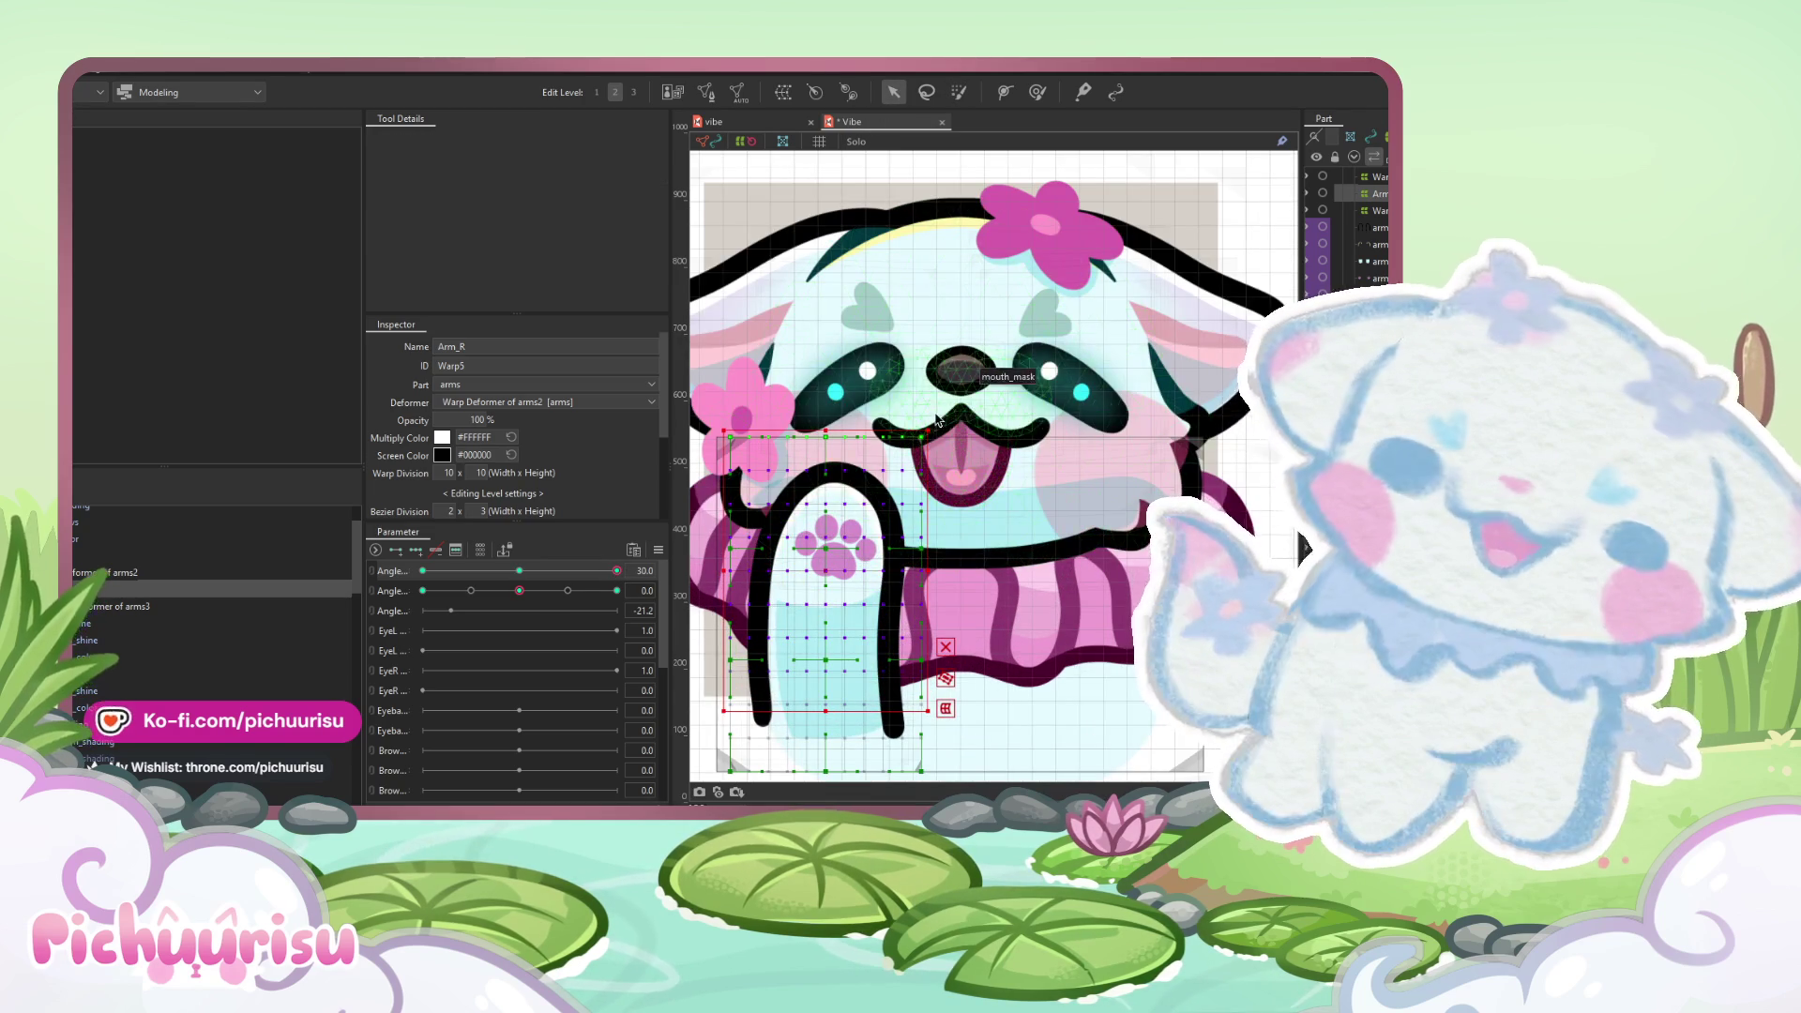
pyautogui.moveTo(933, 419); pyautogui.dragTo(948, 442)
pyautogui.moveTo(827, 580); pyautogui.dragTo(842, 580)
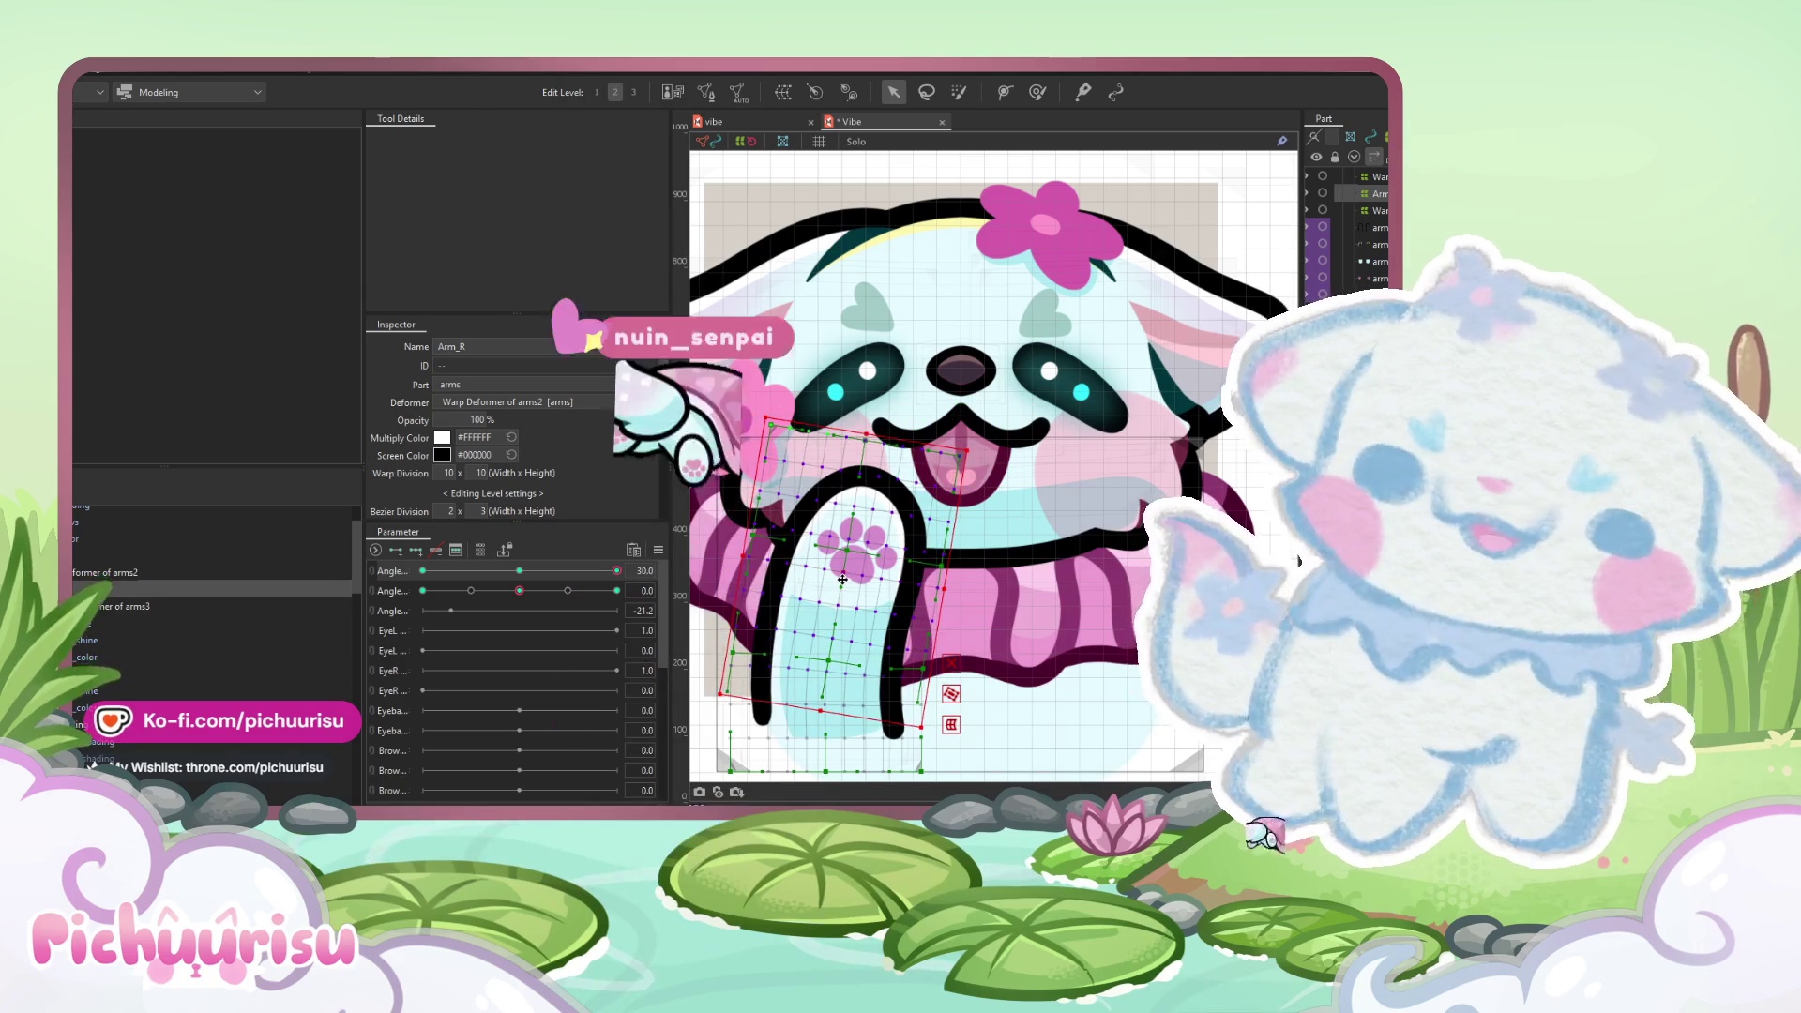
# - Set the head's horizontal angle to -30 and undo the arm deformer's tilt
pyautogui.scroll(-2, 840, 580)
pyautogui.click(422, 571)
pyautogui.moveTo(895, 486); pyautogui.dragTo(962, 472)
pyautogui.moveTo(809, 462)
pyautogui.mouseDown()
pyautogui.moveTo(799, 445)
pyautogui.moveTo(779, 460)
pyautogui.mouseUp()
pyautogui.hotkey('ctrl', 'z')
pyautogui.scroll(3, 882, 562)
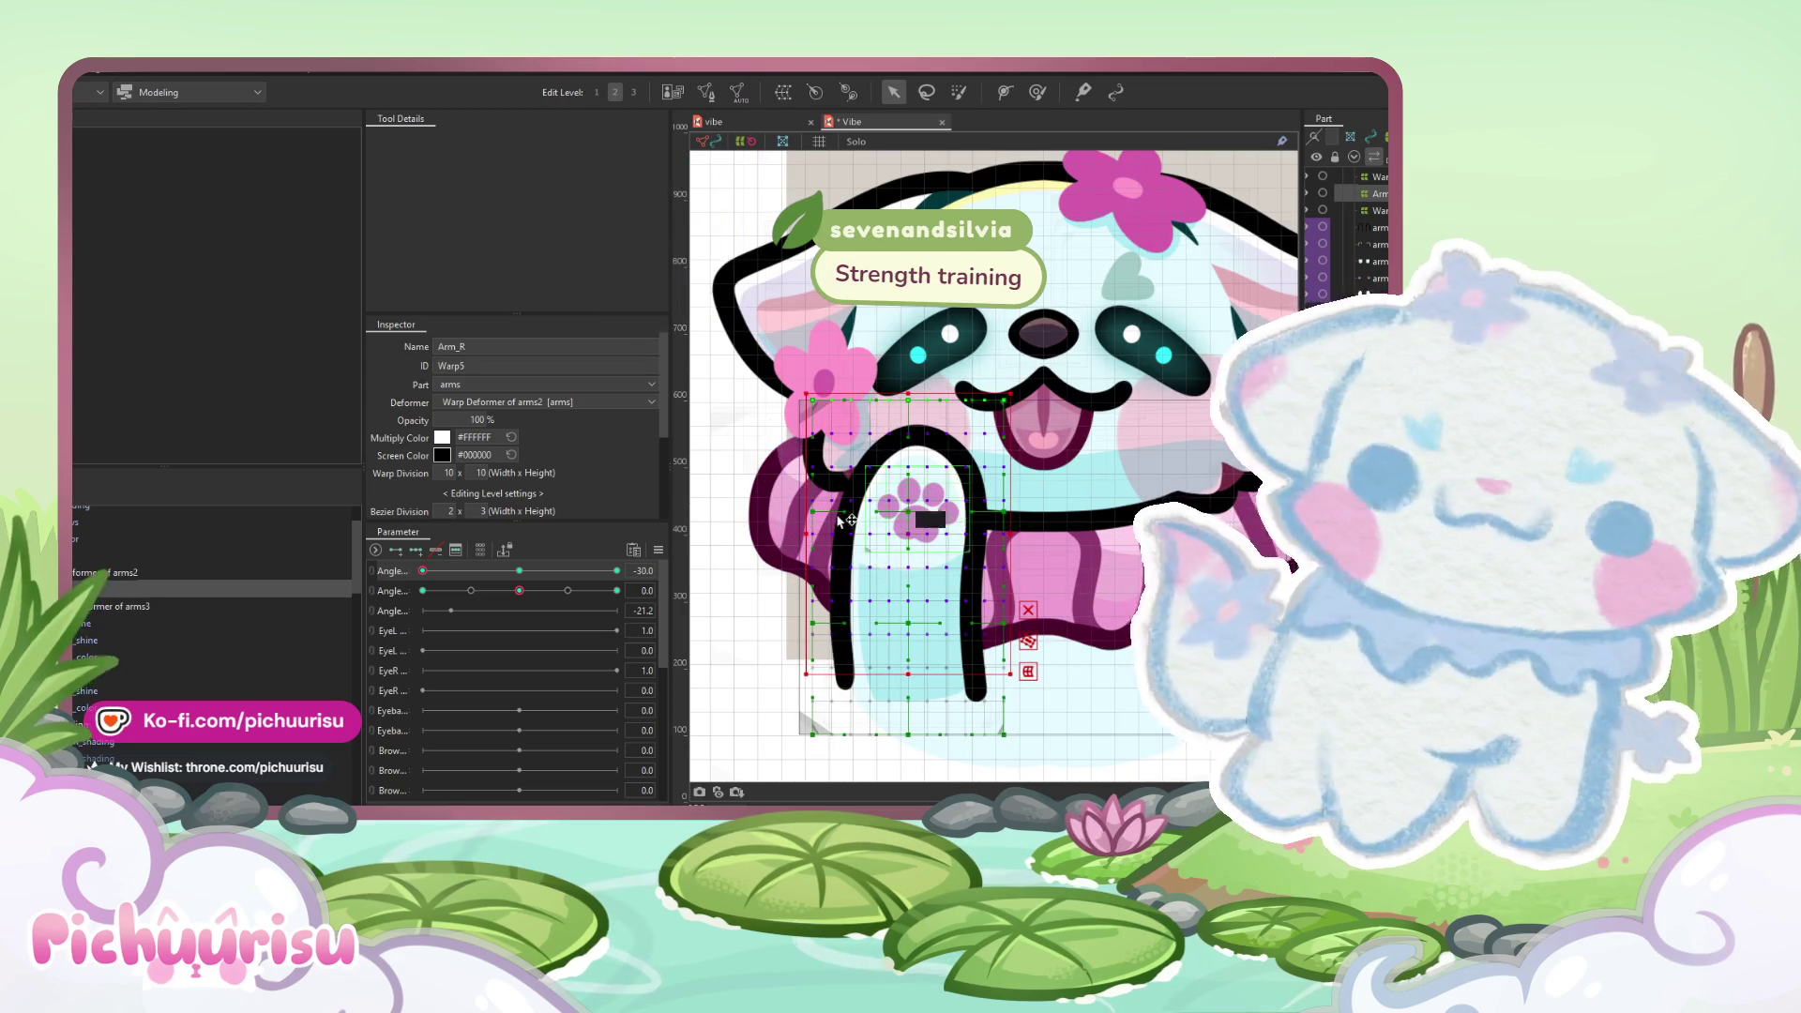
# - Paint a weight gradient onto the arm, then rotate the warp counter-clockwise and shift it left
pyautogui.click(958, 92)
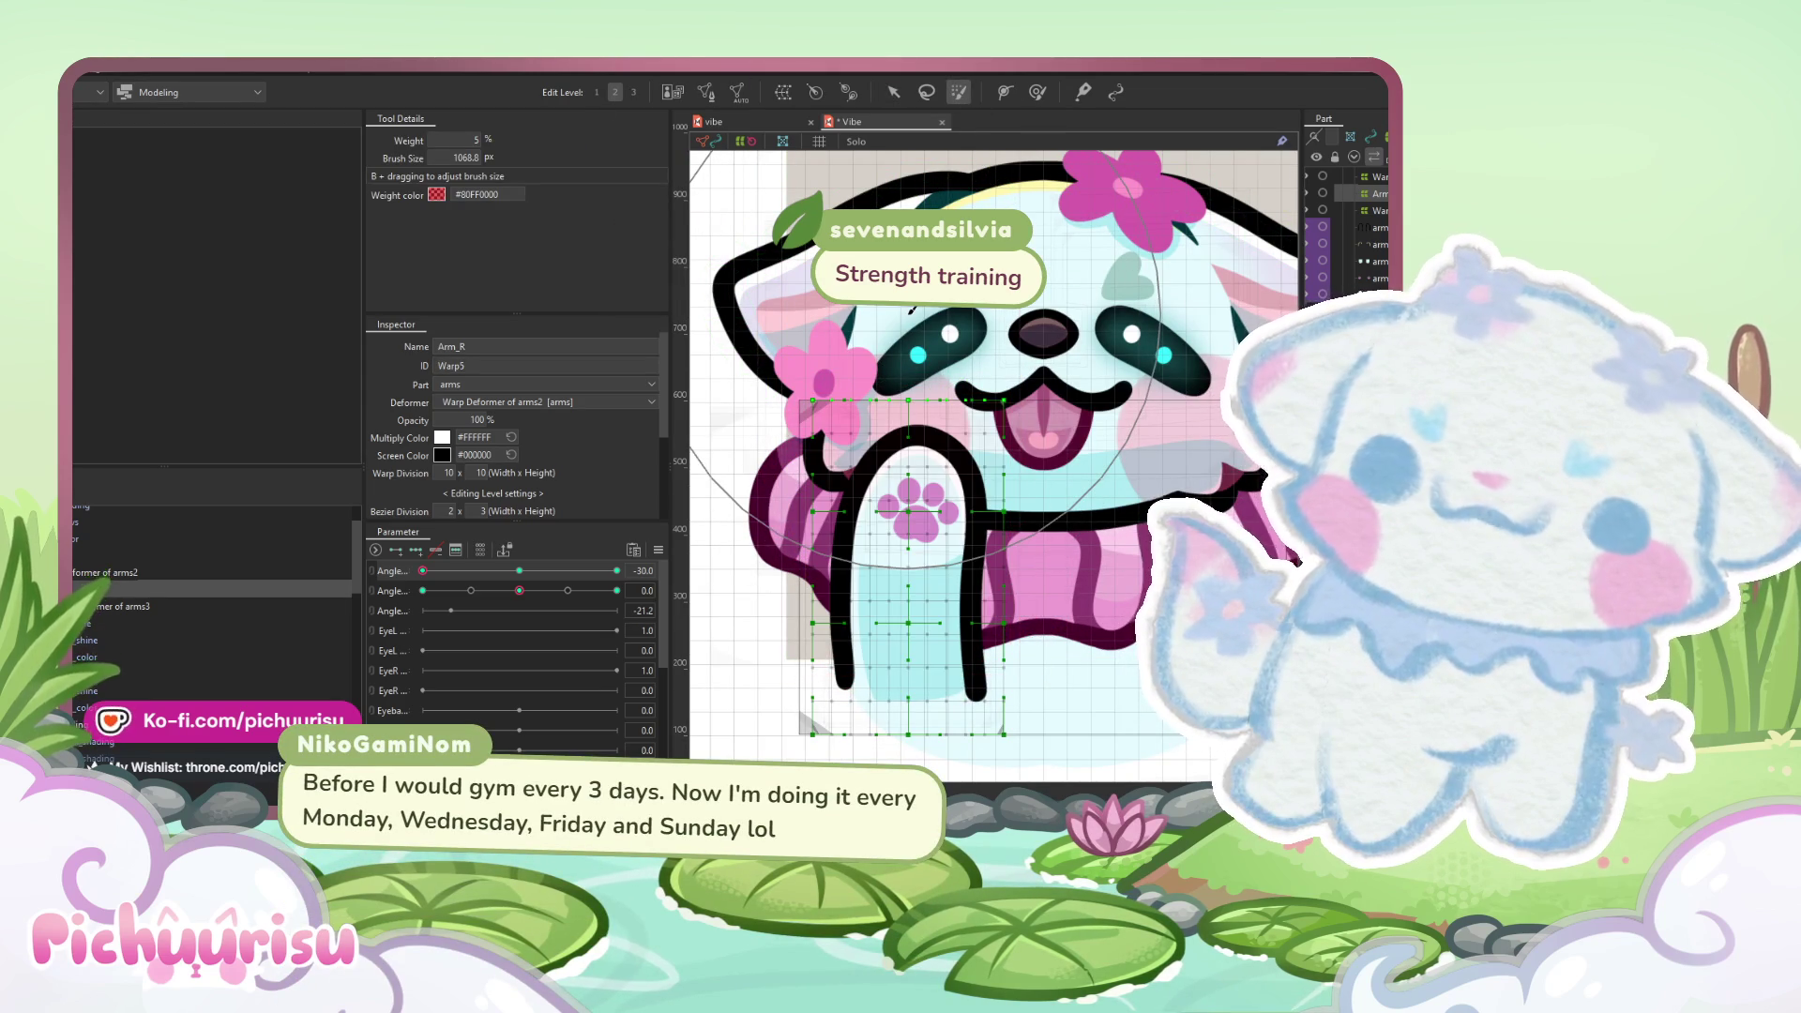
pyautogui.moveTo(911, 309); pyautogui.dragTo(868, 344)
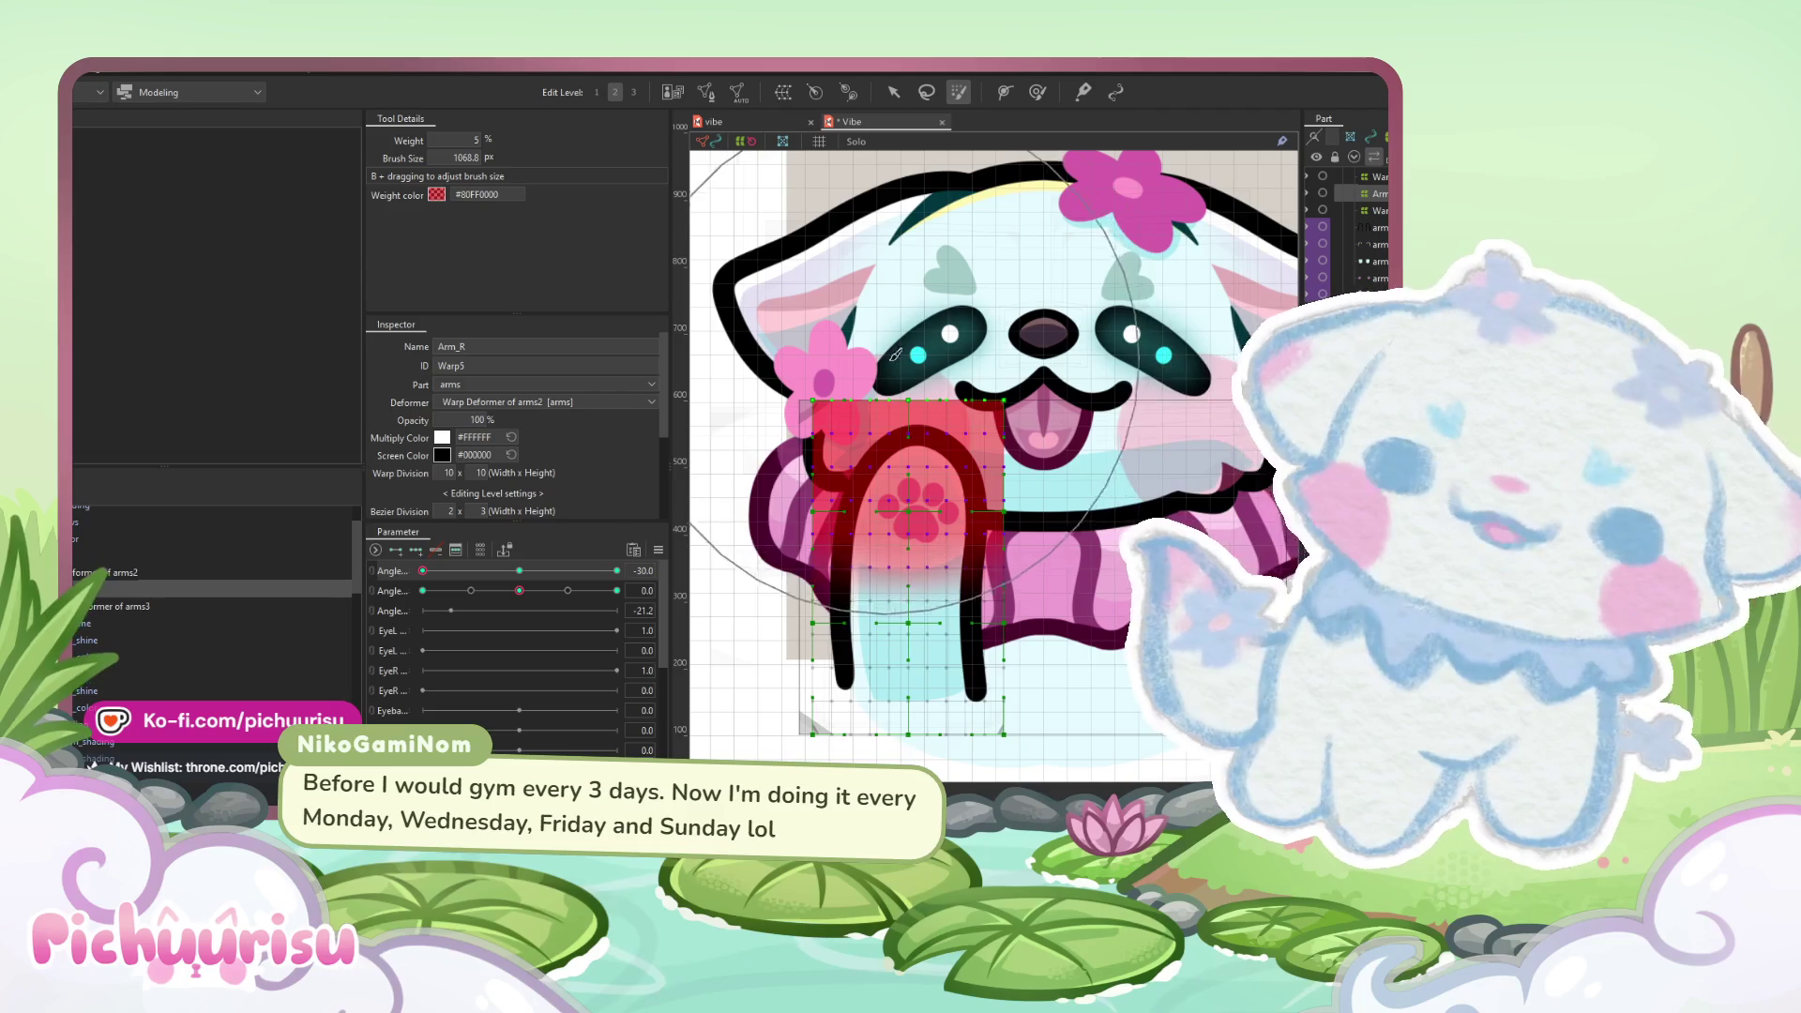
pyautogui.click(895, 93)
pyautogui.moveTo(1009, 377); pyautogui.dragTo(915, 504)
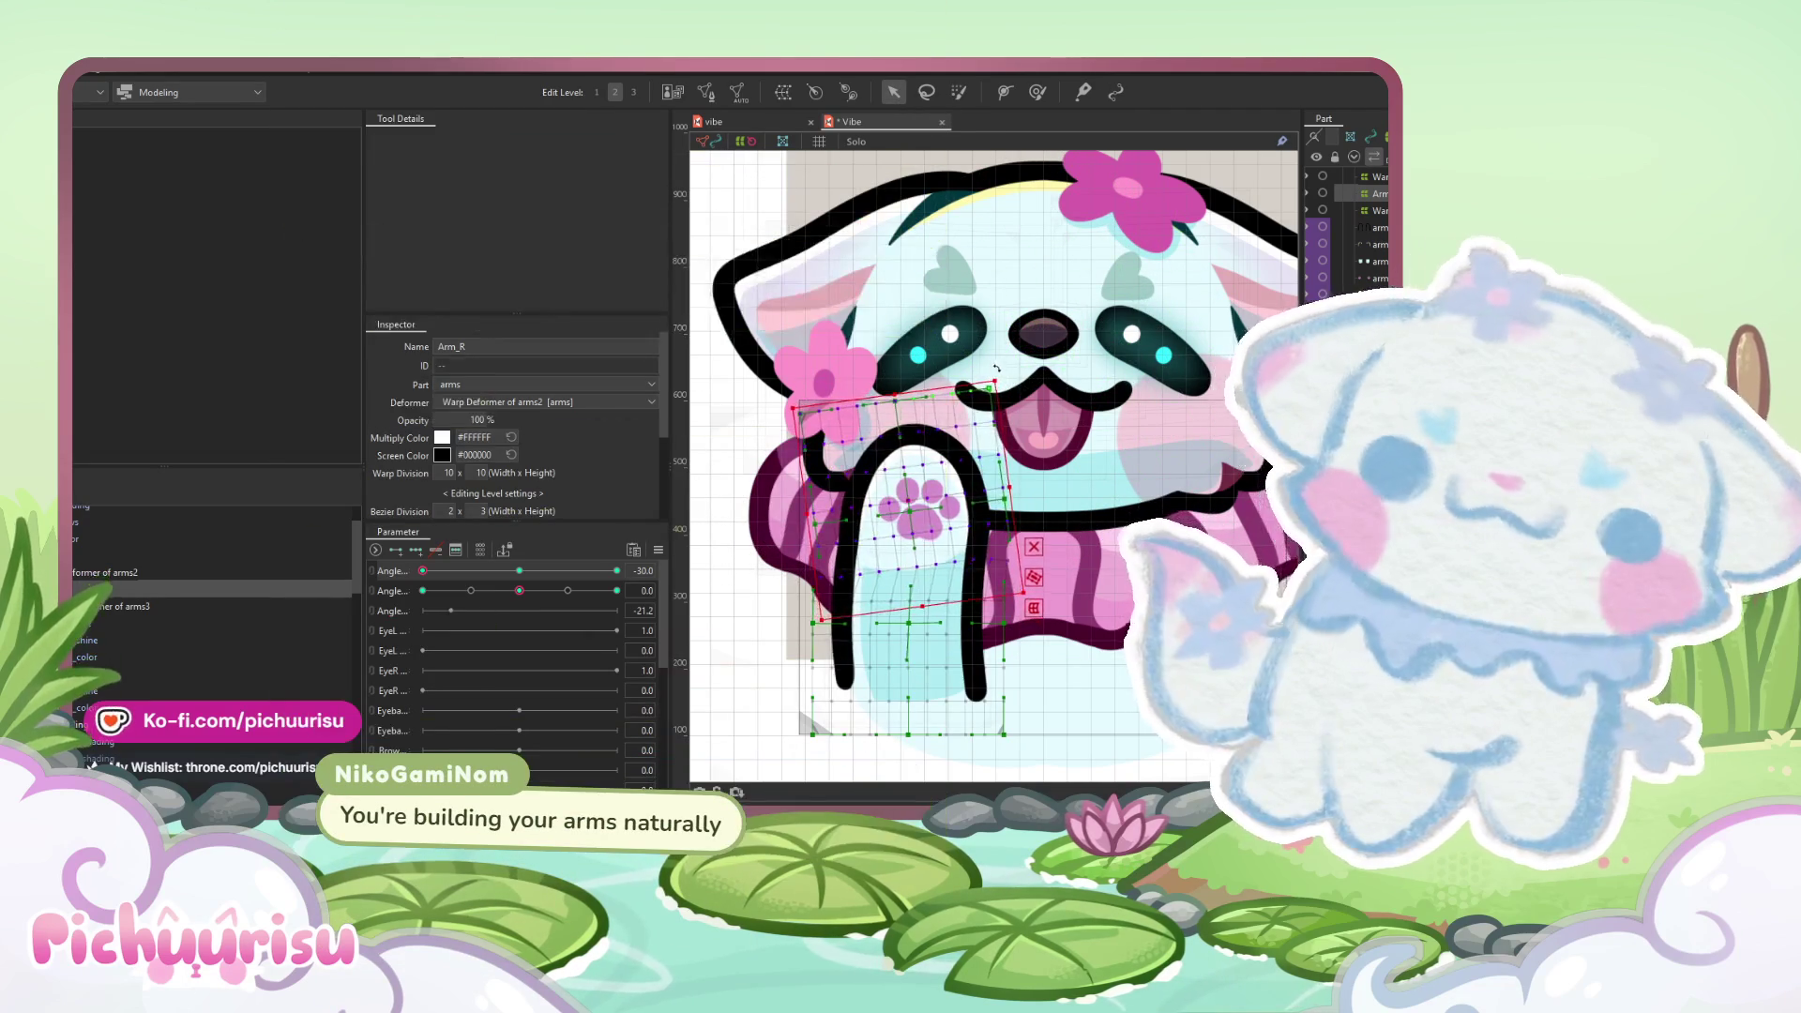
pyautogui.moveTo(916, 504); pyautogui.dragTo(892, 498)
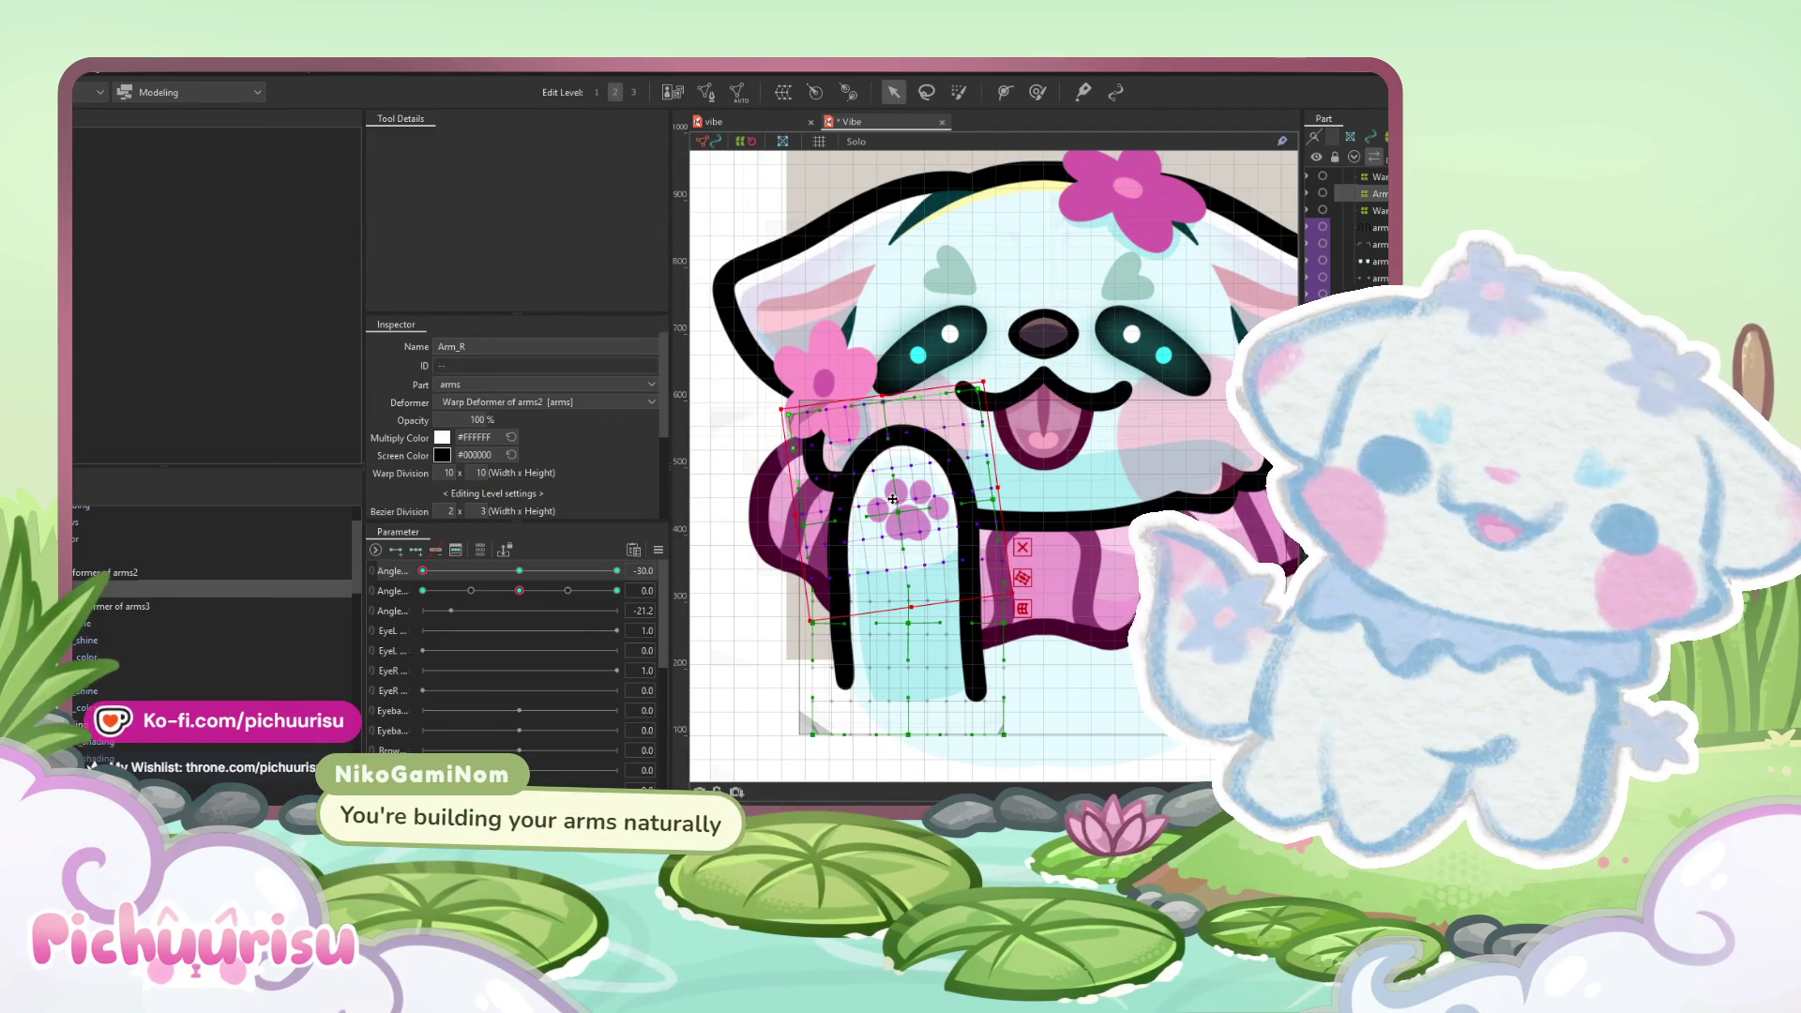
pyautogui.scroll(-3, 893, 498)
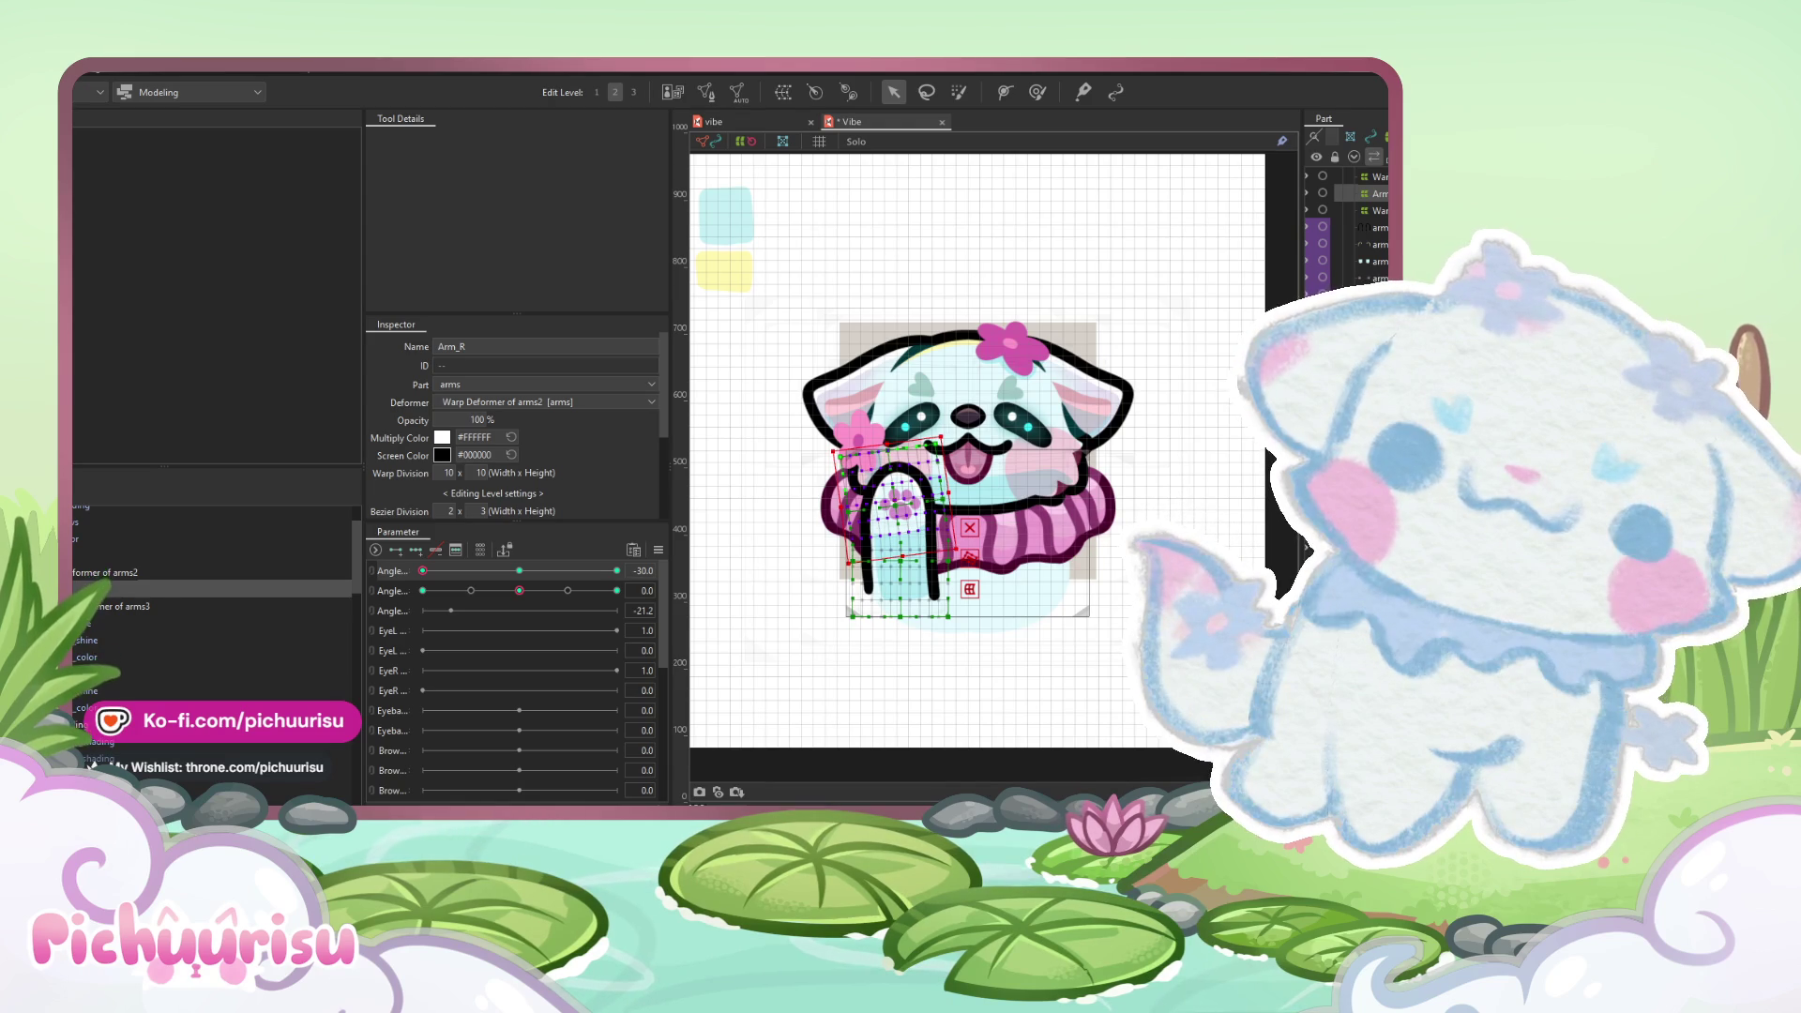
pyautogui.scroll(2, 893, 500)
# - At the centre angle key, select the arm's outer tilted warp mesh and tilt it slightly
pyautogui.click(892, 500)
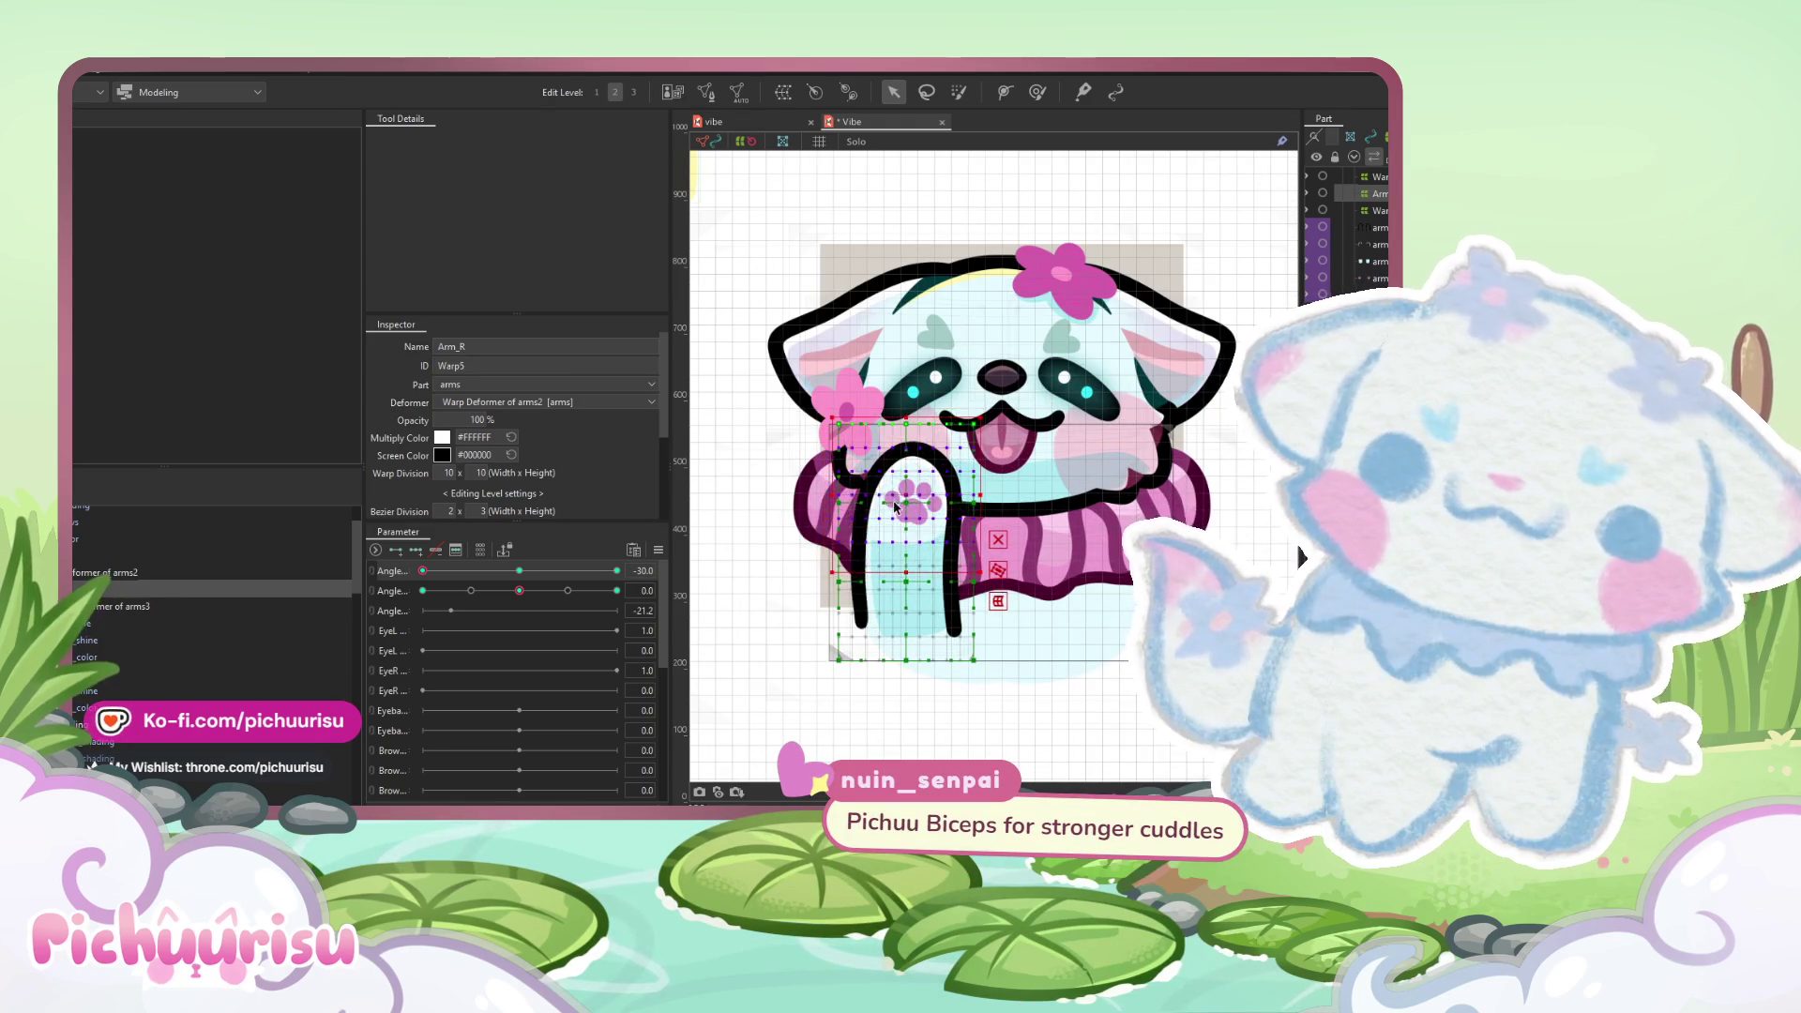
pyautogui.click(518, 590)
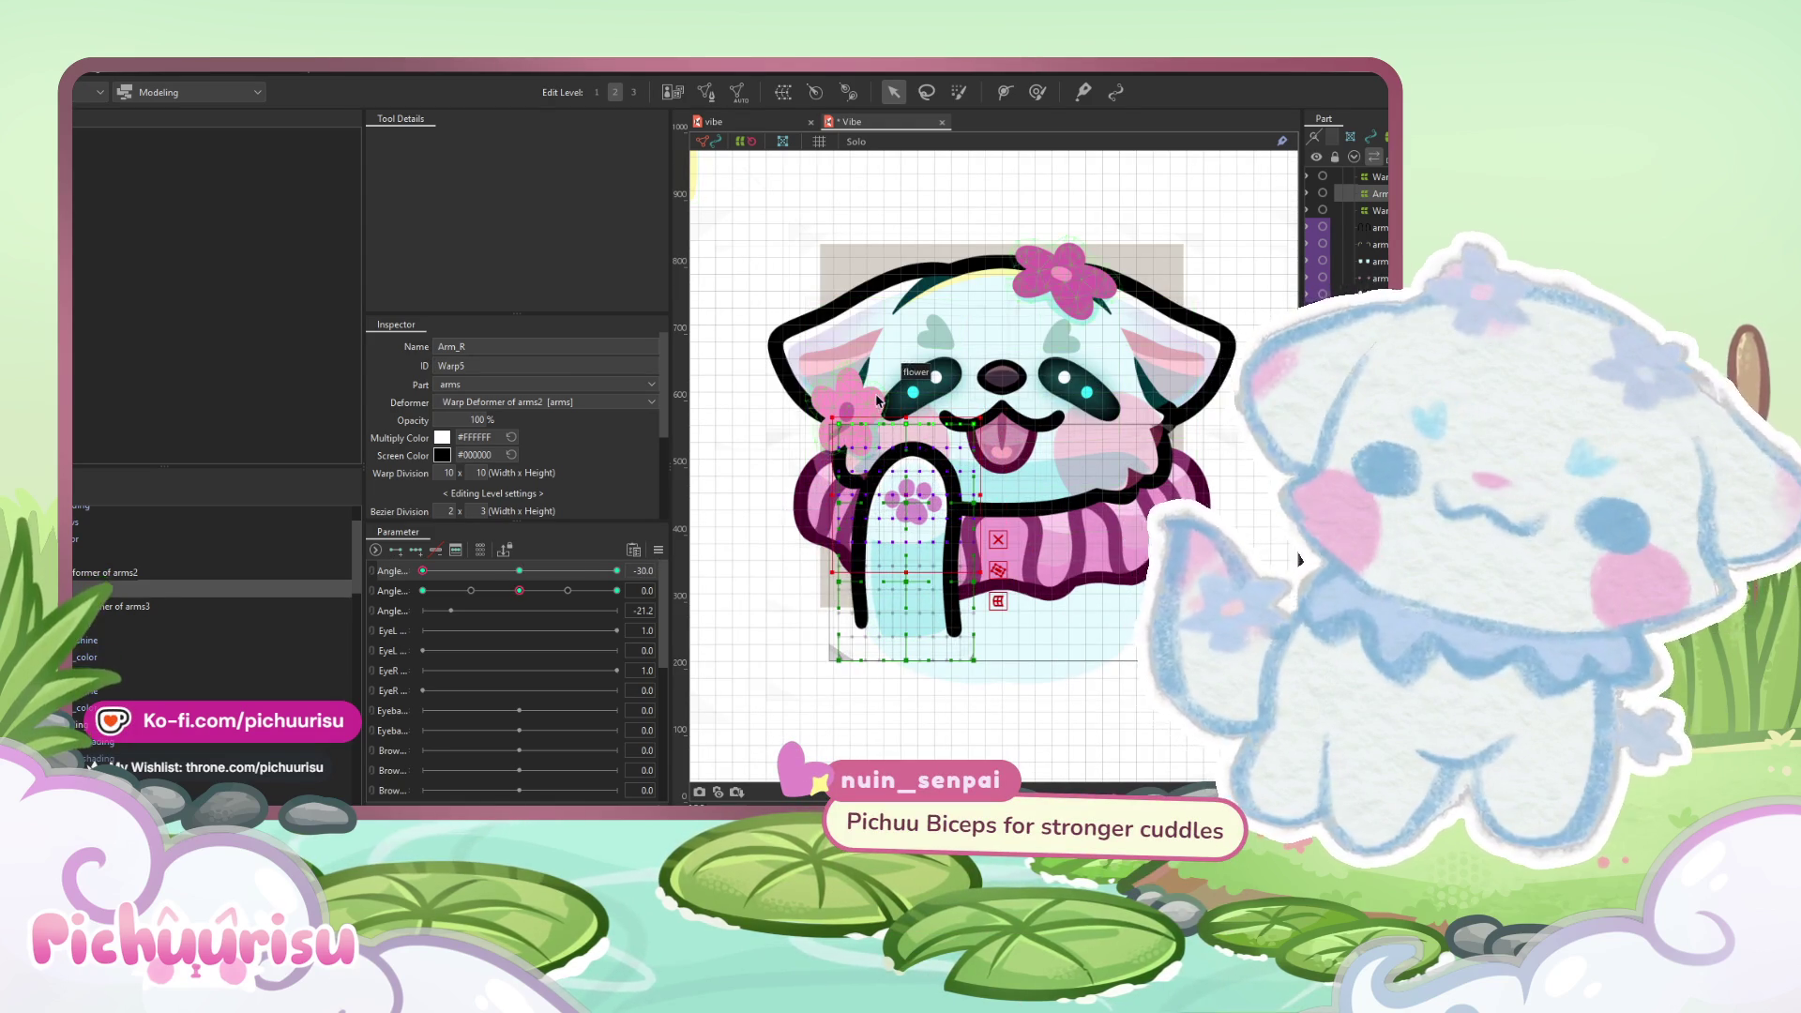
pyautogui.scroll(2, 796, 426)
pyautogui.click(788, 426)
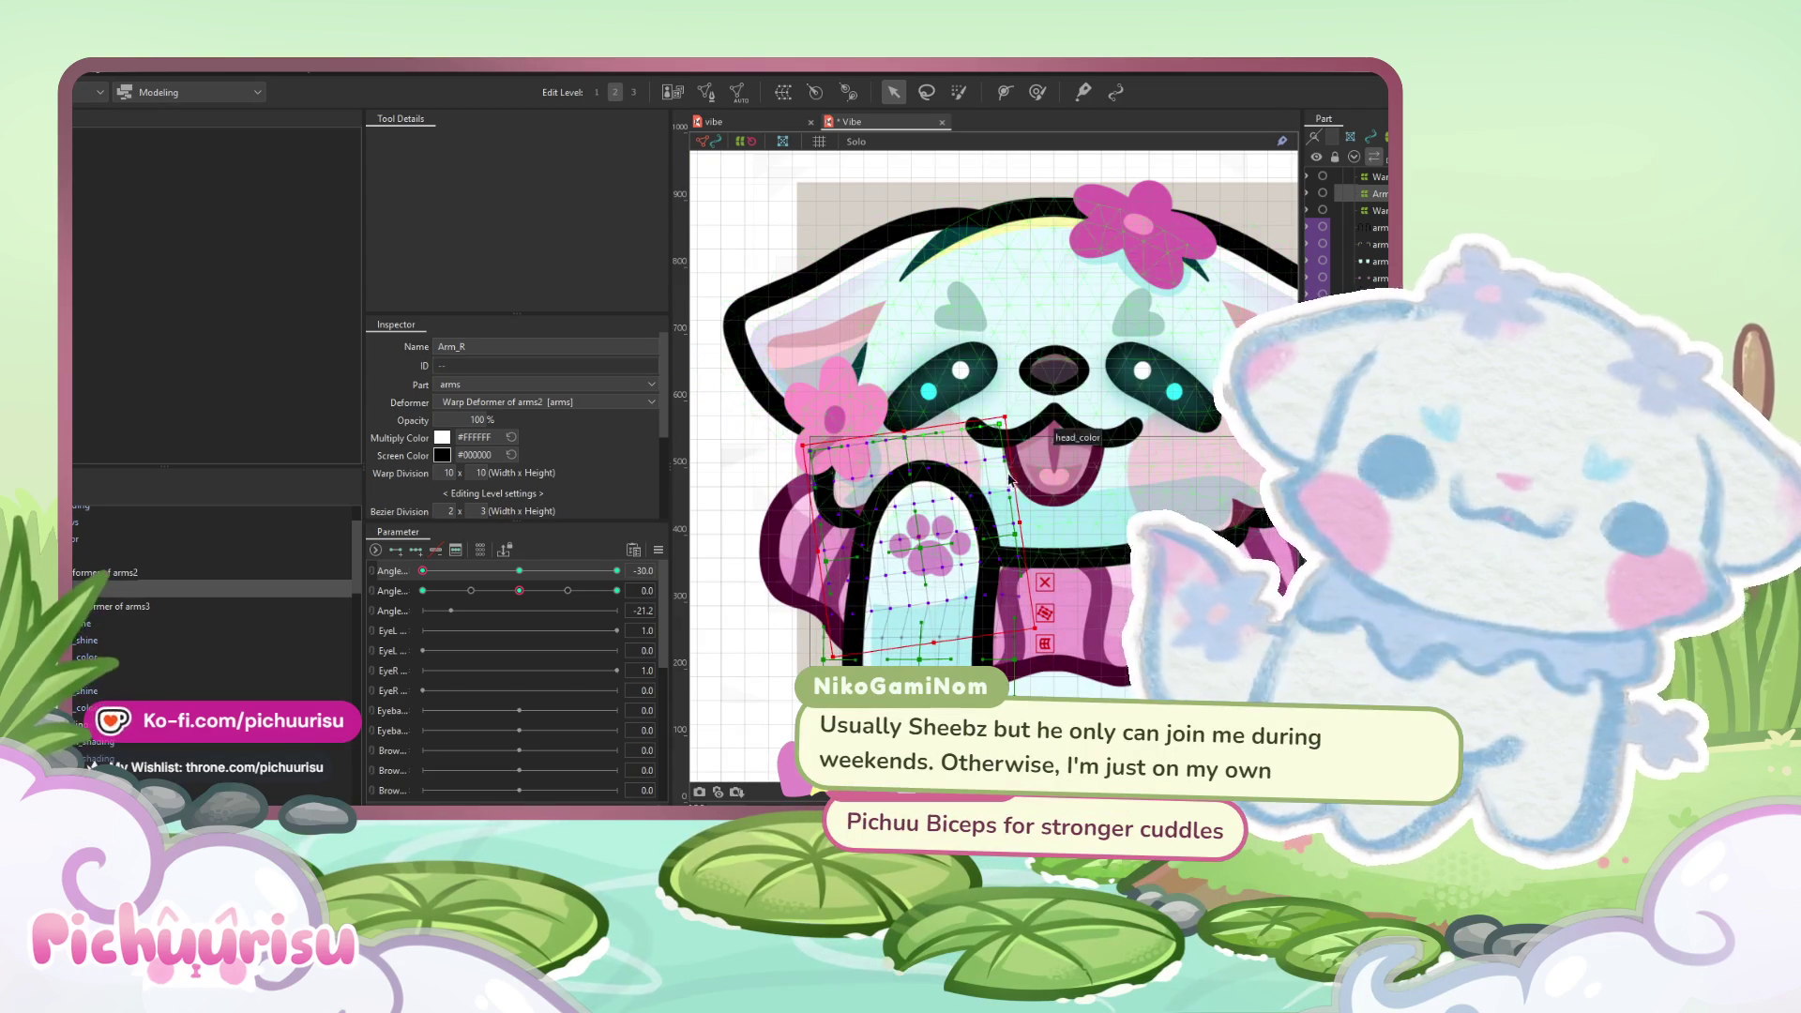
pyautogui.moveTo(891, 544); pyautogui.dragTo(905, 537)
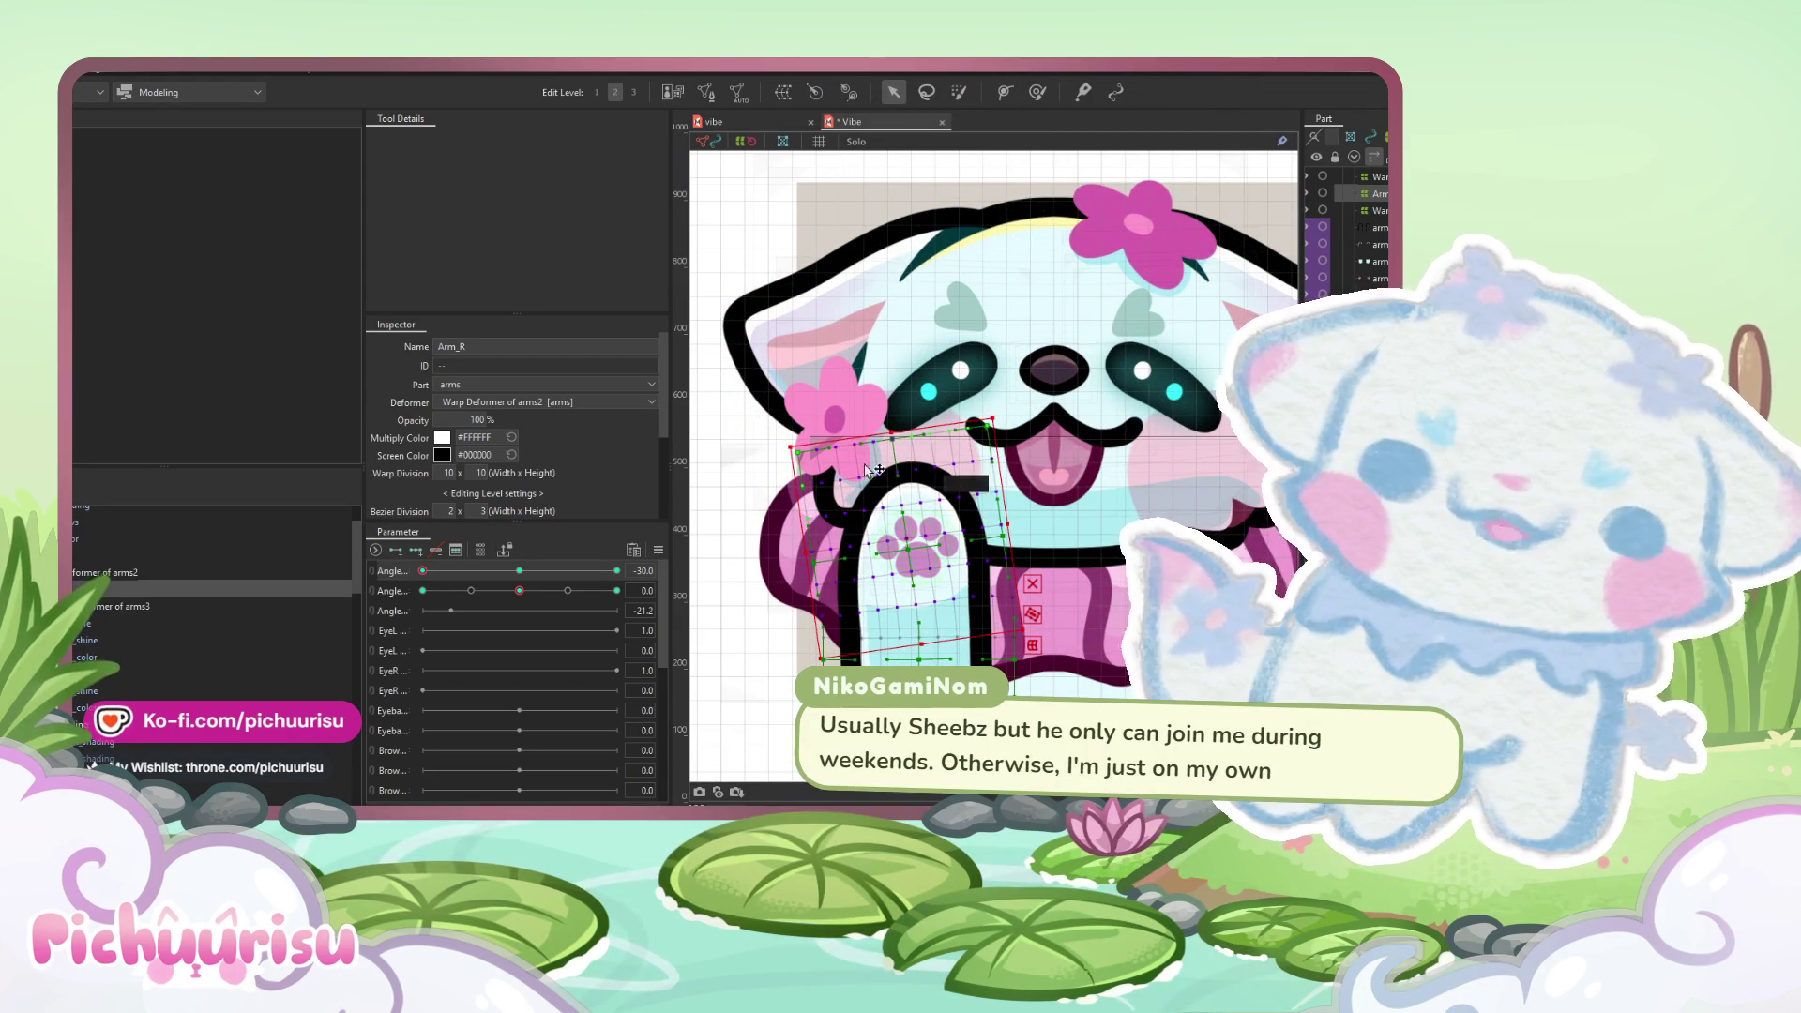
pyautogui.scroll(-2, 886, 490)
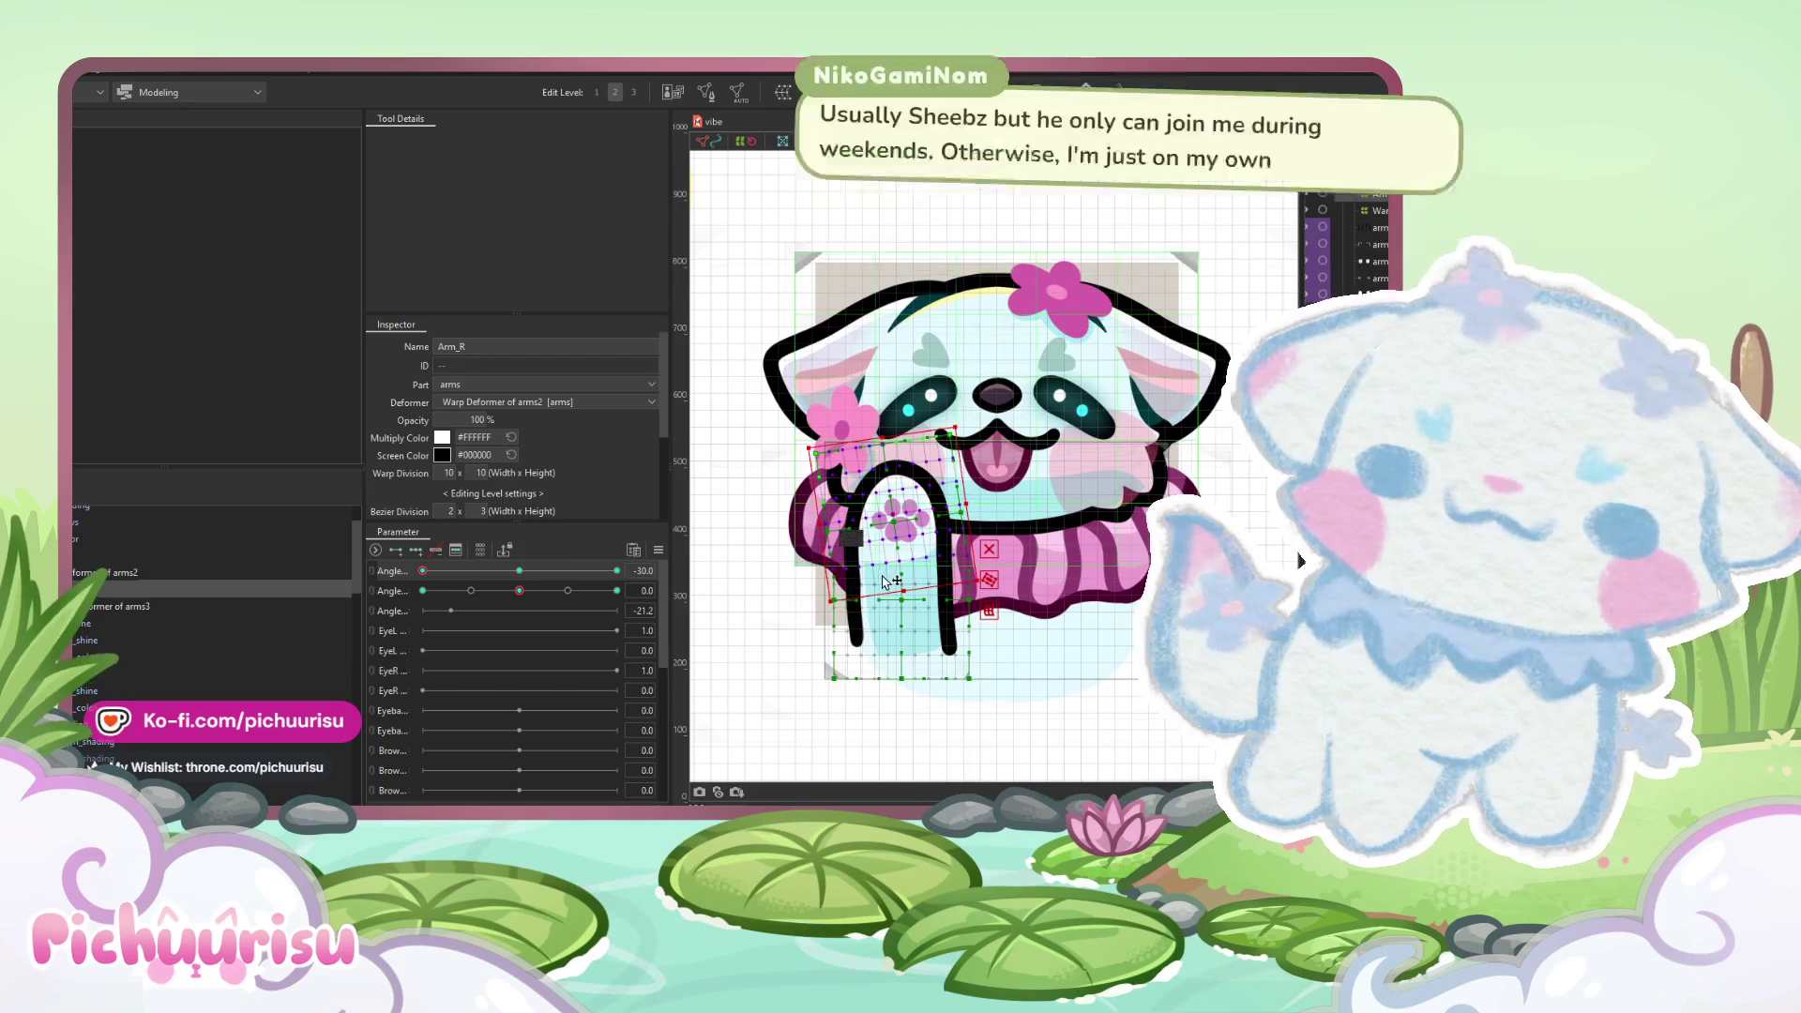
pyautogui.scroll(2, 891, 601)
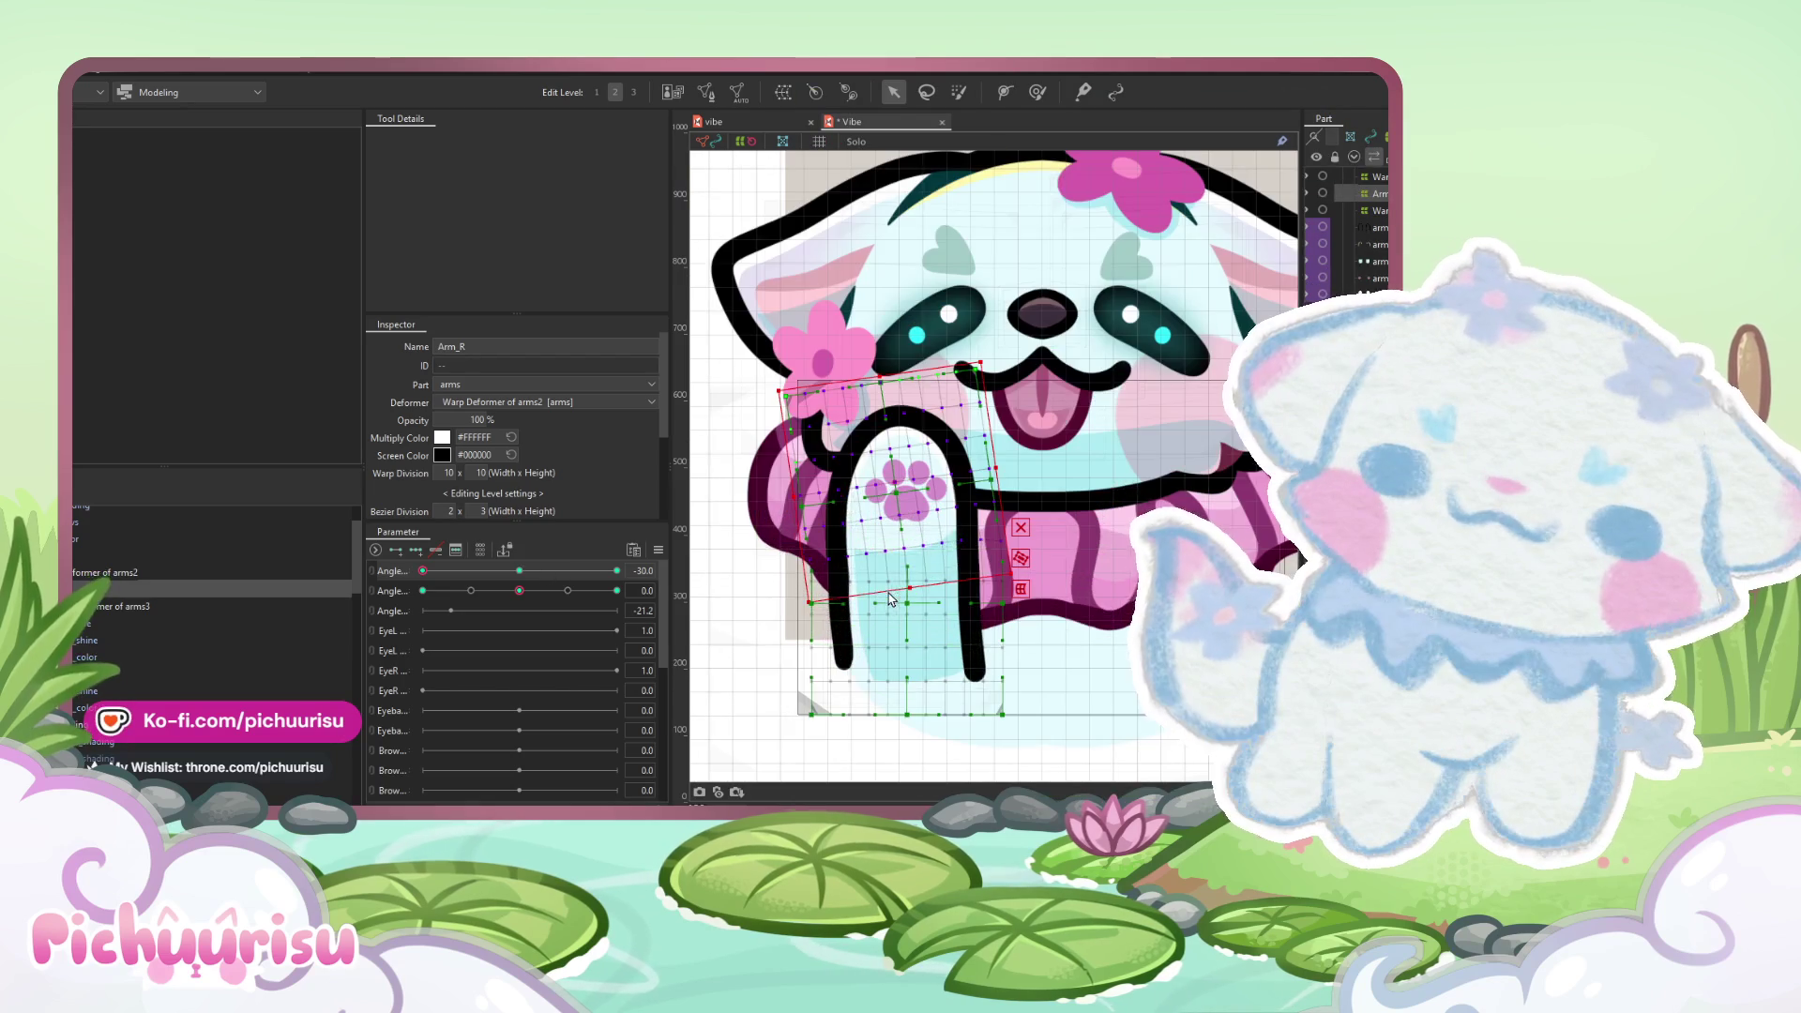
# - Return the head angle to -30 and shrink the Deform Brush to fit the arm
pyautogui.click(520, 571)
pyautogui.click(423, 570)
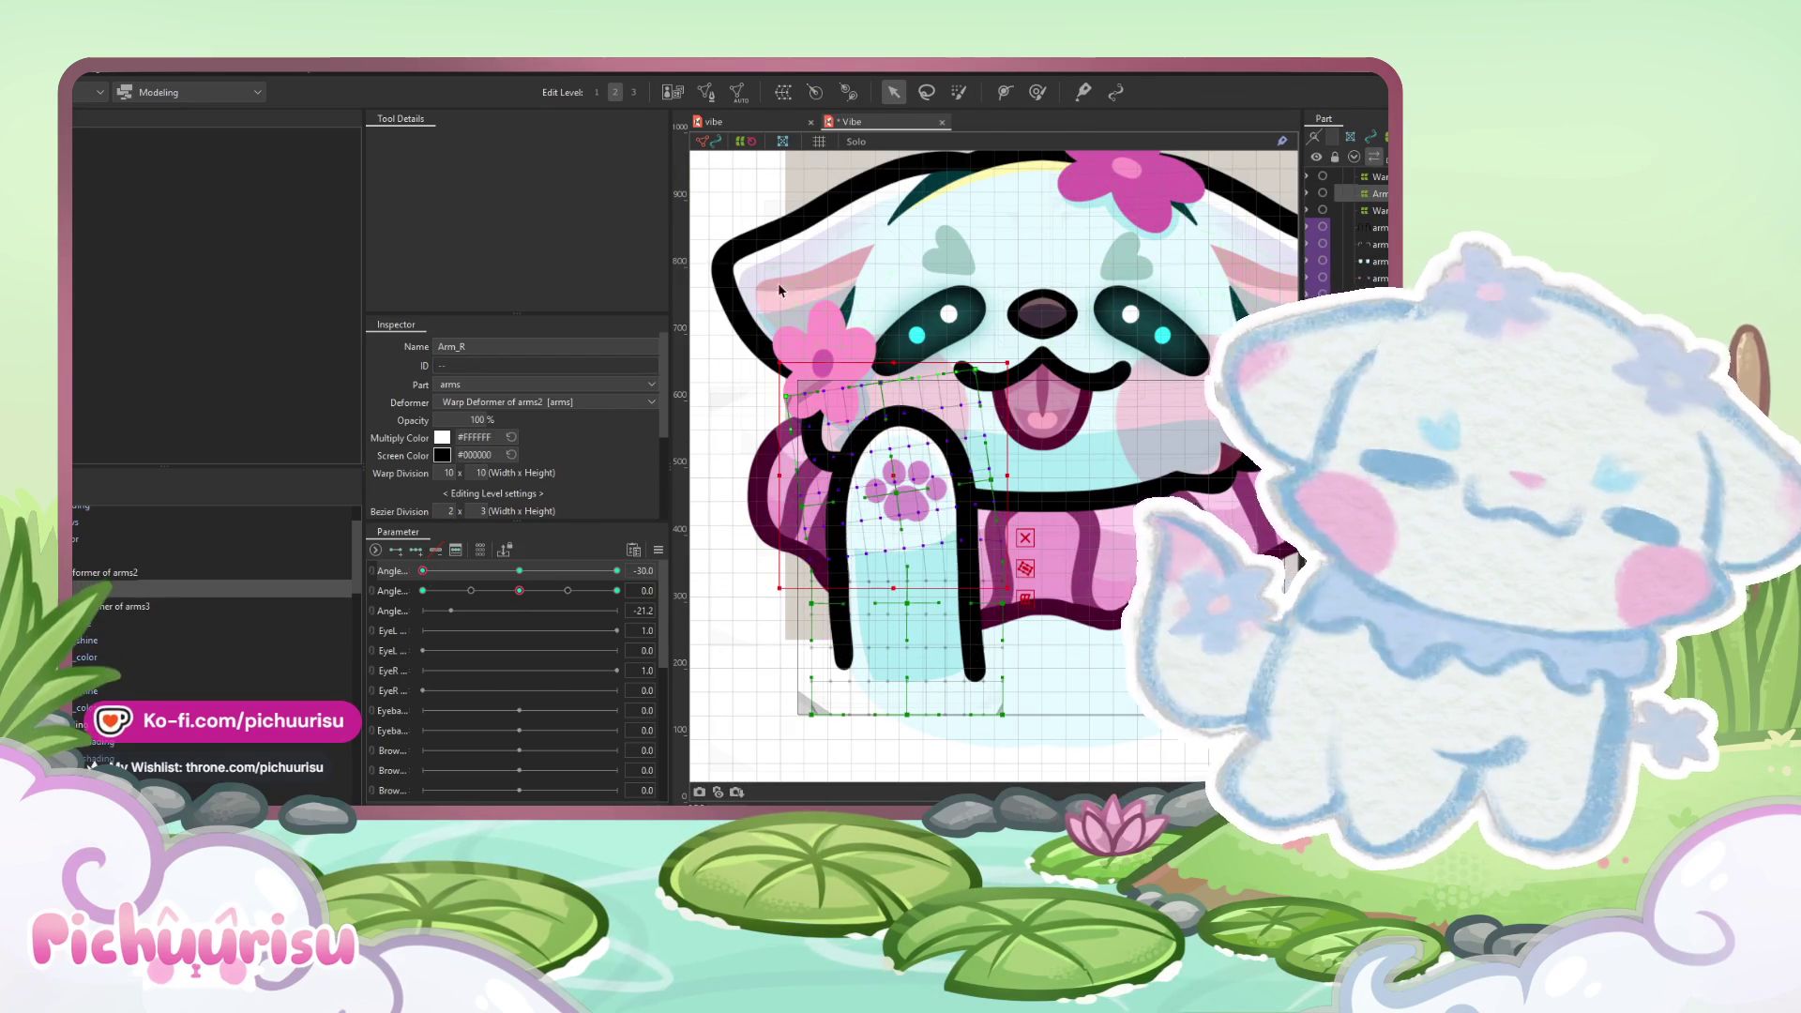
pyautogui.click(1037, 92)
pyautogui.moveTo(907, 521); pyautogui.dragTo(760, 507)
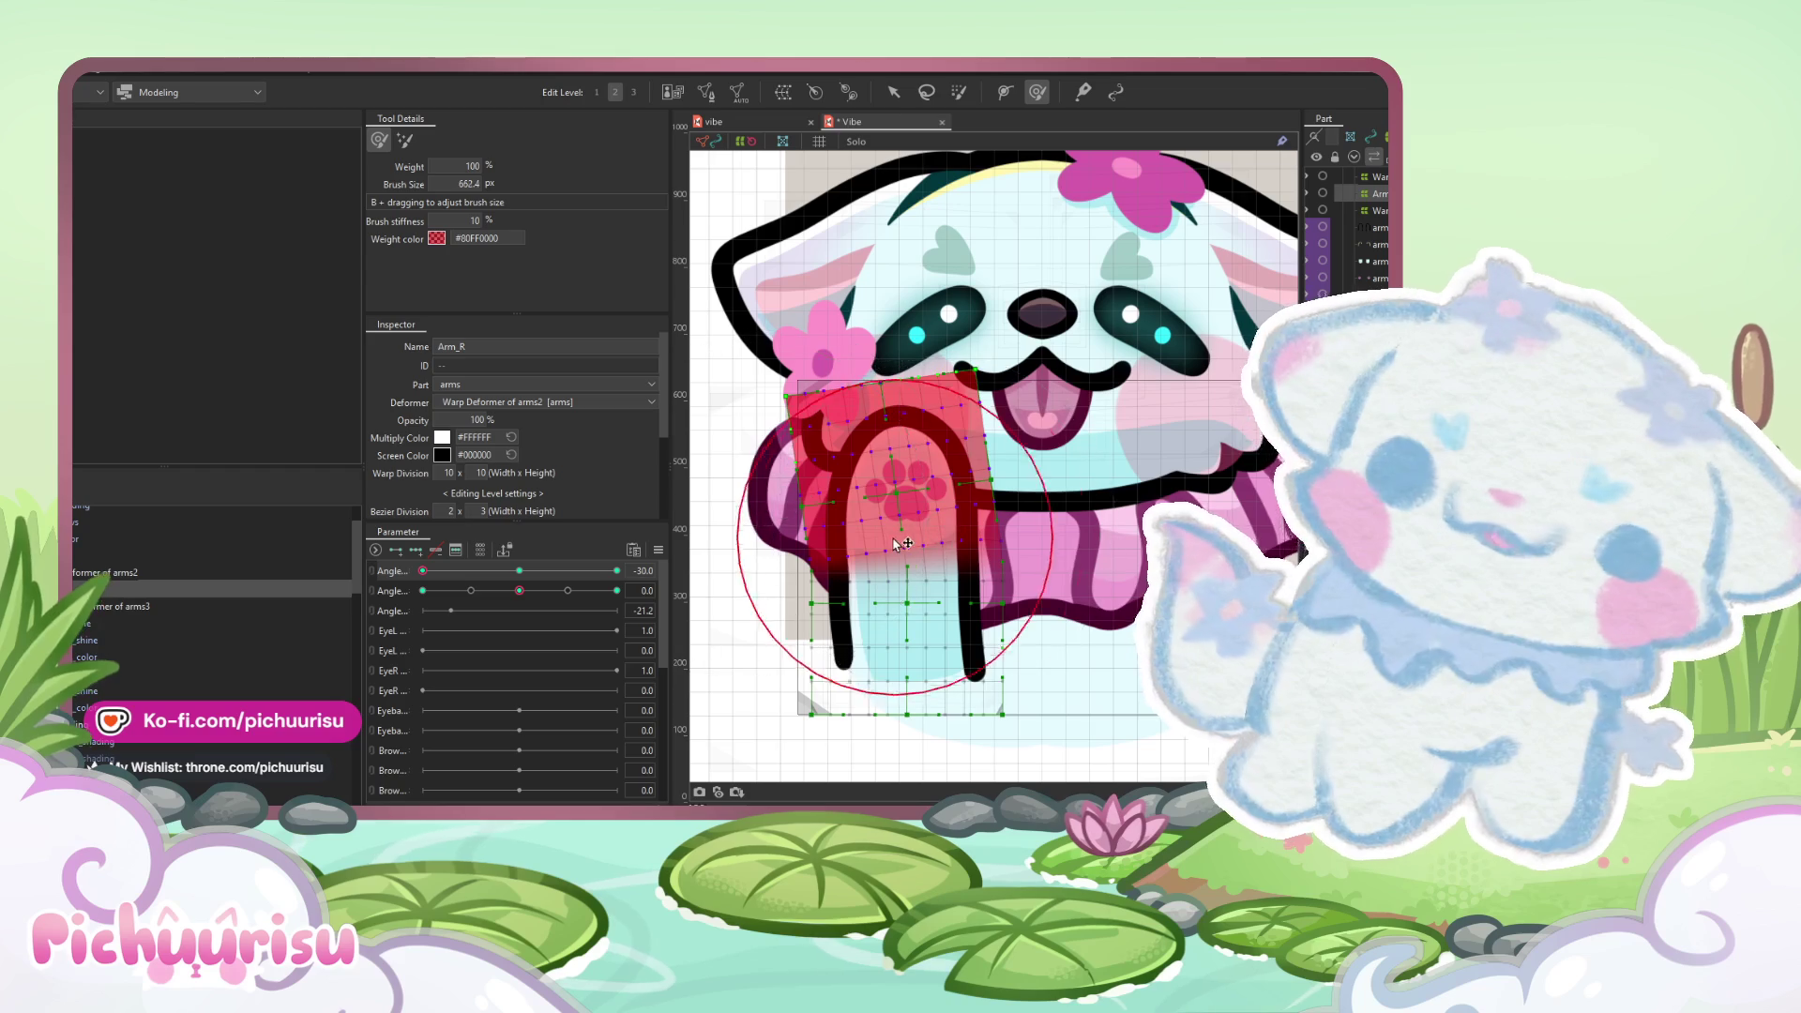
pyautogui.scroll(4, 877, 548)
pyautogui.scroll(-5, 900, 525)
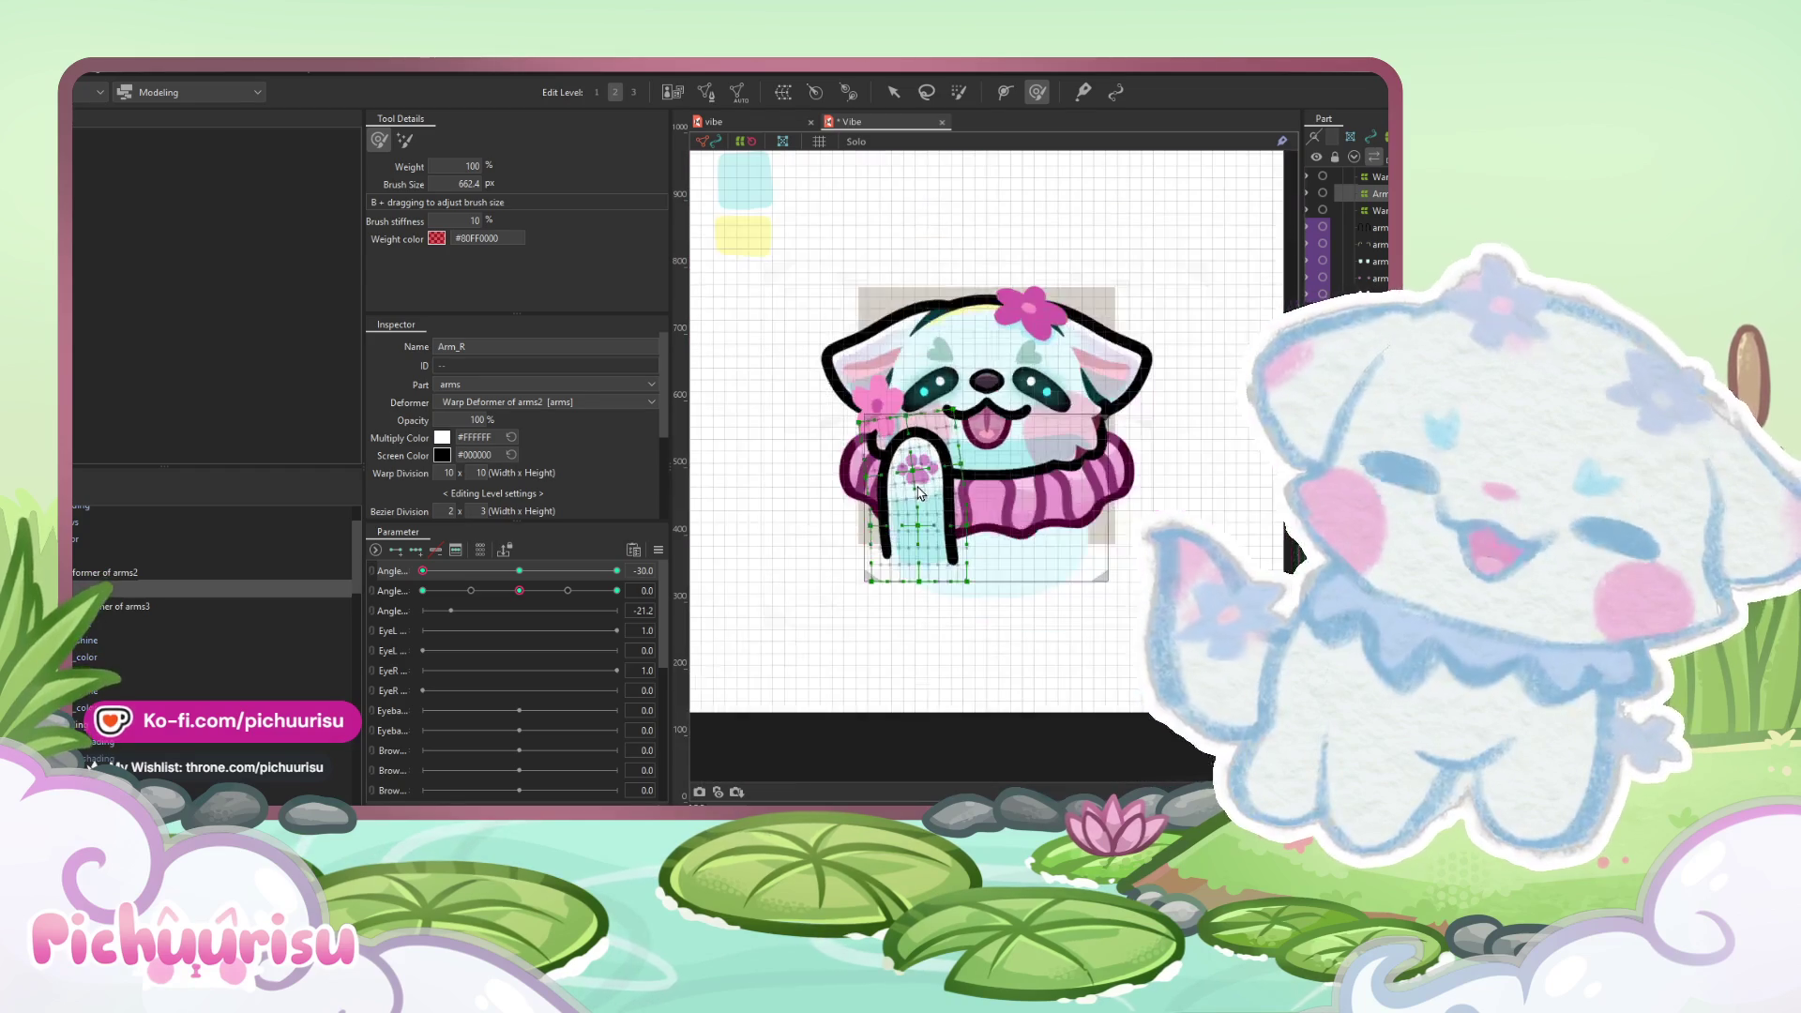
pyautogui.click(893, 91)
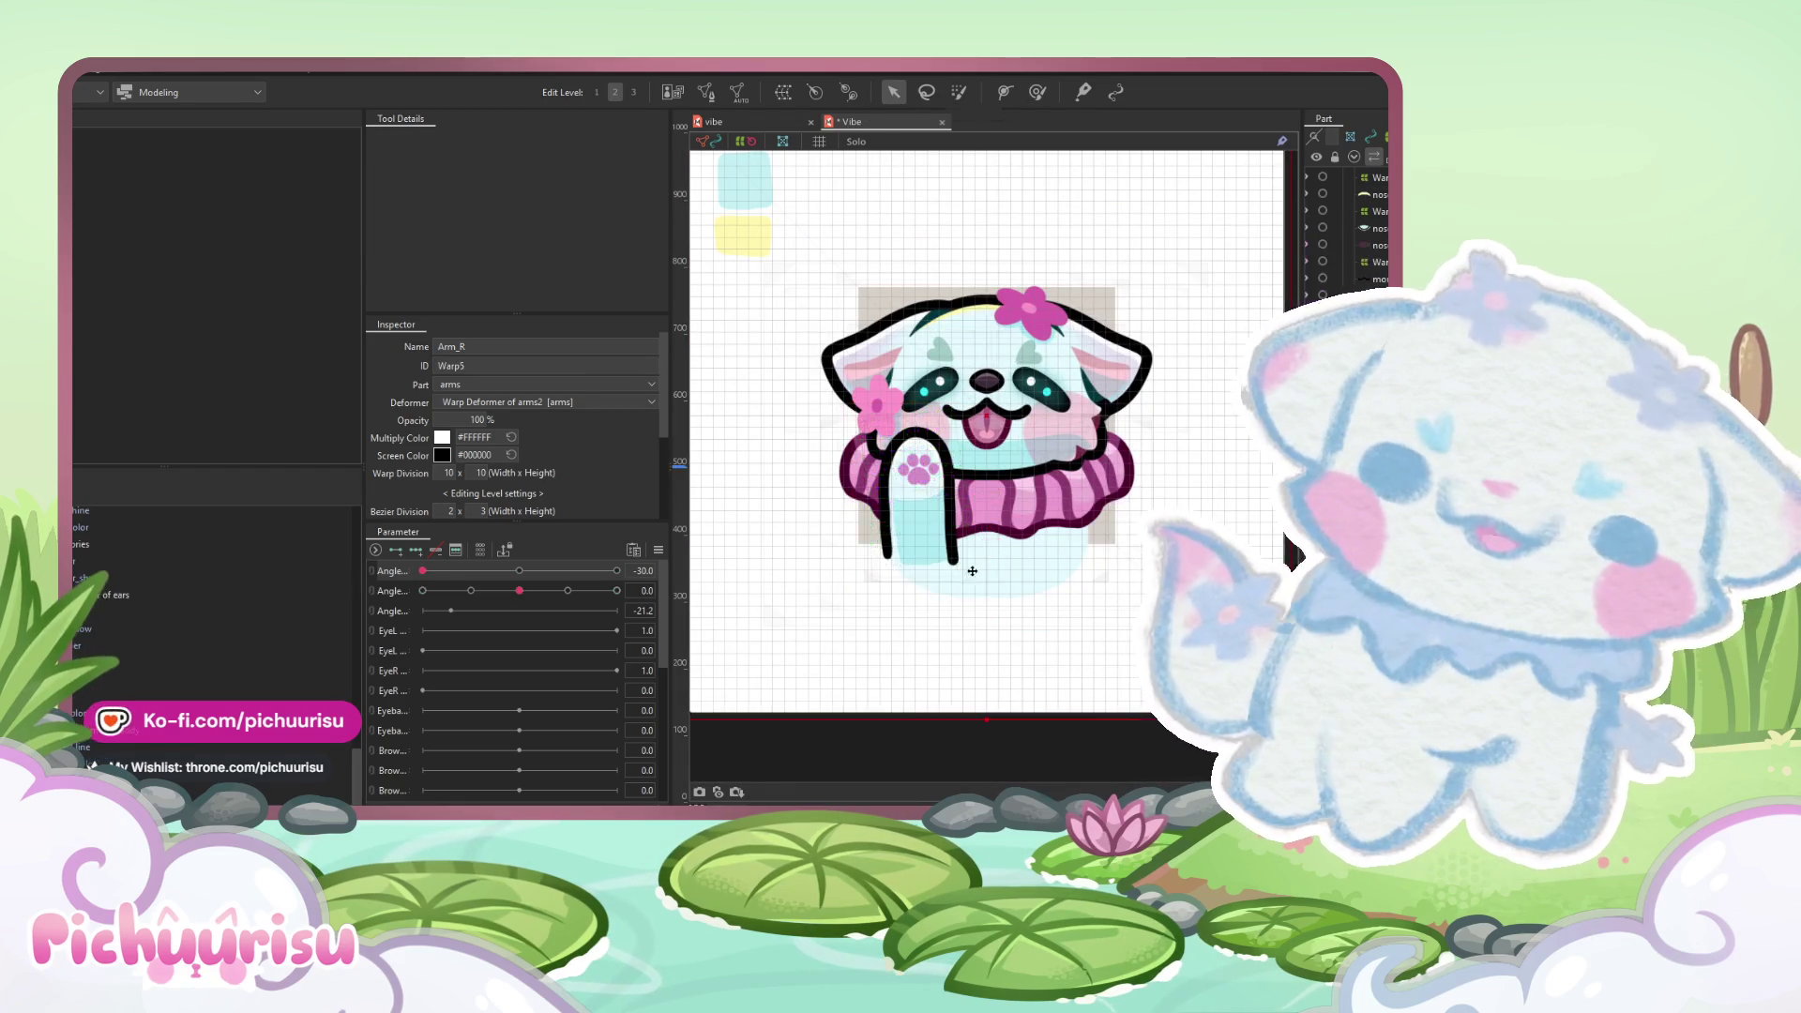
pyautogui.scroll(4, 937, 458)
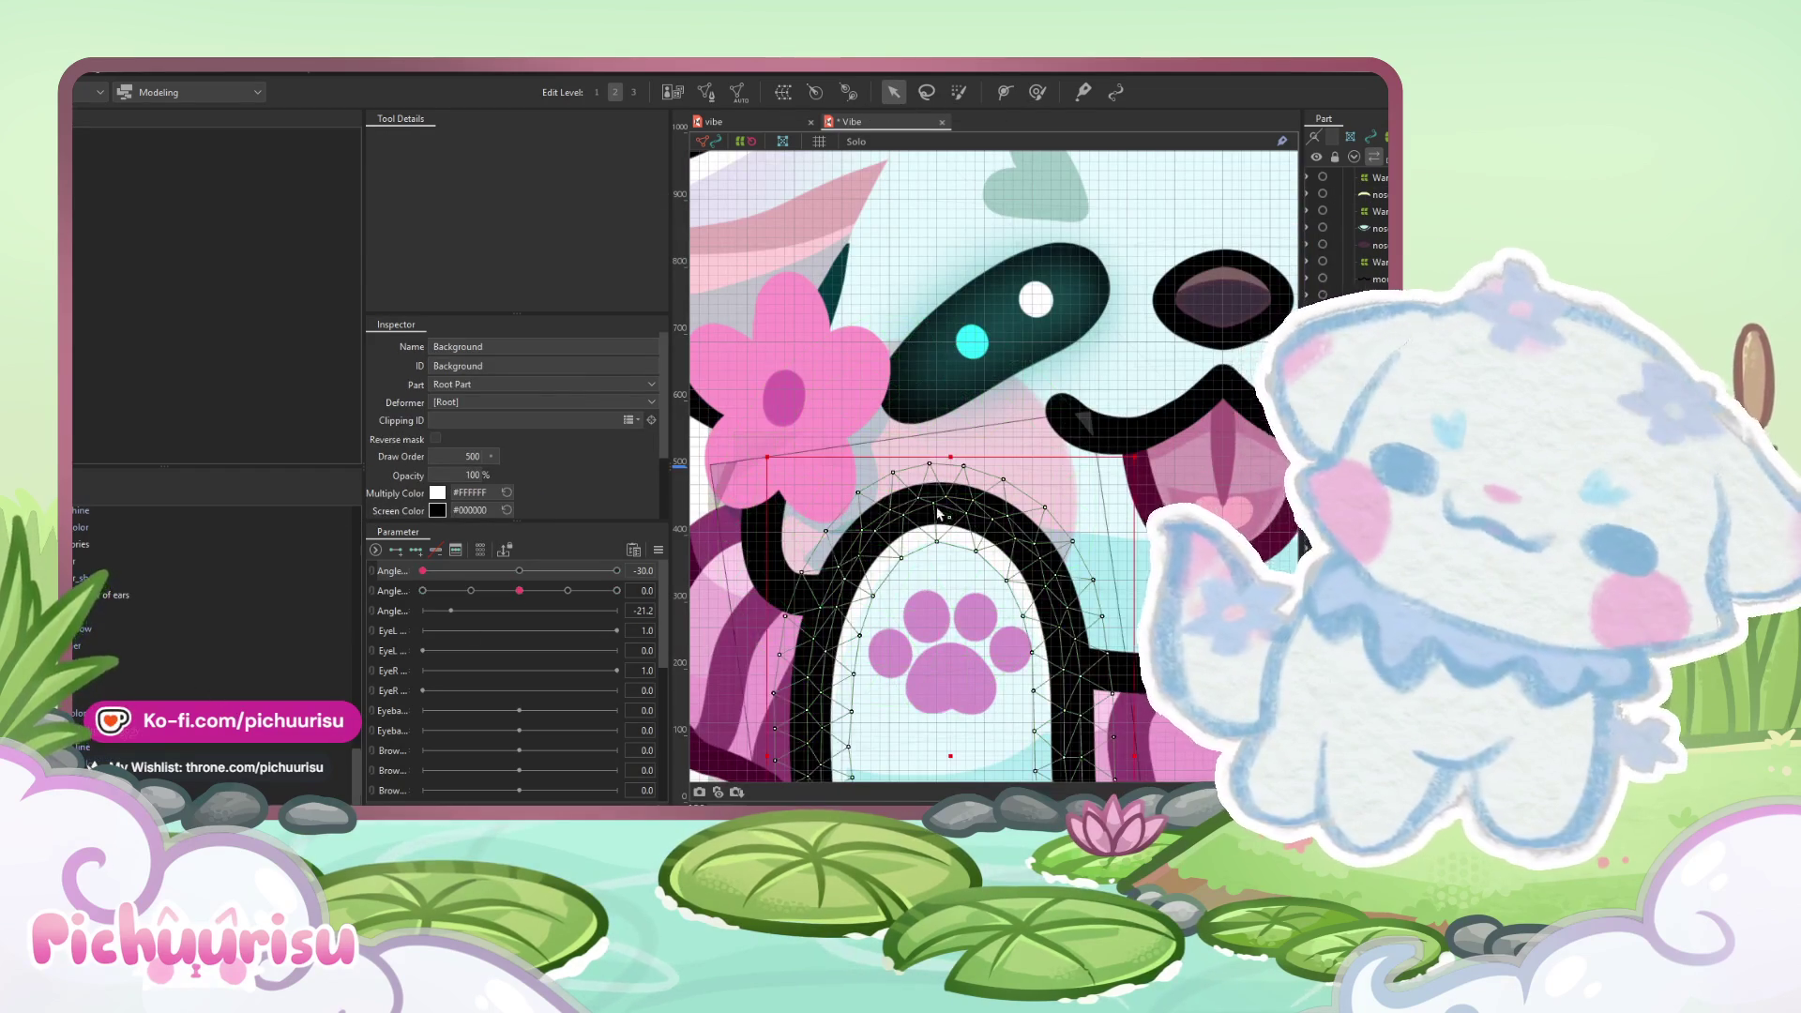
# - Select the arm's inner warp deformer and brush-bend it around the paw
pyautogui.click(947, 503)
pyautogui.click(109, 620)
pyautogui.scroll(-3, 947, 187)
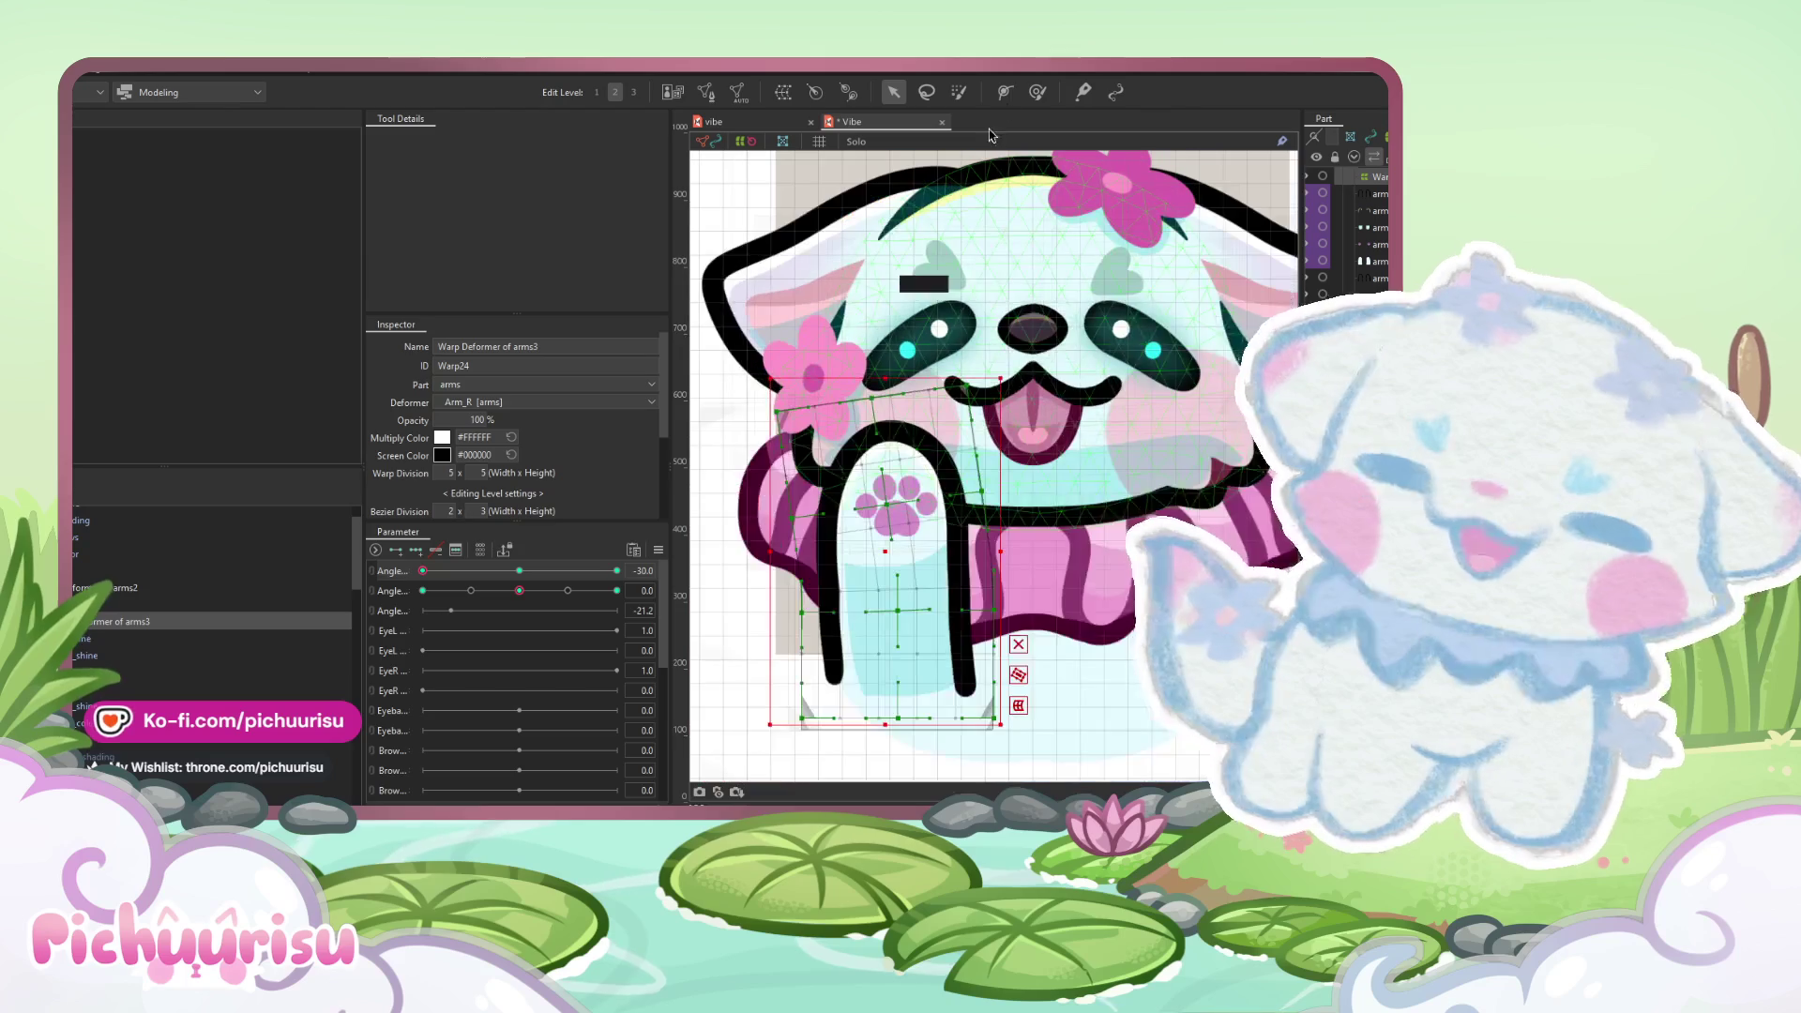
pyautogui.click(1037, 92)
pyautogui.scroll(2, 874, 544)
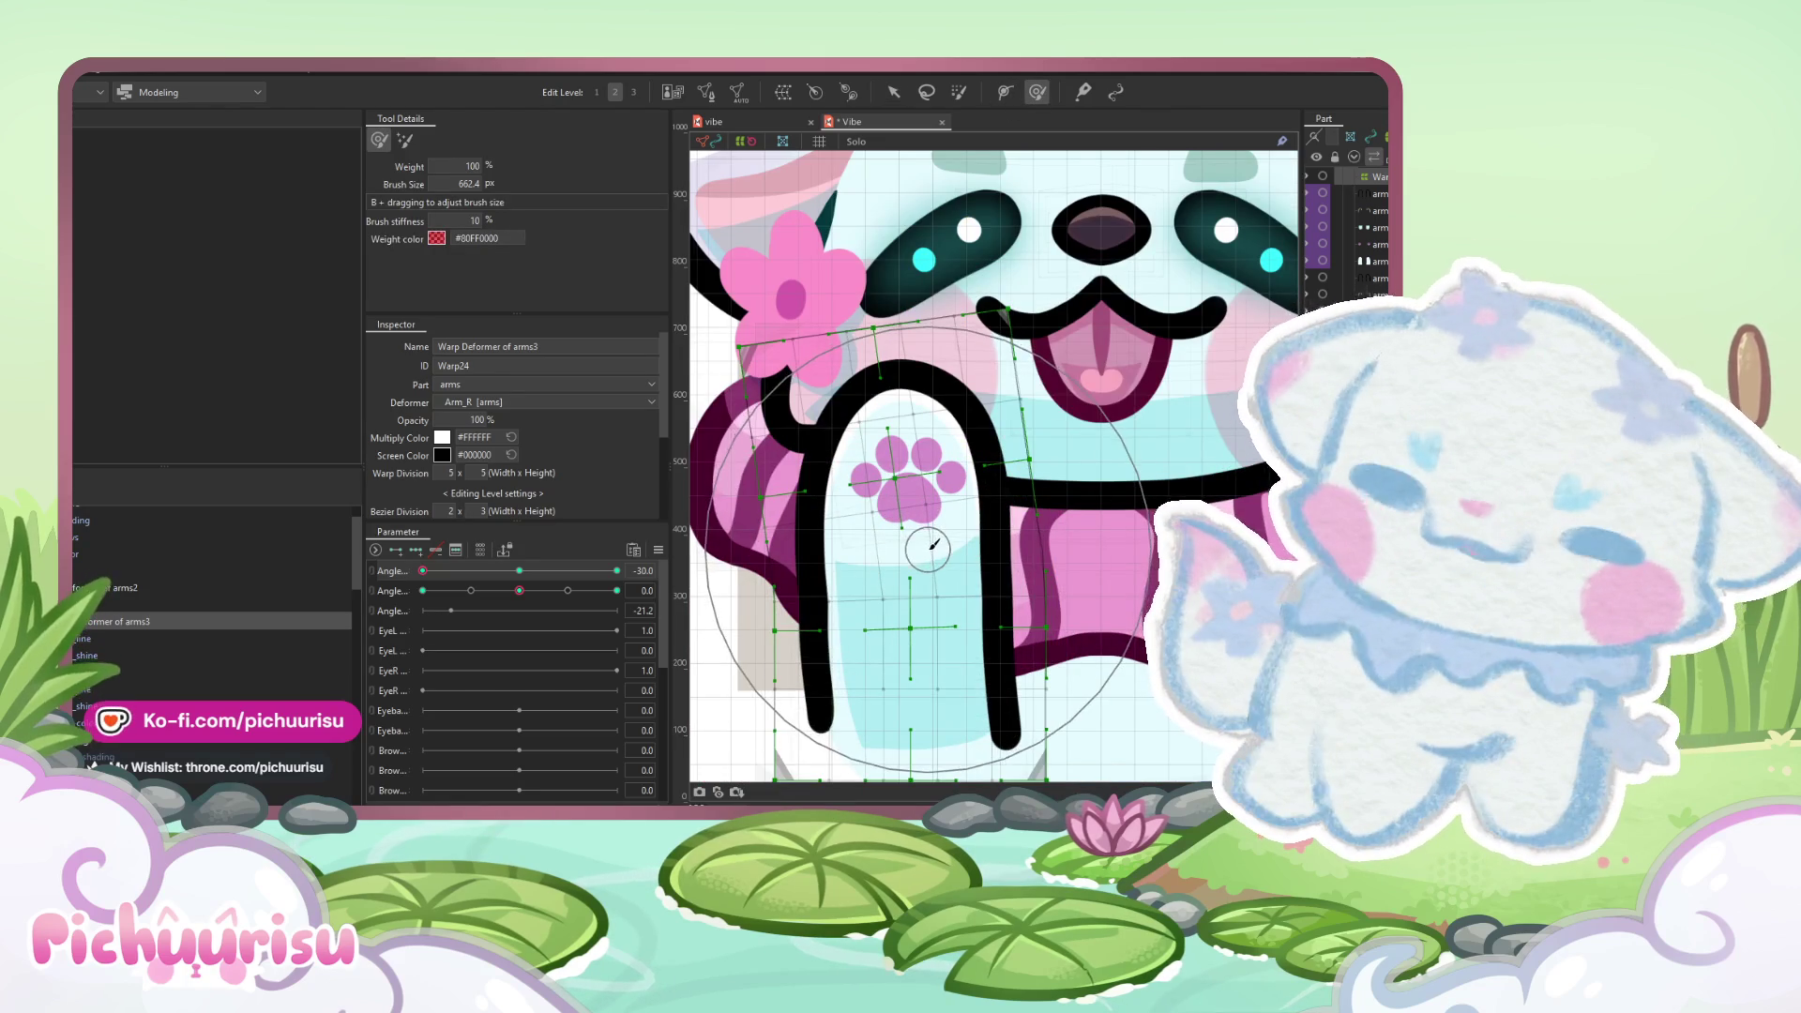
pyautogui.moveTo(874, 557)
pyautogui.mouseDown()
pyautogui.moveTo(849, 562)
pyautogui.moveTo(872, 506)
pyautogui.mouseUp()
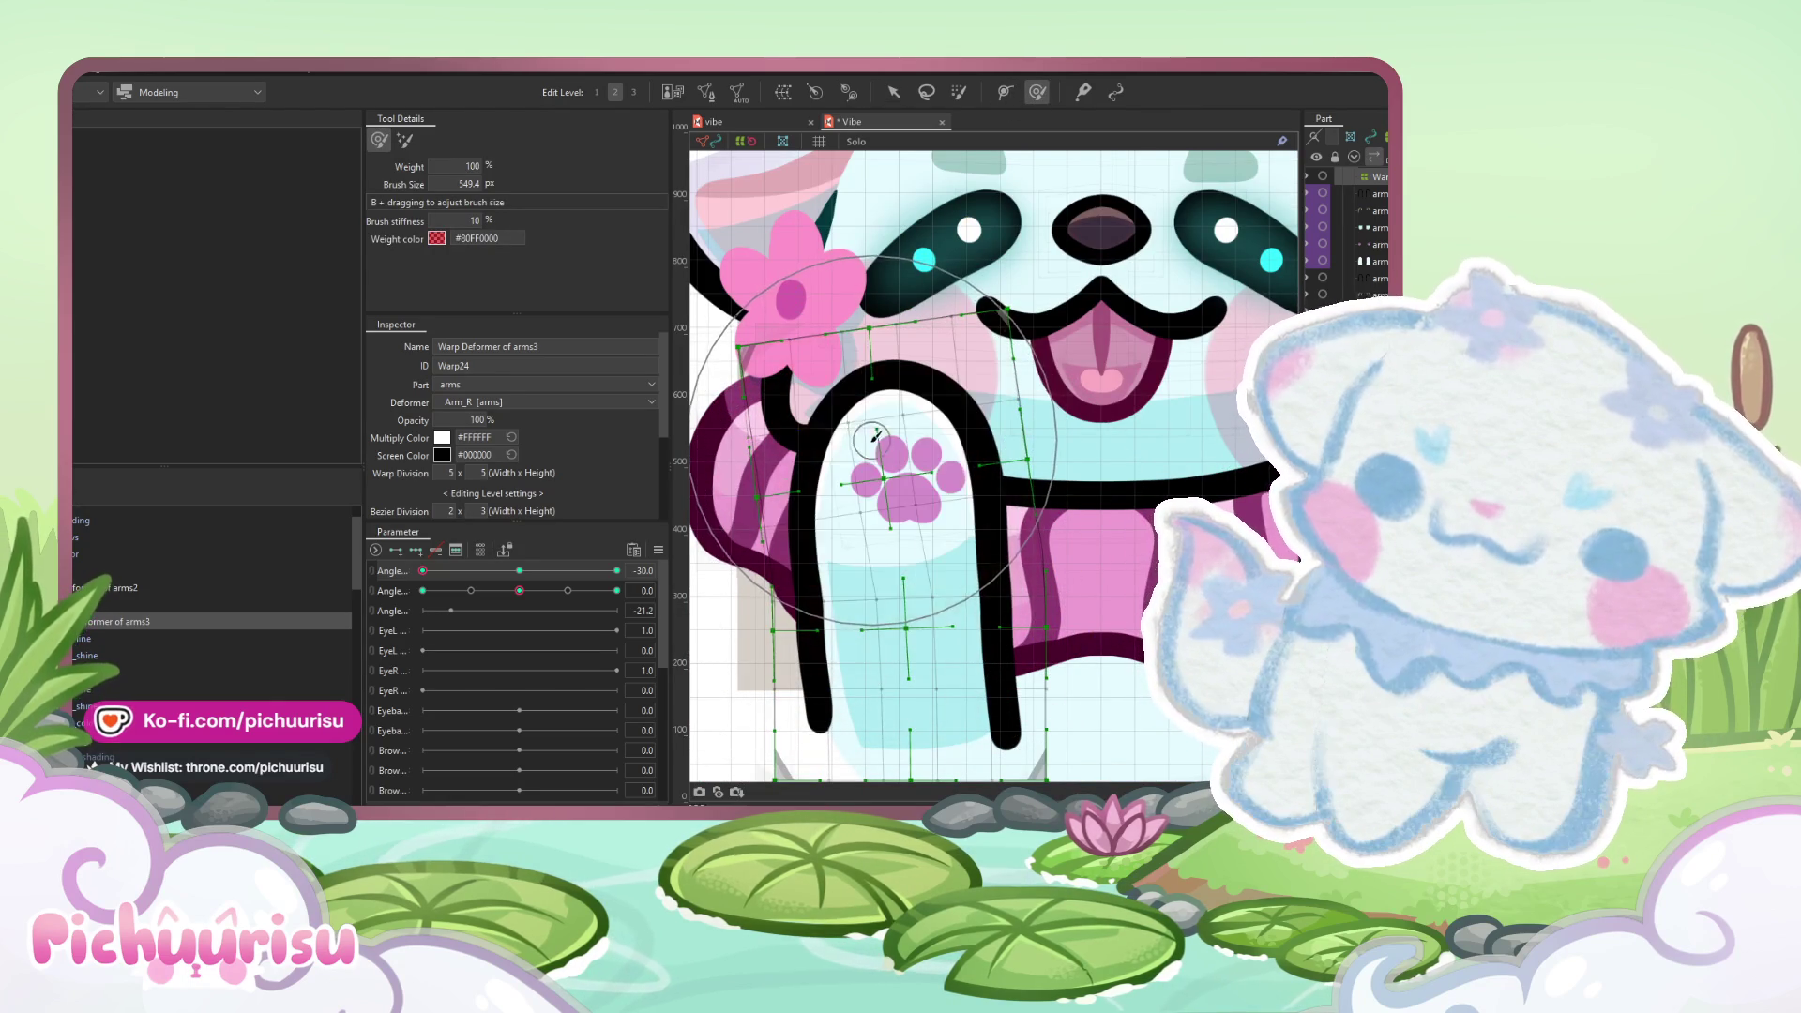
# - Nudge Arm_R's outer mesh near the flower and join the two head angles into a 2D grid
pyautogui.click(887, 494)
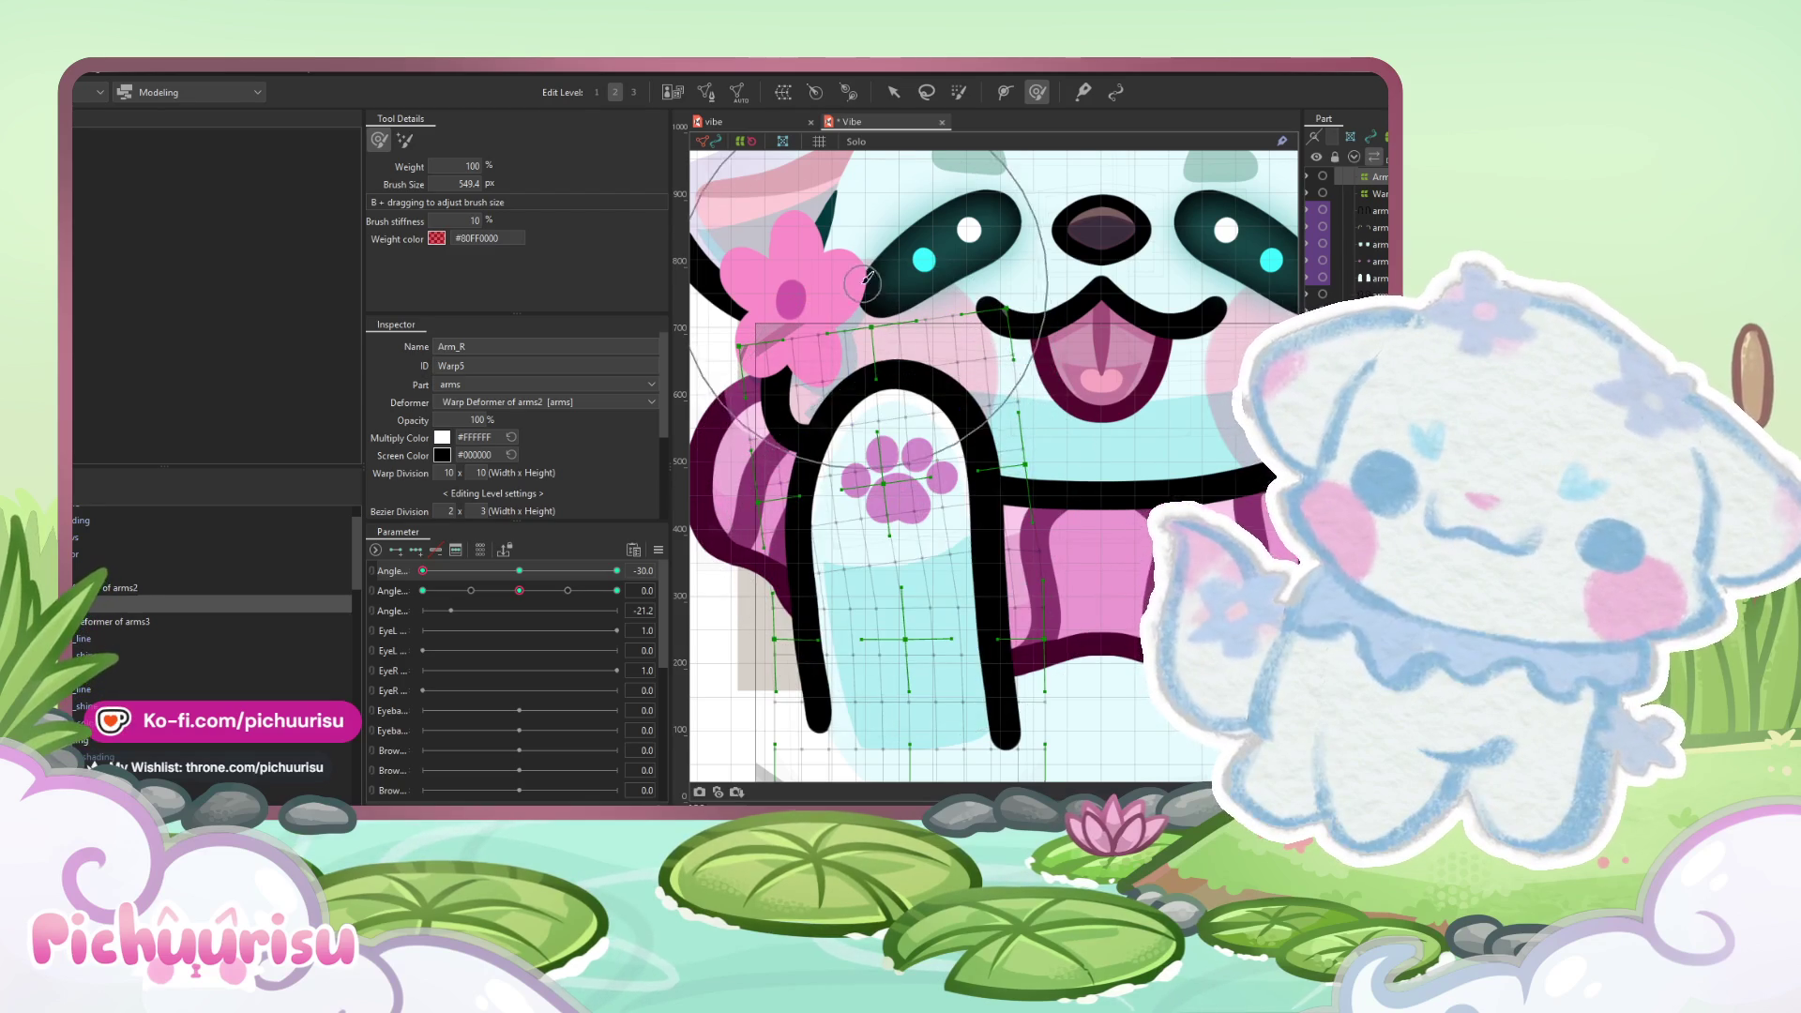
pyautogui.moveTo(847, 294); pyautogui.dragTo(863, 304)
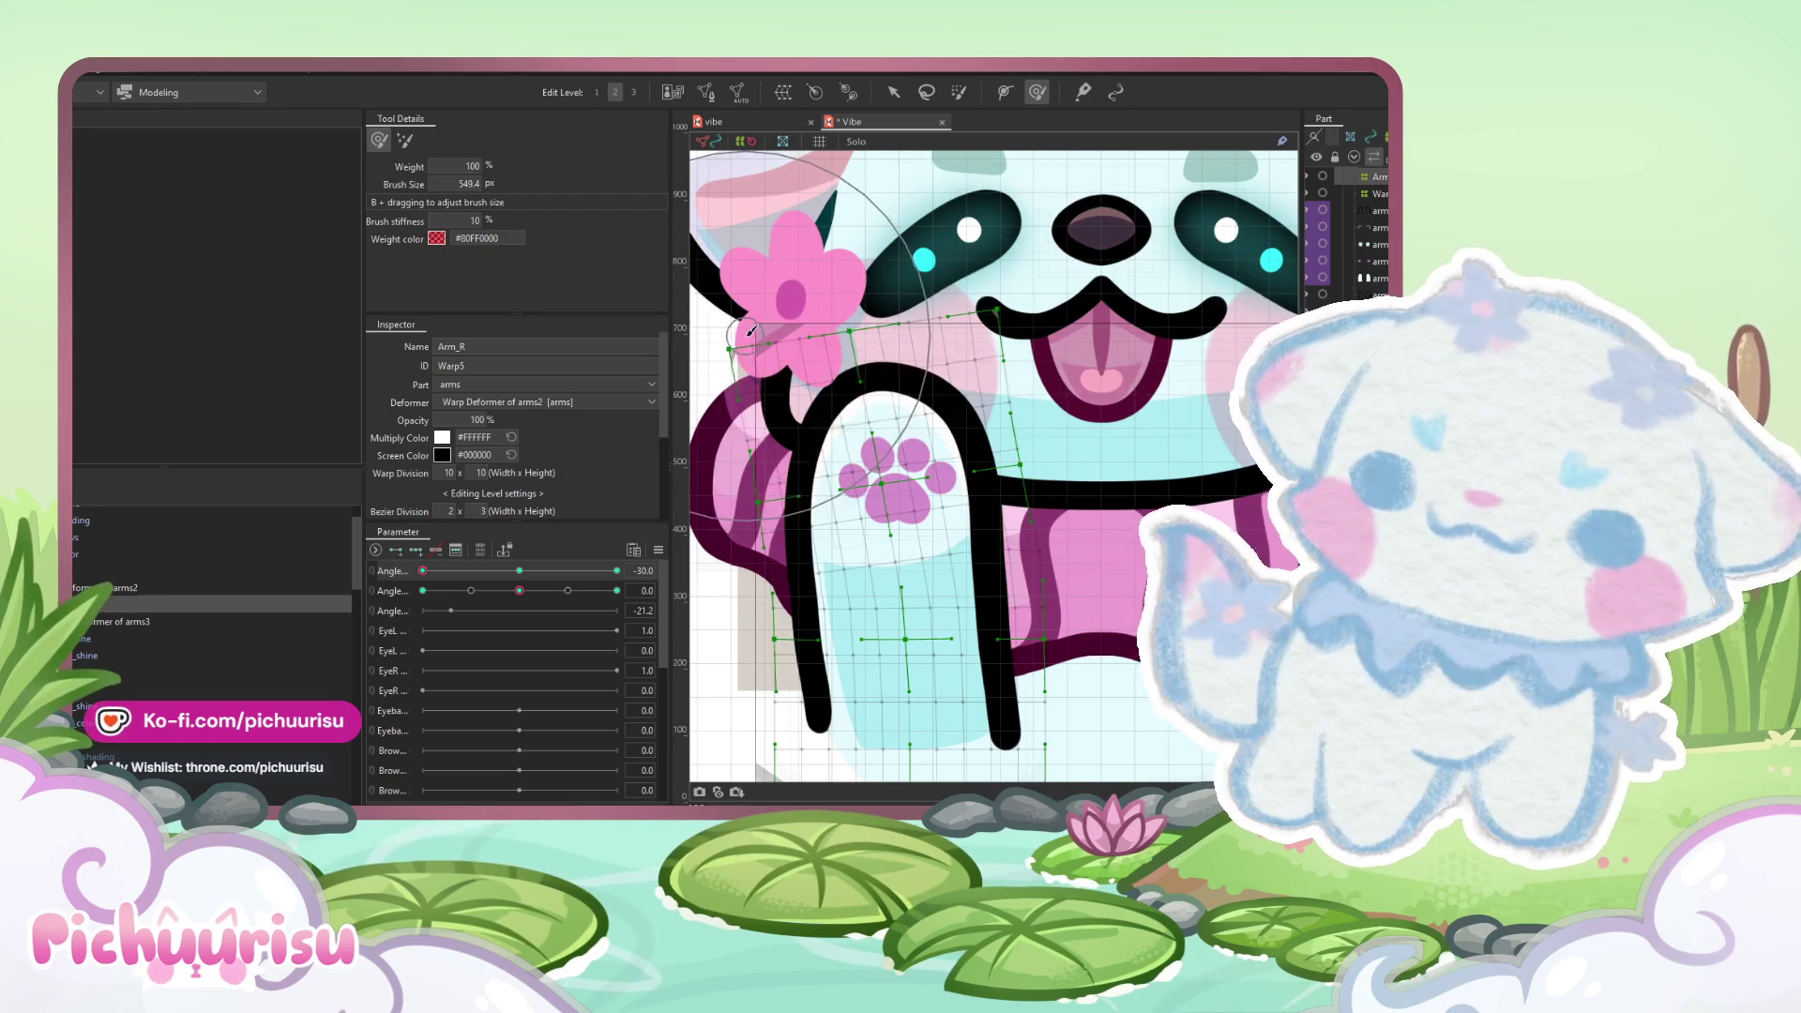
pyautogui.scroll(-5, 750, 330)
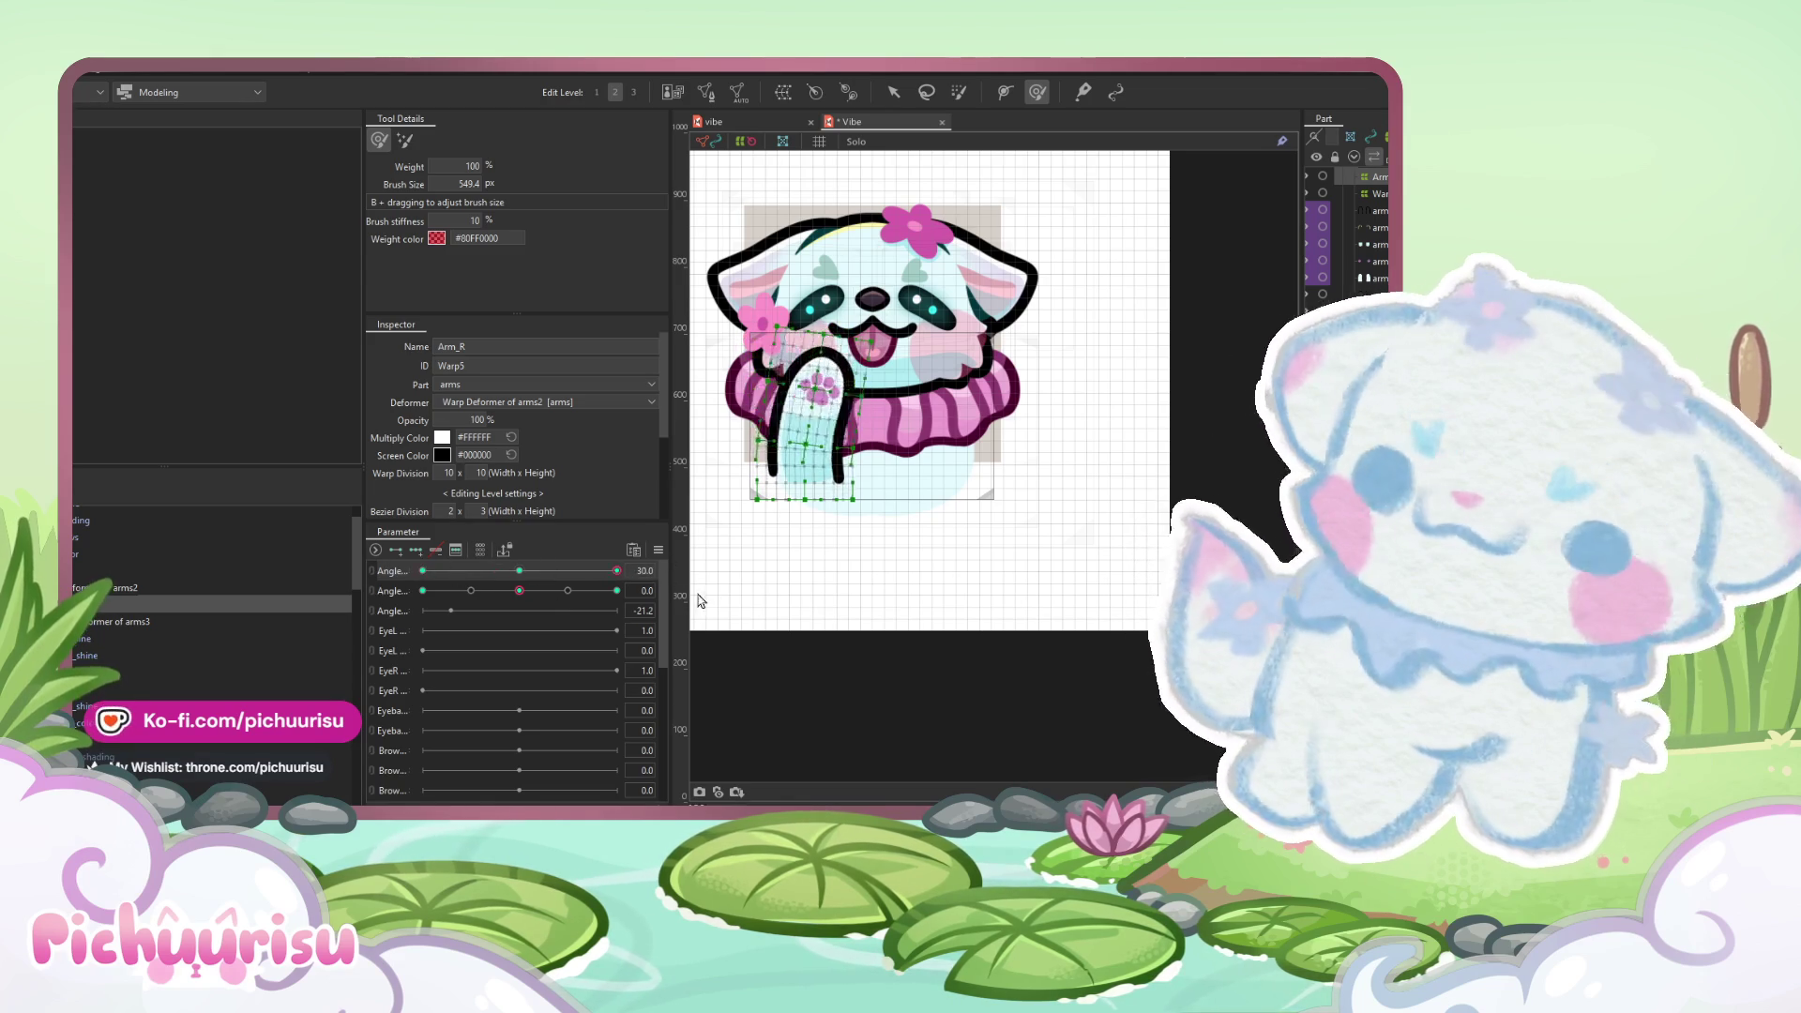
pyautogui.click(373, 572)
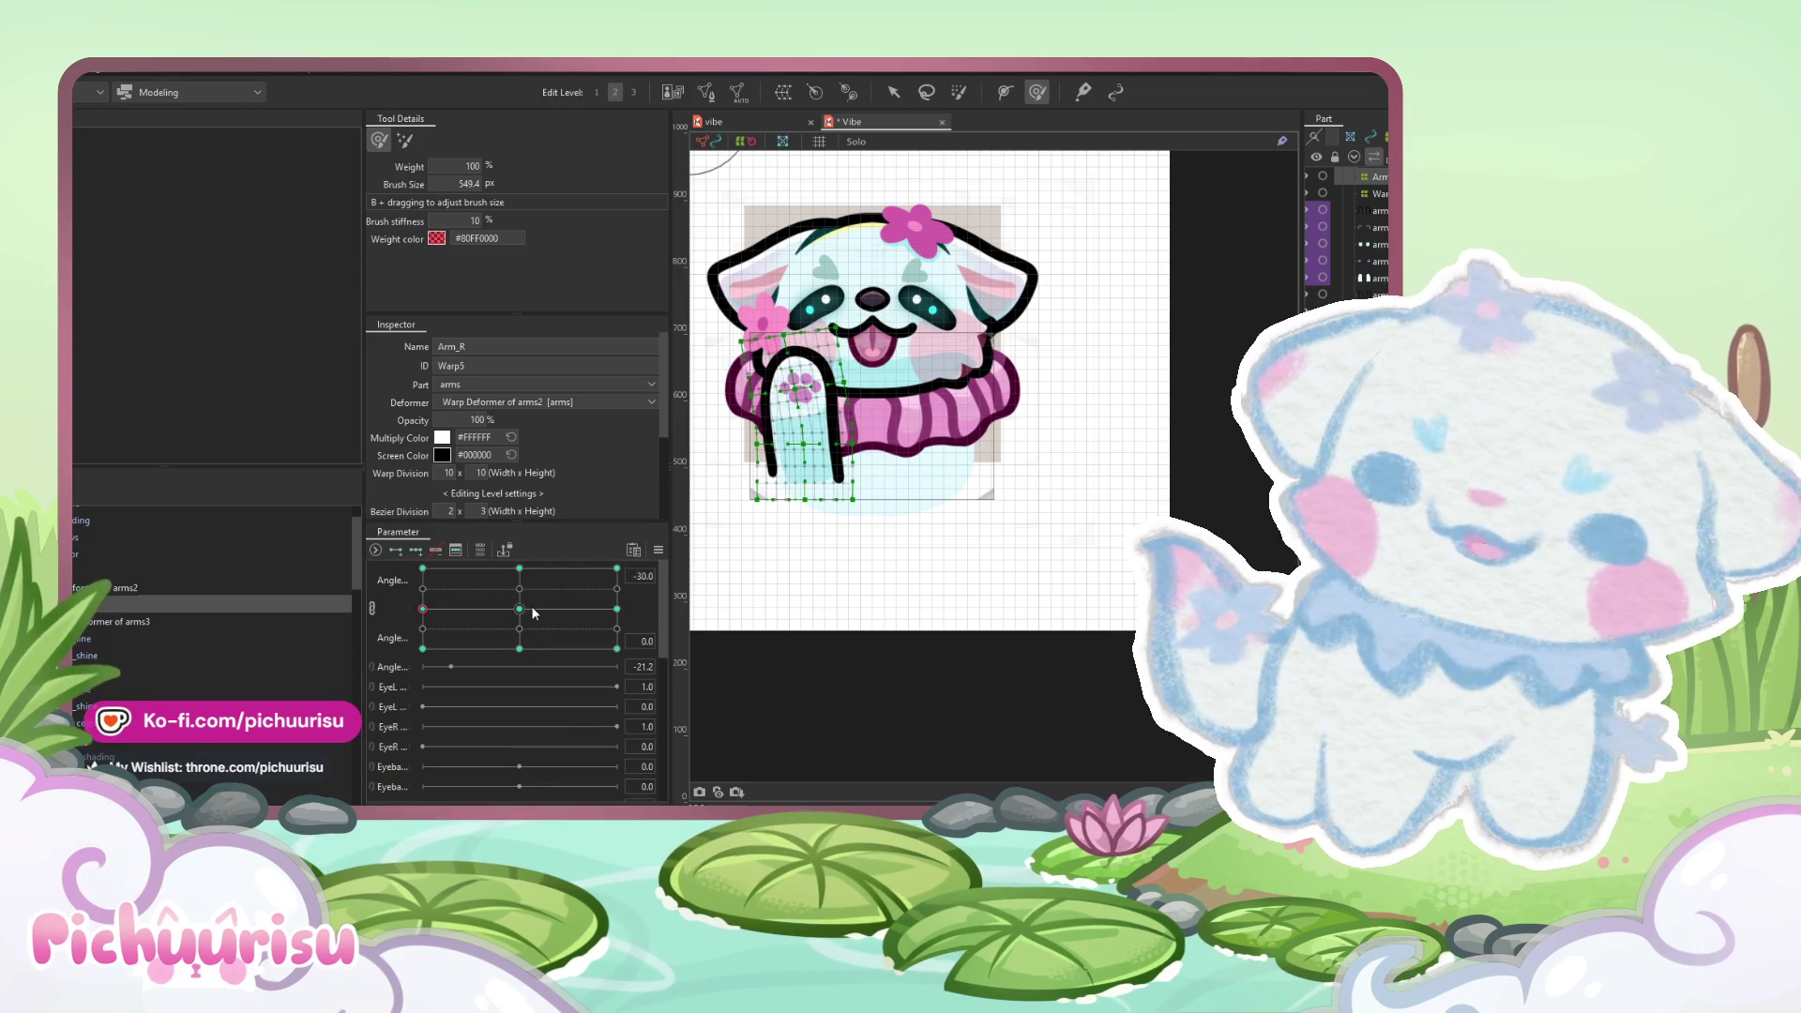
# - Check the parameter options list and preview the head swung toward the bottom-left corner
pyautogui.click(660, 550)
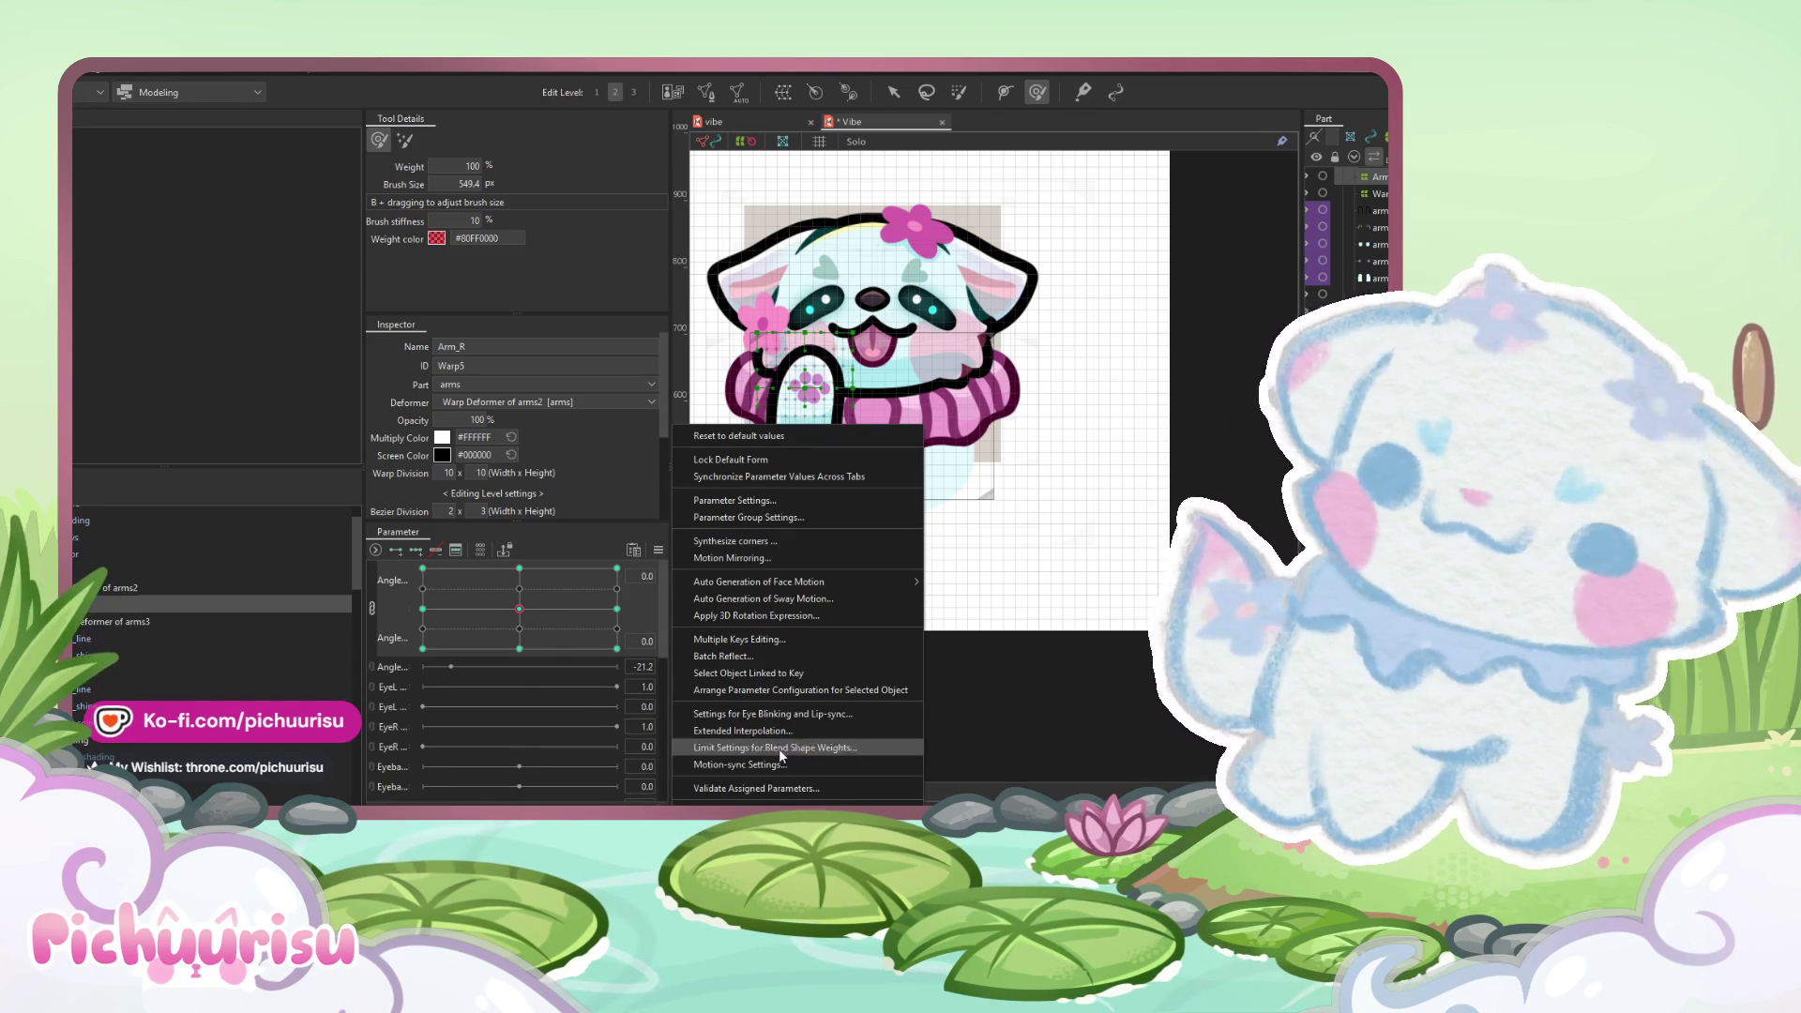
pyautogui.click(734, 541)
pyautogui.moveTo(489, 605); pyautogui.dragTo(413, 659)
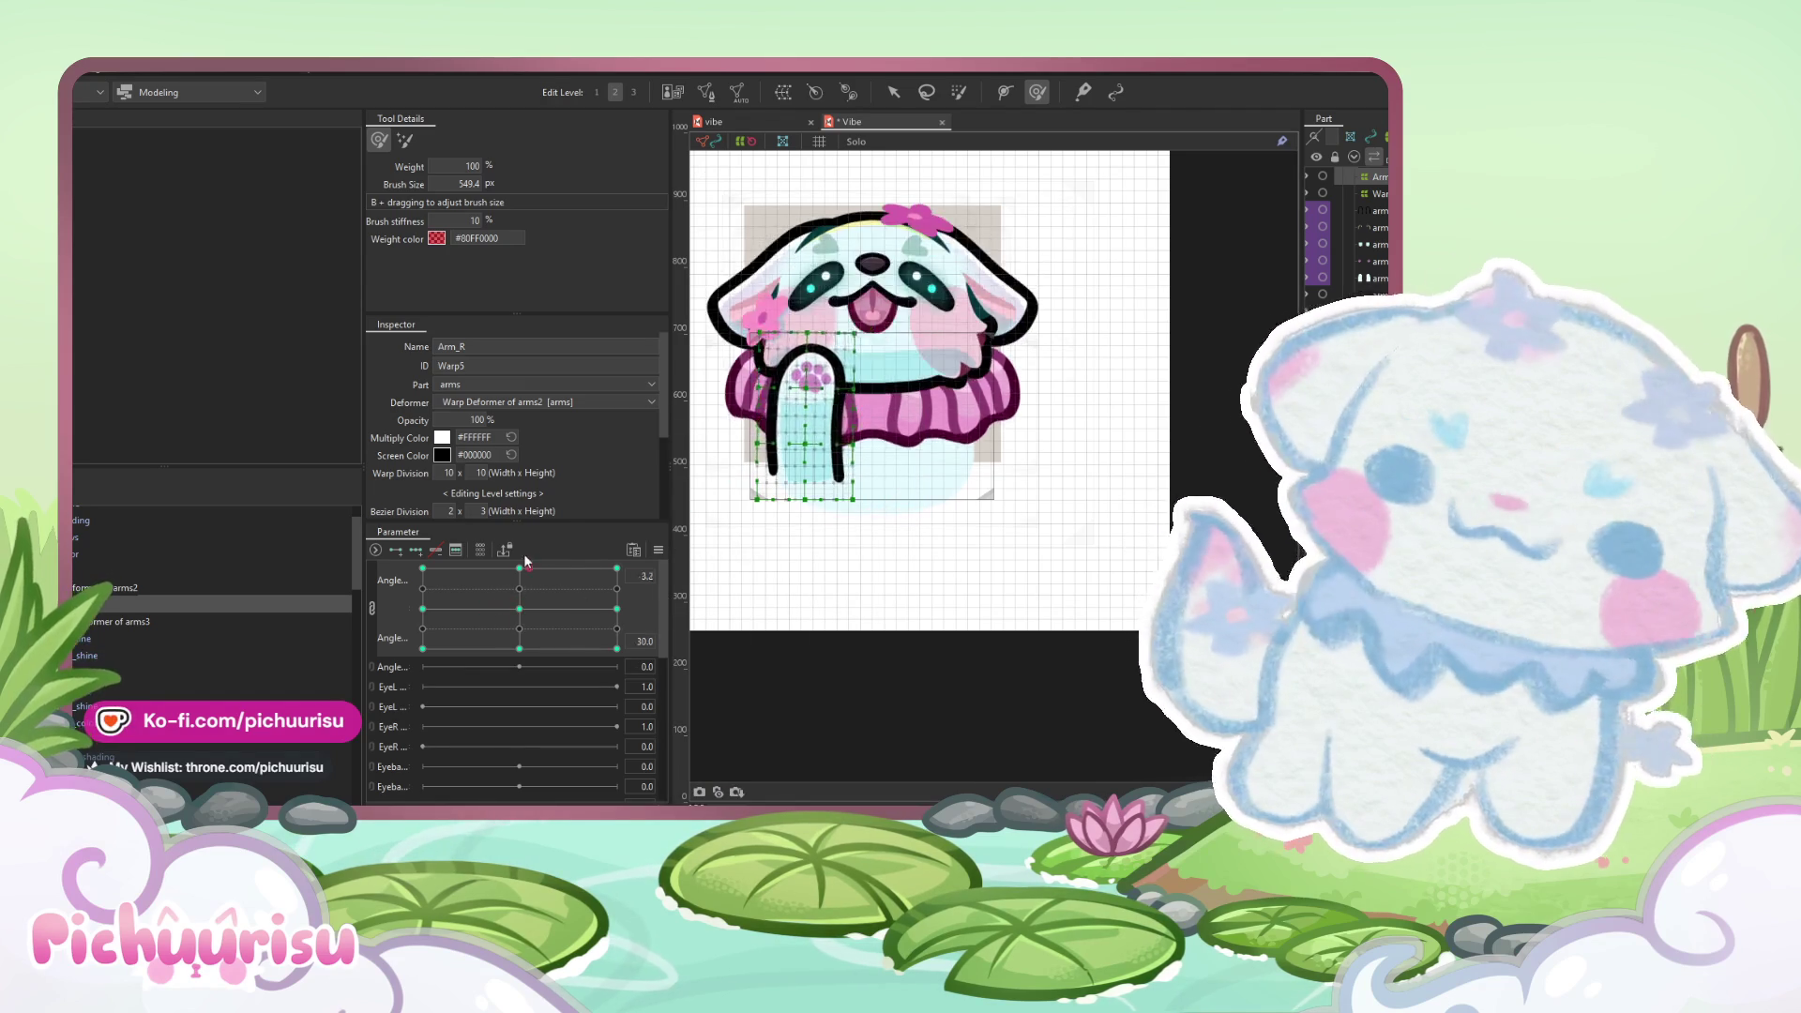
pyautogui.moveTo(541, 648)
pyautogui.mouseDown()
pyautogui.moveTo(388, 645)
pyautogui.moveTo(329, 600)
pyautogui.mouseUp()
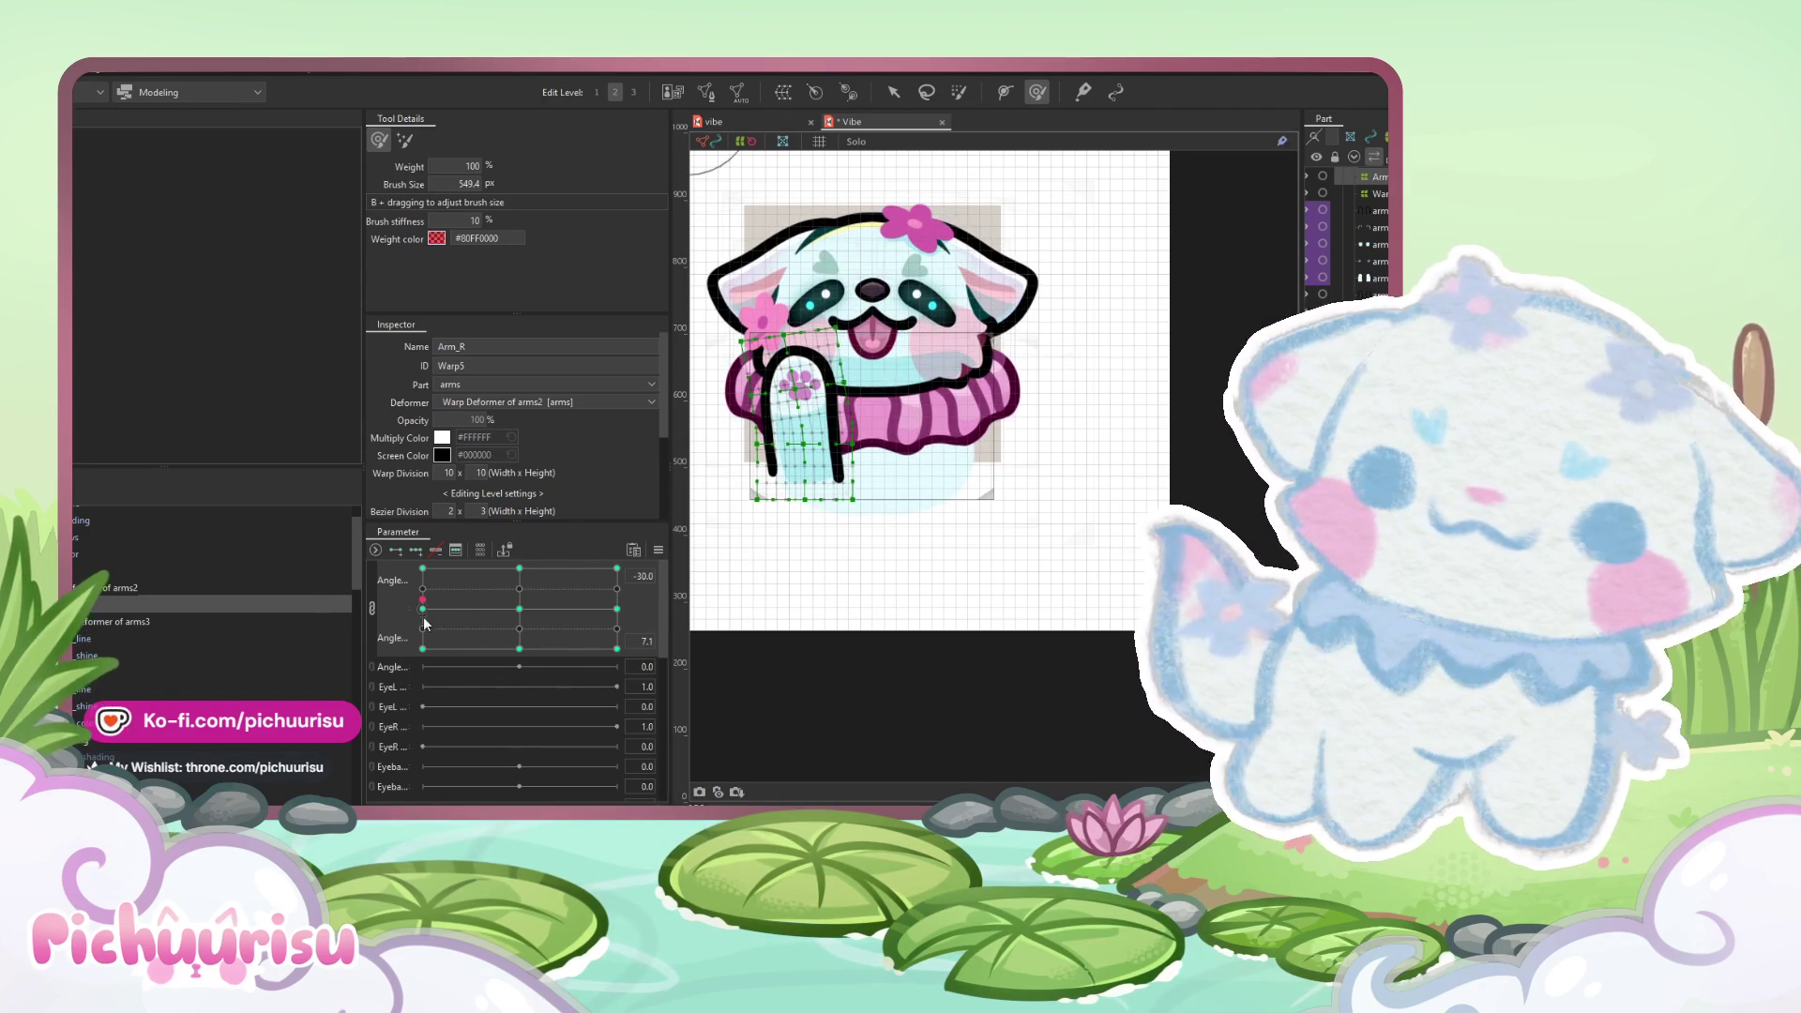
pyautogui.scroll(2, 872, 305)
# - Rotate the arm's warp deformer at this corner pose and test it across the angle grid
pyautogui.click(896, 93)
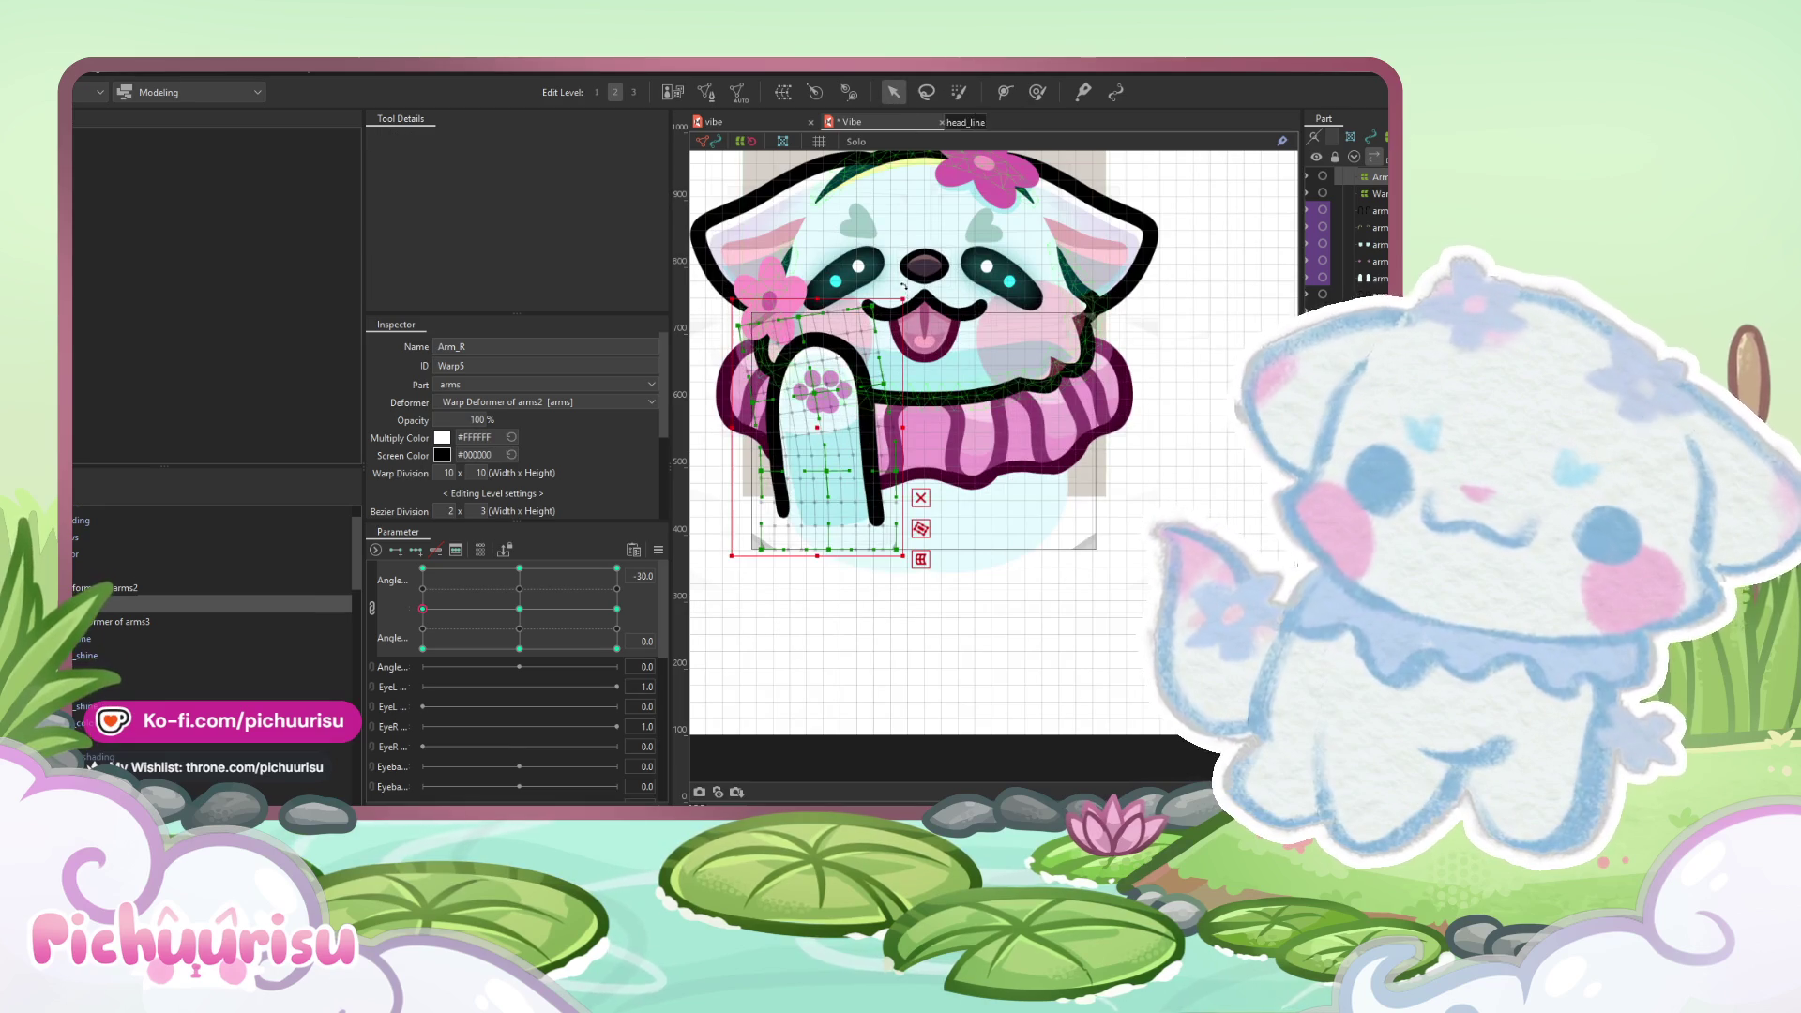
pyautogui.moveTo(908, 295); pyautogui.dragTo(882, 287)
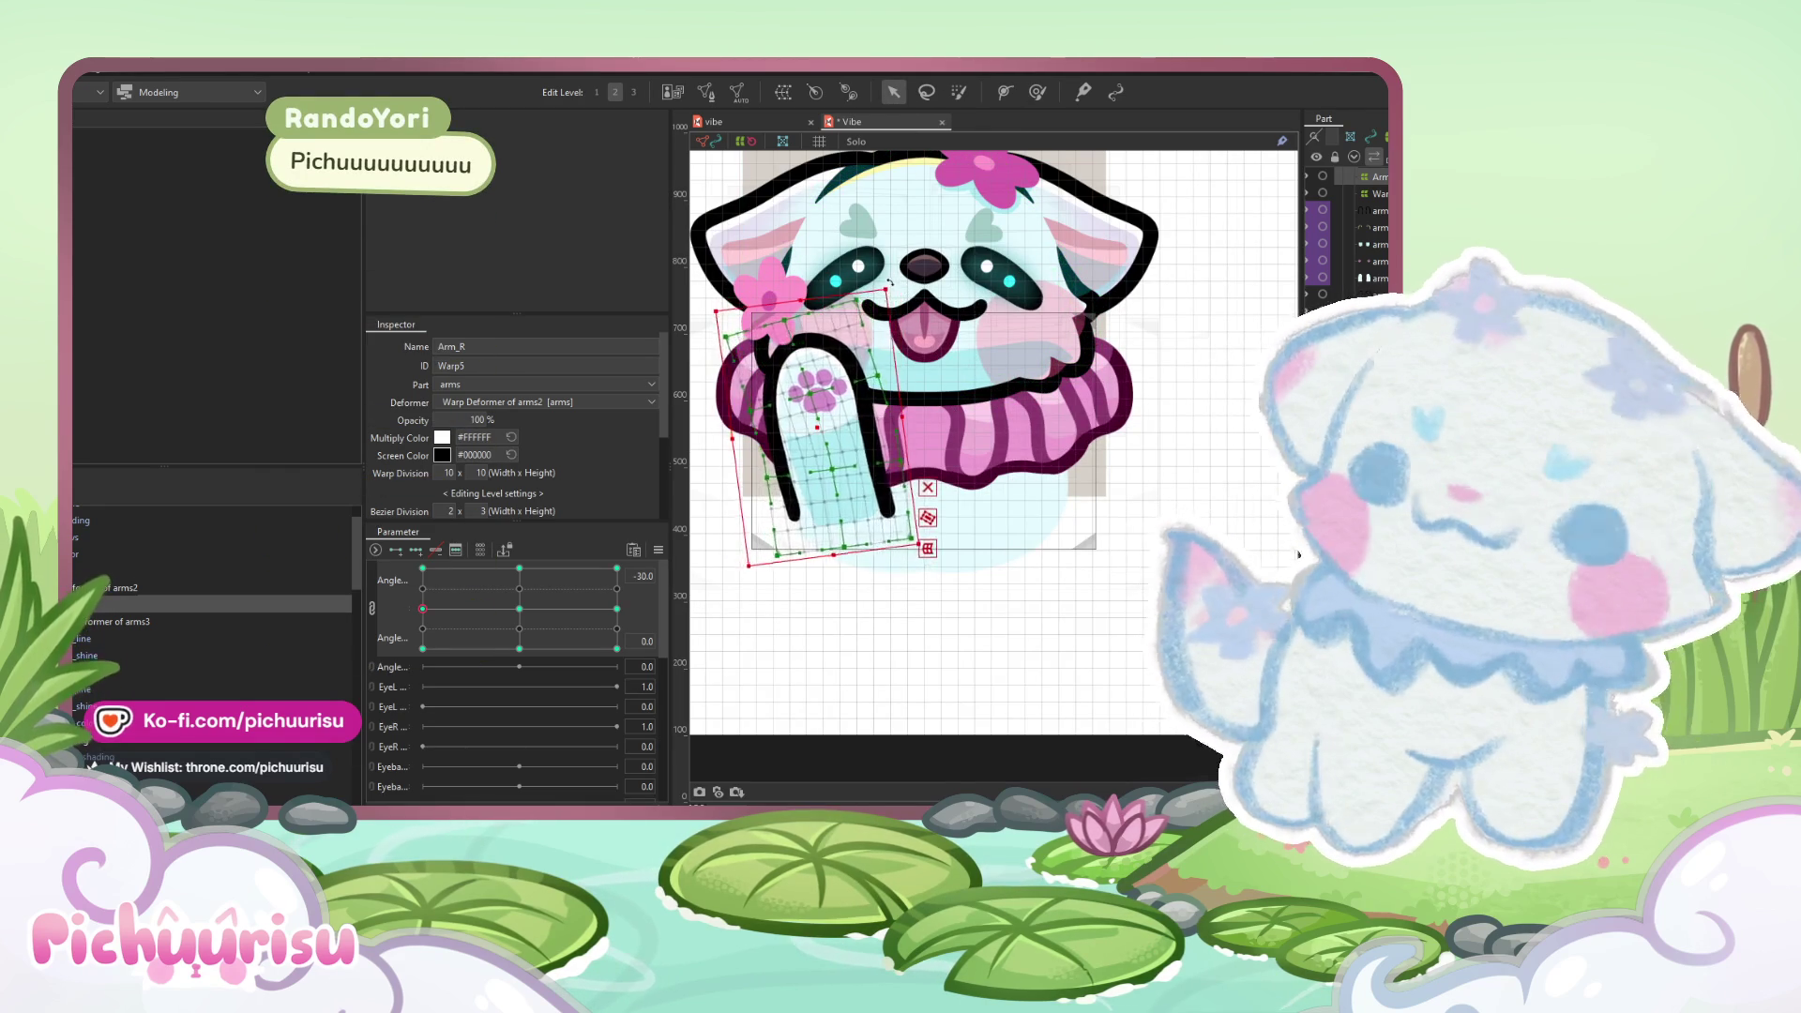
pyautogui.moveTo(422, 609)
pyautogui.mouseDown()
pyautogui.moveTo(578, 607)
pyautogui.moveTo(519, 608)
pyautogui.mouseUp()
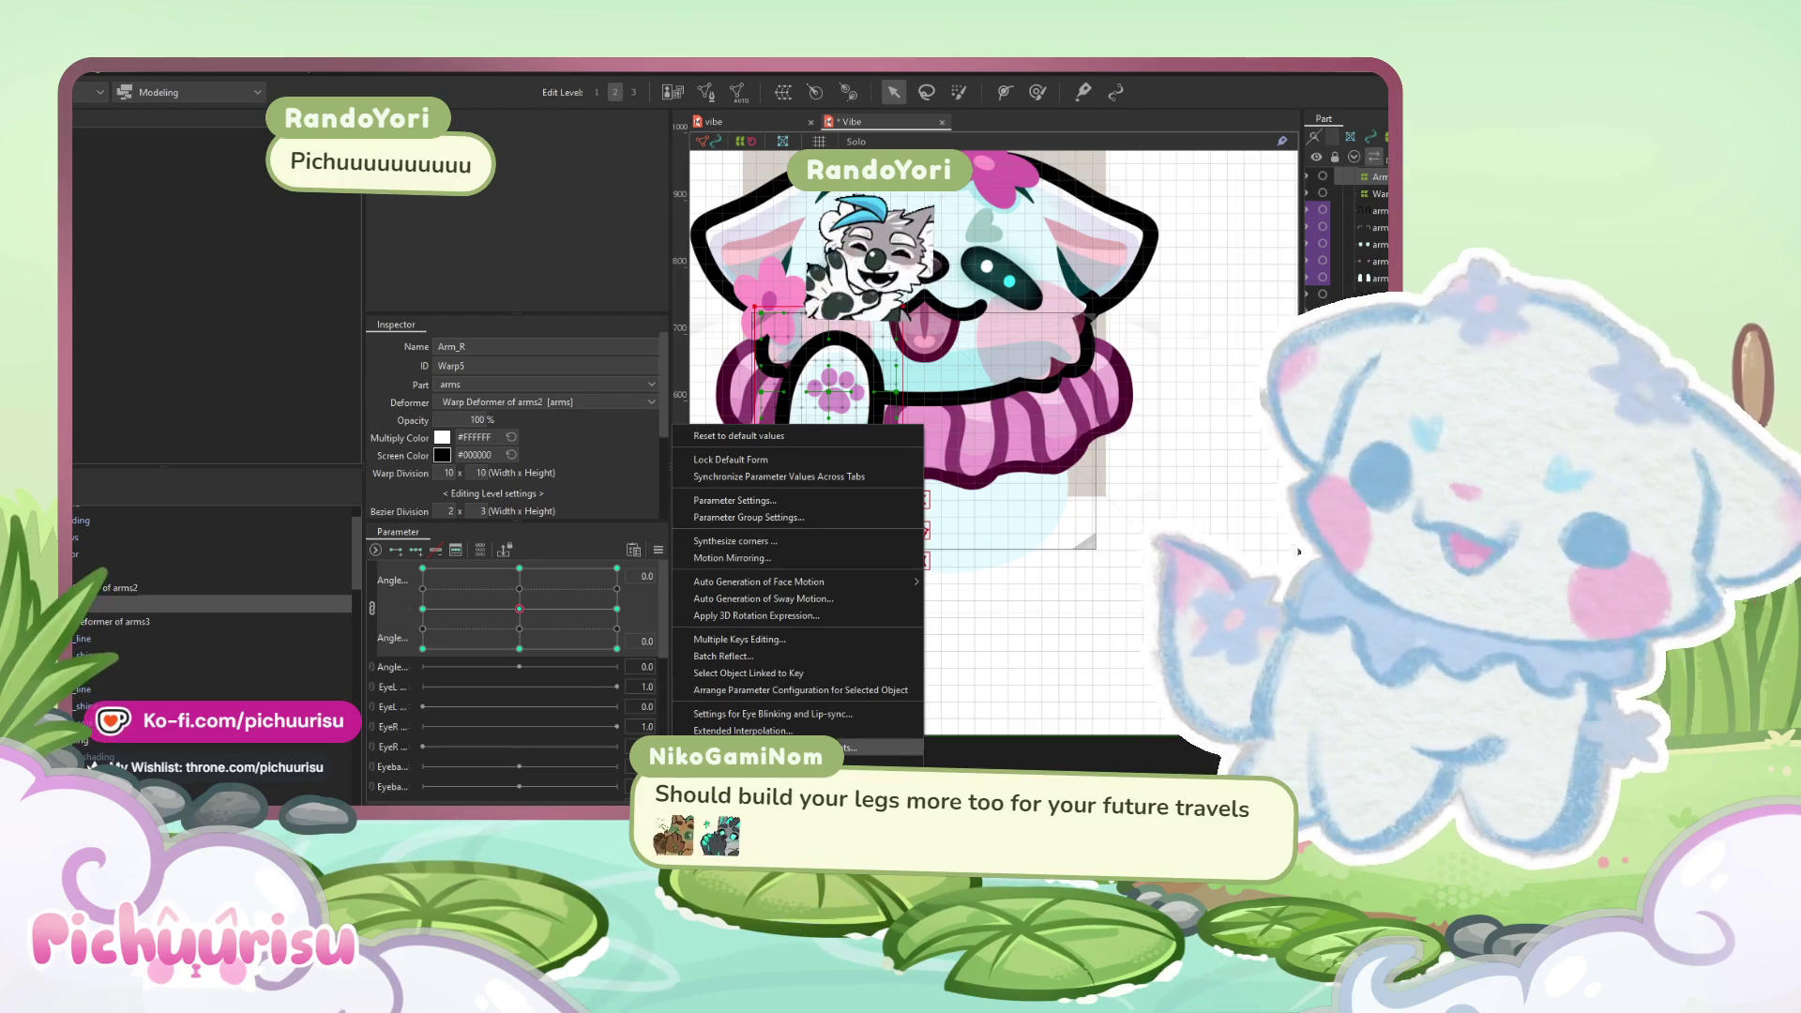
pyautogui.click(748, 638)
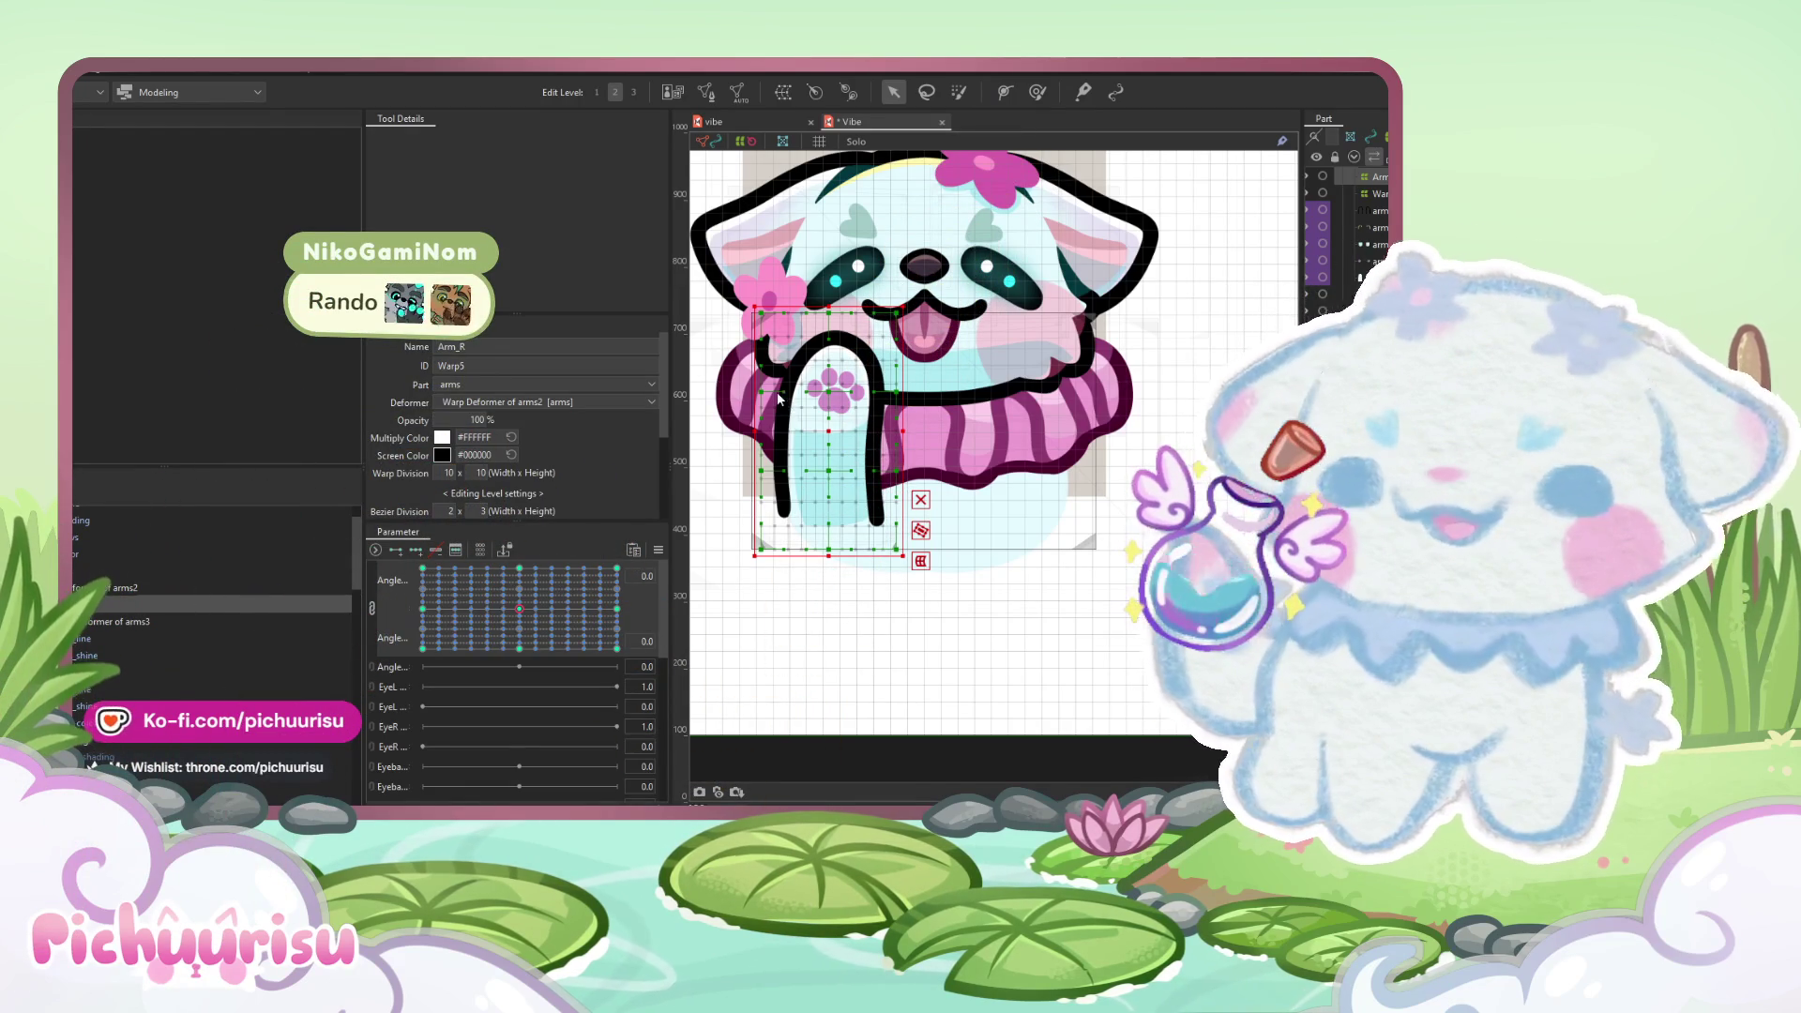
pyautogui.moveTo(494, 649)
pyautogui.mouseDown()
pyautogui.moveTo(626, 642)
pyautogui.moveTo(381, 606)
pyautogui.mouseUp()
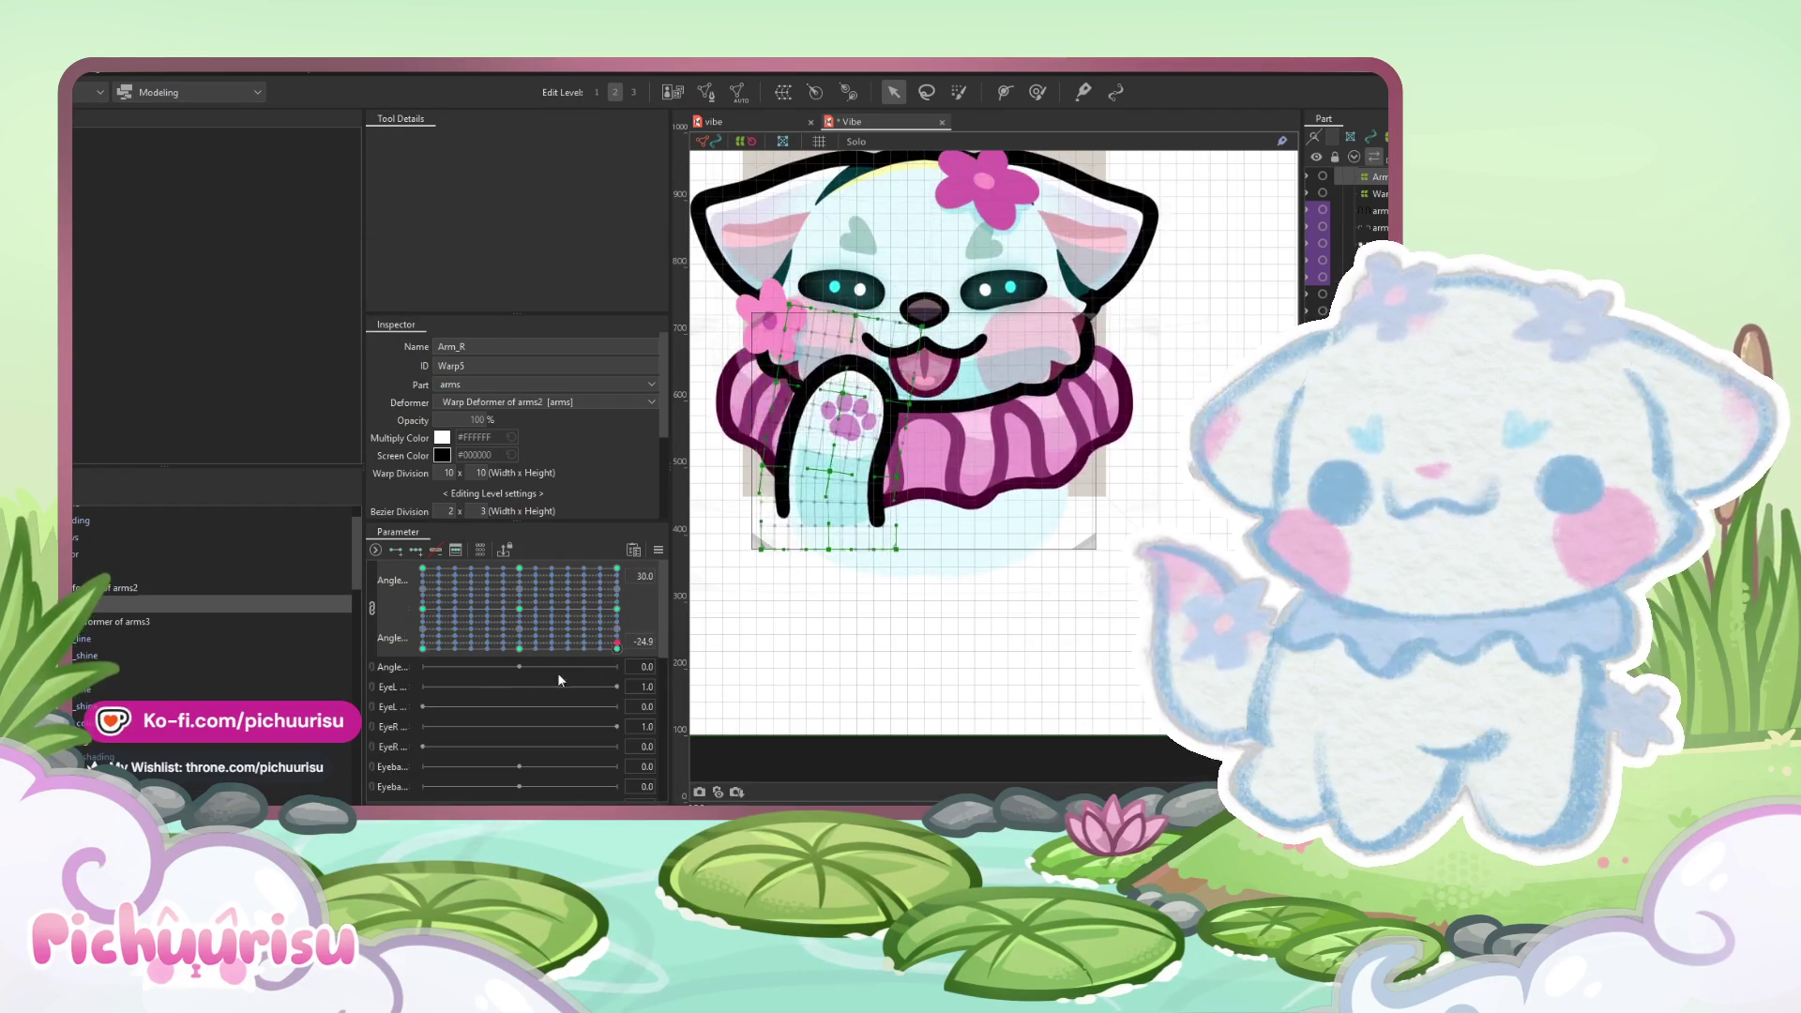
# - At the 0.0 row, enlarge the deformation brush and nudge the right arm's warp mesh edge
pyautogui.rightClick(413, 609)
pyautogui.click(1032, 92)
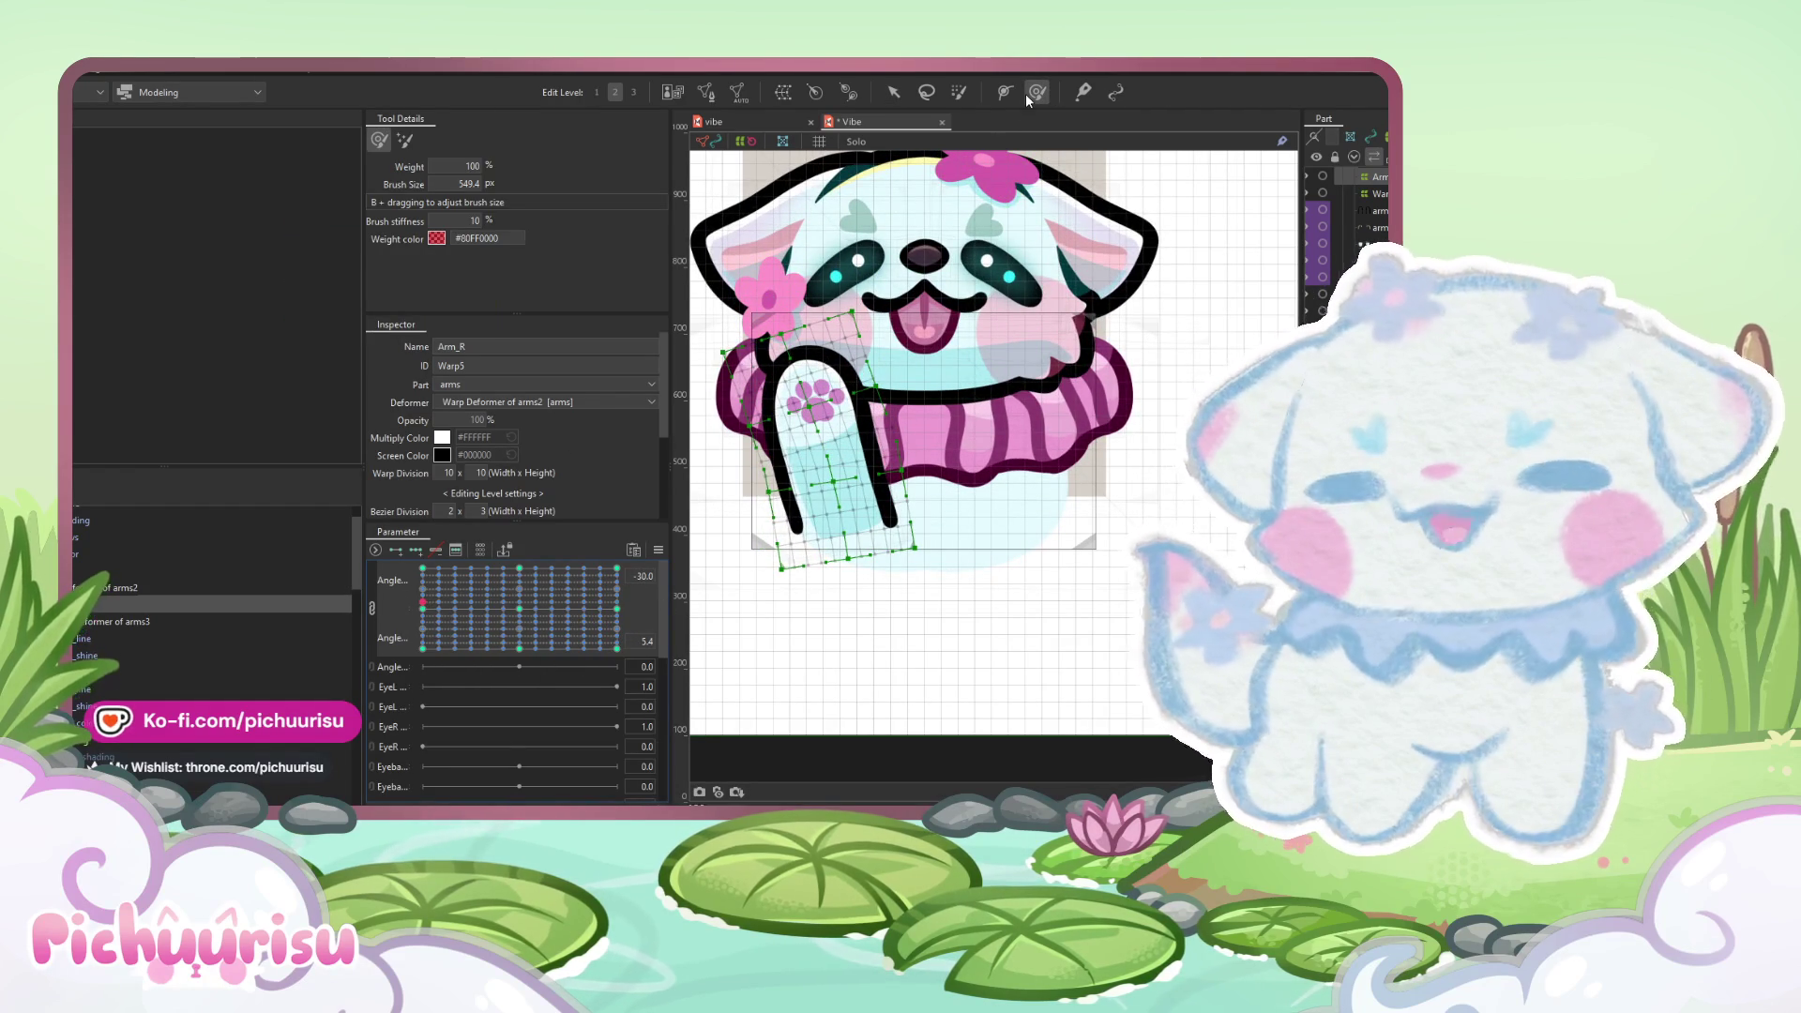
pyautogui.click(422, 610)
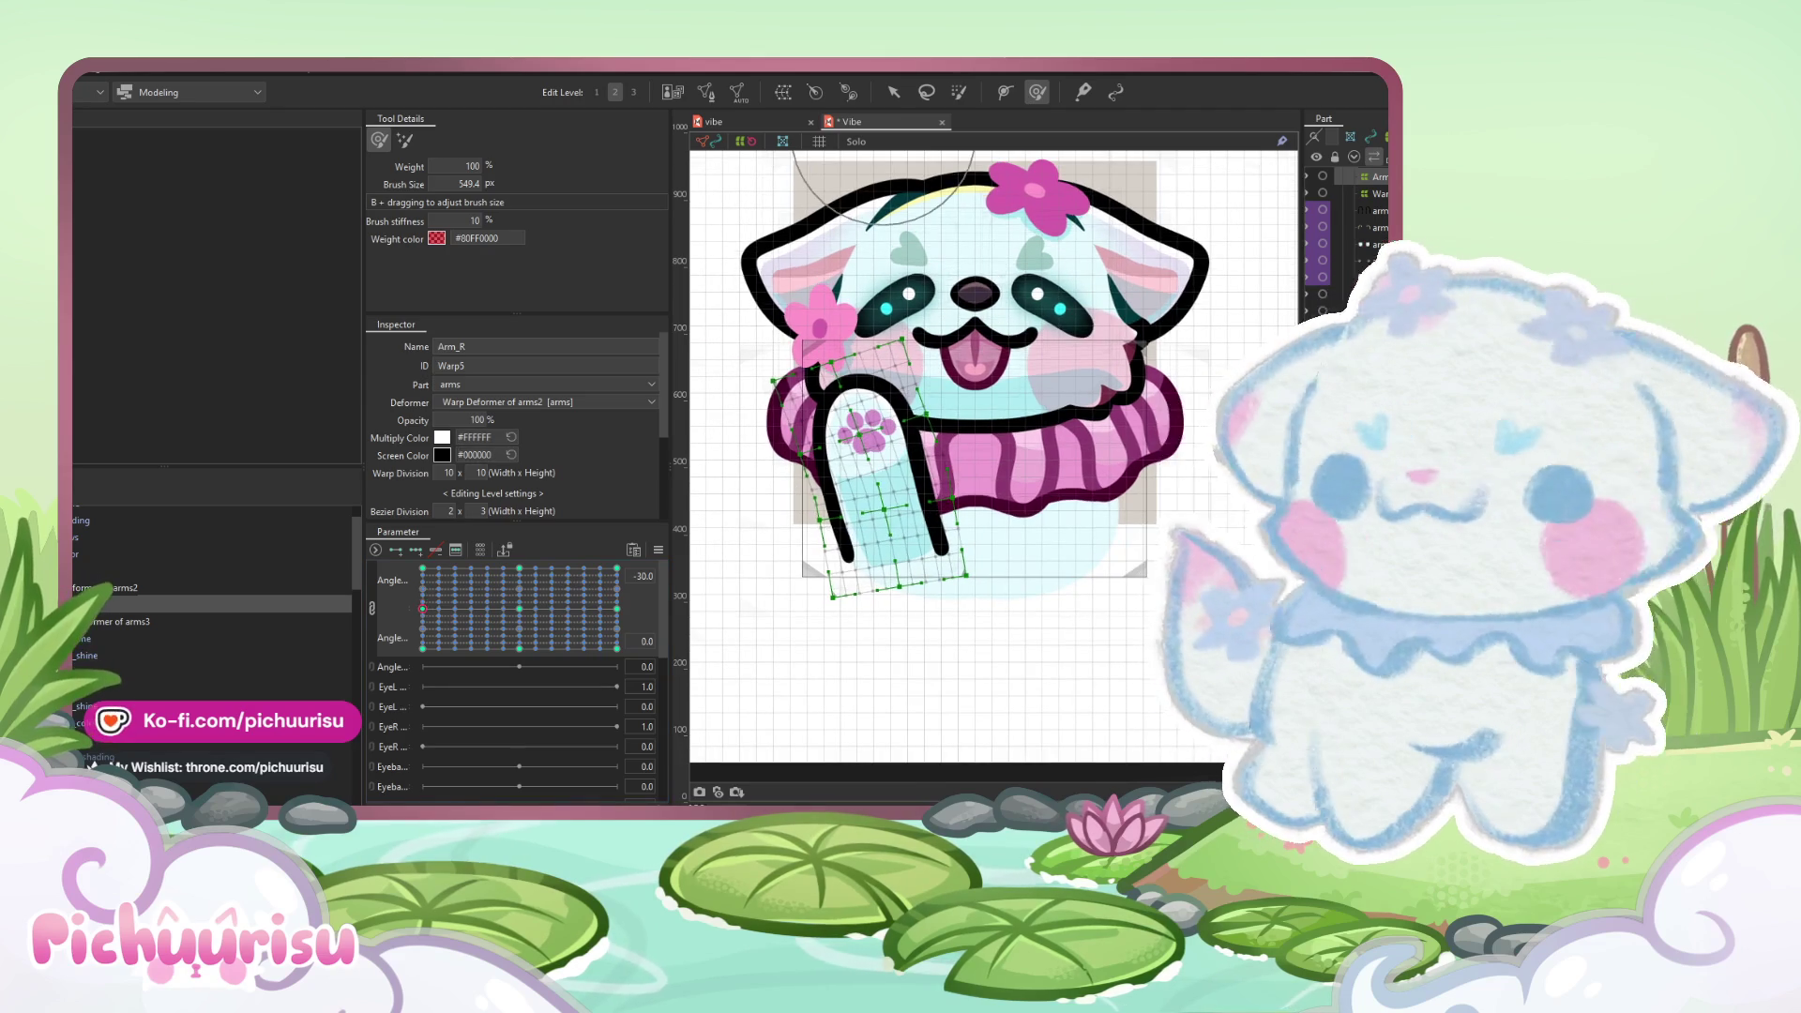
pyautogui.scroll(3, 816, 397)
pyautogui.moveTo(822, 434)
pyautogui.mouseDown()
pyautogui.moveTo(942, 373)
pyautogui.moveTo(800, 343)
pyautogui.mouseUp()
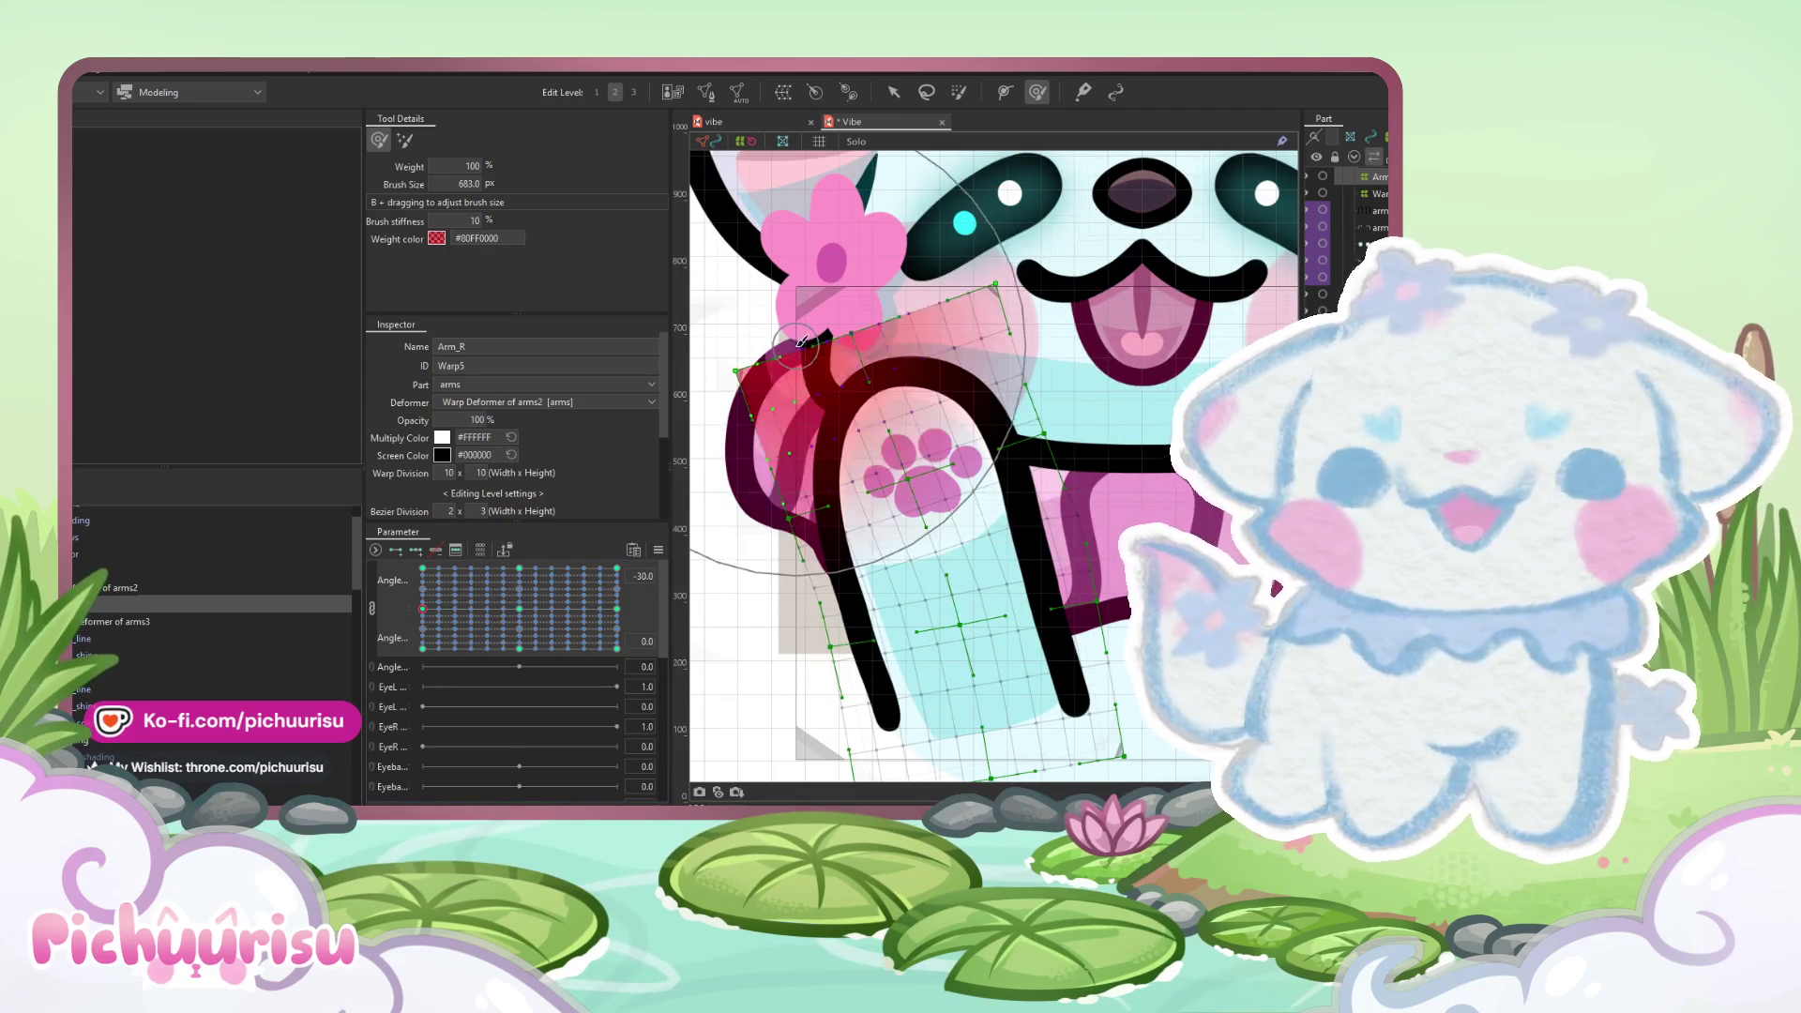
pyautogui.moveTo(1107, 273); pyautogui.dragTo(1105, 286)
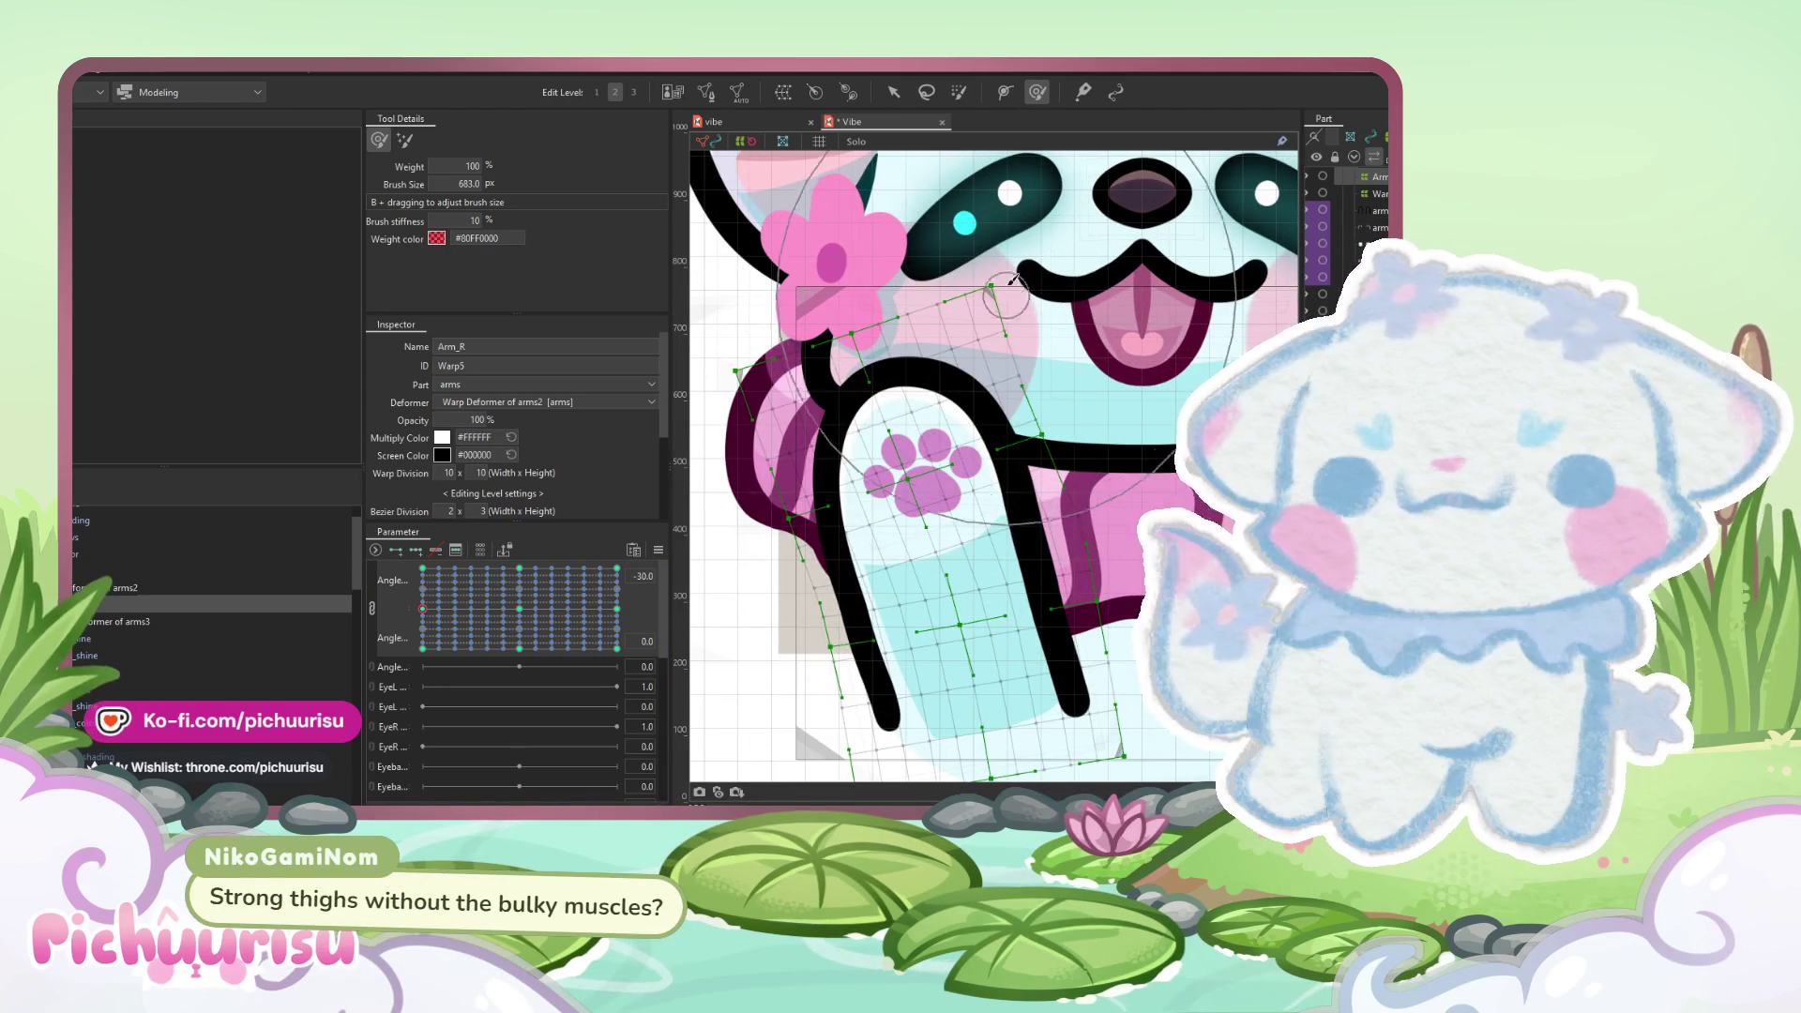
# - Preview the arm at several head-angle poses across the joined grid
pyautogui.scroll(-2, 1012, 251)
pyautogui.scroll(-1, 1032, 239)
pyautogui.scroll(-1, 1063, 222)
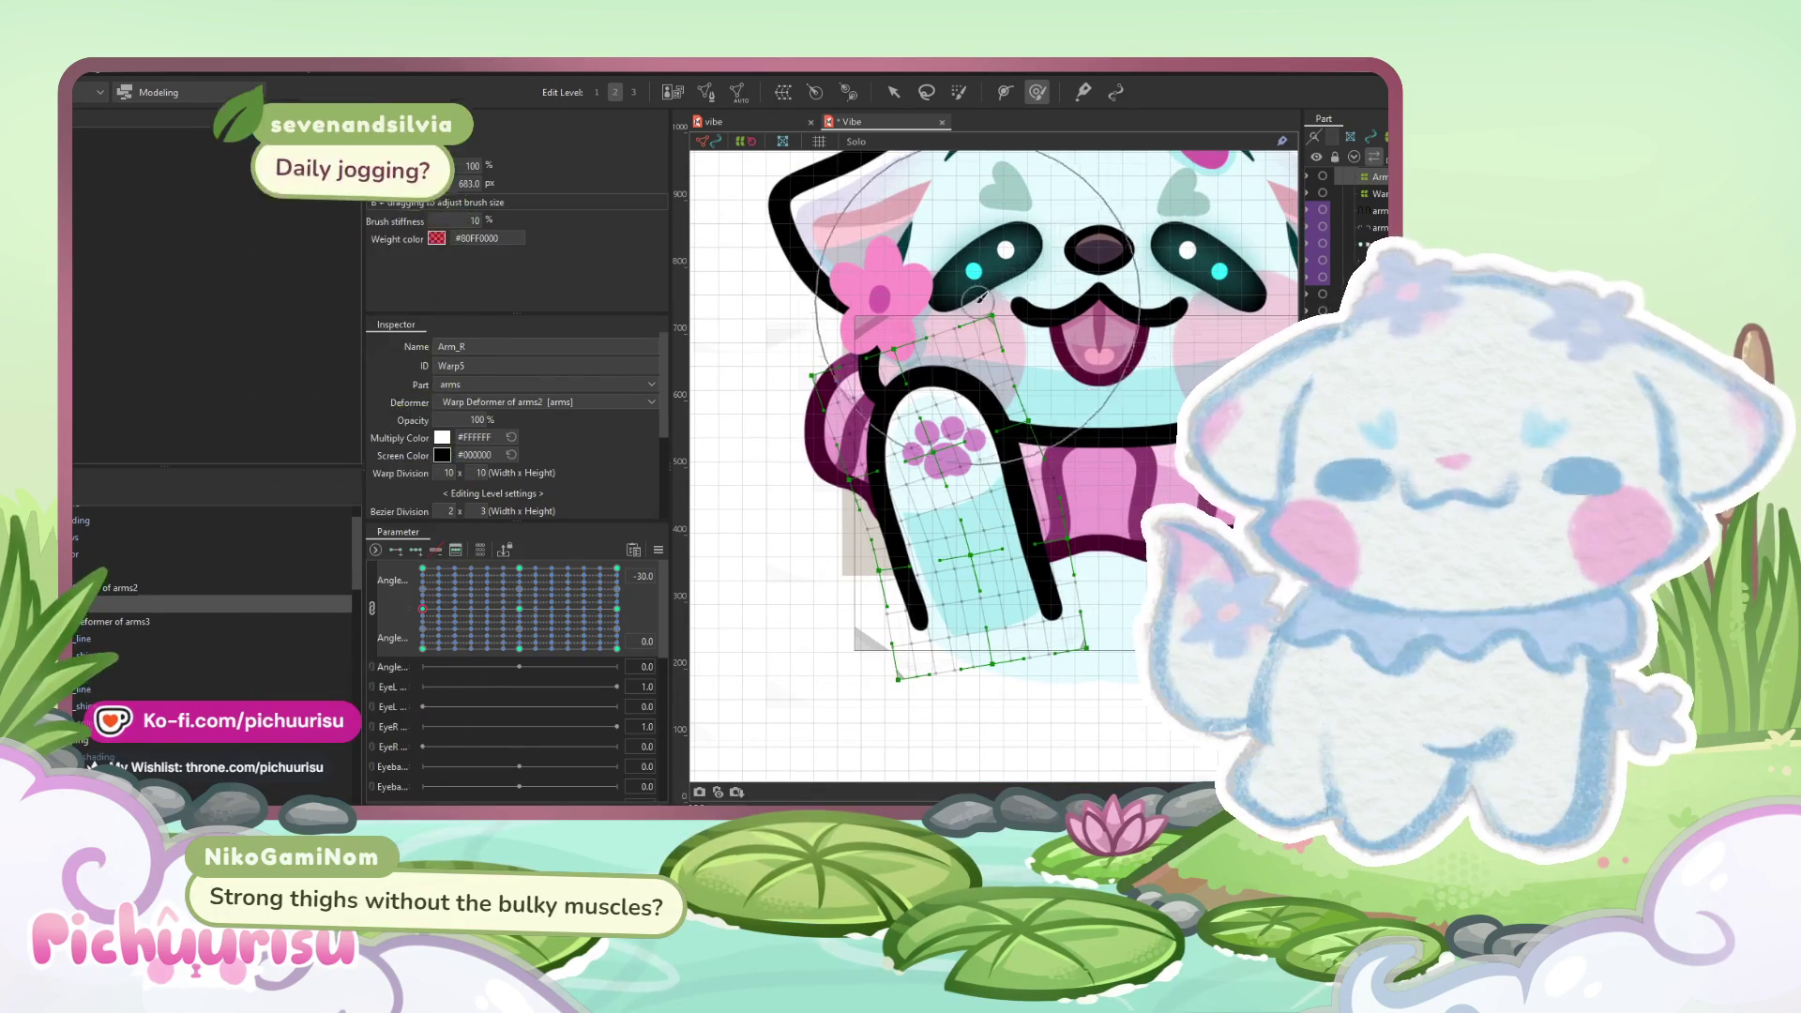
pyautogui.moveTo(1049, 239); pyautogui.dragTo(1057, 225)
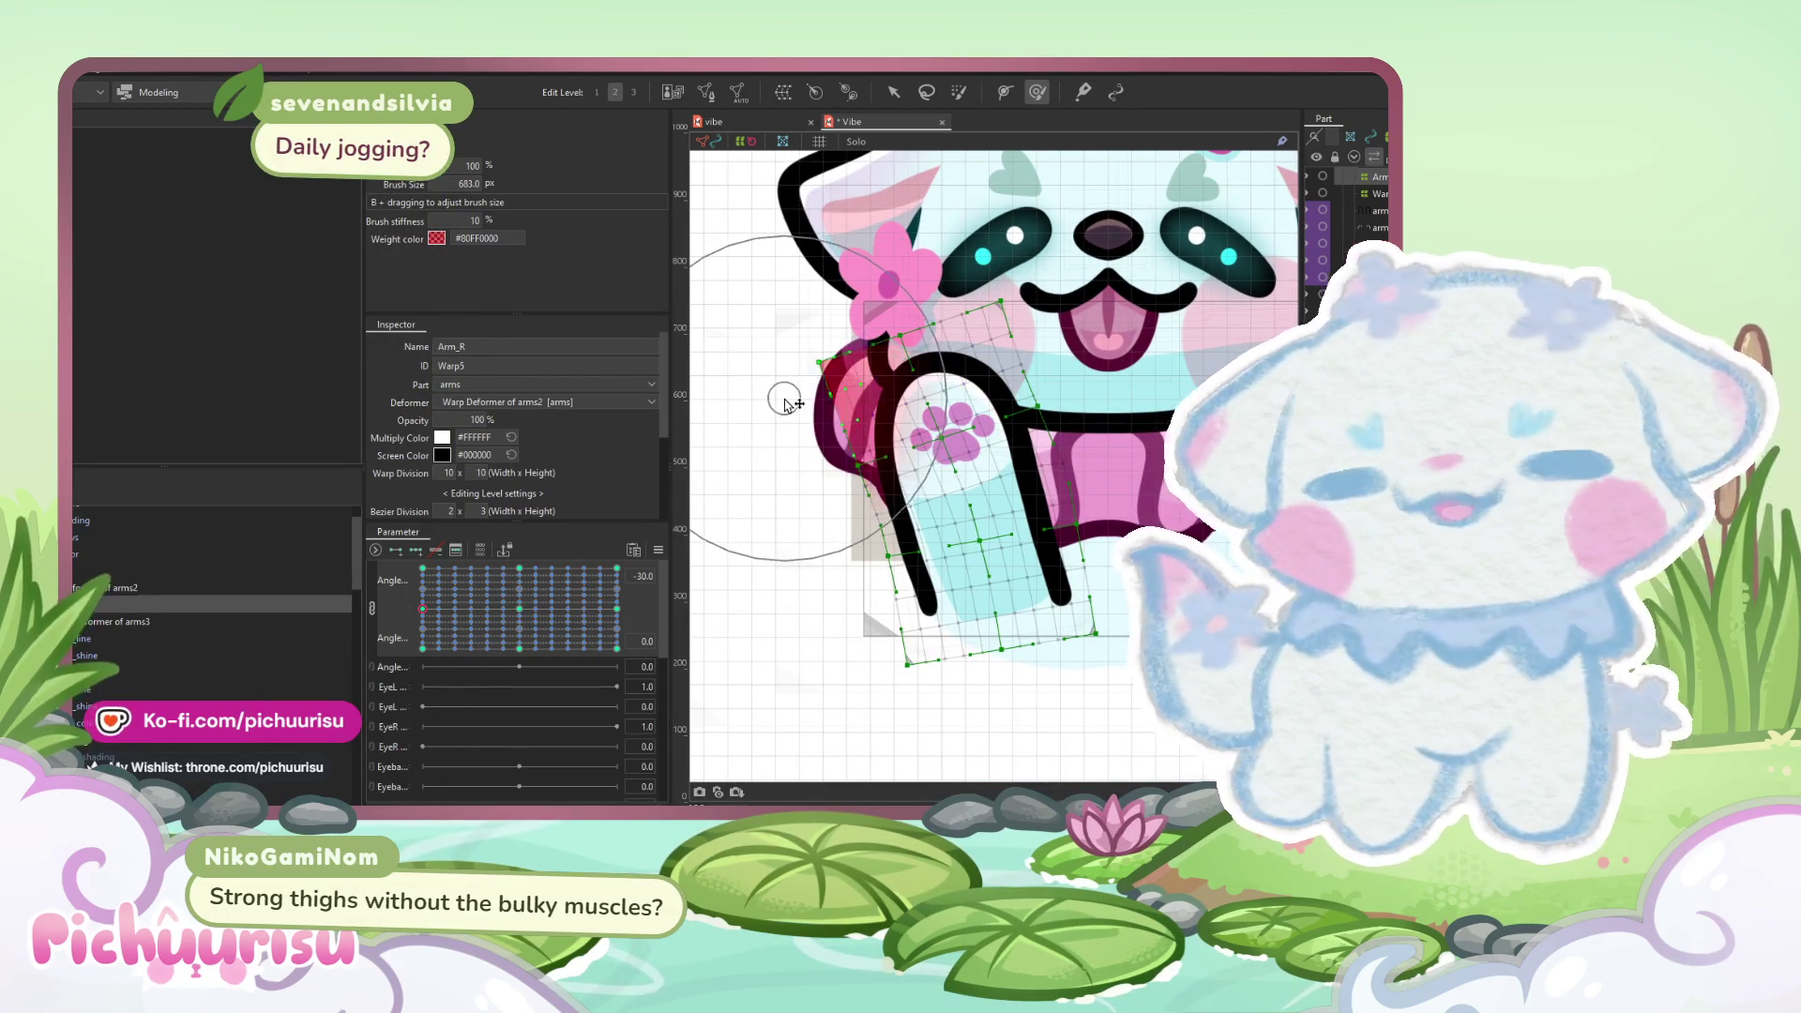
pyautogui.scroll(-1, 975, 422)
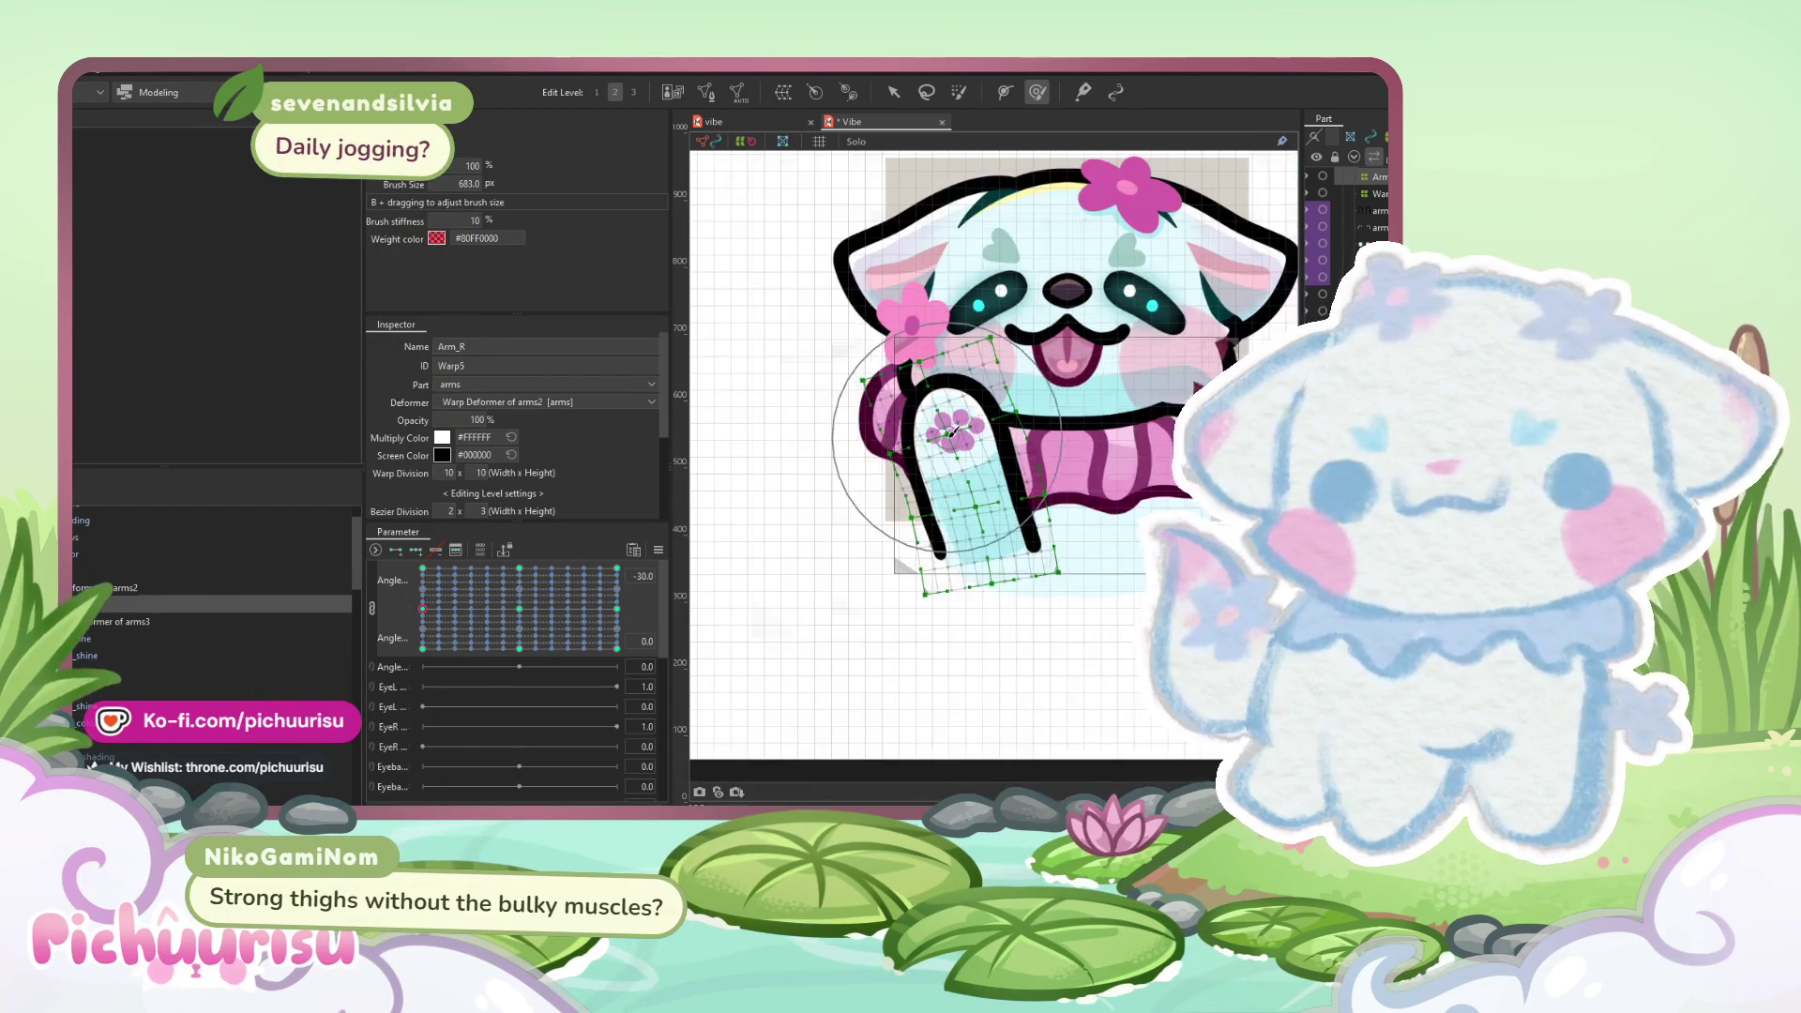
pyautogui.scroll(1, 966, 425)
pyautogui.moveTo(423, 609)
pyautogui.mouseDown()
pyautogui.moveTo(363, 627)
pyautogui.moveTo(385, 576)
pyautogui.moveTo(593, 550)
pyautogui.mouseUp()
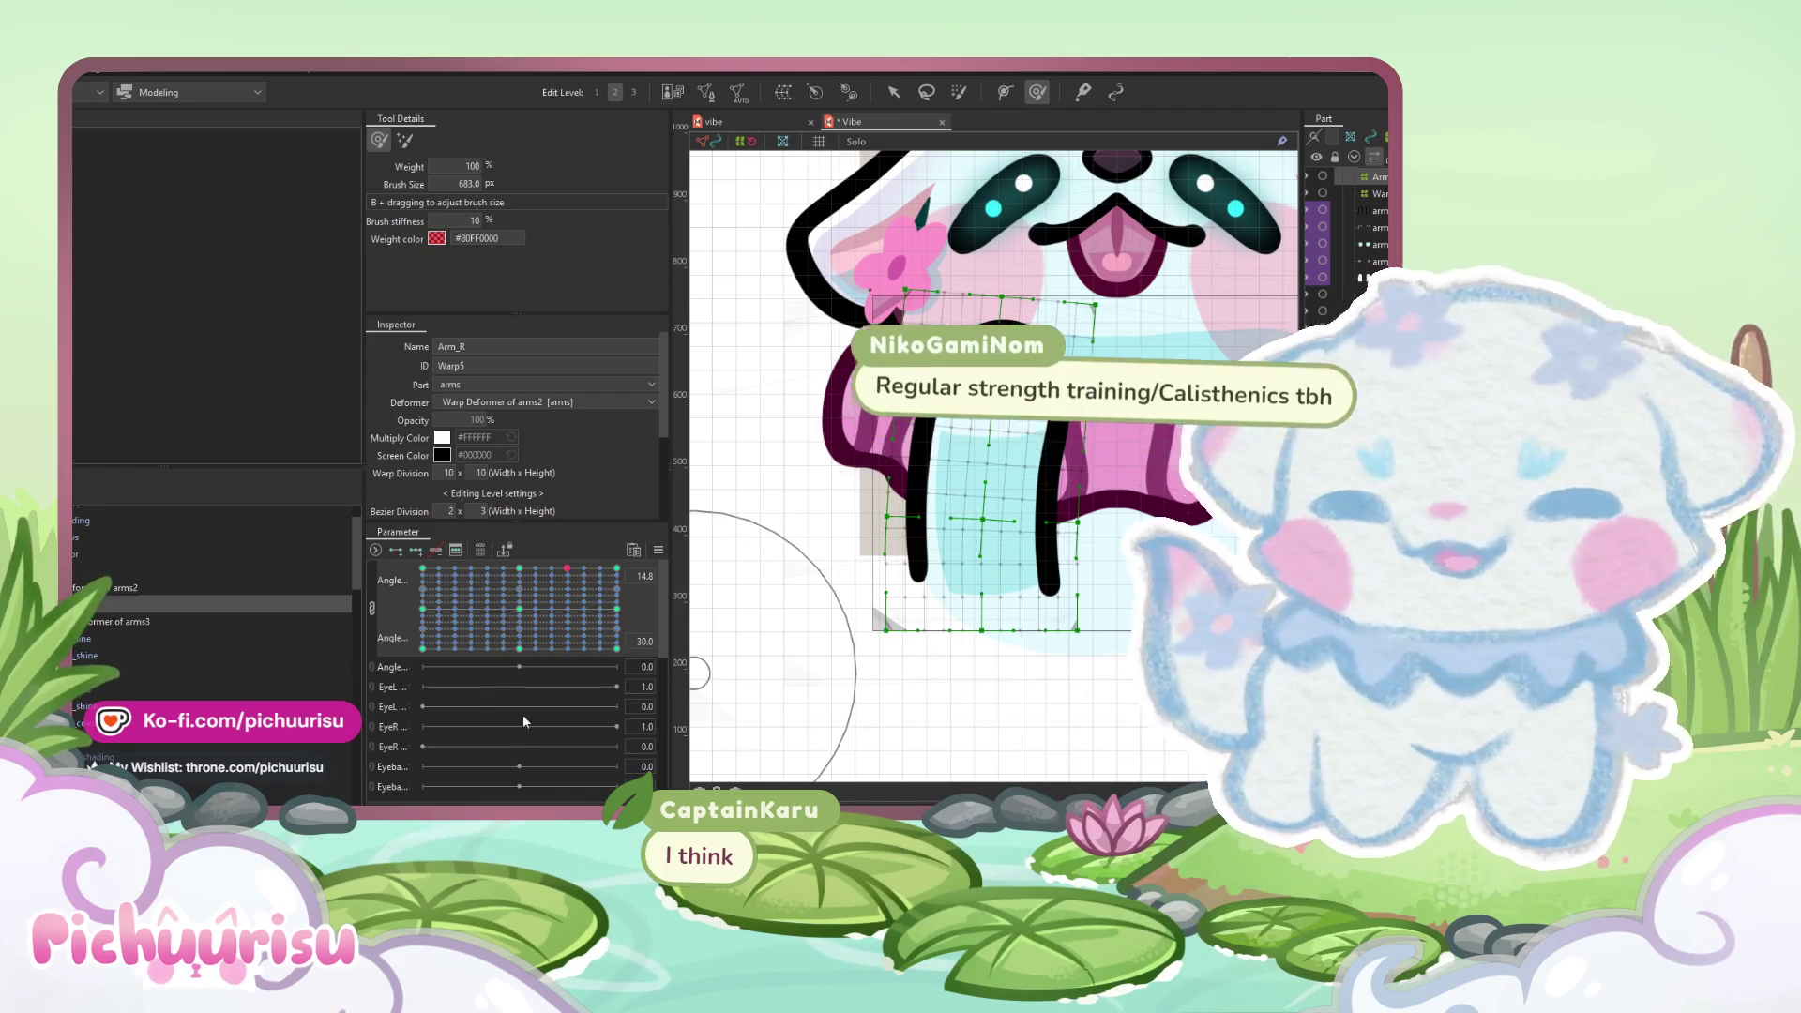
pyautogui.moveTo(529, 642); pyautogui.dragTo(436, 609)
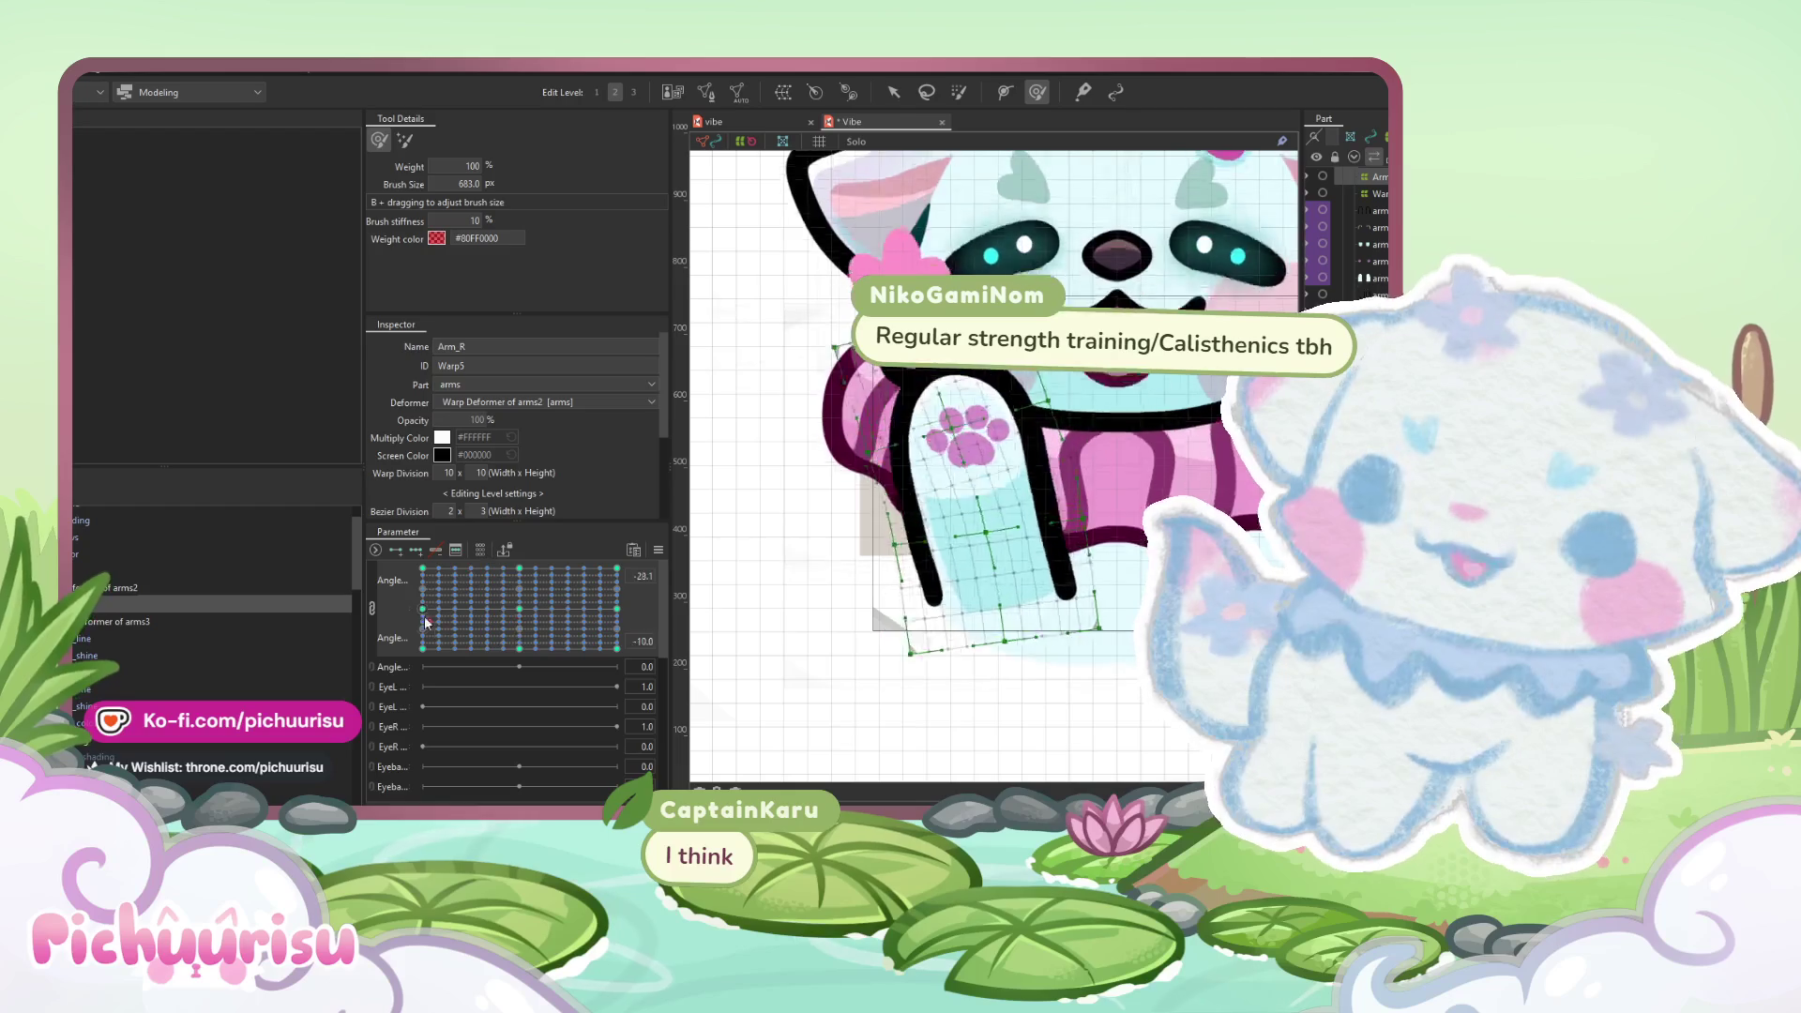
pyautogui.moveTo(452, 605)
pyautogui.mouseDown()
pyautogui.moveTo(478, 629)
pyautogui.moveTo(423, 634)
pyautogui.mouseUp()
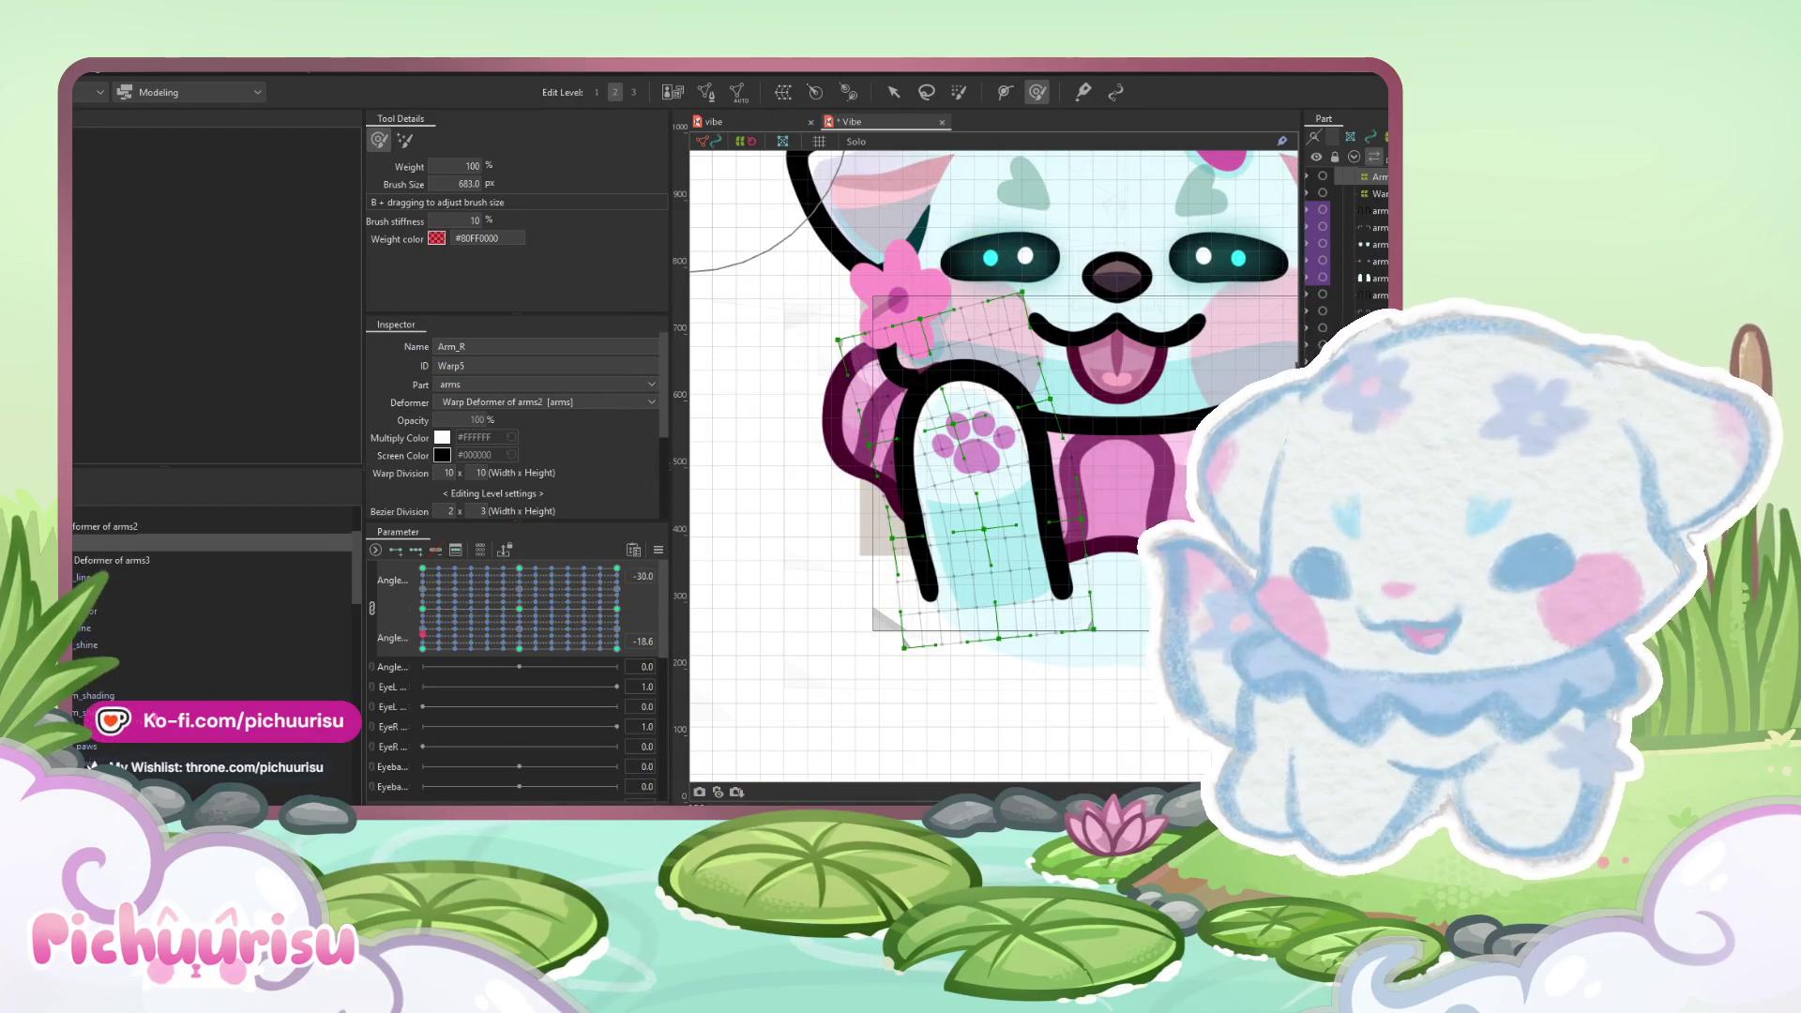
# - Select paws3 and add keys to both Angle parameters, shown as one grid
pyautogui.click(371, 608)
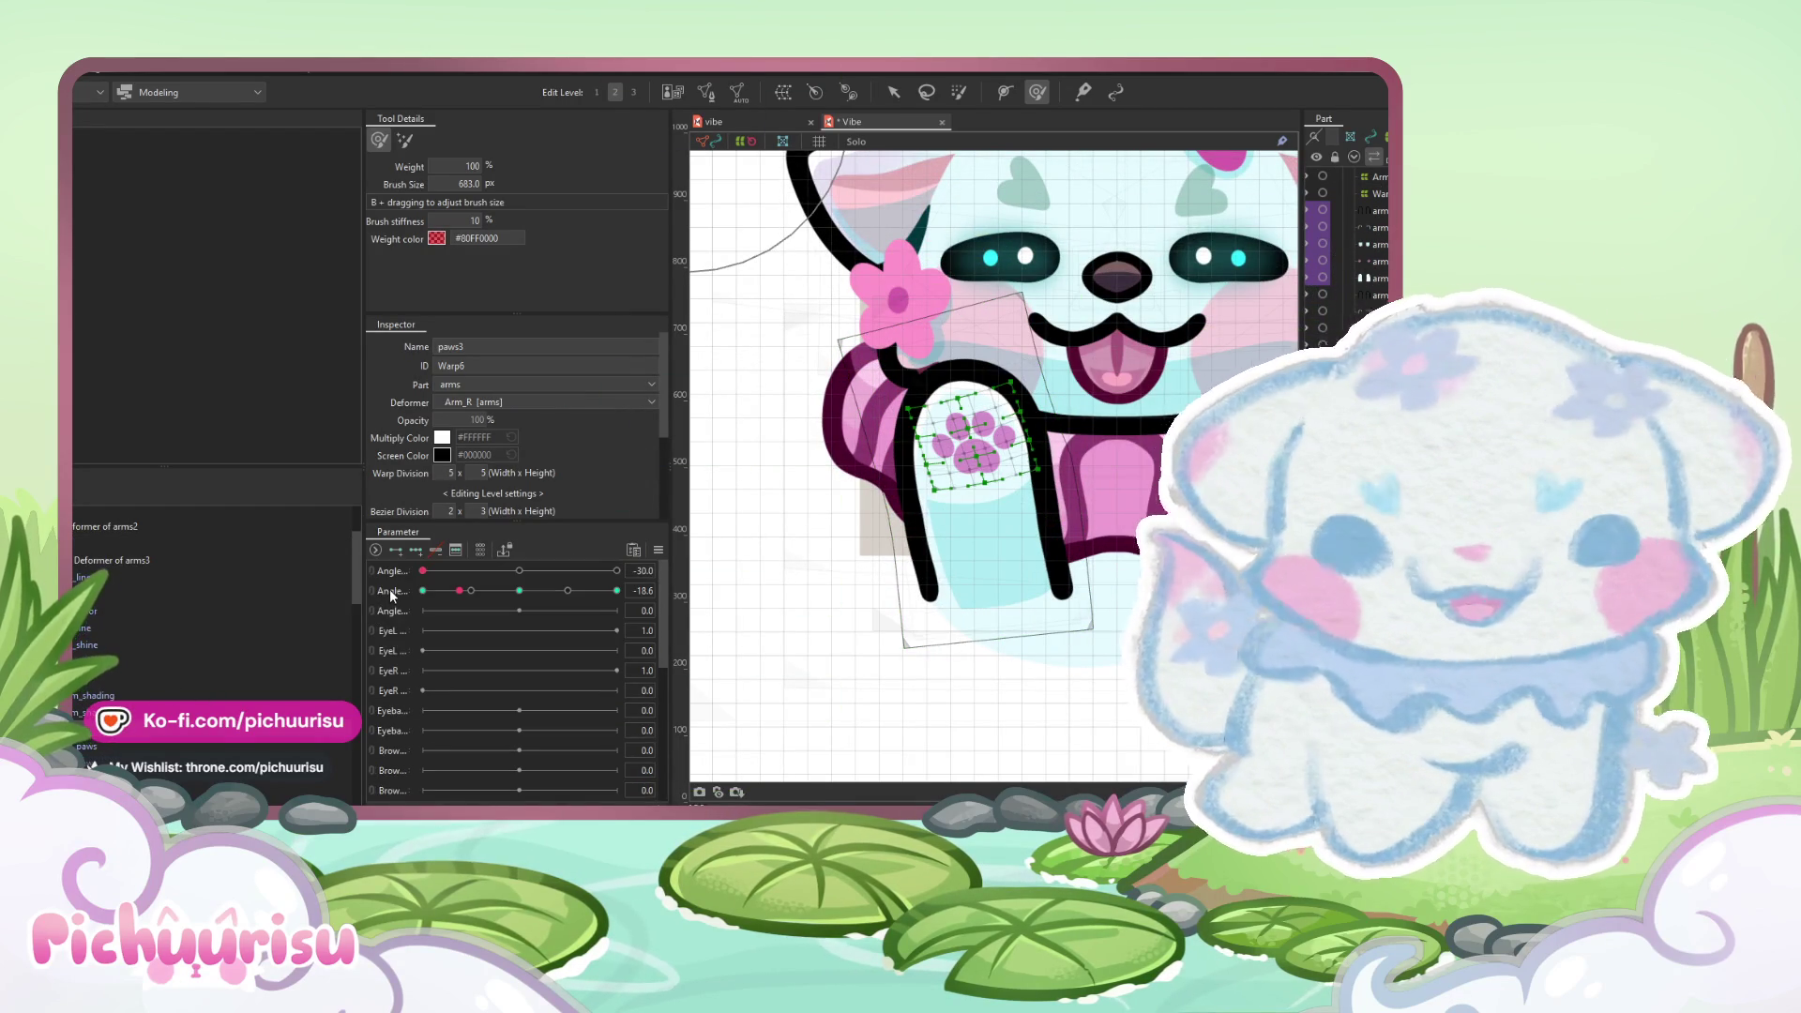
pyautogui.click(415, 549)
pyautogui.click(375, 549)
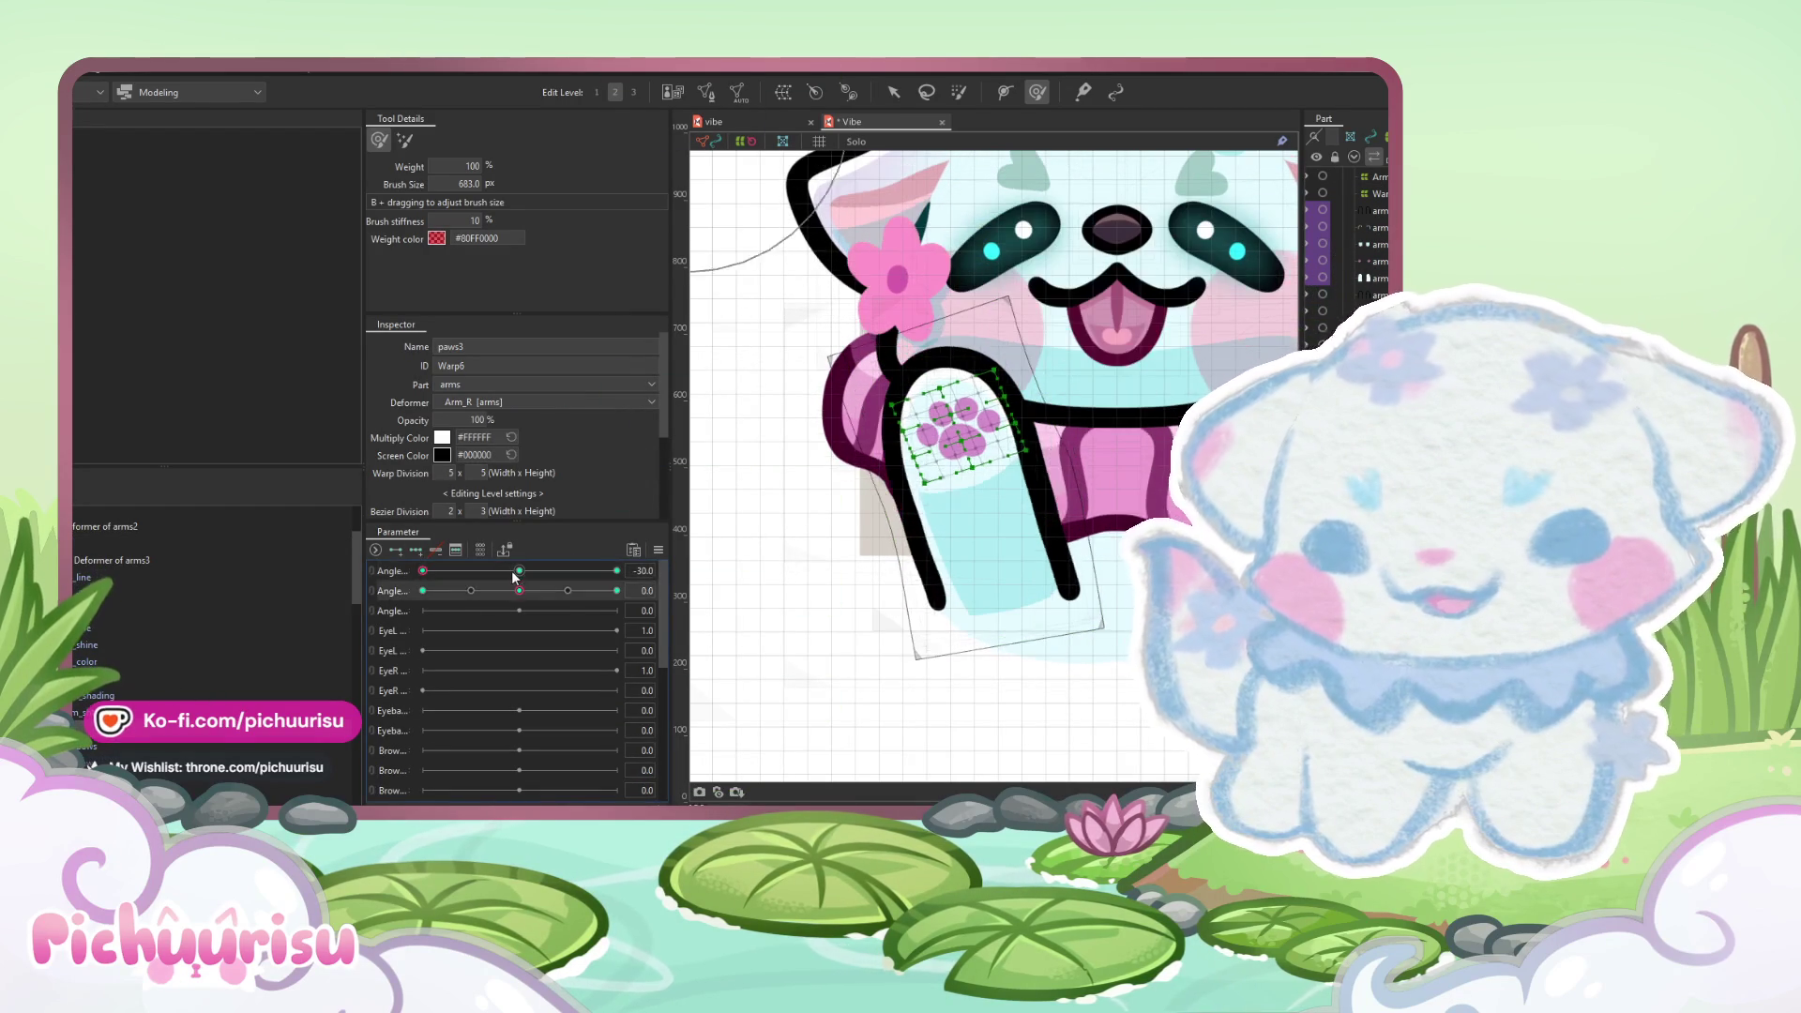
pyautogui.click(373, 574)
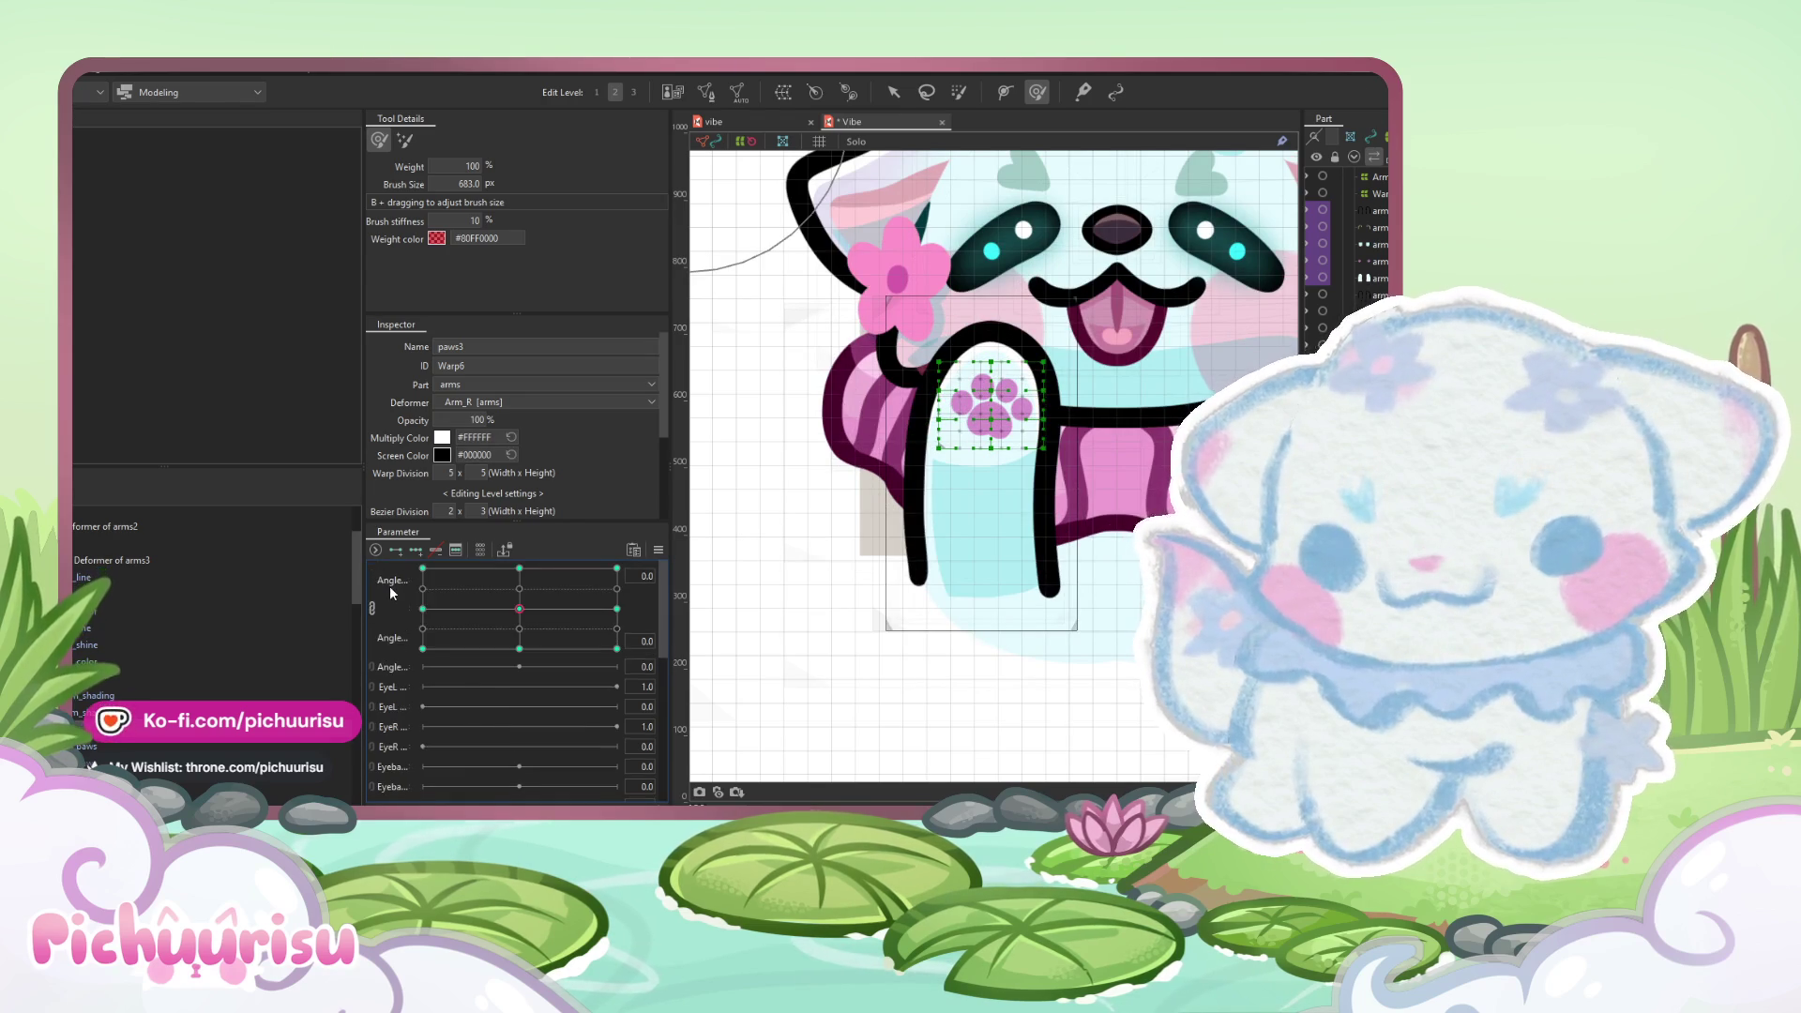
# - Reshape the paws3 paw at the -30 and 30 middle-row keys, then return to centre
pyautogui.click(422, 609)
pyautogui.moveTo(1022, 319); pyautogui.dragTo(973, 372)
pyautogui.scroll(2, 974, 373)
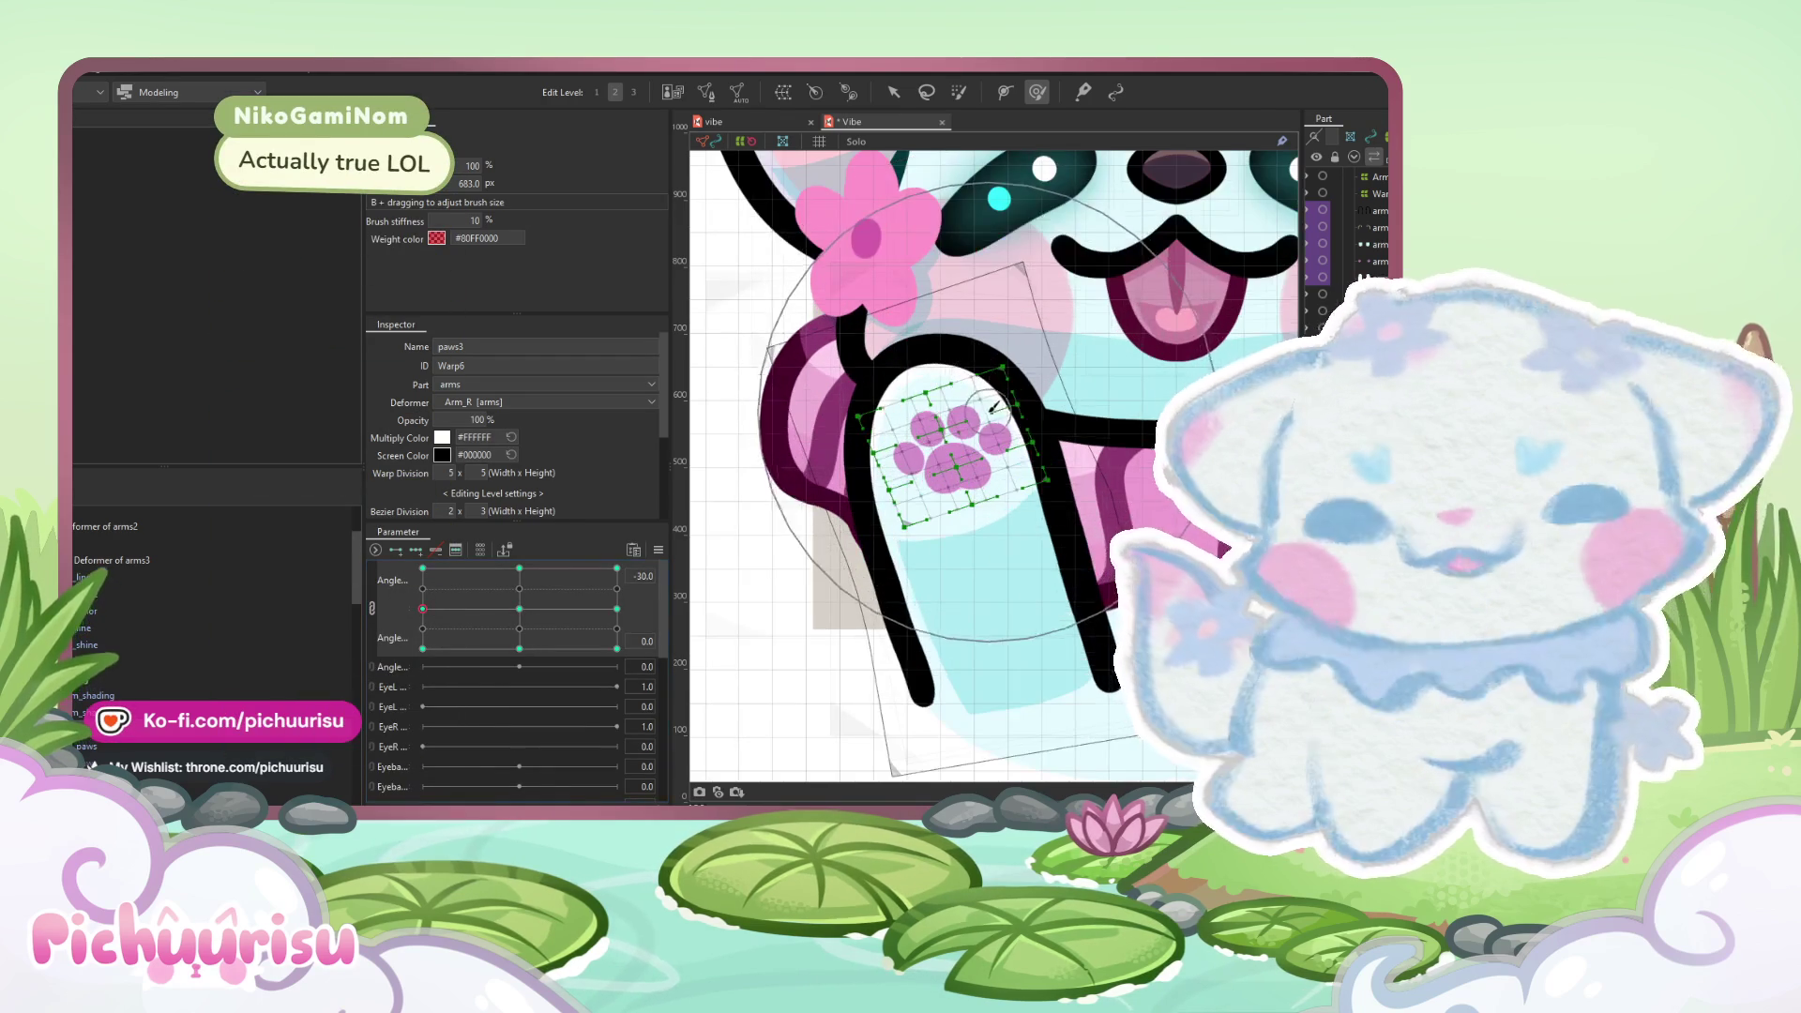
pyautogui.moveTo(842, 466); pyautogui.dragTo(863, 451)
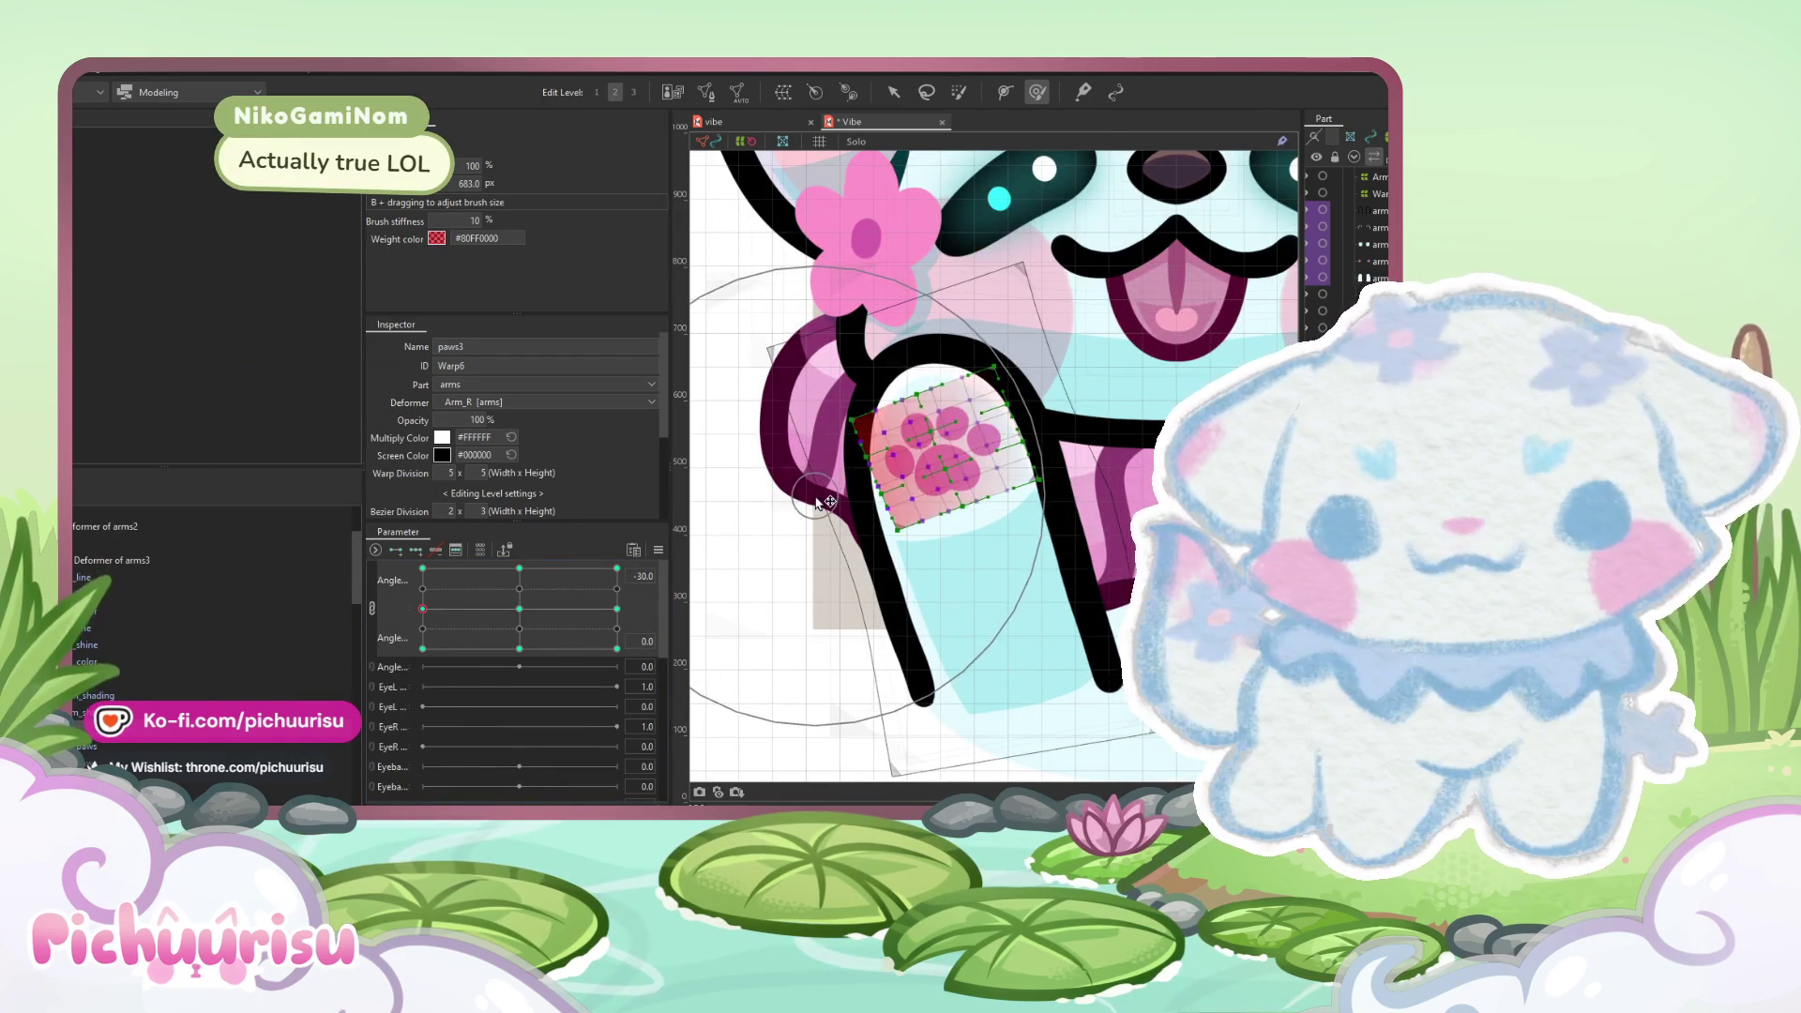
pyautogui.click(616, 609)
pyautogui.moveTo(984, 413); pyautogui.dragTo(994, 399)
pyautogui.click(518, 609)
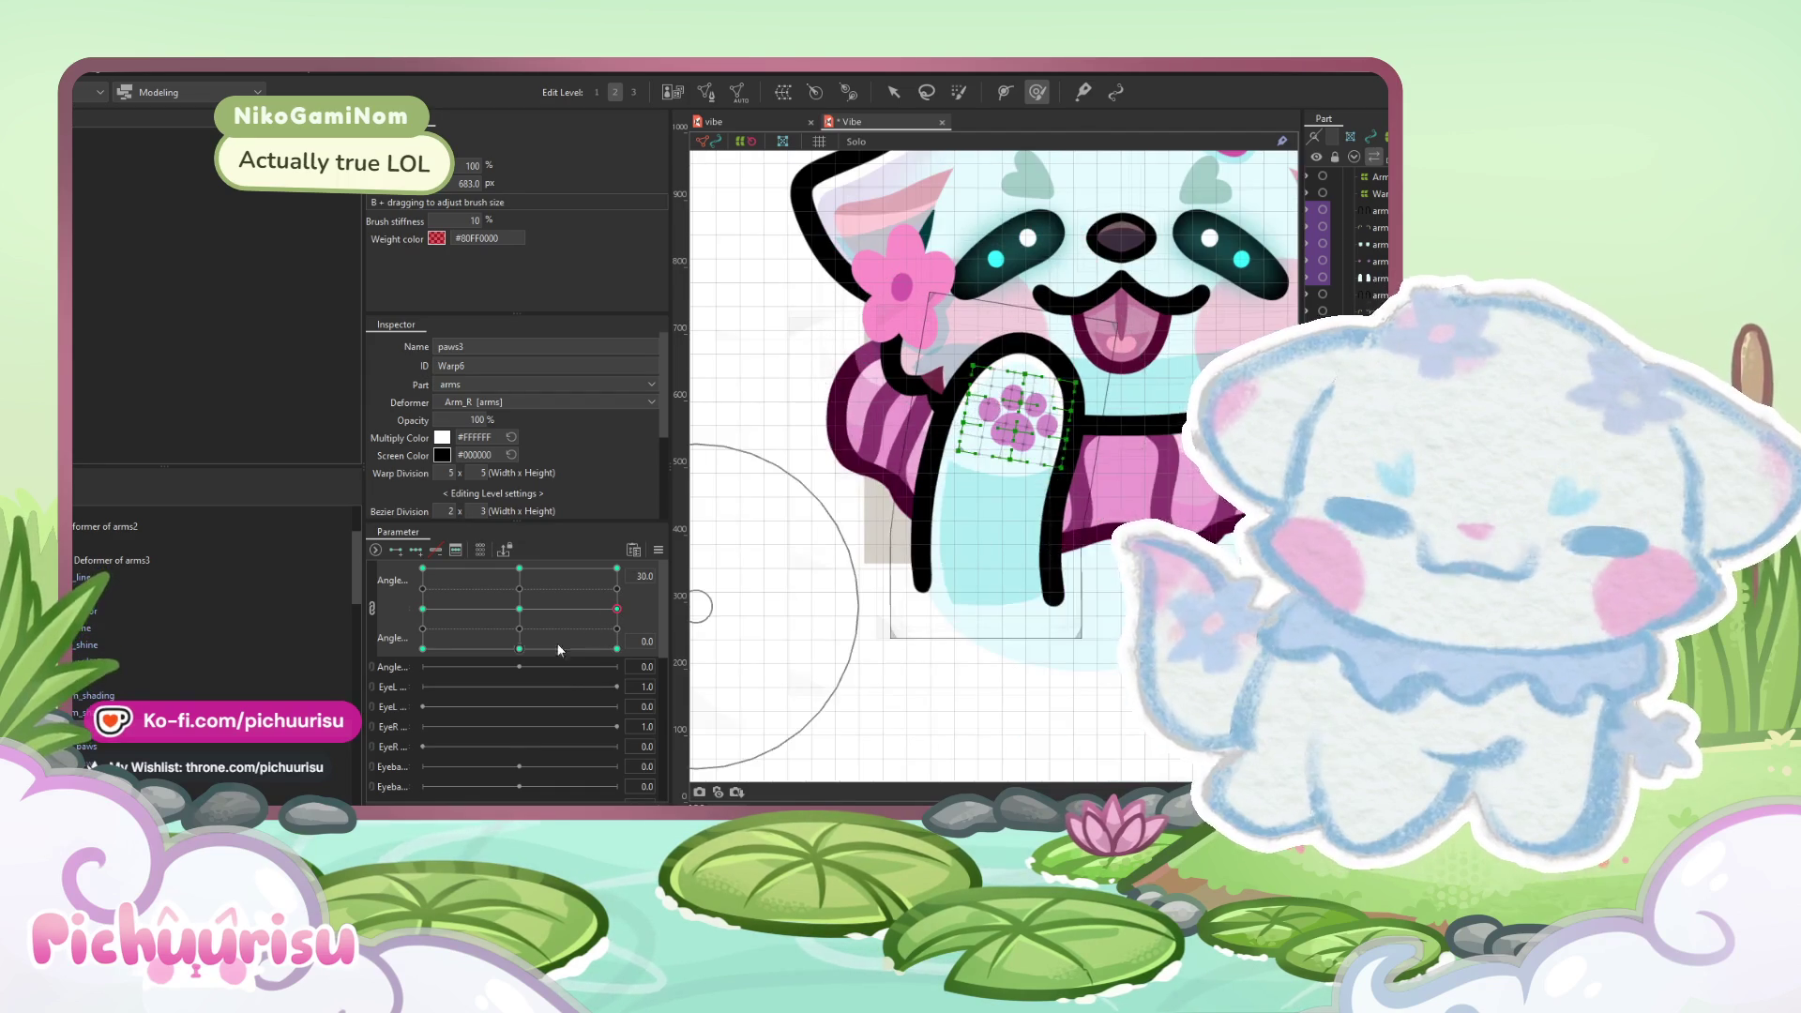
pyautogui.click(661, 552)
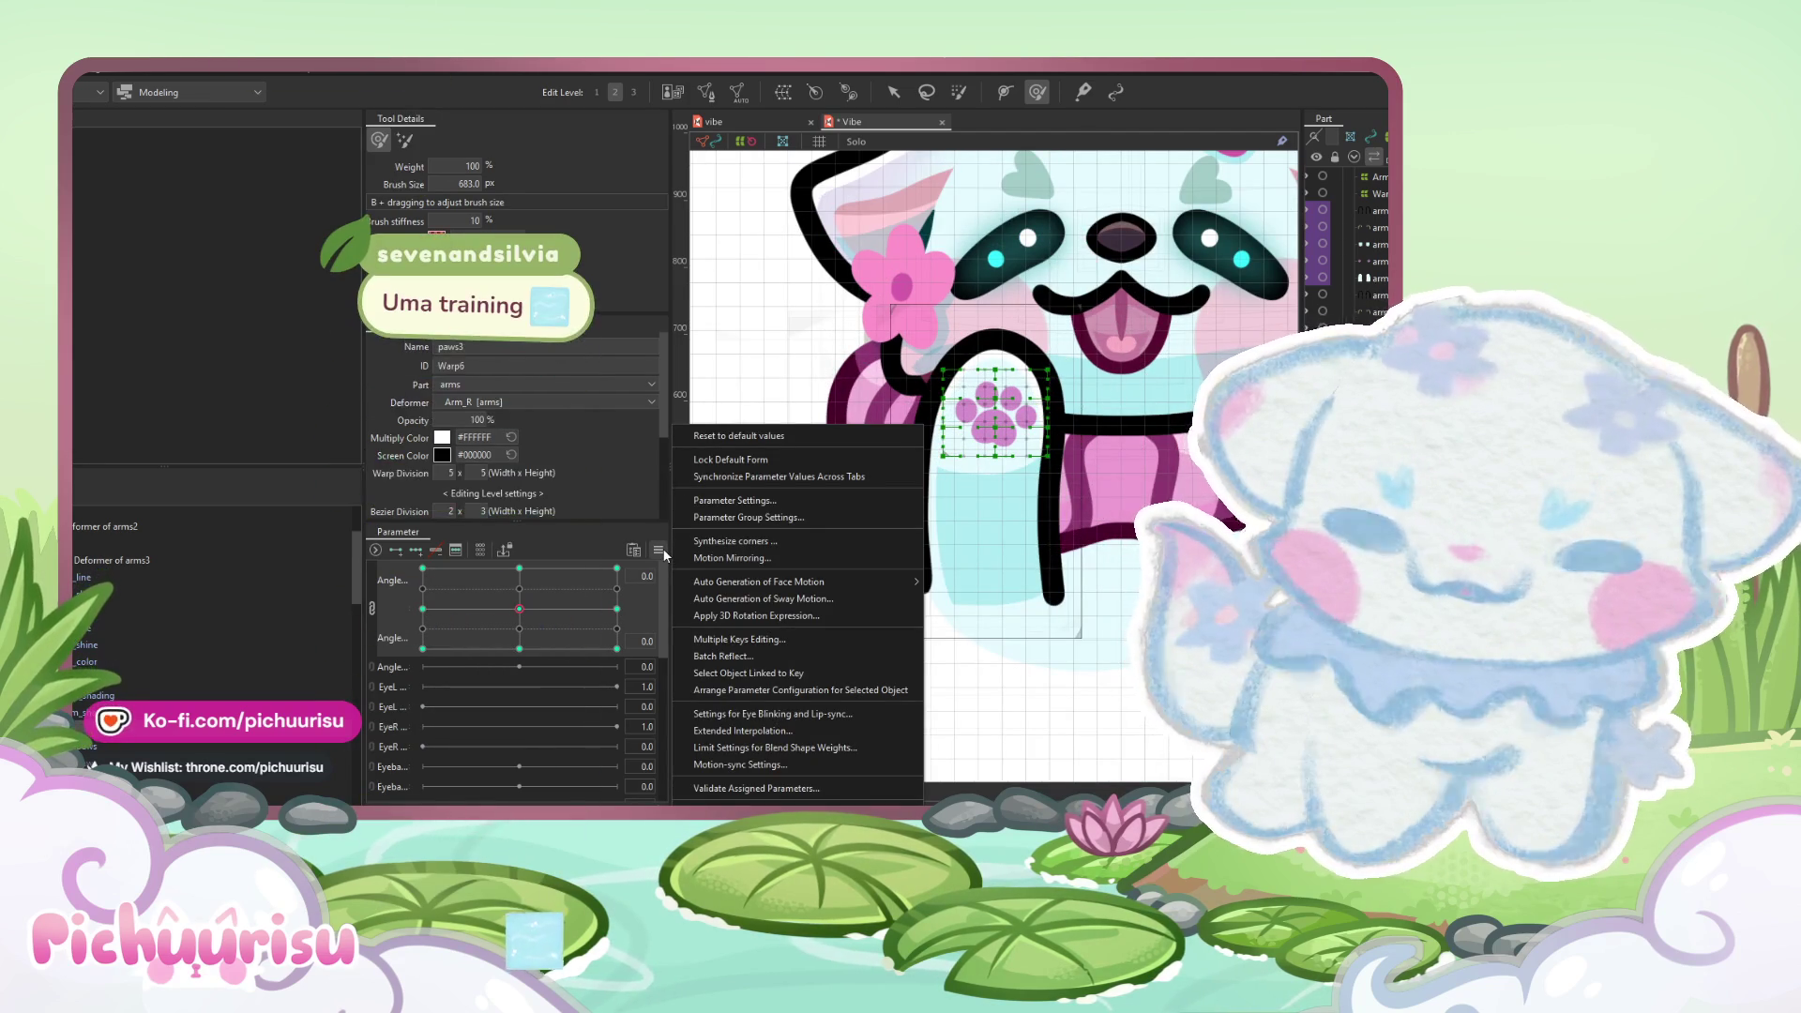
# - Enable Extended Interpolation, synthesize the corner keyforms, and preview the paw at -30, -30
pyautogui.click(736, 732)
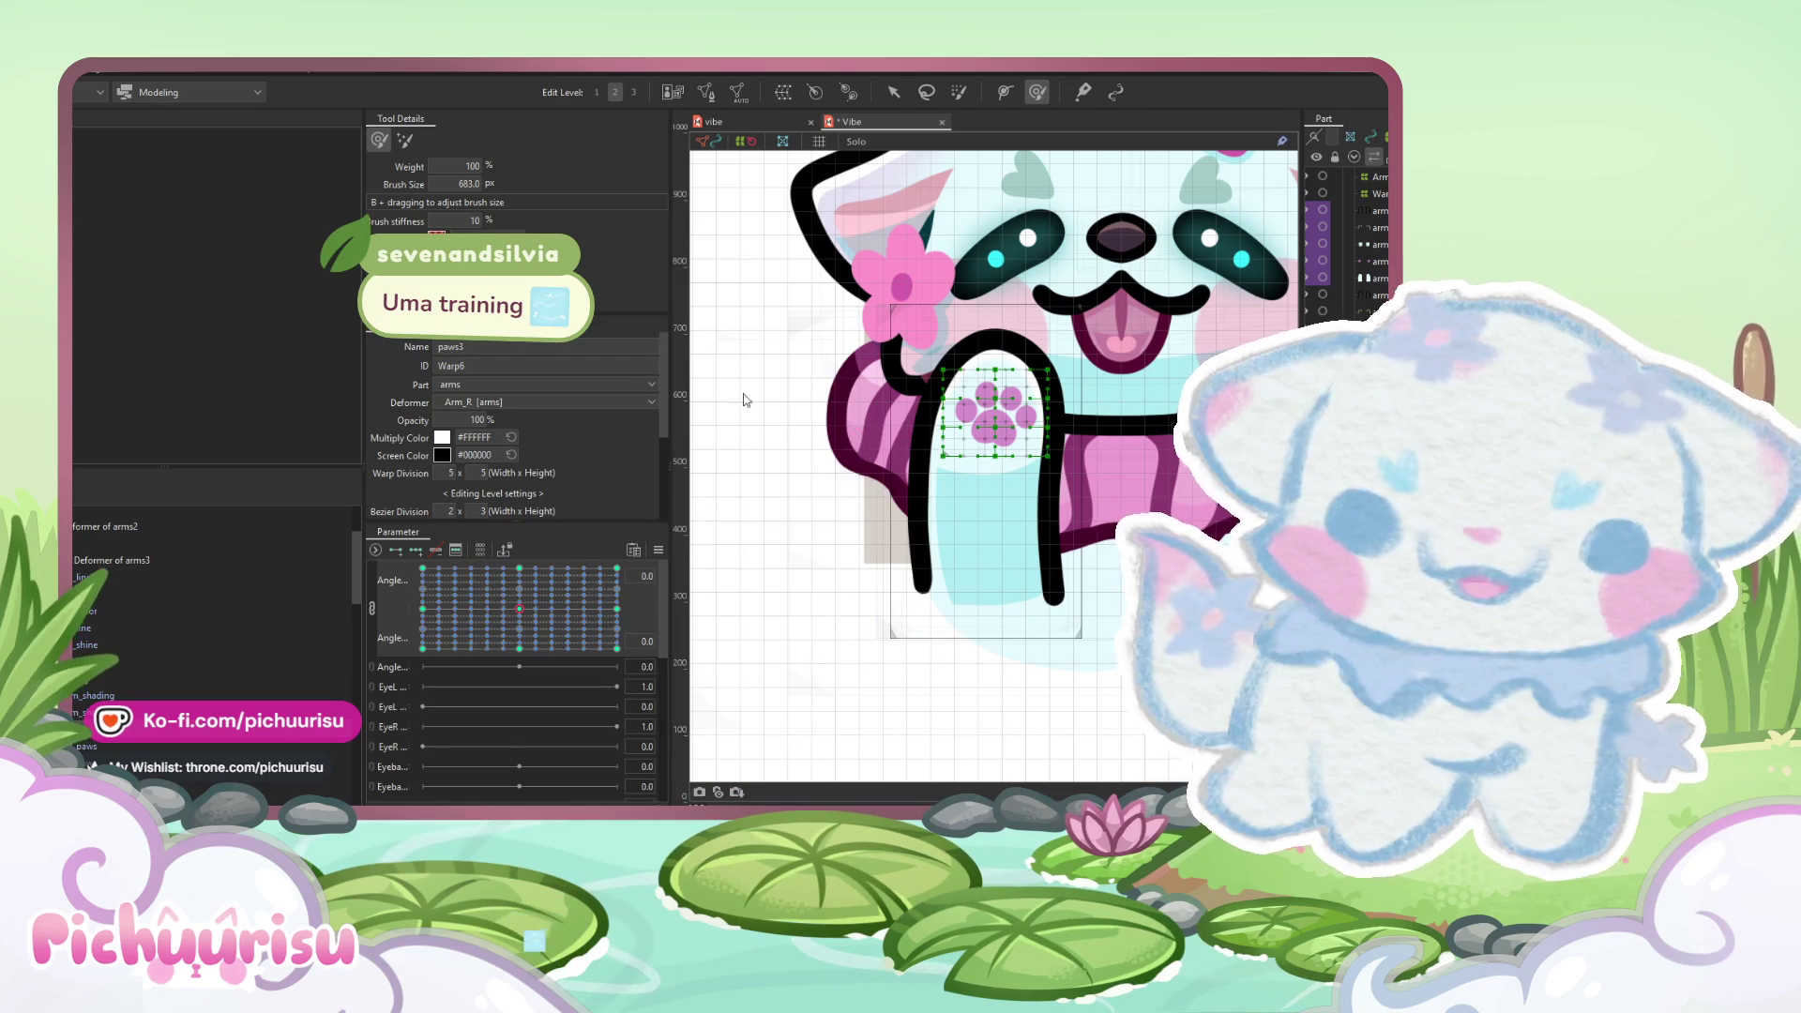
pyautogui.click(658, 550)
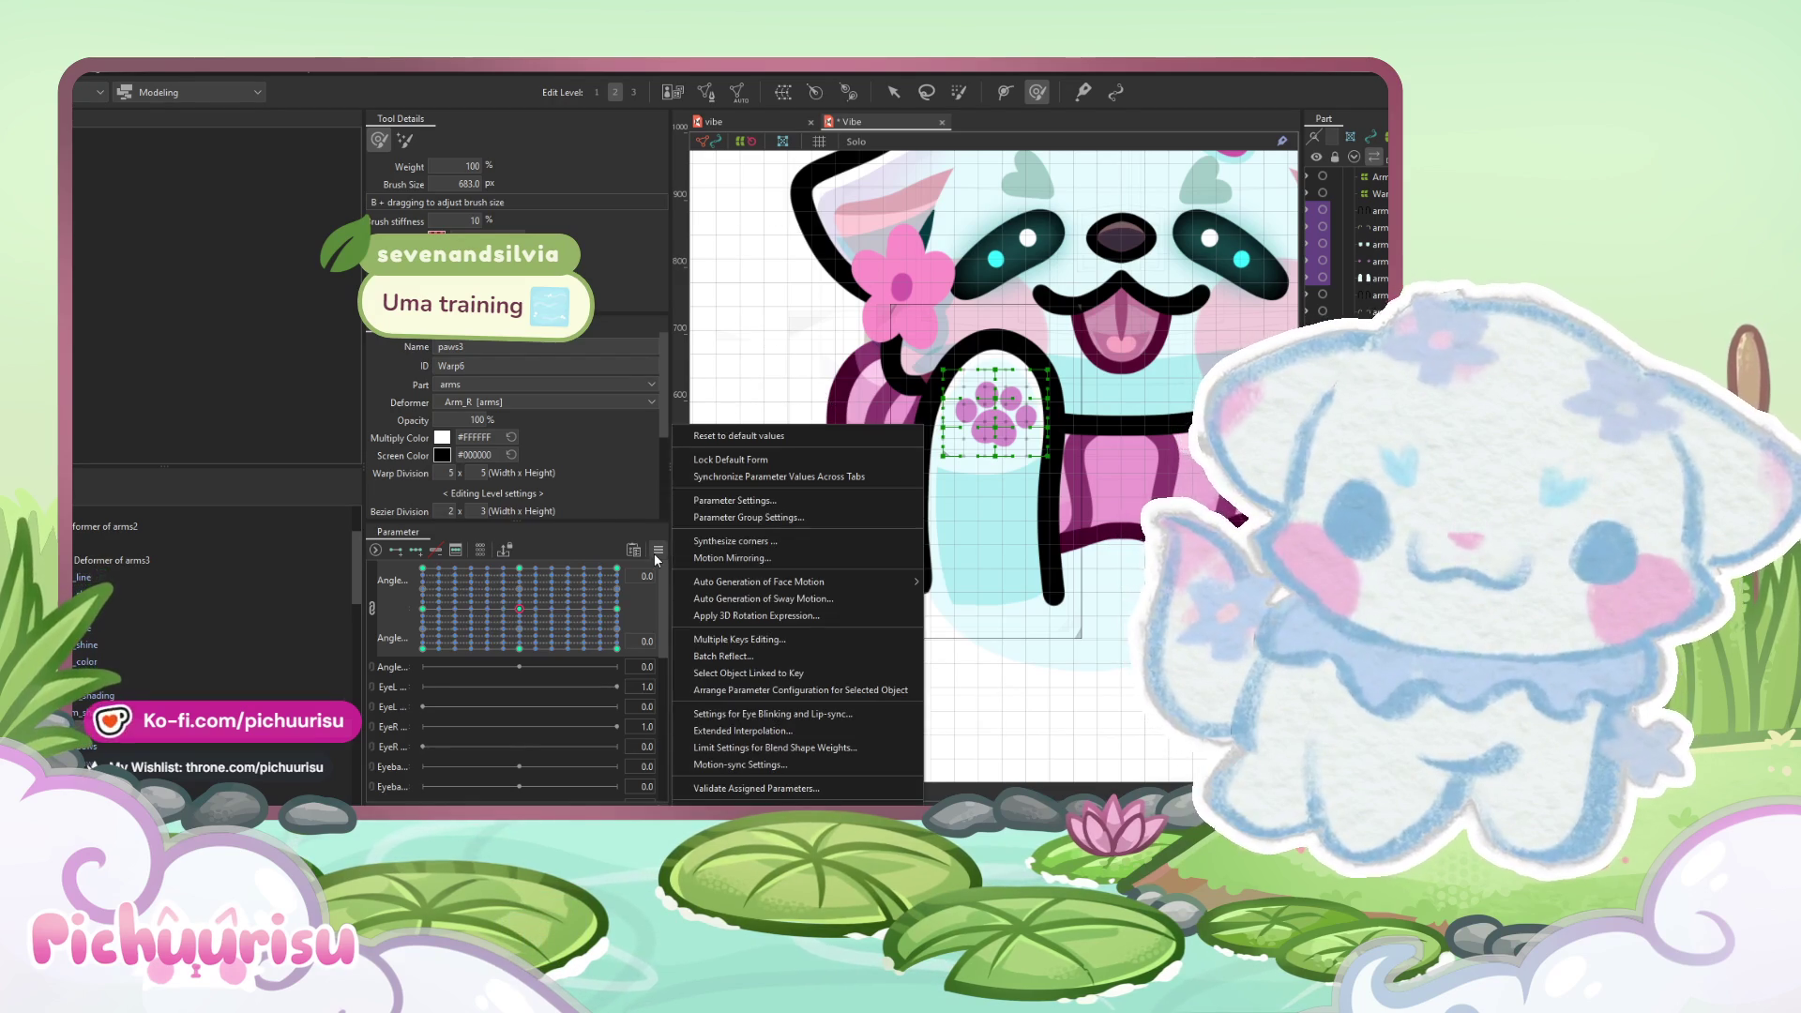
pyautogui.click(764, 534)
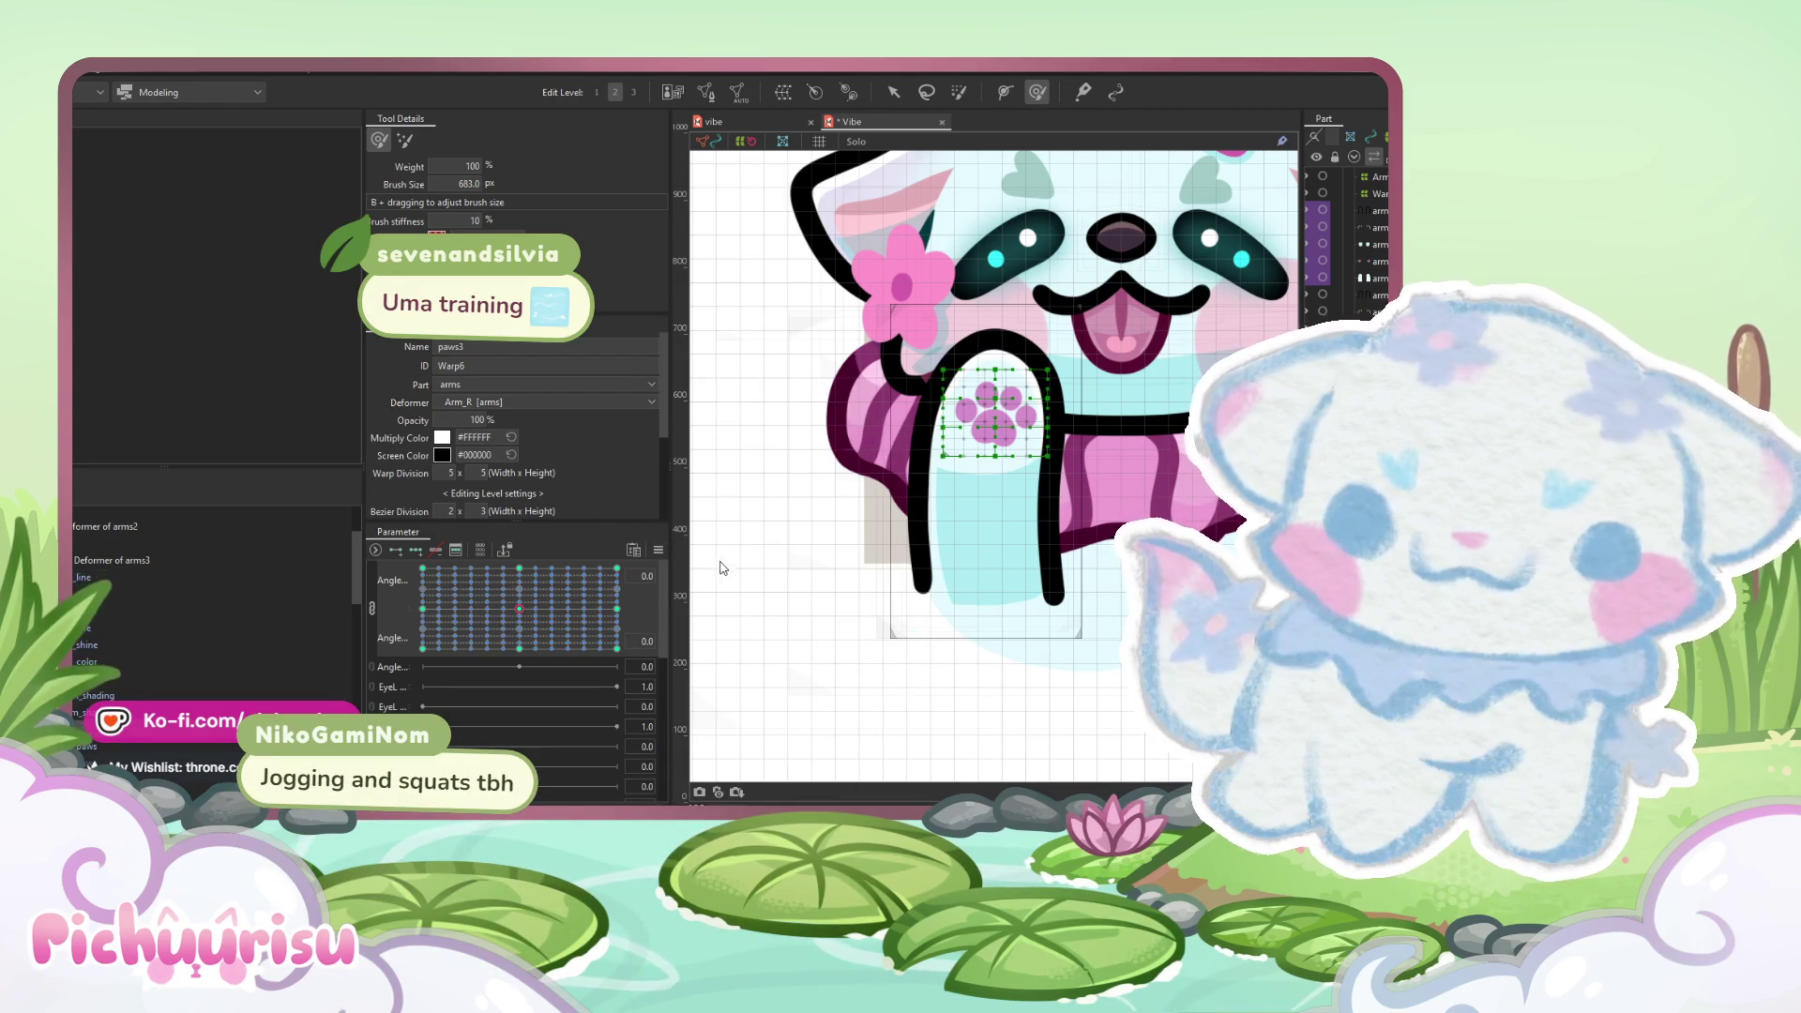
pyautogui.moveTo(582, 610)
pyautogui.mouseDown()
pyautogui.moveTo(347, 634)
pyautogui.moveTo(464, 664)
pyautogui.moveTo(390, 692)
pyautogui.moveTo(453, 628)
pyautogui.moveTo(747, 515)
pyautogui.mouseUp()
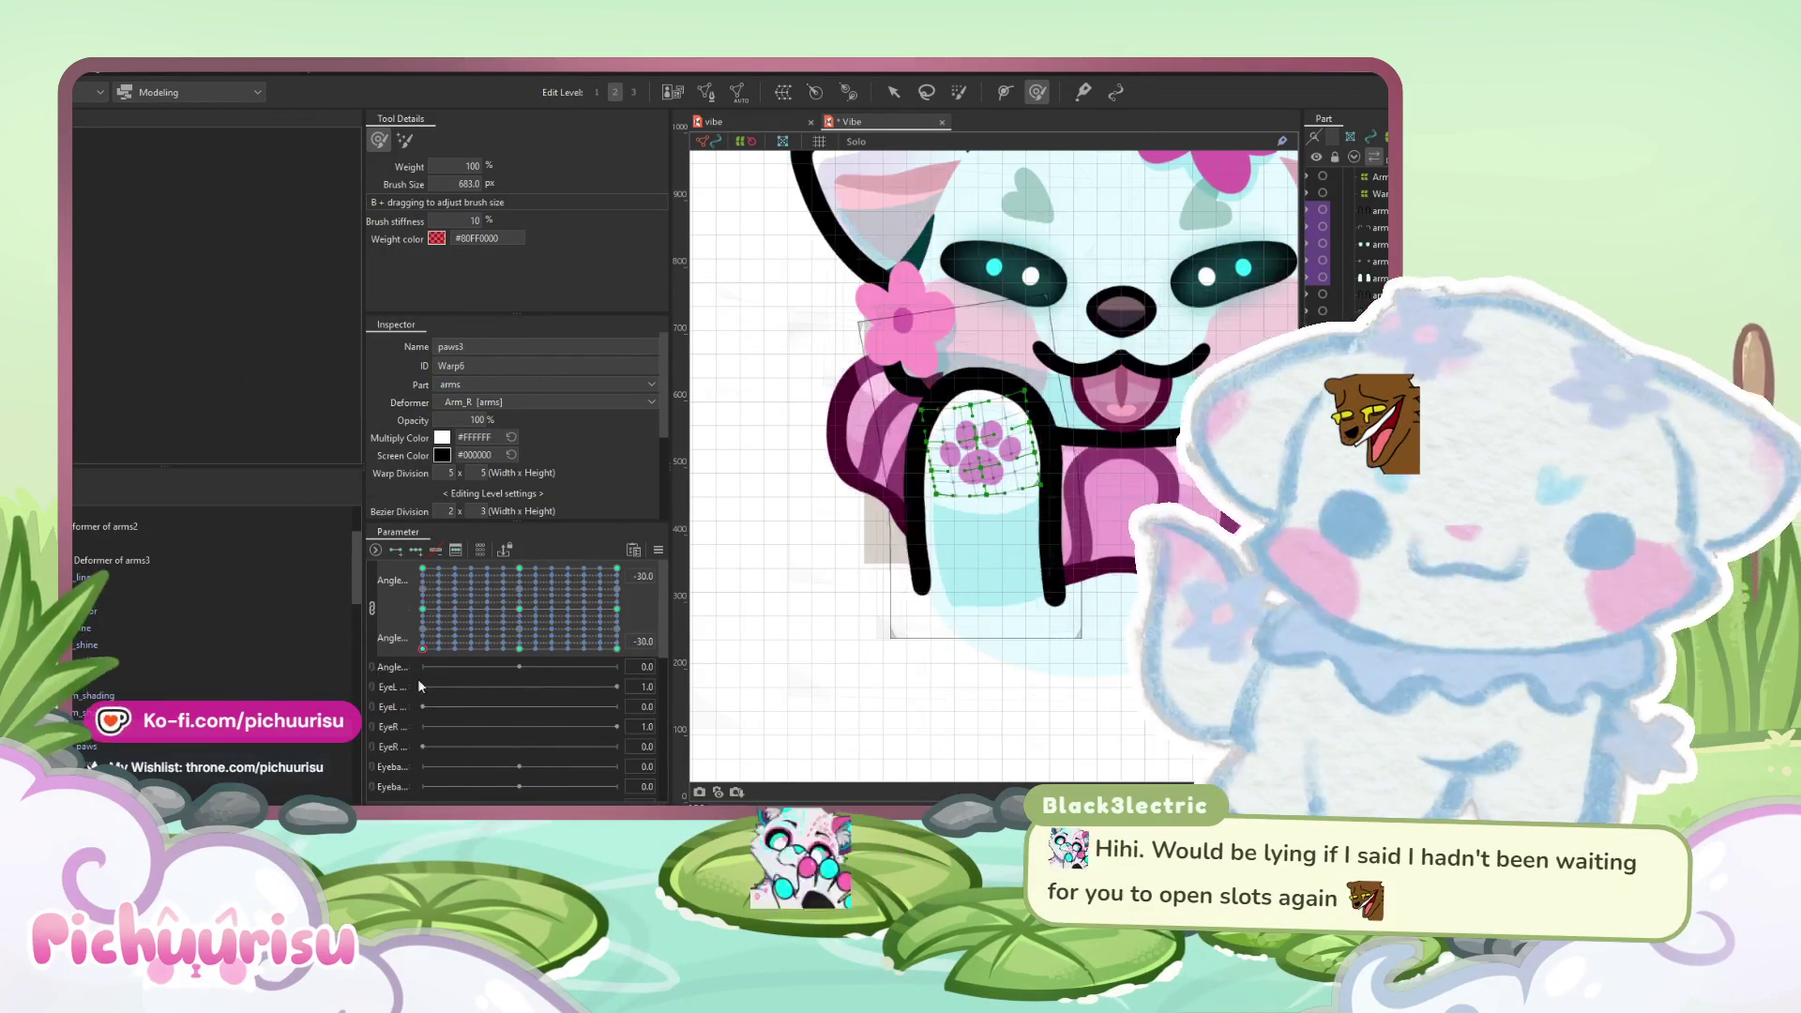
# - Pose the head up and to the right on the Angle grid, then zoom and pan to frame the panda-cat
pyautogui.moveTo(747, 514)
pyautogui.mouseDown()
pyautogui.moveTo(554, 521)
pyautogui.moveTo(603, 591)
pyautogui.mouseUp()
pyautogui.scroll(-5, 852, 446)
pyautogui.scroll(2, 852, 446)
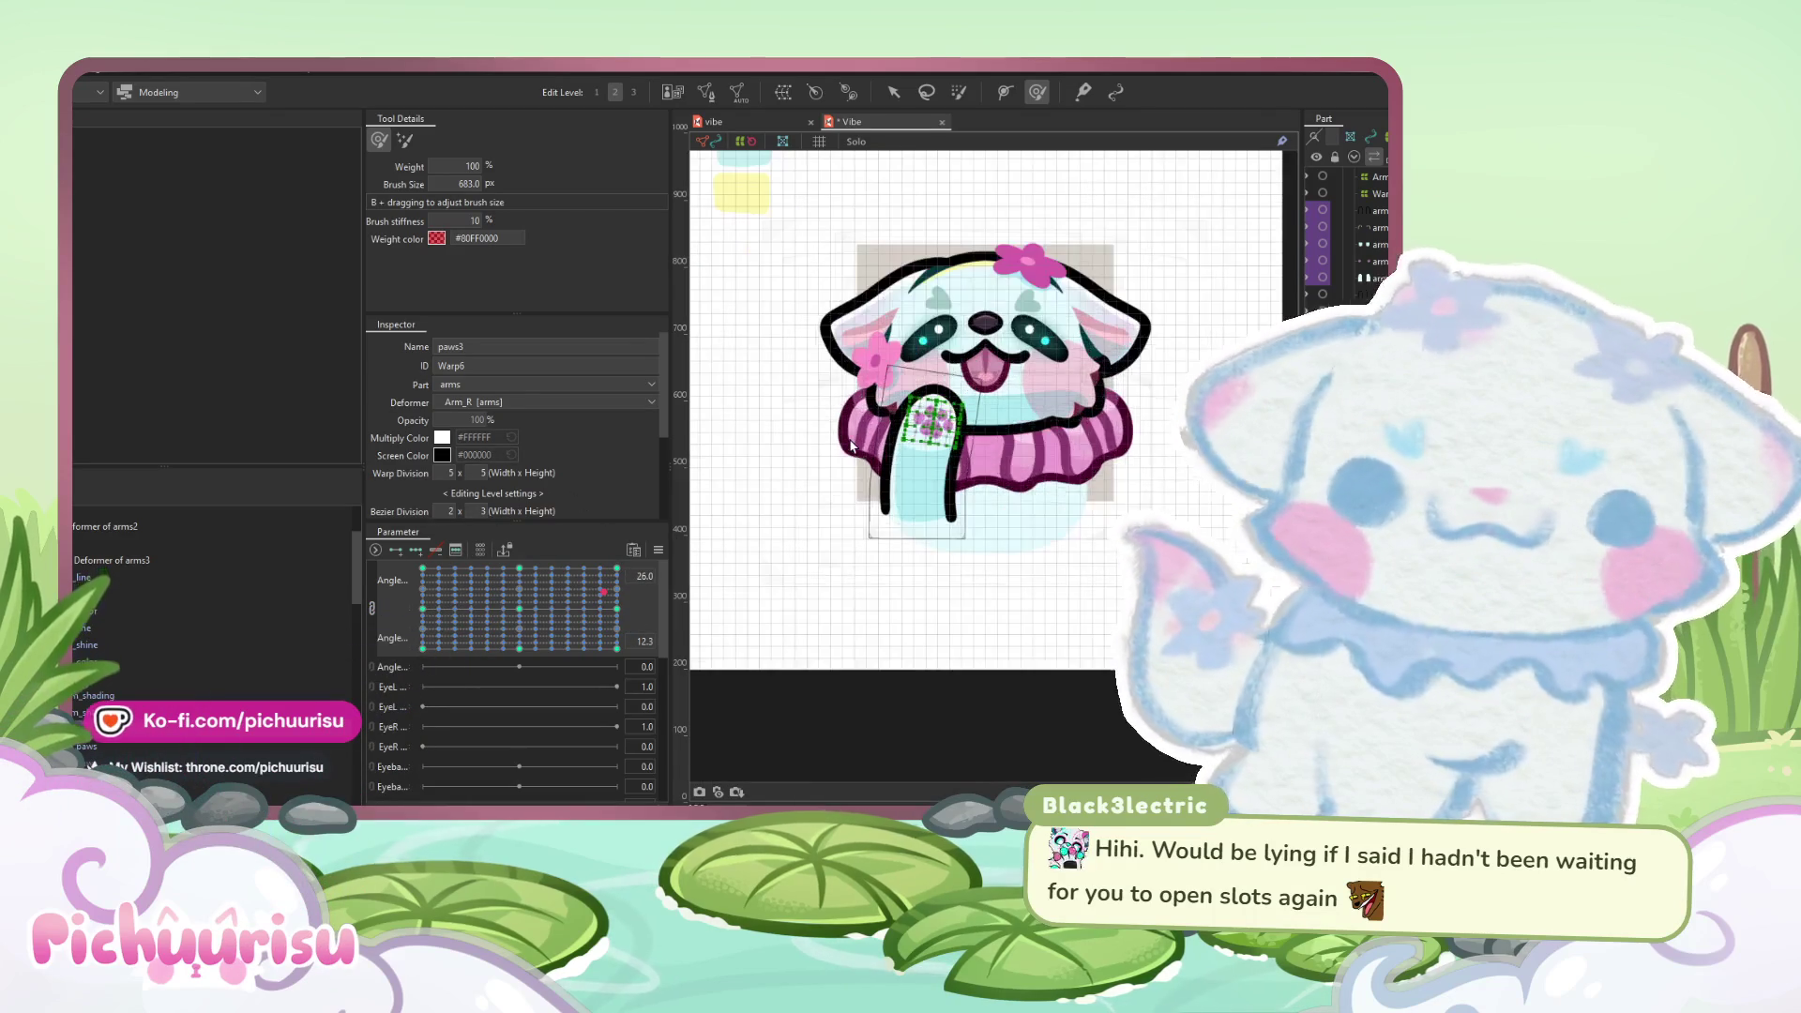
pyautogui.moveTo(849, 437); pyautogui.dragTo(856, 450)
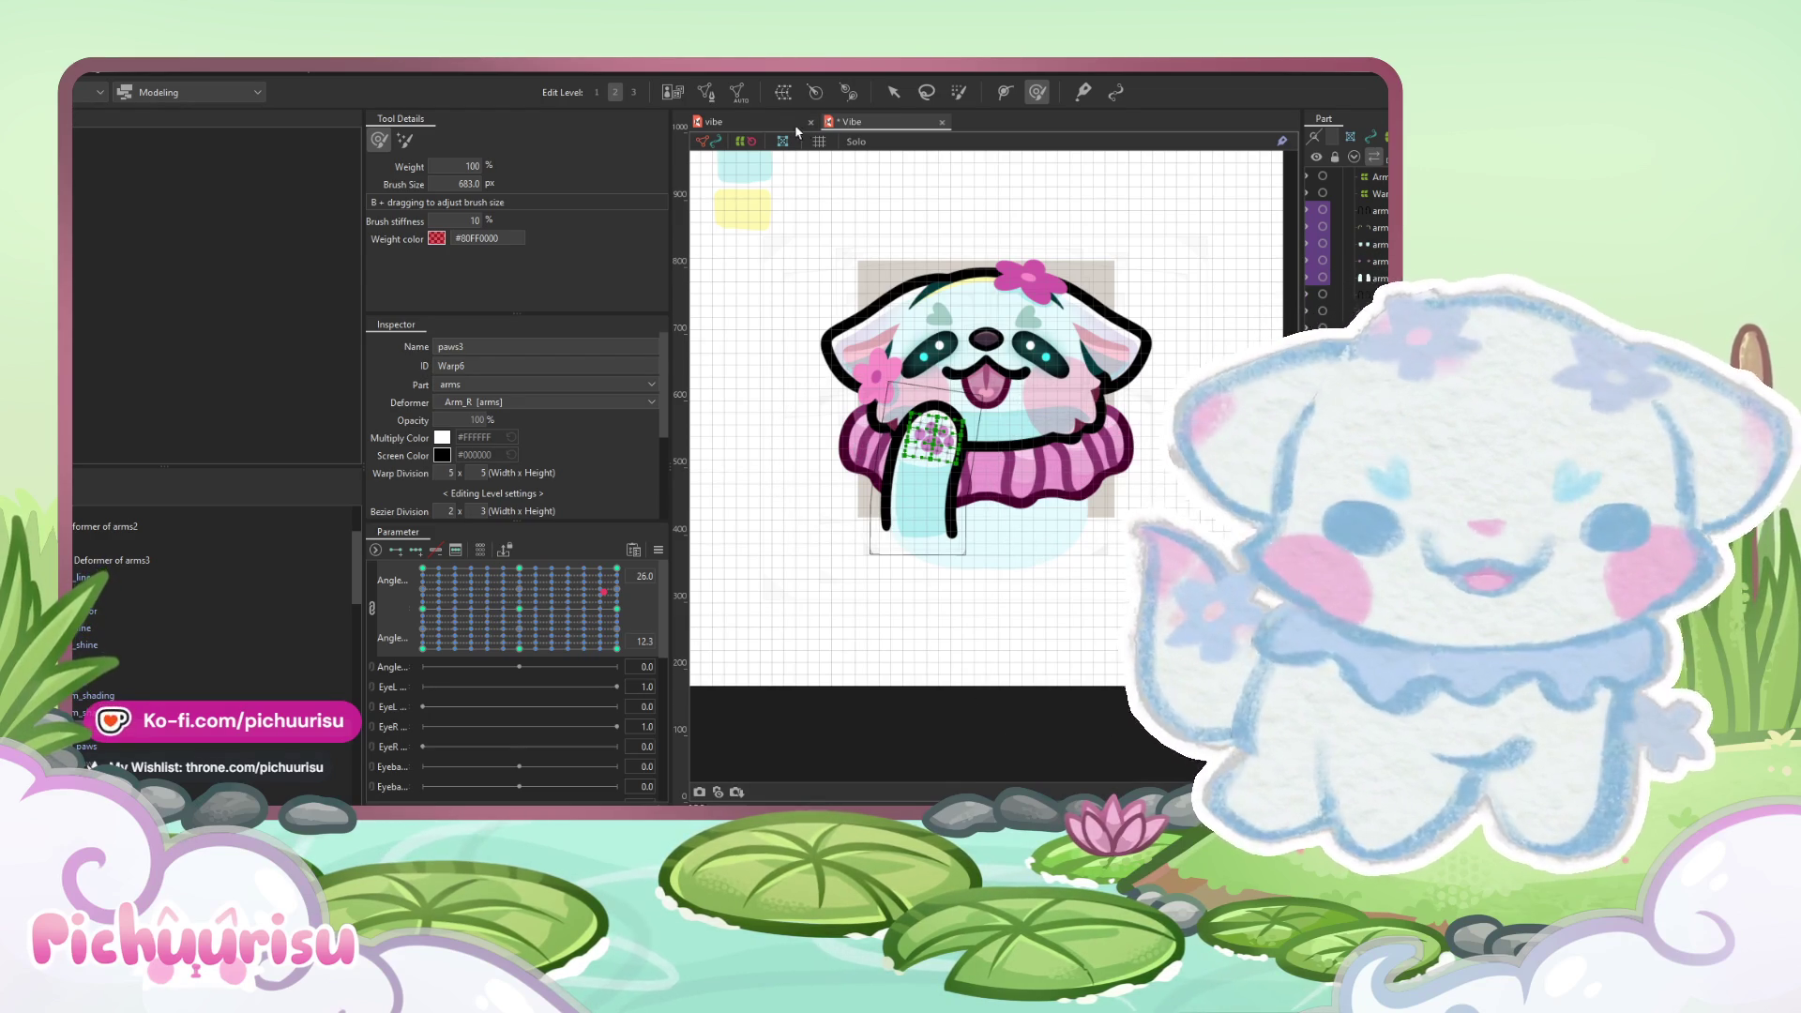
pyautogui.click(768, 122)
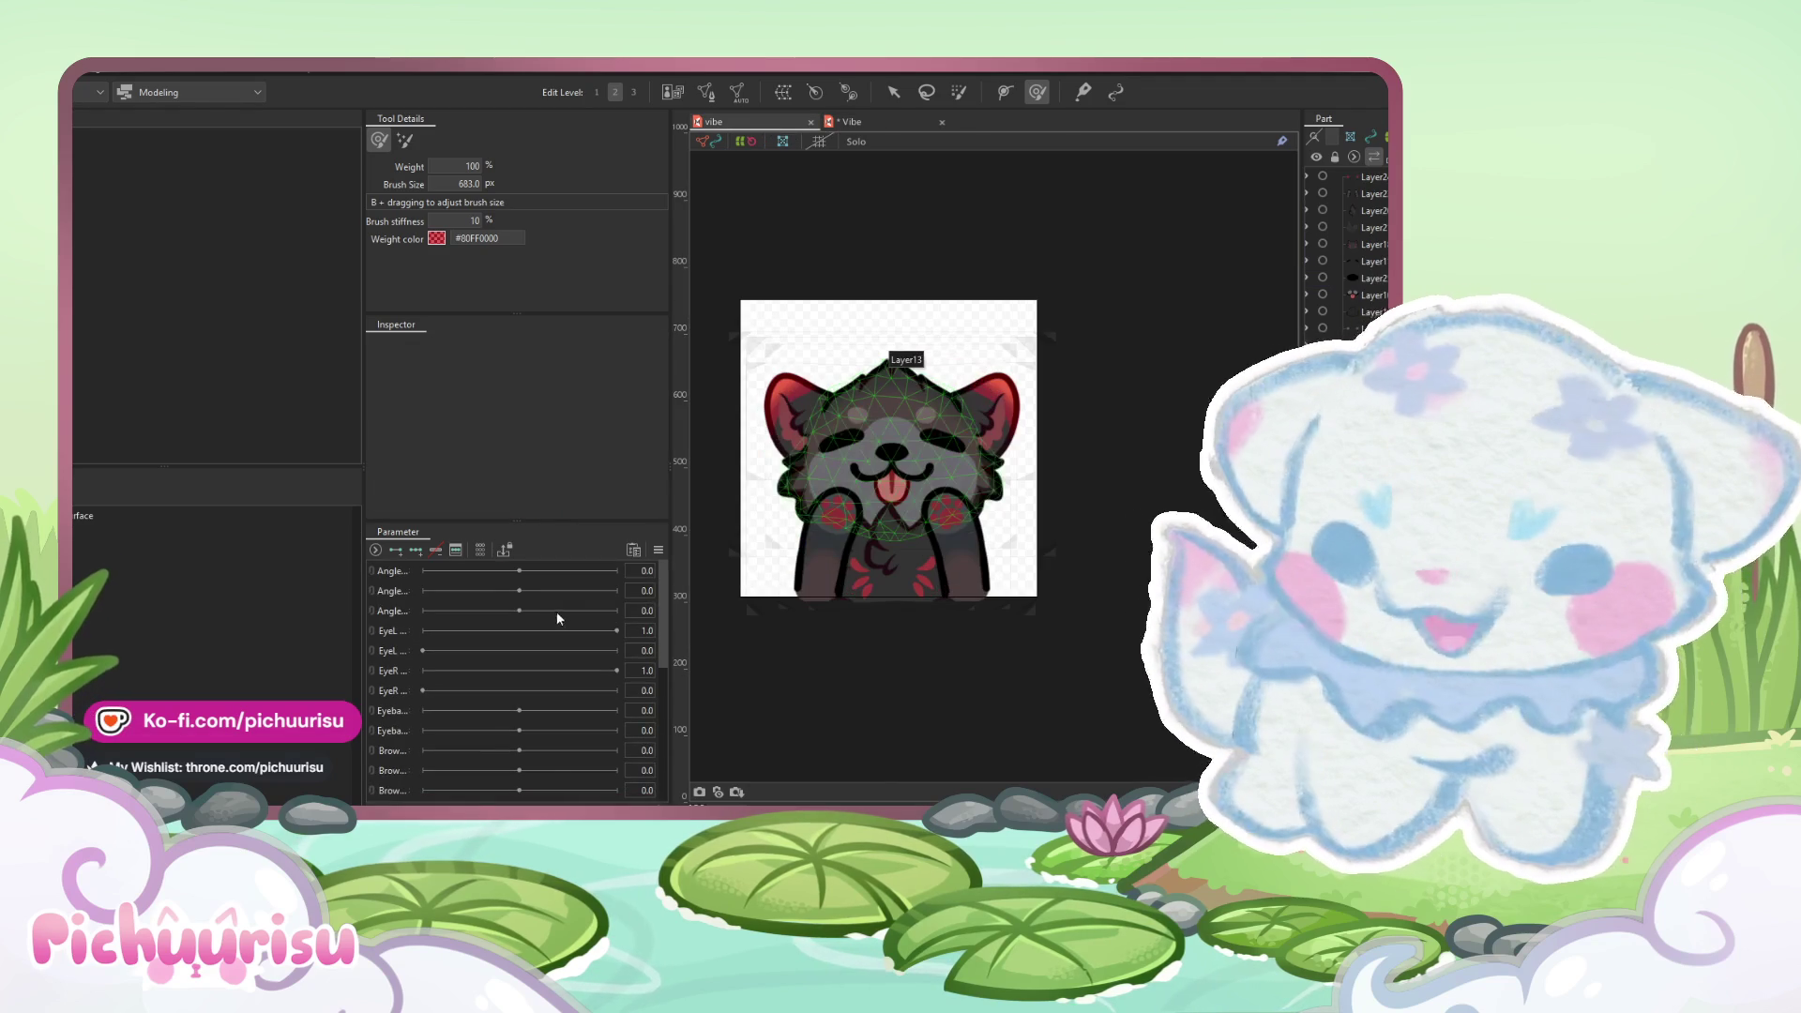
pyautogui.moveTo(508, 586); pyautogui.dragTo(489, 568)
pyautogui.scroll(-3, 470, 651)
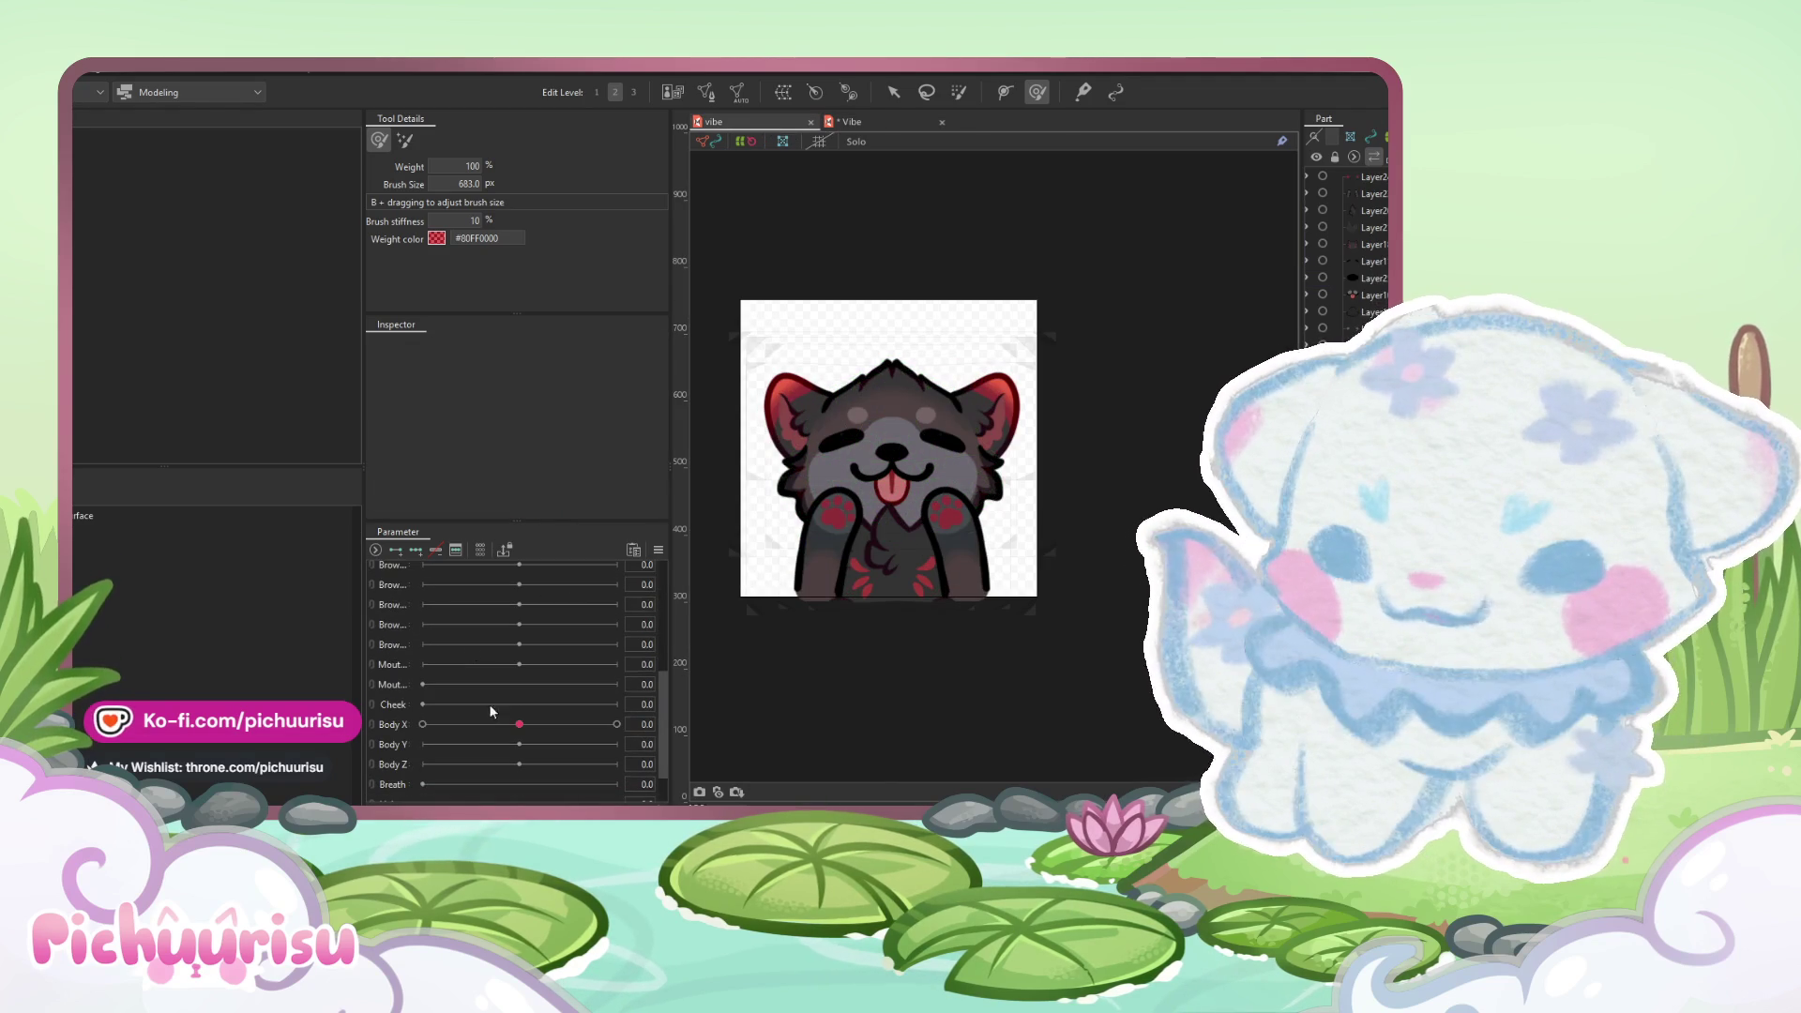
pyautogui.moveTo(519, 724); pyautogui.dragTo(423, 724)
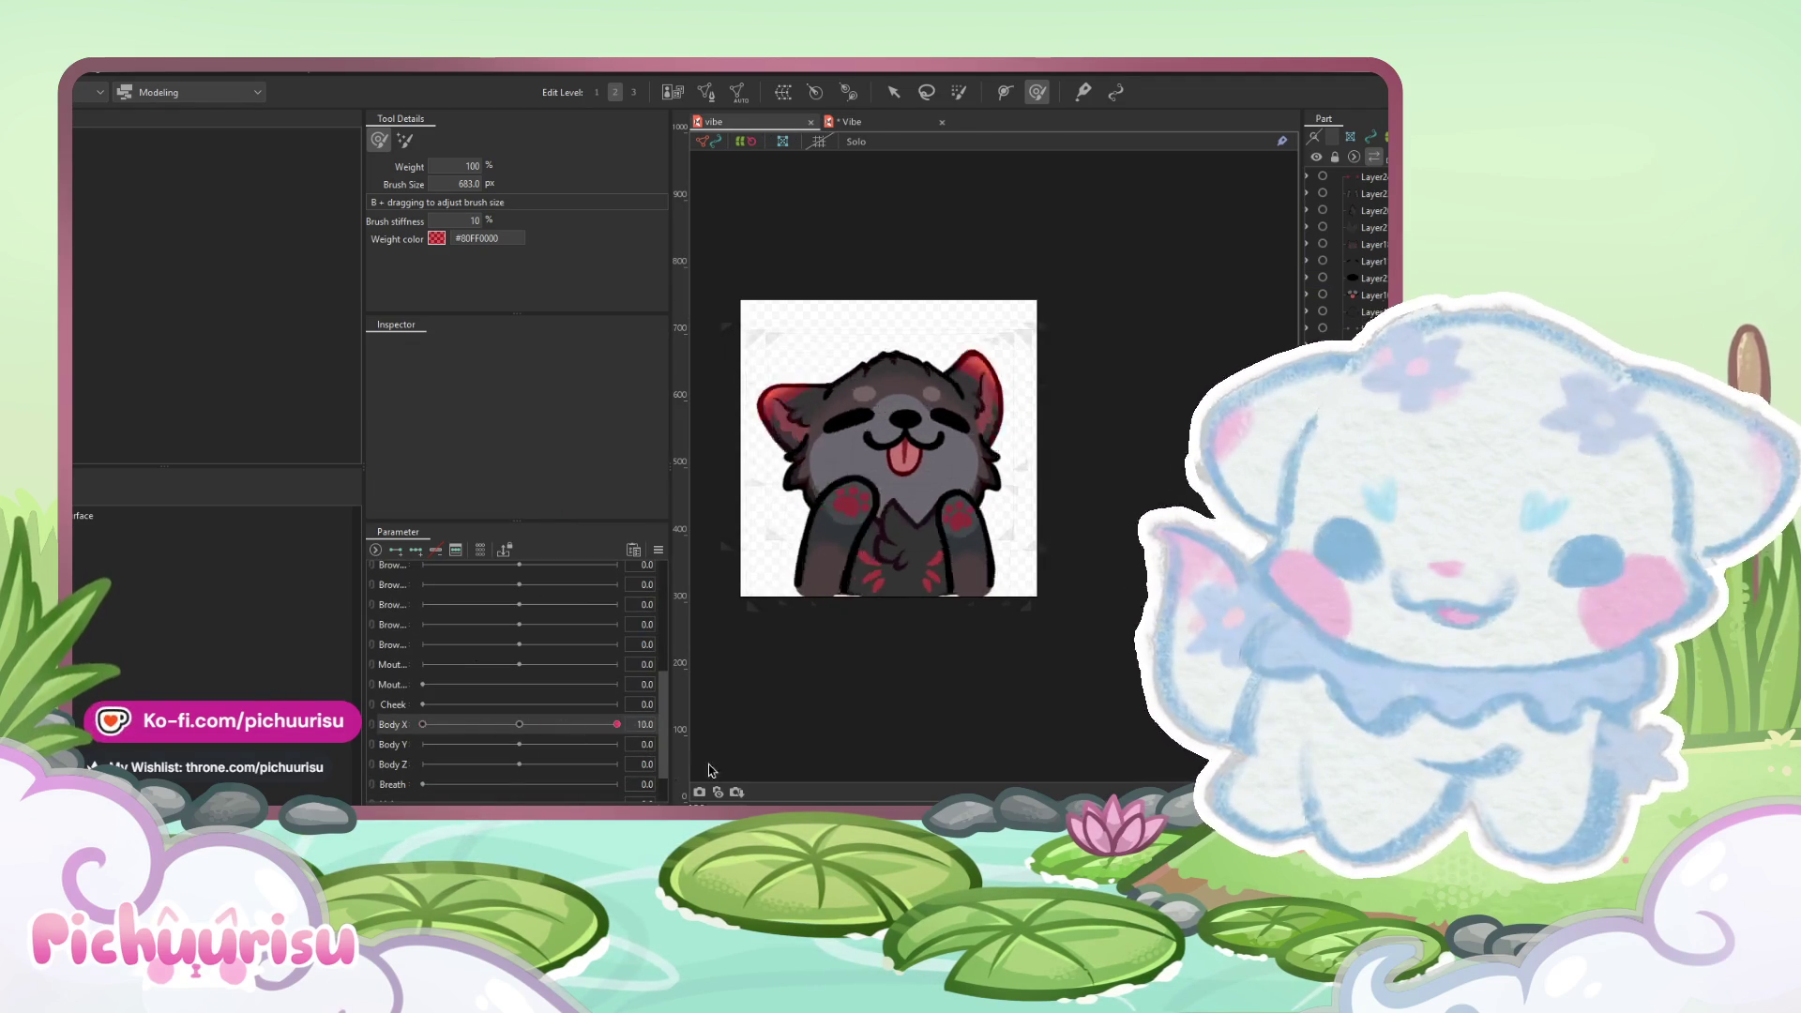
pyautogui.moveTo(423, 724)
pyautogui.mouseDown()
pyautogui.moveTo(507, 724)
pyautogui.moveTo(422, 675)
pyautogui.mouseUp()
pyautogui.scroll(-1, 523, 716)
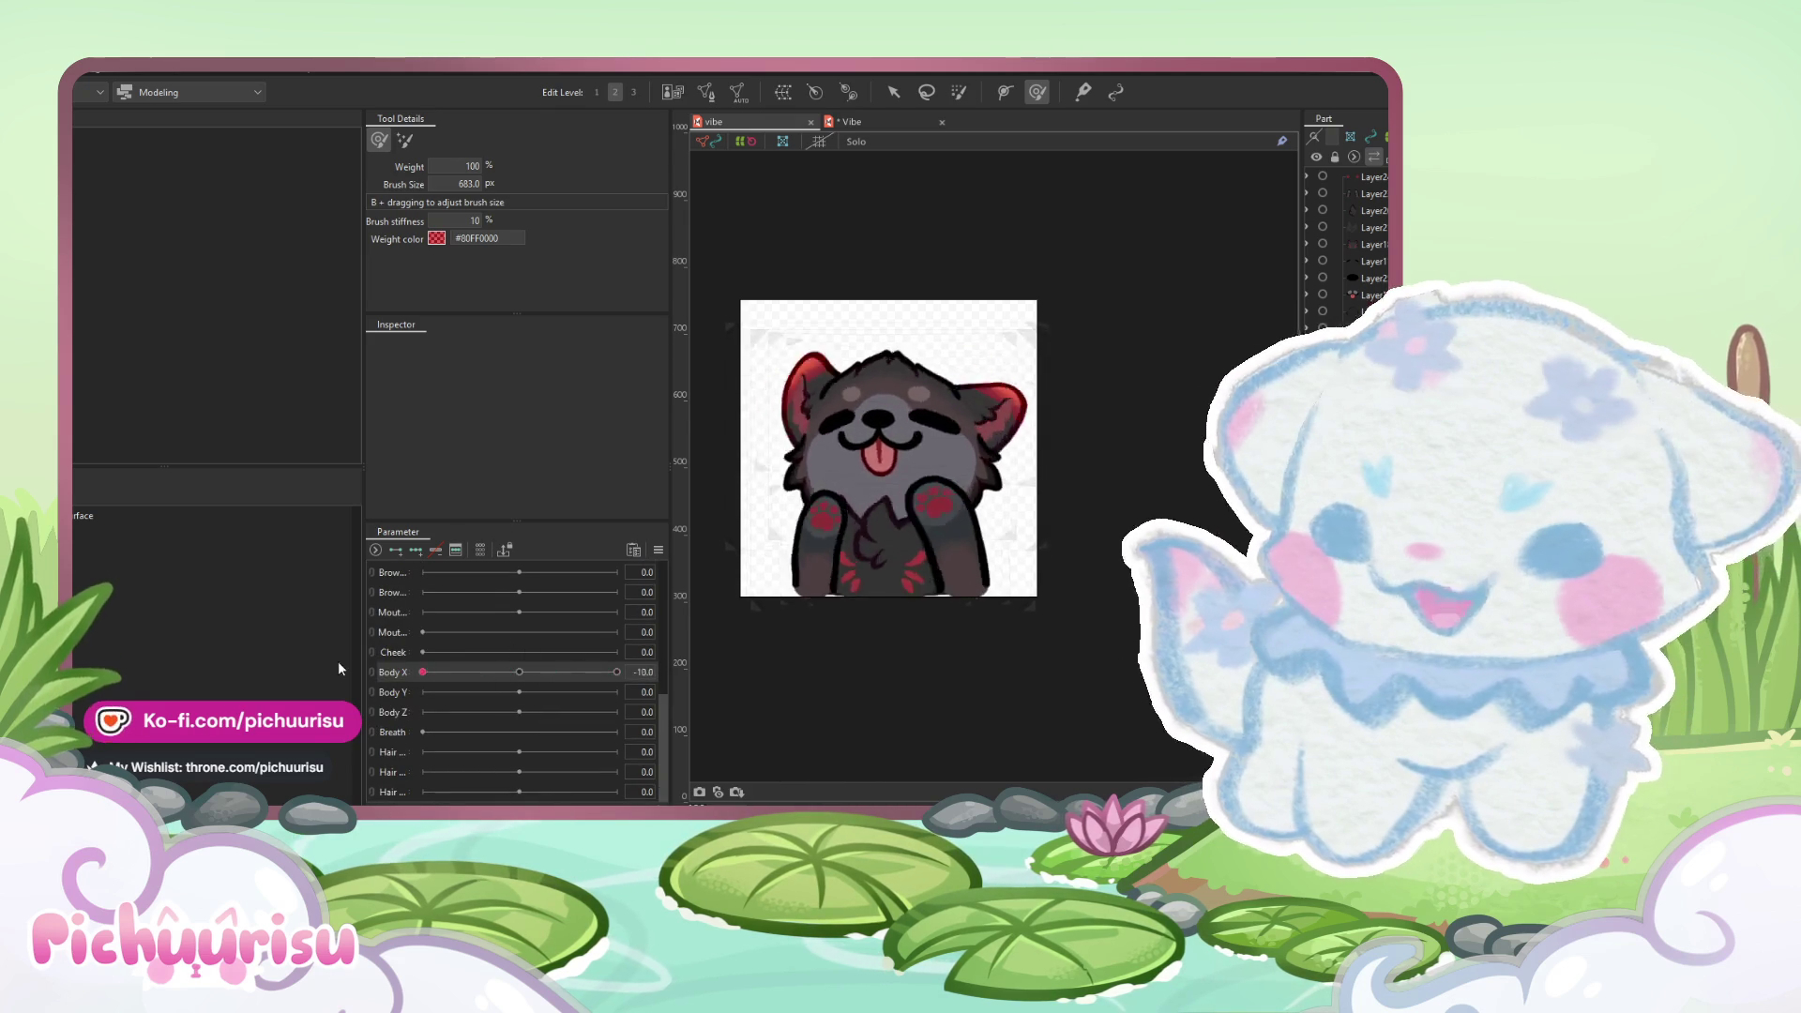
pyautogui.scroll(3, 532, 661)
pyautogui.scroll(-3, 576, 609)
pyautogui.moveTo(422, 672); pyautogui.dragTo(548, 671)
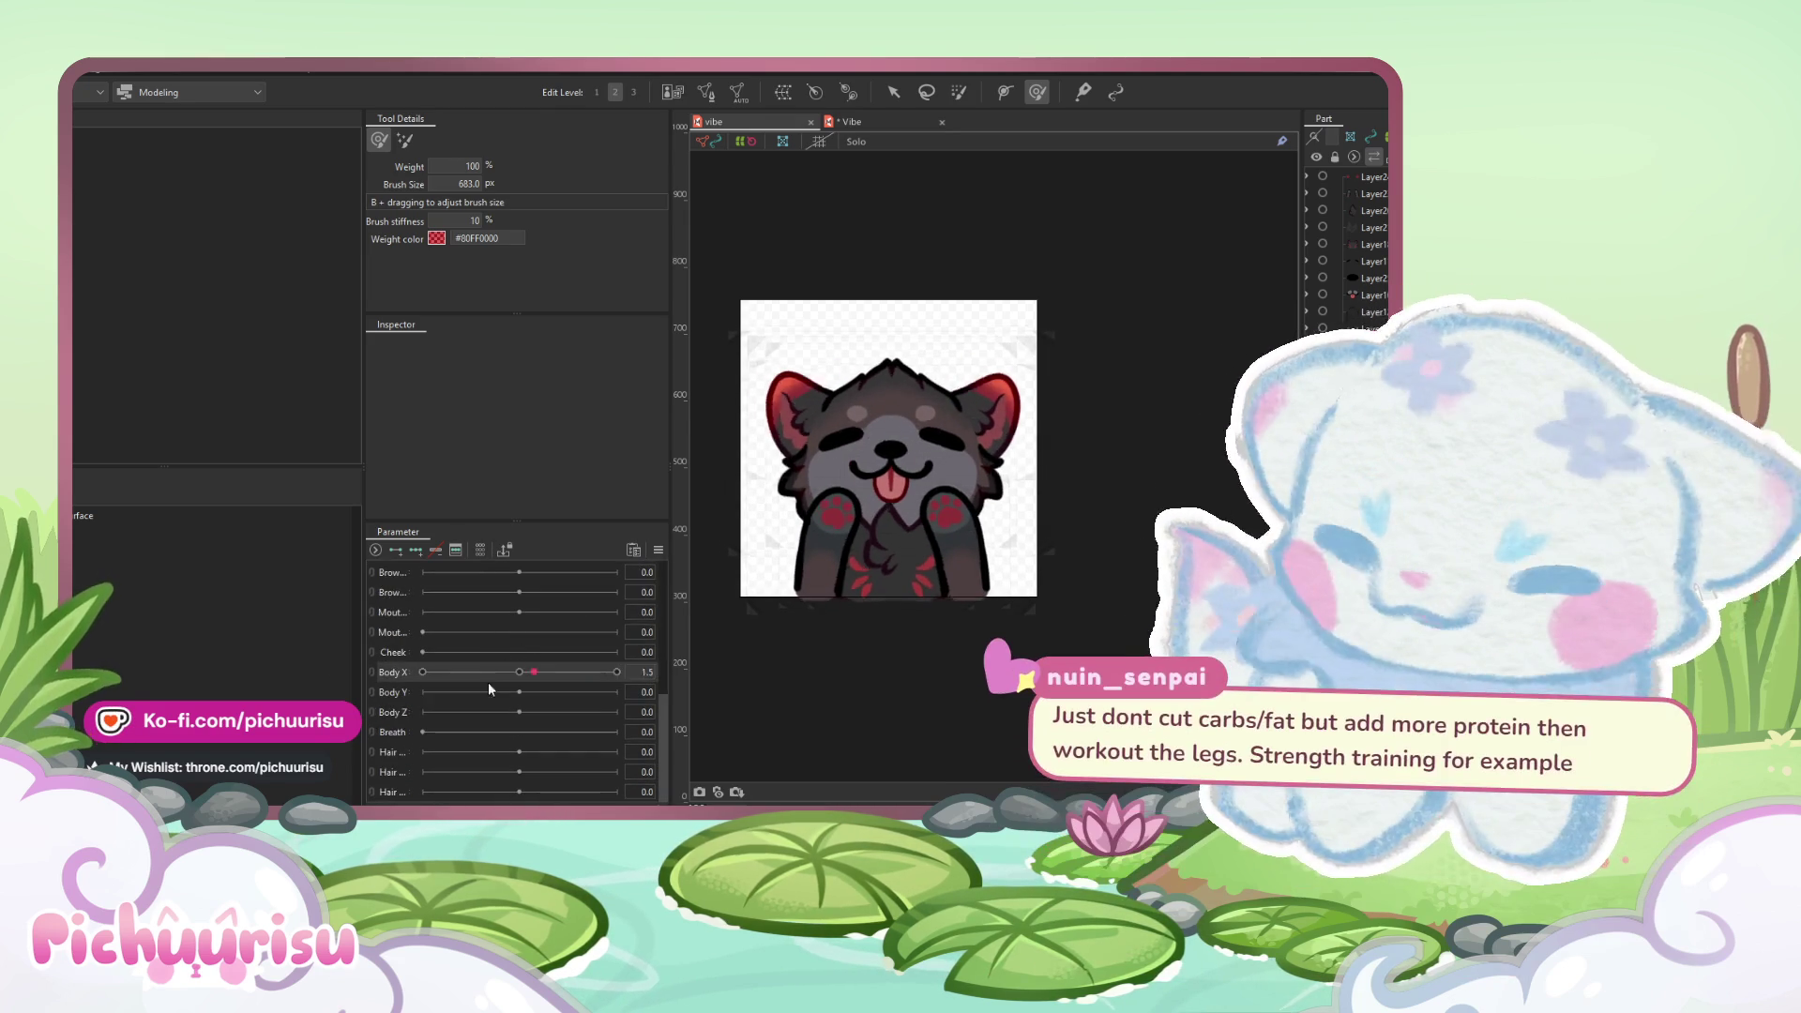
pyautogui.click(896, 123)
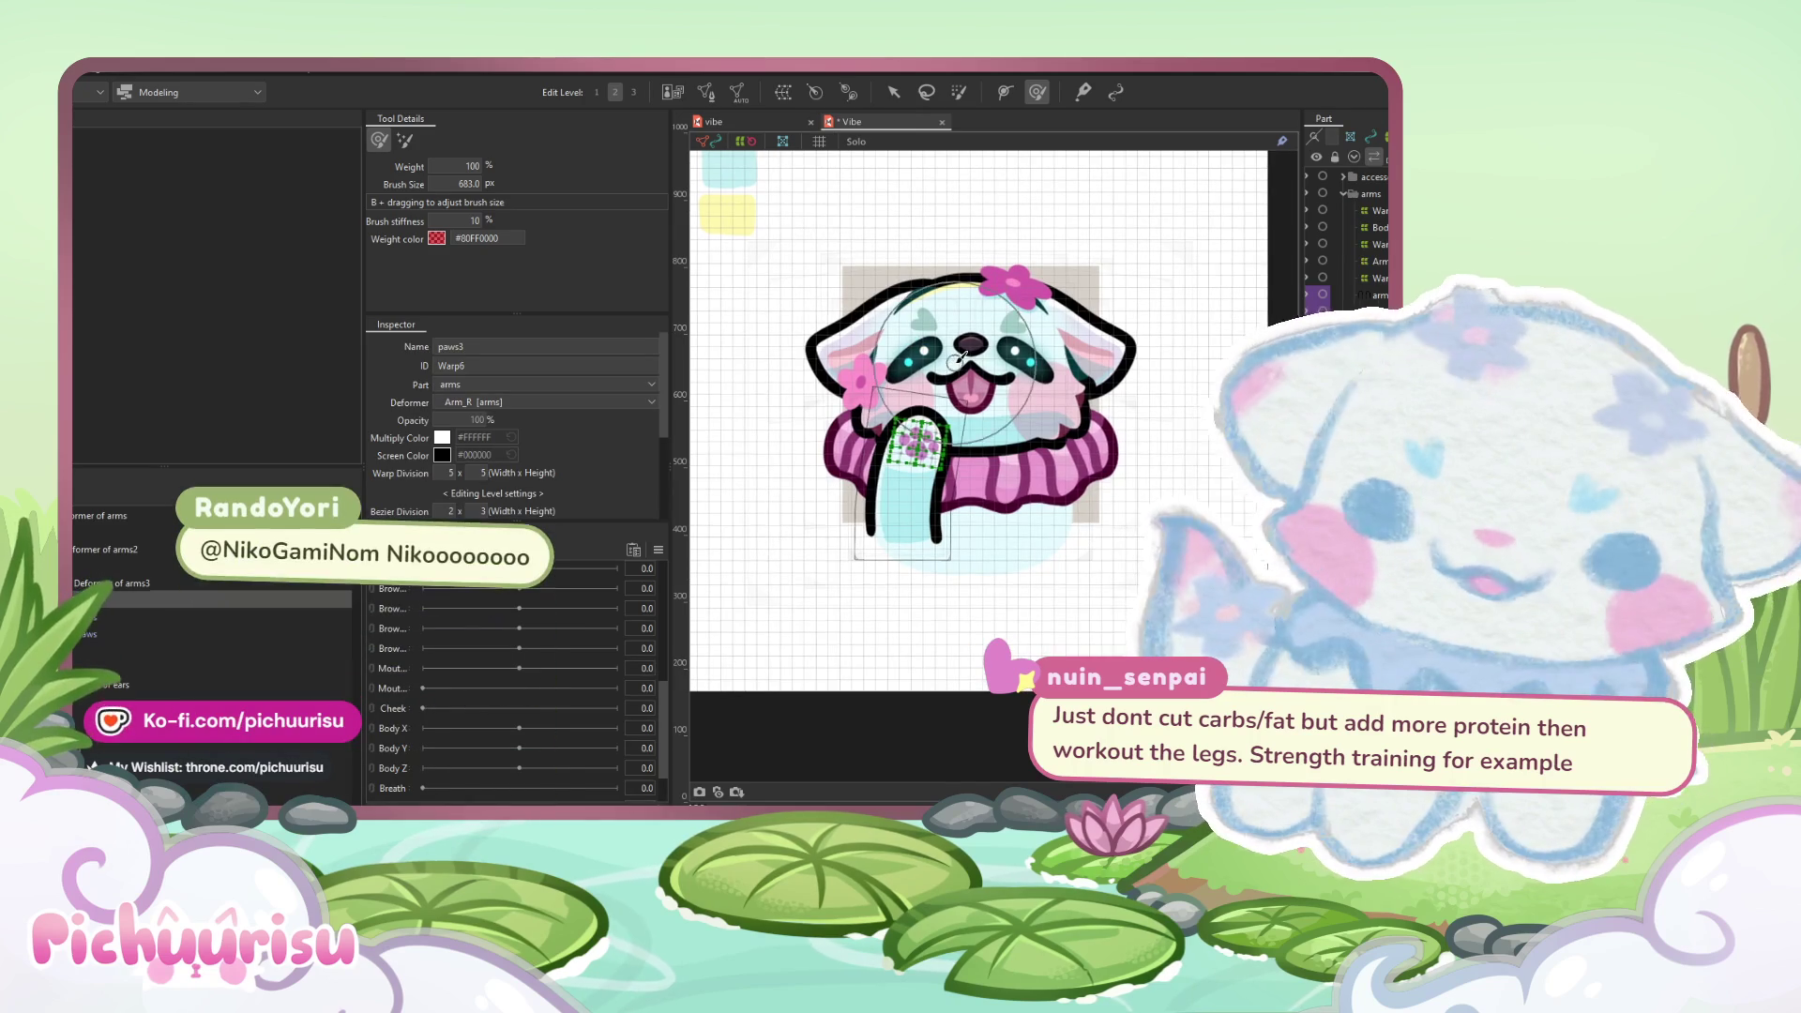
# - Move the Angle 2D grid point to 30/-10 to preview the panda-cat turned right and slightly down
pyautogui.scroll(3, 511, 600)
pyautogui.moveTo(500, 601)
pyautogui.mouseDown()
pyautogui.moveTo(685, 628)
pyautogui.moveTo(835, 781)
pyautogui.mouseUp()
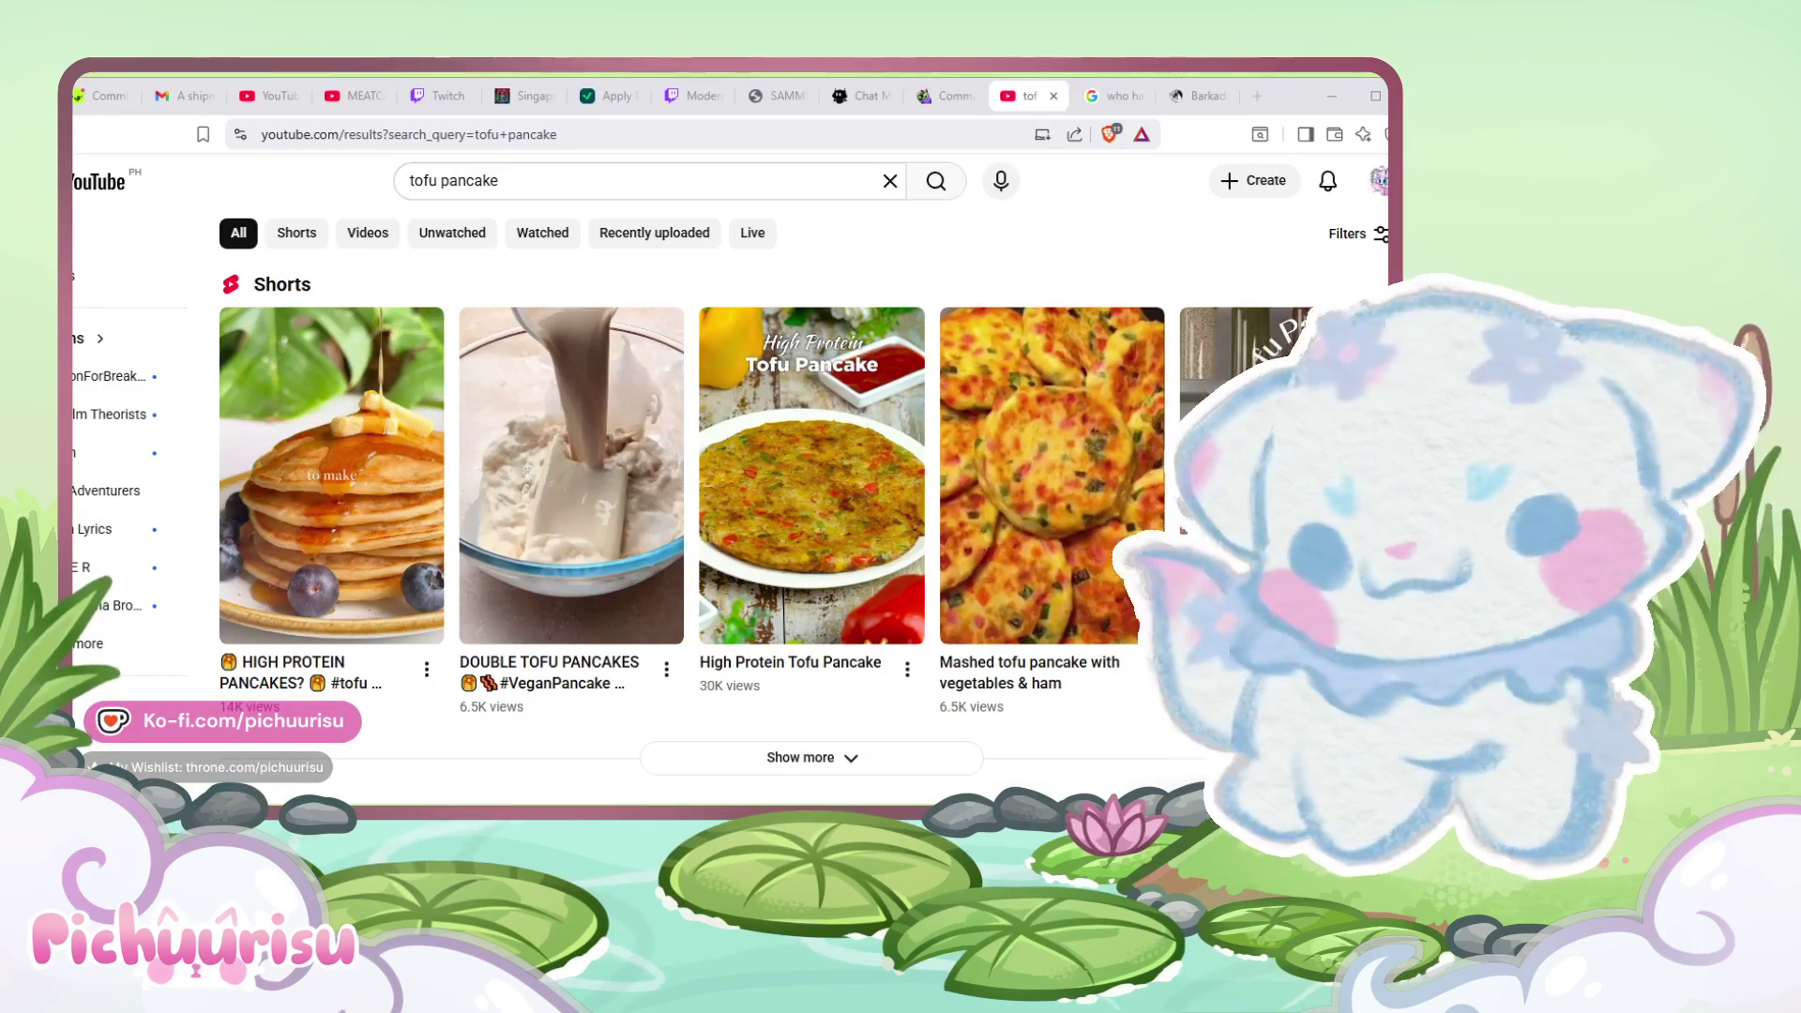
# - Sample two tofu pancake Shorts, then watch the high-protein pancakes Short and return to the results
pyautogui.click(354, 532)
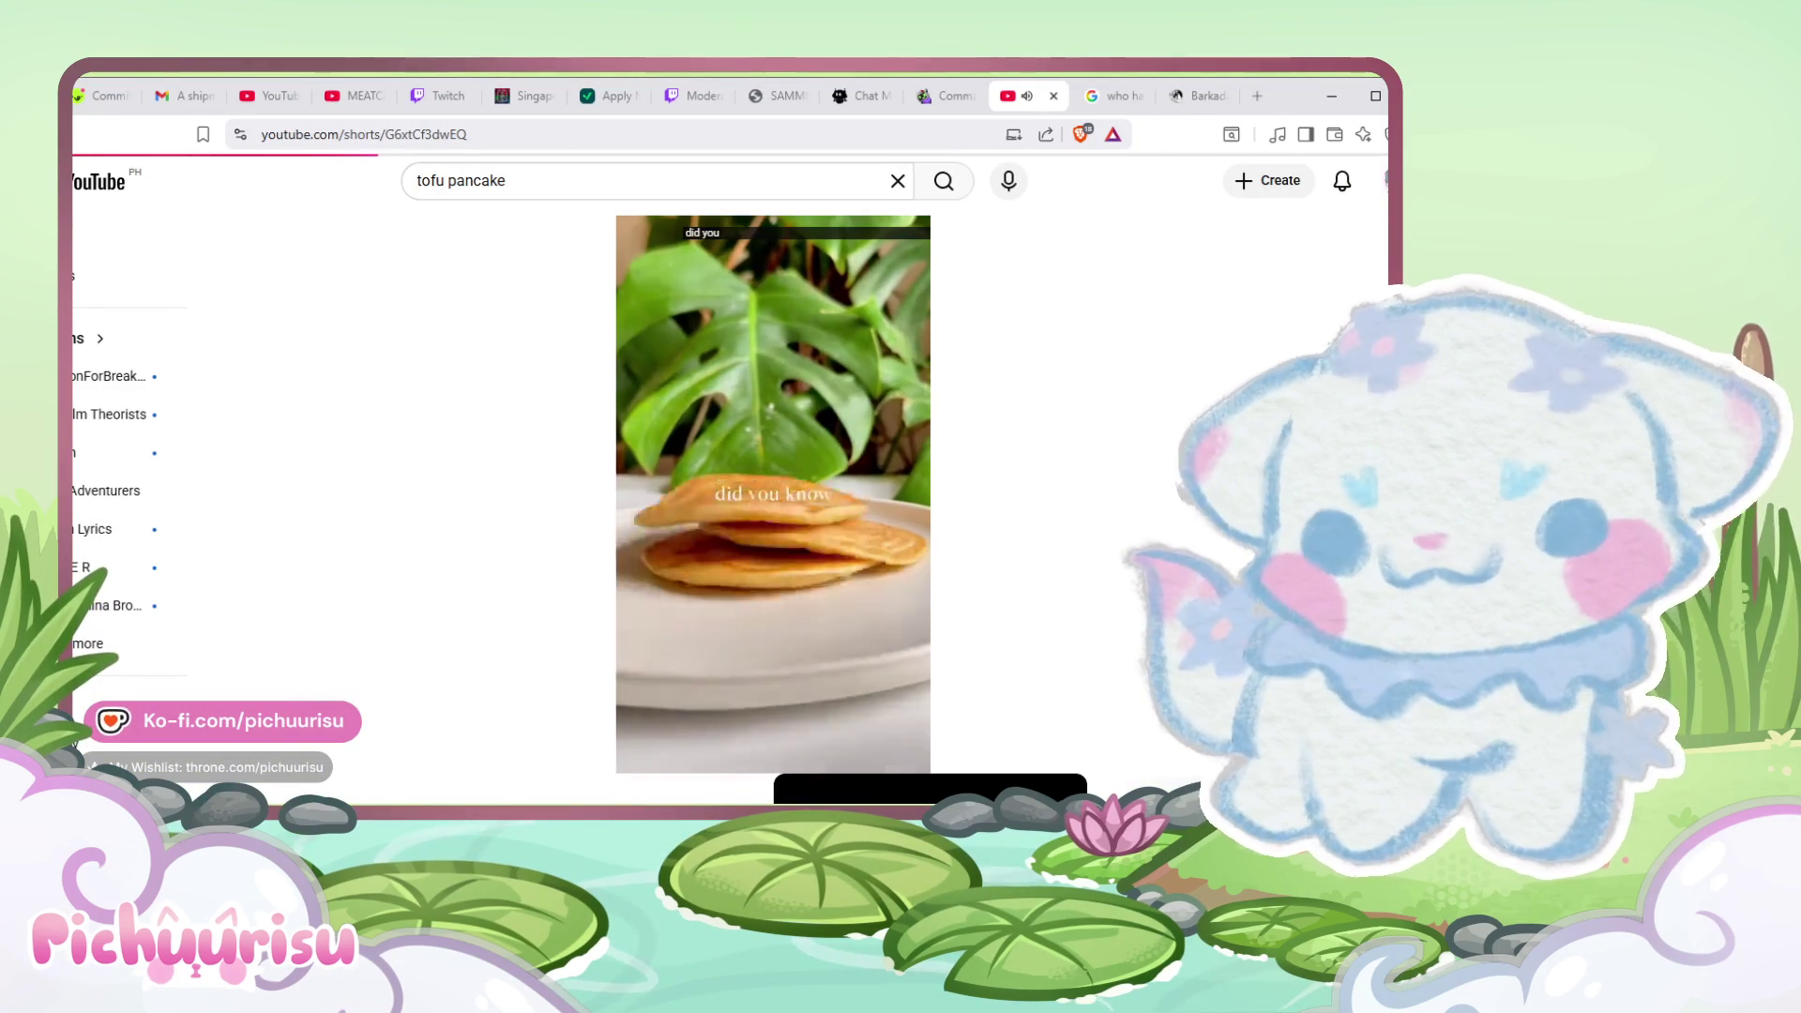
pyautogui.hotkey('alt', 'Left')
pyautogui.click(626, 521)
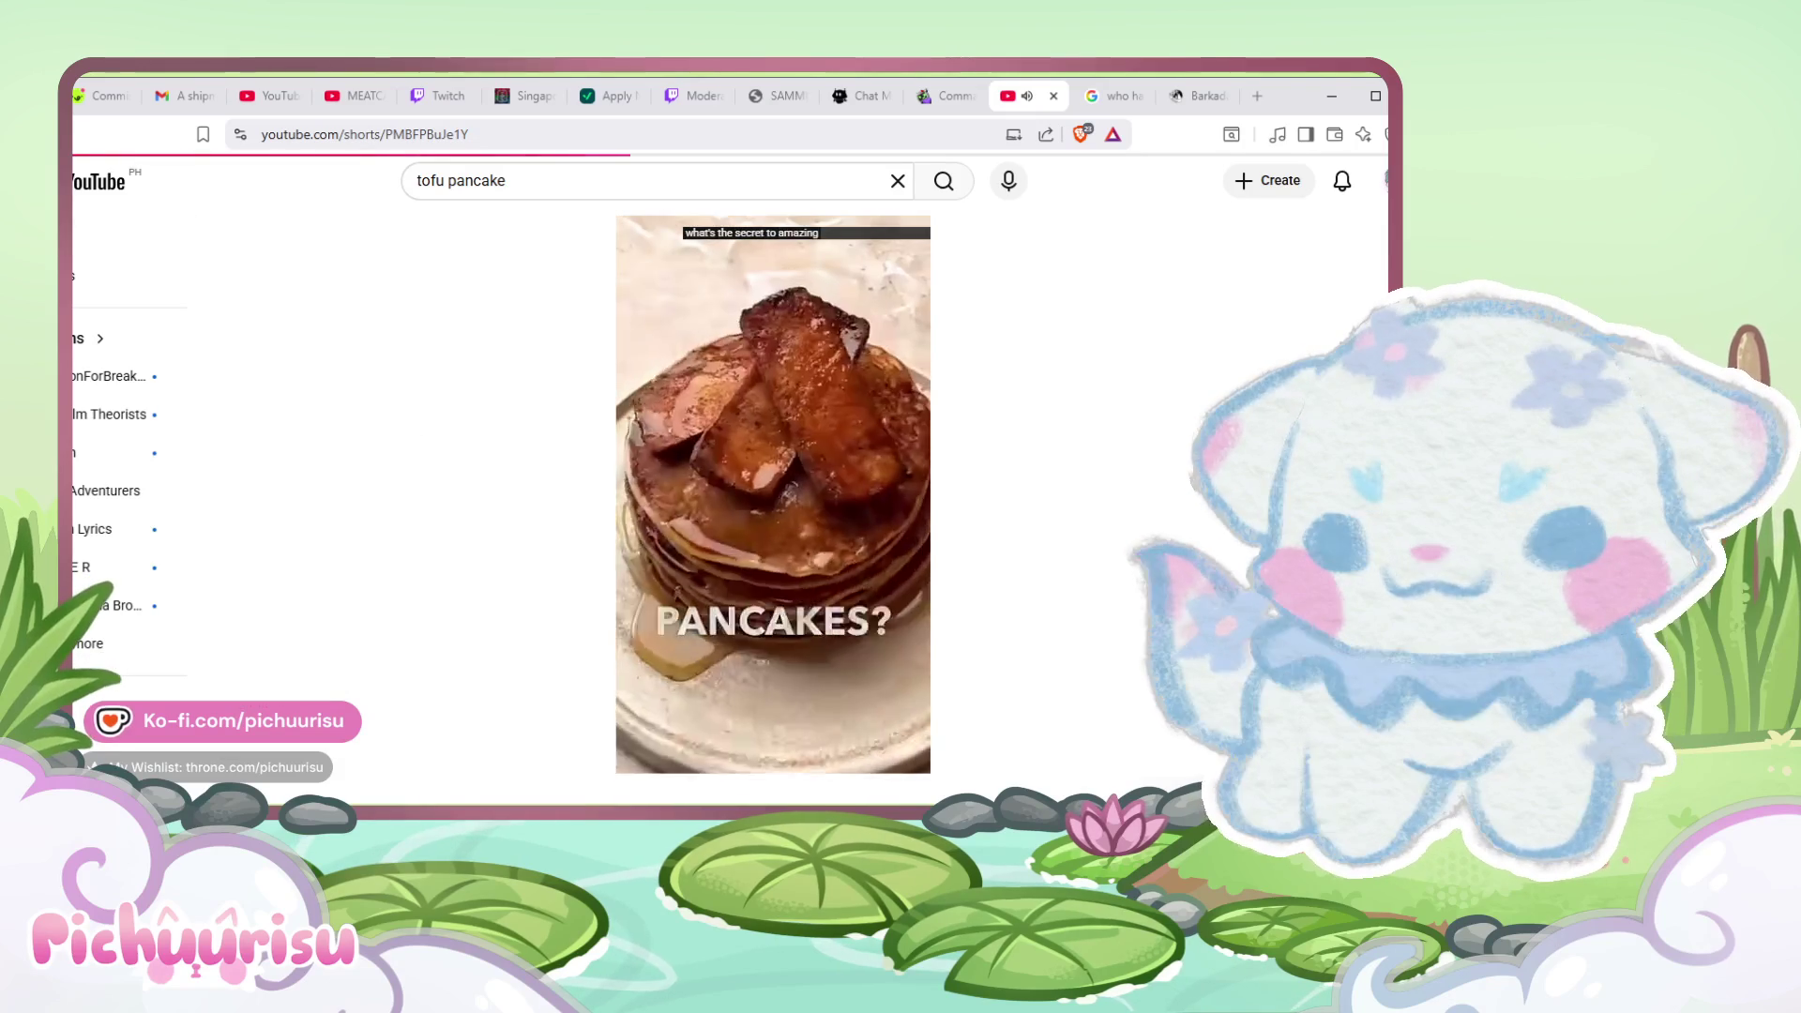
pyautogui.hotkey('alt', 'Left')
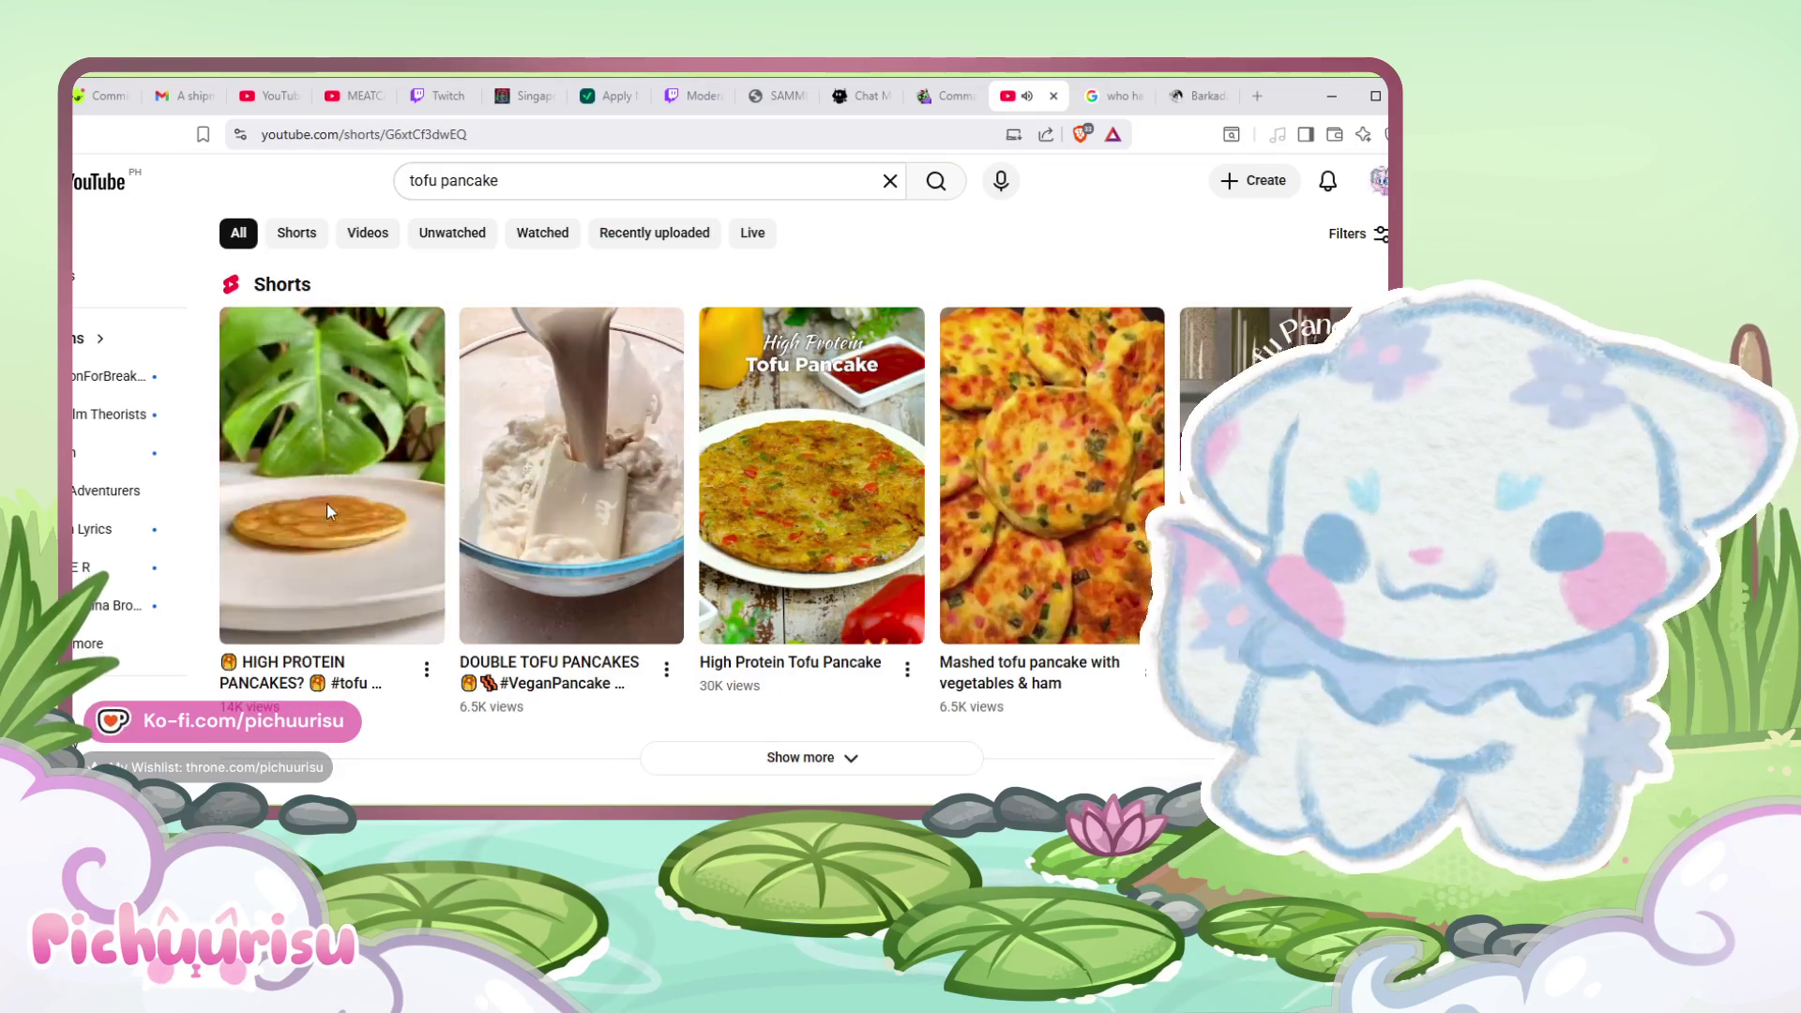
pyautogui.click(326, 505)
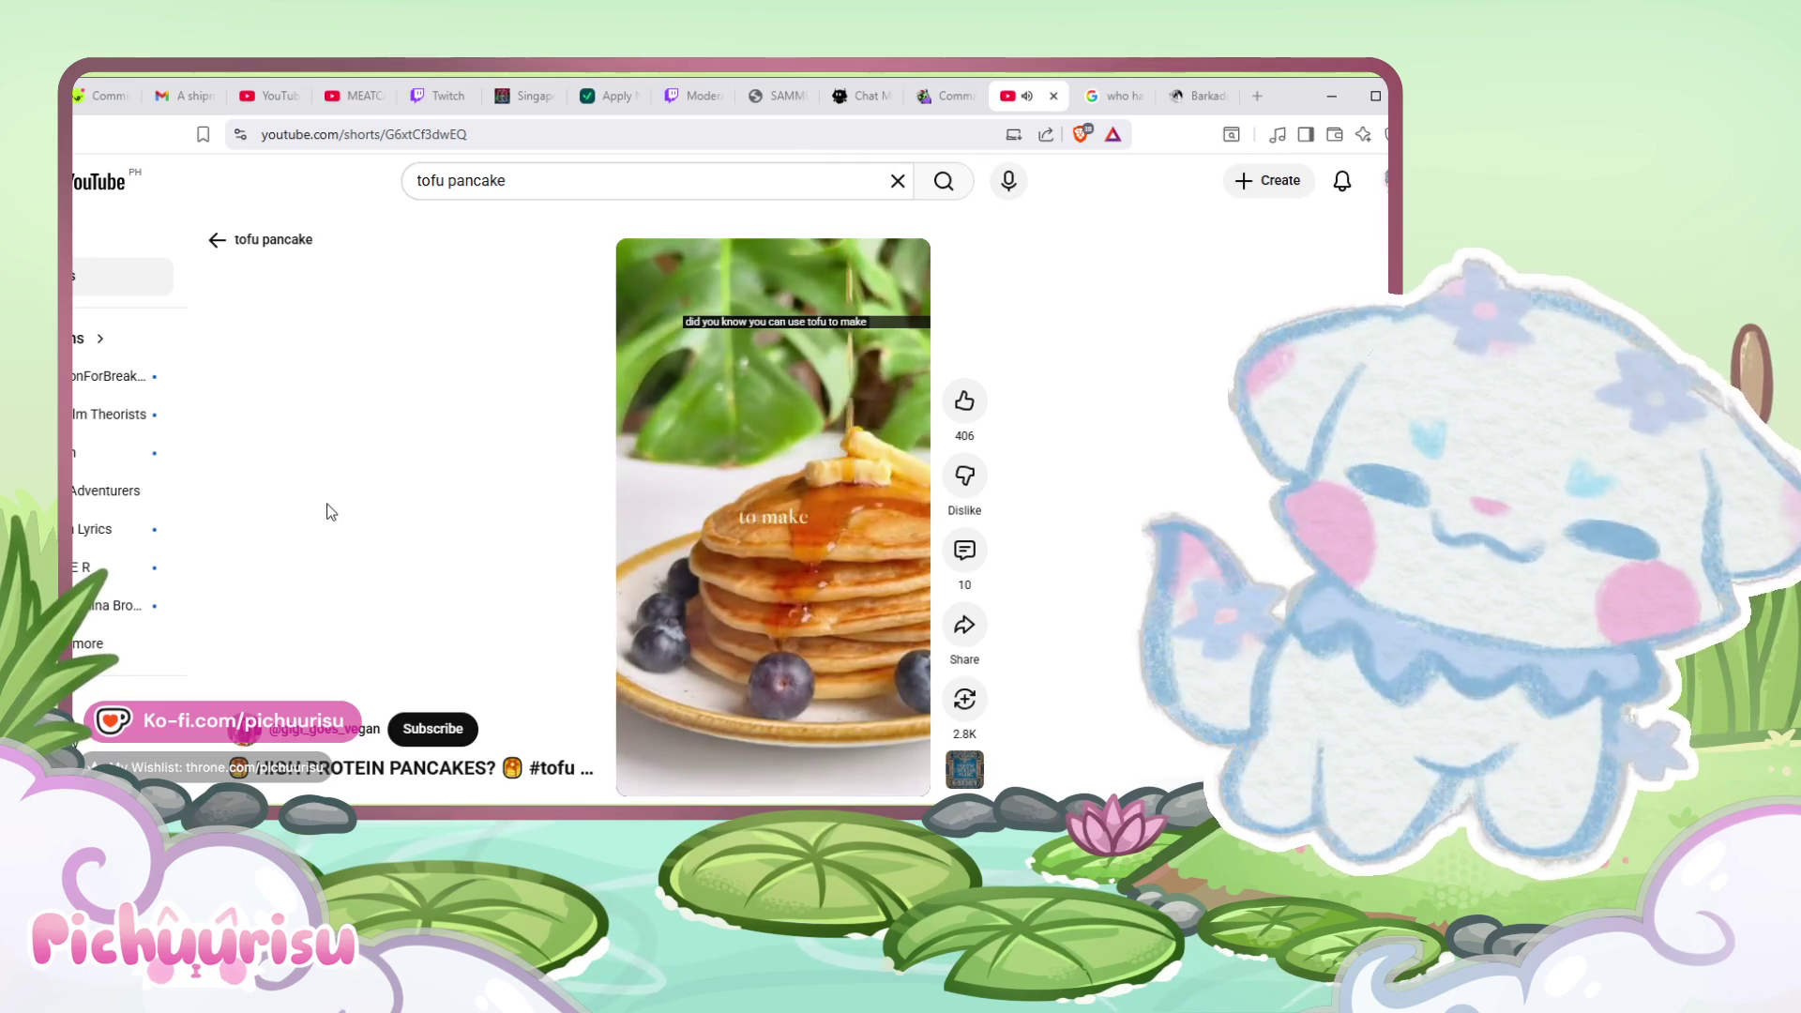
pyautogui.hotkey('alt', 'Left')
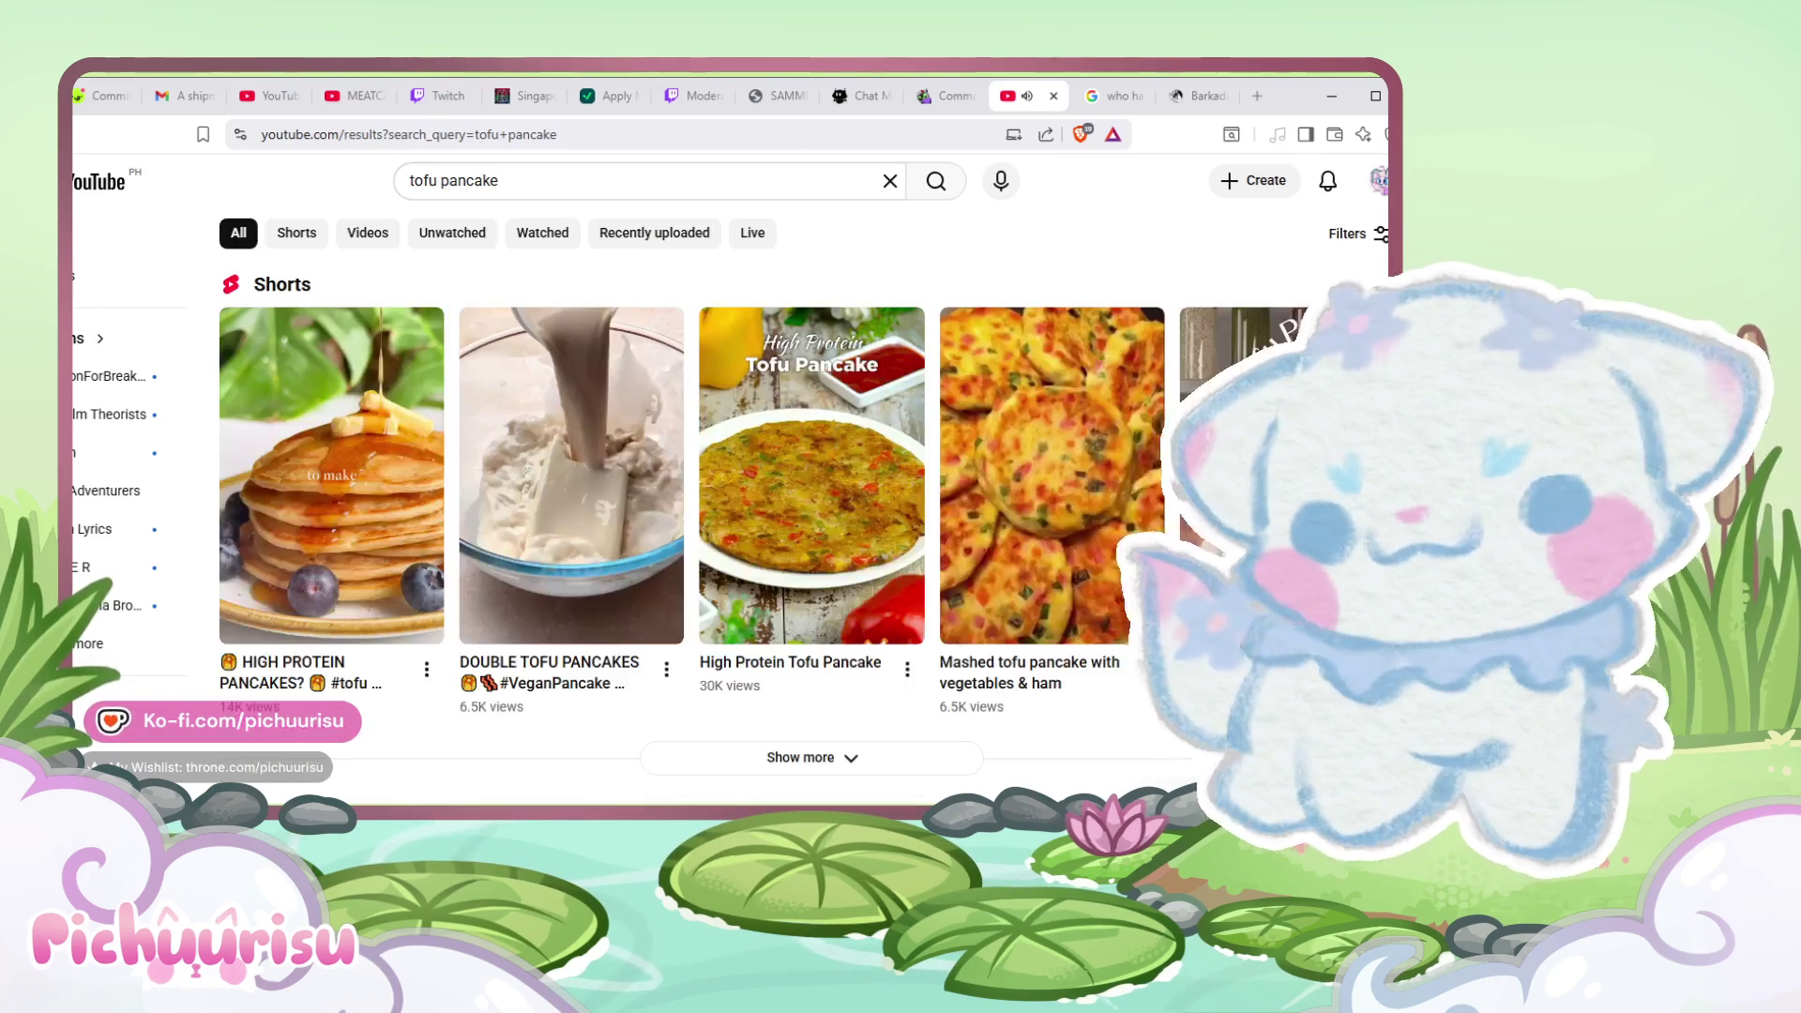
# - Browse further down the tofu pancake results, then switch to the PaintTool SAI cat drawing
pyautogui.scroll(-4, 891, 479)
pyautogui.scroll(-3, 903, 495)
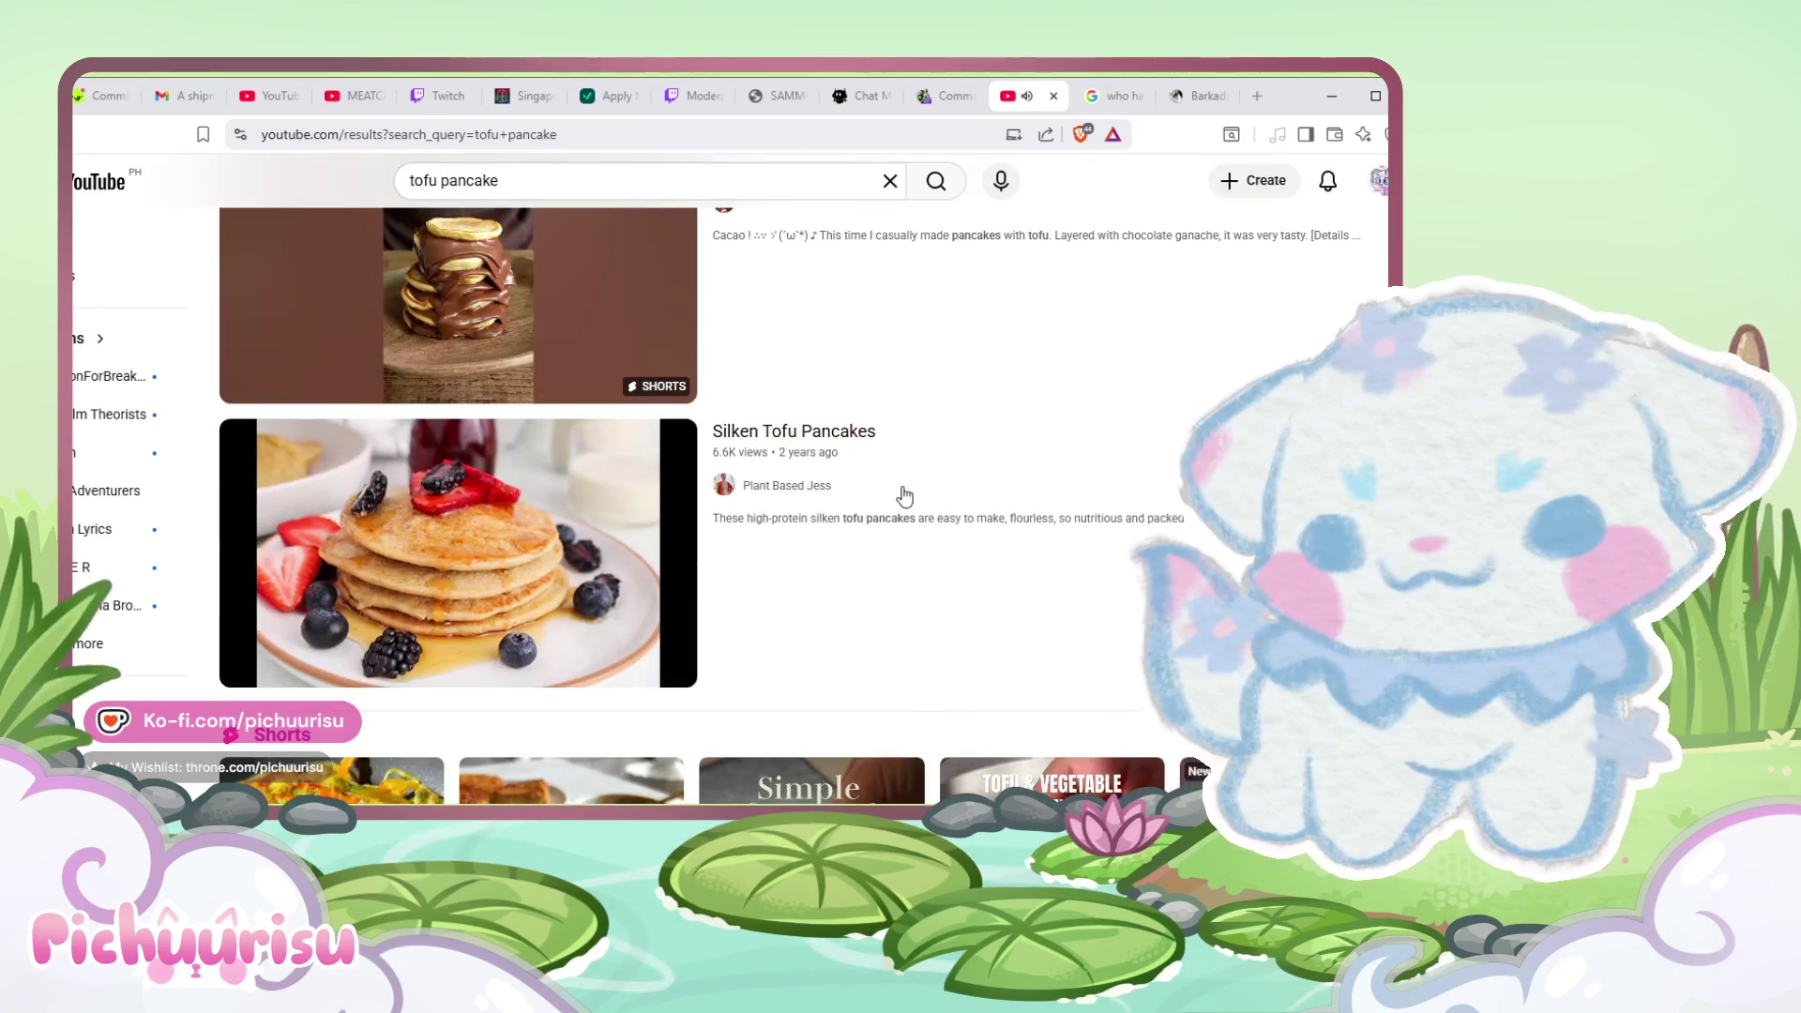
pyautogui.scroll(-5, 903, 495)
pyautogui.scroll(3, 903, 495)
pyautogui.scroll(1, 657, 469)
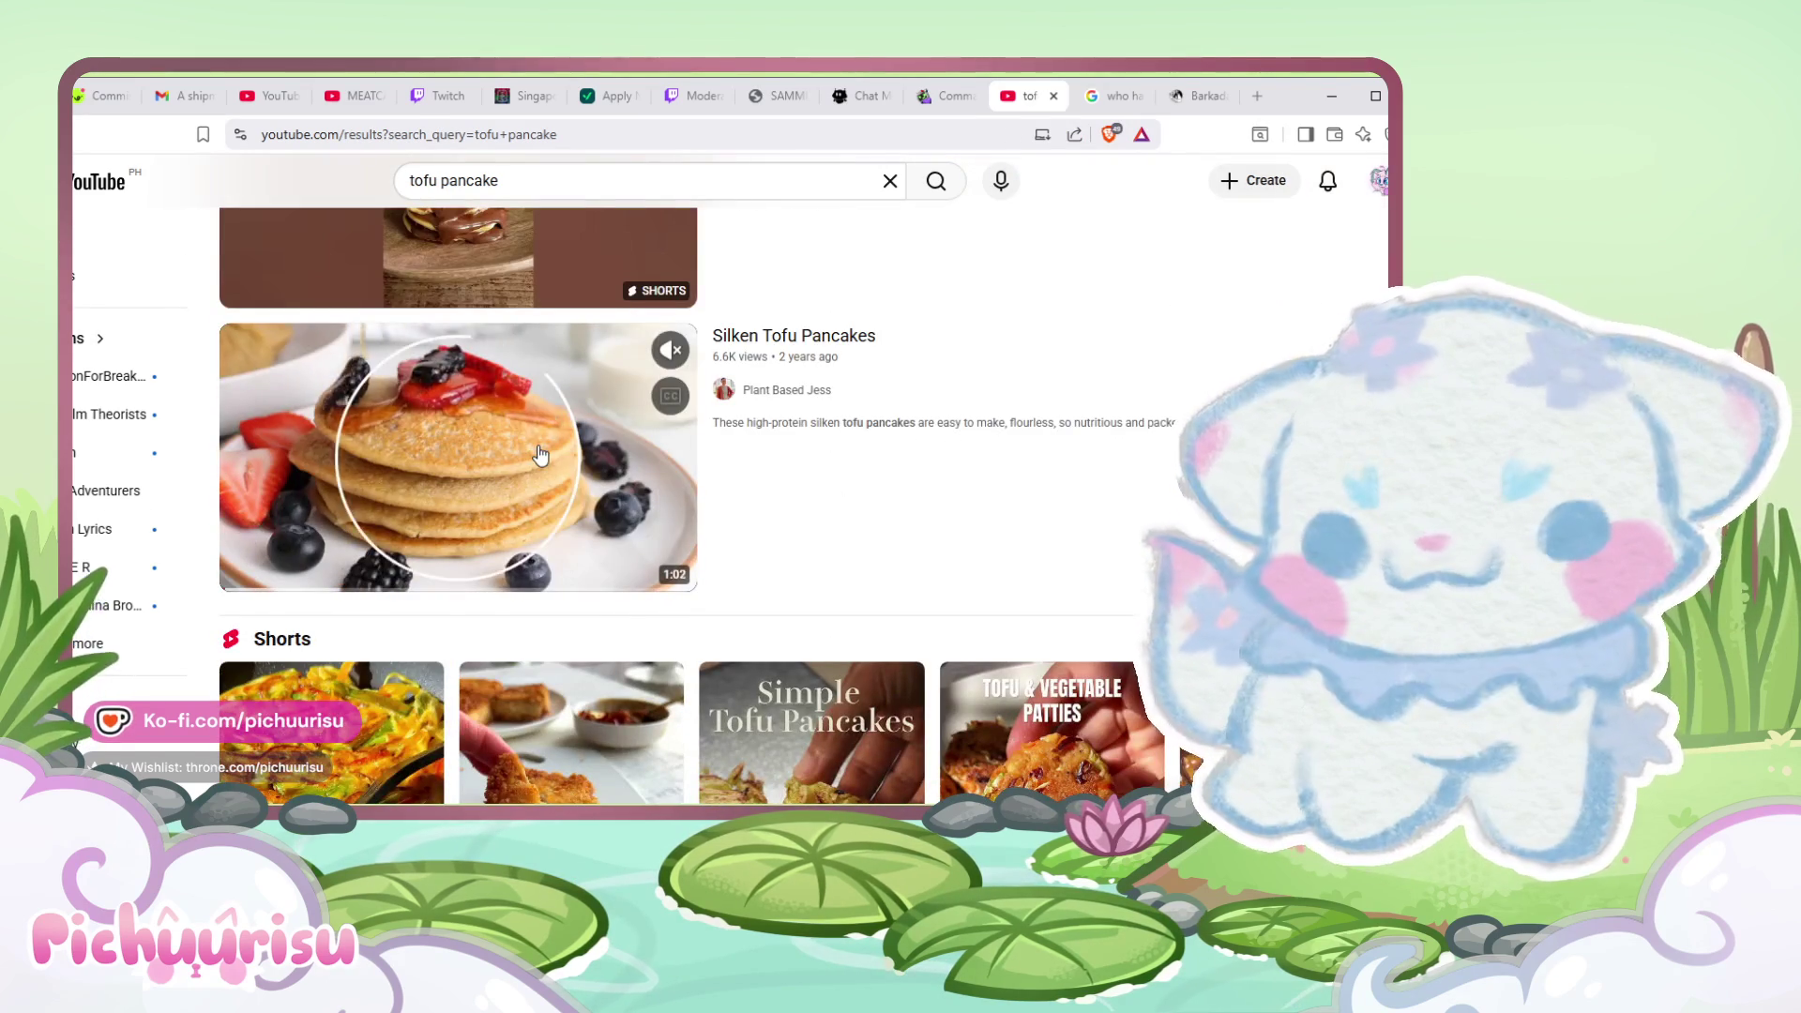
pyautogui.scroll(-5, 541, 455)
pyautogui.scroll(-4, 541, 454)
pyautogui.scroll(-1, 539, 454)
pyautogui.scroll(-3, 525, 460)
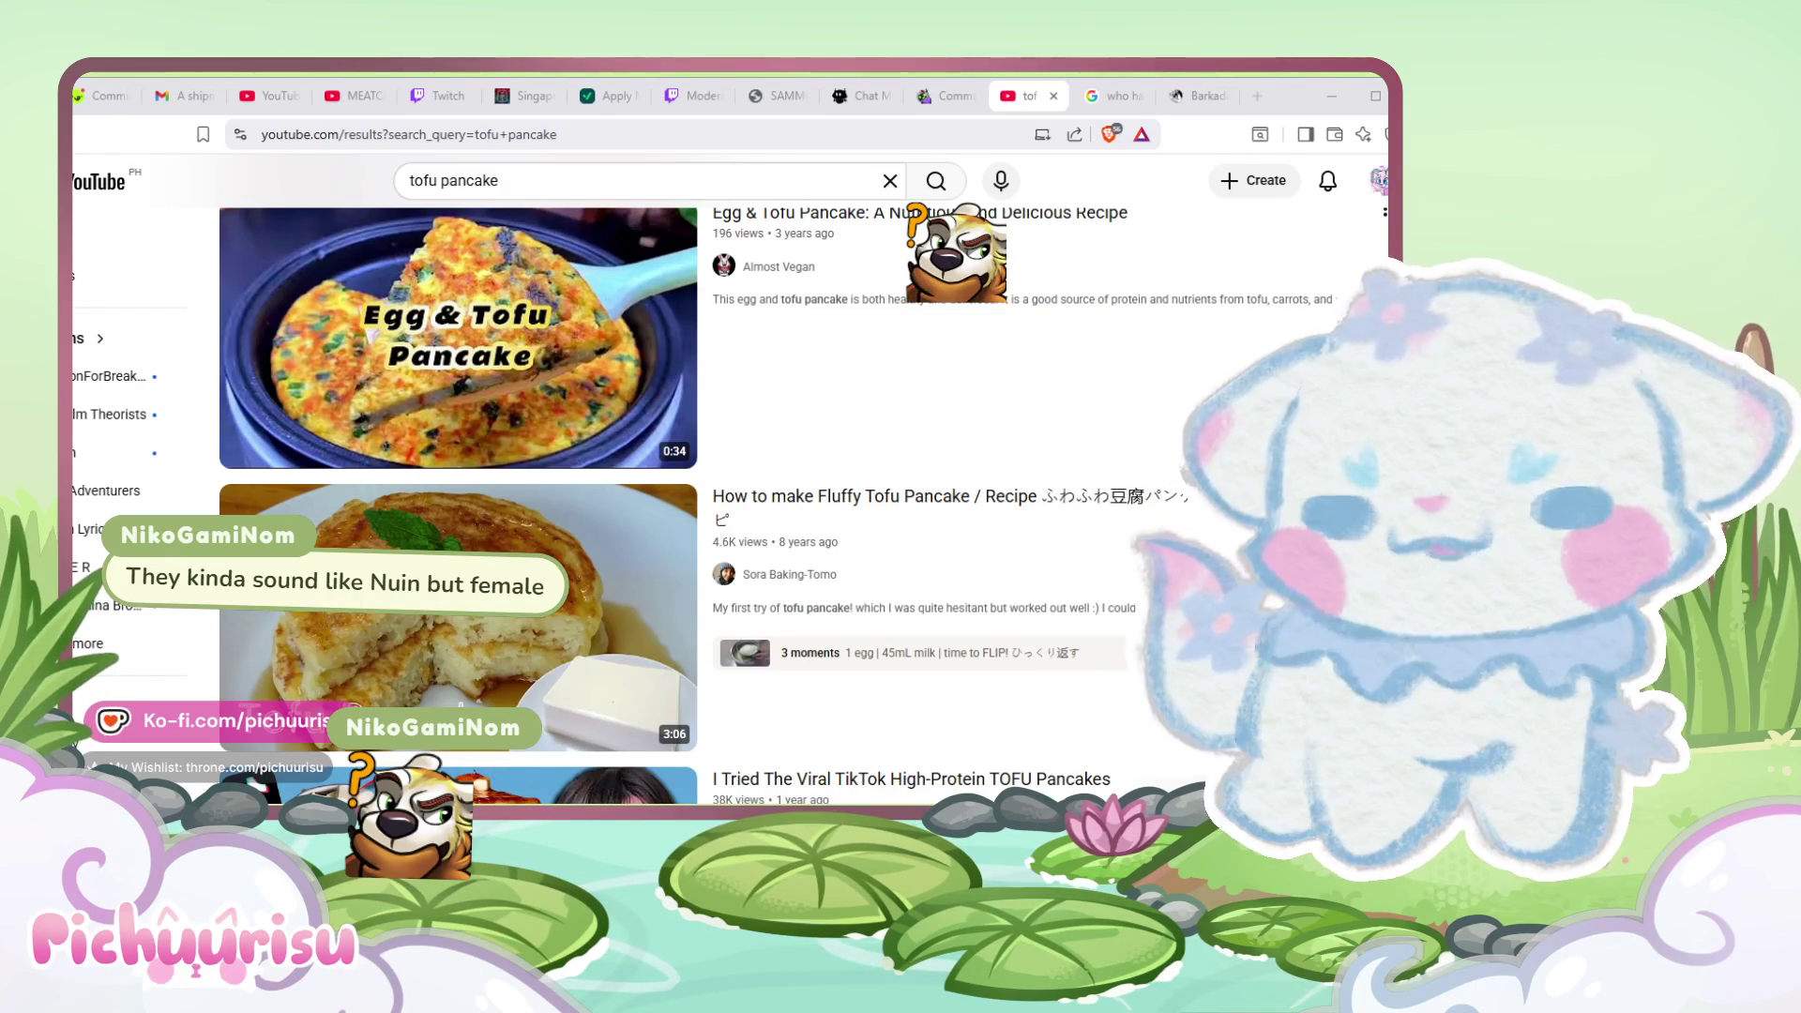
pyautogui.hotkey('alt', 'Tab')
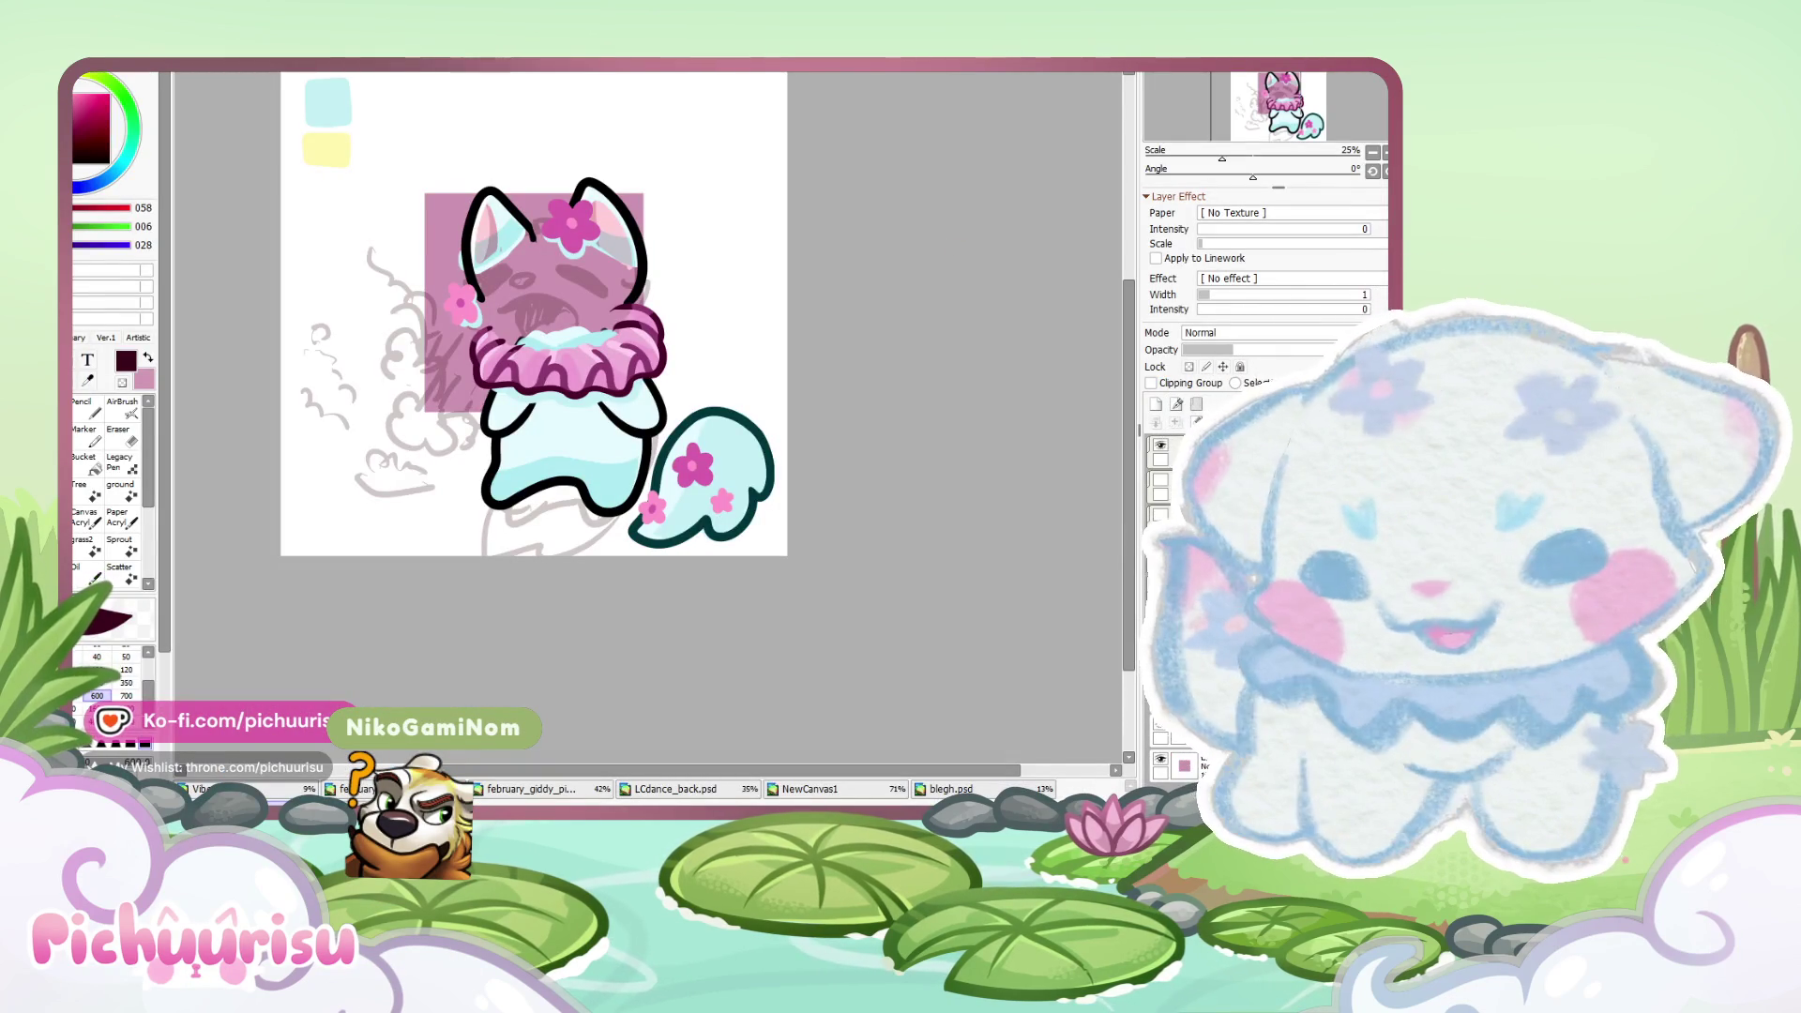
# - Show the NewCanvas1 document with the 'NEW 2023' costume photos and adjust its zoom
pyautogui.click(809, 789)
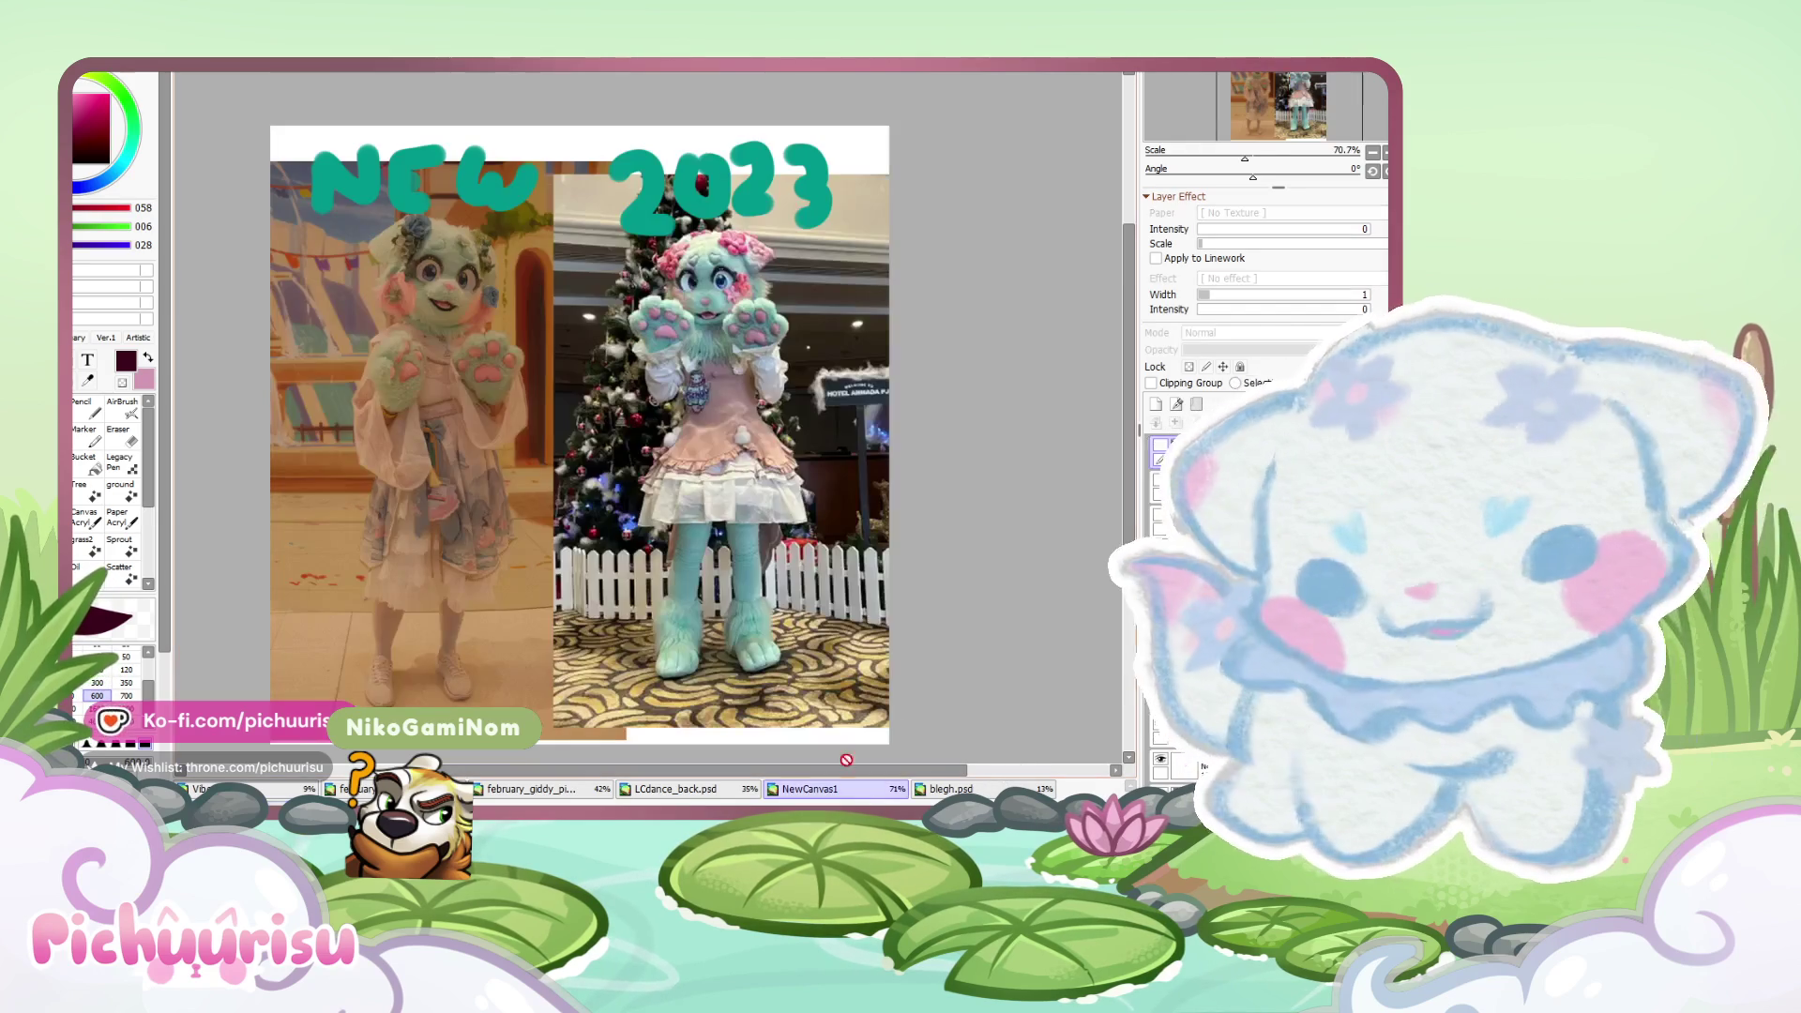
pyautogui.scroll(-1, 766, 246)
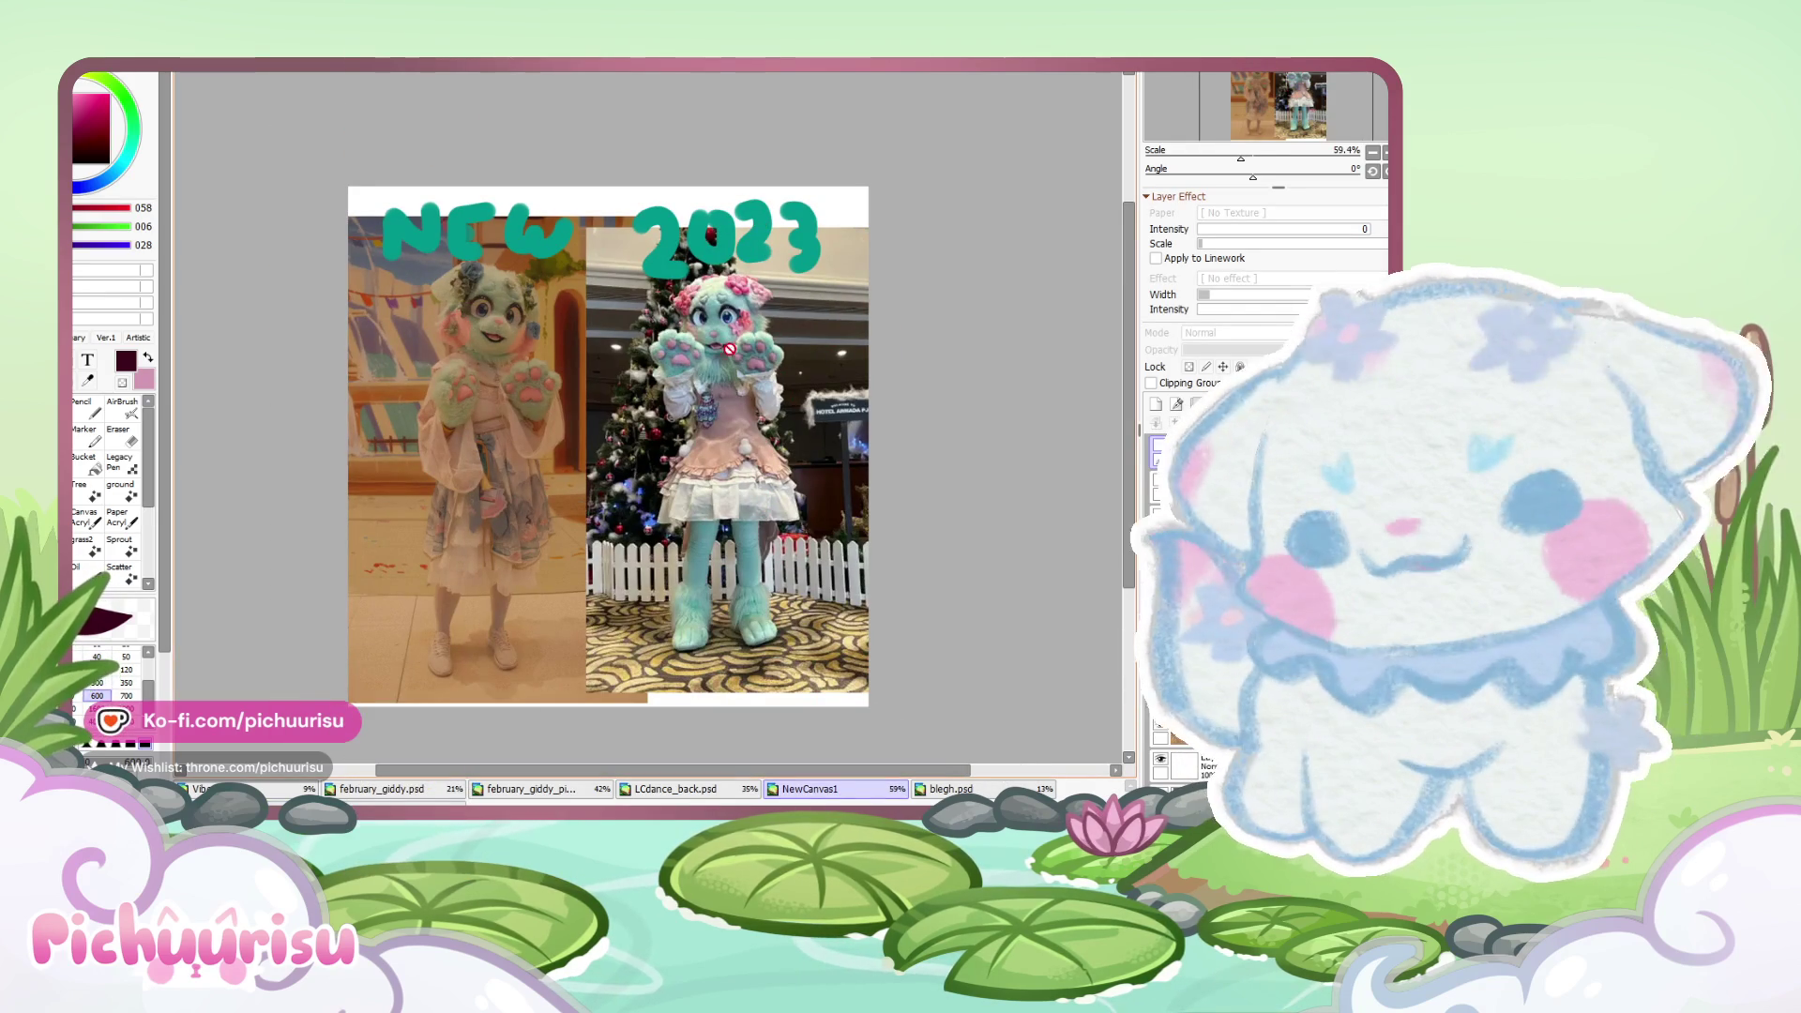
pyautogui.scroll(1, 704, 354)
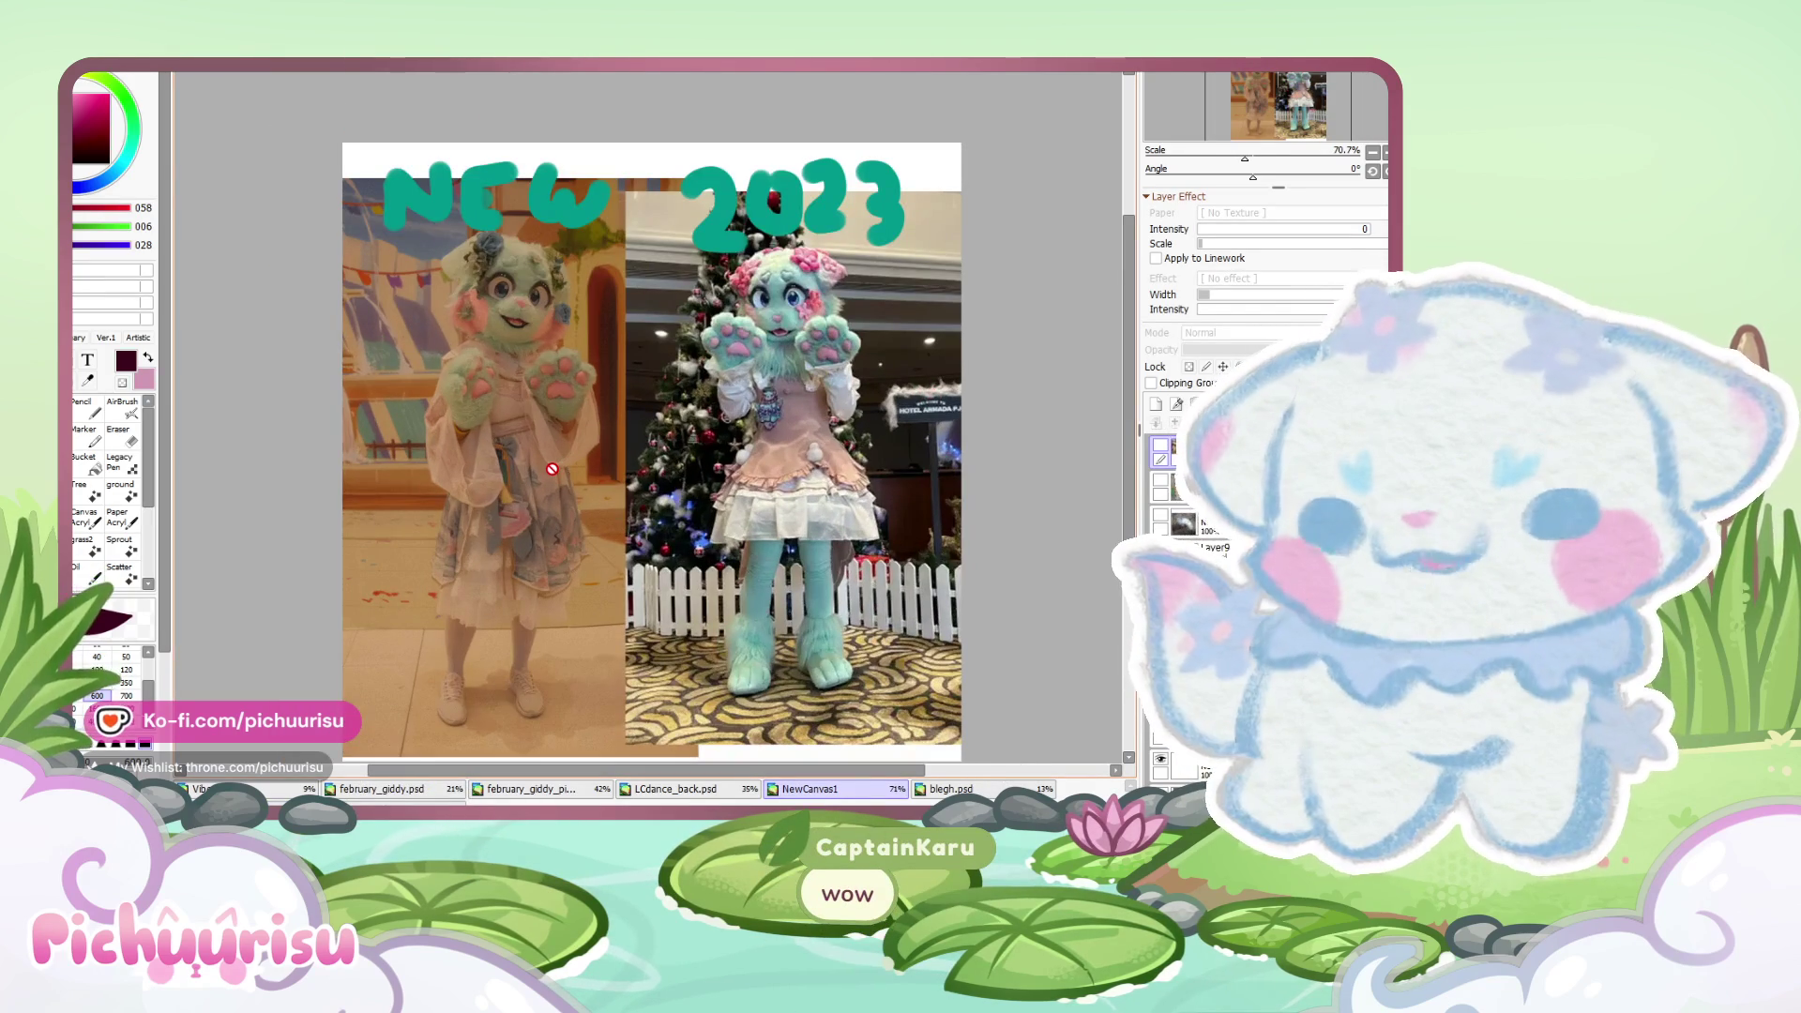
pyautogui.scroll(1, 552, 469)
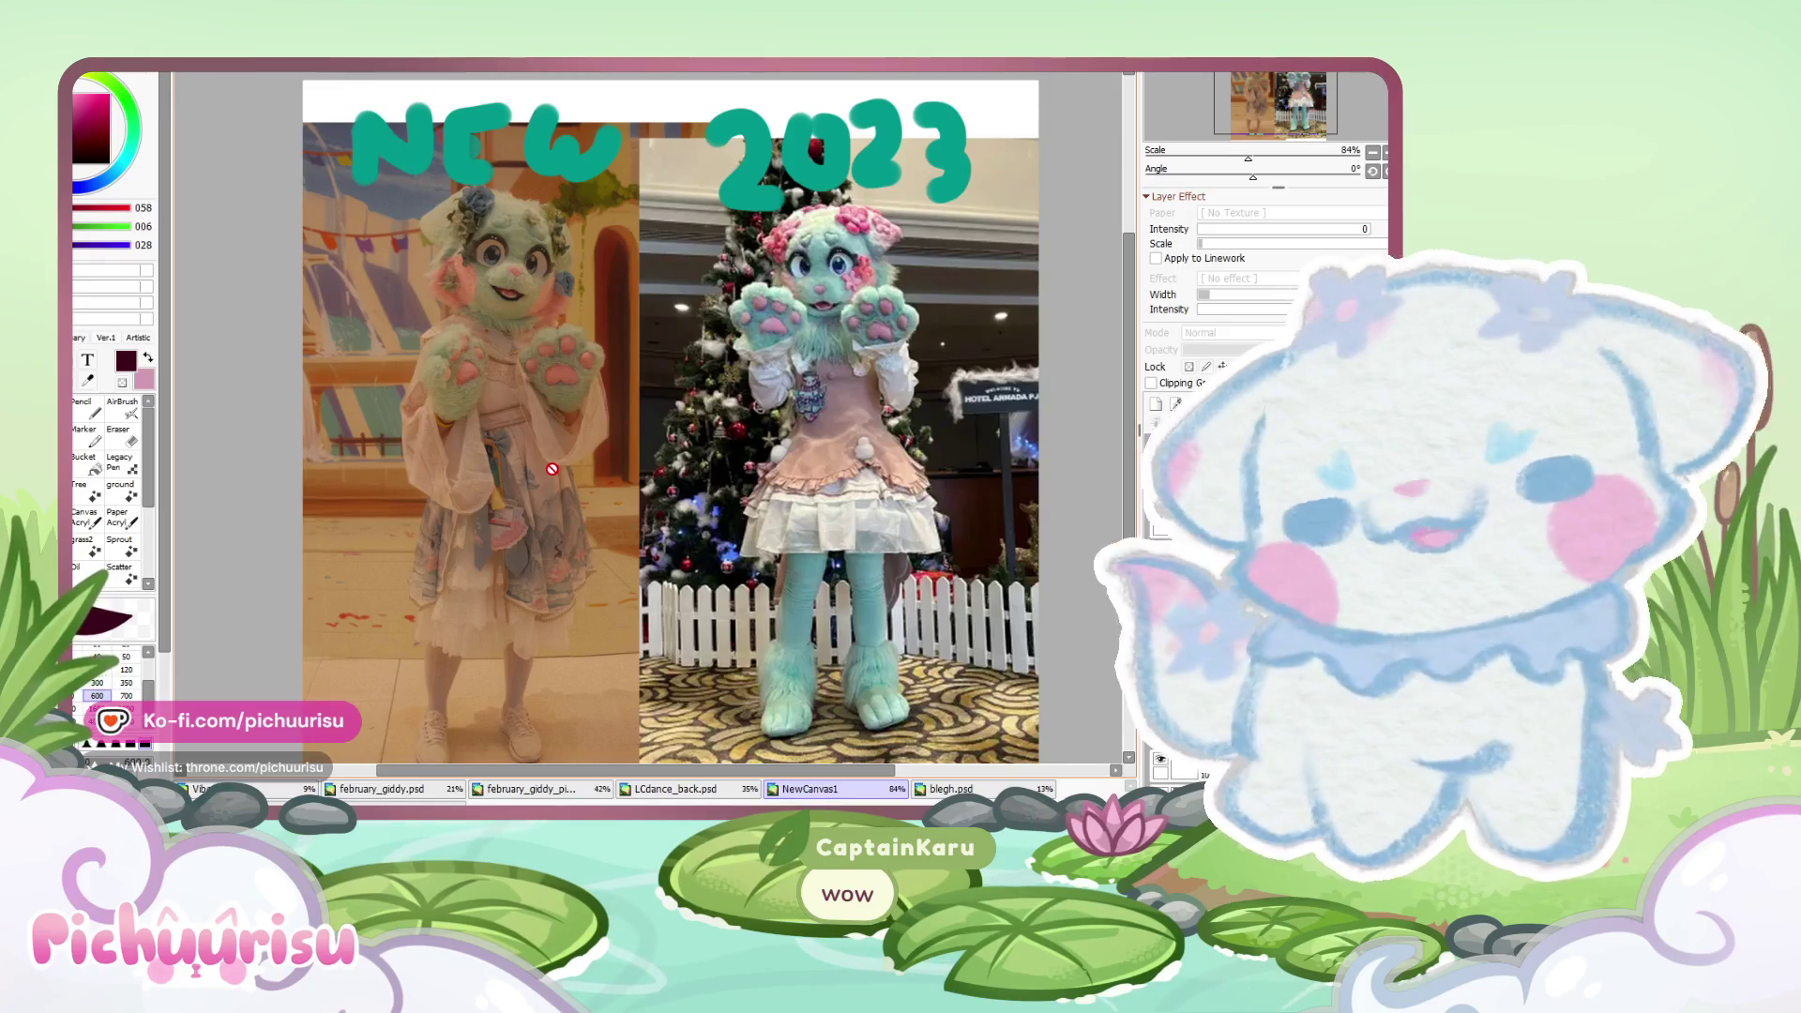
pyautogui.scroll(-1, 502, 451)
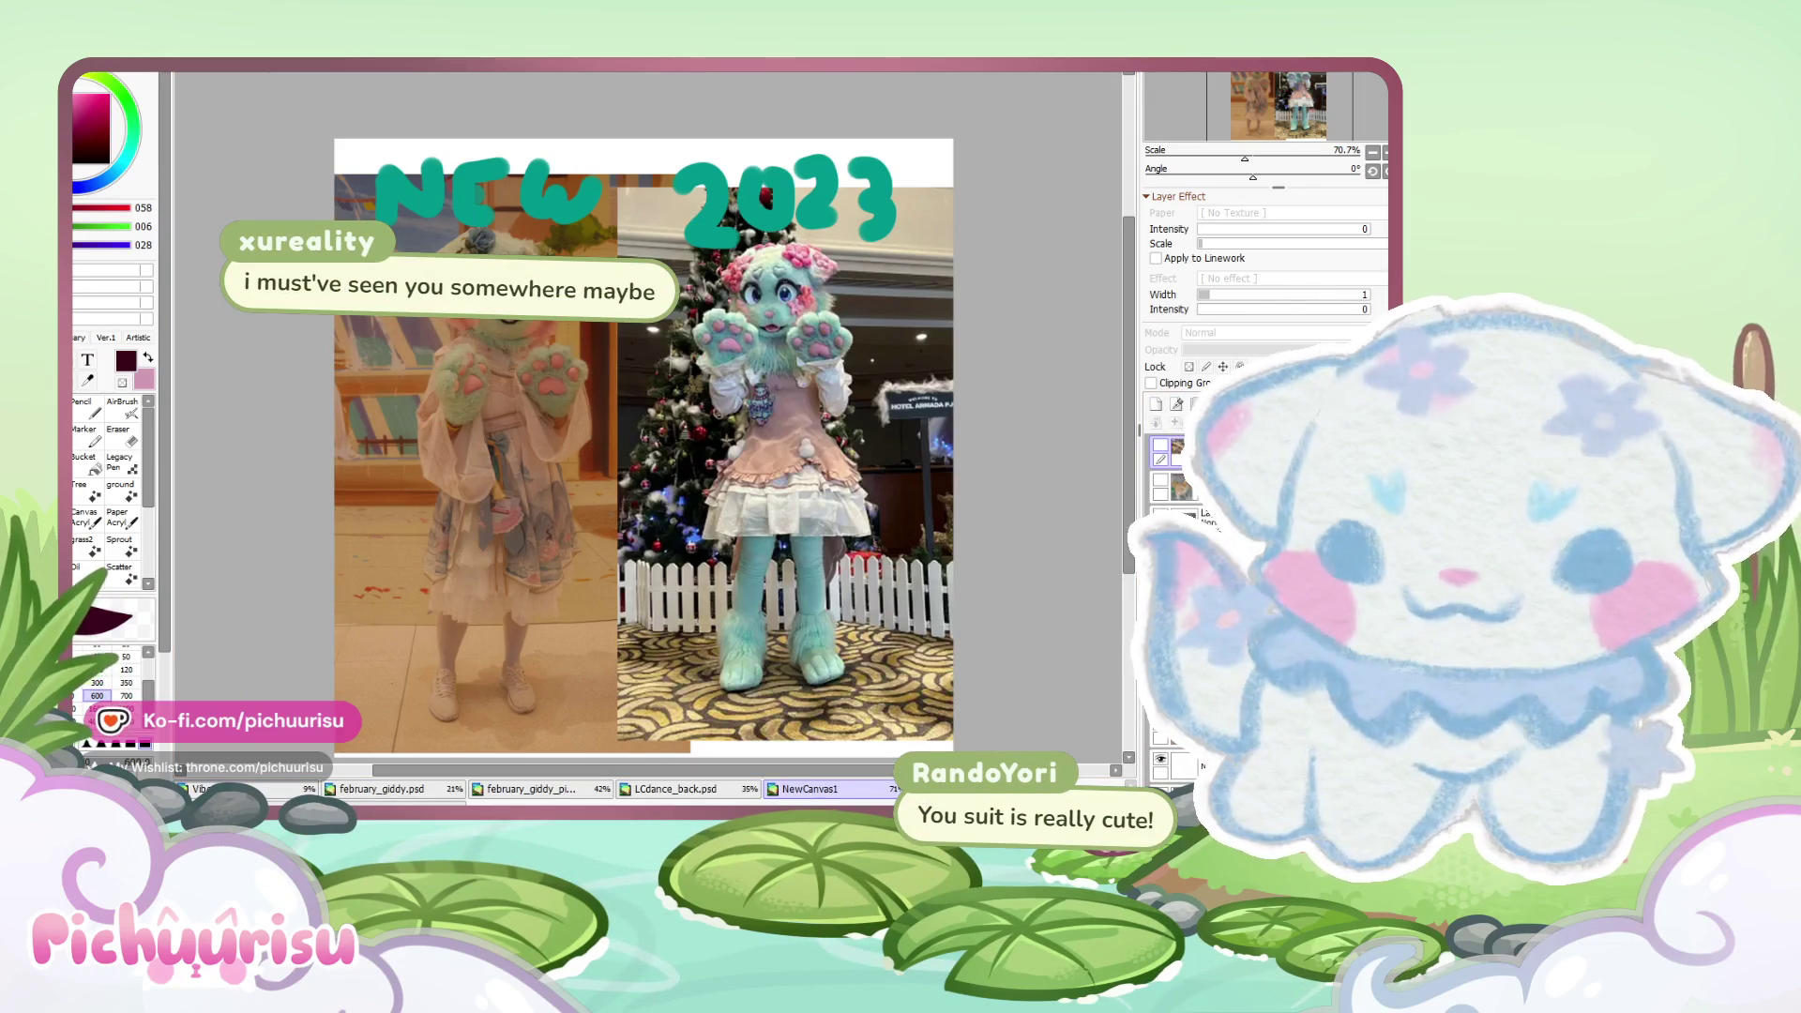
pyautogui.scroll(-2, 558, 222)
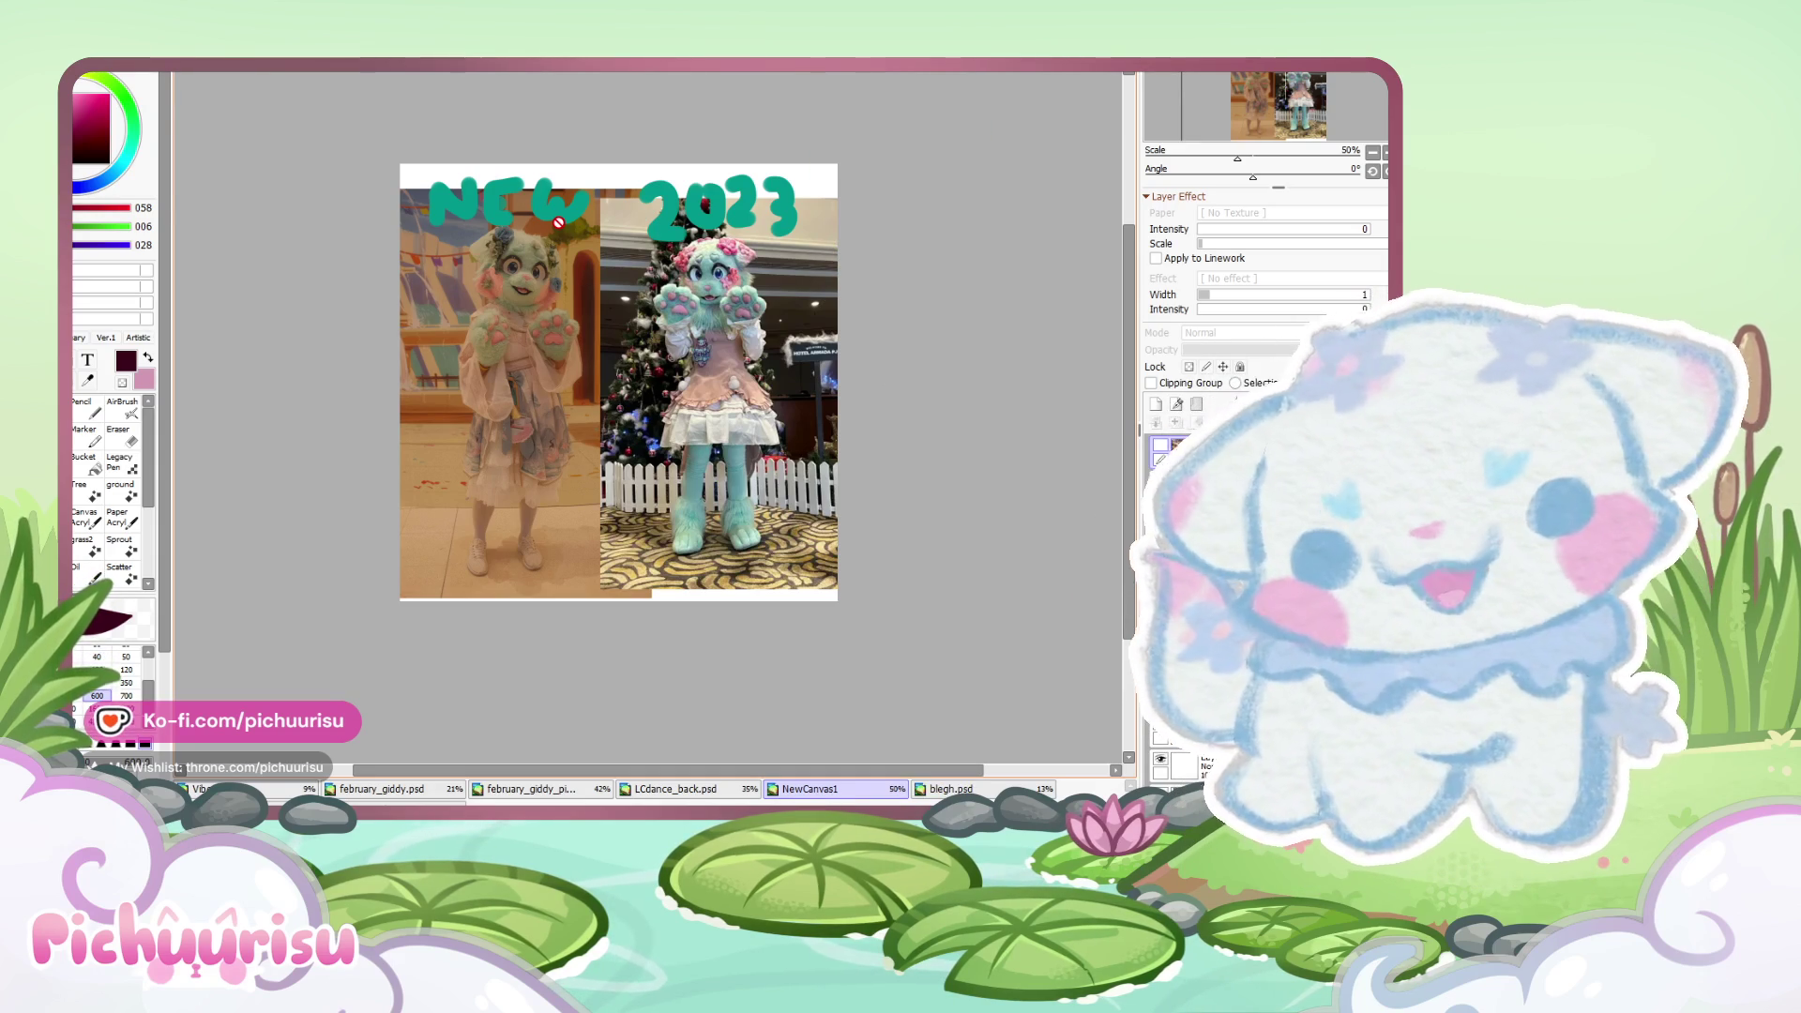
pyautogui.scroll(10, 559, 222)
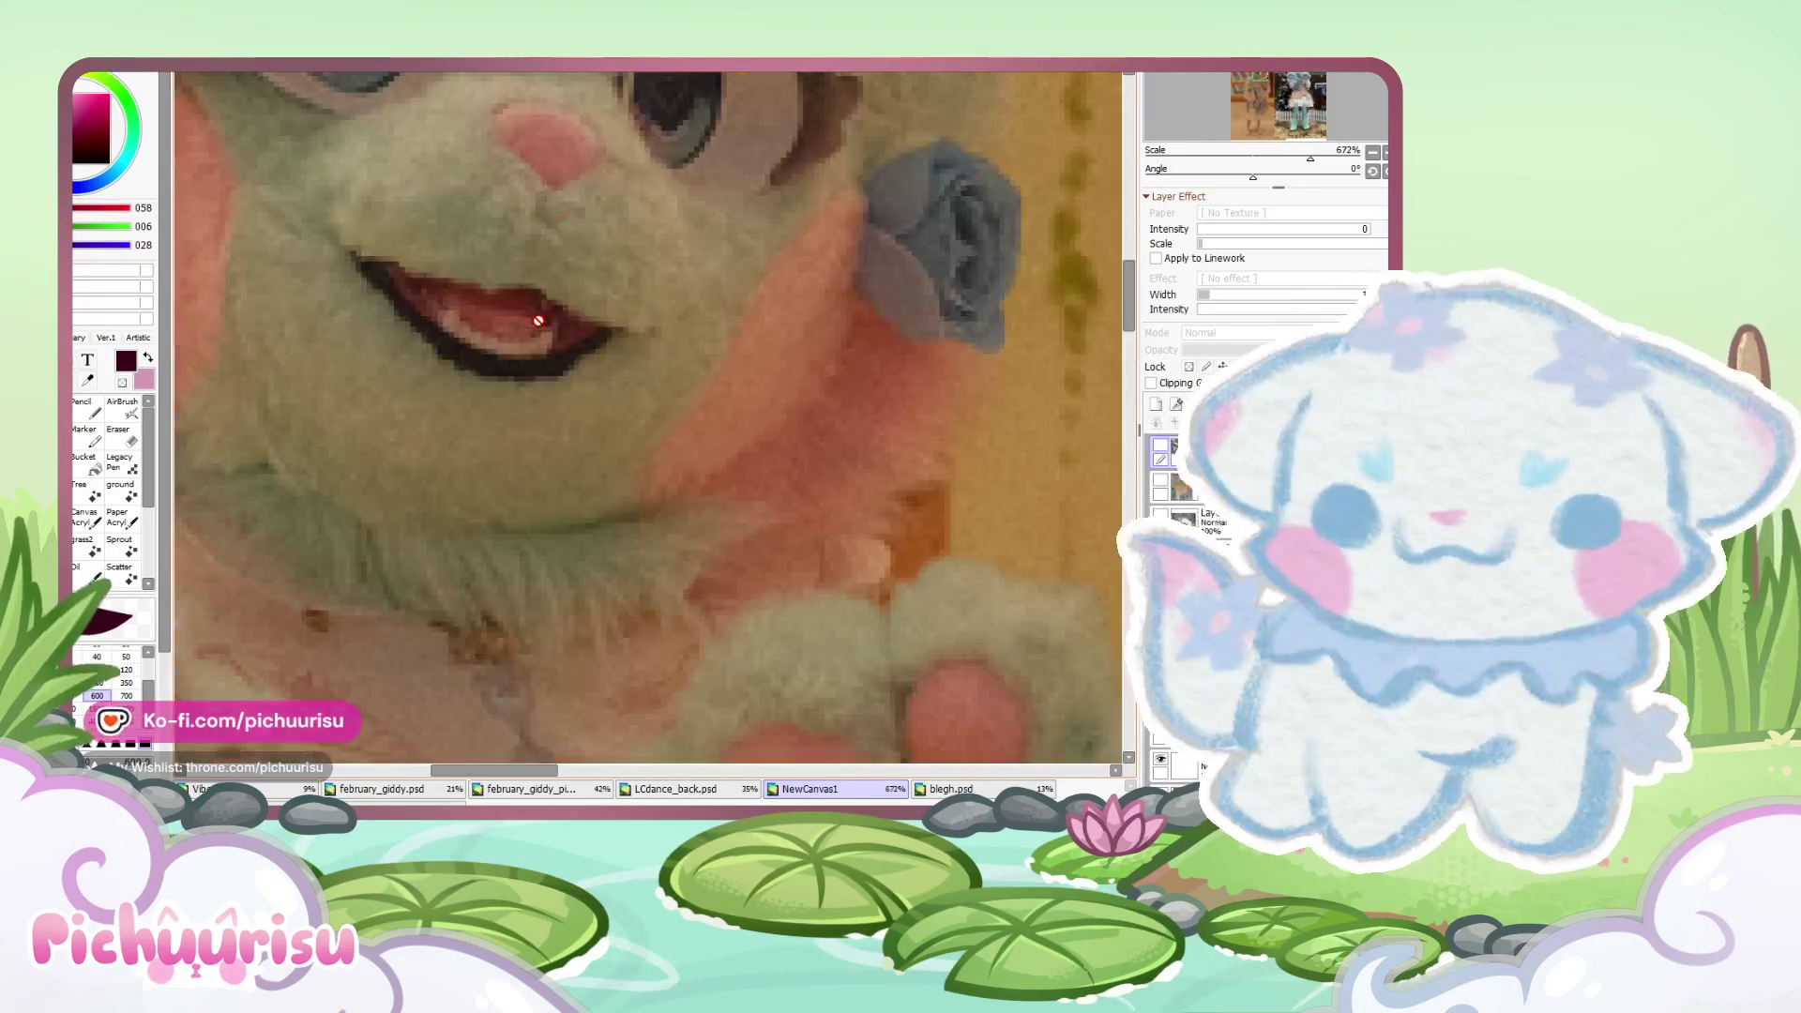
pyautogui.scroll(-4, 565, 339)
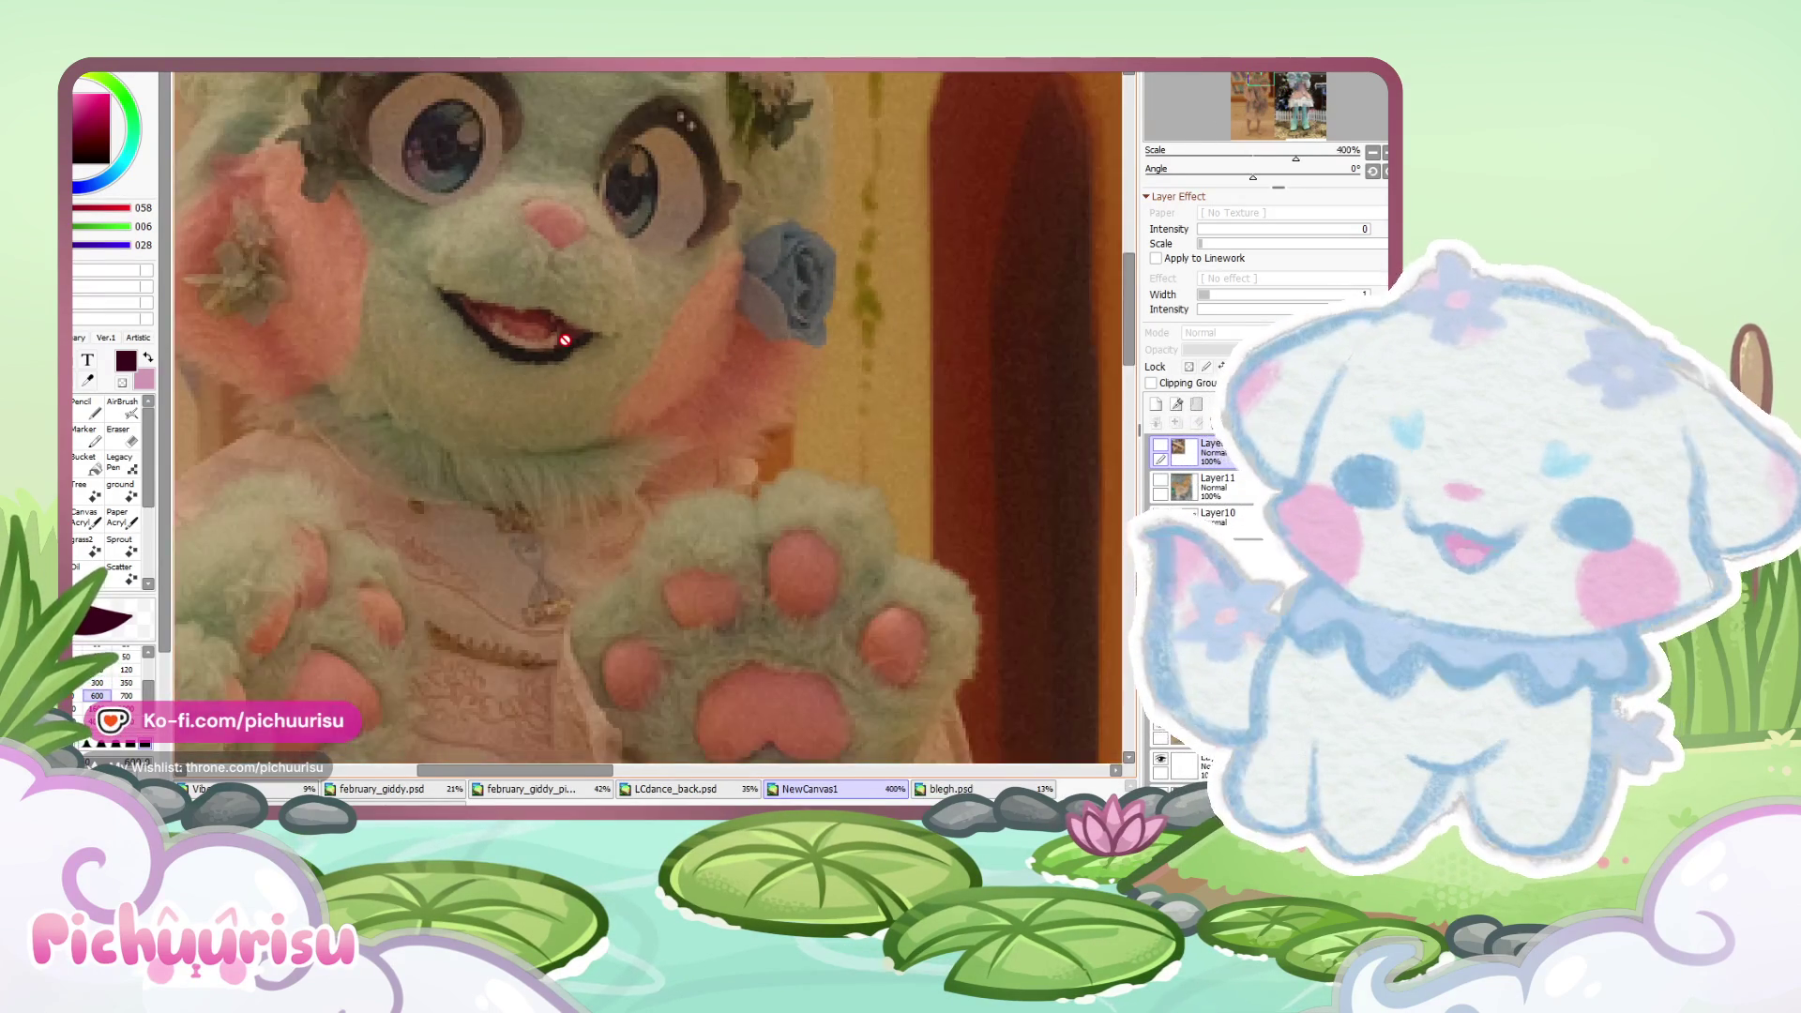
pyautogui.scroll(-2, 565, 339)
pyautogui.scroll(-2, 565, 340)
pyautogui.scroll(-2, 564, 339)
pyautogui.scroll(-1, 565, 339)
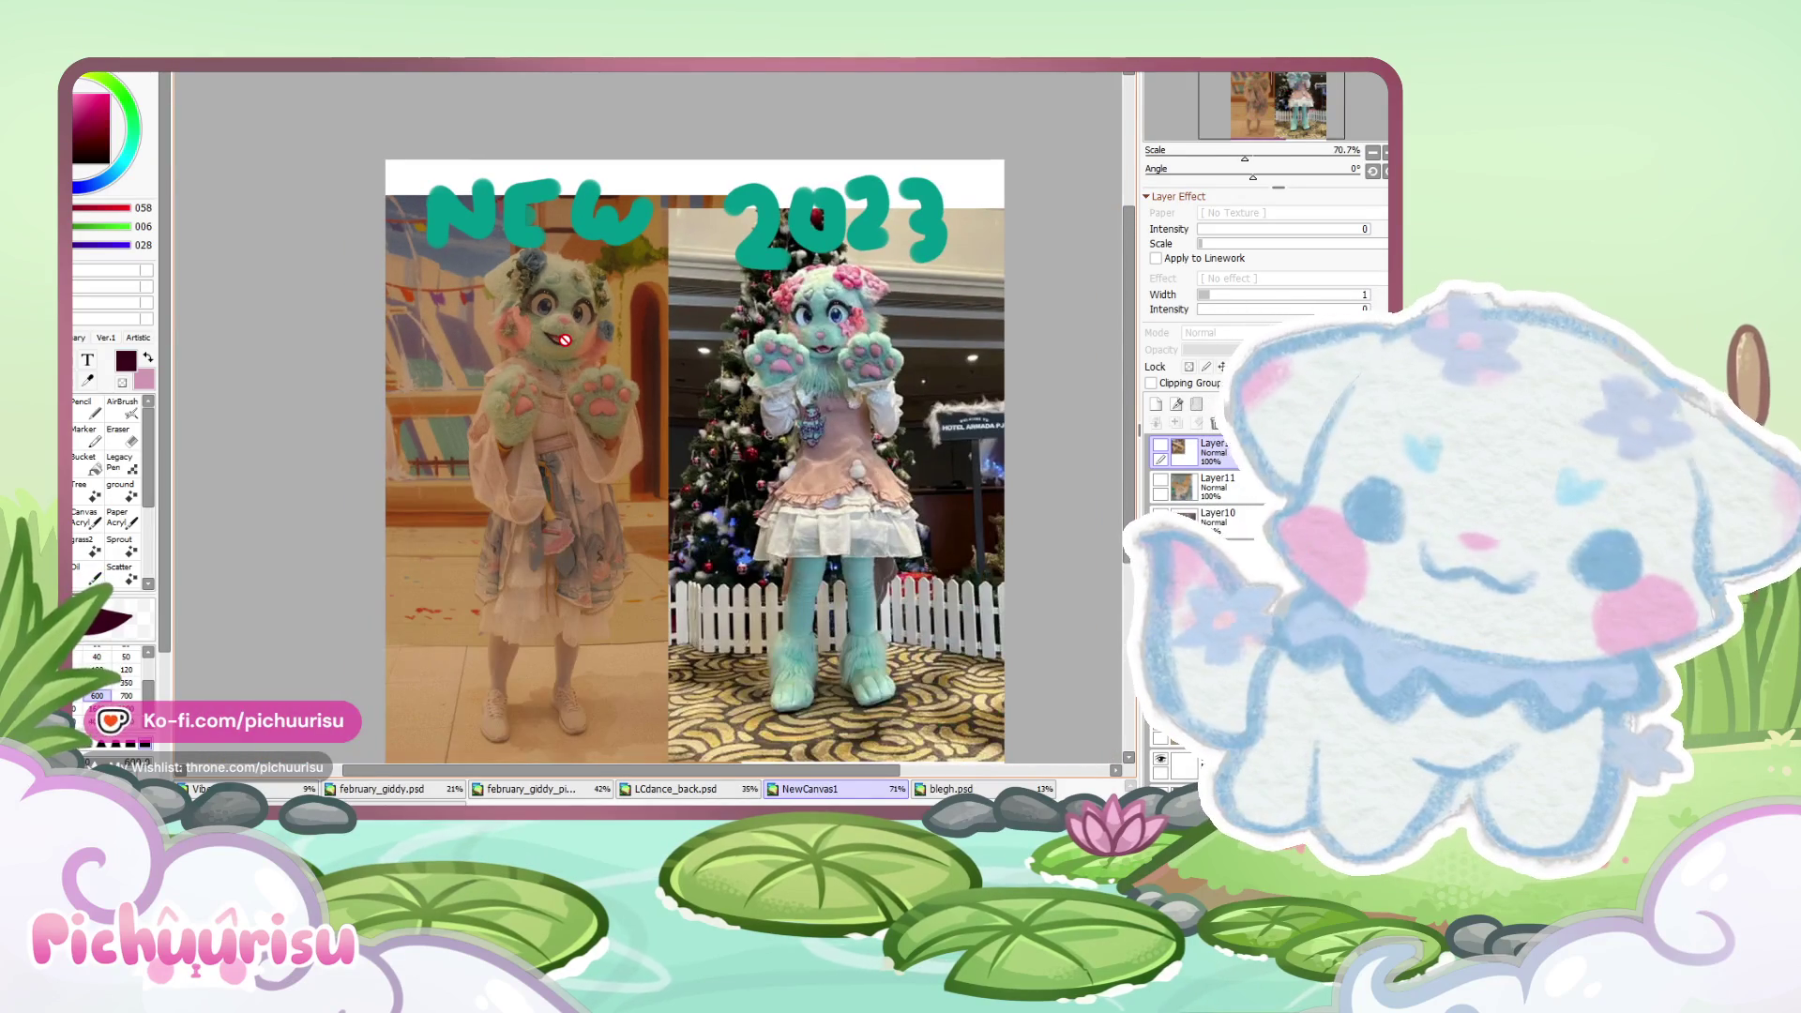
pyautogui.scroll(1, 565, 340)
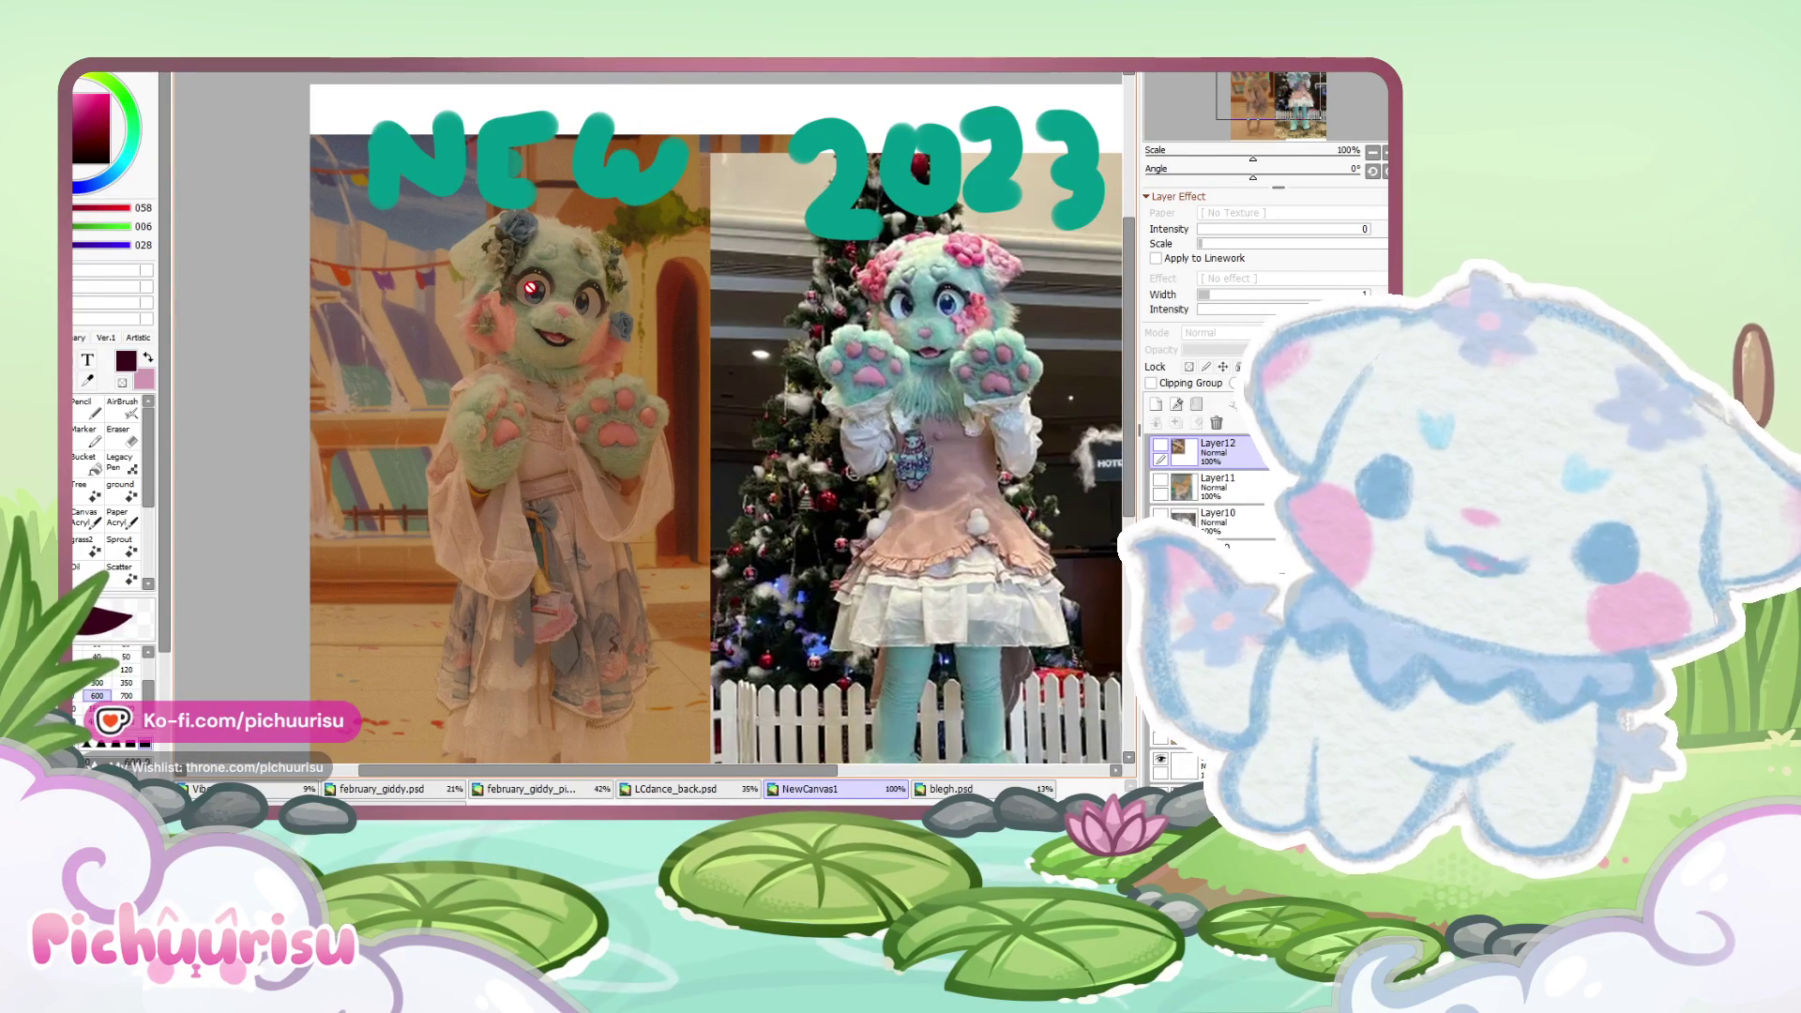
pyautogui.scroll(2, 1032, 288)
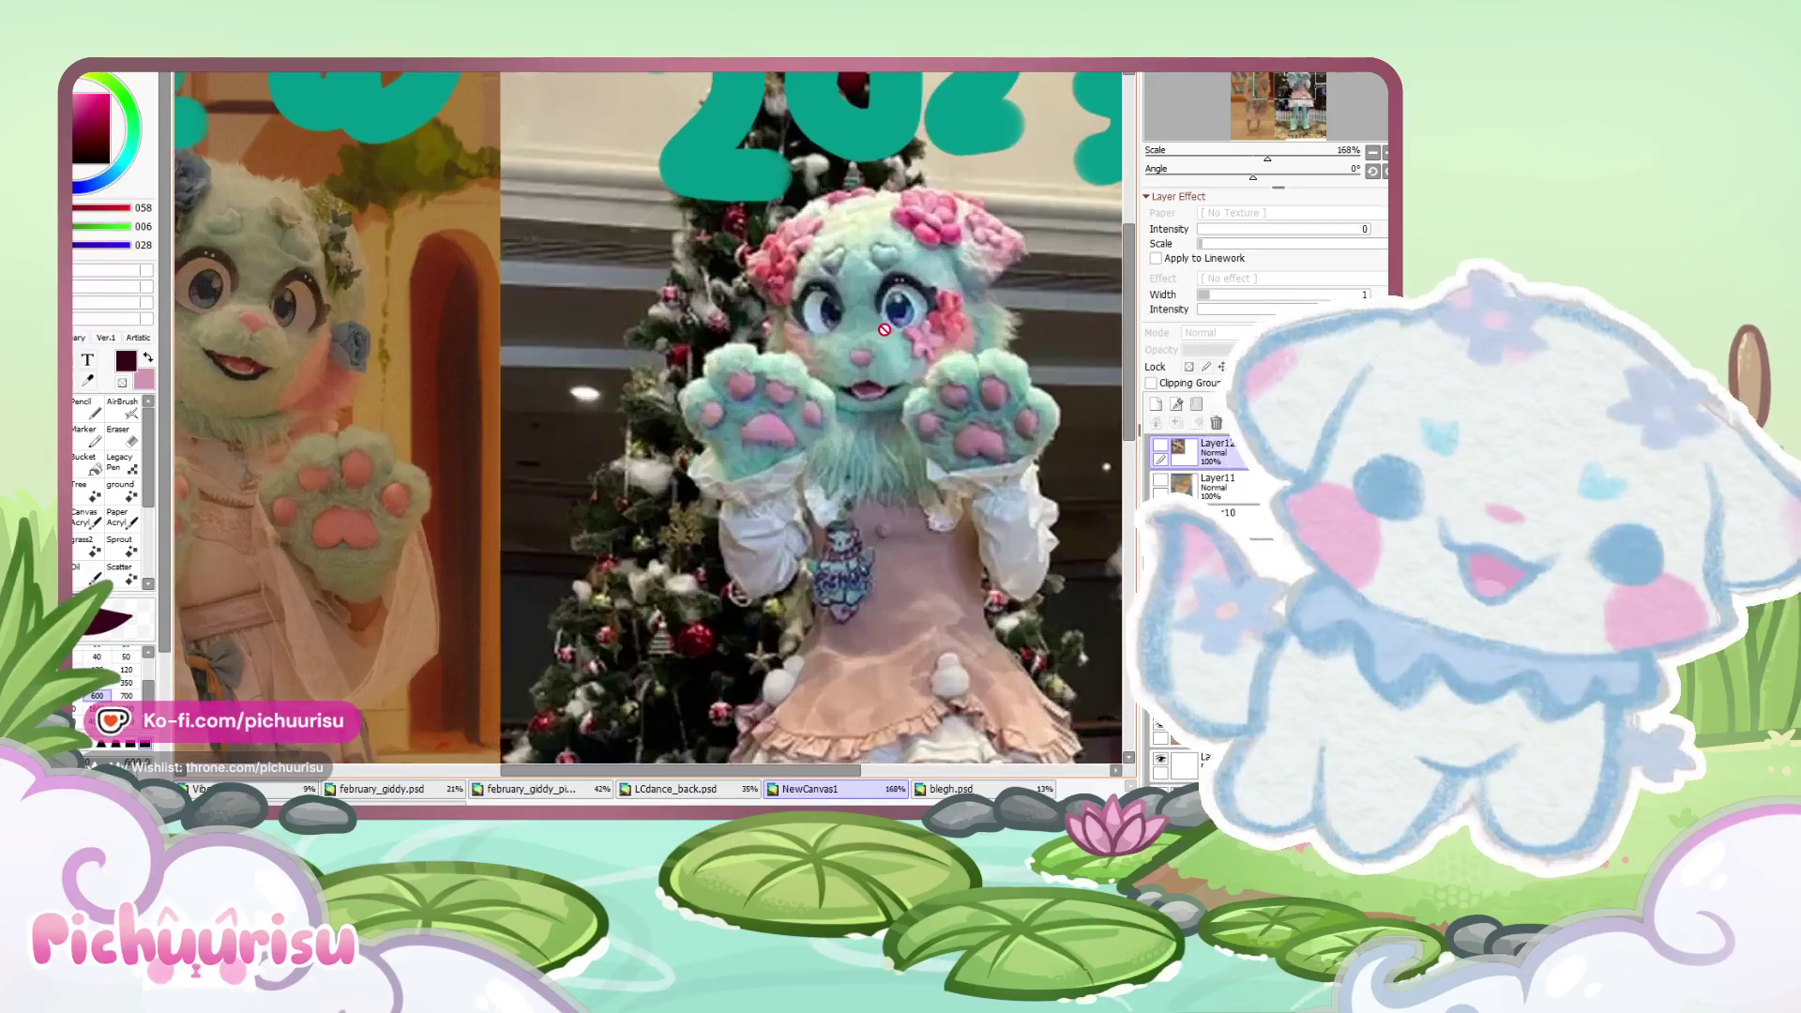
pyautogui.scroll(-1, 910, 315)
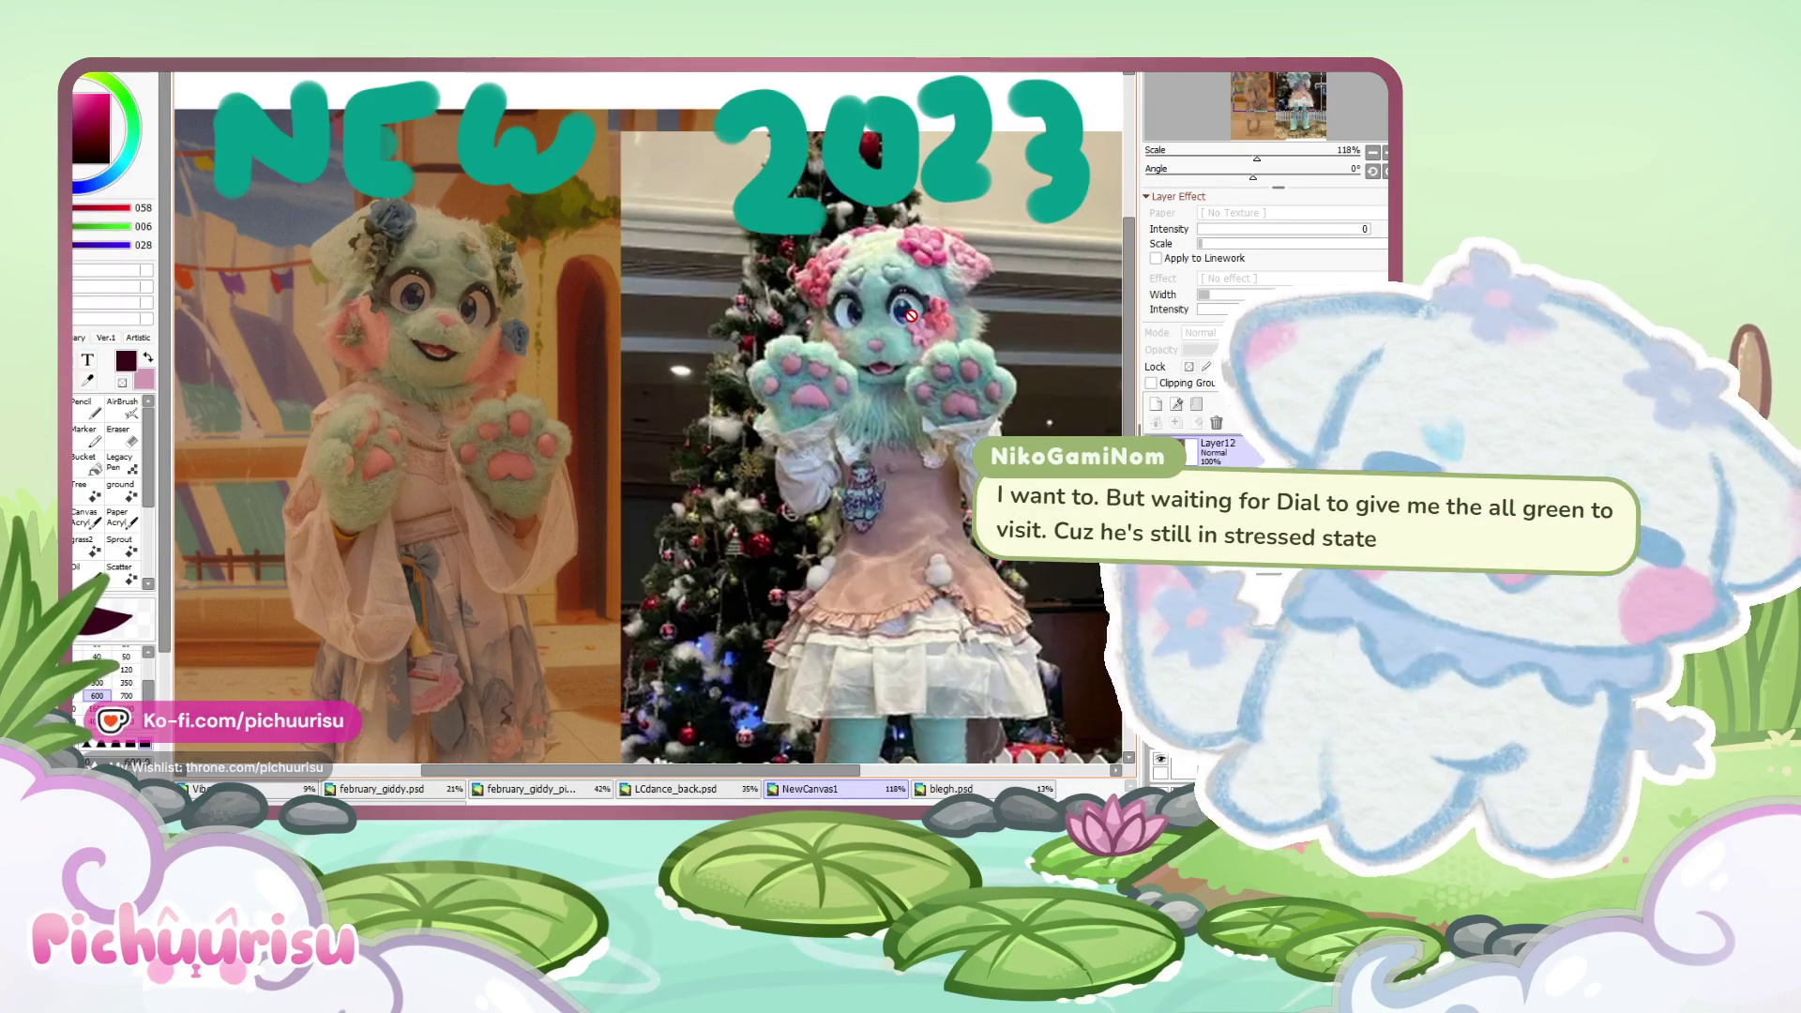
pyautogui.scroll(2, 441, 310)
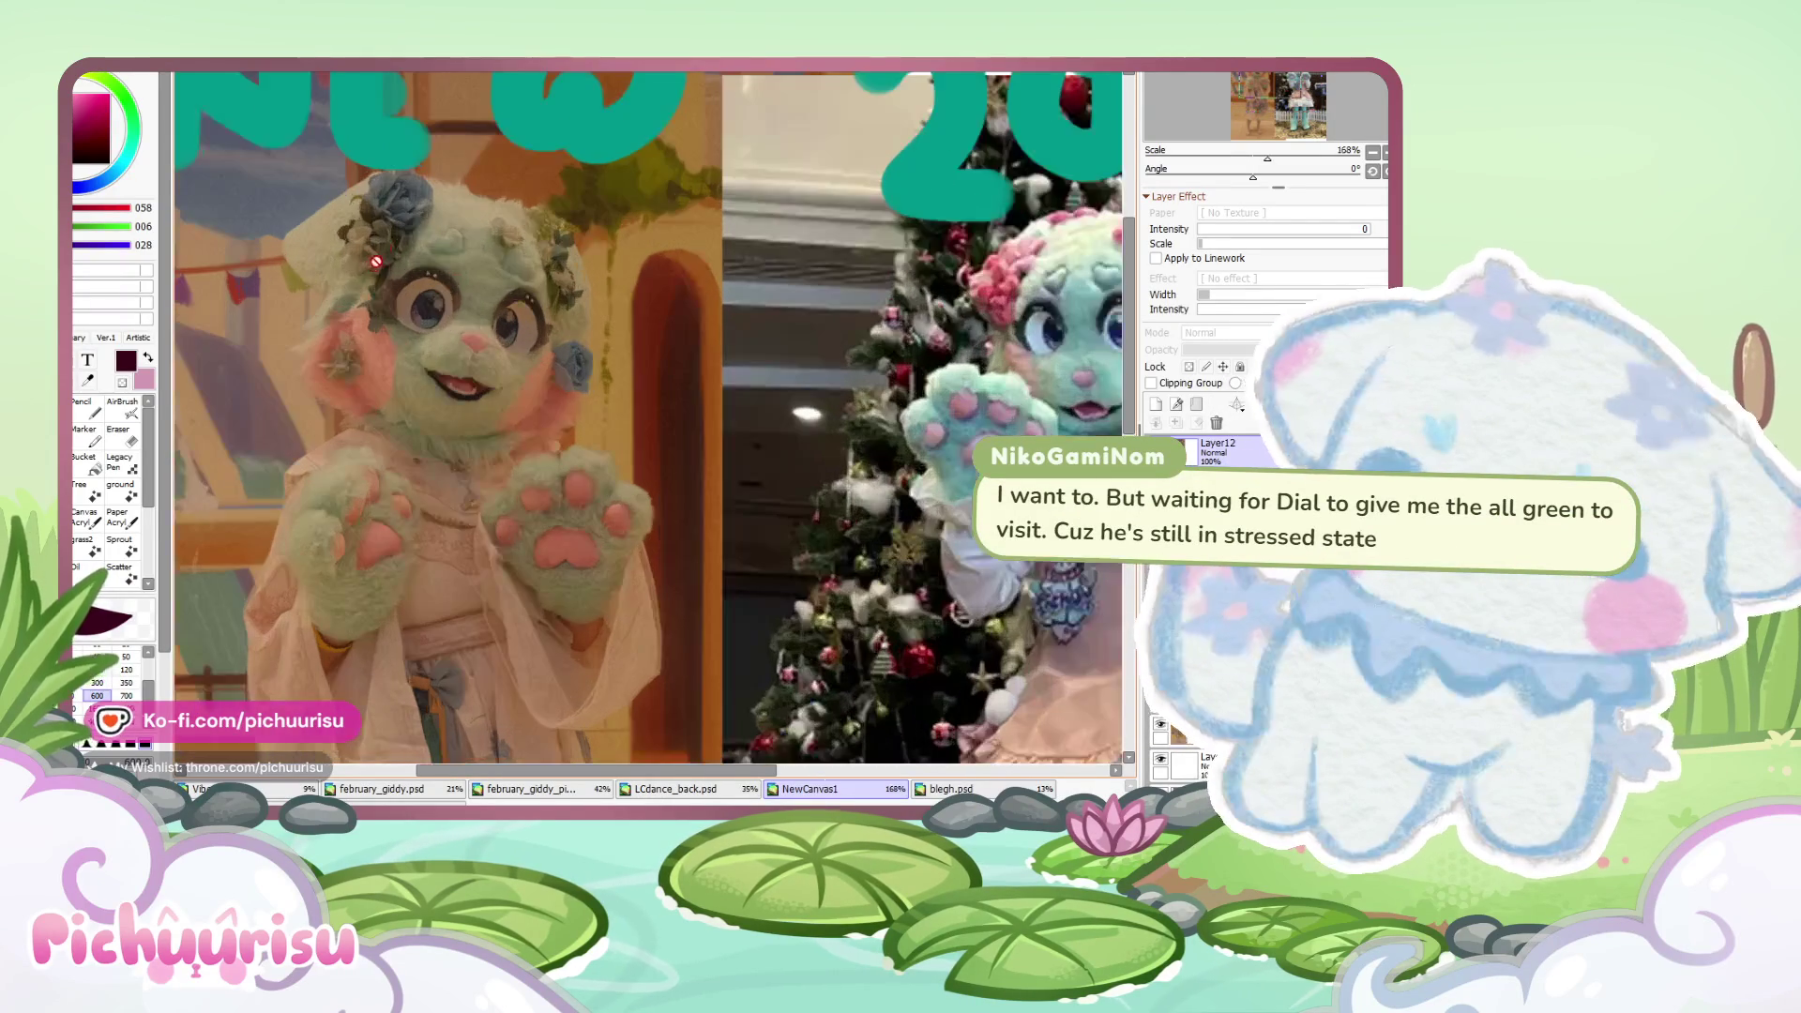
pyautogui.scroll(-3, 522, 303)
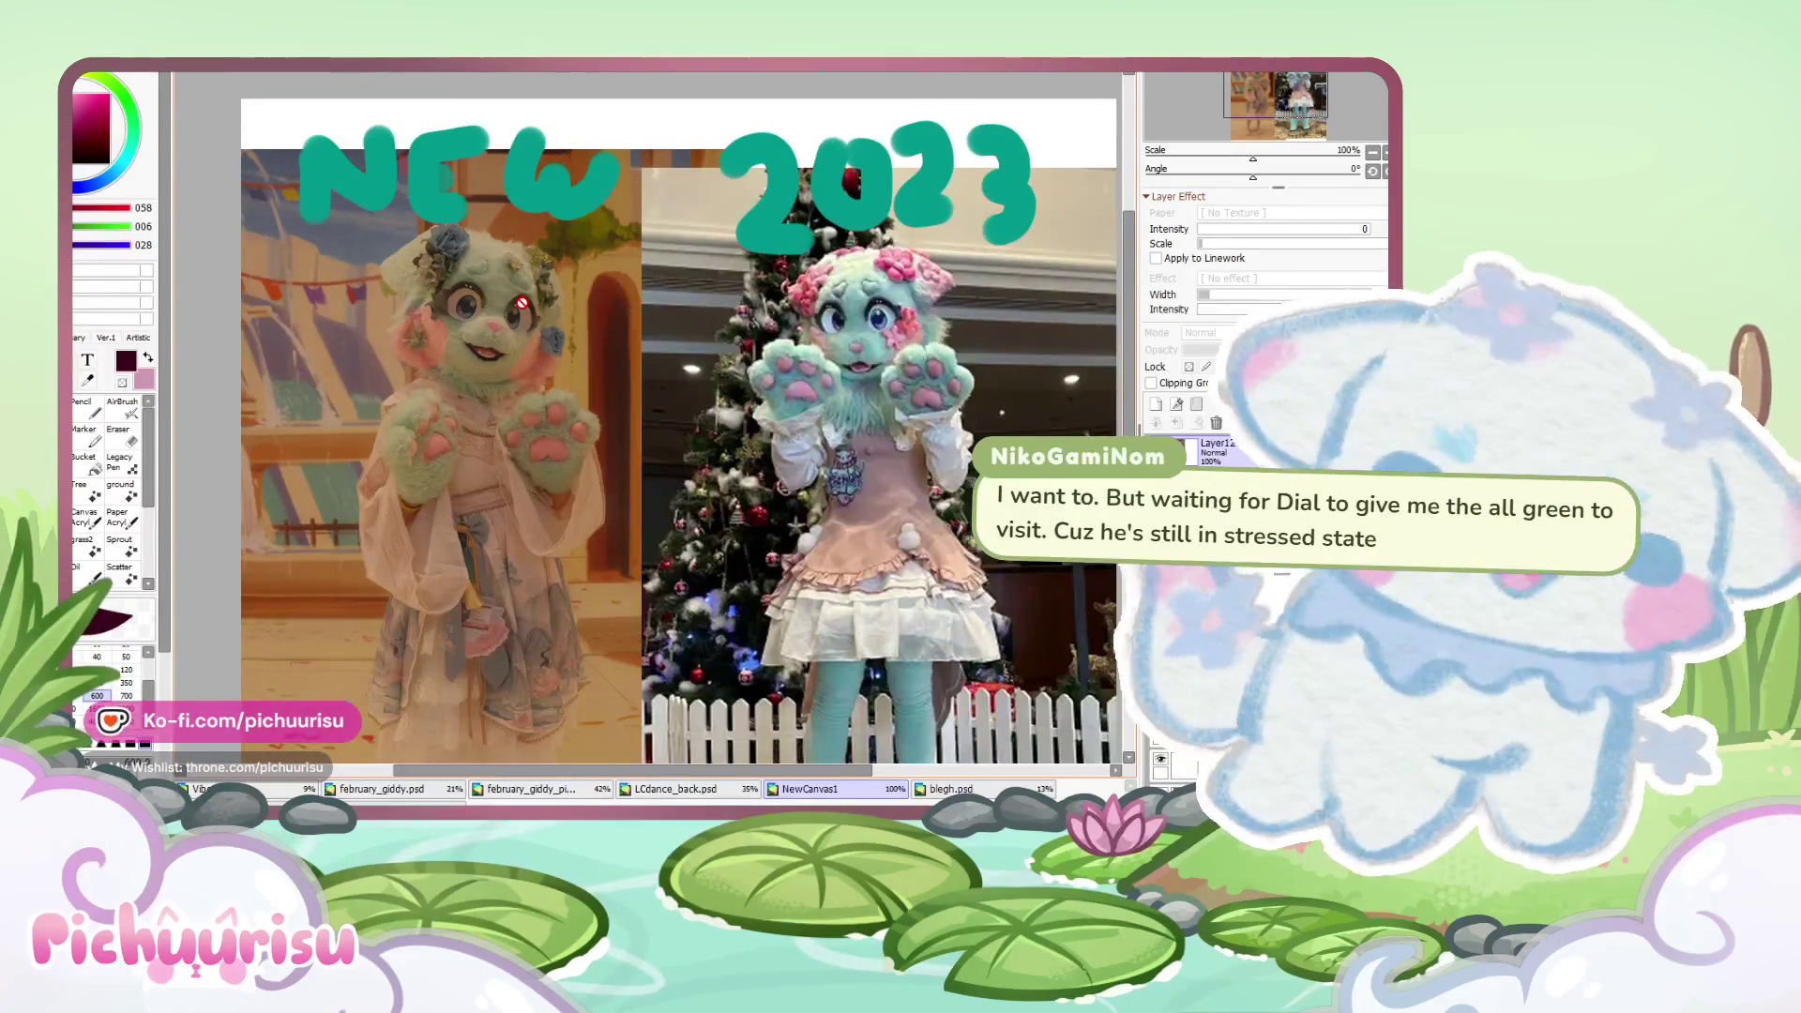
pyautogui.scroll(1, 859, 307)
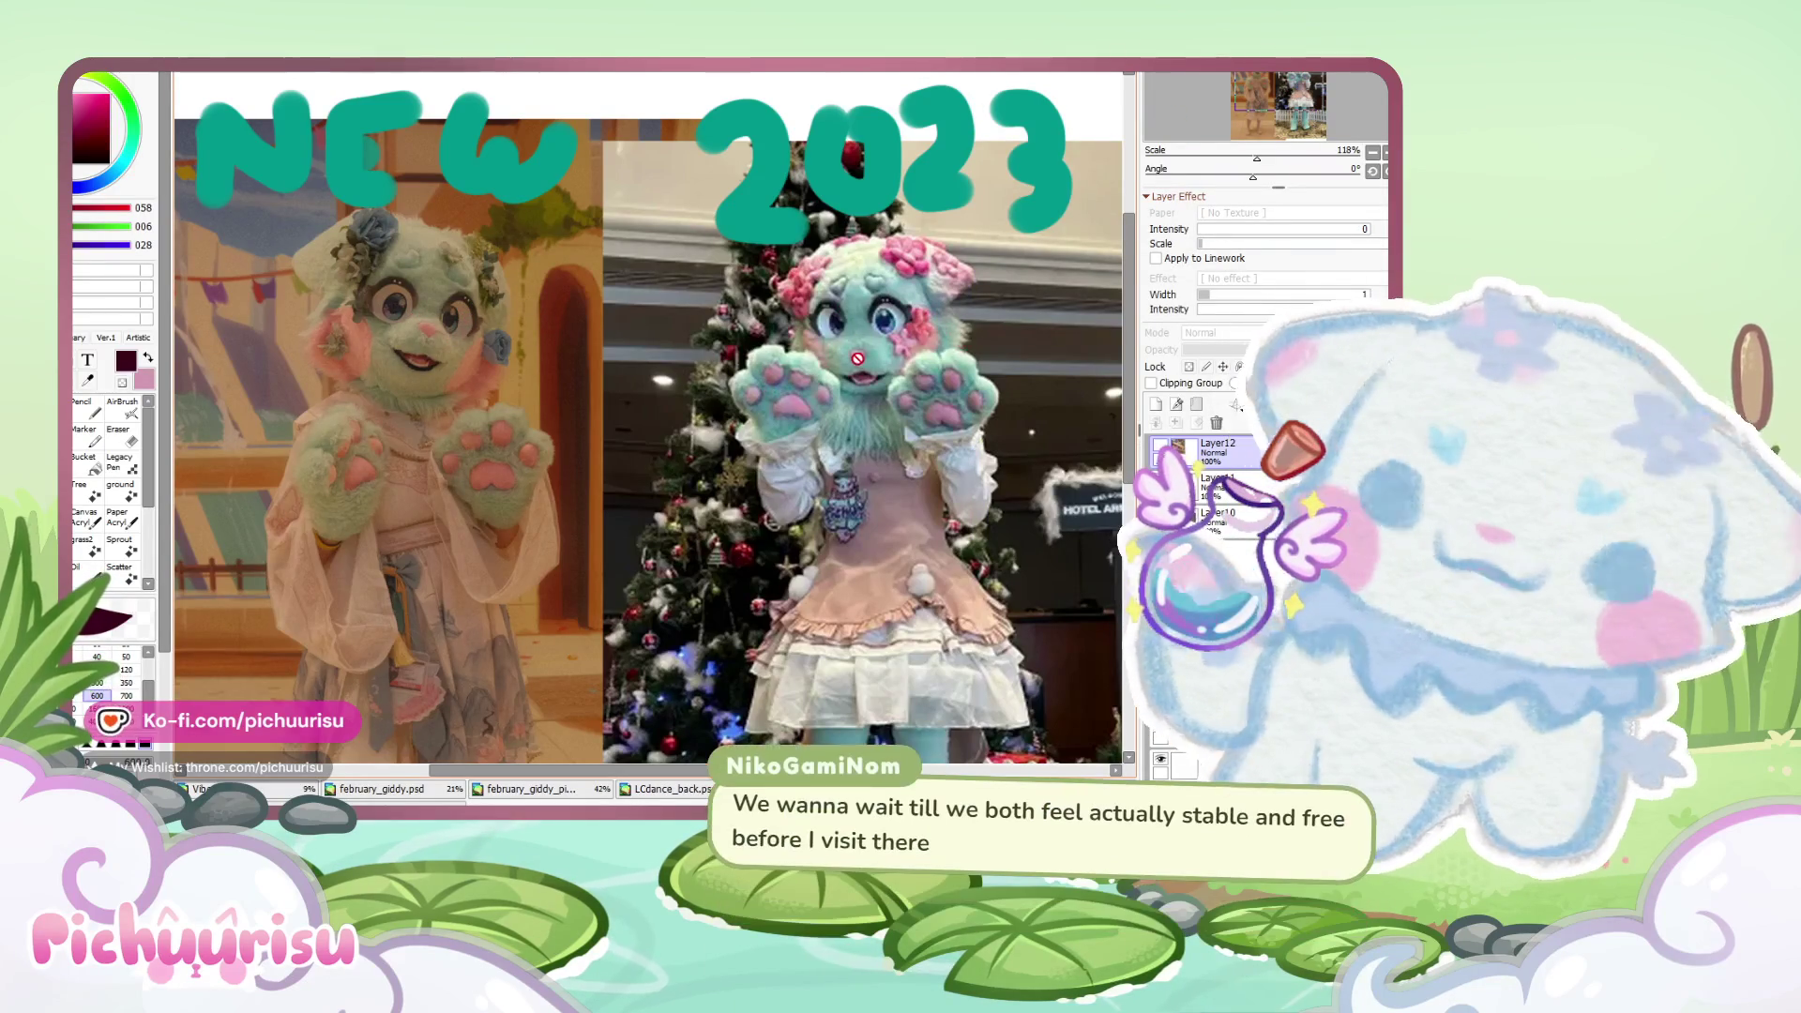
pyautogui.scroll(2, 422, 318)
pyautogui.scroll(-1, 422, 317)
pyautogui.scroll(-2, 525, 356)
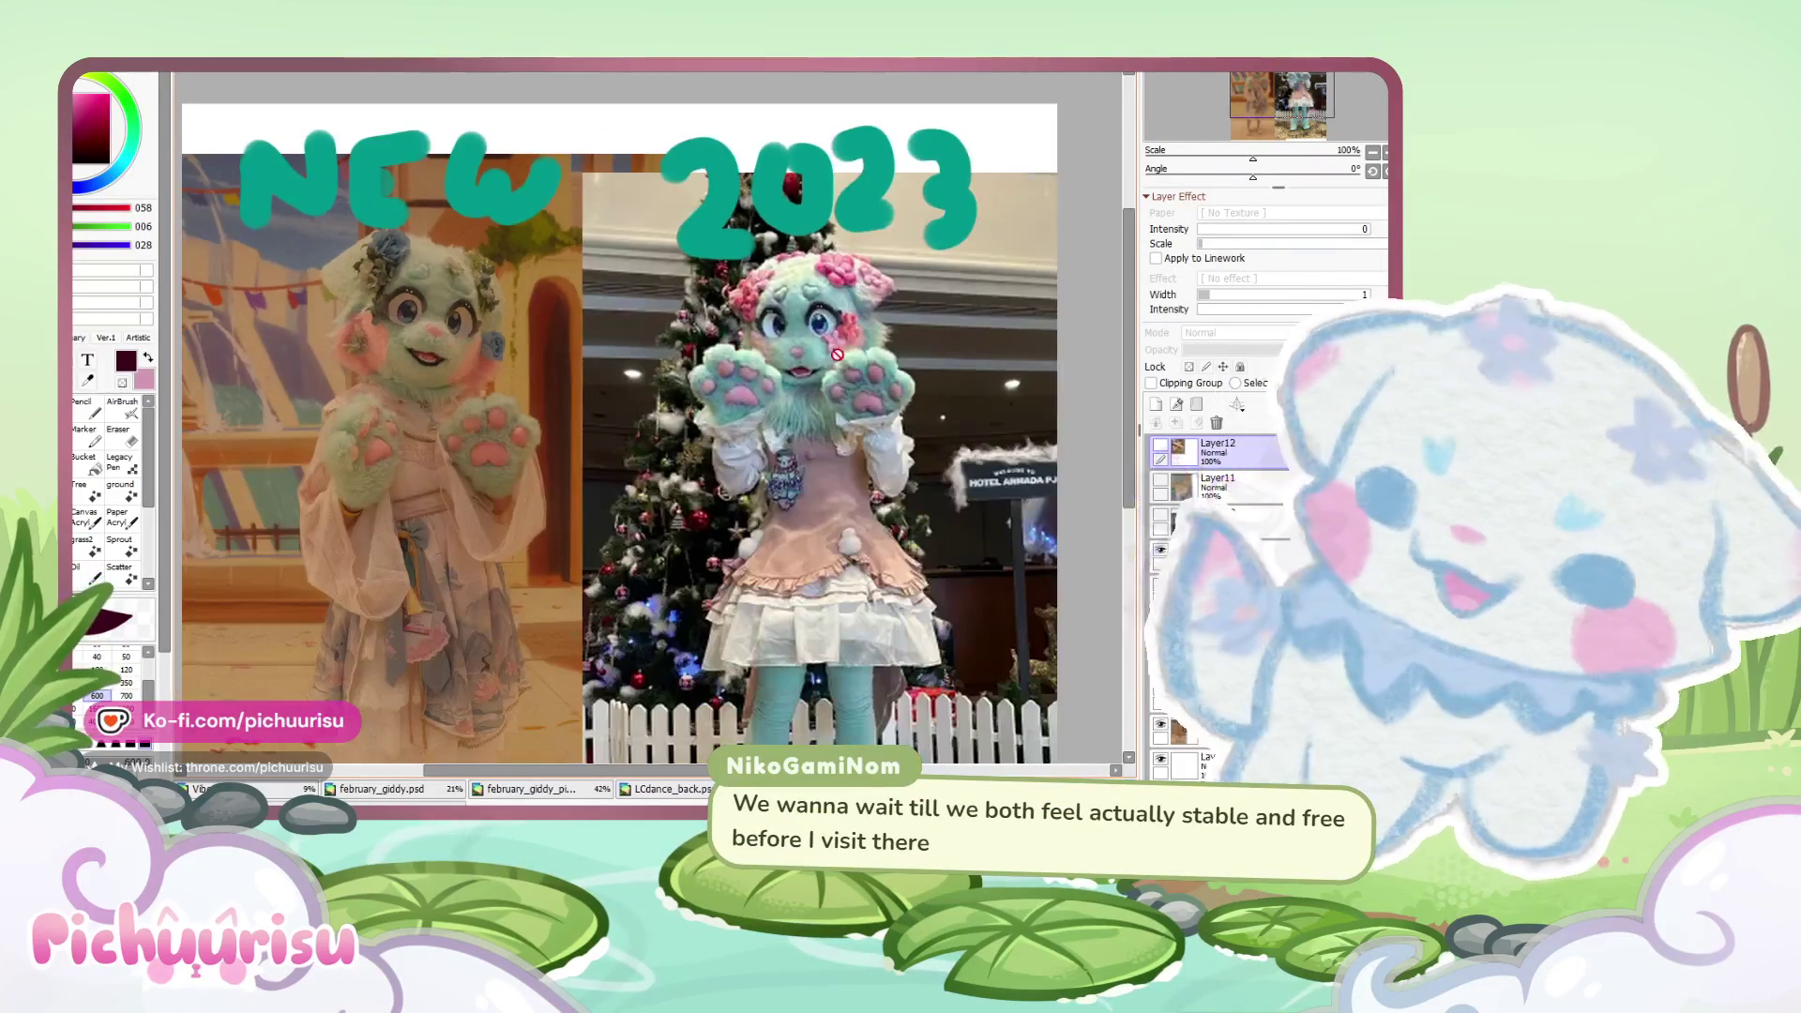
pyautogui.scroll(-1, 624, 398)
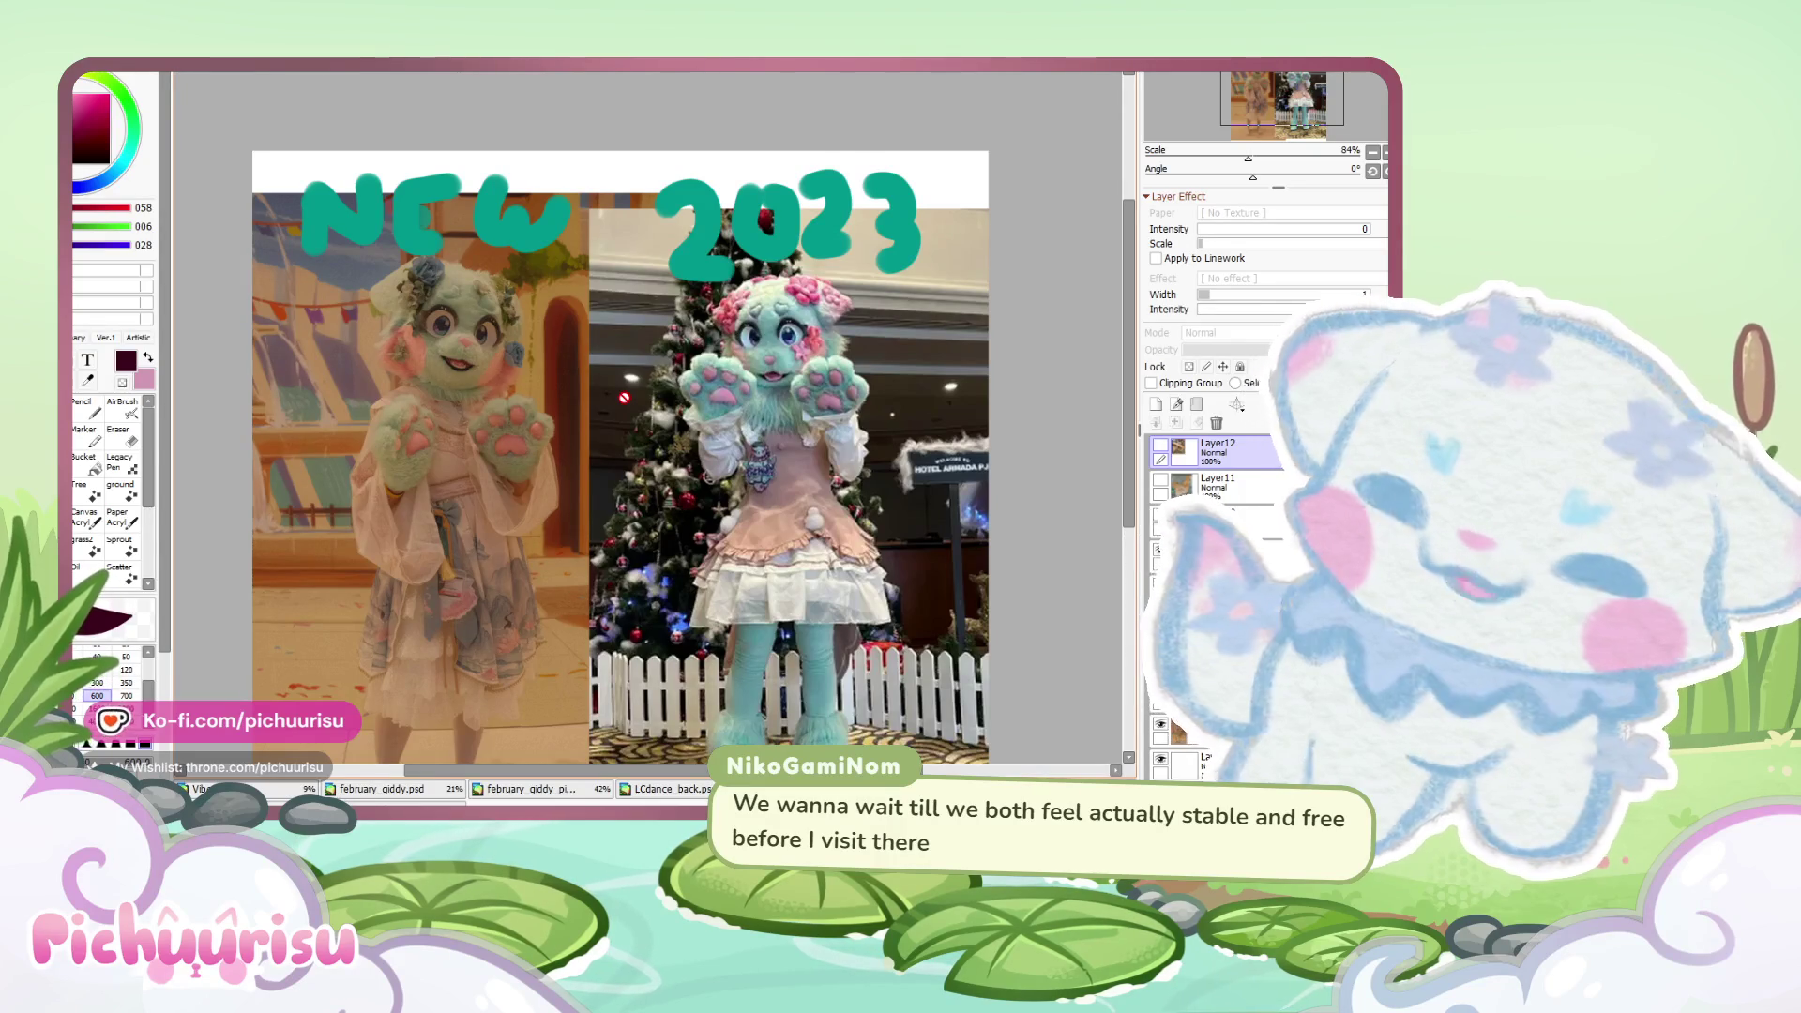
pyautogui.scroll(1, 624, 398)
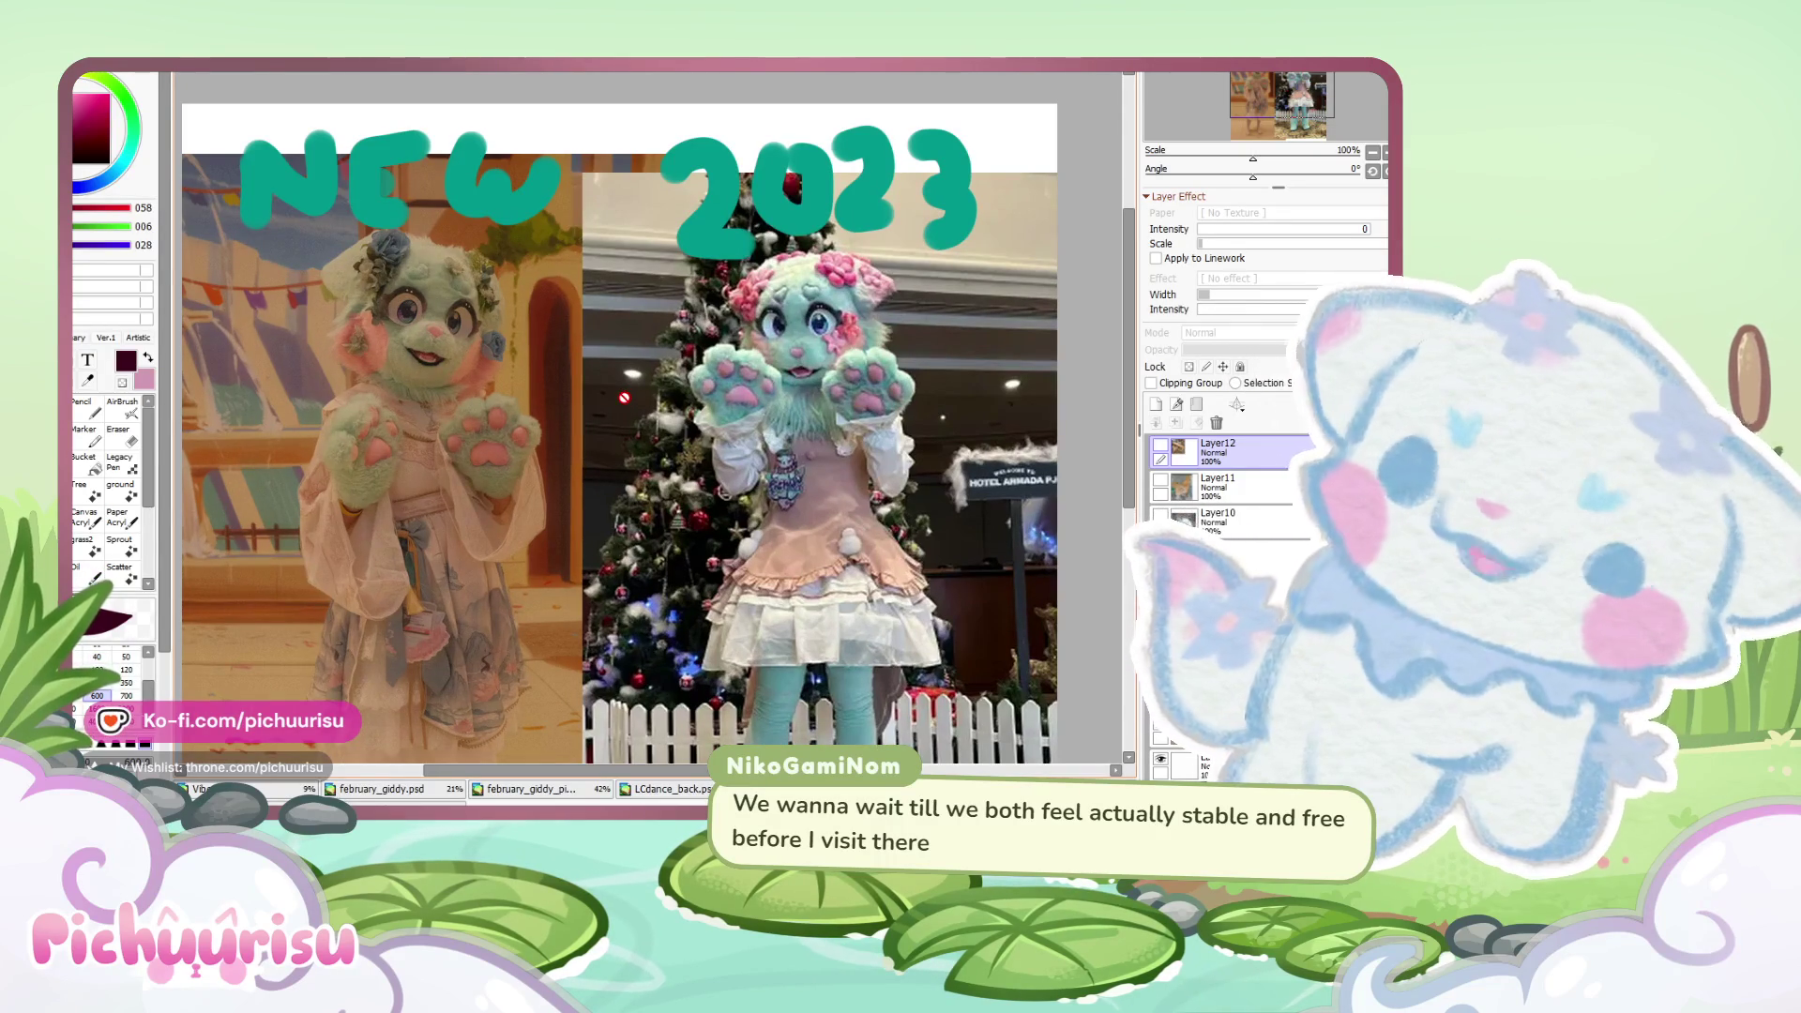
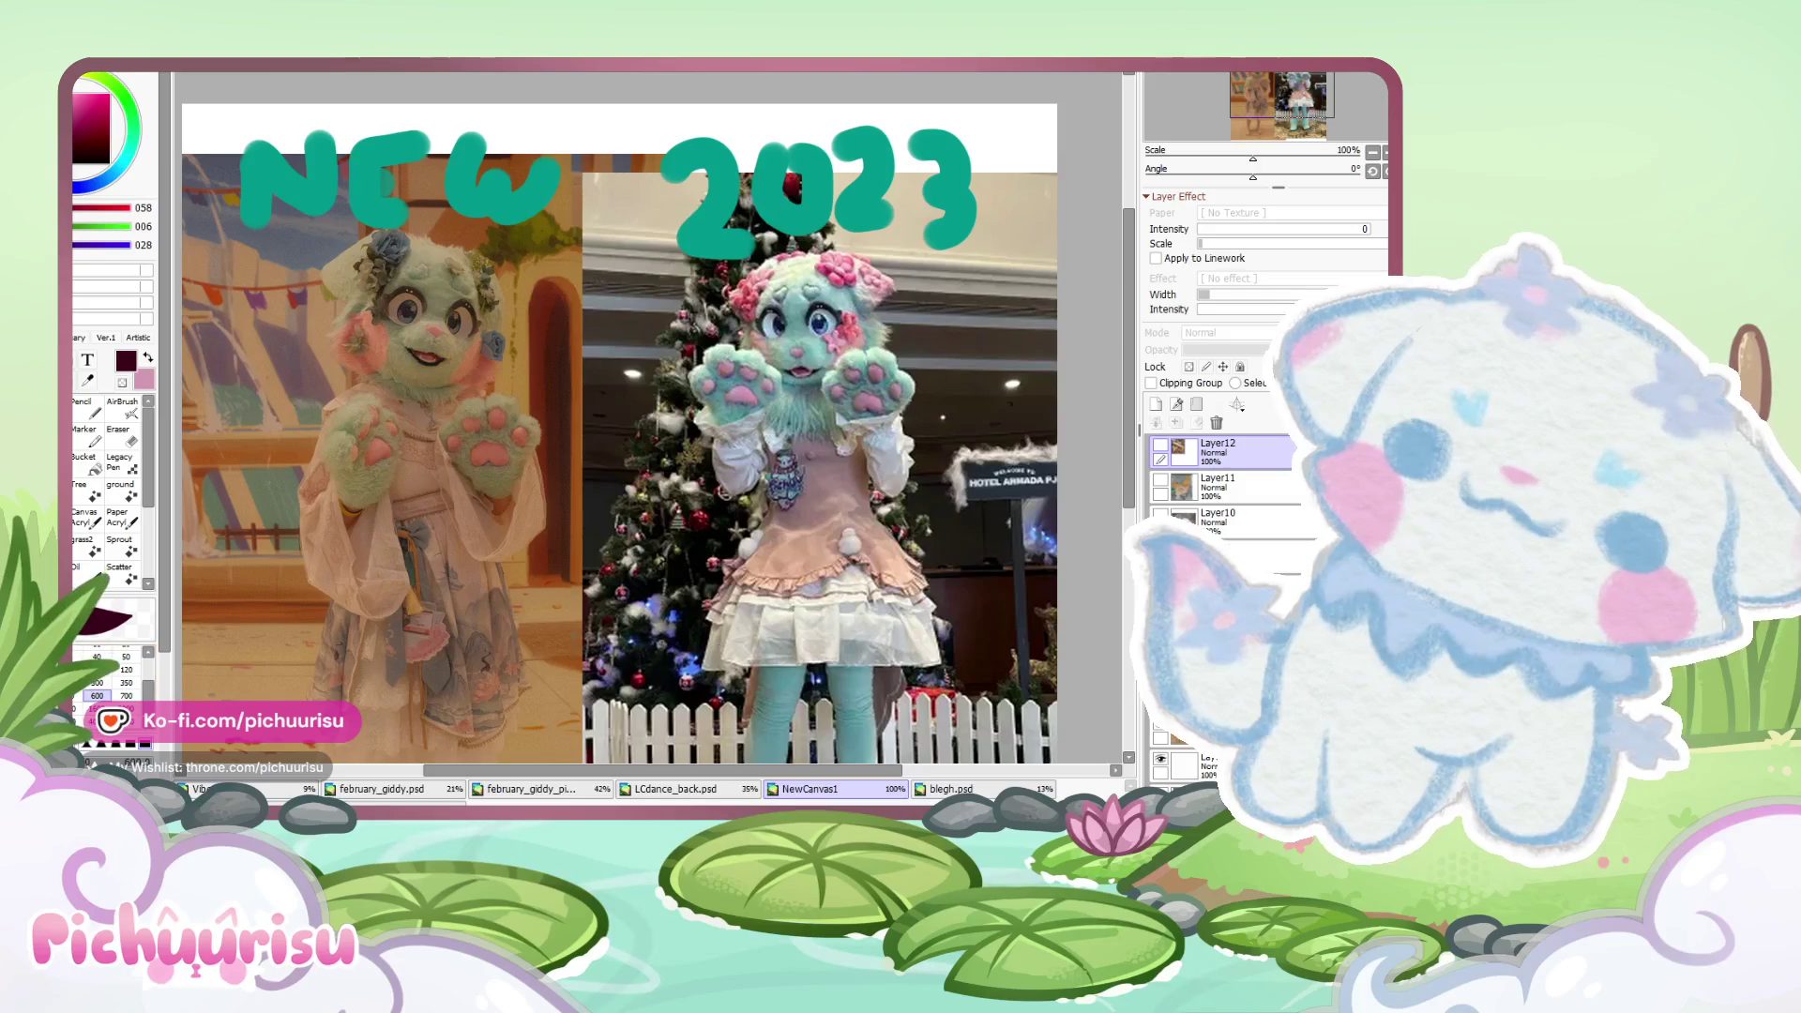
# - Hide the NEW 2023 lettering and left photo layers, and show the purple sketch layer
pyautogui.scroll(-1, 462, 633)
pyautogui.scroll(-1, 462, 633)
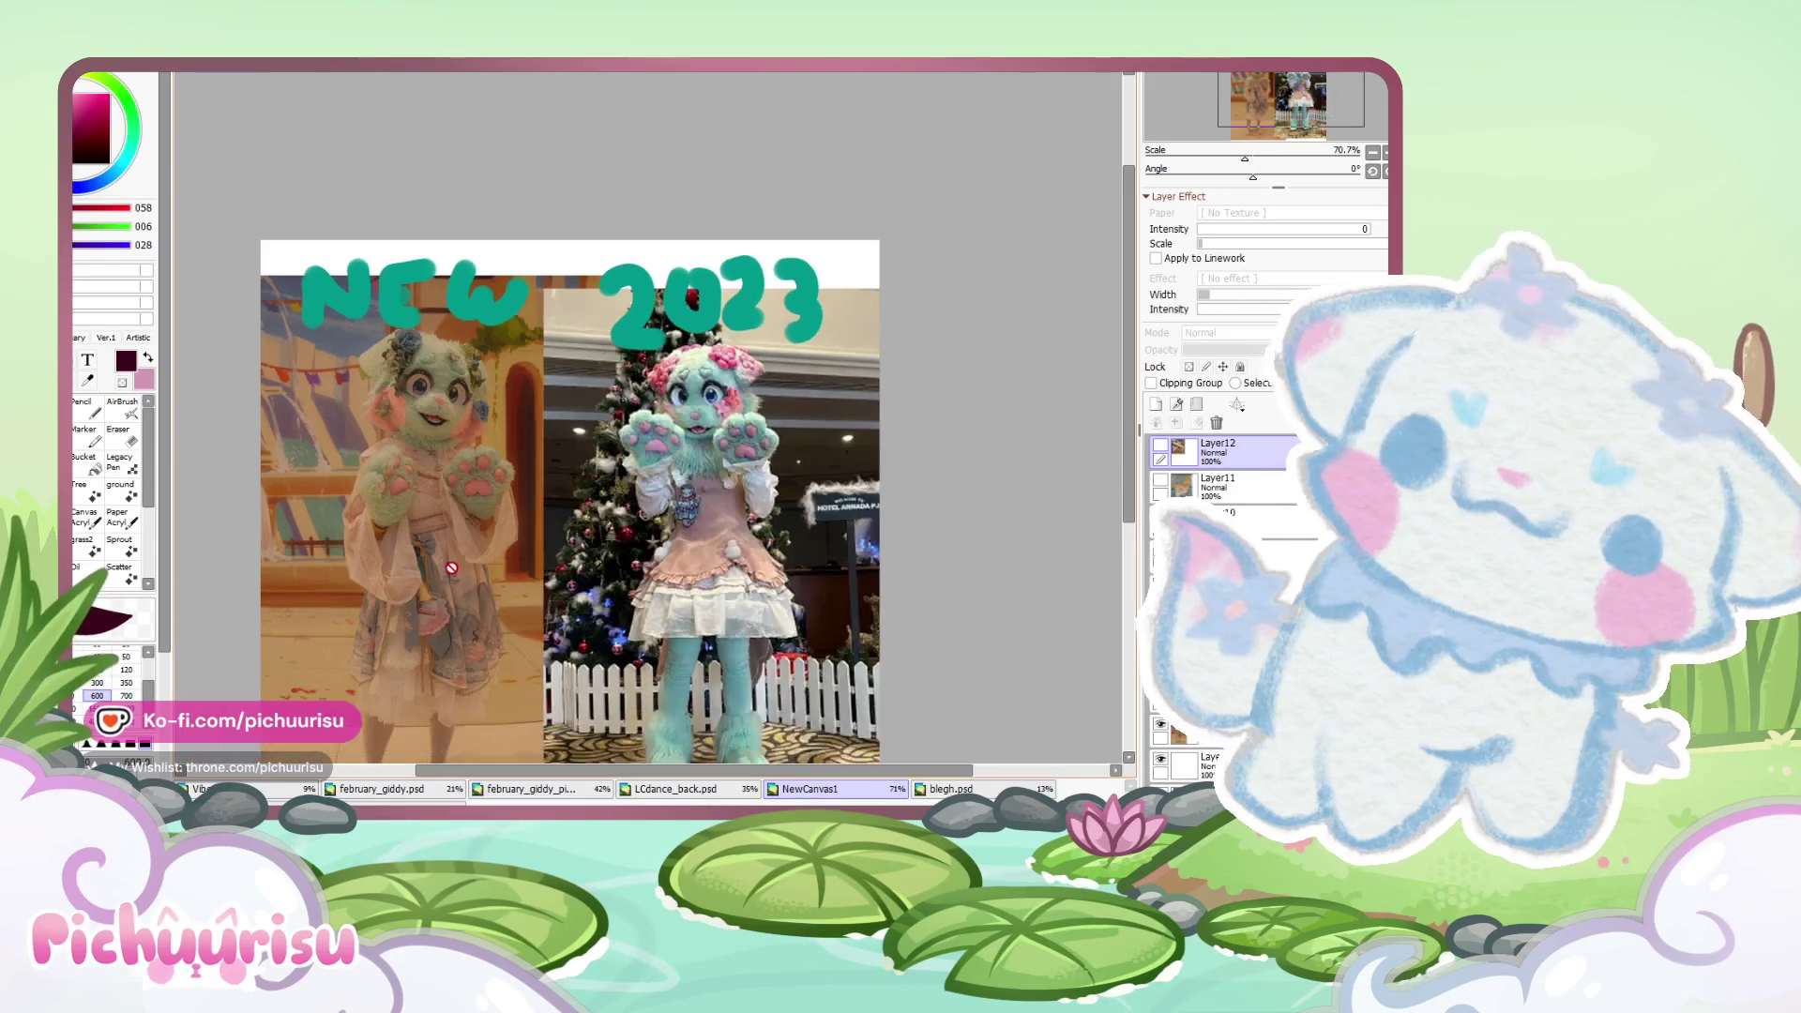
pyautogui.scroll(-1, 461, 633)
pyautogui.scroll(1, 718, 649)
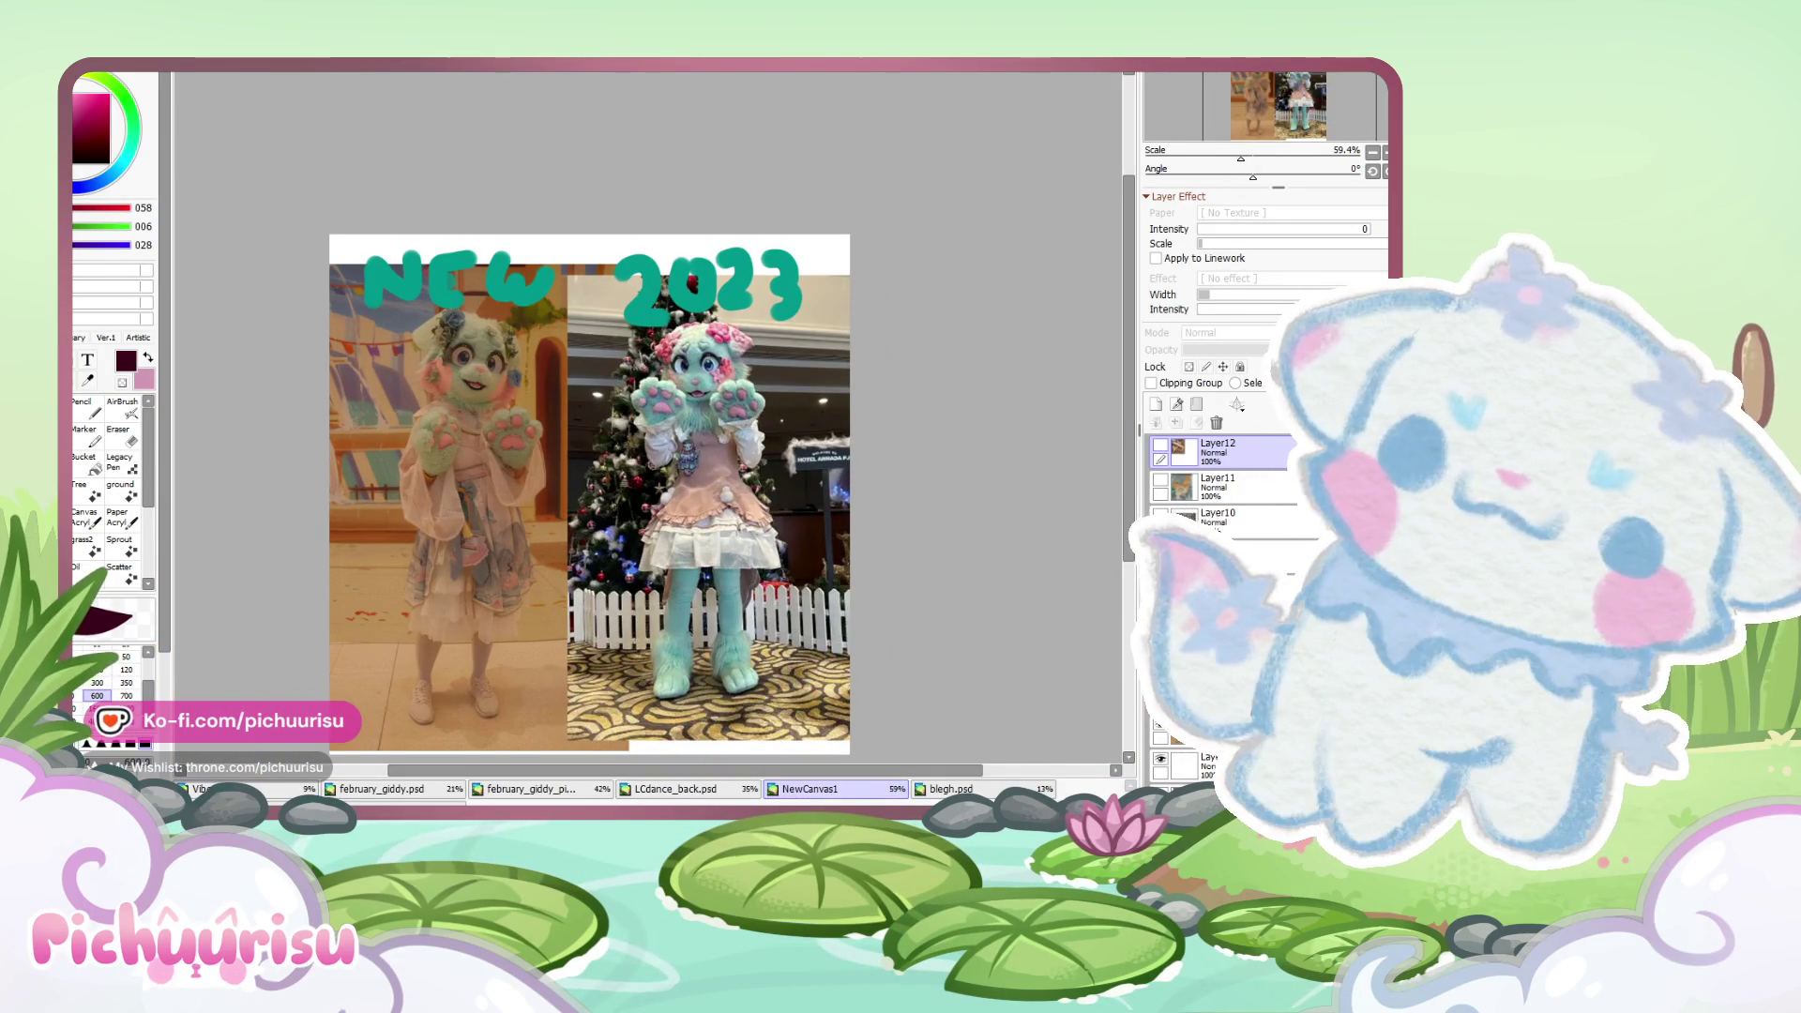
pyautogui.scroll(-1, 319, 511)
pyautogui.moveTo(486, 563); pyautogui.dragTo(506, 549)
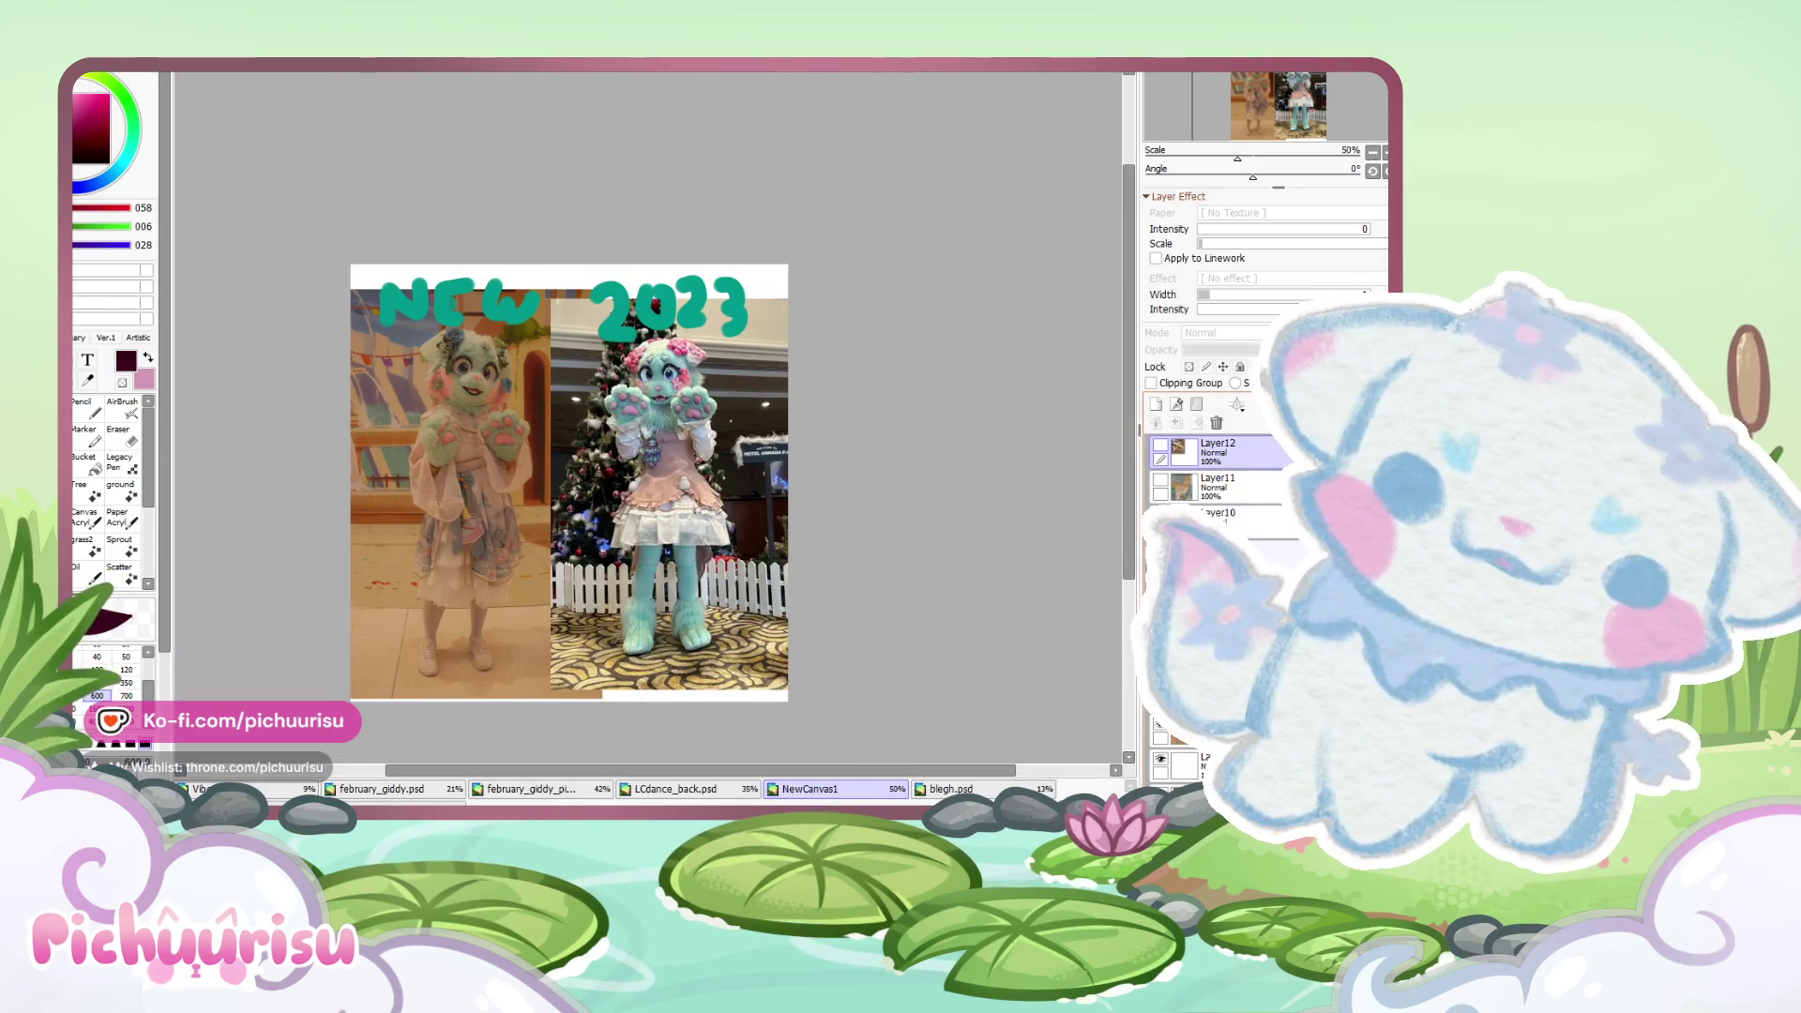
pyautogui.click(1160, 558)
pyautogui.click(1160, 592)
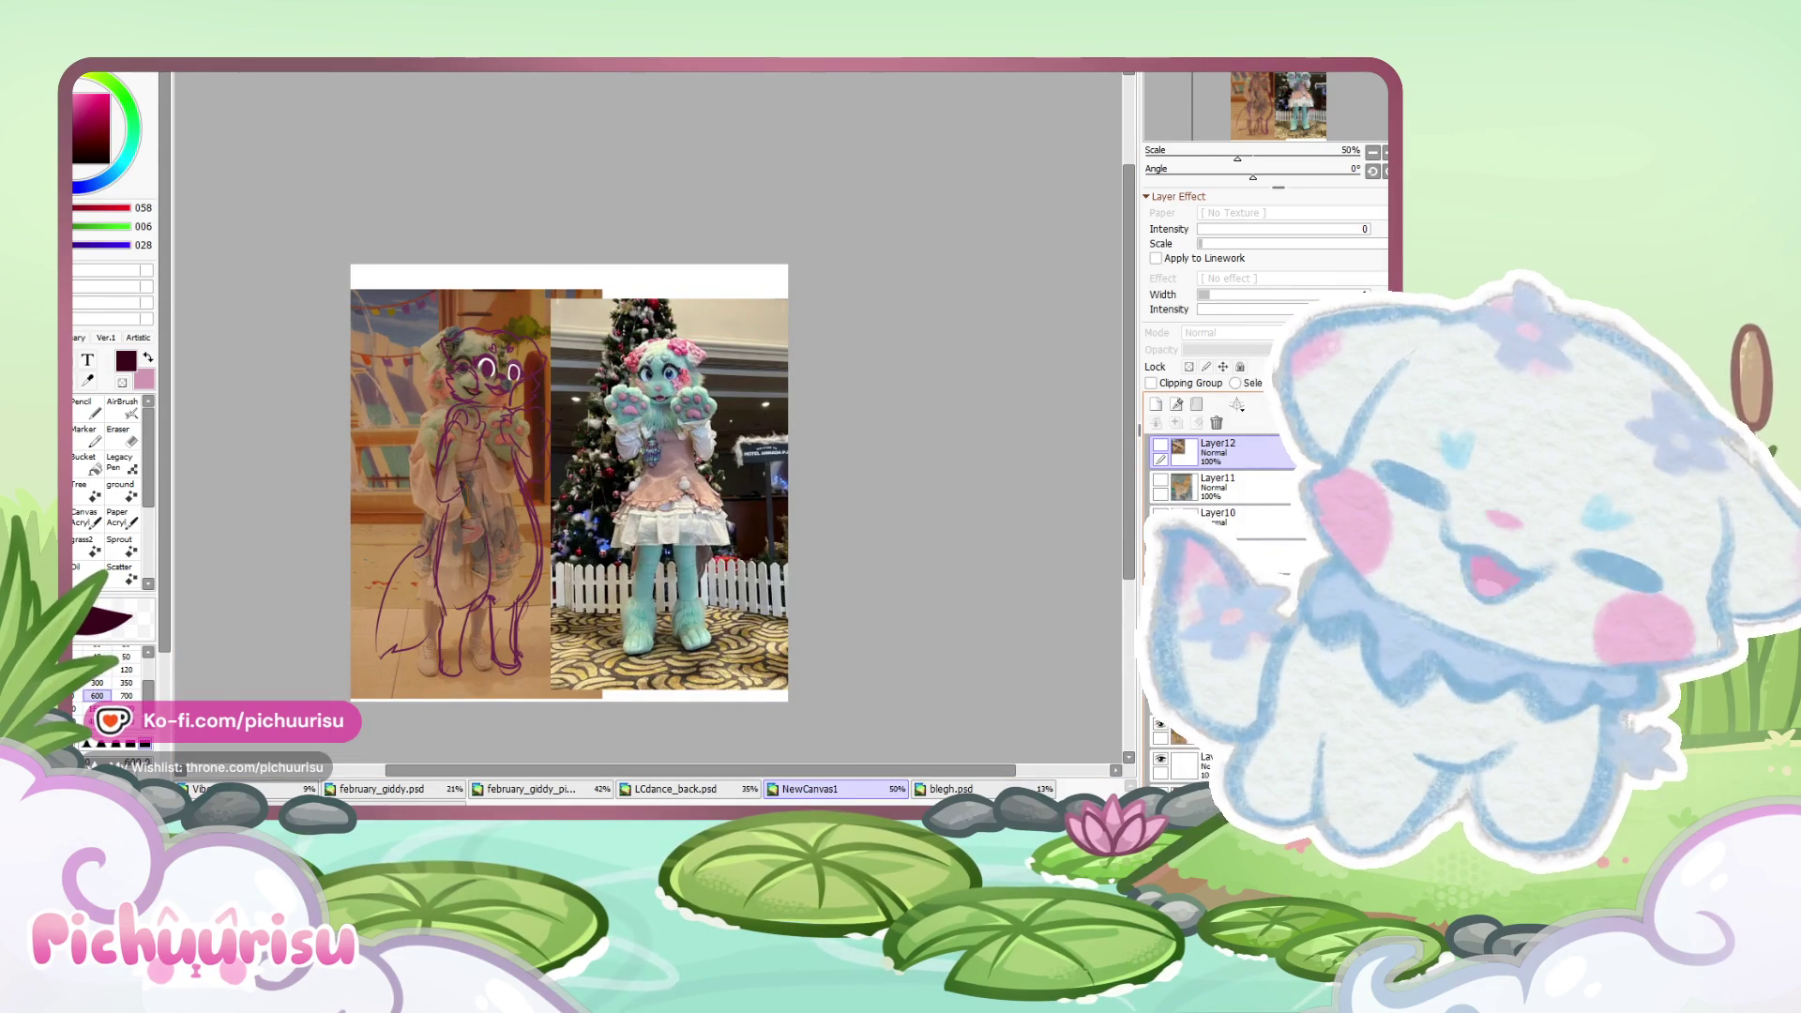
pyautogui.click(1160, 514)
# - Paste the second fursuit reference photo beneath the line sketch
pyautogui.scroll(1, 522, 489)
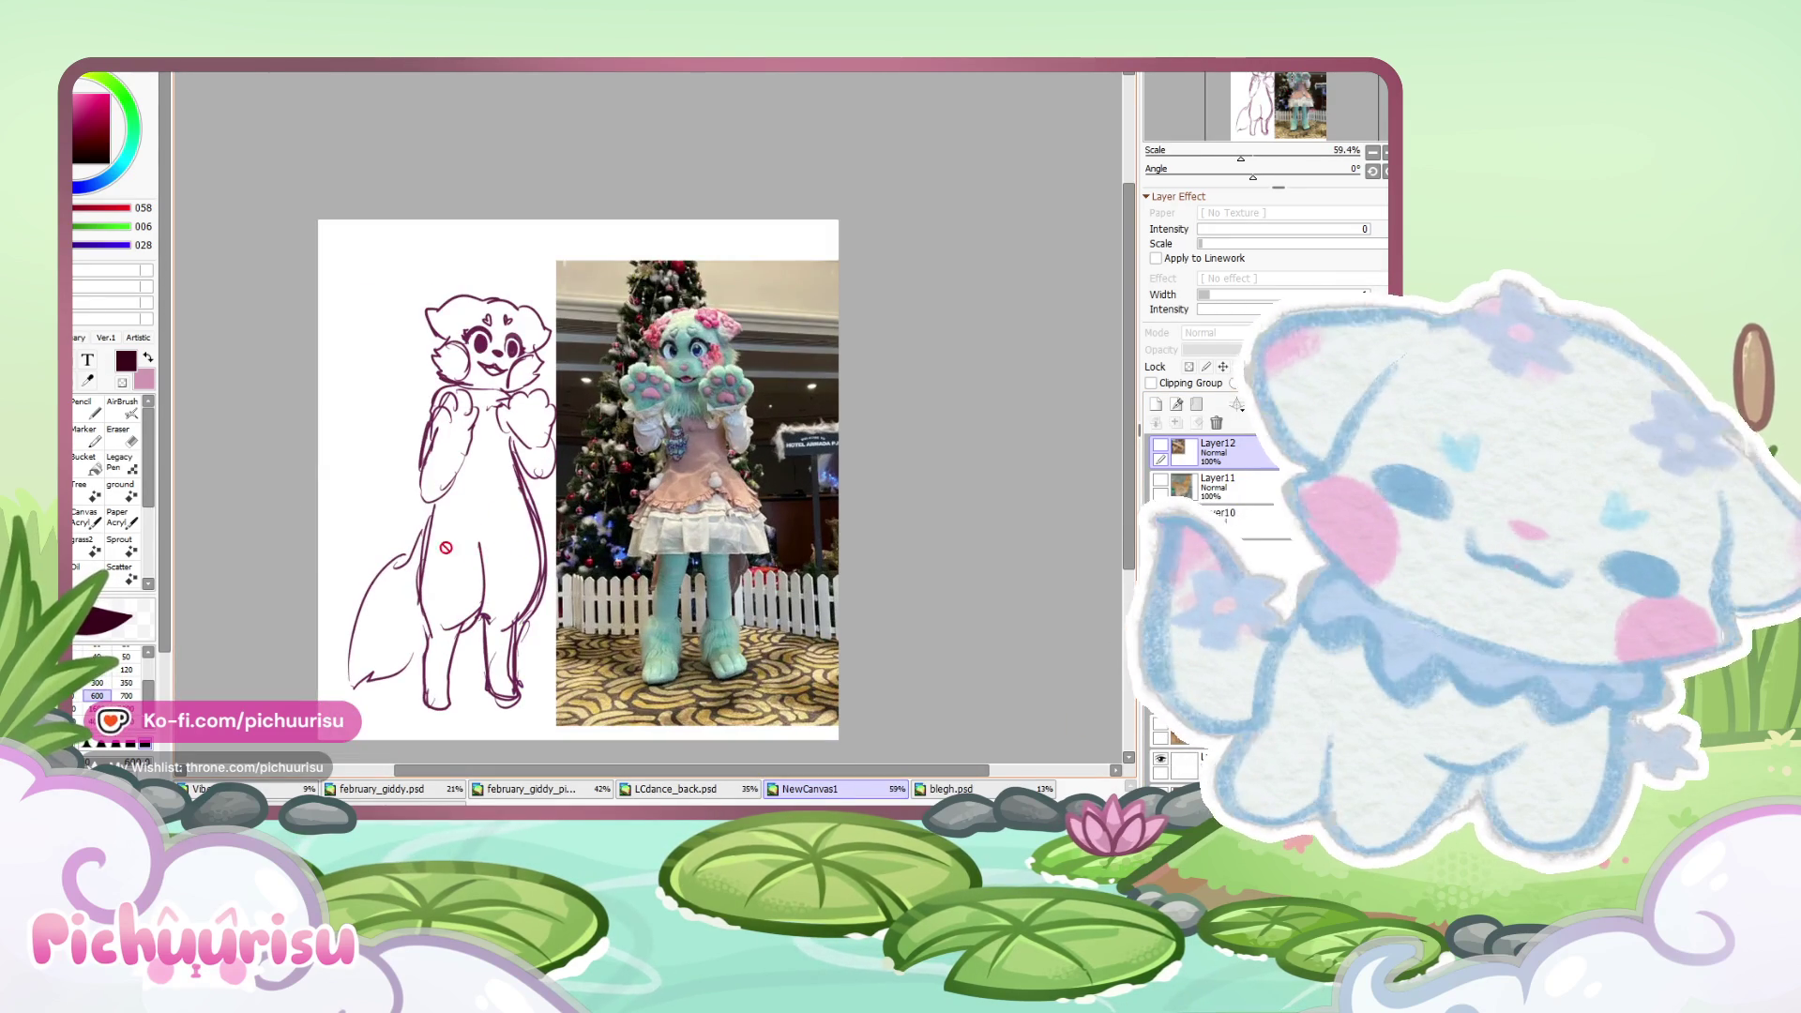
pyautogui.scroll(1, 422, 517)
pyautogui.scroll(1, 529, 540)
pyautogui.scroll(-1, 594, 290)
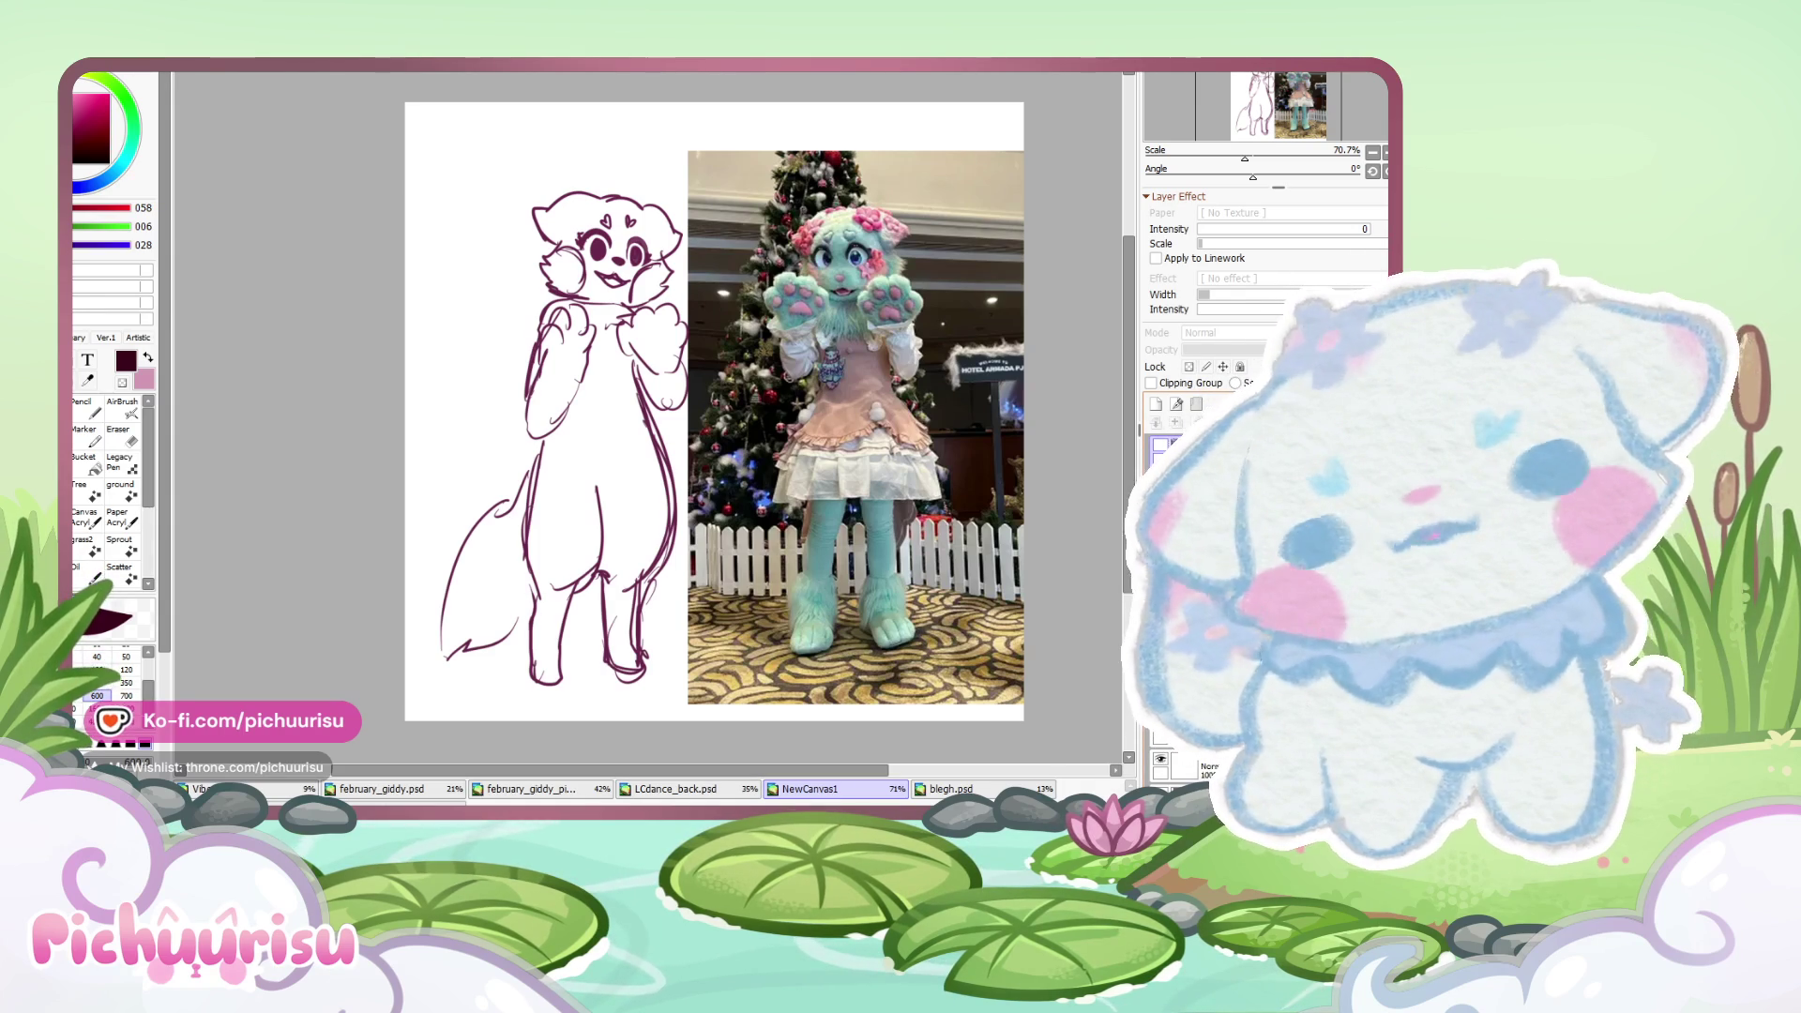
pyautogui.hotkey('ctrl', 'v')
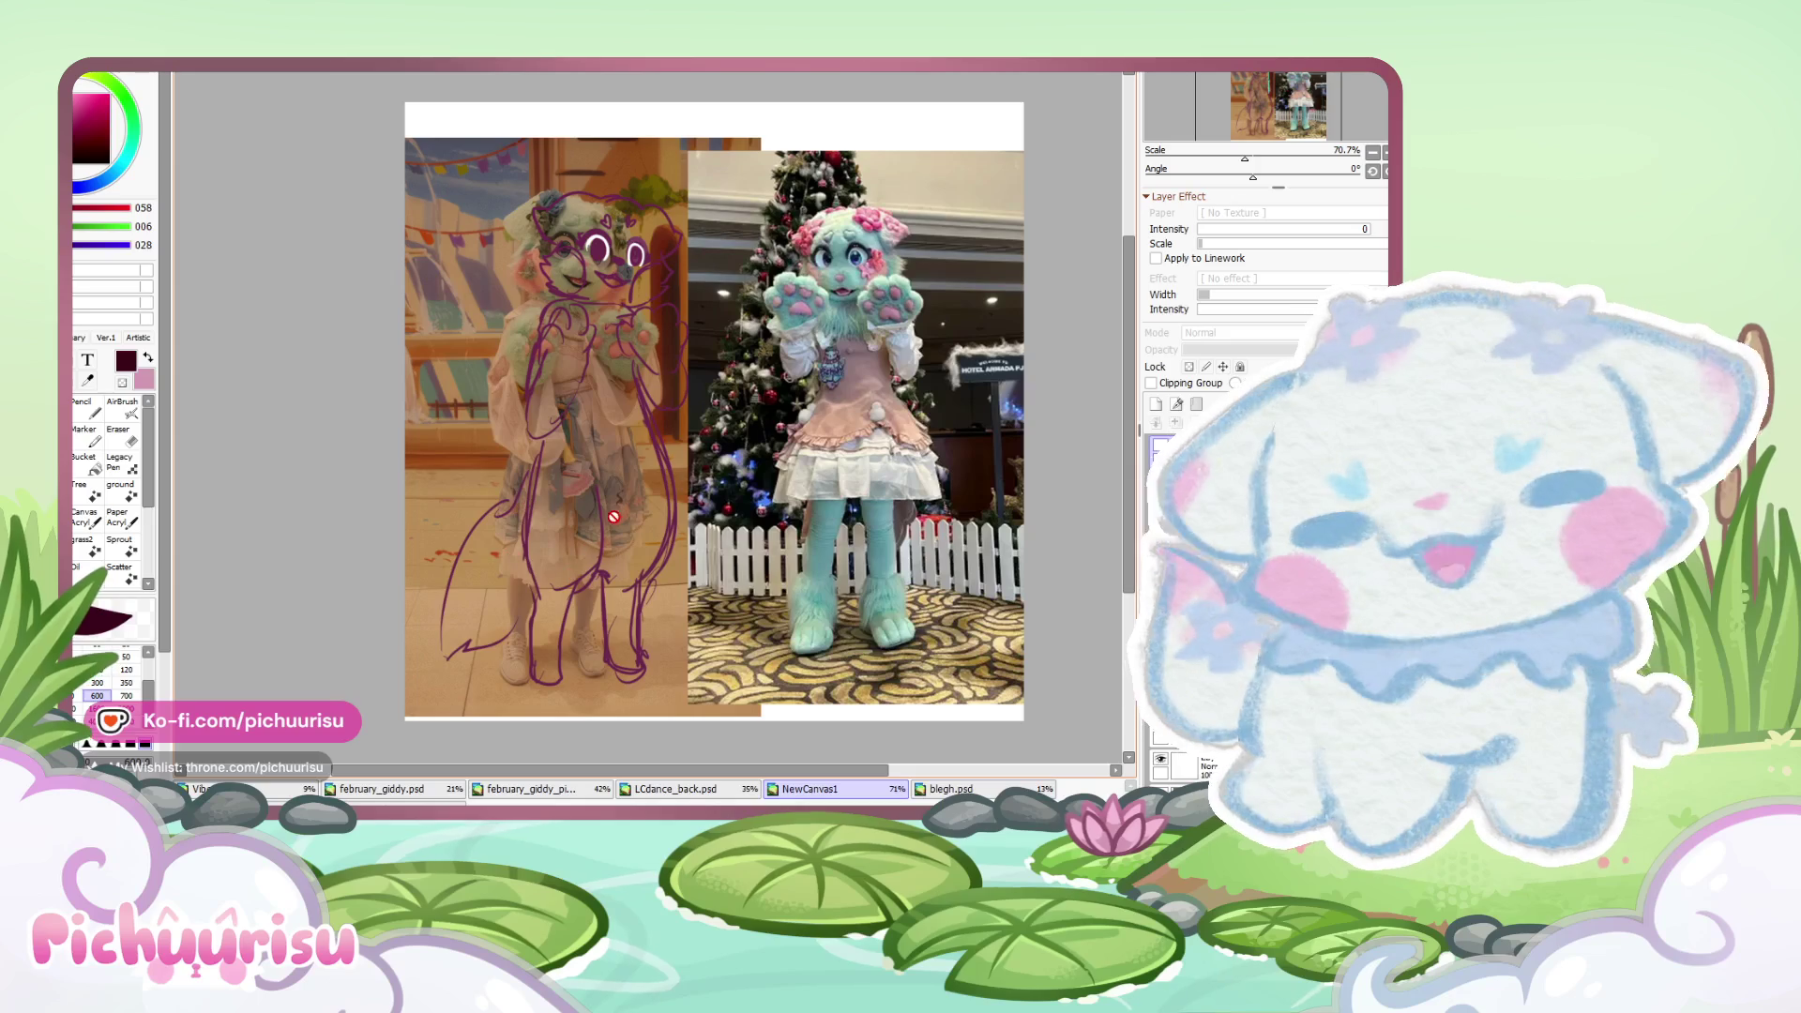
# - Toggle the sketch lines and the reference photo off and on to compare them
pyautogui.hscroll(-1, 814, 492)
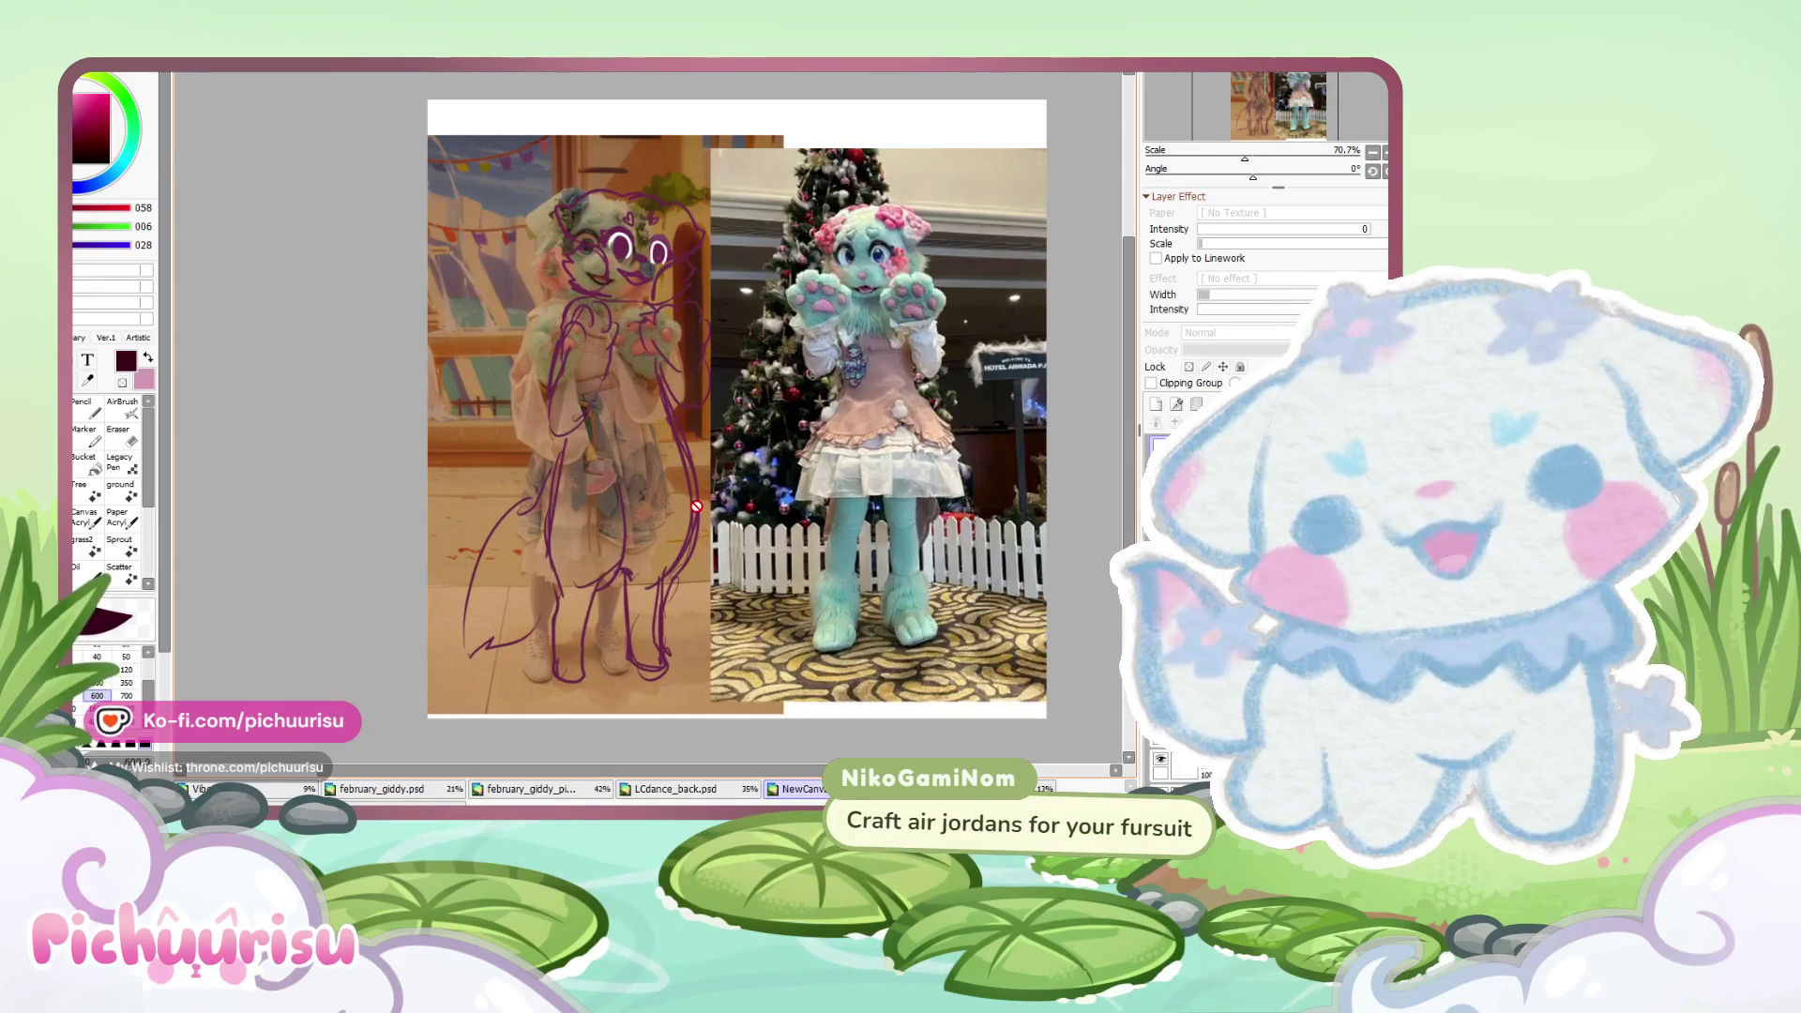
pyautogui.click(1160, 445)
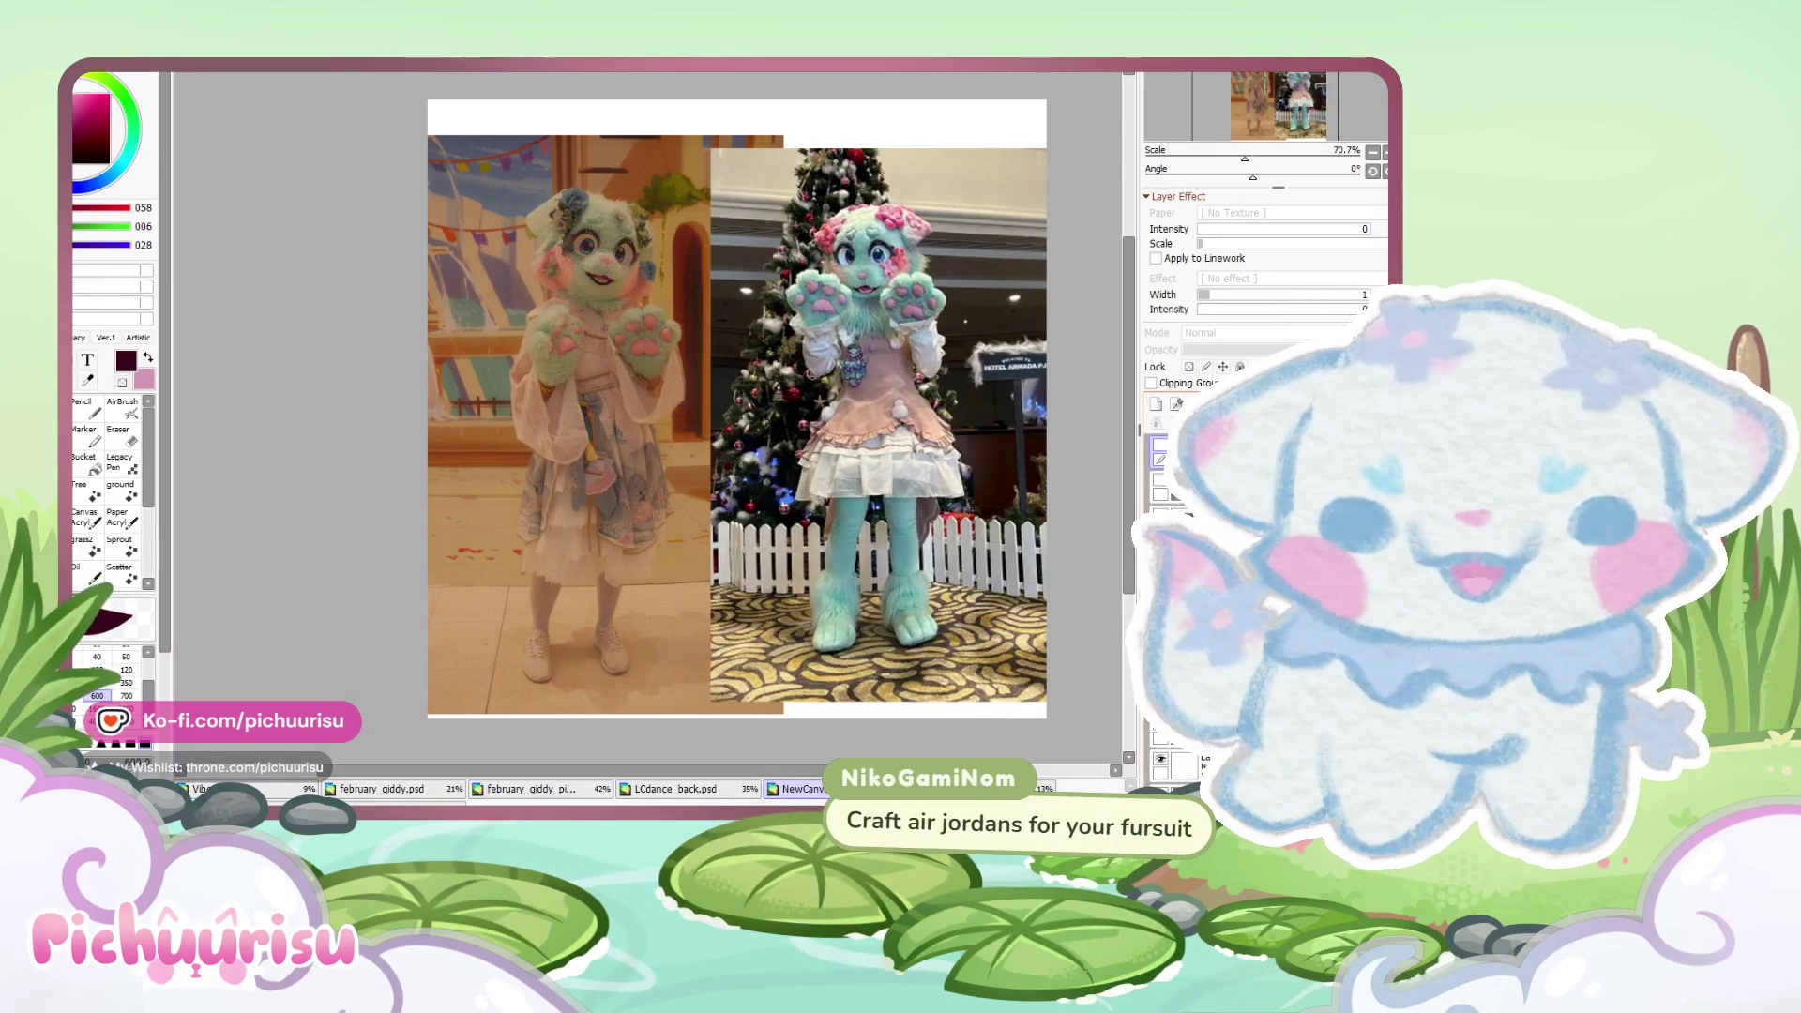
pyautogui.click(1160, 445)
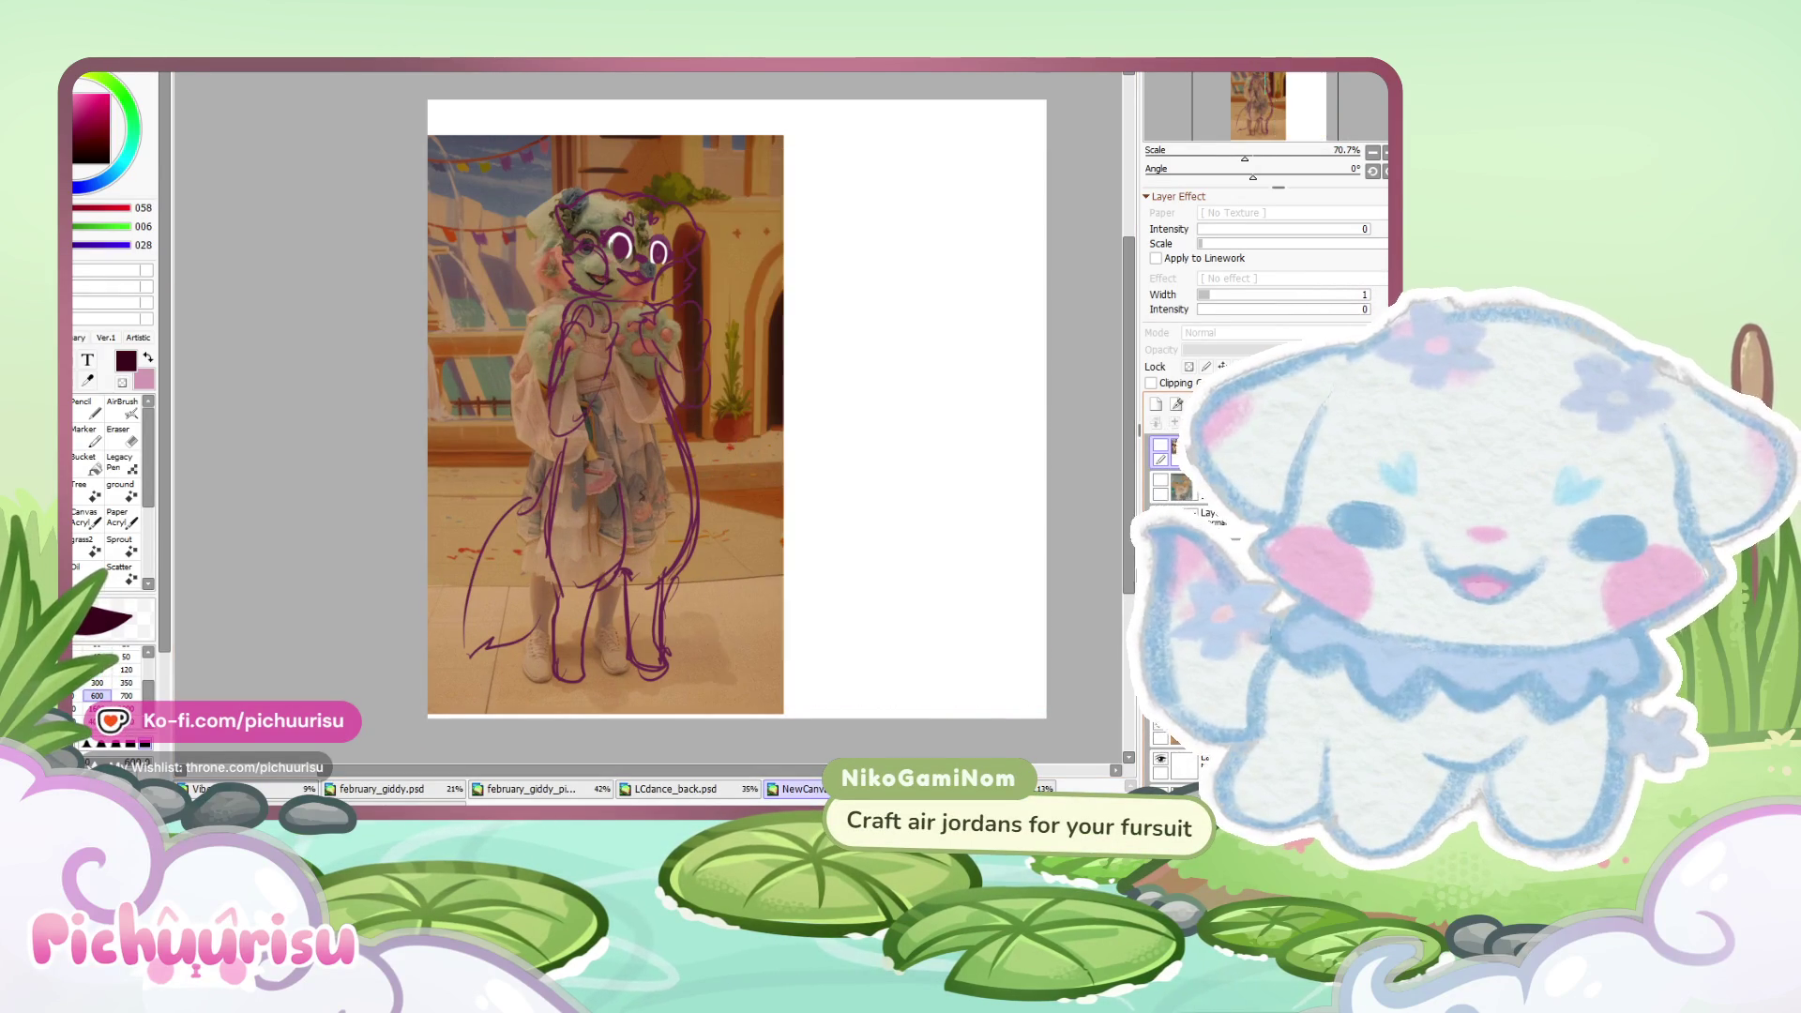
pyautogui.click(1160, 480)
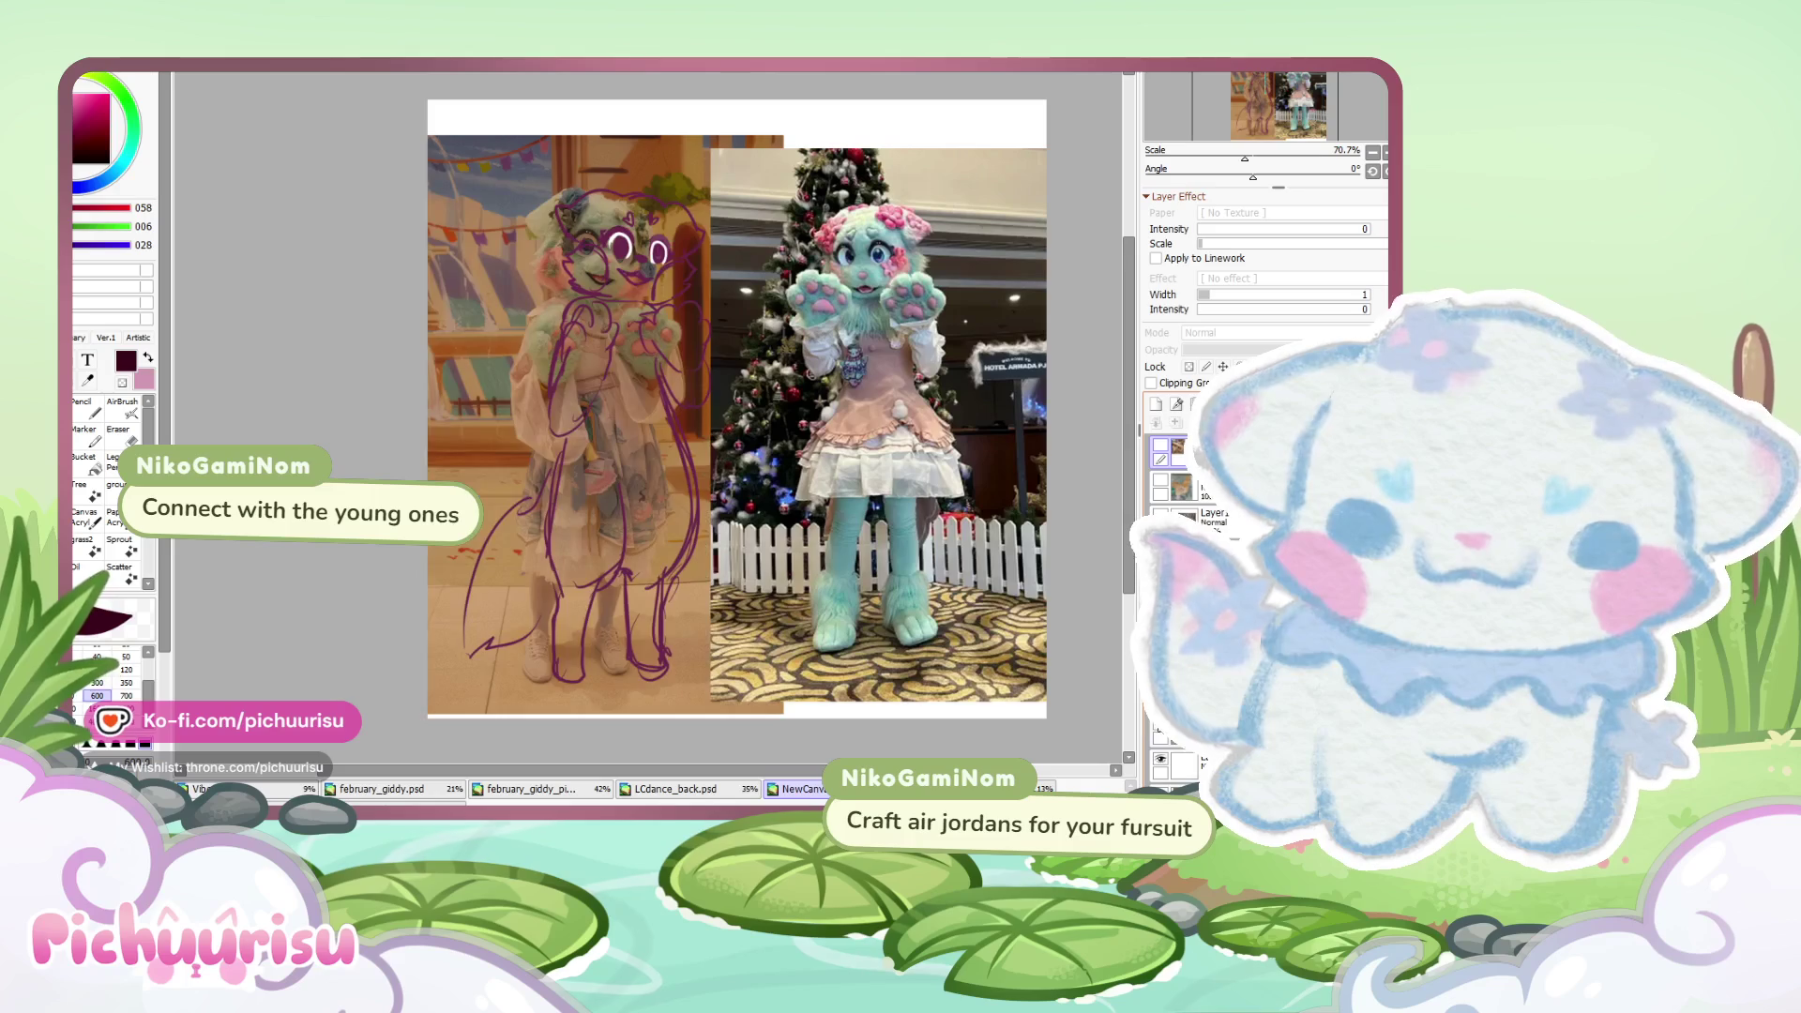
pyautogui.click(1160, 481)
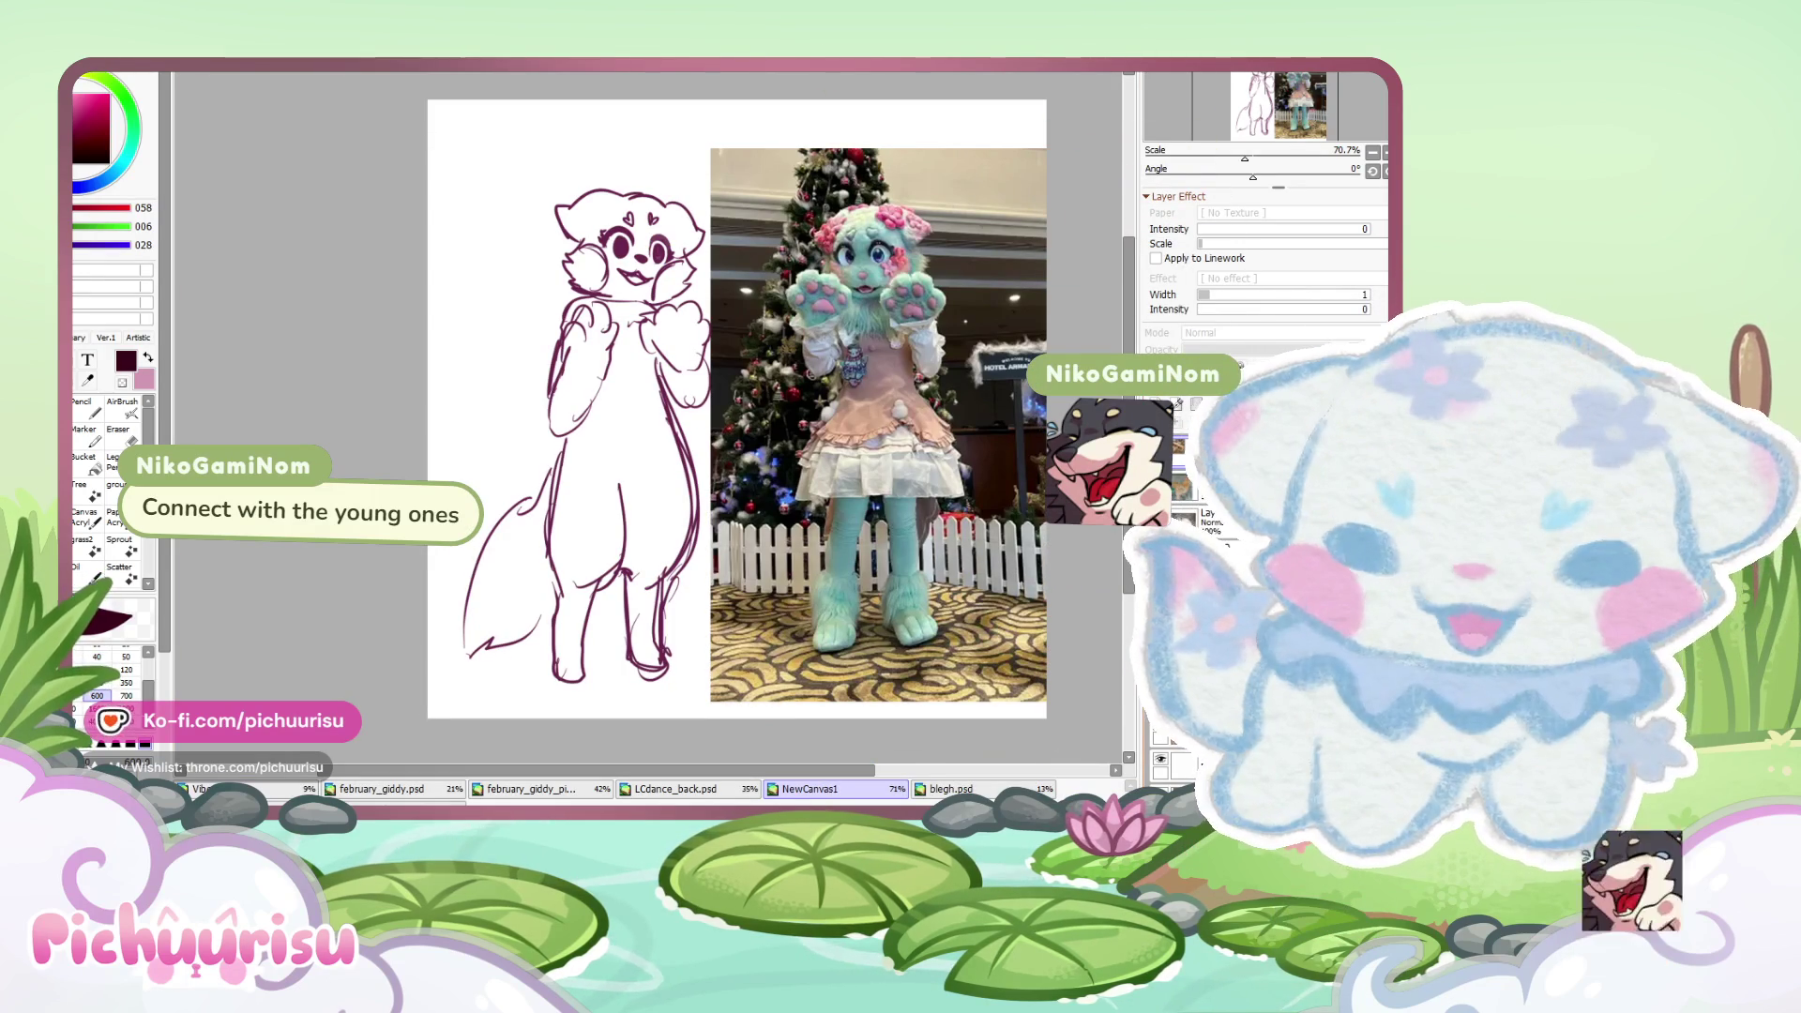
# - Paste the reference photo in under the sketch
pyautogui.hotkey('ctrl', 'v')
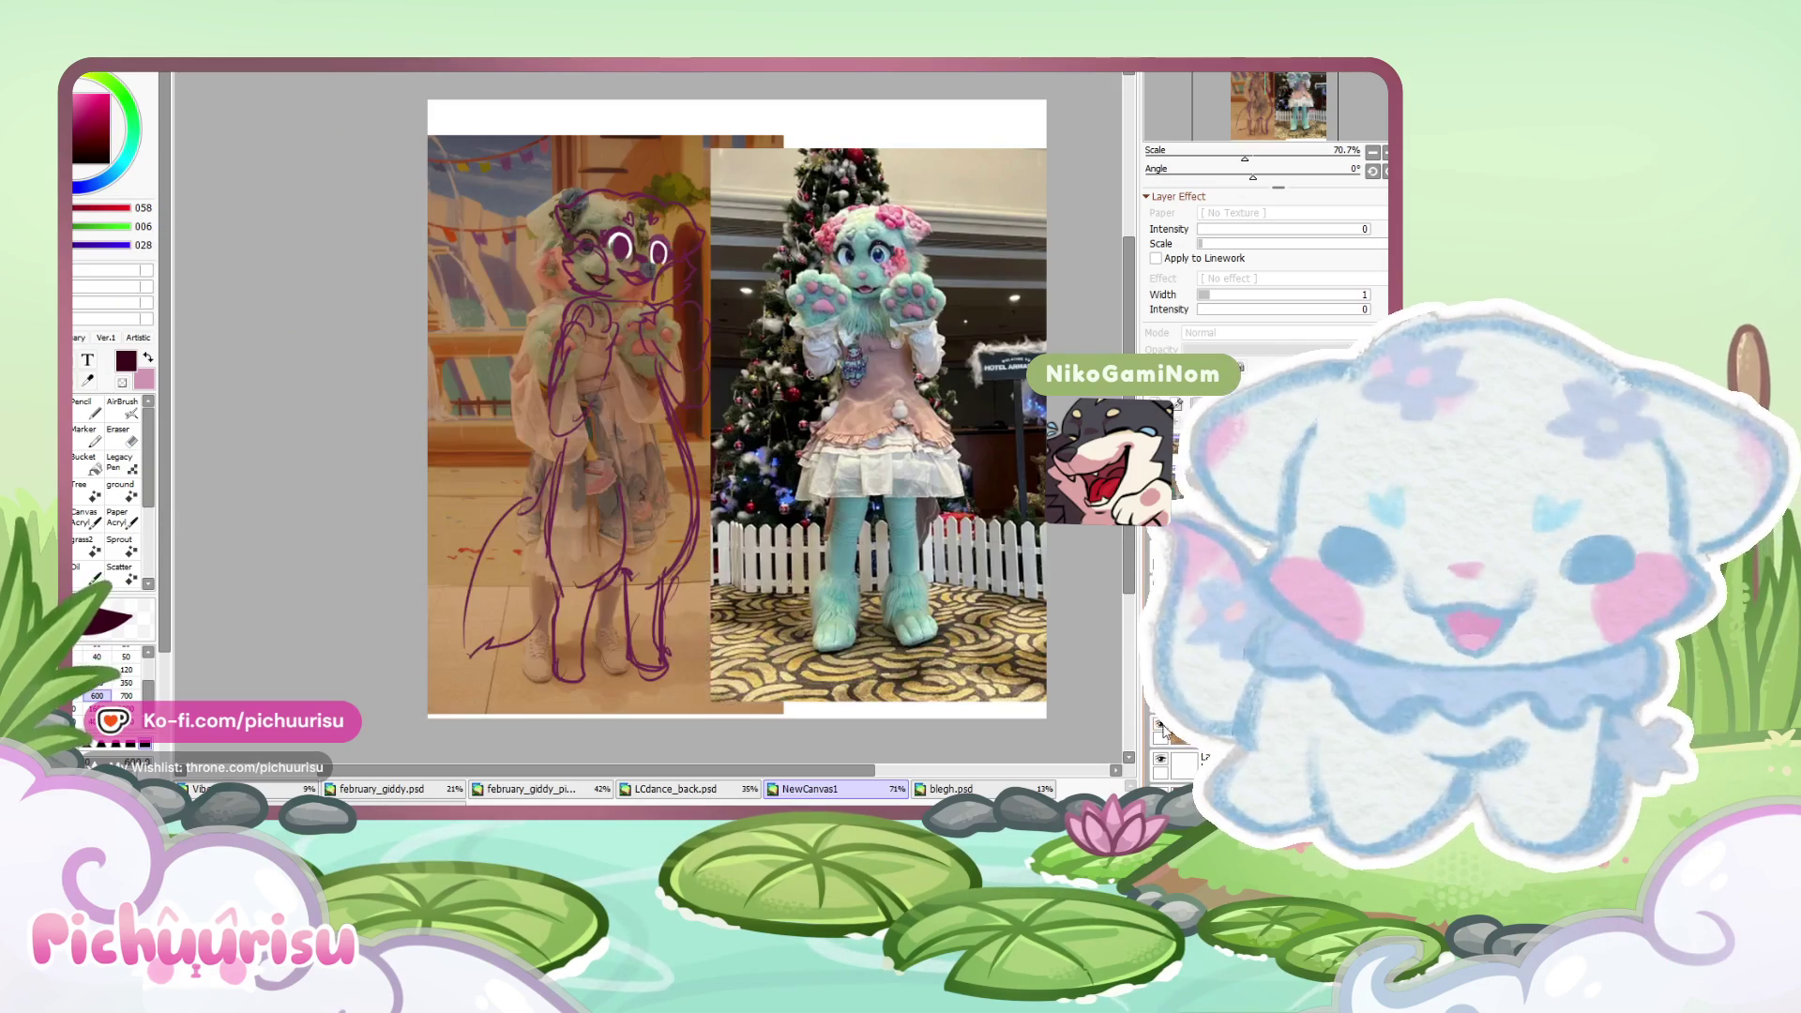
pyautogui.scroll(5, 563, 608)
pyautogui.scroll(-5, 564, 609)
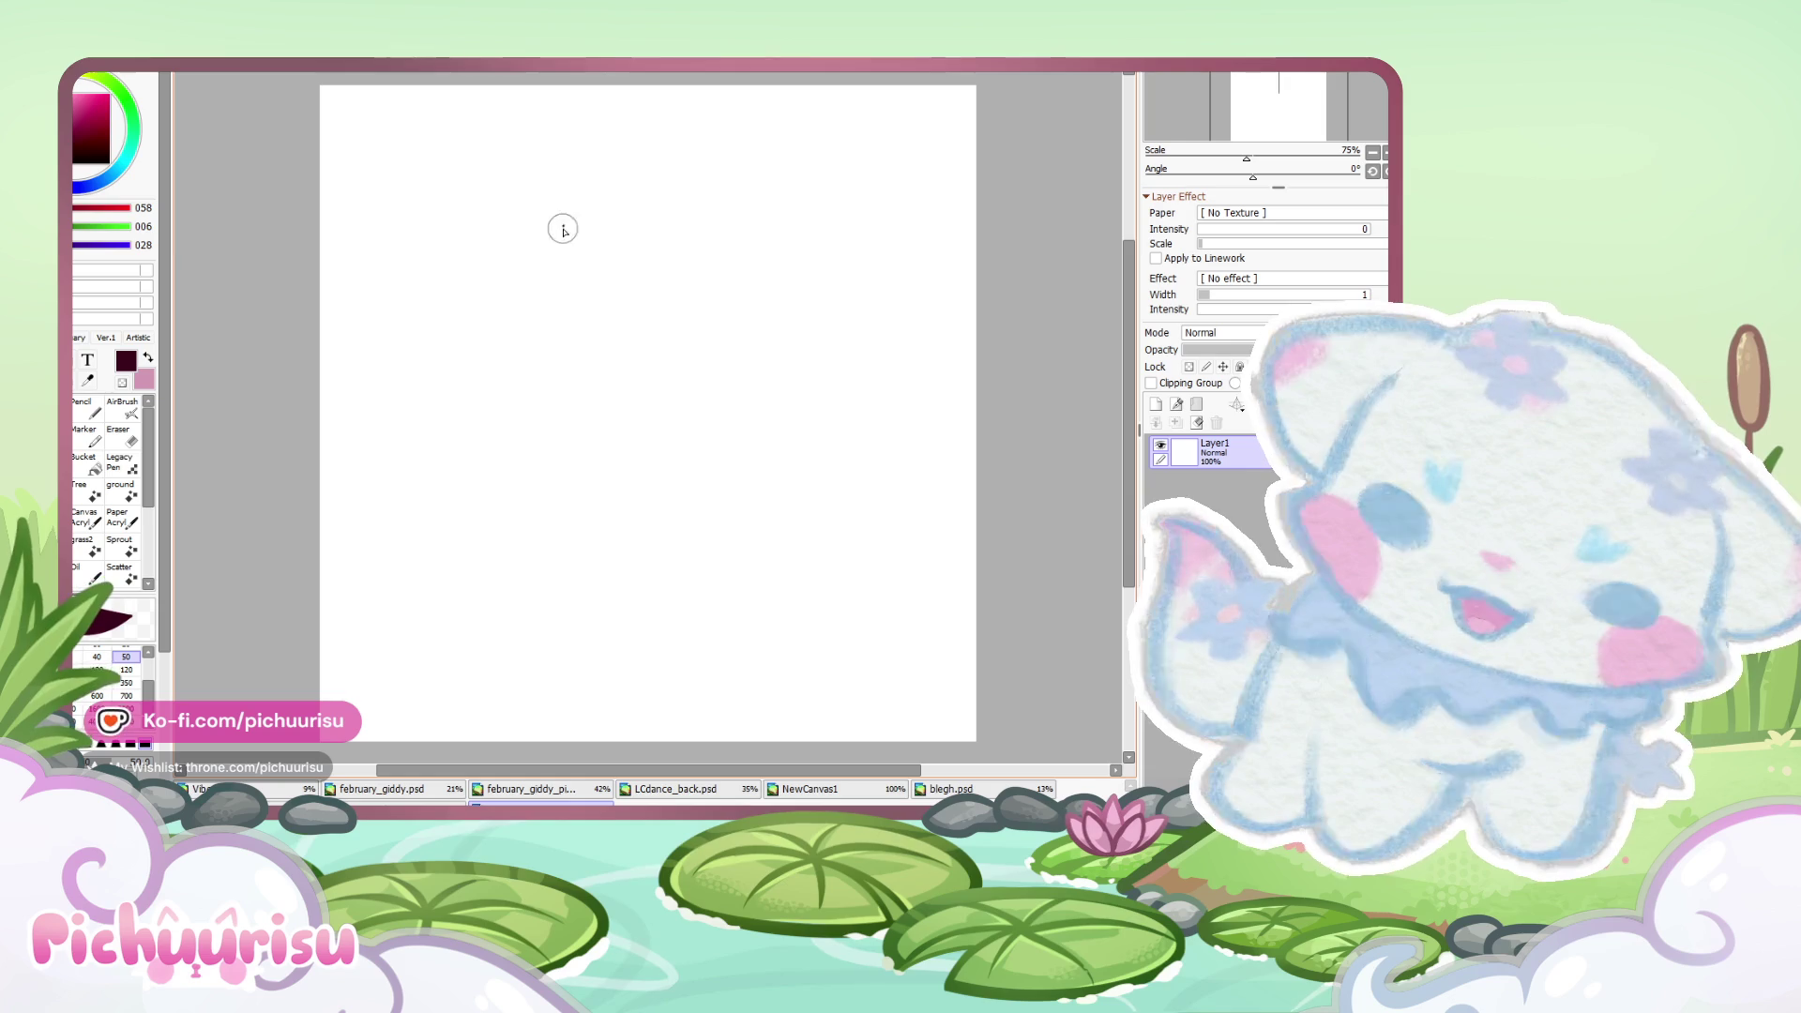
# - Sketch a sock outline, paint three orange stripes across its foot, then Alt+Tab to the browser
pyautogui.moveTo(562, 225); pyautogui.dragTo(691, 178)
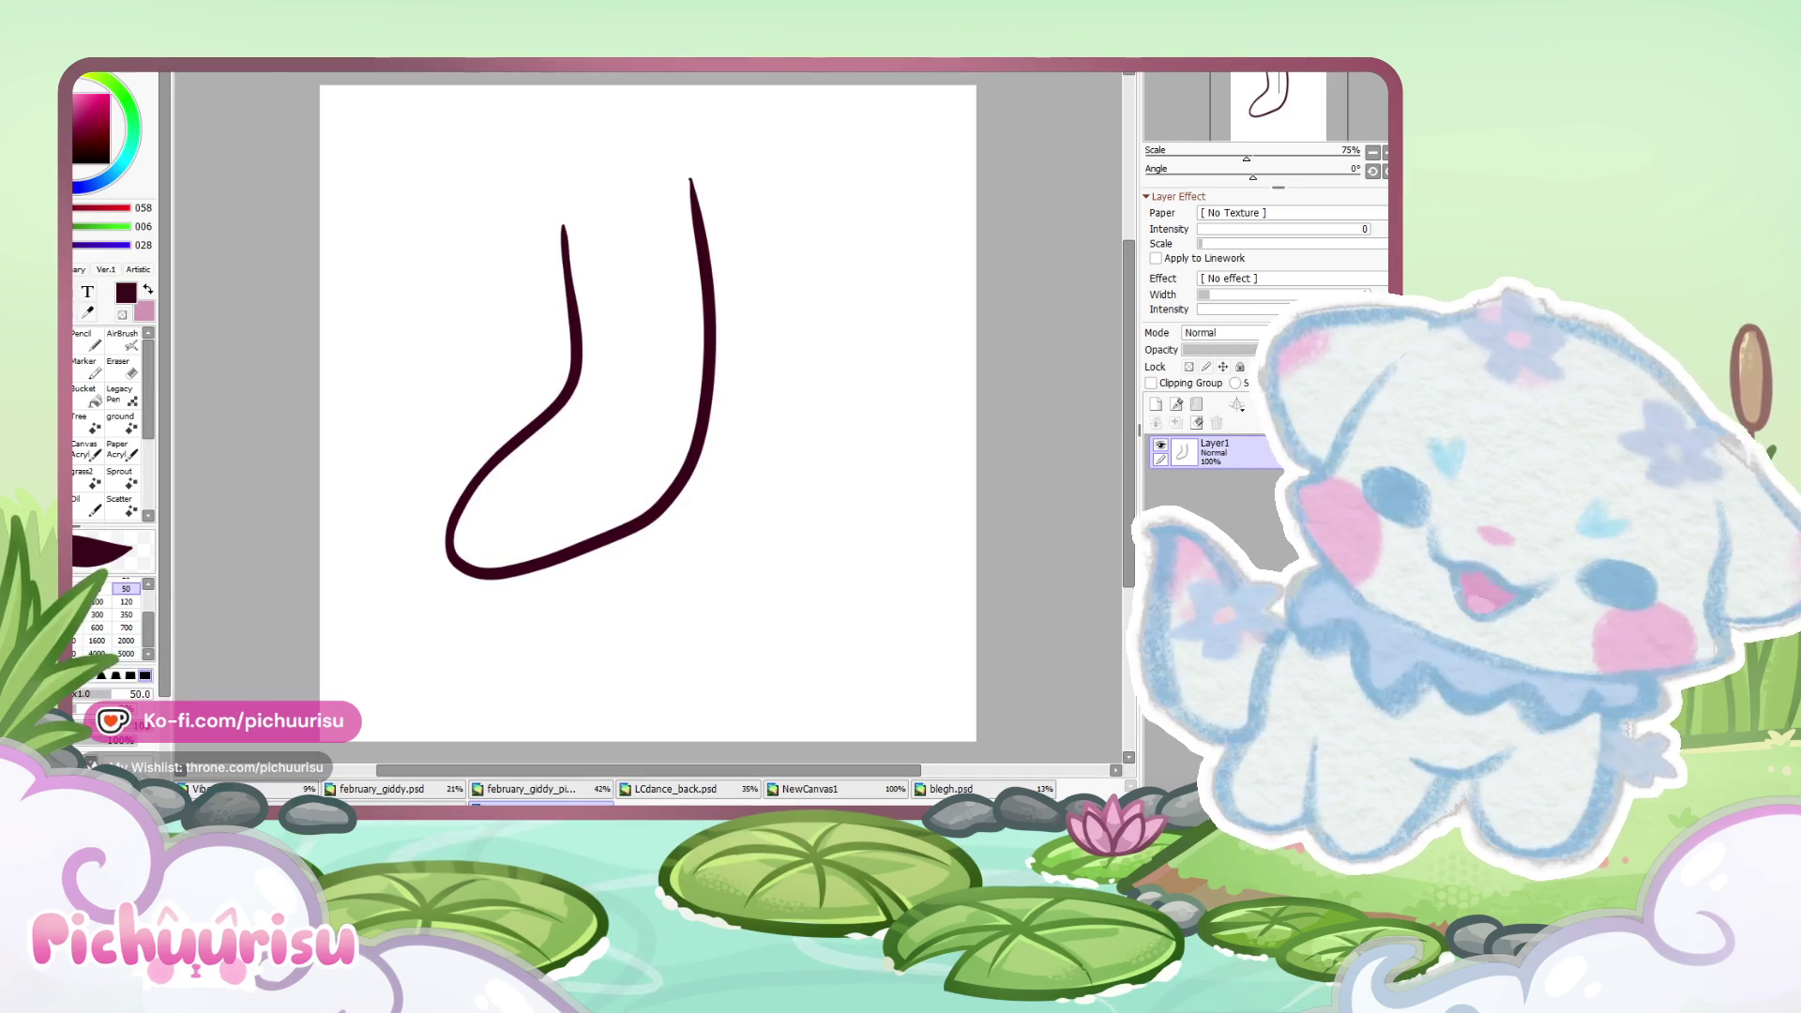
pyautogui.click(91, 94)
pyautogui.moveTo(554, 418)
pyautogui.mouseDown()
pyautogui.moveTo(614, 560)
pyautogui.moveTo(573, 580)
pyautogui.mouseUp()
pyautogui.moveTo(498, 456)
pyautogui.mouseDown()
pyautogui.moveTo(563, 570)
pyautogui.moveTo(512, 588)
pyautogui.mouseUp()
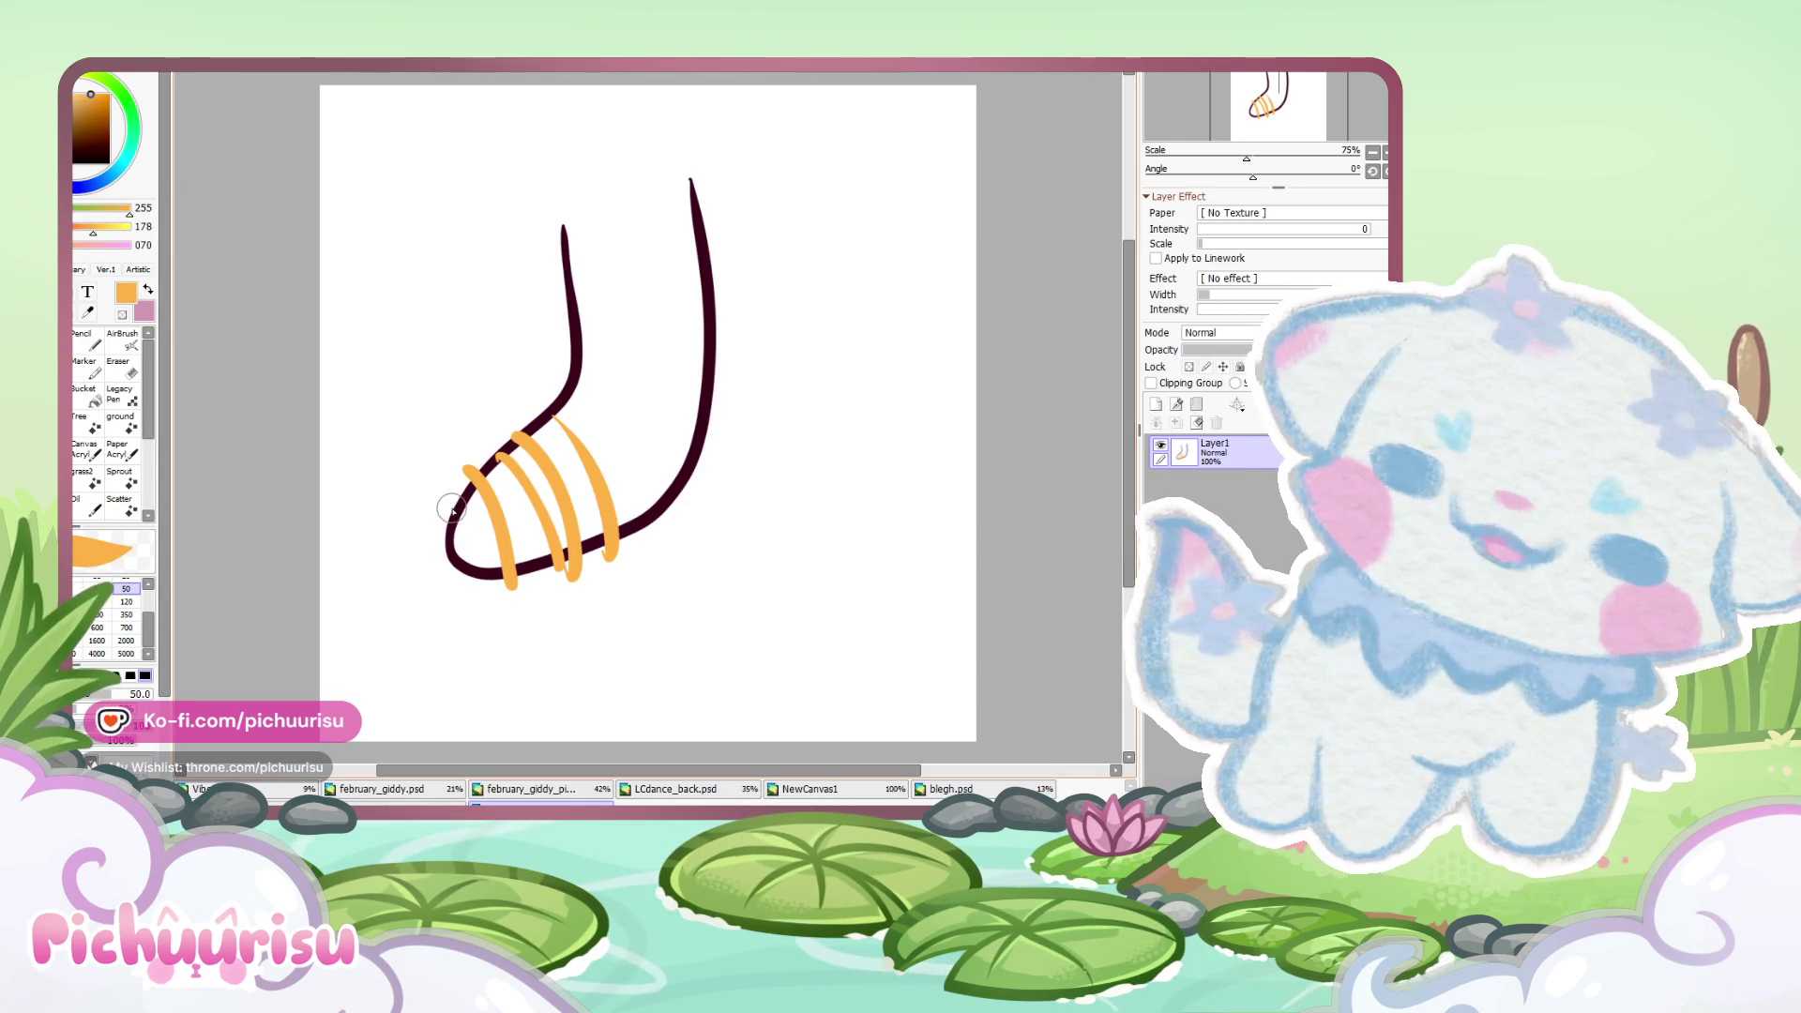
pyautogui.moveTo(546, 406); pyautogui.dragTo(626, 549)
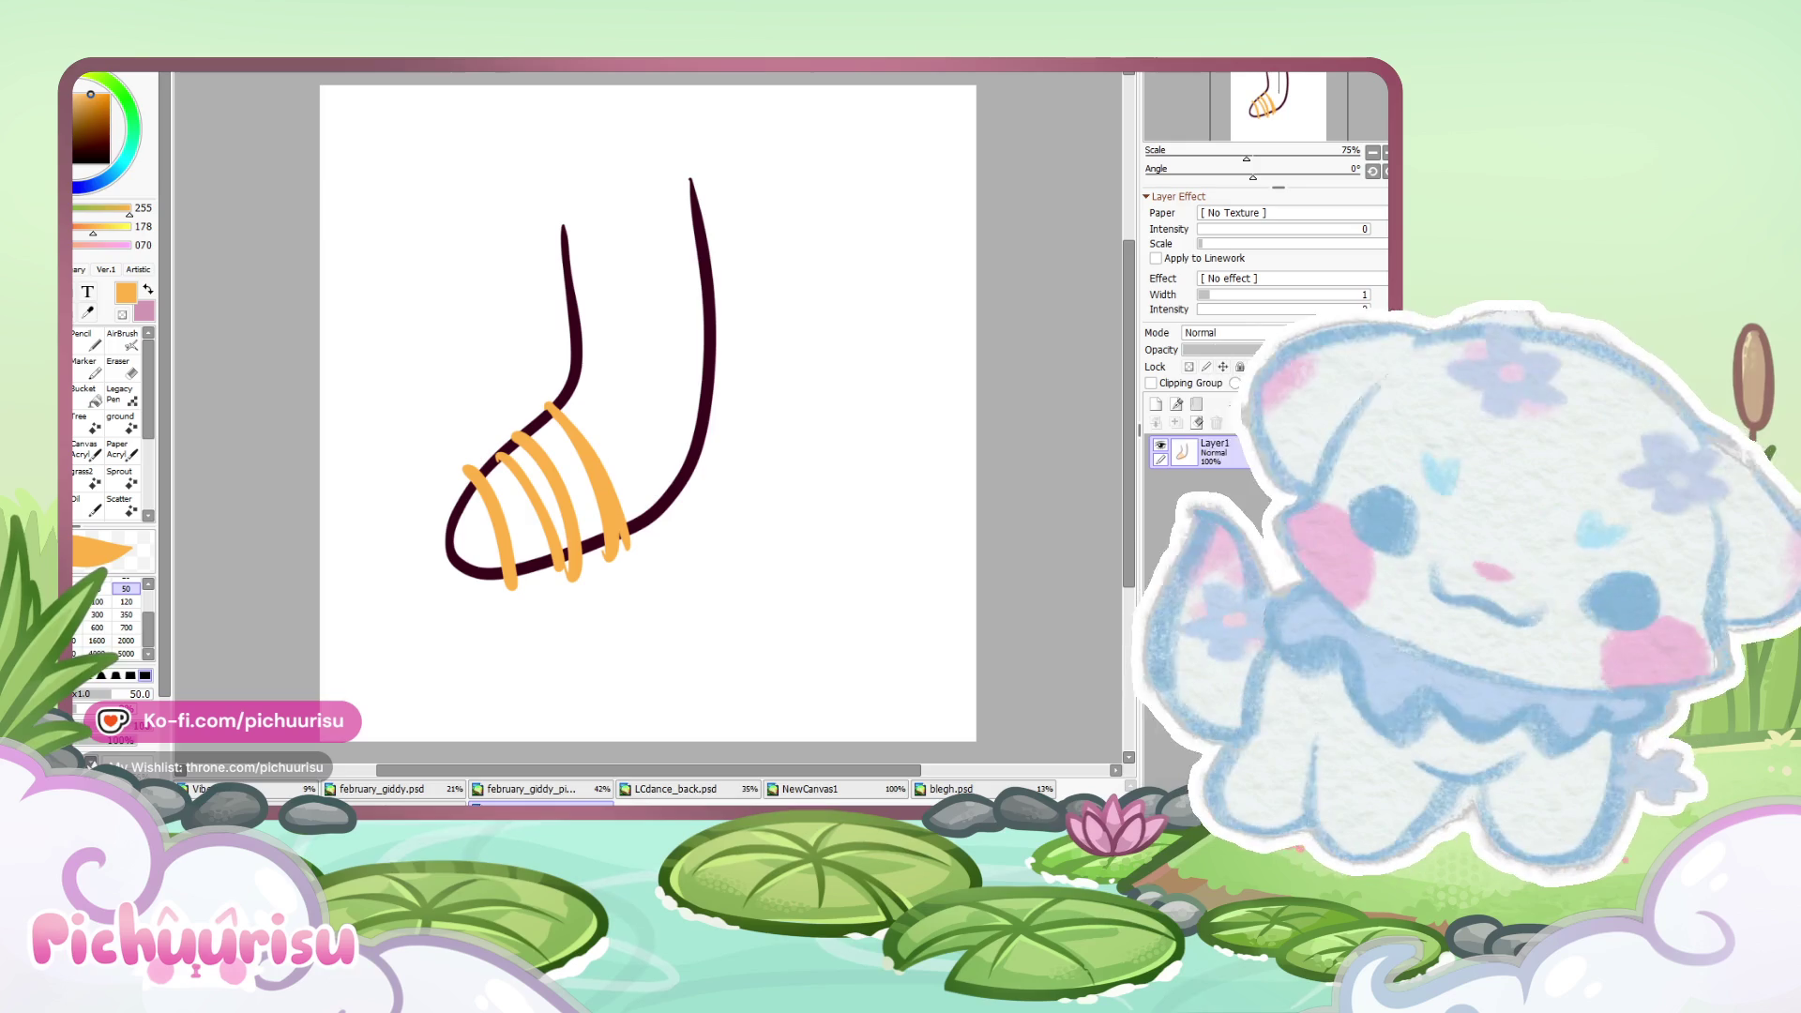
pyautogui.hotkey('alt', 'Tab')
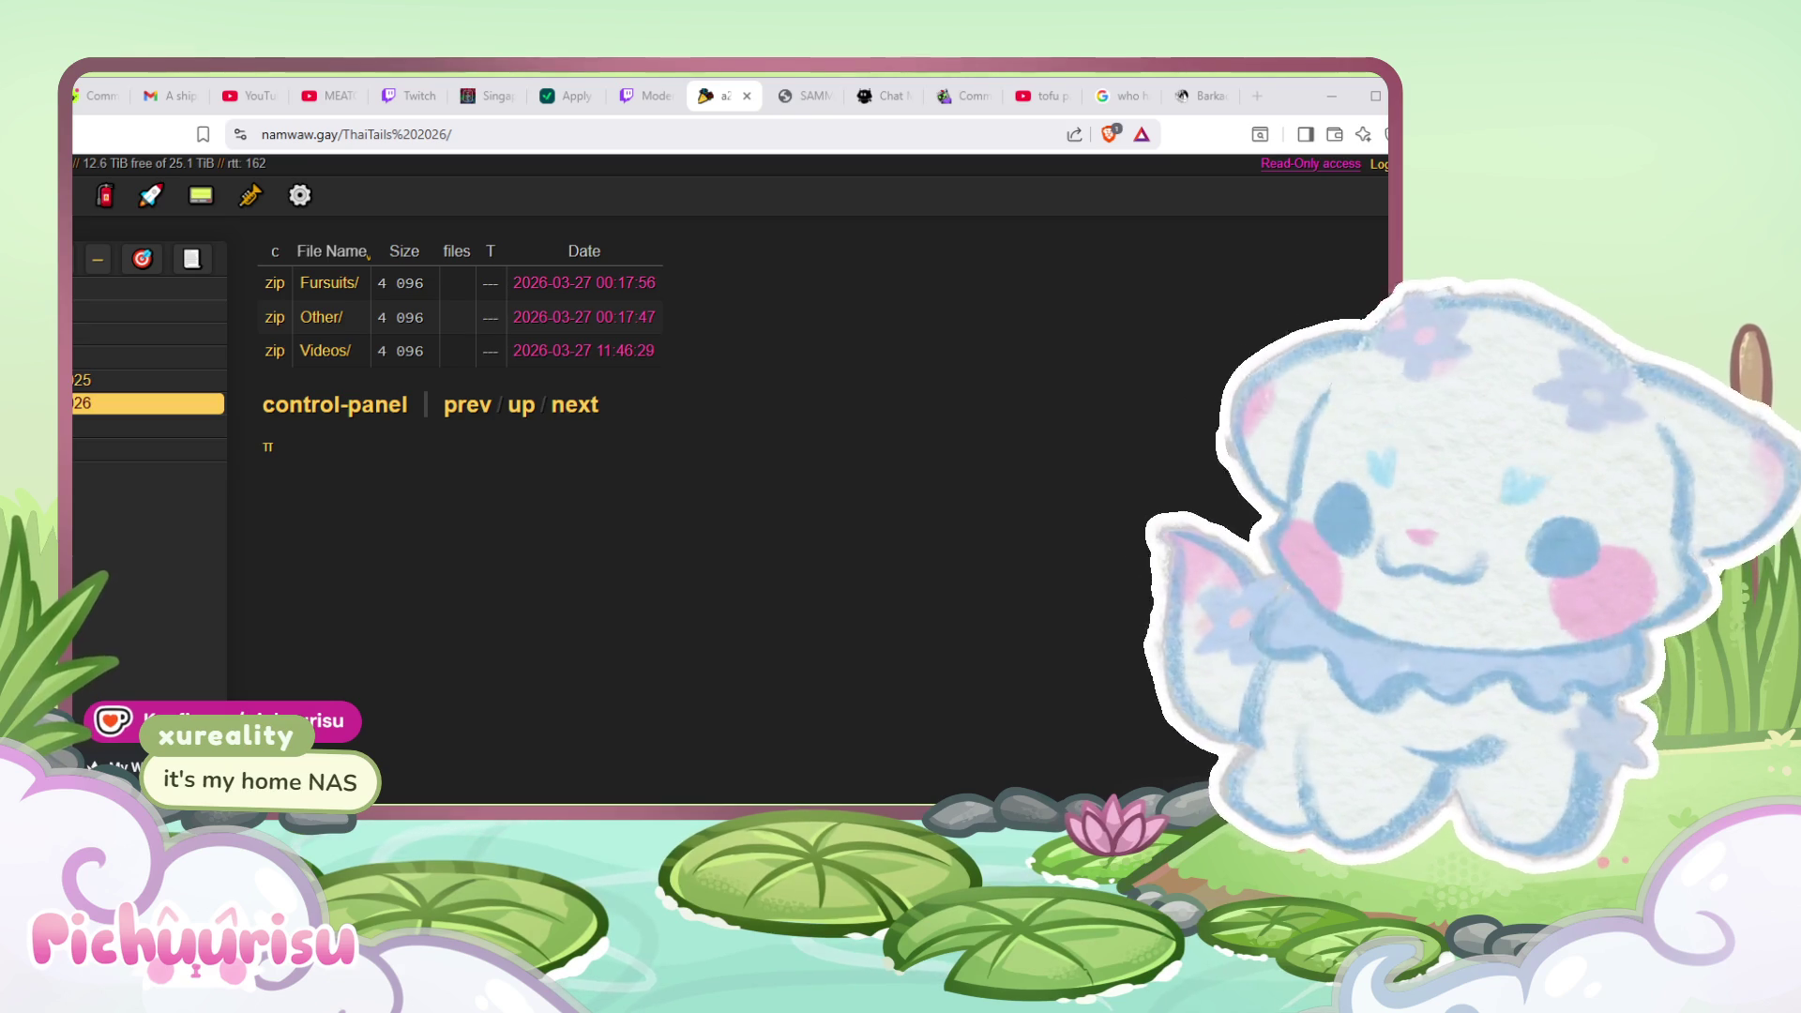
# - Open DSCF2018.jpg from the Fursuits folder
pyautogui.click(141, 427)
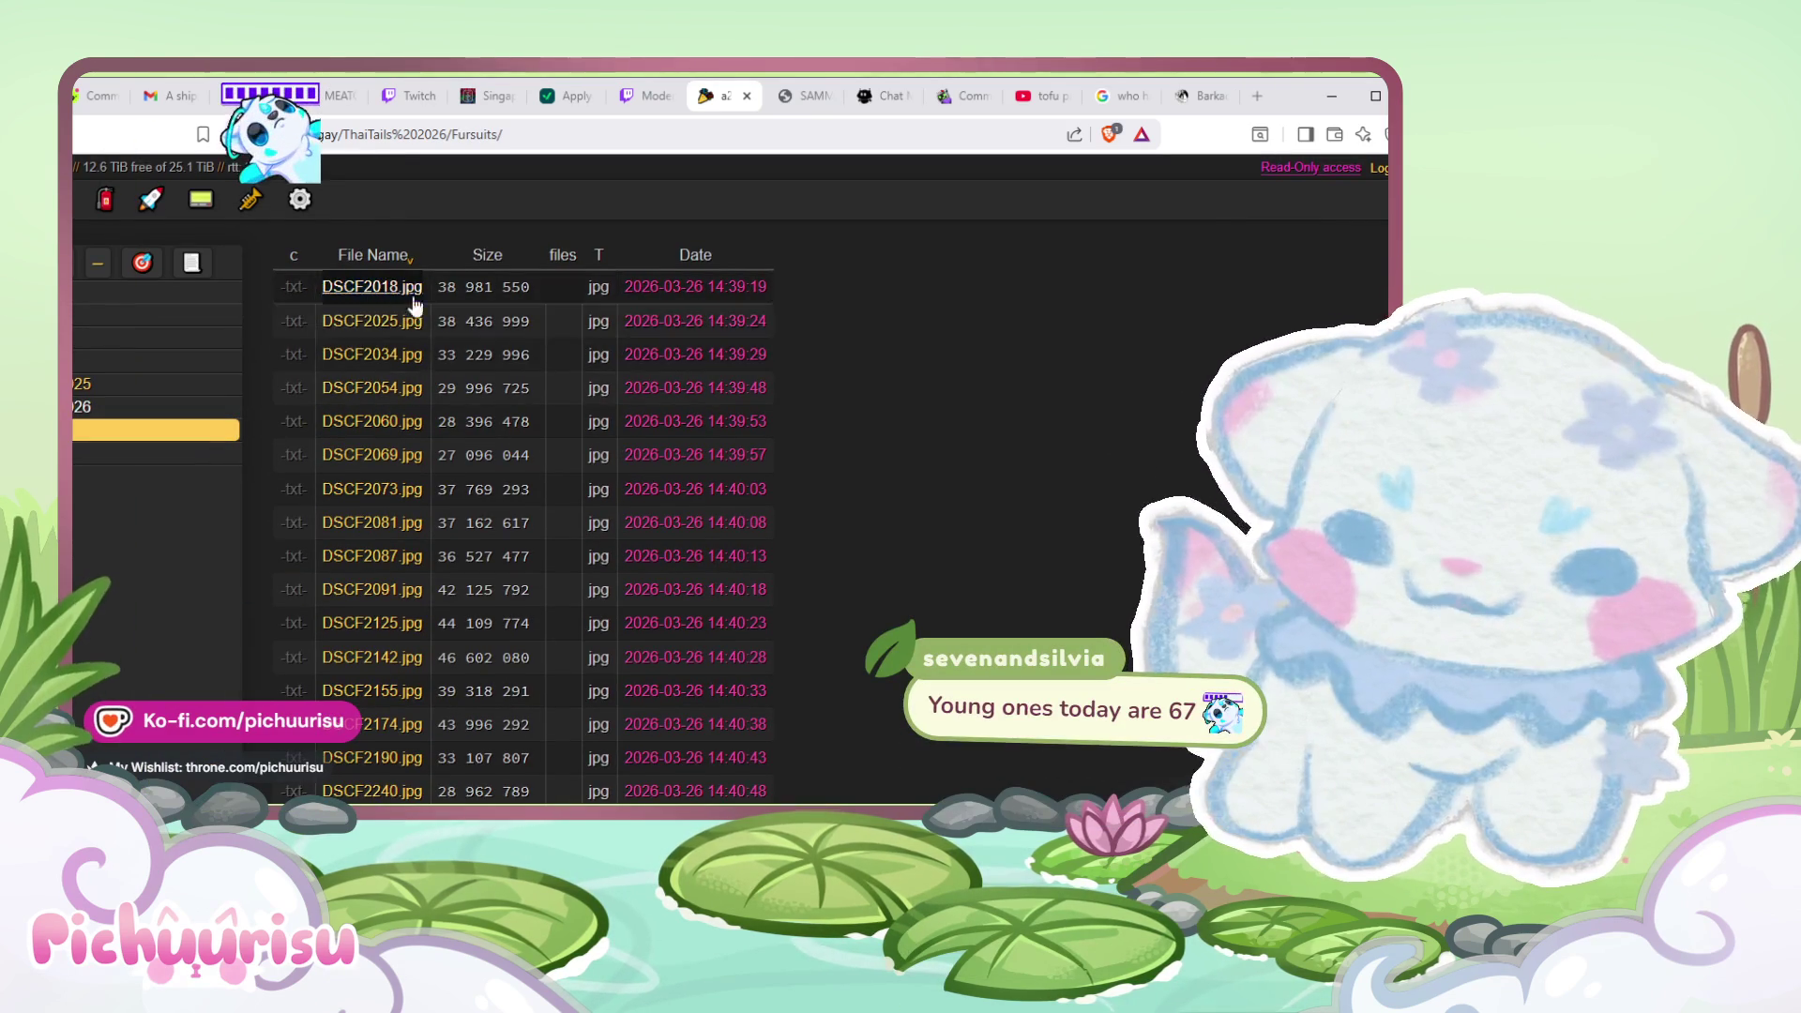
pyautogui.scroll(-10, 994, 469)
pyautogui.scroll(15, 994, 469)
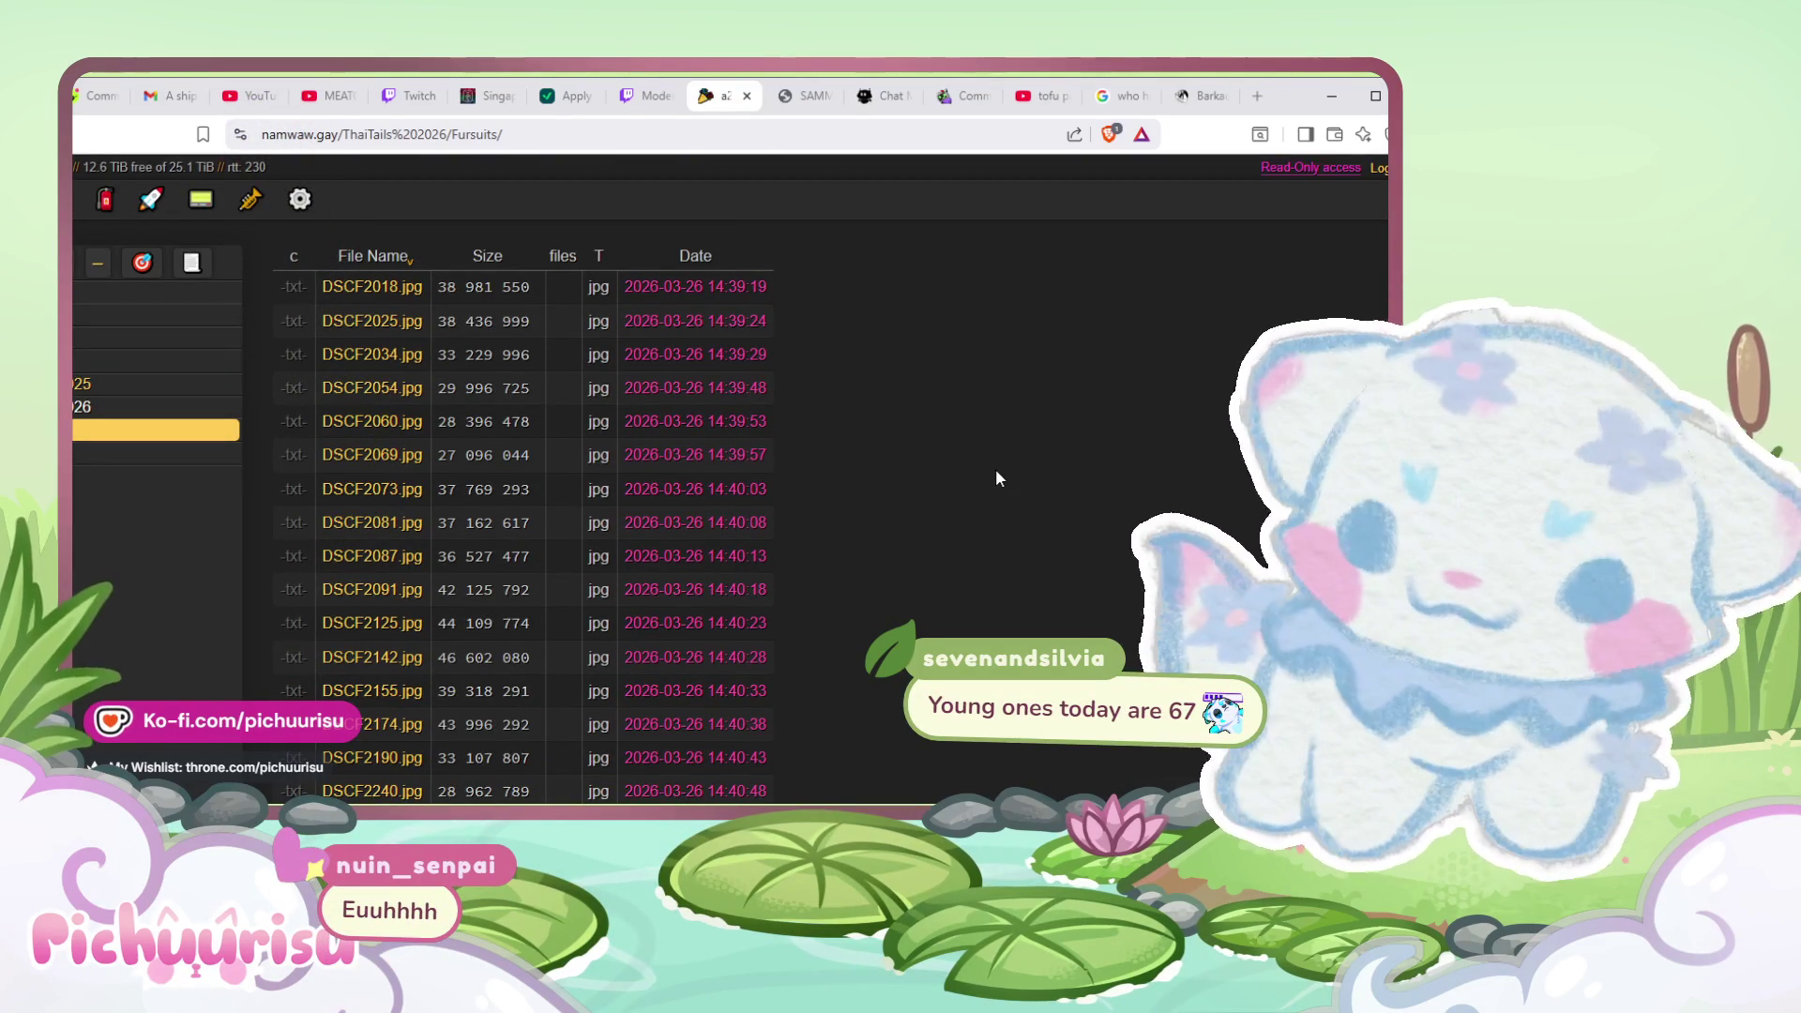
pyautogui.press('Up')
pyautogui.press('Up')
pyautogui.press('Up')
pyautogui.press('Up')
pyautogui.press('Up')
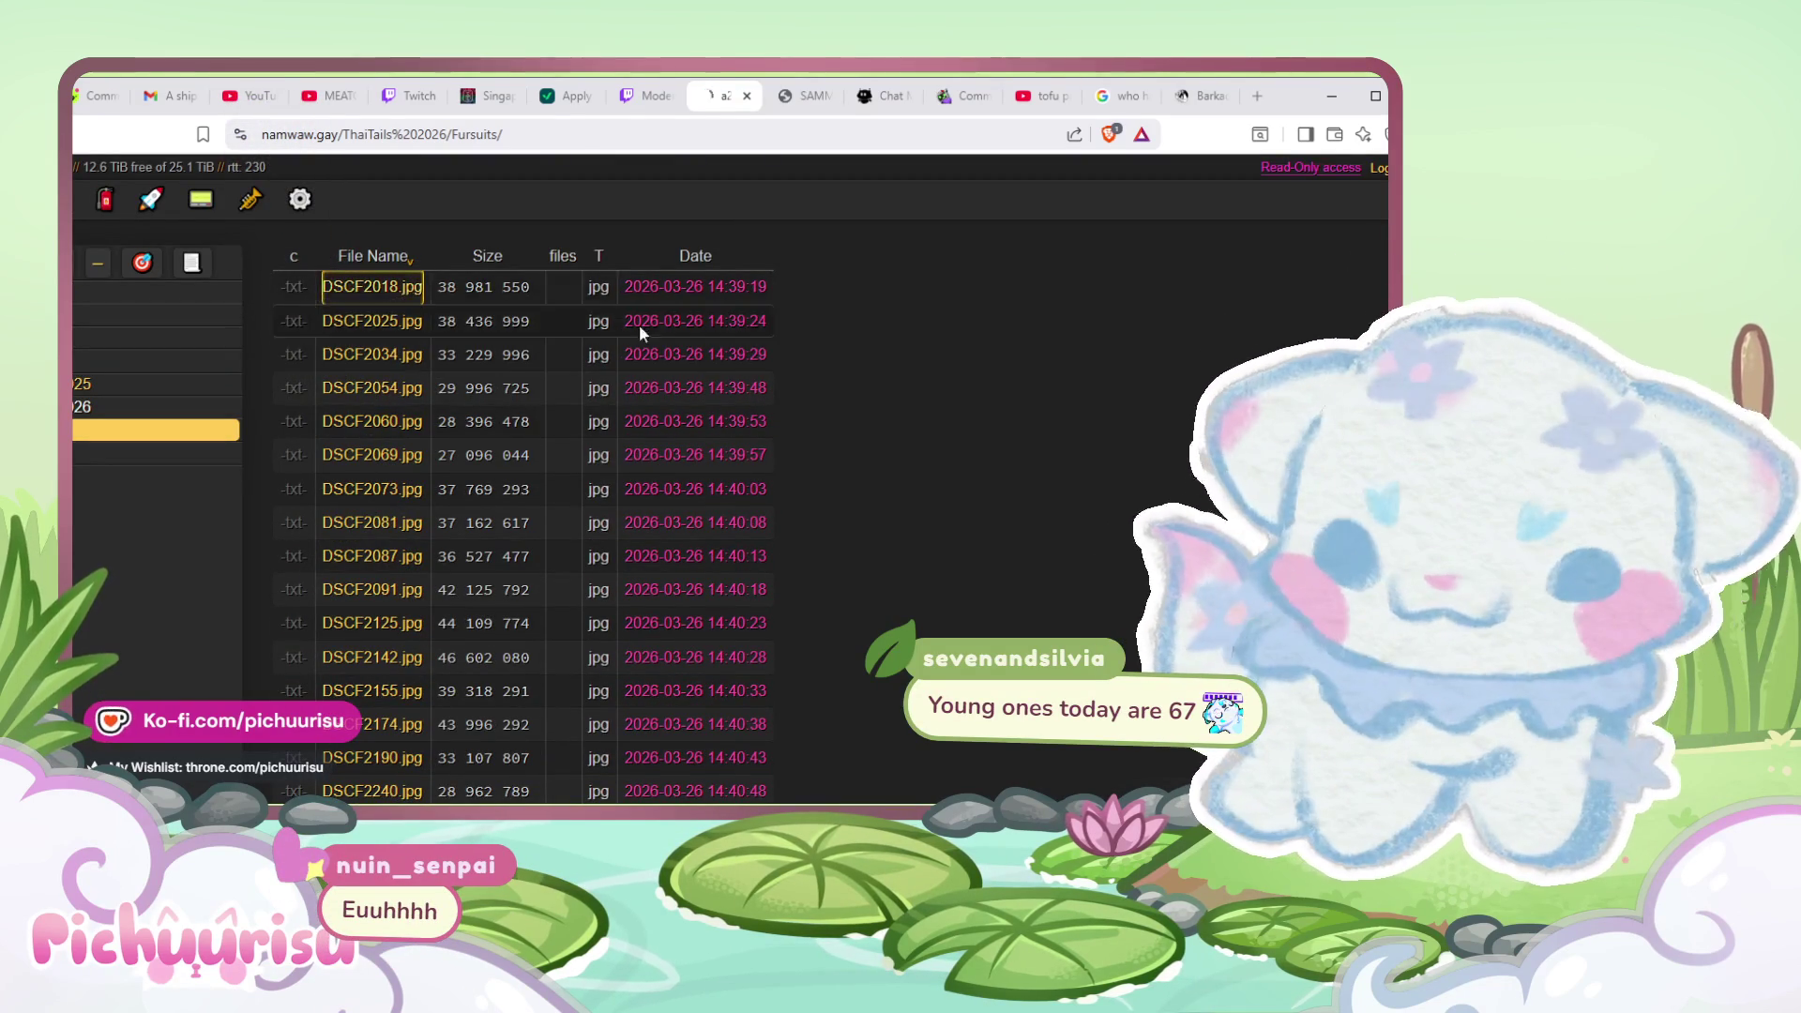
pyautogui.press('Return')
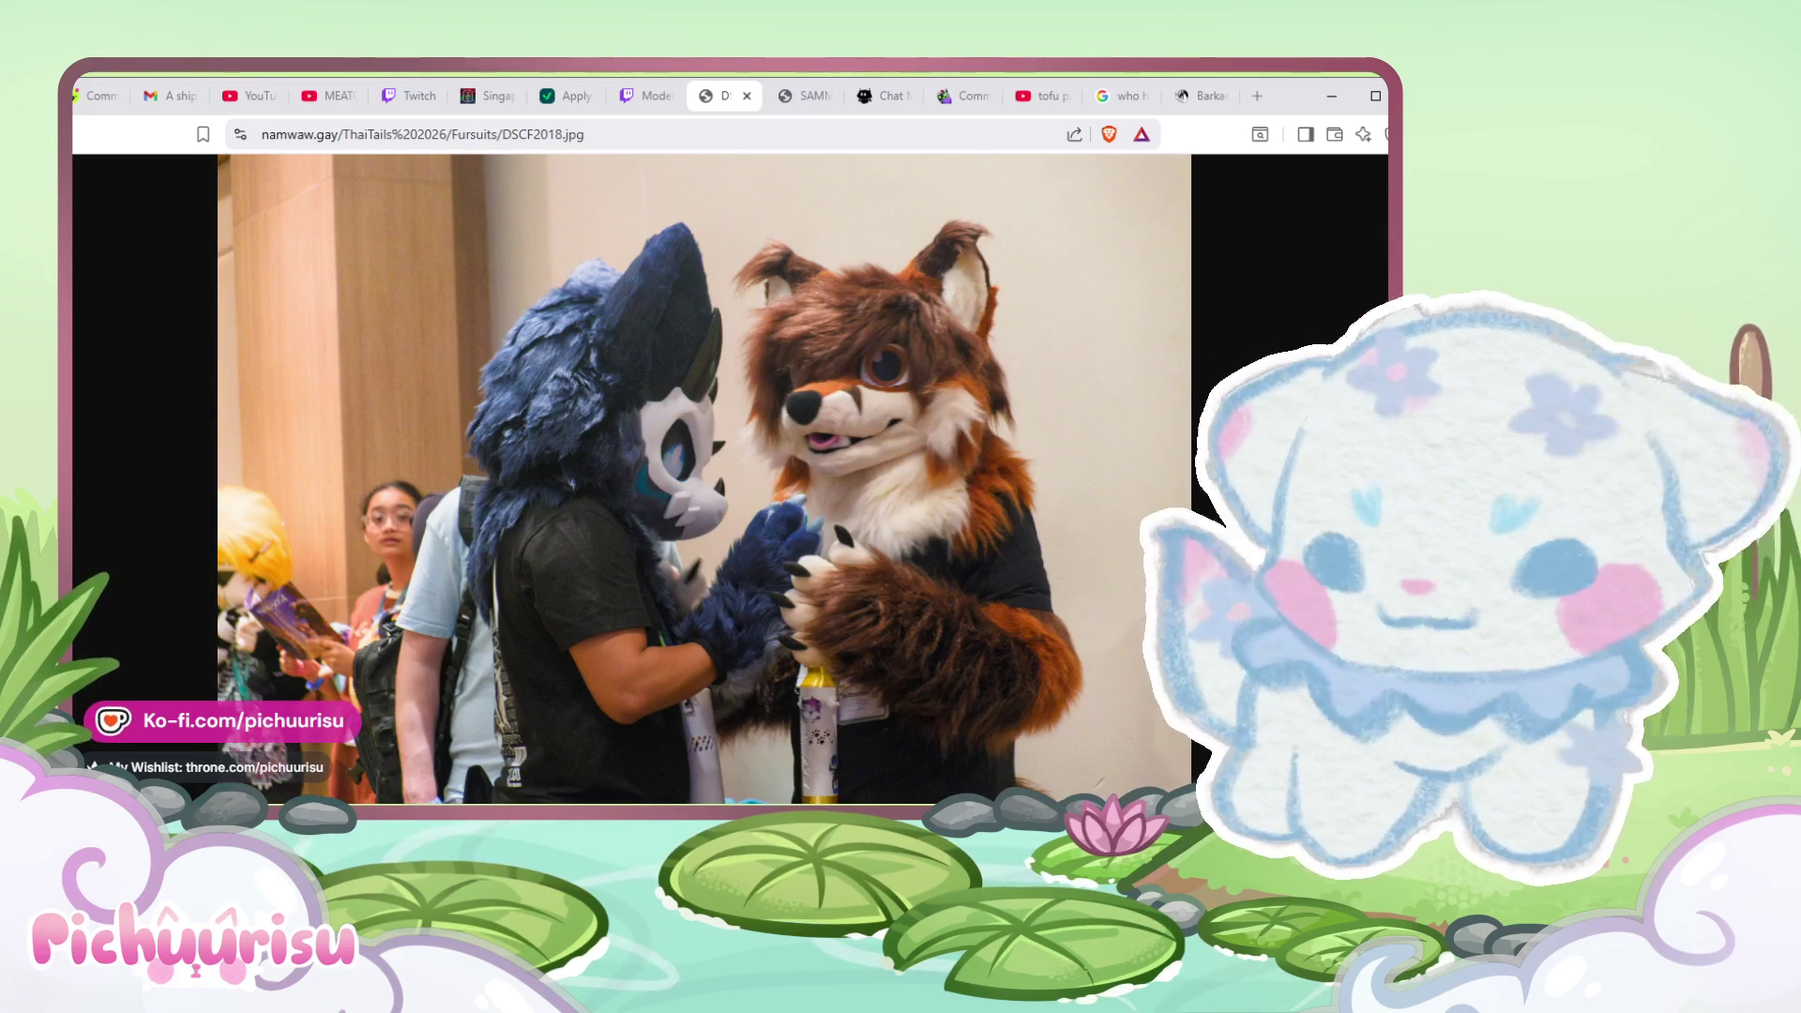
# - Go back and open DSCF0011.jpg in the IWAG 2025 folder
pyautogui.hotkey('alt', 'Left')
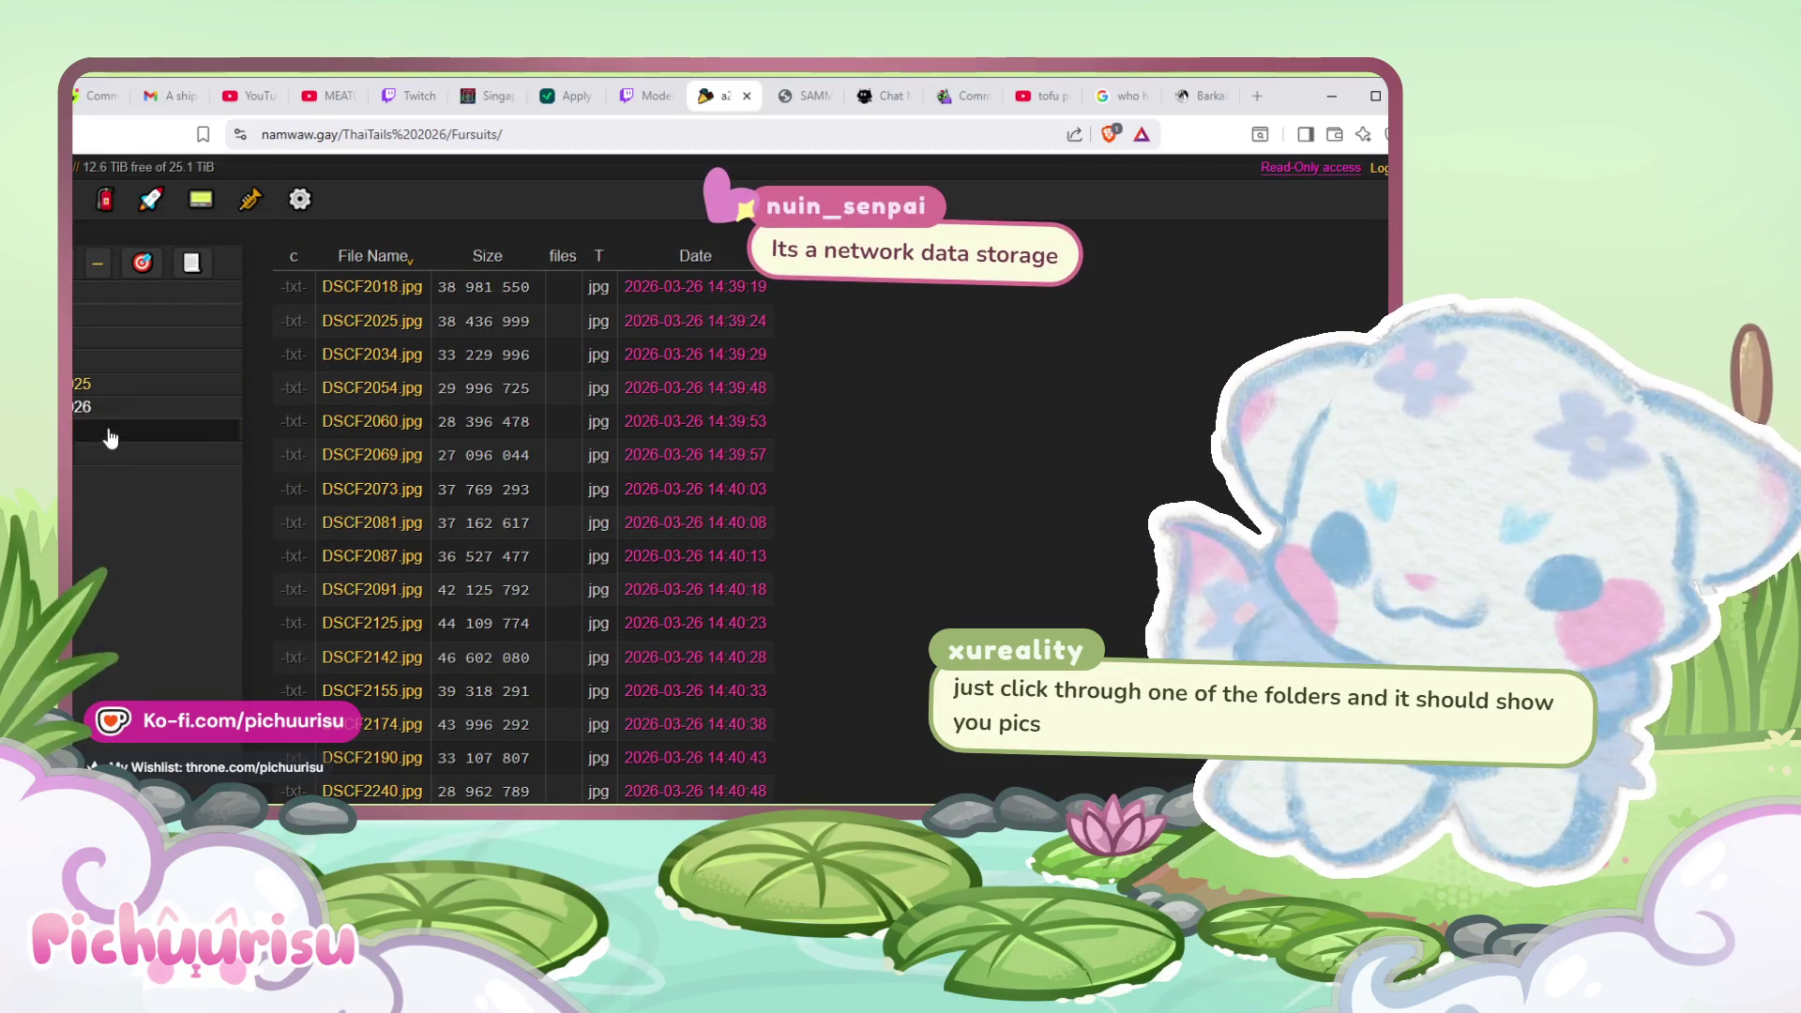
pyautogui.click(131, 338)
pyautogui.press('Down')
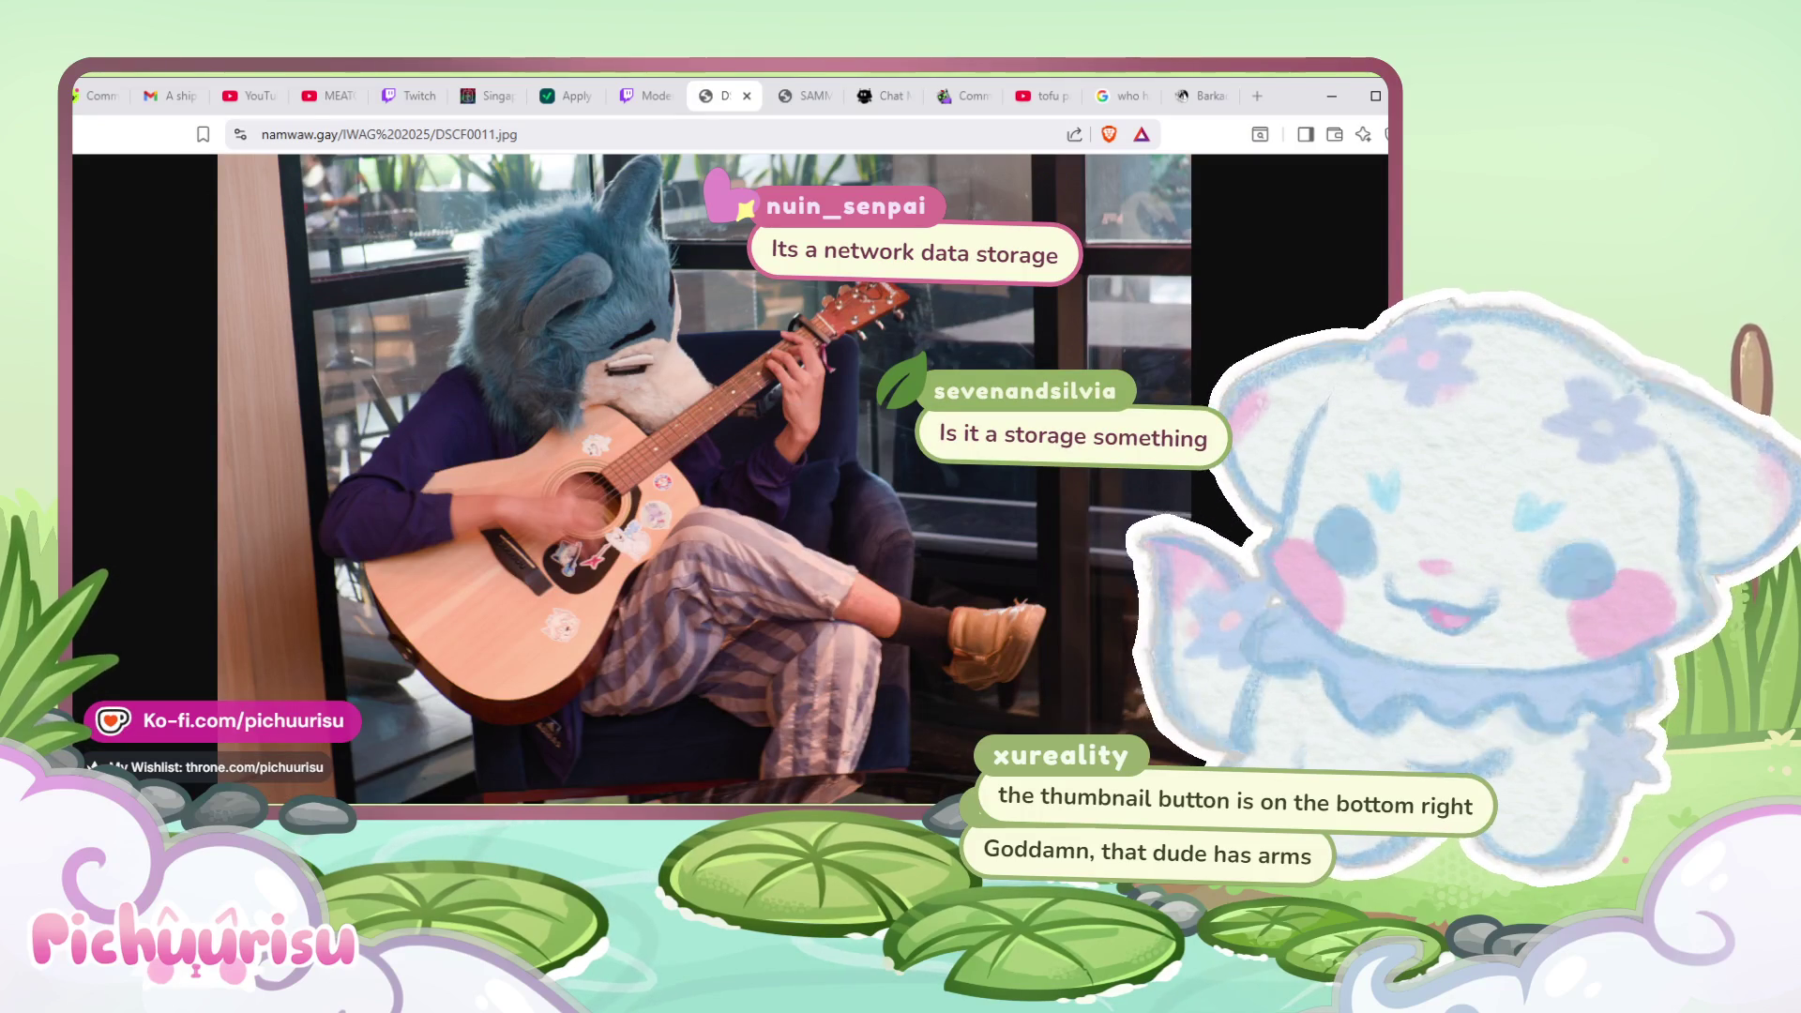
# - View DSCF0035.jpg, DSCF1511.jpg and DSCF1516.jpg in turn, returning to the listing each time
pyautogui.press('Escape')
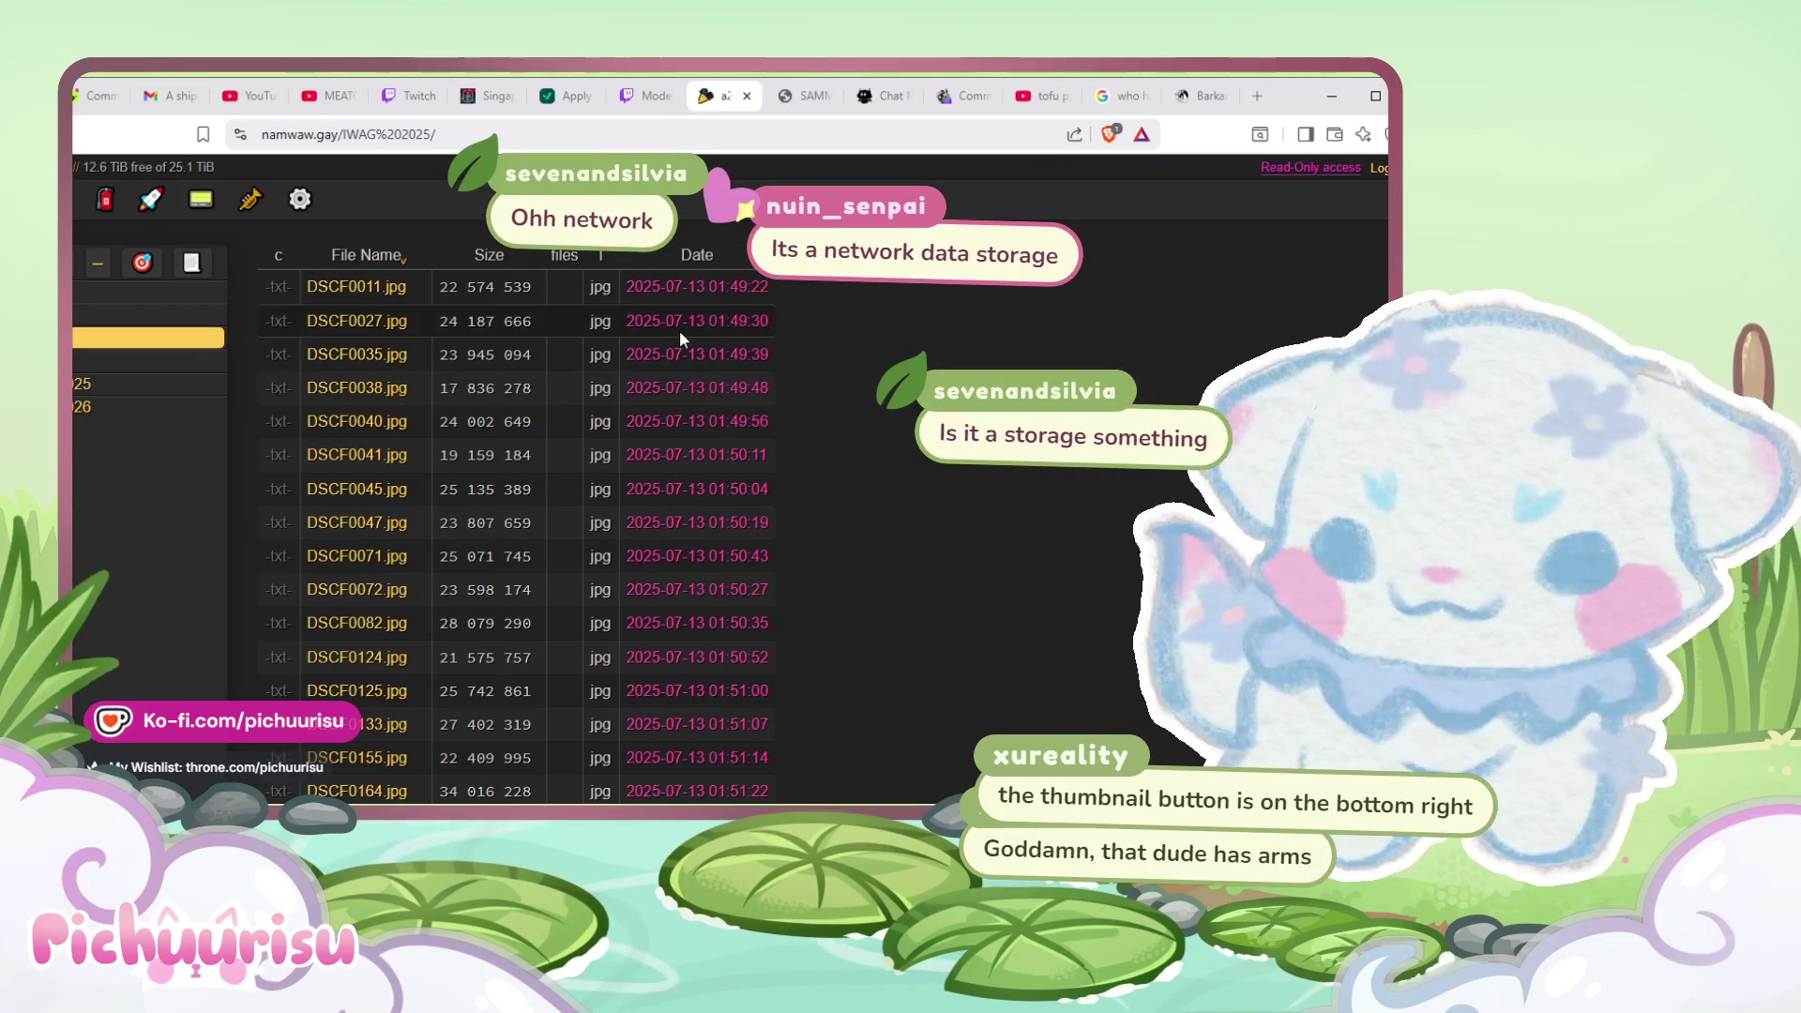
pyautogui.click(356, 353)
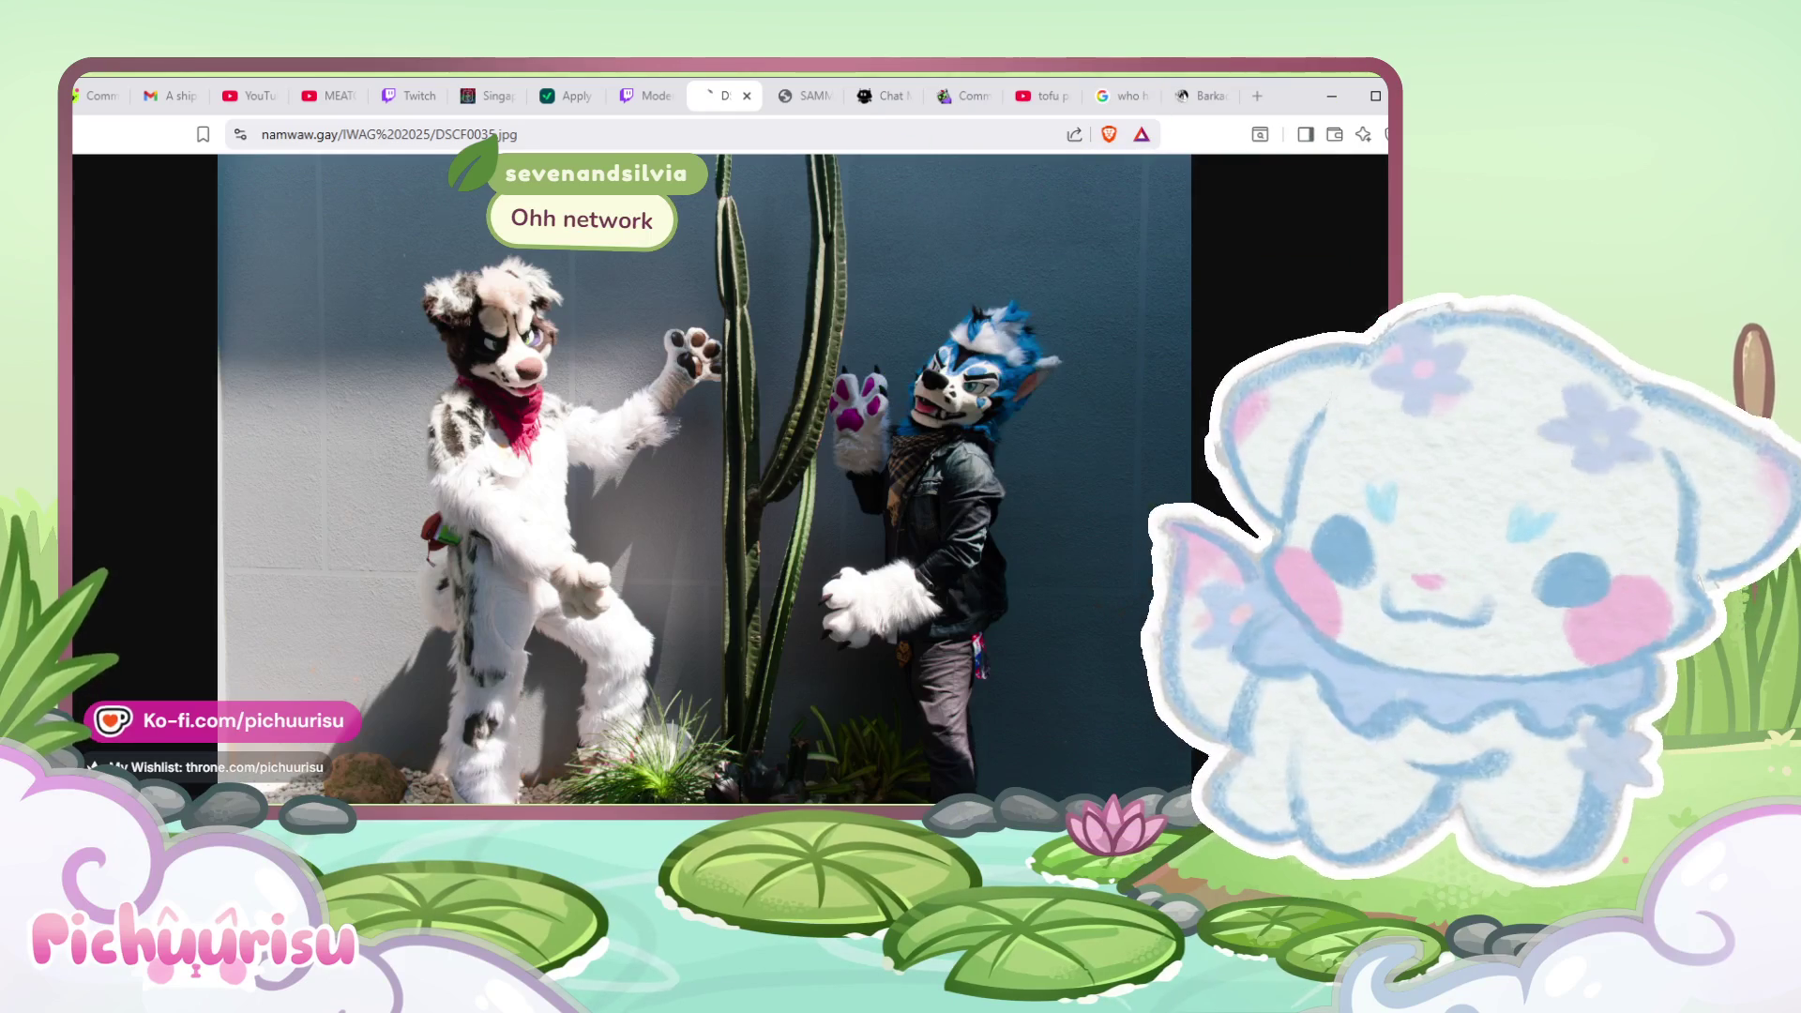
pyautogui.press('Escape')
pyautogui.scroll(-5, 610, 549)
pyautogui.scroll(-5, 605, 548)
pyautogui.scroll(-5, 600, 549)
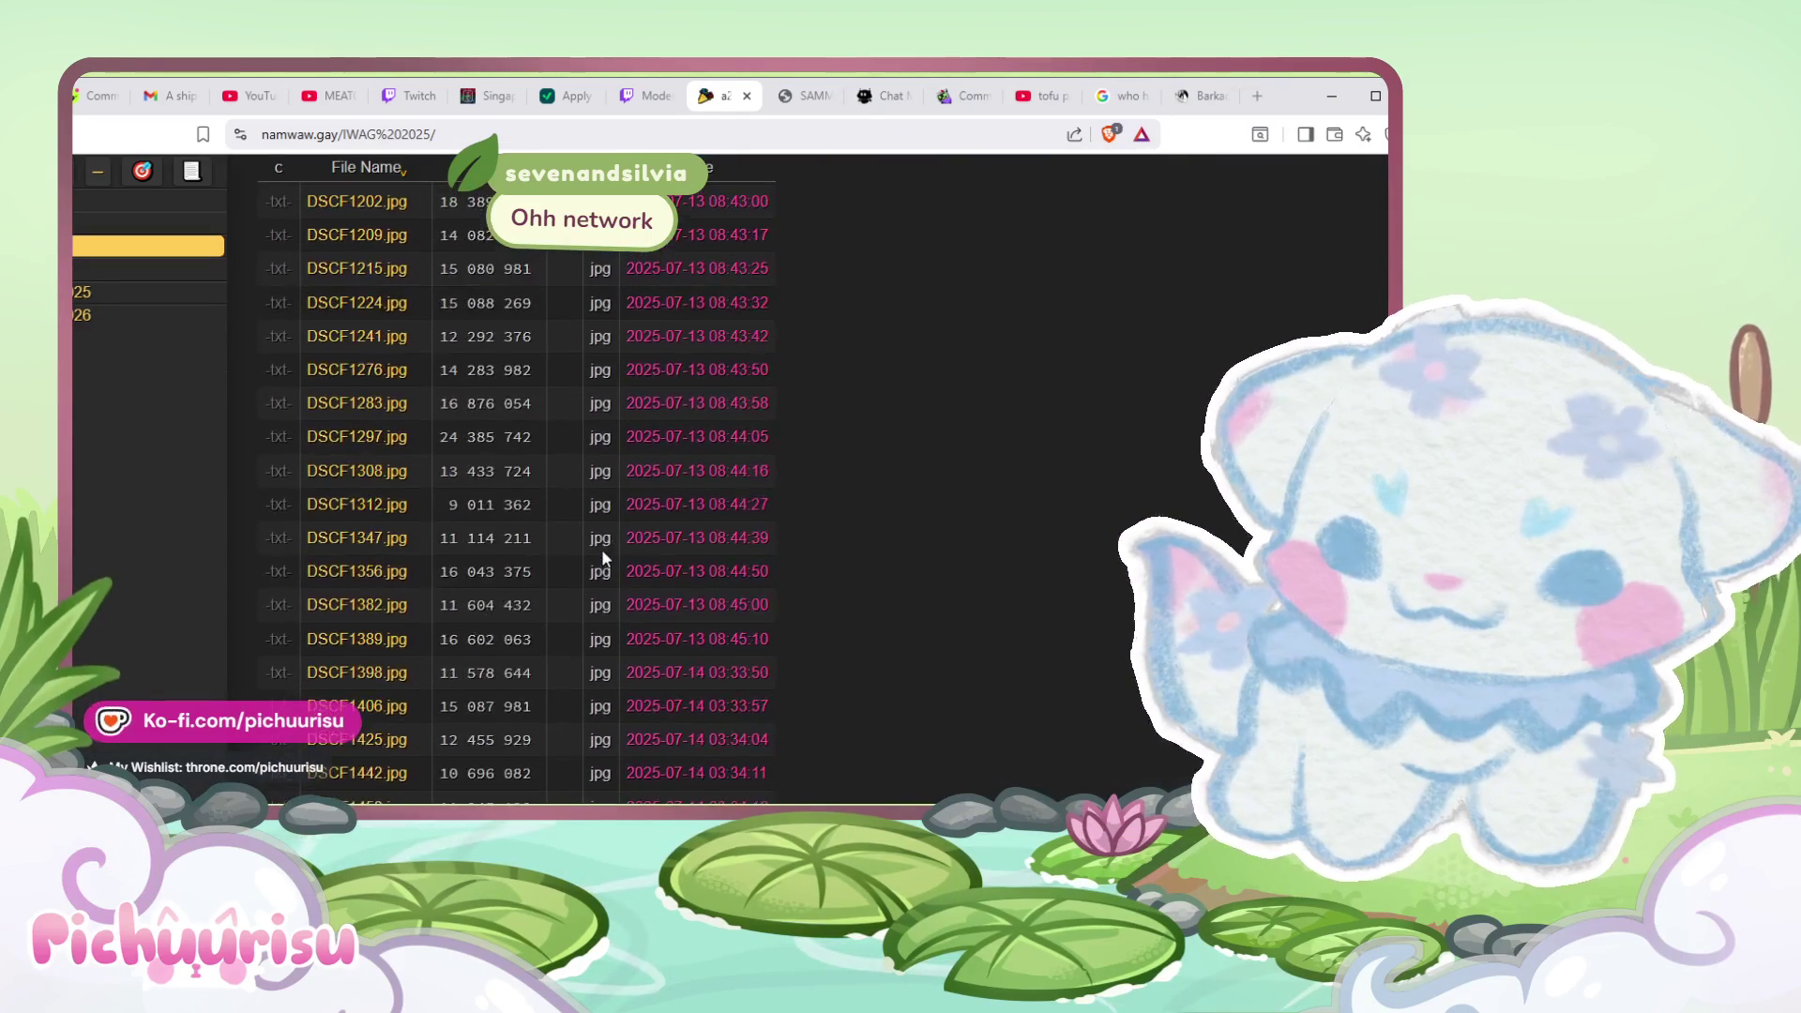
pyautogui.scroll(-5, 600, 549)
pyautogui.click(356, 559)
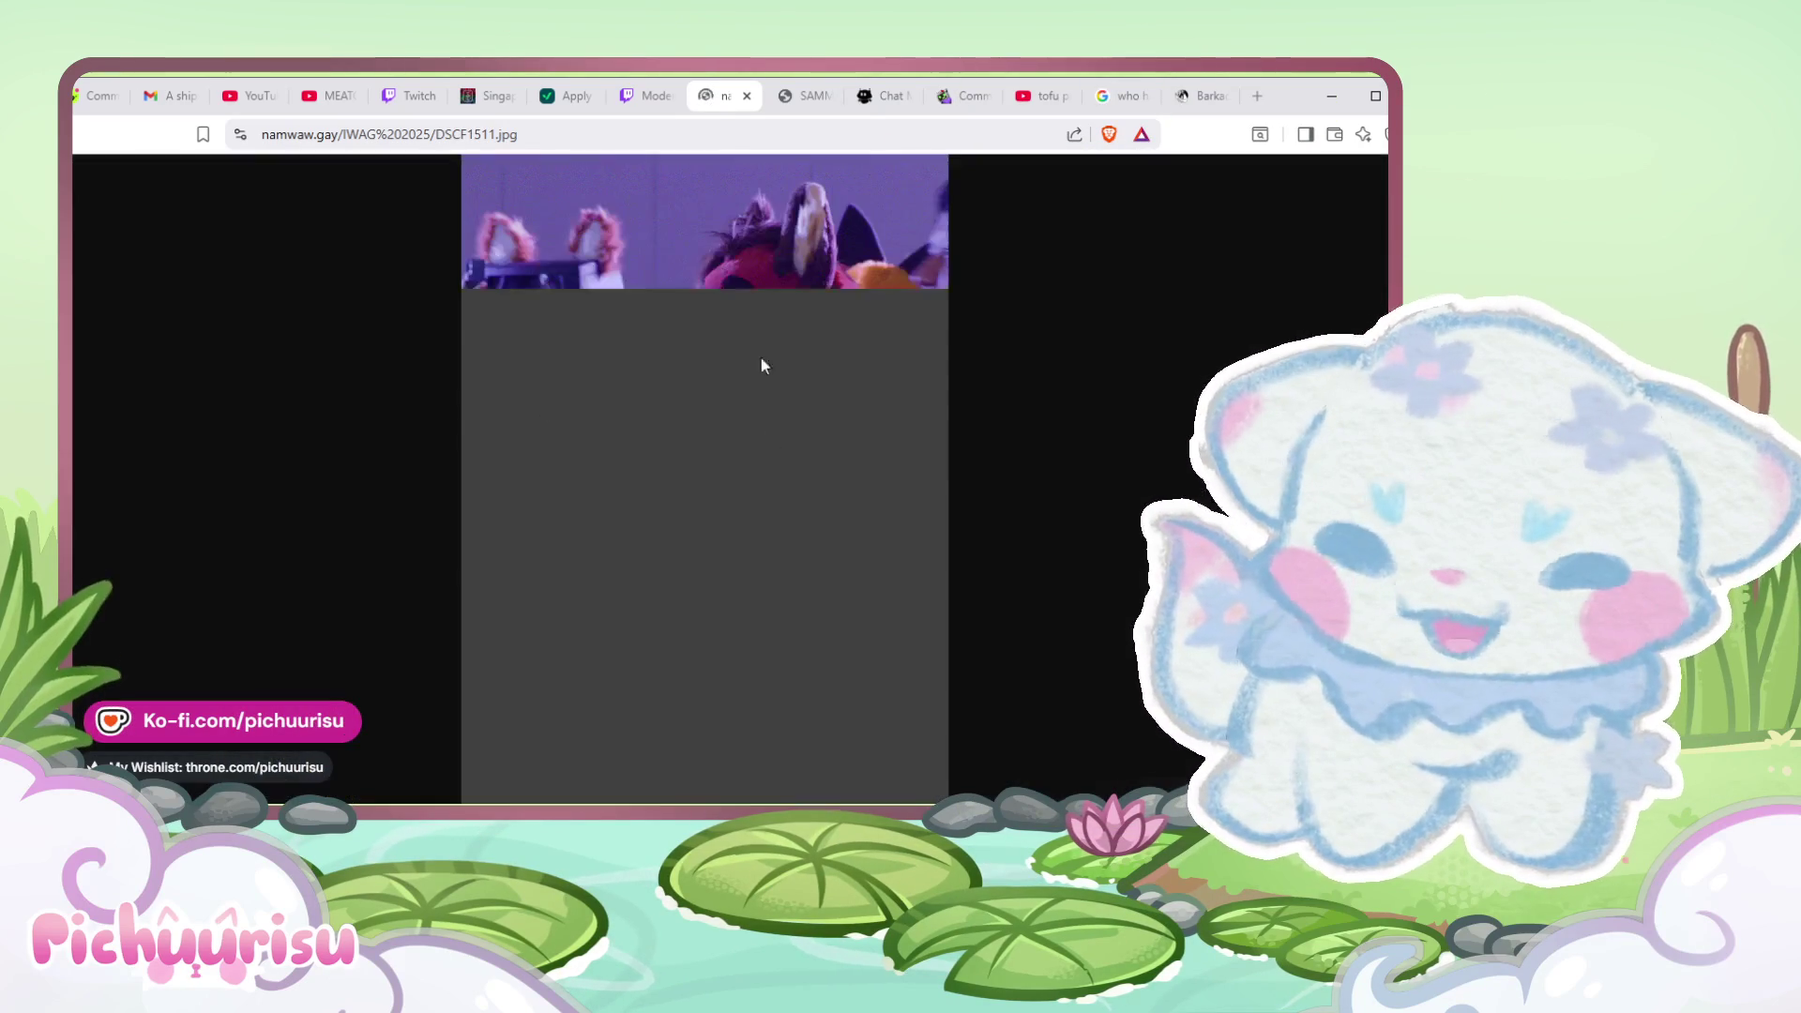
pyautogui.press('Escape')
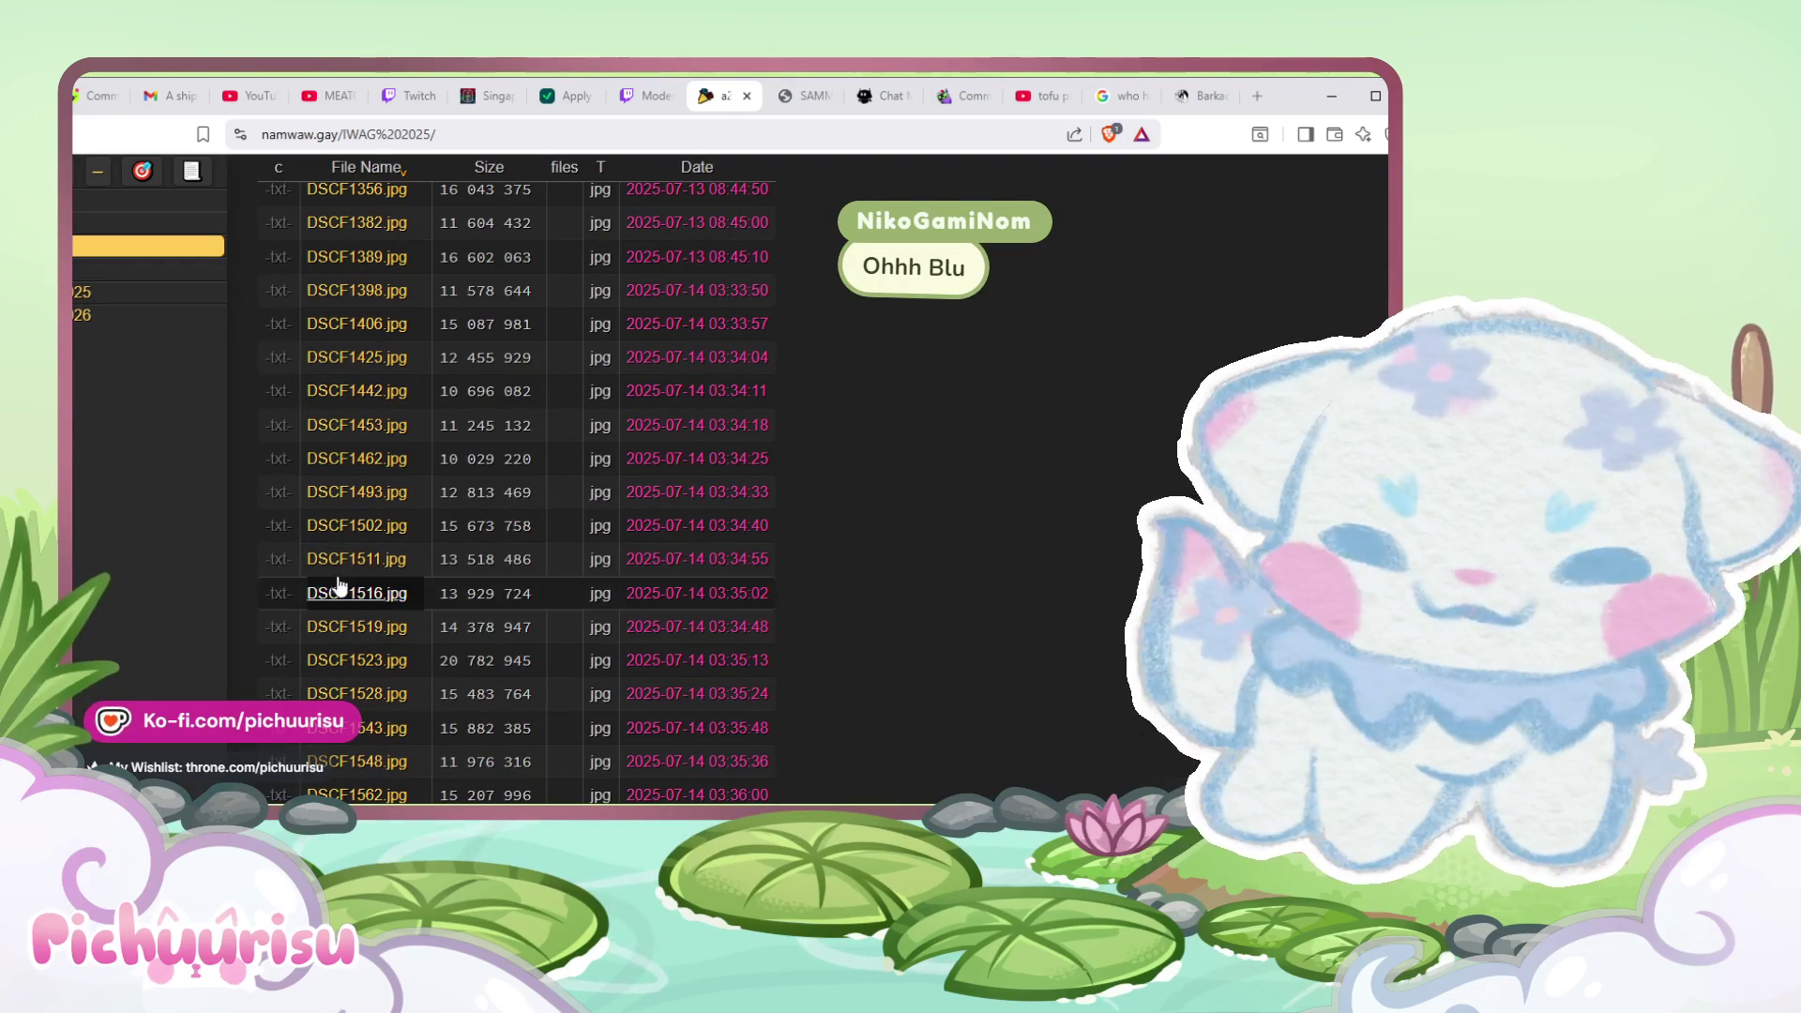
pyautogui.click(343, 601)
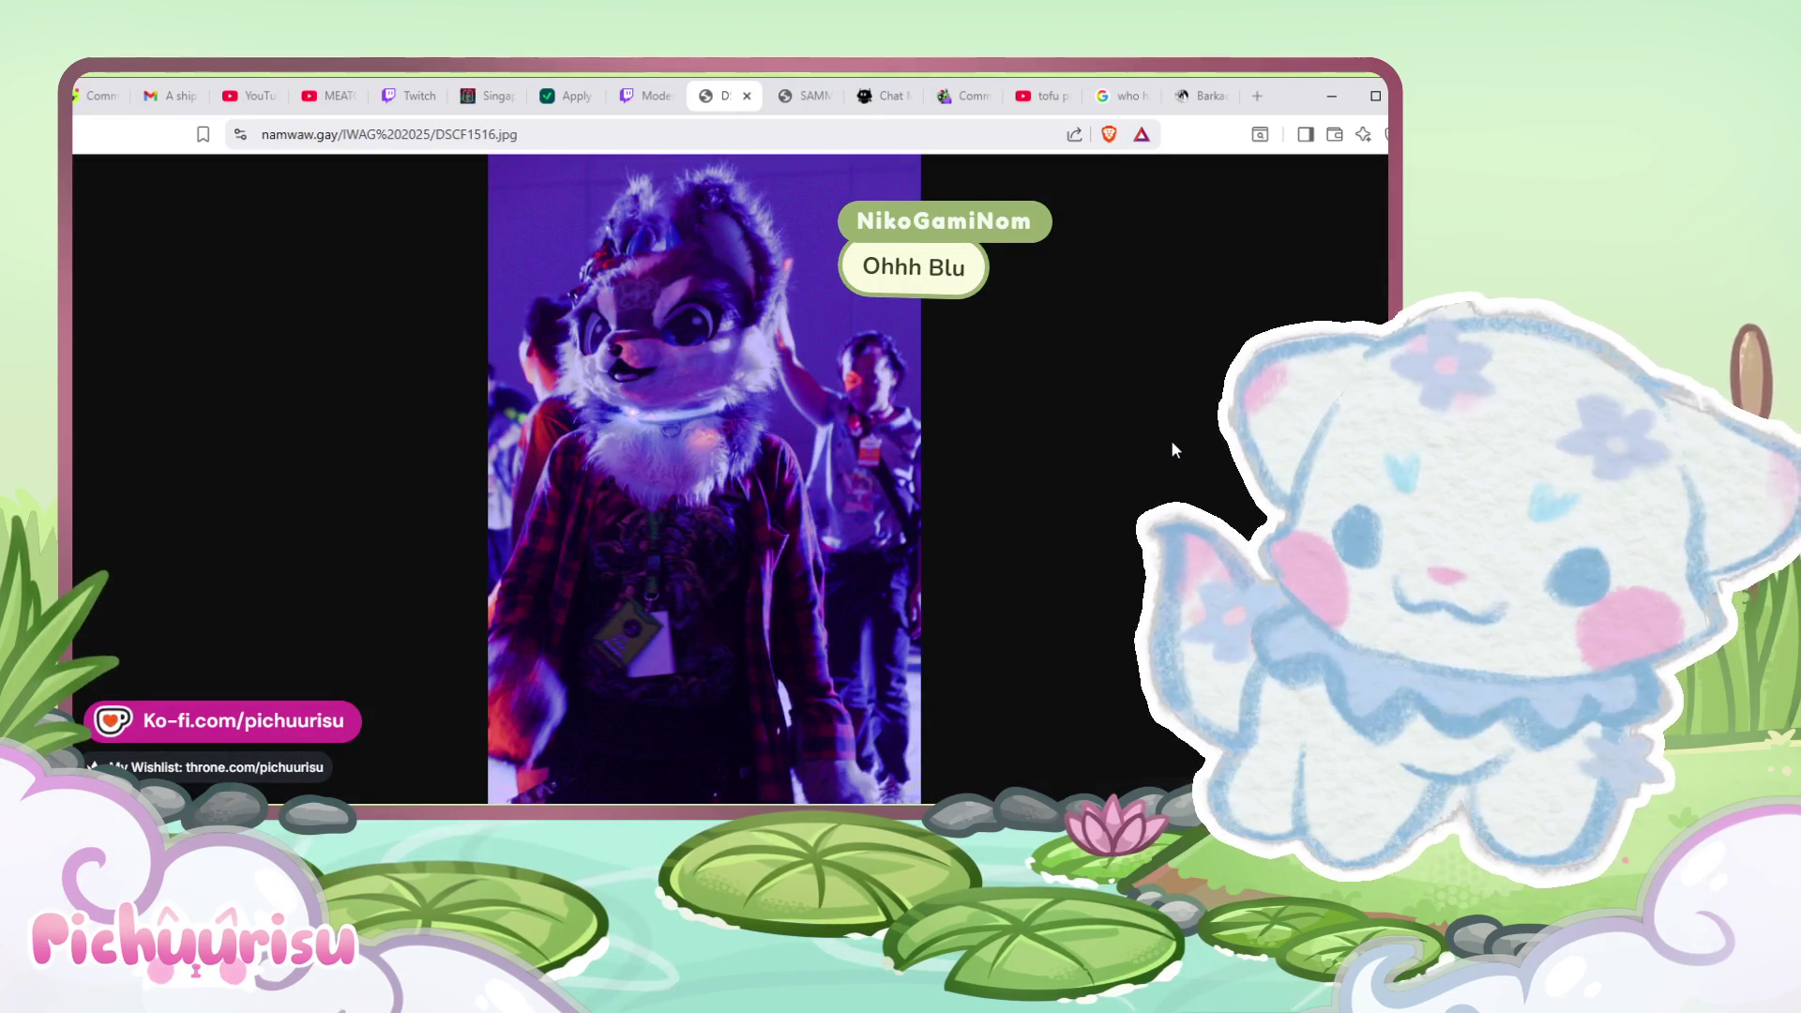
pyautogui.hotkey('alt', 'Left')
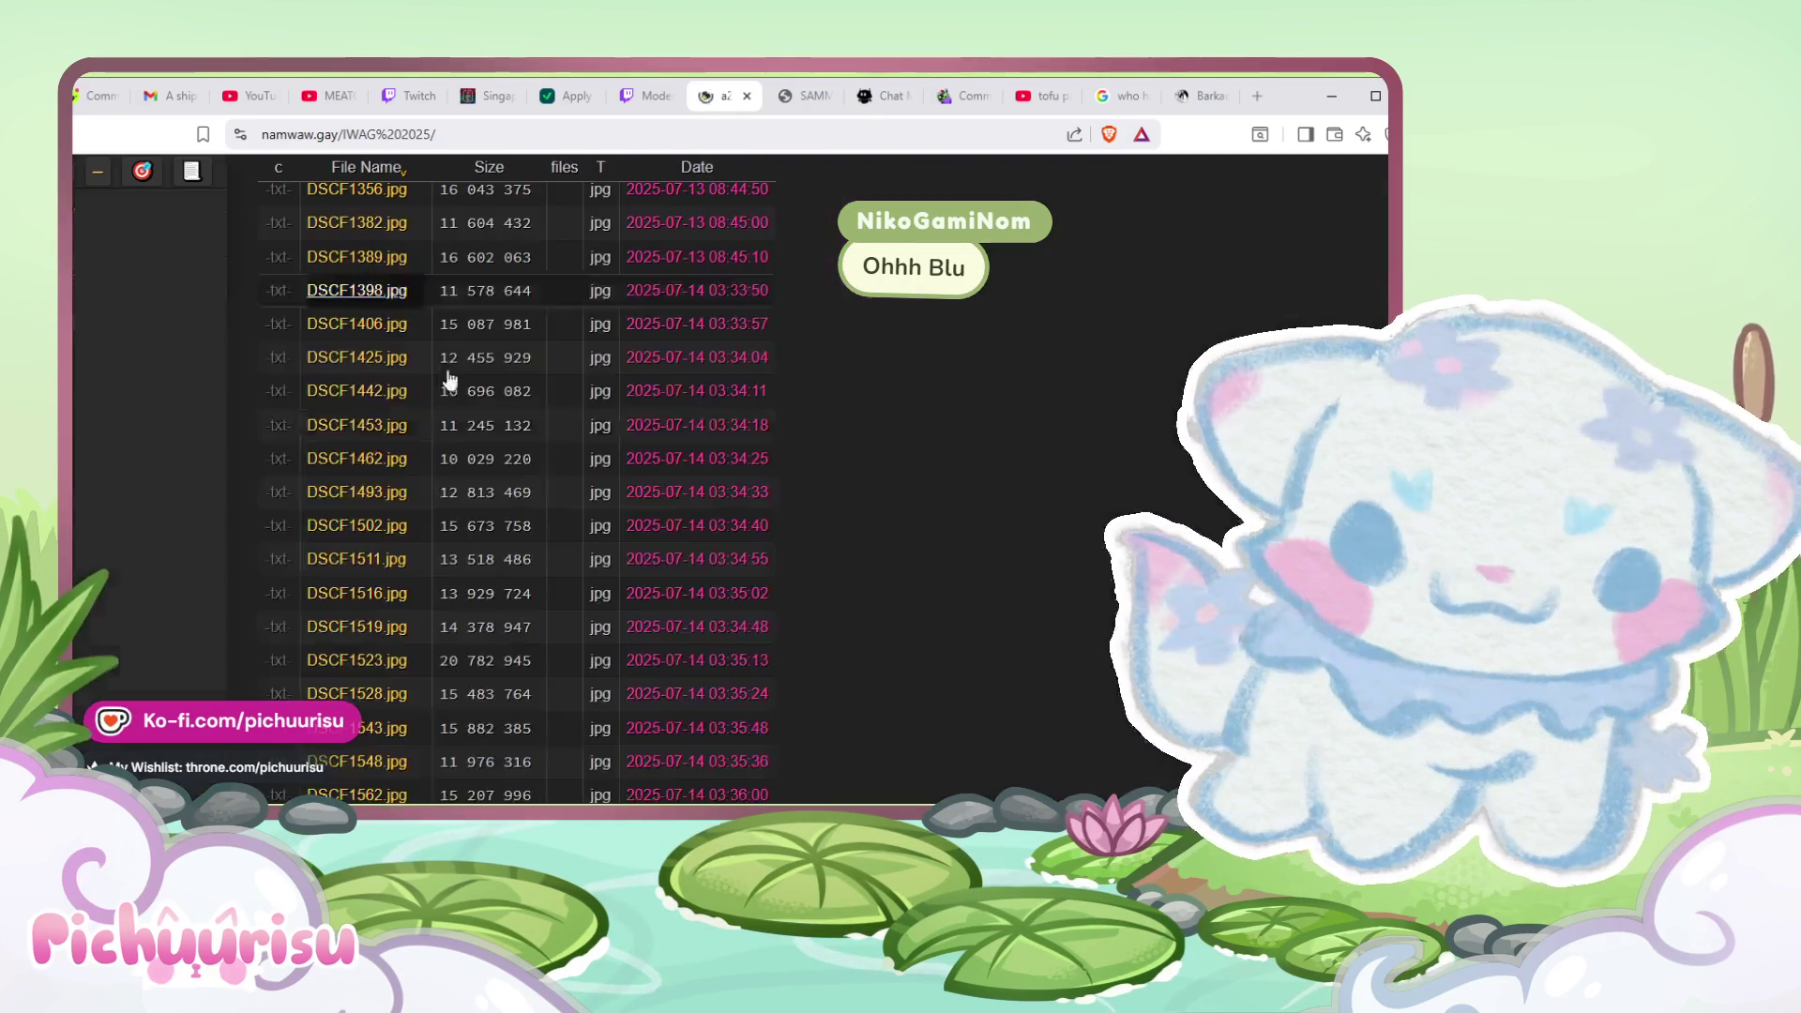
# - View DSCF3226.jpg and DSCF3209.jpg full size, then switch the folder to thumbnail grid
pyautogui.scroll(-10, 544, 546)
pyautogui.scroll(-10, 544, 546)
pyautogui.scroll(-5, 544, 546)
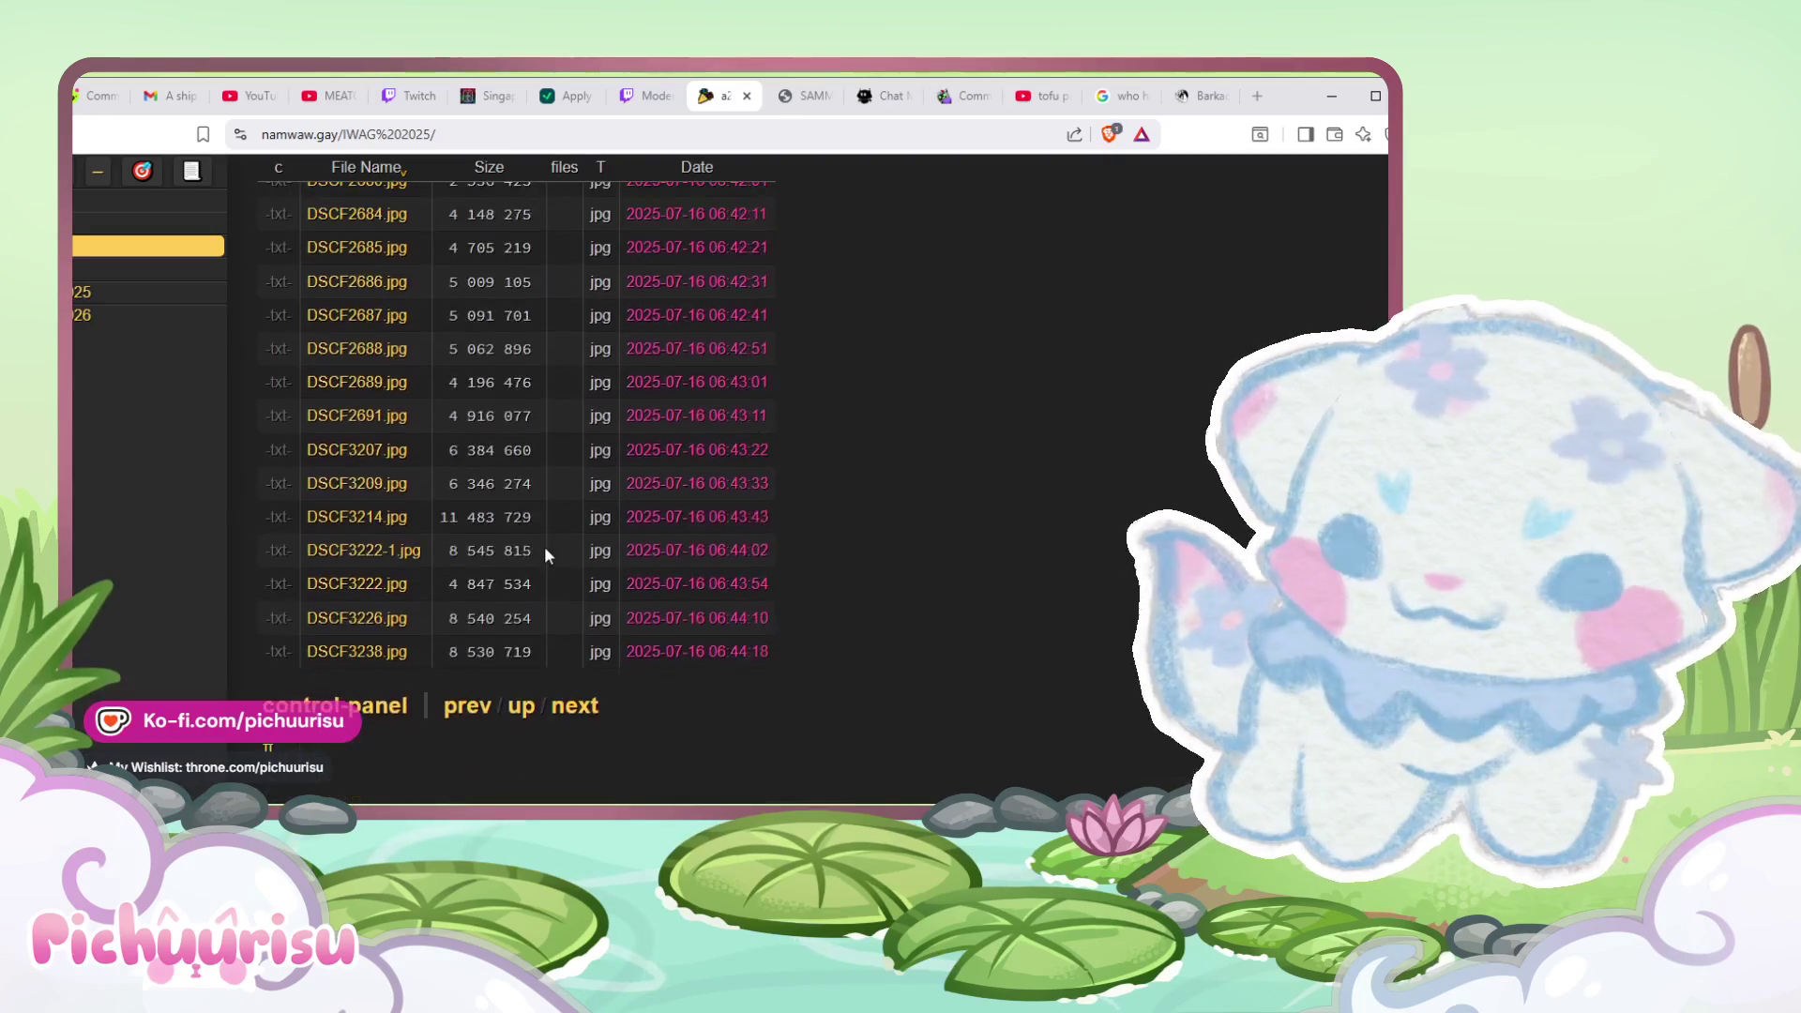
pyautogui.click(359, 561)
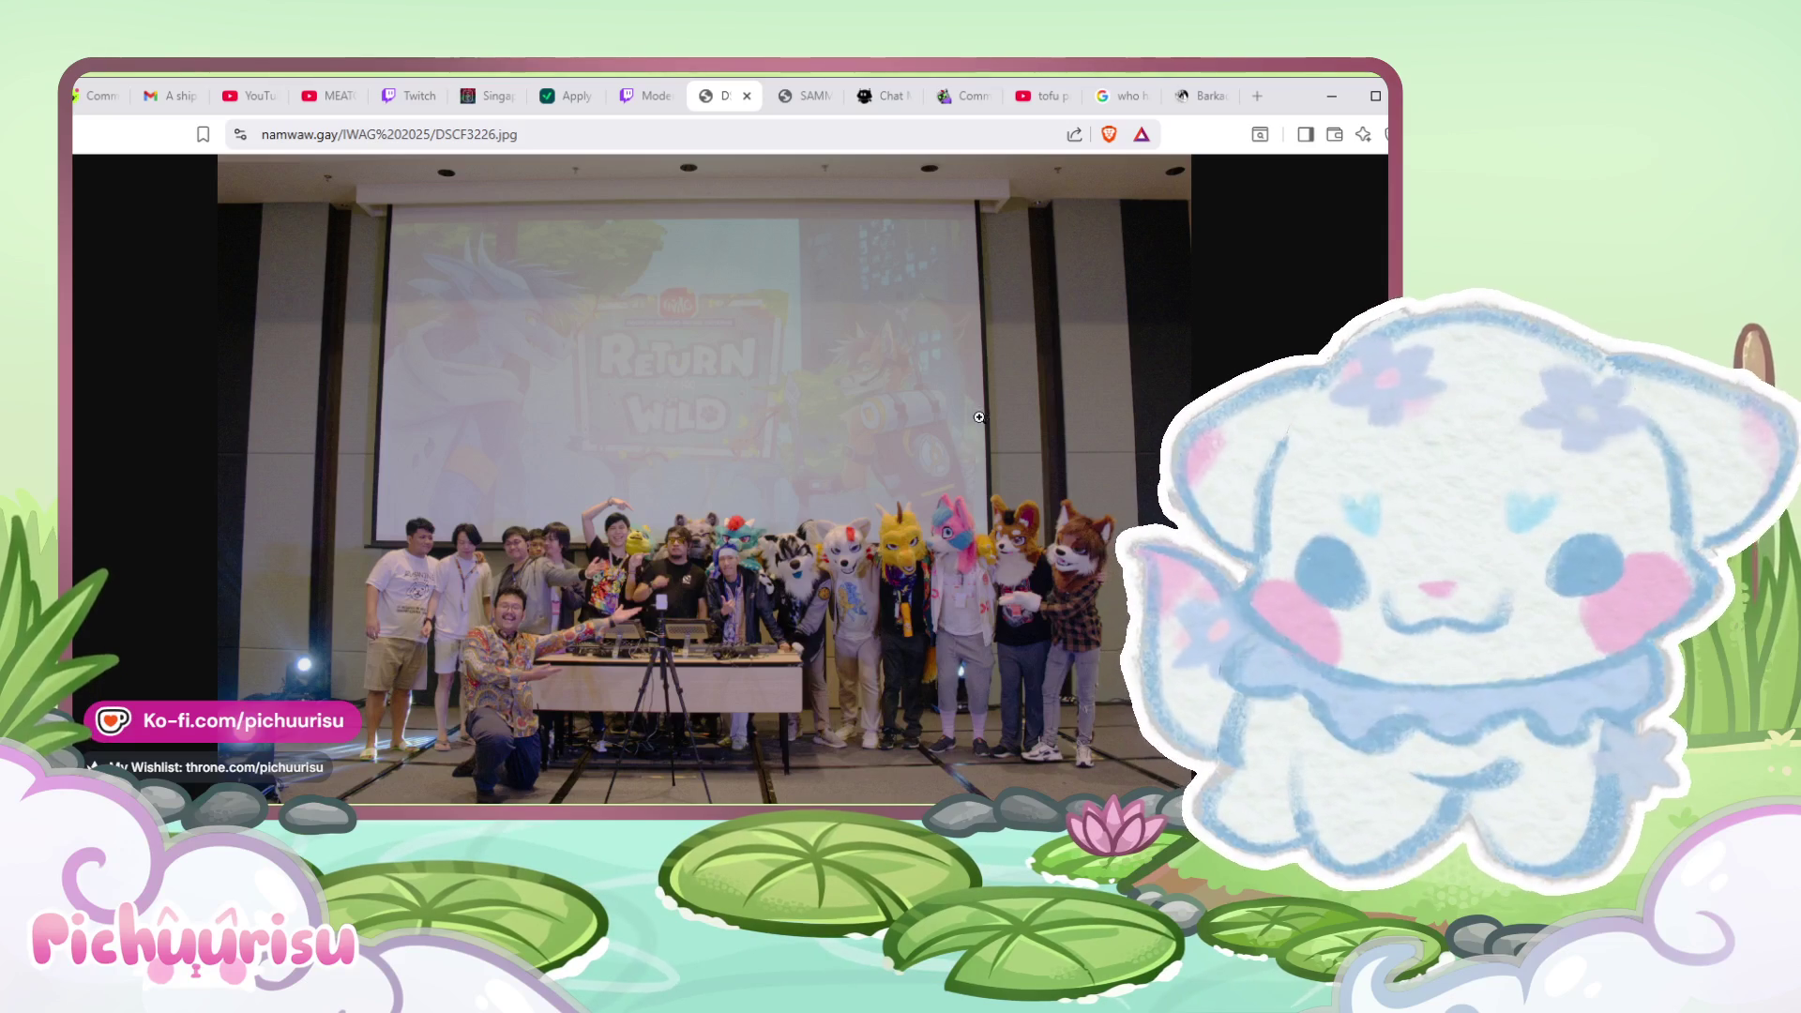
pyautogui.hotkey('alt', 'Left')
pyautogui.click(389, 426)
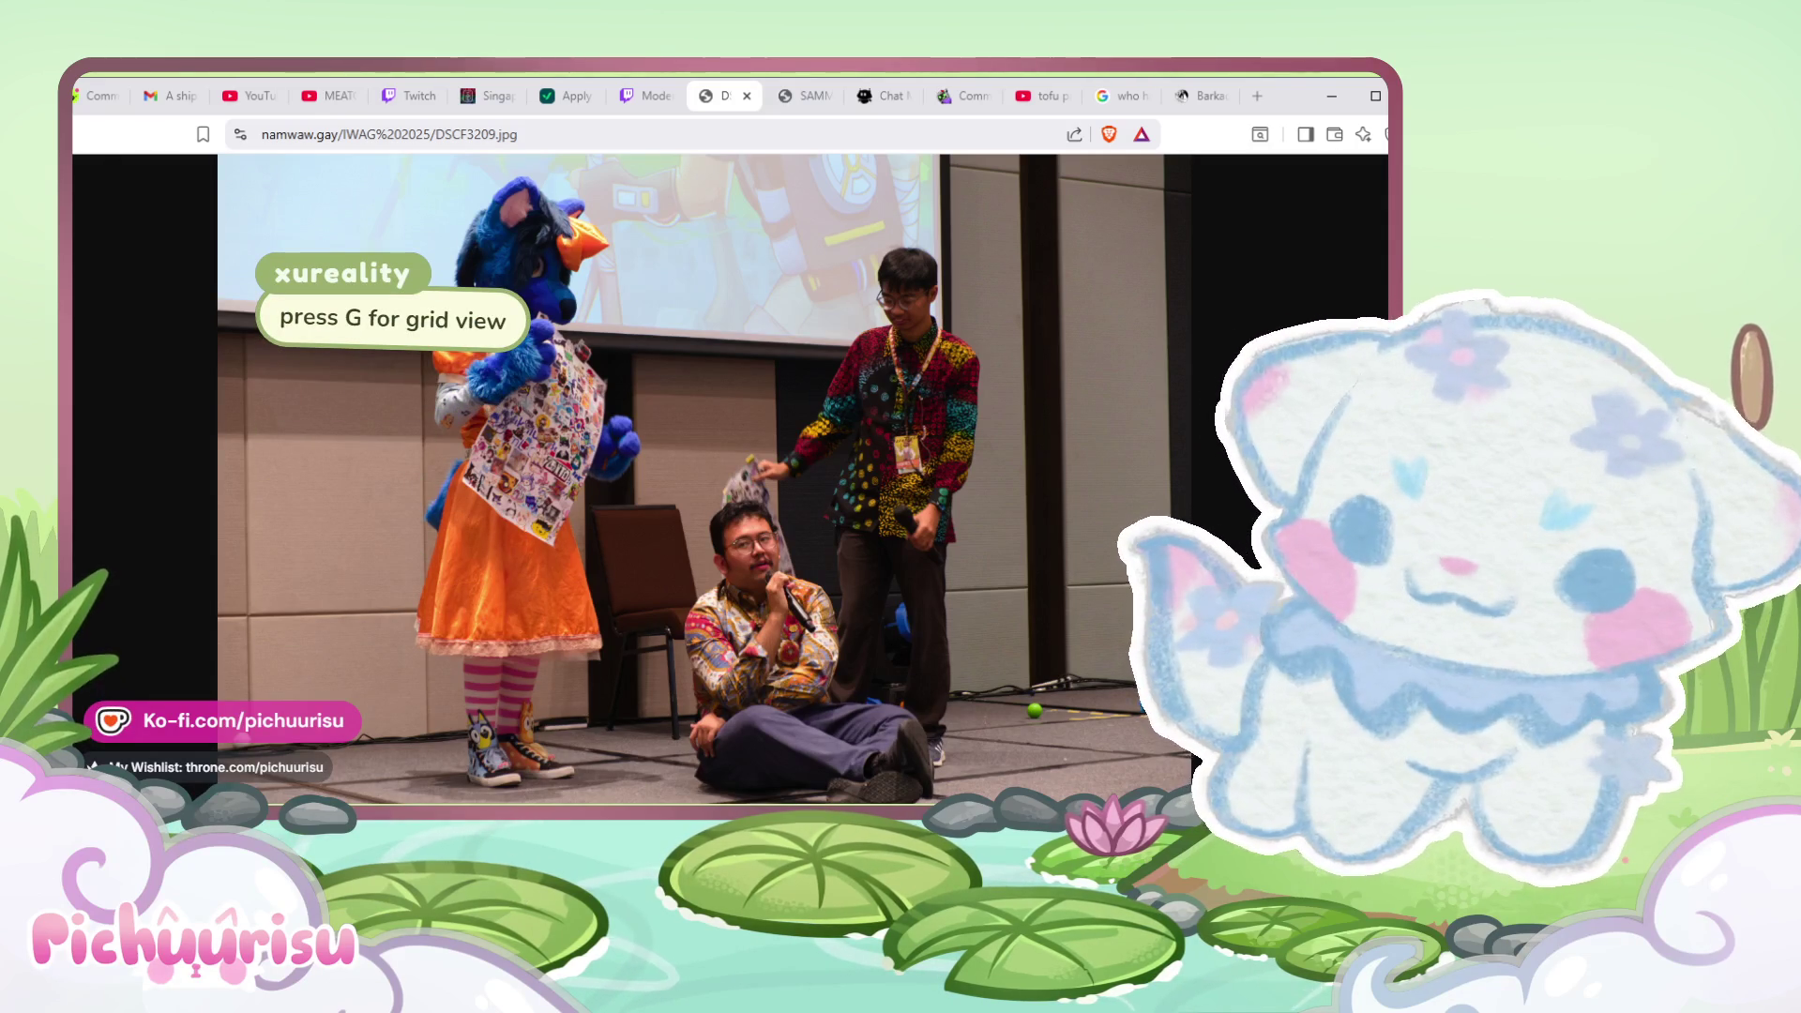
pyautogui.hotkey('alt', 'Left')
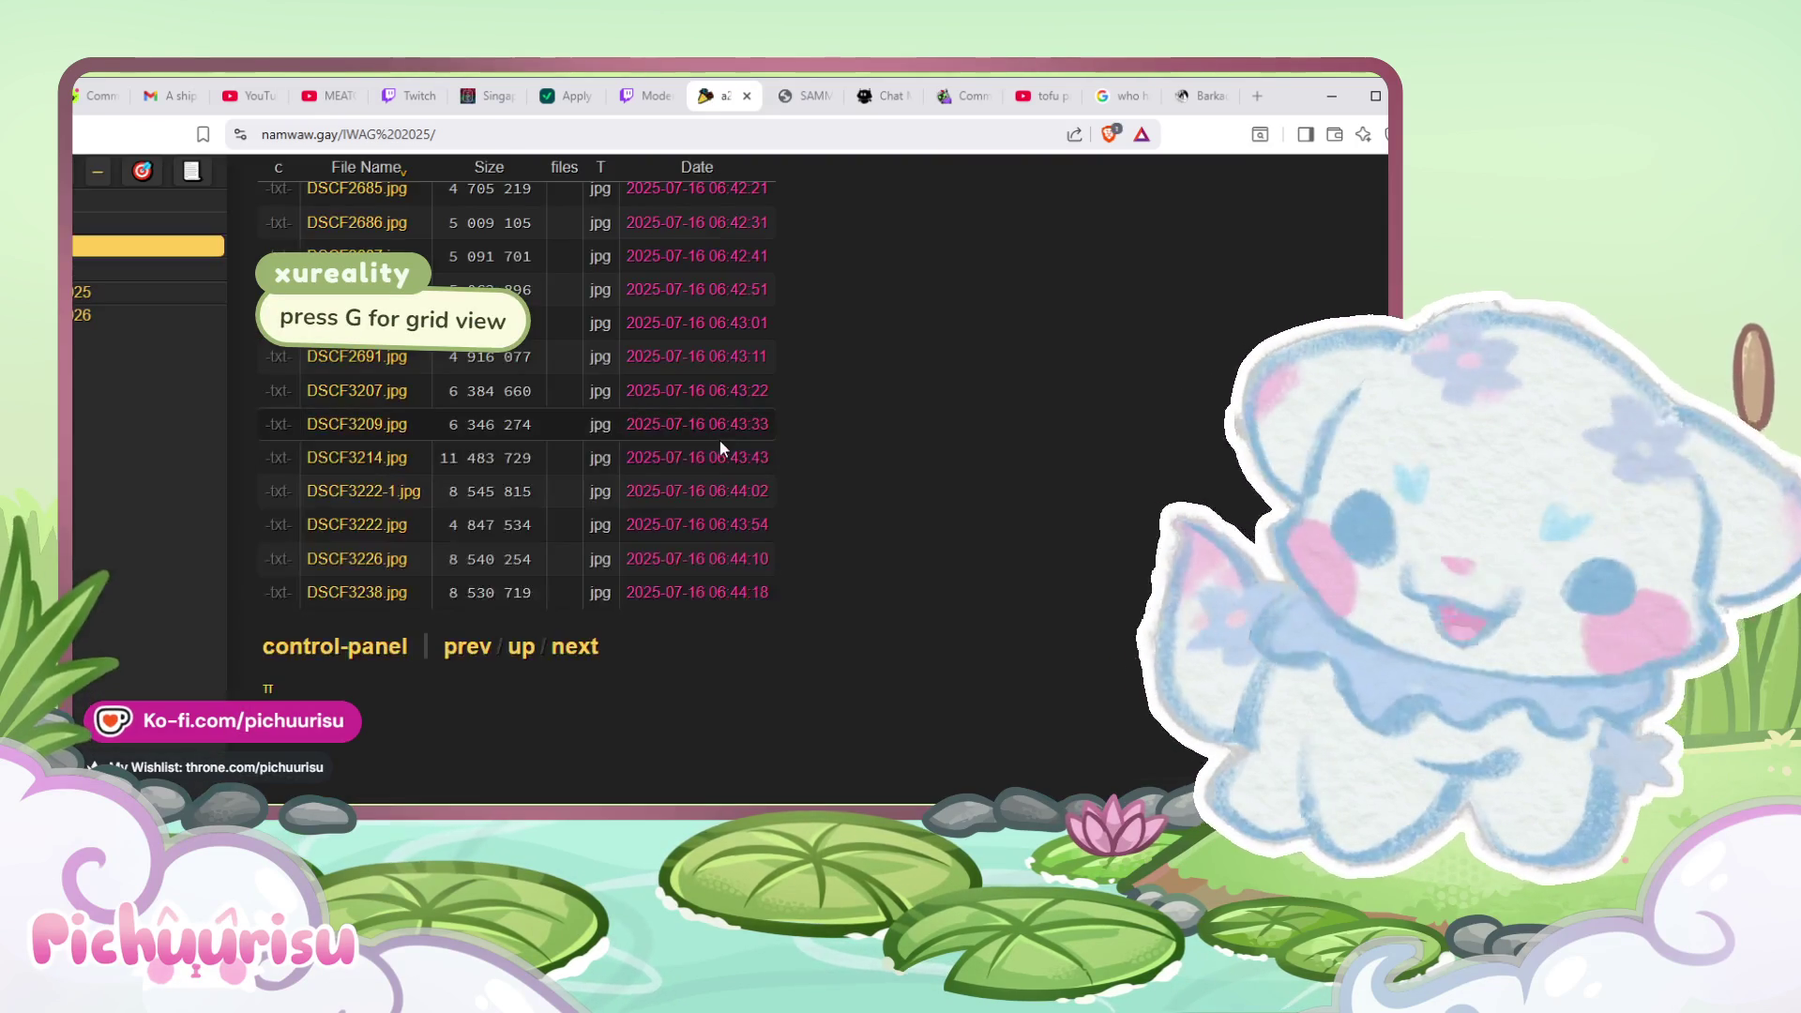
pyautogui.press('g')
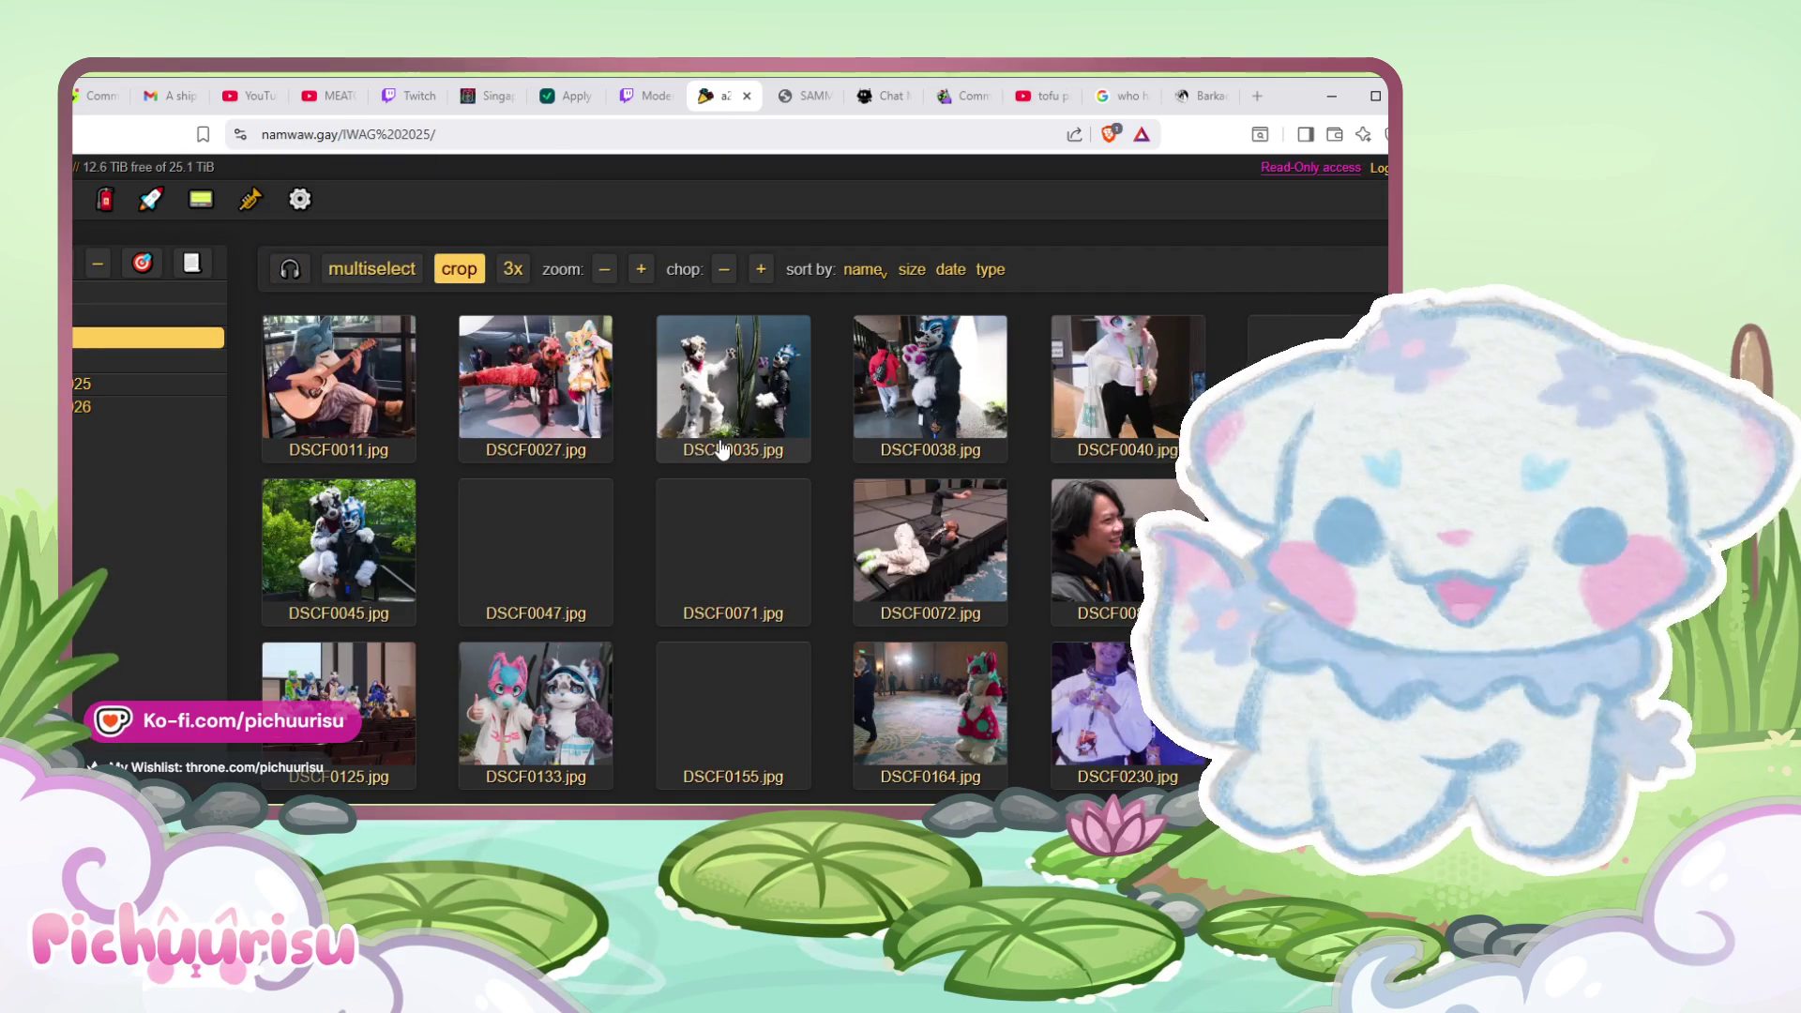
# - Browse down through the IWAG 2025 photo thumbnails
pyautogui.scroll(-10, 947, 459)
pyautogui.scroll(-5, 952, 465)
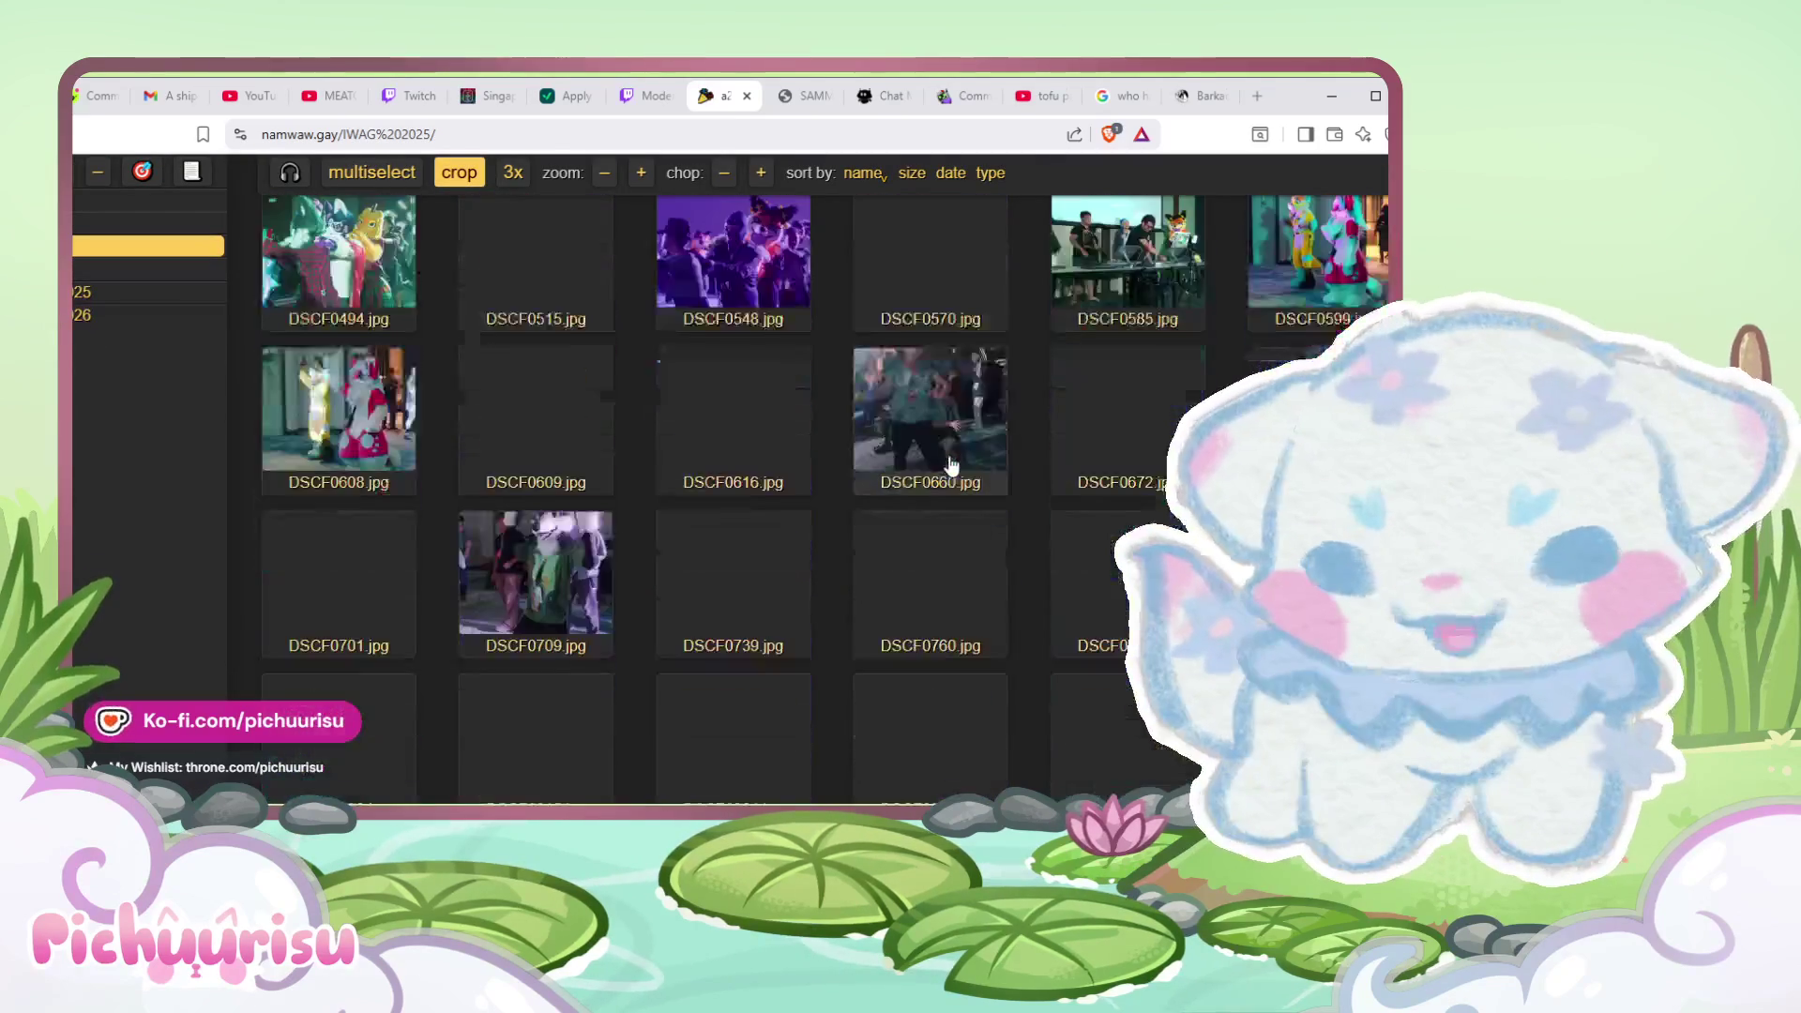
pyautogui.scroll(-5, 950, 463)
pyautogui.scroll(-5, 951, 464)
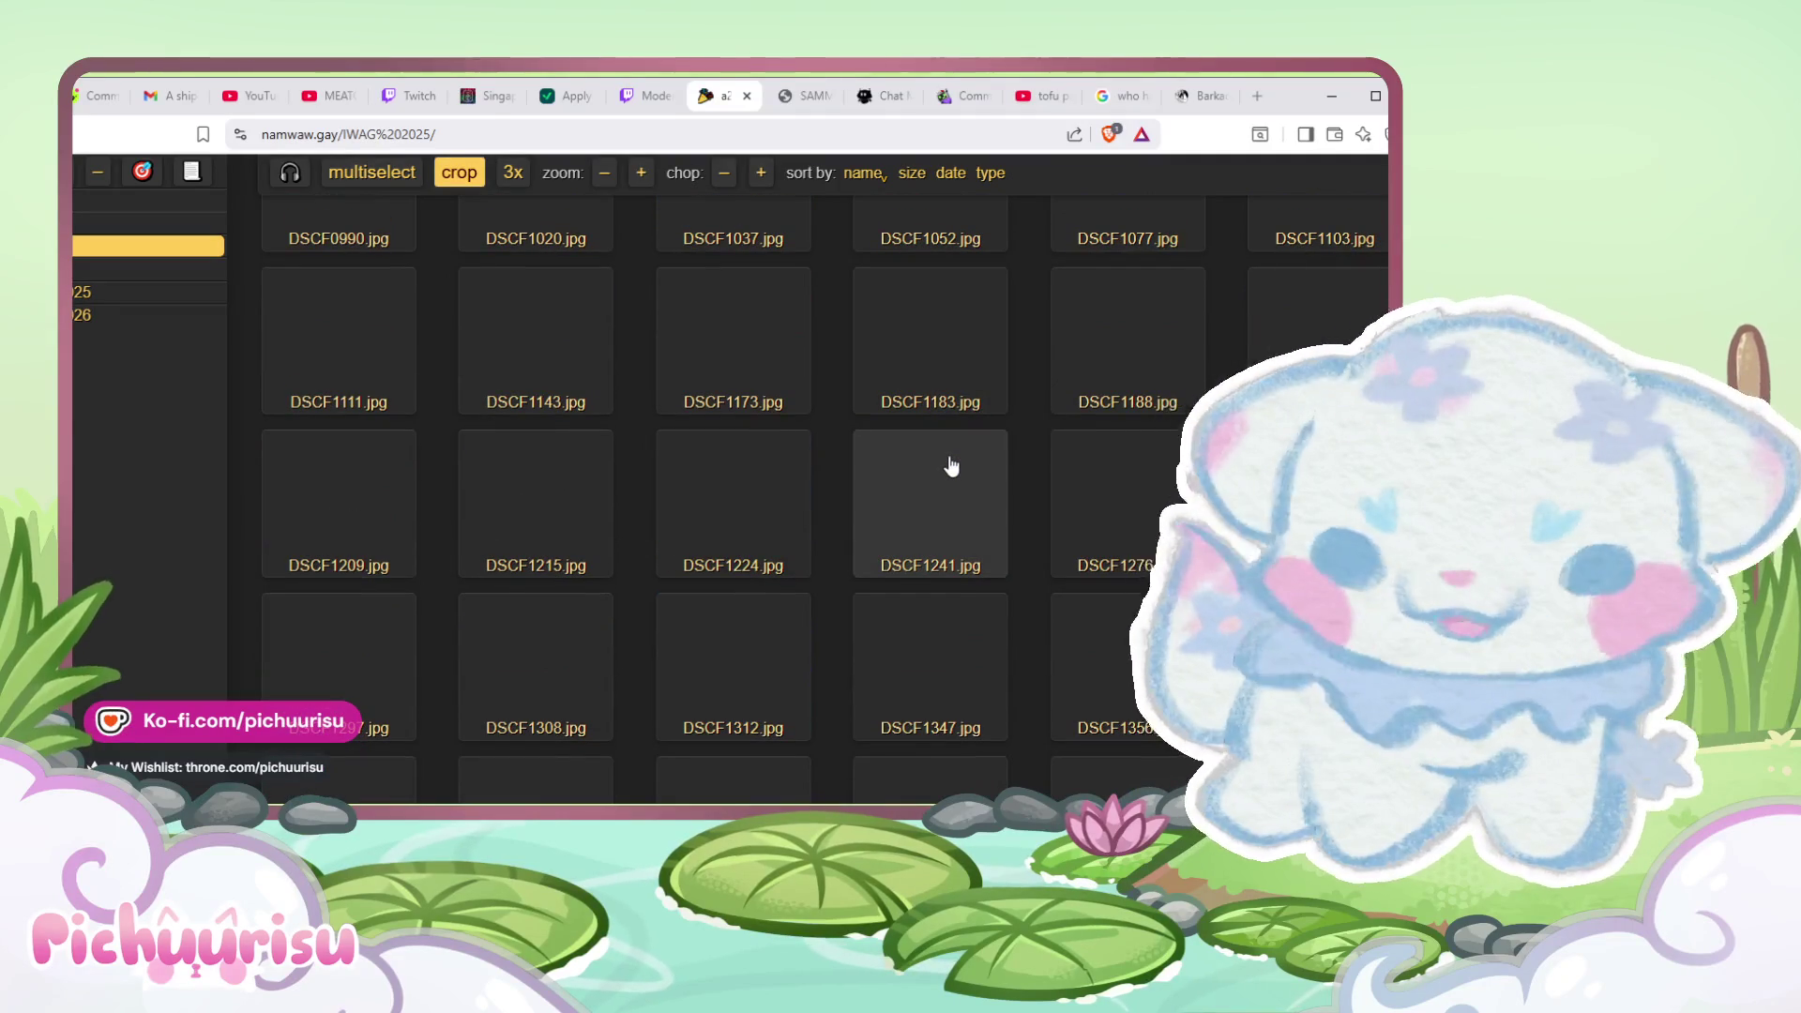
pyautogui.scroll(5, 951, 465)
pyautogui.scroll(5, 951, 464)
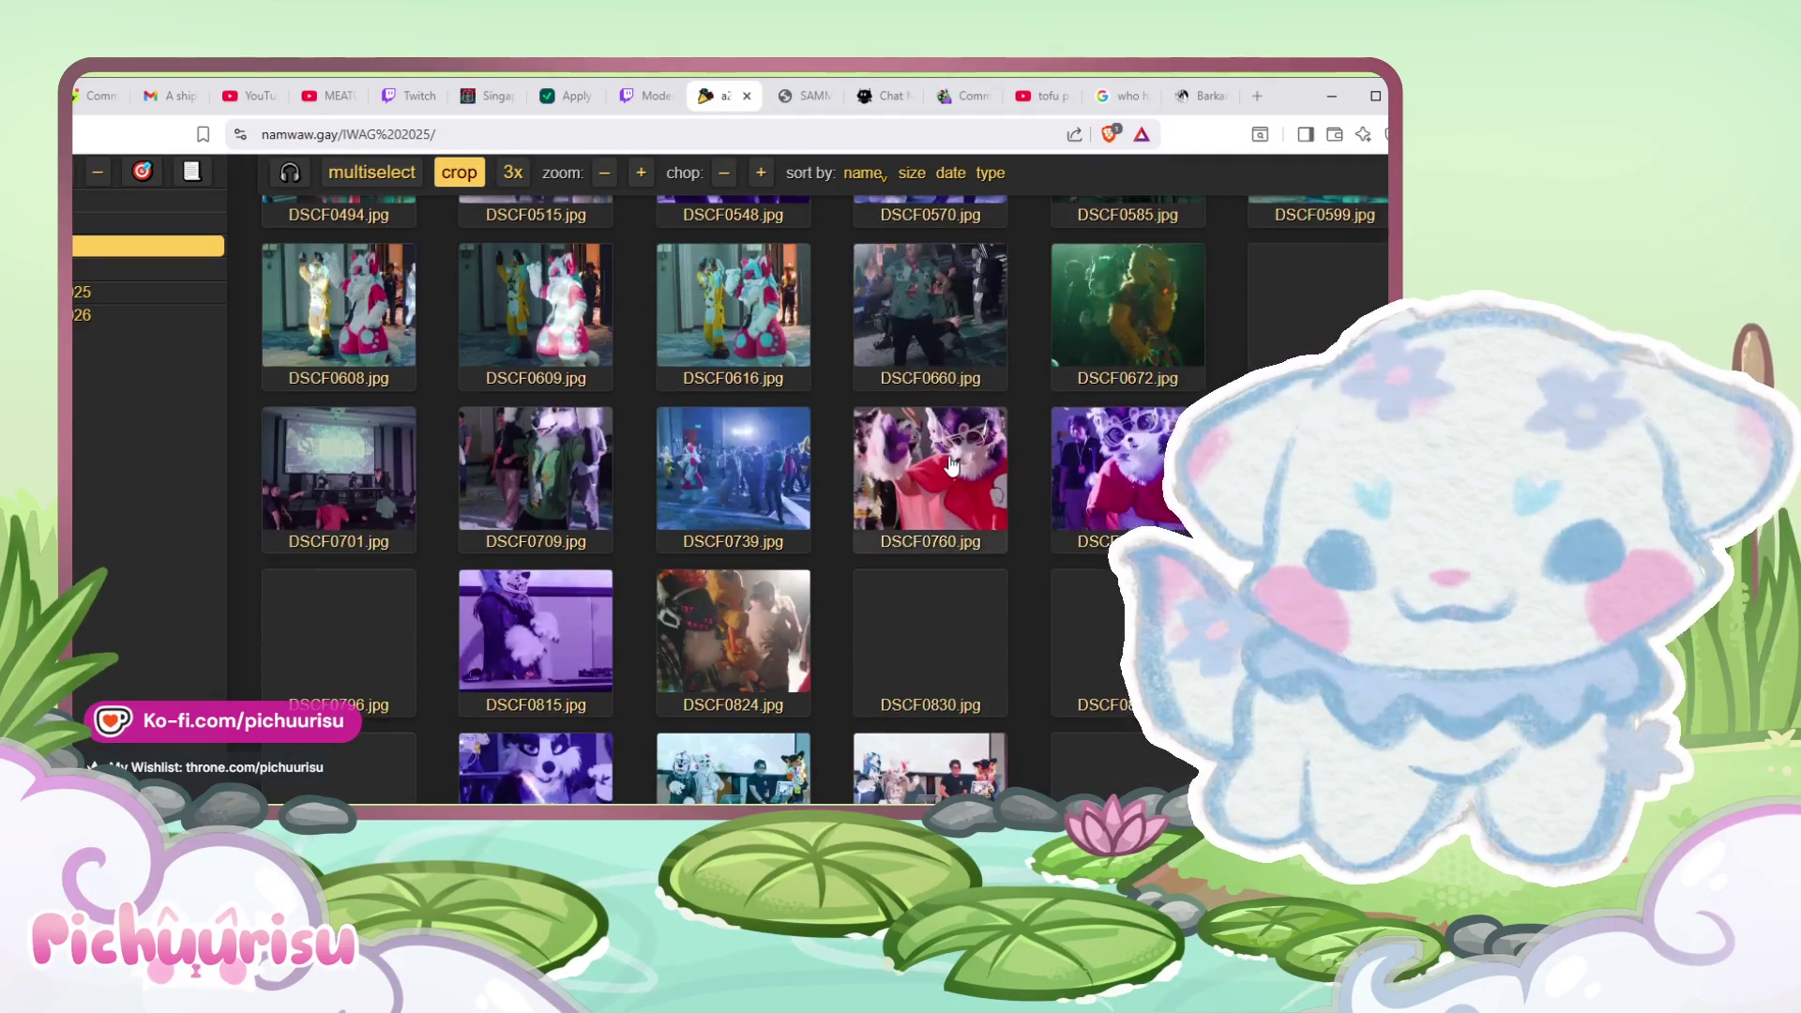
pyautogui.scroll(-5, 951, 462)
pyautogui.scroll(-5, 951, 464)
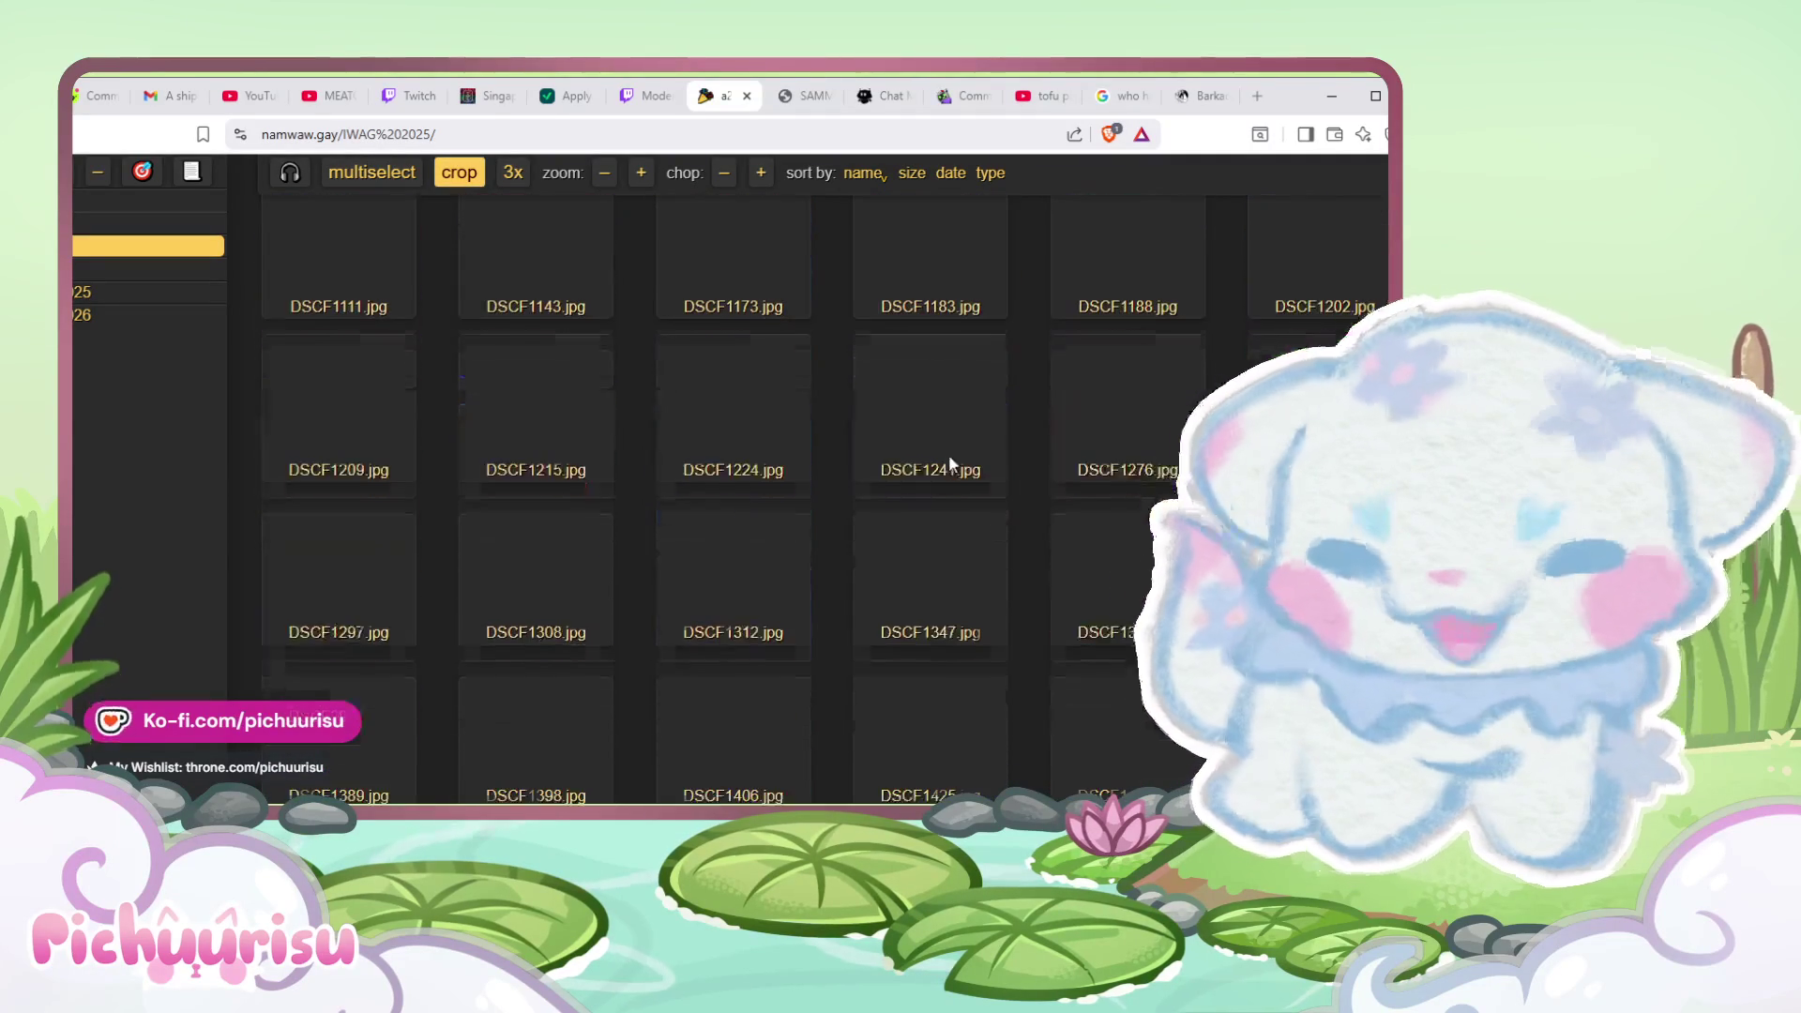
pyautogui.scroll(5, 950, 463)
pyautogui.scroll(3, 950, 462)
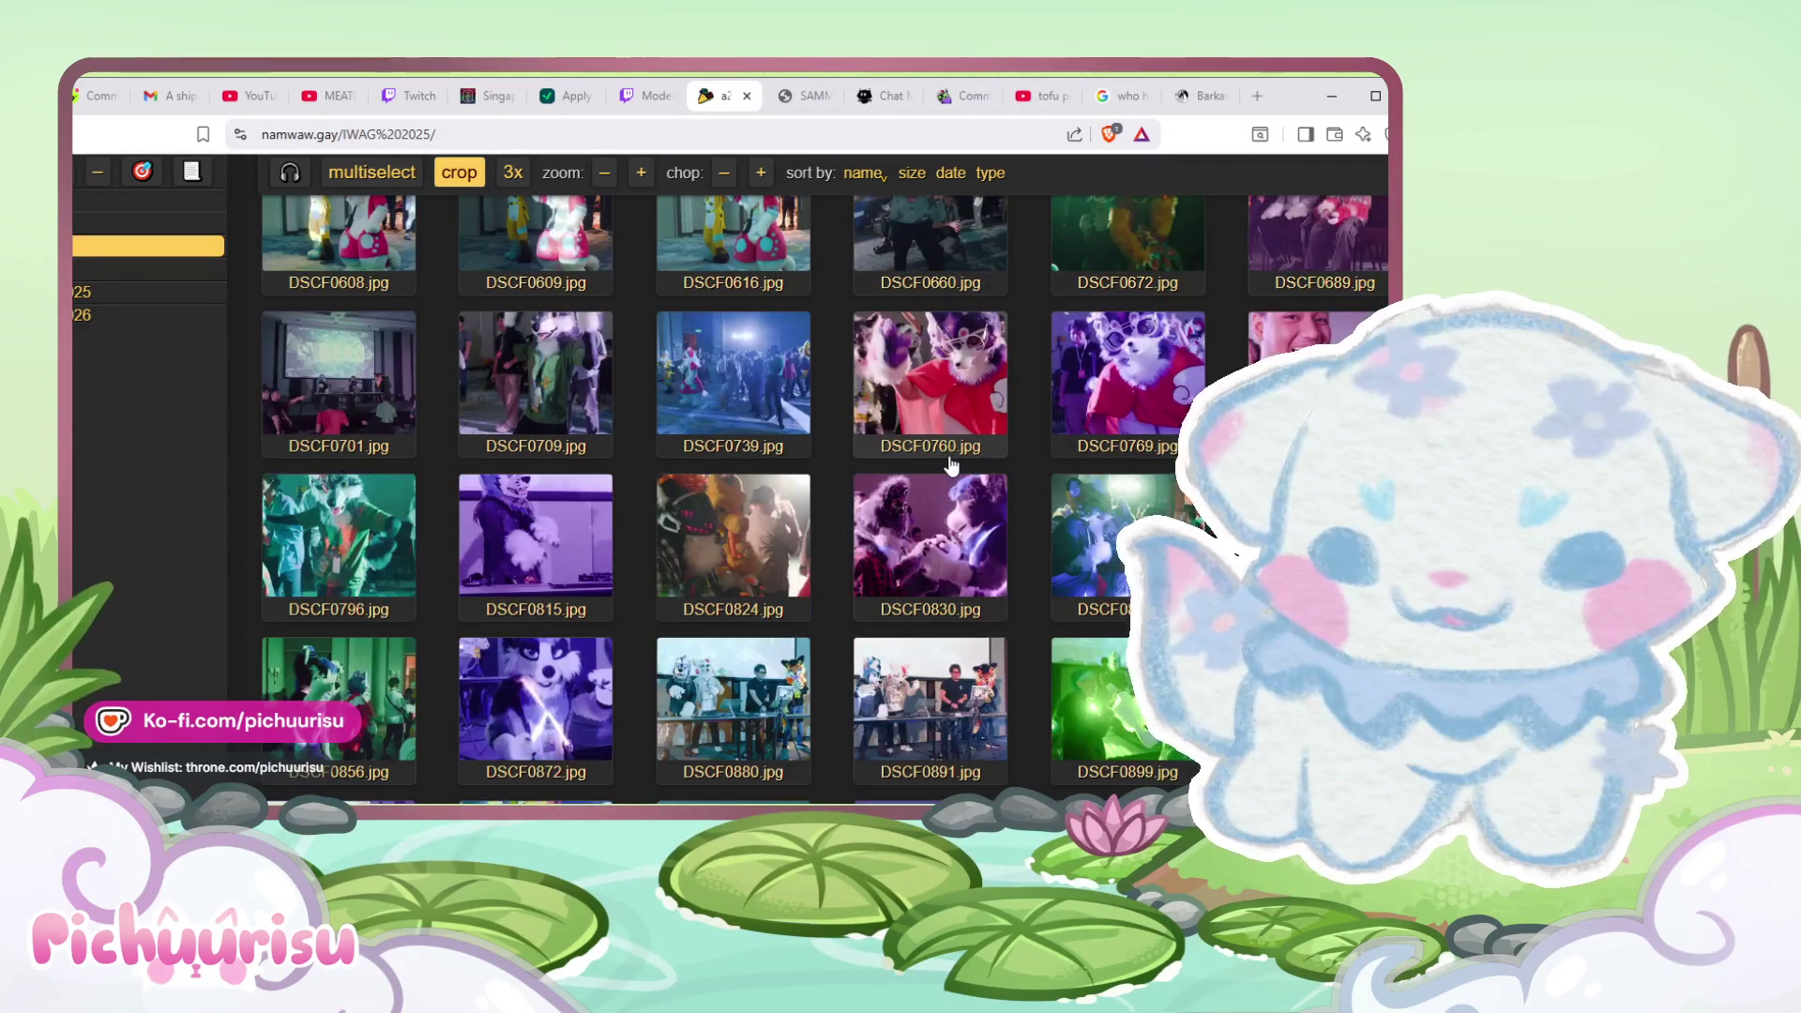
pyautogui.scroll(-2, 950, 464)
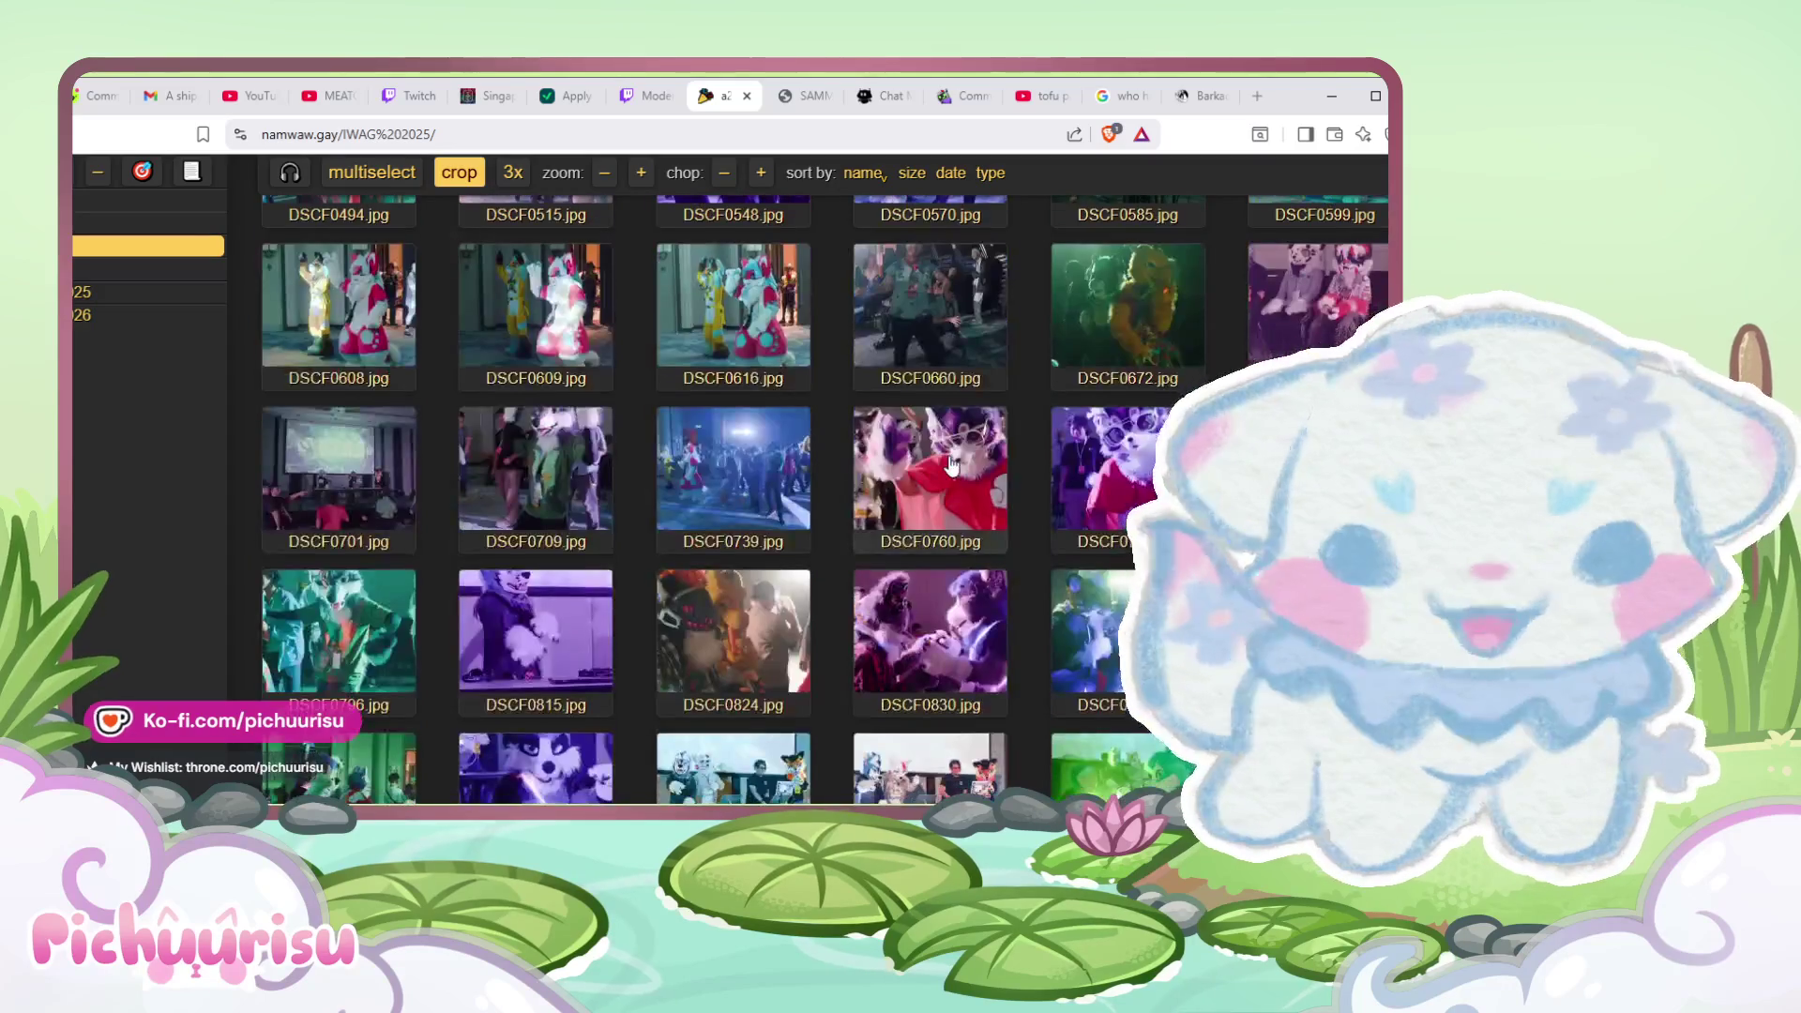
pyautogui.scroll(-5, 950, 464)
pyautogui.scroll(-3, 950, 464)
pyautogui.scroll(-3, 950, 464)
pyautogui.scroll(-3, 950, 464)
# - Open DSCF2630.jpg (177 of 205) full size, then close it back to the thumbnails
pyautogui.scroll(-3, 950, 465)
pyautogui.scroll(-3, 950, 464)
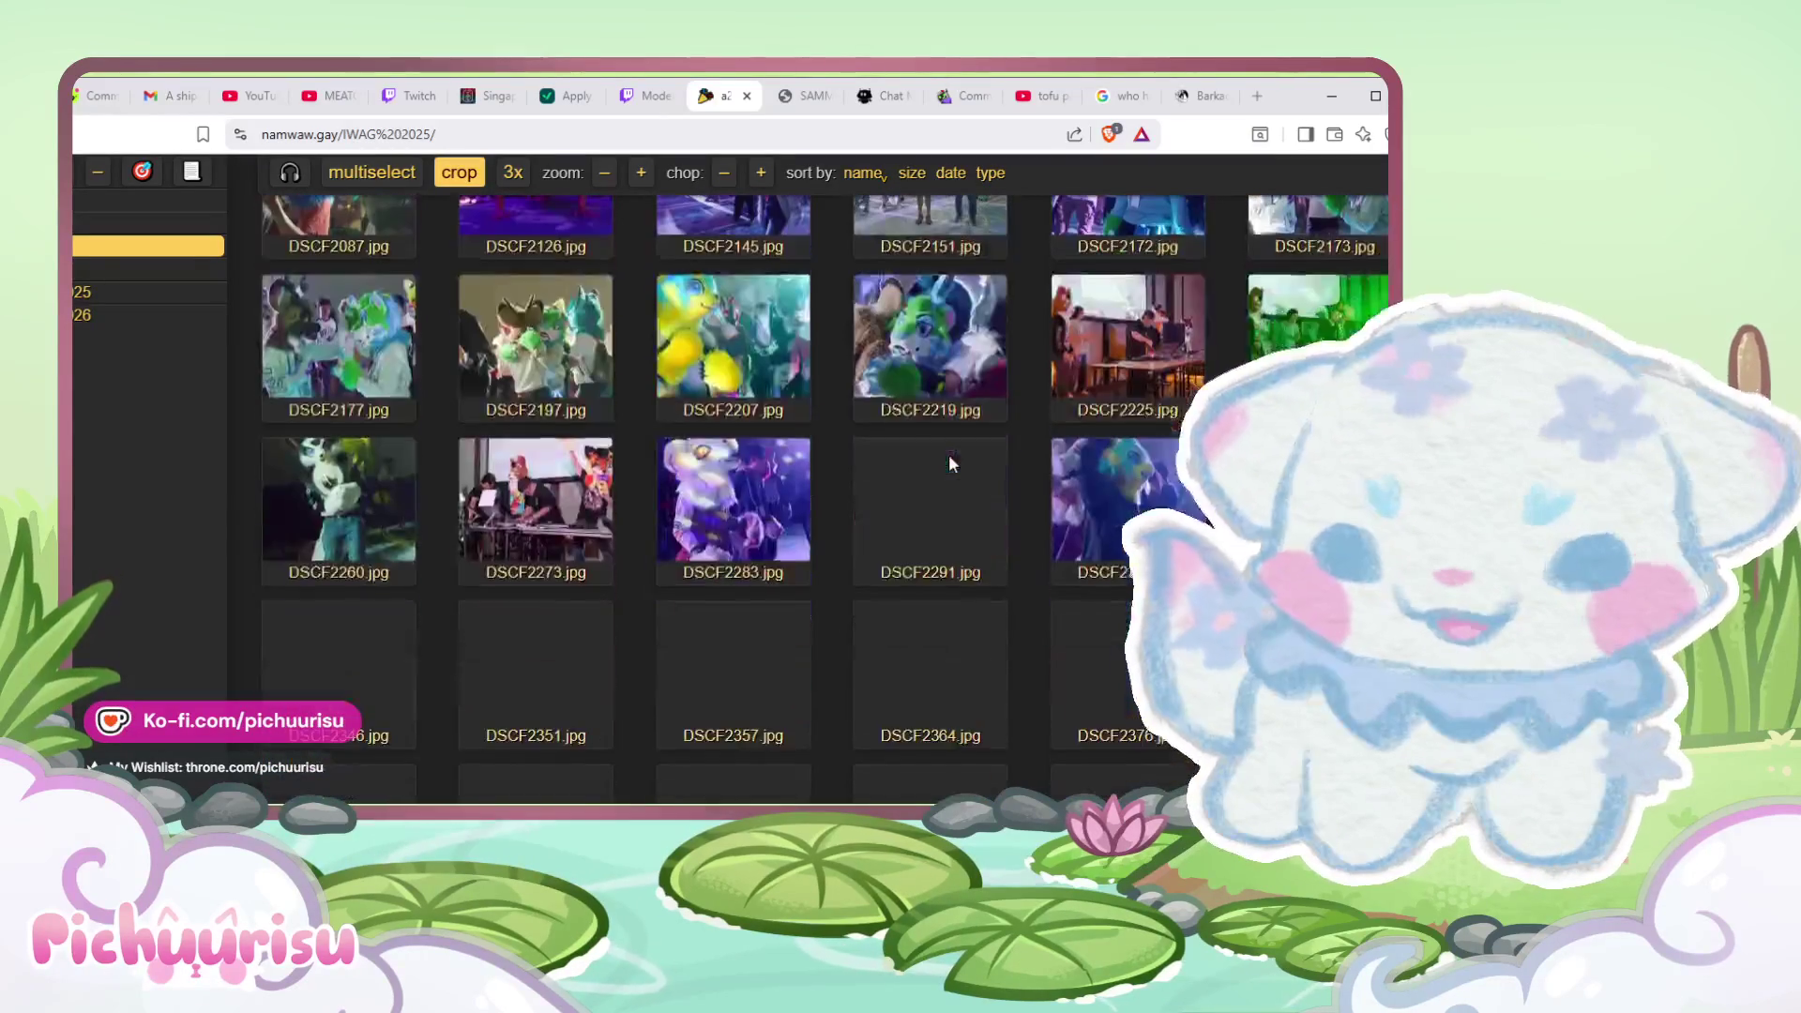
pyautogui.scroll(-2, 950, 464)
pyautogui.scroll(-2, 950, 464)
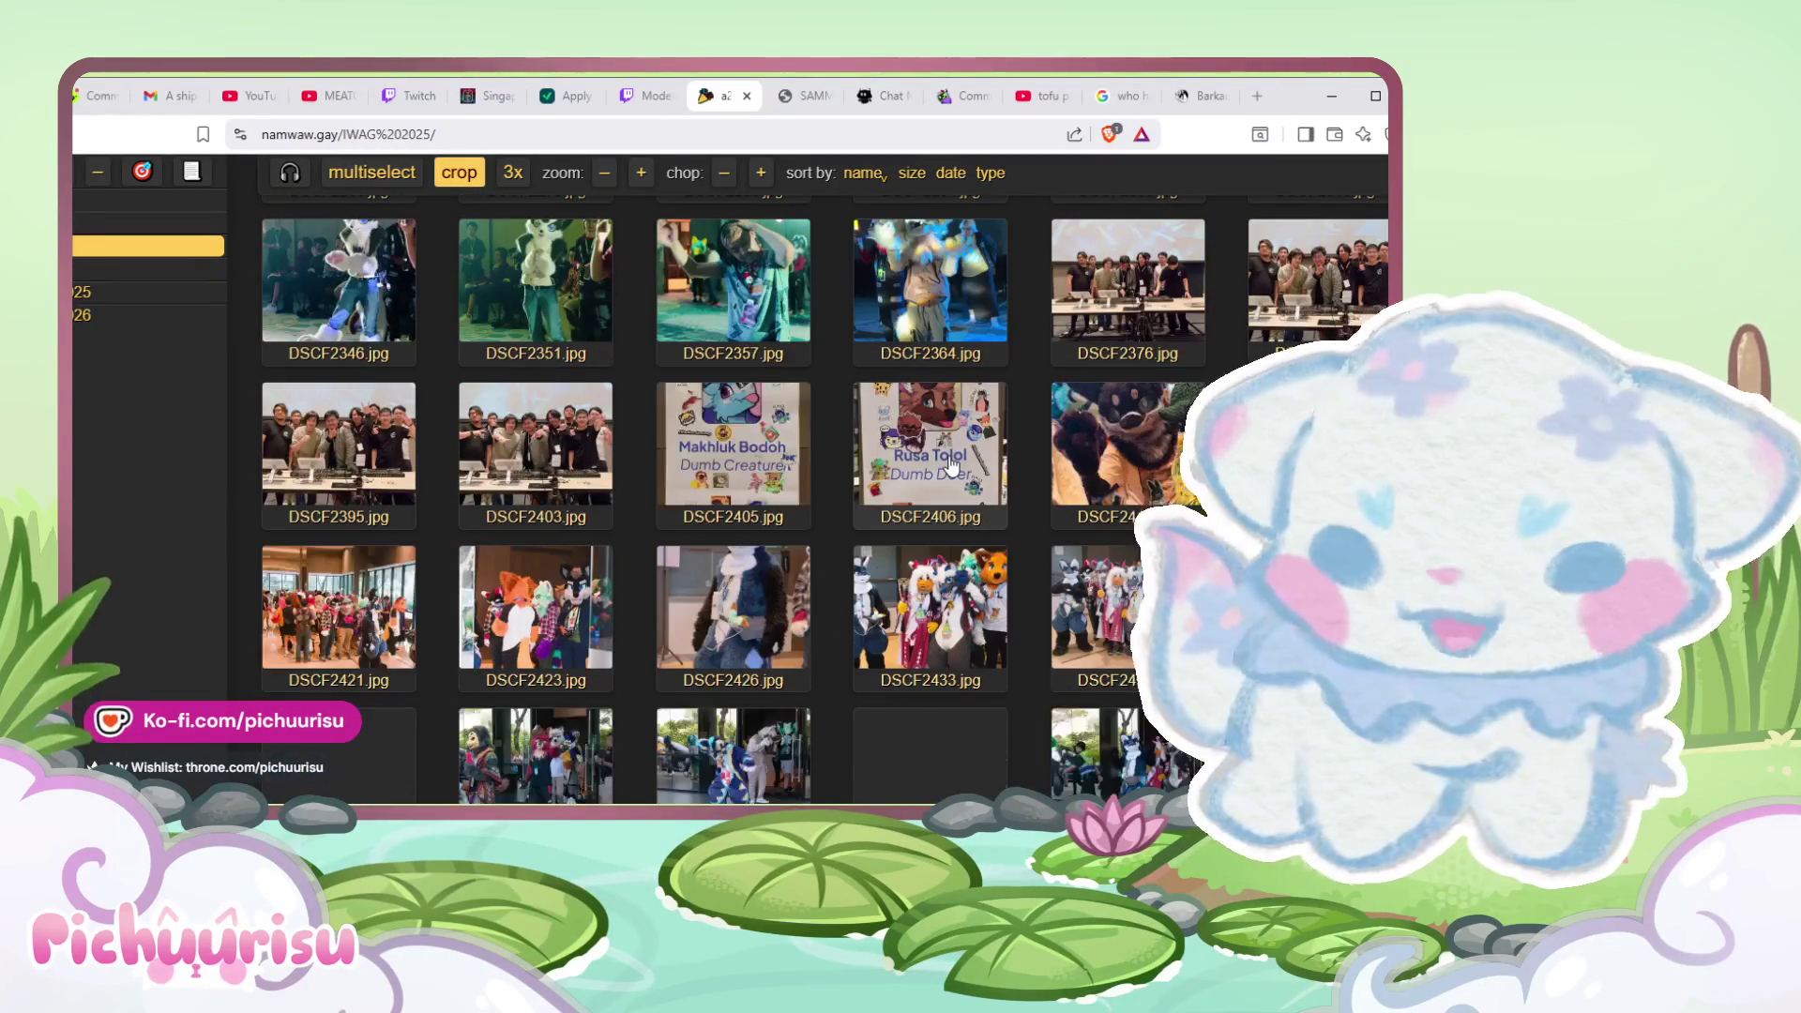
pyautogui.scroll(-3, 950, 464)
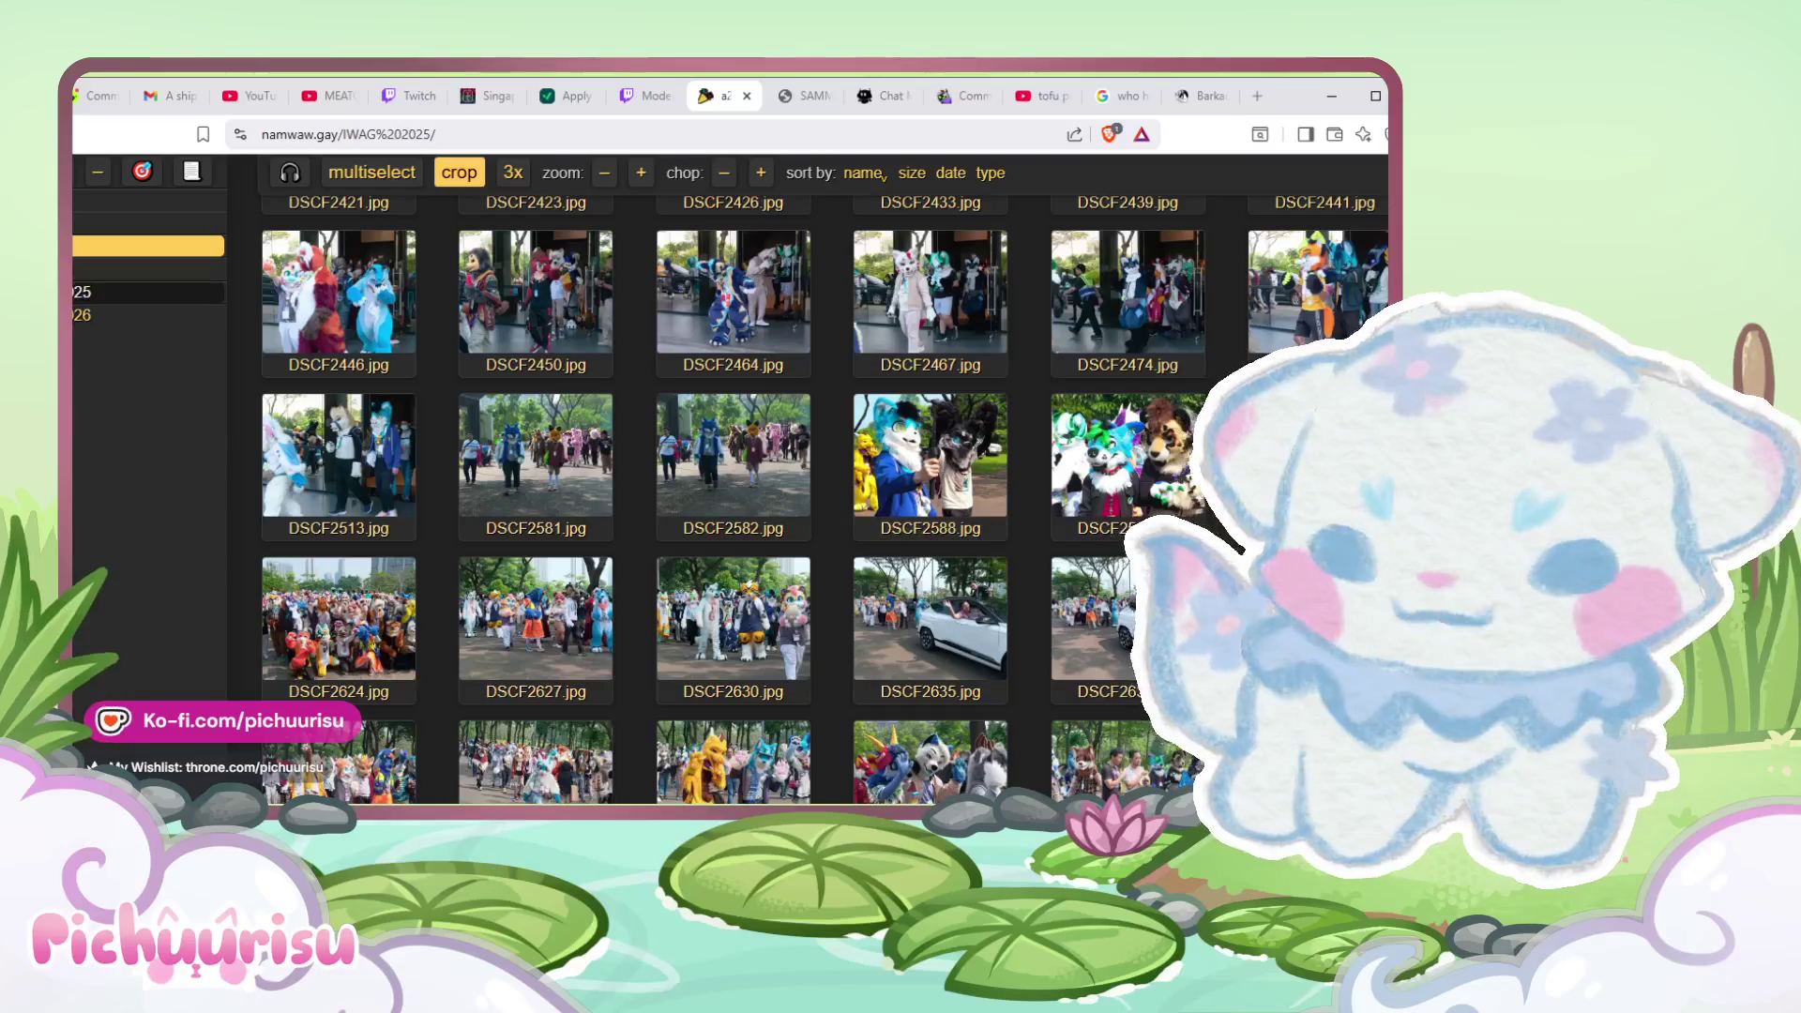
pyautogui.click(778, 645)
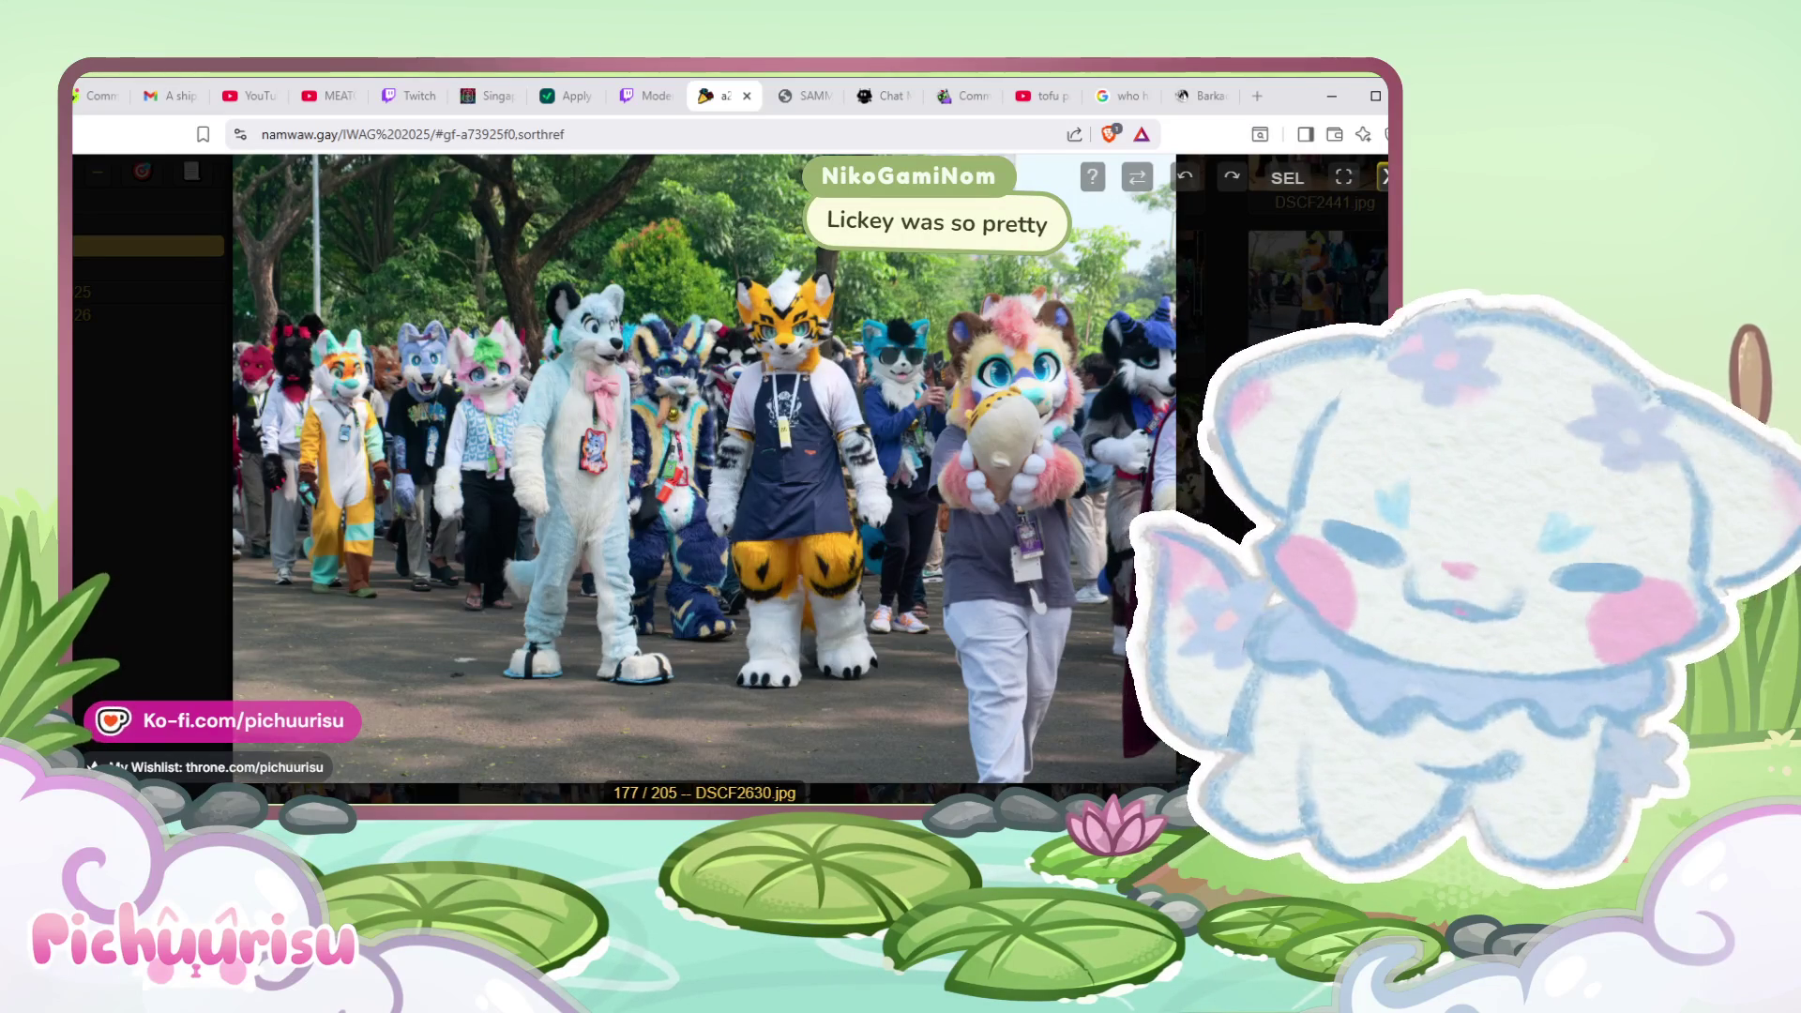
pyautogui.click(1383, 177)
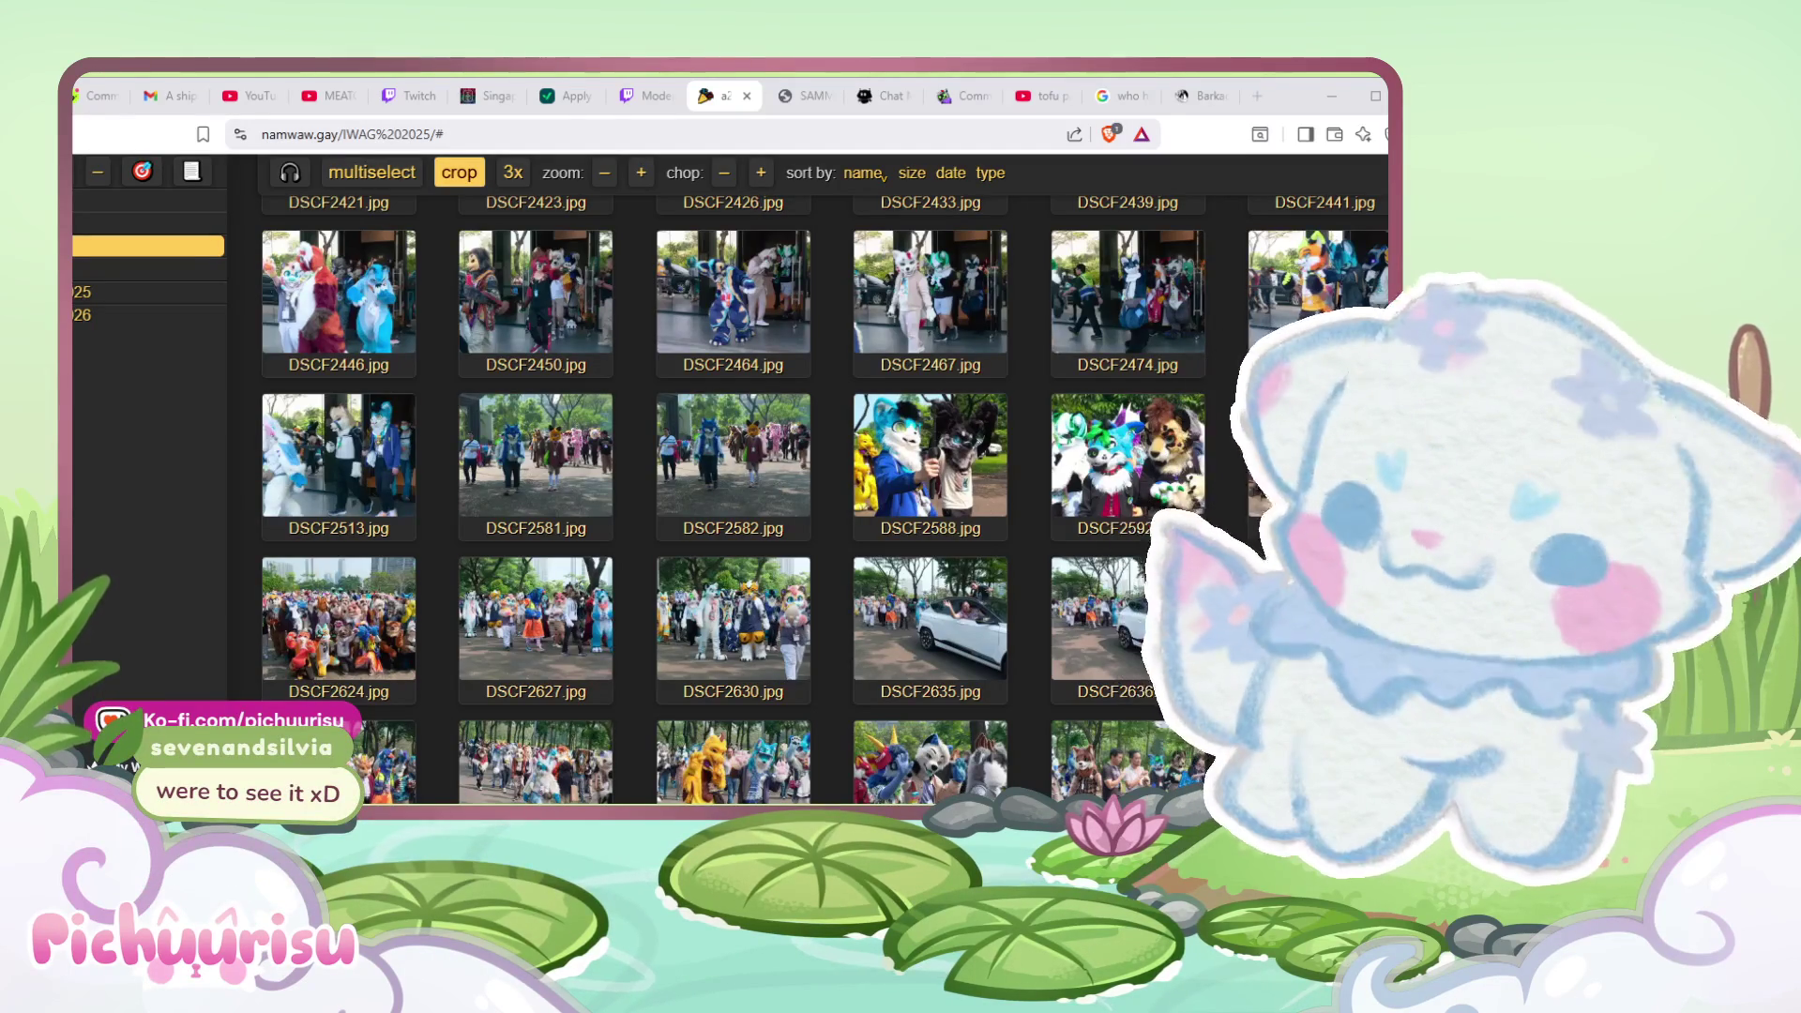
# - Back in SAI, add Layer12 and a new empty drawing layer above the photo
pyautogui.hotkey('alt', 'Tab')
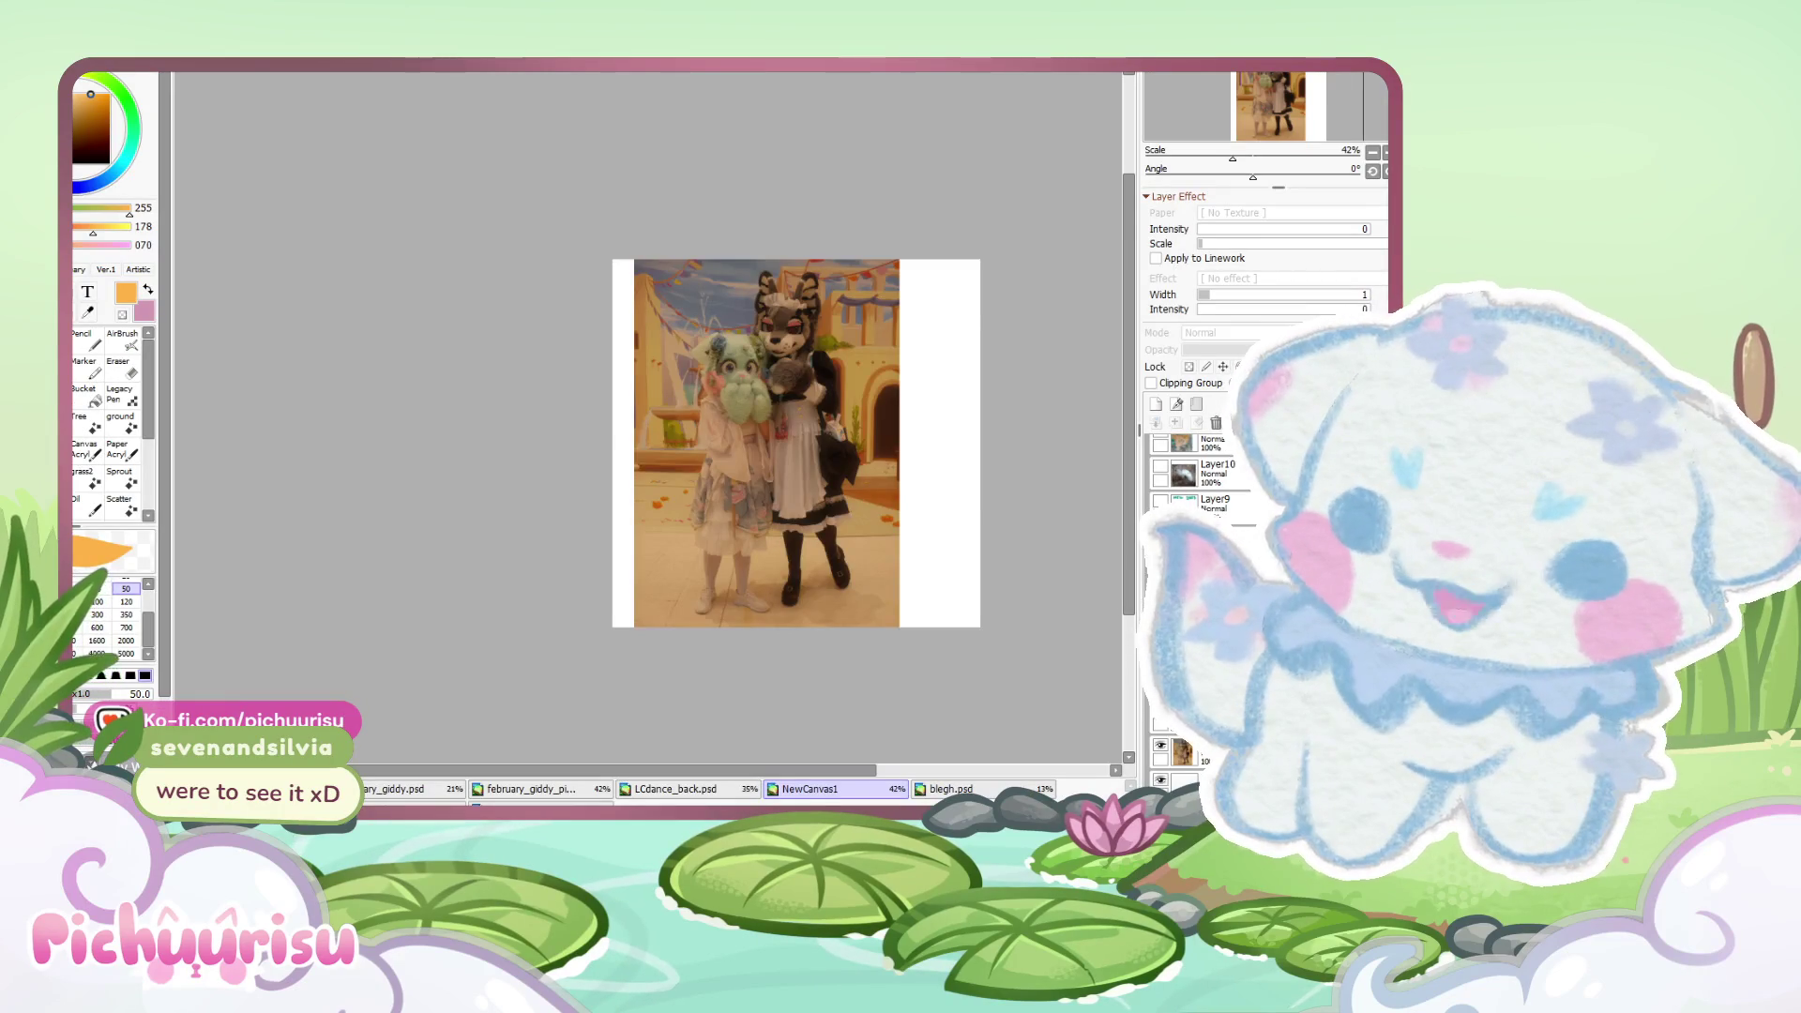
pyautogui.scroll(3, 591, 388)
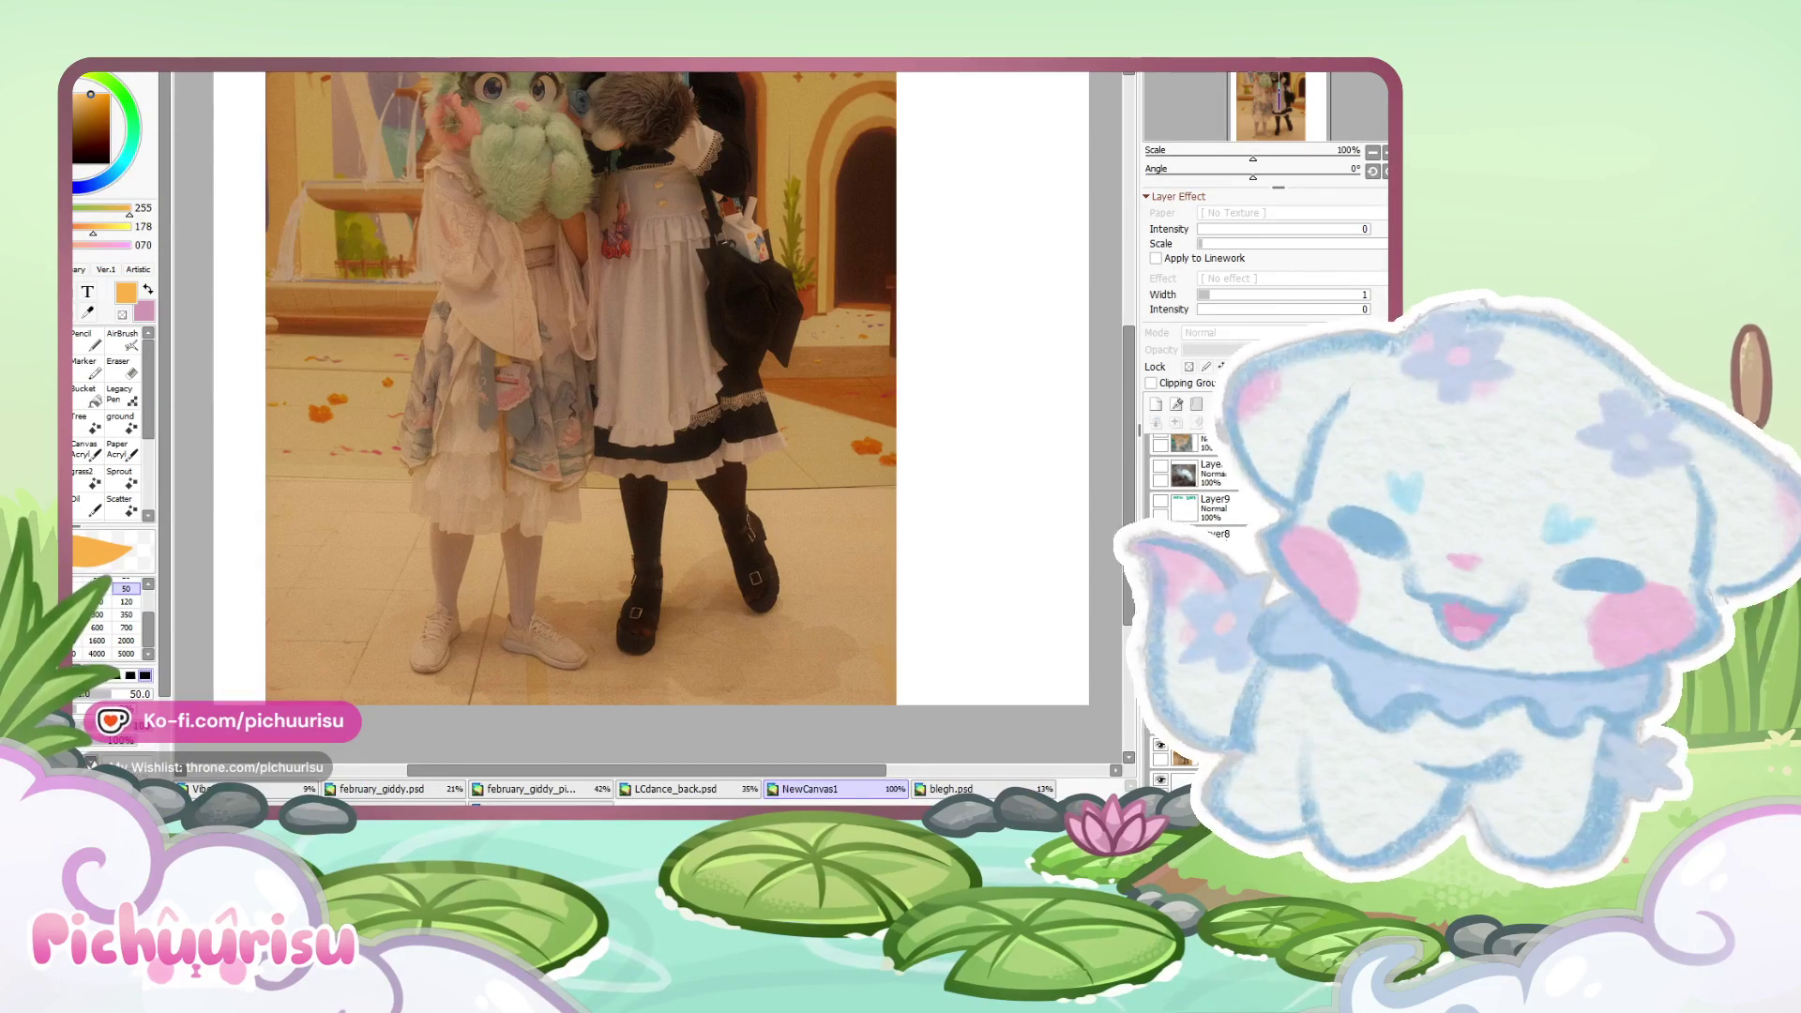
pyautogui.scroll(-1, 650, 388)
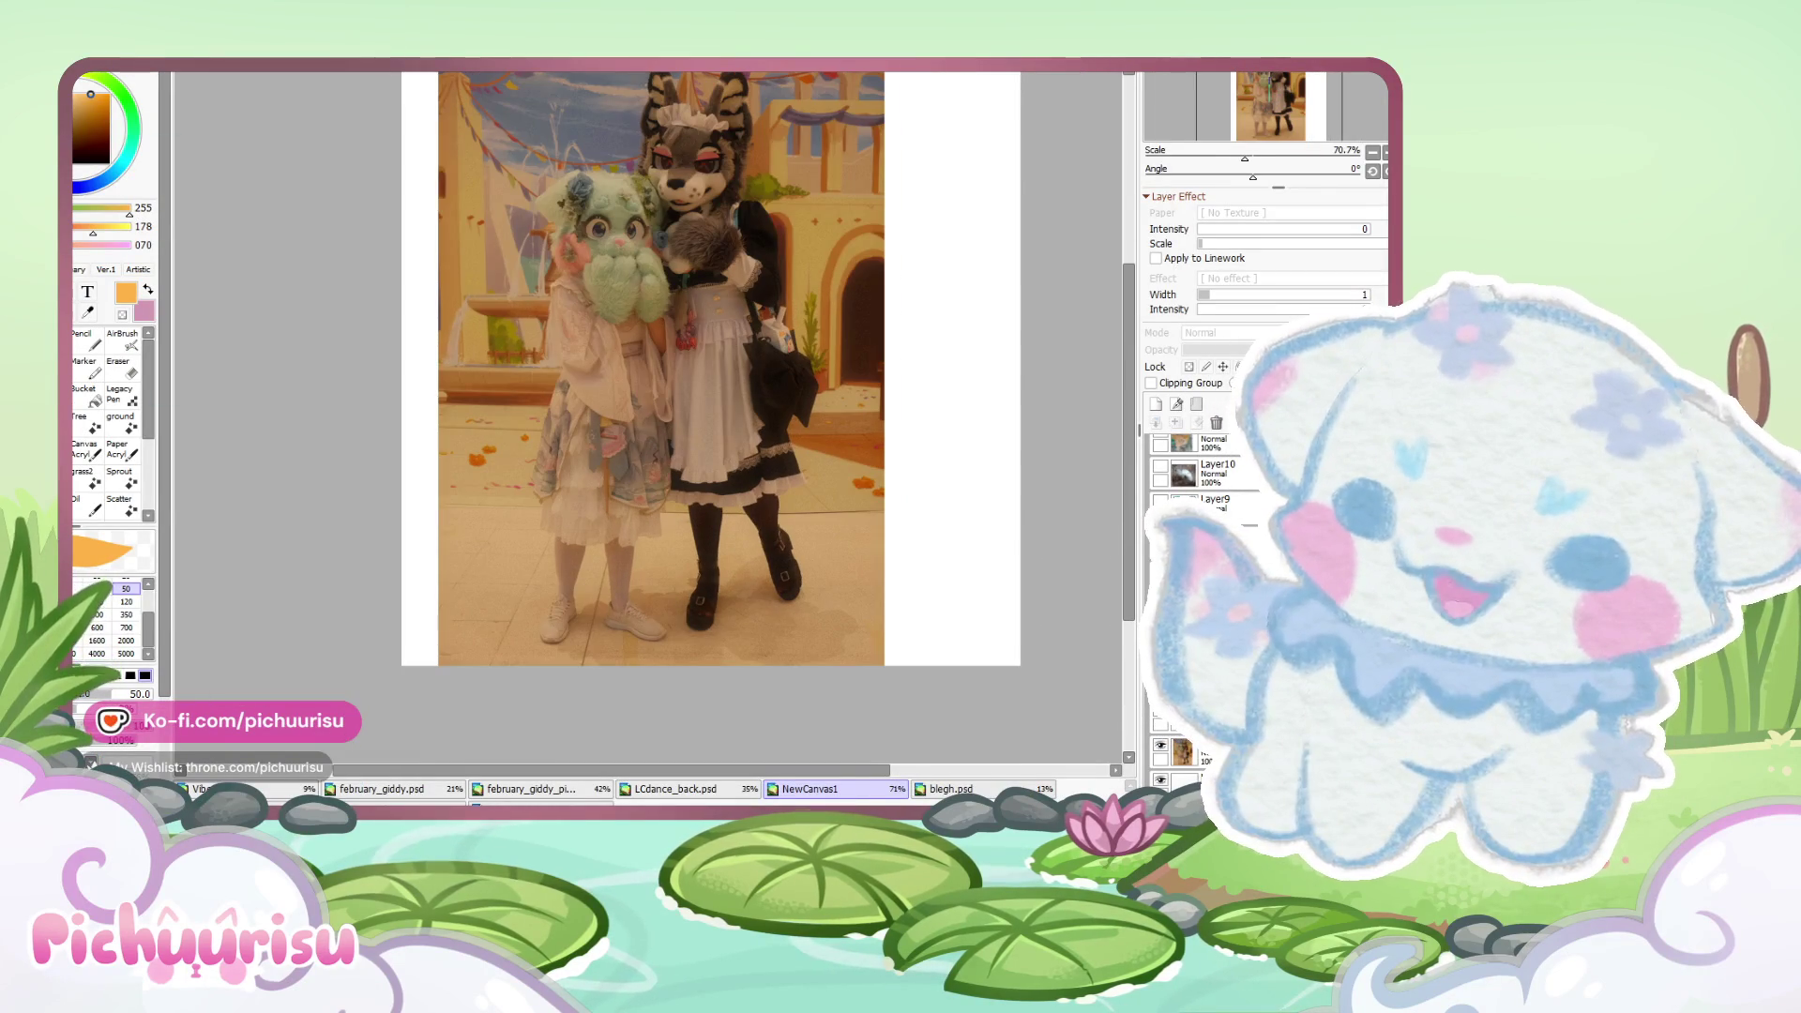
pyautogui.scroll(1, 610, 497)
pyautogui.hotkey('ctrl', 'v')
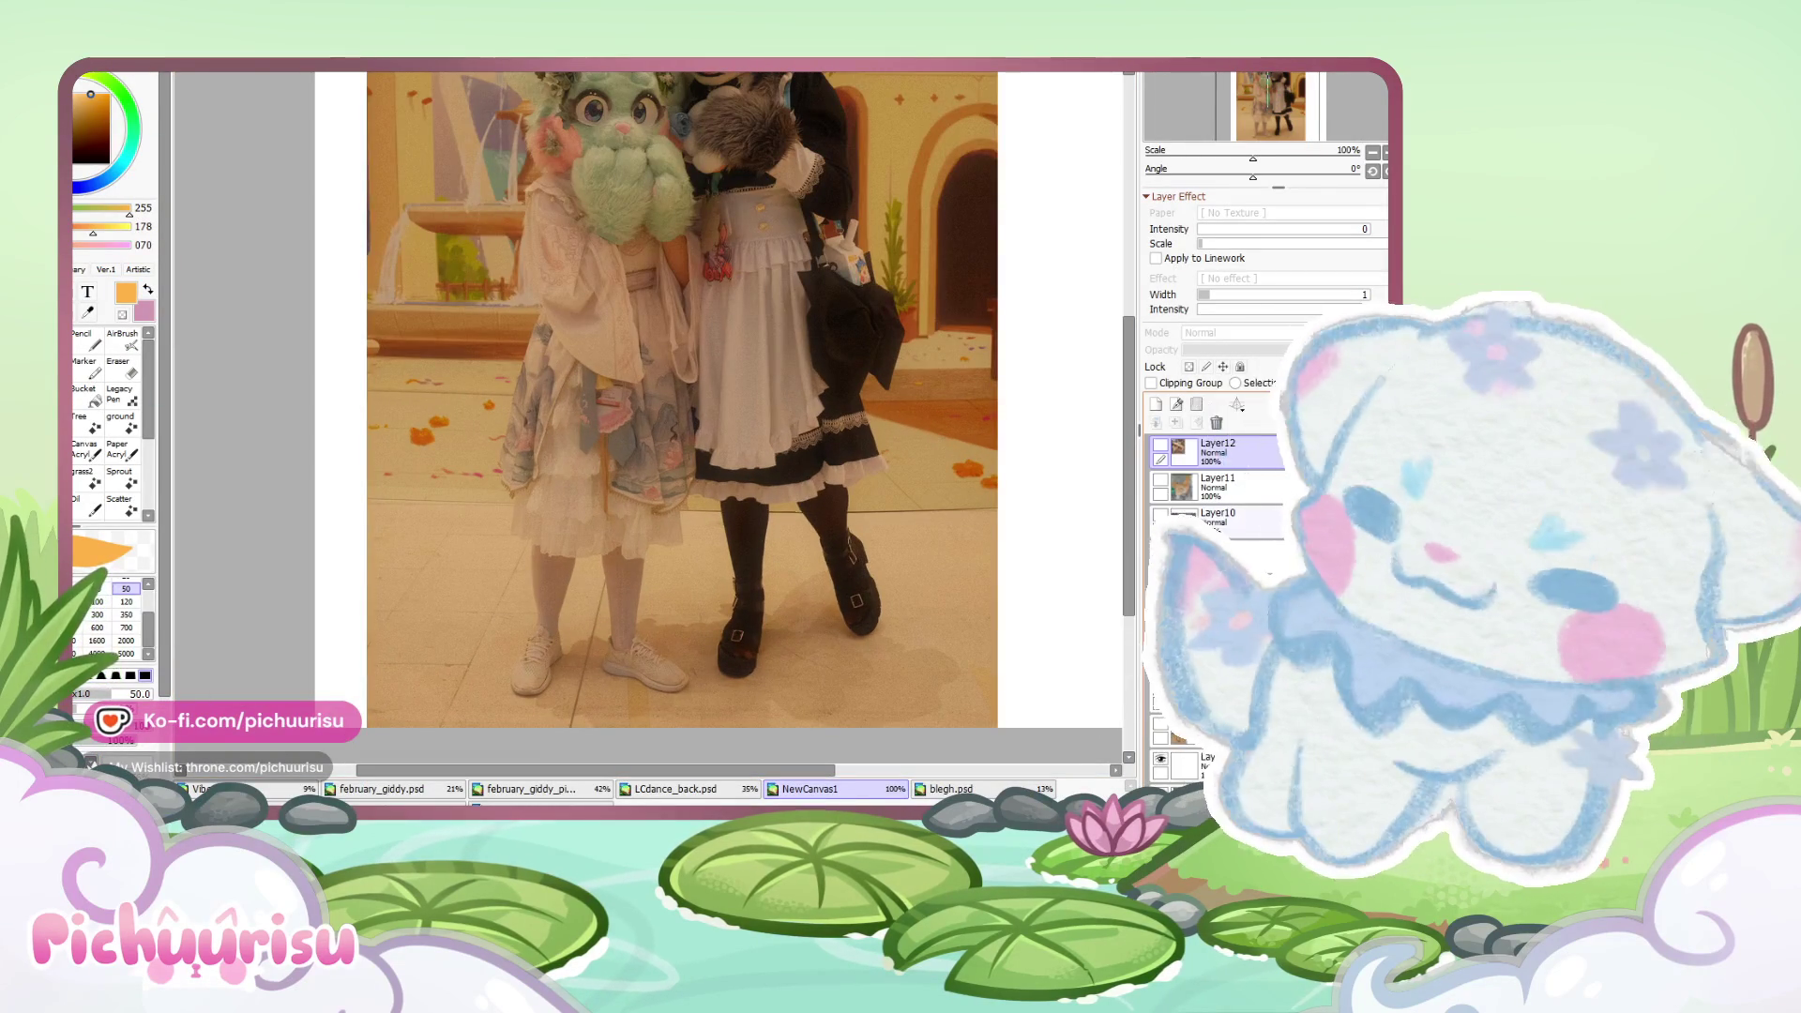
pyautogui.click(1155, 404)
# - Draw dark brown strokes at brush size 20 down the left figure and near the feet
pyautogui.scroll(-3, 656, 375)
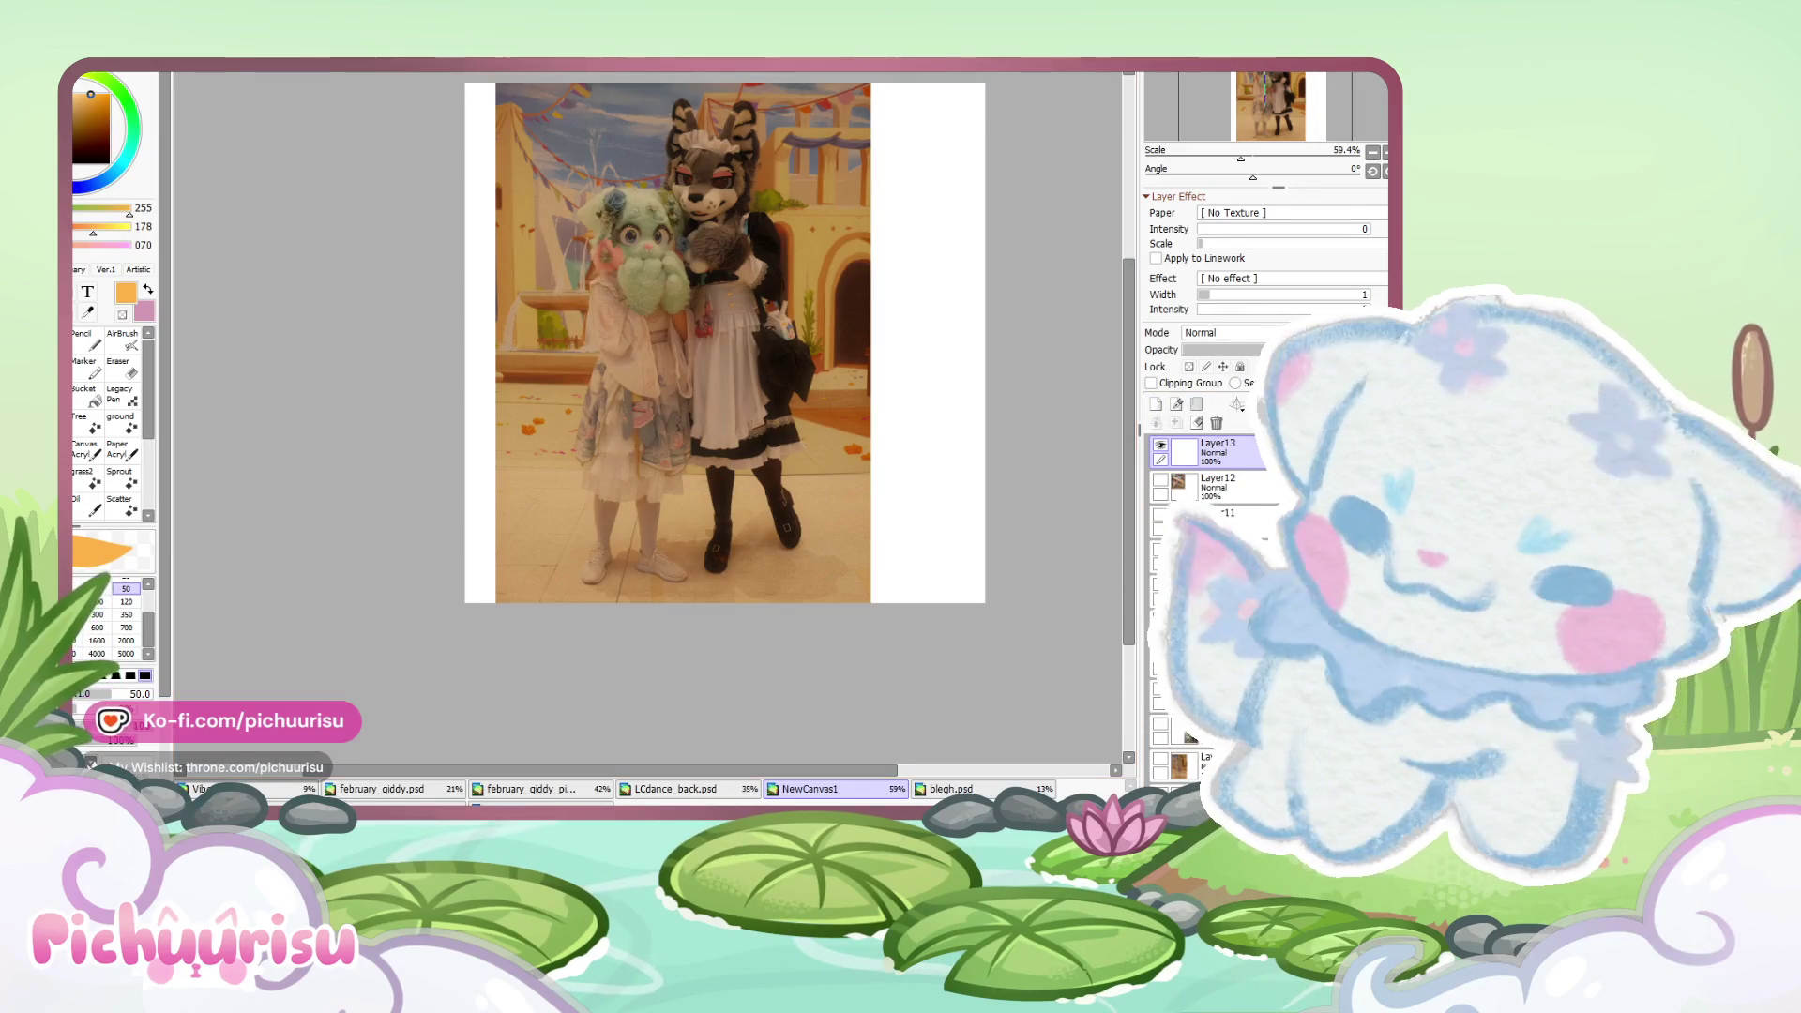
pyautogui.keyDown('alt'); pyautogui.click(587, 375); pyautogui.keyUp('alt')
pyautogui.press('[')
pyautogui.press('[')
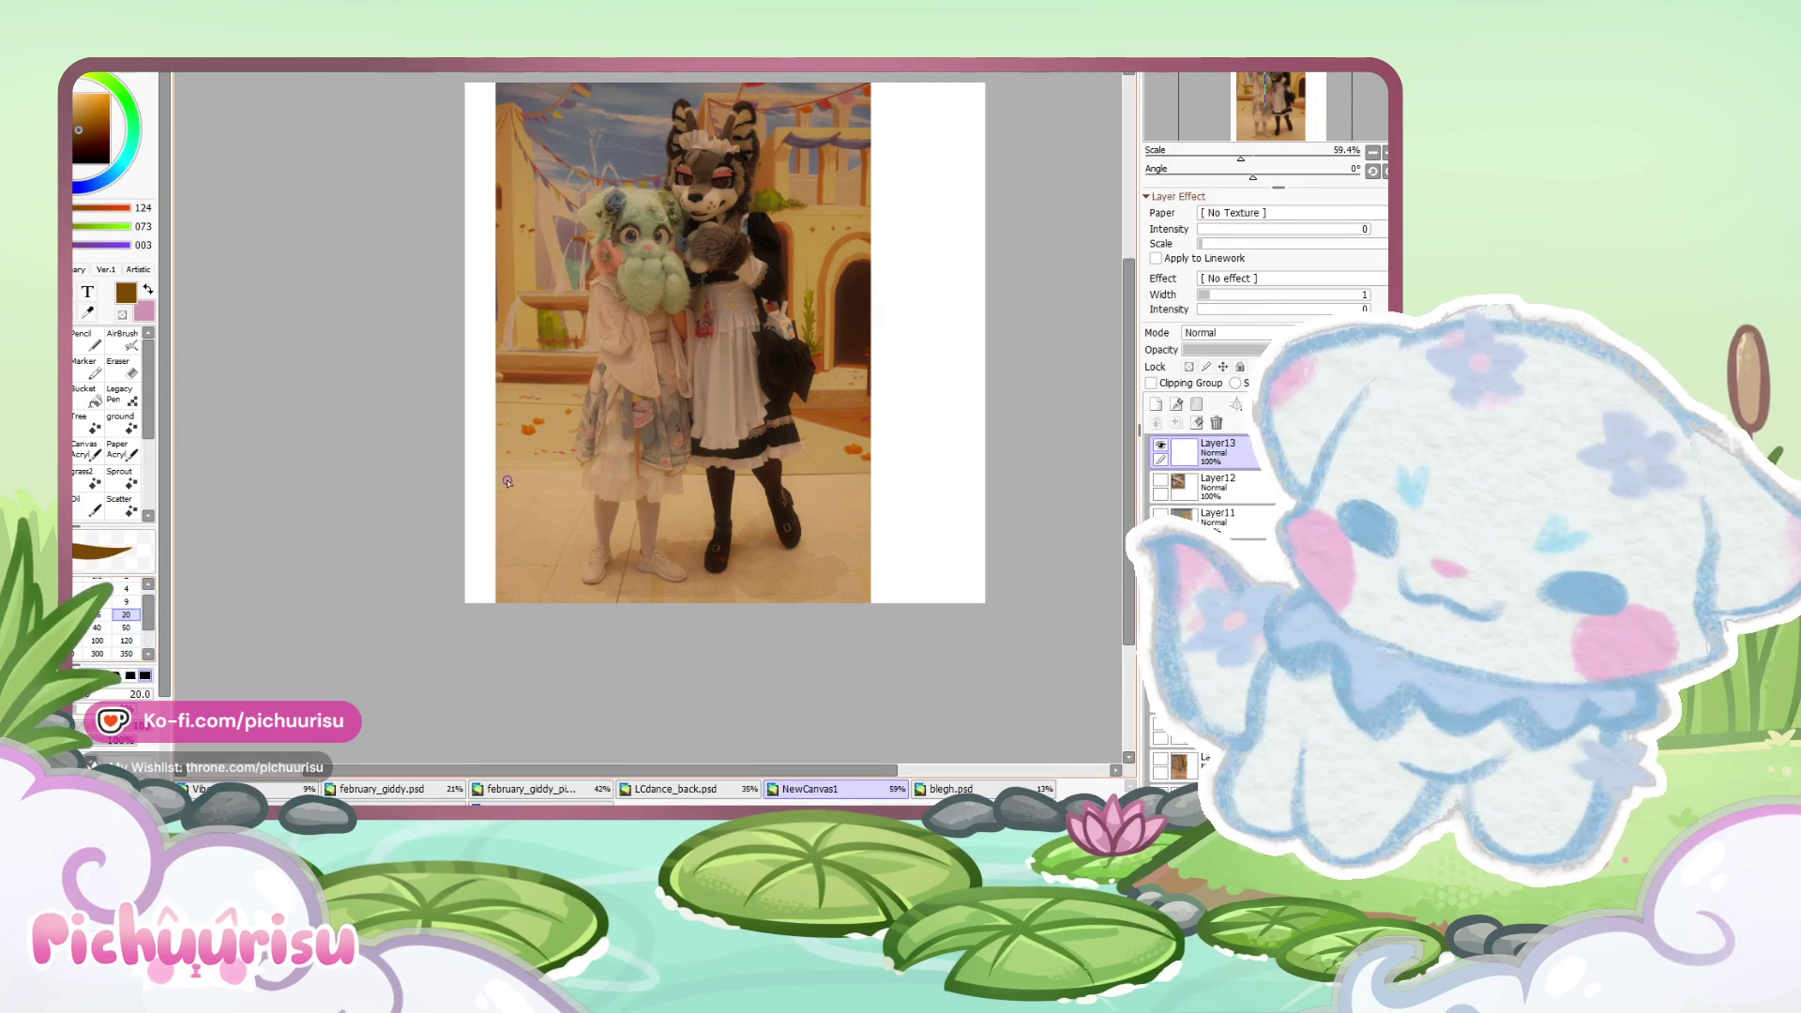
pyautogui.moveTo(619, 392)
pyautogui.mouseDown()
pyautogui.moveTo(574, 542)
pyautogui.moveTo(764, 561)
pyautogui.mouseUp()
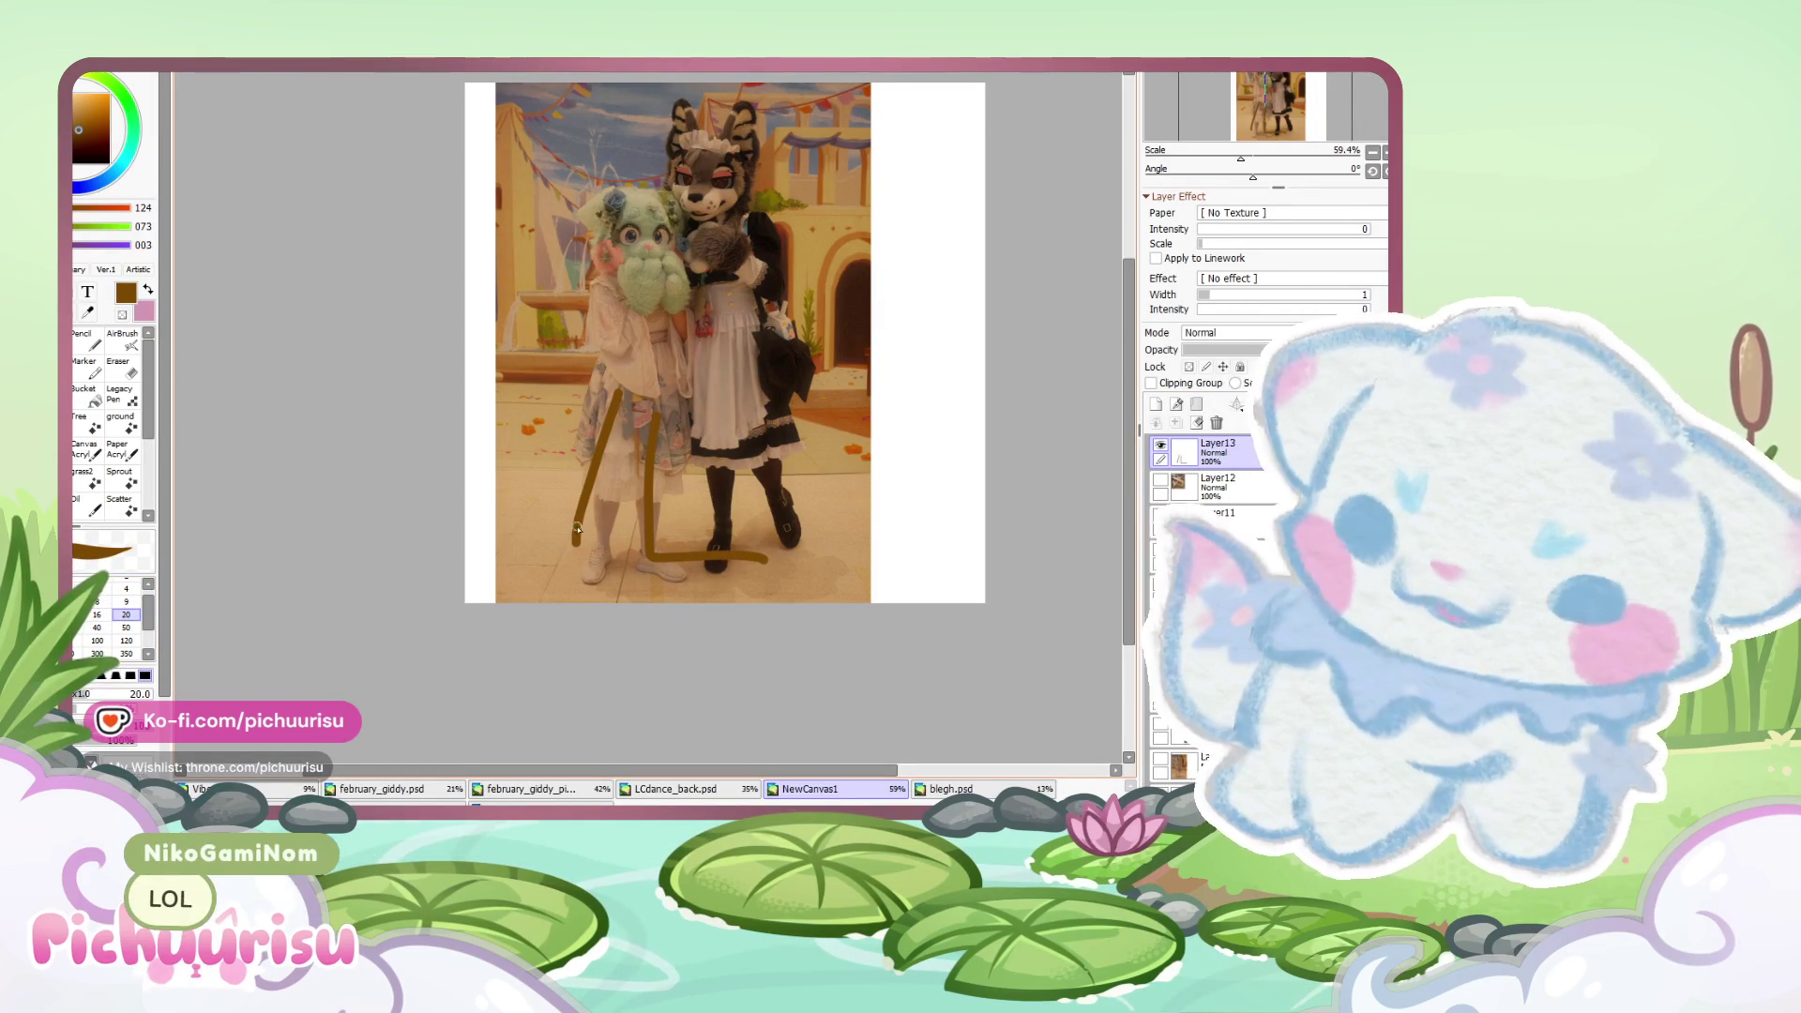
pyautogui.moveTo(576, 539); pyautogui.dragTo(524, 535)
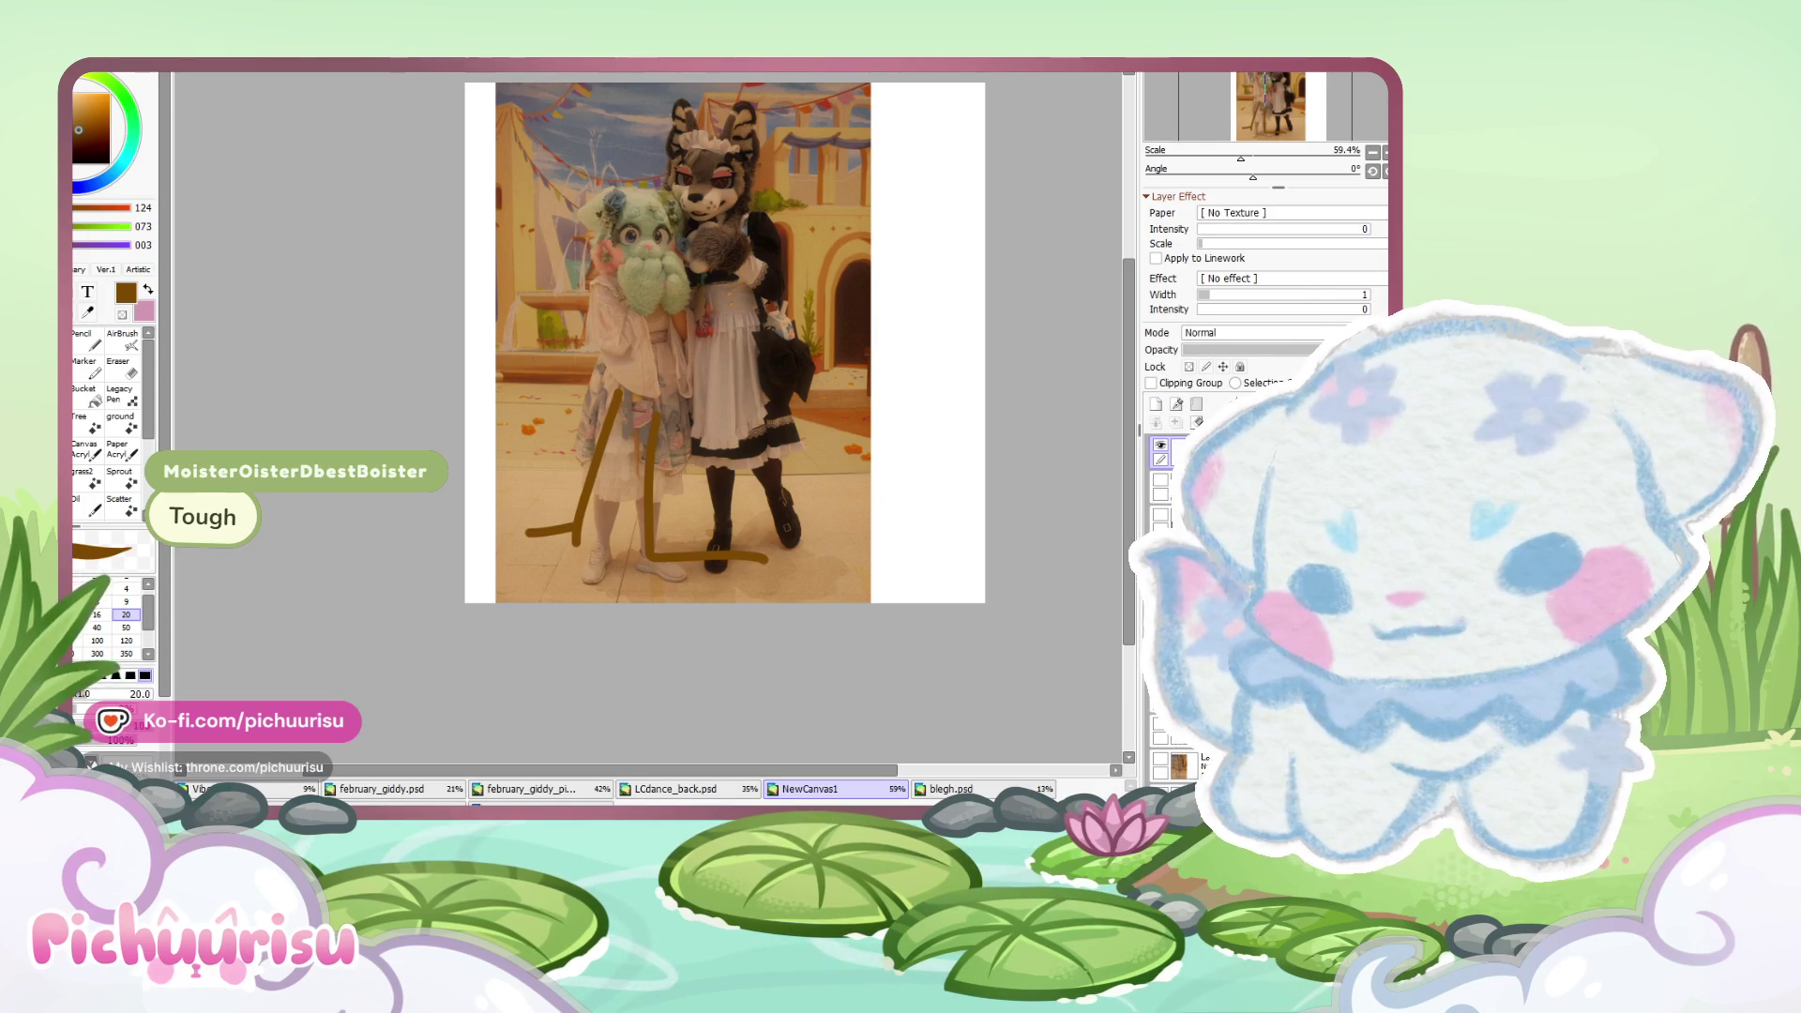
pyautogui.scroll(3, 976, 450)
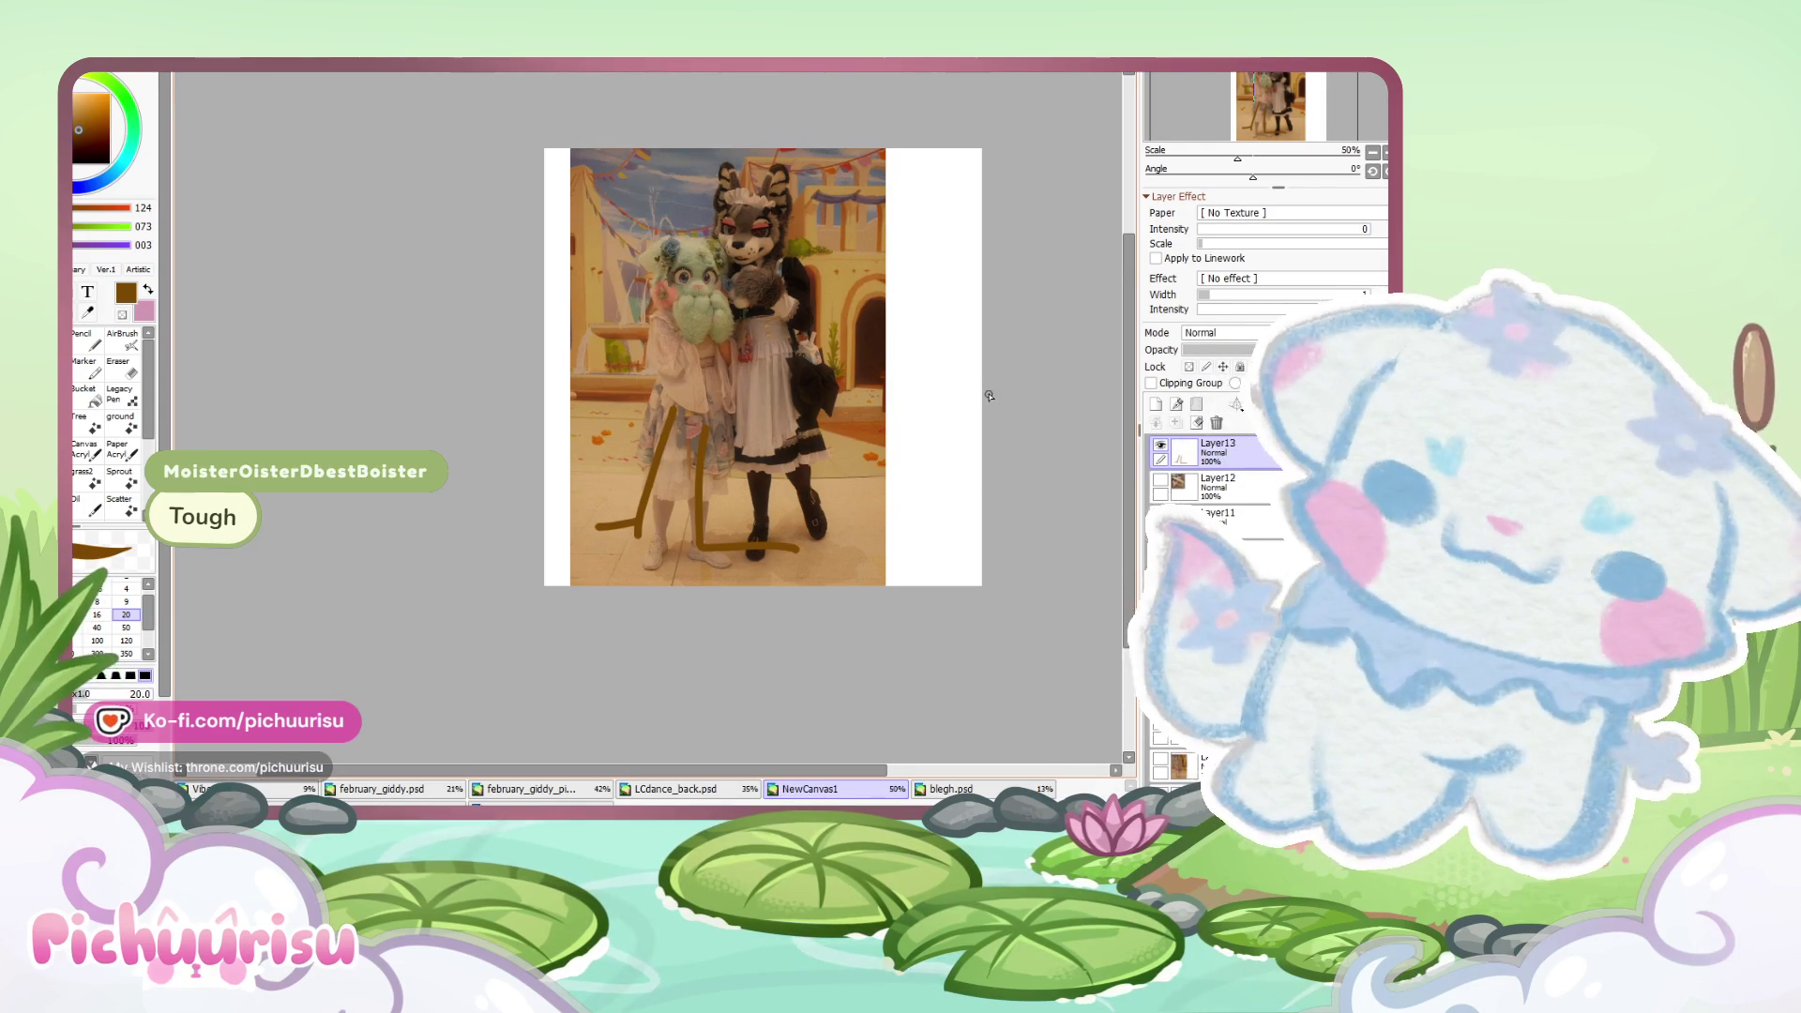
pyautogui.scroll(-2, 984, 413)
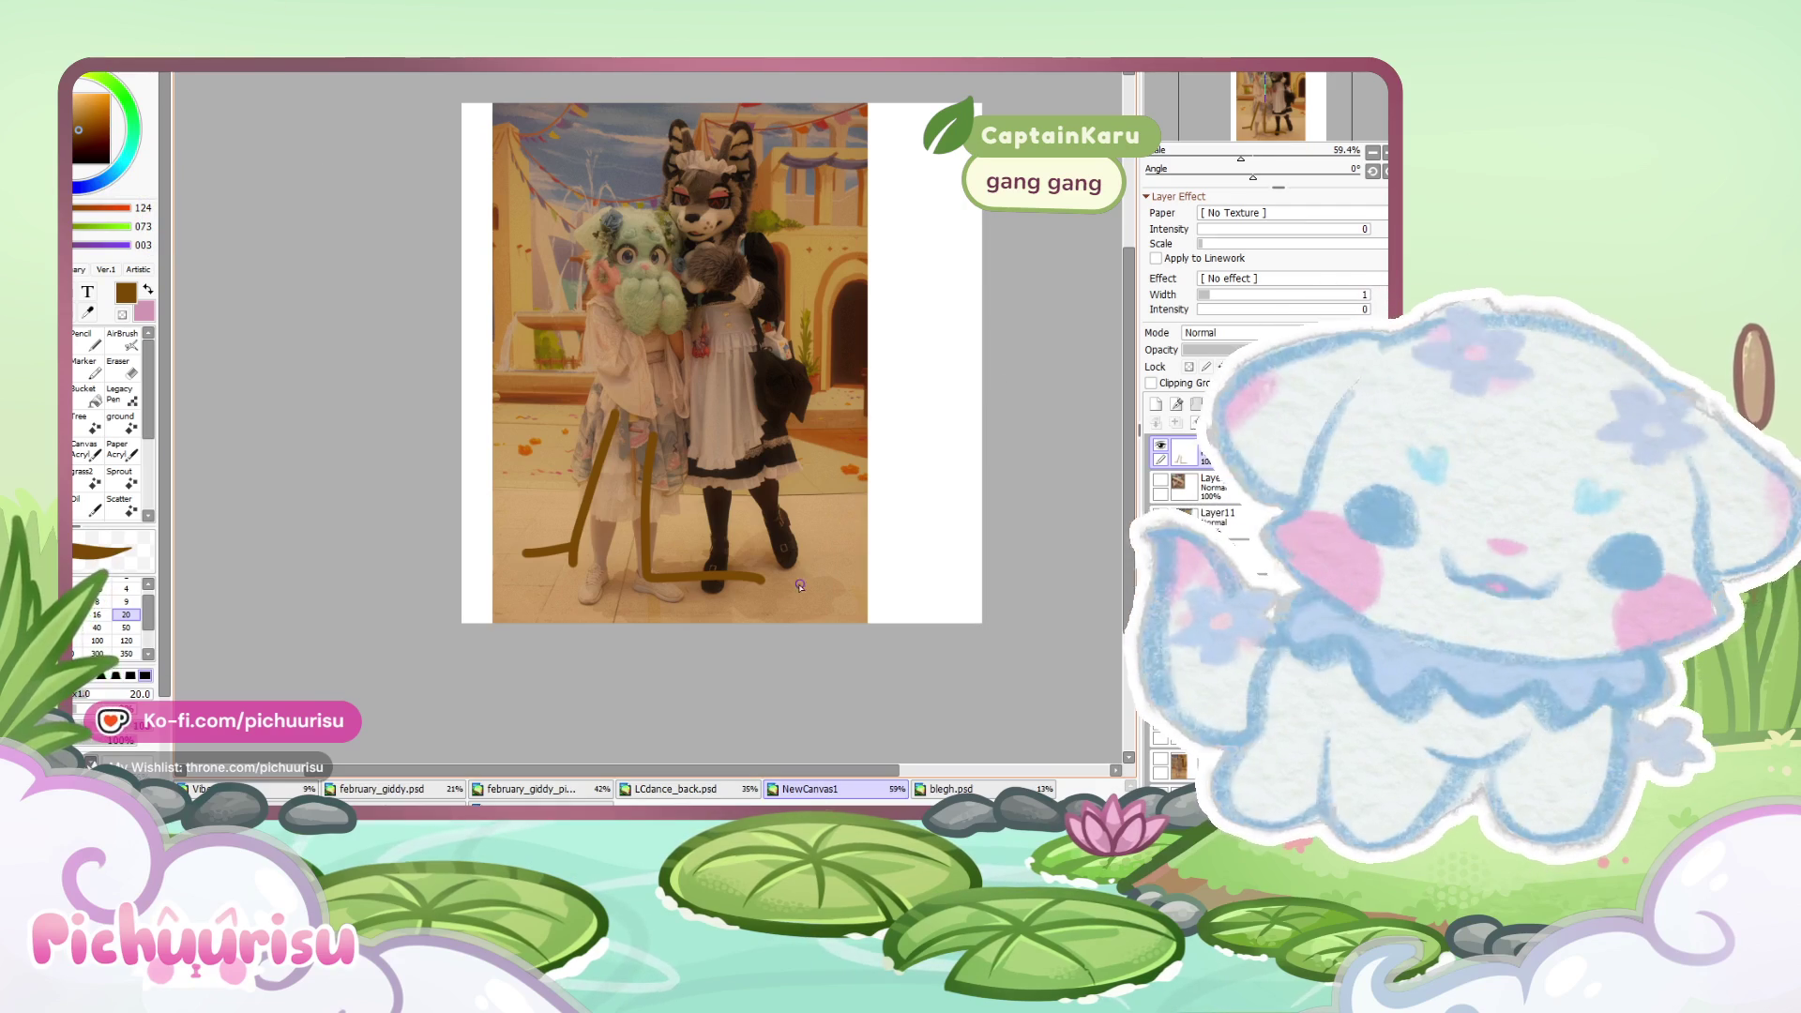
# - Shrink the brush and trace a brown line along the right boot
pyautogui.scroll(3, 751, 600)
pyautogui.scroll(2, 750, 600)
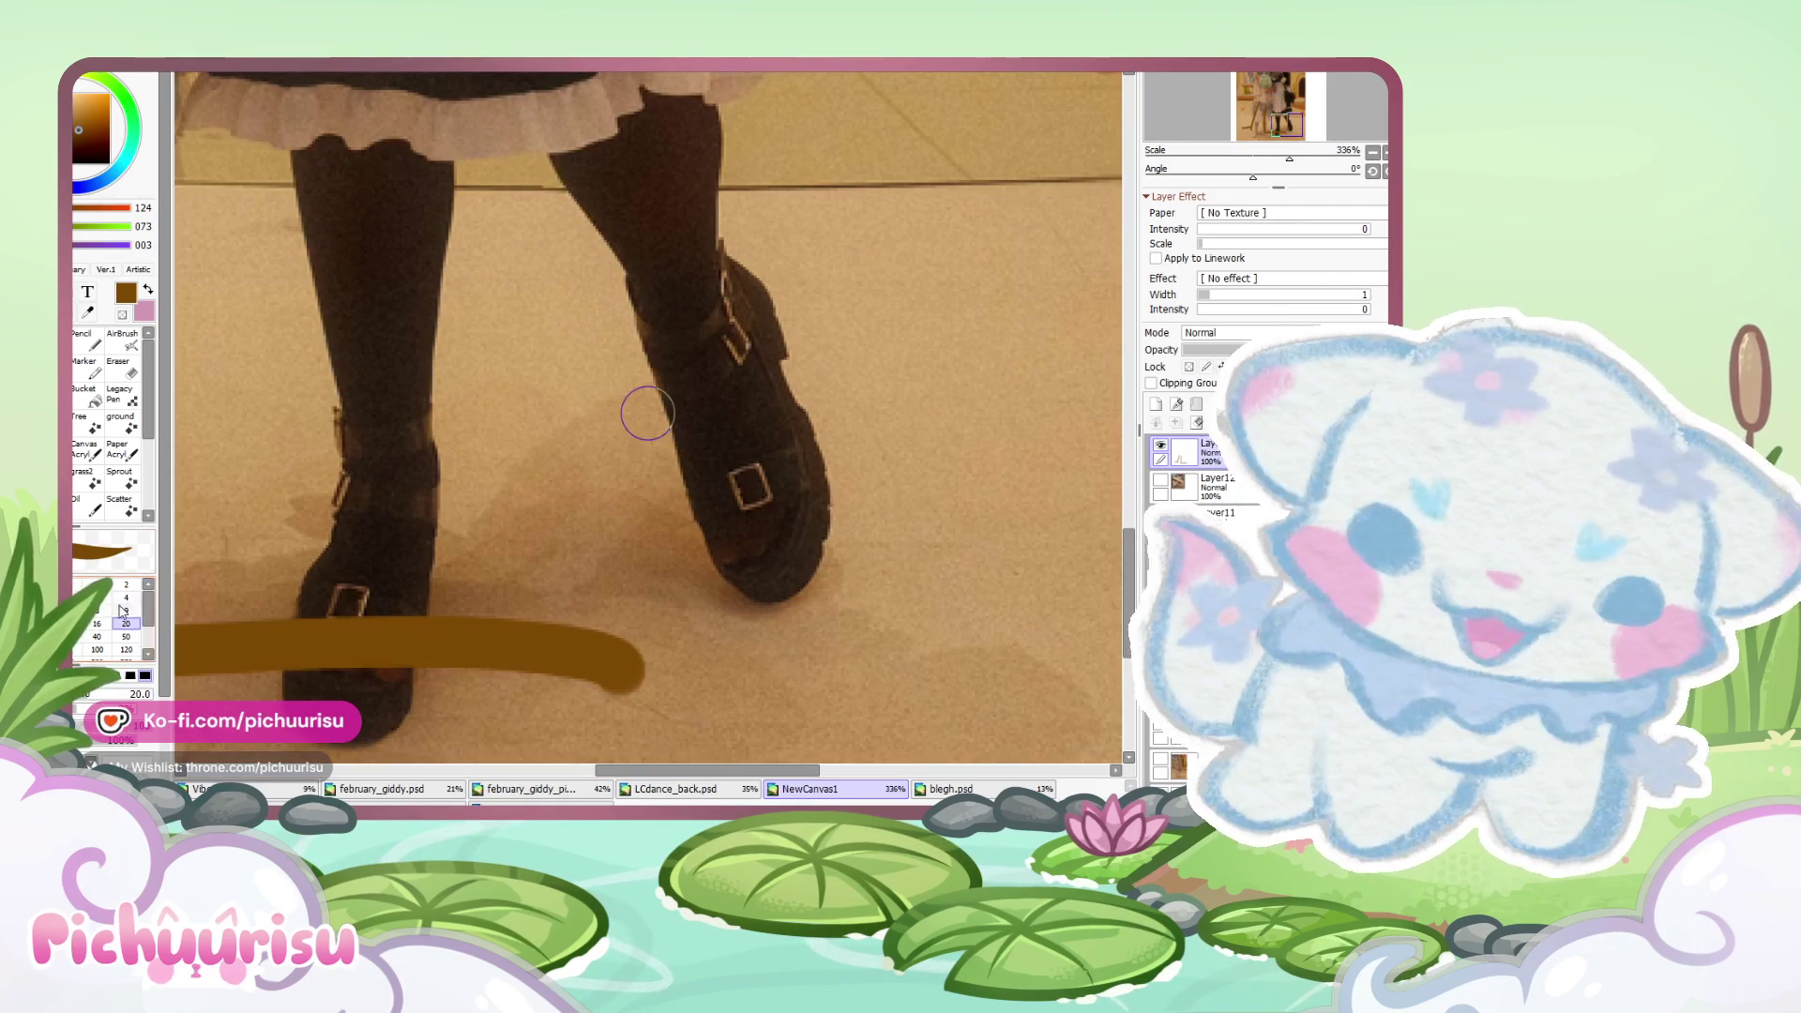
pyautogui.press('[')
pyautogui.press('[')
pyautogui.press('[')
pyautogui.moveTo(723, 261)
pyautogui.mouseDown()
pyautogui.moveTo(799, 375)
pyautogui.moveTo(647, 308)
pyautogui.moveTo(784, 626)
pyautogui.mouseUp()
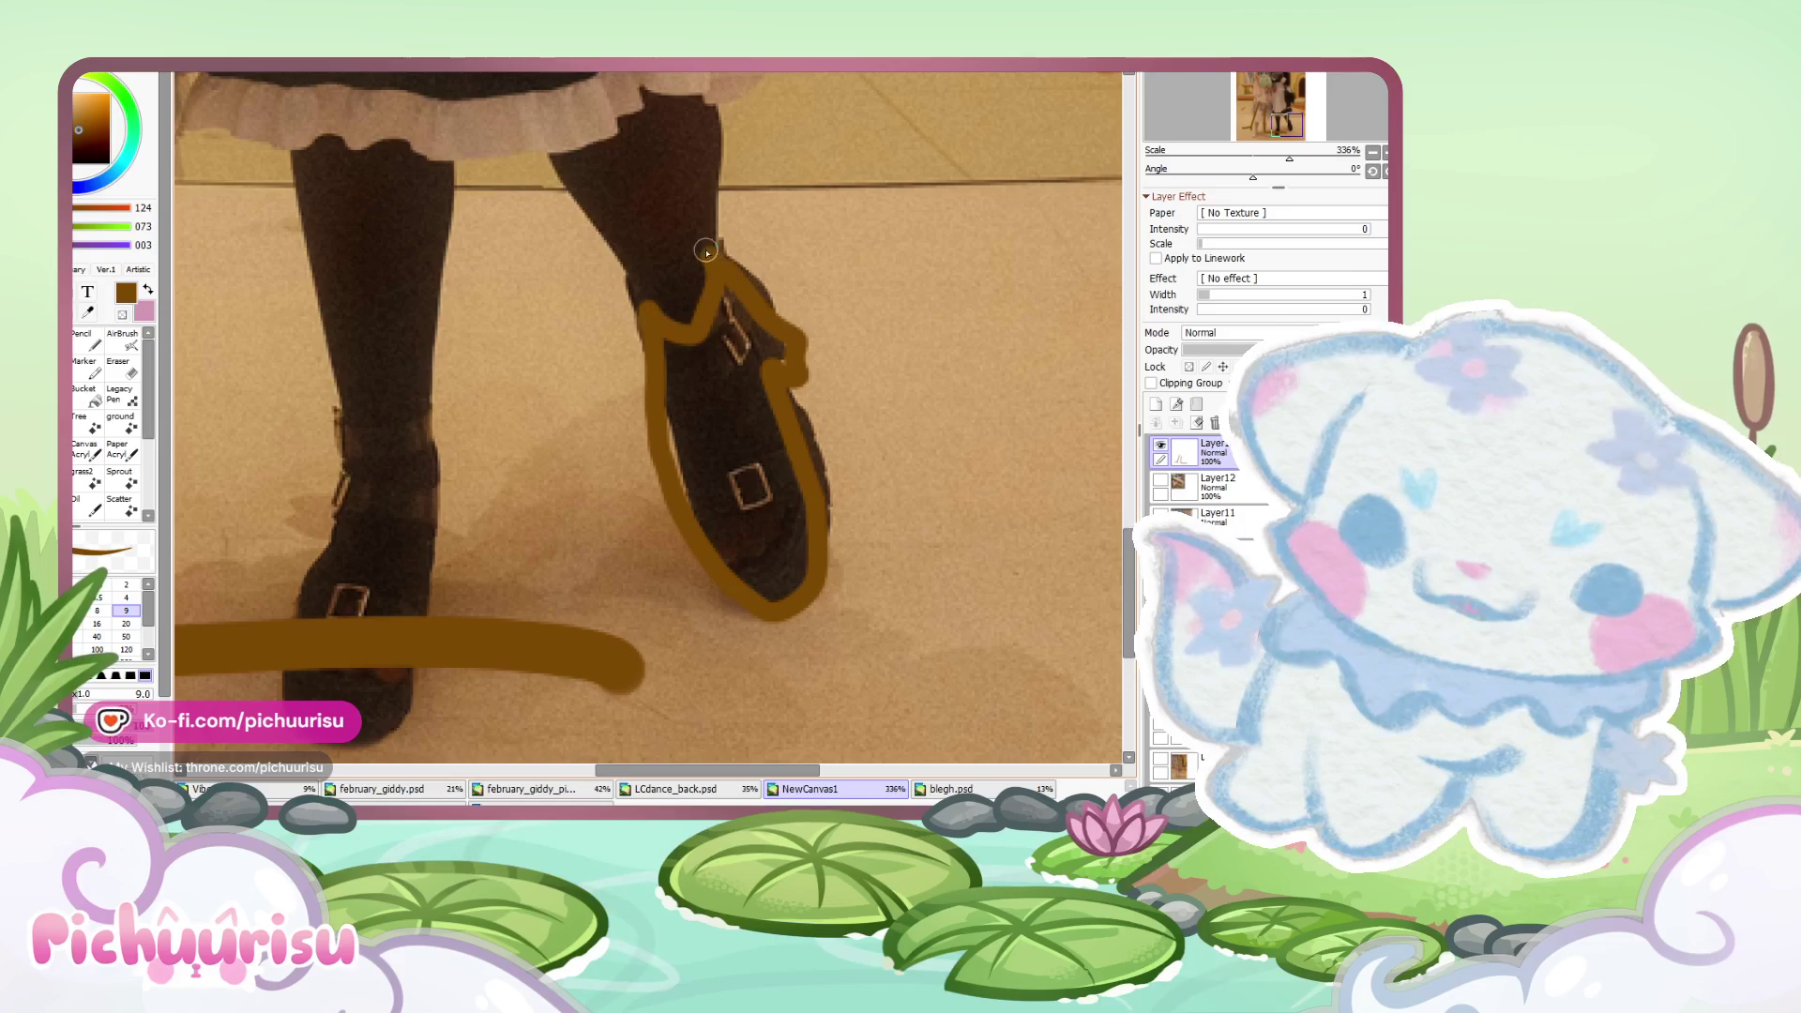
# - Zoom in and outline the left white sneaker in brown
pyautogui.scroll(-3, 784, 626)
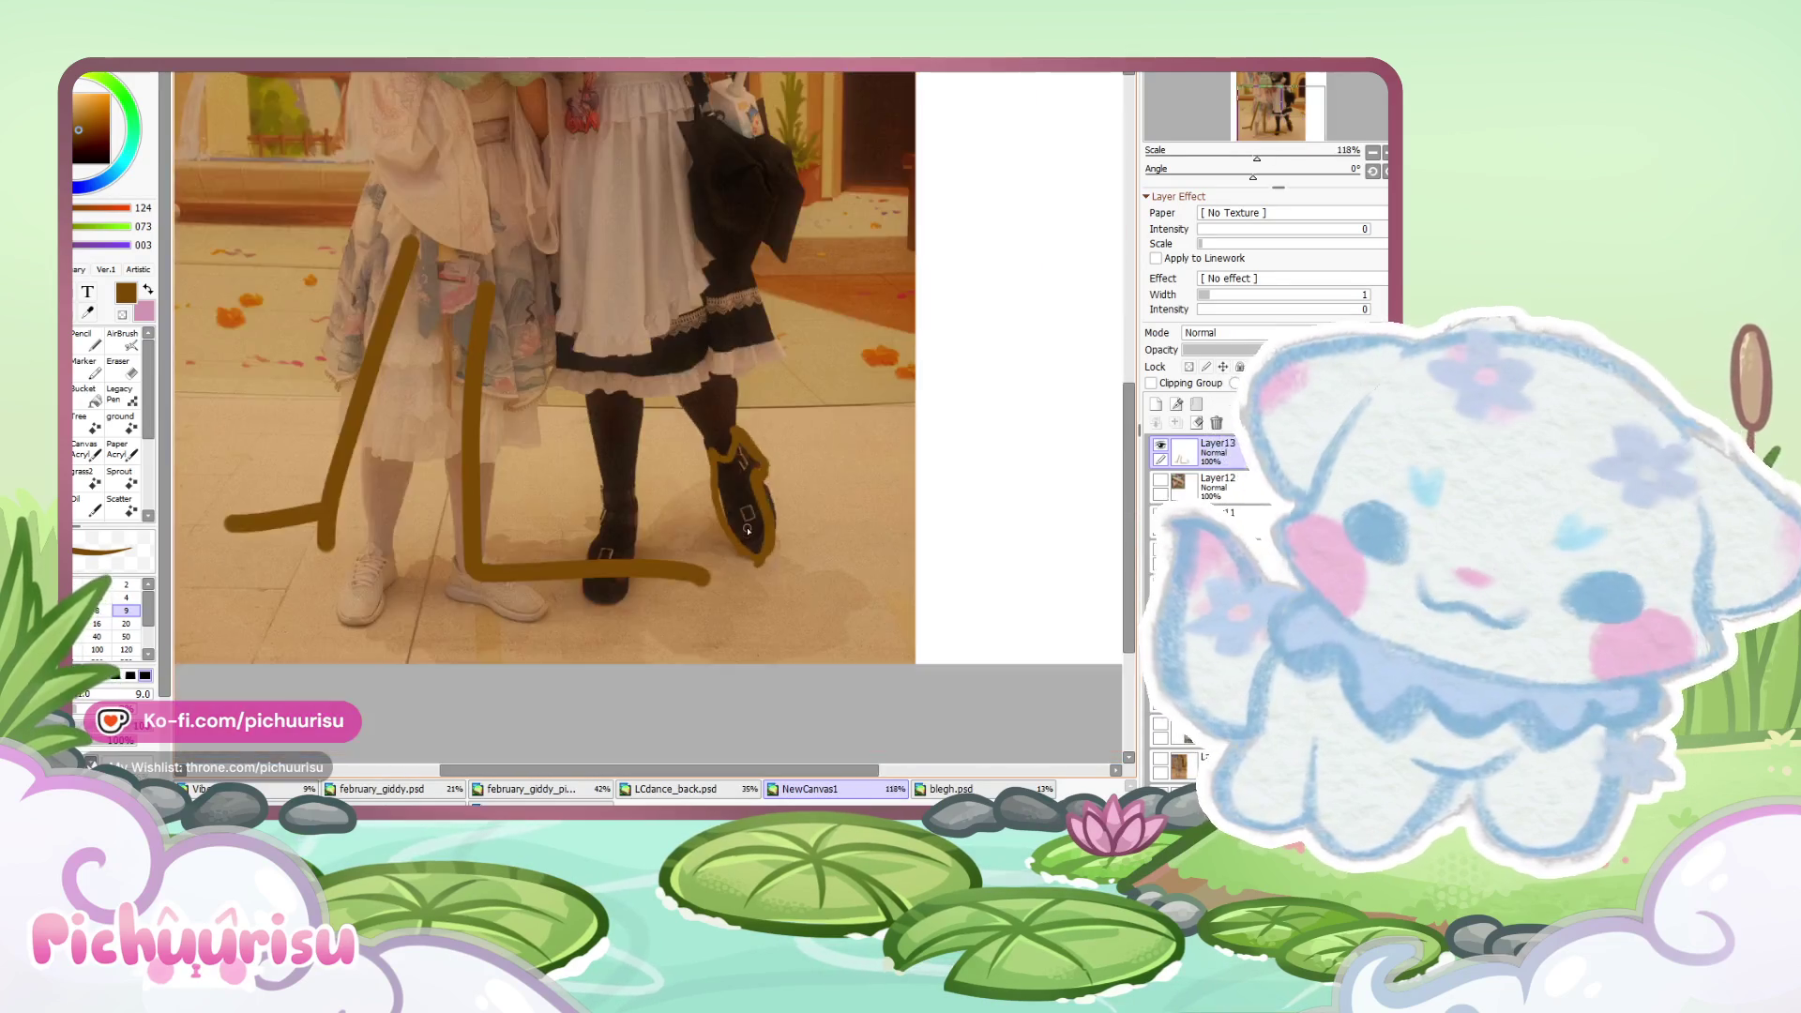
pyautogui.scroll(-3, 769, 591)
pyautogui.scroll(-2, 750, 540)
pyautogui.scroll(1, 690, 129)
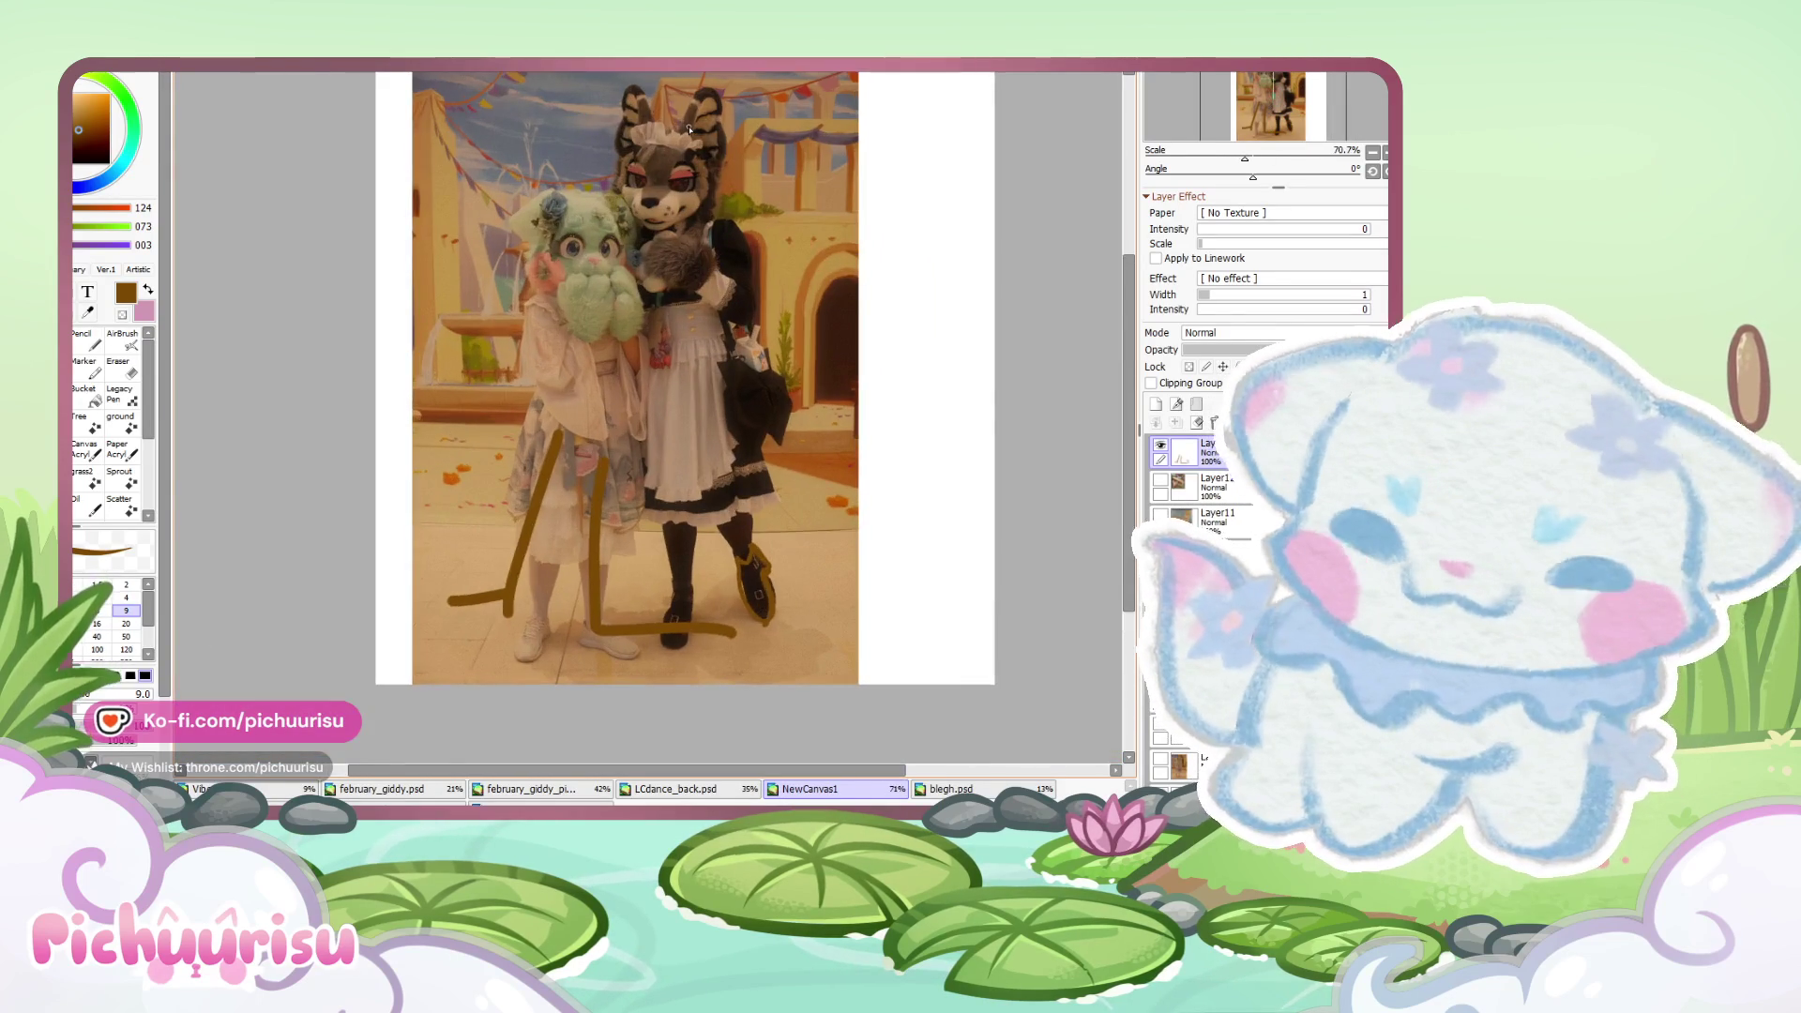
pyautogui.scroll(1, 690, 130)
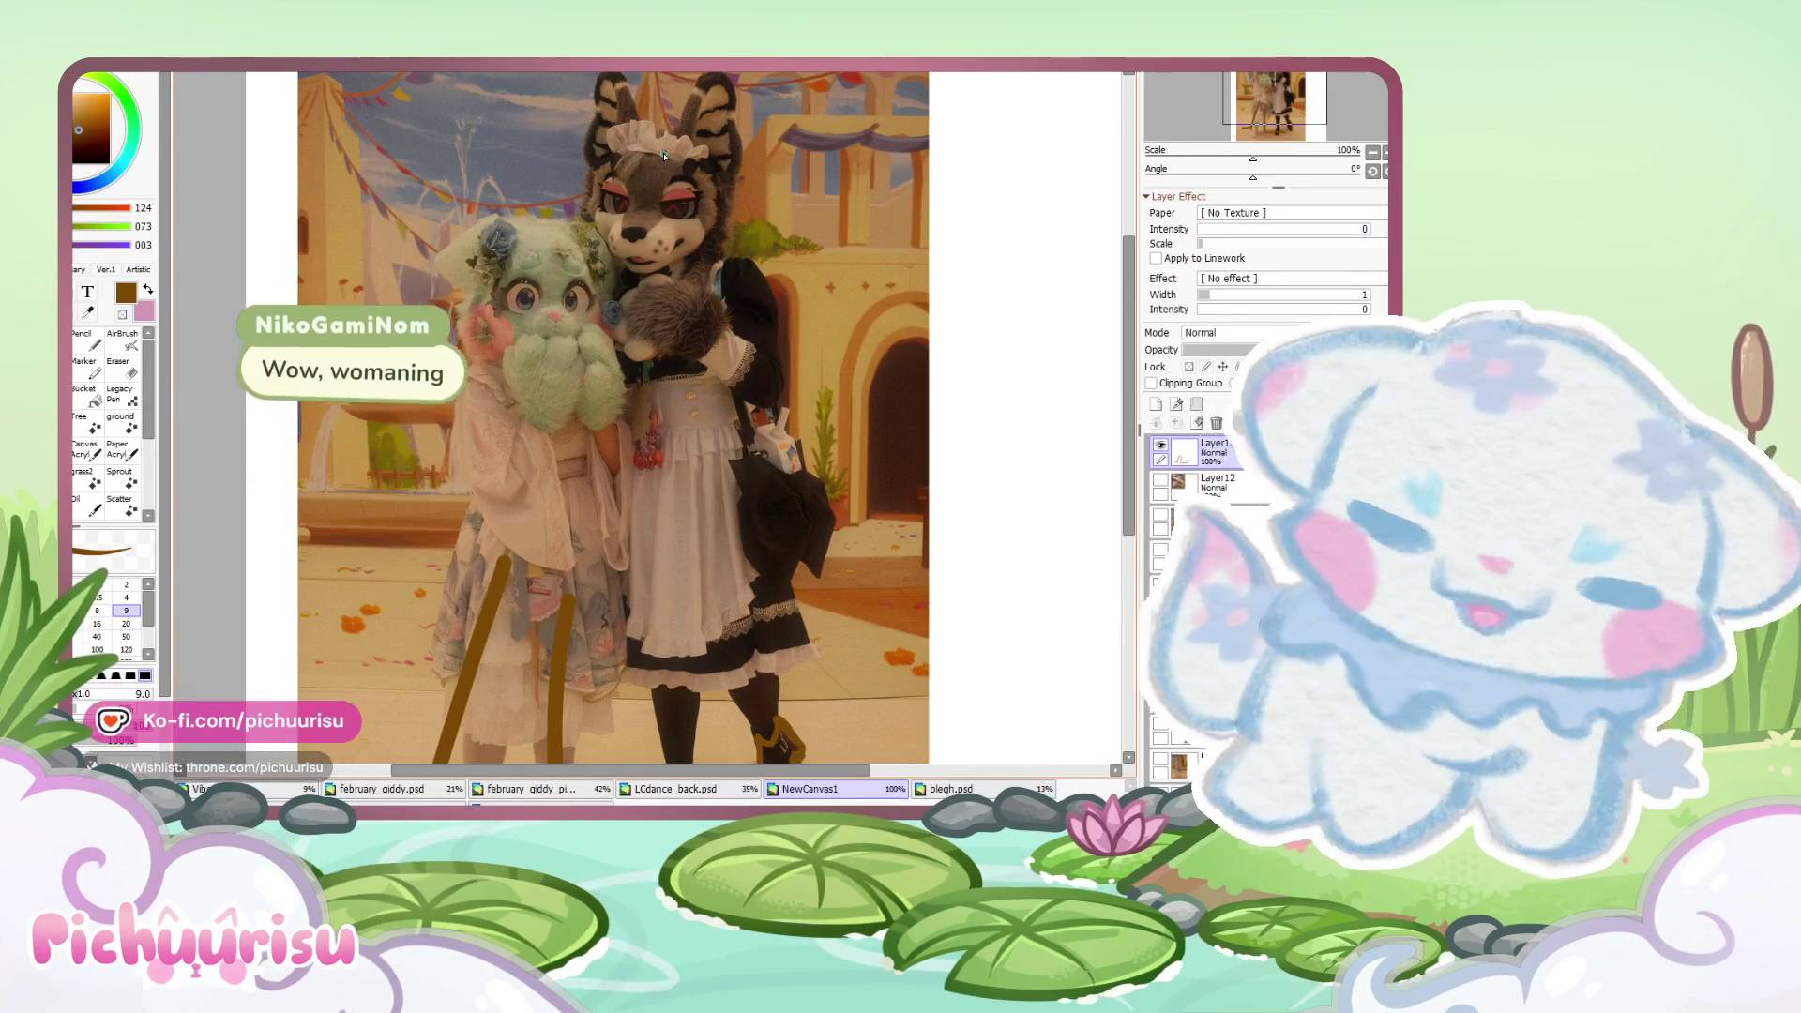
pyautogui.scroll(-1, 663, 155)
pyautogui.scroll(-1, 663, 155)
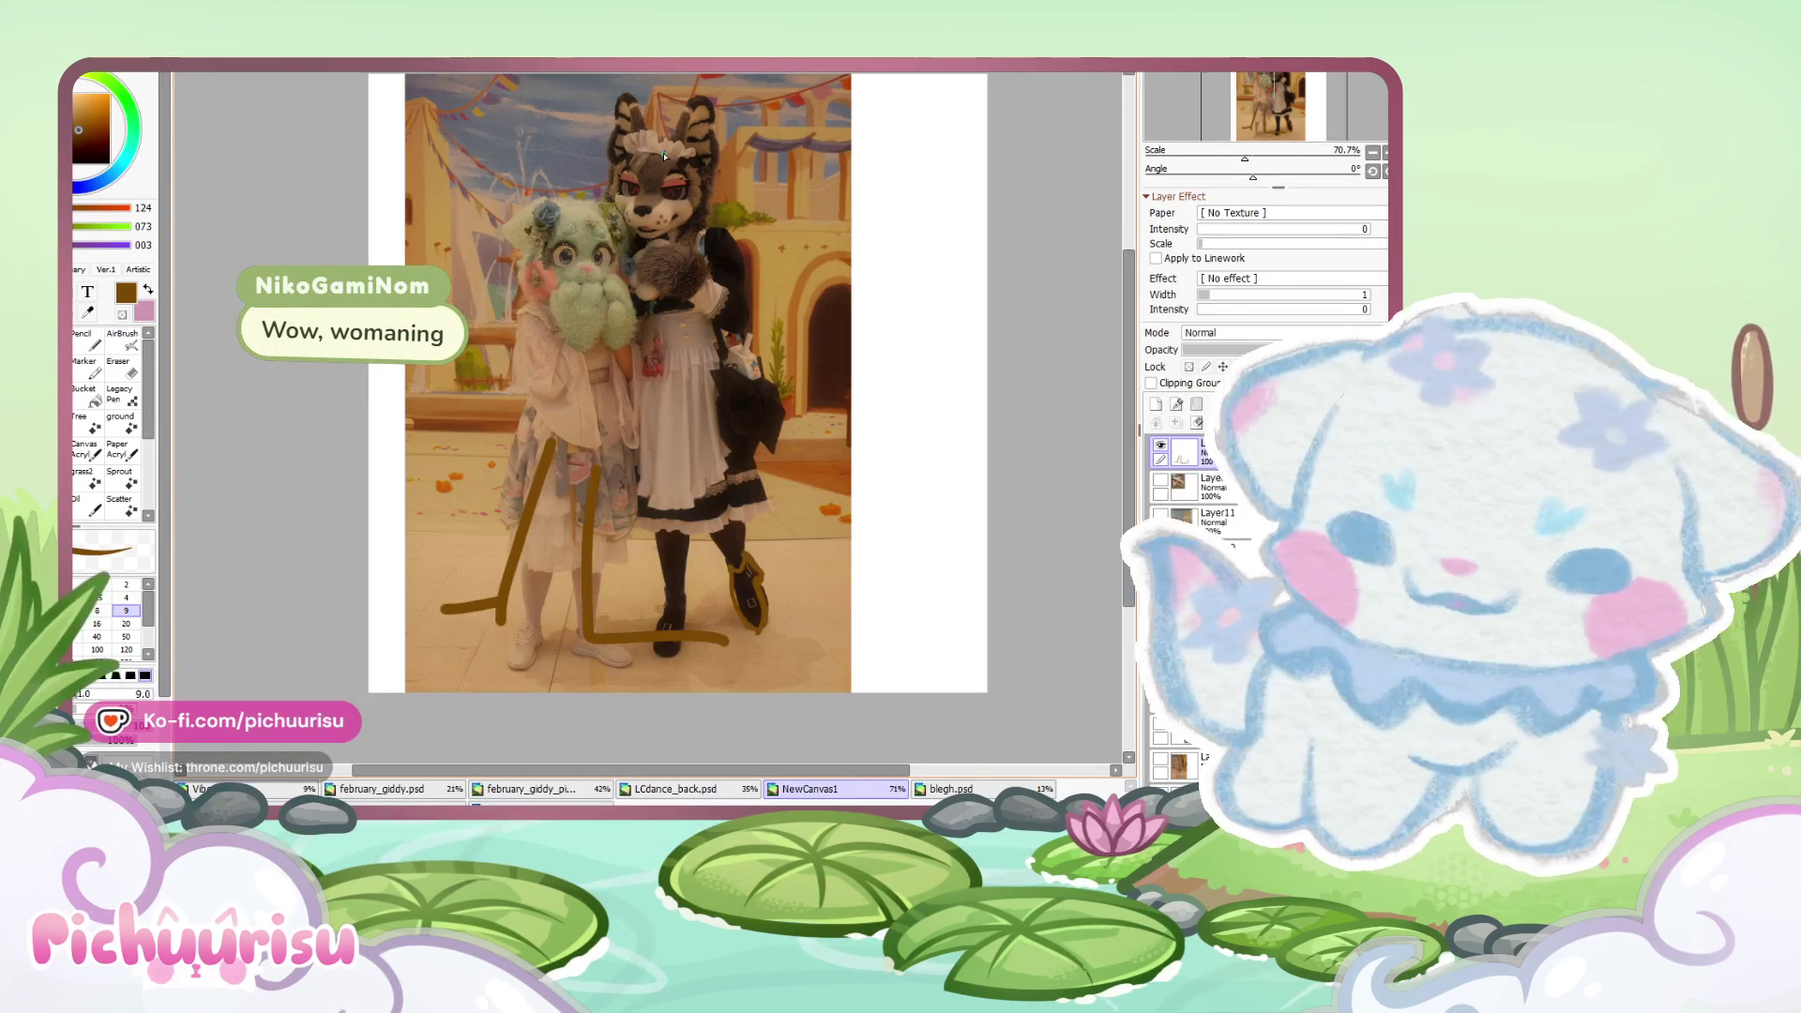
pyautogui.scroll(1, 664, 157)
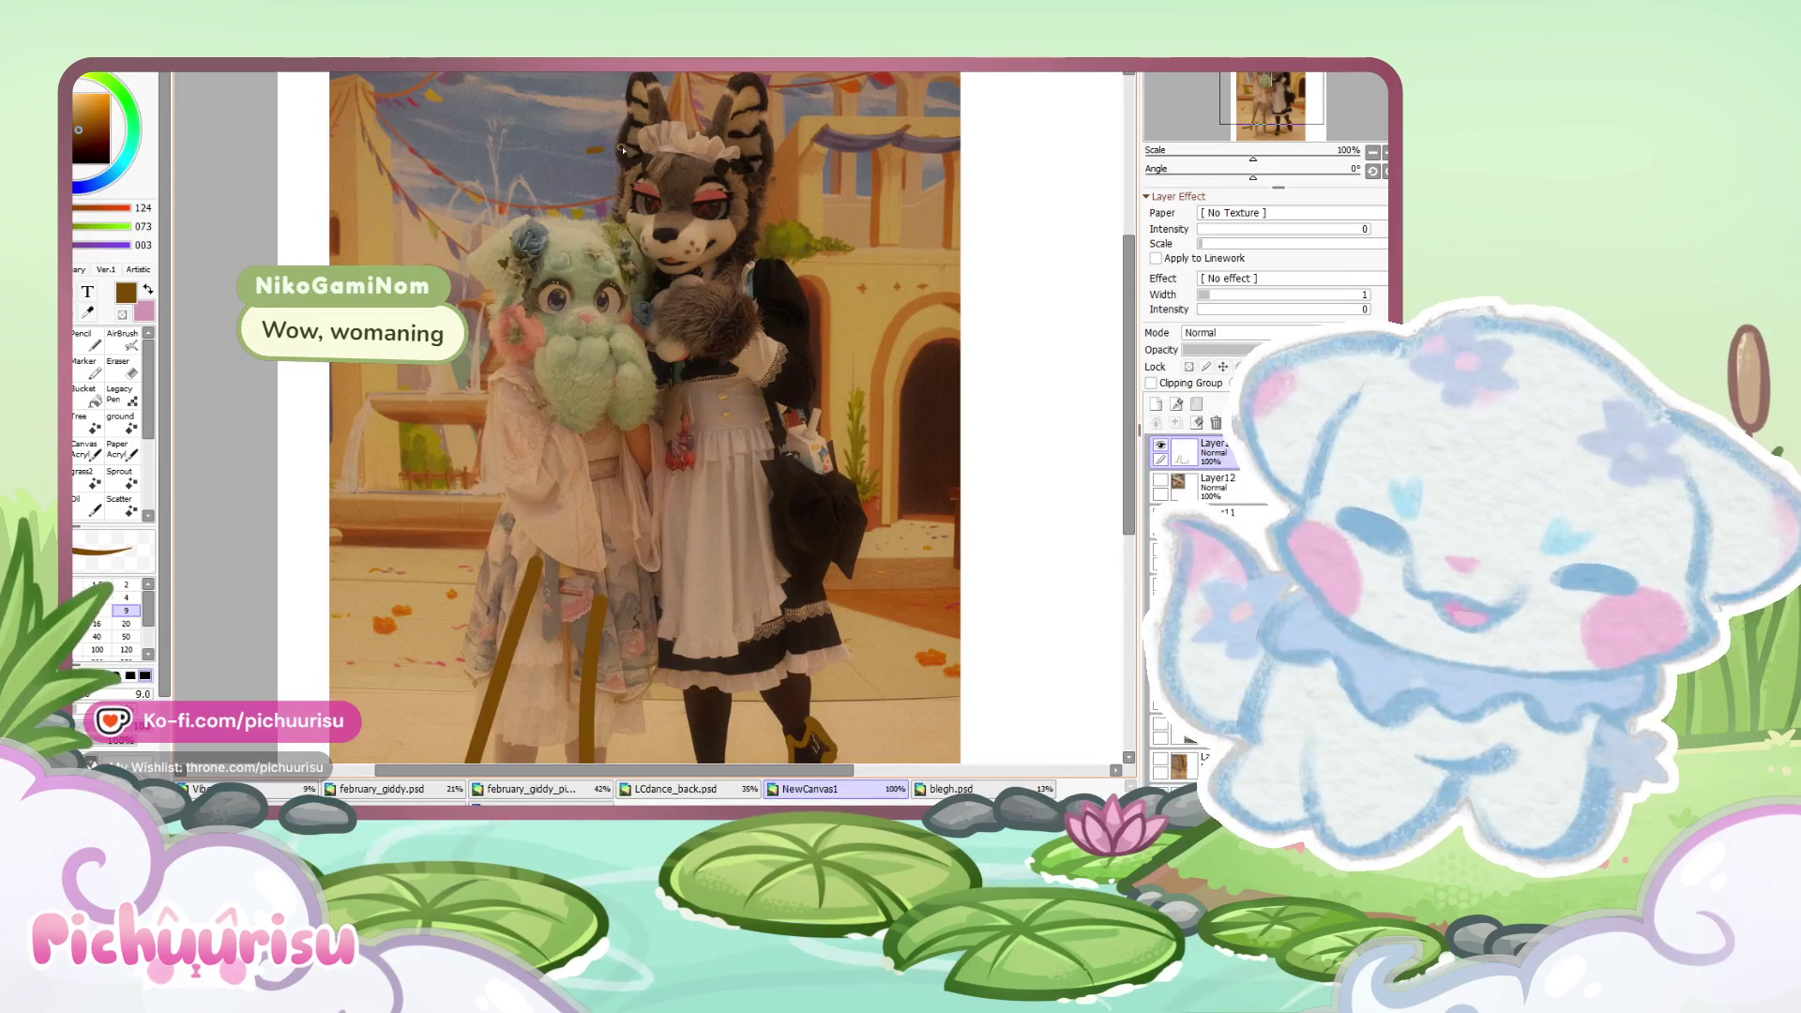
pyautogui.scroll(-1, 675, 375)
pyautogui.scroll(2, 683, 526)
pyautogui.scroll(4, 684, 527)
pyautogui.moveTo(659, 565); pyautogui.dragTo(705, 551)
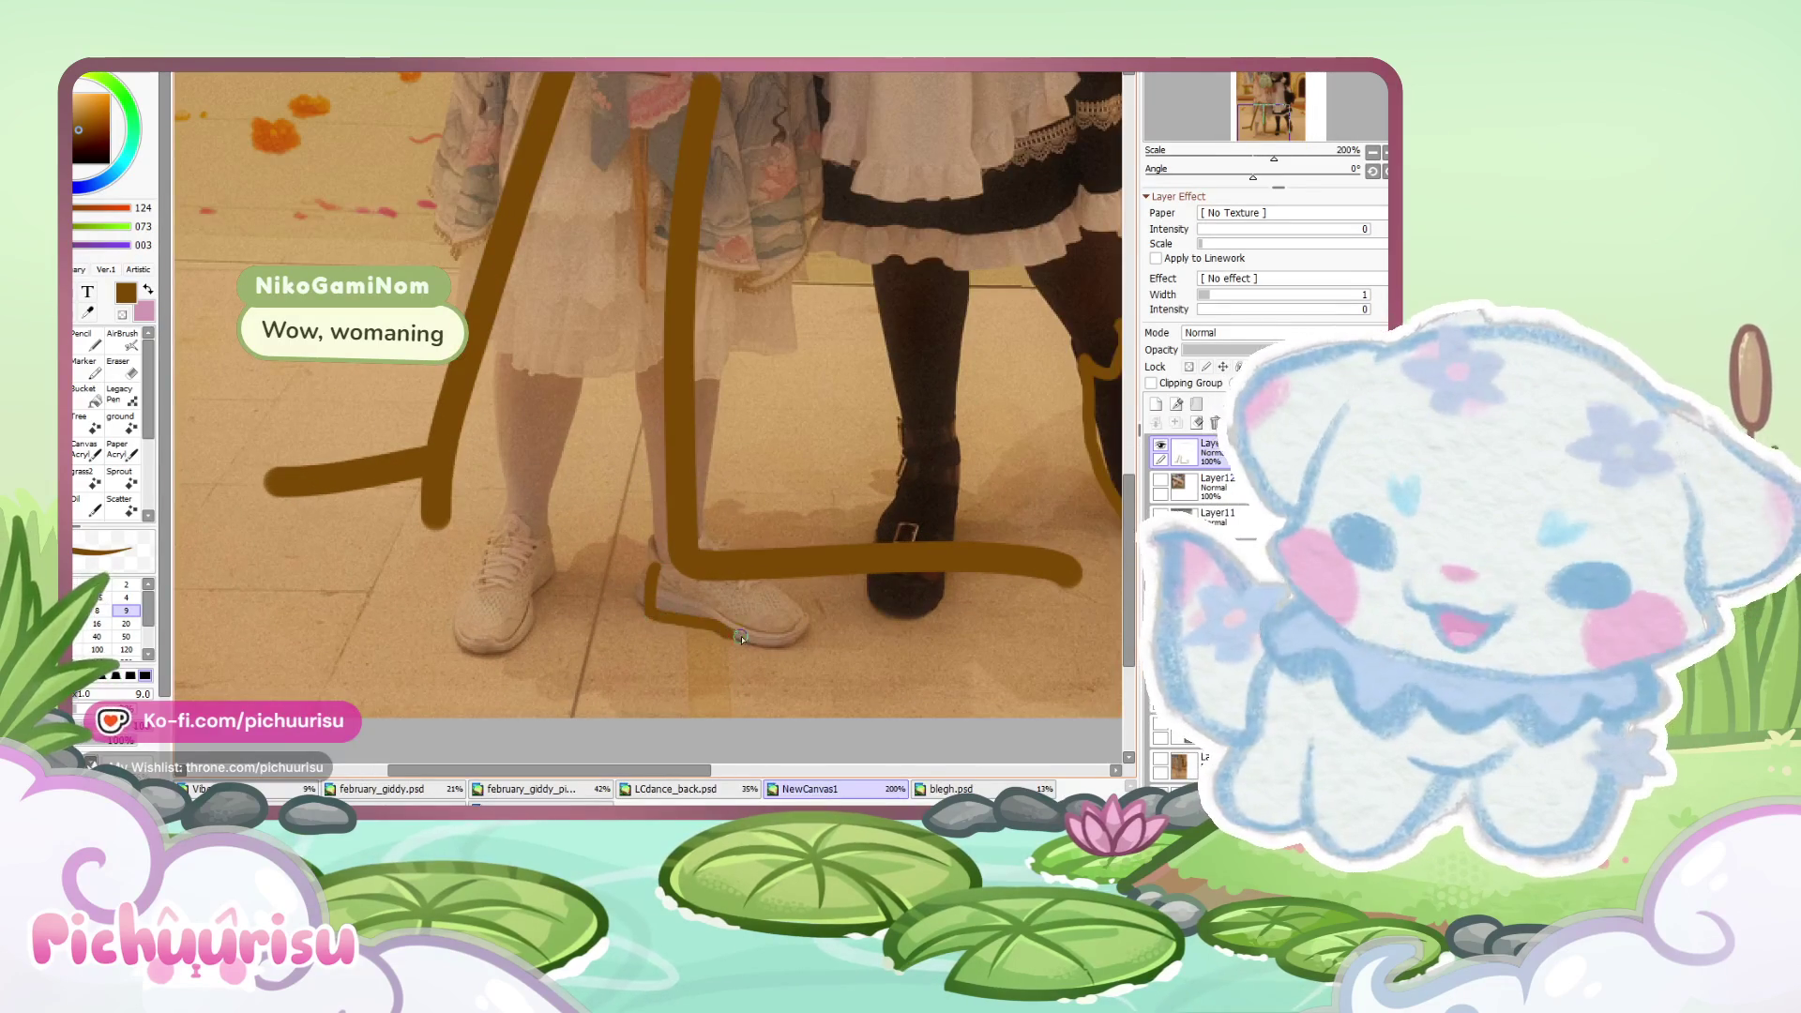
pyautogui.scroll(-2, 675, 557)
pyautogui.scroll(-2, 847, 308)
pyautogui.scroll(1, 847, 308)
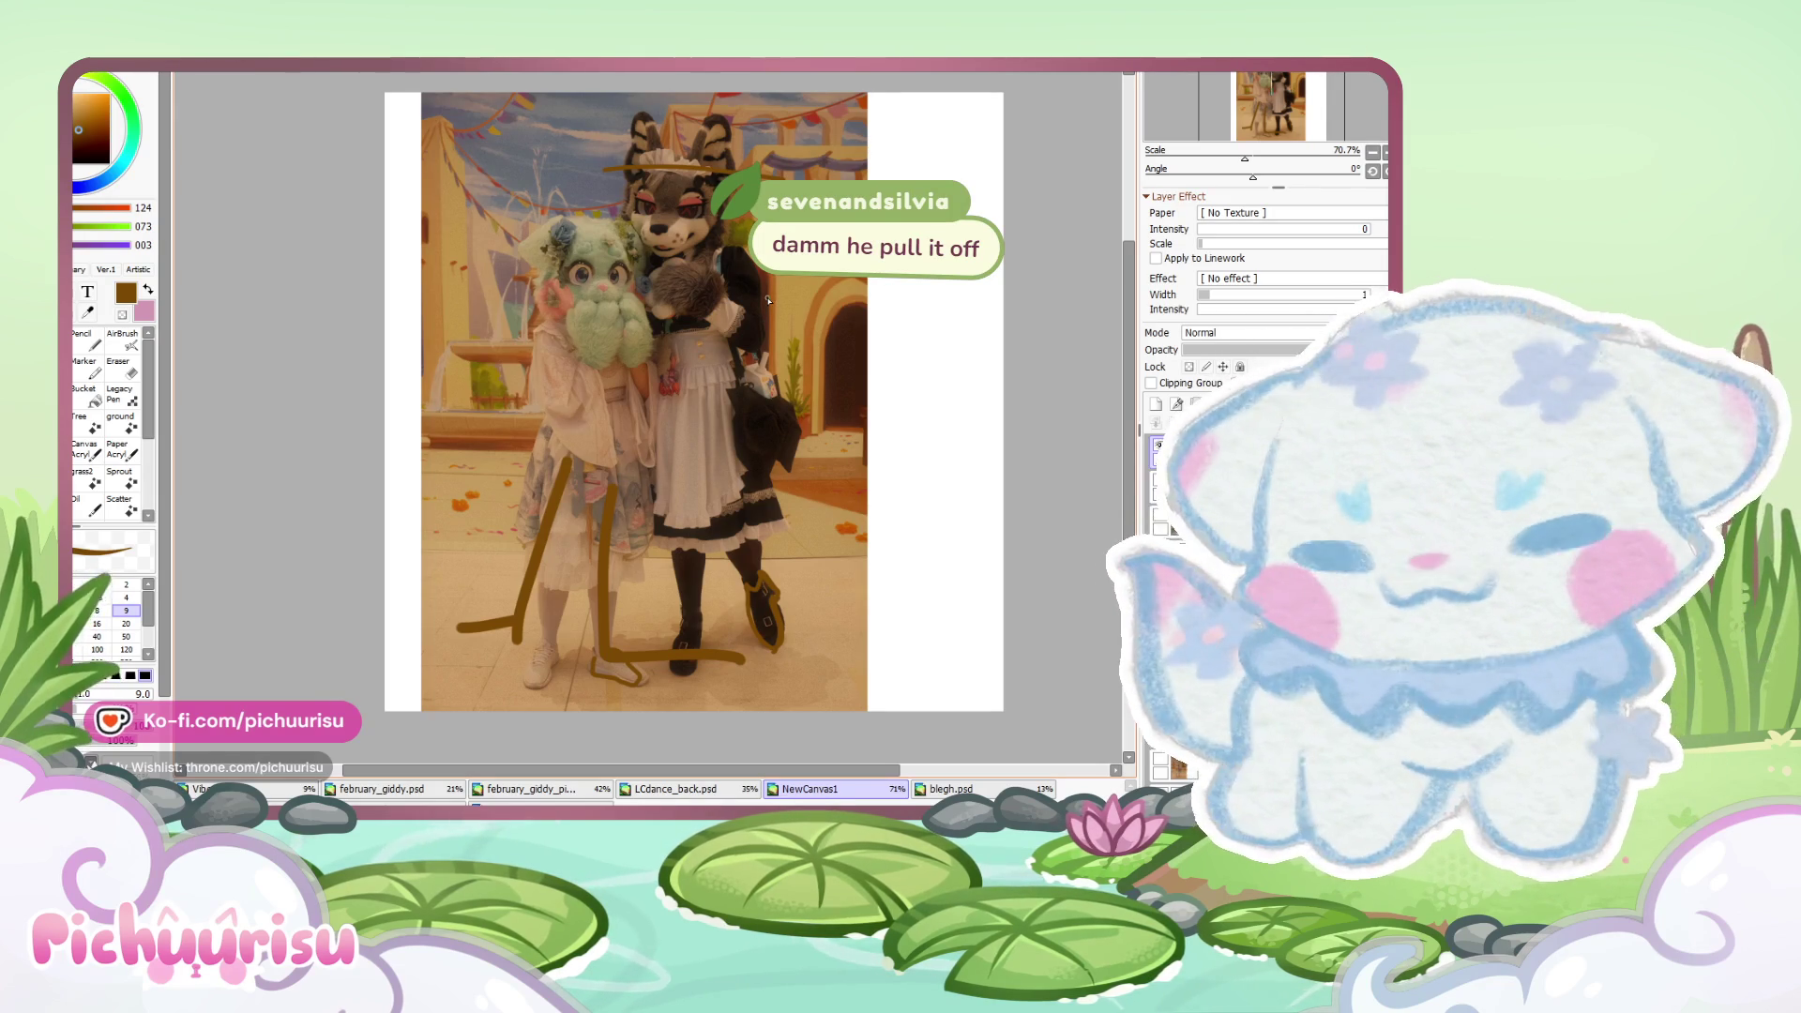
pyautogui.scroll(-3, 767, 300)
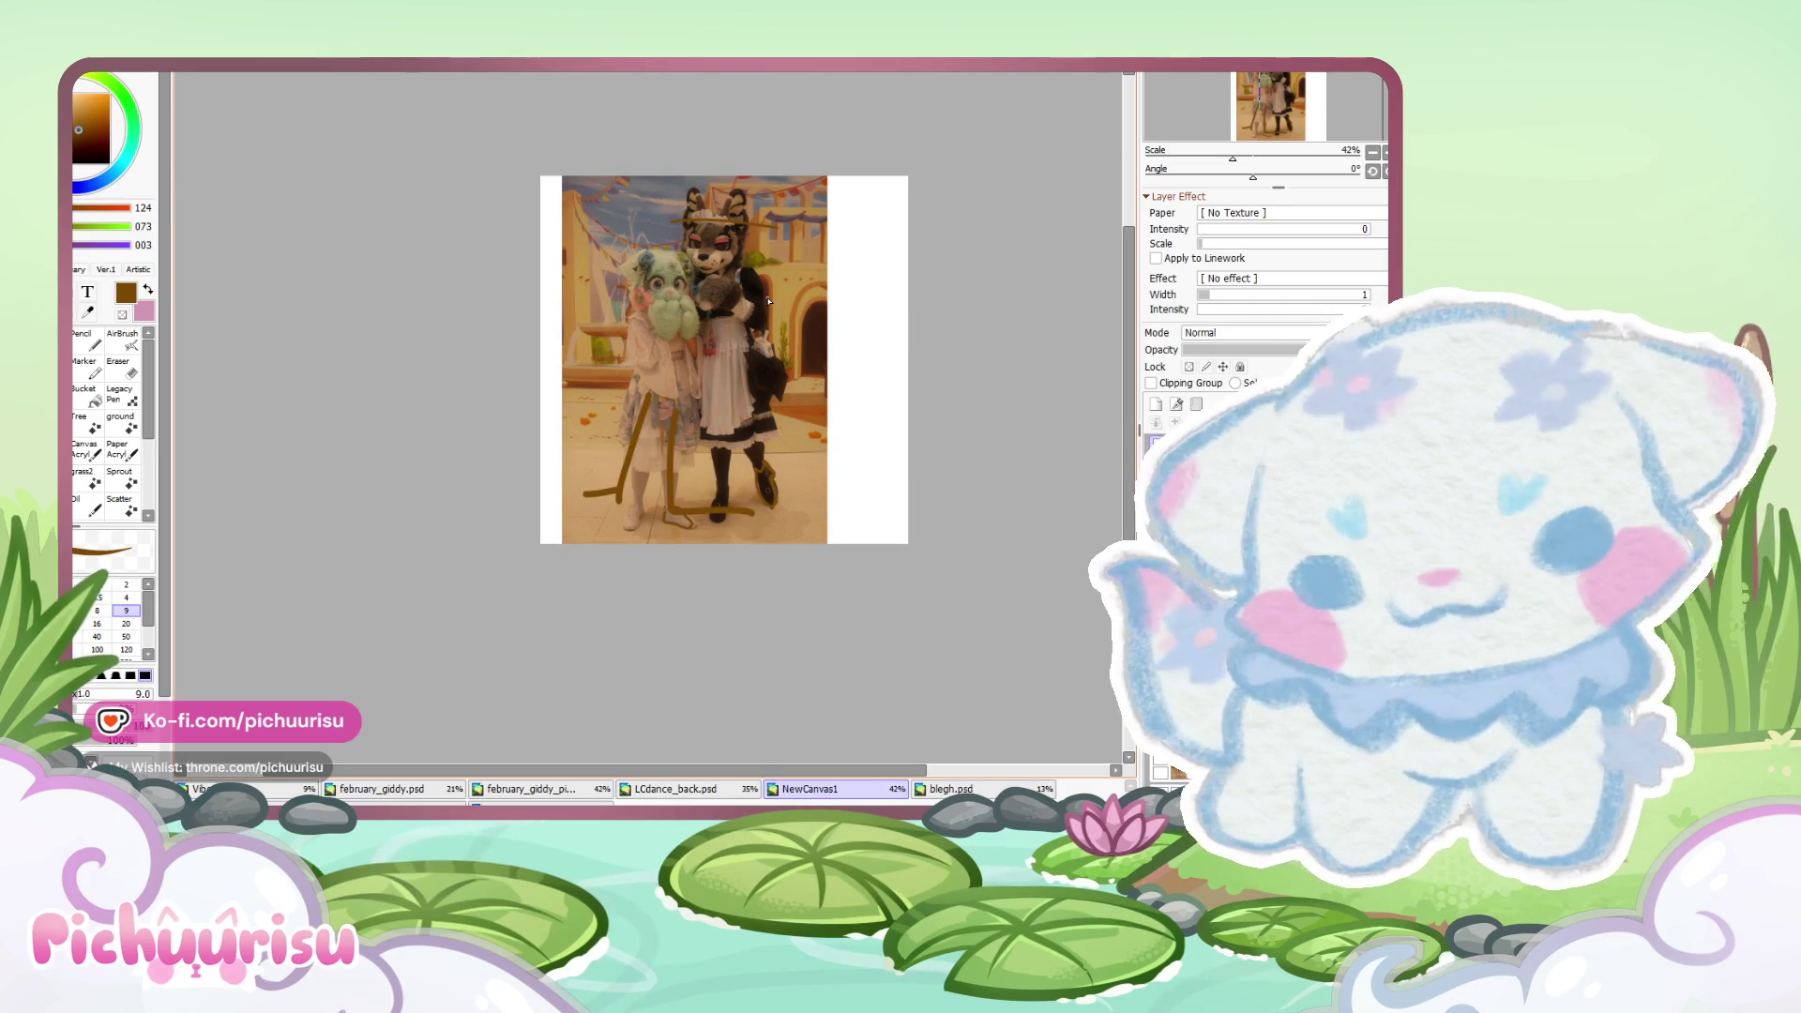
pyautogui.scroll(2, 767, 301)
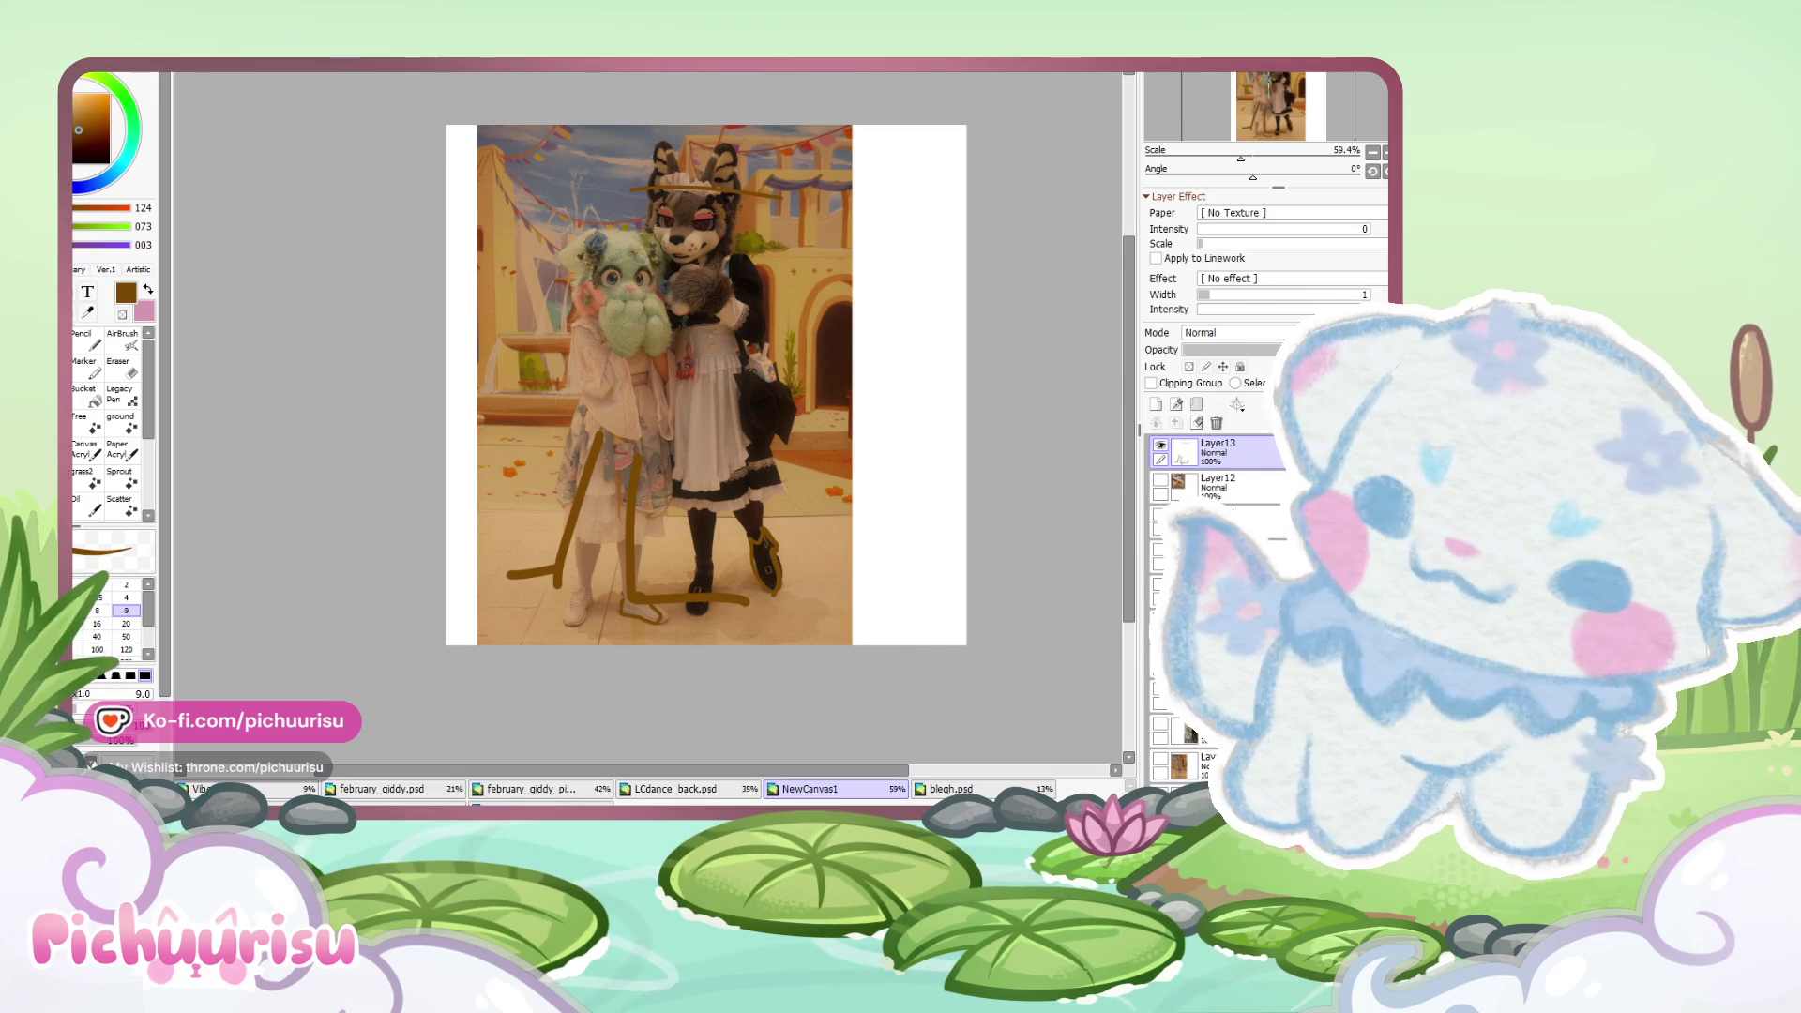
# - Turn off Layer13's visibility so the brown strokes vanish from the two-fursuiter photo
pyautogui.click(1160, 445)
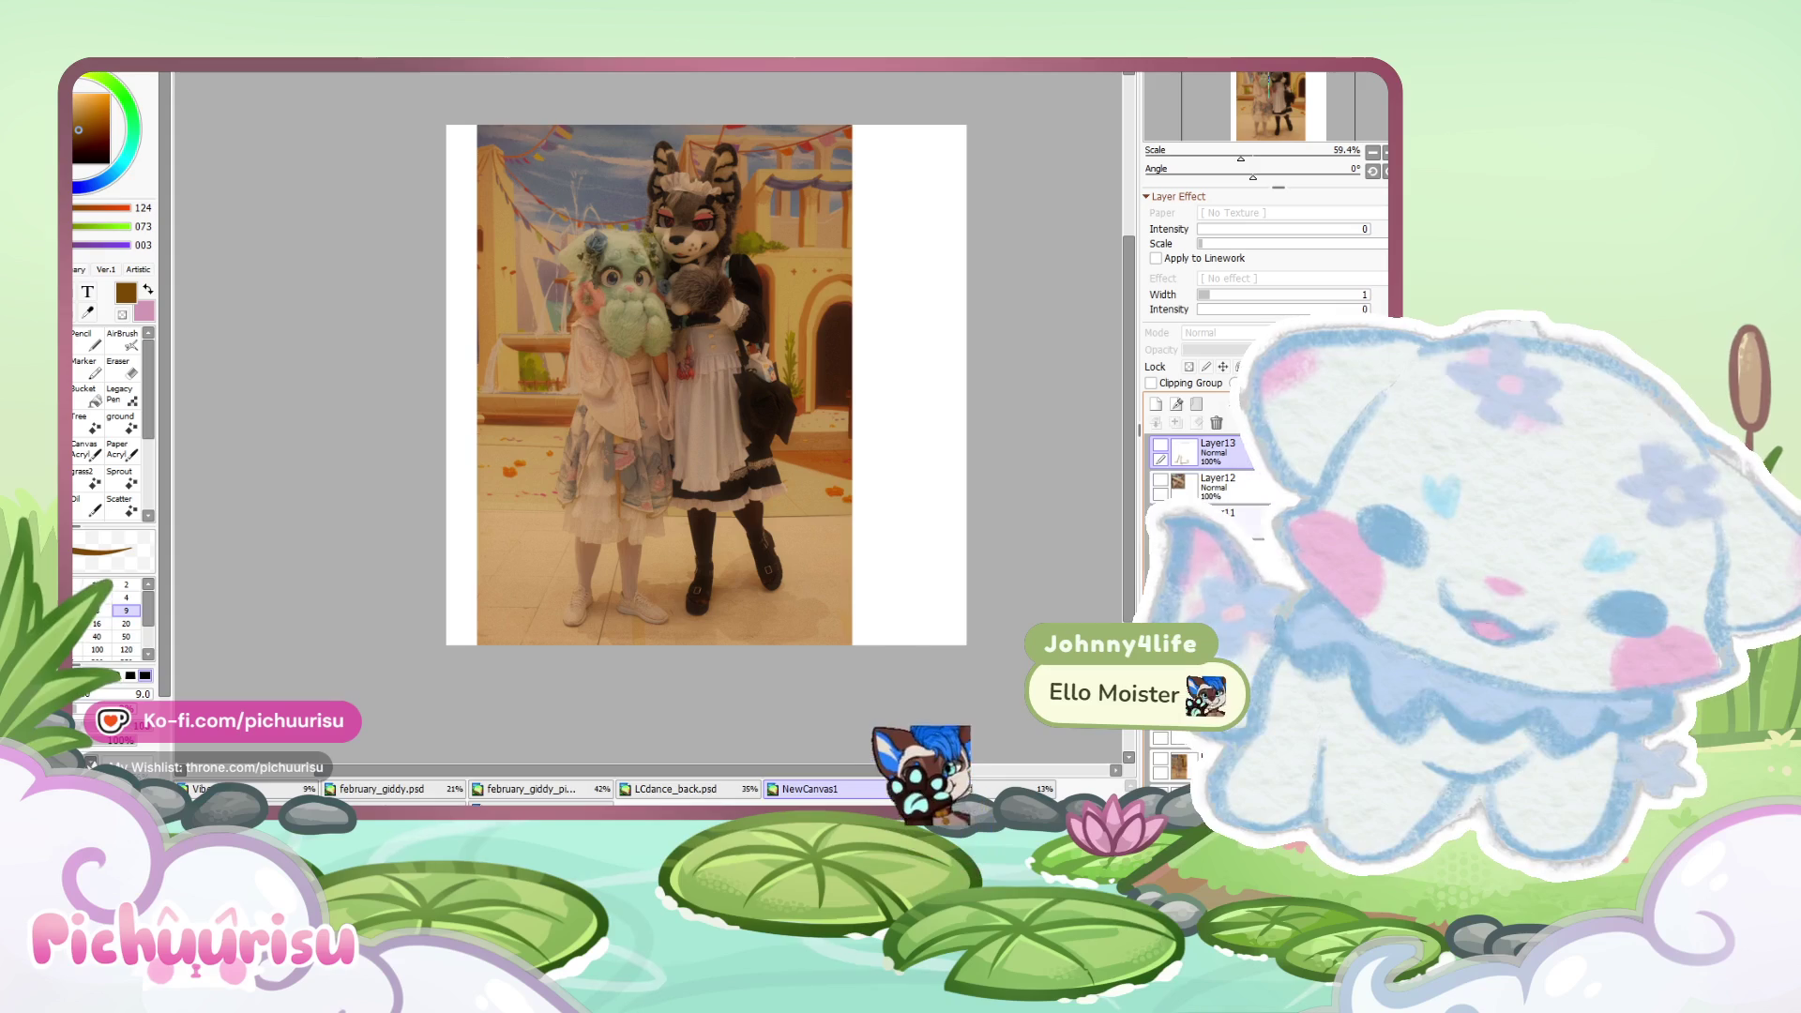
pyautogui.scroll(-2, 1163, 485)
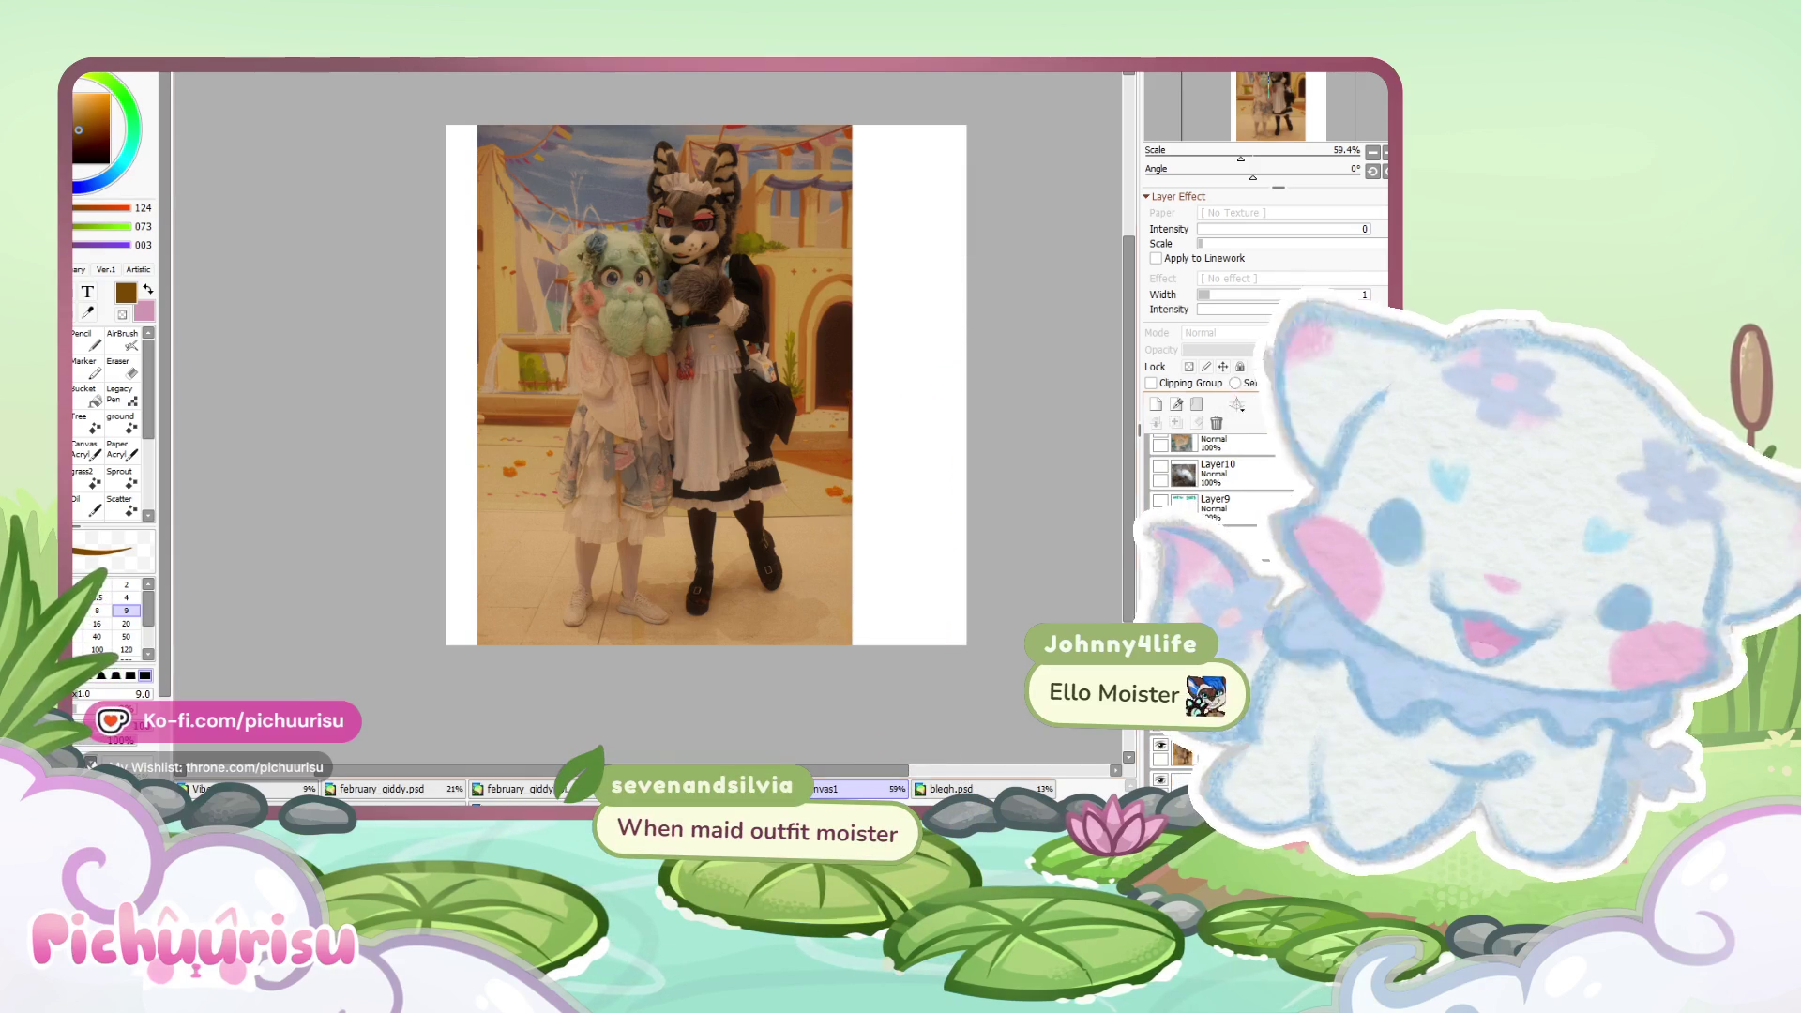
pyautogui.scroll(1, 736, 407)
pyautogui.scroll(-1, 736, 407)
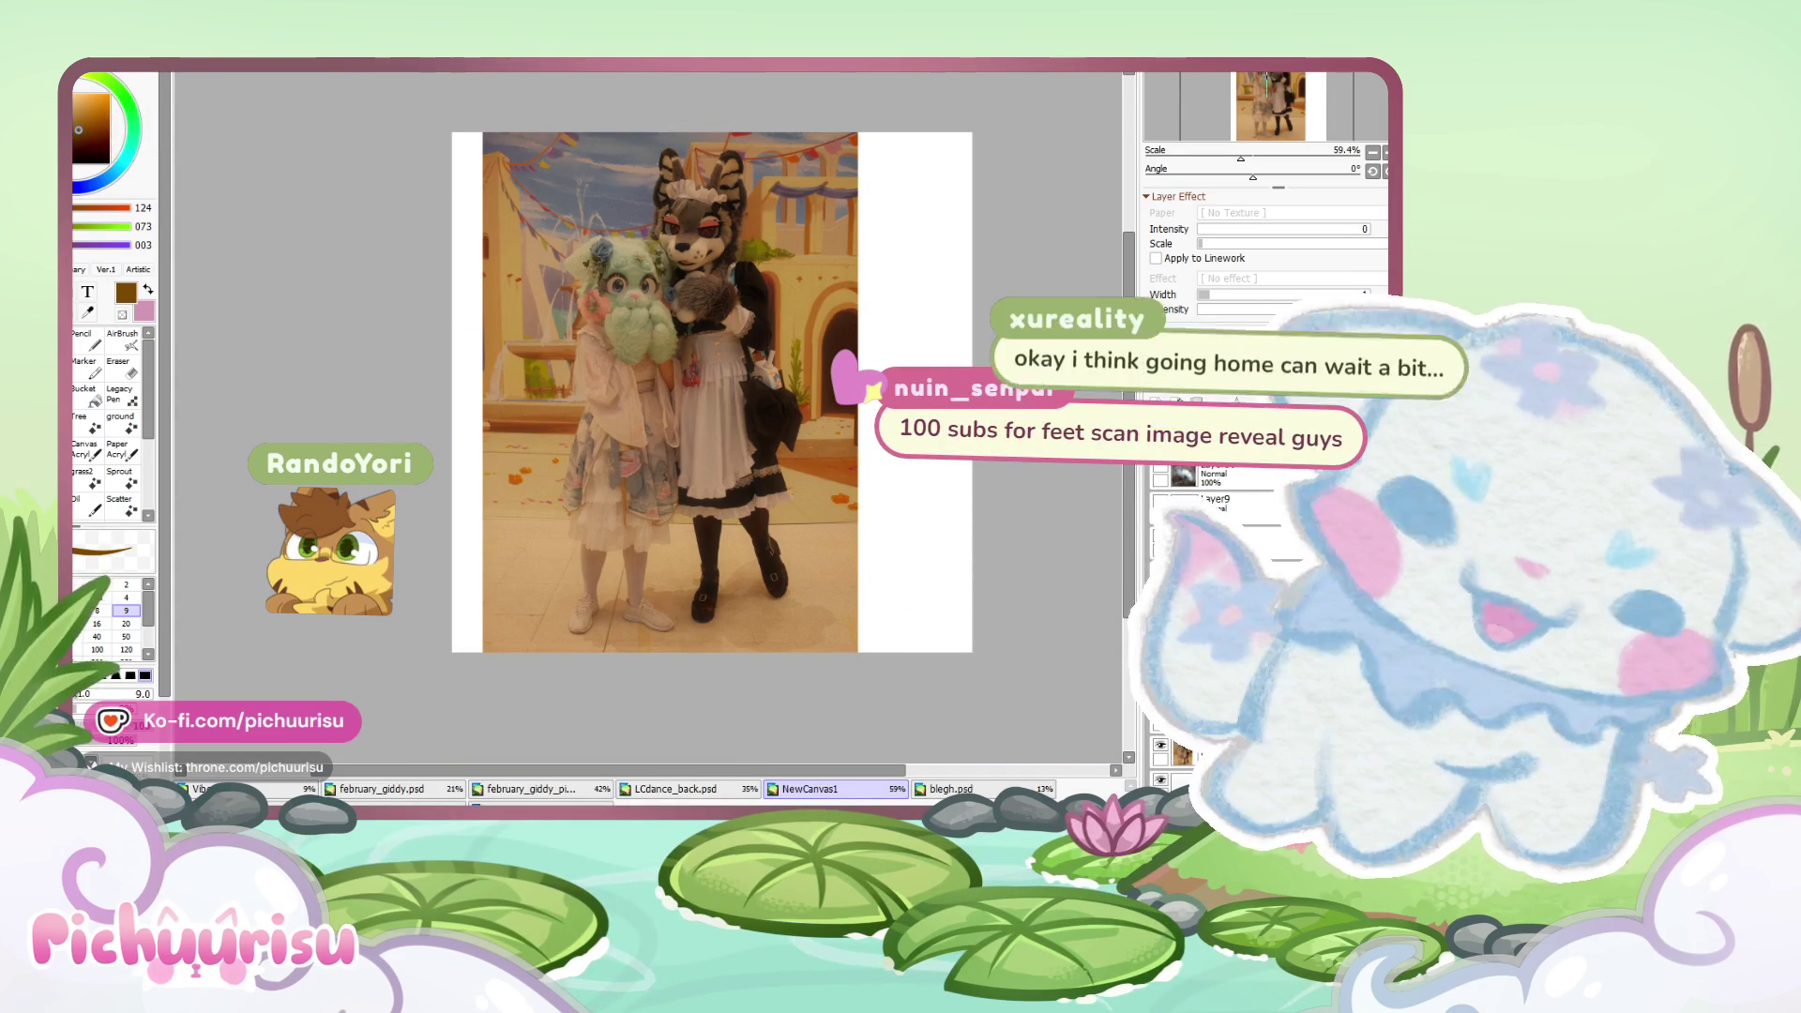
pyautogui.scroll(-3, 684, 344)
# - Paste the black-booted cosplayer photo as Layer14 and confirm its placement
pyautogui.scroll(5, 684, 344)
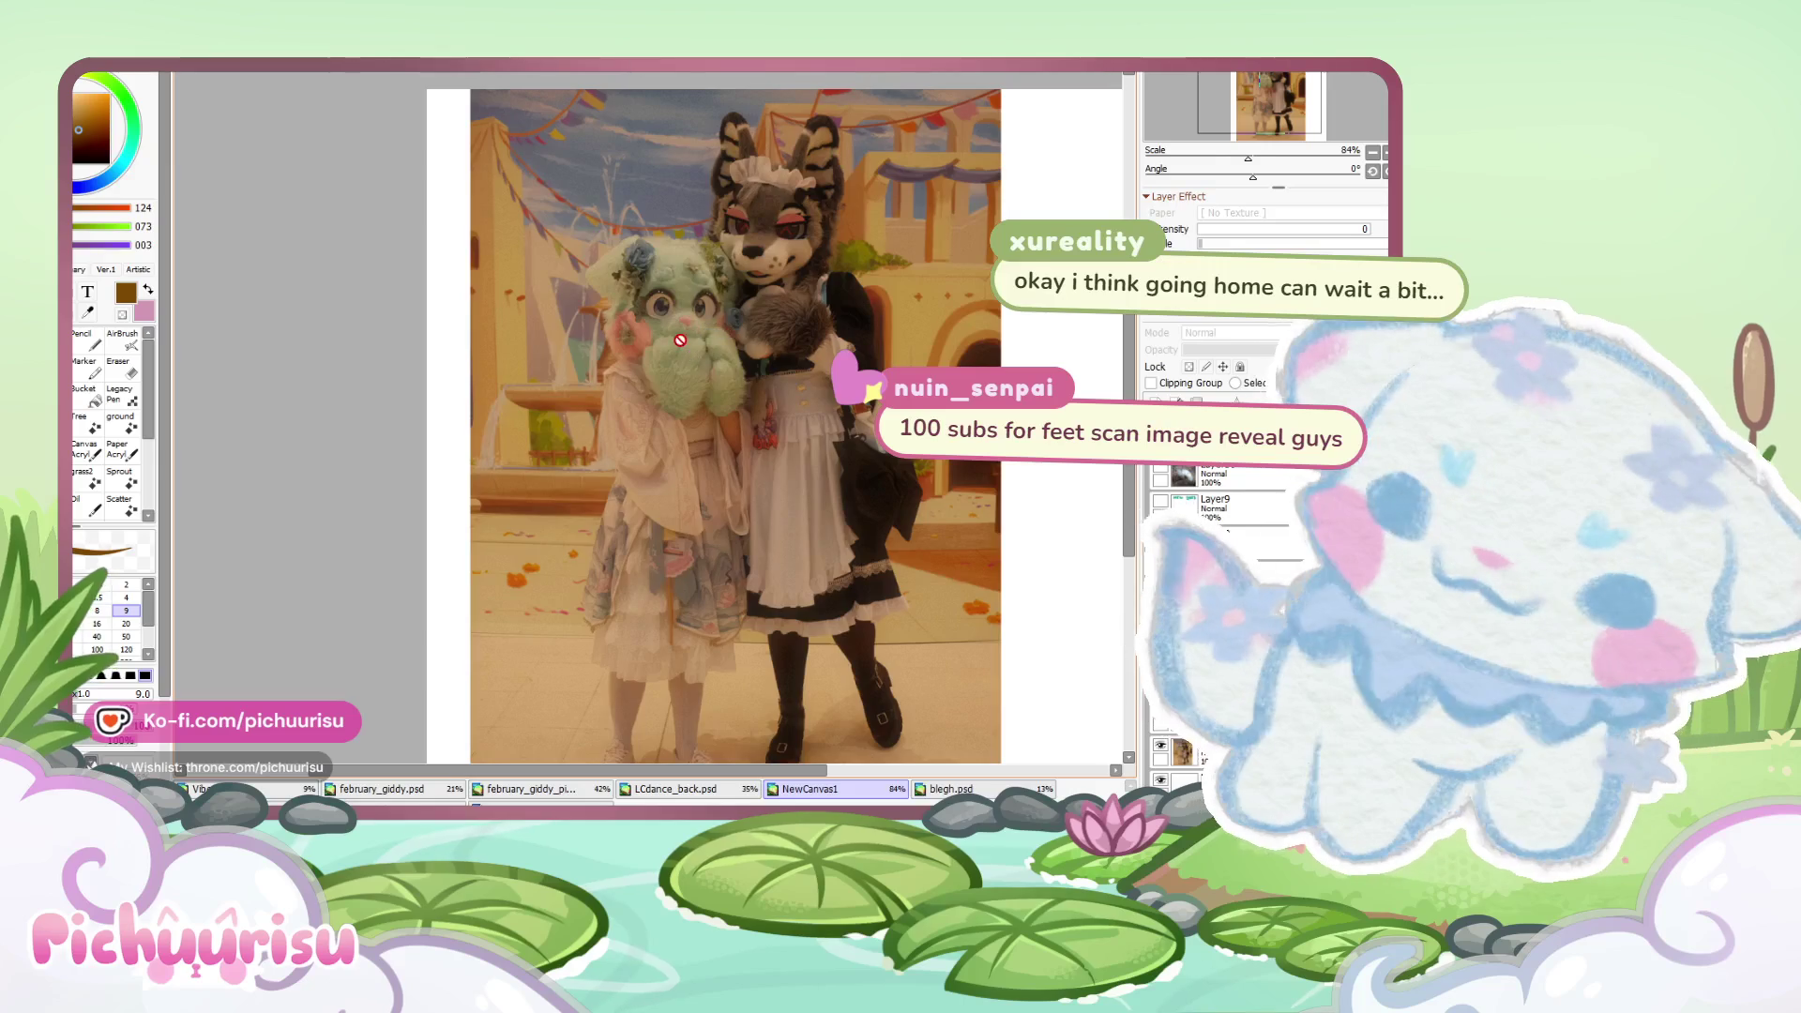
pyautogui.scroll(-4, 692, 356)
pyautogui.hotkey('ctrl', 'v')
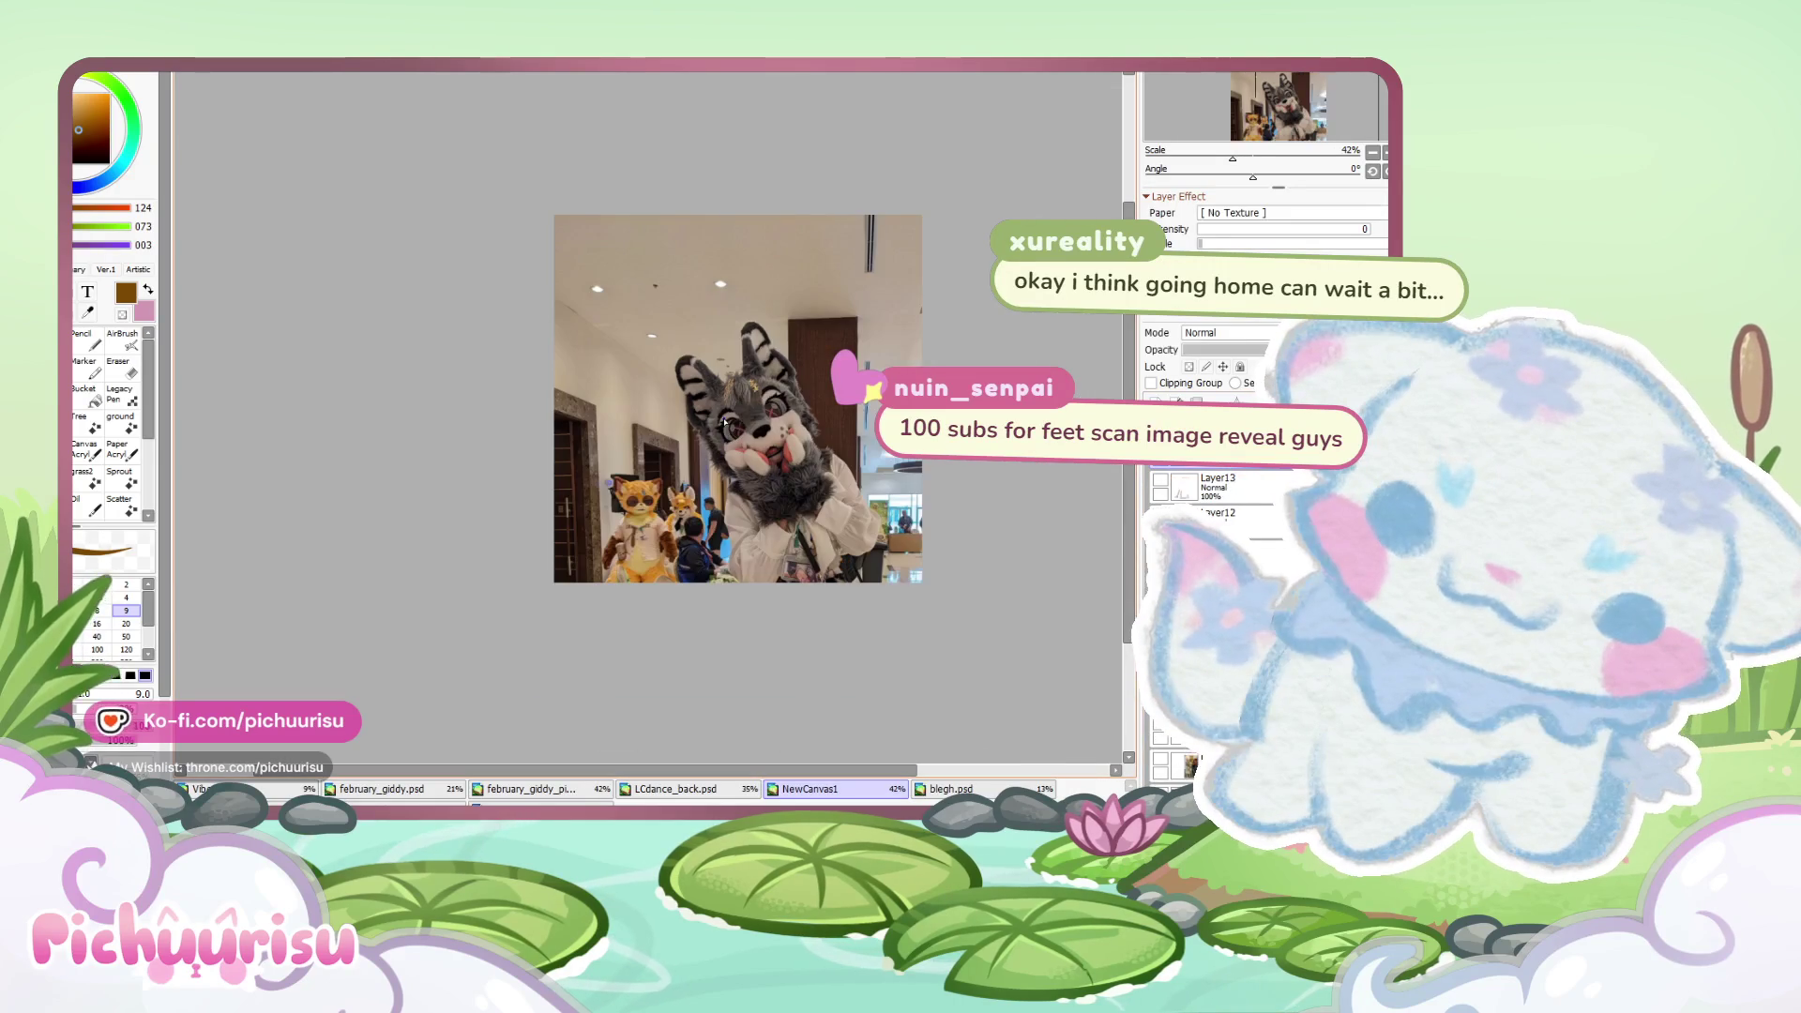
pyautogui.hotkey('ctrl', 't')
pyautogui.scroll(-2, 736, 386)
pyautogui.hotkey('ctrl', 'v')
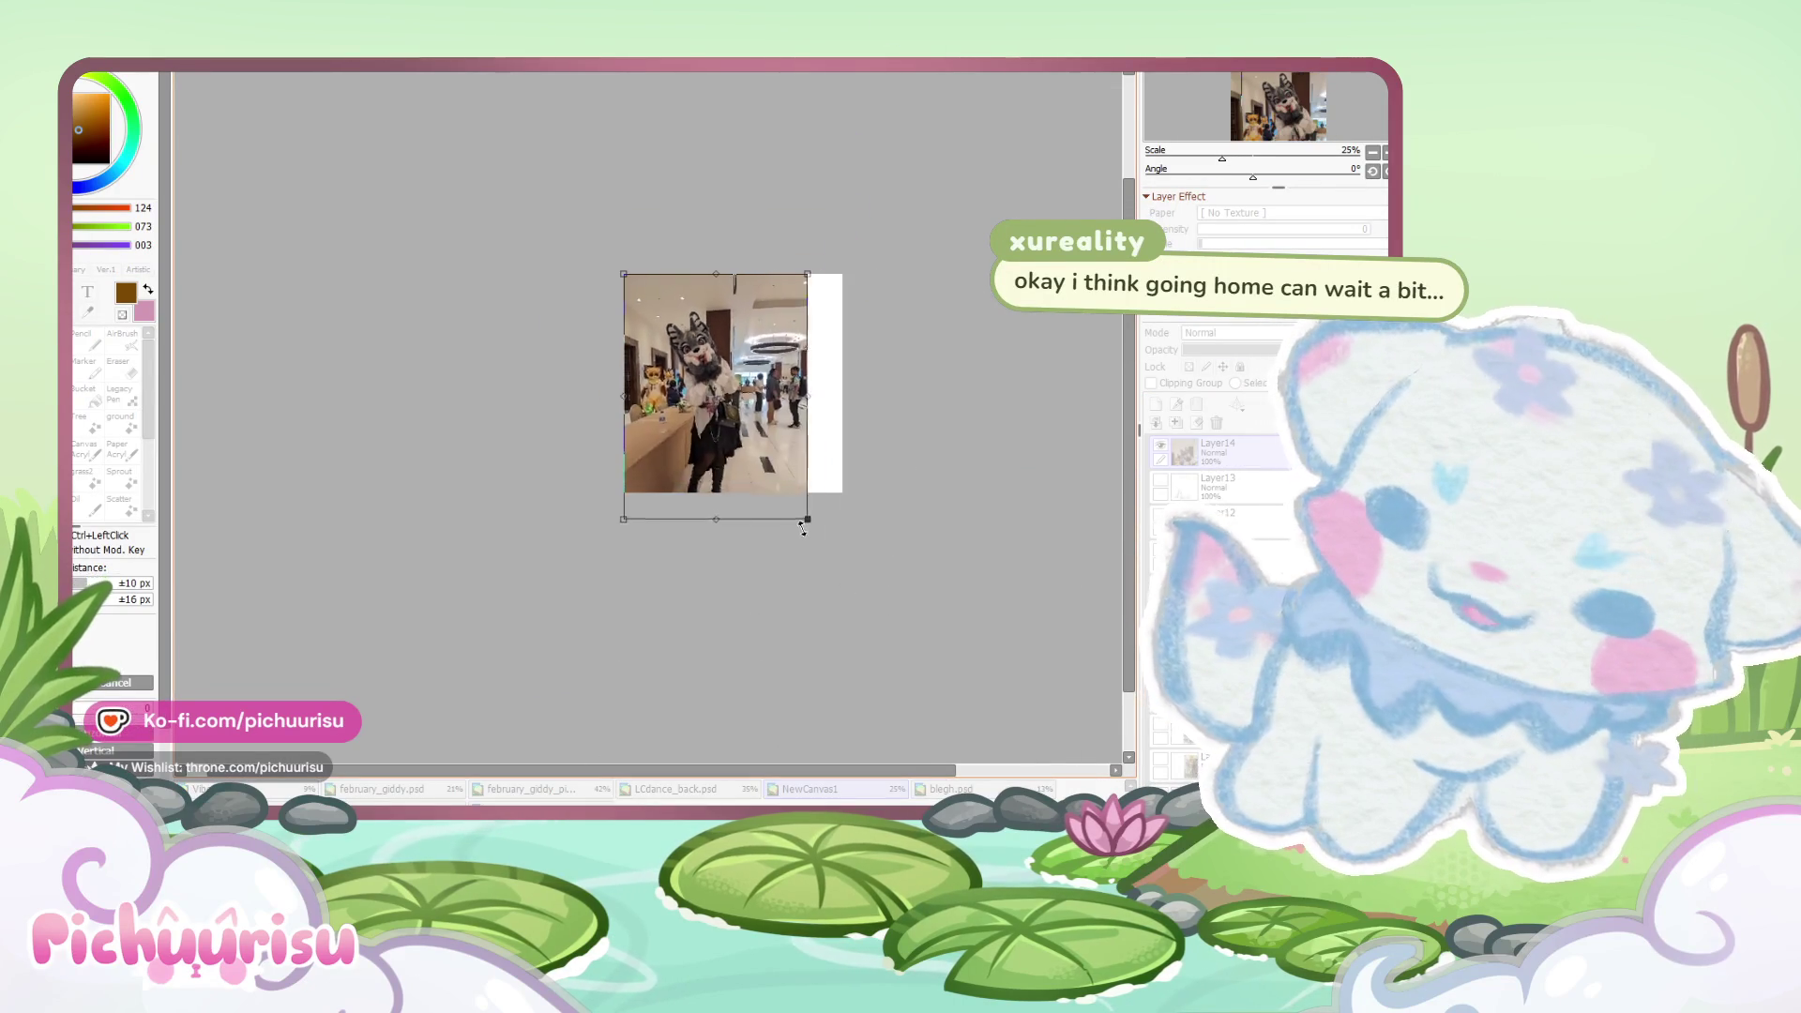
pyautogui.hotkey('ctrl', 't')
pyautogui.scroll(1, 676, 461)
pyautogui.scroll(10, 676, 461)
pyautogui.press('Return')
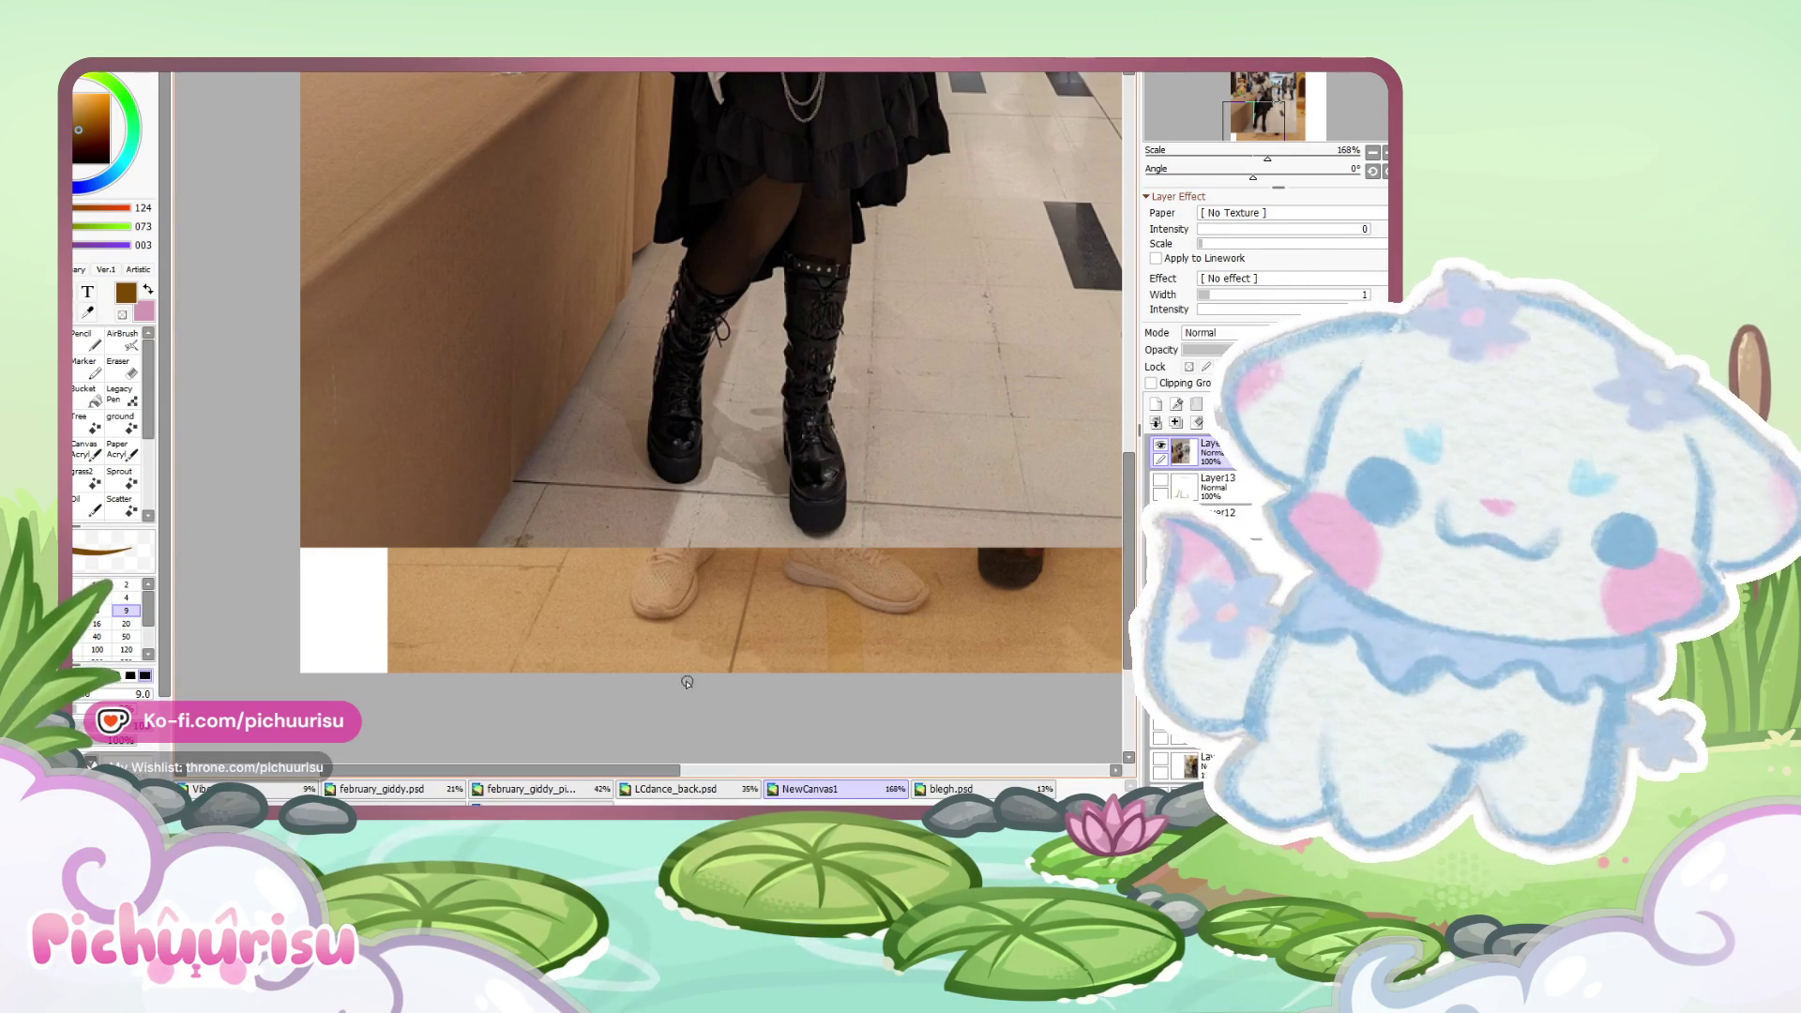
# - Hide Layer14 so the earlier two-fursuiter photo shows again
pyautogui.scroll(-2, 844, 562)
pyautogui.scroll(2, 766, 432)
pyautogui.scroll(2, 766, 432)
pyautogui.scroll(-1, 766, 432)
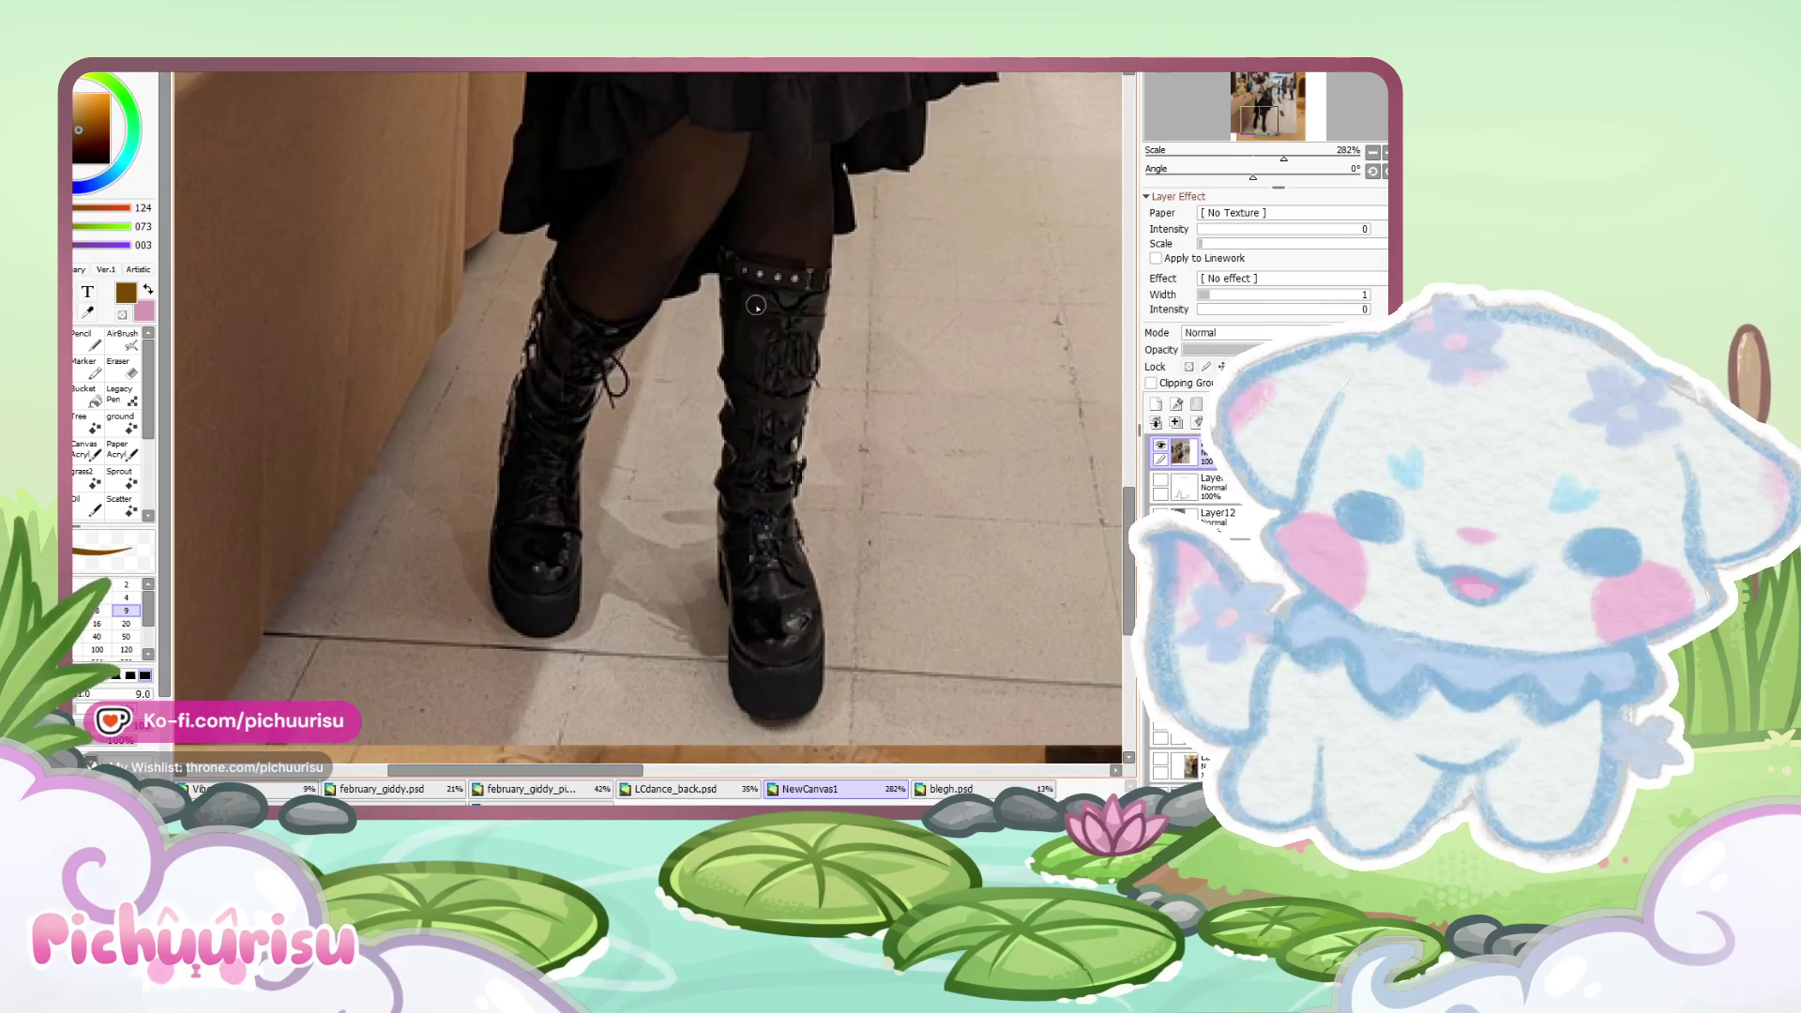
pyautogui.scroll(-1, 750, 450)
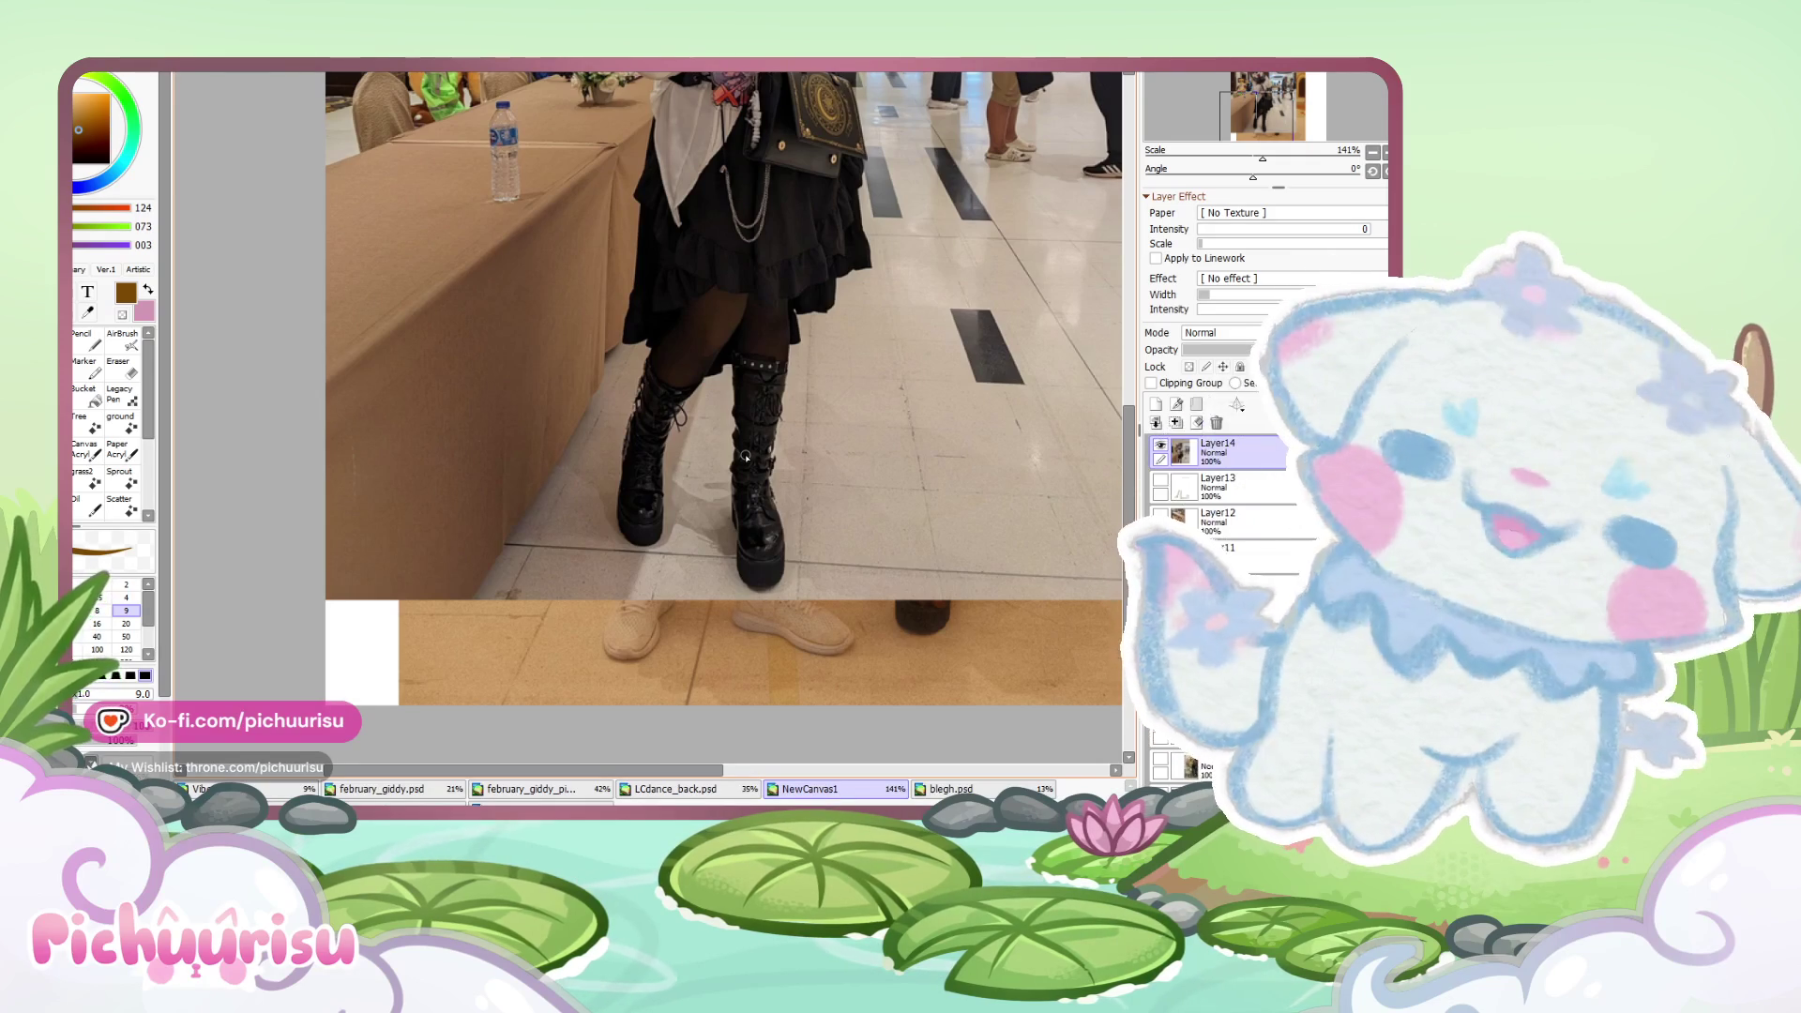
pyautogui.scroll(-5, 760, 445)
pyautogui.scroll(2, 853, 511)
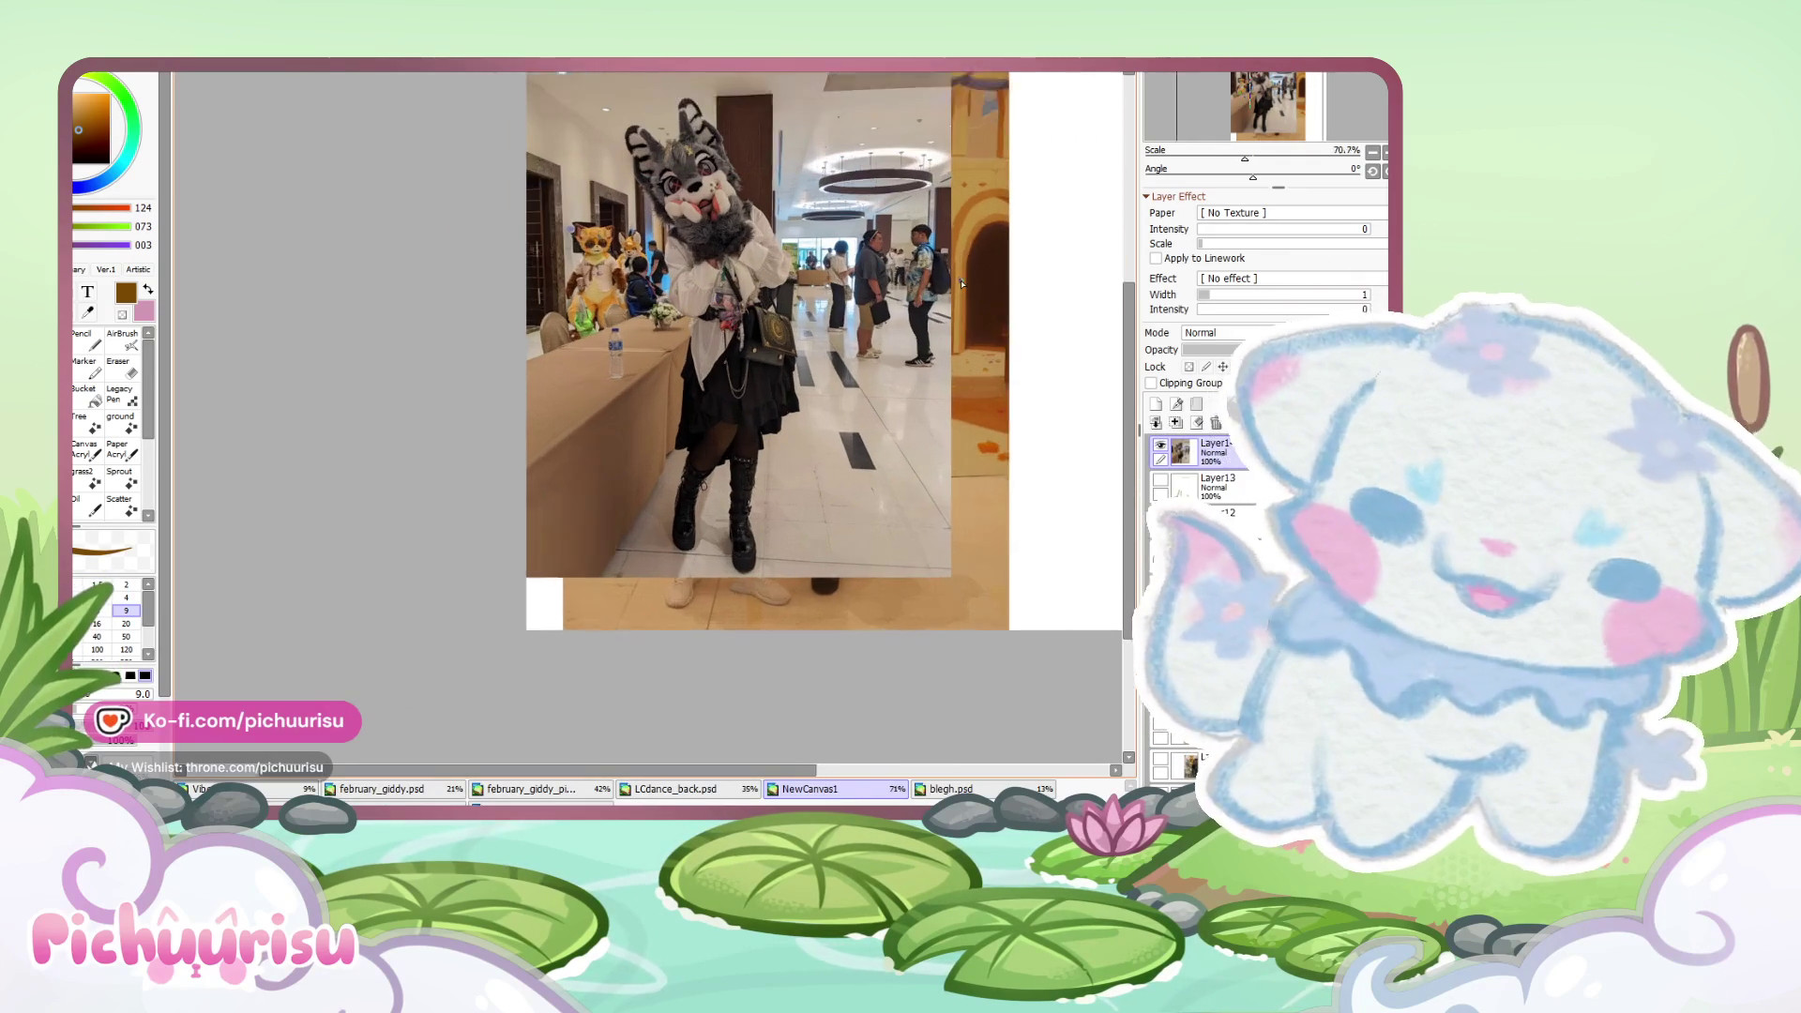
pyautogui.scroll(2, 851, 513)
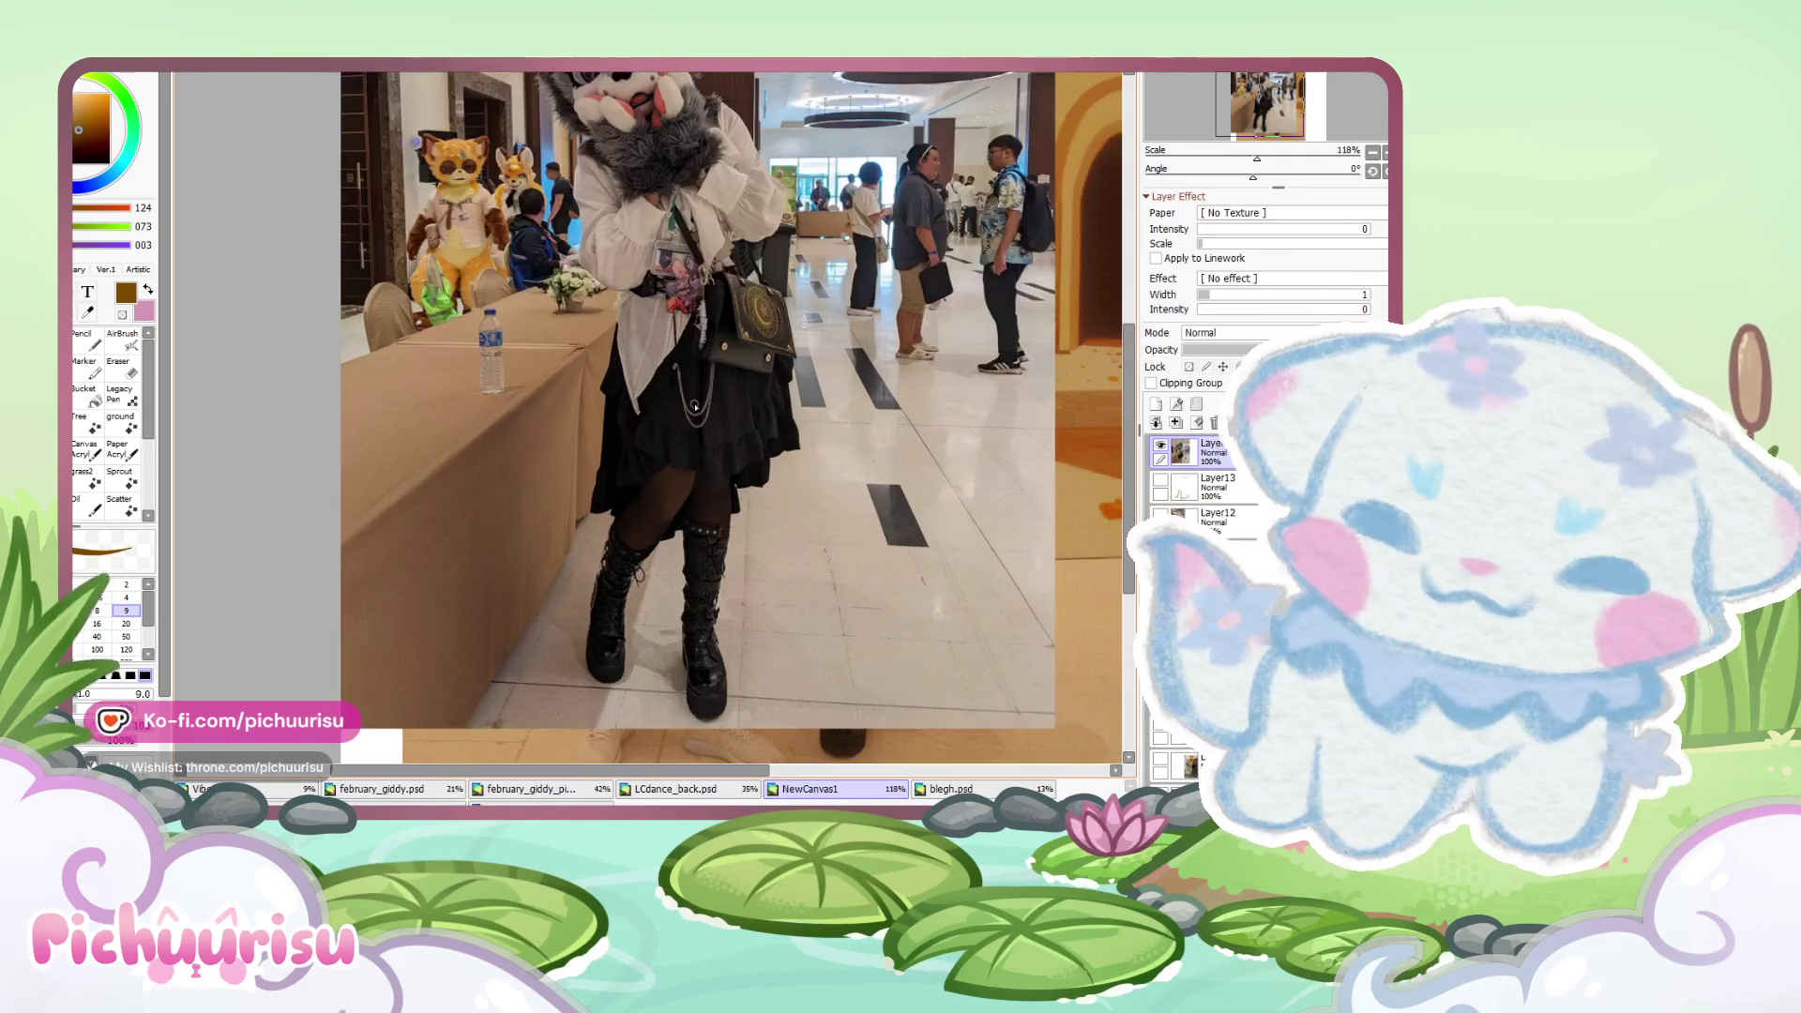
pyautogui.scroll(-2, 900, 433)
pyautogui.scroll(1, 955, 293)
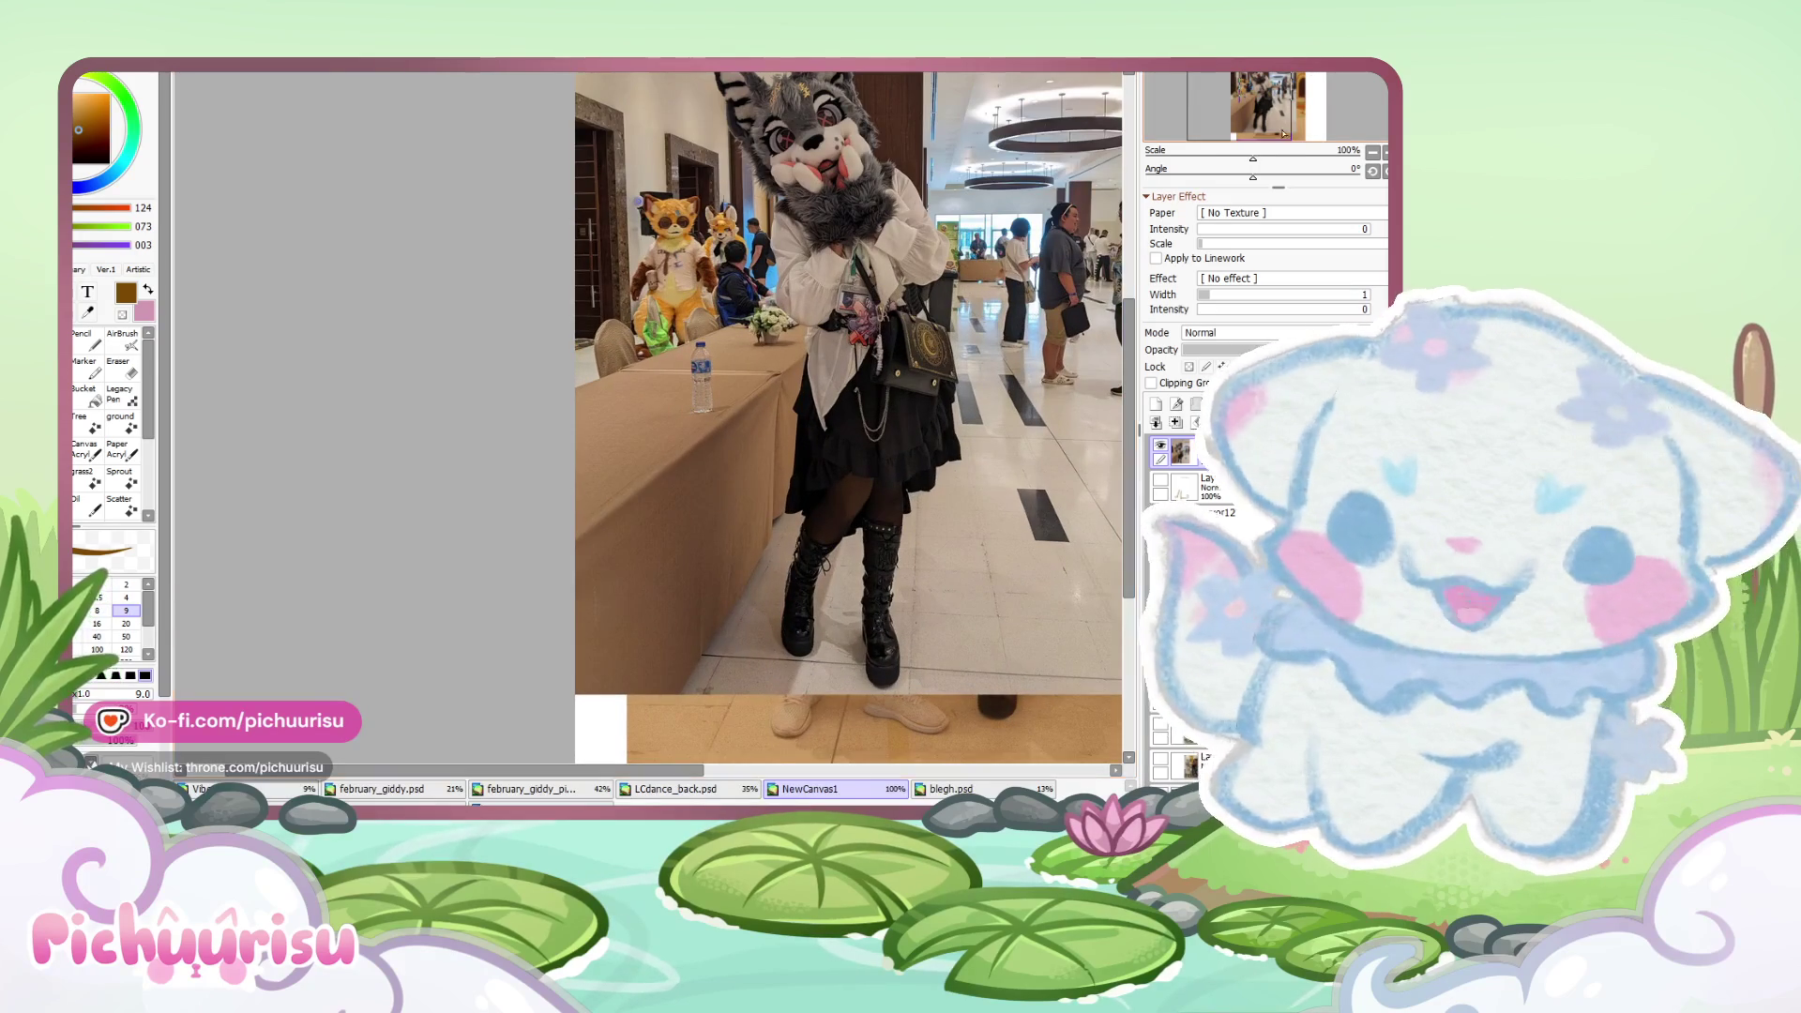
pyautogui.scroll(-1, 904, 743)
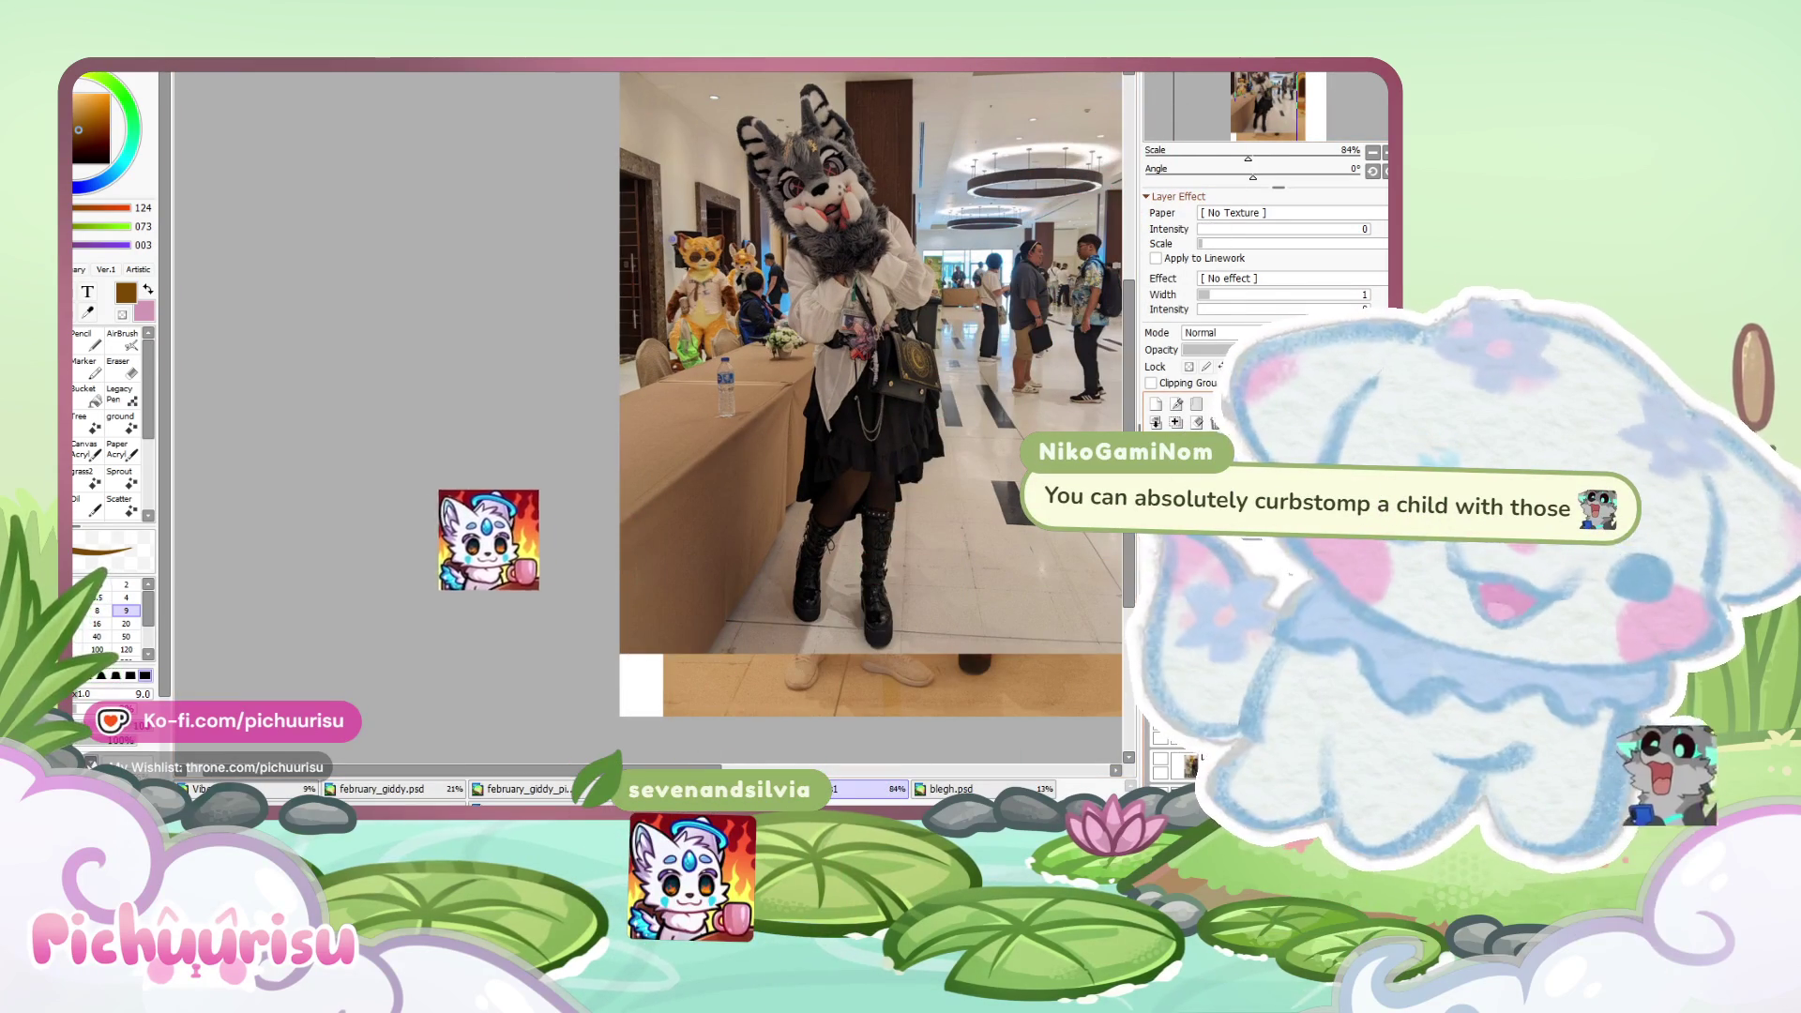
pyautogui.click(1161, 450)
pyautogui.scroll(4, 825, 647)
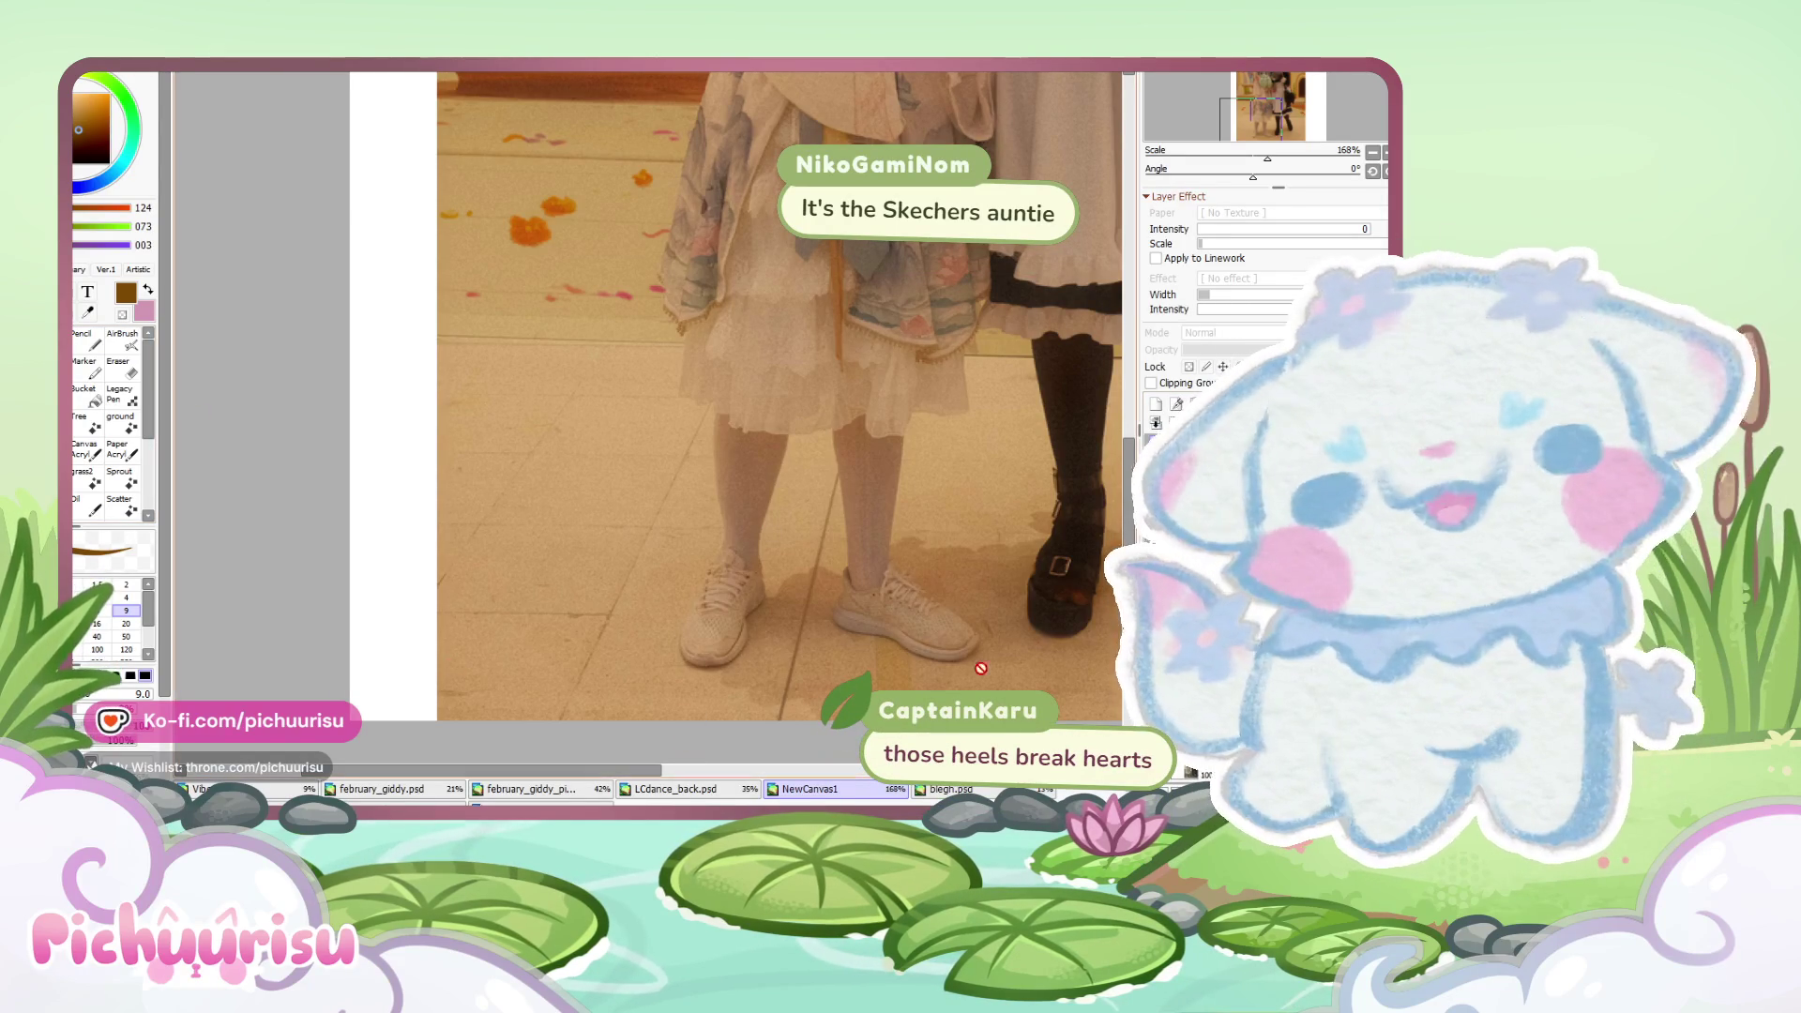
# - Zoom out the canvas and paste the pink bow photo as a new layer, ready to transform
pyautogui.press('Home')
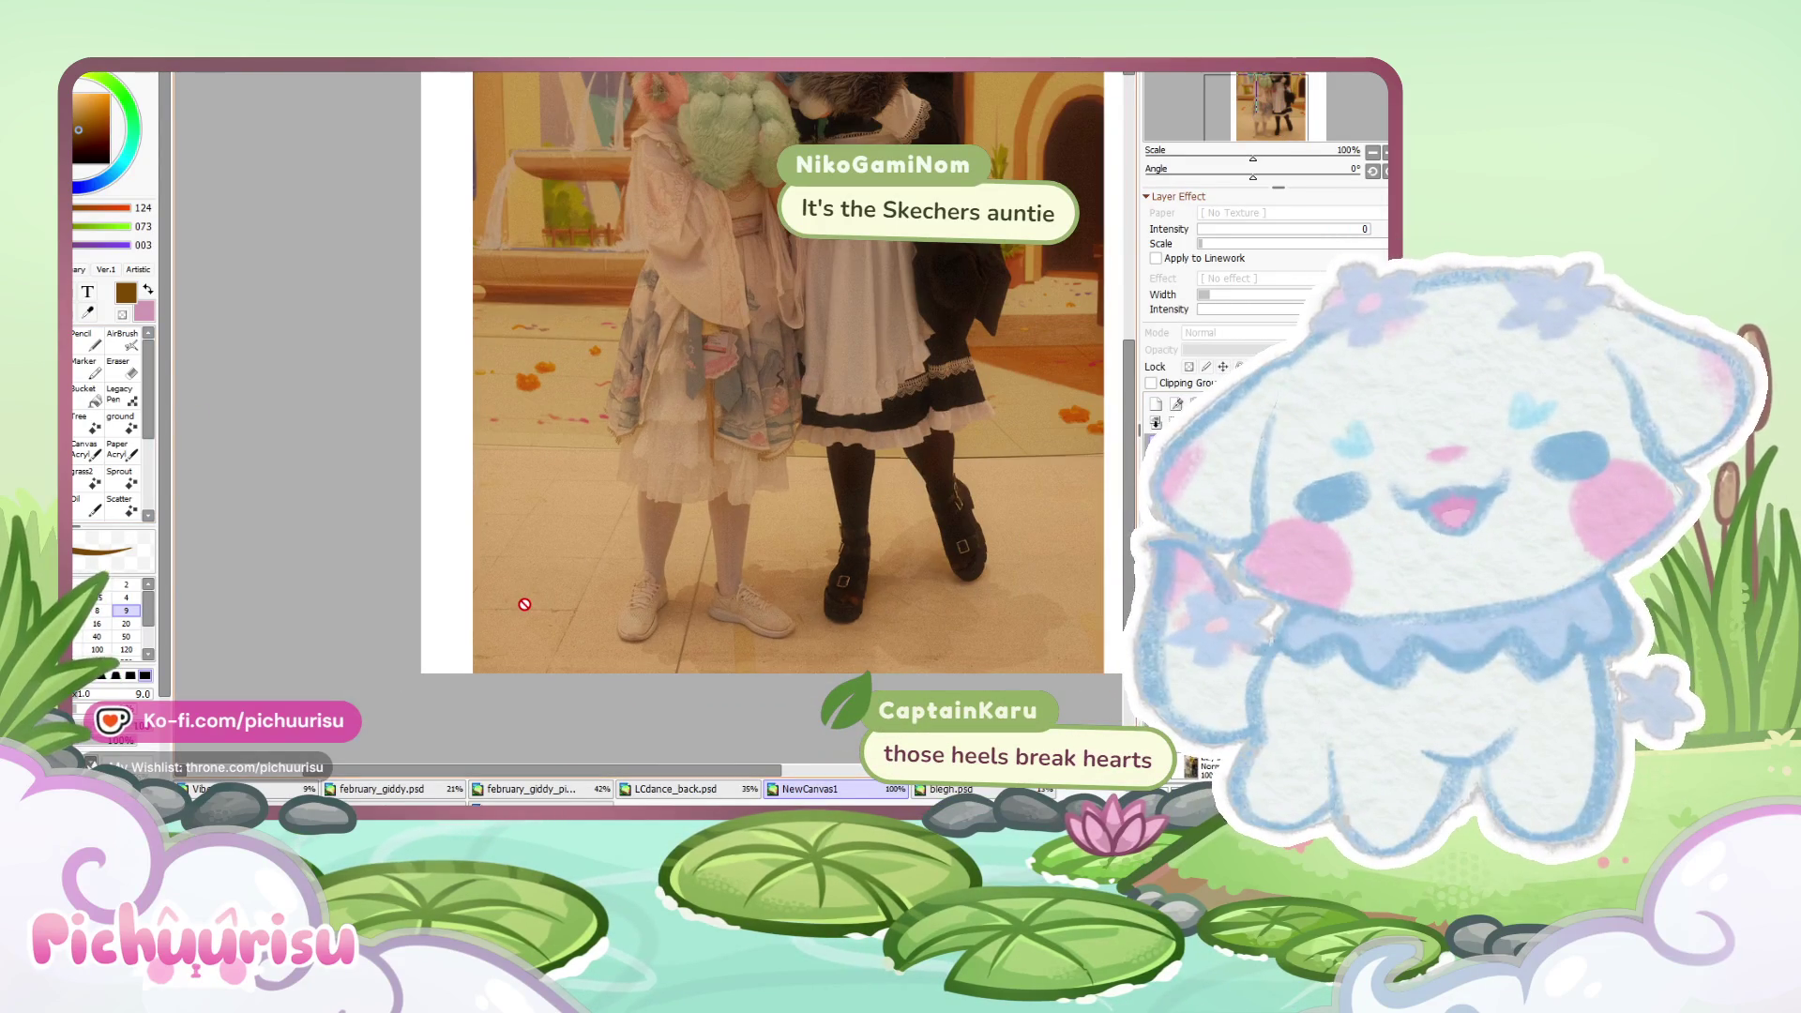
pyautogui.scroll(-2, 524, 604)
pyautogui.scroll(-1, 525, 604)
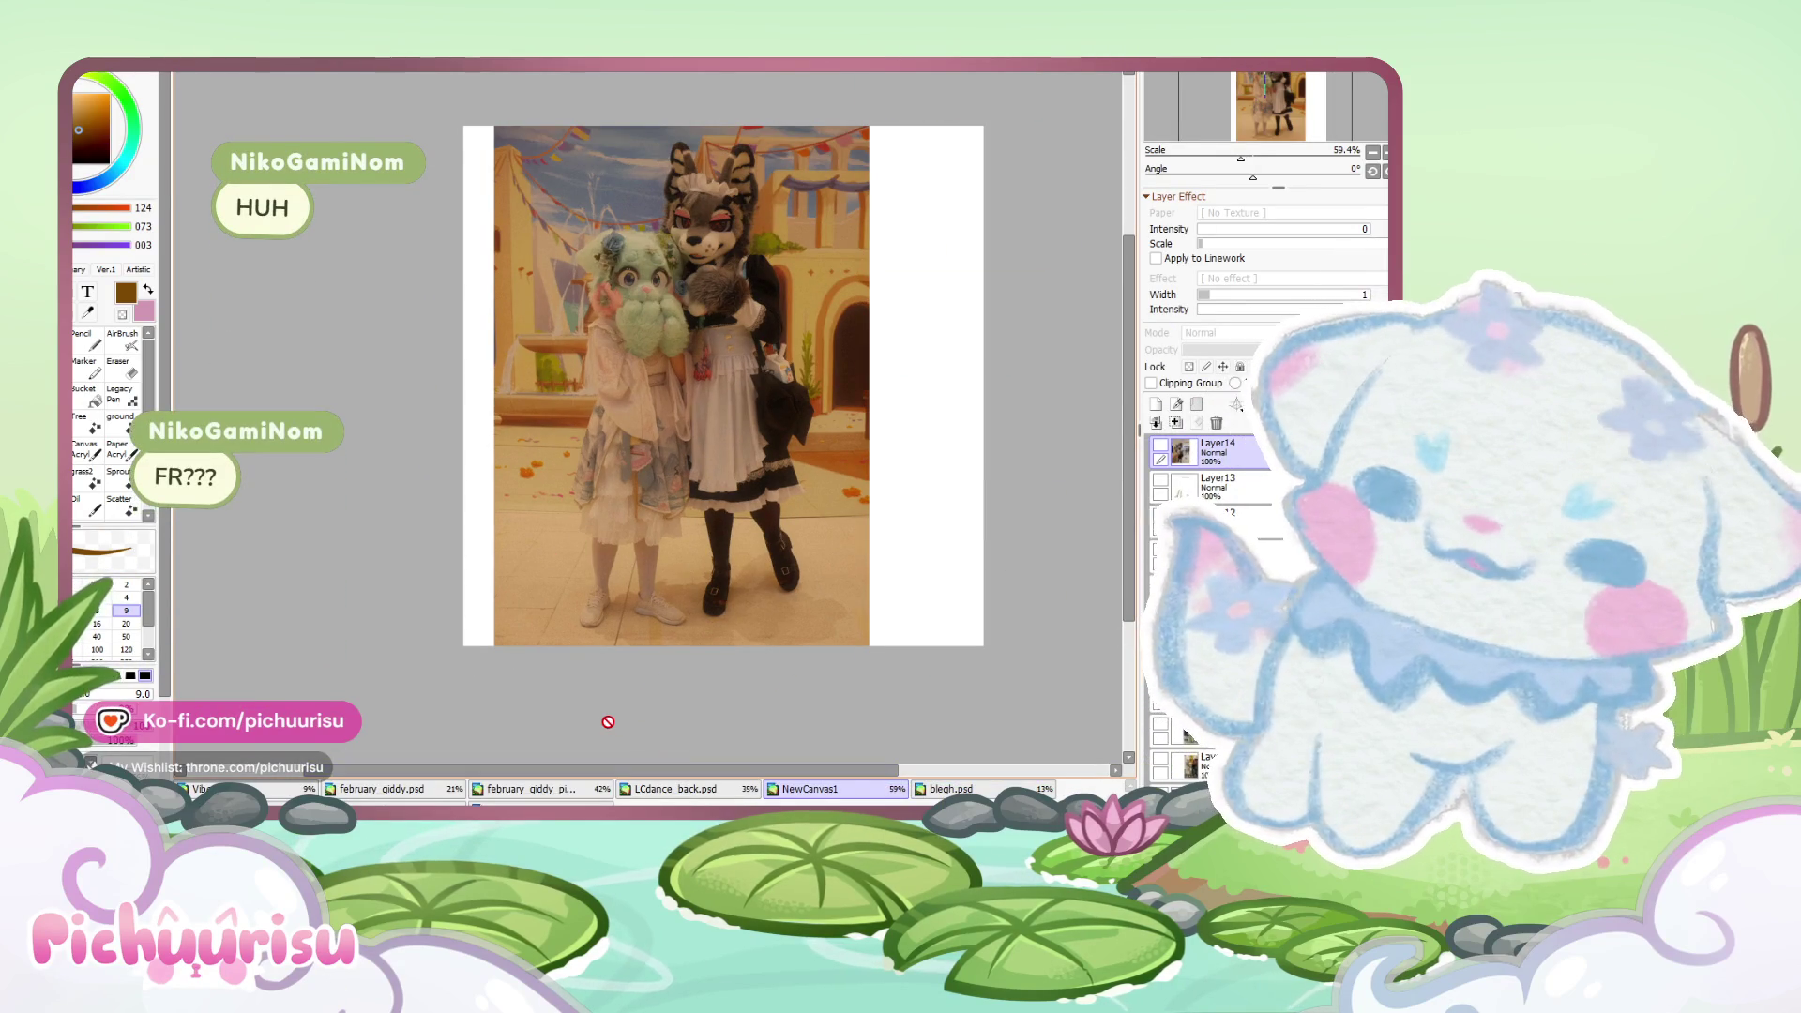
pyautogui.scroll(2, 619, 619)
pyautogui.scroll(2, 743, 623)
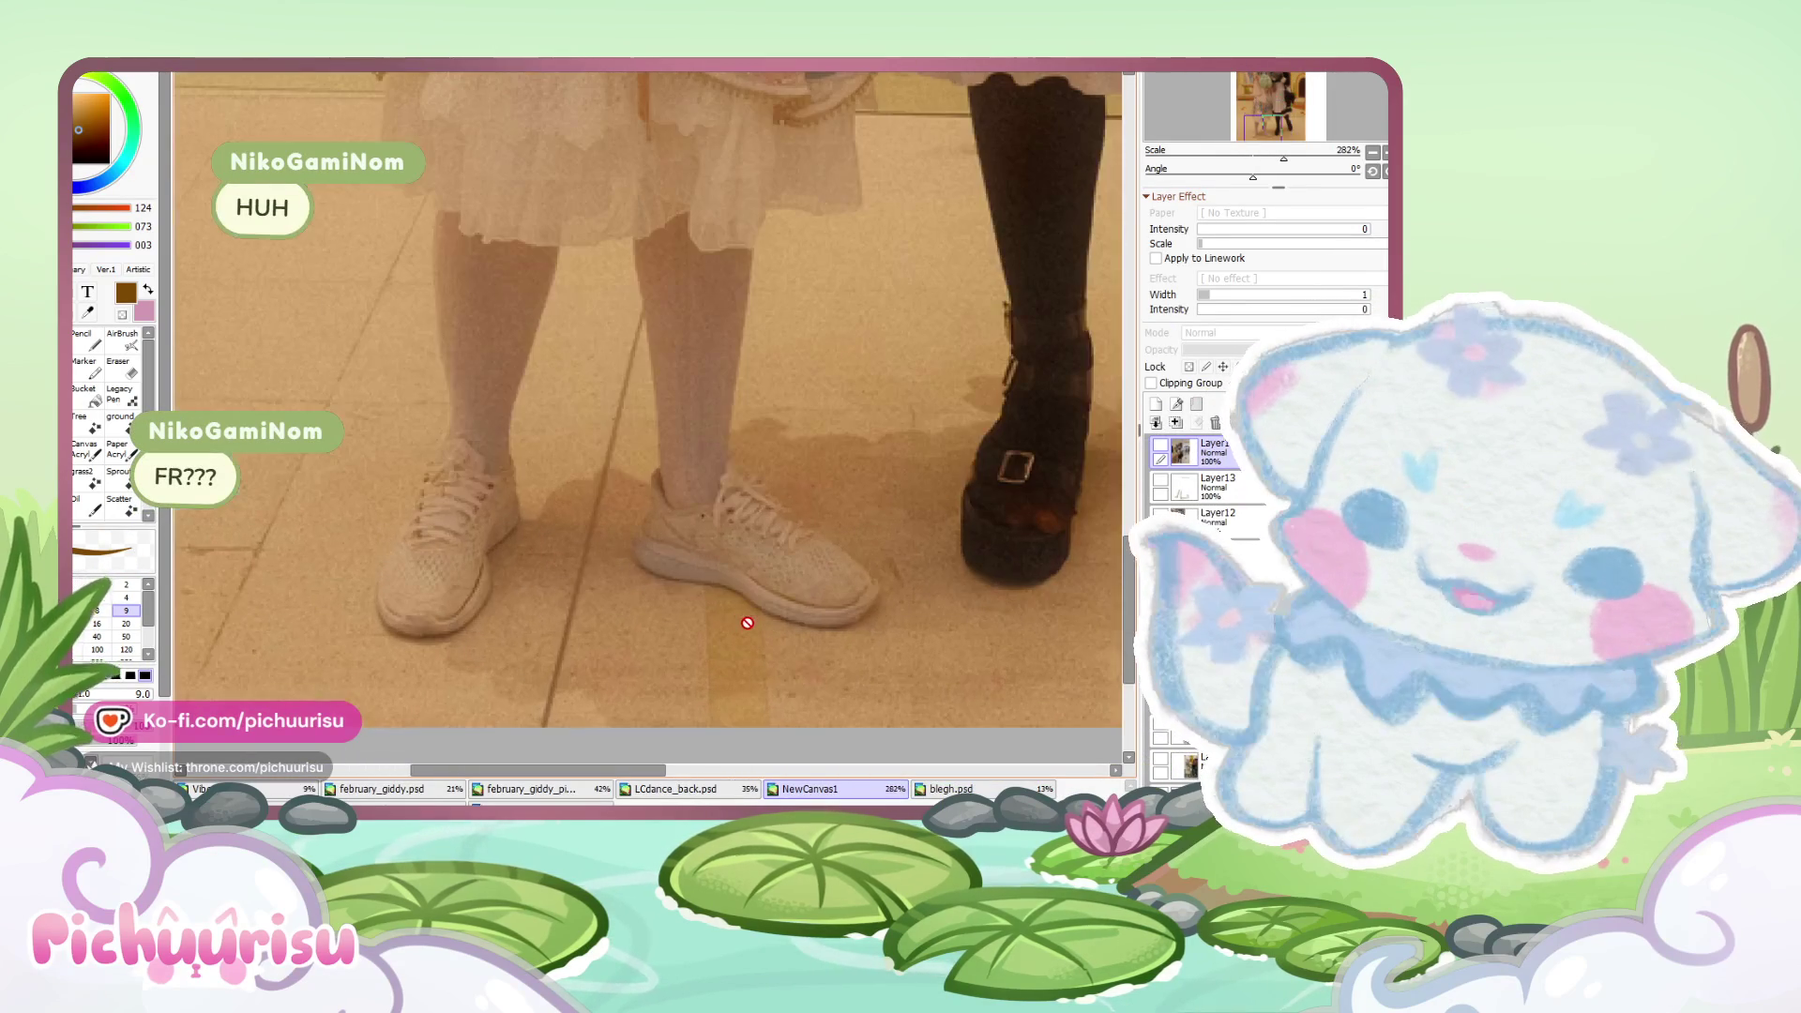
pyautogui.scroll(-2, 748, 623)
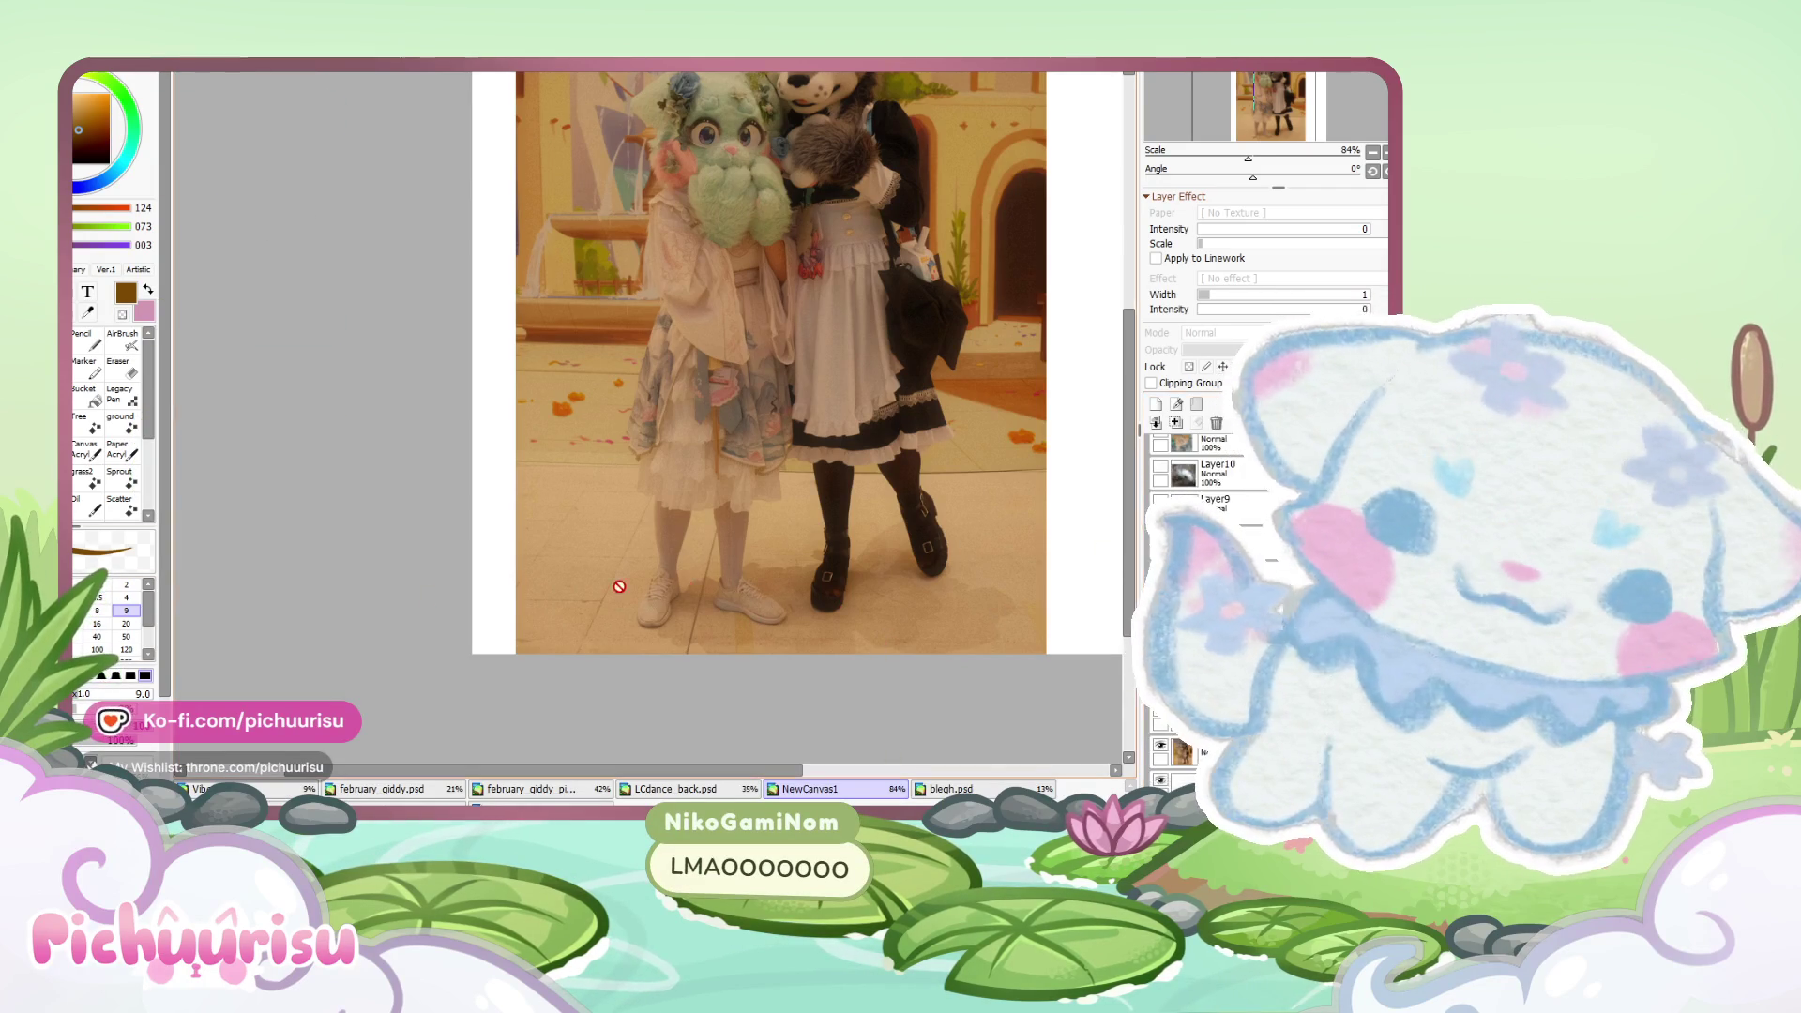
pyautogui.scroll(-2, 653, 561)
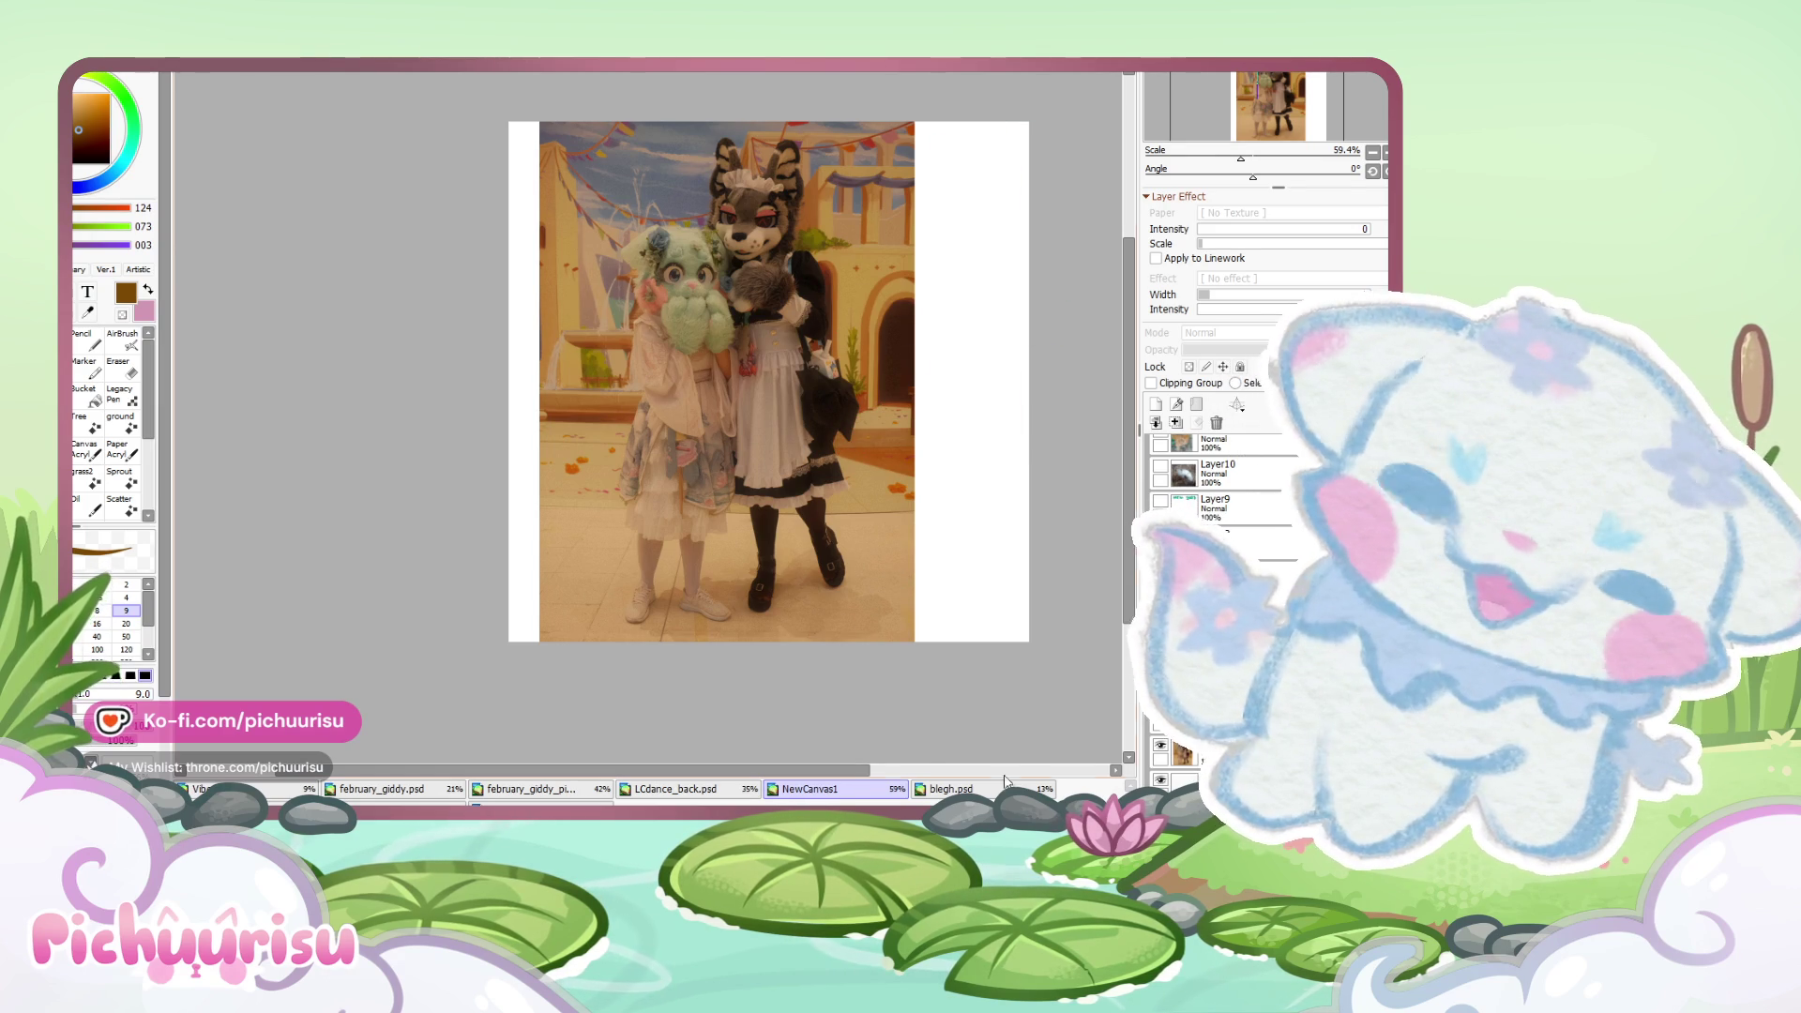
pyautogui.scroll(-2, 679, 421)
pyautogui.hotkey('ctrl', 'v')
pyautogui.hotkey('ctrl', 't')
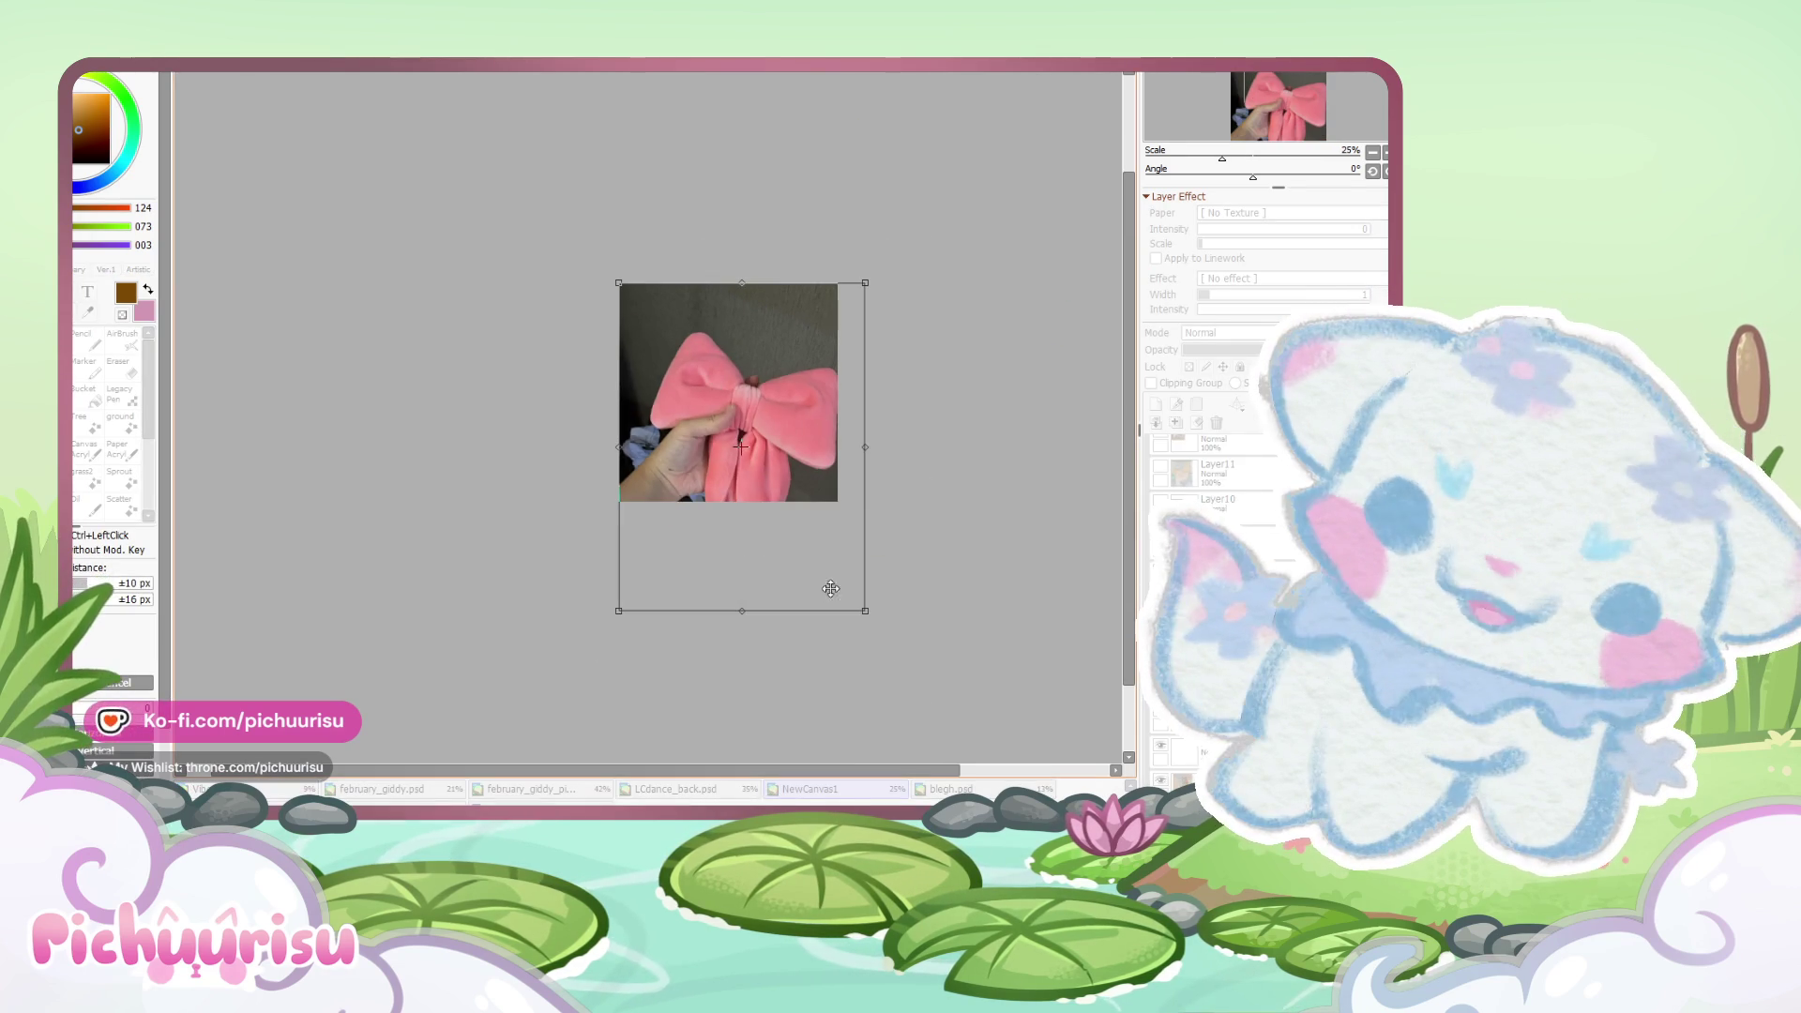
# - Confirm the bow photo's placement, then paste a closer bow photo and the cat screenshot as new layers
pyautogui.scroll(2, 744, 429)
pyautogui.press('Return')
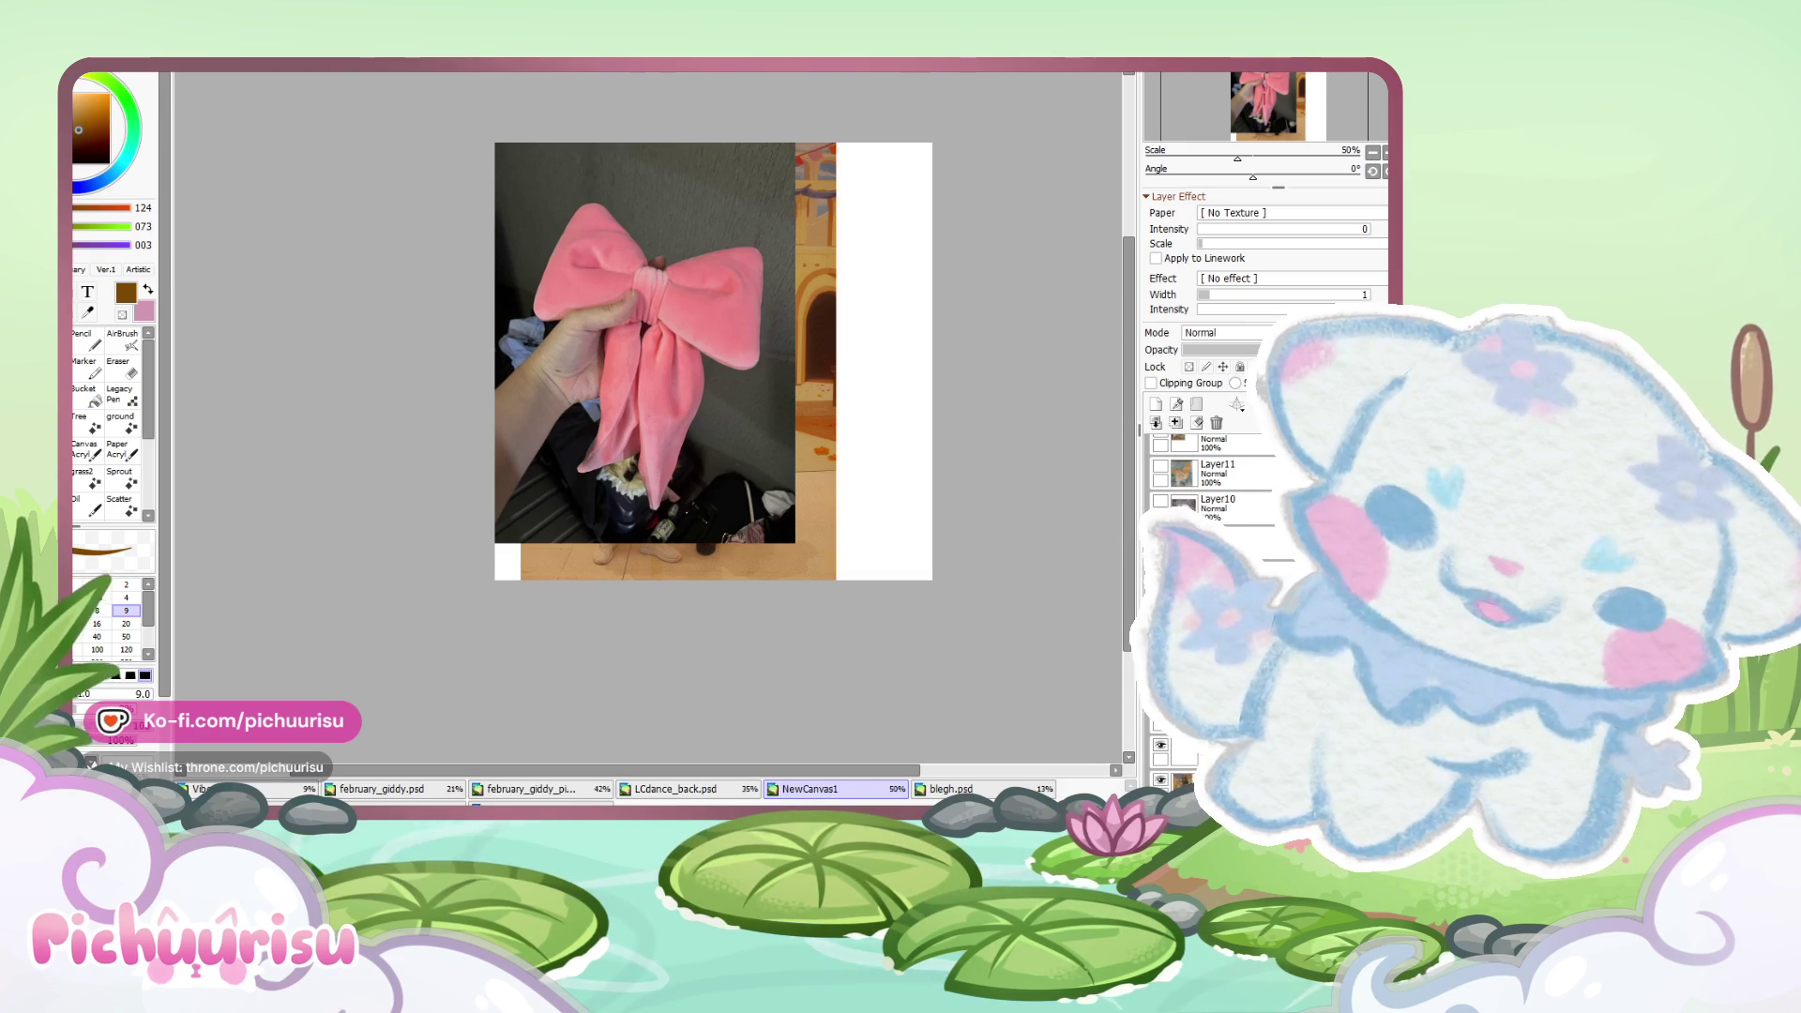
pyautogui.hotkey('ctrl', 'v')
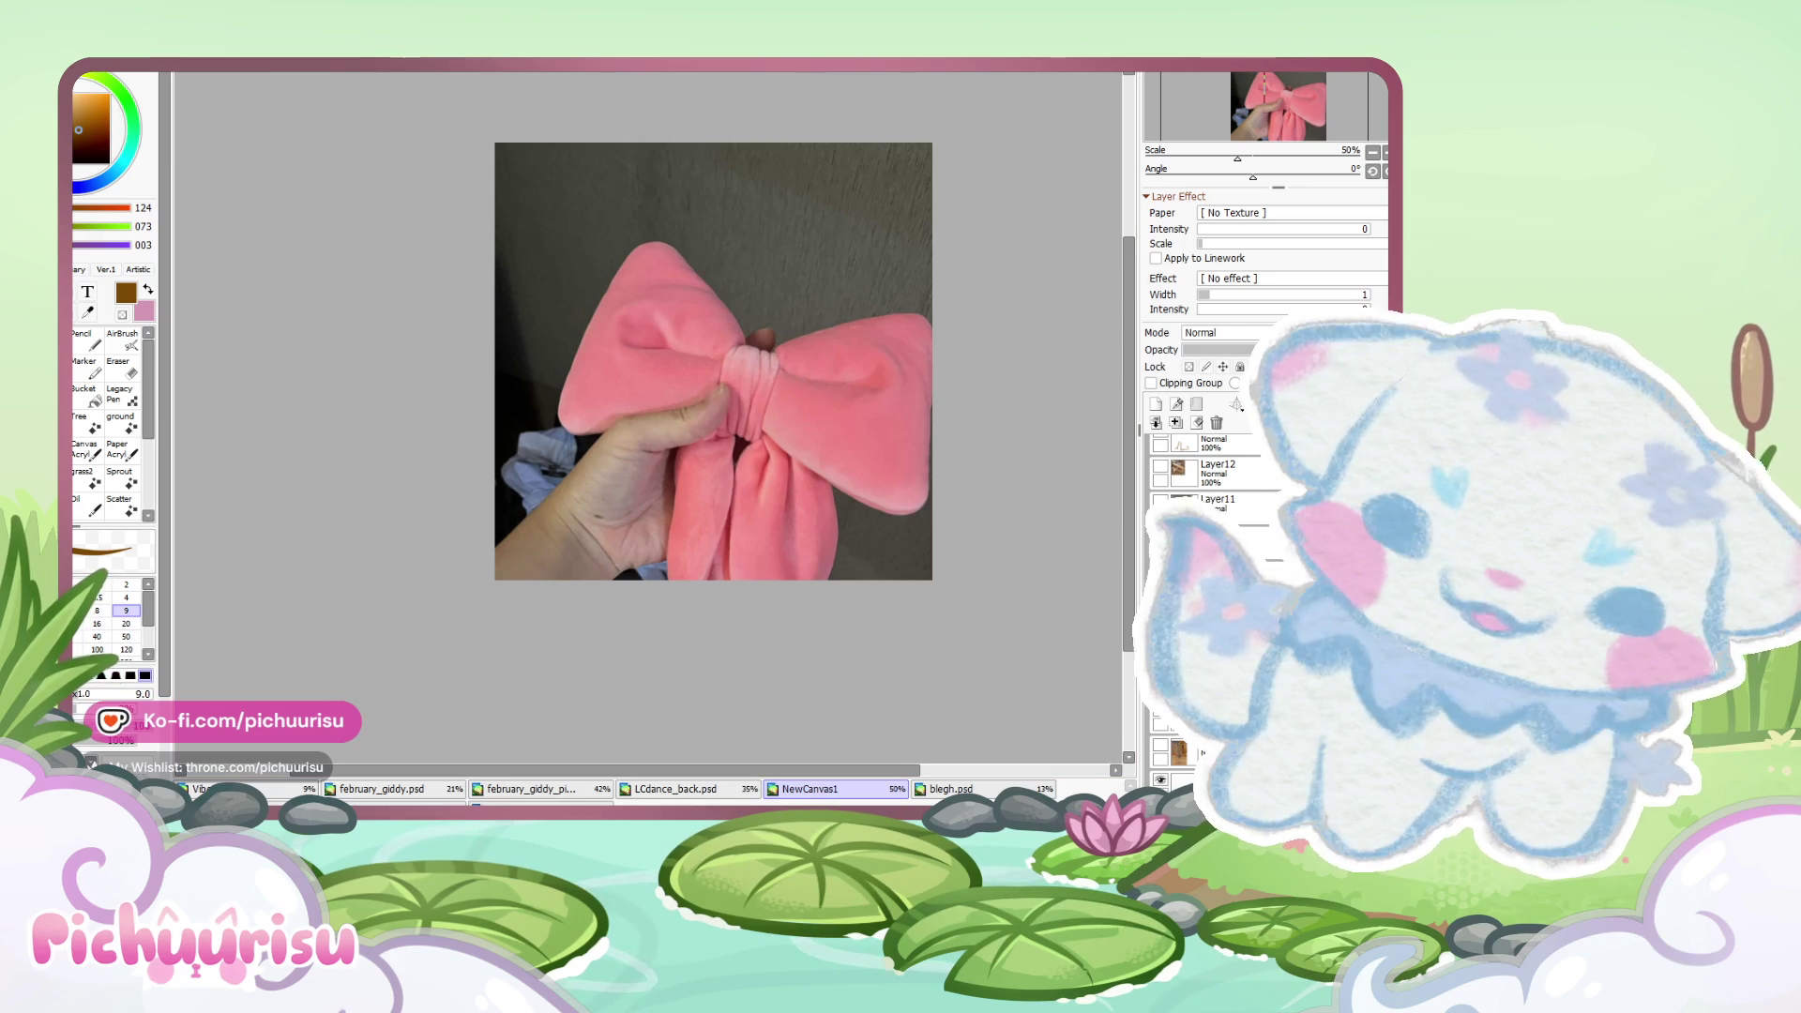
pyautogui.hotkey('ctrl', 'v')
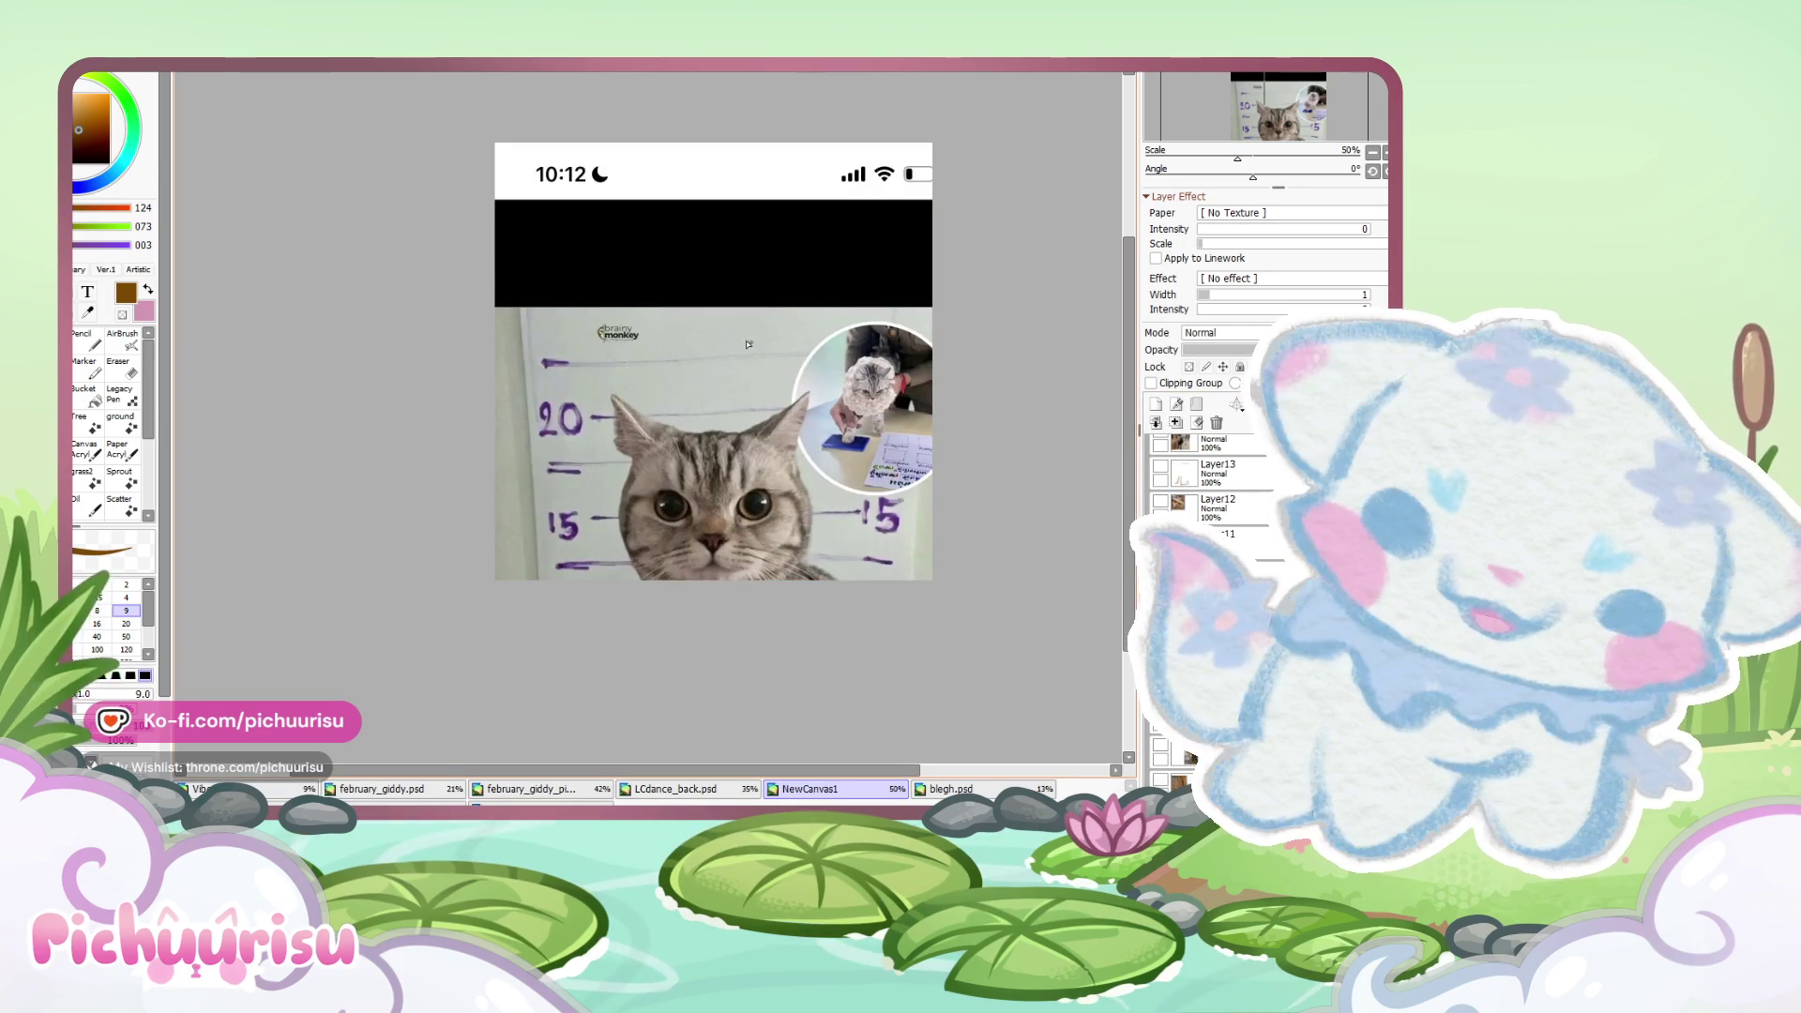
# - Shrink the pasted cat screenshot layer to about half size
pyautogui.press('-')
pyautogui.hotkey('ctrl', 't')
pyautogui.moveTo(803, 740); pyautogui.dragTo(687, 502)
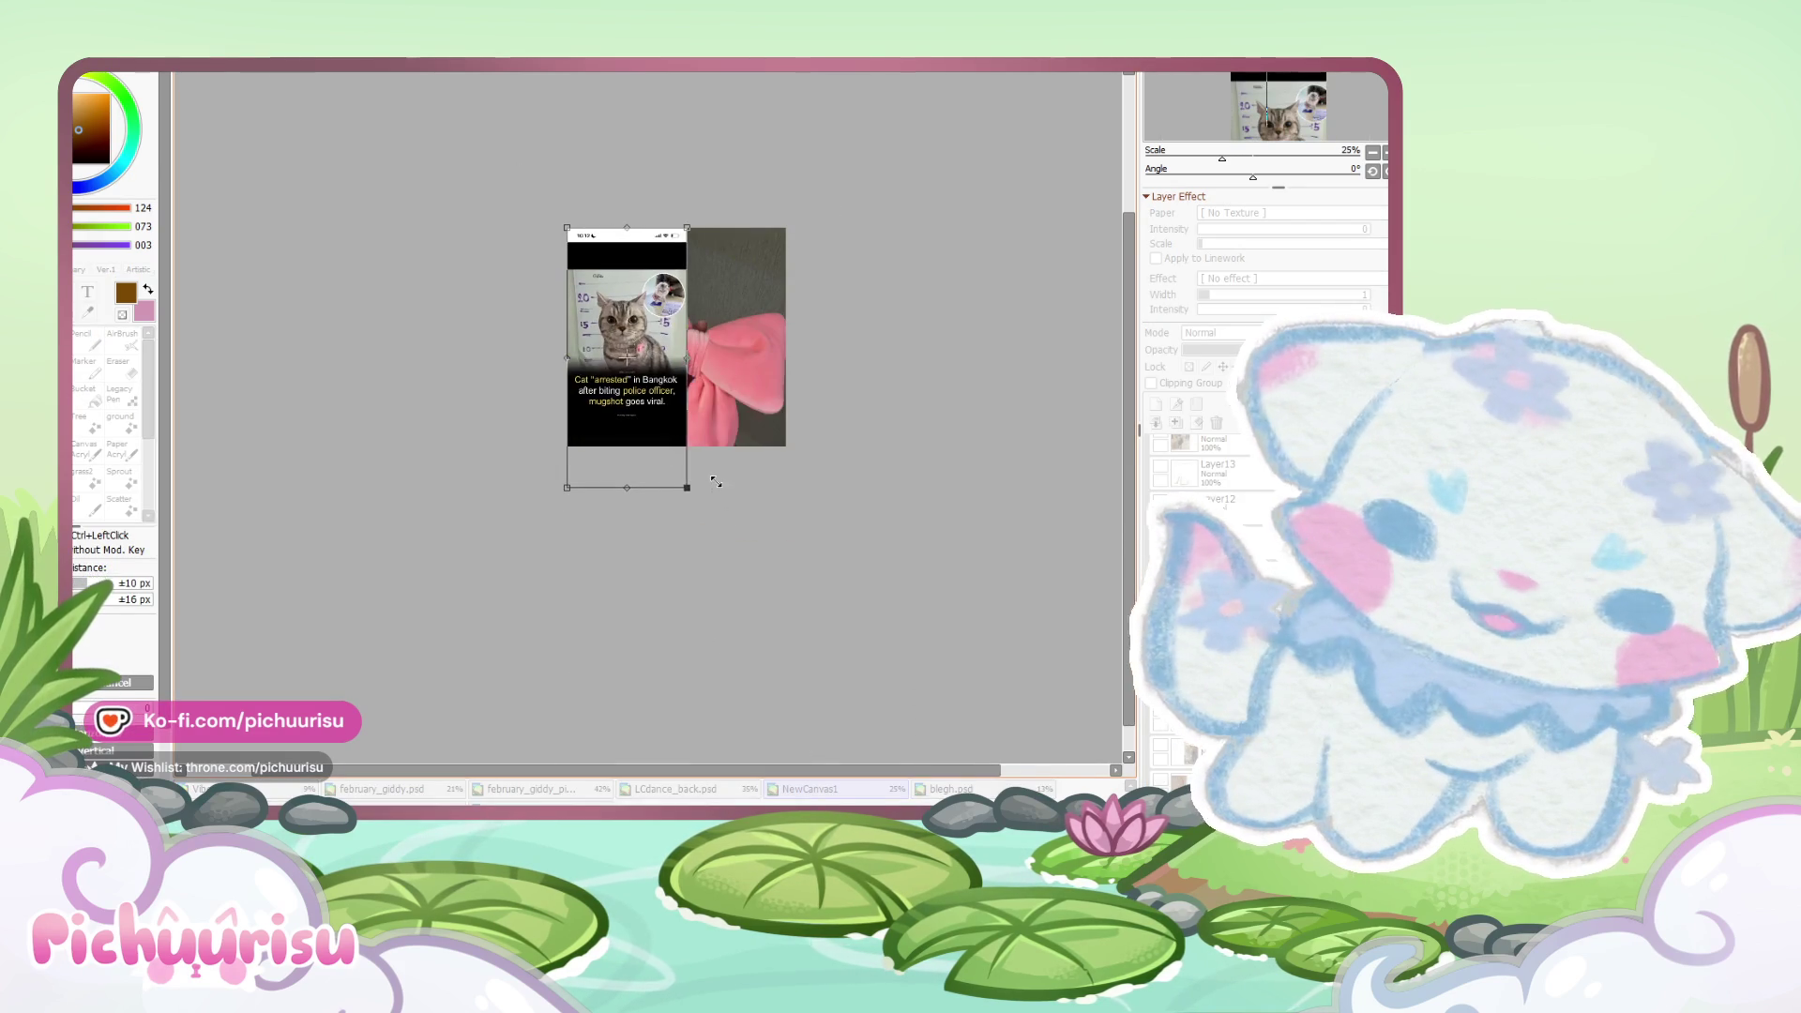
pyautogui.scroll(3, 628, 309)
pyautogui.scroll(2, 614, 321)
pyautogui.press('Return')
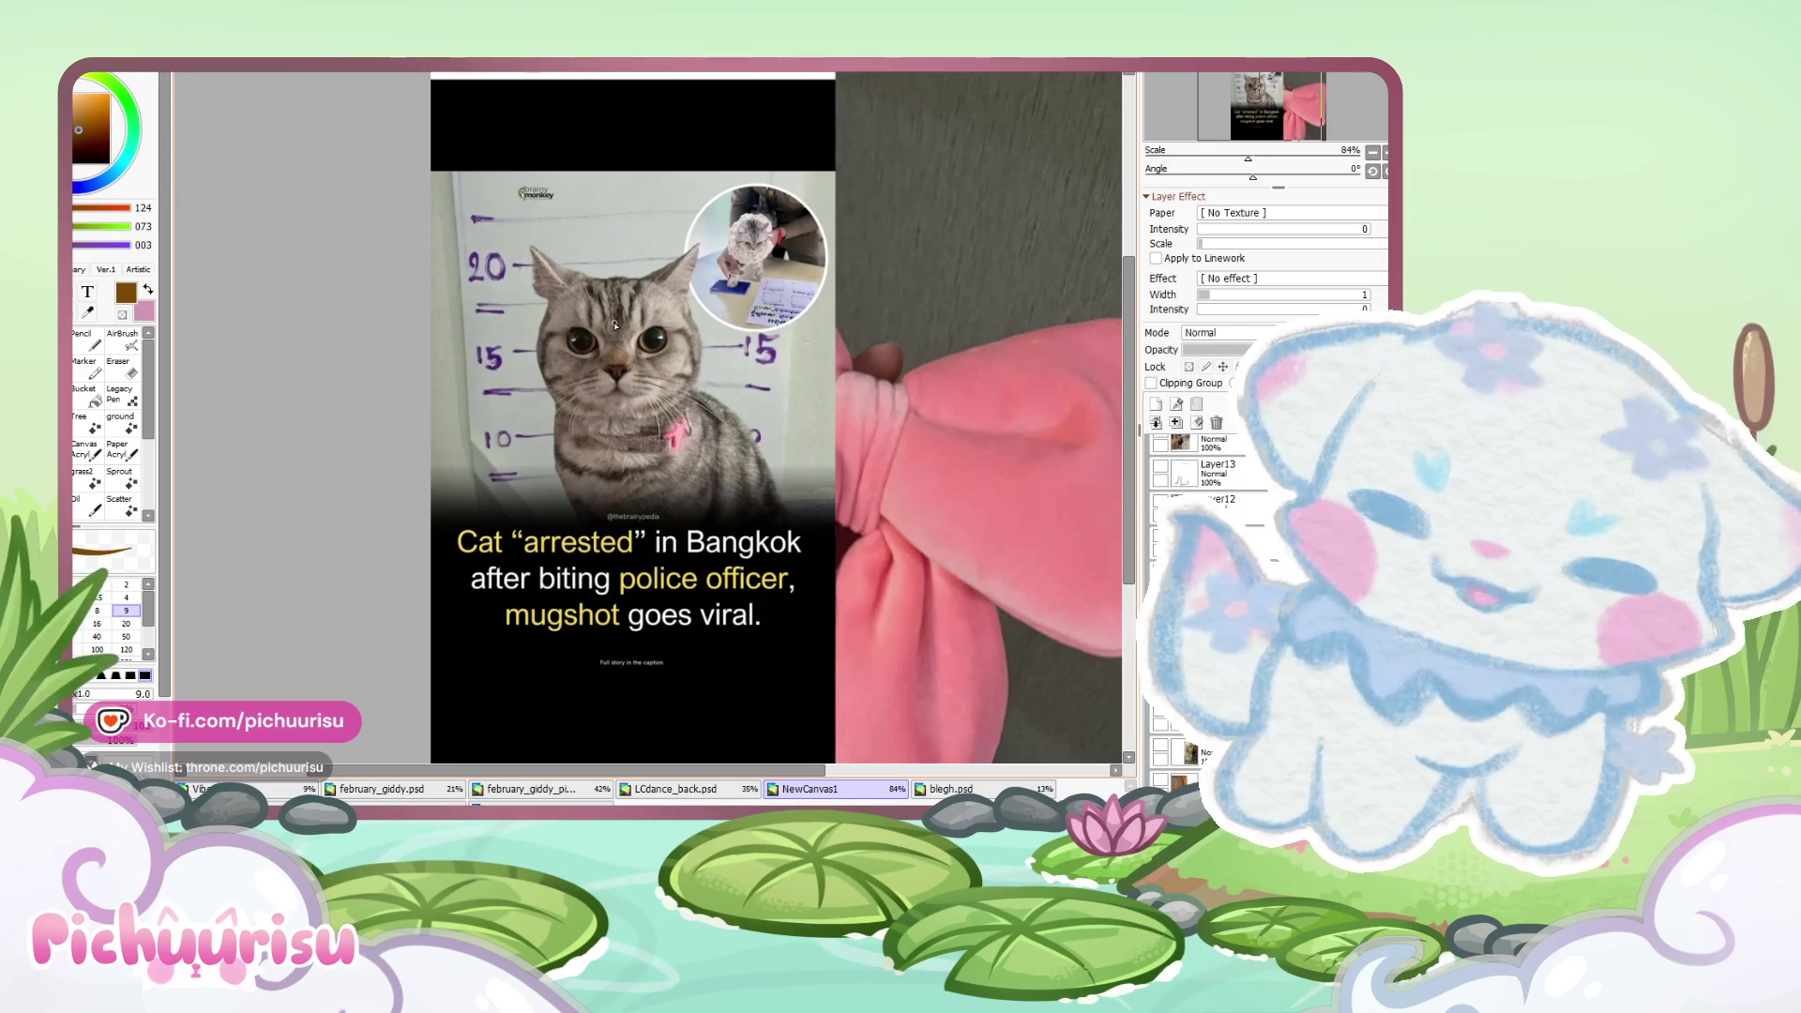
# - Paste the grey 3D foot render as another new layer
pyautogui.scroll(1, 614, 324)
pyautogui.scroll(2, 791, 217)
pyautogui.scroll(4, 791, 217)
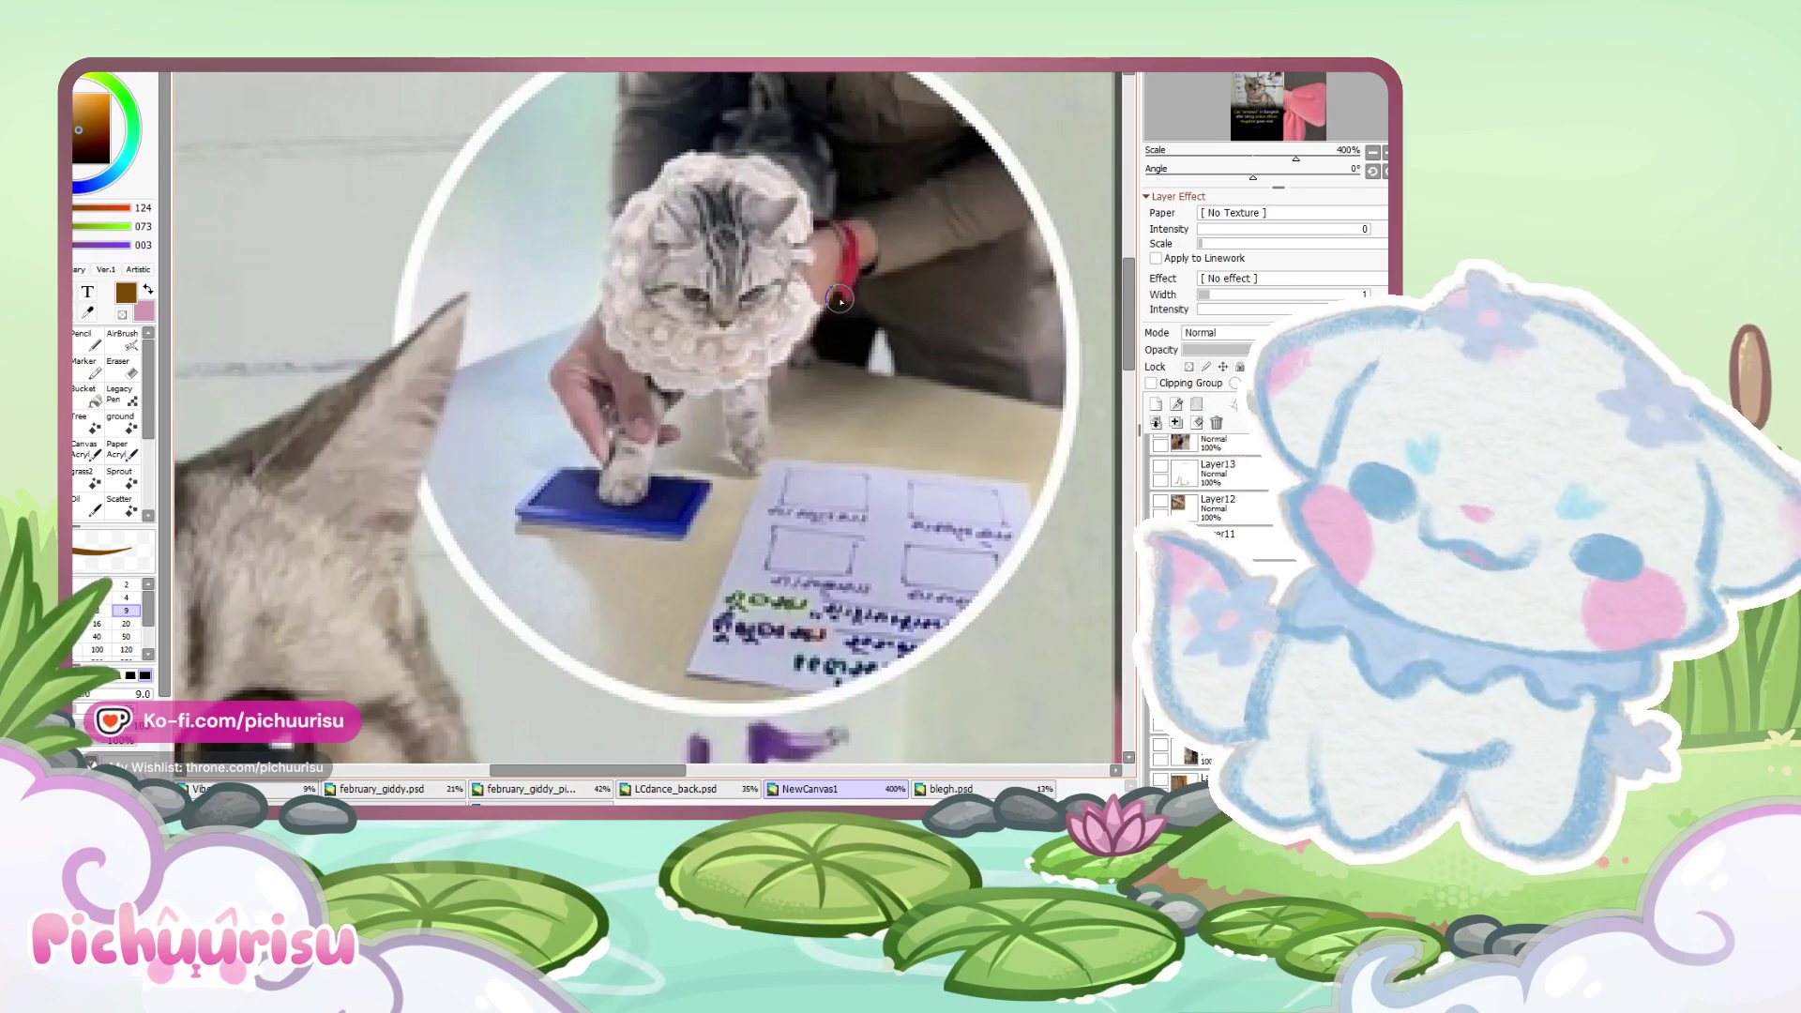
pyautogui.scroll(-5, 840, 300)
pyautogui.scroll(-1, 839, 301)
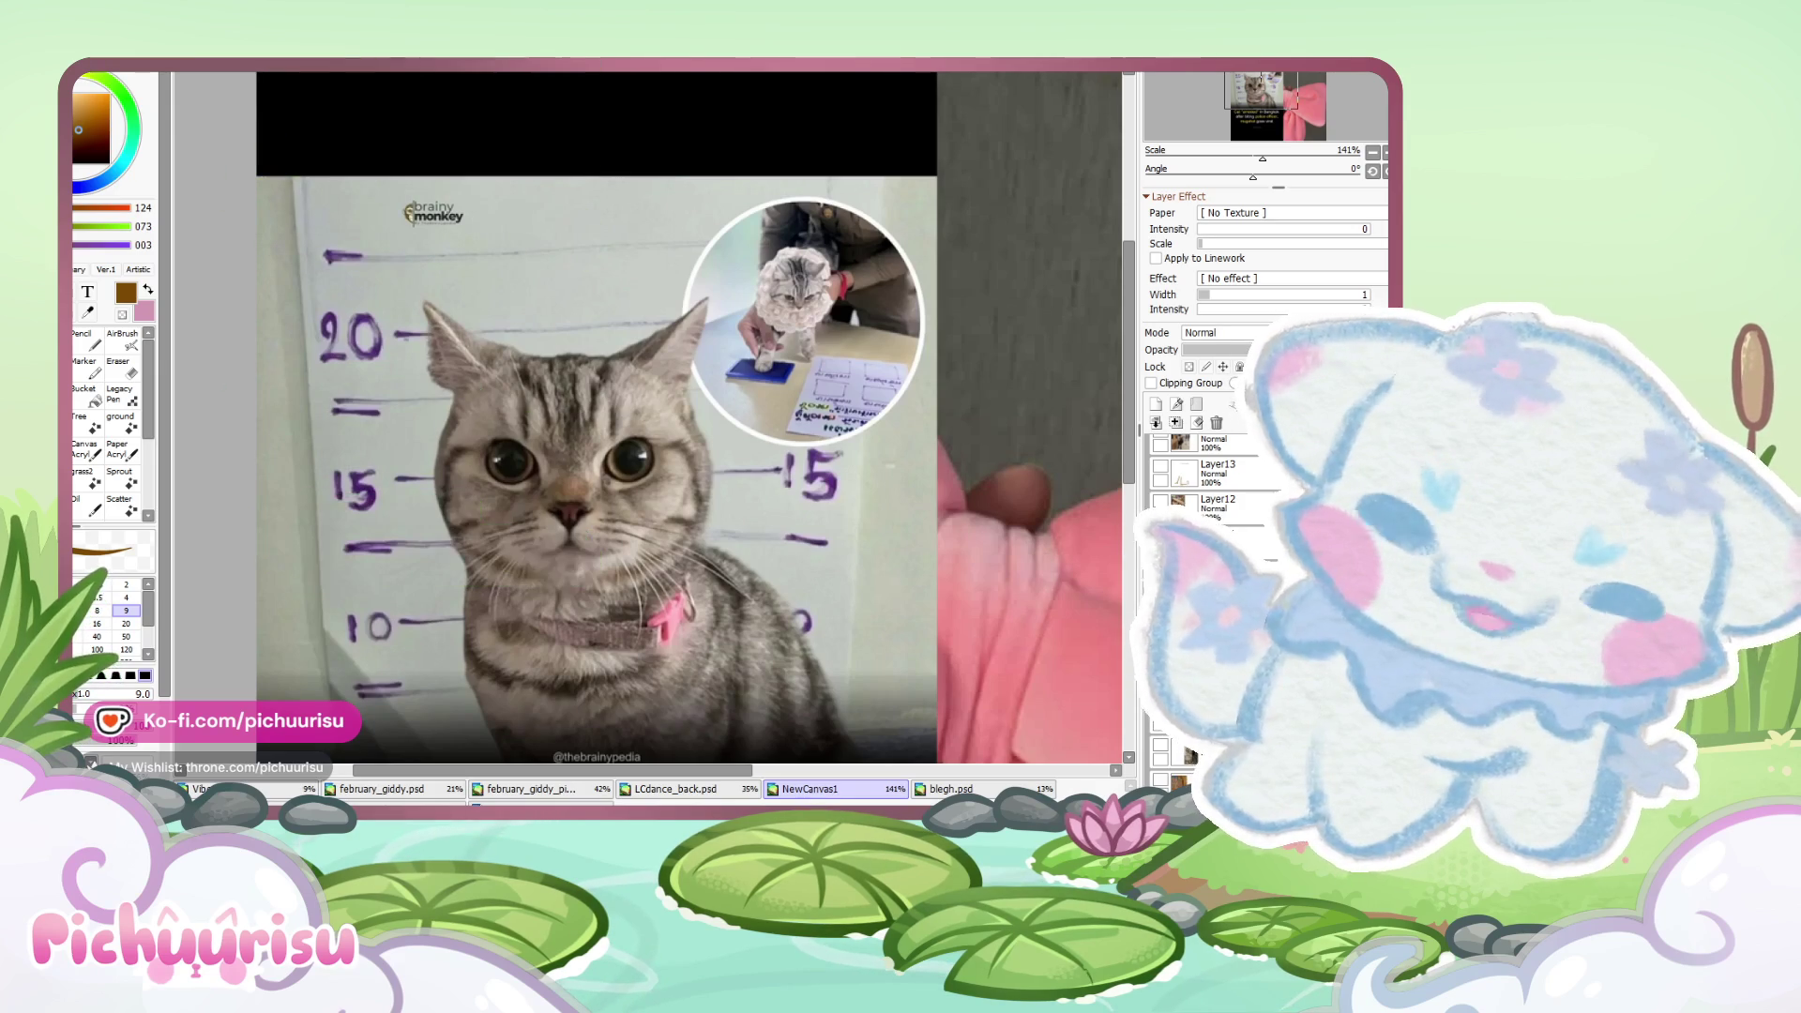
pyautogui.scroll(-5, 677, 428)
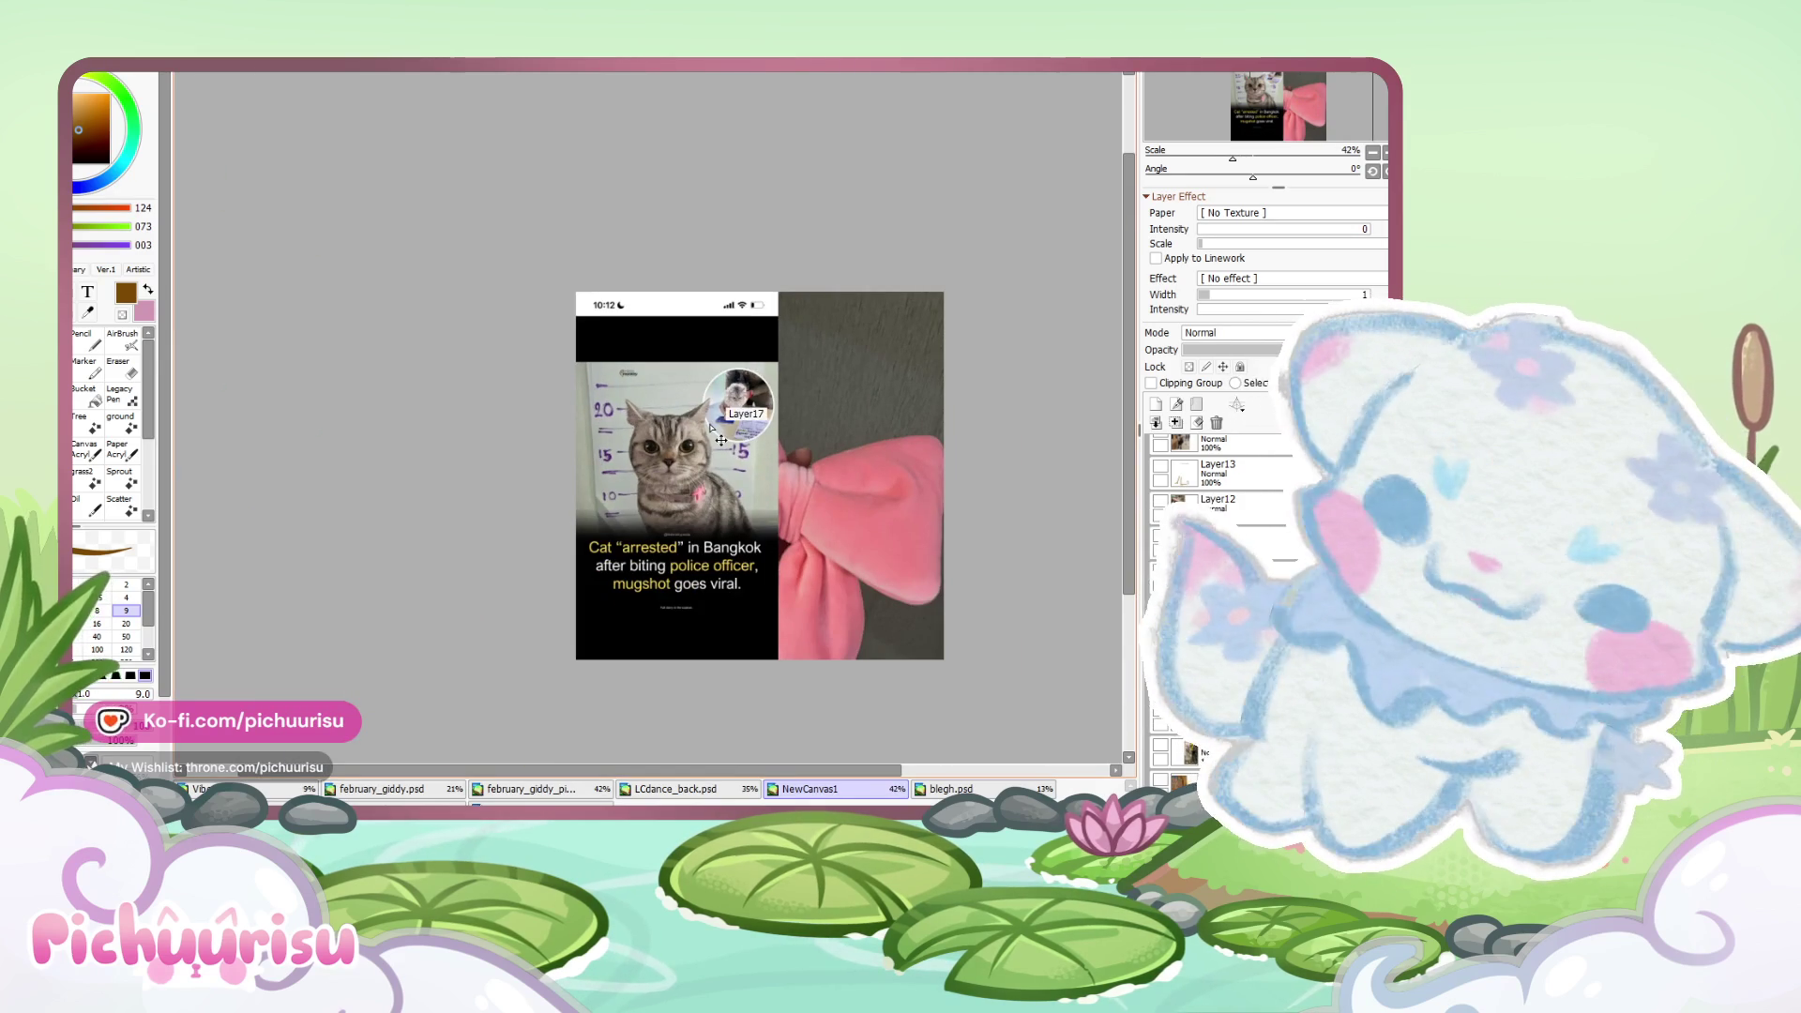
pyautogui.hotkey('ctrl', 'v')
pyautogui.scroll(2, 674, 412)
pyautogui.scroll(3, 667, 360)
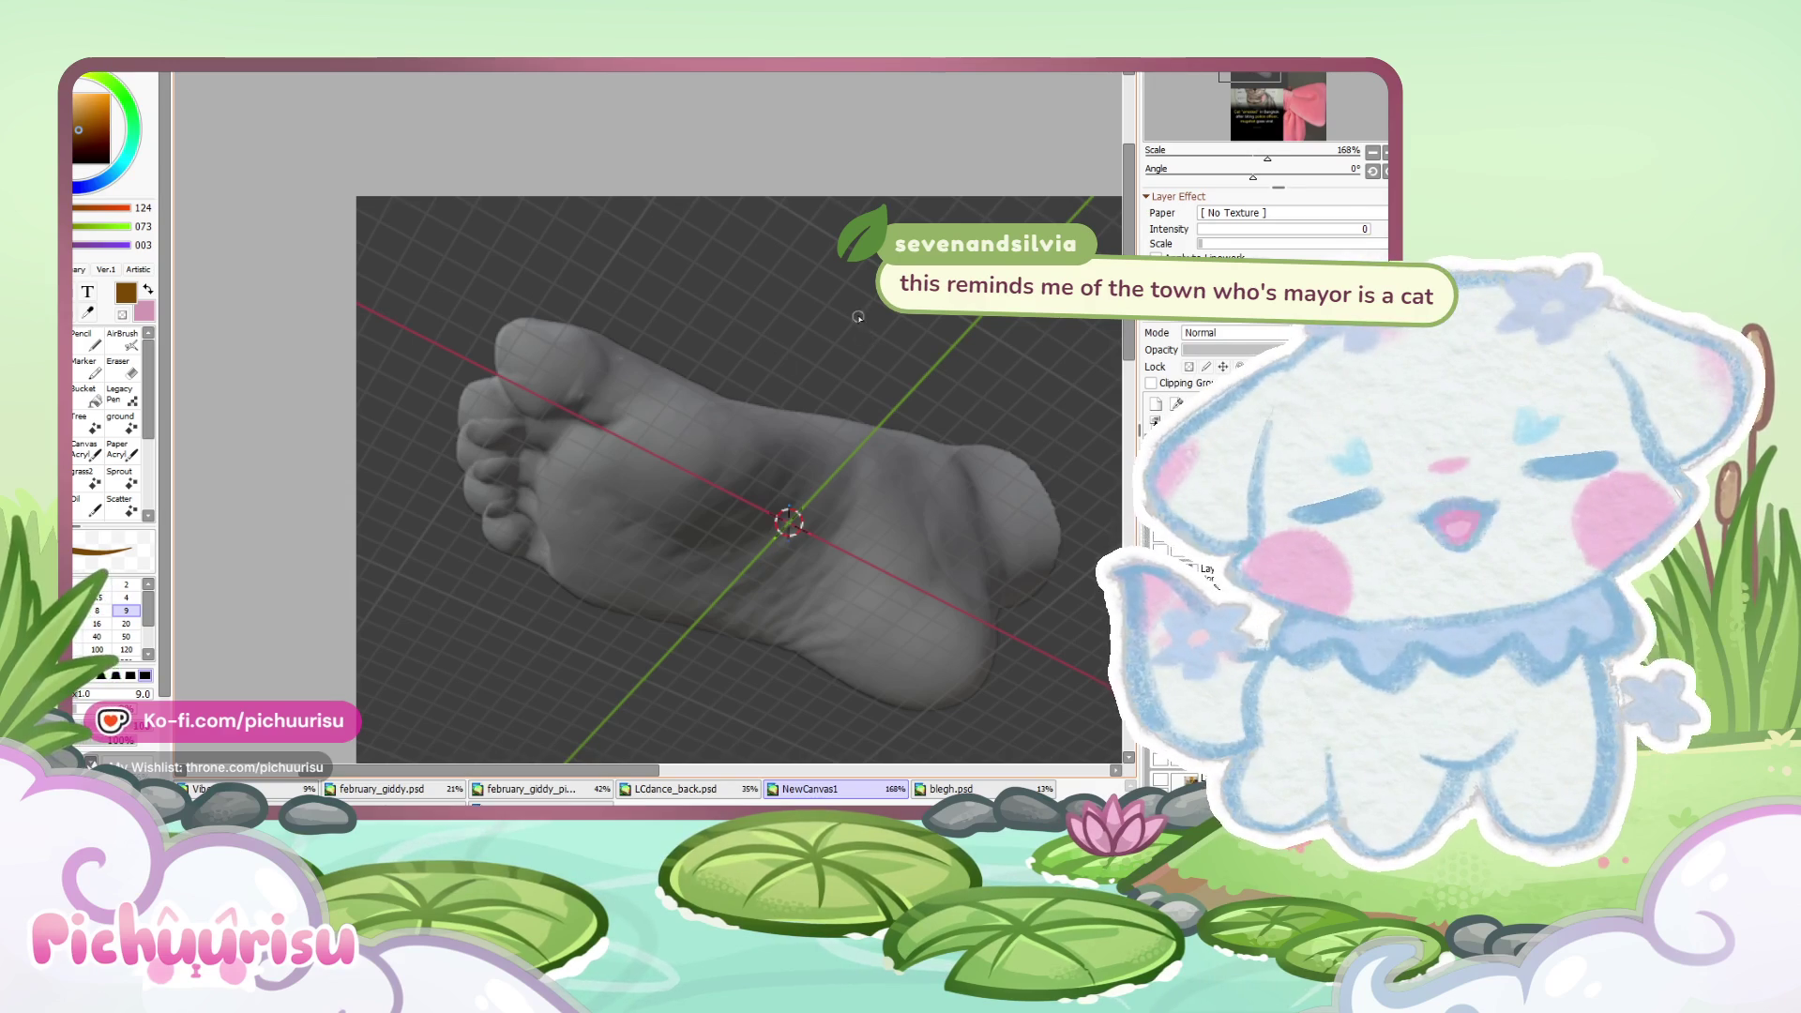
# - Hide the top 3D foot render layer in NewCanvas1
pyautogui.scroll(-1, 726, 349)
pyautogui.hscroll(2, 726, 349)
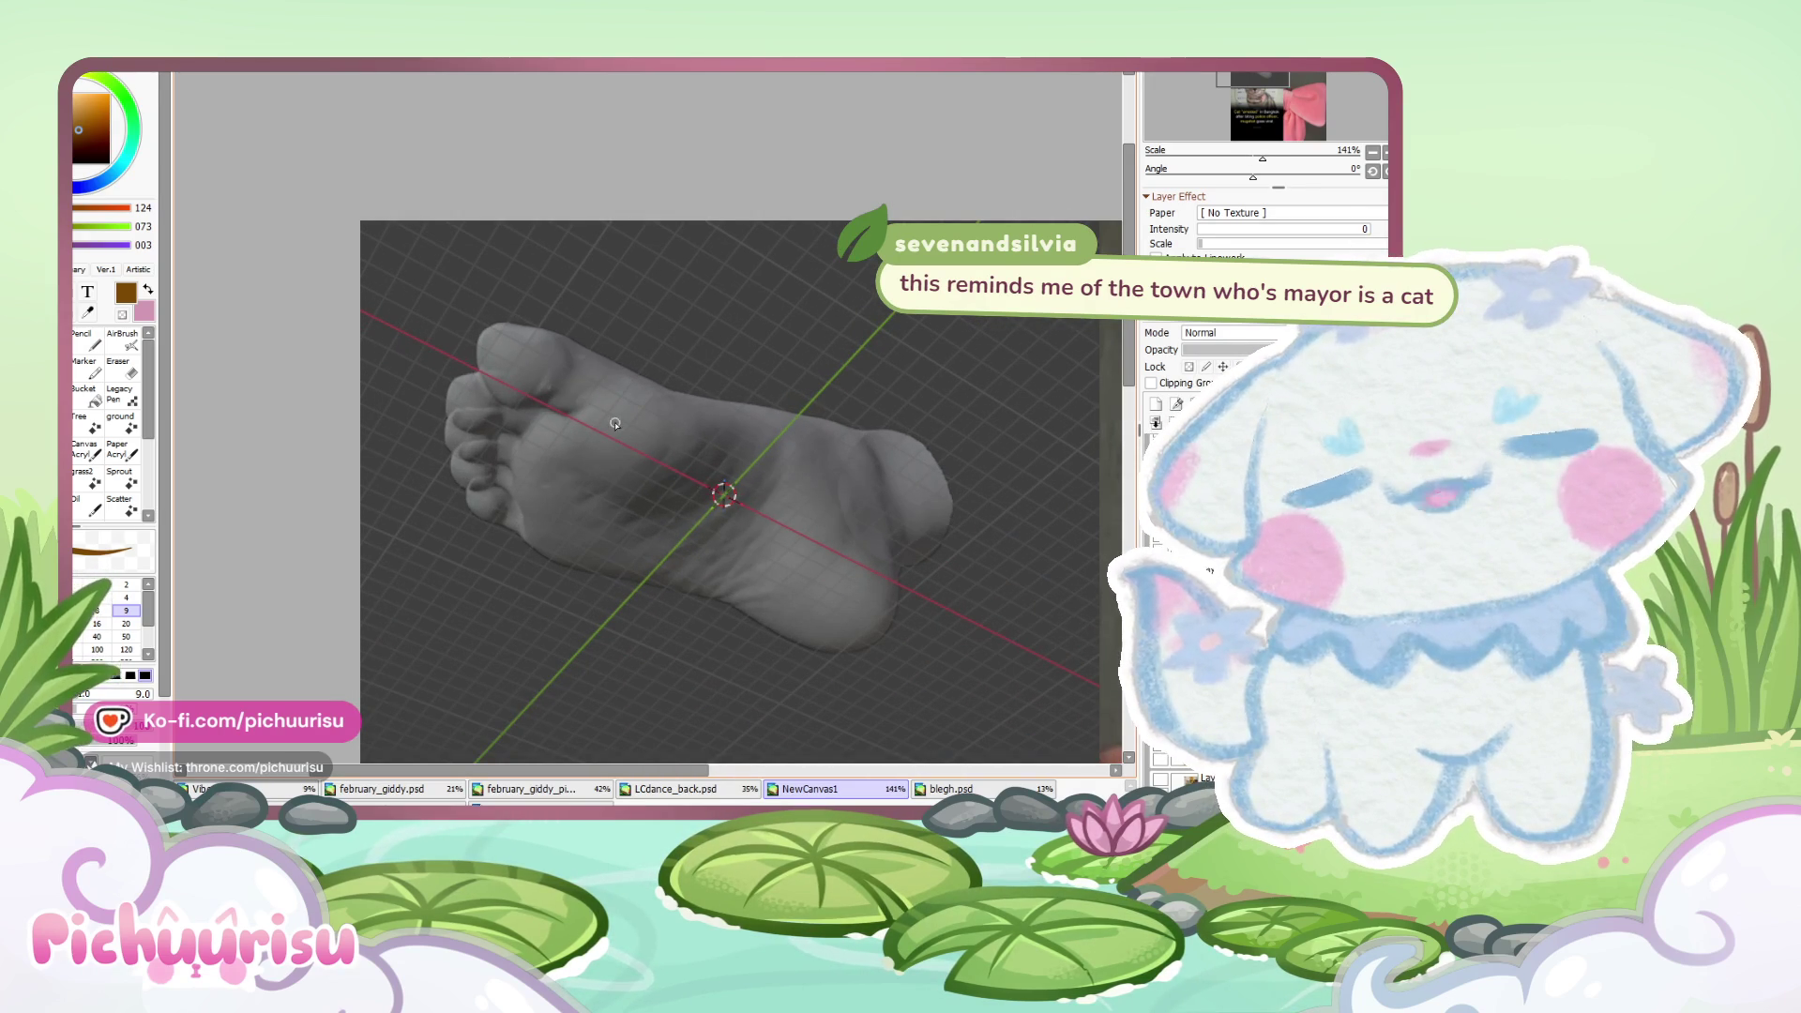
pyautogui.scroll(-3, 620, 413)
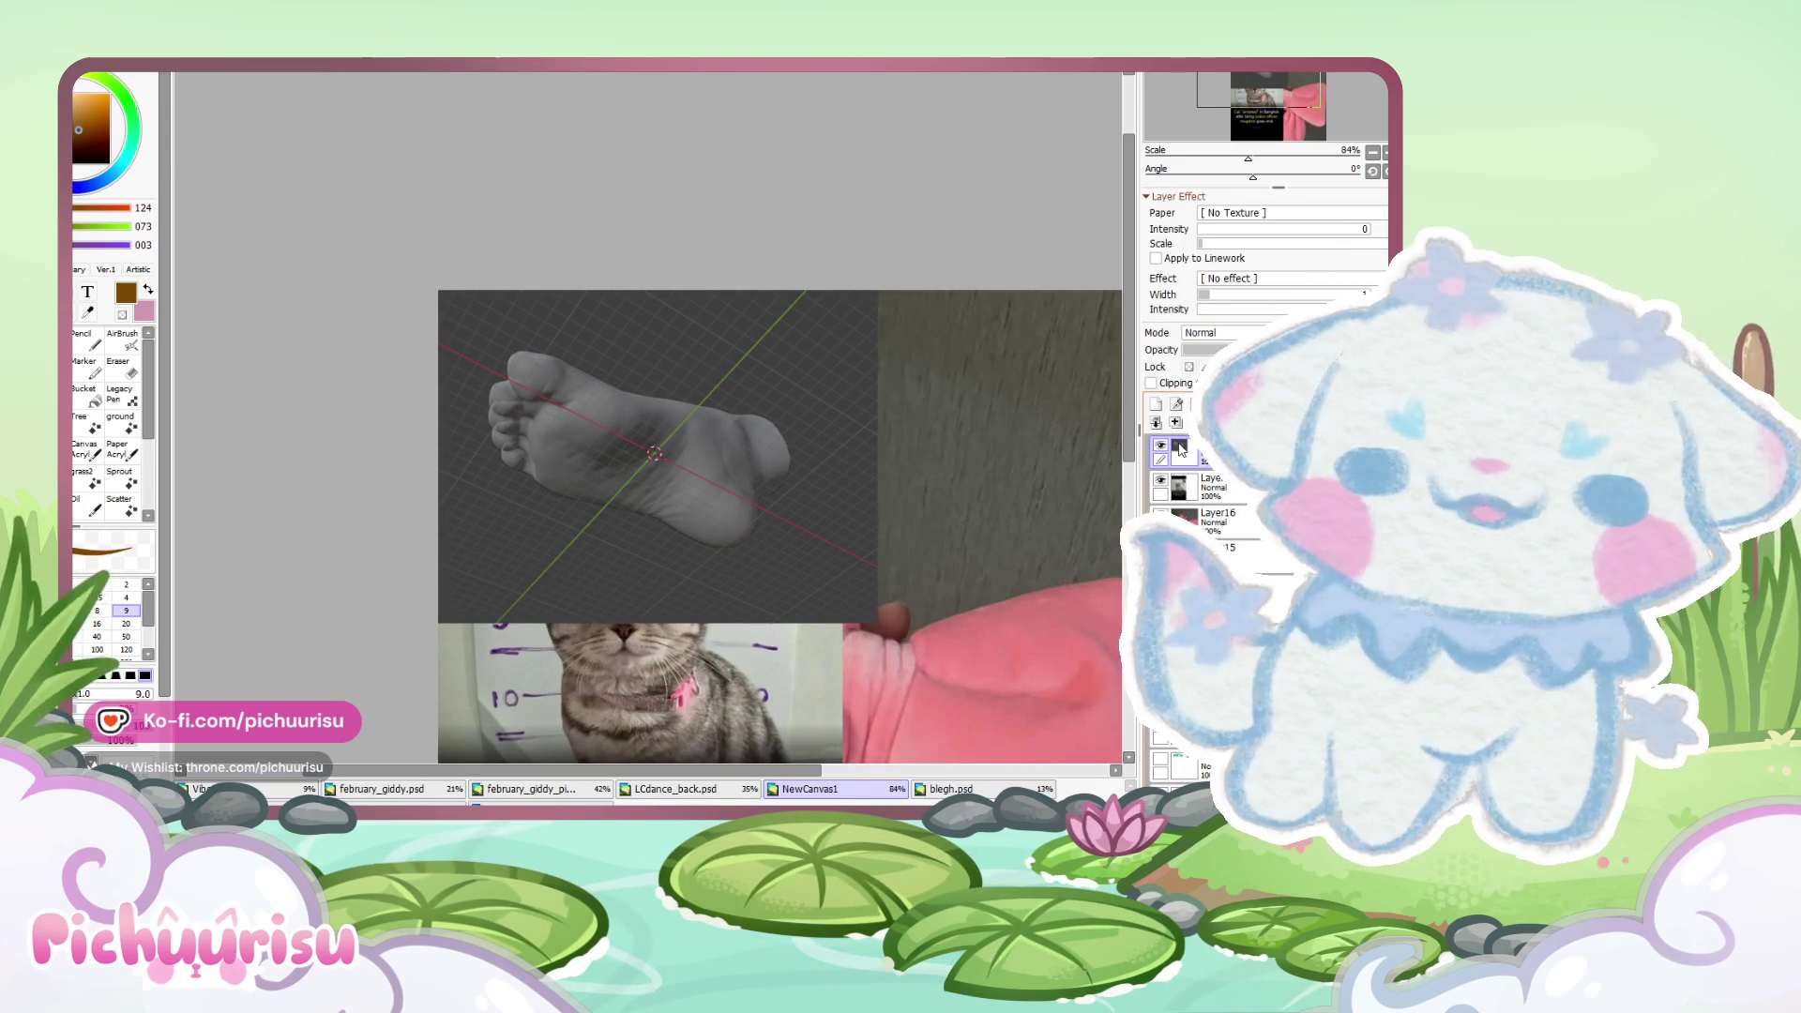
pyautogui.hotkey('ctrl', '+')
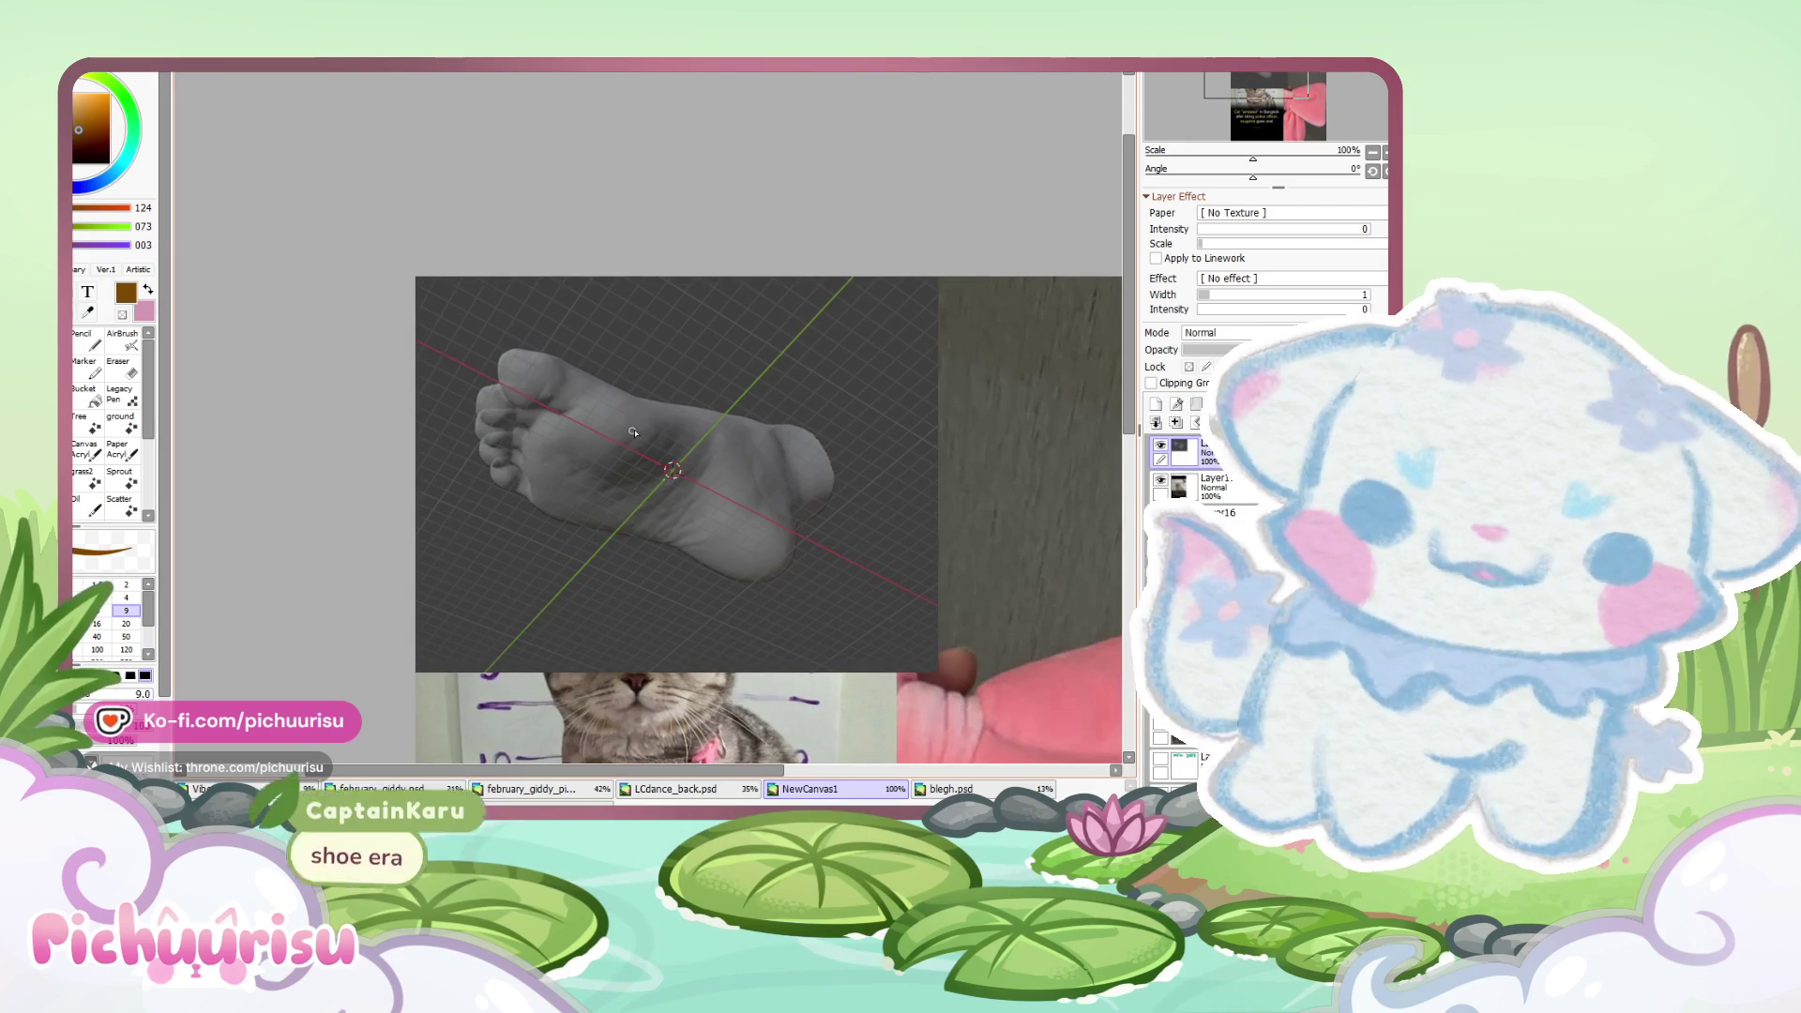
pyautogui.click(1161, 447)
pyautogui.hotkey('ctrl', '-')
pyautogui.hotkey('ctrl', '-')
pyautogui.hotkey('ctrl', '-')
pyautogui.hotkey('ctrl', '-')
pyautogui.hotkey('ctrl', '-')
pyautogui.hotkey('ctrl', '-')
pyautogui.hotkey('ctrl', '+')
pyautogui.hotkey('ctrl', '+')
pyautogui.hotkey('ctrl', '+')
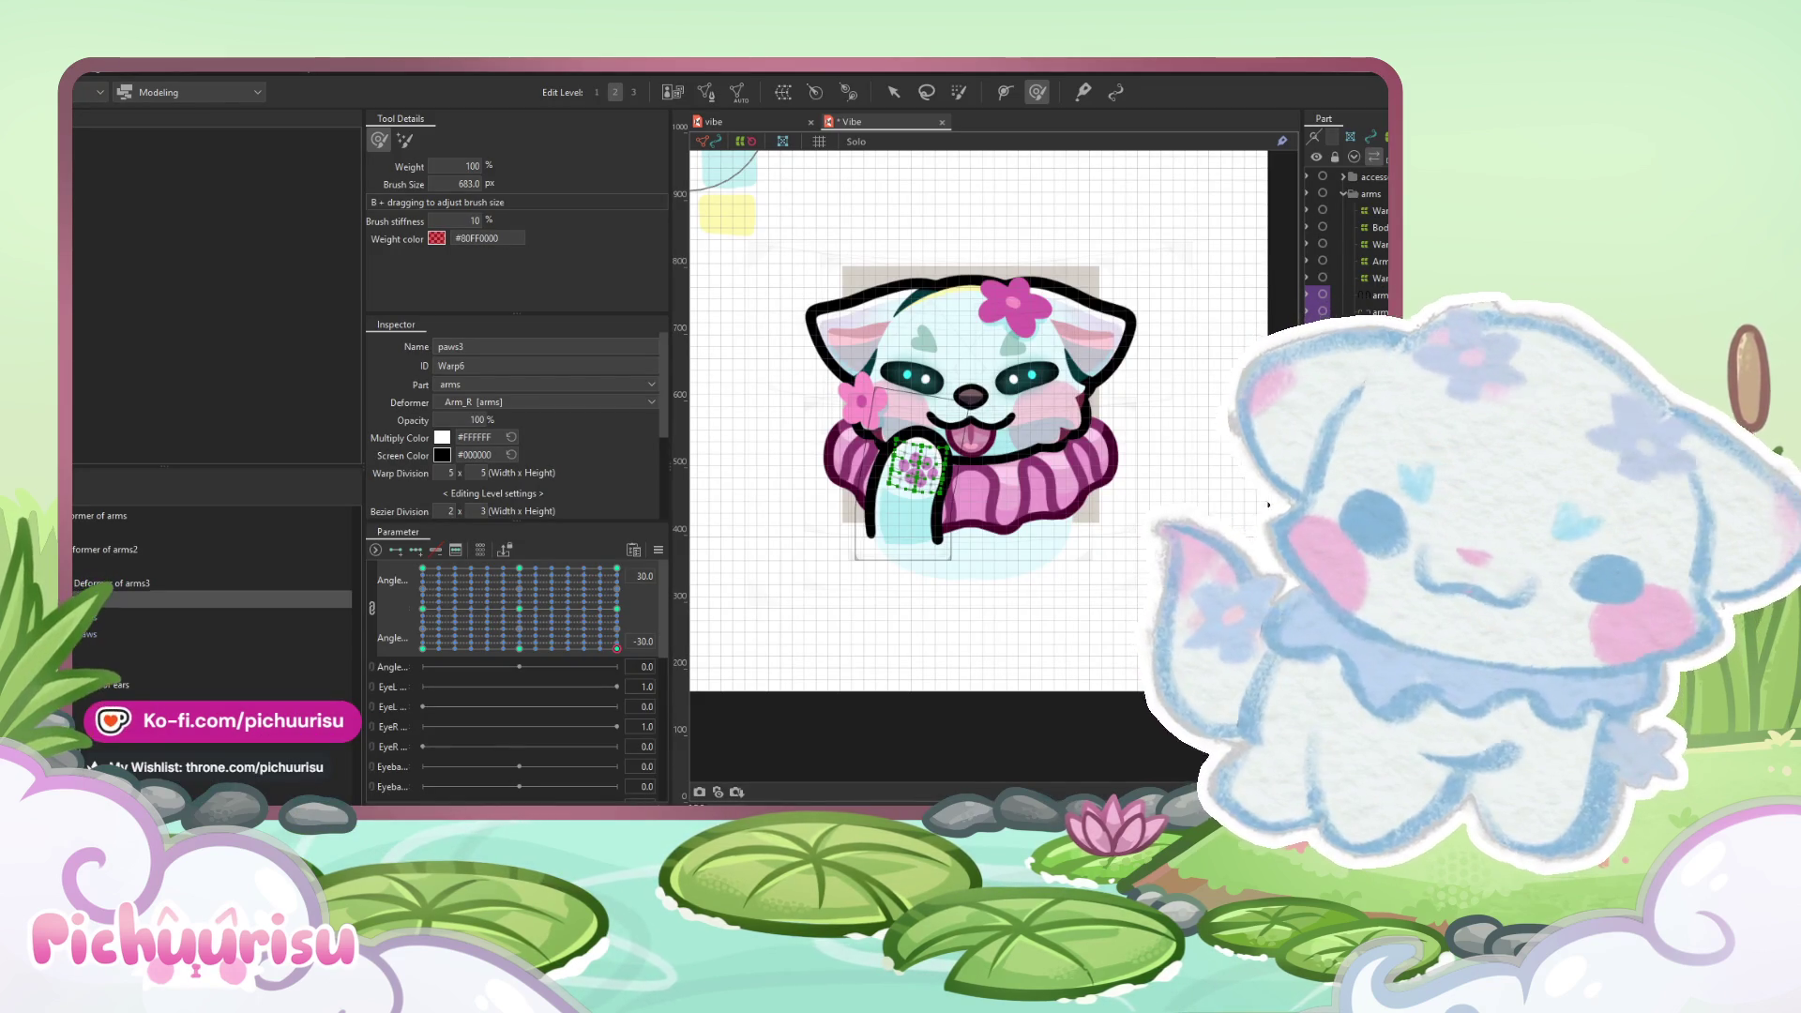
# - Preview the paw at top and bottom head angles, then reset Angle X/Y to 0, 0
pyautogui.scroll(-3, 823, 594)
pyautogui.scroll(3, 941, 490)
pyautogui.moveTo(532, 615); pyautogui.dragTo(470, 568)
pyautogui.click(532, 618)
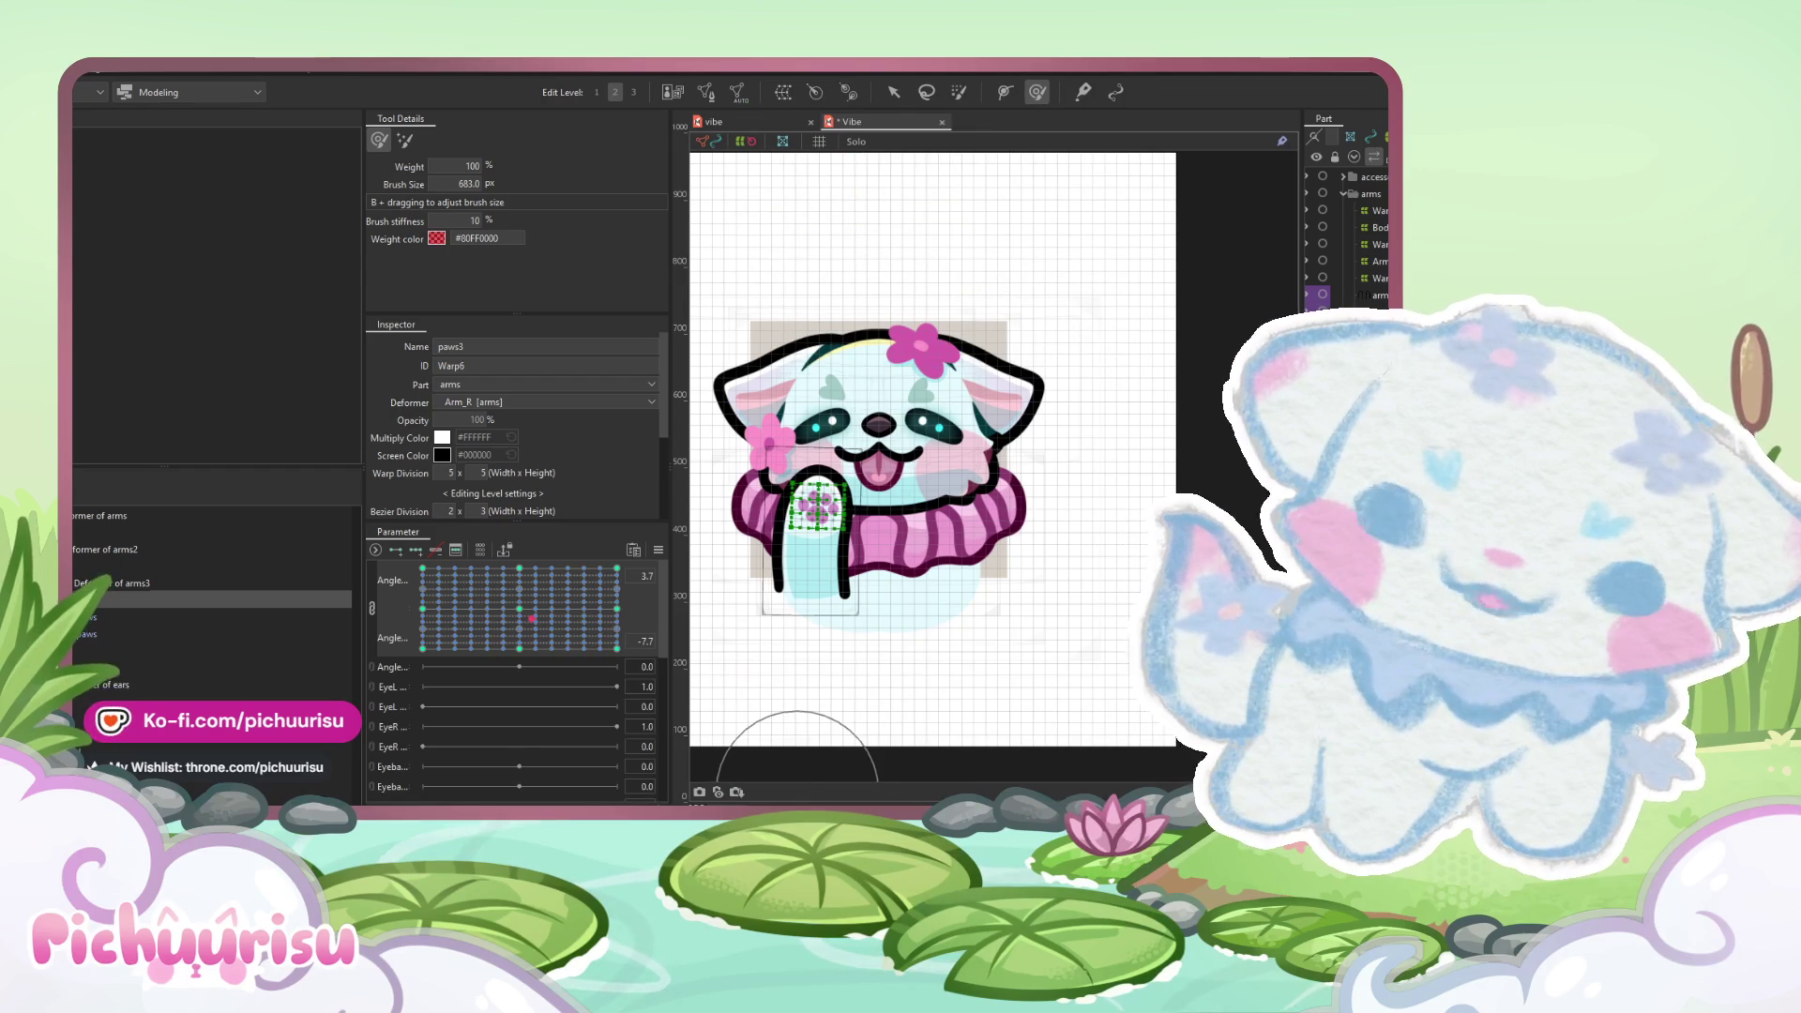
pyautogui.moveTo(797, 788); pyautogui.dragTo(703, 734)
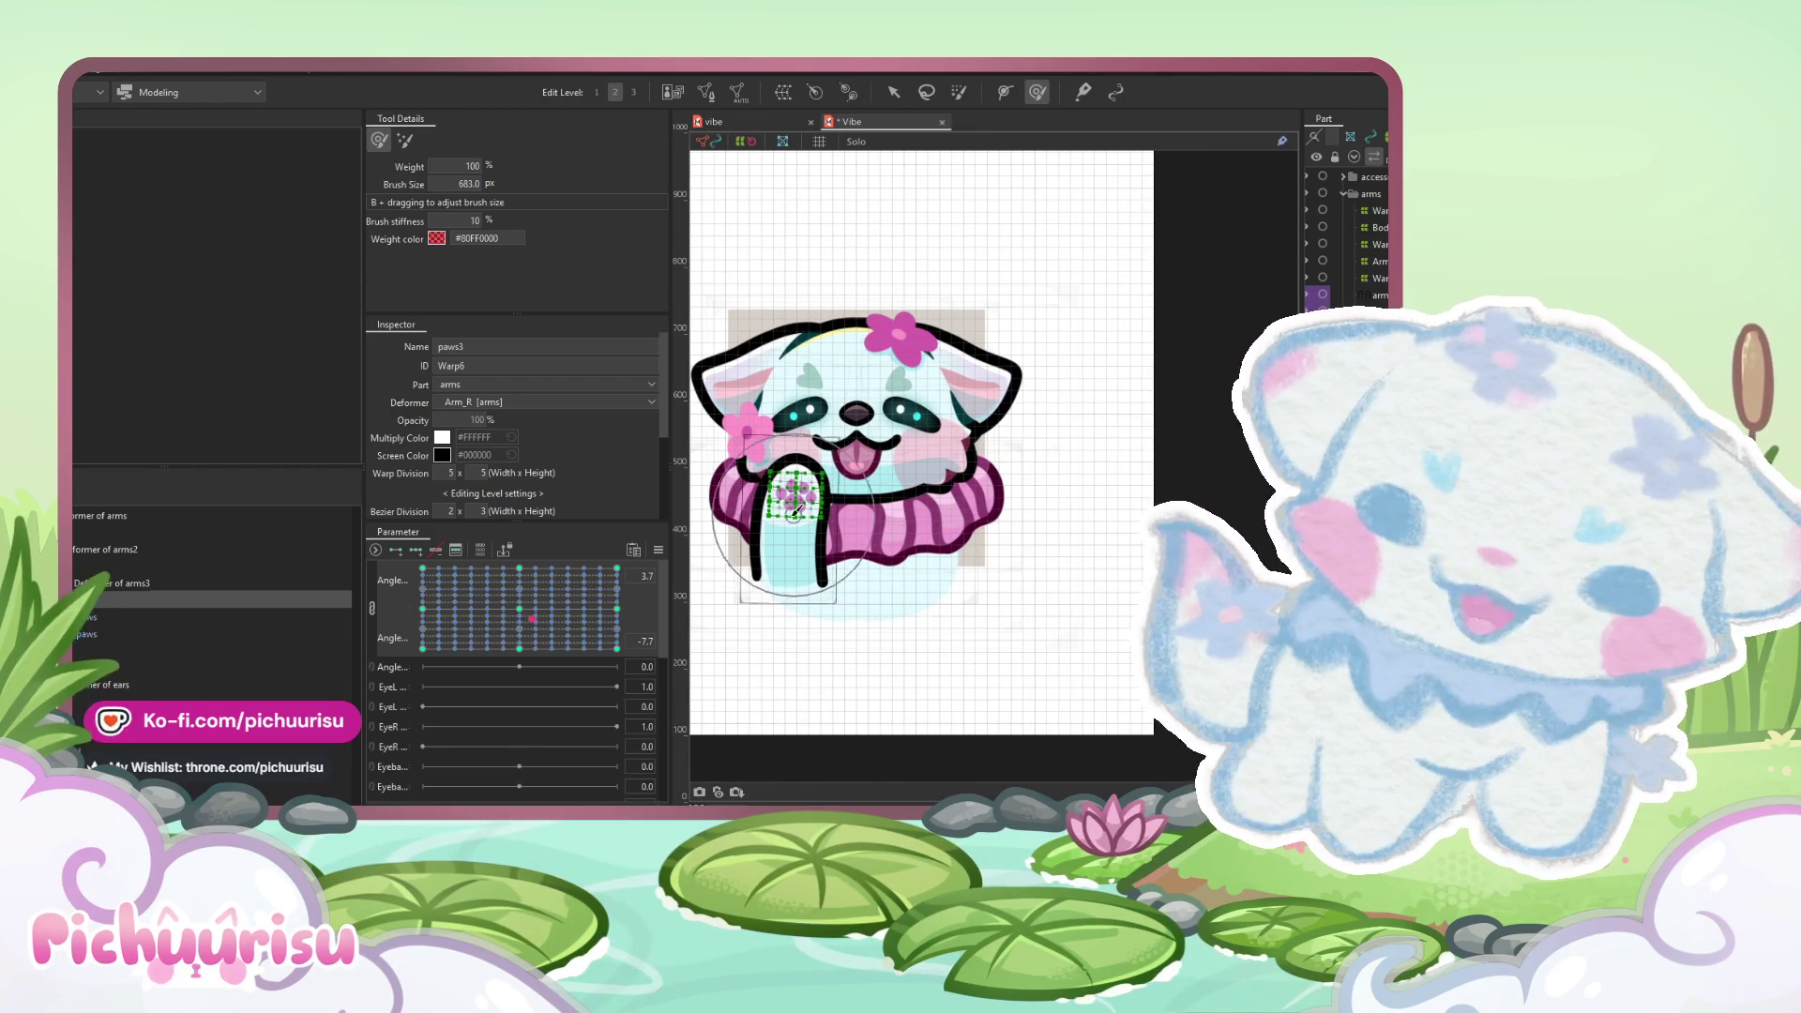
pyautogui.moveTo(530, 613); pyautogui.dragTo(508, 661)
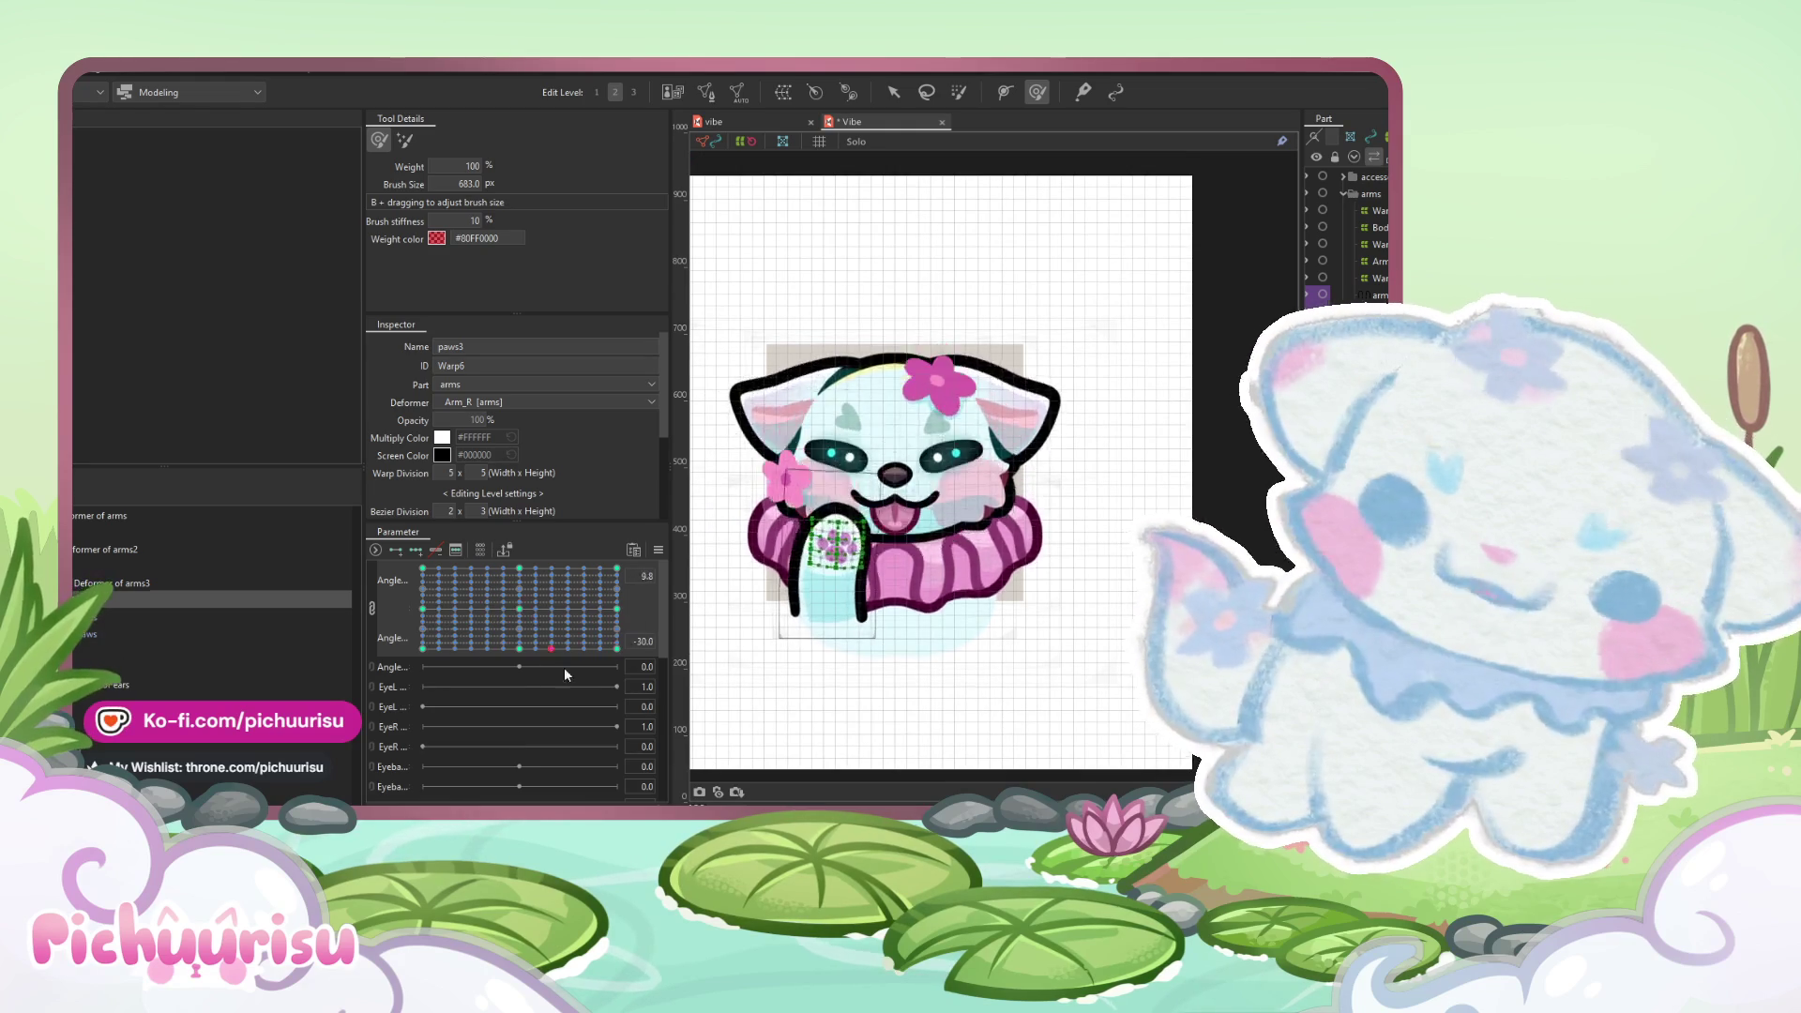
pyautogui.moveTo(509, 663); pyautogui.dragTo(519, 609)
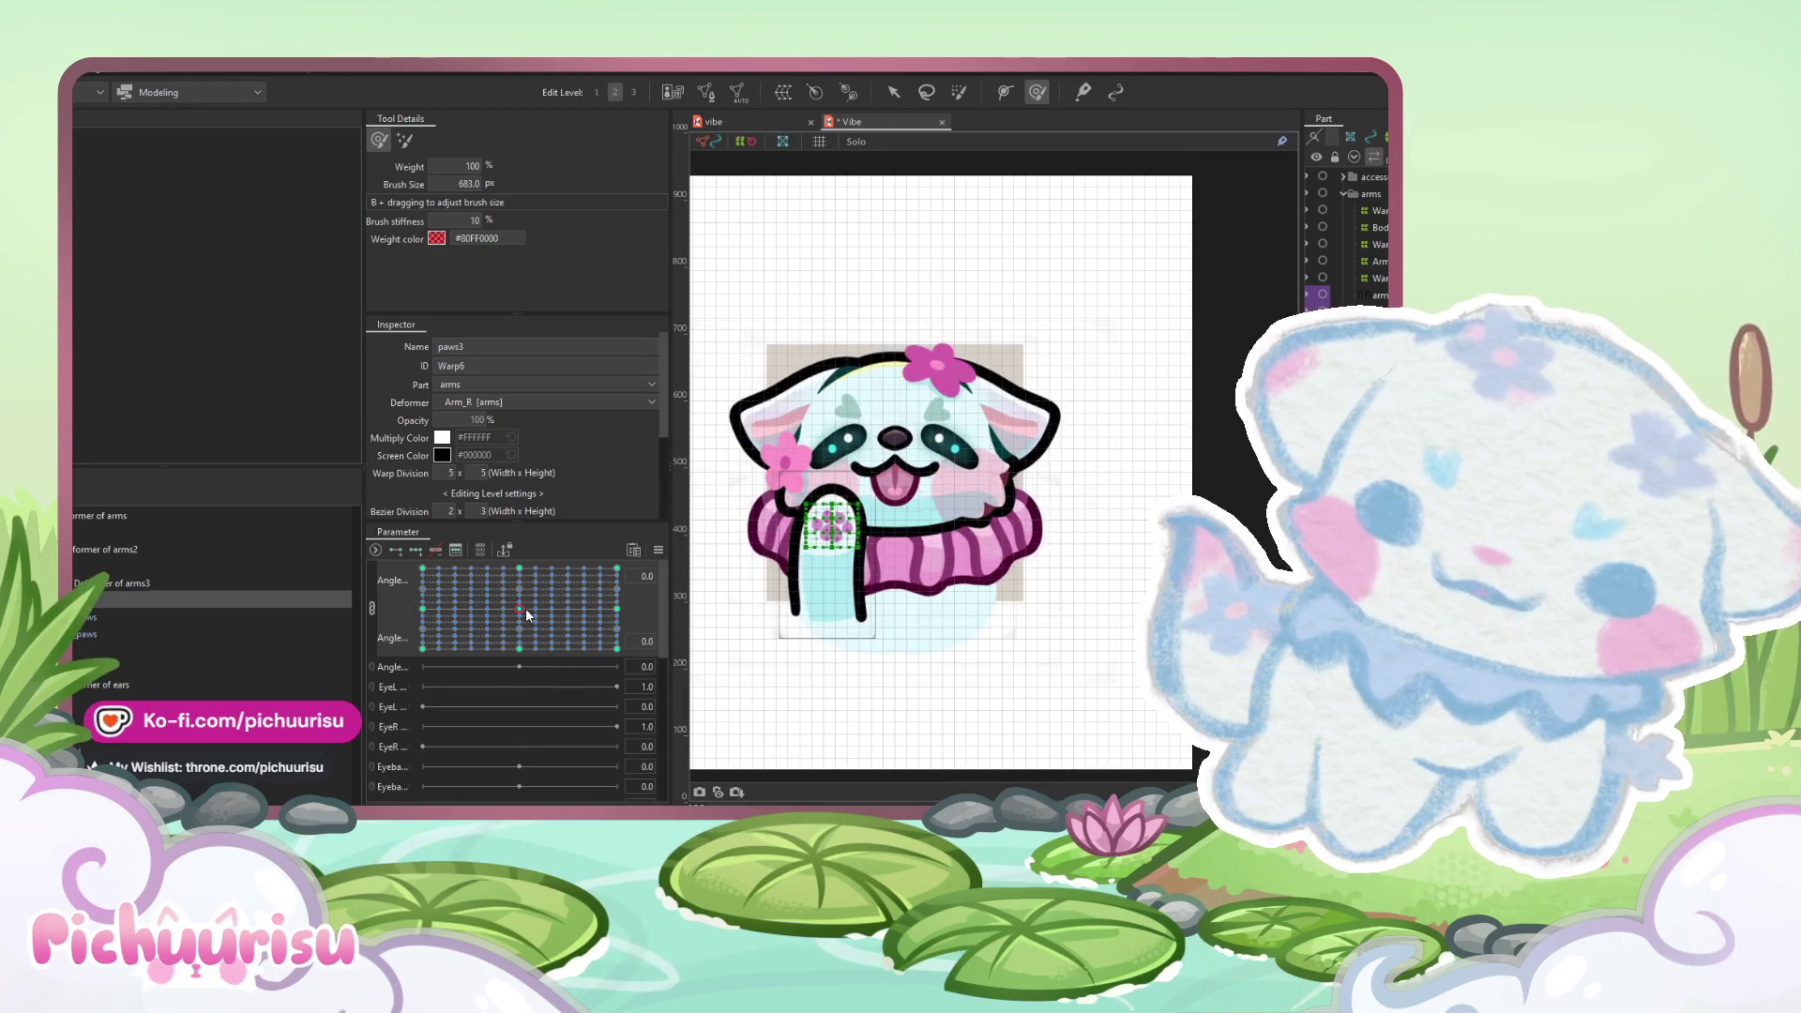
pyautogui.scroll(3, 882, 406)
pyautogui.click(892, 92)
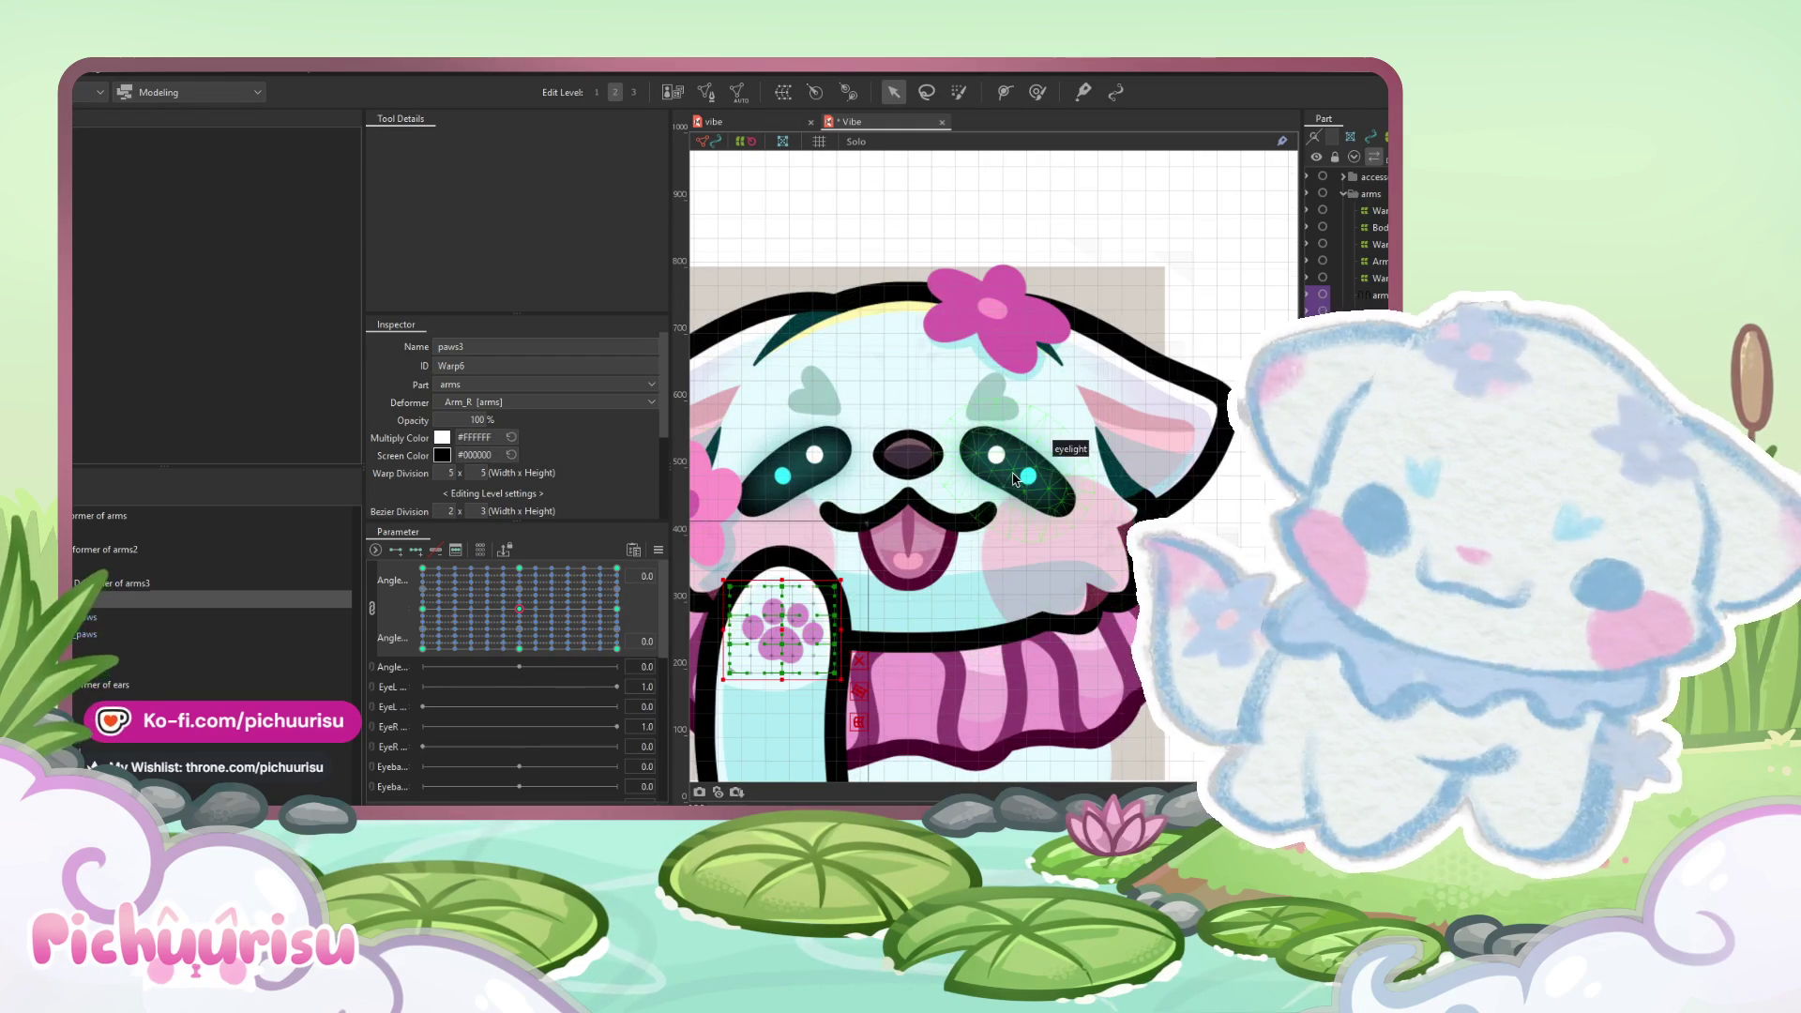
# - Select the face warp deformer and pick its Angle X 30 keyform
pyautogui.click(1031, 464)
pyautogui.click(216, 650)
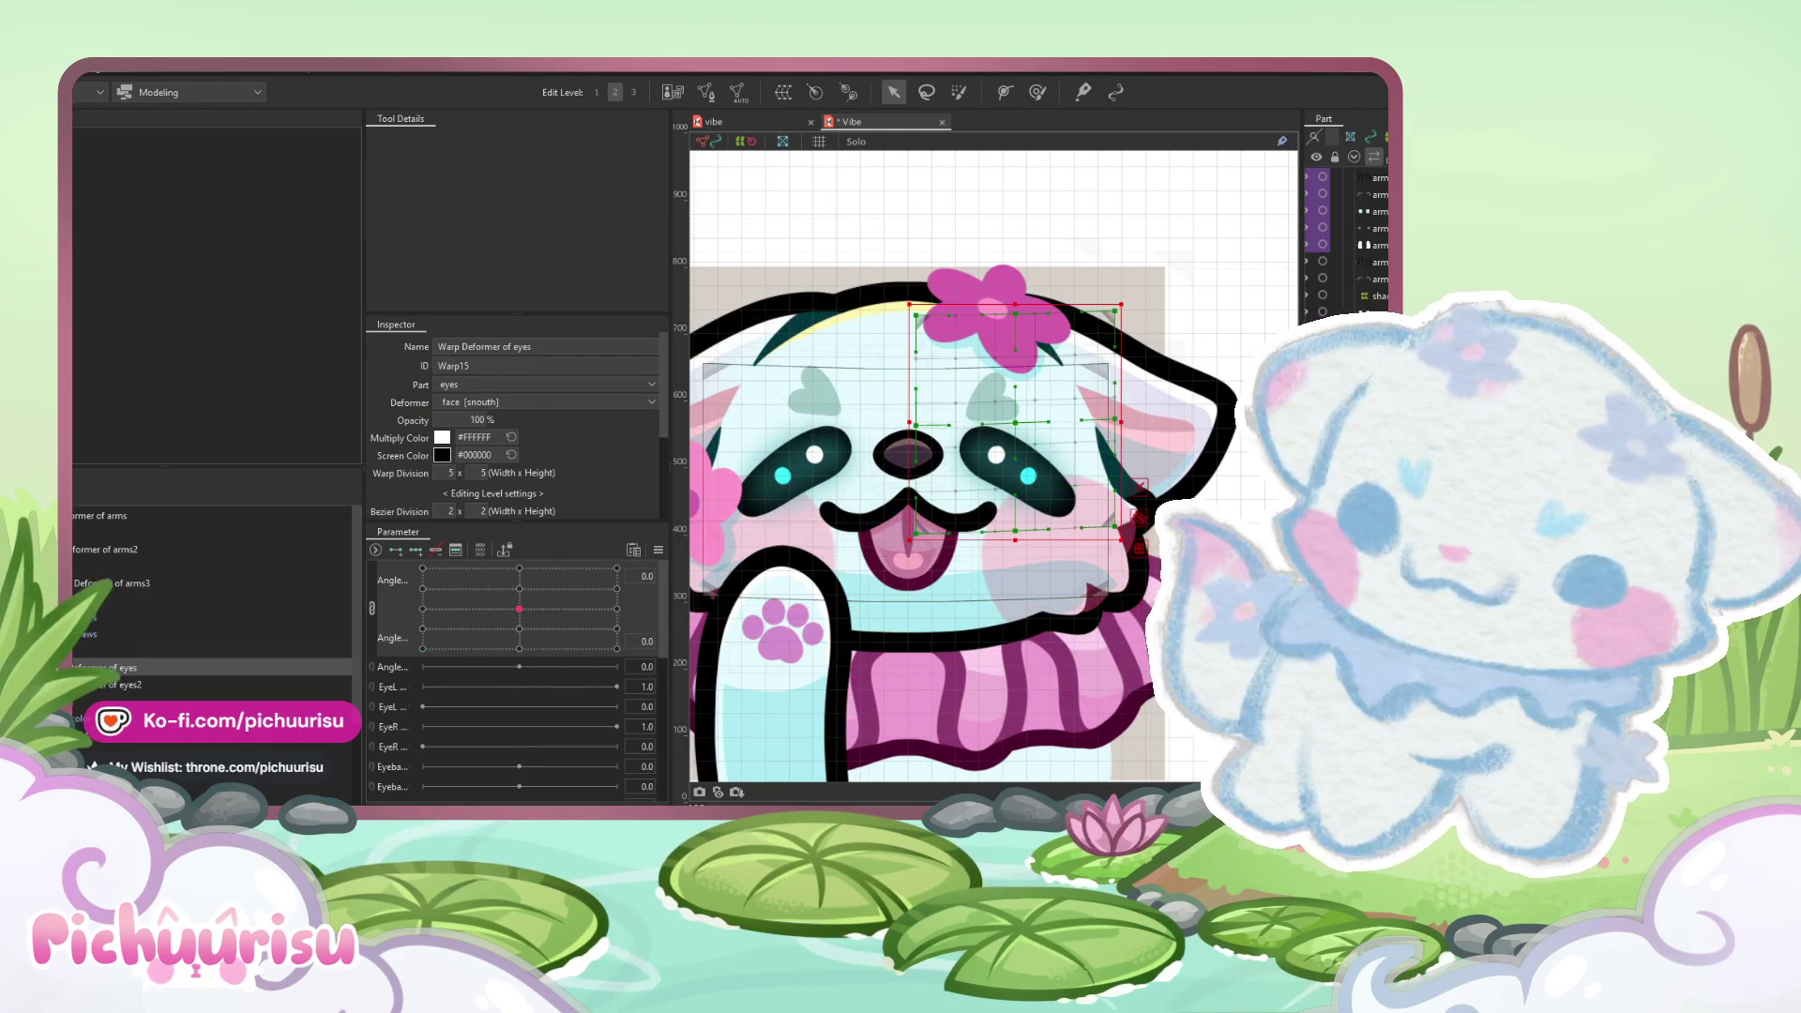
pyautogui.click(415, 550)
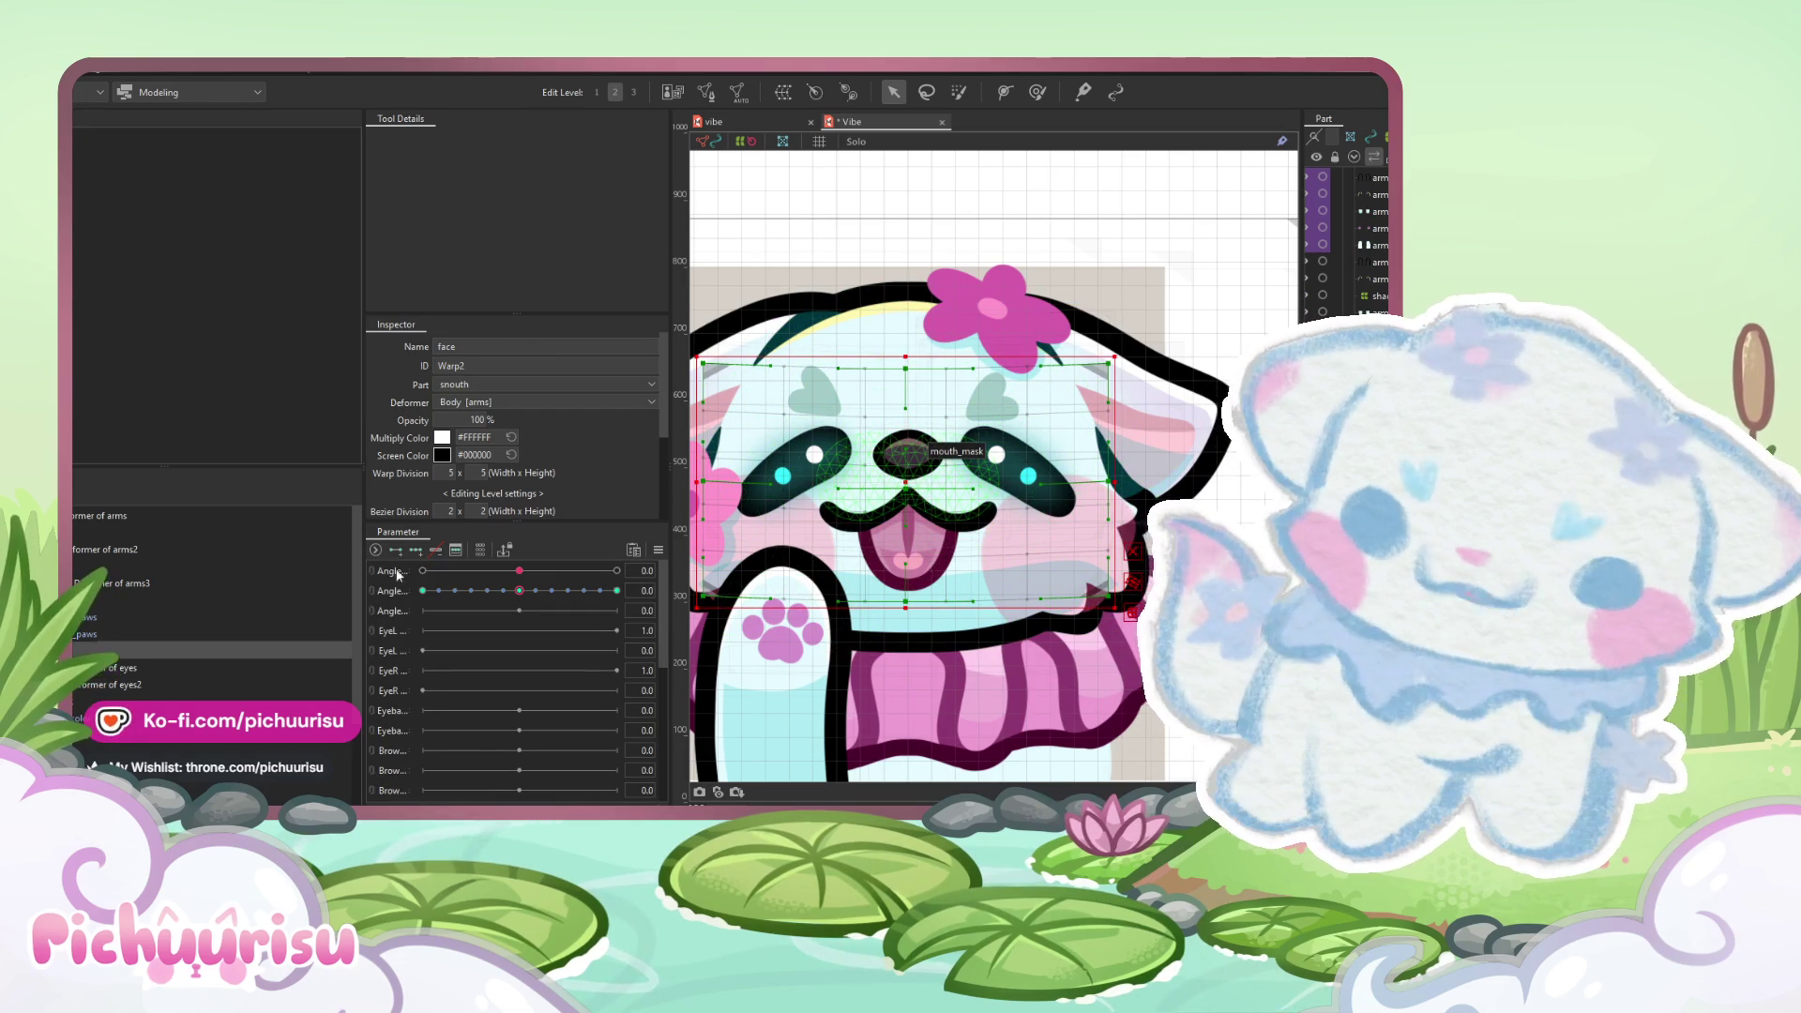
pyautogui.click(376, 572)
pyautogui.click(396, 549)
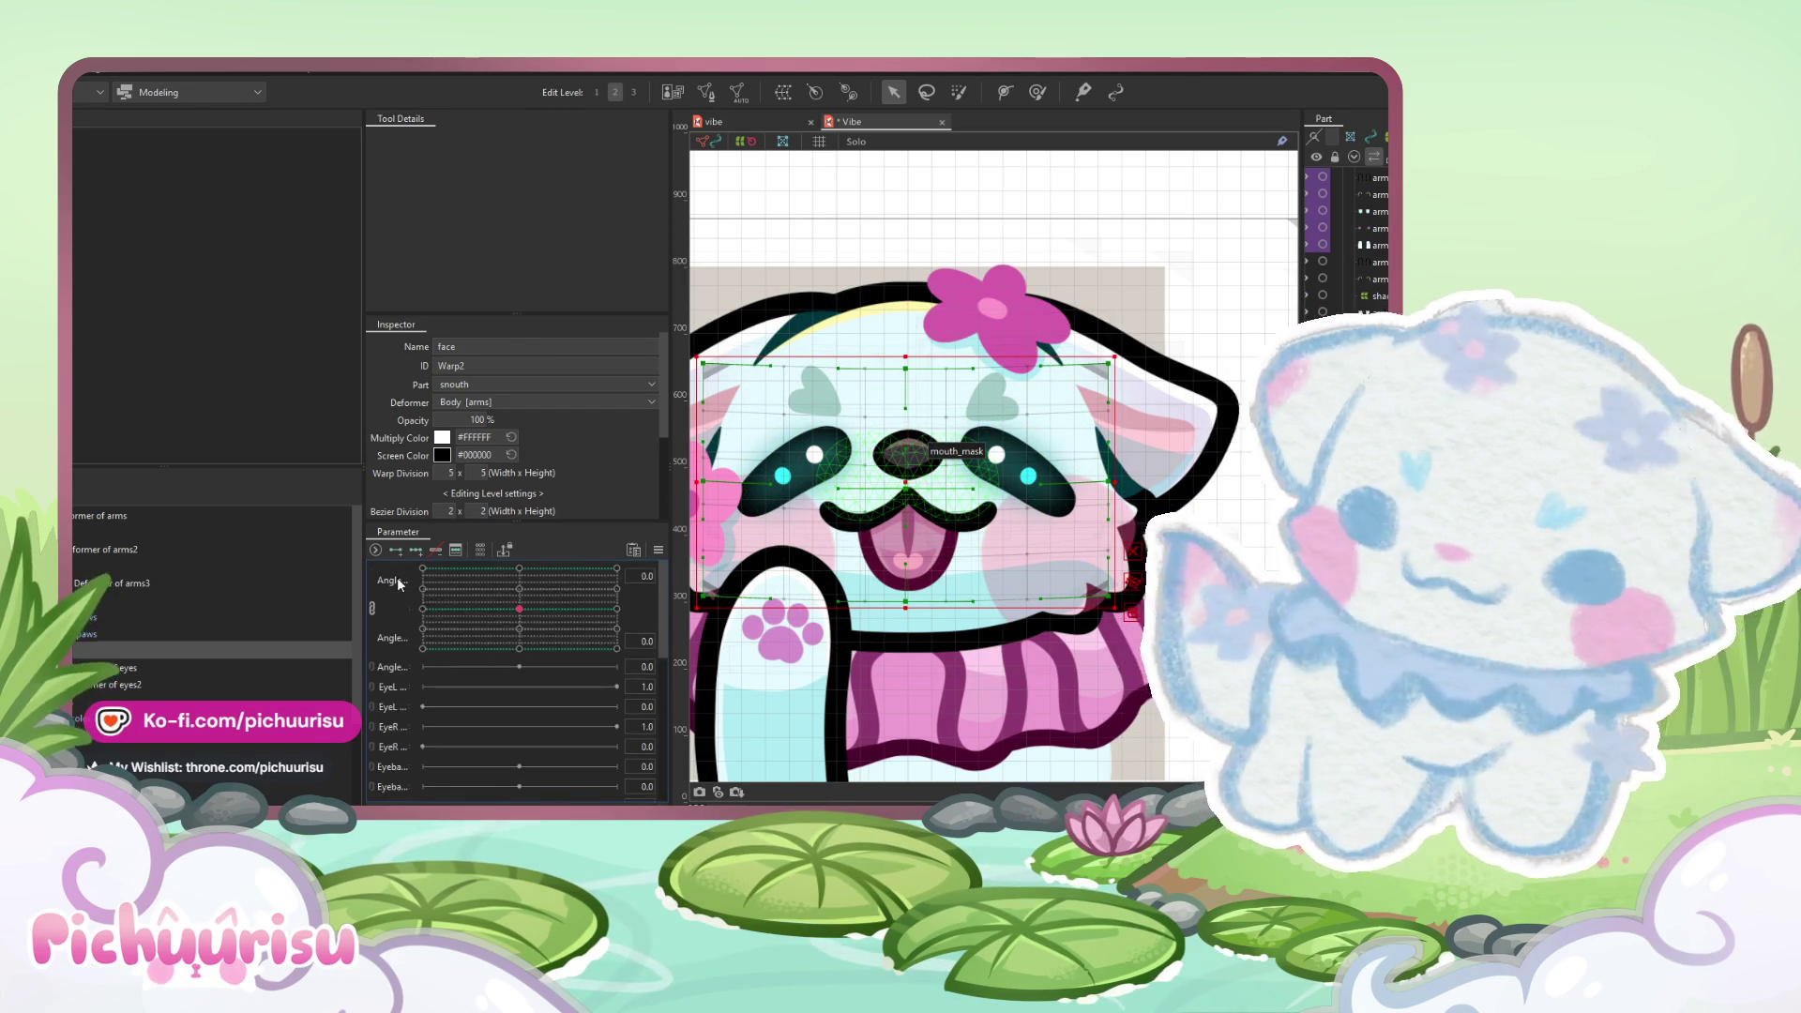
pyautogui.click(616, 608)
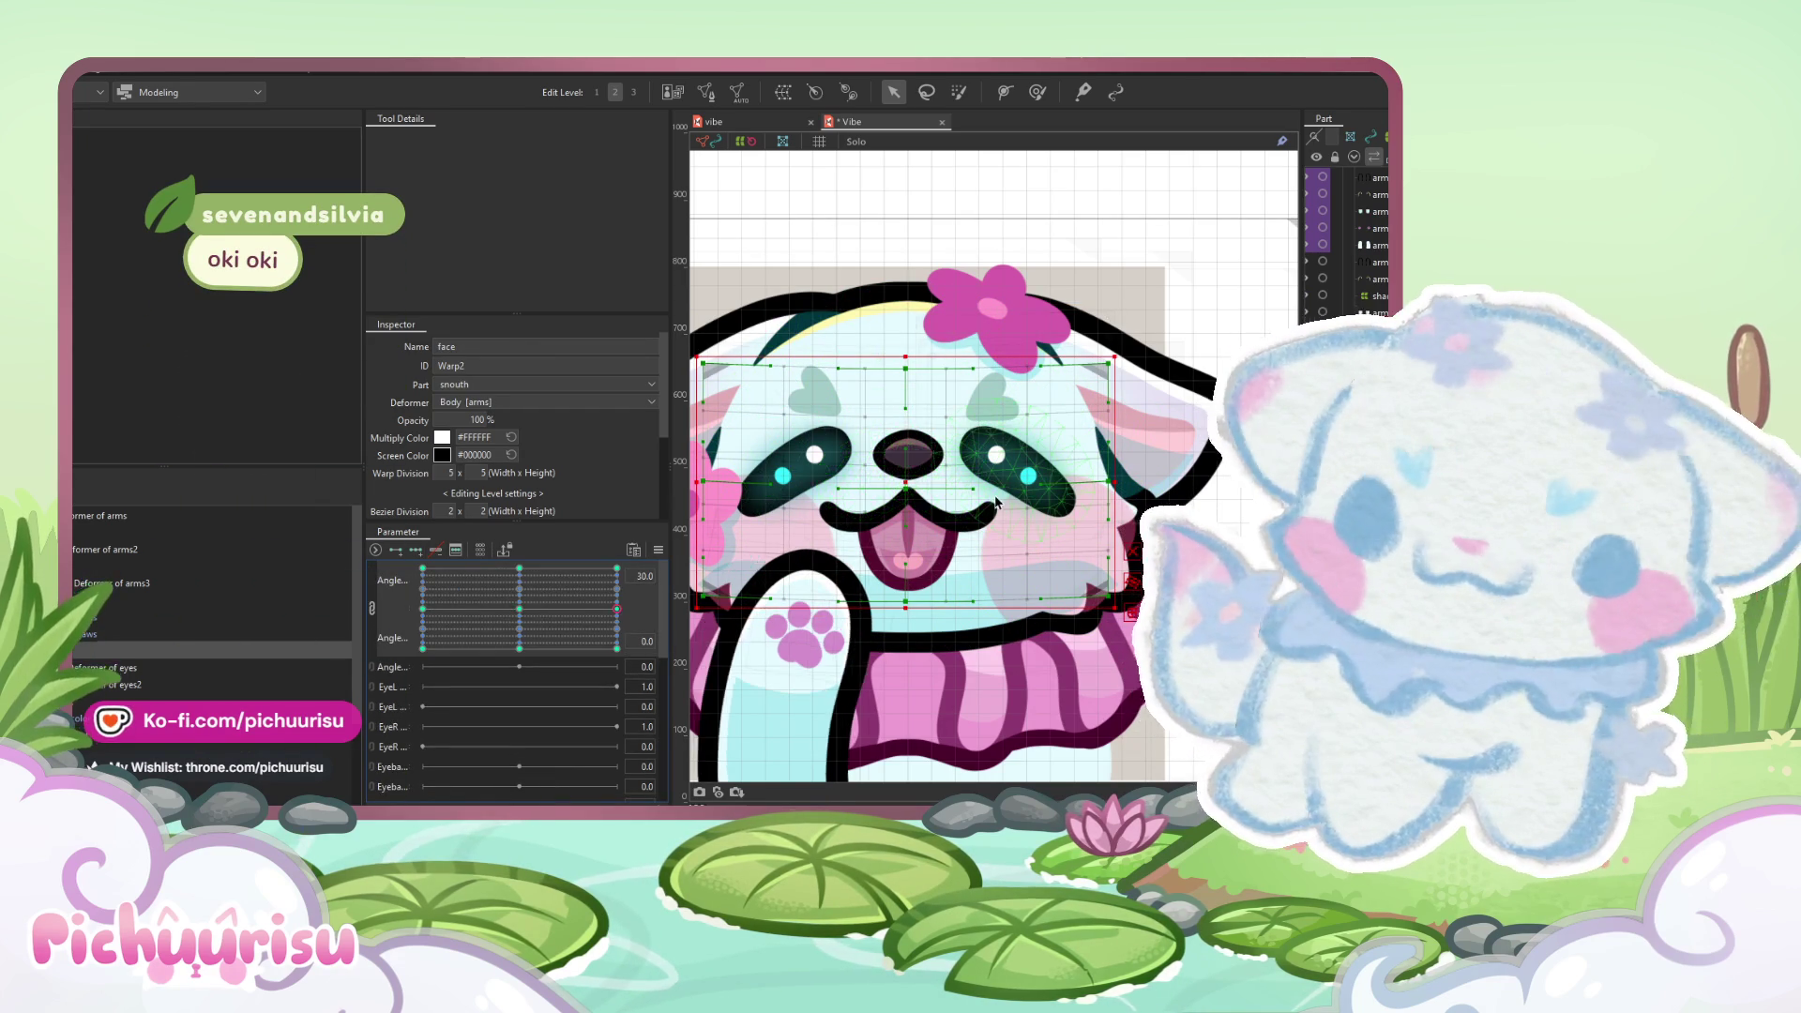
# - Shift the face warp right at Angle X 30, undoing a test brush deformation
pyautogui.moveTo(905, 487); pyautogui.dragTo(950, 486)
pyautogui.click(1037, 91)
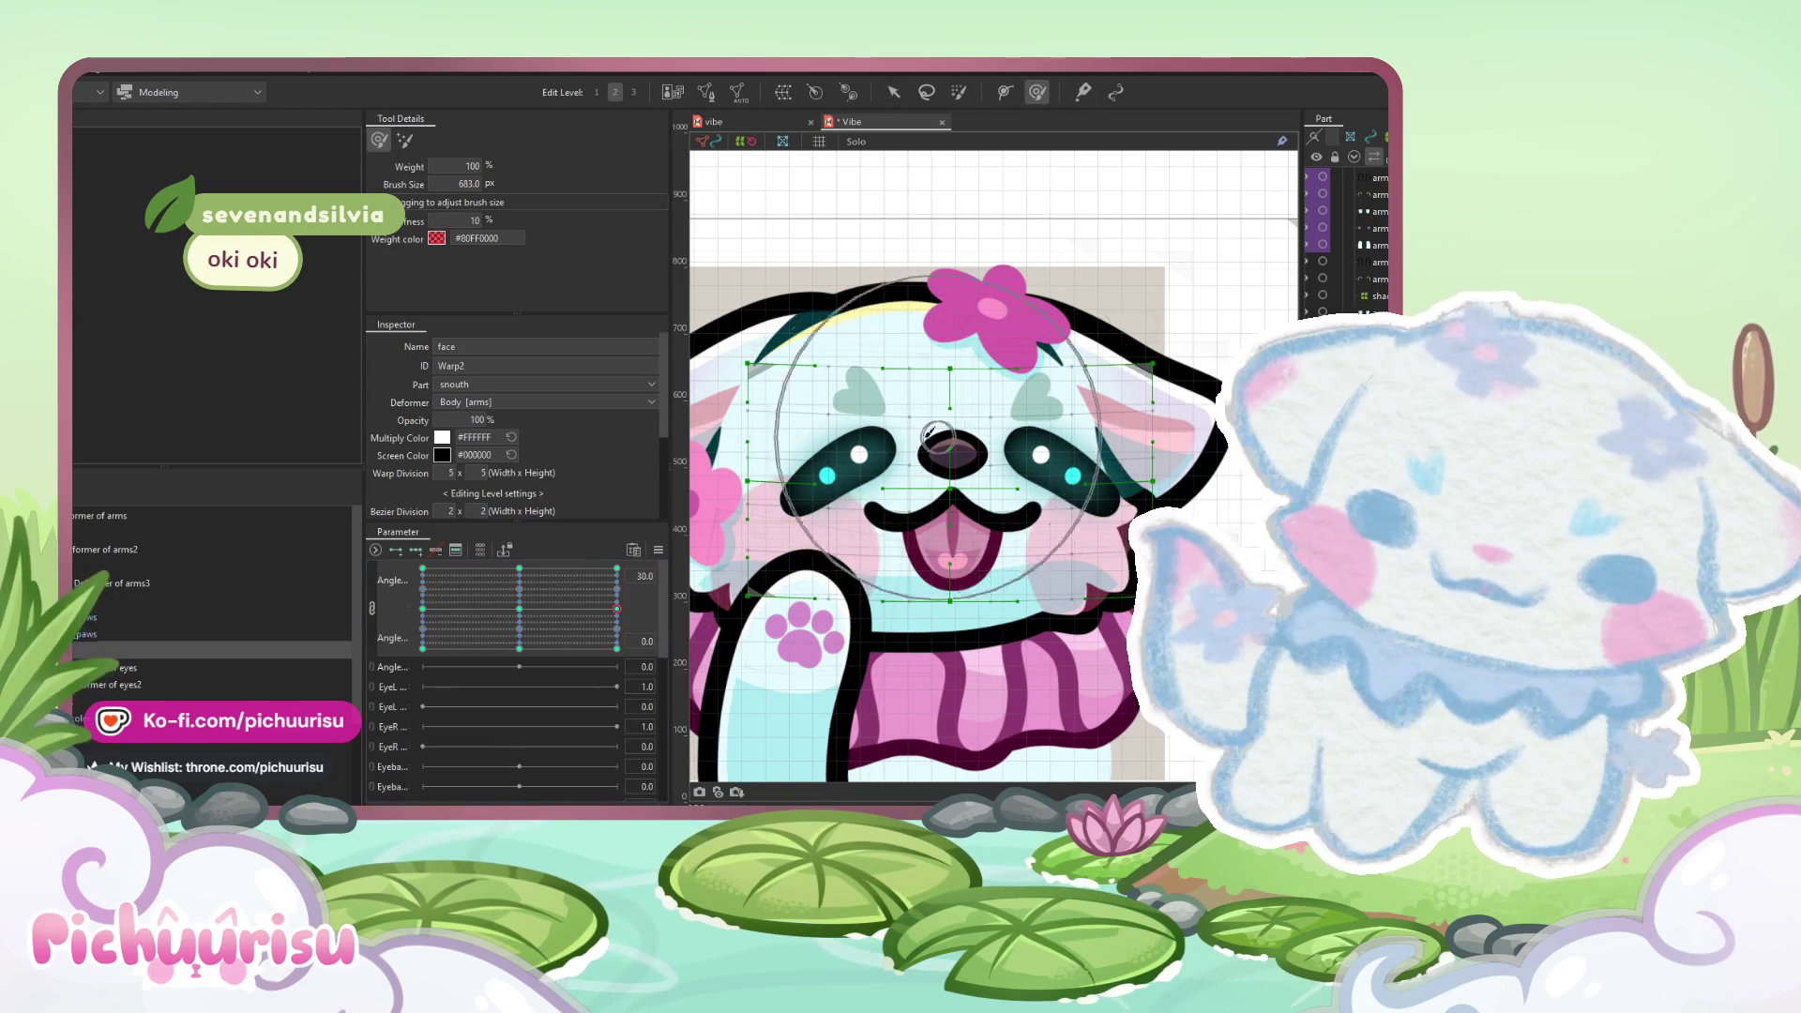
pyautogui.click(892, 91)
pyautogui.moveTo(958, 494); pyautogui.dragTo(933, 493)
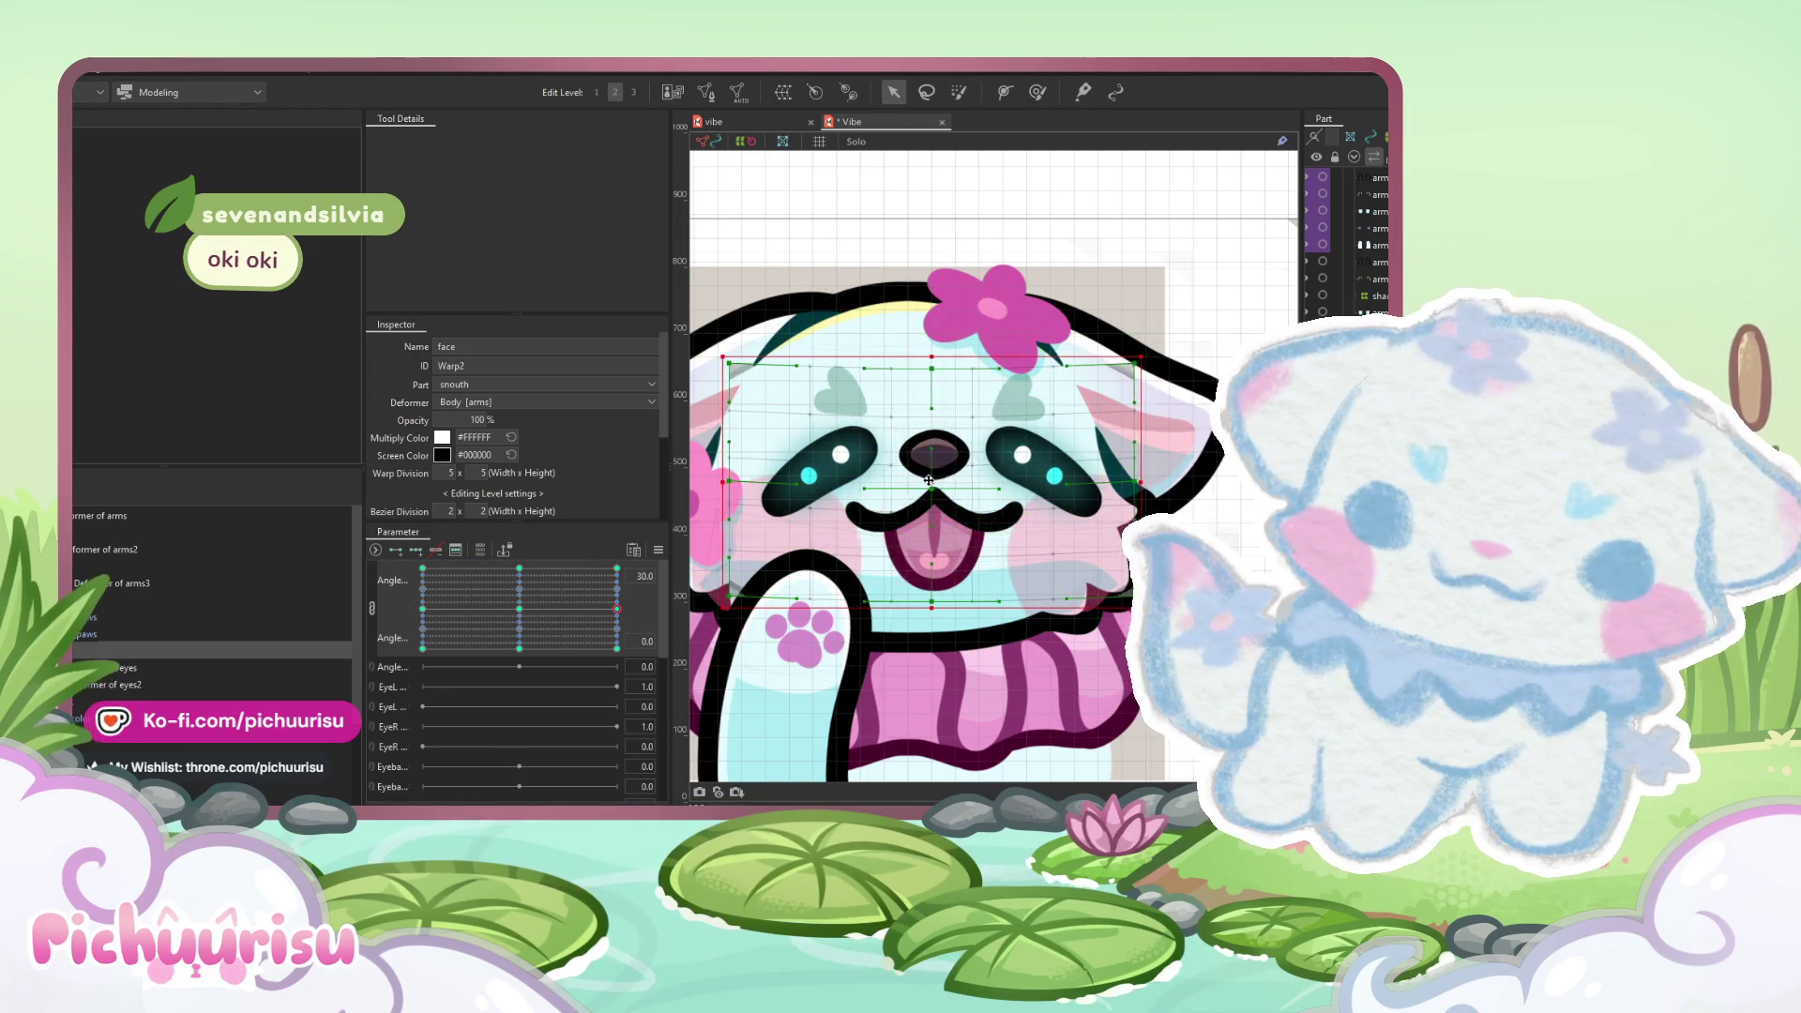
pyautogui.click(1038, 91)
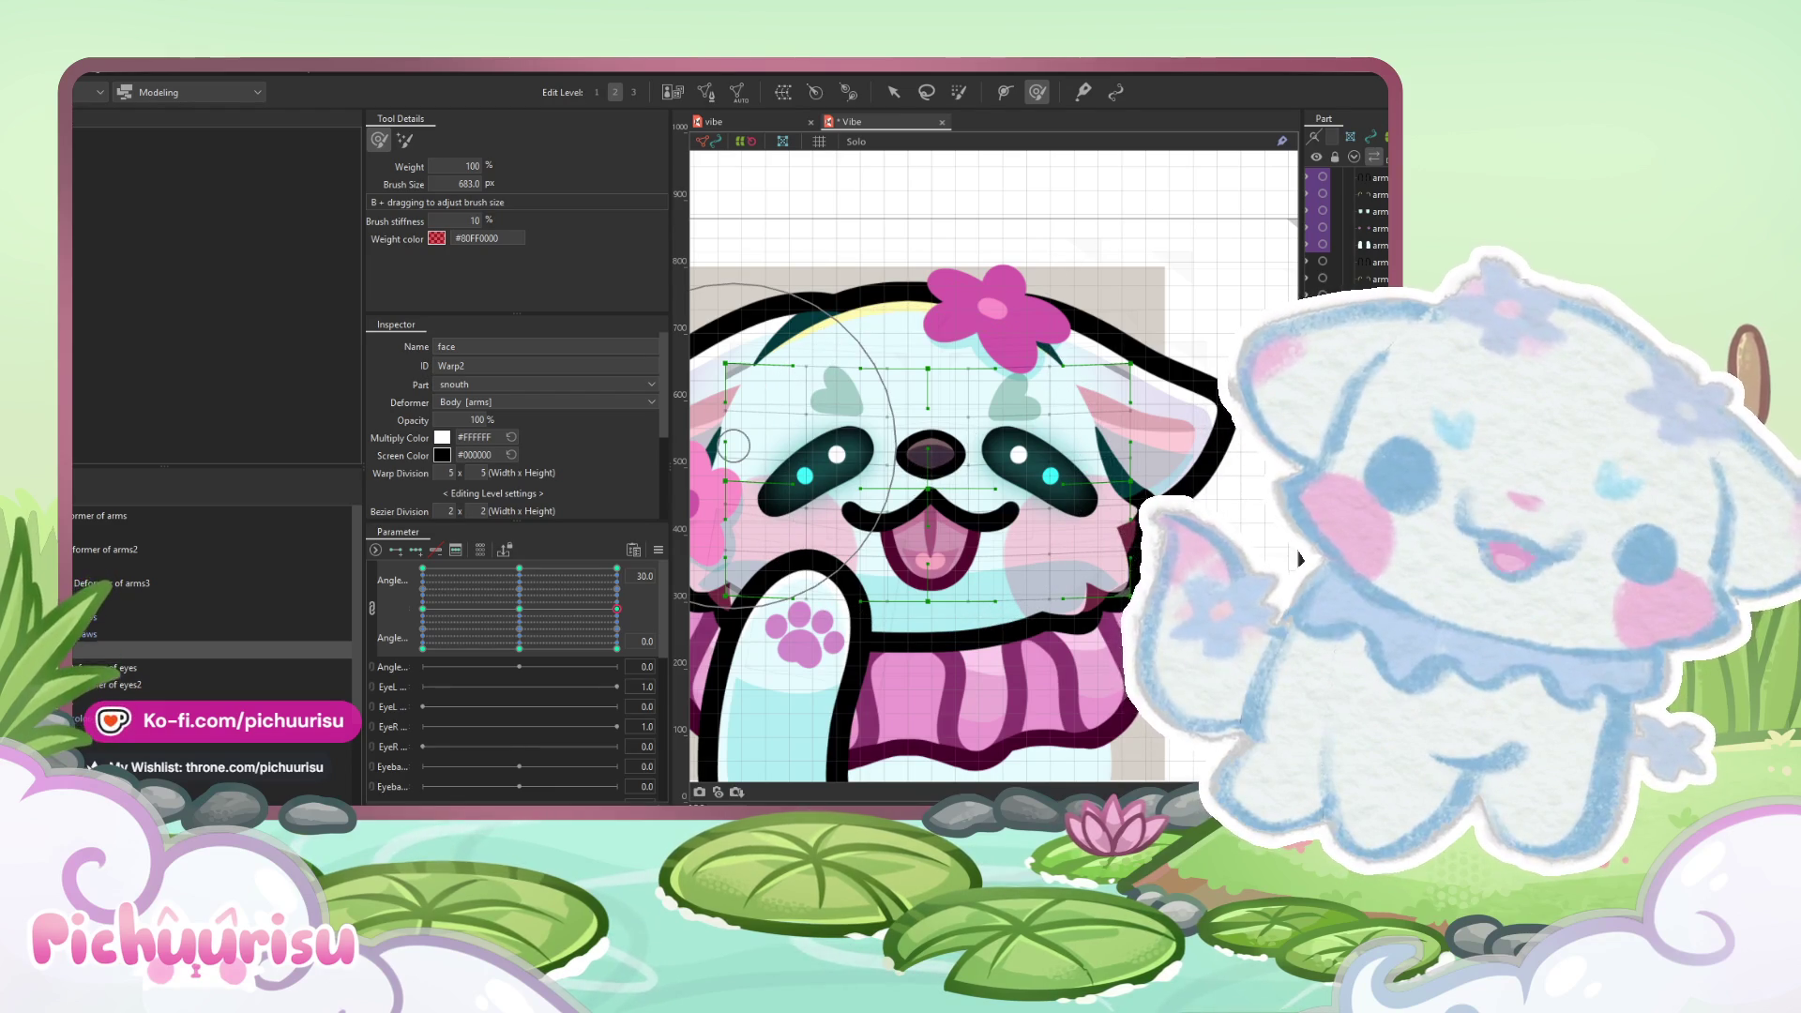
pyautogui.moveTo(733, 446); pyautogui.dragTo(905, 512)
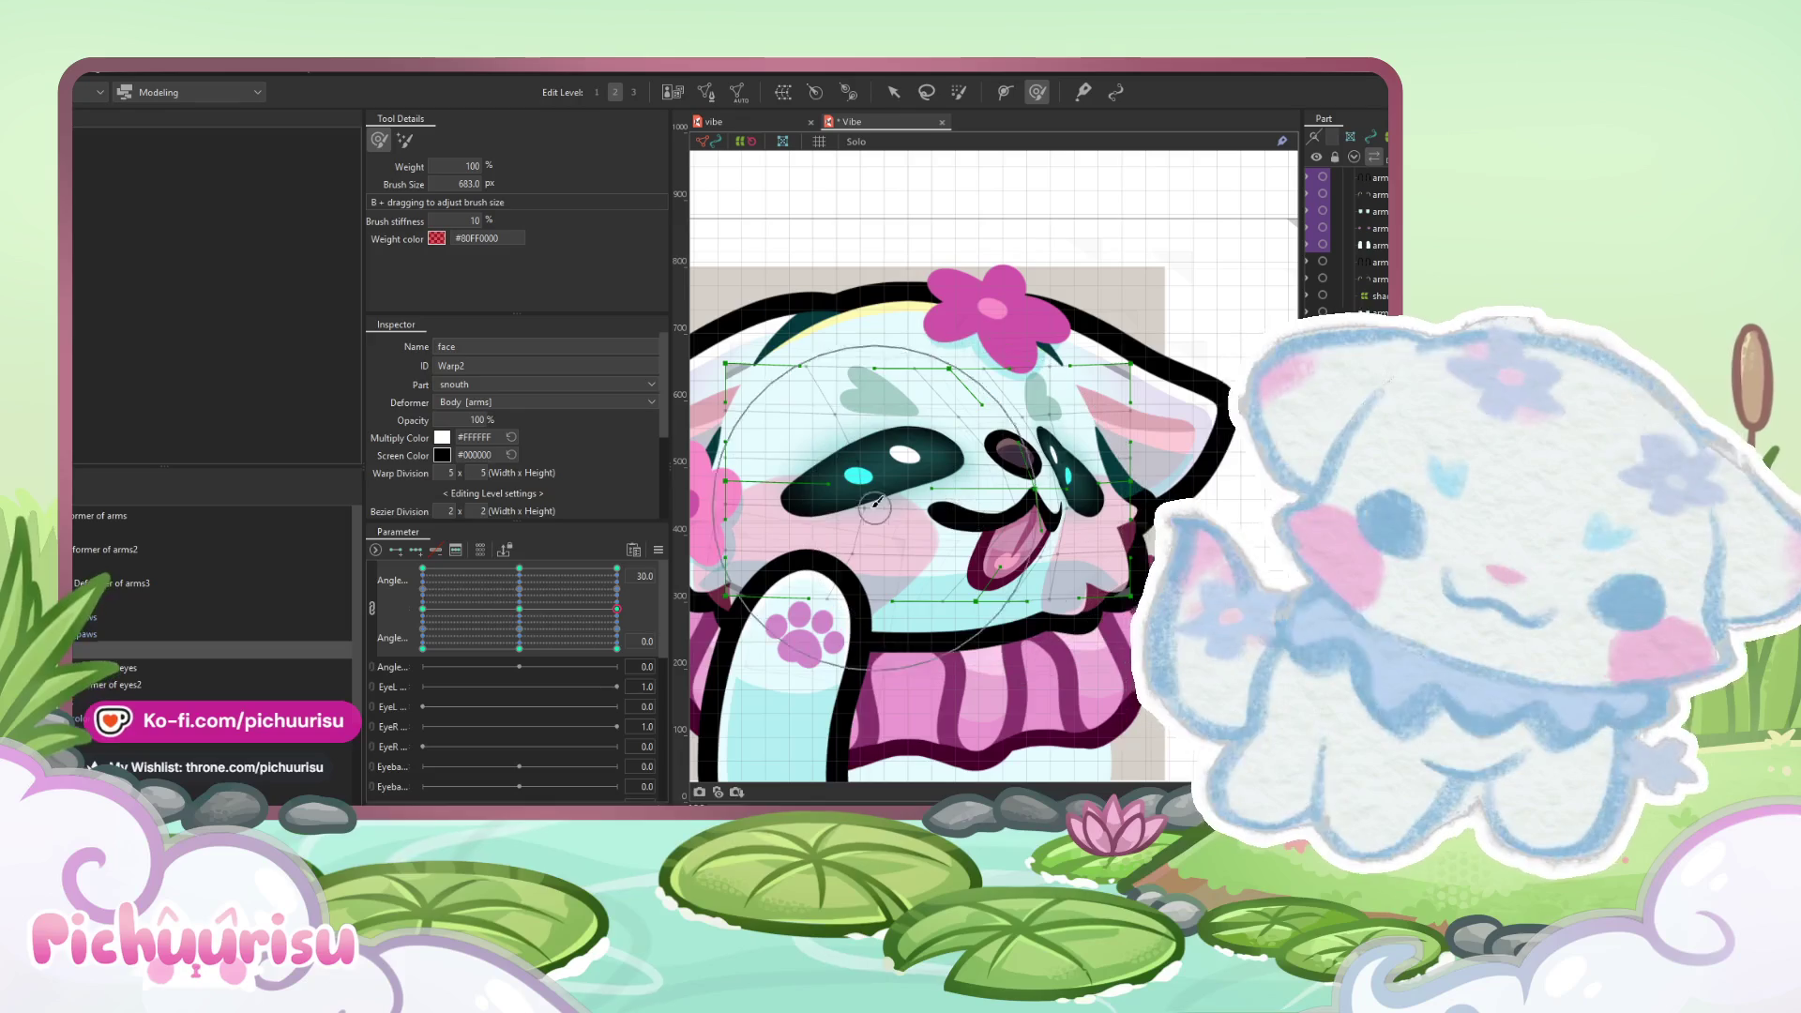
pyautogui.hotkey('ctrl', 'z')
pyautogui.moveTo(905, 512); pyautogui.dragTo(963, 487)
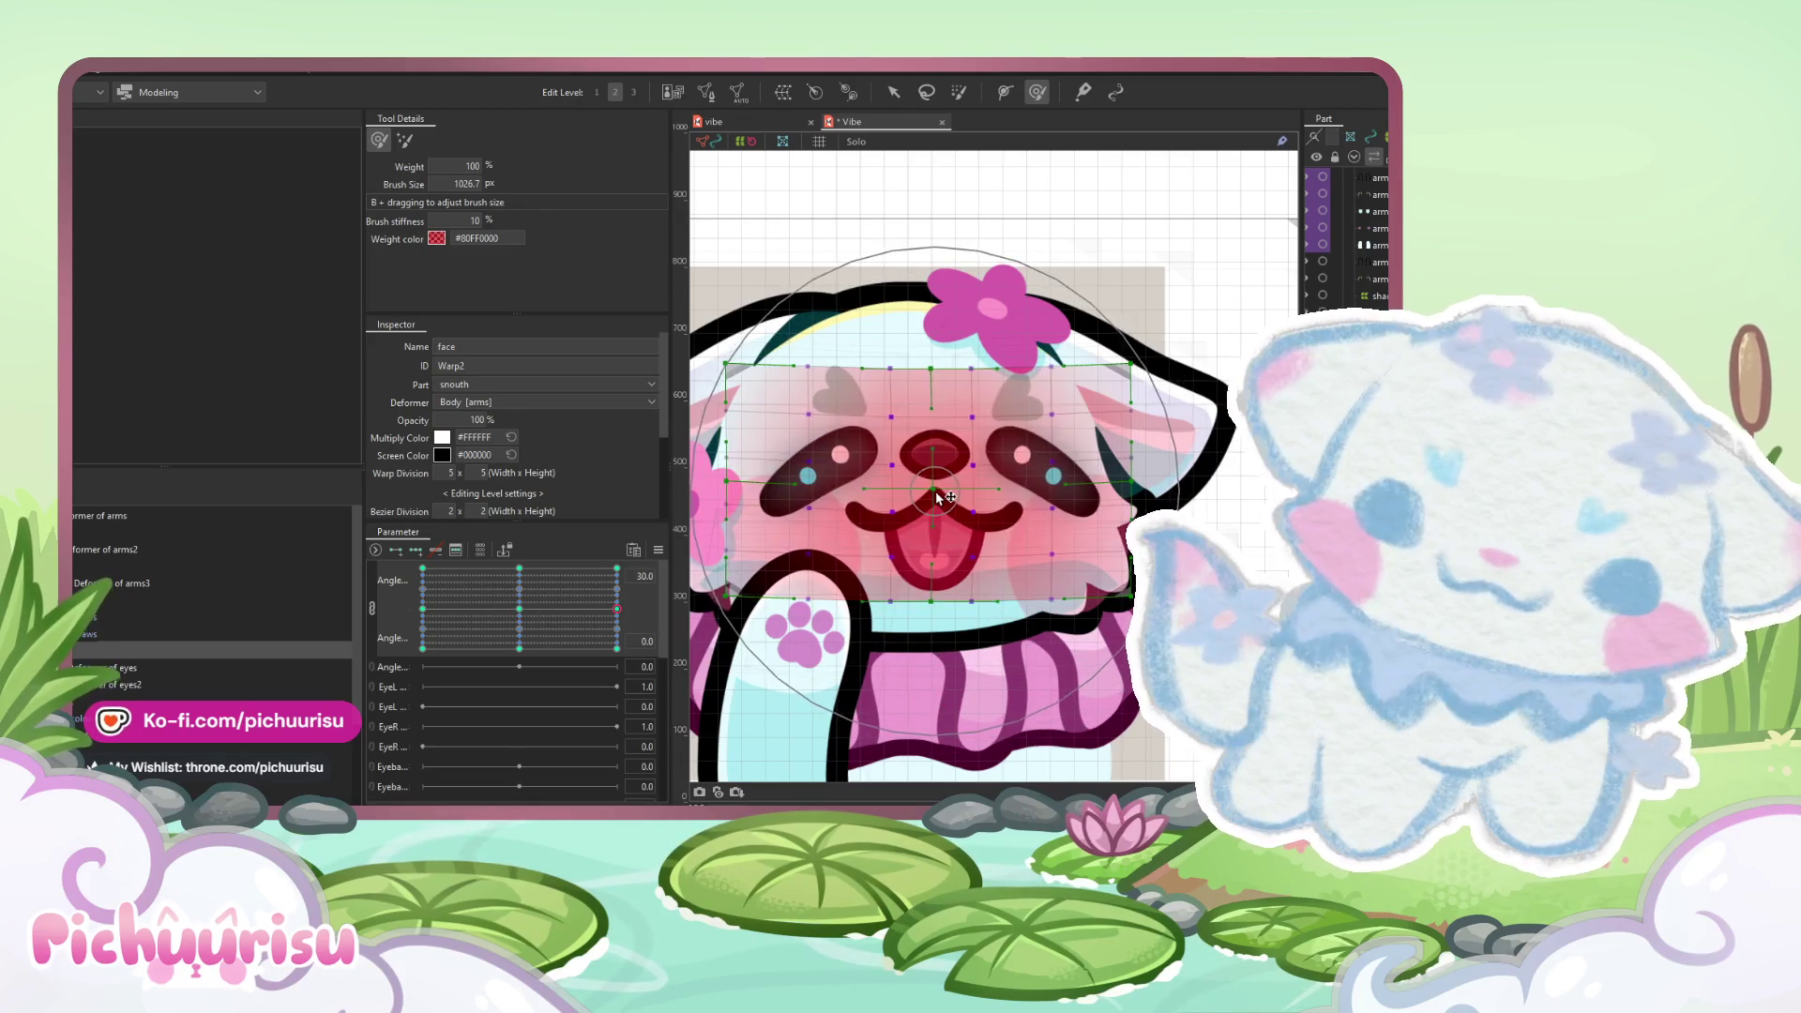
pyautogui.click(903, 94)
pyautogui.scroll(-3, 945, 483)
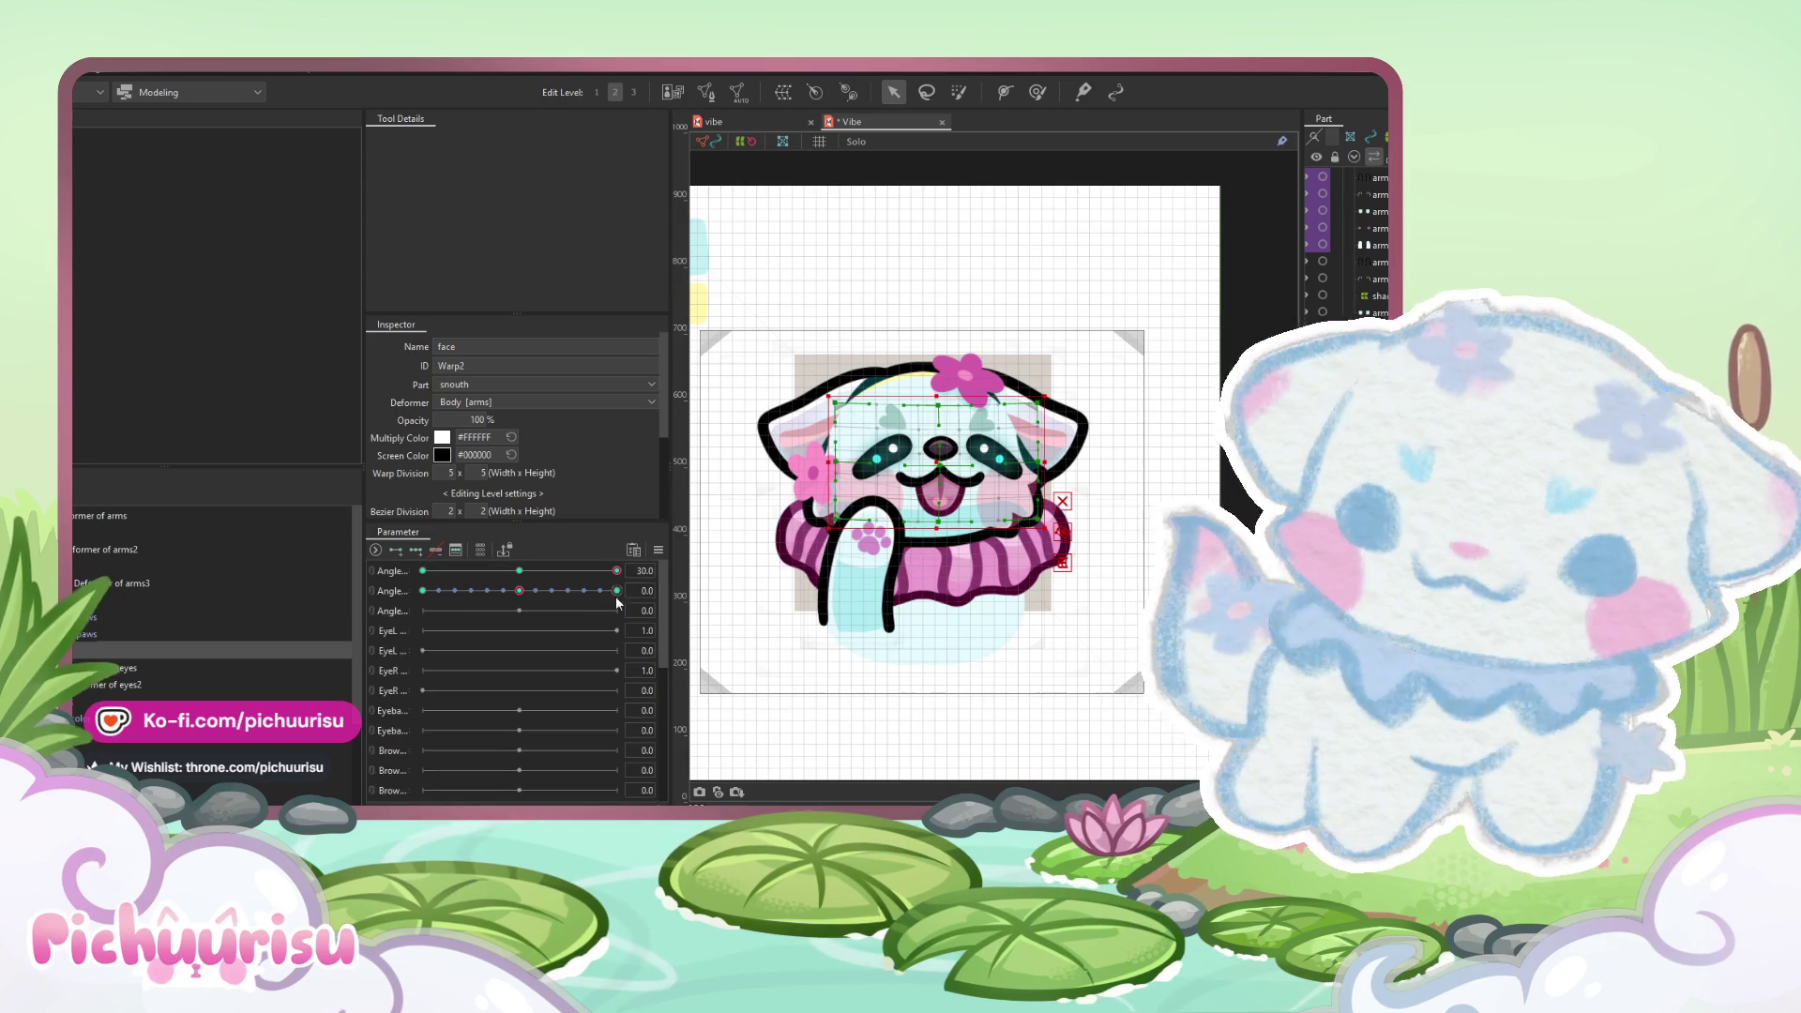
# - Set the first Angle parameter to -30 and link Angle X and Angle Y into a 2D grid
pyautogui.click(659, 550)
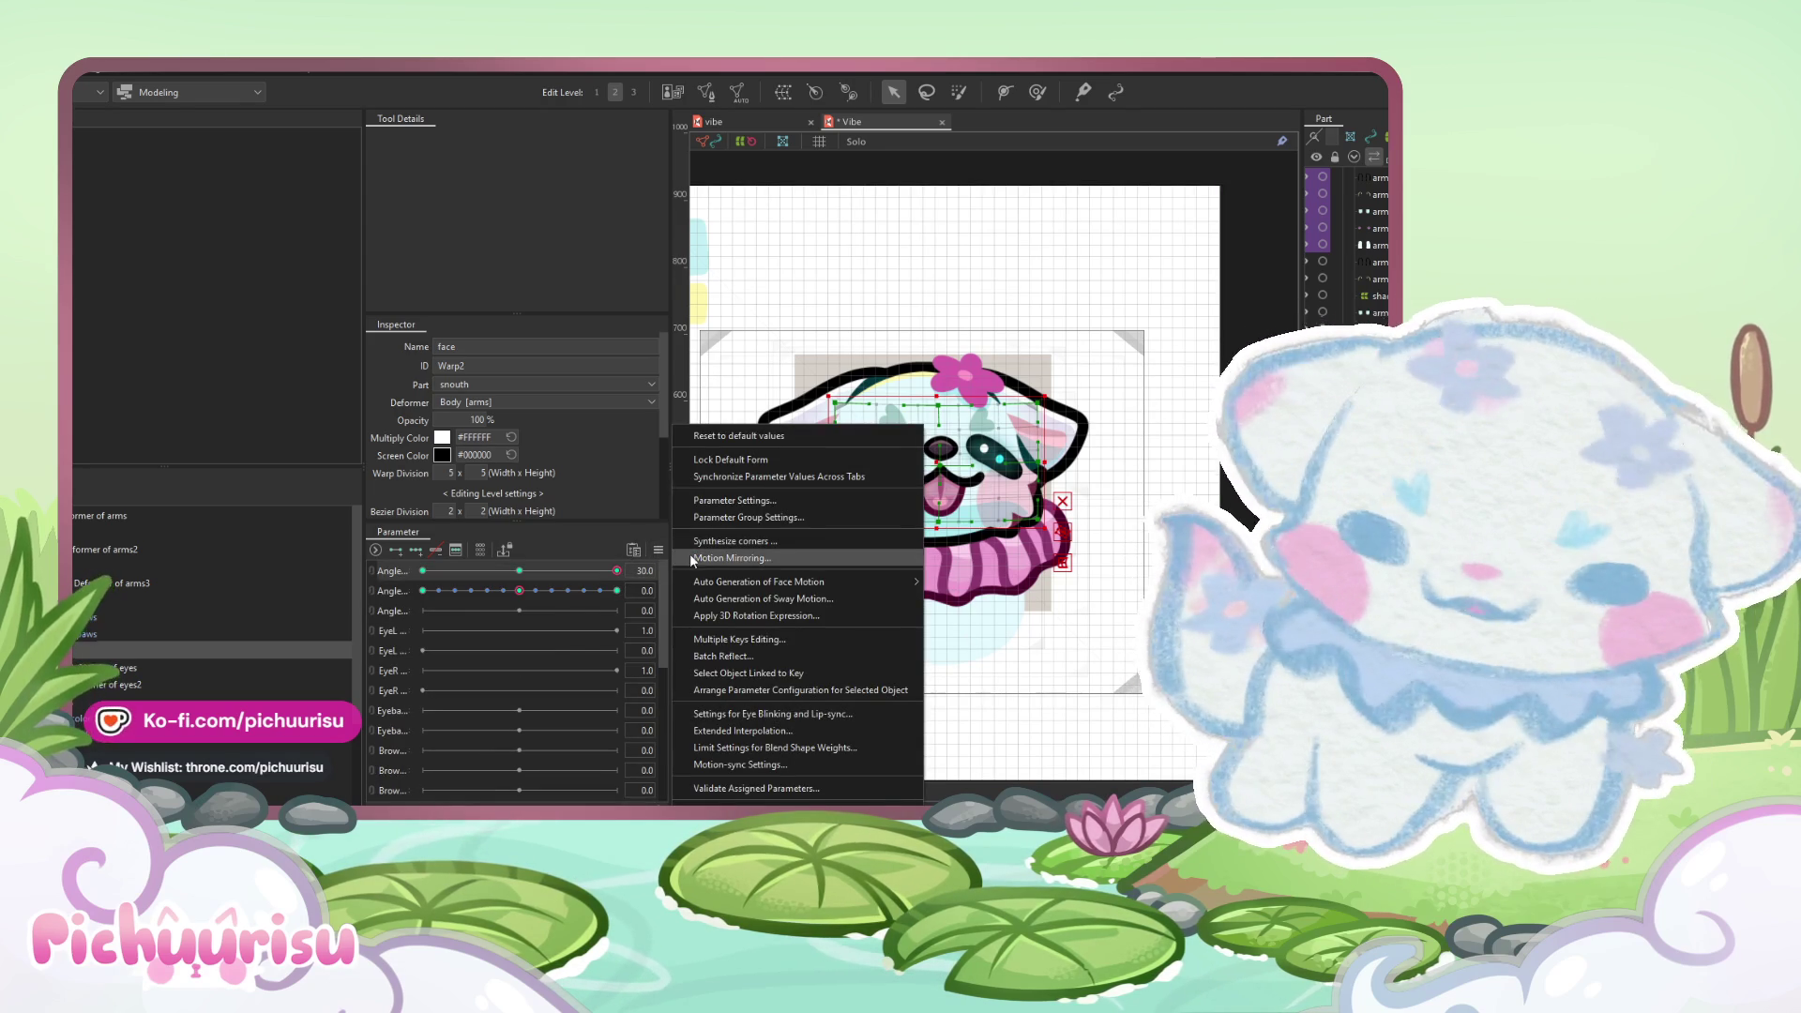
pyautogui.click(698, 558)
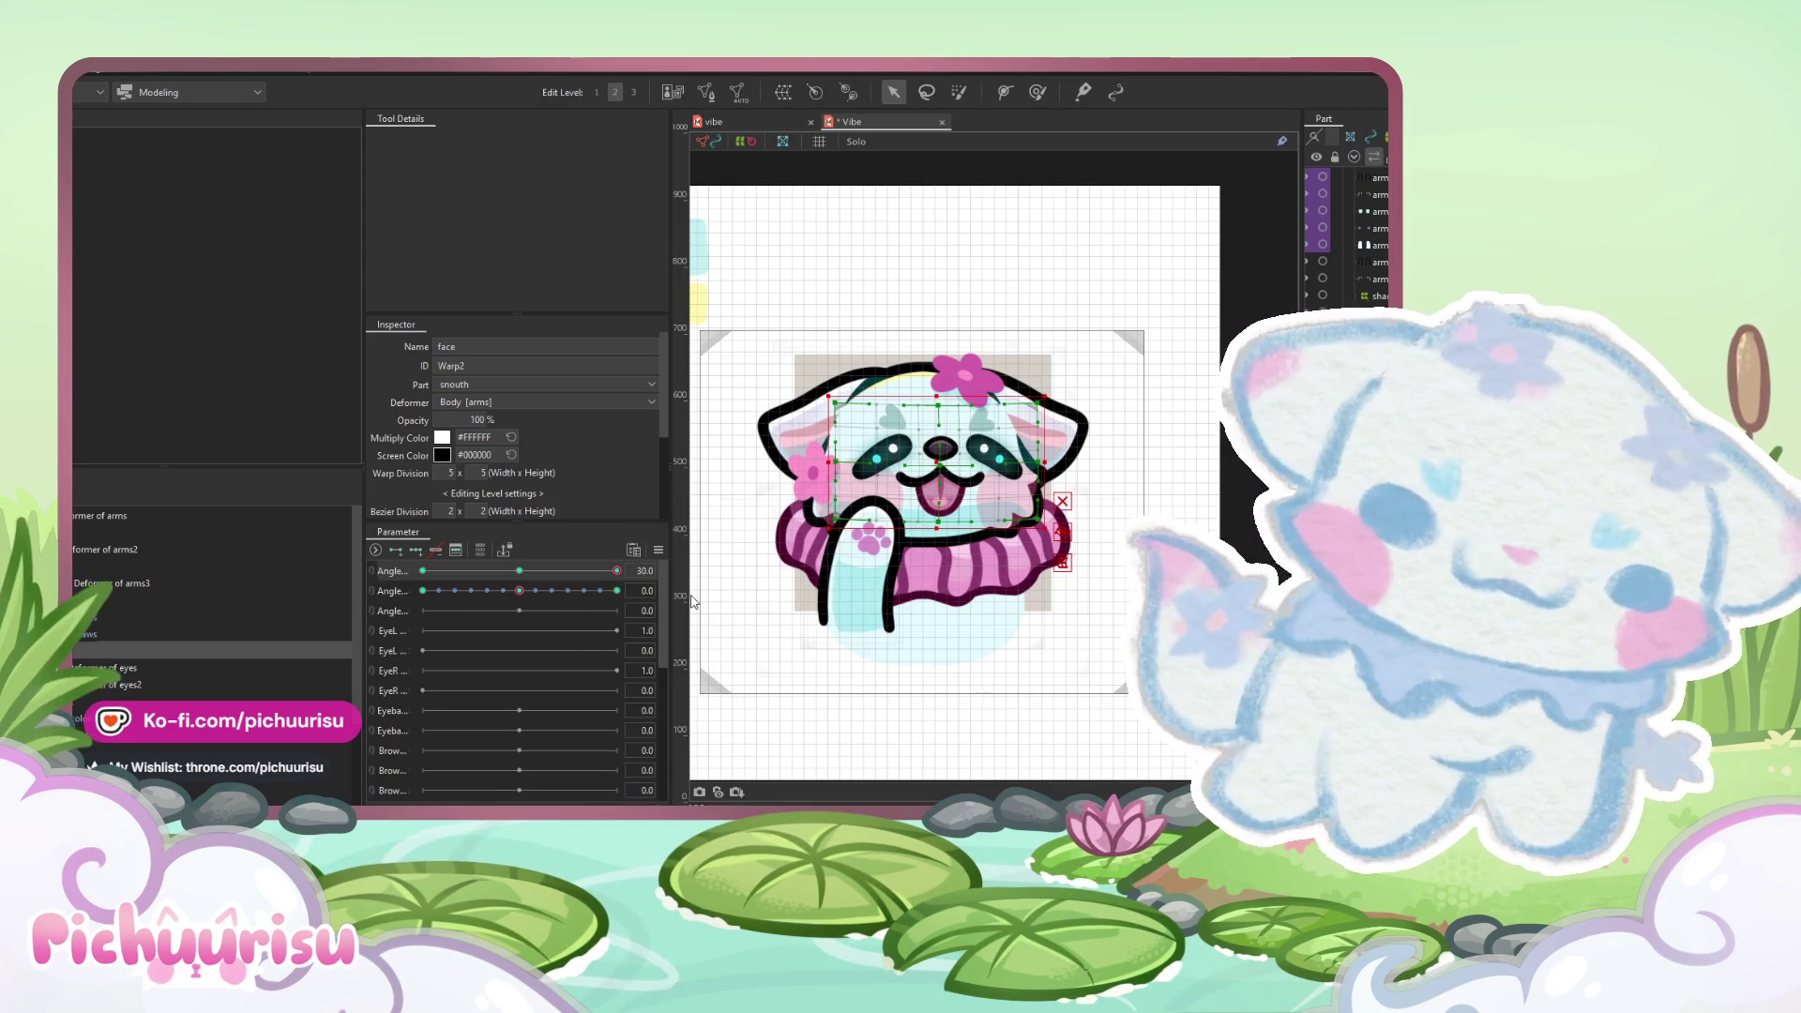
pyautogui.moveTo(544, 572); pyautogui.dragTo(407, 572)
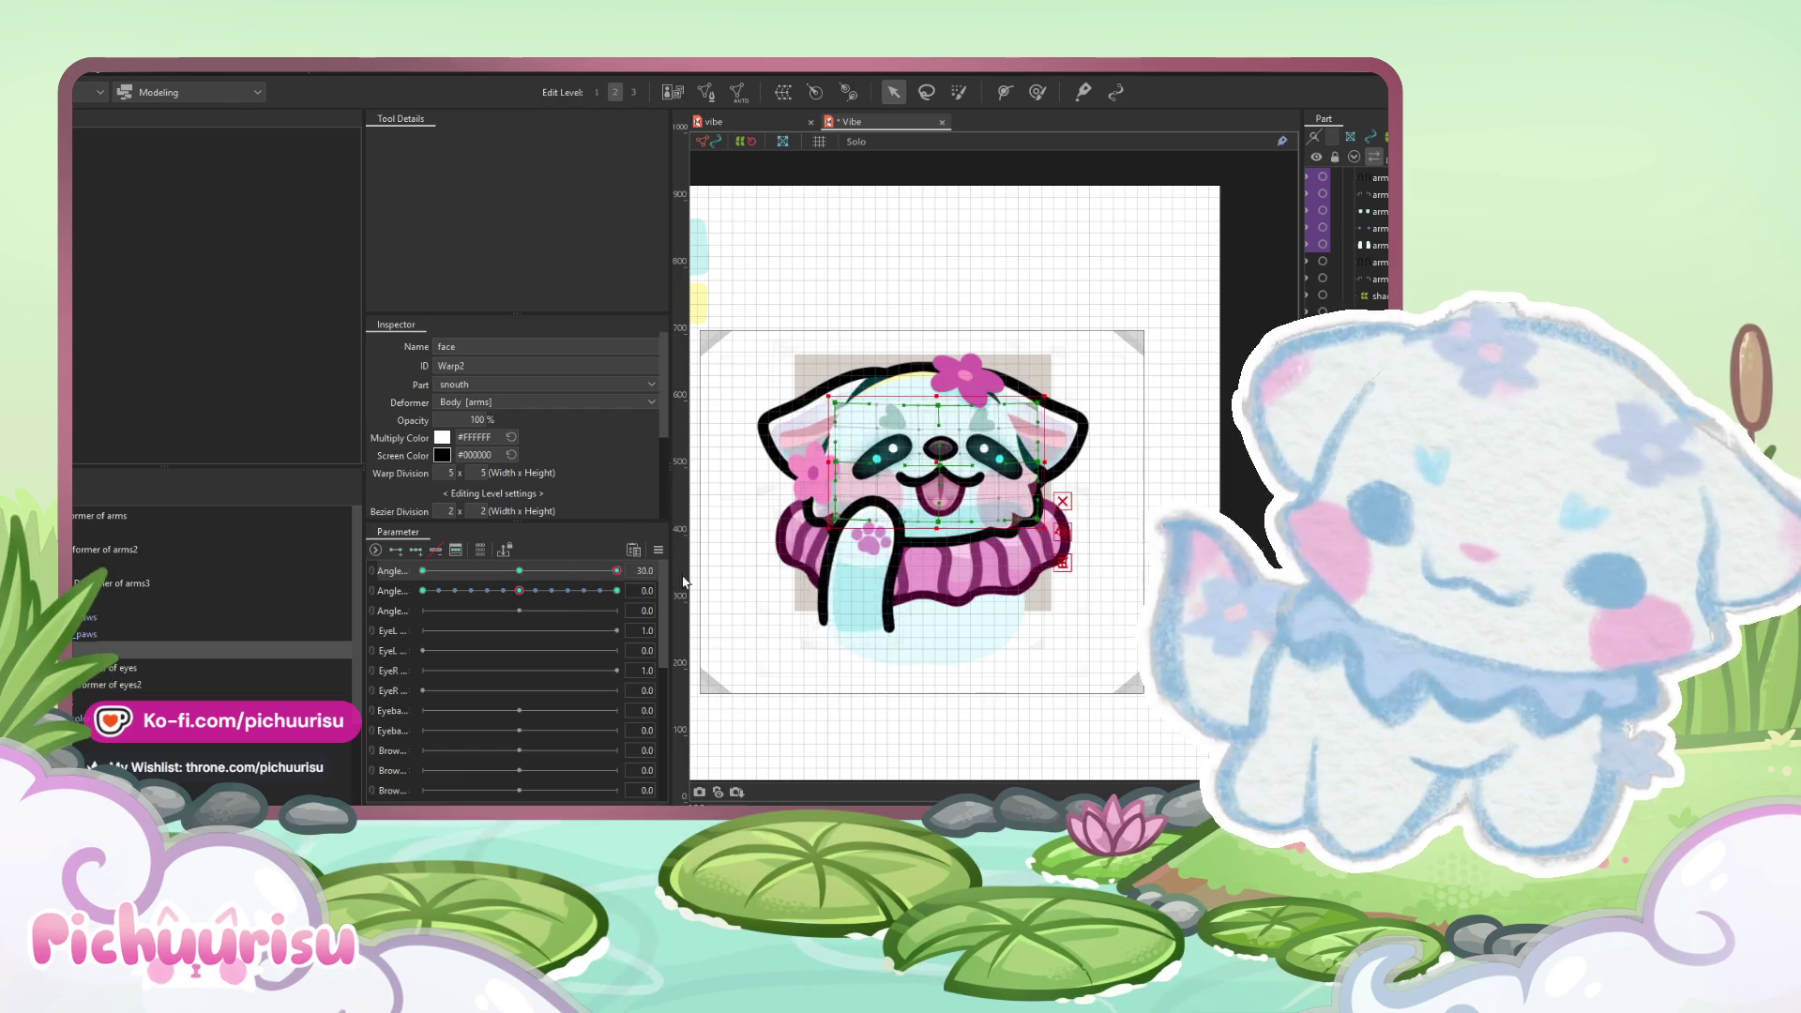
pyautogui.click(396, 580)
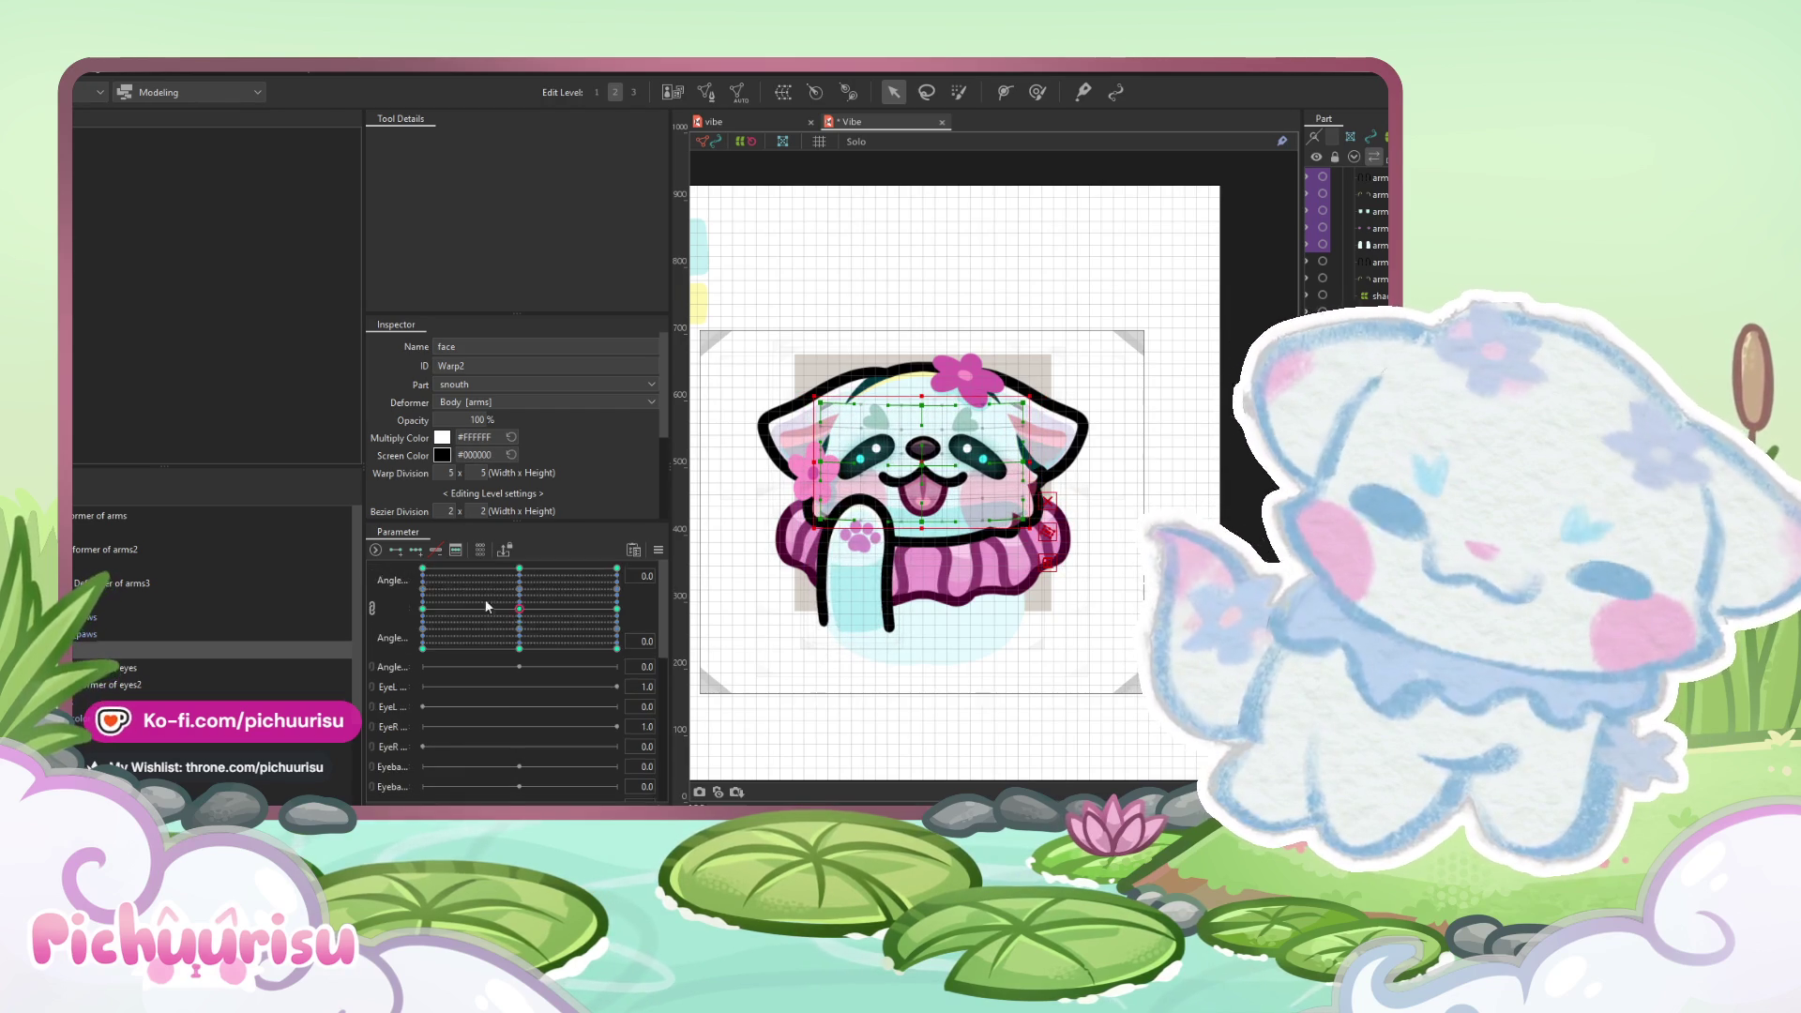
# - Synthesize the corner poses and test the face turning across the grid
pyautogui.click(660, 550)
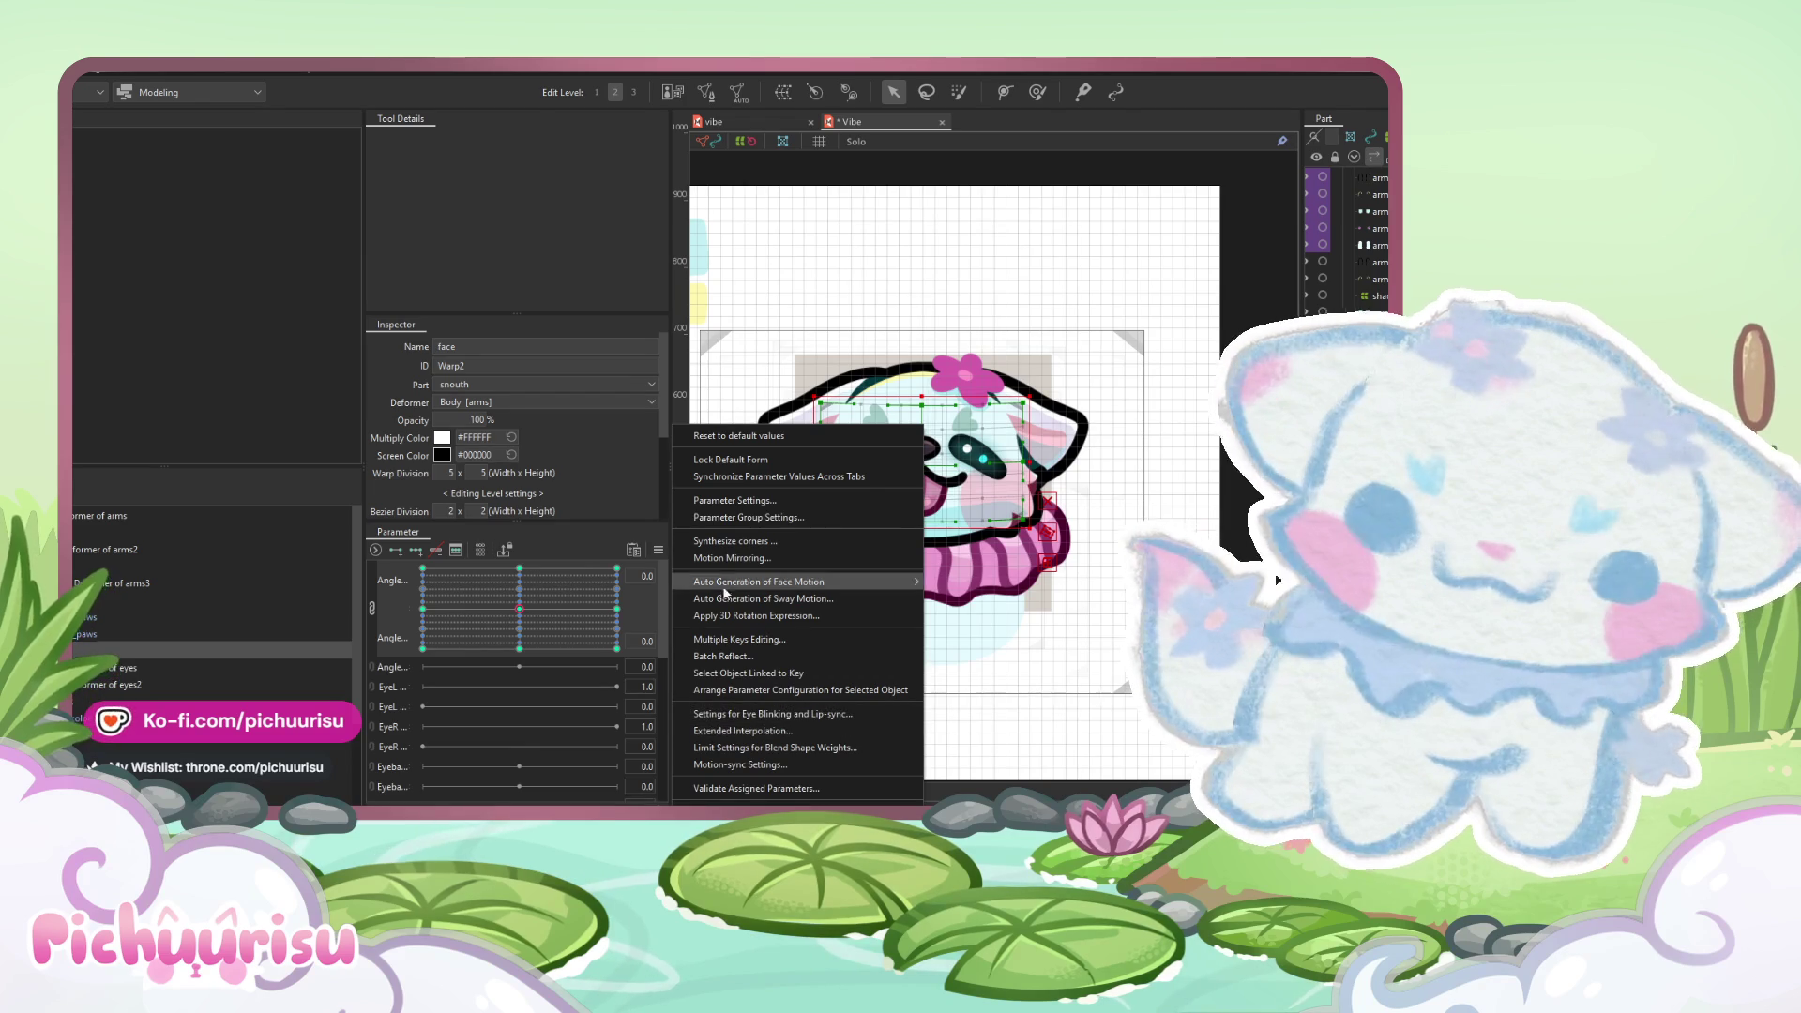
pyautogui.click(733, 542)
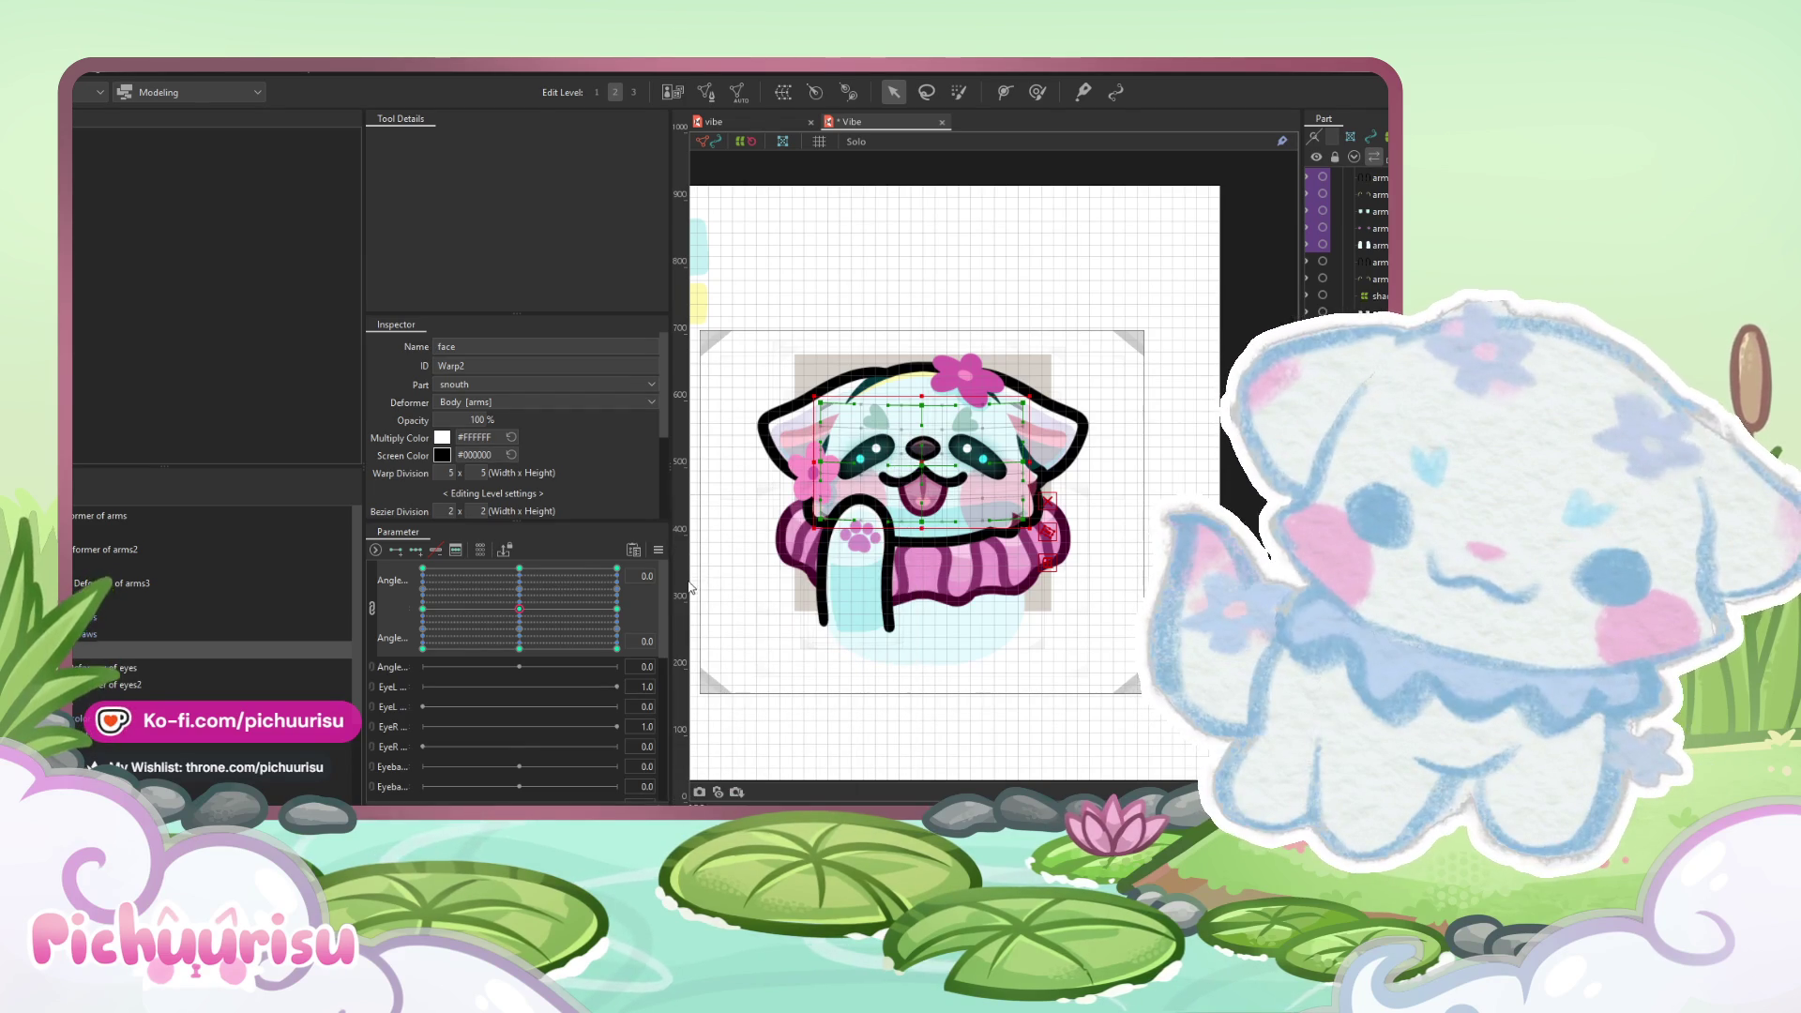
pyautogui.moveTo(617, 568)
pyautogui.mouseDown()
pyautogui.moveTo(426, 601)
pyautogui.moveTo(522, 639)
pyautogui.moveTo(451, 644)
pyautogui.mouseUp()
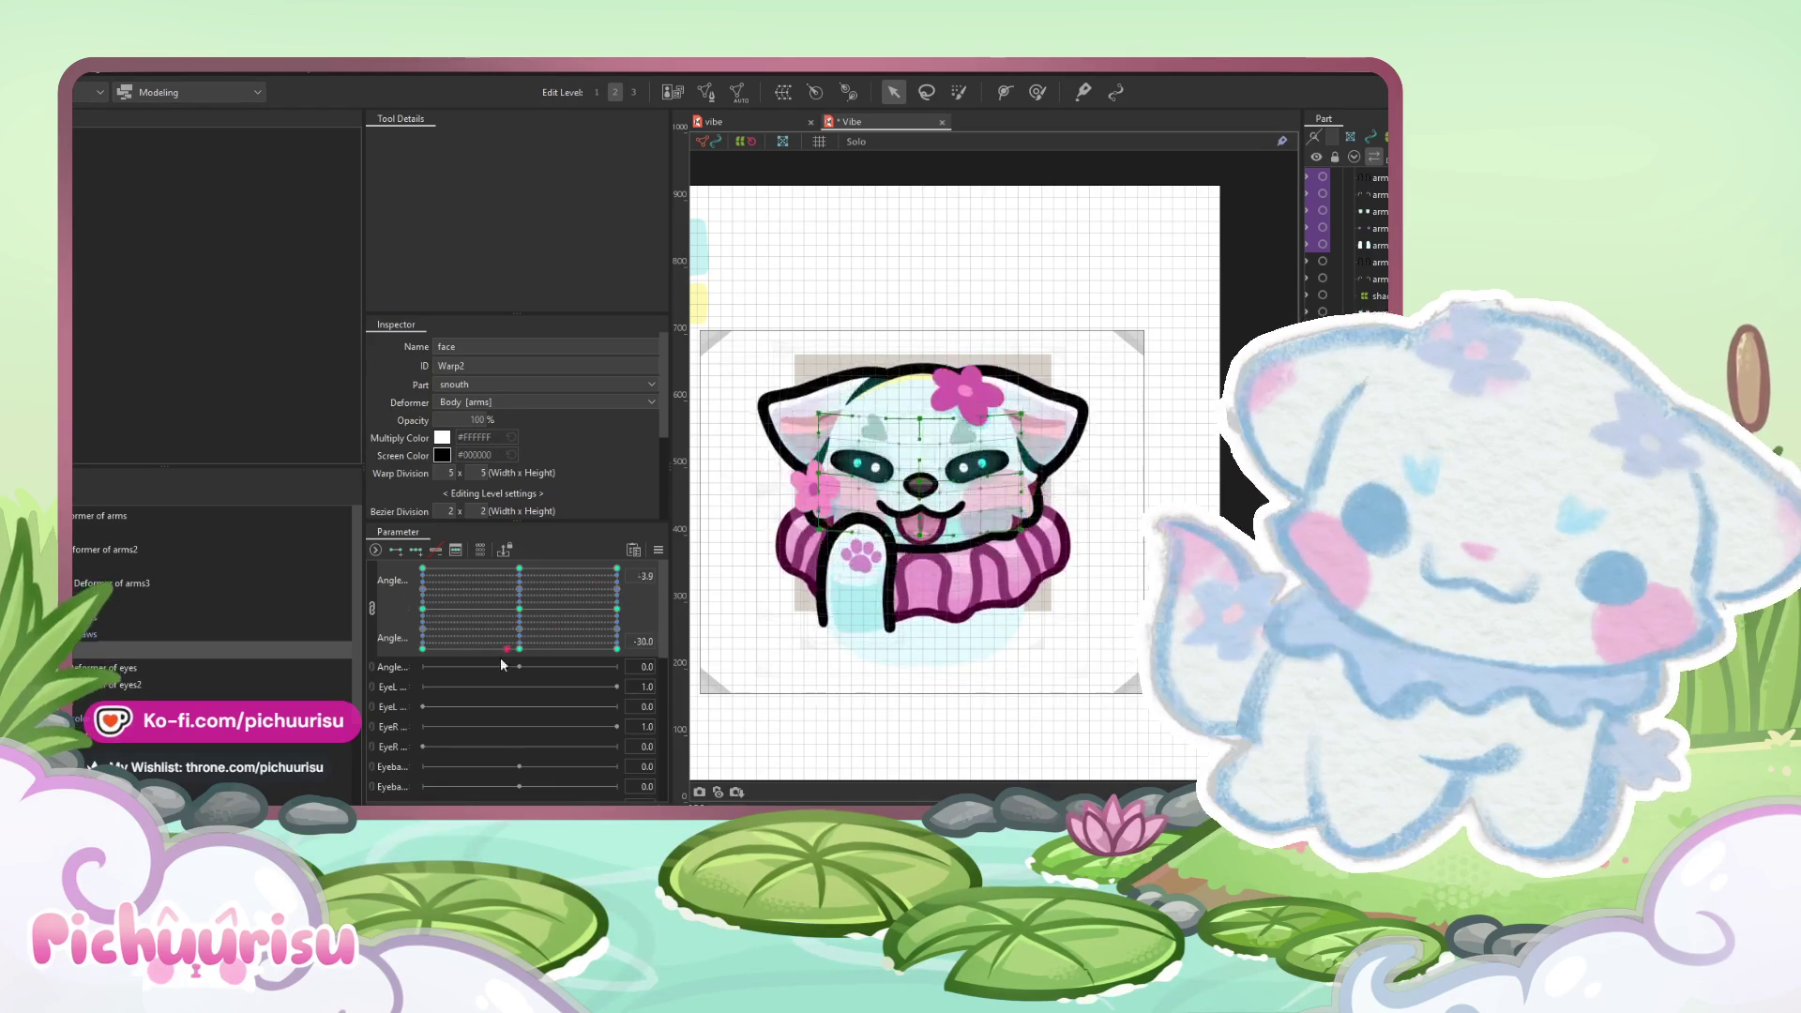
pyautogui.moveTo(399, 588)
pyautogui.mouseDown()
pyautogui.moveTo(312, 555)
pyautogui.moveTo(515, 660)
pyautogui.moveTo(521, 619)
pyautogui.mouseUp()
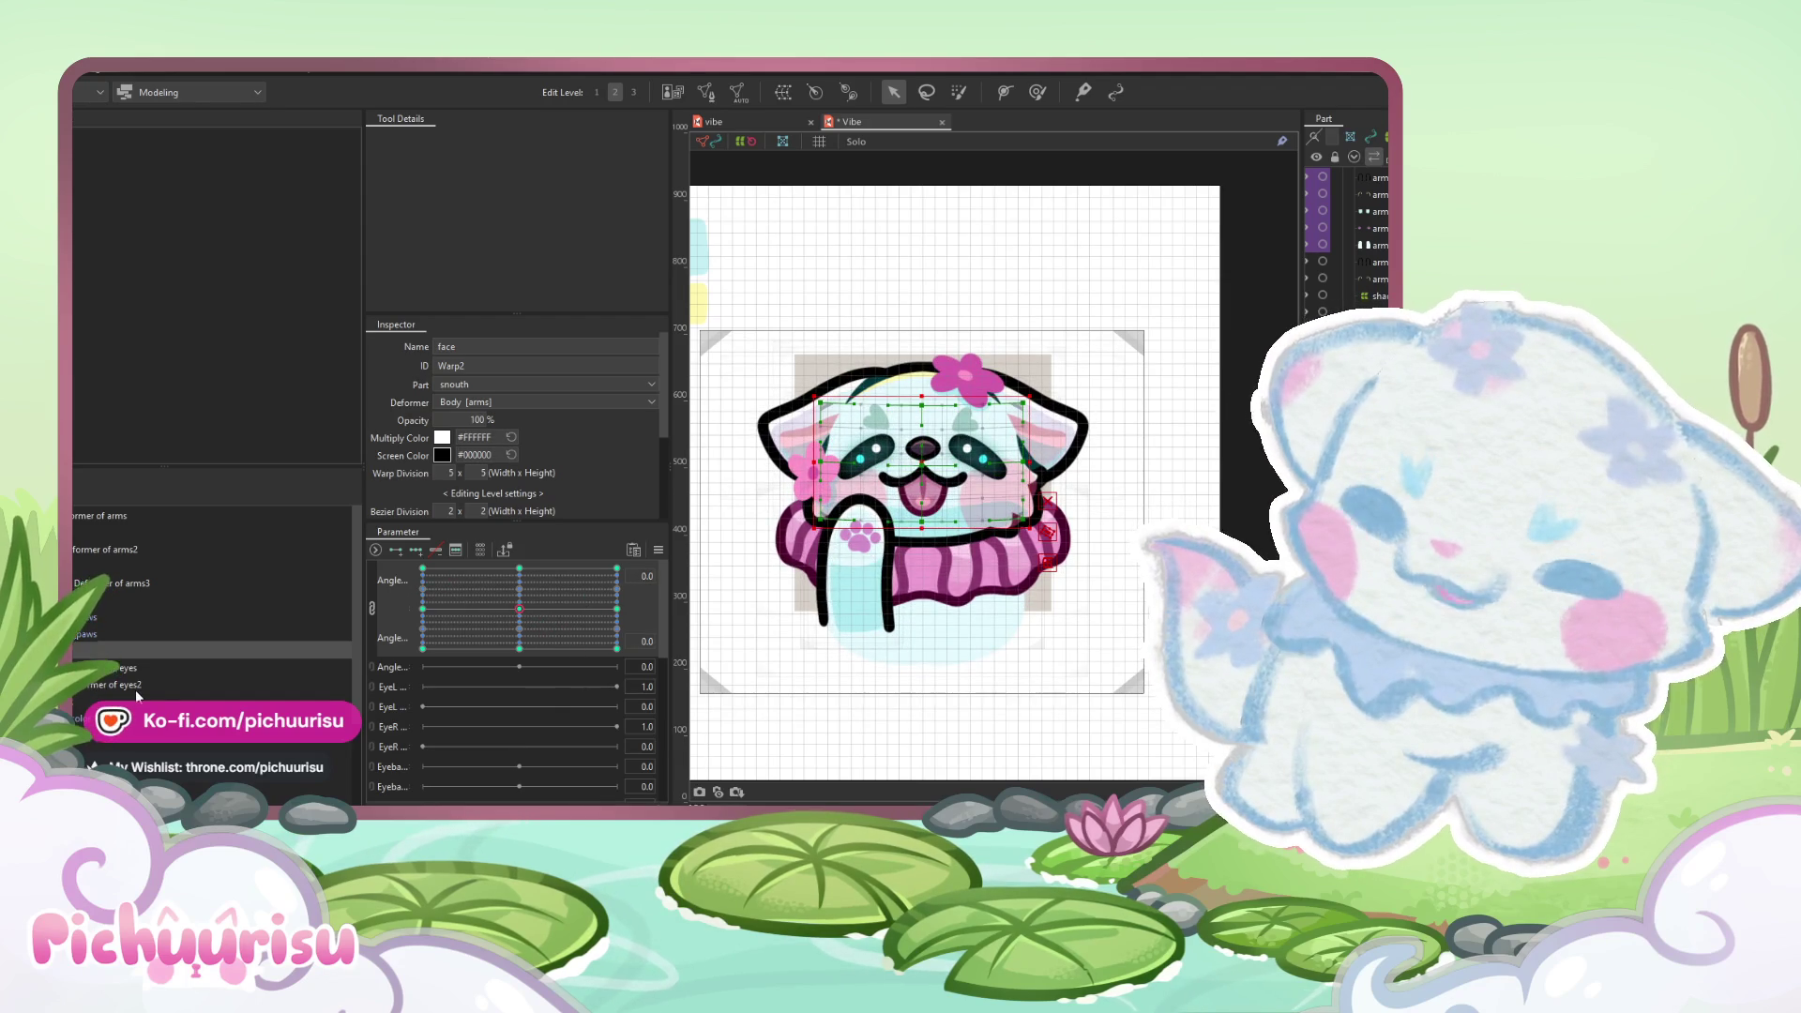
pyautogui.scroll(-3, 137, 692)
pyautogui.moveTo(519, 609); pyautogui.dragTo(467, 621)
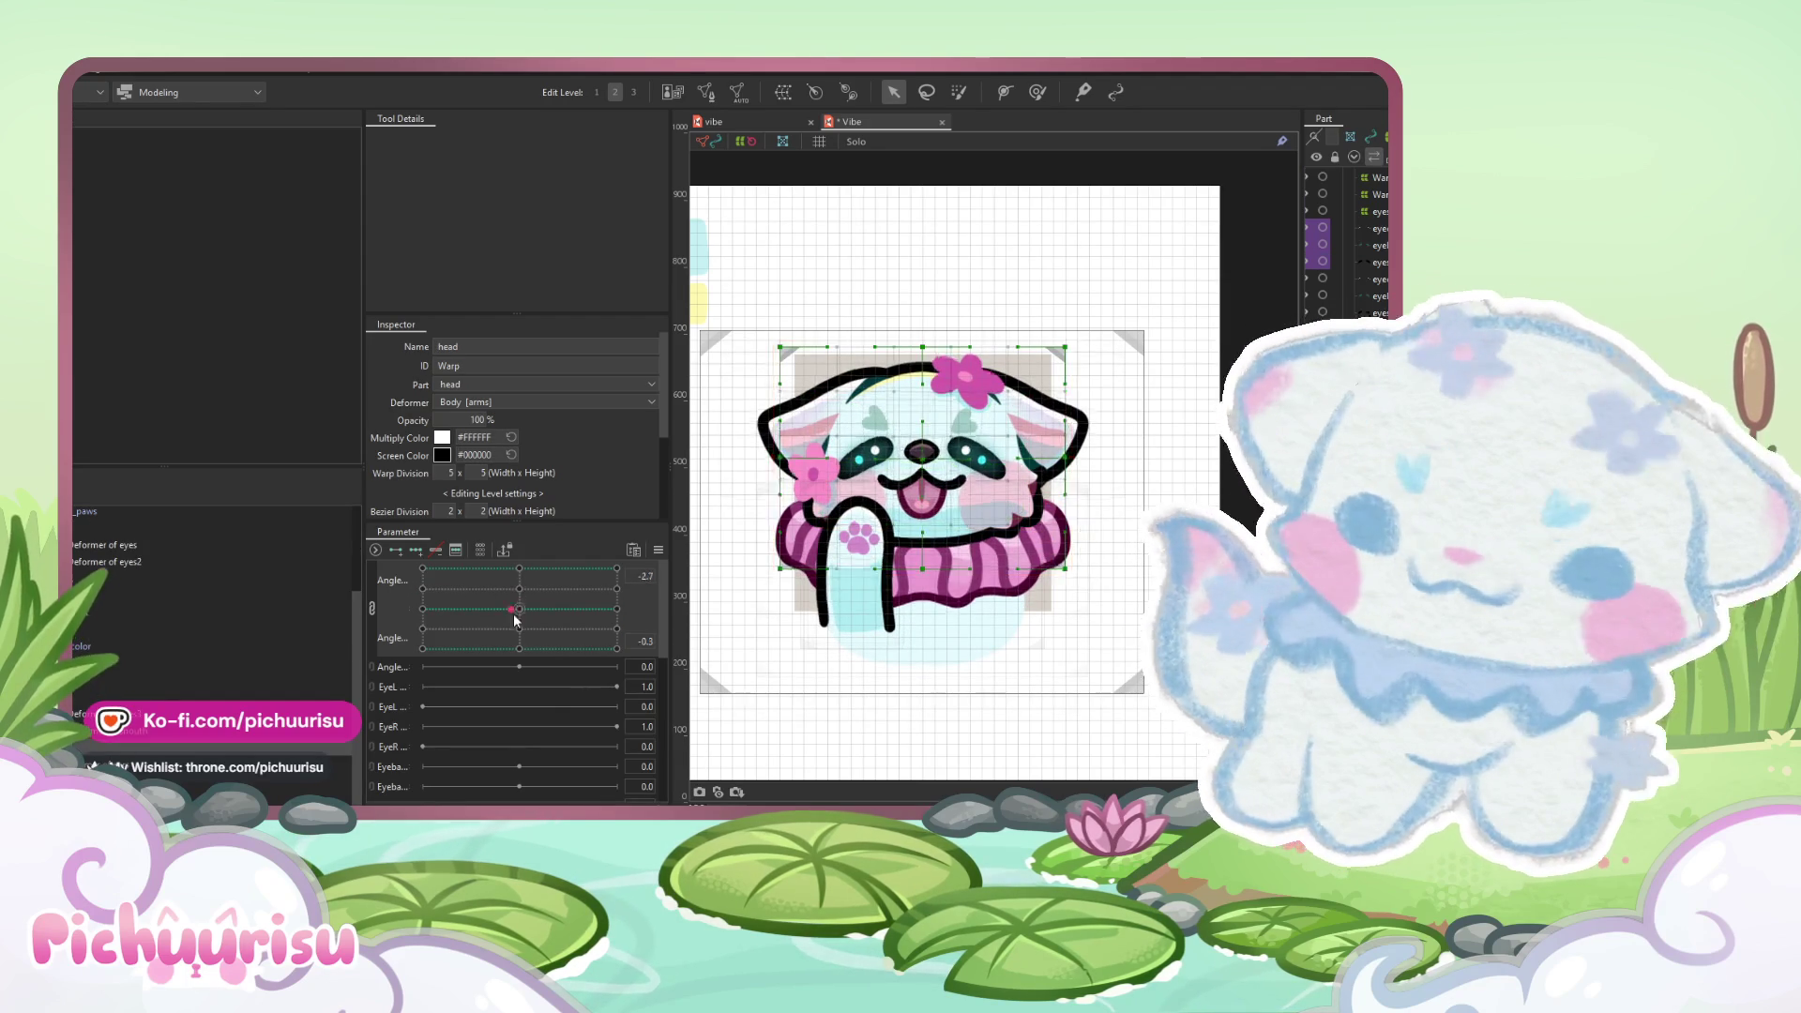
# - Push the head warp into its turned pose at the right-middle Angle key with the deform brush
pyautogui.click(600, 621)
pyautogui.click(1036, 93)
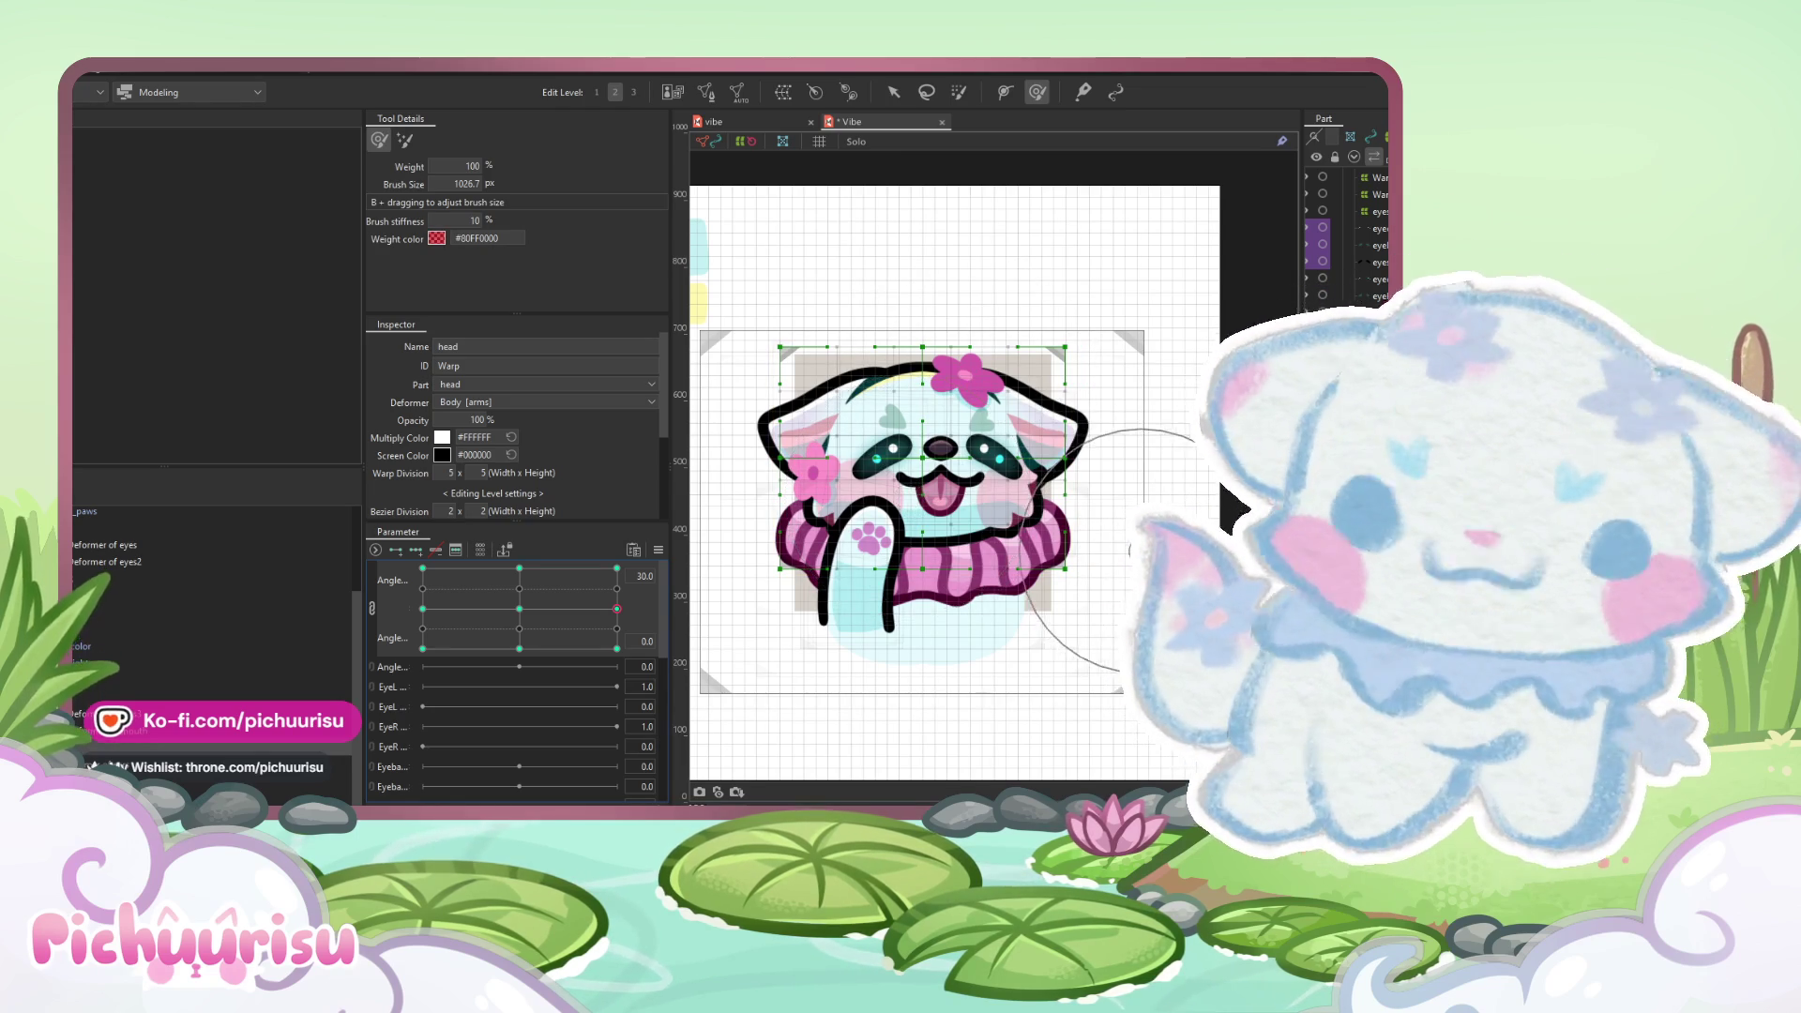
pyautogui.click(941, 477)
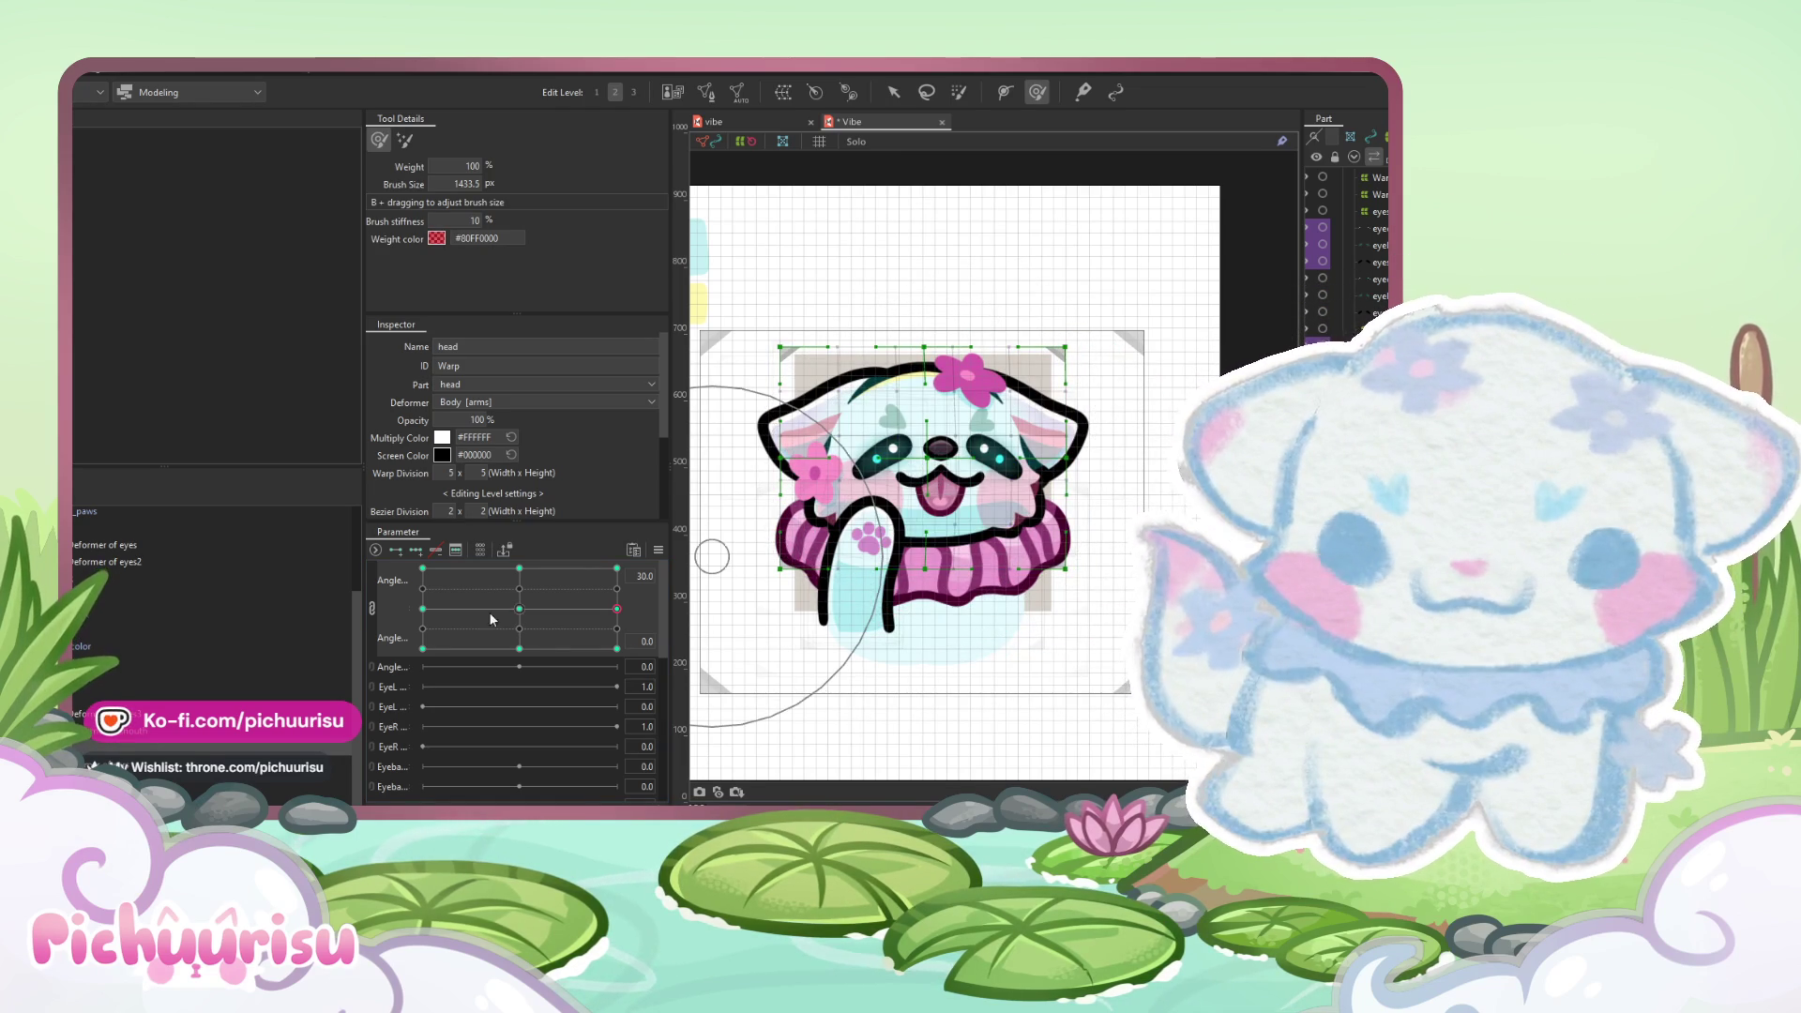
# - Turn the head to -30, rejoin Angle X/Y into a 2D grid, and preview the lower-left turn
pyautogui.click(372, 607)
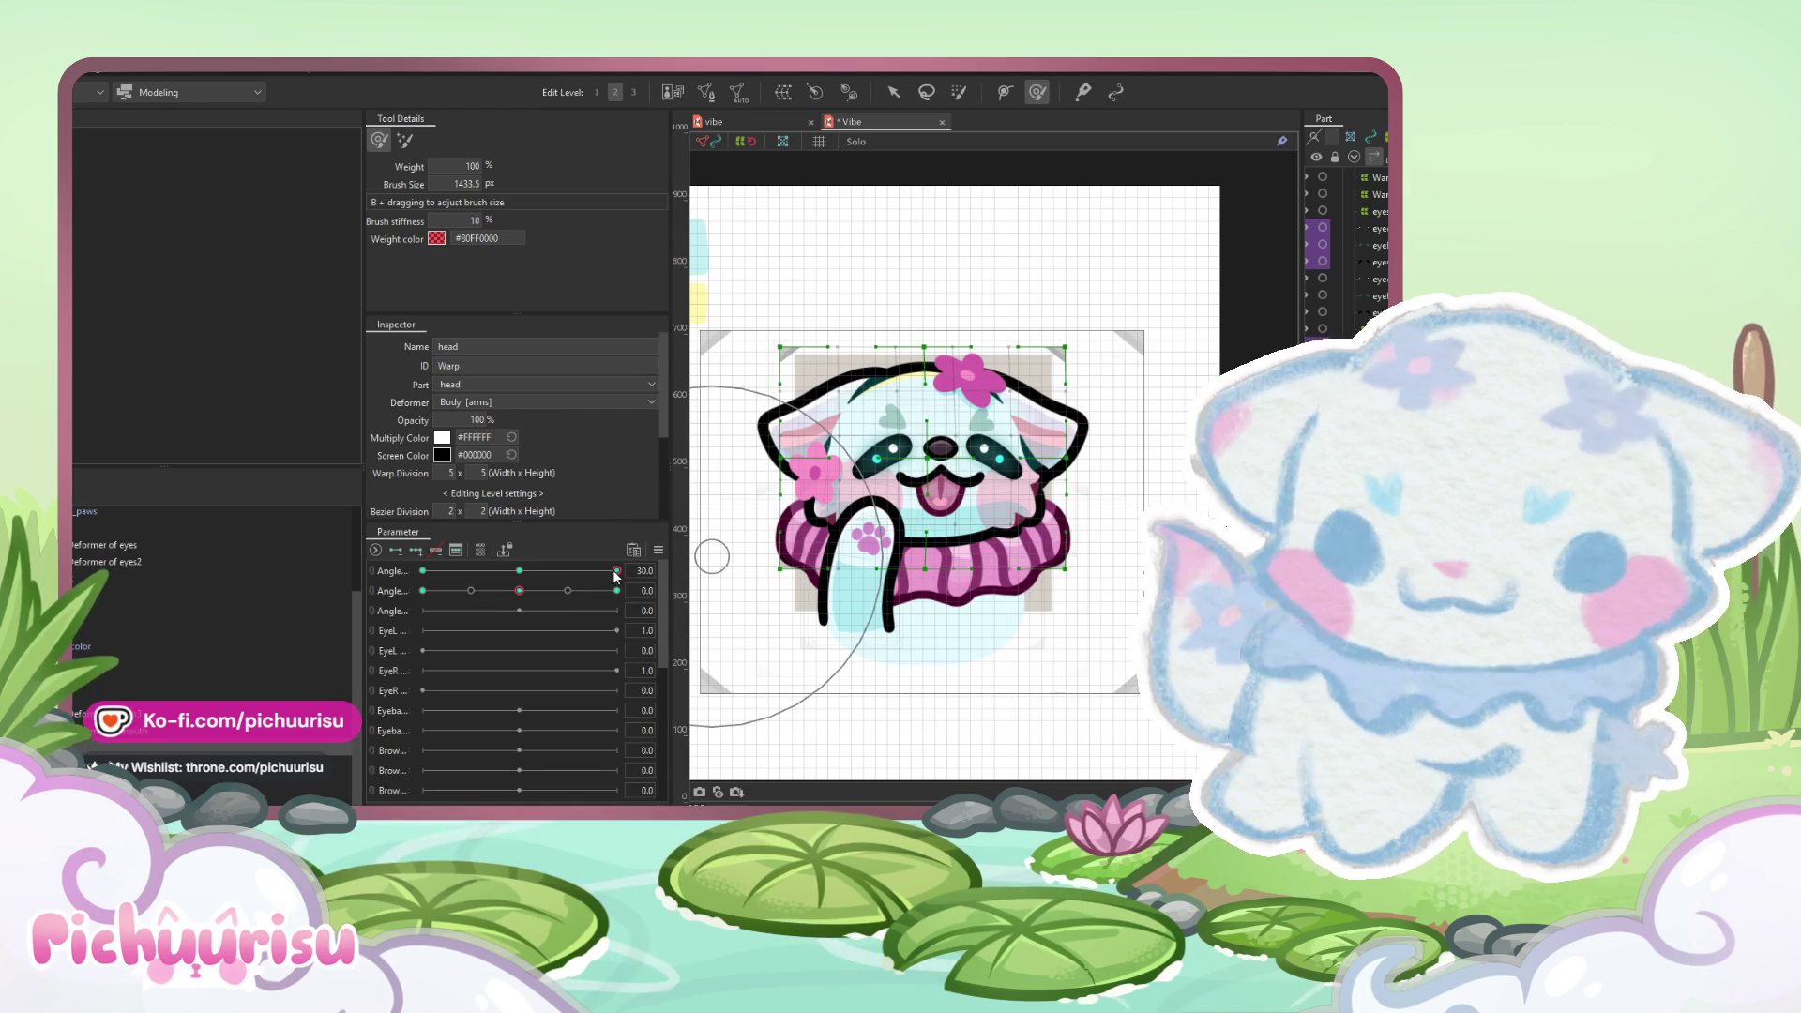
pyautogui.click(658, 550)
pyautogui.press('Escape')
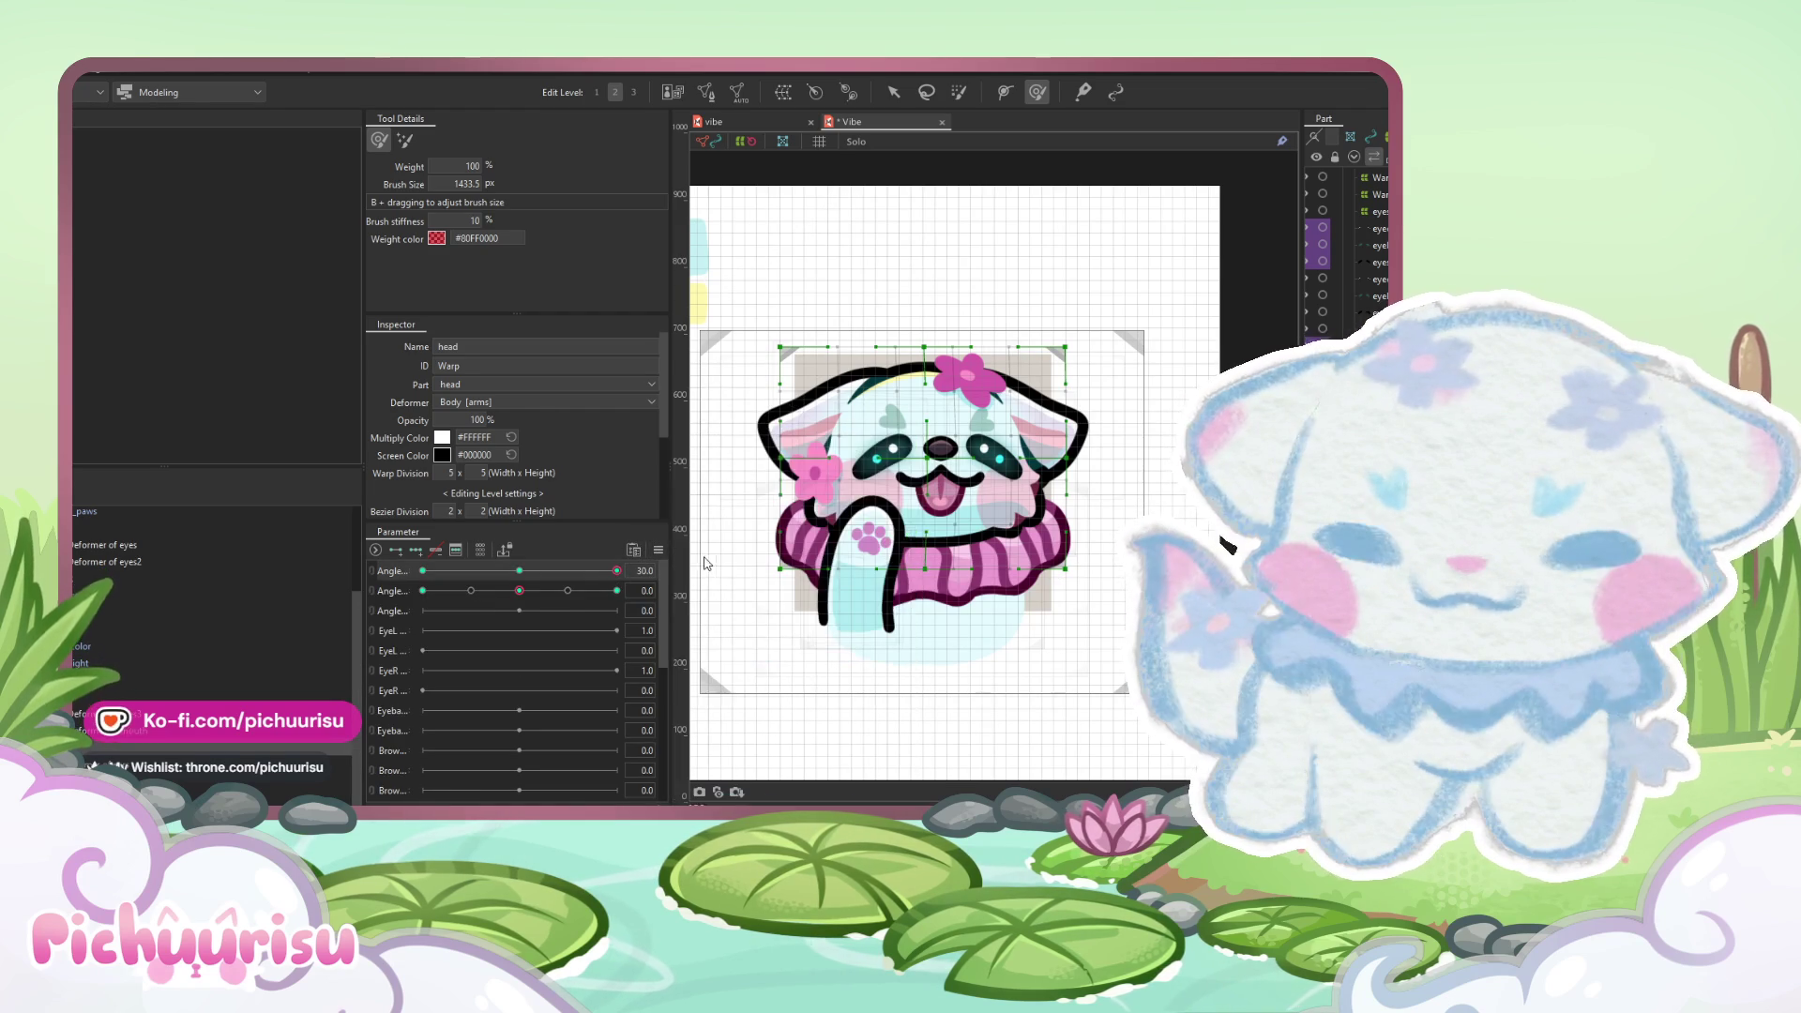
pyautogui.moveTo(582, 570); pyautogui.dragTo(423, 570)
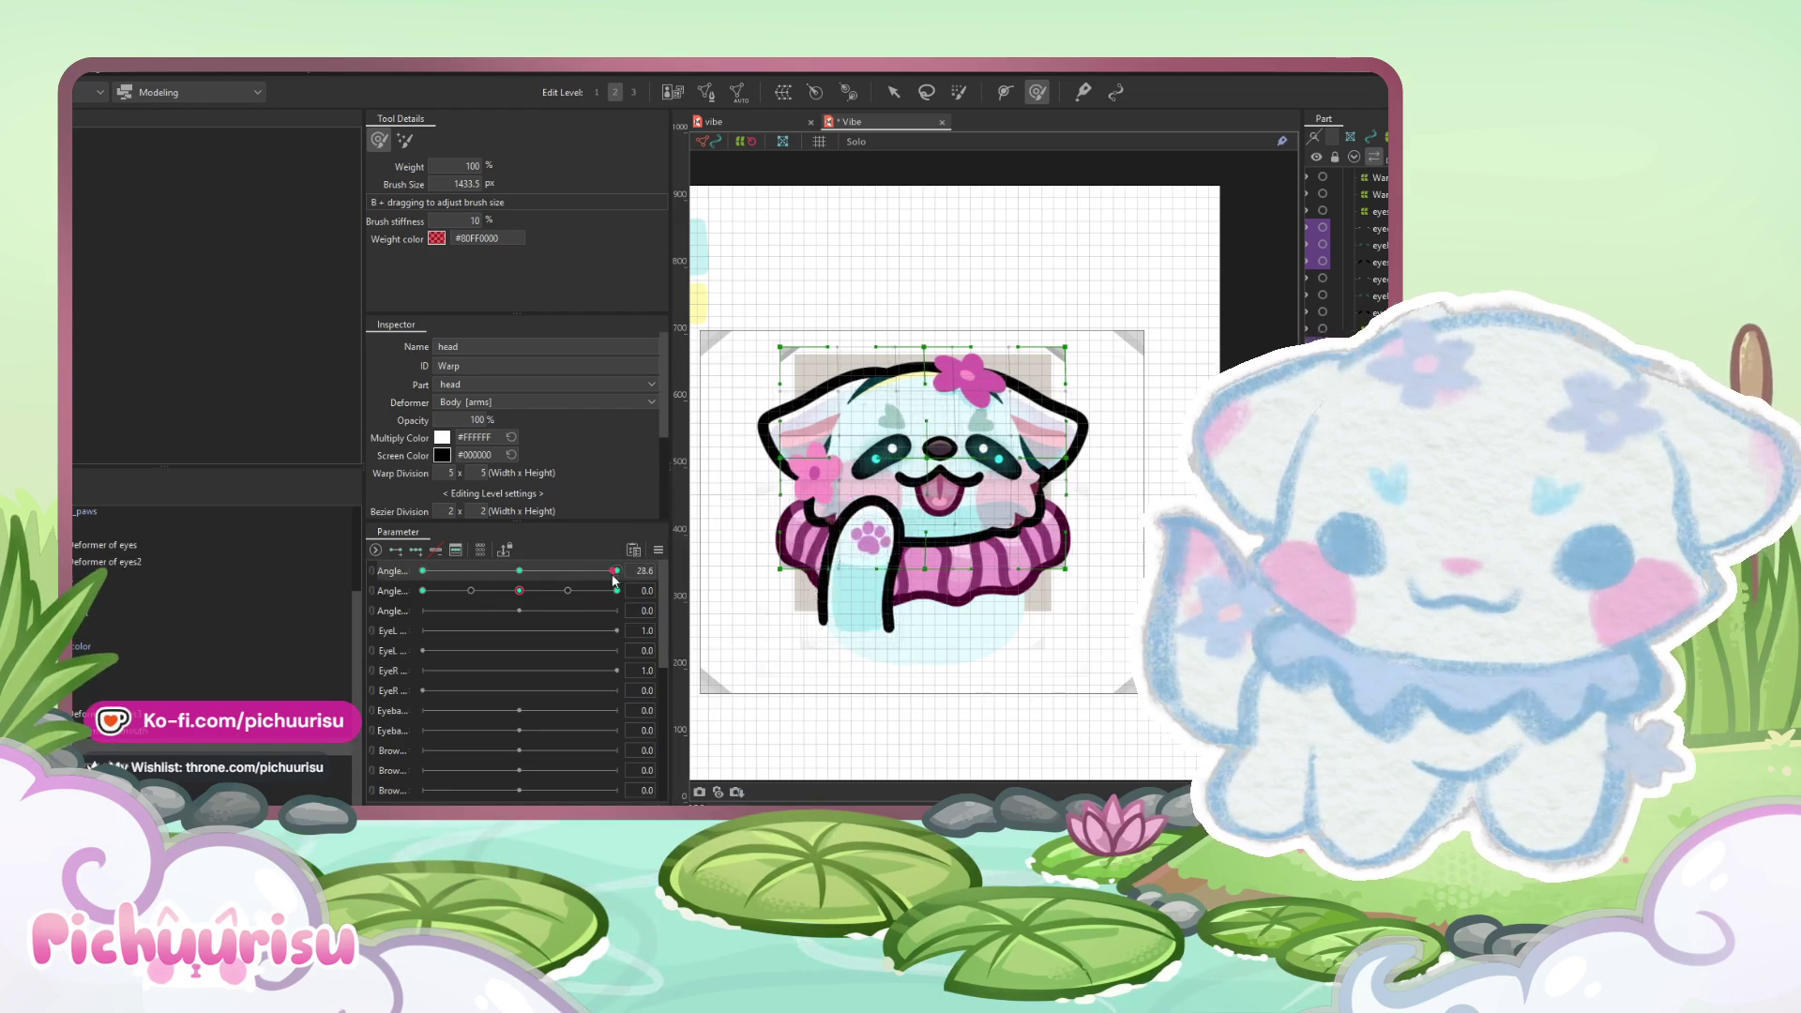
pyautogui.click(373, 575)
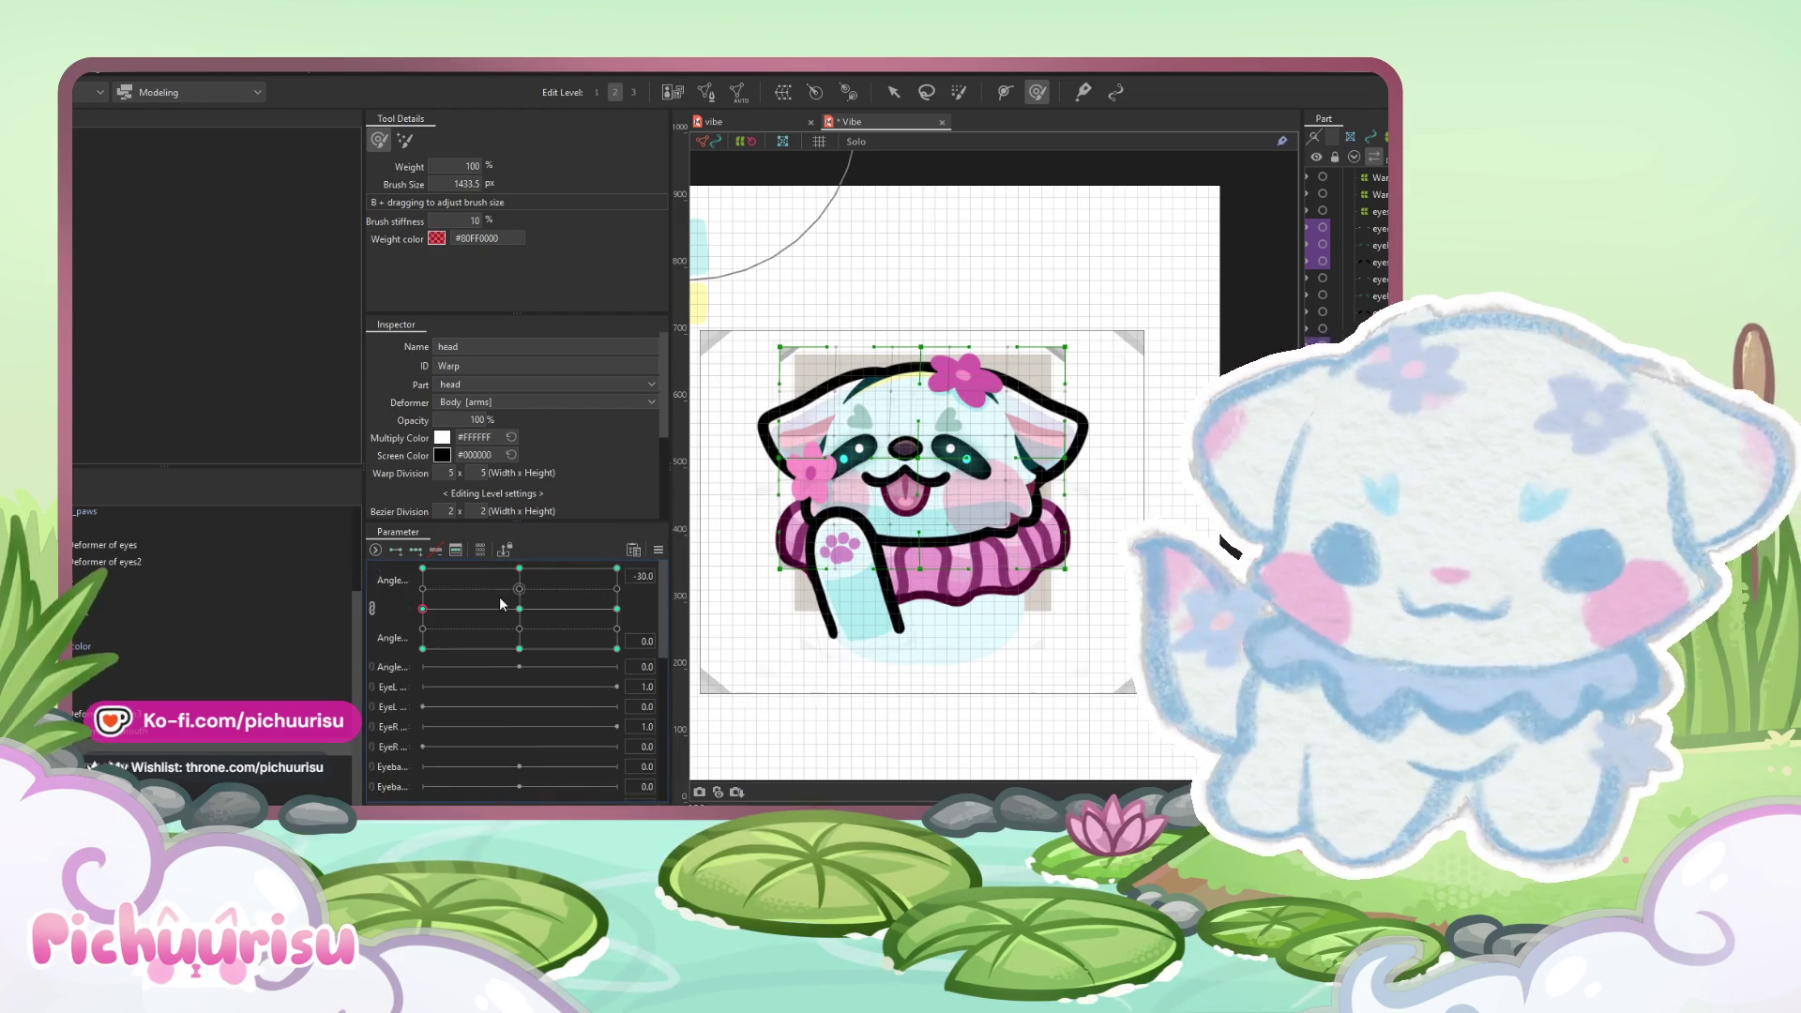
pyautogui.click(518, 607)
pyautogui.click(658, 550)
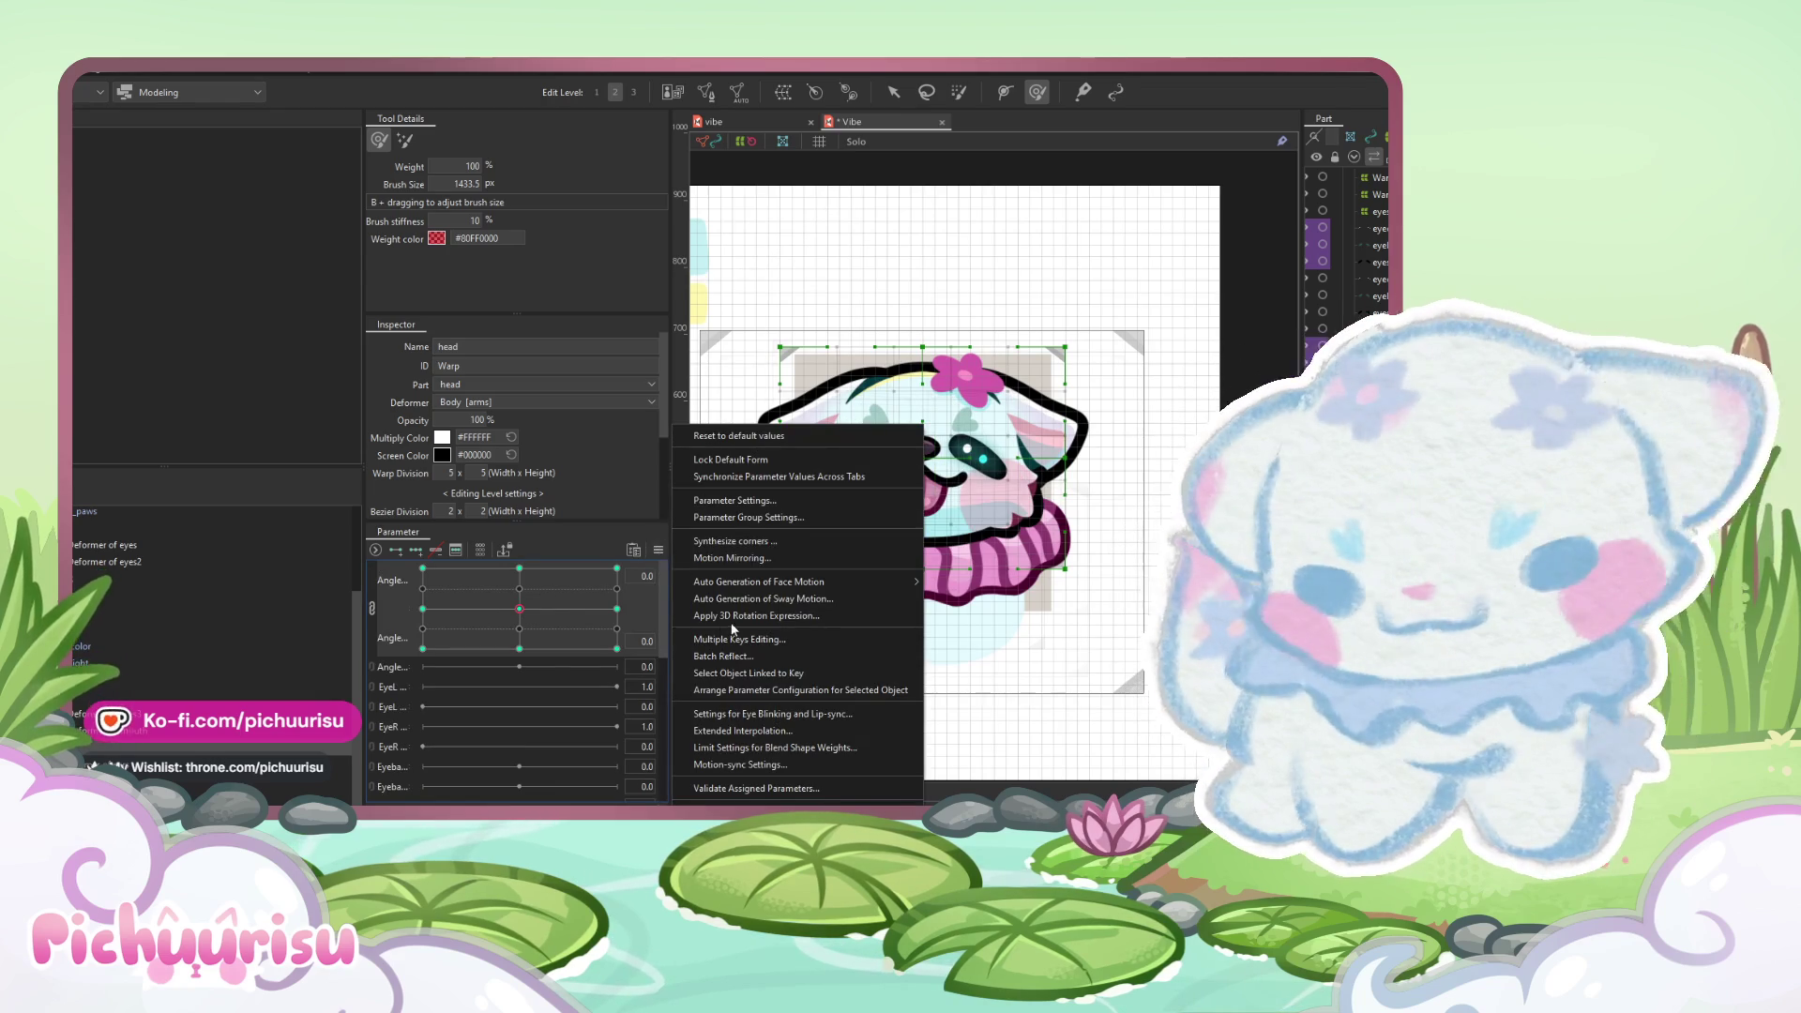
pyautogui.press('Escape')
pyautogui.moveTo(454, 608)
pyautogui.mouseDown()
pyautogui.moveTo(459, 639)
pyautogui.moveTo(503, 667)
pyautogui.moveTo(559, 606)
pyautogui.mouseUp()
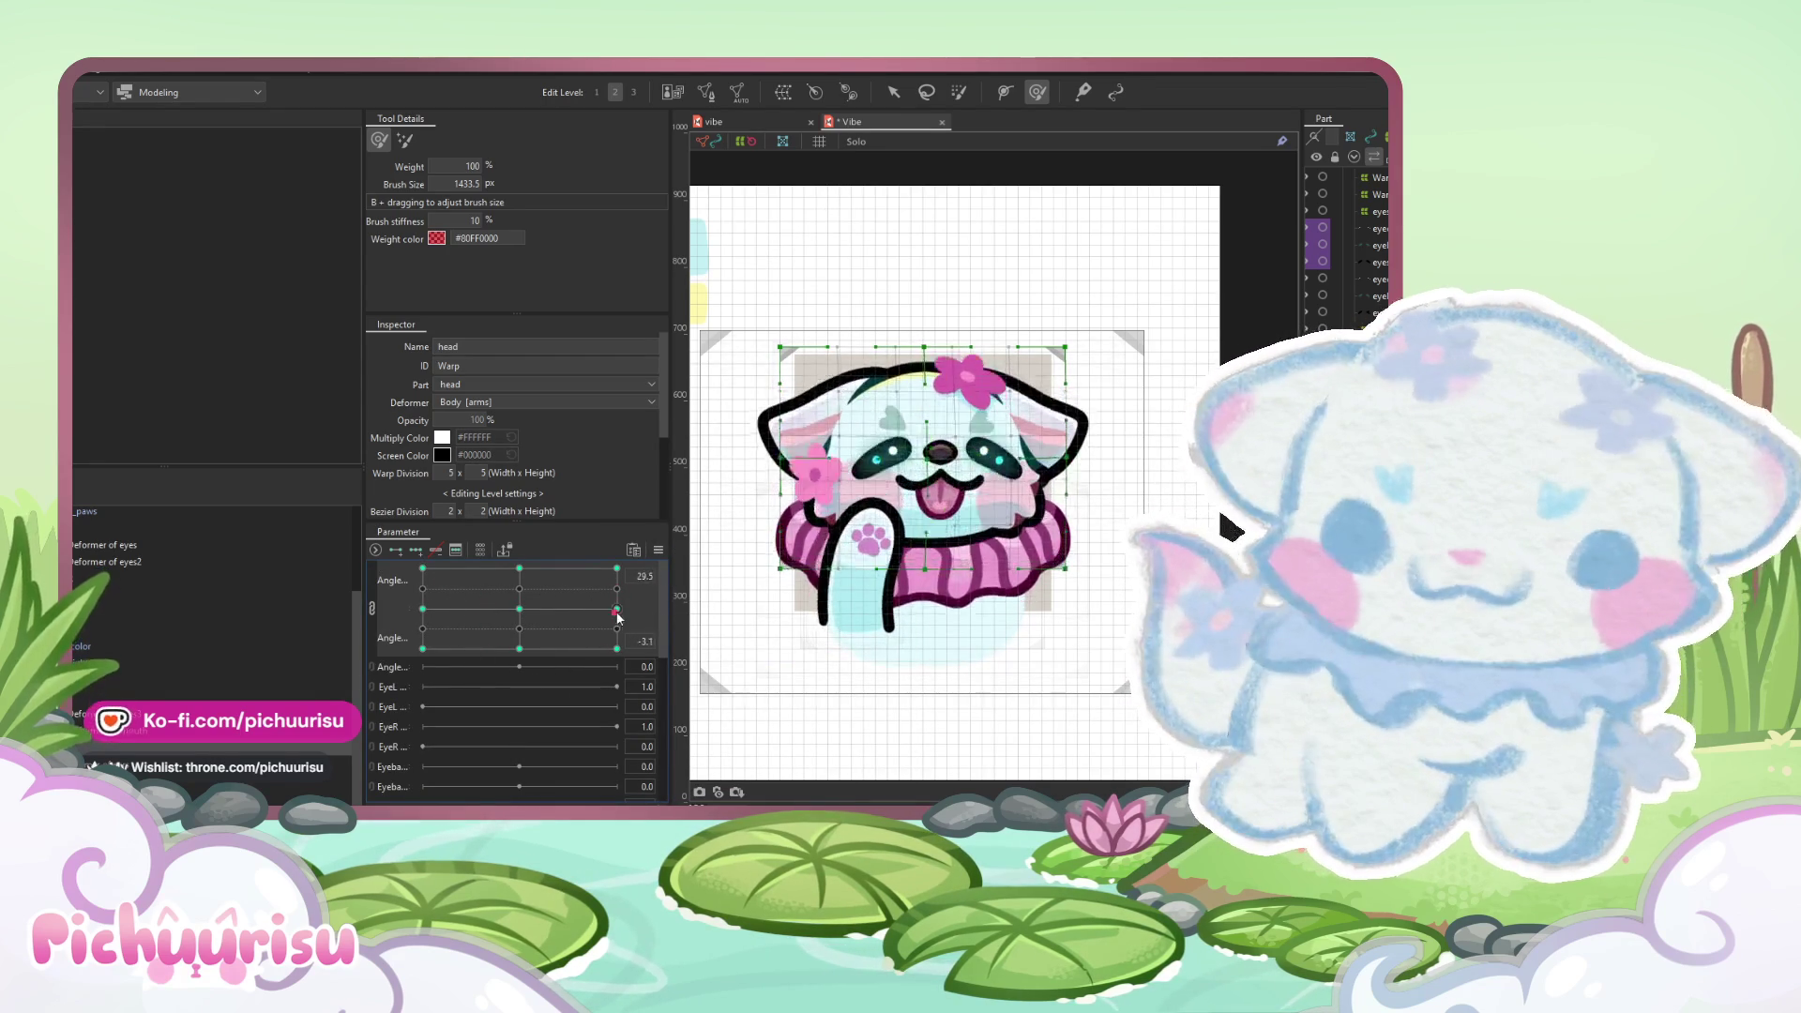
pyautogui.click(417, 687)
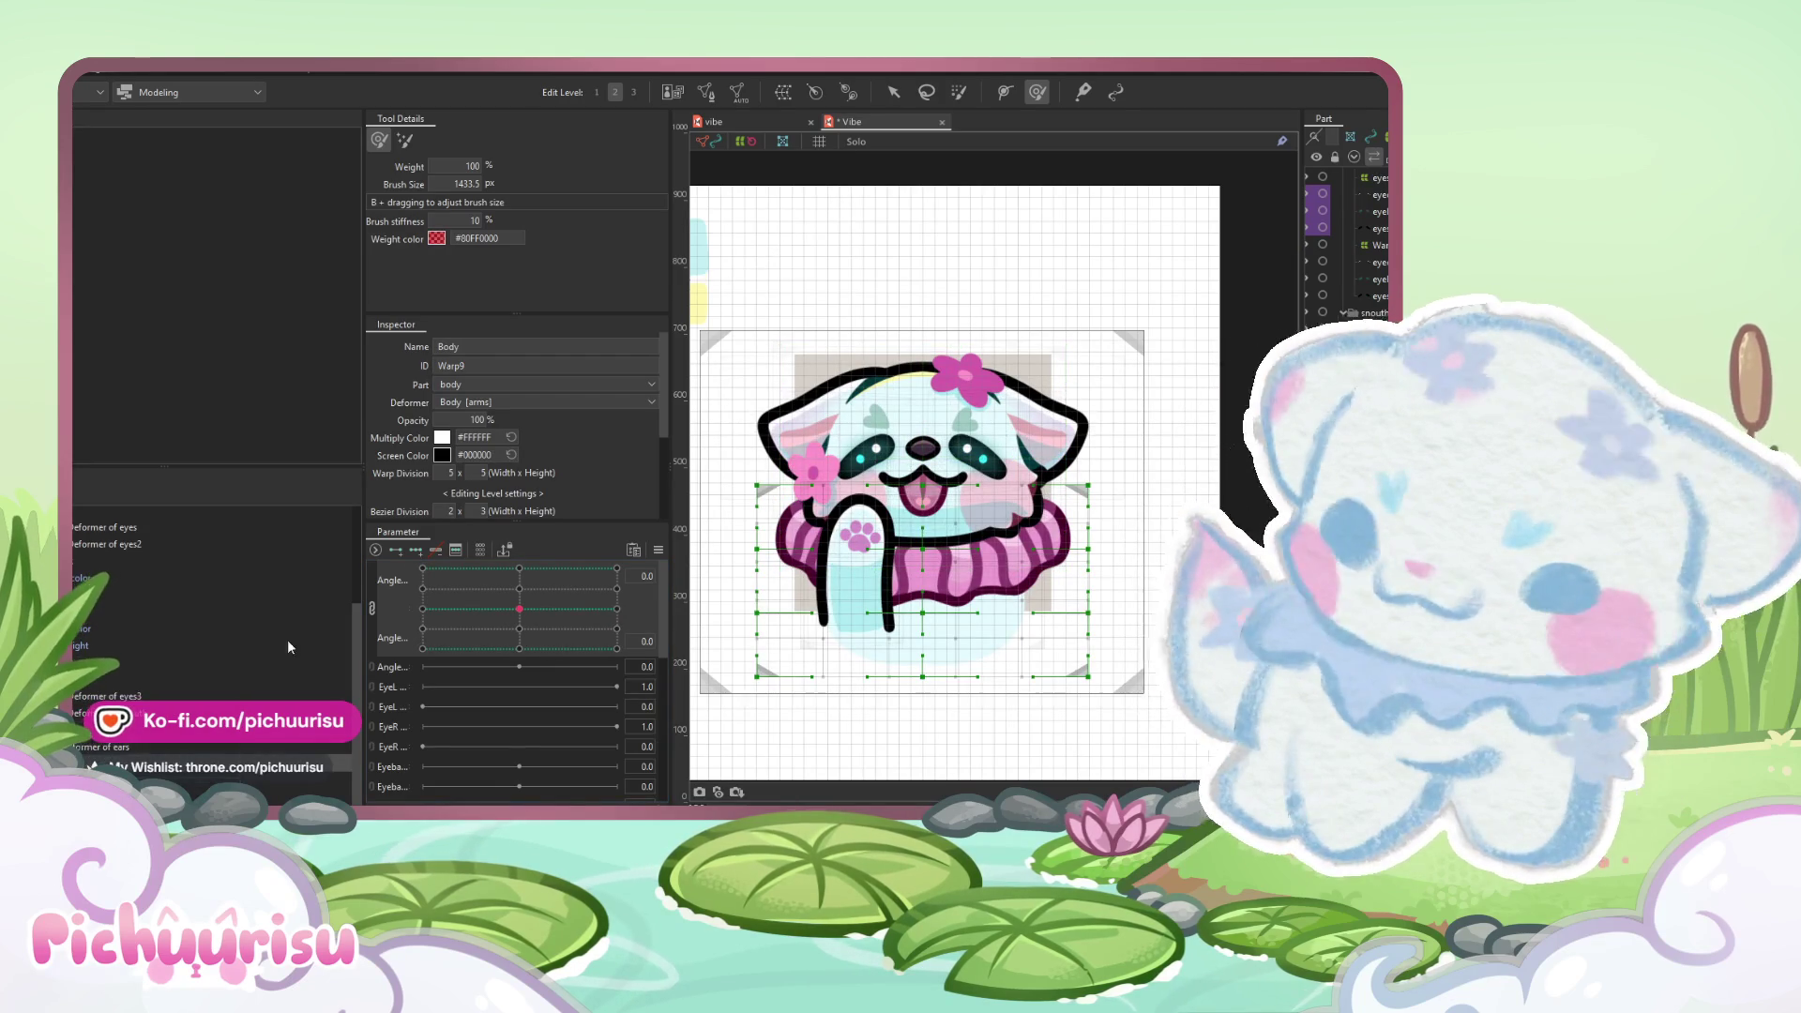
# - Sculpt the body warp's Angle X 30 pose and mirror it to -30
pyautogui.click(388, 603)
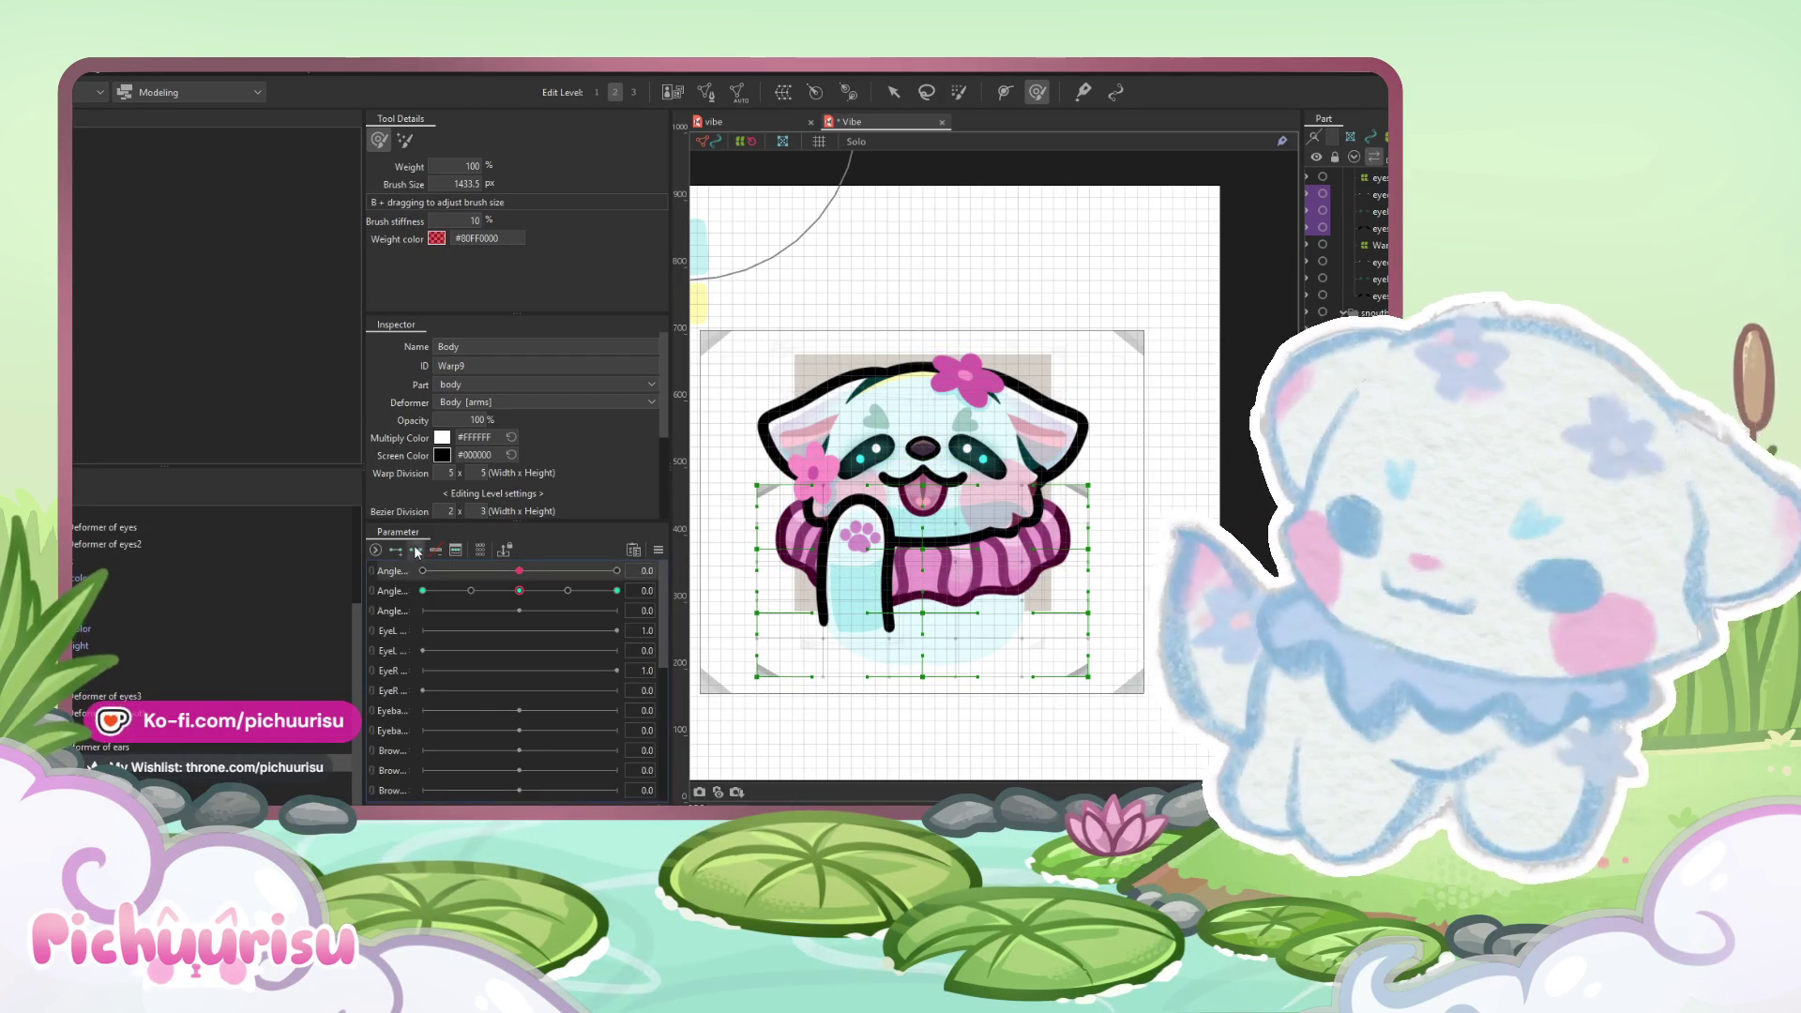
pyautogui.click(616, 570)
pyautogui.moveTo(952, 605); pyautogui.dragTo(924, 549)
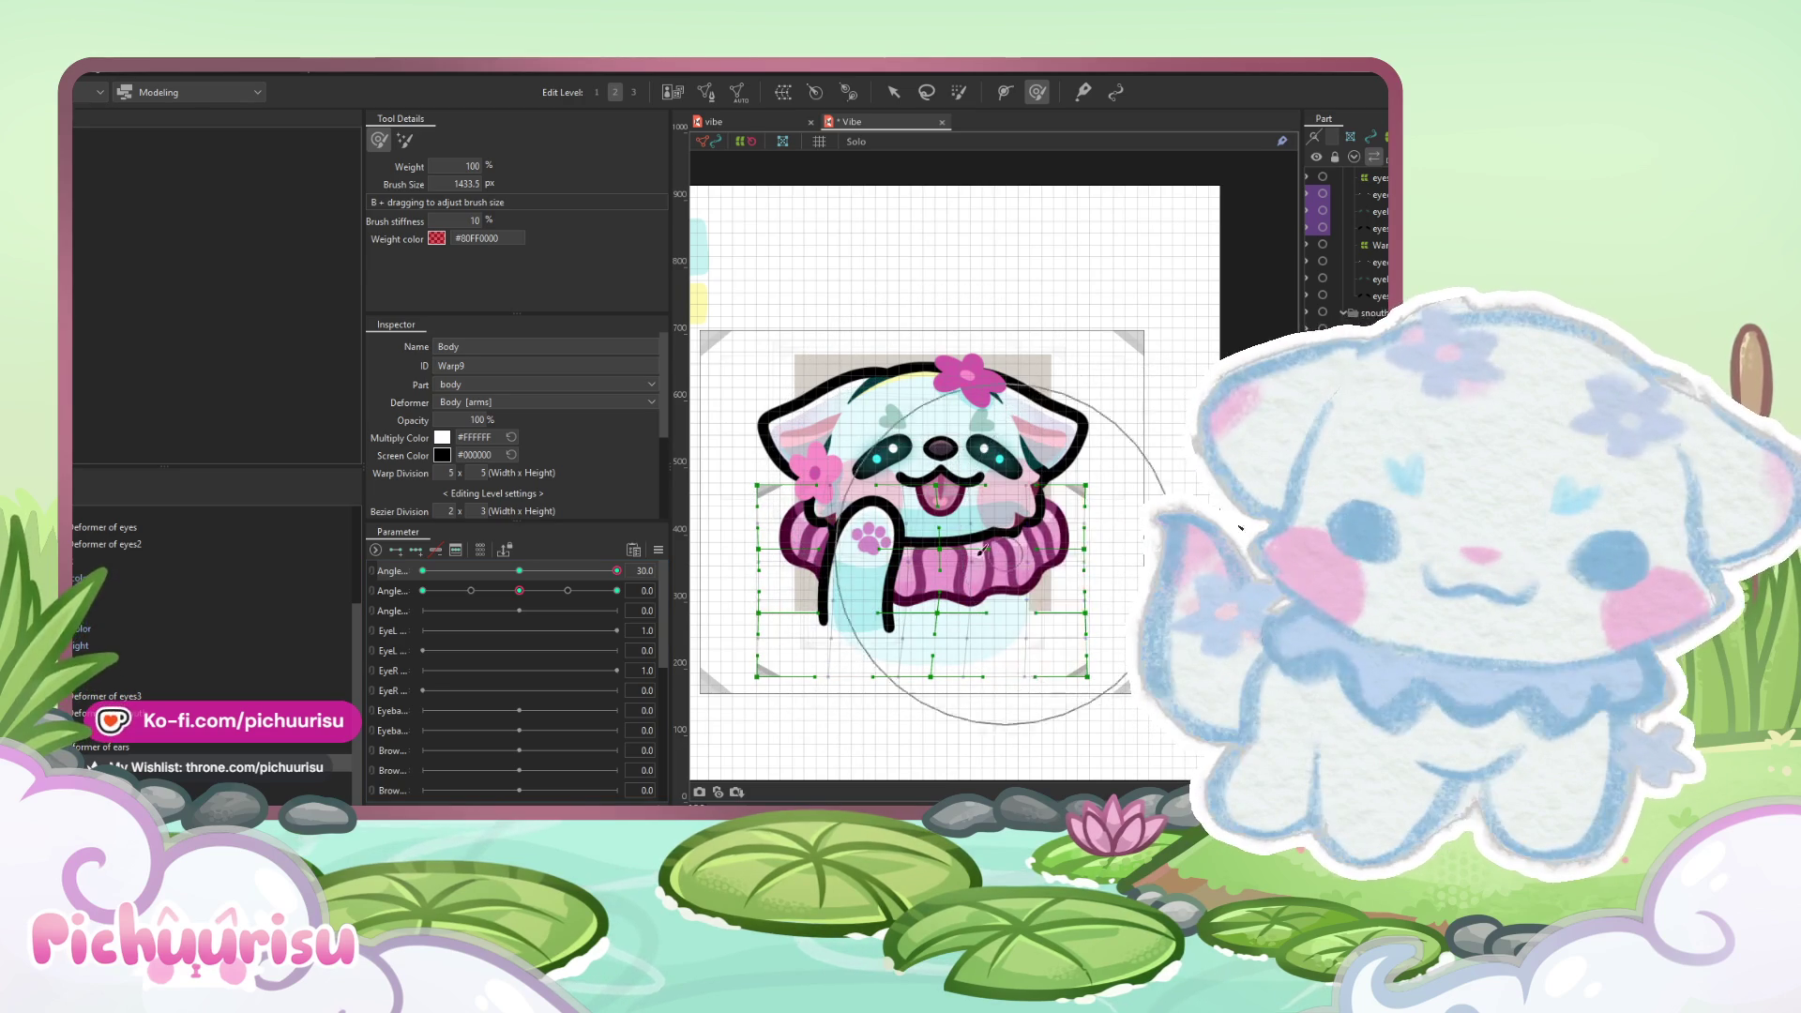
pyautogui.moveTo(941, 732); pyautogui.dragTo(950, 730)
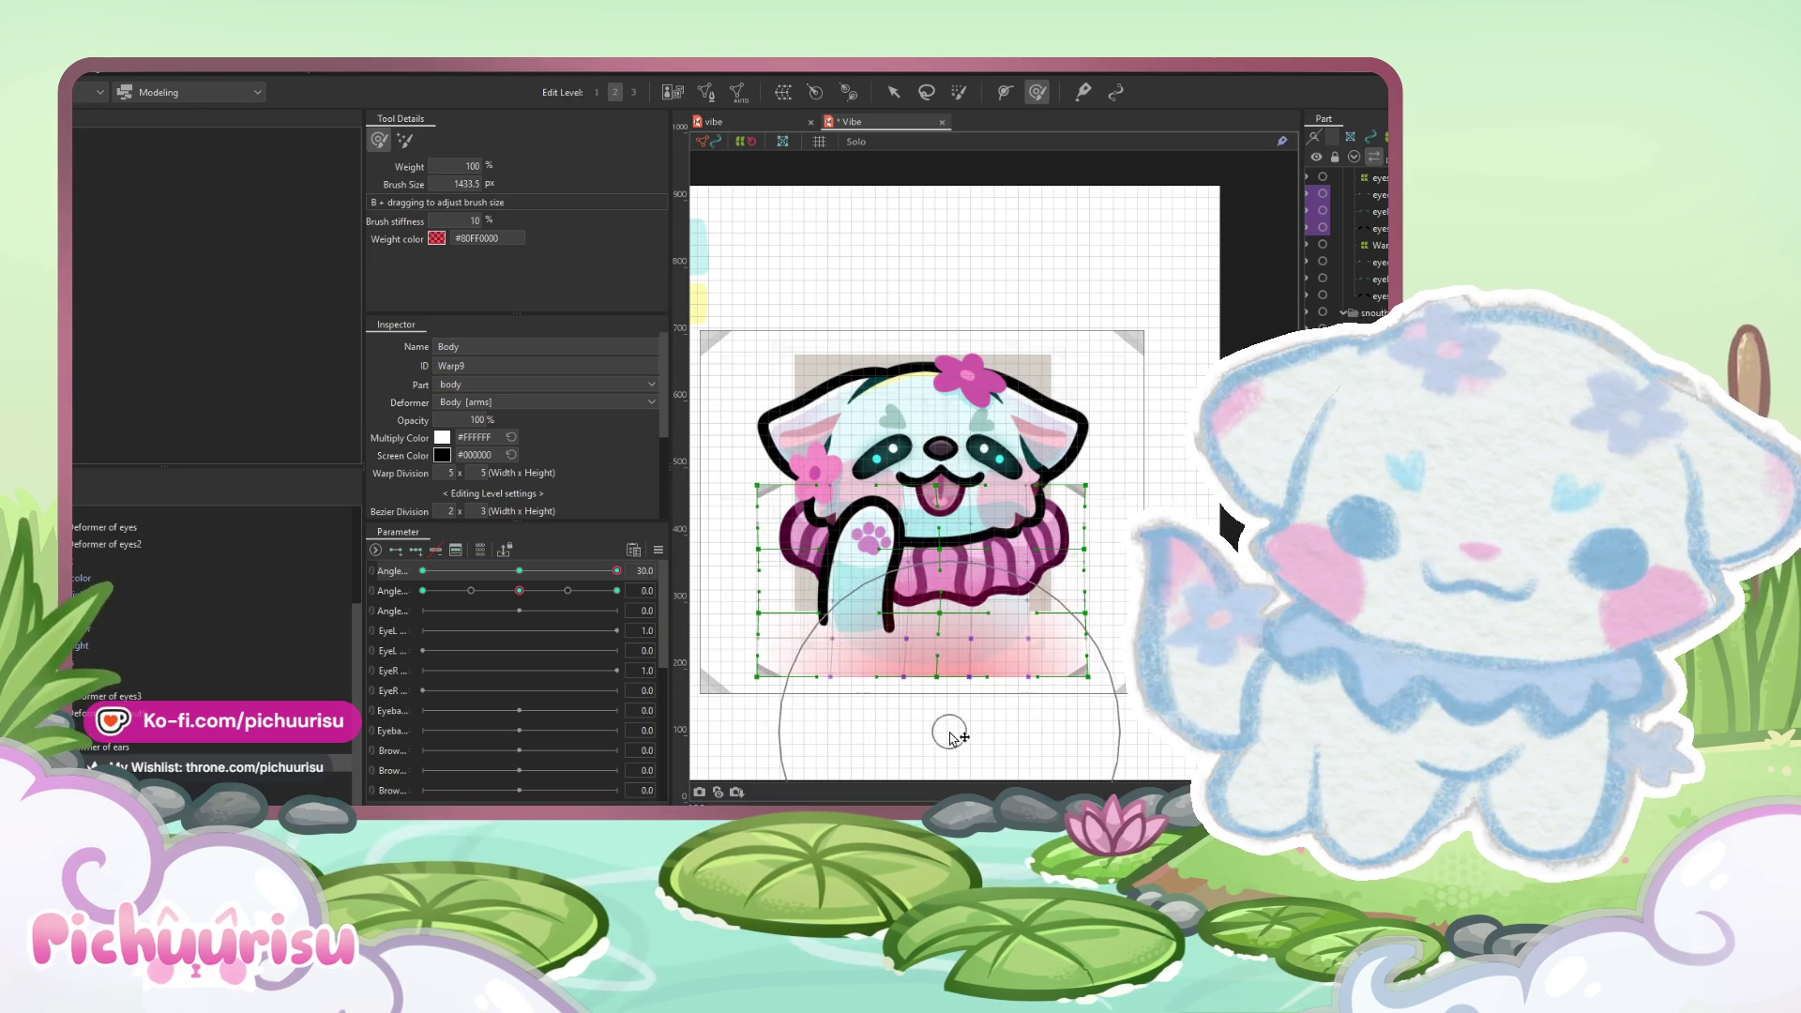
pyautogui.click(658, 551)
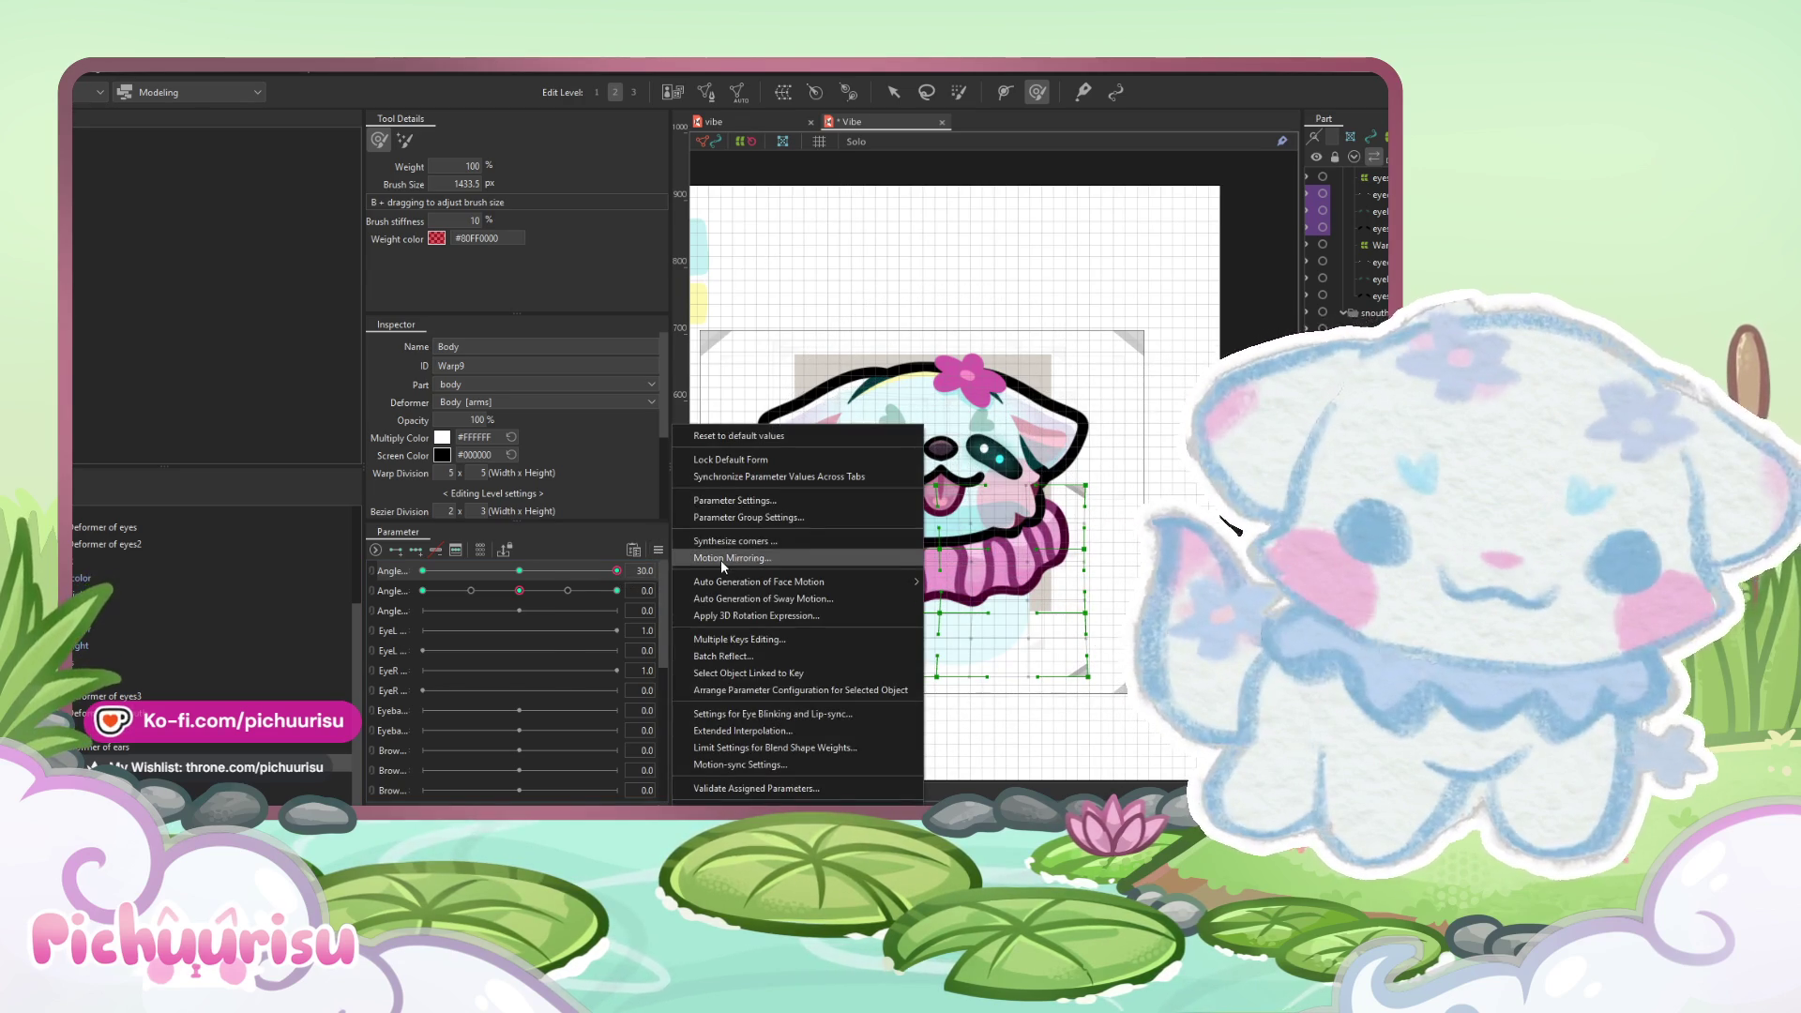
pyautogui.click(724, 560)
pyautogui.moveTo(616, 571); pyautogui.dragTo(412, 572)
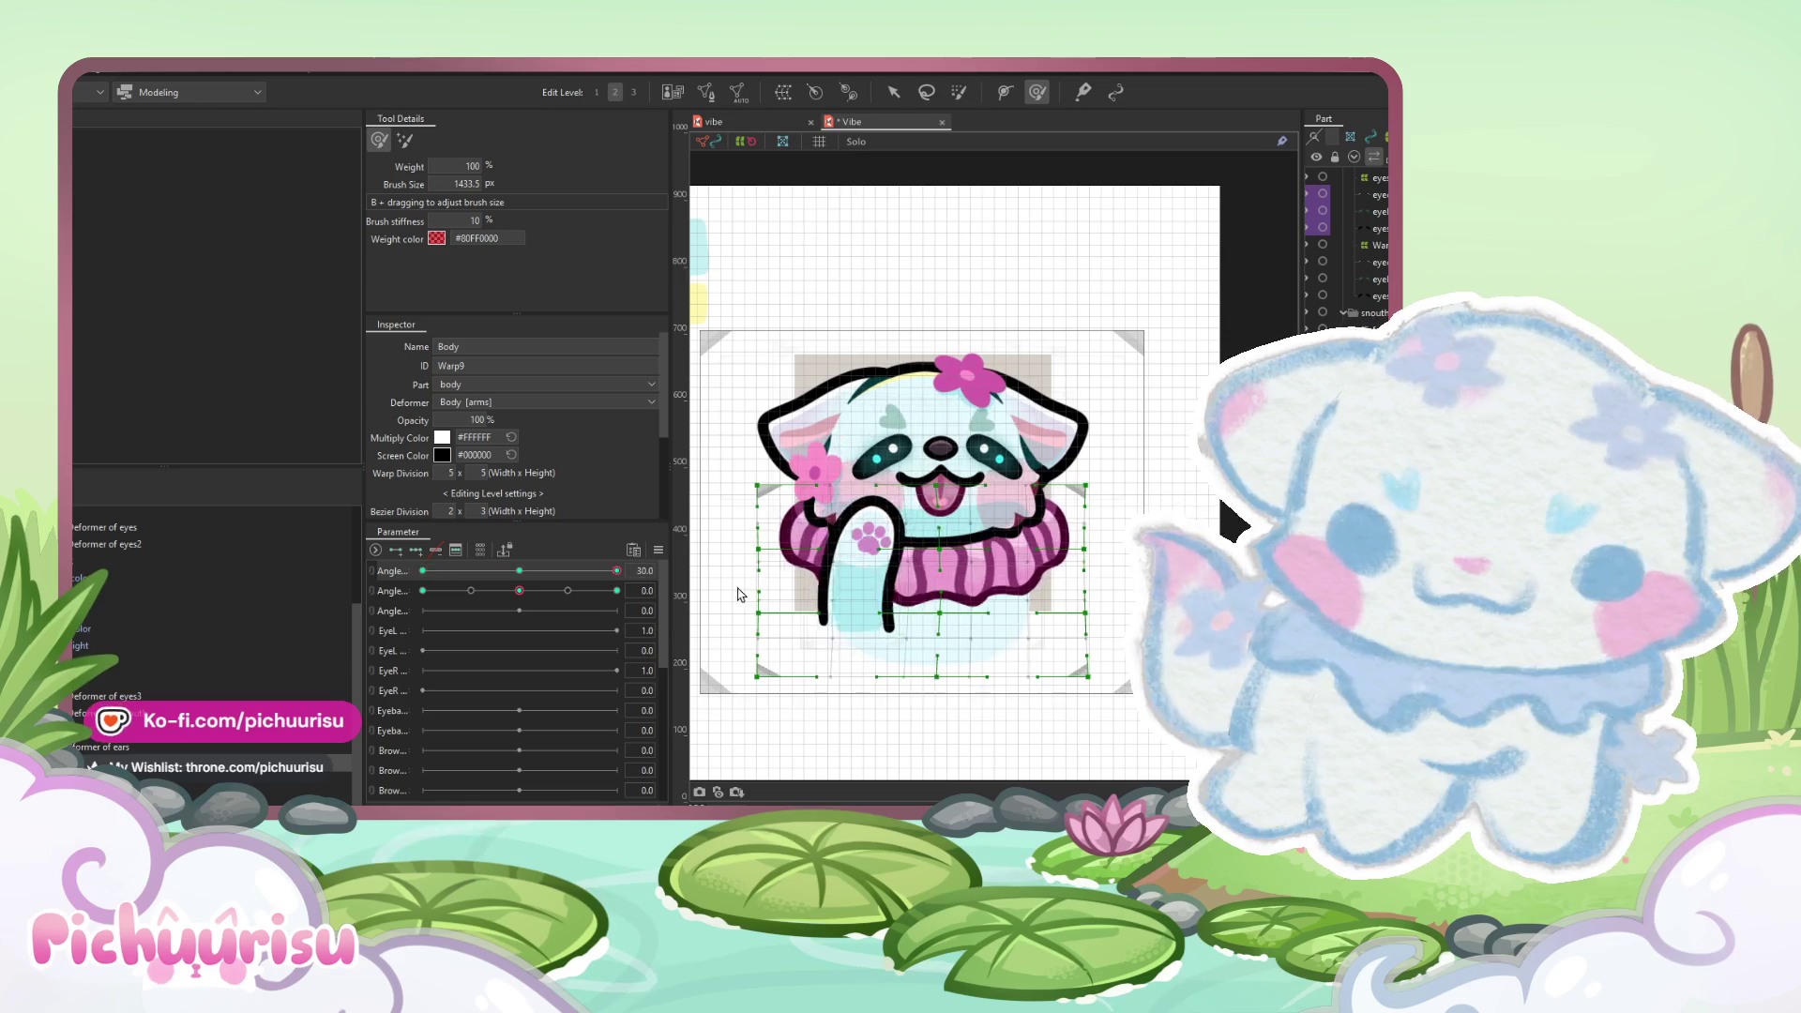
# - Link Angle X/Y, synthesize the body's corner poses, and preview the lower corners
pyautogui.click(372, 581)
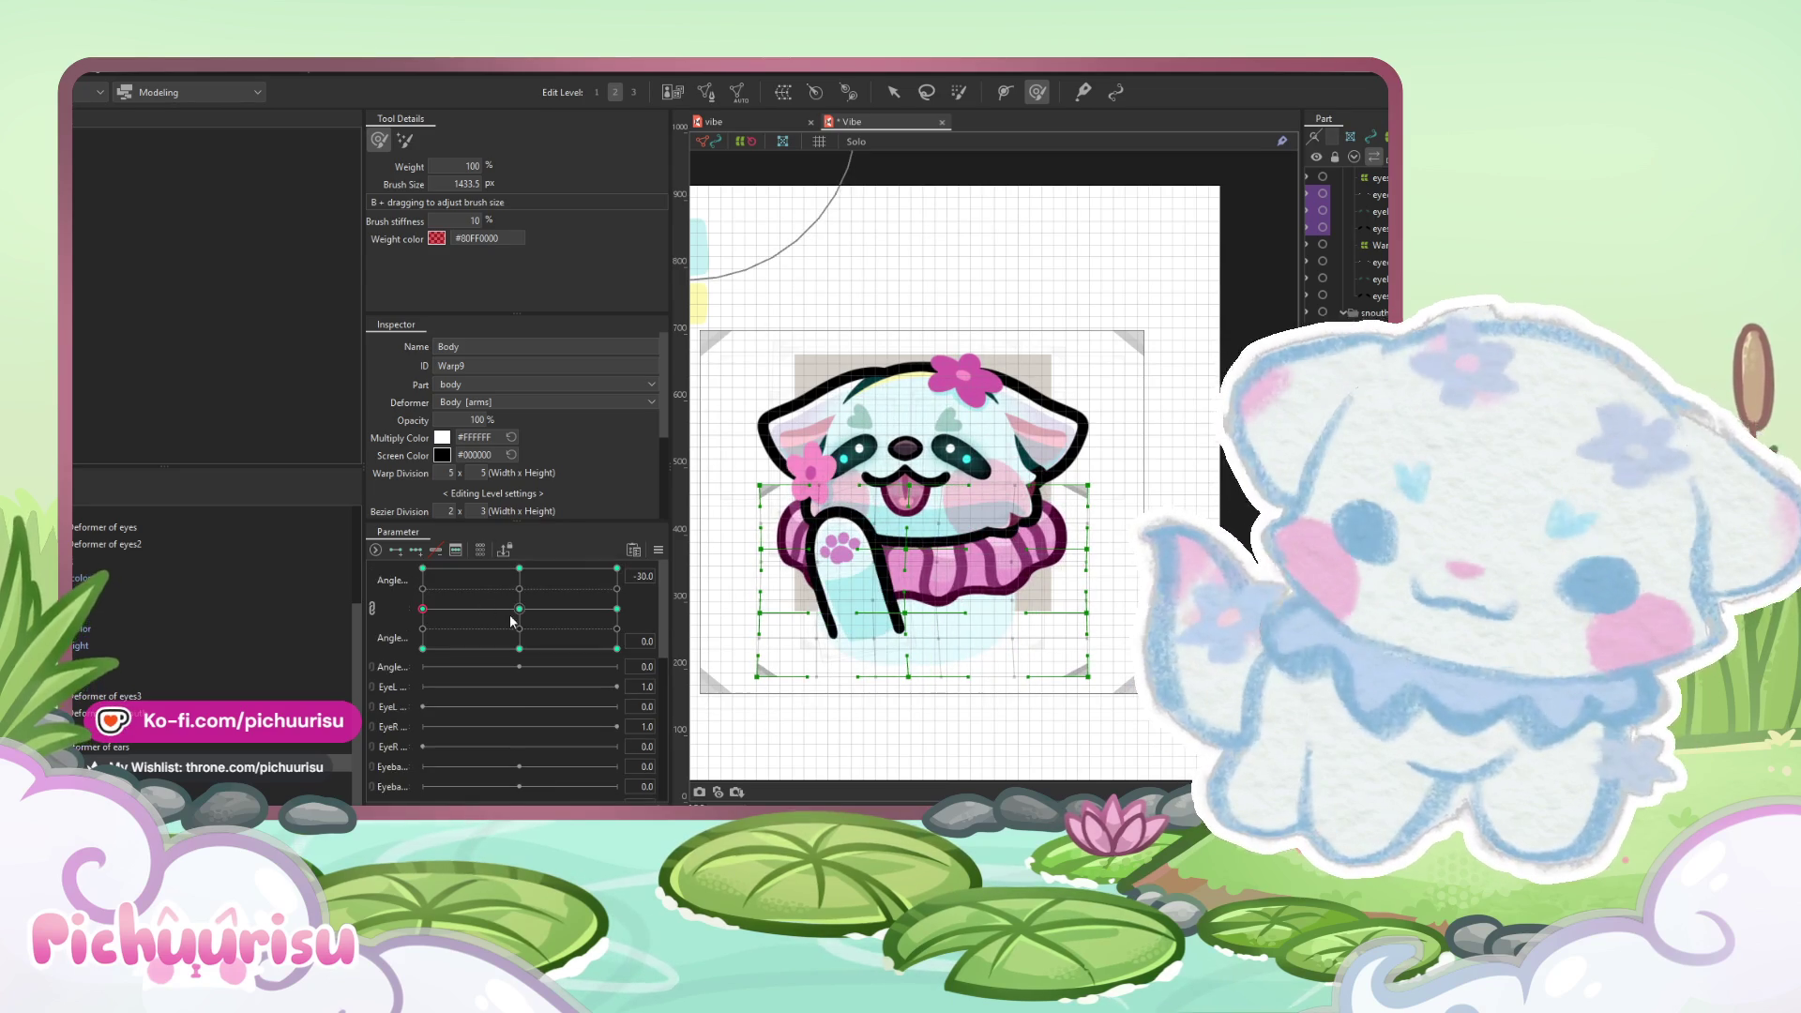
pyautogui.click(659, 551)
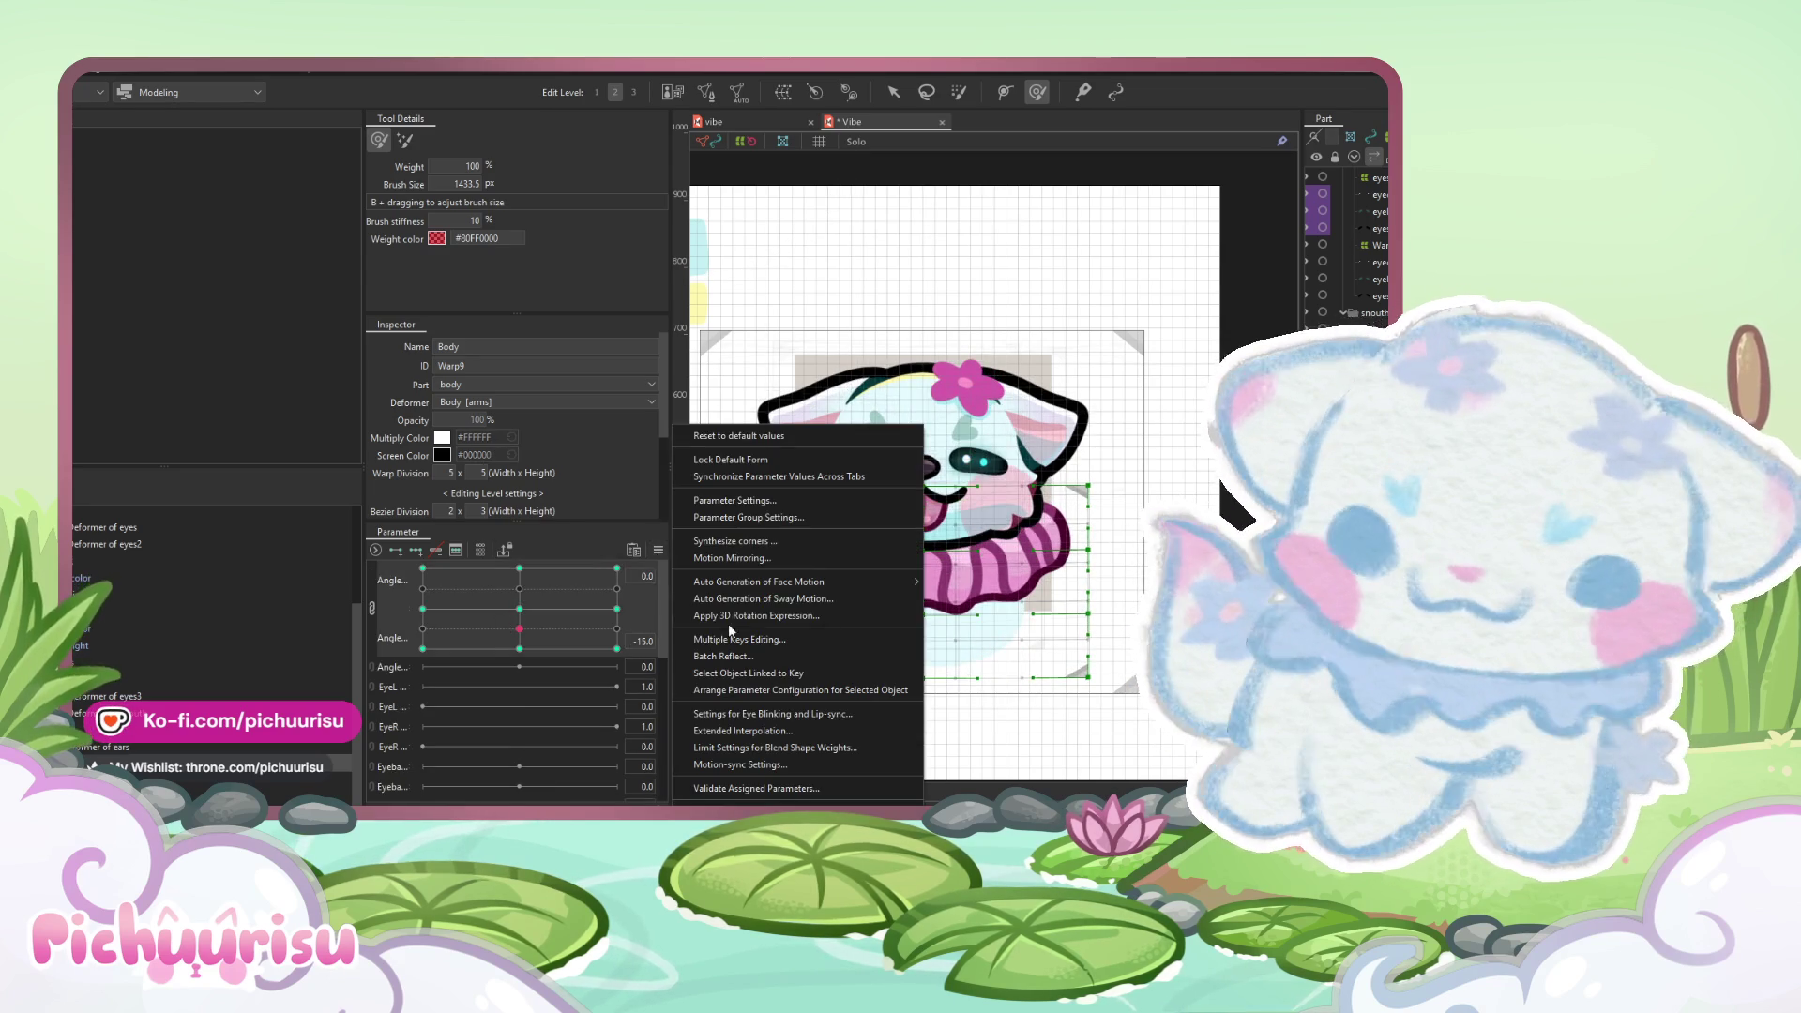
pyautogui.click(748, 556)
pyautogui.moveTo(518, 629)
pyautogui.mouseDown()
pyautogui.moveTo(579, 656)
pyautogui.moveTo(497, 624)
pyautogui.moveTo(422, 640)
pyautogui.mouseUp()
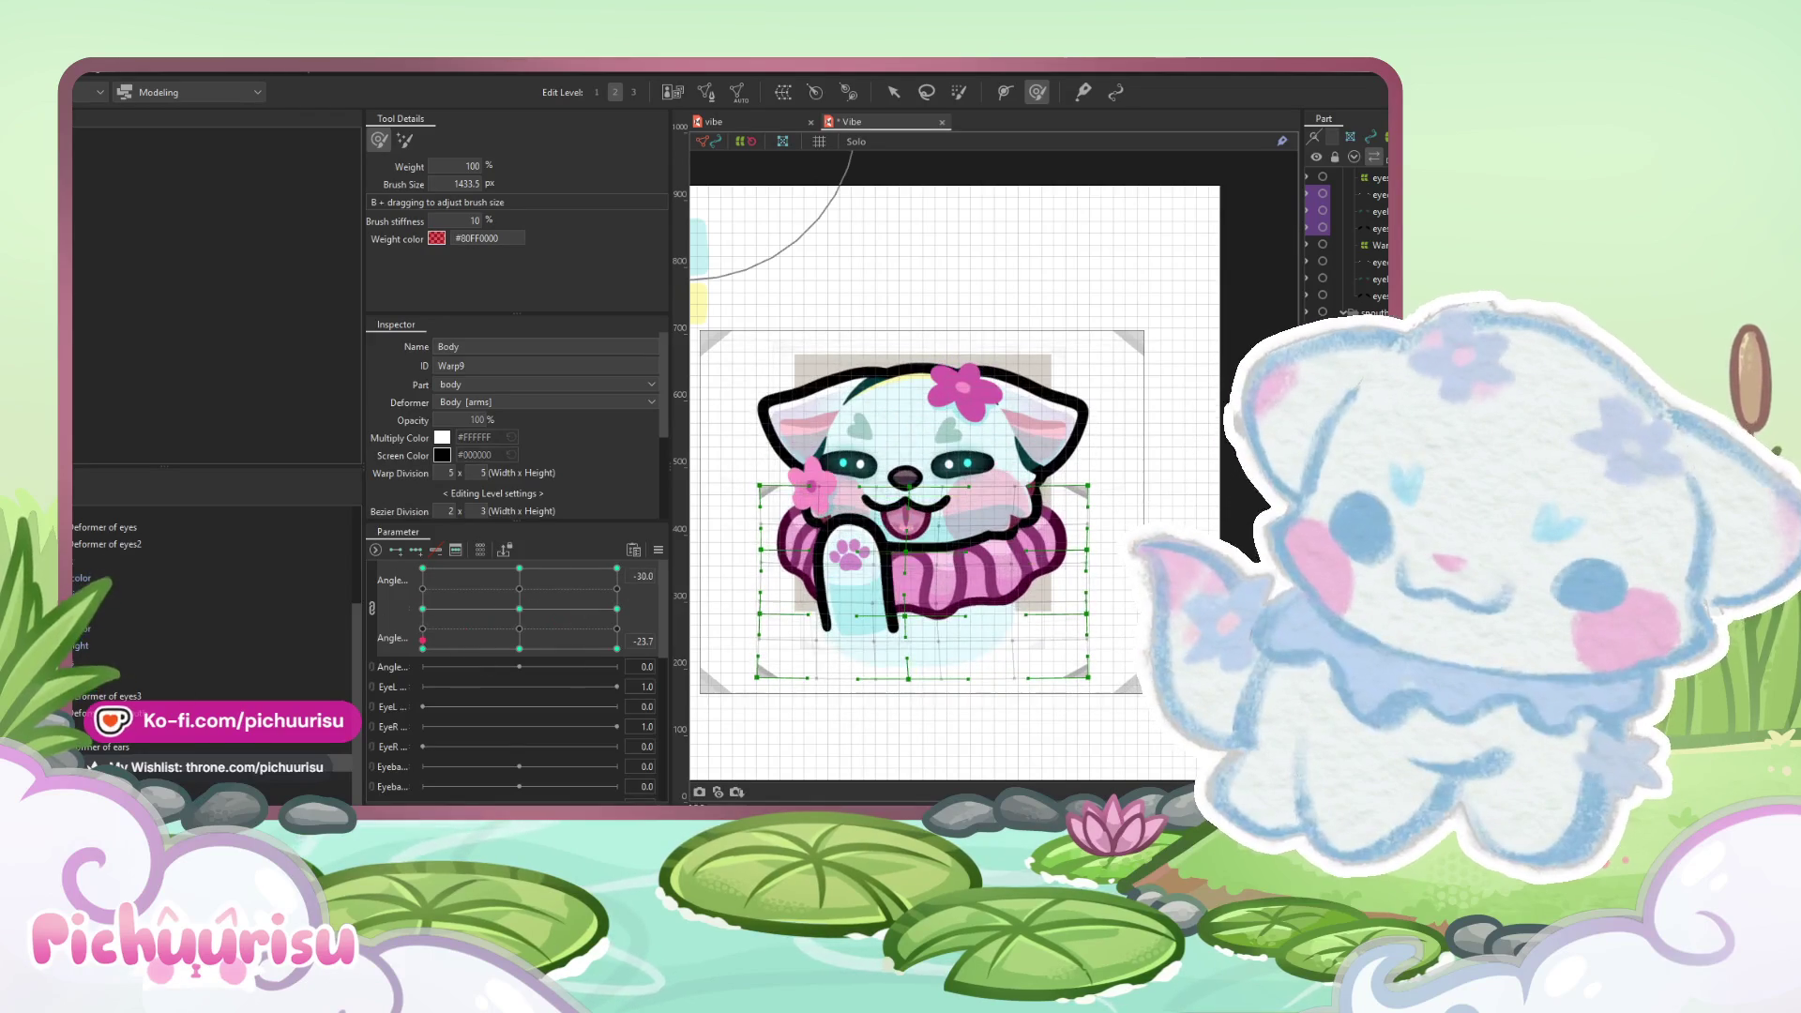
pyautogui.click(858, 460)
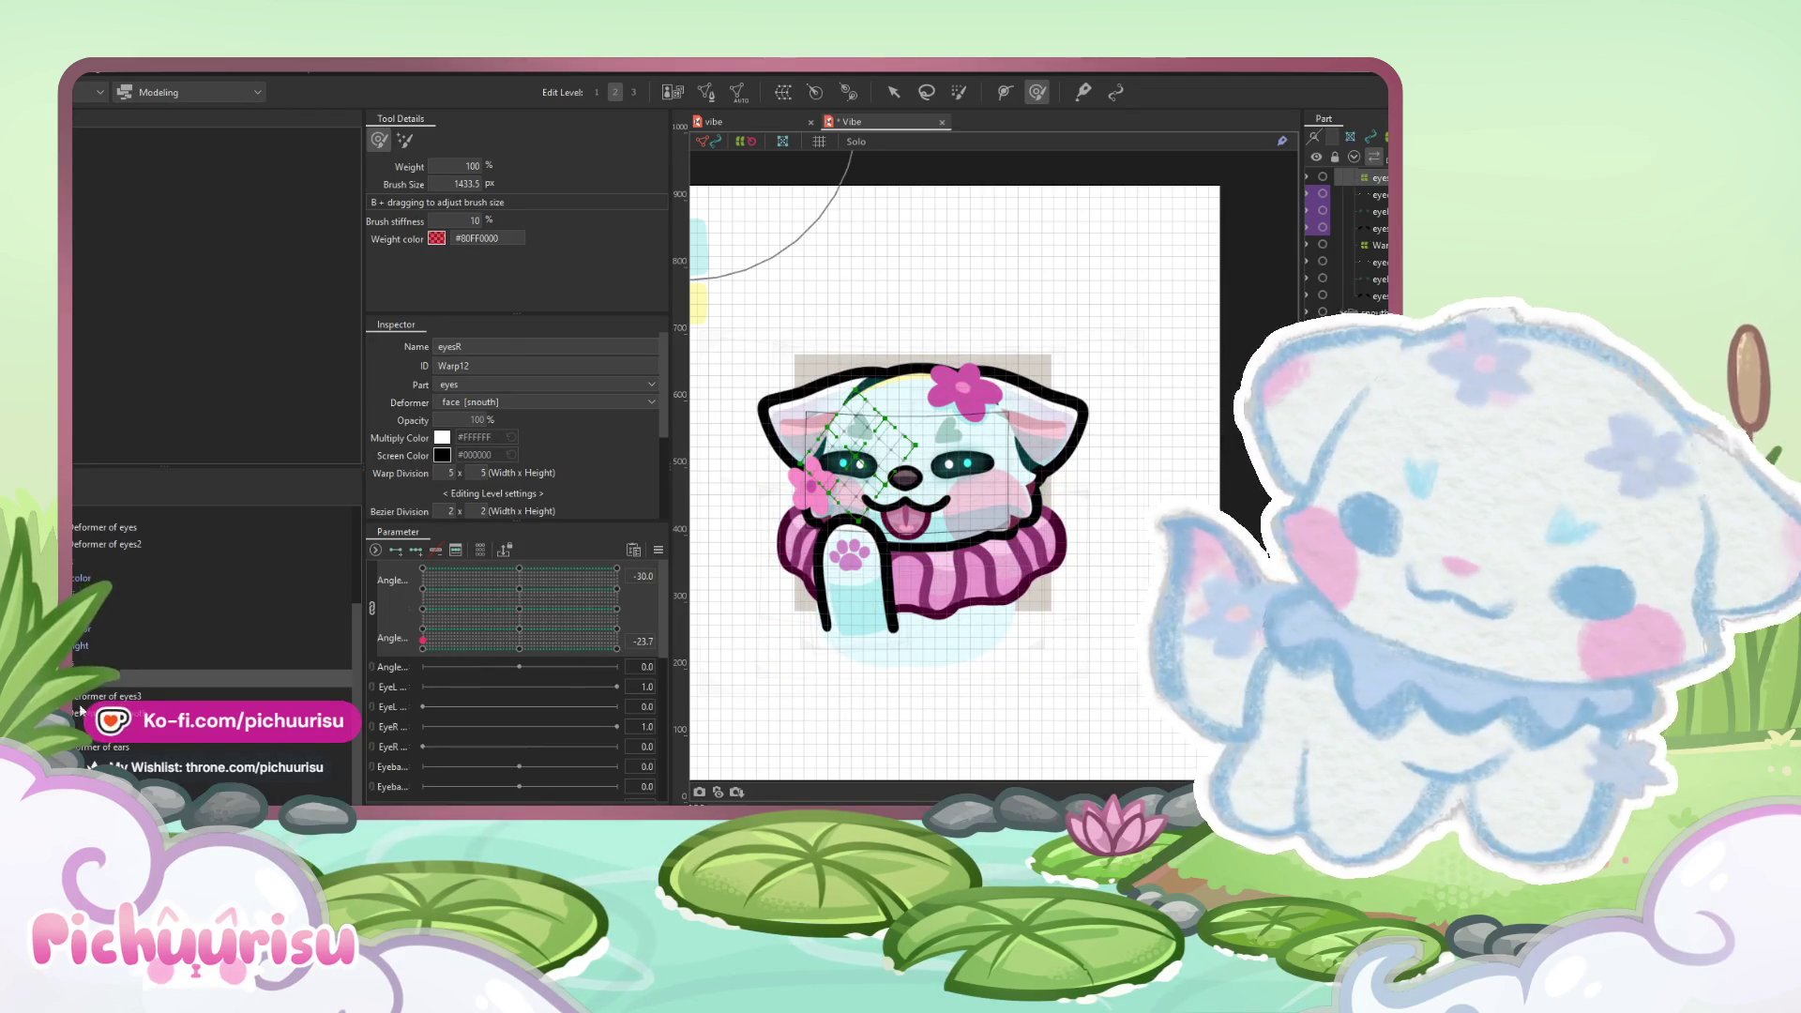
# - Select the ears warp deformer, reshape it with the brush, and turn it to -30
pyautogui.click(85, 698)
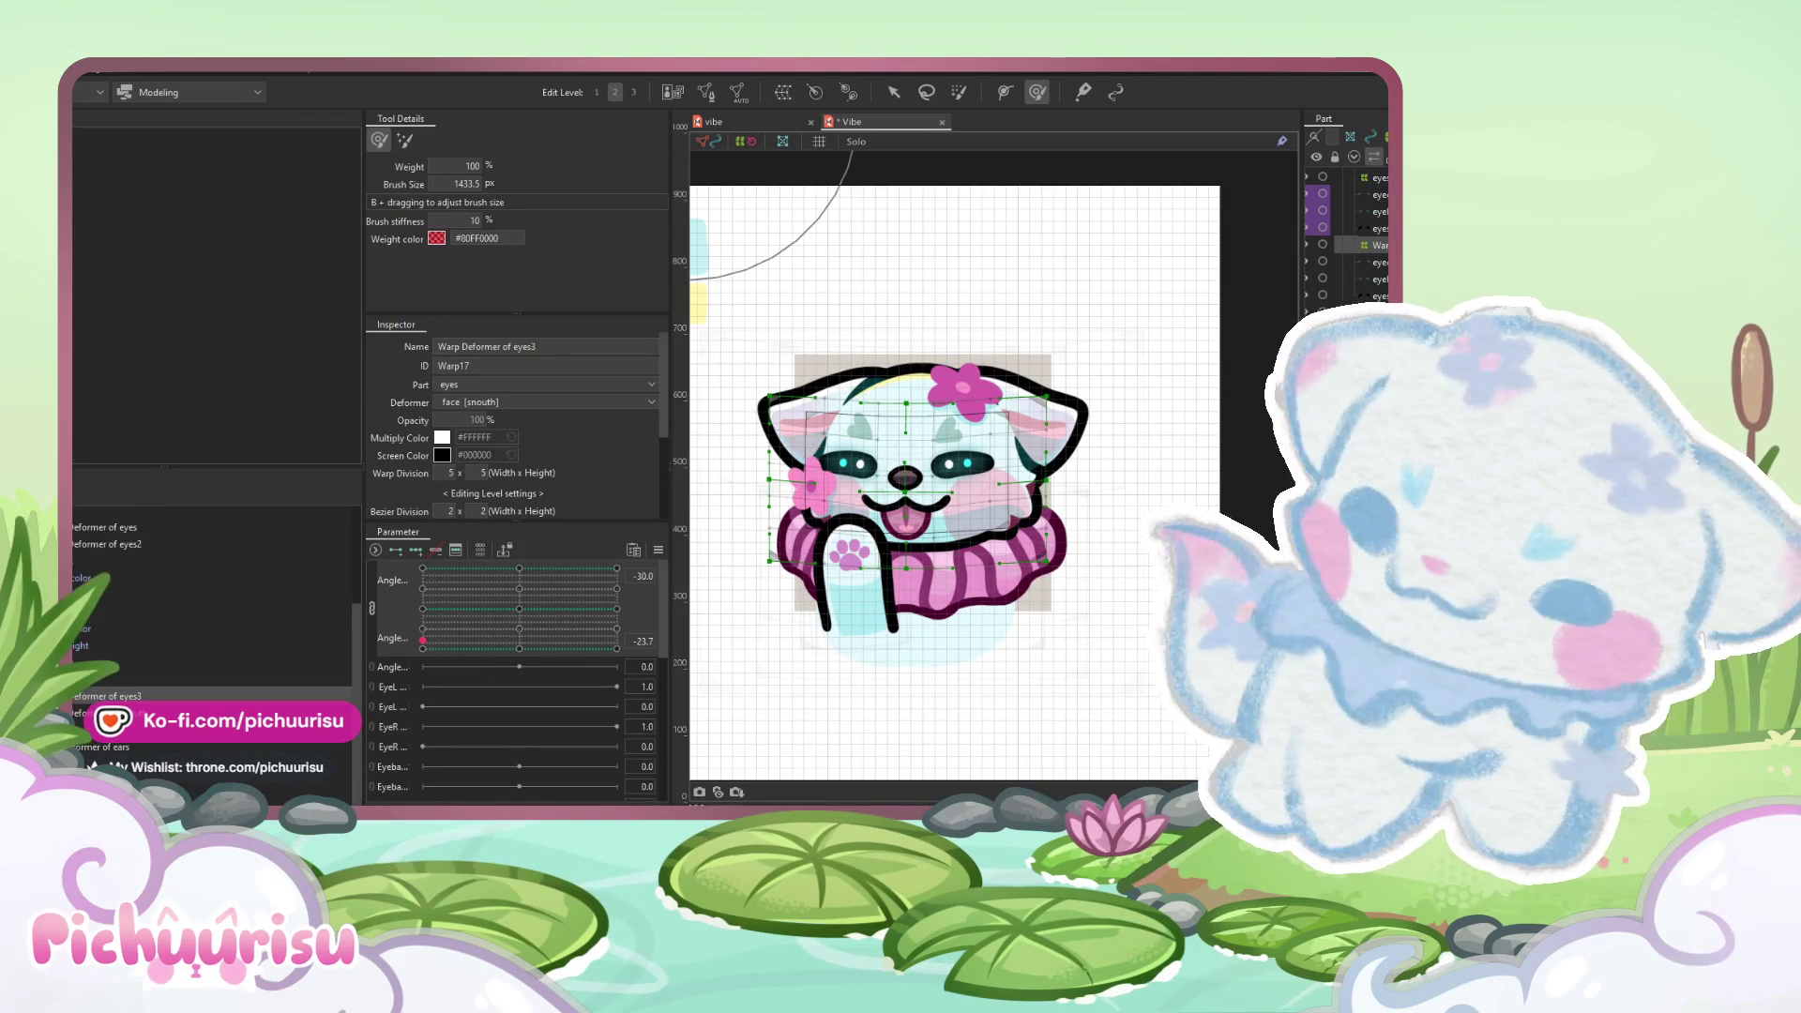
pyautogui.click(99, 746)
pyautogui.click(371, 608)
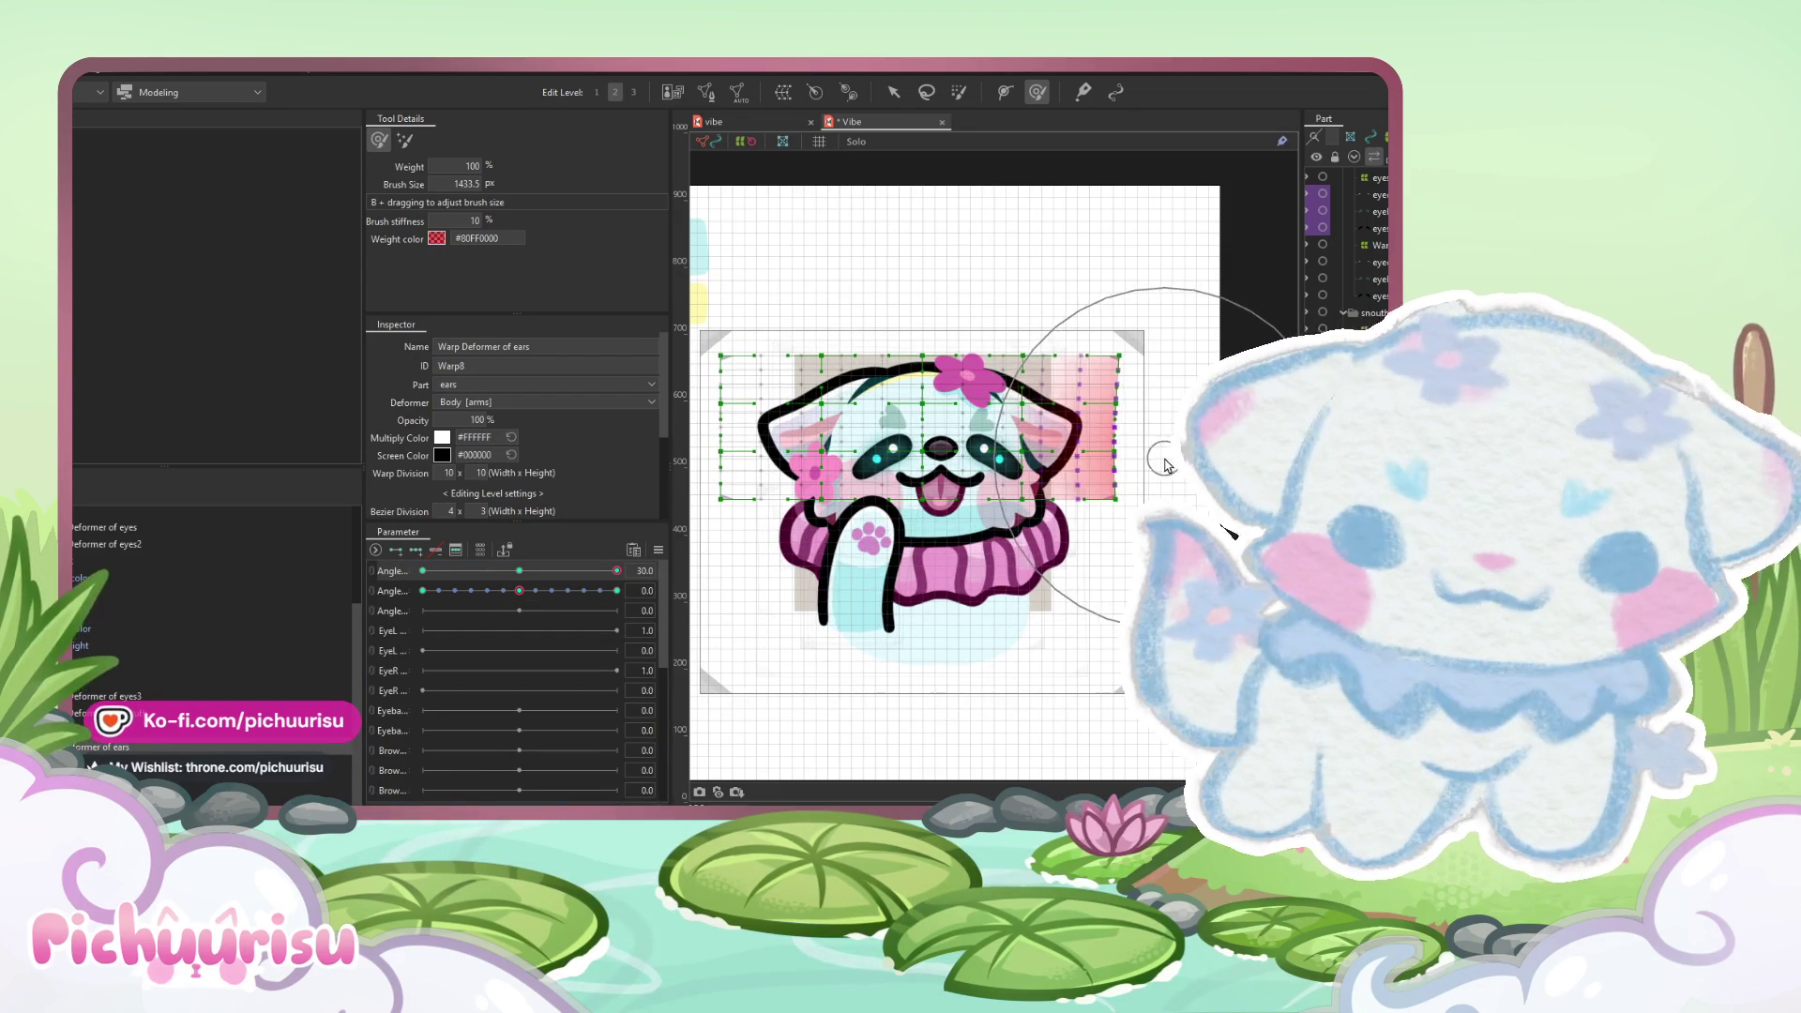
pyautogui.moveTo(803, 499); pyautogui.dragTo(829, 500)
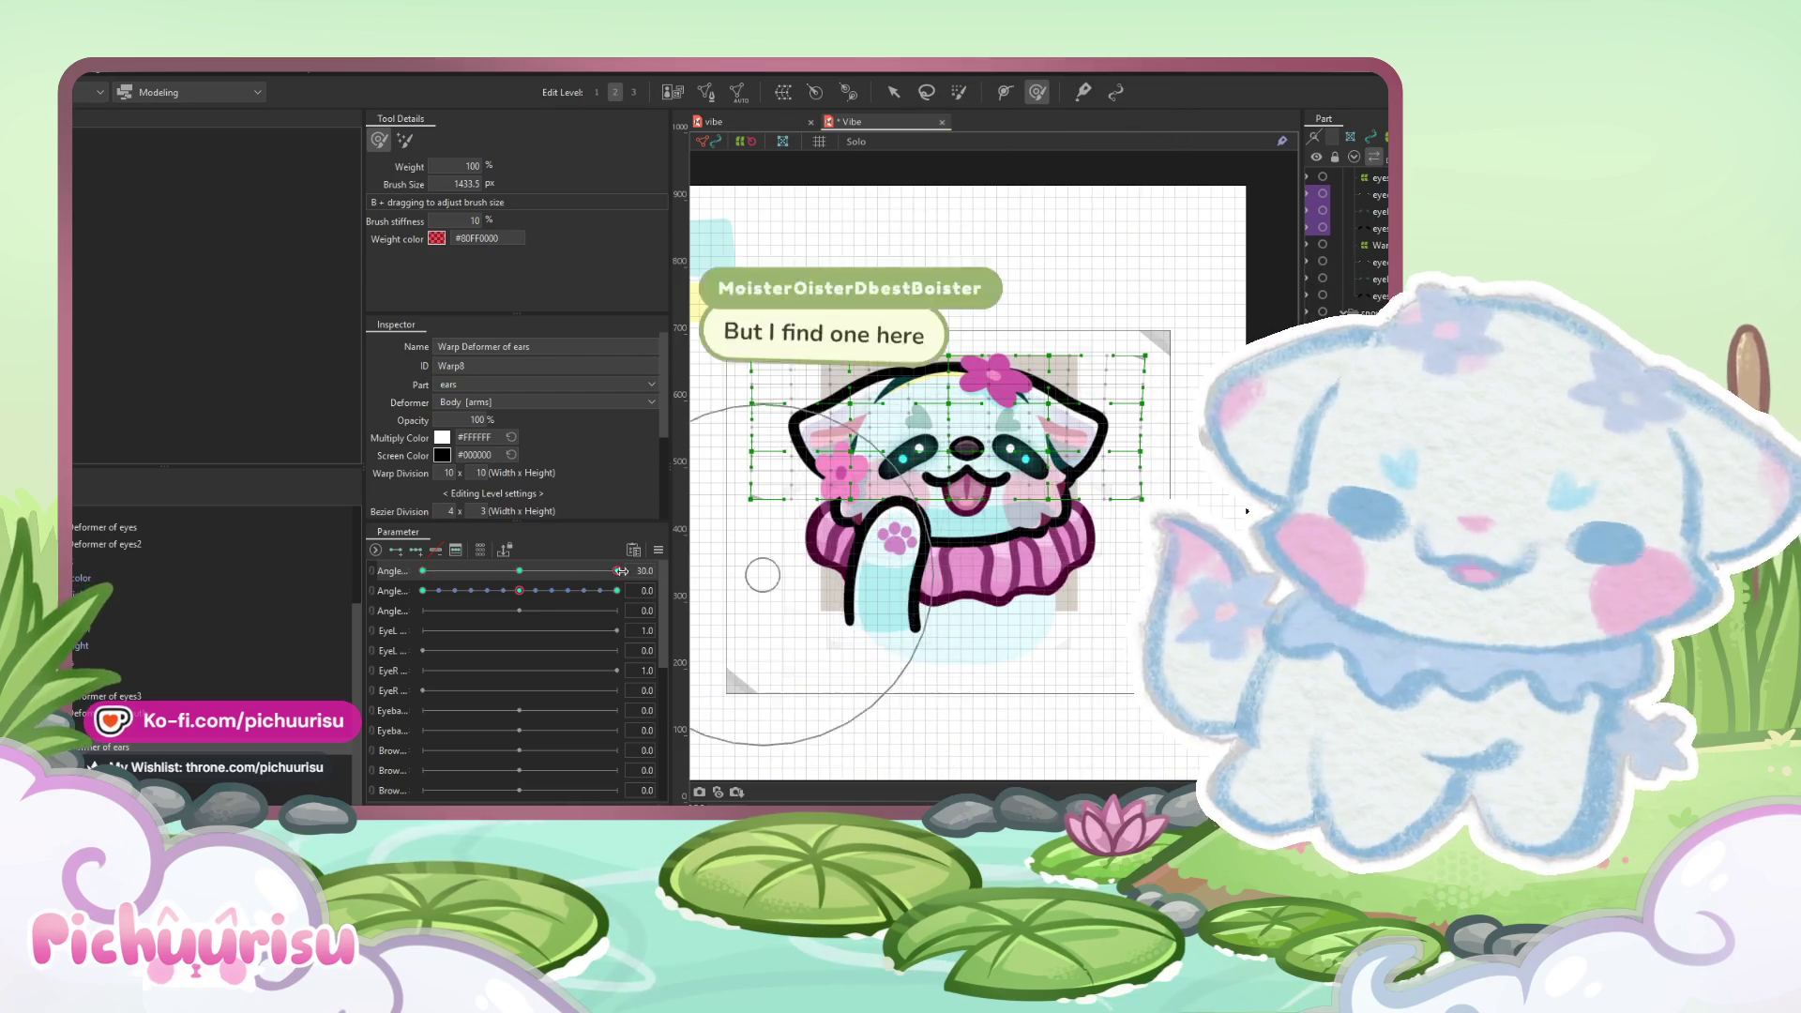
pyautogui.click(659, 550)
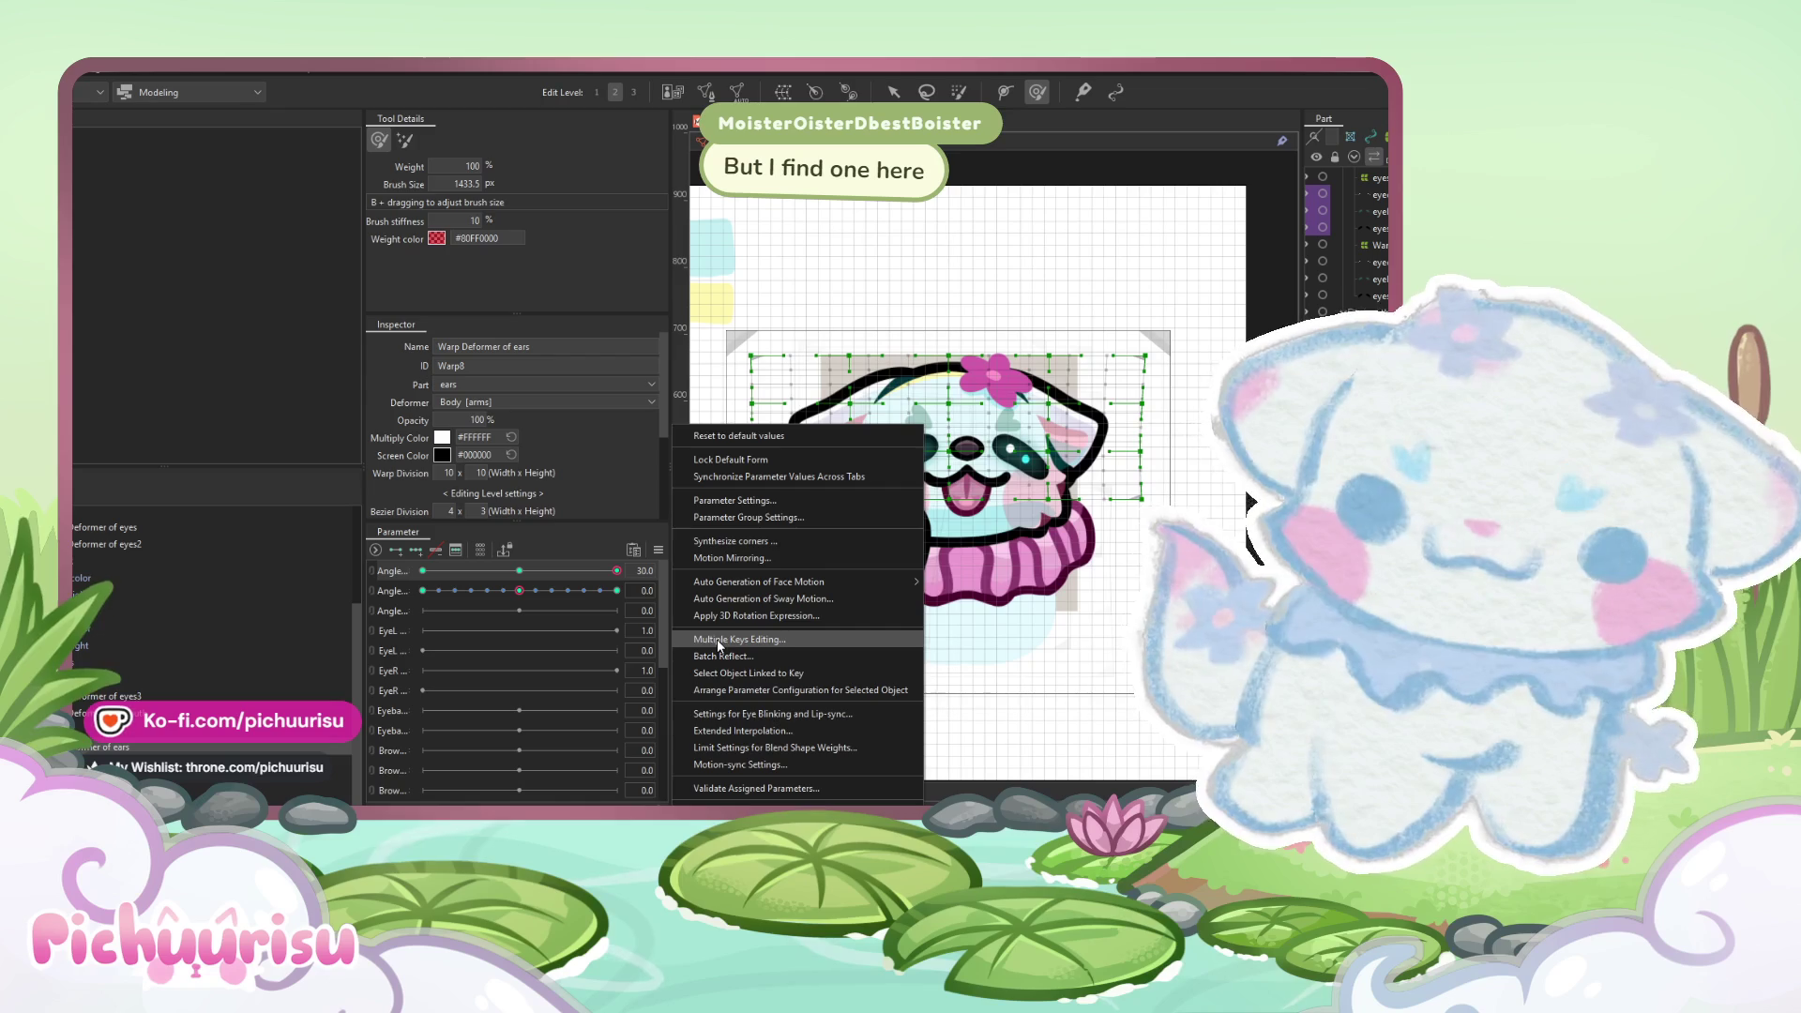
pyautogui.click(745, 557)
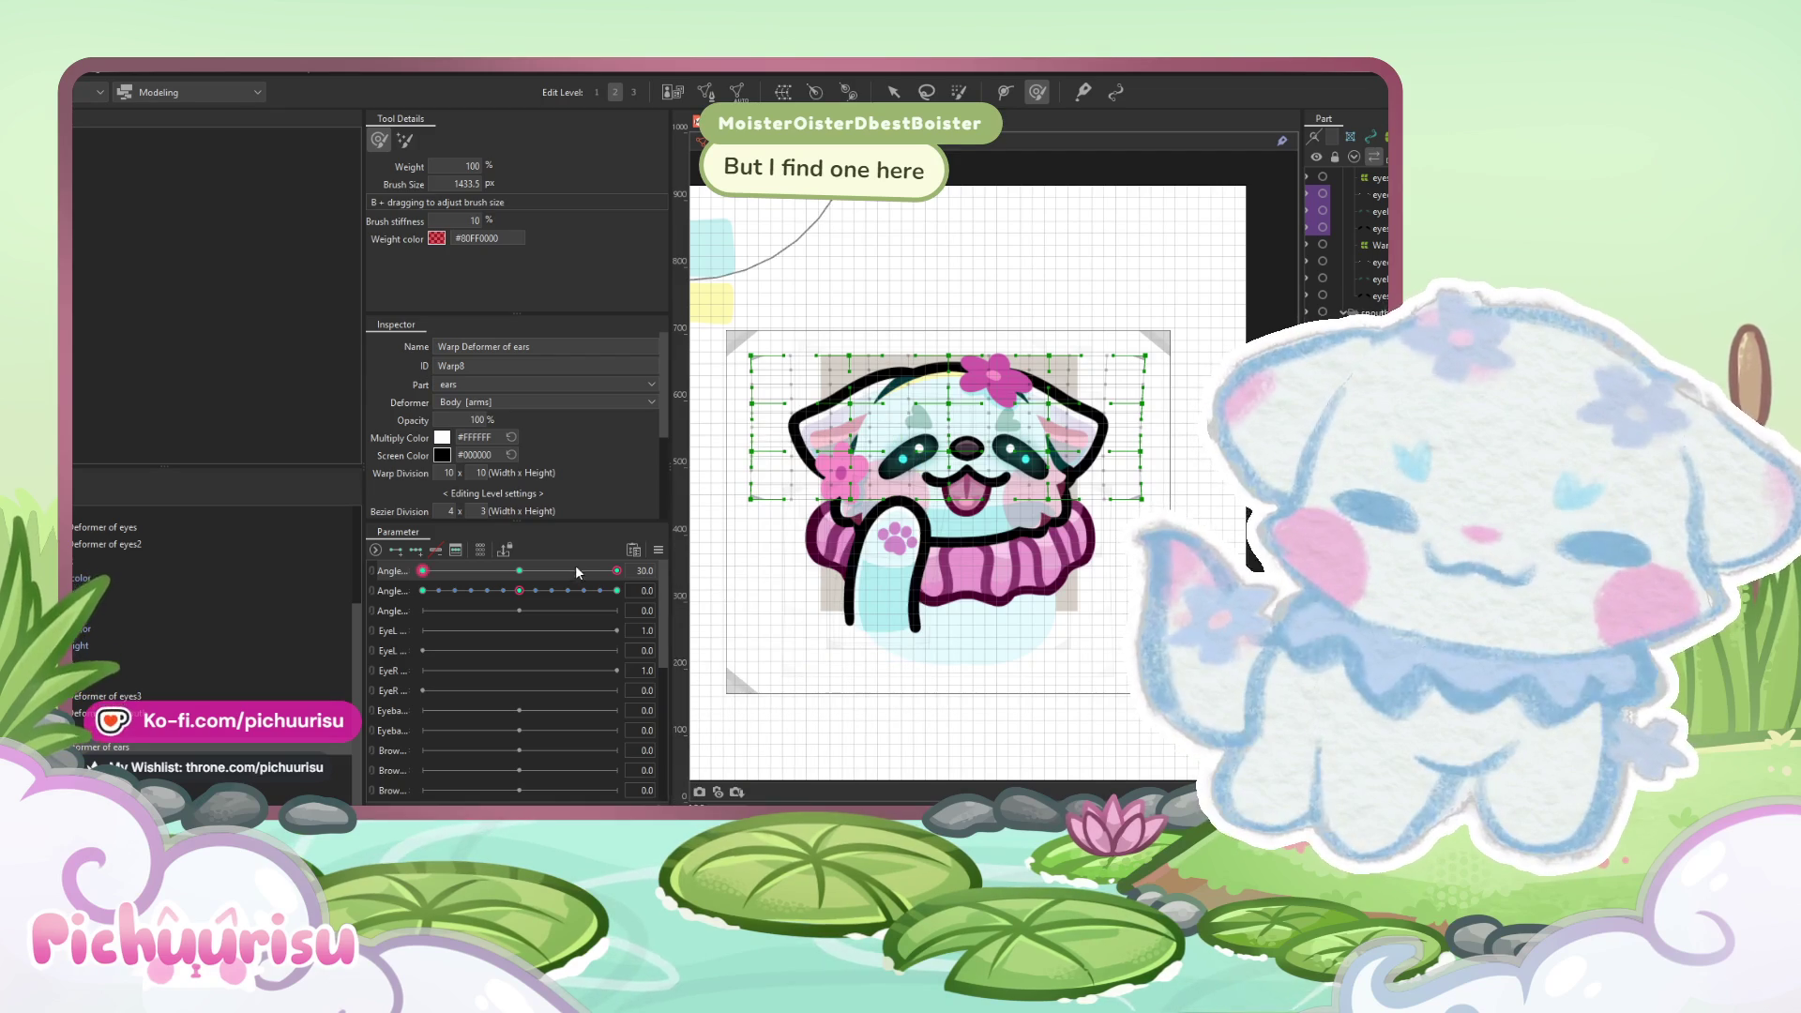
pyautogui.moveTo(616, 571)
pyautogui.mouseDown()
pyautogui.moveTo(422, 570)
pyautogui.moveTo(429, 557)
pyautogui.mouseUp()
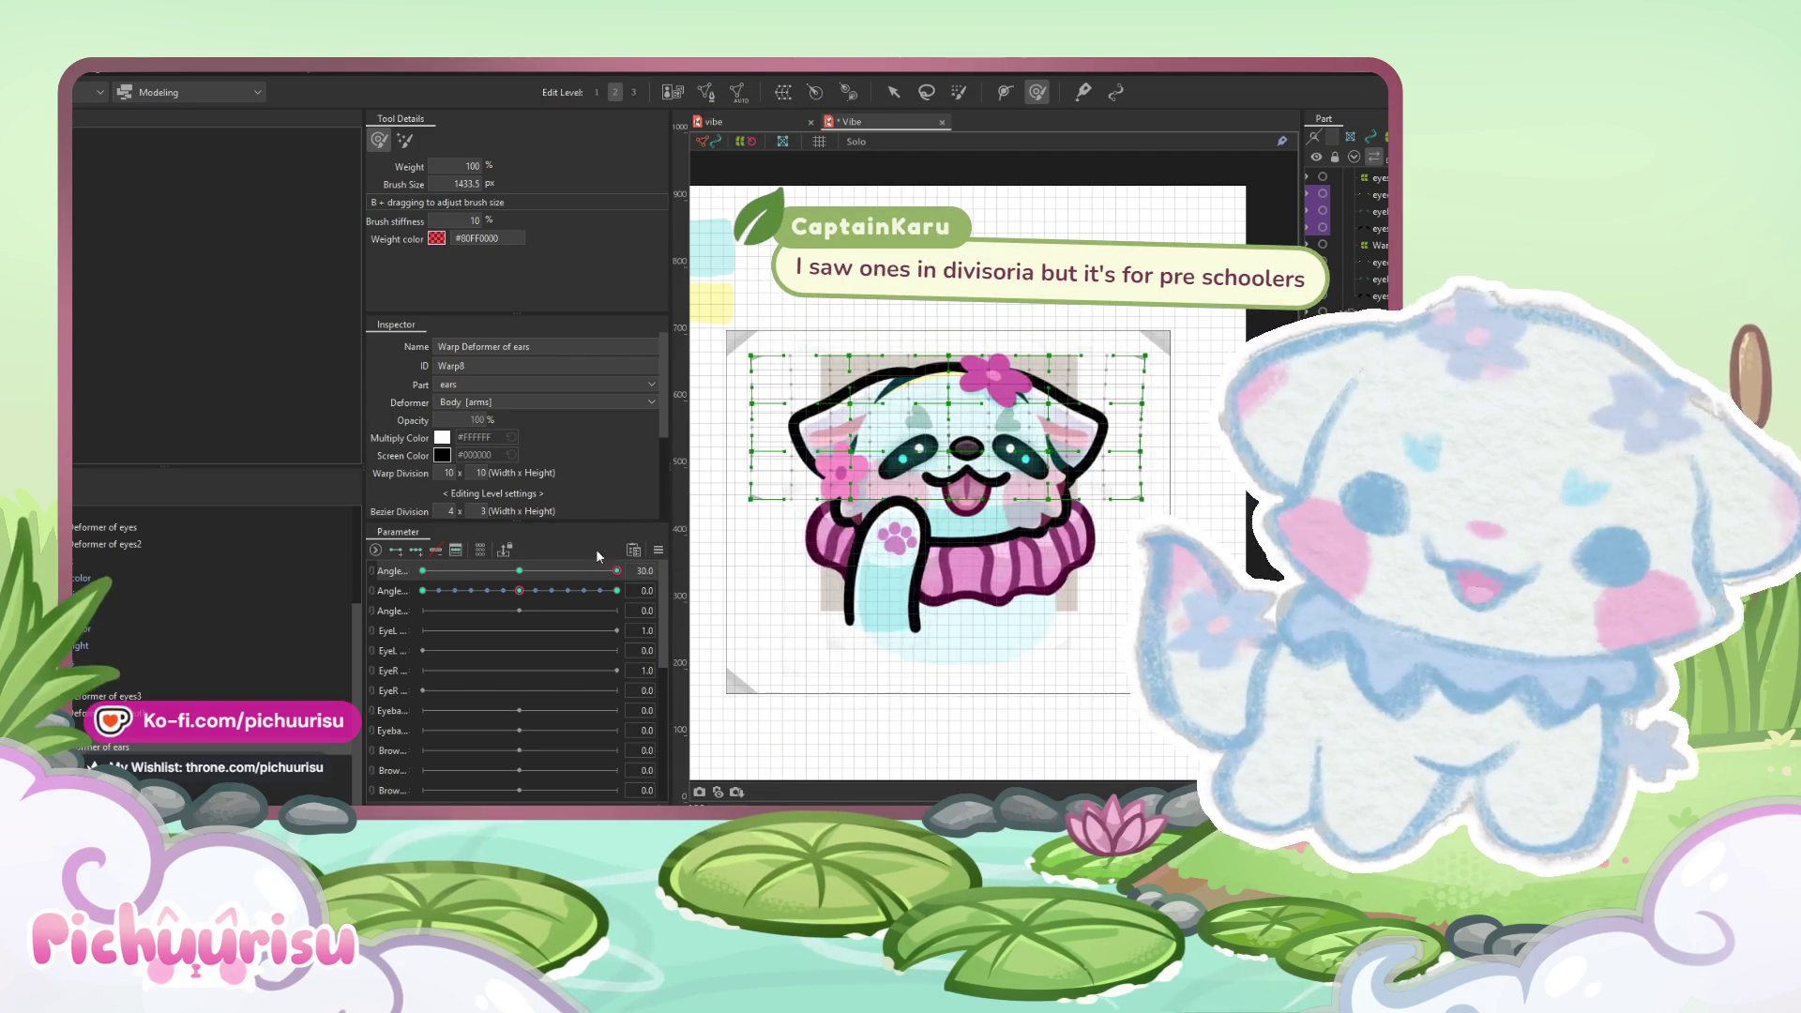
# - Combine Angle X/Y into a 2D grid, test the ears tilting up-left, and return to 0, 0
pyautogui.click(373, 570)
pyautogui.click(533, 607)
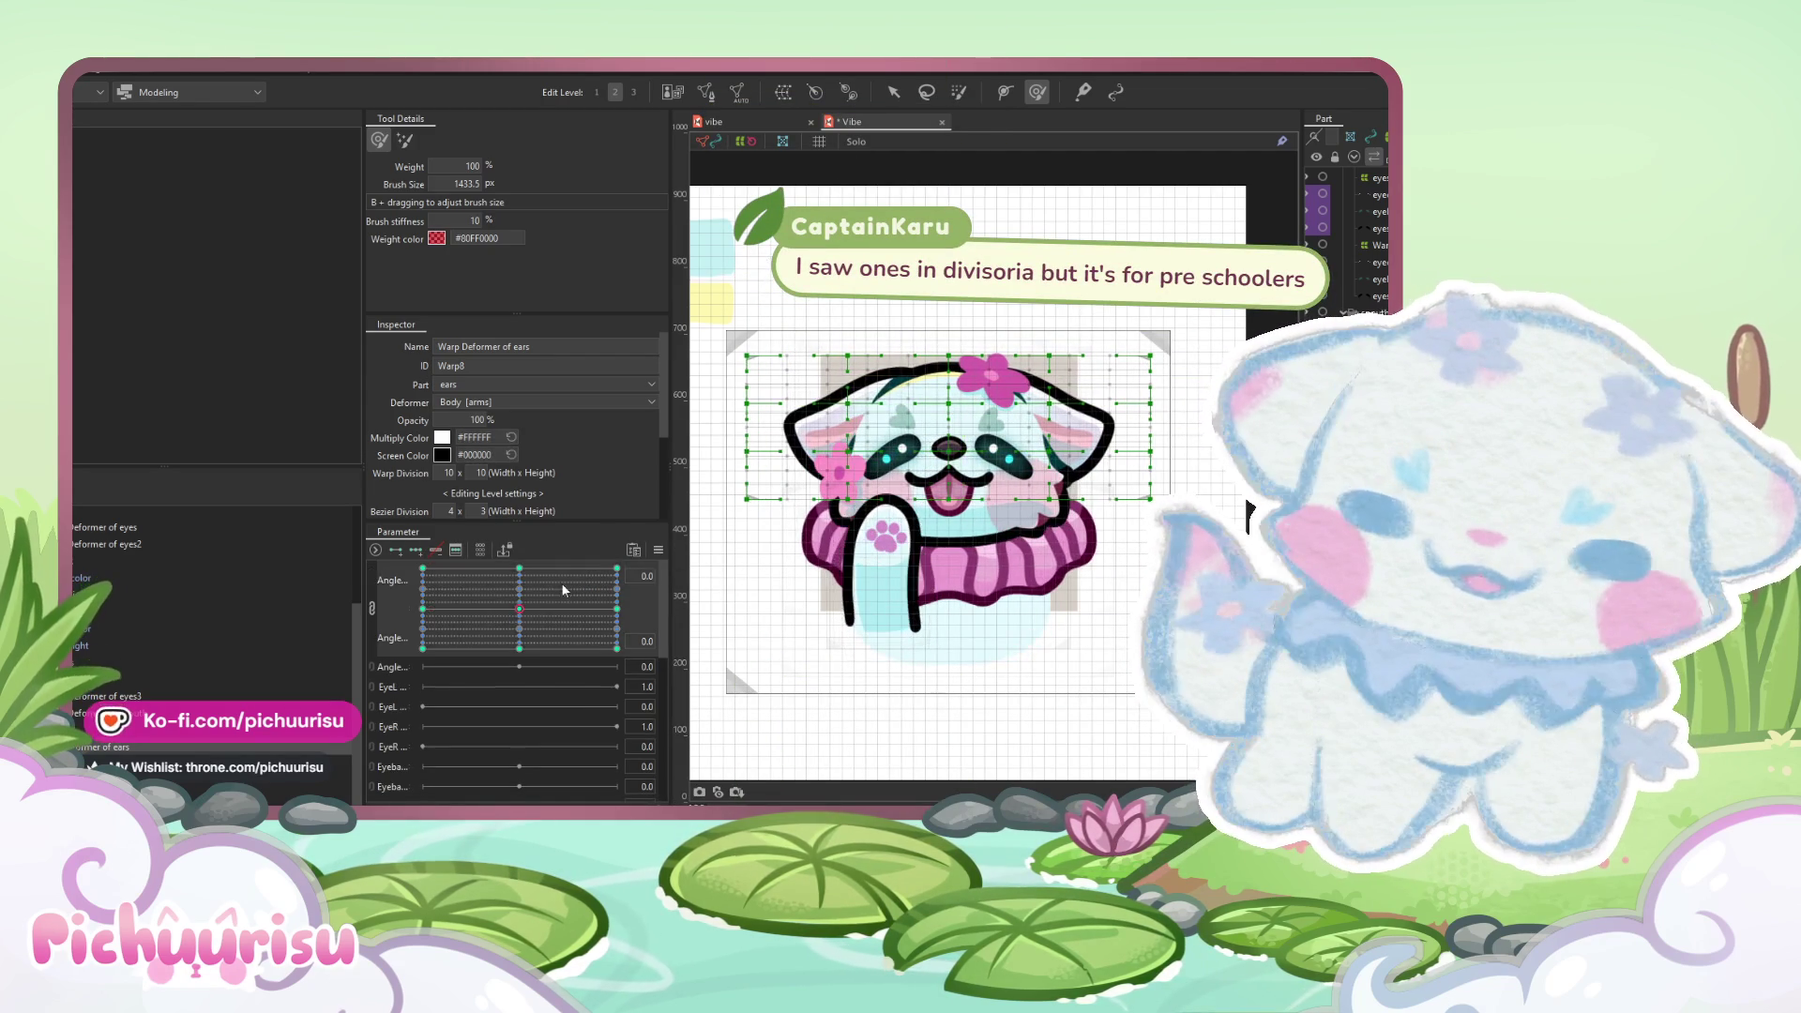
pyautogui.click(661, 549)
pyautogui.click(699, 540)
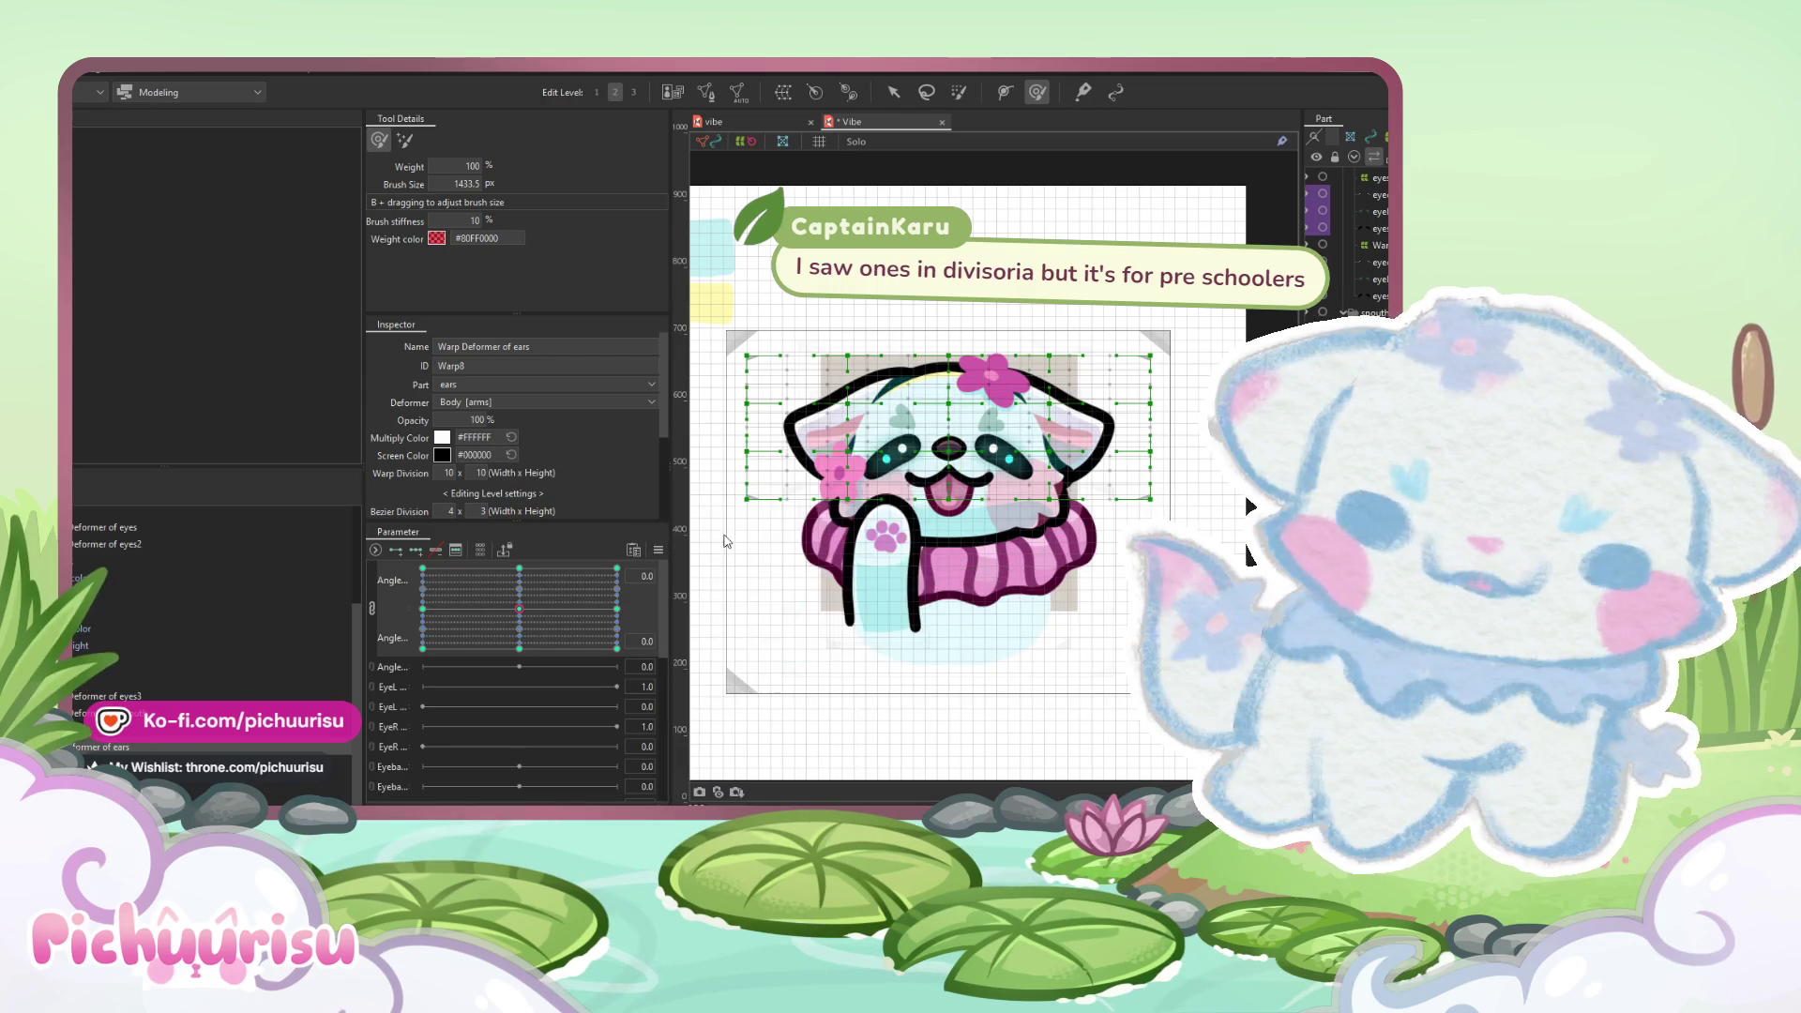
pyautogui.moveTo(518, 609); pyautogui.dragTo(474, 568)
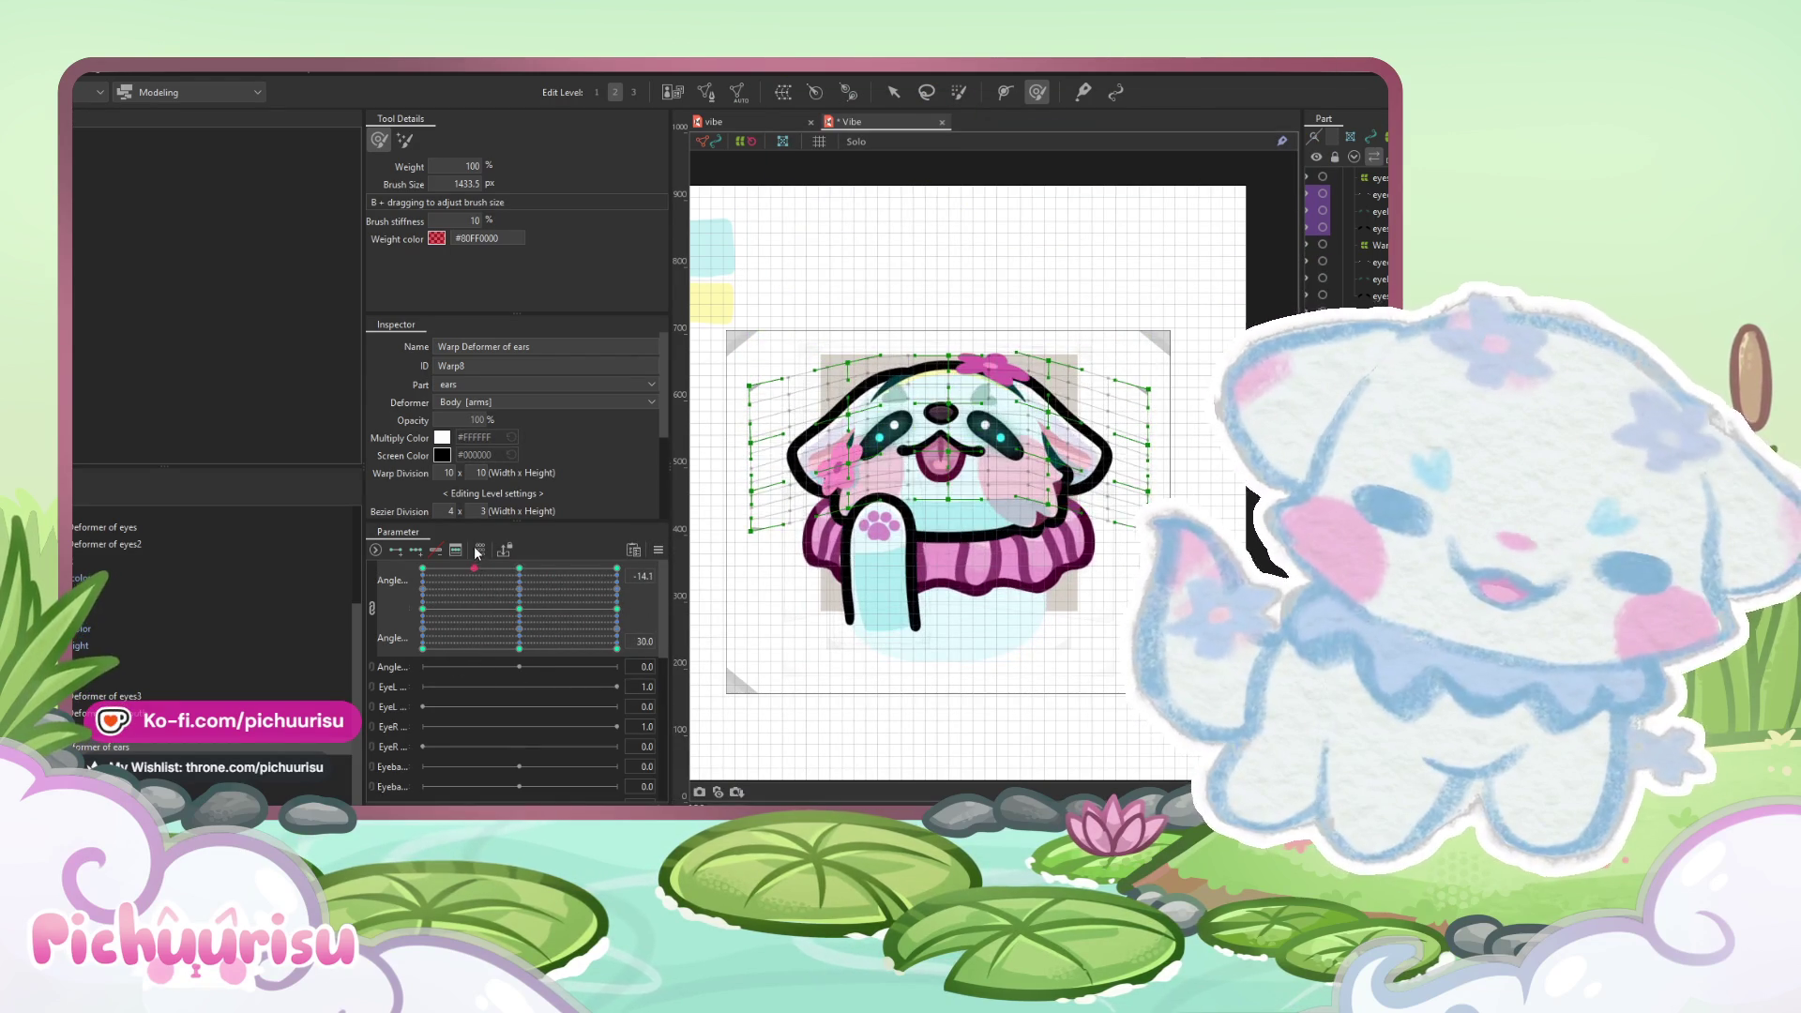
pyautogui.click(515, 618)
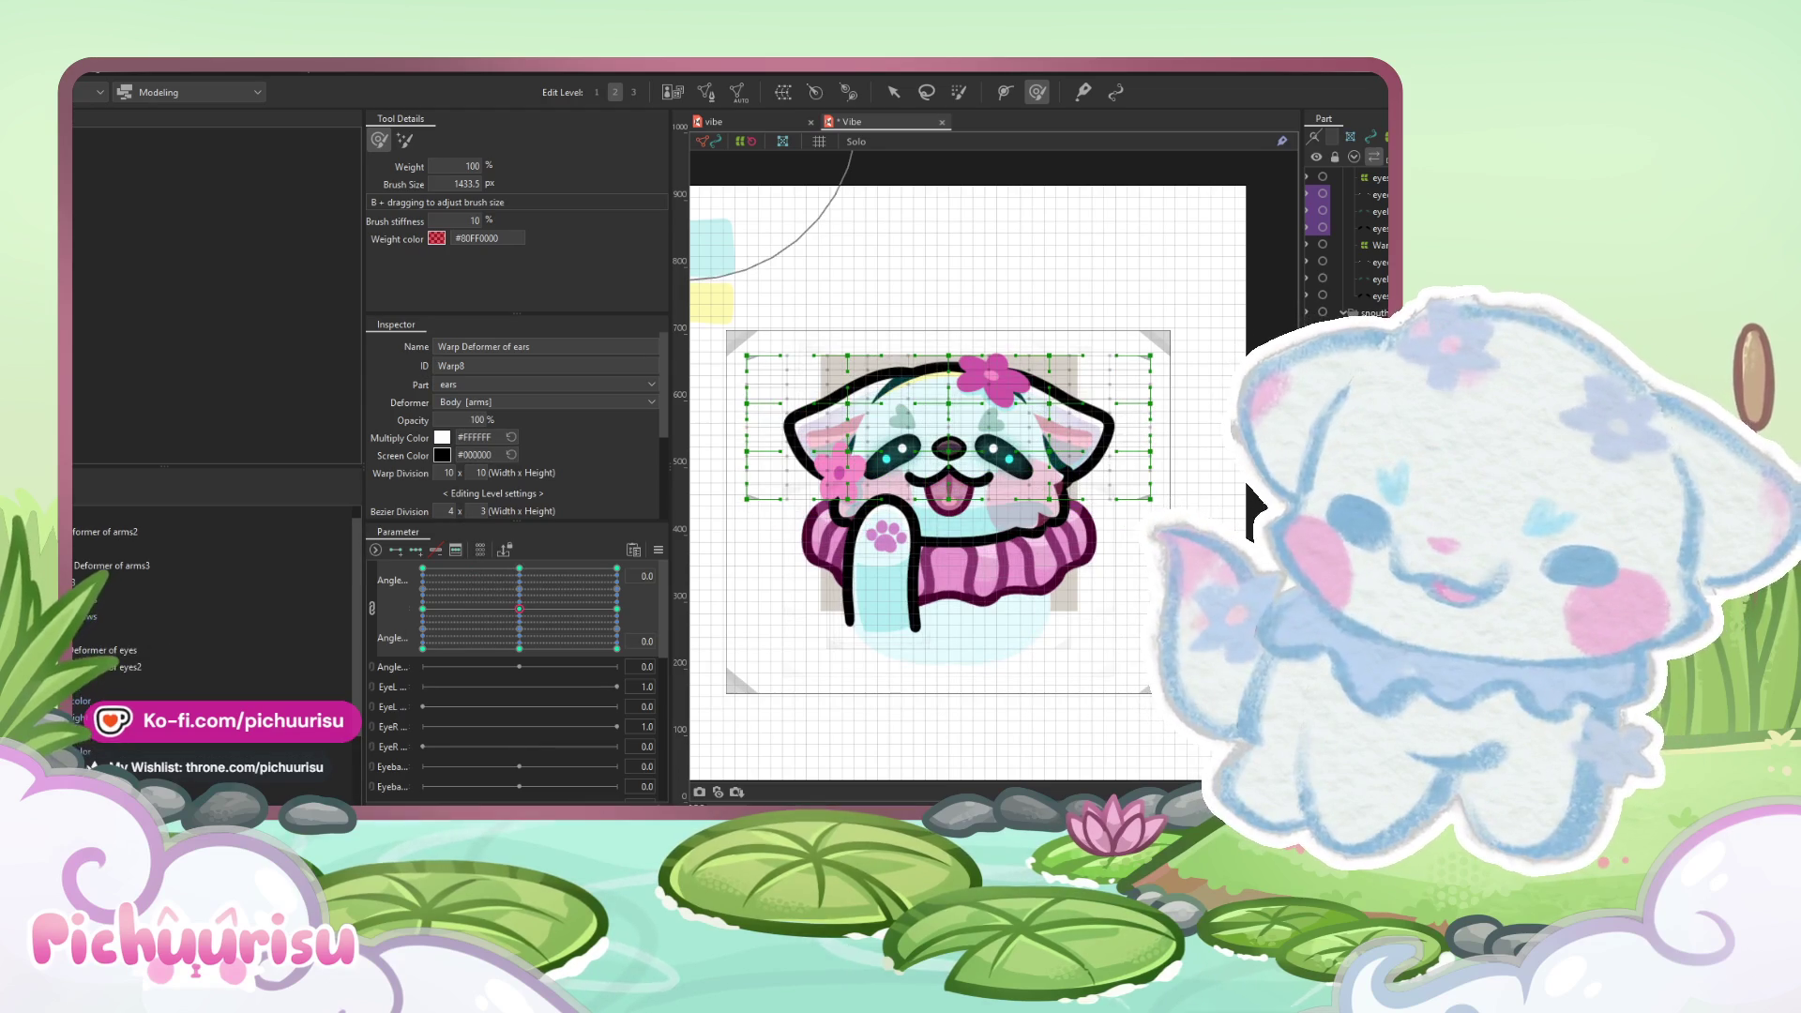
# - Select the flower accessory's warp deformer (Warp11) from the deformer list
pyautogui.click(94, 583)
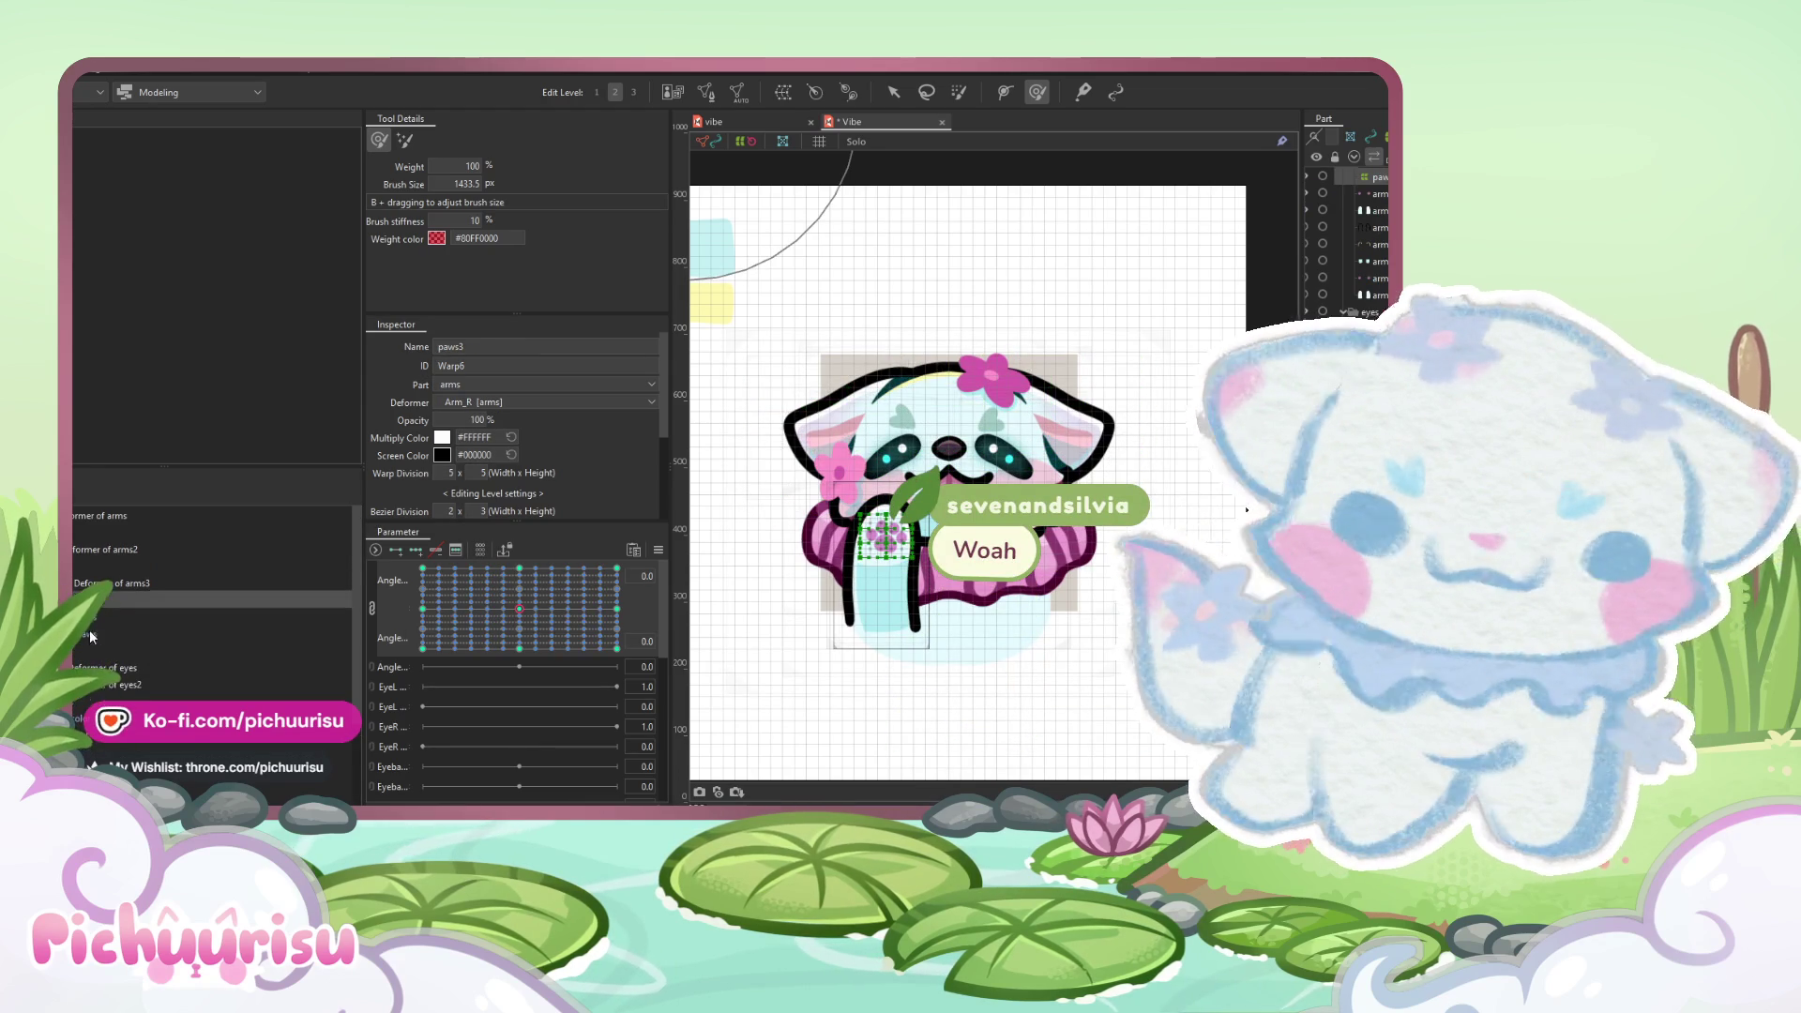
pyautogui.scroll(-3, 122, 656)
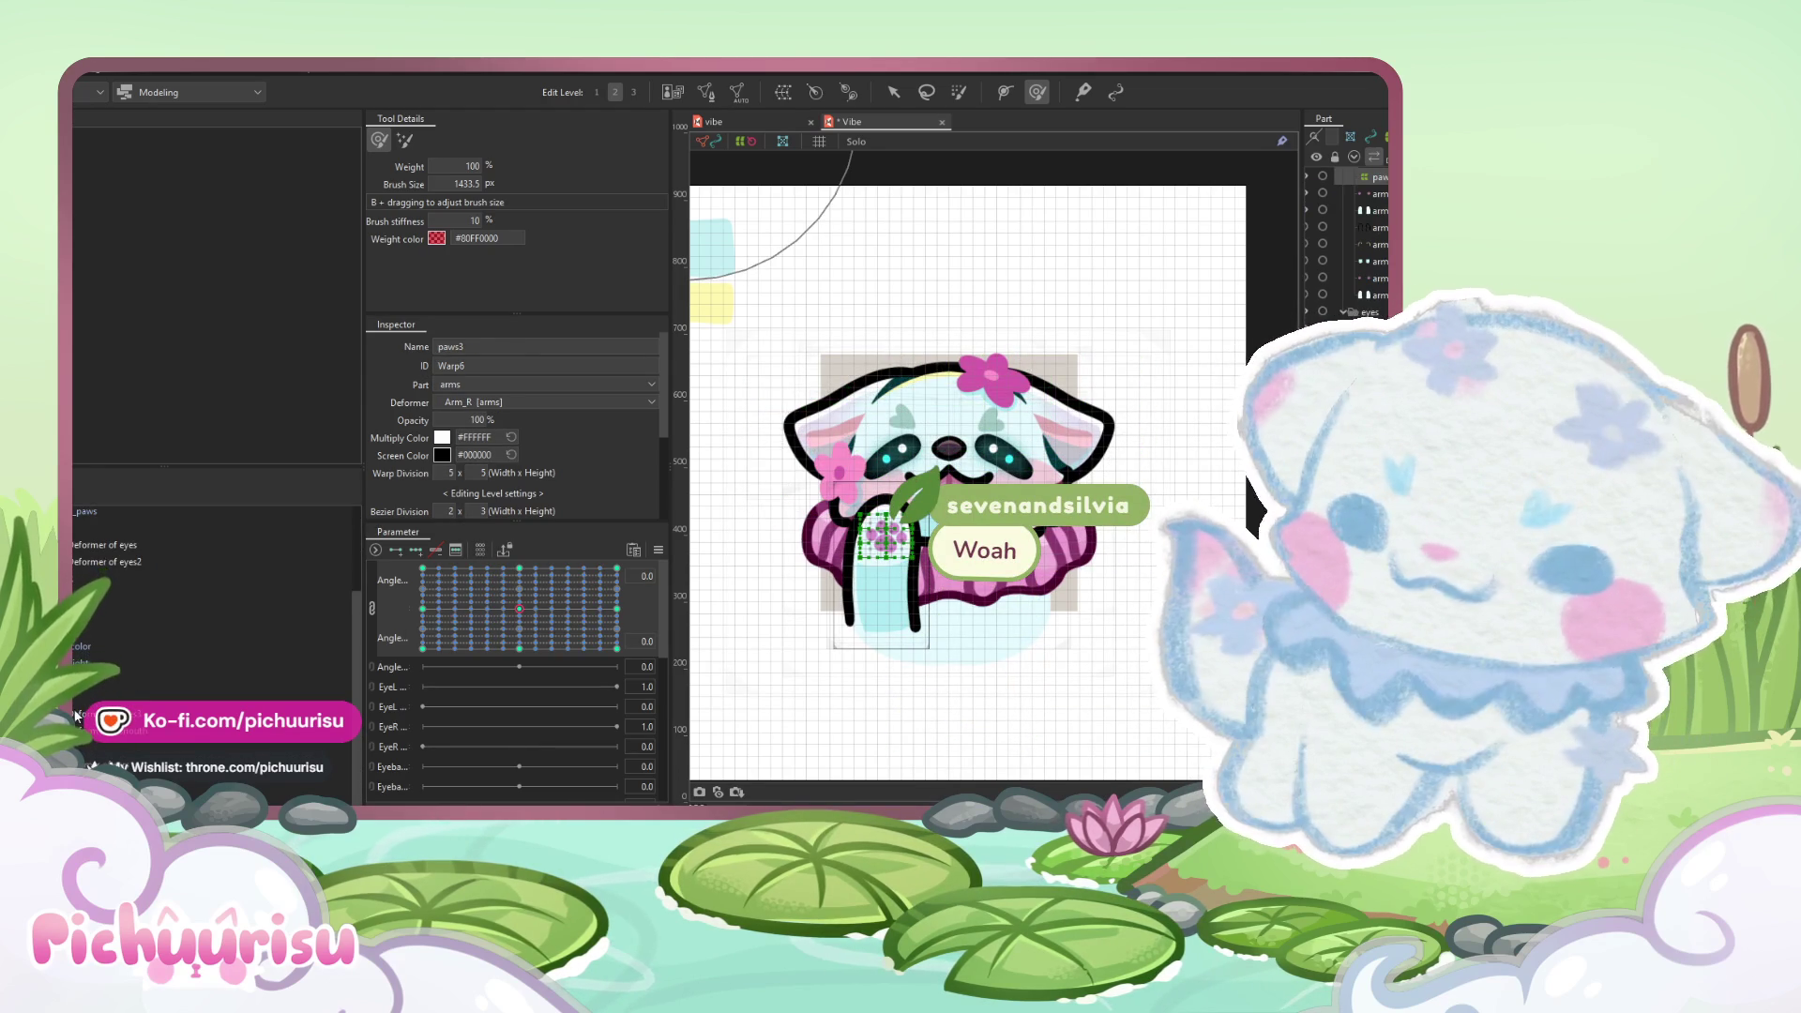
pyautogui.click(143, 736)
pyautogui.click(893, 91)
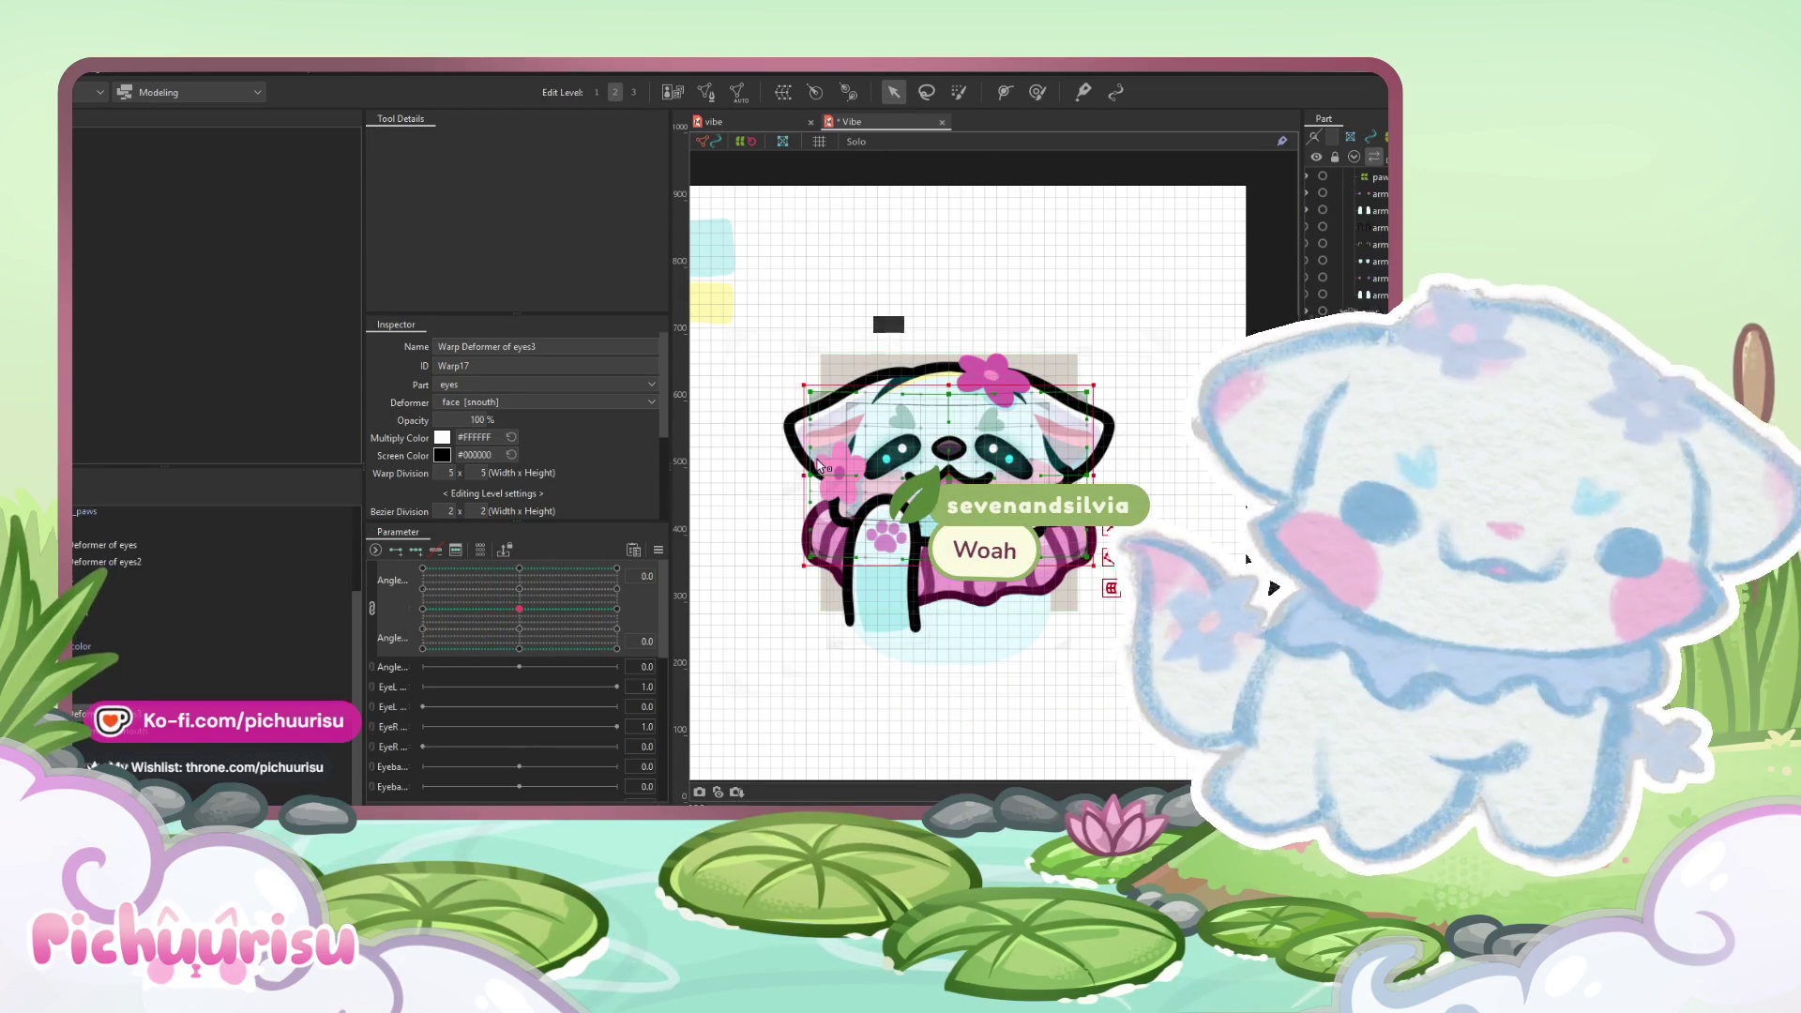
pyautogui.scroll(2, 849, 519)
pyautogui.click(803, 578)
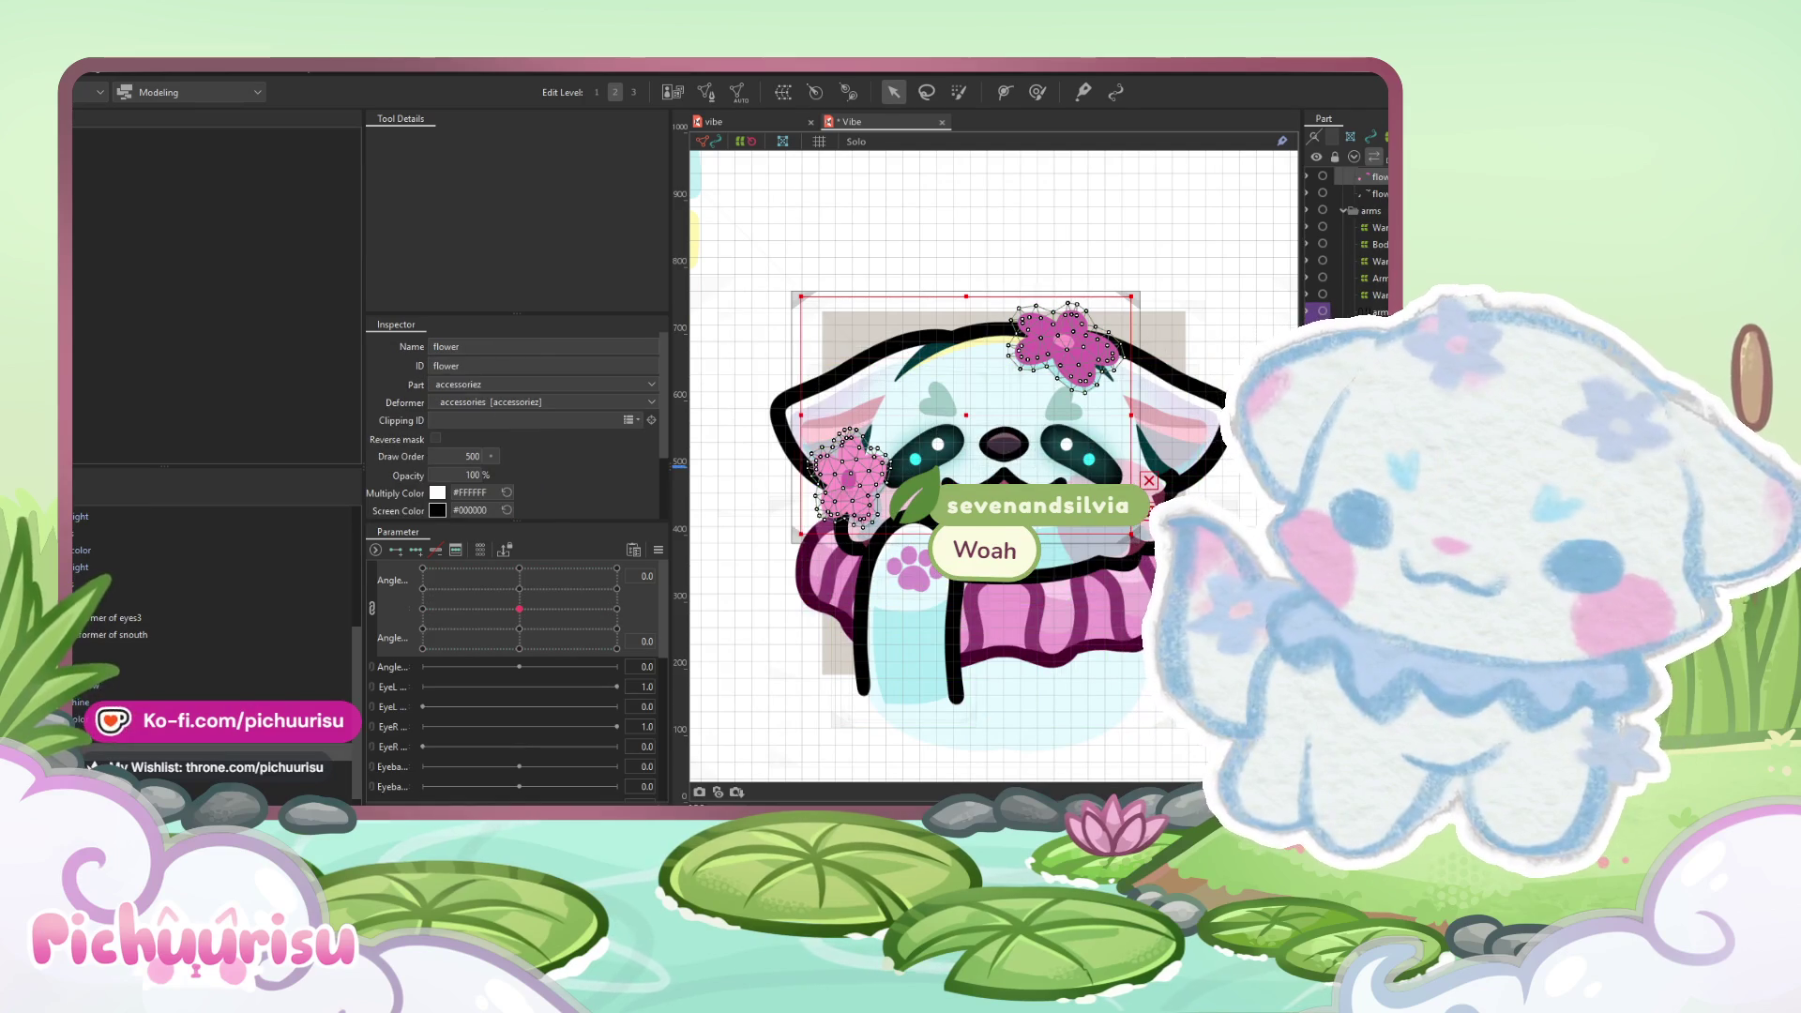
pyautogui.scroll(-2, 803, 579)
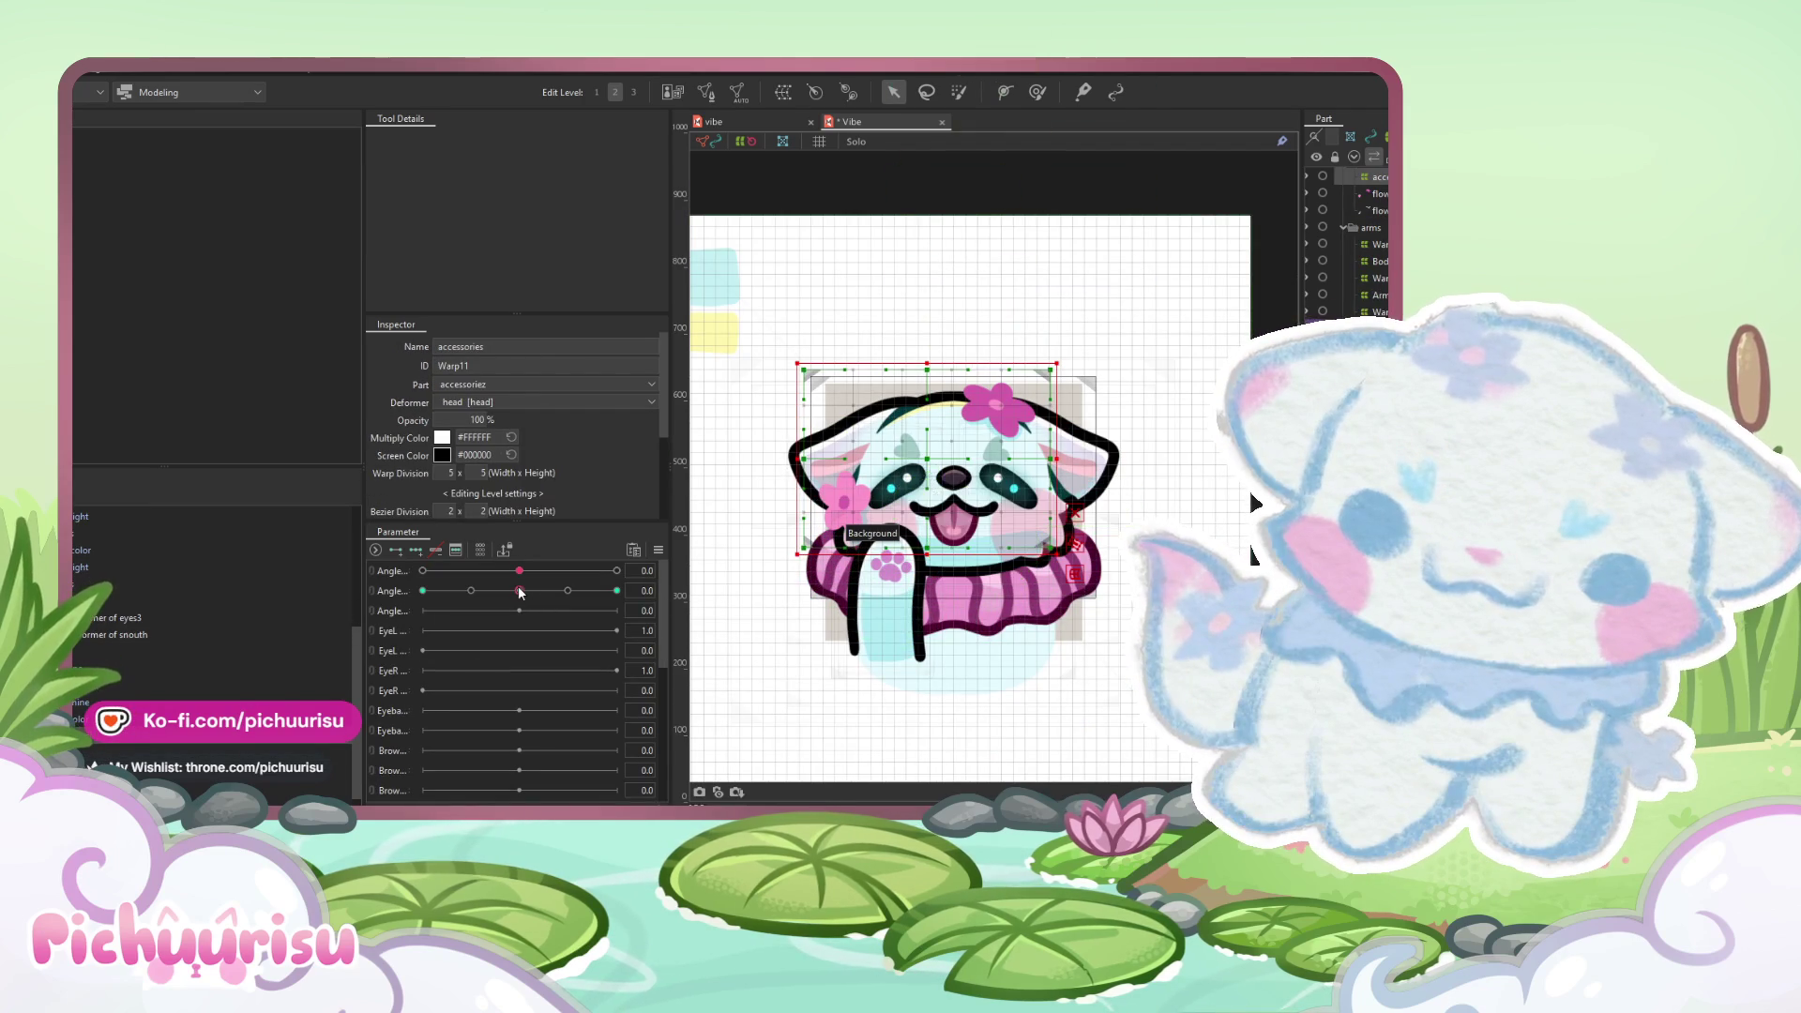
# - Pose the accessory warp at Angle 30, paint its weights, and mirror the pose to the opposite side
pyautogui.click(616, 570)
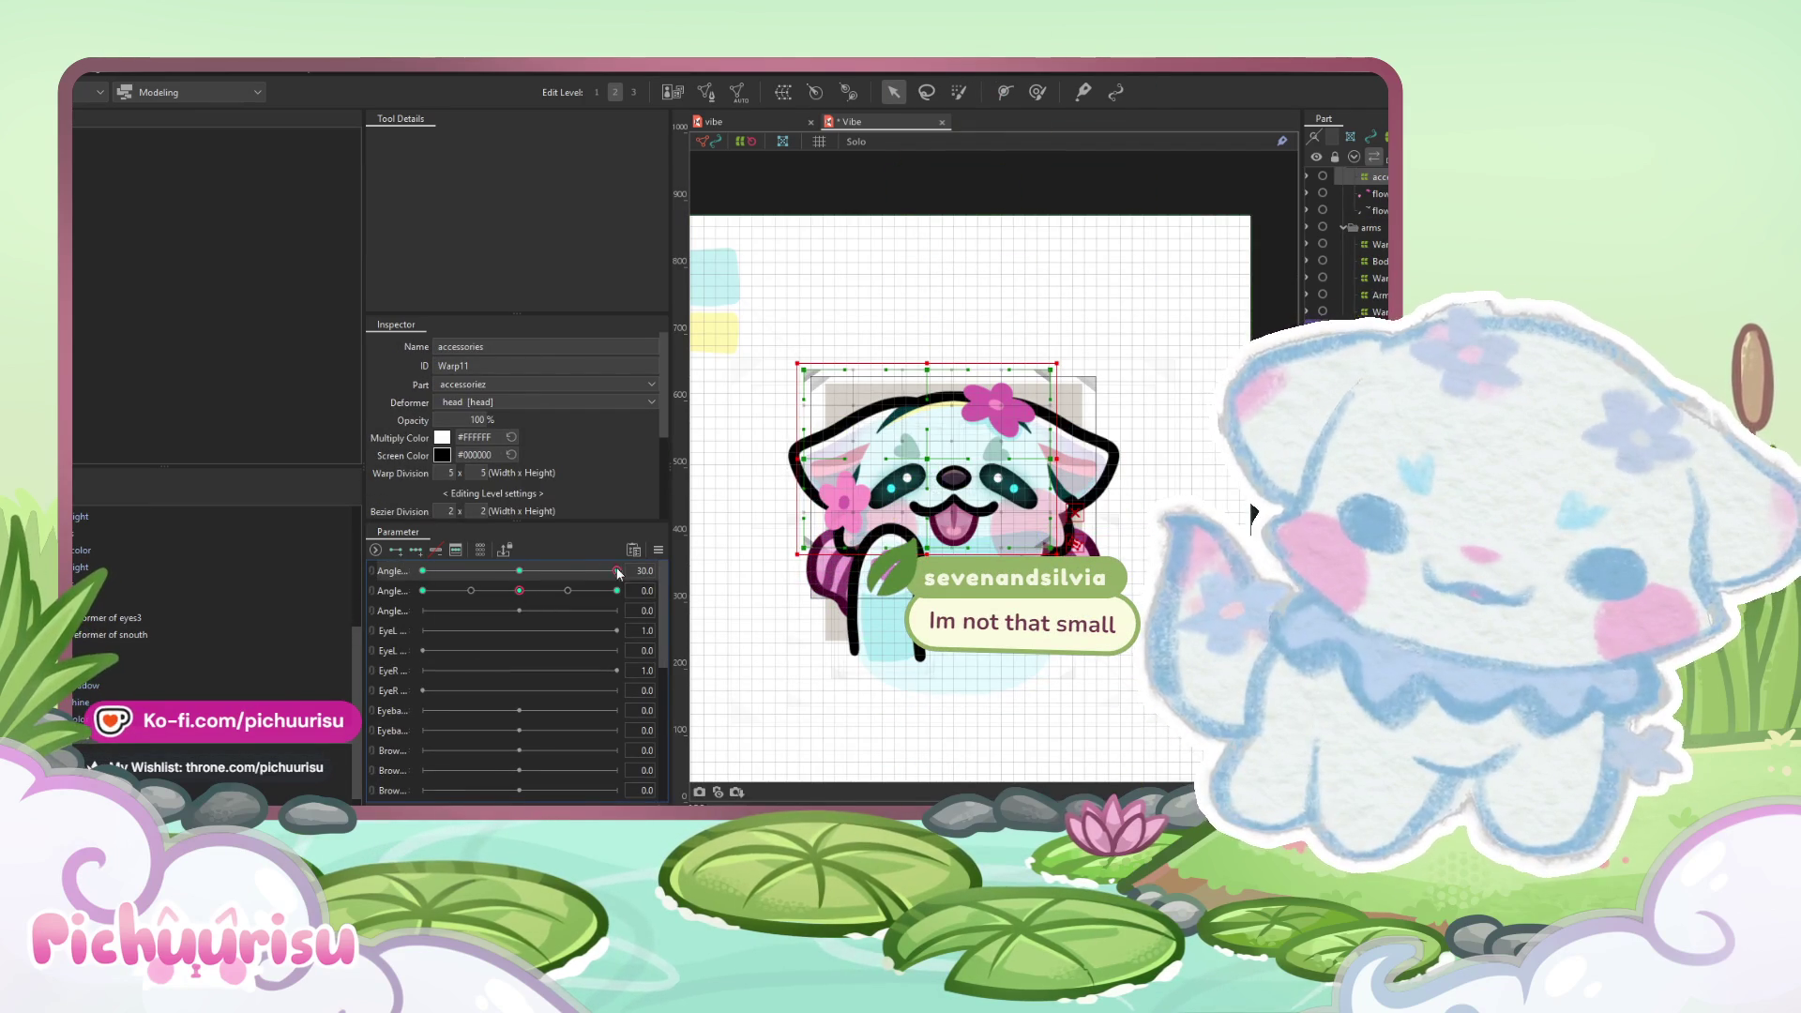
pyautogui.click(1037, 92)
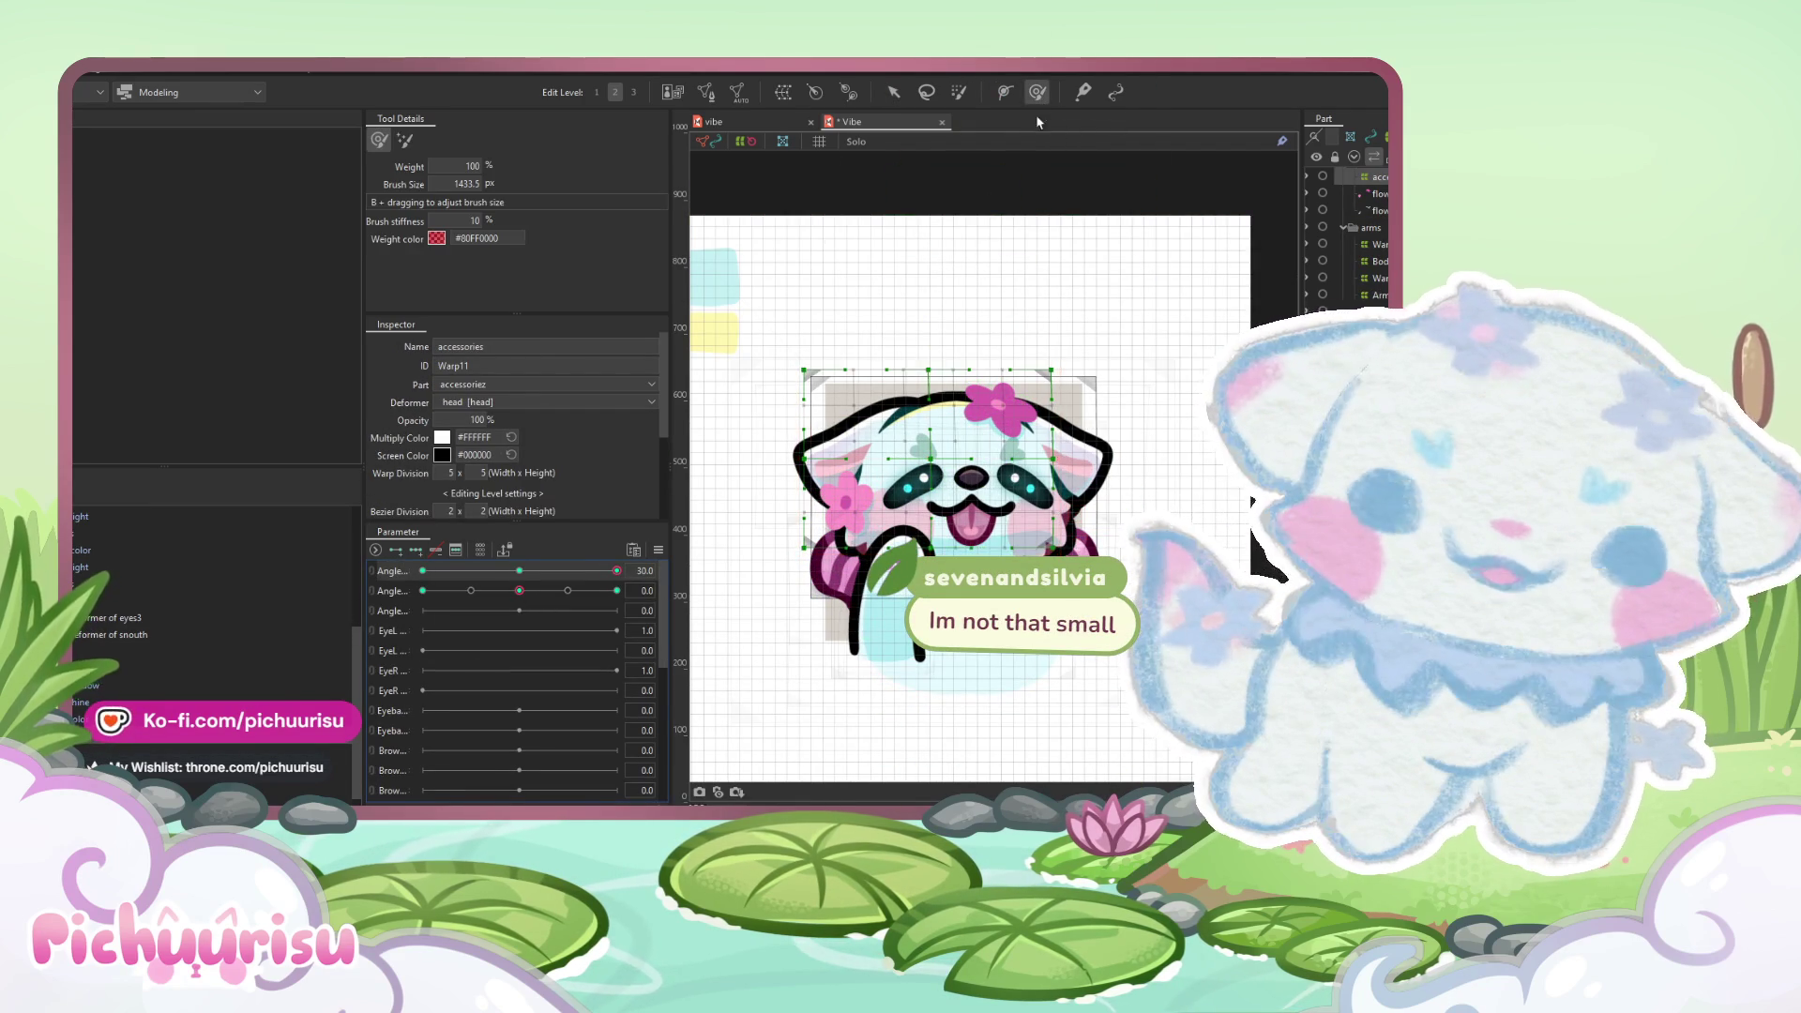
pyautogui.moveTo(889, 518); pyautogui.dragTo(938, 398)
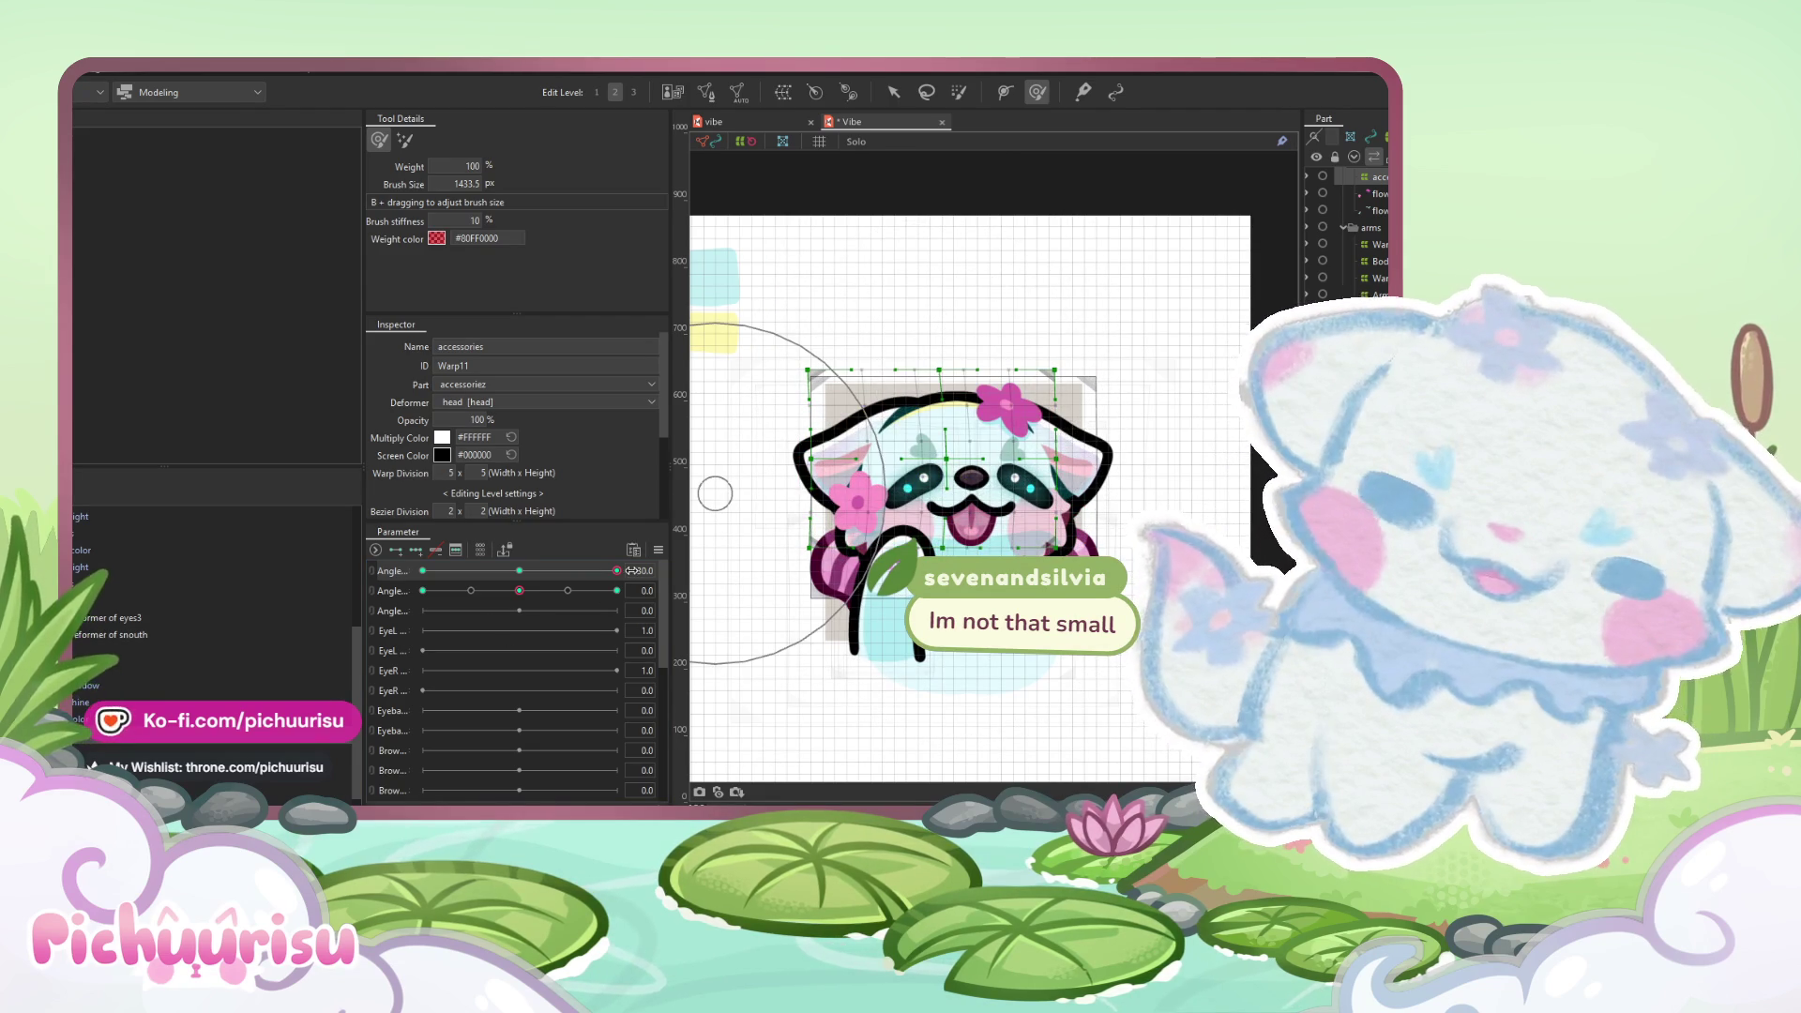
pyautogui.click(657, 550)
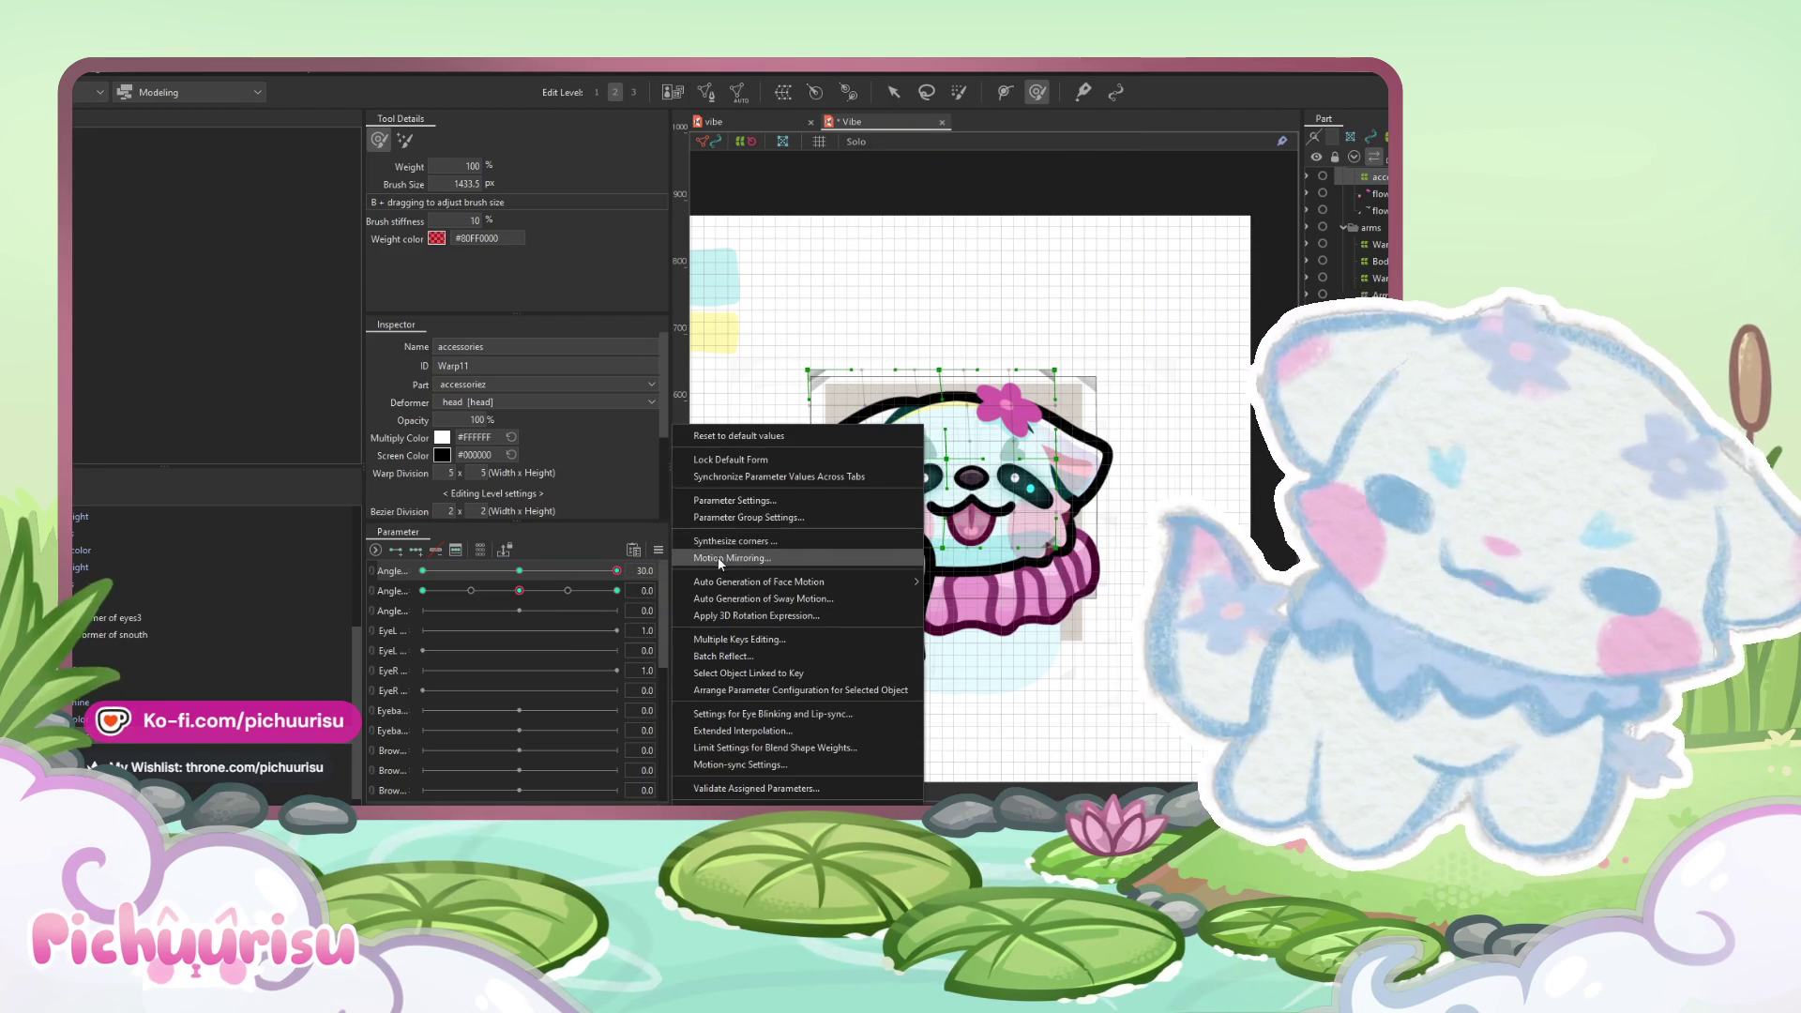
pyautogui.click(711, 567)
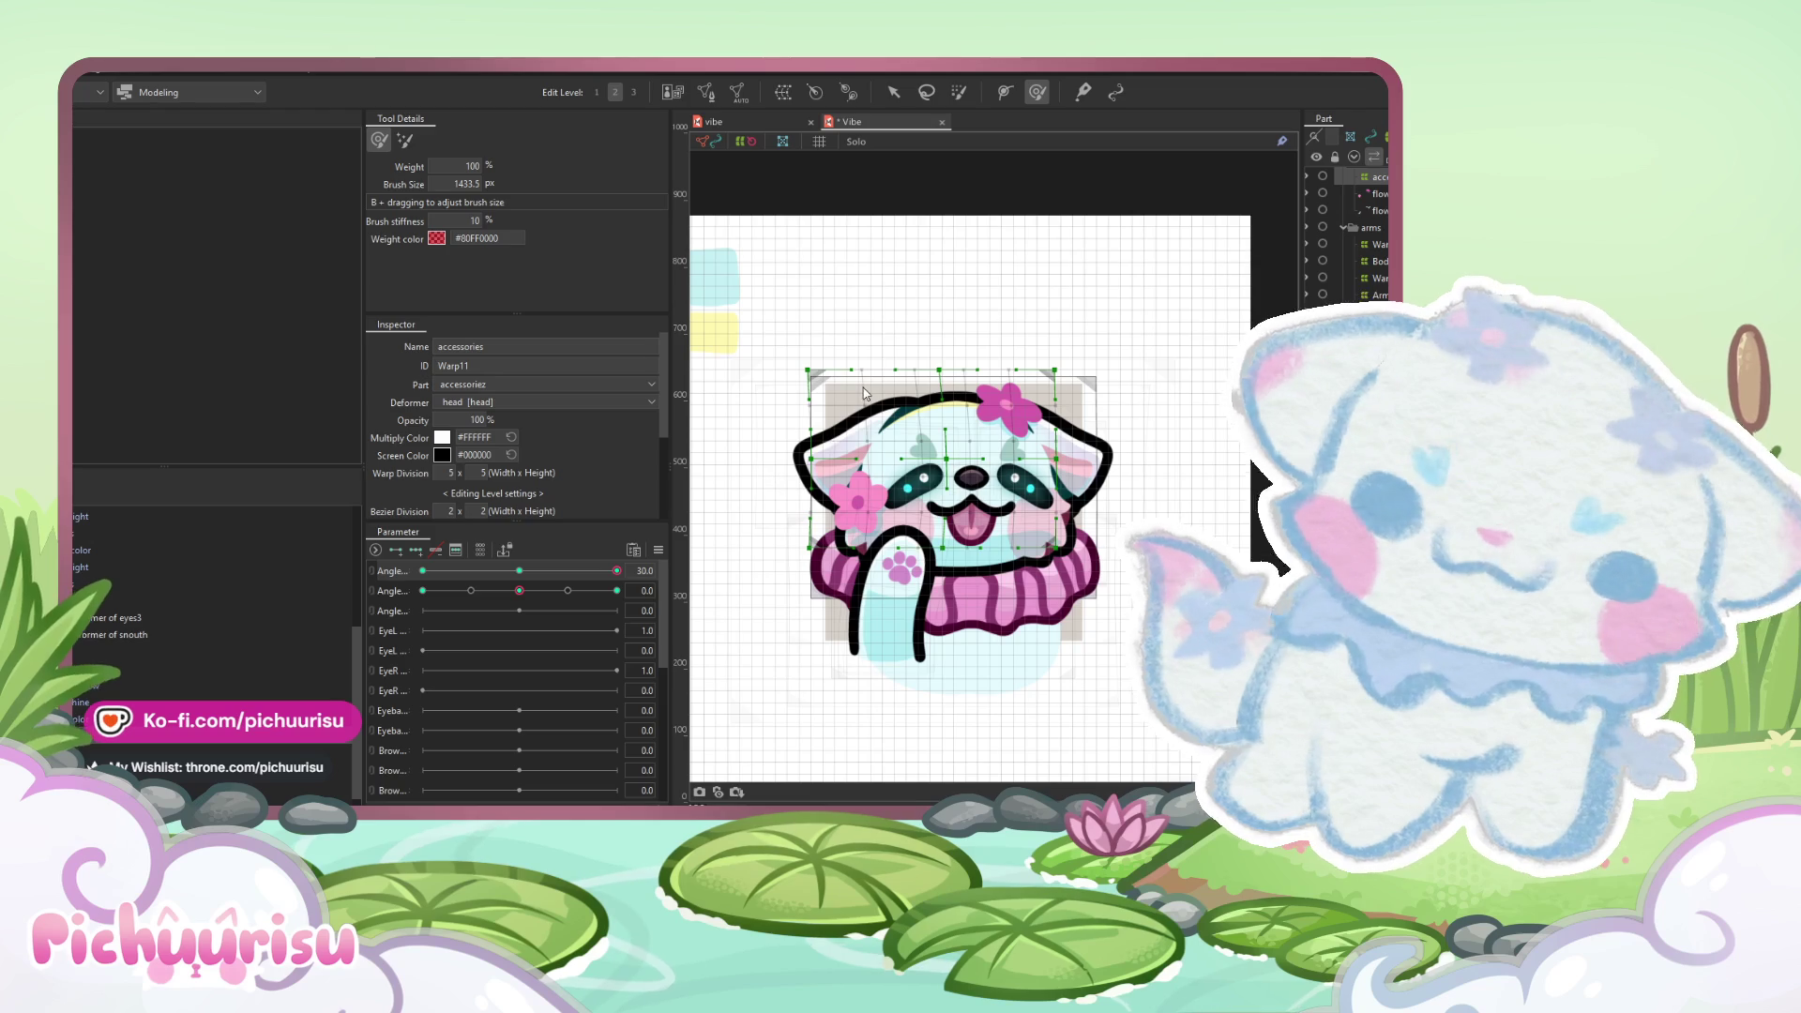
# - Check the mirrored accessory at Angle -30 and at the top-right grid extreme
pyautogui.moveTo(595, 571); pyautogui.dragTo(422, 570)
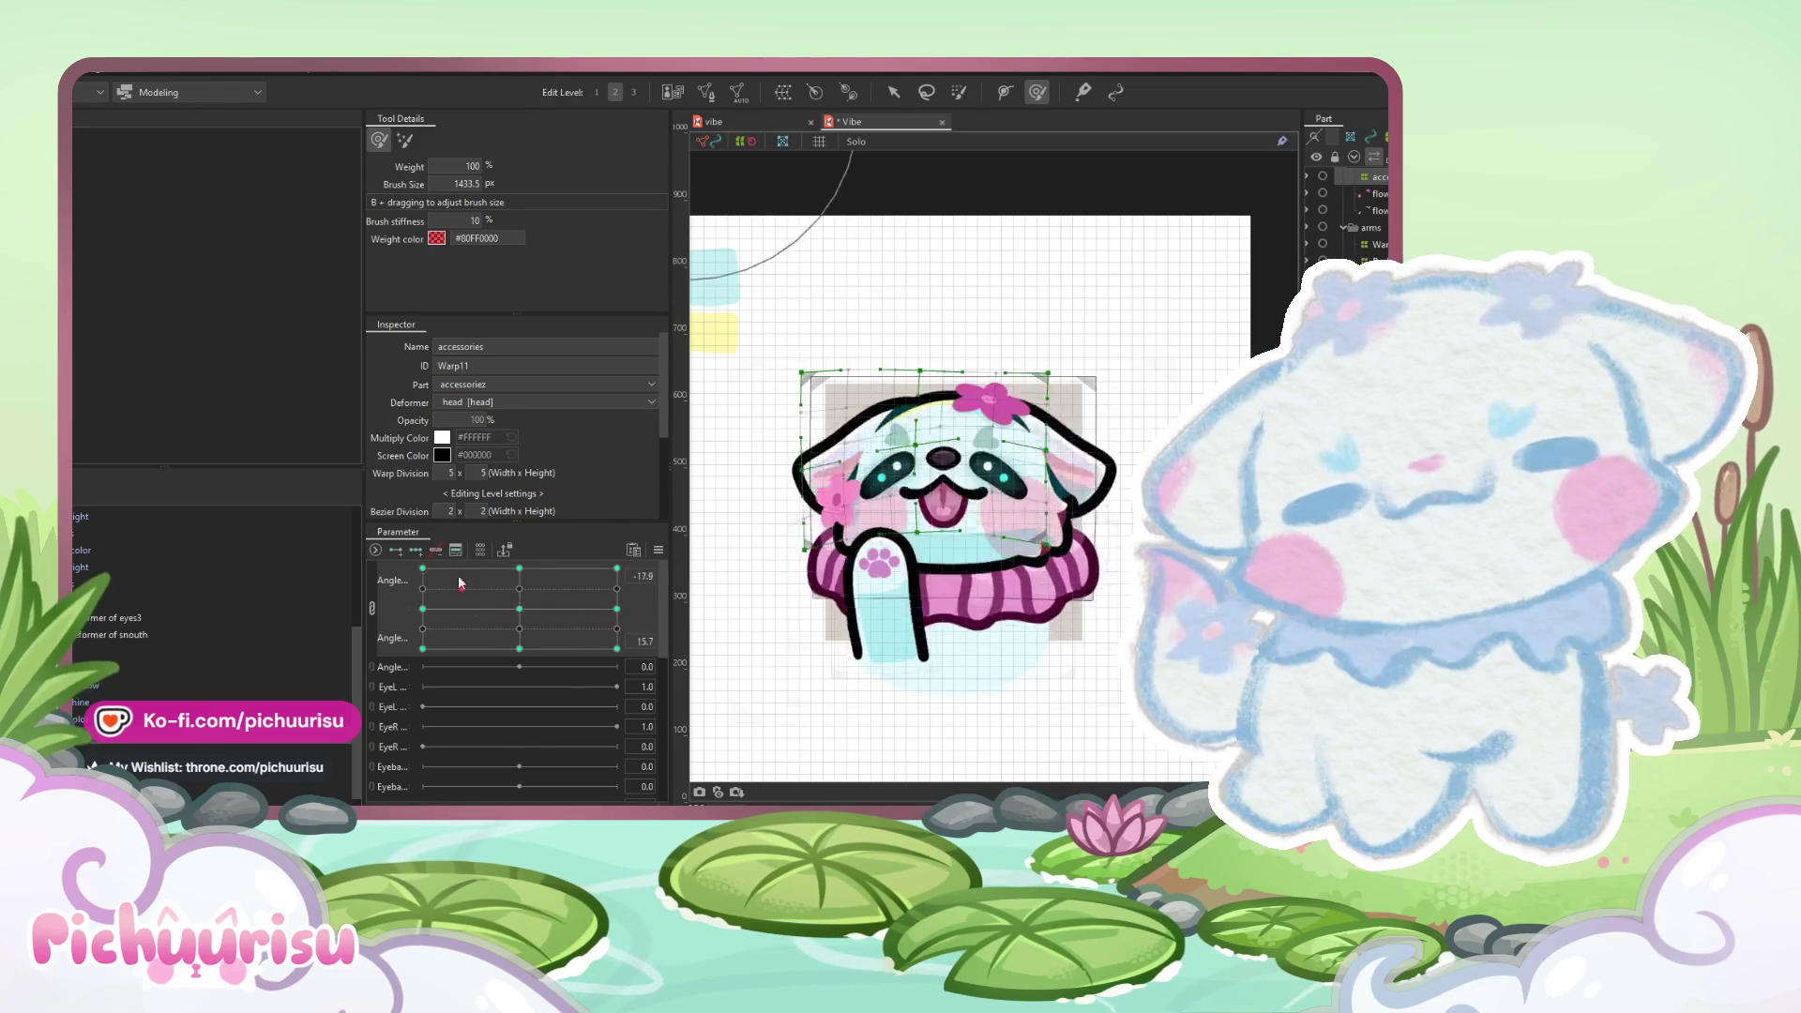
pyautogui.moveTo(525, 618); pyautogui.dragTo(616, 568)
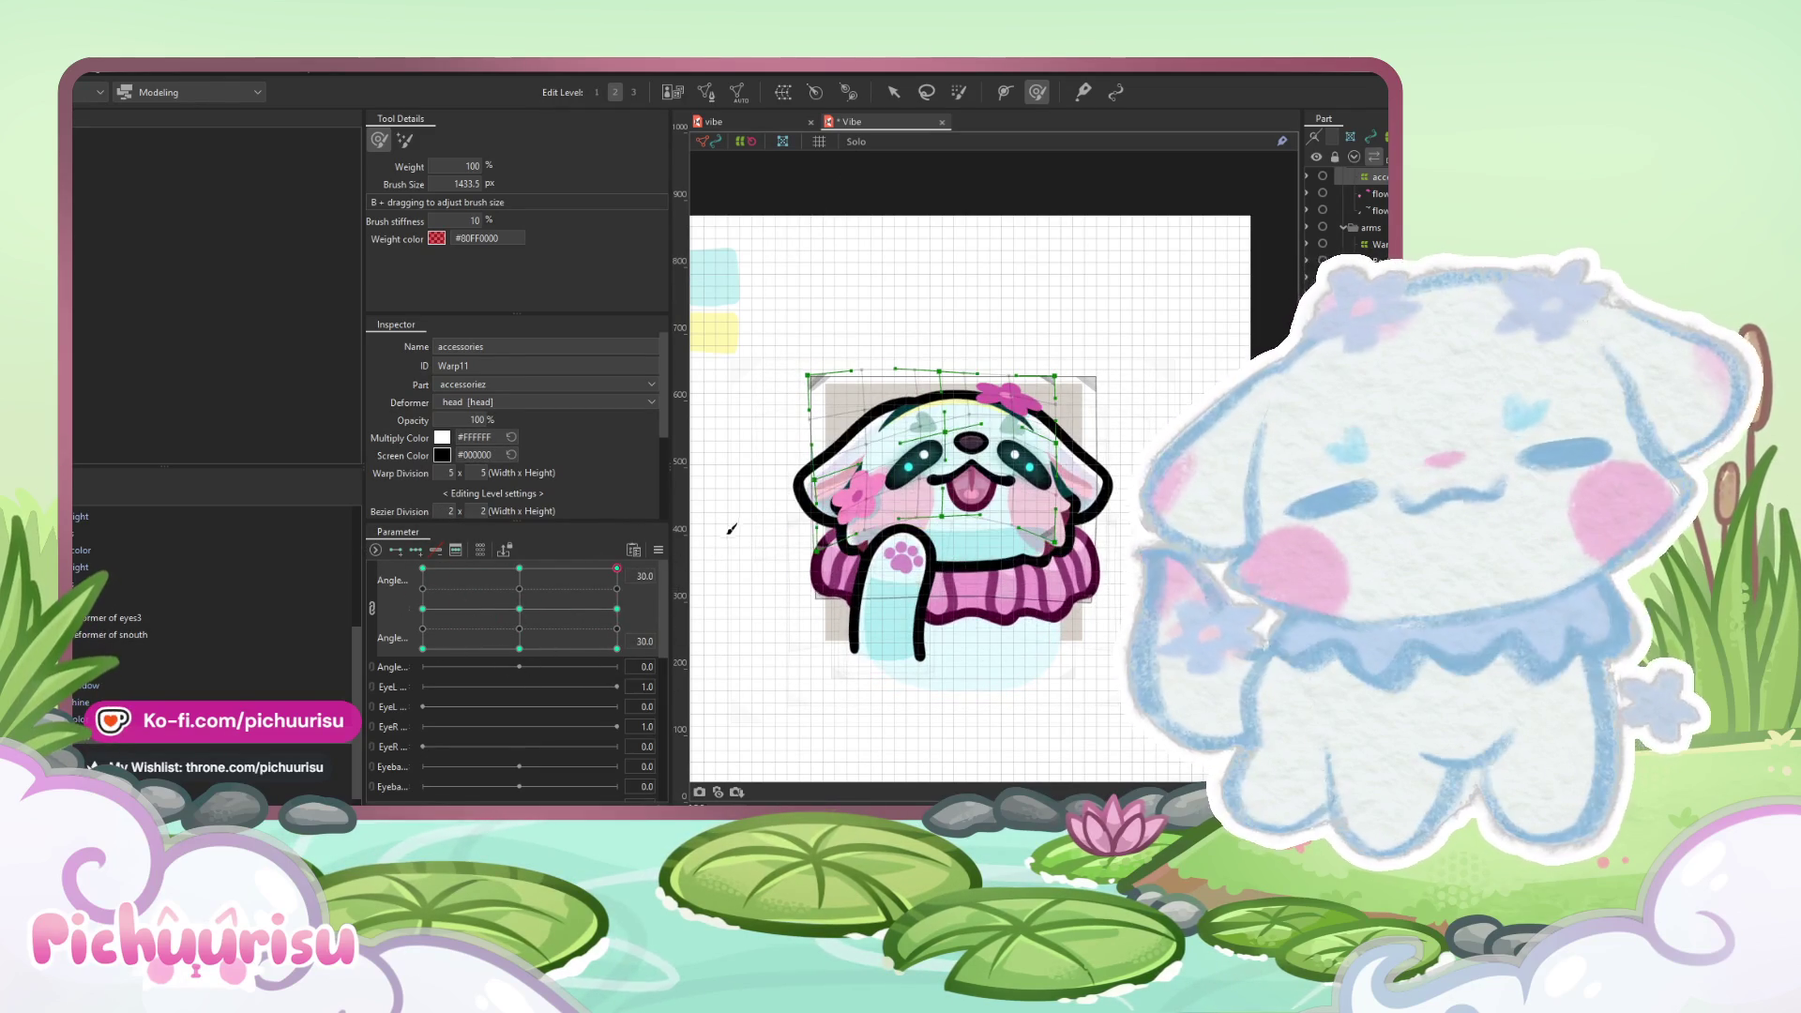
pyautogui.click(1032, 562)
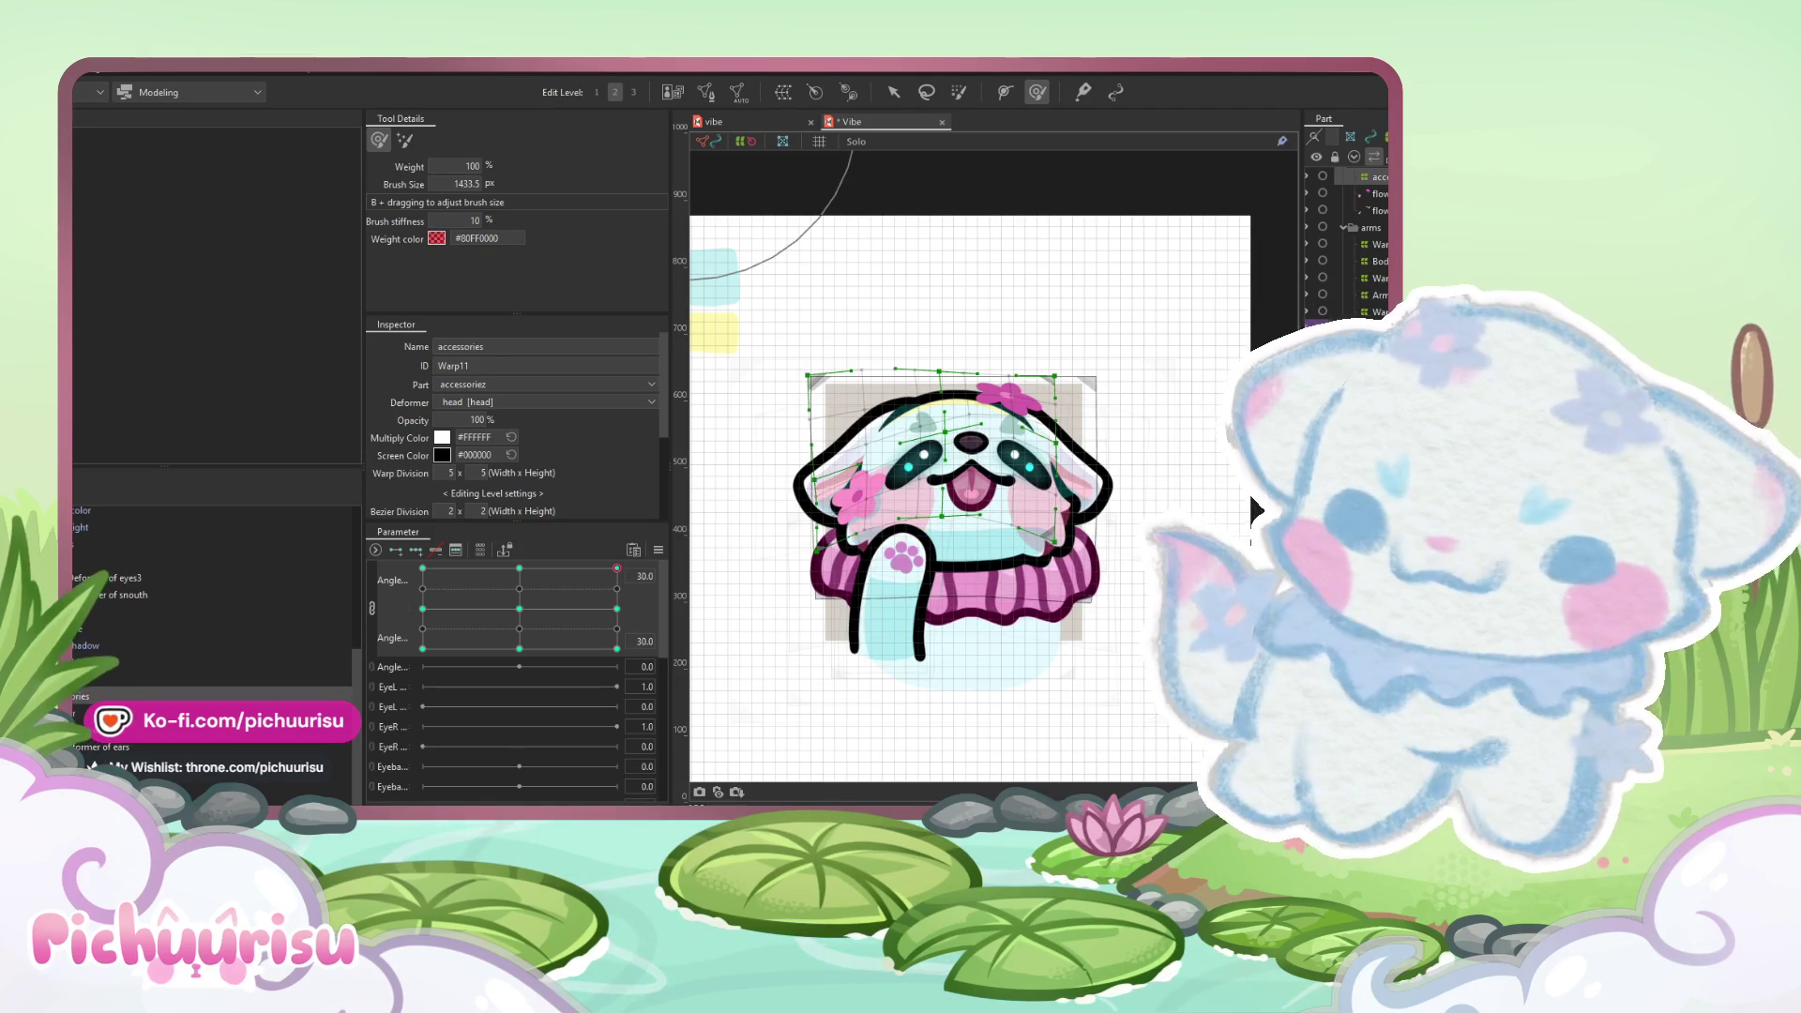
pyautogui.click(714, 291)
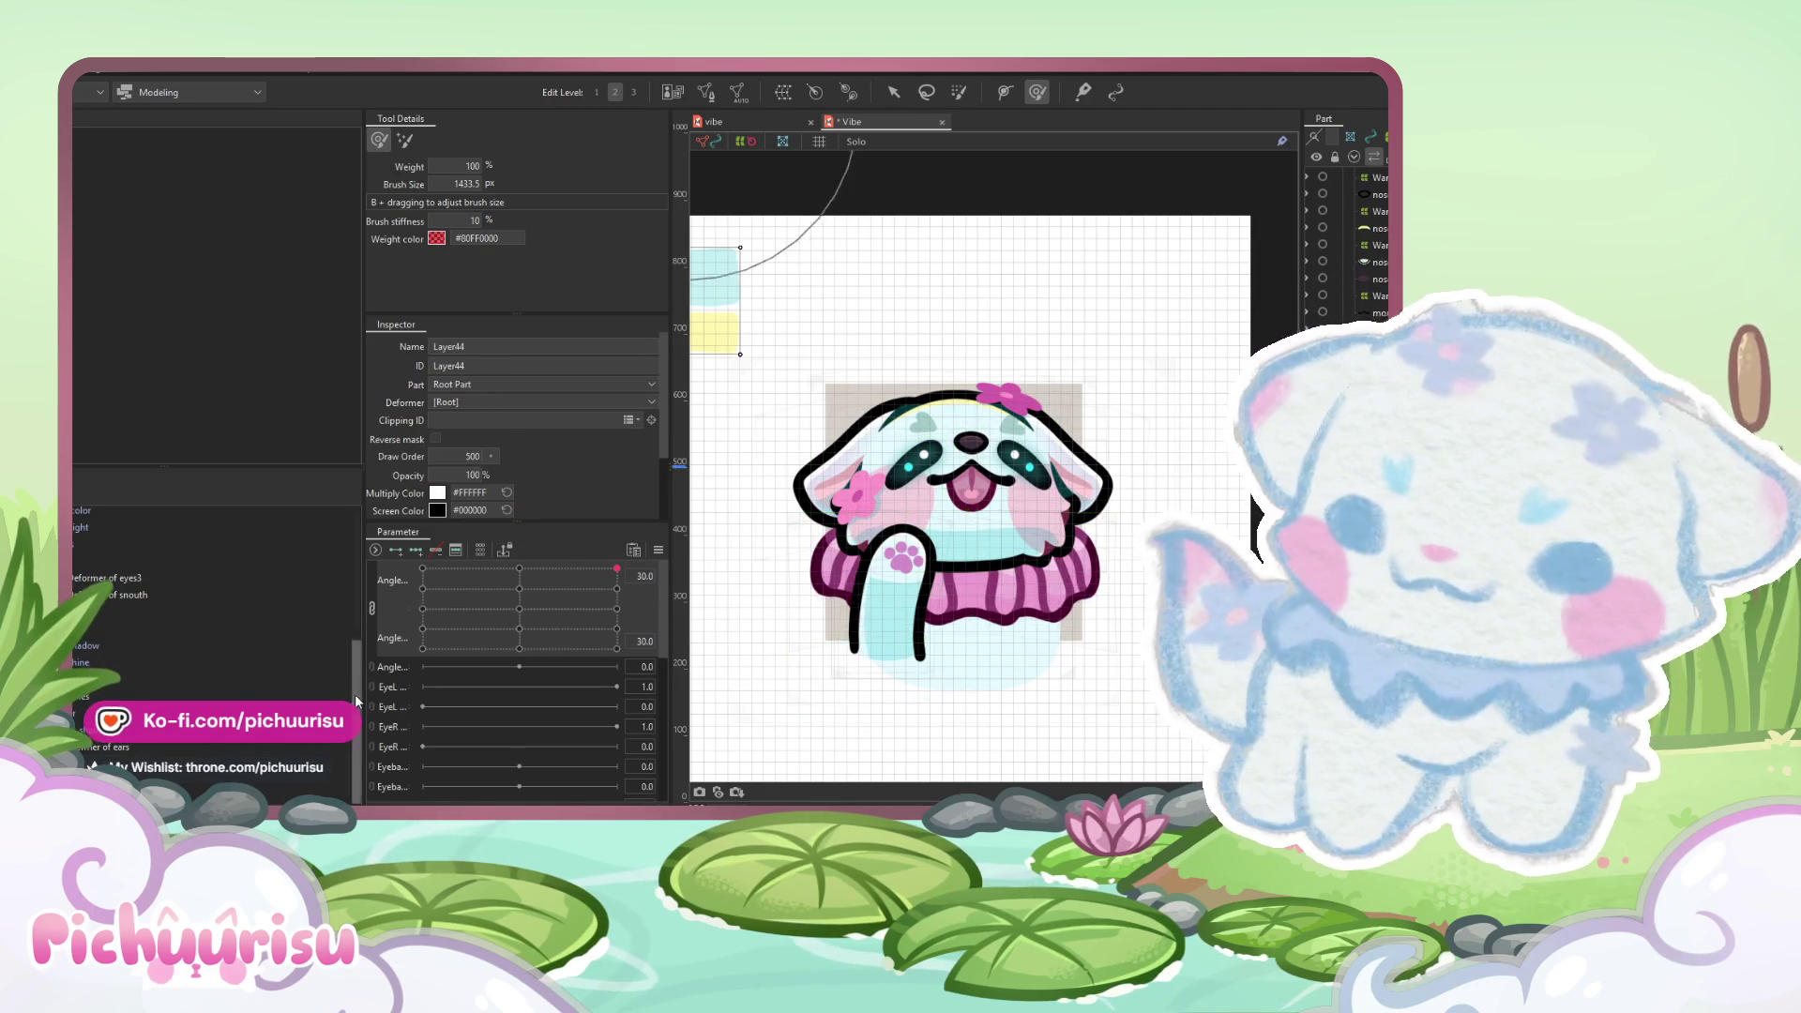
# - Split the Angle grid and reshape the body and scarf with a large deform brush at Angle 30
pyautogui.click(518, 609)
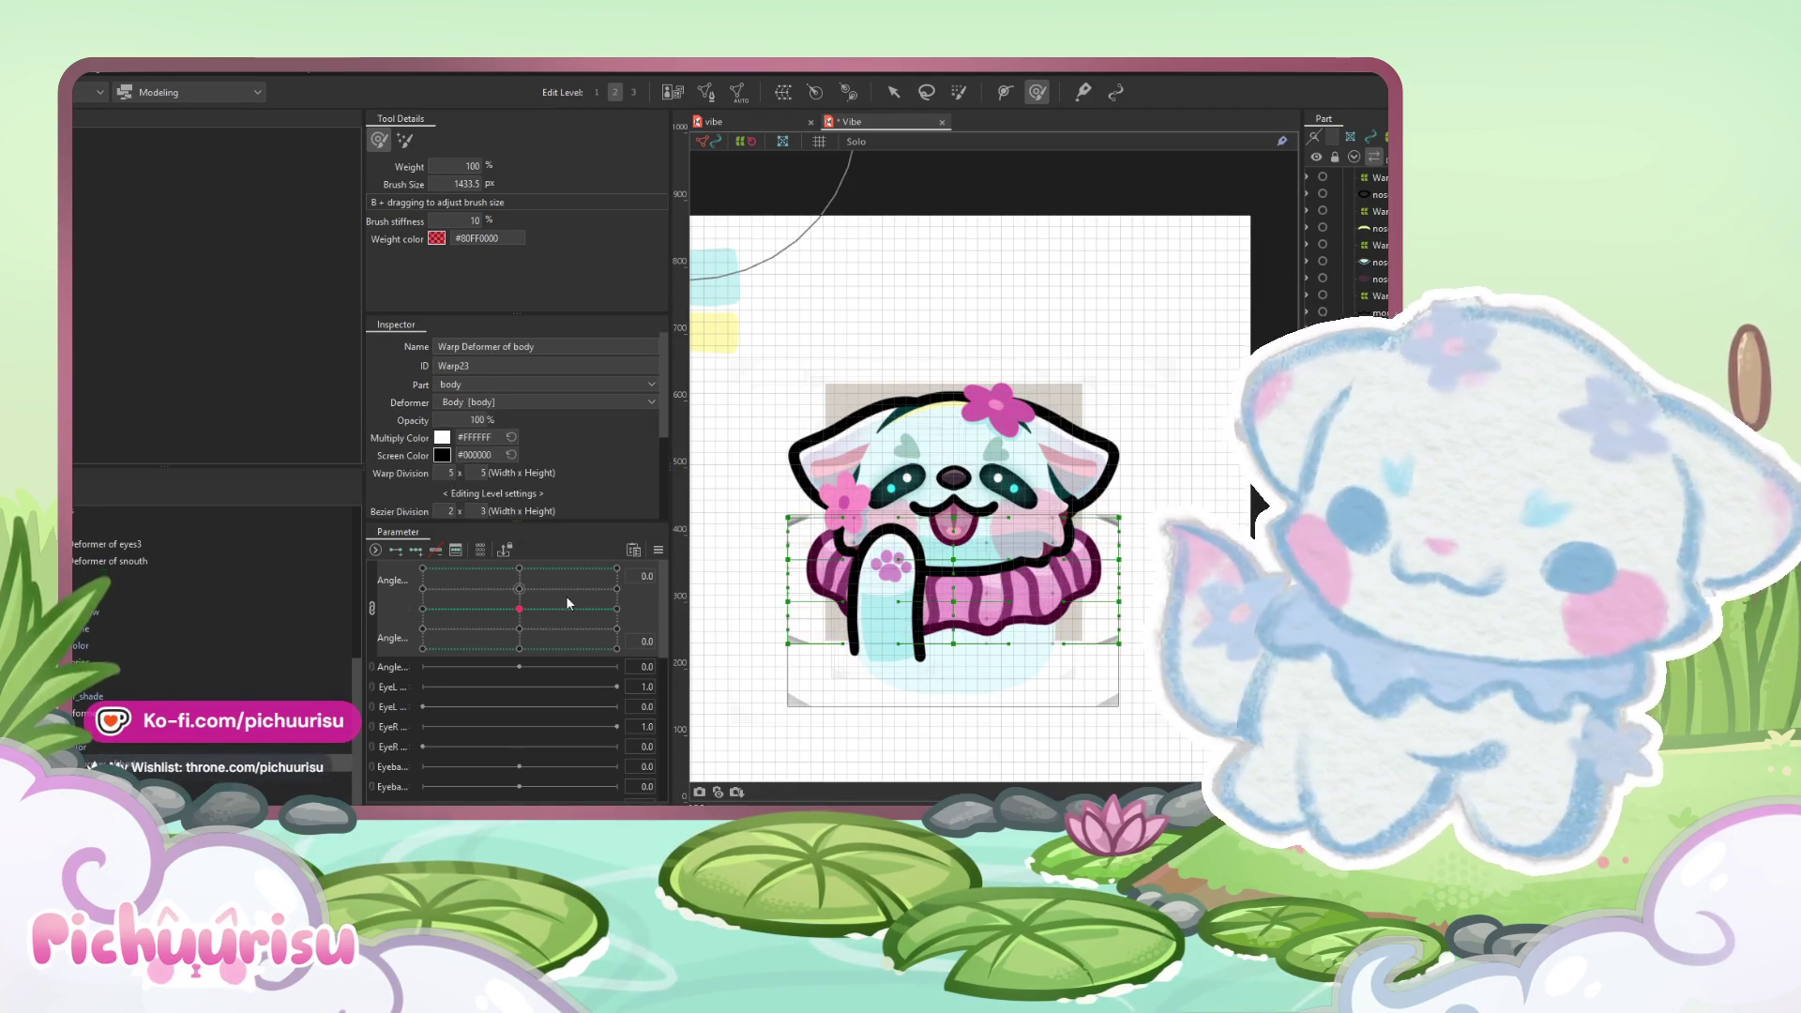
pyautogui.click(371, 608)
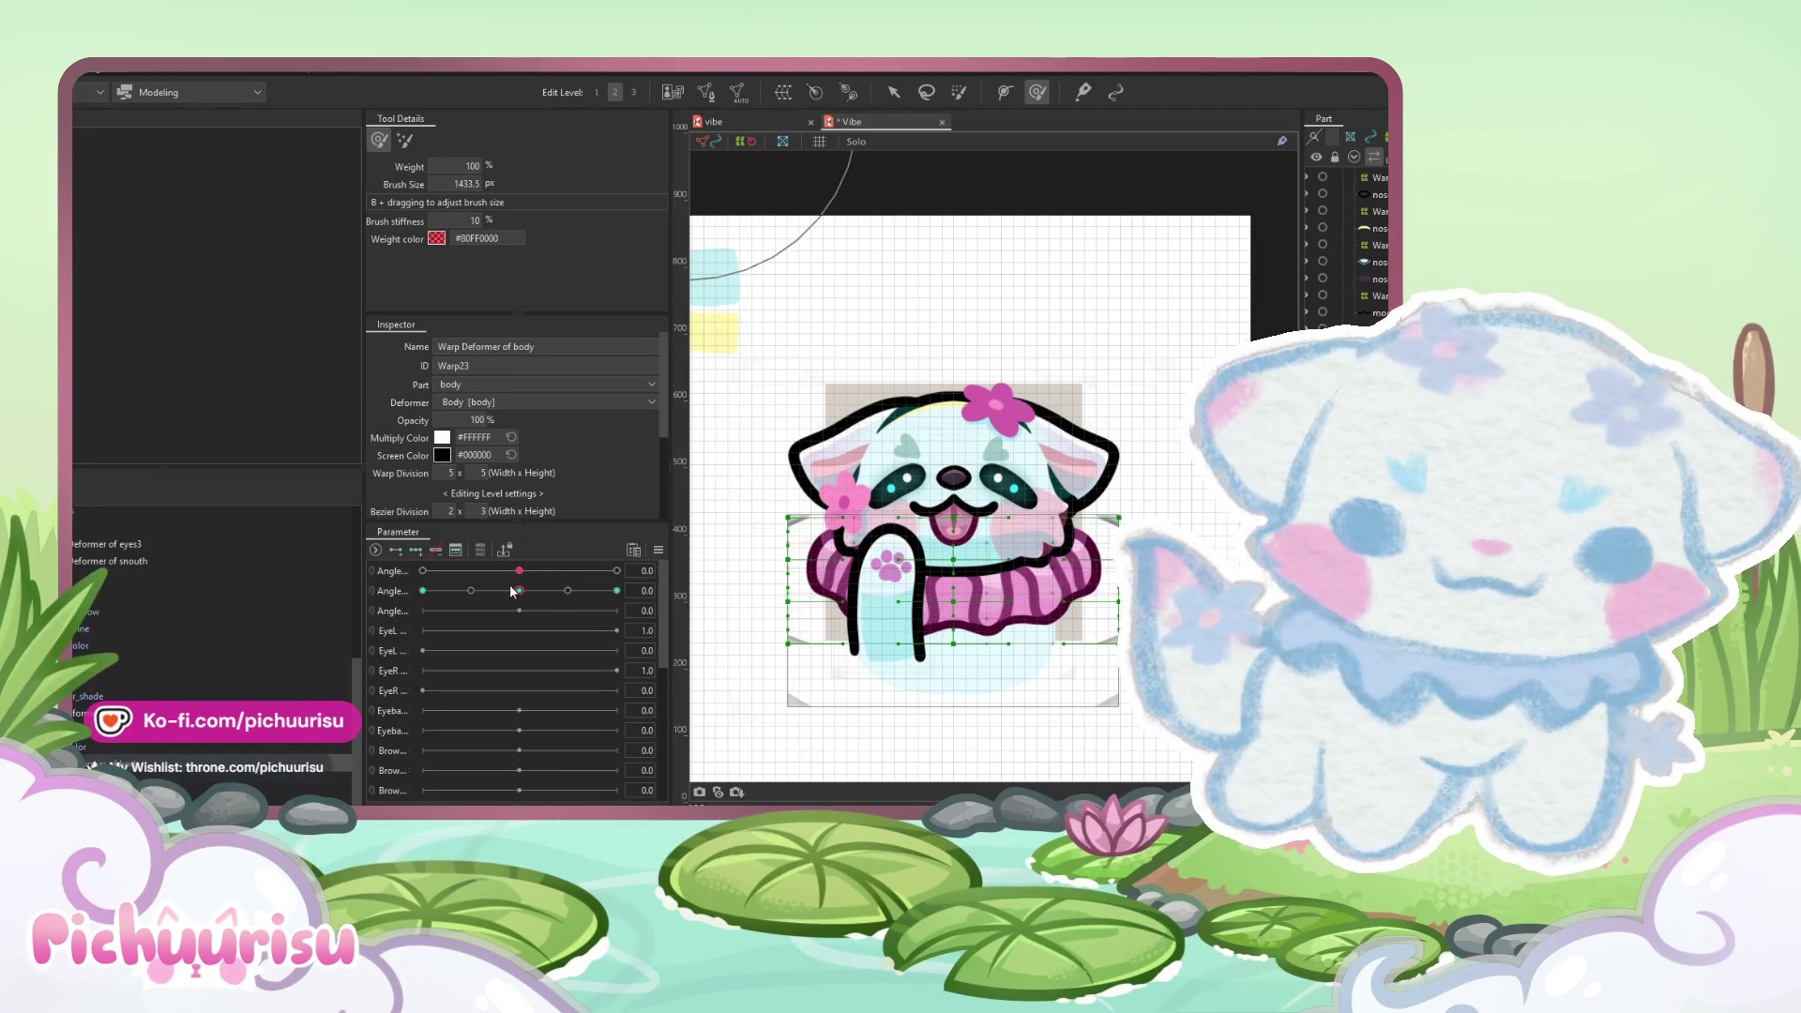
pyautogui.moveTo(518, 590); pyautogui.dragTo(699, 596)
pyautogui.moveTo(980, 566); pyautogui.dragTo(1018, 574)
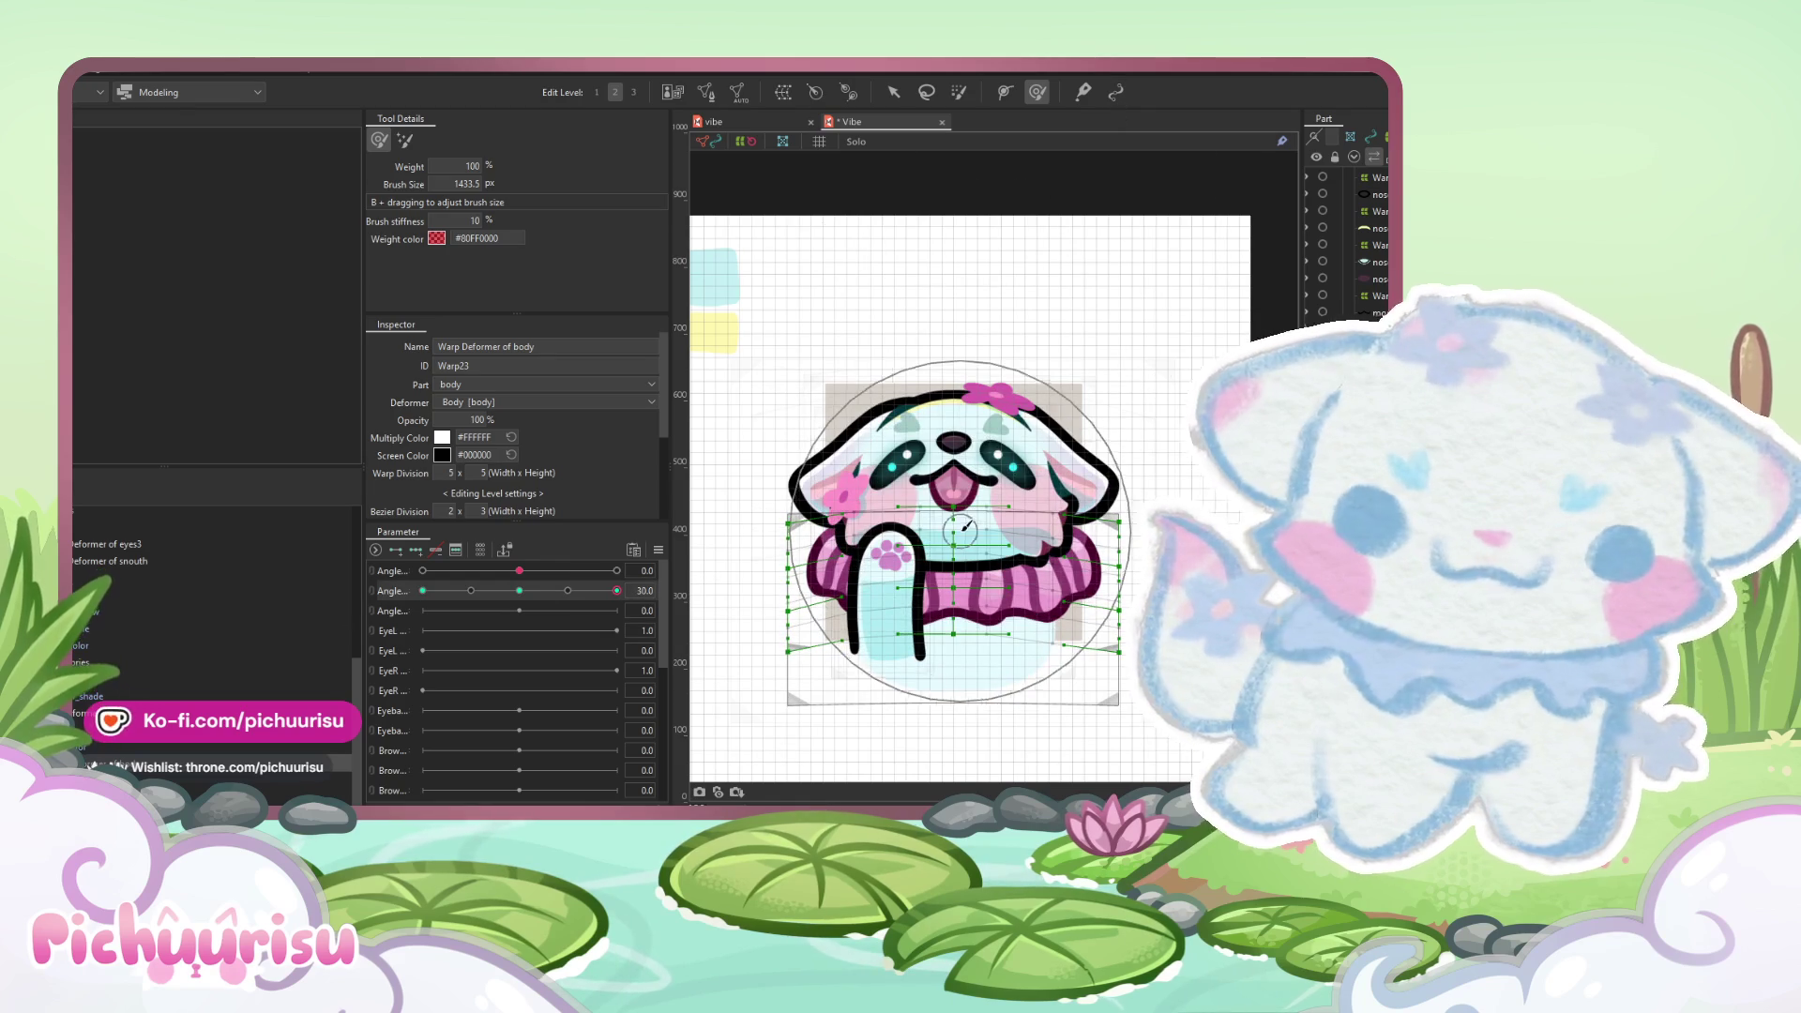
pyautogui.moveTo(1018, 574); pyautogui.dragTo(955, 513)
# - Reshape the scarf and paw mesh for the second Angle at 30 and -30, resizing the brush
pyautogui.moveTo(617, 590)
pyautogui.mouseDown()
pyautogui.moveTo(437, 591)
pyautogui.moveTo(519, 590)
pyautogui.mouseUp()
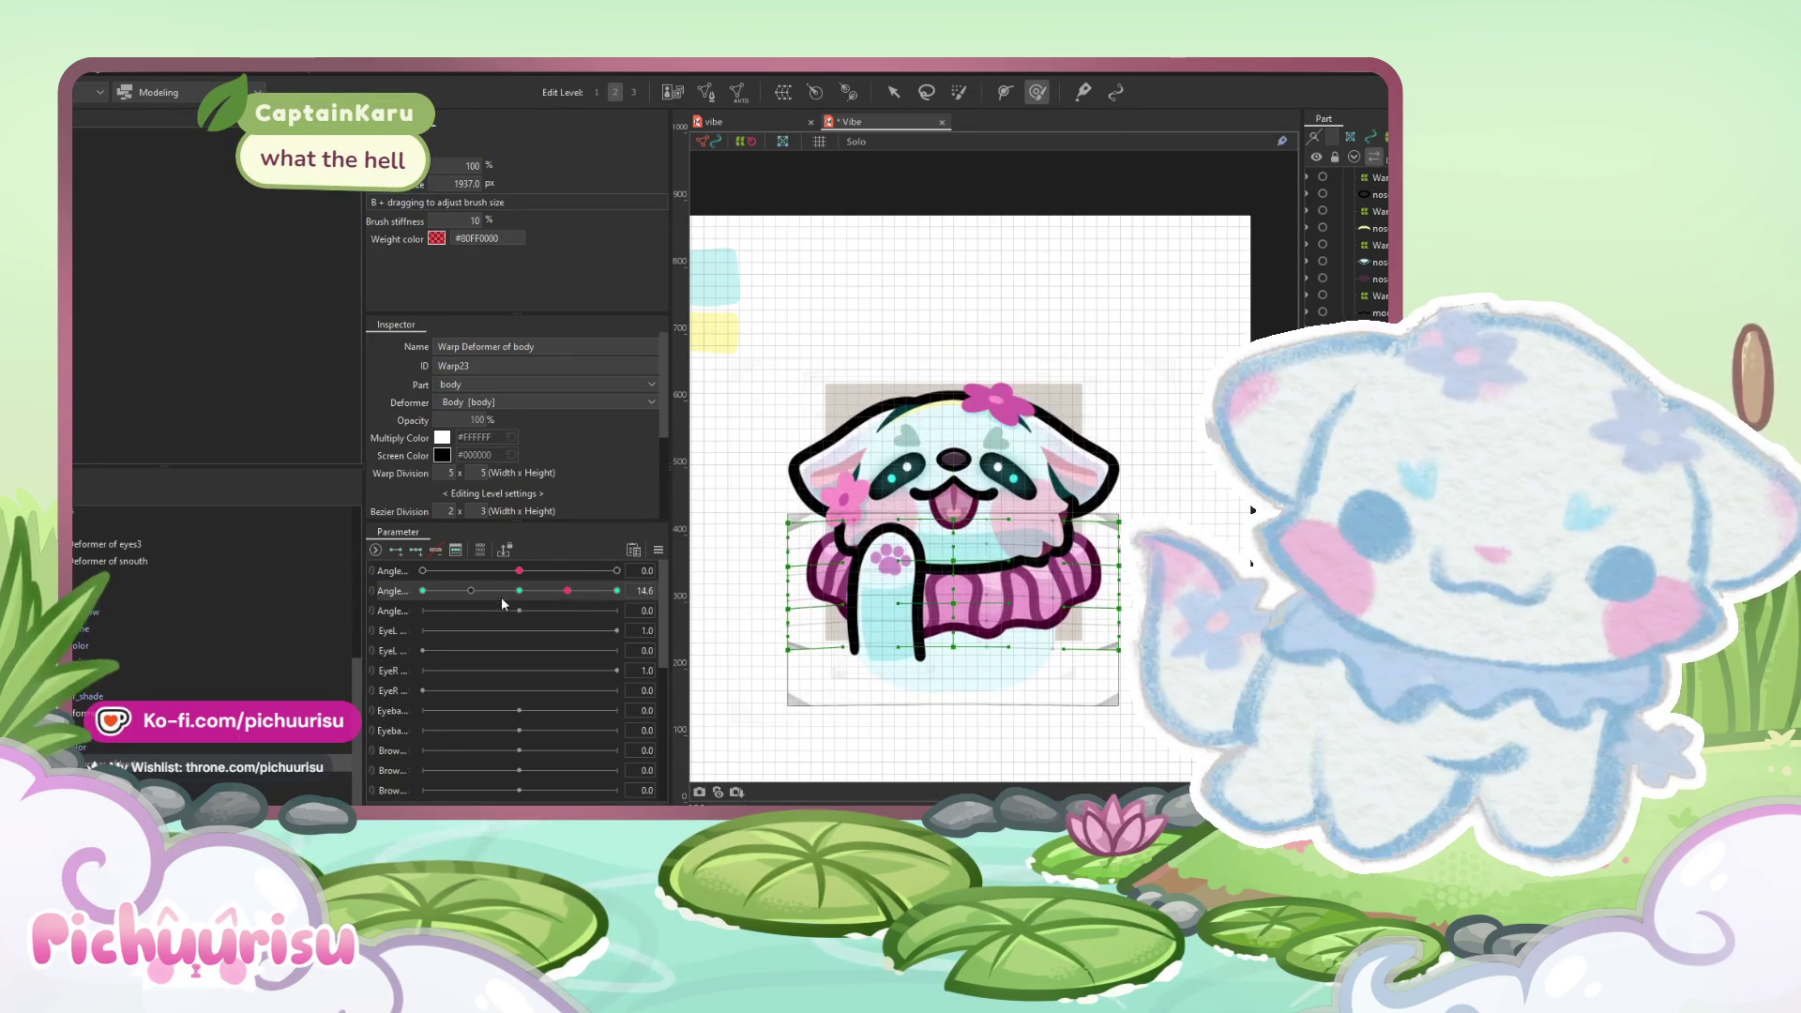
pyautogui.click(616, 590)
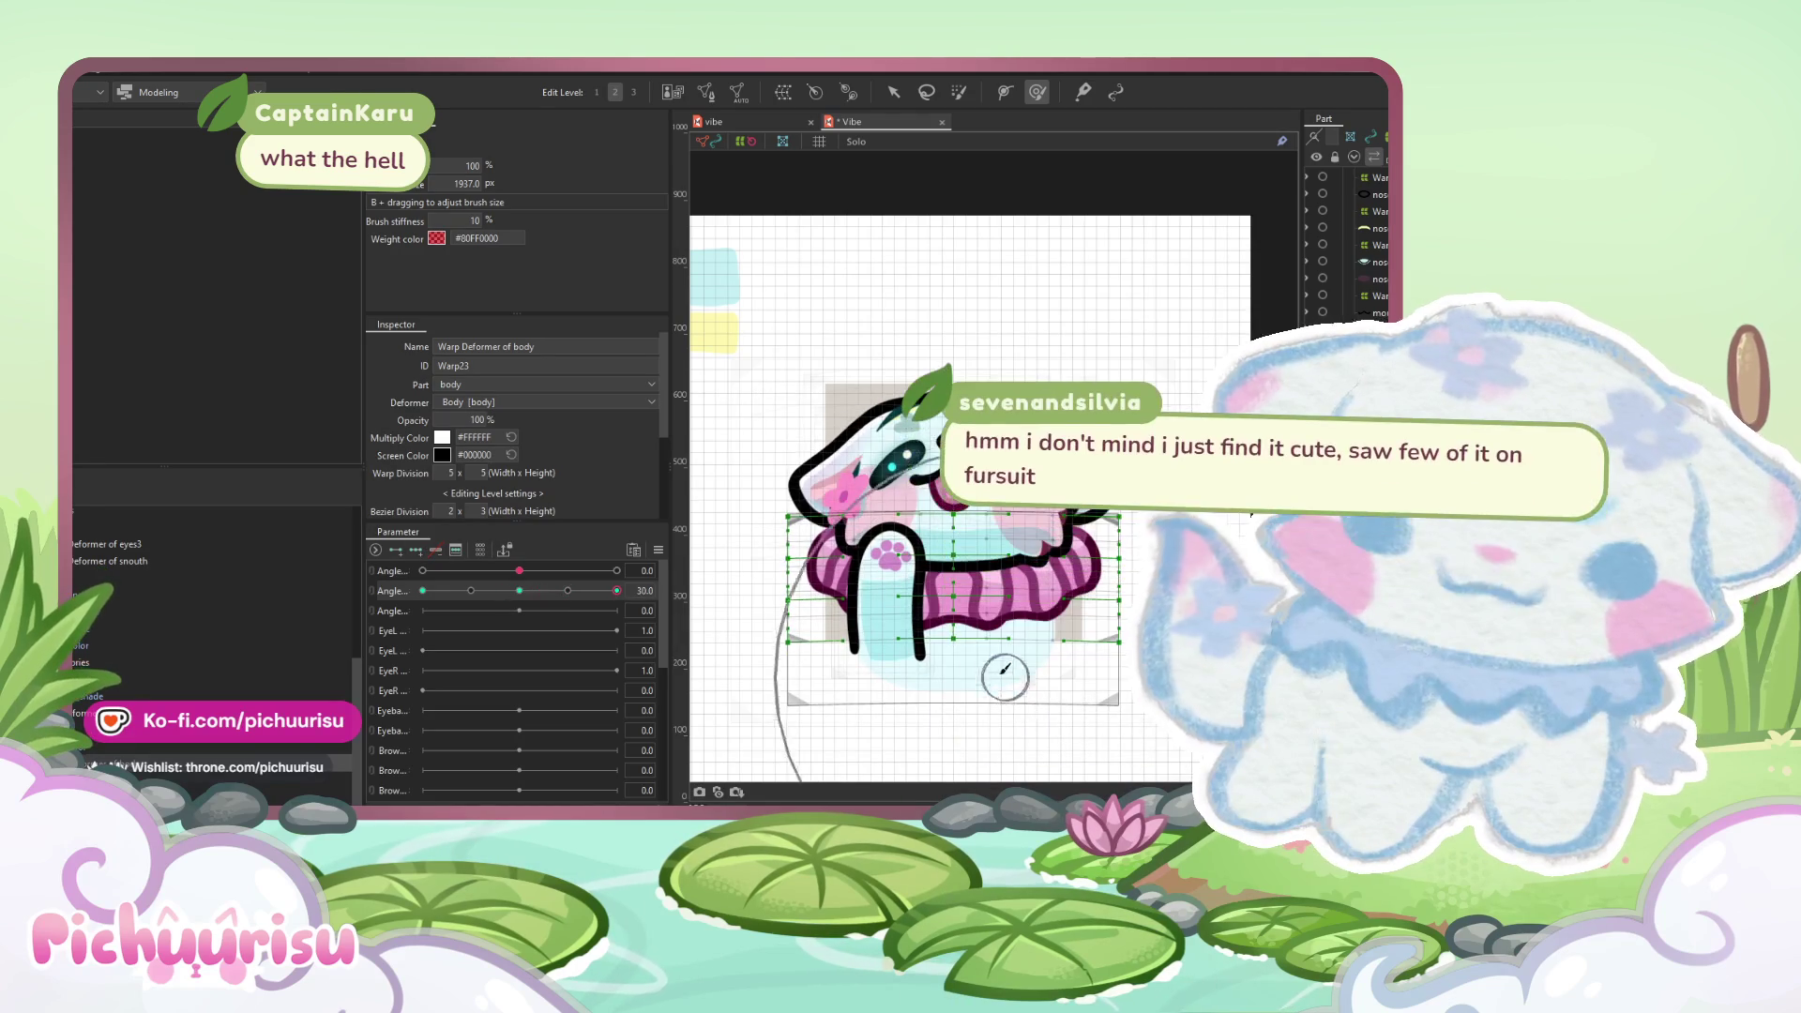
pyautogui.click(423, 590)
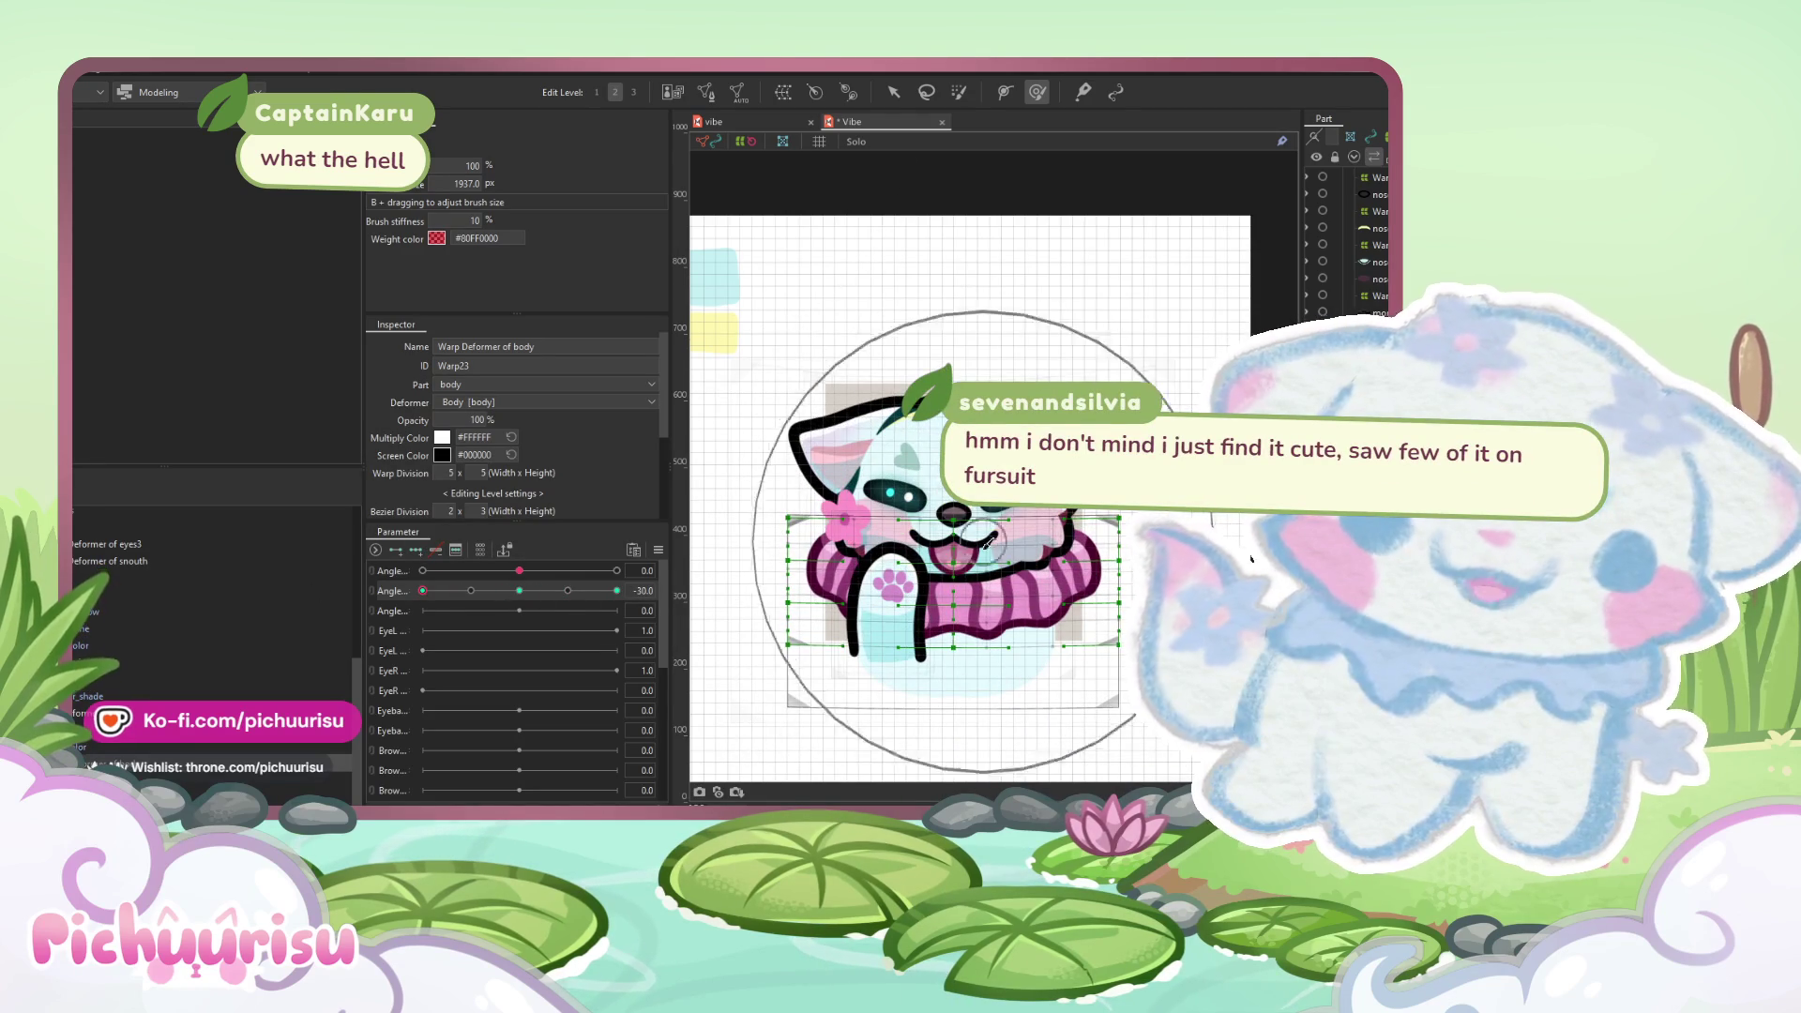
pyautogui.moveTo(1029, 619); pyautogui.dragTo(905, 600)
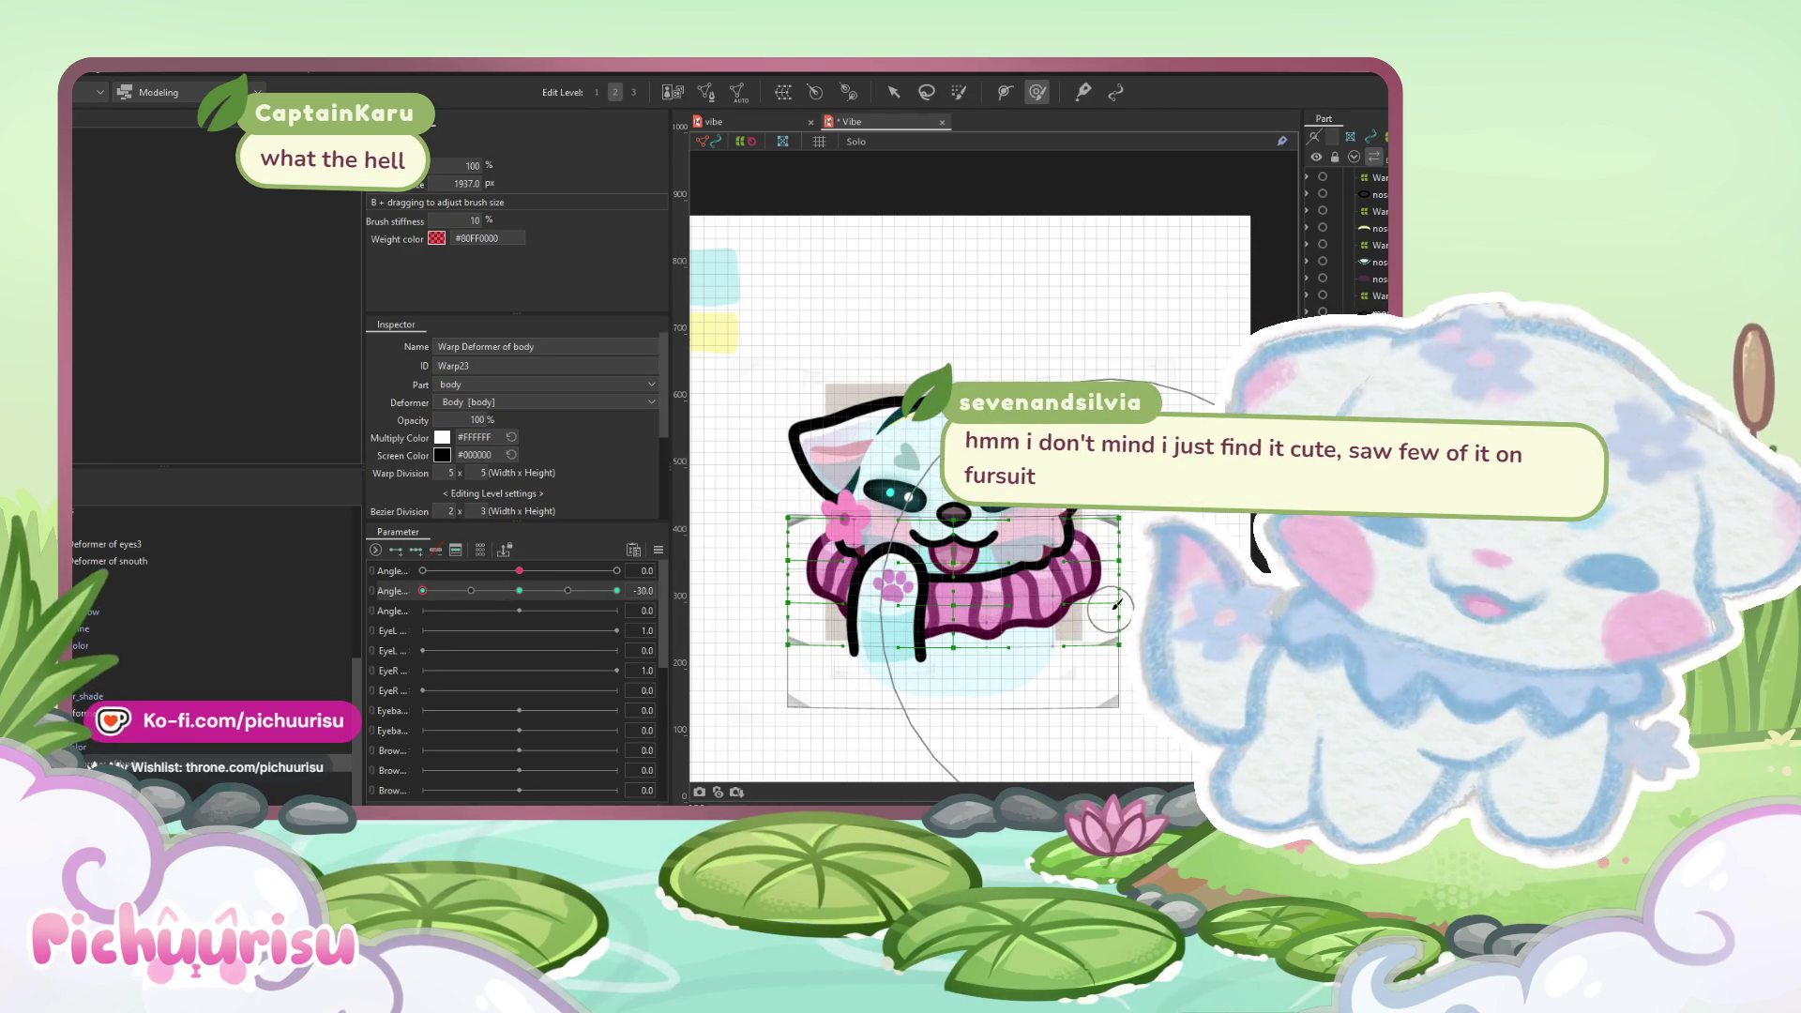
pyautogui.scroll(2, 992, 596)
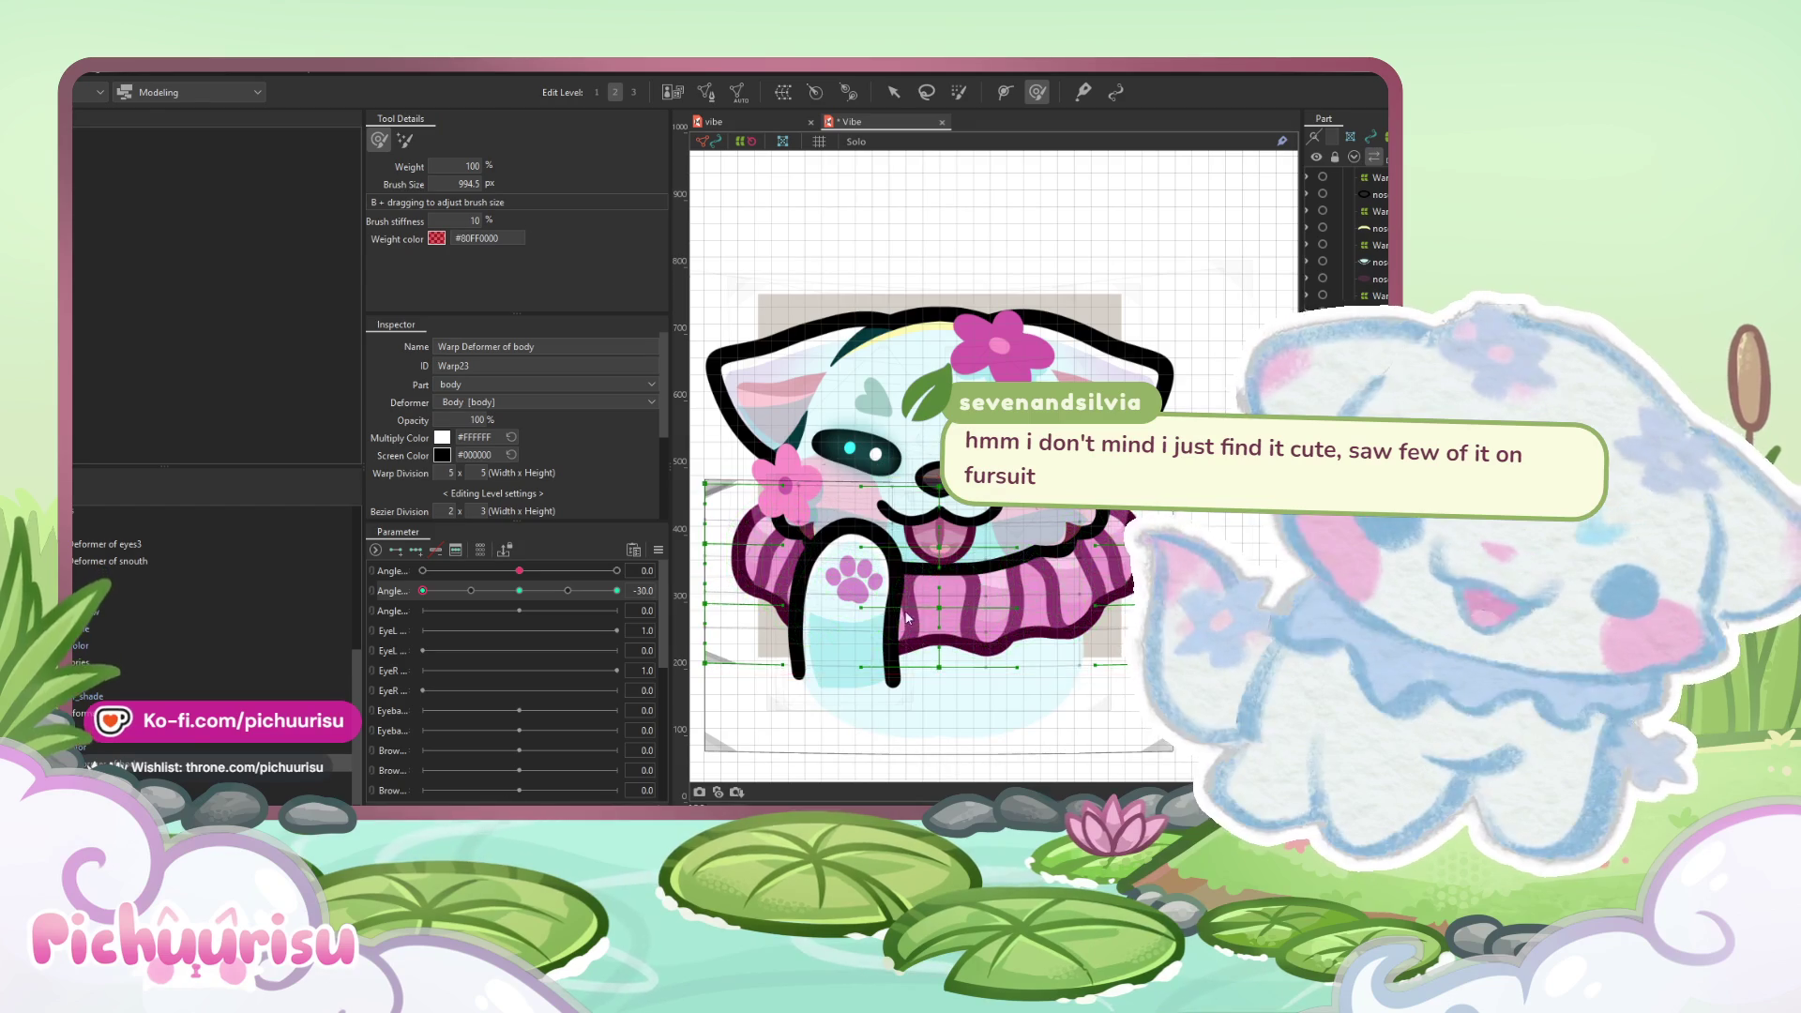
pyautogui.moveTo(982, 639); pyautogui.dragTo(996, 638)
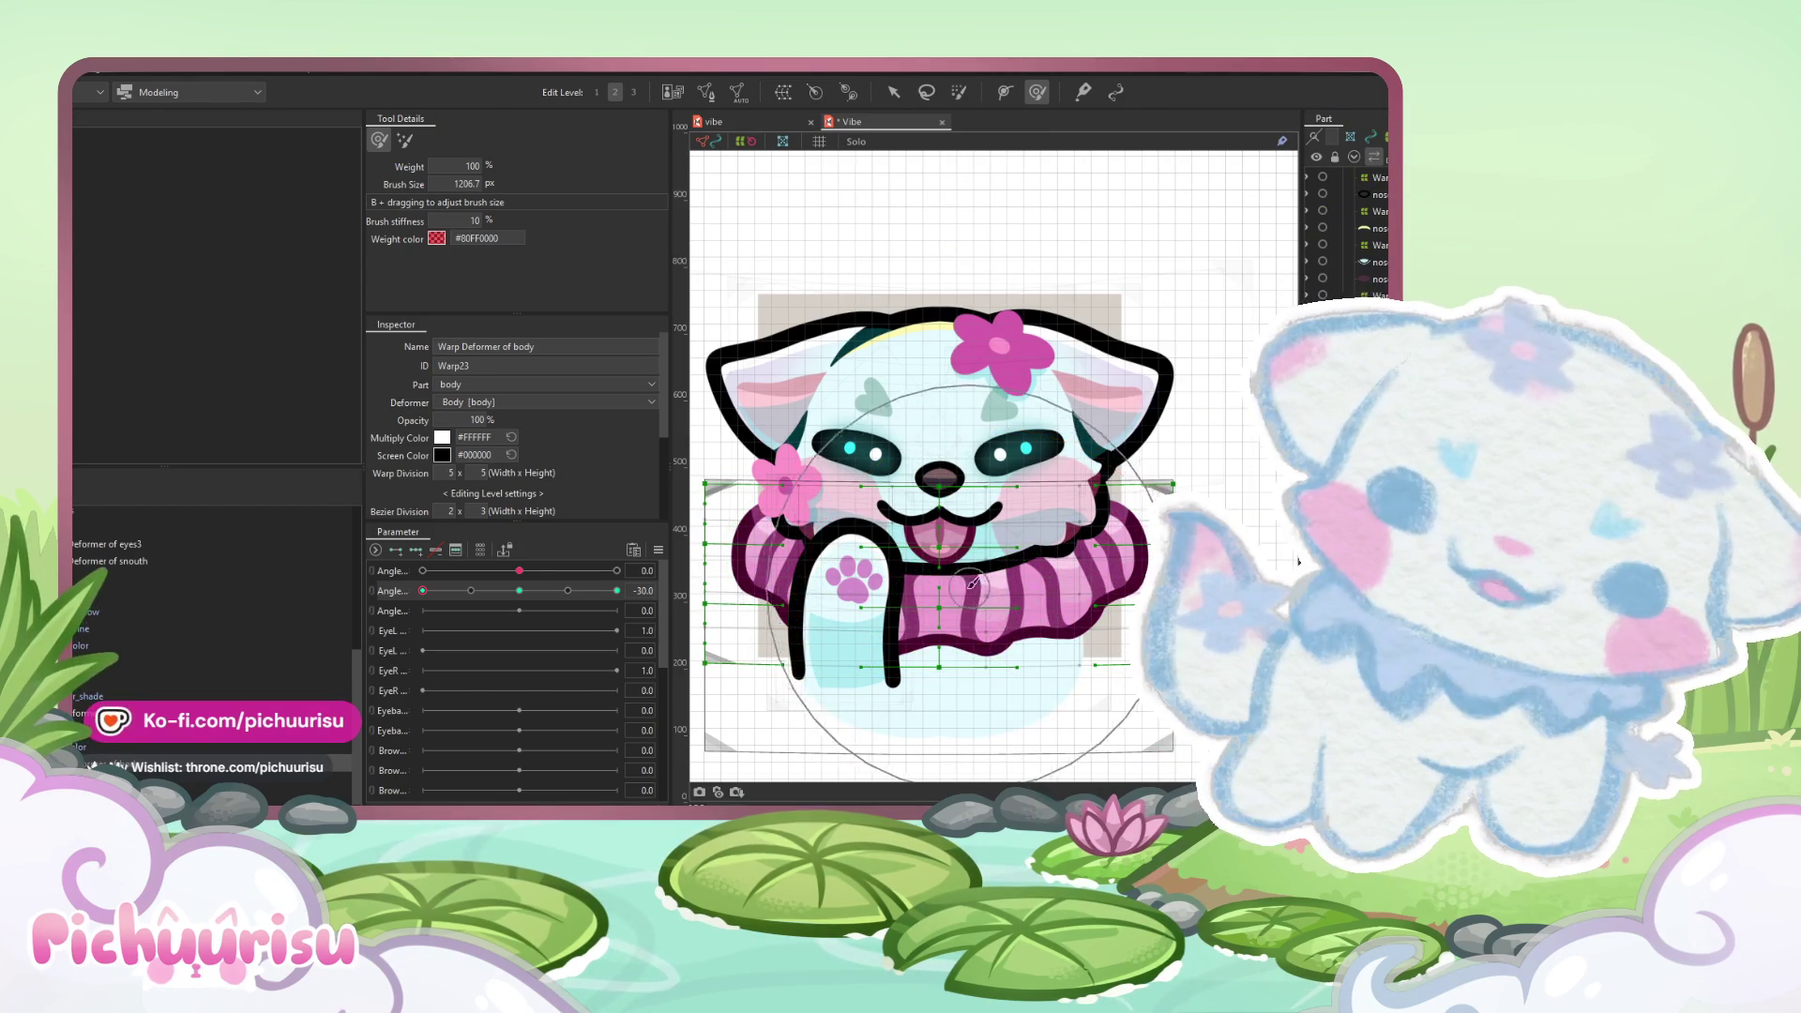
pyautogui.scroll(-2, 978, 584)
pyautogui.moveTo(423, 590); pyautogui.dragTo(616, 591)
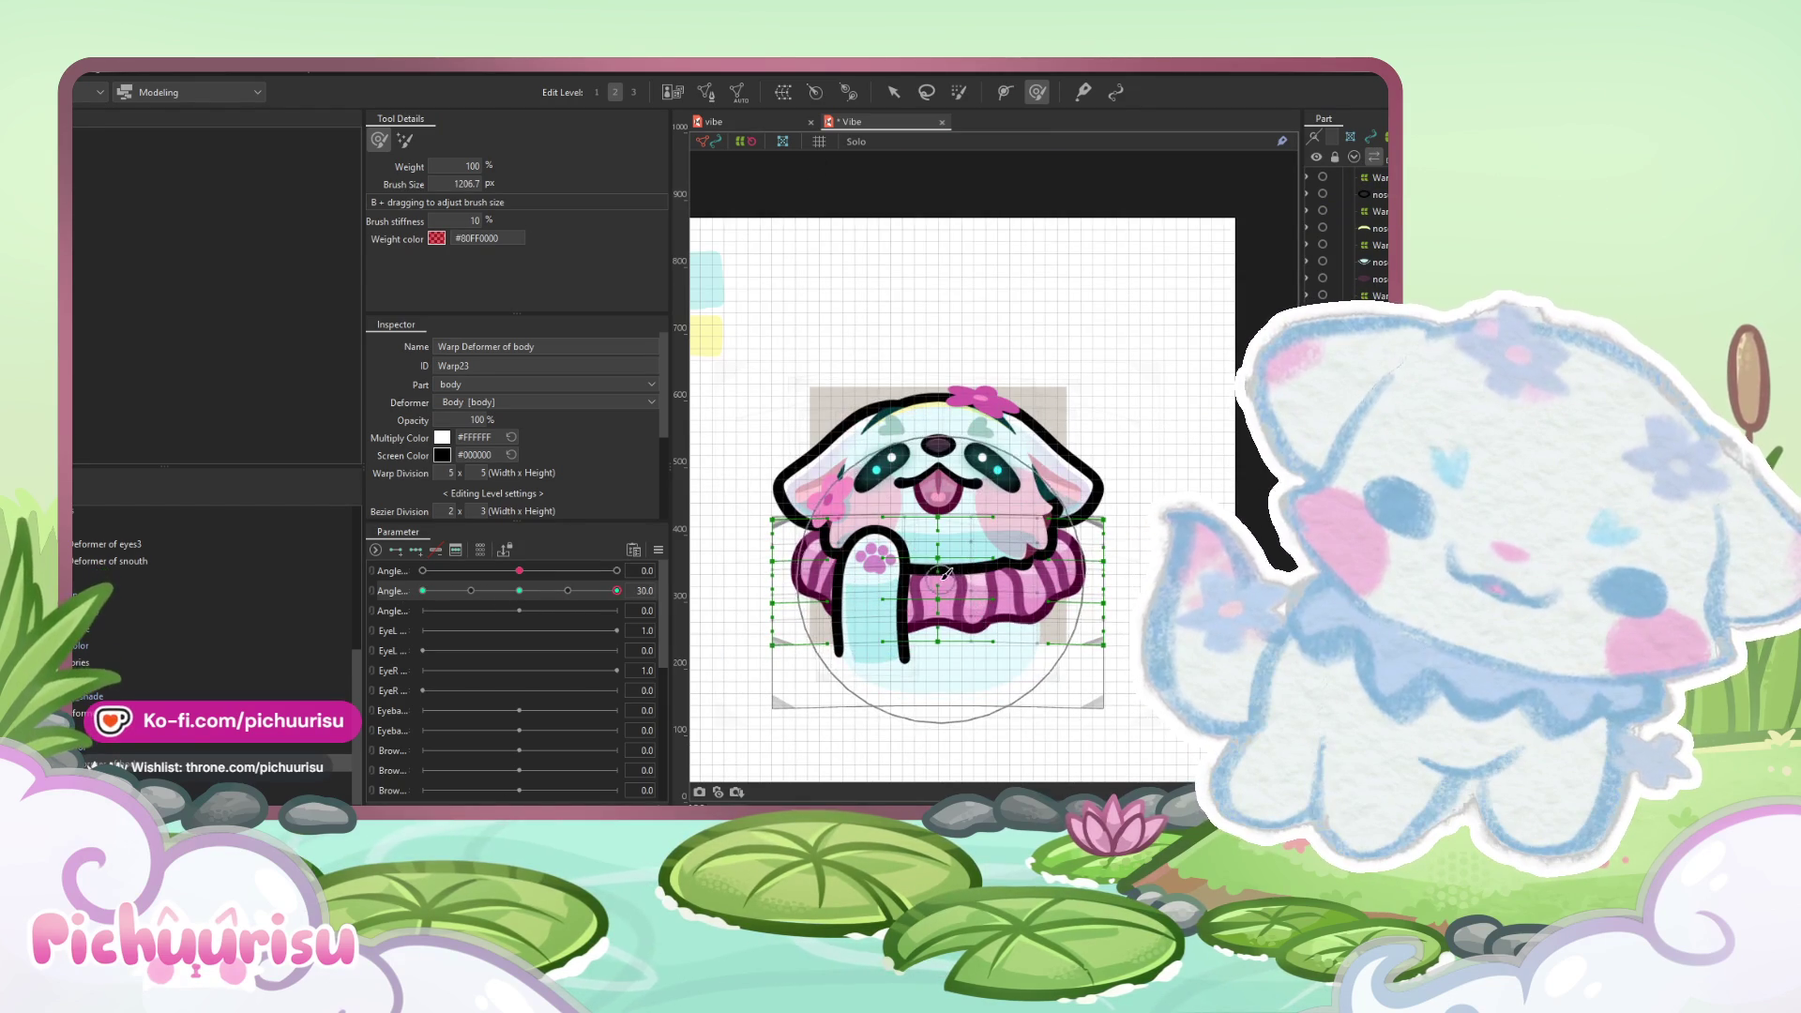
pyautogui.moveTo(945, 574); pyautogui.dragTo(947, 579)
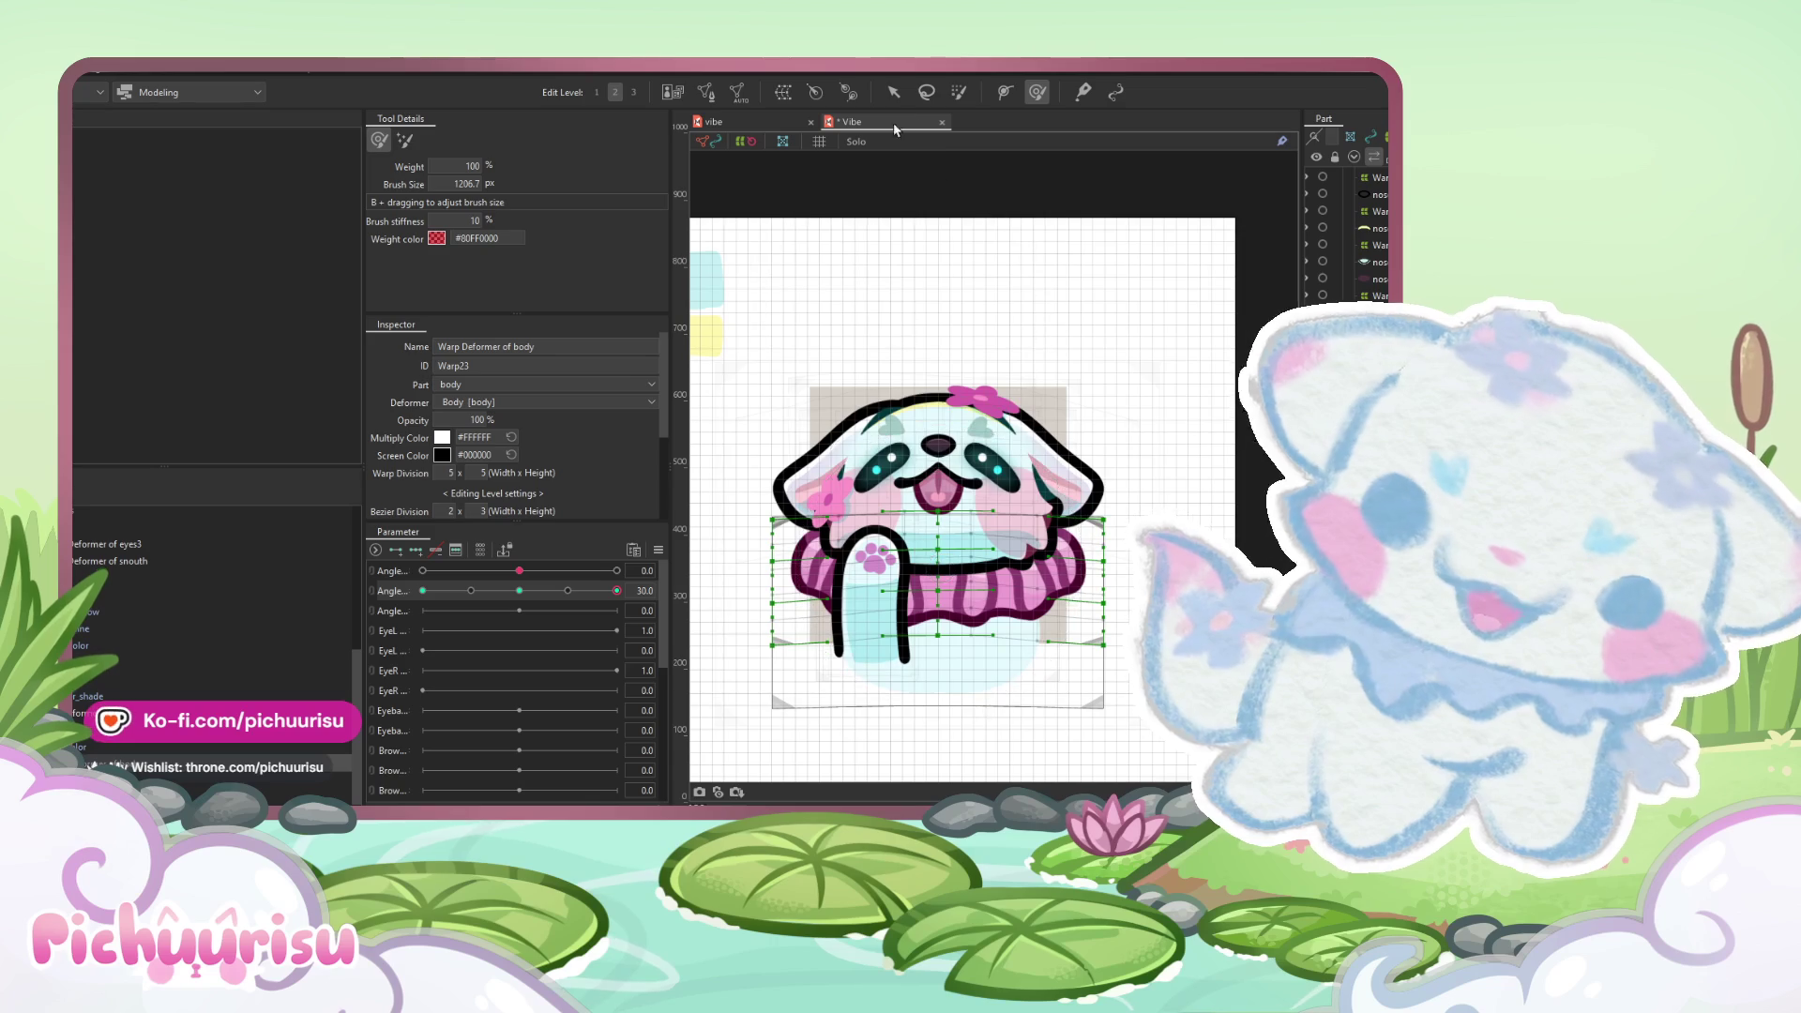
# - Test the body tilt at negative and maximum second-Angle values, then pick the head warp at maximum Angle
pyautogui.click(893, 91)
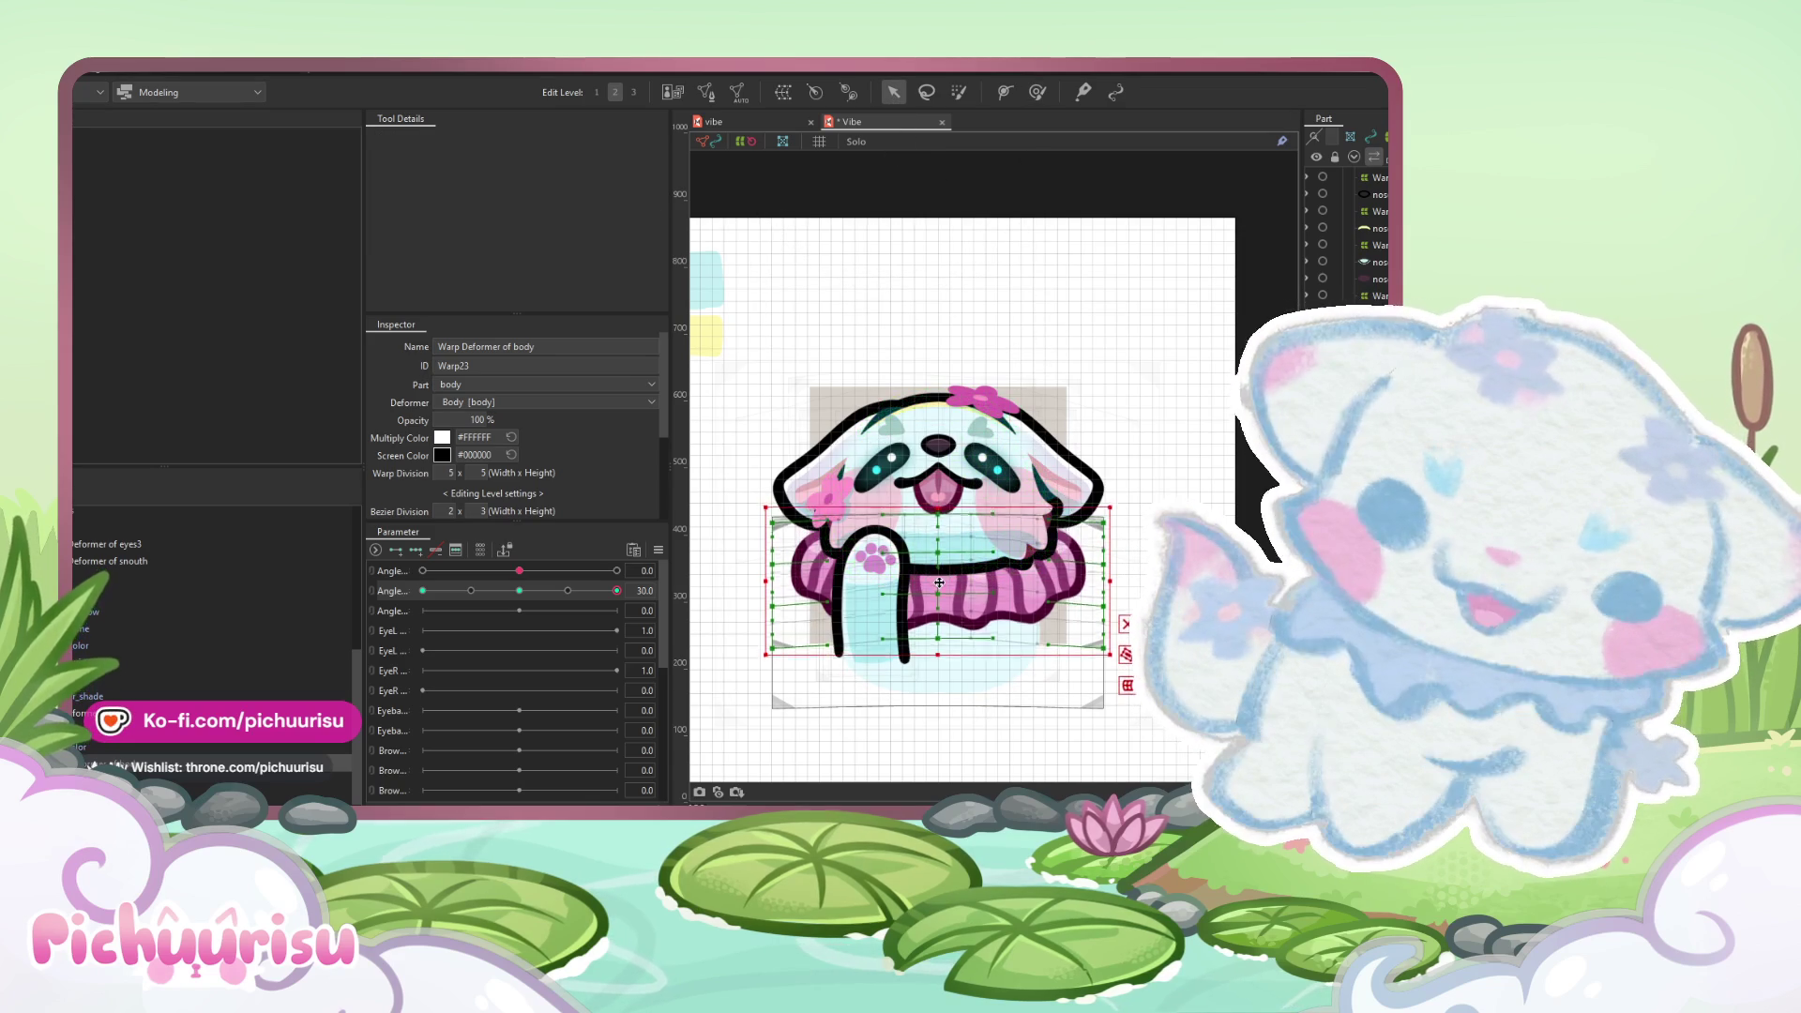
pyautogui.scroll(-2, 938, 583)
pyautogui.click(598, 590)
pyautogui.click(472, 590)
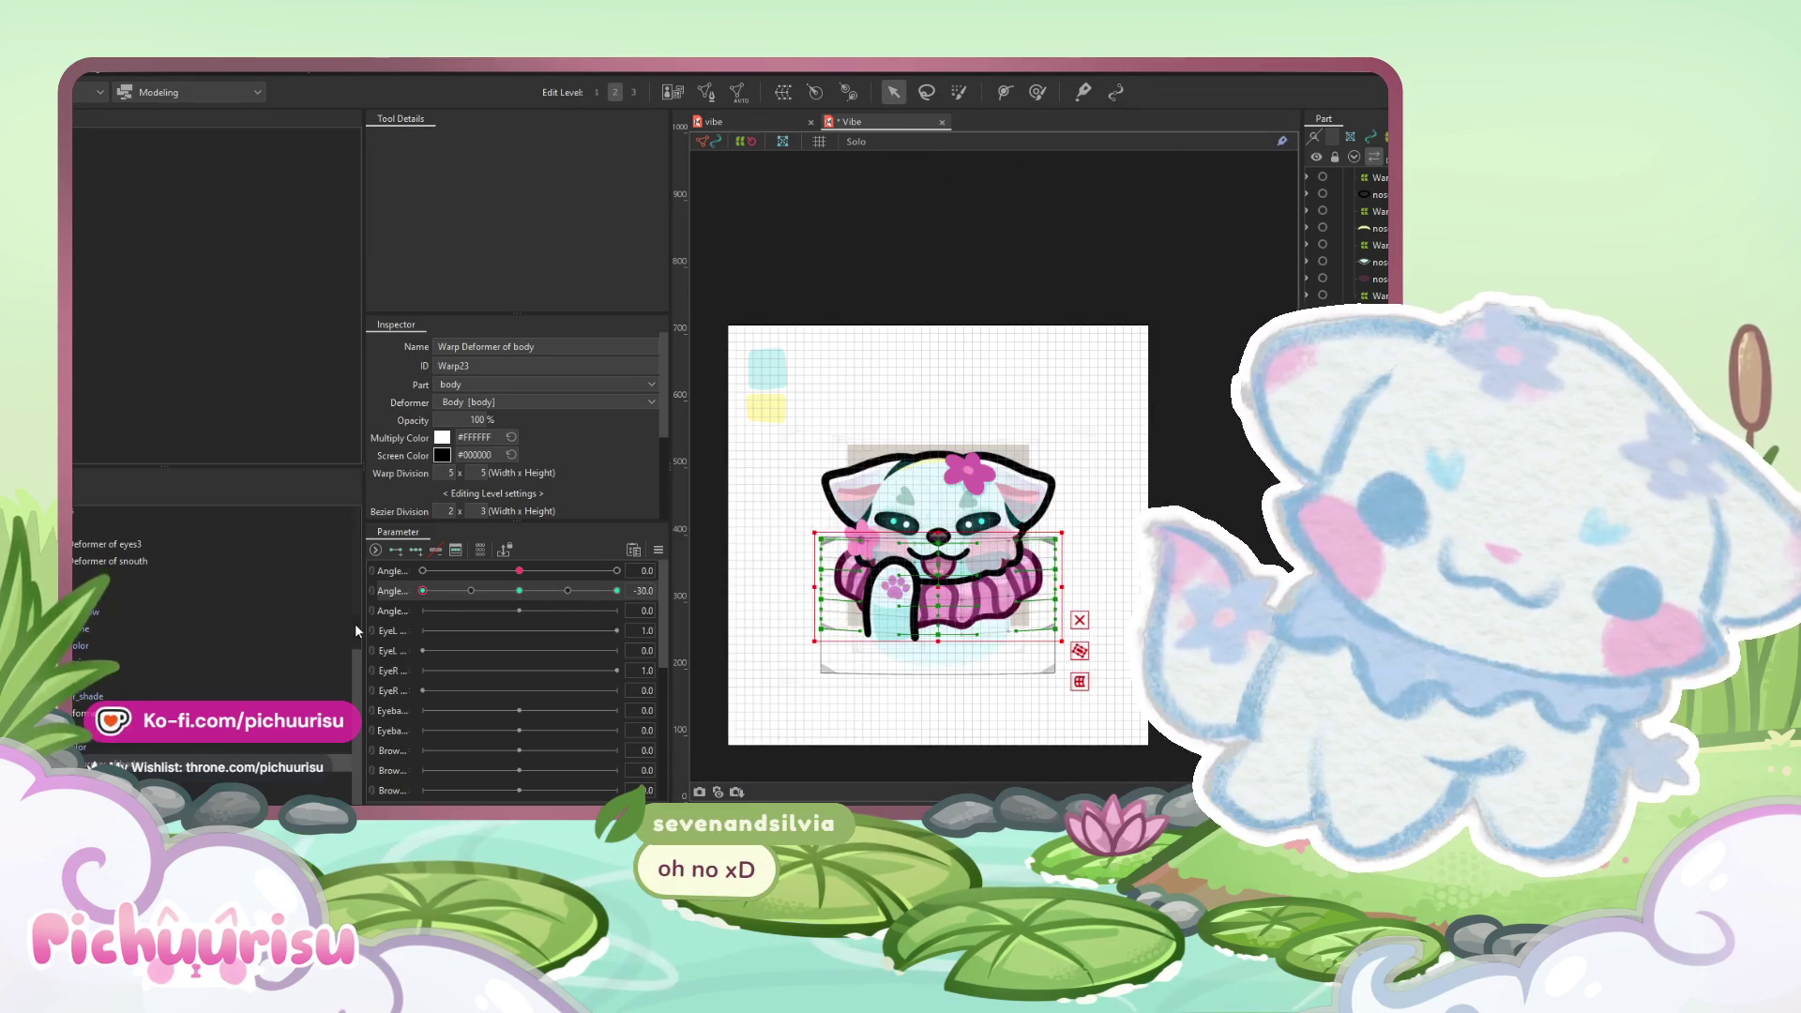
pyautogui.click(617, 590)
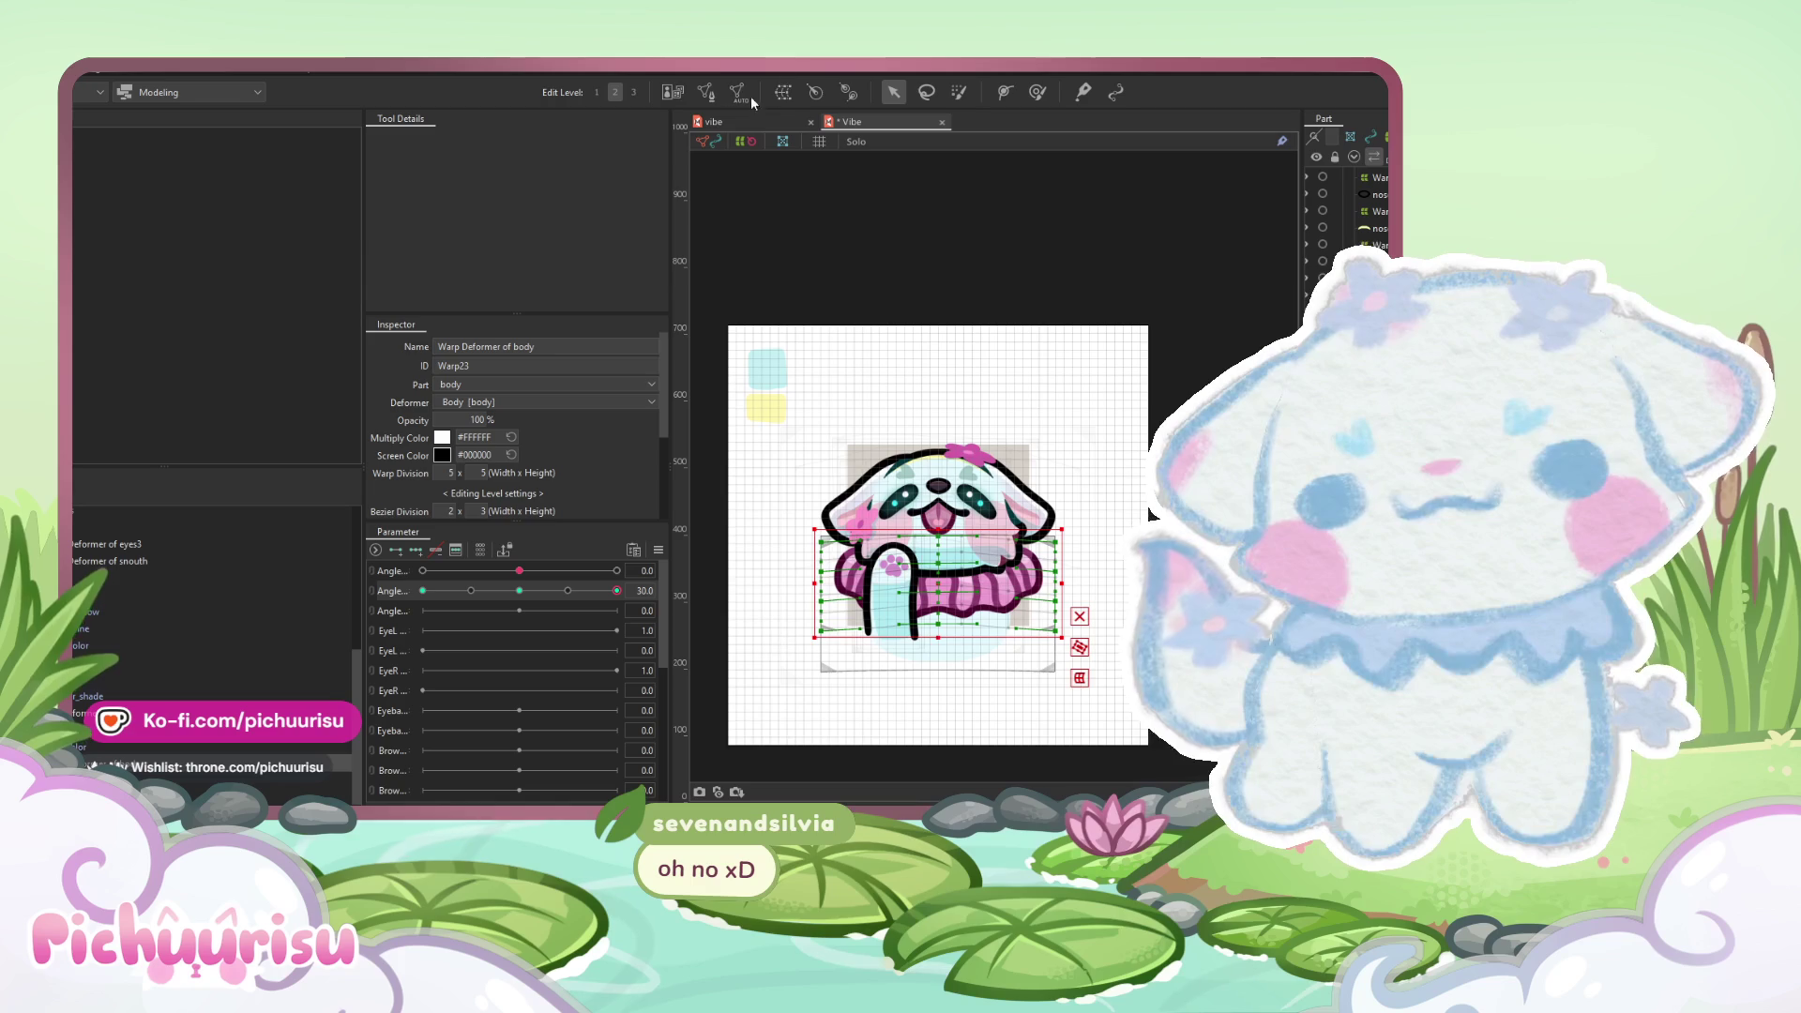
pyautogui.click(472, 590)
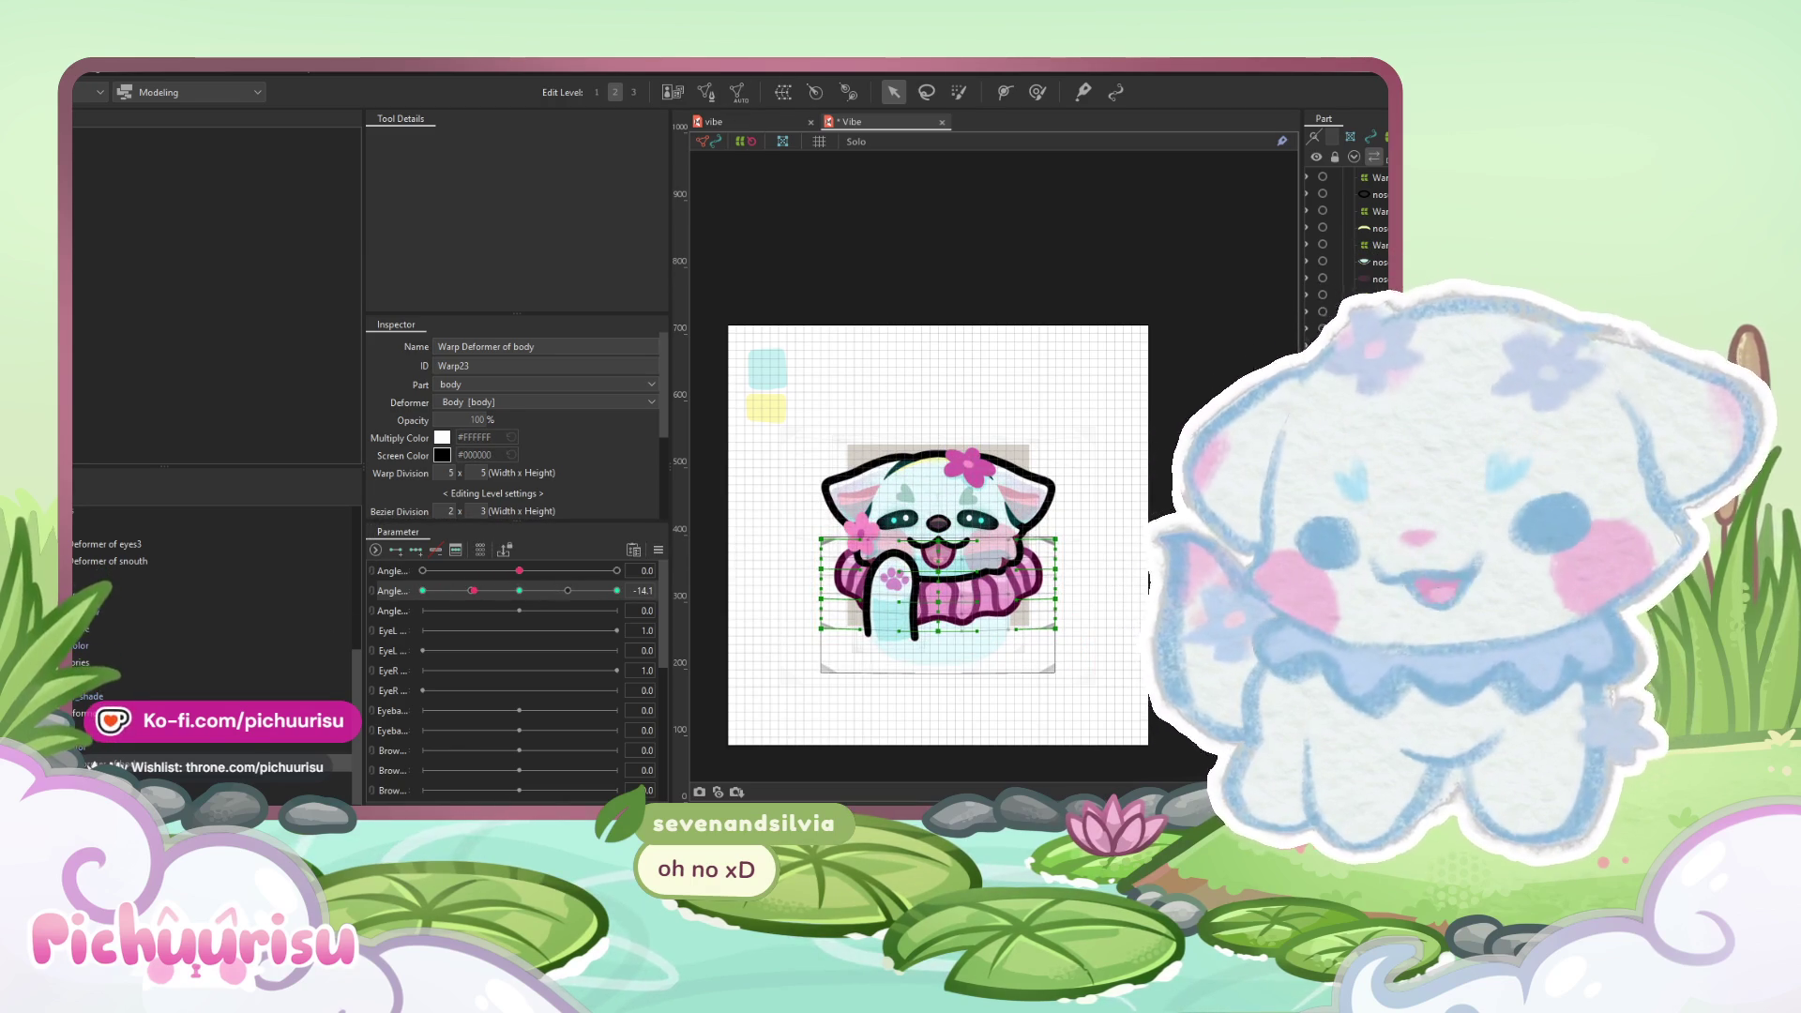
pyautogui.click(207, 577)
pyautogui.click(616, 571)
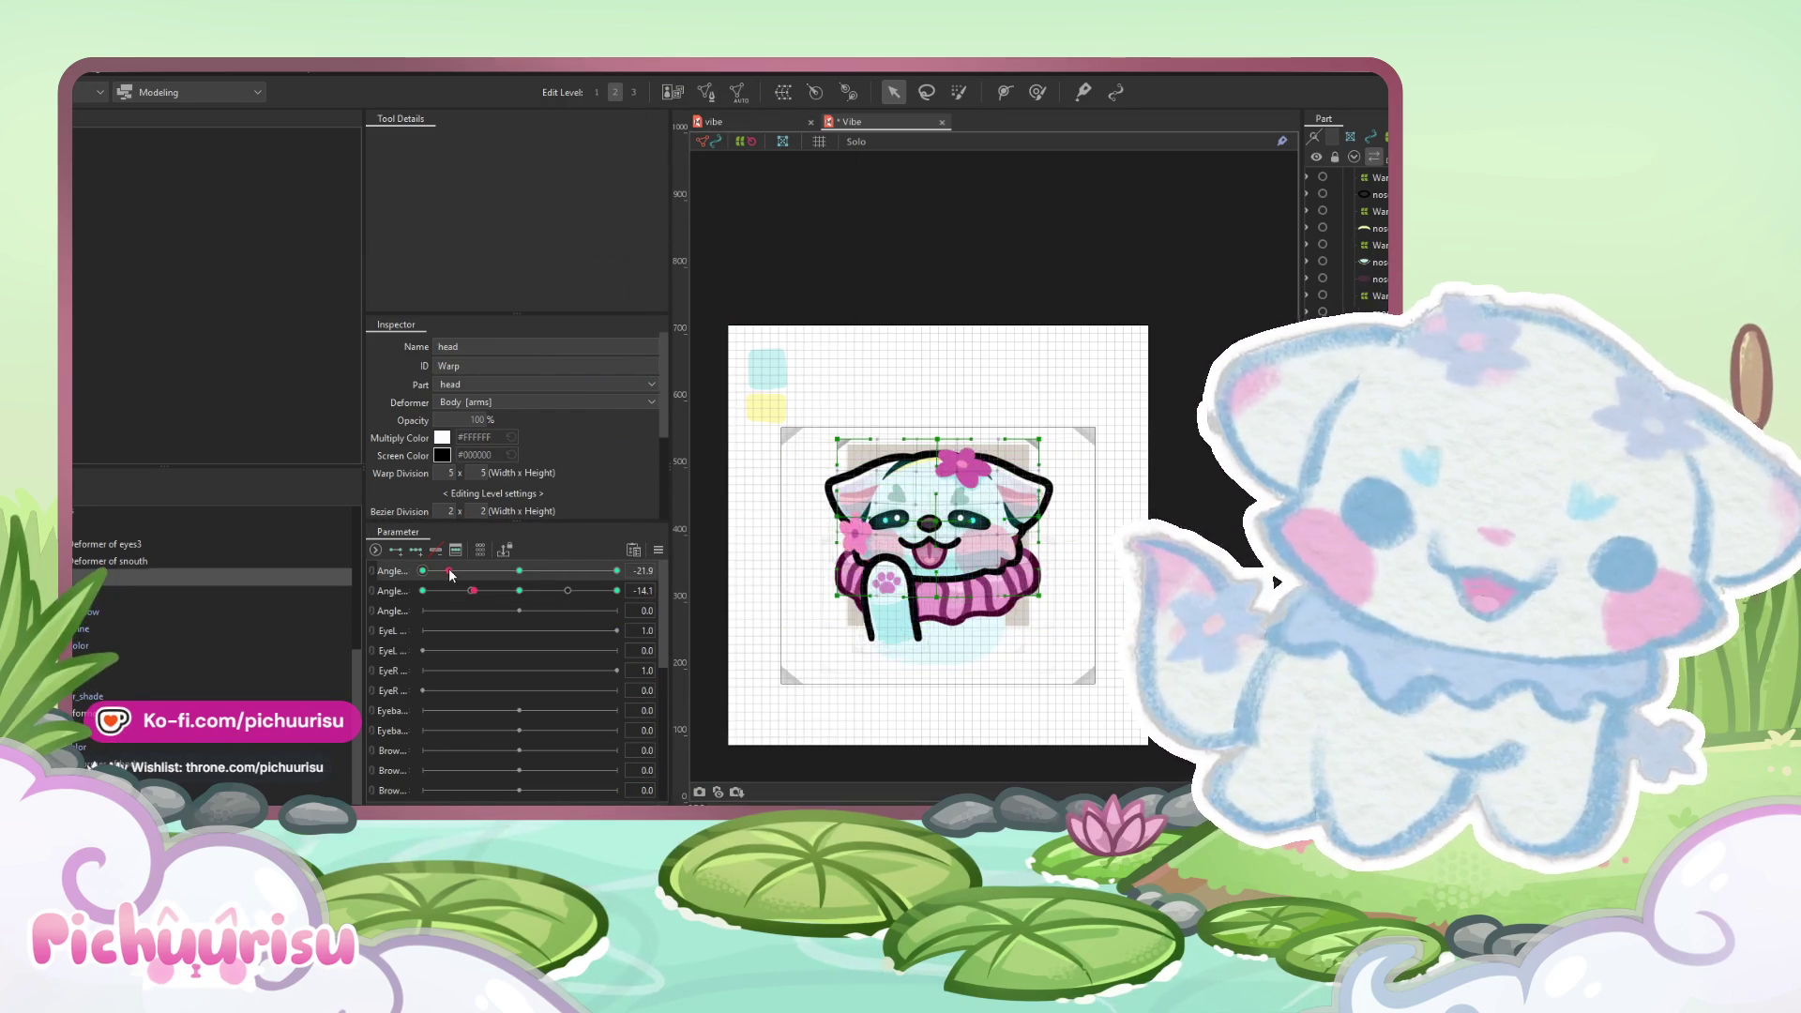
# - Reshape the head warp with the deform brush at each Angle keyform, returning to neutral
pyautogui.scroll(3, 1071, 590)
pyautogui.click(1038, 92)
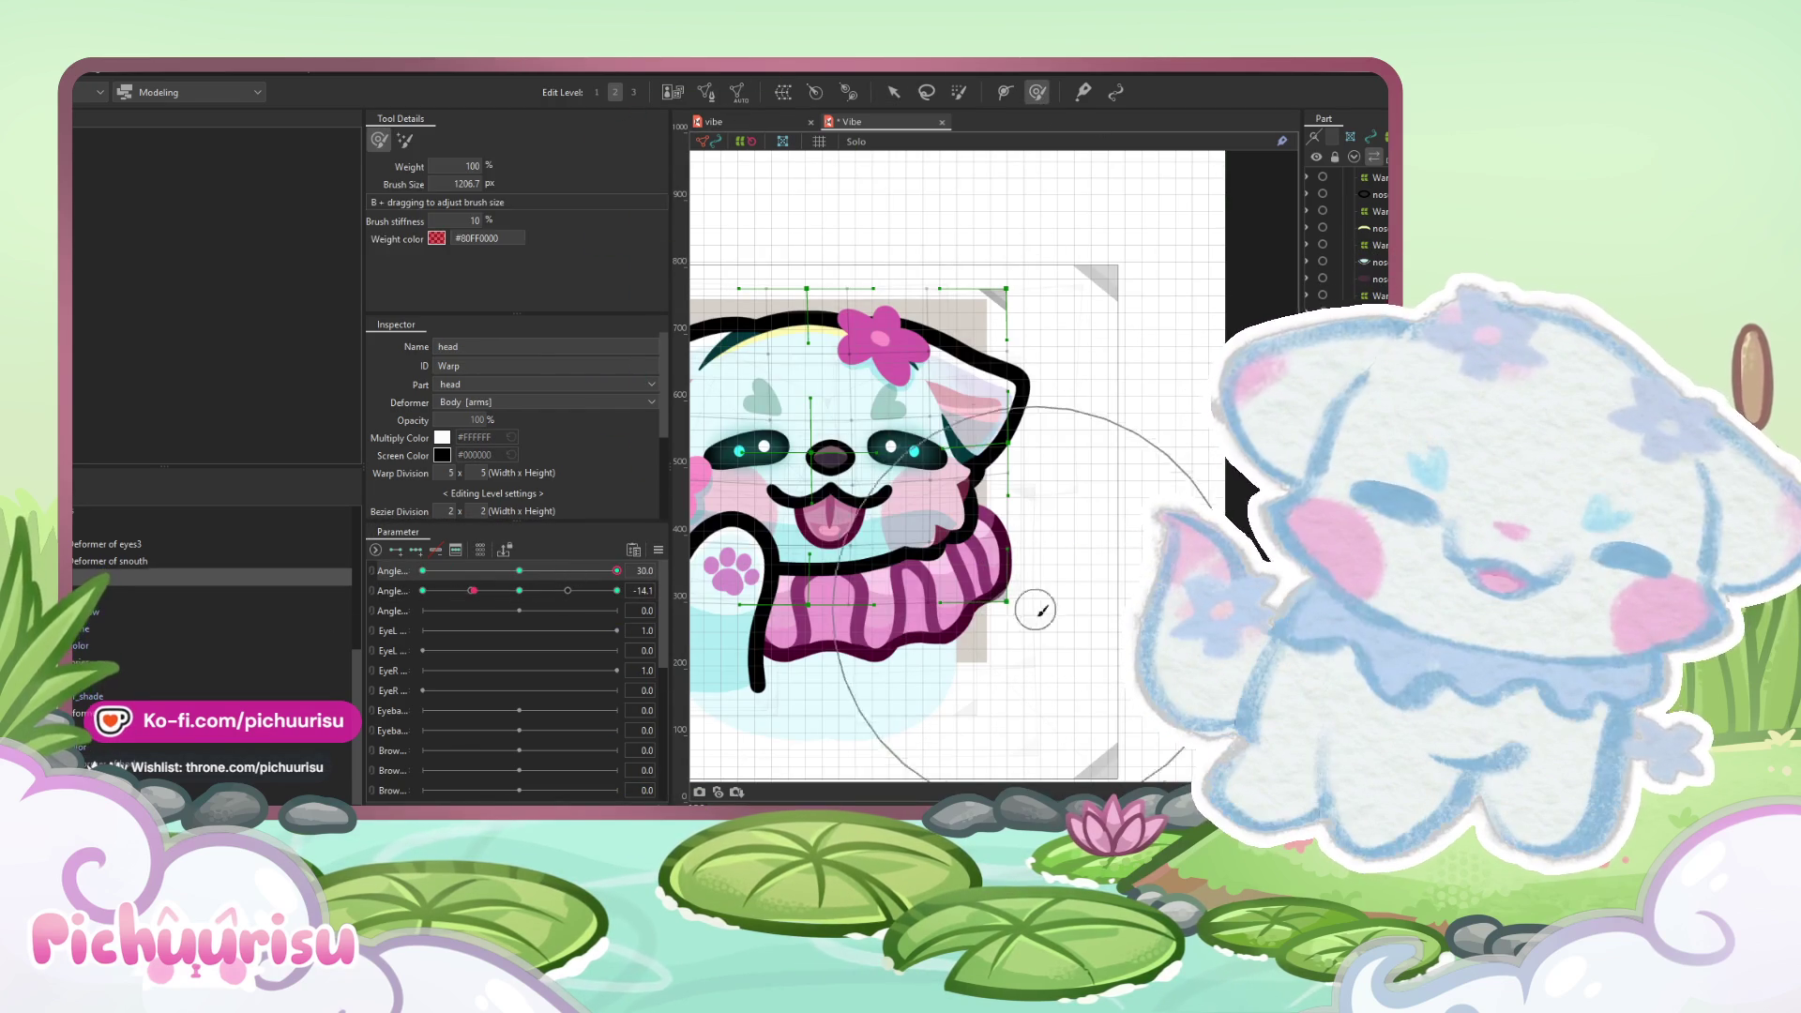
pyautogui.click(518, 590)
pyautogui.click(844, 466)
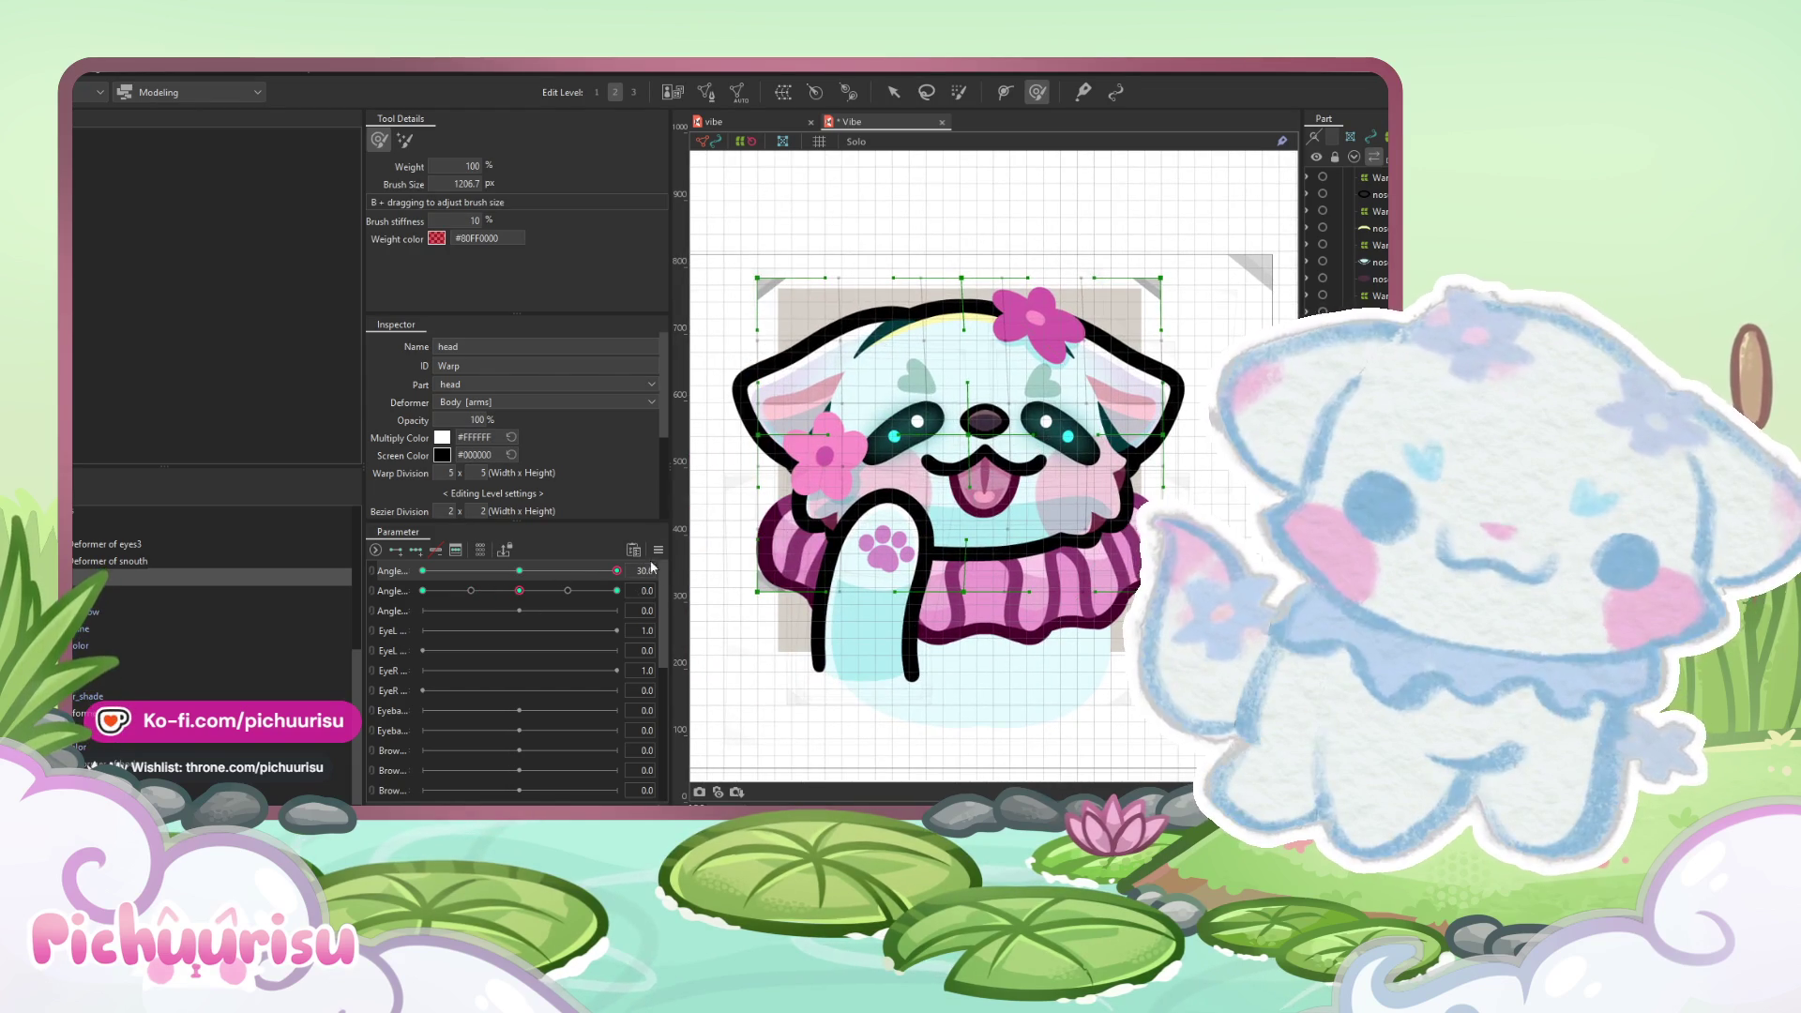
pyautogui.click(656, 552)
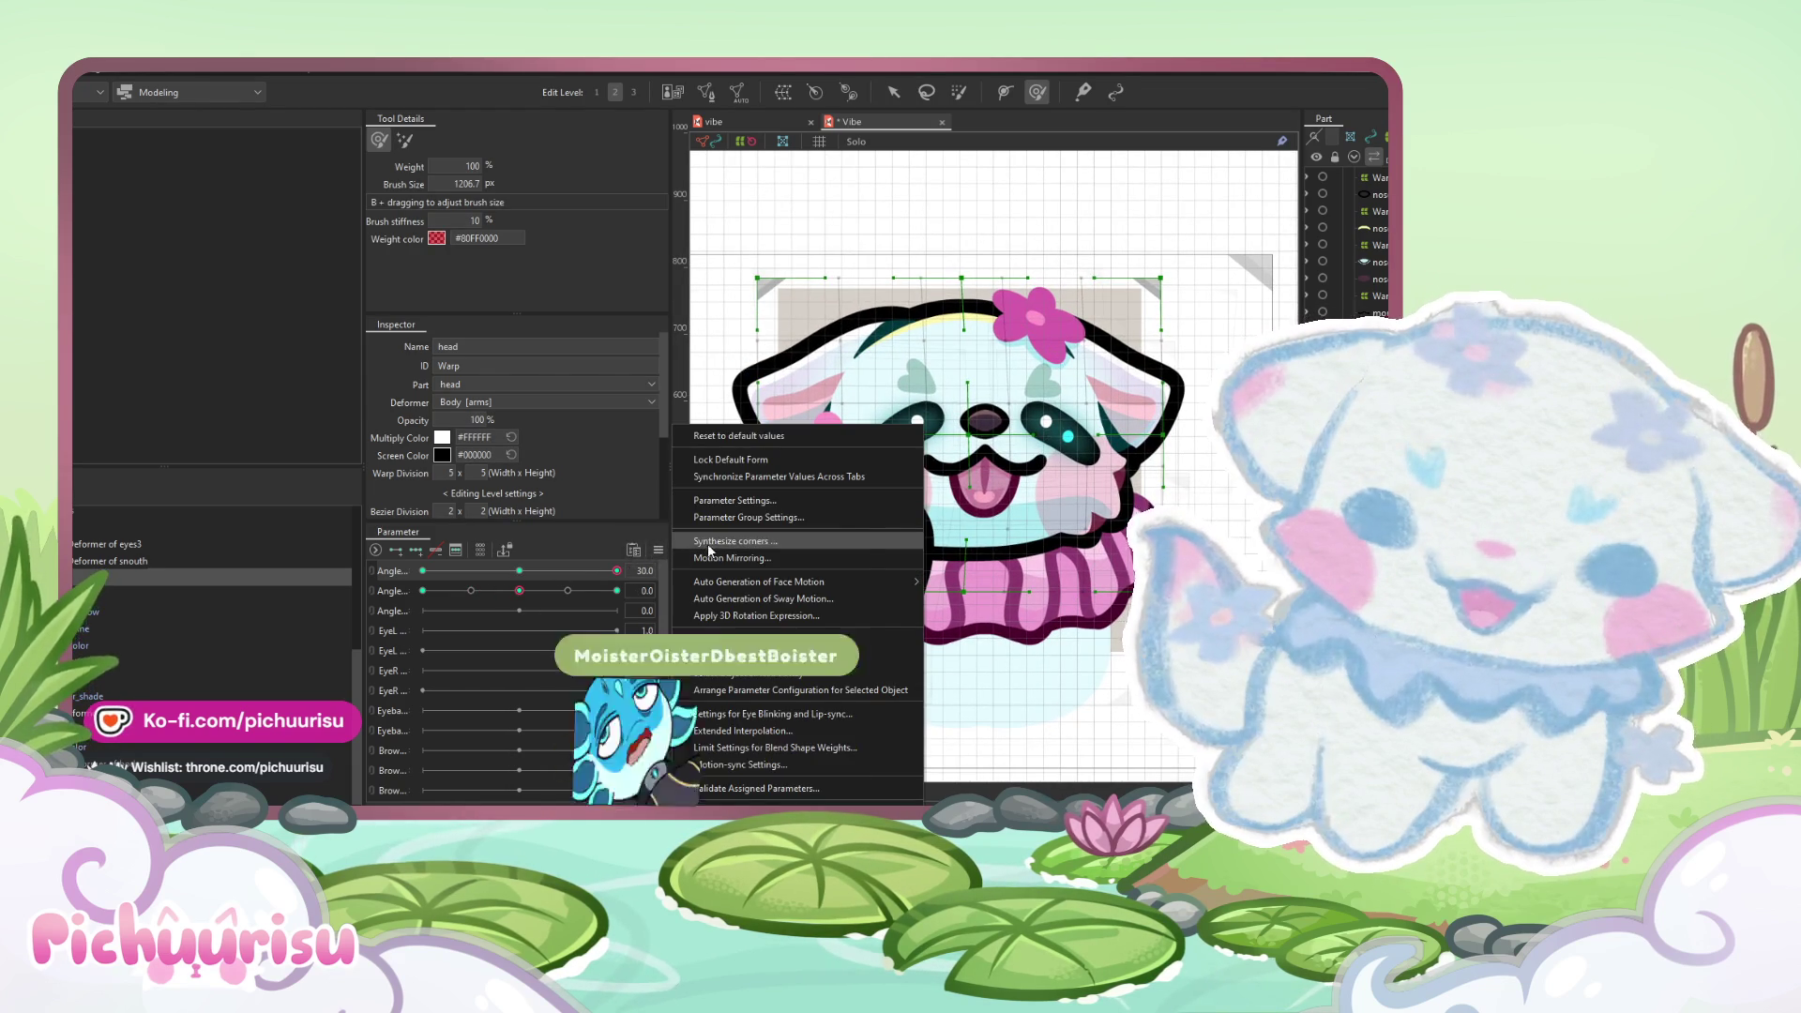
pyautogui.moveTo(616, 570); pyautogui.dragTo(454, 570)
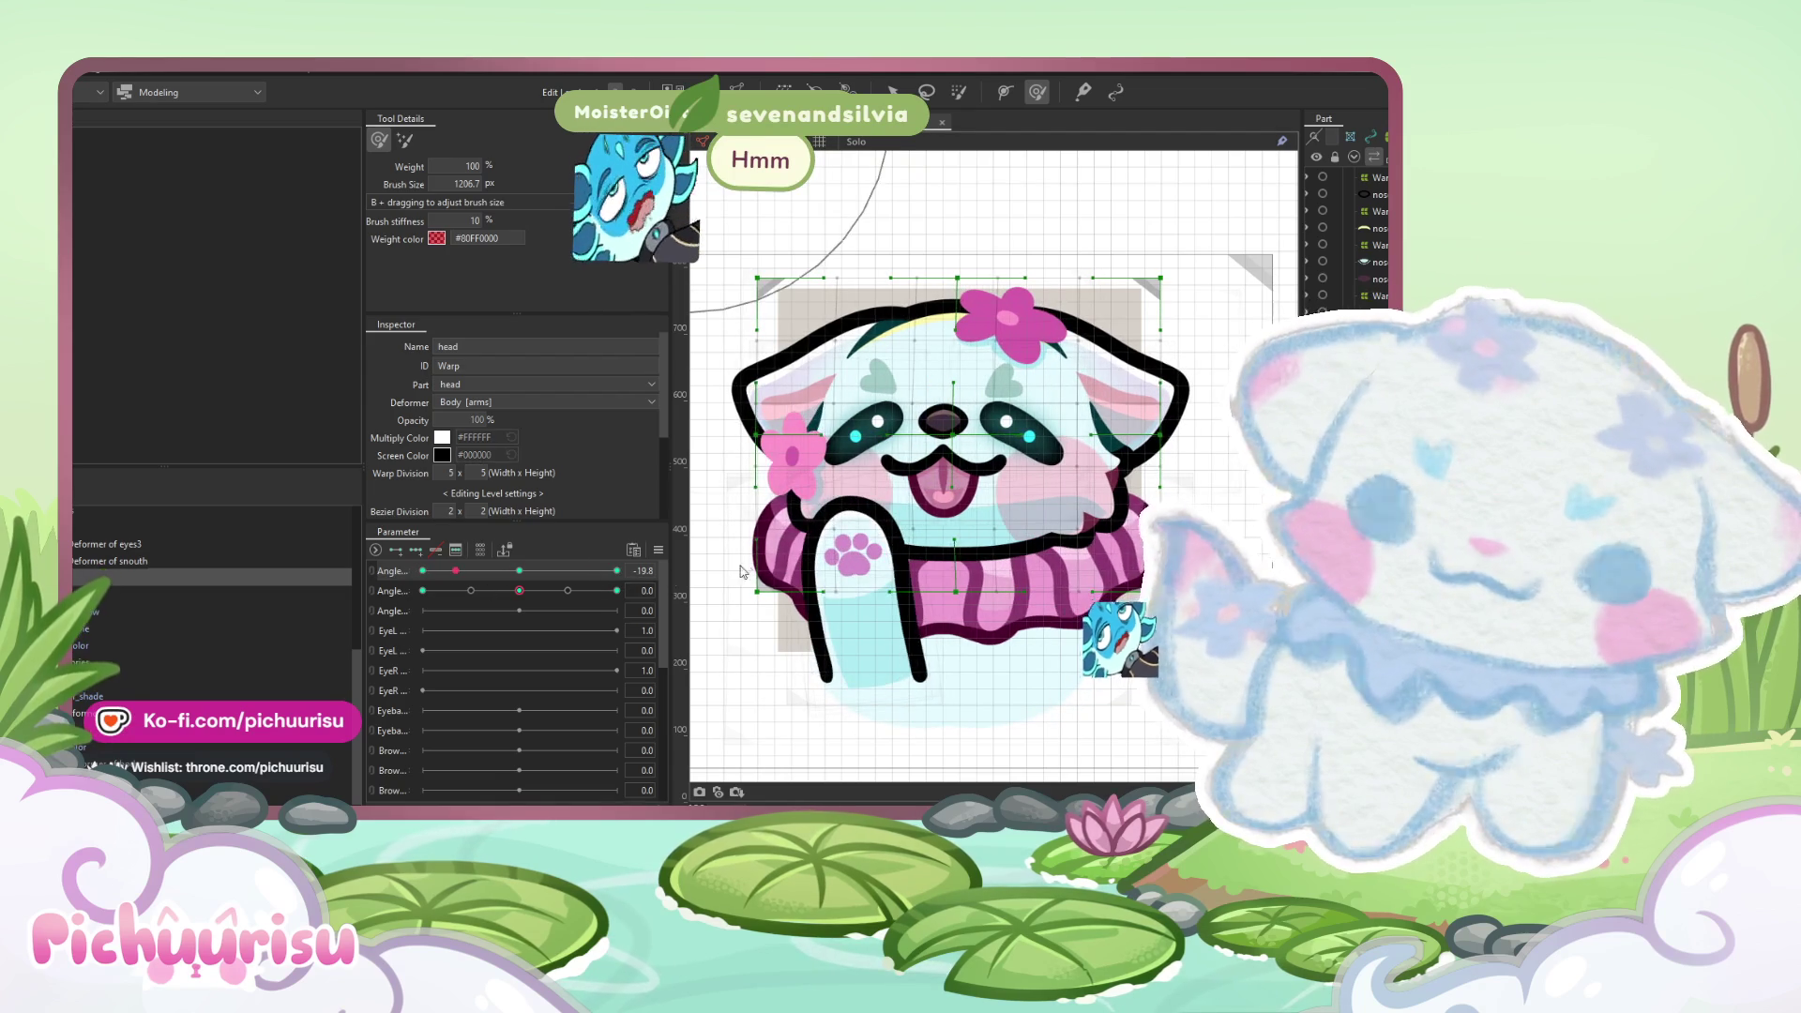
pyautogui.click(657, 551)
pyautogui.click(738, 435)
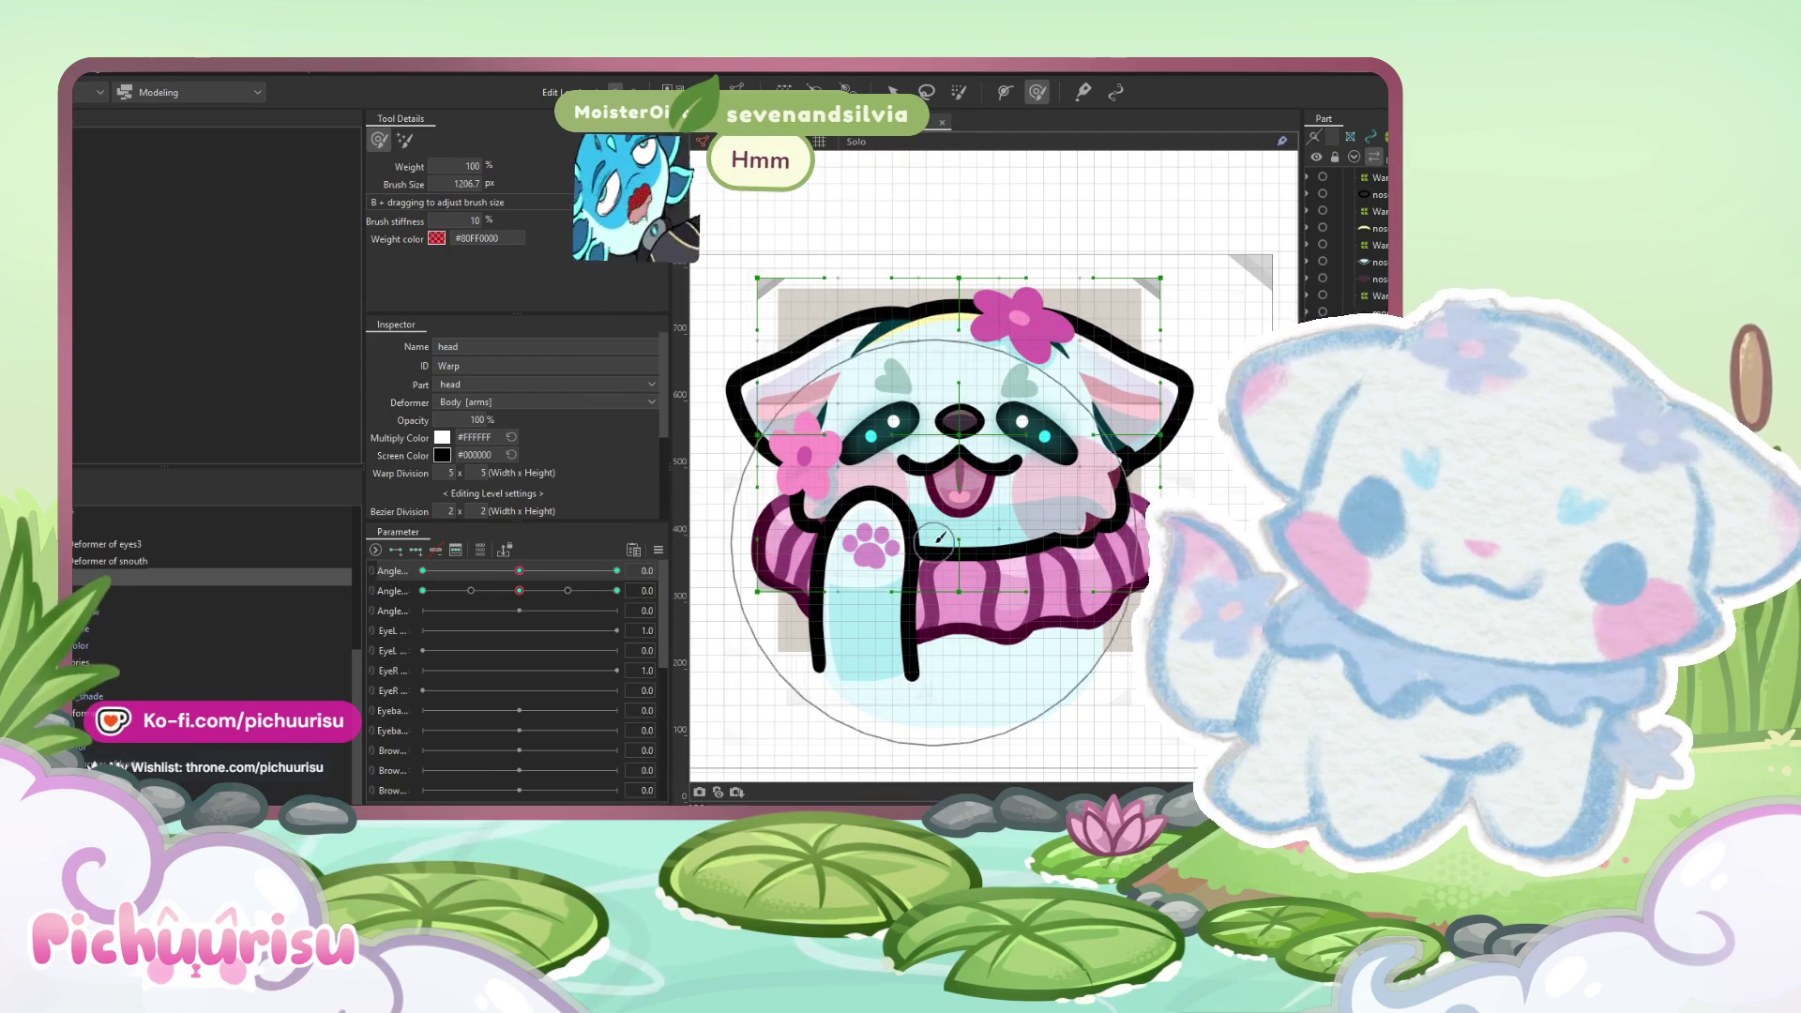
# - Link the two Angle parameters into a single 2D grid and move the pose across it
pyautogui.scroll(-5, 764, 583)
pyautogui.scroll(3, 765, 583)
pyautogui.click(375, 580)
pyautogui.moveTo(537, 617)
pyautogui.mouseDown()
pyautogui.moveTo(622, 626)
pyautogui.moveTo(654, 574)
pyautogui.moveTo(391, 559)
pyautogui.moveTo(514, 675)
pyautogui.moveTo(488, 563)
pyautogui.moveTo(520, 632)
pyautogui.mouseUp()
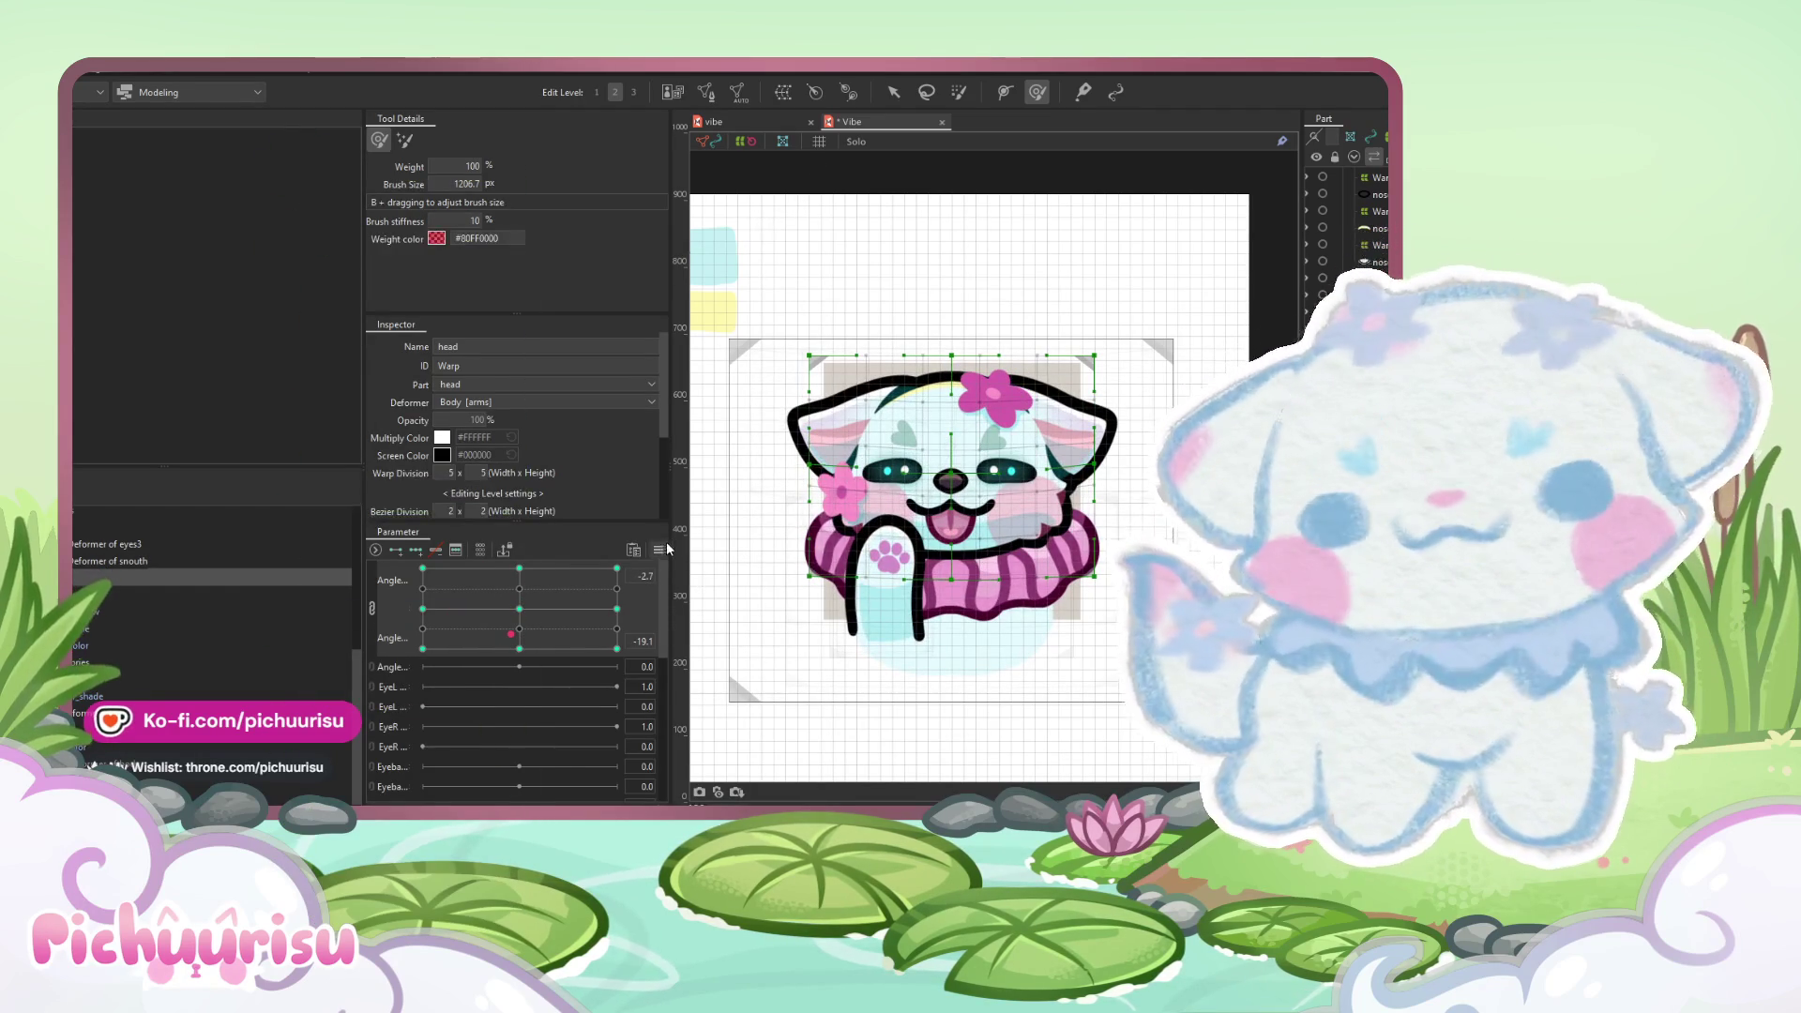
pyautogui.click(658, 549)
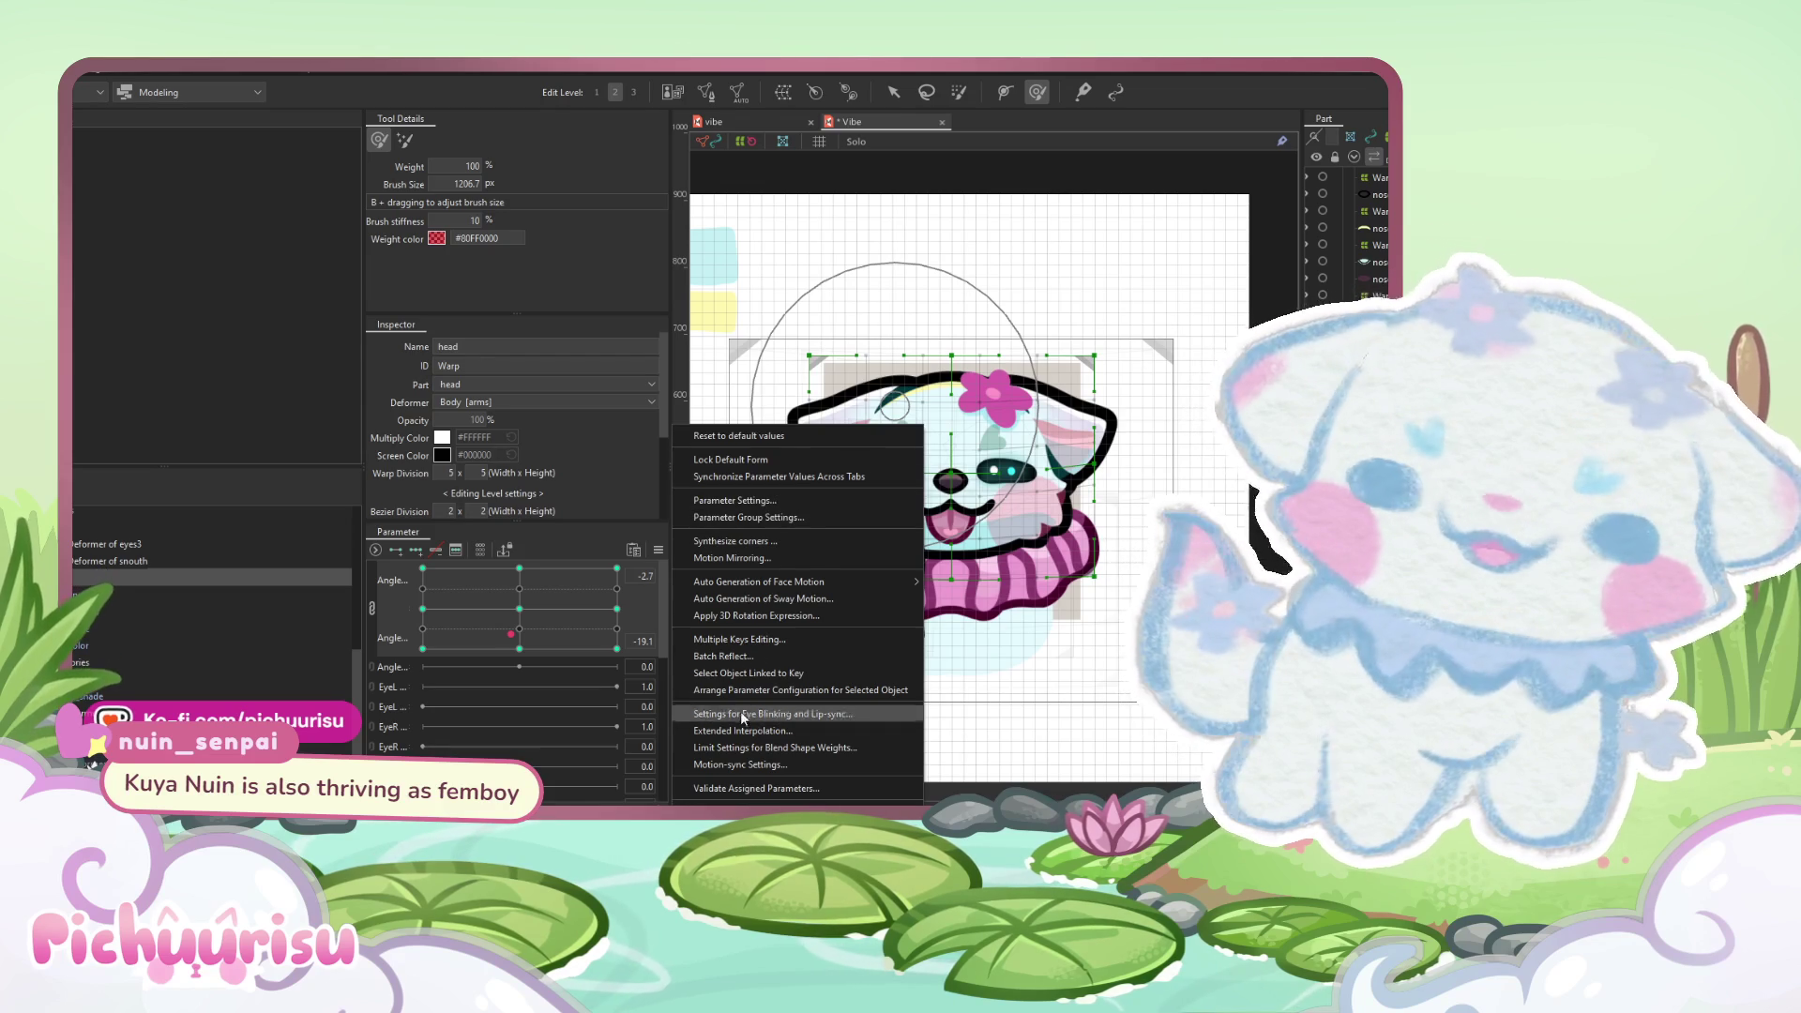
# - Select every deformer at the top-right Angle grid pose and choose an option from the parameter menu
pyautogui.click(619, 570)
pyautogui.hotkey('ctrl', 'a')
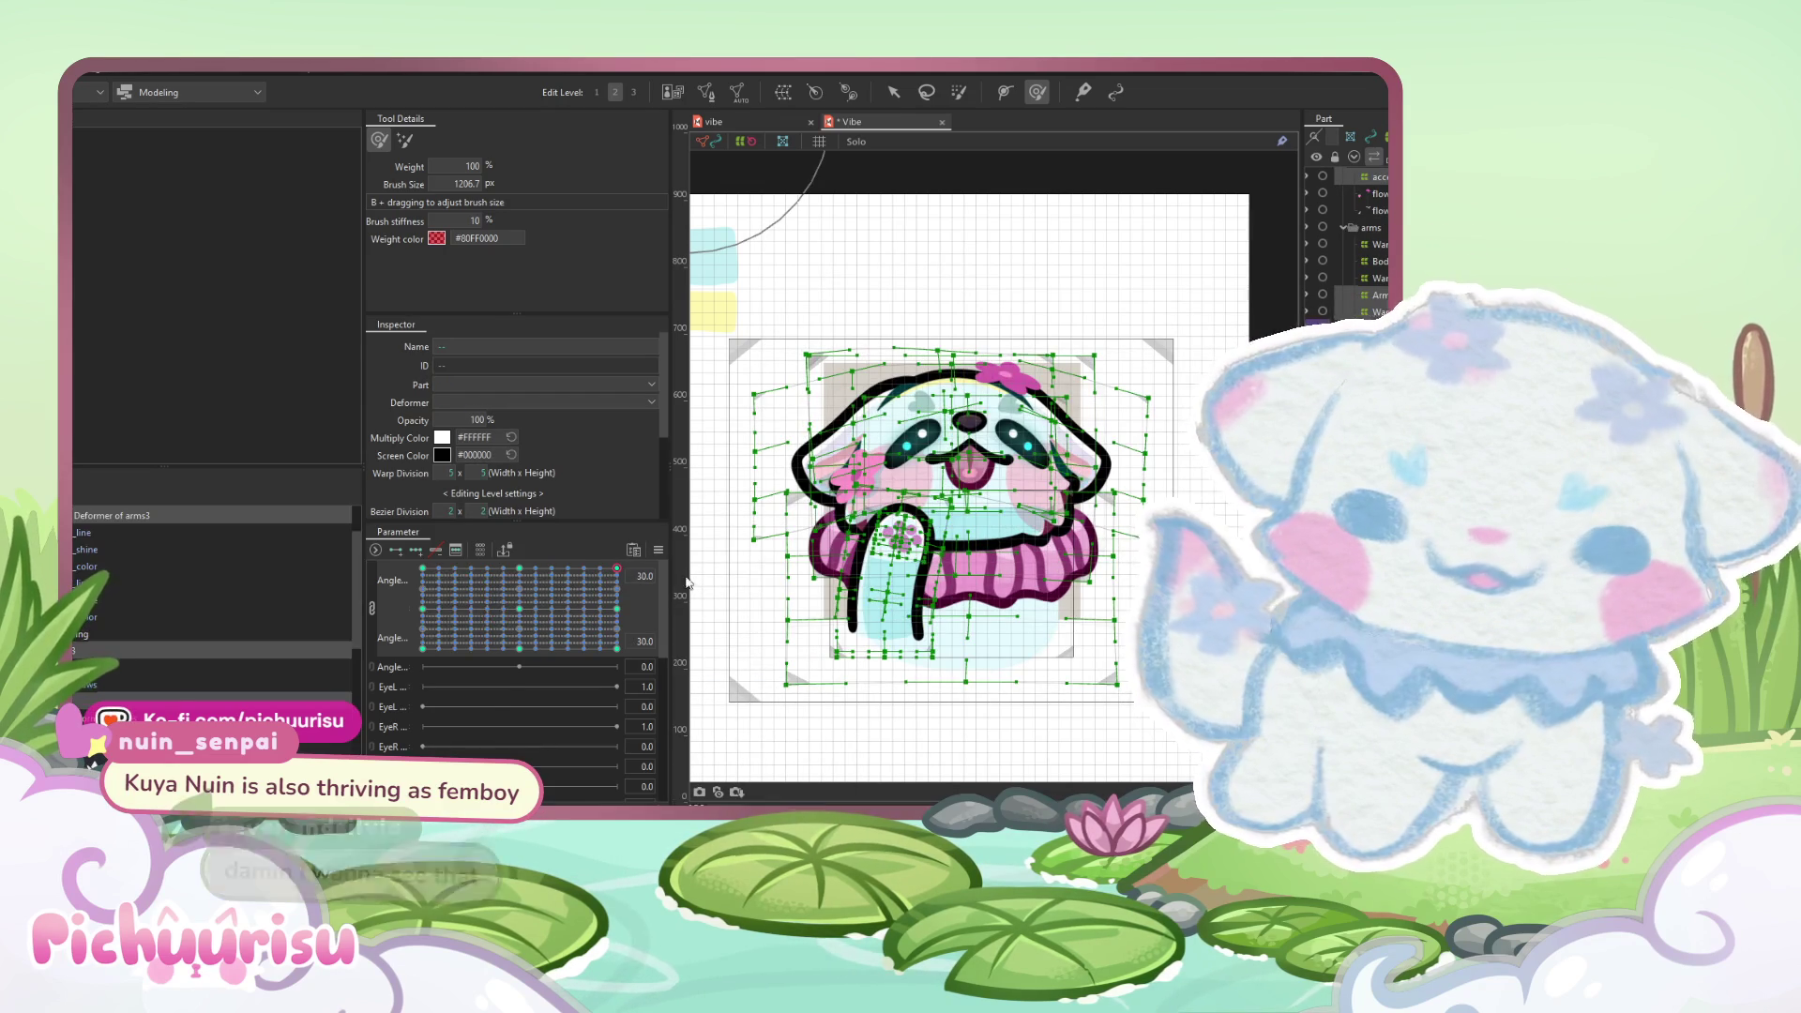
pyautogui.click(659, 551)
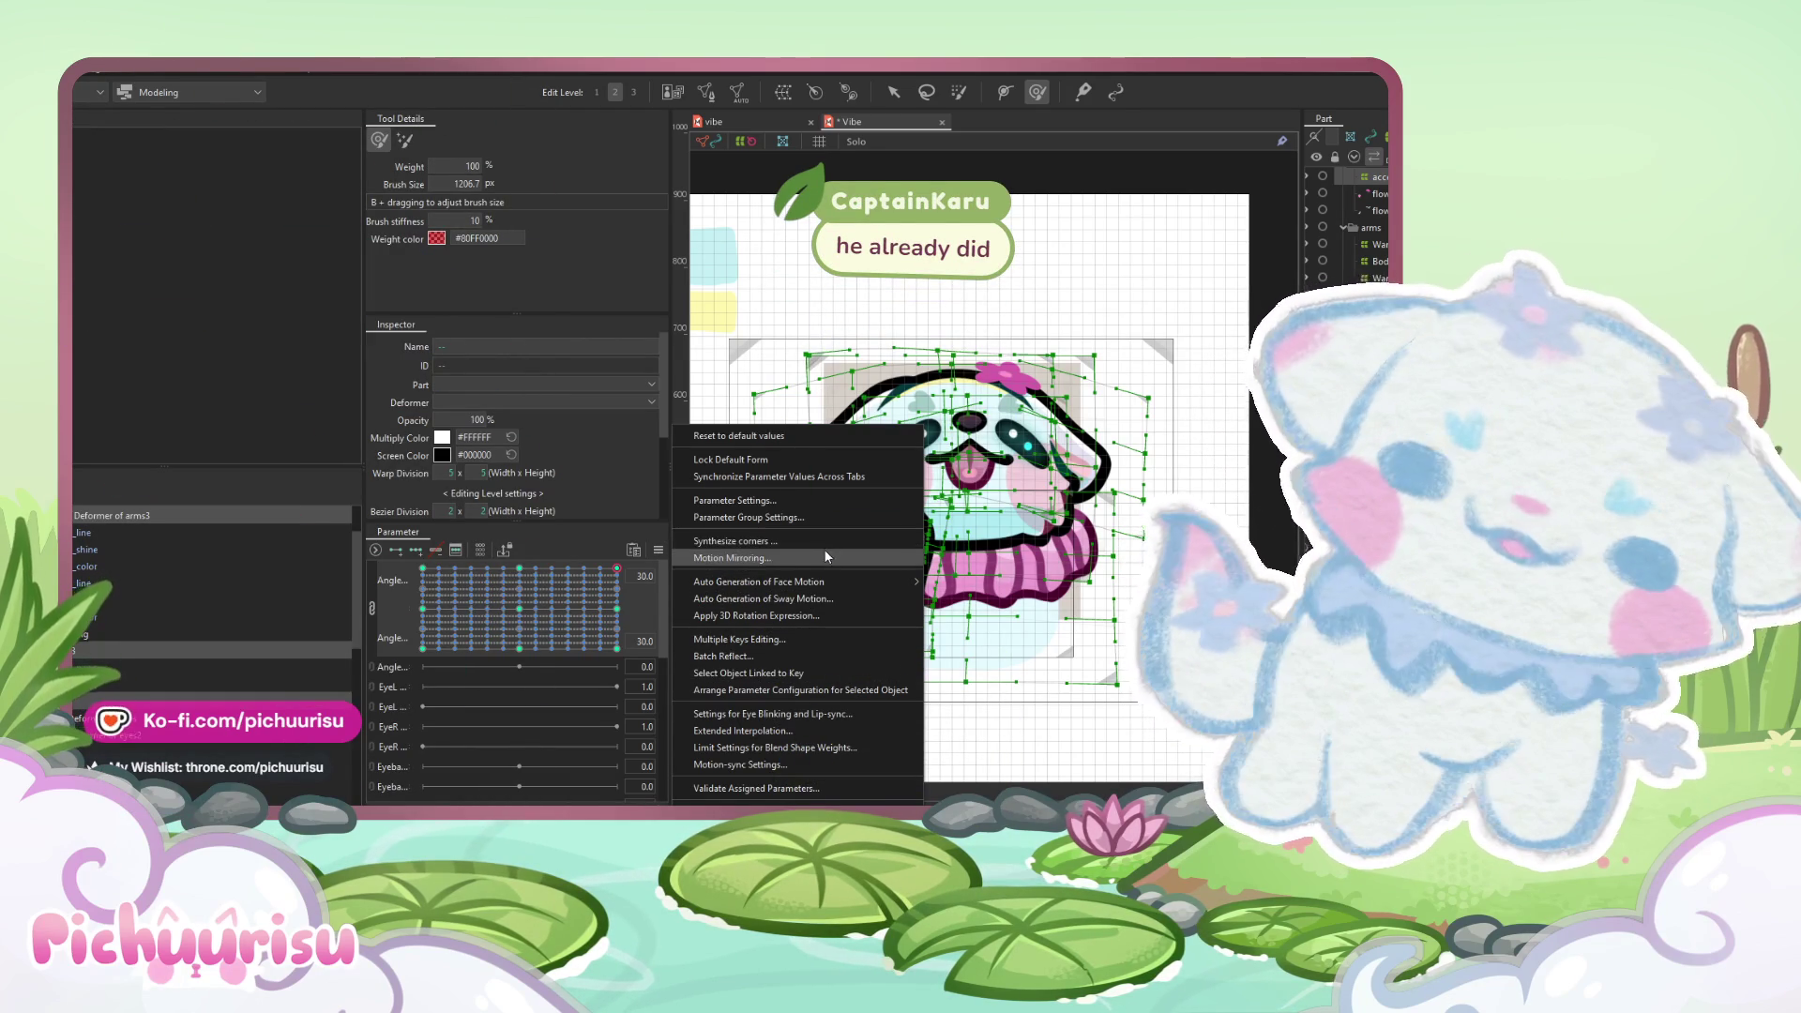
pyautogui.click(788, 729)
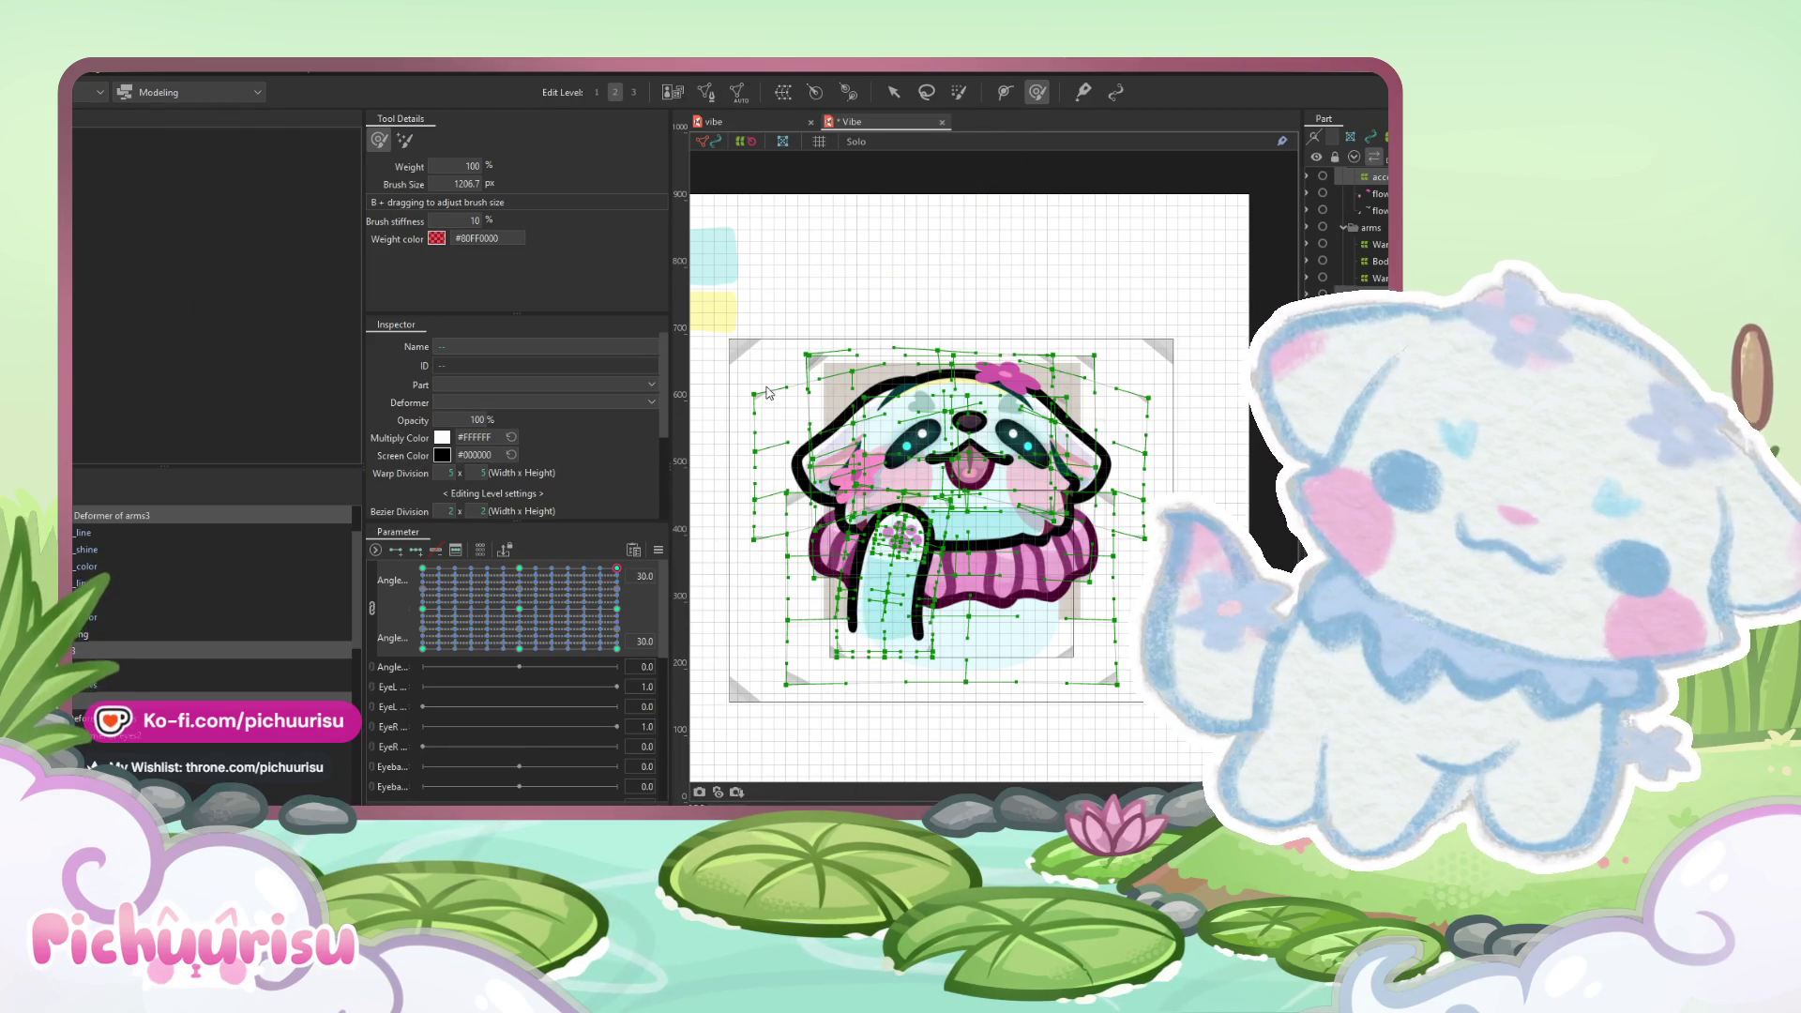
# - Deselect the deformers and drag the Angle grid point back to neutral centre
pyautogui.press('v')
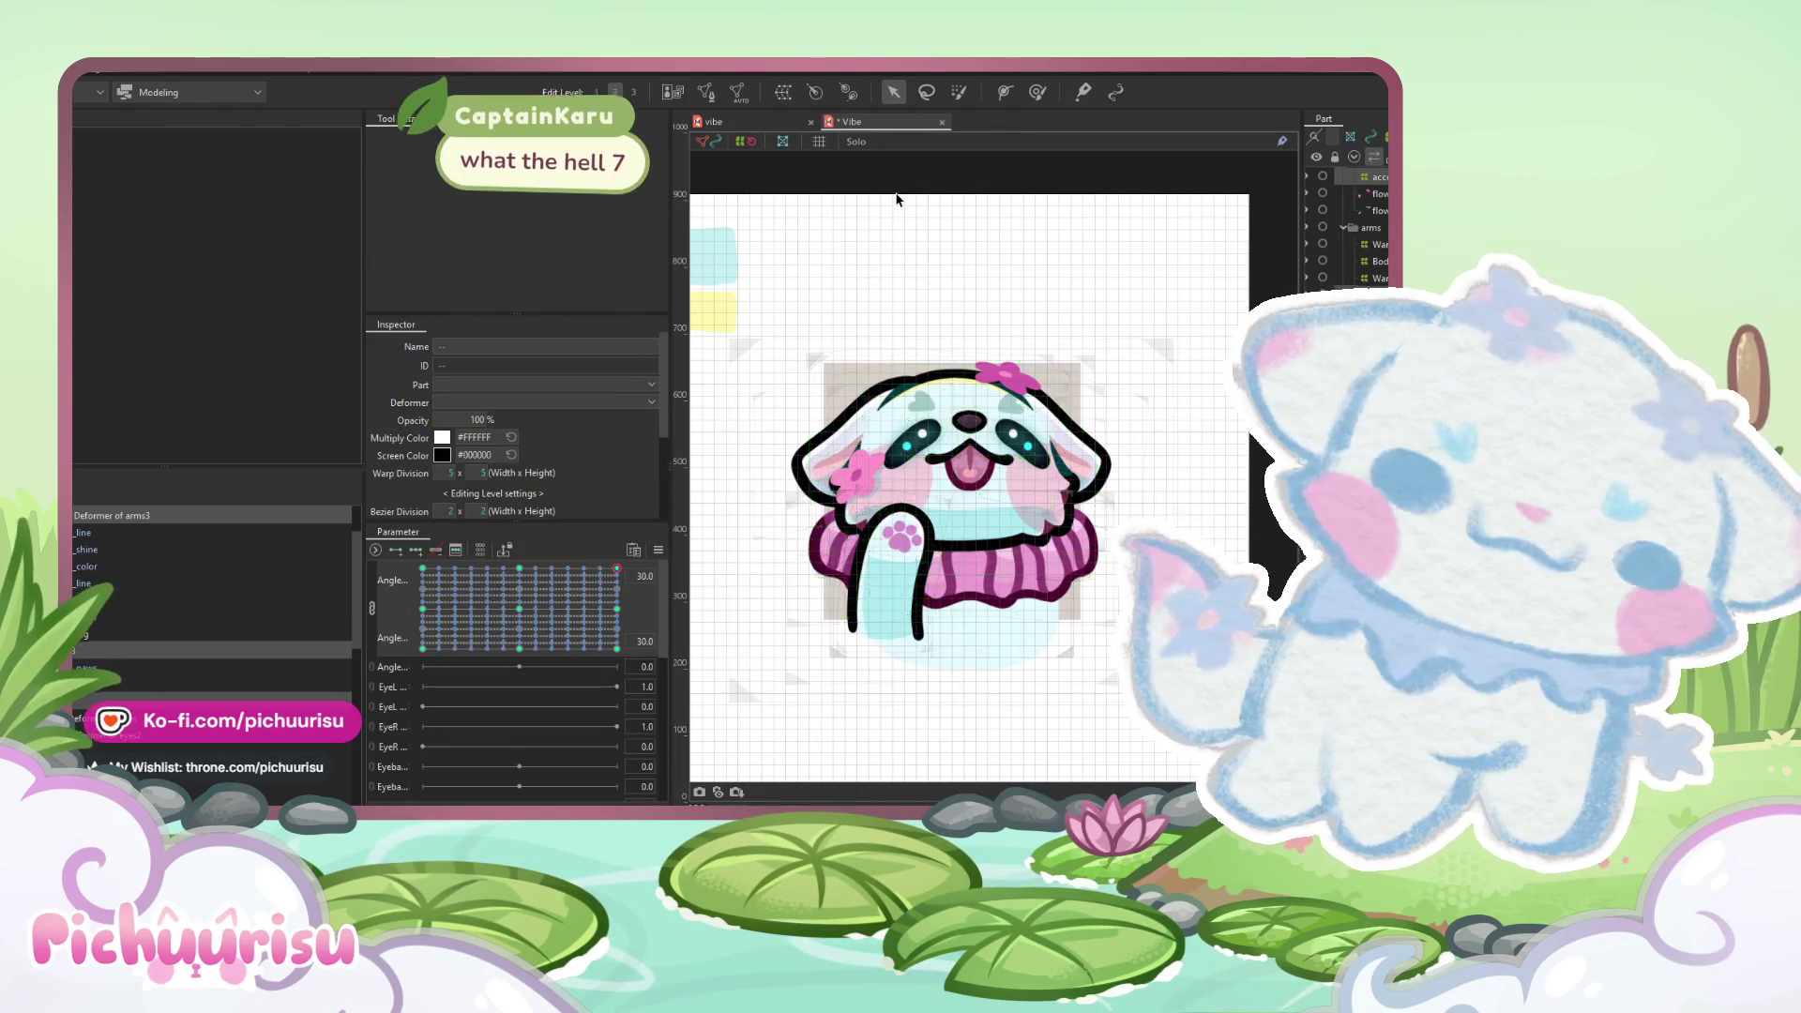
pyautogui.click(895, 199)
pyautogui.scroll(-5, 896, 199)
pyautogui.moveTo(565, 599)
pyautogui.mouseDown()
pyautogui.moveTo(452, 622)
pyautogui.moveTo(503, 627)
pyautogui.moveTo(519, 609)
pyautogui.mouseUp()
pyautogui.scroll(5, 888, 381)
pyautogui.click(872, 352)
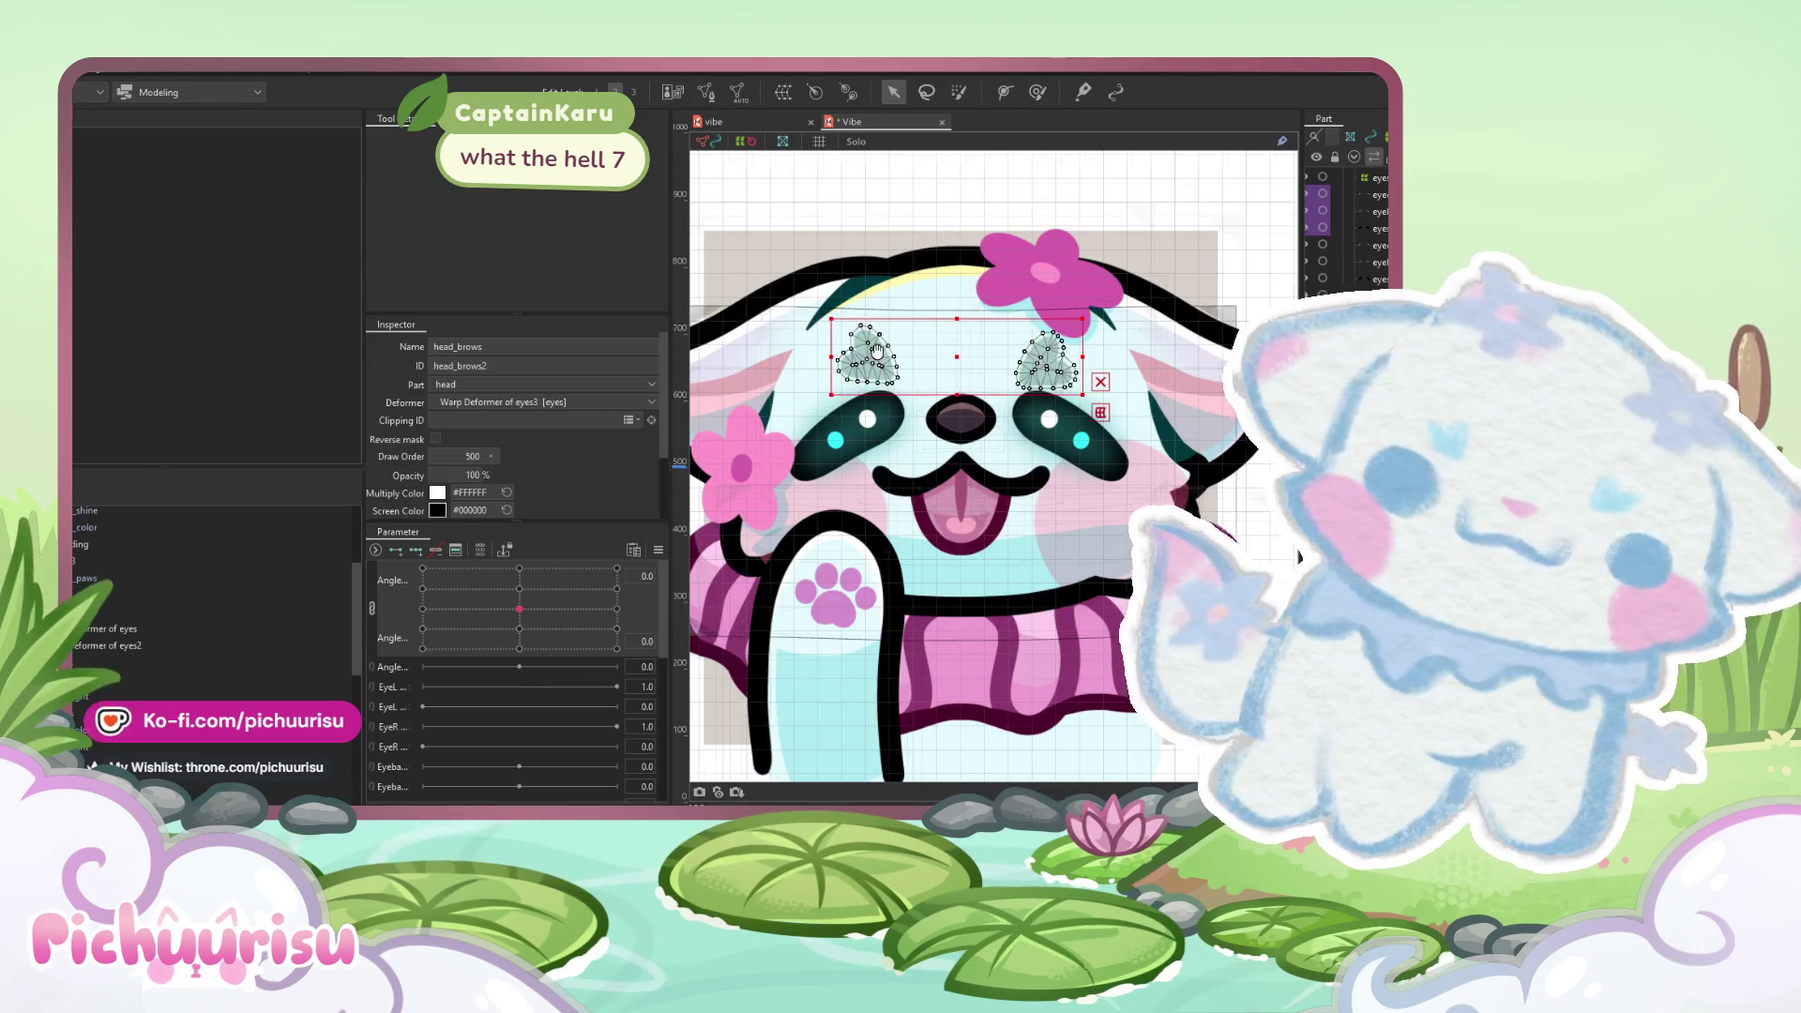
# - Select the eyes3 warp deformer and add Angle keyforms to it
pyautogui.moveTo(877, 352); pyautogui.dragTo(843, 375)
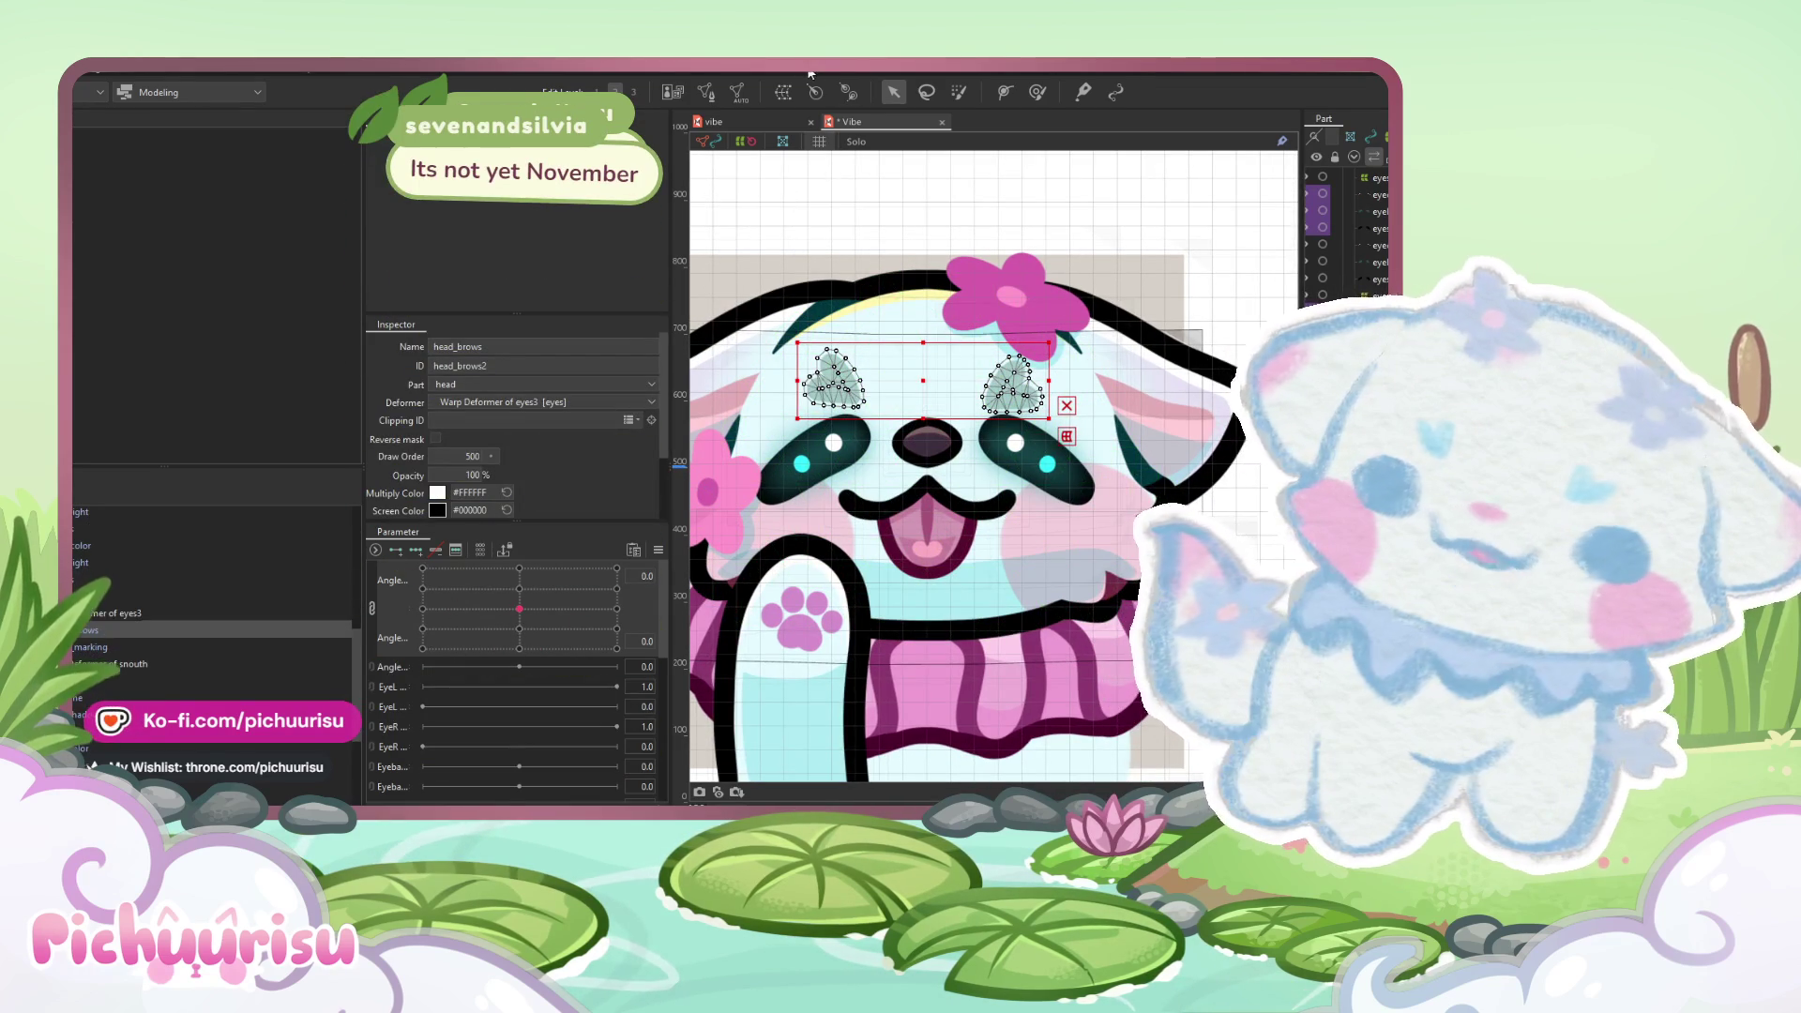
pyautogui.click(161, 617)
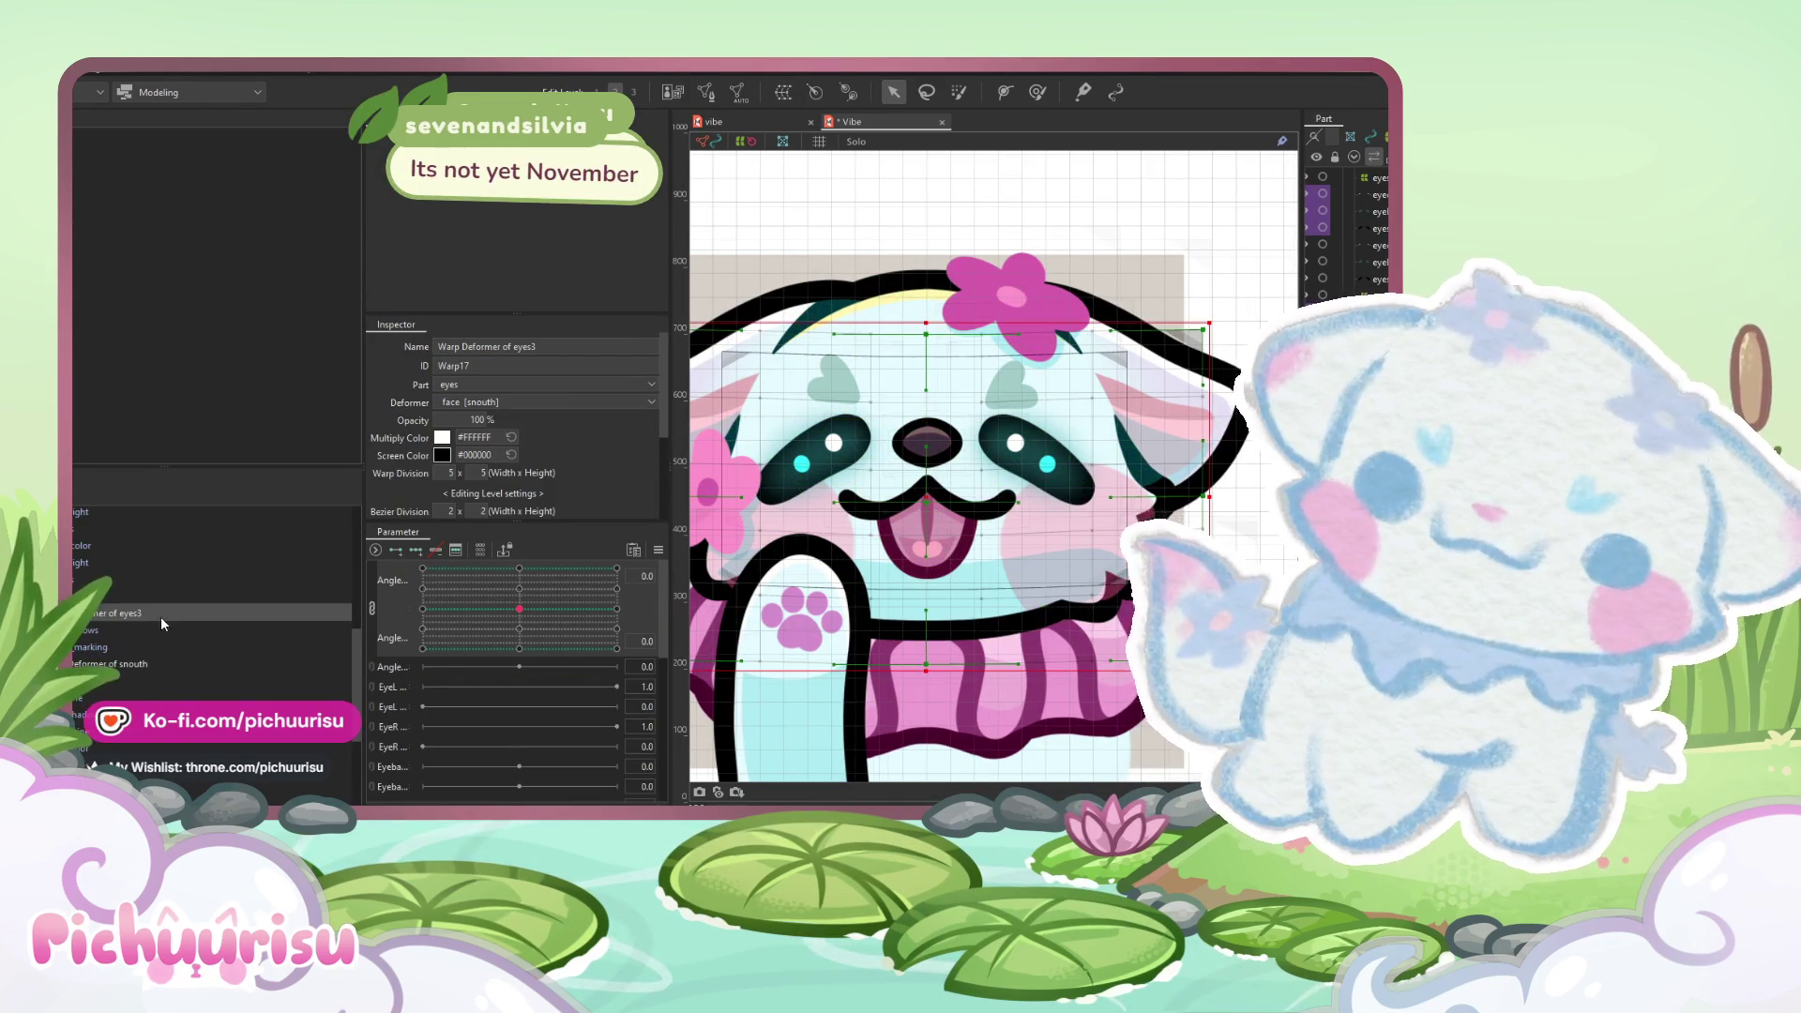
pyautogui.click(372, 608)
pyautogui.click(416, 549)
# - Push the face mesh upward with the deform brush at second Angle 30
pyautogui.click(616, 570)
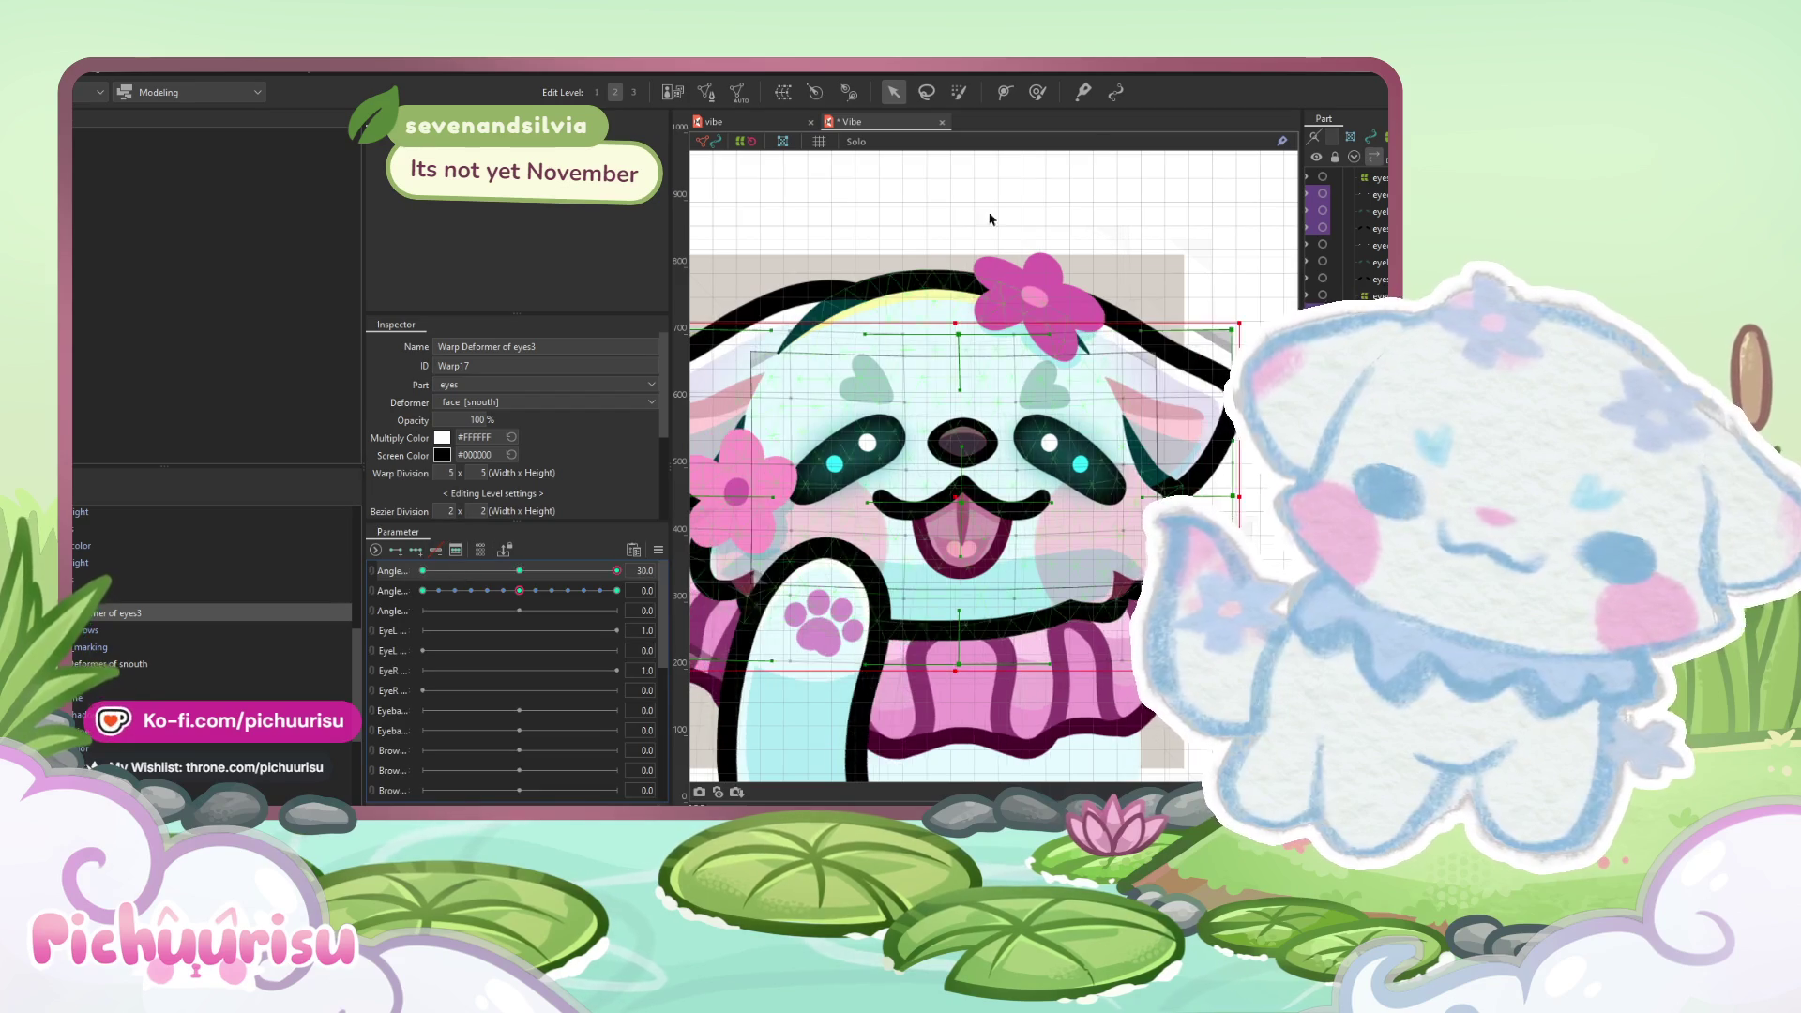
pyautogui.click(519, 570)
pyautogui.click(616, 590)
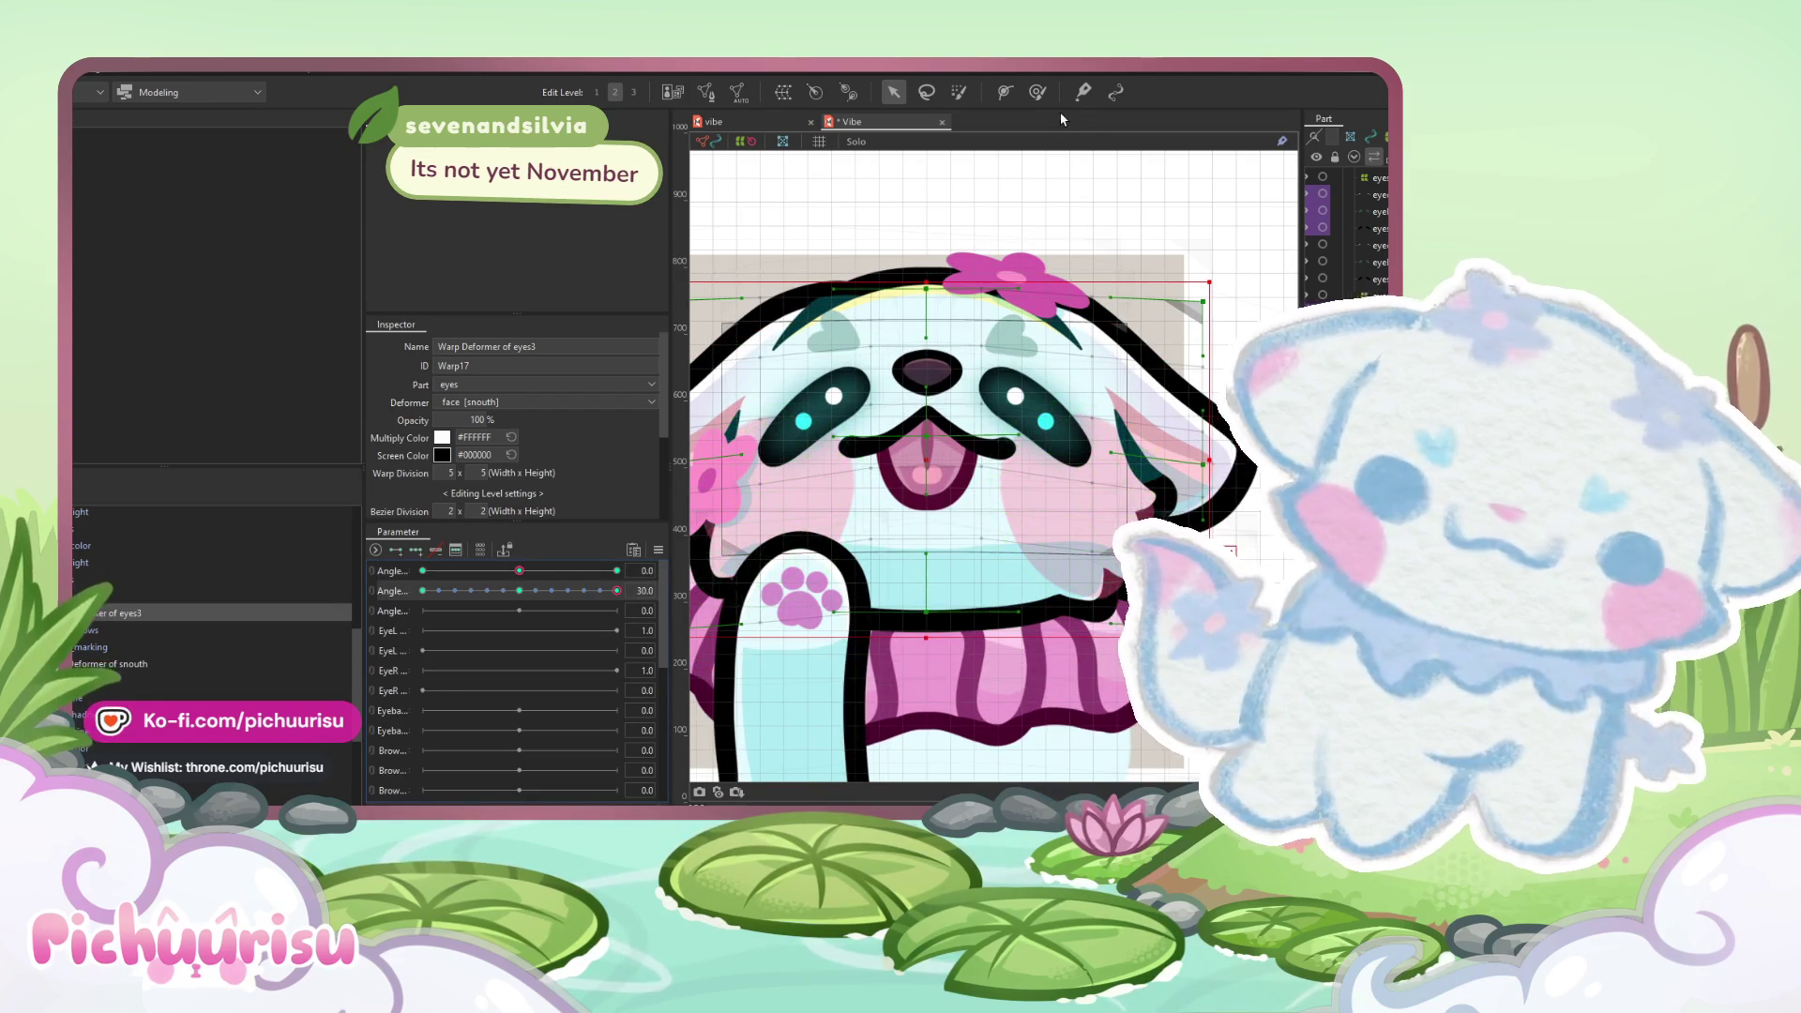
pyautogui.click(1036, 93)
pyautogui.moveTo(919, 378); pyautogui.dragTo(919, 354)
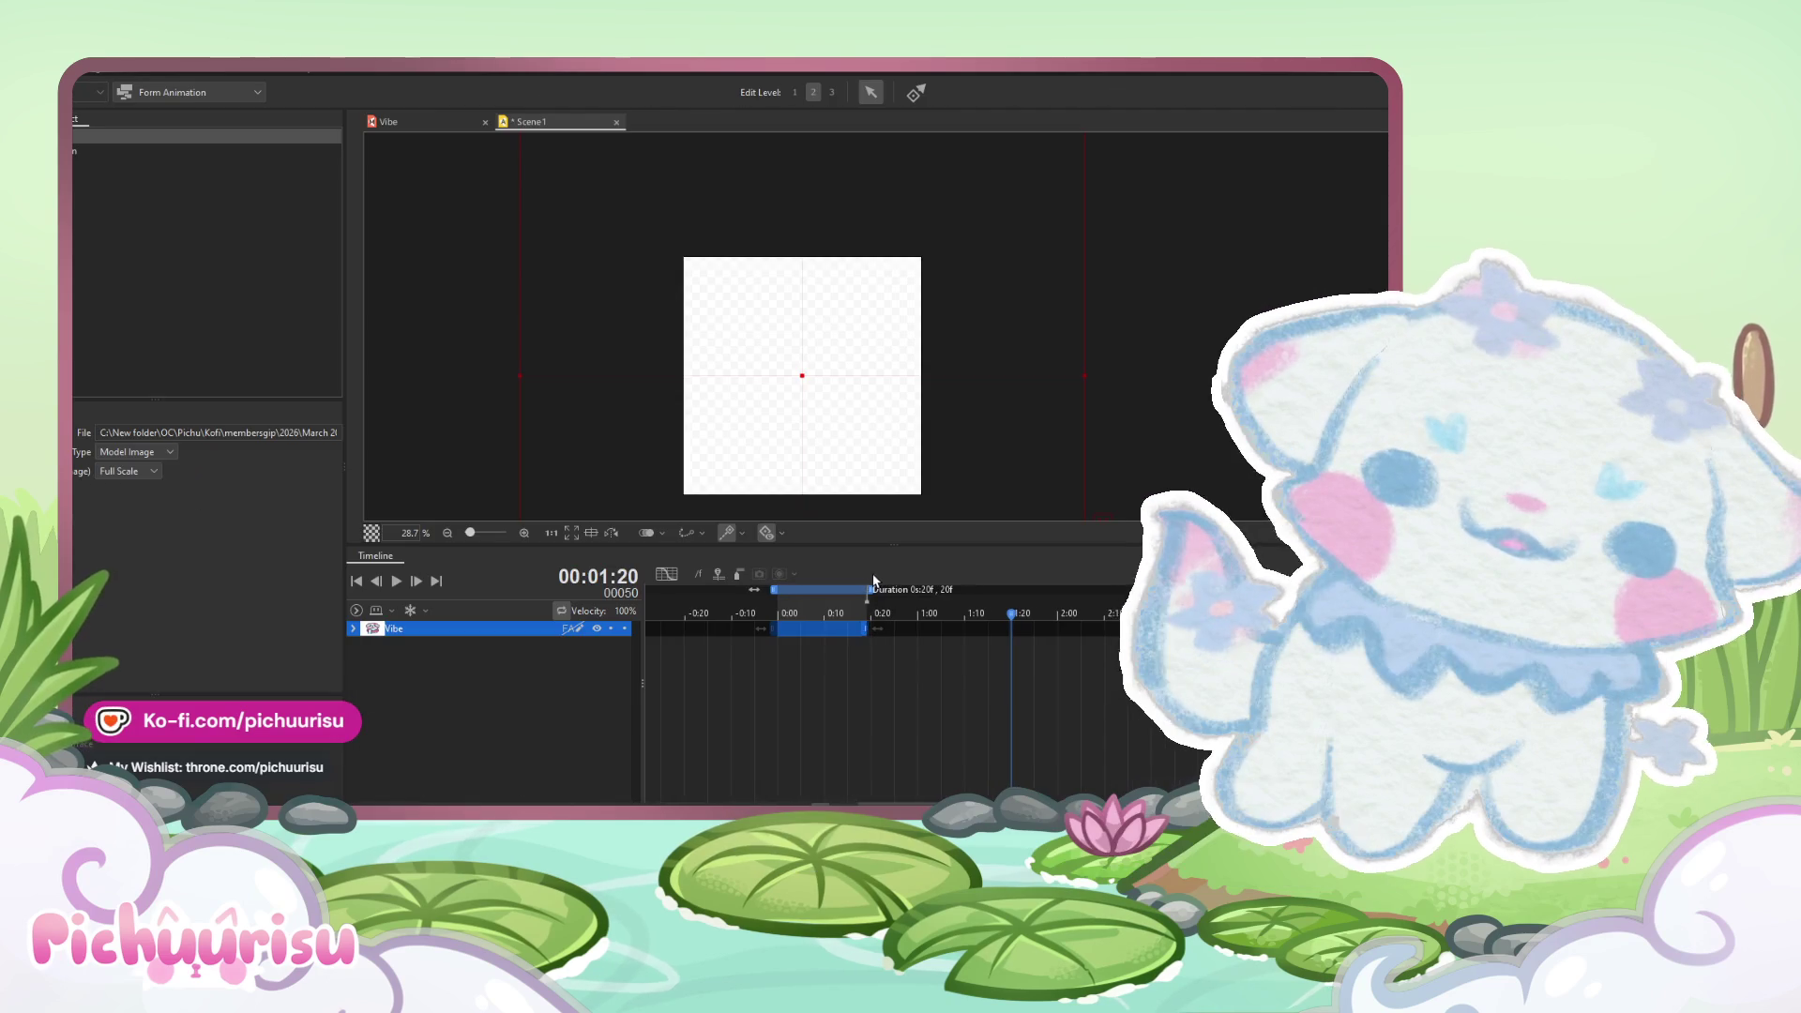
# - Trim the Vibe clip to about 18 frames, rewind the playhead, and expand the Vibe layer's tracks
pyautogui.moveTo(864, 579); pyautogui.dragTo(851, 579)
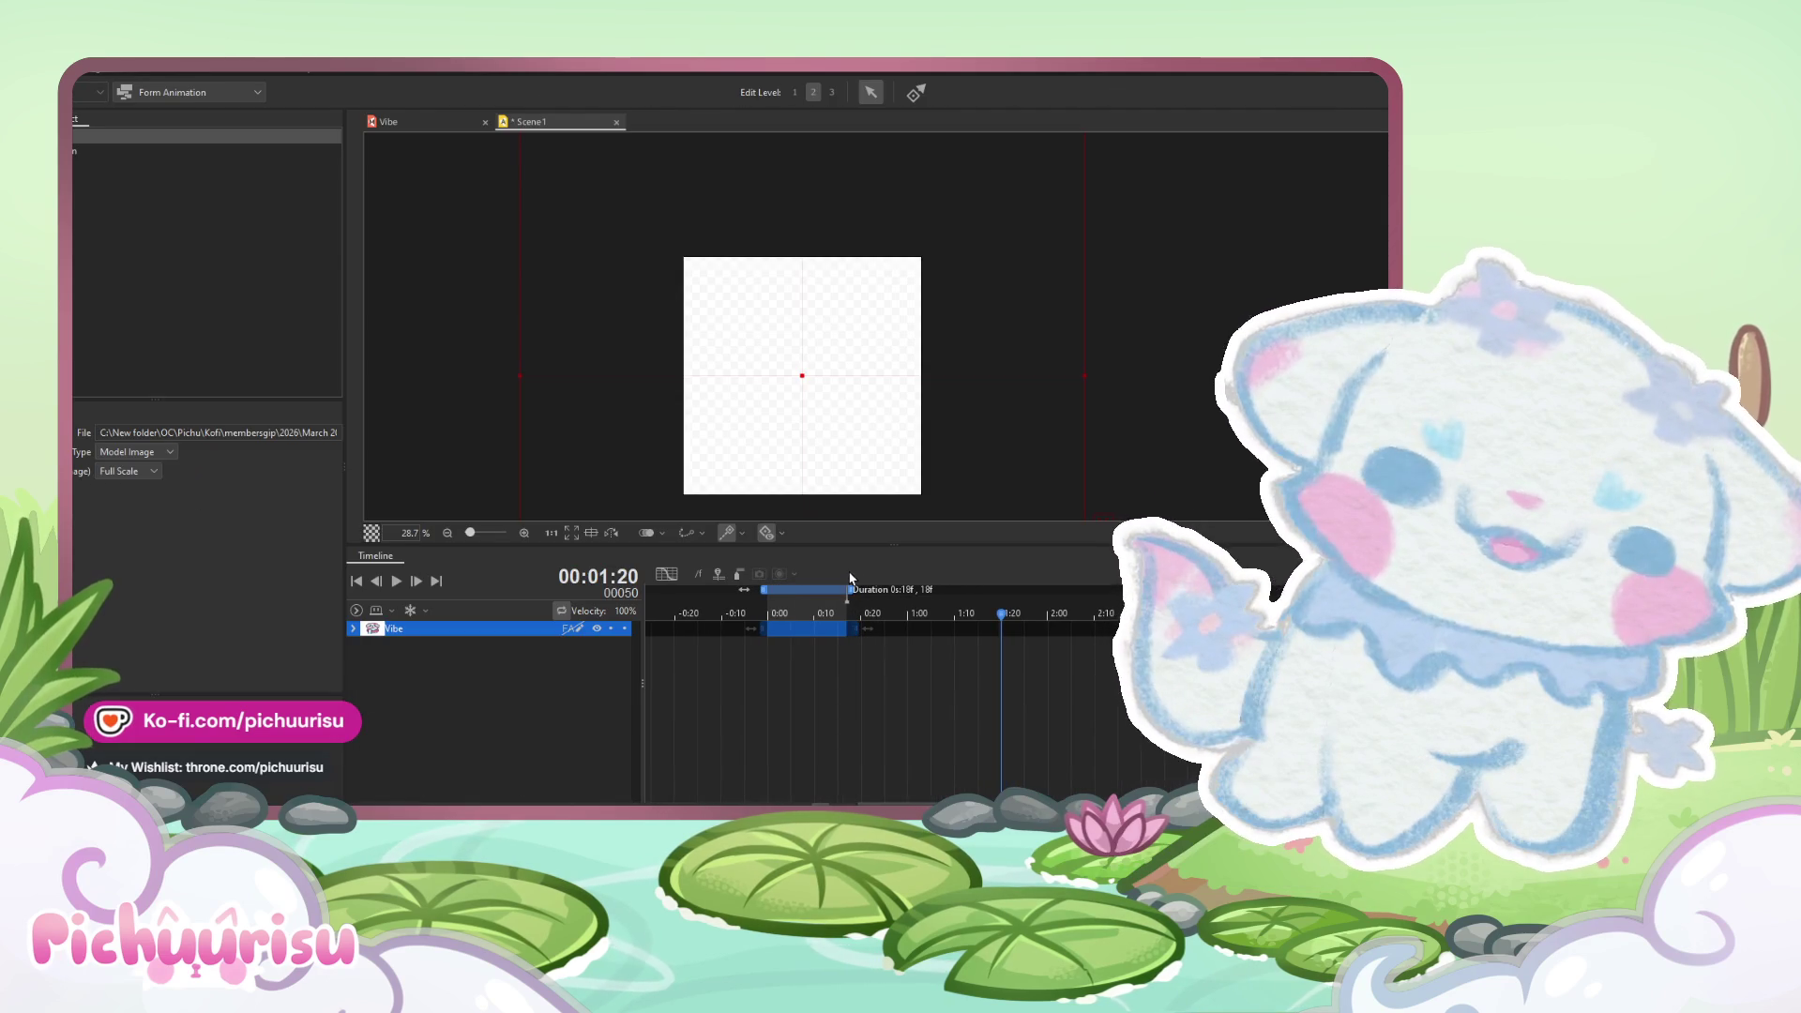
pyautogui.scroll(3, 847, 598)
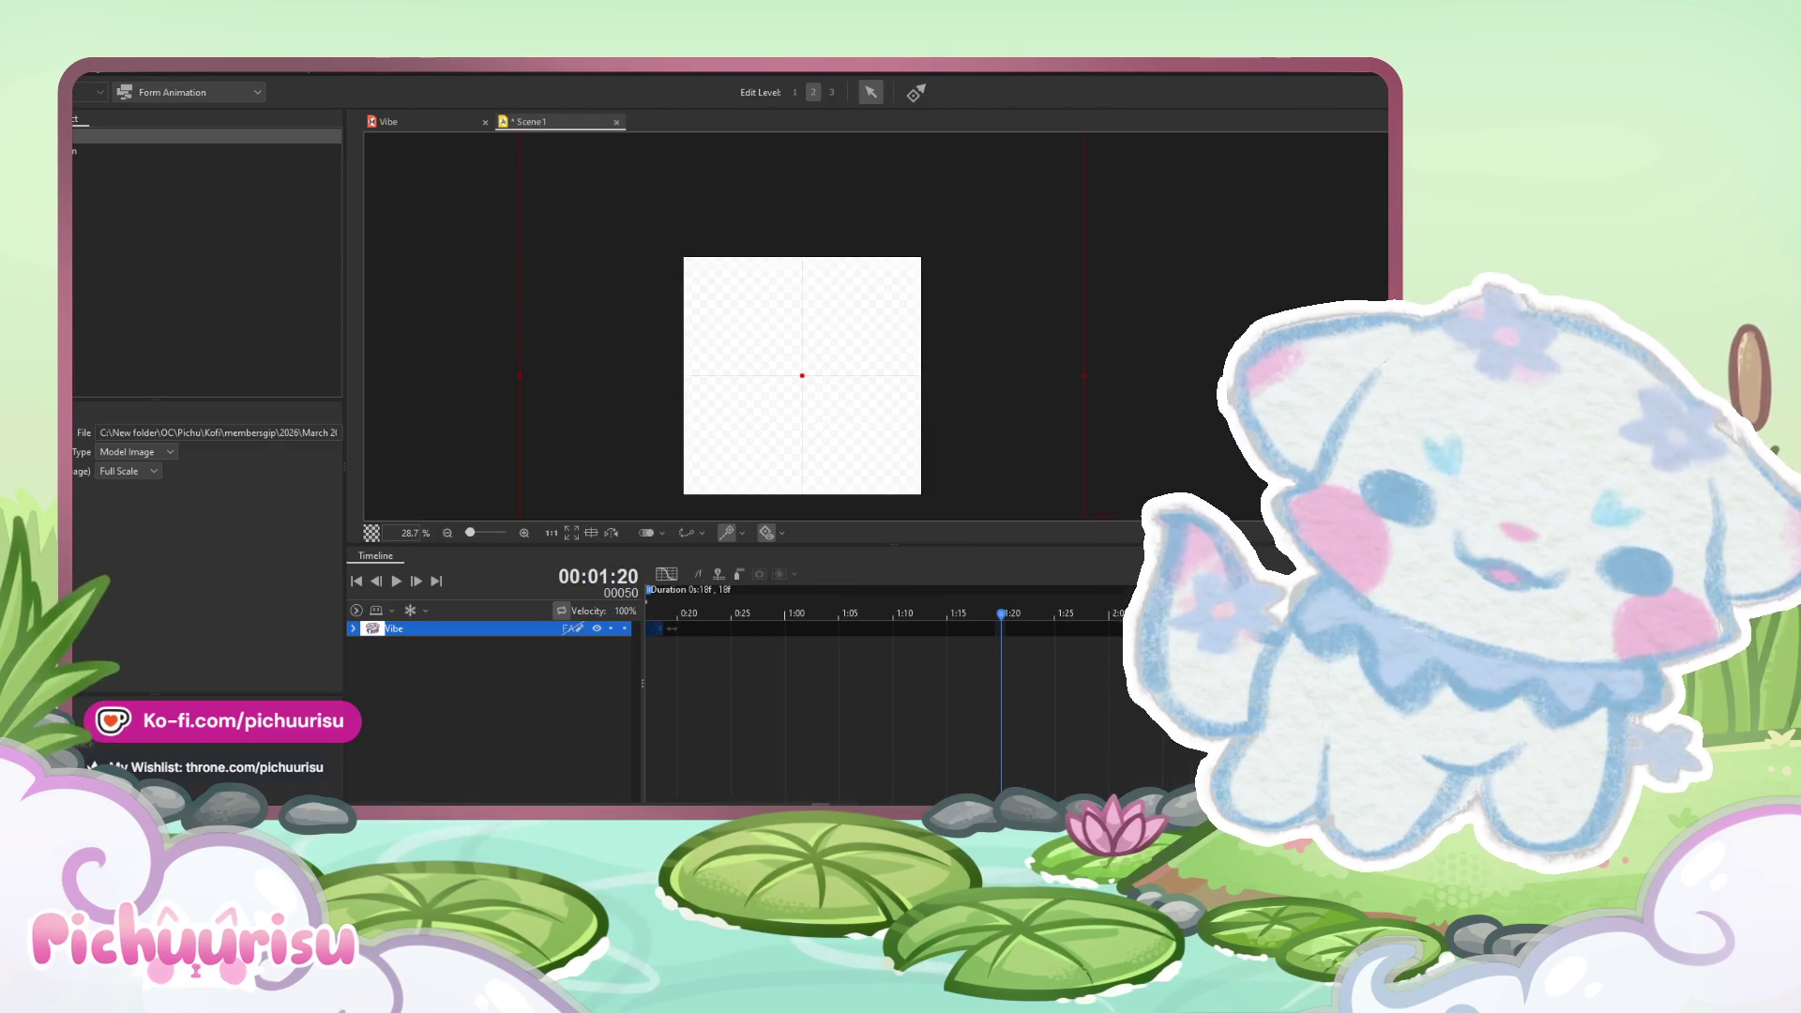
pyautogui.hscroll(-5, 881, 656)
pyautogui.moveTo(910, 614); pyautogui.dragTo(887, 615)
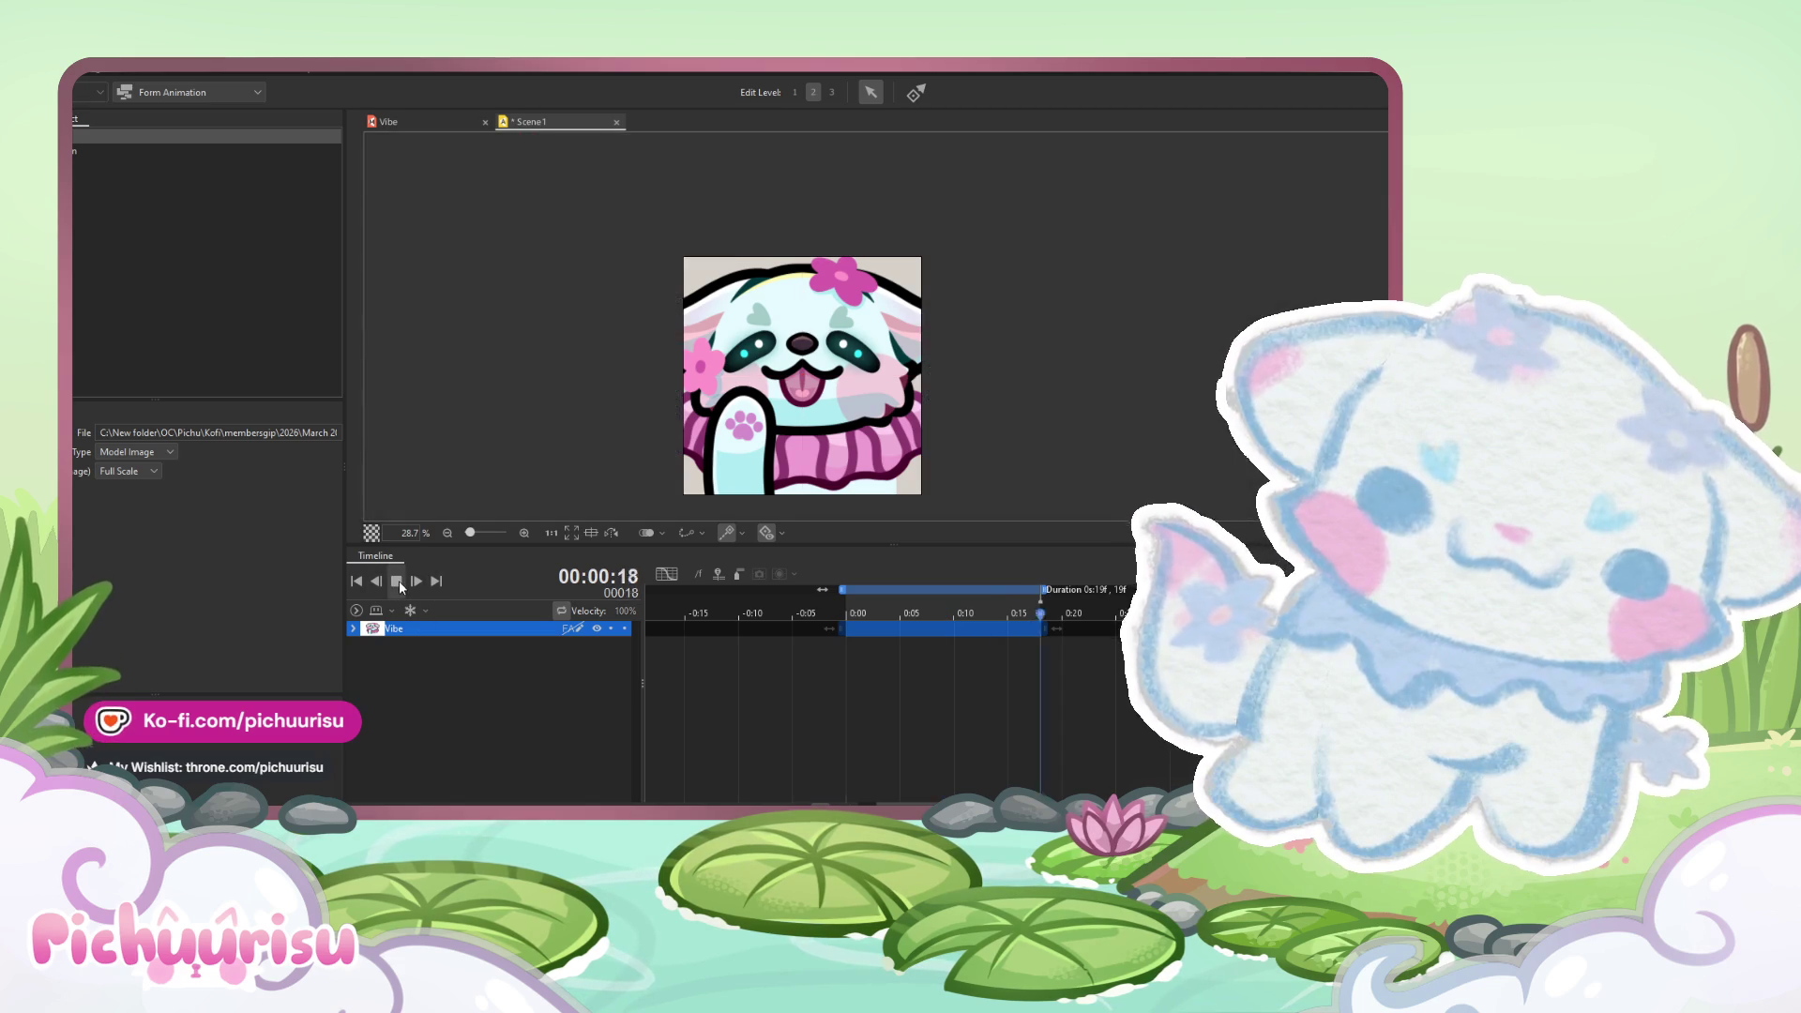
pyautogui.moveTo(849, 417); pyautogui.dragTo(835, 409)
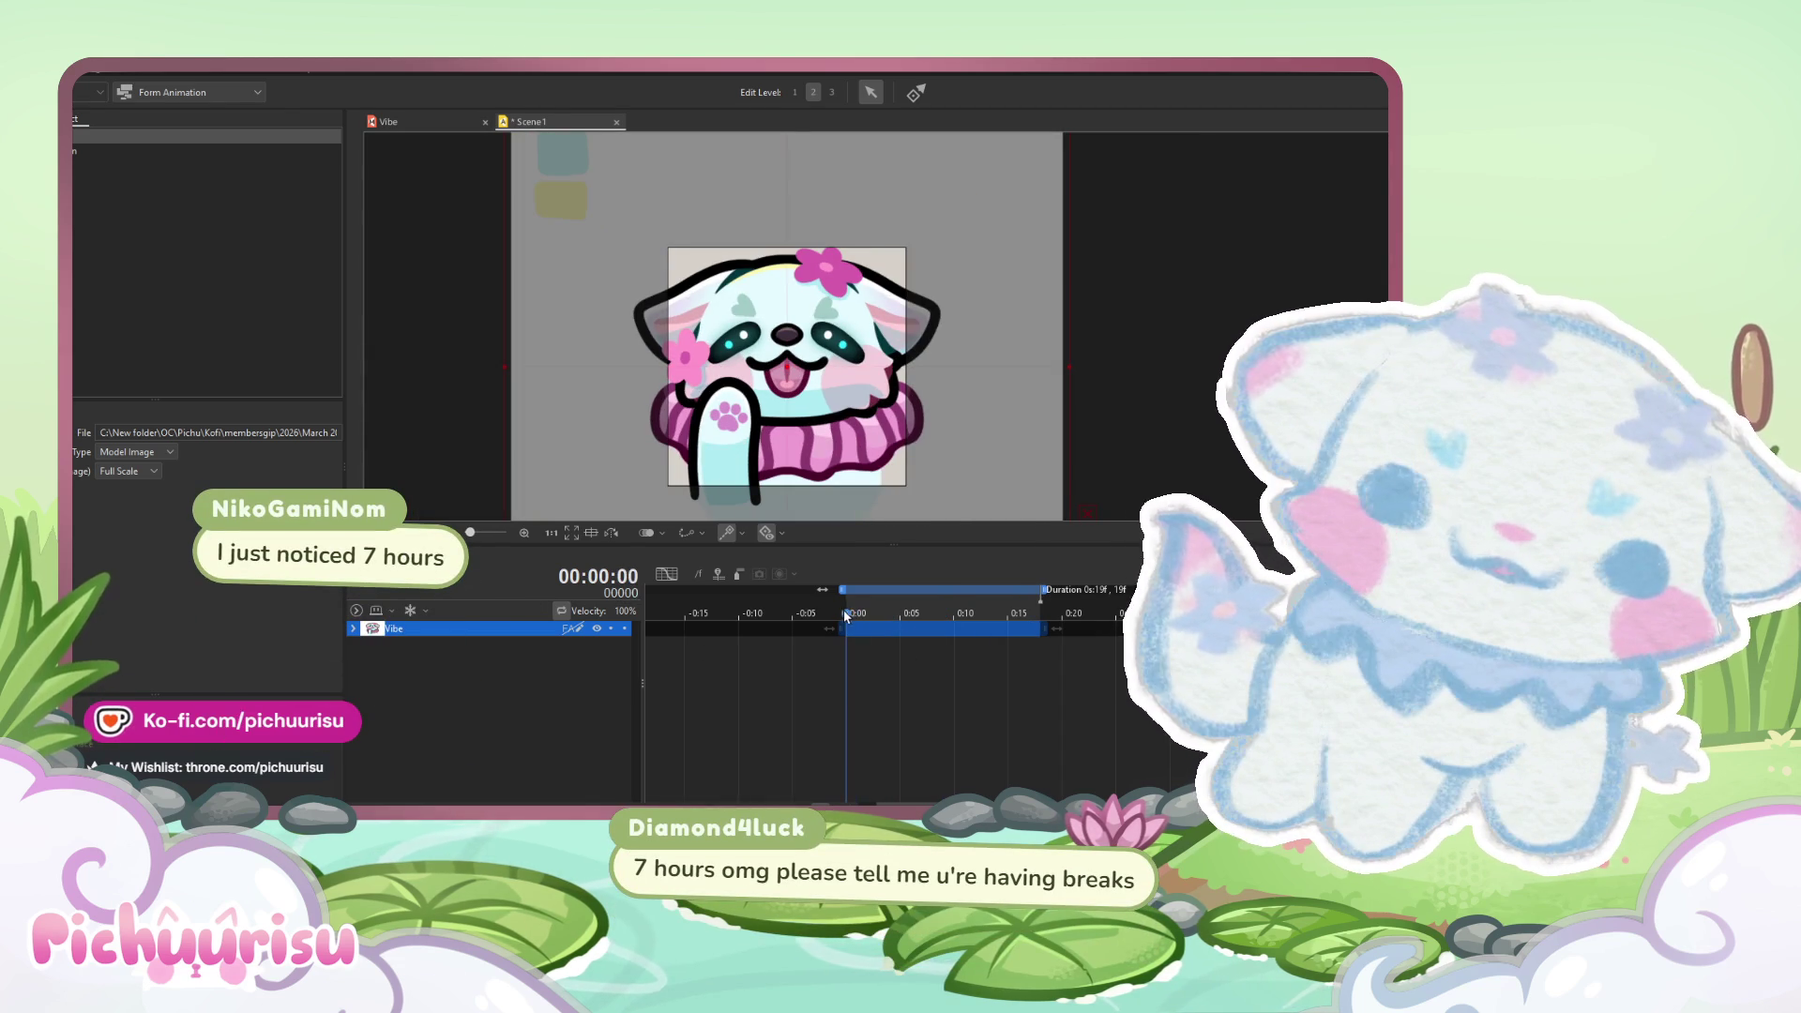
pyautogui.click(352, 627)
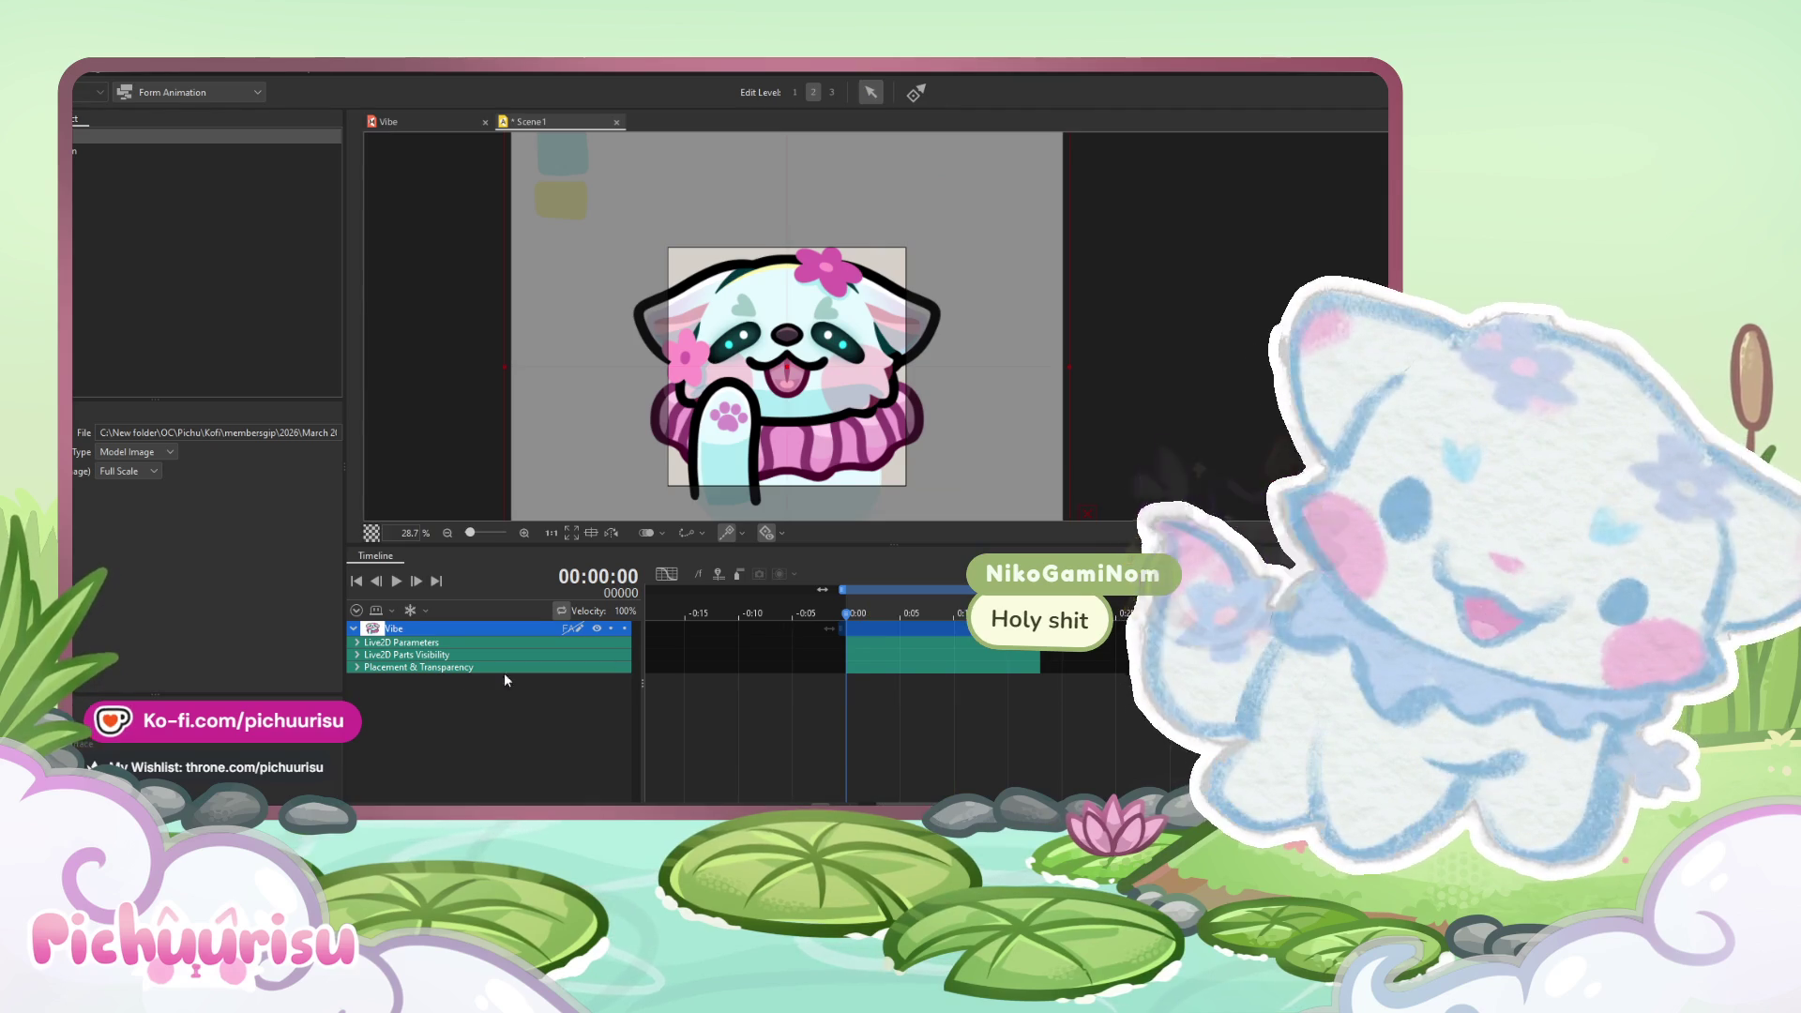
# - Key the head Angle from -30 at frame 0 to 30 at frame 10, then review frames 5 and 9
pyautogui.click(358, 642)
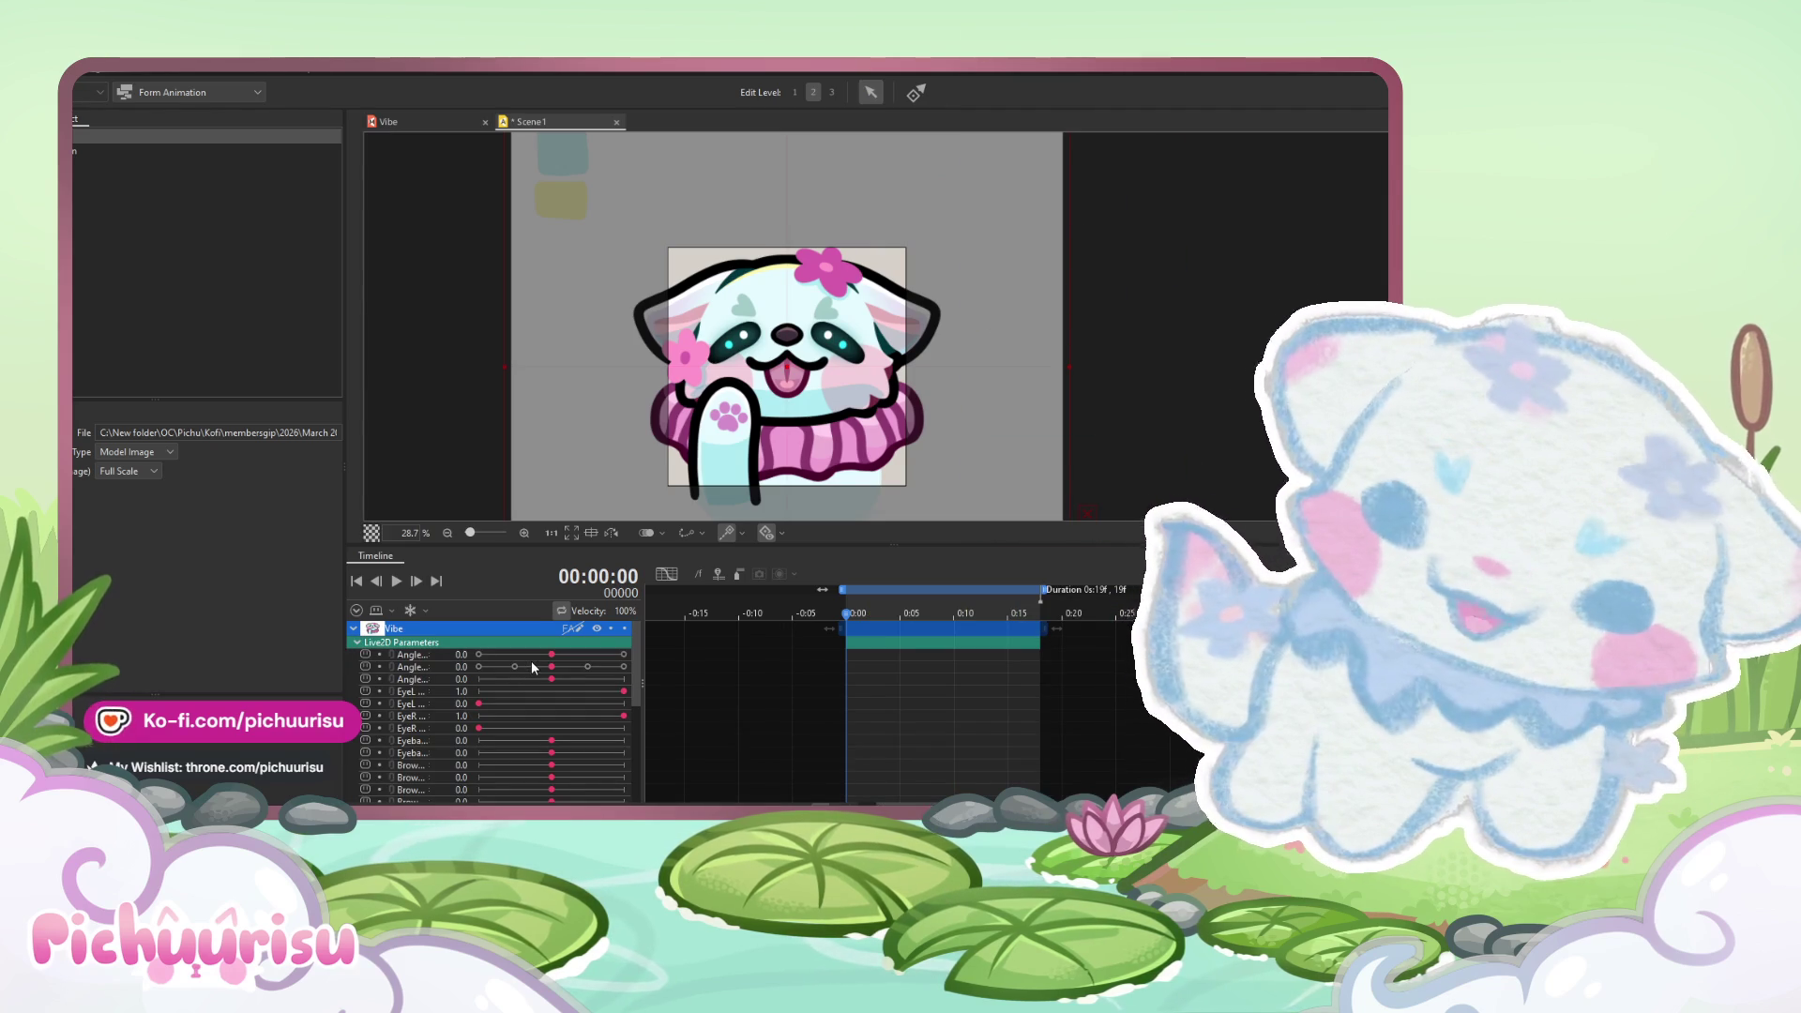
pyautogui.click(478, 666)
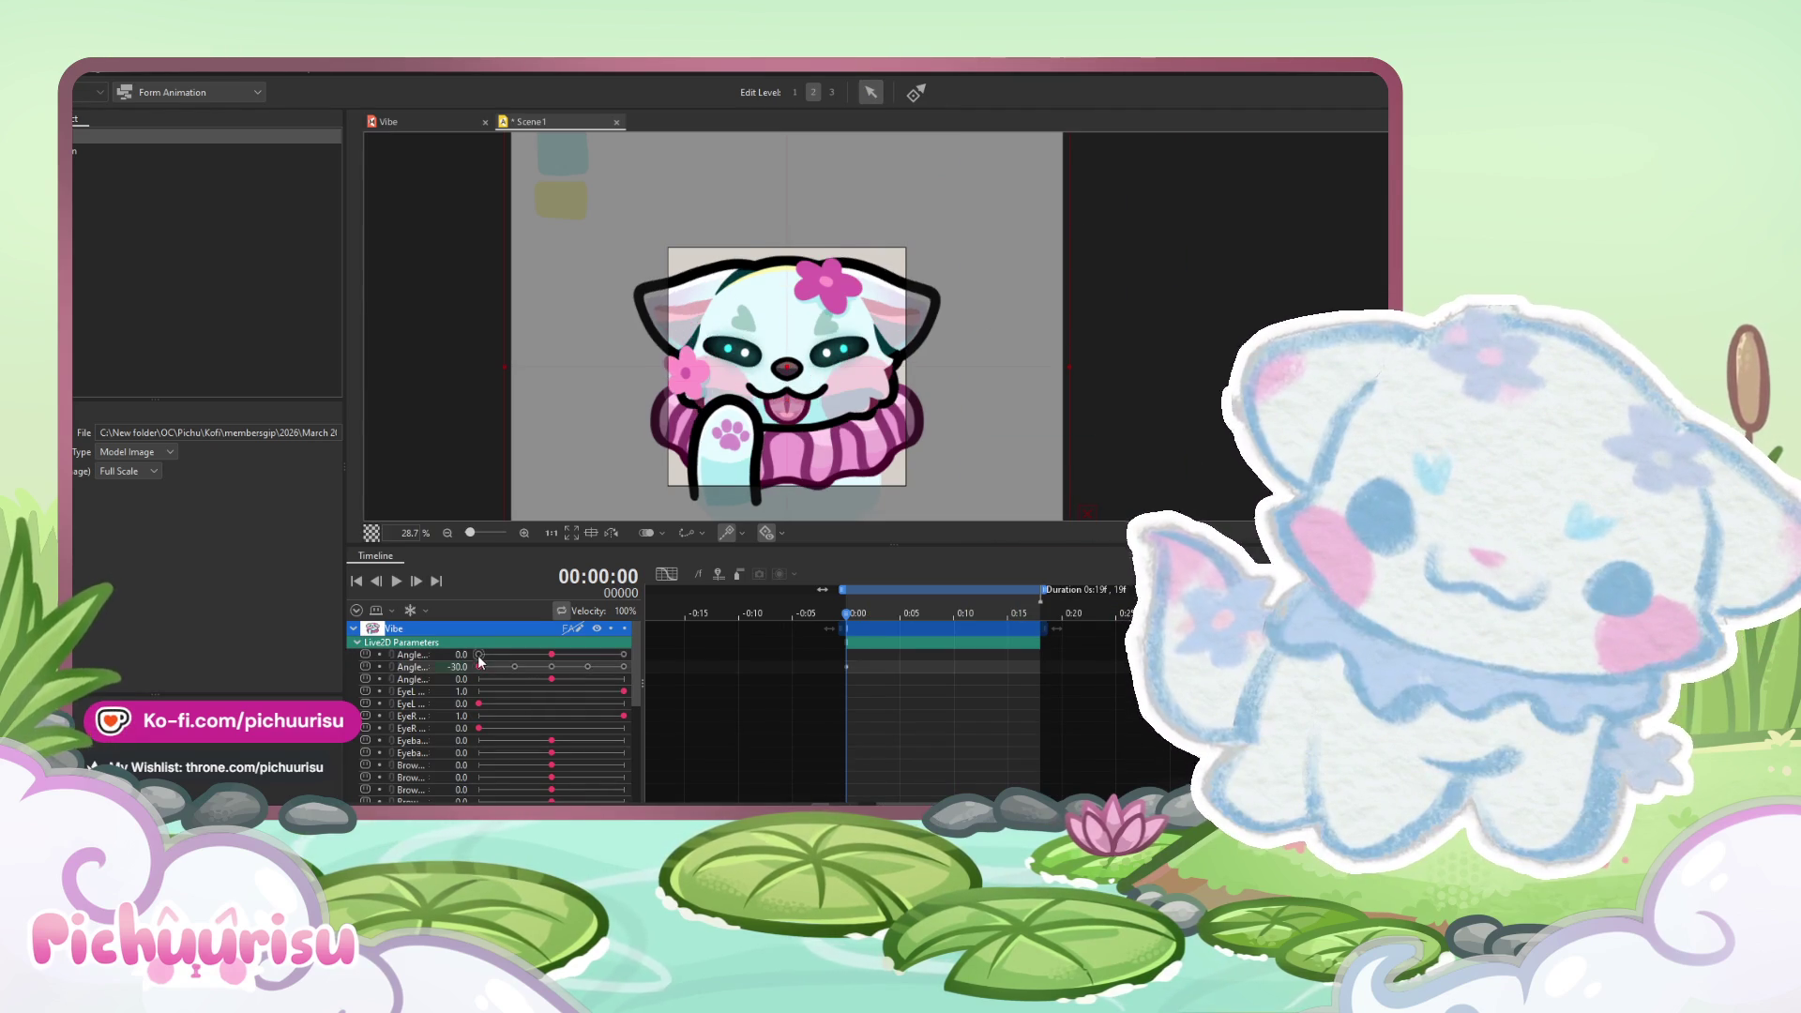
pyautogui.click(478, 655)
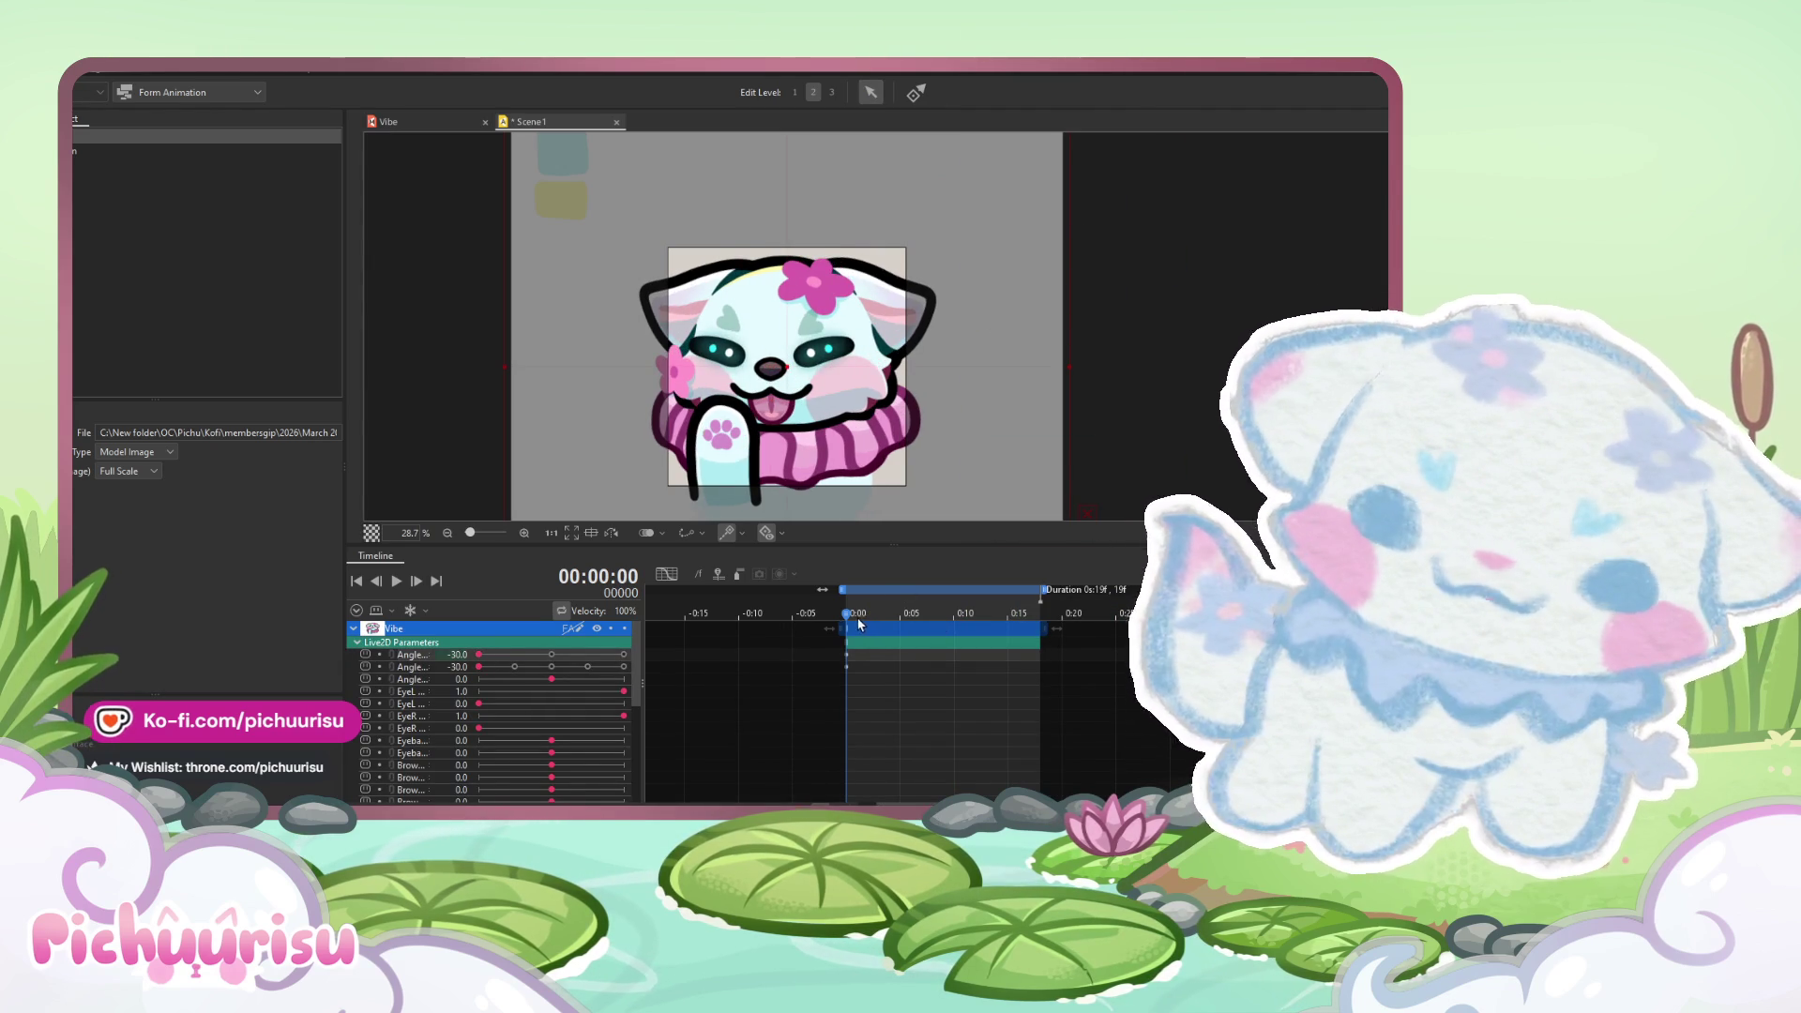
pyautogui.click(624, 655)
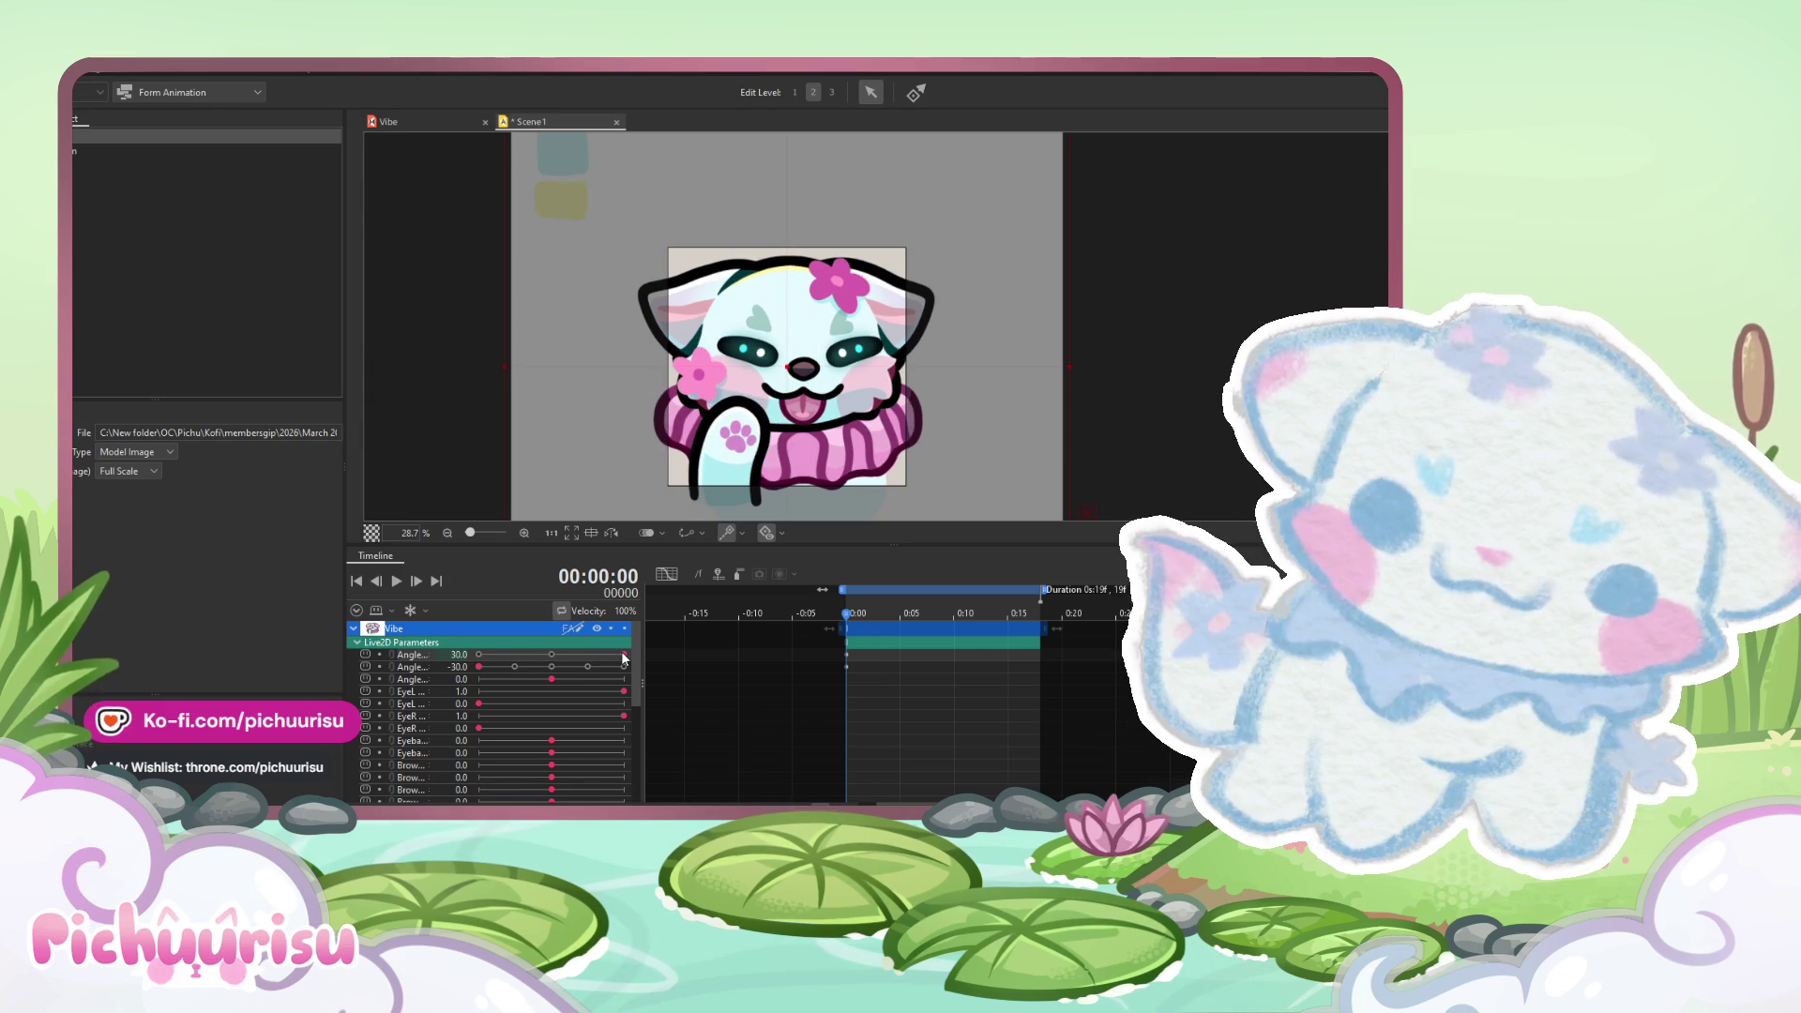
pyautogui.click(552, 654)
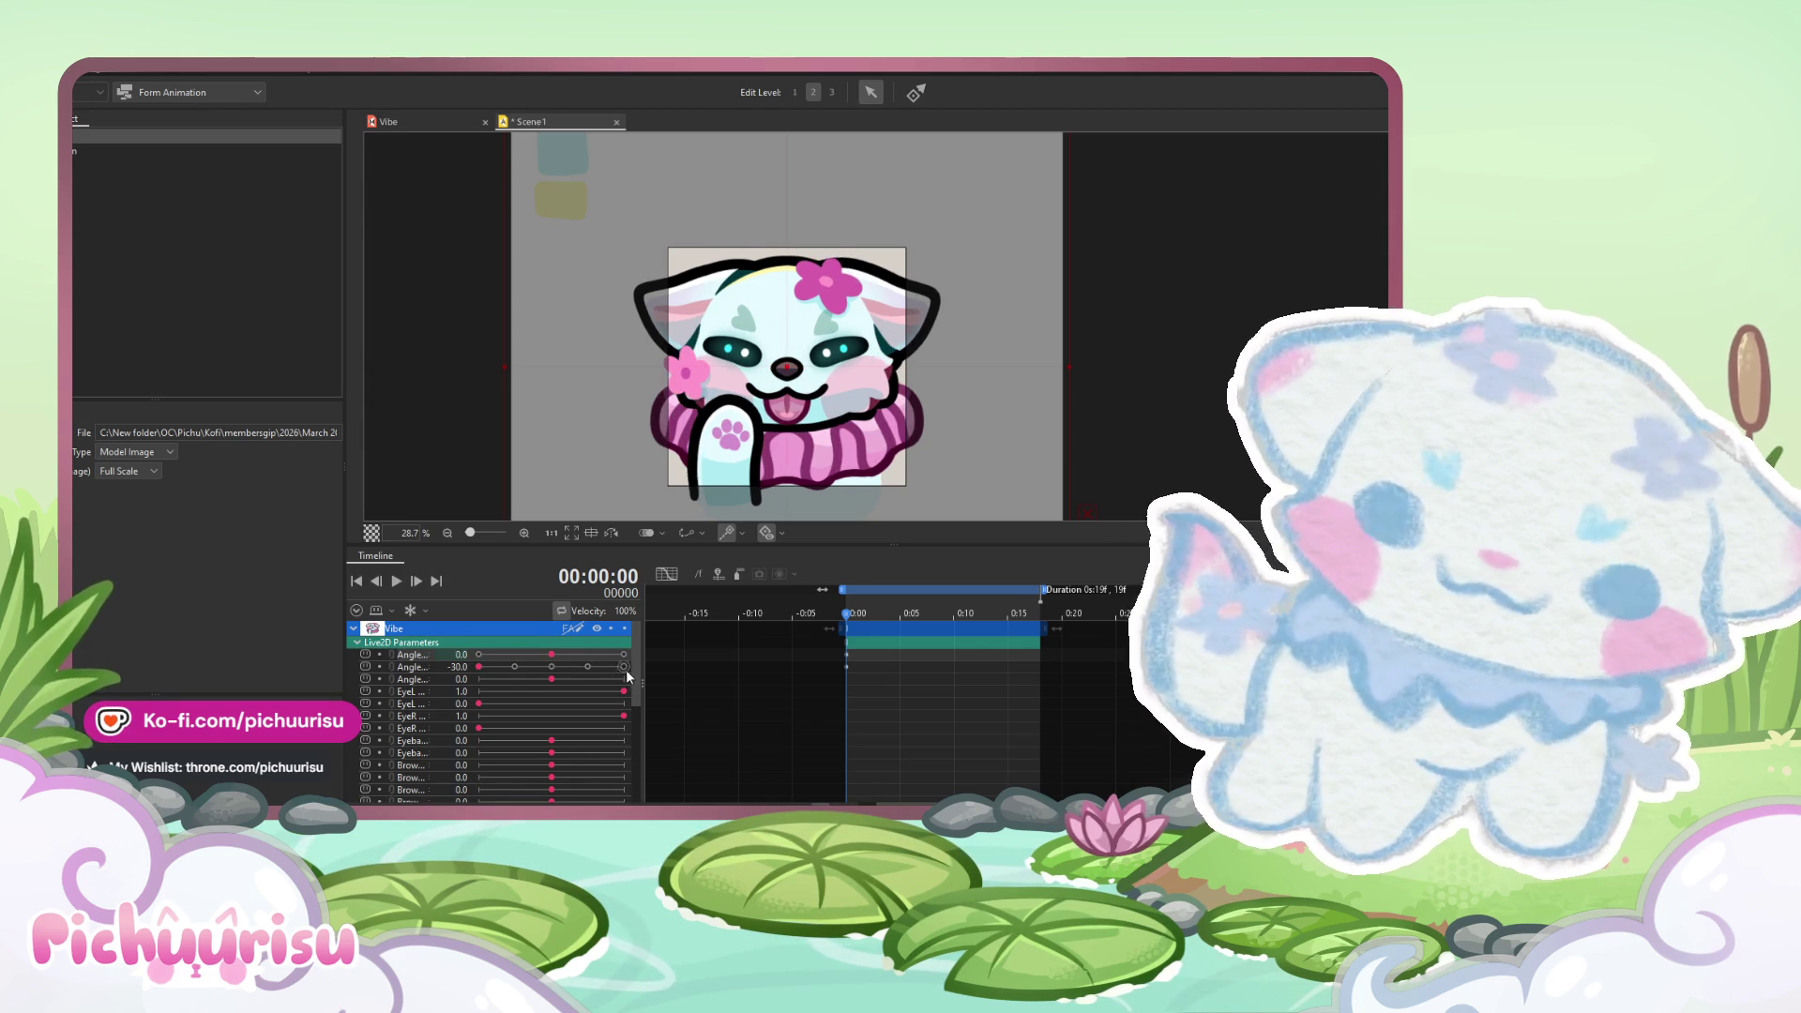
pyautogui.click(624, 666)
pyautogui.click(479, 655)
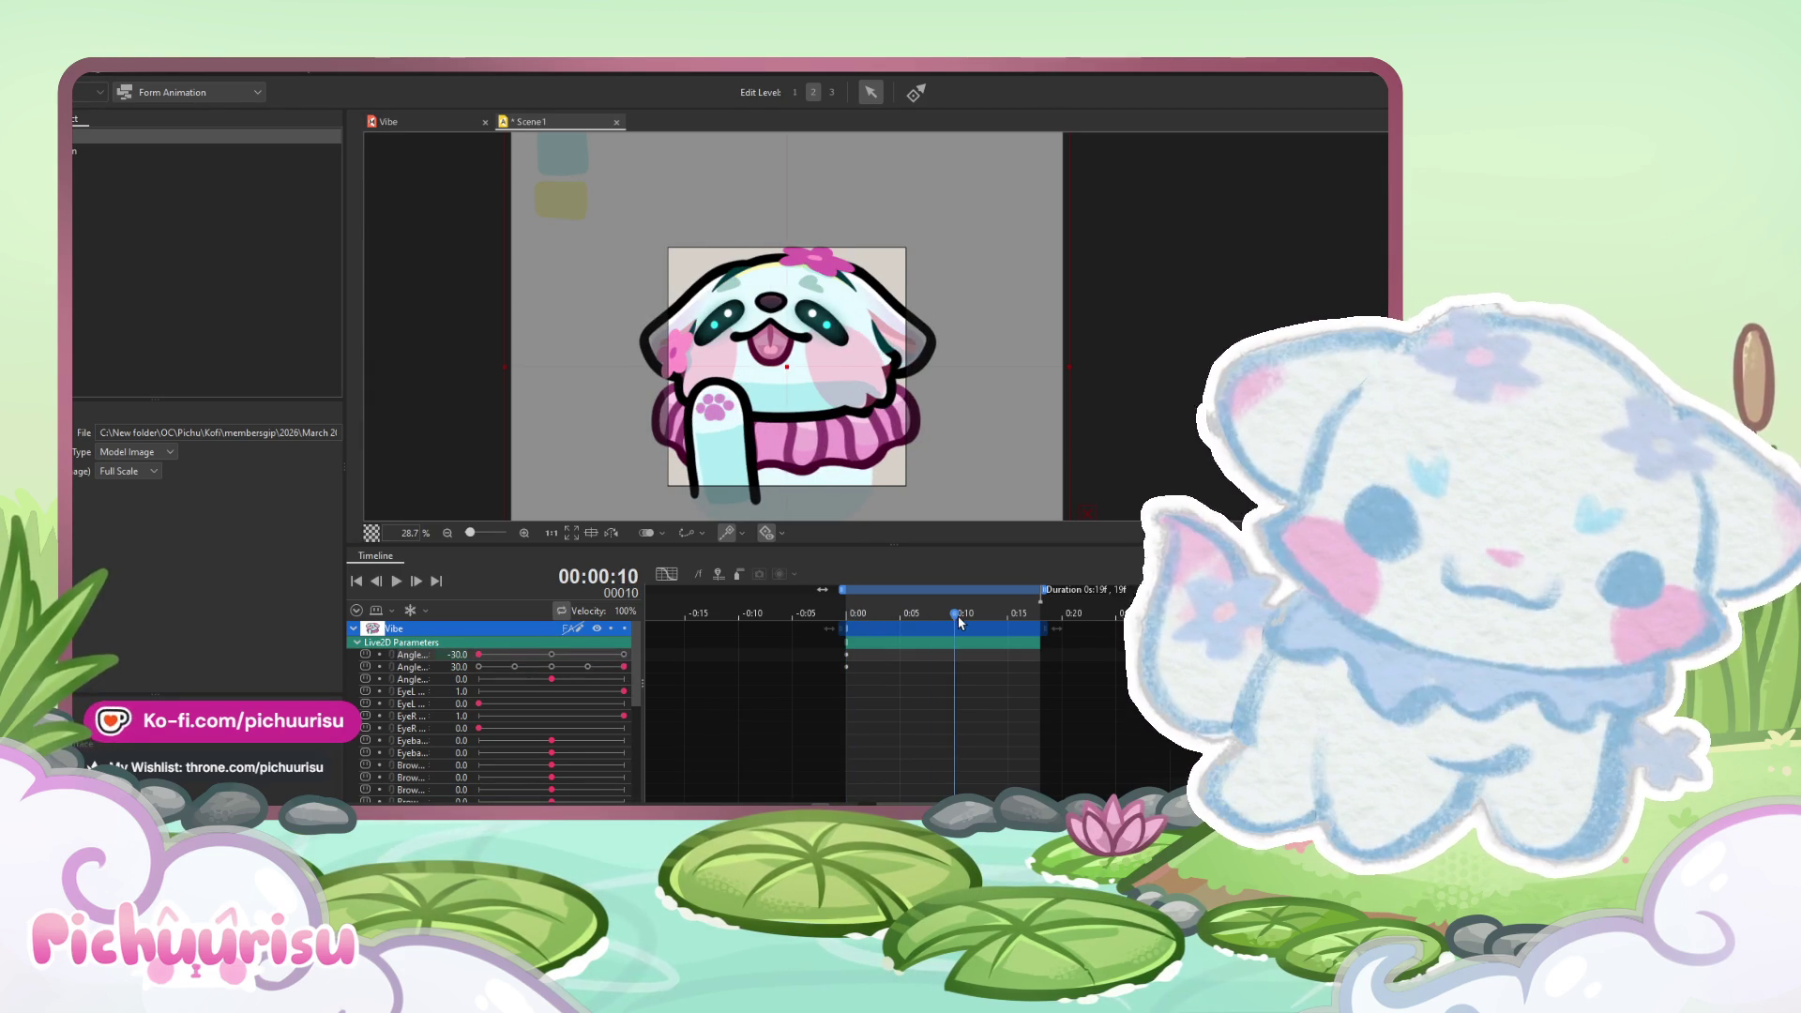
pyautogui.click(624, 656)
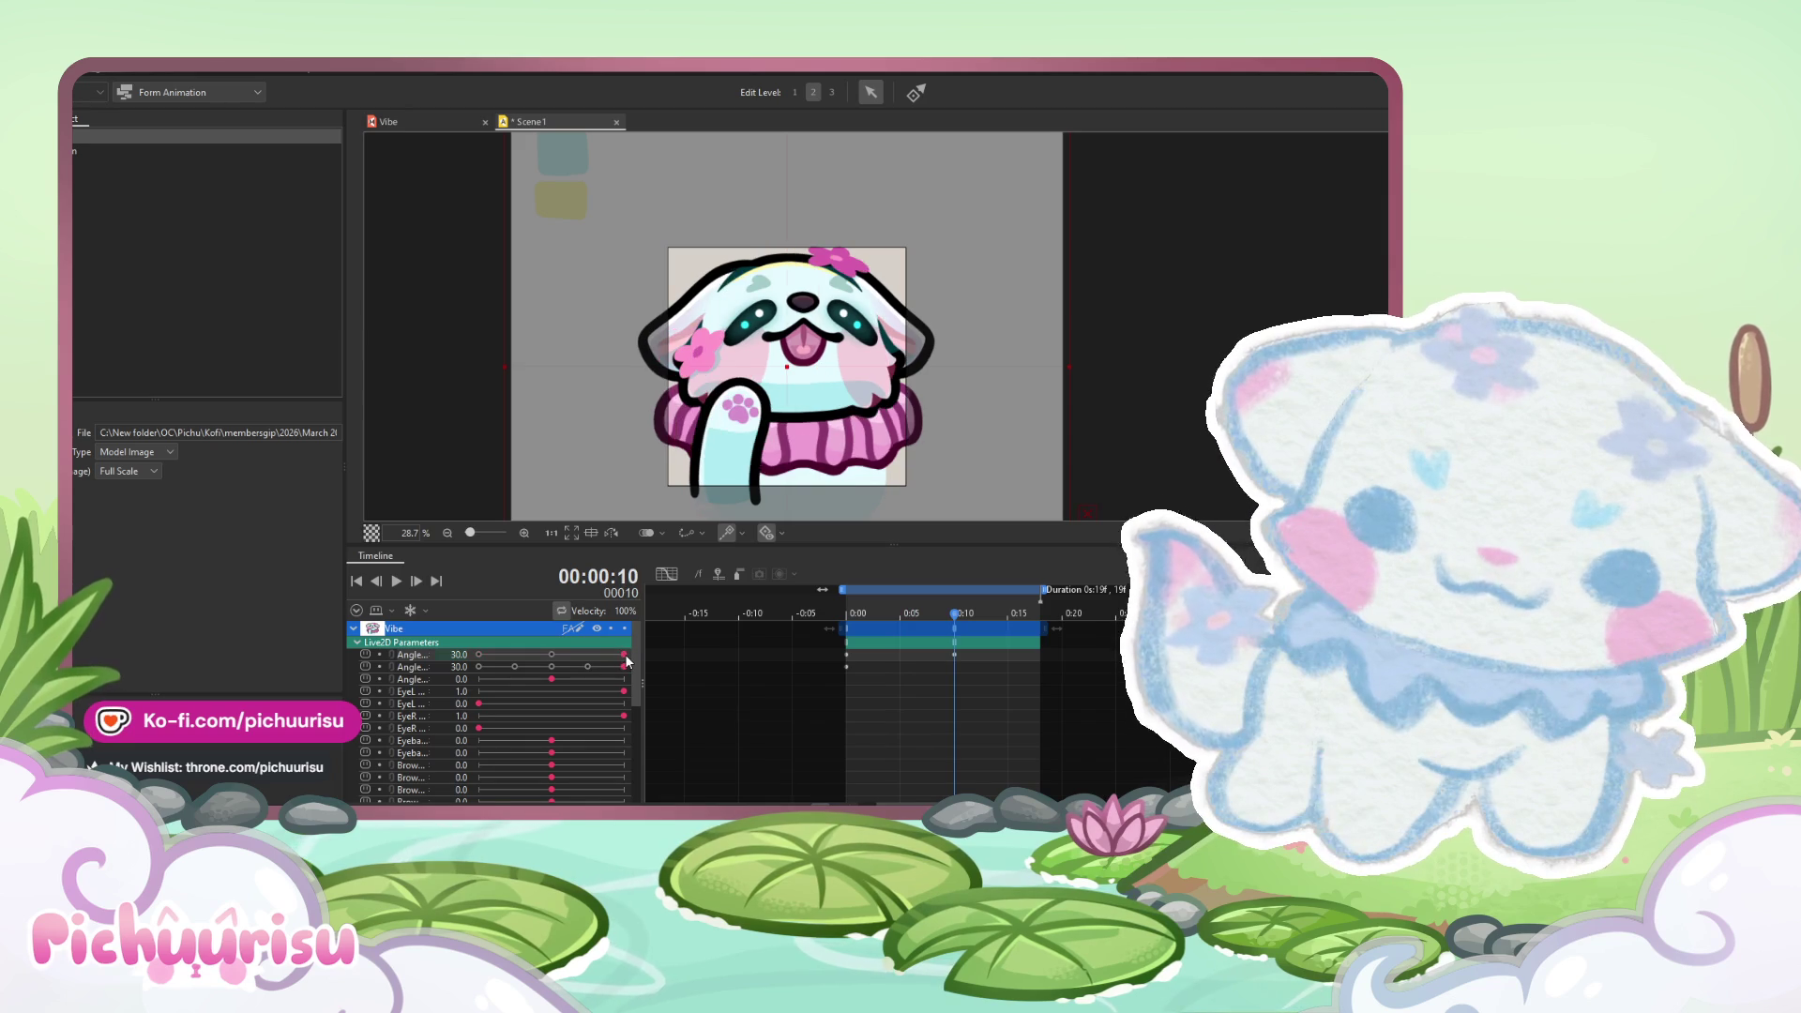
pyautogui.moveTo(957, 635); pyautogui.dragTo(899, 621)
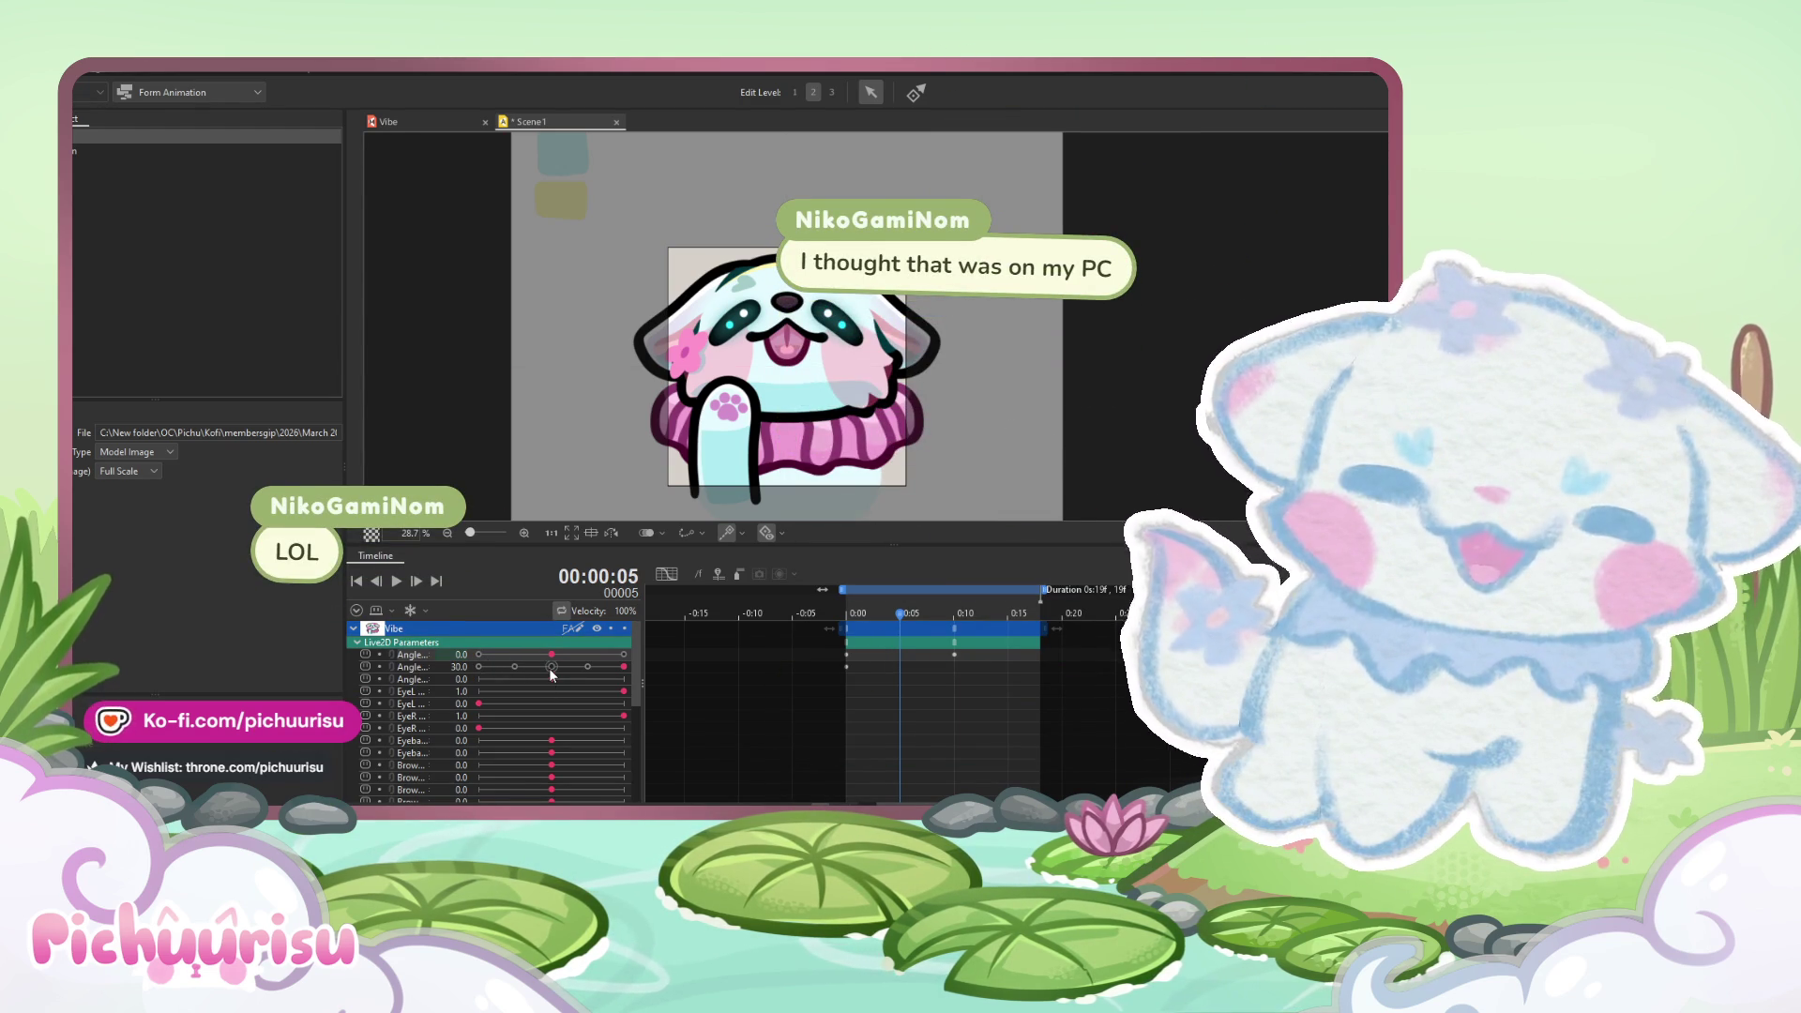
pyautogui.moveTo(916, 611)
pyautogui.mouseDown()
pyautogui.moveTo(943, 614)
pyautogui.moveTo(877, 633)
pyautogui.moveTo(900, 629)
pyautogui.mouseUp()
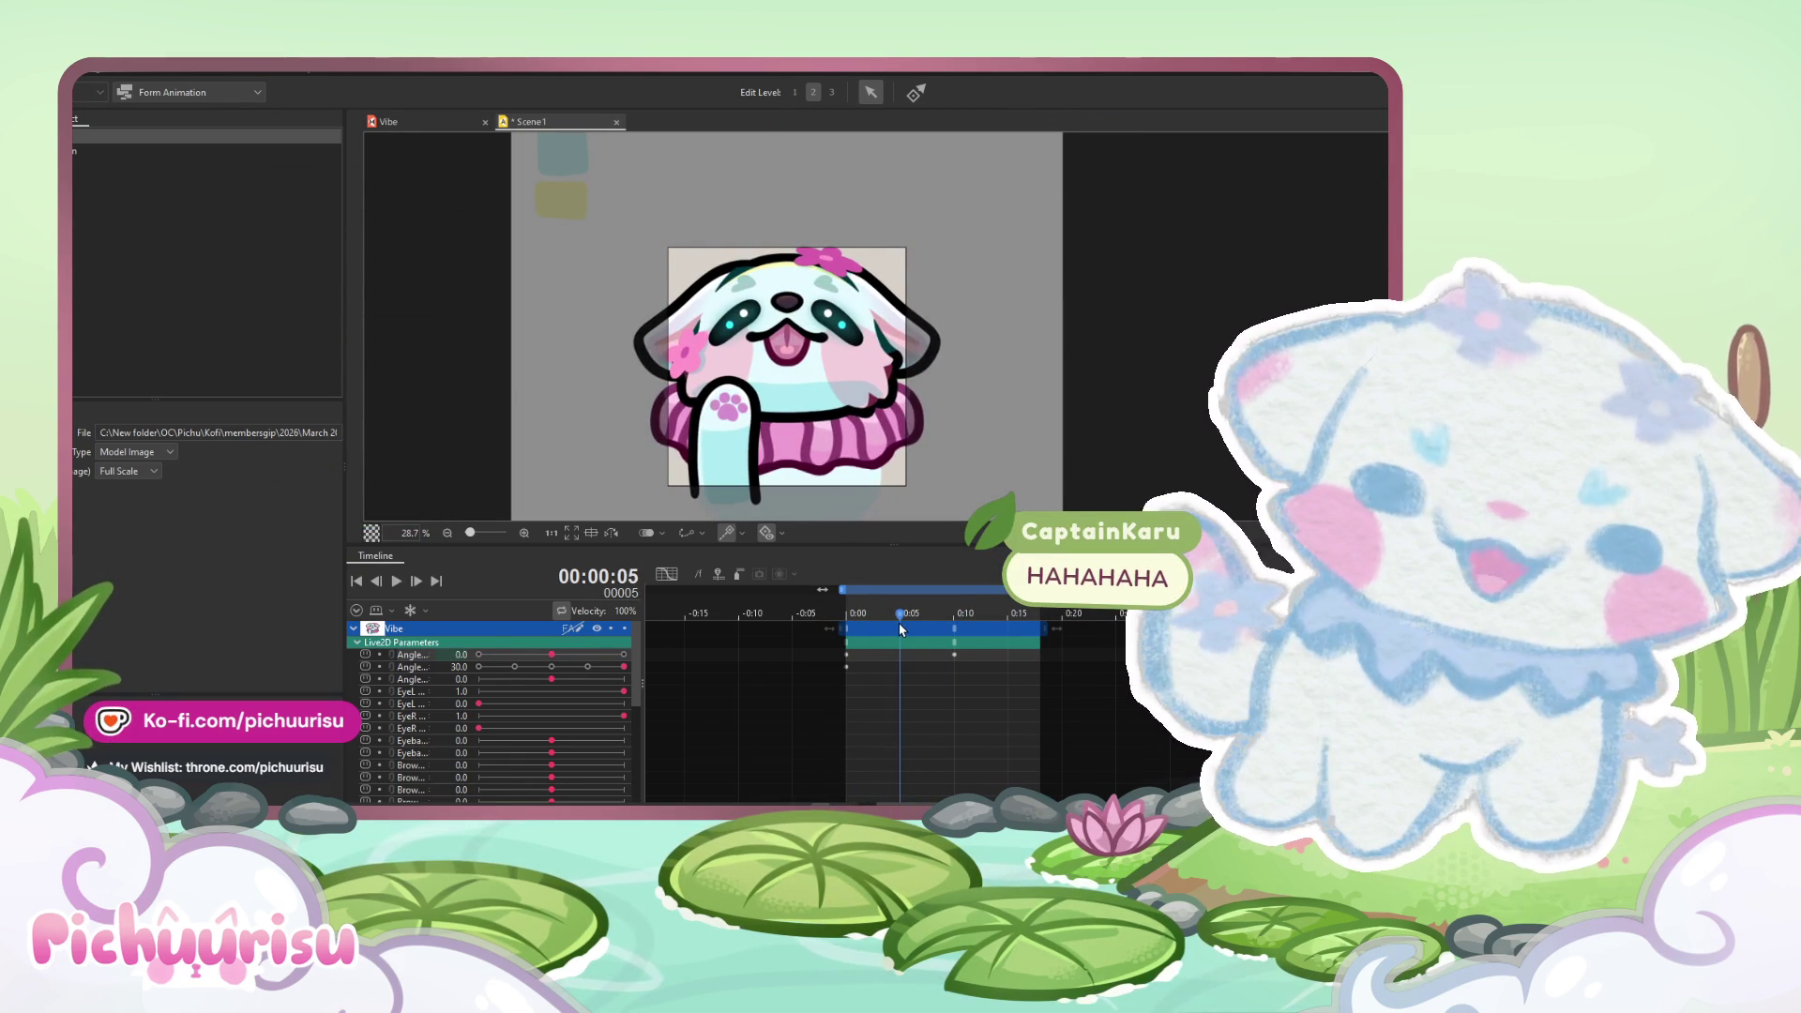
# - Key the second head Angle at -30 on frame 5 and trim the clip from 19 to 17 frames
pyautogui.click(487, 669)
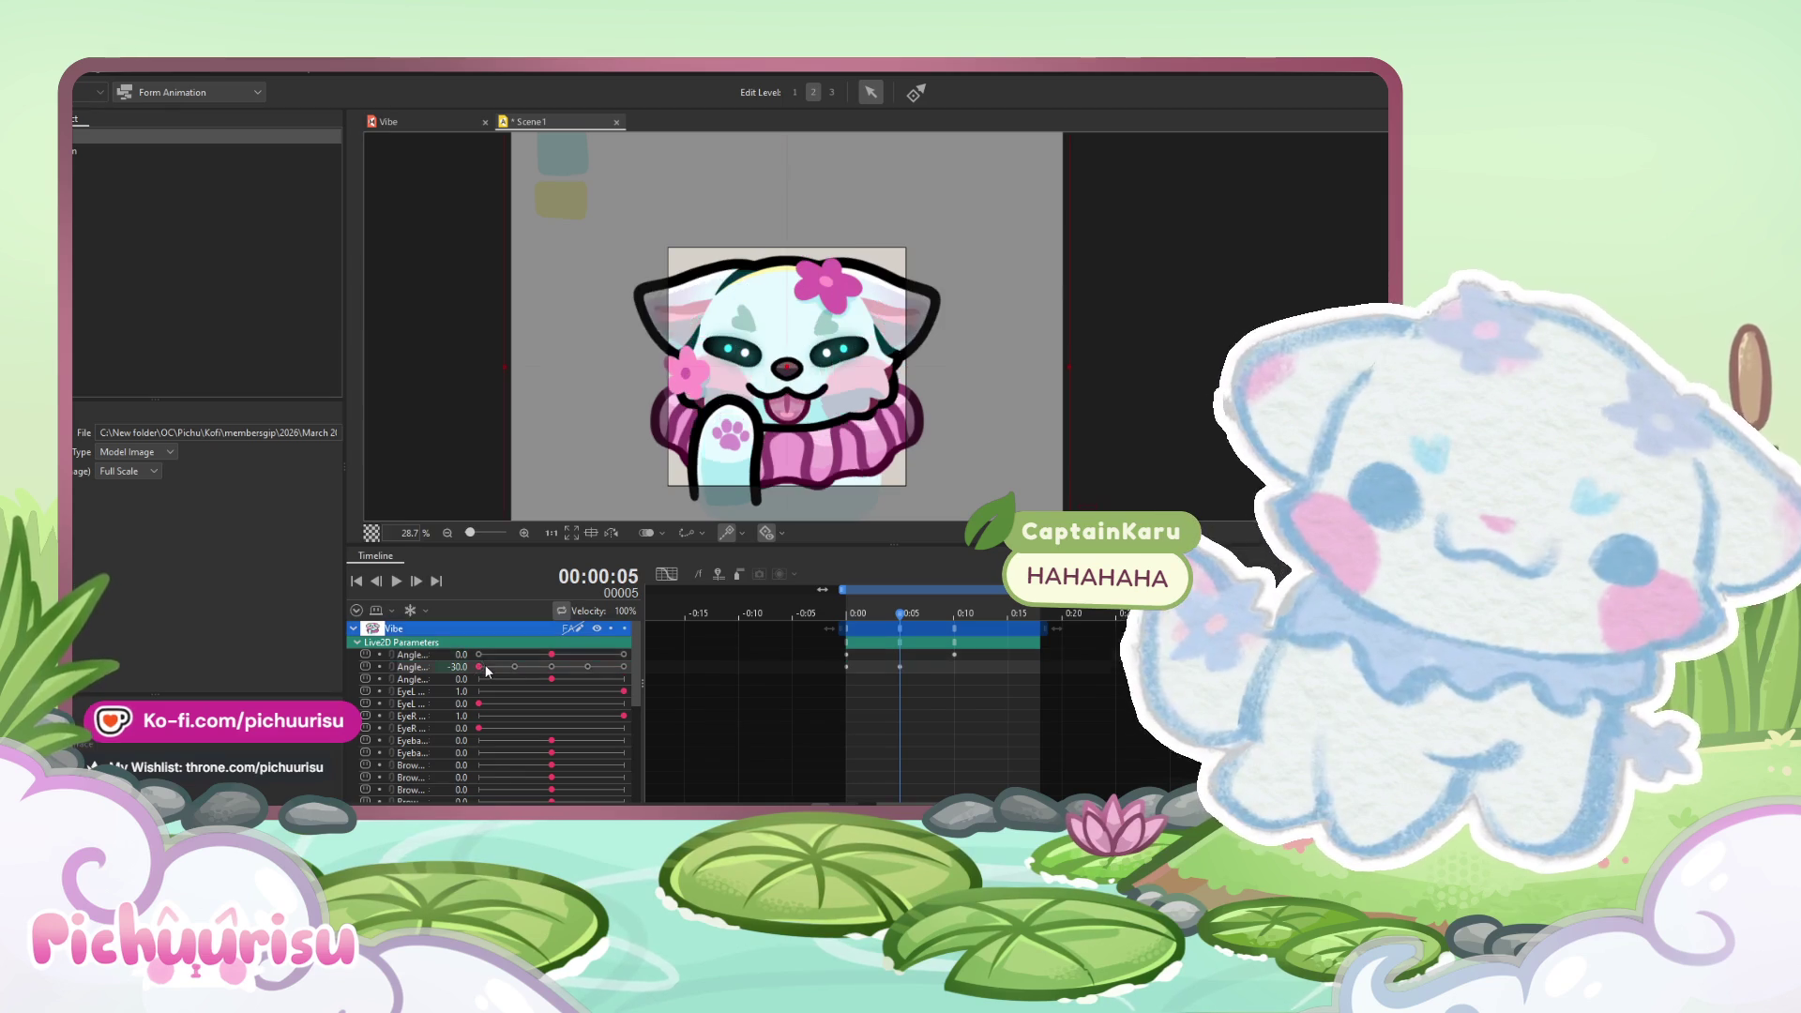
pyautogui.click(986, 615)
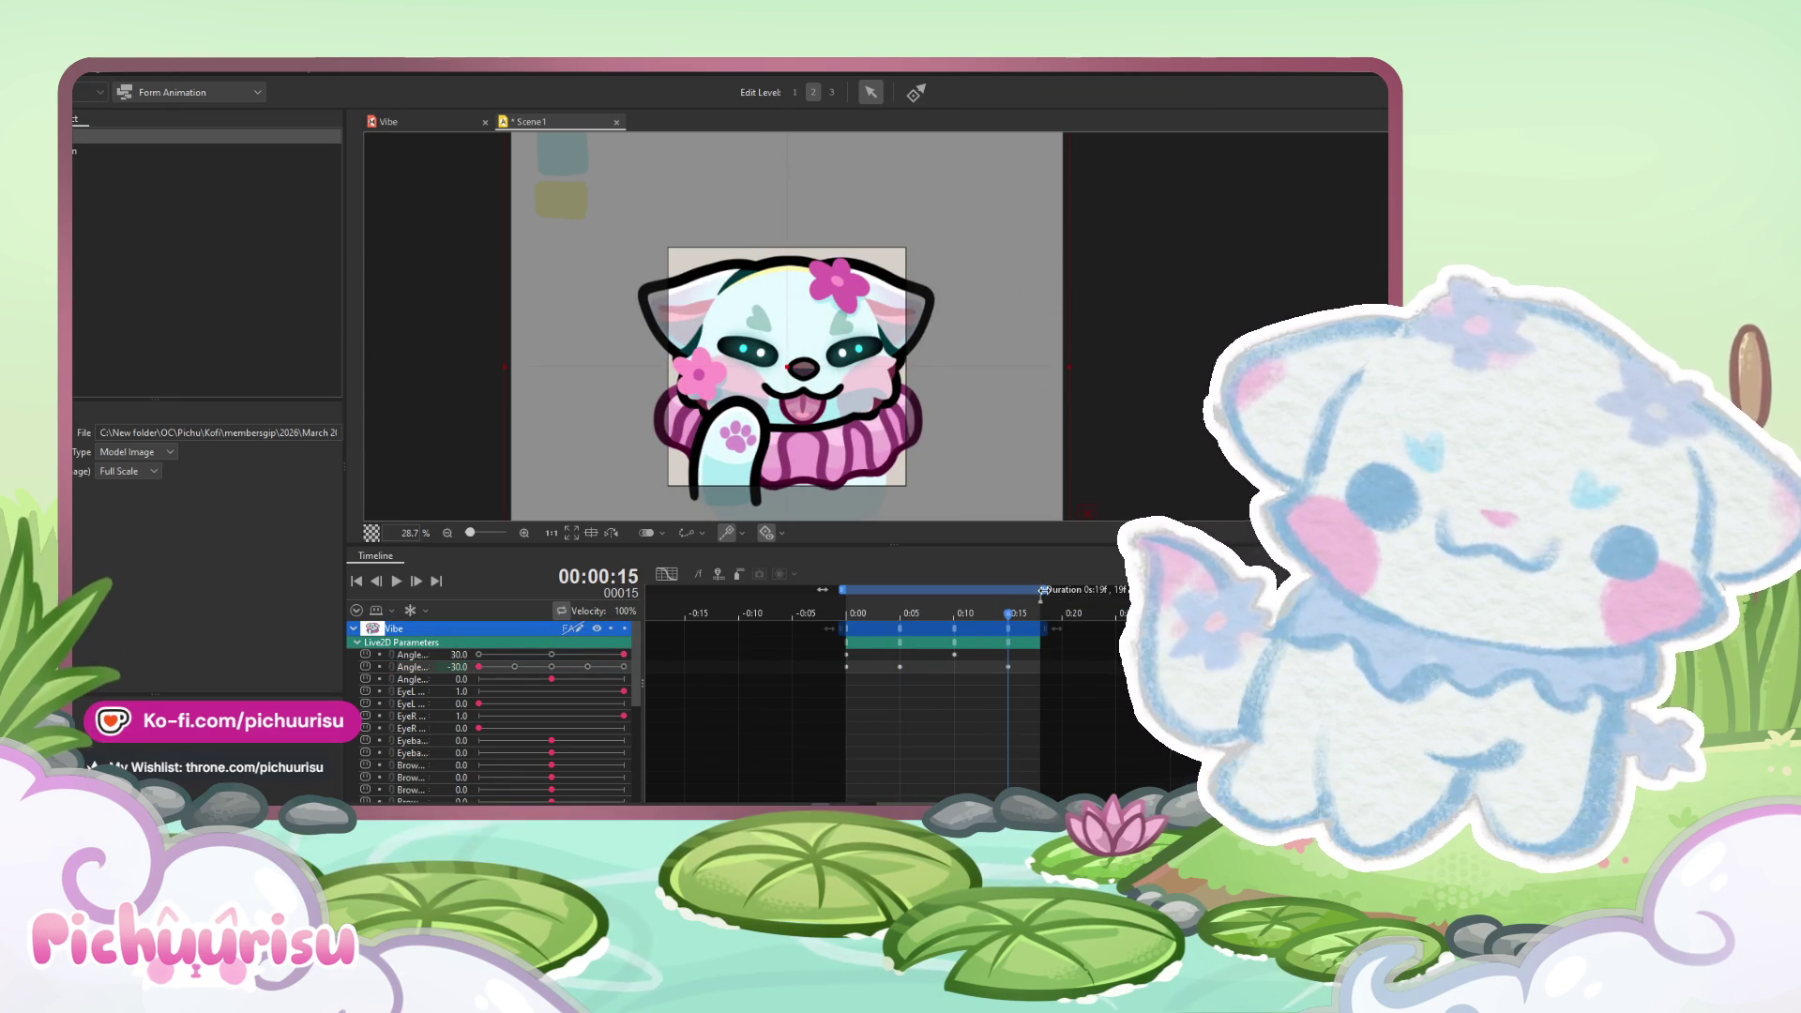
pyautogui.moveTo(1040, 589); pyautogui.dragTo(1020, 588)
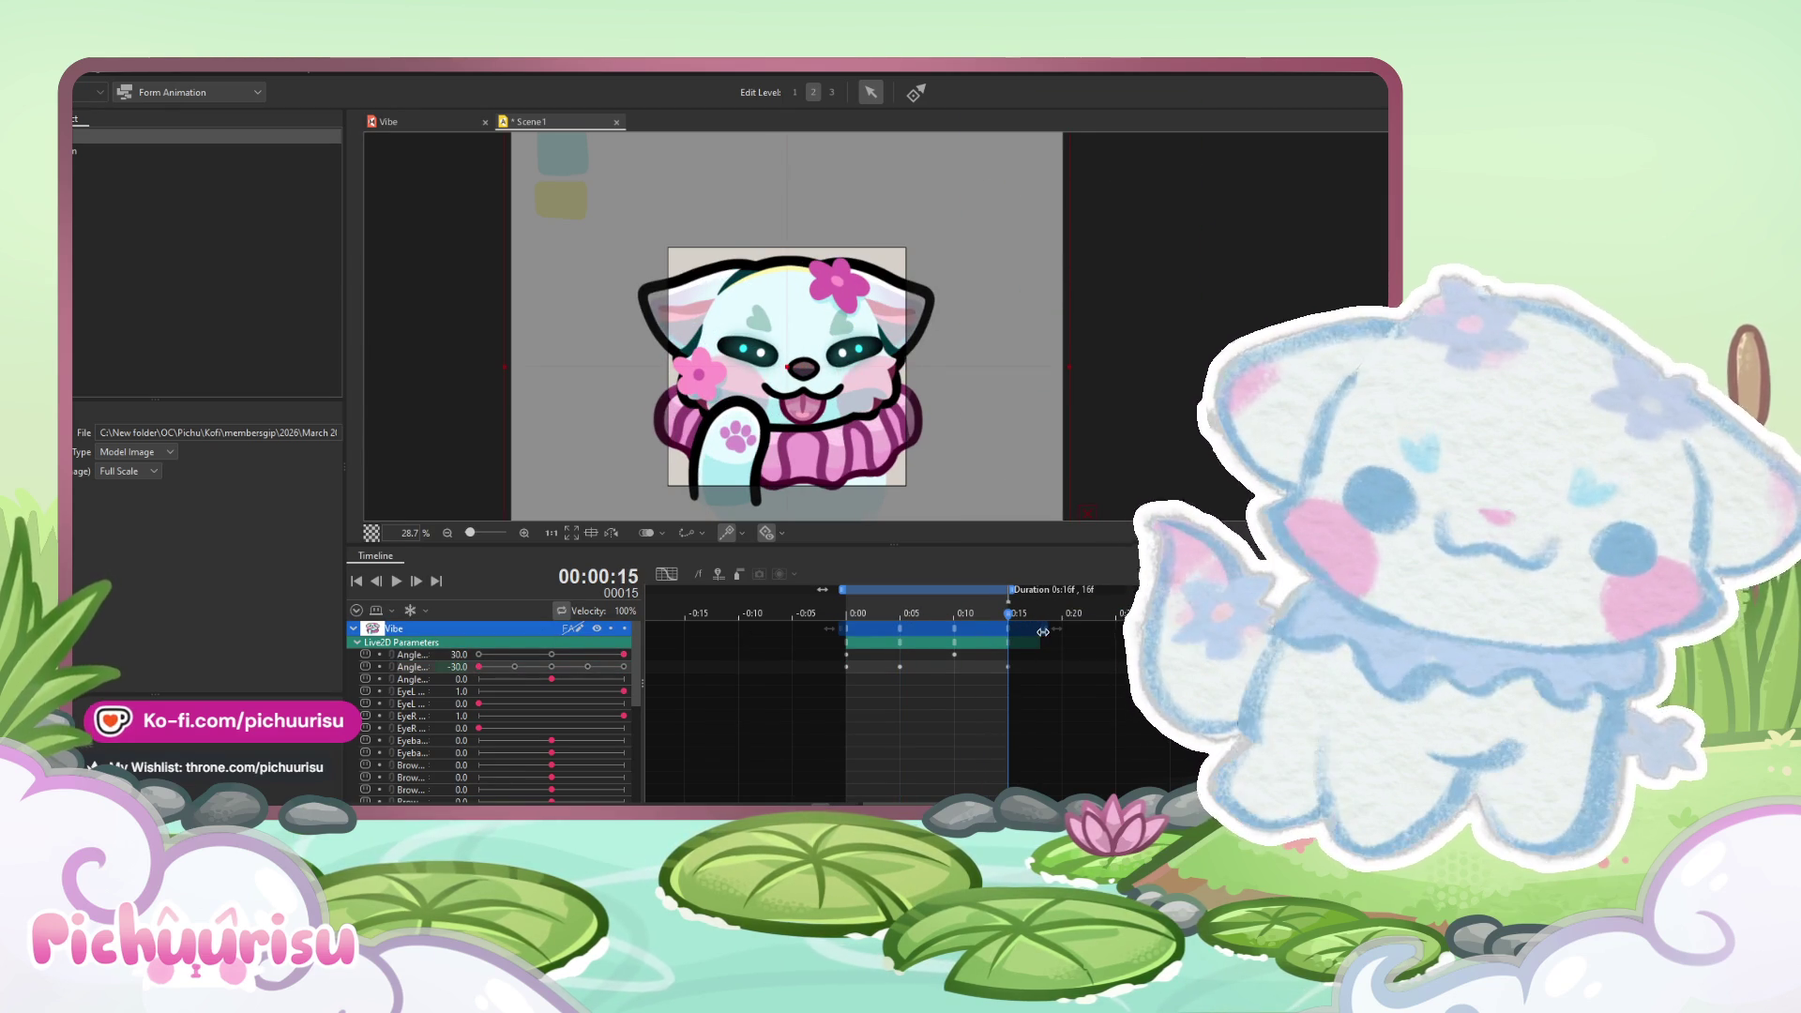
pyautogui.click(395, 581)
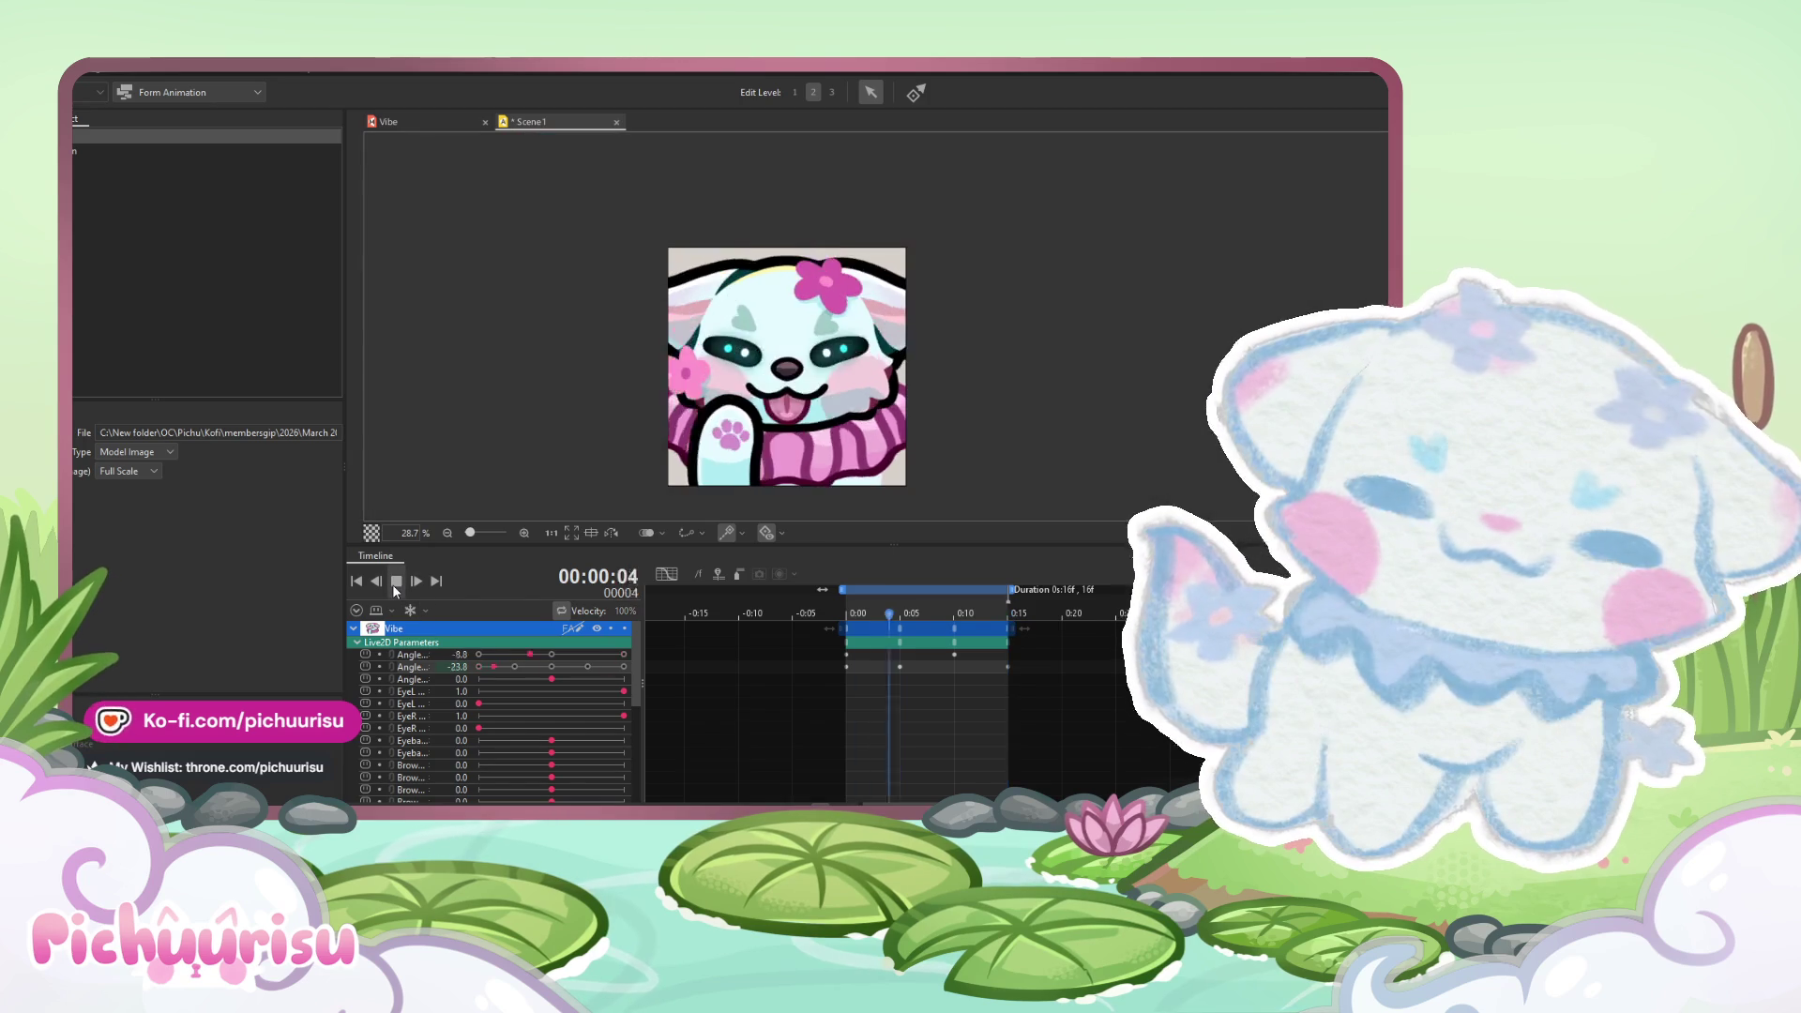
pyautogui.click(394, 582)
pyautogui.moveTo(878, 613); pyautogui.dragTo(991, 620)
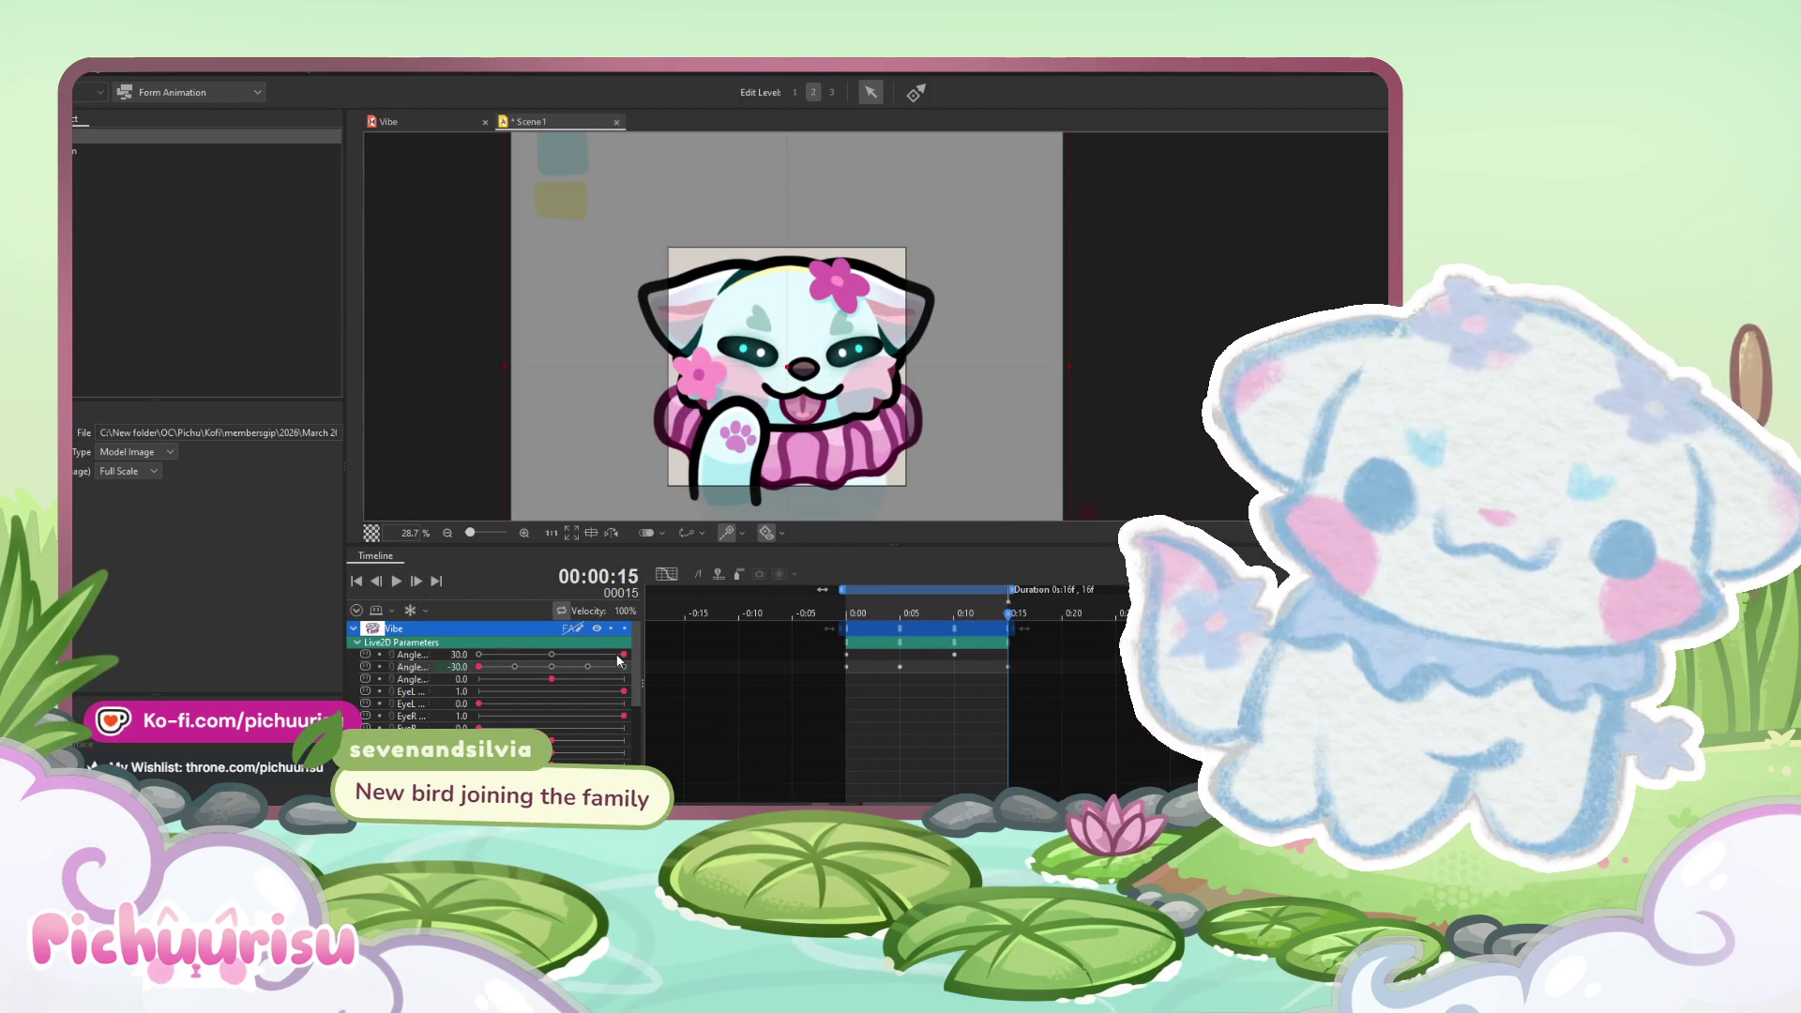
pyautogui.moveTo(953, 615)
pyautogui.mouseDown()
pyautogui.moveTo(883, 615)
pyautogui.moveTo(953, 619)
pyautogui.mouseUp()
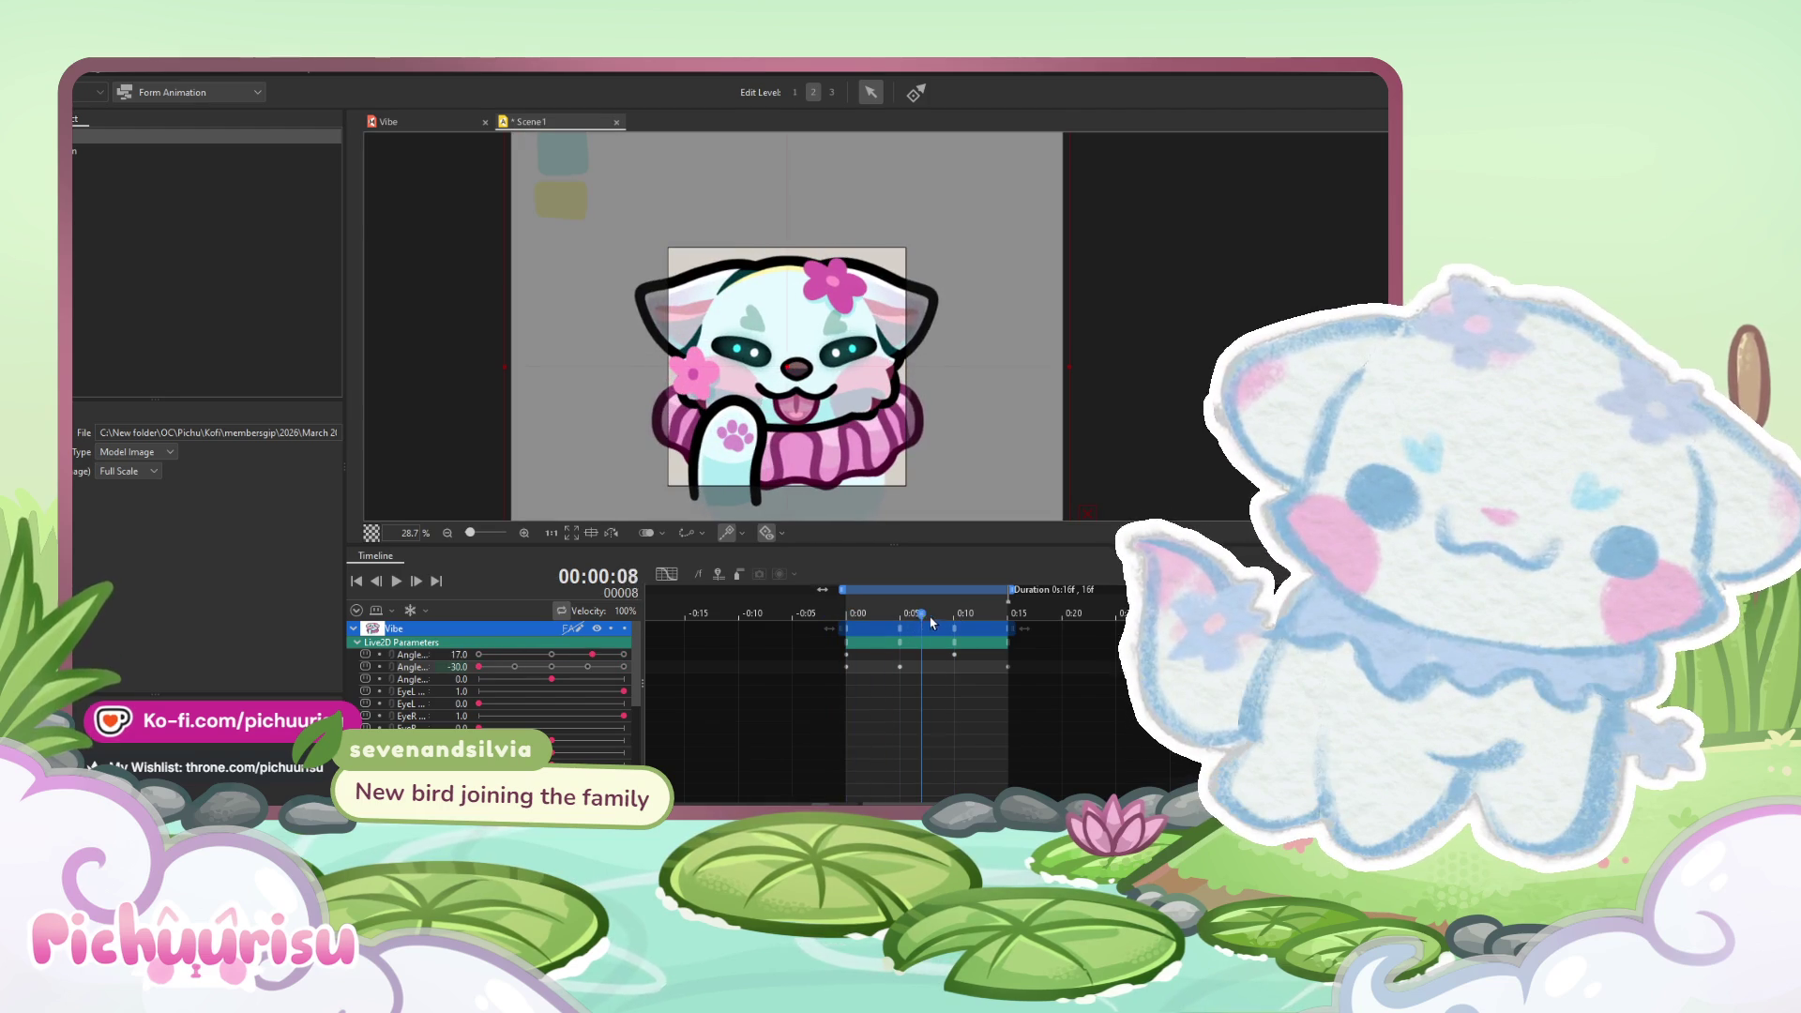
# - Key the second head Angle at 30 on frame 10 and play the looping wave
pyautogui.click(624, 666)
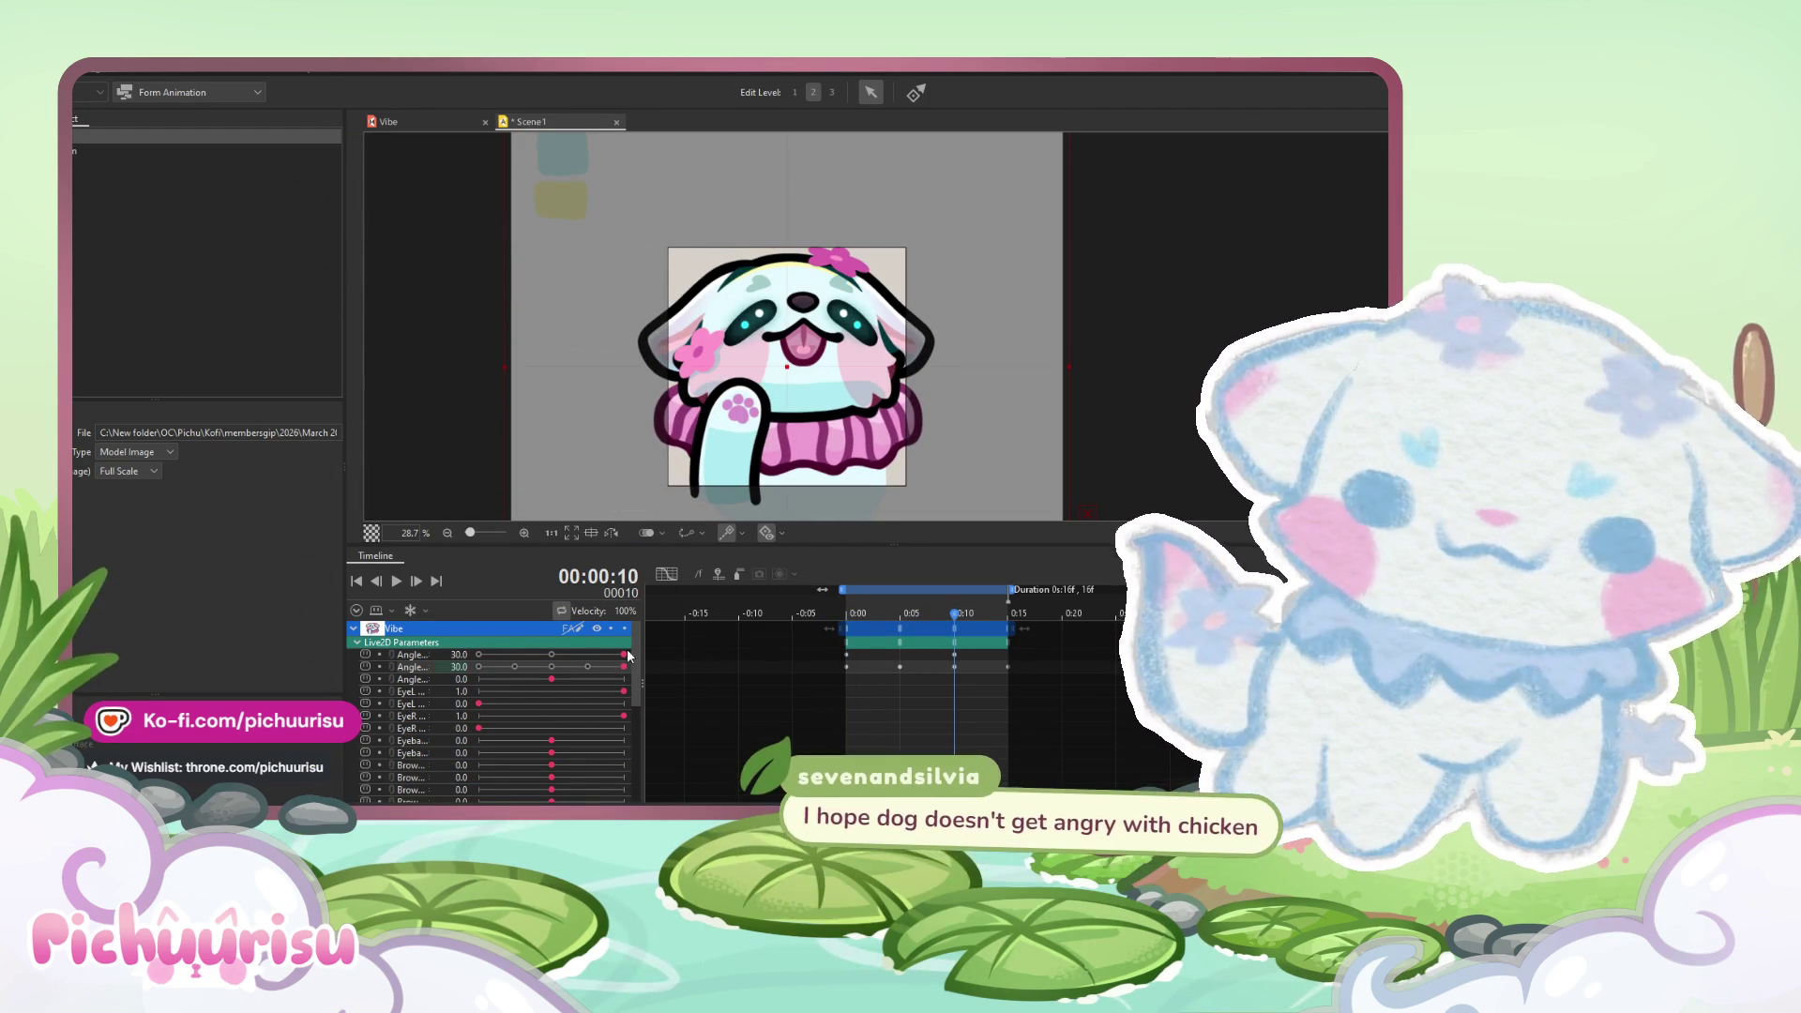
pyautogui.moveTo(960, 614); pyautogui.dragTo(1011, 615)
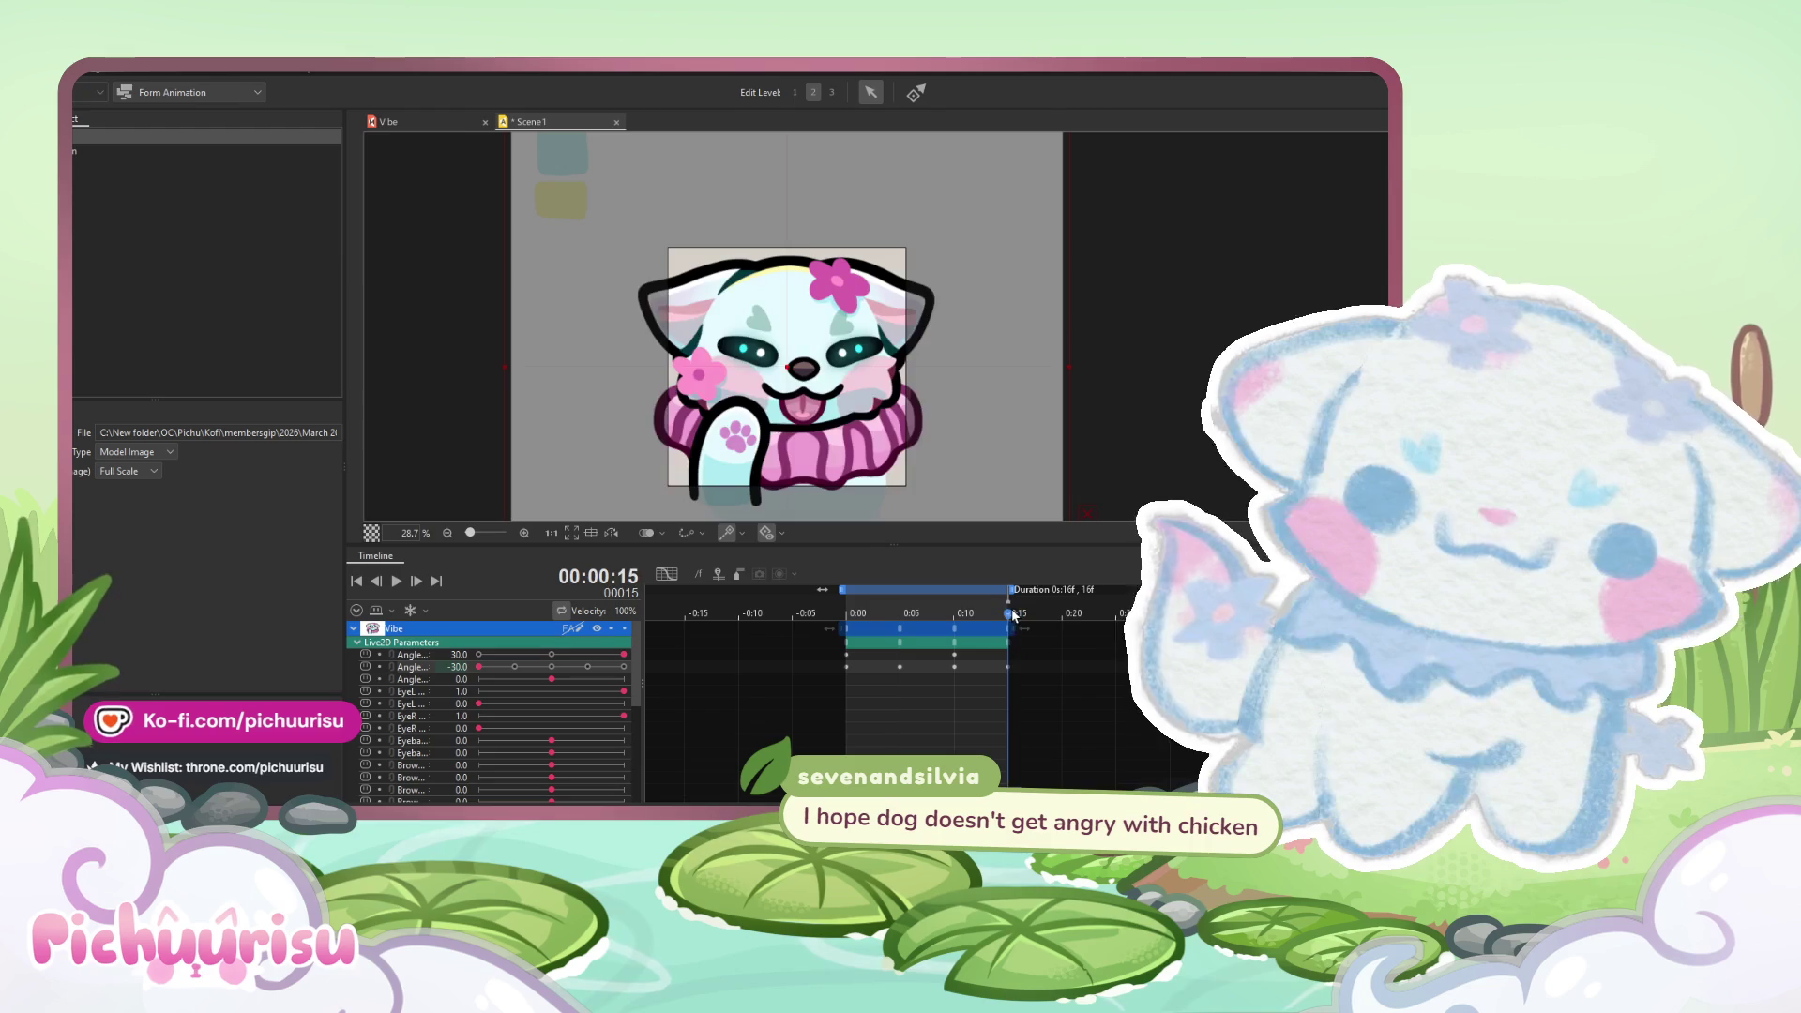
pyautogui.click(396, 581)
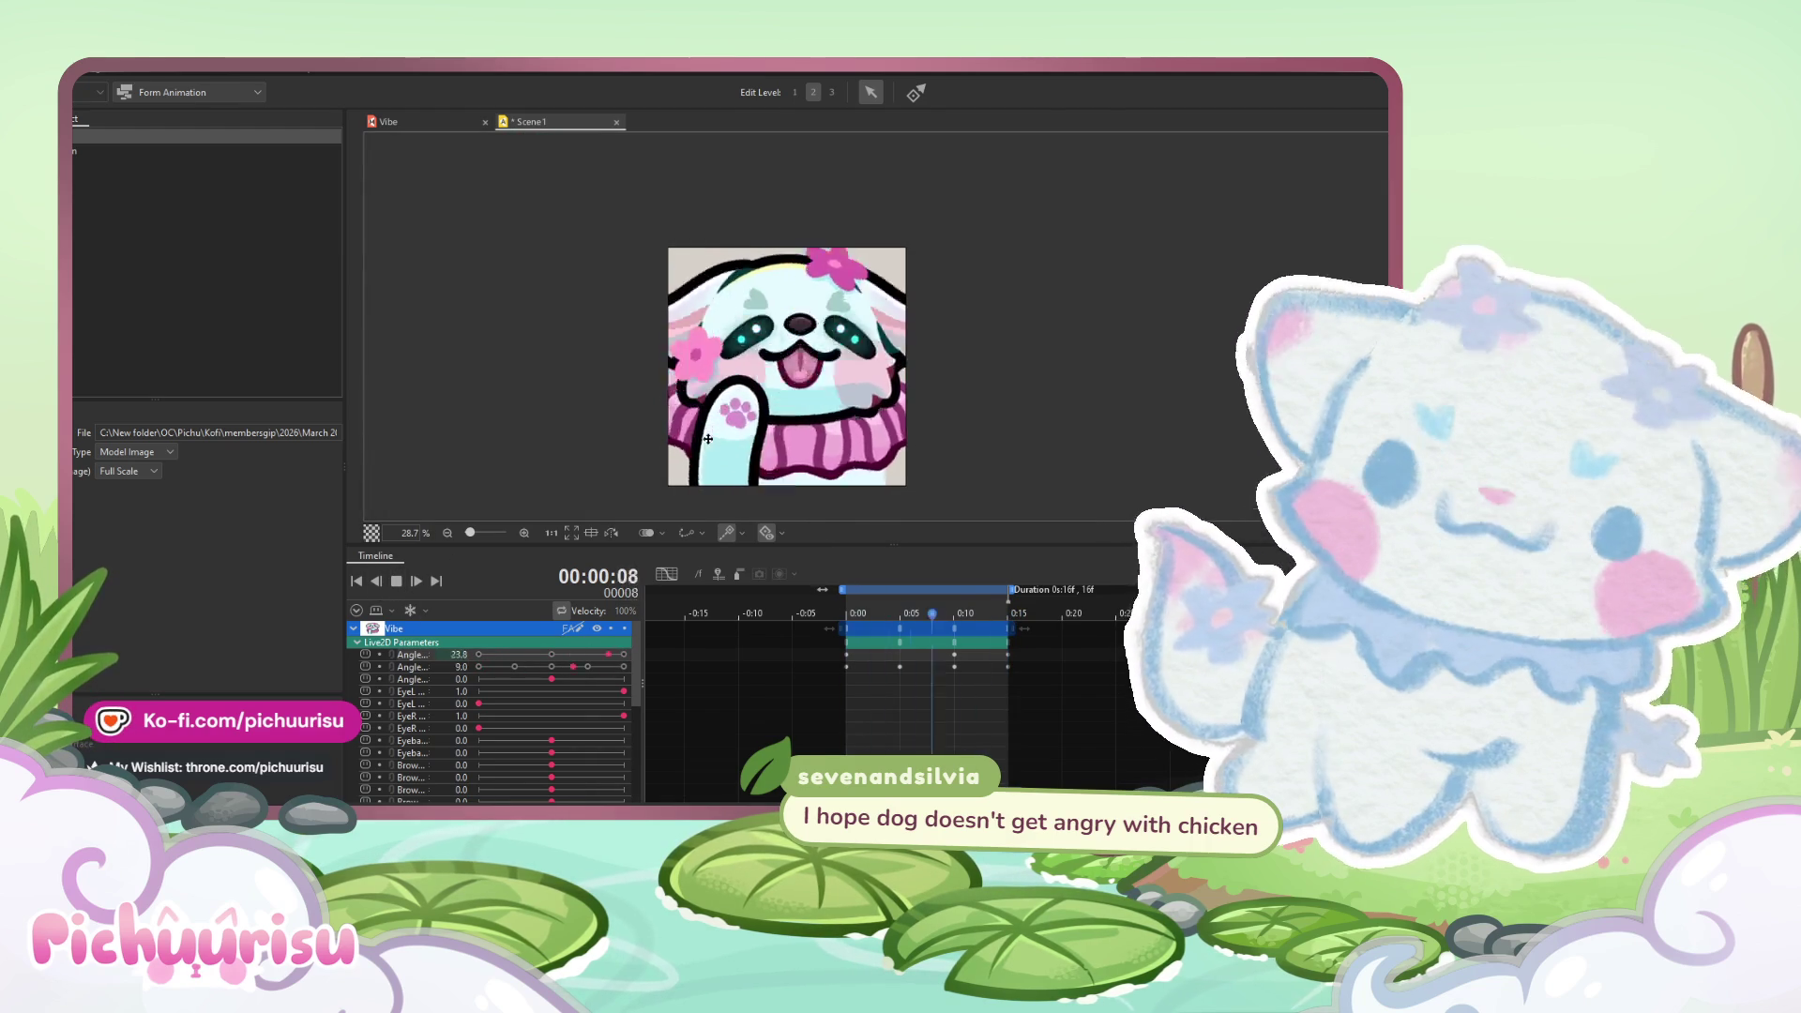
pyautogui.scroll(-2, 708, 438)
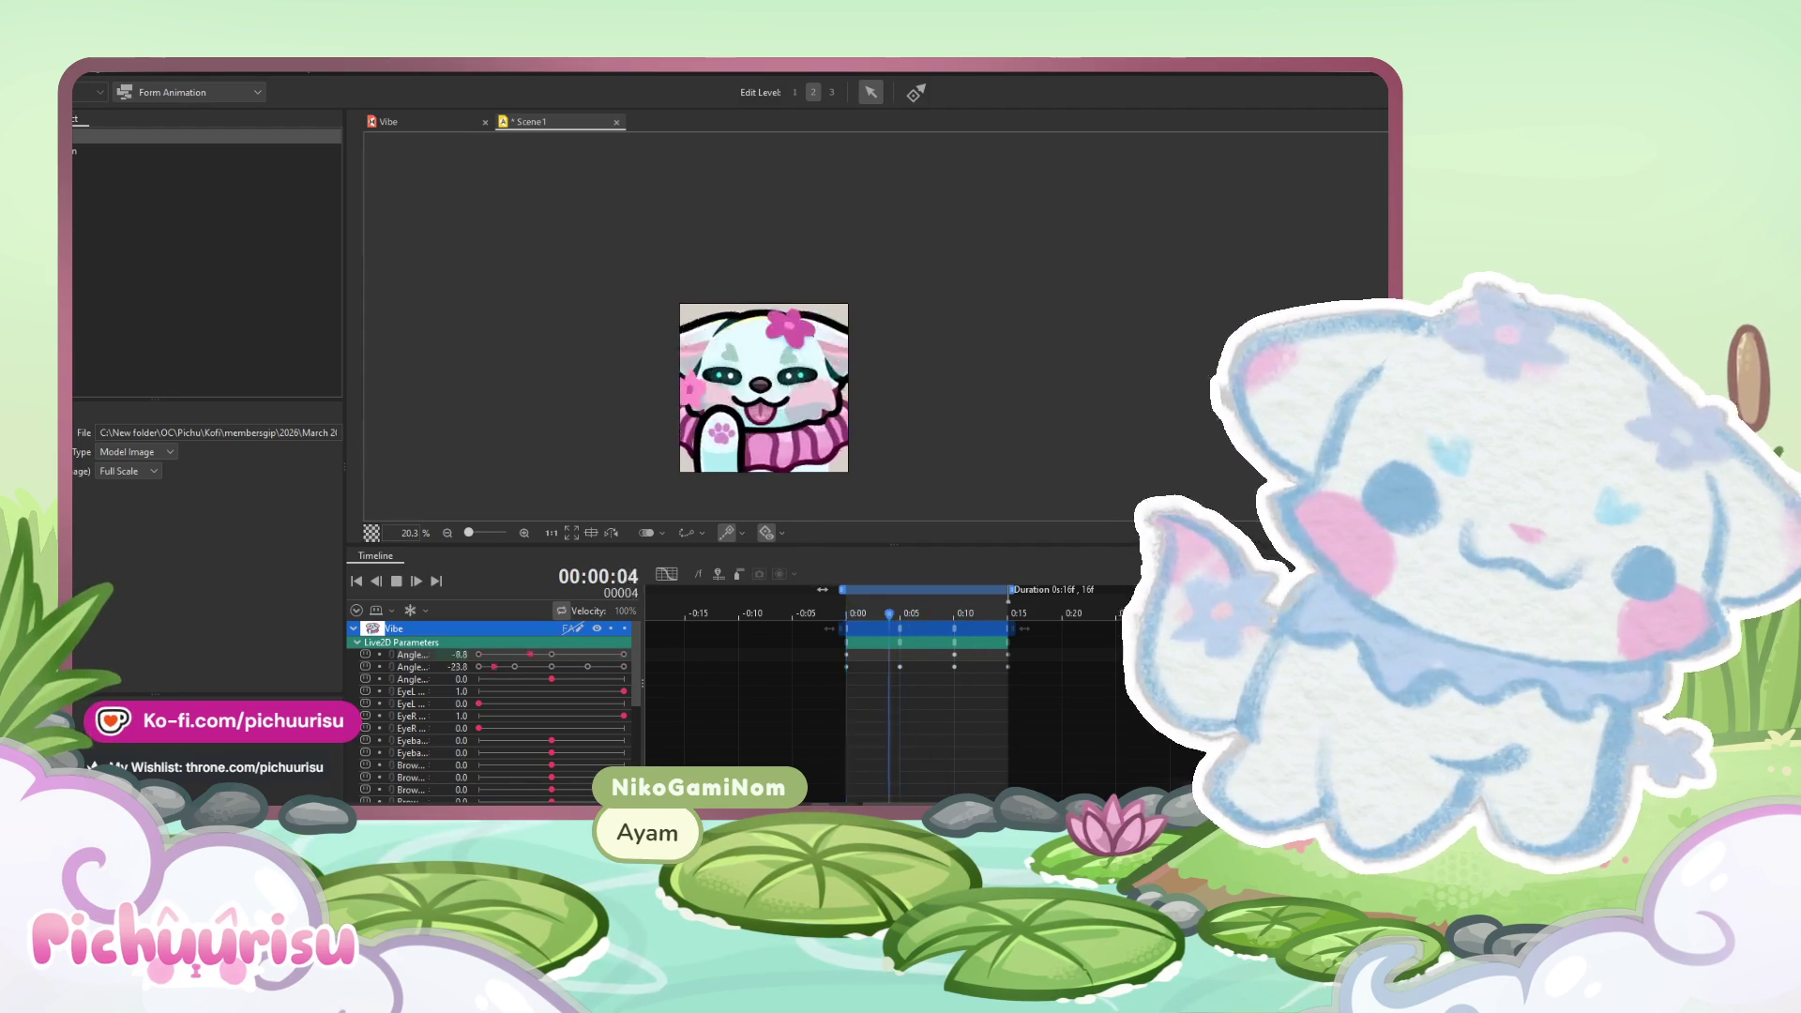
pyautogui.scroll(-3, 858, 516)
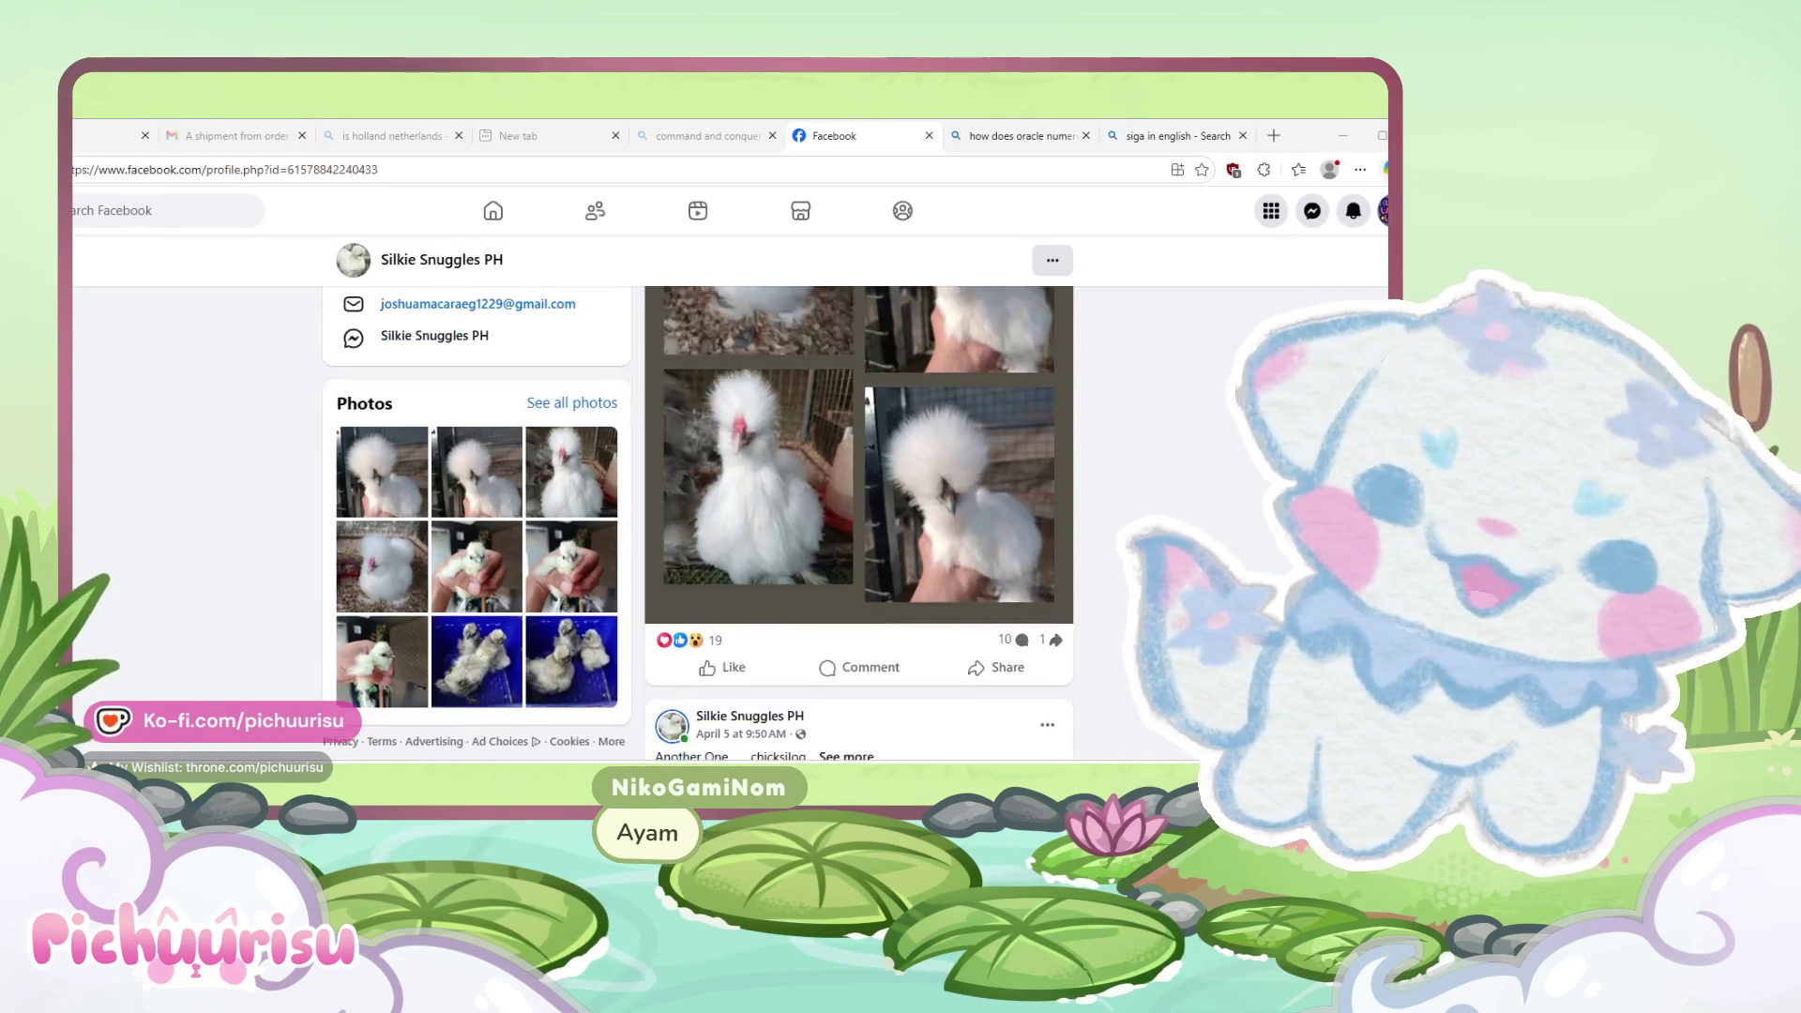
# - Scroll through the silkie chicken page's photo and video posts, then Alt+Tab back to the Live2D timeline
pyautogui.scroll(-3, 858, 515)
pyautogui.scroll(-3, 858, 515)
pyautogui.scroll(-3, 858, 515)
pyautogui.scroll(1, 858, 515)
pyautogui.scroll(1, 858, 516)
pyautogui.scroll(-1, 858, 516)
pyautogui.scroll(1, 859, 516)
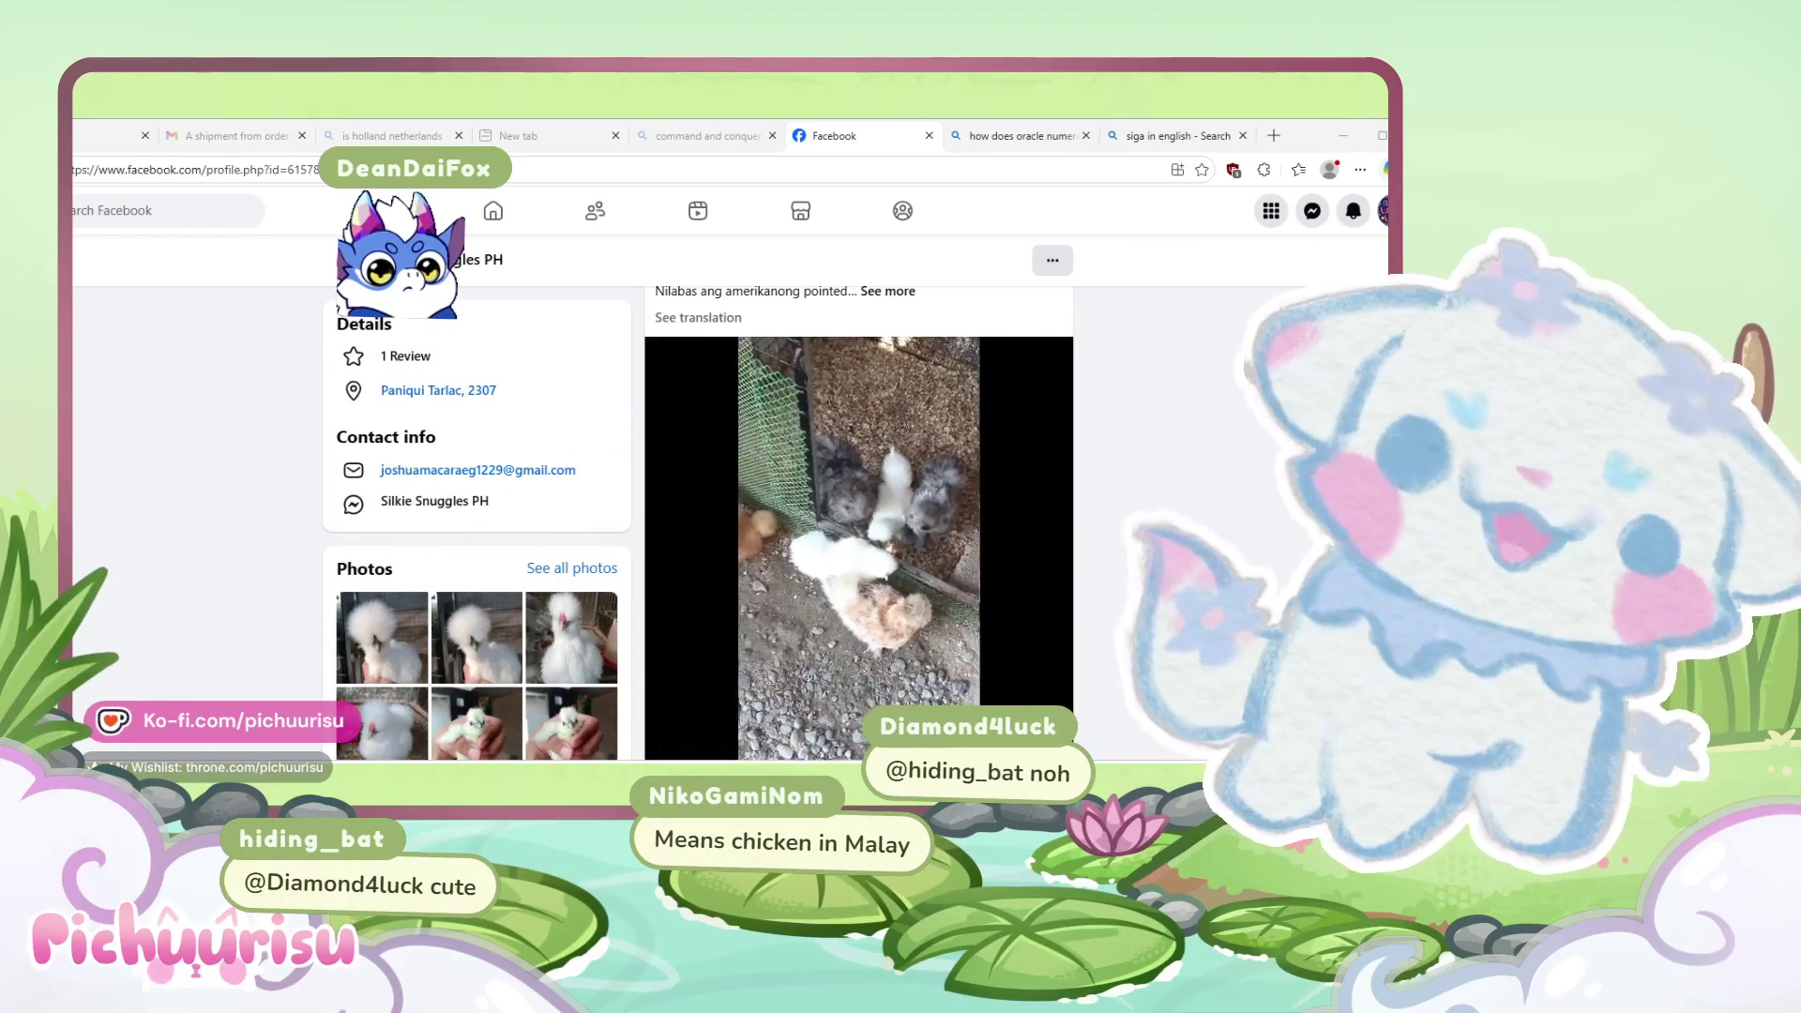
pyautogui.scroll(-1, 858, 516)
pyautogui.scroll(-1, 858, 516)
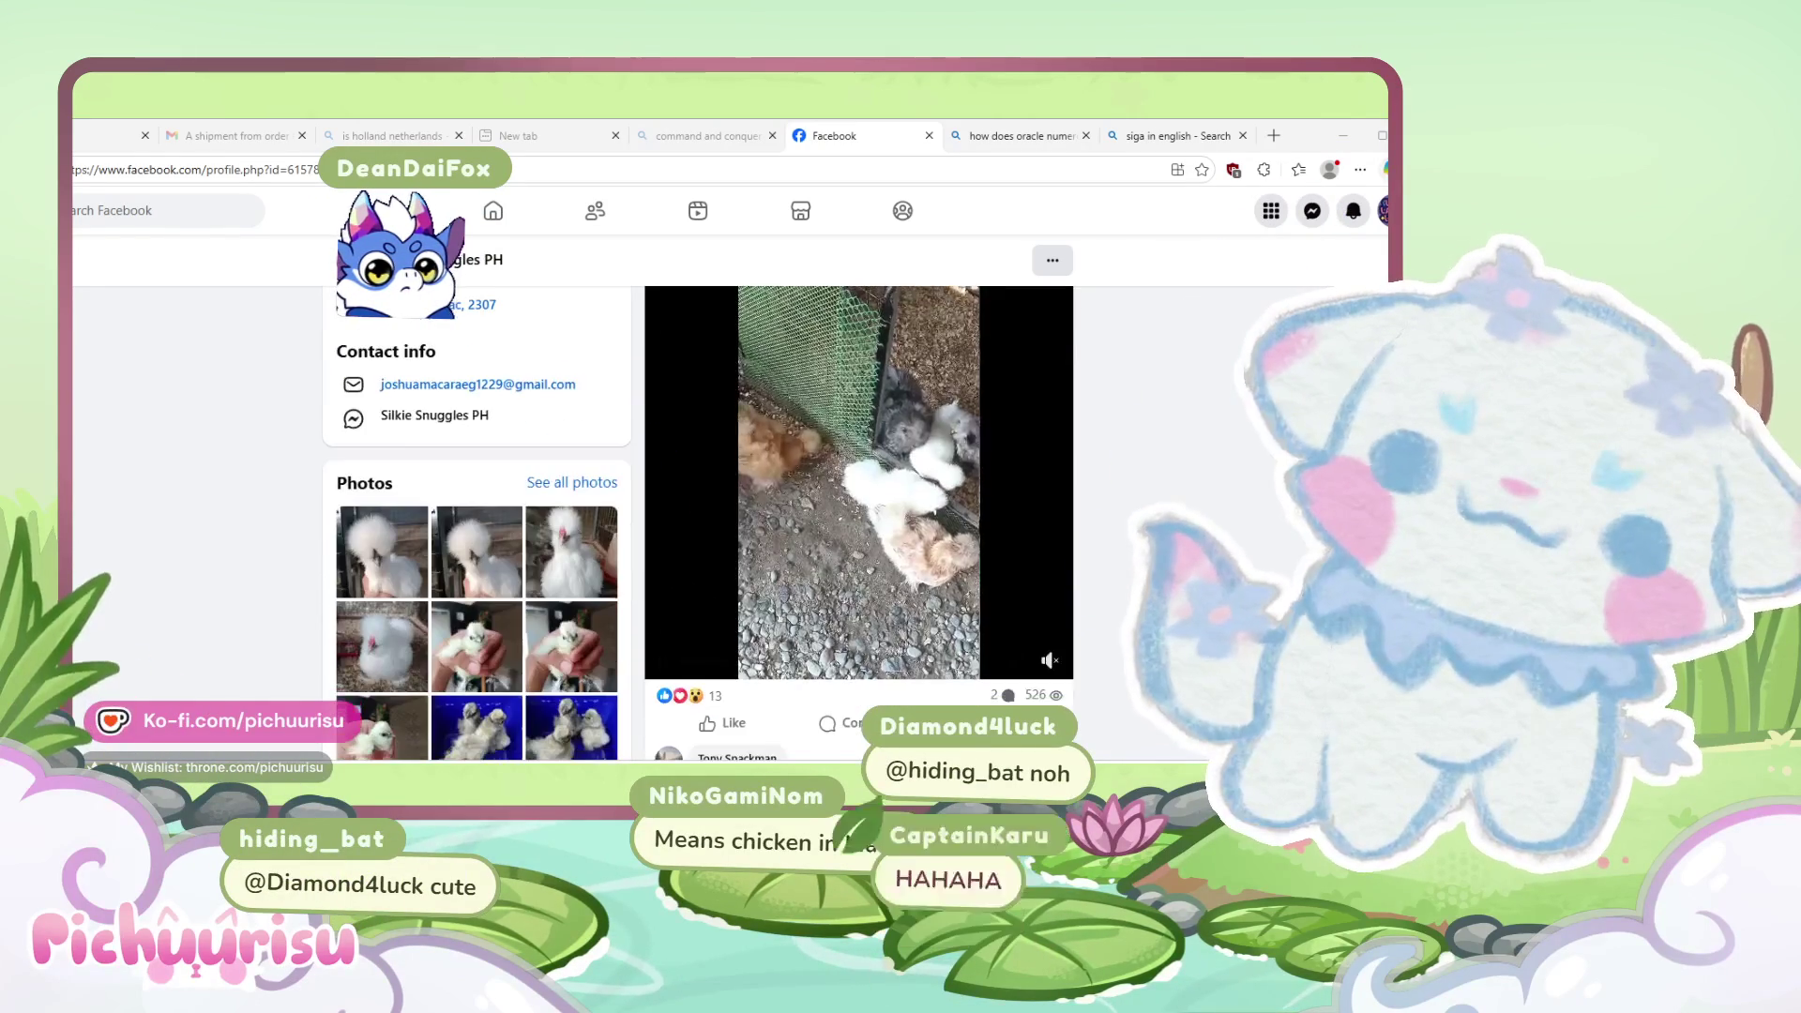
pyautogui.scroll(1, 858, 515)
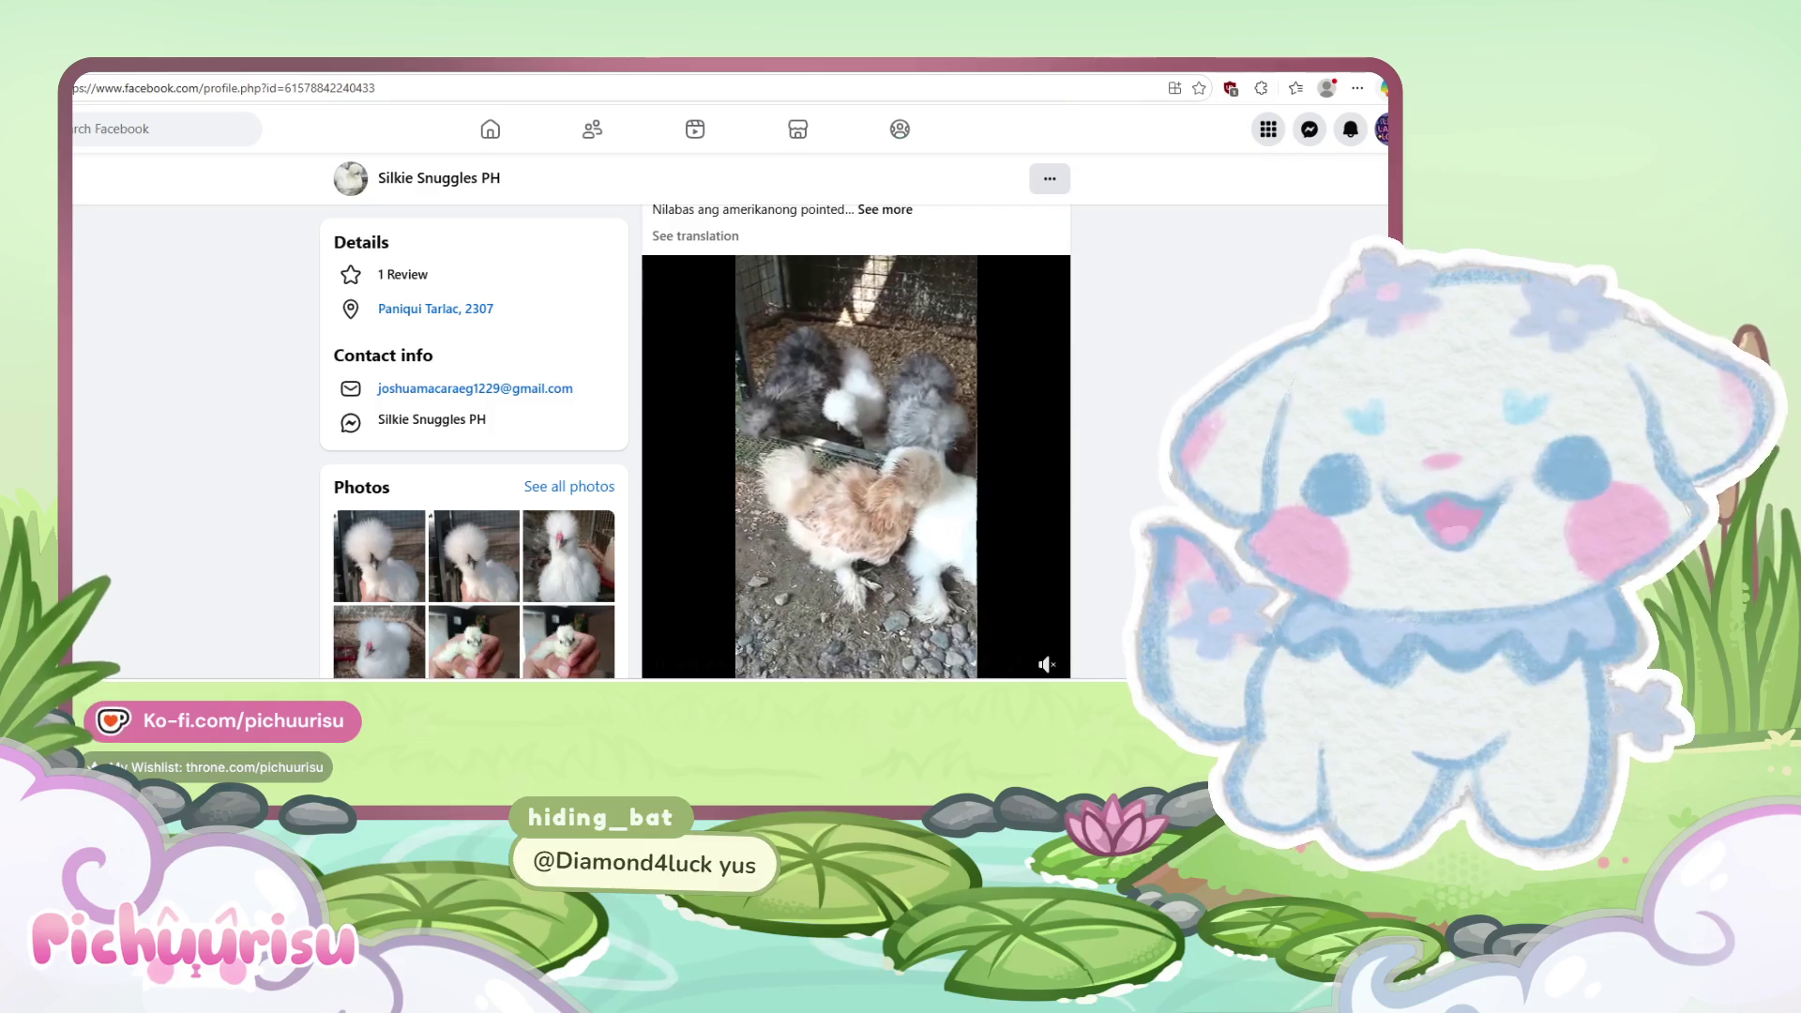
pyautogui.scroll(-1, 712, 441)
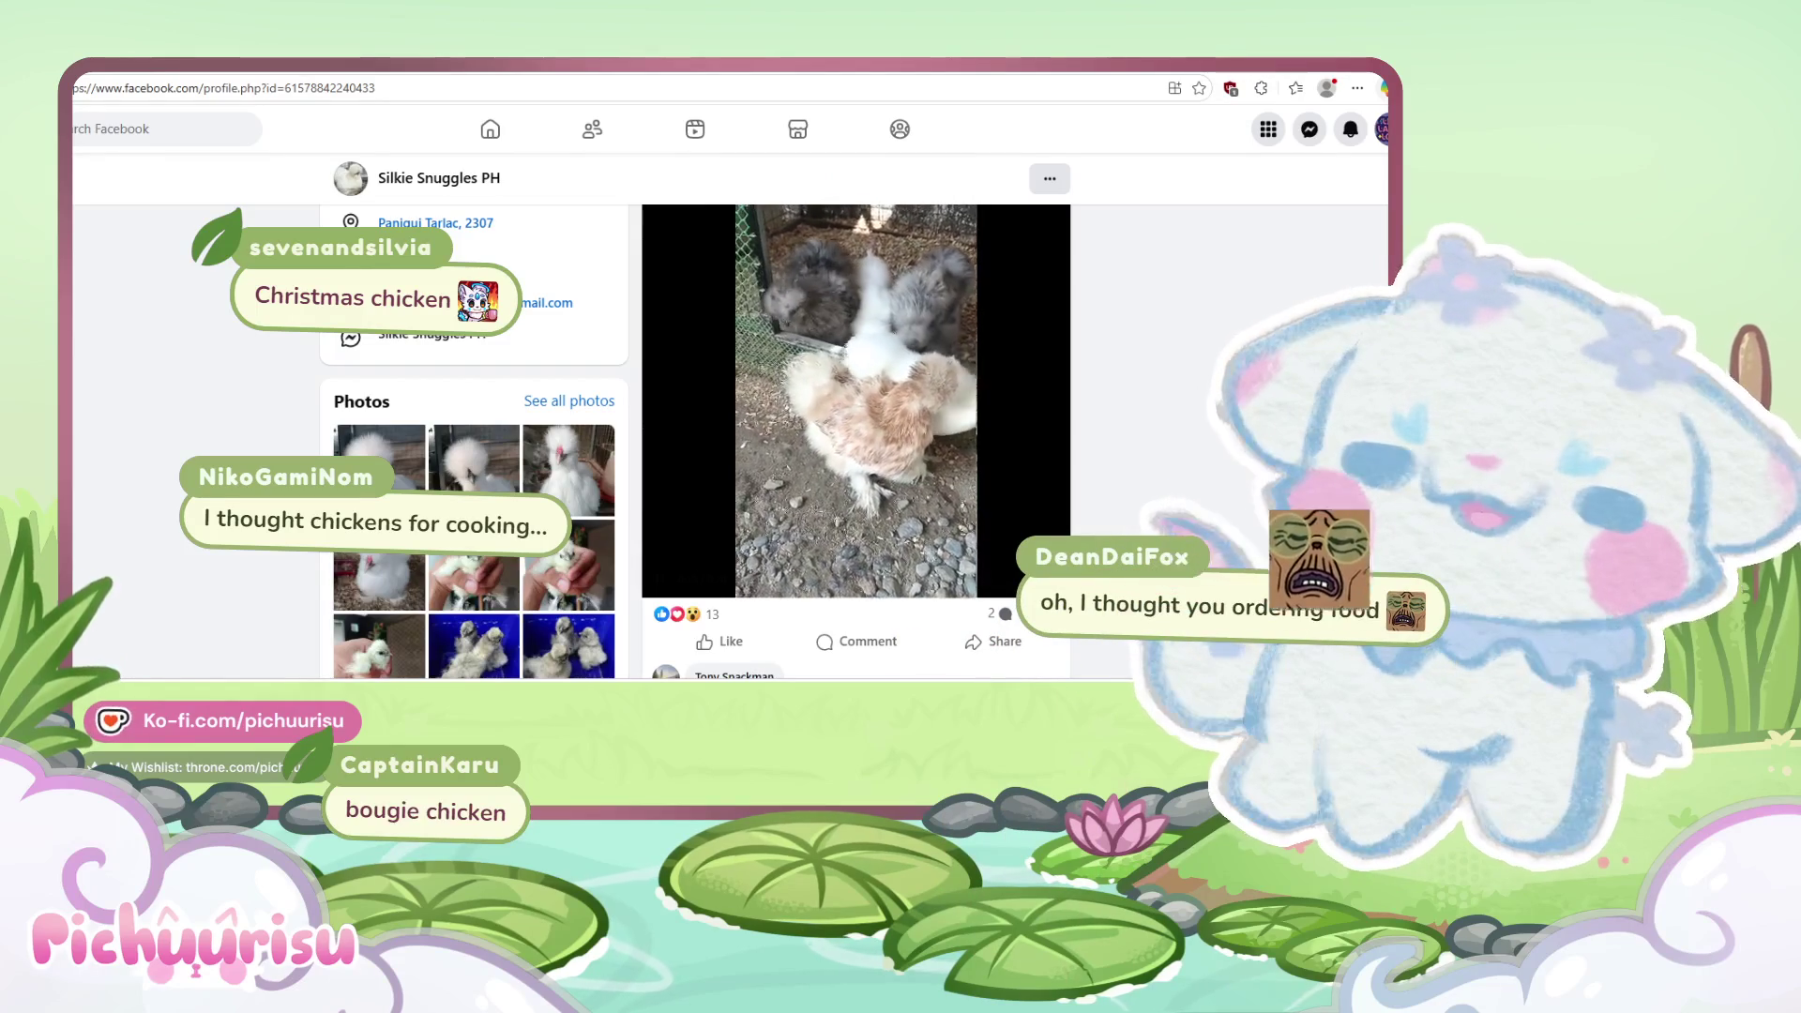
pyautogui.hotkey('alt', 'Tab')
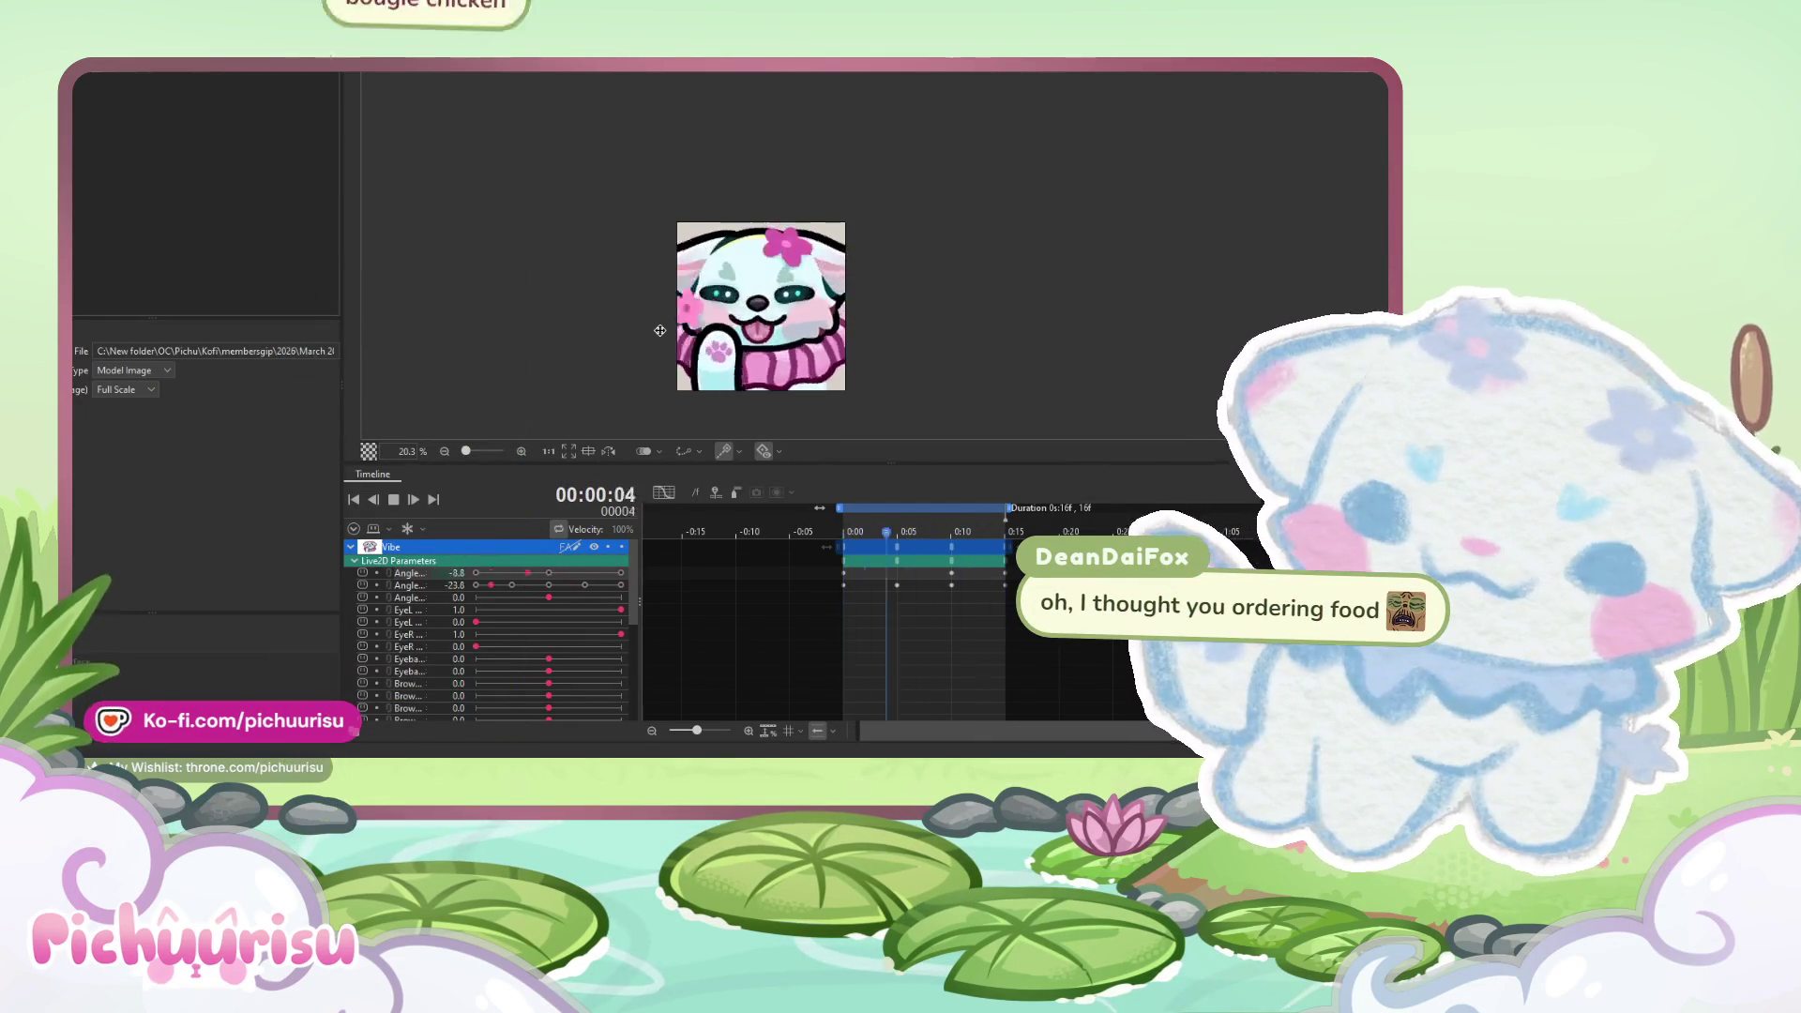
# - Stop the preview, scrub from frame 0 past the clip's end, replay the wave and stop at frame 0
pyautogui.scroll(-2, 660, 332)
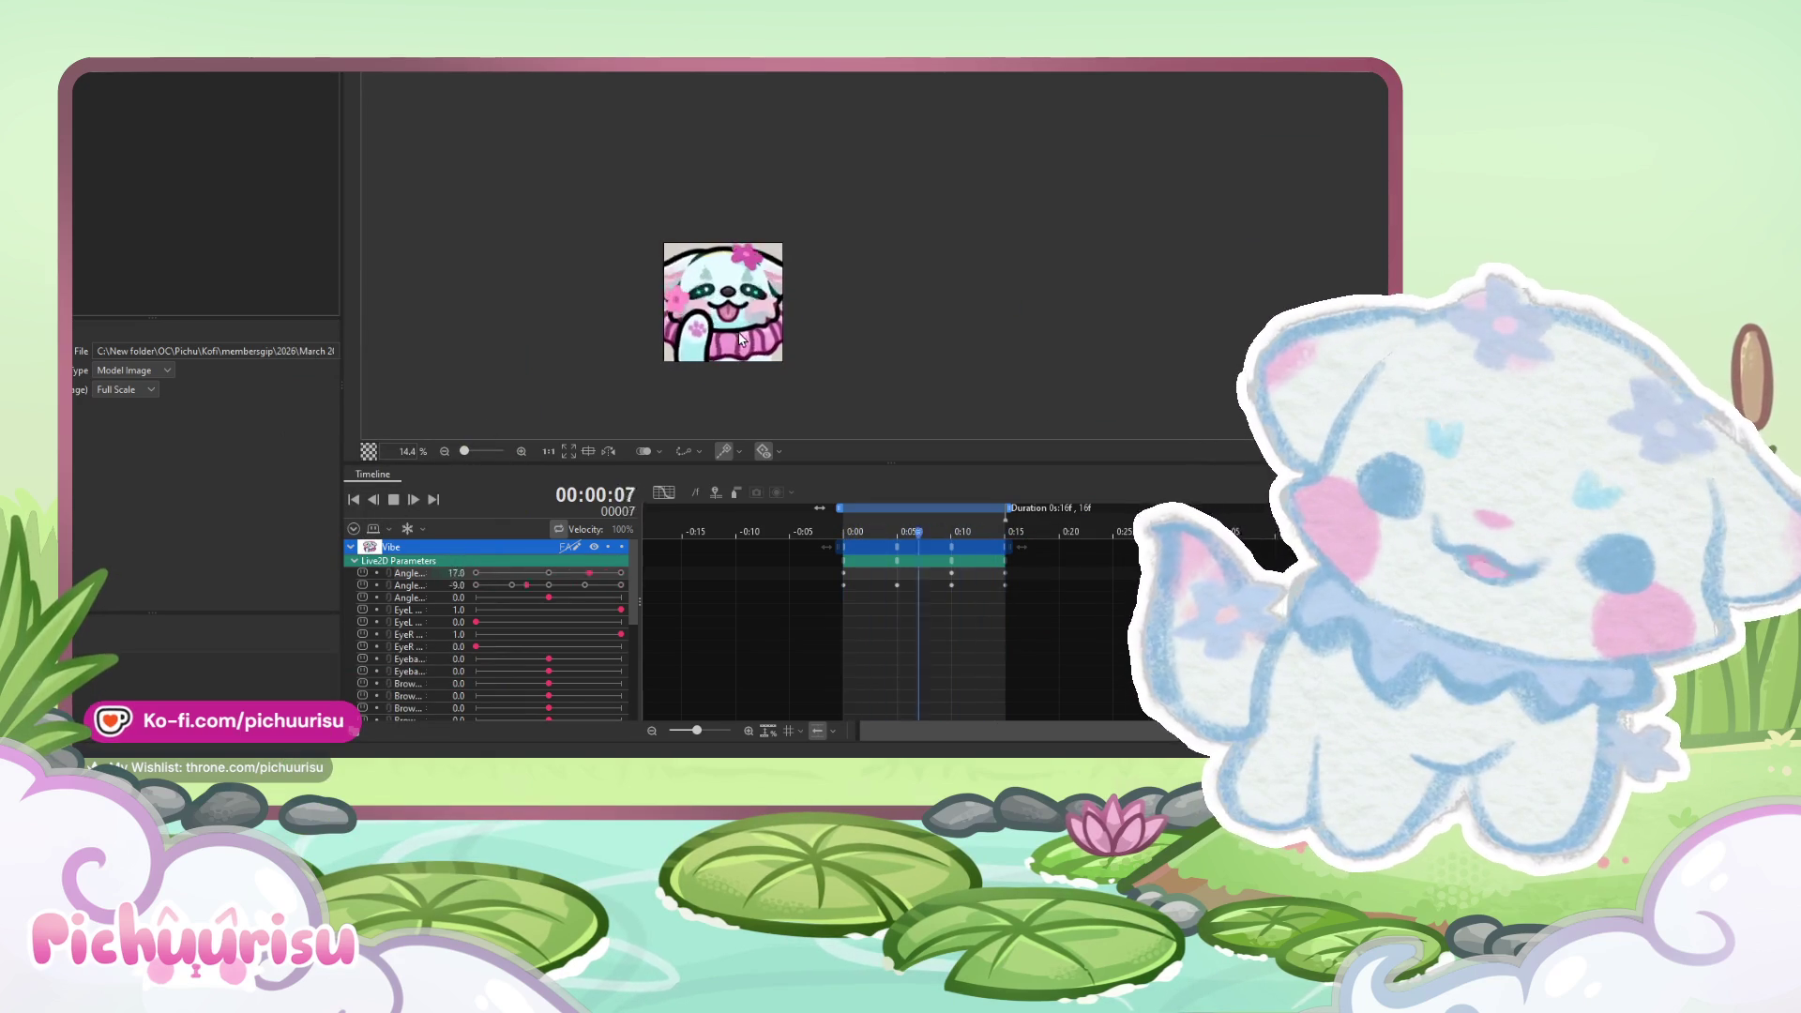
pyautogui.click(393, 502)
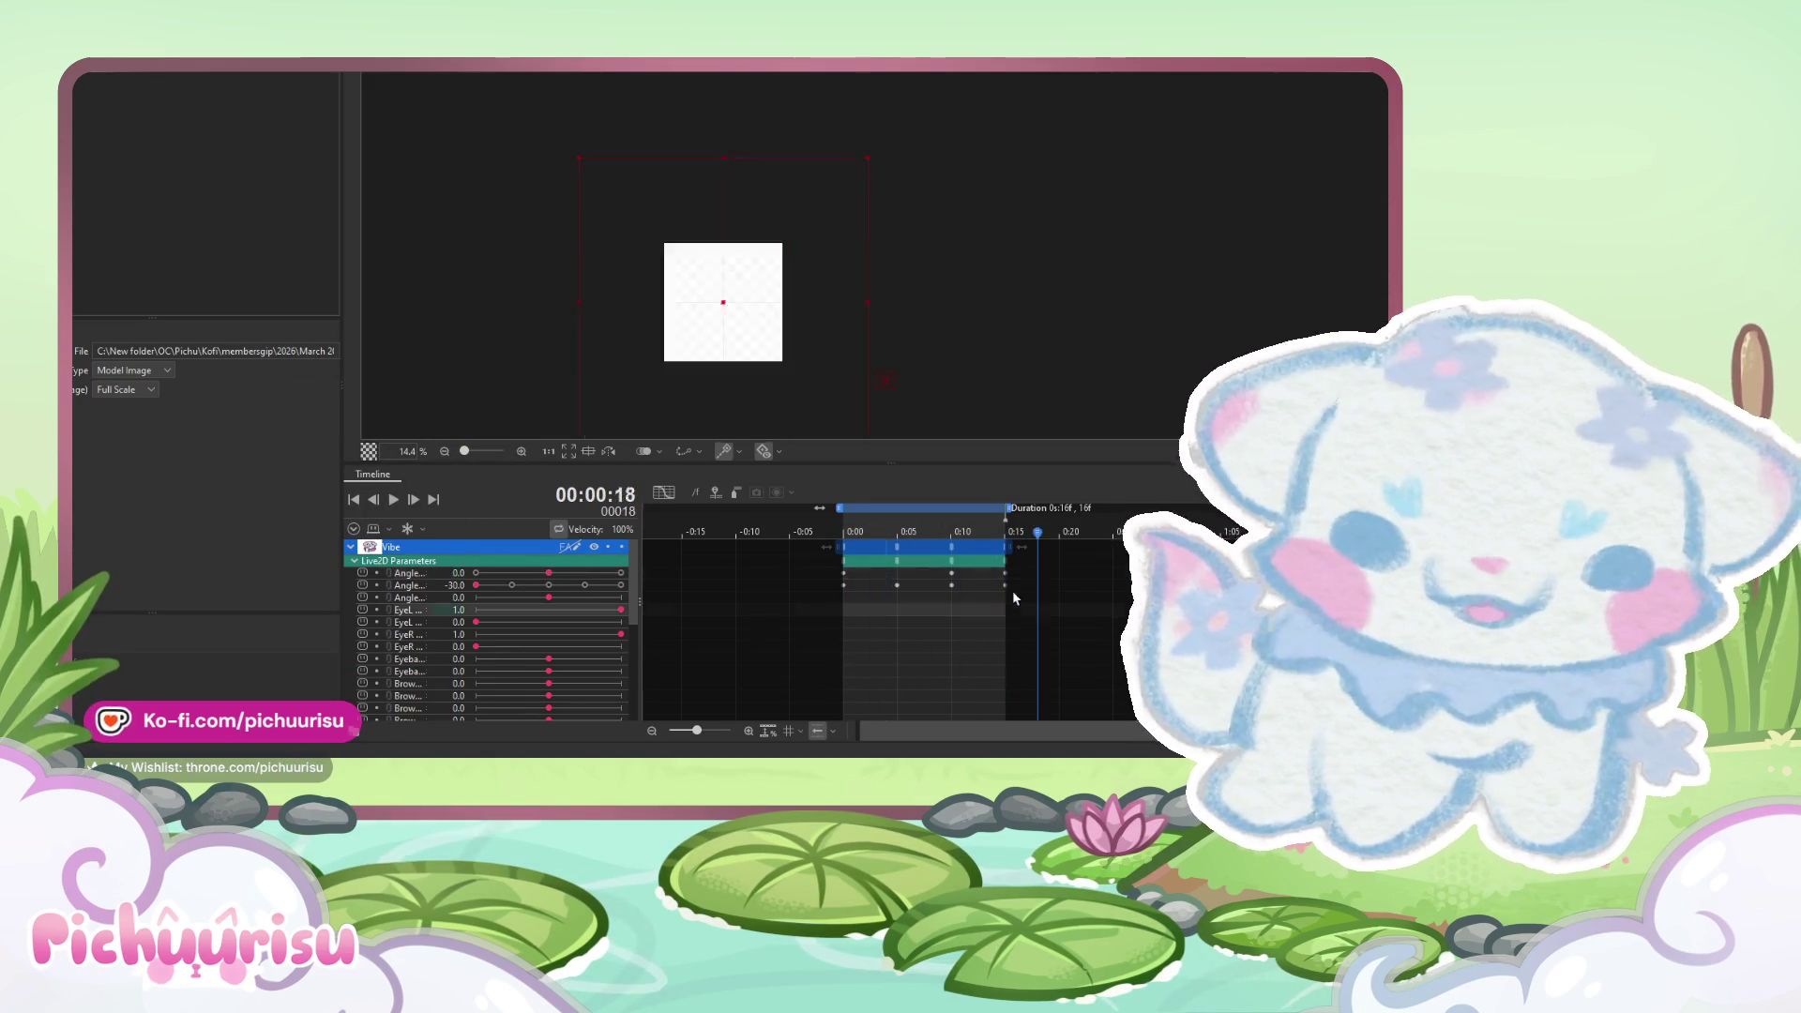
pyautogui.moveTo(824, 561); pyautogui.dragTo(844, 570)
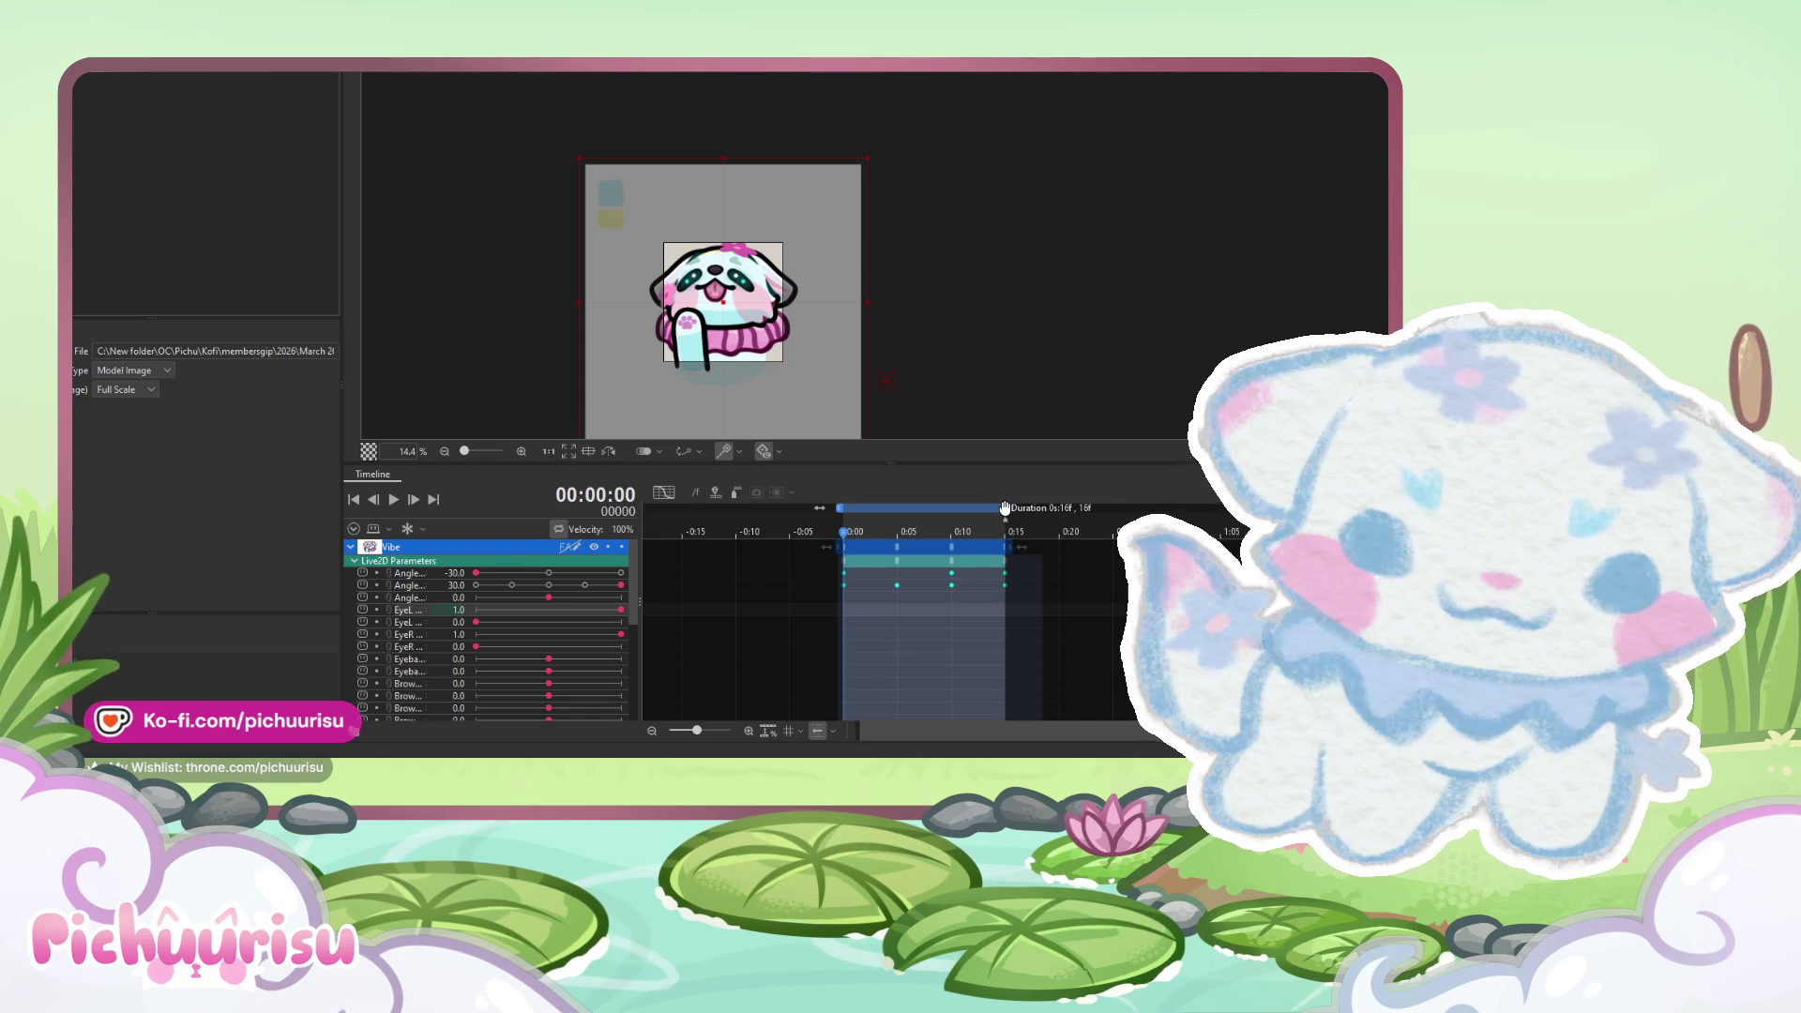
pyautogui.moveTo(898, 538); pyautogui.dragTo(1016, 534)
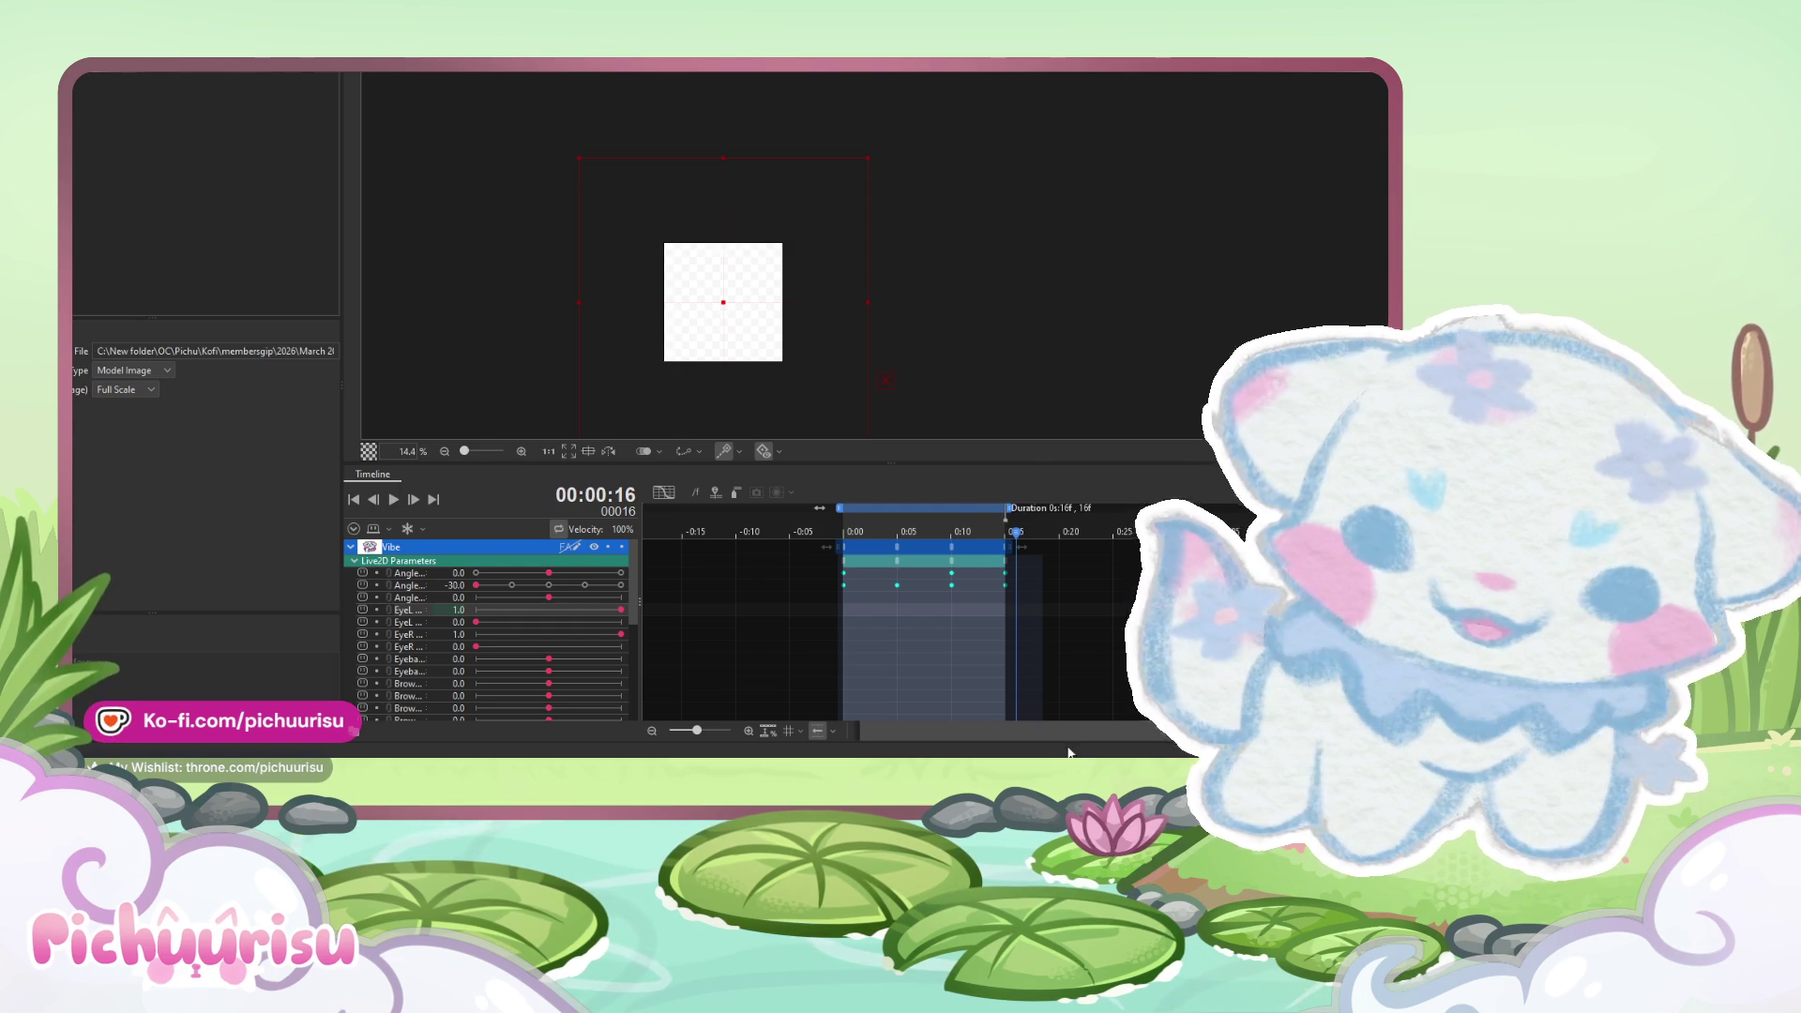
pyautogui.click(388, 505)
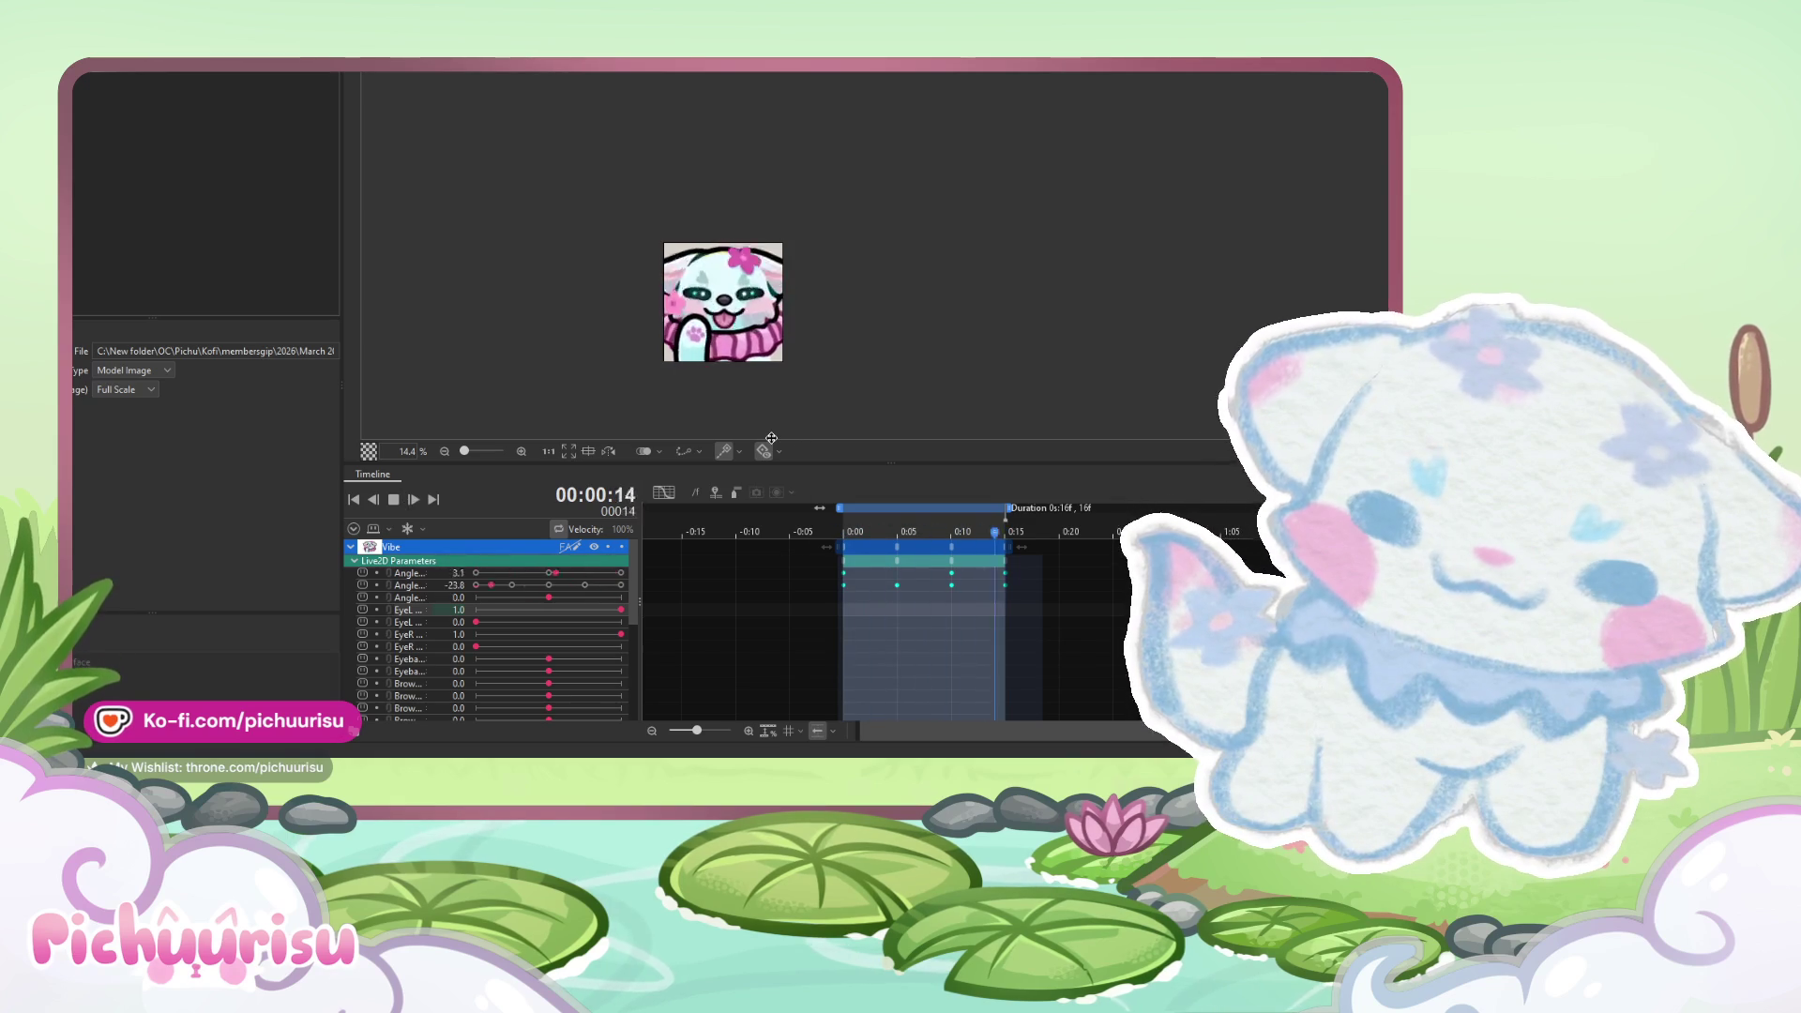
pyautogui.click(394, 500)
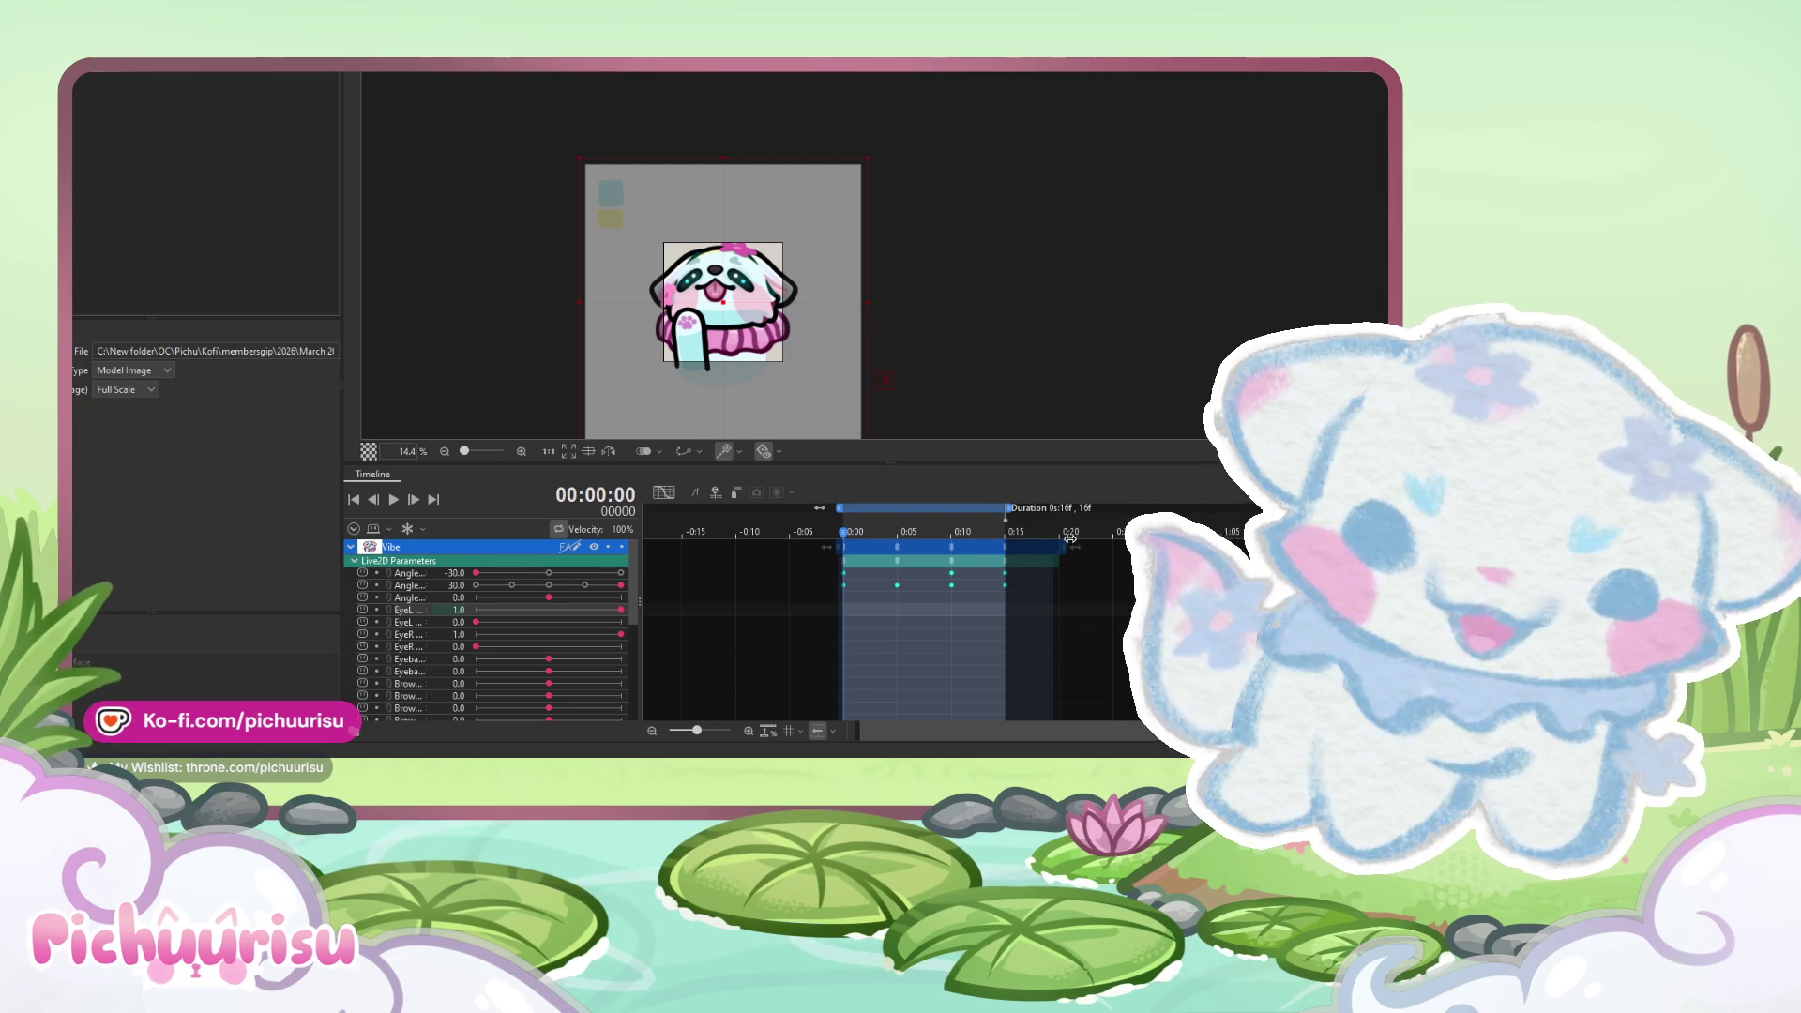
pyautogui.moveTo(1007, 509); pyautogui.dragTo(1026, 509)
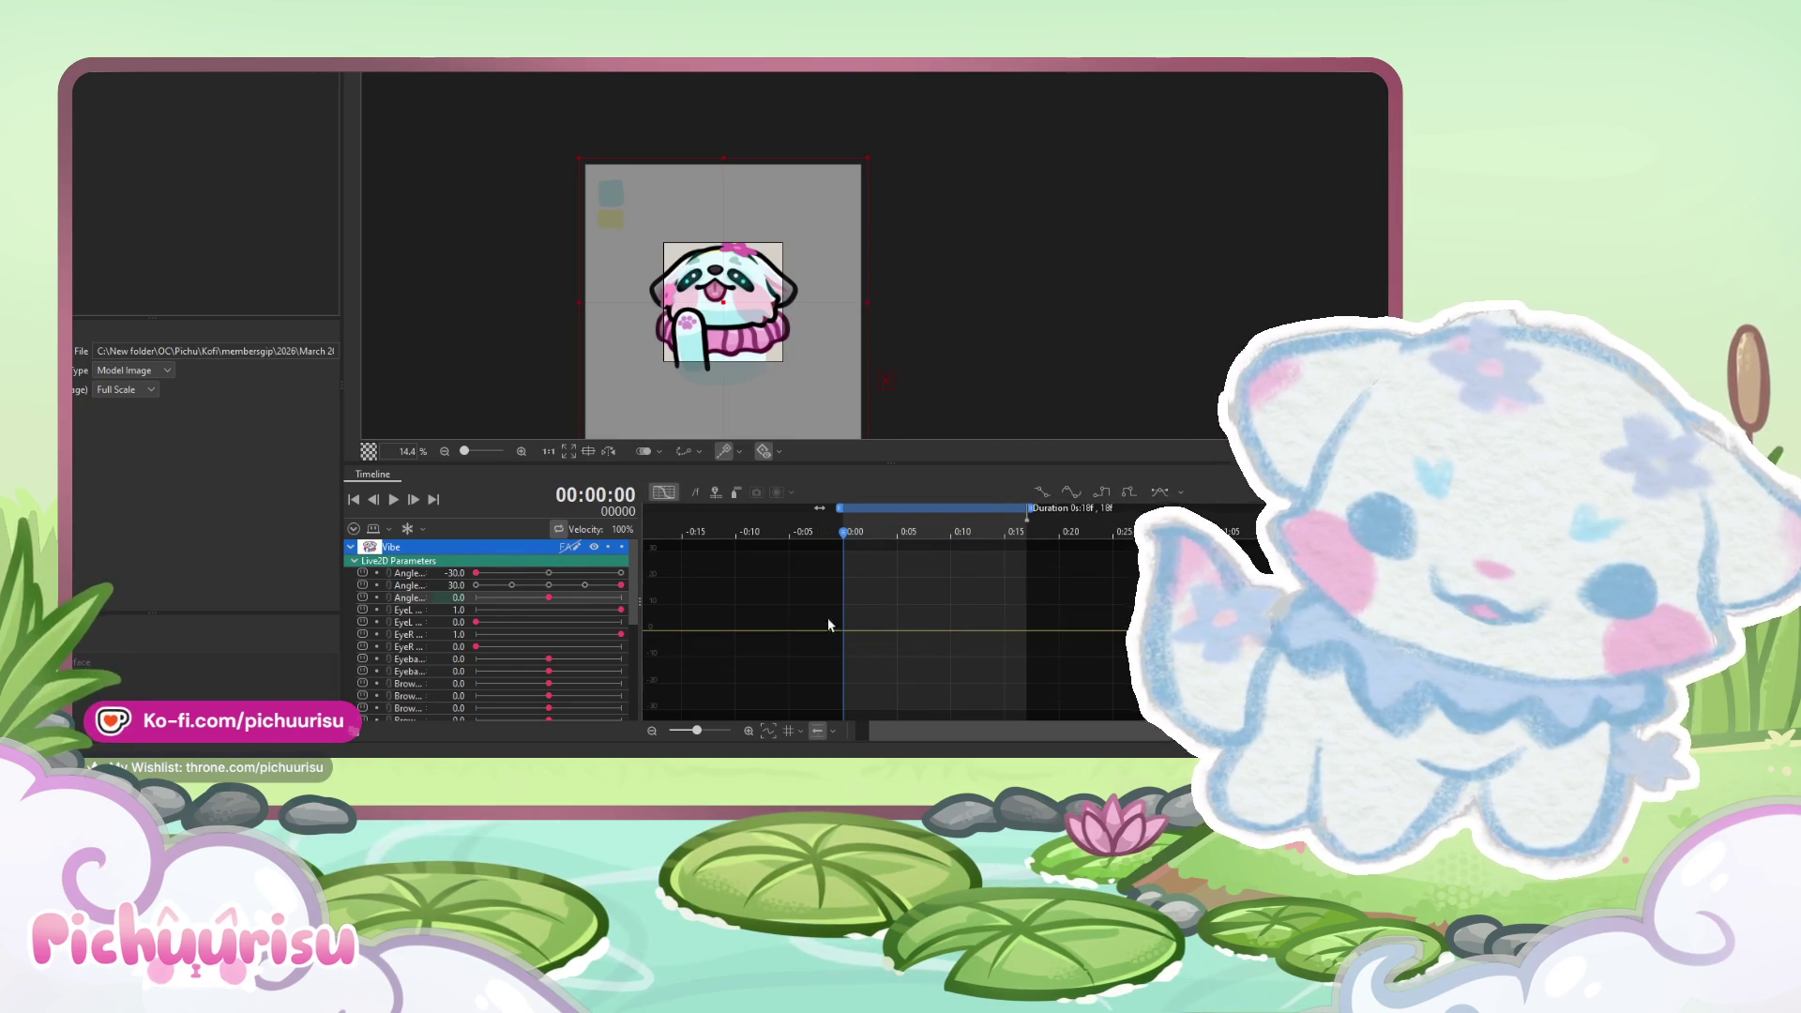
pyautogui.click(406, 588)
pyautogui.moveTo(1064, 709); pyautogui.dragTo(767, 531)
pyautogui.moveTo(1018, 634); pyautogui.dragTo(1033, 624)
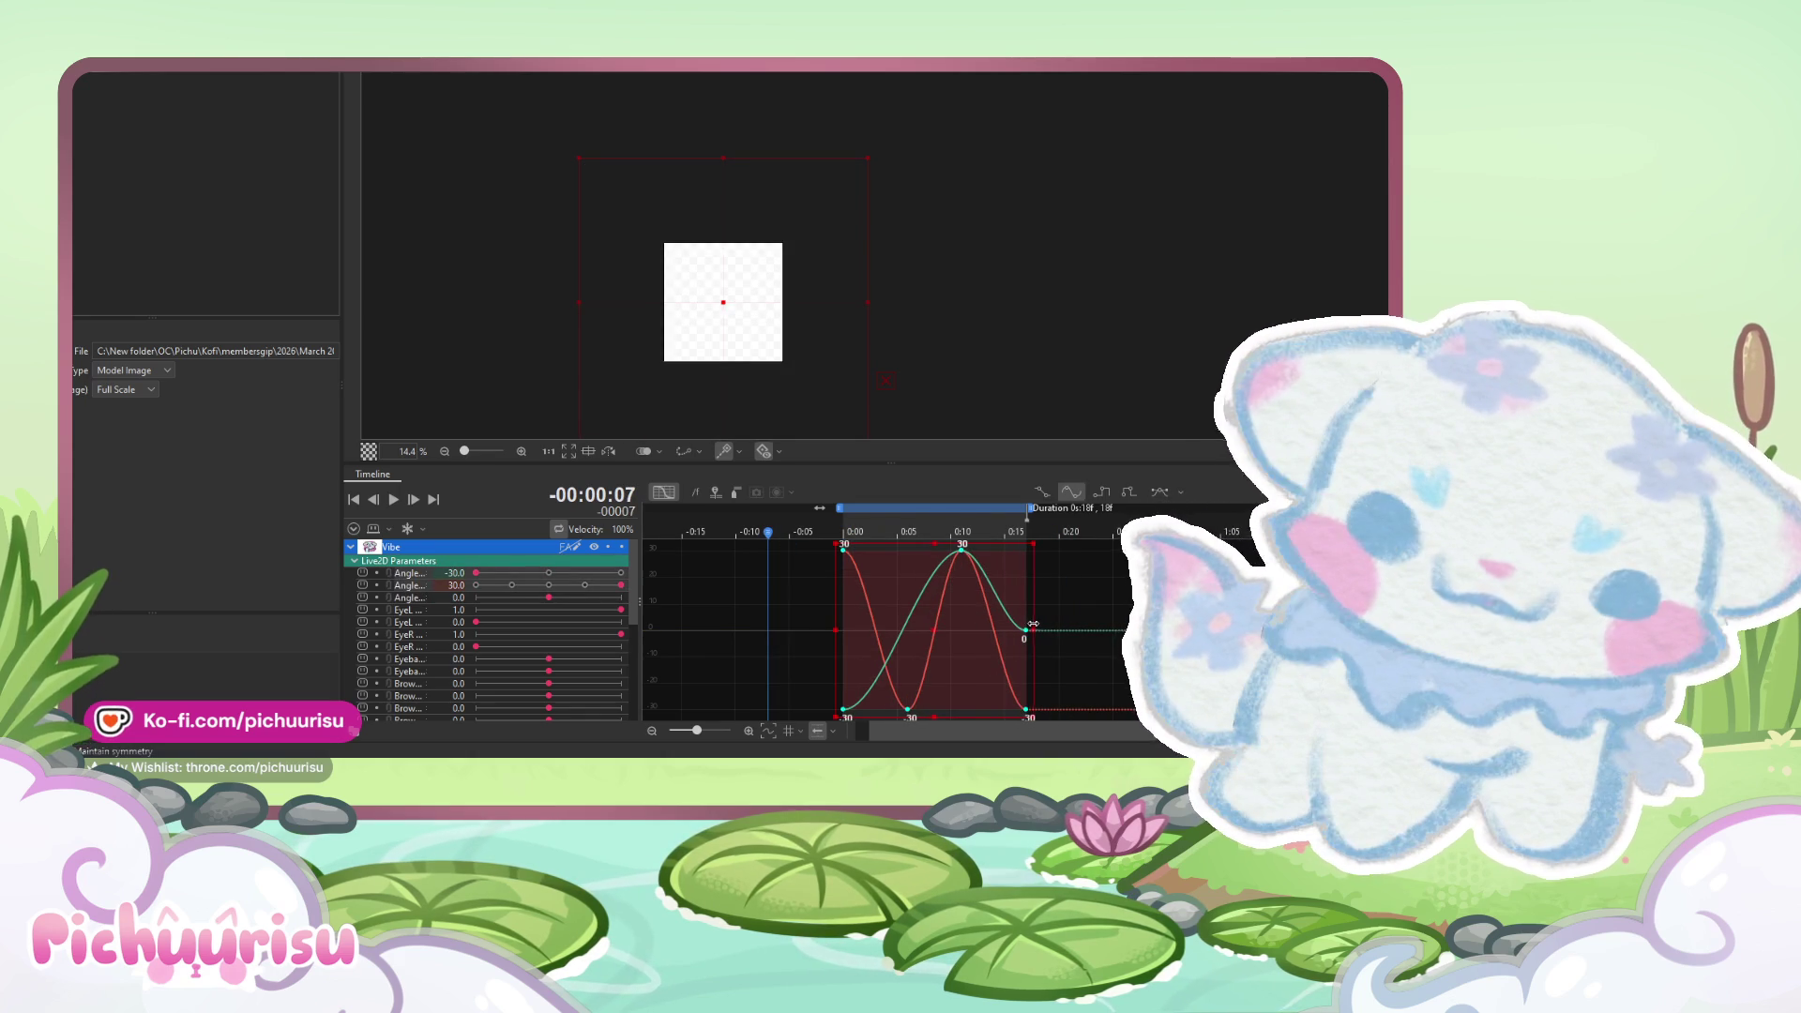
pyautogui.click(666, 492)
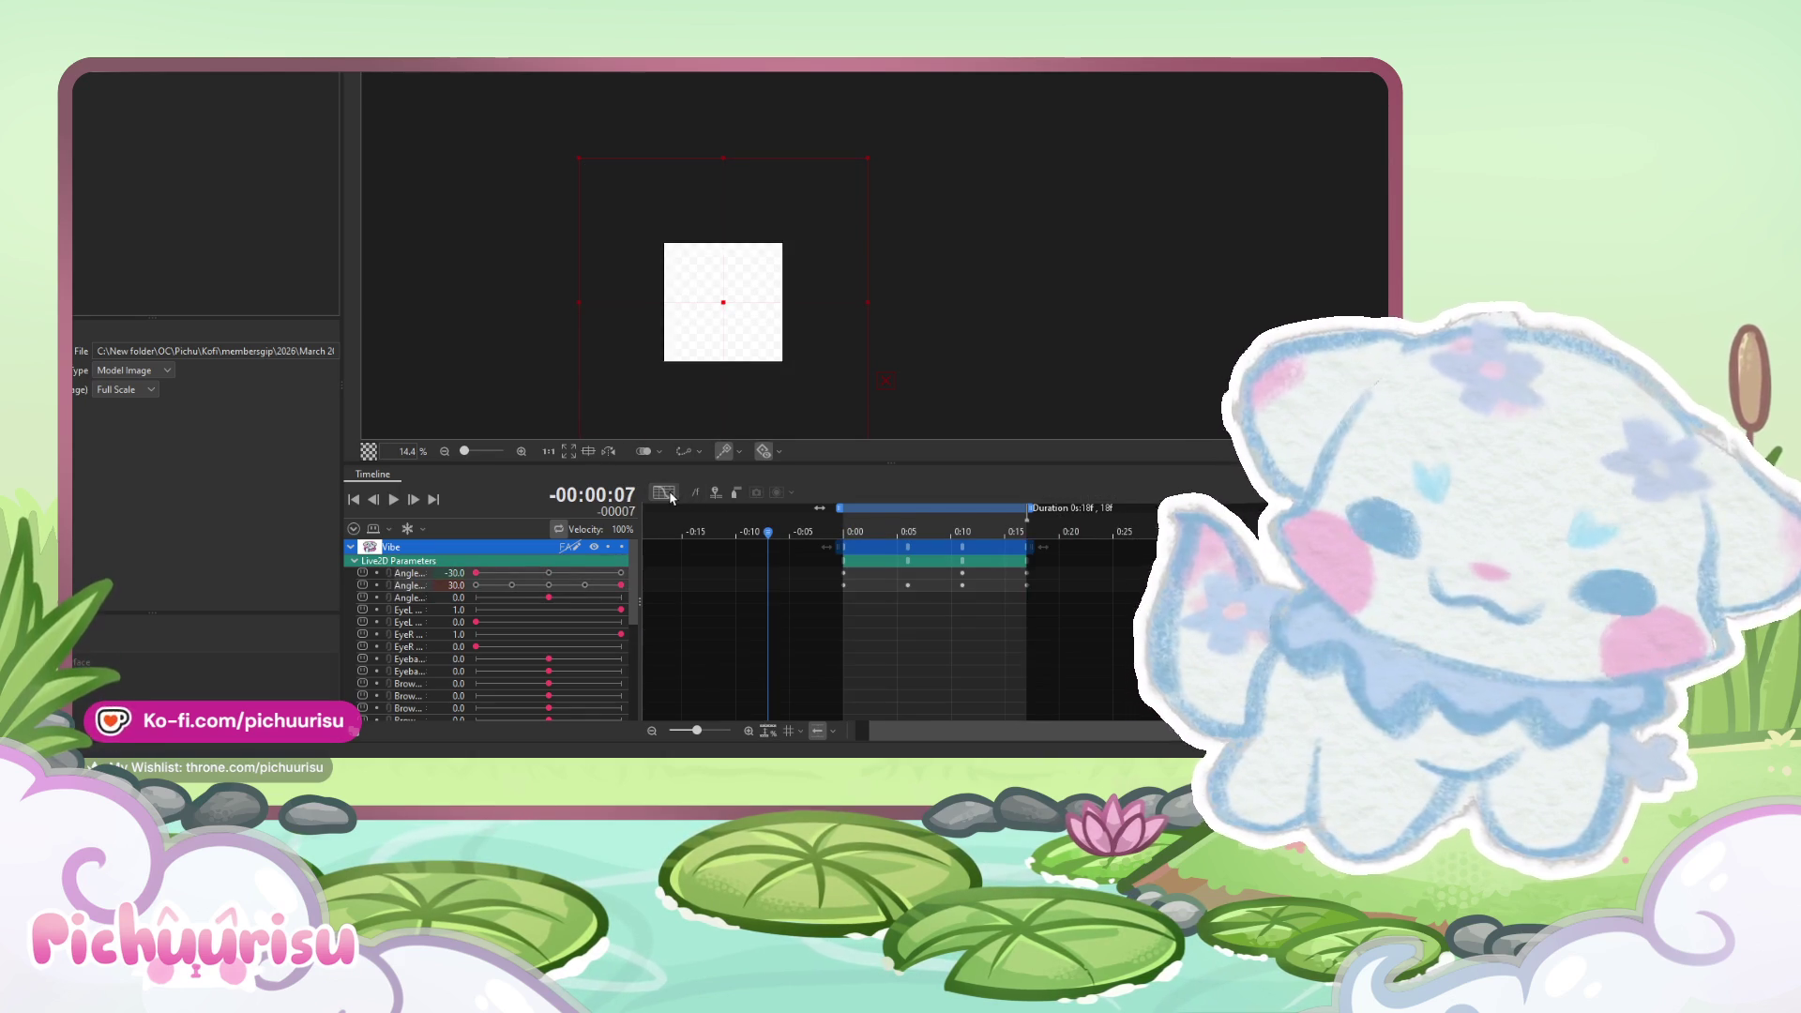
pyautogui.click(393, 499)
pyautogui.scroll(2, 702, 333)
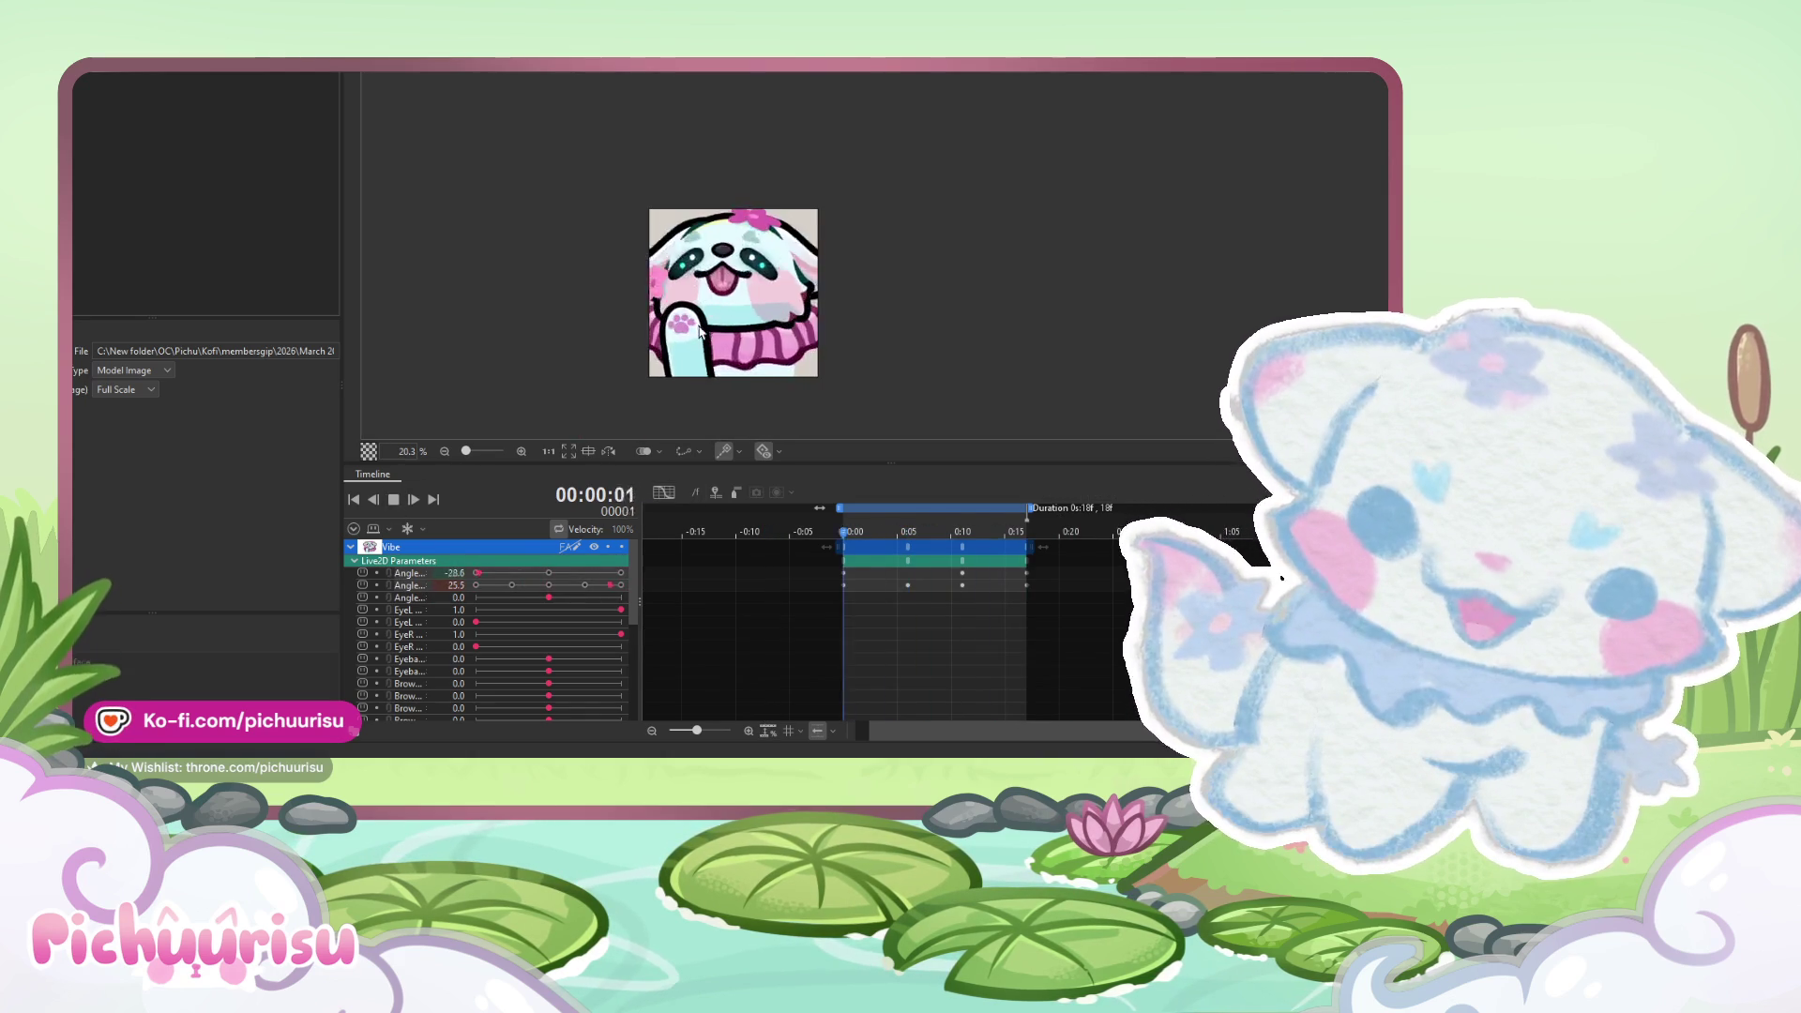
pyautogui.click(393, 499)
pyautogui.click(767, 531)
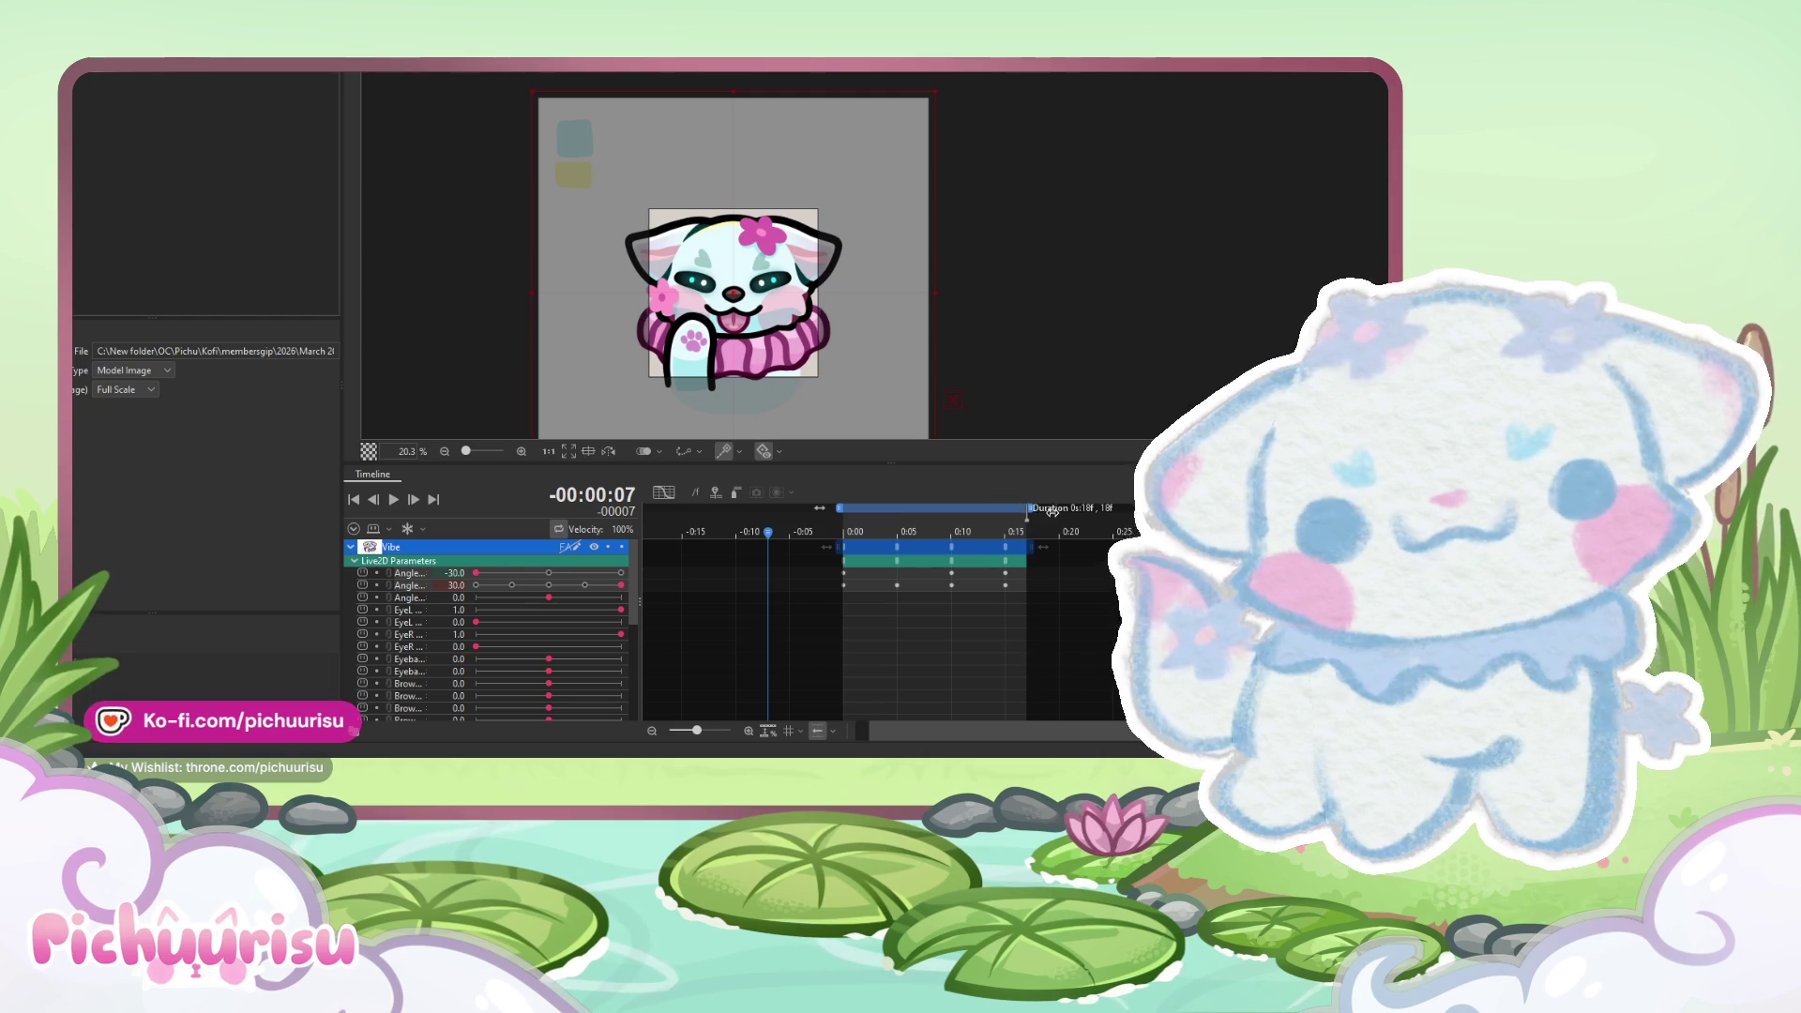
pyautogui.moveTo(1032, 509); pyautogui.dragTo(1055, 507)
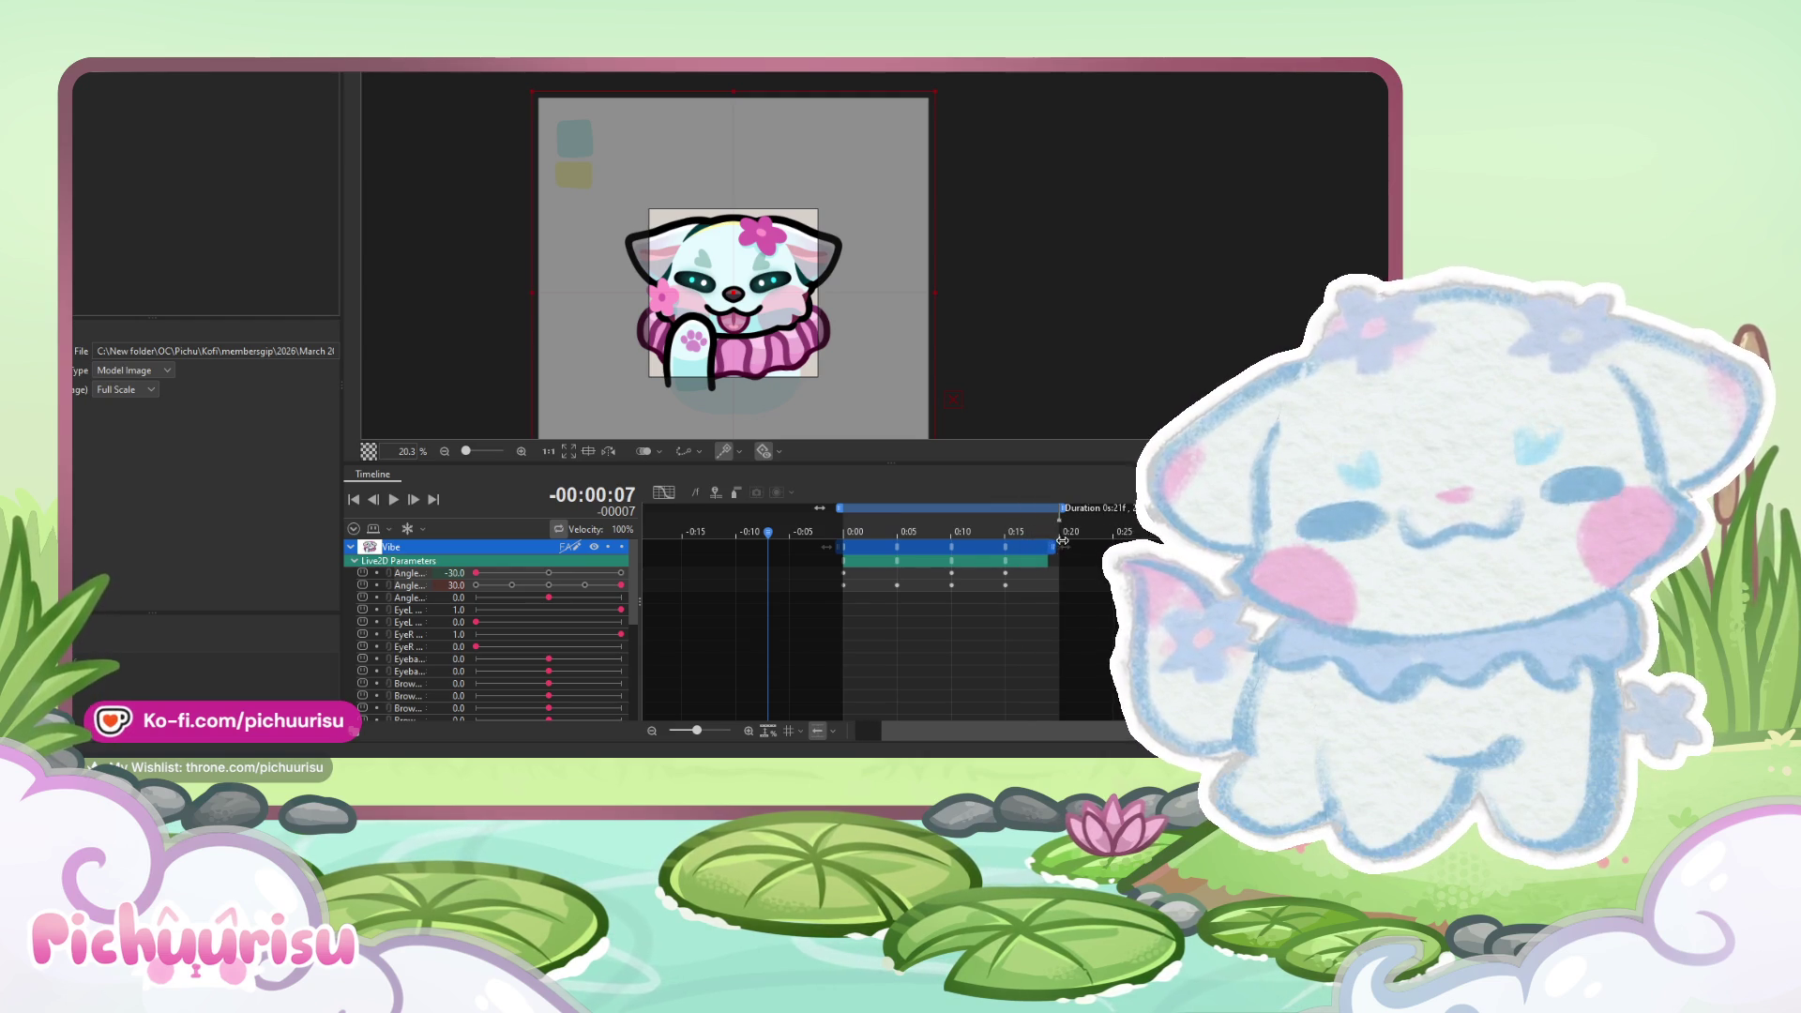
# - Key the first Angle at -30, 30, 30, 0 and -30 across frames 0 to 20
pyautogui.moveTo(1053, 616); pyautogui.dragTo(842, 572)
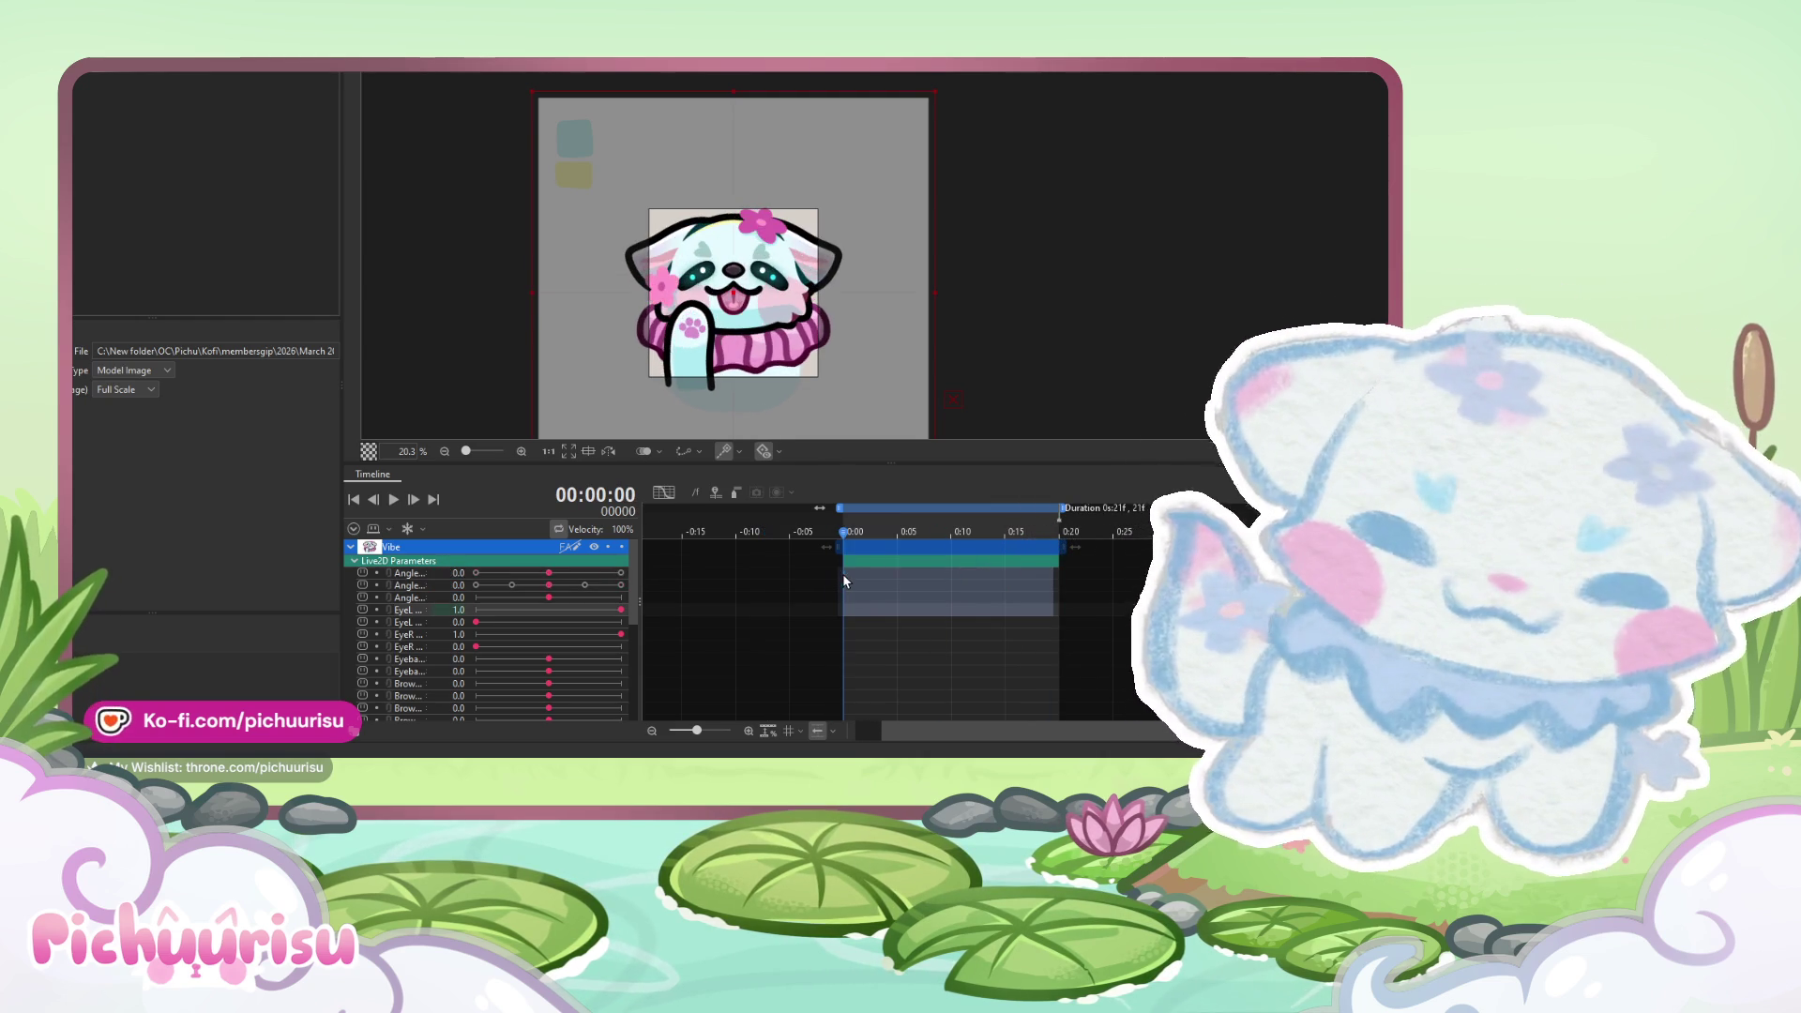
pyautogui.click(486, 572)
pyautogui.click(907, 530)
pyautogui.moveTo(906, 530); pyautogui.dragTo(901, 528)
pyautogui.click(620, 572)
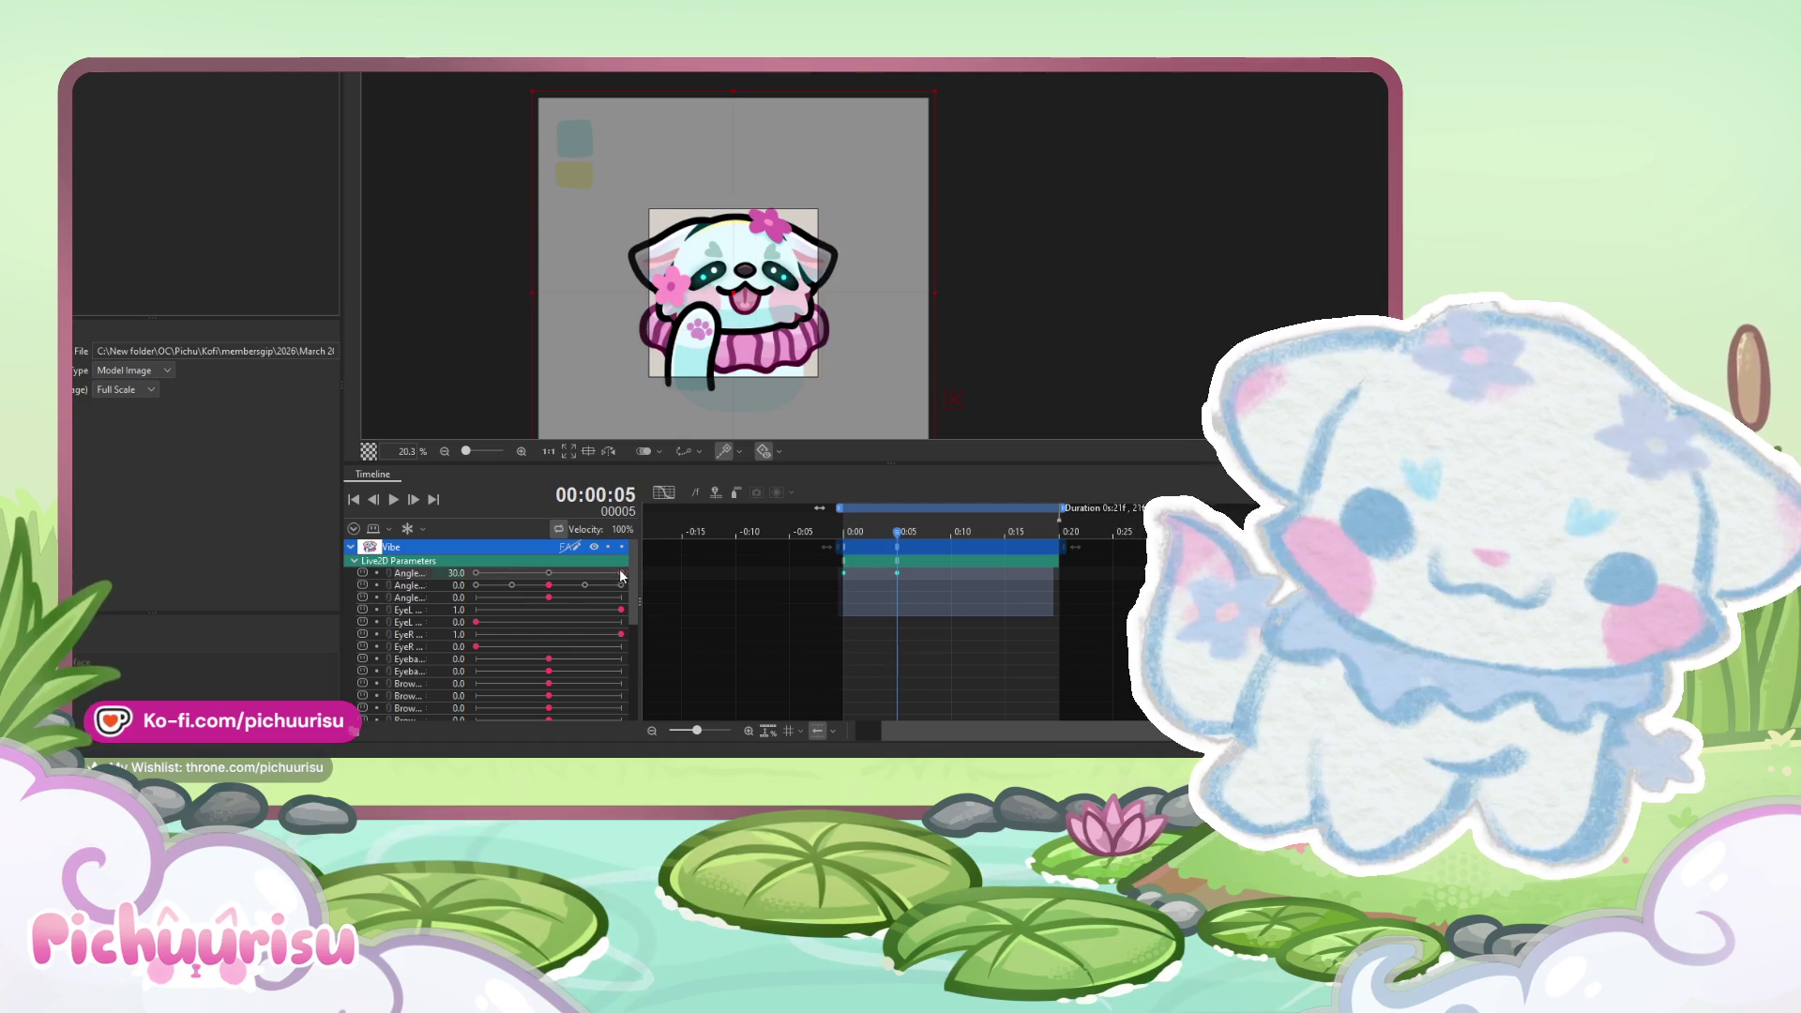
pyautogui.moveTo(954, 534); pyautogui.dragTo(895, 538)
pyautogui.click(906, 531)
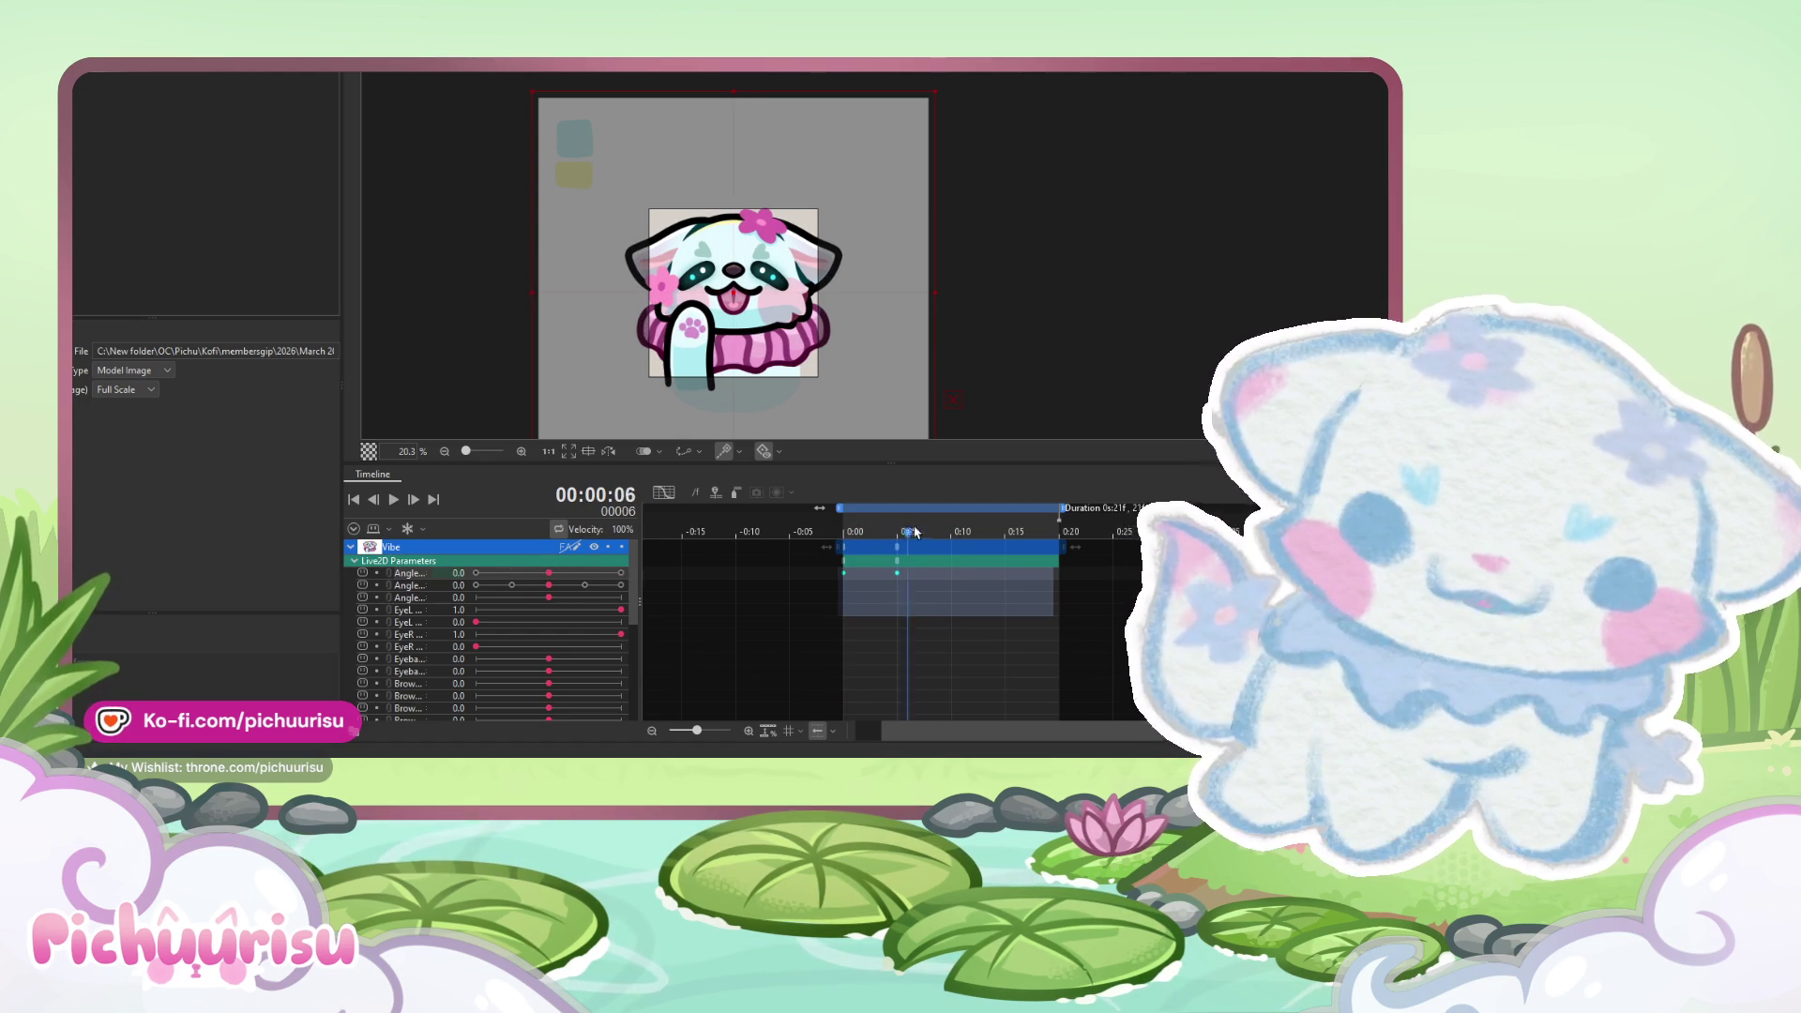
pyautogui.click(620, 573)
pyautogui.press('Right')
pyautogui.press('Right')
pyautogui.press('Right')
pyautogui.press('Right')
pyautogui.click(548, 574)
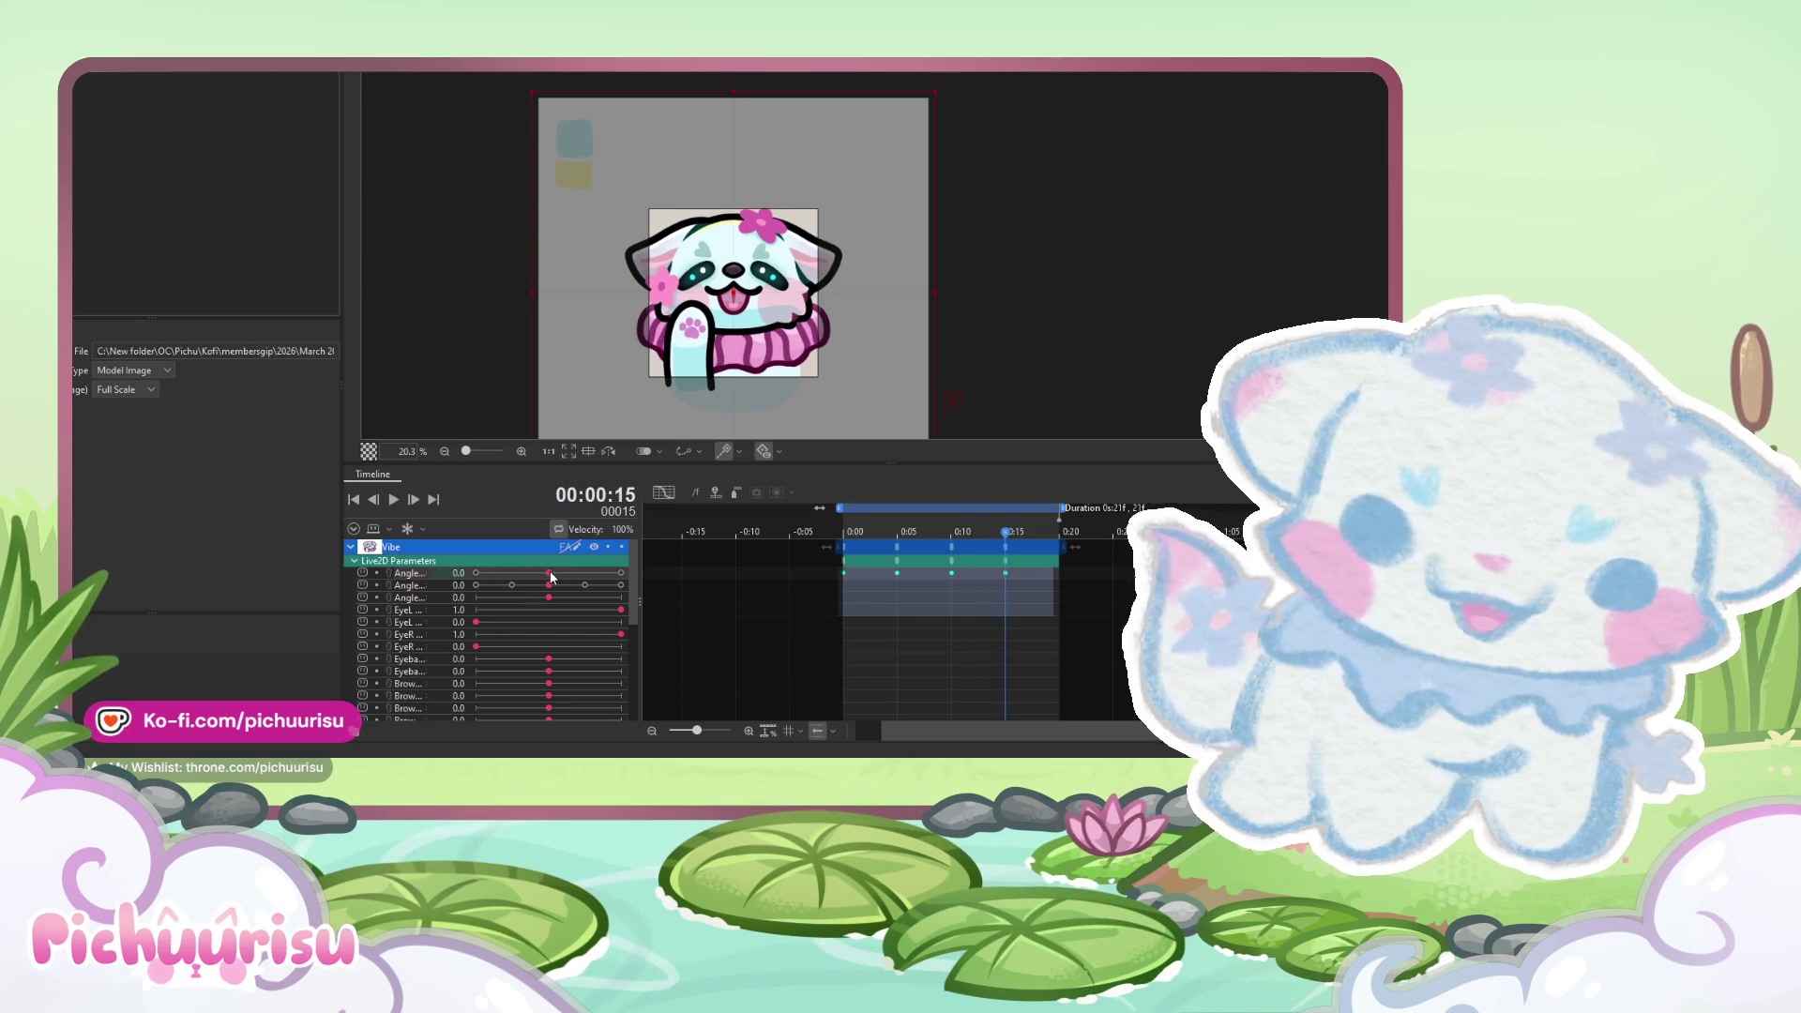
pyautogui.click(1049, 531)
pyautogui.click(1058, 527)
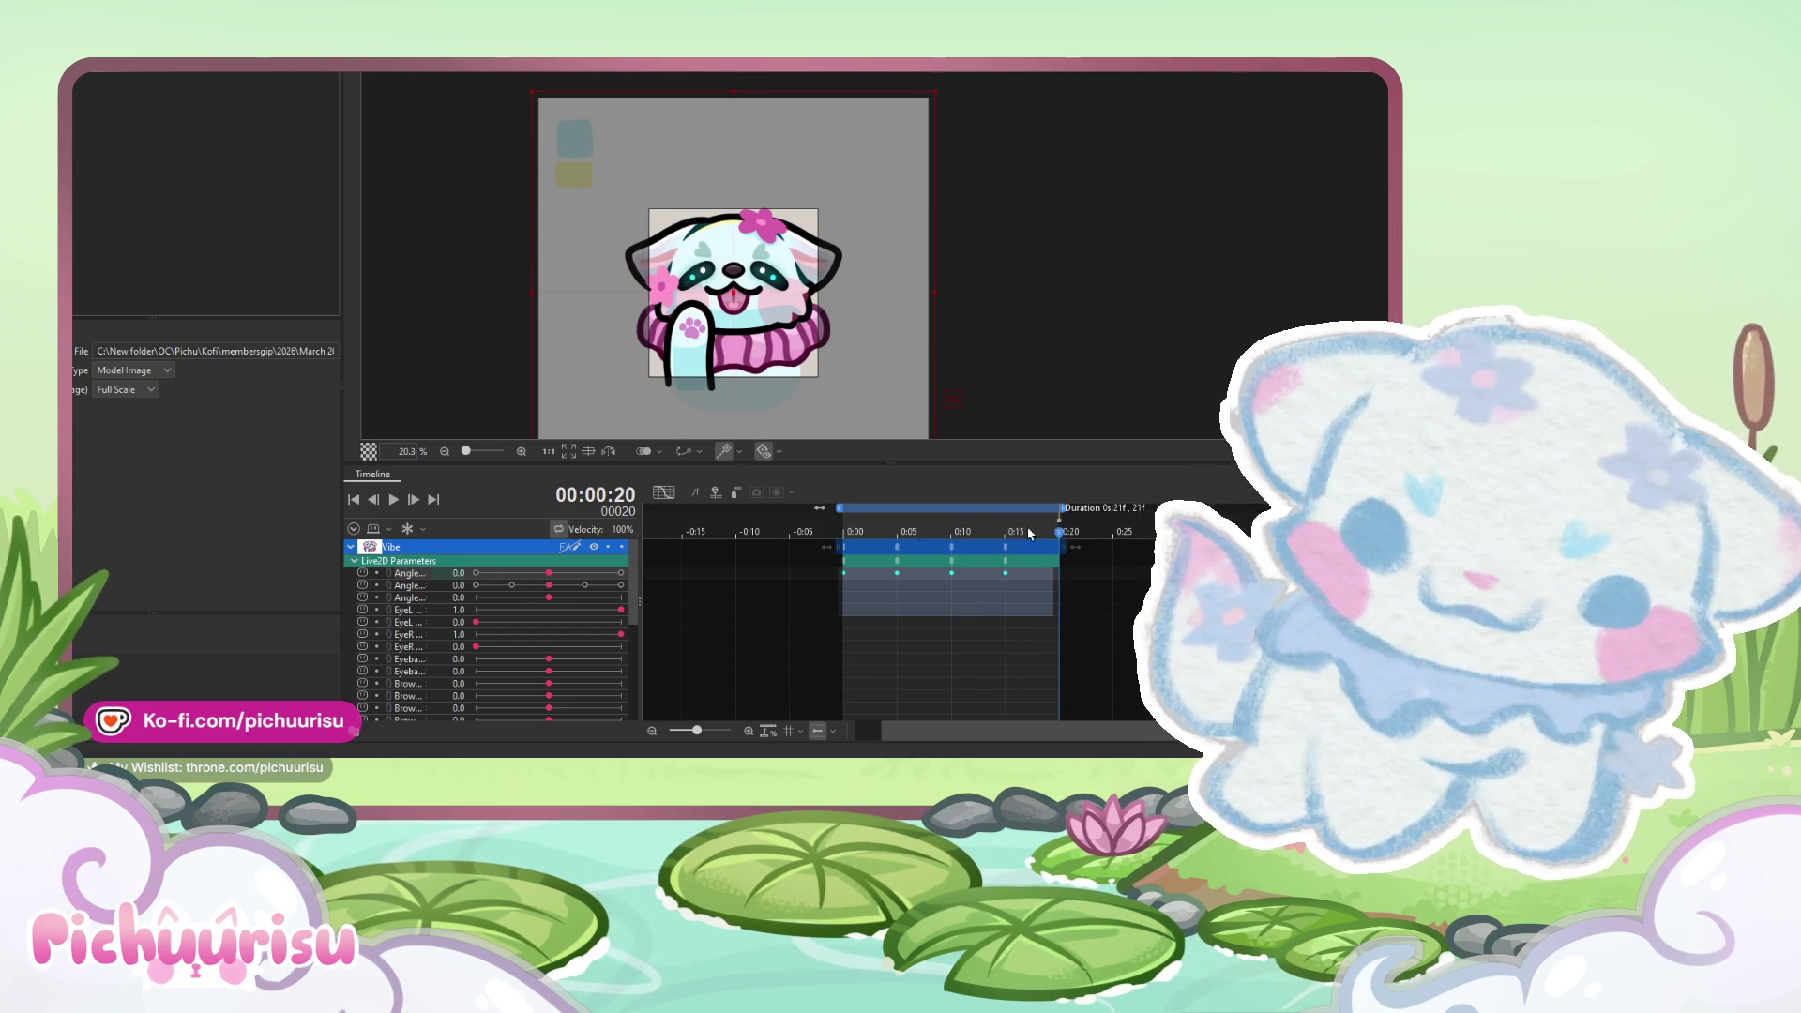
pyautogui.click(476, 573)
# - Preview the loop, then key the second Angle at 30, 30, -30 and 30 across frames 0 to 20
pyautogui.click(394, 499)
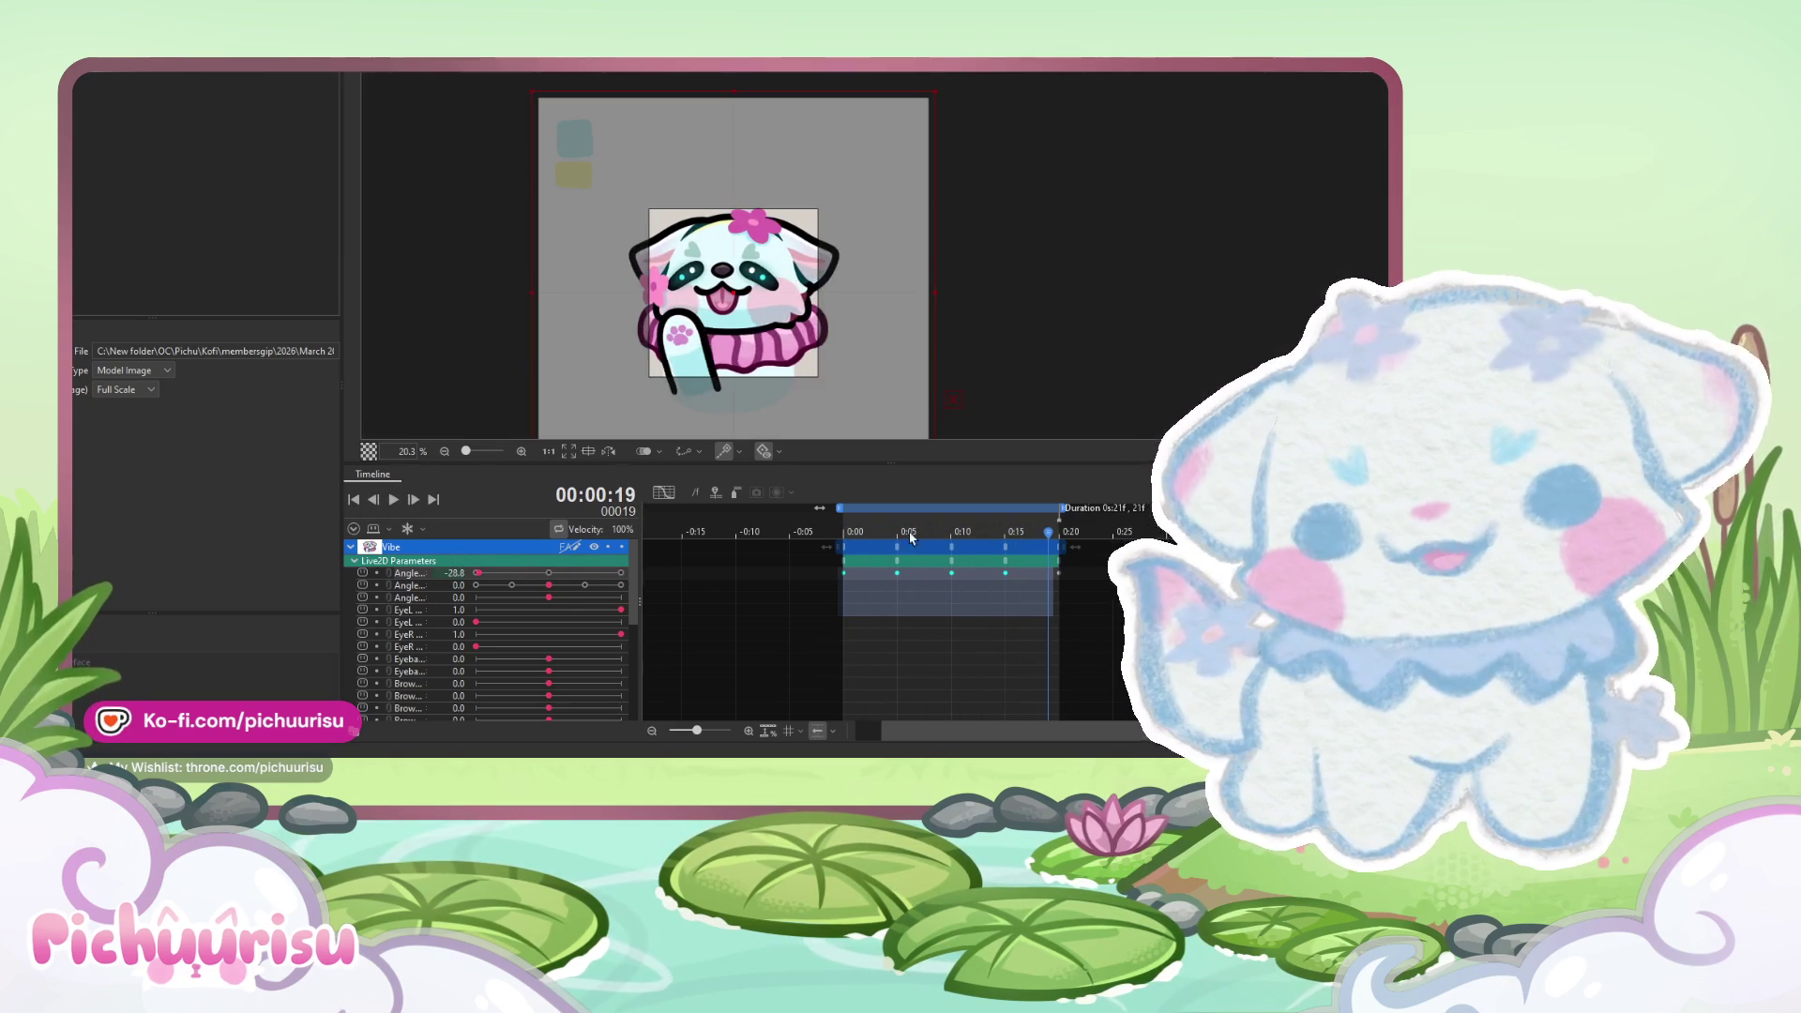
pyautogui.click(843, 533)
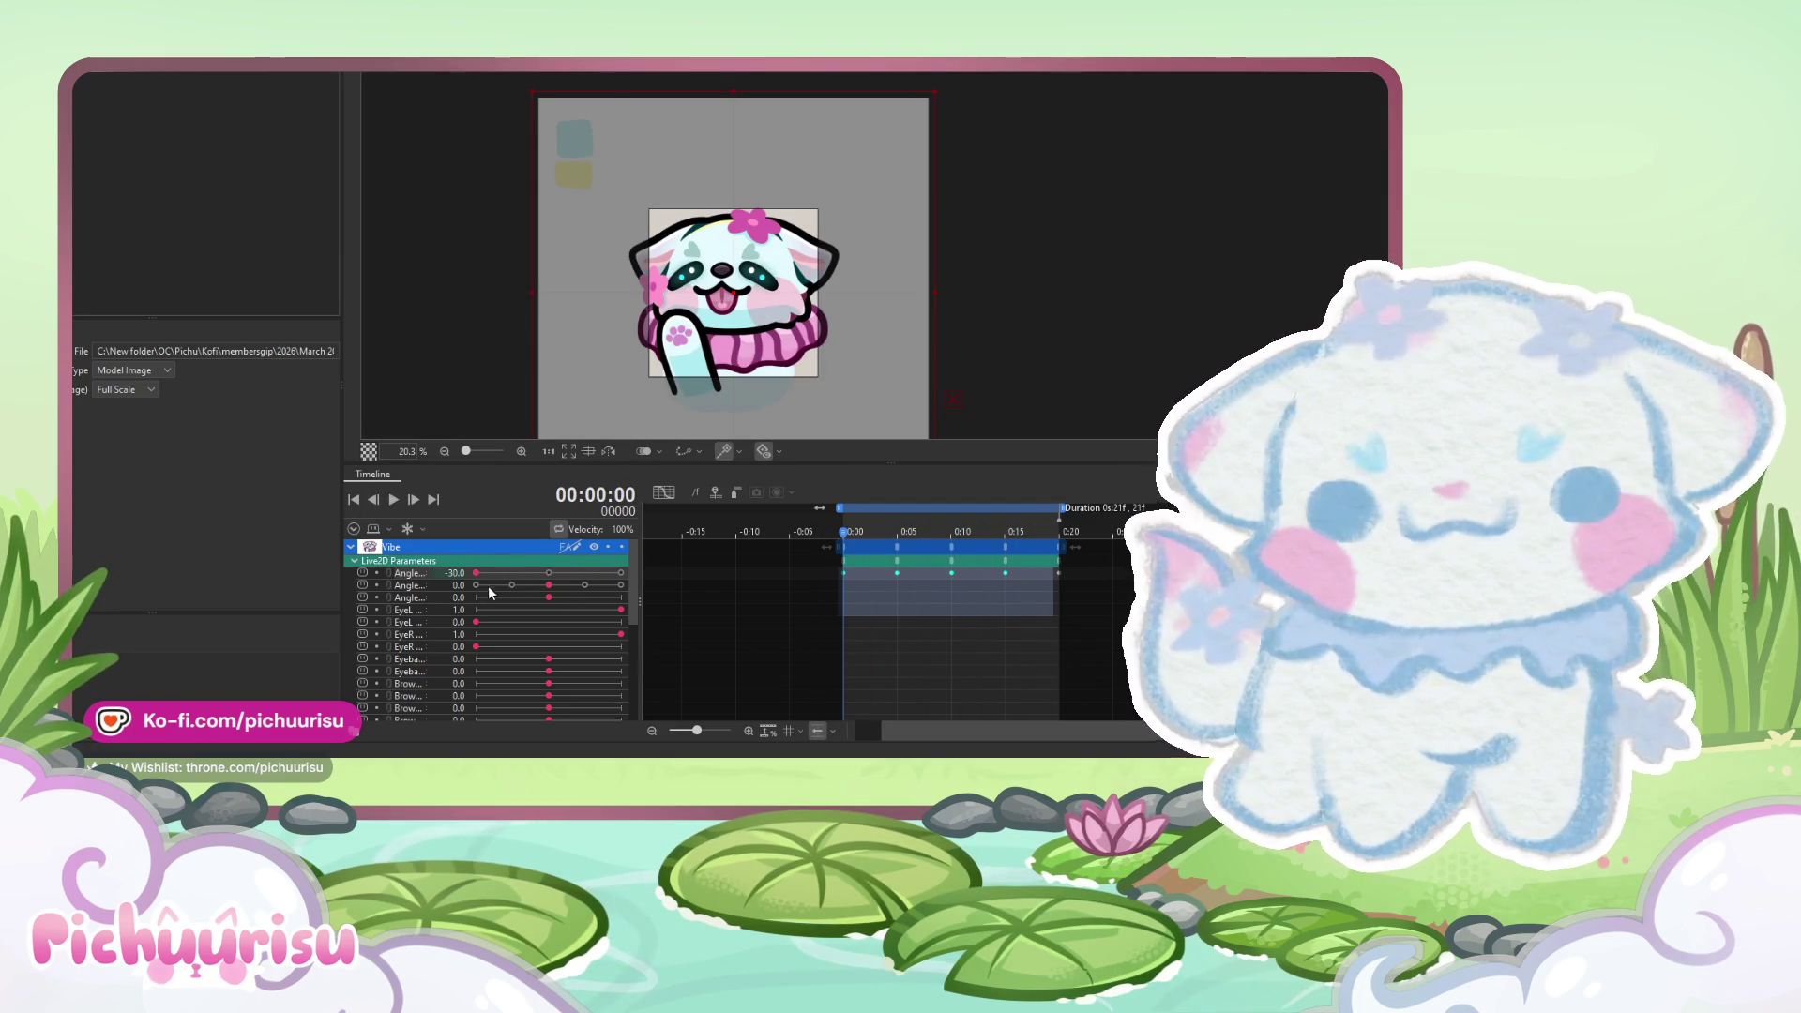
pyautogui.click(621, 585)
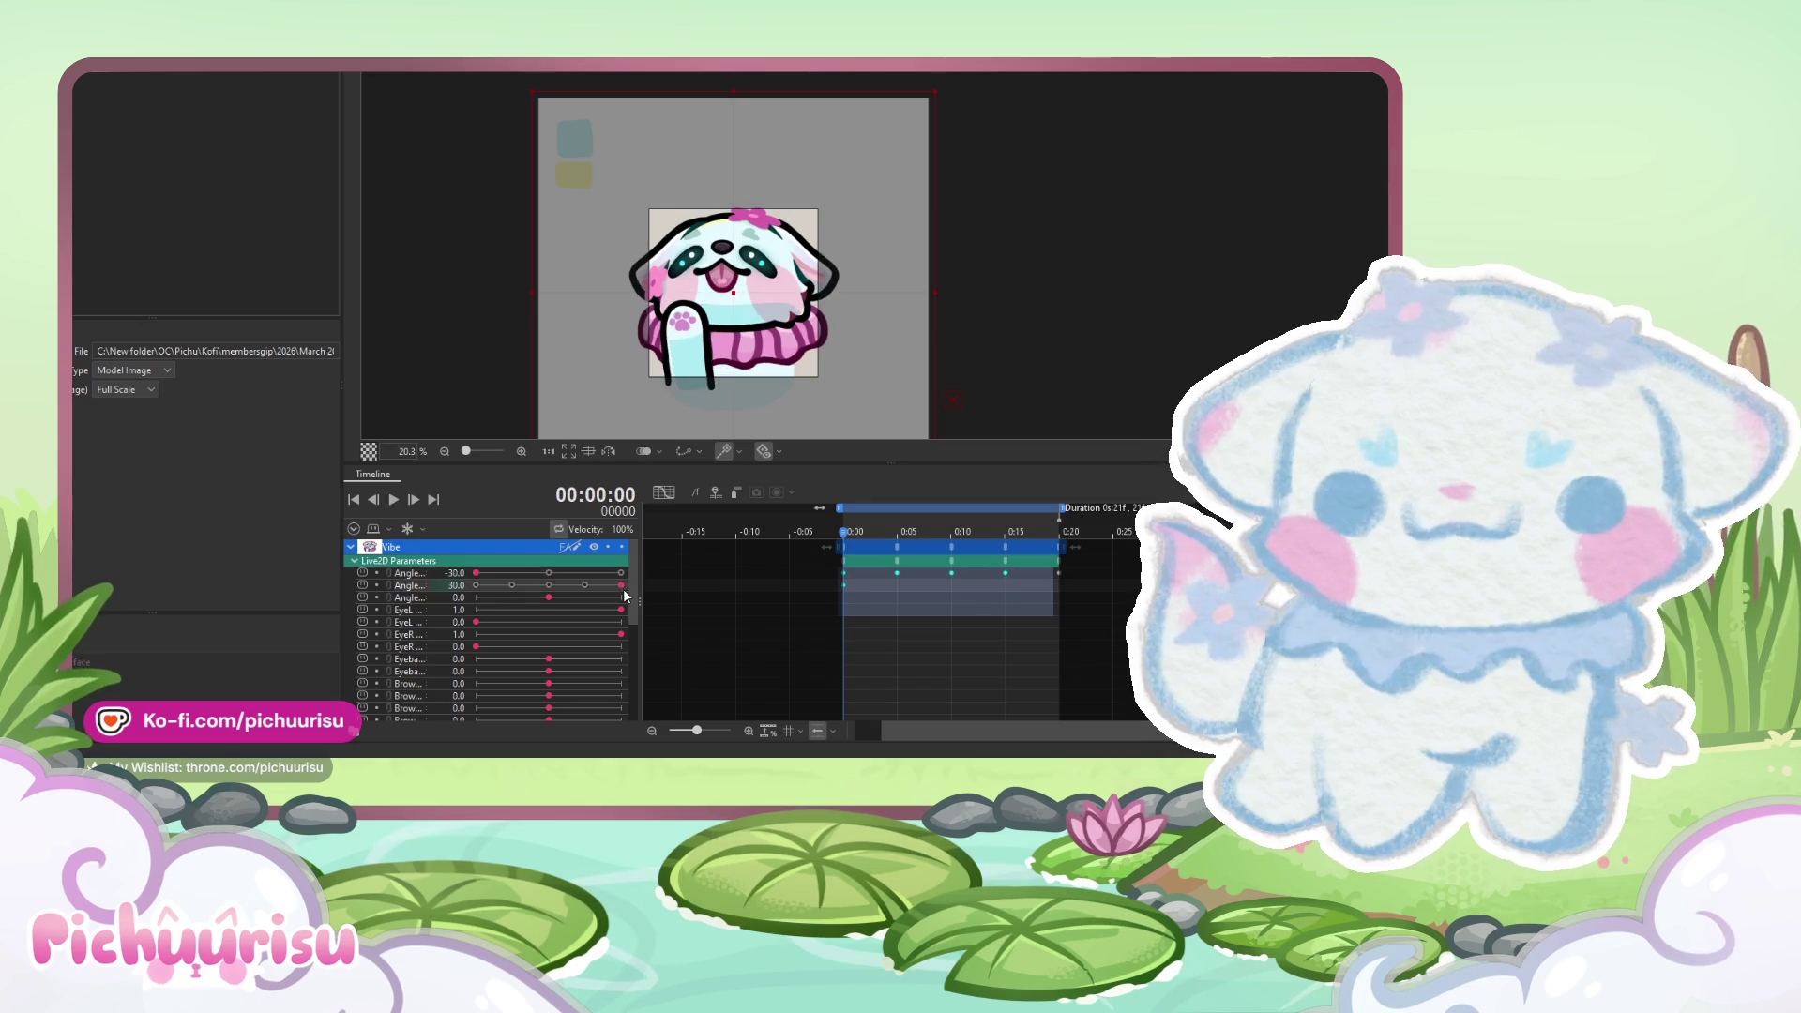
pyautogui.click(900, 533)
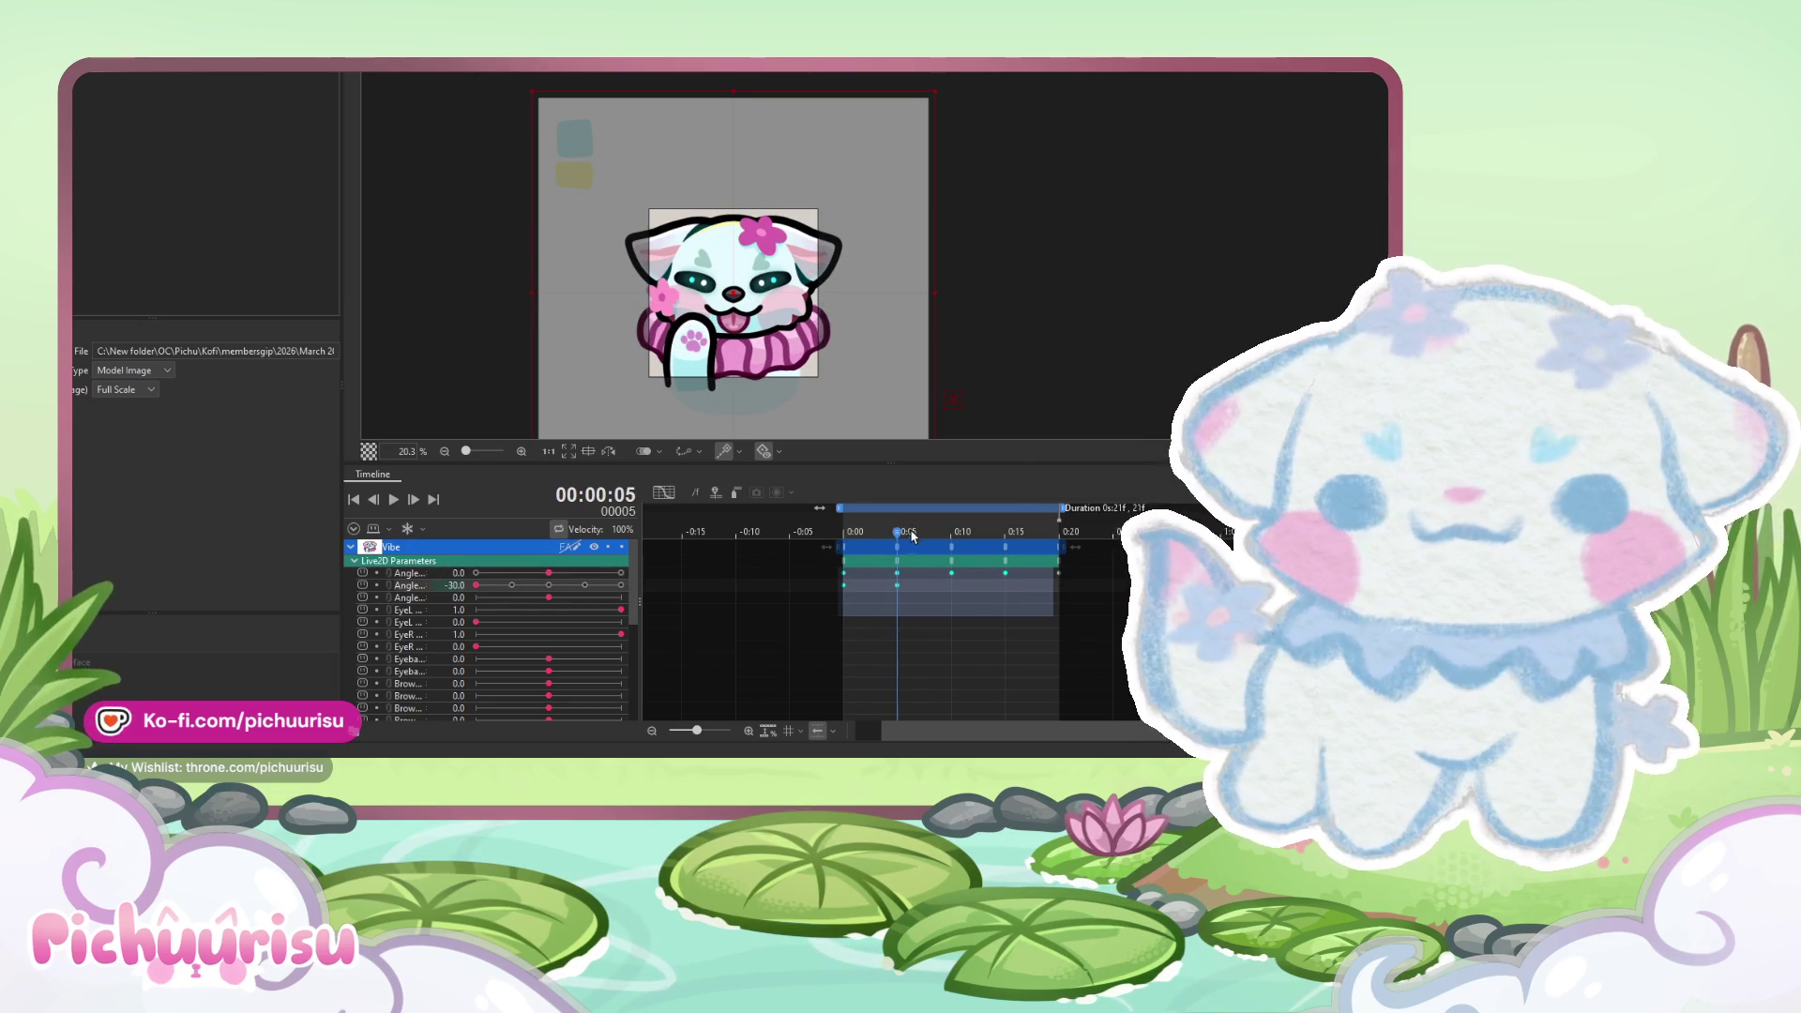
pyautogui.click(622, 585)
pyautogui.click(1007, 534)
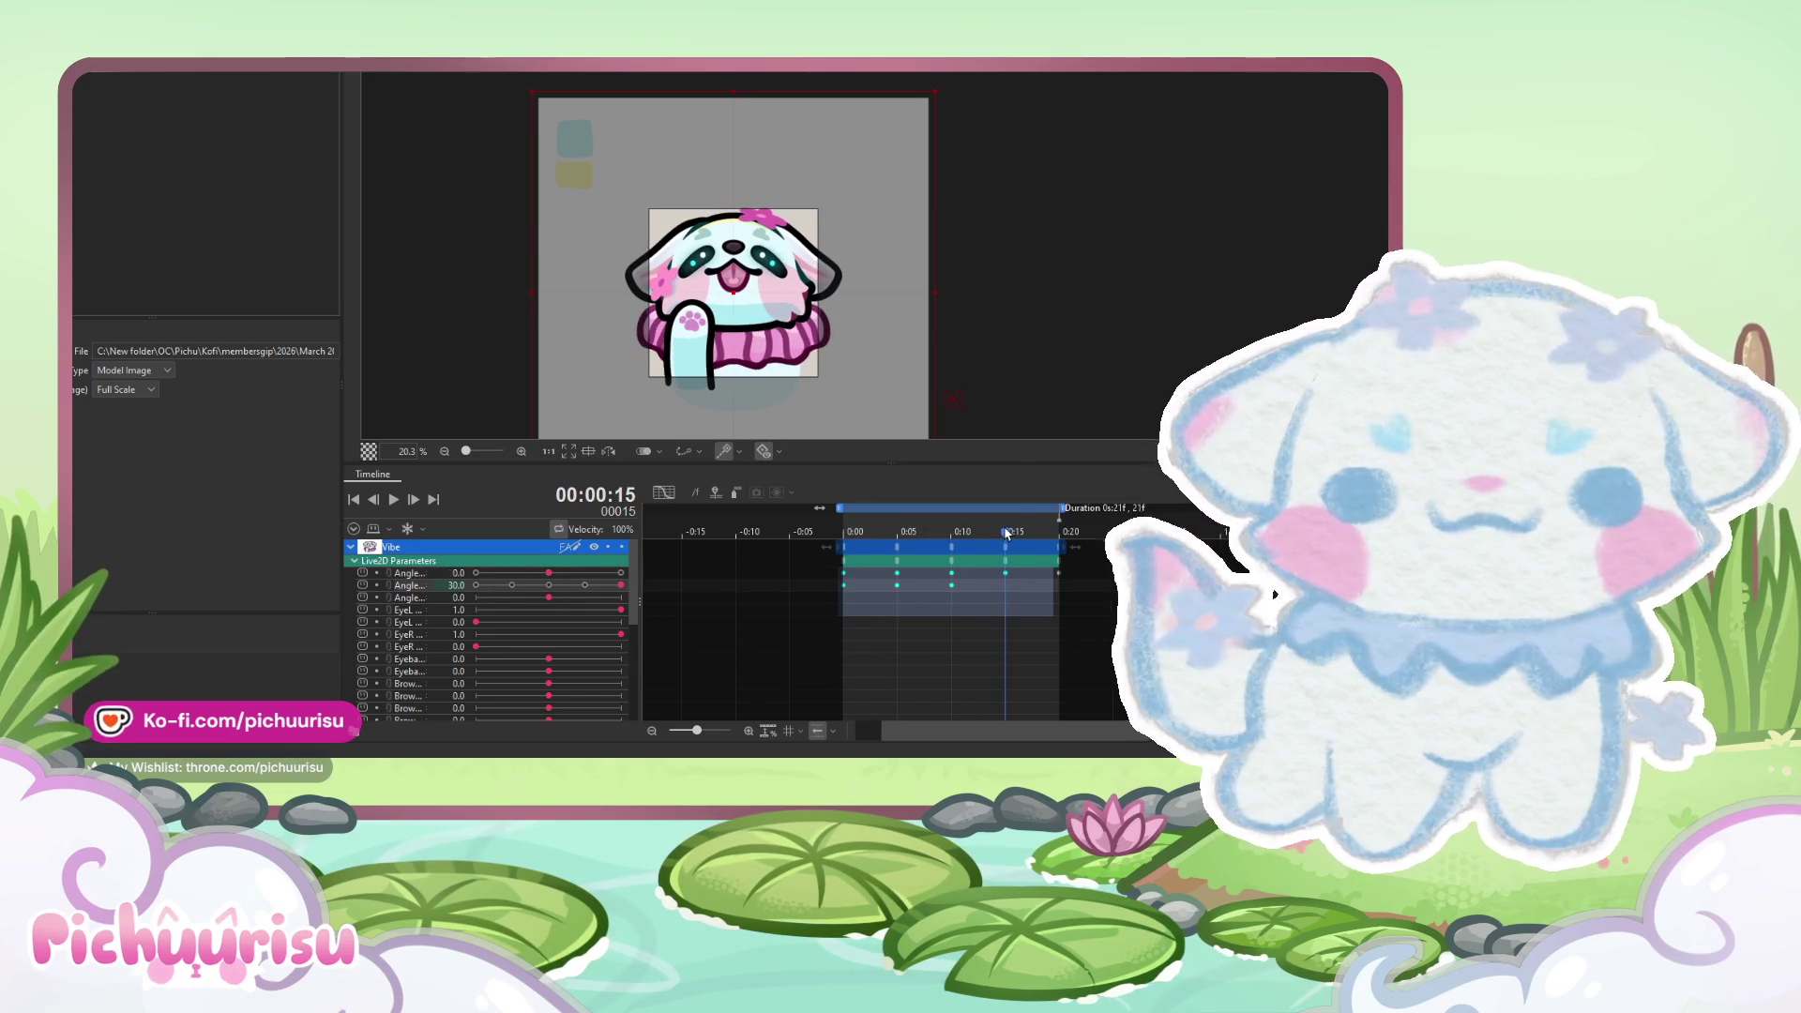
pyautogui.click(479, 586)
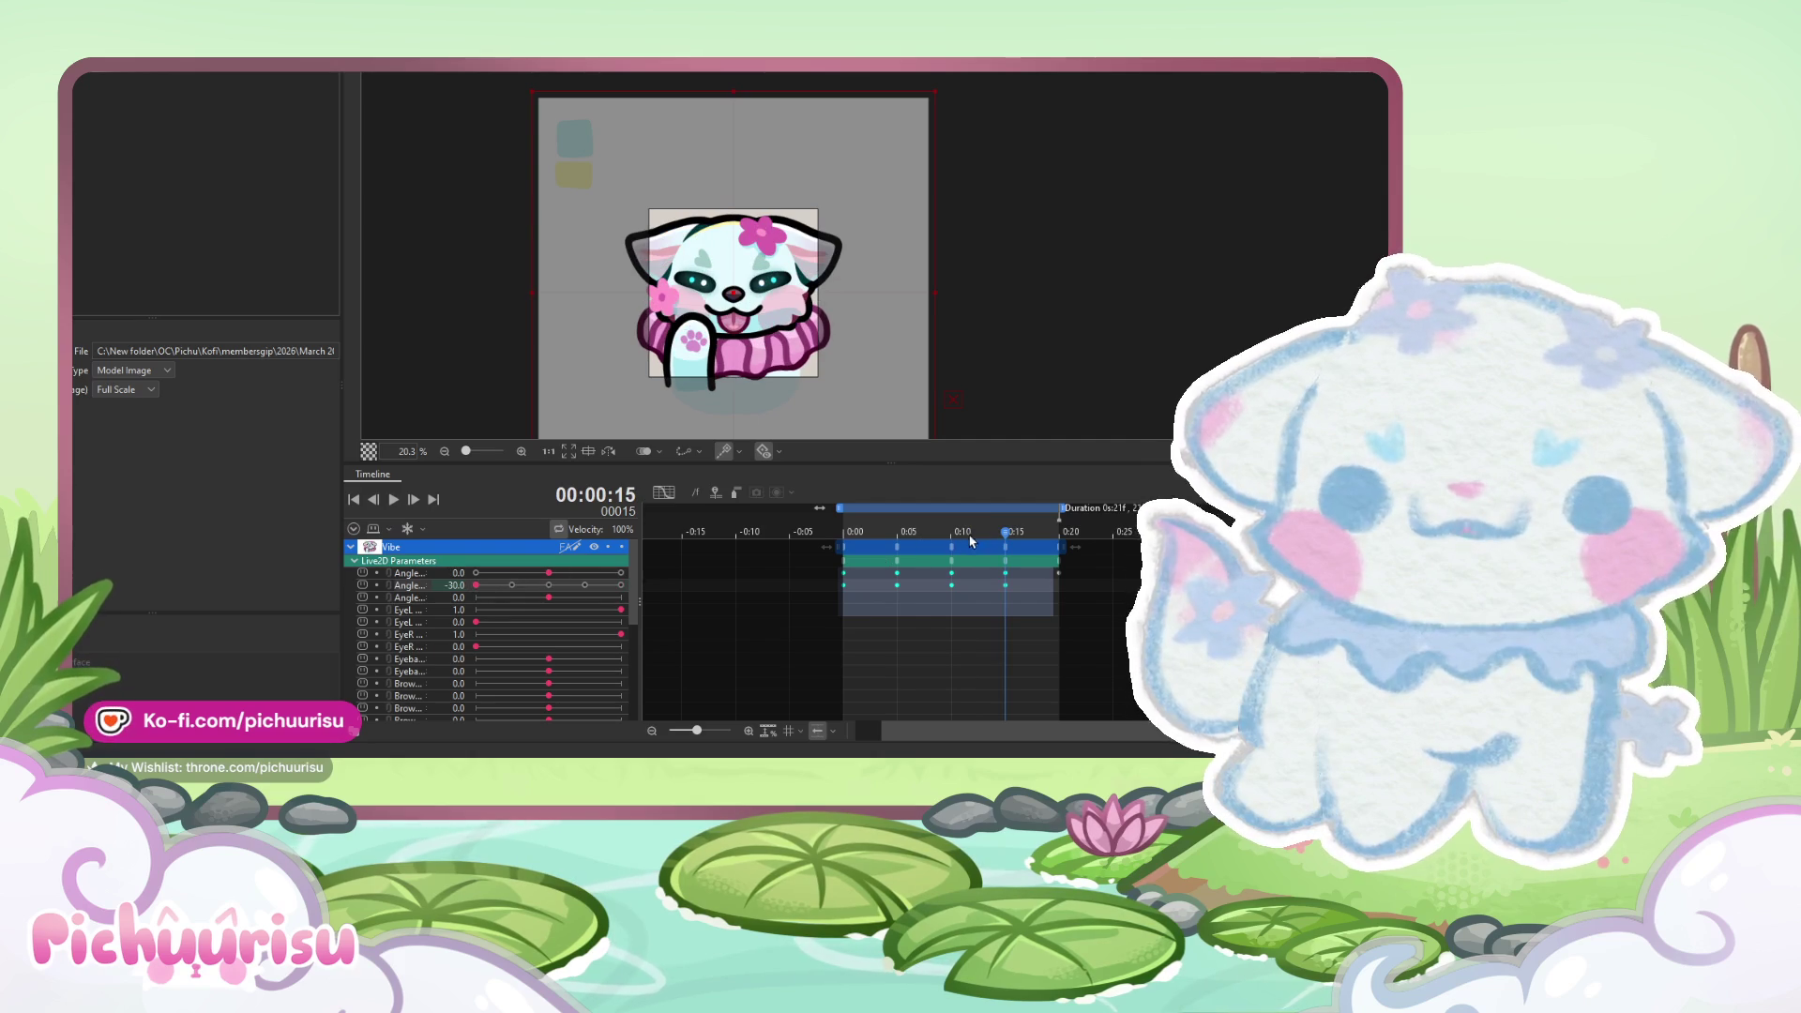
pyautogui.moveTo(1009, 540); pyautogui.dragTo(1054, 541)
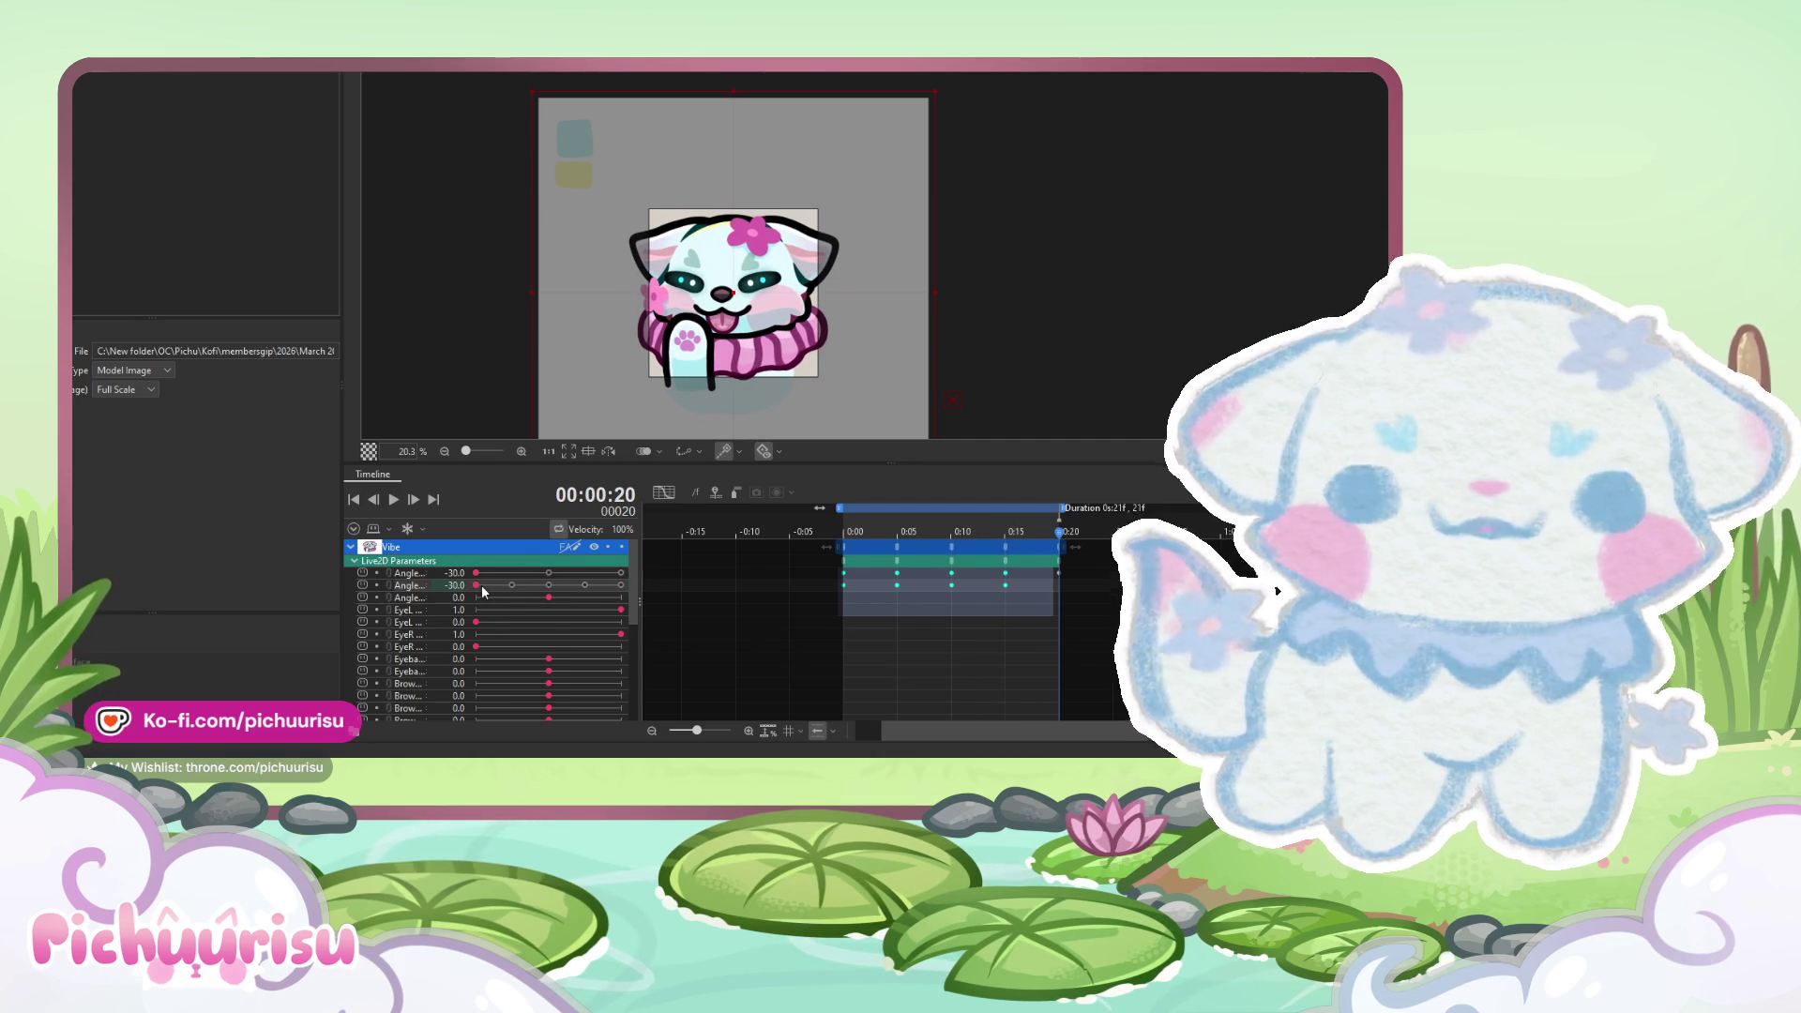
pyautogui.click(620, 585)
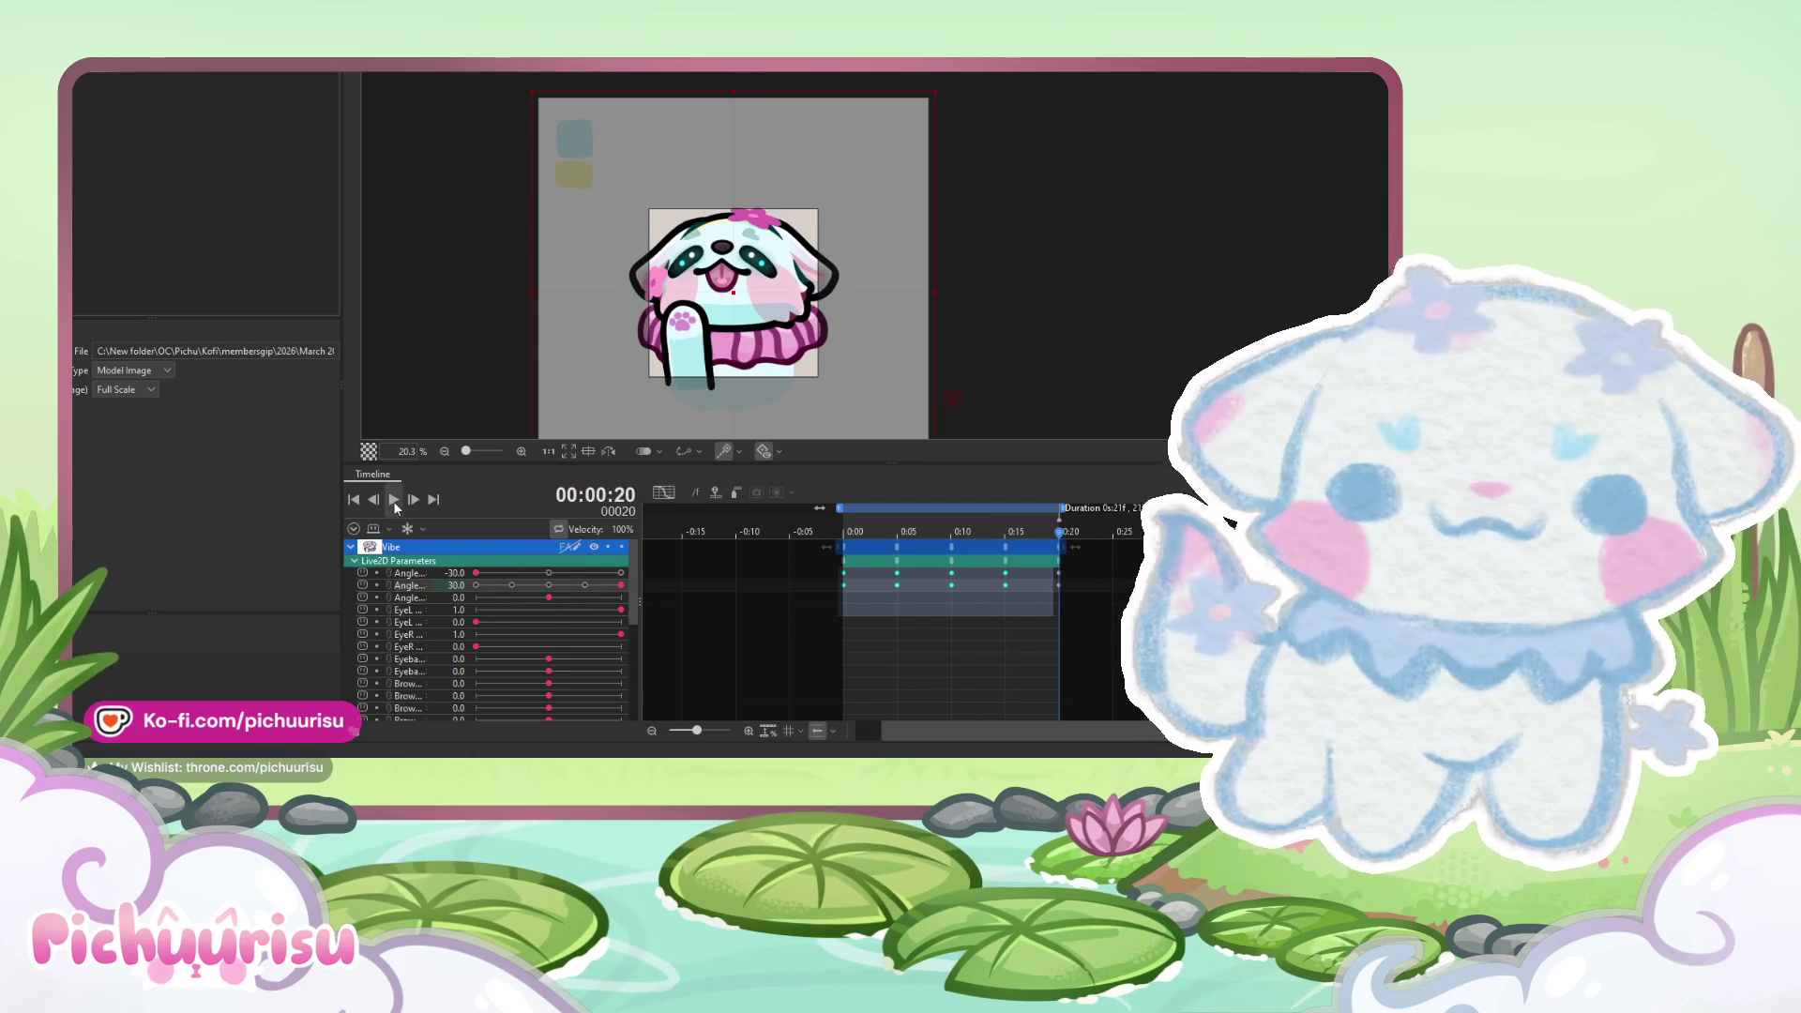
# - Lower the second Angle's 30 and -30 keys to 15 and -15, preview, and link both Angles
pyautogui.click(394, 504)
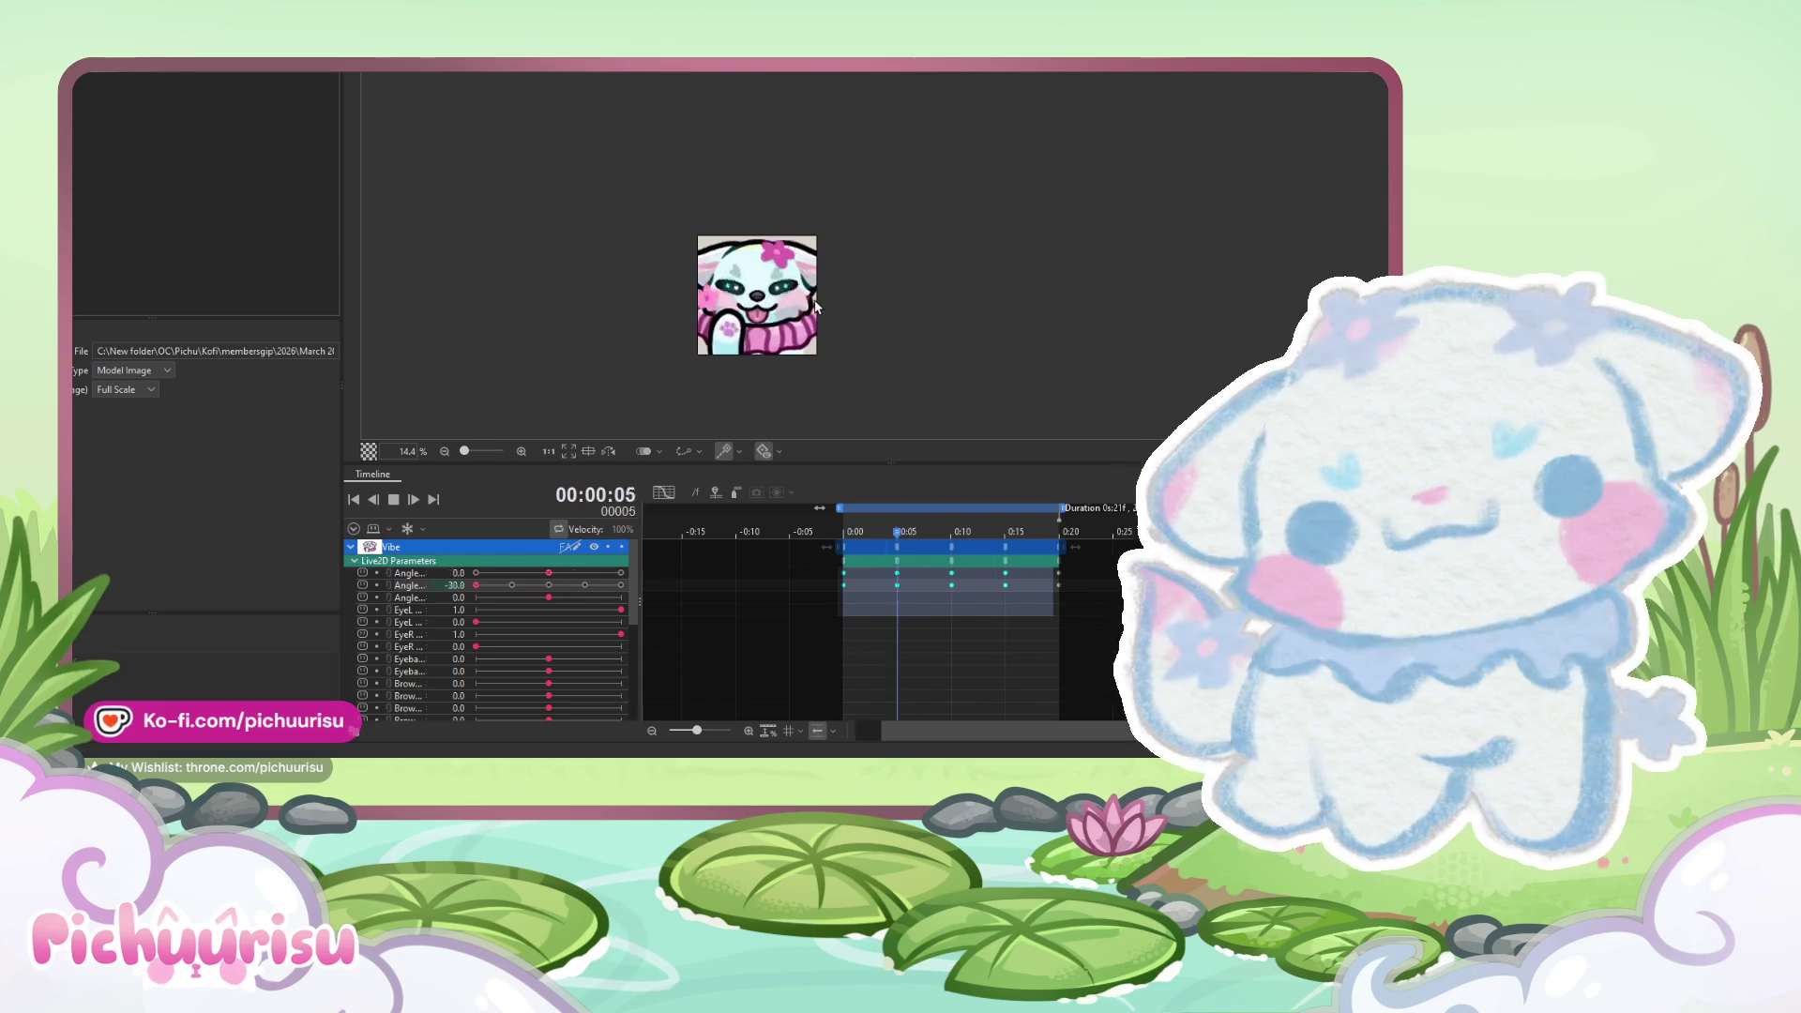
pyautogui.click(392, 500)
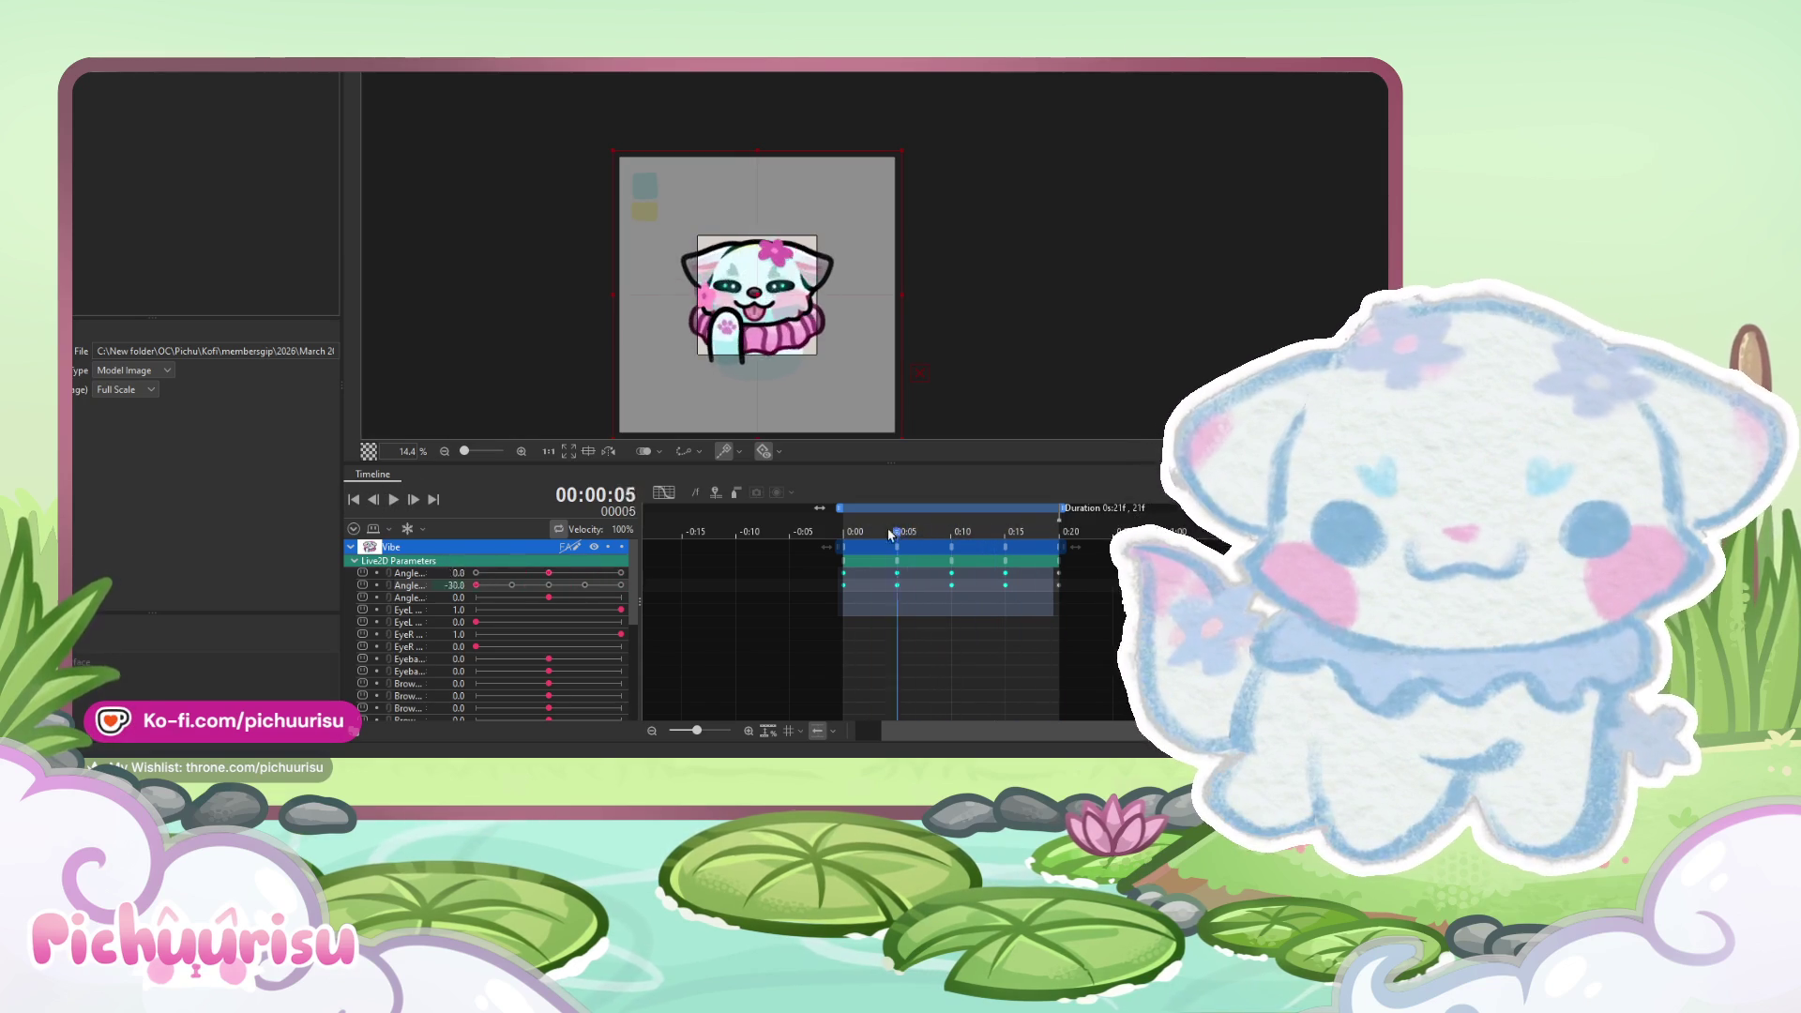
pyautogui.click(579, 588)
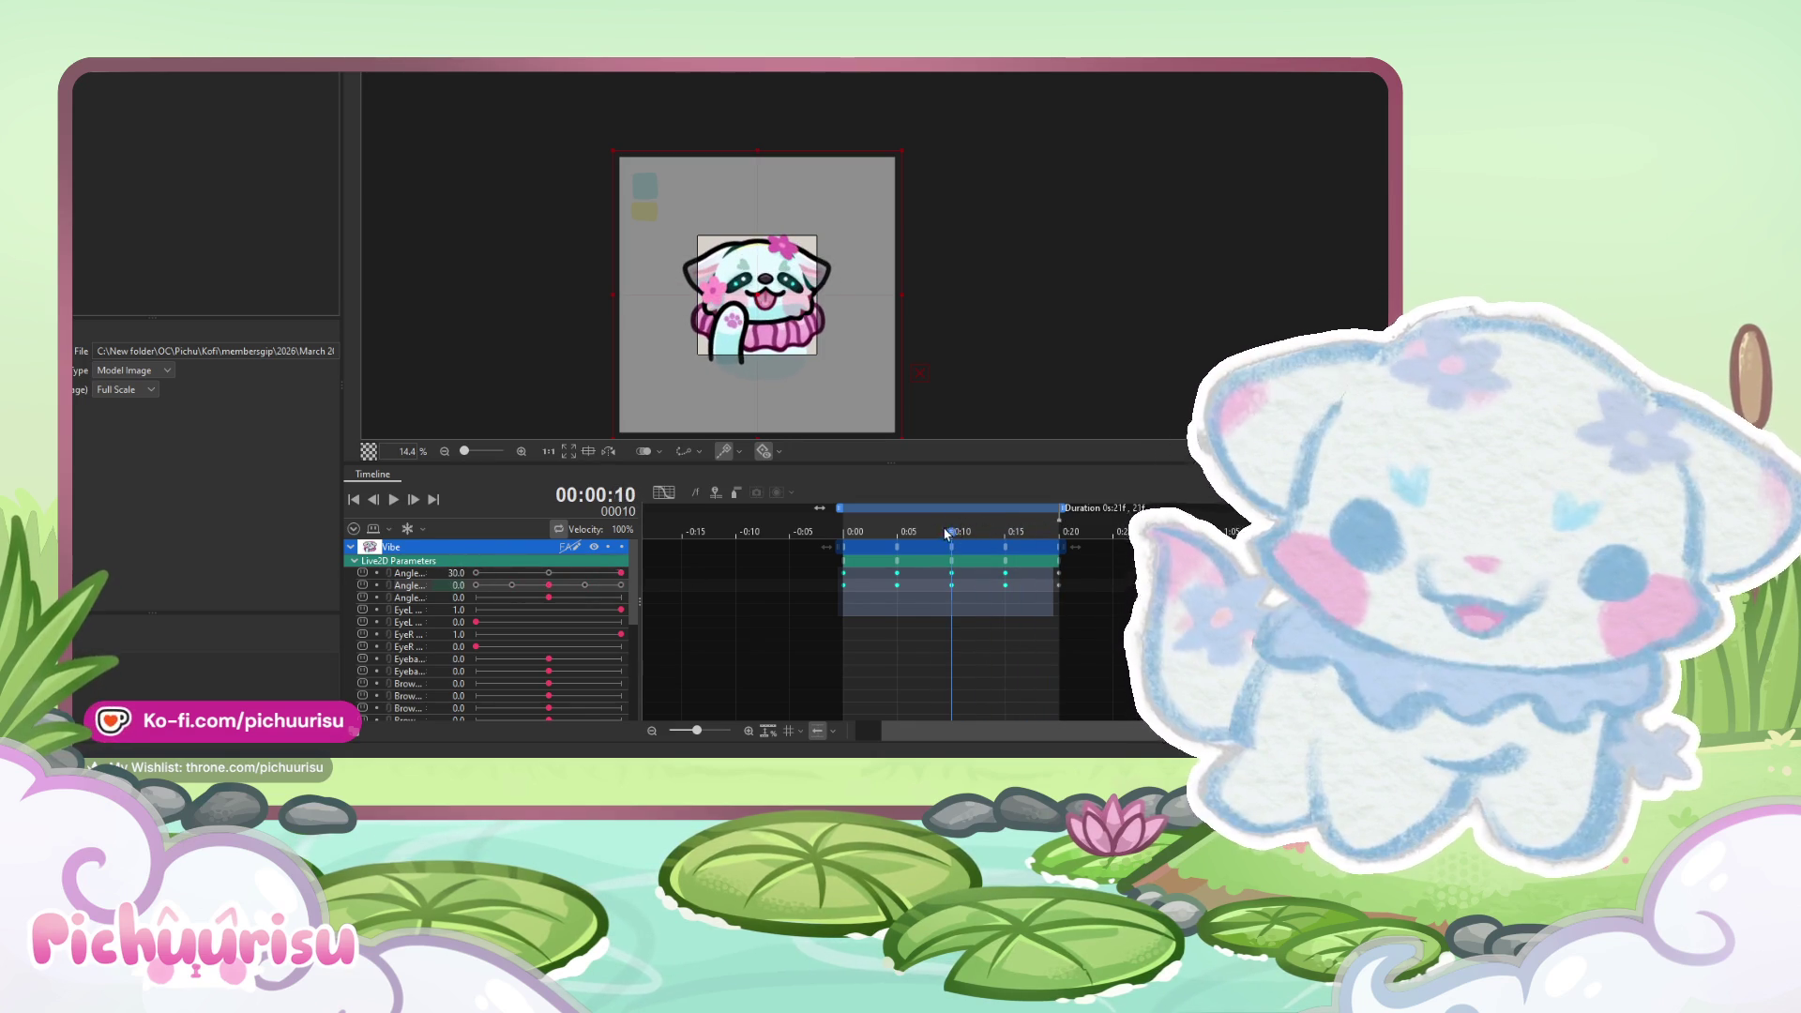
pyautogui.click(511, 584)
pyautogui.click(397, 504)
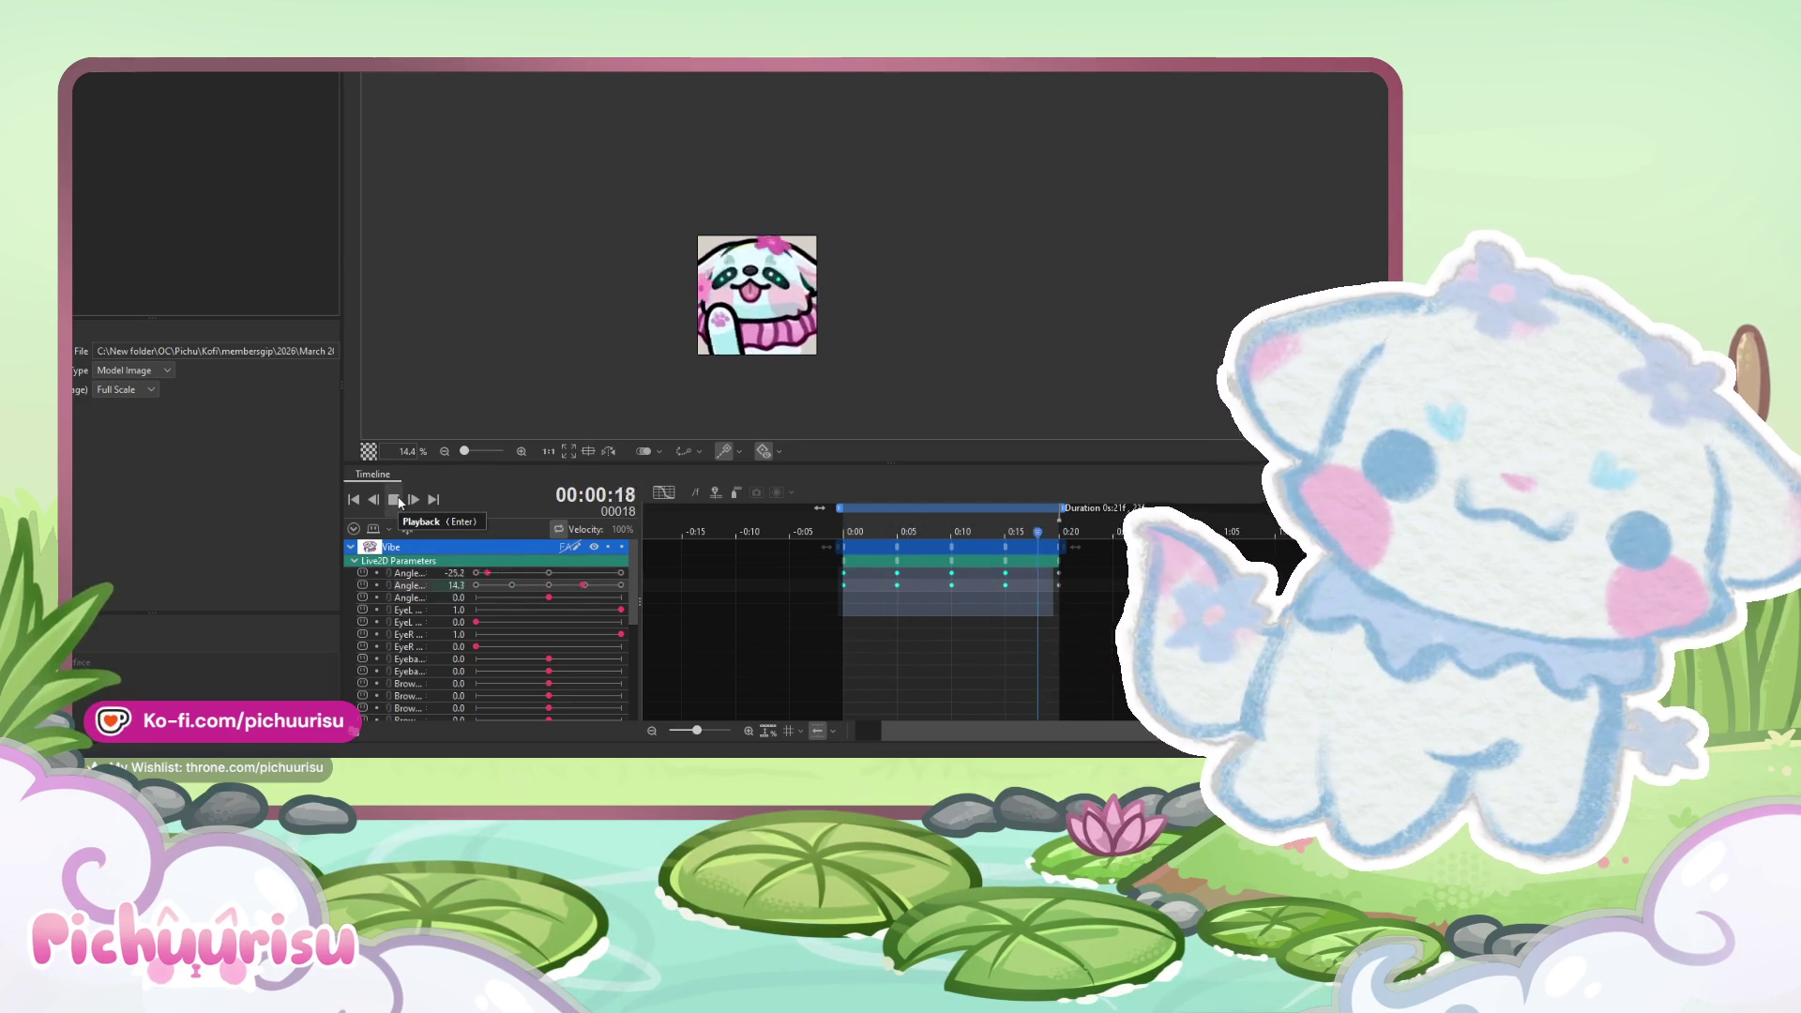
pyautogui.click(391, 574)
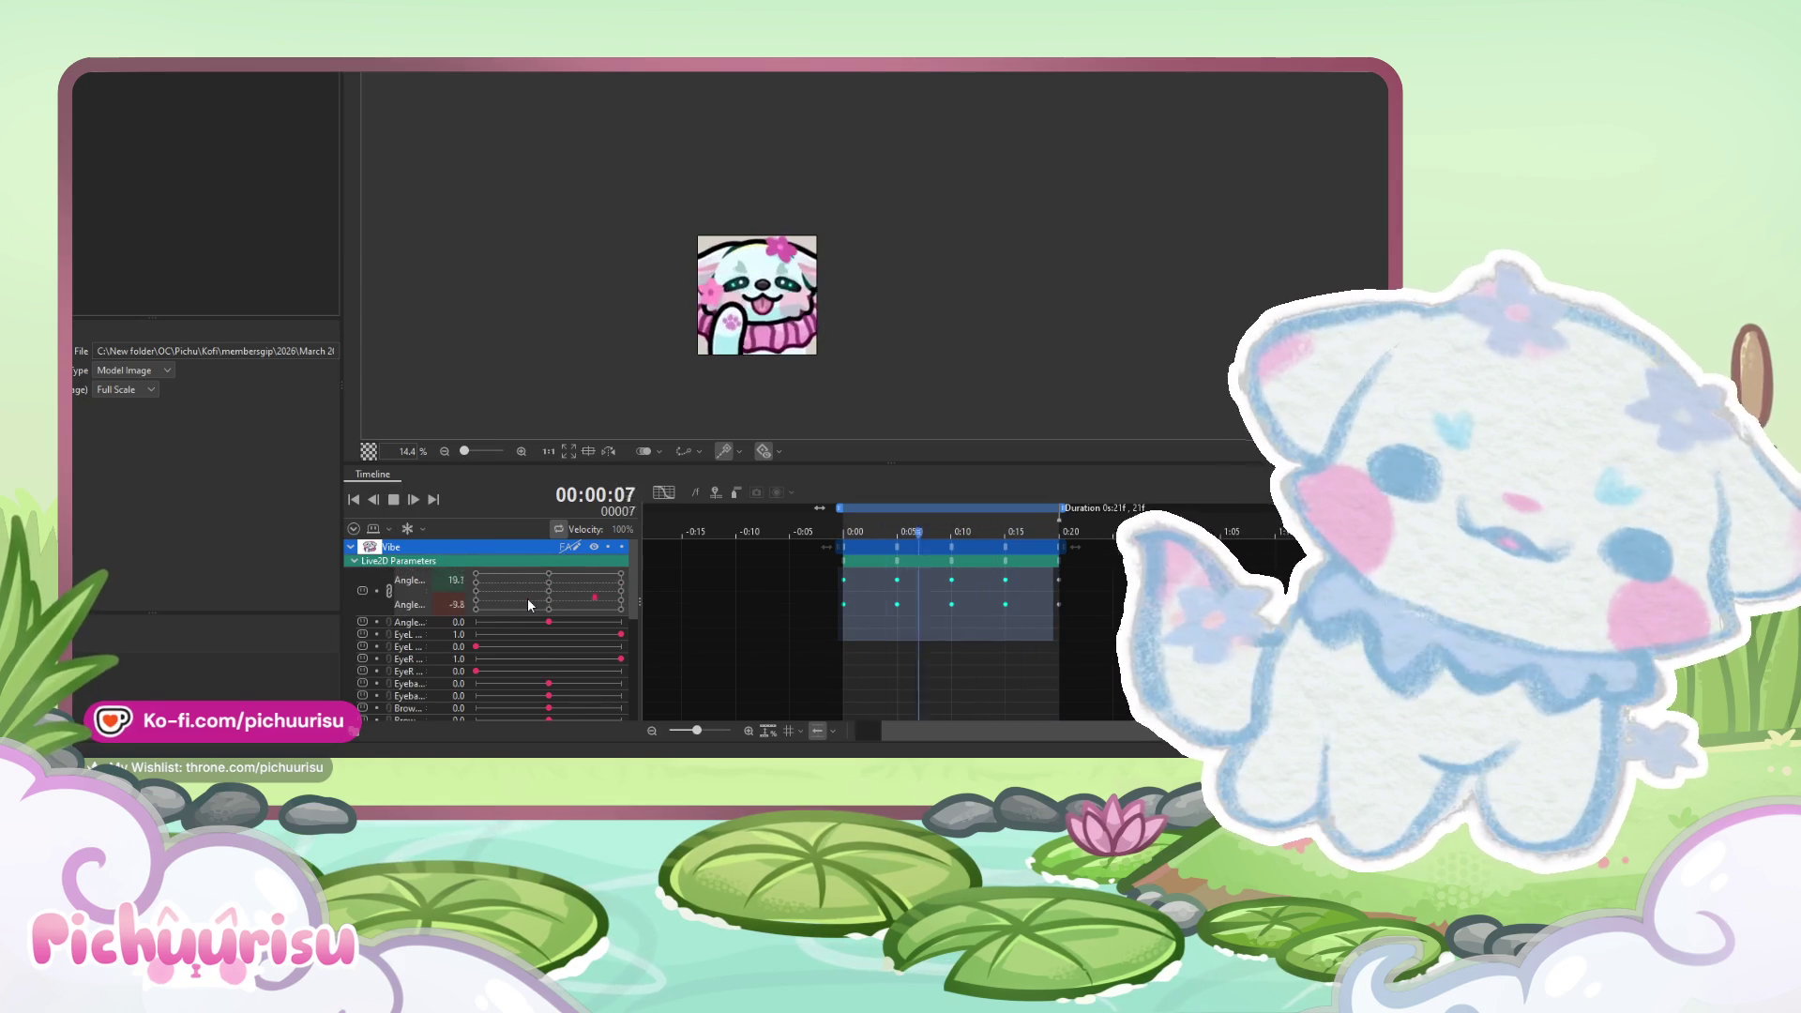
# - Key the second Angle at 30 on frame 10, check past the clip end, and replay
pyautogui.click(395, 500)
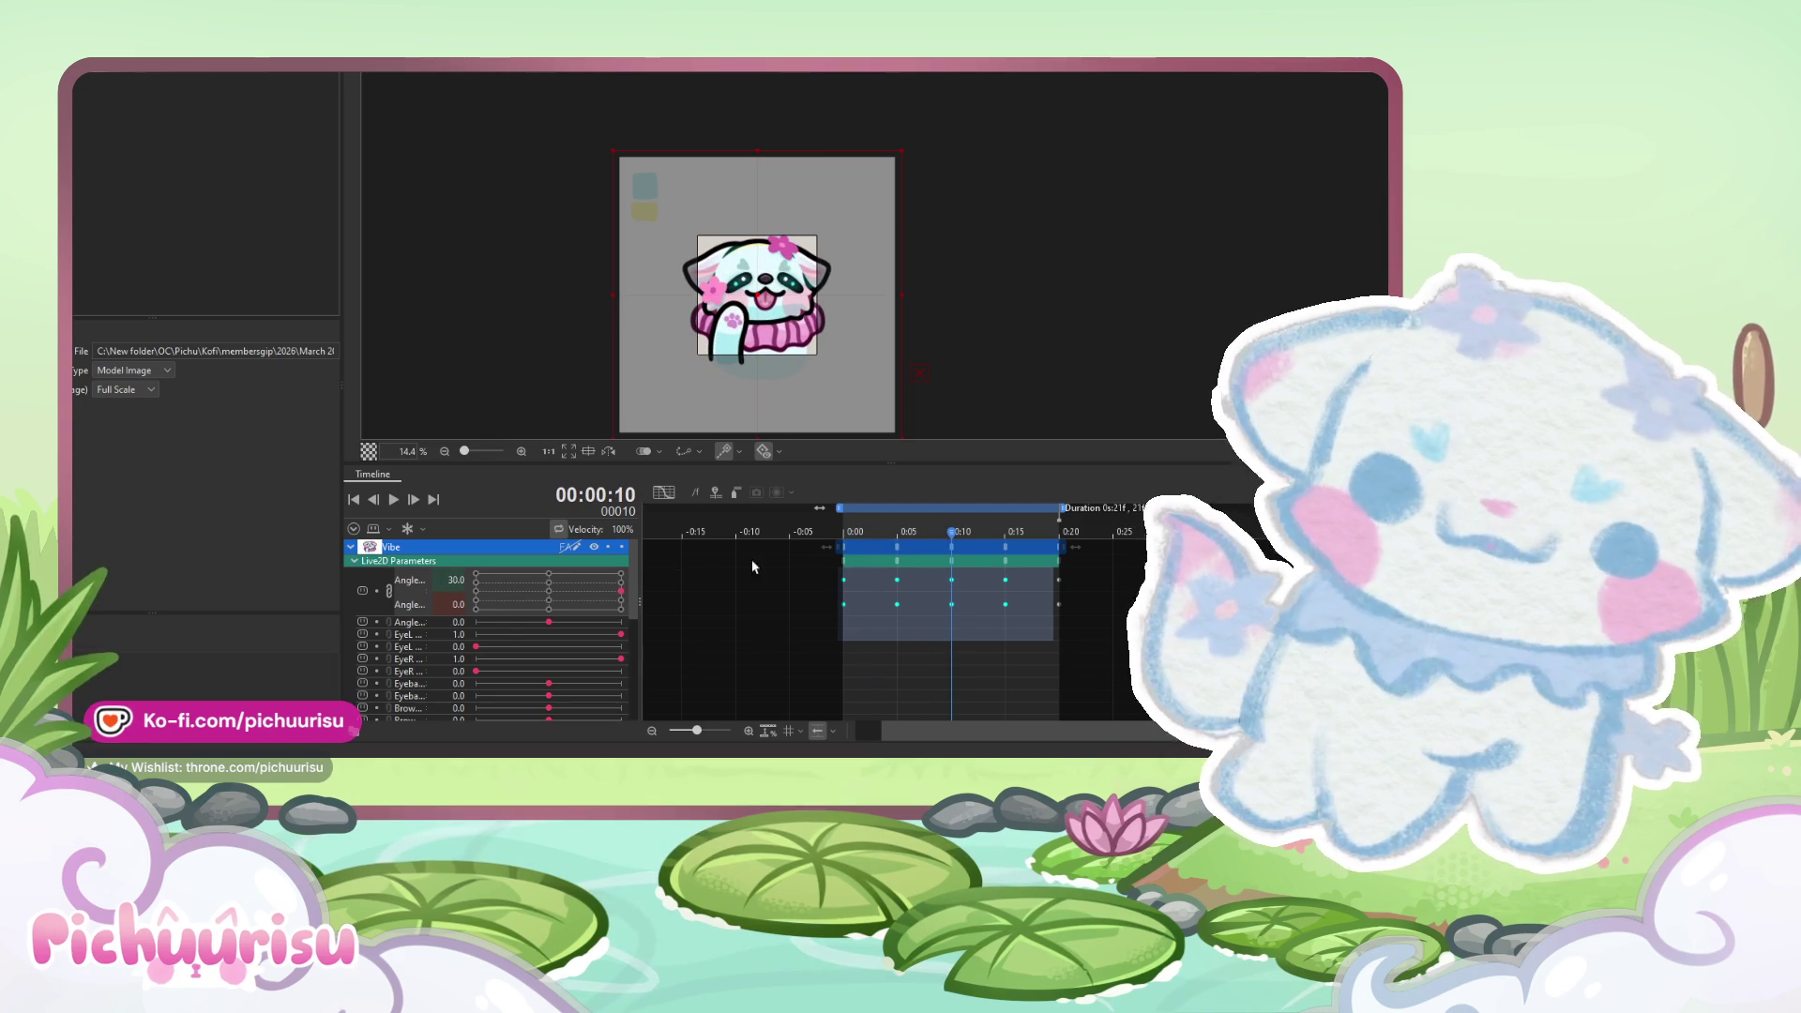
pyautogui.click(623, 574)
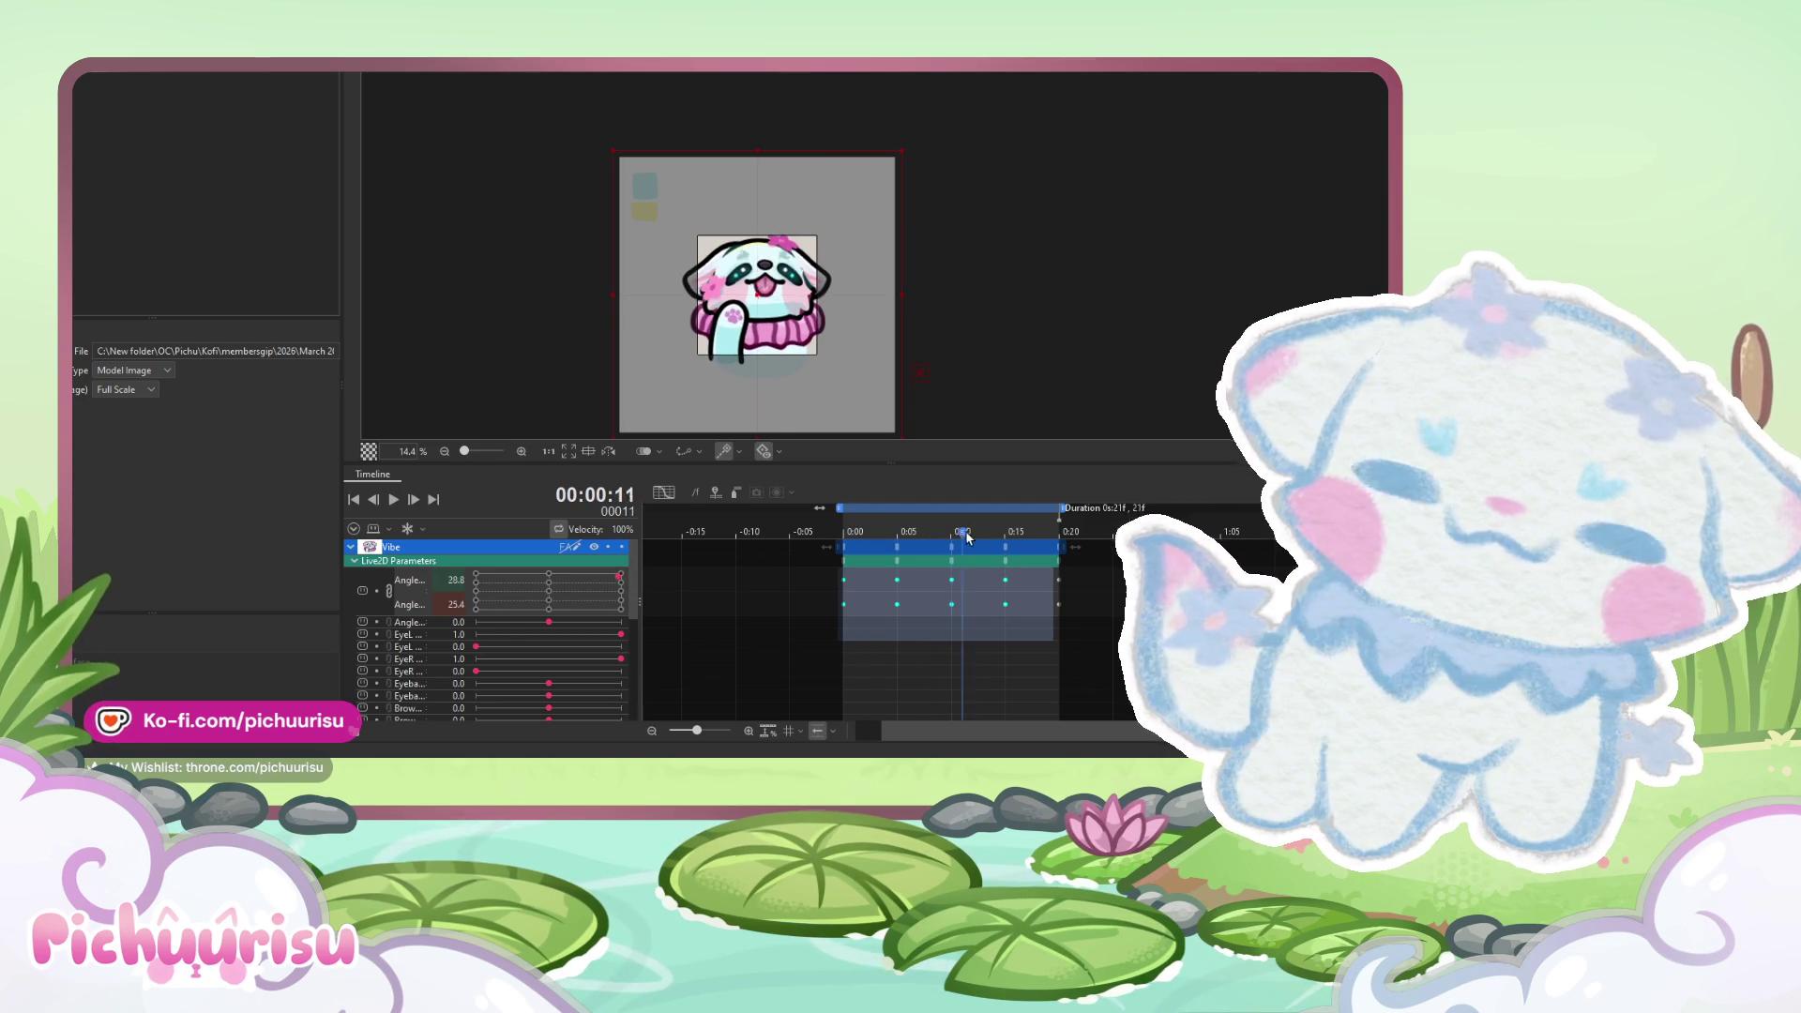
pyautogui.moveTo(1040, 544); pyautogui.dragTo(1072, 544)
pyautogui.click(394, 501)
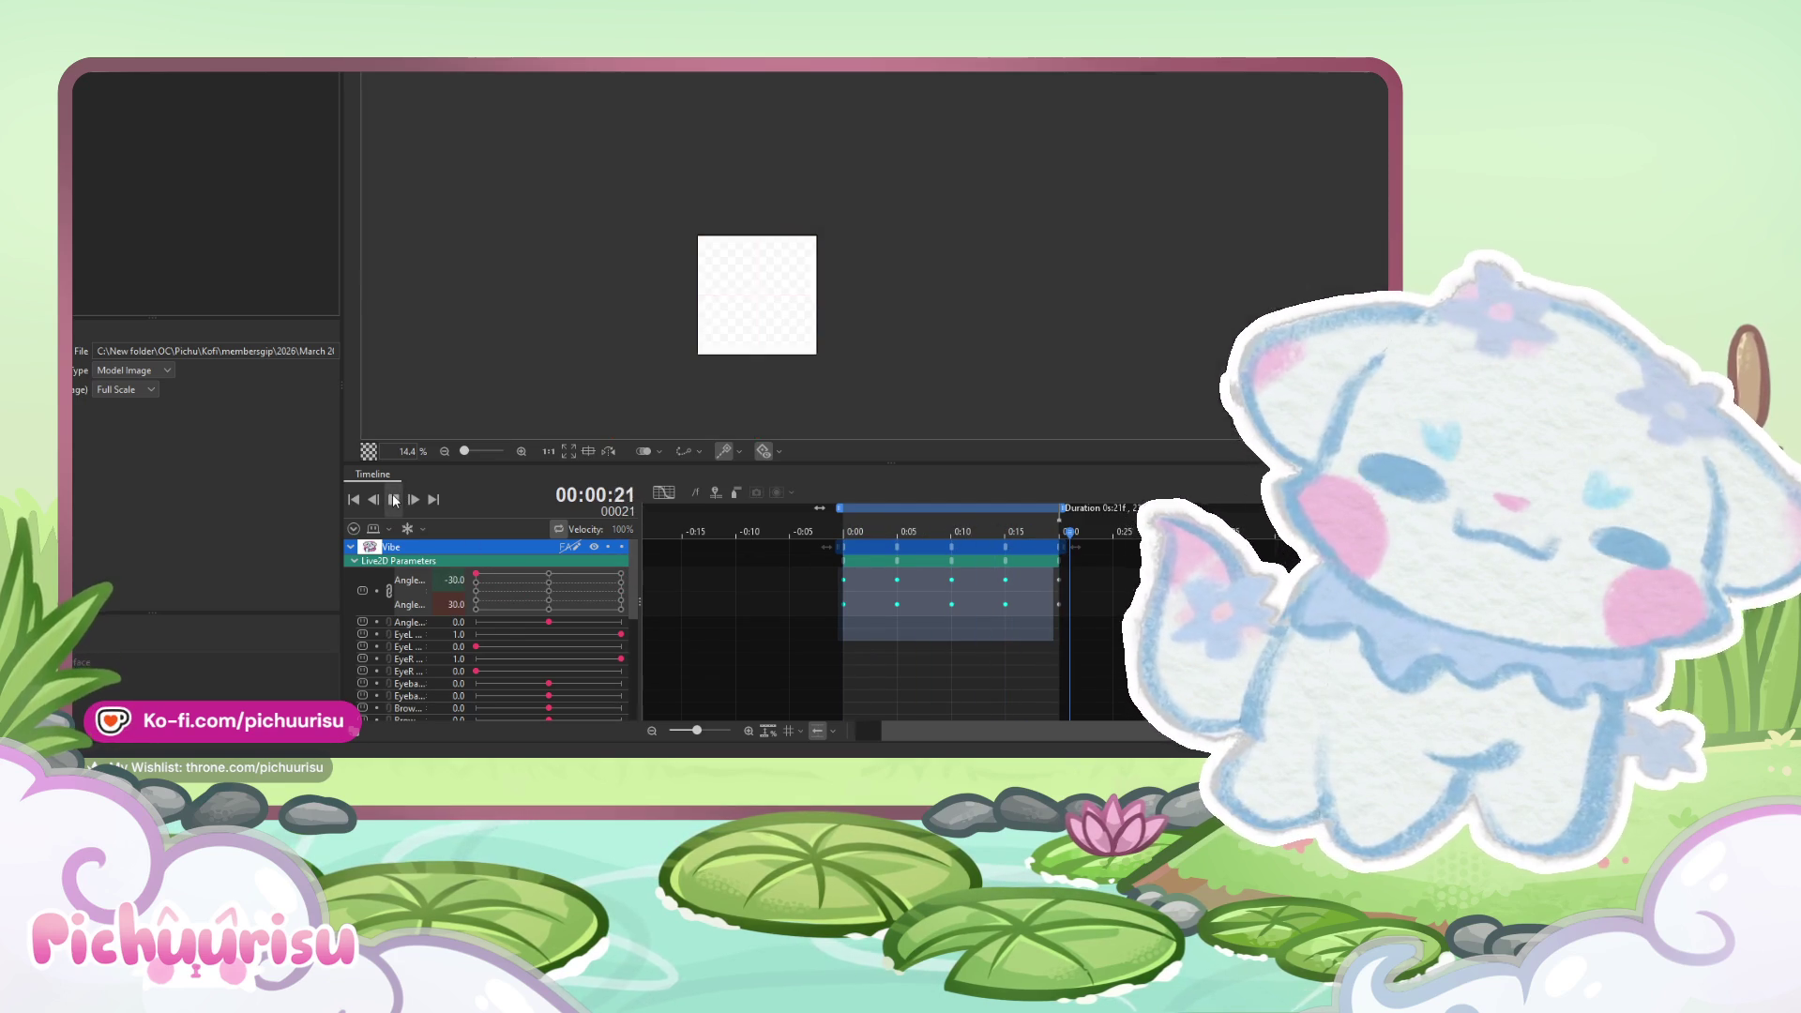
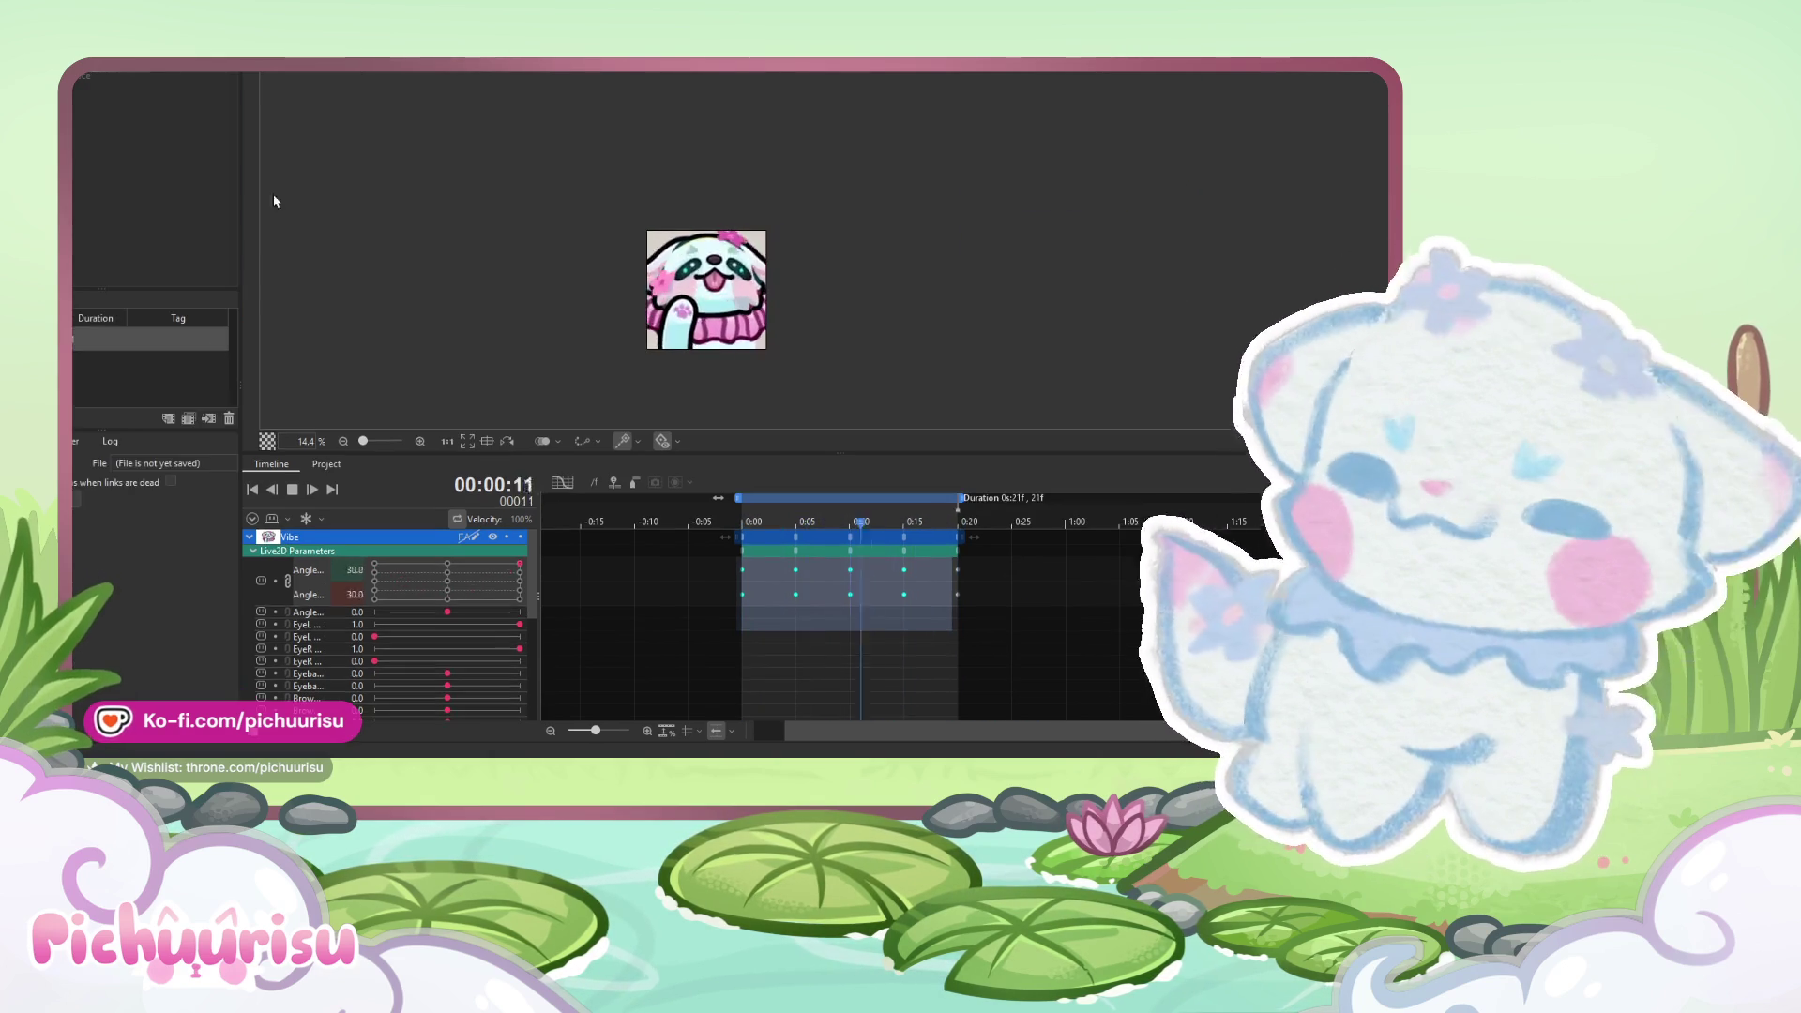
# - Preview the puppy animation a few times and check the scene's duration setting
pyautogui.click(108, 351)
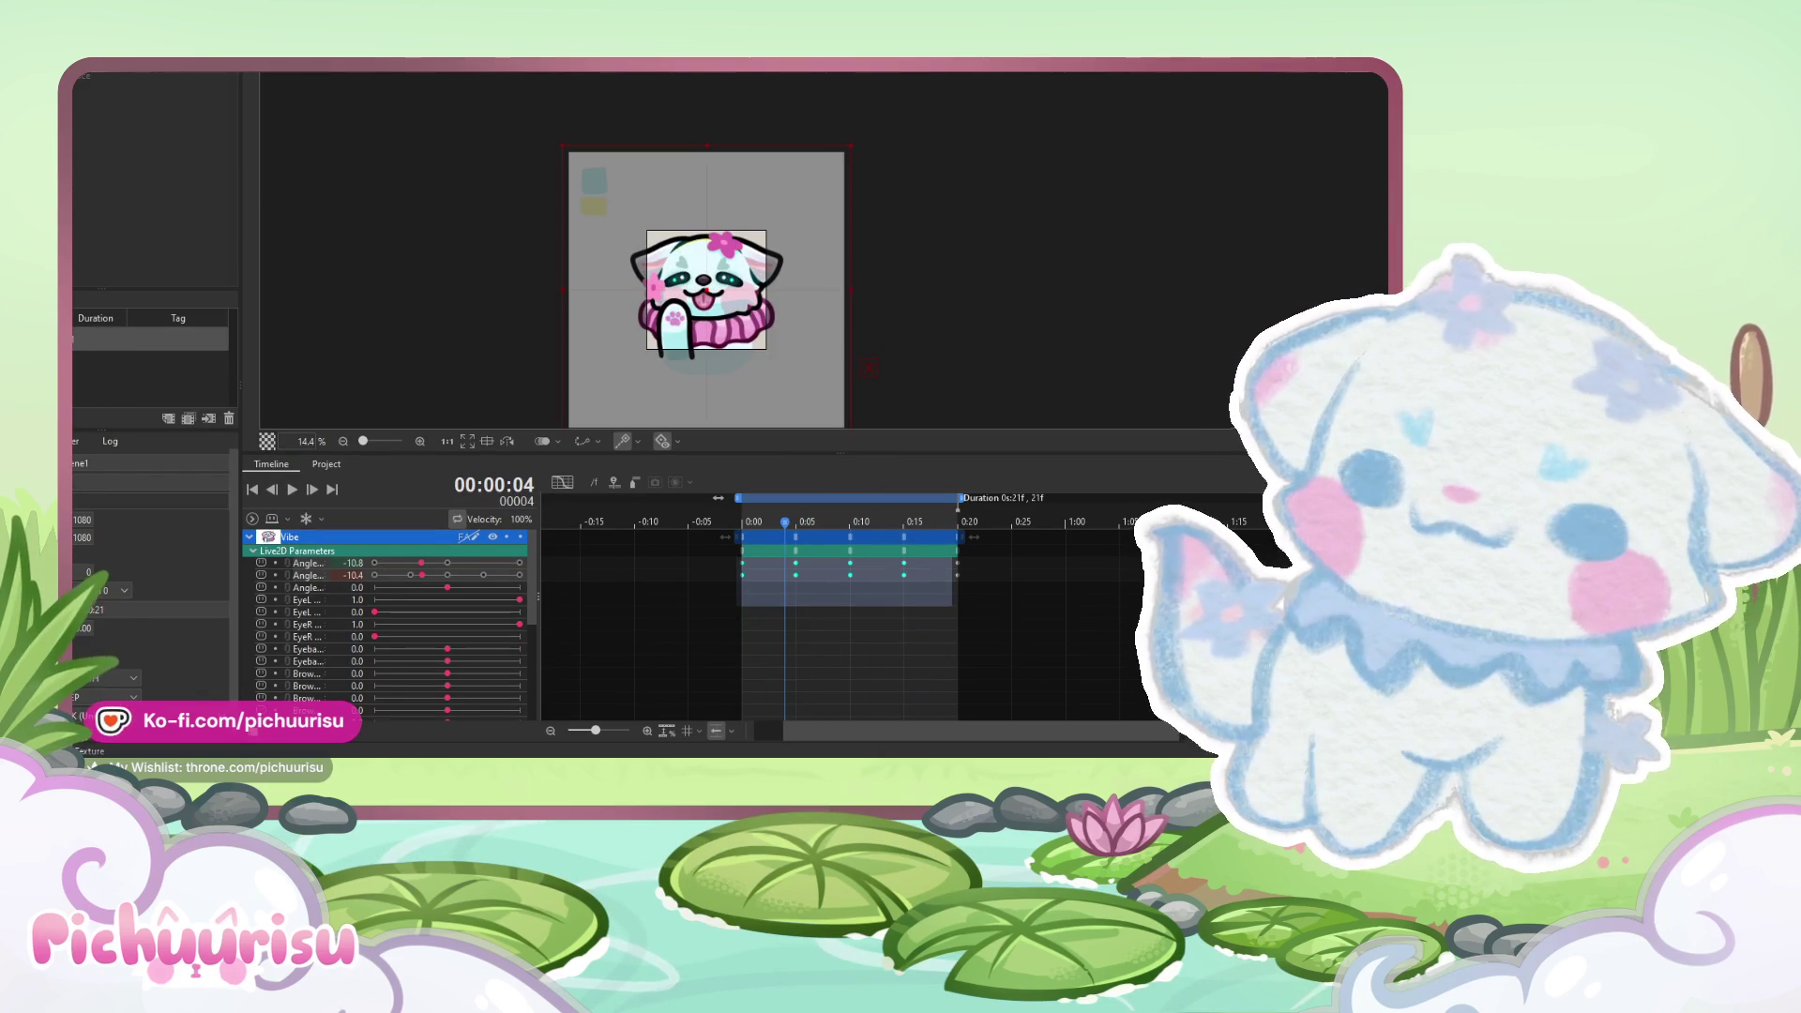
pyautogui.scroll(-2, 424, 335)
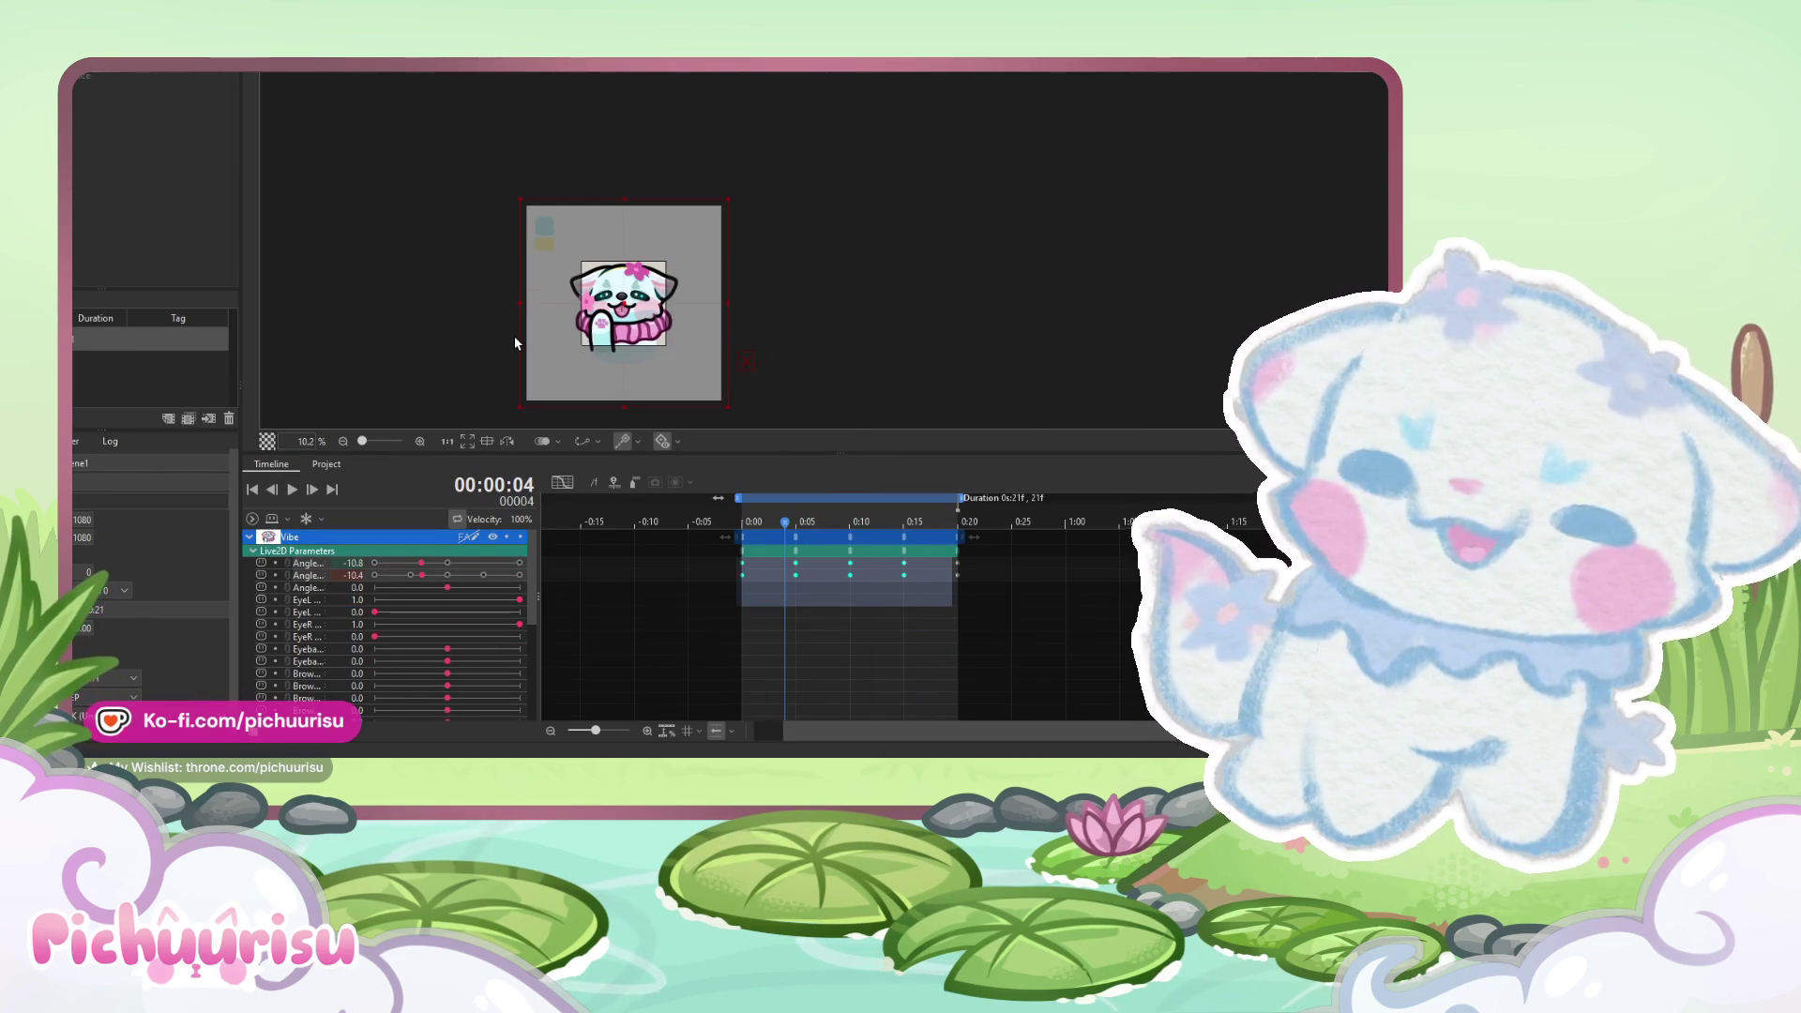
pyautogui.scroll(4, 514, 336)
pyautogui.click(84, 627)
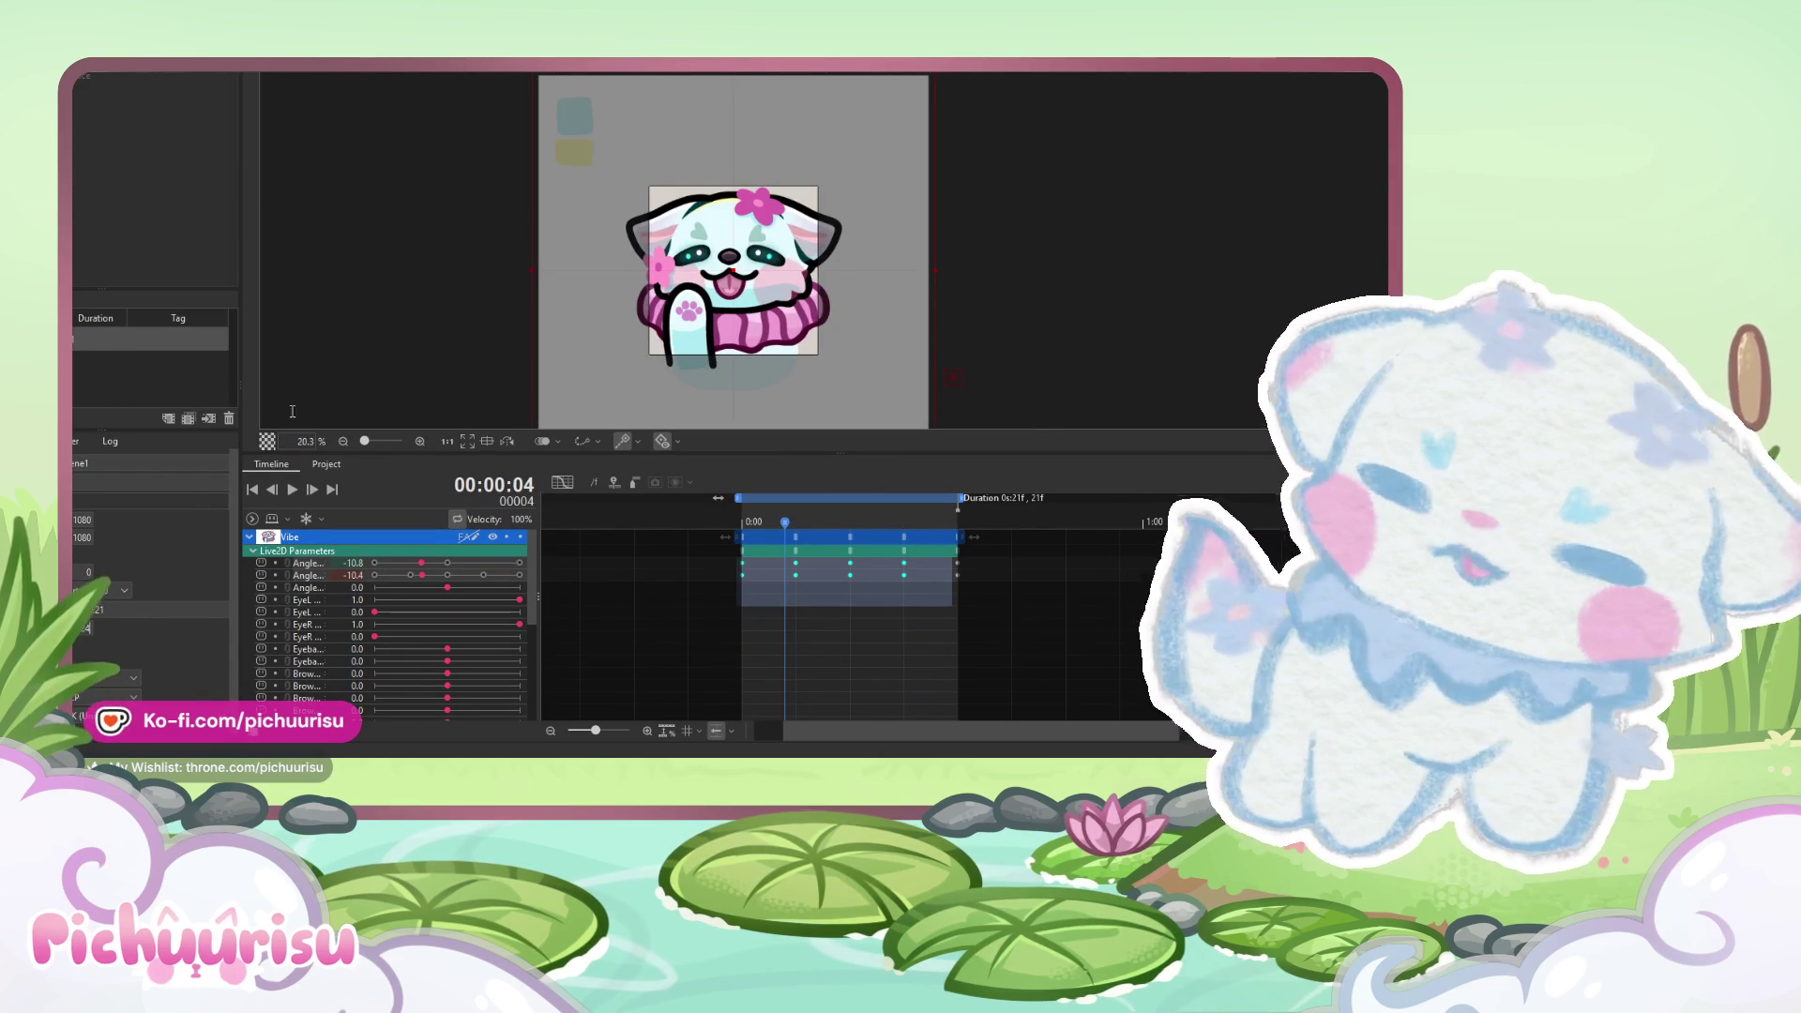
pyautogui.click(292, 489)
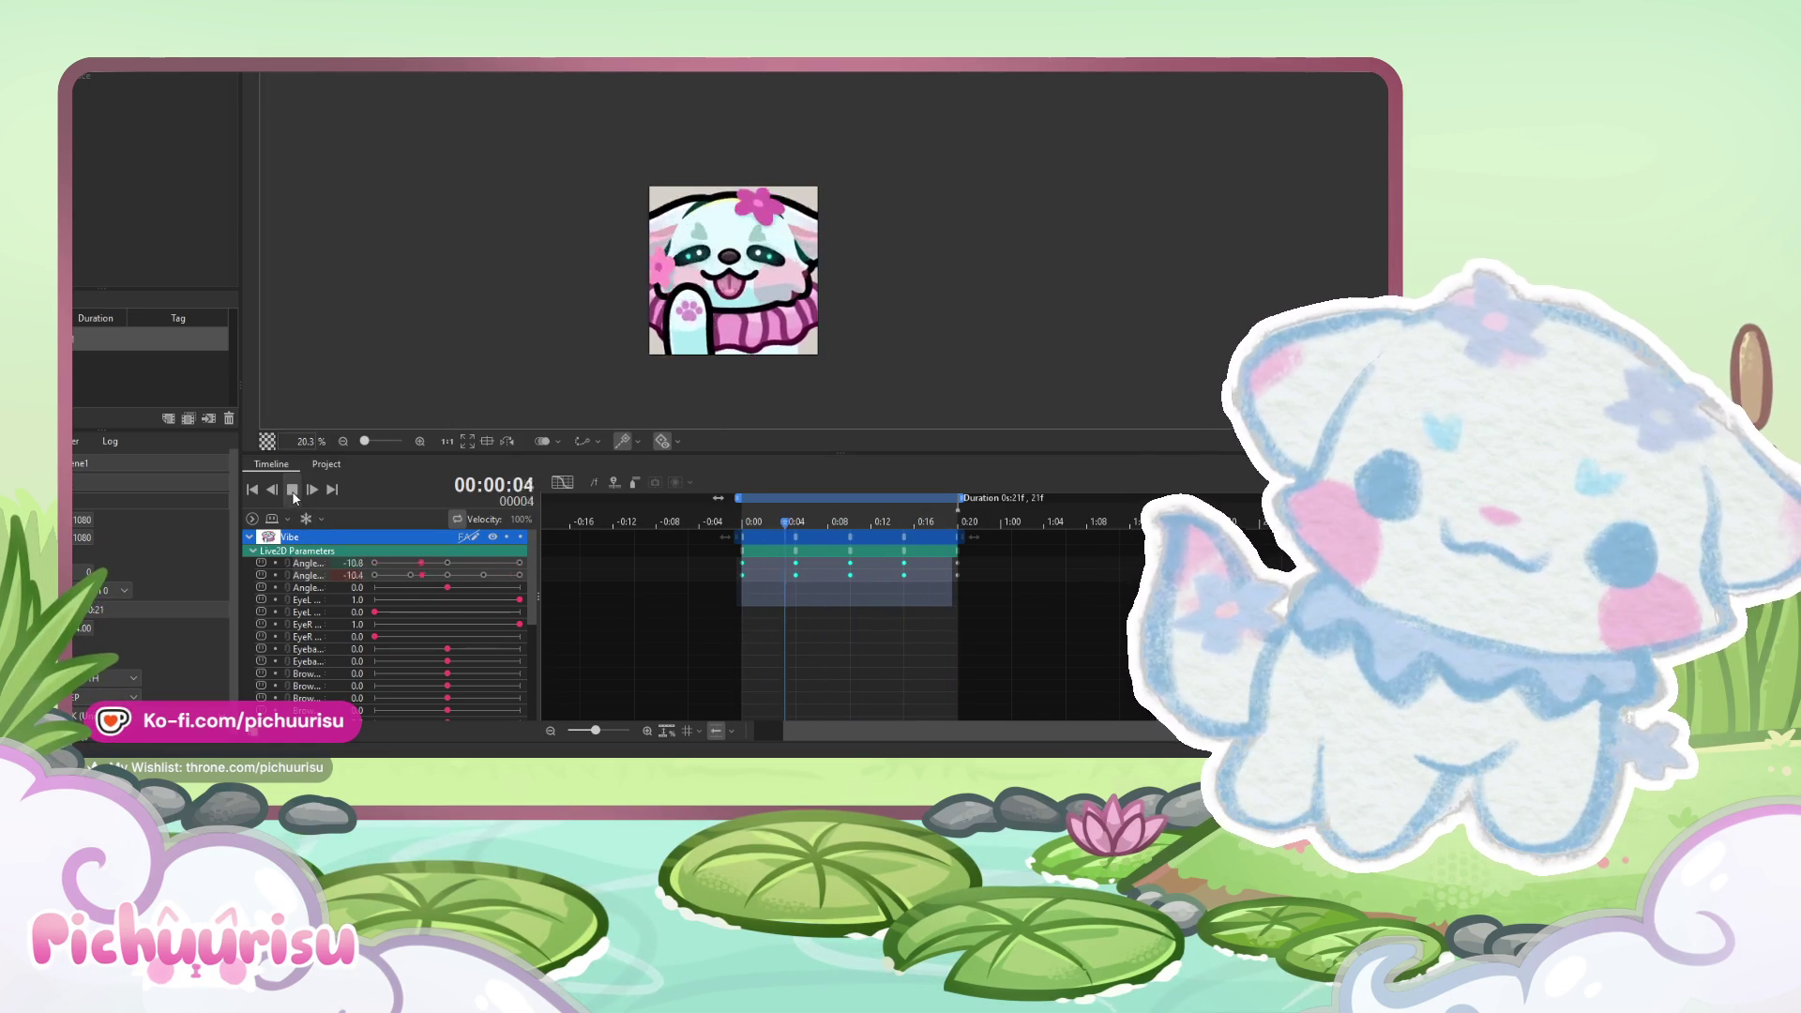
pyautogui.click(292, 490)
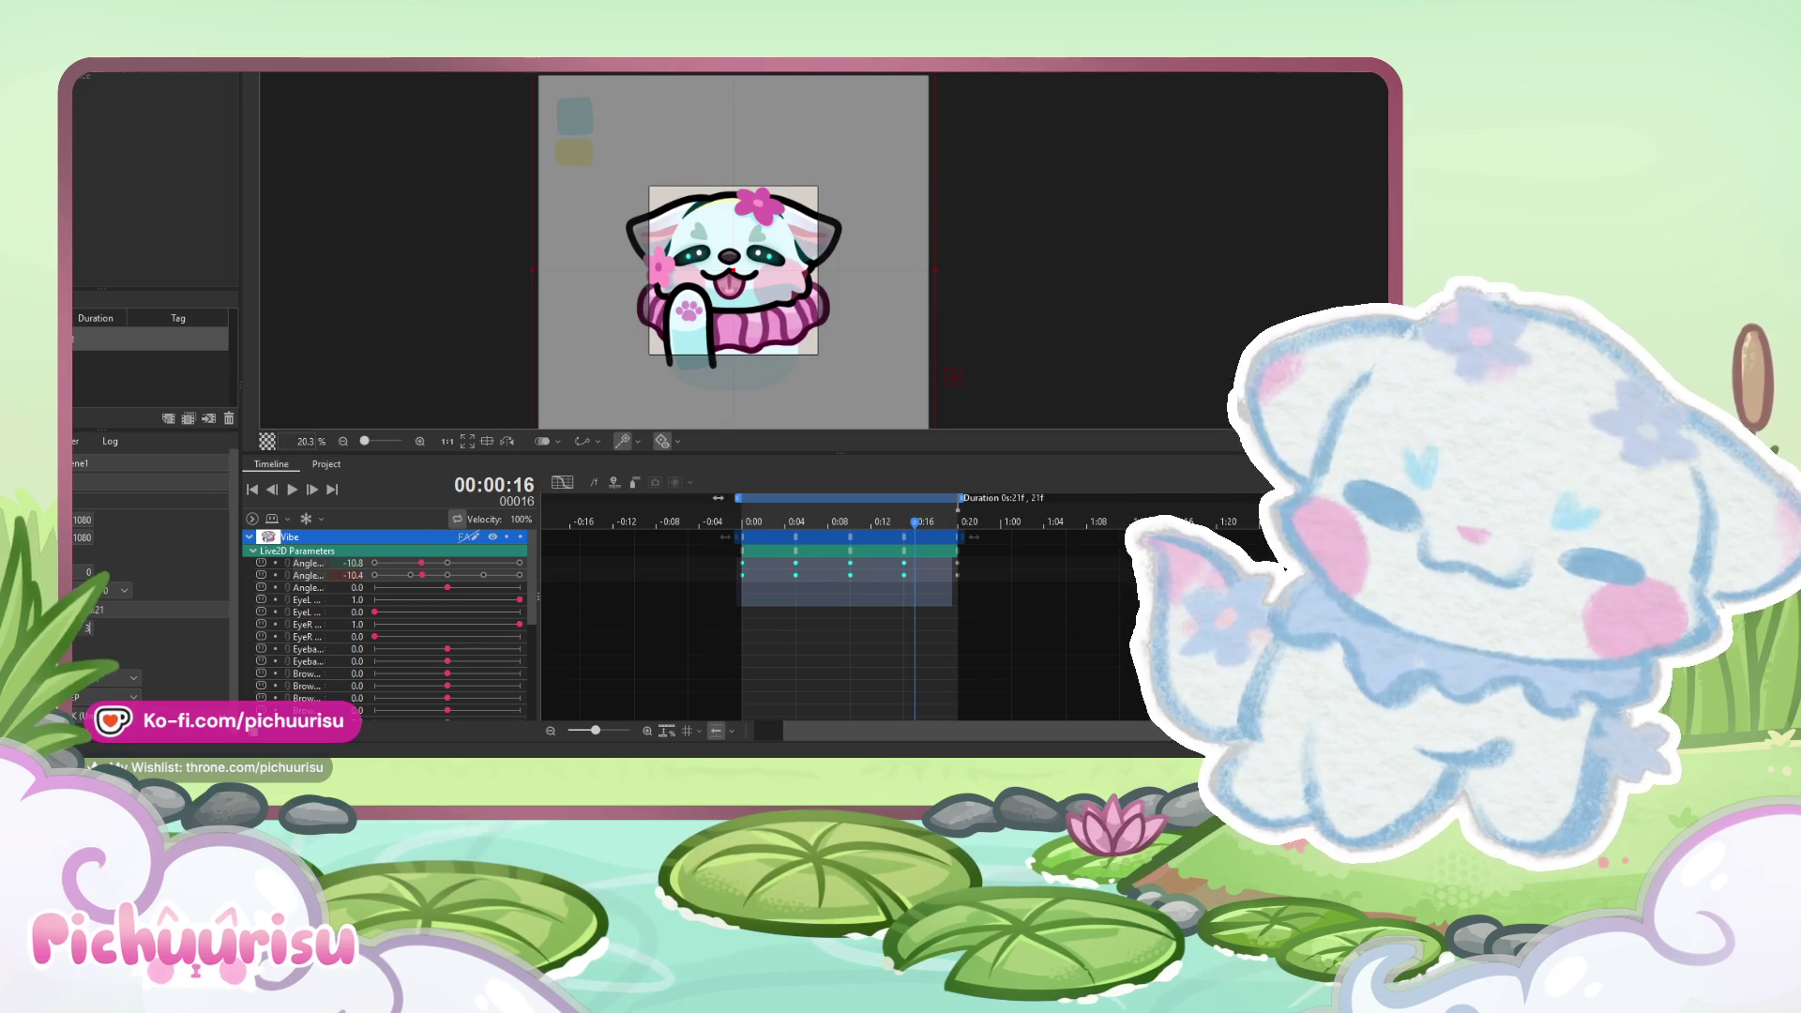
pyautogui.scroll(-2, 420, 410)
pyautogui.click(293, 497)
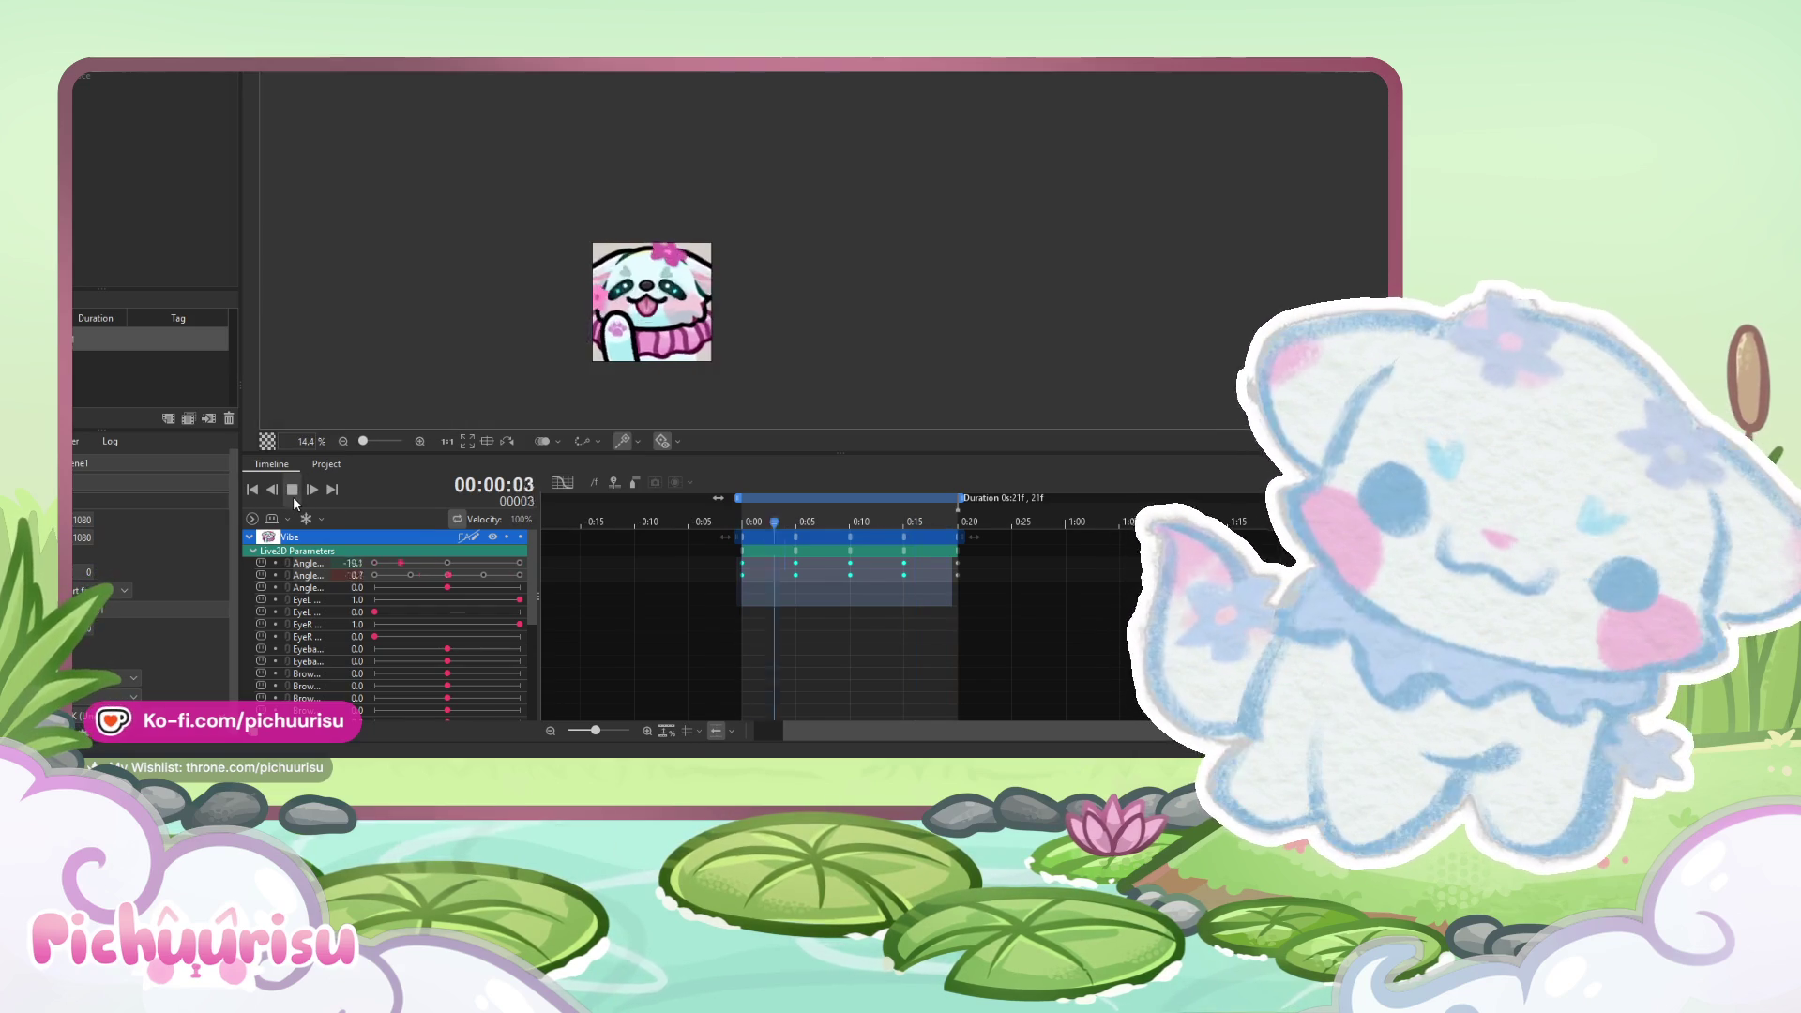
pyautogui.click(294, 499)
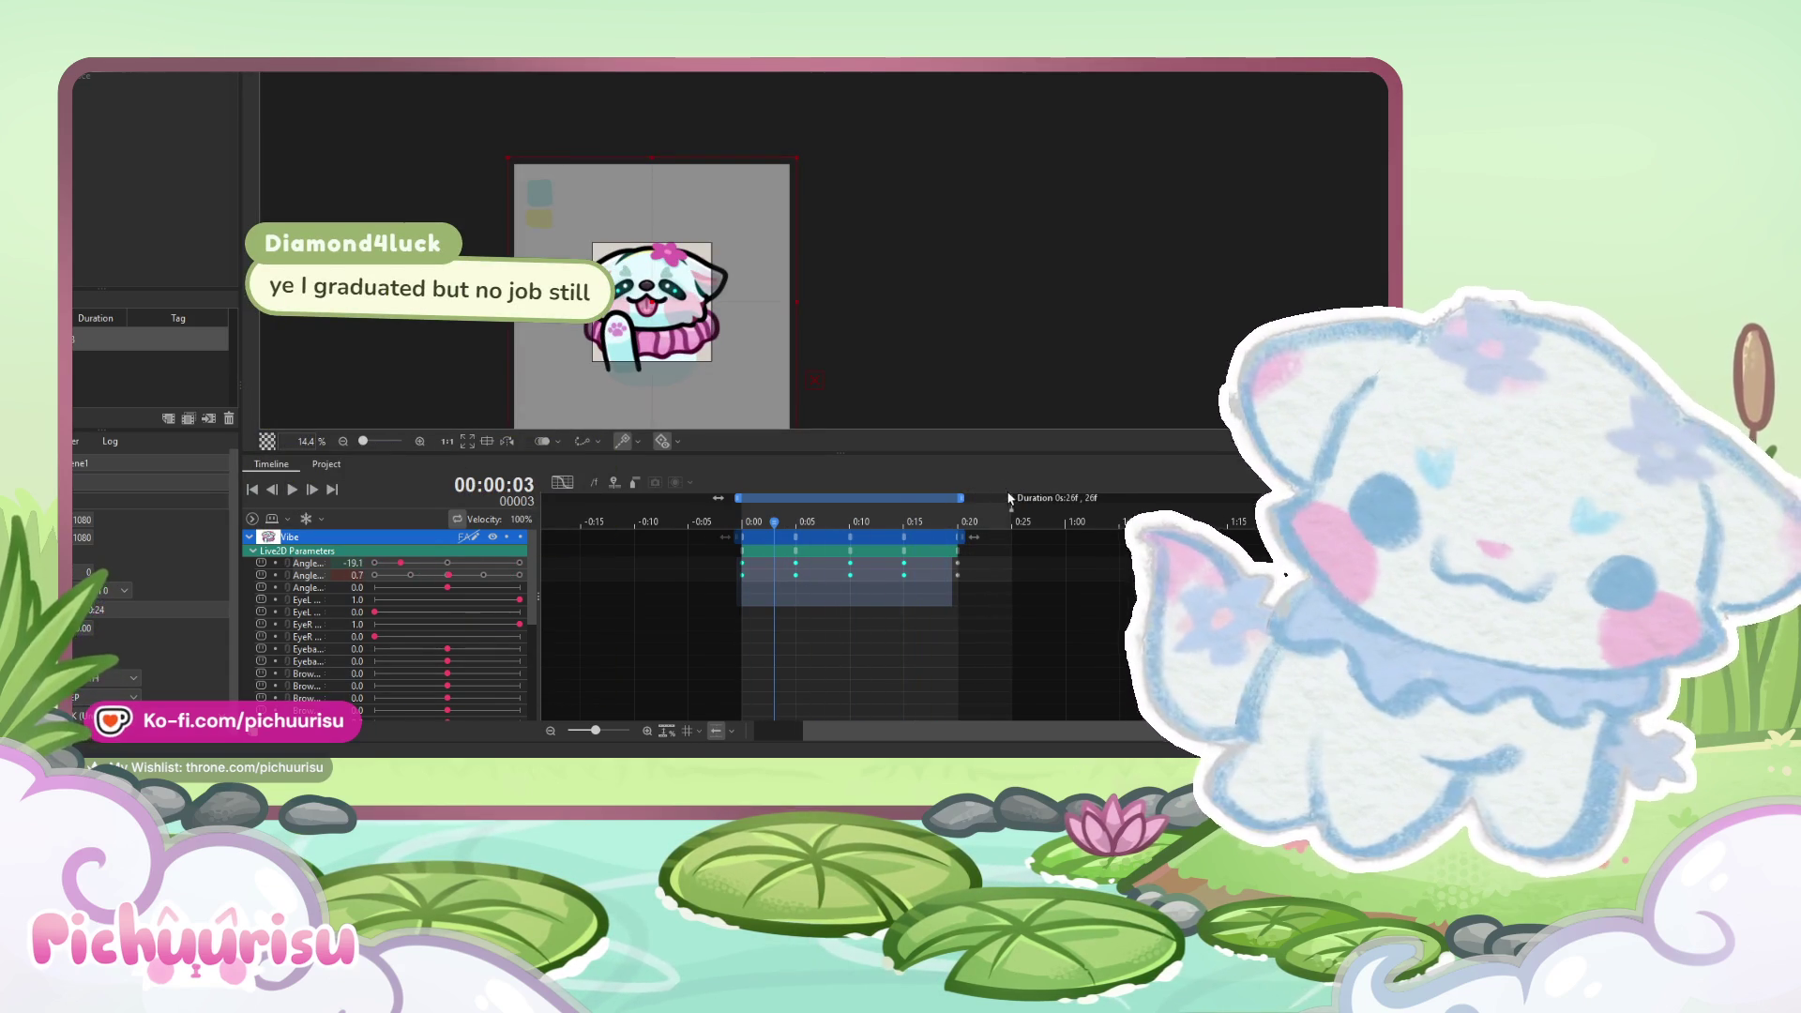
# - Extend the scene's end from 0:20 to 0:25 and show the first Angle parameter's curves
pyautogui.moveTo(962, 496); pyautogui.dragTo(1011, 497)
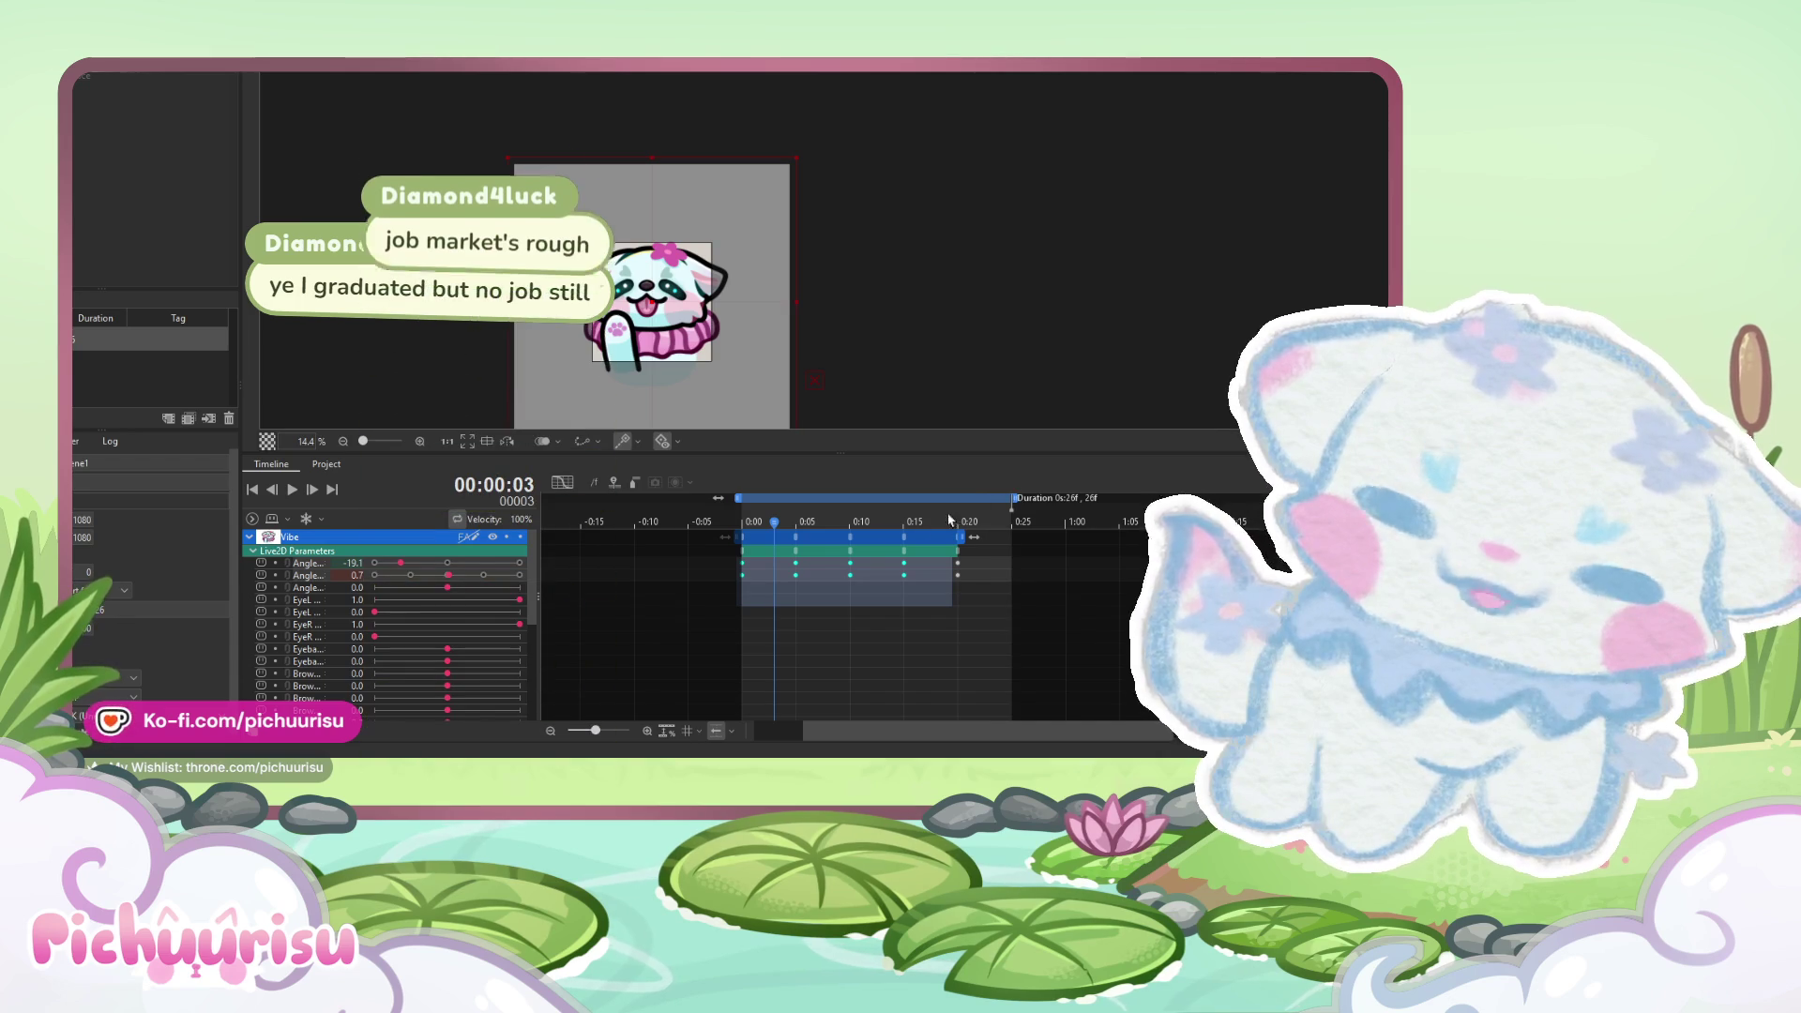
pyautogui.click(354, 562)
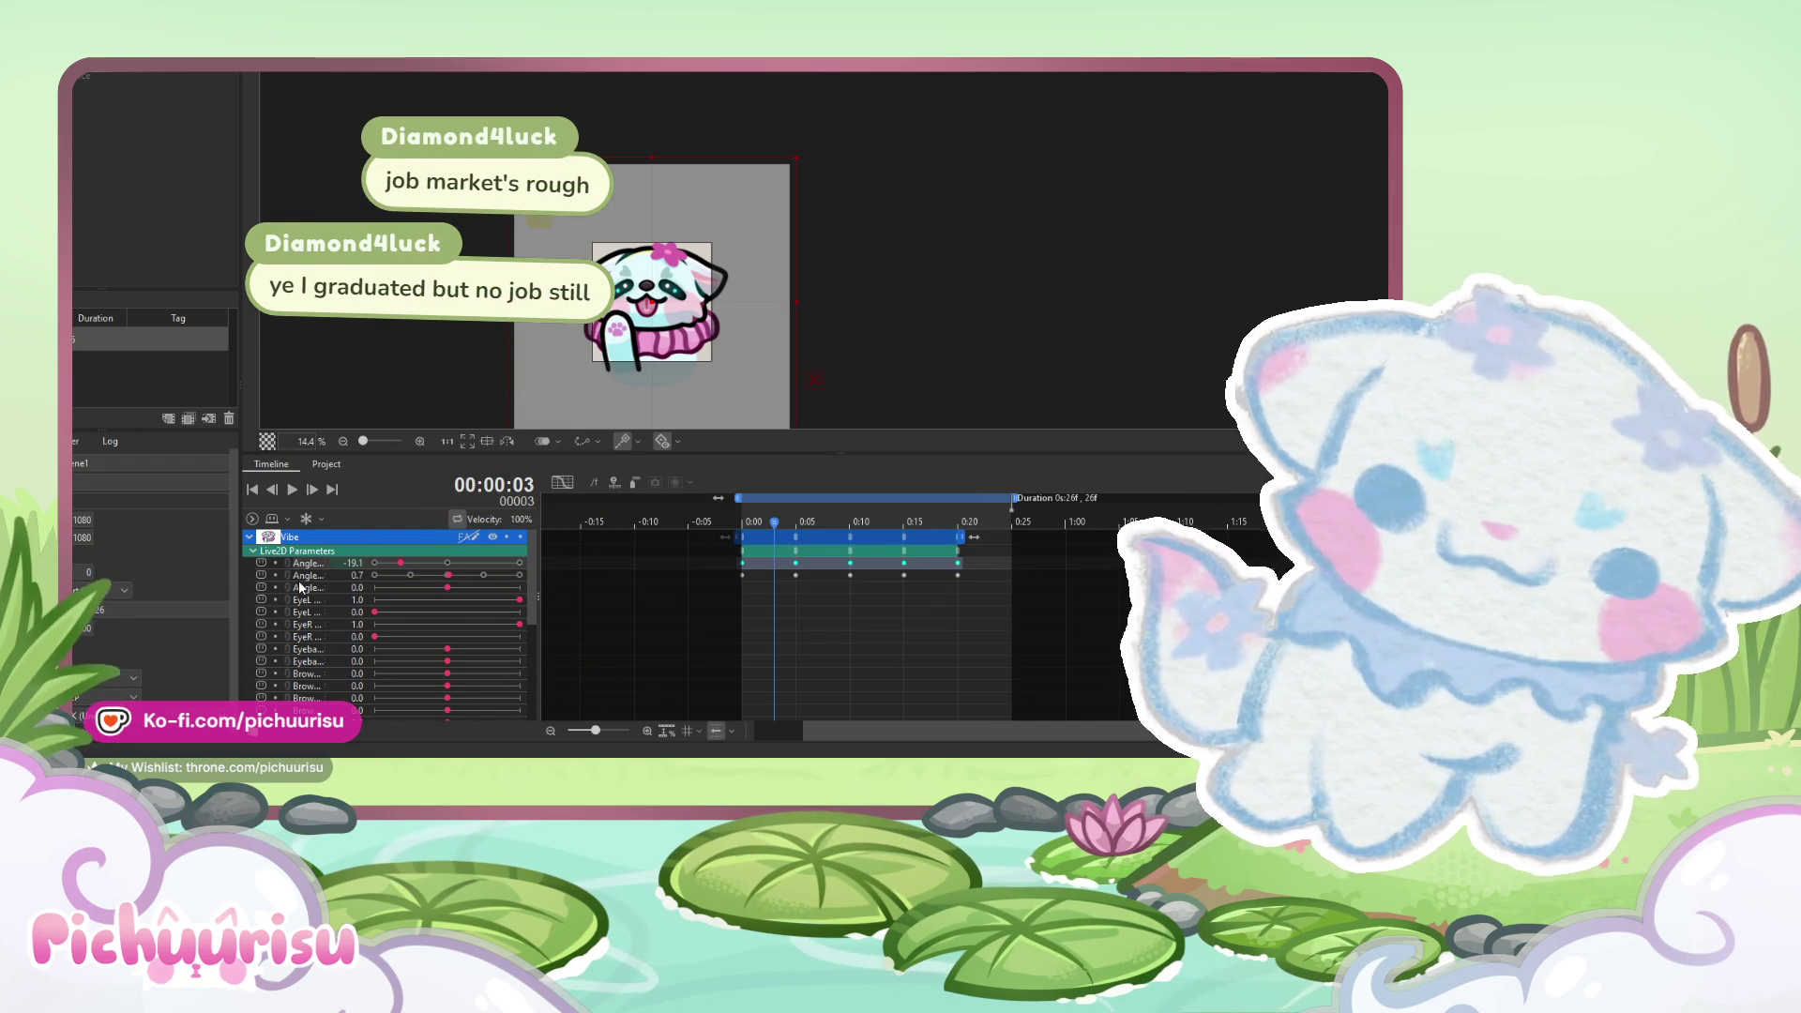
pyautogui.click(562, 483)
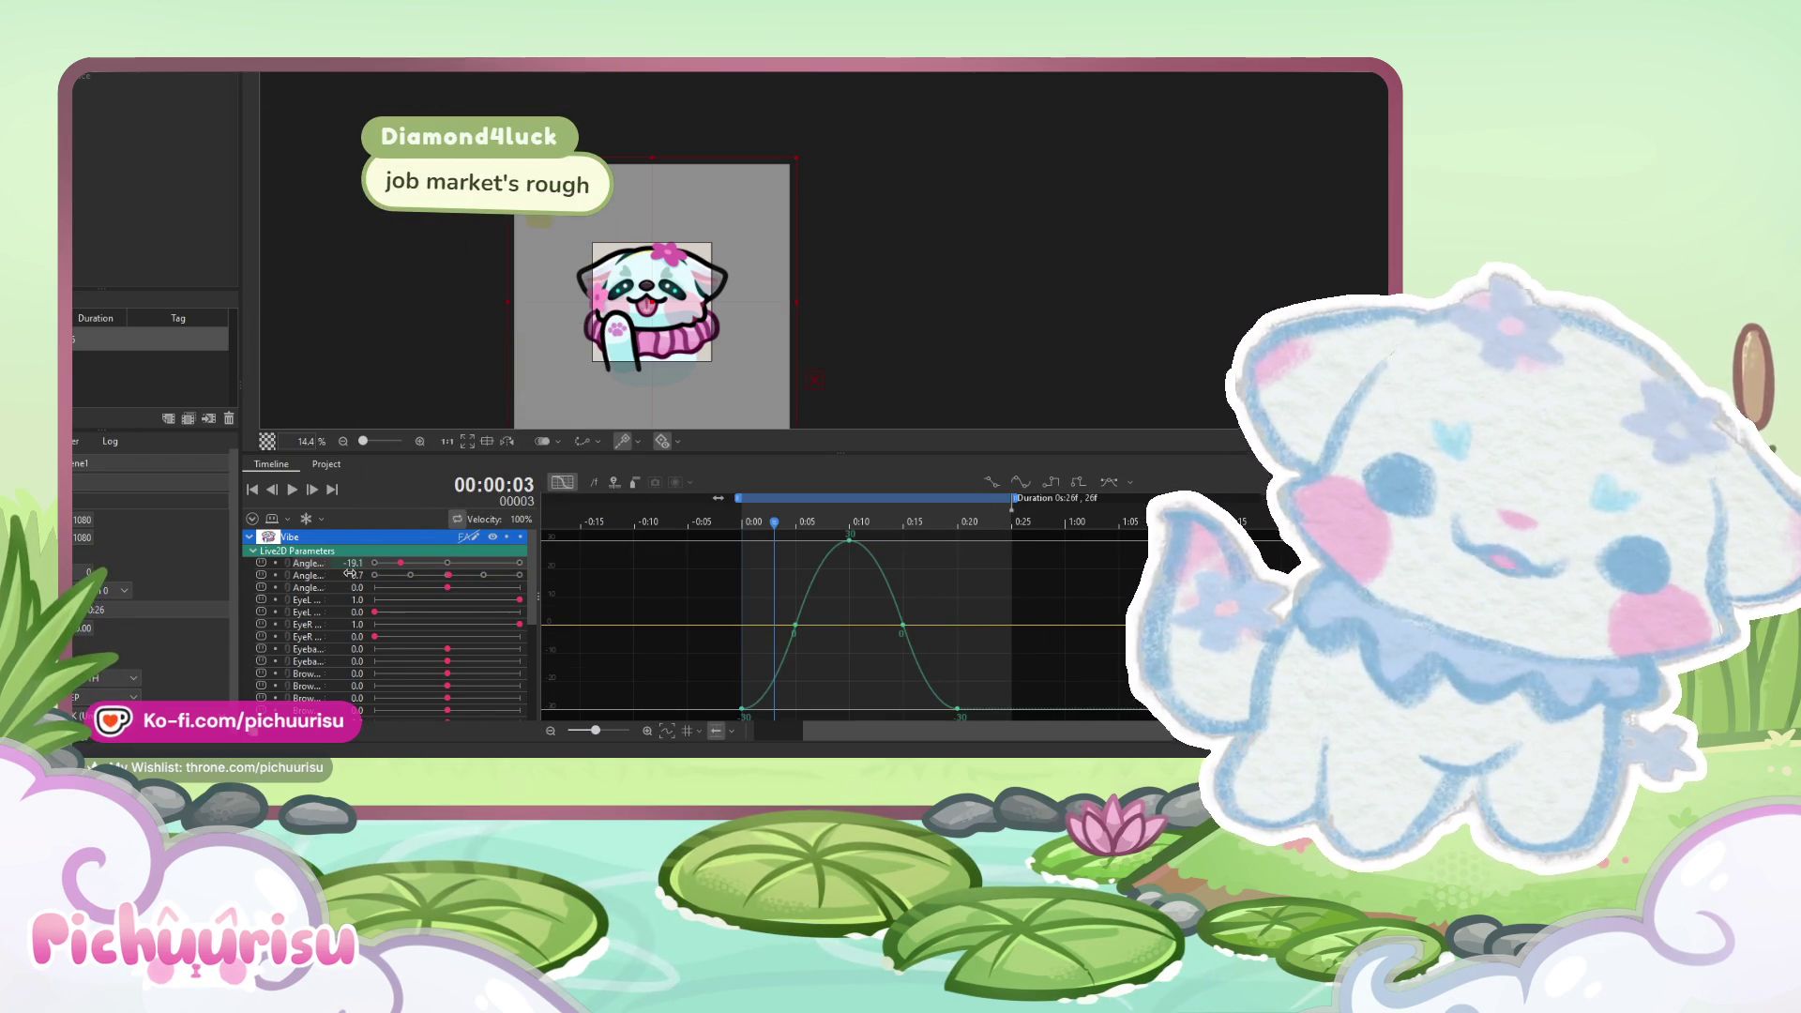
# - Stretch both Angle parameters' curves so they end at 0:25 instead of 0:20
pyautogui.keyDown('ctrl'); pyautogui.click(306, 575); pyautogui.keyUp('ctrl')
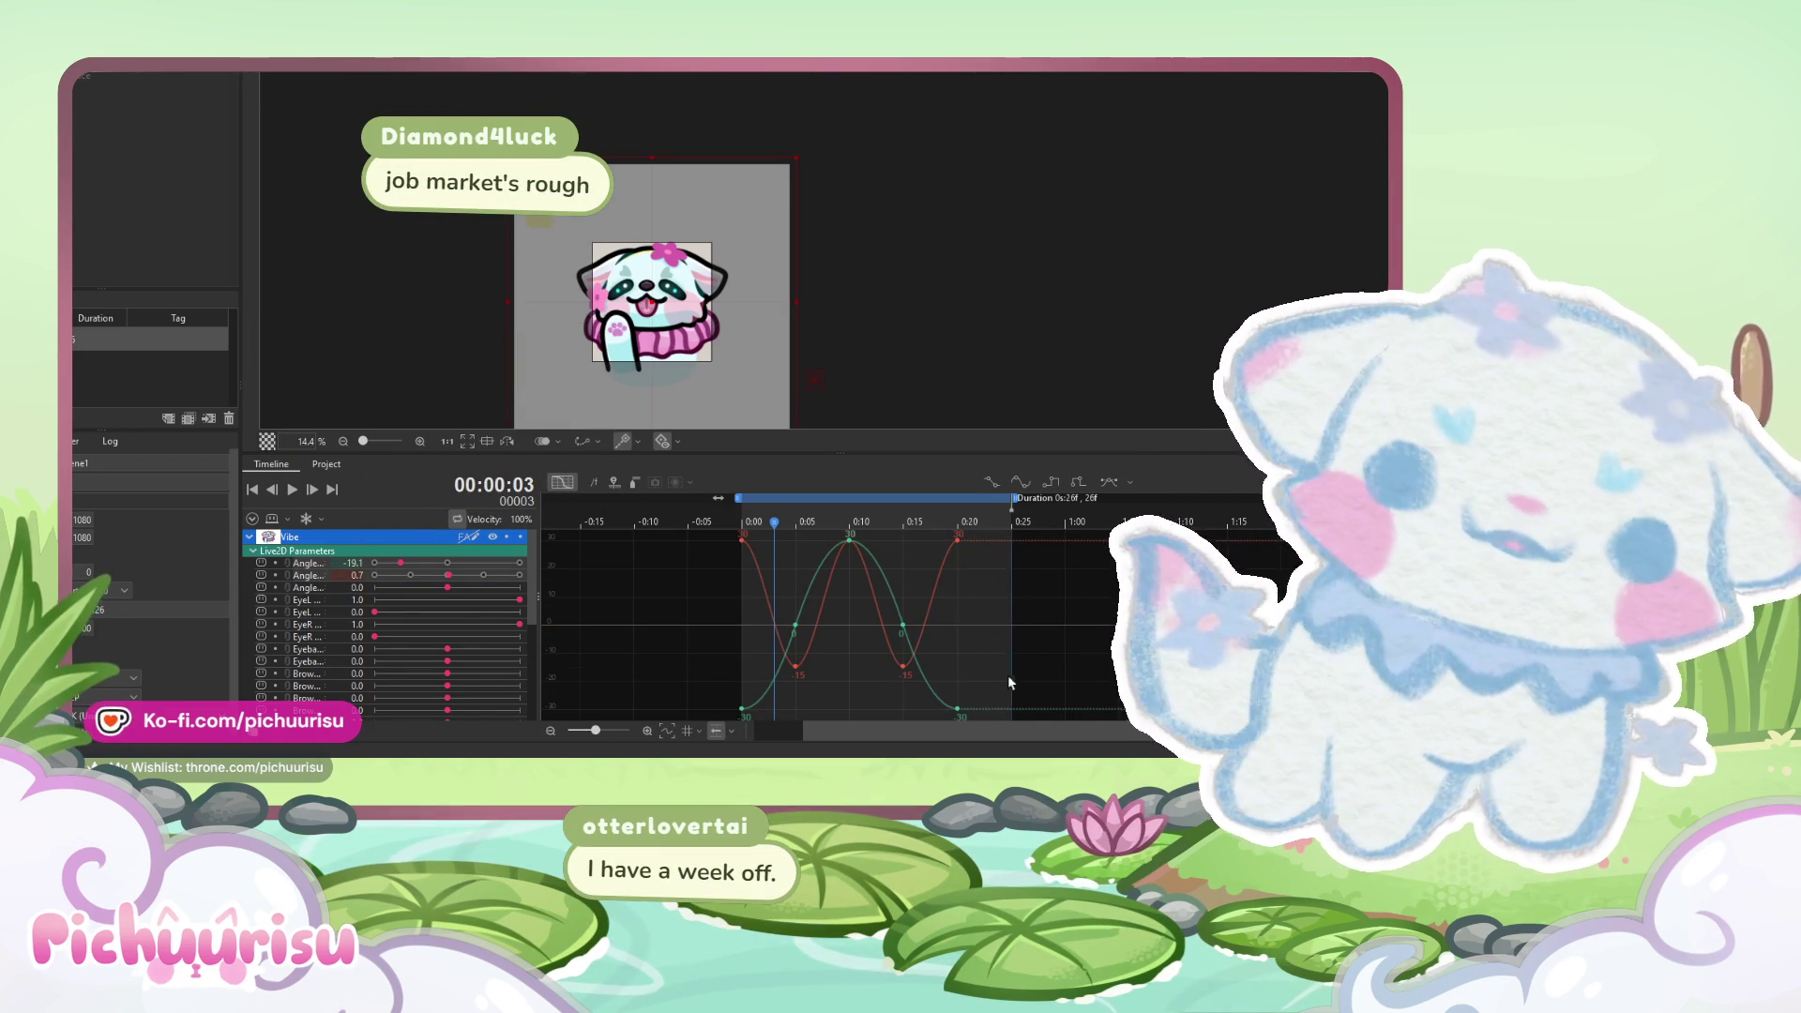
pyautogui.moveTo(1011, 522); pyautogui.dragTo(739, 524)
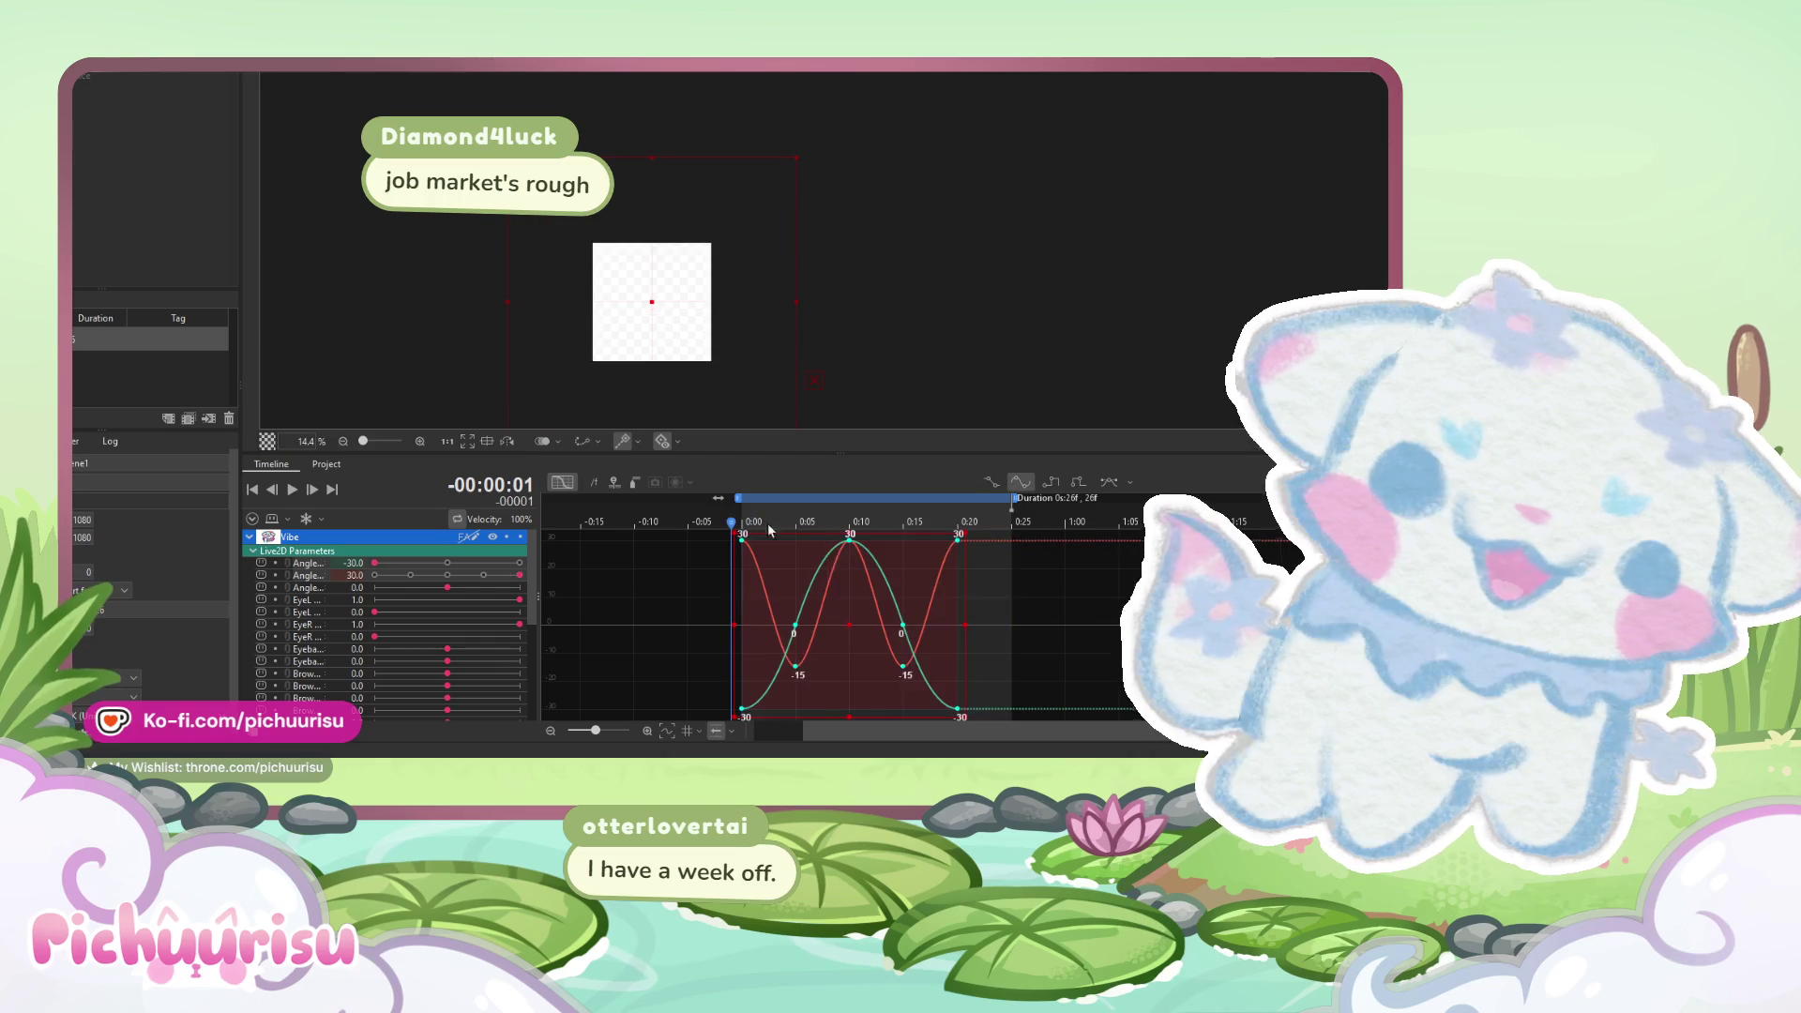
pyautogui.moveTo(966, 624); pyautogui.dragTo(1020, 627)
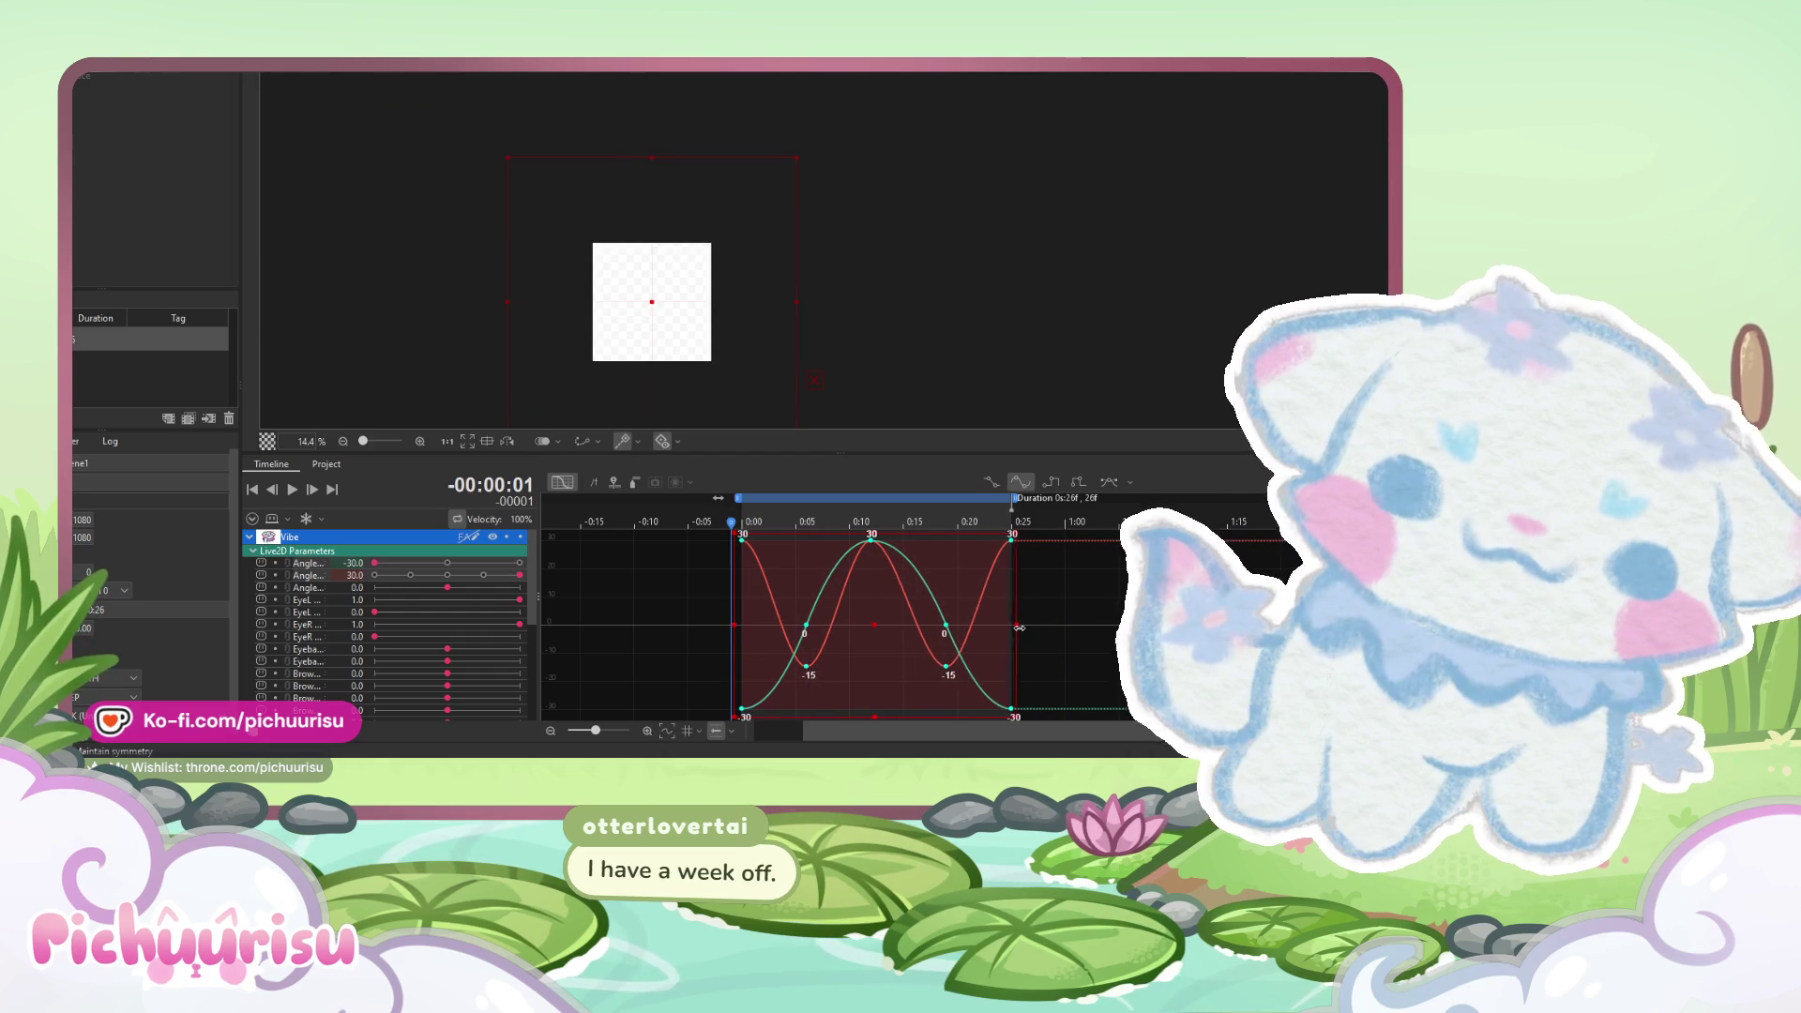
# - Return to the keyframe overview and play the lengthened head-sway loop
pyautogui.click(561, 483)
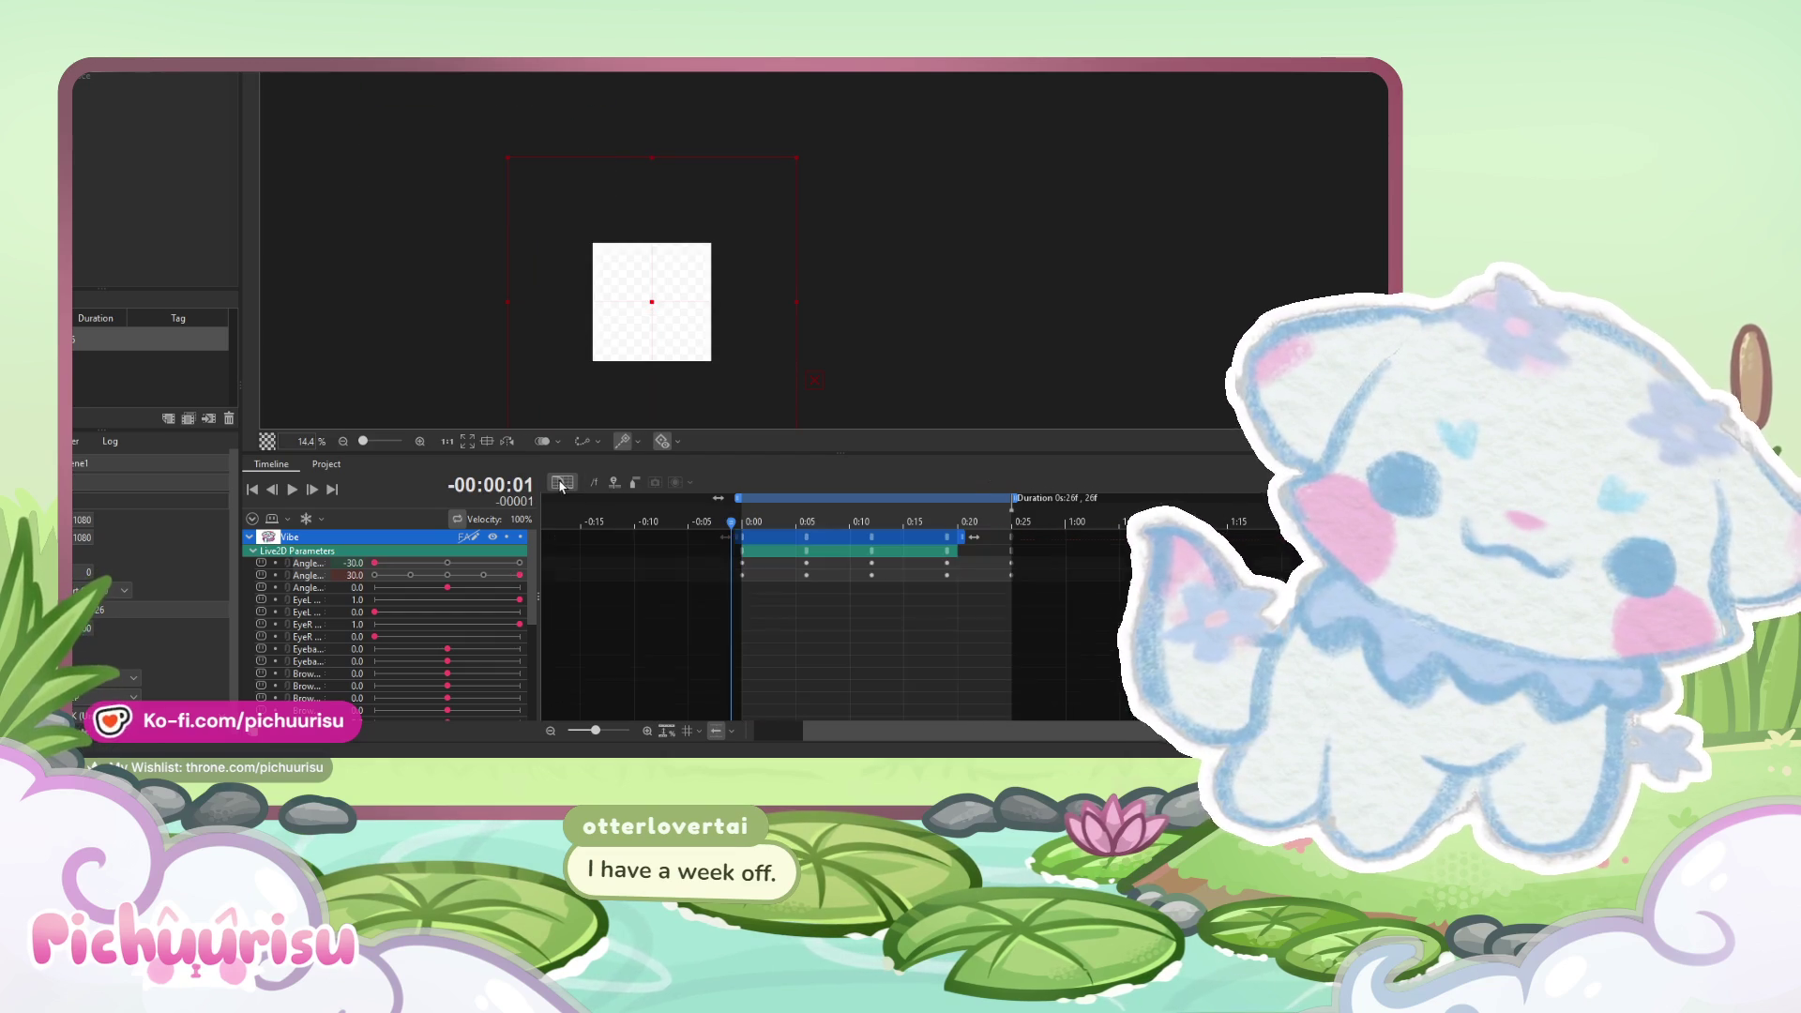
pyautogui.click(292, 489)
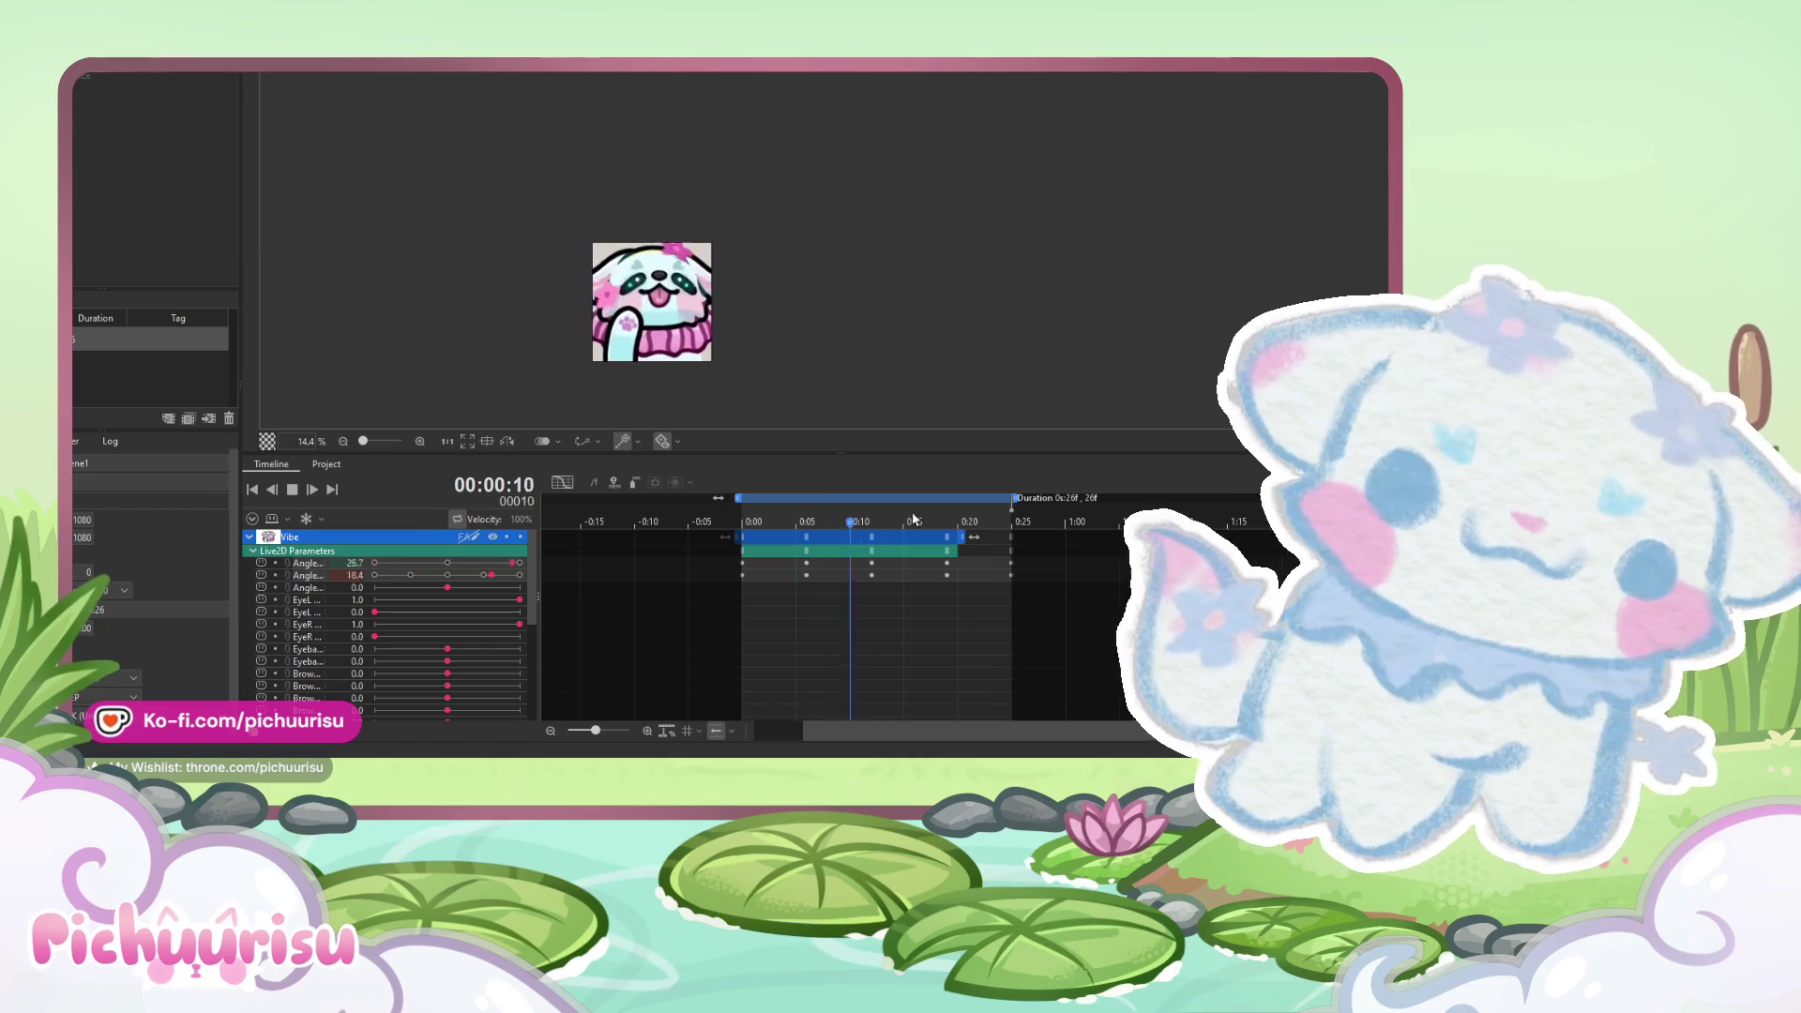
pyautogui.click(293, 490)
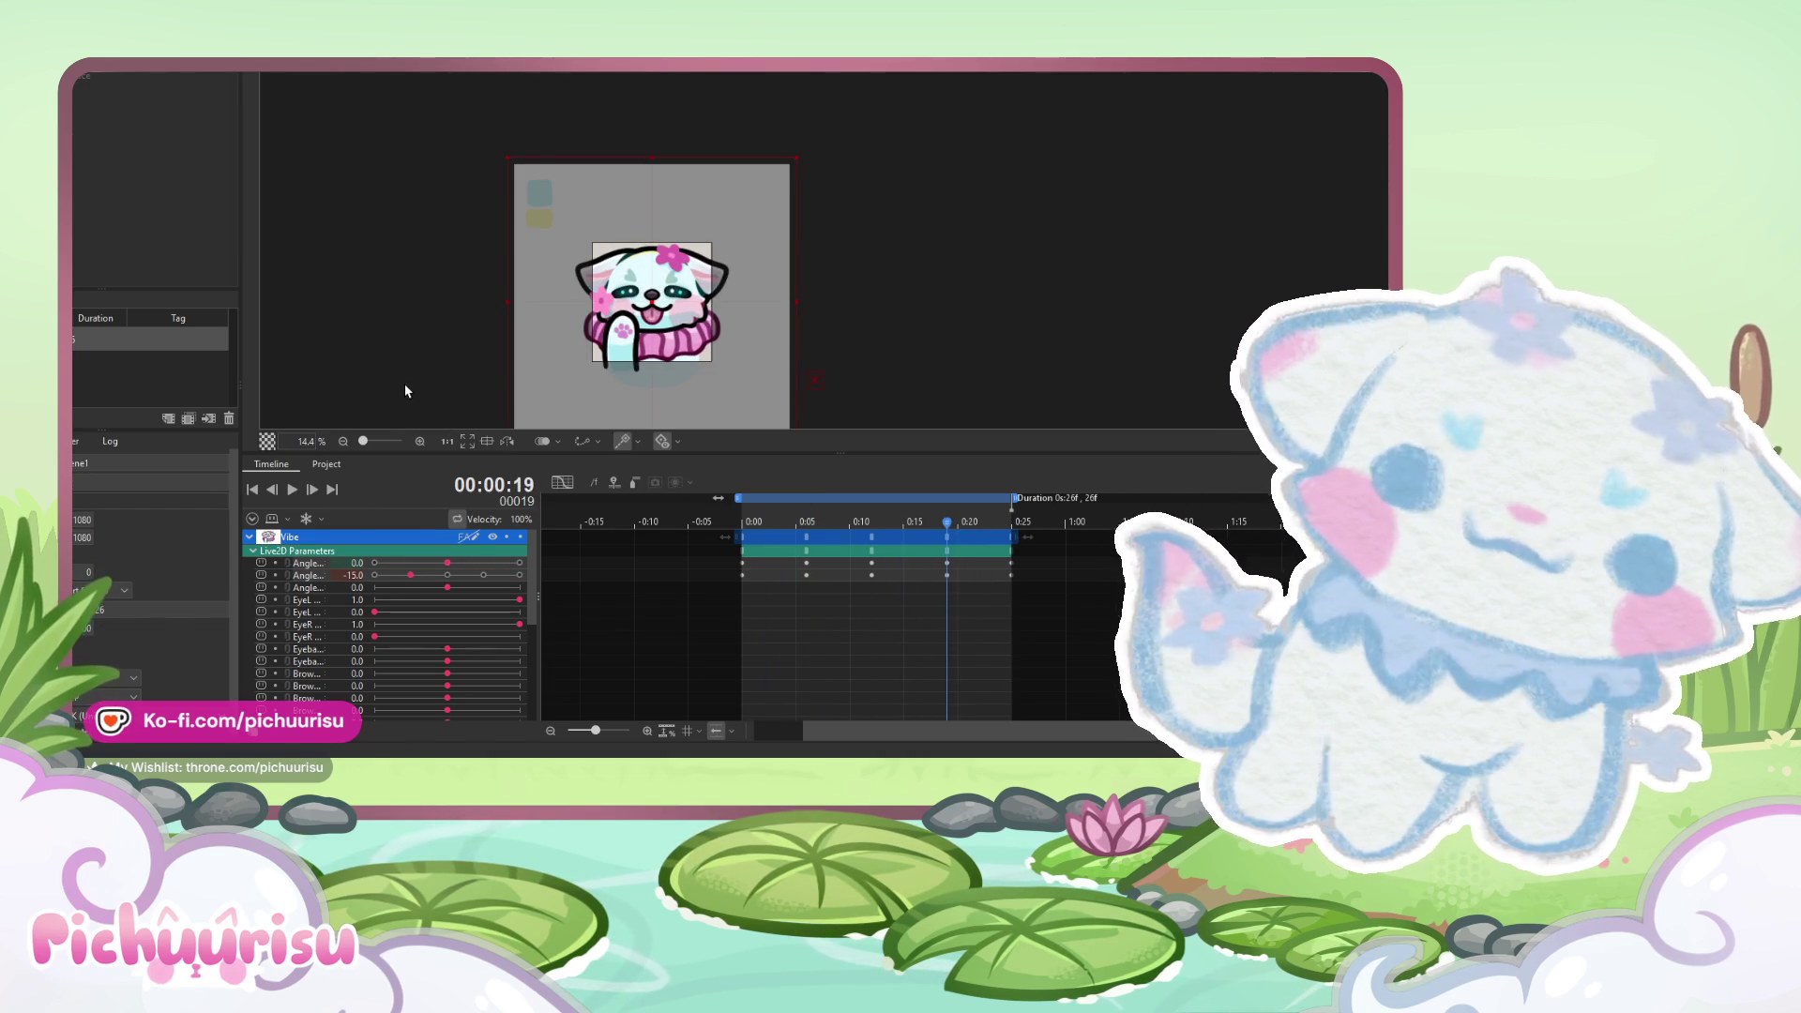
pyautogui.click(293, 491)
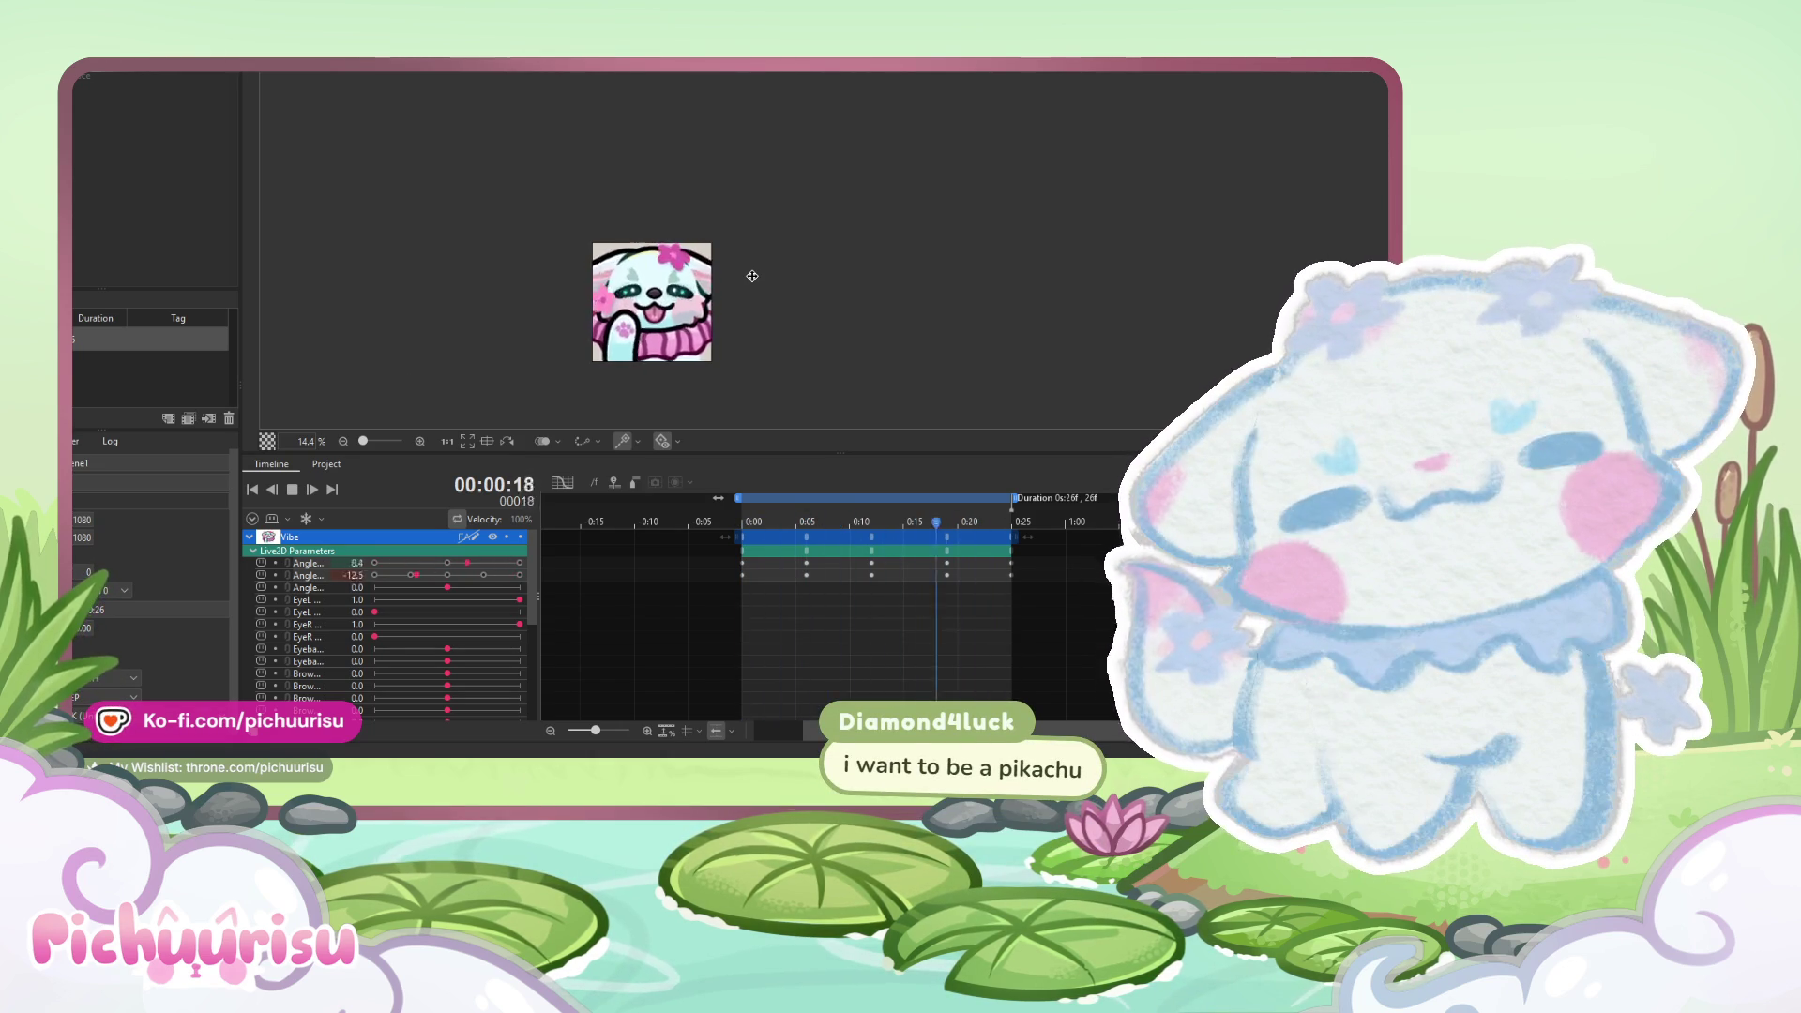
pyautogui.scroll(-2, 752, 275)
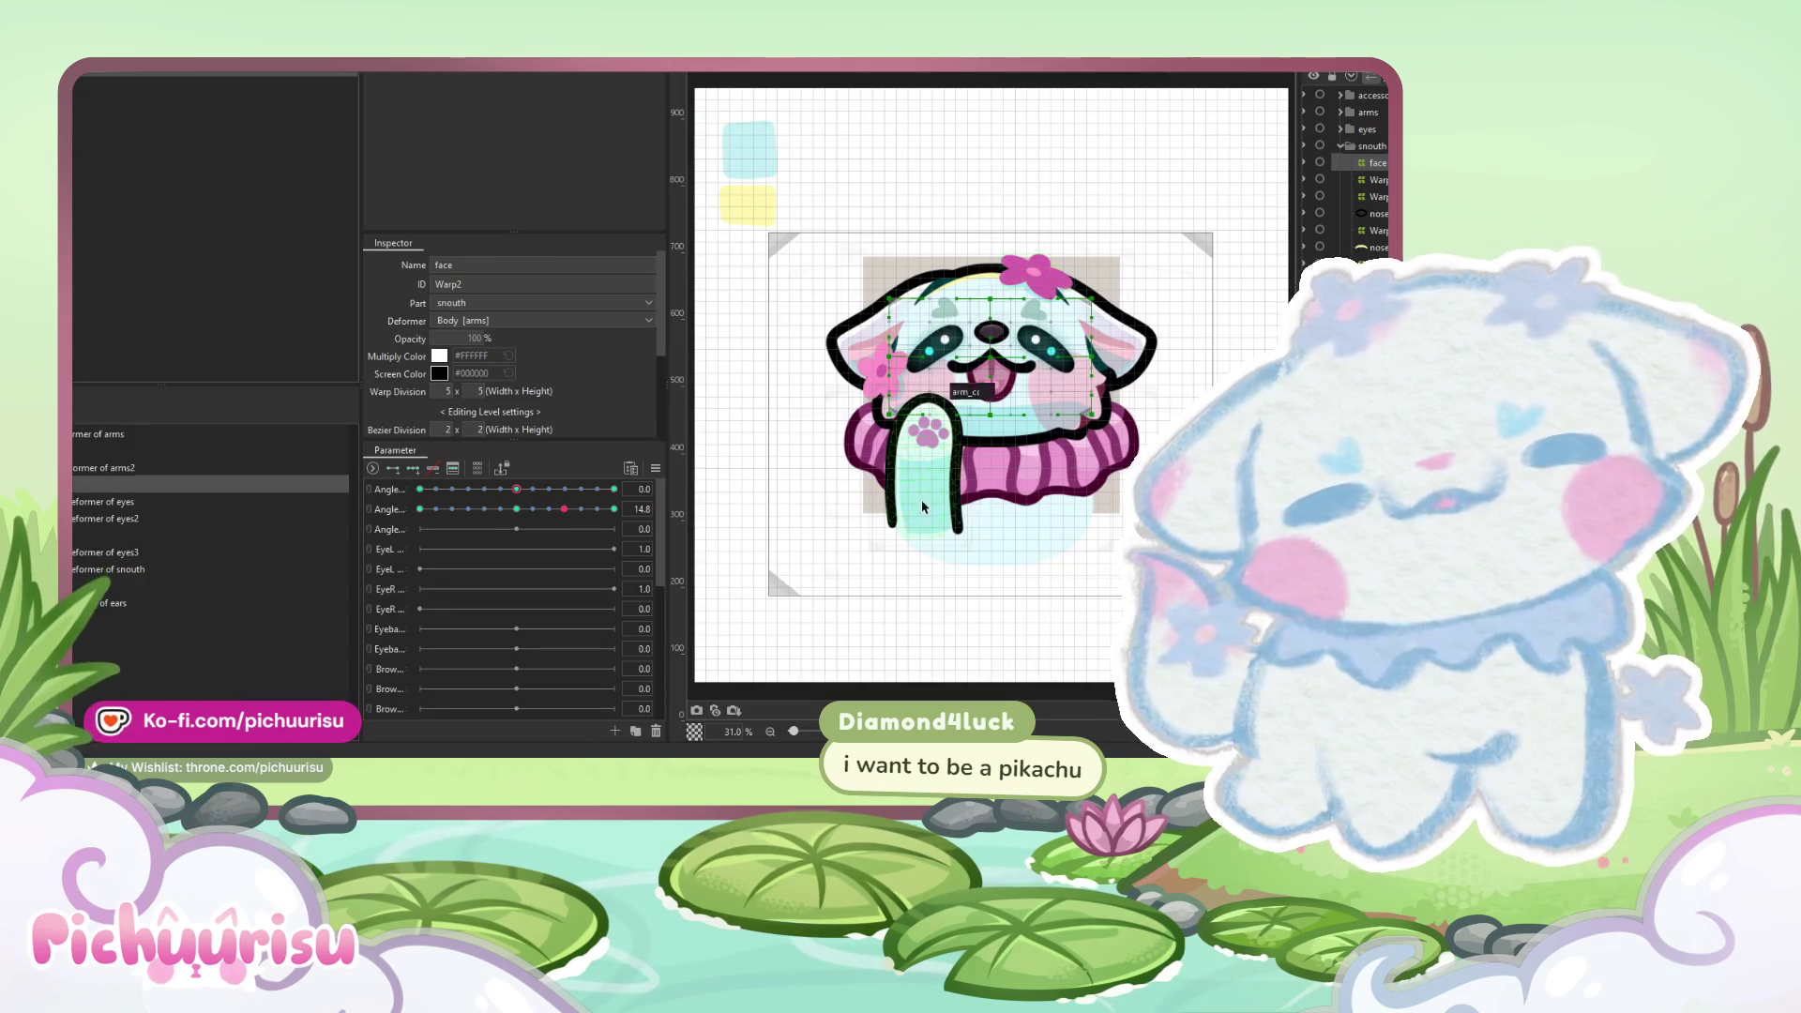
# - Back in modeling, select every object inside the Warp Deformer of arms2
pyautogui.click(870, 483)
pyautogui.click(90, 437)
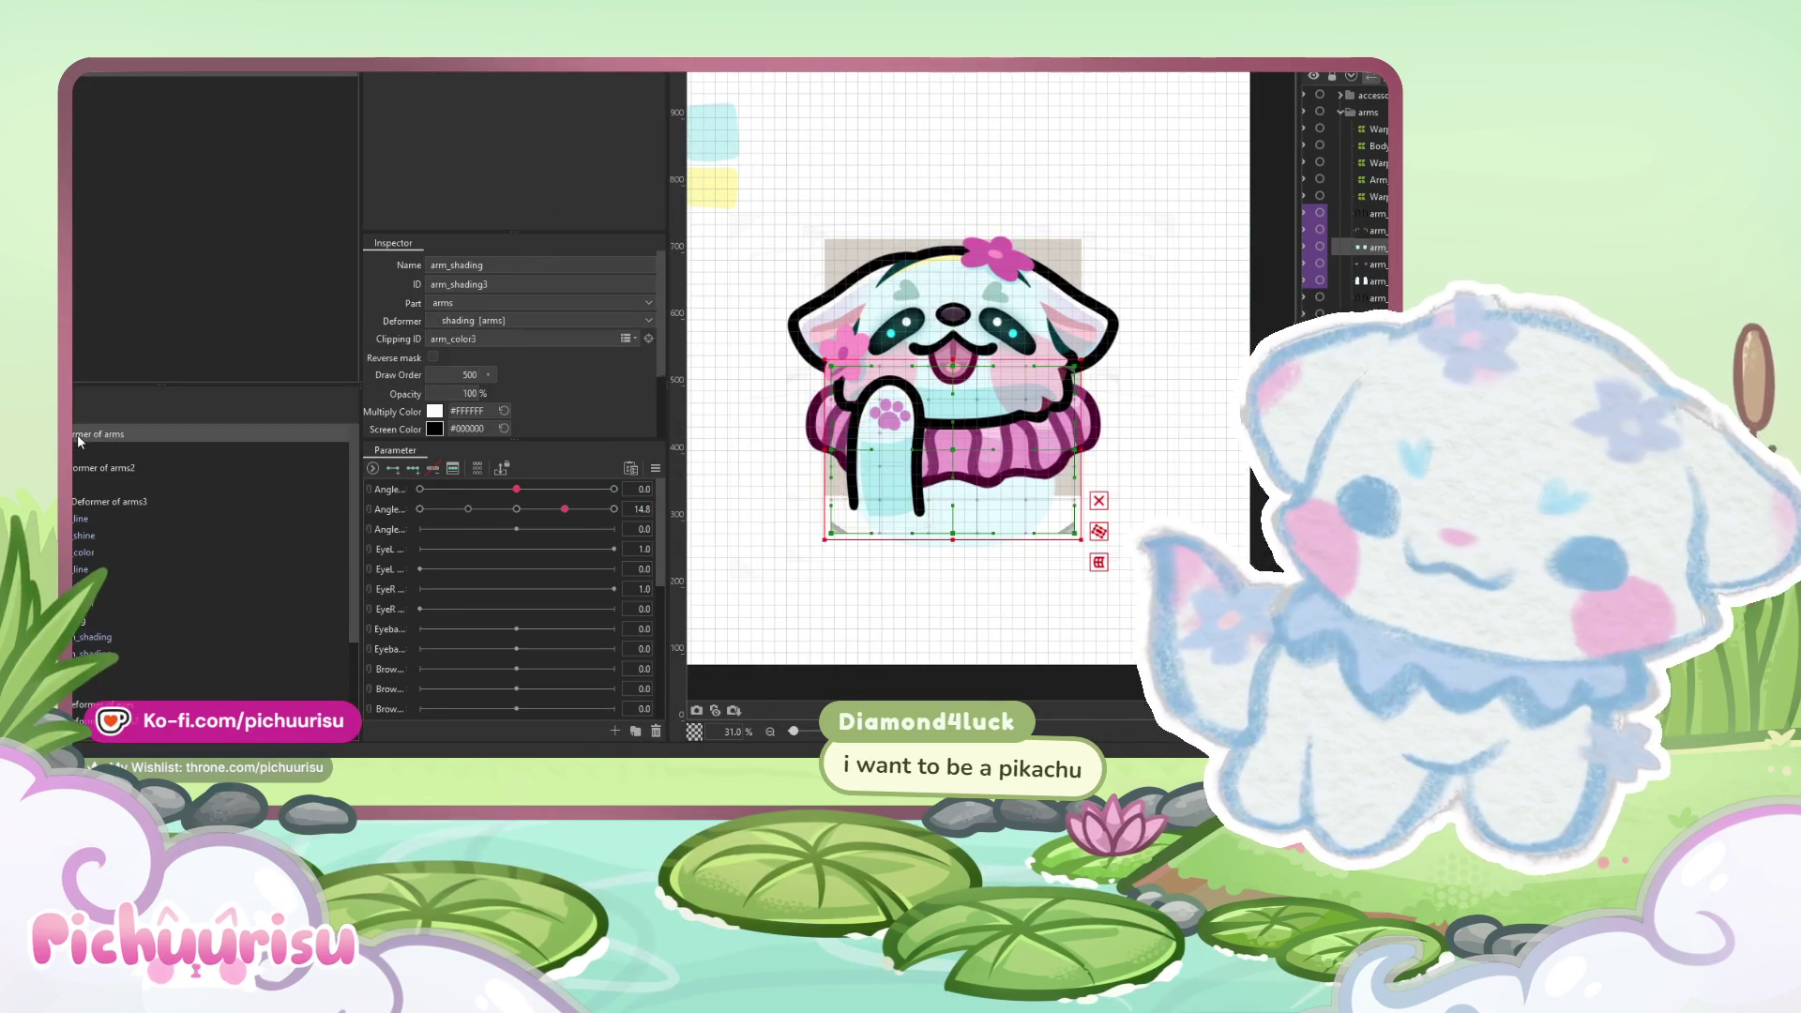
pyautogui.click(88, 447)
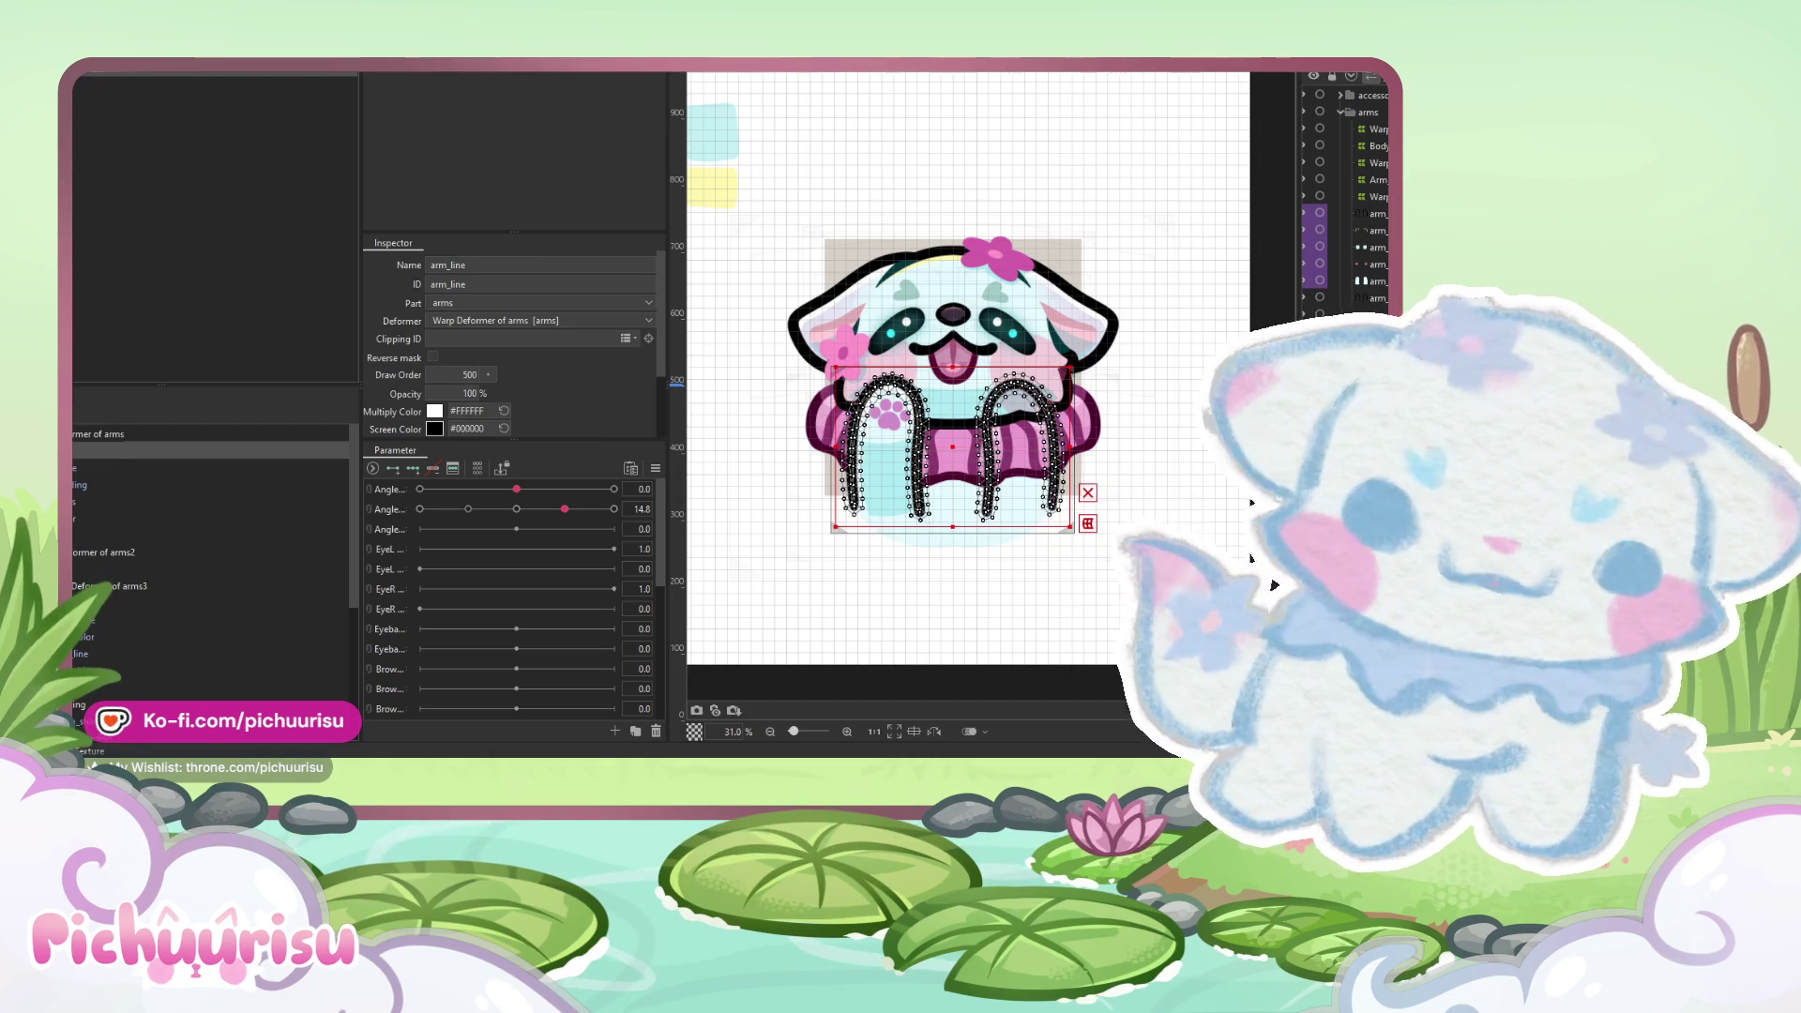
pyautogui.click(90, 435)
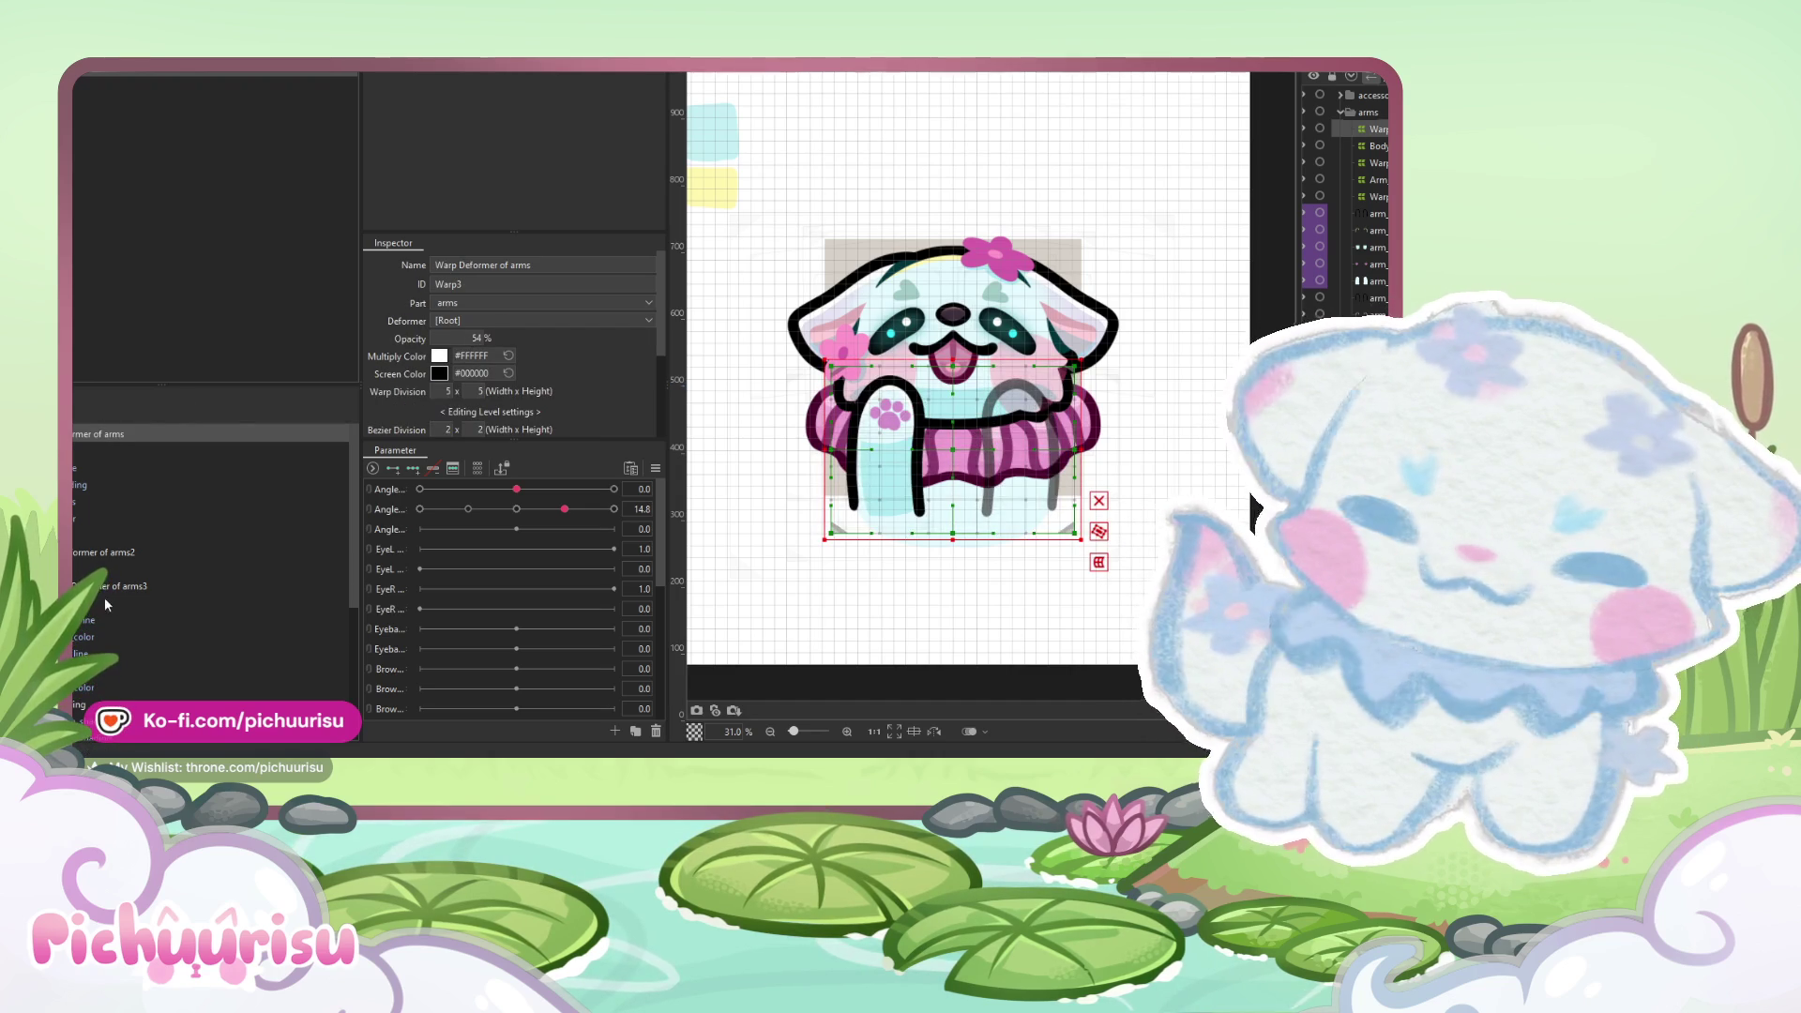
pyautogui.click(93, 568)
pyautogui.click(75, 555)
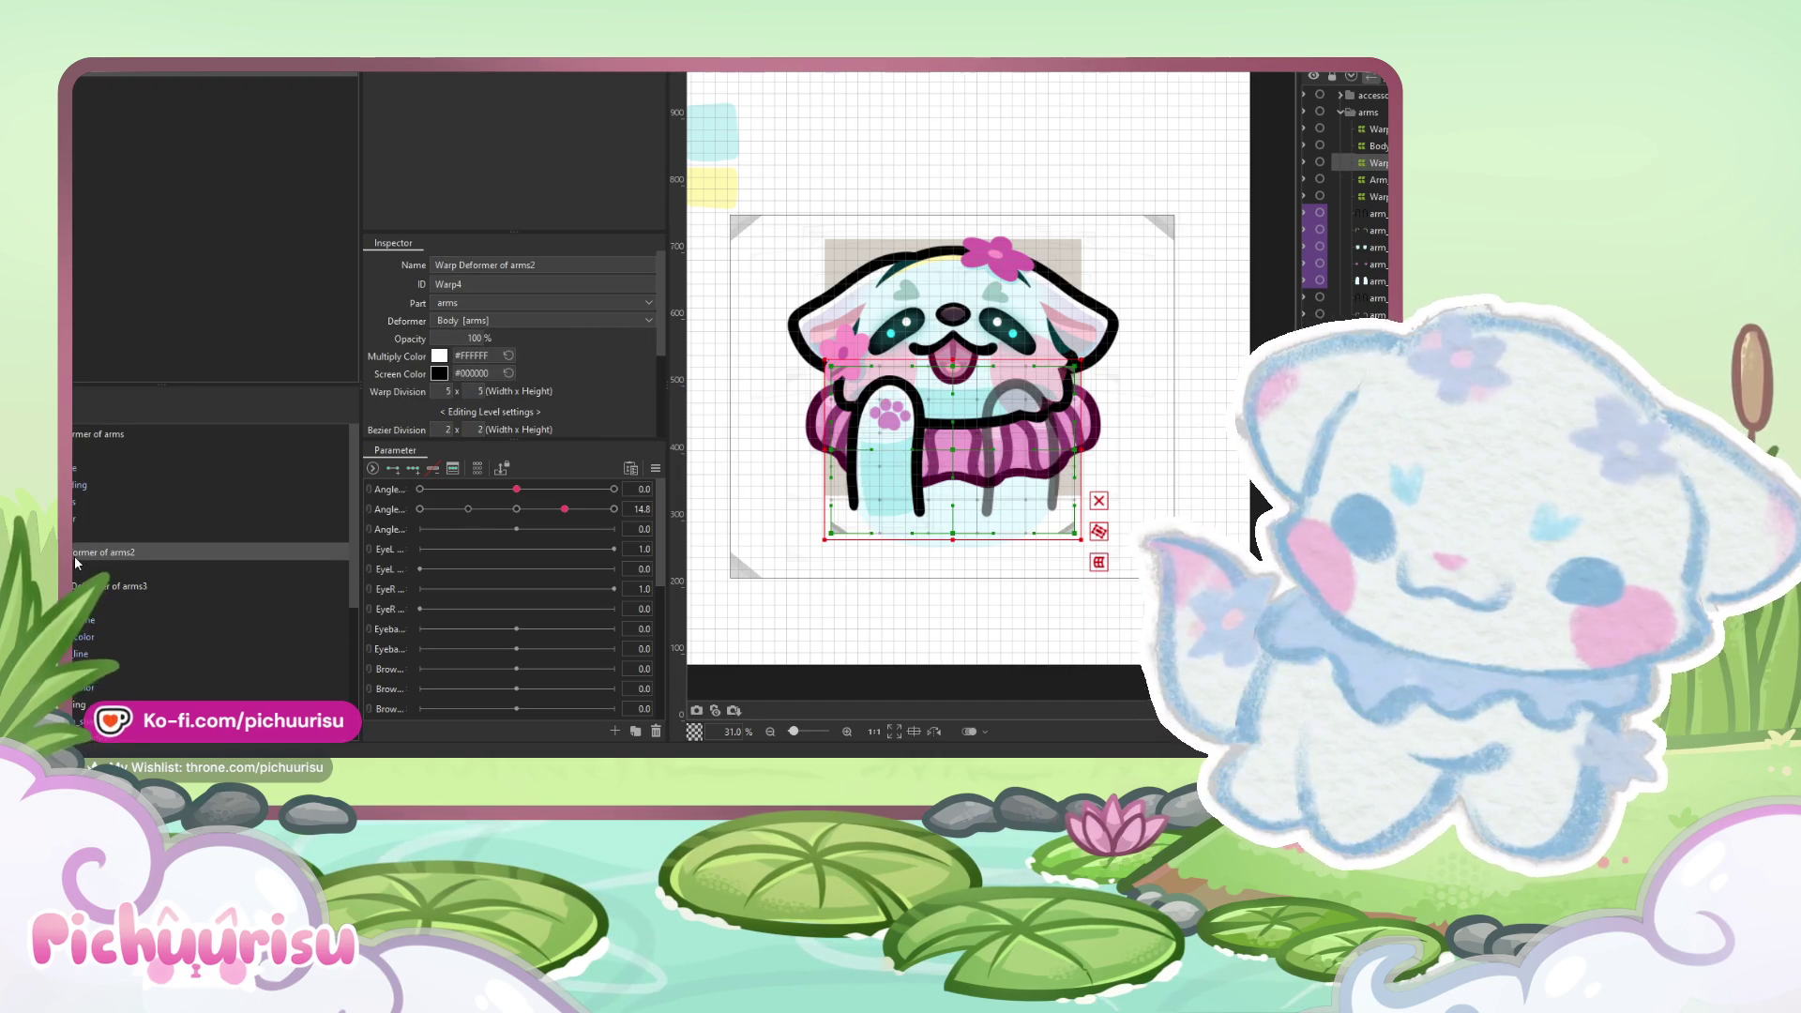
pyautogui.rightClick(85, 561)
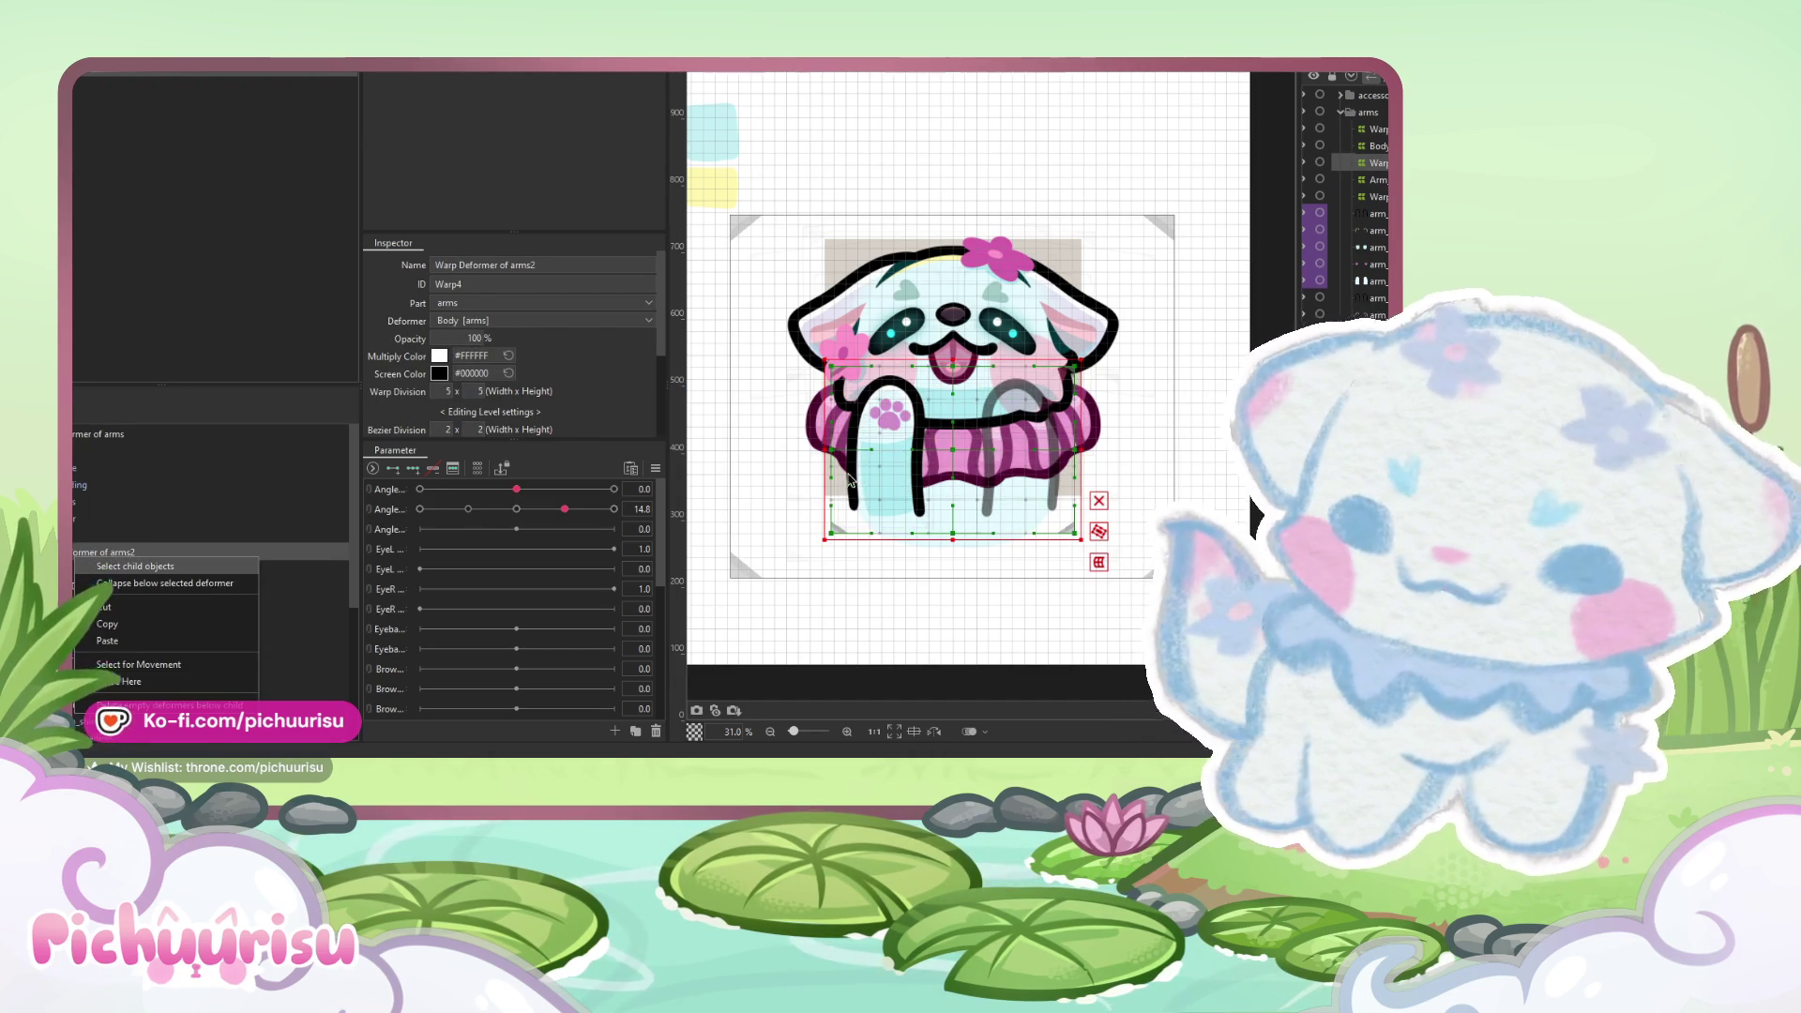
pyautogui.click(132, 566)
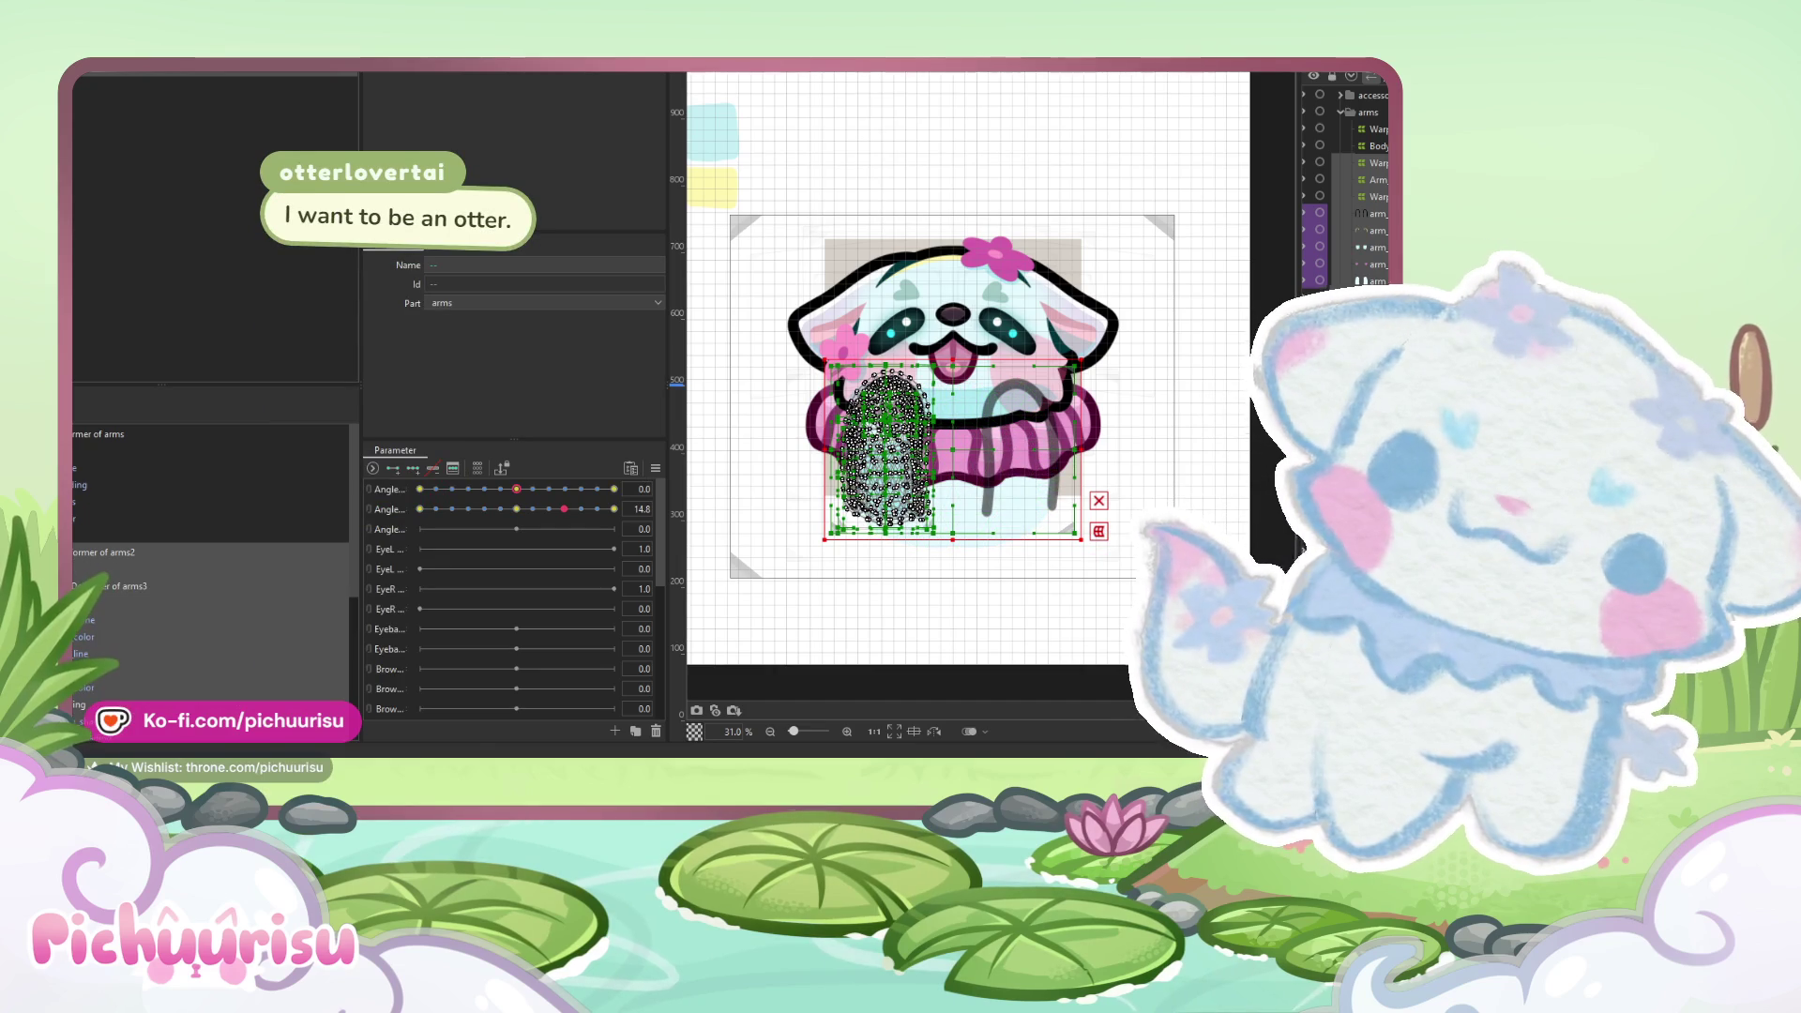
# - Look through the form-editing options, closing them without choosing anything
pyautogui.click(152, 73)
pyautogui.click(152, 72)
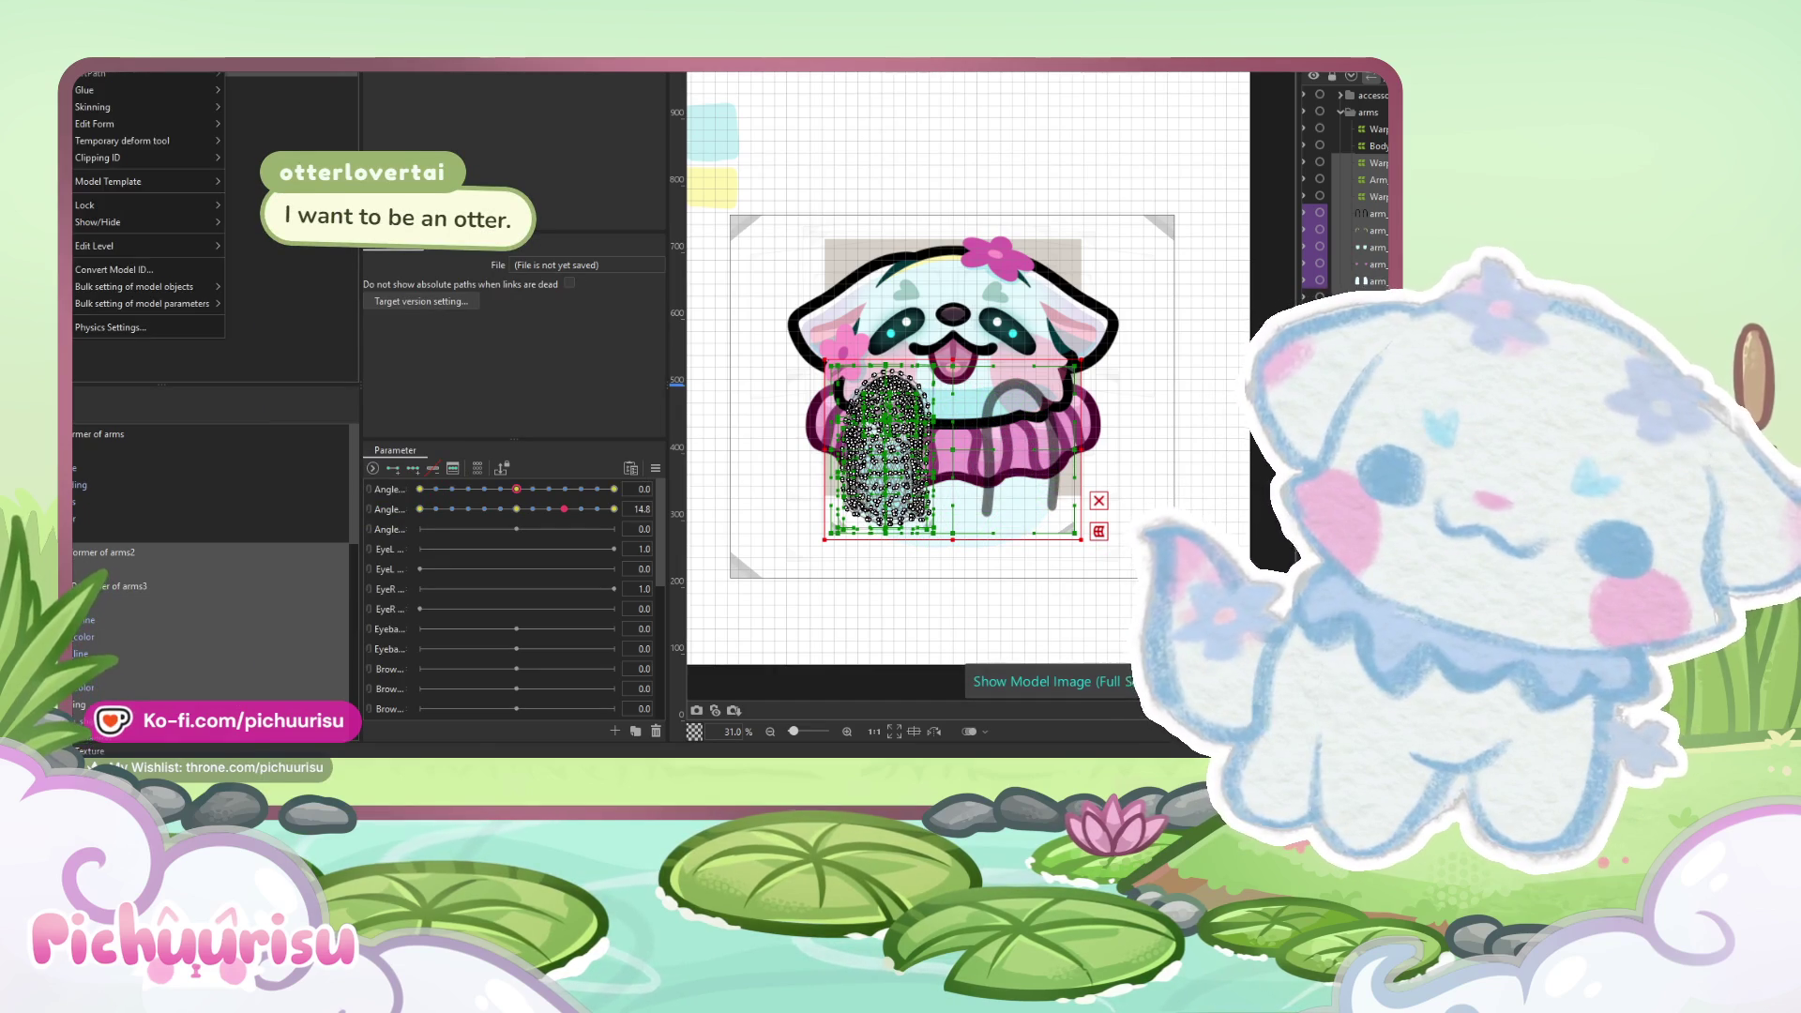
pyautogui.moveTo(99, 126)
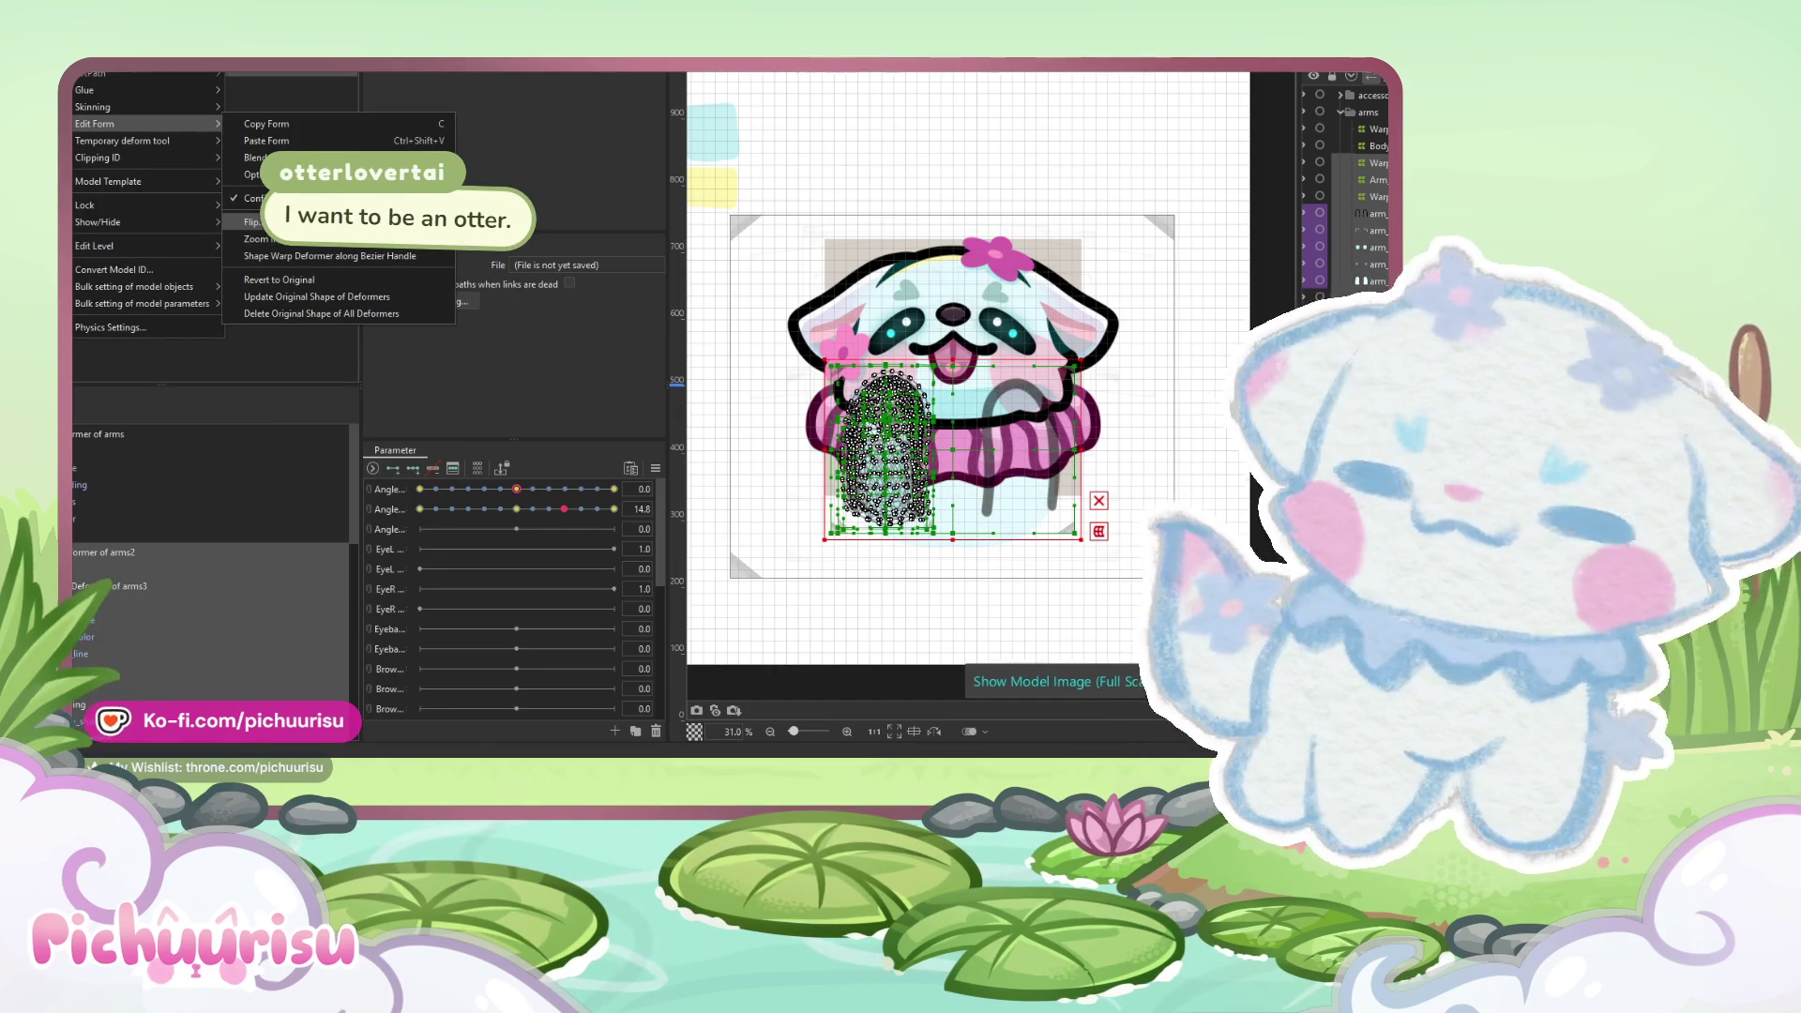
pyautogui.click(706, 270)
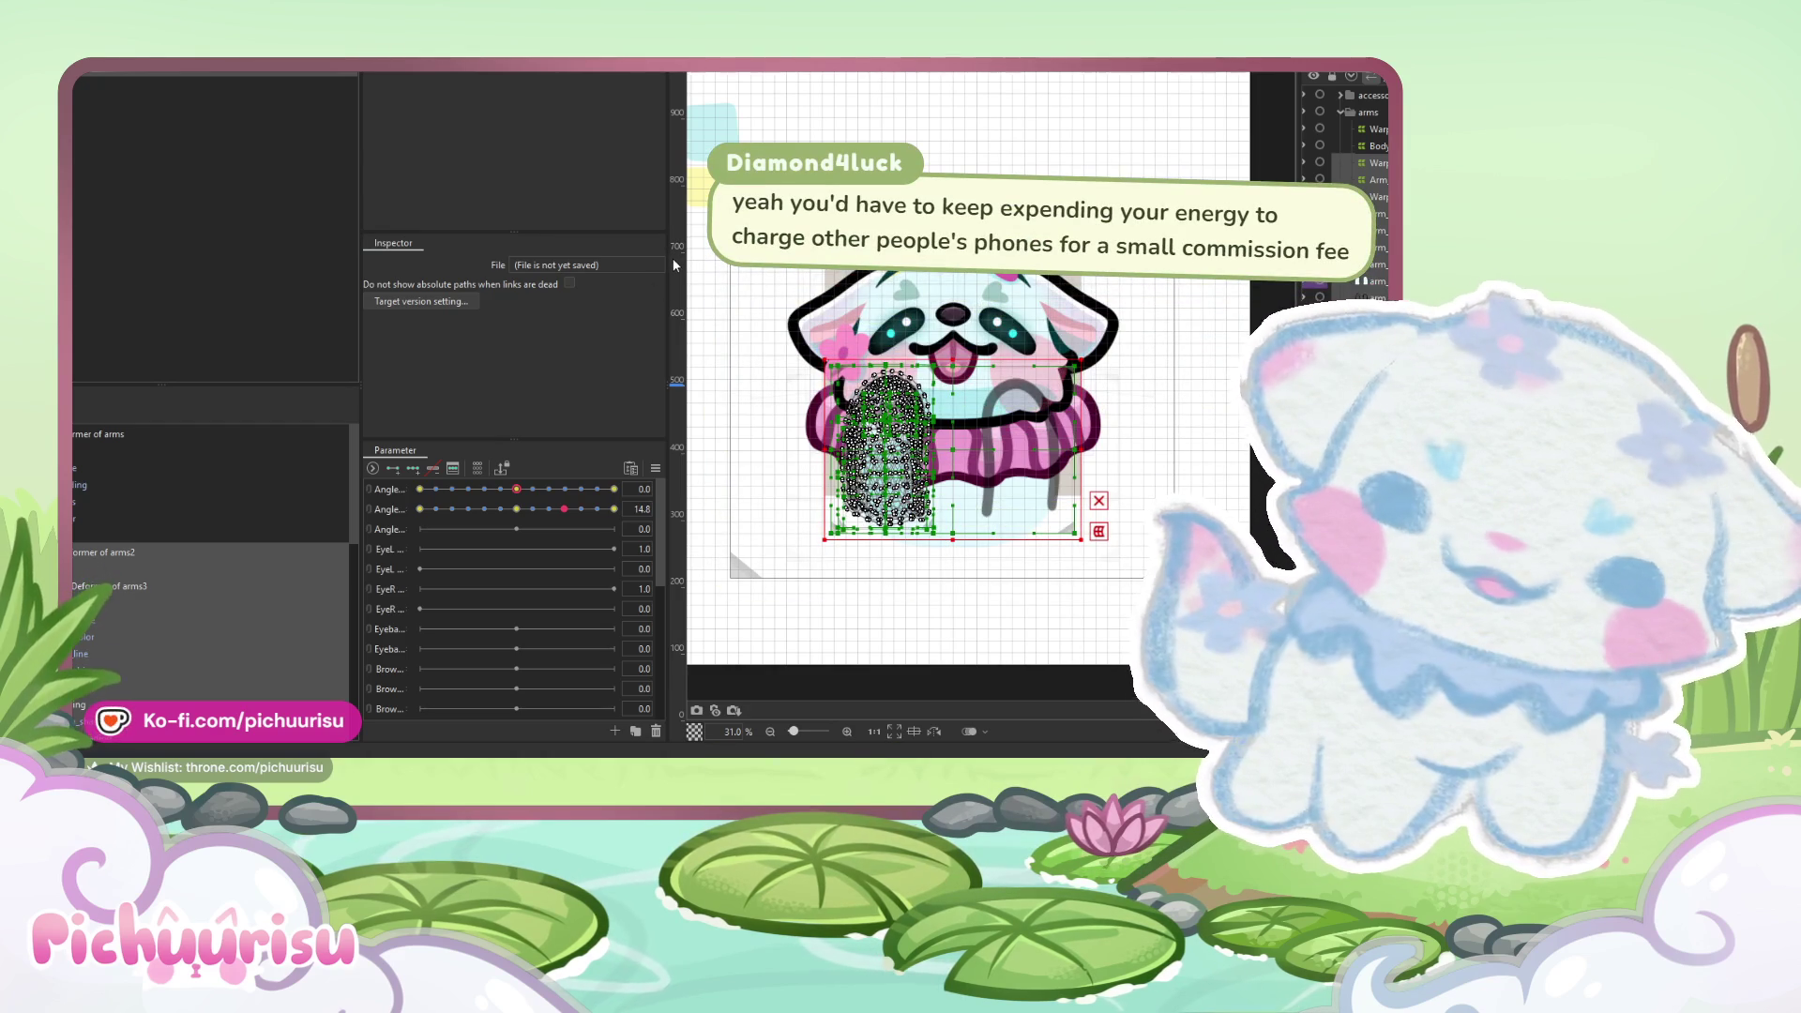
# - Push the Angle parameter to its far end
pyautogui.click(984, 561)
pyautogui.moveTo(624, 488); pyautogui.dragTo(516, 488)
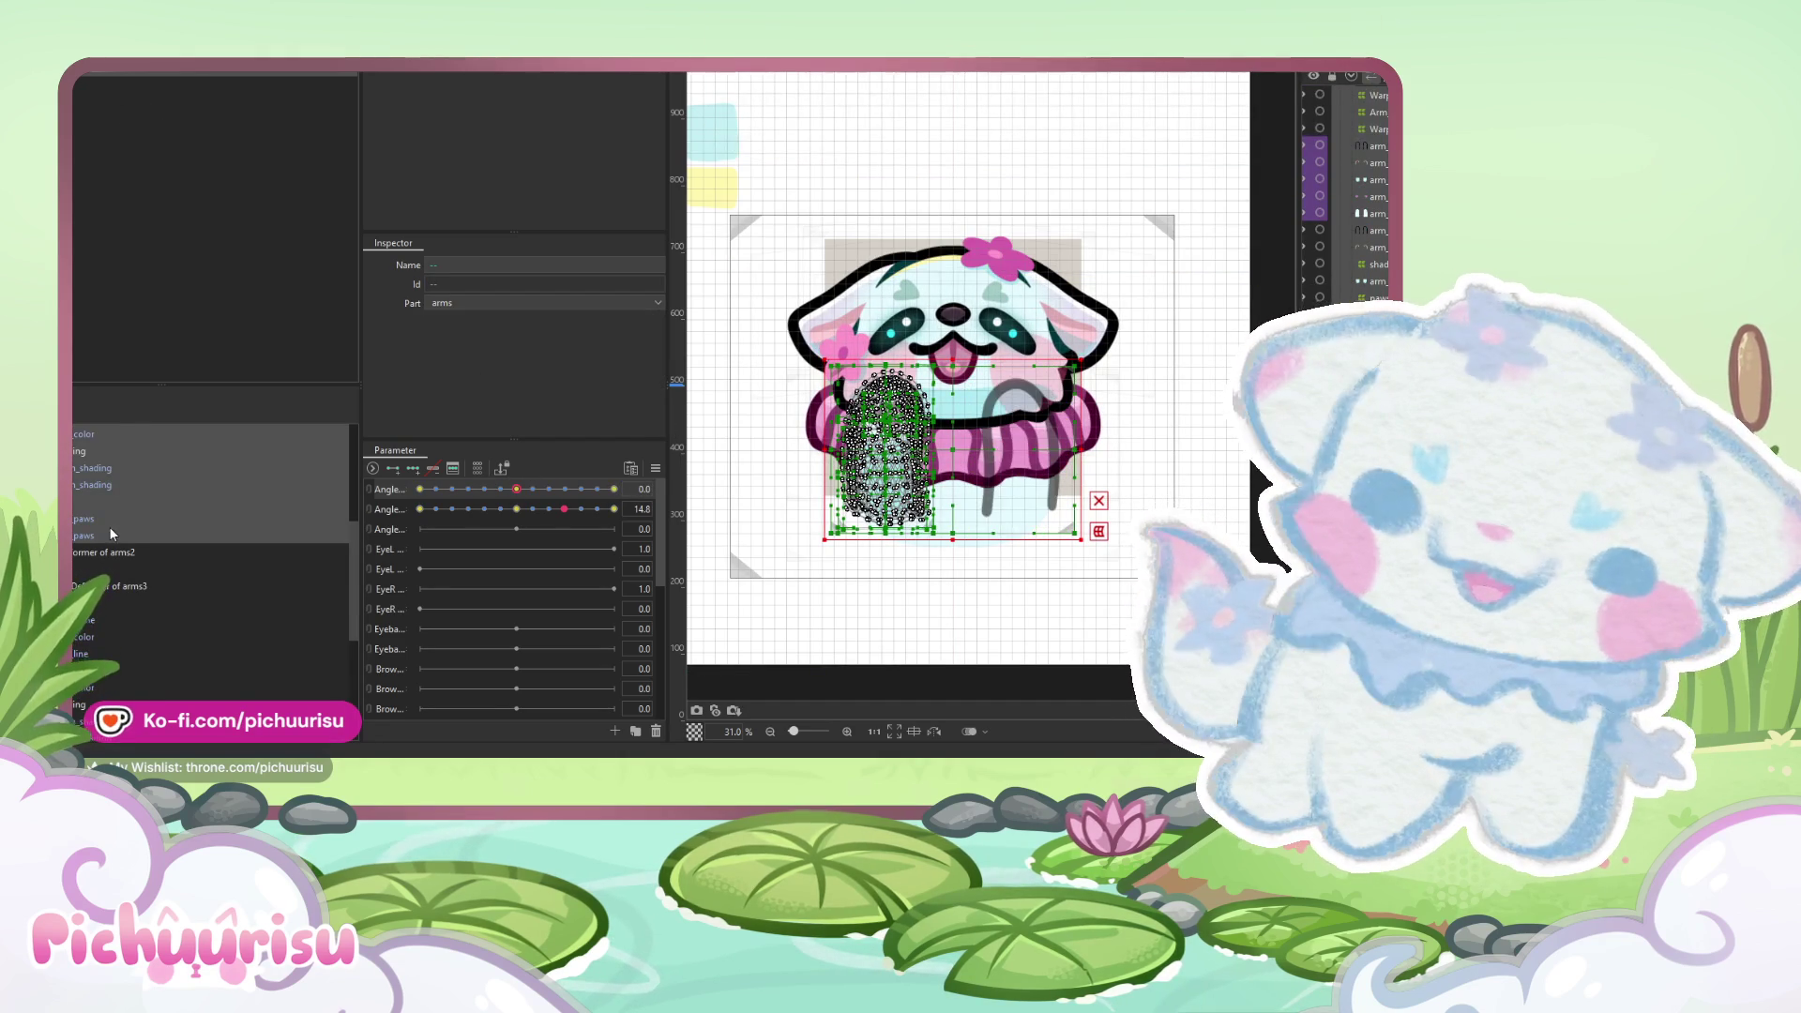
pyautogui.scroll(-3, 111, 518)
pyautogui.scroll(3, 98, 503)
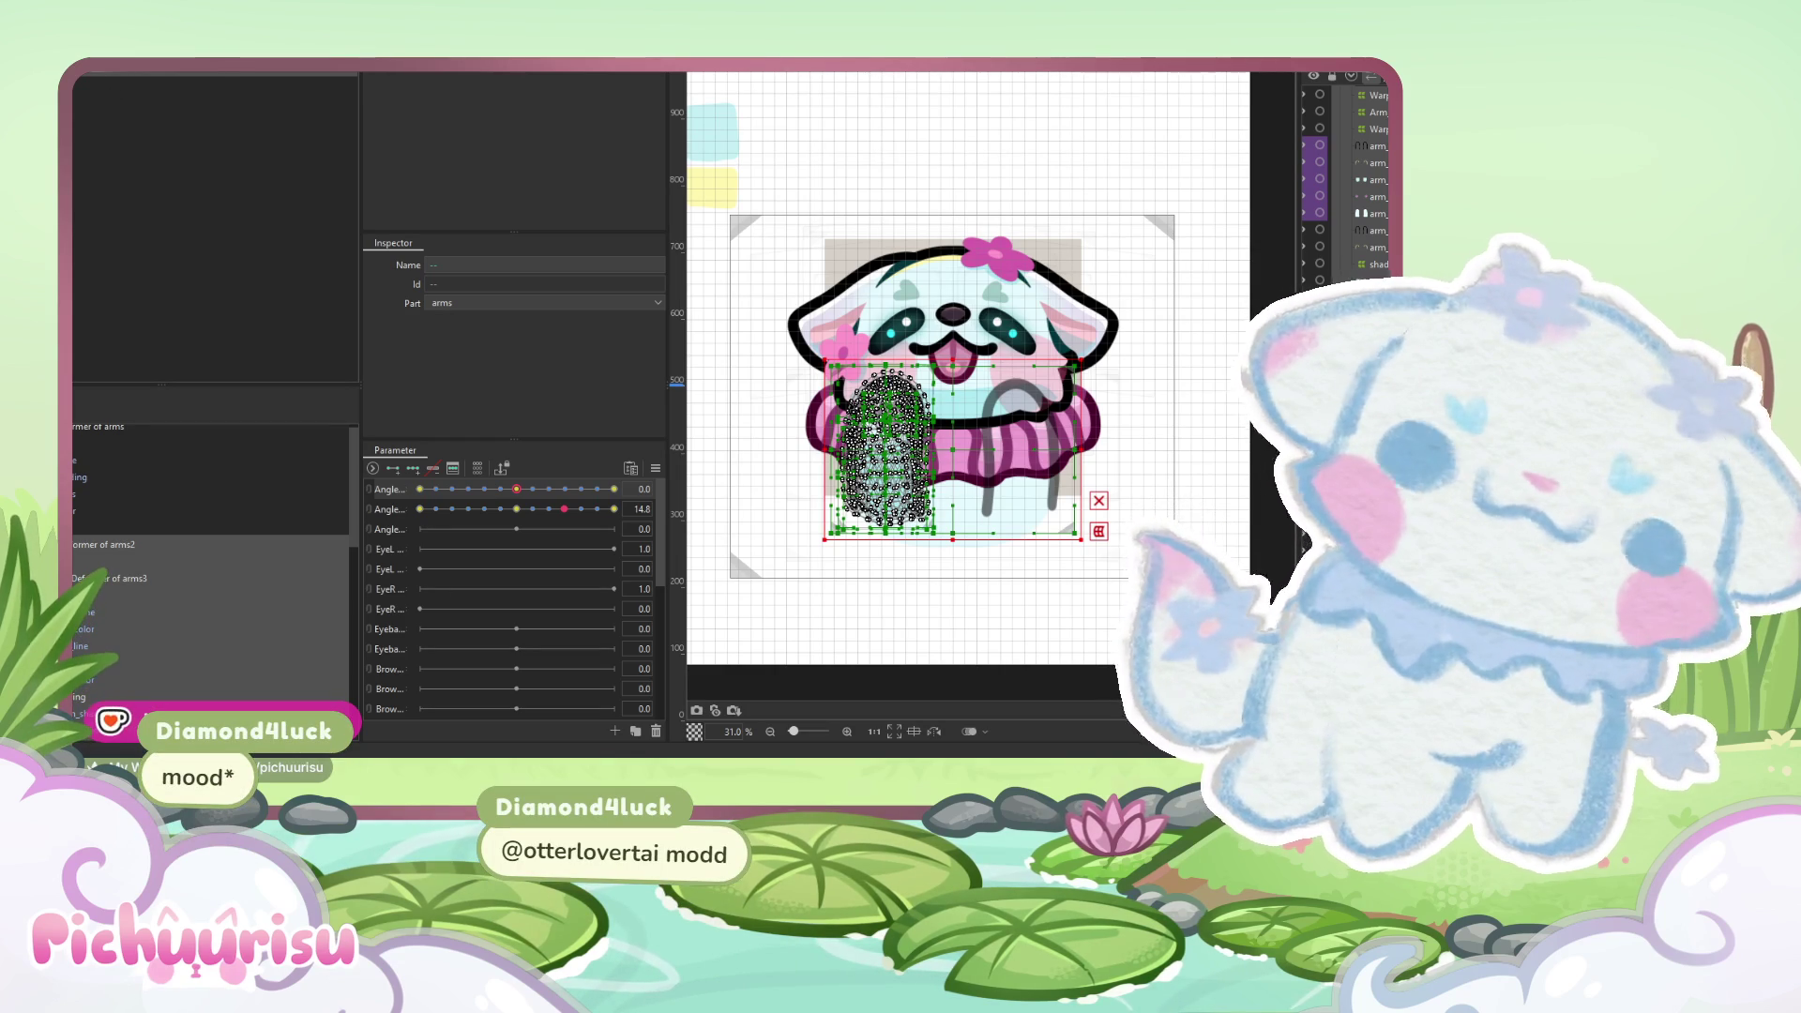
# - Revert the arm deformer's form to its original shape
pyautogui.click(129, 73)
pyautogui.moveTo(110, 126)
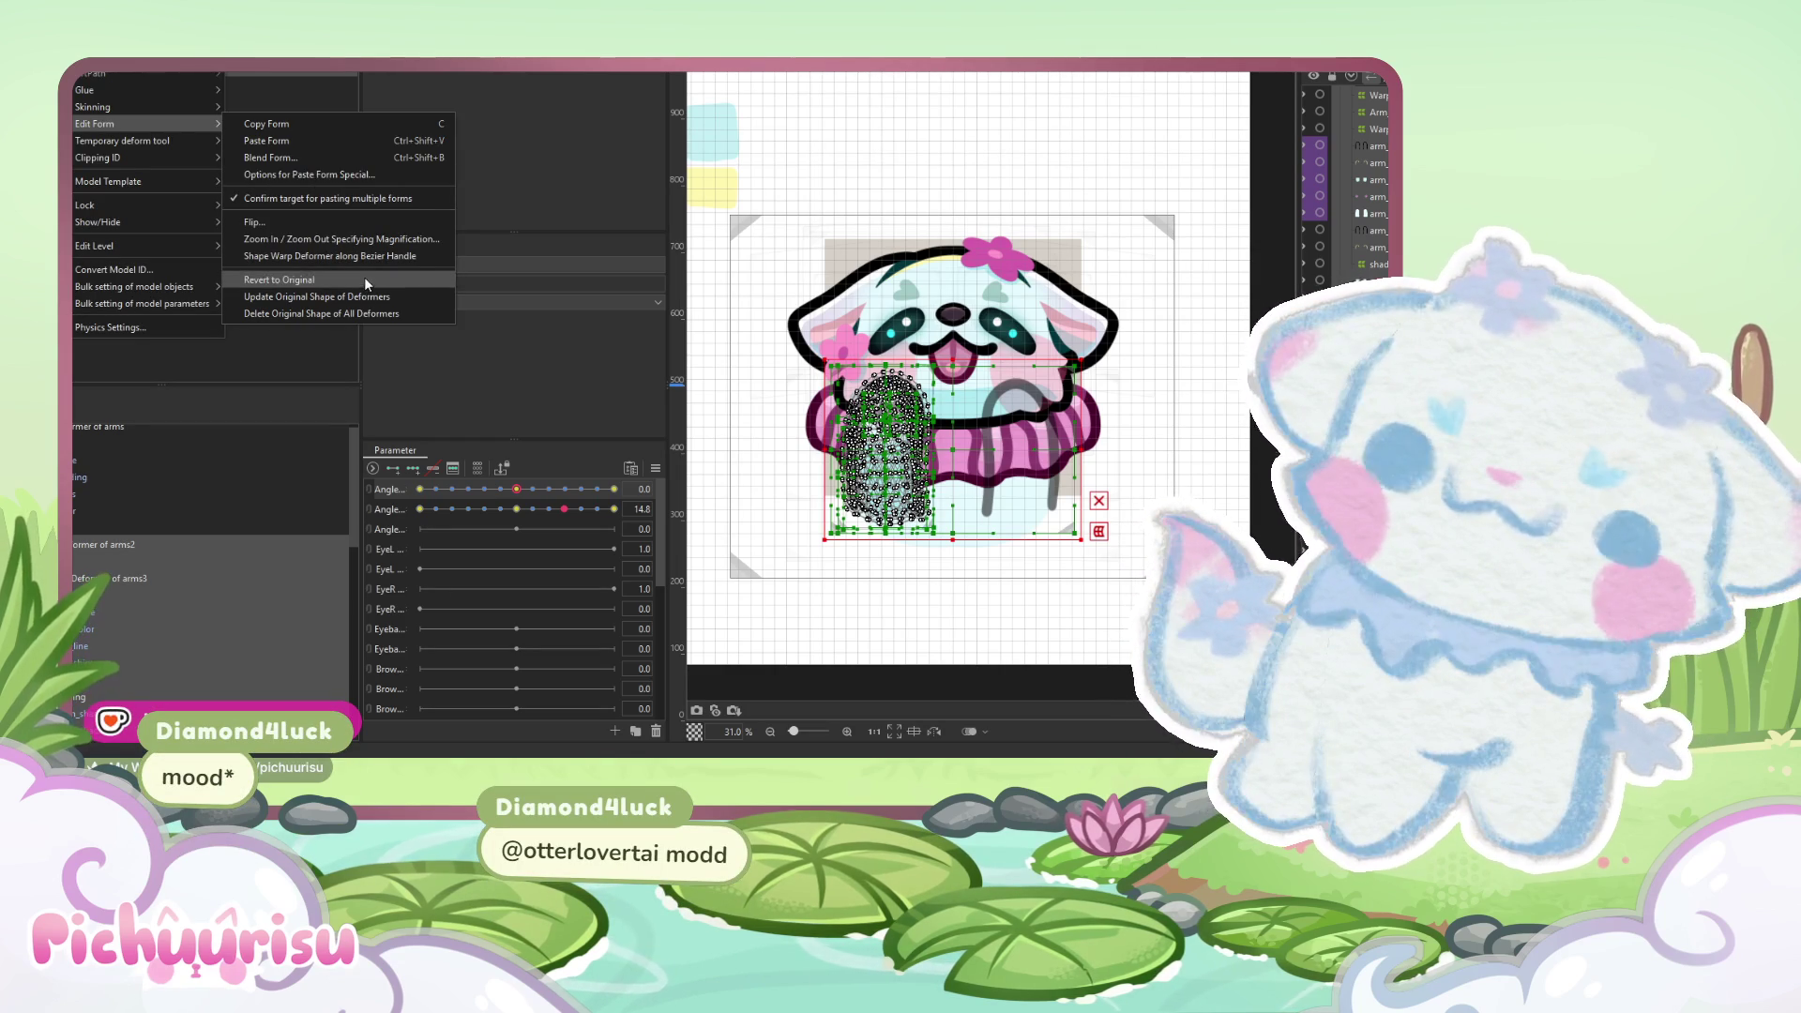
pyautogui.click(468, 246)
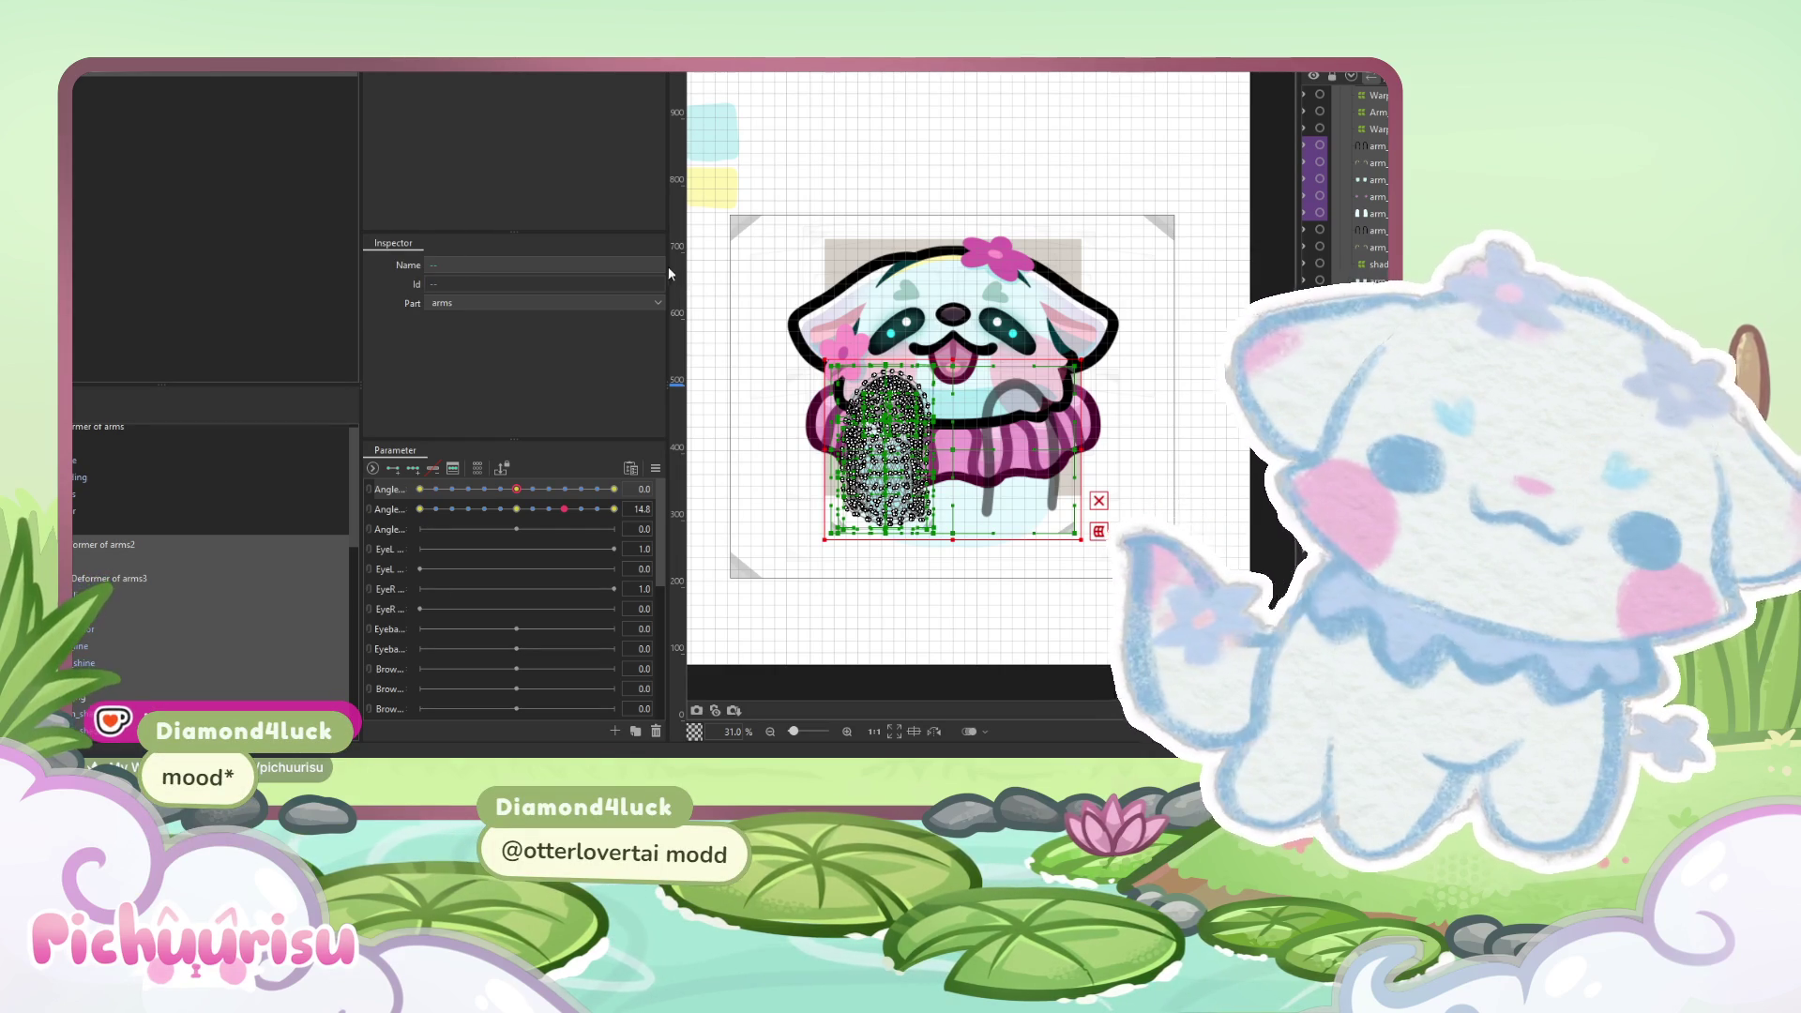
# - Tilt the head angle both ways to preview the raised paws
pyautogui.moveTo(516, 489)
pyautogui.mouseDown()
pyautogui.moveTo(607, 490)
pyautogui.moveTo(427, 488)
pyautogui.mouseUp()
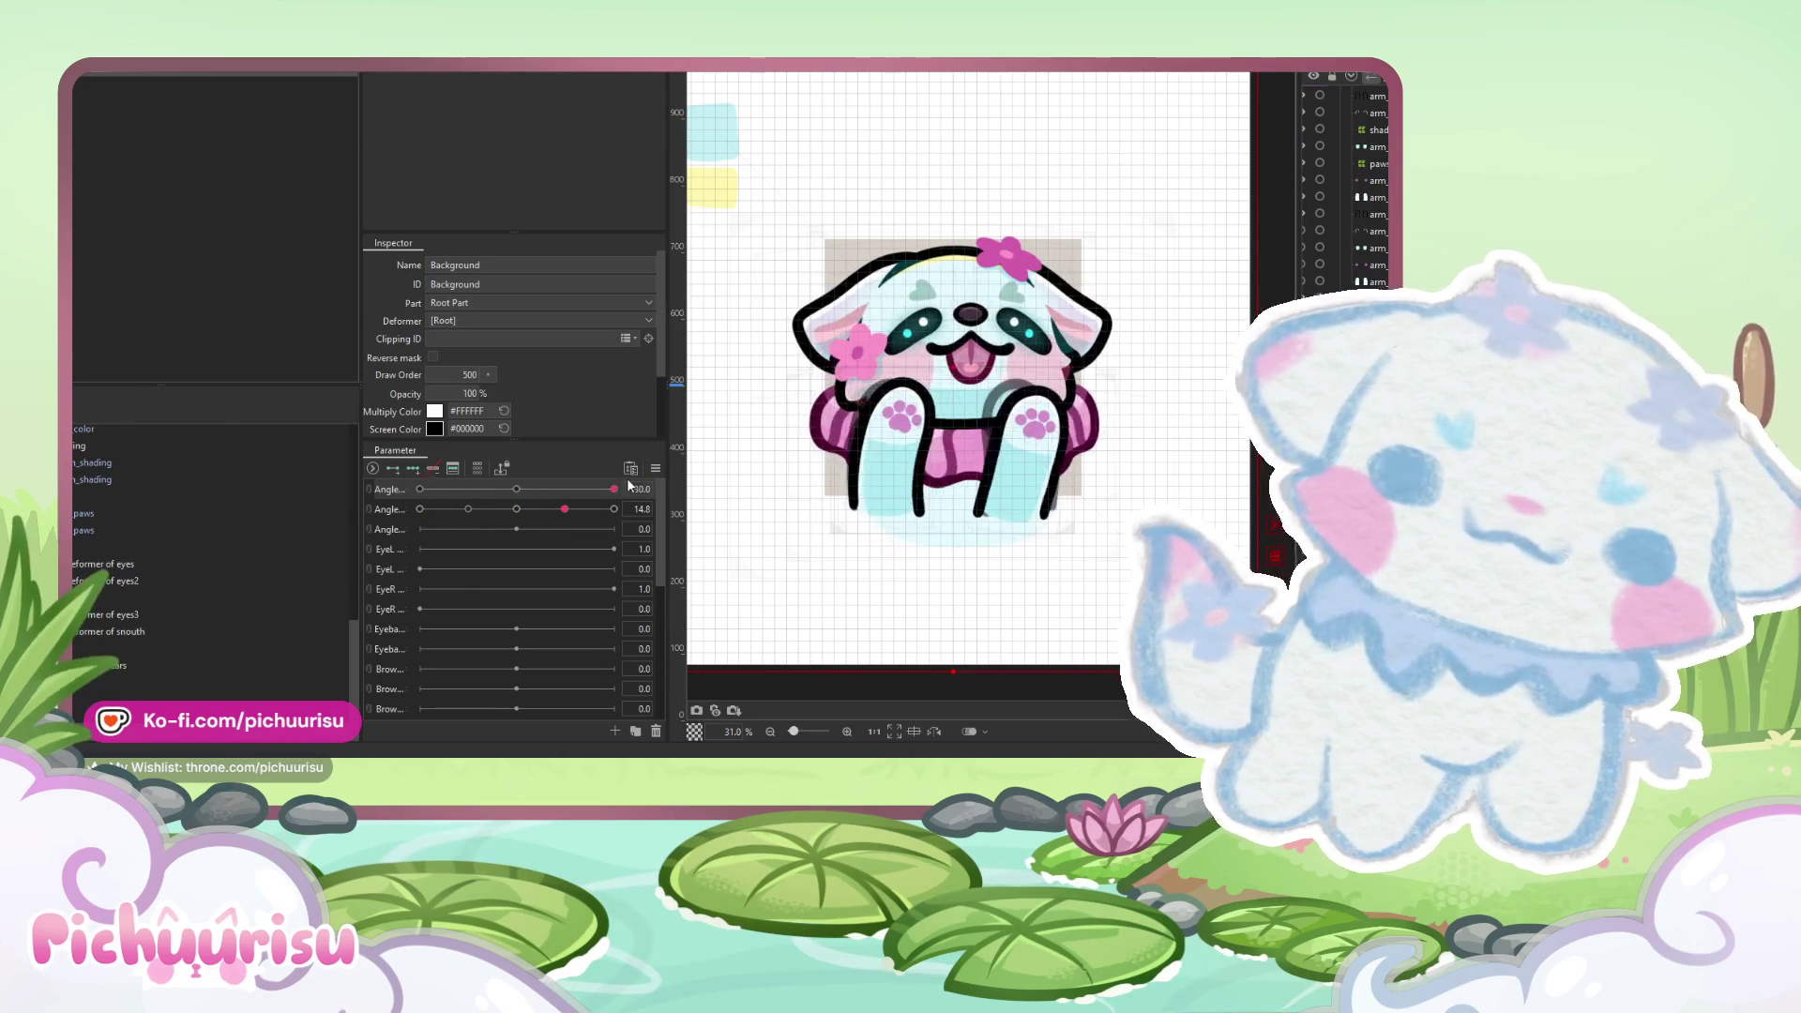
pyautogui.moveTo(563, 509)
pyautogui.mouseDown()
pyautogui.moveTo(453, 508)
pyautogui.moveTo(616, 484)
pyautogui.moveTo(453, 514)
pyautogui.moveTo(560, 505)
pyautogui.mouseUp()
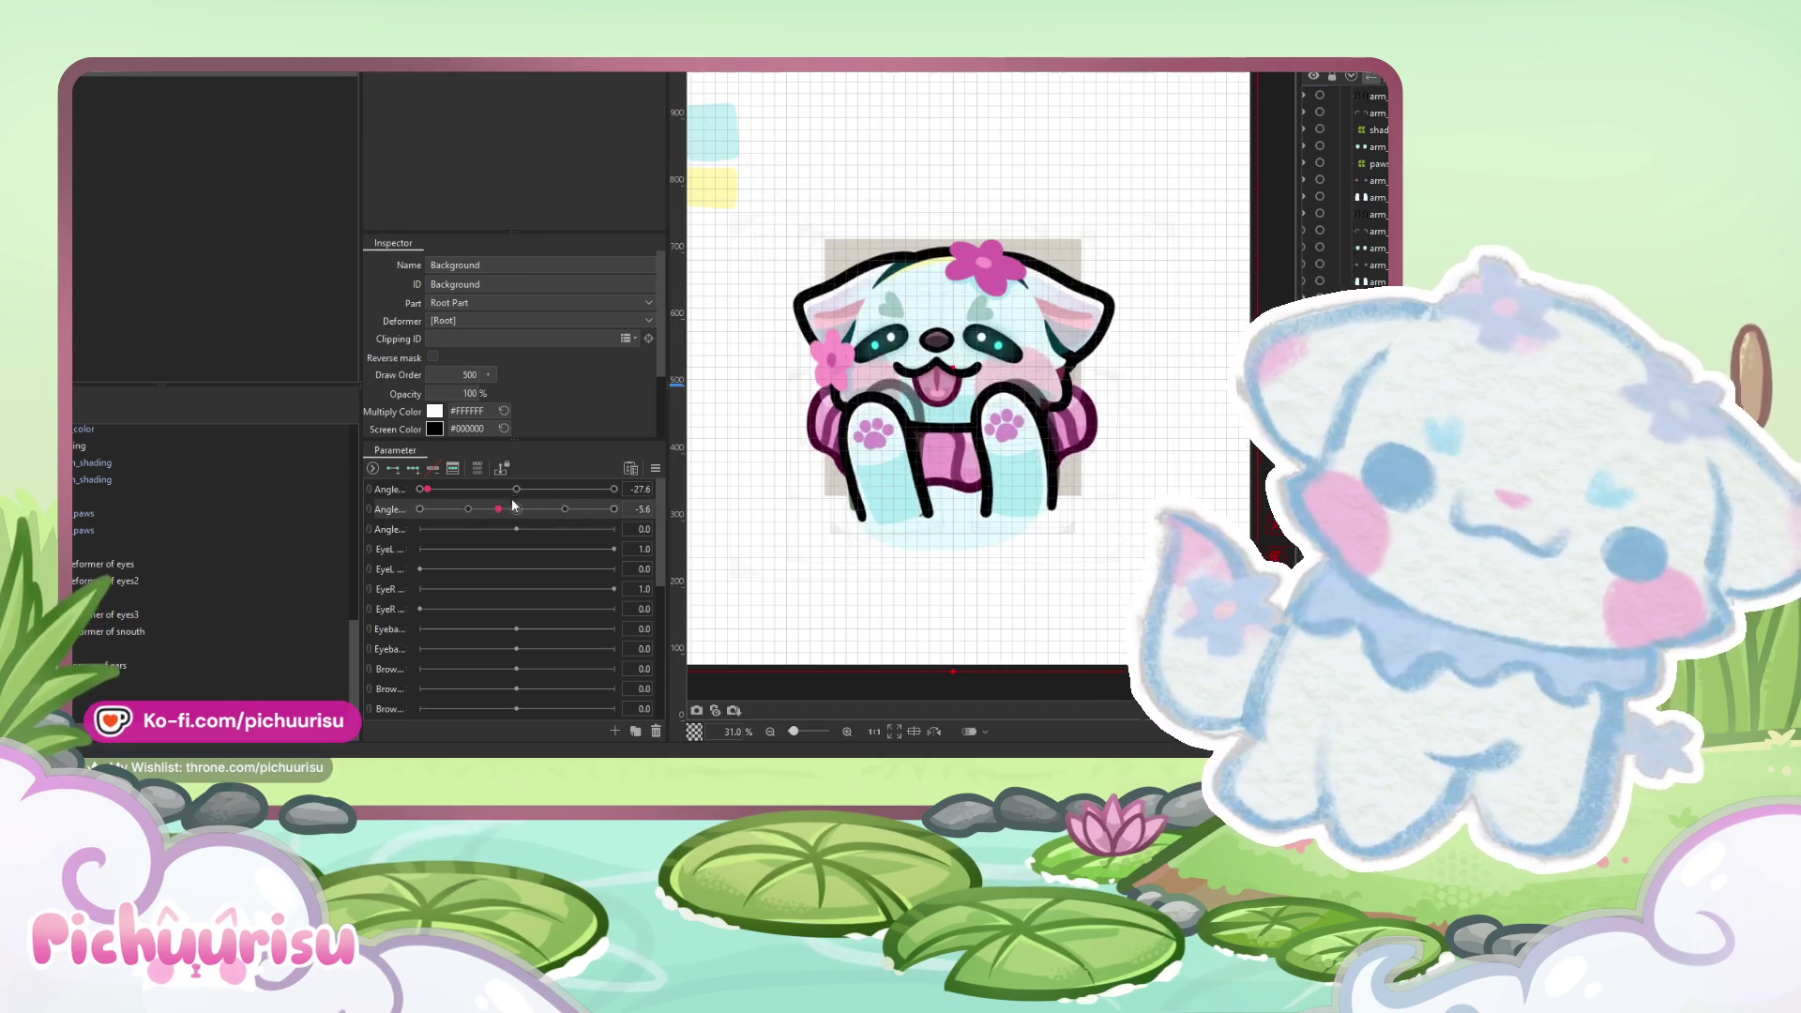
pyautogui.click(558, 489)
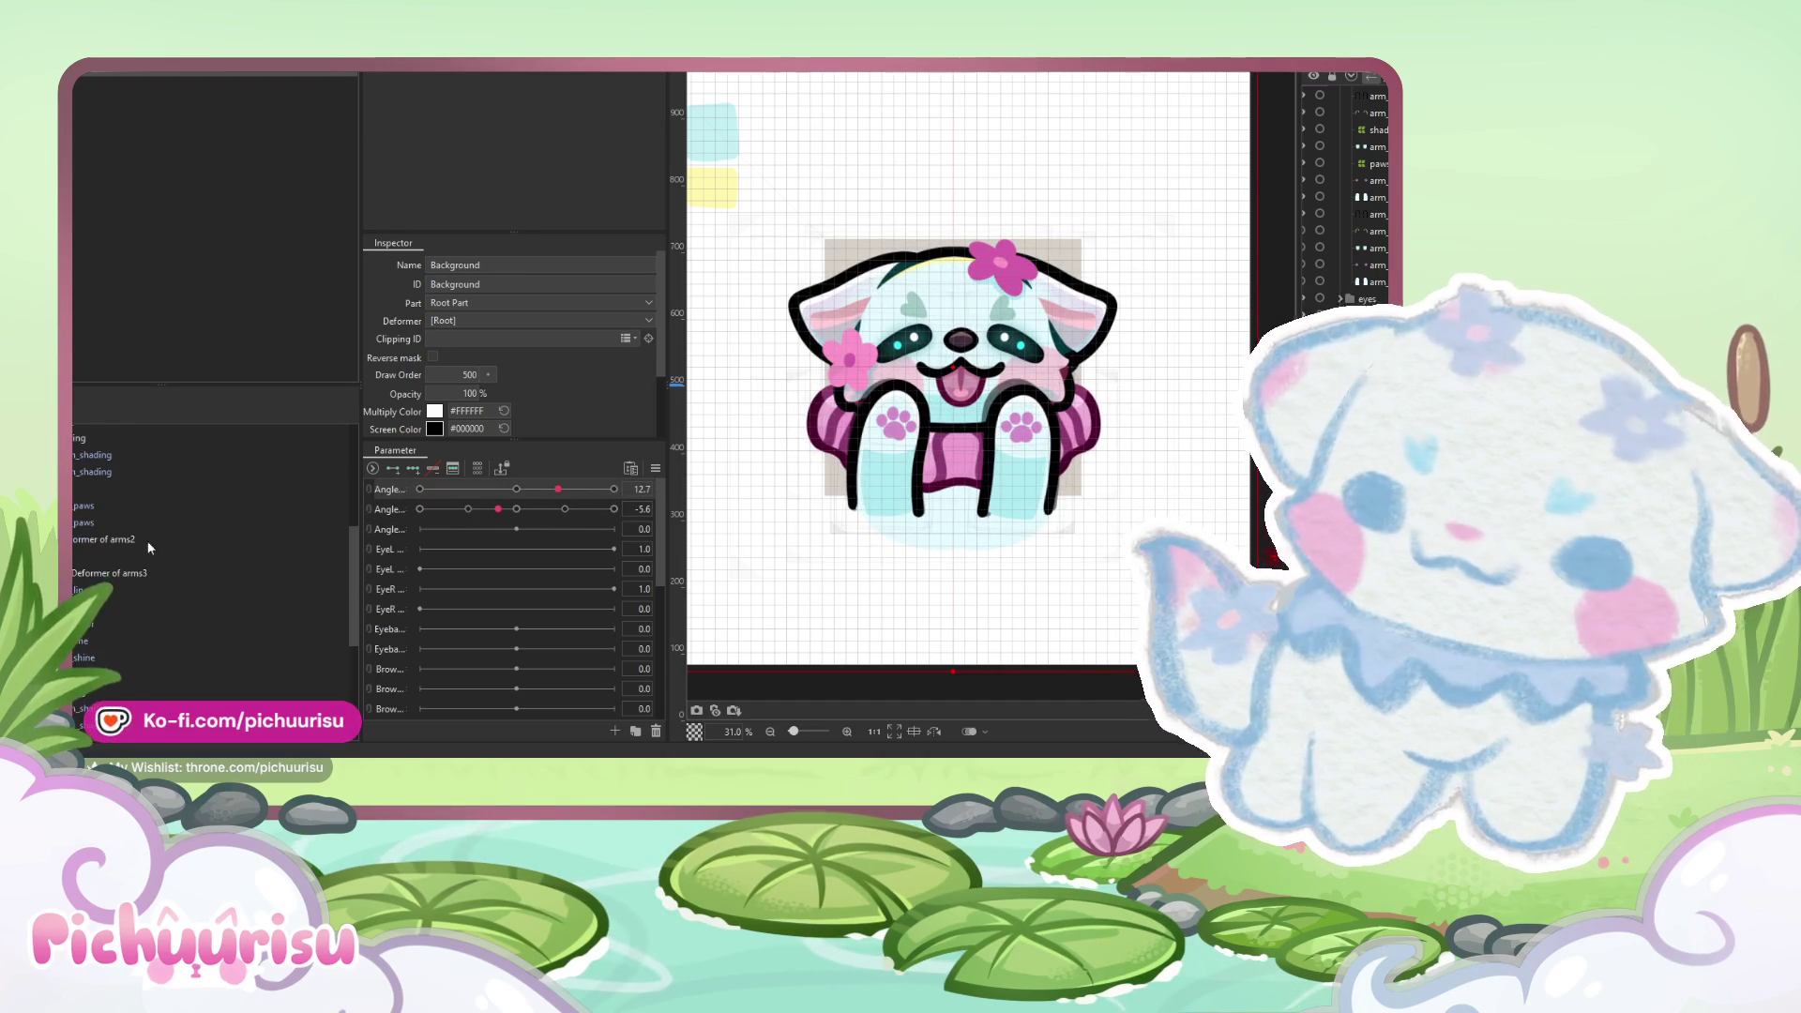
pyautogui.scroll(3, 995, 487)
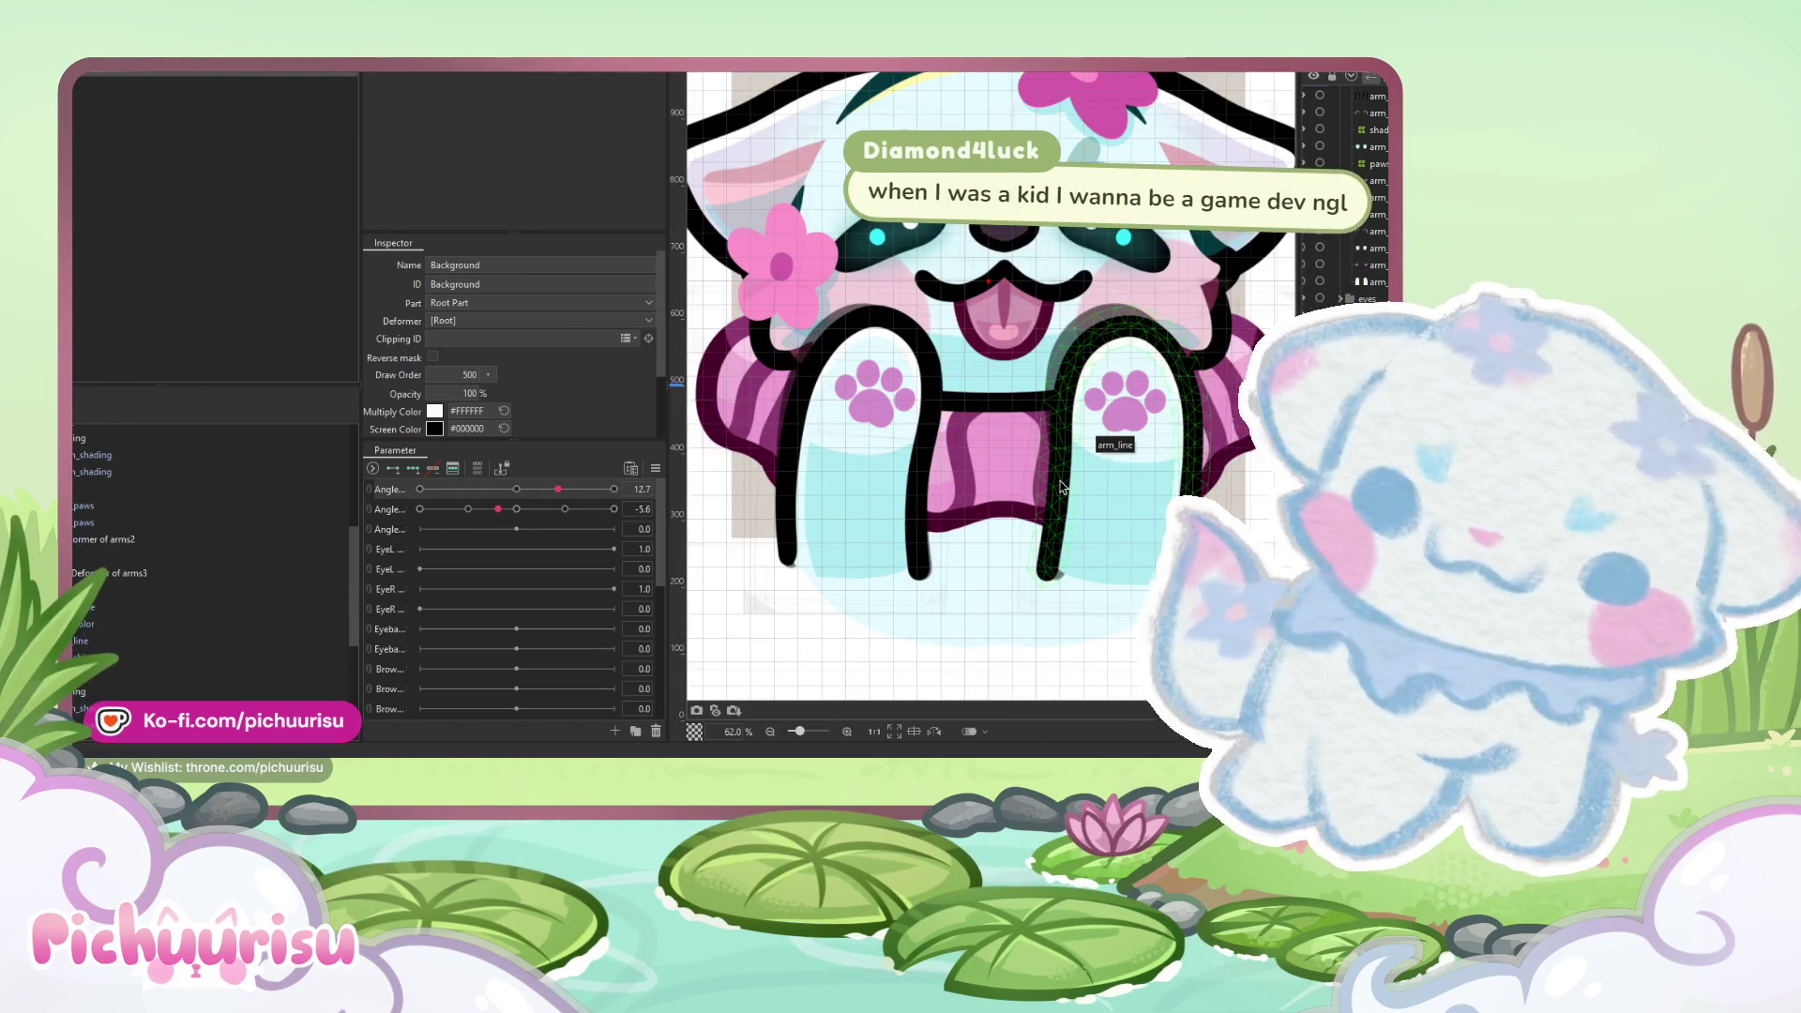
# - Select the right arm's line layer and push the first Angle parameter to 30
pyautogui.click(1054, 489)
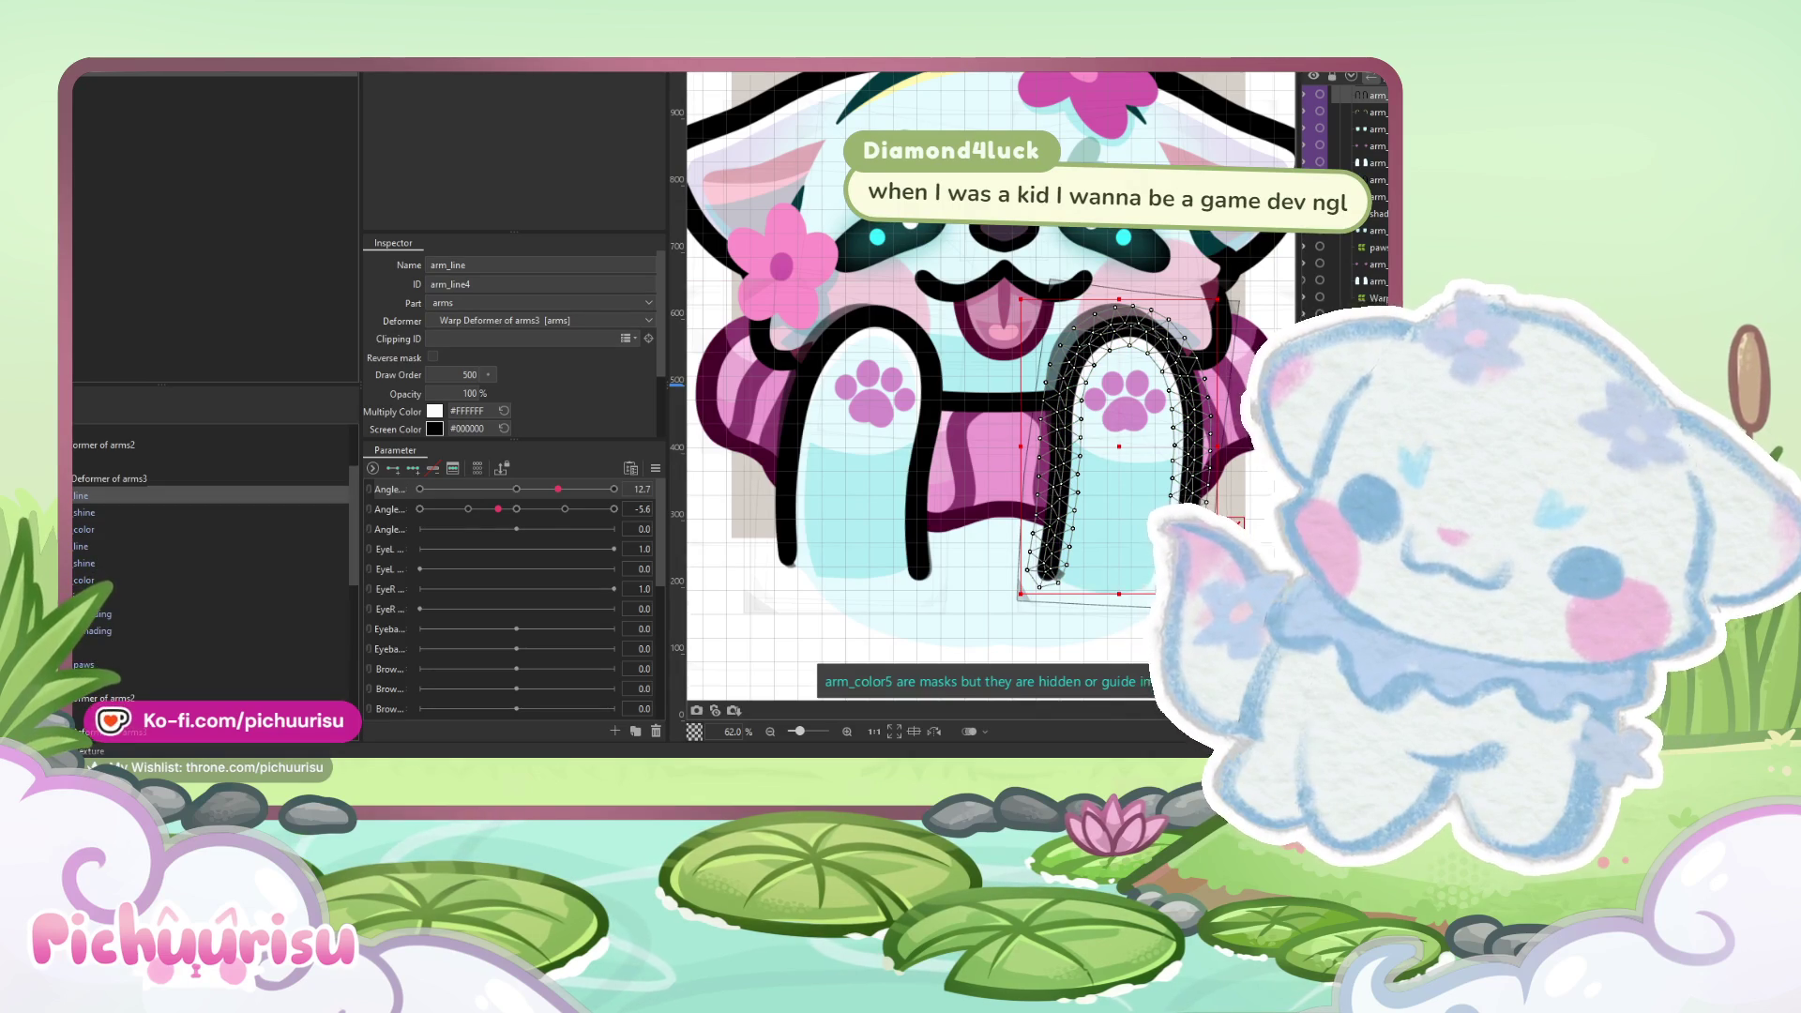
pyautogui.scroll(-2, 211, 563)
pyautogui.scroll(-4, 211, 563)
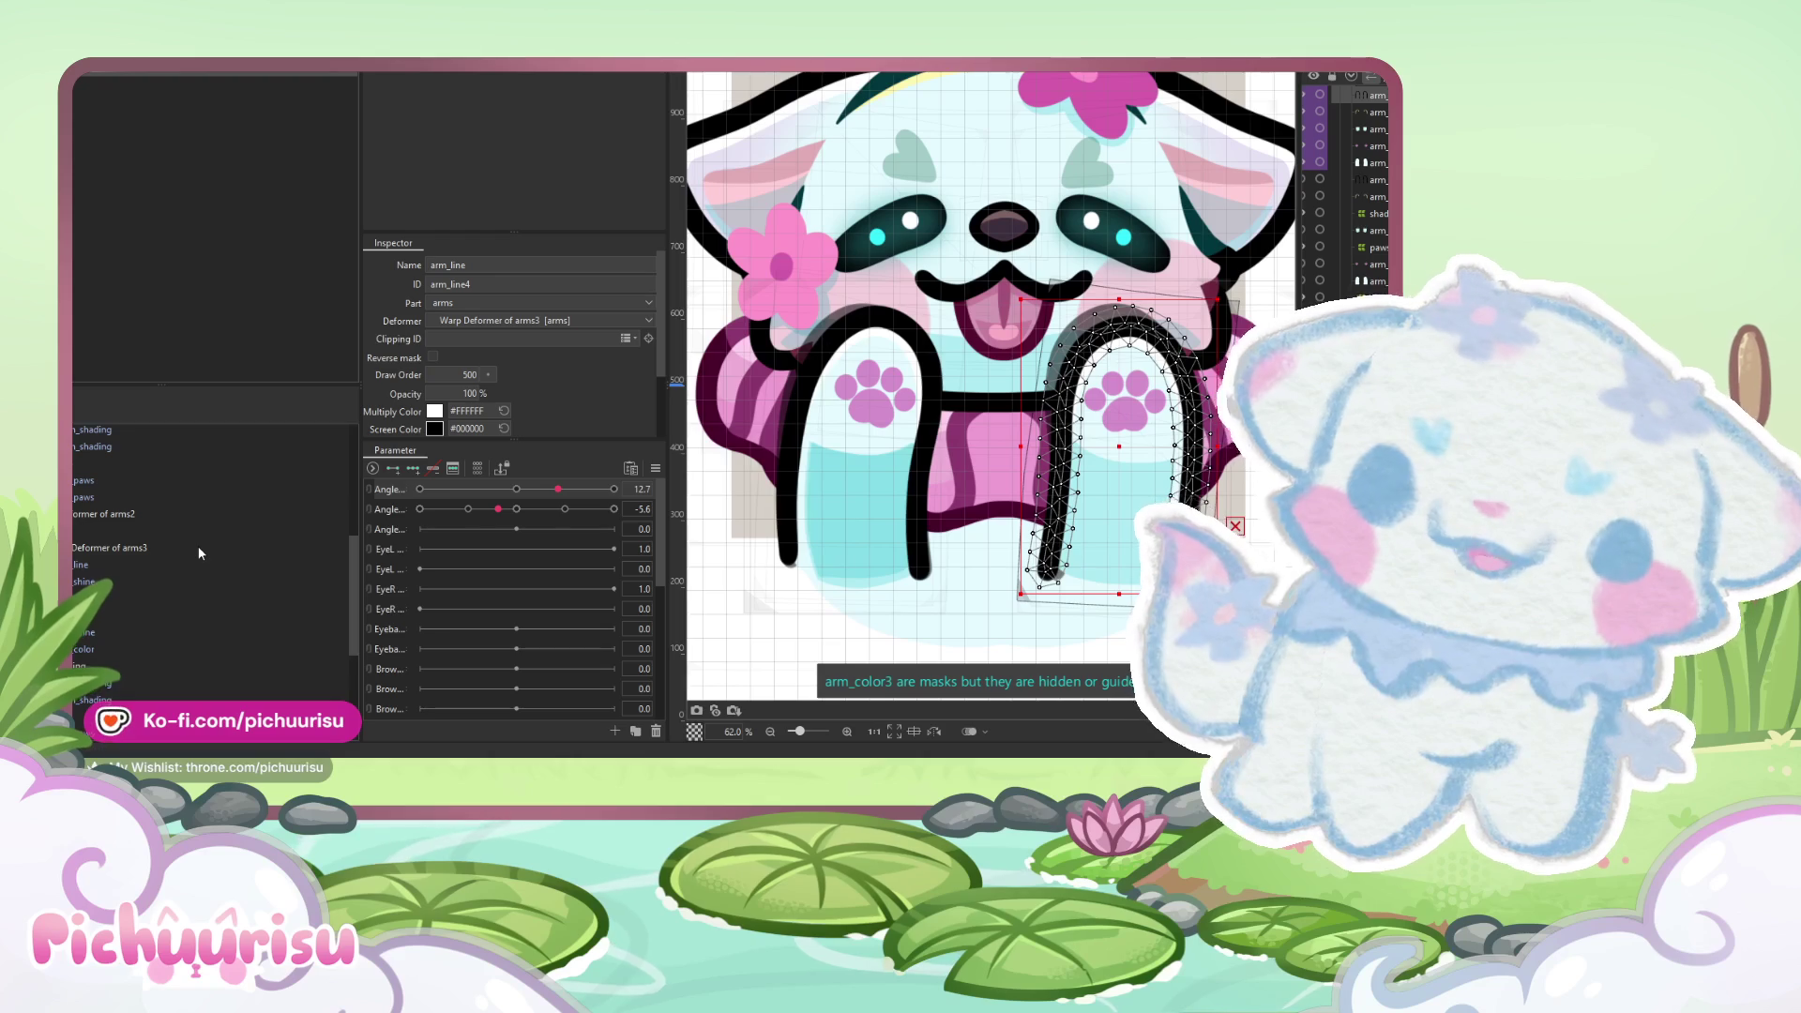
pyautogui.scroll(-2, 198, 553)
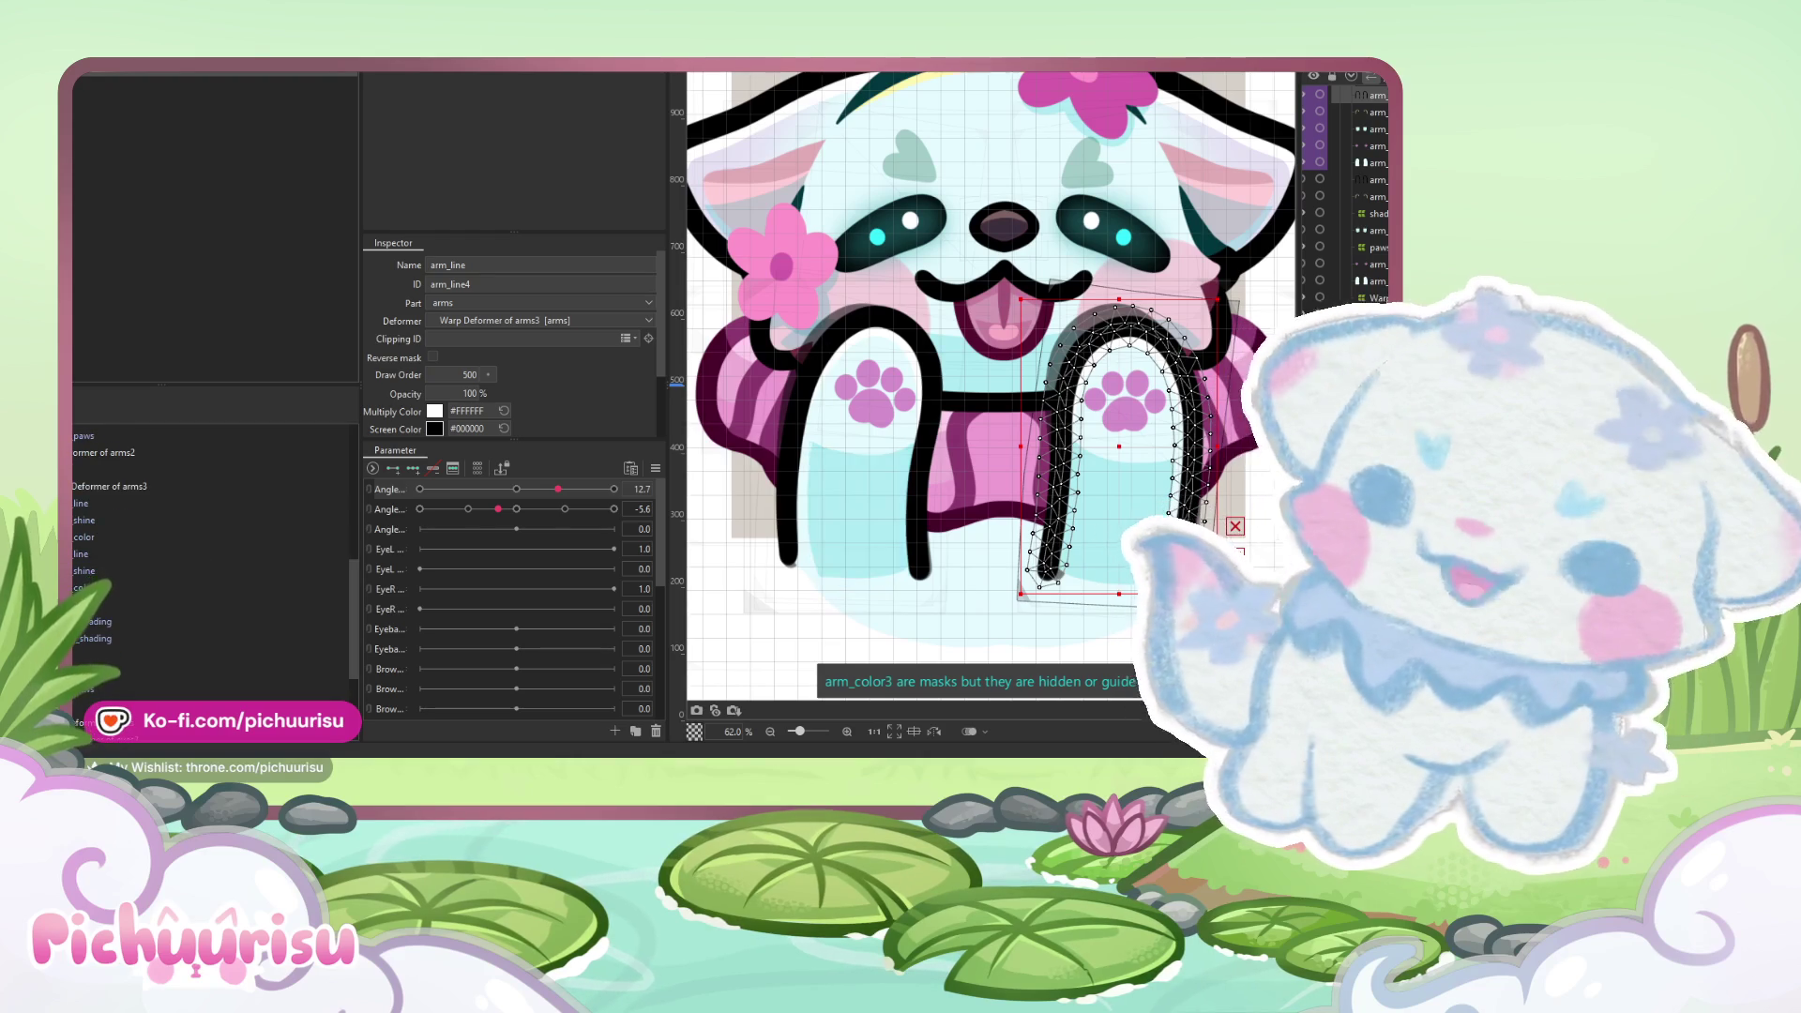
pyautogui.scroll(-2, 709, 425)
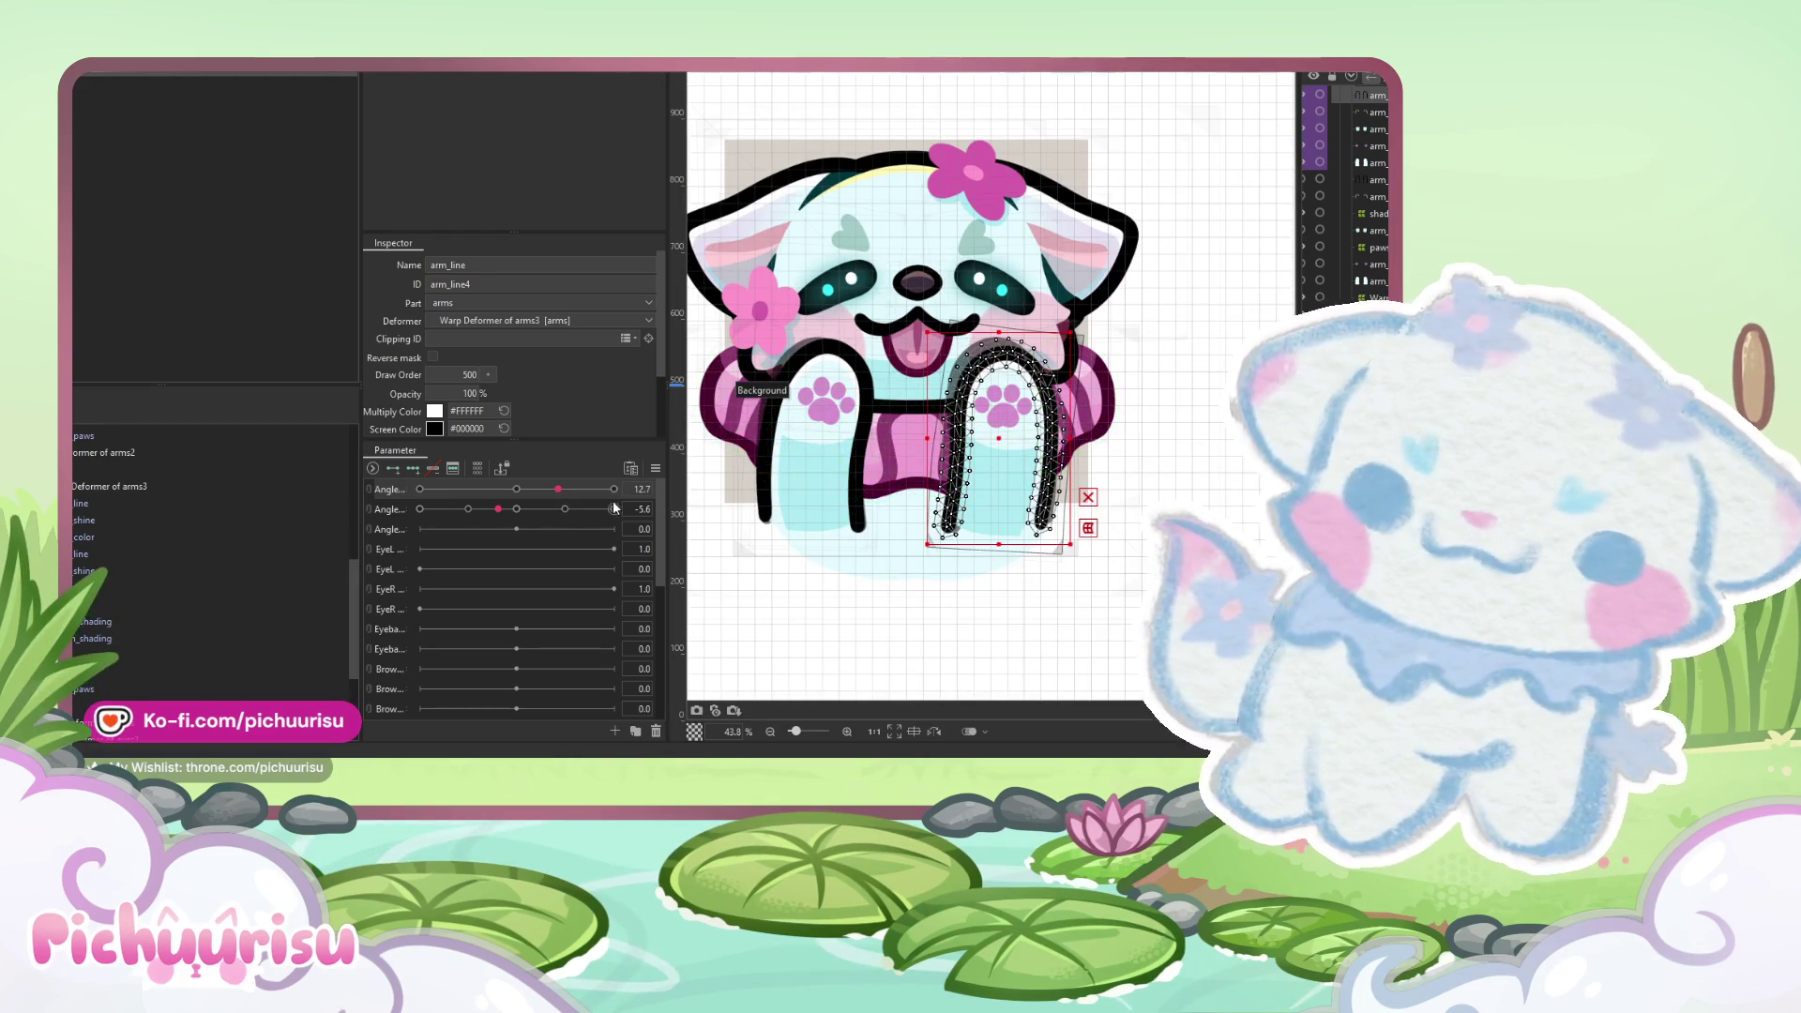
pyautogui.moveTo(558, 488); pyautogui.dragTo(615, 491)
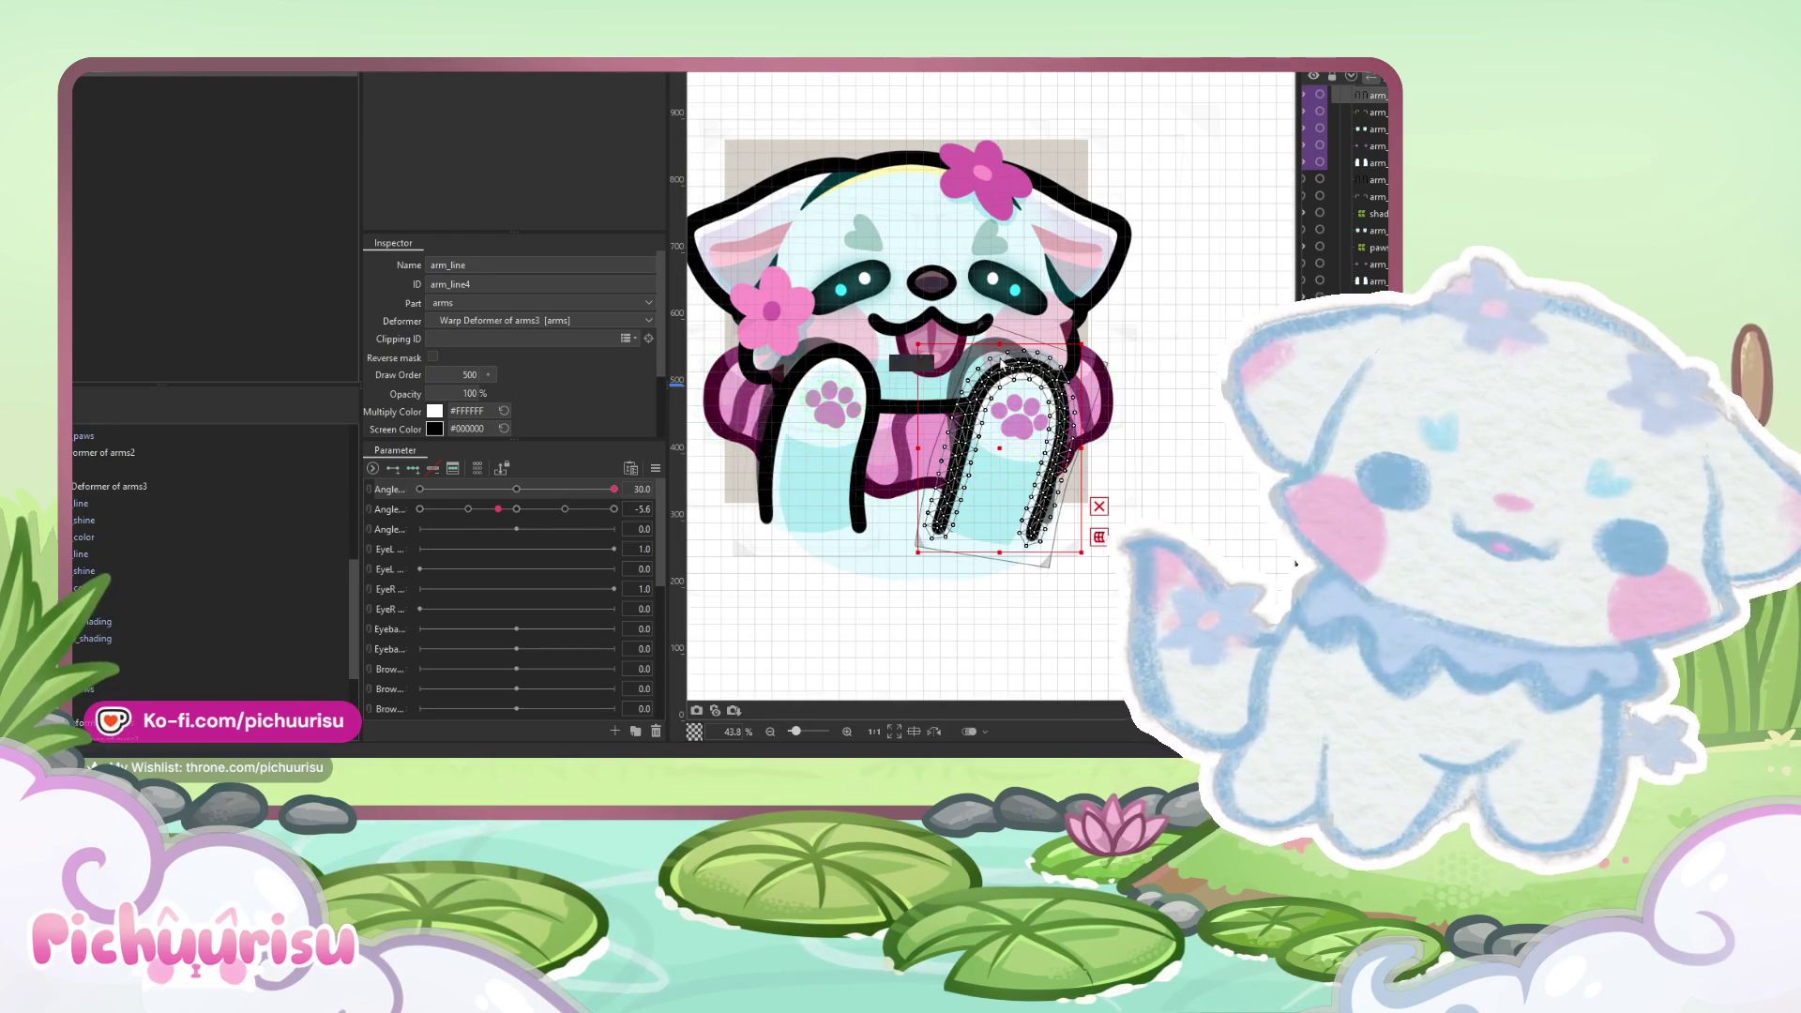
pyautogui.scroll(2, 999, 351)
# - Select the line mesh of both arms and ease the first Angle value back to 20
pyautogui.click(856, 474)
pyautogui.scroll(2, 92, 433)
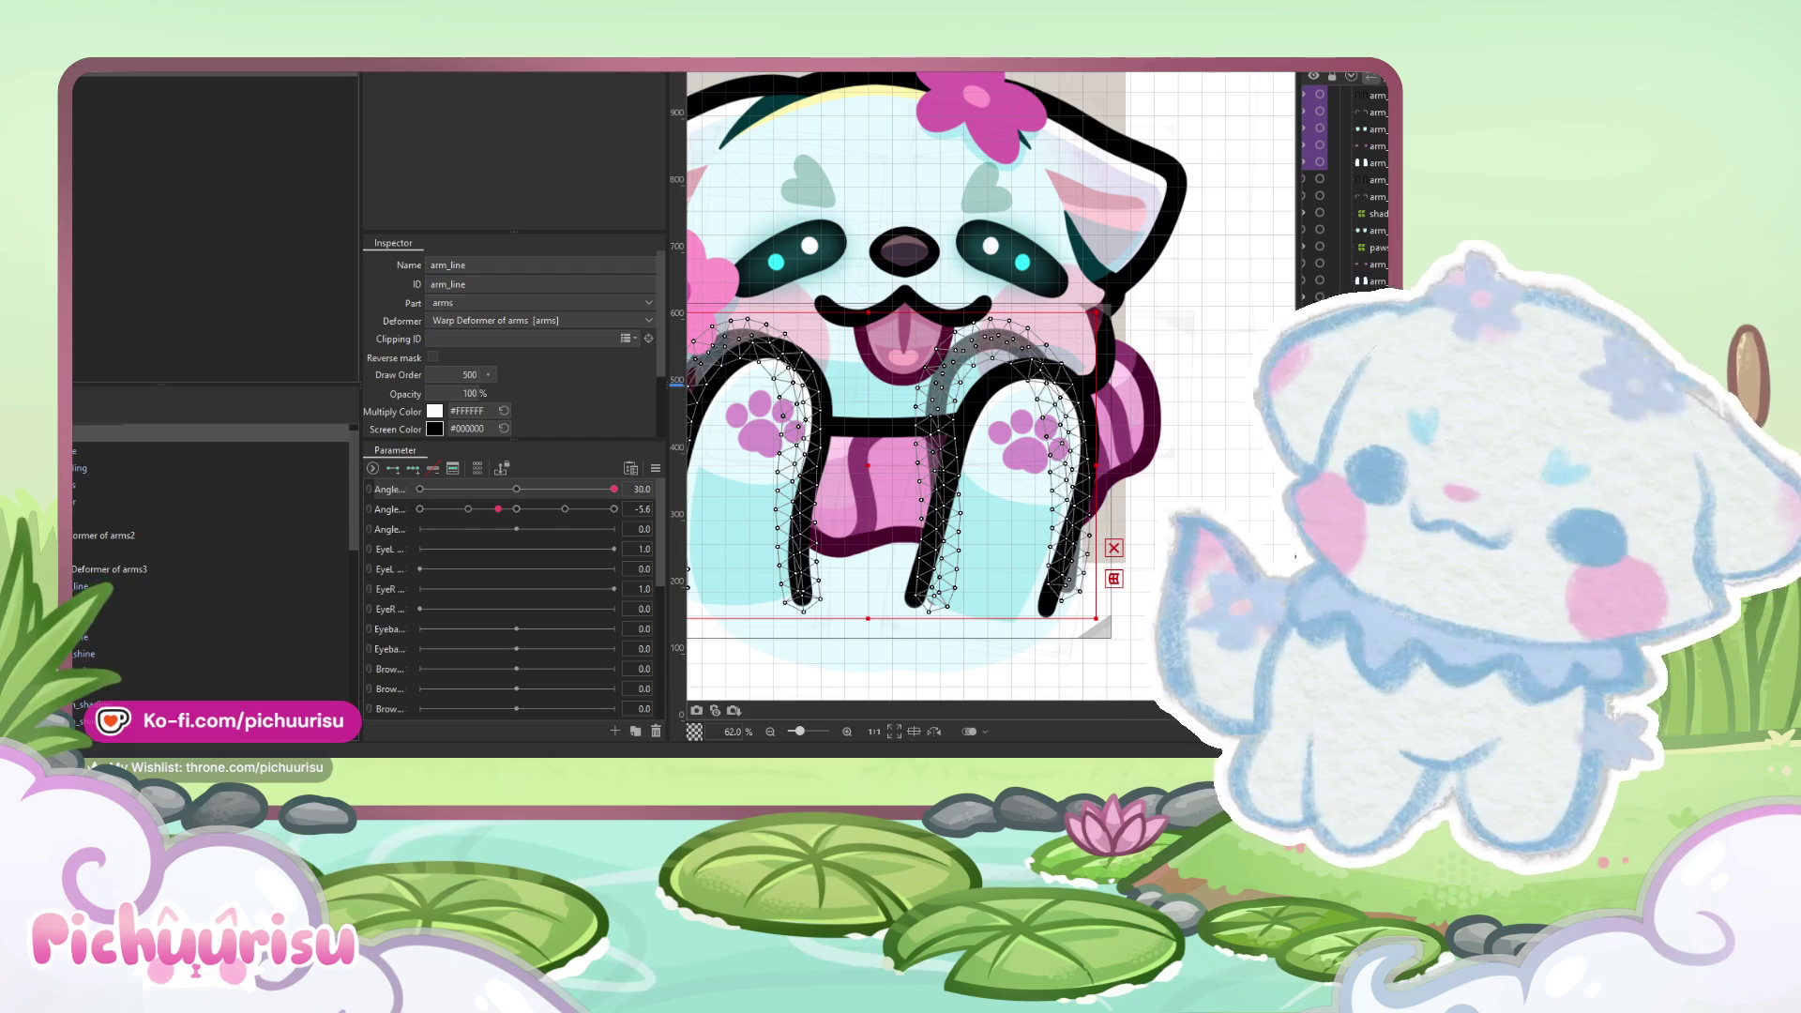
pyautogui.scroll(-3, 870, 395)
pyautogui.scroll(-3, 871, 395)
pyautogui.moveTo(564, 497); pyautogui.dragTo(516, 489)
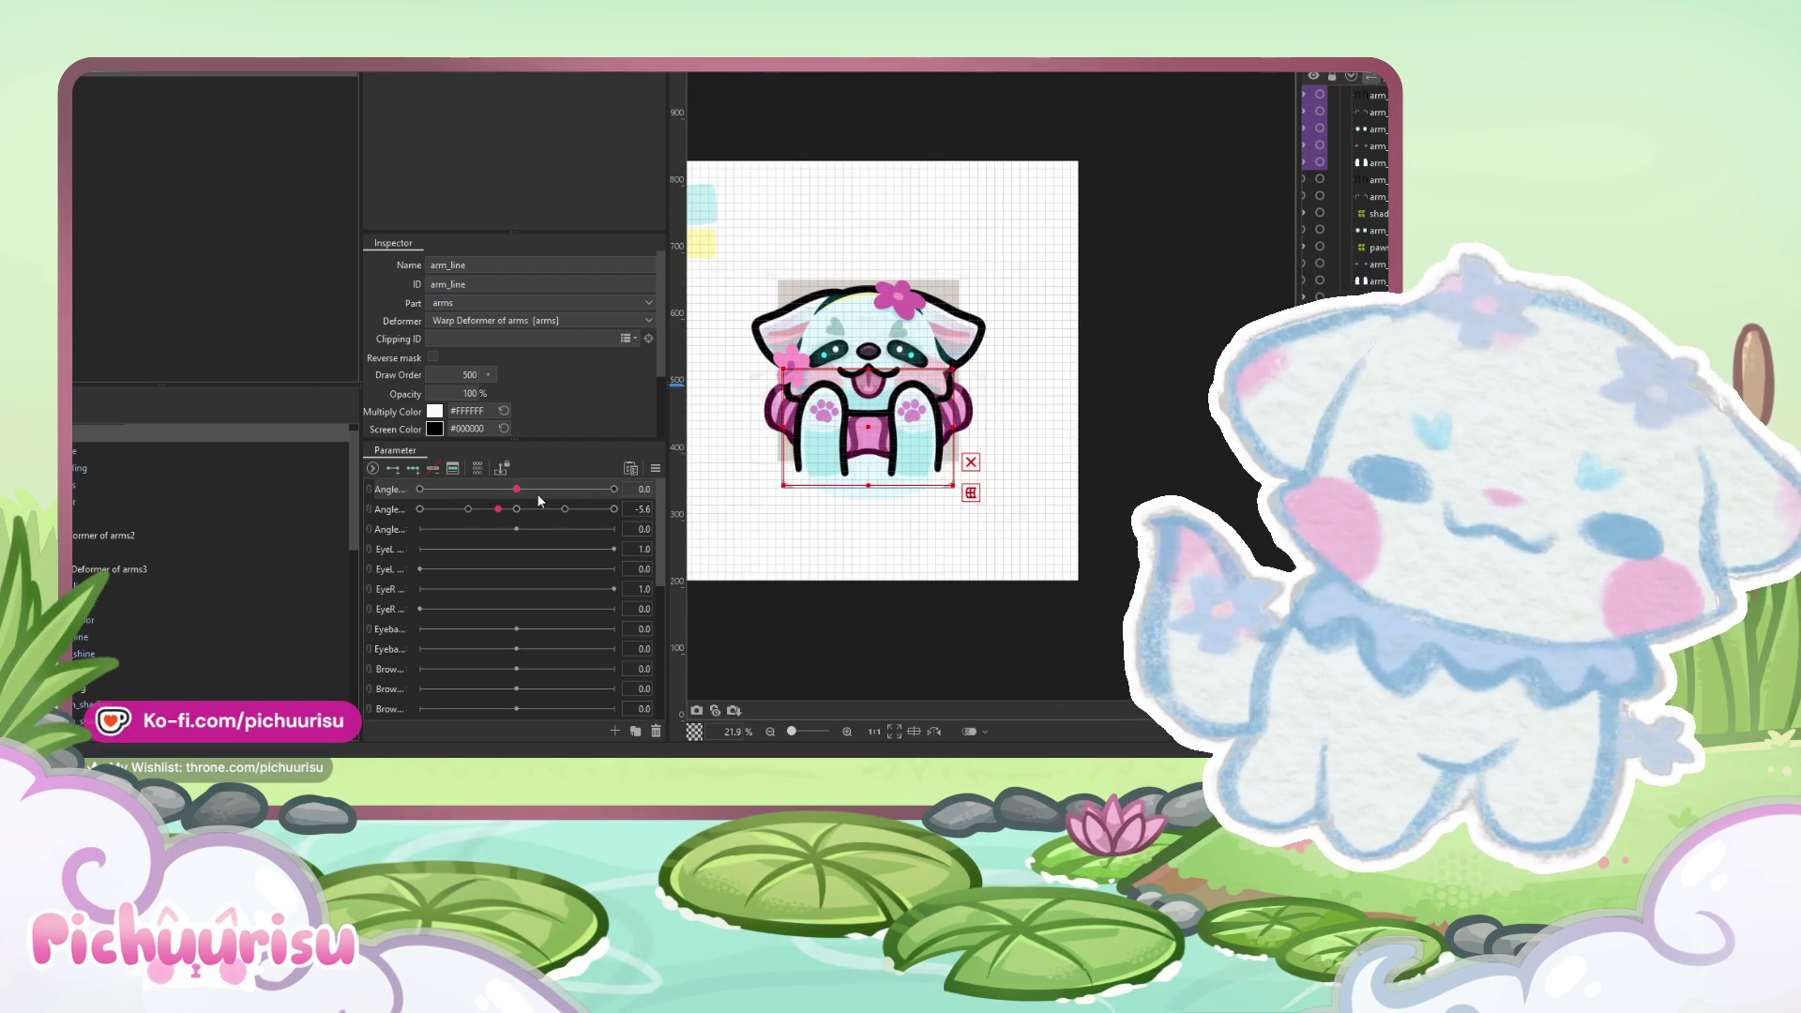
pyautogui.scroll(1, 272, 548)
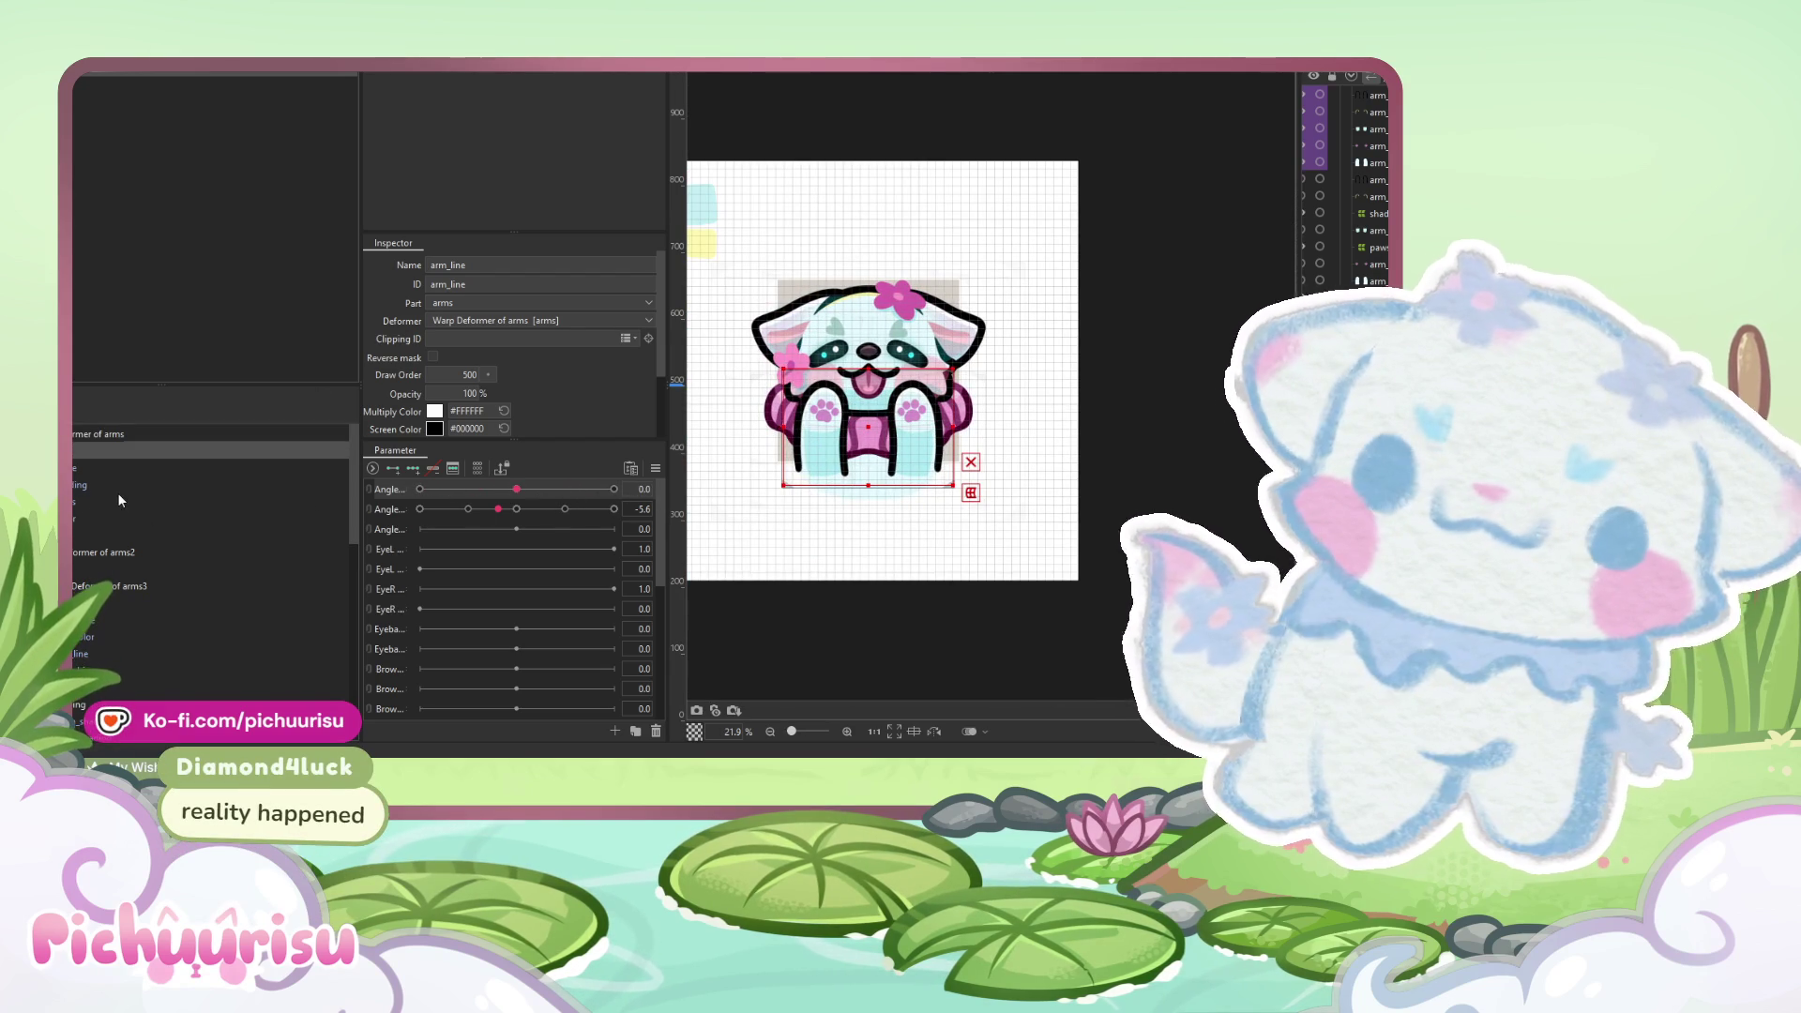
# - Check the neighbouring arm deformers' meshes, ending on the Warp Deformer of arms2
pyautogui.click(89, 553)
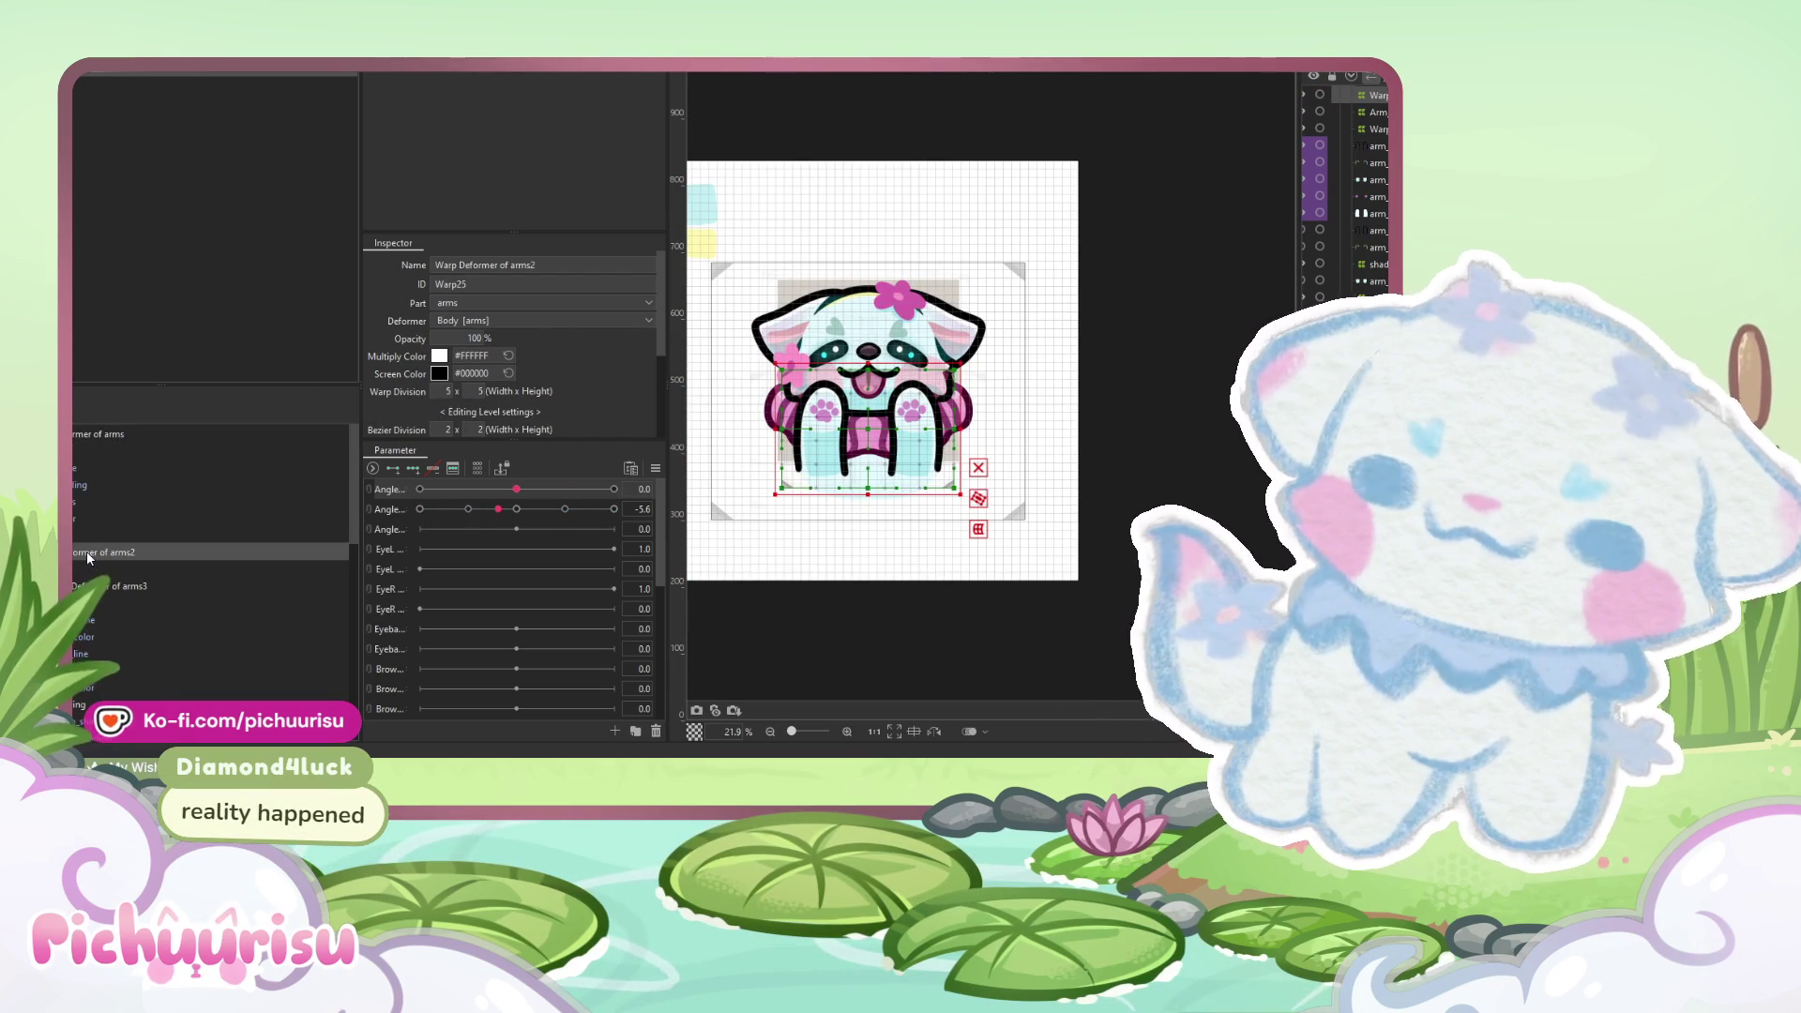
pyautogui.click(84, 567)
pyautogui.click(81, 553)
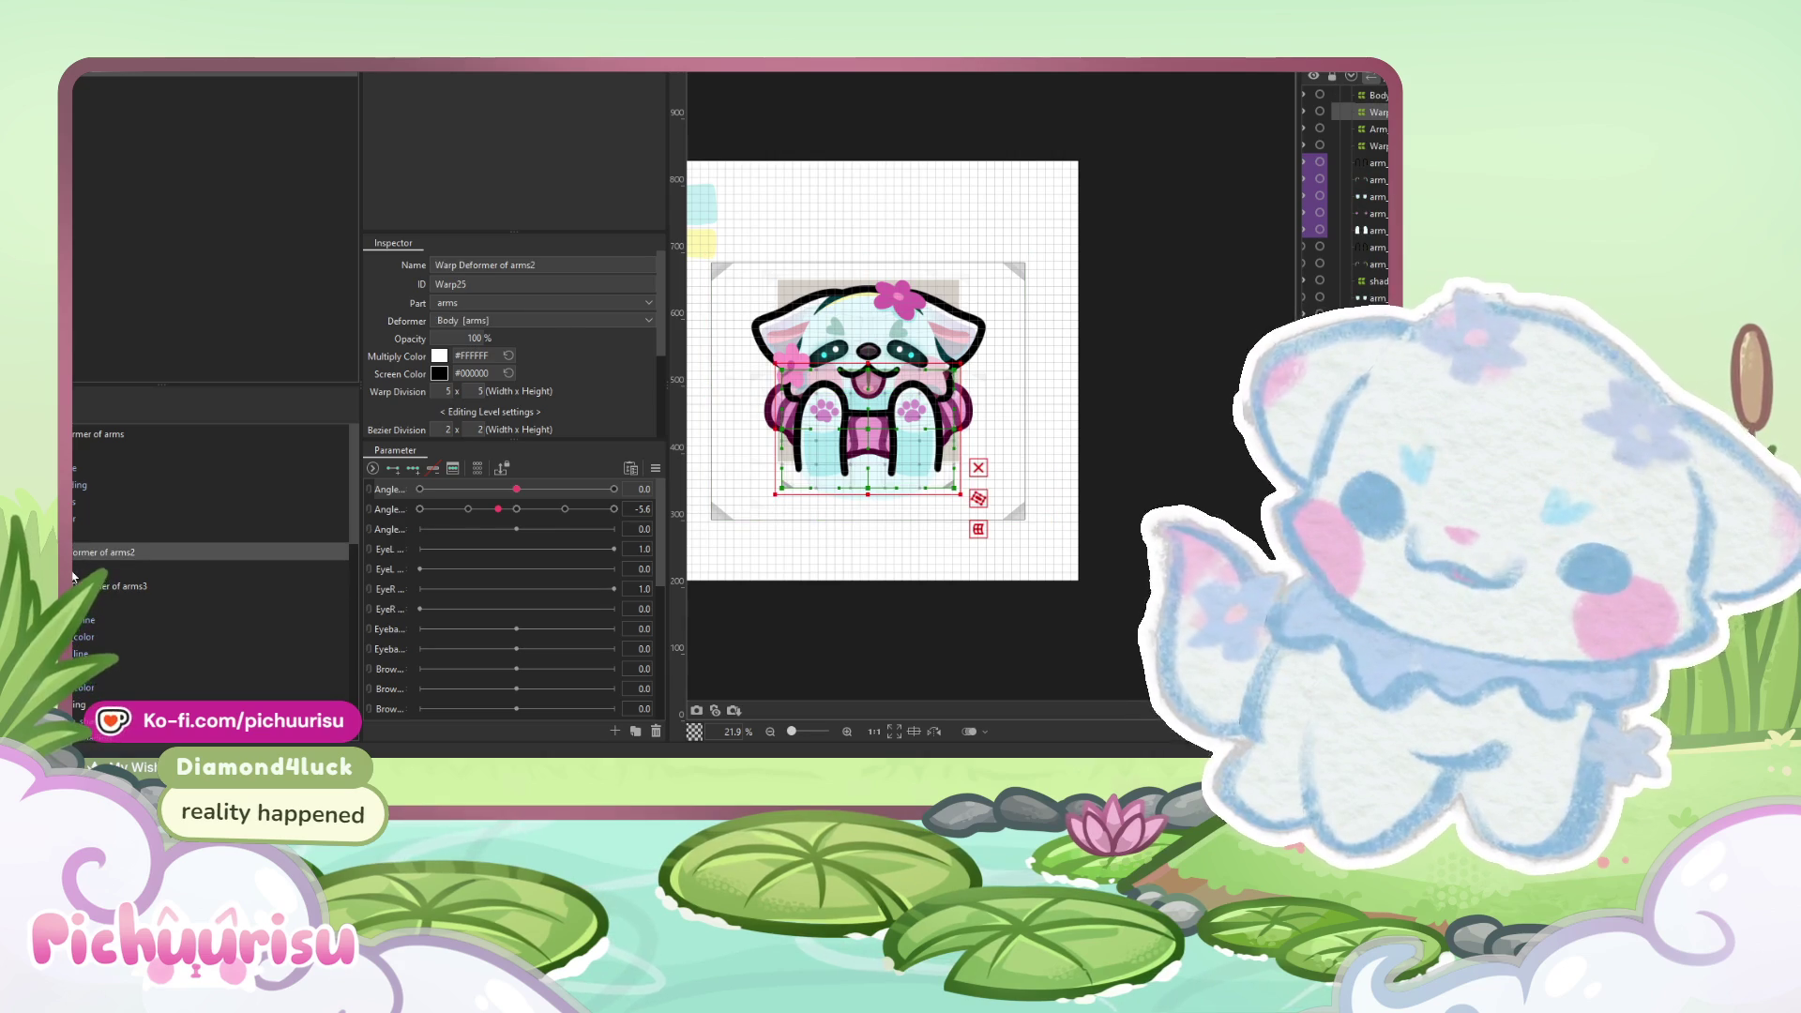
pyautogui.click(77, 568)
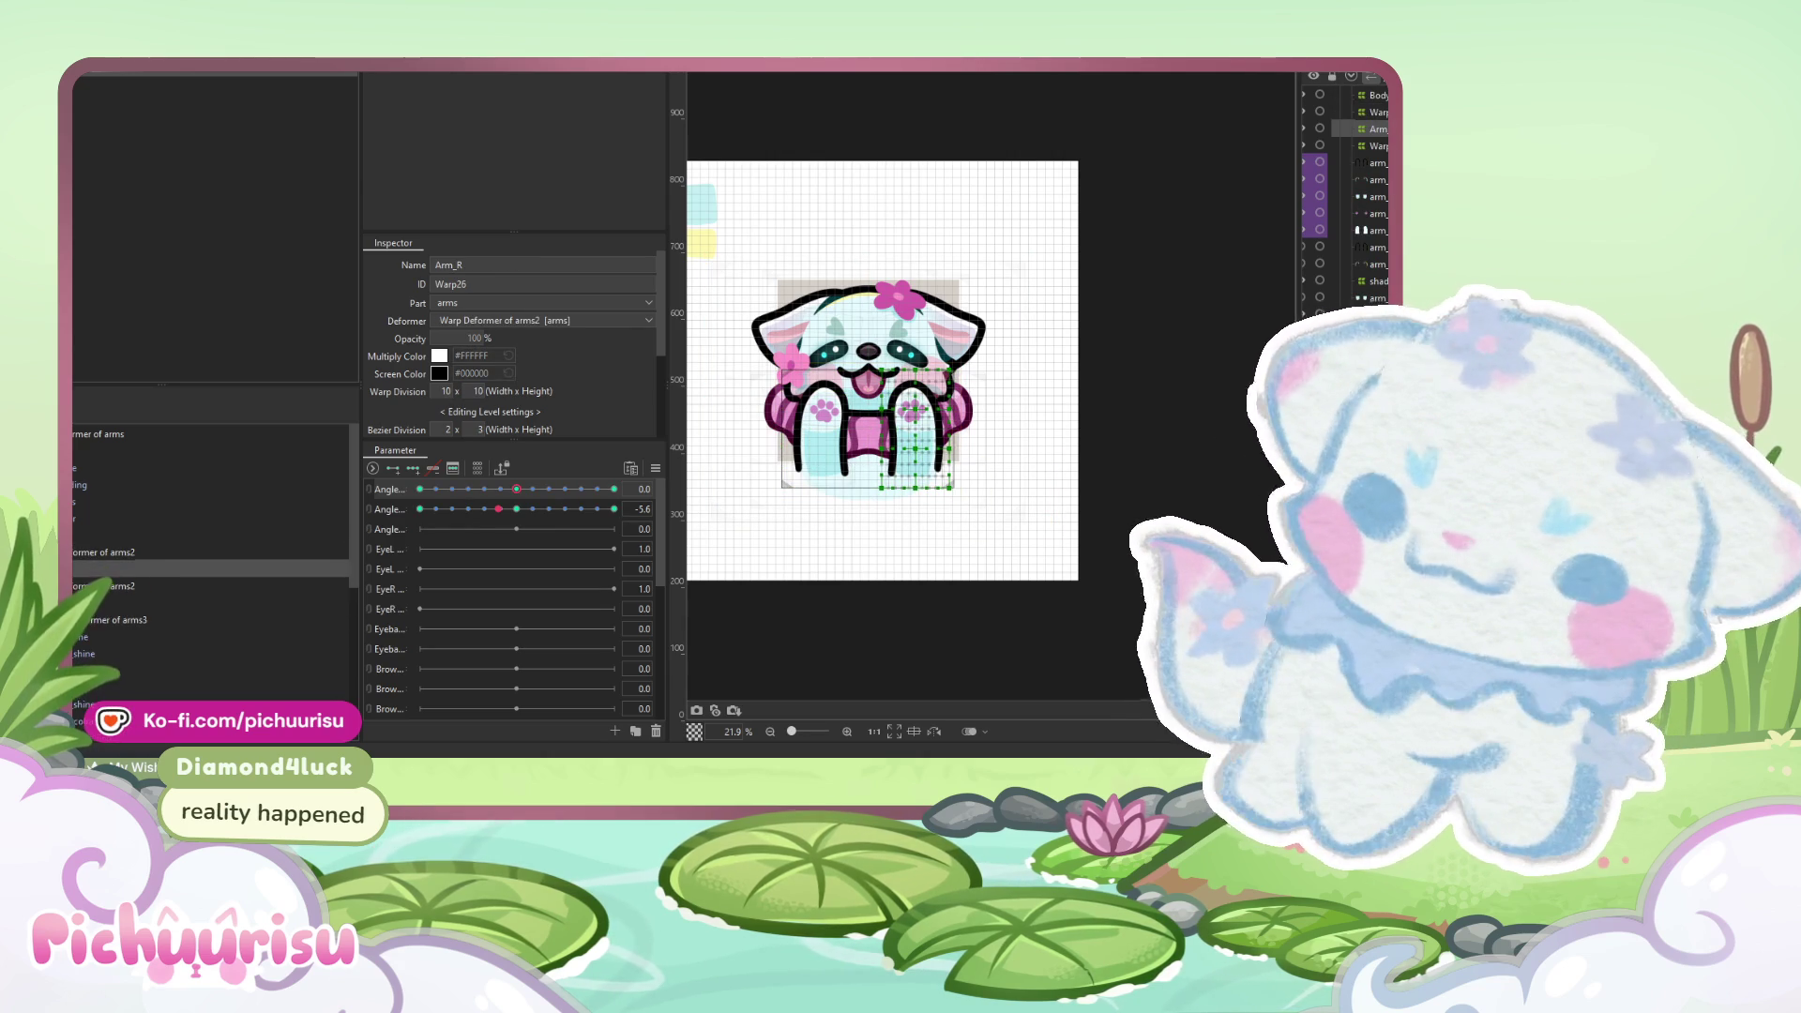
pyautogui.click(104, 586)
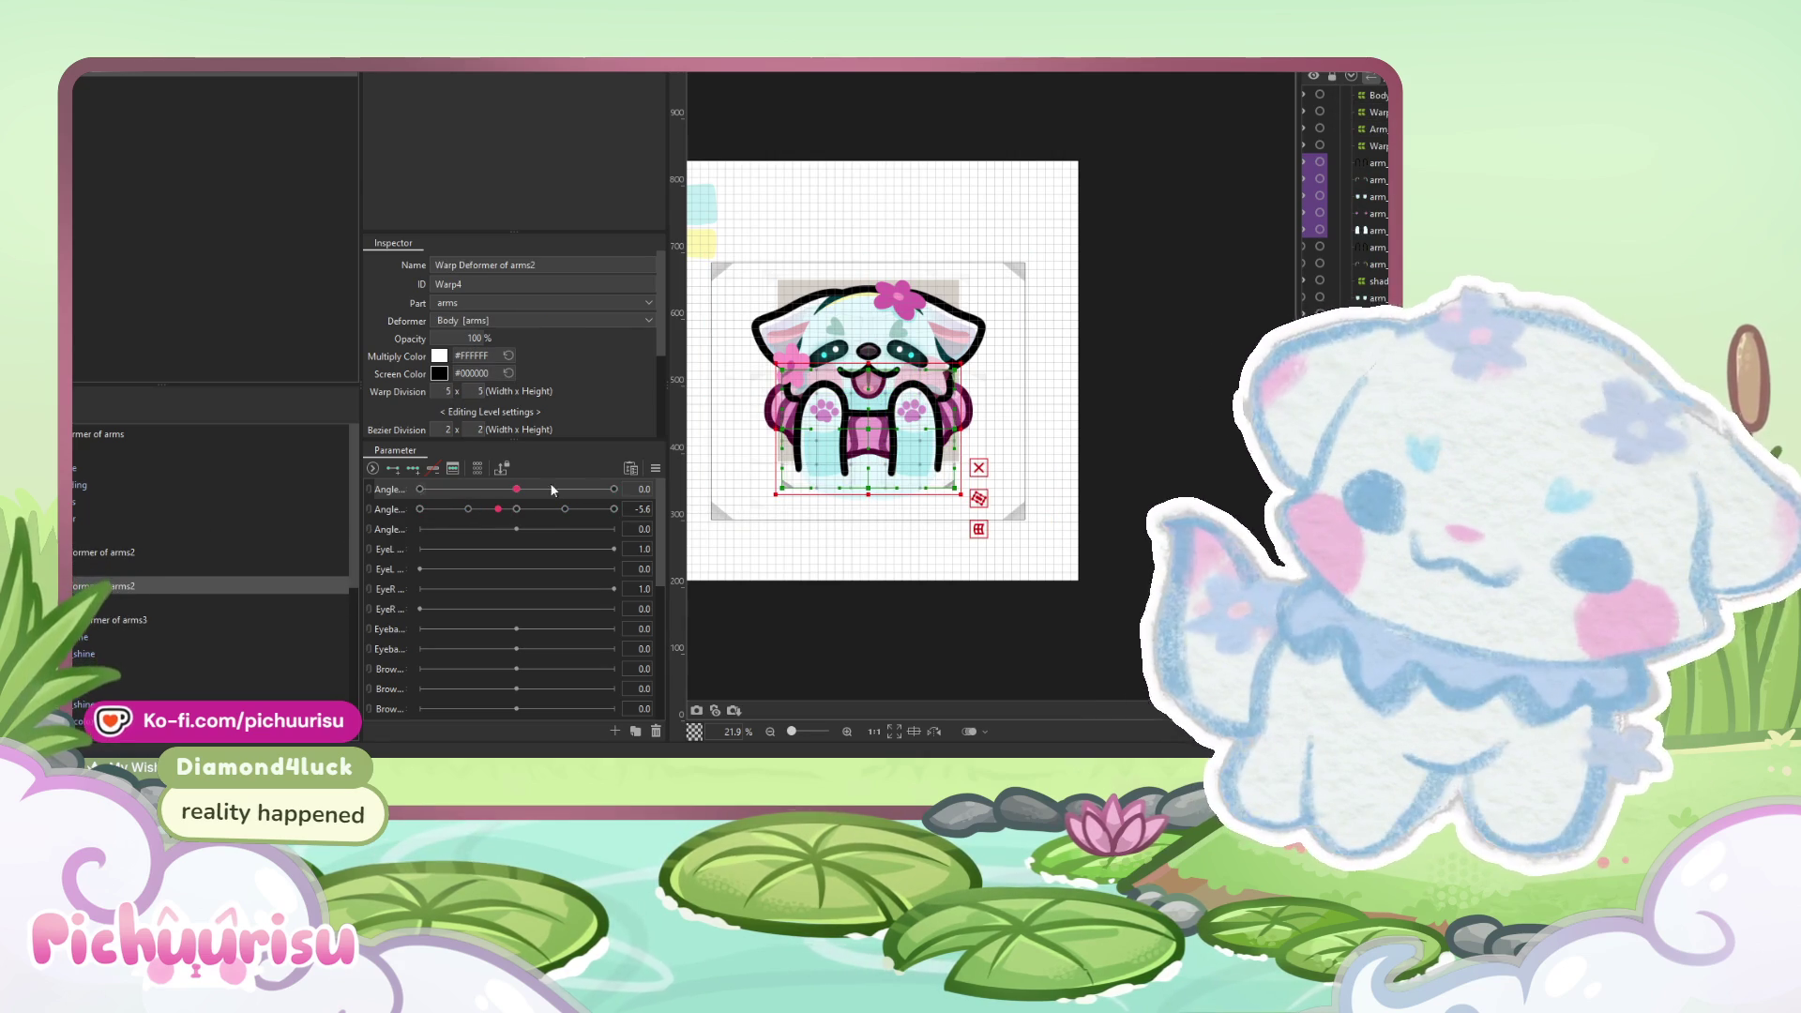
# - Link the first two Angle parameters into a 2D grid and move the point to 30, 30
pyautogui.click(614, 489)
pyautogui.click(372, 489)
pyautogui.moveTo(613, 534); pyautogui.dragTo(646, 490)
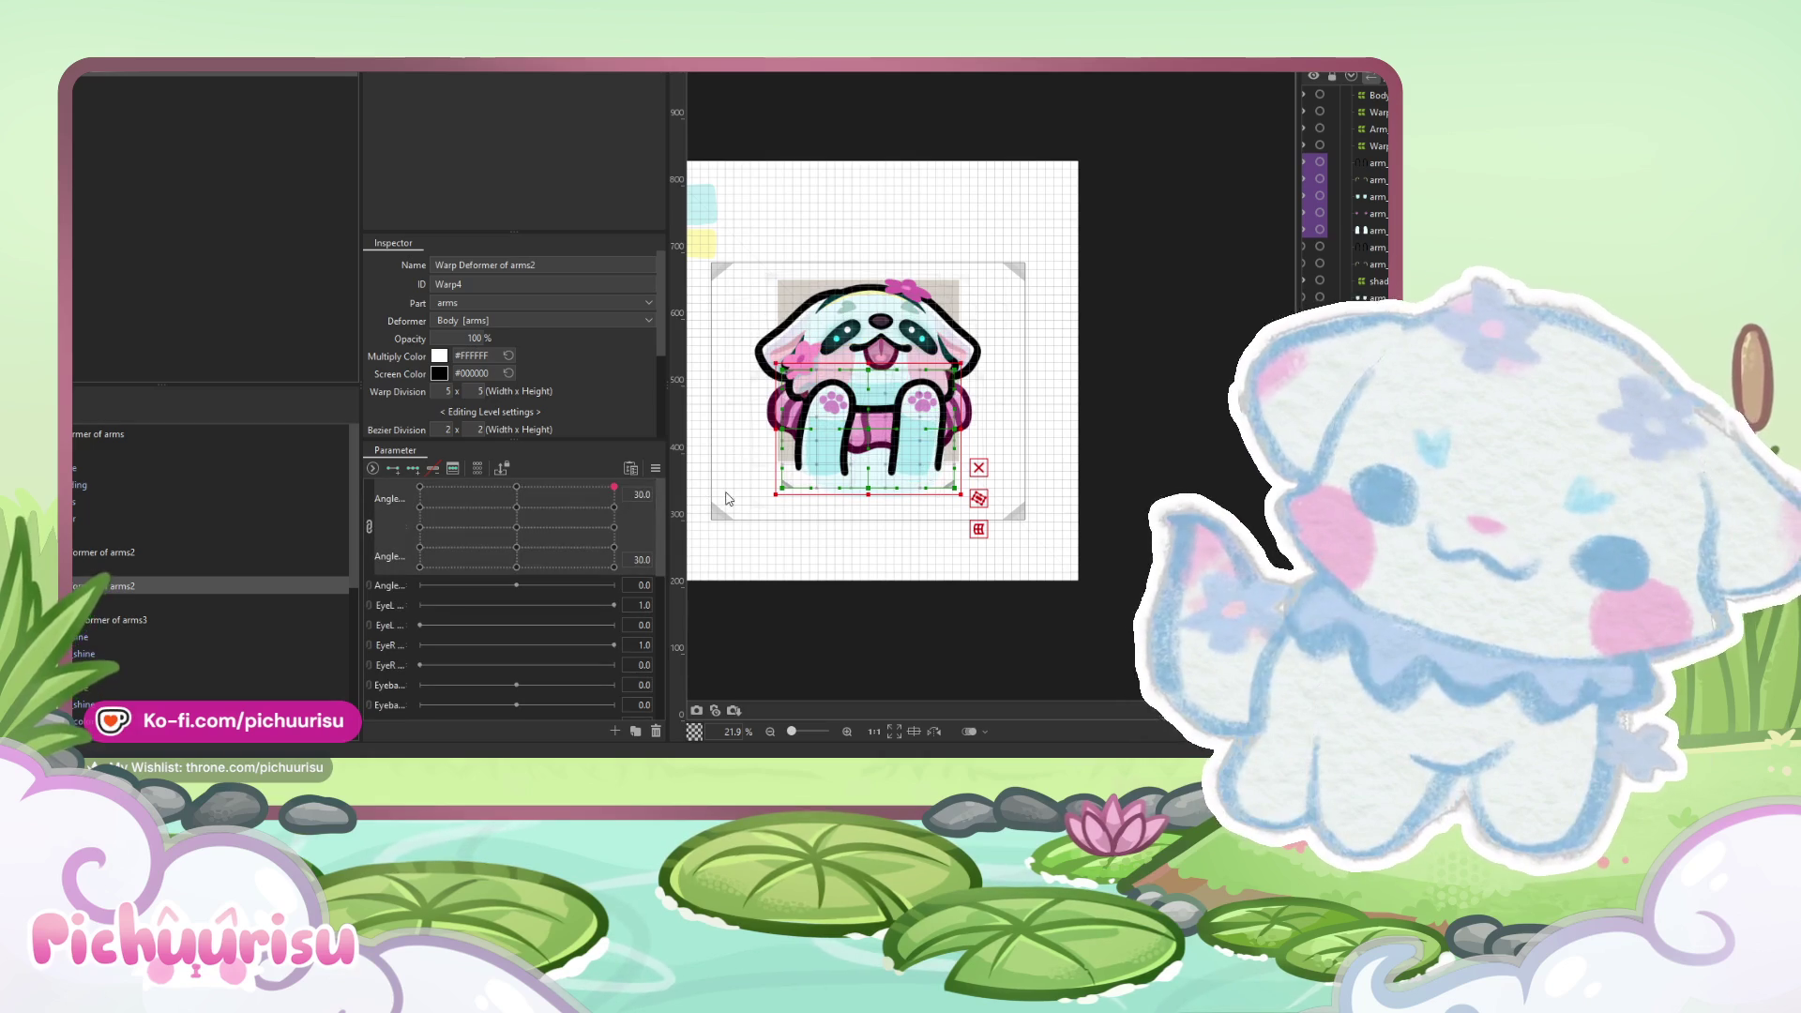
pyautogui.click(104, 576)
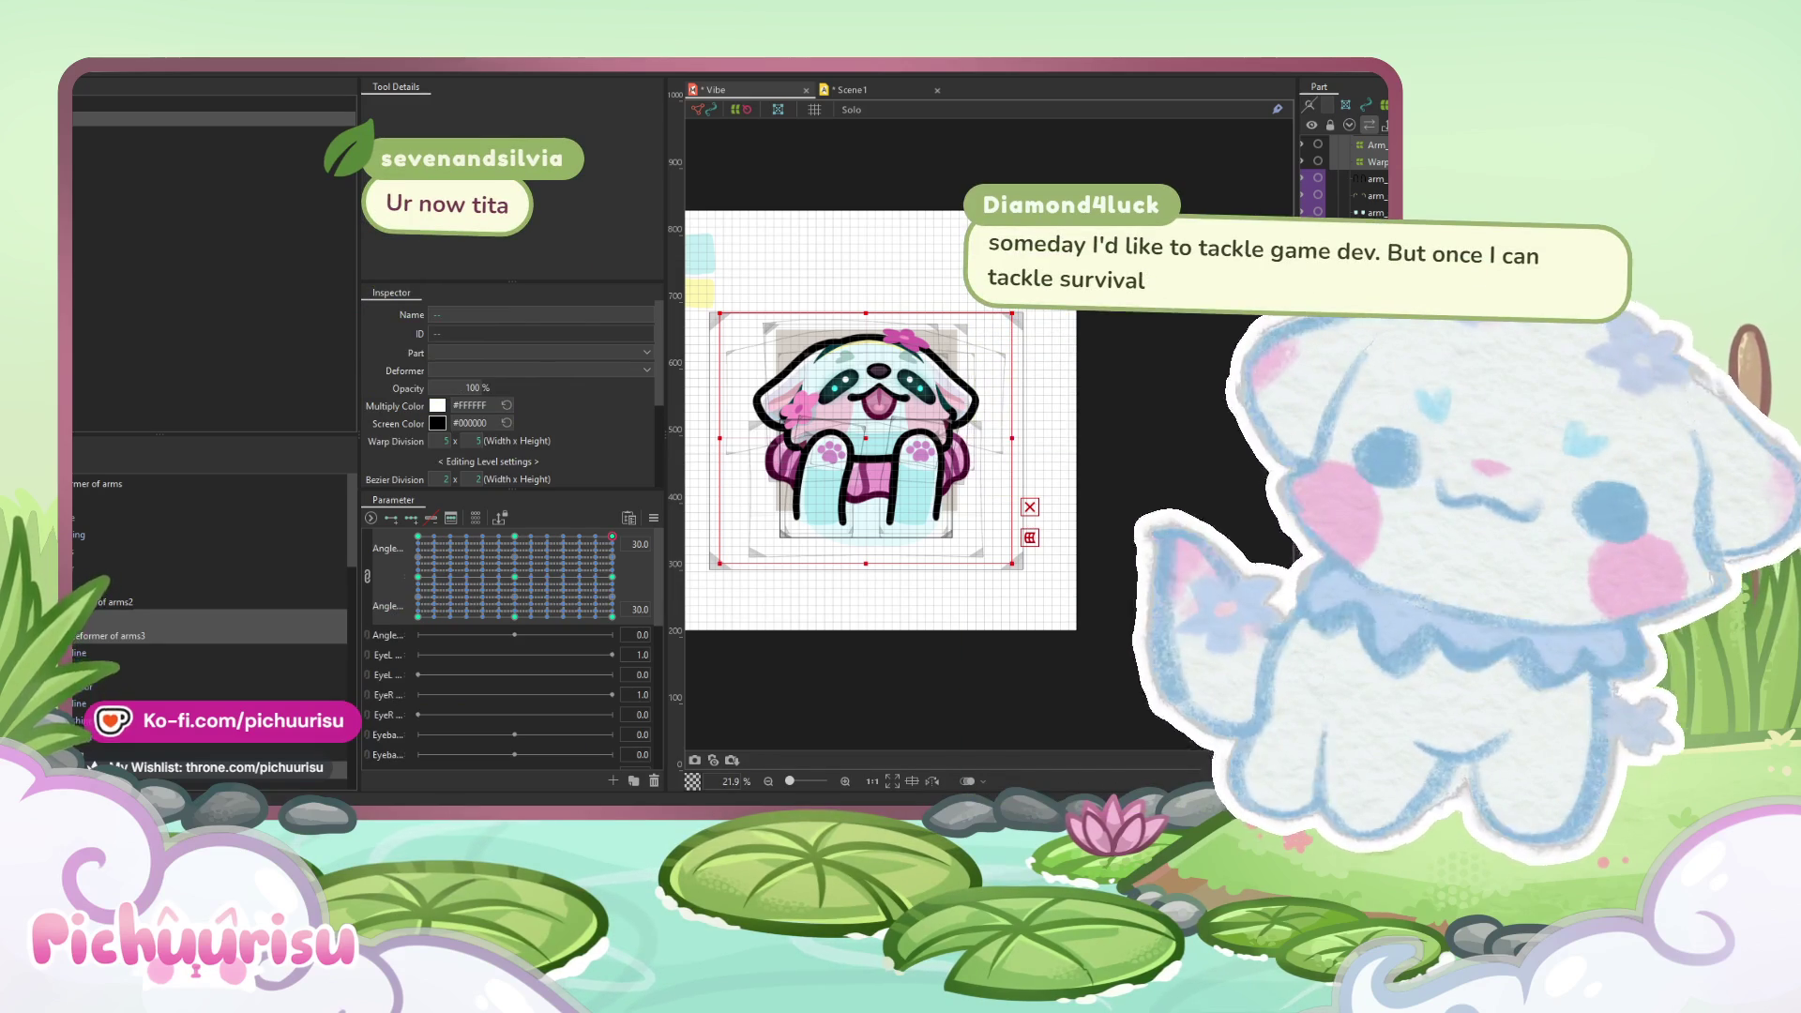
pyautogui.hotkey('alt', 'Tab')
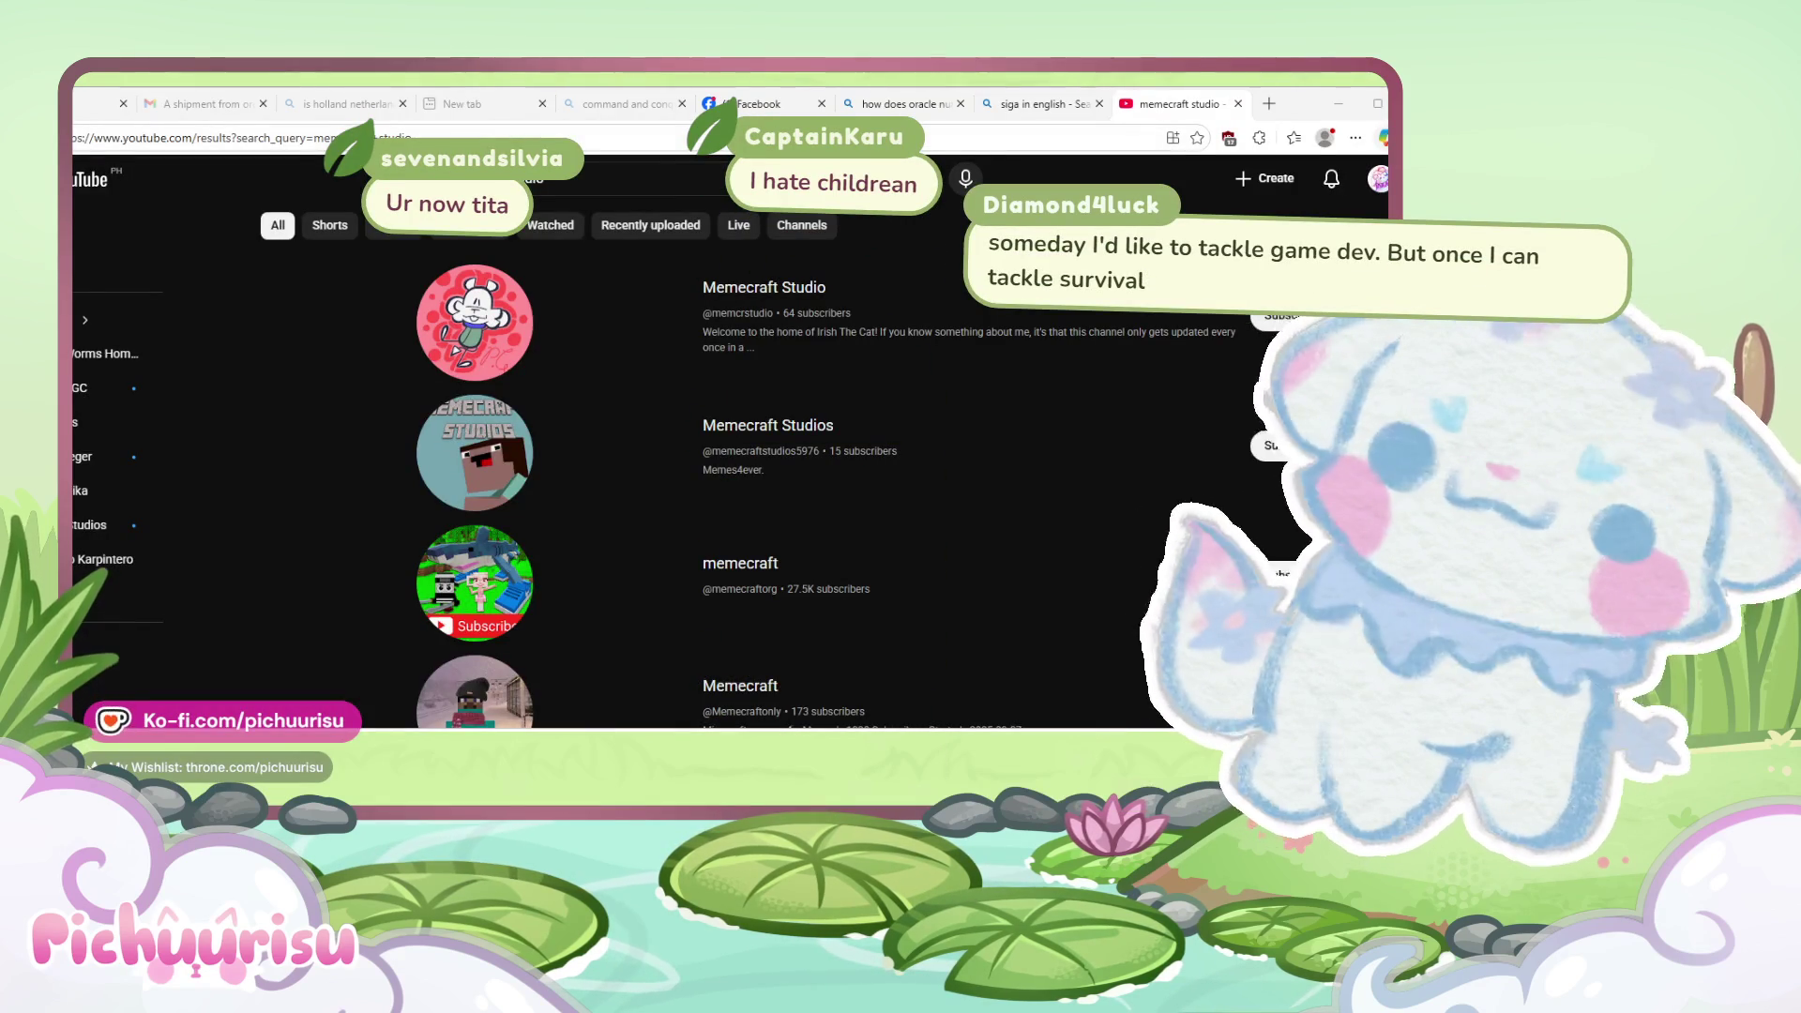
# - Open the Memecraft Studio channel and watch its Irish The Cat demo trailer
pyautogui.click(790, 288)
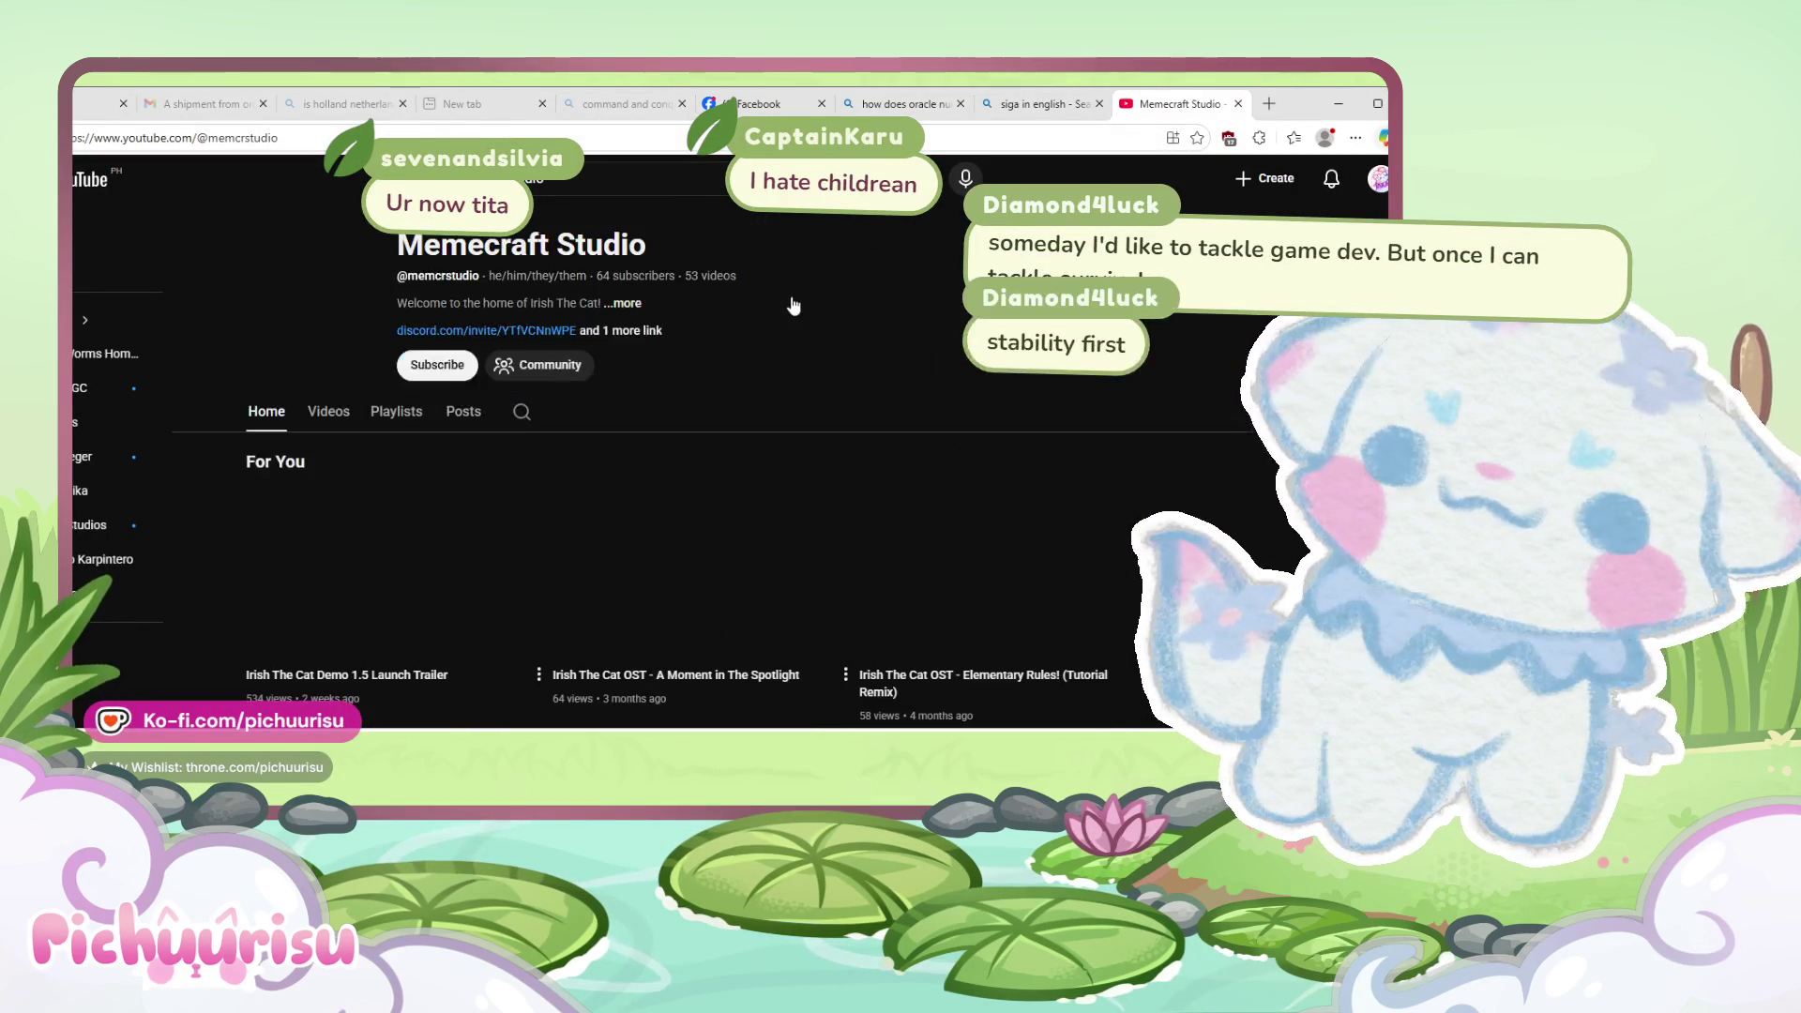
pyautogui.click(394, 469)
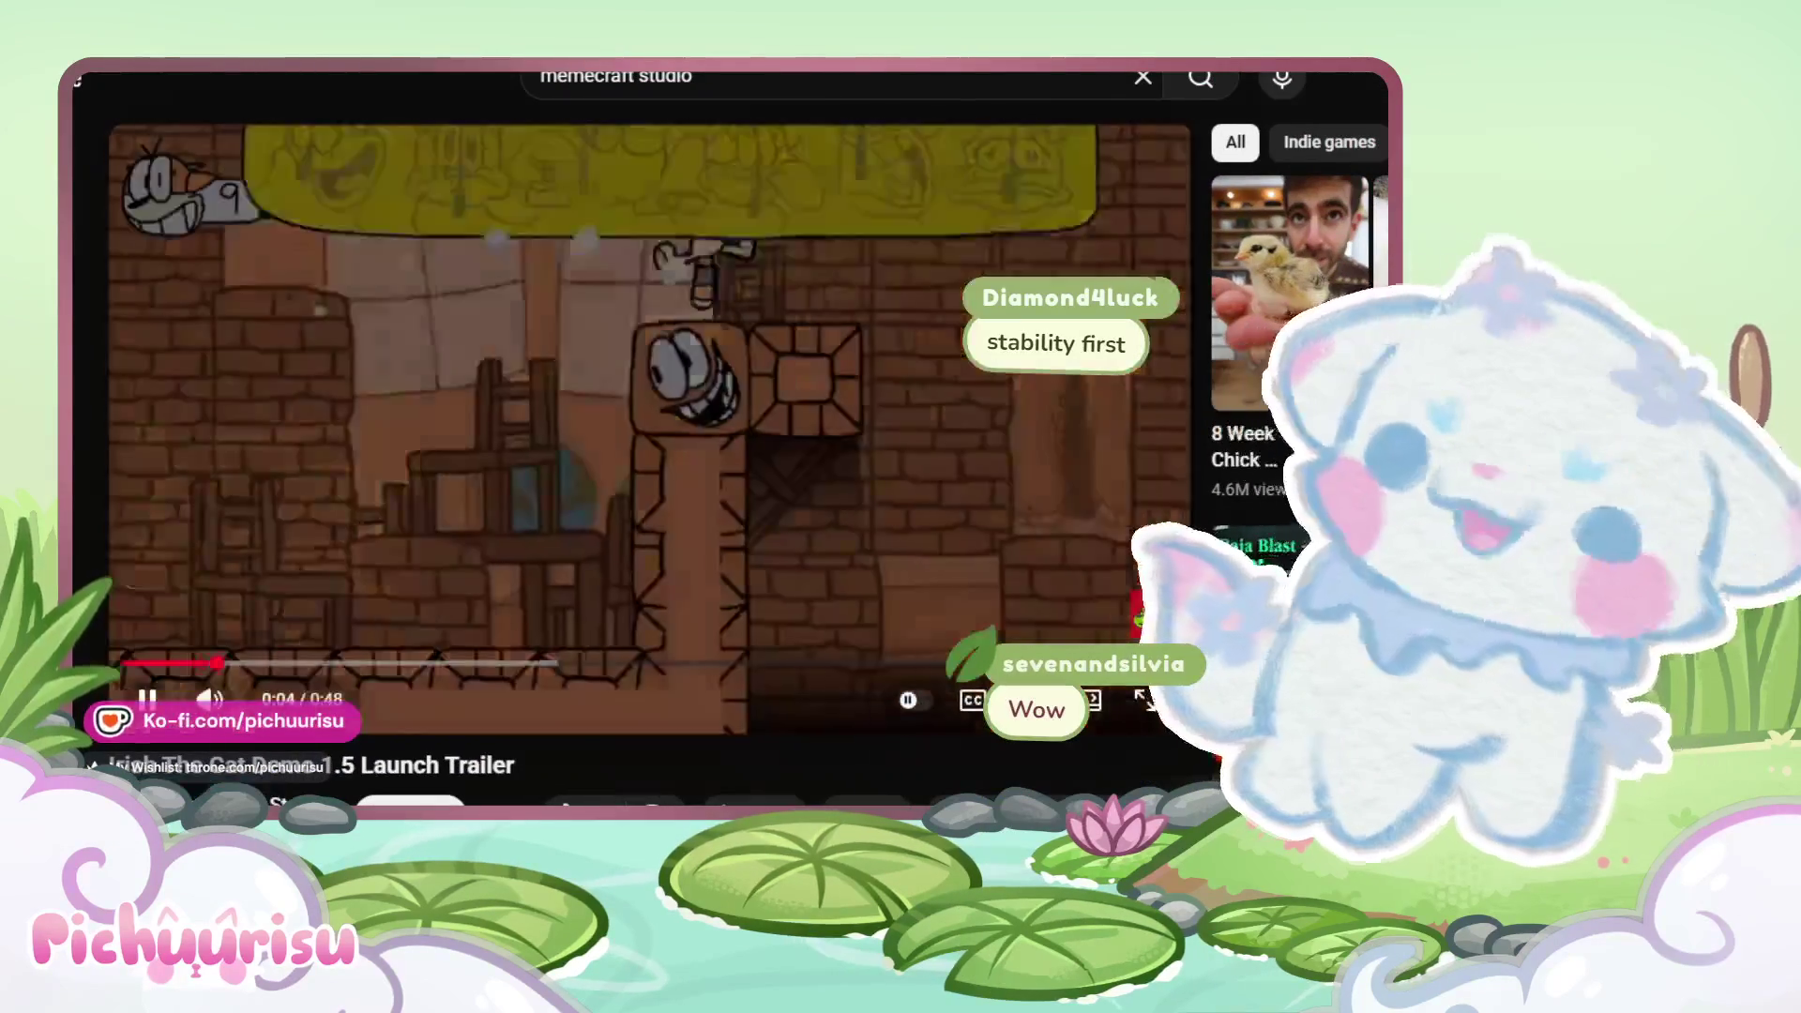
pyautogui.moveTo(217, 662); pyautogui.dragTo(122, 662)
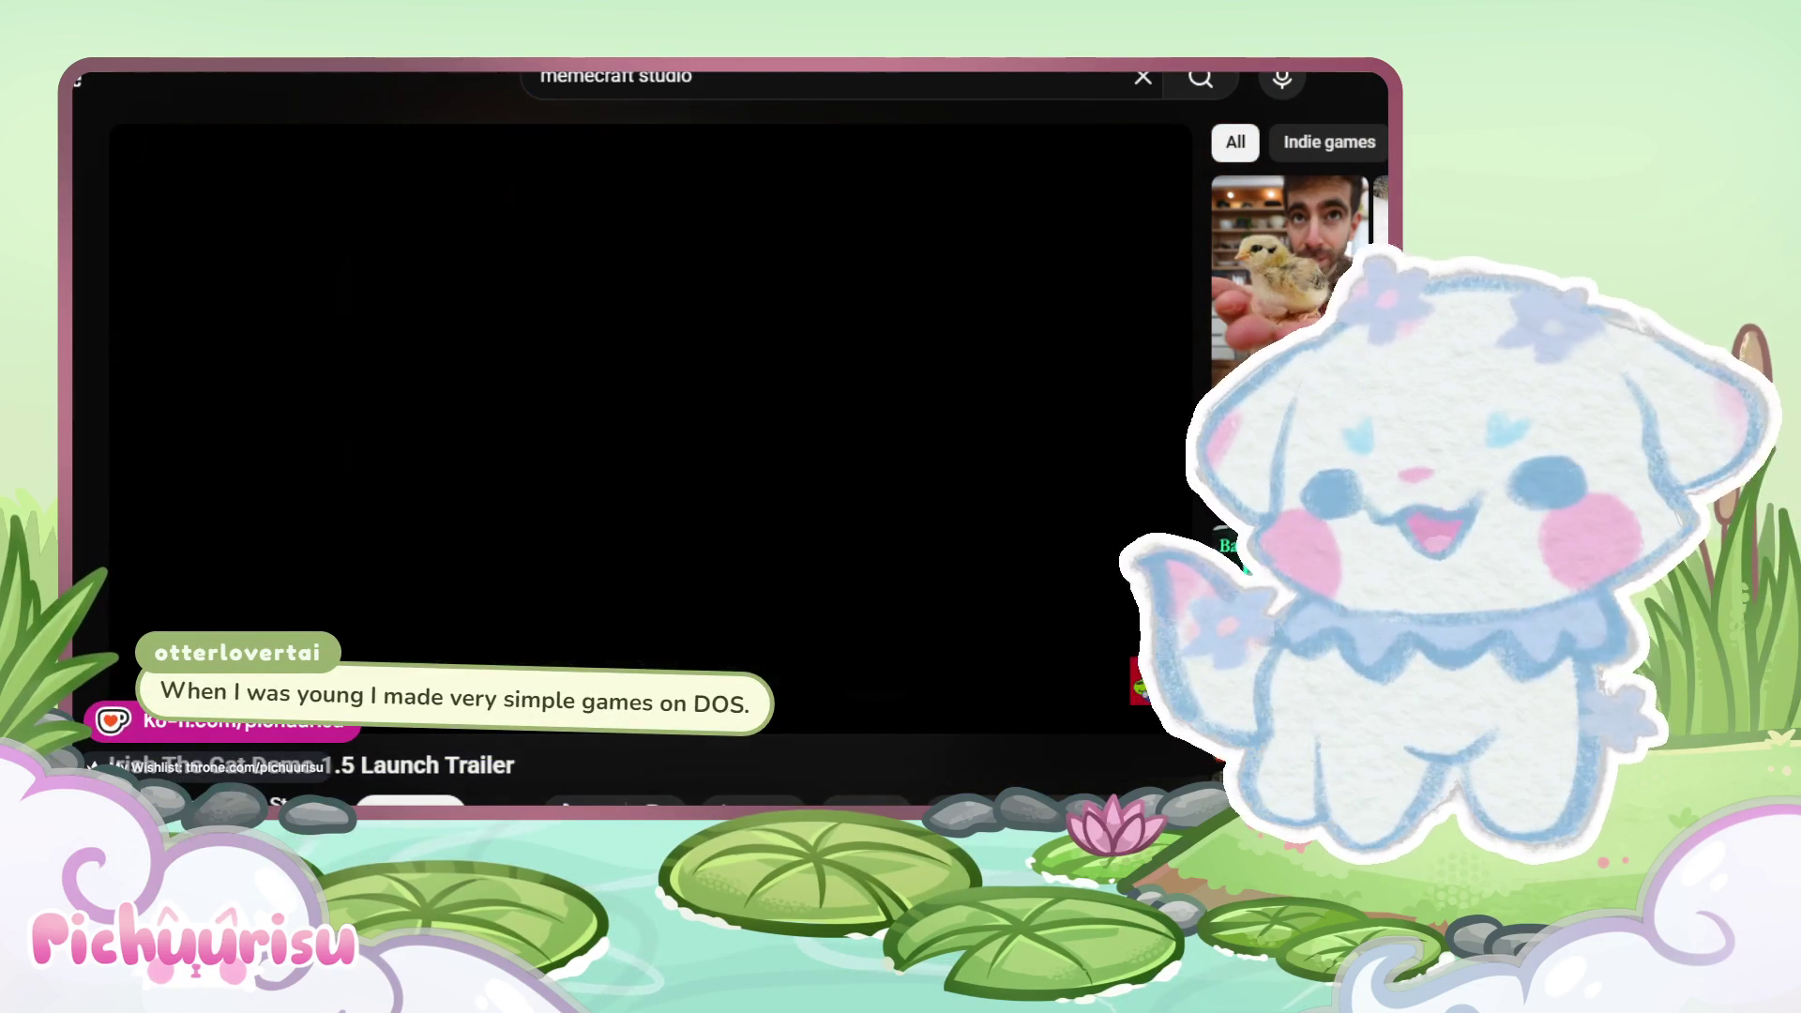
# - Return to the channel page and follow the Bluesky link from its full links list
pyautogui.hotkey('alt', 'Left')
pyautogui.scroll(3, 1104, 466)
pyautogui.scroll(1, 1105, 466)
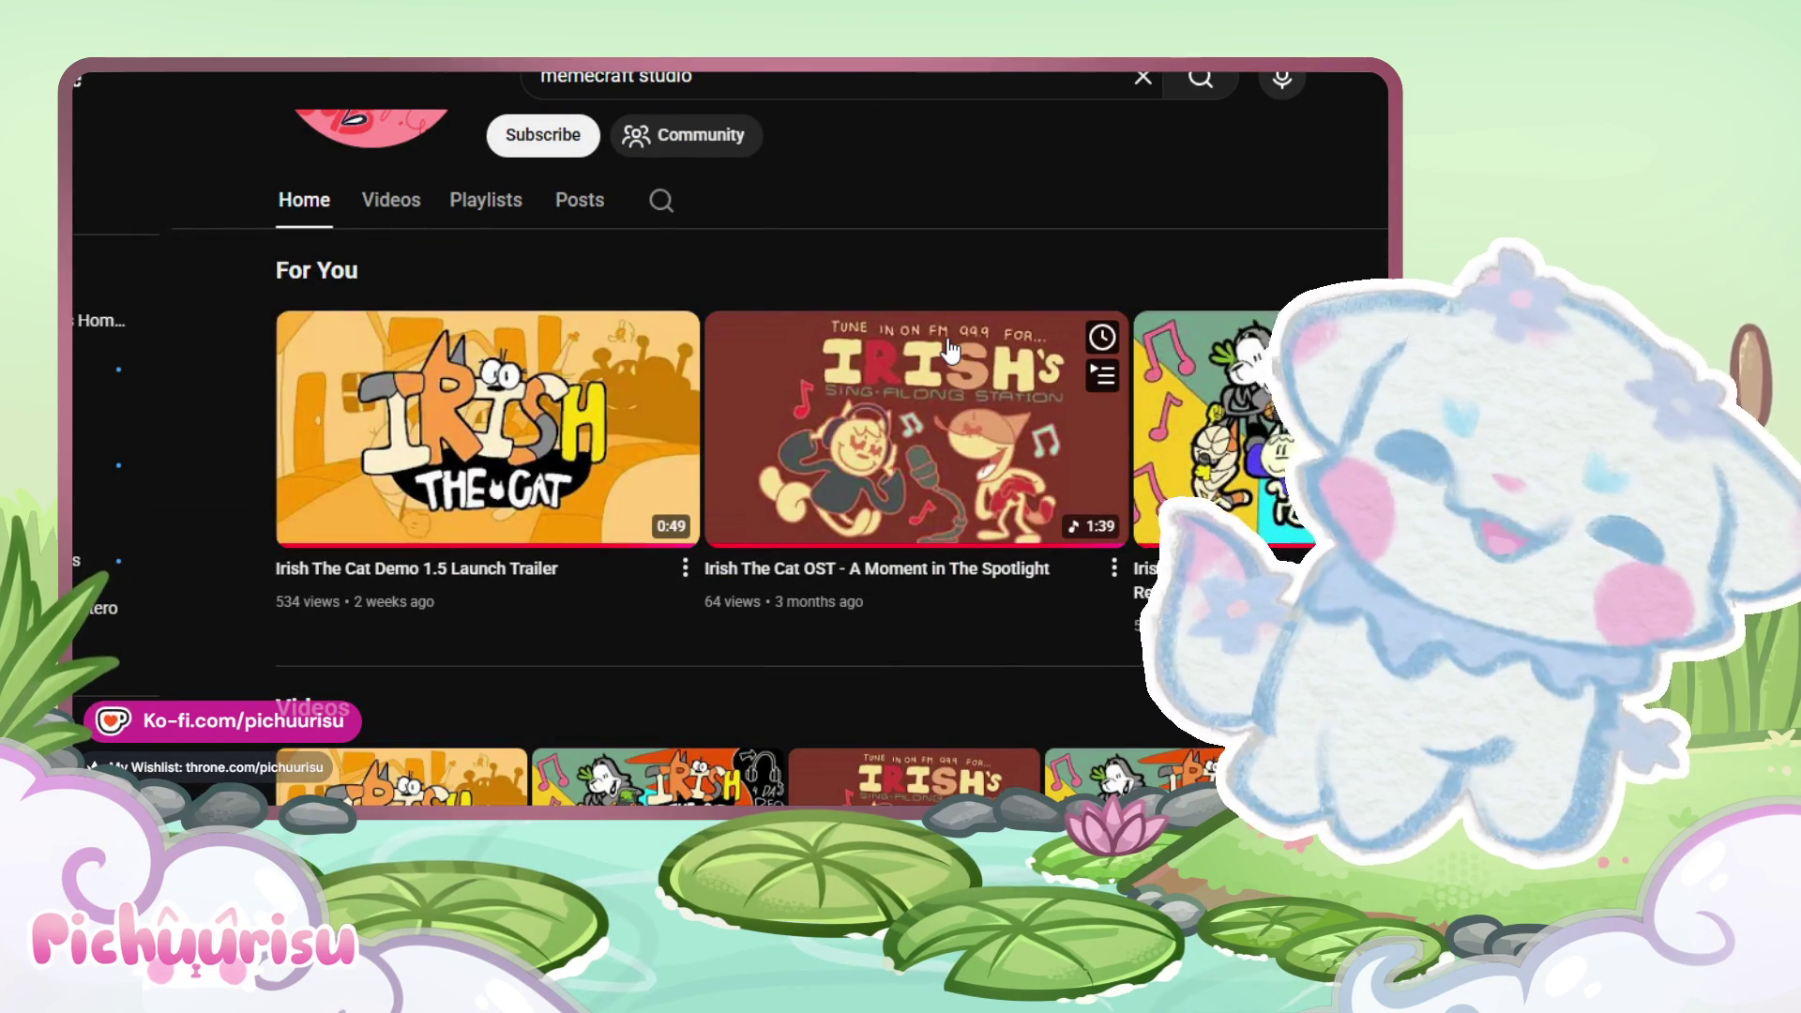
pyautogui.scroll(-1, 950, 349)
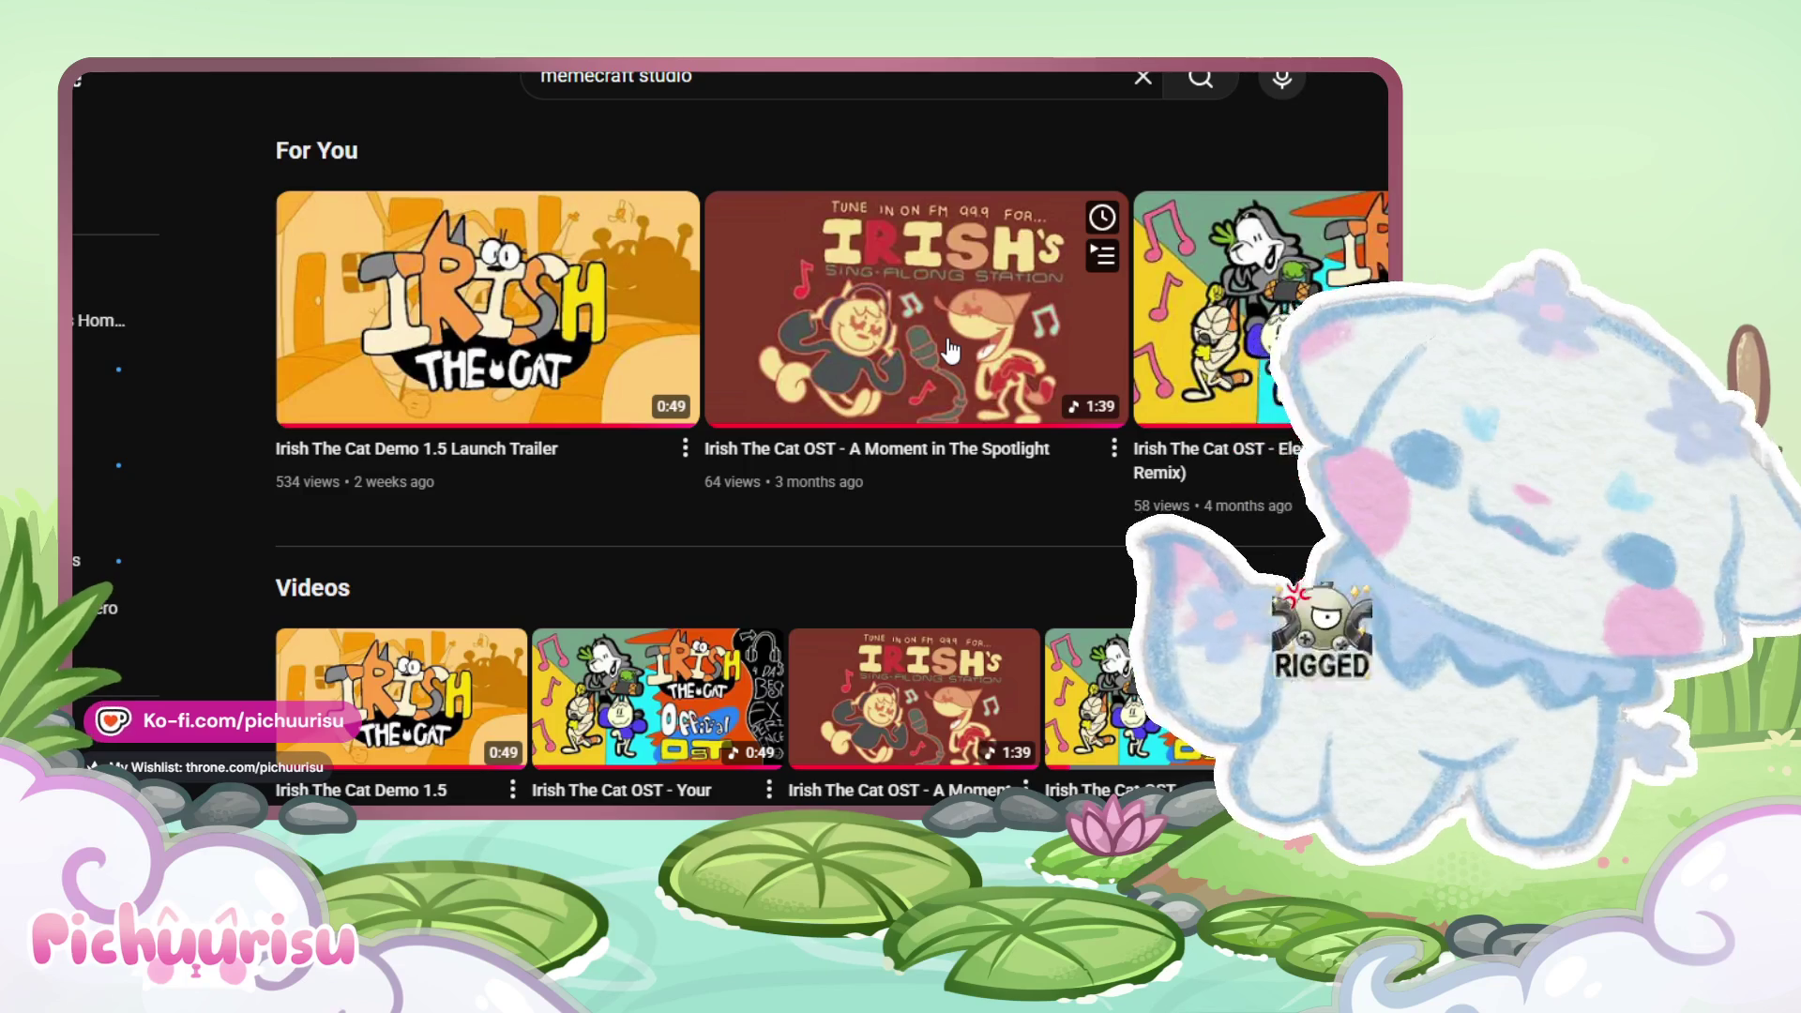
pyautogui.scroll(-3, 950, 349)
pyautogui.scroll(3, 950, 349)
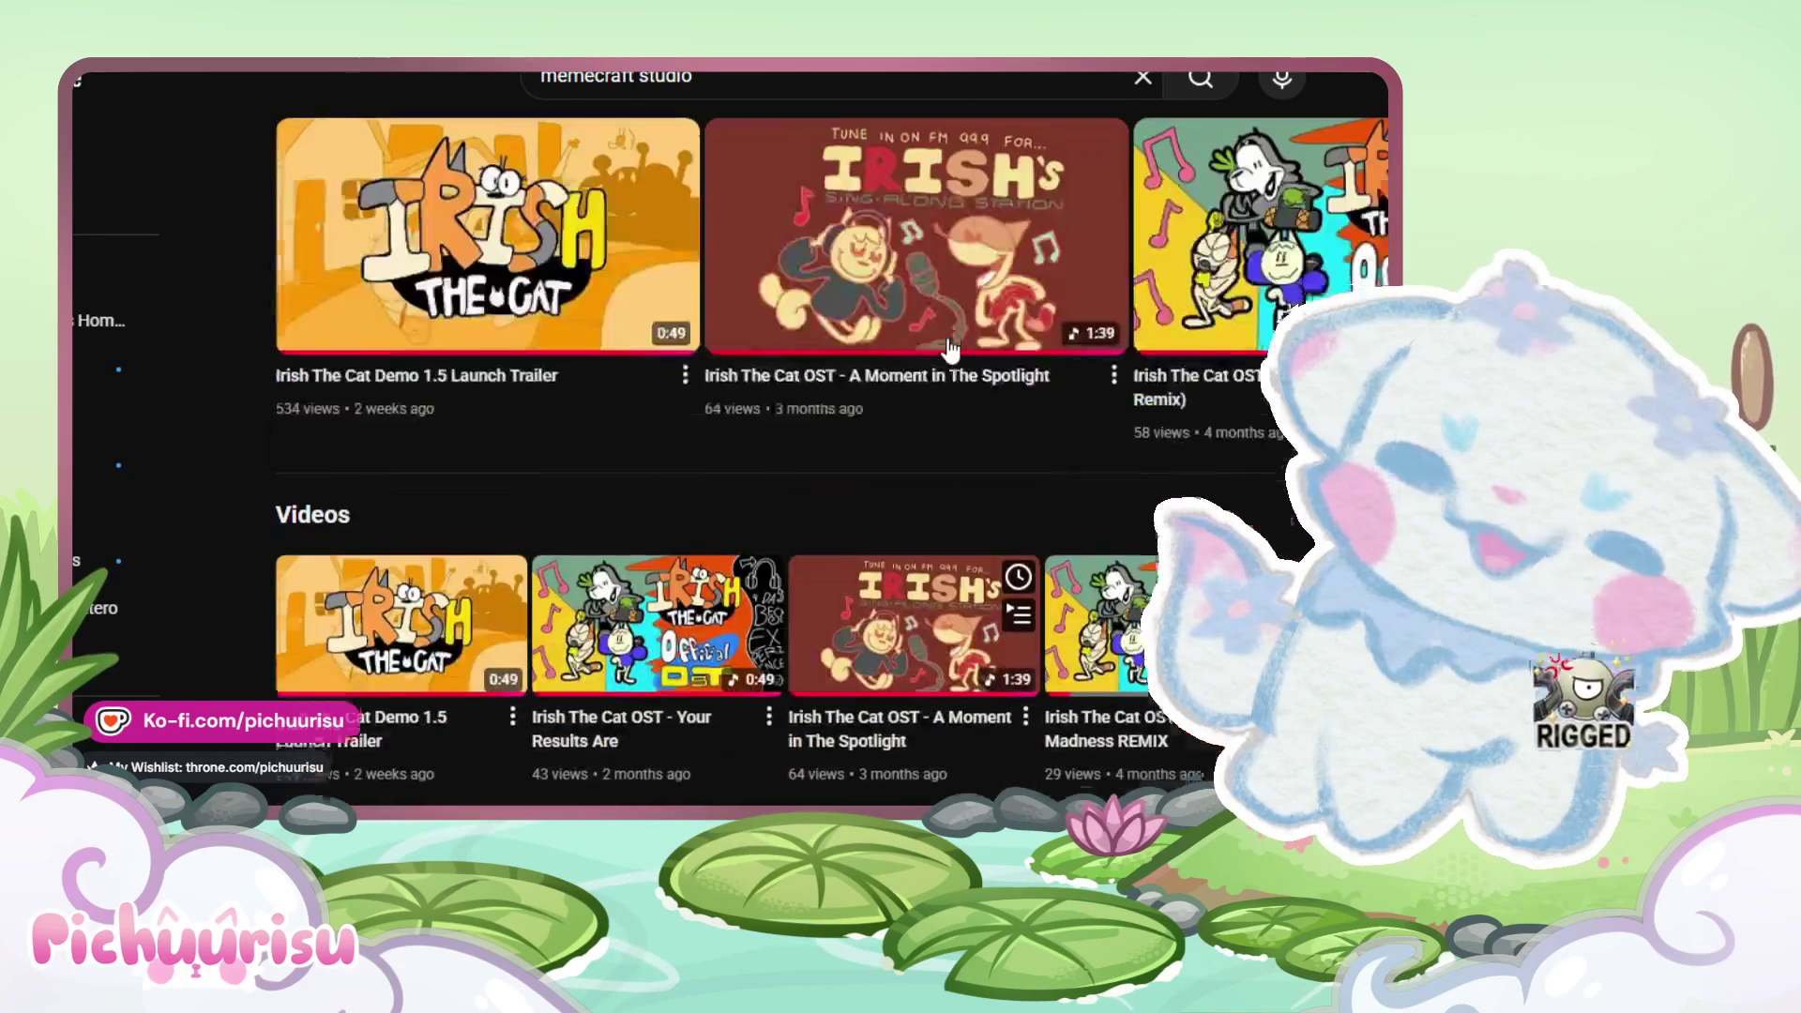
pyautogui.scroll(3, 950, 349)
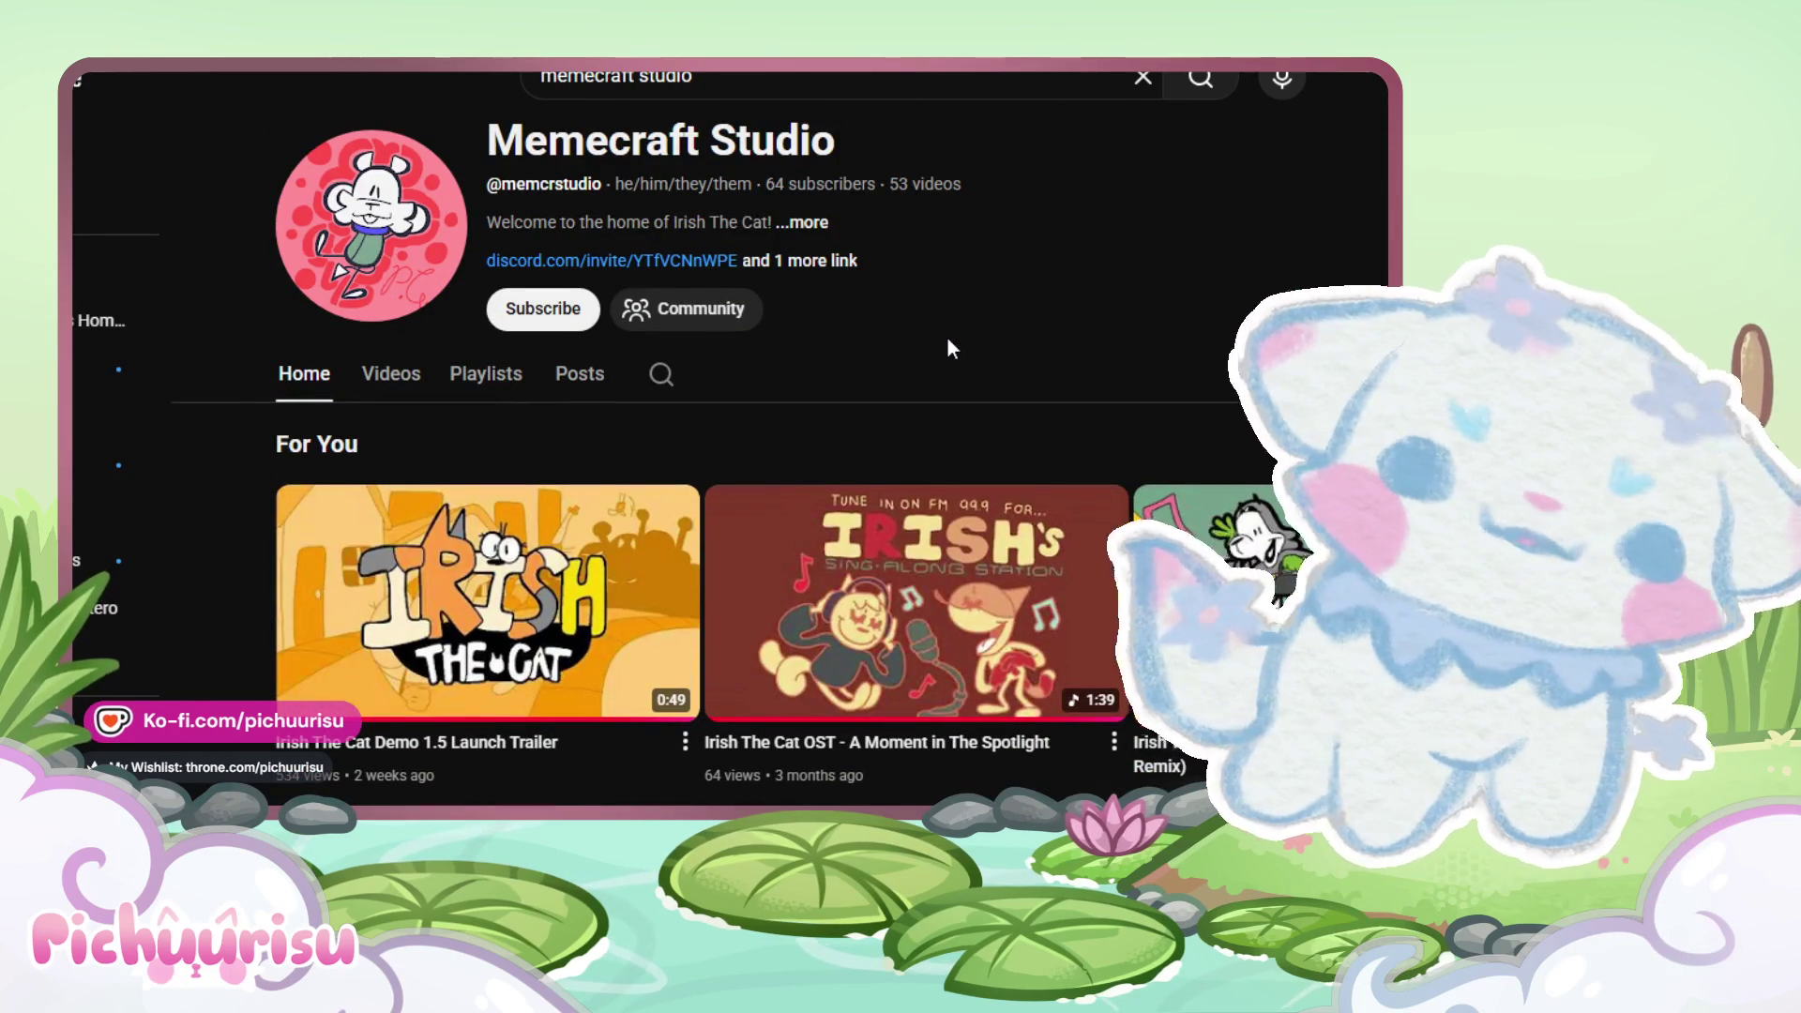
pyautogui.scroll(-2, 947, 340)
pyautogui.scroll(2, 945, 342)
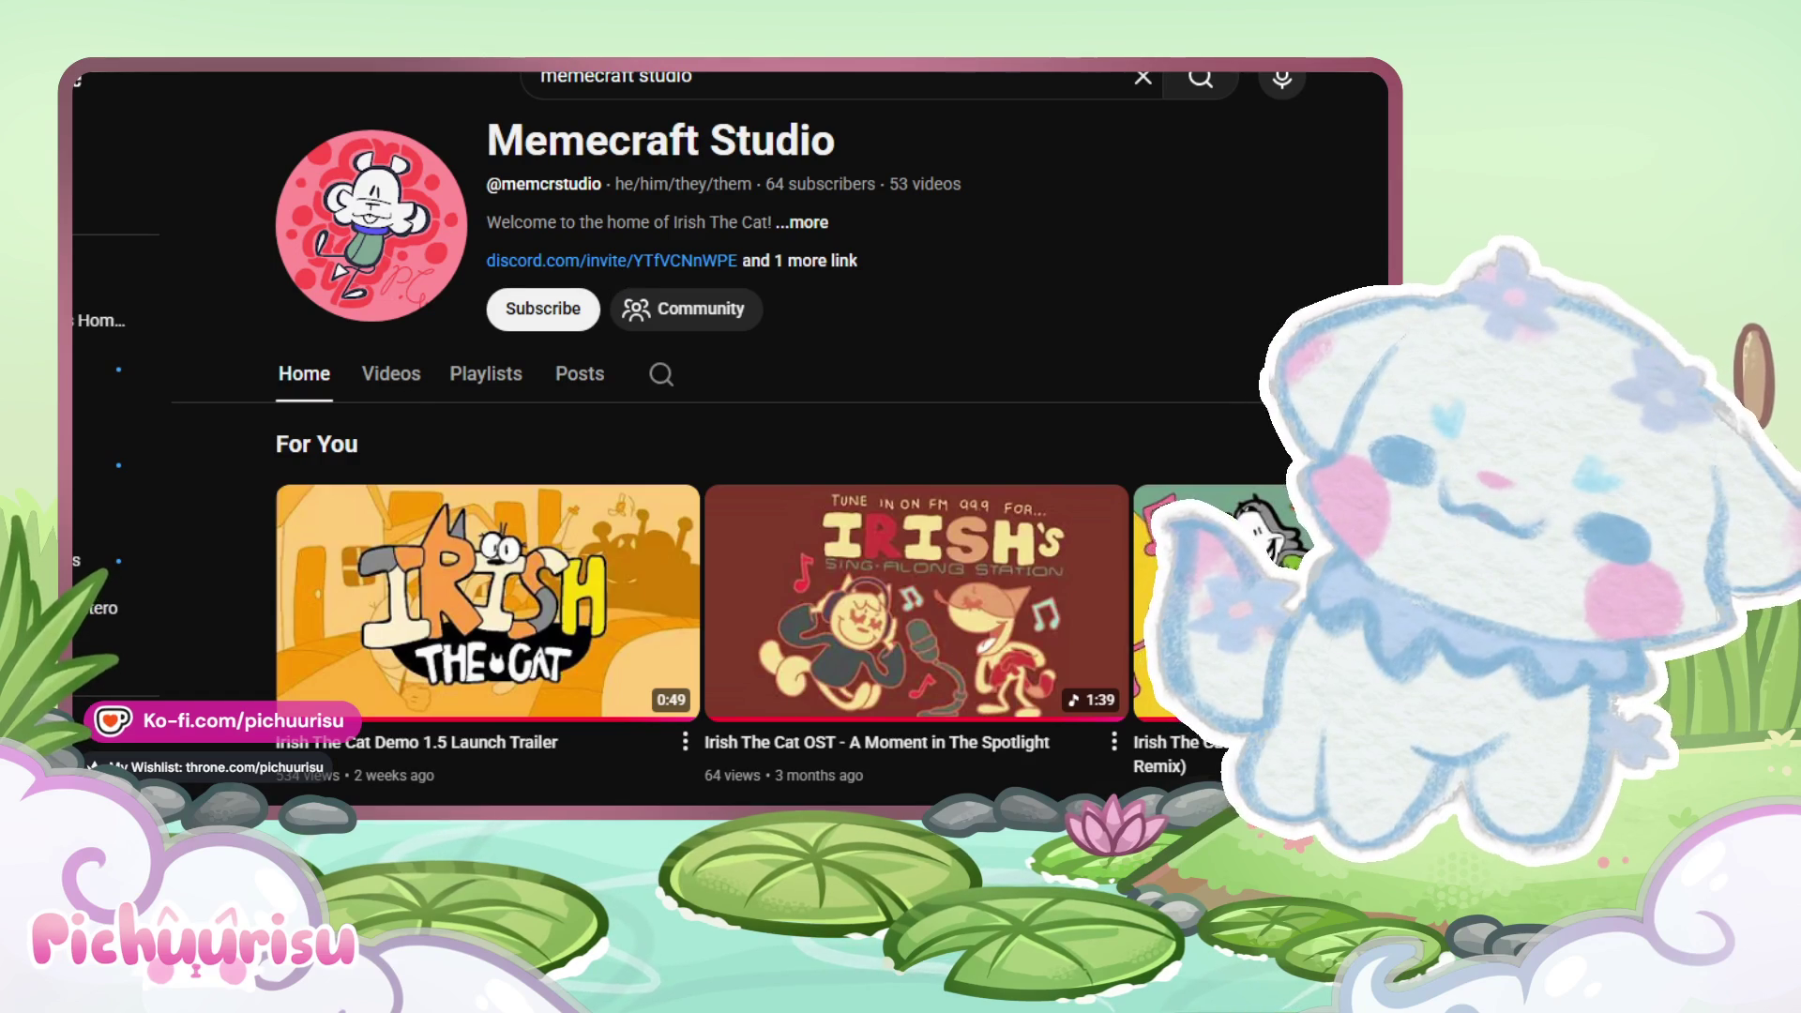
pyautogui.click(802, 262)
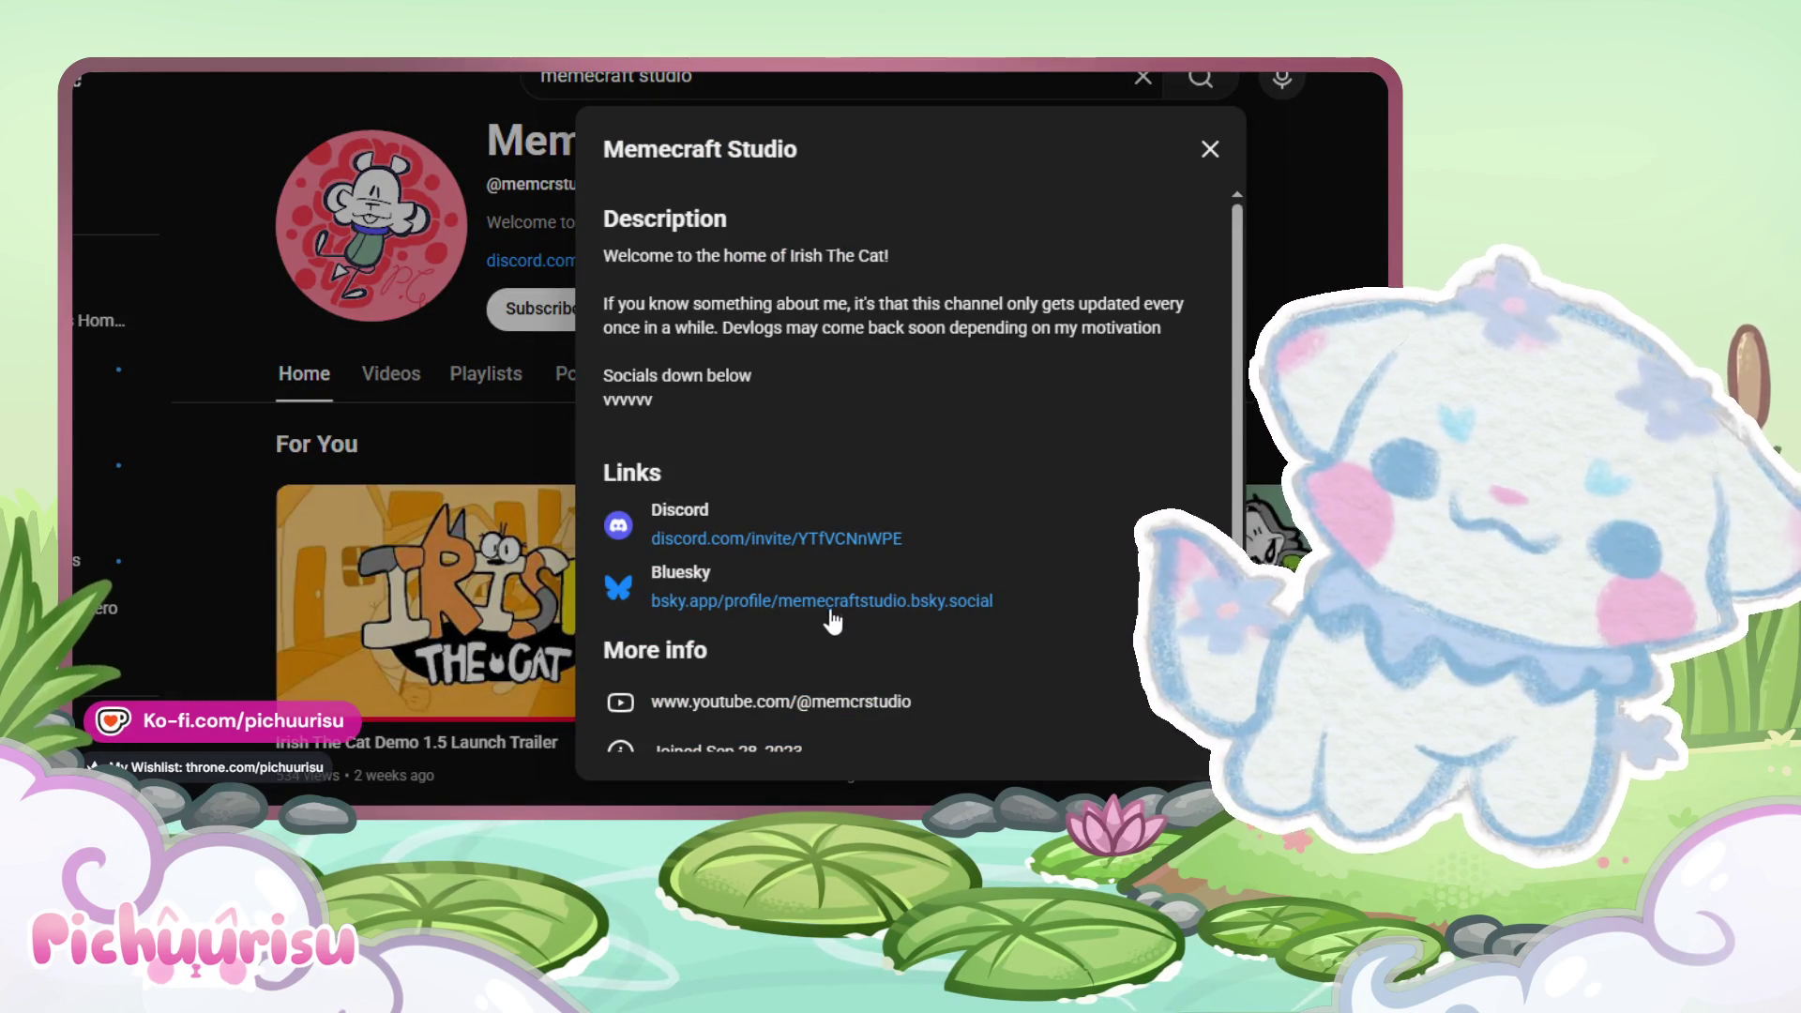
pyautogui.click(821, 601)
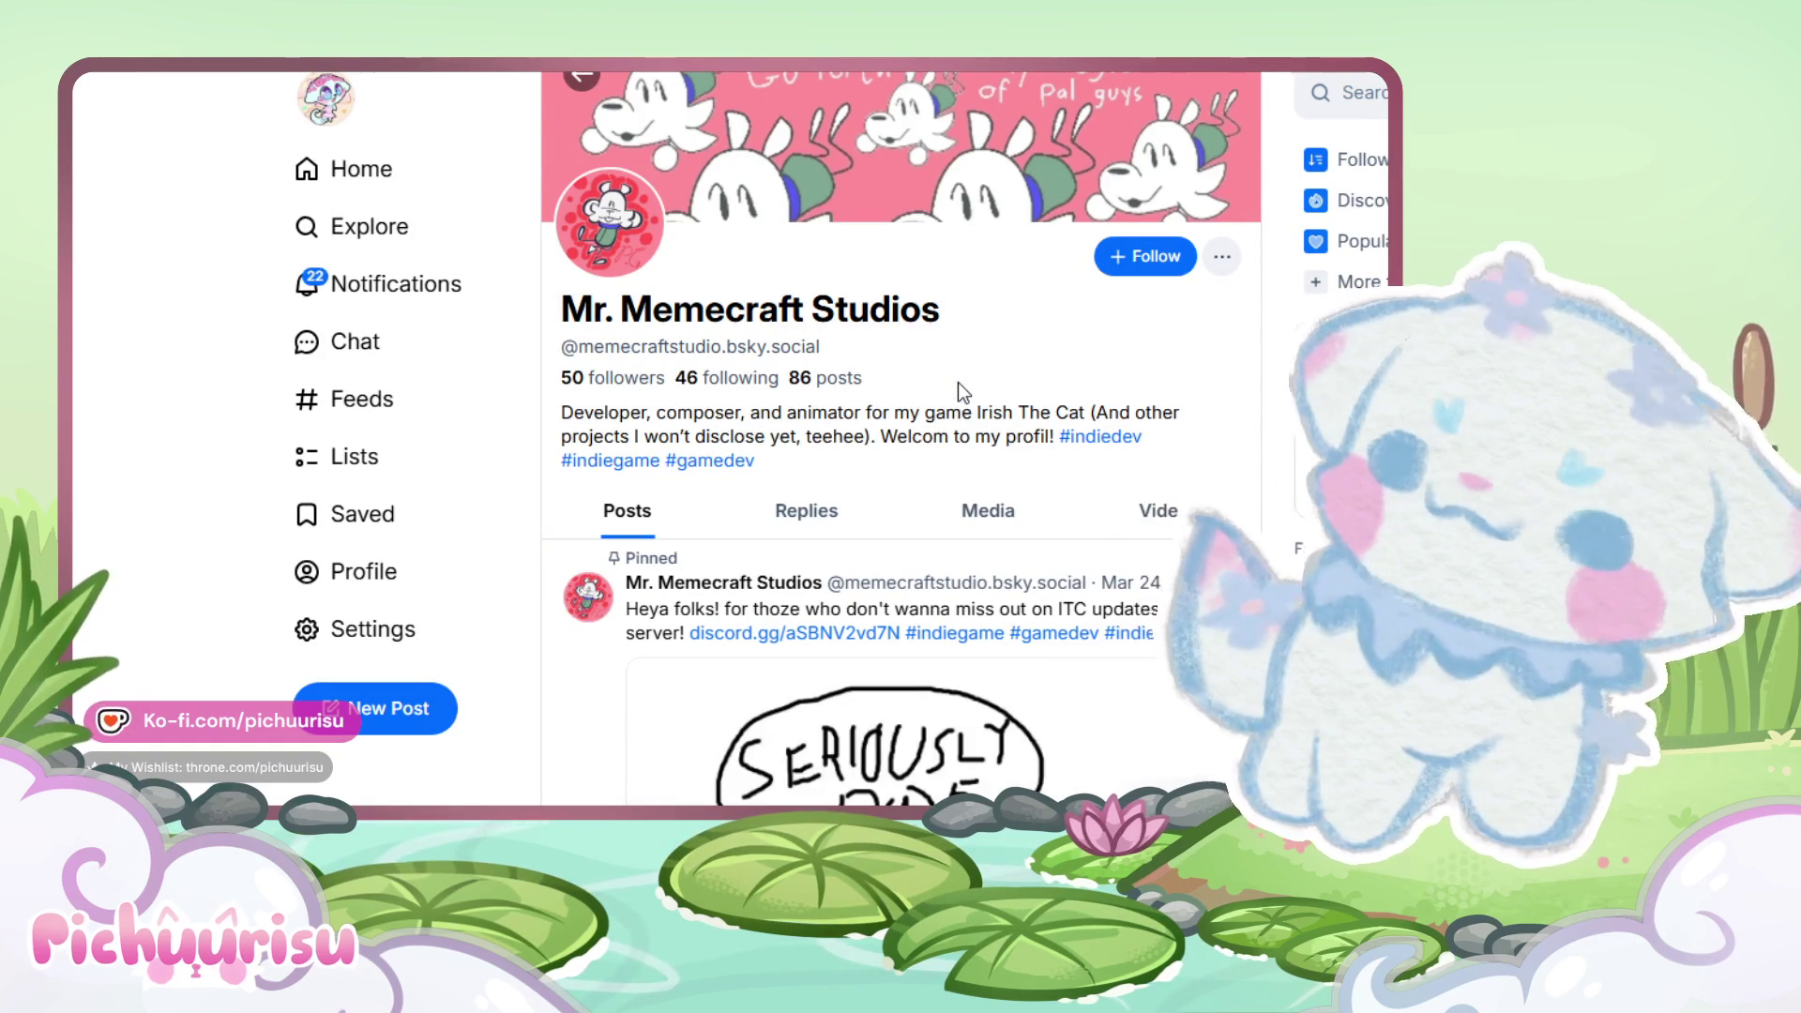
pyautogui.scroll(-5, 958, 381)
pyautogui.scroll(-6, 958, 381)
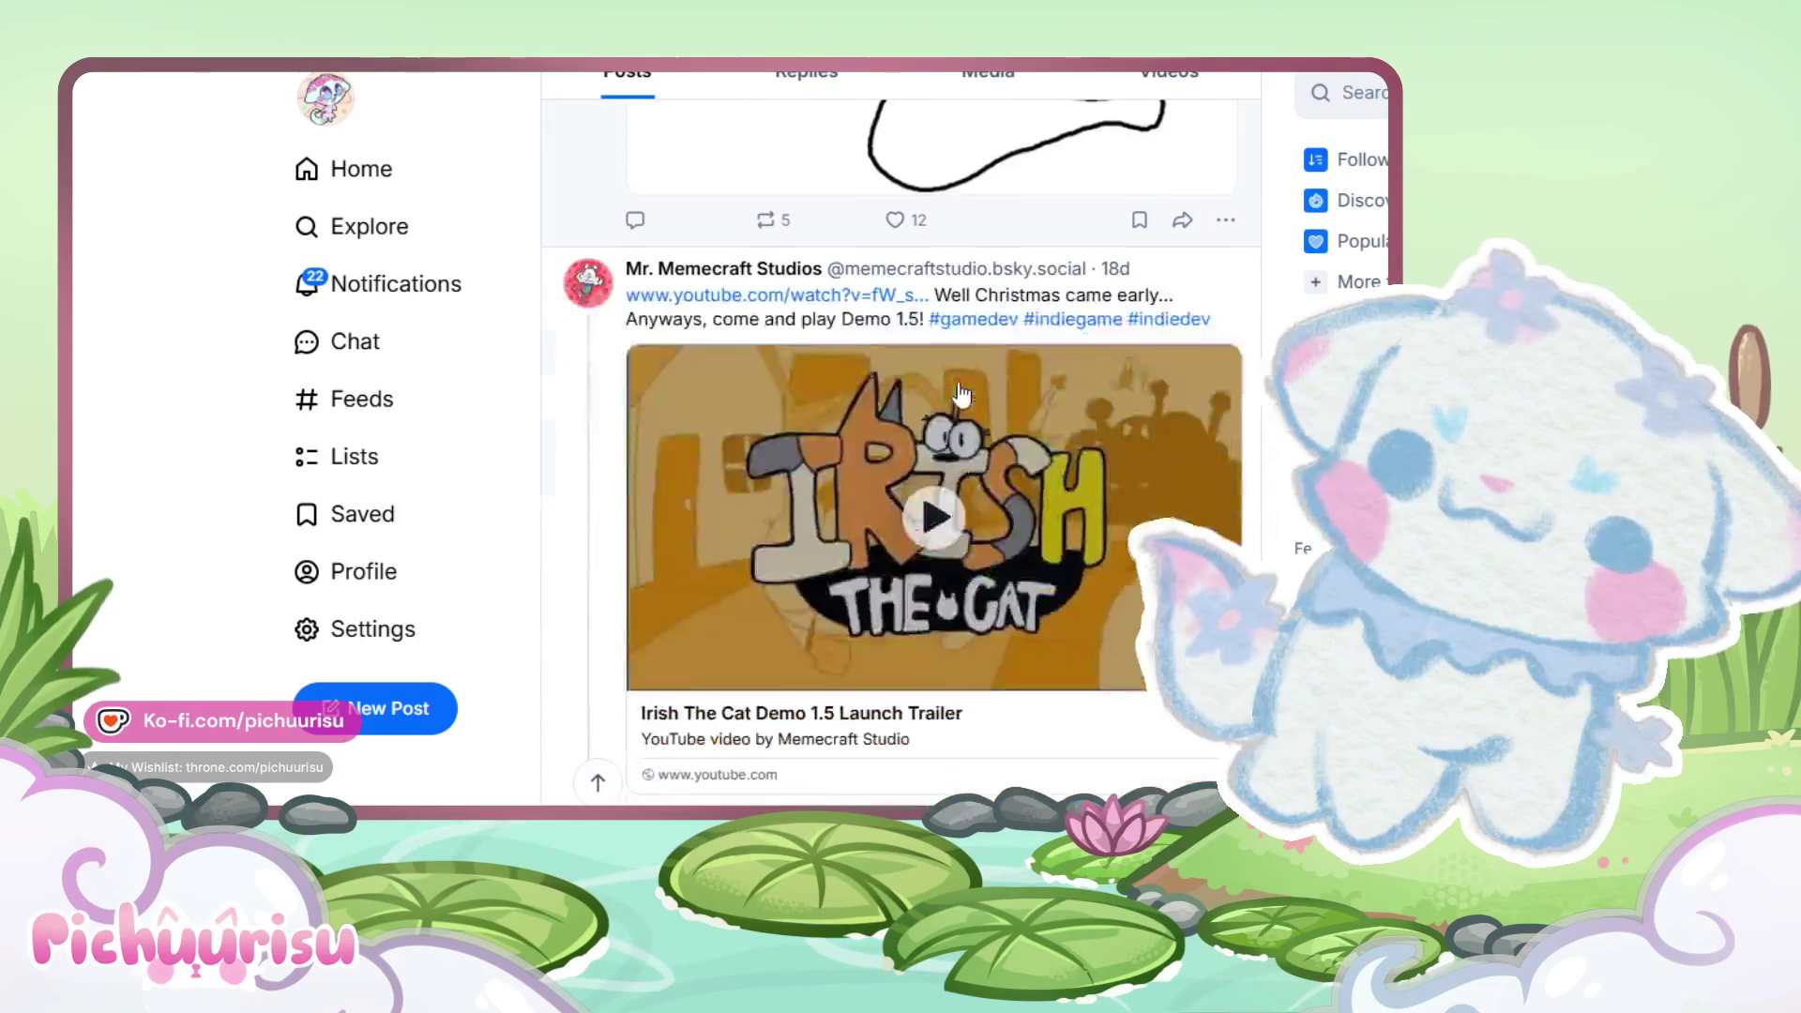
pyautogui.scroll(-6, 958, 381)
pyautogui.scroll(-6, 958, 381)
pyautogui.scroll(-5, 958, 392)
pyautogui.scroll(-4, 959, 392)
pyautogui.scroll(4, 959, 392)
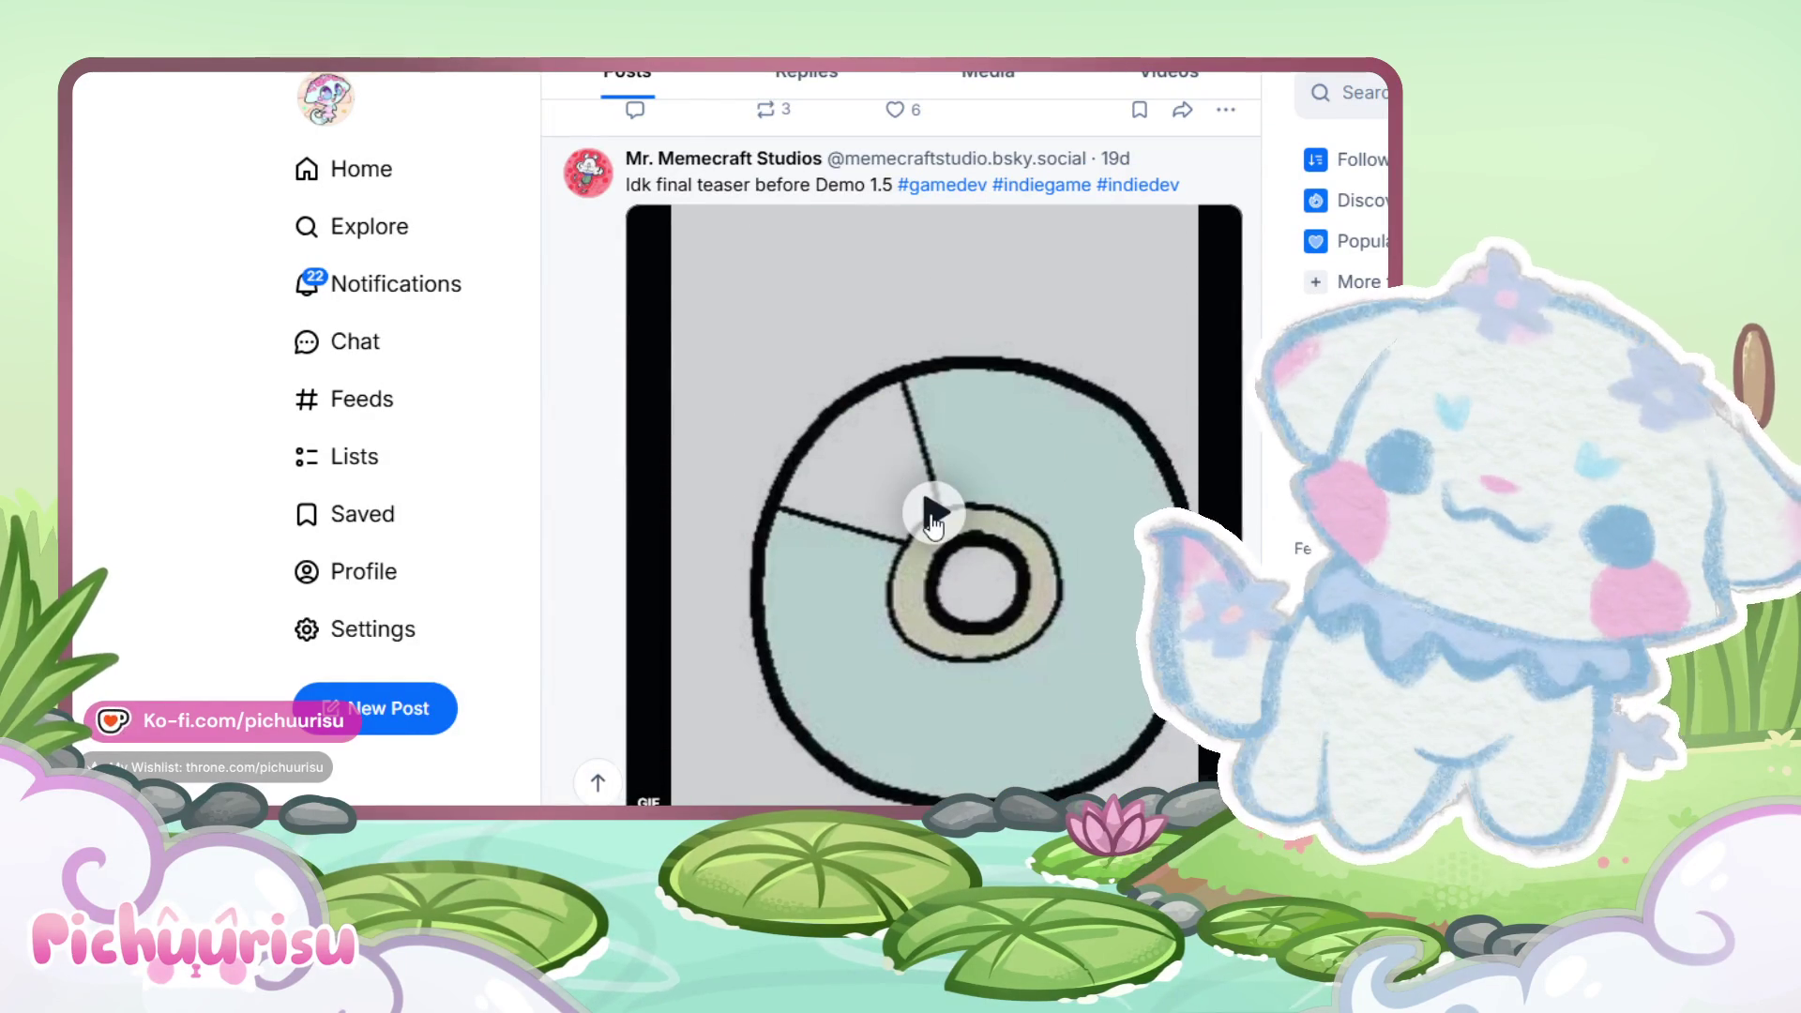
pyautogui.scroll(-3, 1014, 430)
pyautogui.scroll(6, 1014, 431)
pyautogui.scroll(5, 1016, 434)
pyautogui.scroll(1, 1014, 431)
pyautogui.scroll(6, 1014, 430)
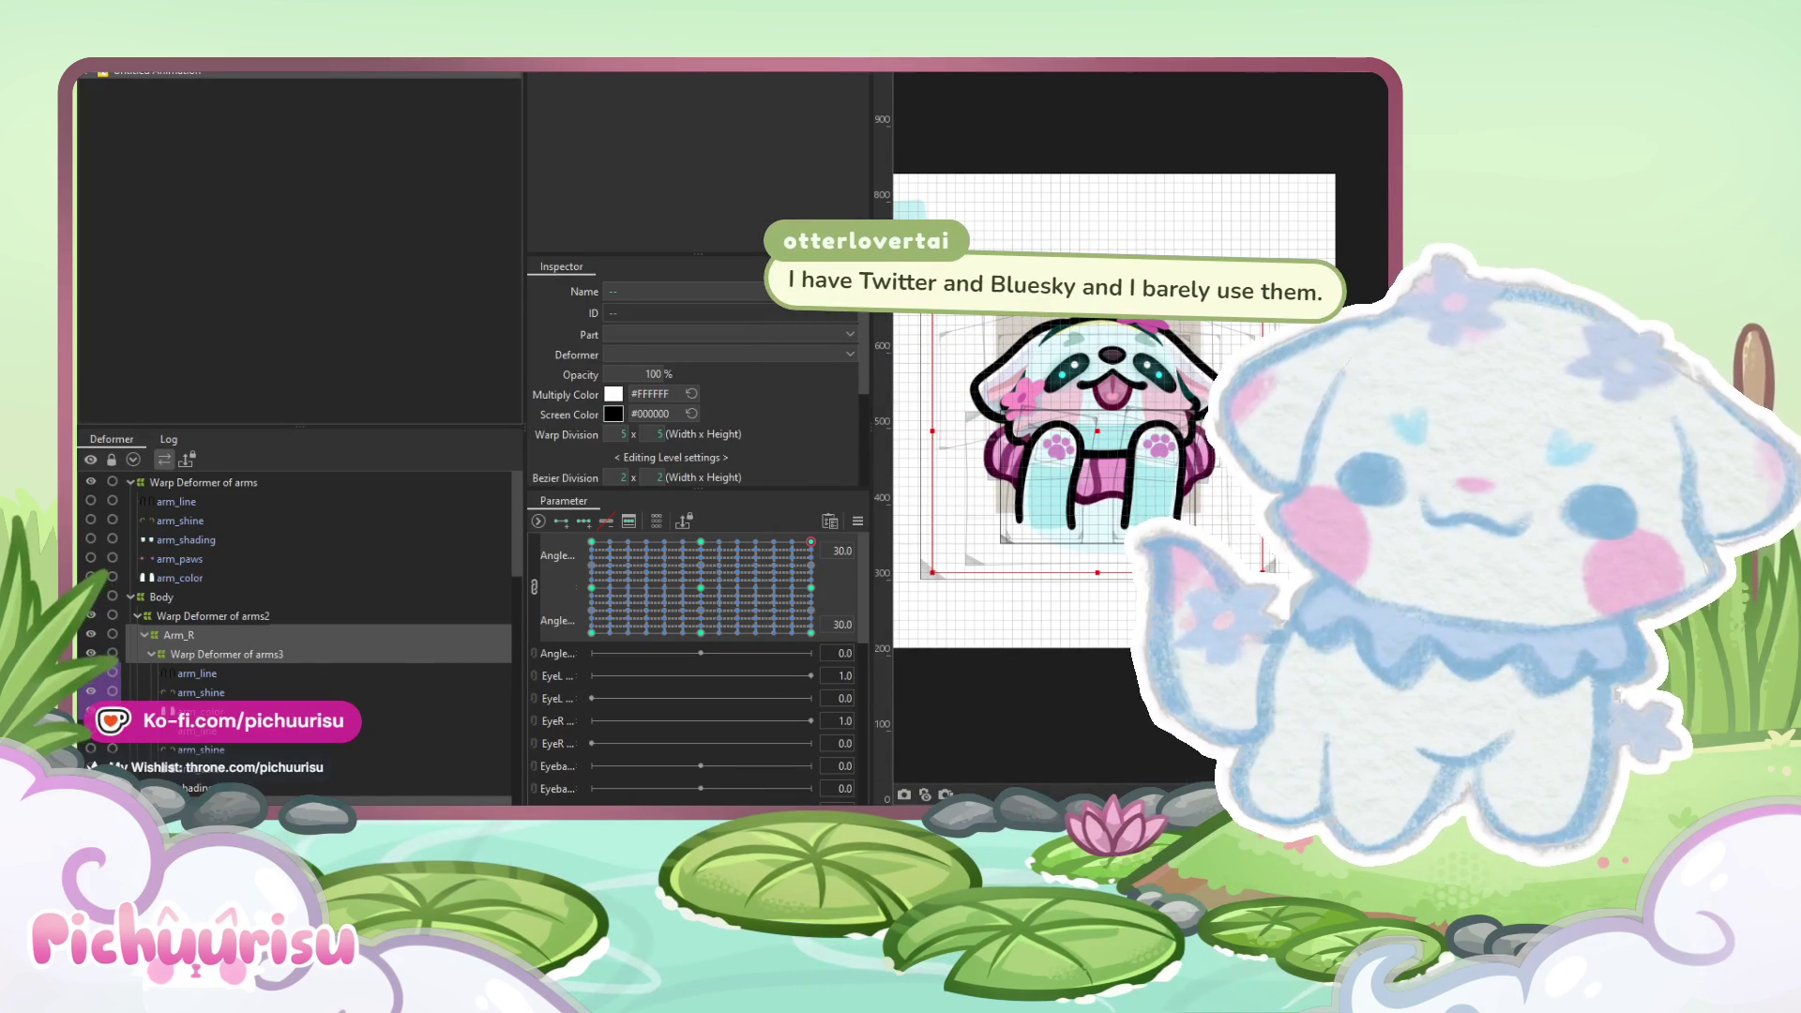
# - Pose the head angle near -3.2, 12.9 and preview the looping animation
pyautogui.moveTo(741, 548); pyautogui.dragTo(689, 567)
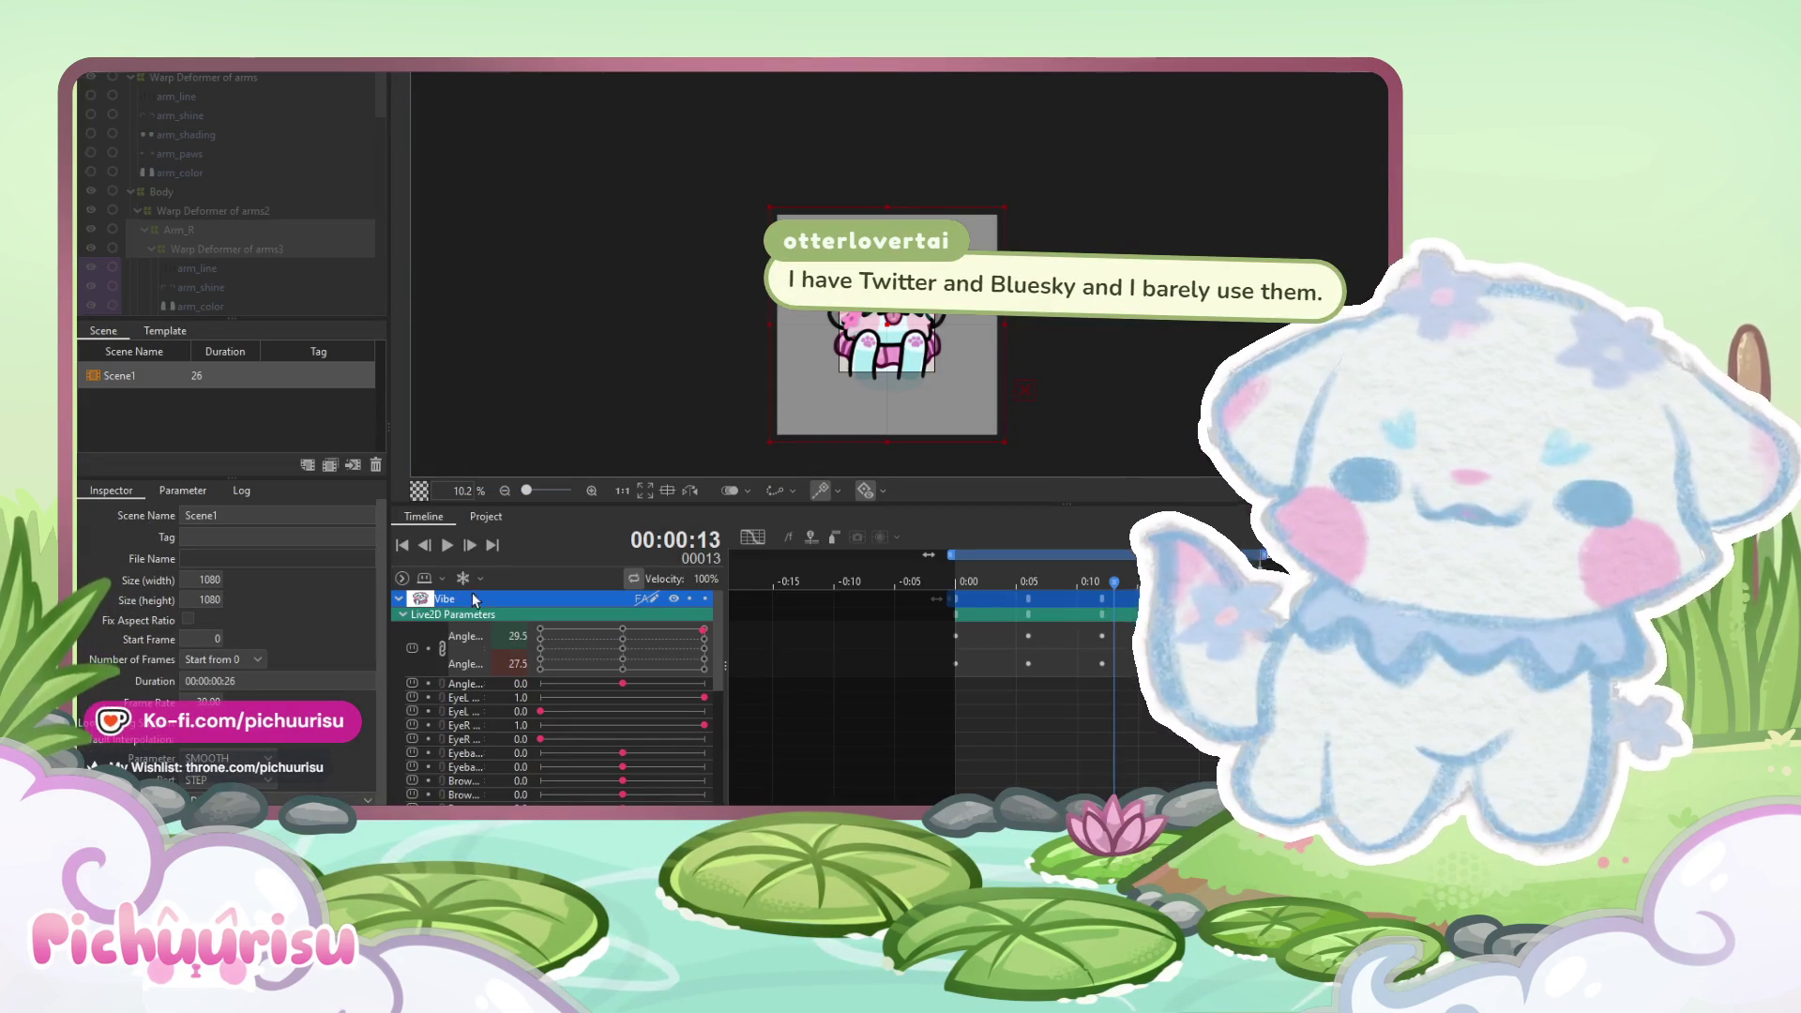
pyautogui.click(451, 547)
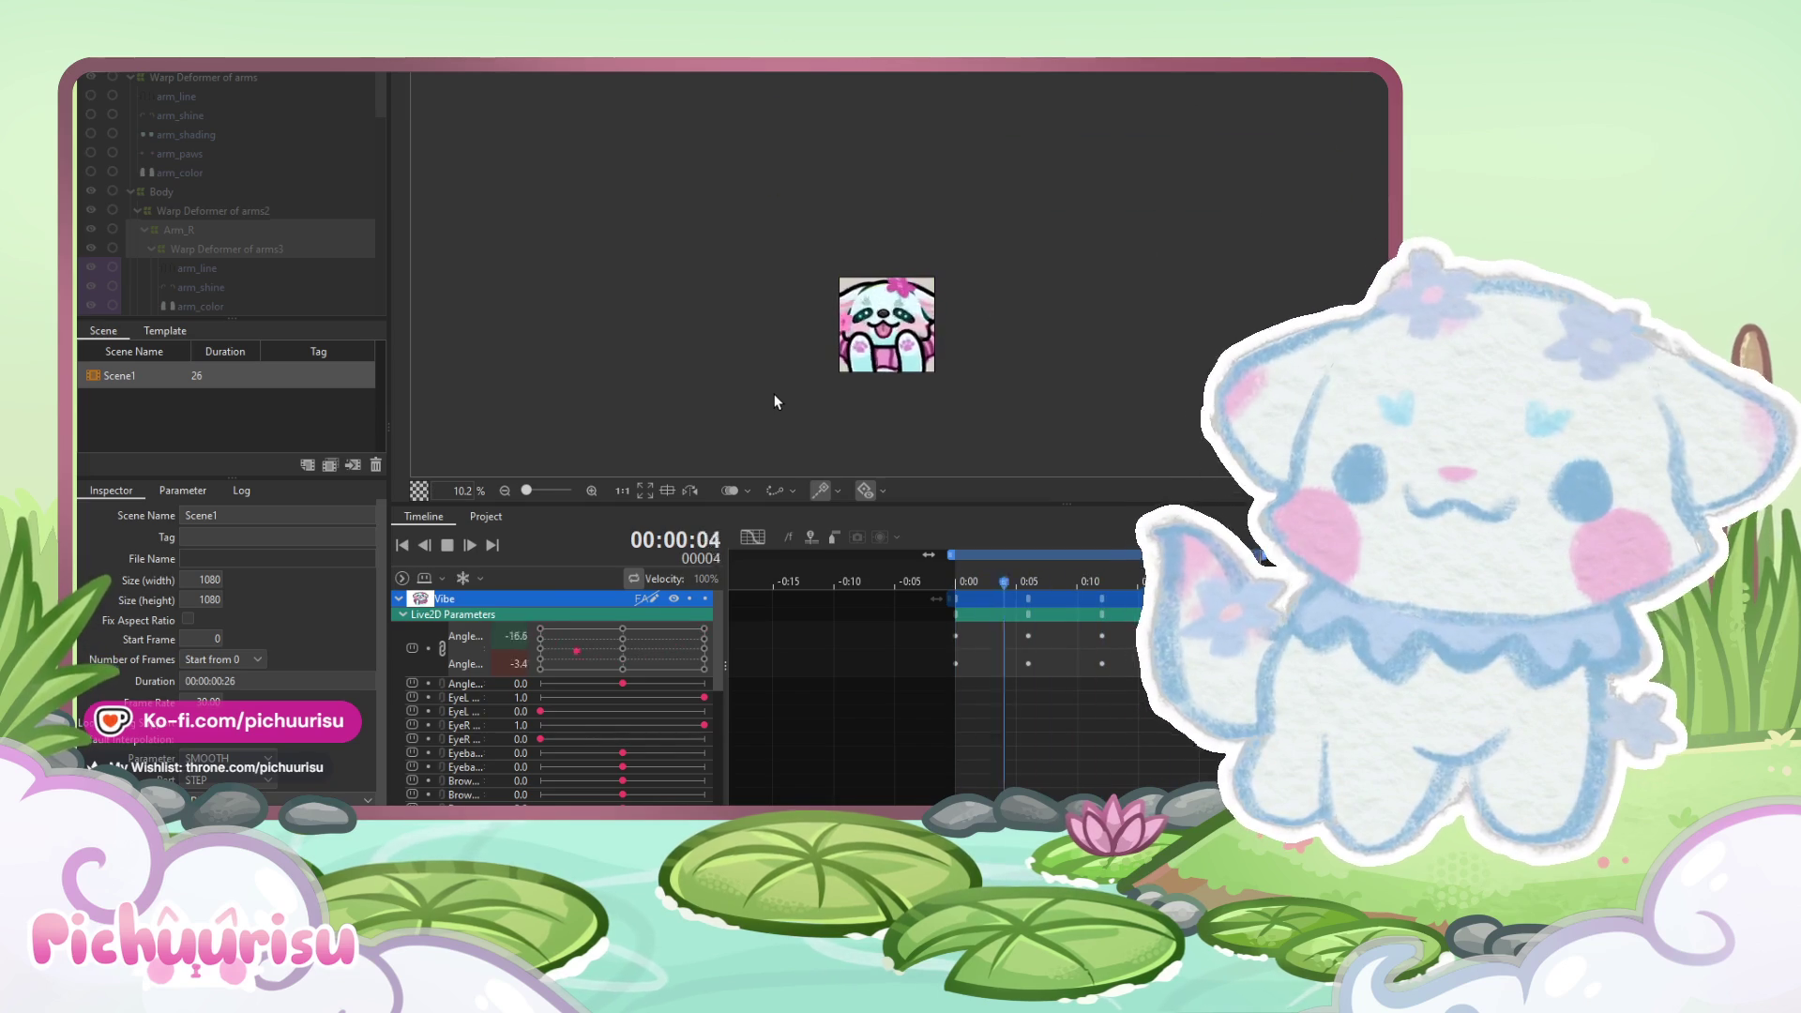
pyautogui.scroll(2, 878, 361)
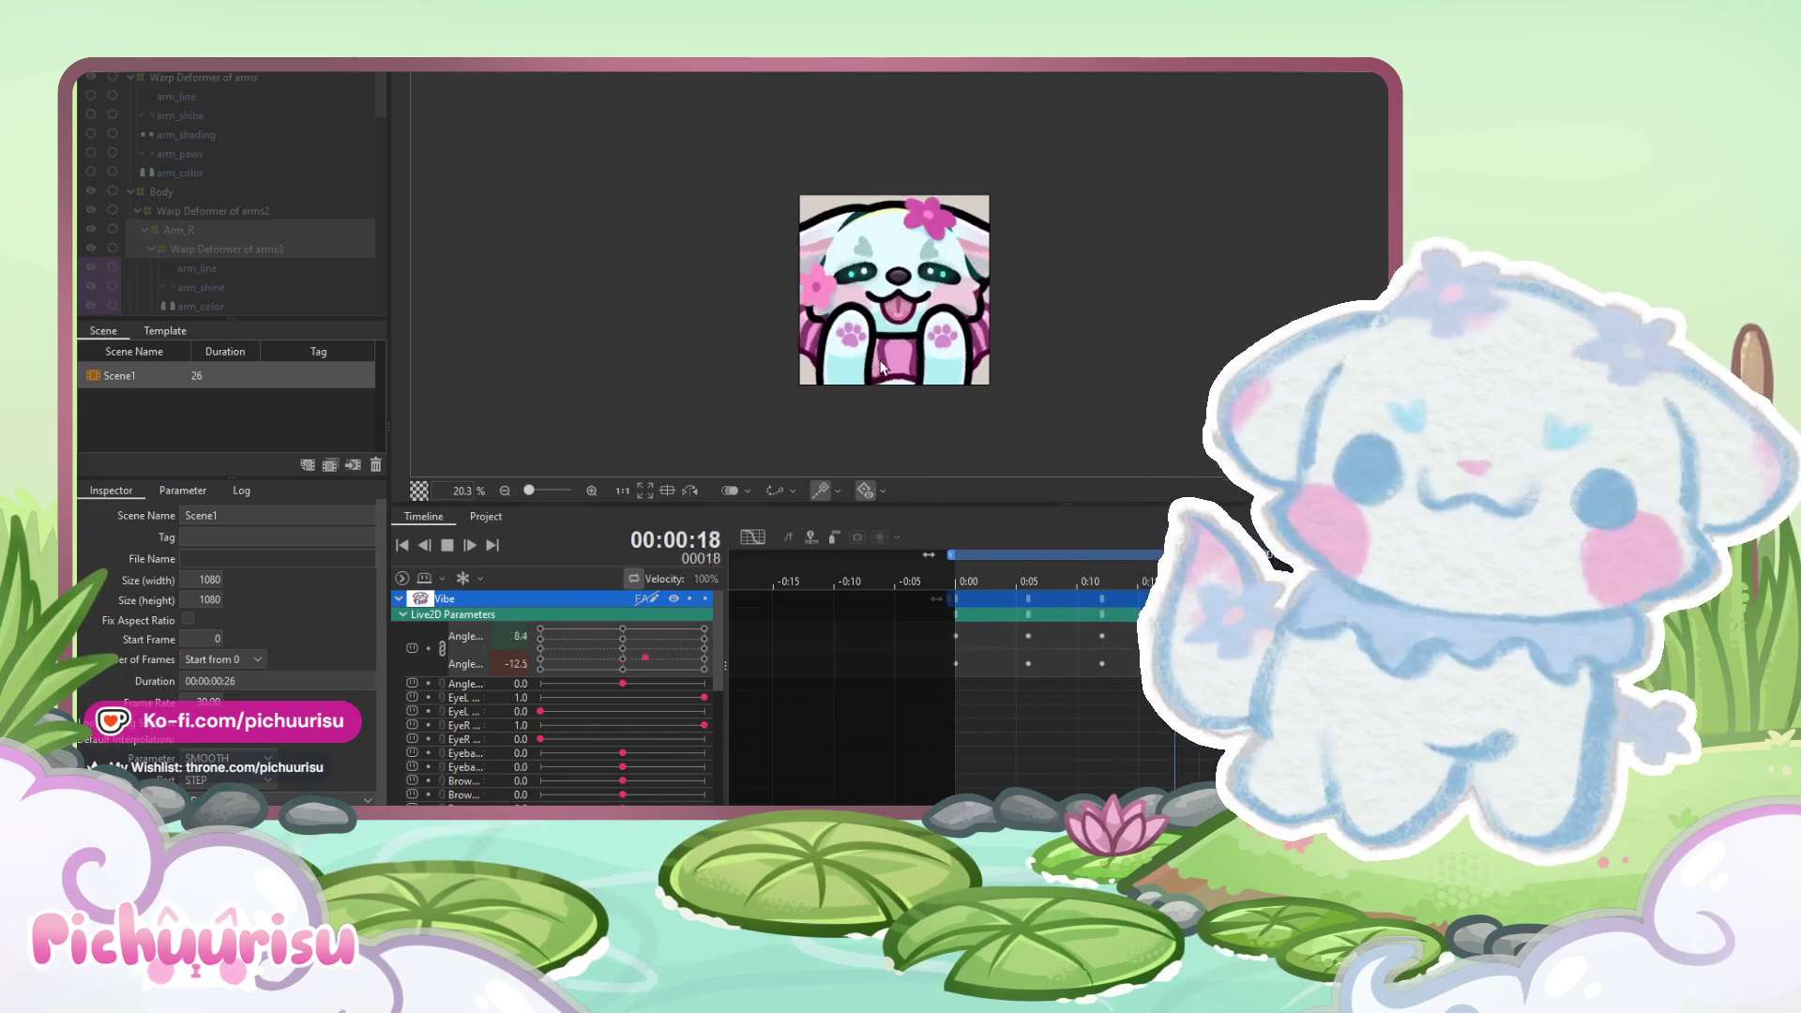
pyautogui.scroll(3, 929, 337)
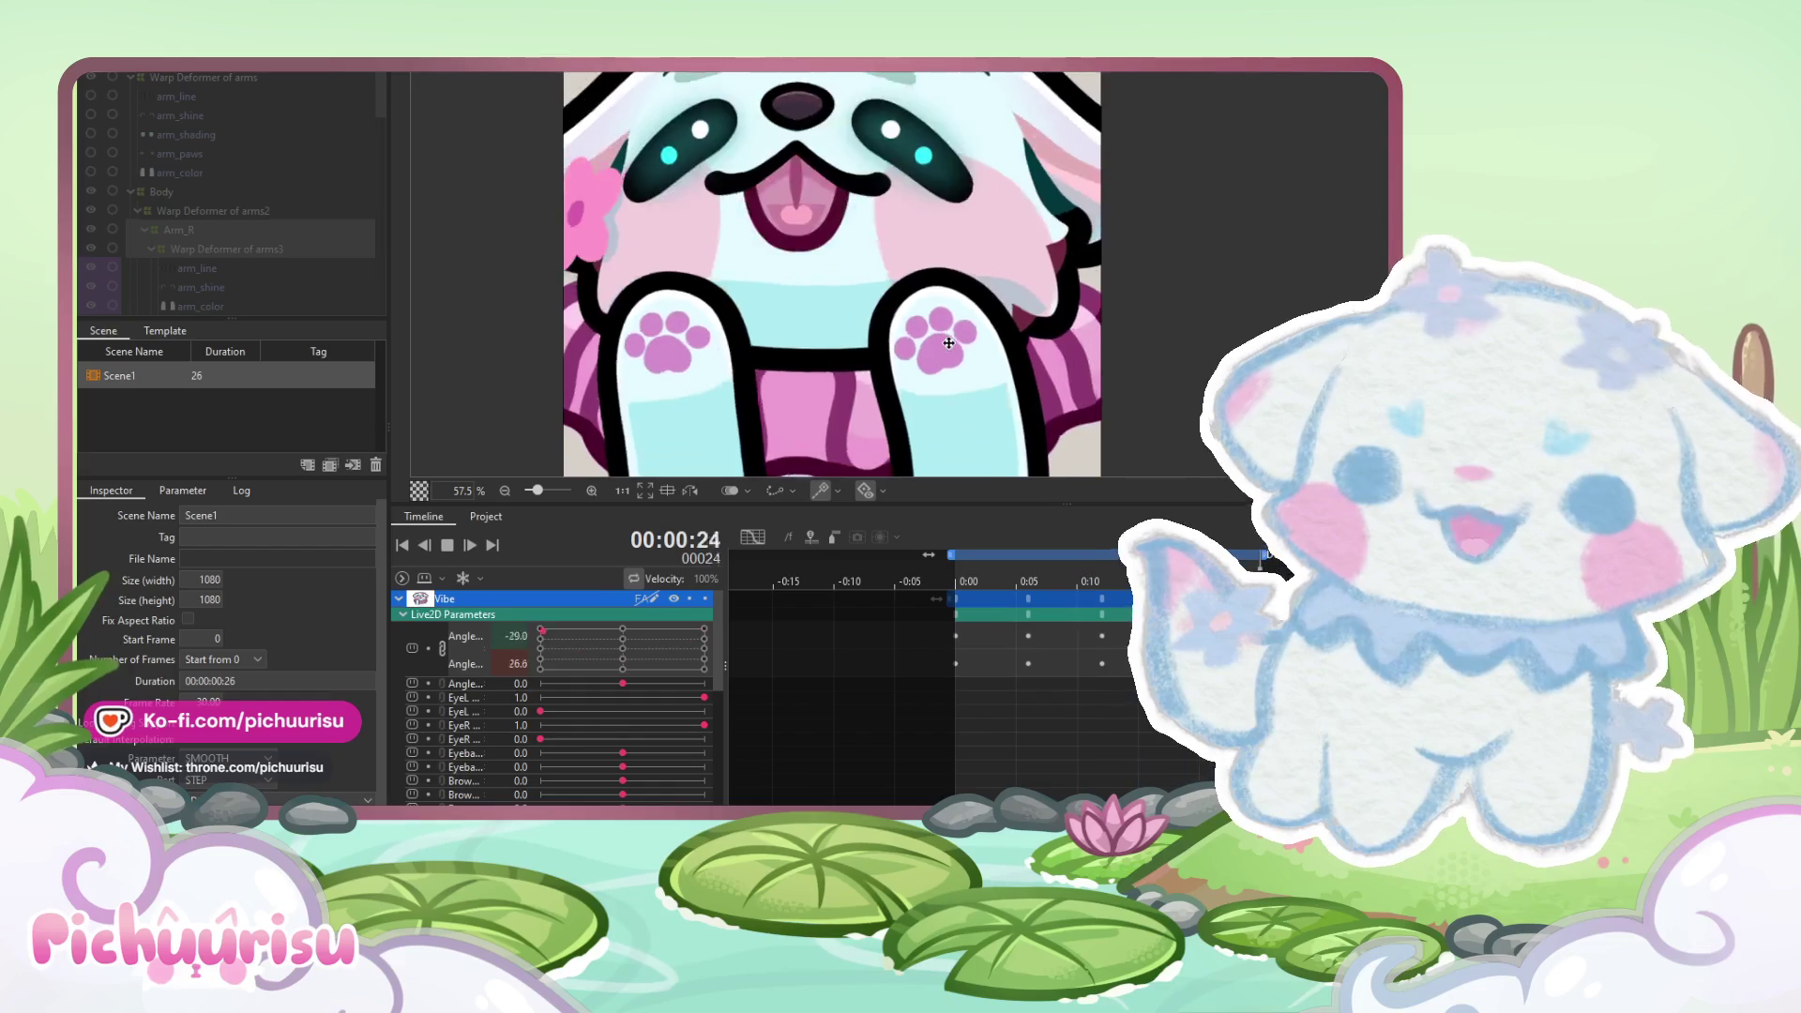
pyautogui.scroll(-1, 946, 356)
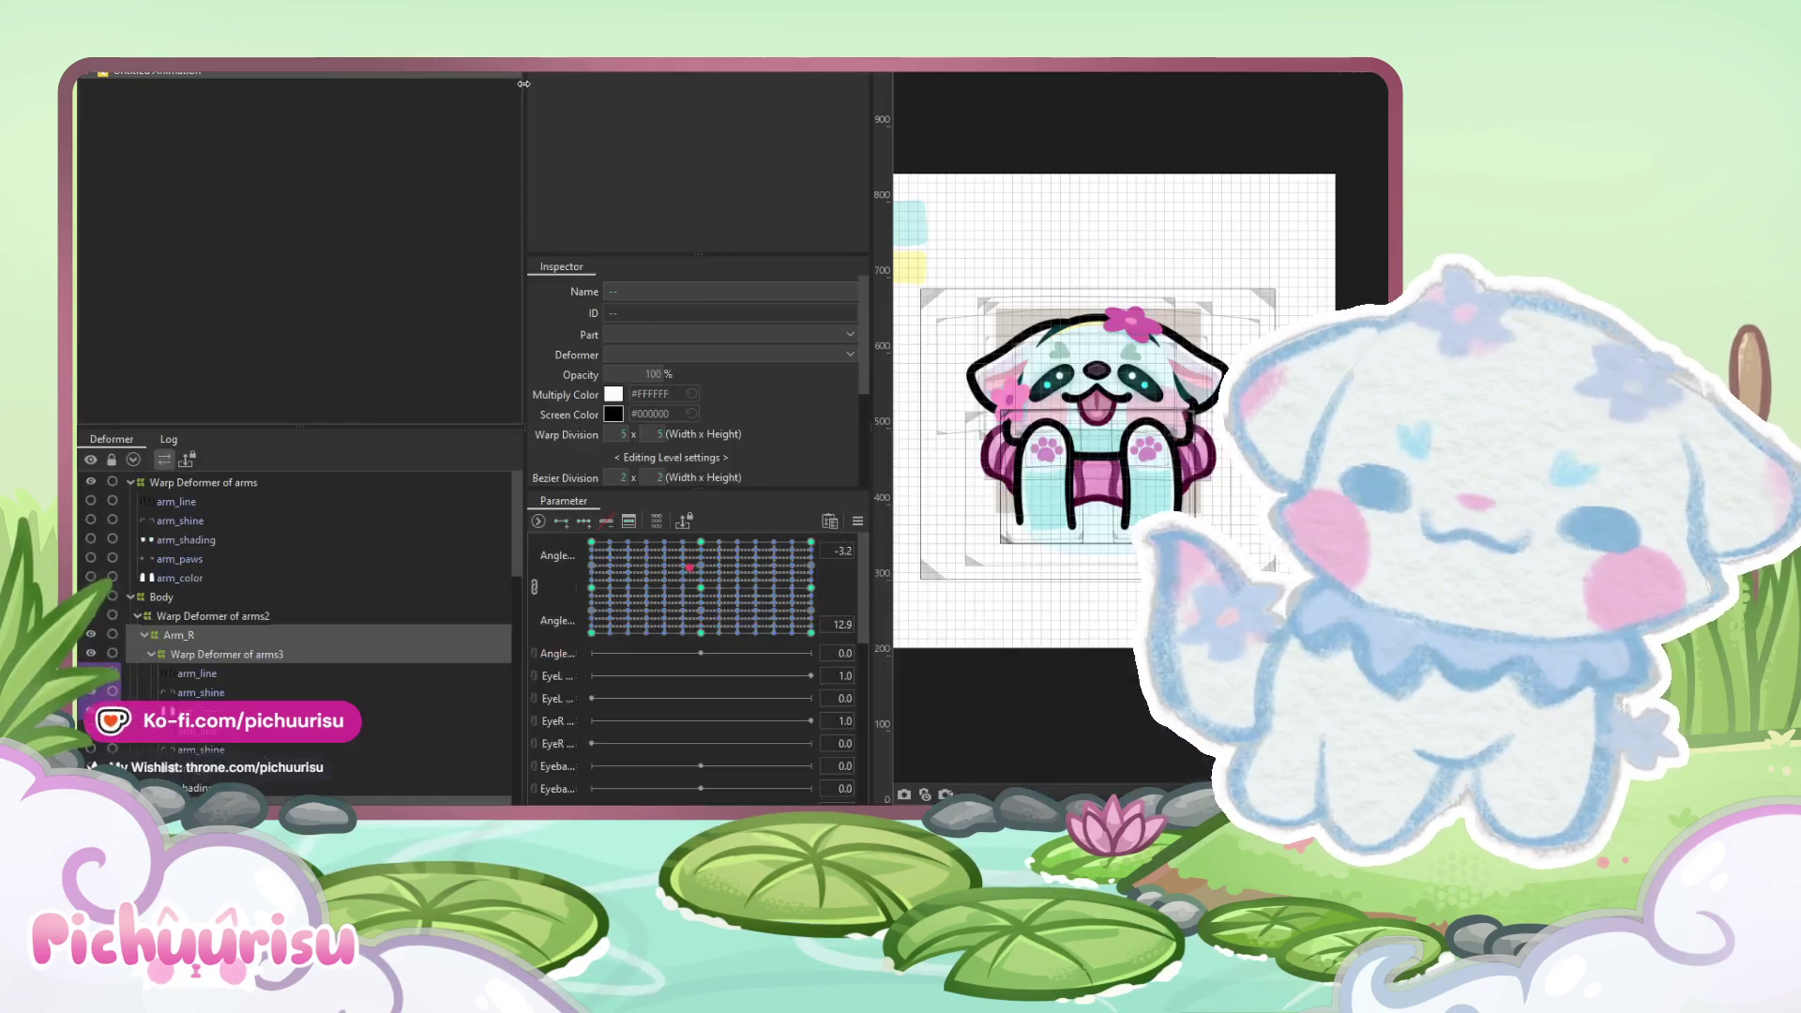
# - Turn the head fully to one side, then lower the angle back toward level
pyautogui.scroll(3, 1063, 451)
pyautogui.moveTo(689, 568)
pyautogui.mouseDown()
pyautogui.moveTo(574, 577)
pyautogui.moveTo(800, 633)
pyautogui.moveTo(812, 540)
pyautogui.mouseUp()
pyautogui.click(856, 521)
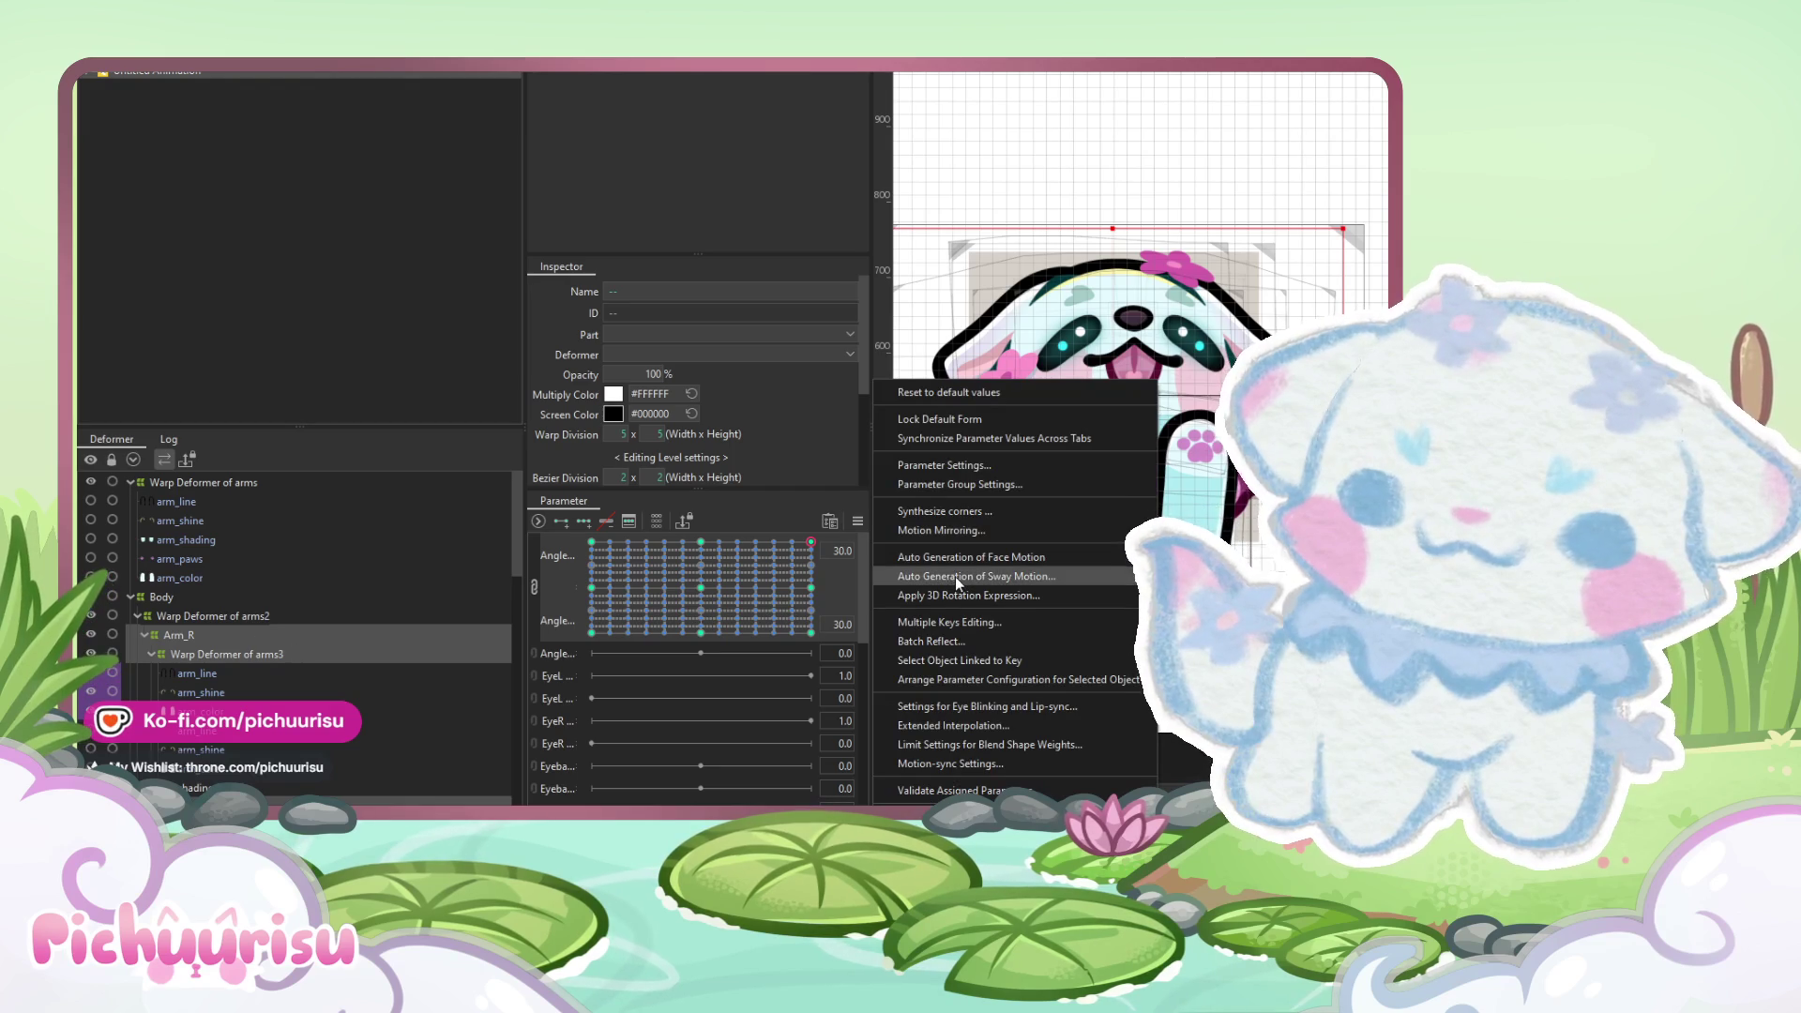
pyautogui.click(876, 555)
pyautogui.moveTo(811, 541)
pyautogui.mouseDown()
pyautogui.moveTo(810, 593)
pyautogui.moveTo(591, 542)
pyautogui.mouseUp()
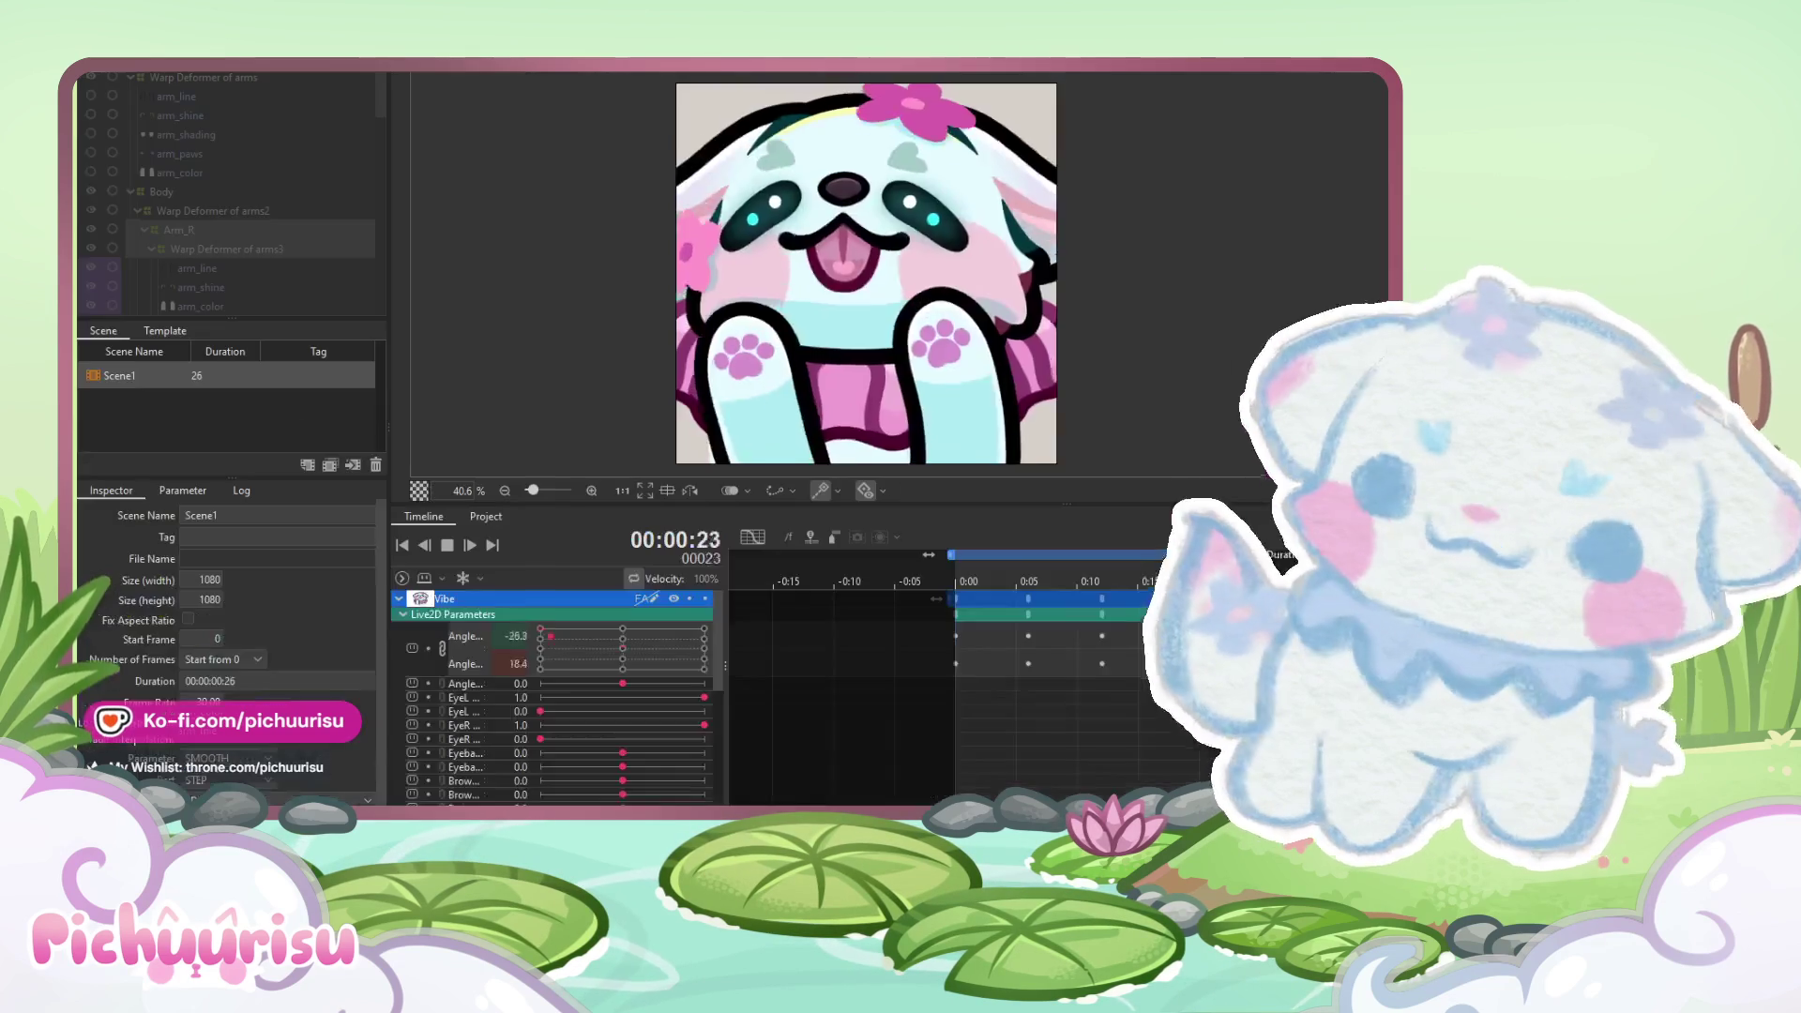
# - Zoom the animation preview in and out while the head-sway loop plays
pyautogui.scroll(-2, 898, 398)
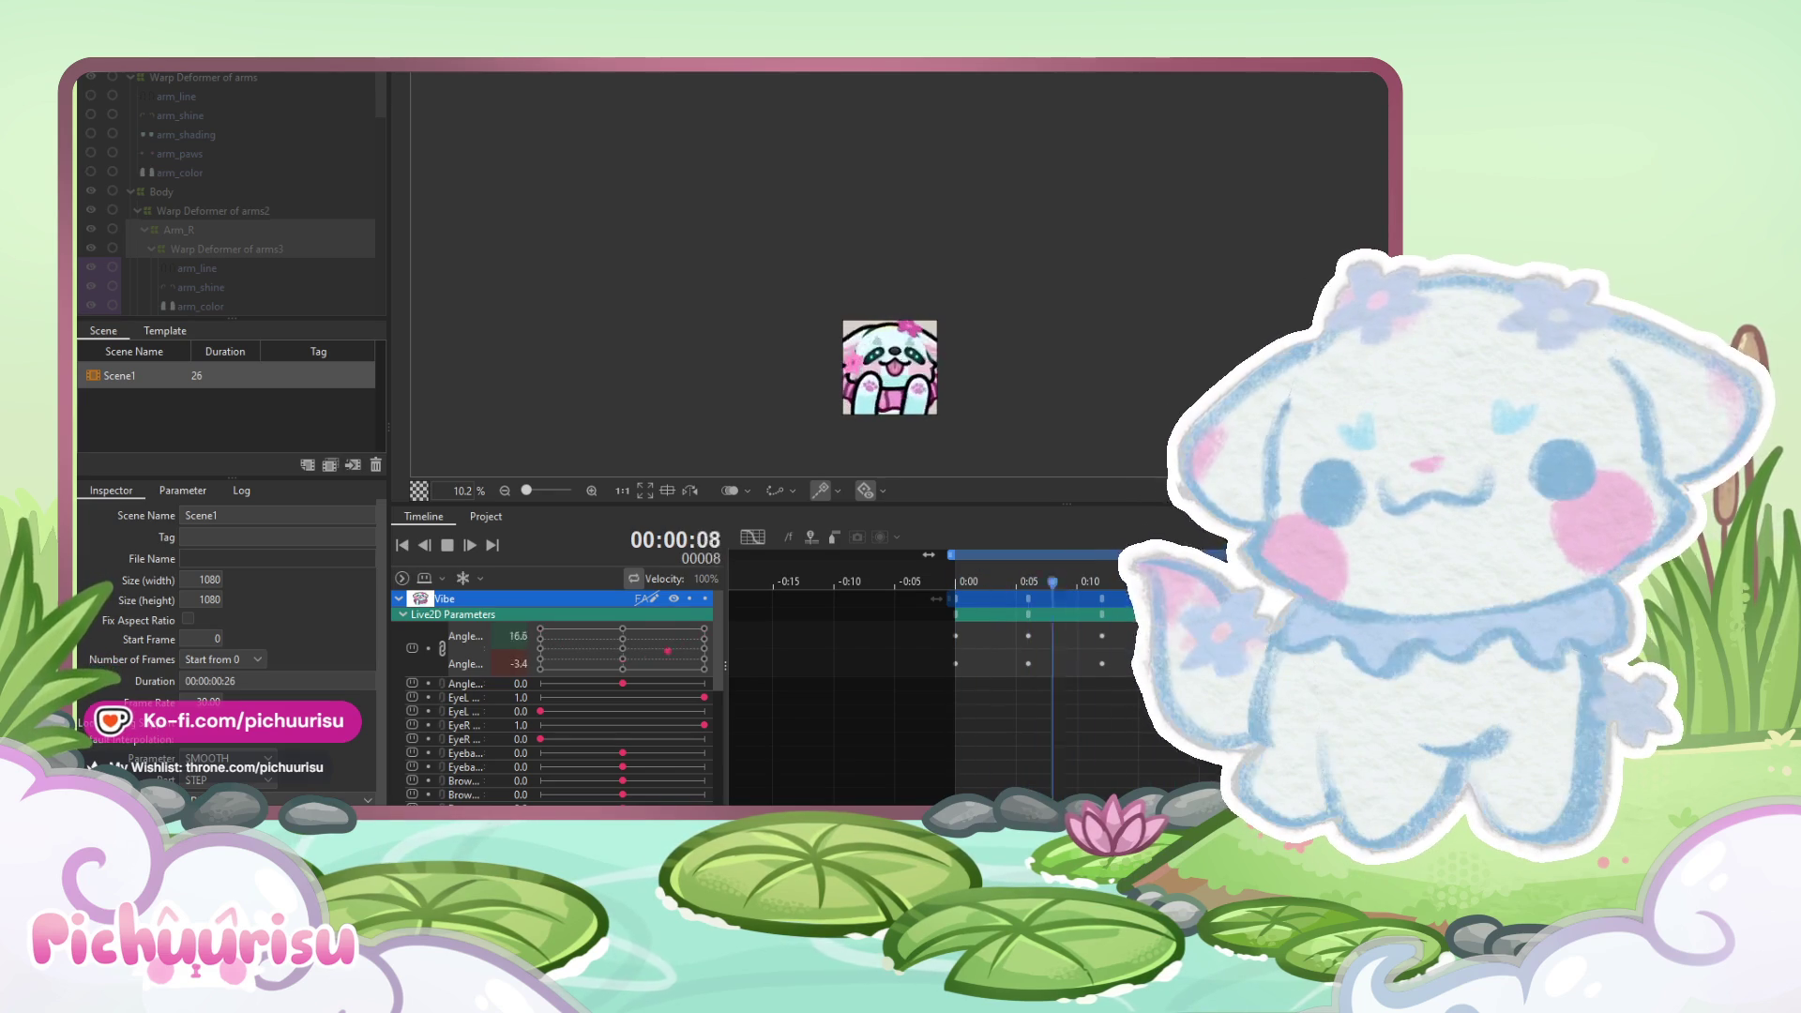
pyautogui.scroll(2, 919, 422)
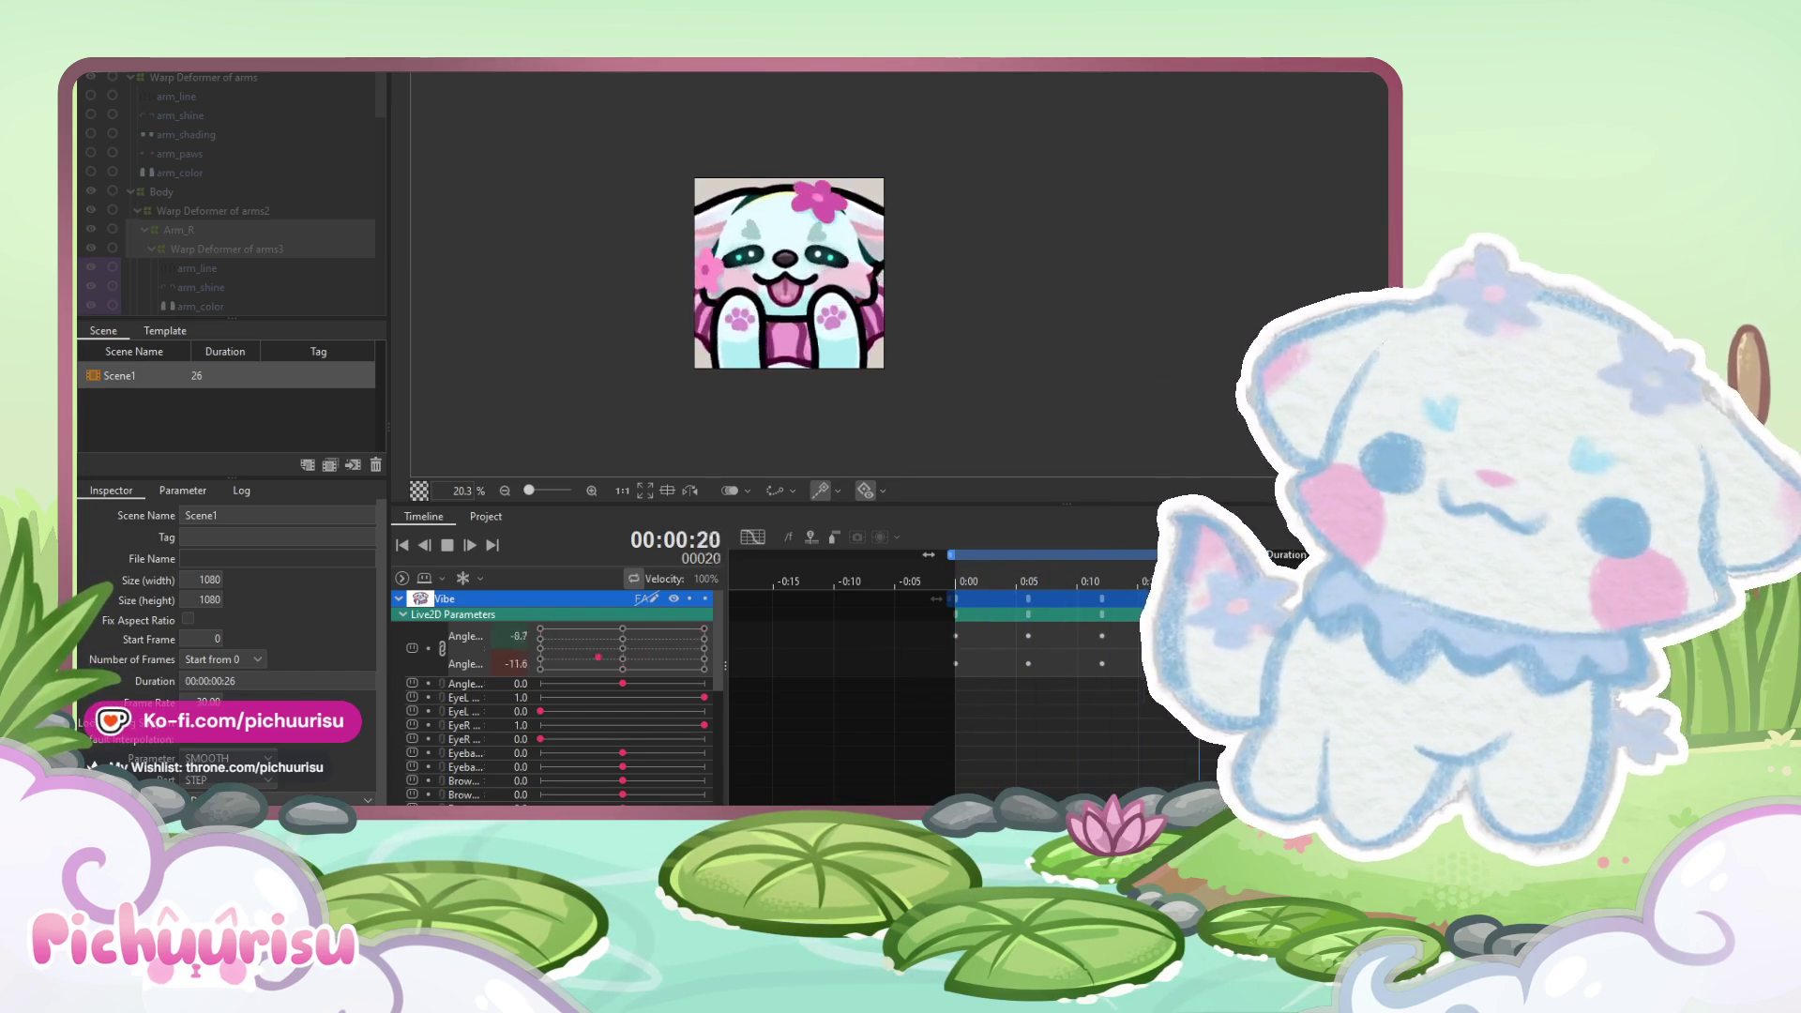
pyautogui.scroll(-2, 706, 275)
pyautogui.scroll(-1, 705, 275)
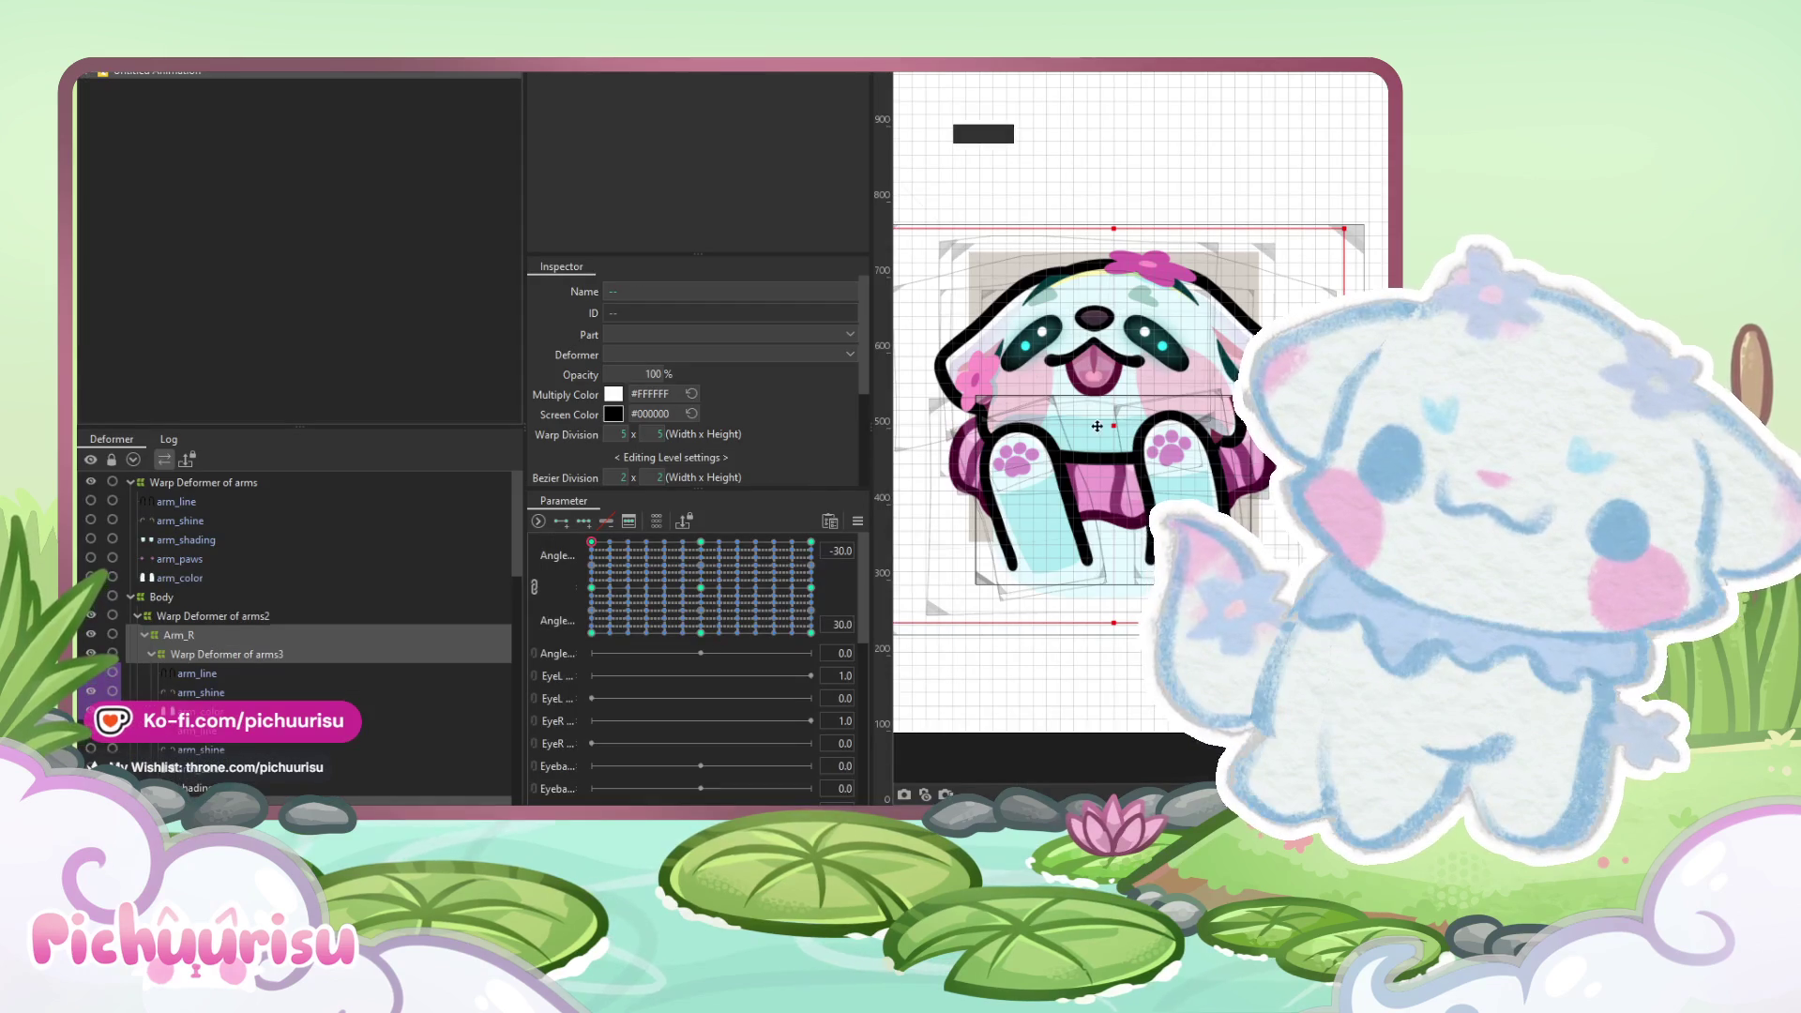
# - Re-centre the head angle and select the Warp Deformer of snouth
pyautogui.moveTo(696, 575)
pyautogui.mouseDown()
pyautogui.moveTo(691, 641)
pyautogui.moveTo(666, 655)
pyautogui.moveTo(701, 634)
pyautogui.mouseUp()
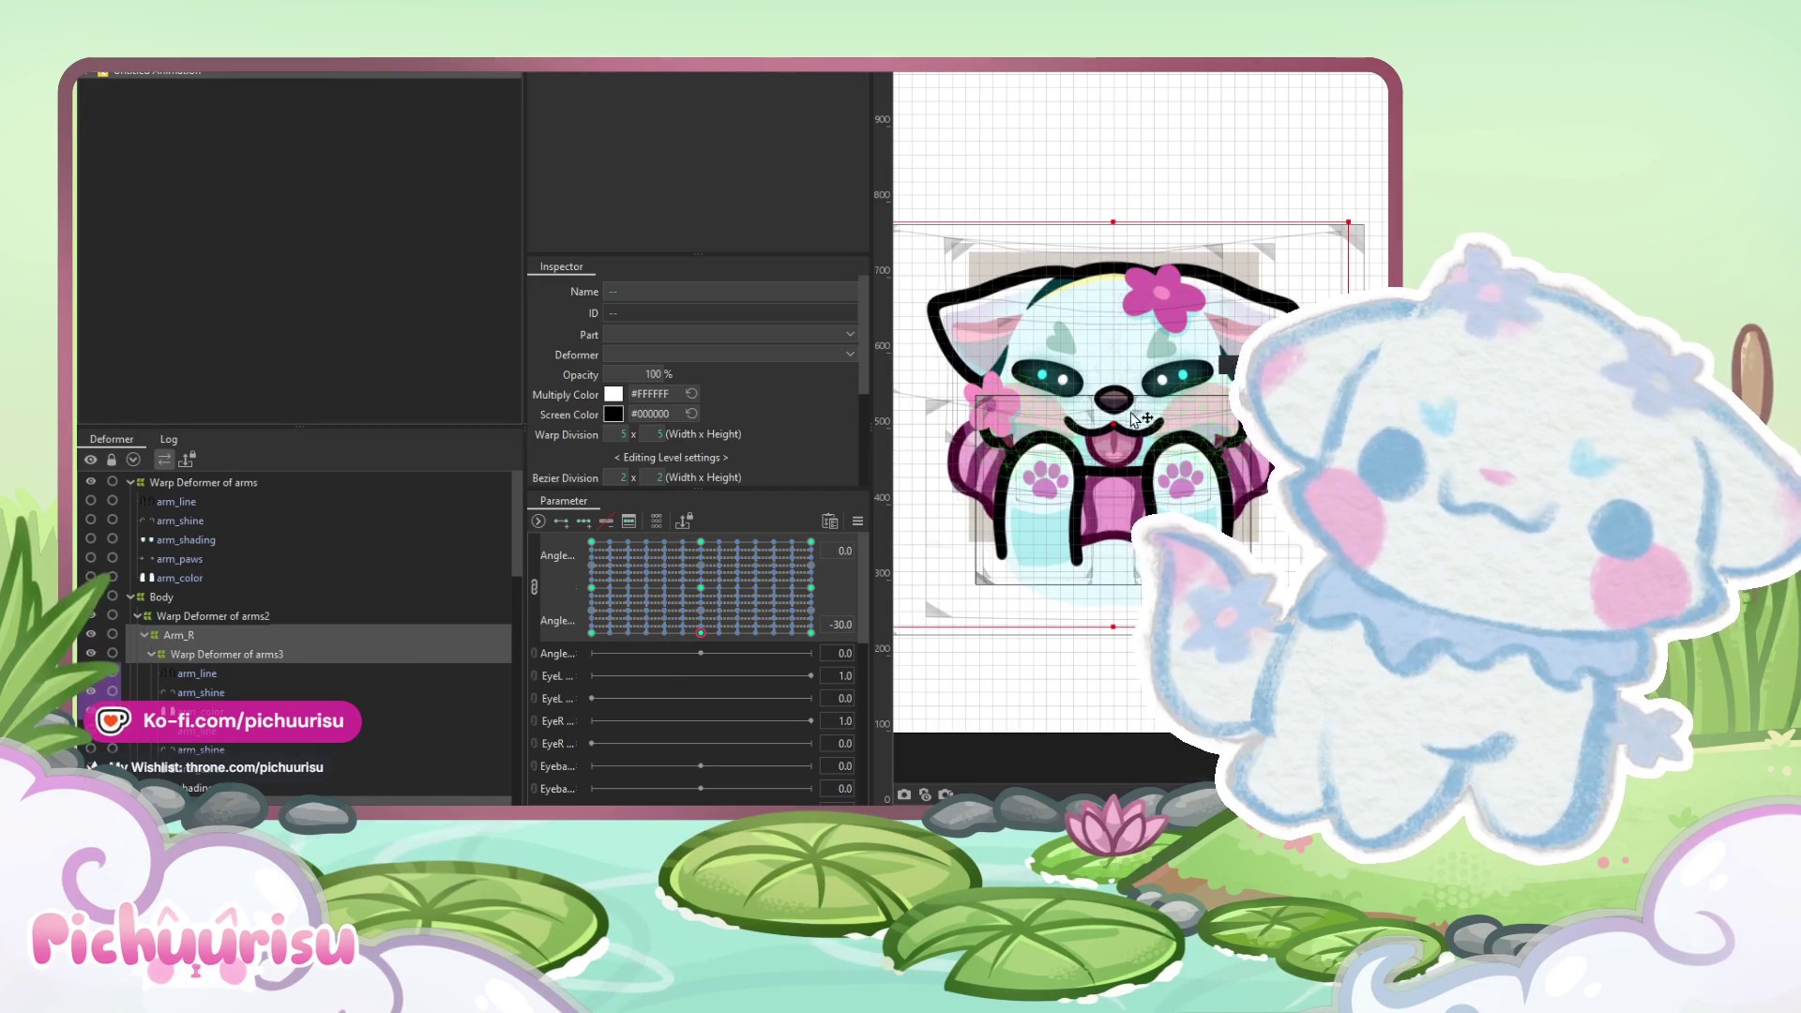
pyautogui.scroll(5, 1118, 460)
pyautogui.click(1119, 459)
pyautogui.click(1122, 466)
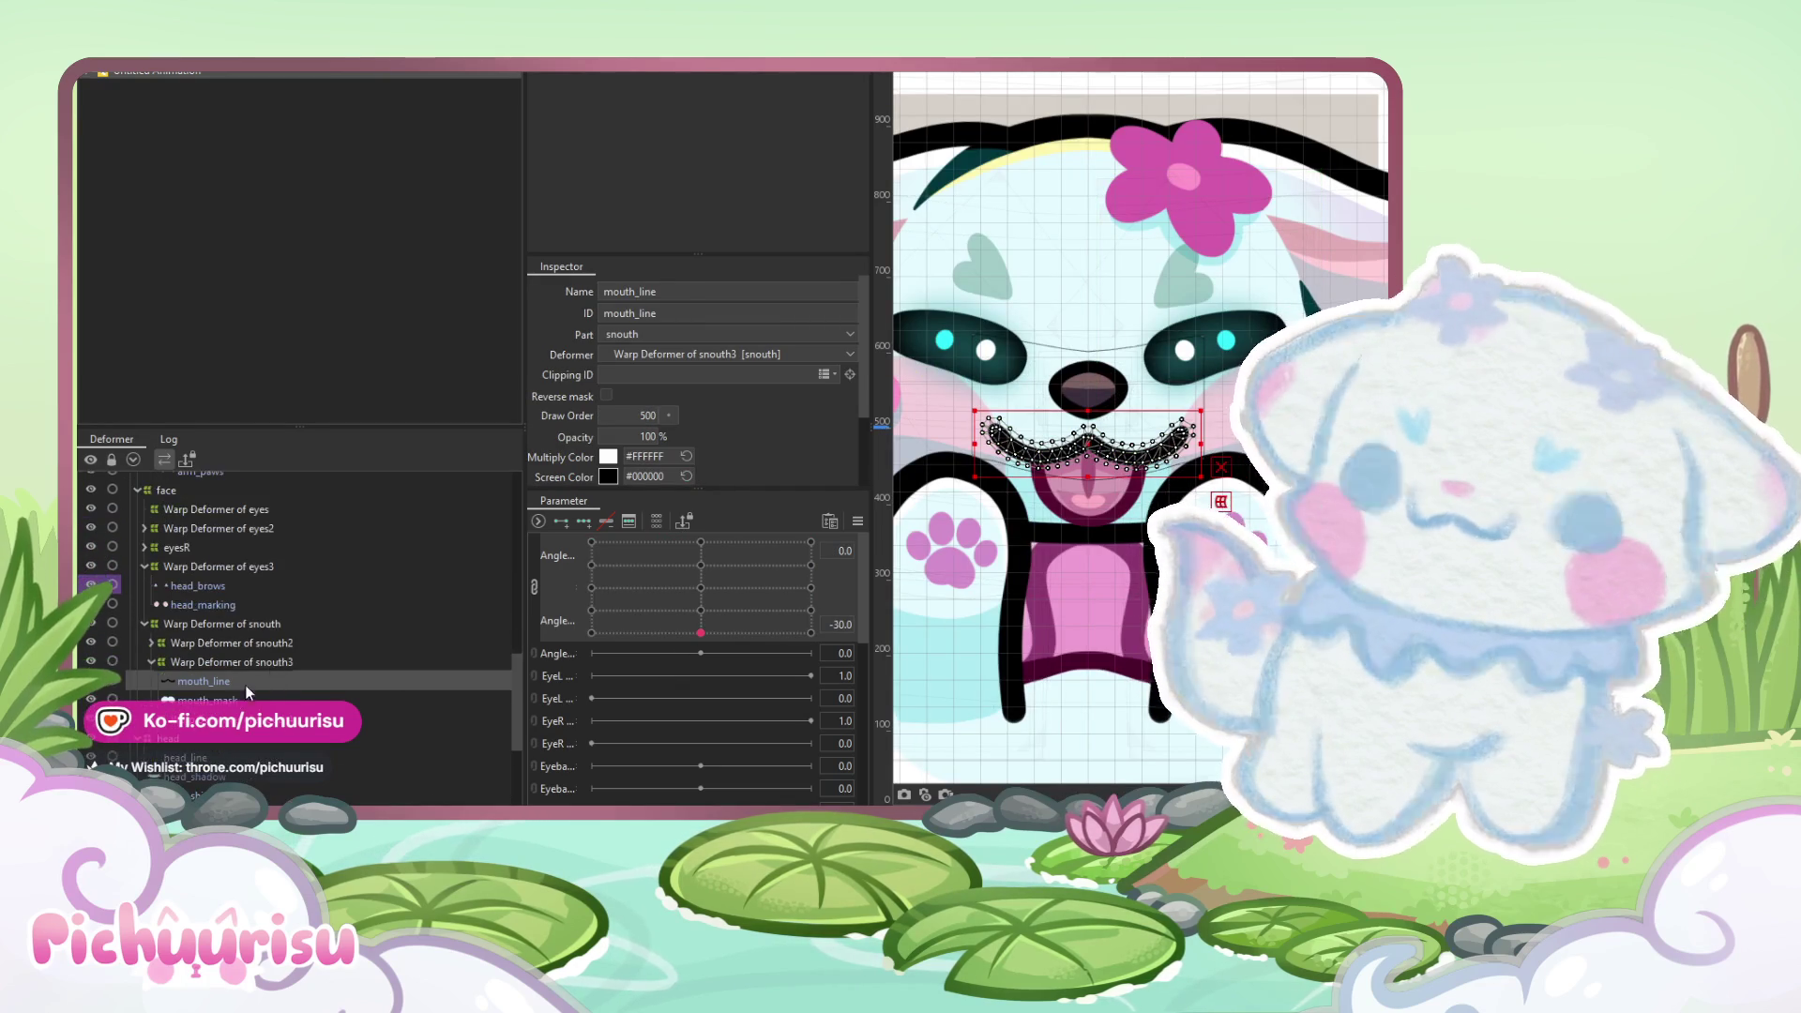
pyautogui.click(224, 622)
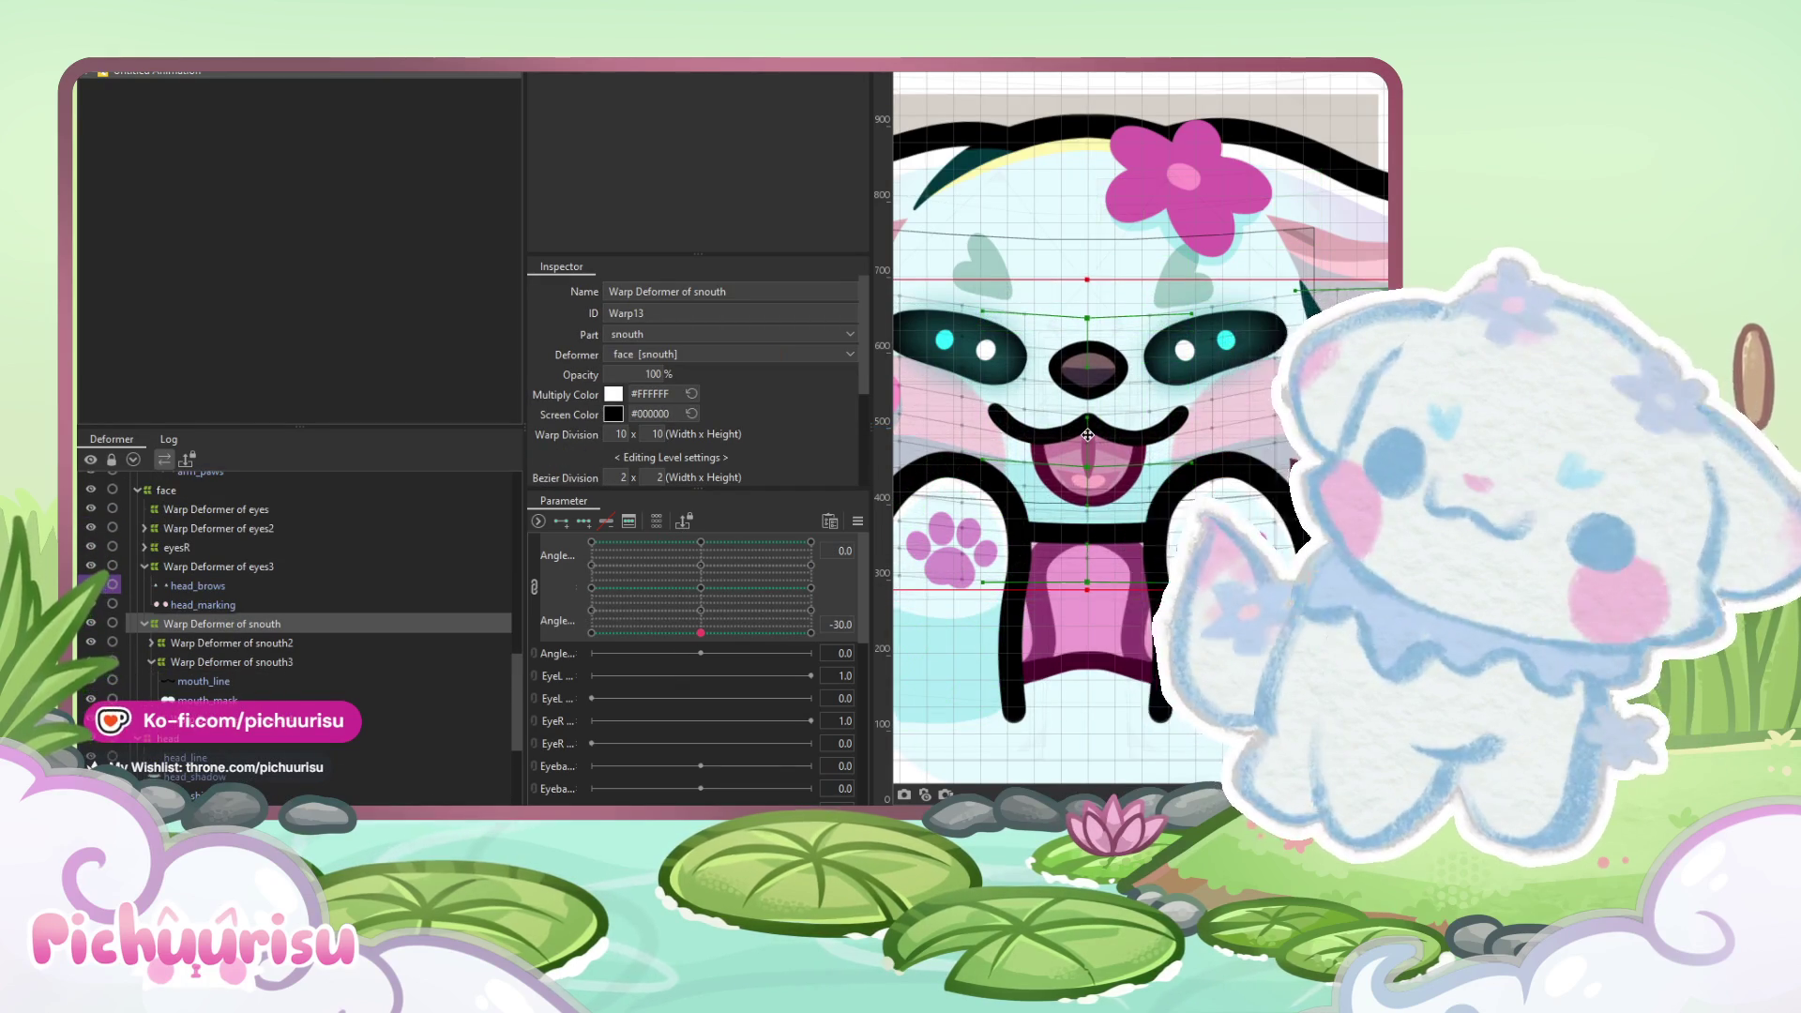
pyautogui.scroll(-5, 1087, 442)
pyautogui.scroll(1, 1077, 444)
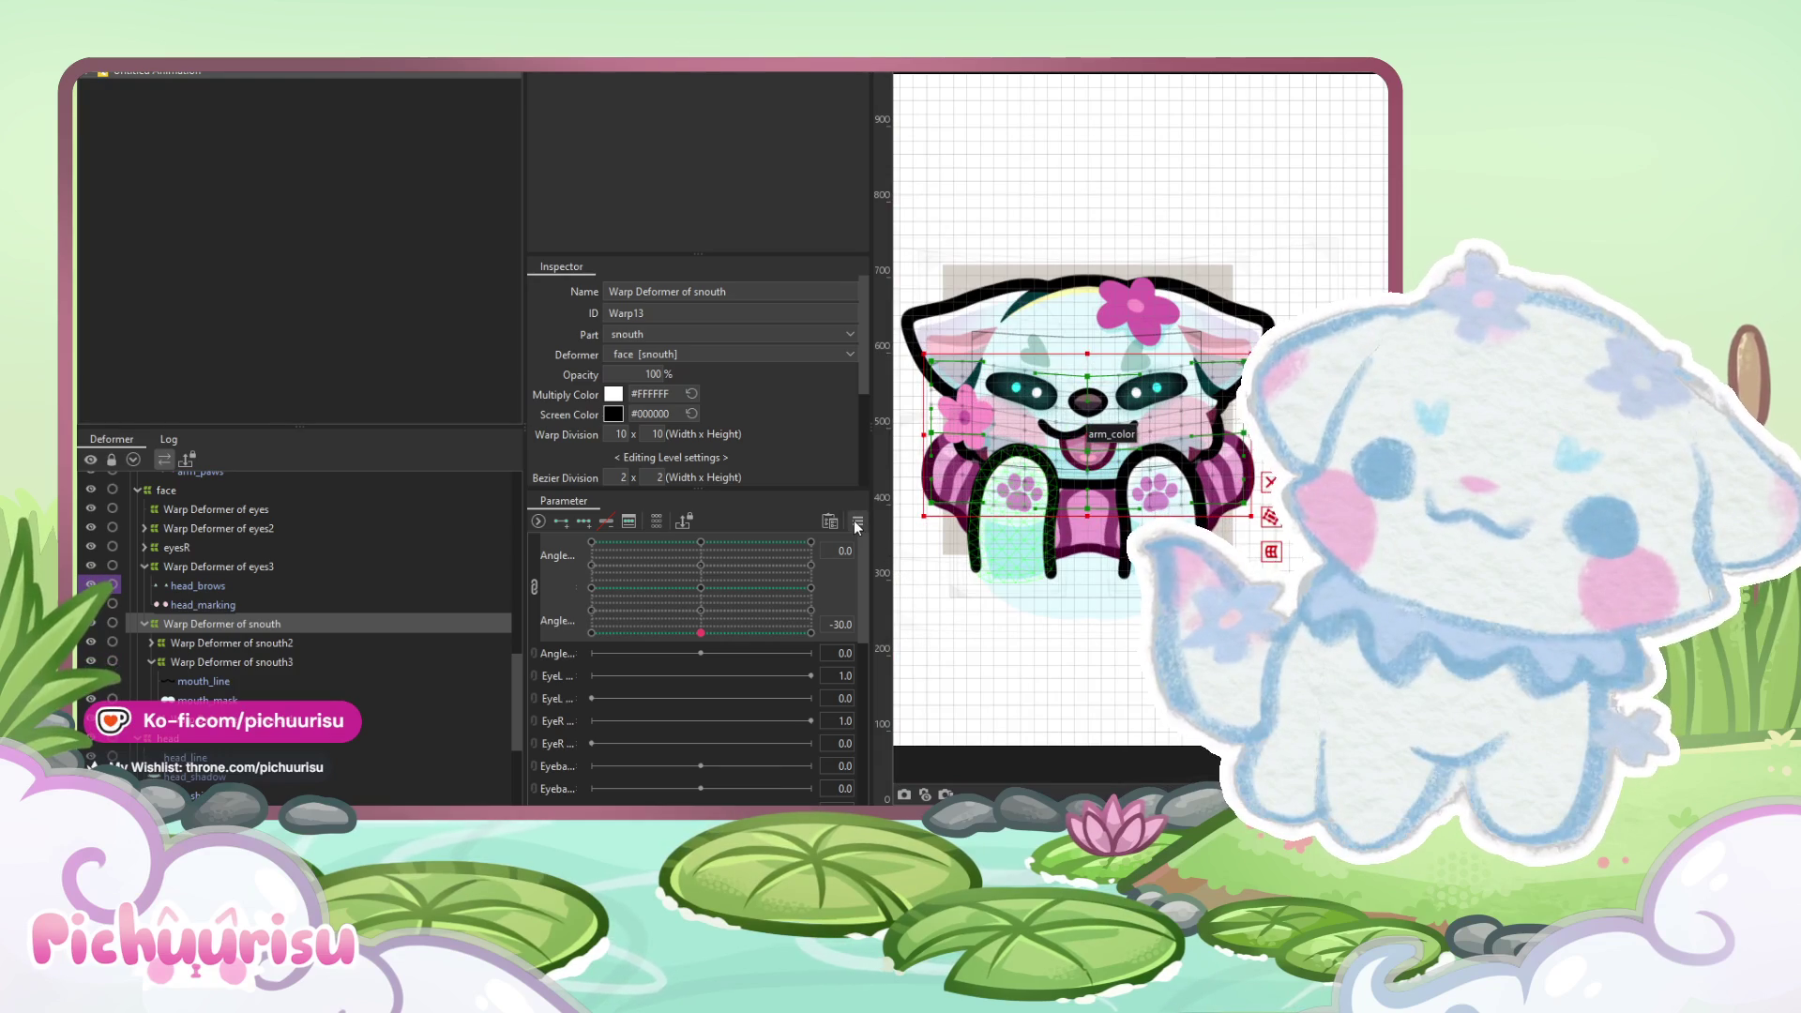
# - Split the angle pad into two sliders, test the snout at 30 and -30, then reset both to 0
pyautogui.click(533, 587)
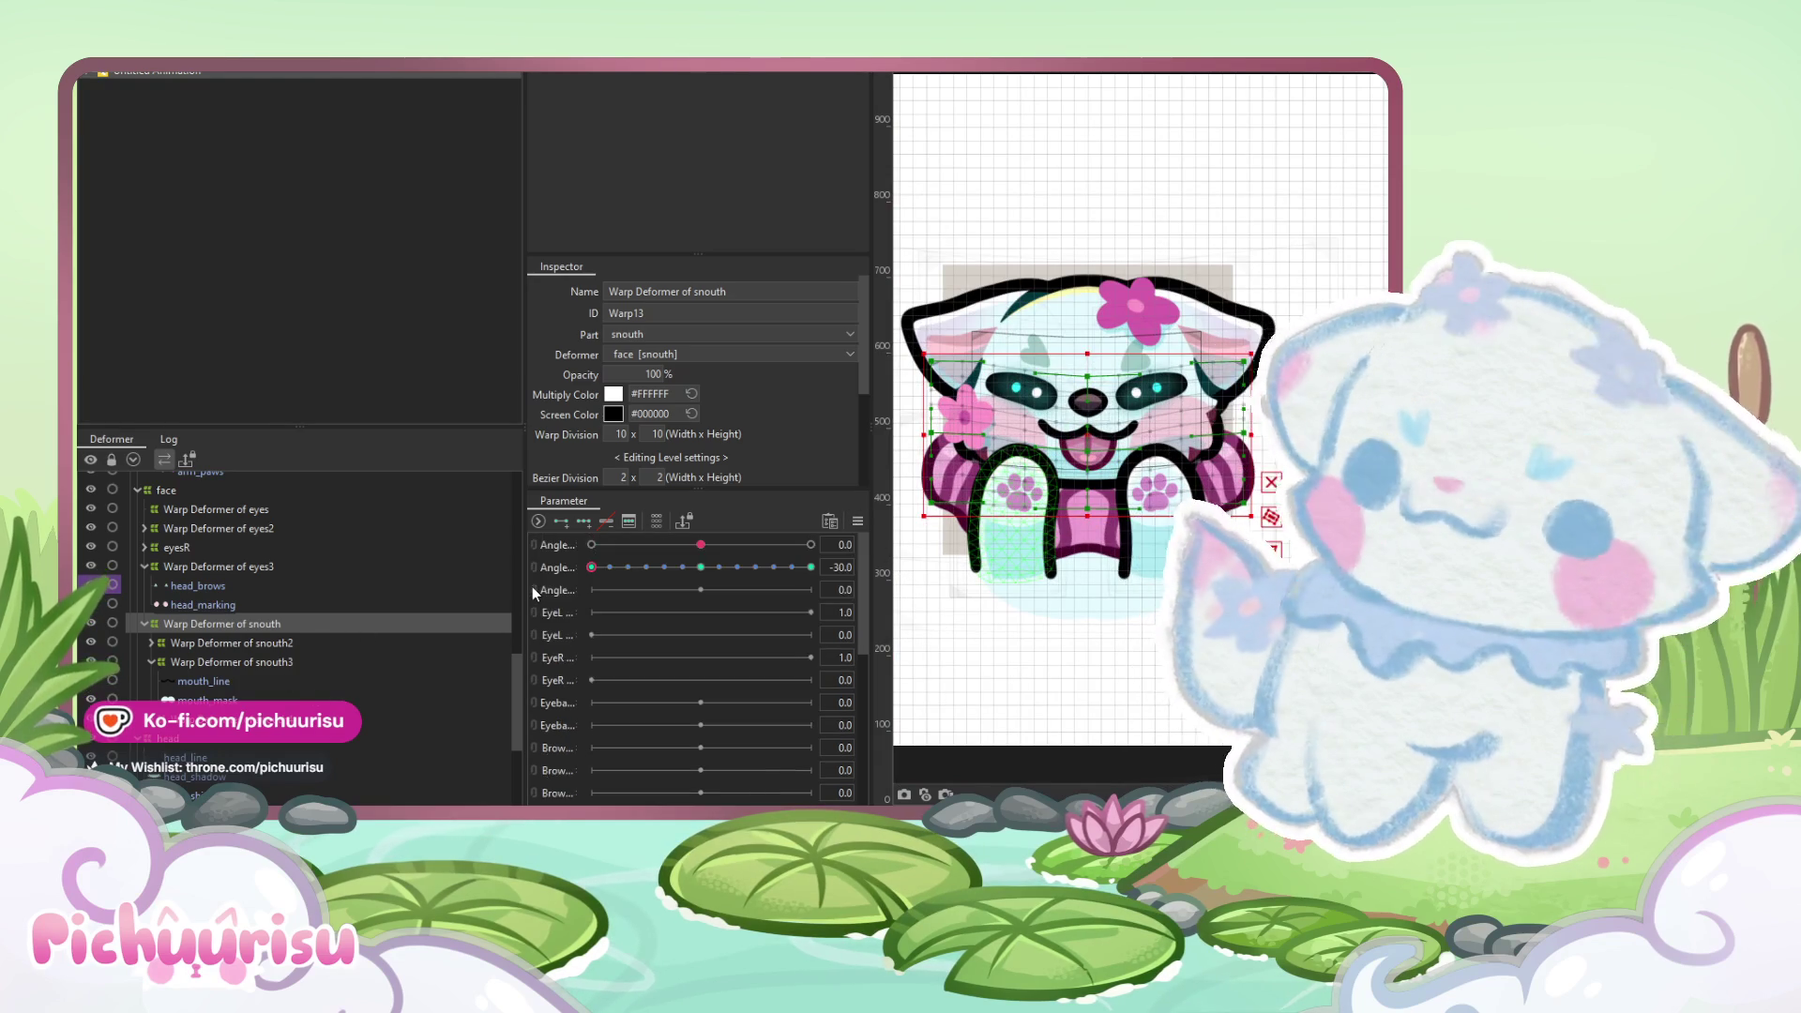
pyautogui.moveTo(701, 545)
pyautogui.mouseDown()
pyautogui.moveTo(822, 568)
pyautogui.moveTo(607, 587)
pyautogui.moveTo(750, 550)
pyautogui.mouseUp()
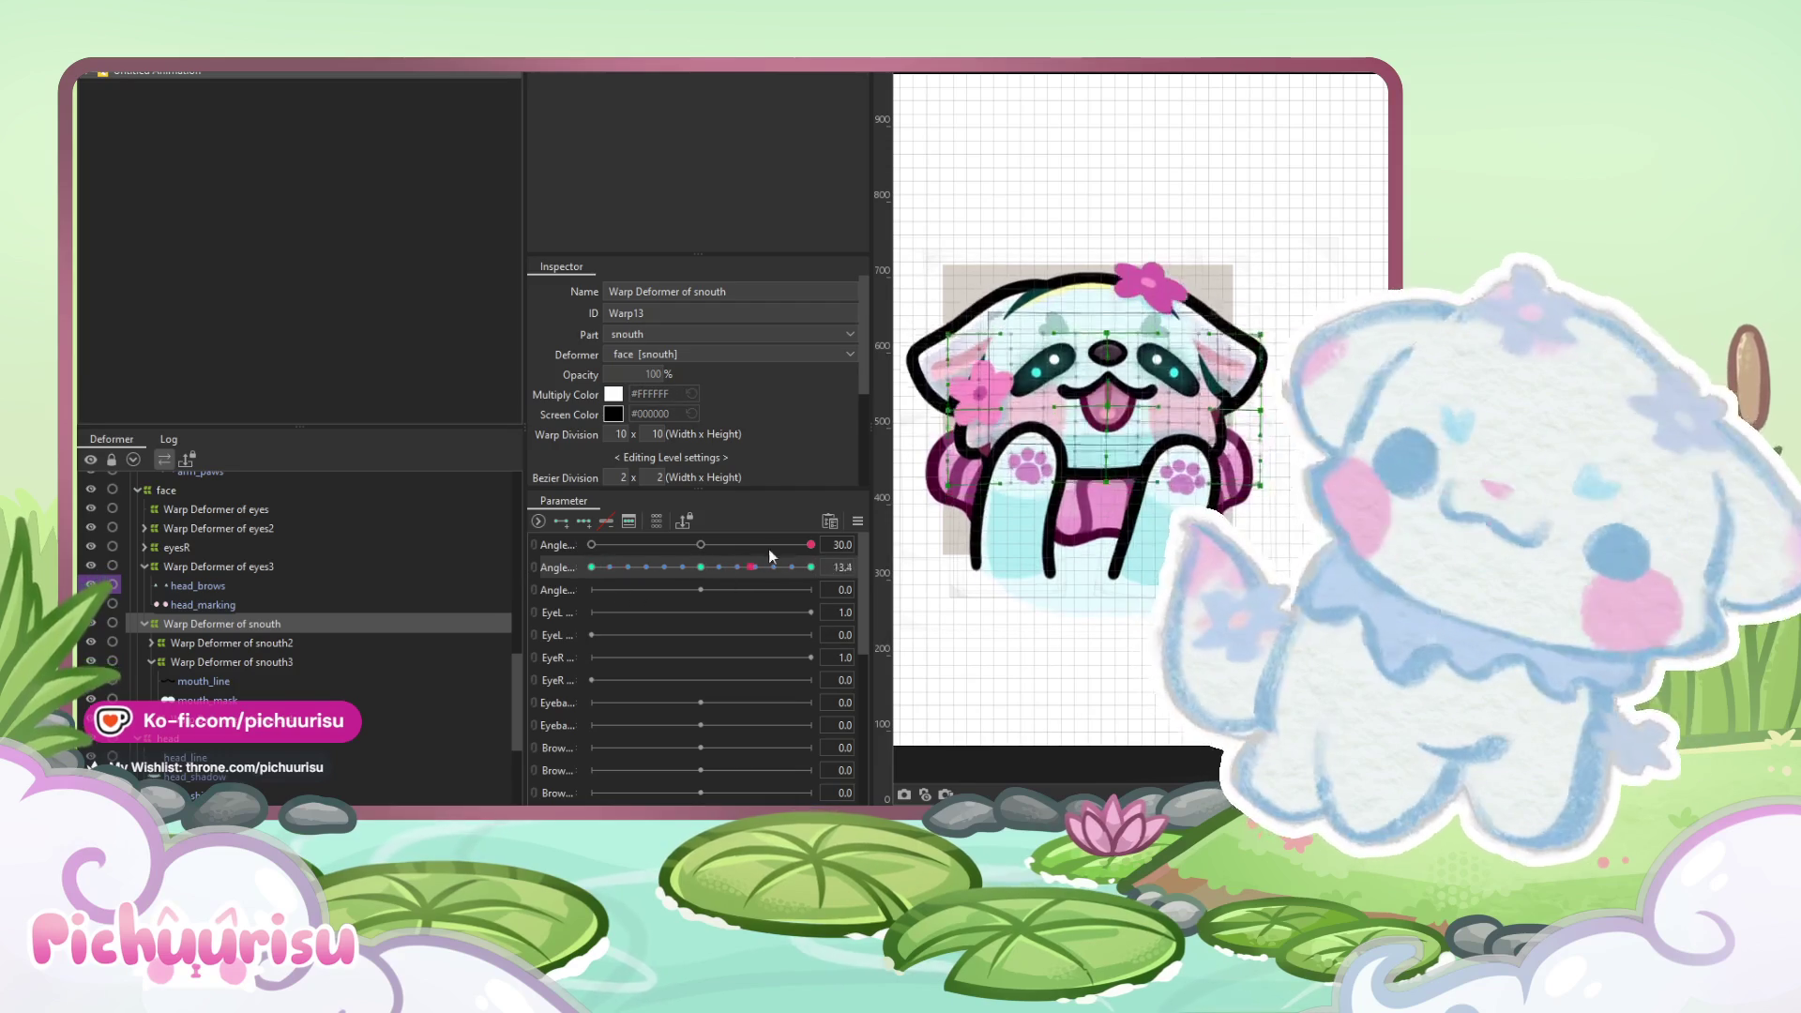
pyautogui.moveTo(587, 595); pyautogui.dragTo(595, 620)
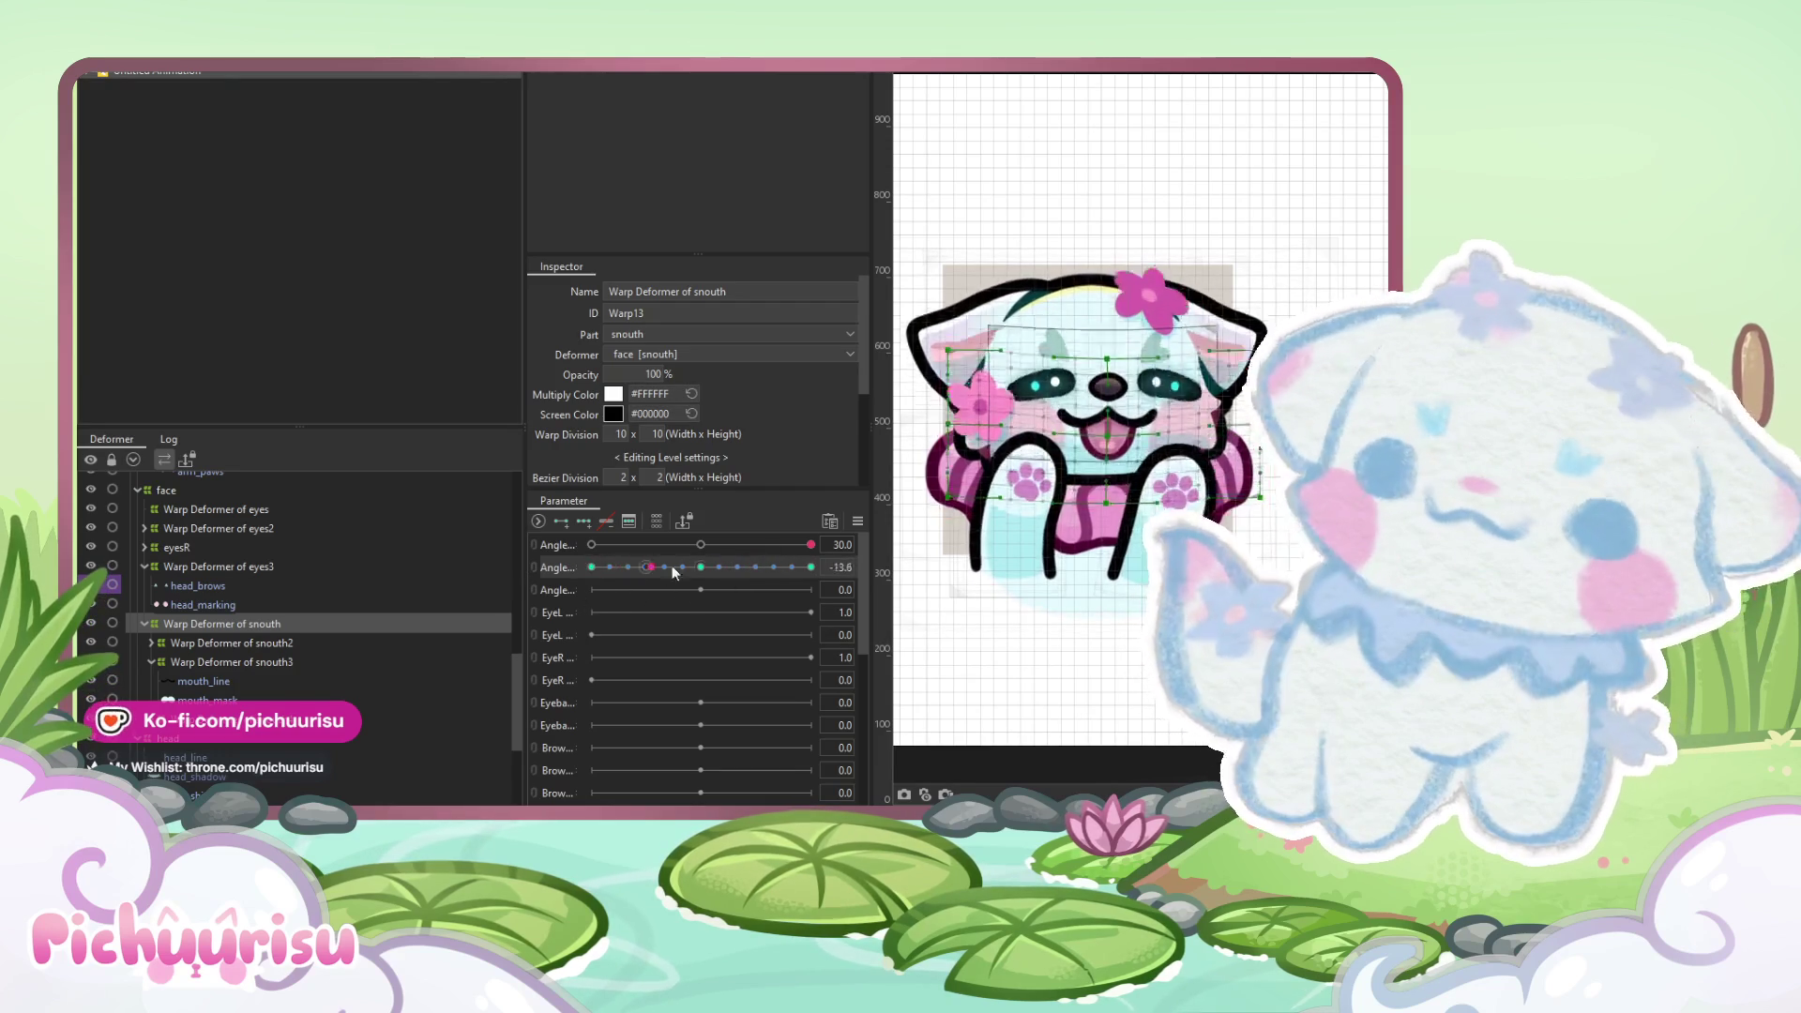
pyautogui.moveTo(731, 545); pyautogui.dragTo(558, 534)
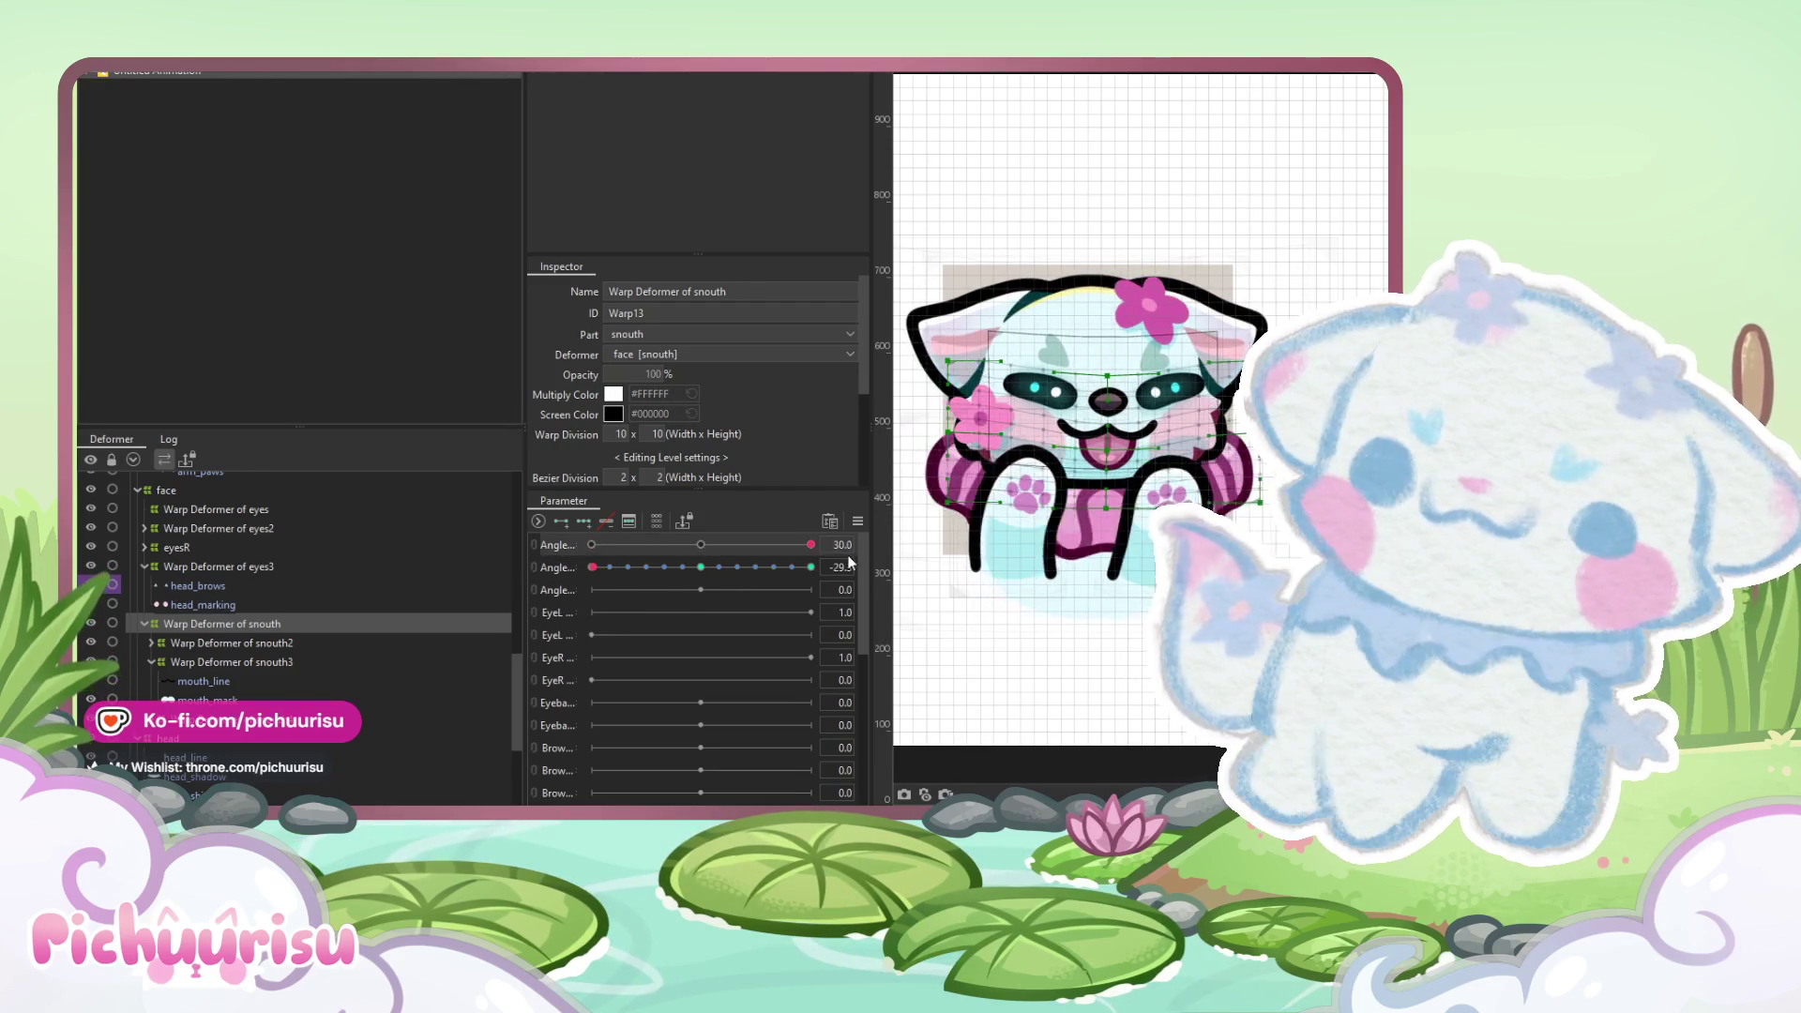
pyautogui.click(700, 544)
pyautogui.click(701, 567)
pyautogui.scroll(3, 293, 593)
pyautogui.scroll(2, 247, 551)
pyautogui.click(136, 597)
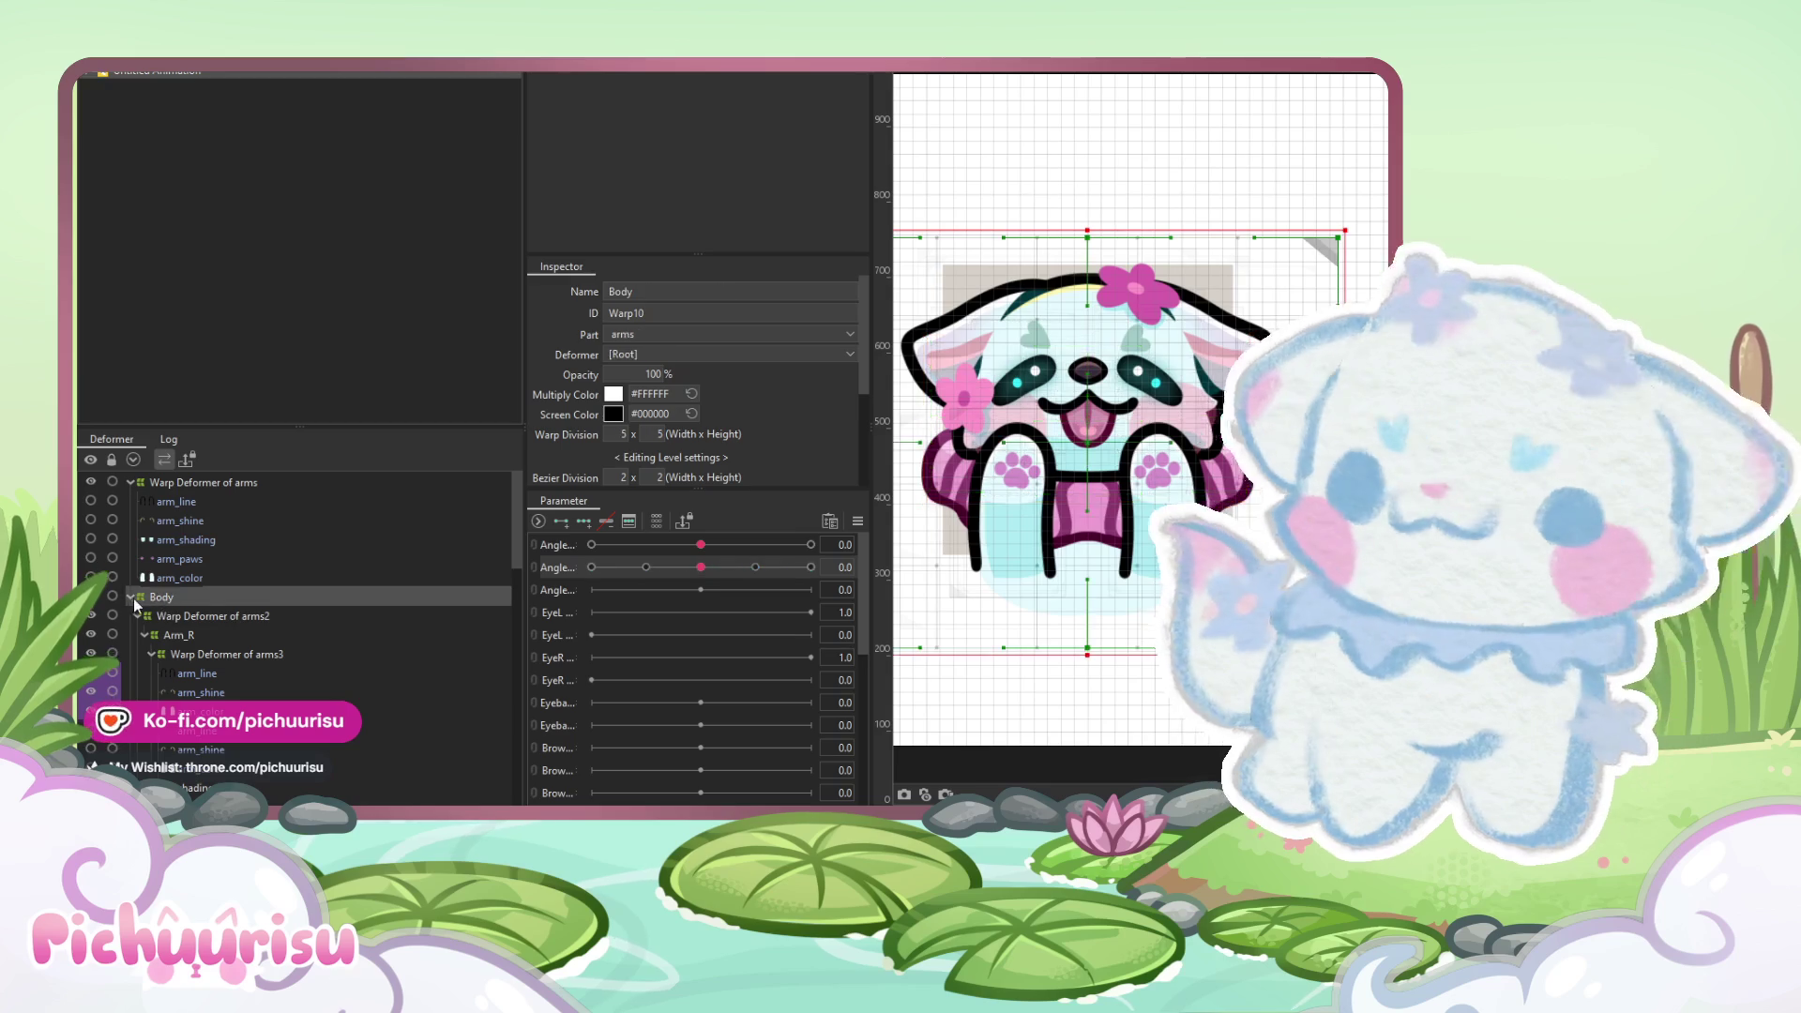
# - Create a new parameter named syaw for the body sway
pyautogui.scroll(2, 1094, 453)
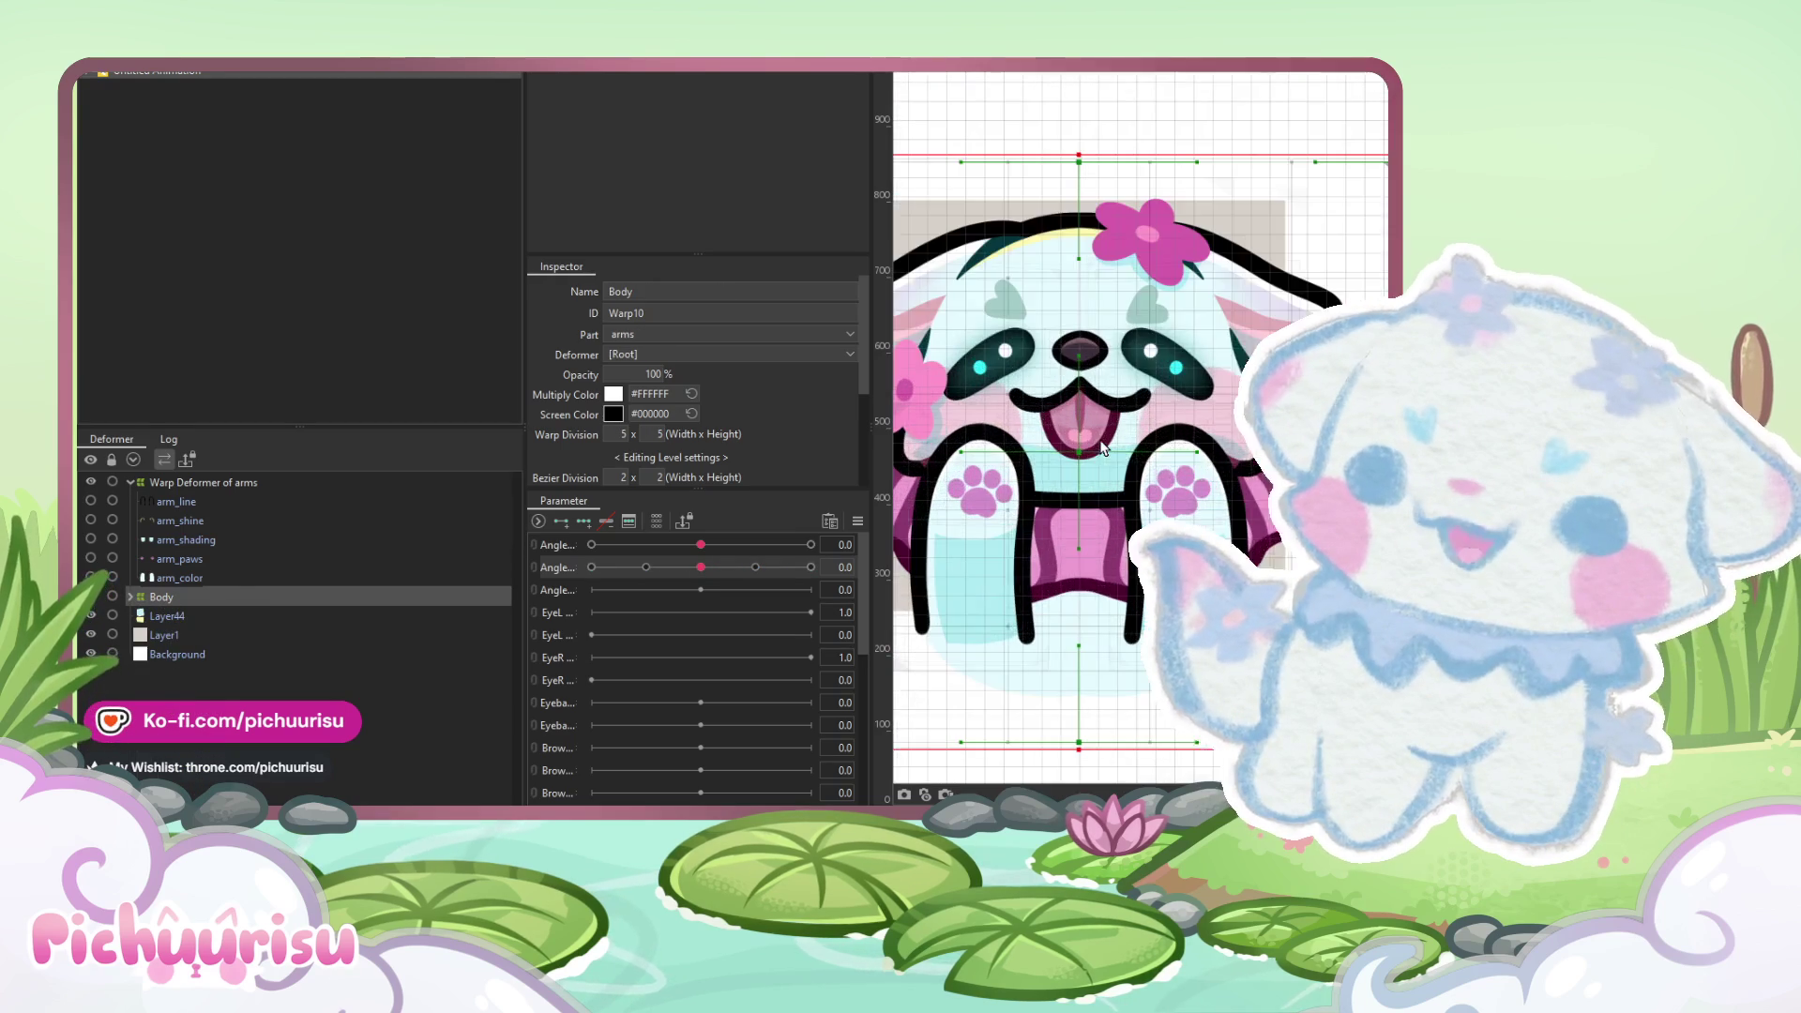
pyautogui.scroll(-3, 1230, 445)
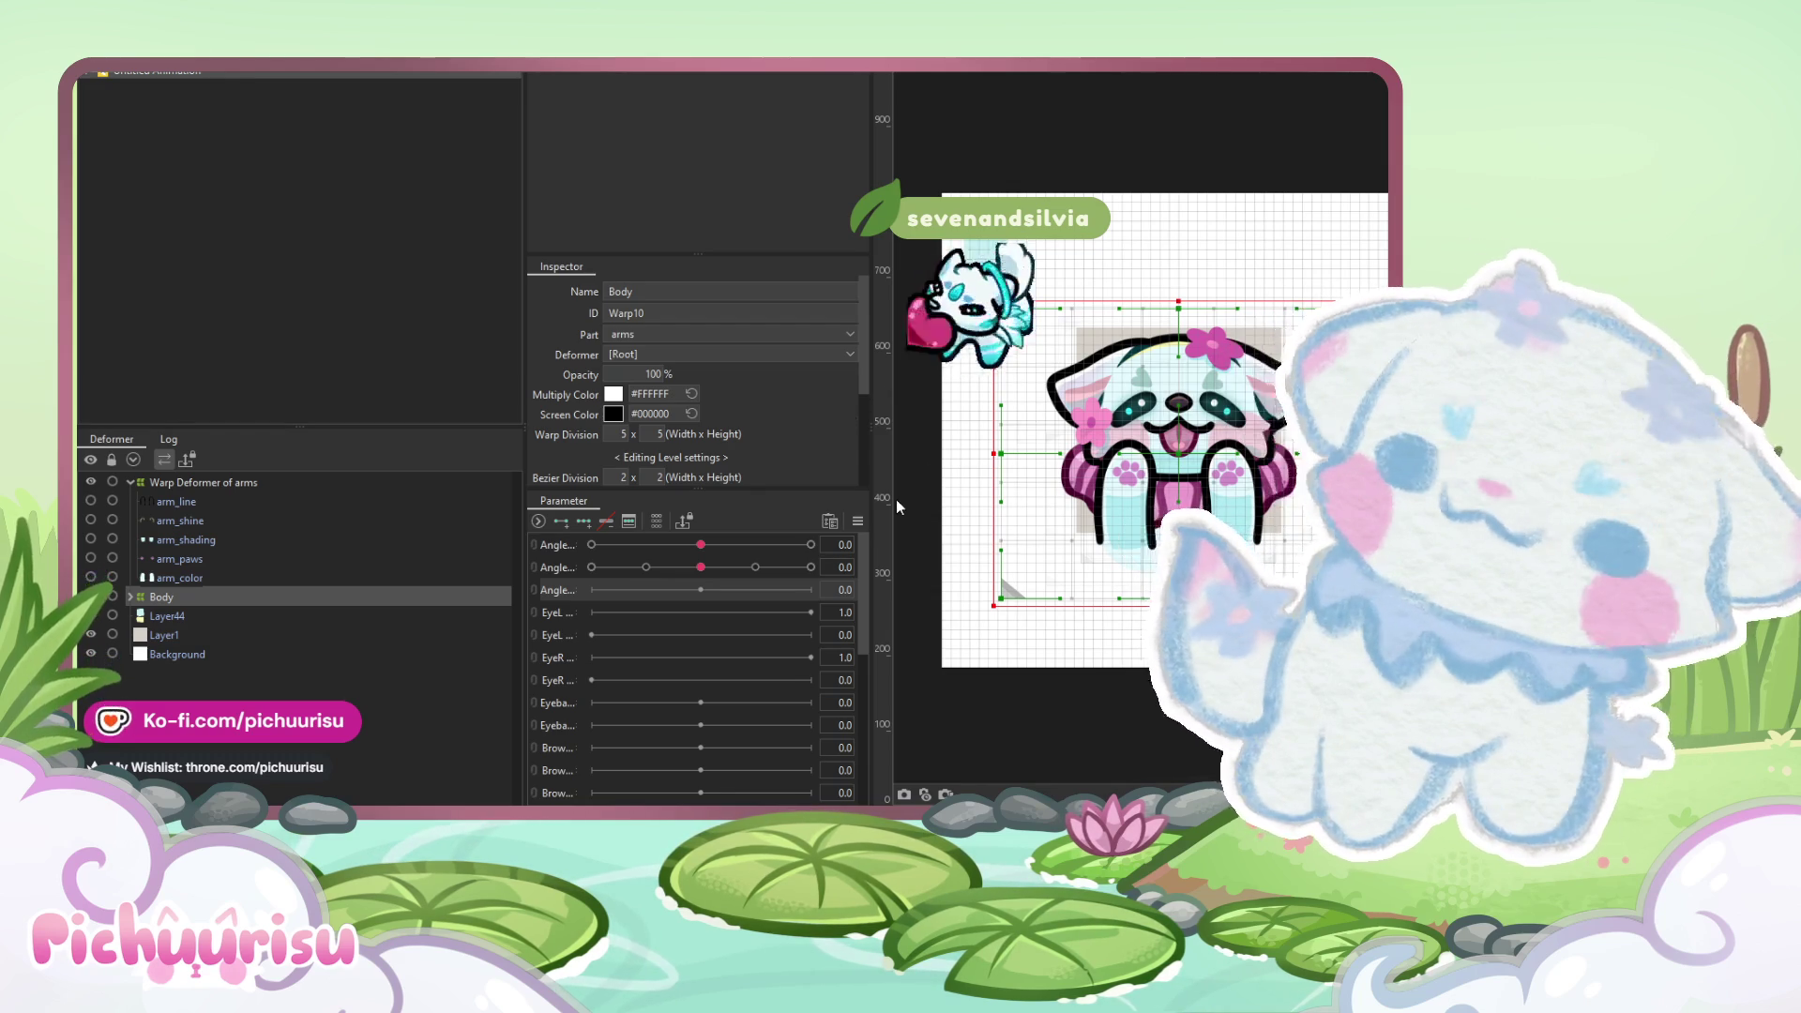
pyautogui.hotkey('ctrl', 'z')
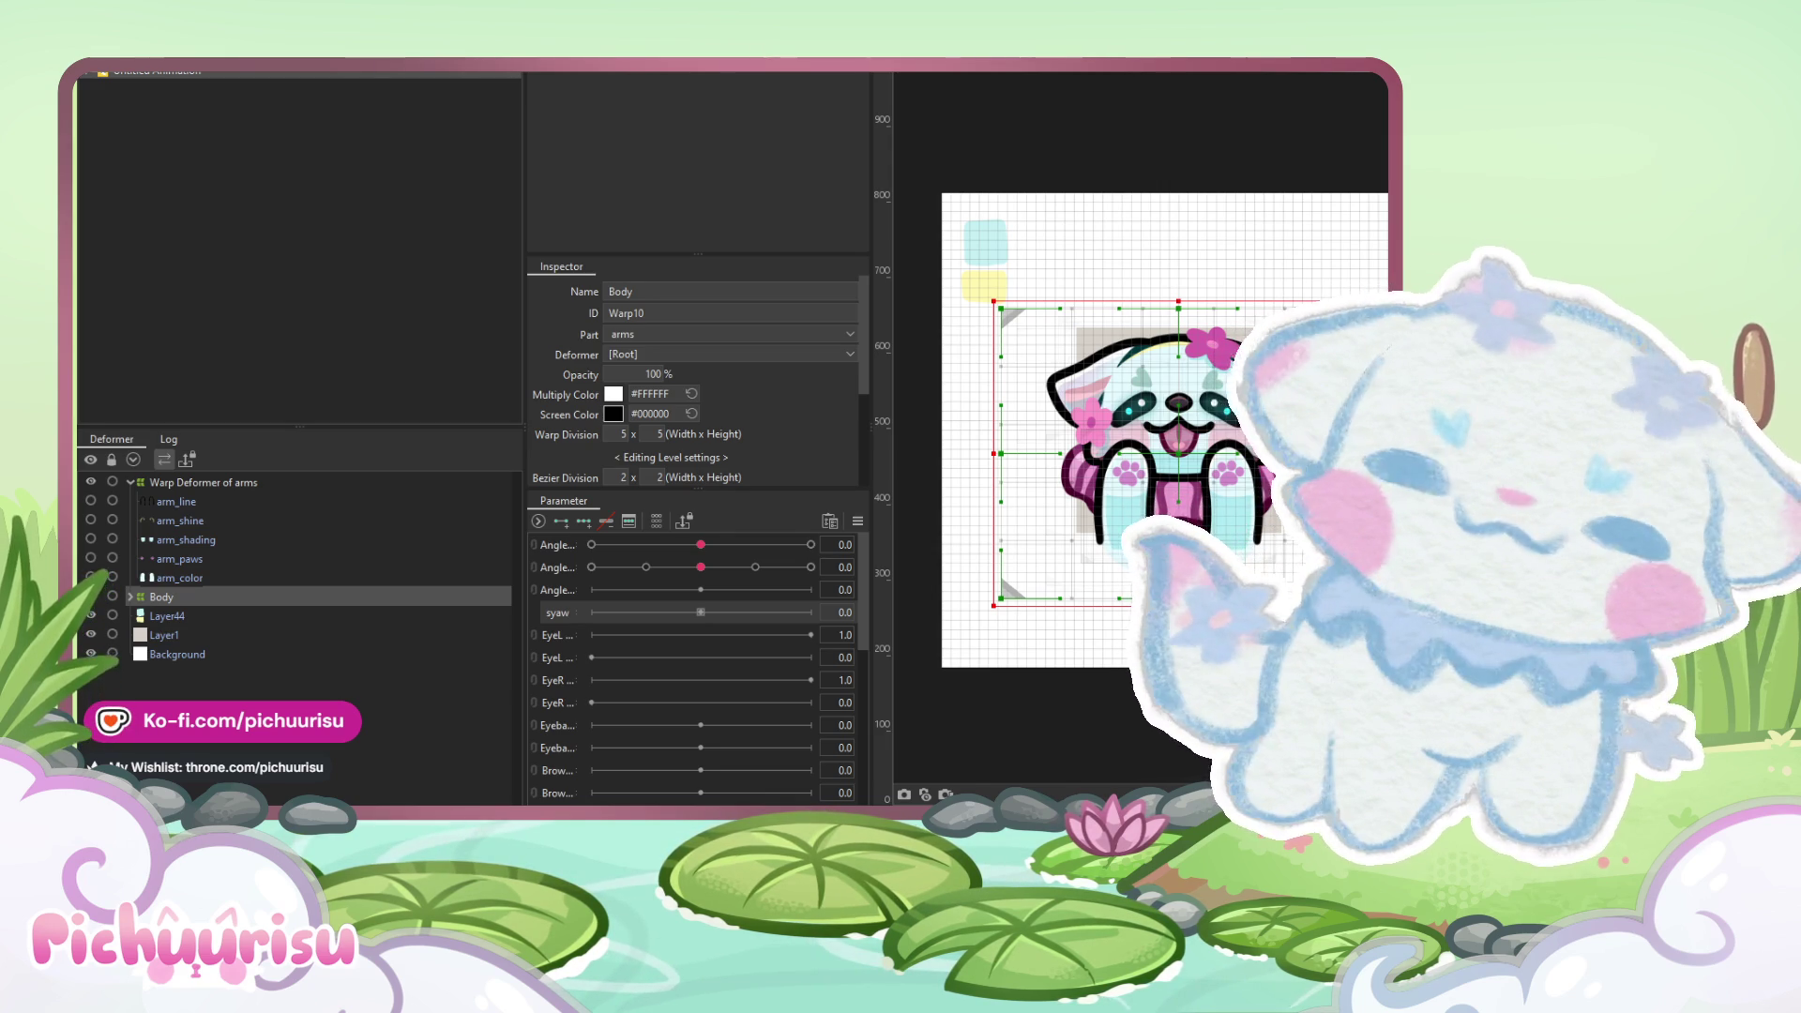
# - Play the head sway, stop back at frame 0, and key syaw at -0.3 there
pyautogui.moveTo(1106, 382); pyautogui.dragTo(1060, 371)
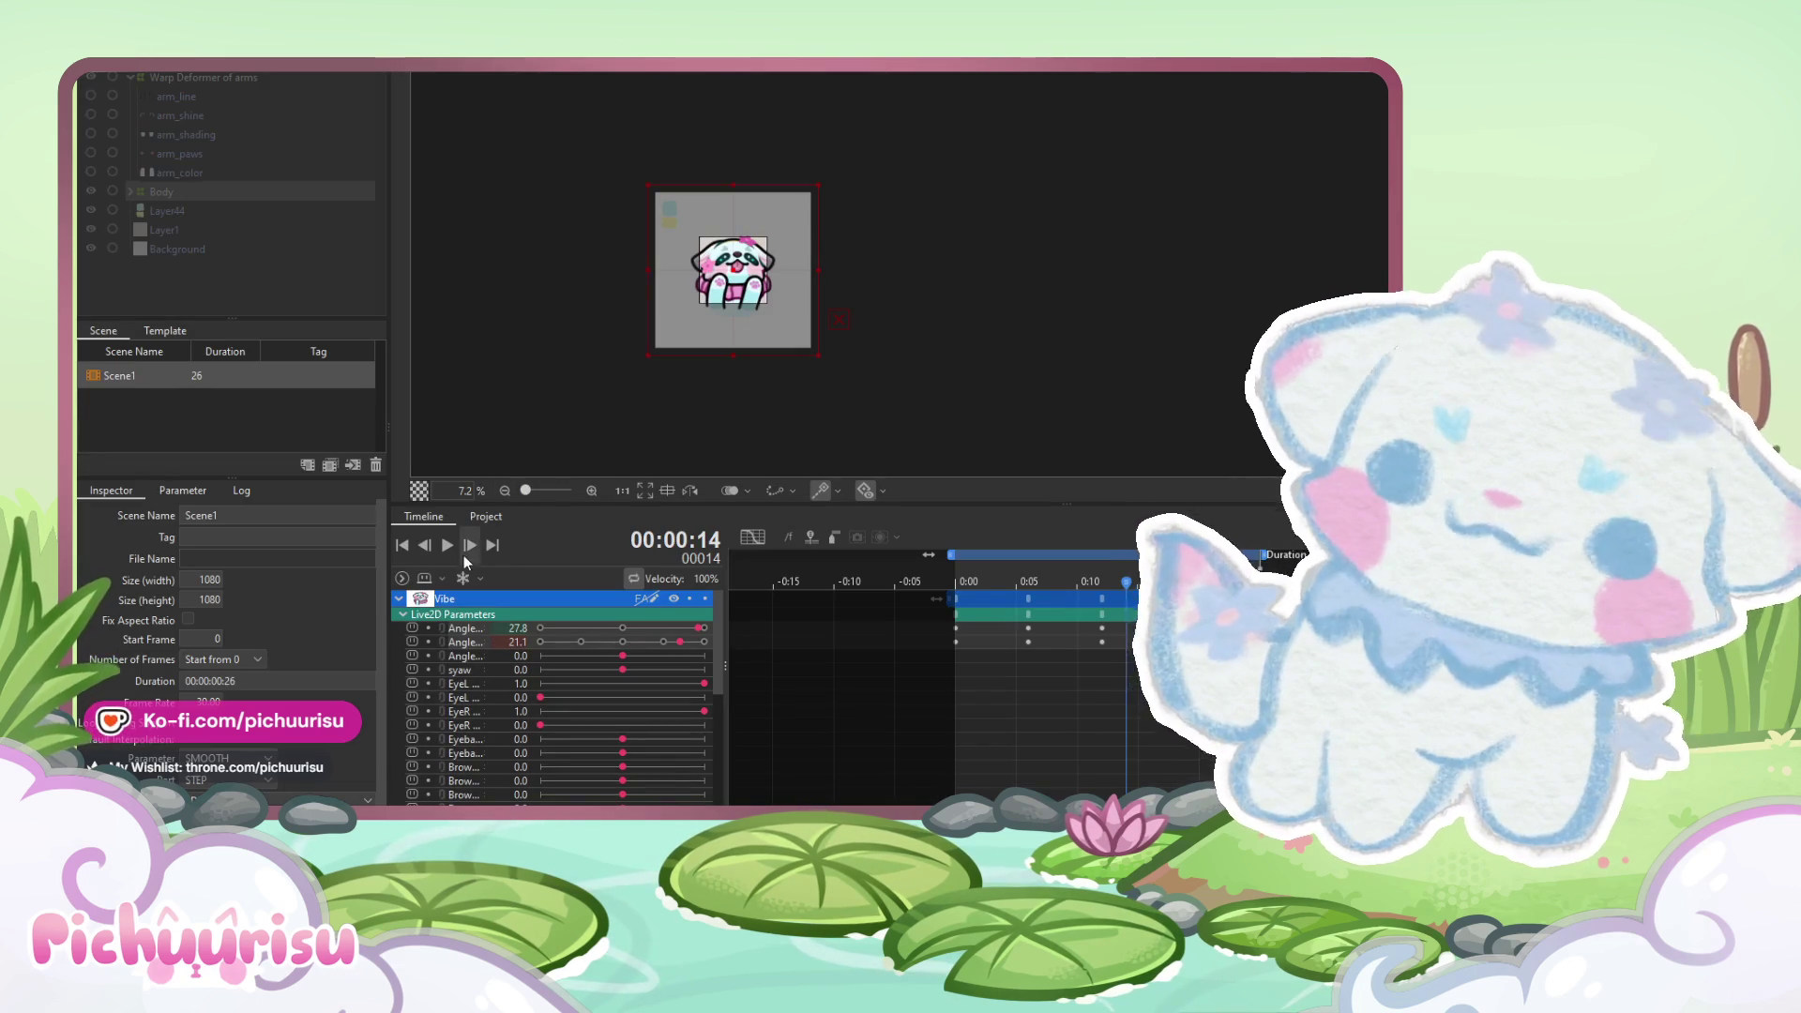
pyautogui.click(453, 547)
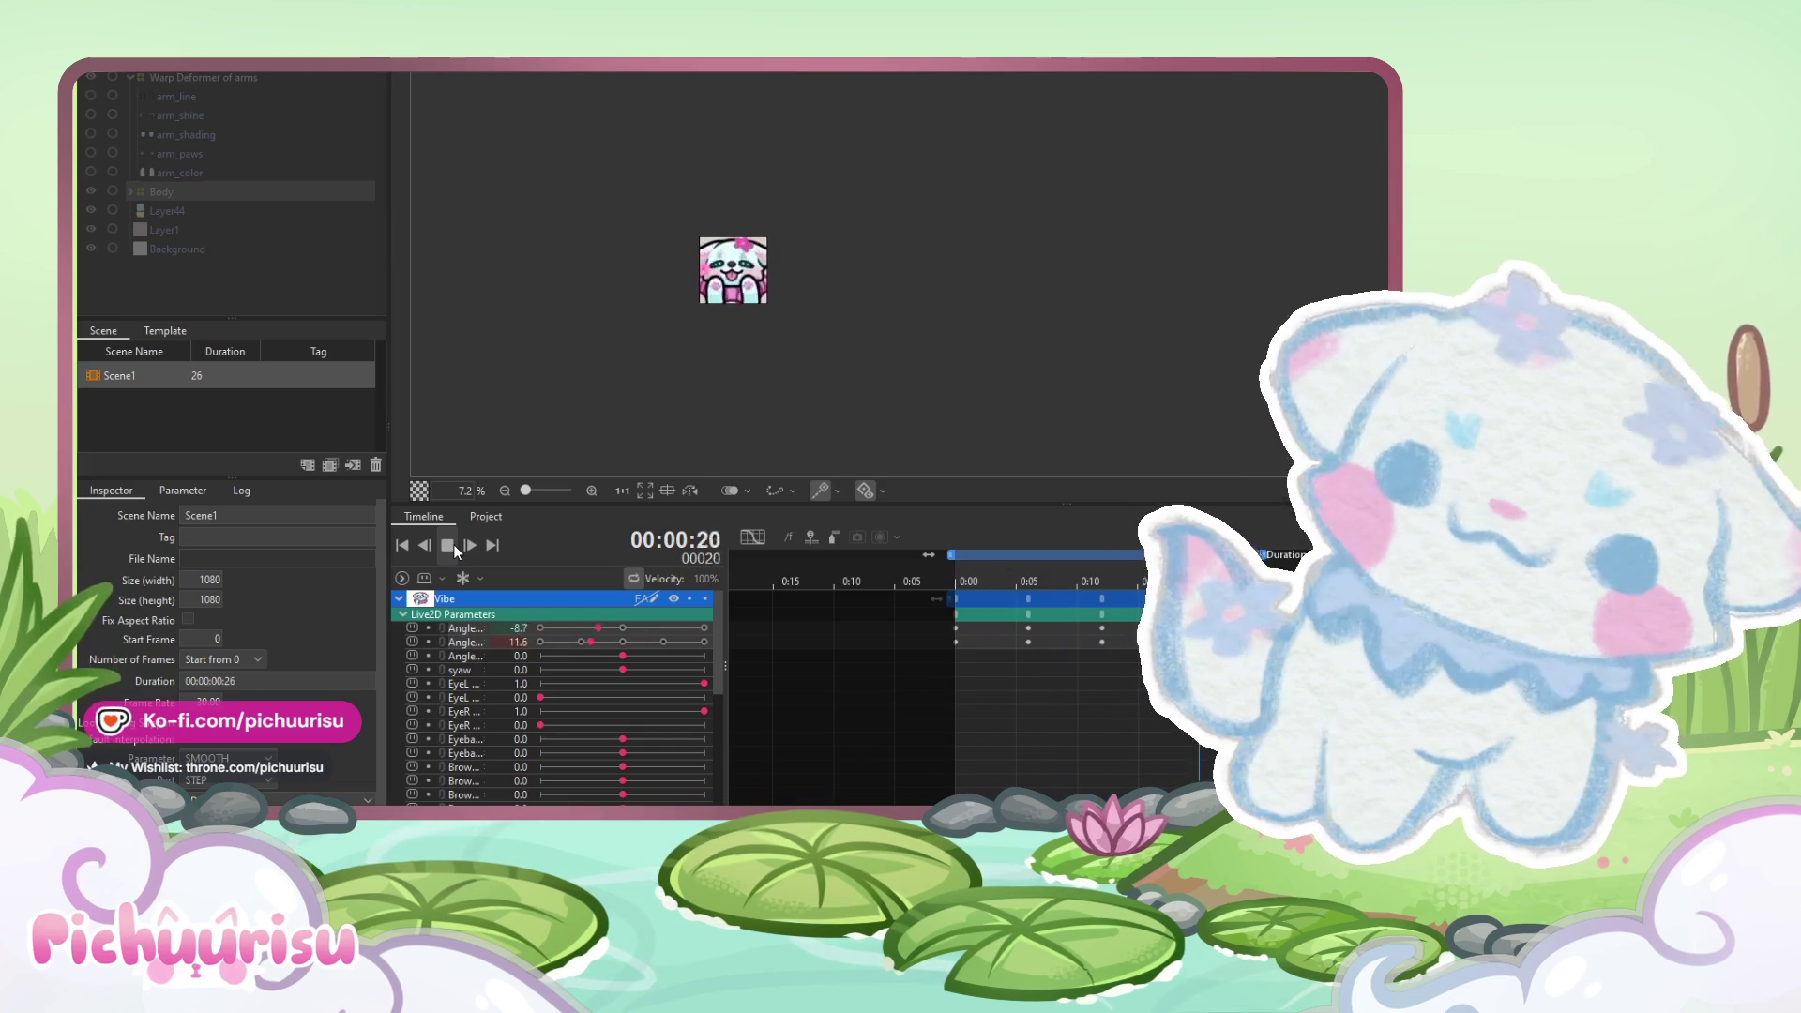
pyautogui.hotkey('ctrl', '+')
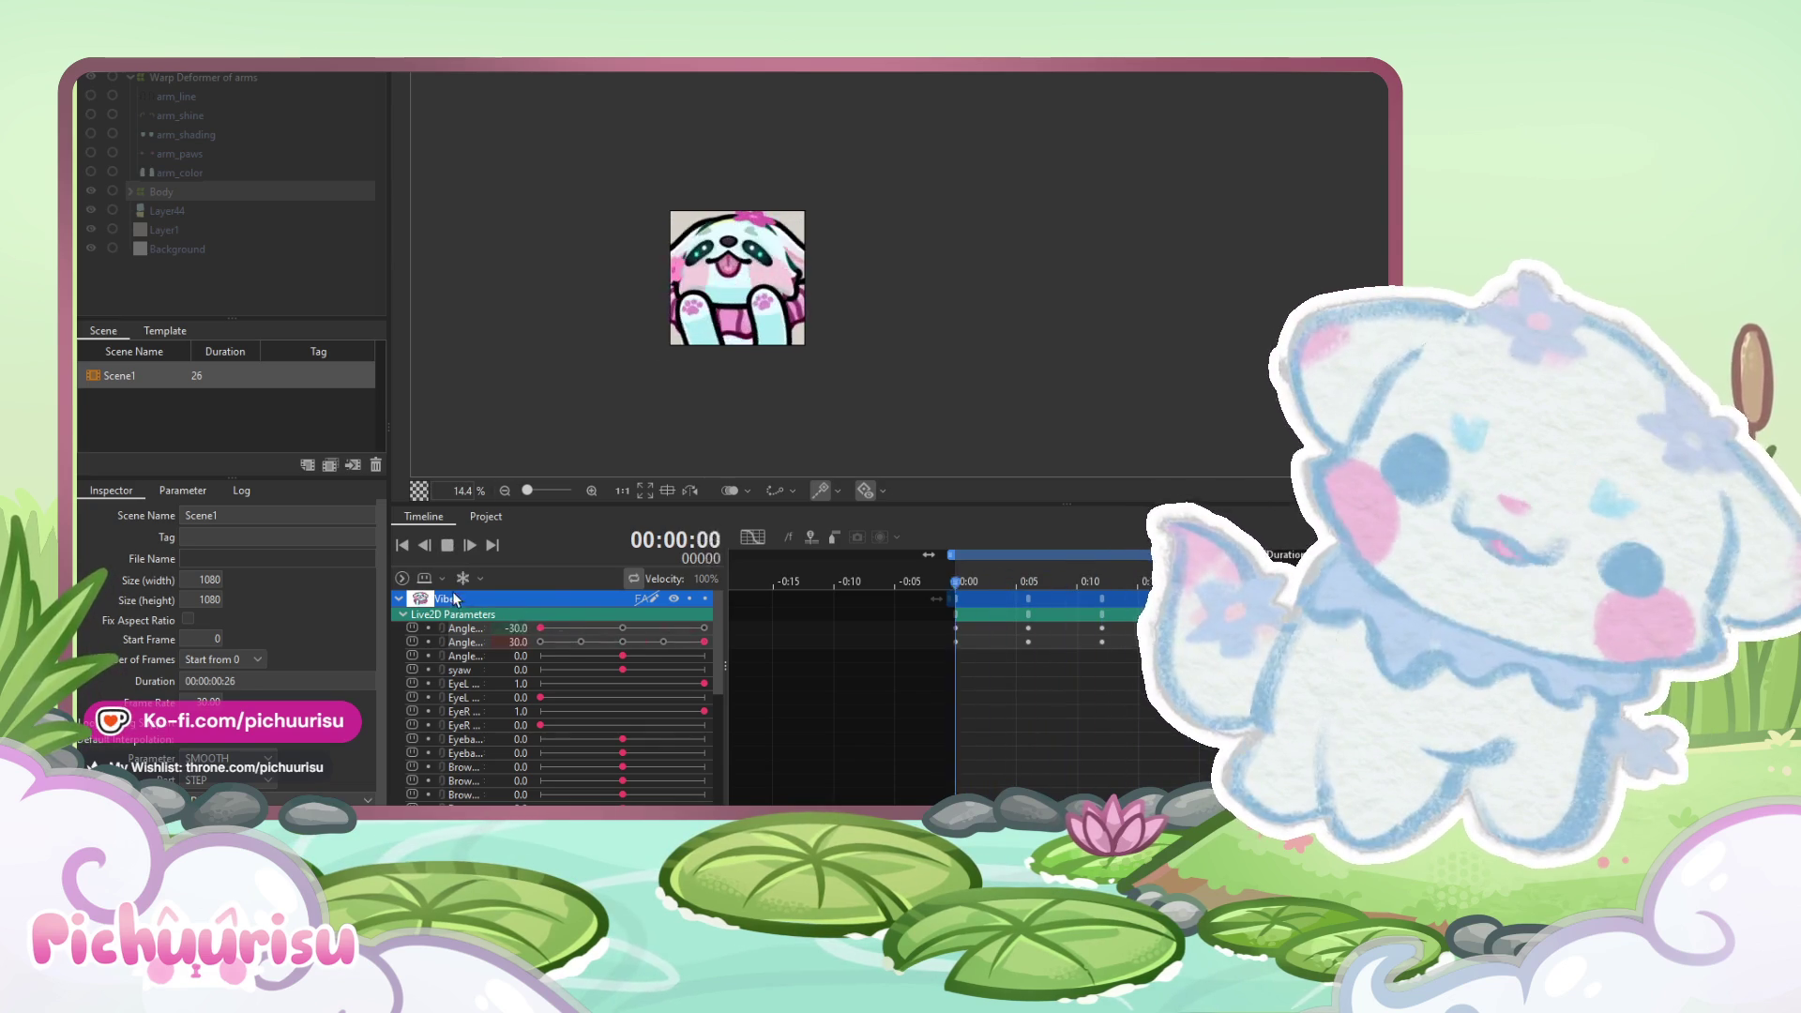
pyautogui.click(447, 545)
pyautogui.moveTo(975, 574); pyautogui.dragTo(949, 571)
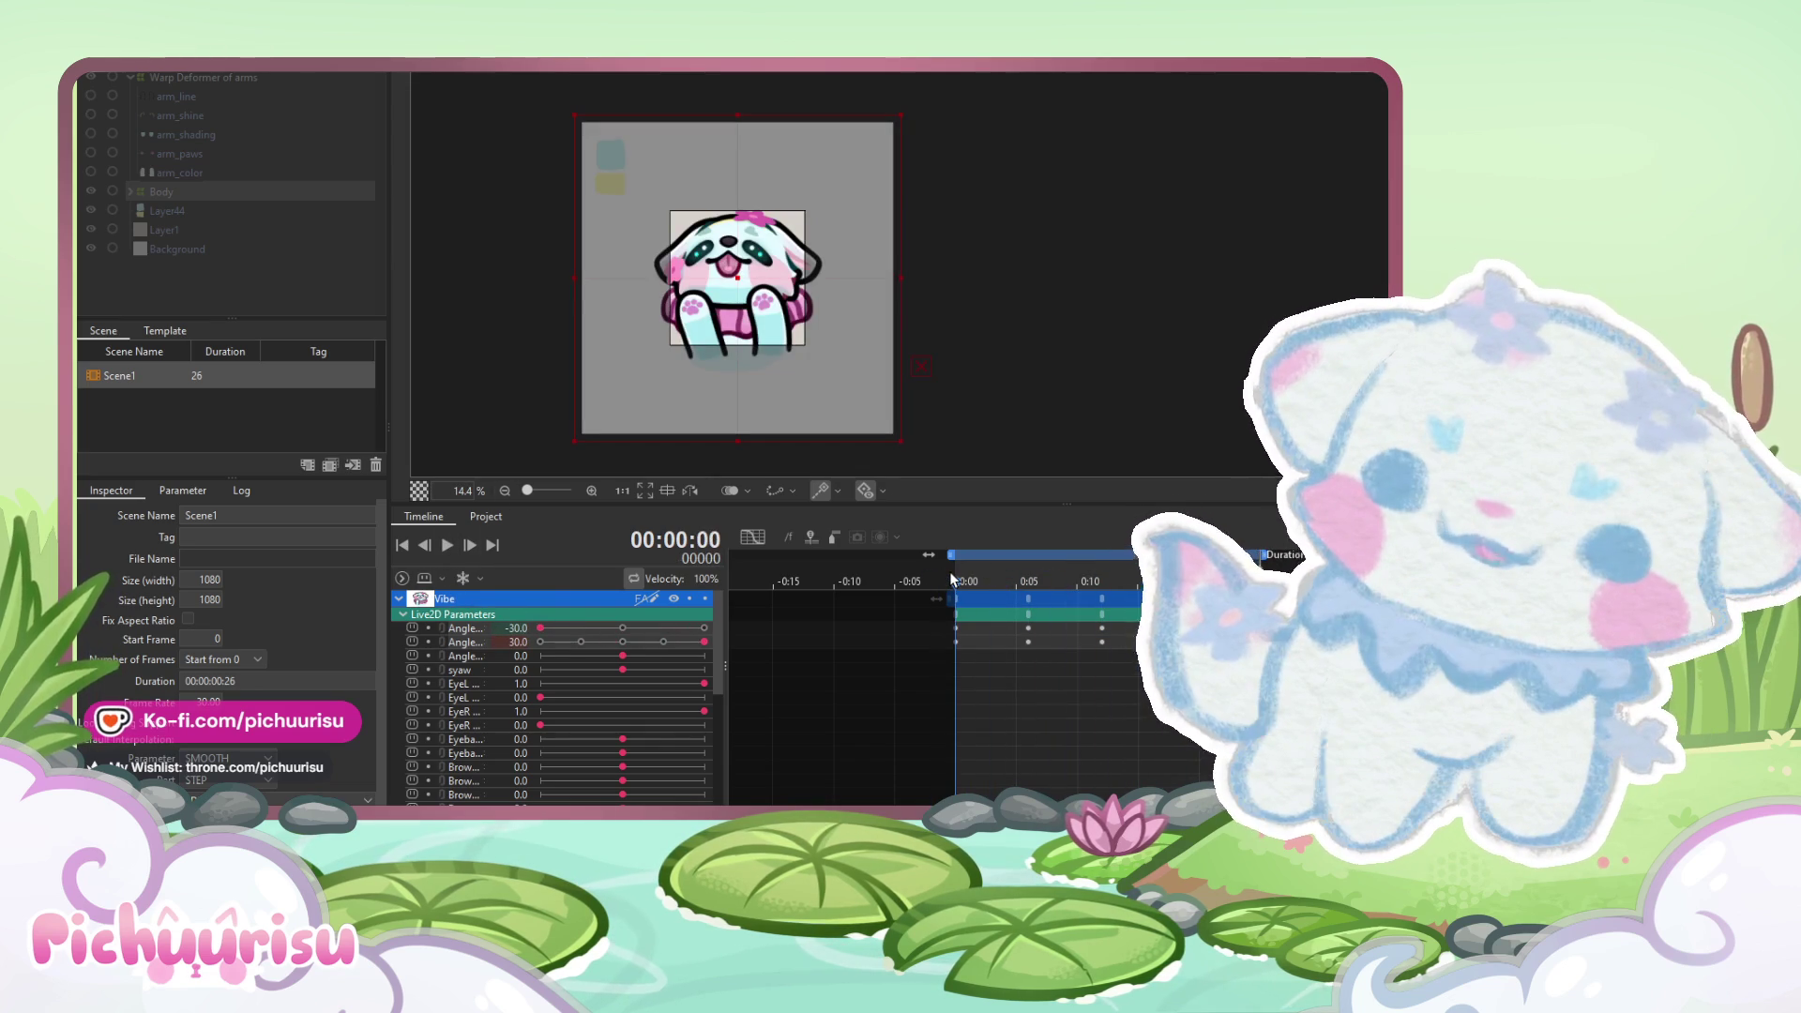
pyautogui.click(597, 670)
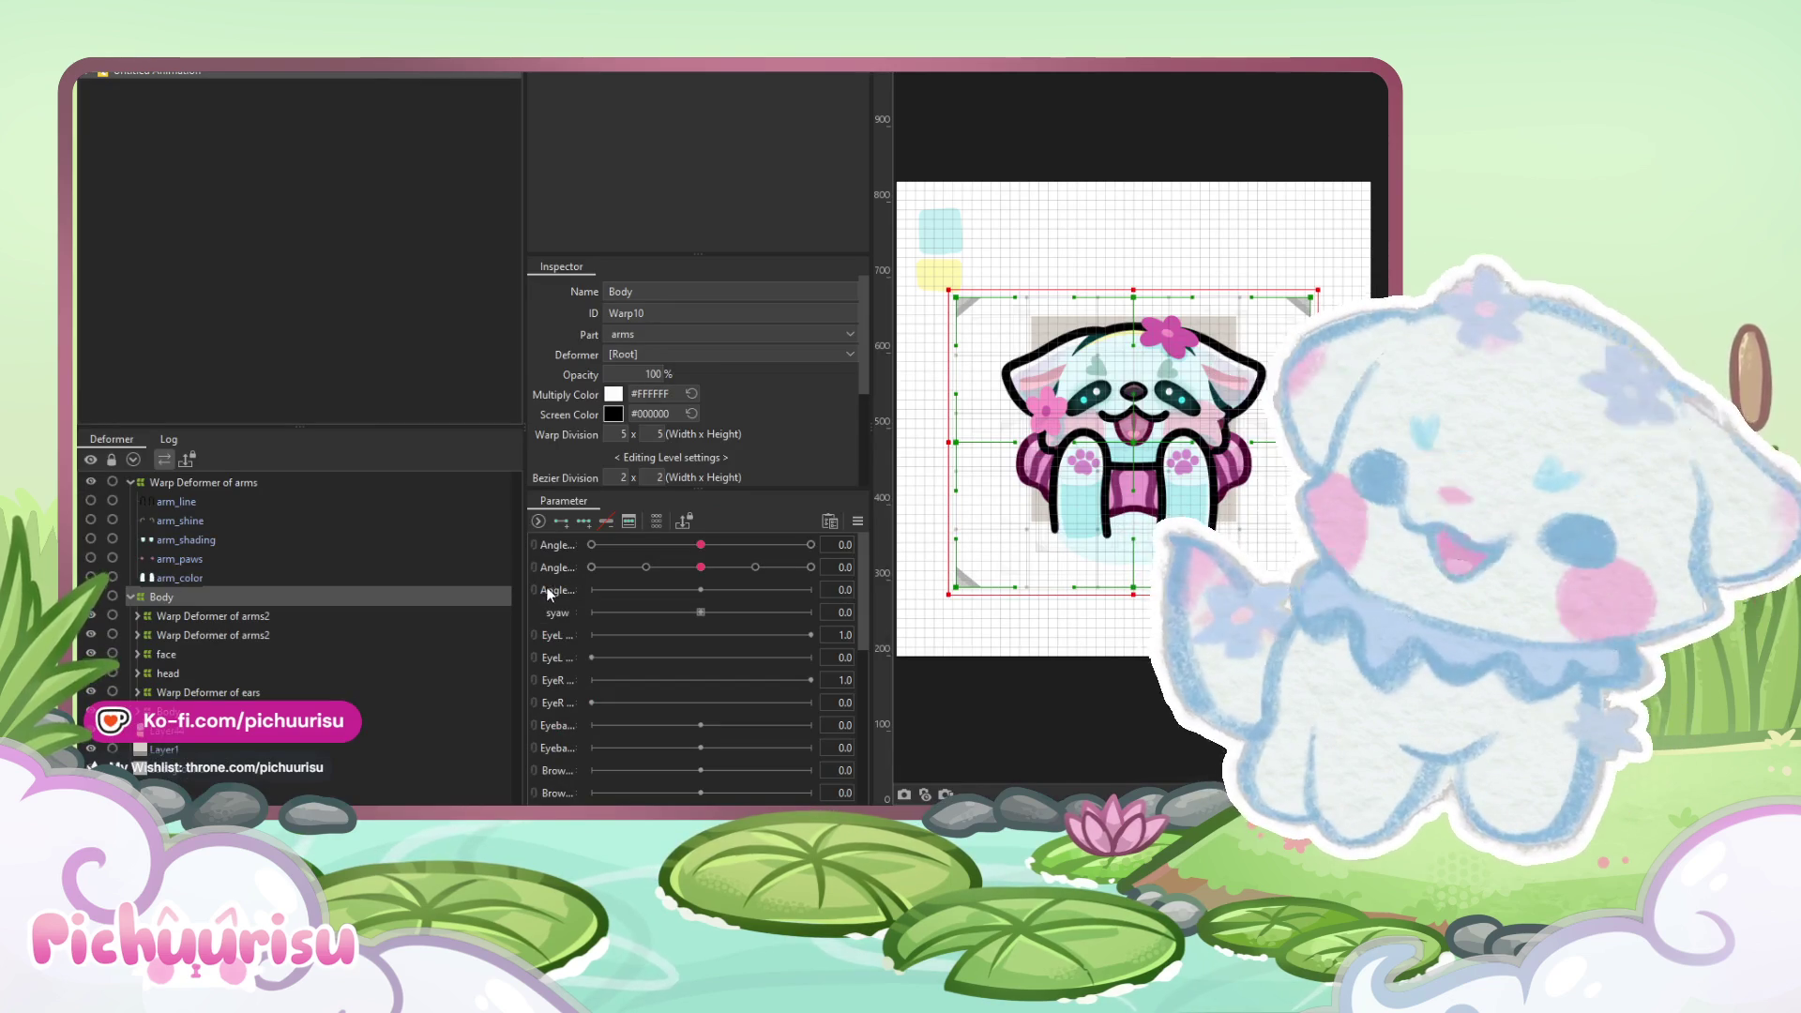
# - Add three keys to syaw and shift the Body deformer slightly left at syaw -1
pyautogui.click(548, 610)
pyautogui.click(584, 523)
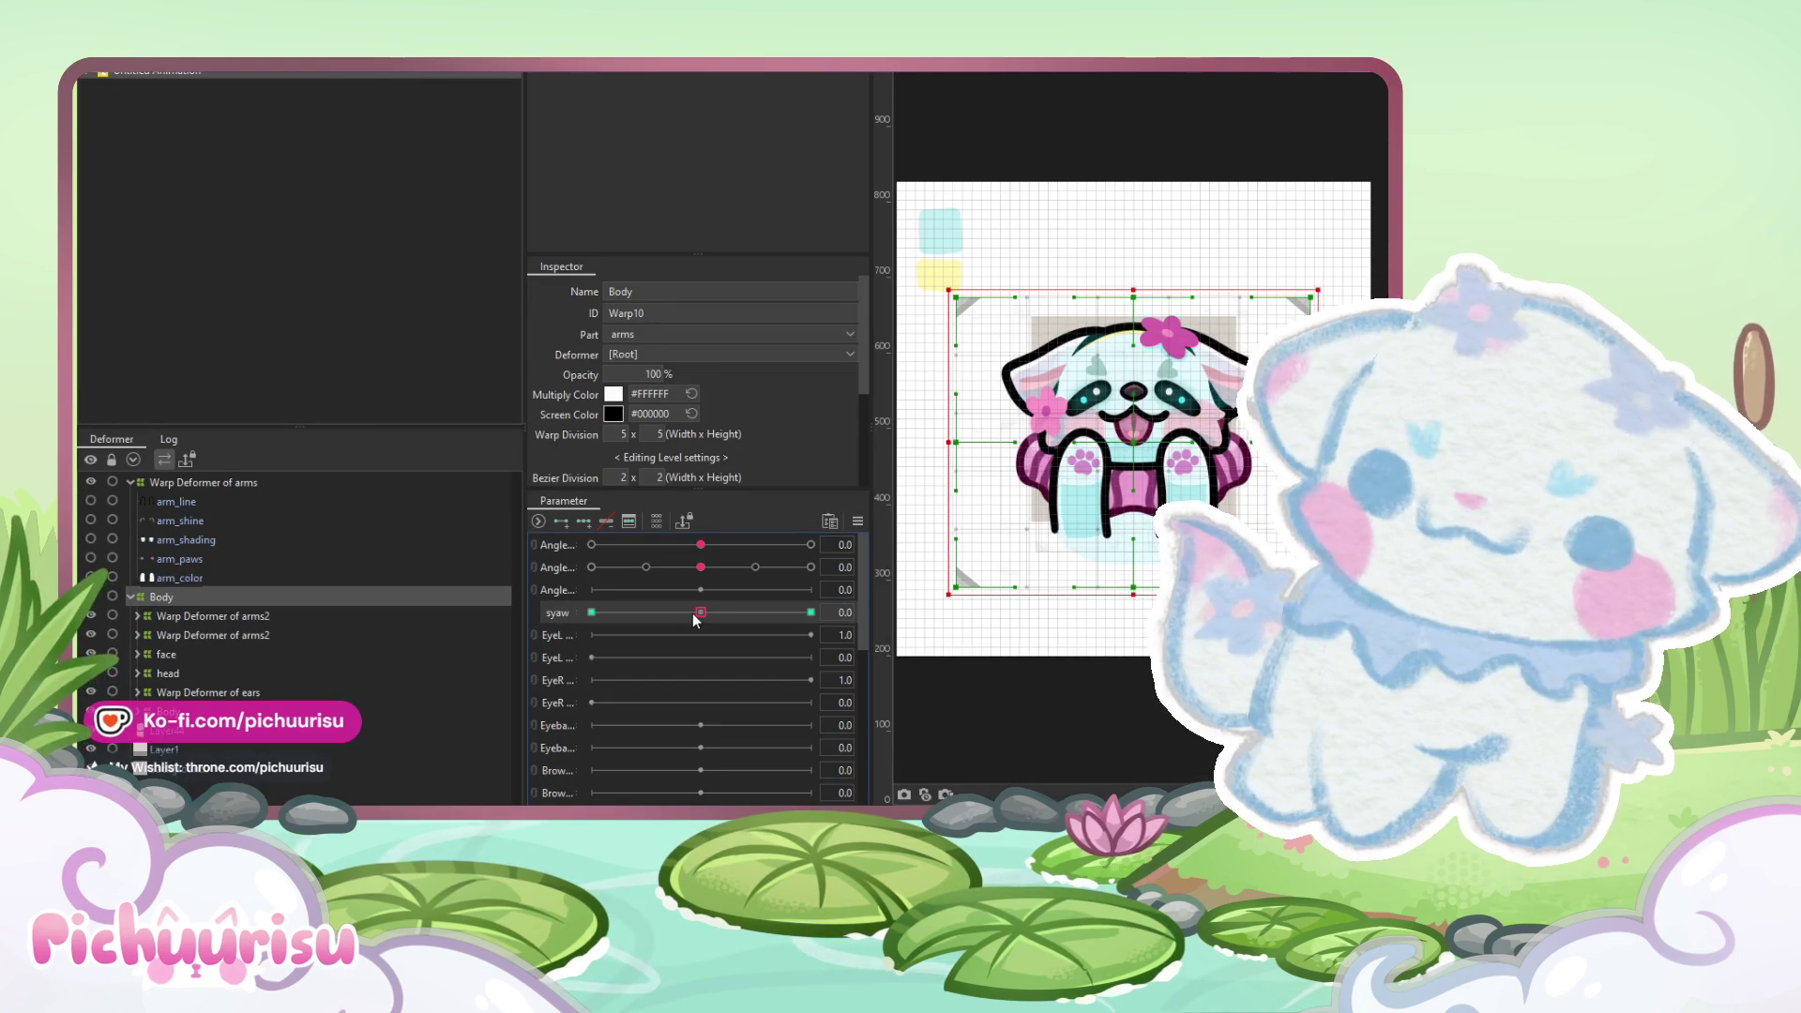
pyautogui.moveTo(1077, 457); pyautogui.dragTo(1111, 71)
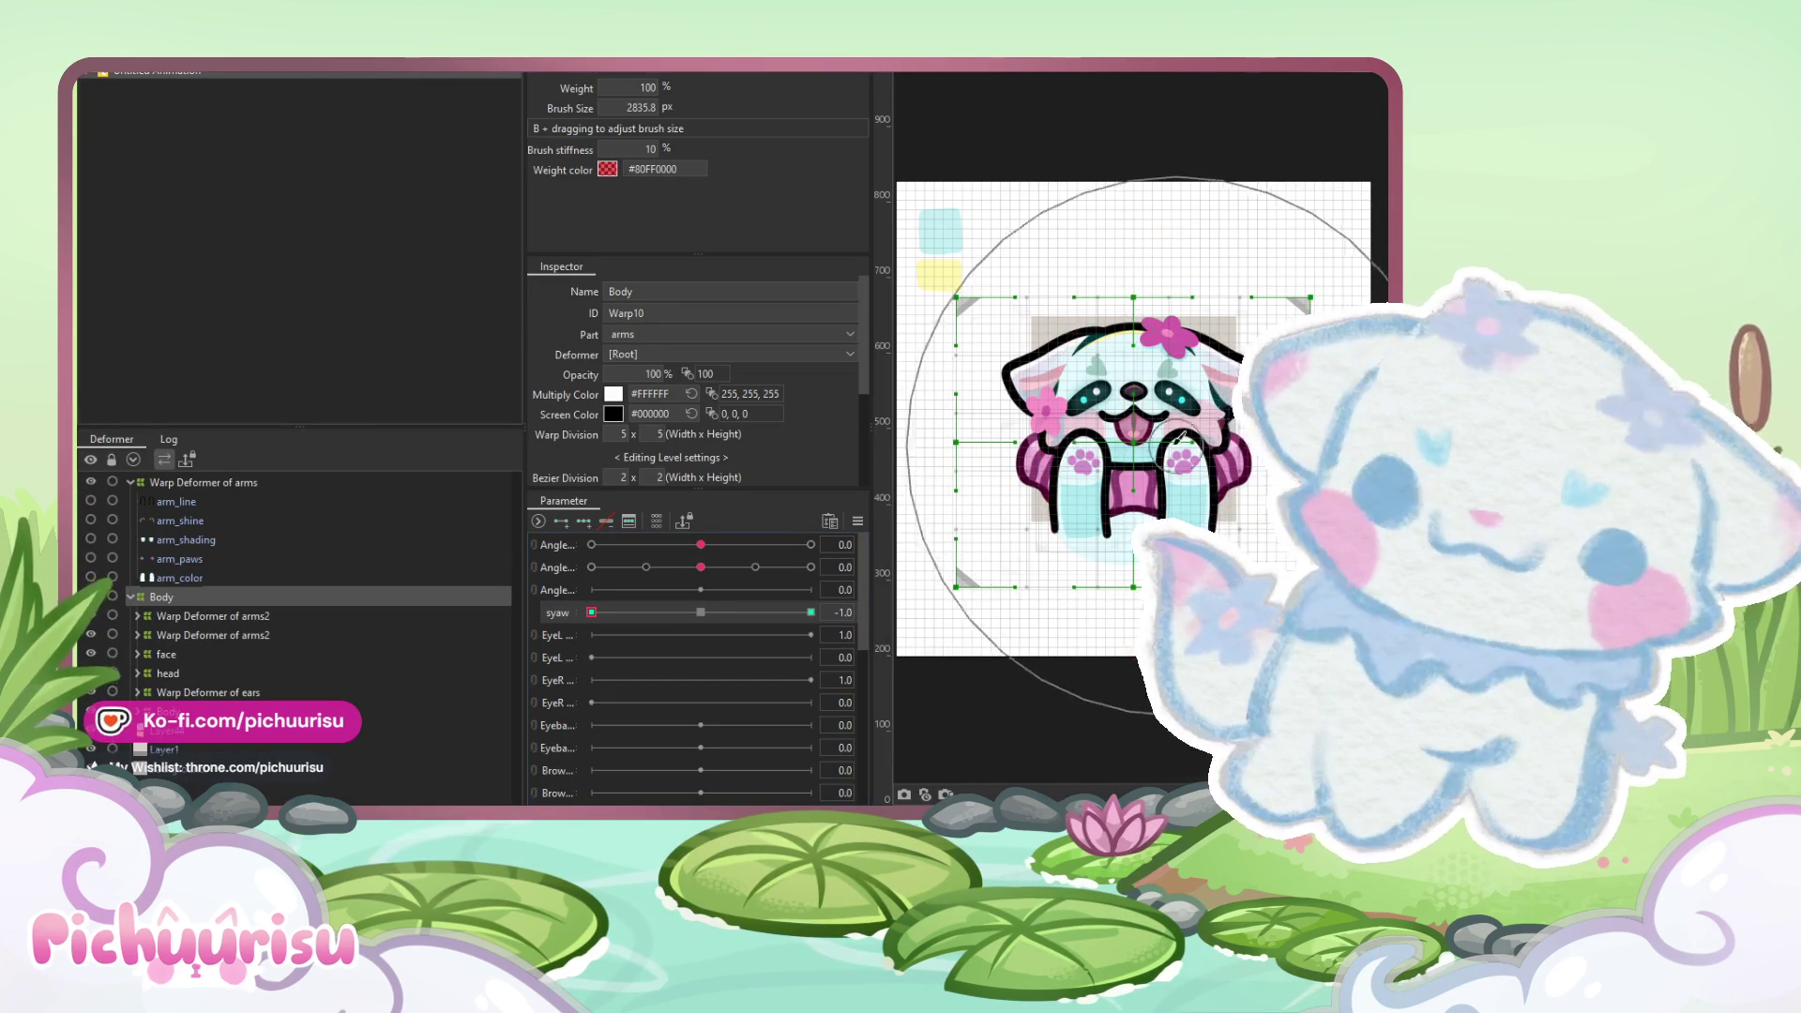
pyautogui.moveTo(1139, 442); pyautogui.dragTo(1124, 442)
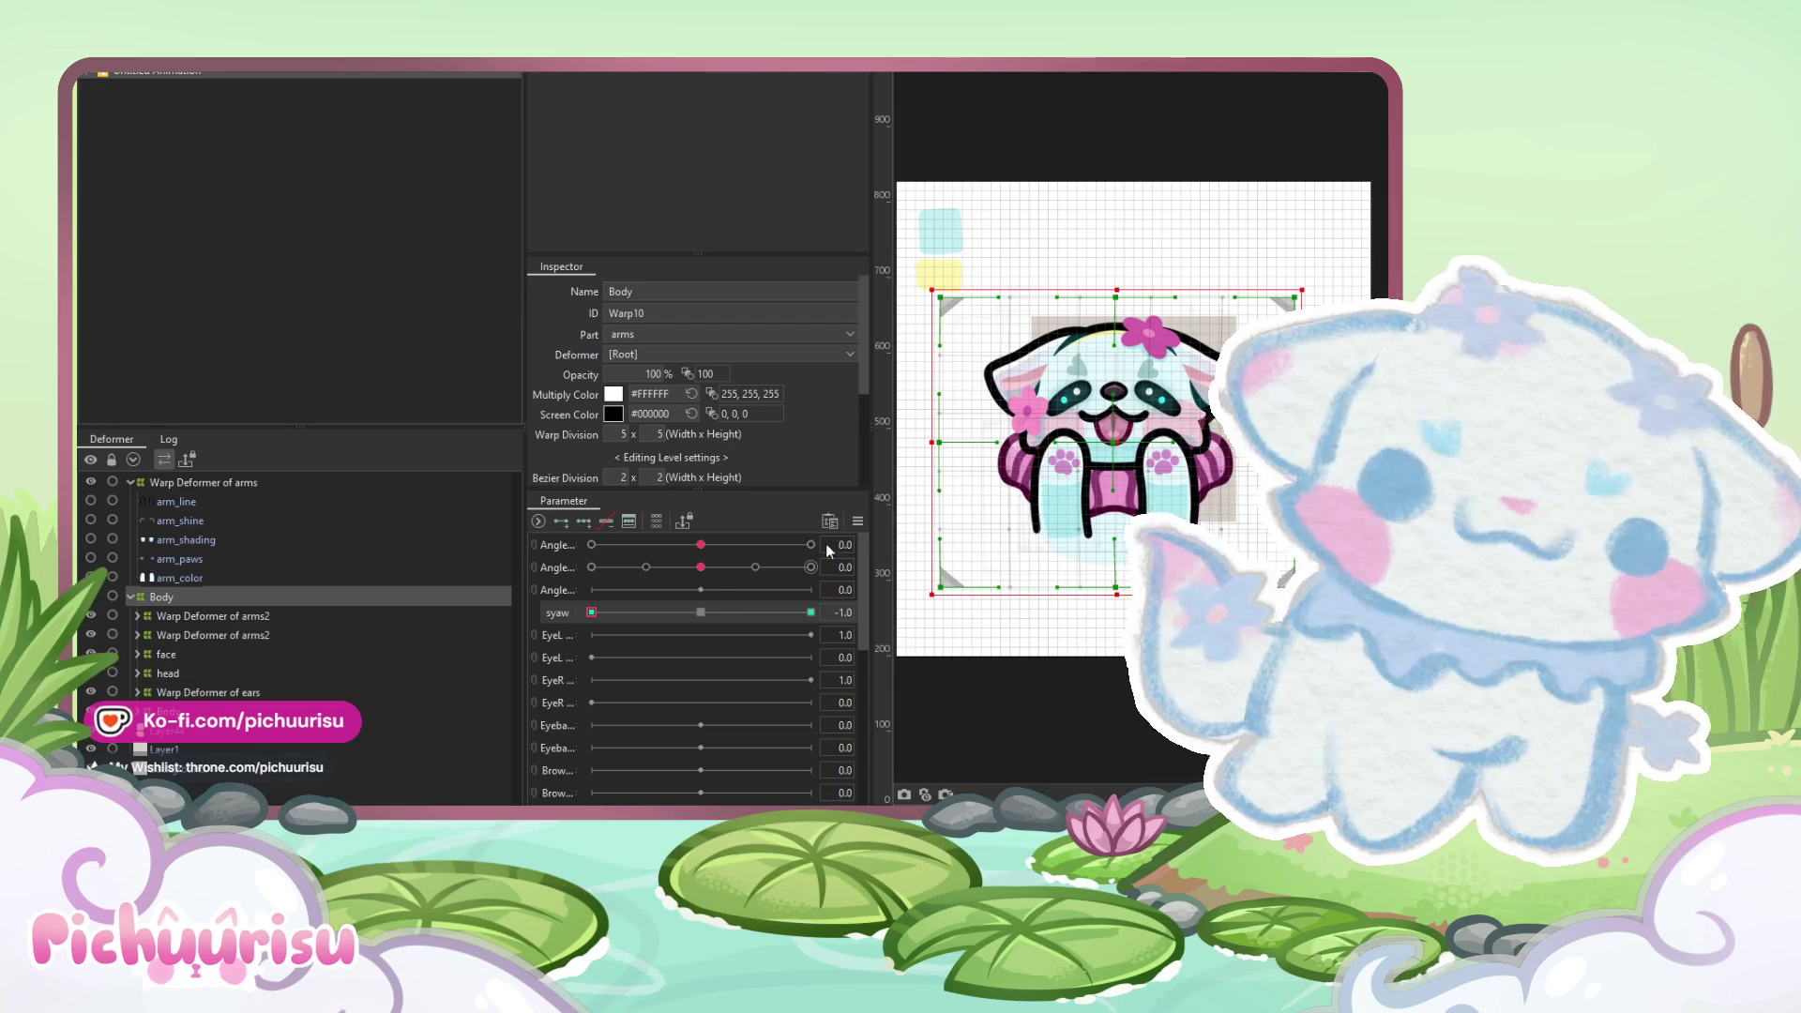
pyautogui.click(857, 520)
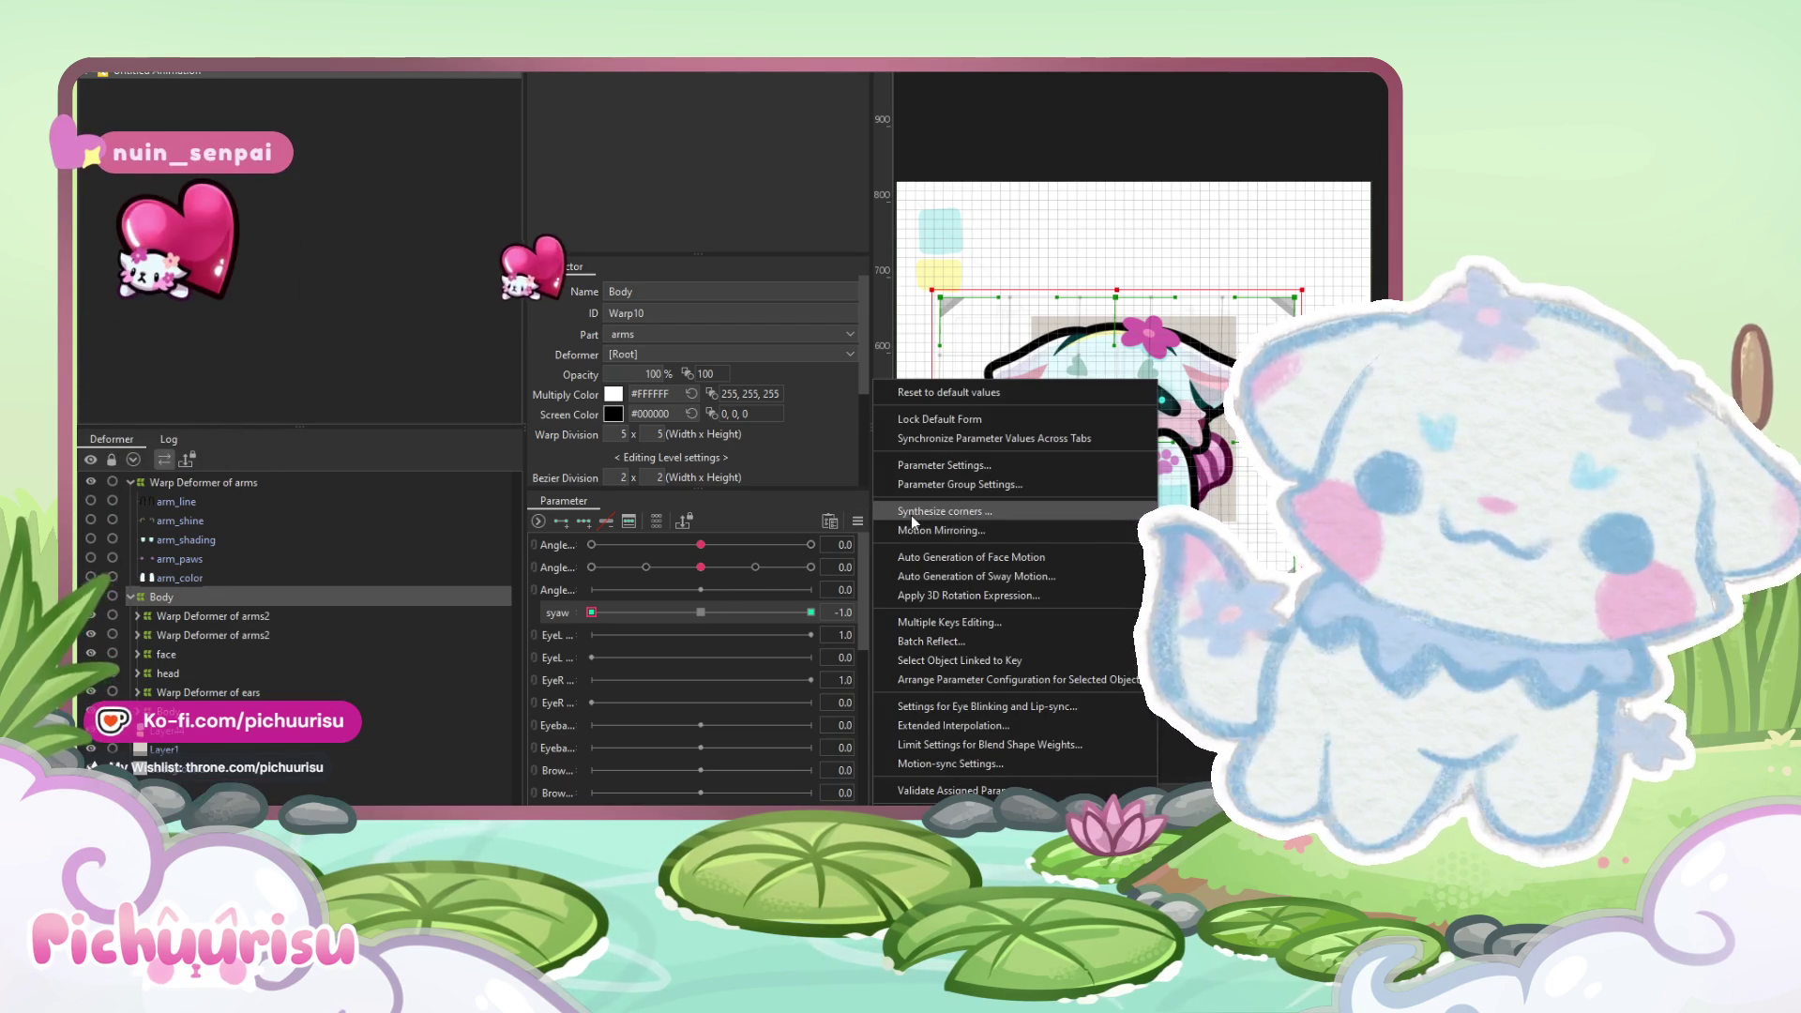
pyautogui.click(861, 578)
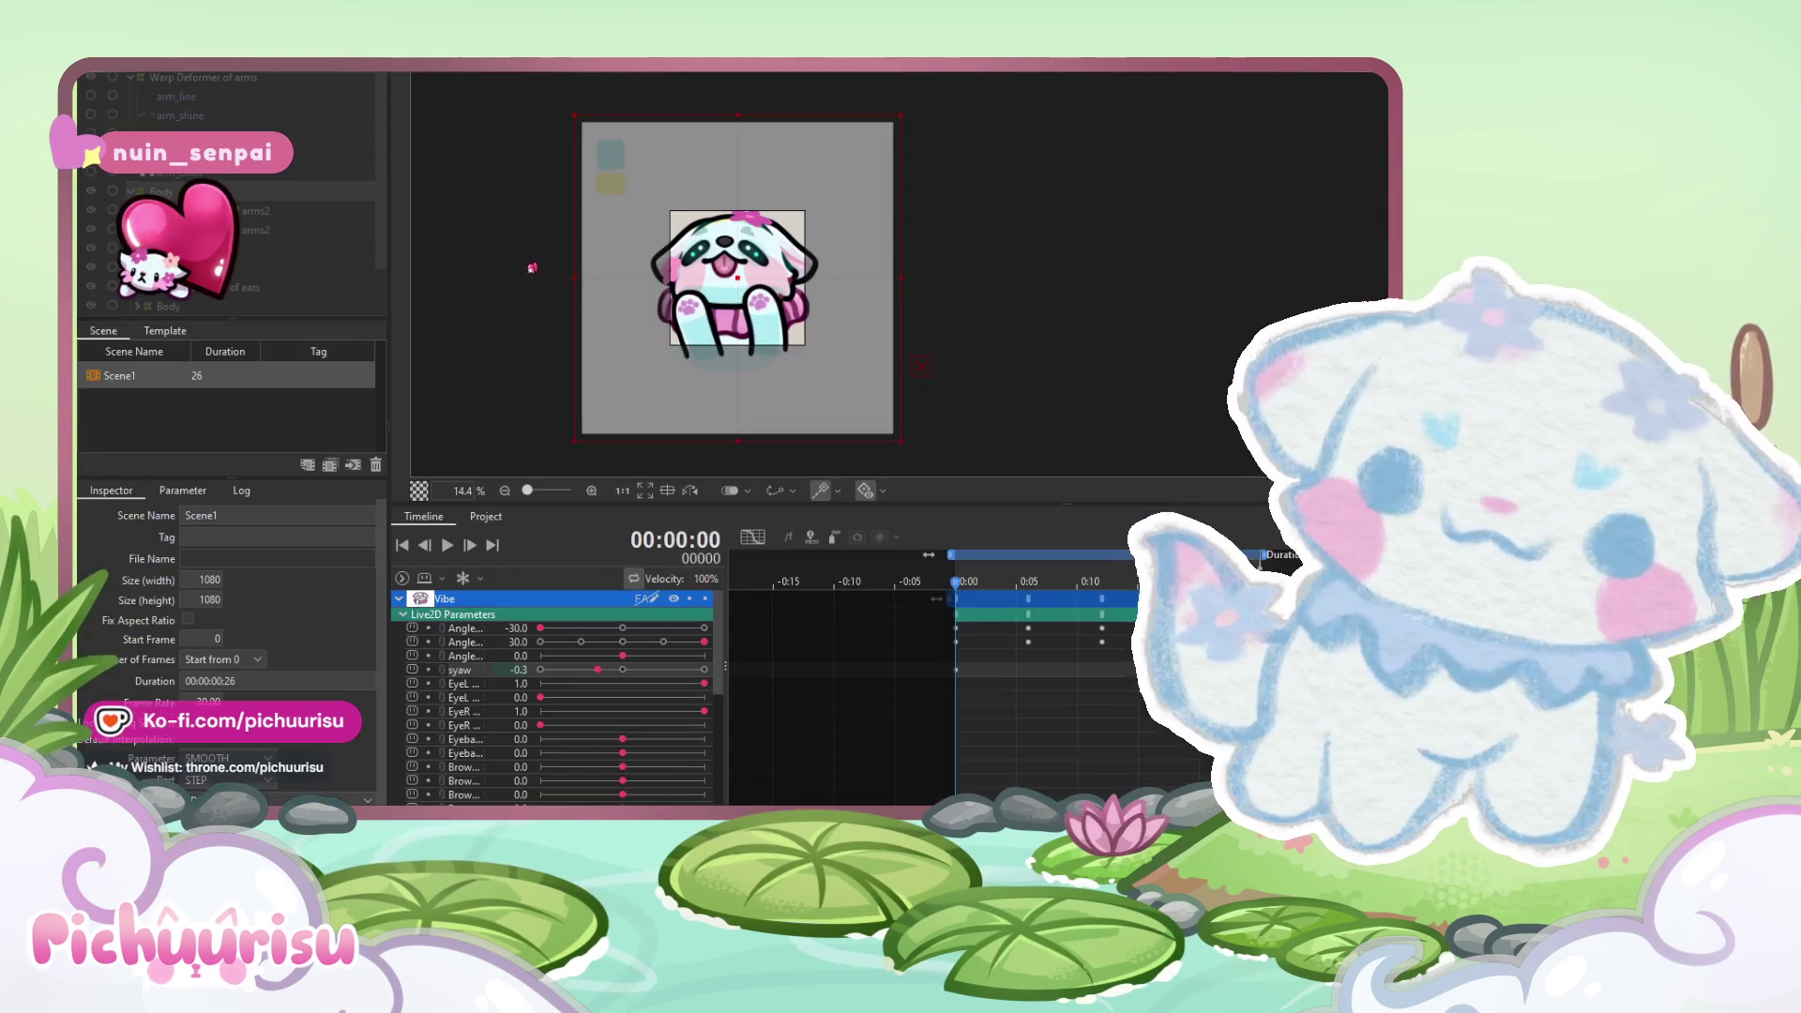
# - Scrub the Vibe animation and key syaw at 0 on the first frame
pyautogui.moveTo(965, 584)
pyautogui.mouseDown()
pyautogui.moveTo(1100, 580)
pyautogui.moveTo(1029, 583)
pyautogui.mouseUp()
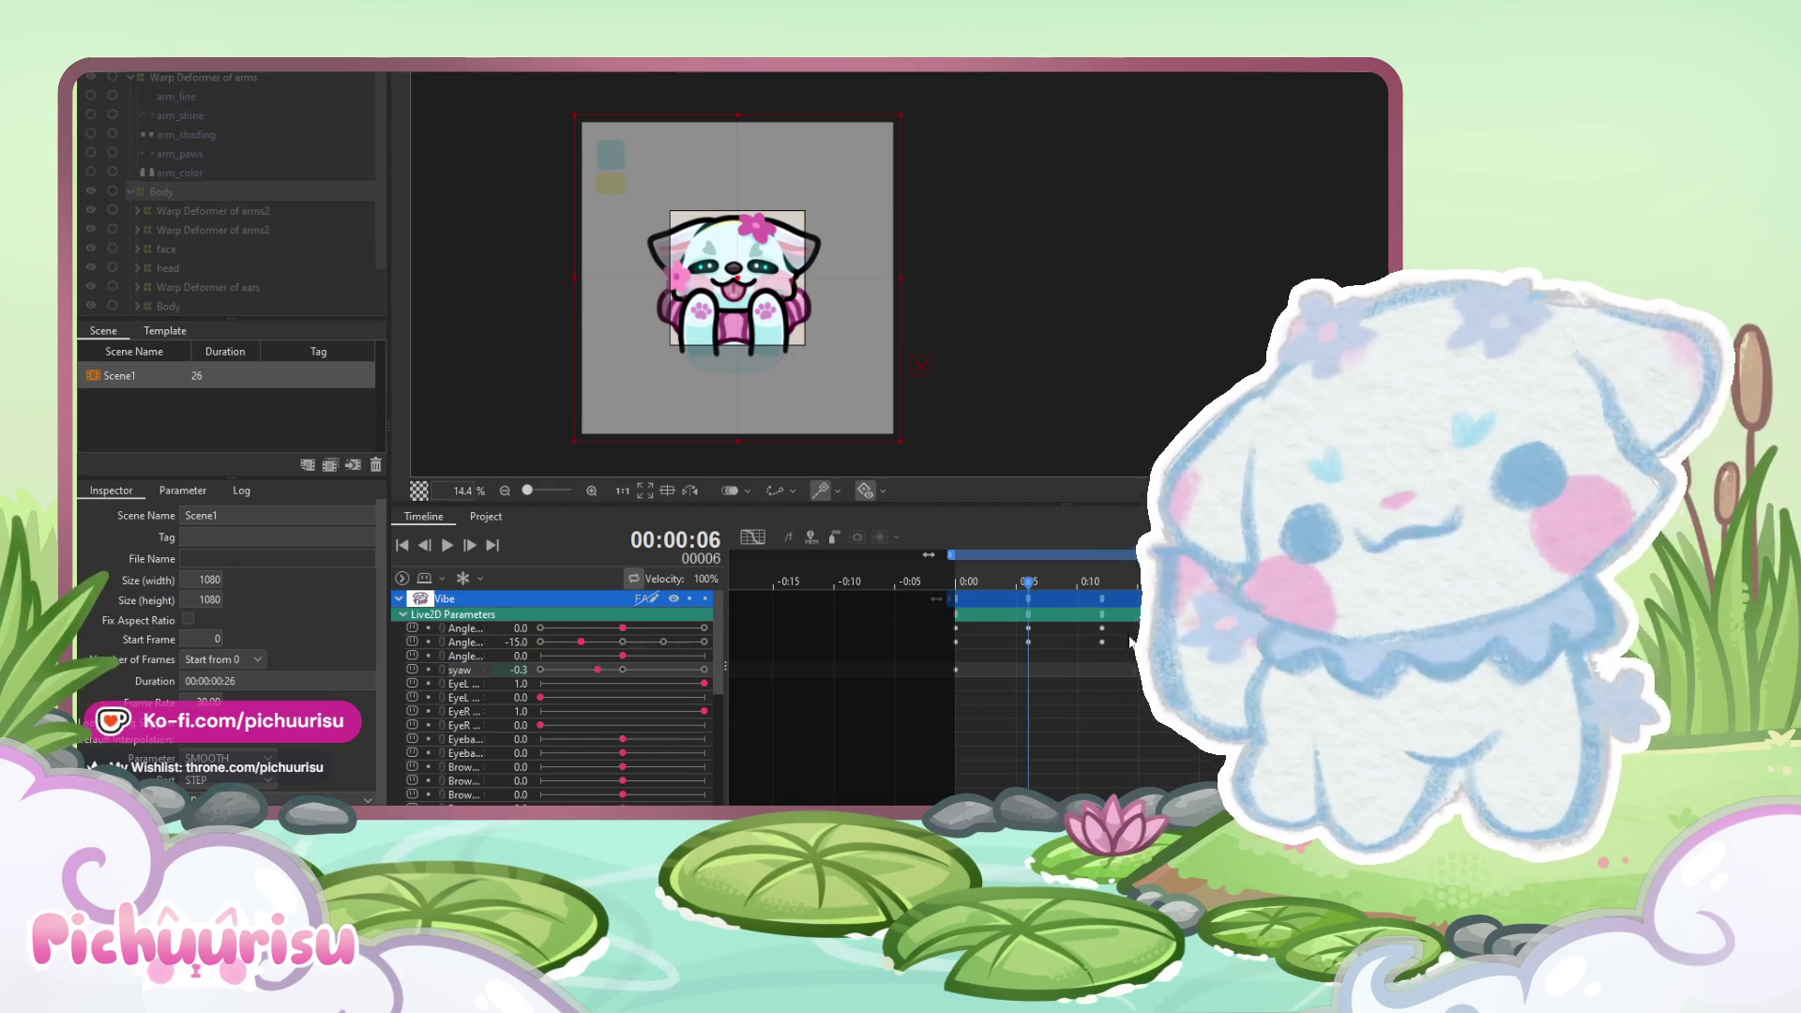
pyautogui.moveTo(1036, 584)
pyautogui.mouseDown()
pyautogui.moveTo(924, 594)
pyautogui.moveTo(953, 599)
pyautogui.mouseUp()
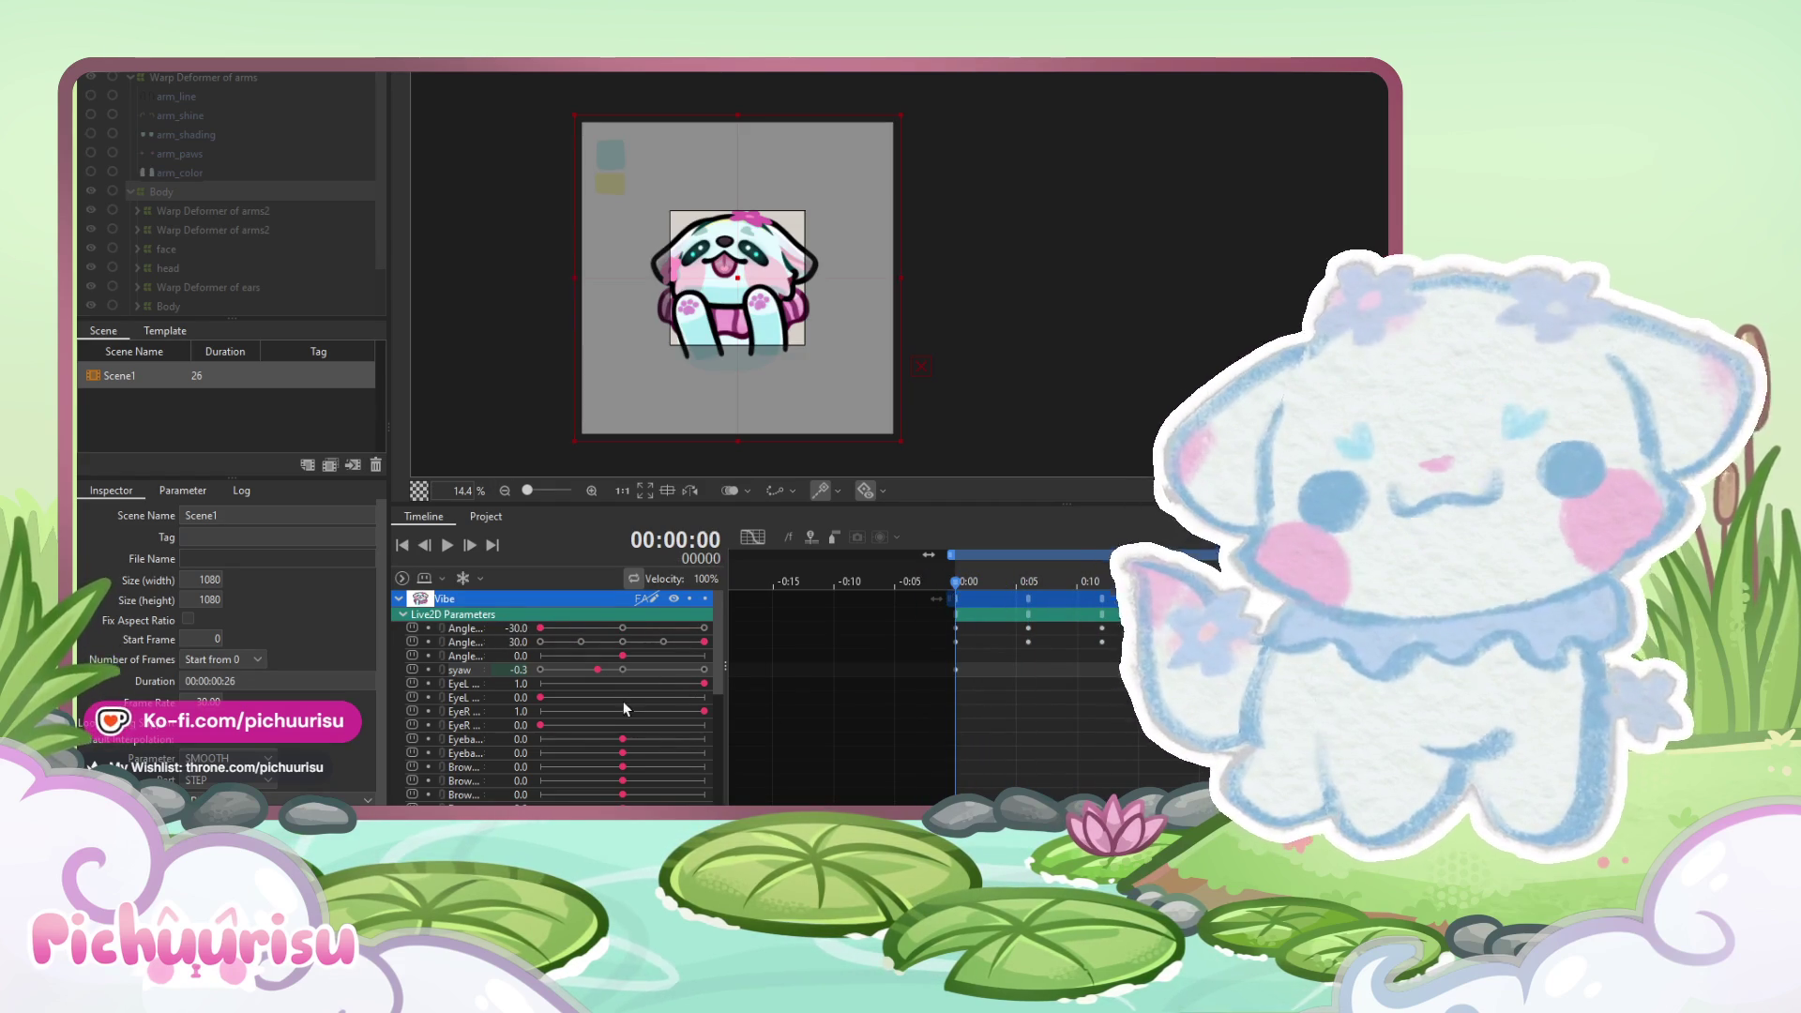
pyautogui.click(623, 670)
pyautogui.moveTo(970, 581)
pyautogui.mouseDown()
pyautogui.moveTo(1109, 596)
pyautogui.moveTo(1028, 601)
pyautogui.mouseUp()
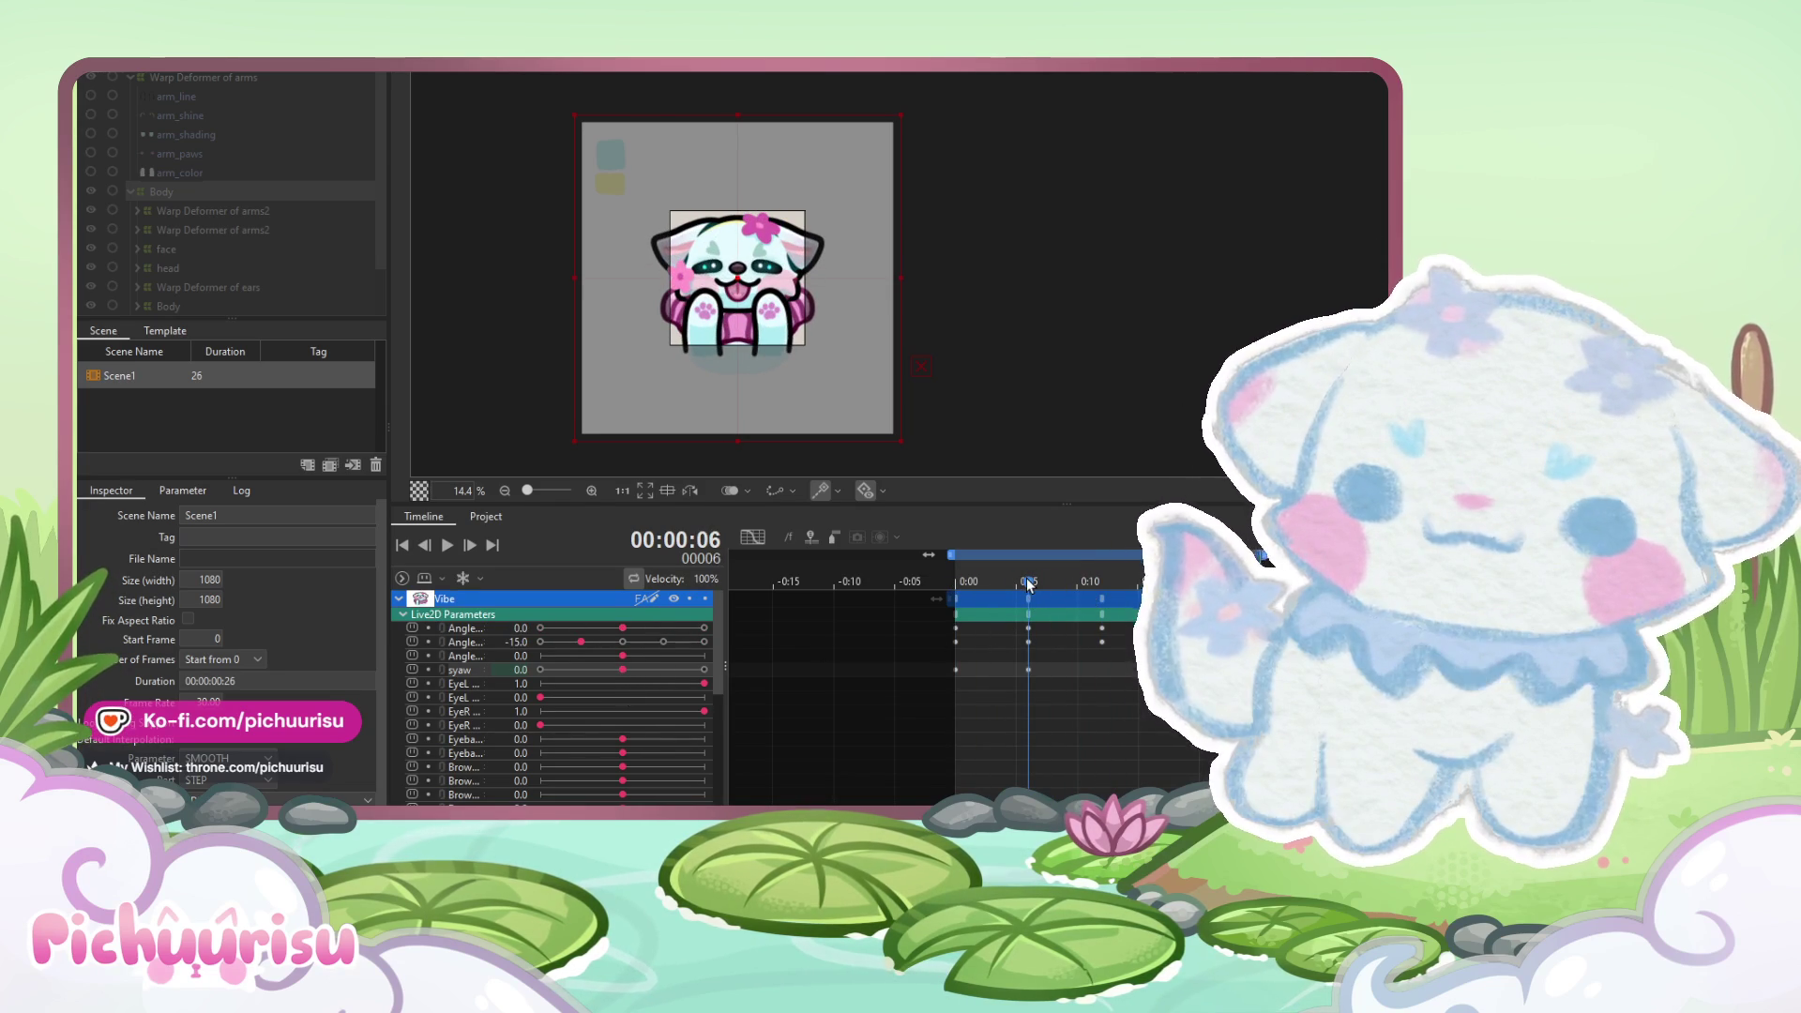
# - Key syaw at 1.0 on frame 16, then scrub through the animation to preview it
pyautogui.moveTo(1029, 584); pyautogui.dragTo(1100, 595)
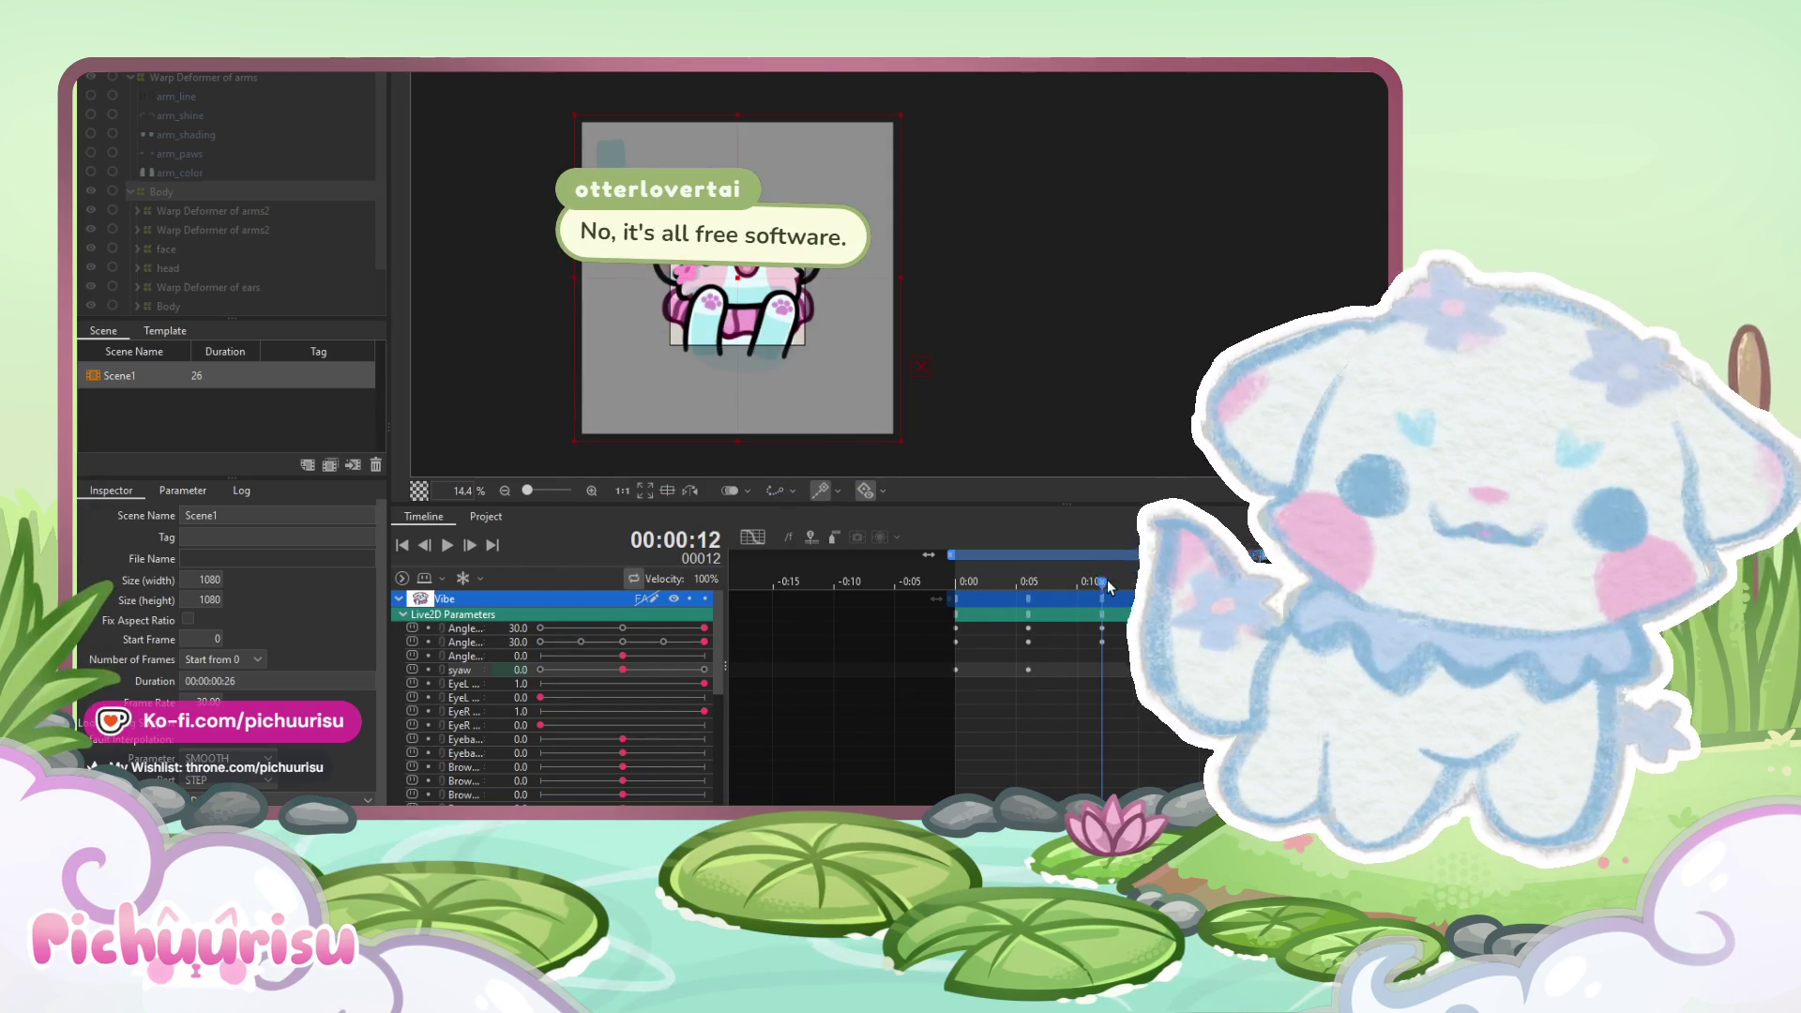
pyautogui.moveTo(1105, 584); pyautogui.dragTo(1151, 583)
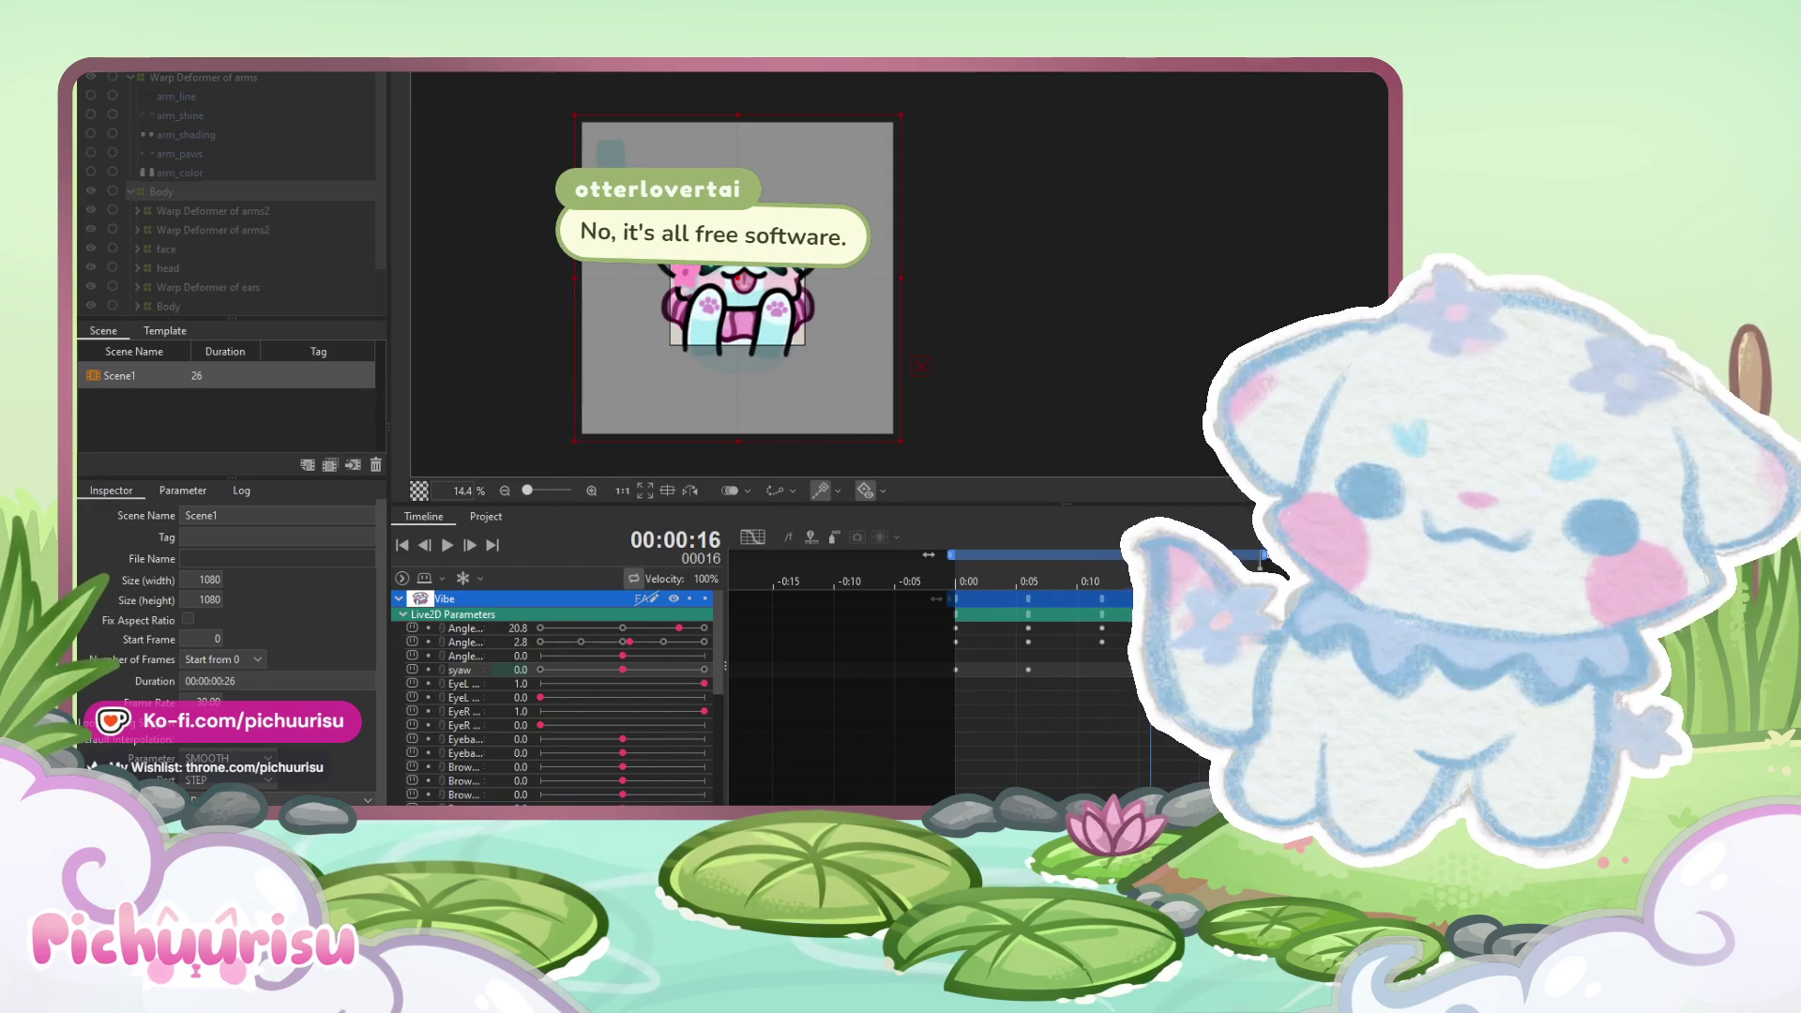
pyautogui.click(704, 670)
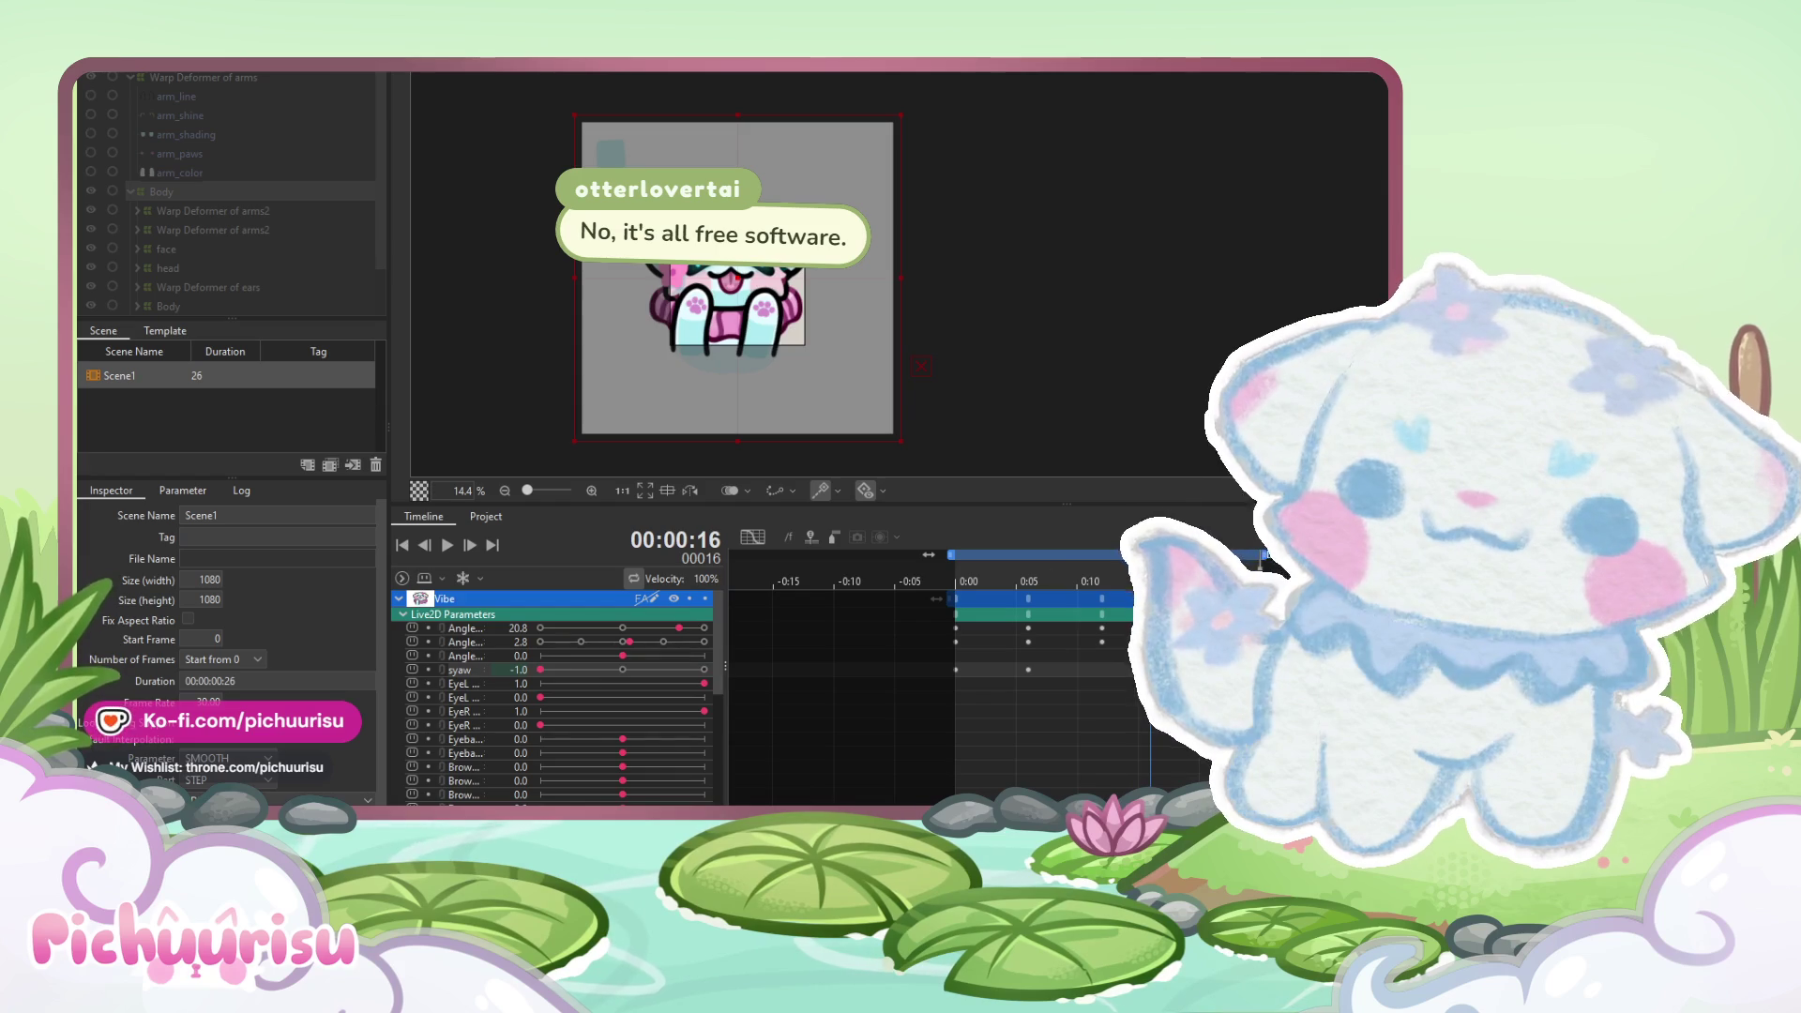
pyautogui.click(966, 593)
pyautogui.moveTo(966, 600)
pyautogui.mouseDown()
pyautogui.moveTo(1135, 610)
pyautogui.moveTo(1281, 574)
pyautogui.mouseUp()
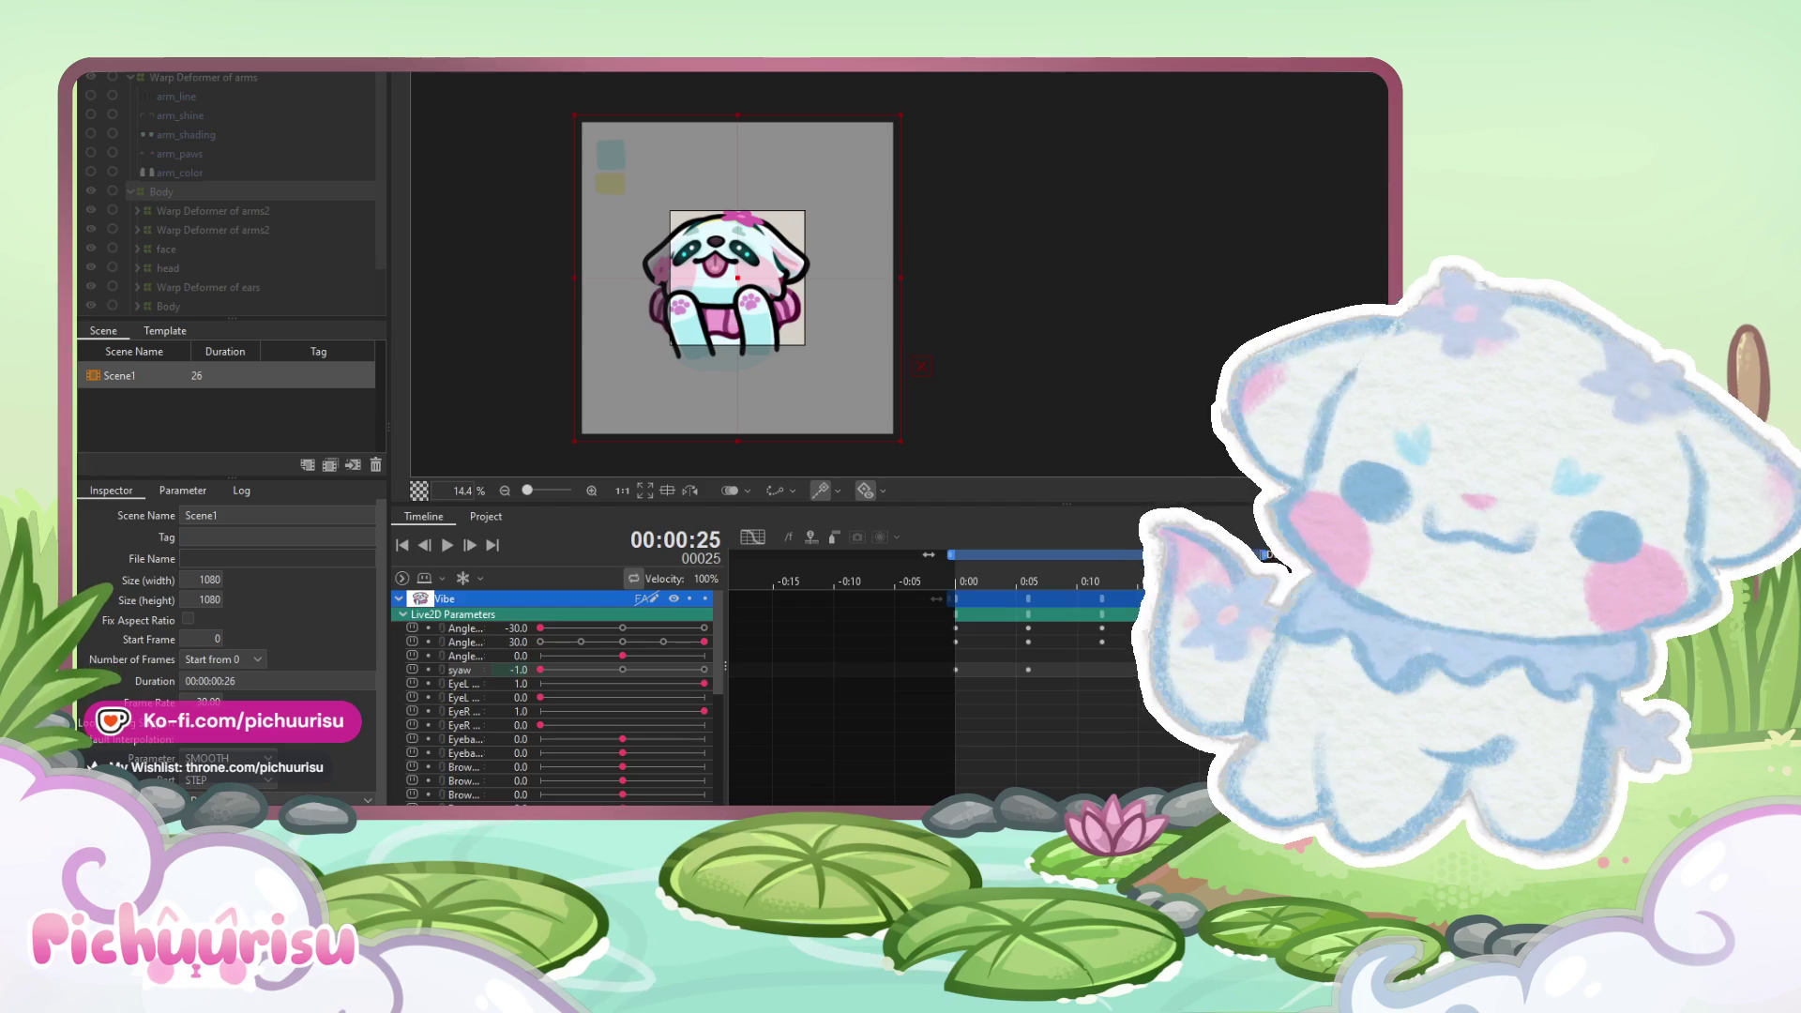
pyautogui.moveTo(965, 690); pyautogui.dragTo(1174, 671)
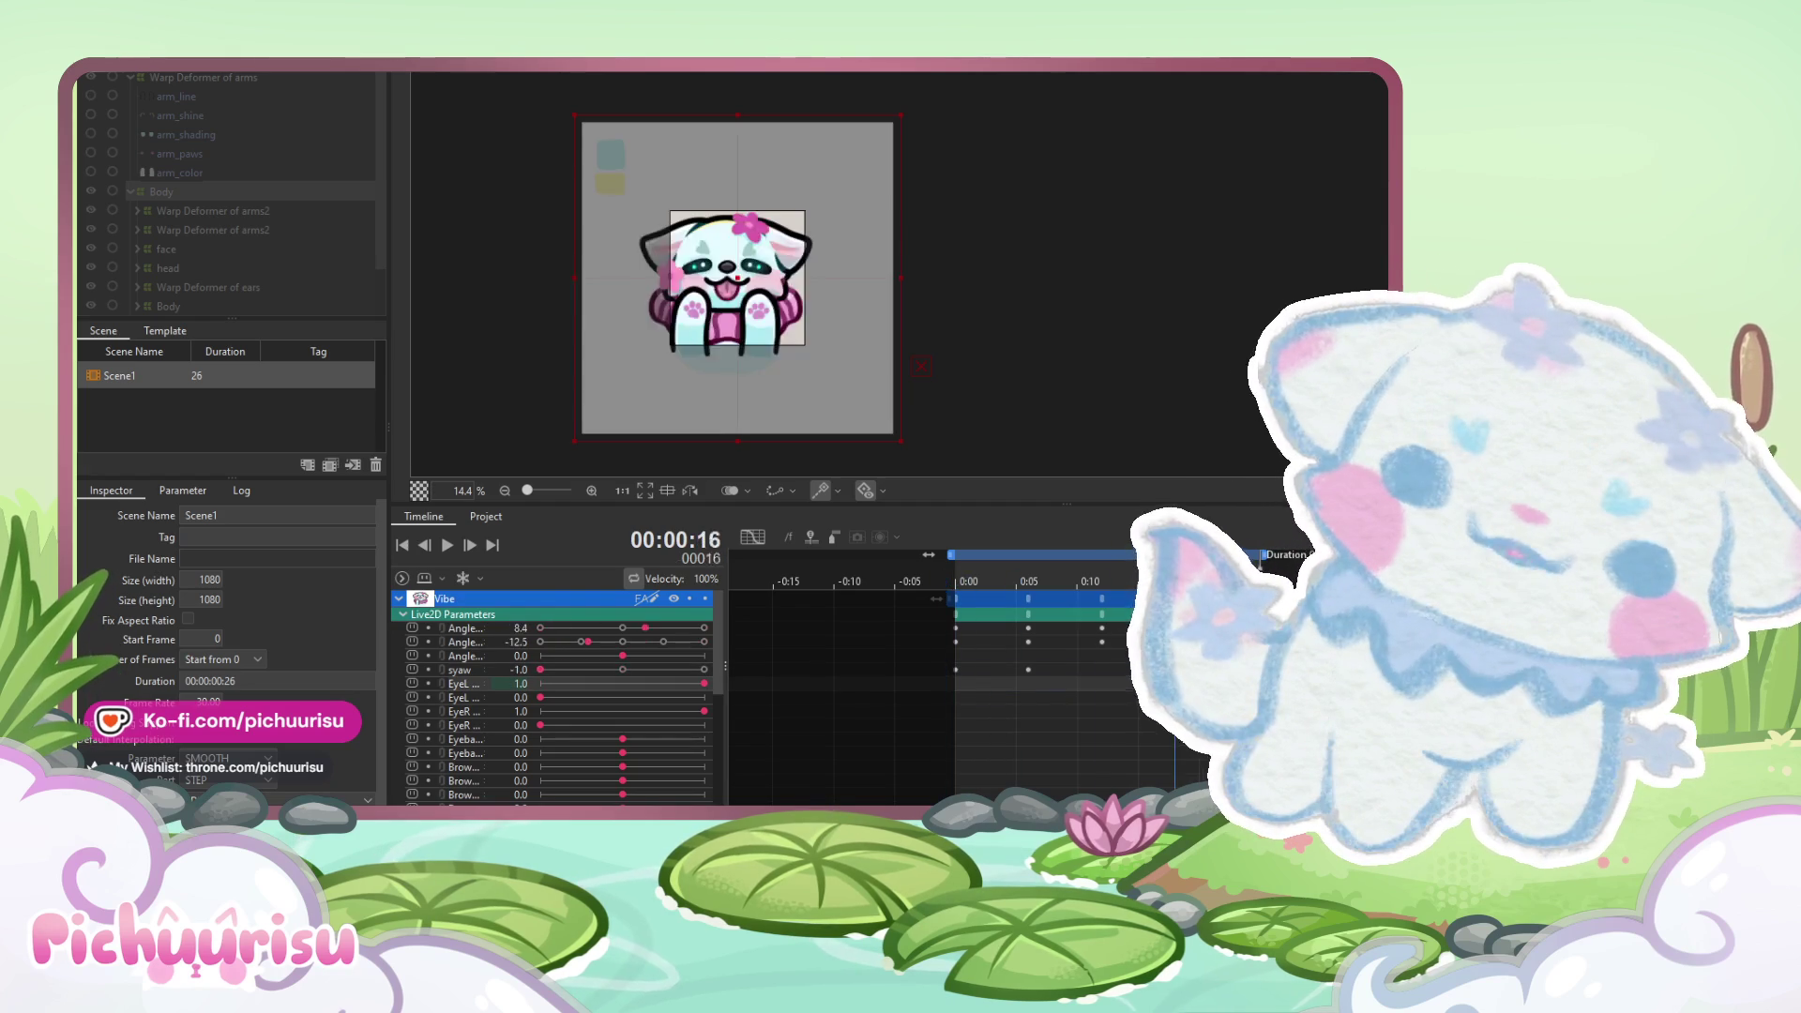
pyautogui.click(956, 674)
pyautogui.moveTo(961, 593)
pyautogui.mouseDown()
pyautogui.moveTo(1111, 588)
pyautogui.moveTo(954, 600)
pyautogui.mouseUp()
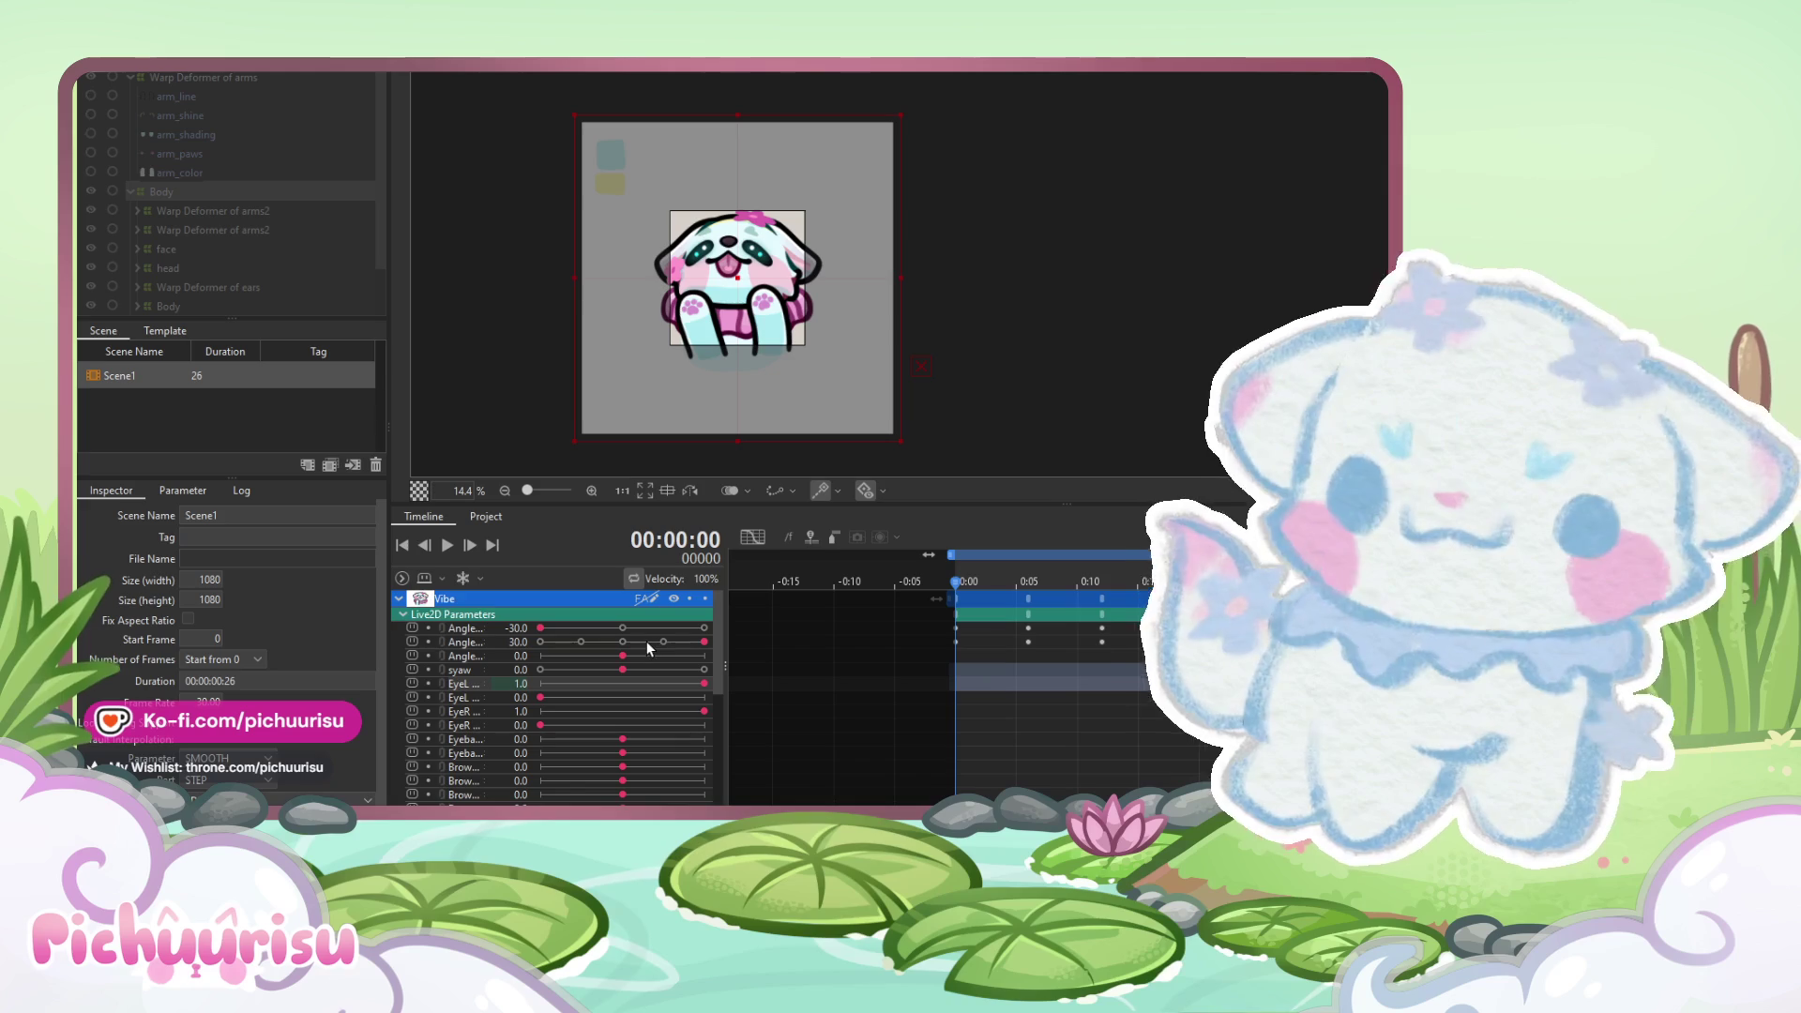
# - Key syaw at 1.0 on frame 0 and -1.0 on frame 15
pyautogui.moveTo(541, 670); pyautogui.dragTo(703, 670)
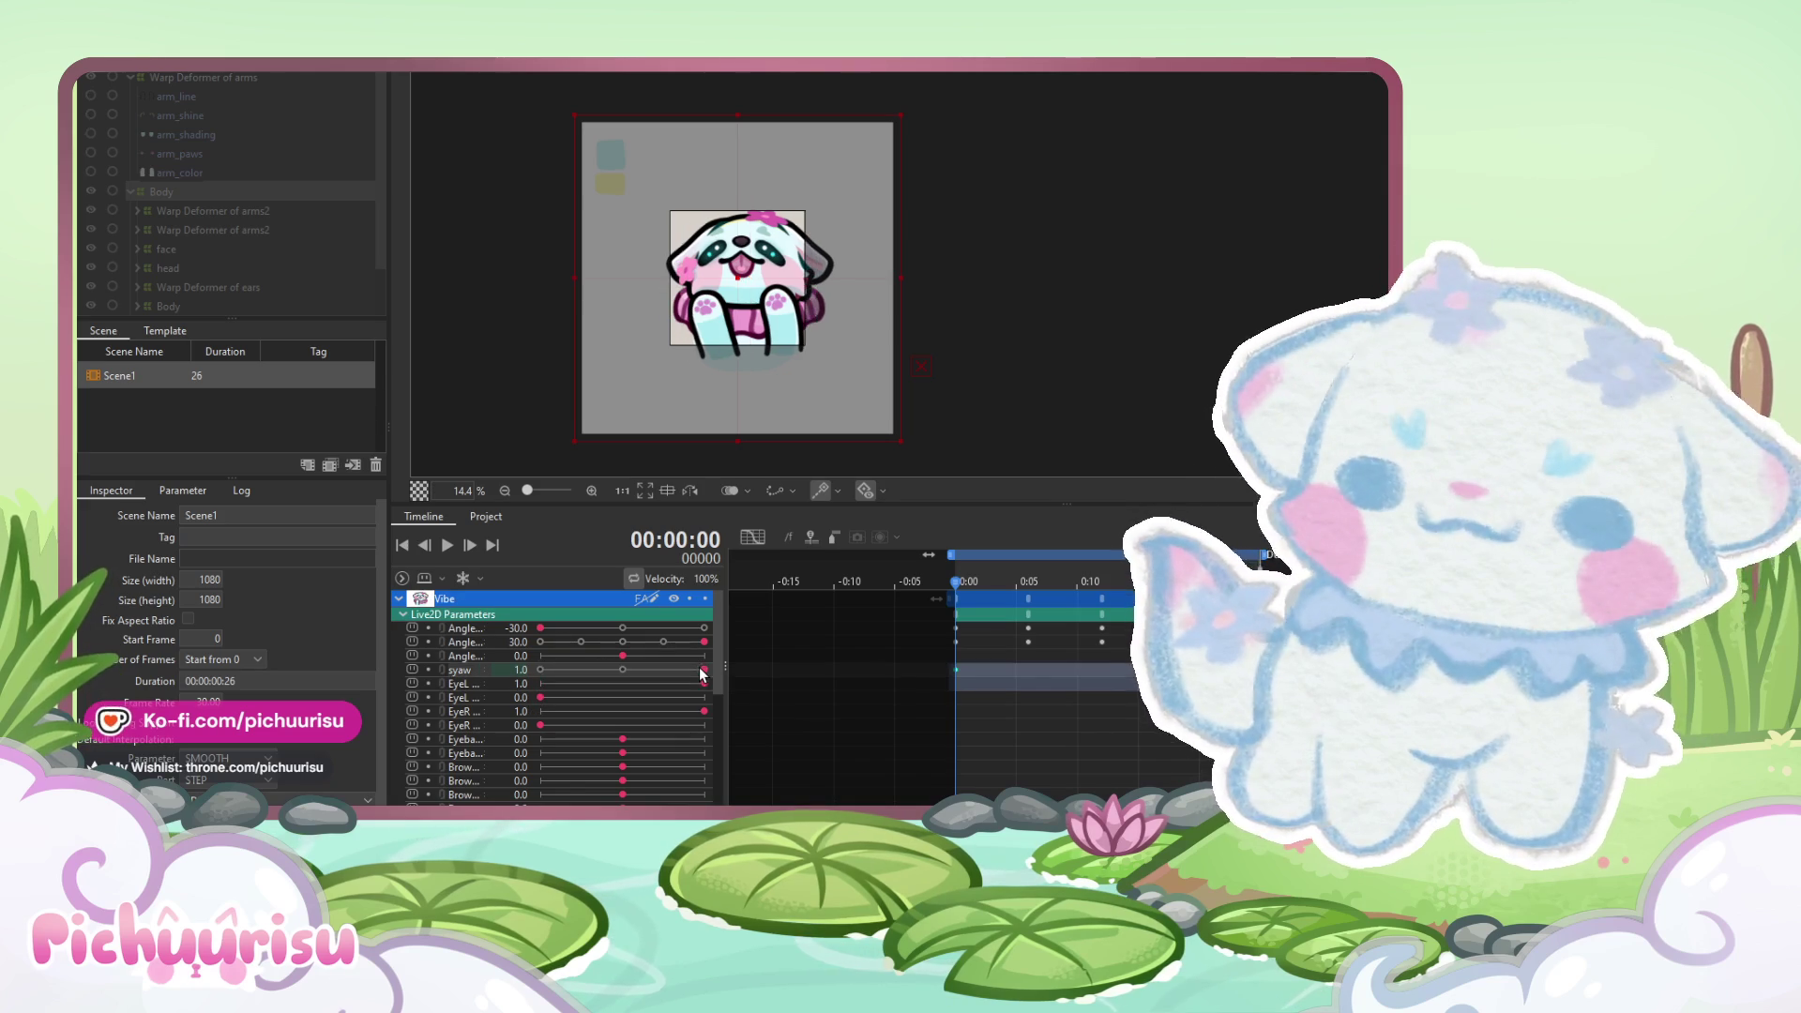
pyautogui.moveTo(957, 581)
pyautogui.mouseDown()
pyautogui.moveTo(1106, 589)
pyautogui.moveTo(1029, 596)
pyautogui.mouseUp()
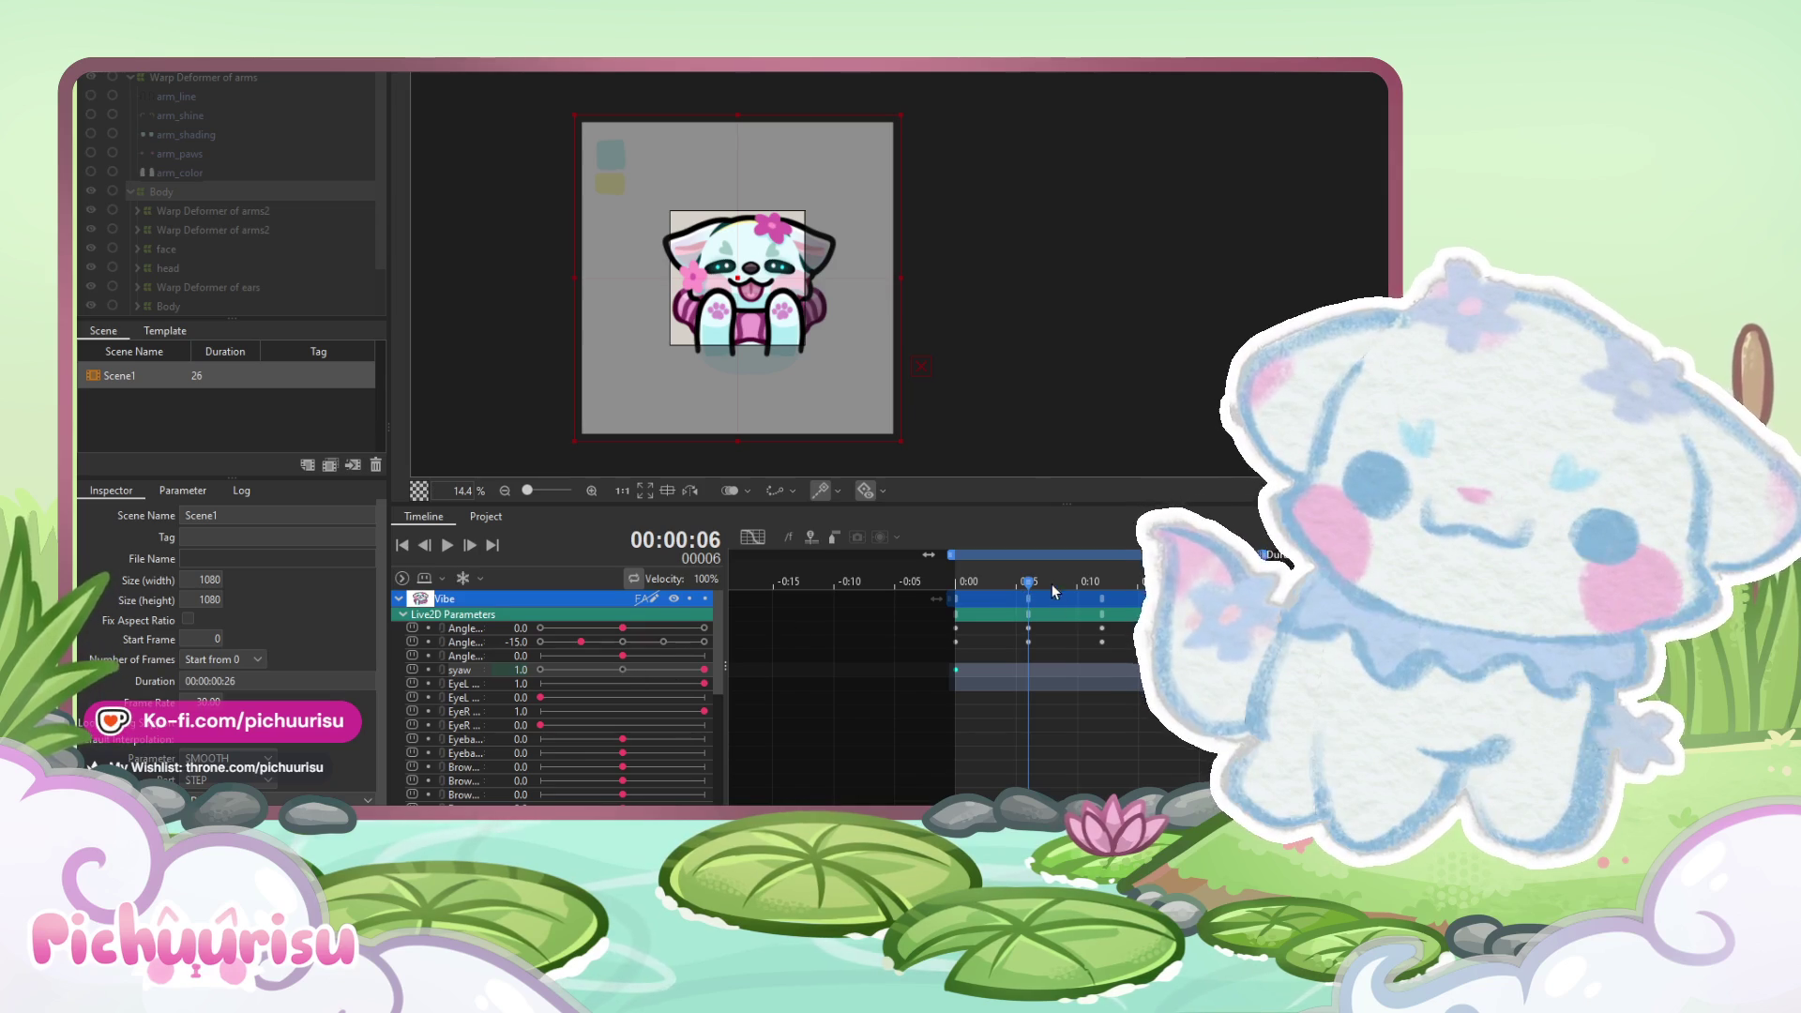
pyautogui.moveTo(1054, 591); pyautogui.dragTo(1138, 583)
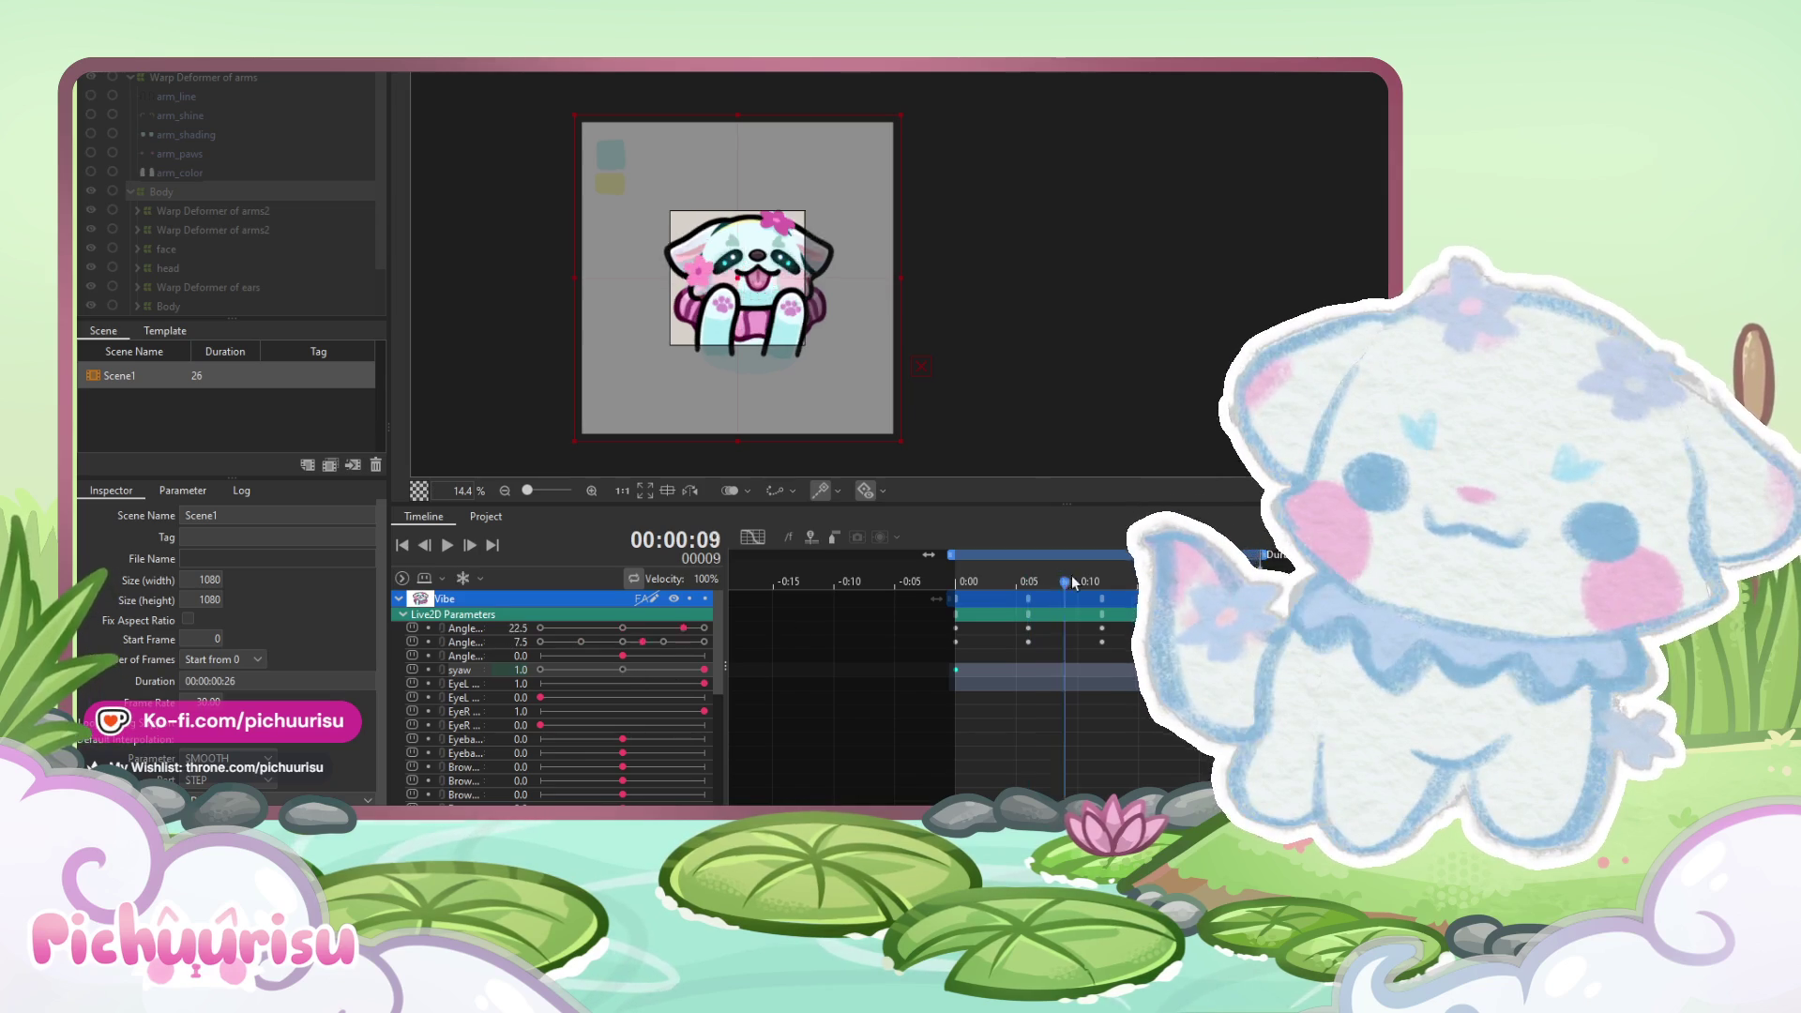
pyautogui.click(542, 670)
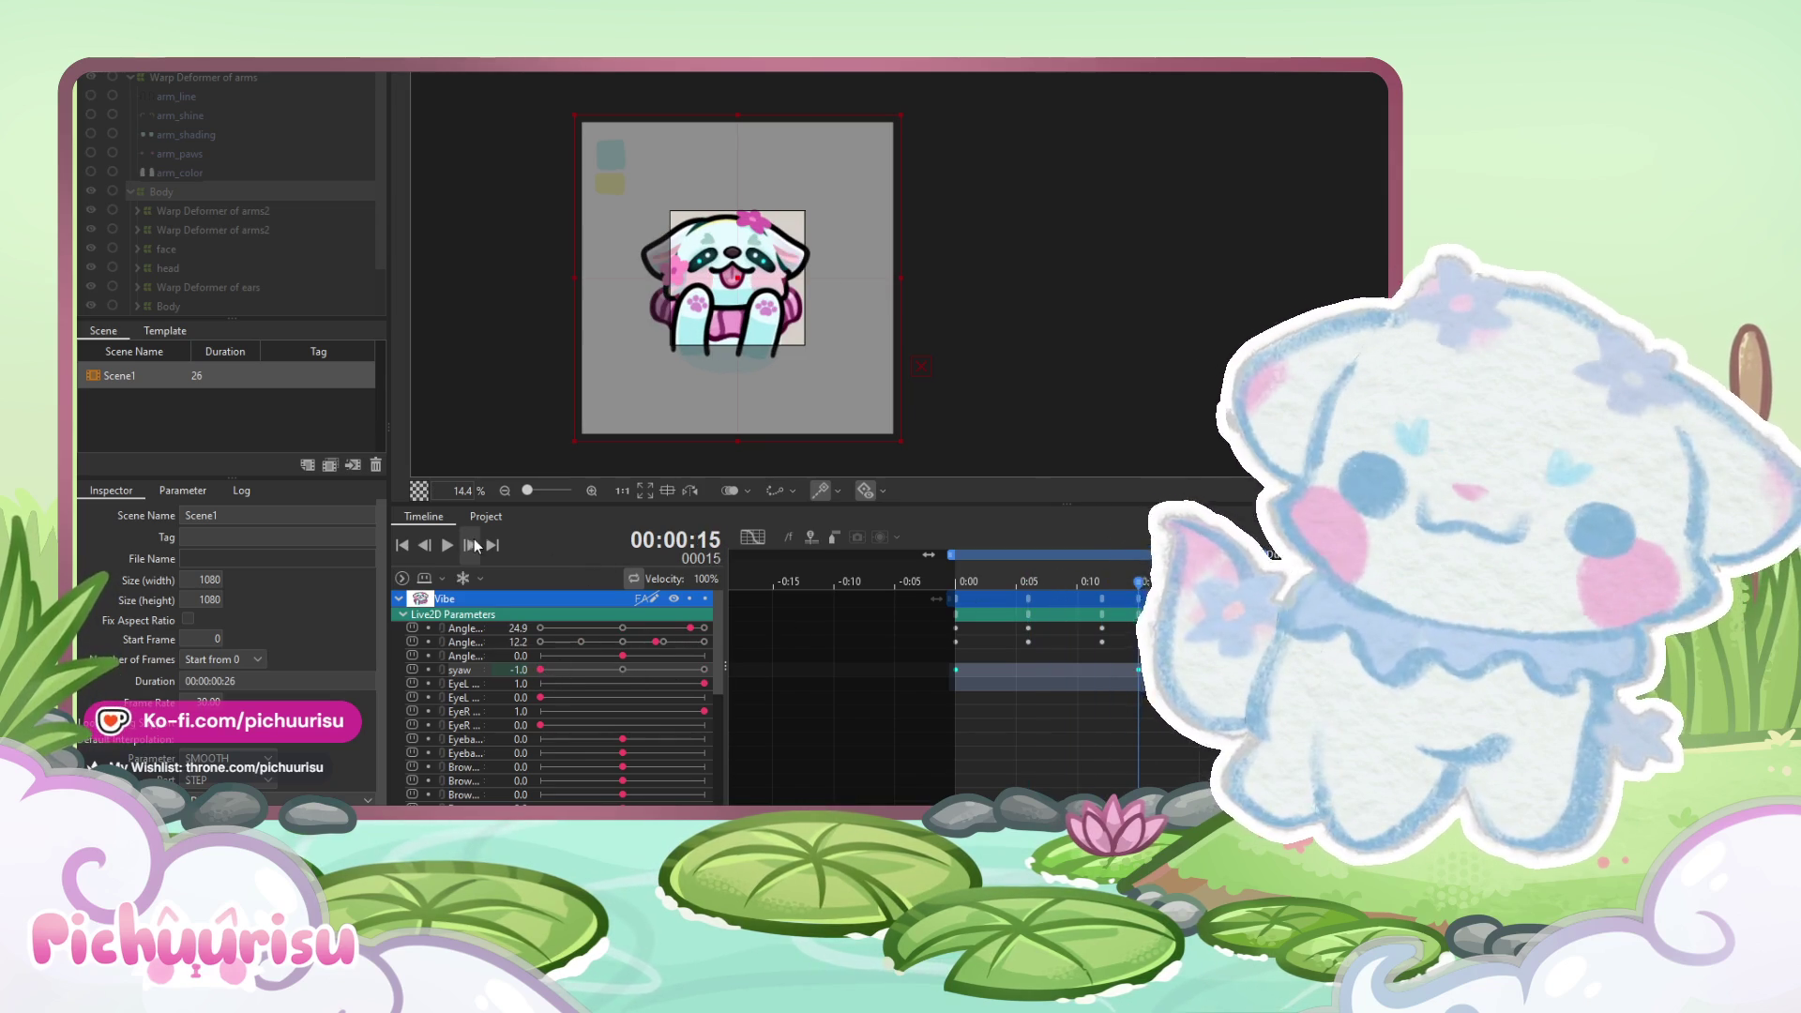
# - Preview the sway, then change the first-frame syaw key to -1.0
pyautogui.click(448, 545)
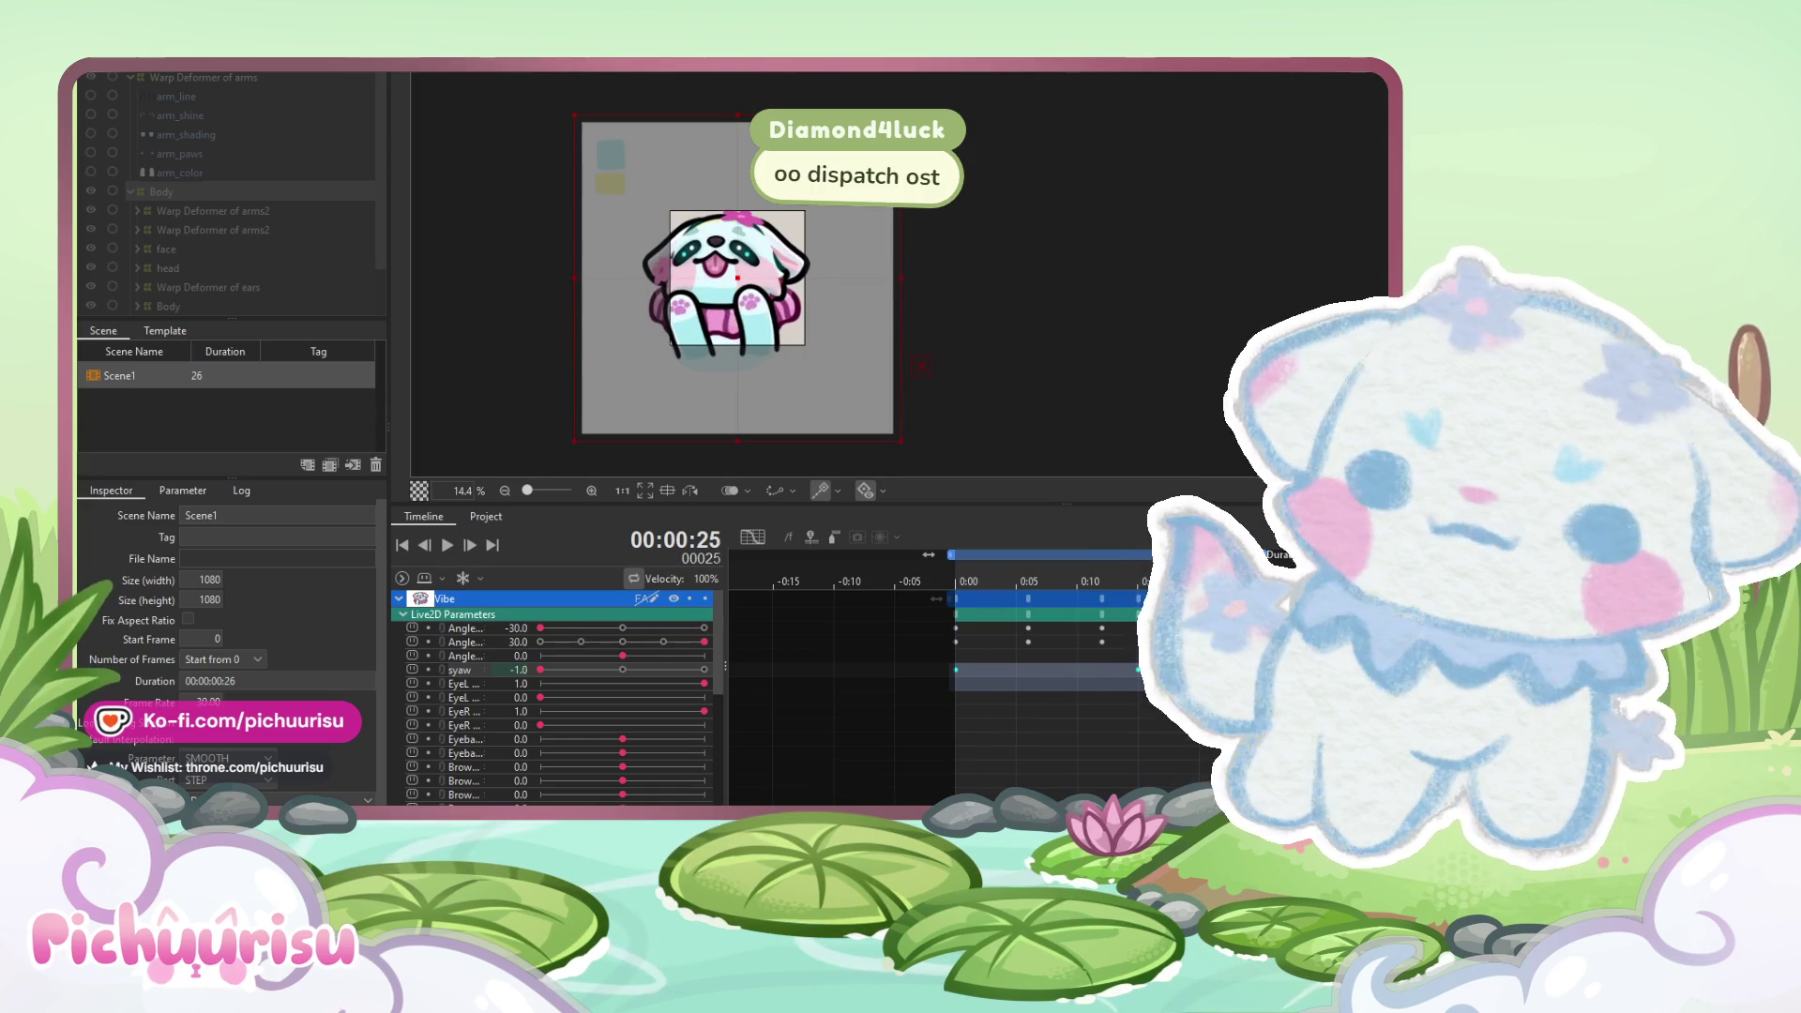
pyautogui.moveTo(1151, 582); pyautogui.dragTo(1127, 581)
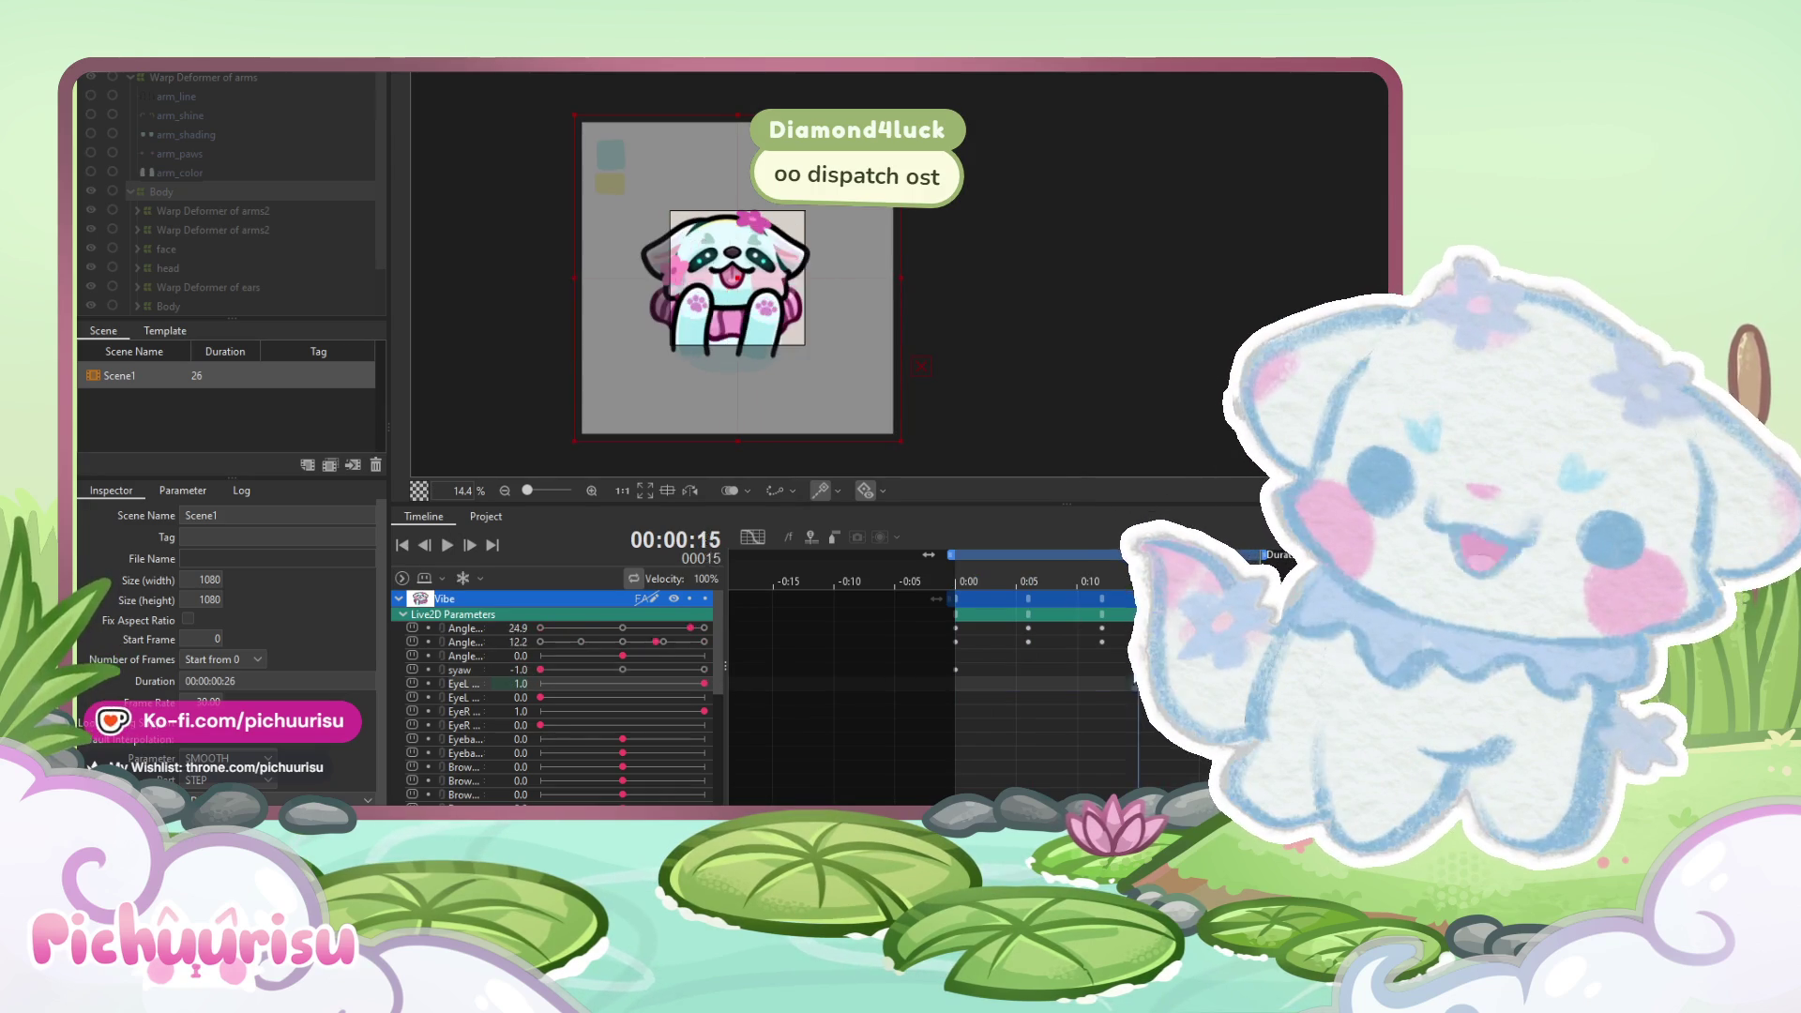
pyautogui.click(447, 545)
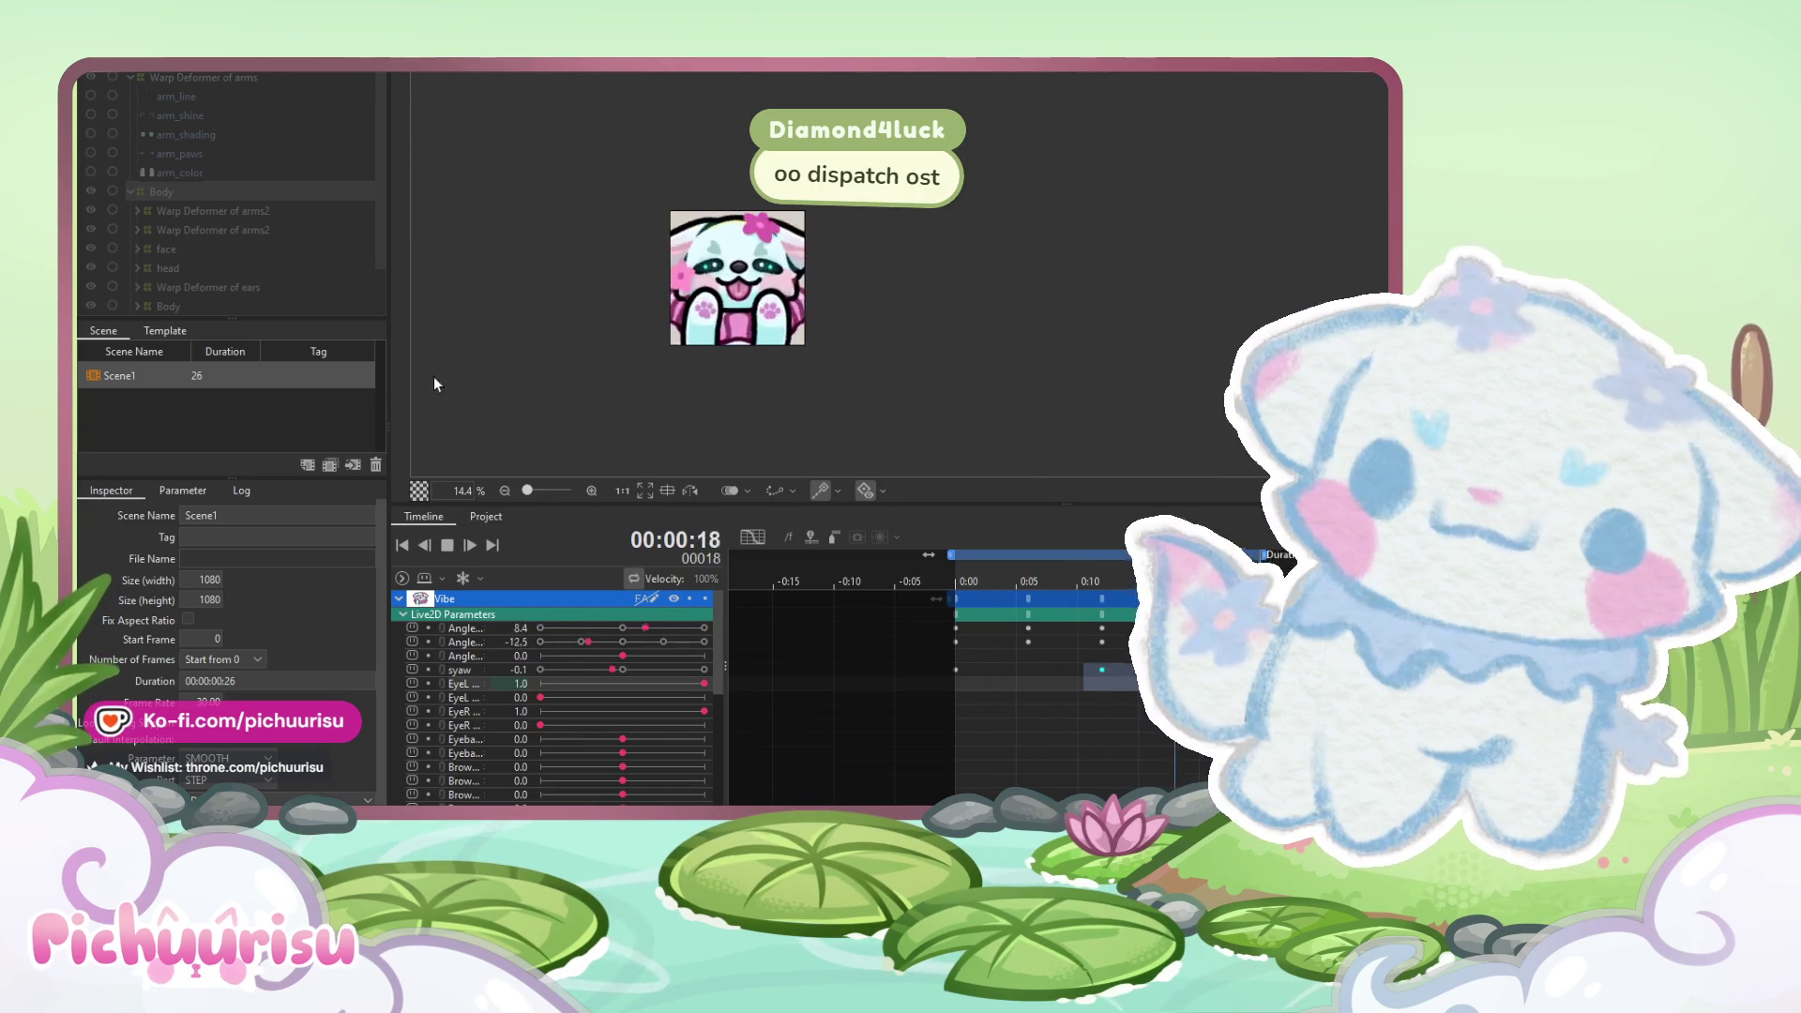
pyautogui.click(447, 545)
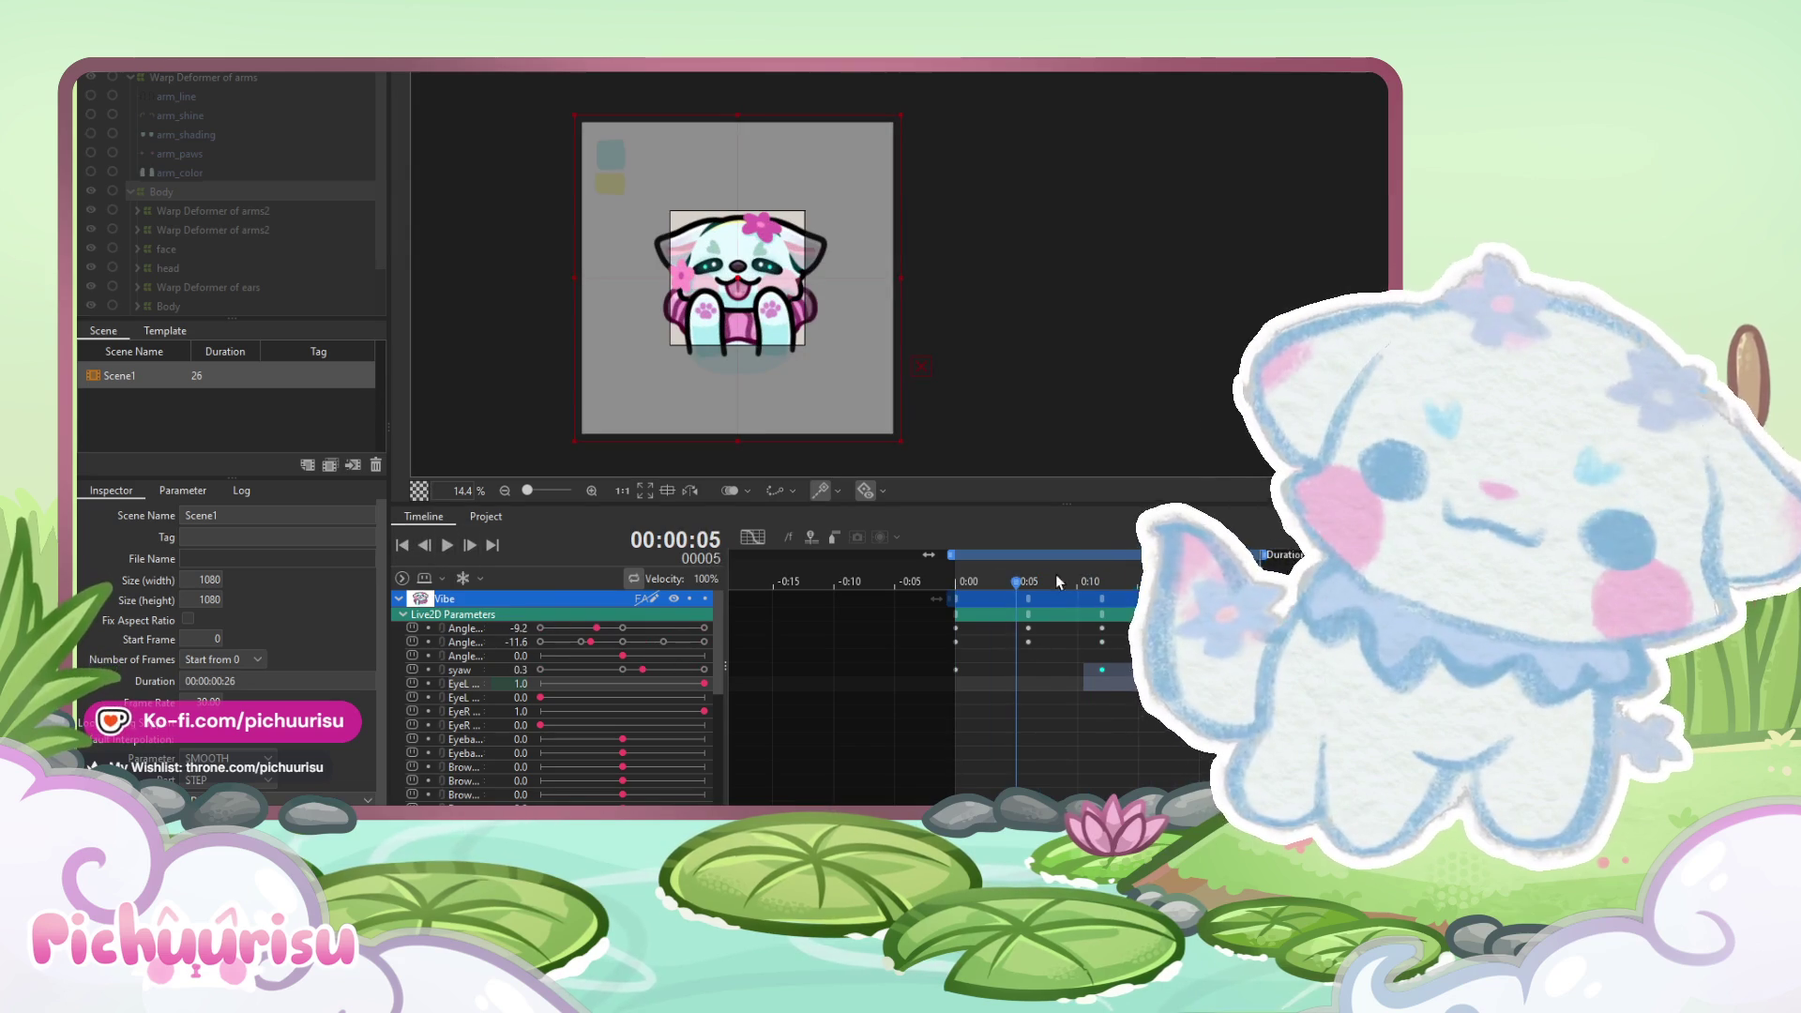
pyautogui.click(1093, 582)
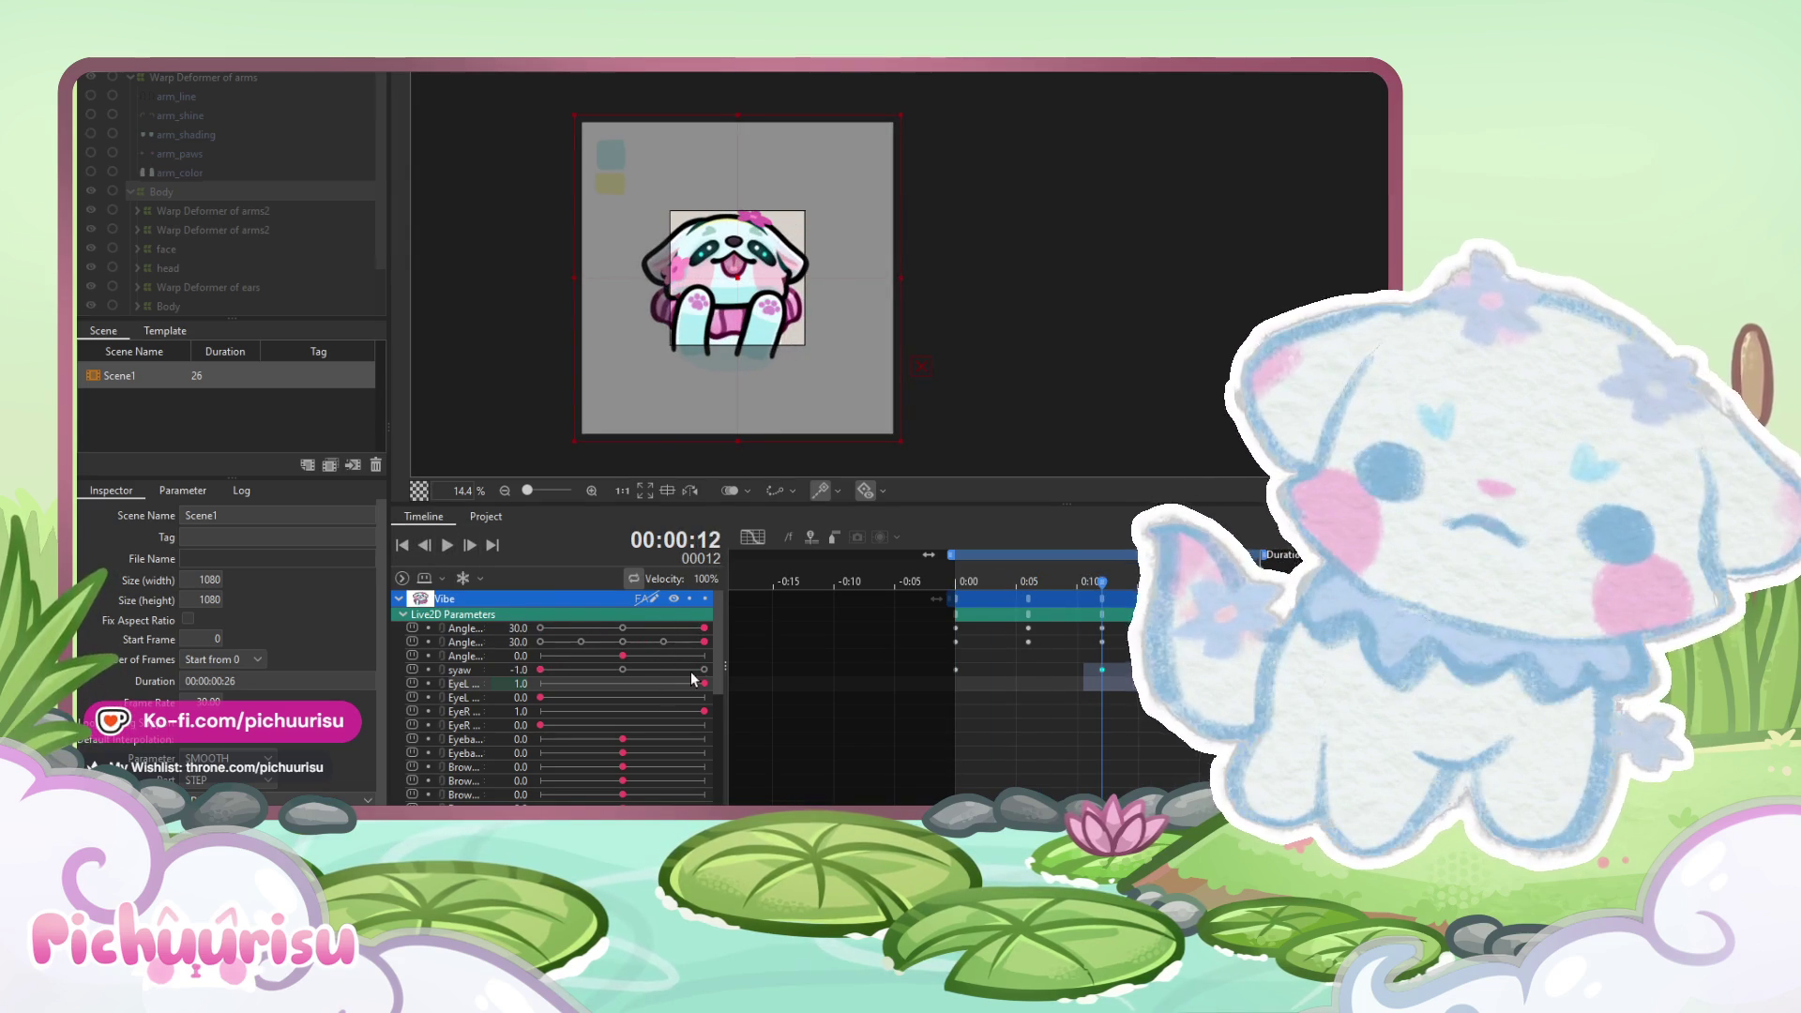
pyautogui.click(954, 581)
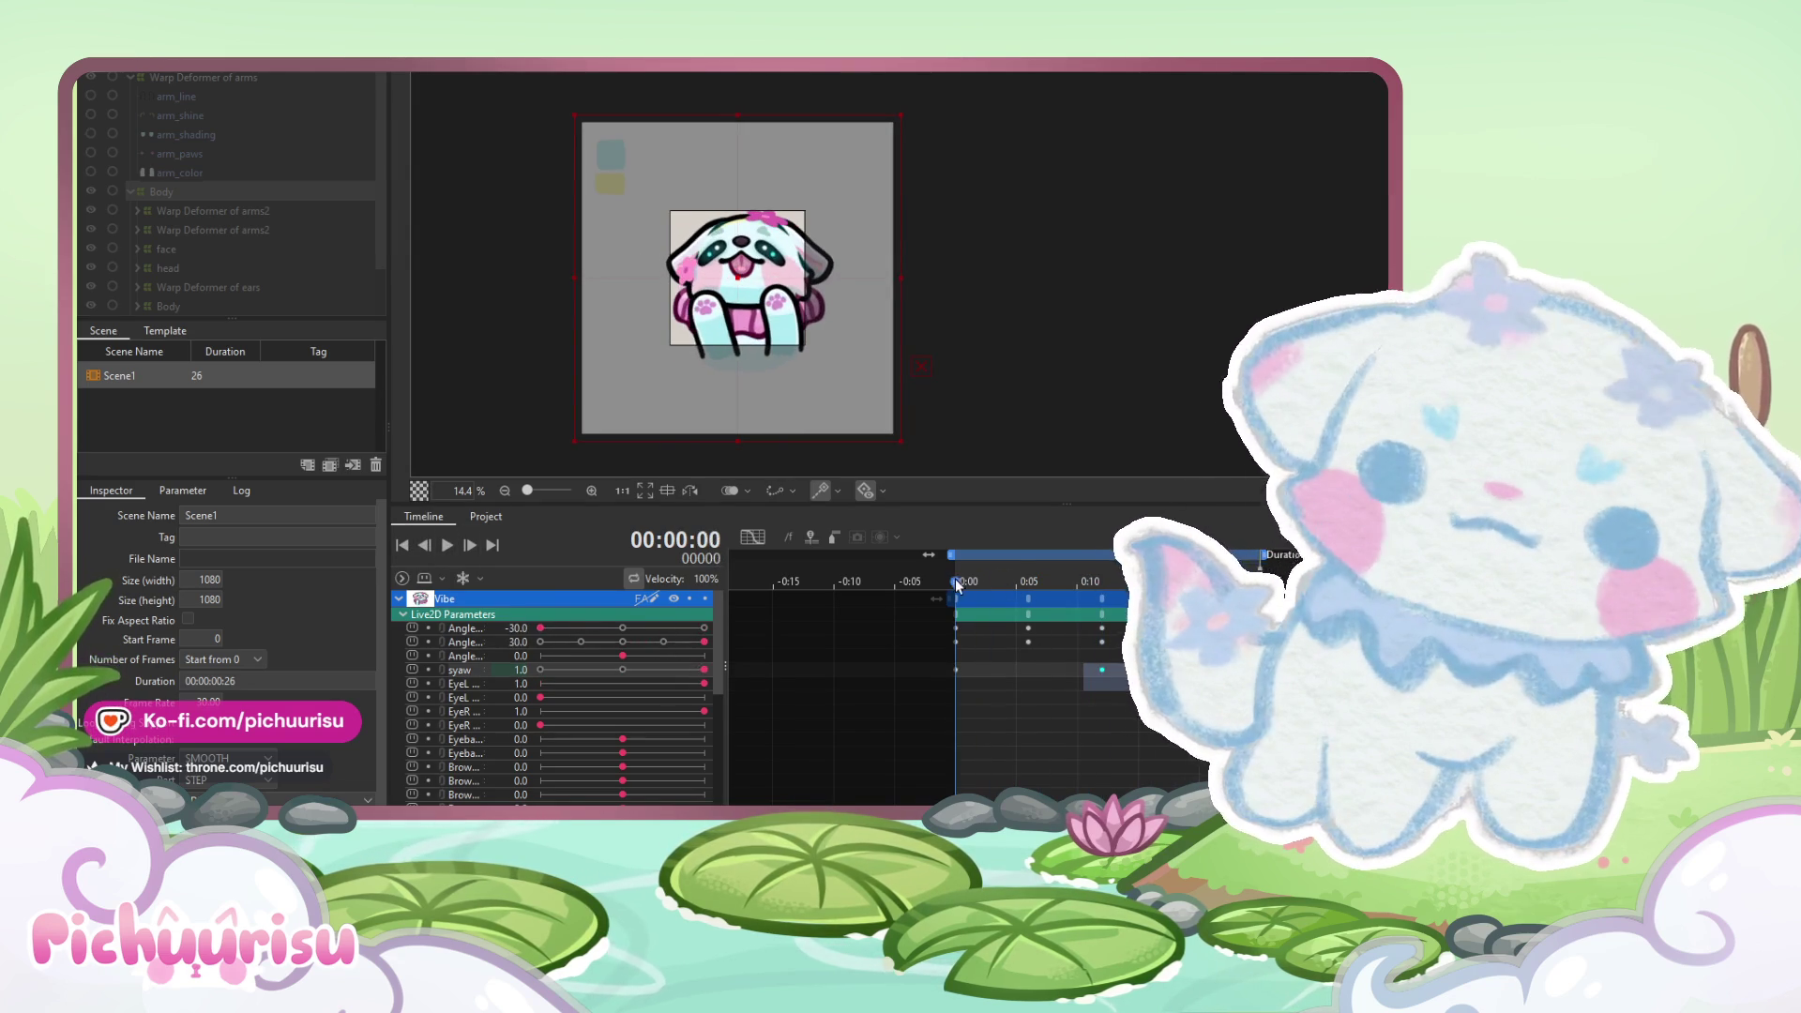
pyautogui.click(542, 669)
# - Play the Vibe animation as a loop to watch the body sway
pyautogui.moveTo(953, 580); pyautogui.dragTo(1247, 581)
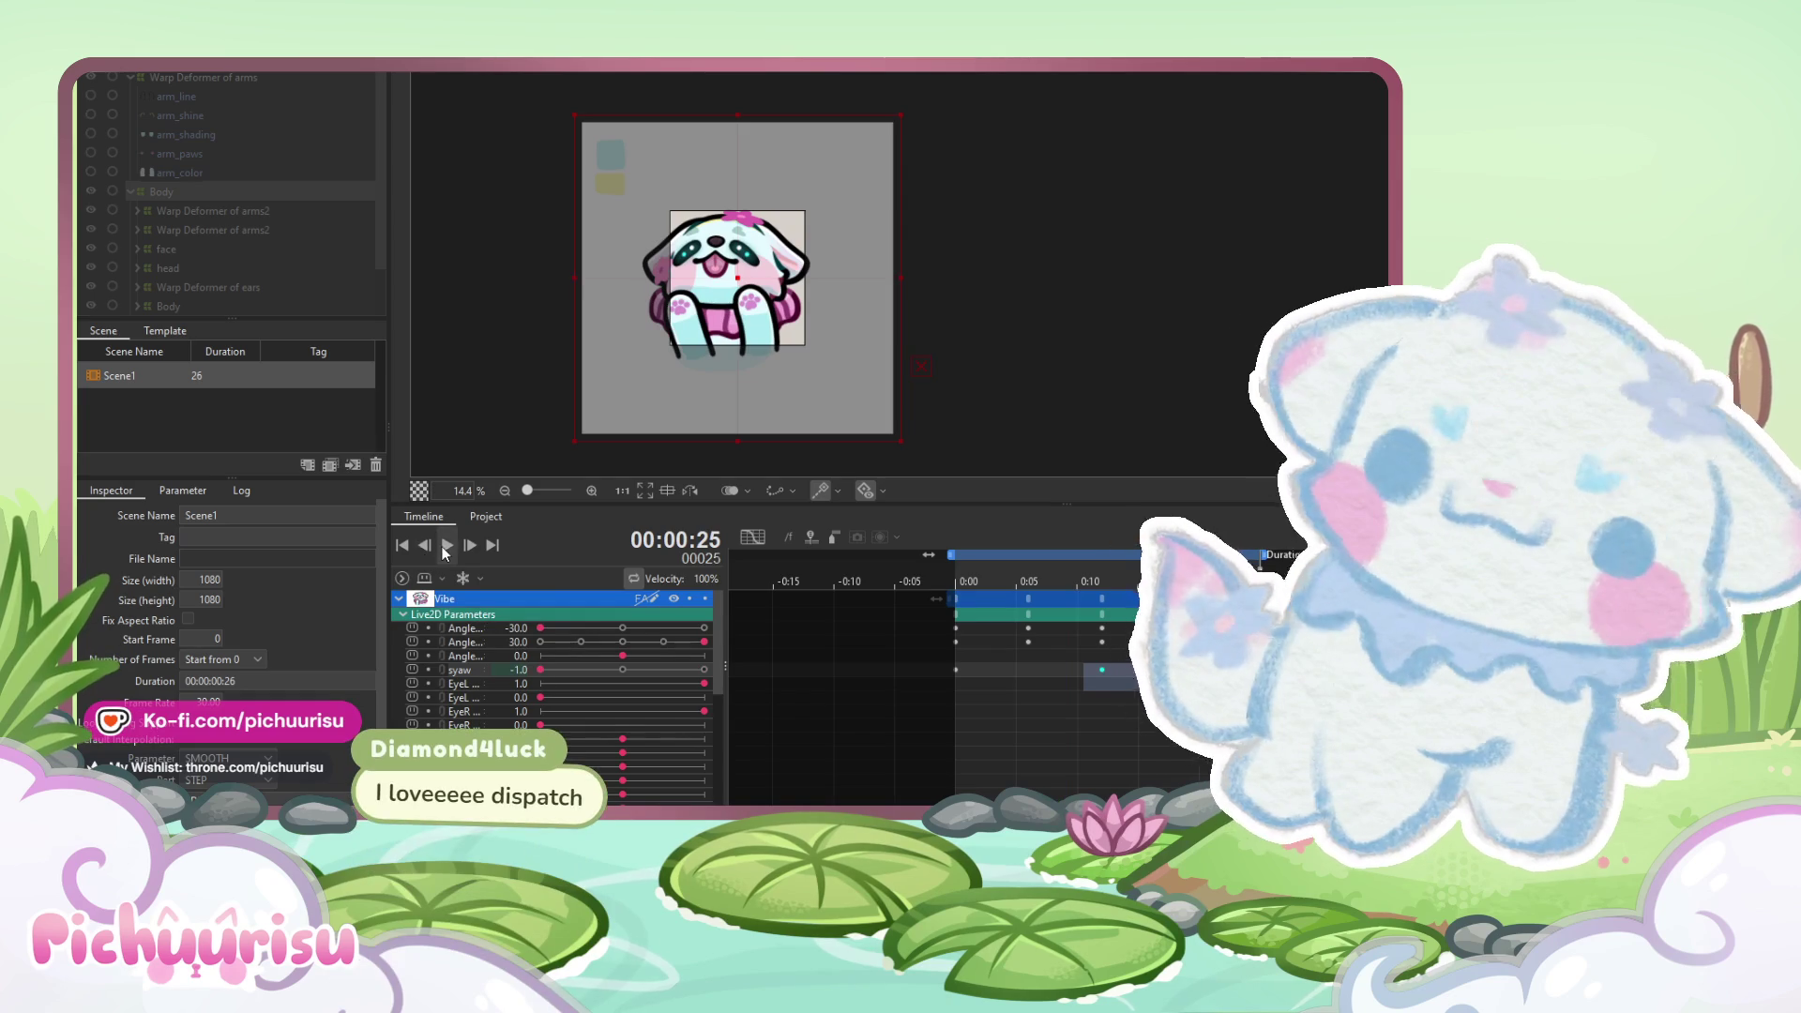
pyautogui.press('space')
pyautogui.scroll(-2, 796, 375)
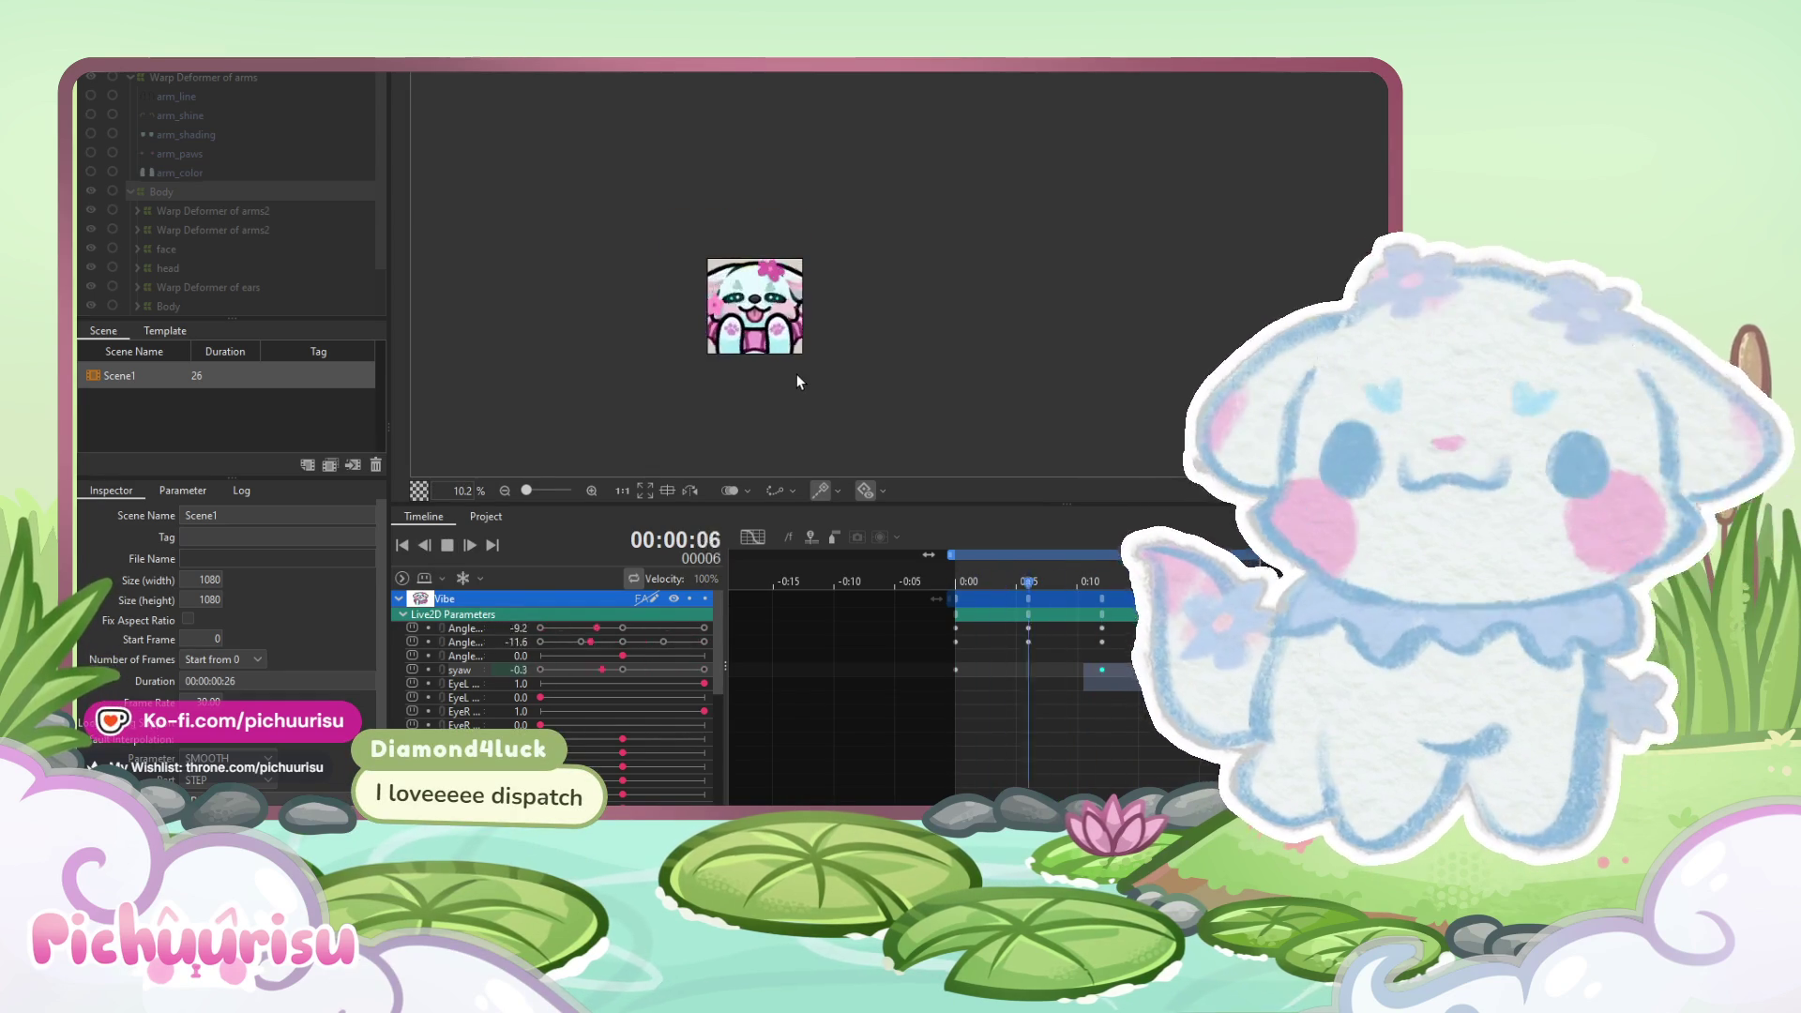
pyautogui.scroll(2, 756, 296)
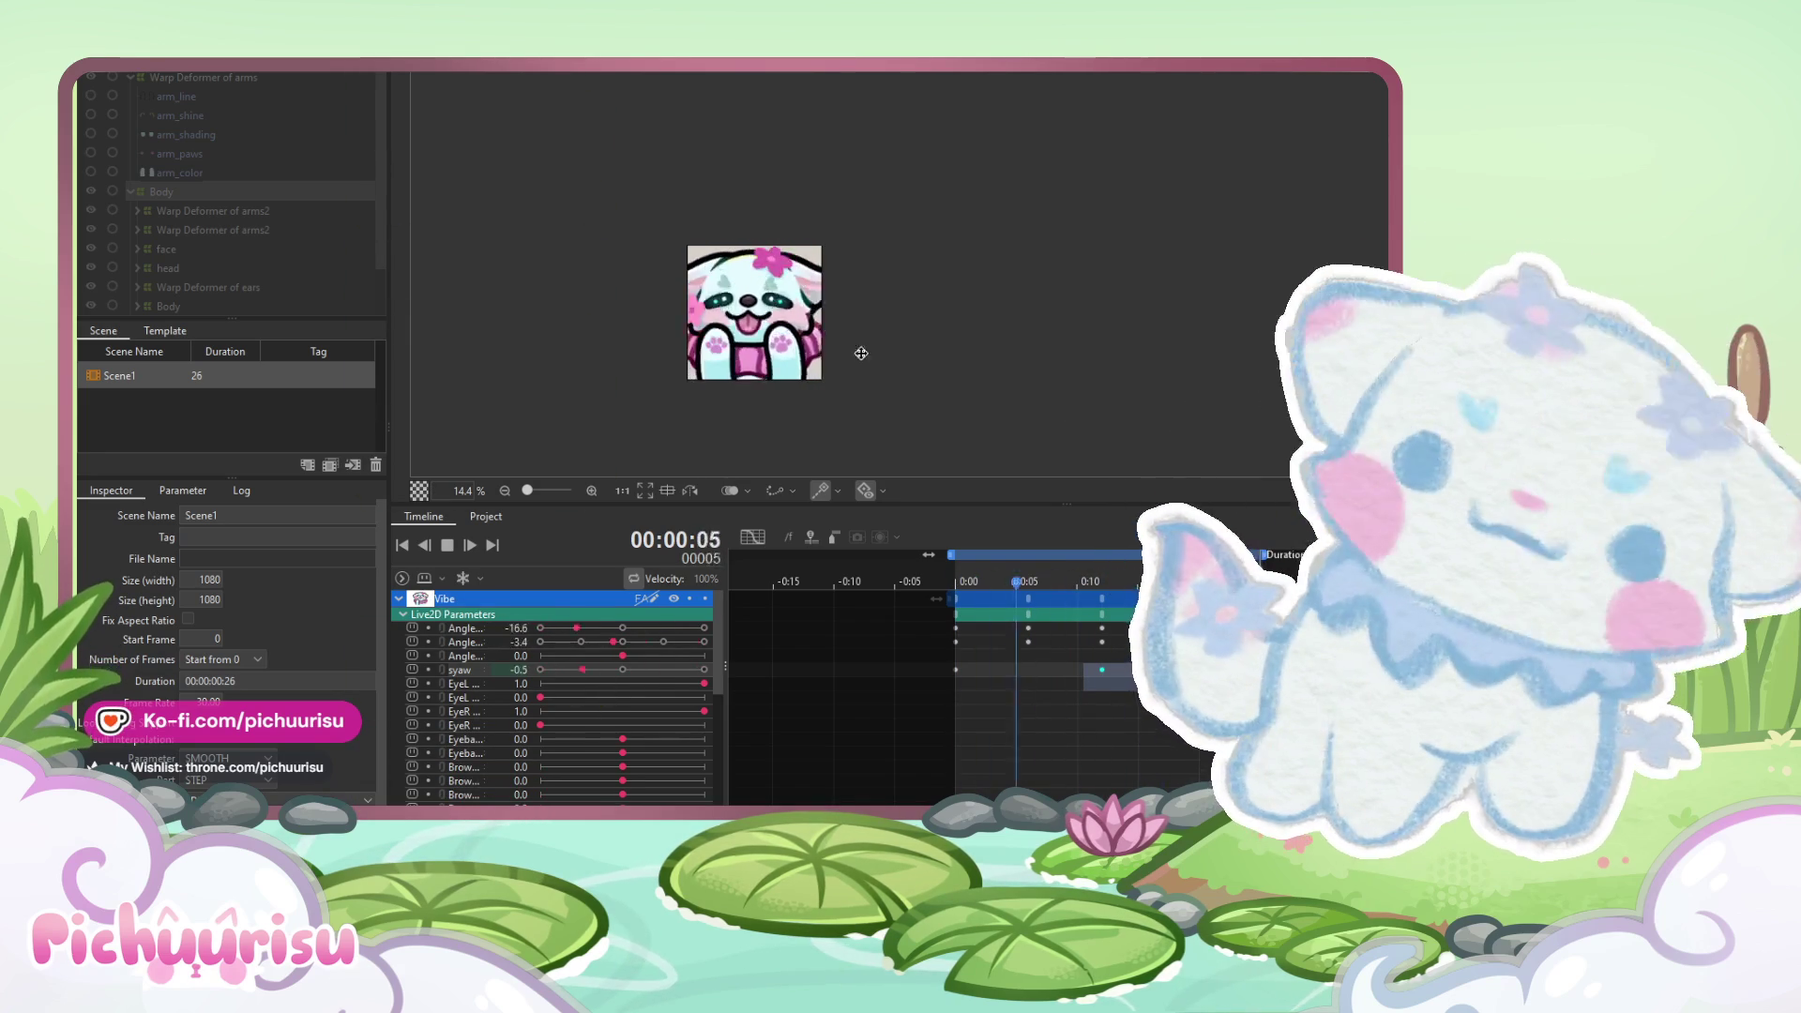
pyautogui.scroll(3, 695, 306)
pyautogui.click(447, 545)
# - Key syaw at frame 9, turning the body fully to one side
pyautogui.moveTo(911, 666); pyautogui.dragTo(953, 675)
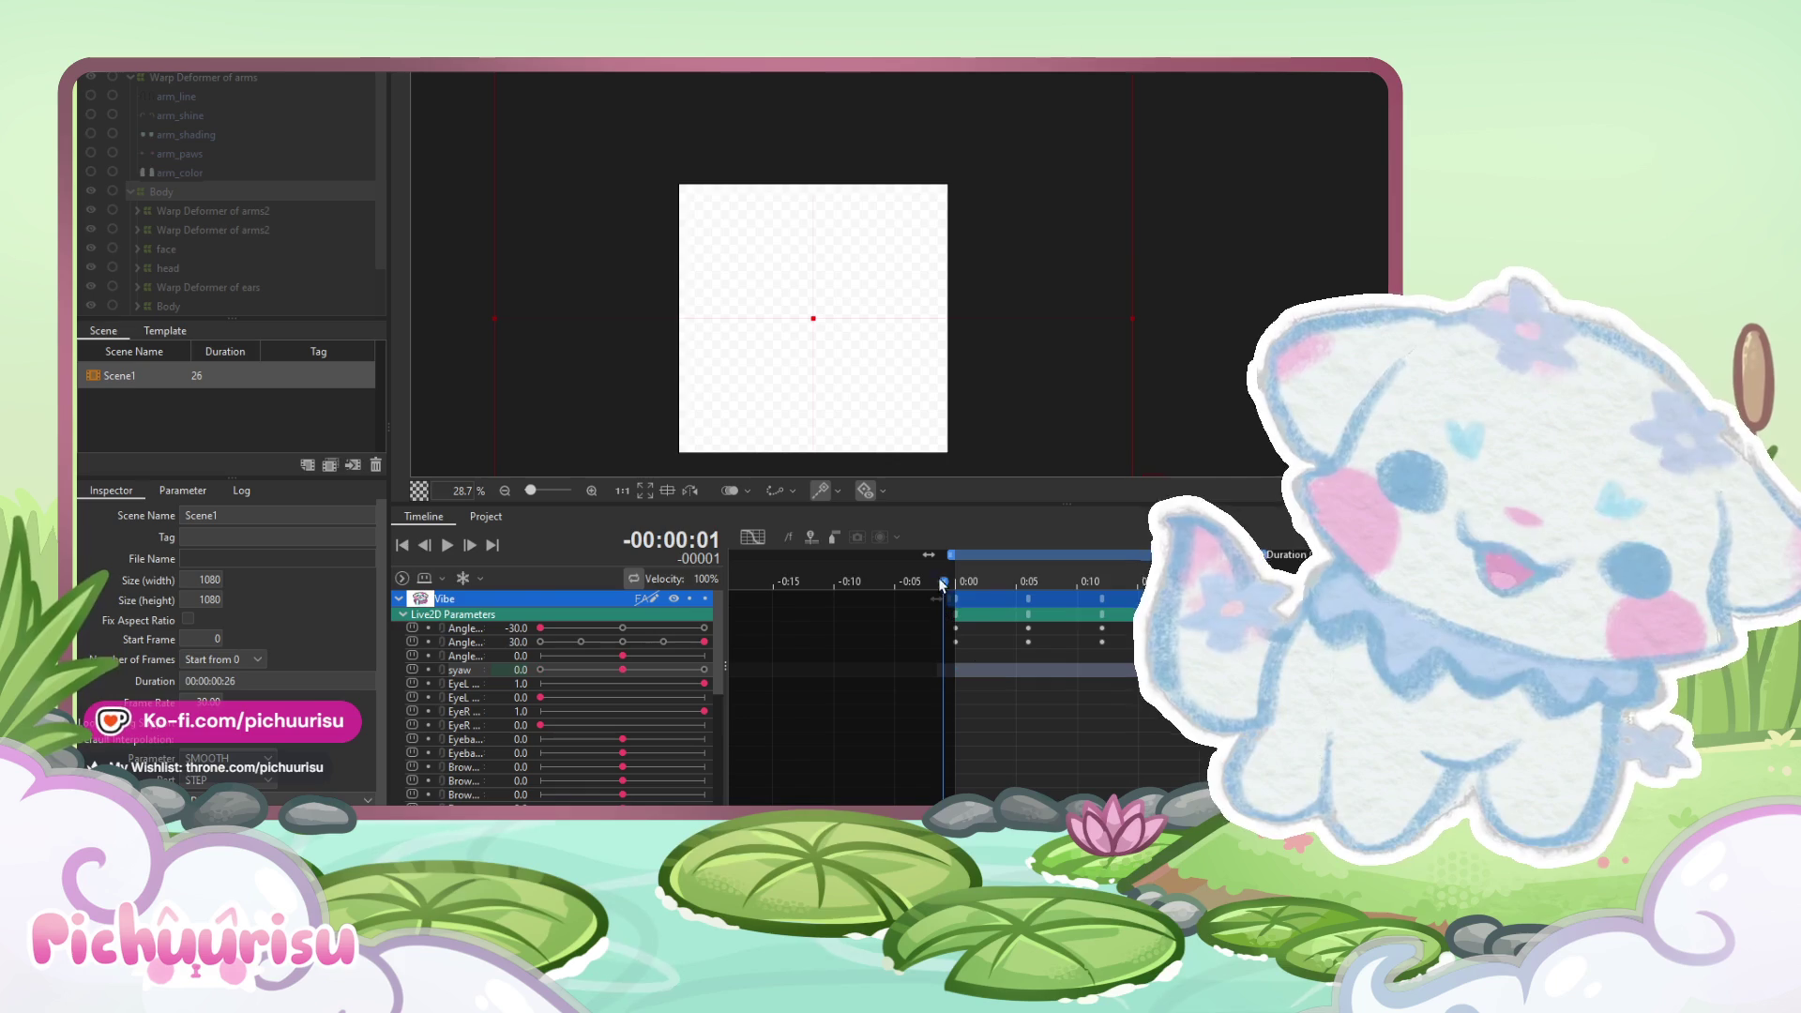
pyautogui.click(1029, 583)
pyautogui.moveTo(1029, 583)
pyautogui.mouseDown()
pyautogui.moveTo(958, 583)
pyautogui.moveTo(1027, 583)
pyautogui.mouseUp()
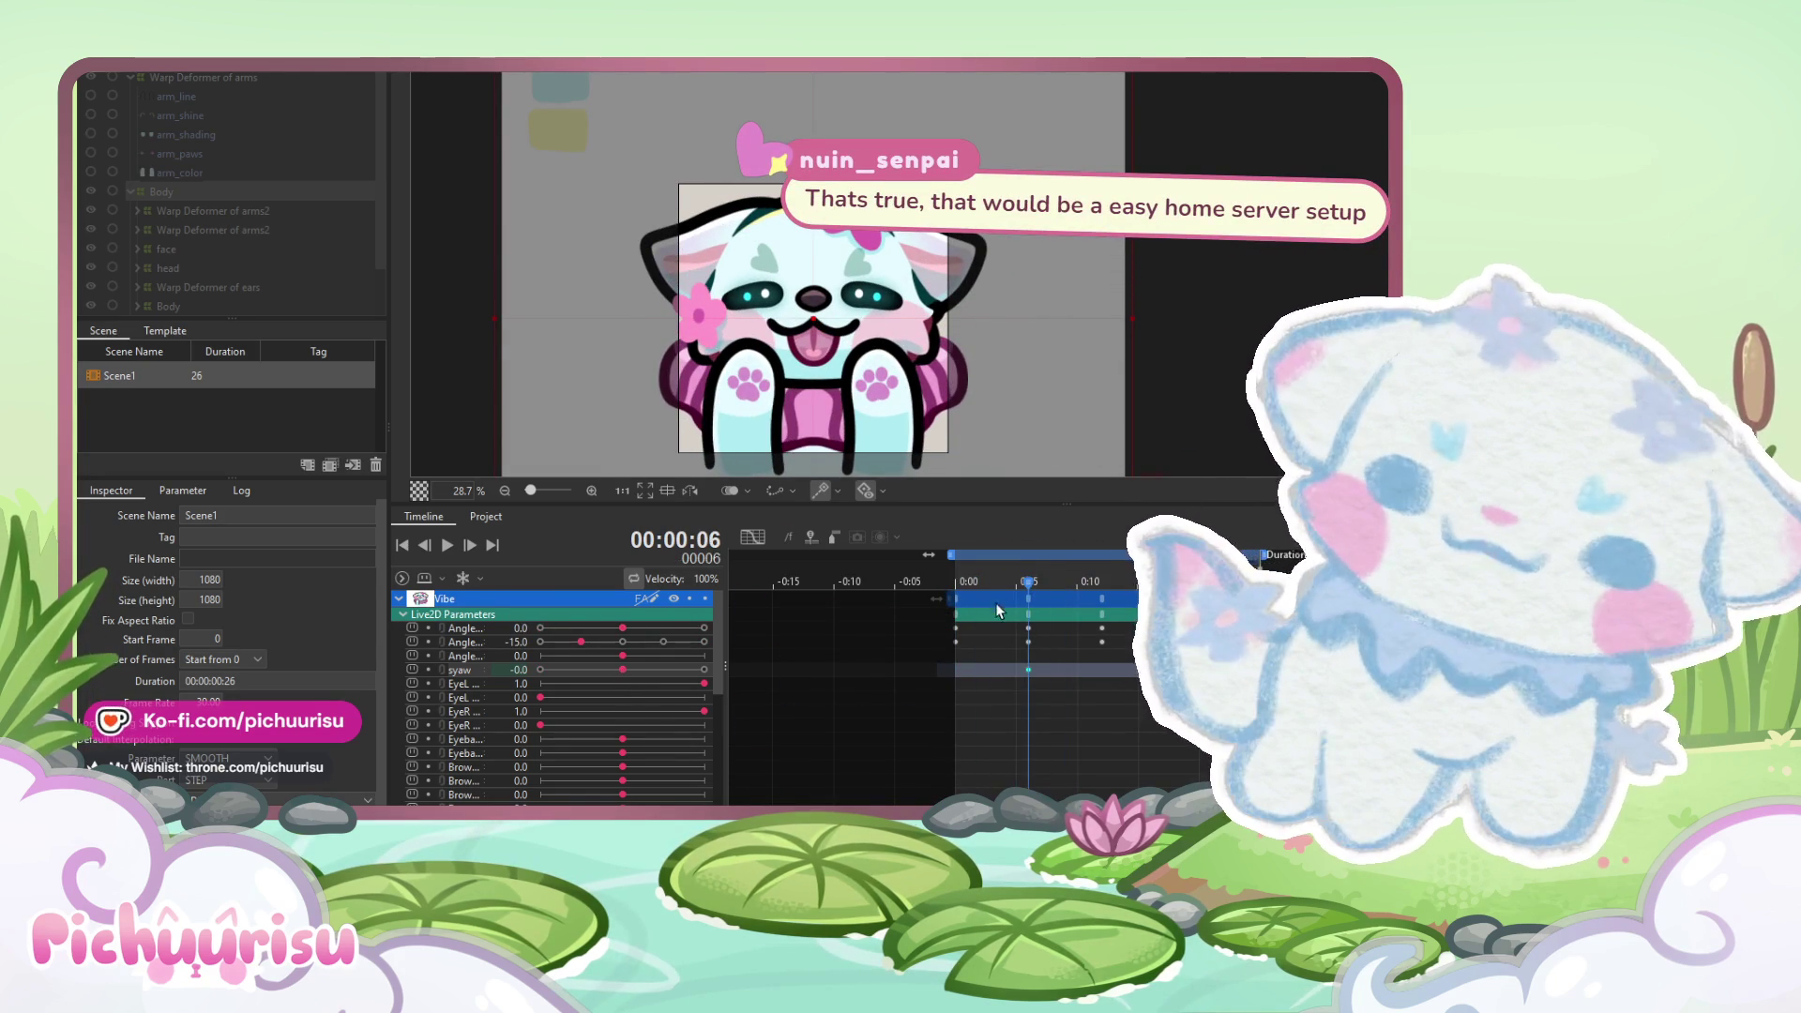
pyautogui.moveTo(1014, 582); pyautogui.dragTo(1070, 582)
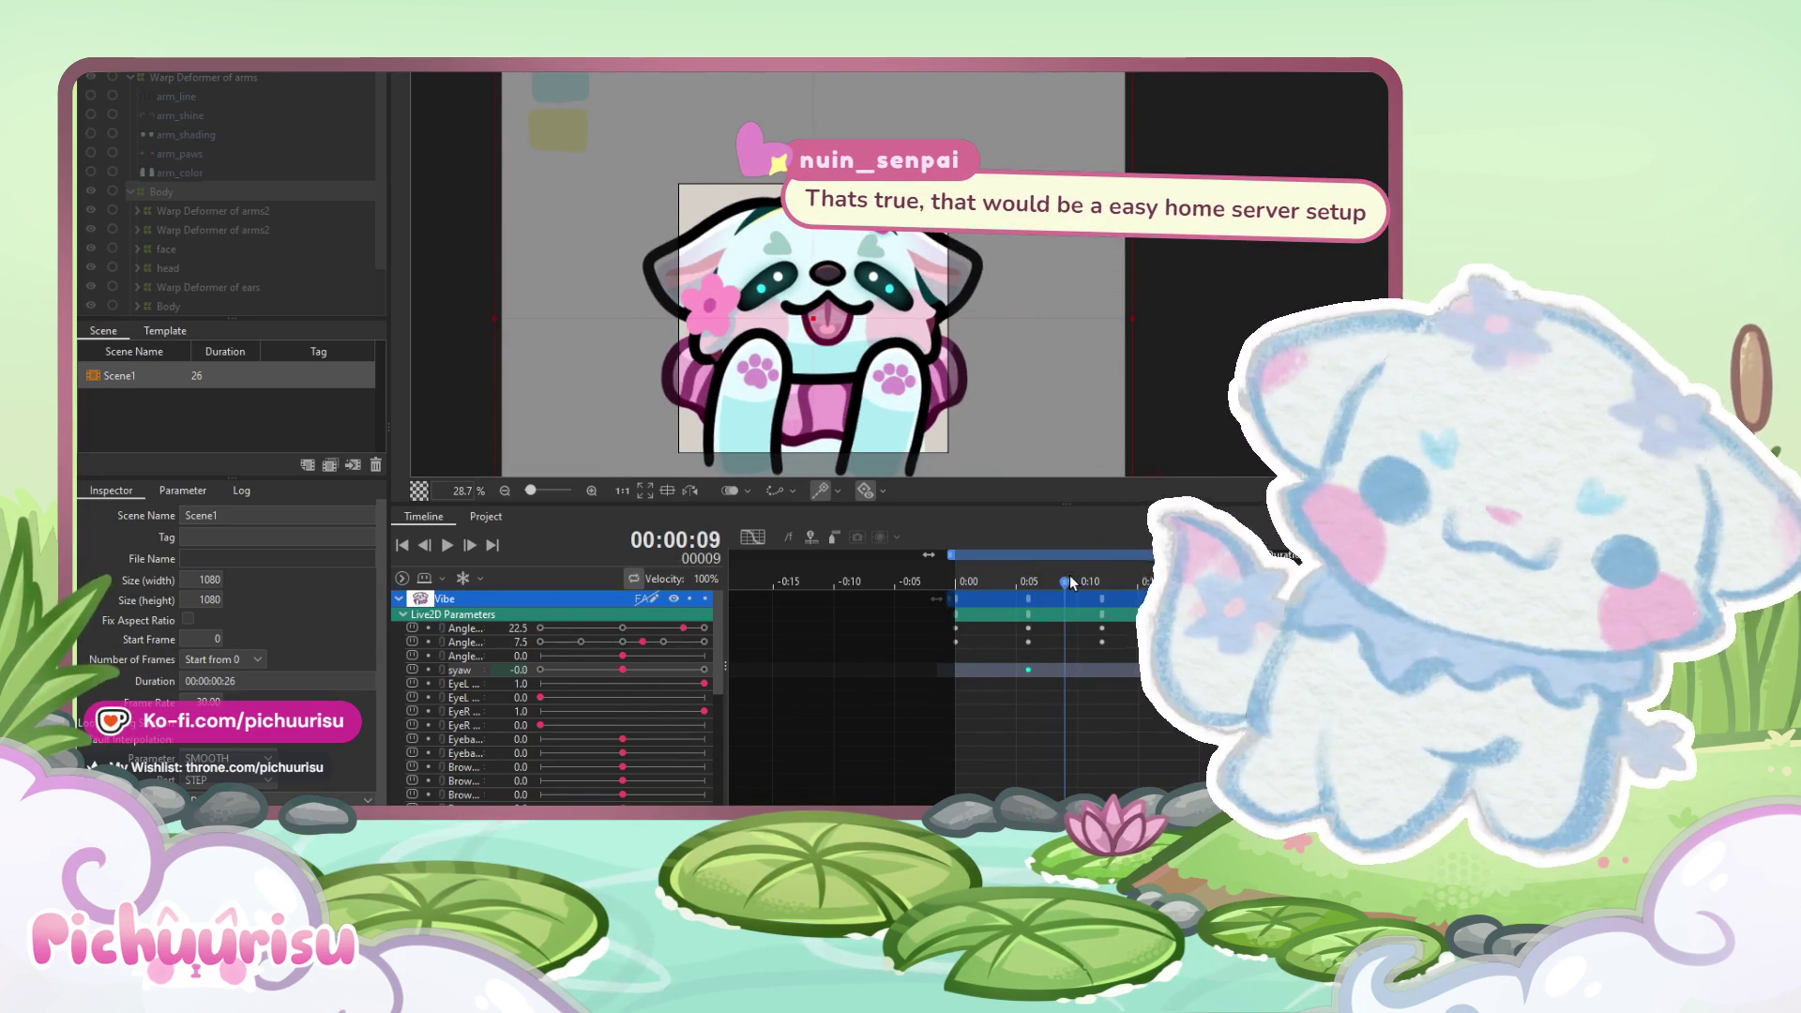
pyautogui.moveTo(623, 670); pyautogui.dragTo(632, 671)
pyautogui.moveTo(1065, 583); pyautogui.dragTo(1150, 582)
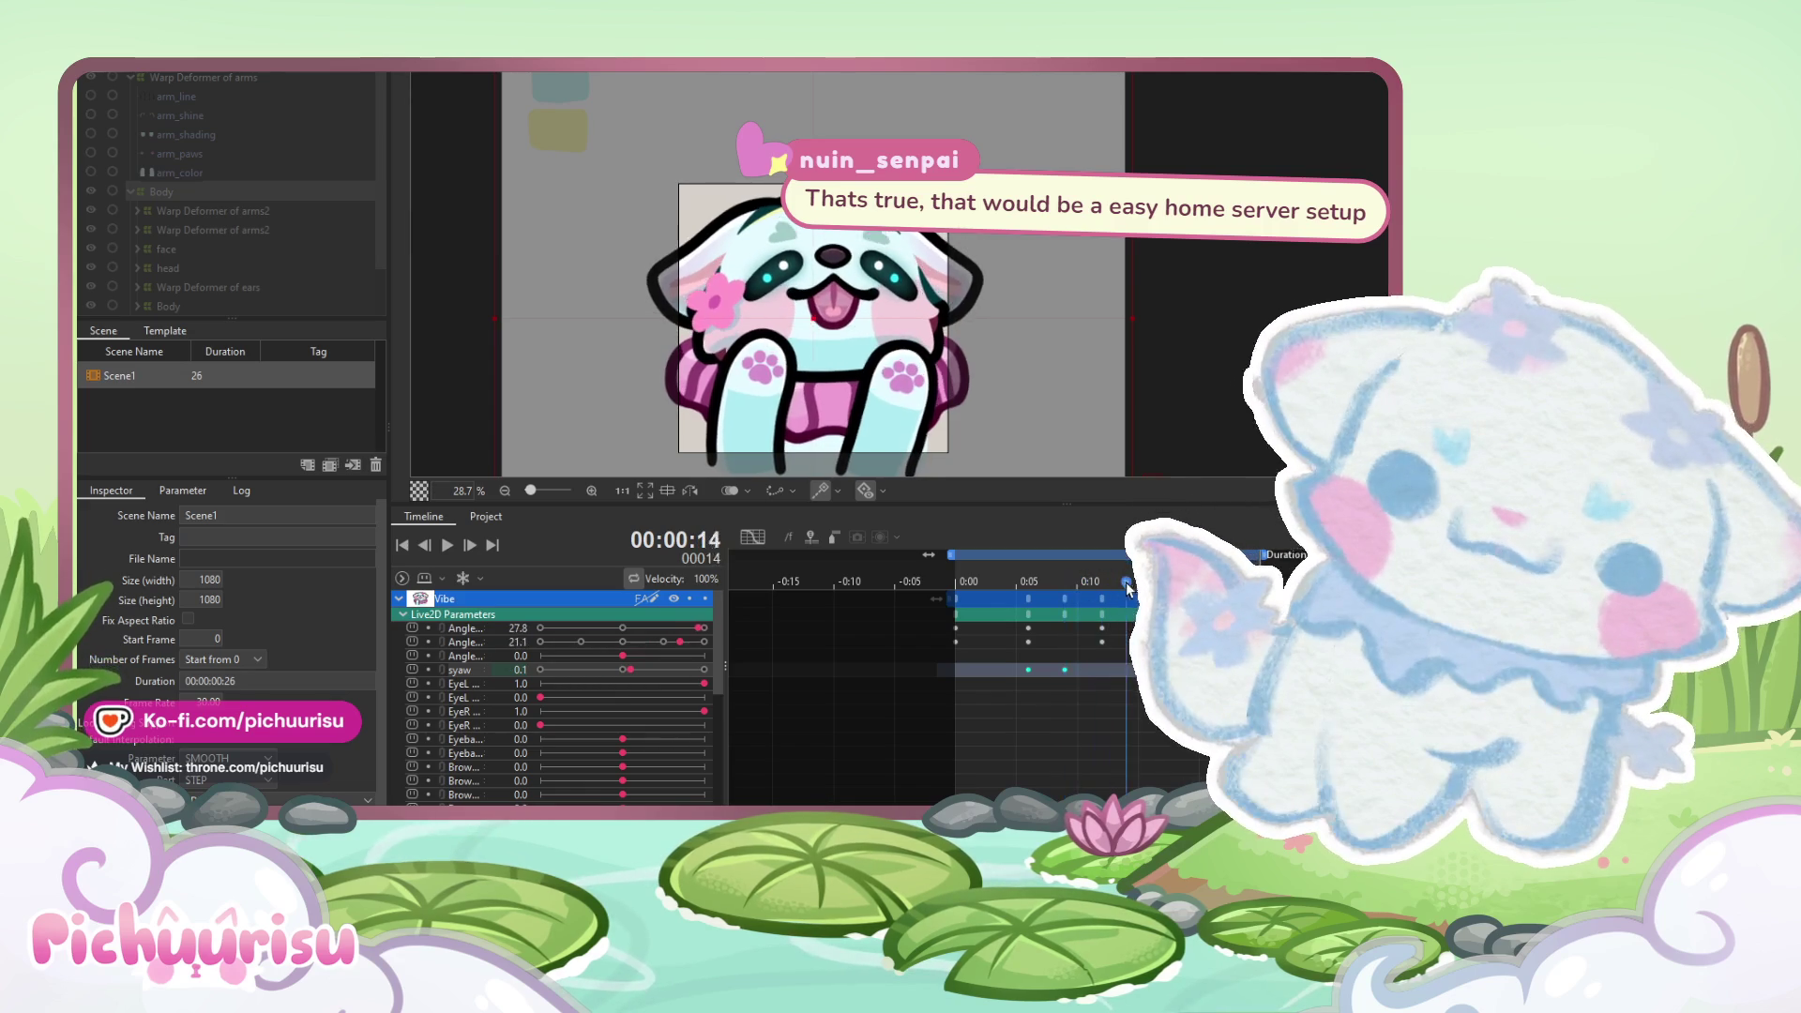
pyautogui.click(546, 670)
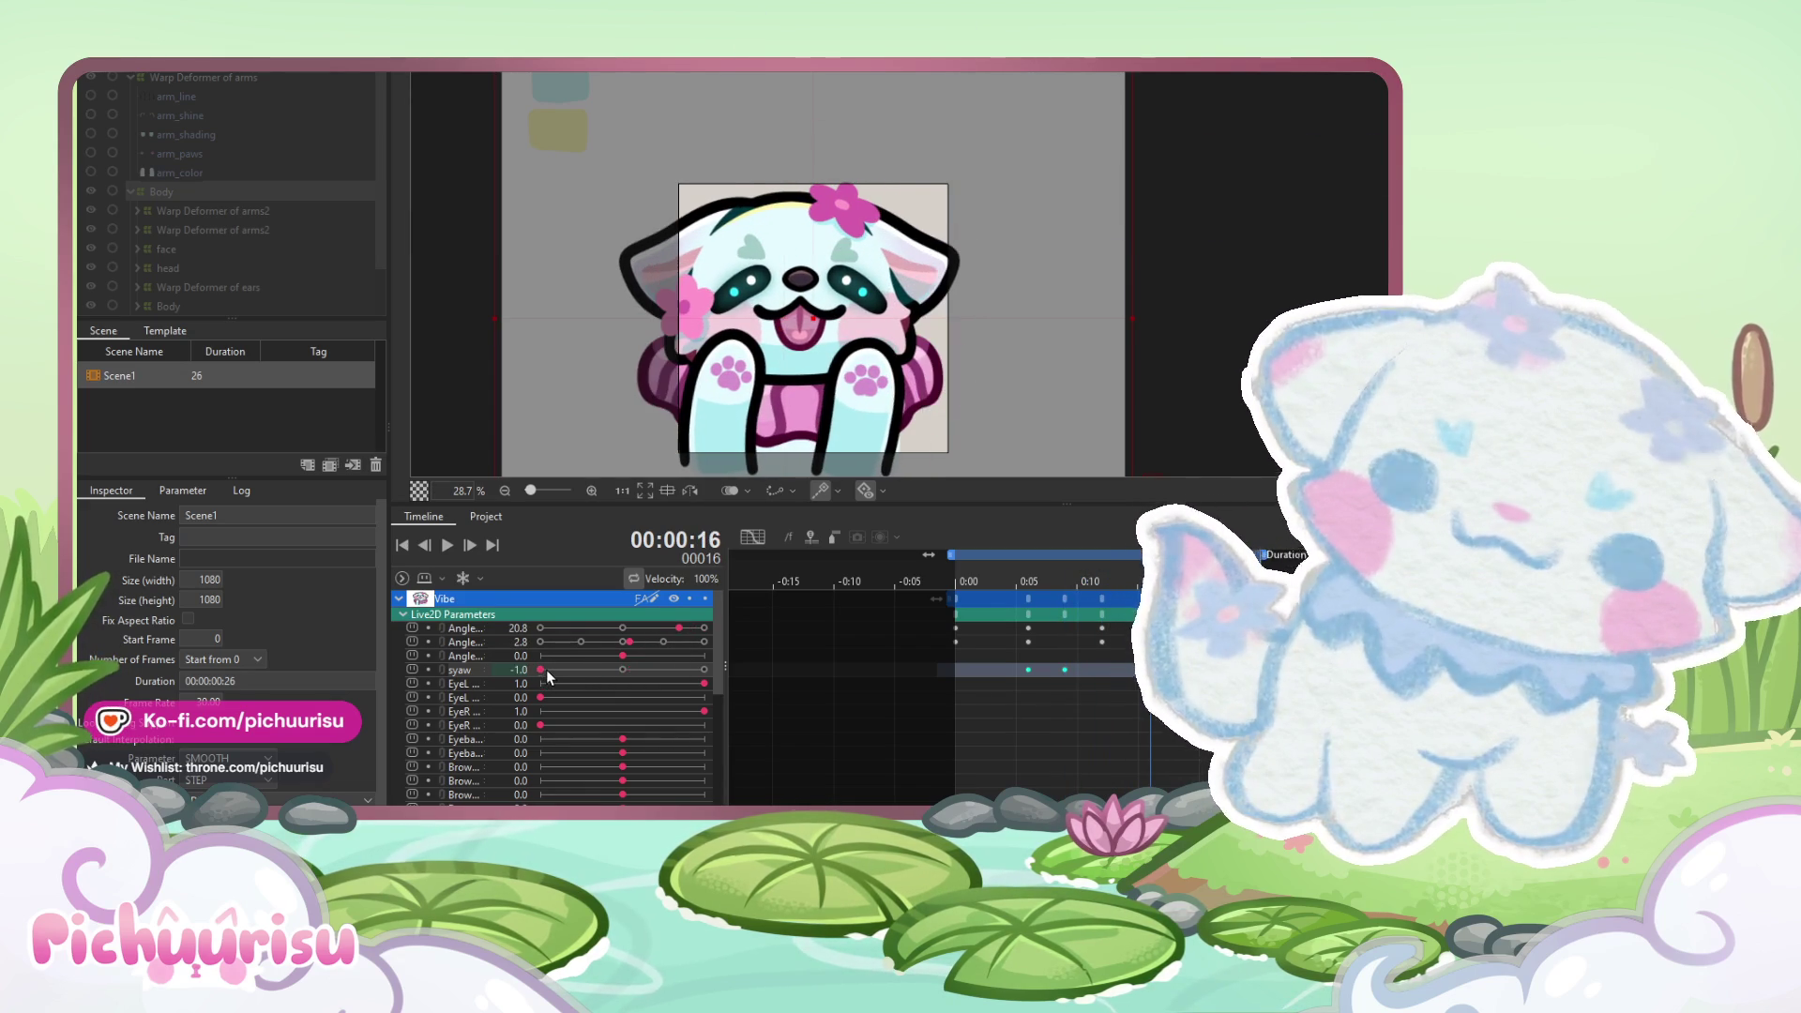
# - Review the loop's end, then key syaw 0.7 at frame 0, 1.0 at frame 2, 0.7 at frame 6
pyautogui.moveTo(1150, 583); pyautogui.dragTo(1235, 582)
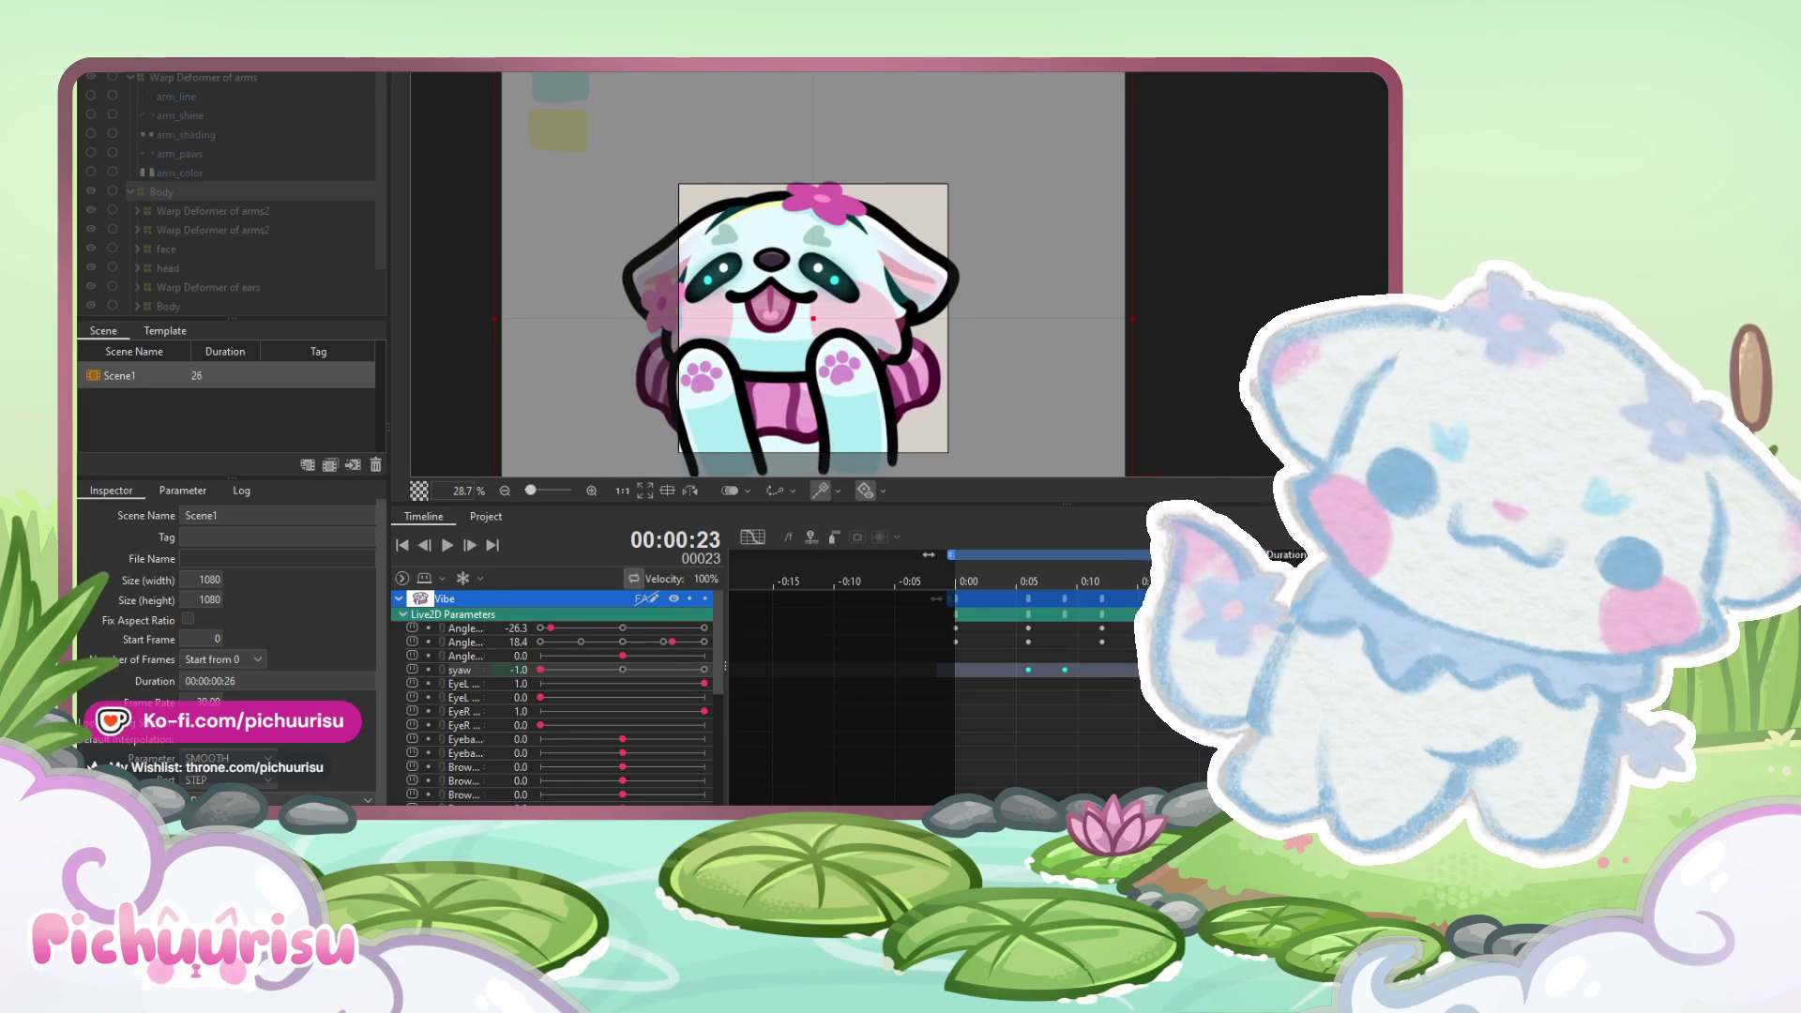
pyautogui.moveTo(1235, 582); pyautogui.dragTo(1224, 583)
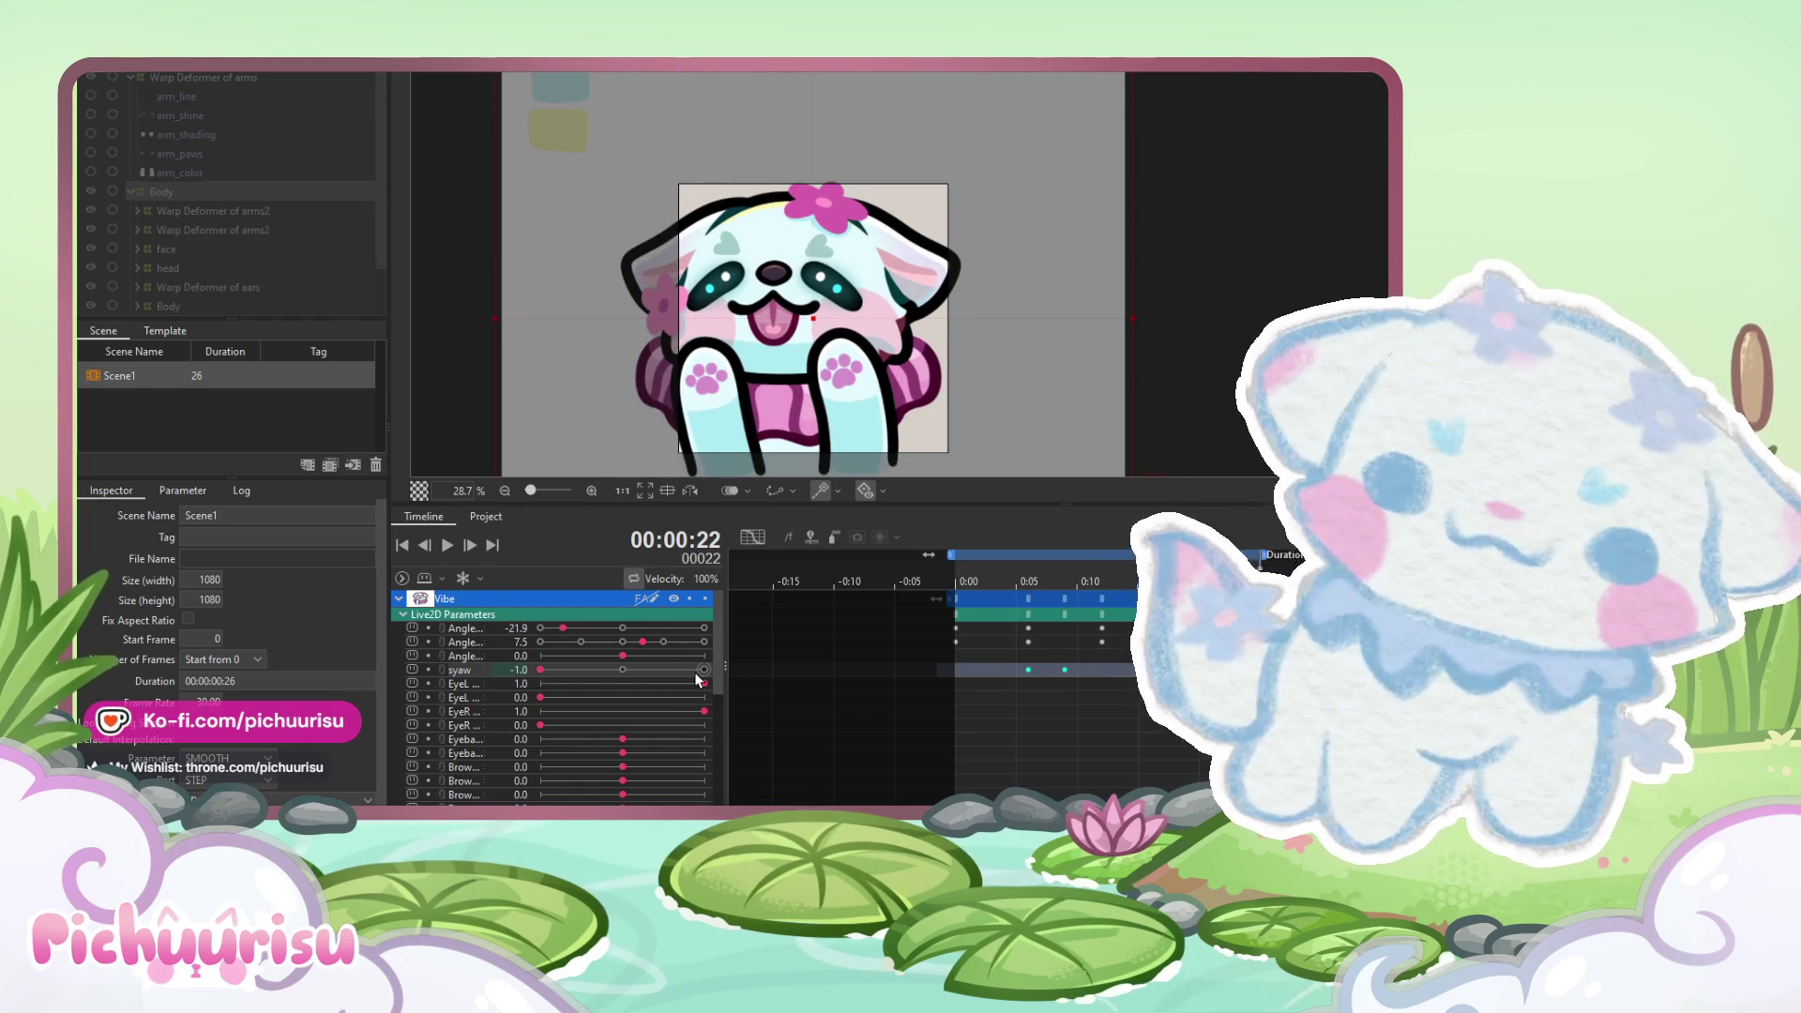
pyautogui.moveTo(1224, 582); pyautogui.dragTo(1266, 582)
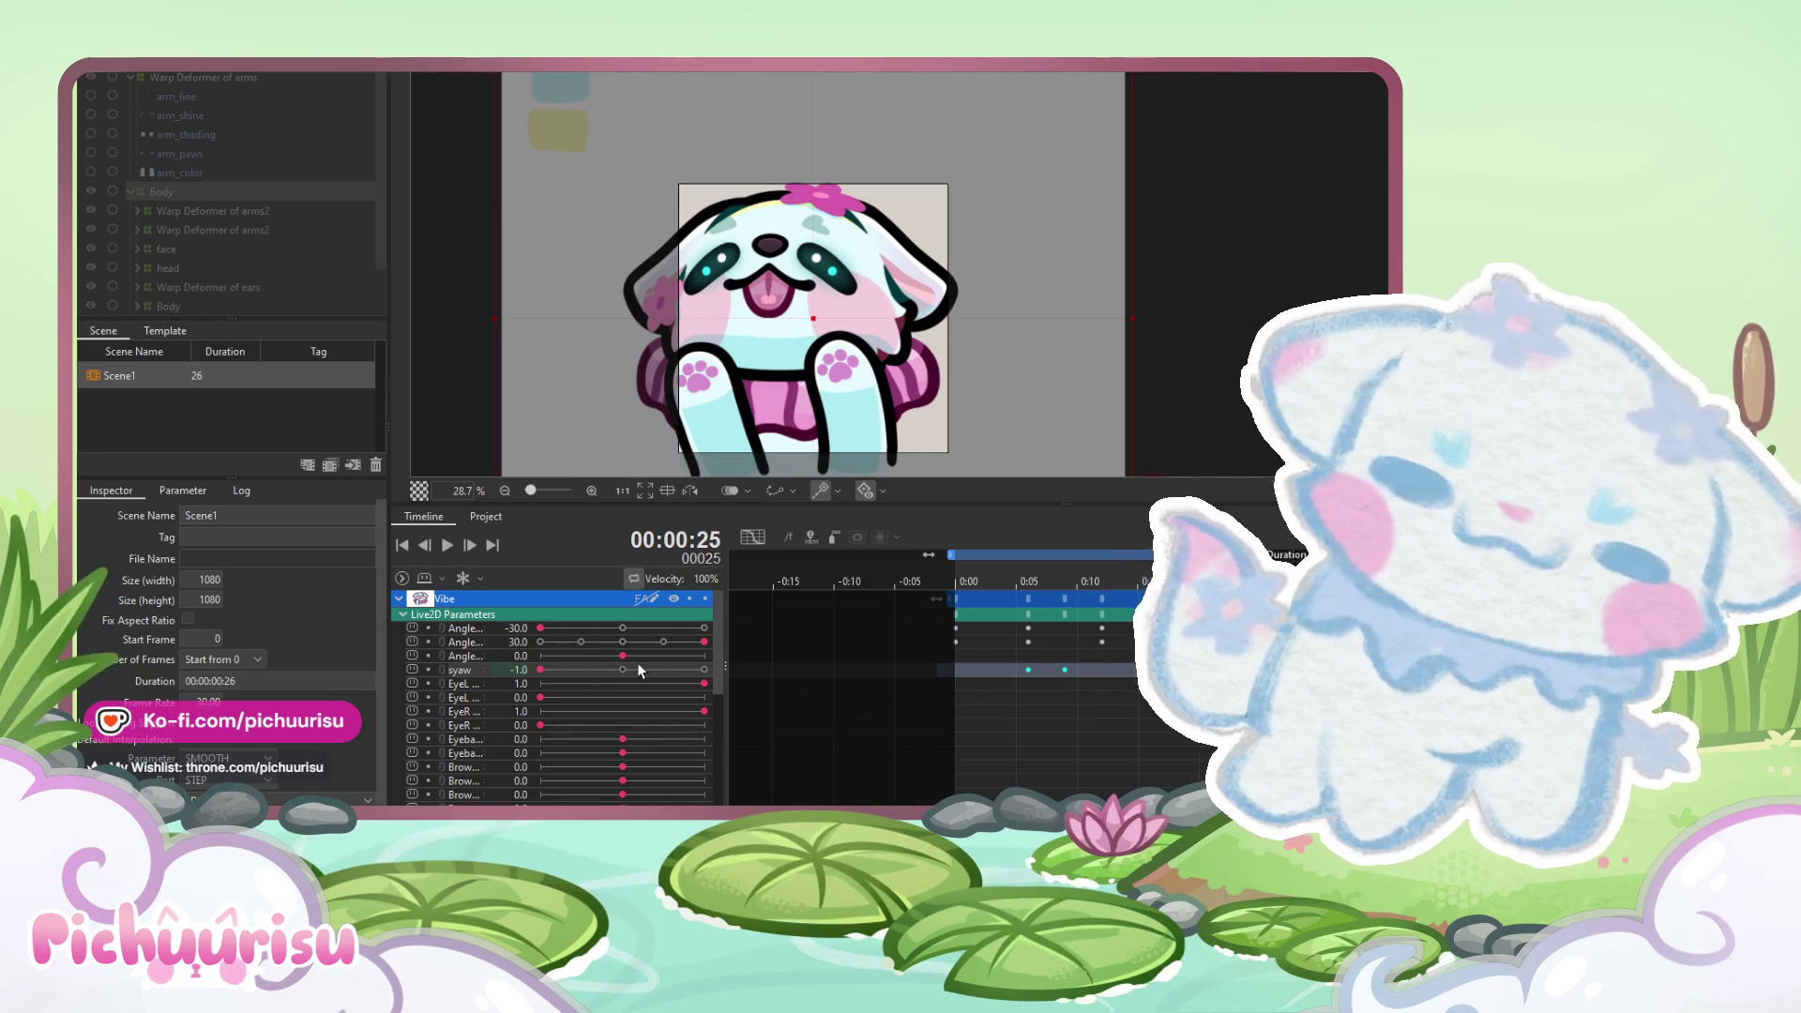
pyautogui.moveTo(1172, 583); pyautogui.dragTo(1243, 582)
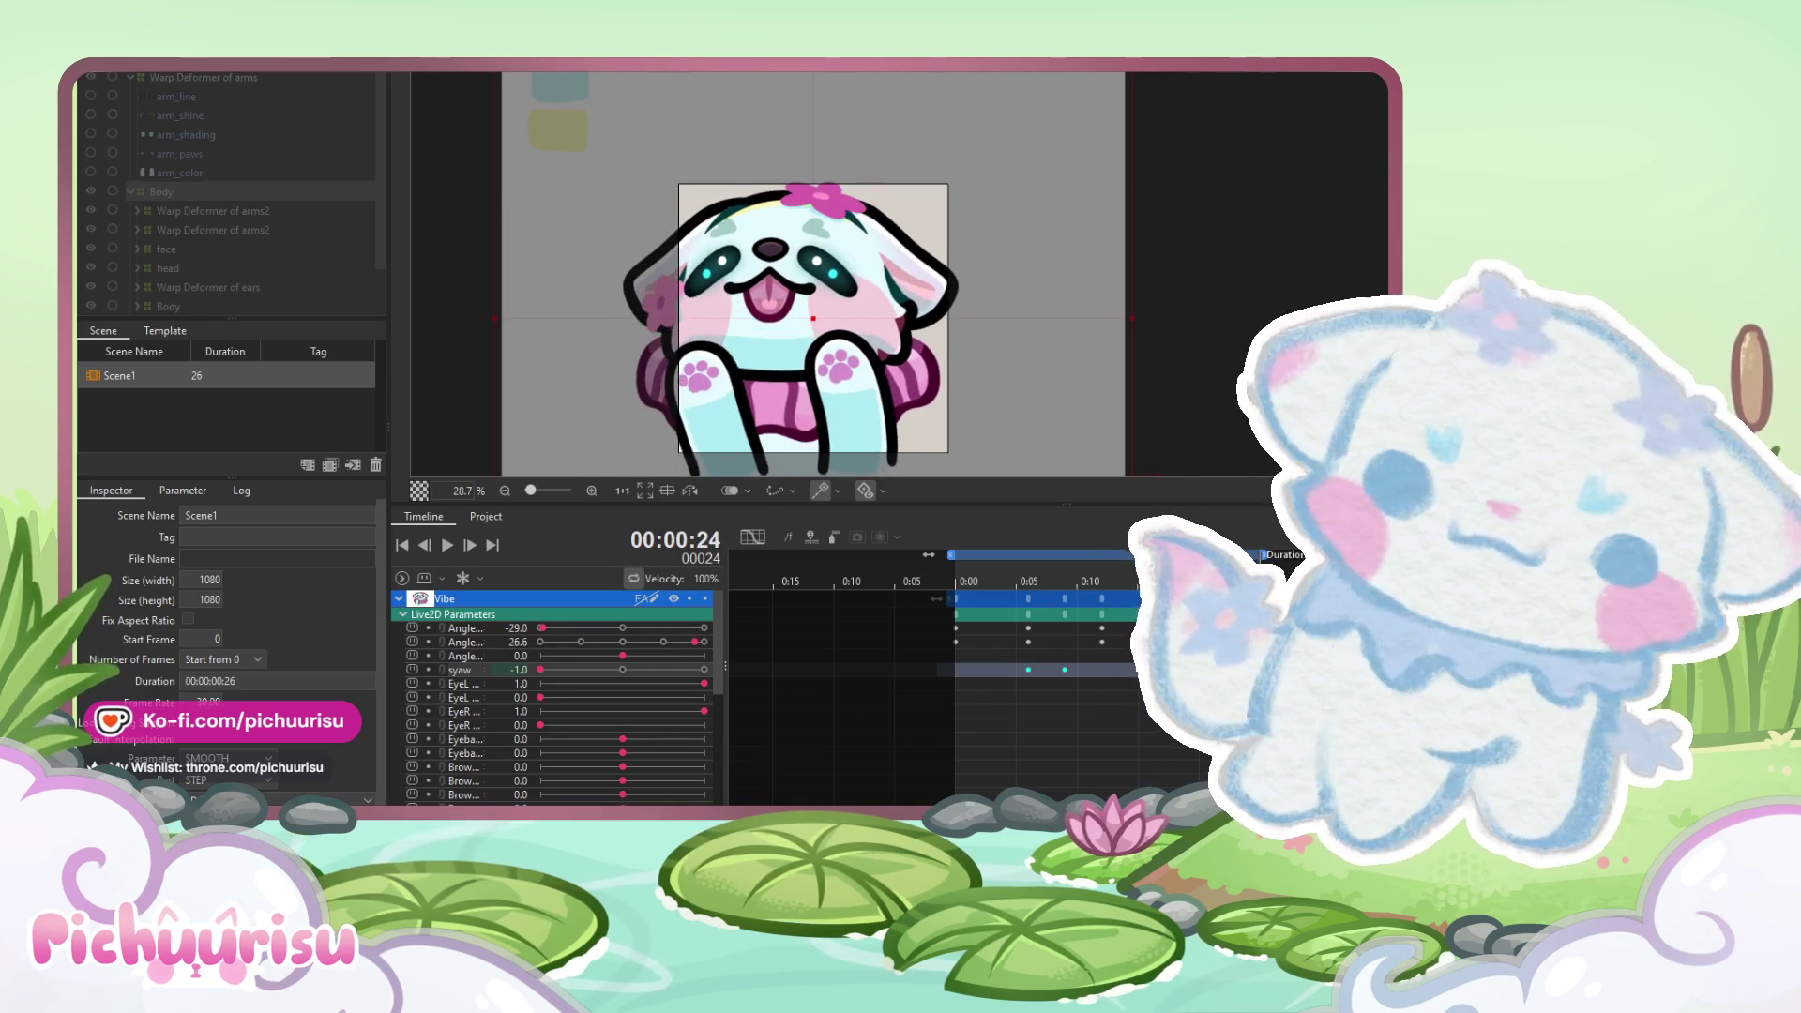
pyautogui.click(1248, 582)
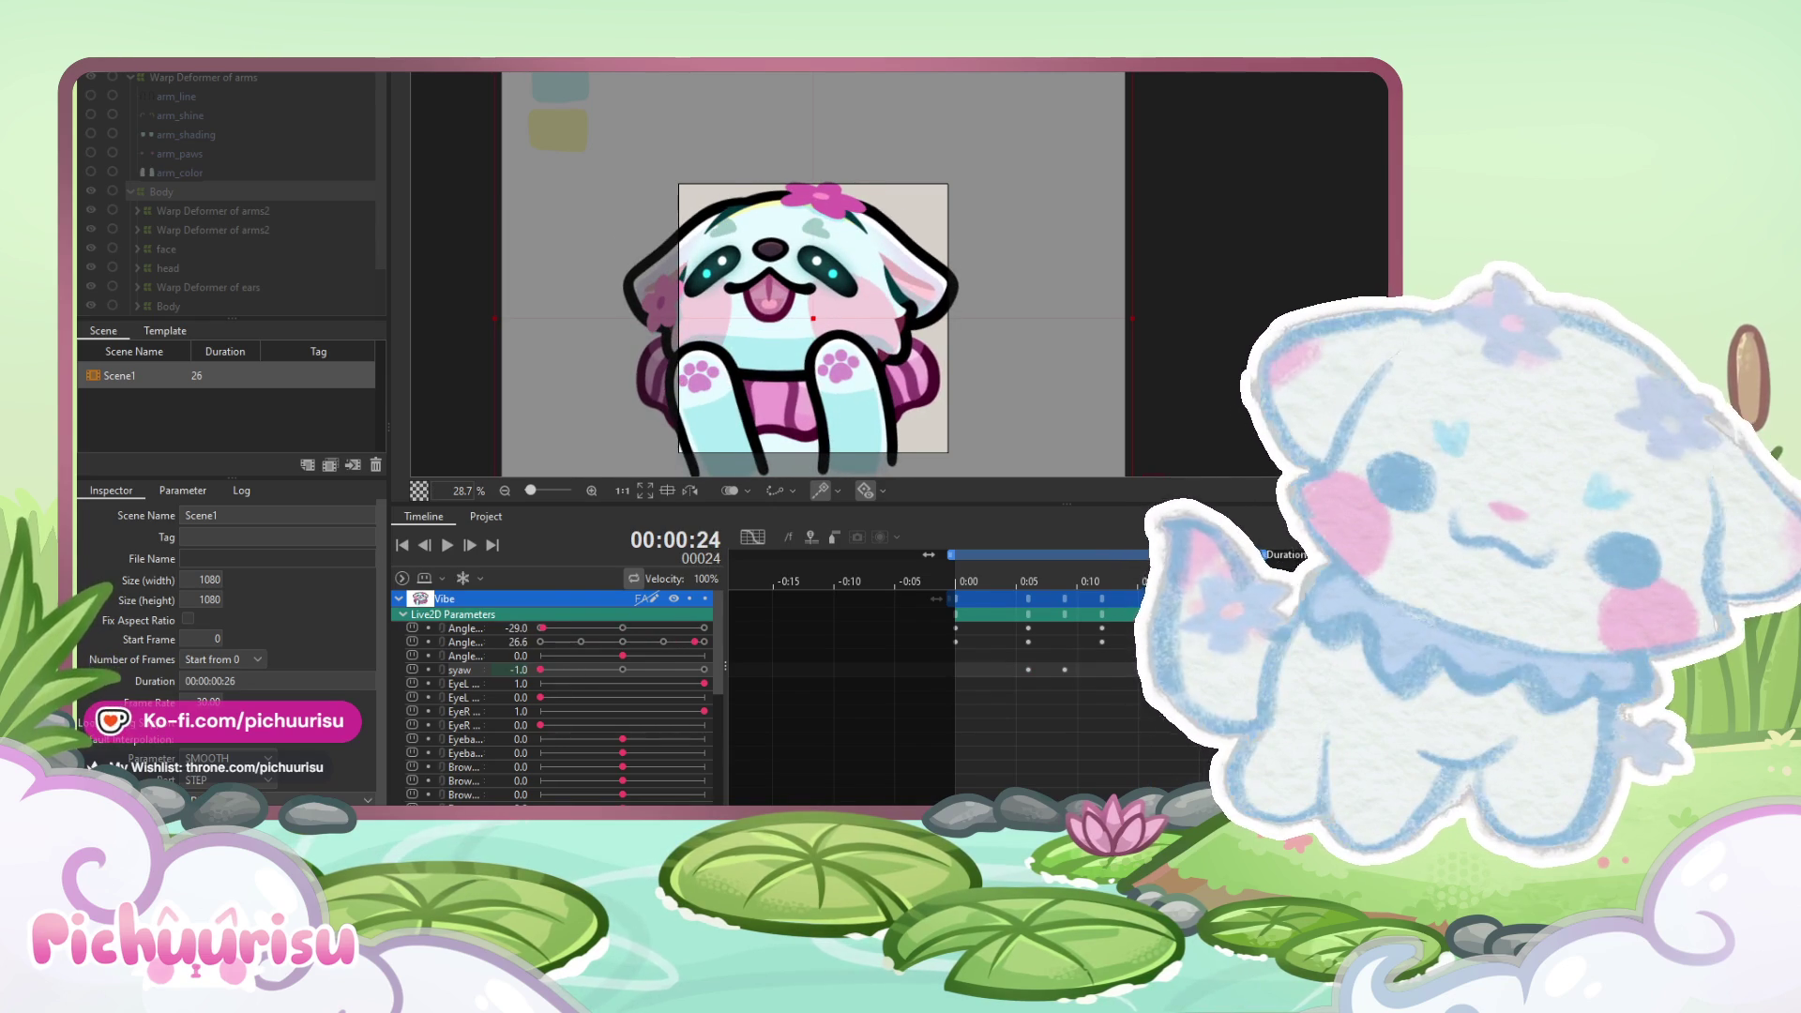
pyautogui.click(1262, 582)
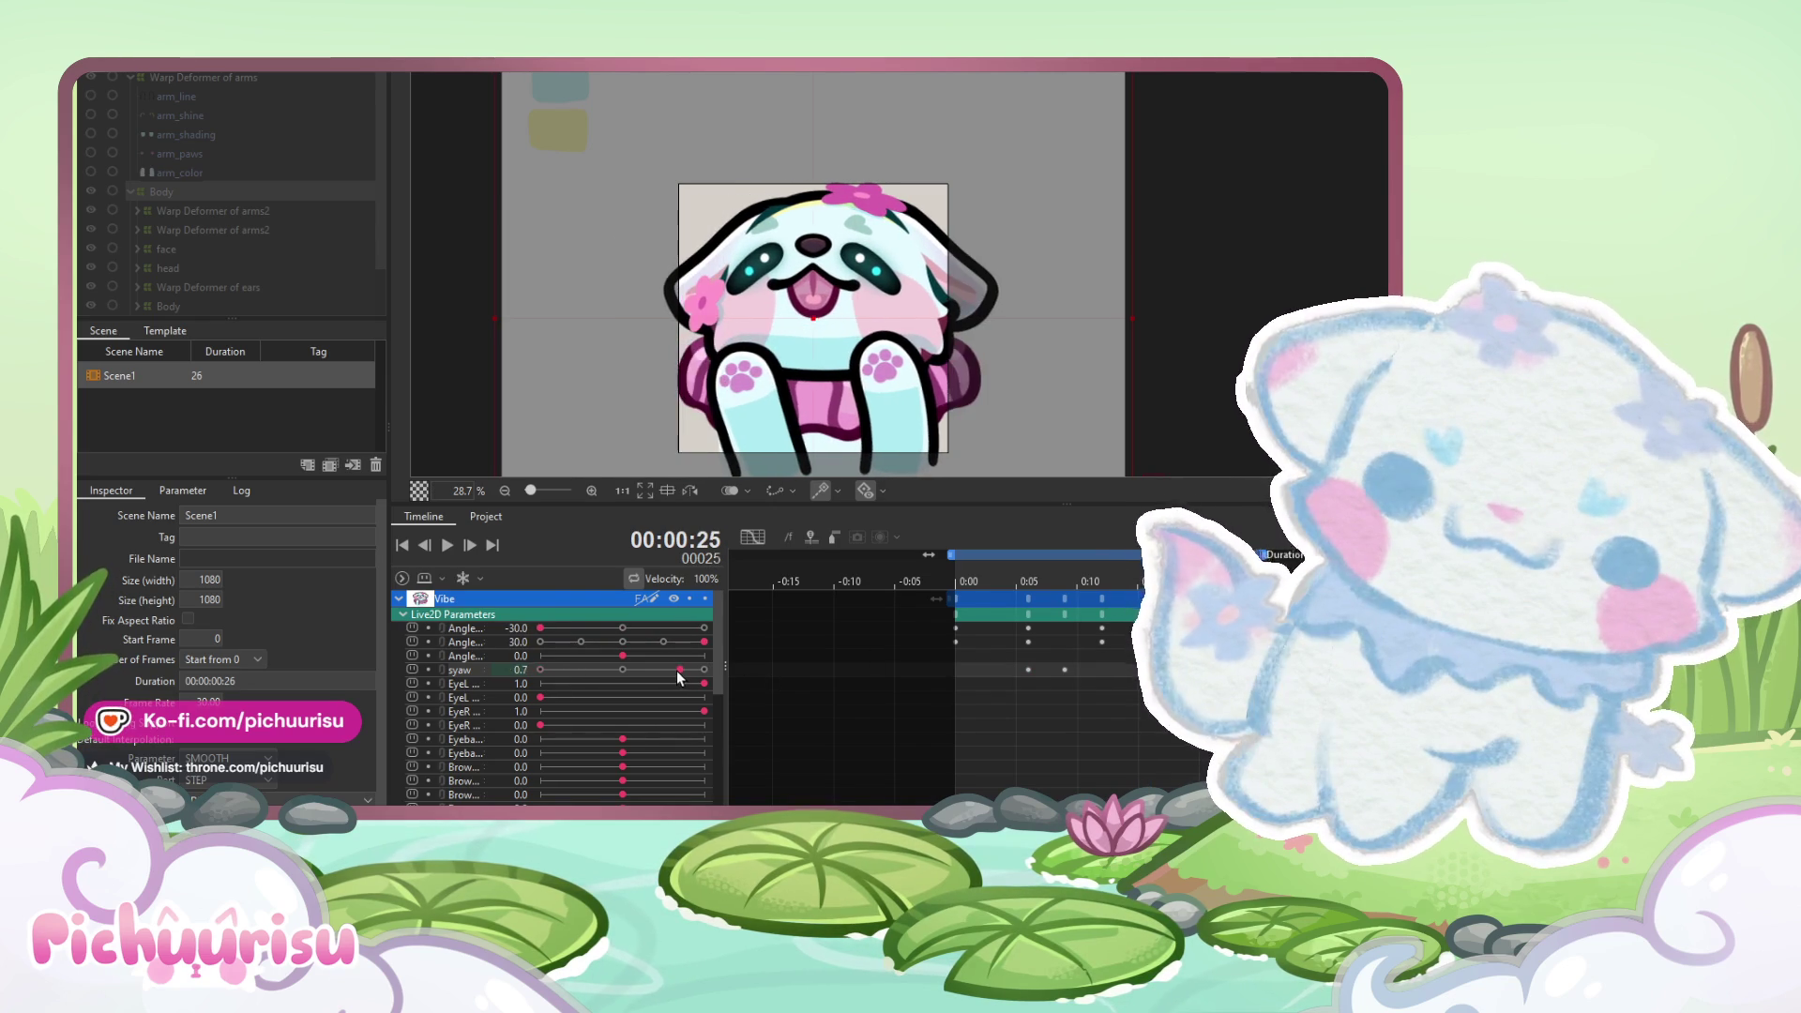
pyautogui.press('Home')
pyautogui.moveTo(669, 671); pyautogui.dragTo(705, 670)
pyautogui.click(980, 581)
pyautogui.moveTo(980, 583); pyautogui.dragTo(1030, 586)
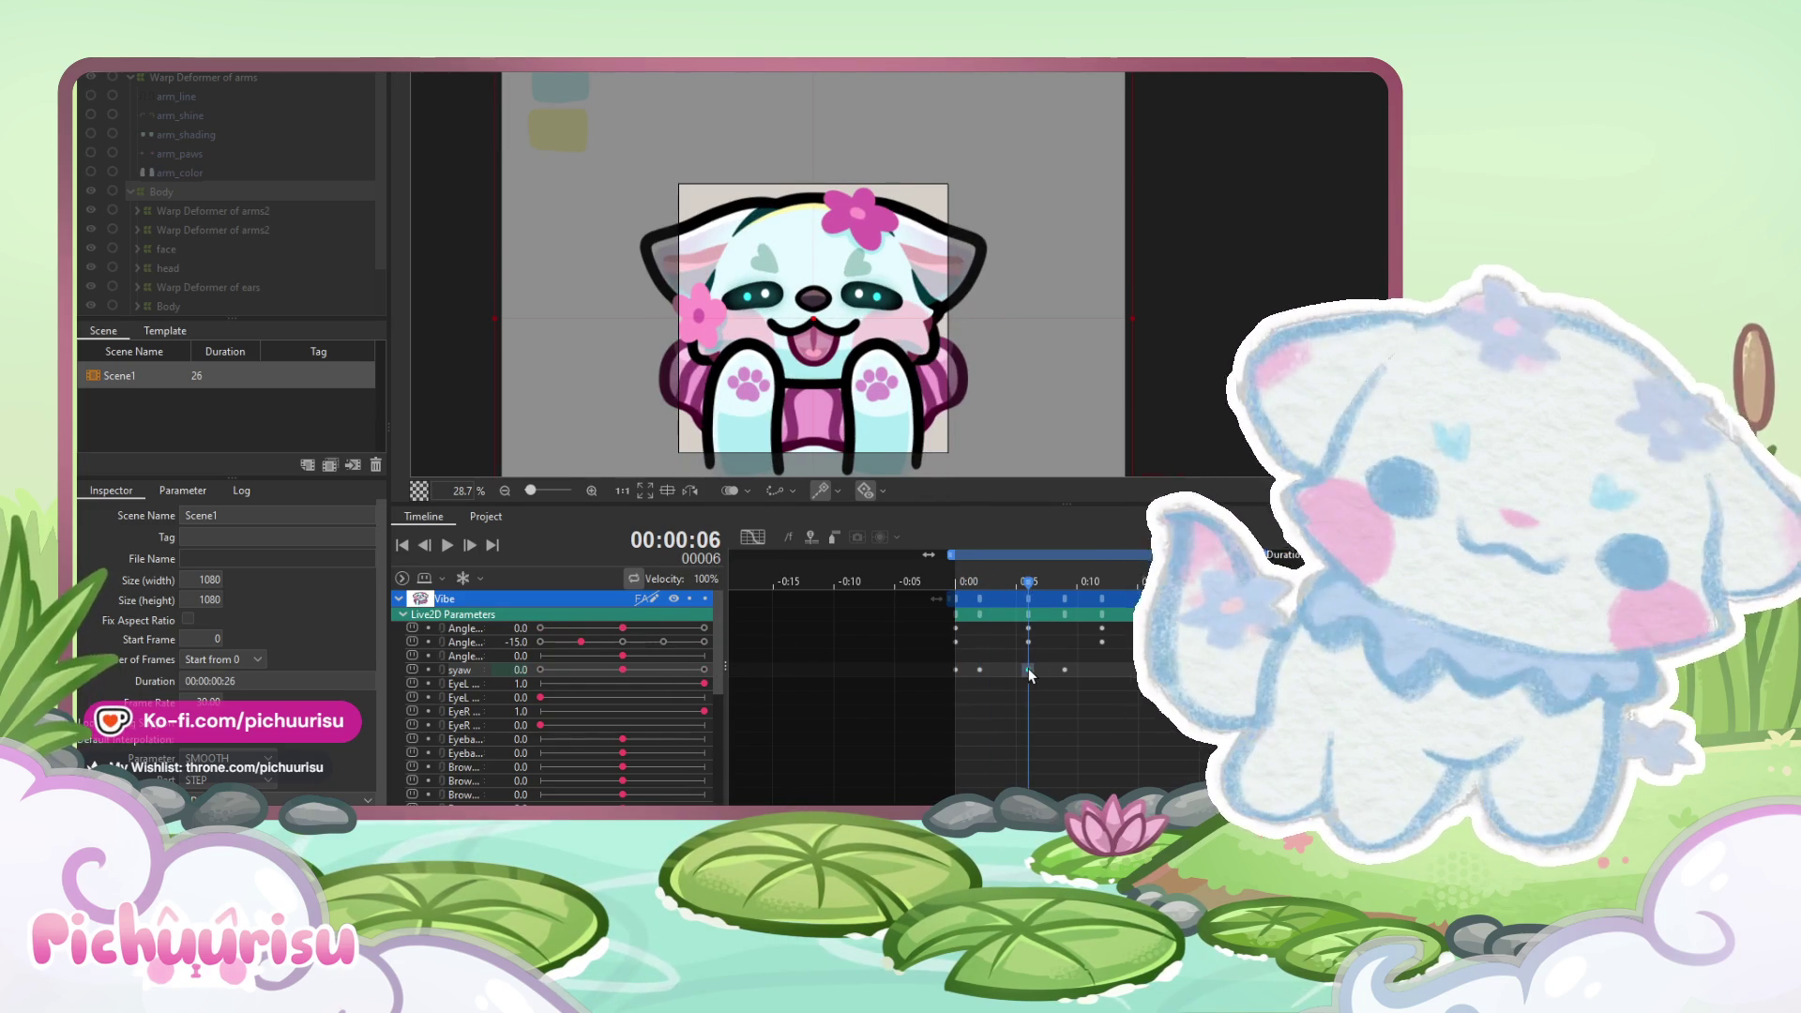
pyautogui.moveTo(623, 669); pyautogui.dragTo(682, 670)
# - Preview the sway, then set syaw to 0.0 at frame 9
pyautogui.click(447, 544)
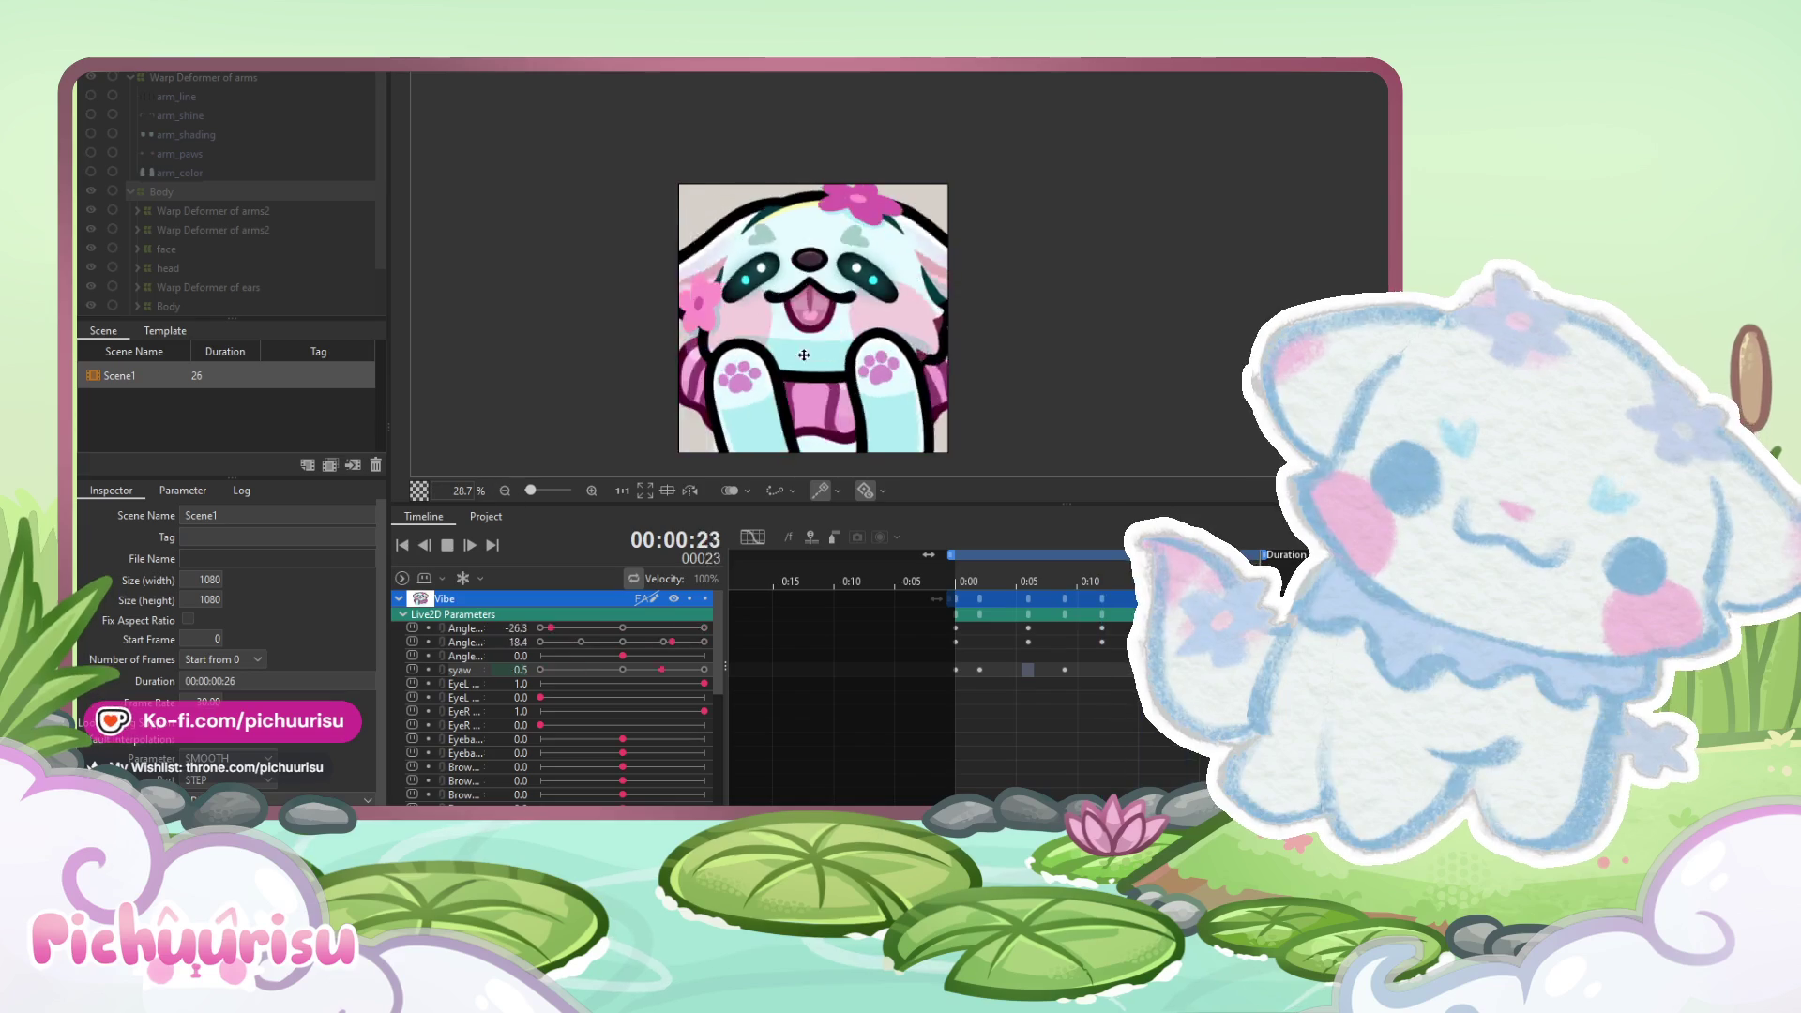
pyautogui.scroll(-2, 826, 352)
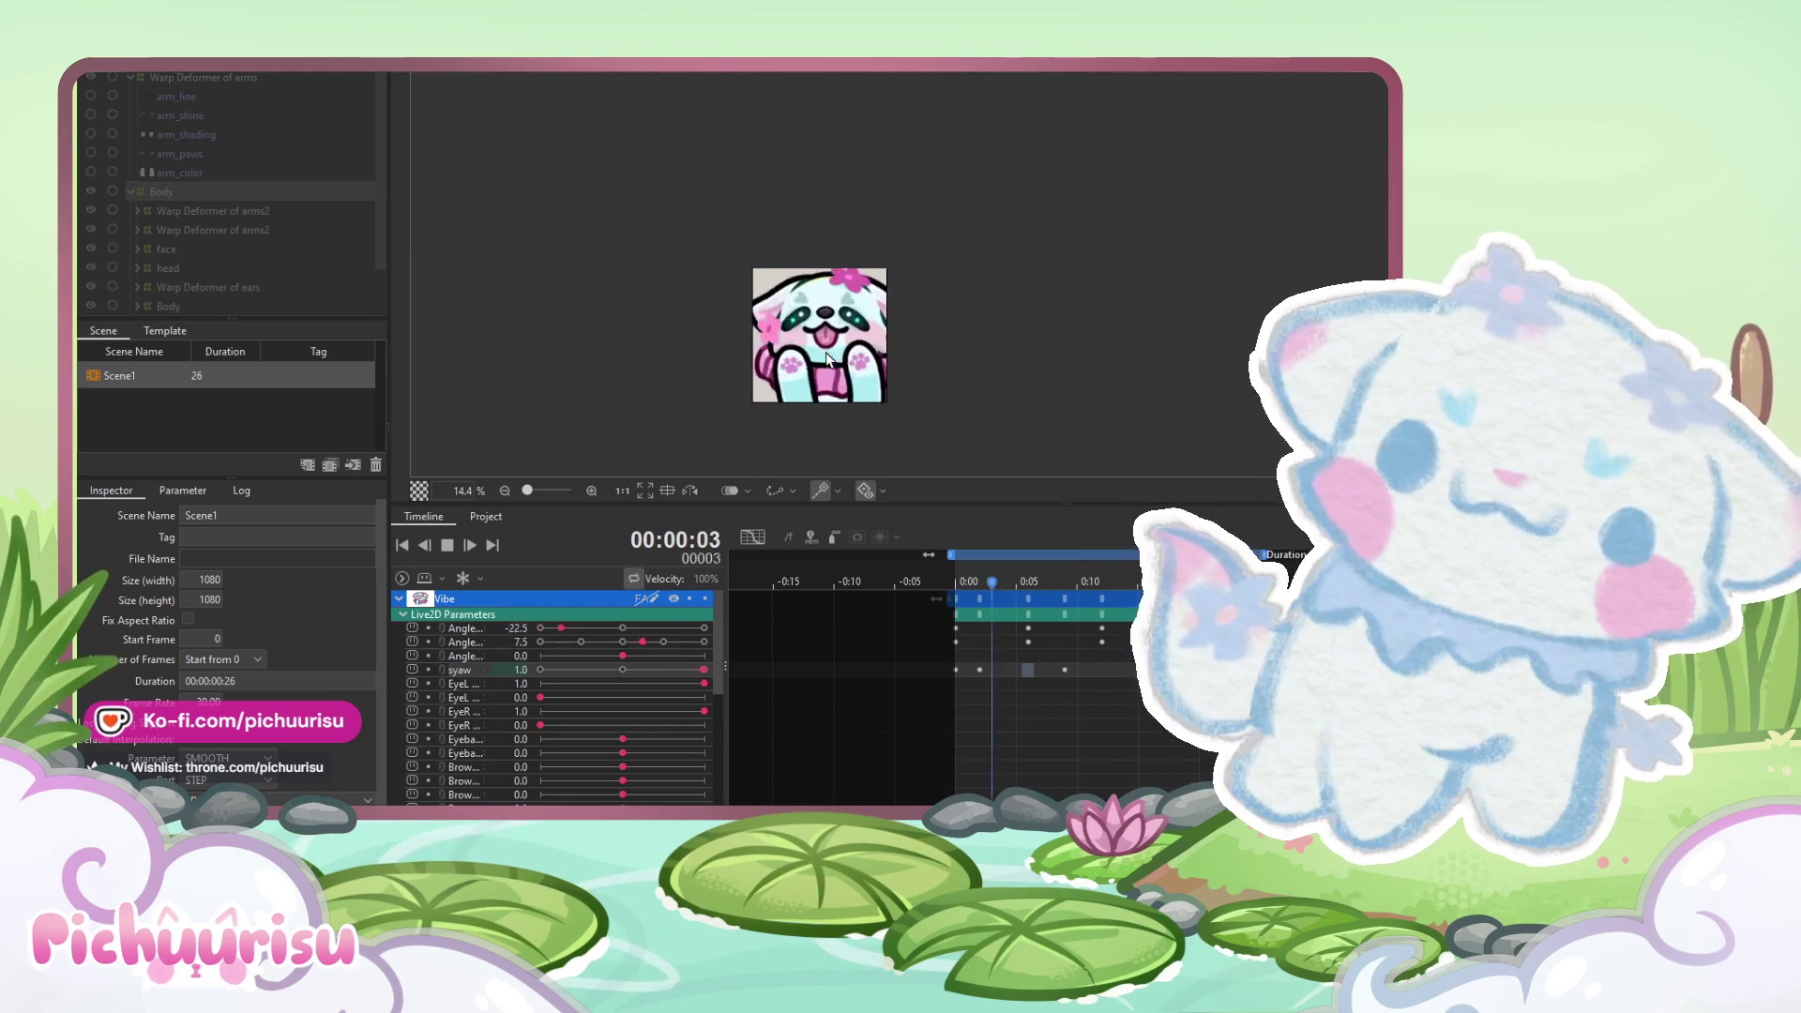
pyautogui.scroll(2, 825, 357)
pyautogui.click(448, 546)
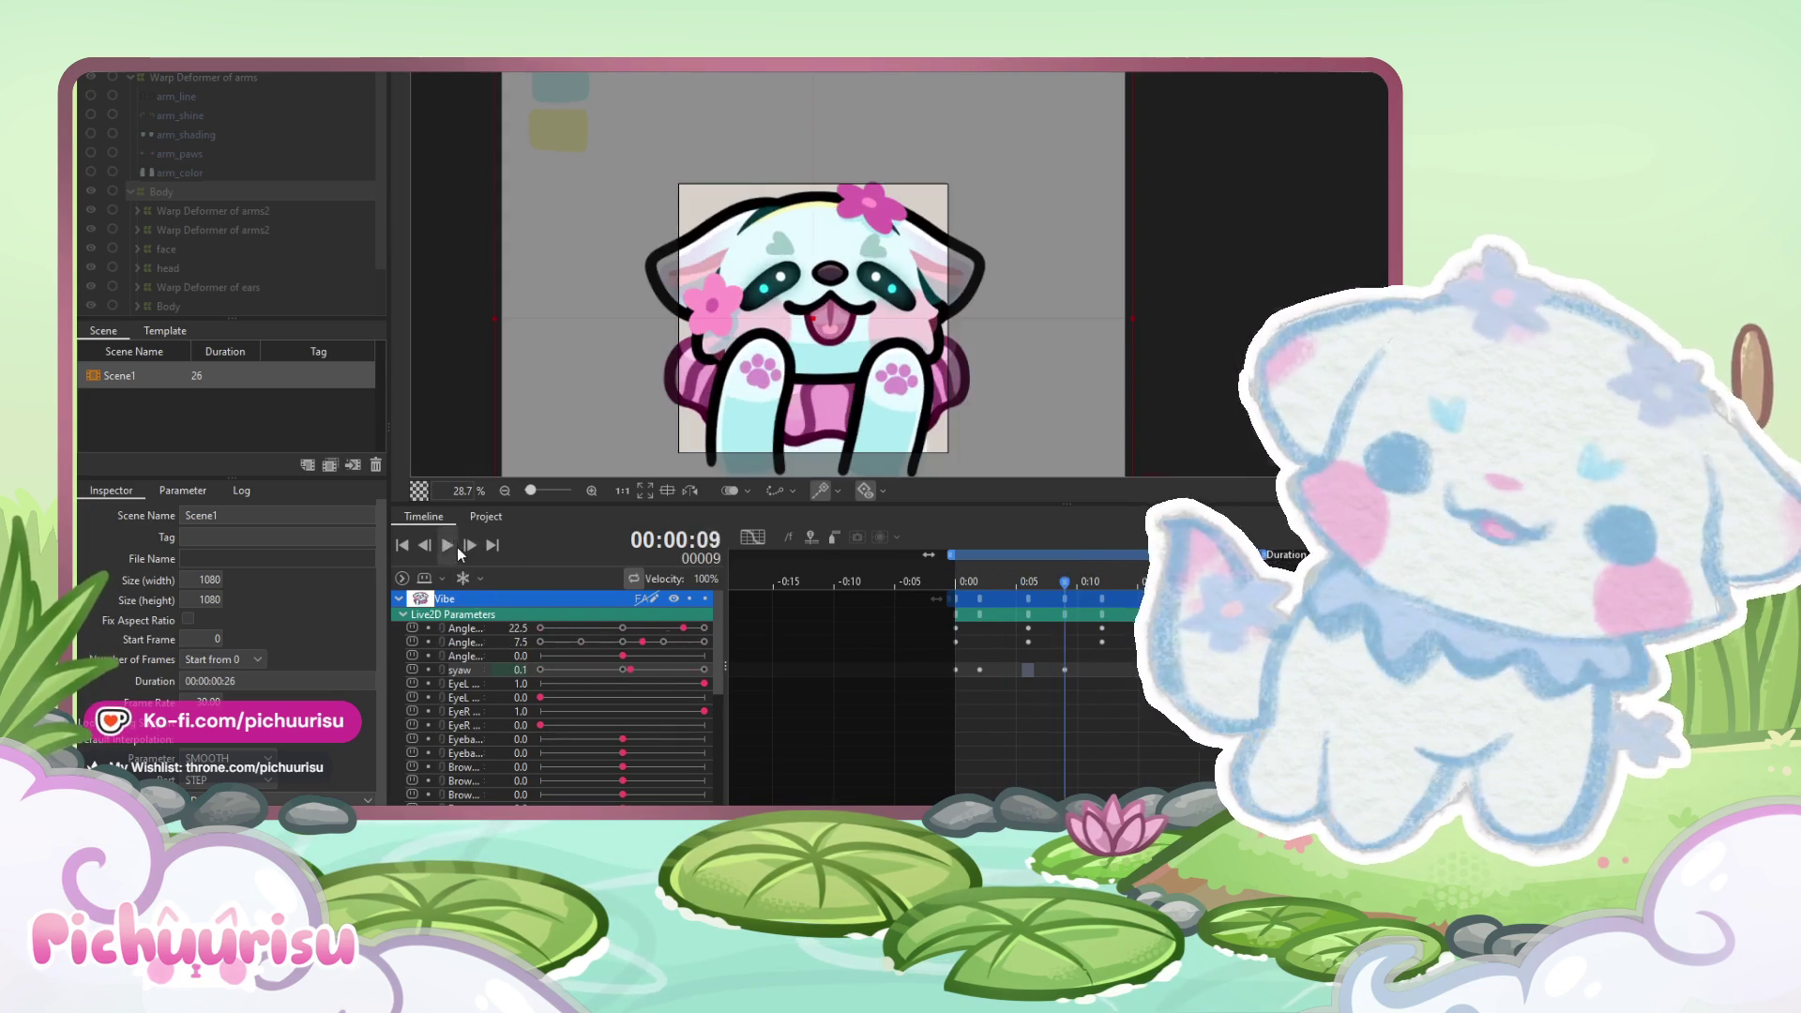
pyautogui.moveTo(1067, 582); pyautogui.dragTo(1149, 582)
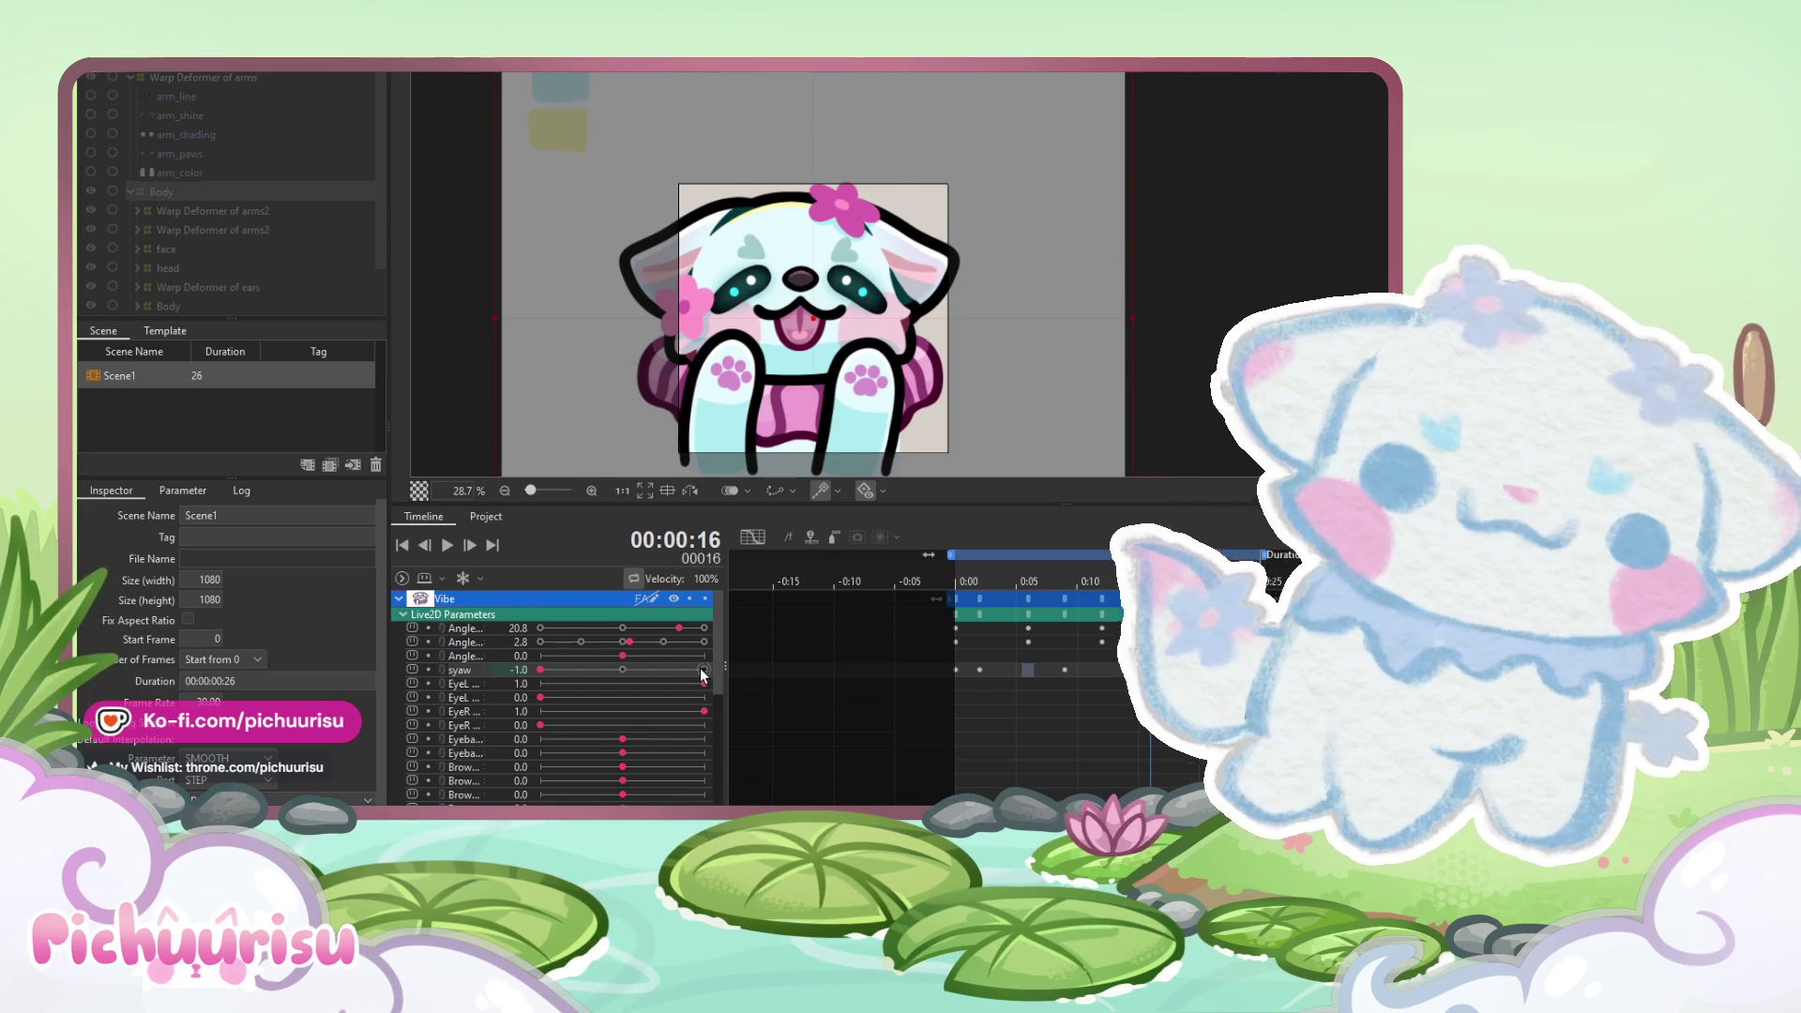
pyautogui.click(1085, 579)
pyautogui.click(1060, 572)
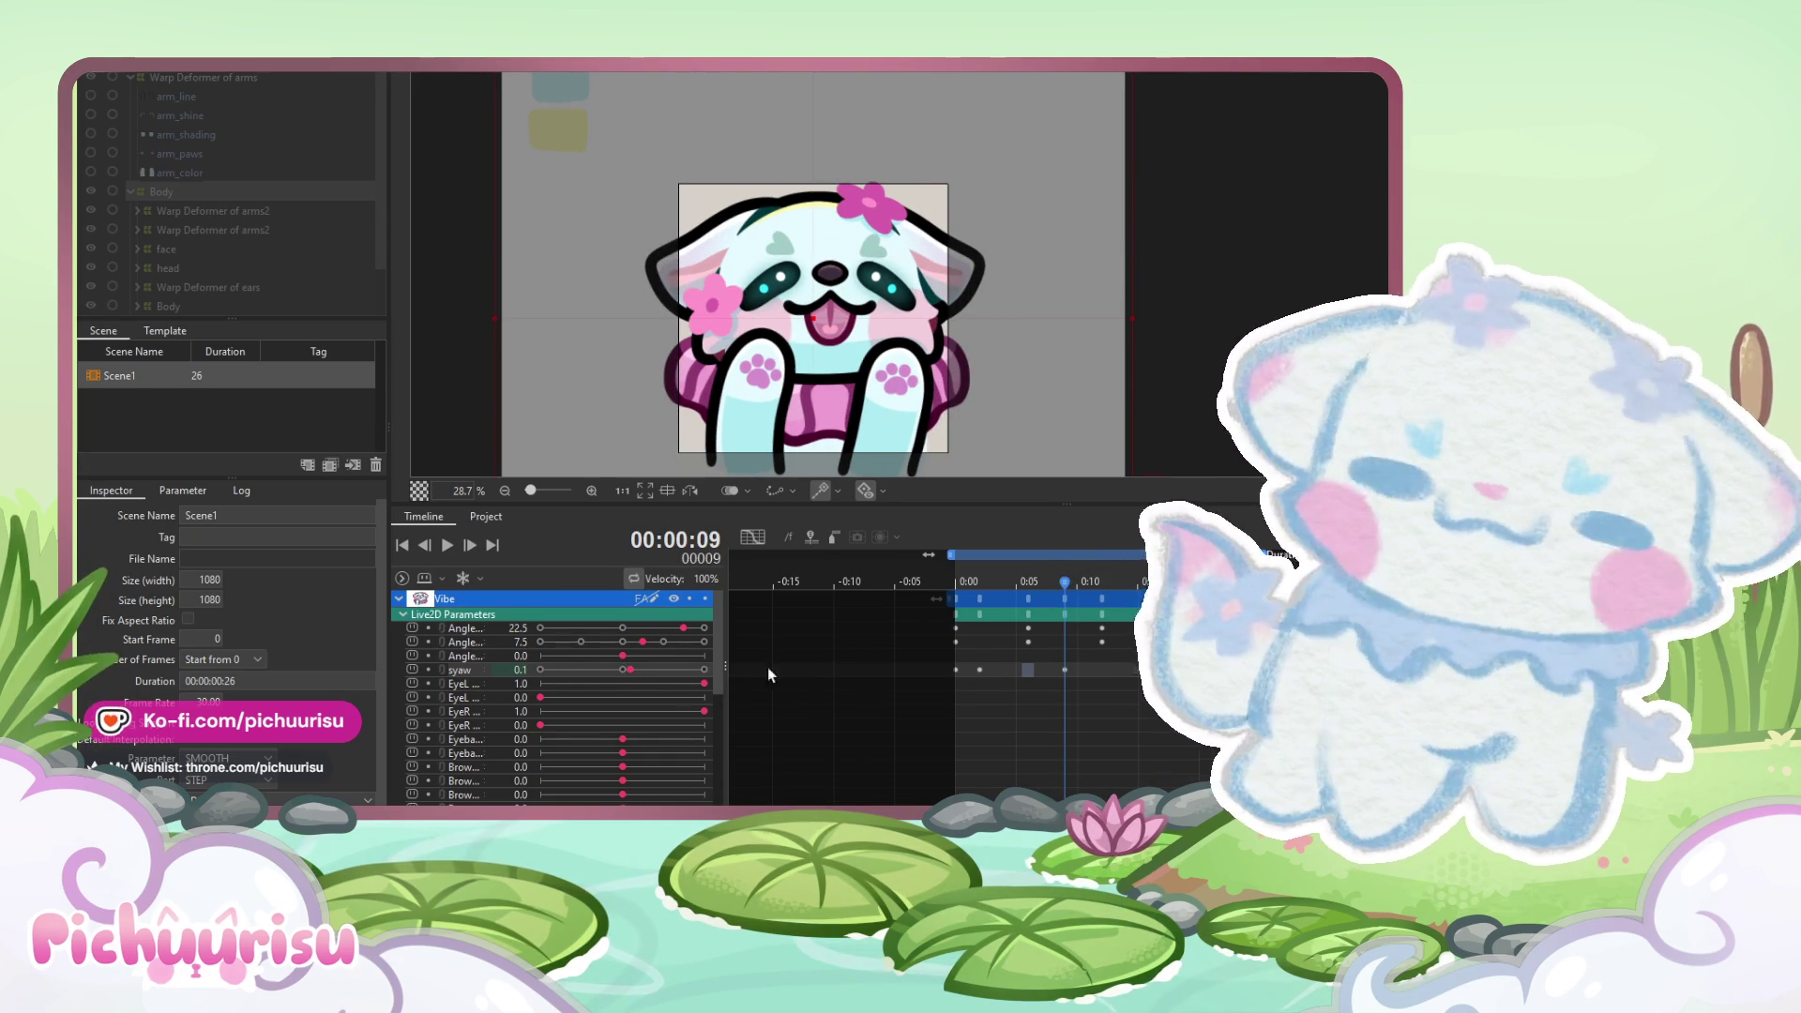
pyautogui.moveTo(624, 677); pyautogui.dragTo(621, 675)
# - Key syaw -0.7 at frame 17, about -0.5 at frame 0, -1.0 at frame 2, then preview
pyautogui.moveTo(1056, 583); pyautogui.dragTo(1269, 582)
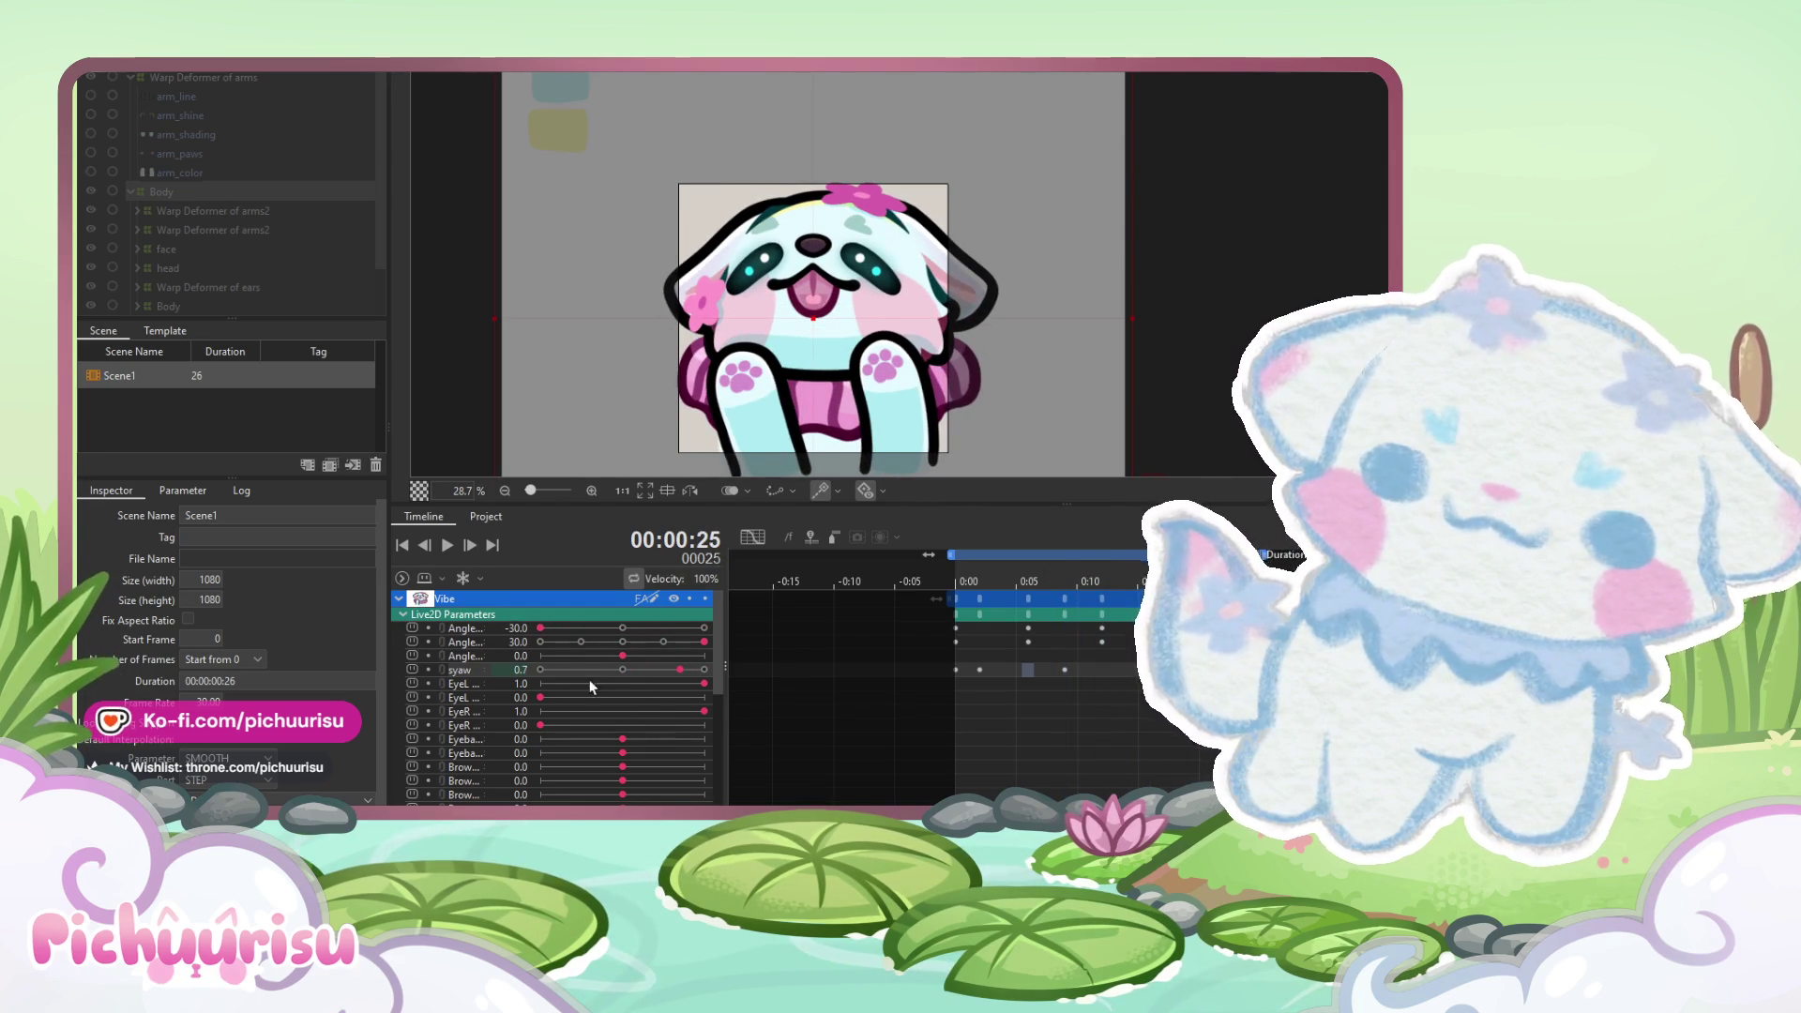
pyautogui.click(564, 669)
pyautogui.moveTo(979, 582); pyautogui.dragTo(955, 581)
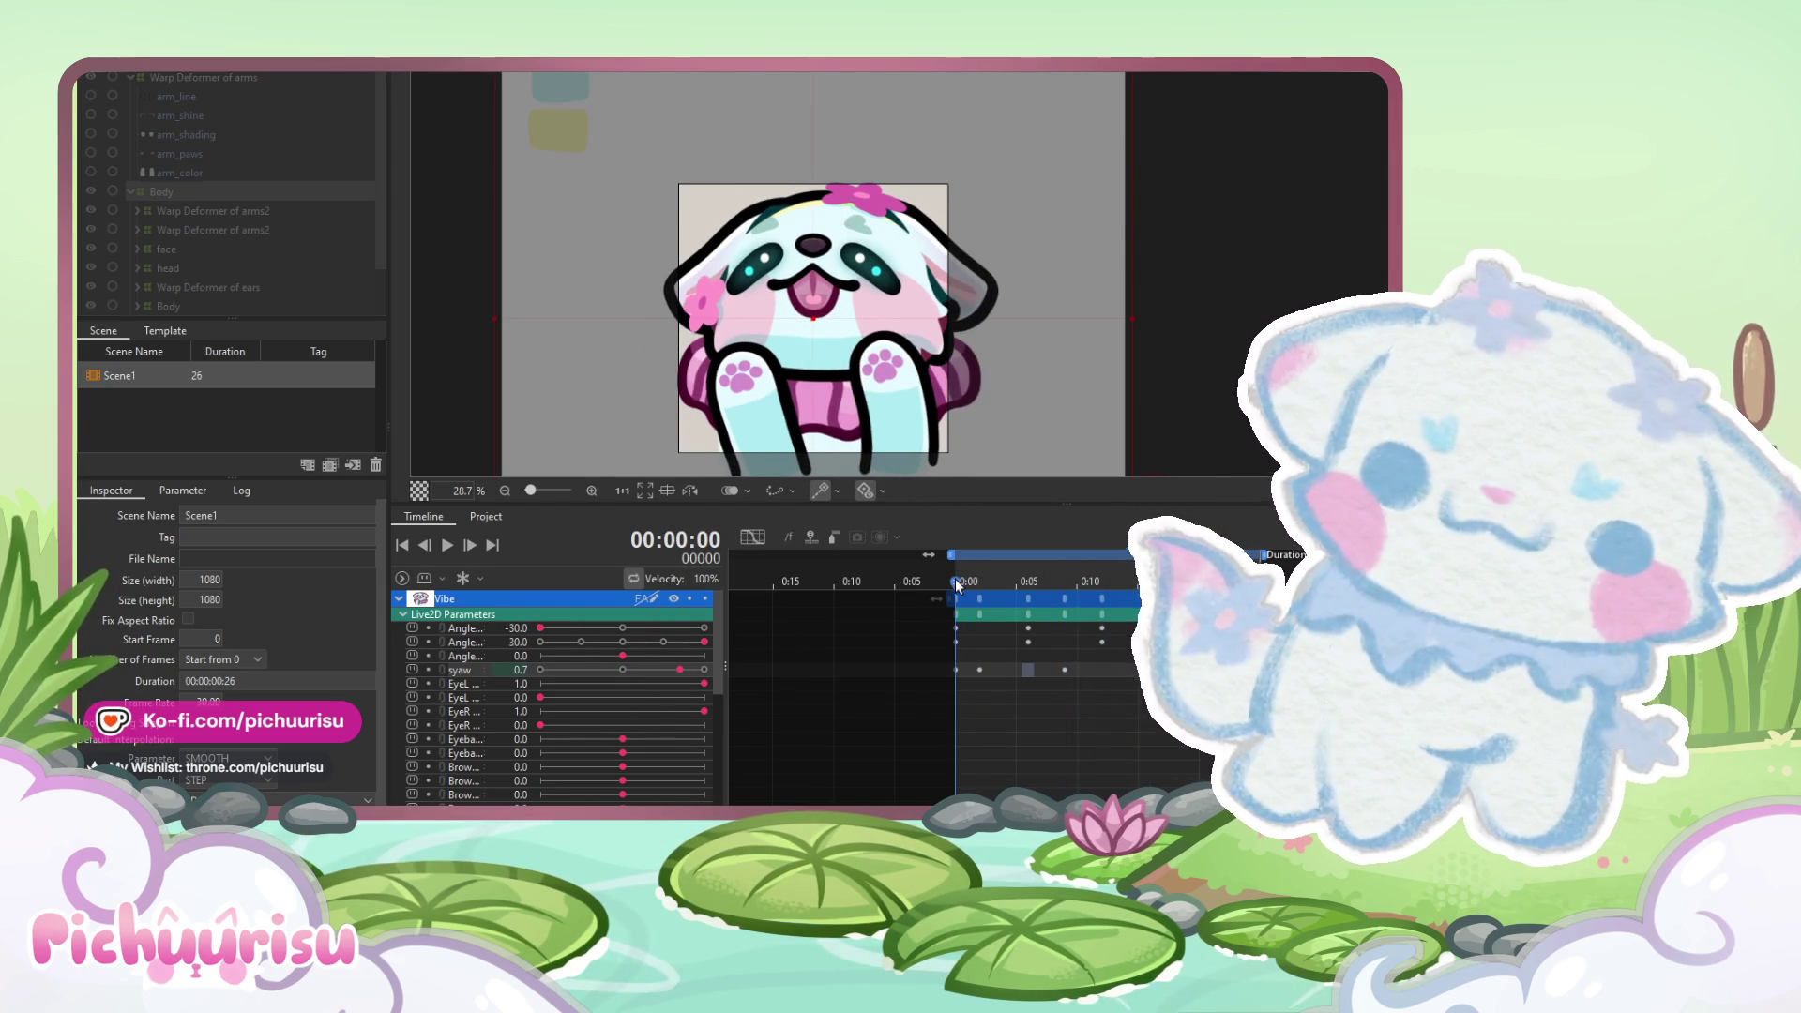
pyautogui.click(573, 670)
pyautogui.moveTo(573, 669); pyautogui.dragTo(565, 670)
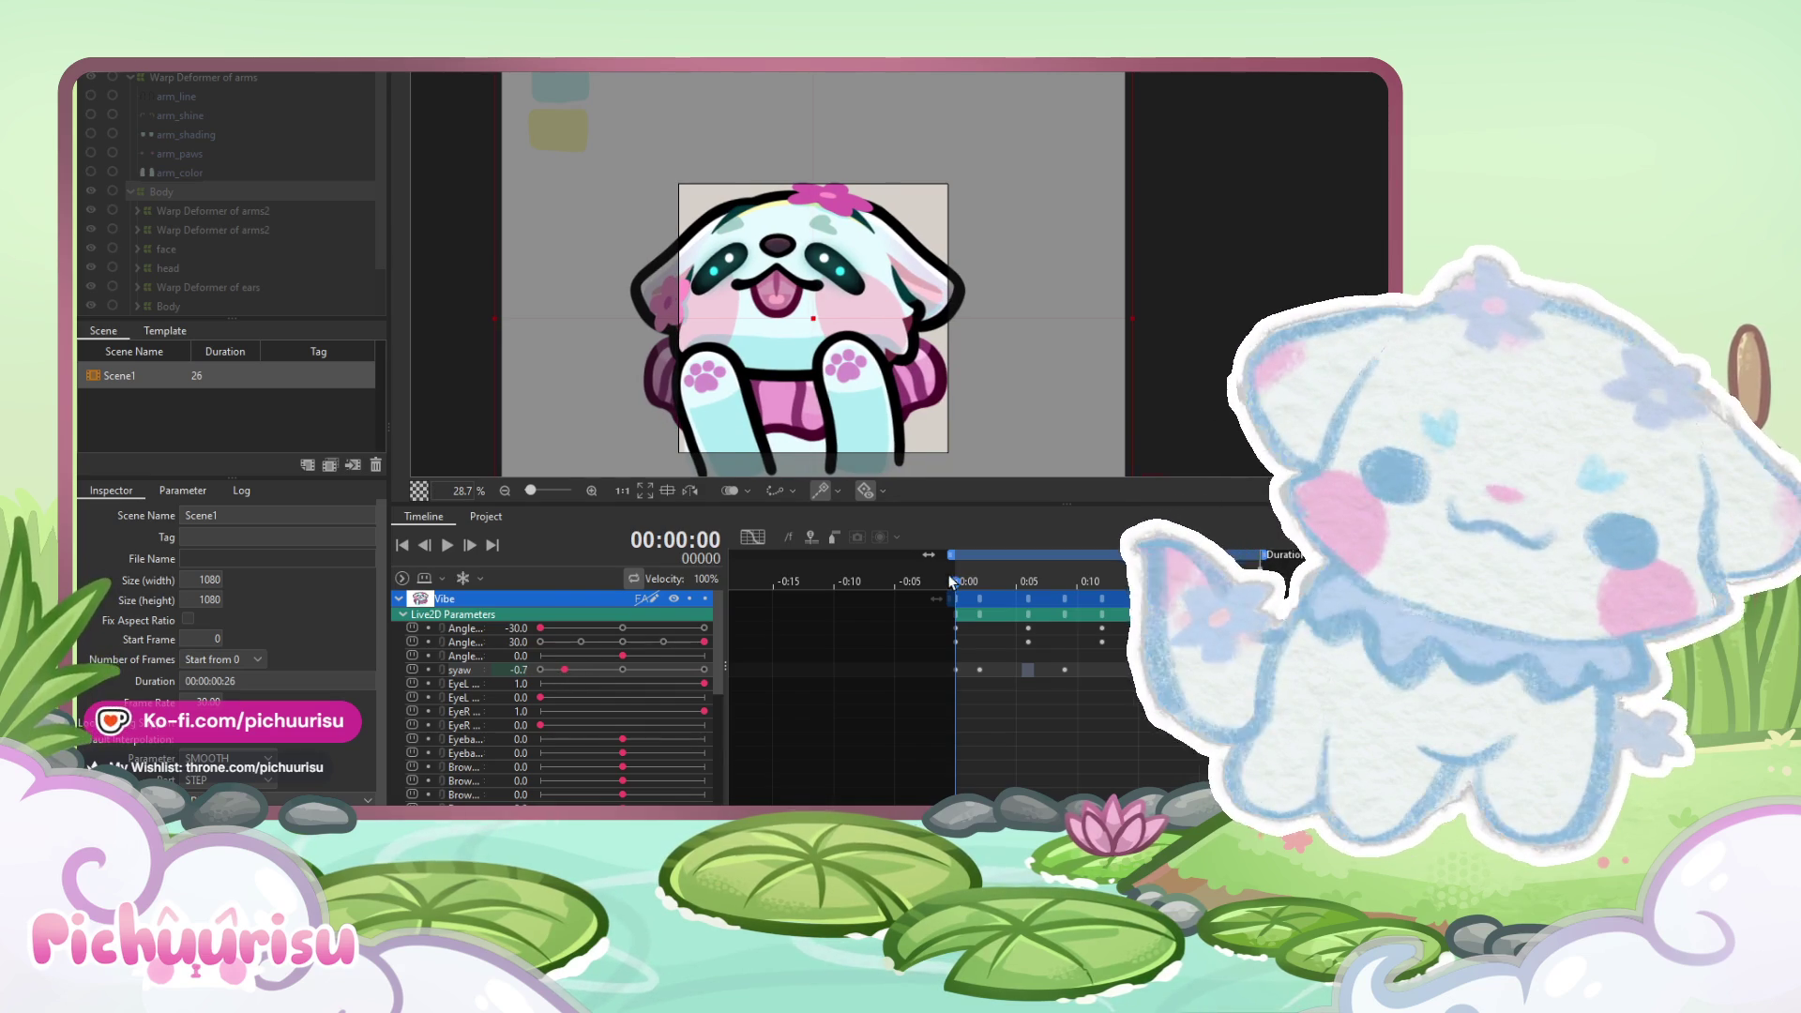
pyautogui.moveTo(951, 581); pyautogui.dragTo(979, 581)
pyautogui.moveTo(564, 670); pyautogui.dragTo(548, 670)
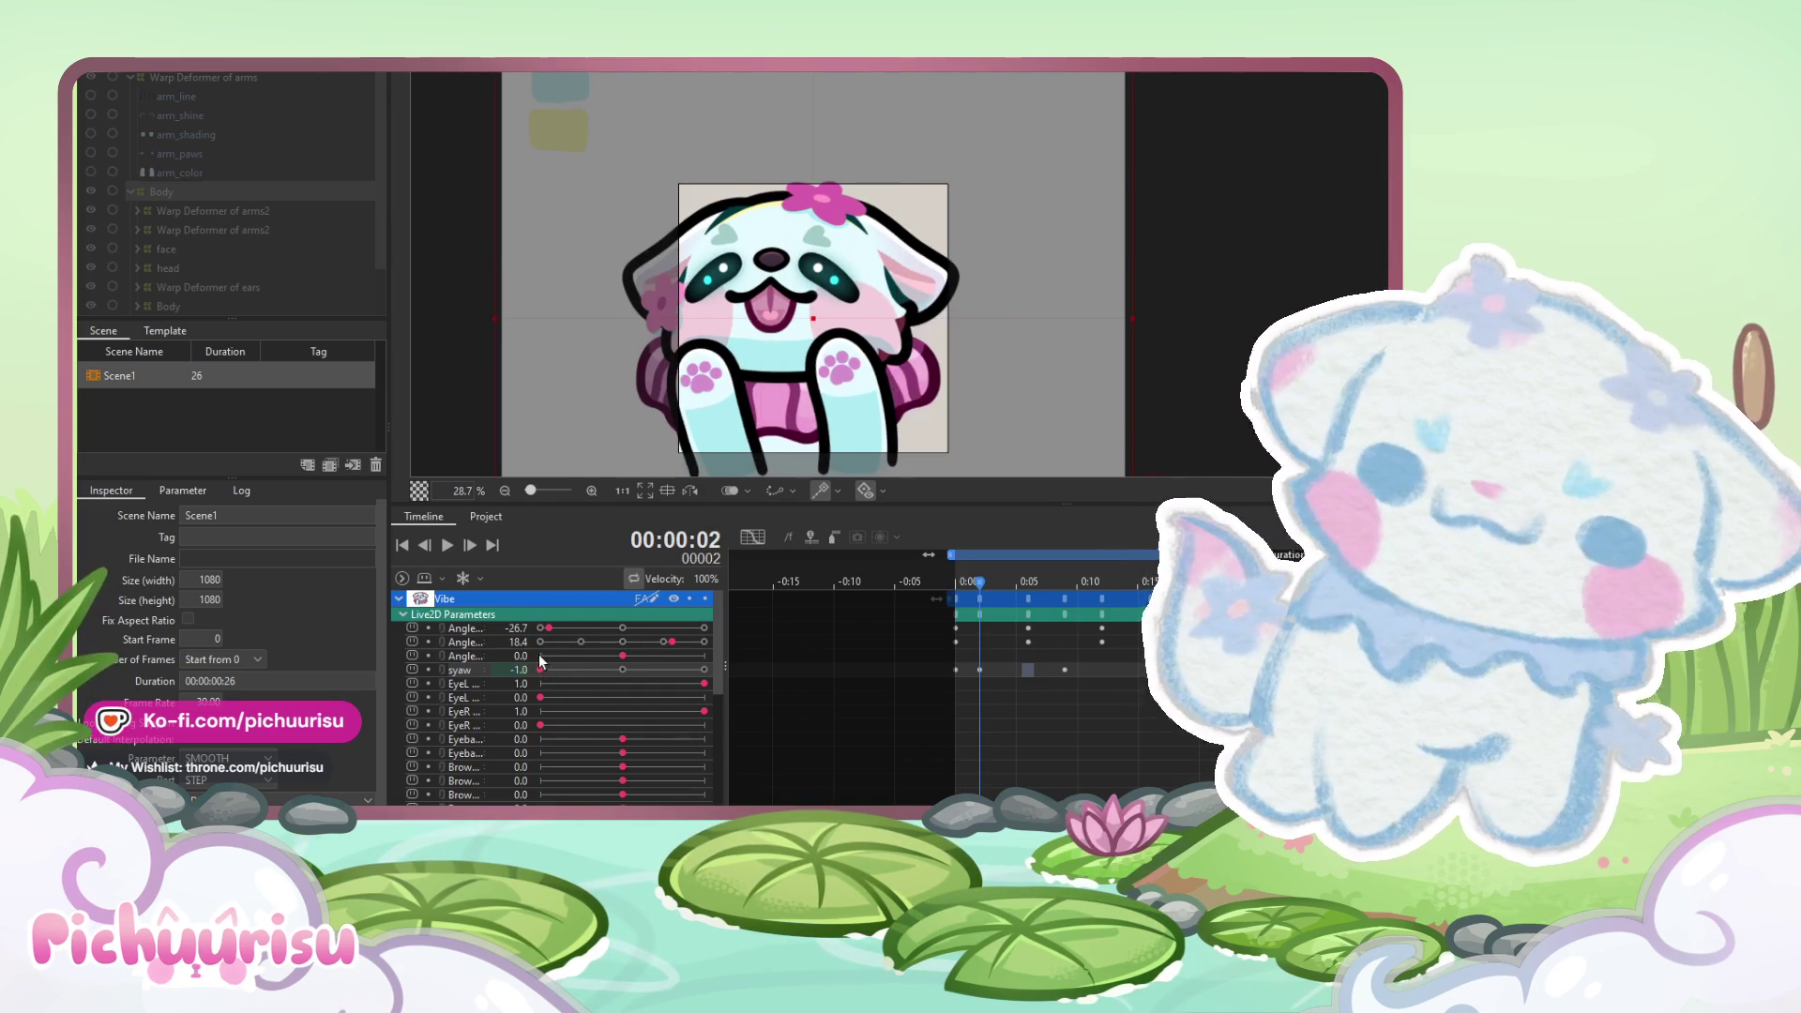
pyautogui.click(447, 544)
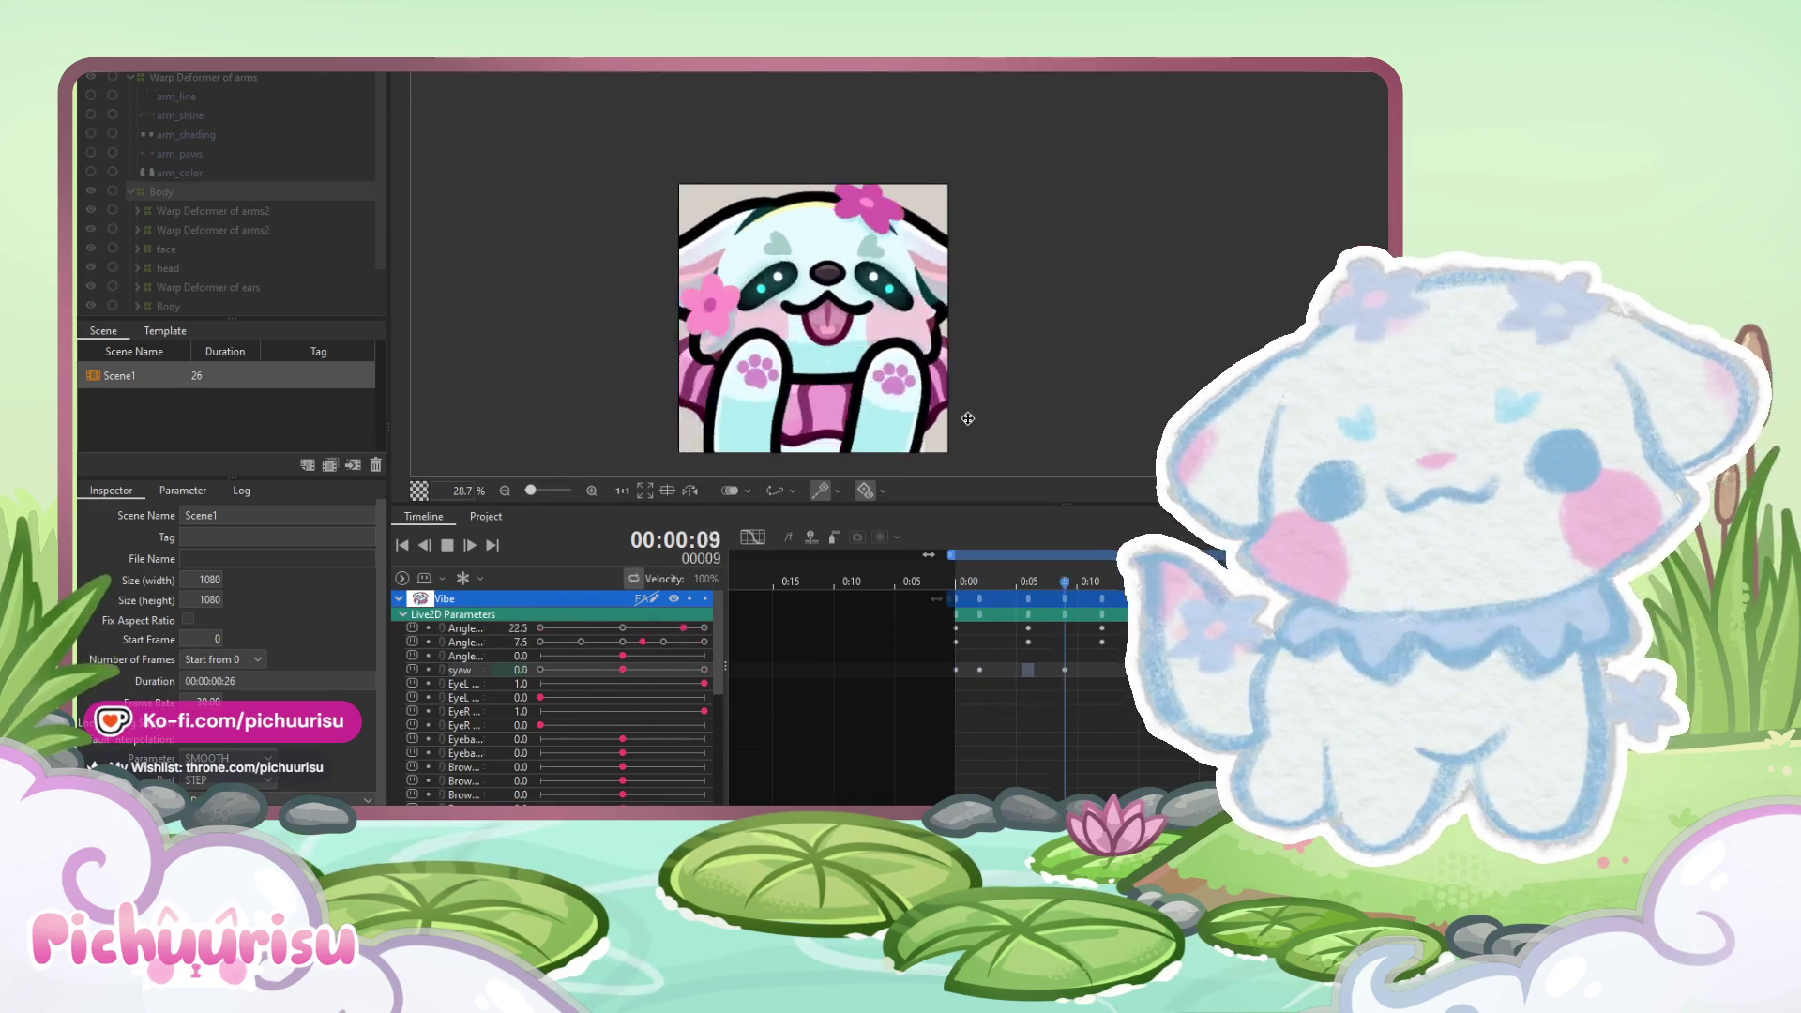
pyautogui.scroll(-3, 789, 337)
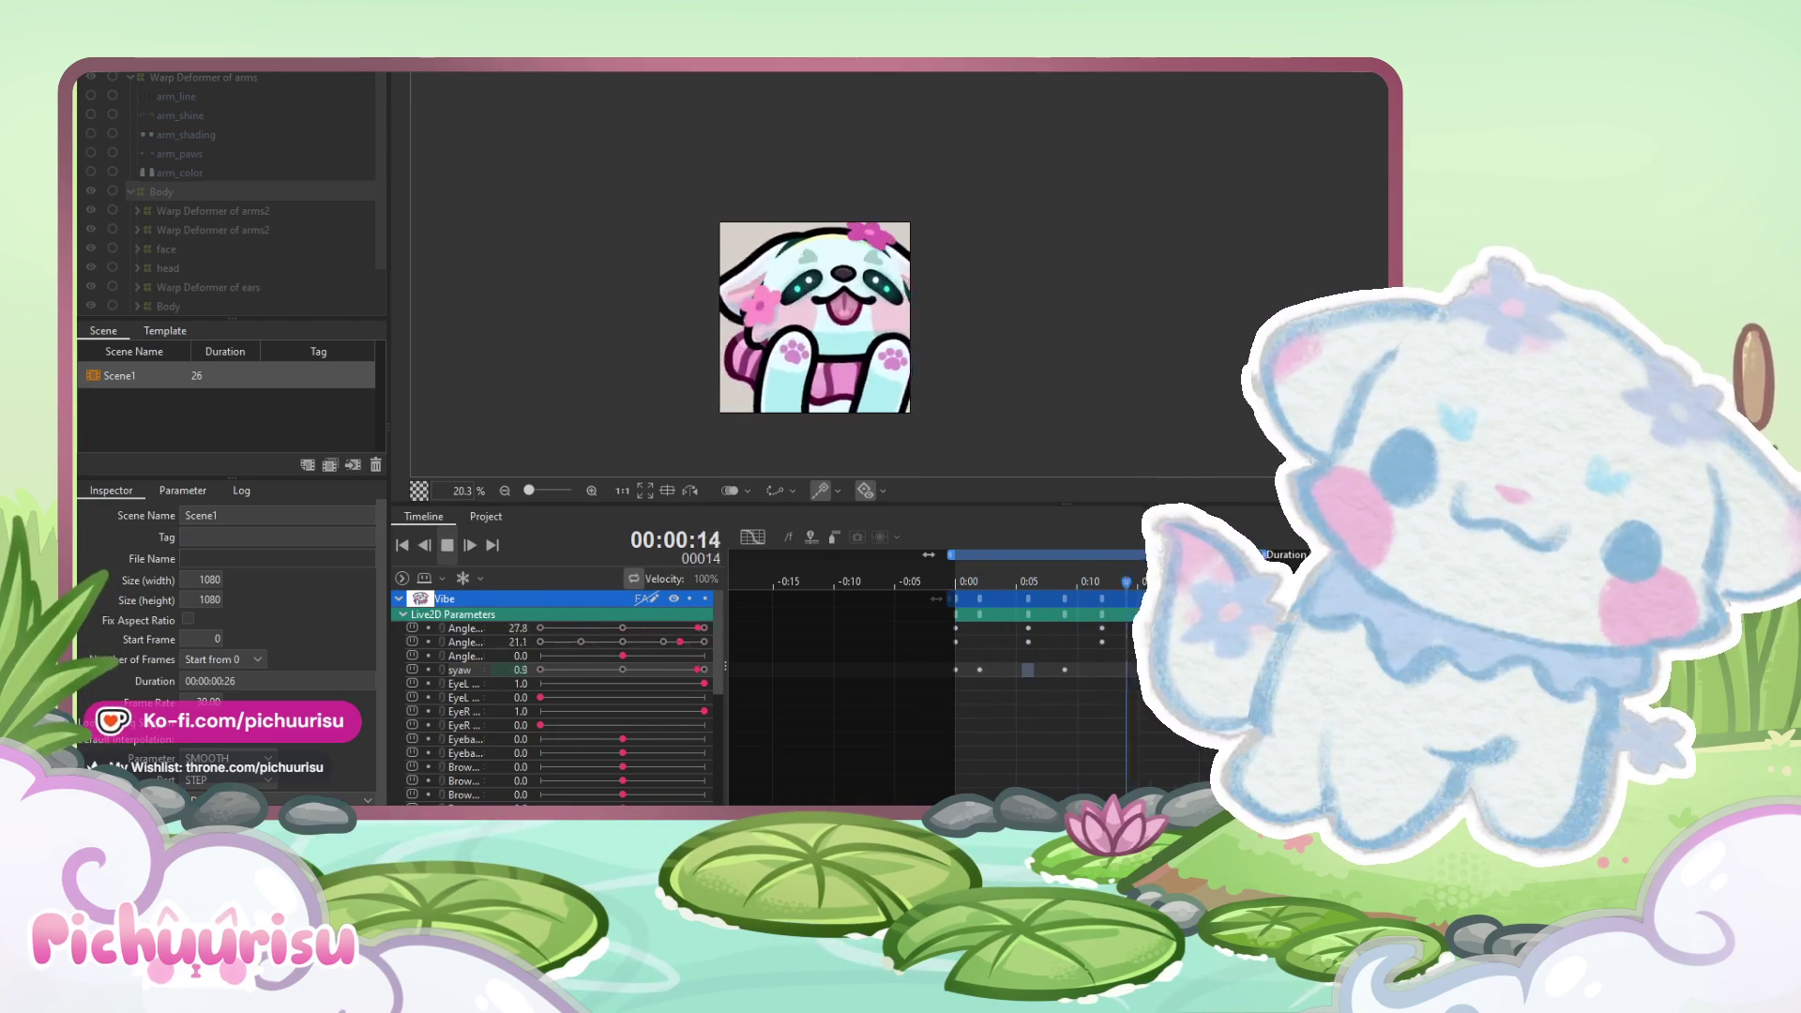
# - Set syaw to -0.5 at frames 2 and 0, and to 0.5 near frame 14
pyautogui.press('space')
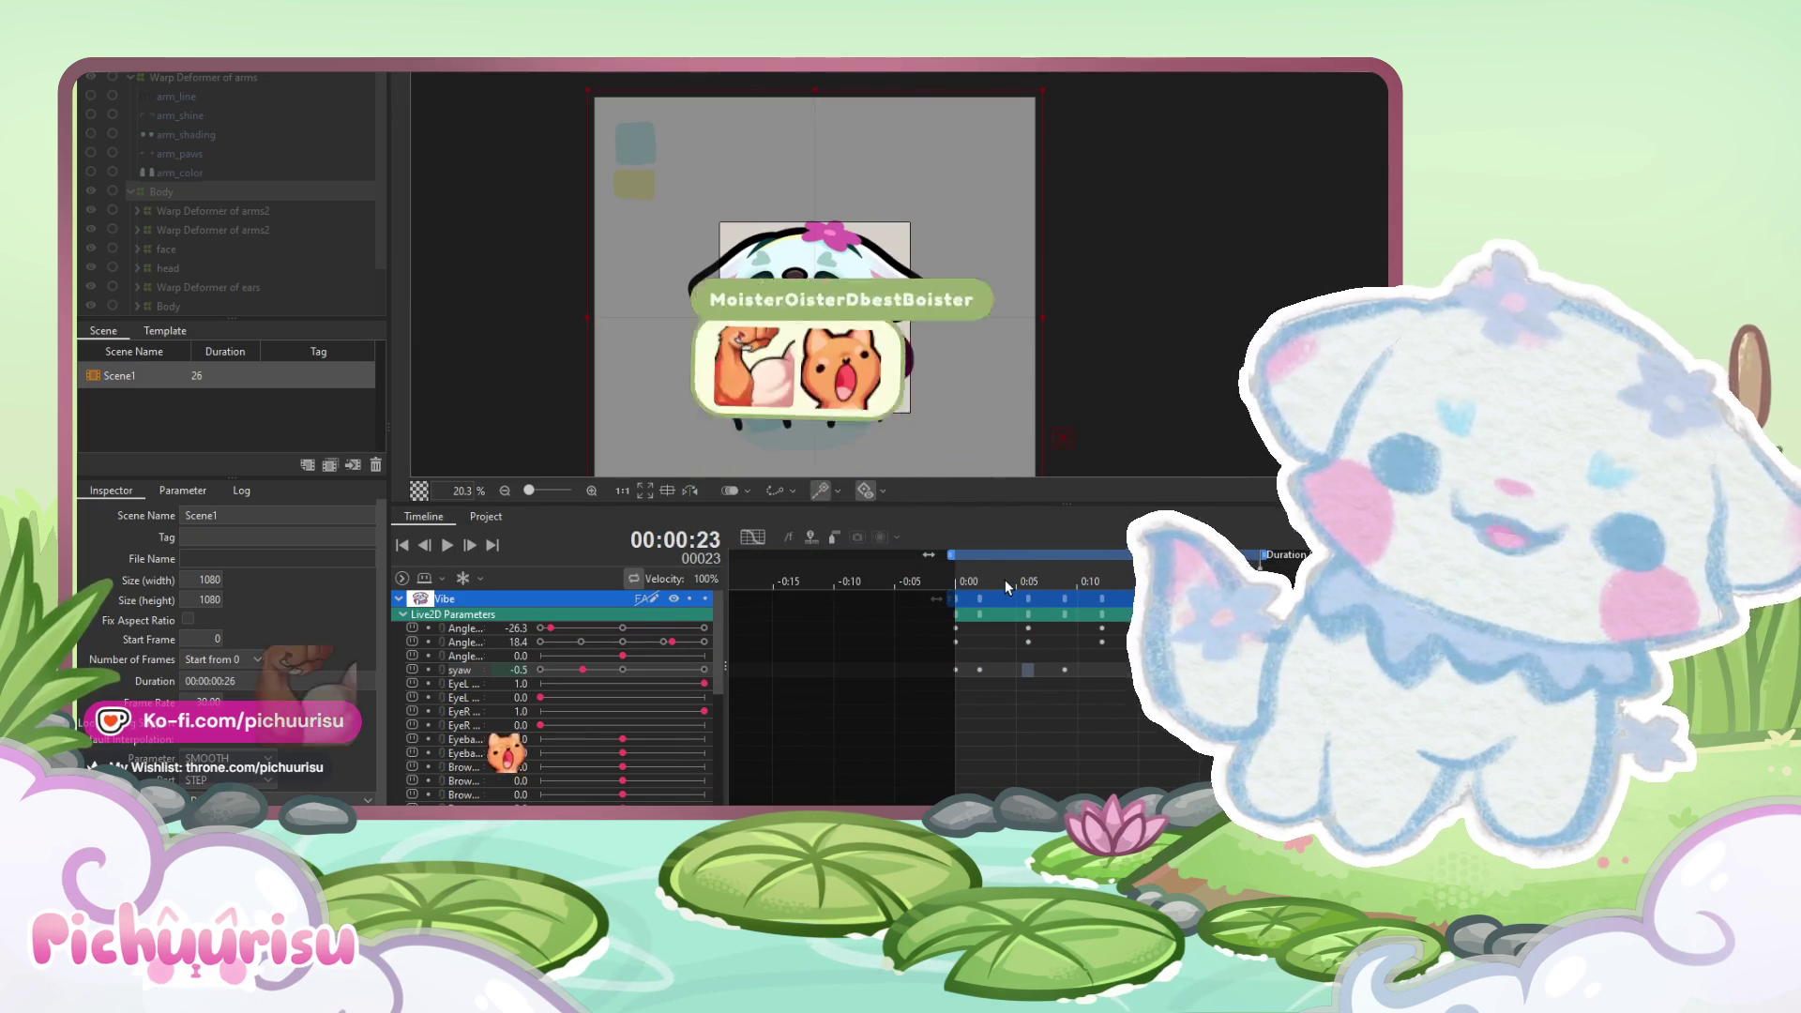
pyautogui.moveTo(1005, 579); pyautogui.dragTo(982, 585)
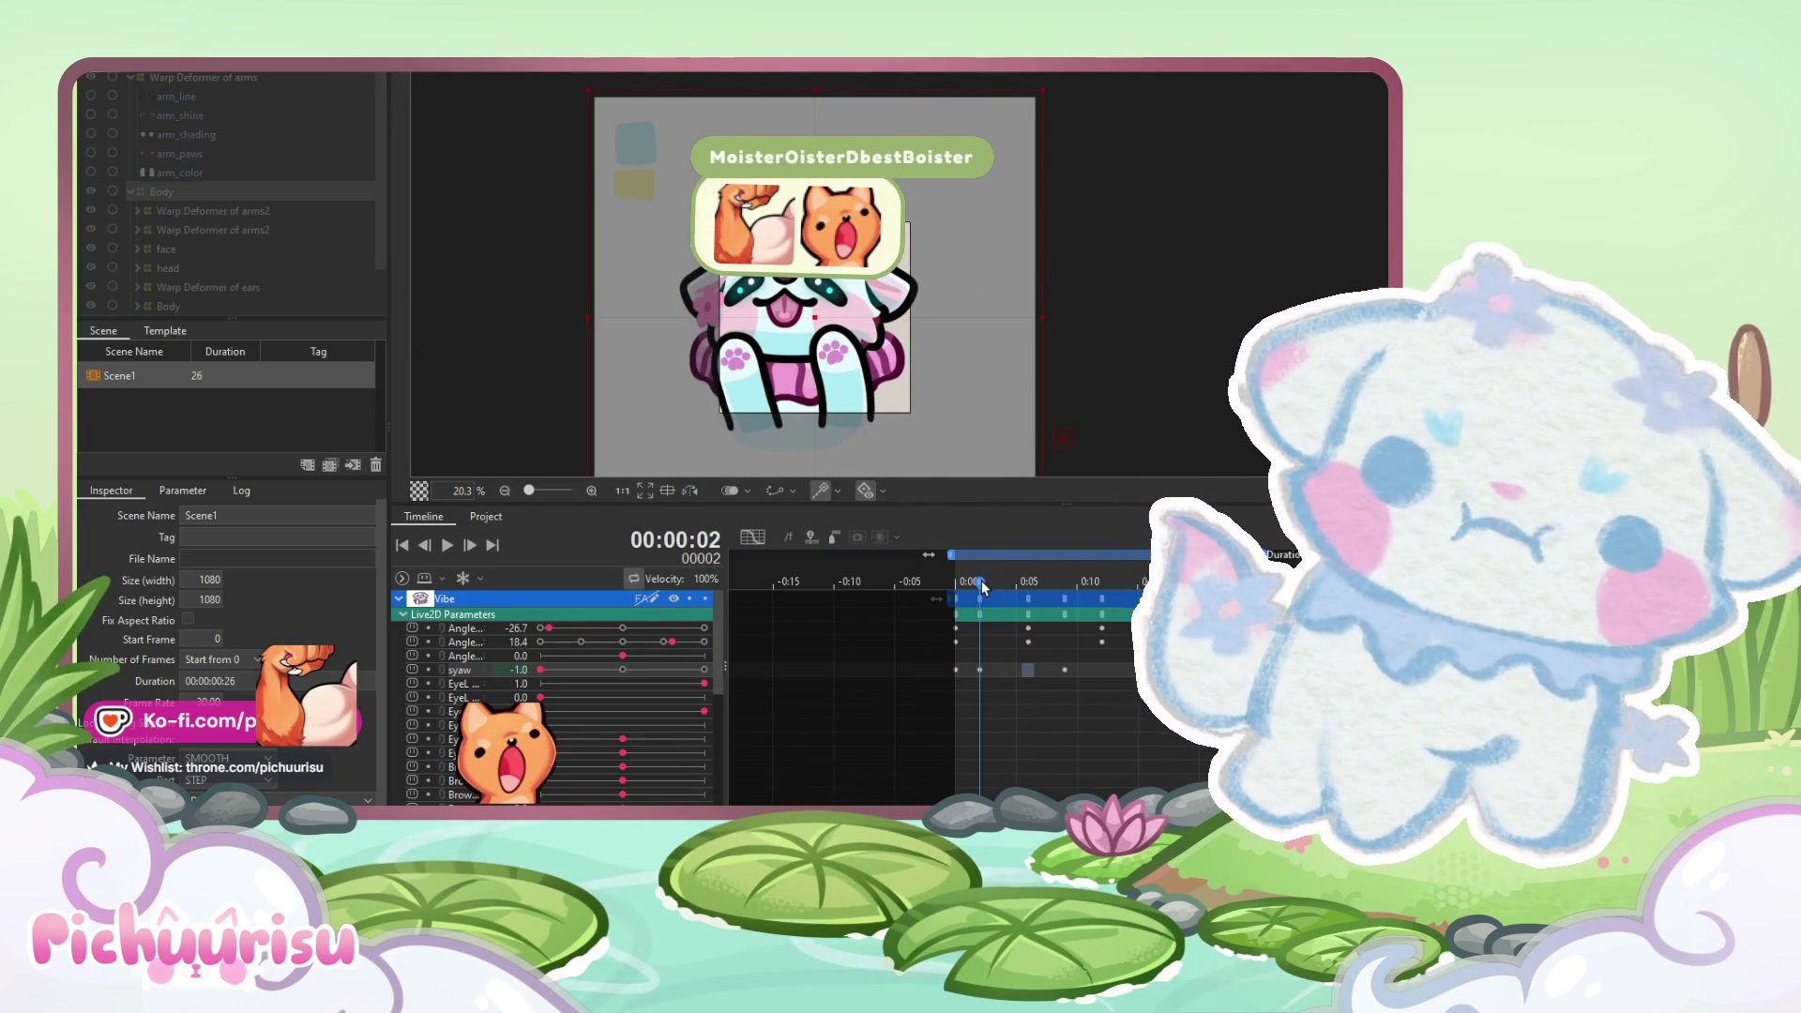
pyautogui.click(578, 670)
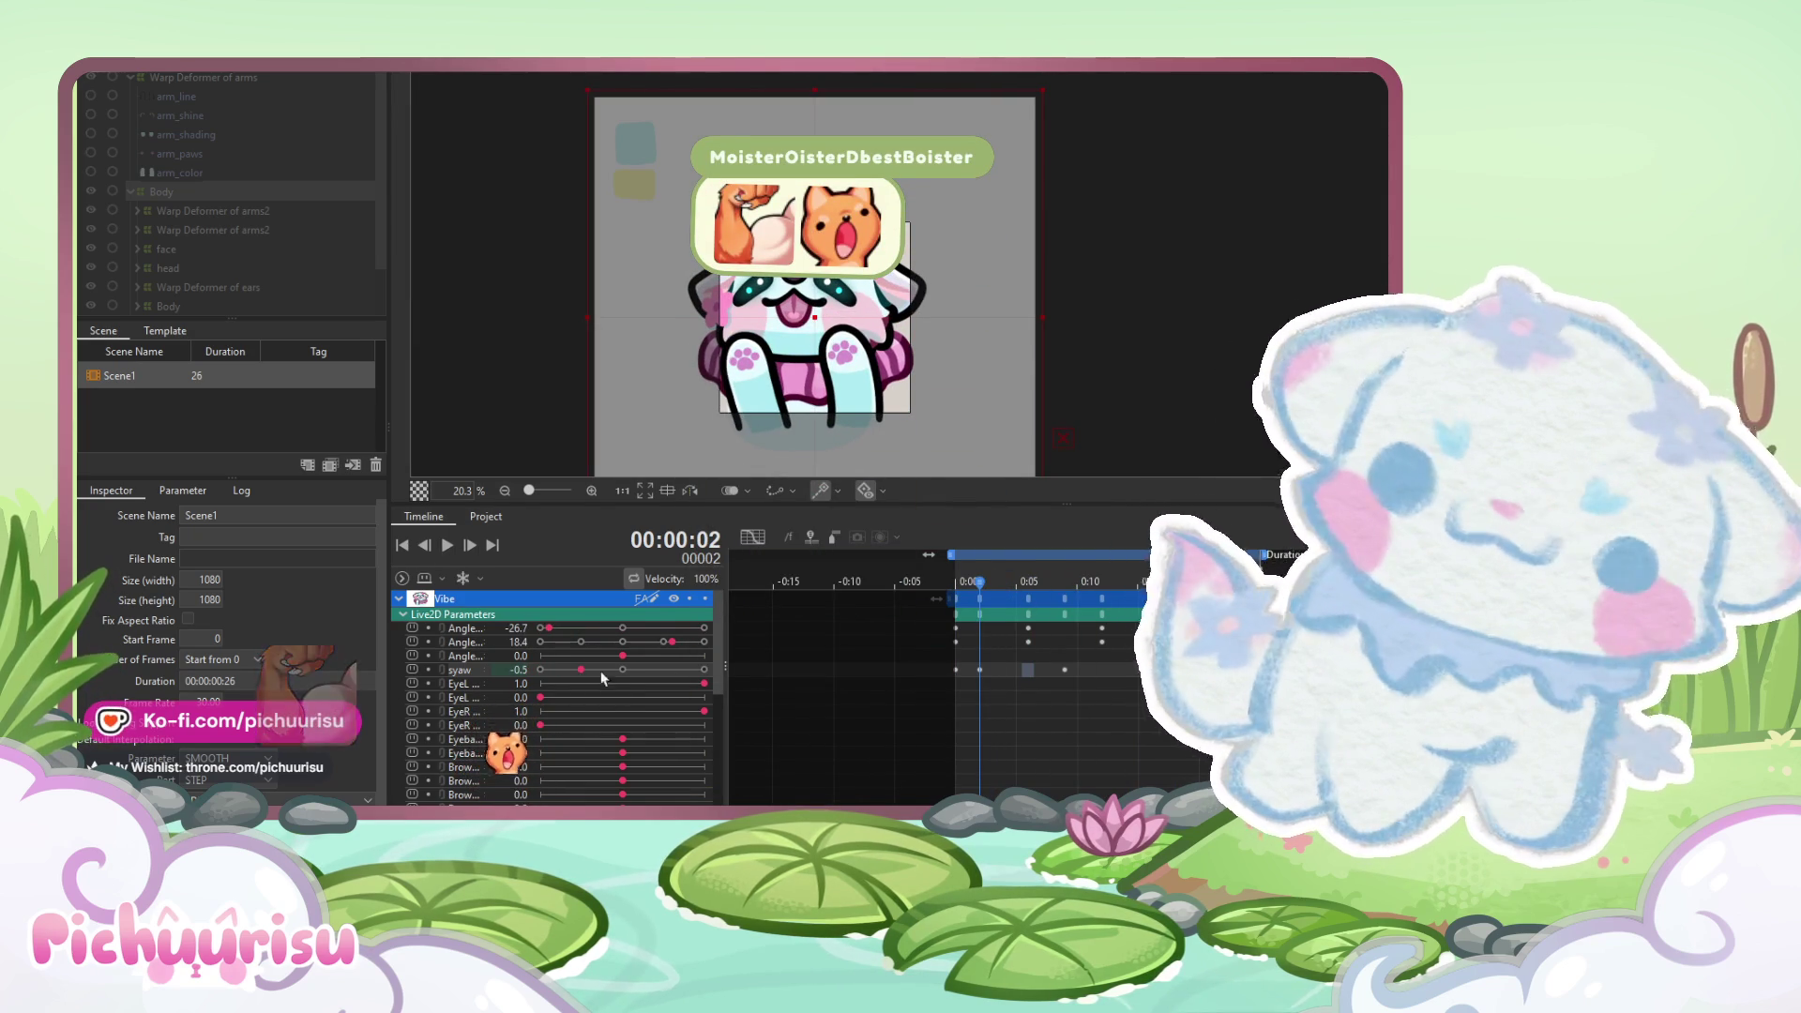
pyautogui.moveTo(994, 579); pyautogui.dragTo(1150, 582)
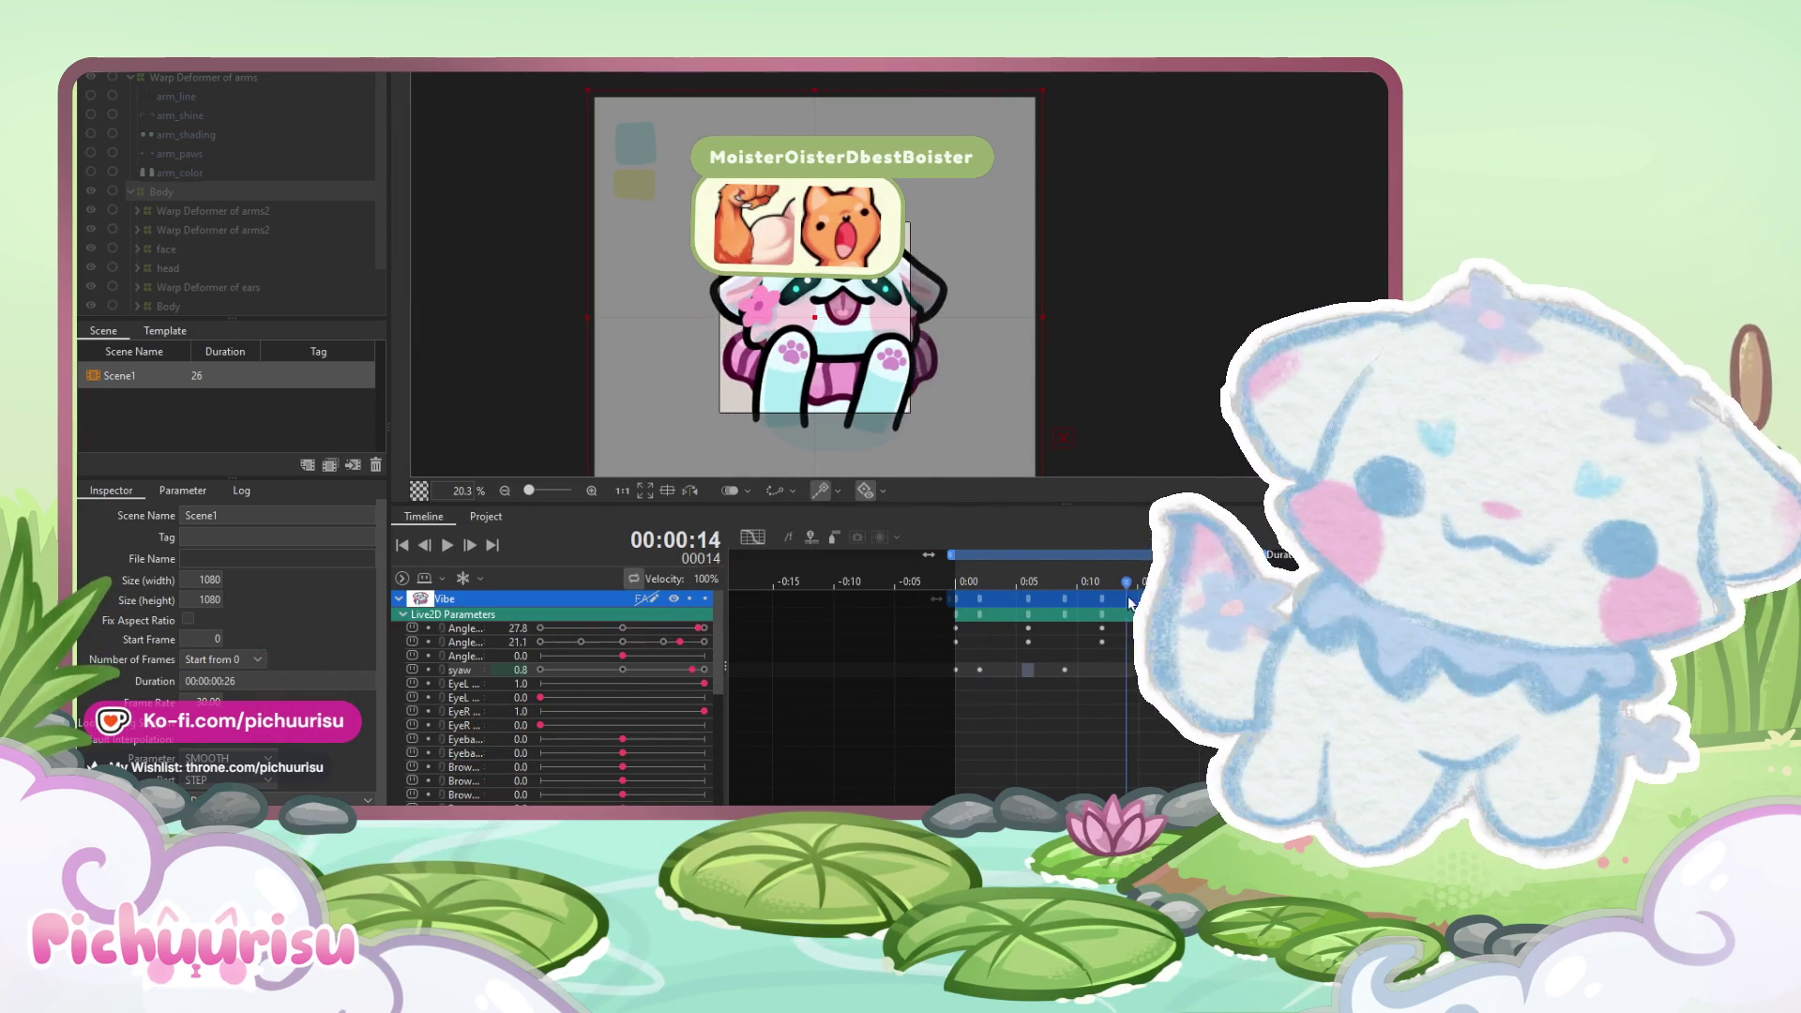
pyautogui.click(662, 670)
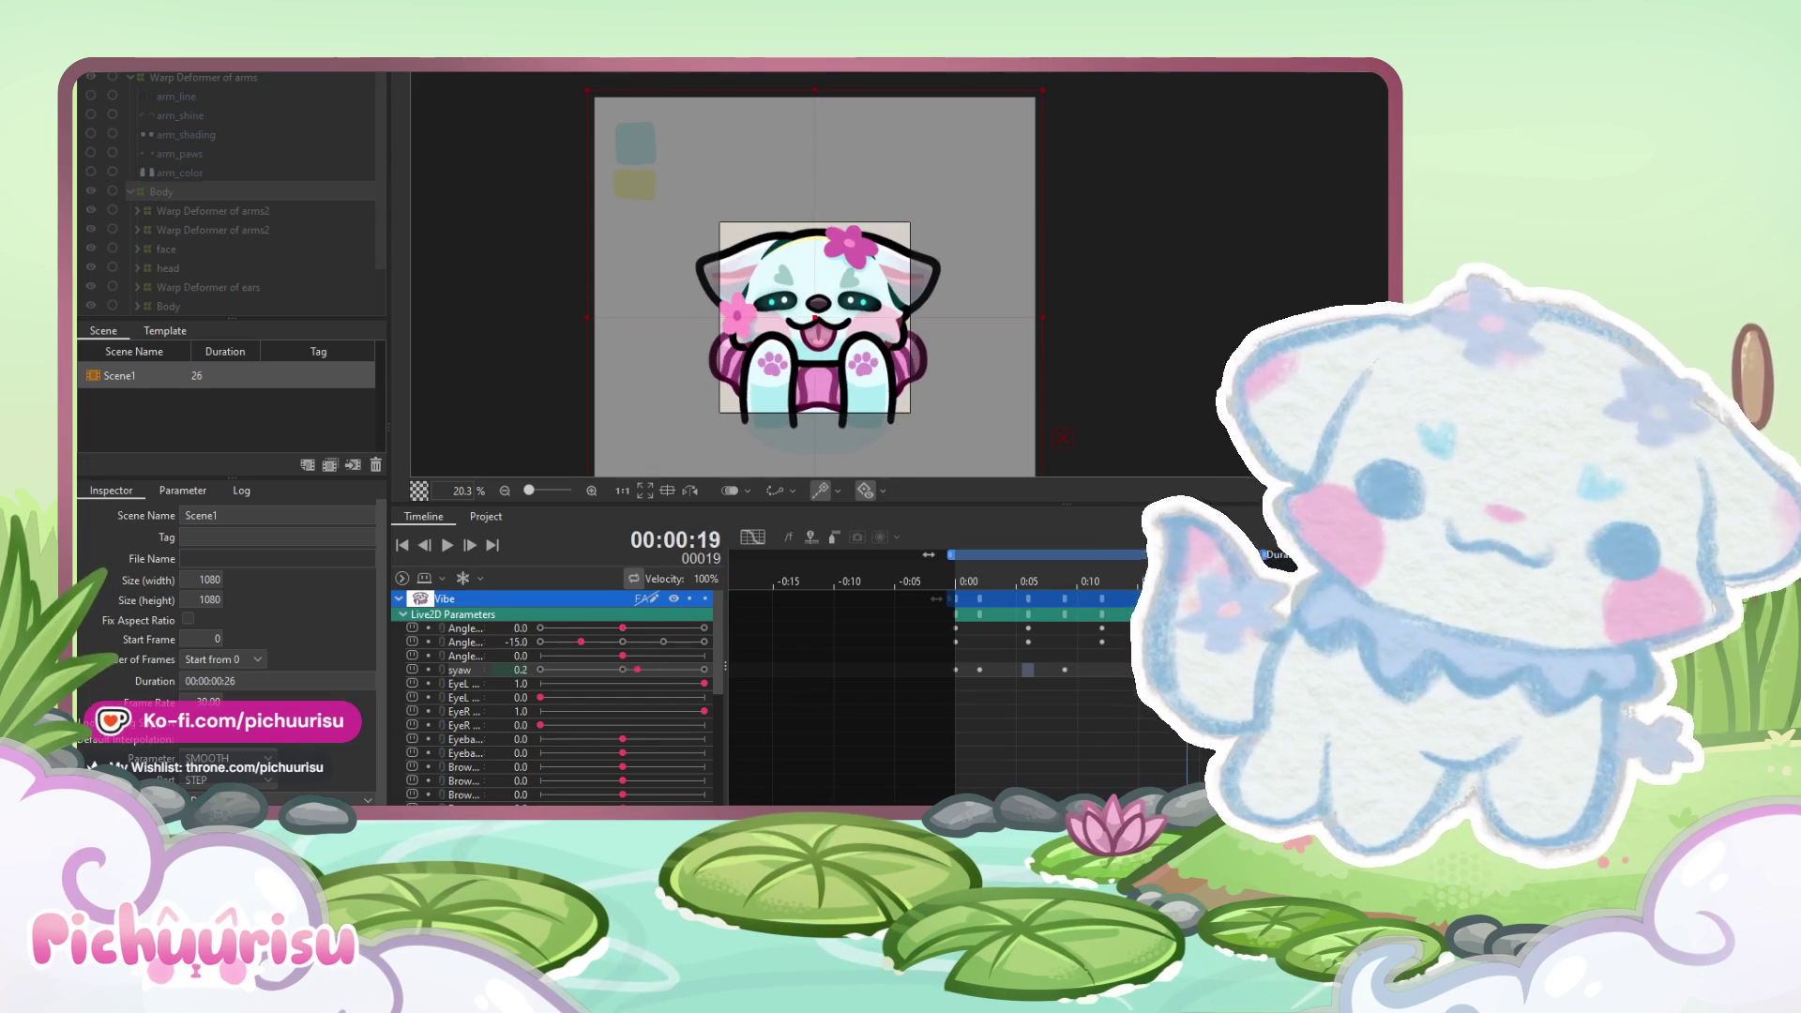
pyautogui.moveTo(1165, 582); pyautogui.dragTo(1277, 581)
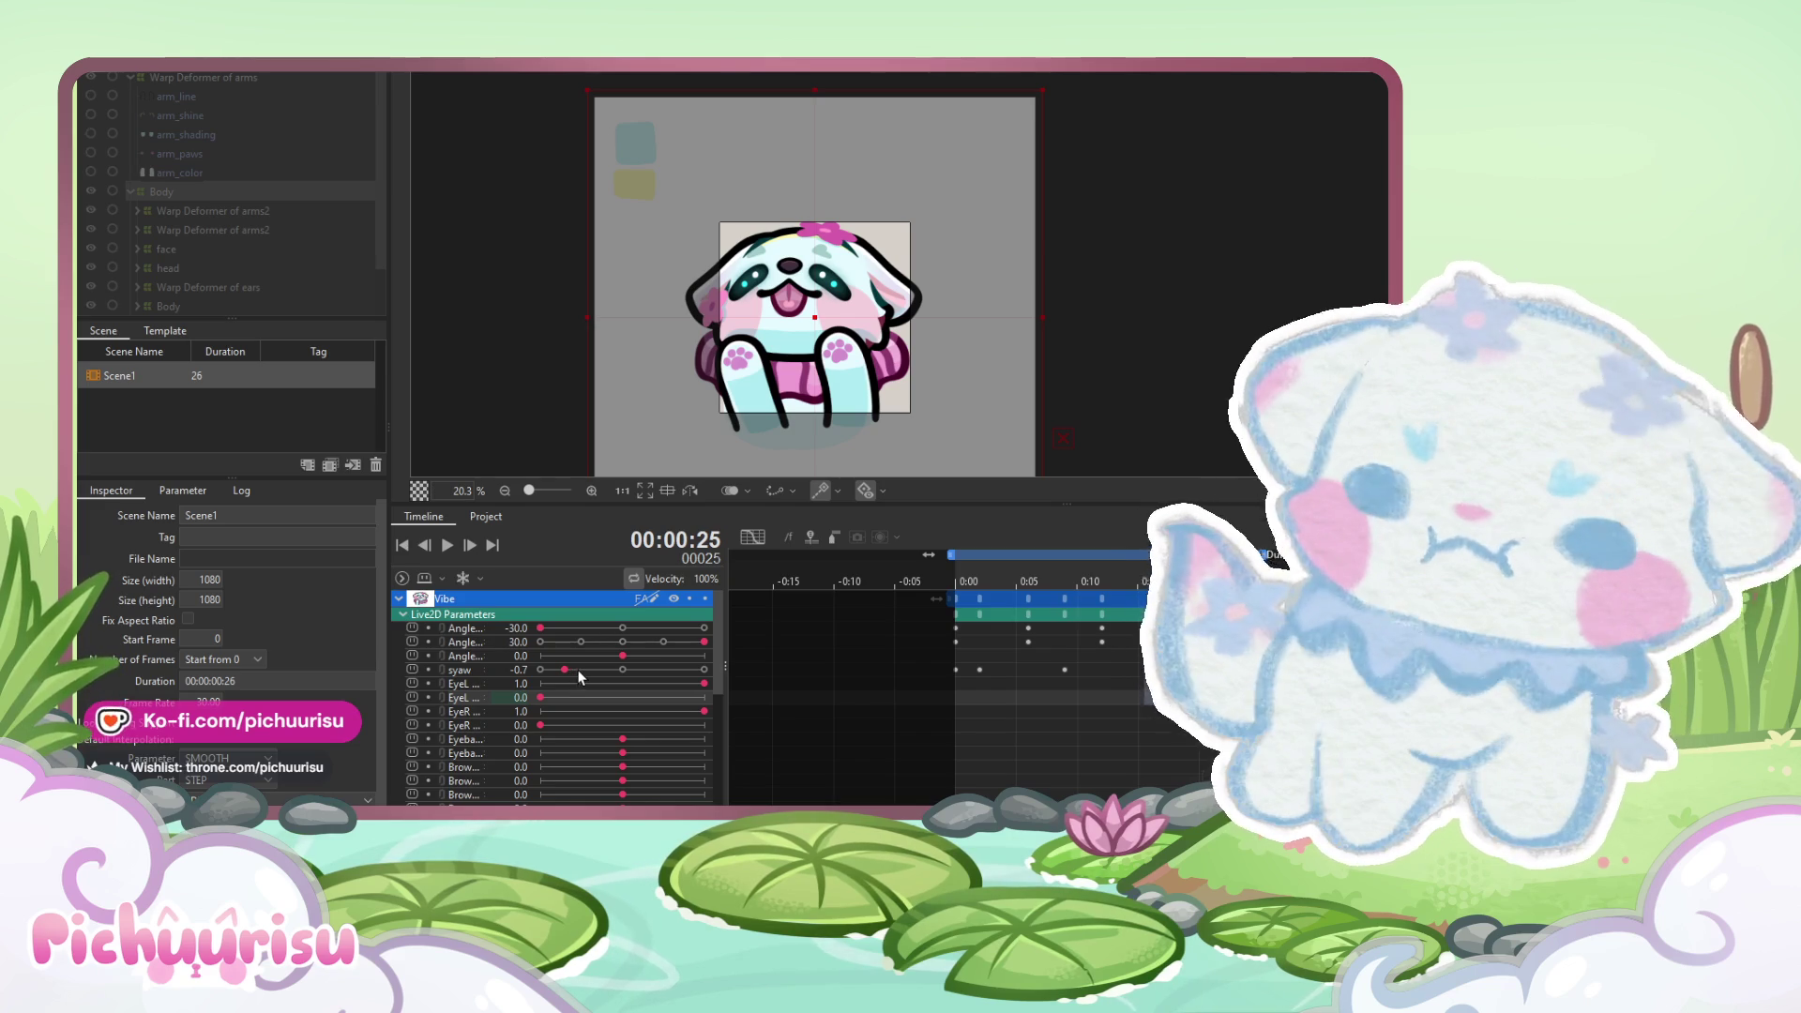
pyautogui.click(956, 580)
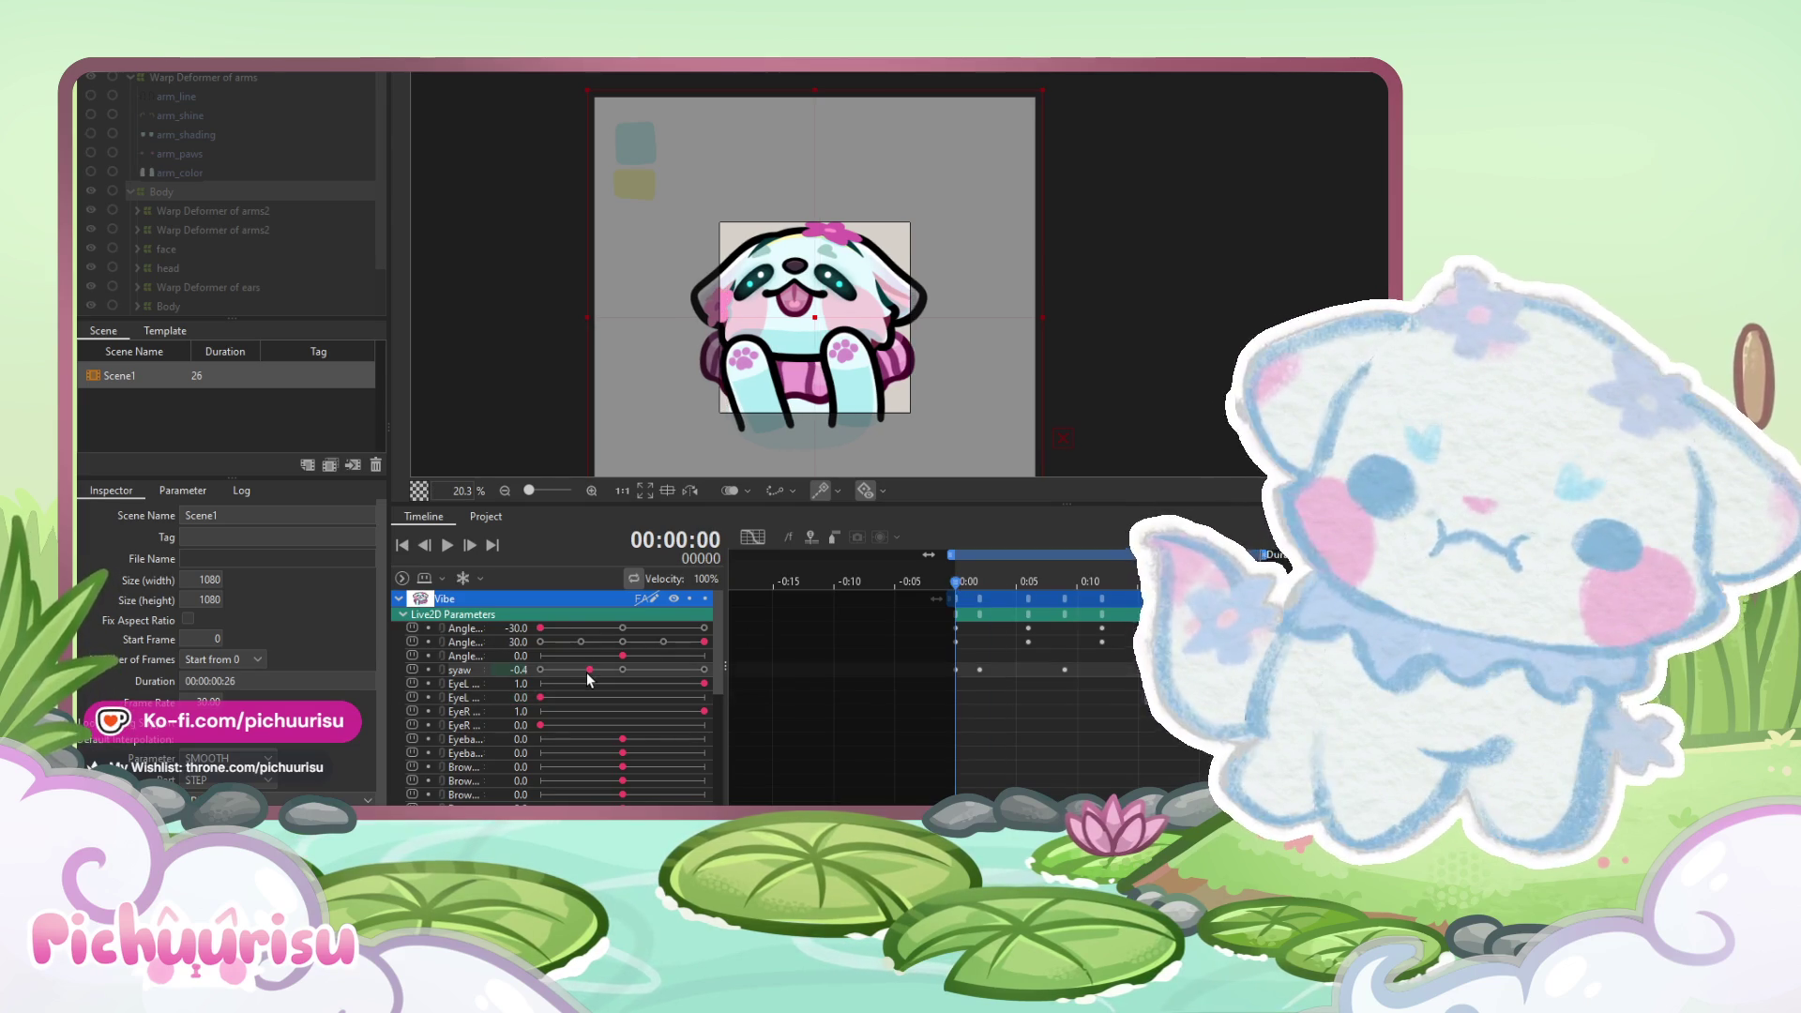
pyautogui.moveTo(589, 678); pyautogui.dragTo(580, 678)
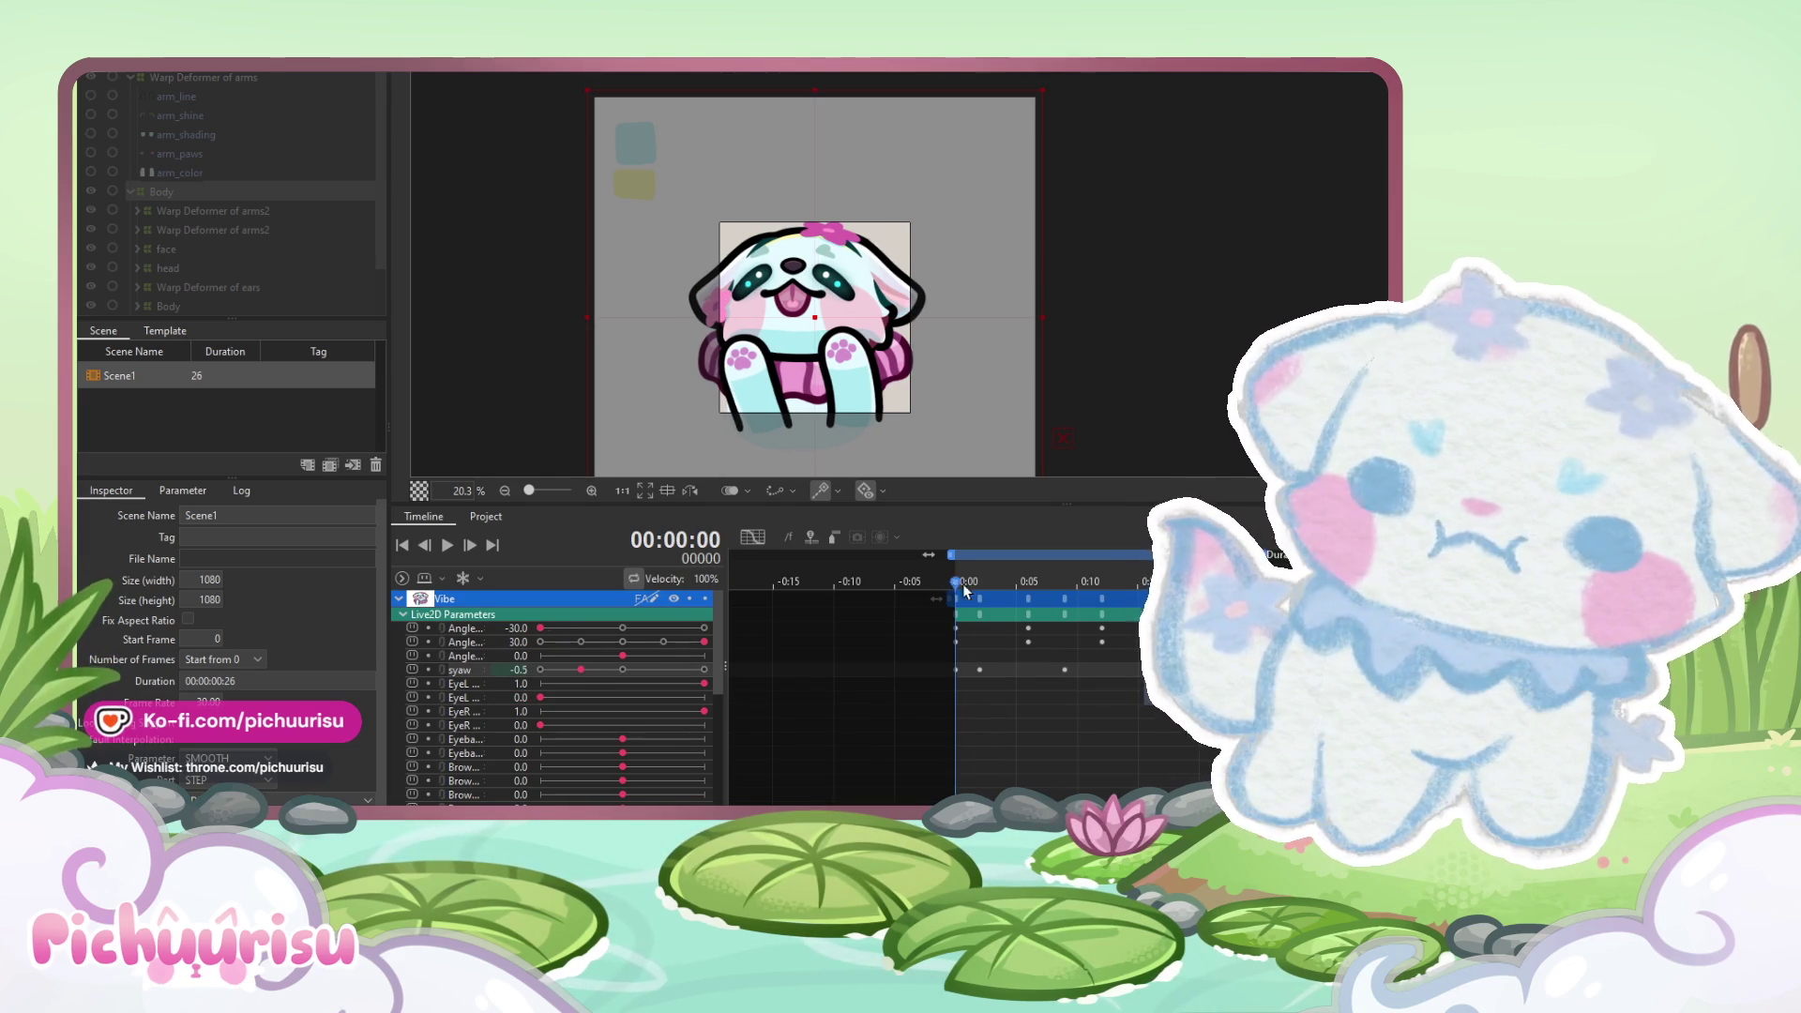
# - Shift the frame-2 syaw key one frame later and move the frame-9 key to 10 and back
pyautogui.moveTo(953, 583); pyautogui.dragTo(1163, 589)
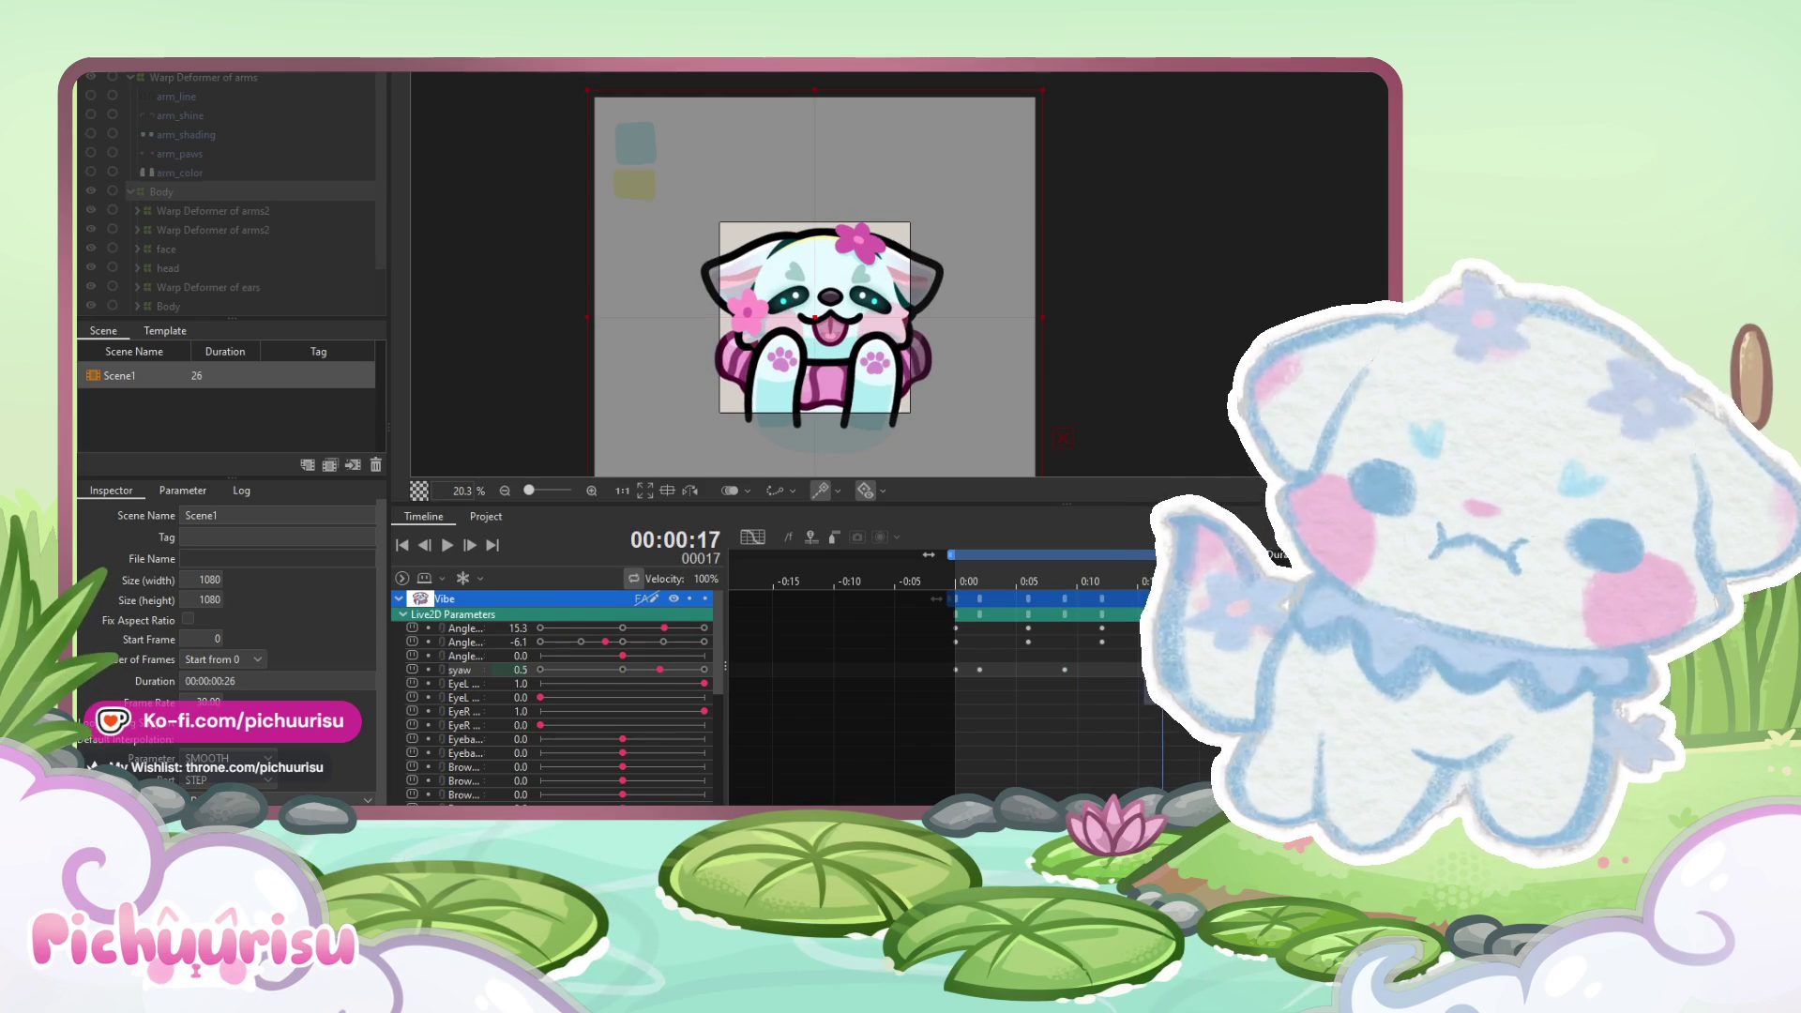
pyautogui.click(978, 670)
pyautogui.moveTo(978, 669); pyautogui.dragTo(992, 670)
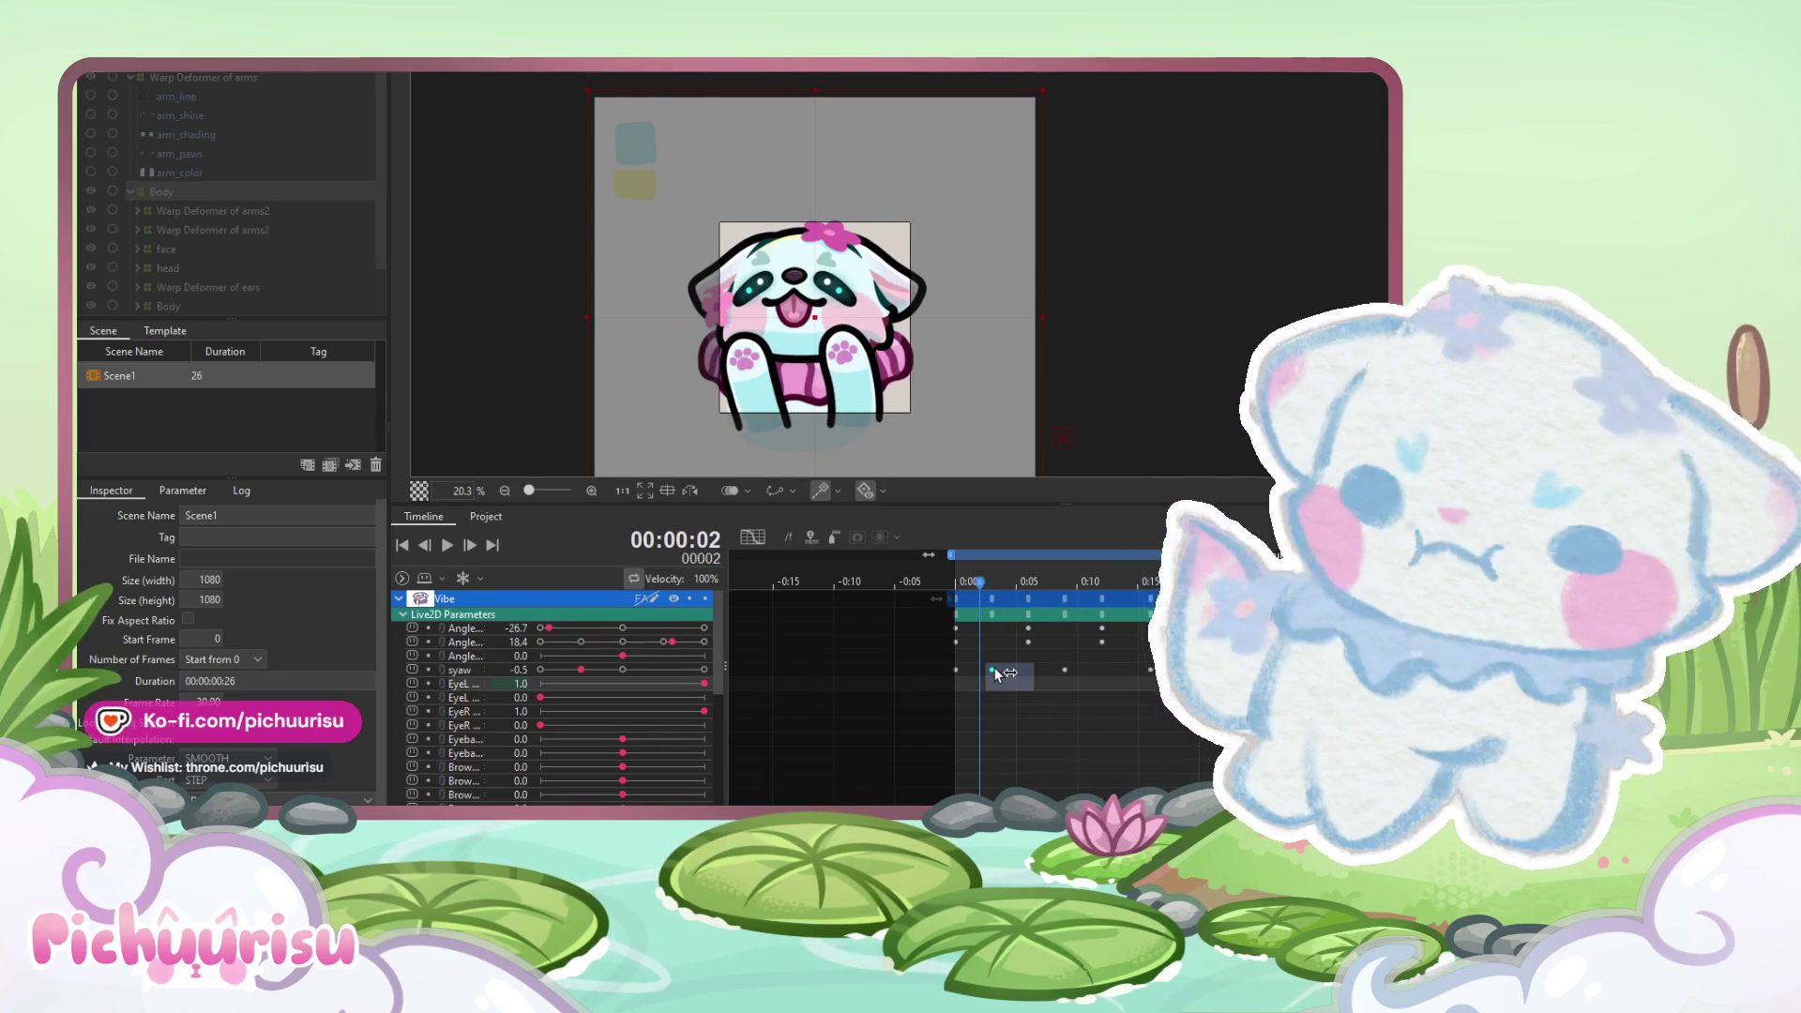
pyautogui.click(1129, 730)
pyautogui.click(1066, 670)
pyautogui.moveTo(1065, 669); pyautogui.dragTo(1078, 669)
pyautogui.click(1197, 767)
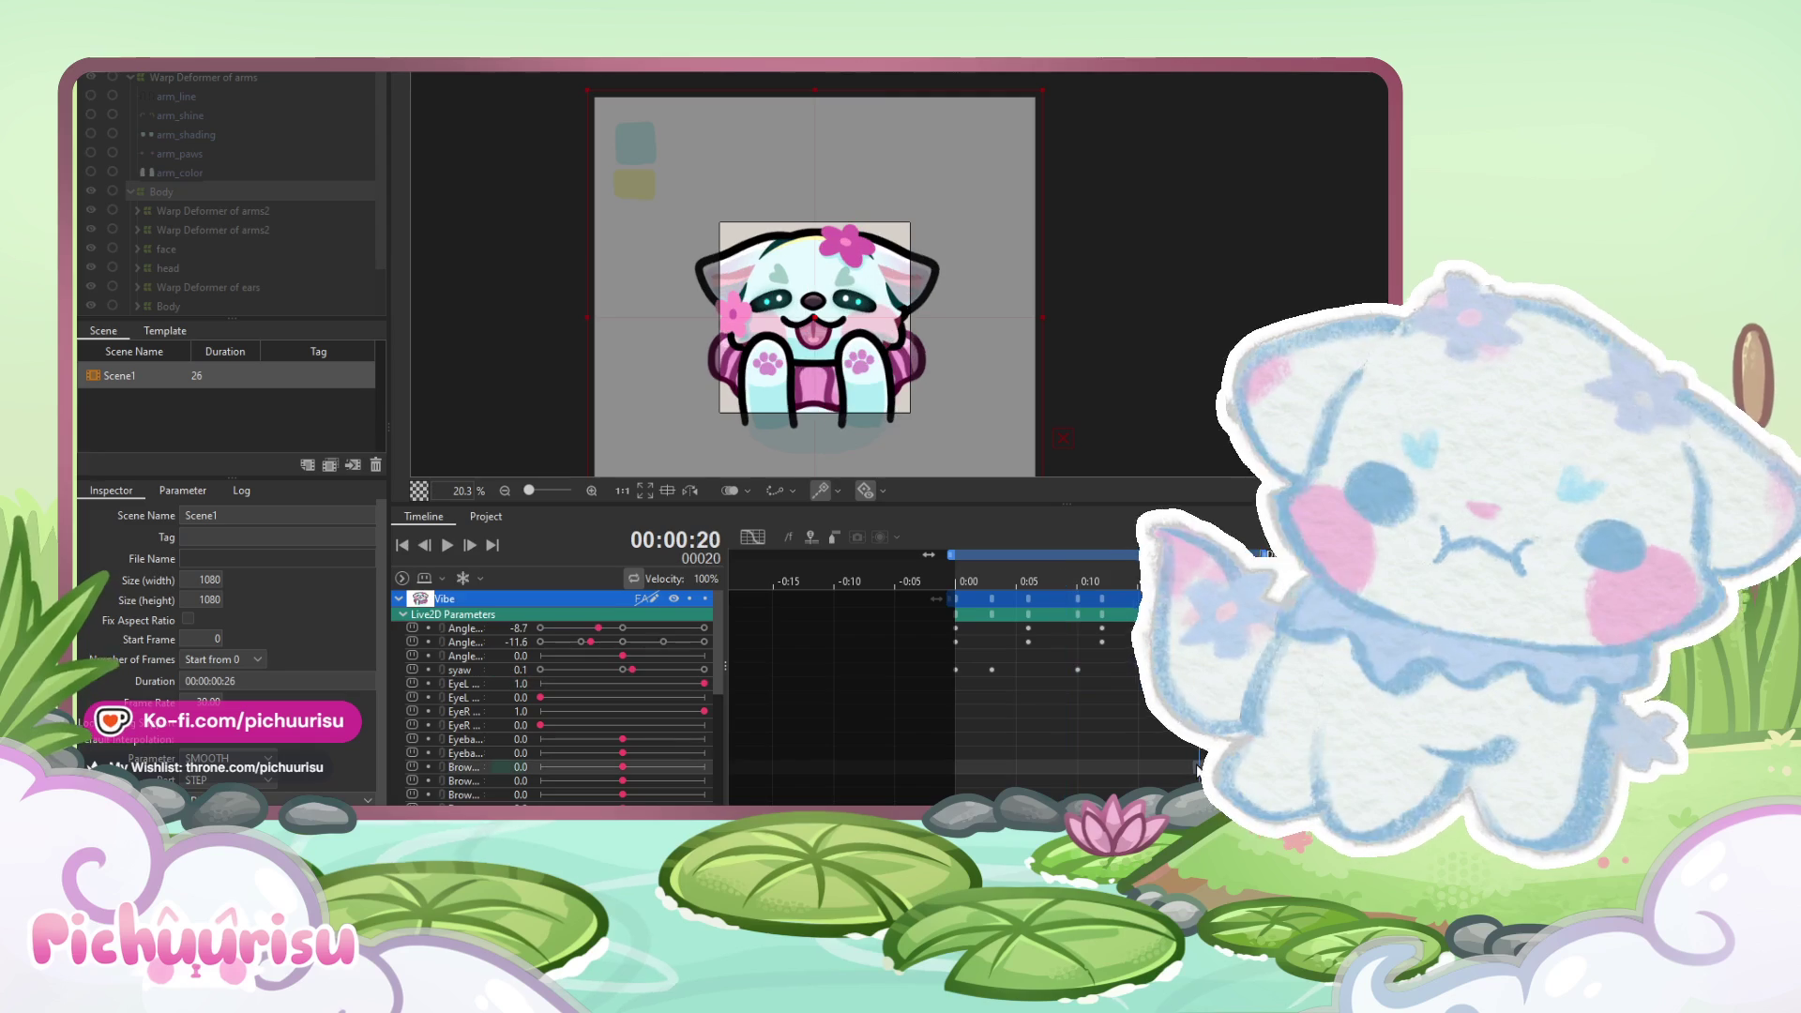
pyautogui.moveTo(1196, 767); pyautogui.dragTo(1163, 767)
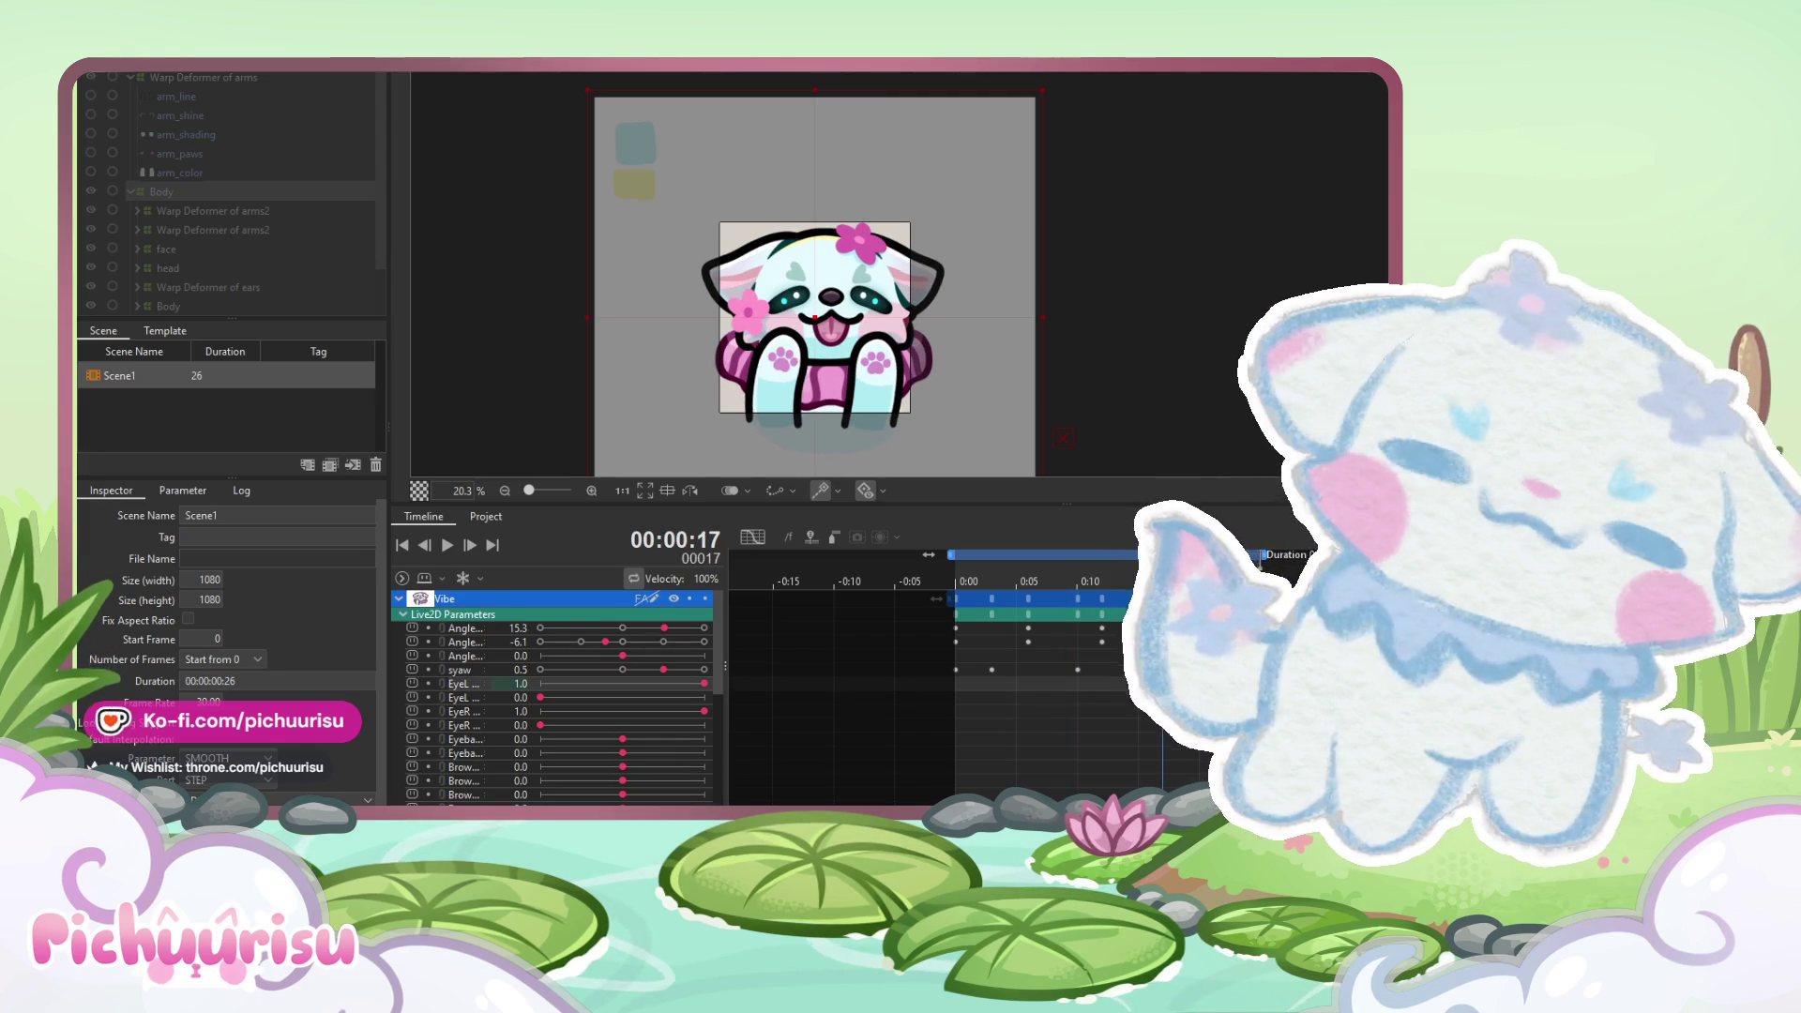
pyautogui.click(1108, 705)
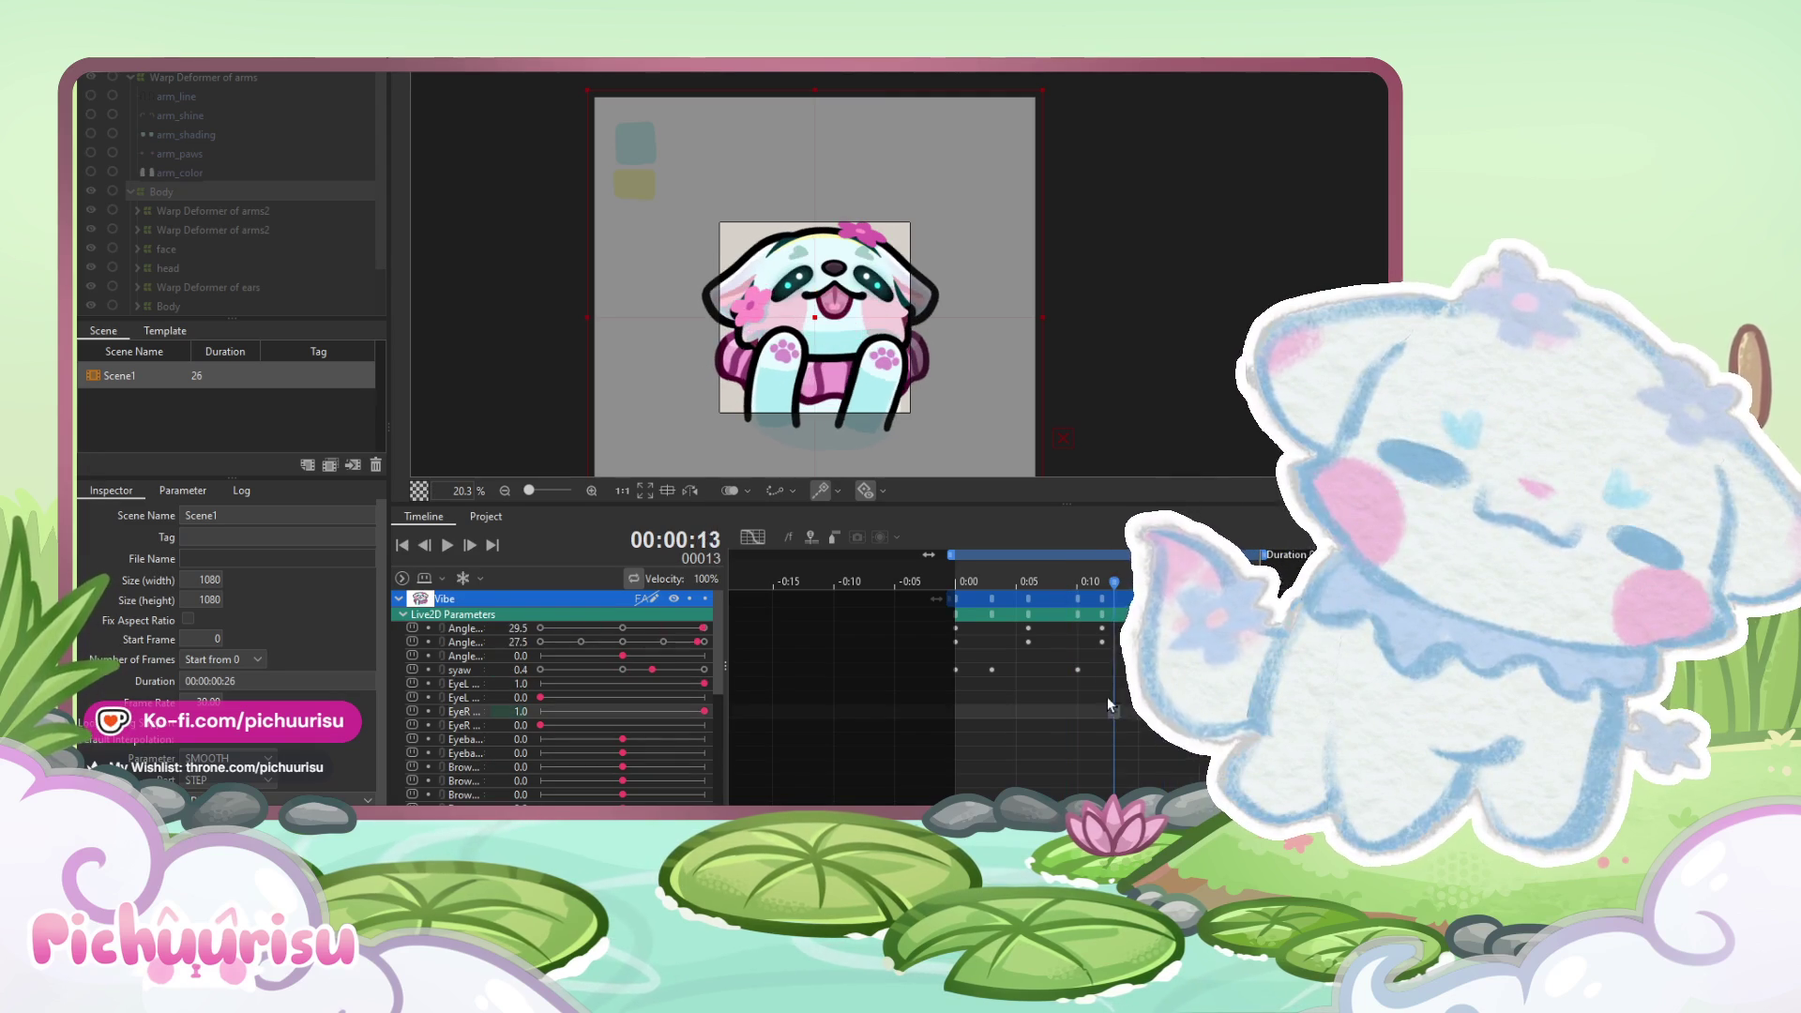
pyautogui.moveTo(1077, 670); pyautogui.dragTo(1002, 669)
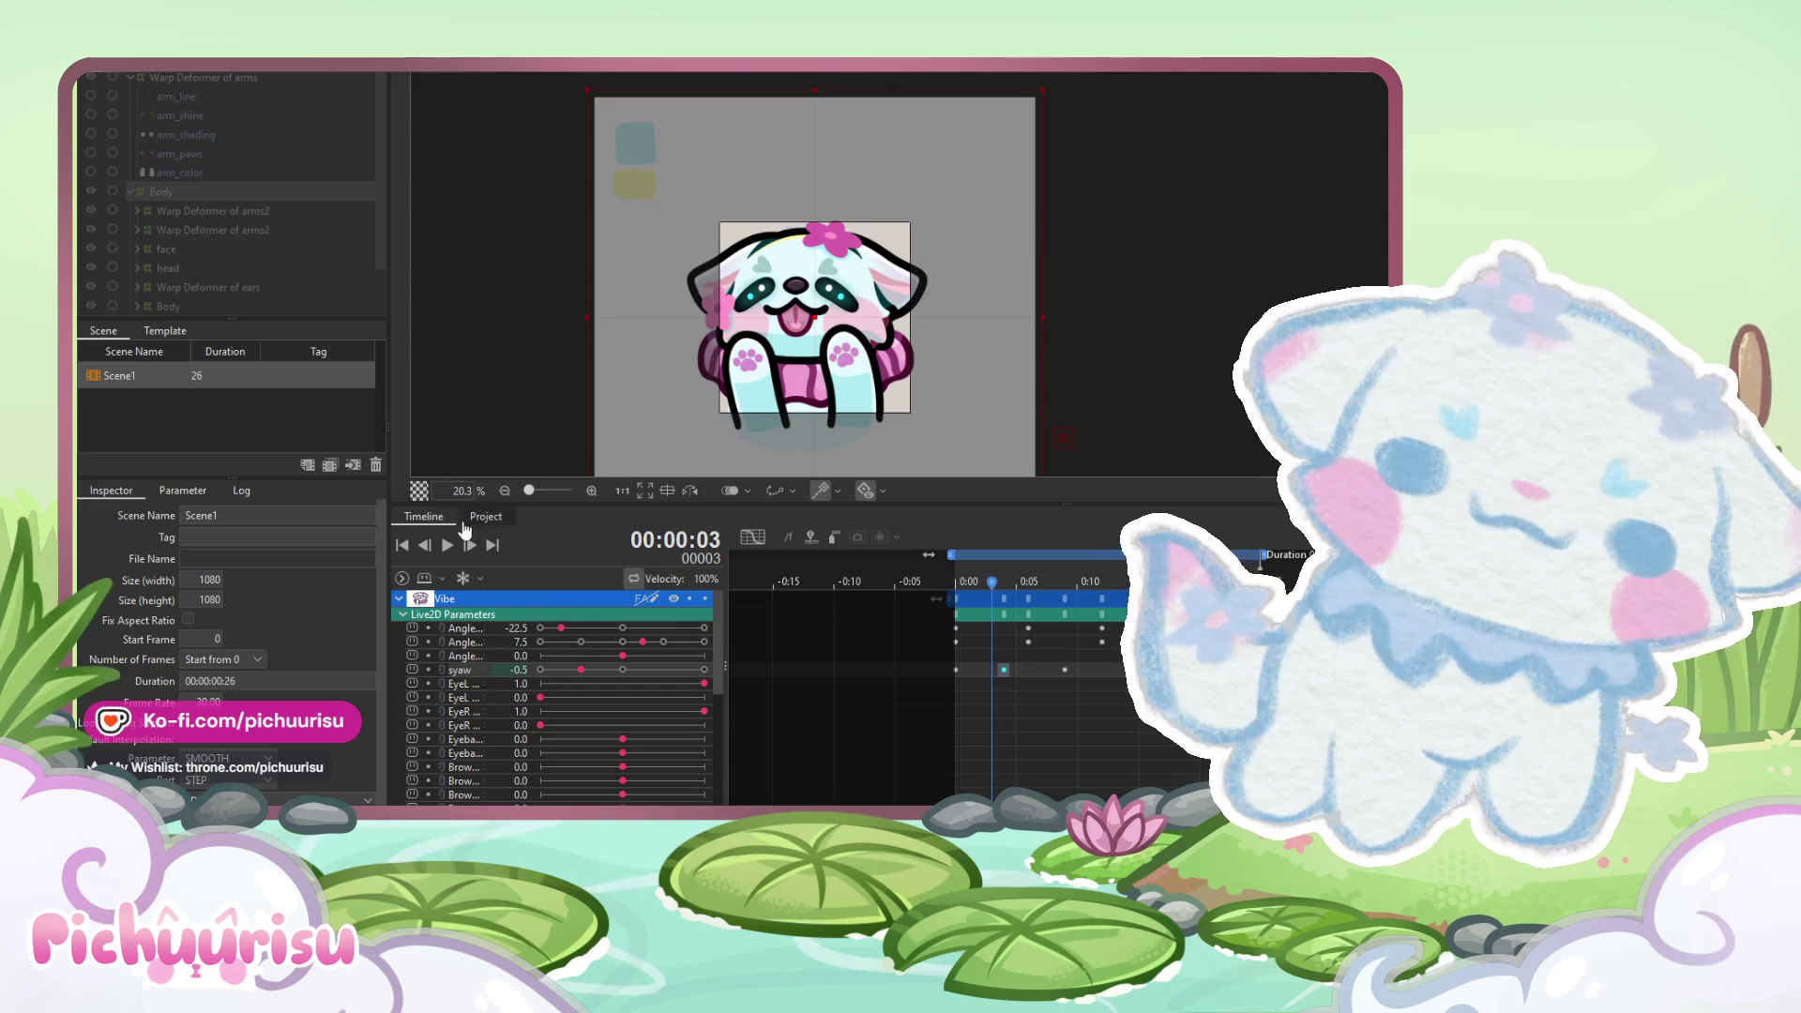
# - Preview the sway and adjust the syaw value around frame 24
pyautogui.click(448, 545)
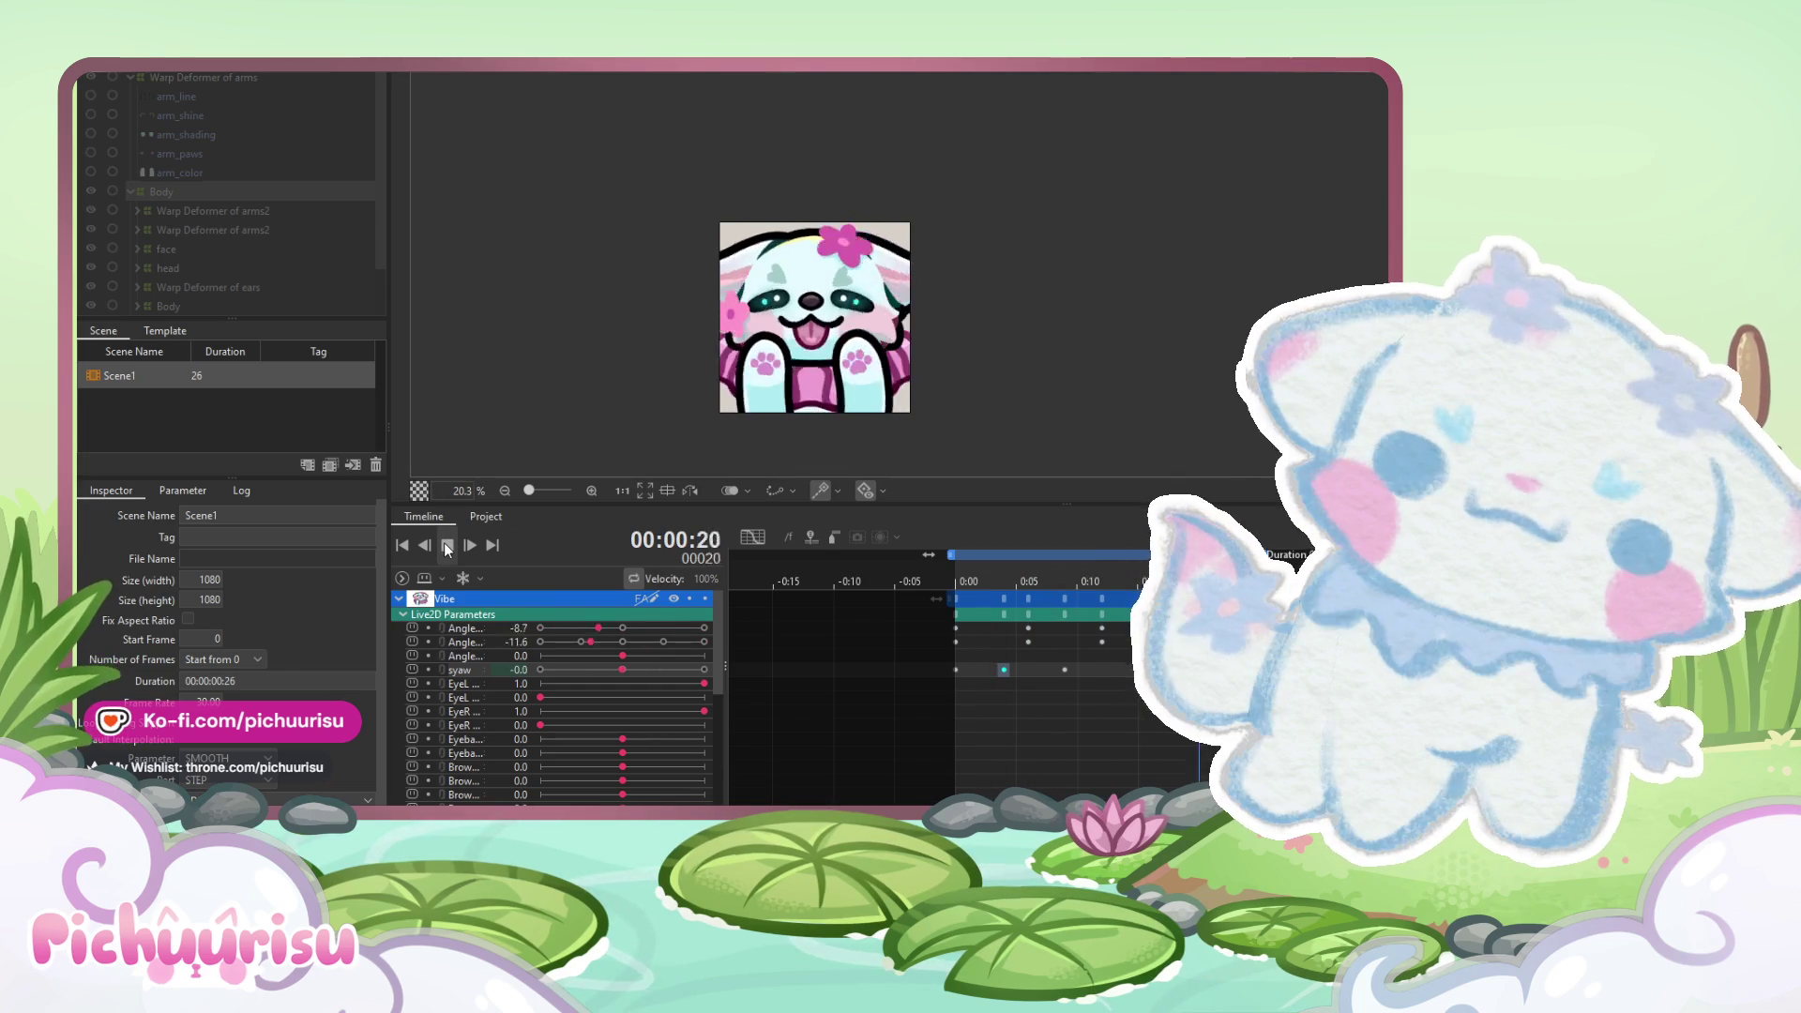
pyautogui.click(447, 544)
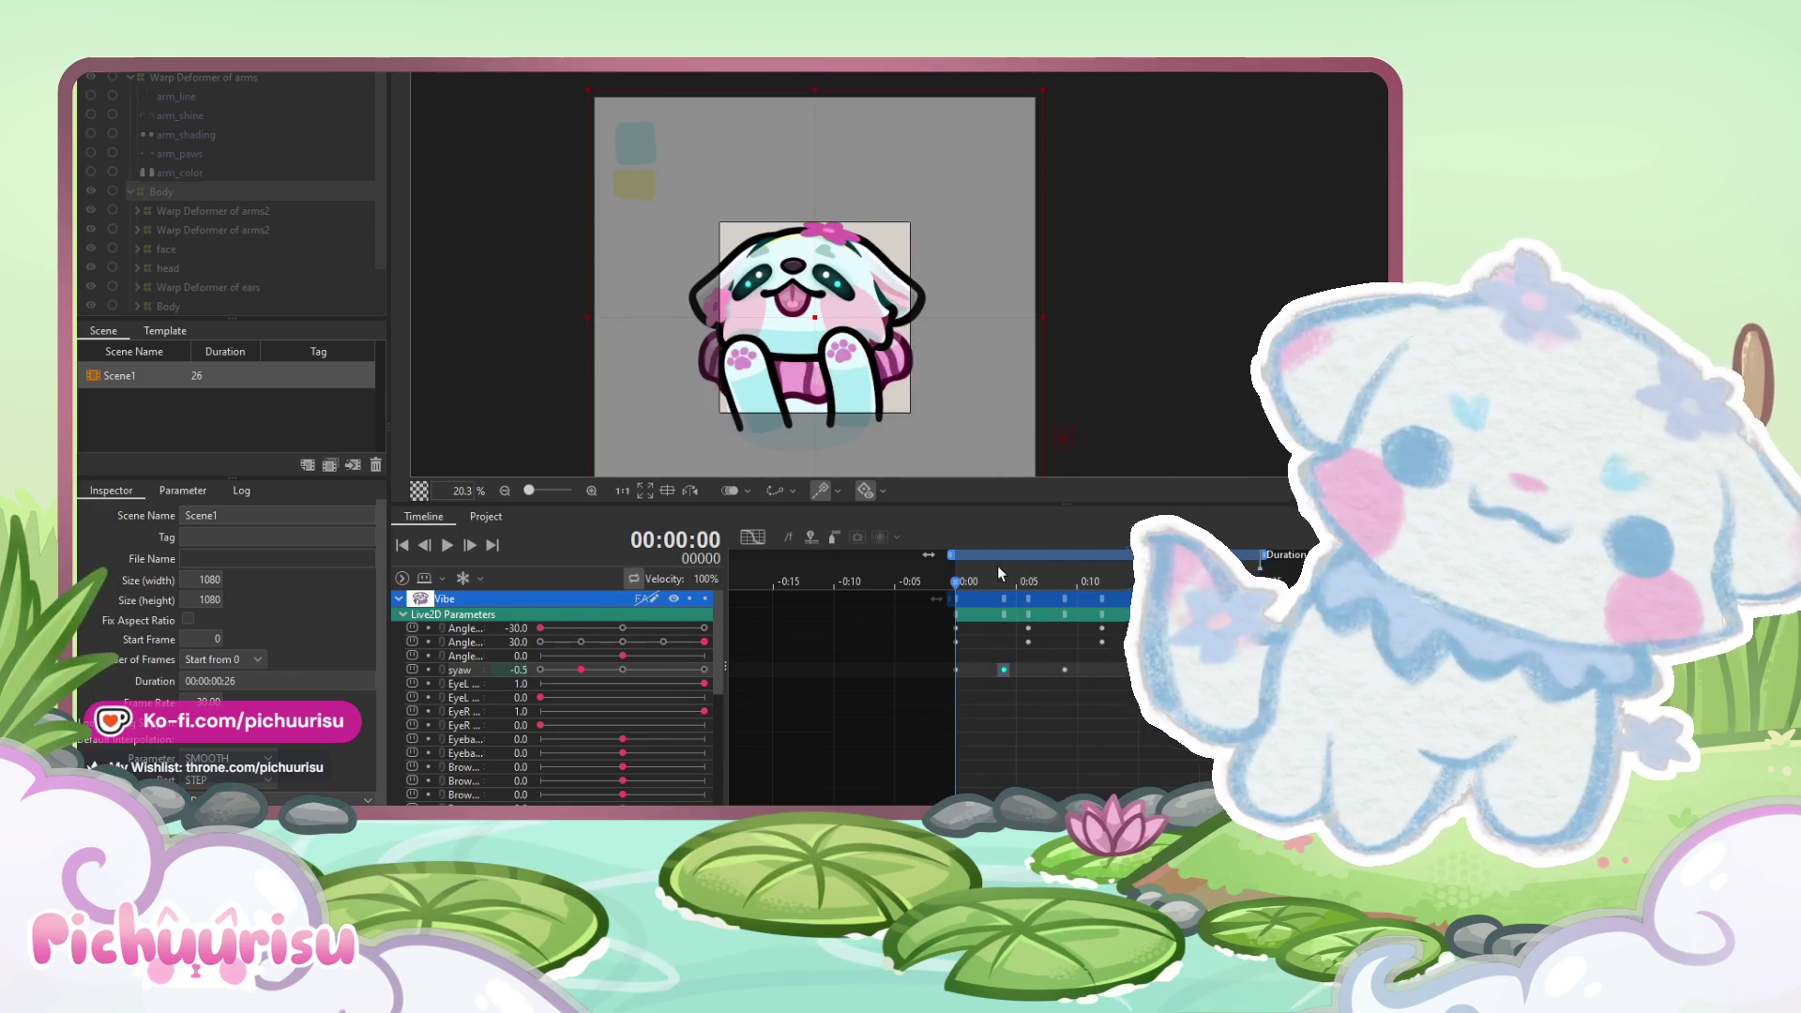
pyautogui.moveTo(952, 576); pyautogui.dragTo(1260, 576)
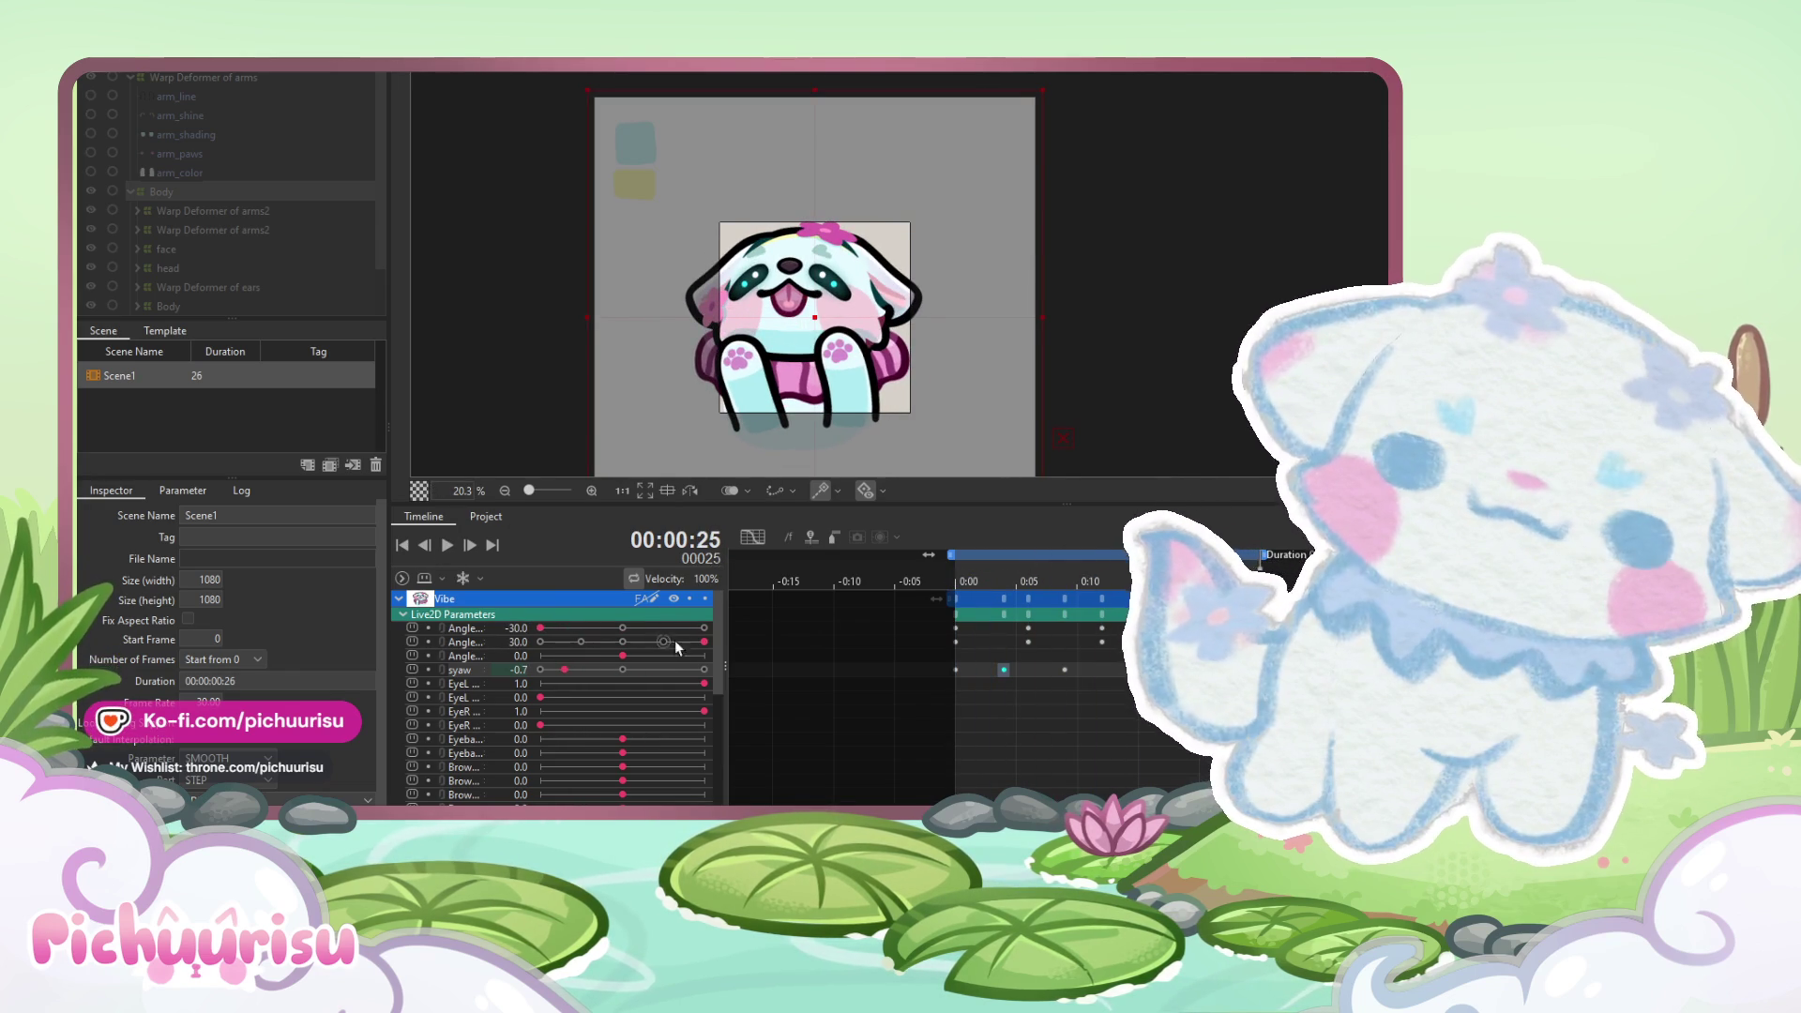
pyautogui.moveTo(563, 670); pyautogui.dragTo(596, 669)
# - Move the frame-4 syaw keyframe slightly earlier and play the loop to review the timing
pyautogui.press('Home')
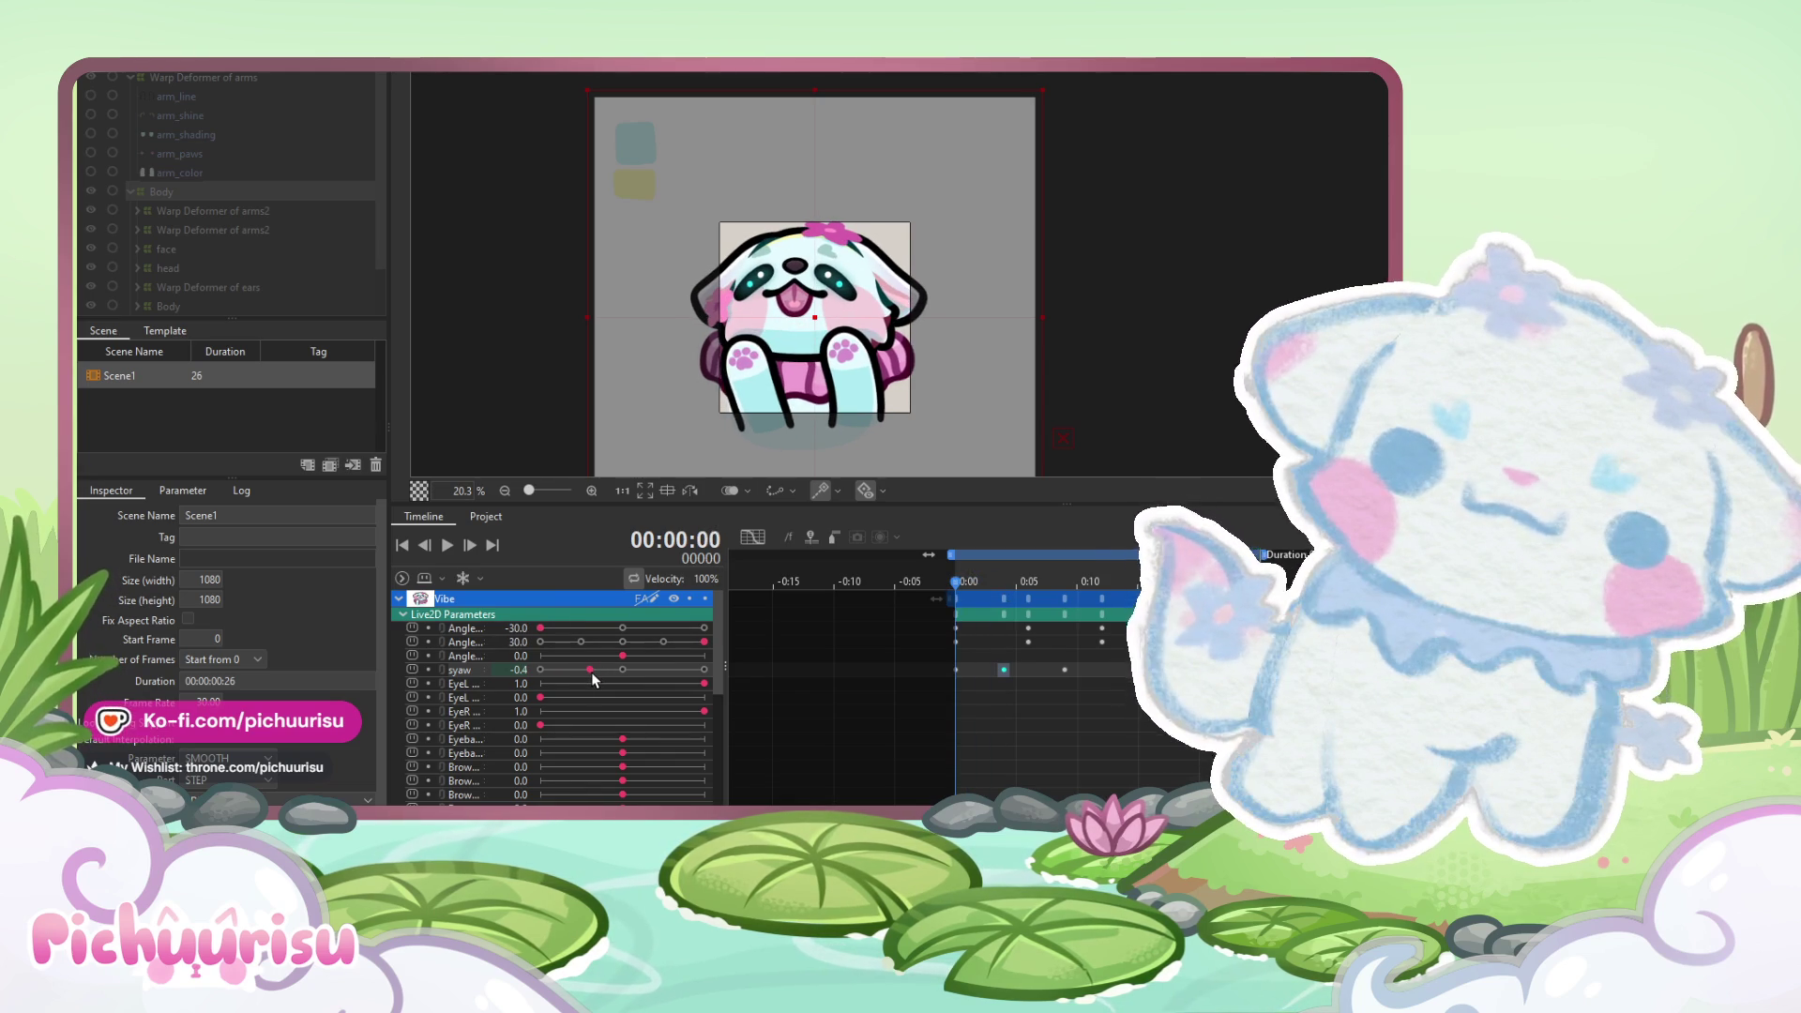
pyautogui.moveTo(949, 583); pyautogui.dragTo(1003, 583)
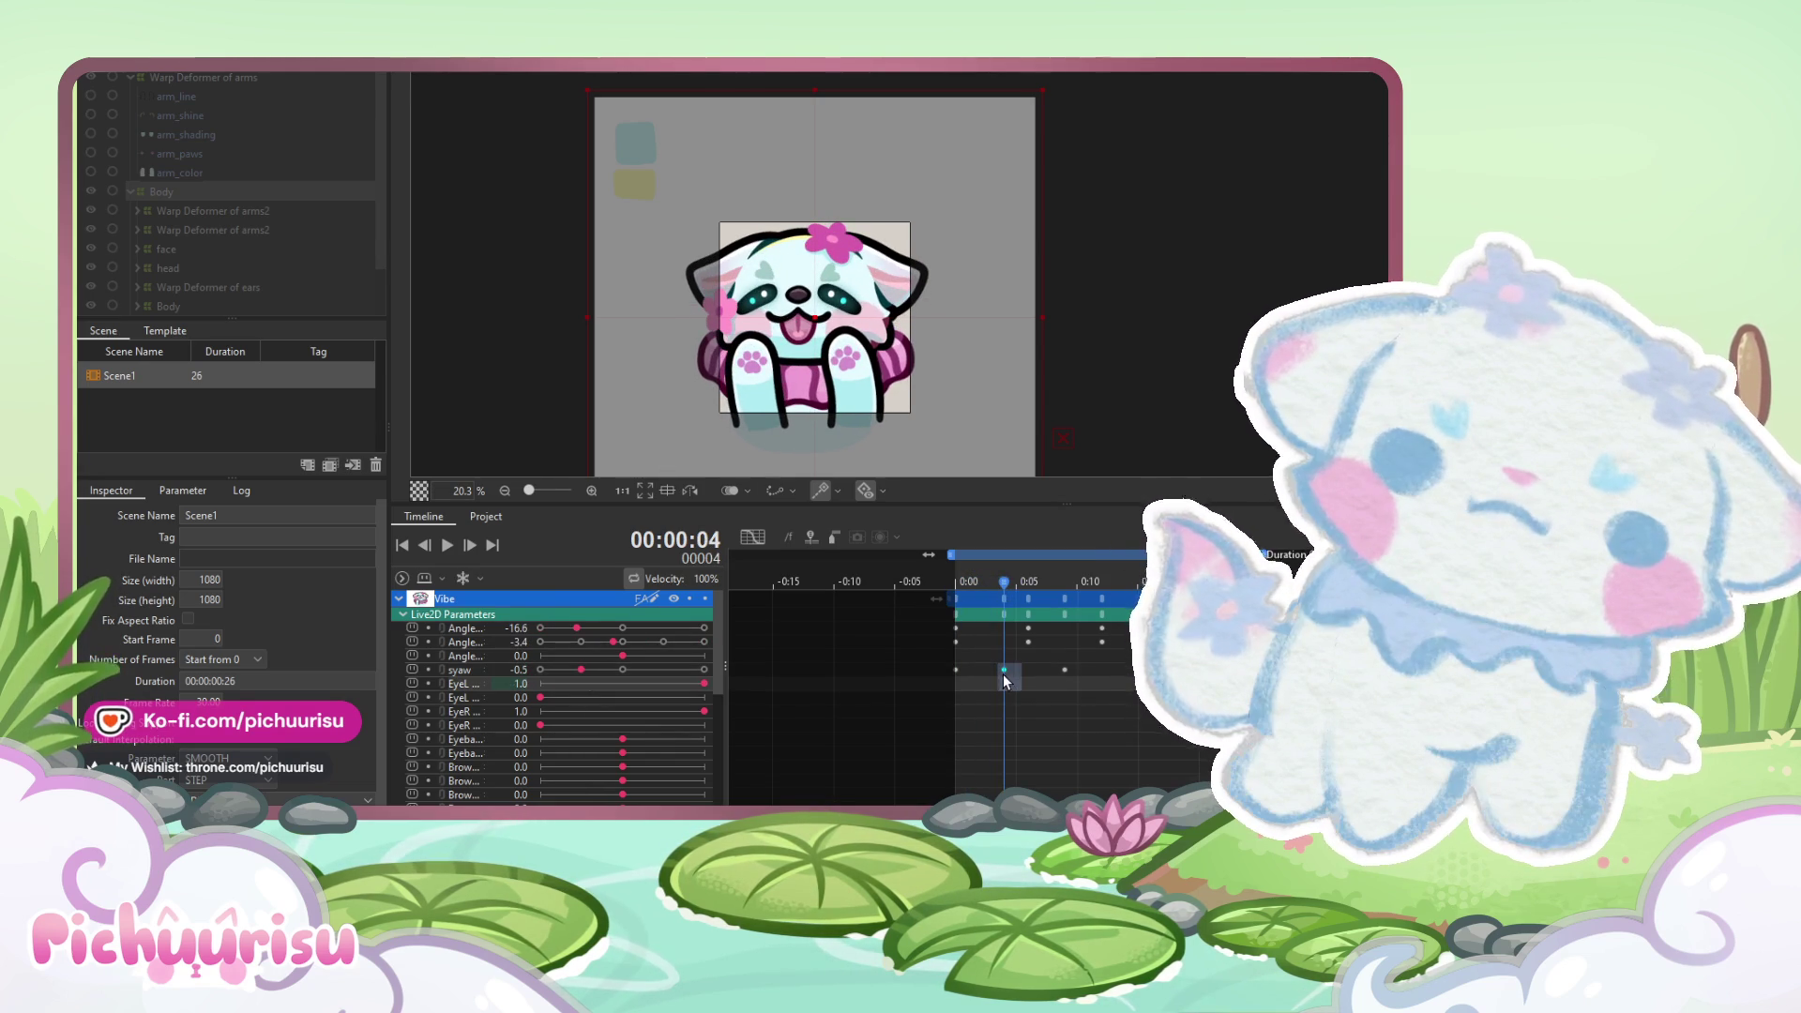
pyautogui.moveTo(1004, 670); pyautogui.dragTo(991, 669)
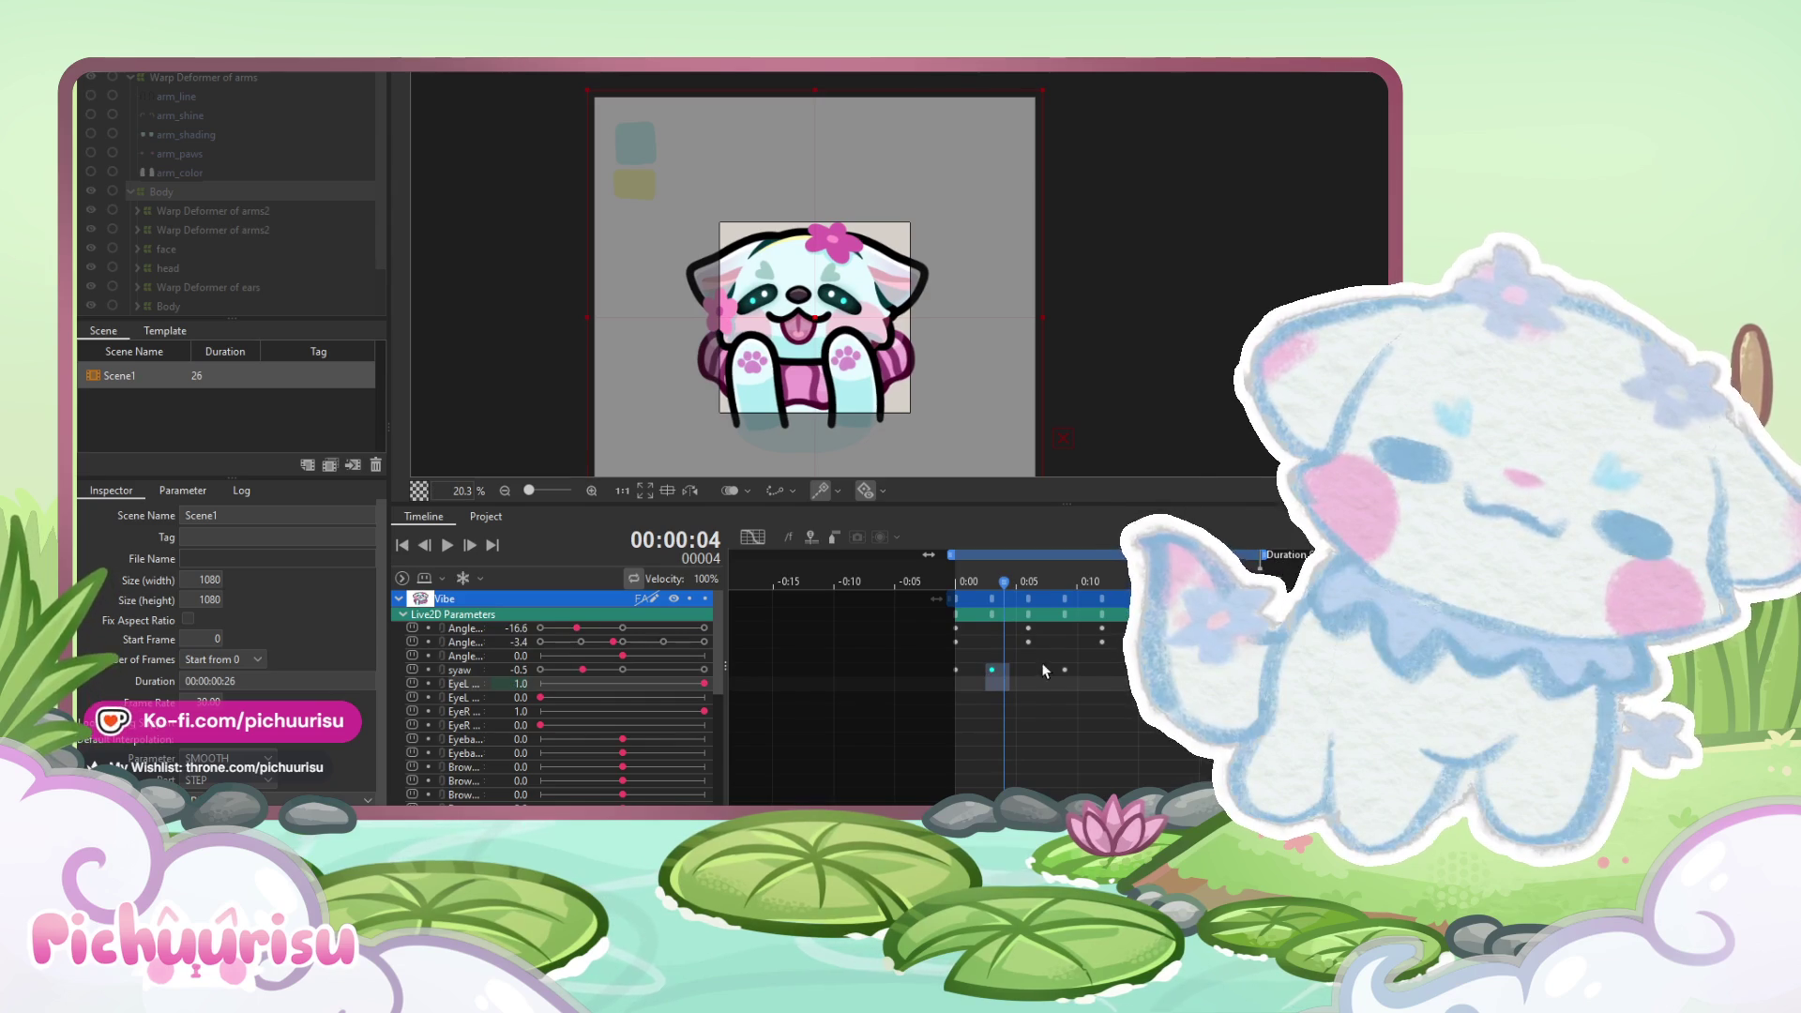
pyautogui.click(1064, 670)
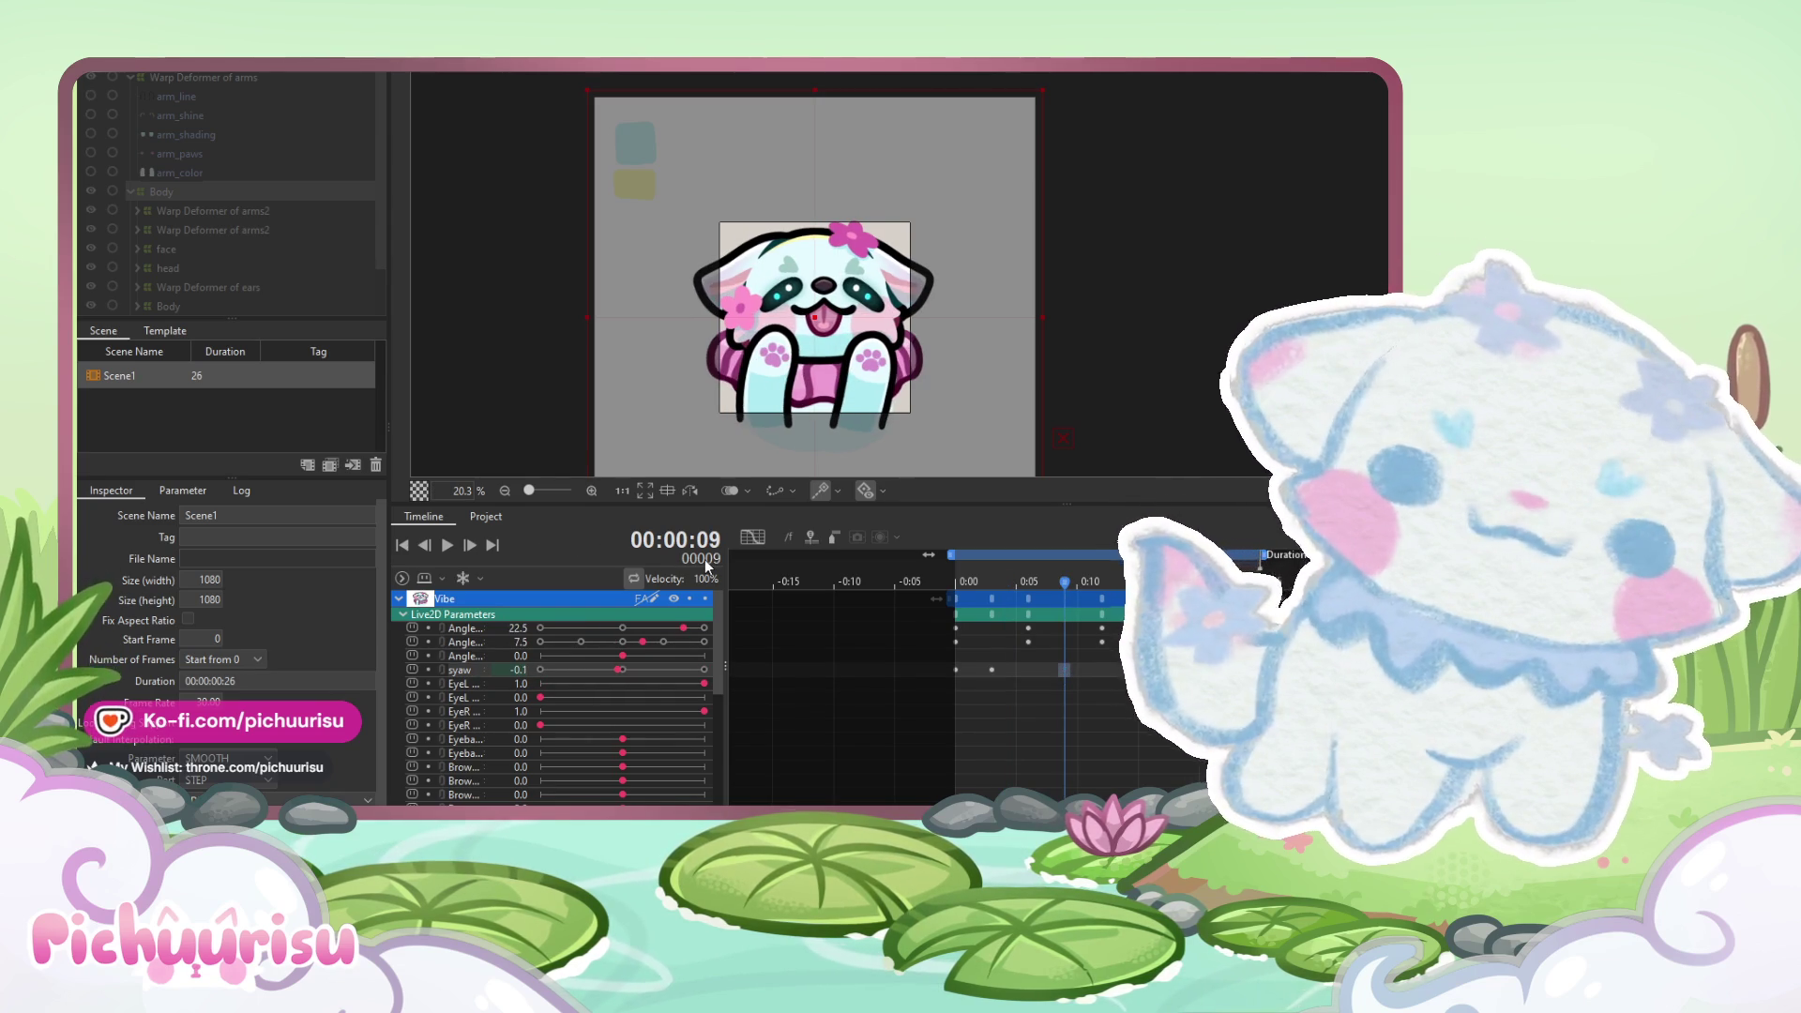
pyautogui.click(443, 549)
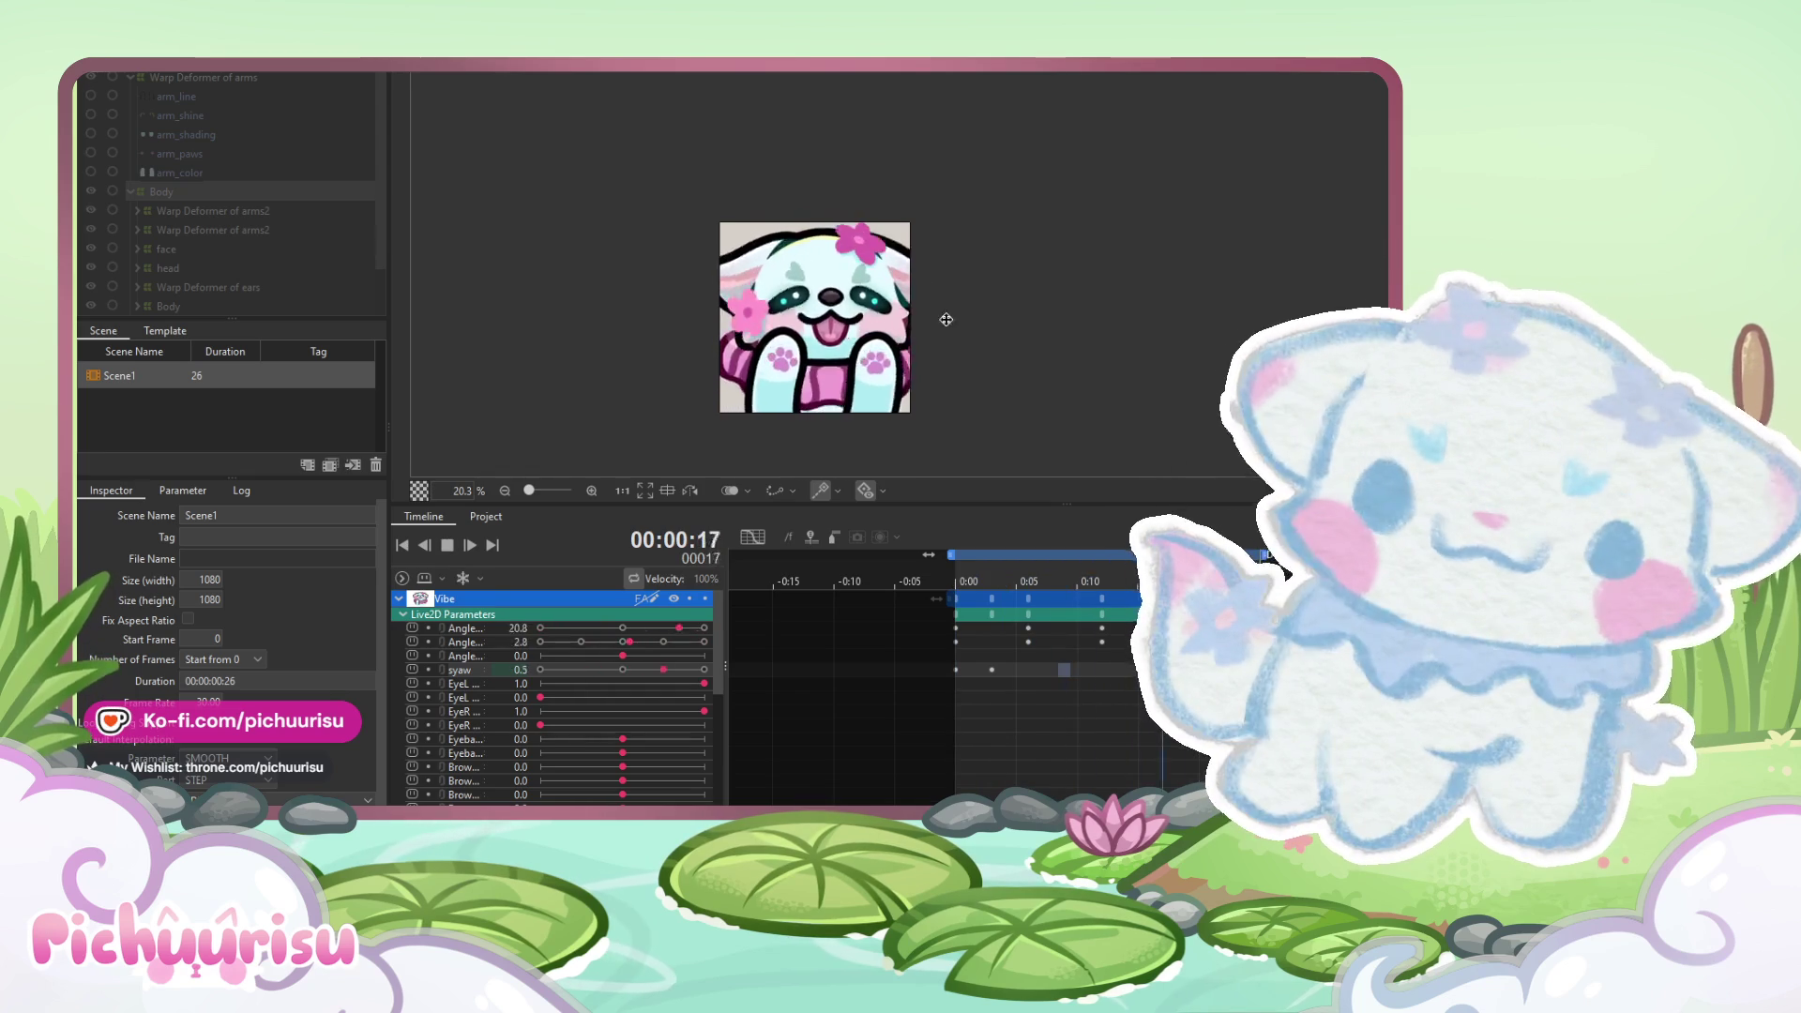
pyautogui.scroll(2, 905, 349)
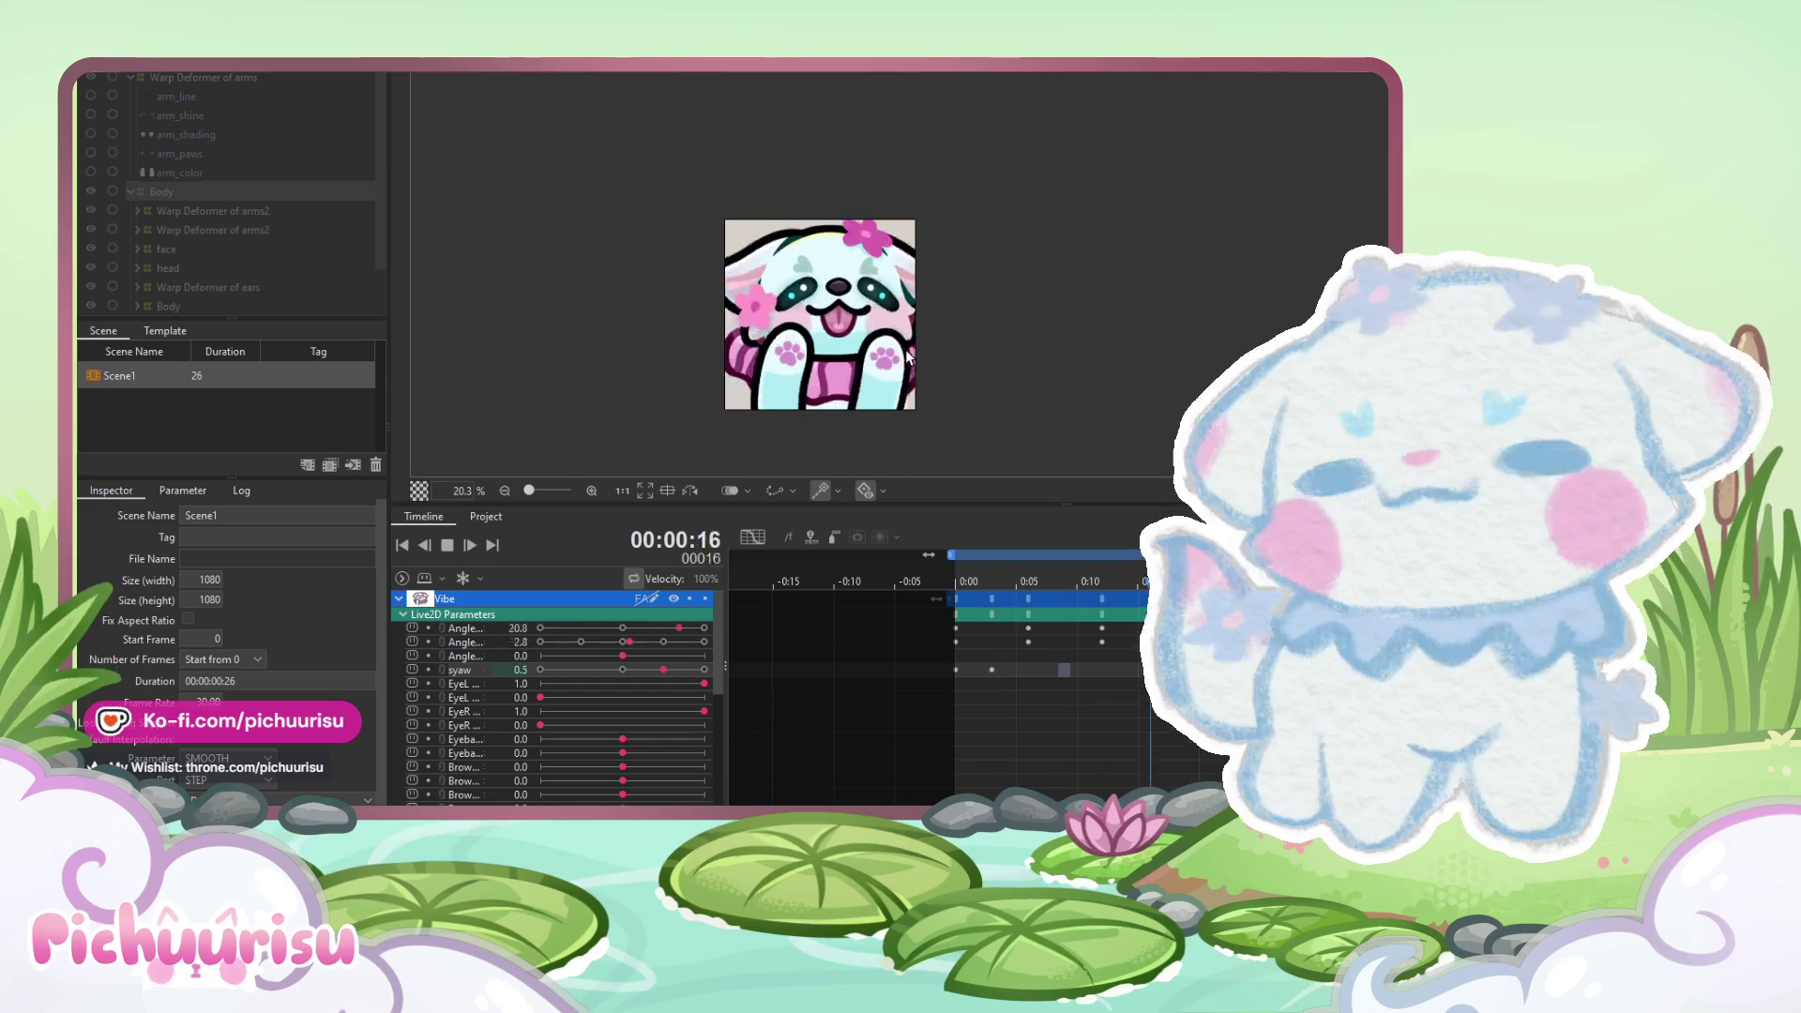
pyautogui.scroll(-2, 1128, 329)
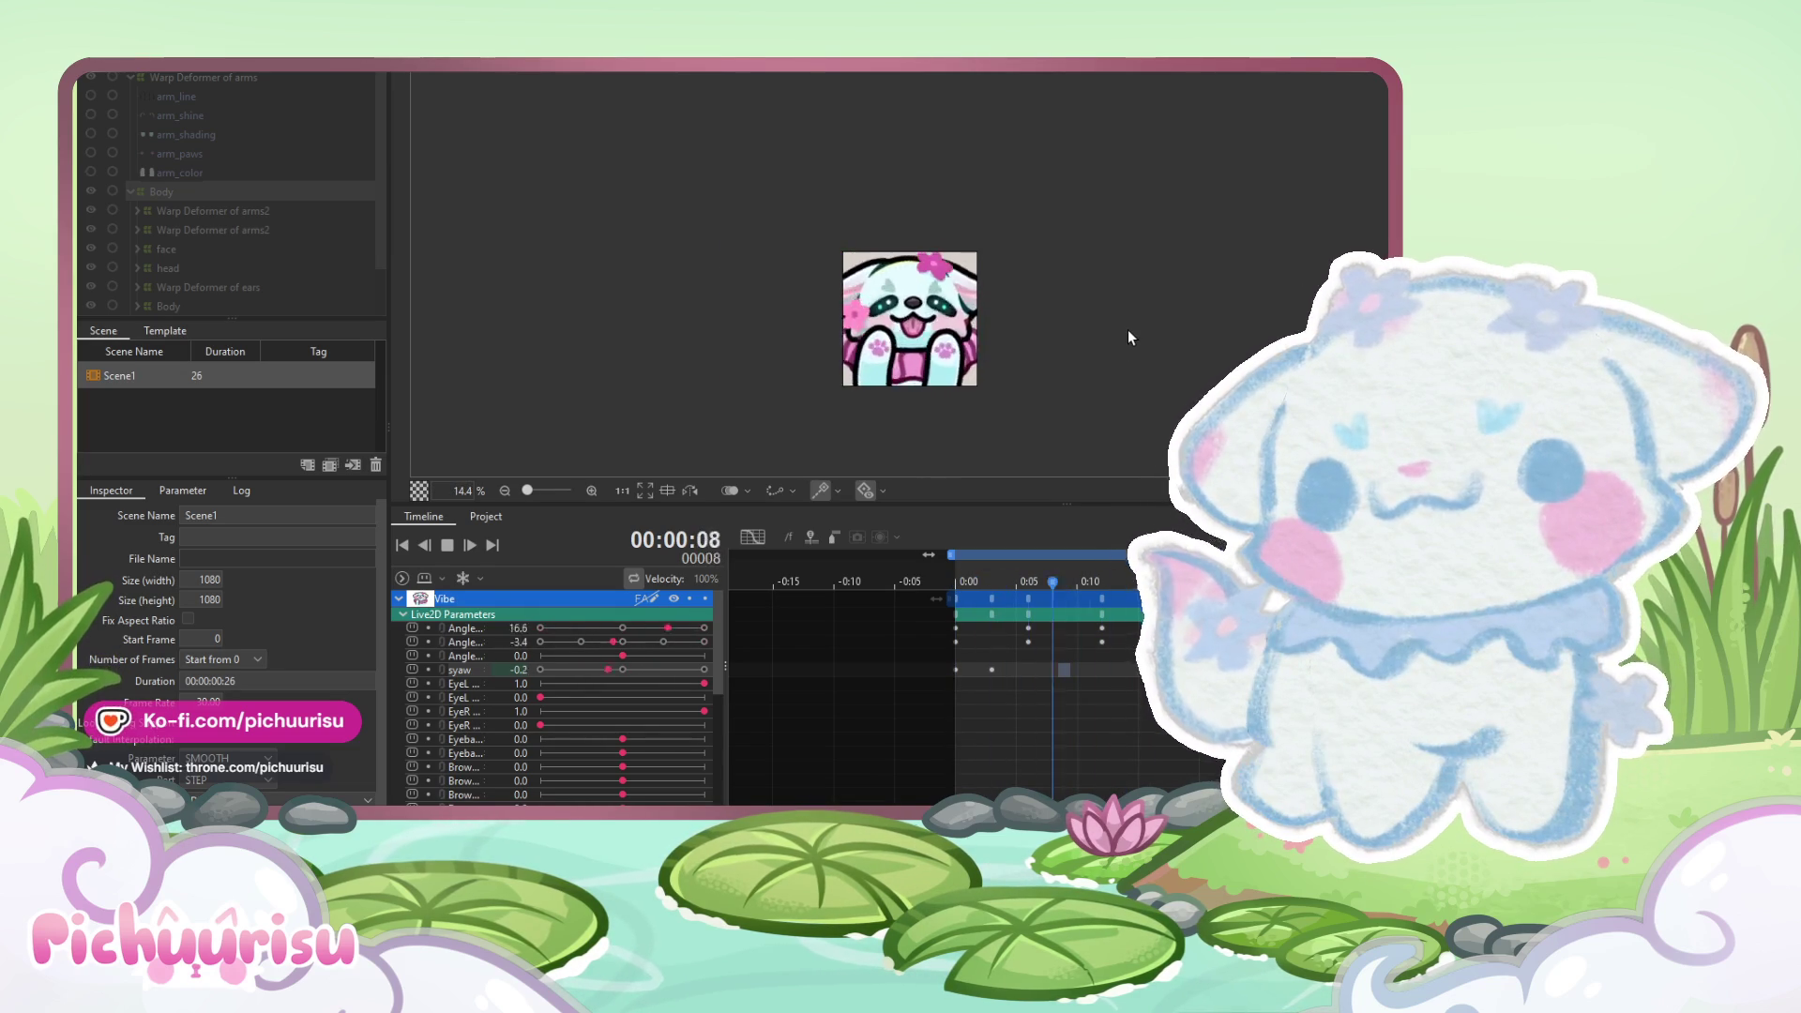
pyautogui.scroll(-2, 1128, 335)
pyautogui.scroll(2, 1128, 335)
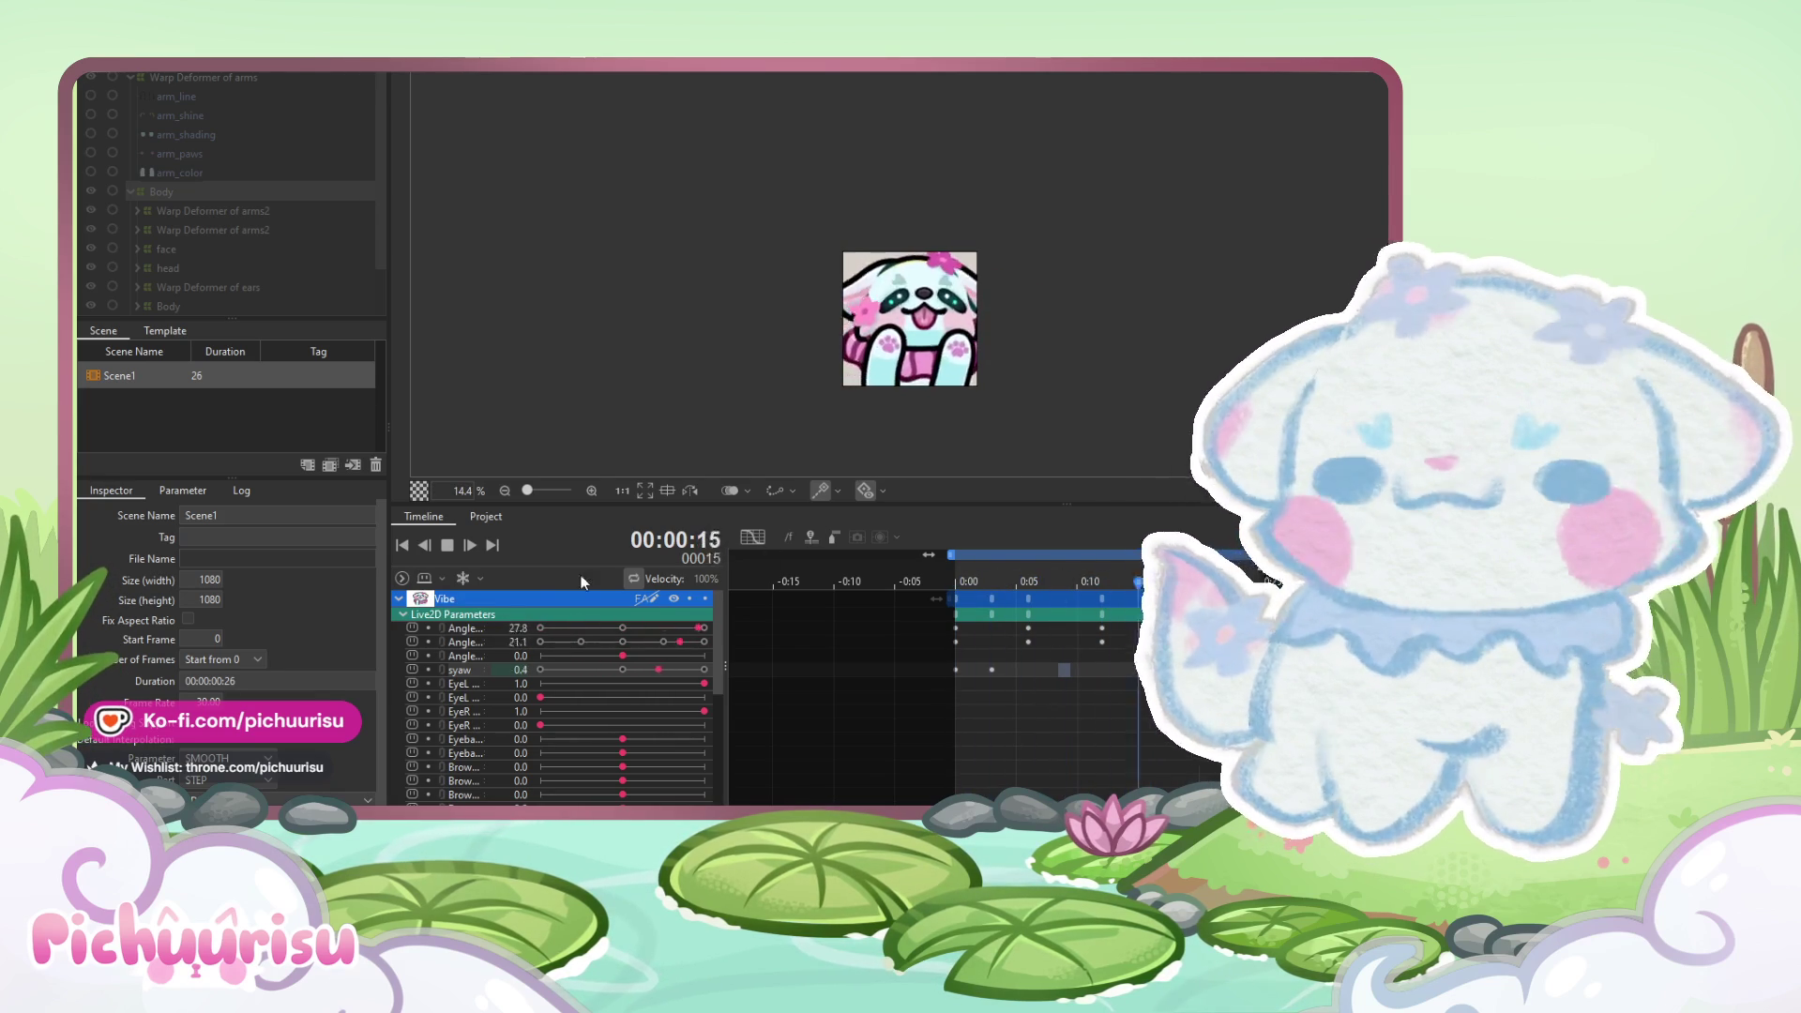
# - Key syaw at 0.0 on frame 6 and play the animation to check it
pyautogui.click(447, 545)
pyautogui.moveTo(1236, 582); pyautogui.dragTo(991, 581)
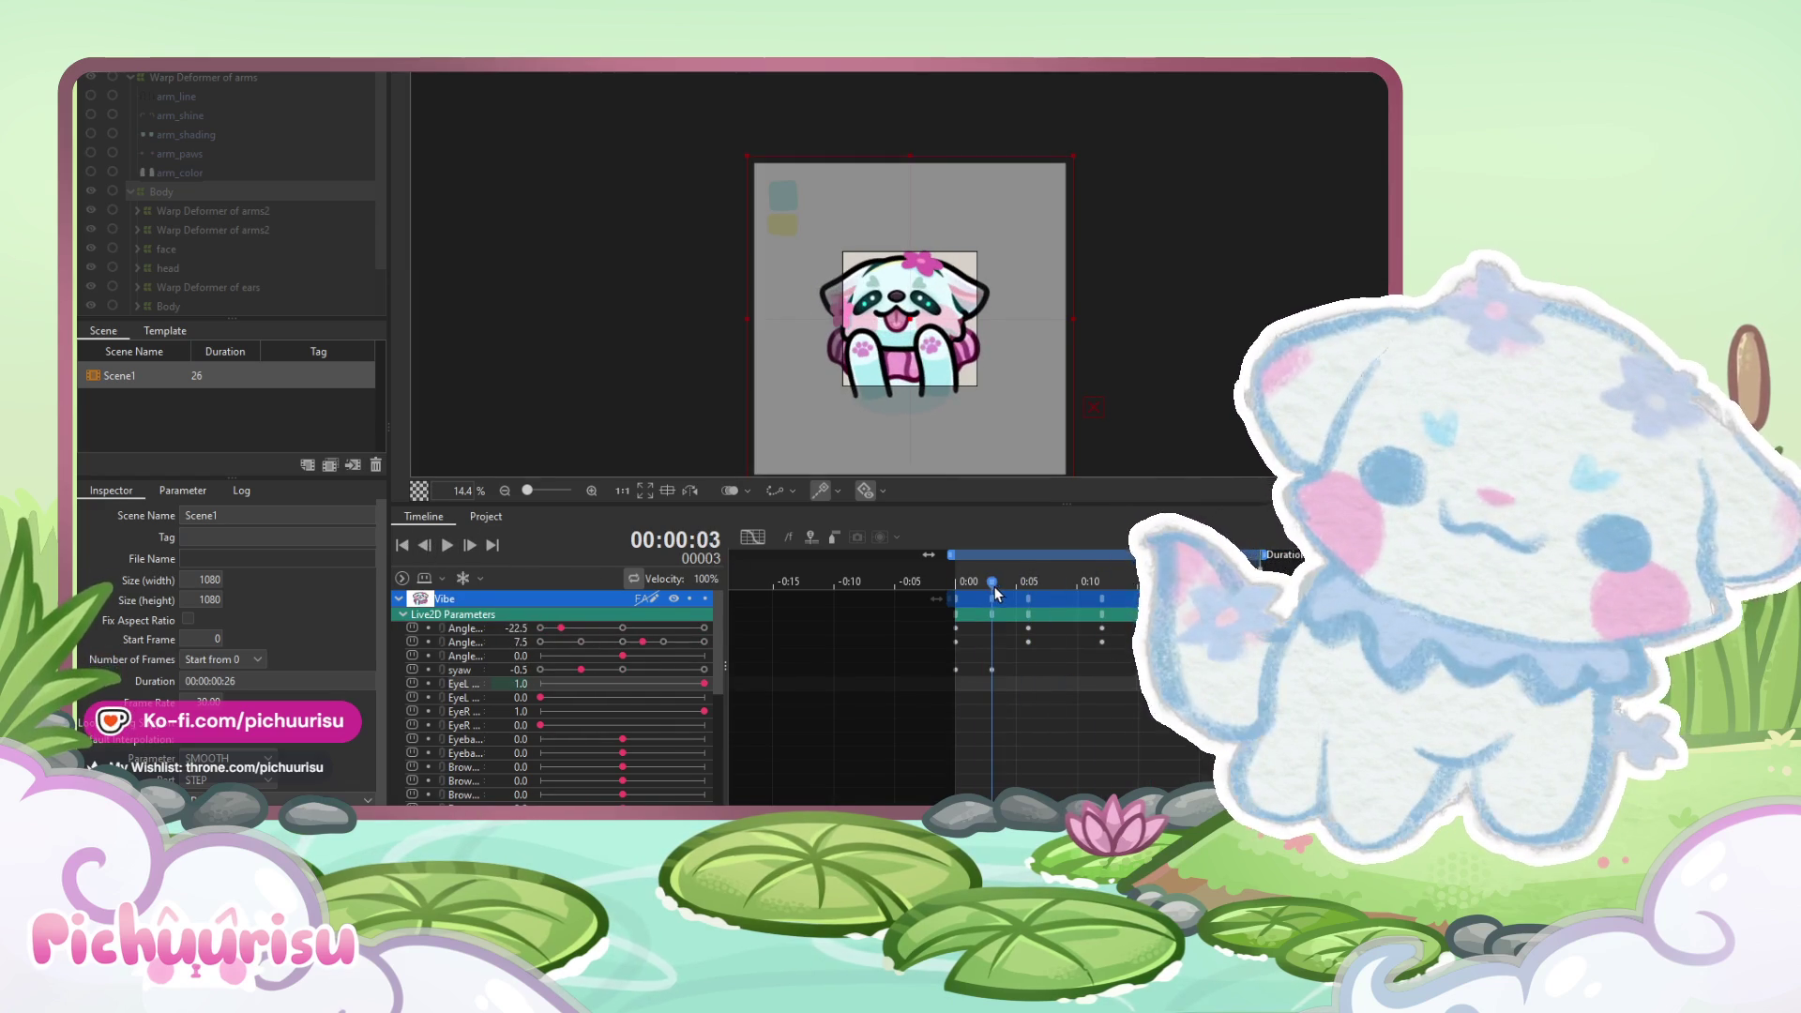
pyautogui.moveTo(991, 589)
pyautogui.mouseDown()
pyautogui.moveTo(1075, 587)
pyautogui.moveTo(1028, 587)
pyautogui.mouseUp()
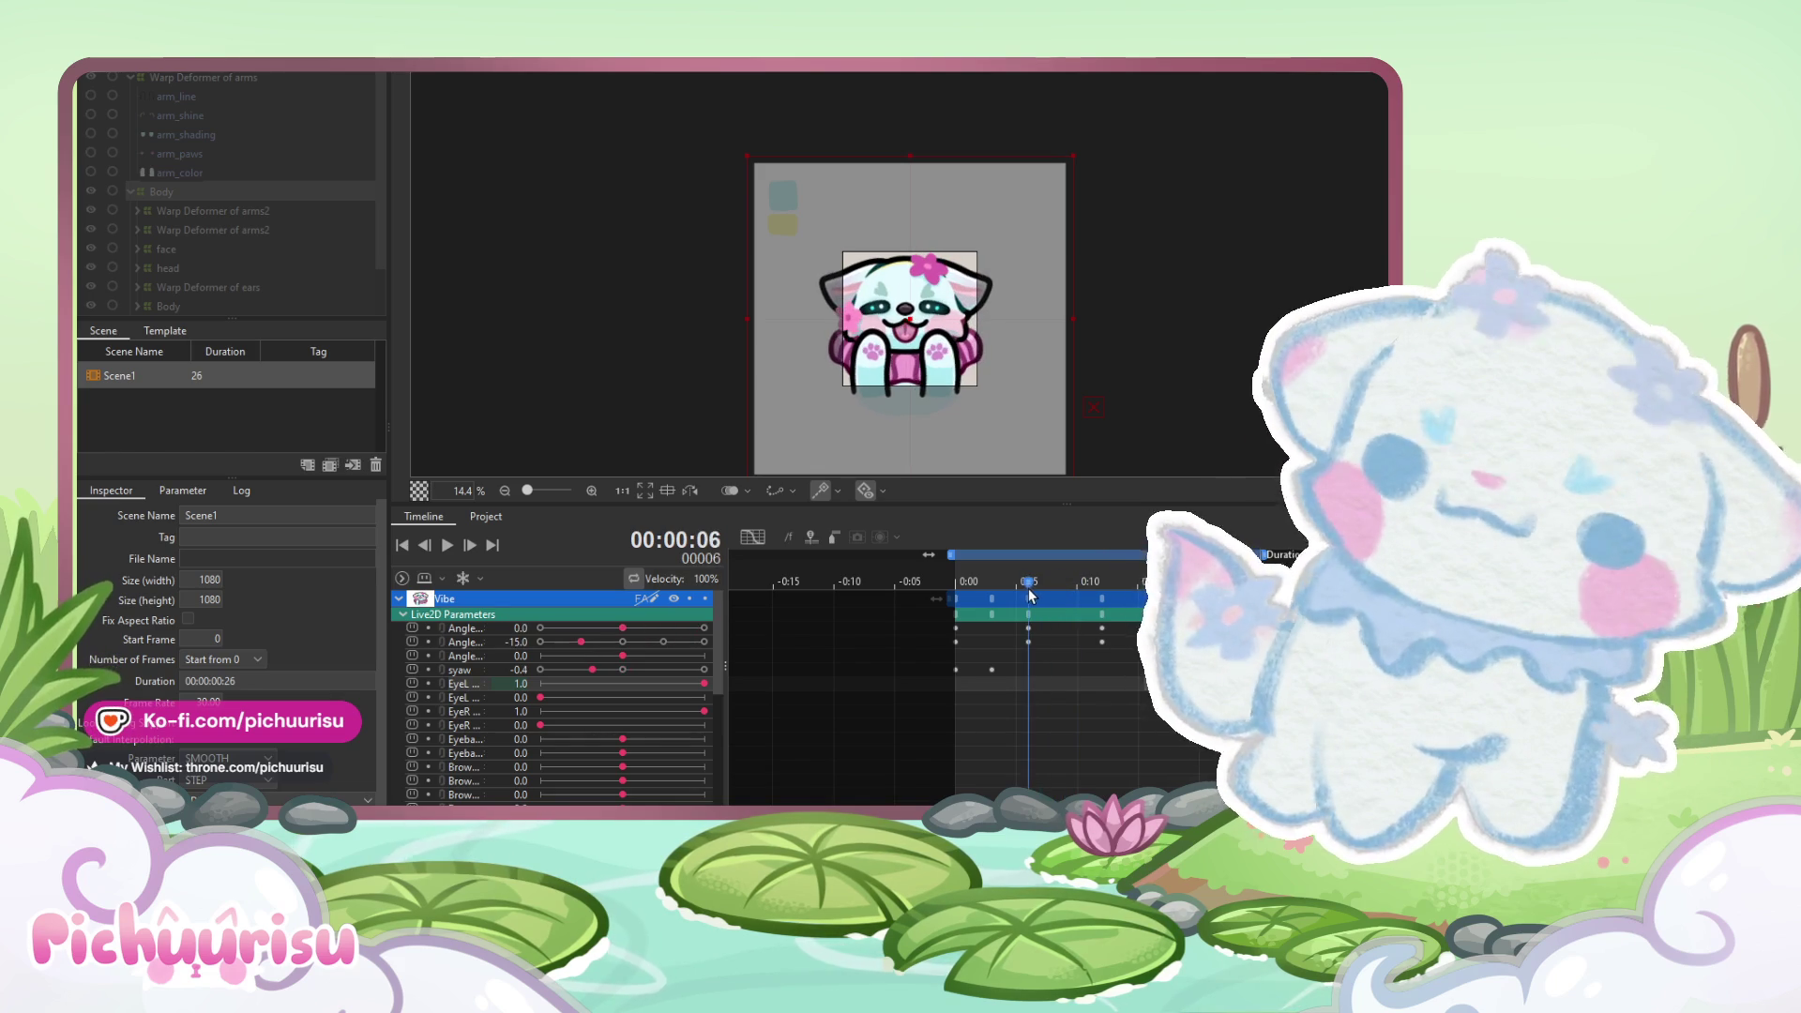
pyautogui.click(621, 670)
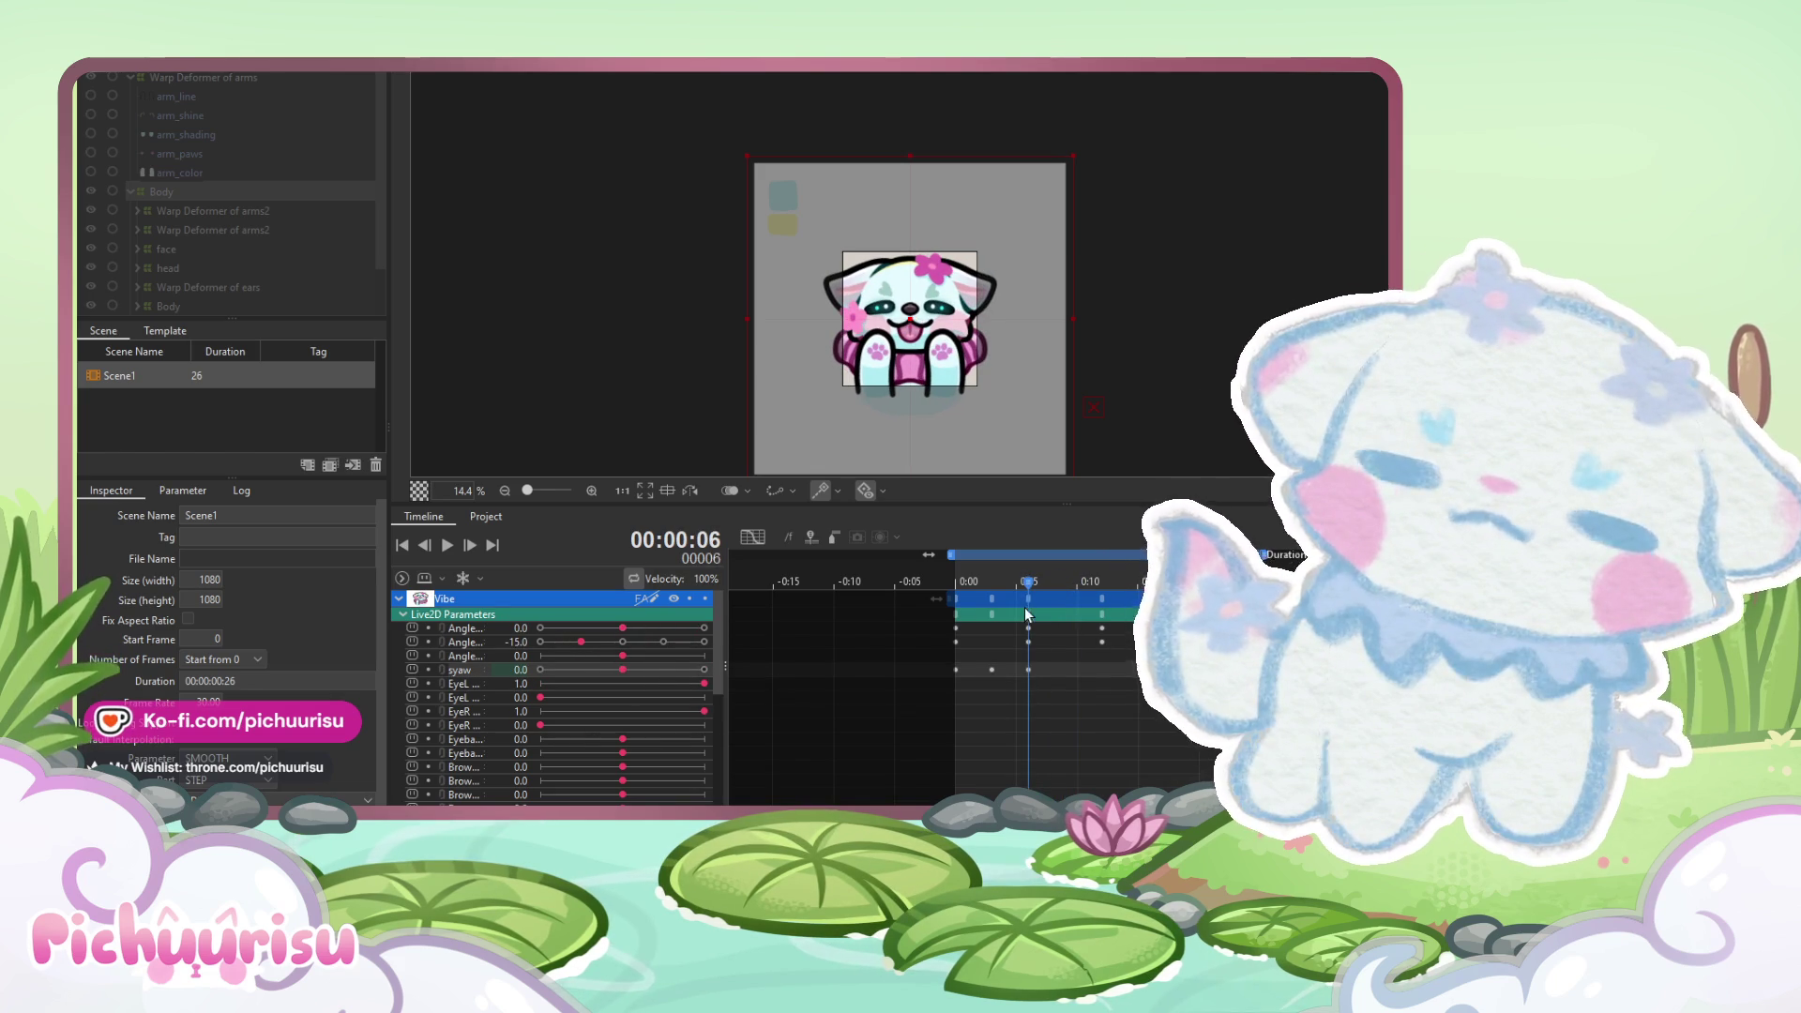
pyautogui.click(446, 545)
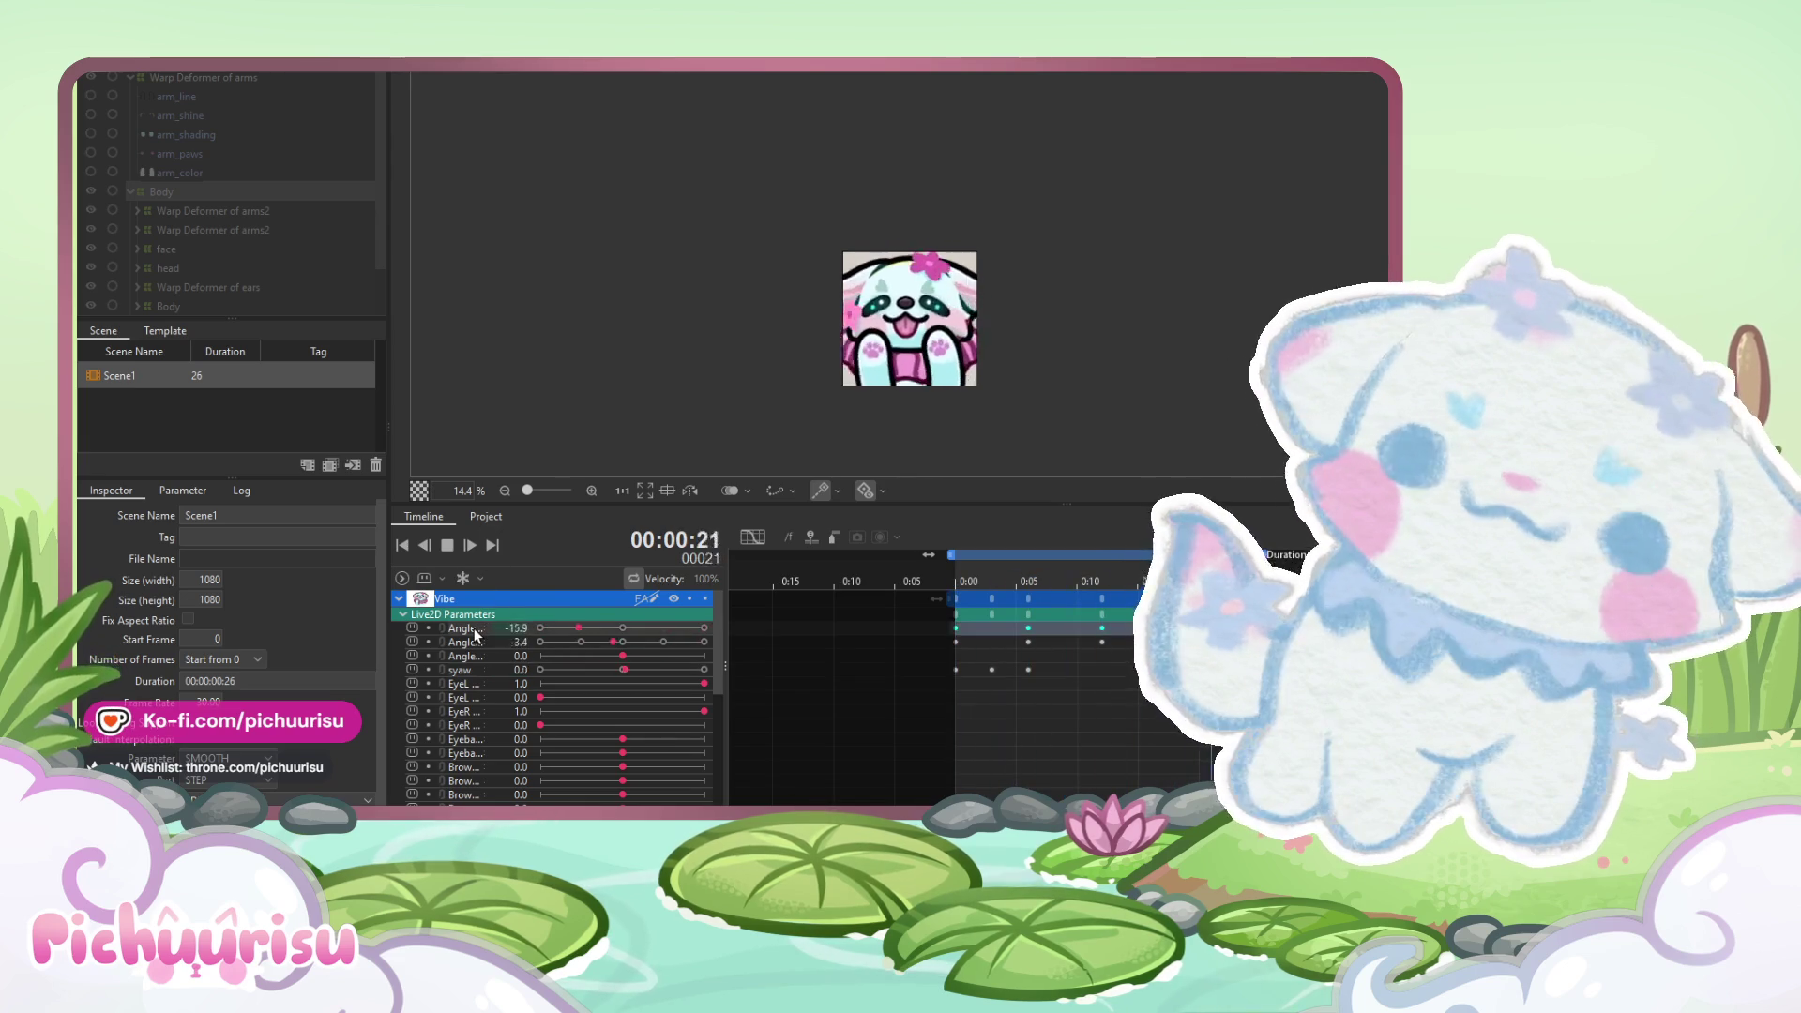
# - Select the Angle and syaw keys and view them as curves in the Graph Editor
pyautogui.click(463, 548)
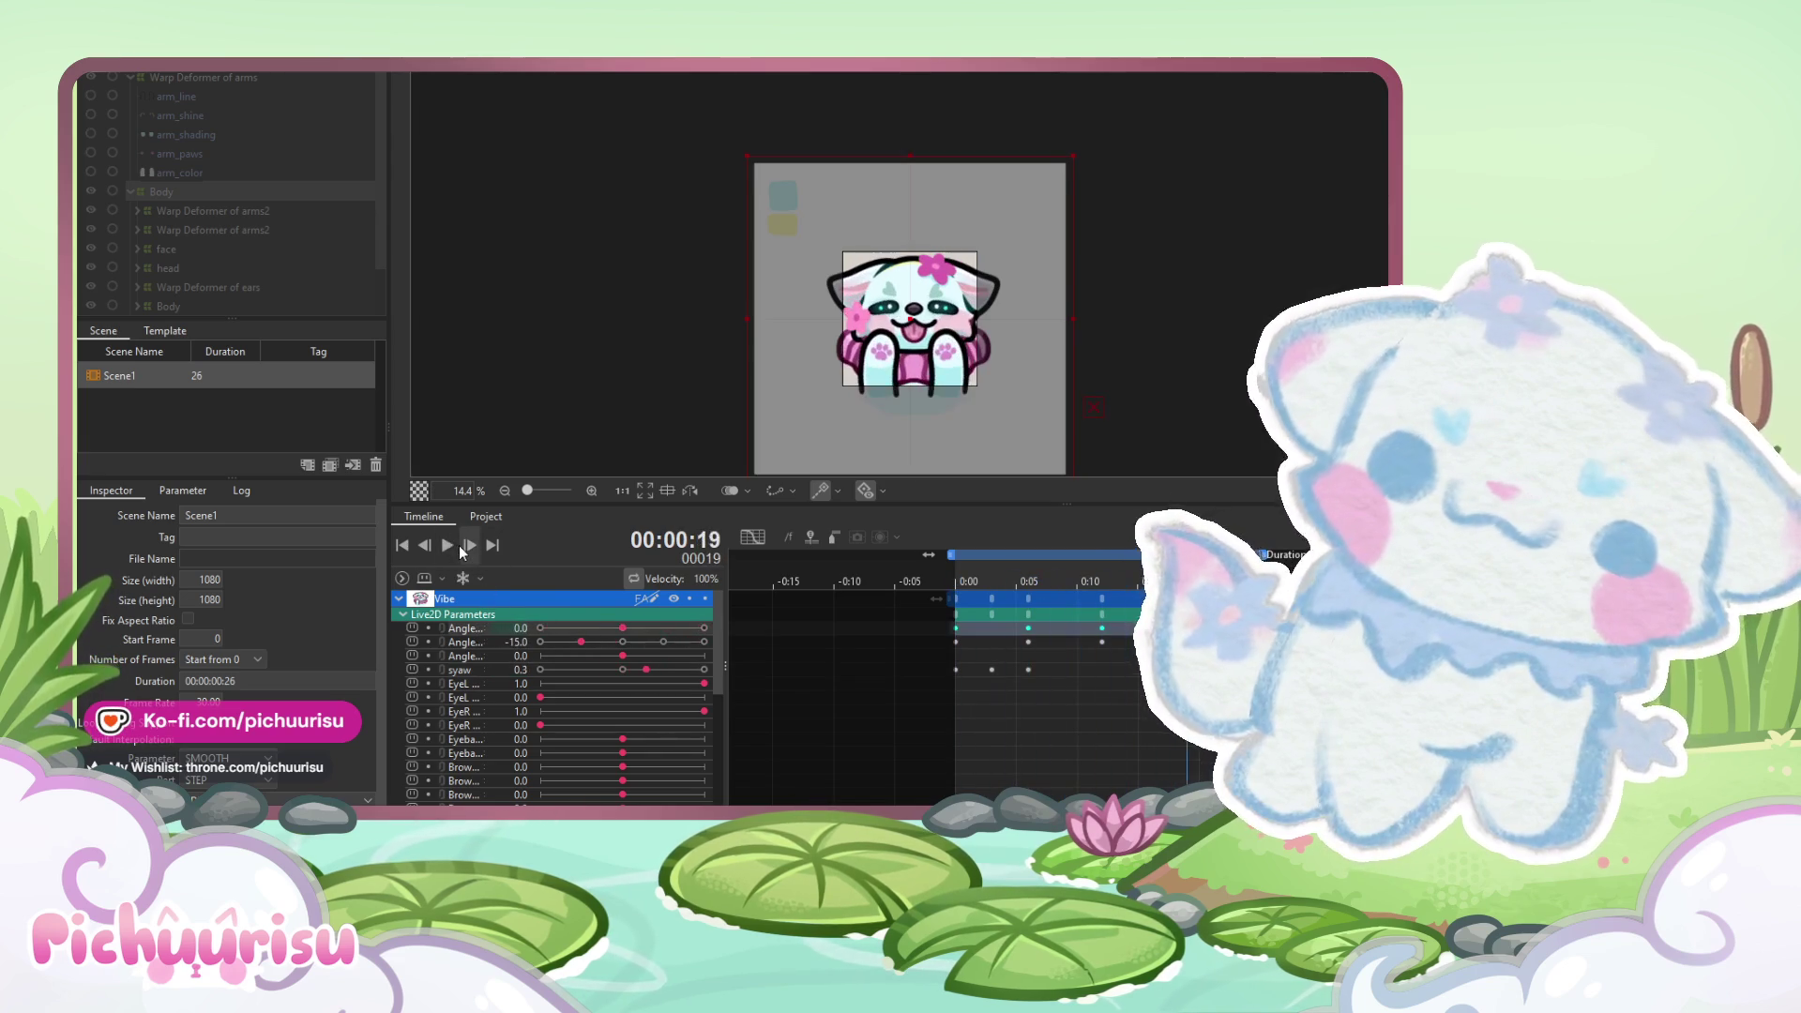
pyautogui.keyDown('ctrl'); pyautogui.click(478, 670); pyautogui.keyUp('ctrl')
pyautogui.click(752, 538)
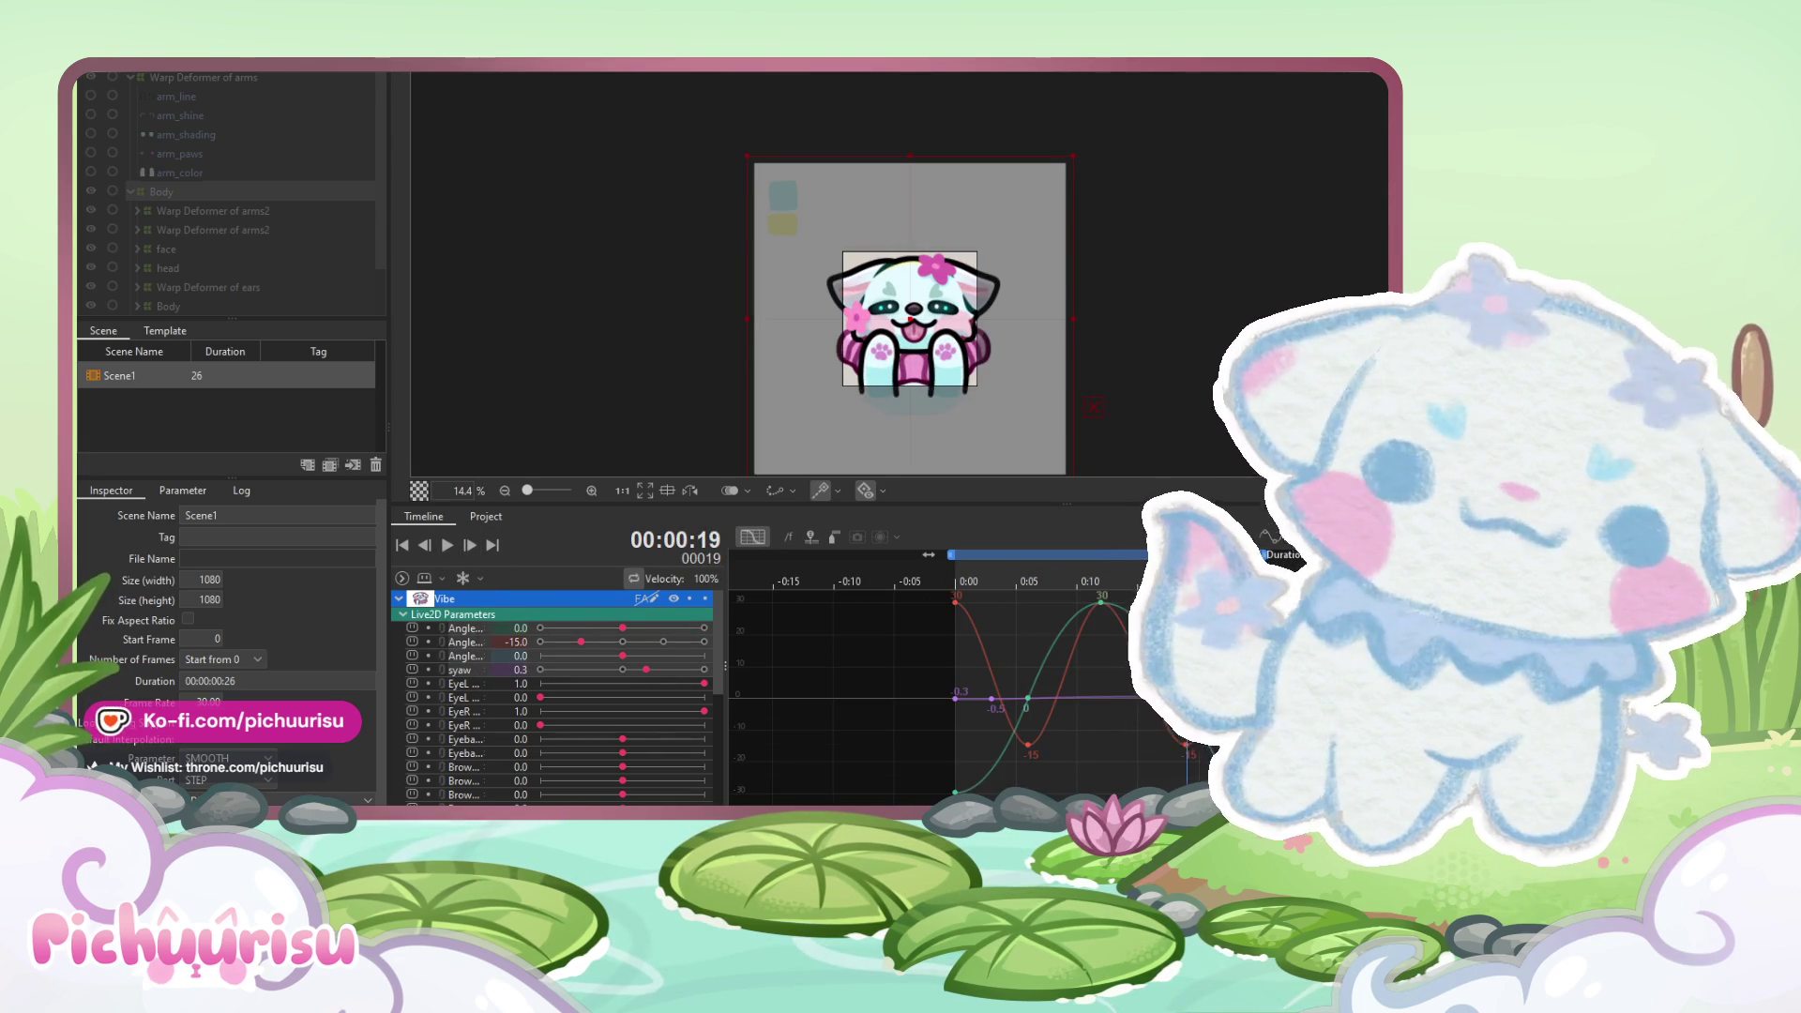
pyautogui.moveTo(938, 583); pyautogui.dragTo(918, 583)
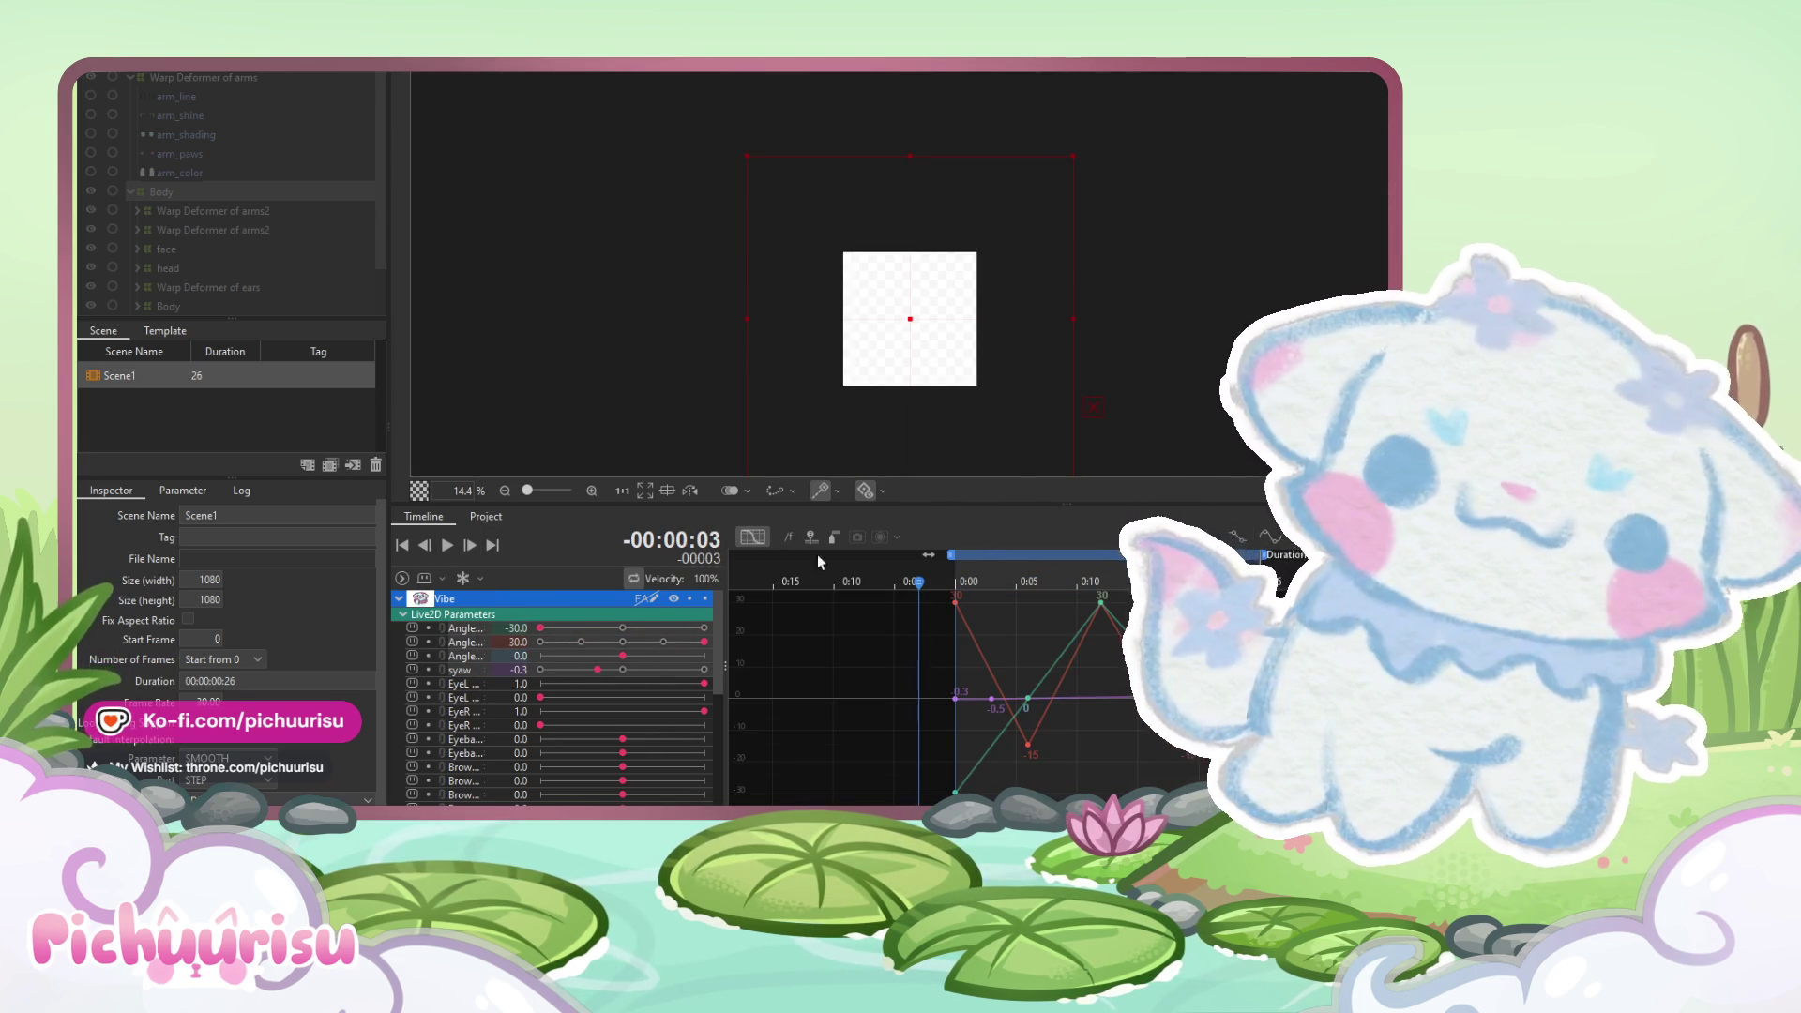
# - Return to the keyframe sheet and replay the Vibe loop a few times, zooming the view
pyautogui.click(752, 536)
pyautogui.click(444, 545)
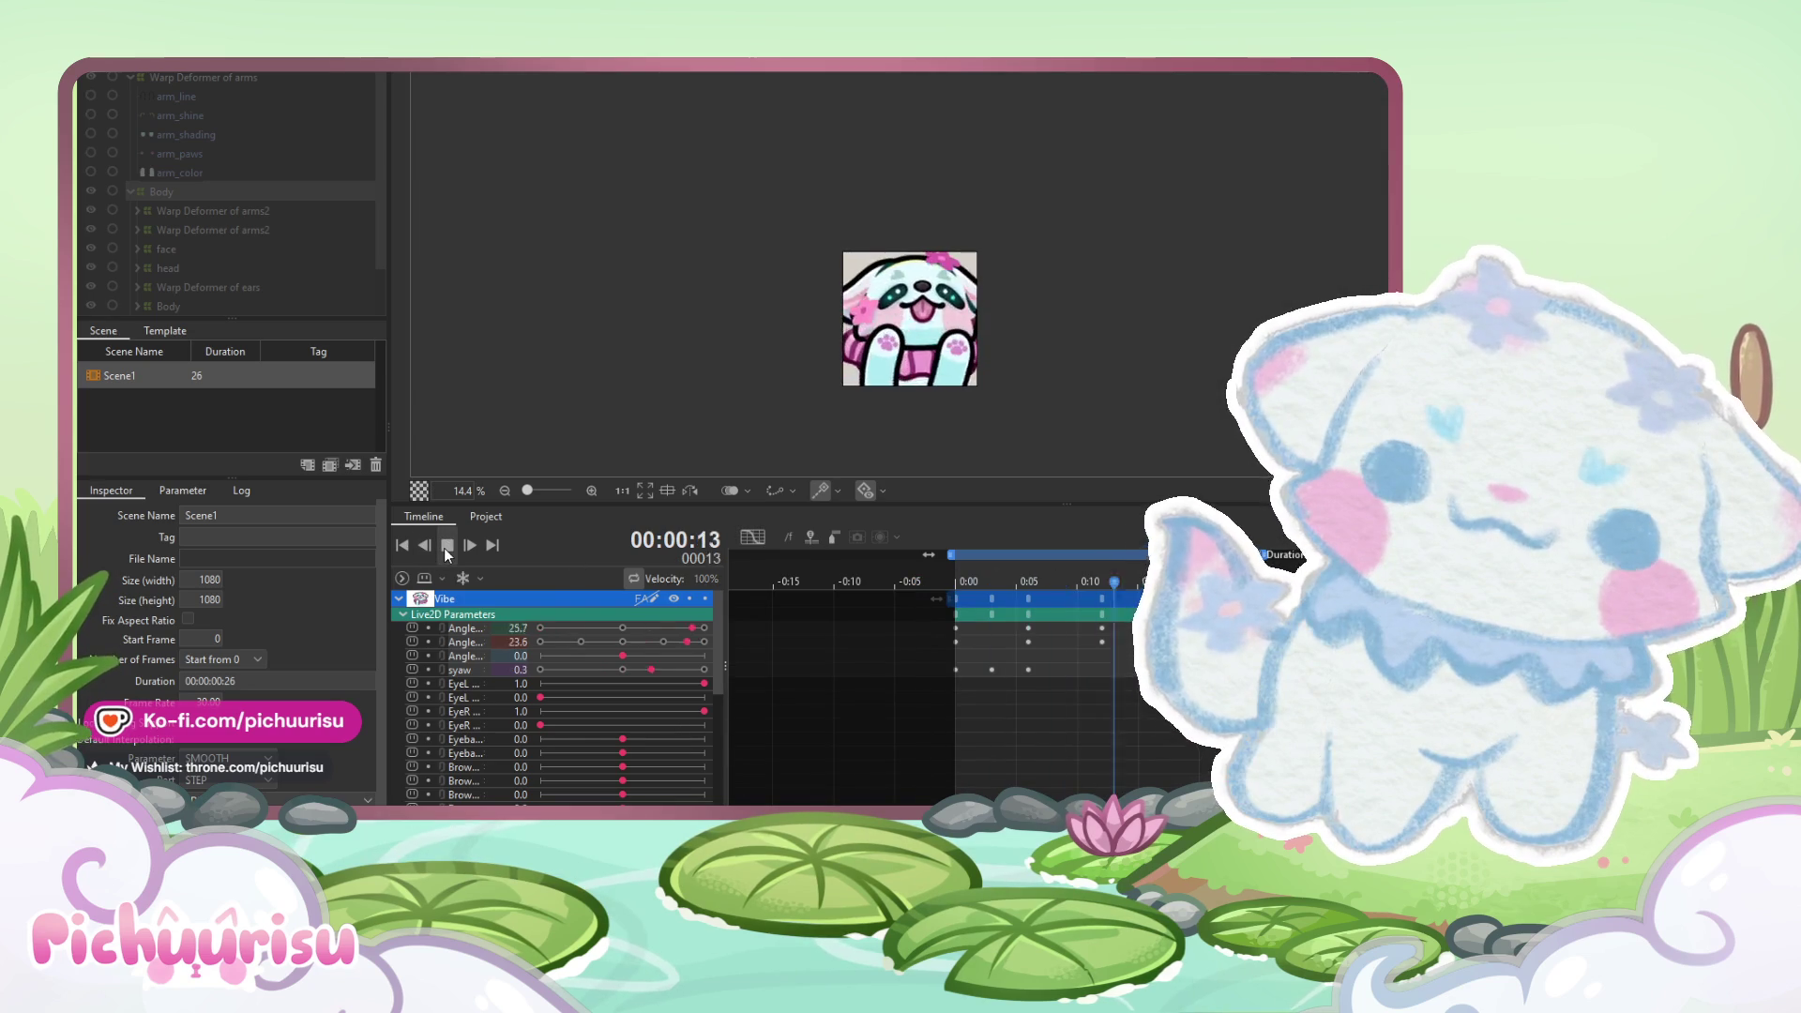
pyautogui.scroll(2, 1022, 400)
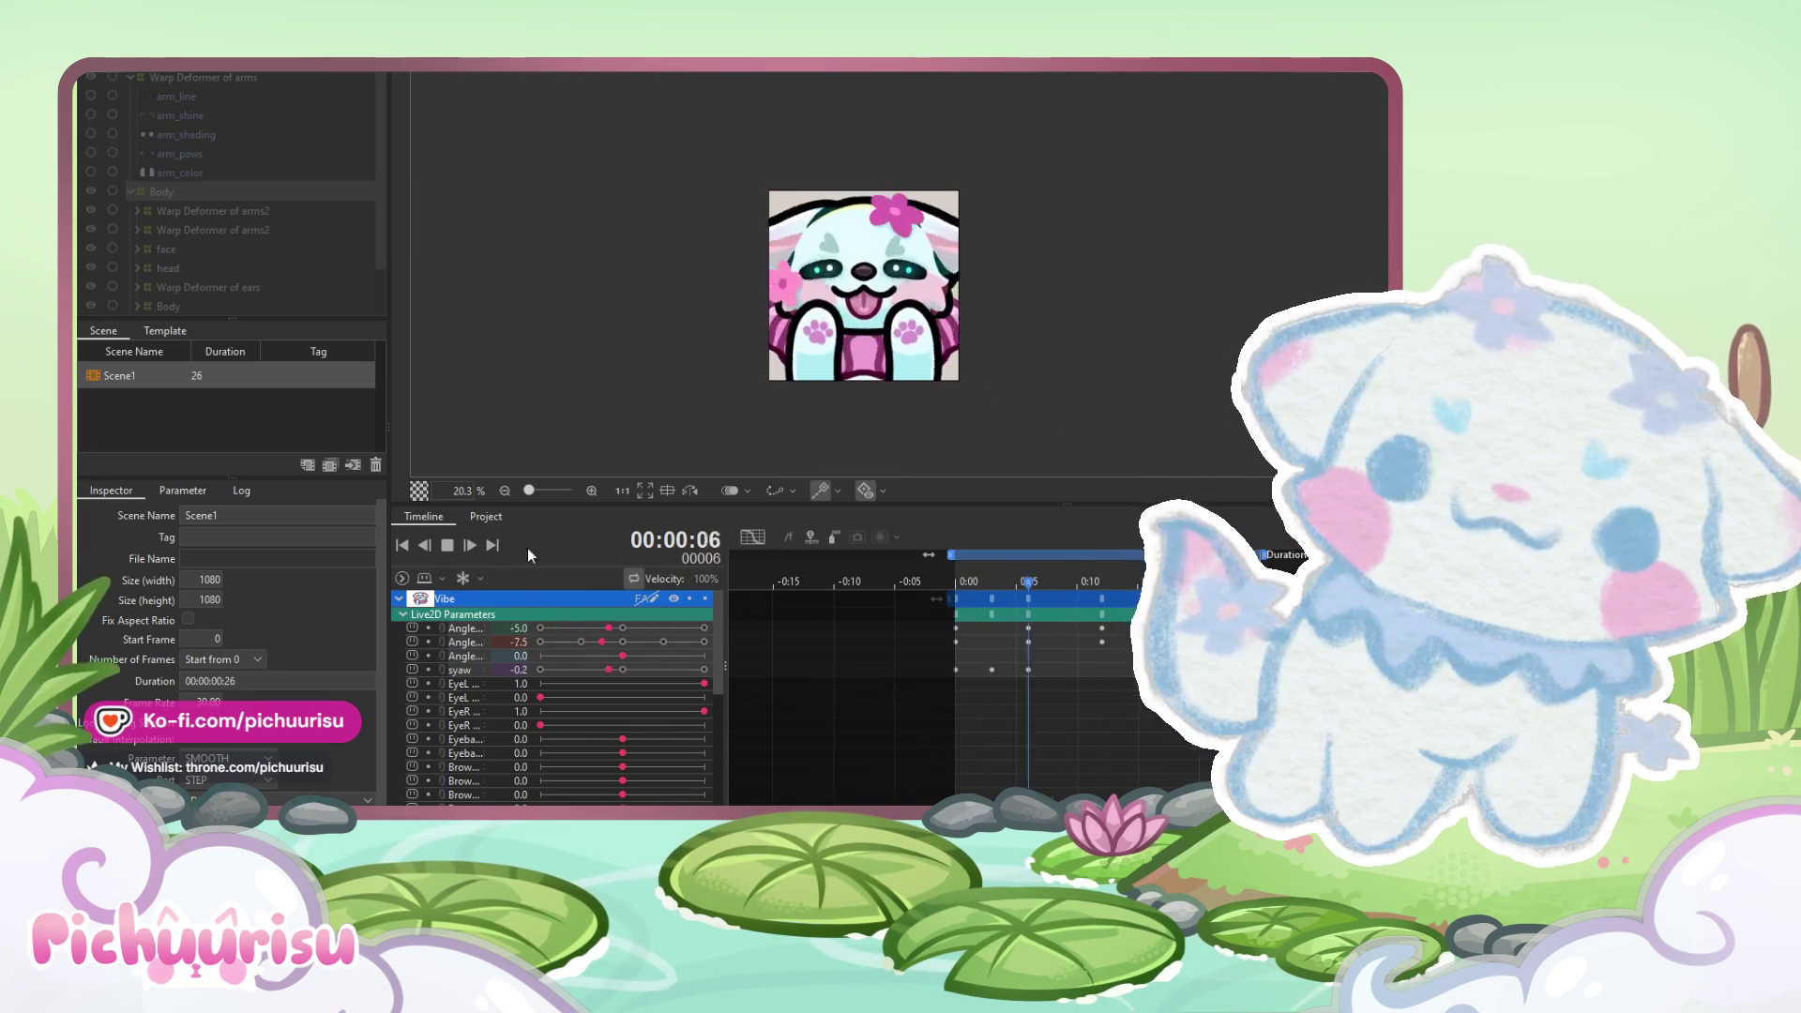
pyautogui.click(455, 549)
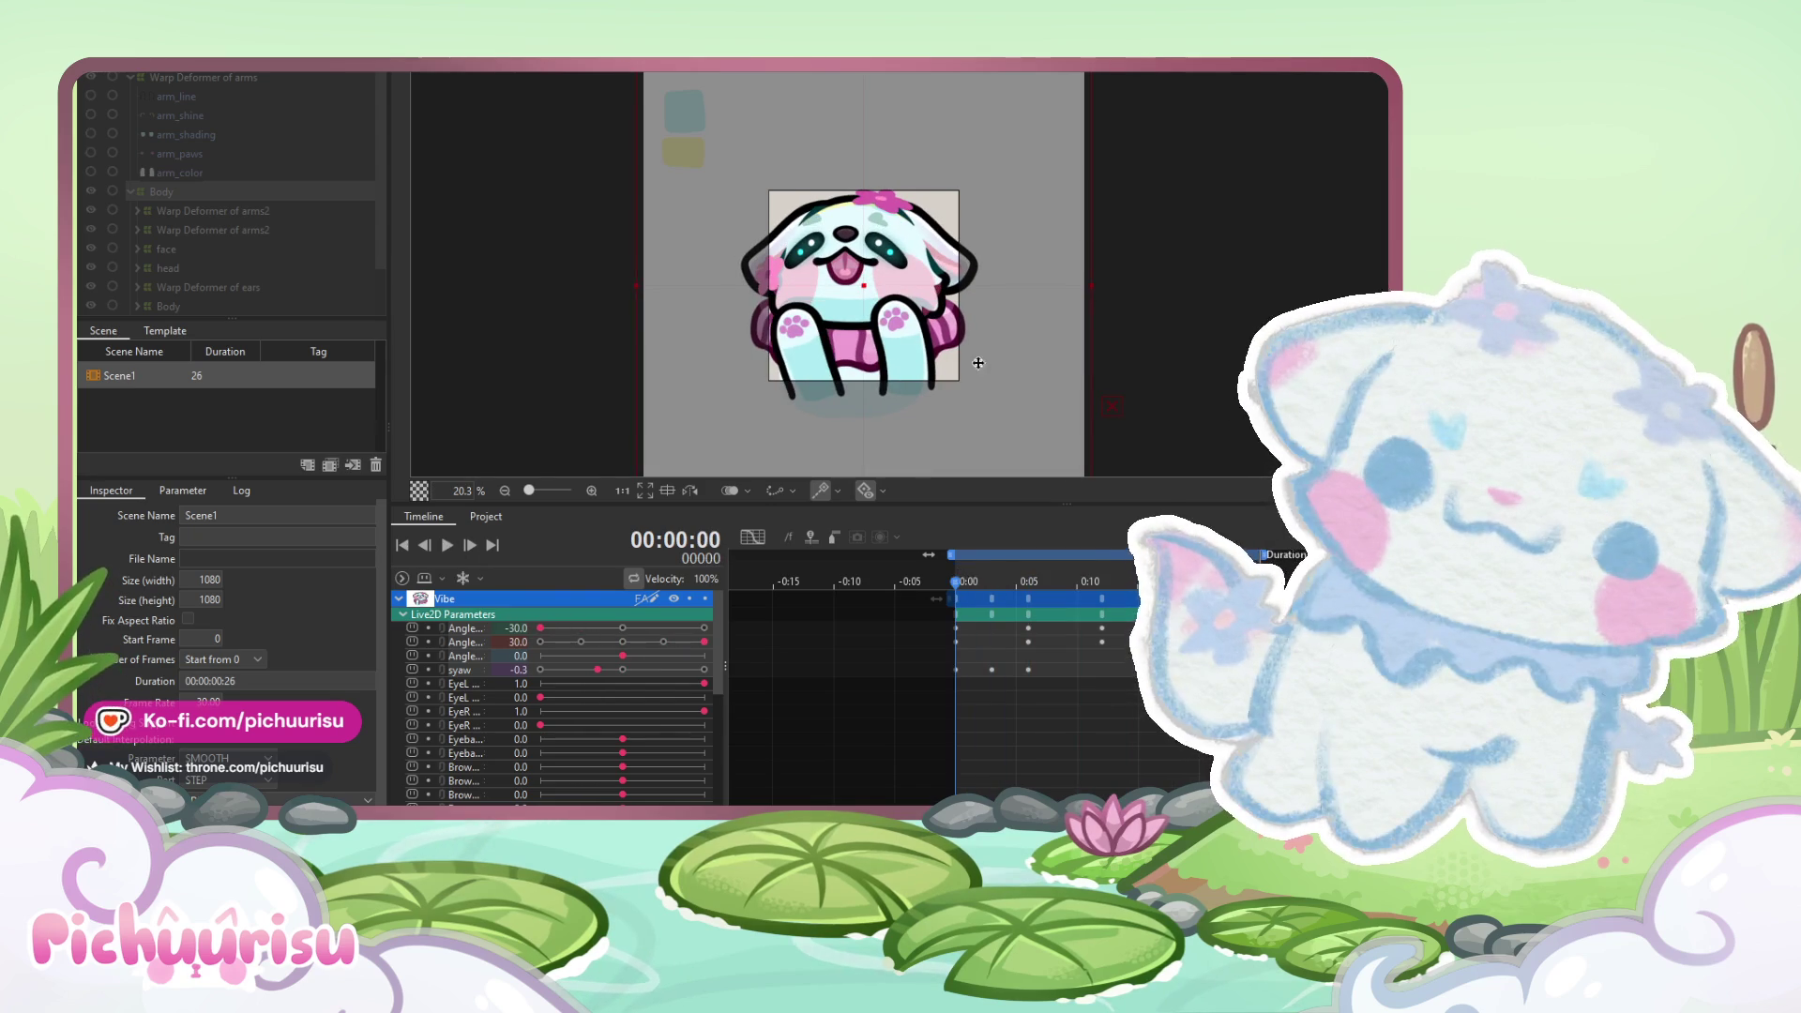
pyautogui.scroll(-2, 1078, 113)
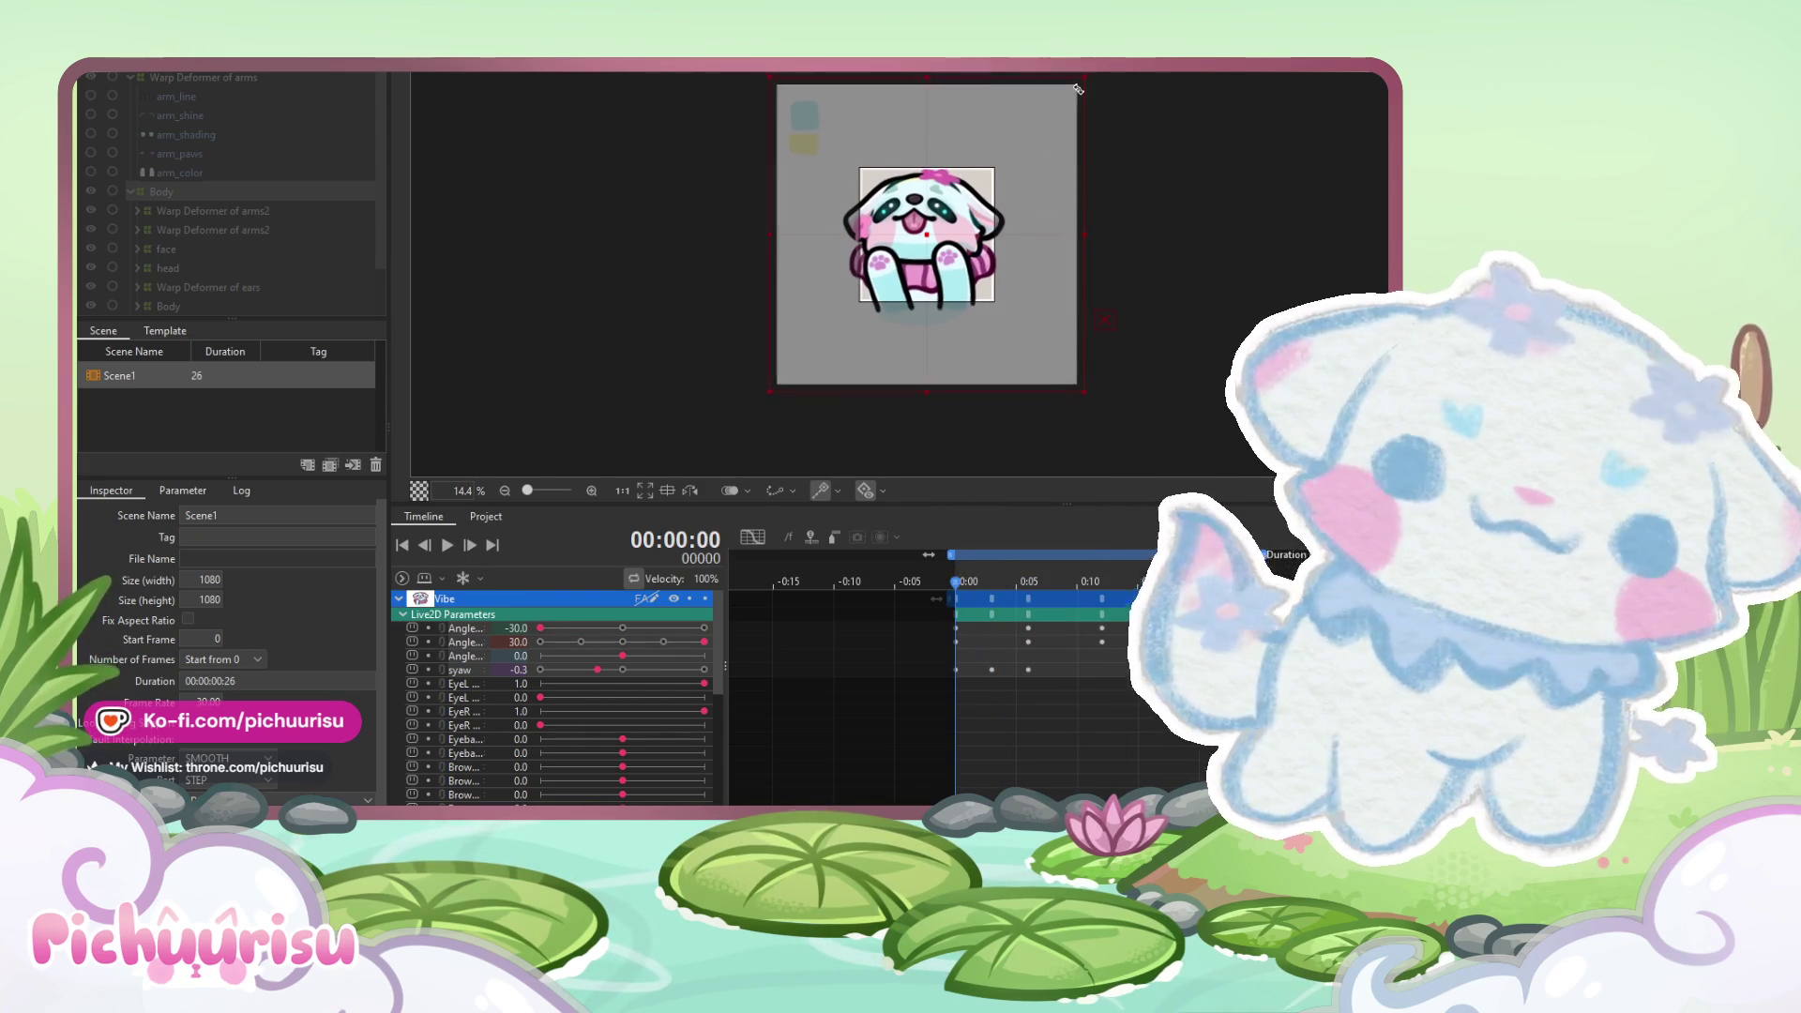
pyautogui.scroll(2, 951, 263)
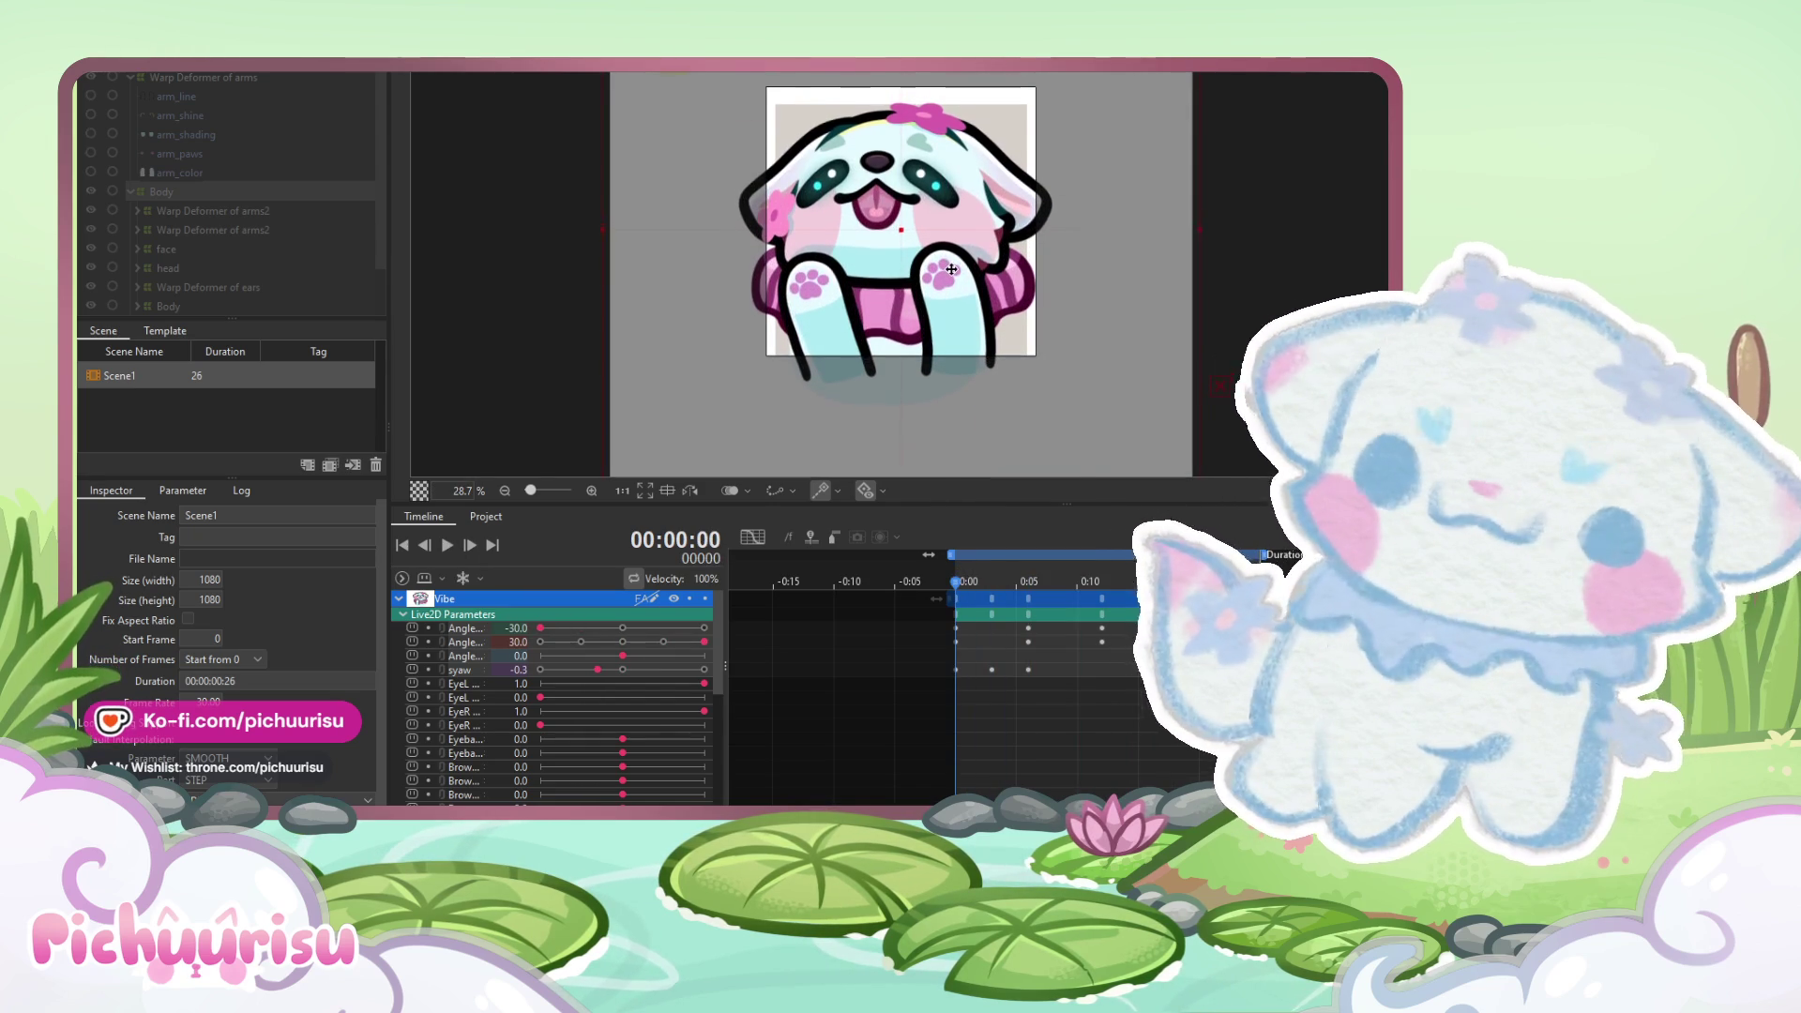
pyautogui.click(445, 548)
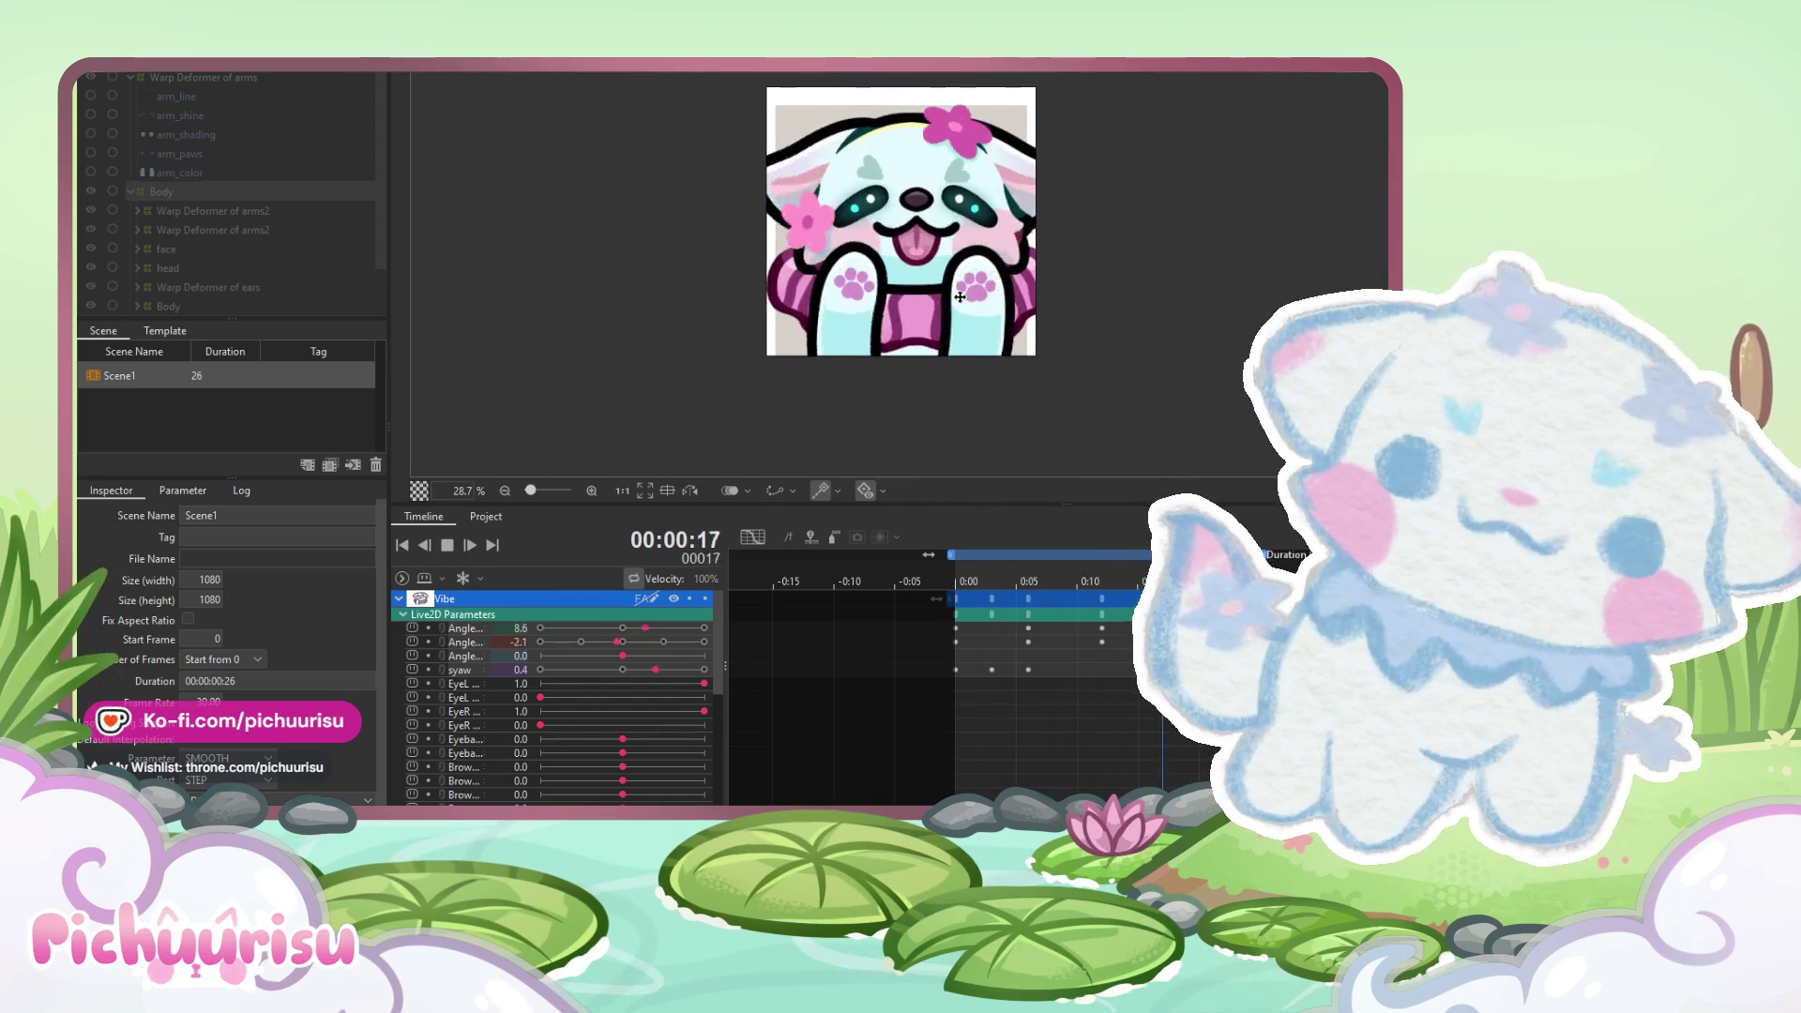
pyautogui.scroll(-2, 960, 296)
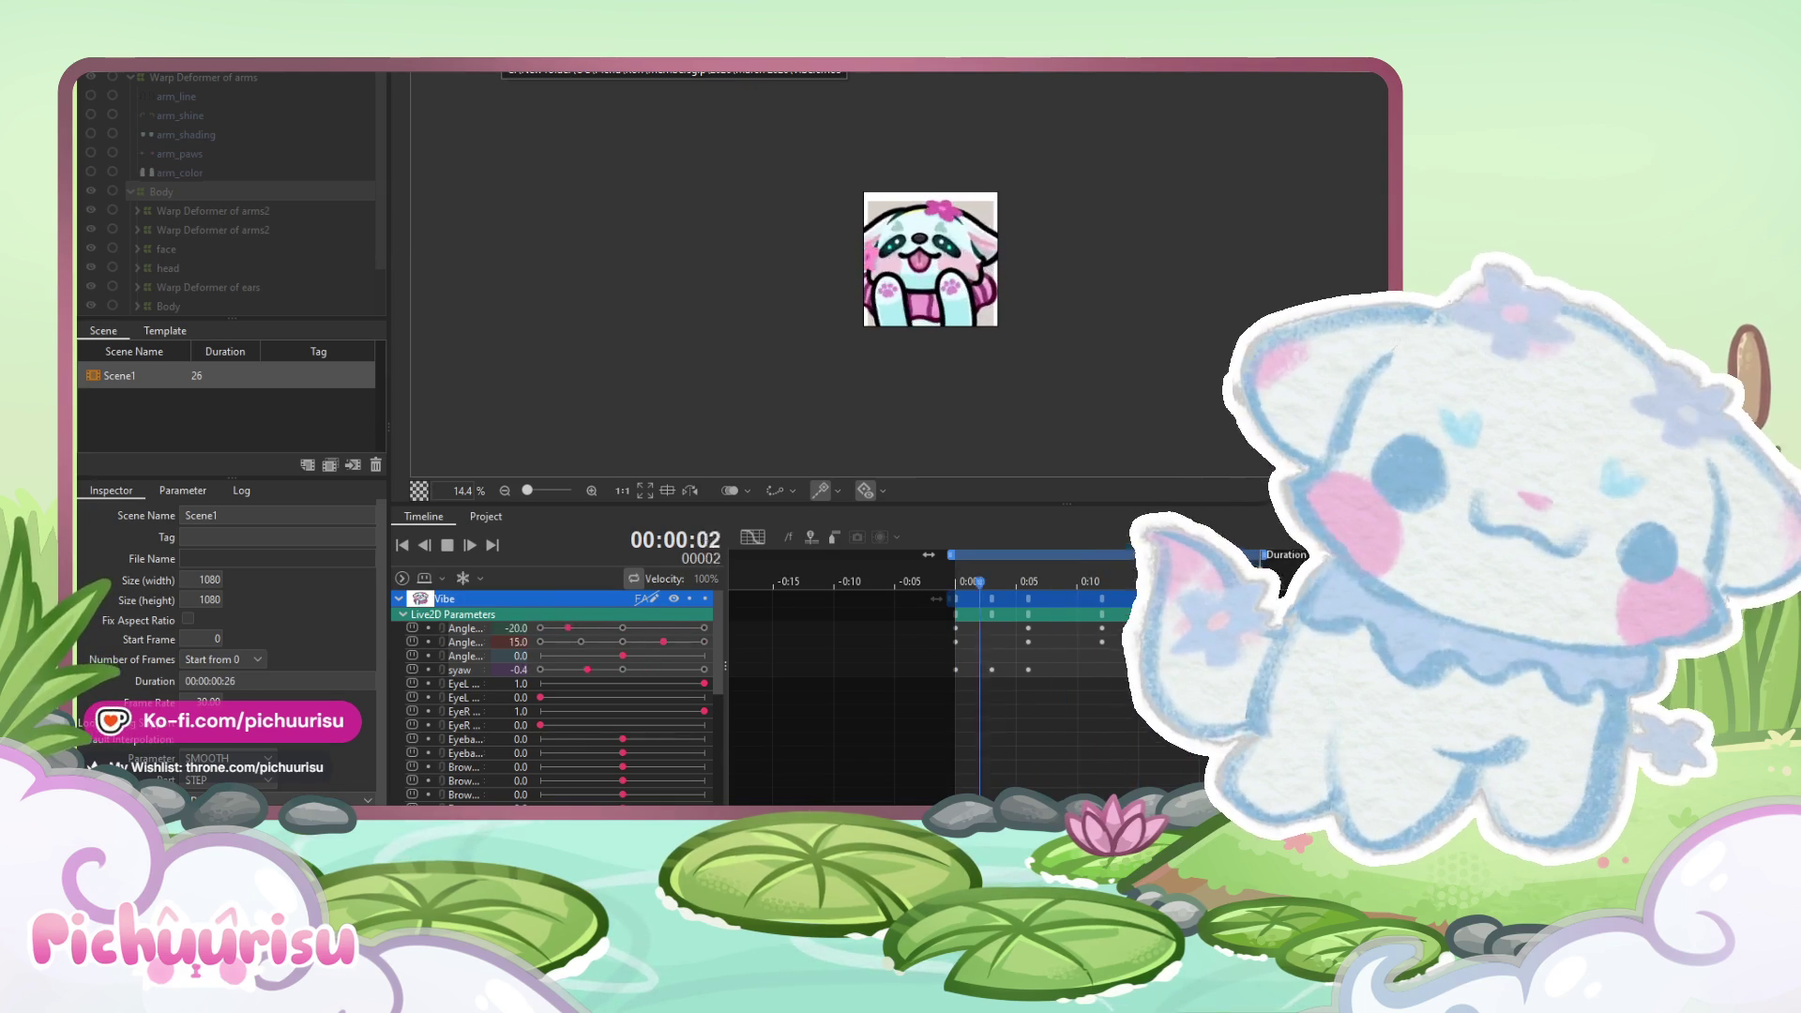
pyautogui.scroll(-3, 1060, 352)
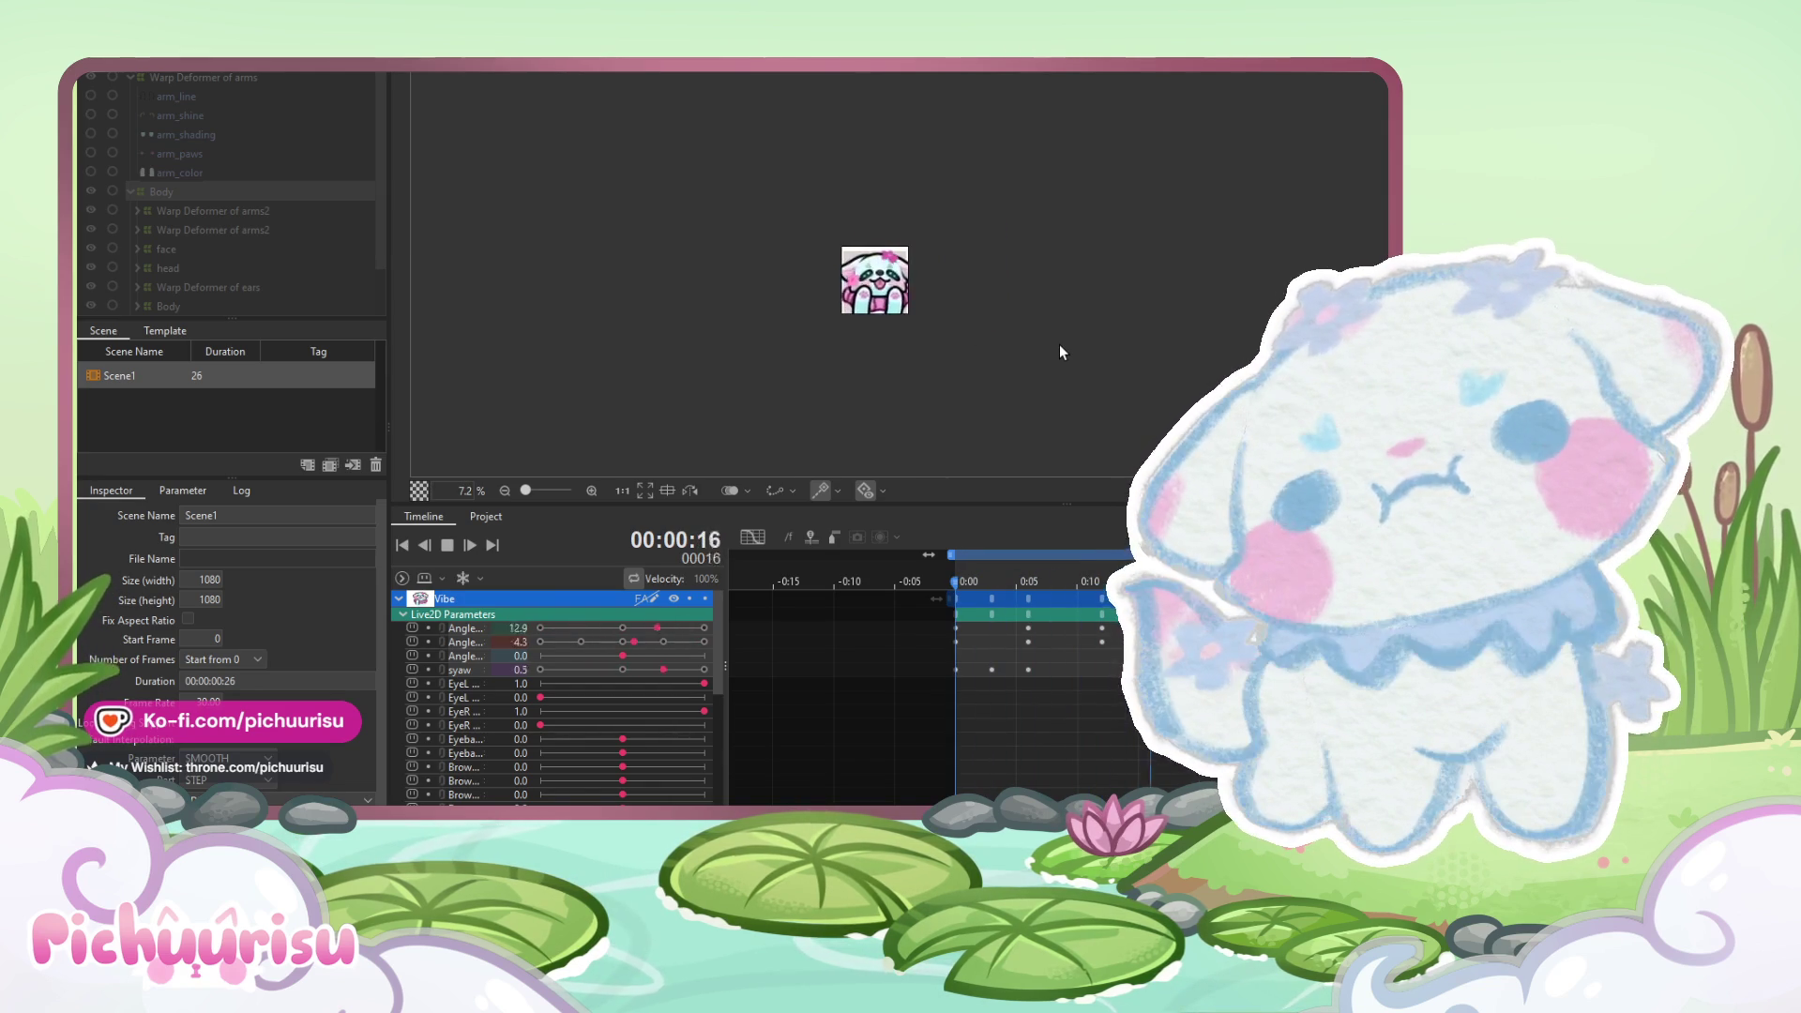
pyautogui.scroll(2, 931, 320)
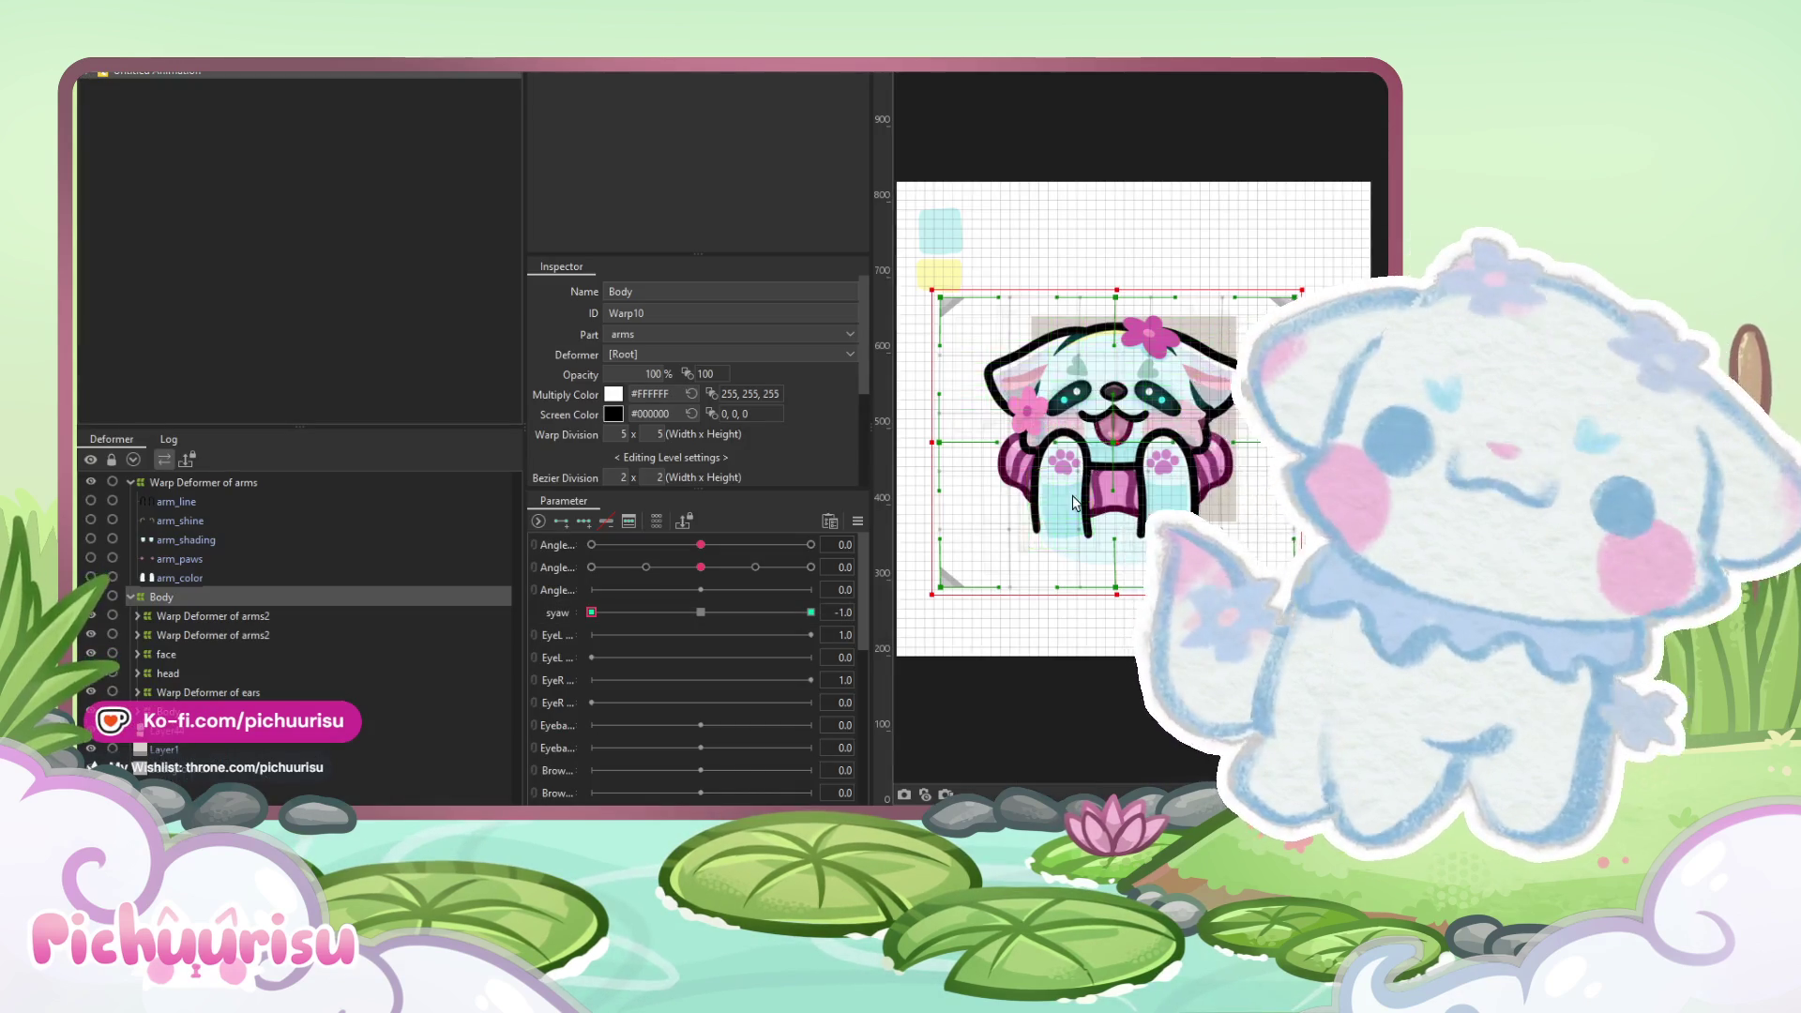
# - Select Warp Deformer of arms3 and test the Angle sliders, setting the second Angle to 30
pyautogui.click(1077, 495)
pyautogui.scroll(5, 1077, 494)
pyautogui.click(219, 676)
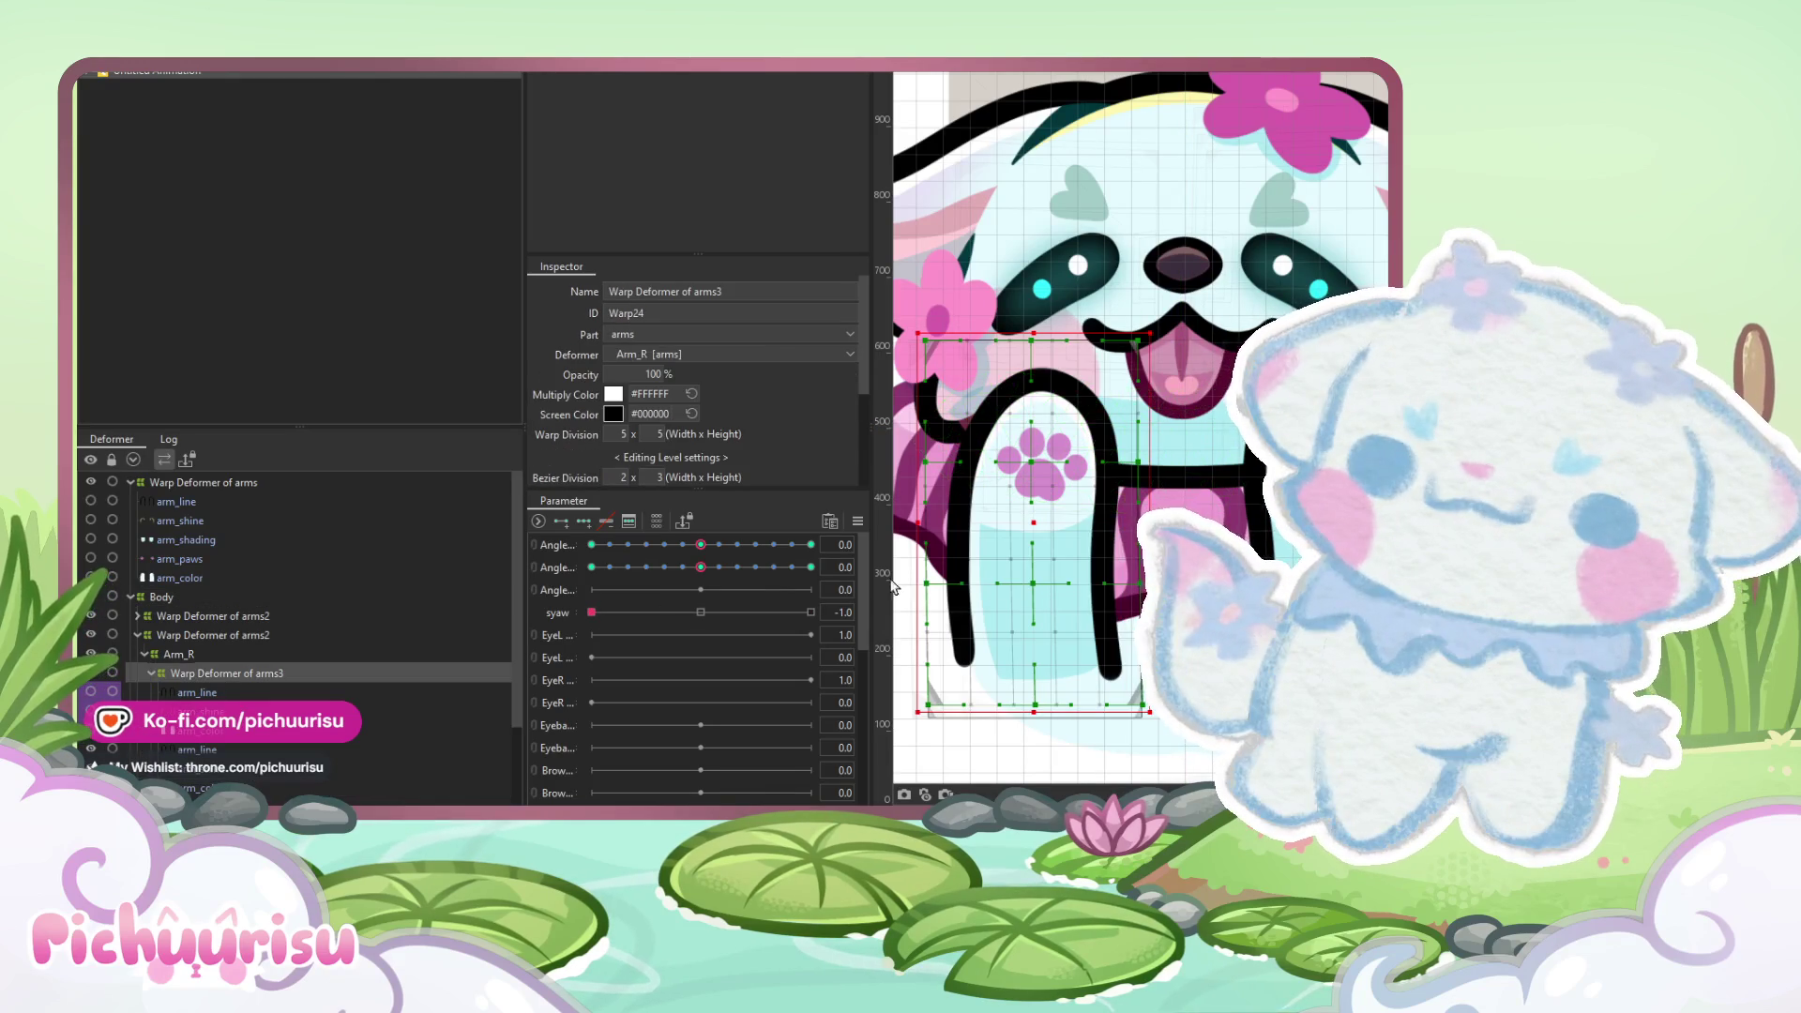
pyautogui.click(533, 539)
pyautogui.moveTo(744, 593)
pyautogui.mouseDown()
pyautogui.moveTo(695, 630)
pyautogui.moveTo(695, 546)
pyautogui.mouseUp()
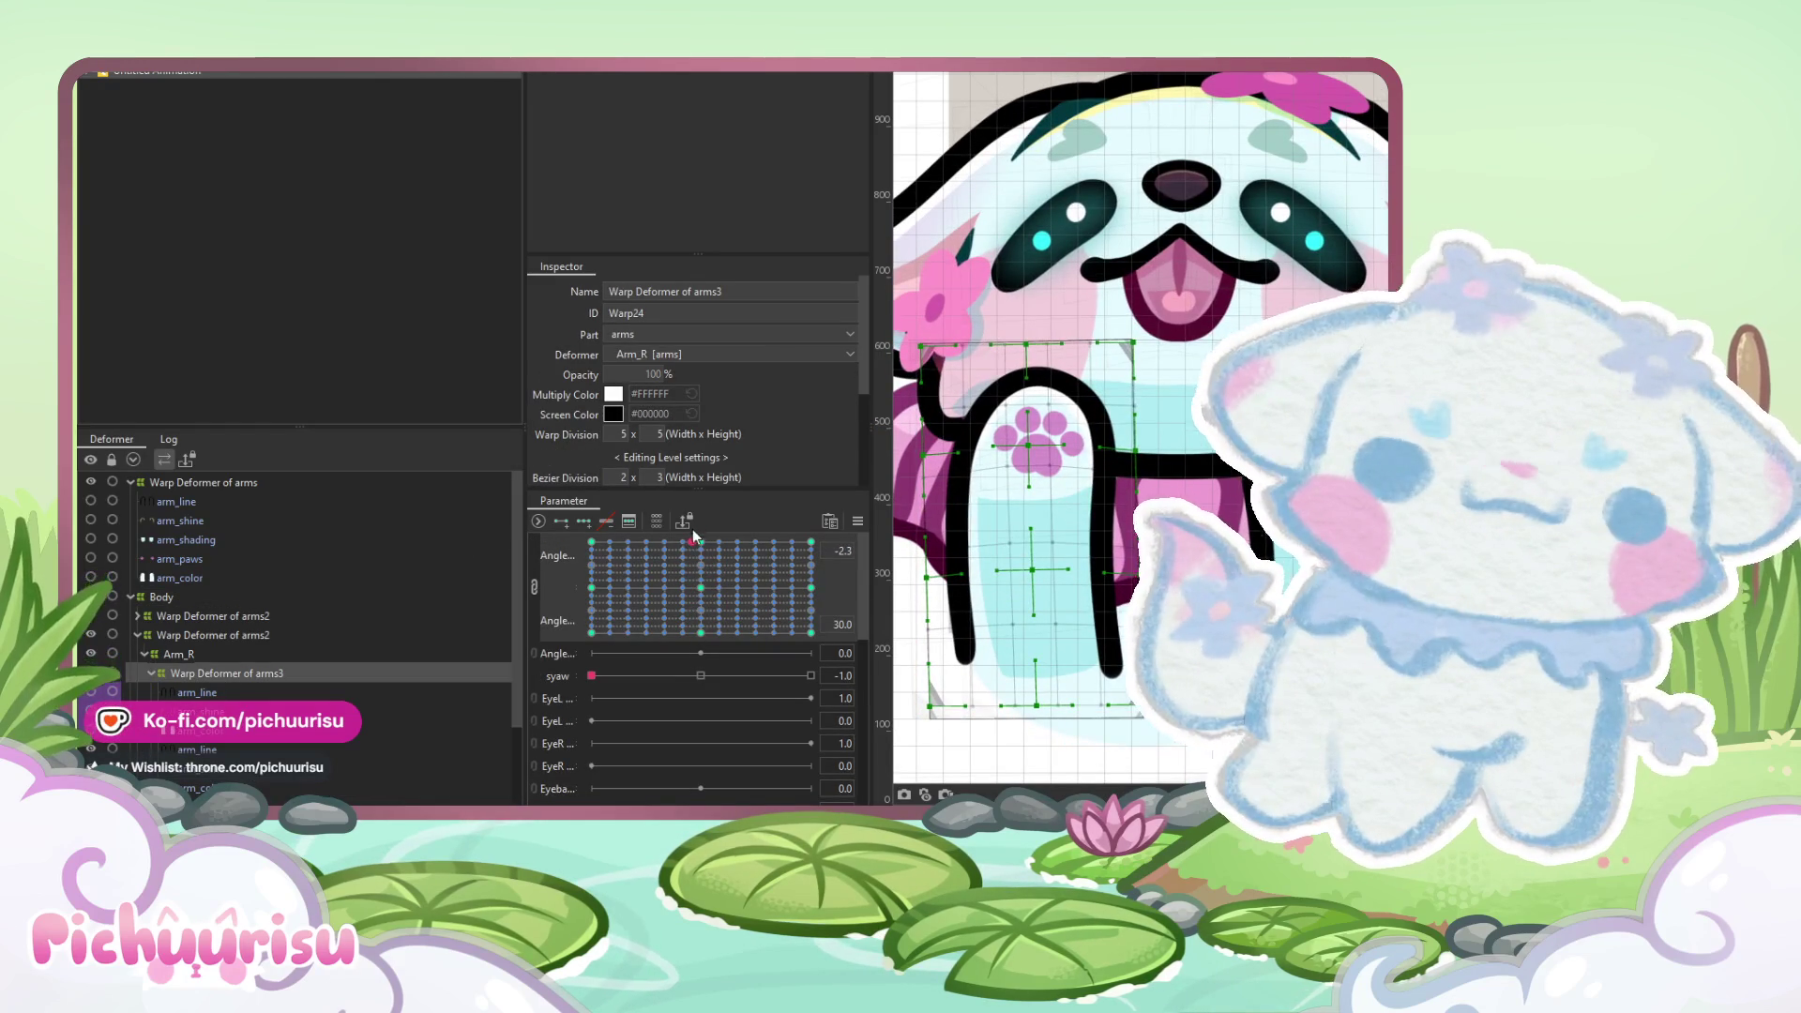
pyautogui.click(533, 588)
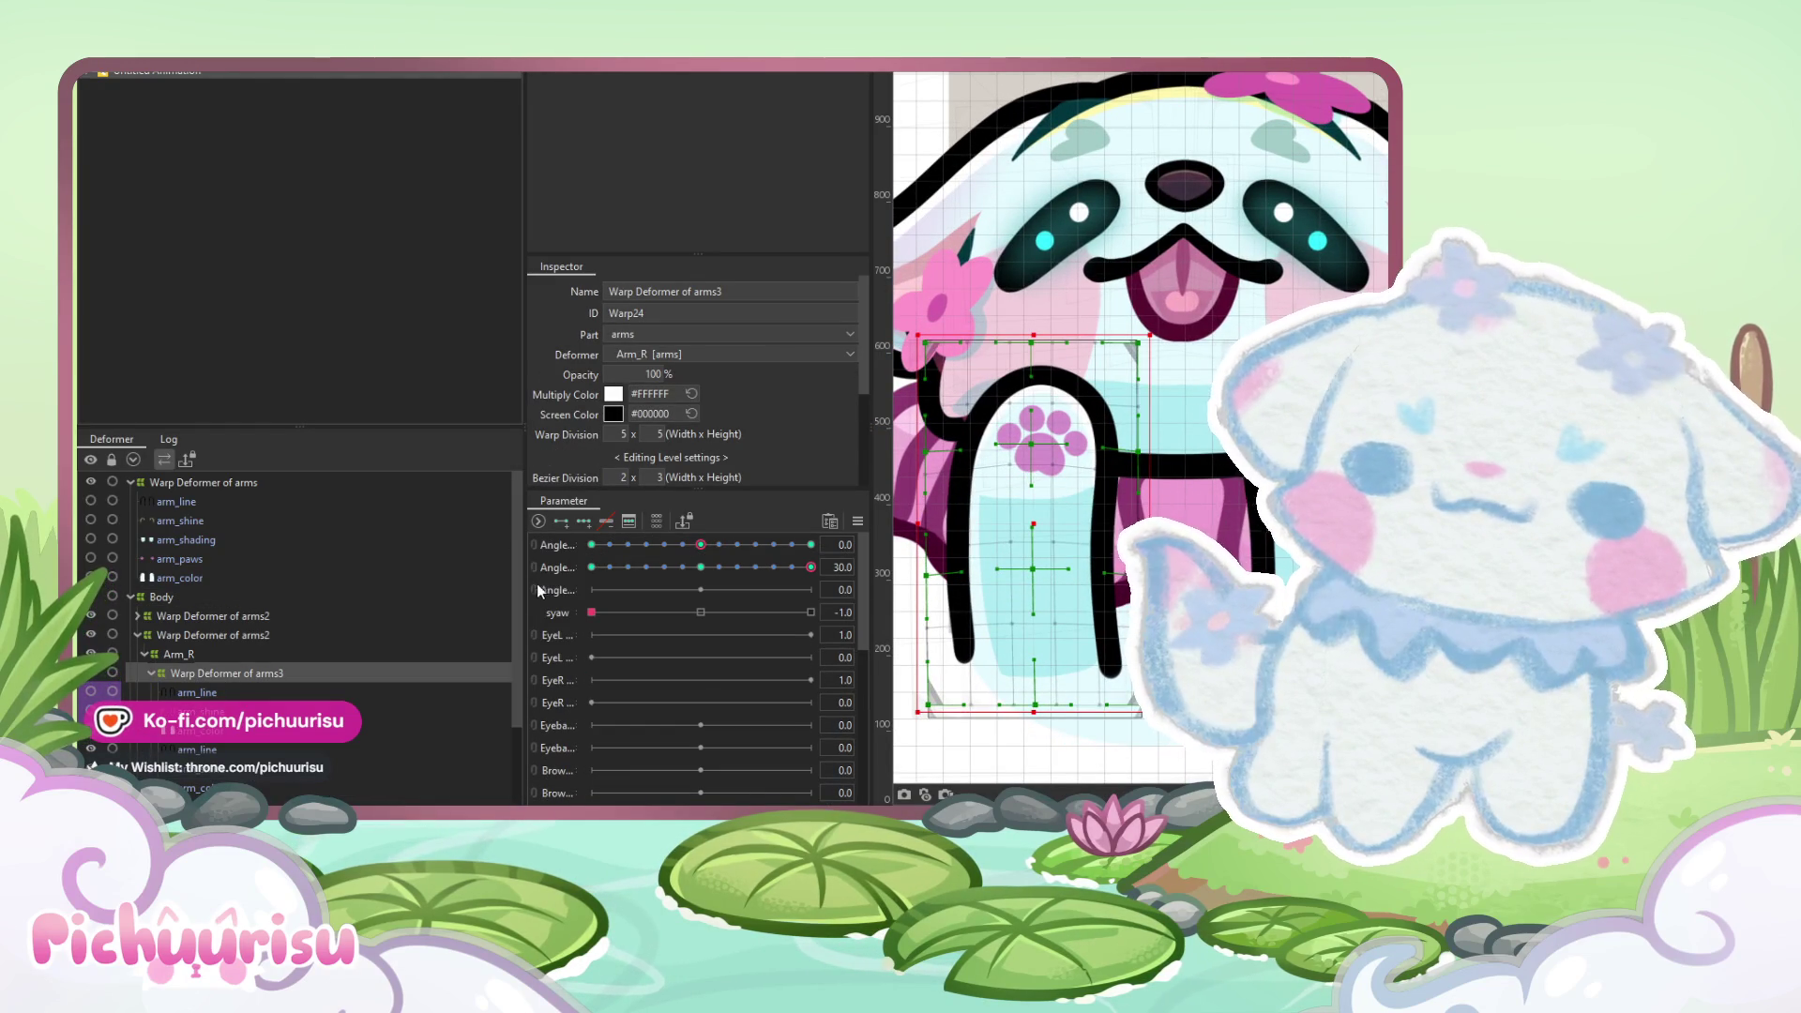
pyautogui.click(699, 568)
pyautogui.moveTo(697, 569); pyautogui.dragTo(819, 566)
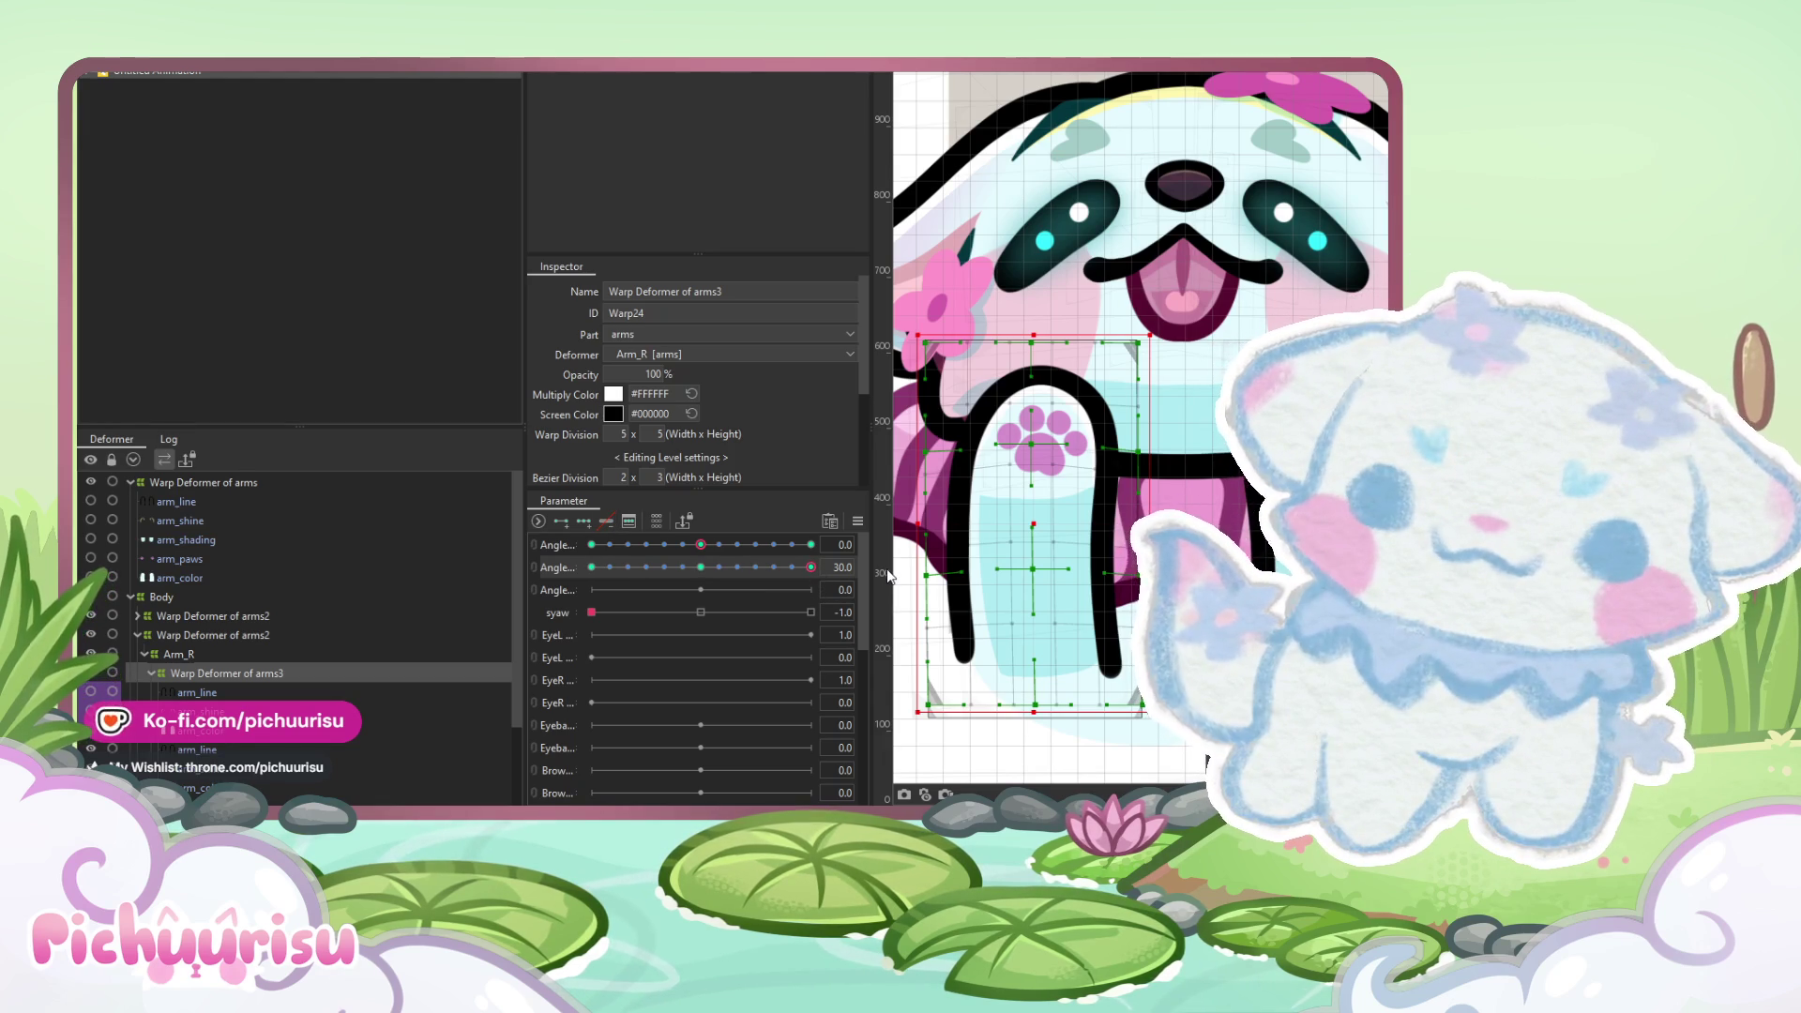
# - Apply Synthesize corners to the Angle parameters from the parameter options menu
pyautogui.click(562, 540)
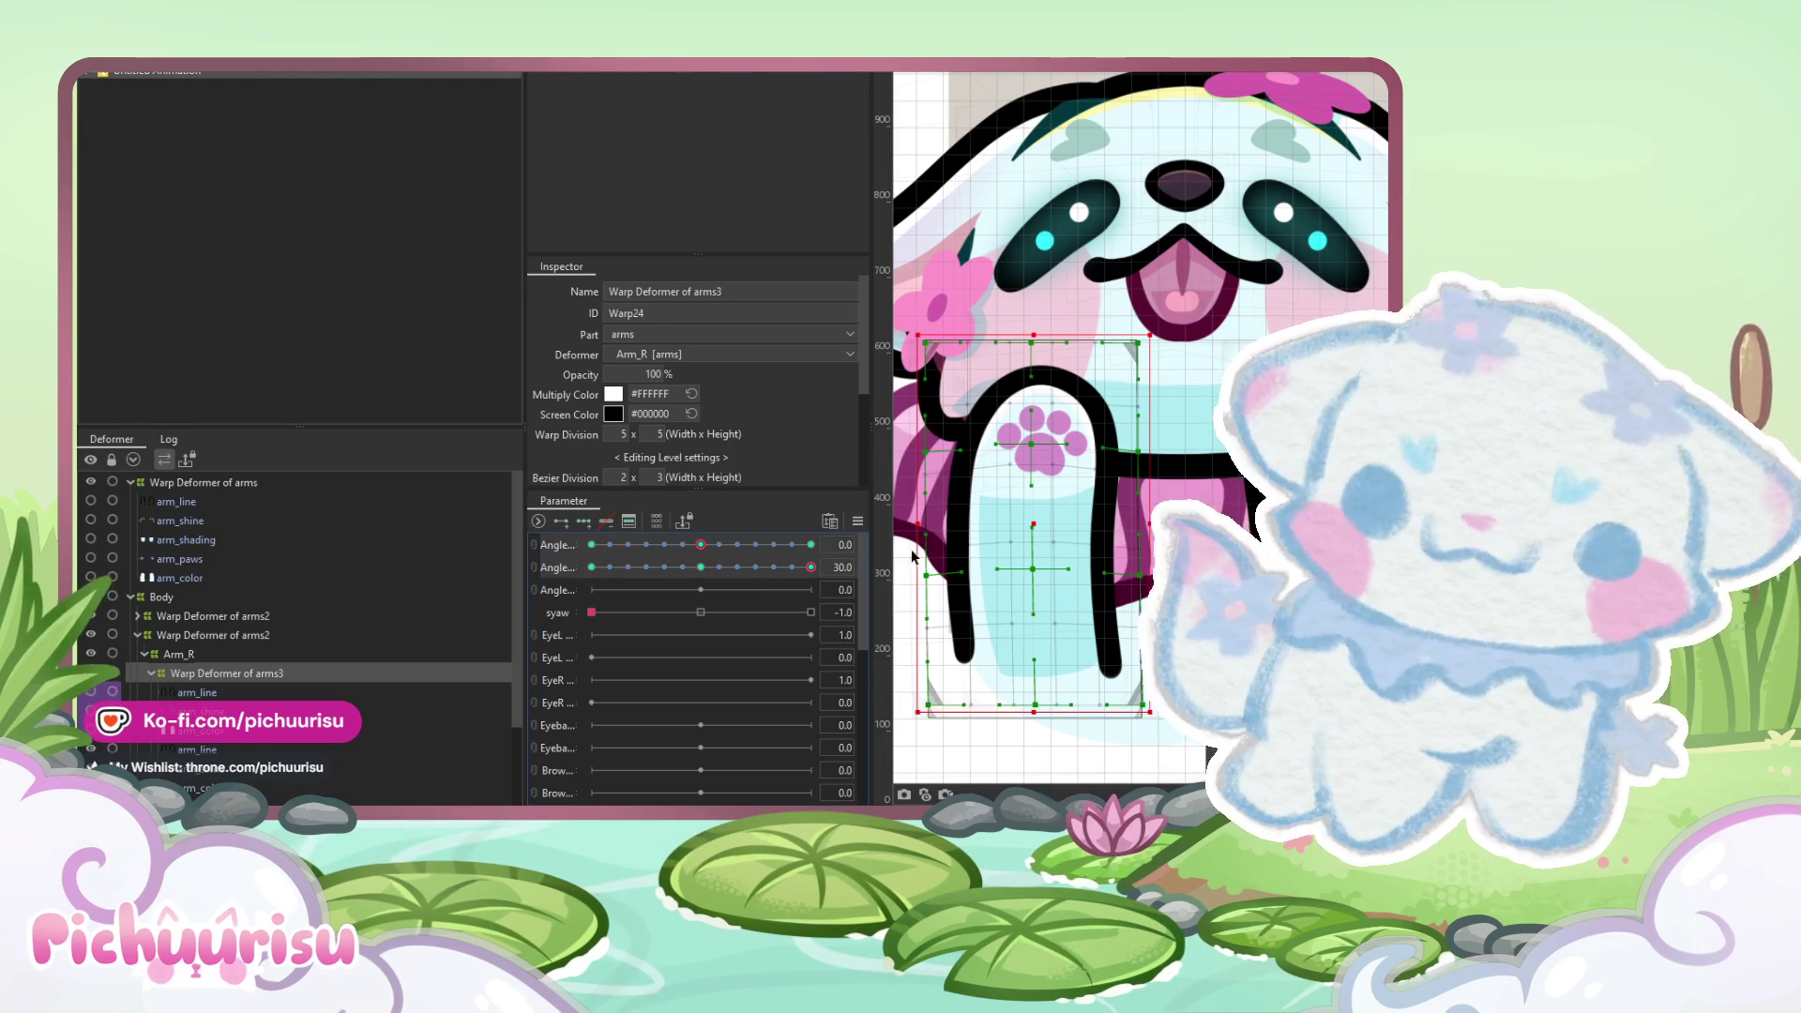
pyautogui.click(857, 521)
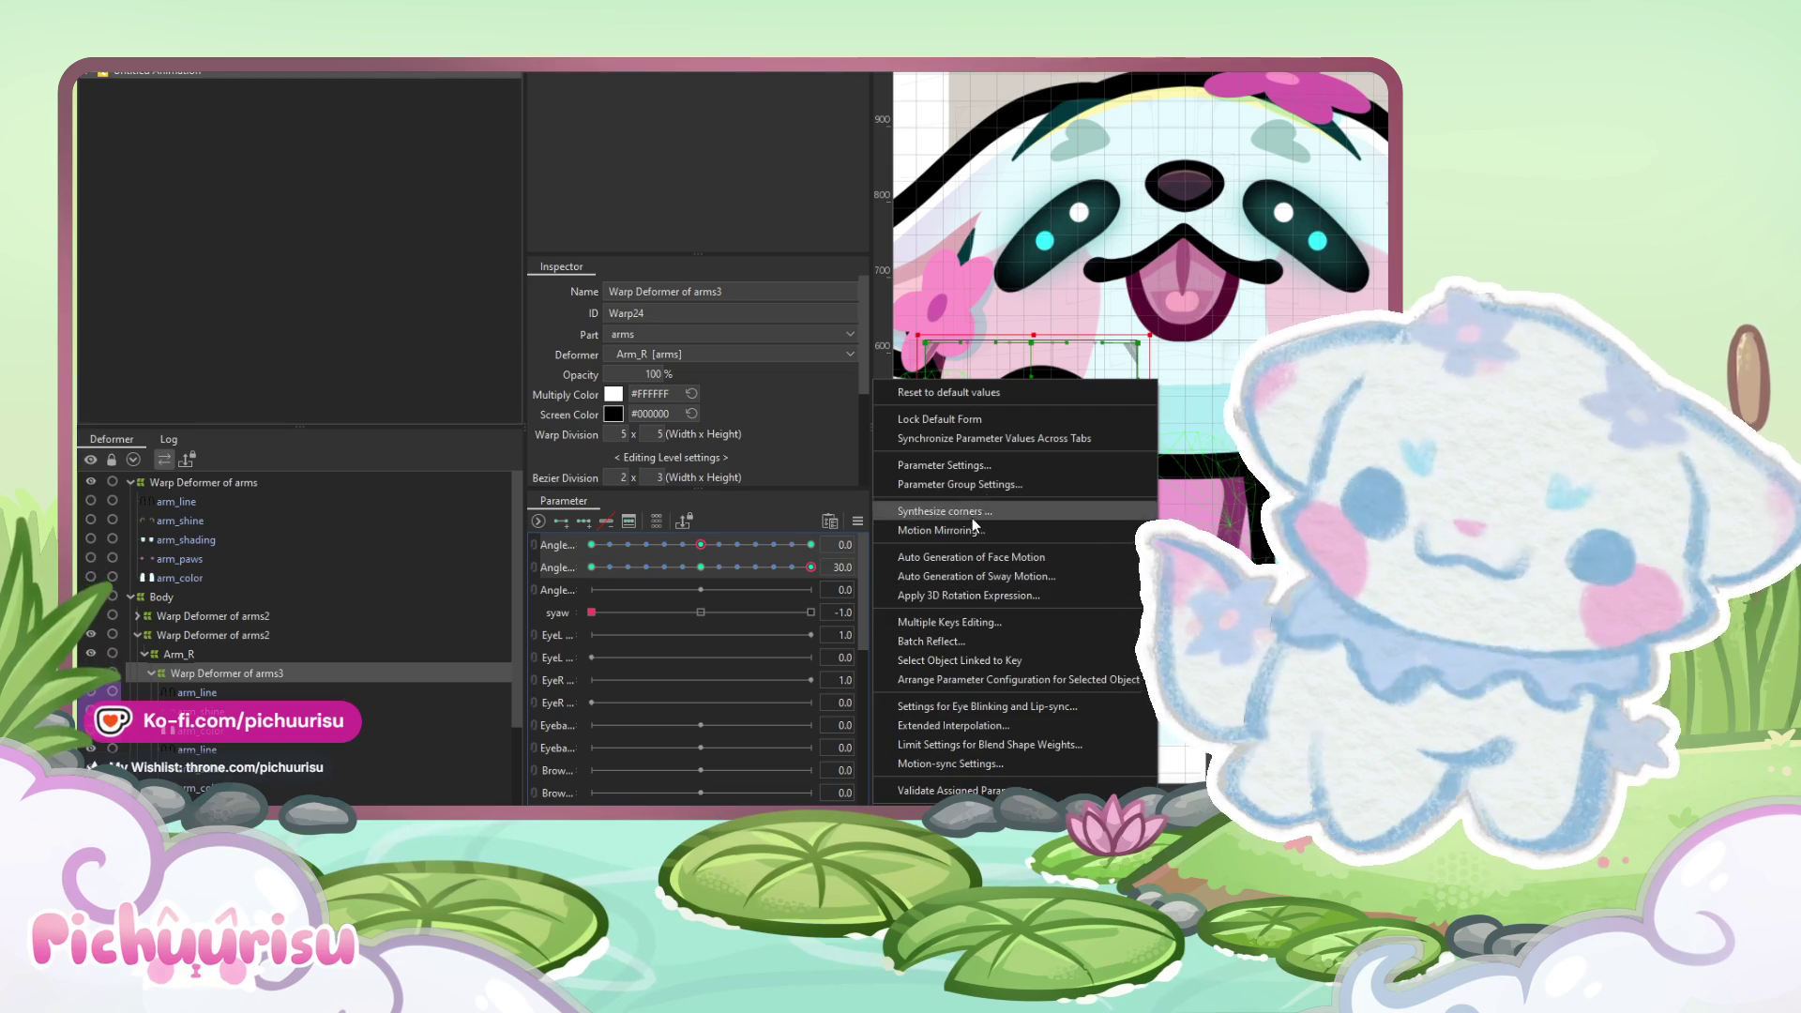
pyautogui.click(962, 722)
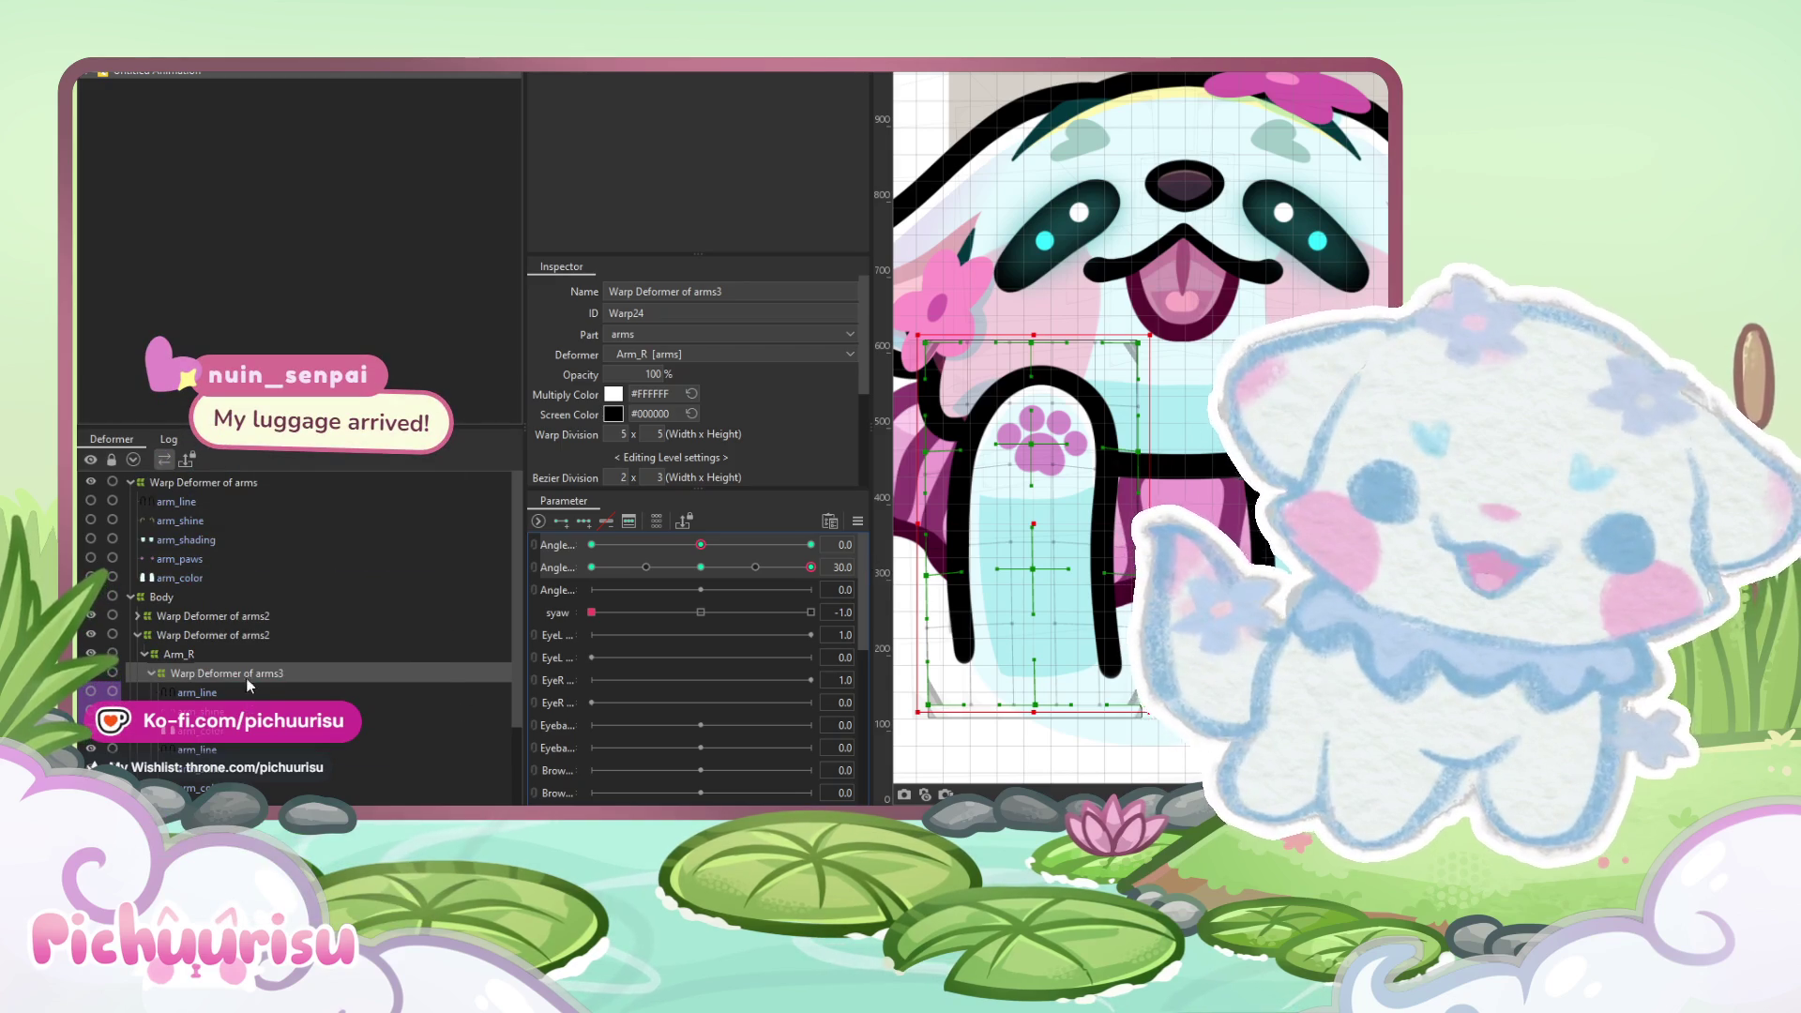
# - Expand Arm_R and view its other arms3 warp deformer at the second Angle's 30 key
pyautogui.scroll(-2, 251, 668)
pyautogui.scroll(-2, 250, 668)
pyautogui.scroll(3, 250, 668)
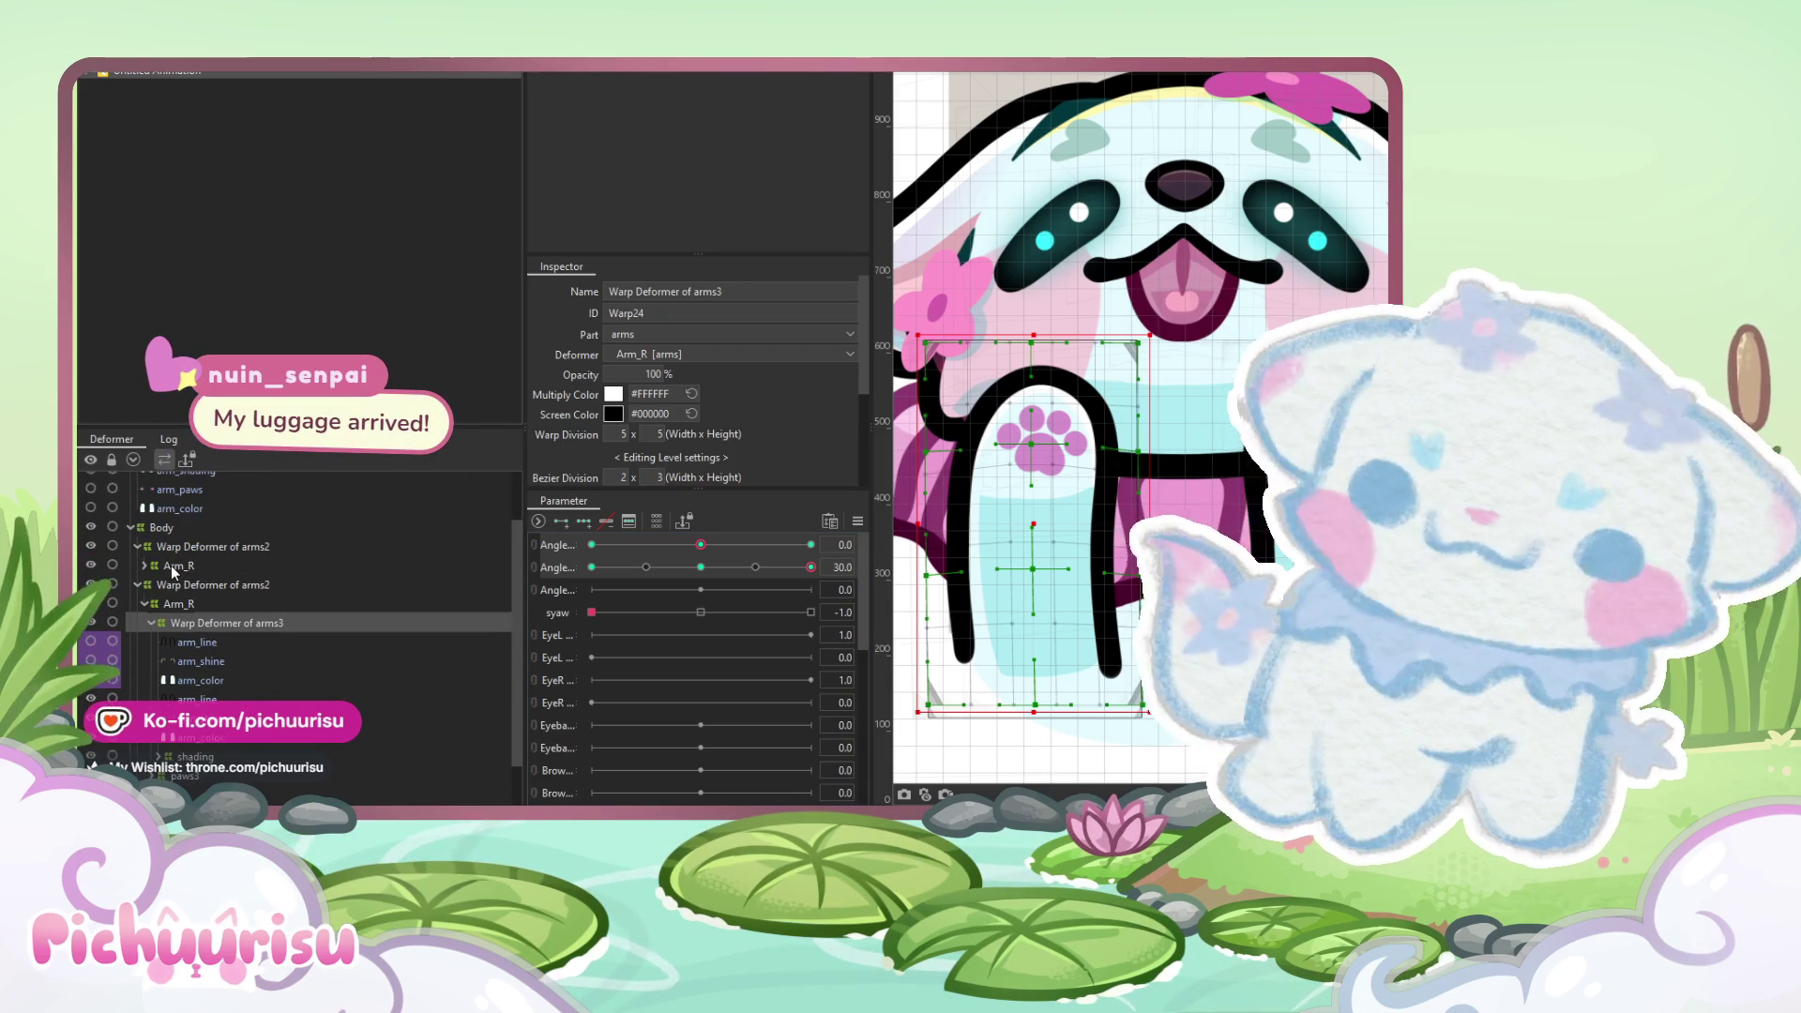
pyautogui.click(146, 566)
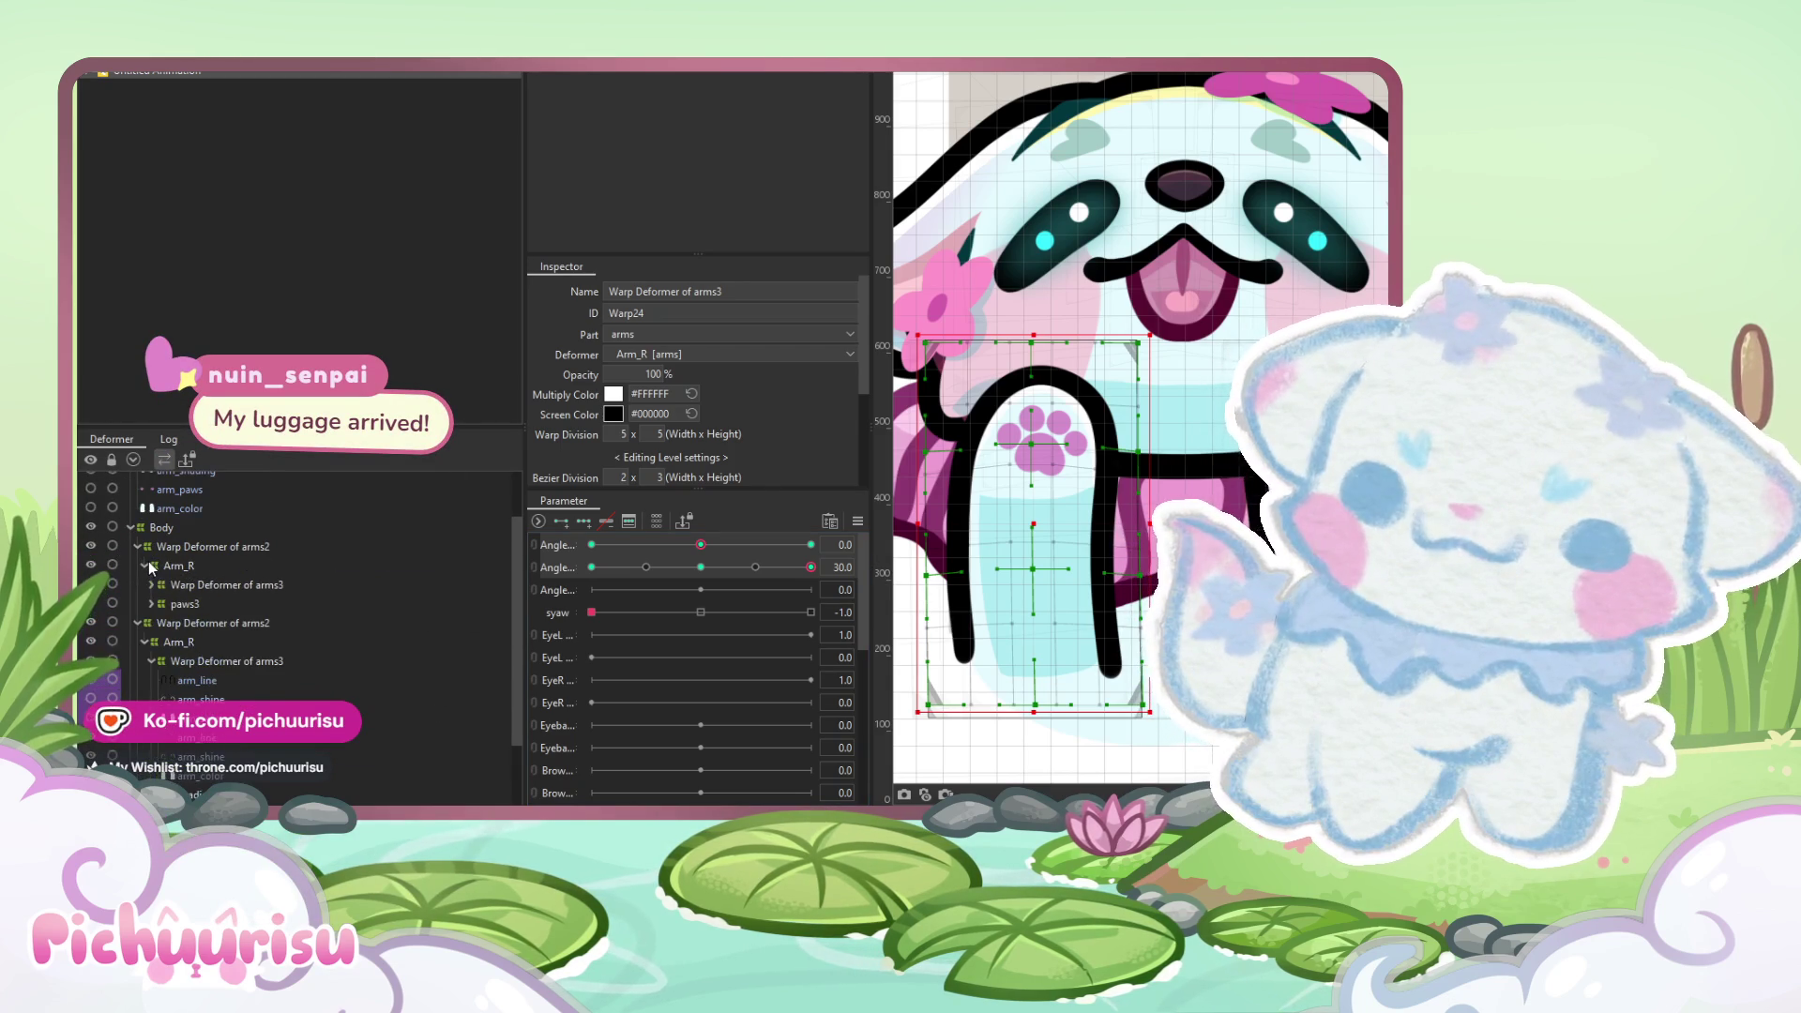
pyautogui.click(201, 585)
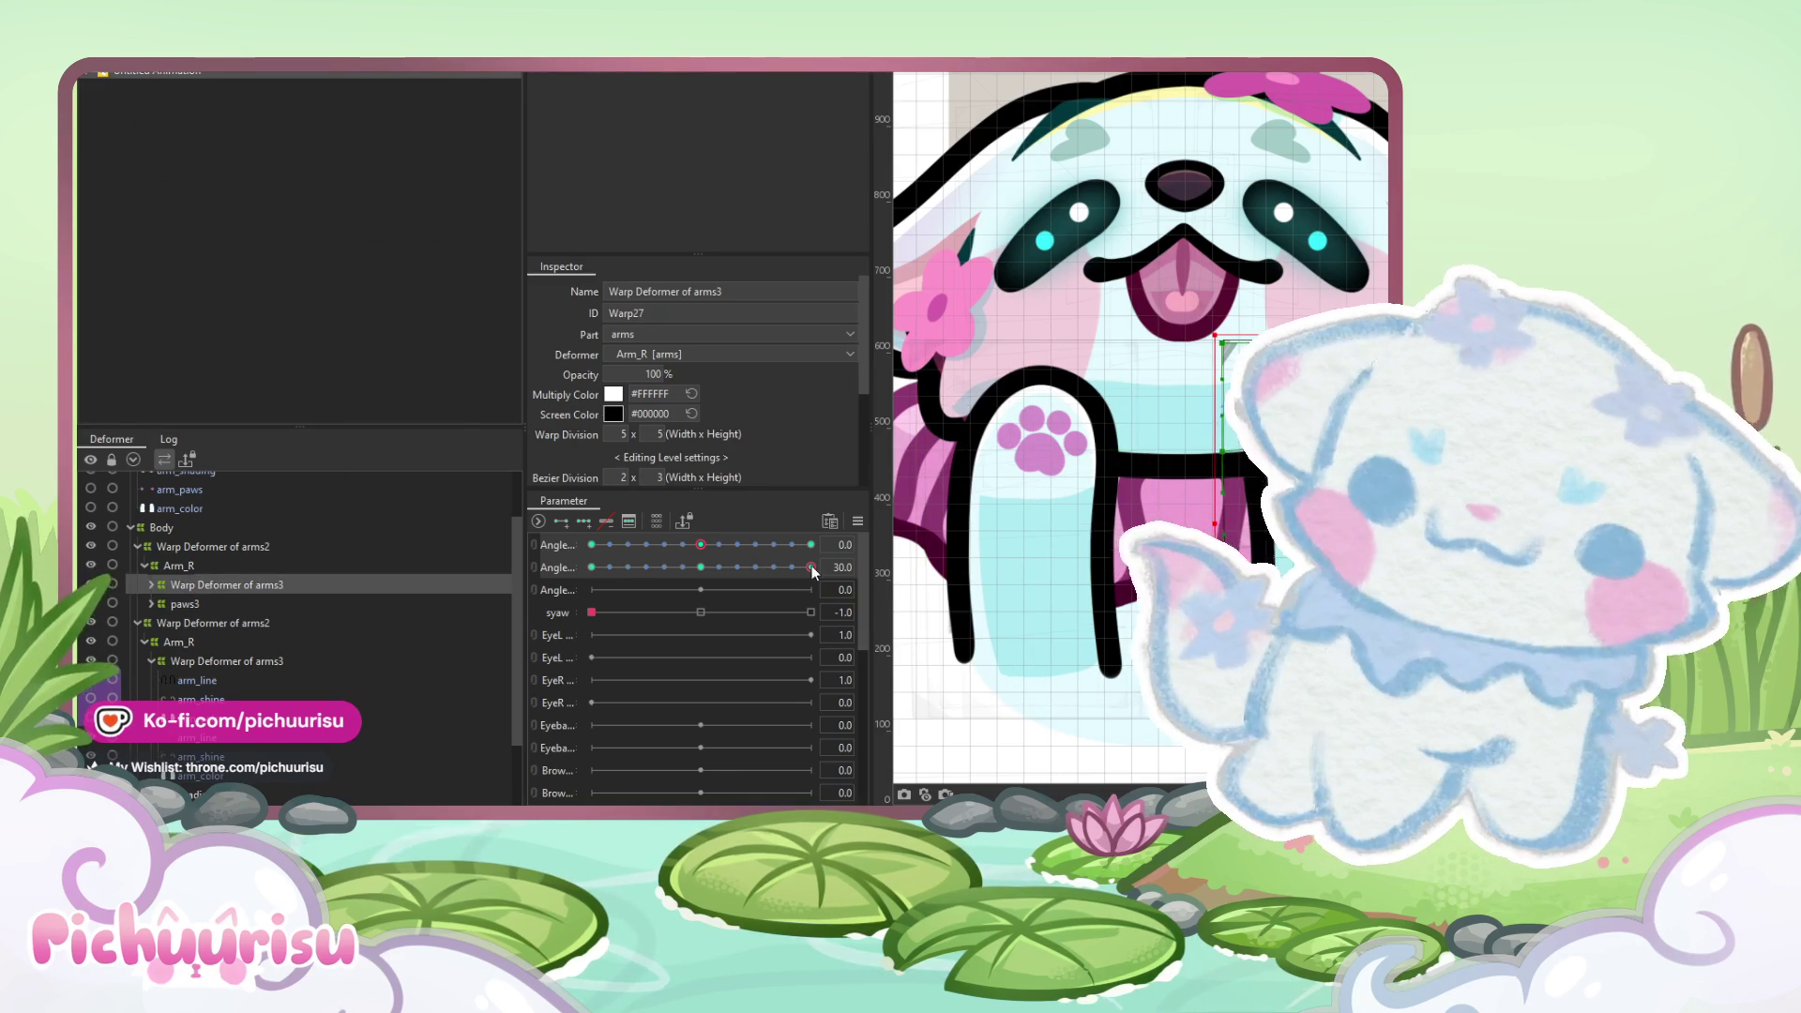
pyautogui.click(812, 566)
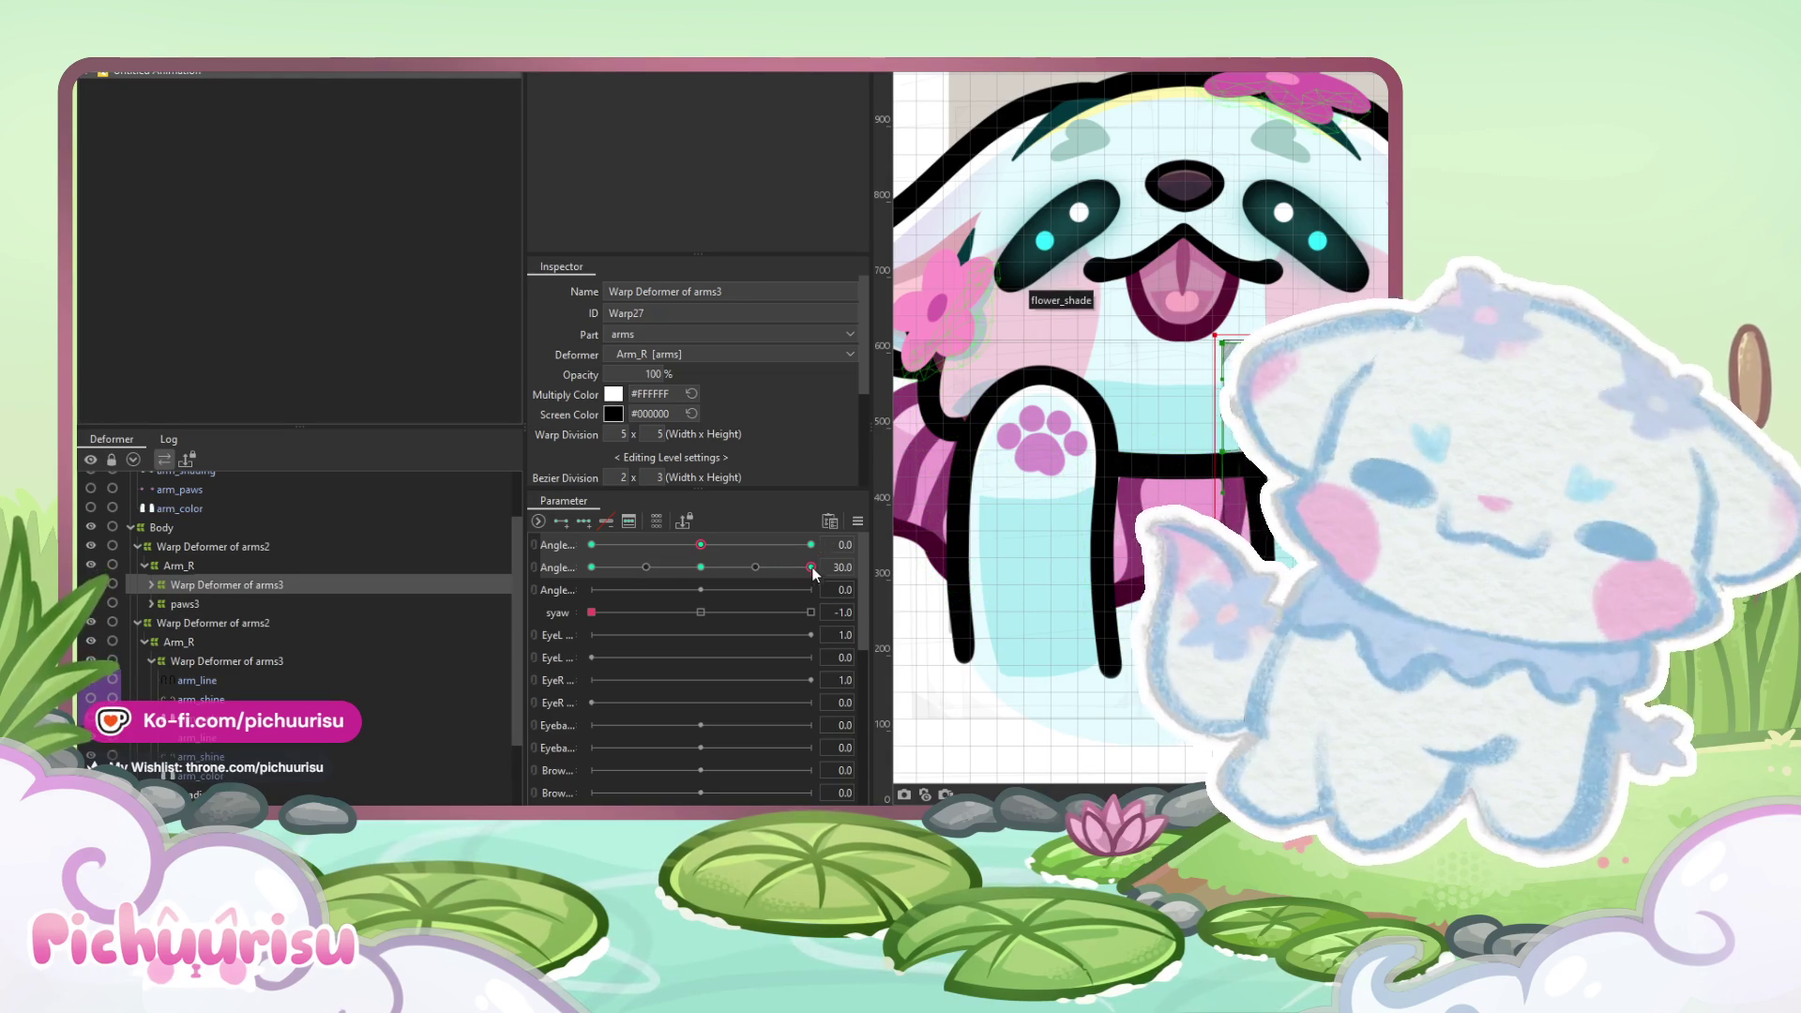
# - Compare the arms3 warp deformers while sweeping the head angle, then return the second Angle to 0
pyautogui.click(188, 662)
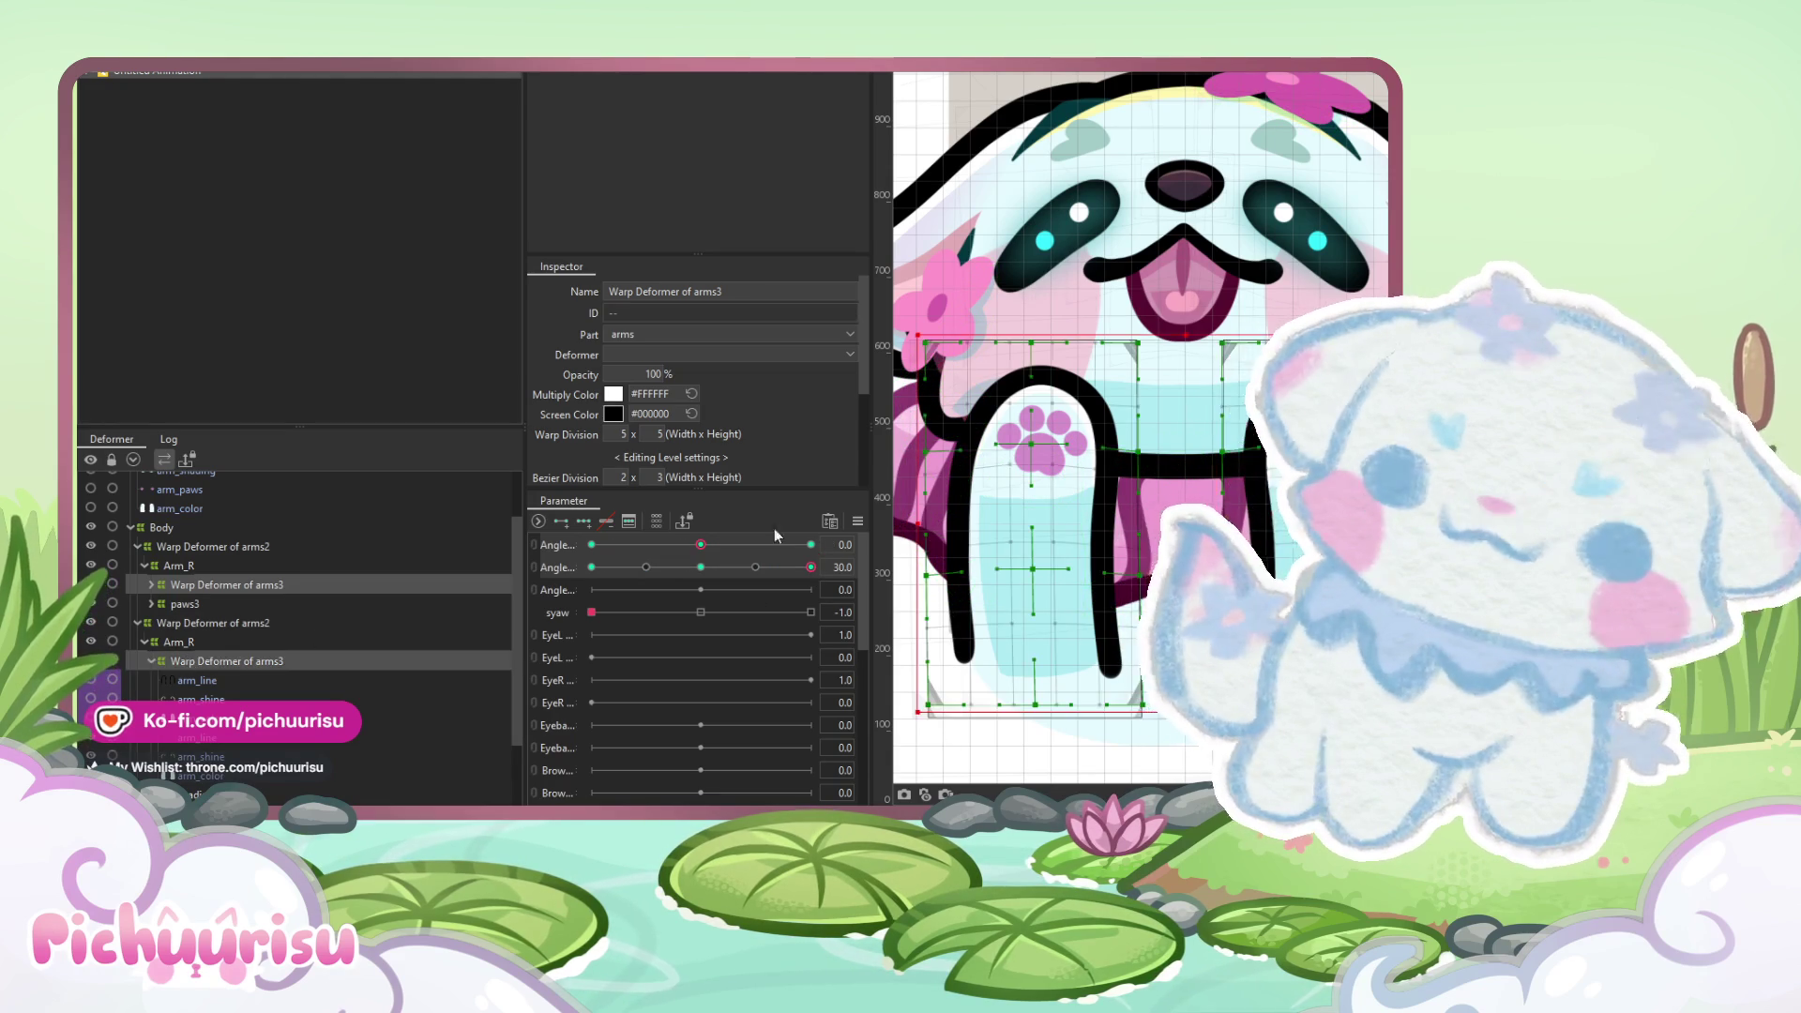
pyautogui.moveTo(779, 561)
pyautogui.mouseDown()
pyautogui.moveTo(761, 561)
pyautogui.moveTo(811, 566)
pyautogui.mouseUp()
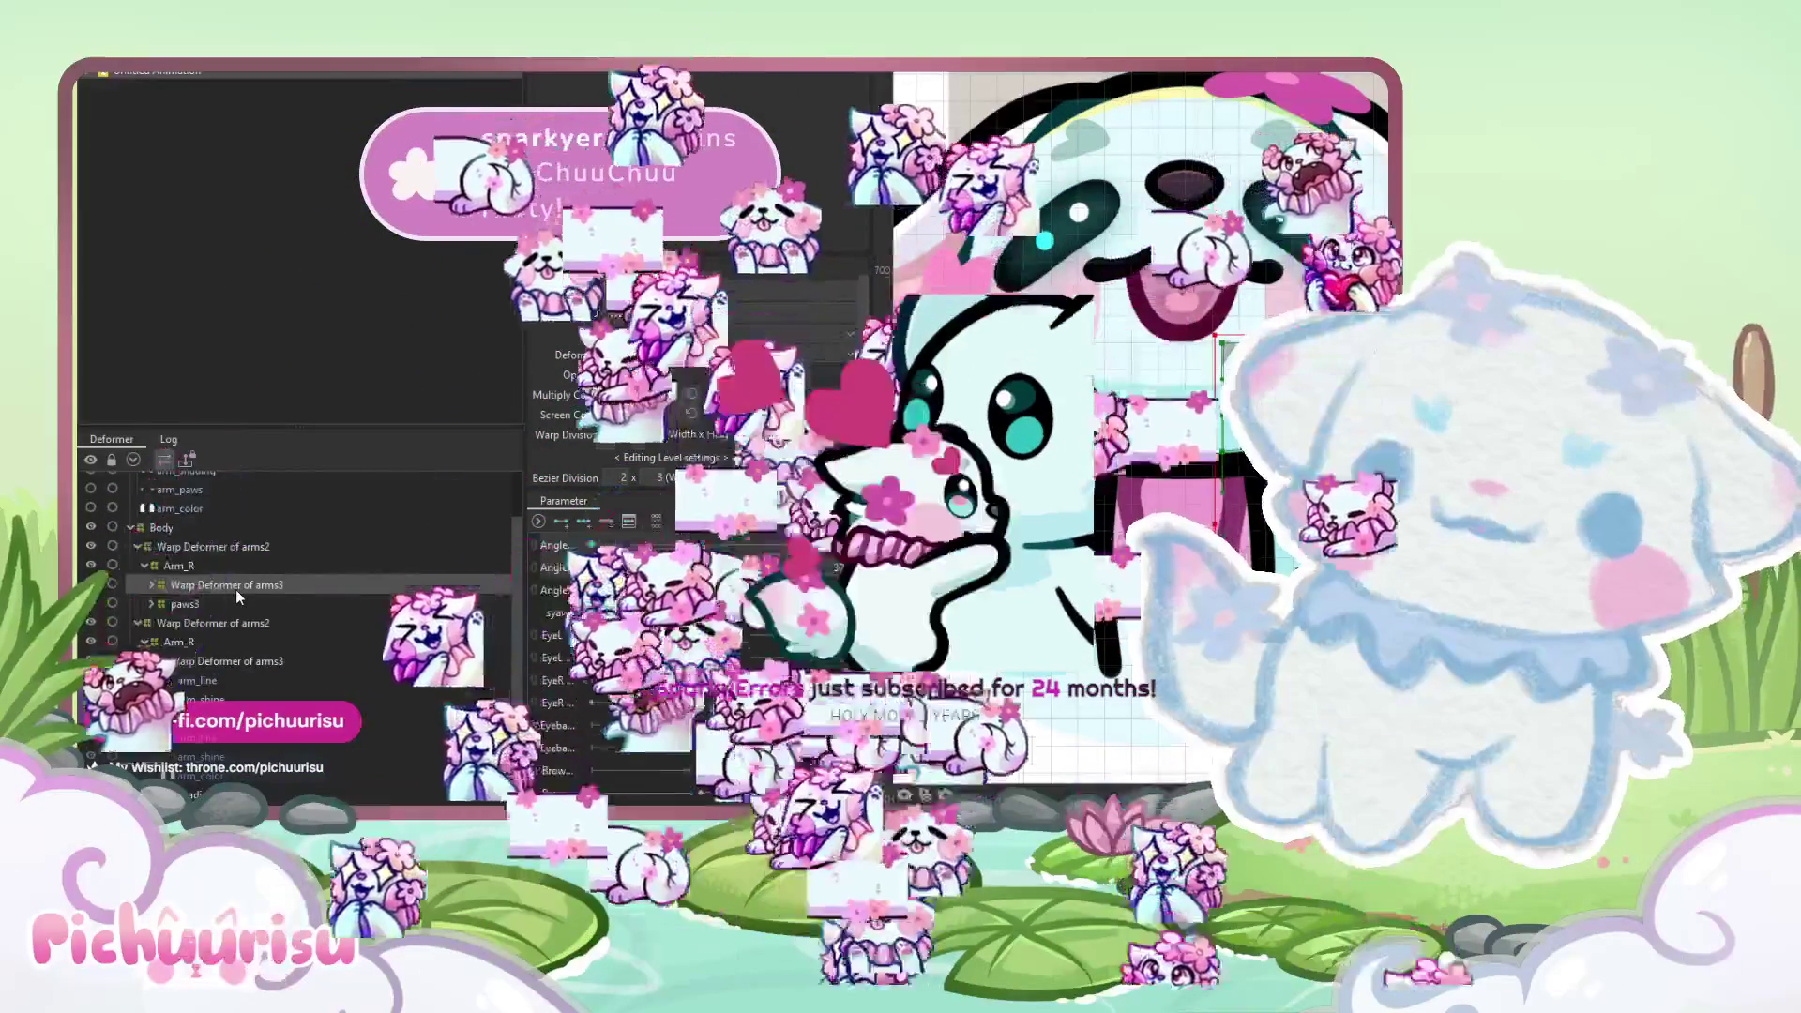
pyautogui.click(265, 661)
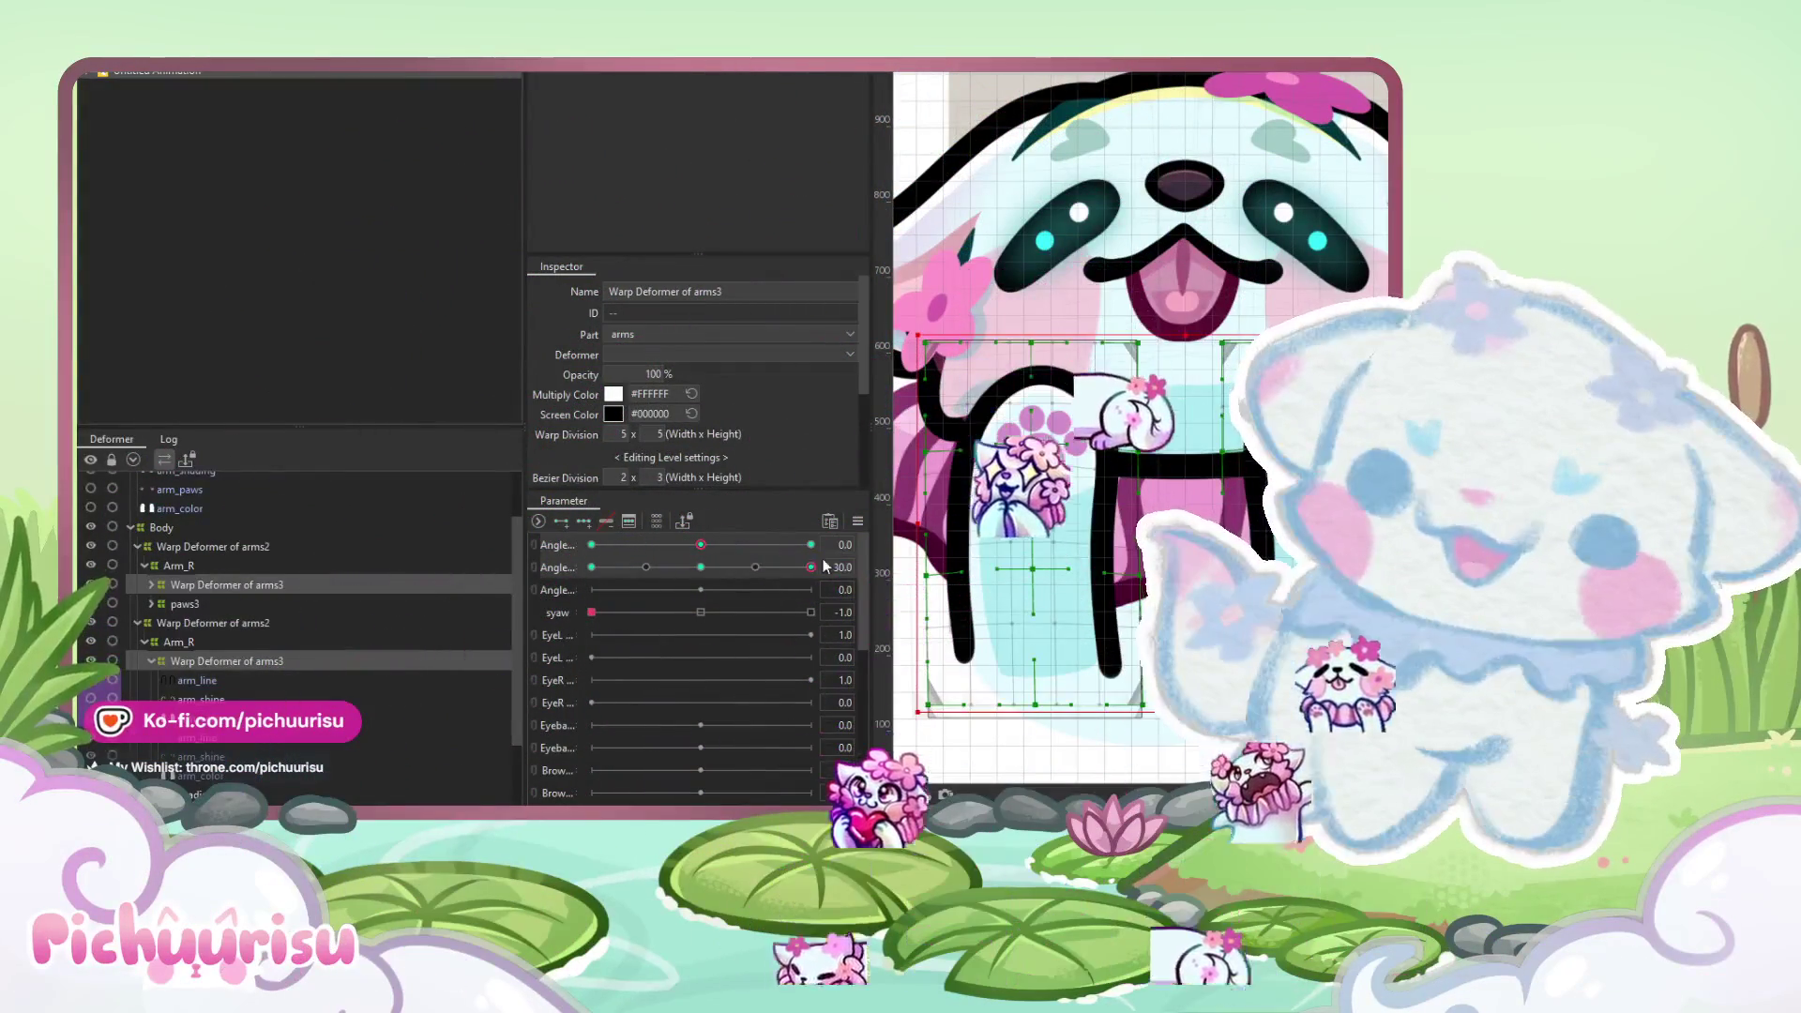
pyautogui.click(240, 658)
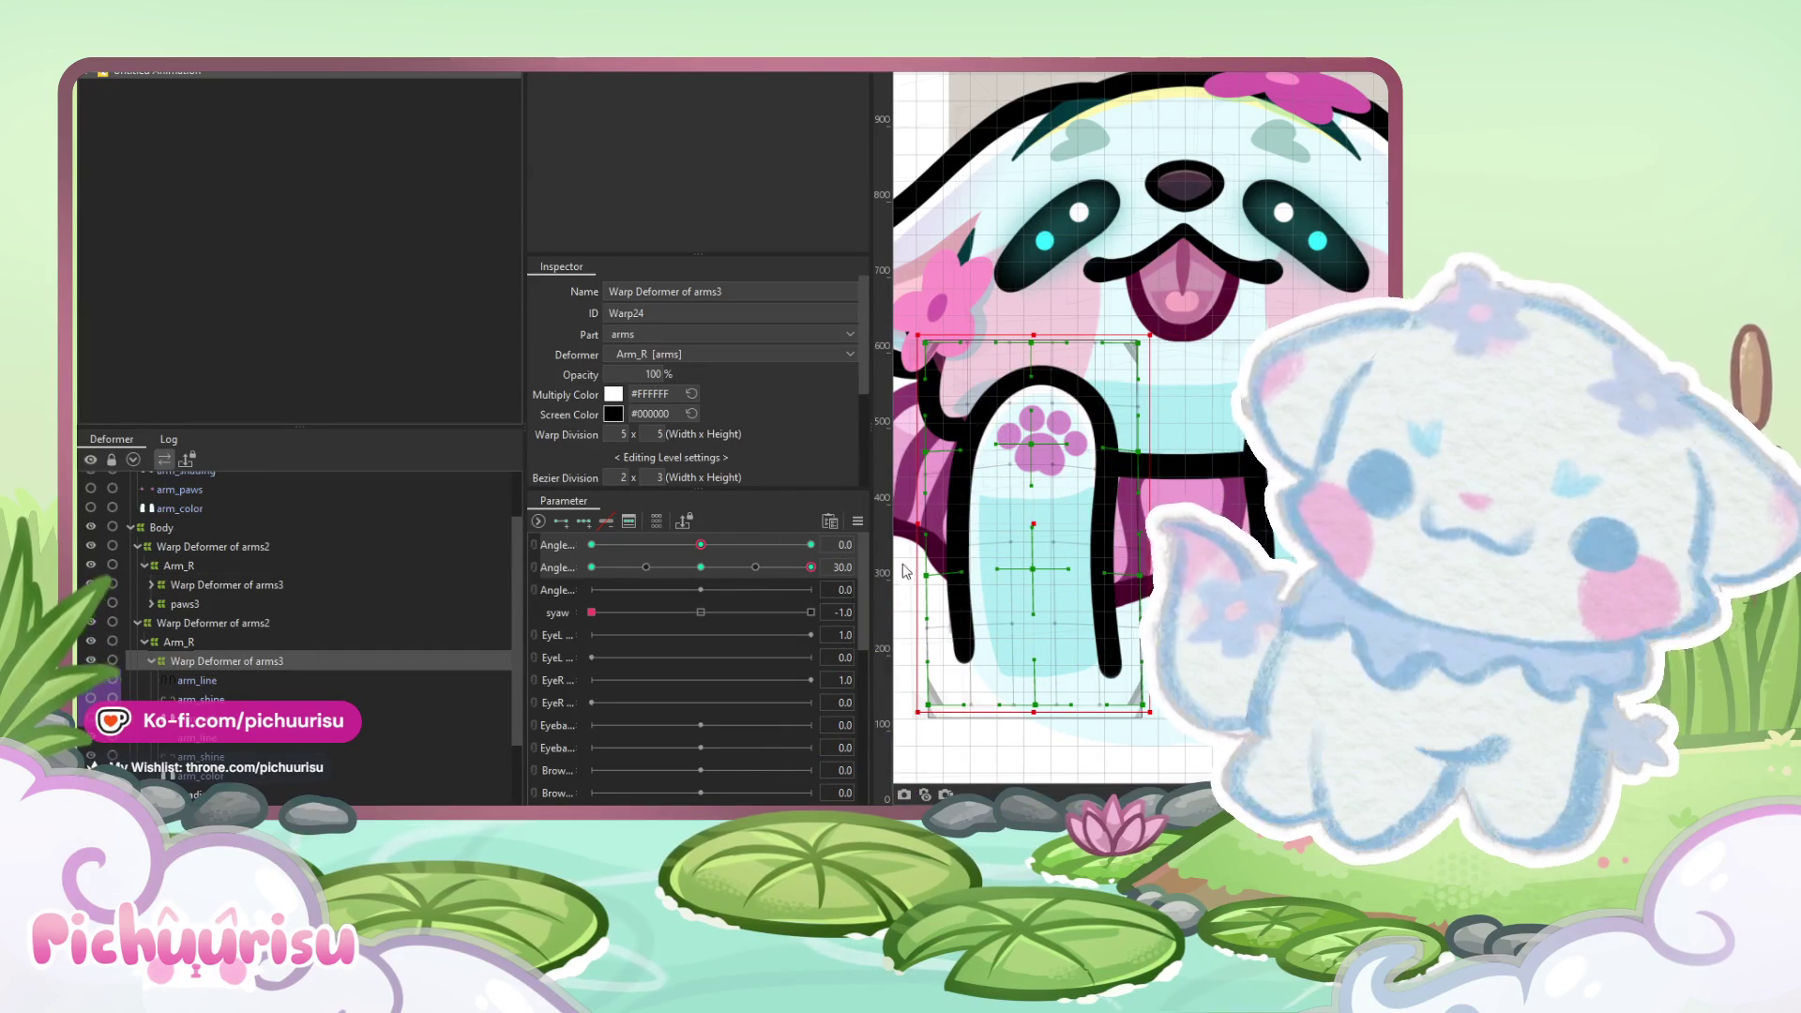
pyautogui.click(610, 635)
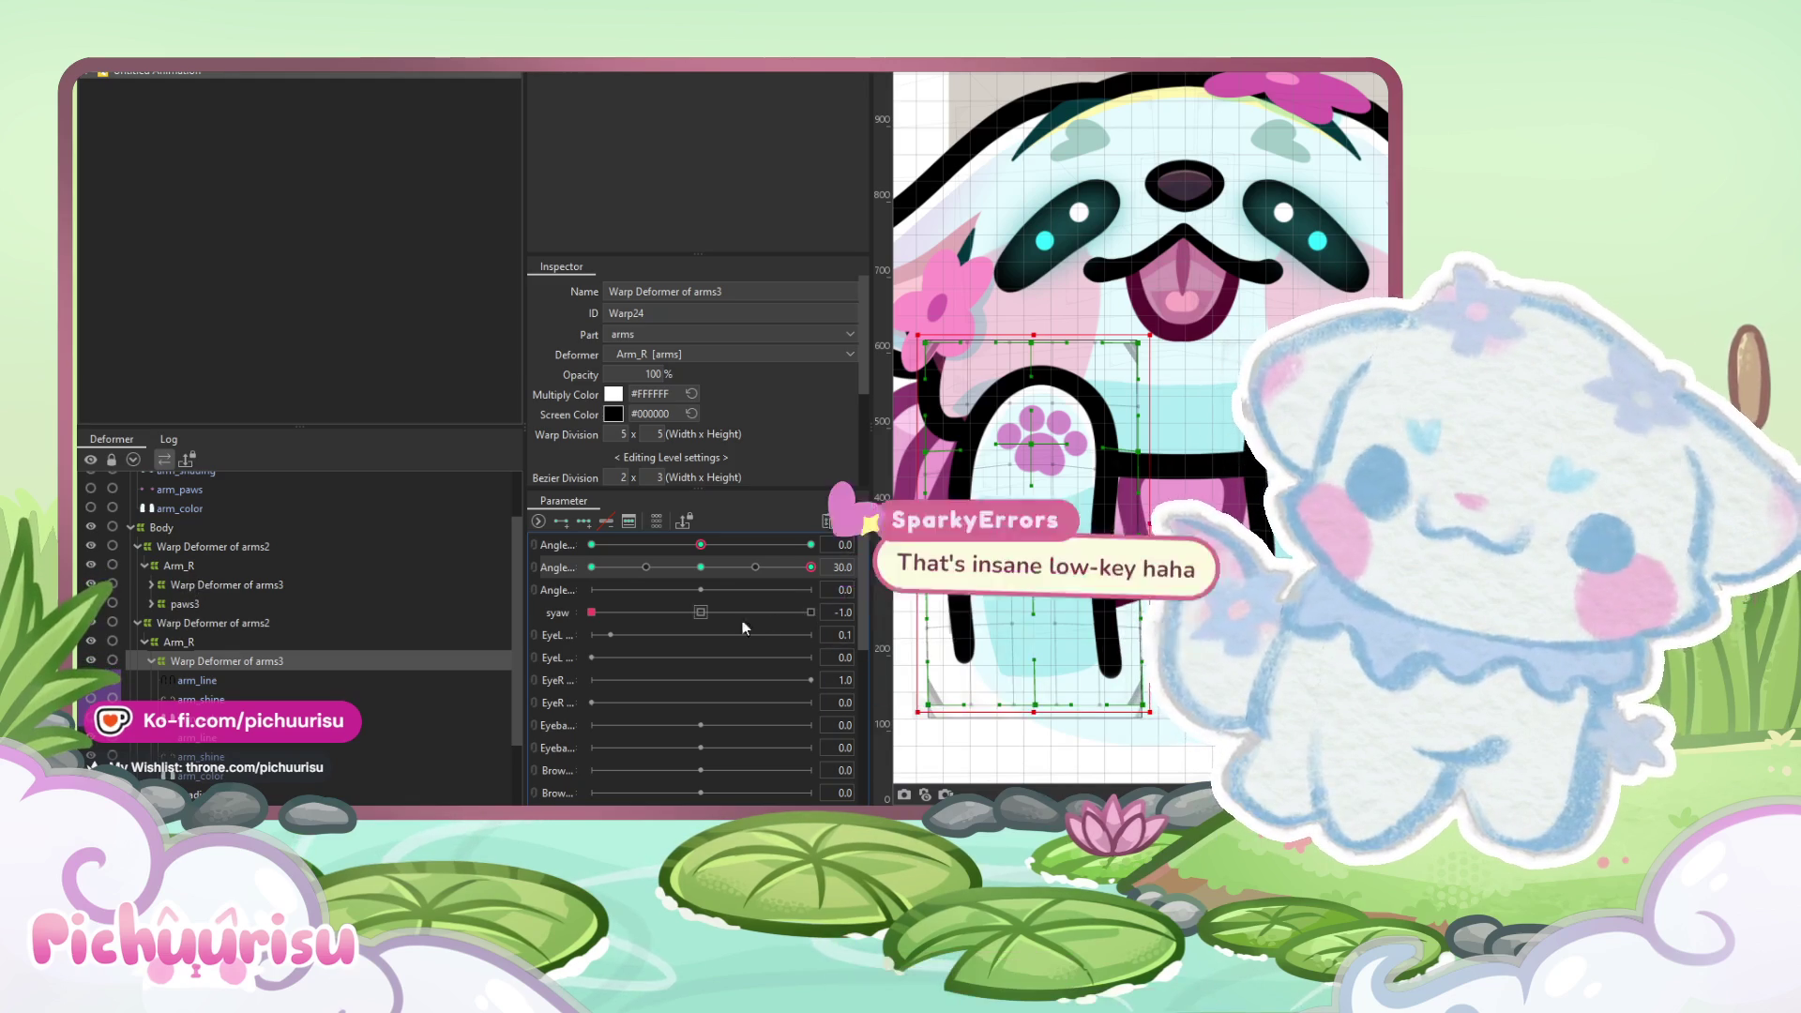
pyautogui.click(699, 568)
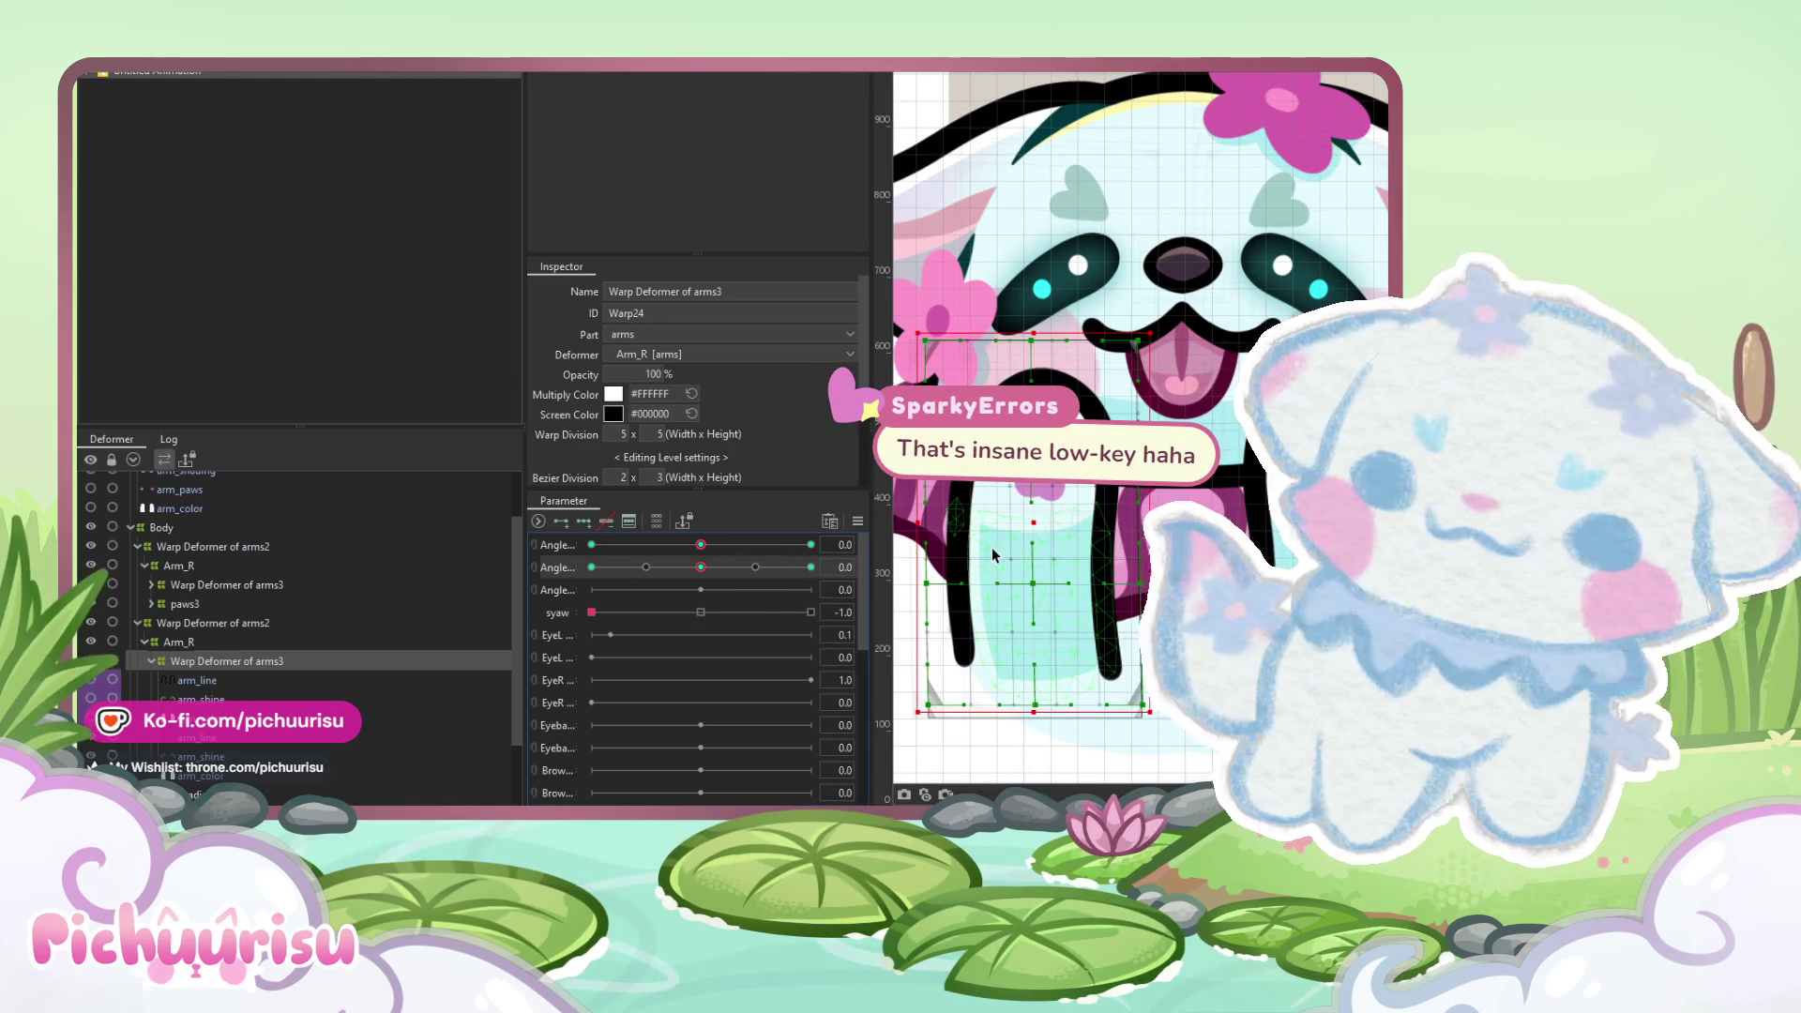
# - Select both arm warp deformers, set the second Angle to 0, and check the -30 and centre poses
pyautogui.scroll(-2, 985, 551)
pyautogui.keyDown('ctrl'); pyautogui.click(302, 584); pyautogui.keyUp('ctrl')
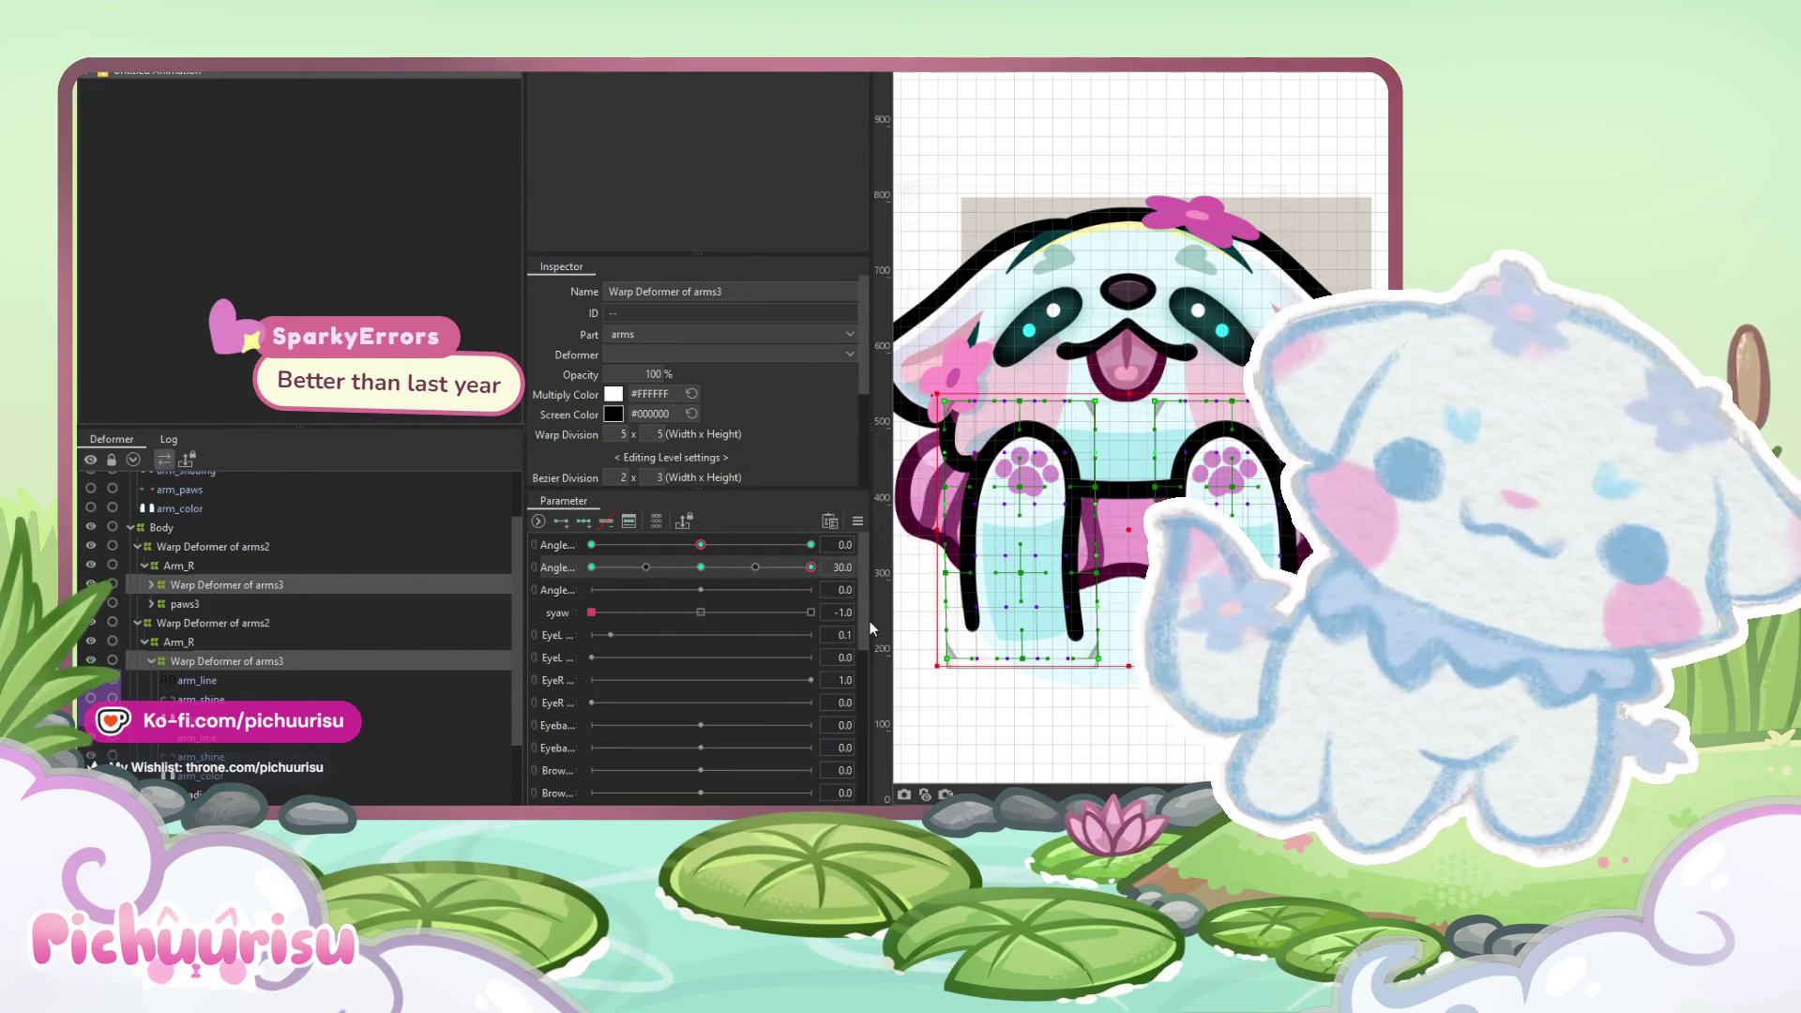
pyautogui.click(843, 567)
pyautogui.write('0')
pyautogui.press('Return')
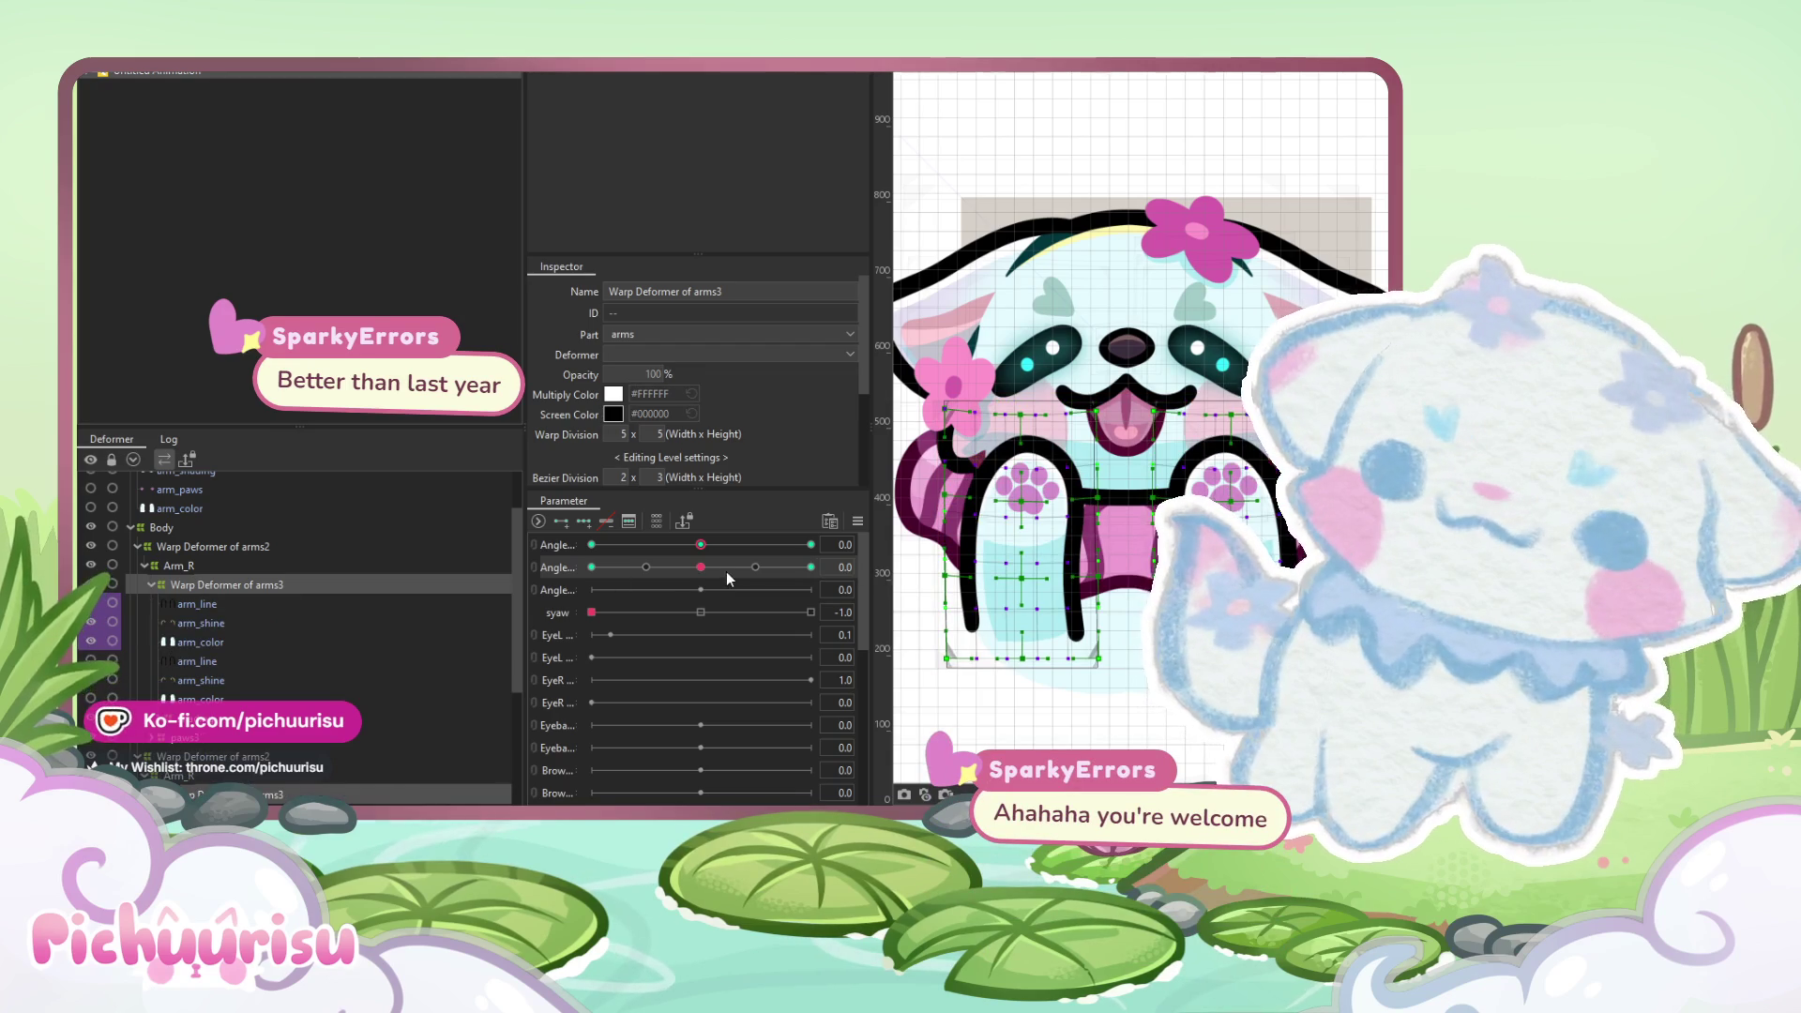
pyautogui.moveTo(700, 567); pyautogui.dragTo(703, 567)
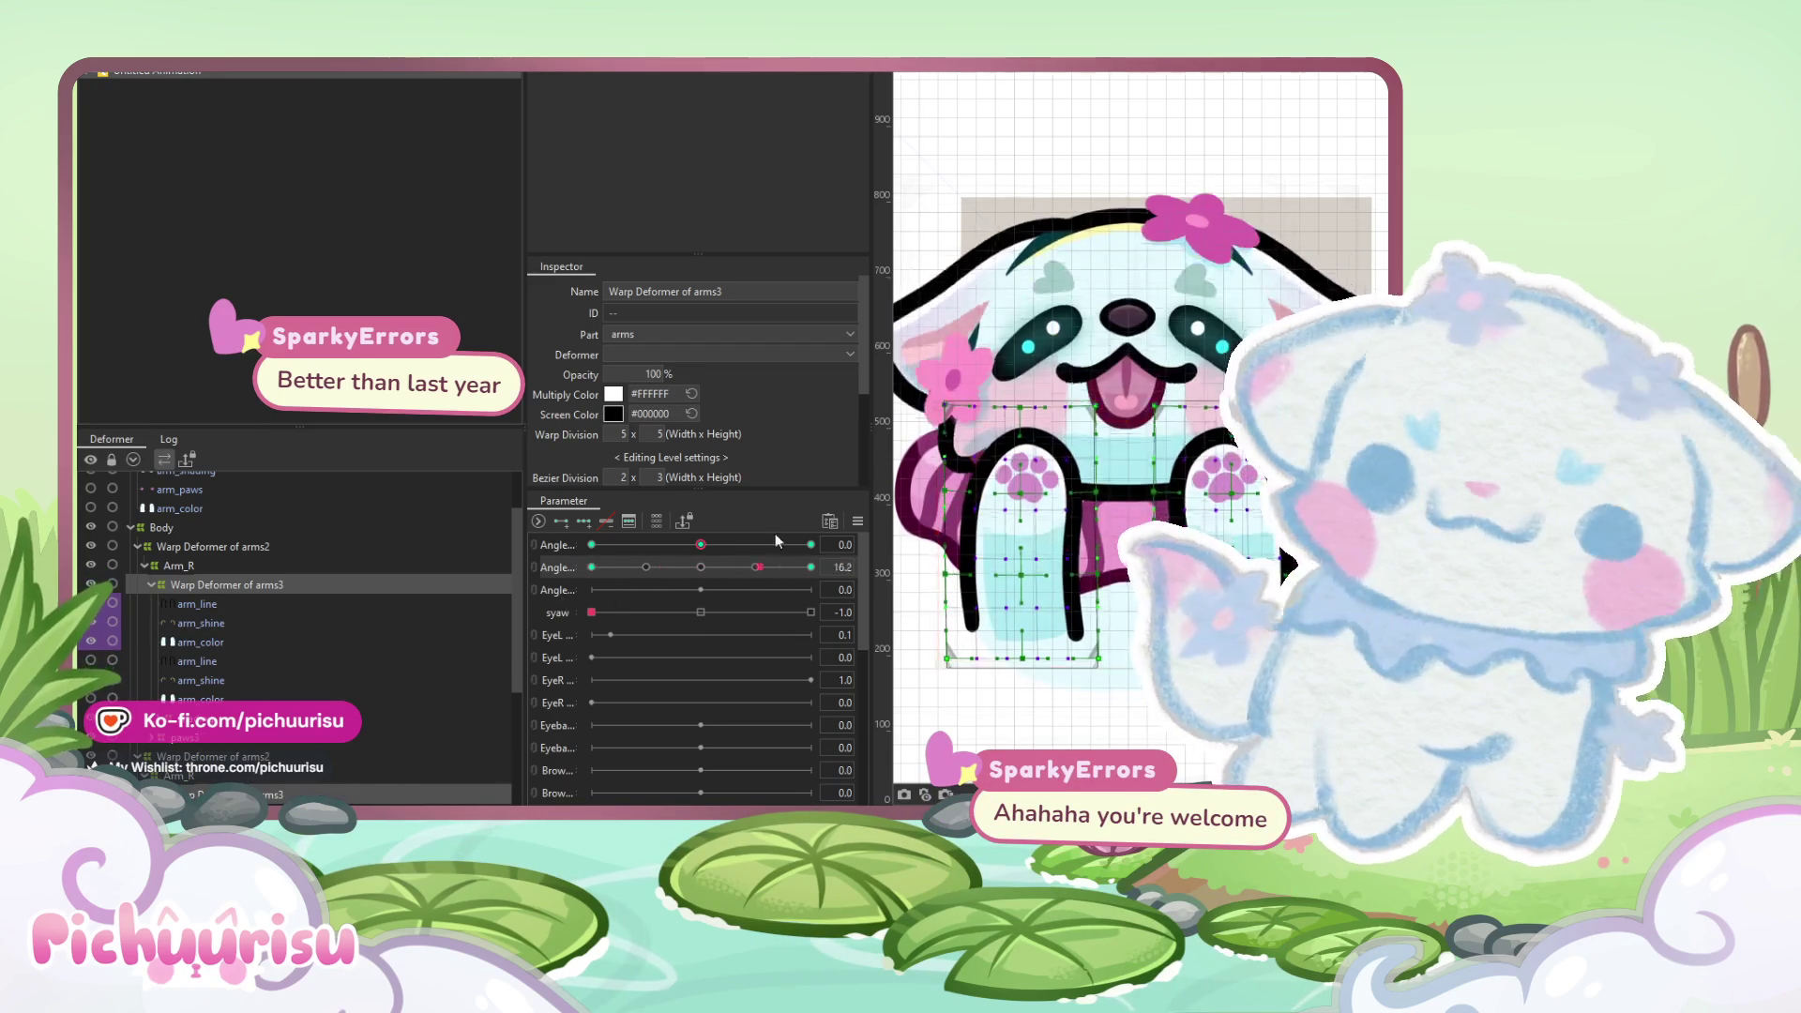
pyautogui.click(591, 567)
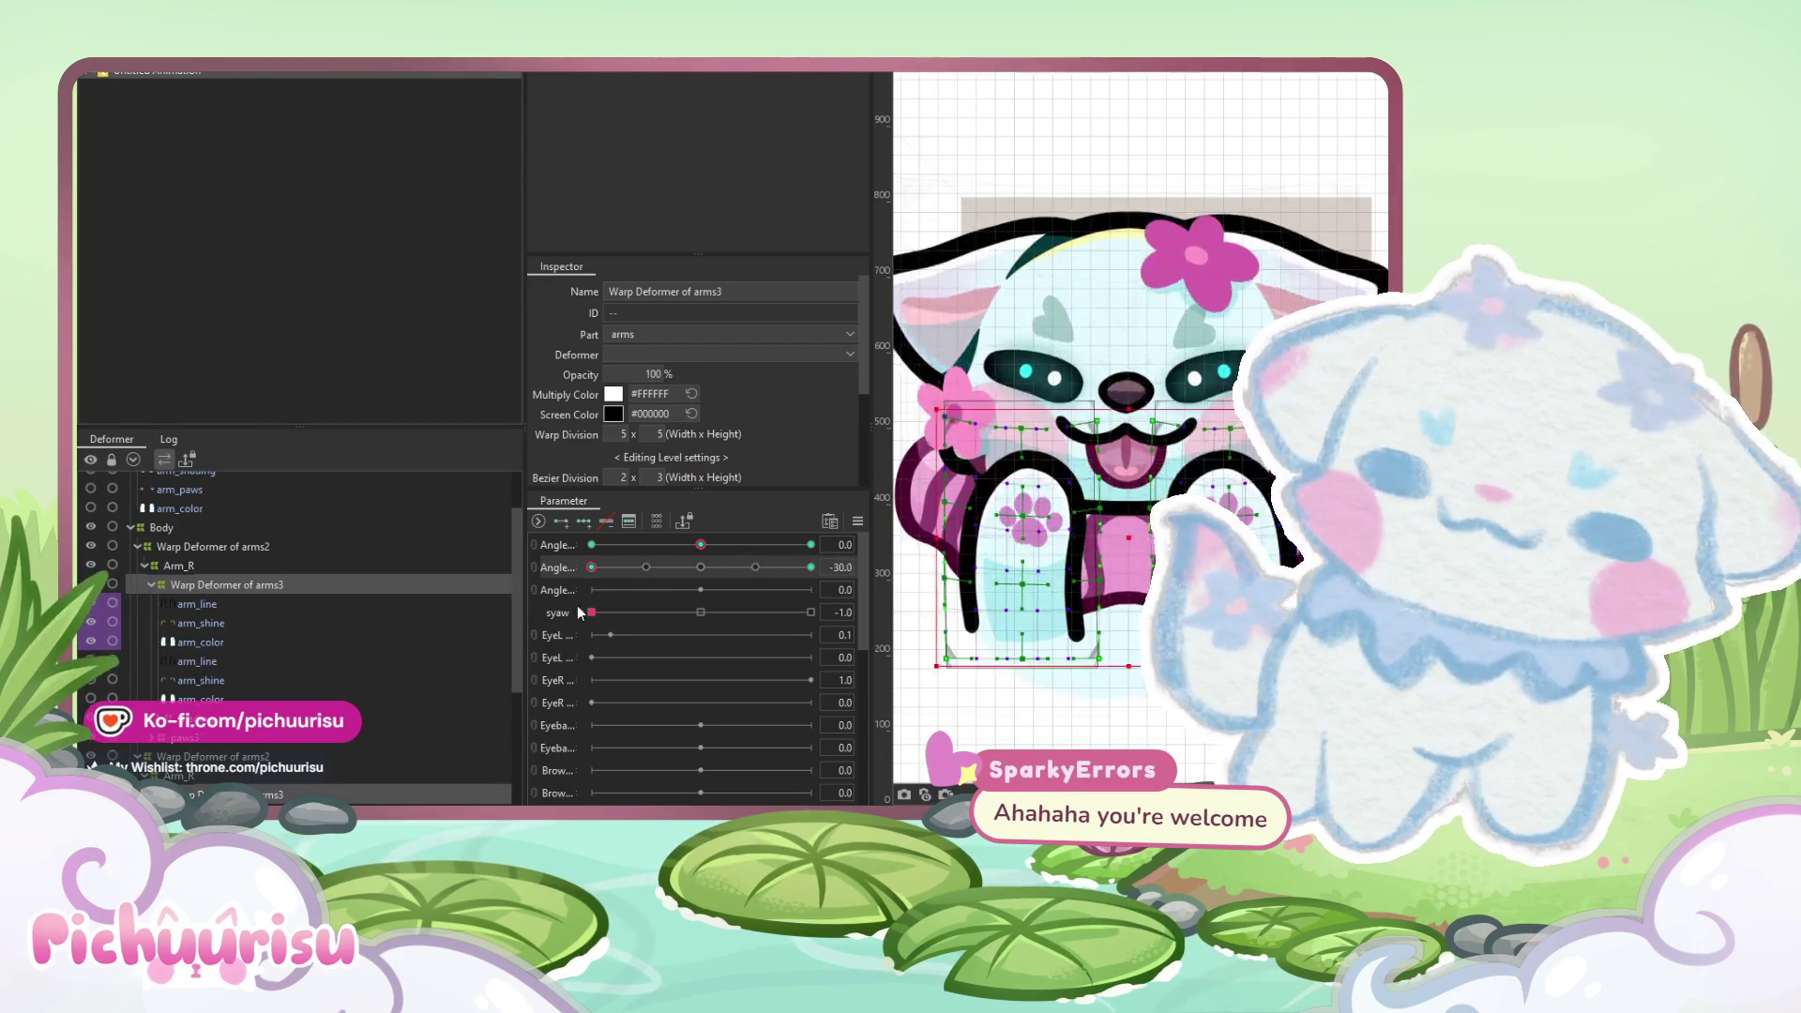
pyautogui.click(694, 570)
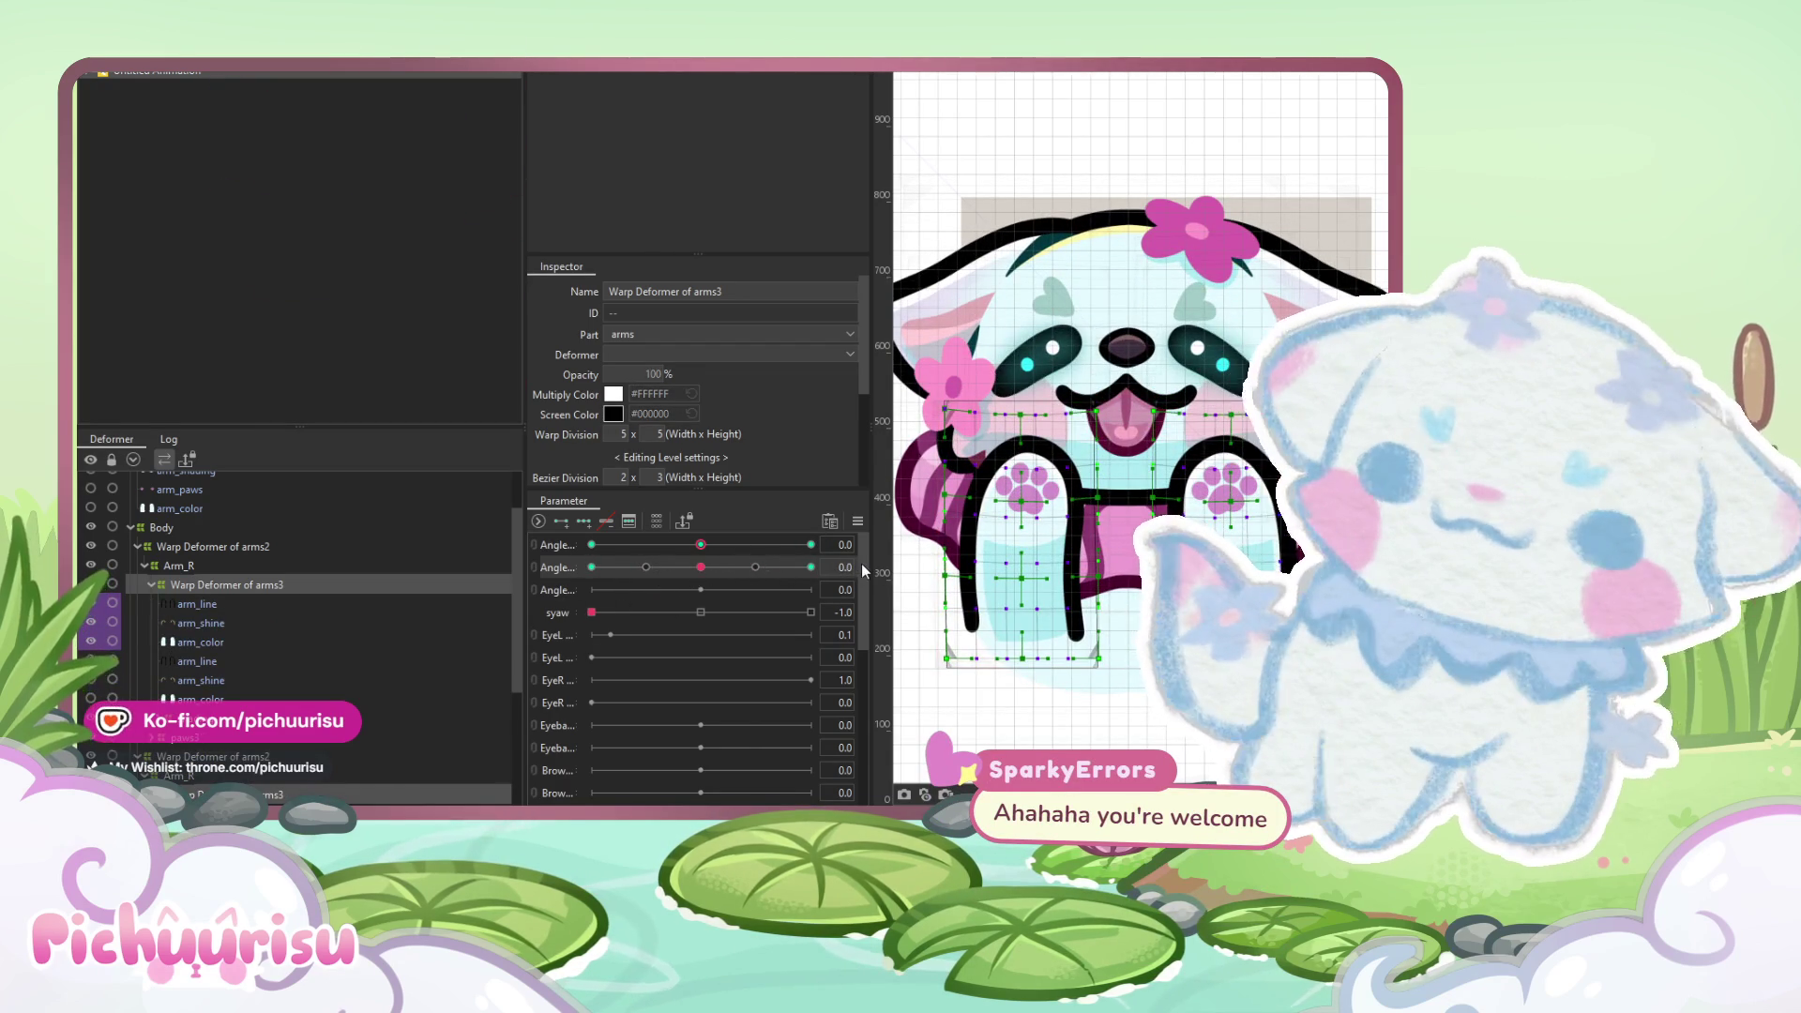
# - Link the two Angle parameters into a 2D grid, synthesize the corner poses, and test diagonal angles
pyautogui.click(534, 544)
pyautogui.click(700, 542)
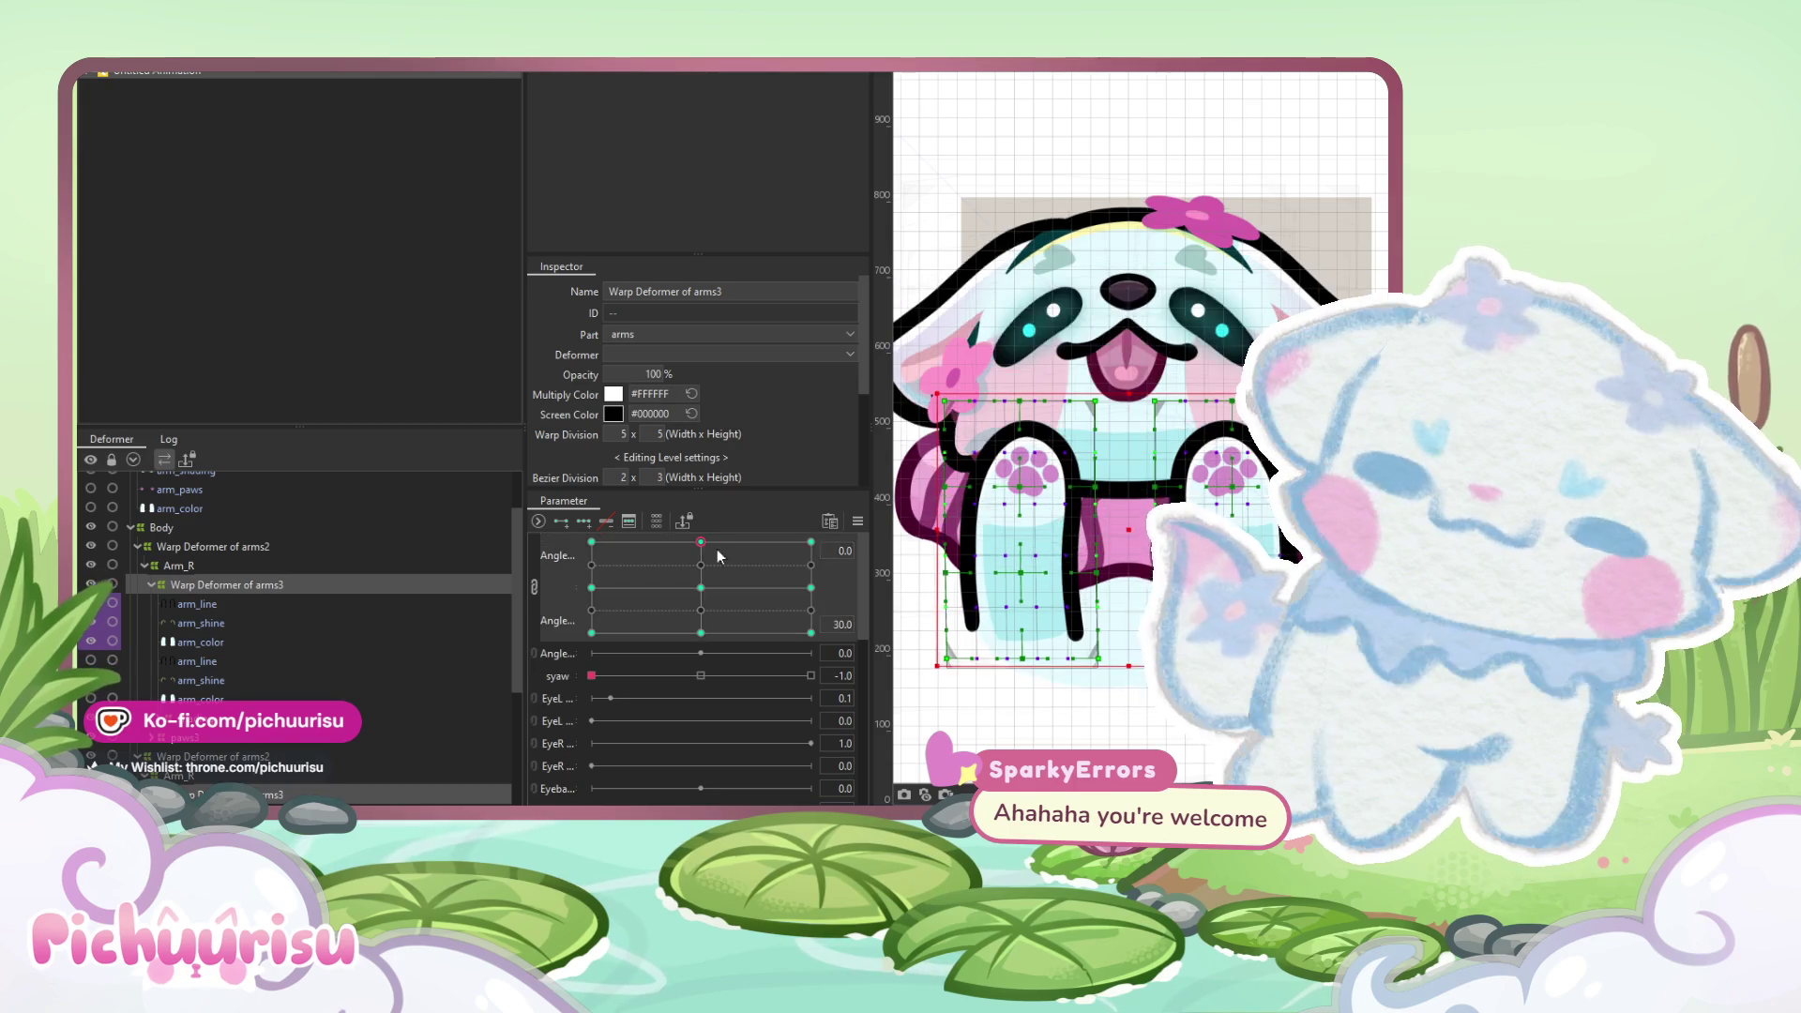
pyautogui.click(858, 521)
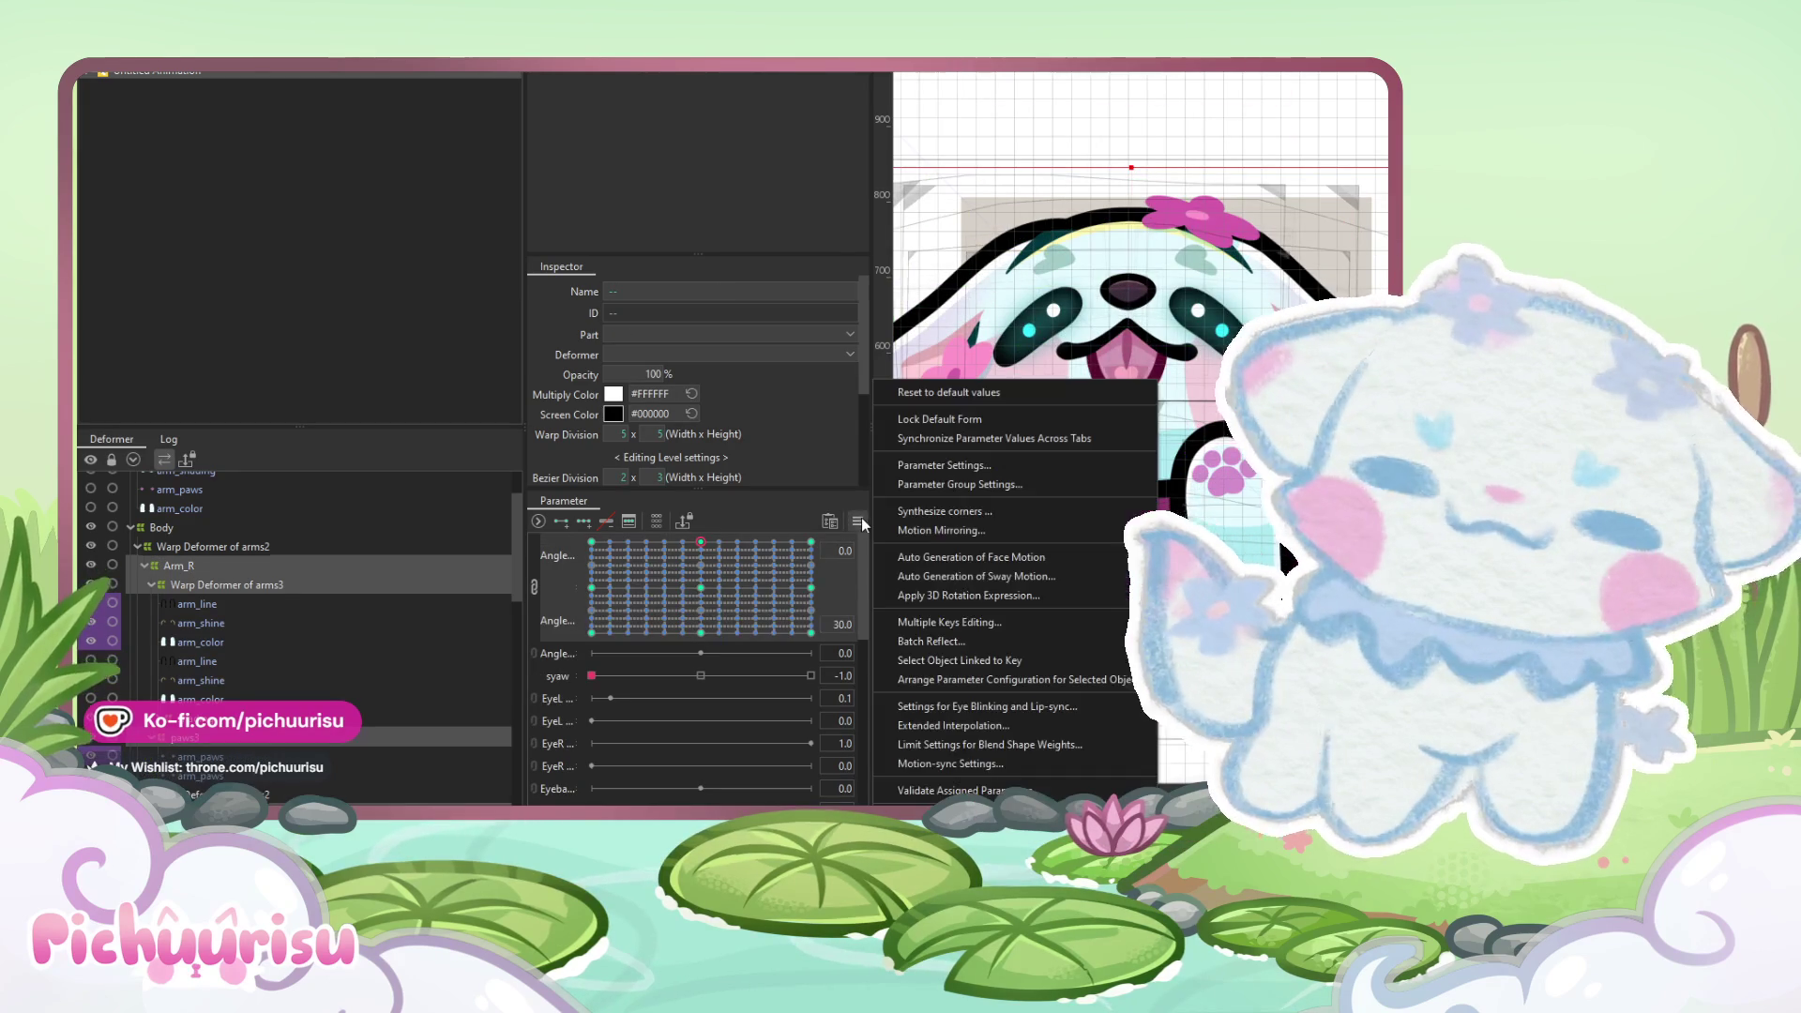
pyautogui.click(978, 514)
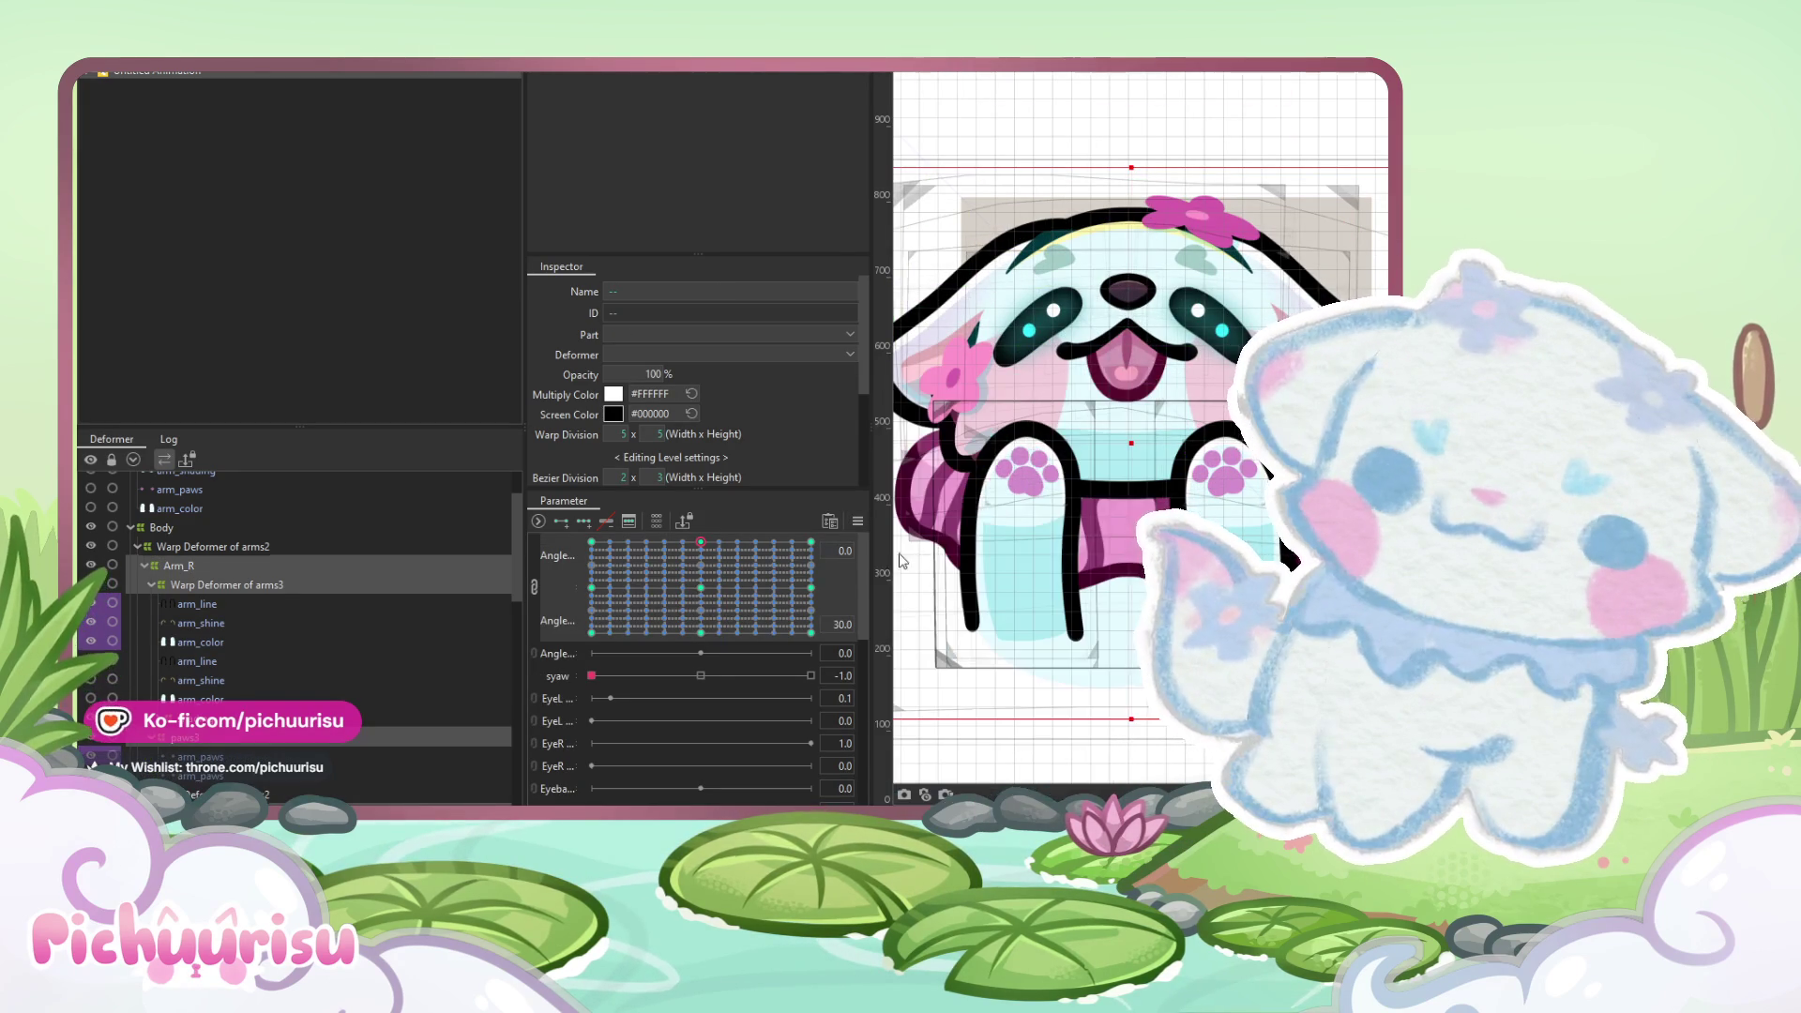
pyautogui.moveTo(769, 594); pyautogui.dragTo(819, 574)
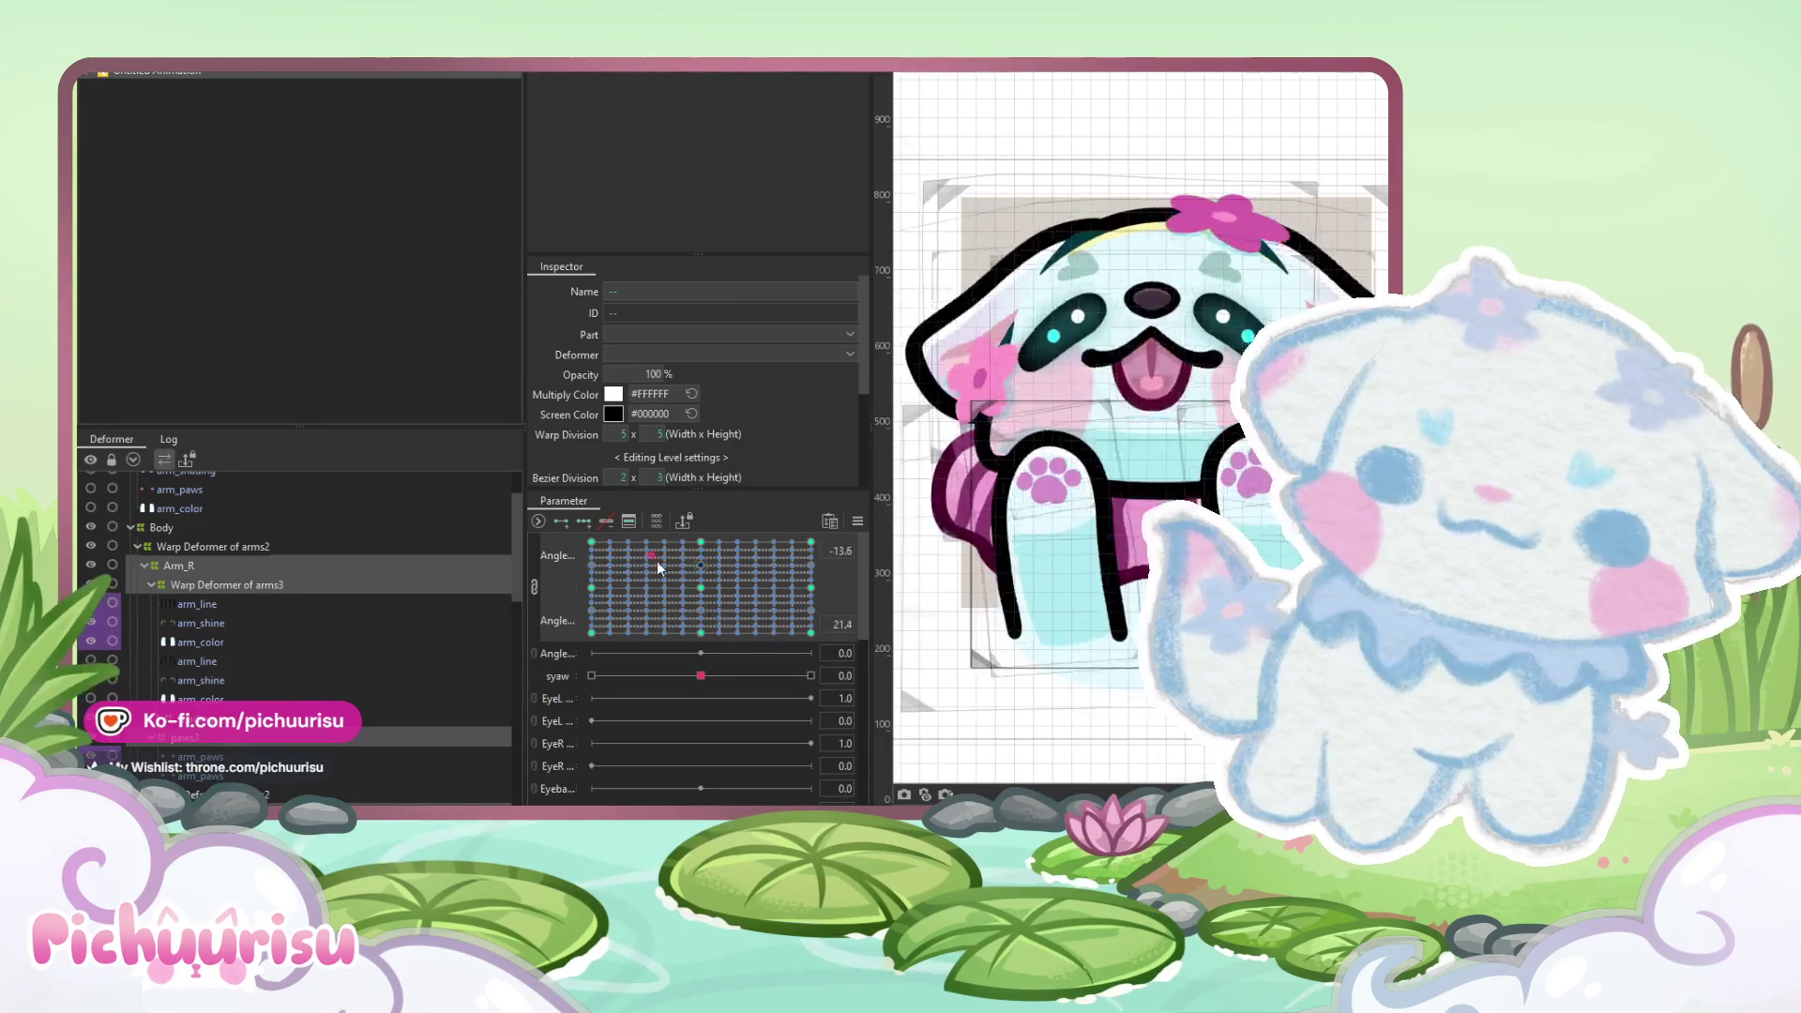
pyautogui.moveTo(819, 574); pyautogui.dragTo(743, 605)
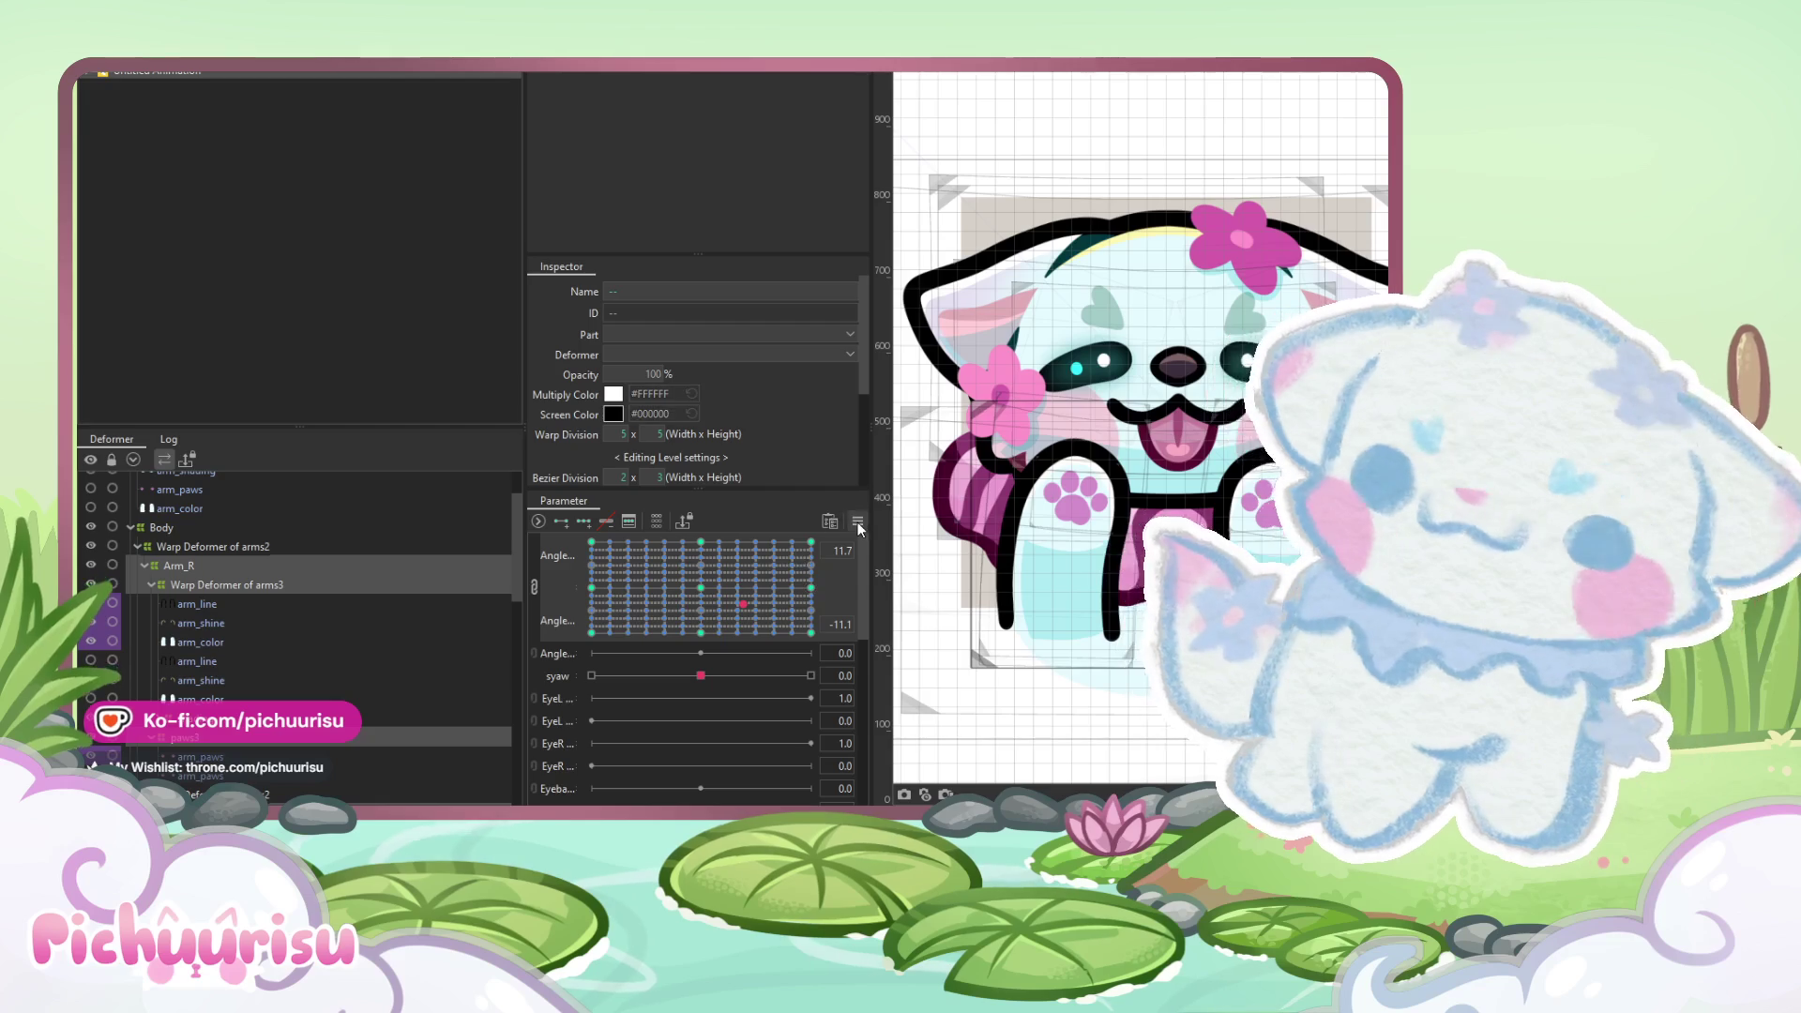
pyautogui.click(857, 522)
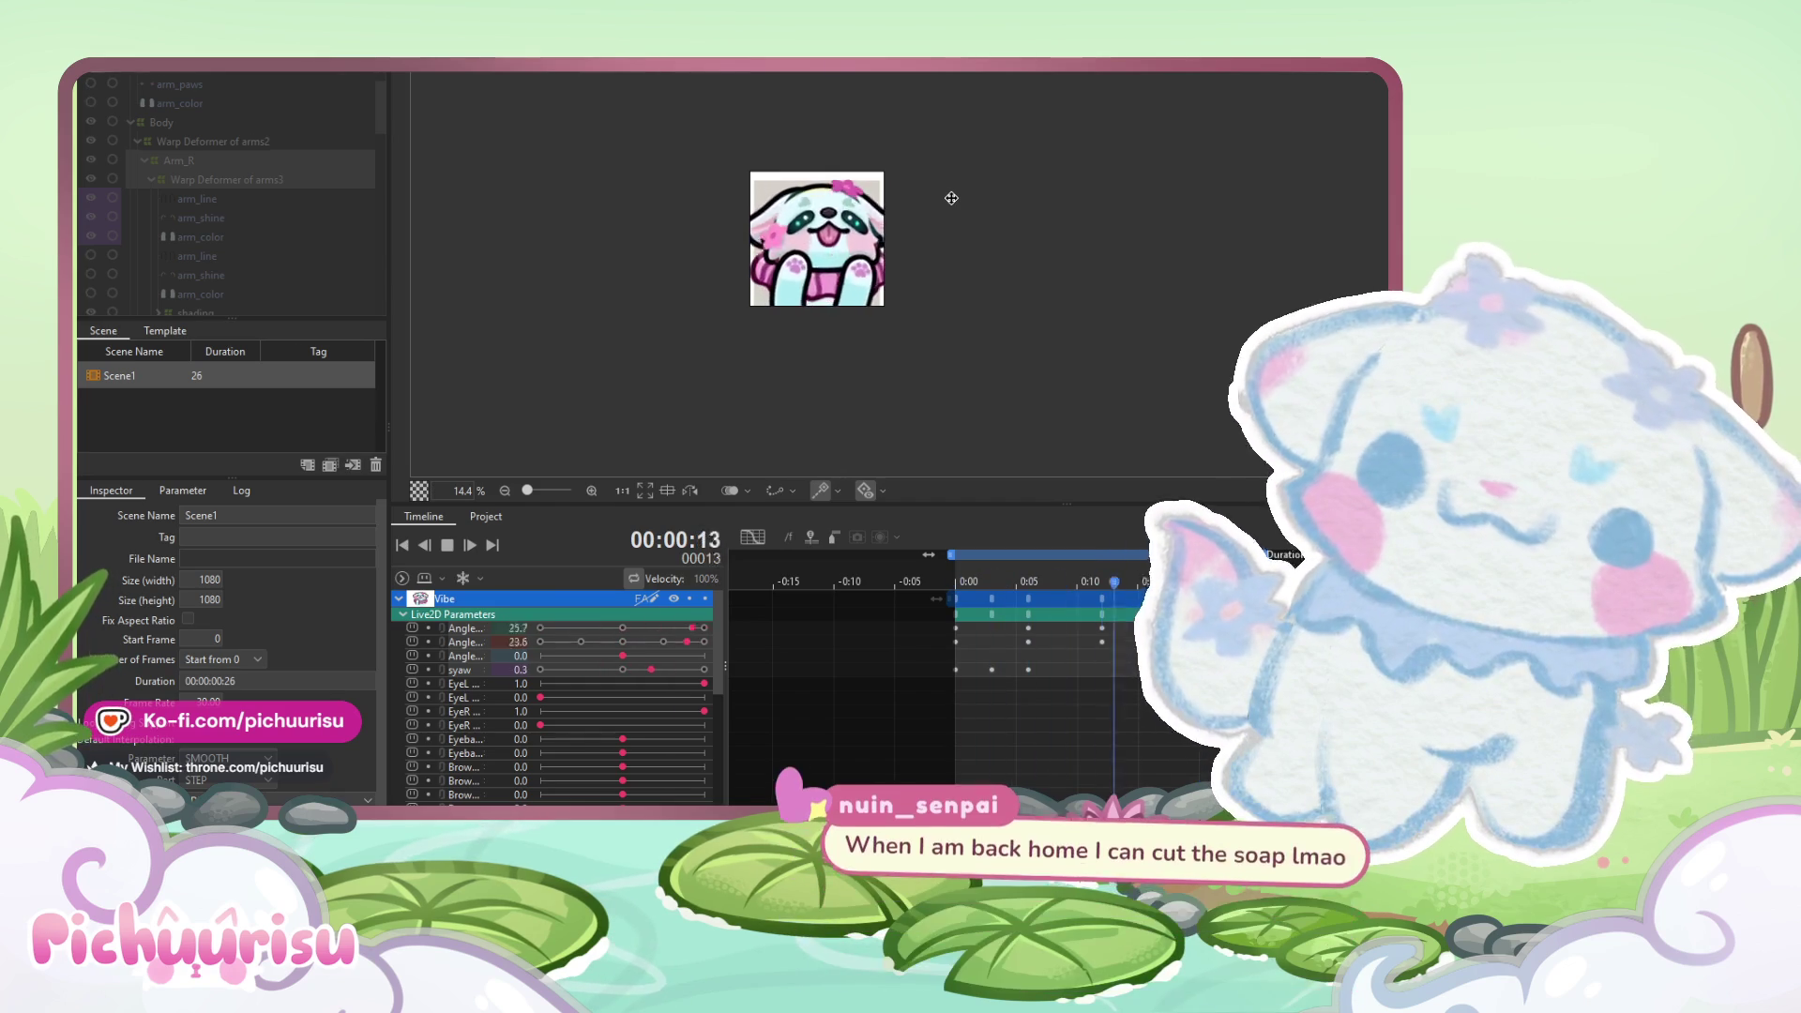
# - Scroll the Deformer list to bring the arm warp deformers back into view
pyautogui.scroll(5, 834, 226)
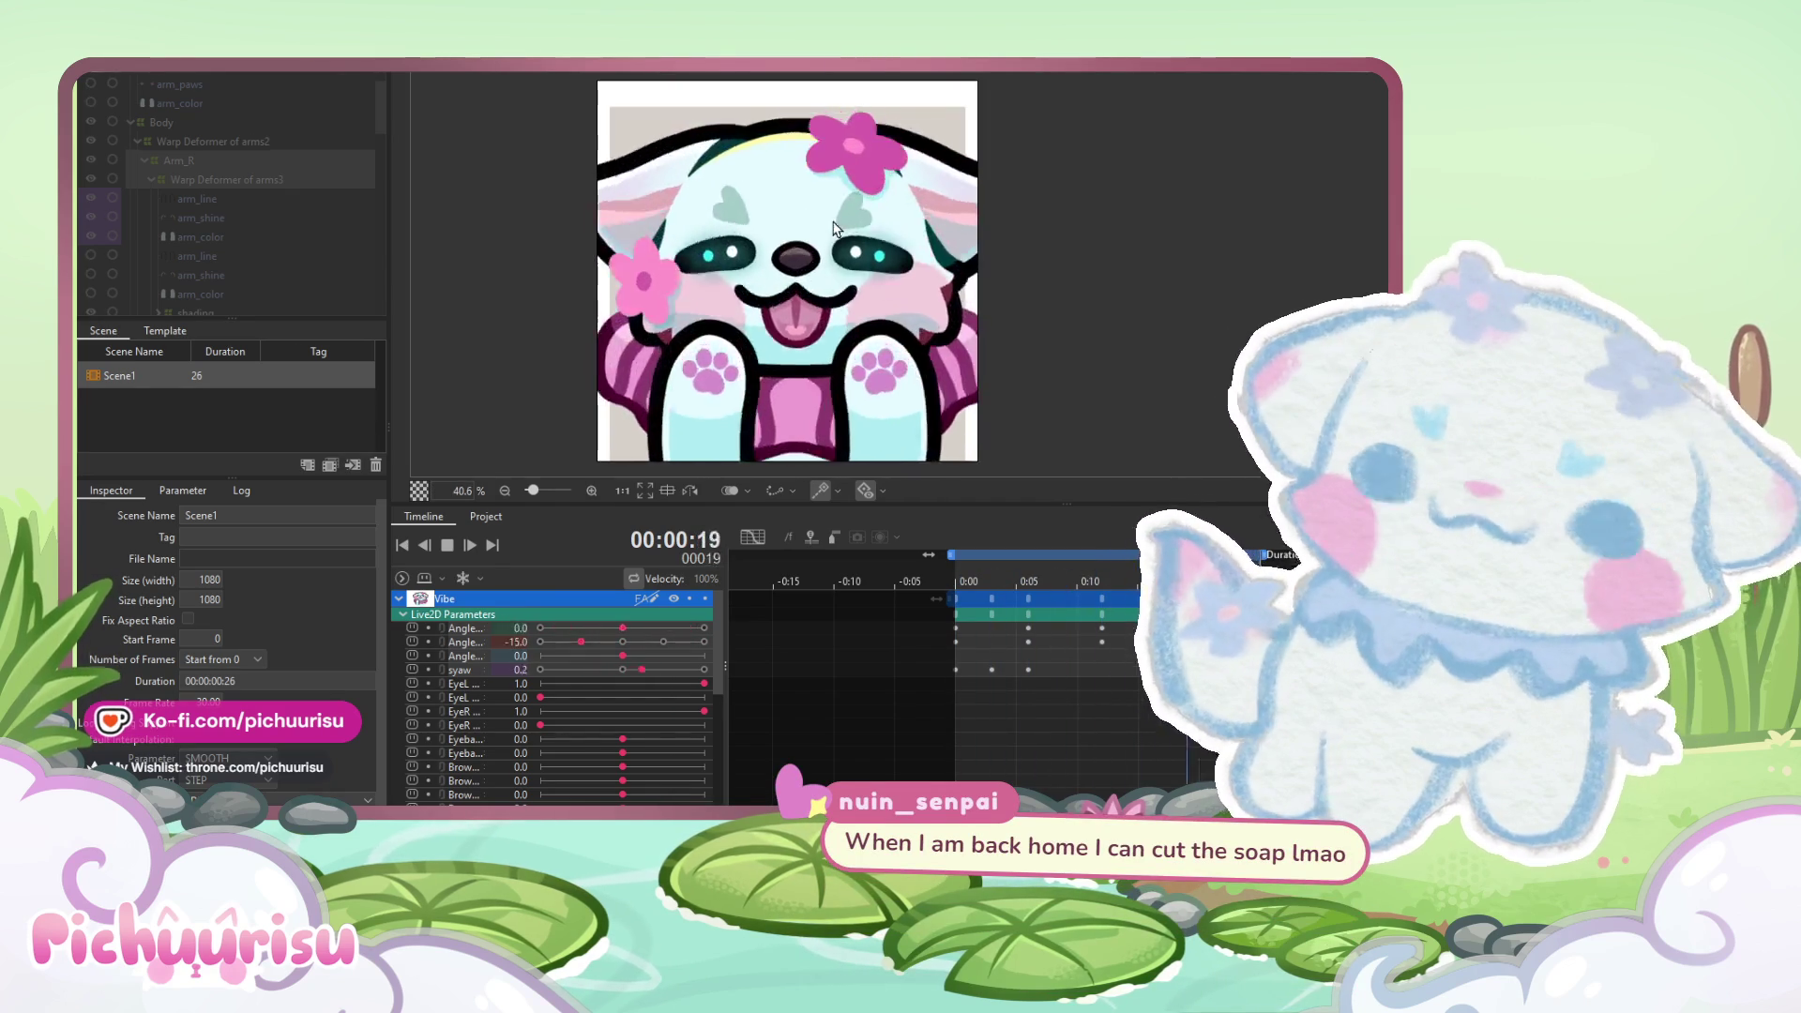
pyautogui.scroll(-2, 833, 226)
pyautogui.scroll(2, 834, 226)
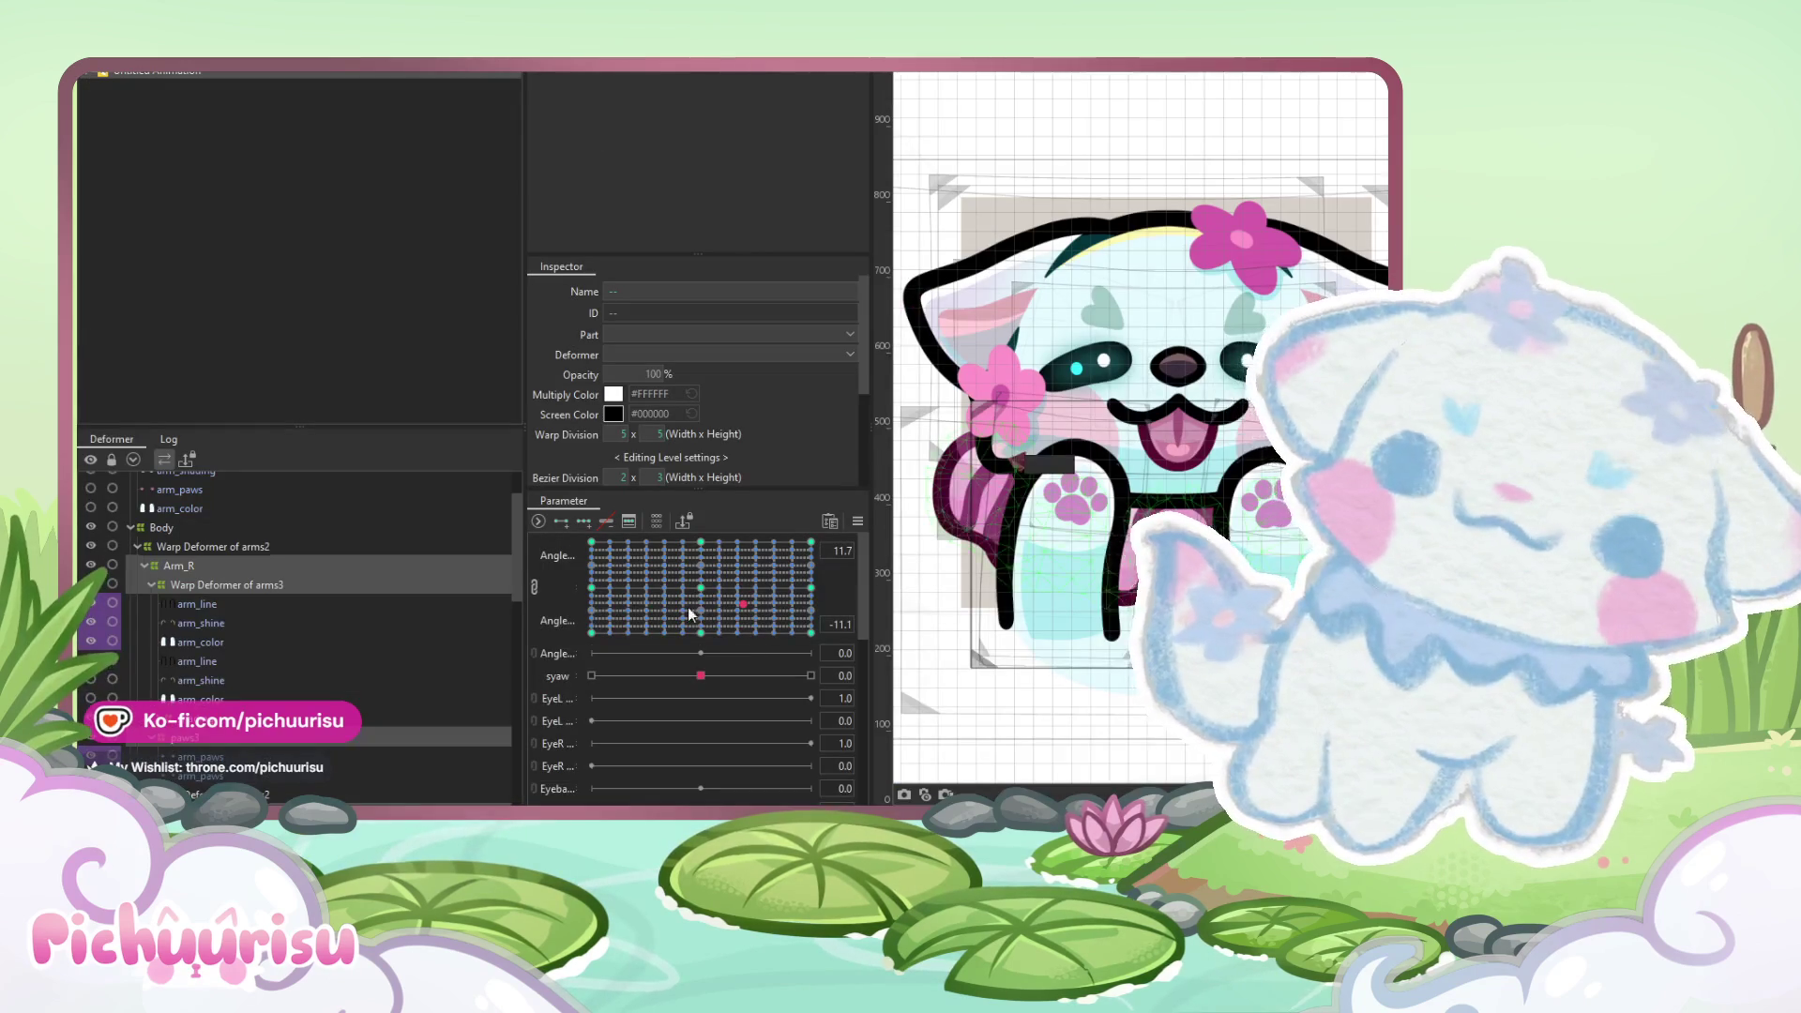
# - Select the Arm_R deformer and preview it between the -30 and centre Angle keys
pyautogui.click(595, 594)
pyautogui.click(201, 564)
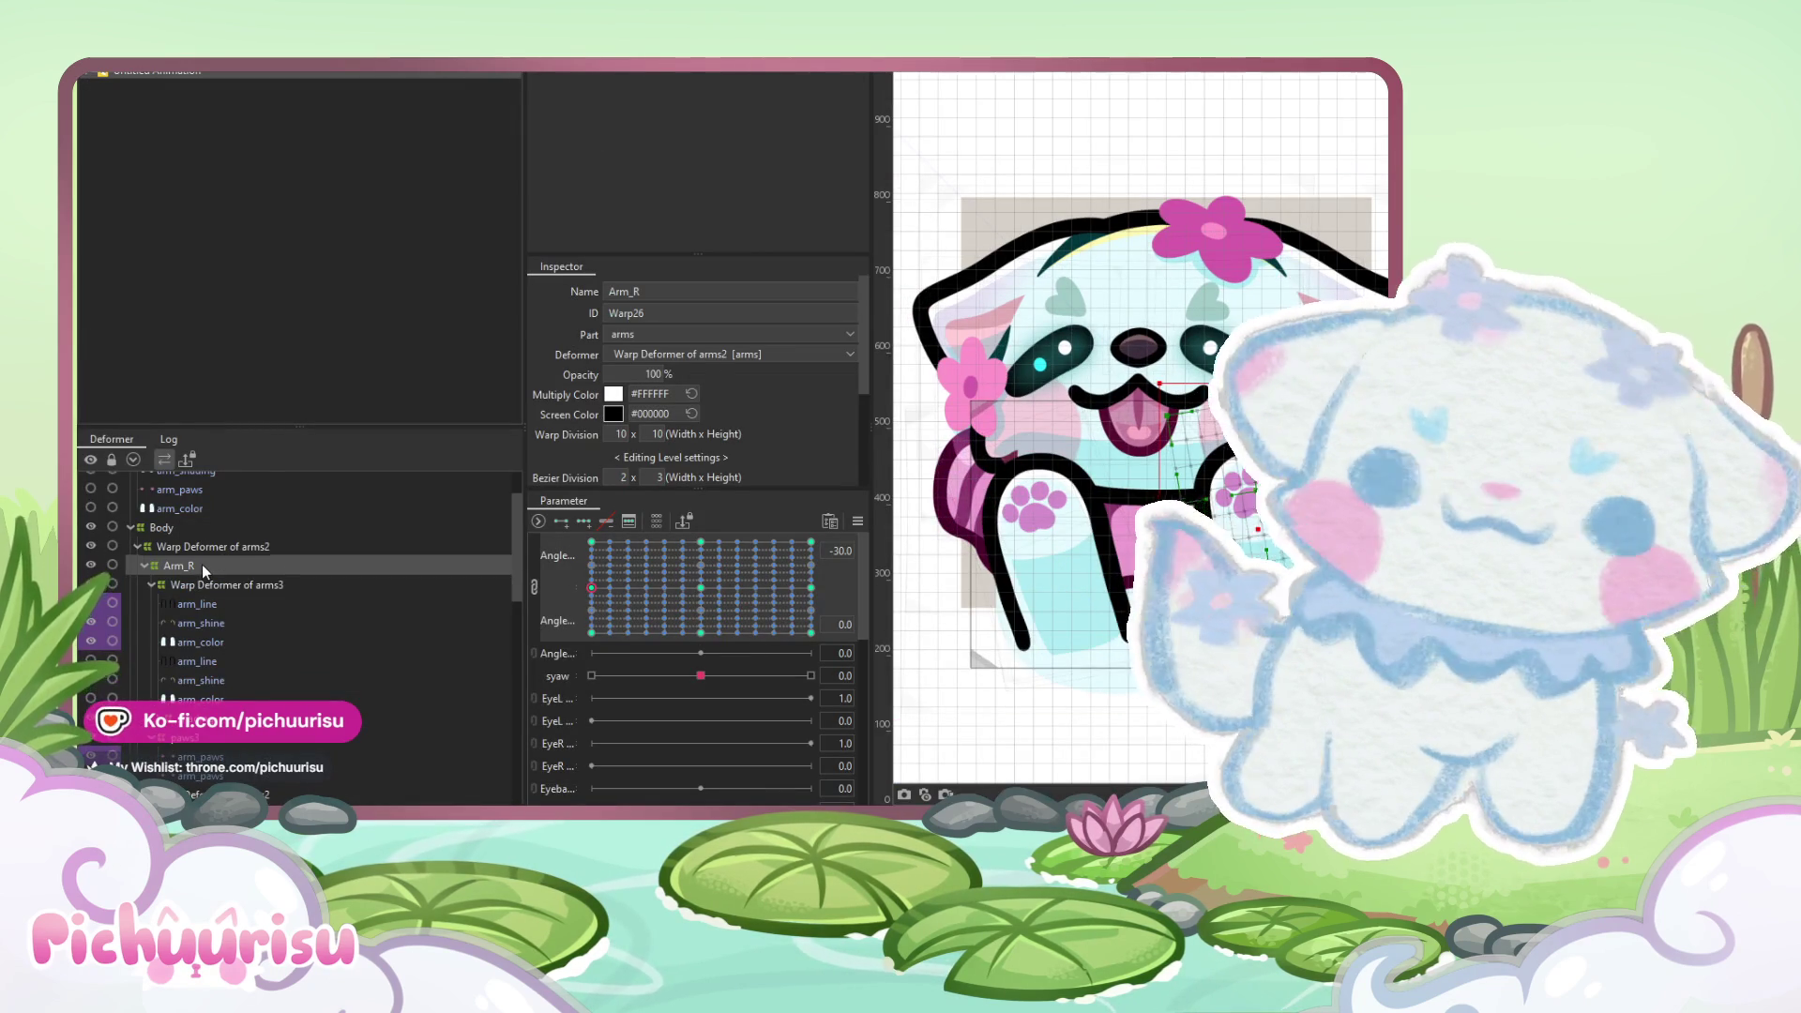
pyautogui.scroll(-2, 200, 609)
pyautogui.click(698, 597)
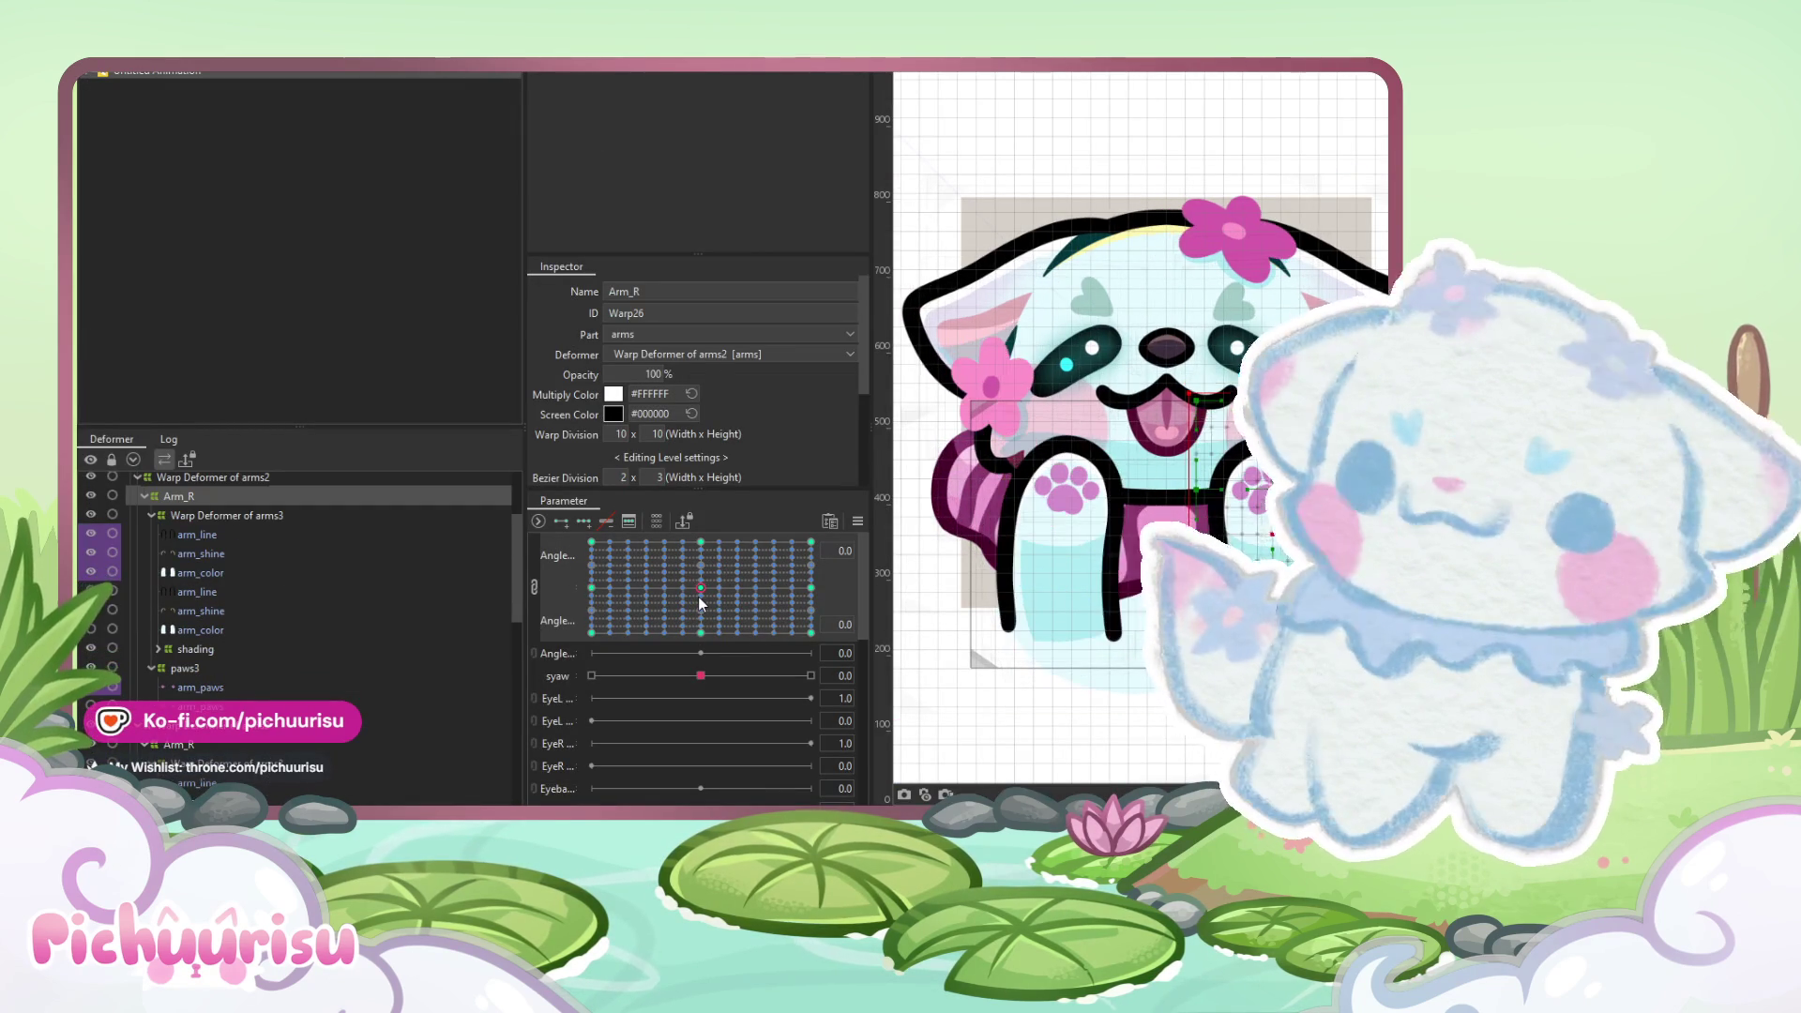
pyautogui.click(591, 589)
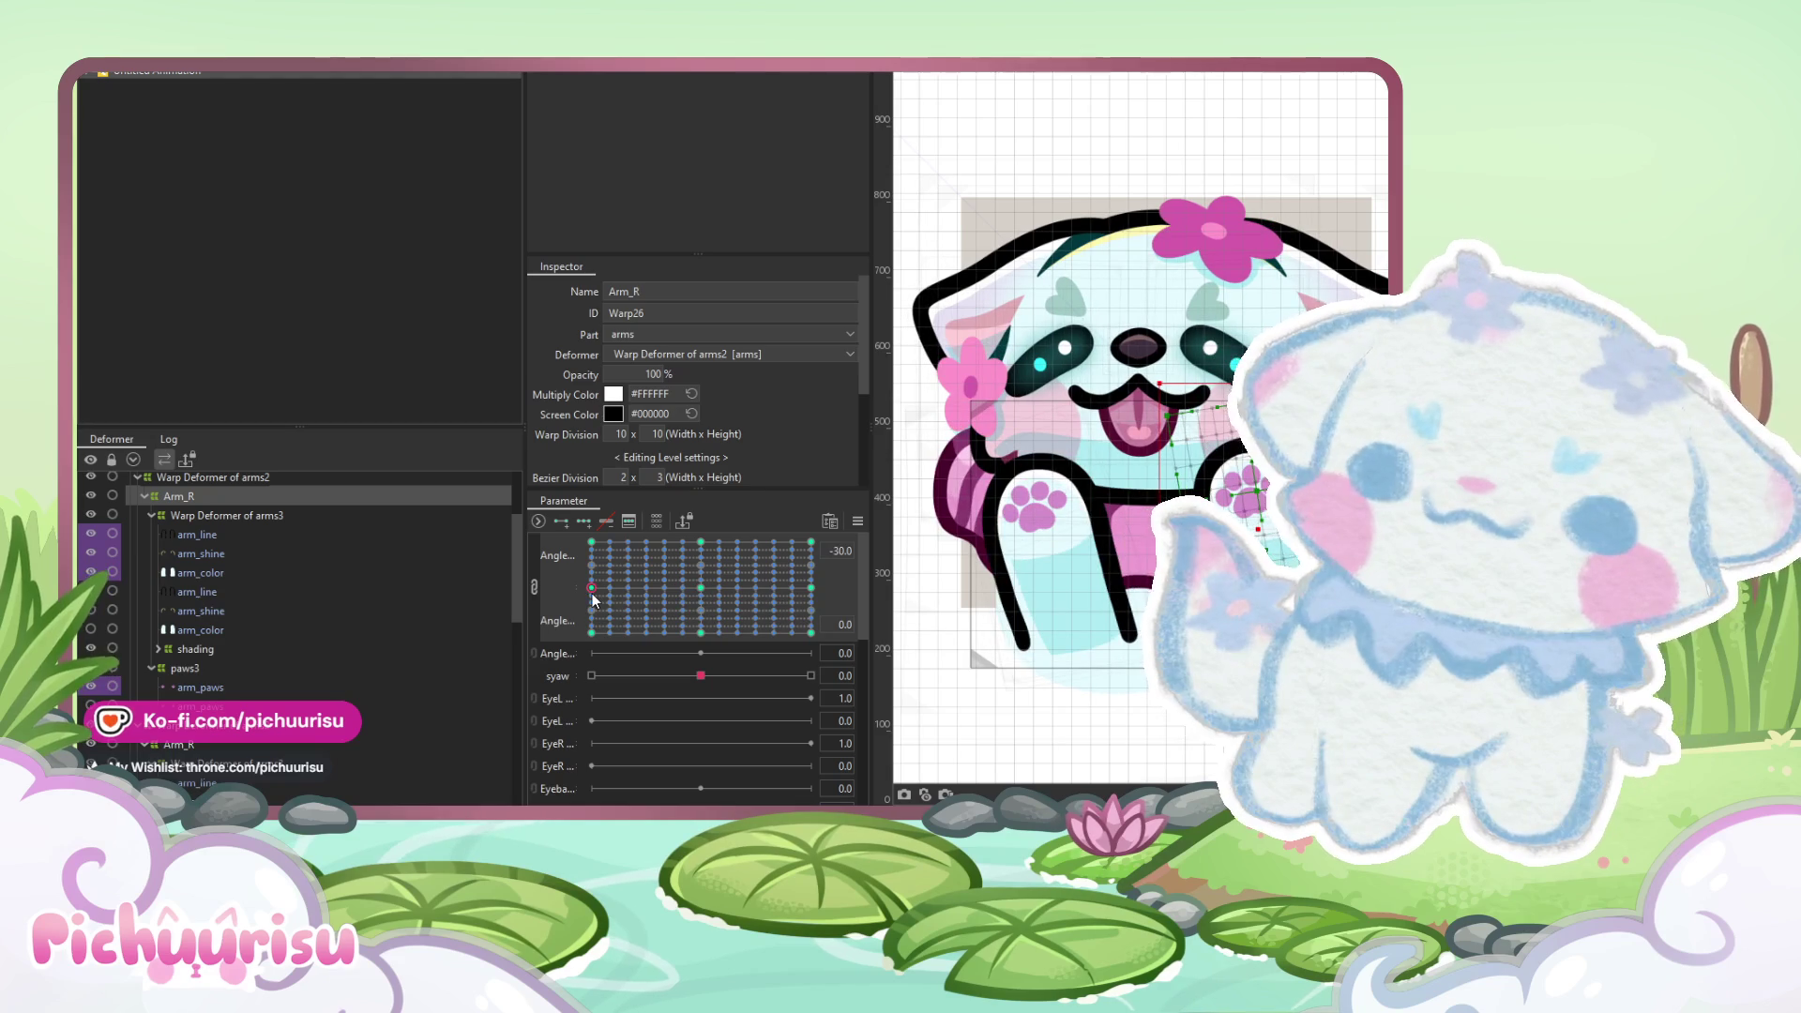
pyautogui.click(700, 588)
pyautogui.moveTo(695, 582); pyautogui.dragTo(701, 589)
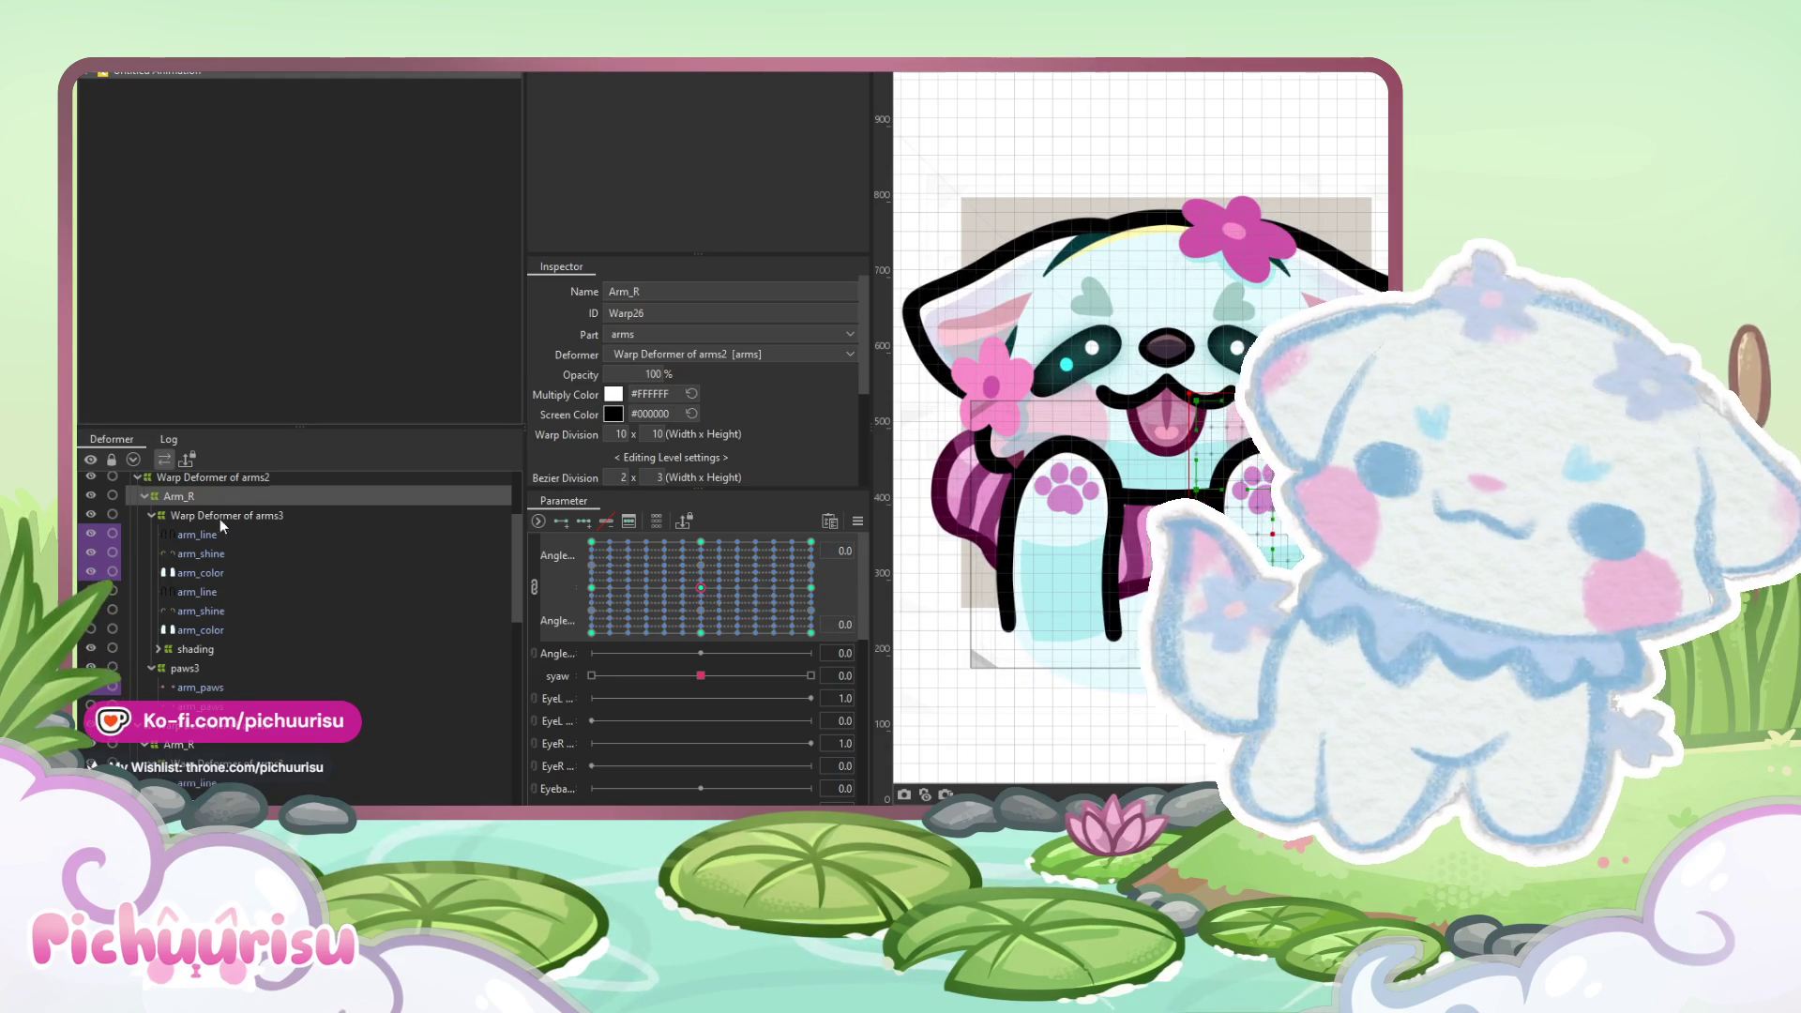
# - Rotate the other Arm_R deformer clockwise at the -30 Angle key, then pick the deform brush
pyautogui.click(178, 745)
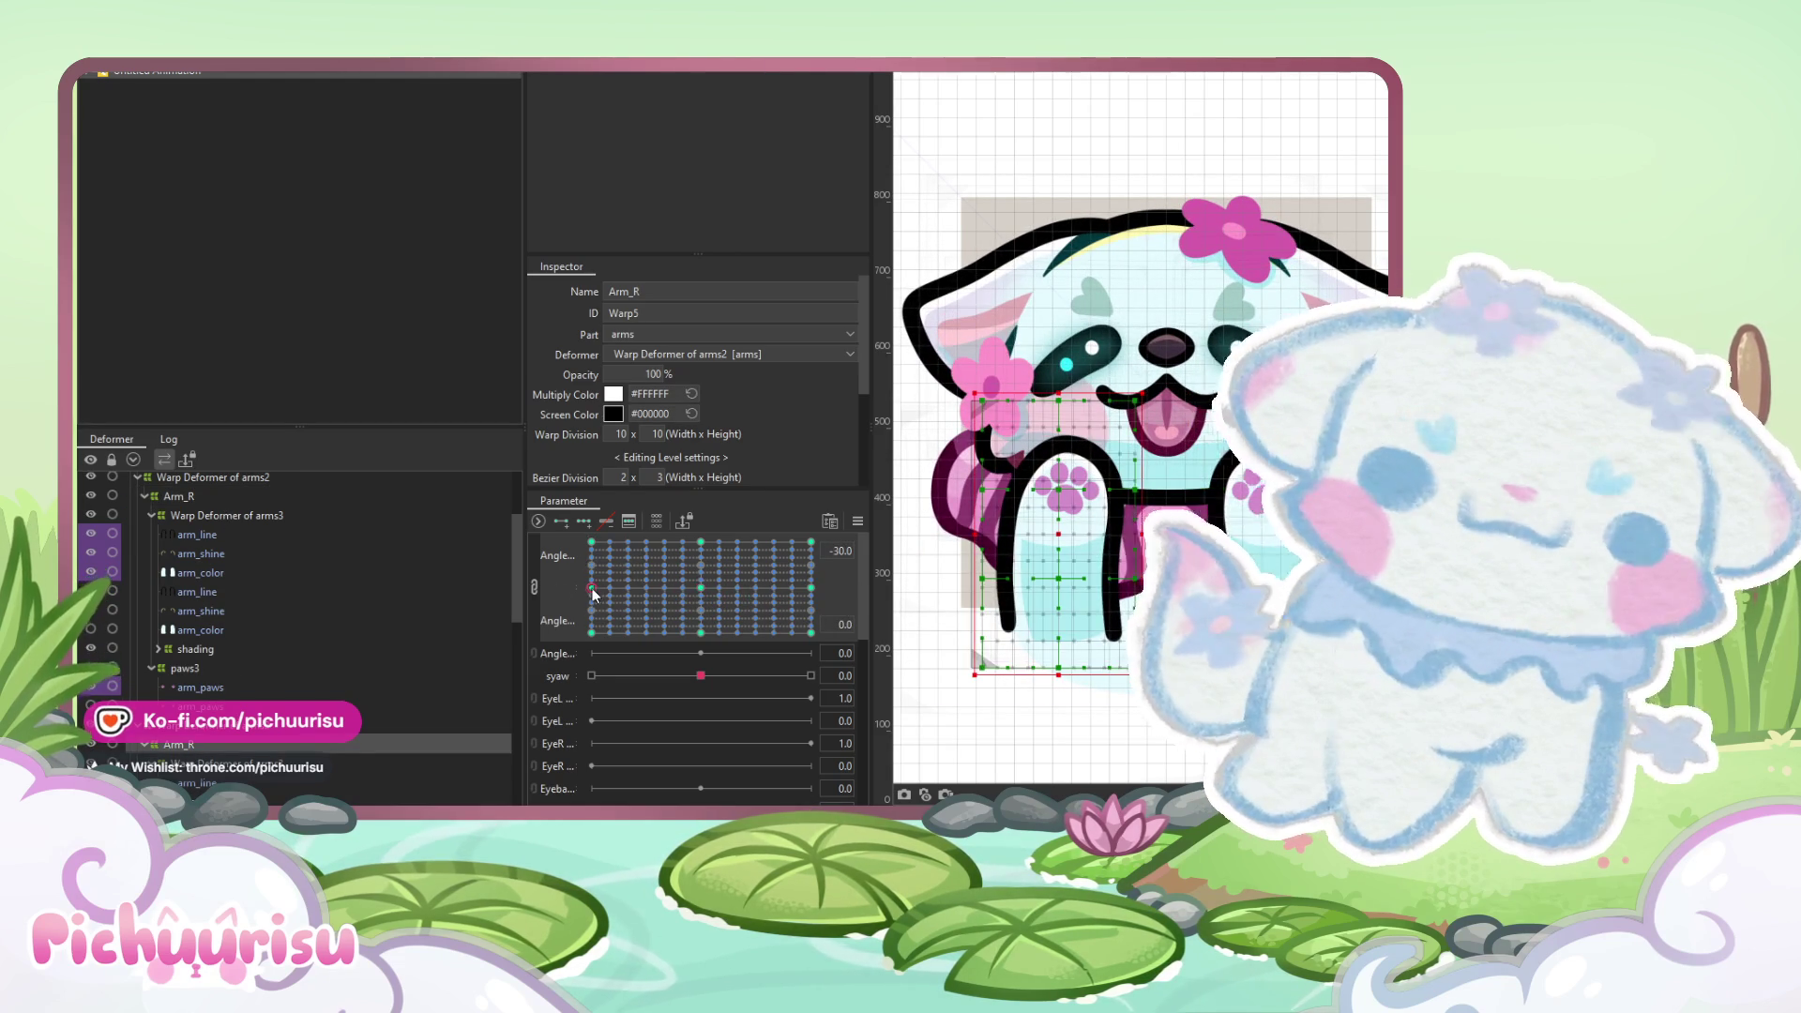
pyautogui.click(591, 587)
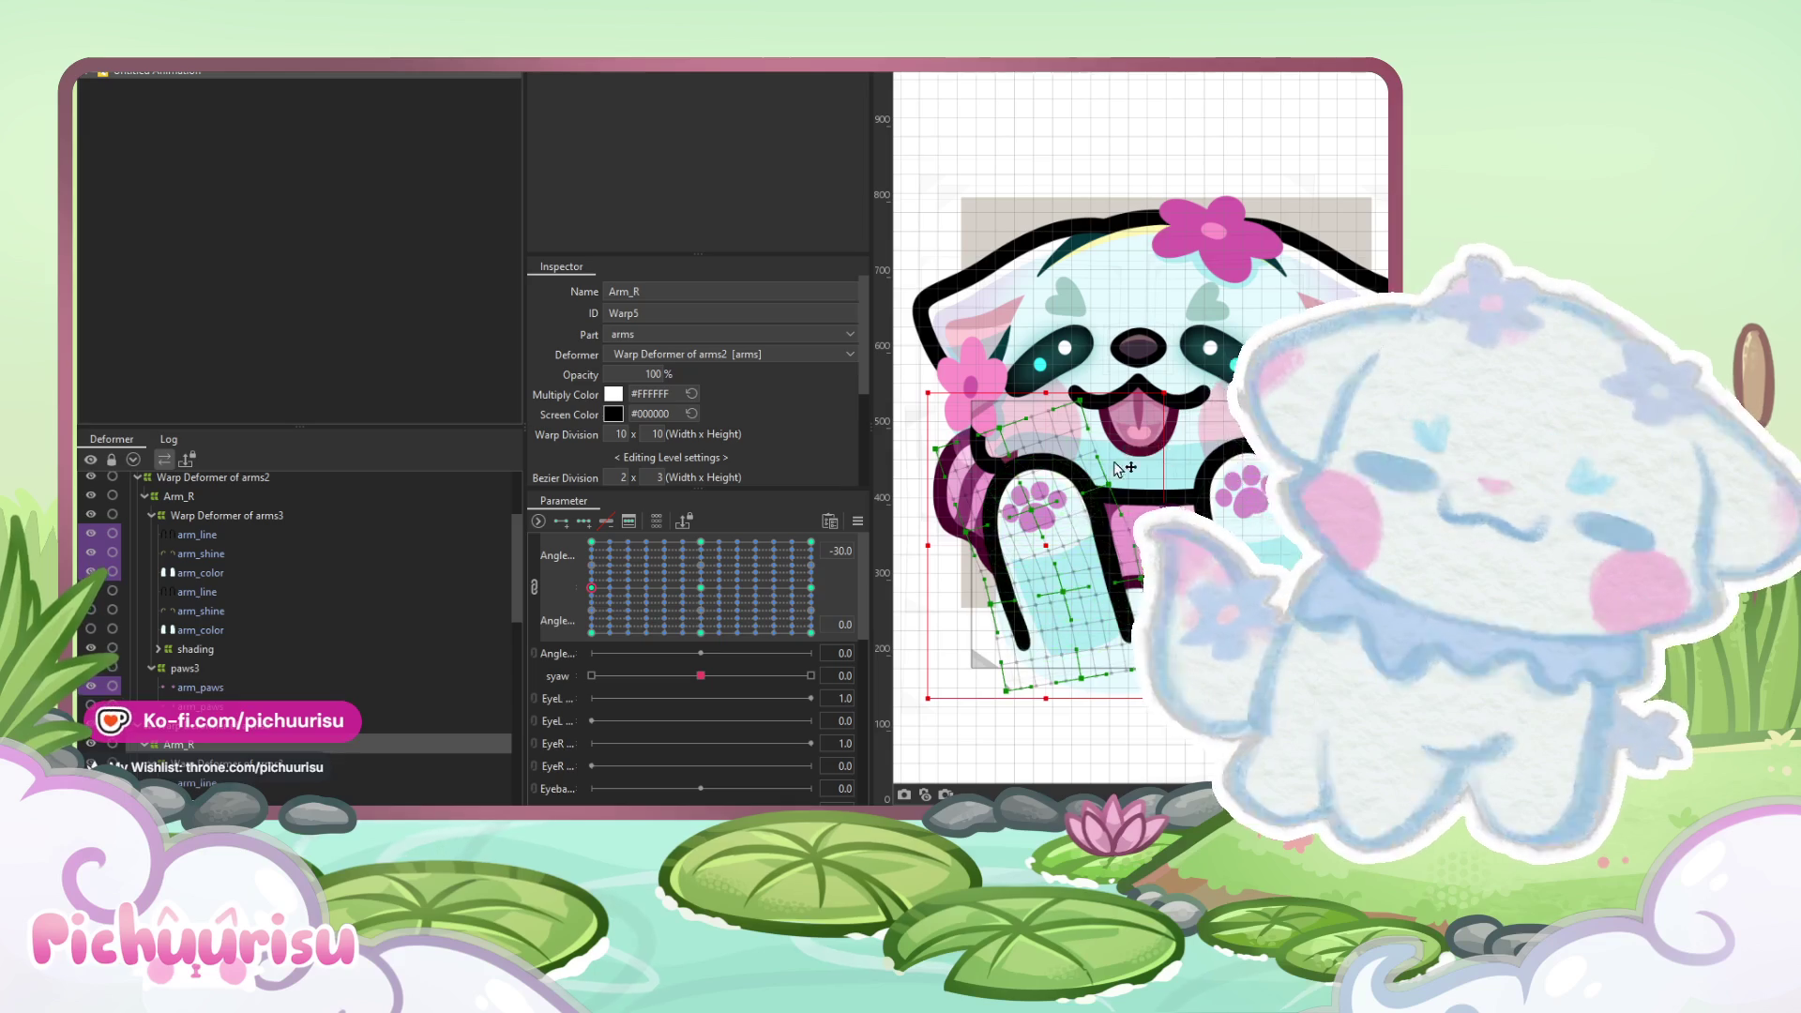
pyautogui.moveTo(1172, 390); pyautogui.dragTo(1191, 400)
pyautogui.moveTo(718, 581); pyautogui.dragTo(728, 578)
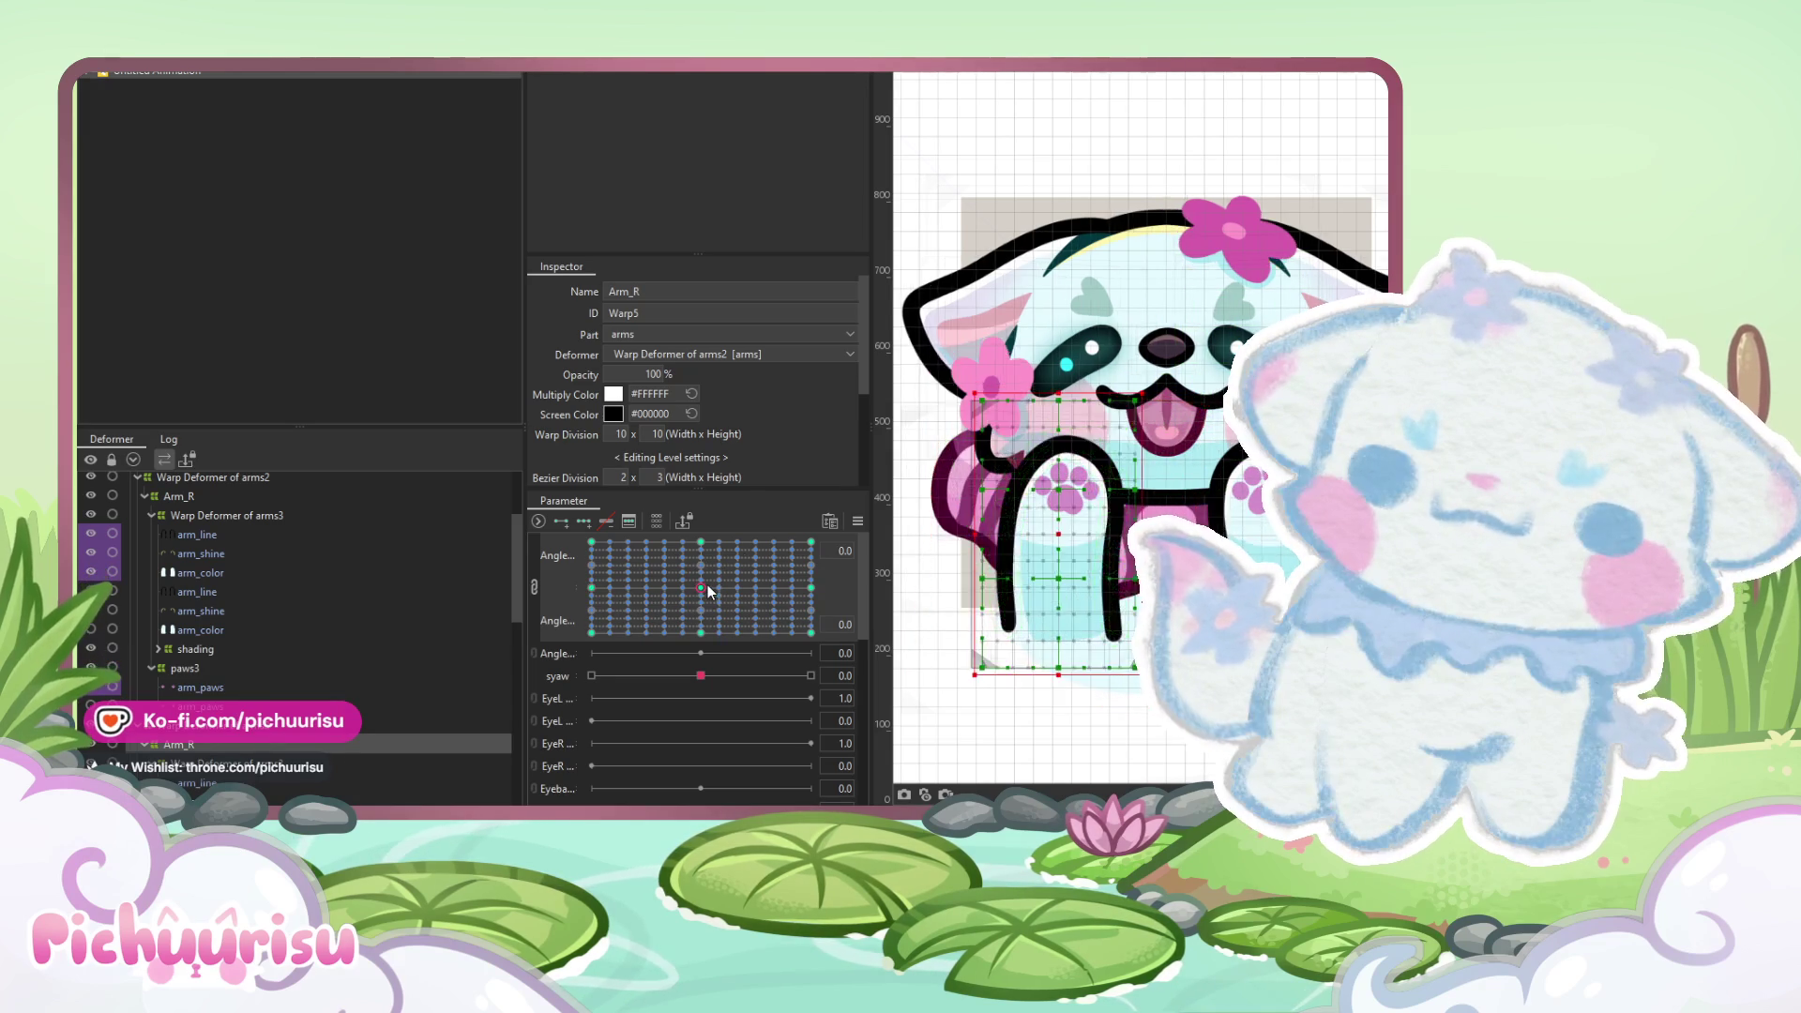
pyautogui.click(612, 583)
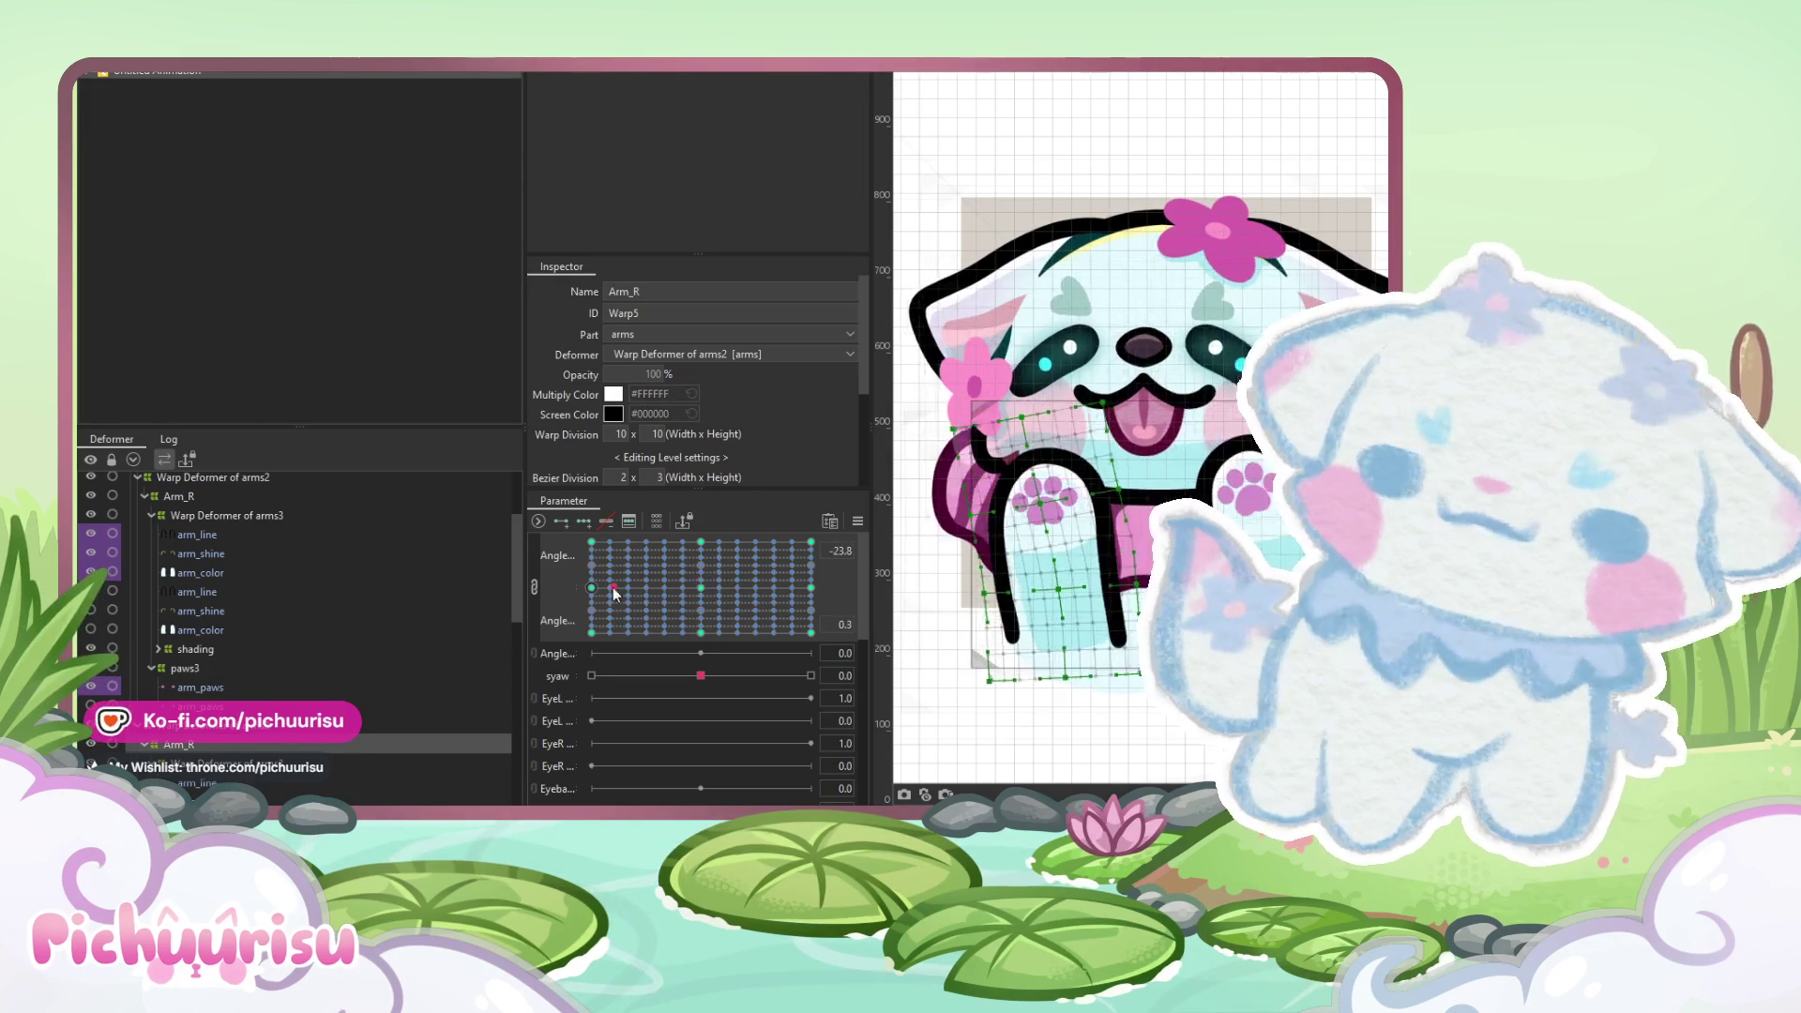
pyautogui.press('b')
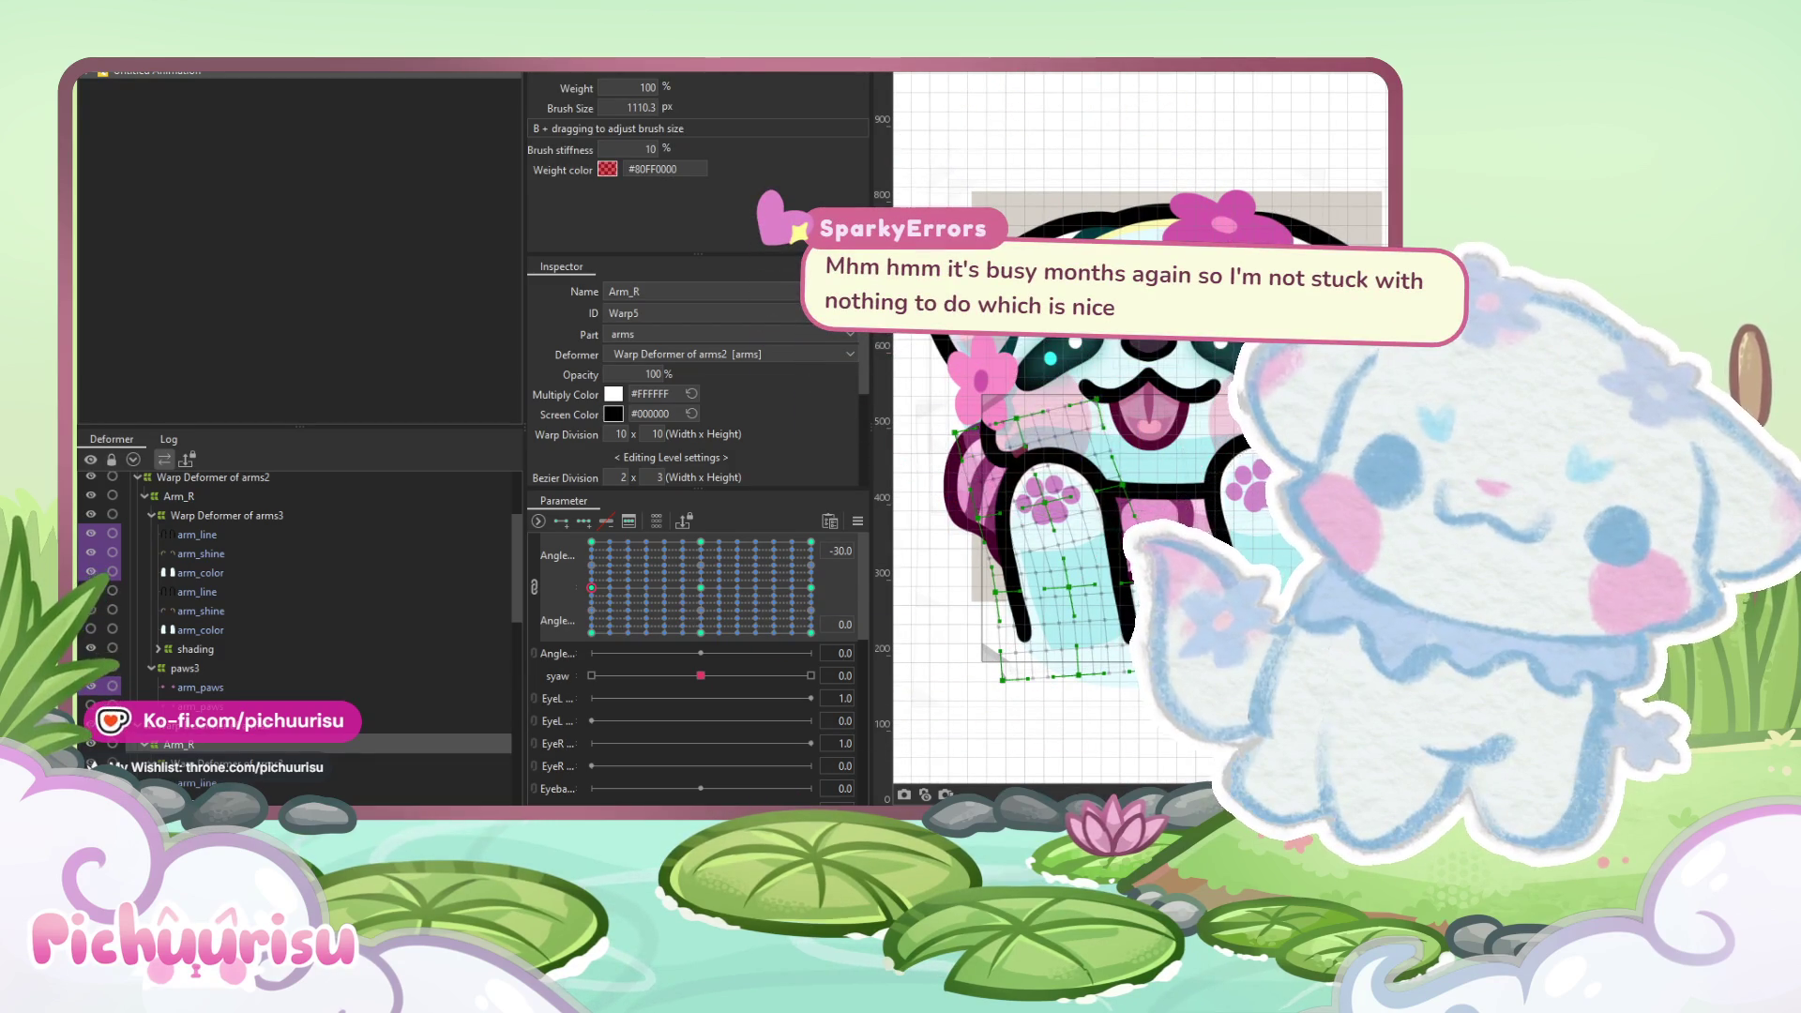
# - Unlink the Angle parameters and mirror the -30 arm pose onto +30, testing the swing
pyautogui.click(535, 589)
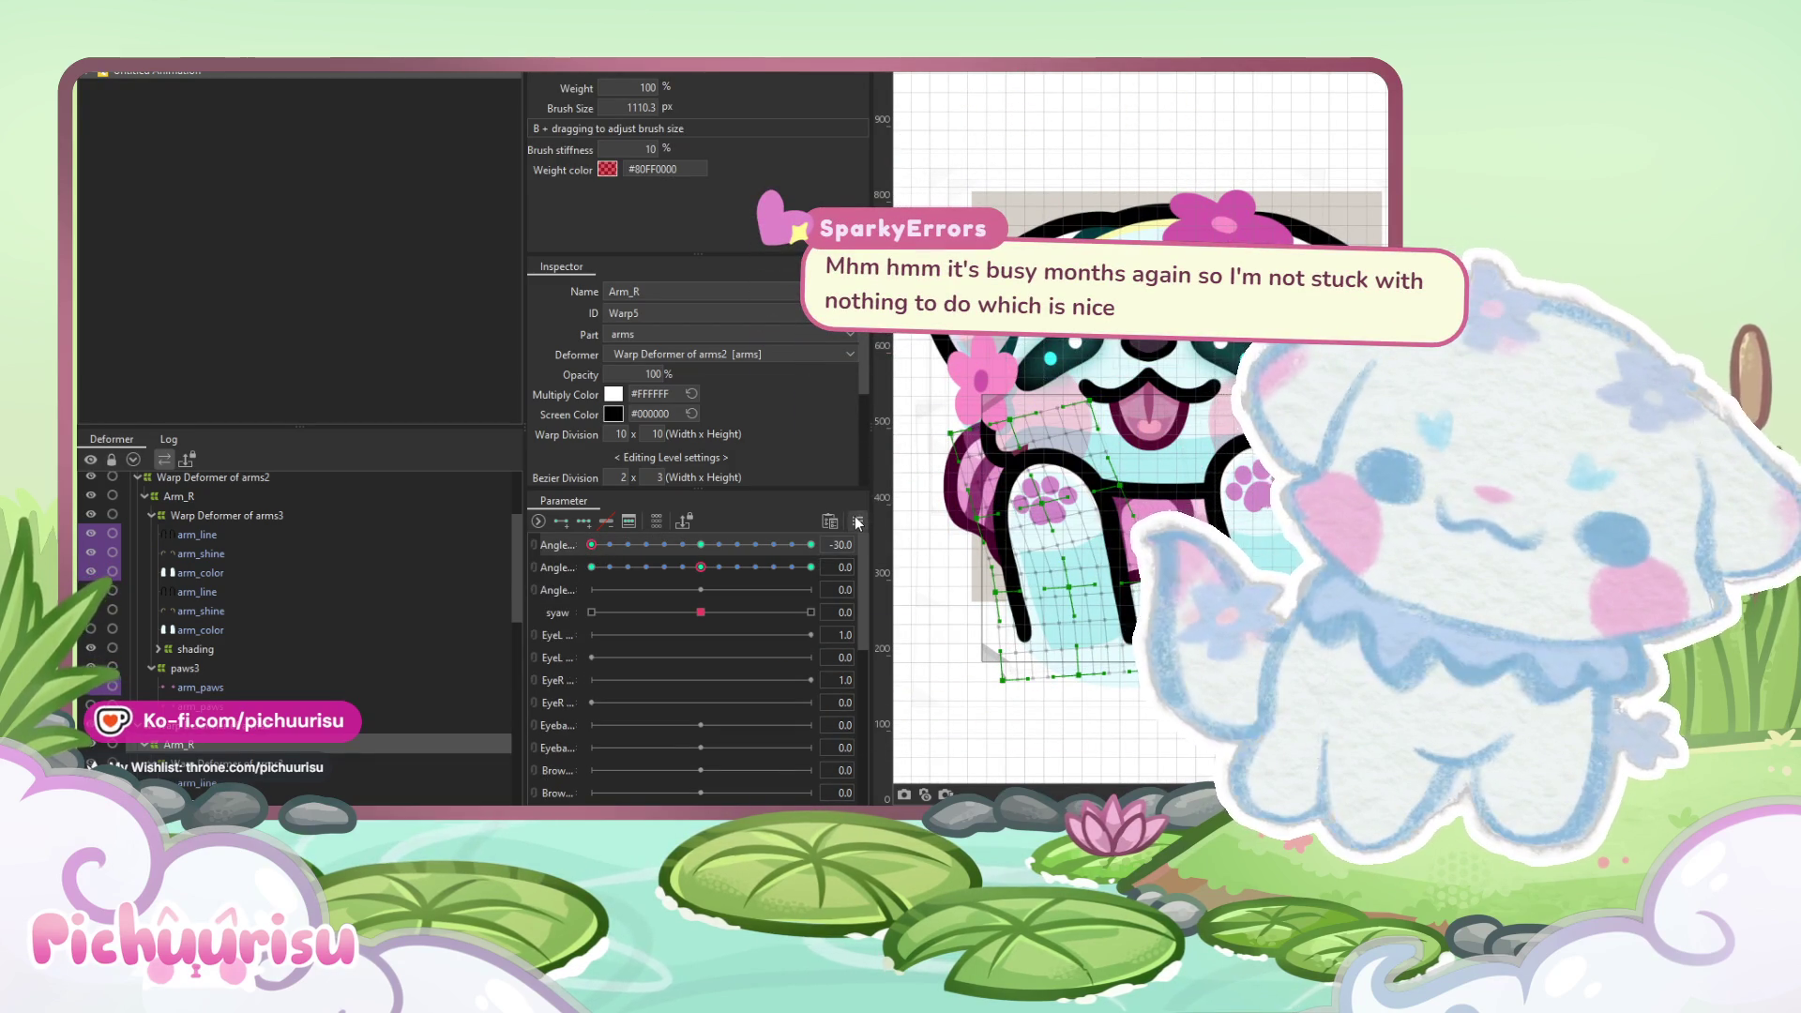
pyautogui.click(857, 521)
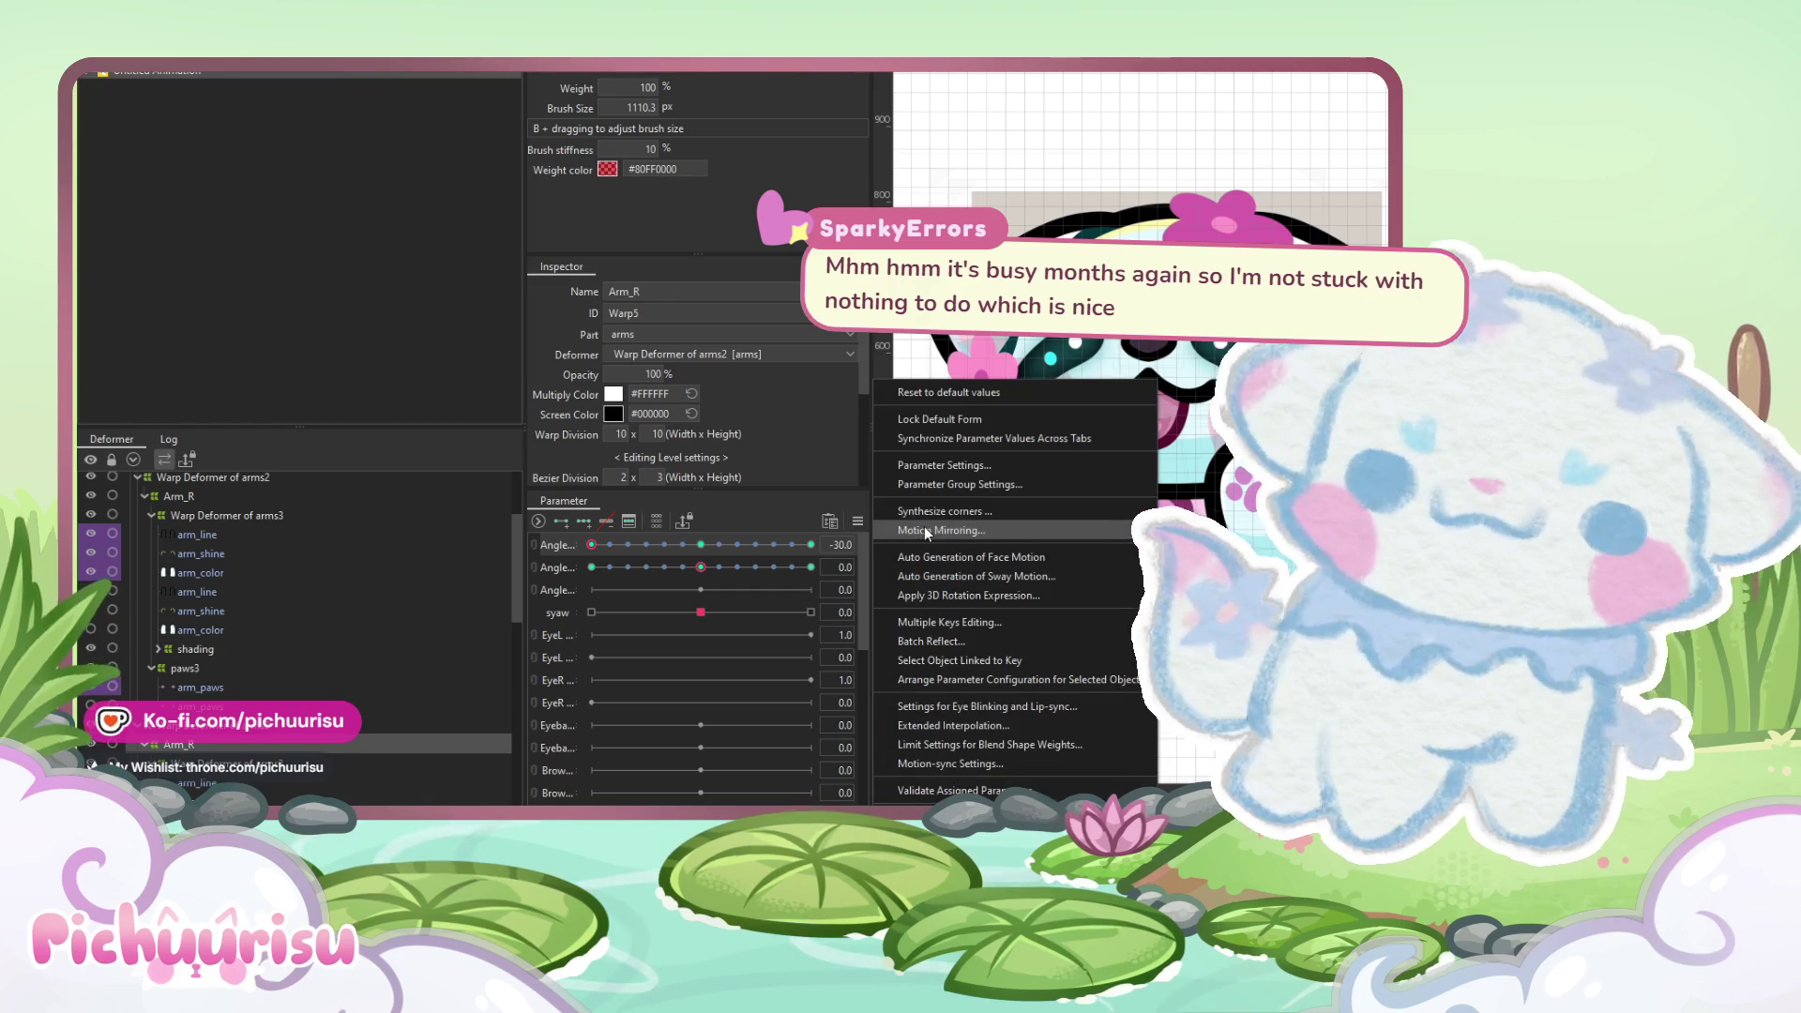
pyautogui.press('Escape')
pyautogui.moveTo(661, 545); pyautogui.dragTo(864, 543)
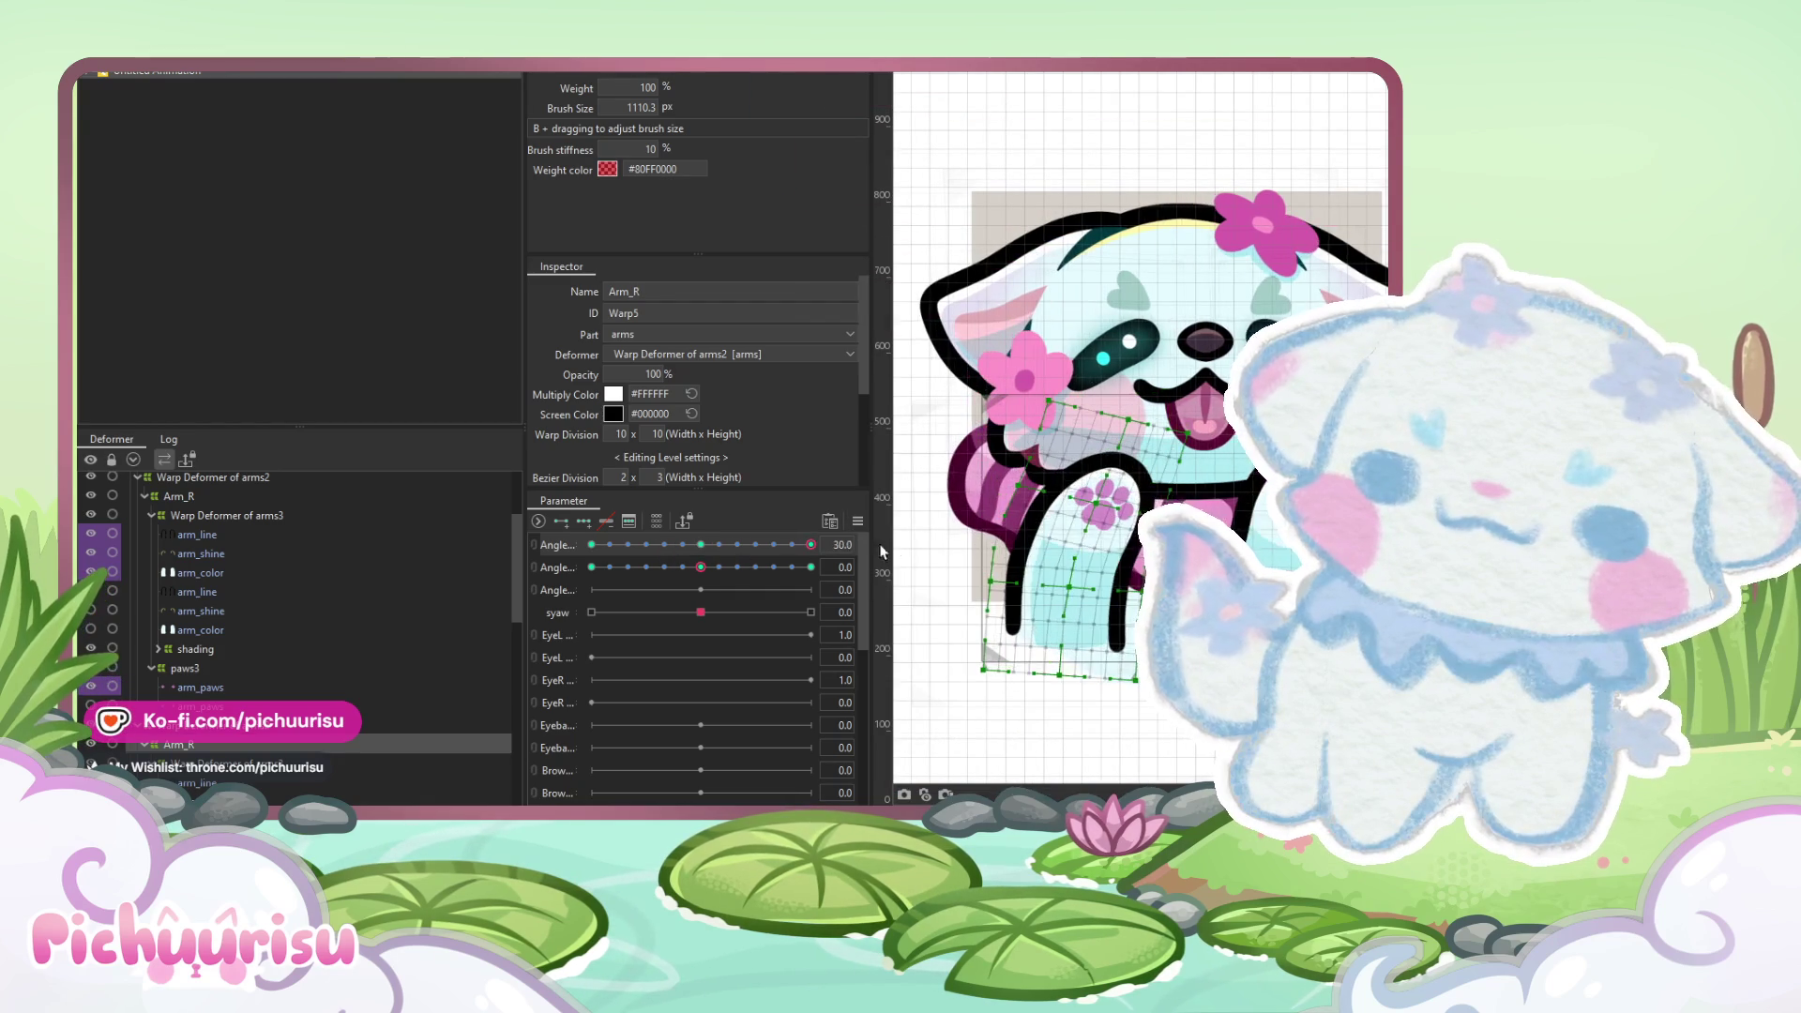
pyautogui.moveTo(728, 544); pyautogui.dragTo(516, 523)
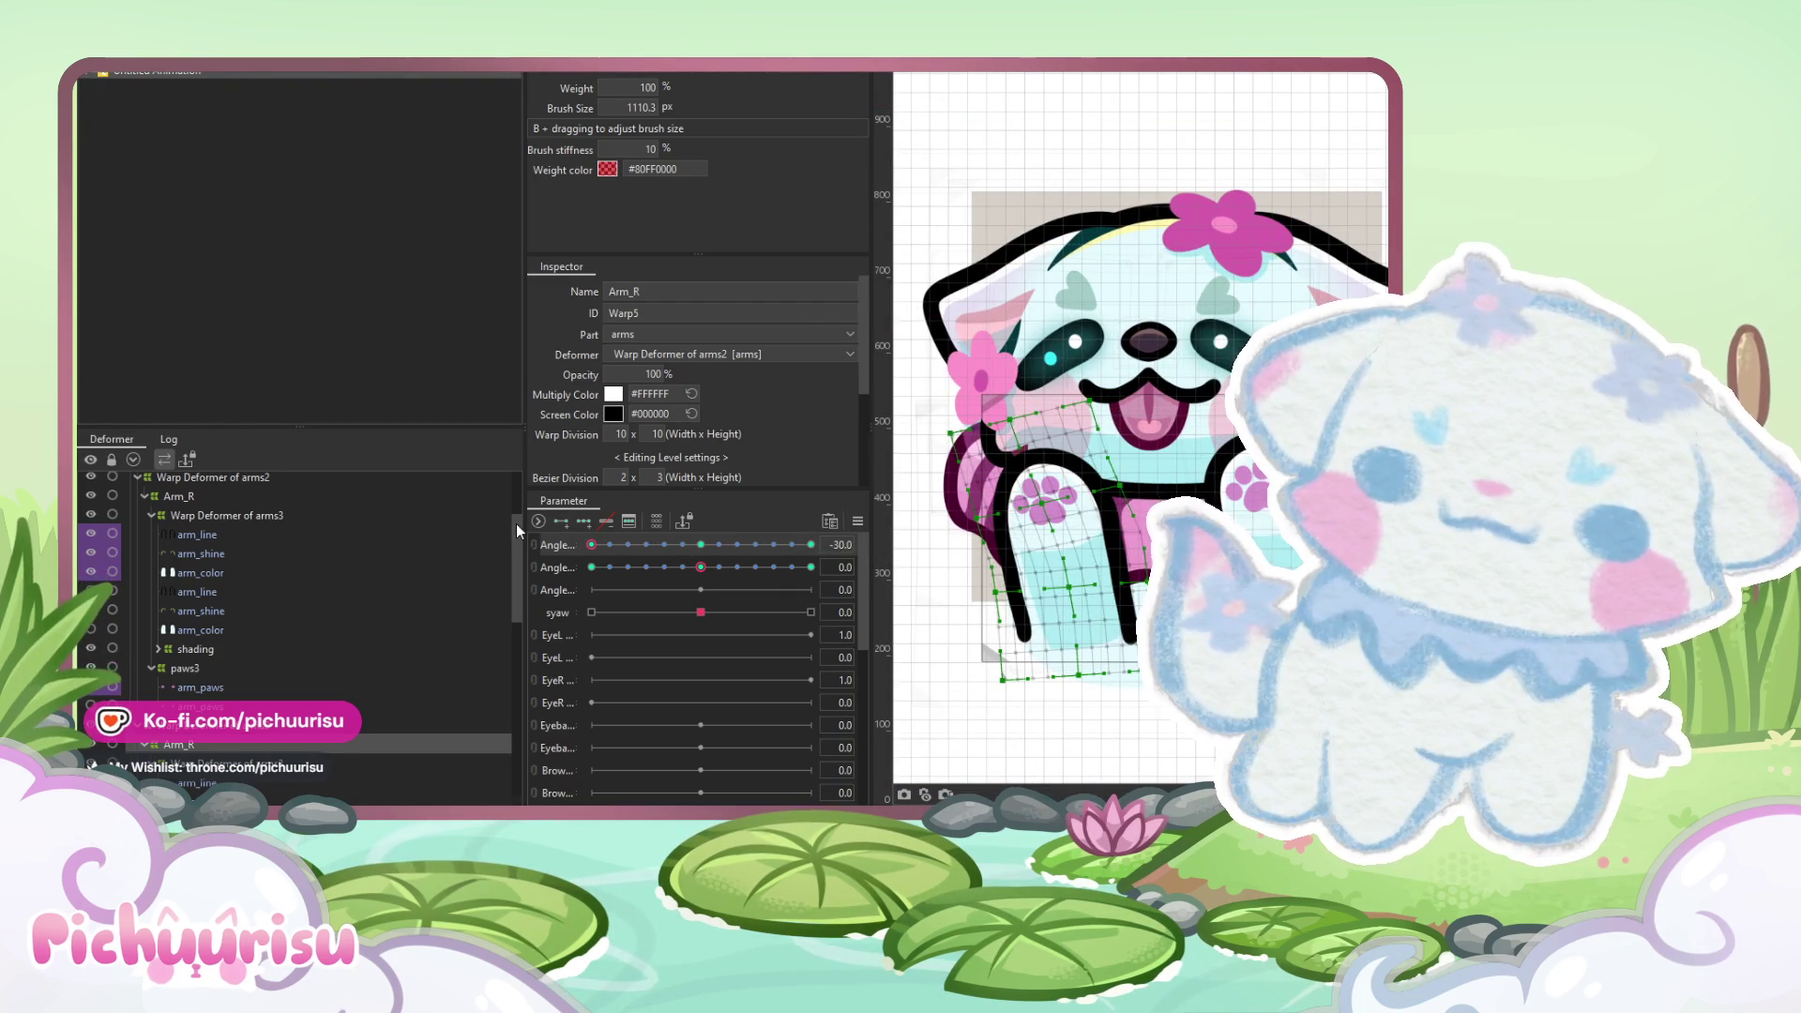
# - Relink the two Angle parameters into a 2D grid and test the pose near centre
pyautogui.click(532, 554)
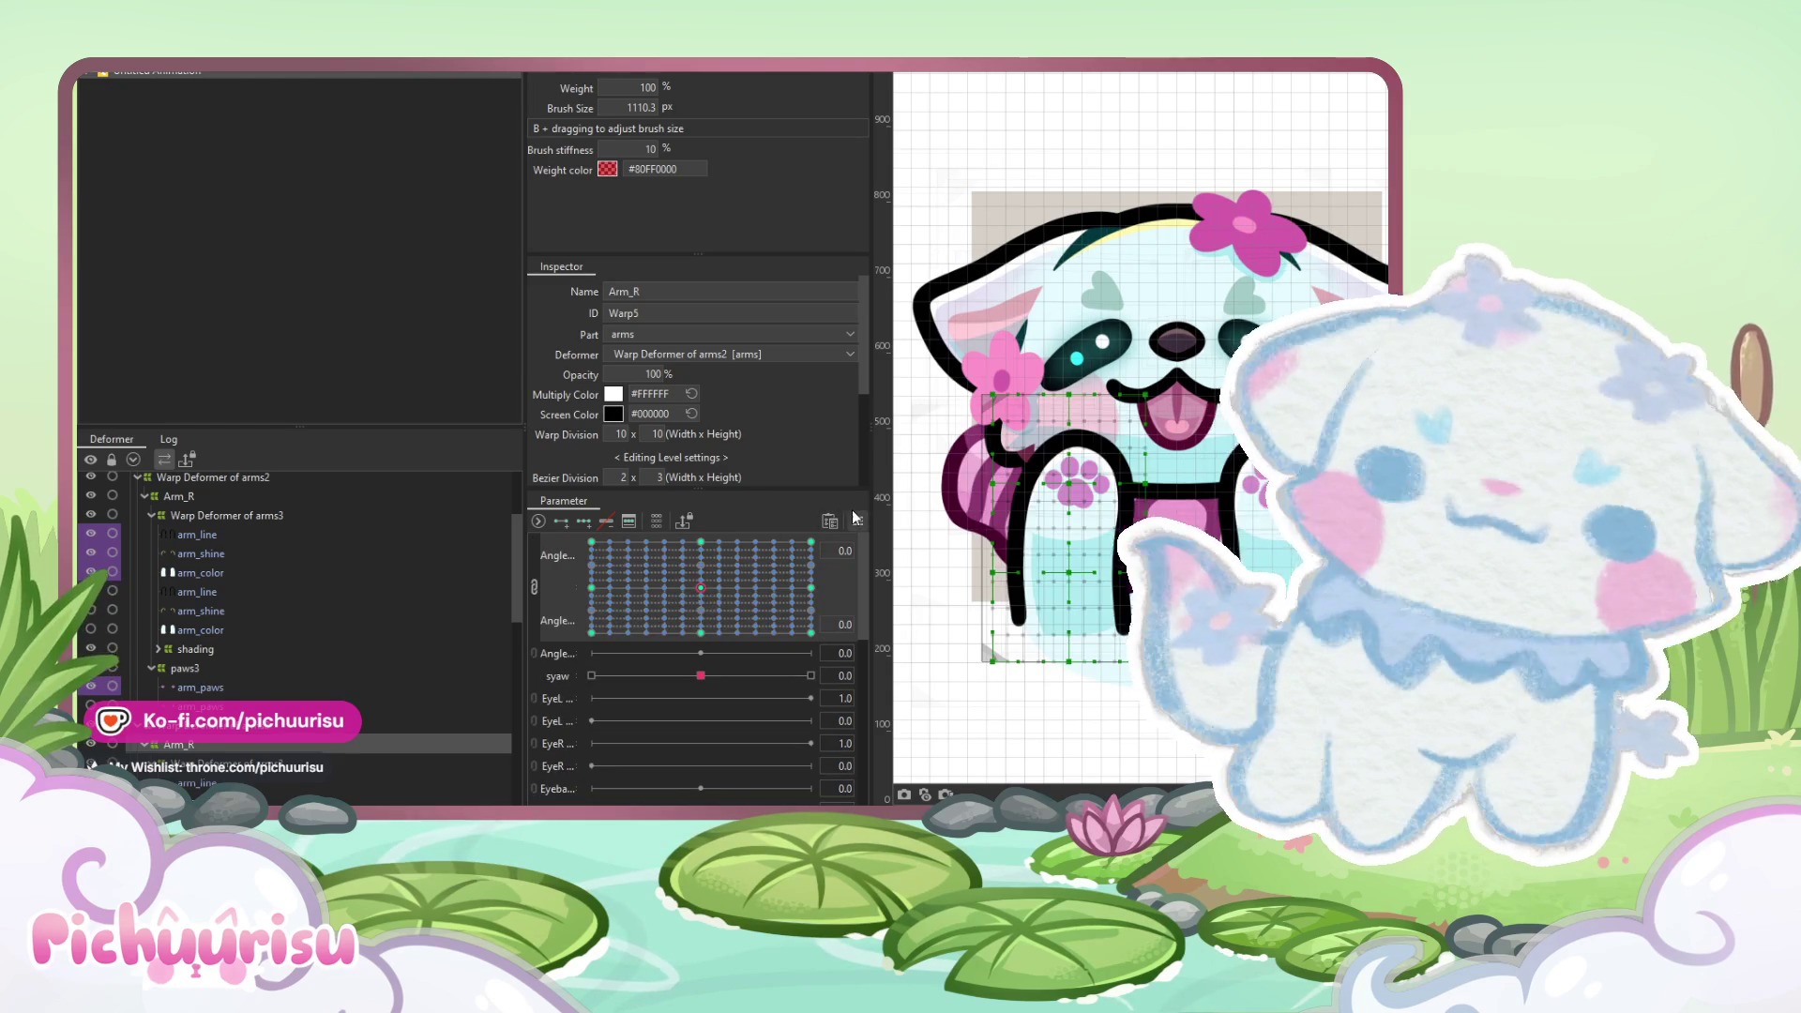
pyautogui.click(856, 520)
pyautogui.click(940, 511)
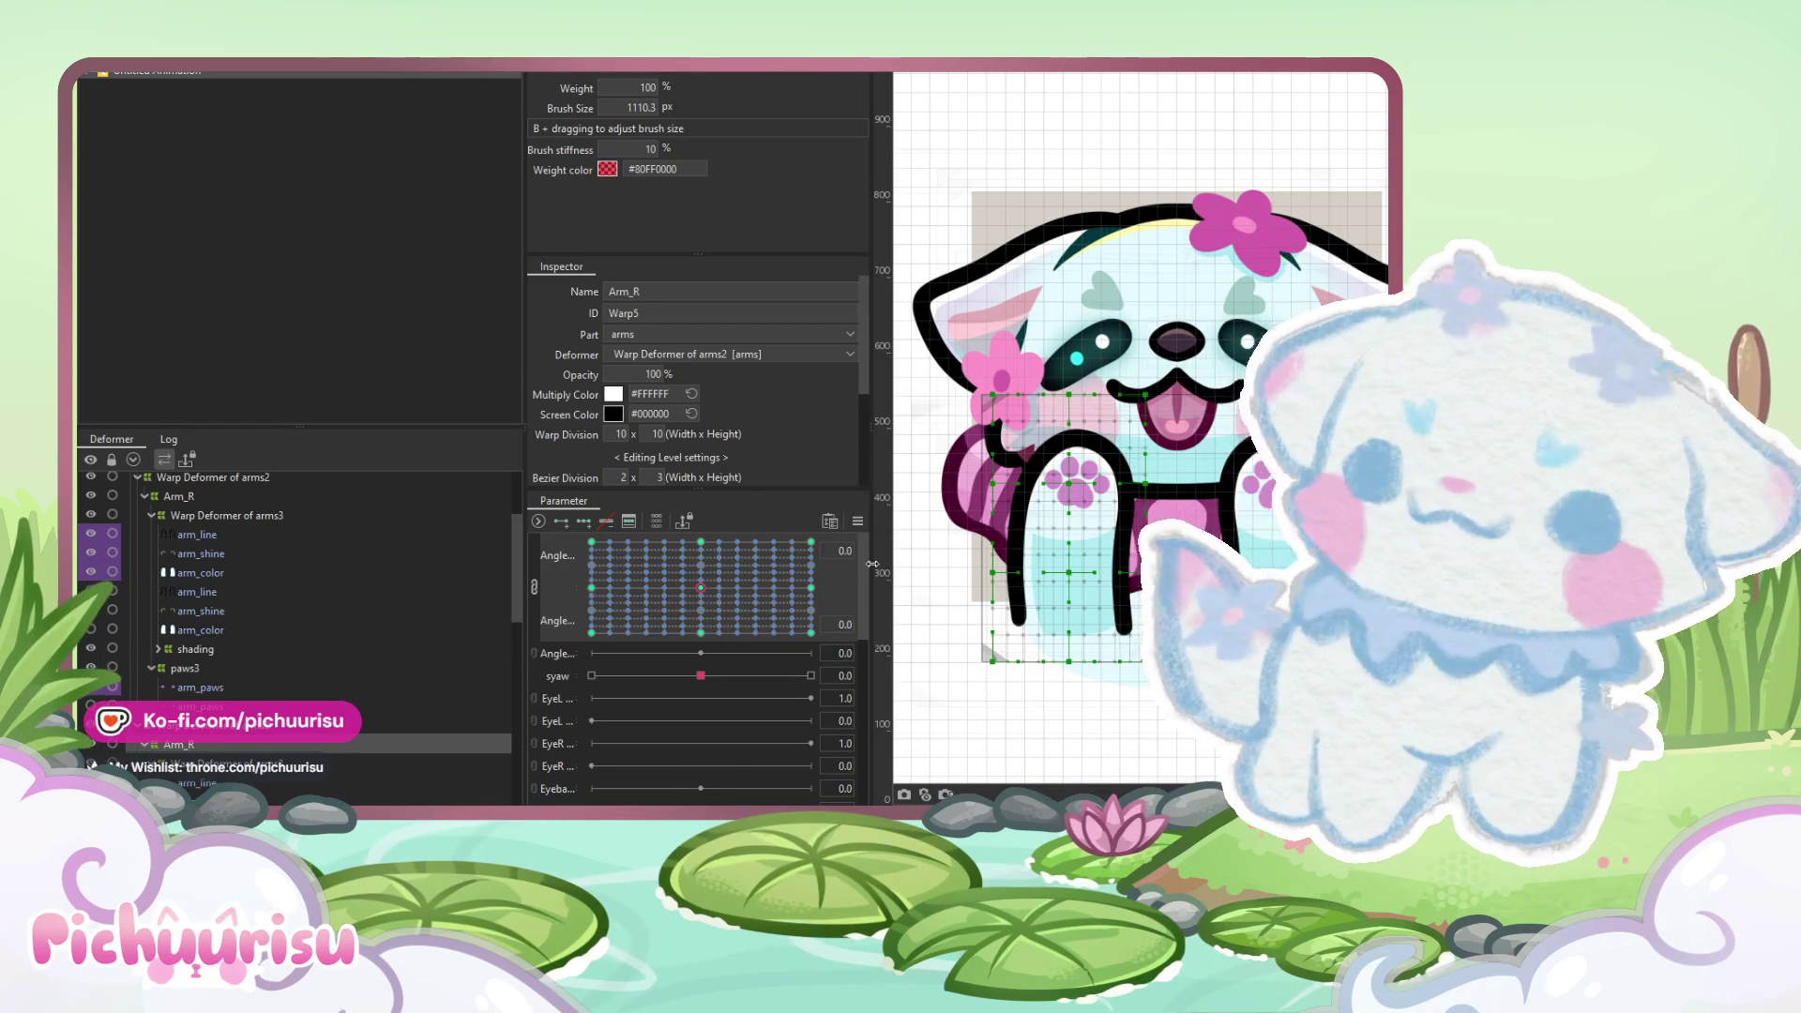
pyautogui.moveTo(701, 587); pyautogui.dragTo(691, 585)
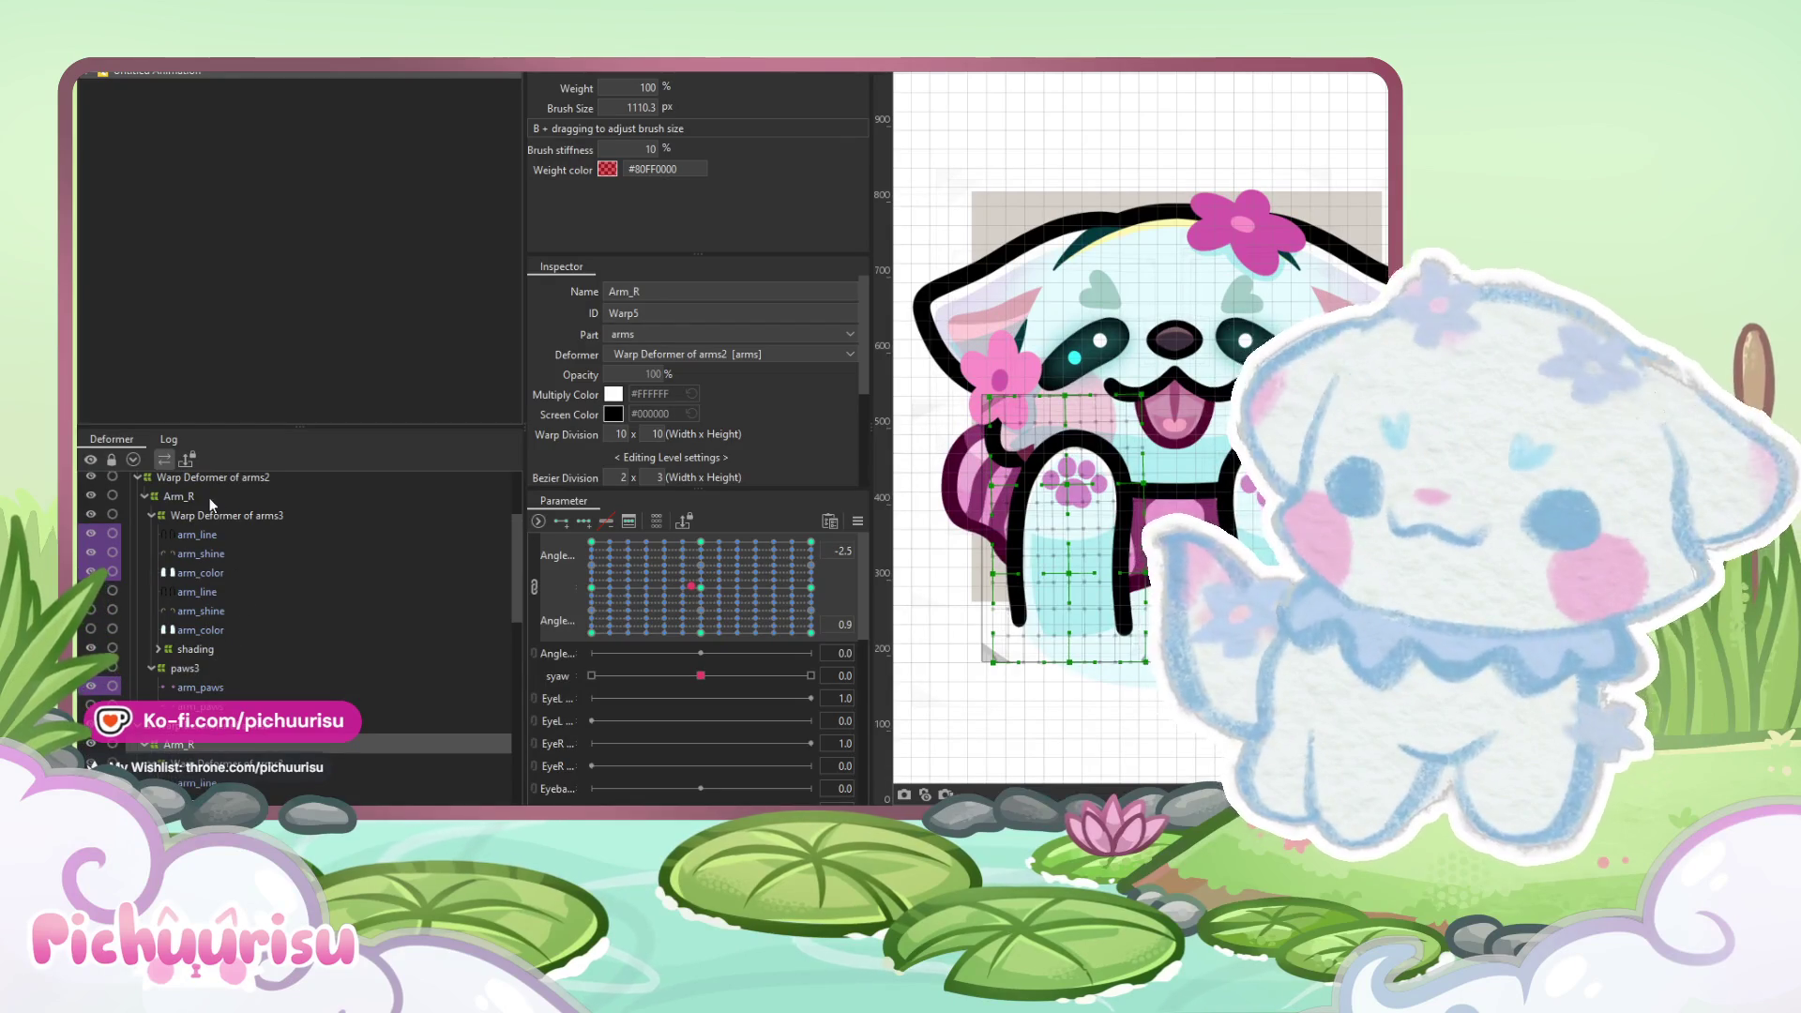
# - Select Arm_R and all its child objects through its right-click options
pyautogui.rightClick(197, 494)
pyautogui.click(234, 477)
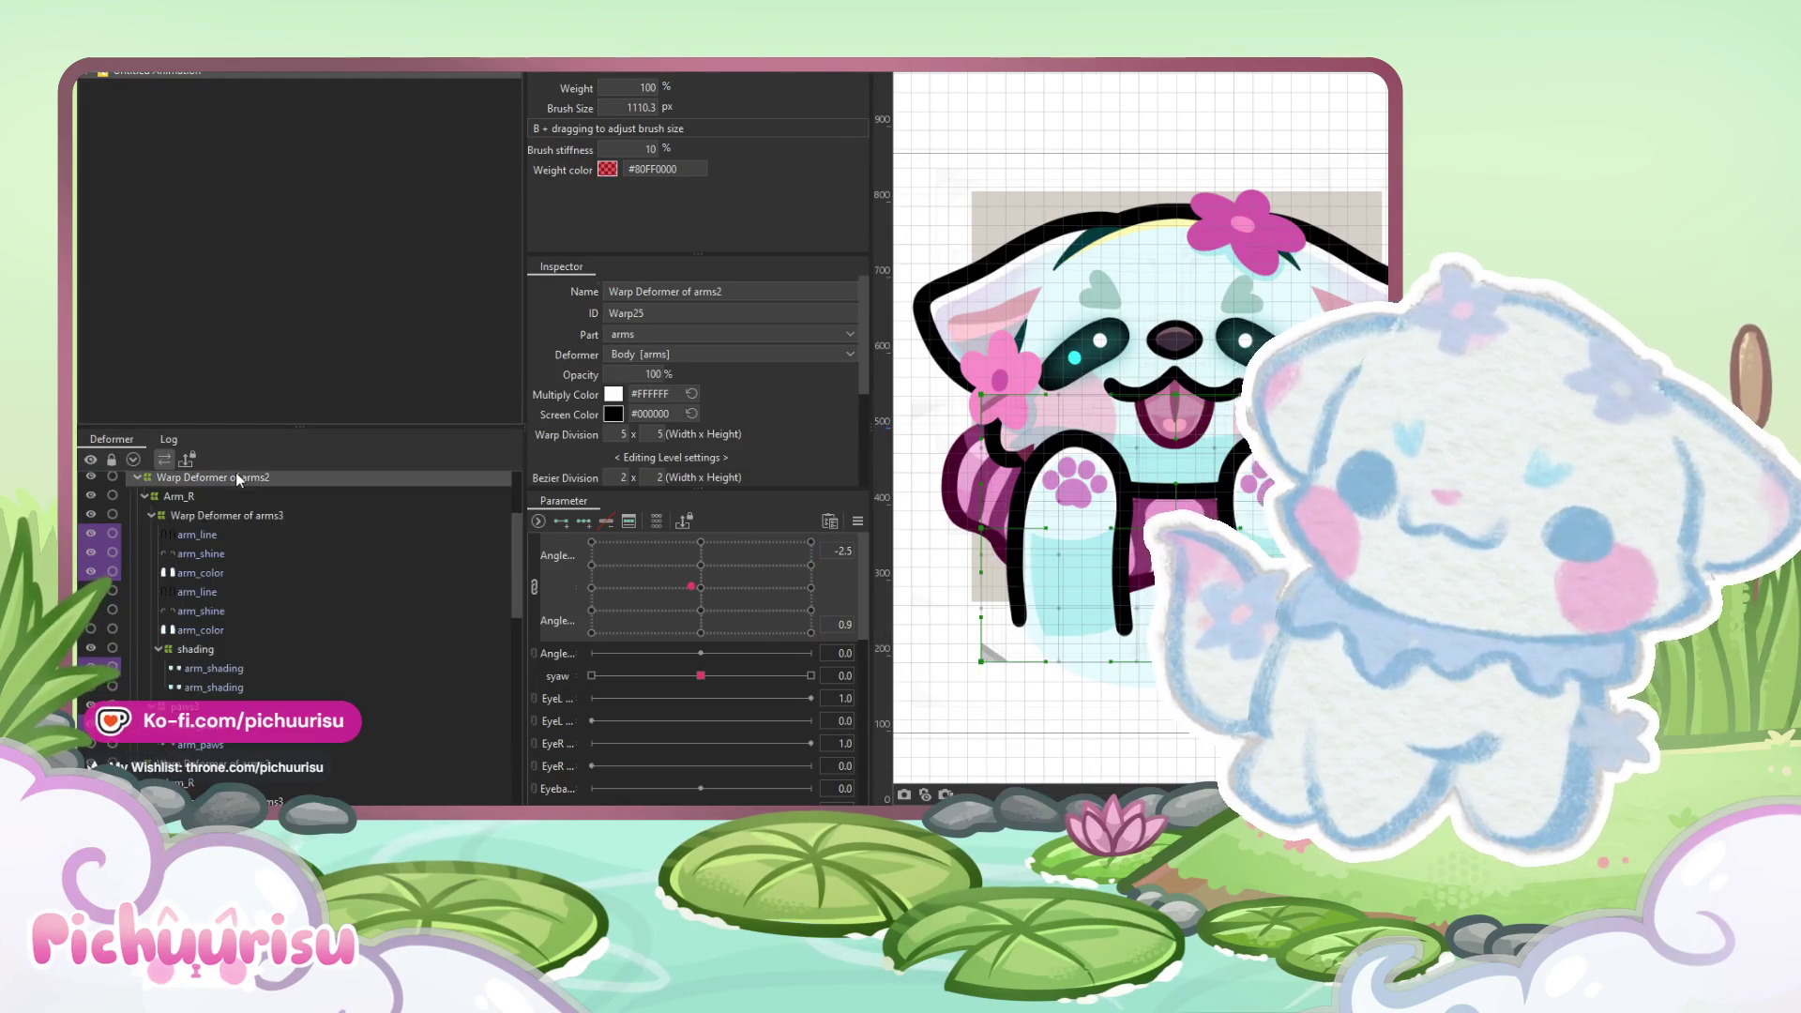
pyautogui.rightClick(197, 495)
pyautogui.click(225, 516)
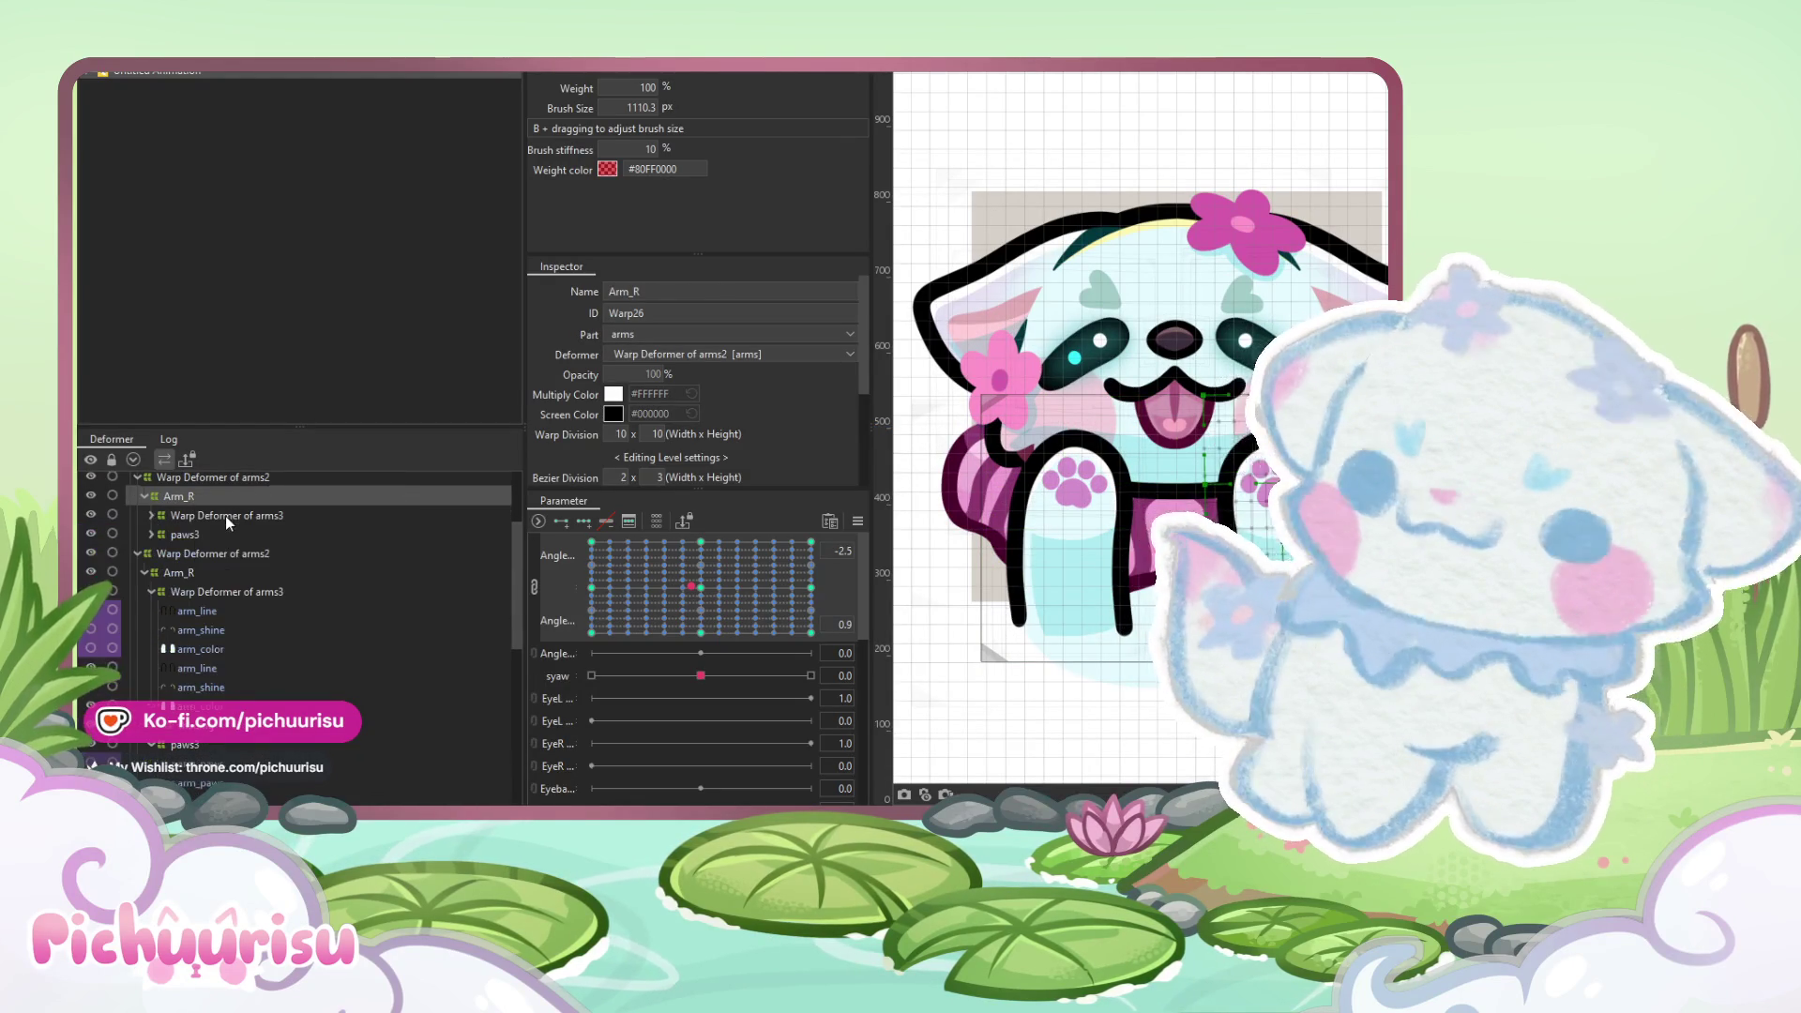
pyautogui.rightClick(210, 495)
pyautogui.click(230, 508)
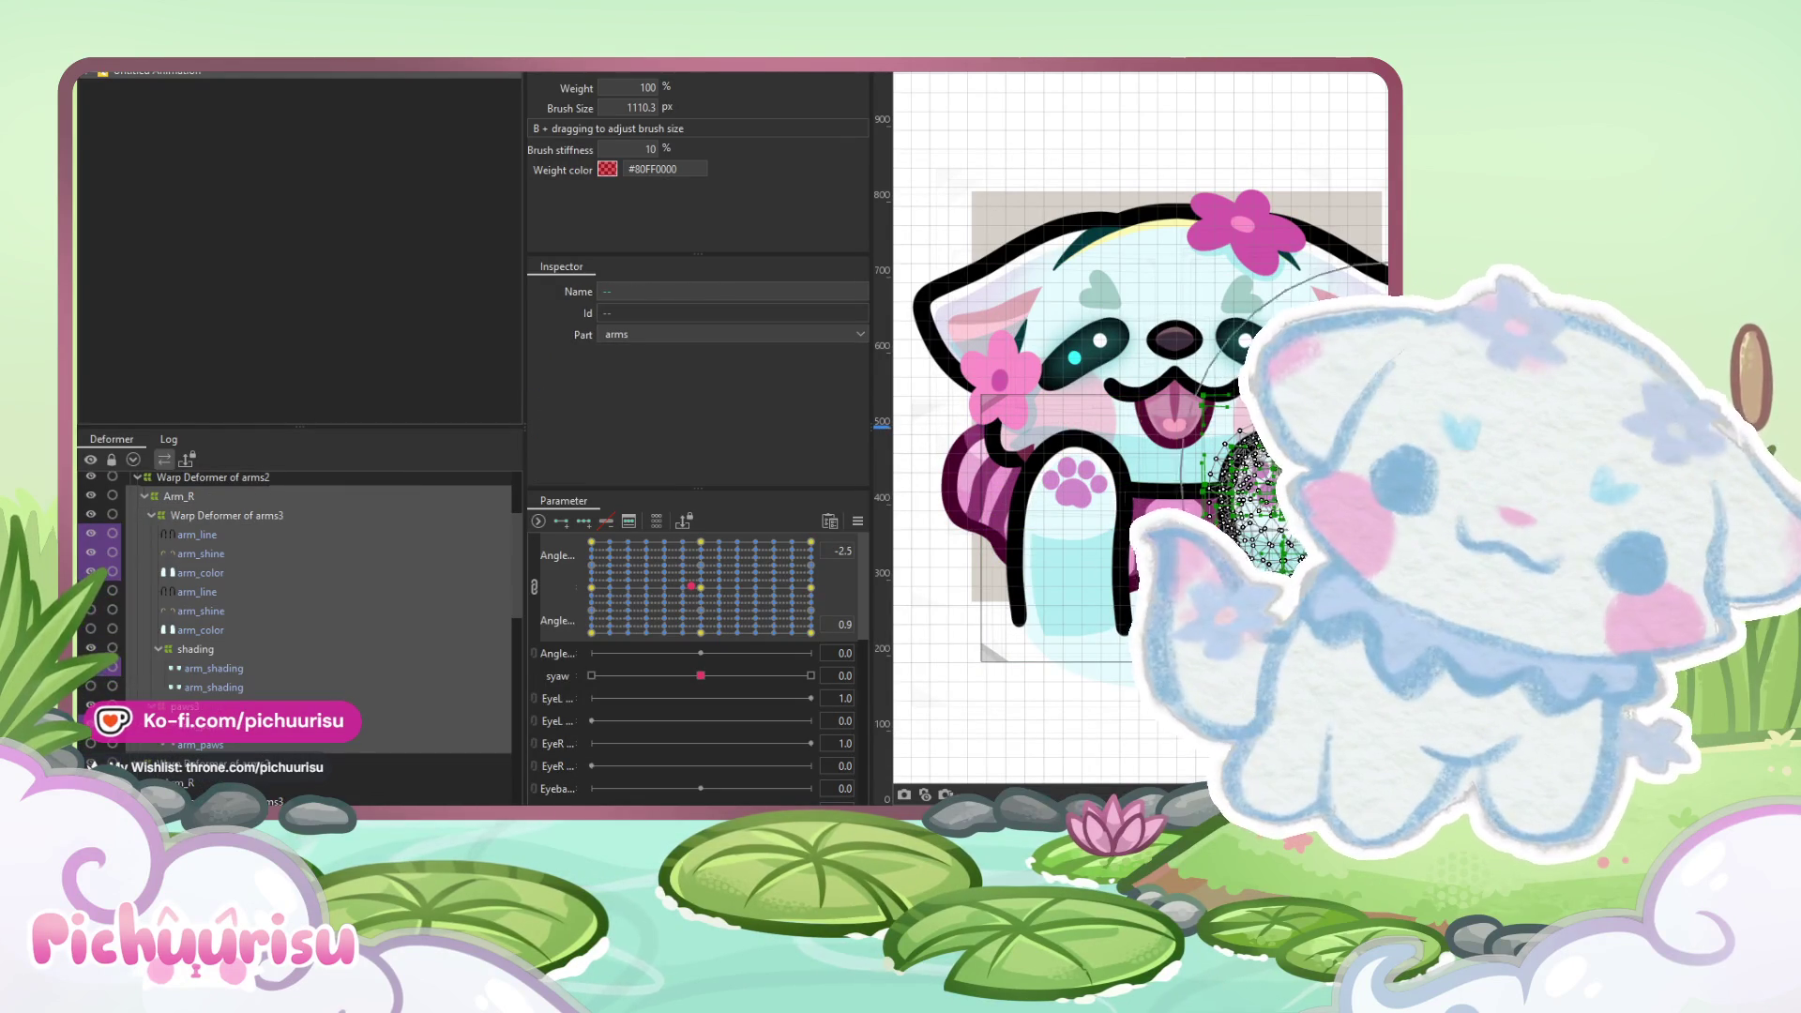
pyautogui.hotkey('ctrl', 'z')
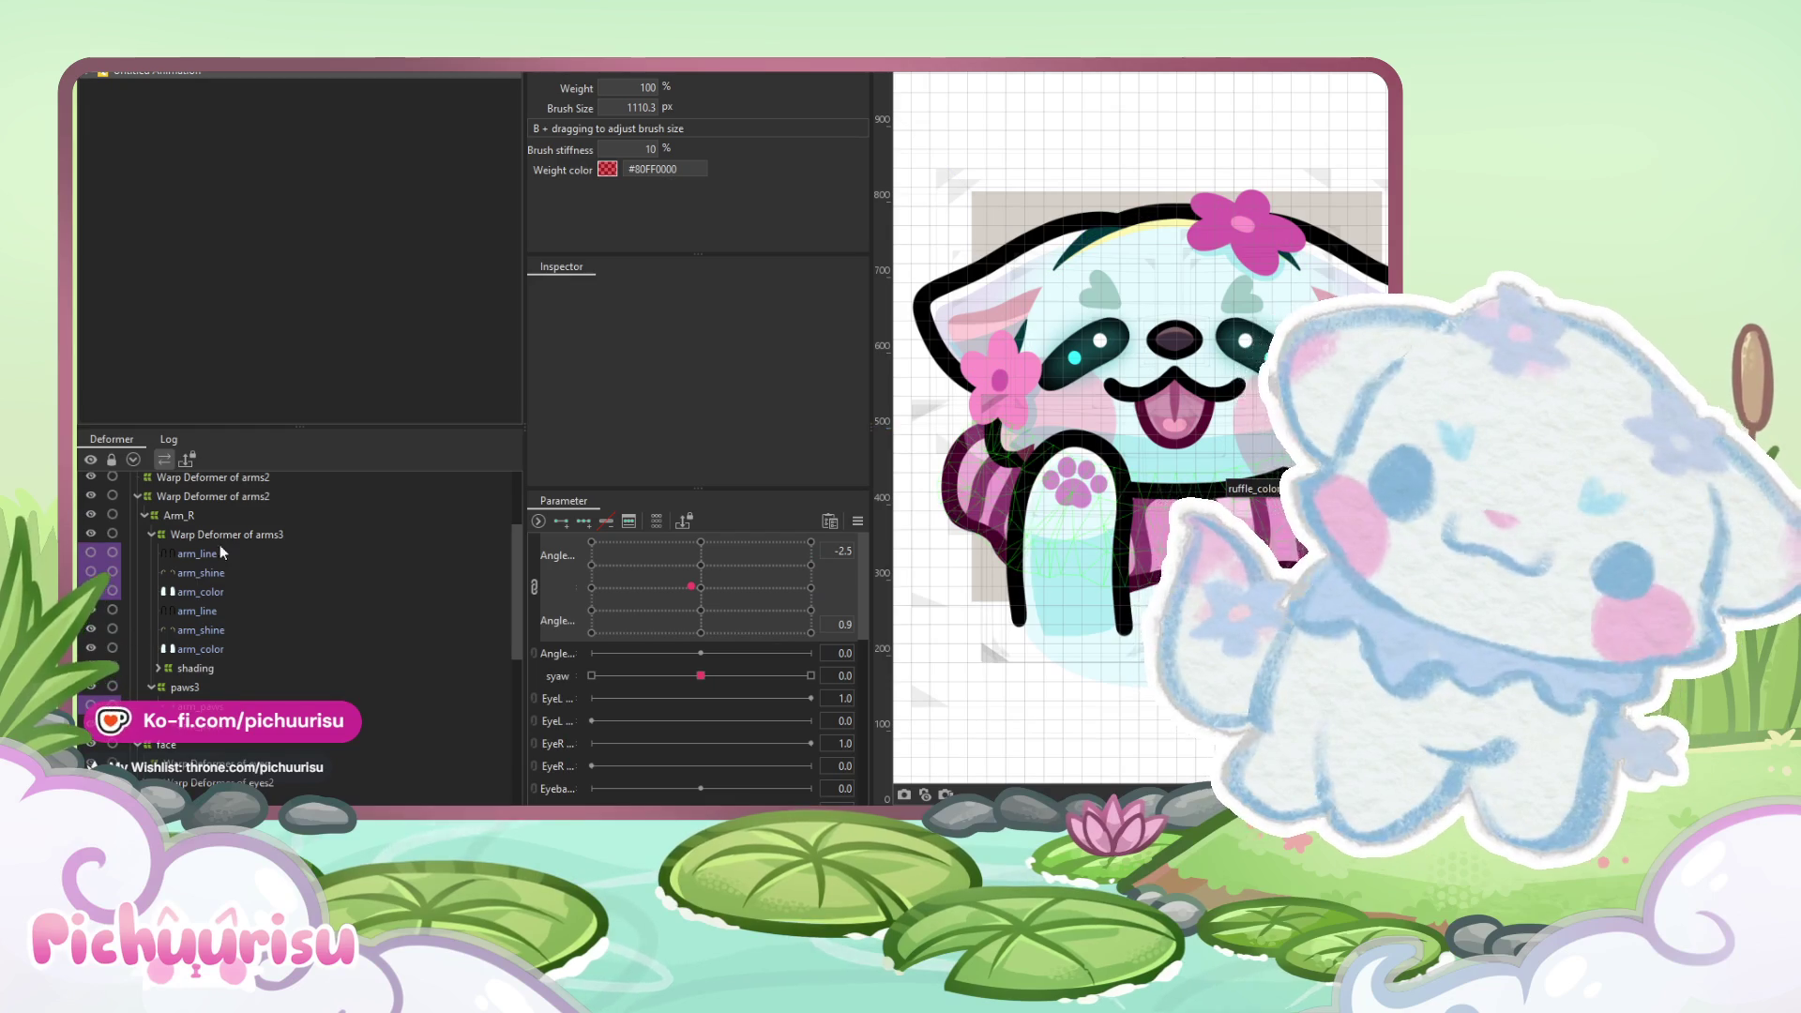
pyautogui.click(189, 513)
pyautogui.rightClick(189, 513)
pyautogui.click(212, 521)
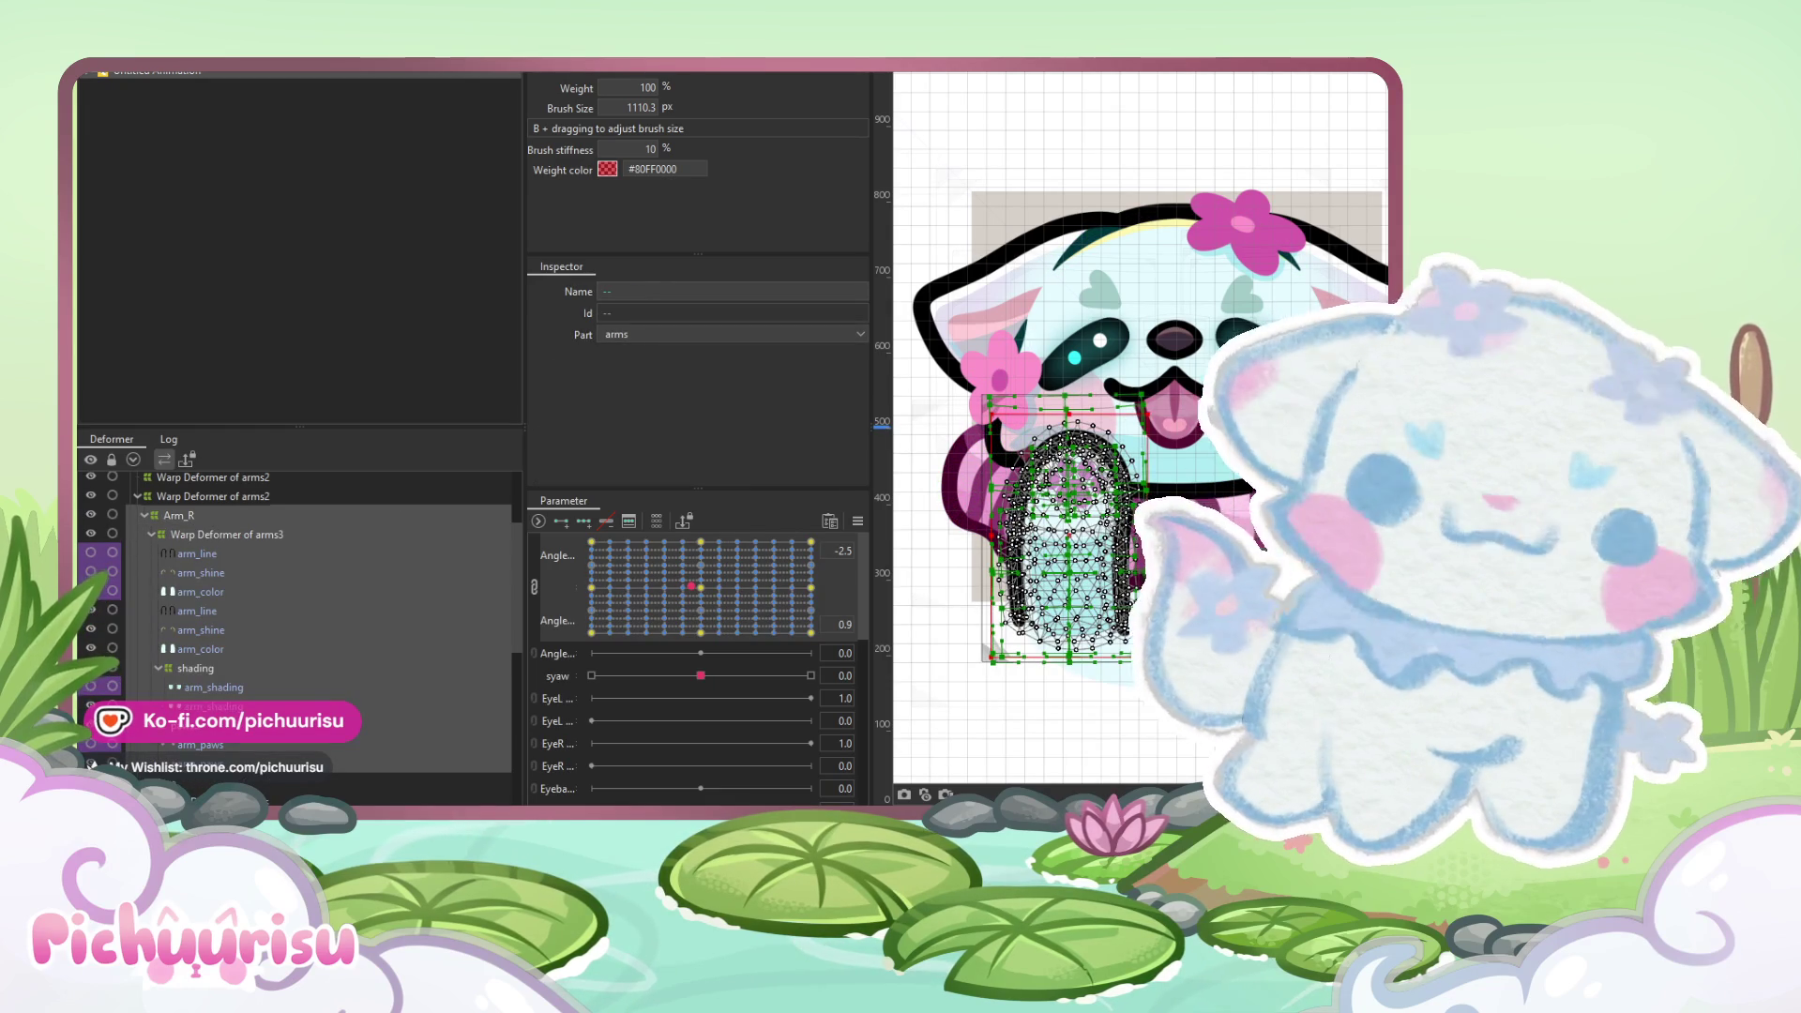
pyautogui.click(199, 549)
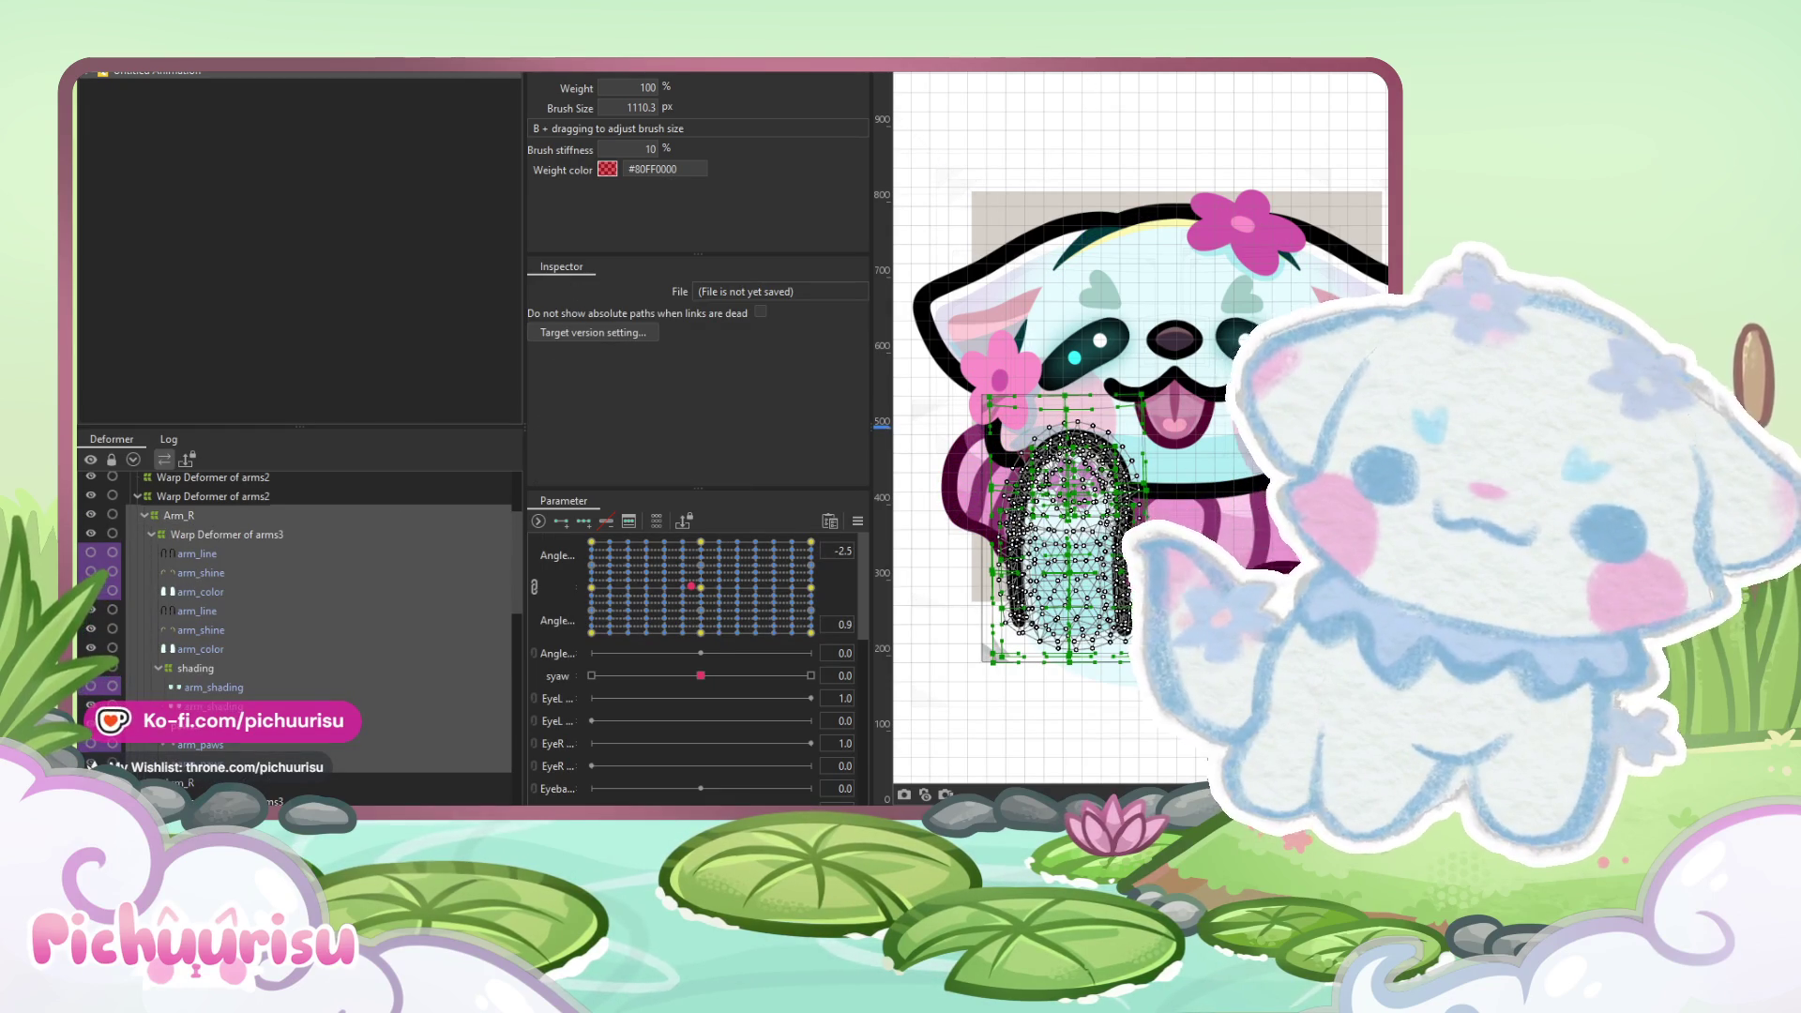
# - Undo the accidental raised-arm change with Ctrl+Z
pyautogui.click(216, 58)
pyautogui.moveTo(255, 130)
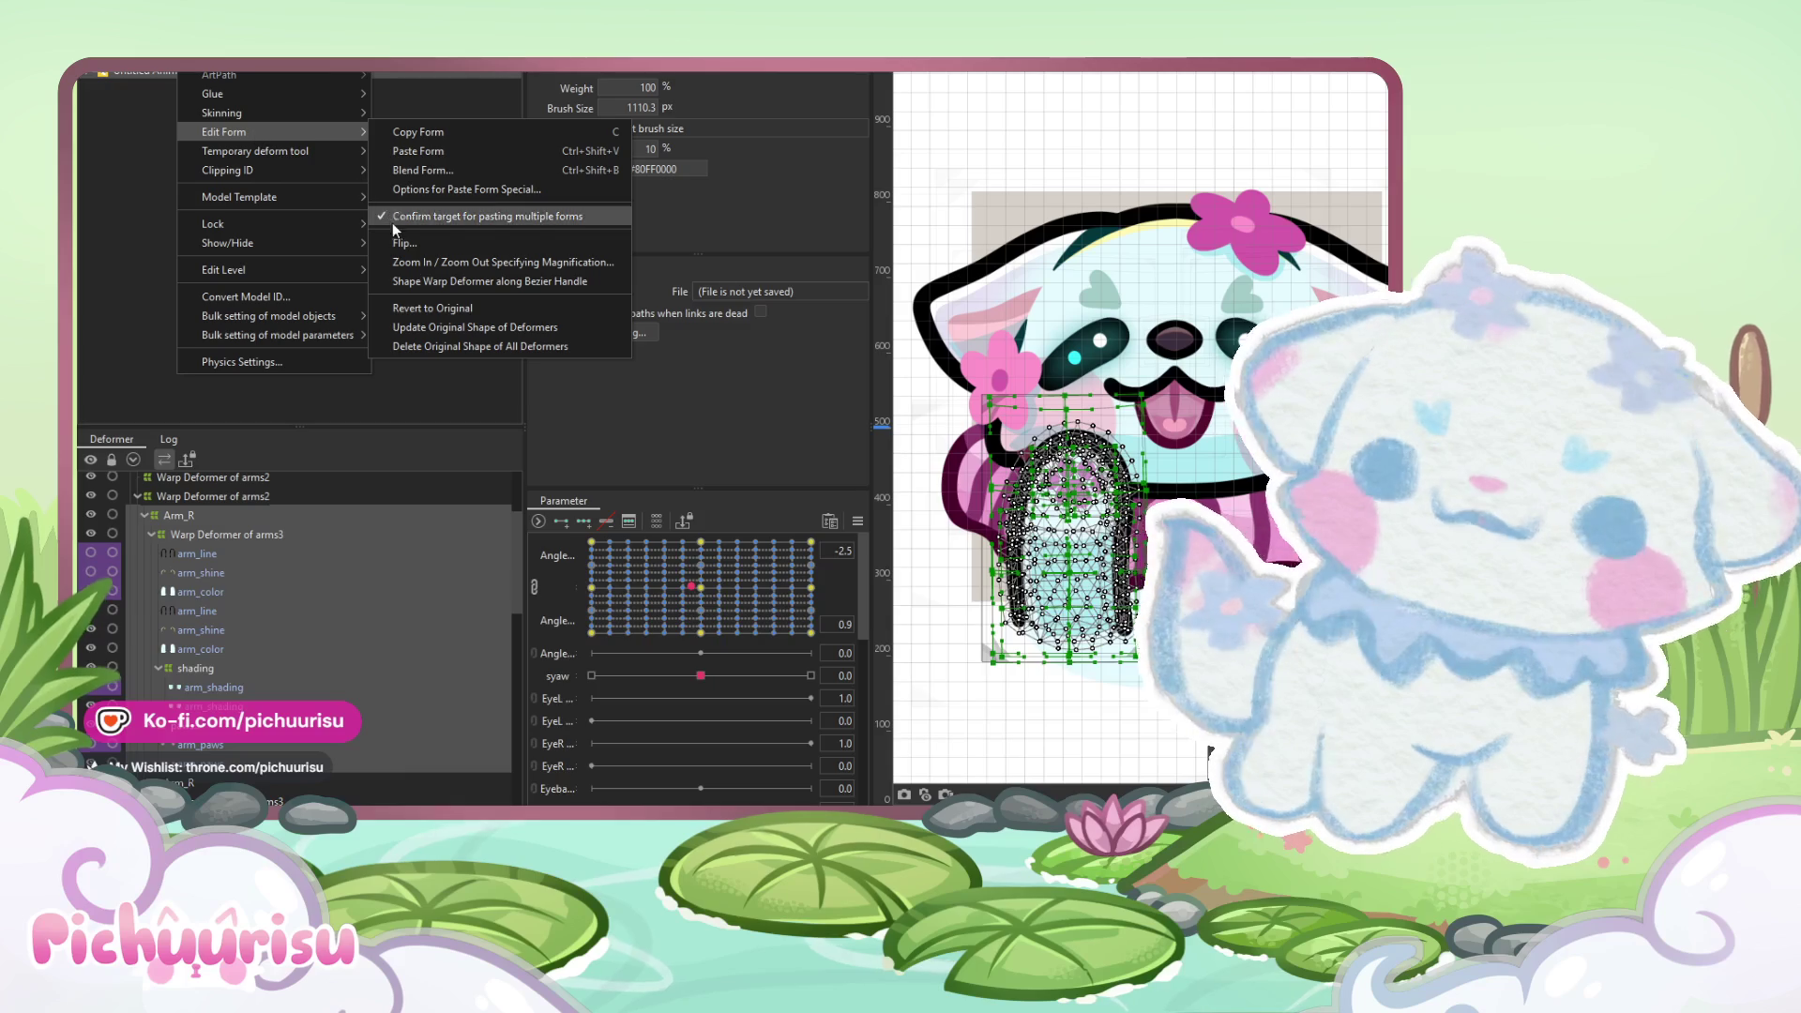
pyautogui.click(829, 376)
pyautogui.hotkey('ctrl', 'z')
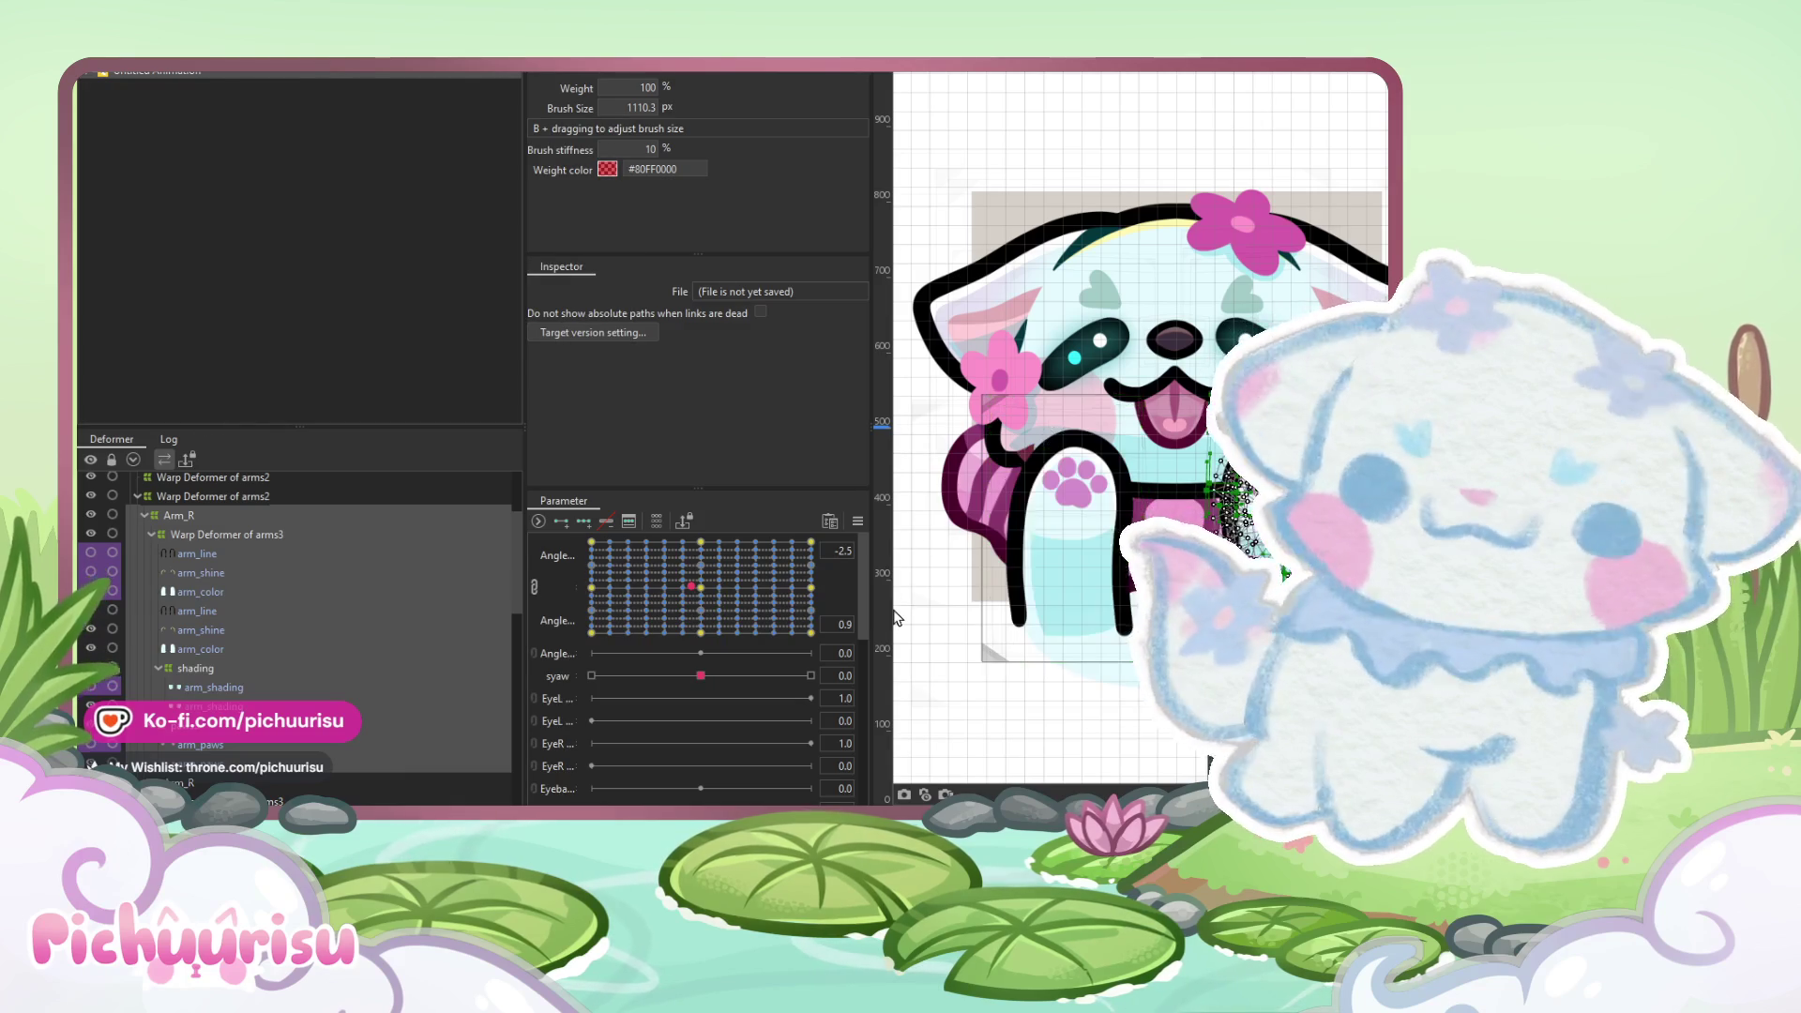
# - Hide the second arm_shine and arm_color layers and play the animation preview
pyautogui.click(187, 554)
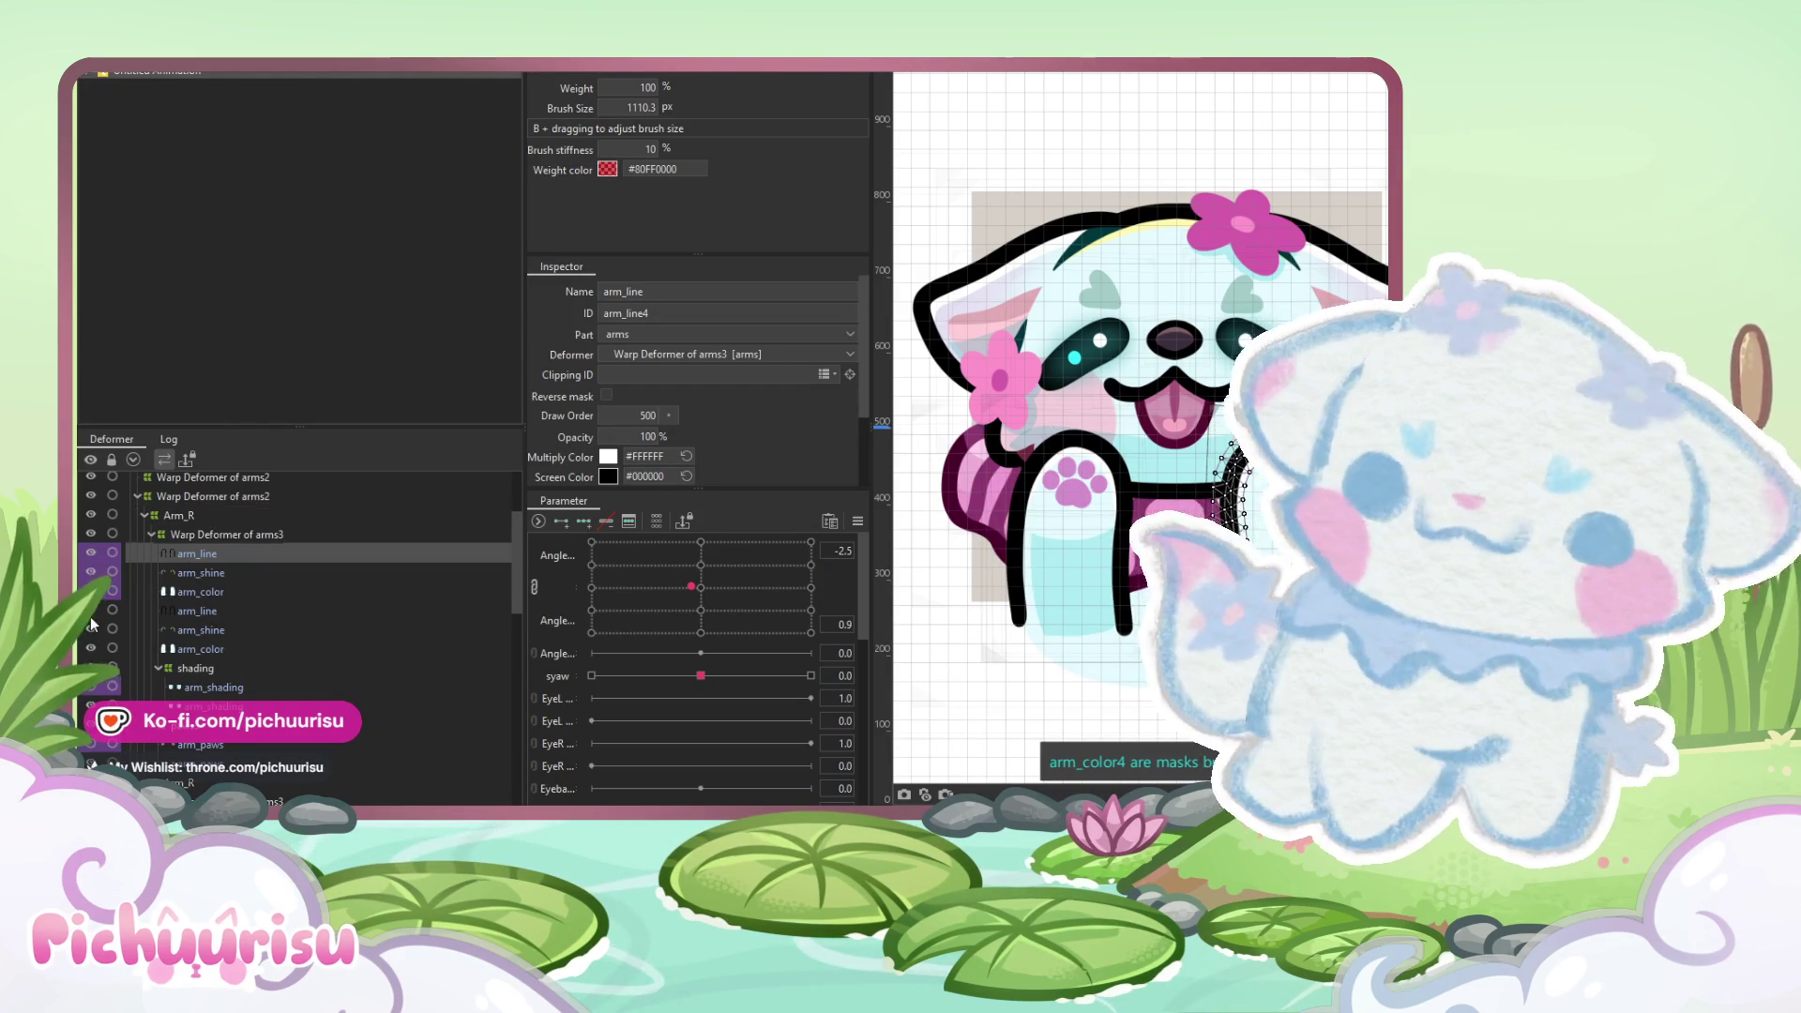
pyautogui.moveTo(92, 630); pyautogui.dragTo(93, 683)
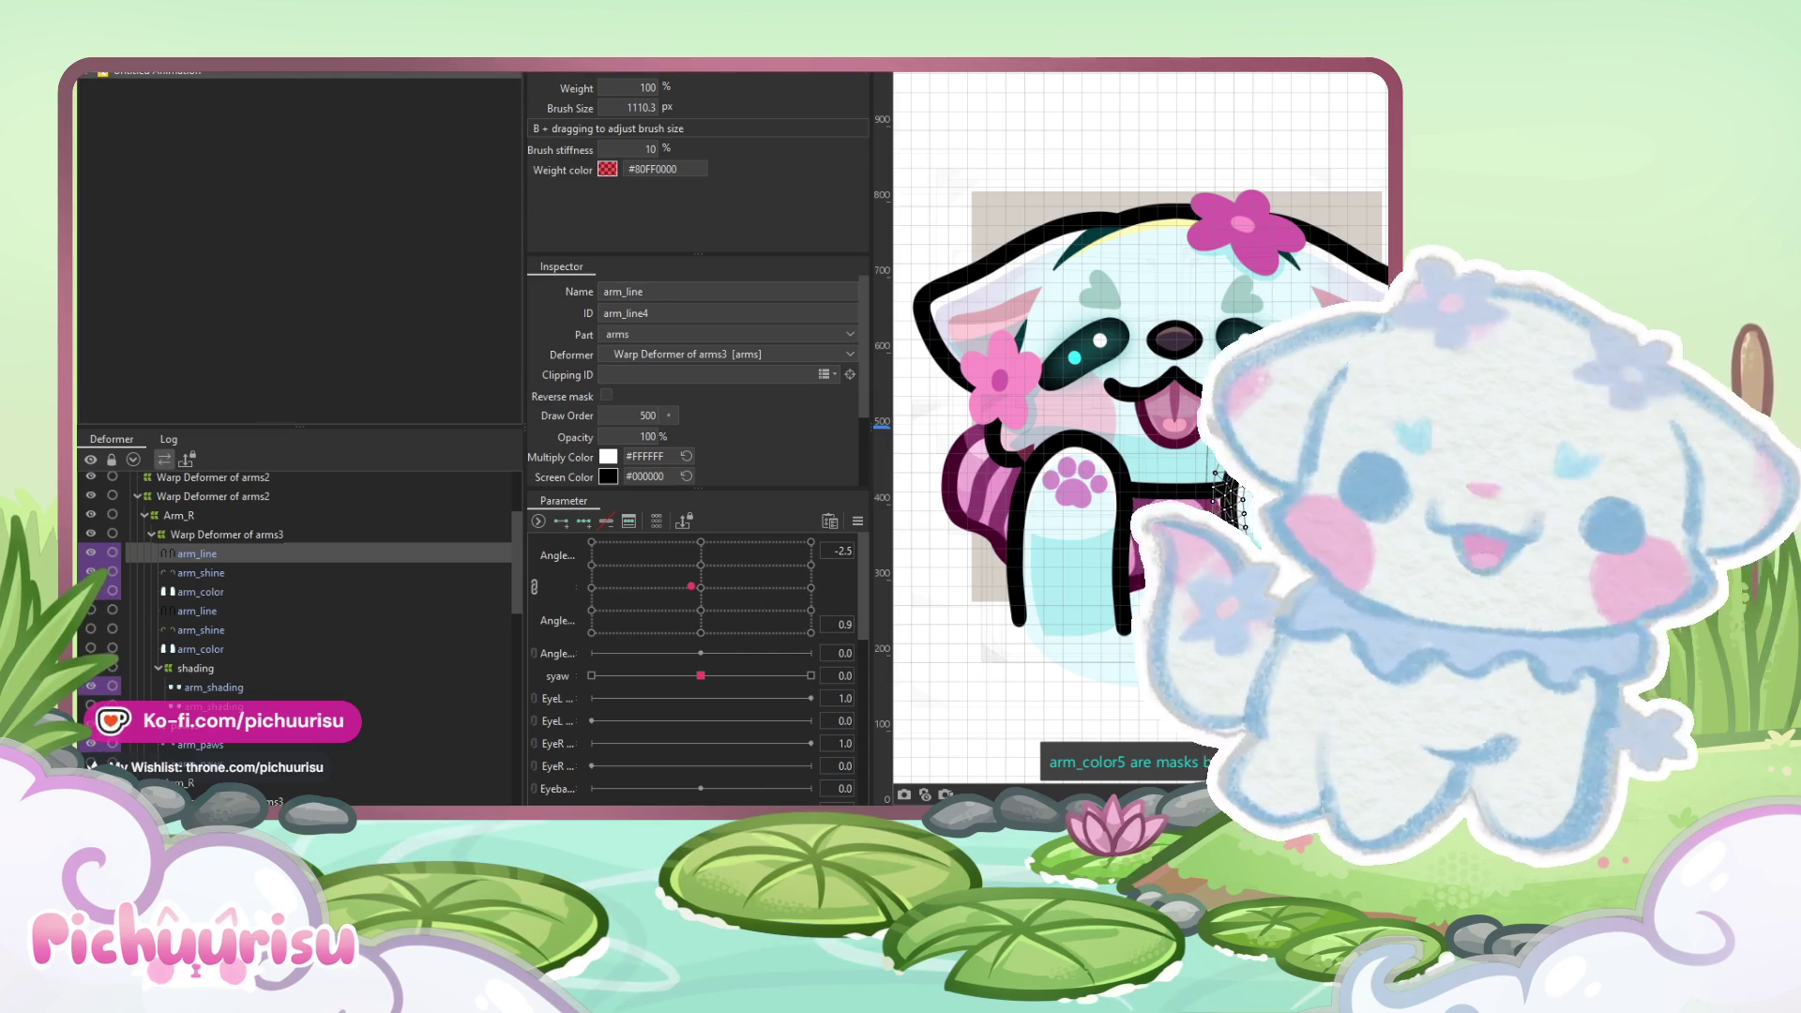
pyautogui.scroll(-3, 1091, 133)
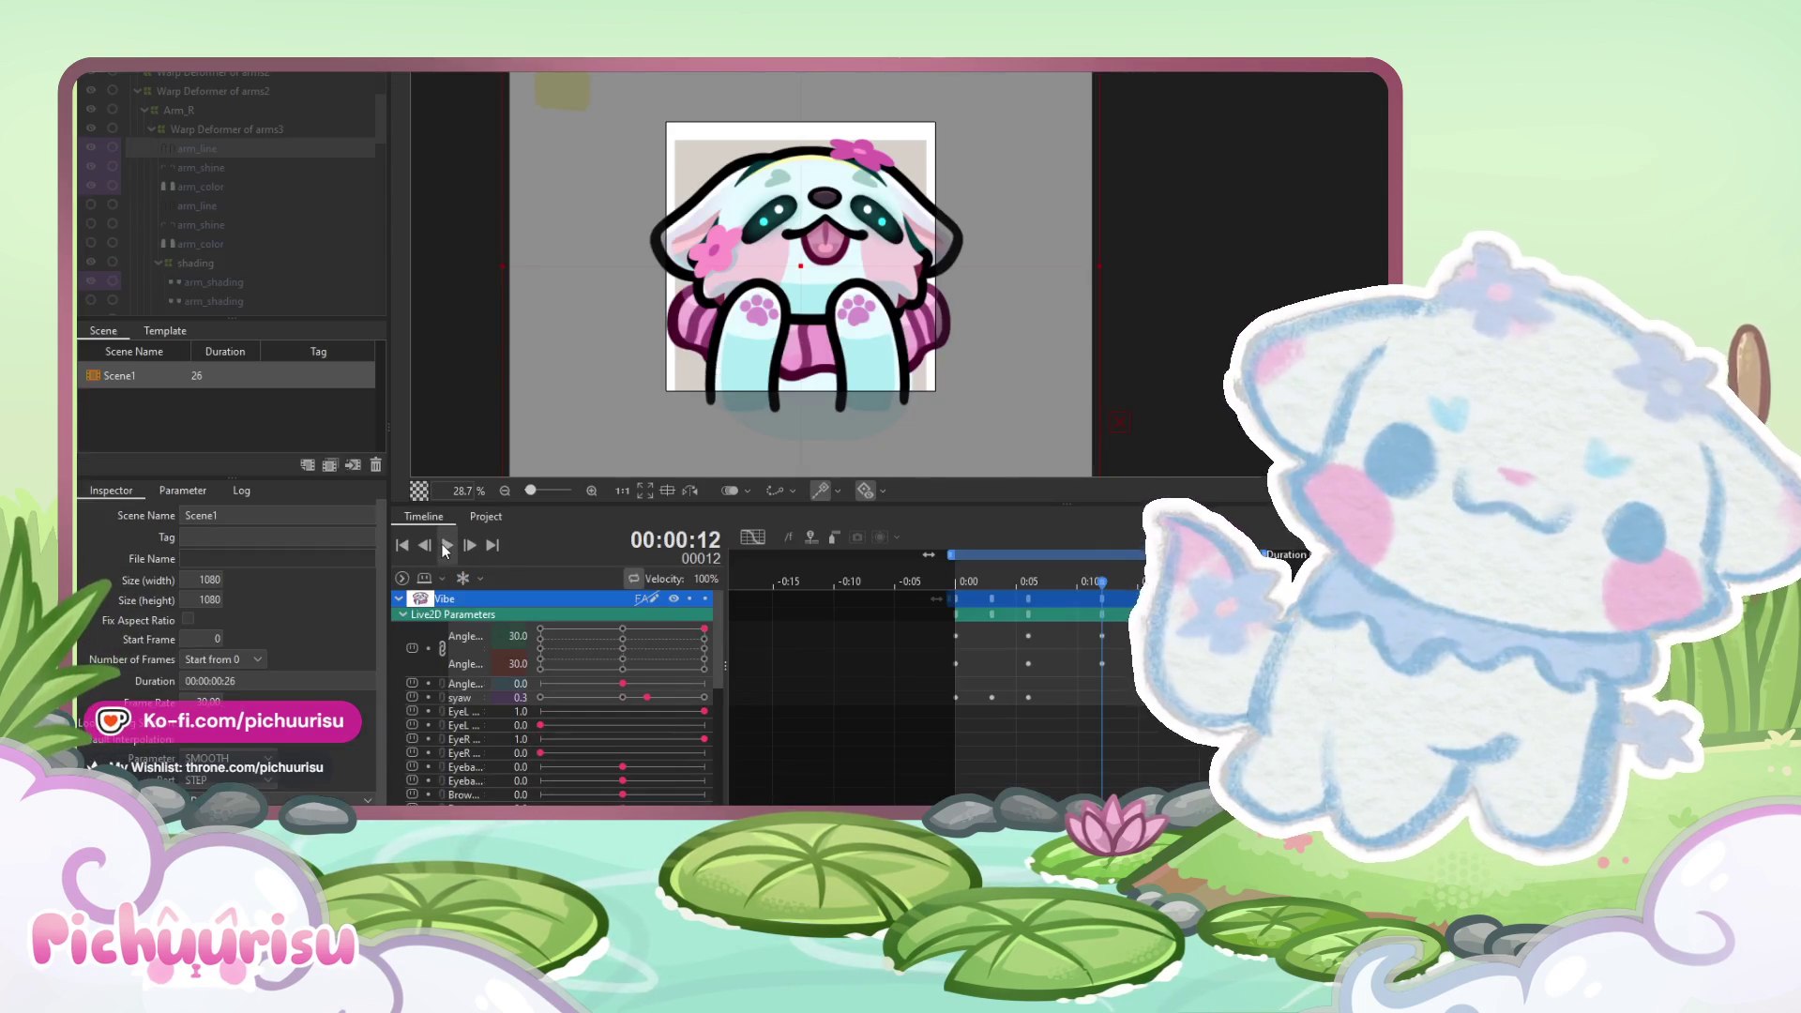
pyautogui.click(444, 545)
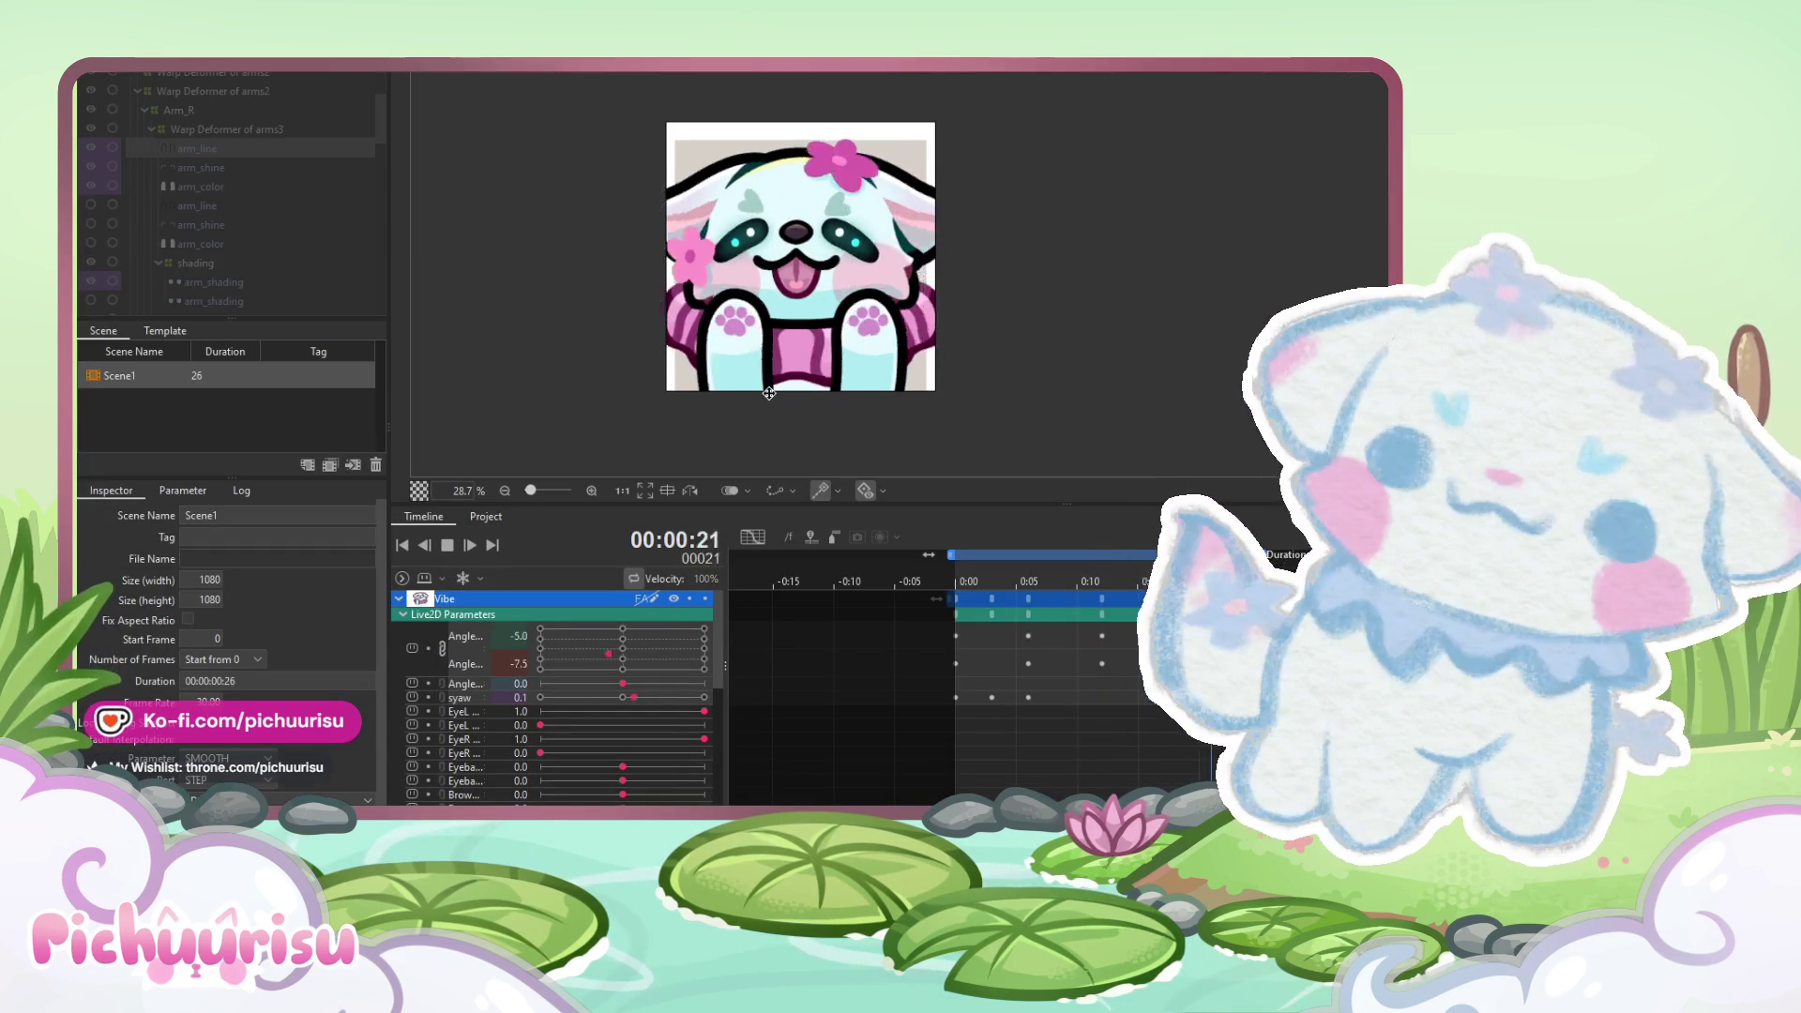
pyautogui.scroll(-2, 812, 366)
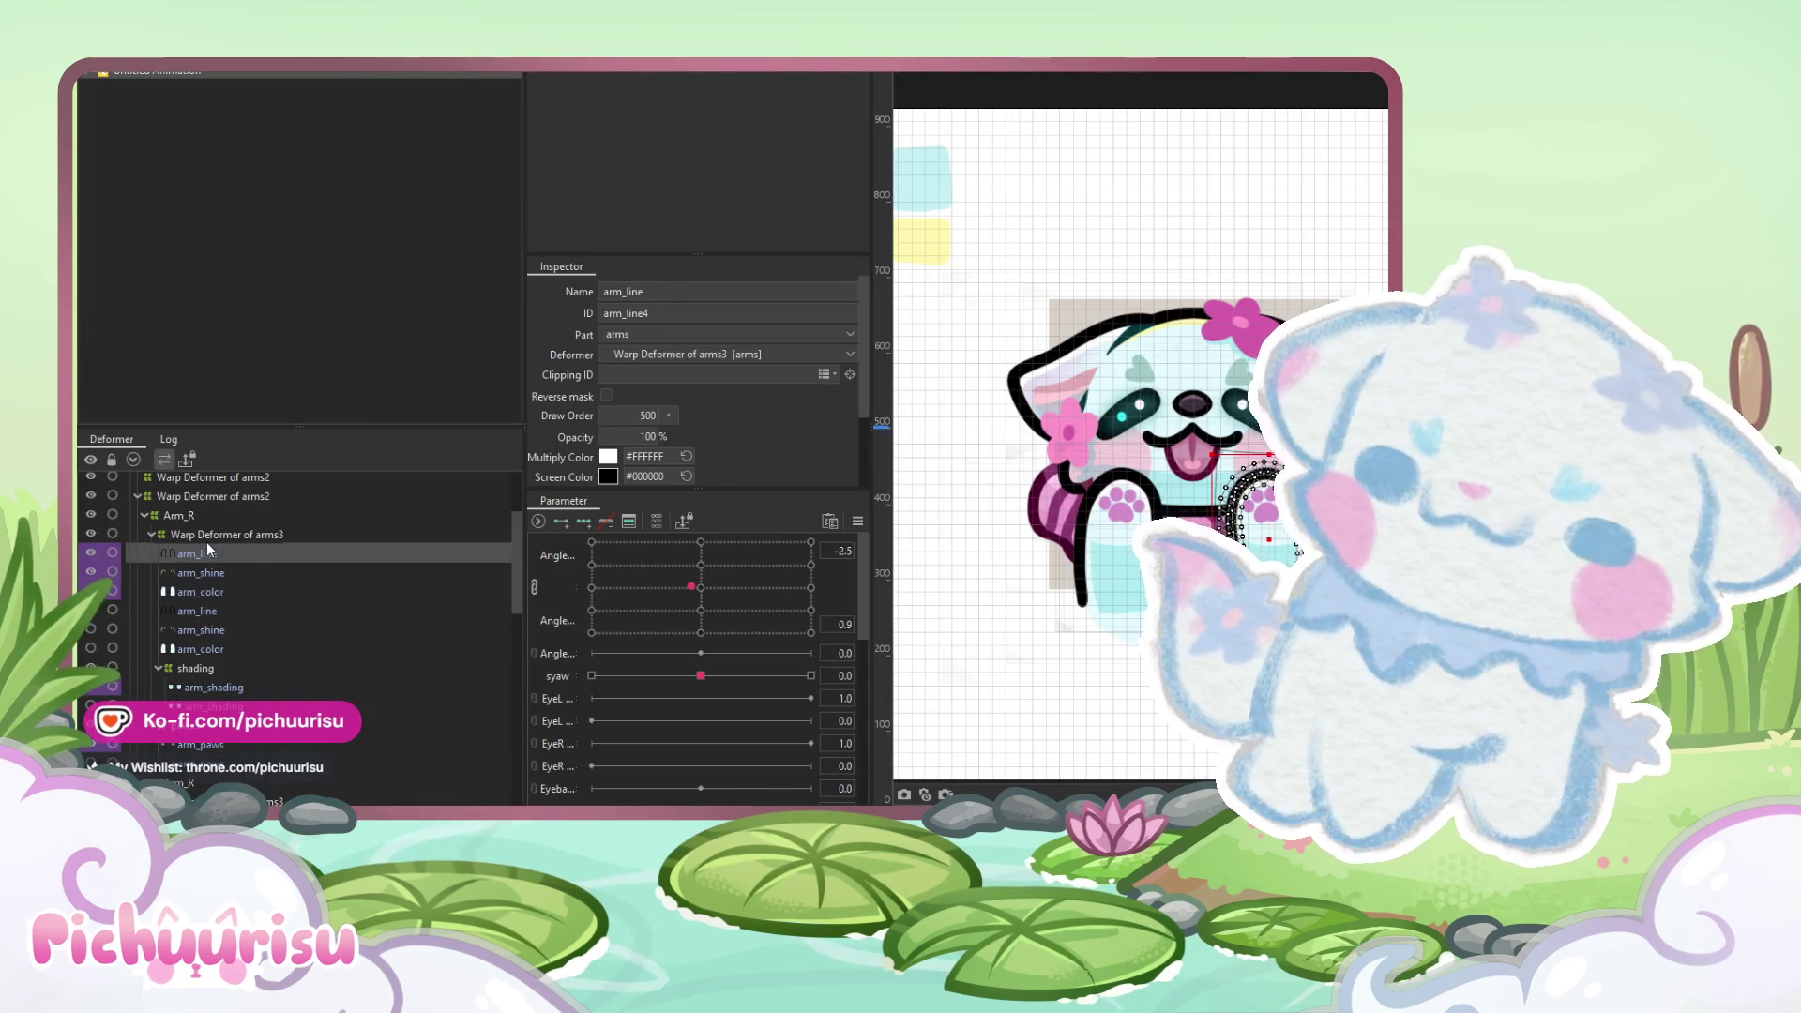
# - Reset the arm to its rest pose and select Arm_R with its child layers
pyautogui.hotkey('ctrl', 'a')
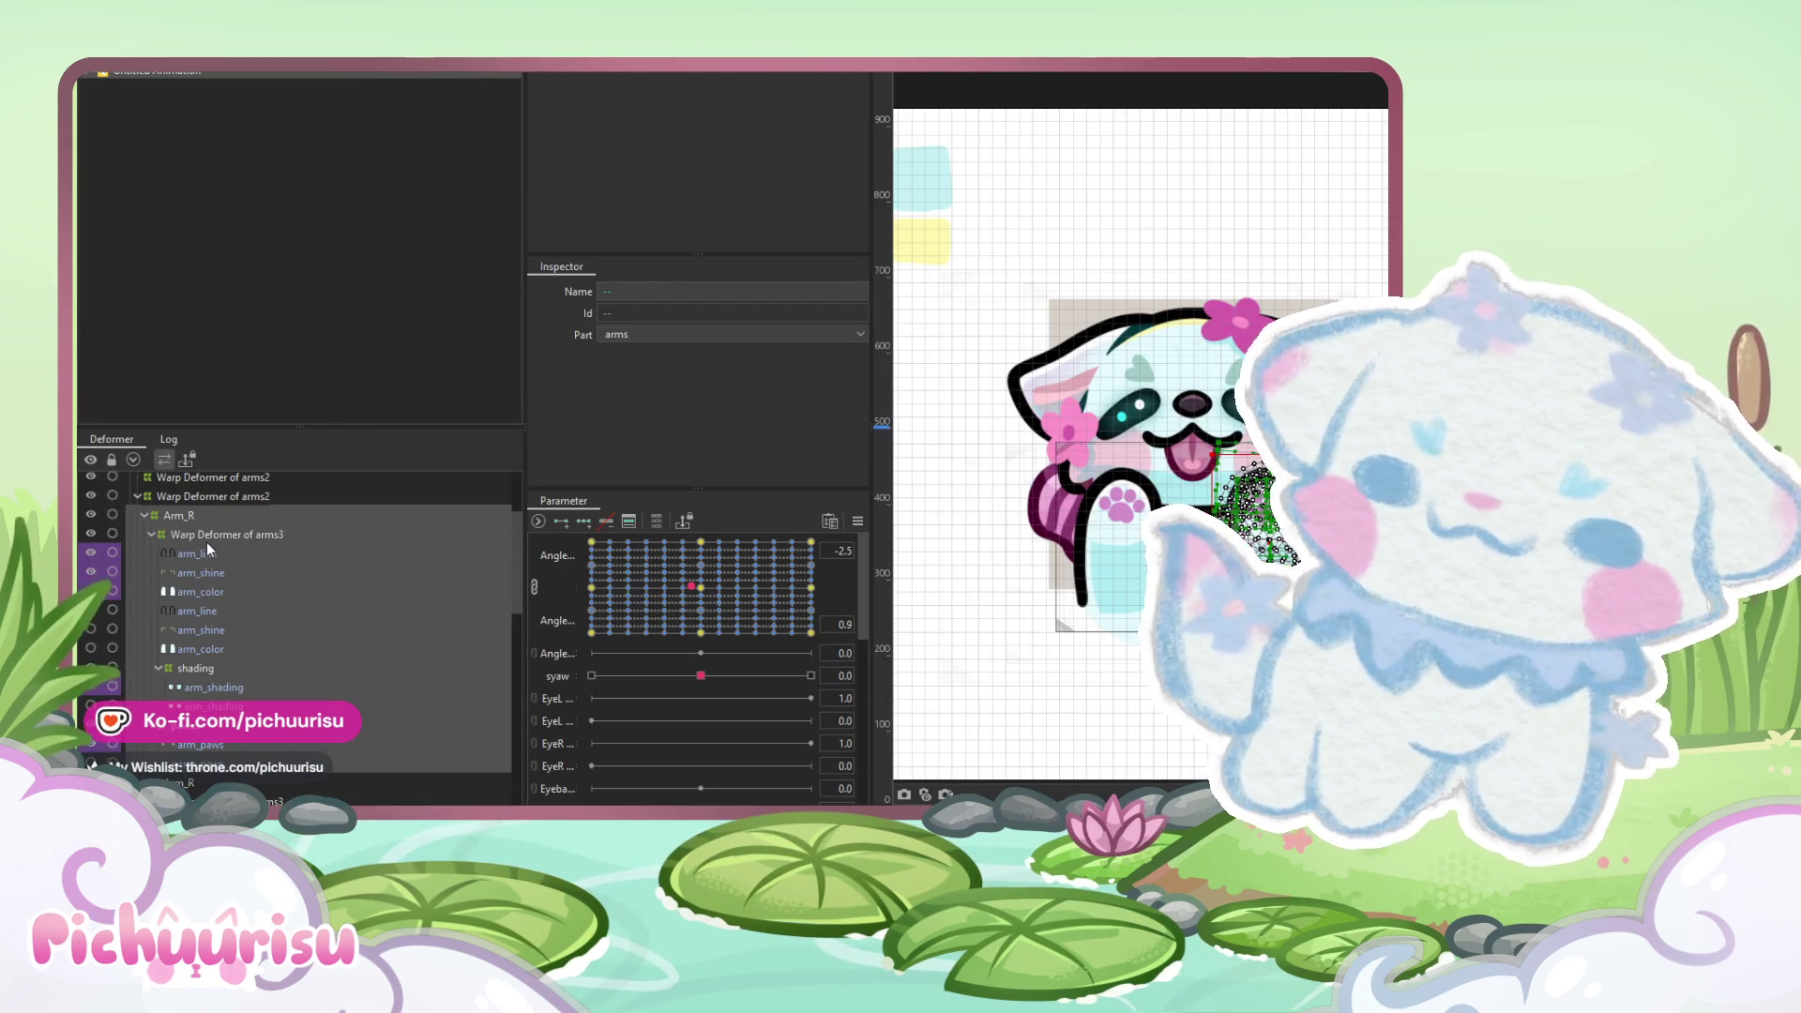
pyautogui.scroll(-1, 207, 542)
pyautogui.hotkey('ctrl', 'z')
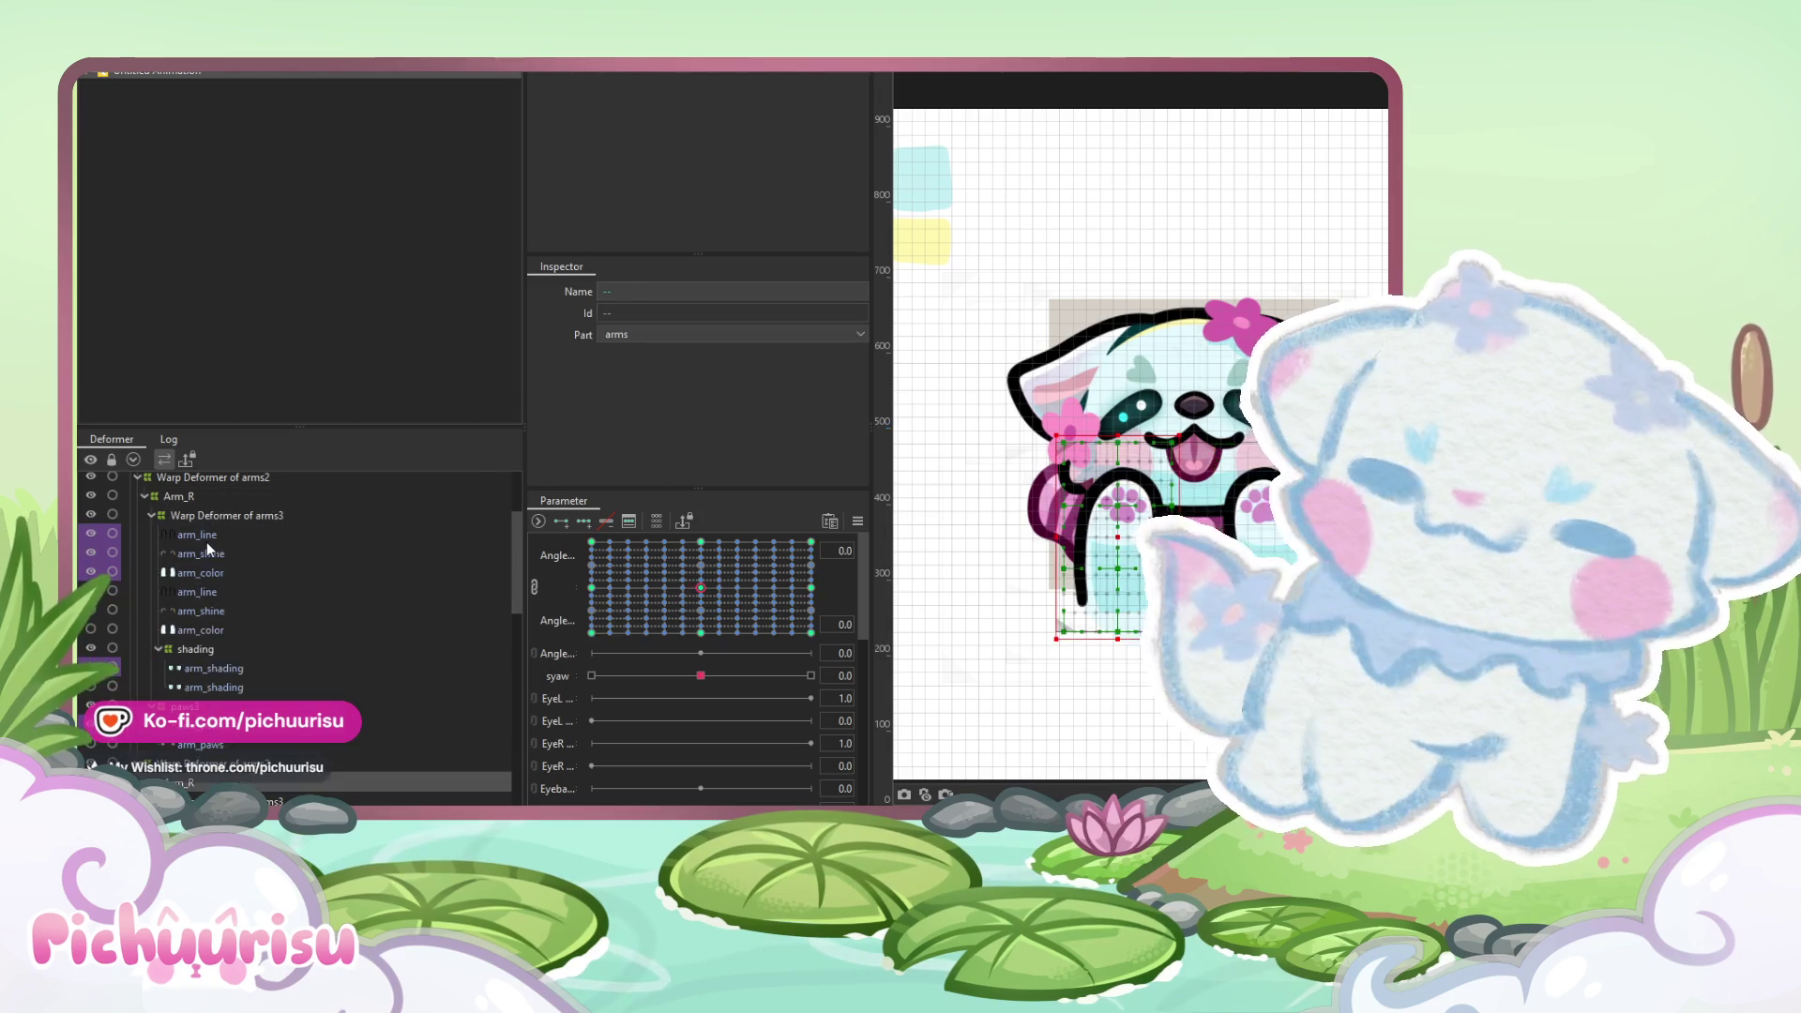
pyautogui.click(182, 493)
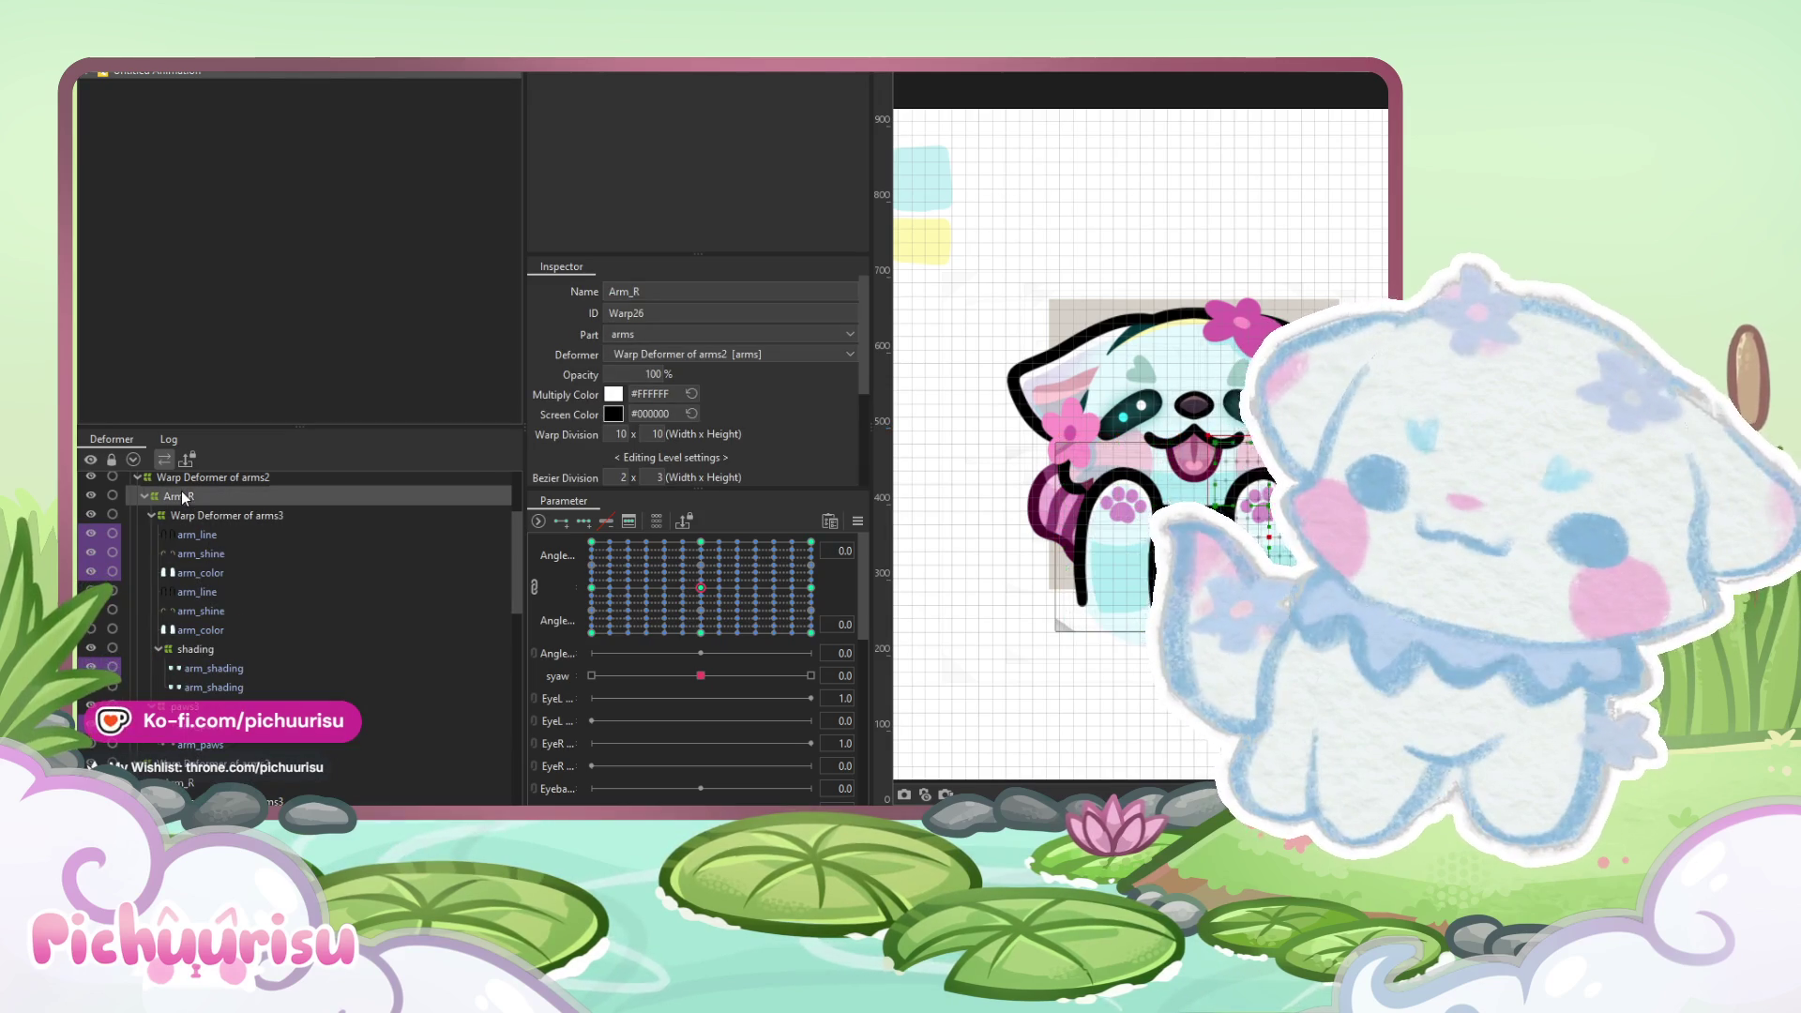
pyautogui.hotkey('ctrl', 'z')
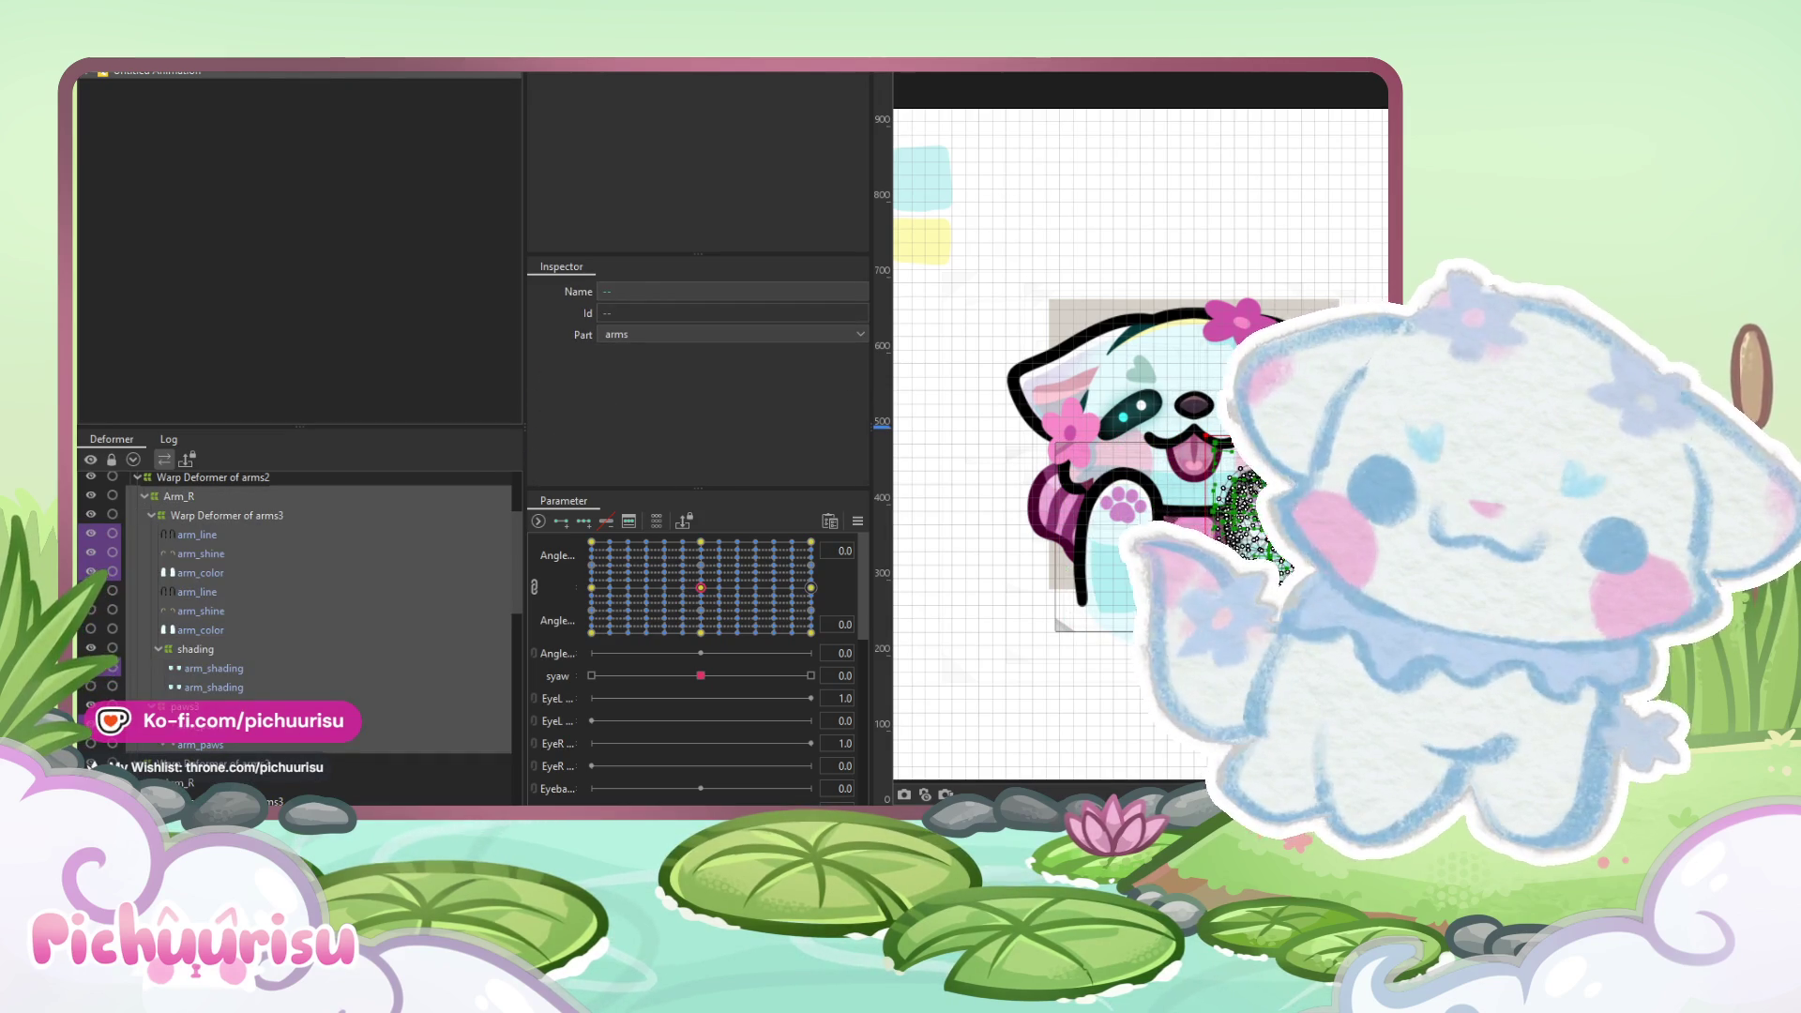
pyautogui.hotkey('ctrl', 'z')
pyautogui.click(167, 516)
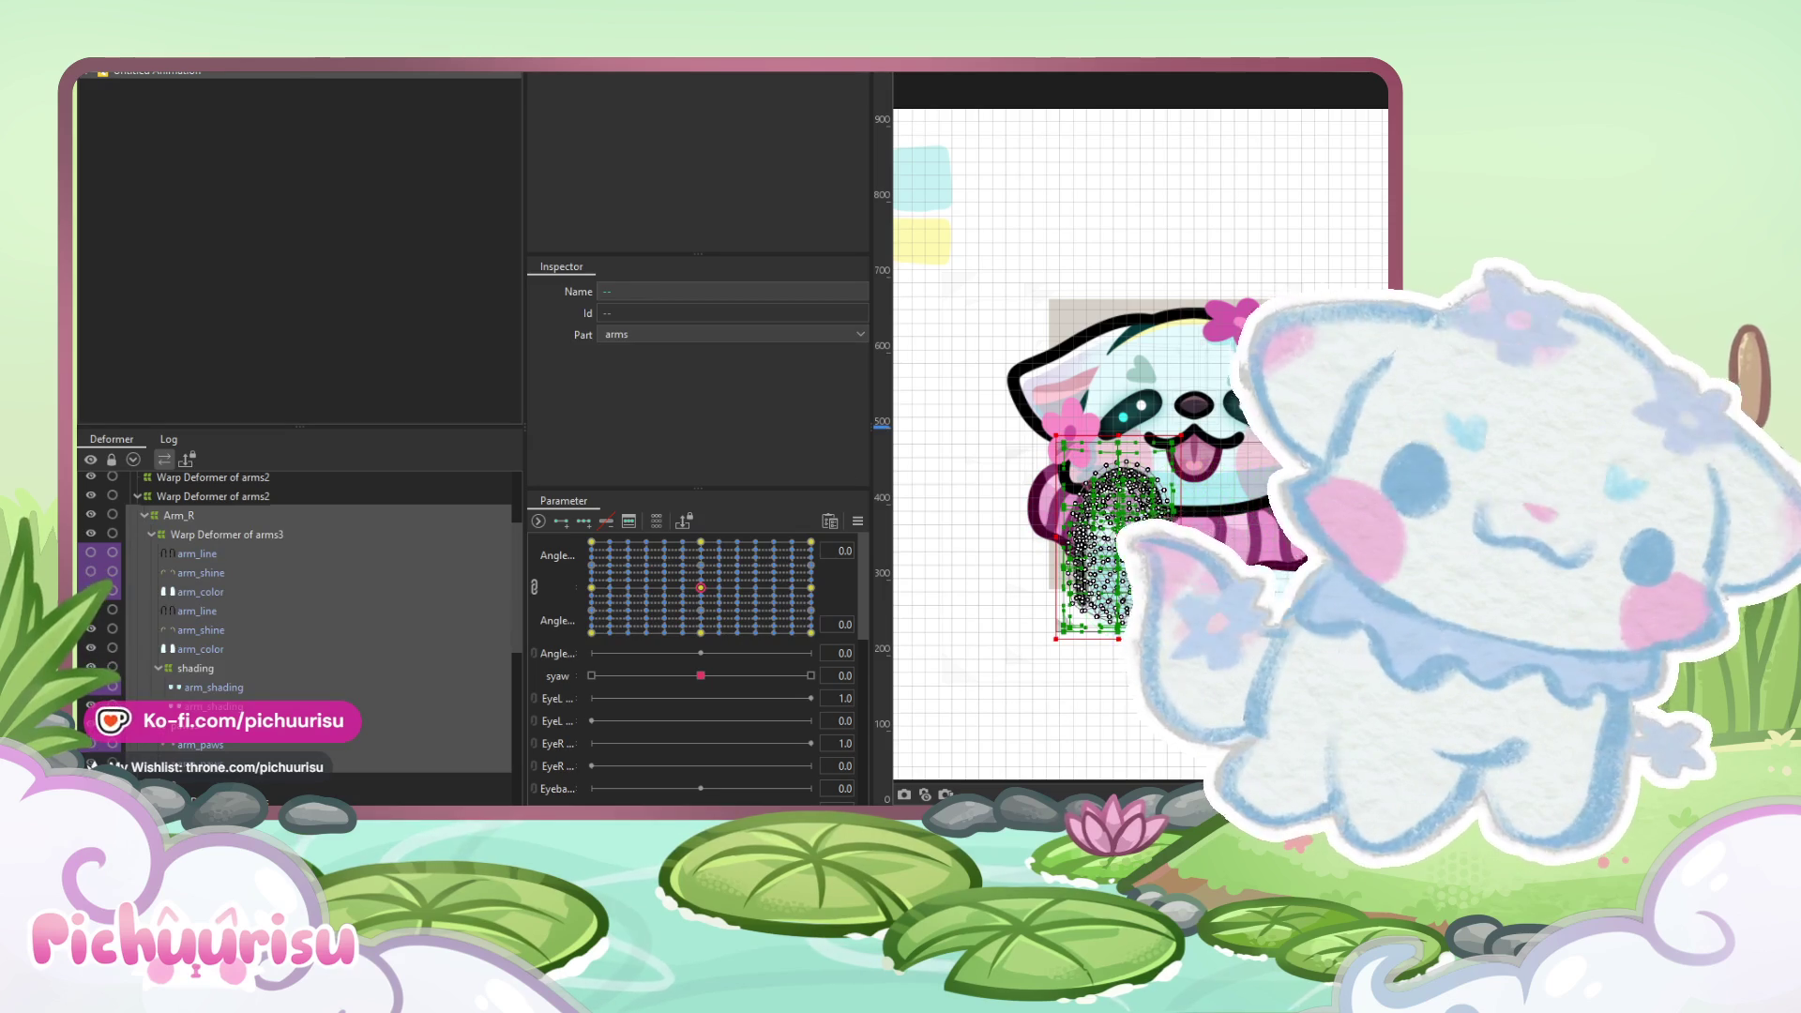
pyautogui.click(202, 61)
pyautogui.moveTo(222, 132)
pyautogui.click(698, 310)
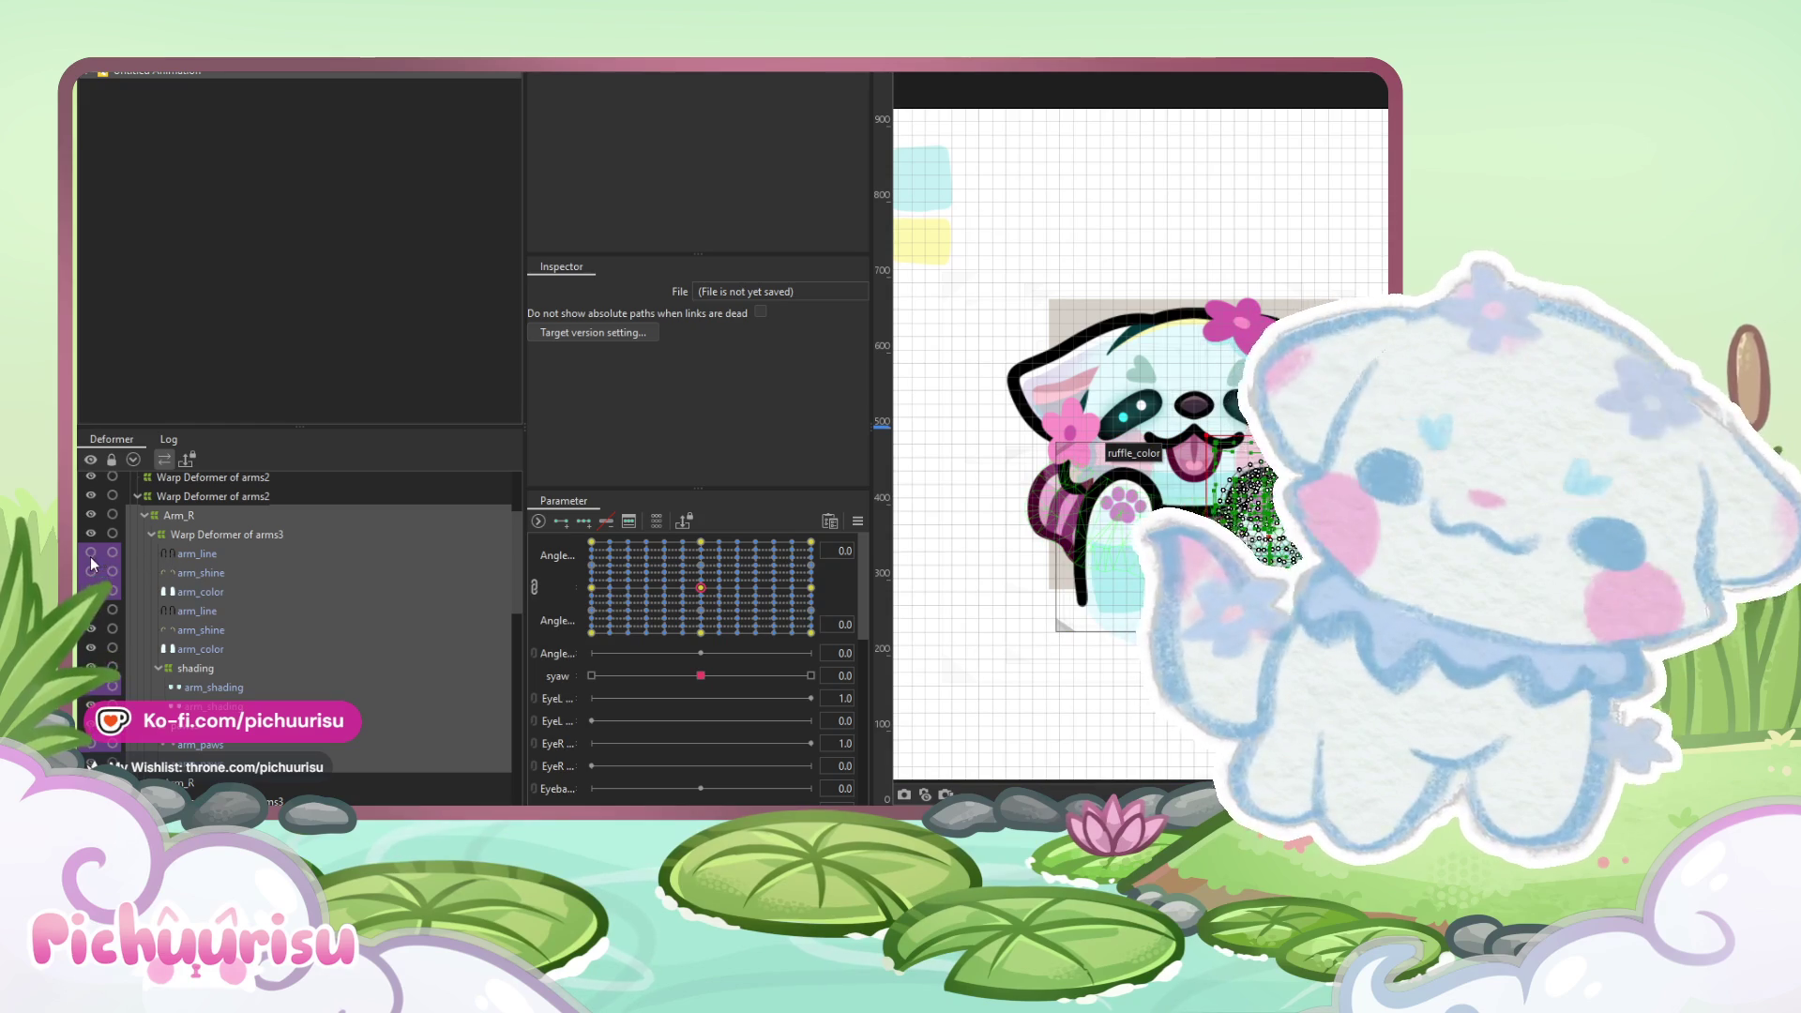
# - Make the arm_line and arm_shine layers visible again
pyautogui.moveTo(90, 556); pyautogui.dragTo(90, 608)
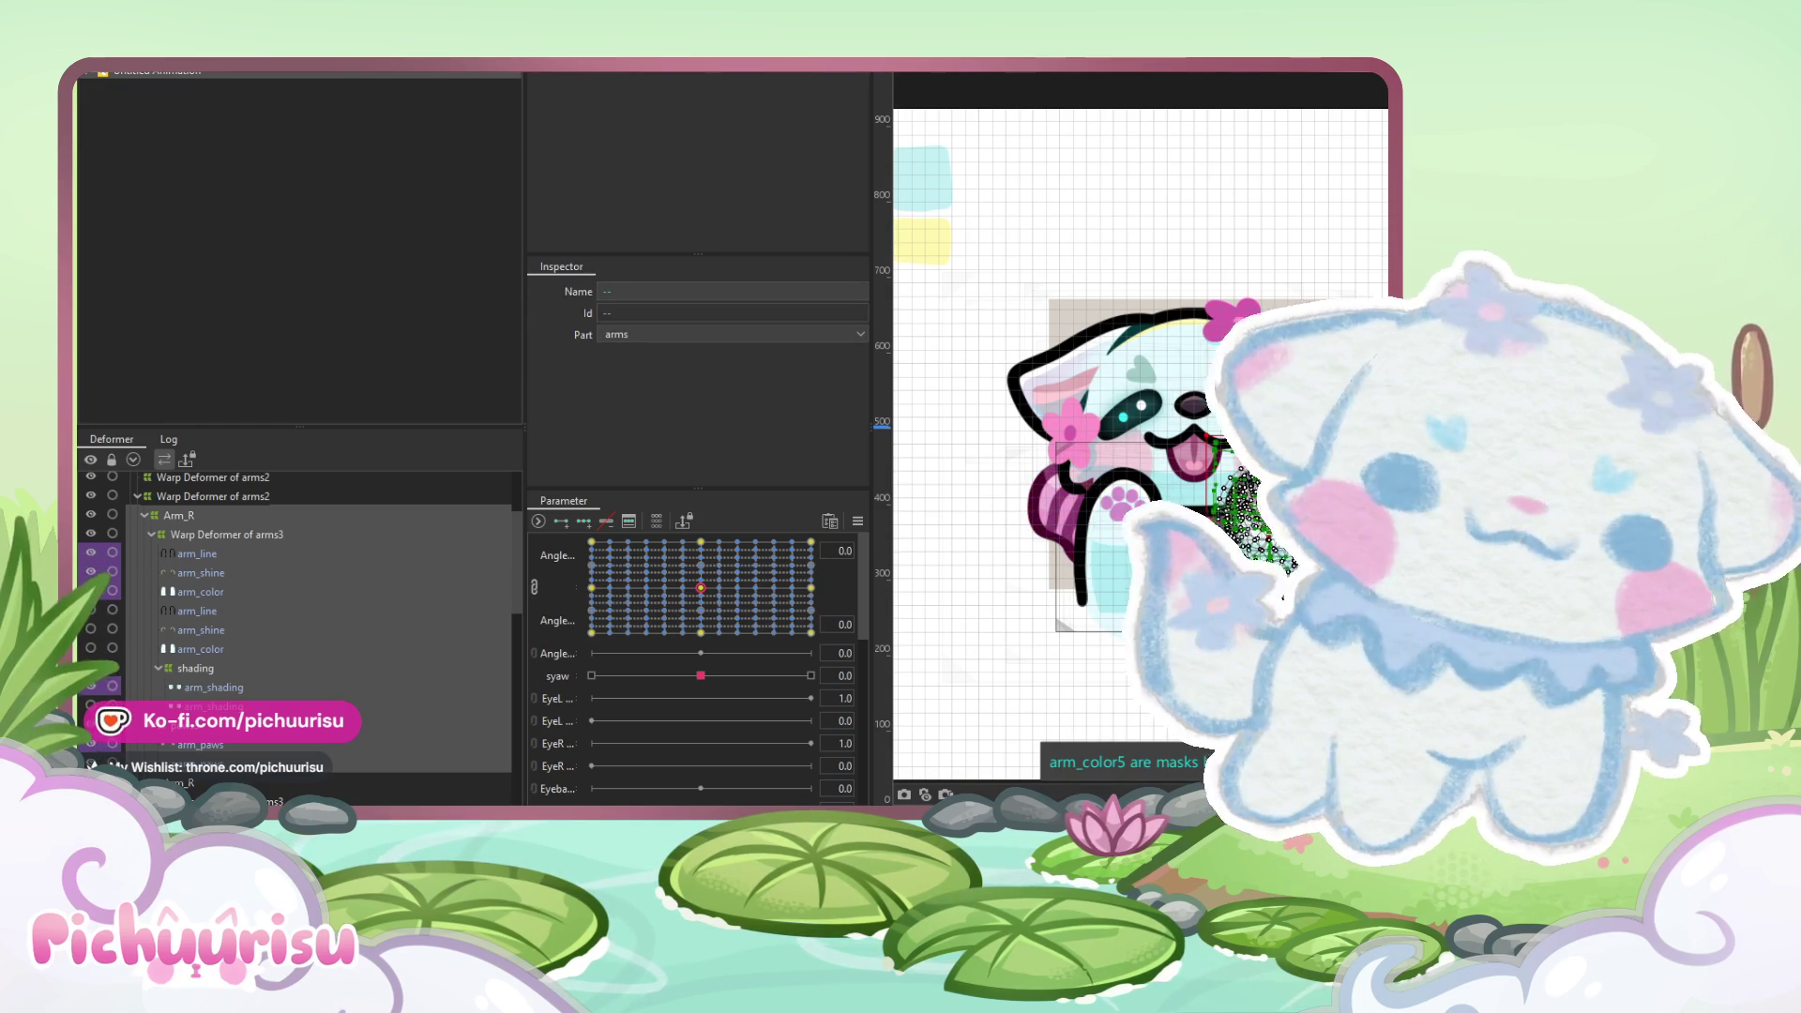
pyautogui.scroll(-3, 201, 733)
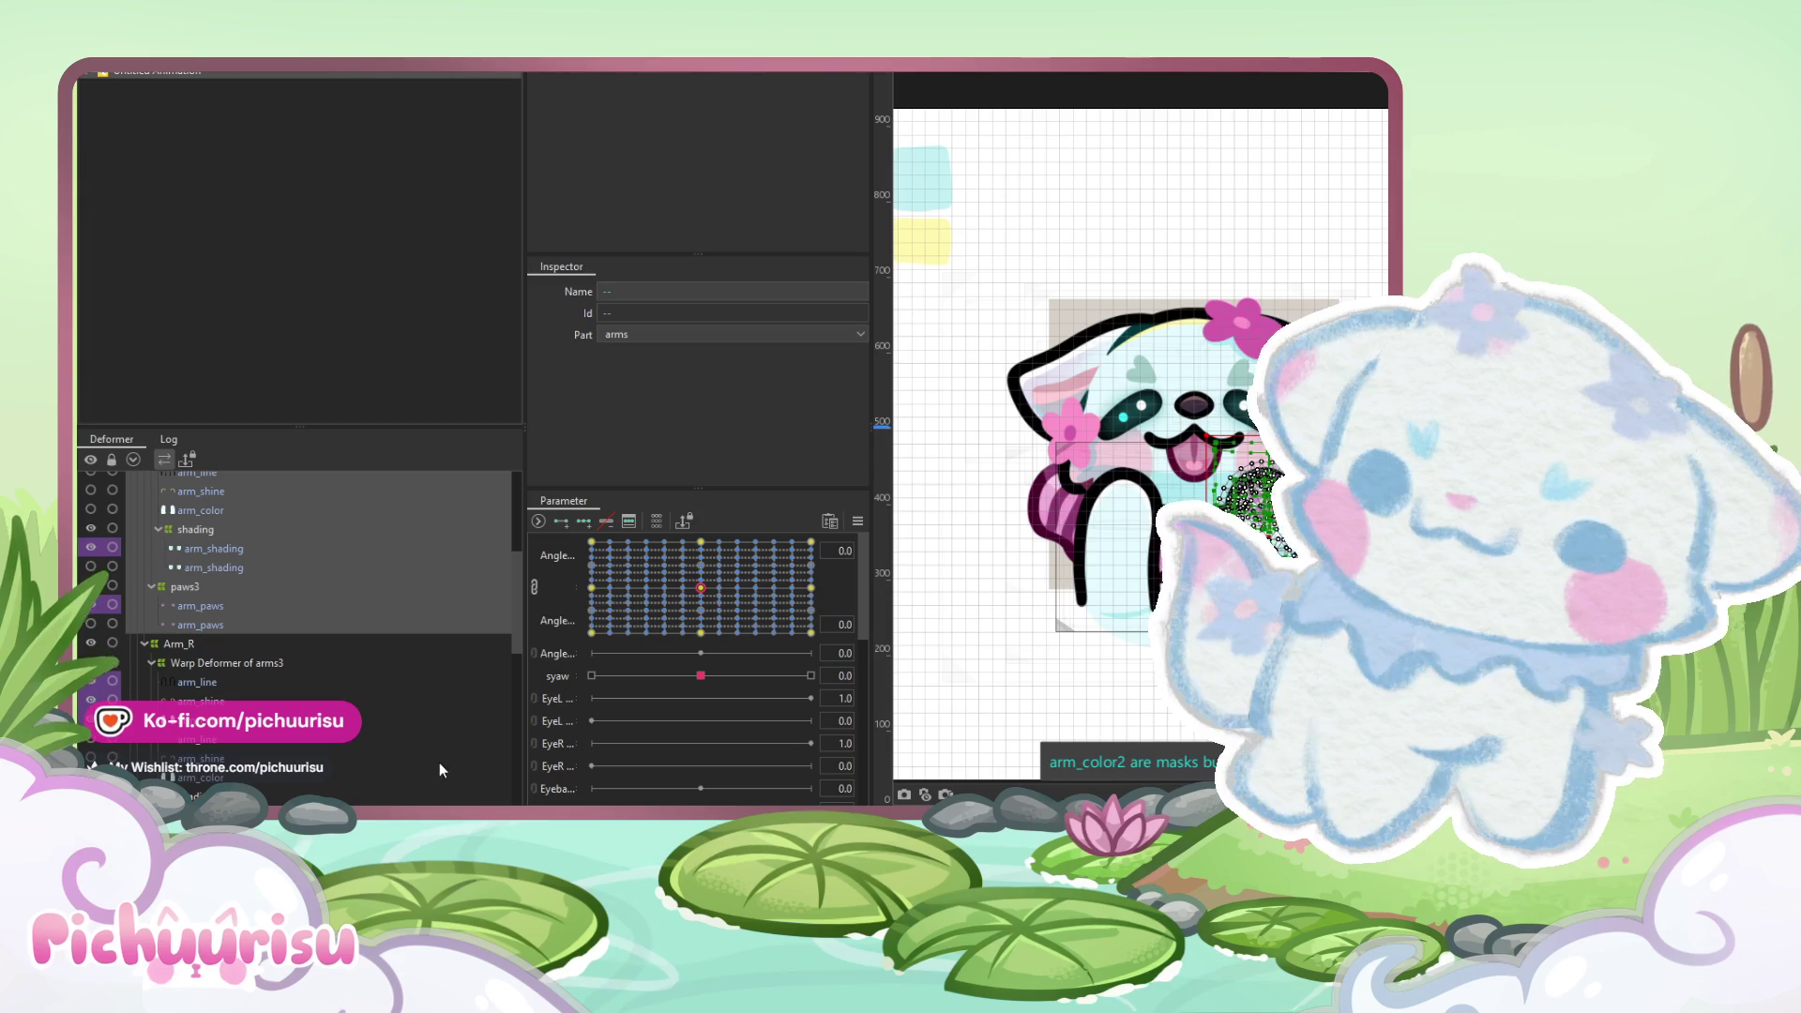
pyautogui.scroll(-2, 430, 756)
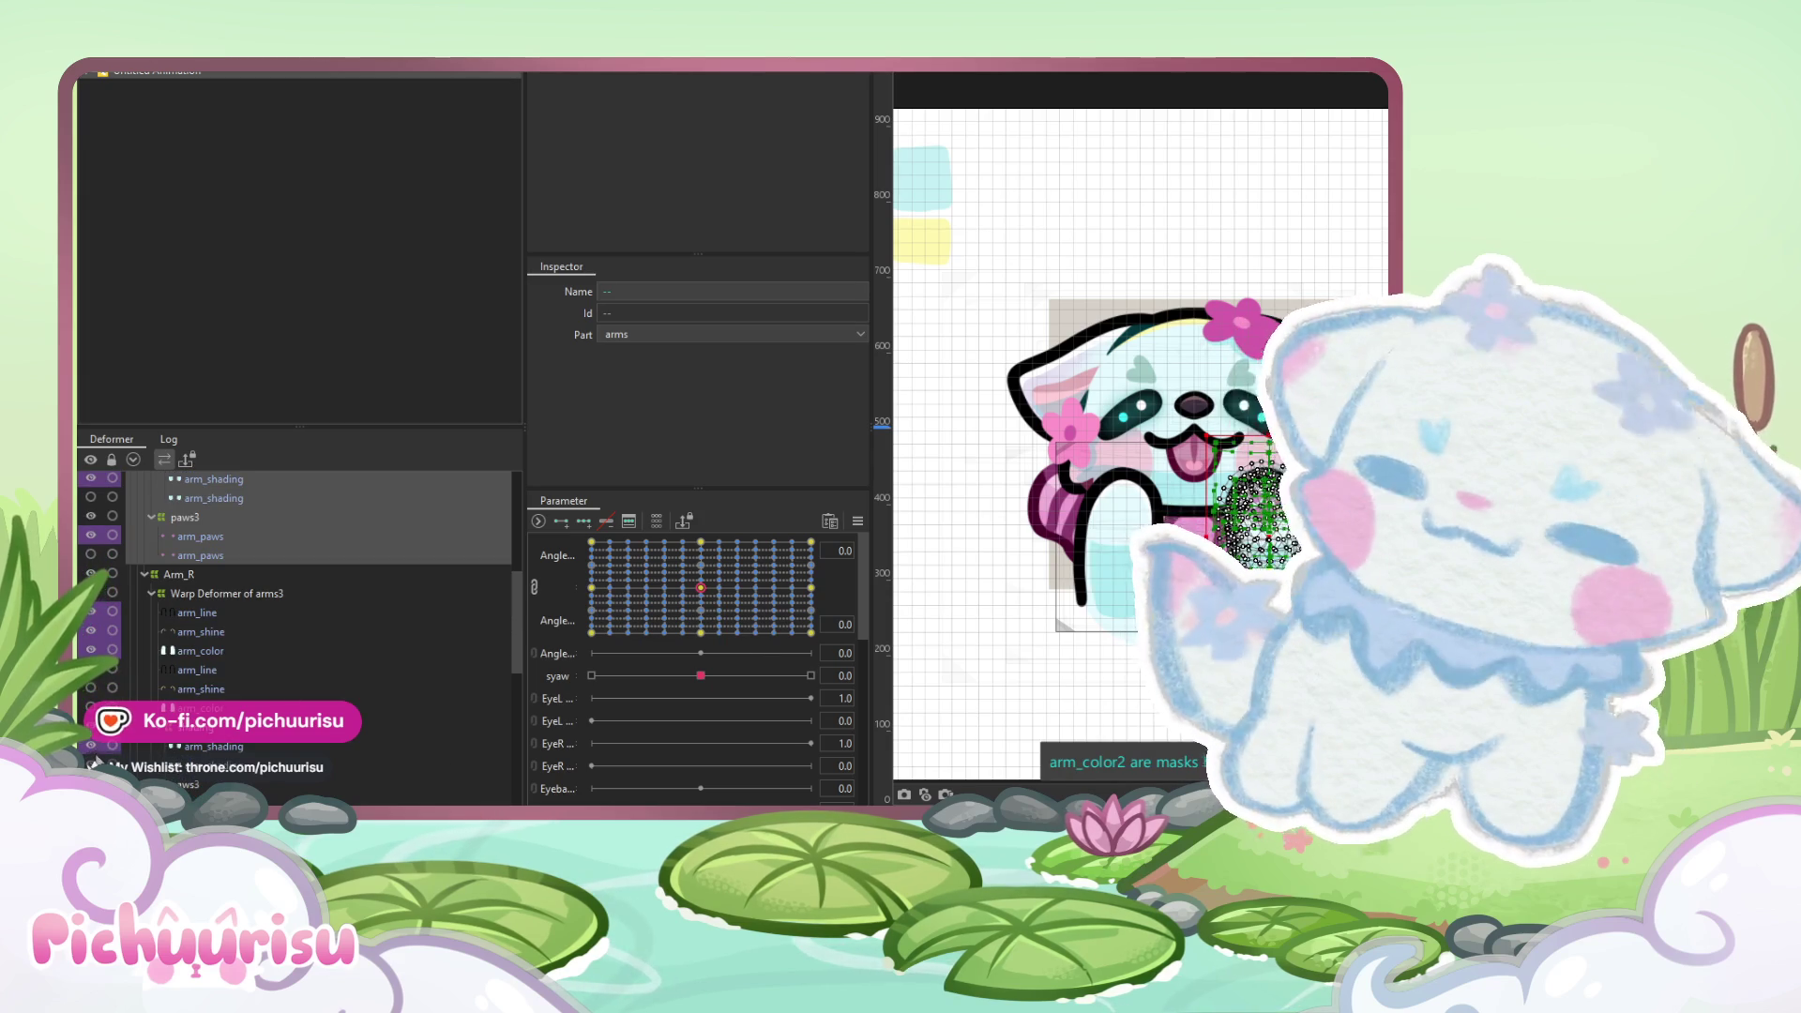
pyautogui.scroll(-3, 291, 705)
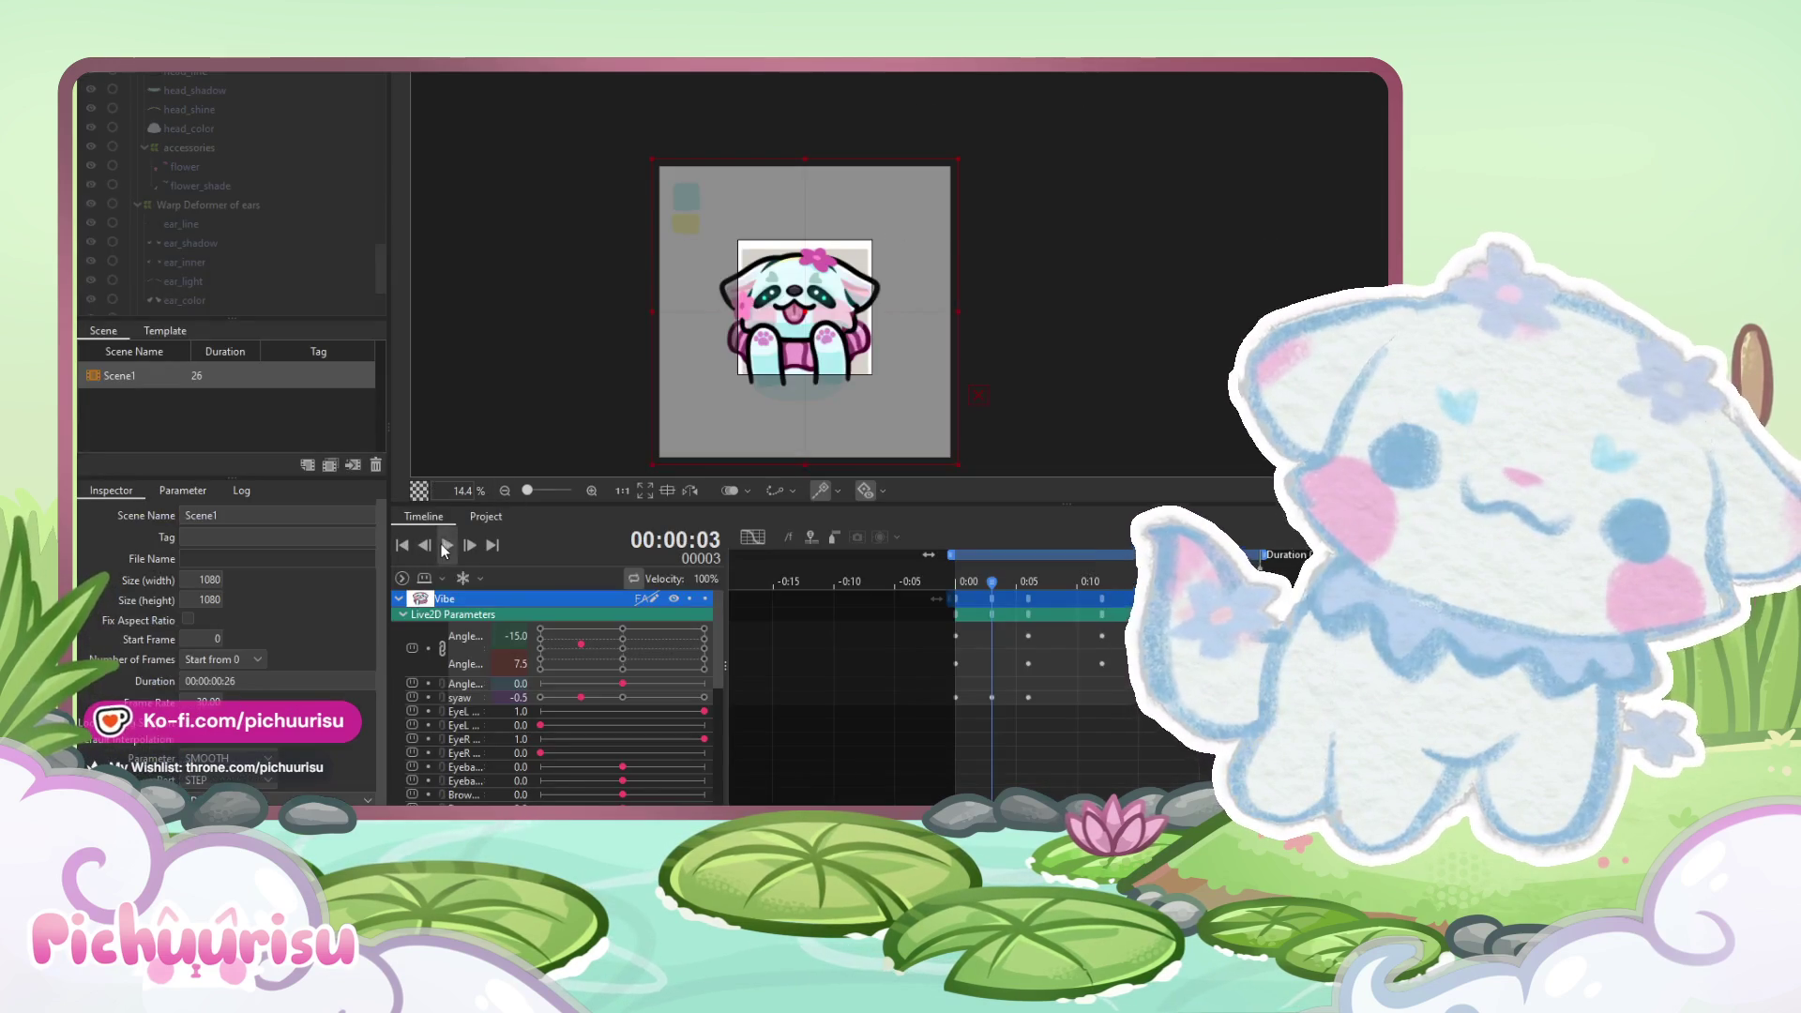
pyautogui.click(445, 546)
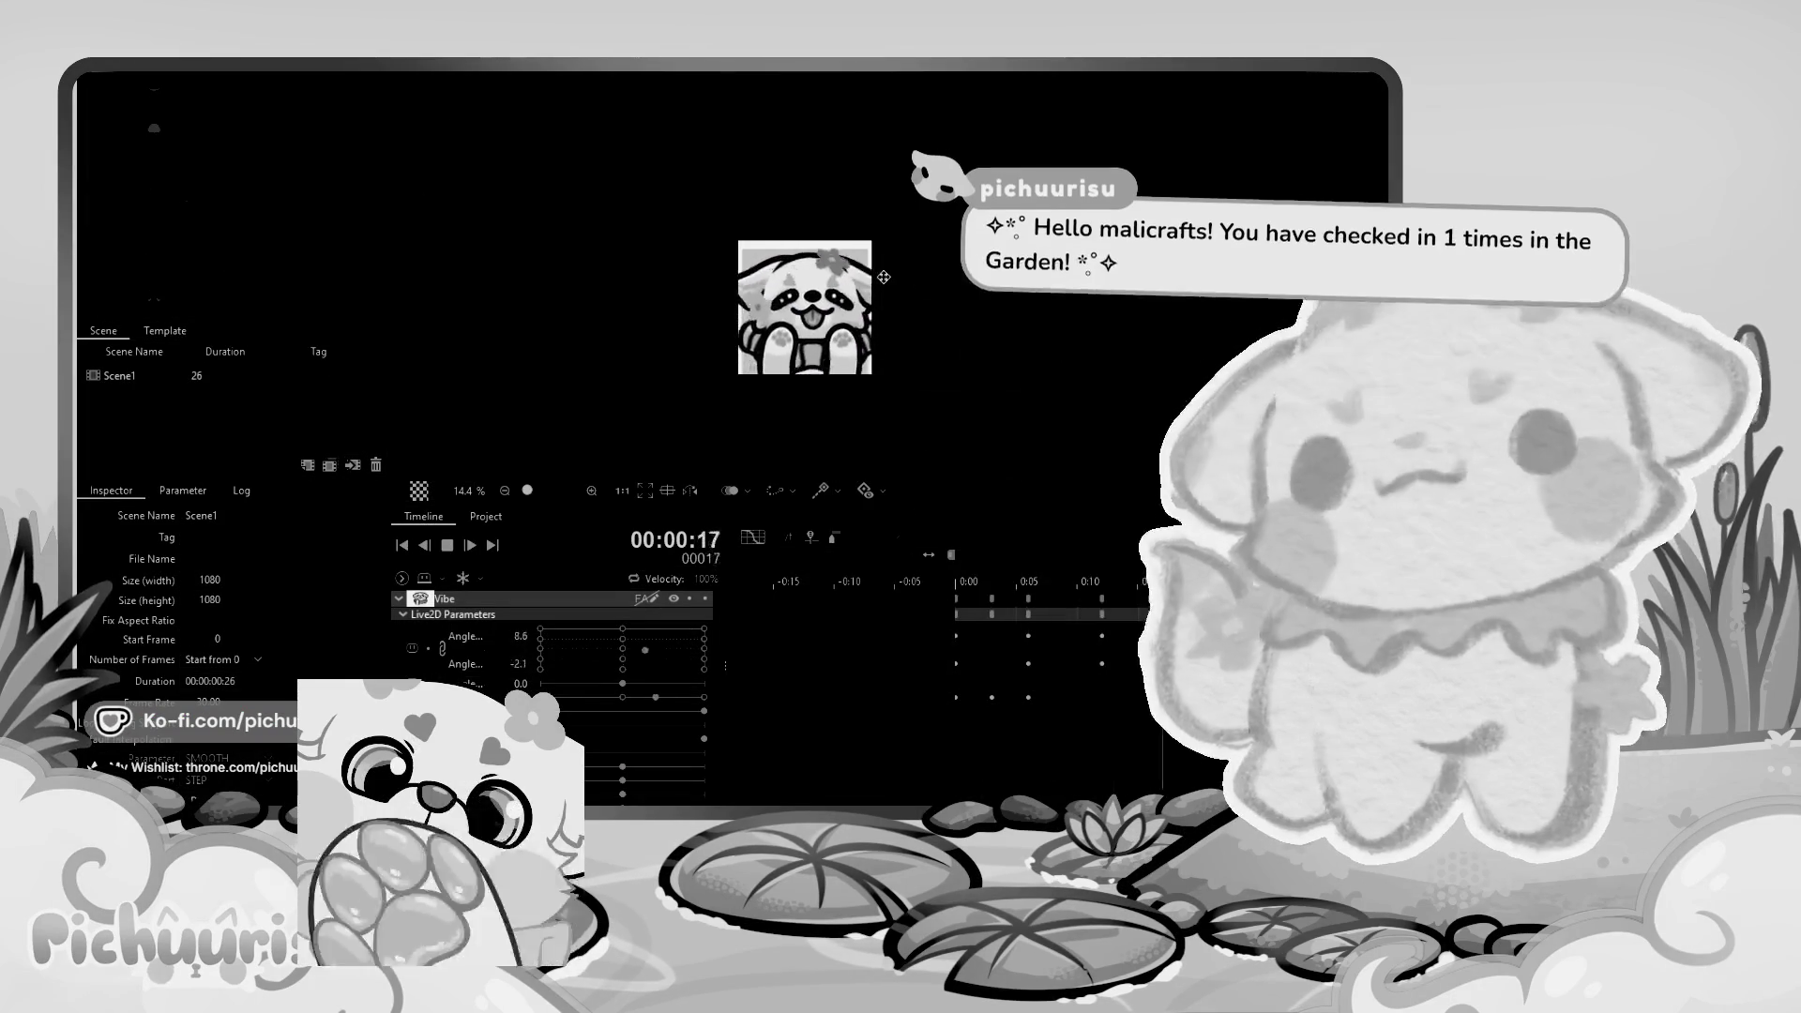
pyautogui.scroll(2, 883, 278)
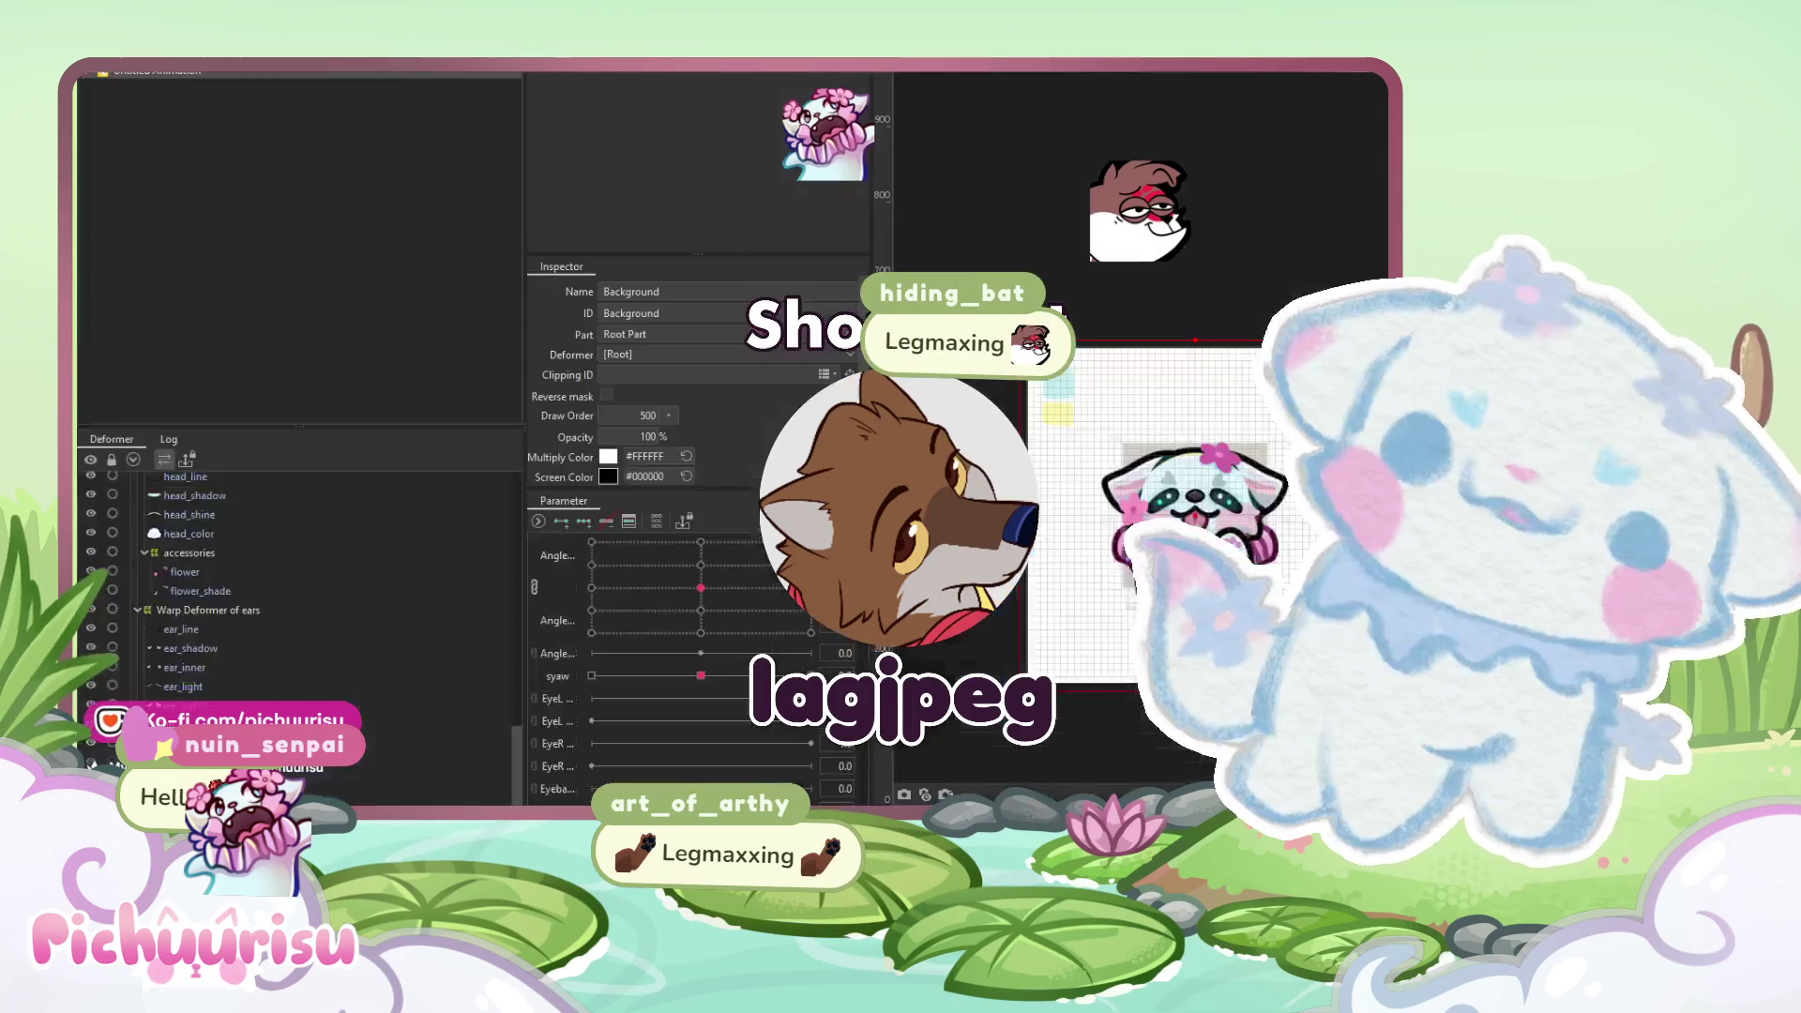
pyautogui.scroll(-5, 287, 476)
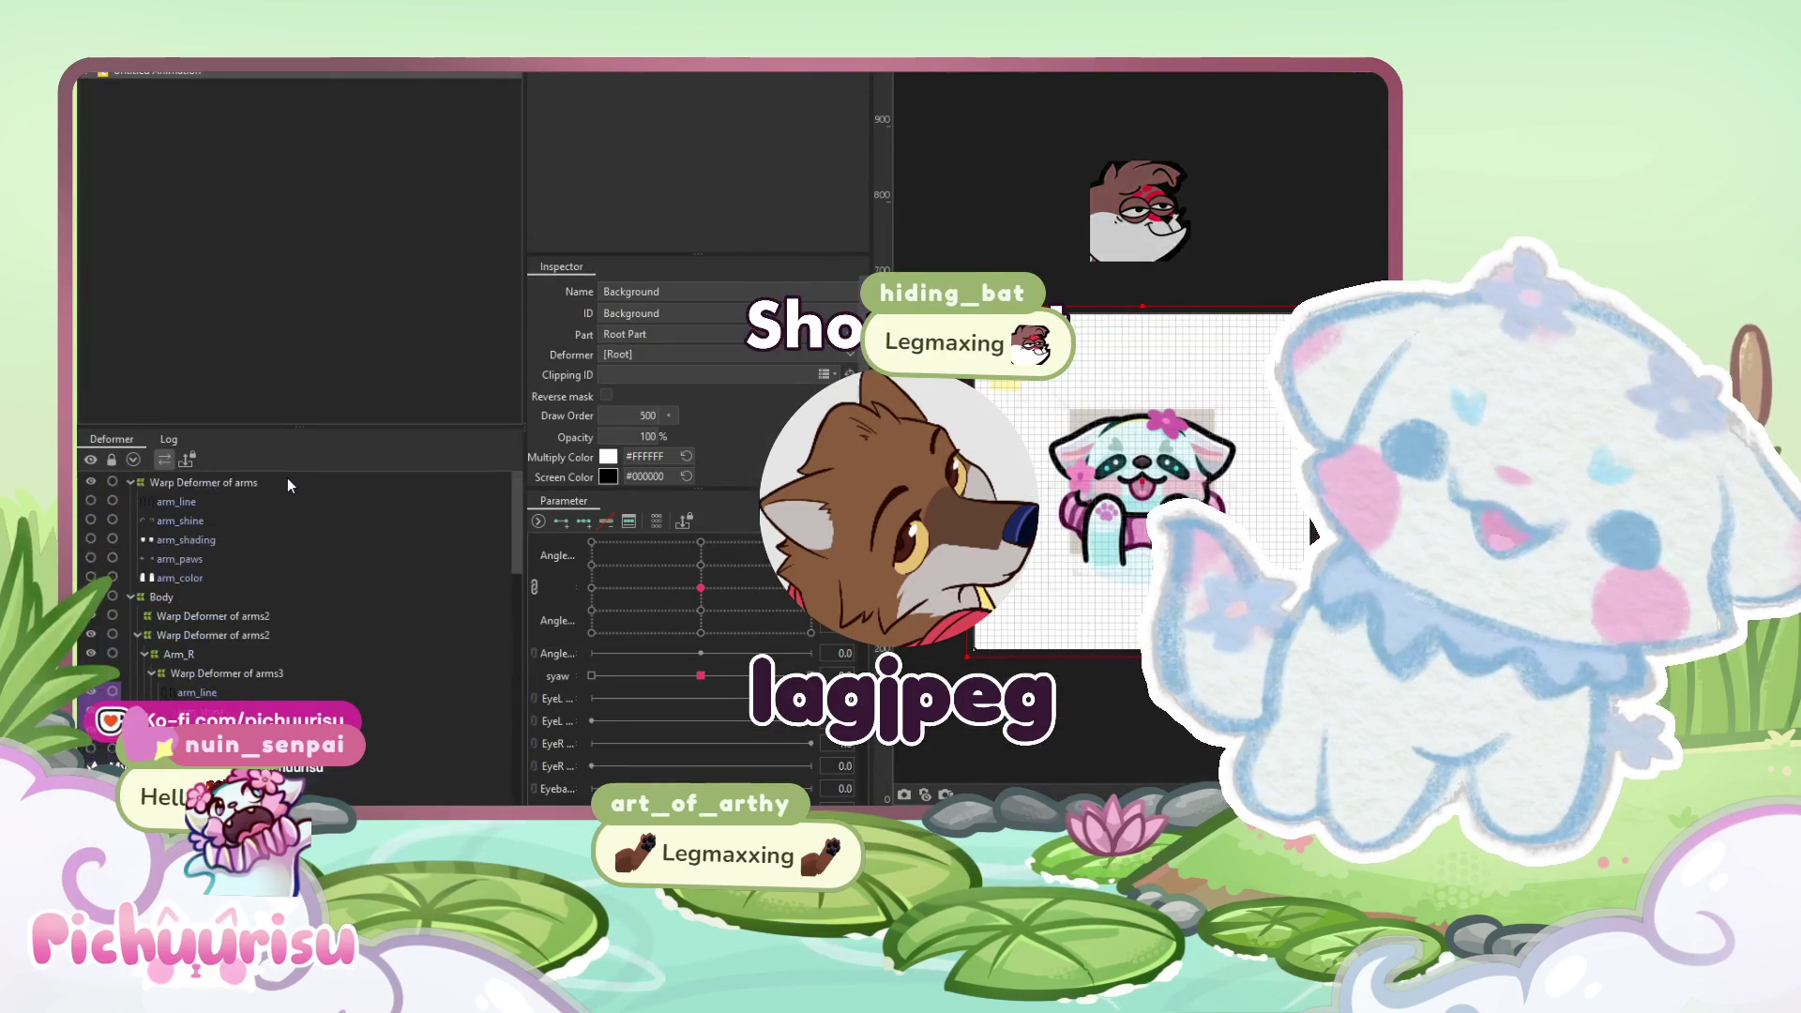
# - Select all objects inside the arms warp deformer, then clear the selection
pyautogui.click(132, 482)
pyautogui.rightClick(168, 483)
pyautogui.click(188, 491)
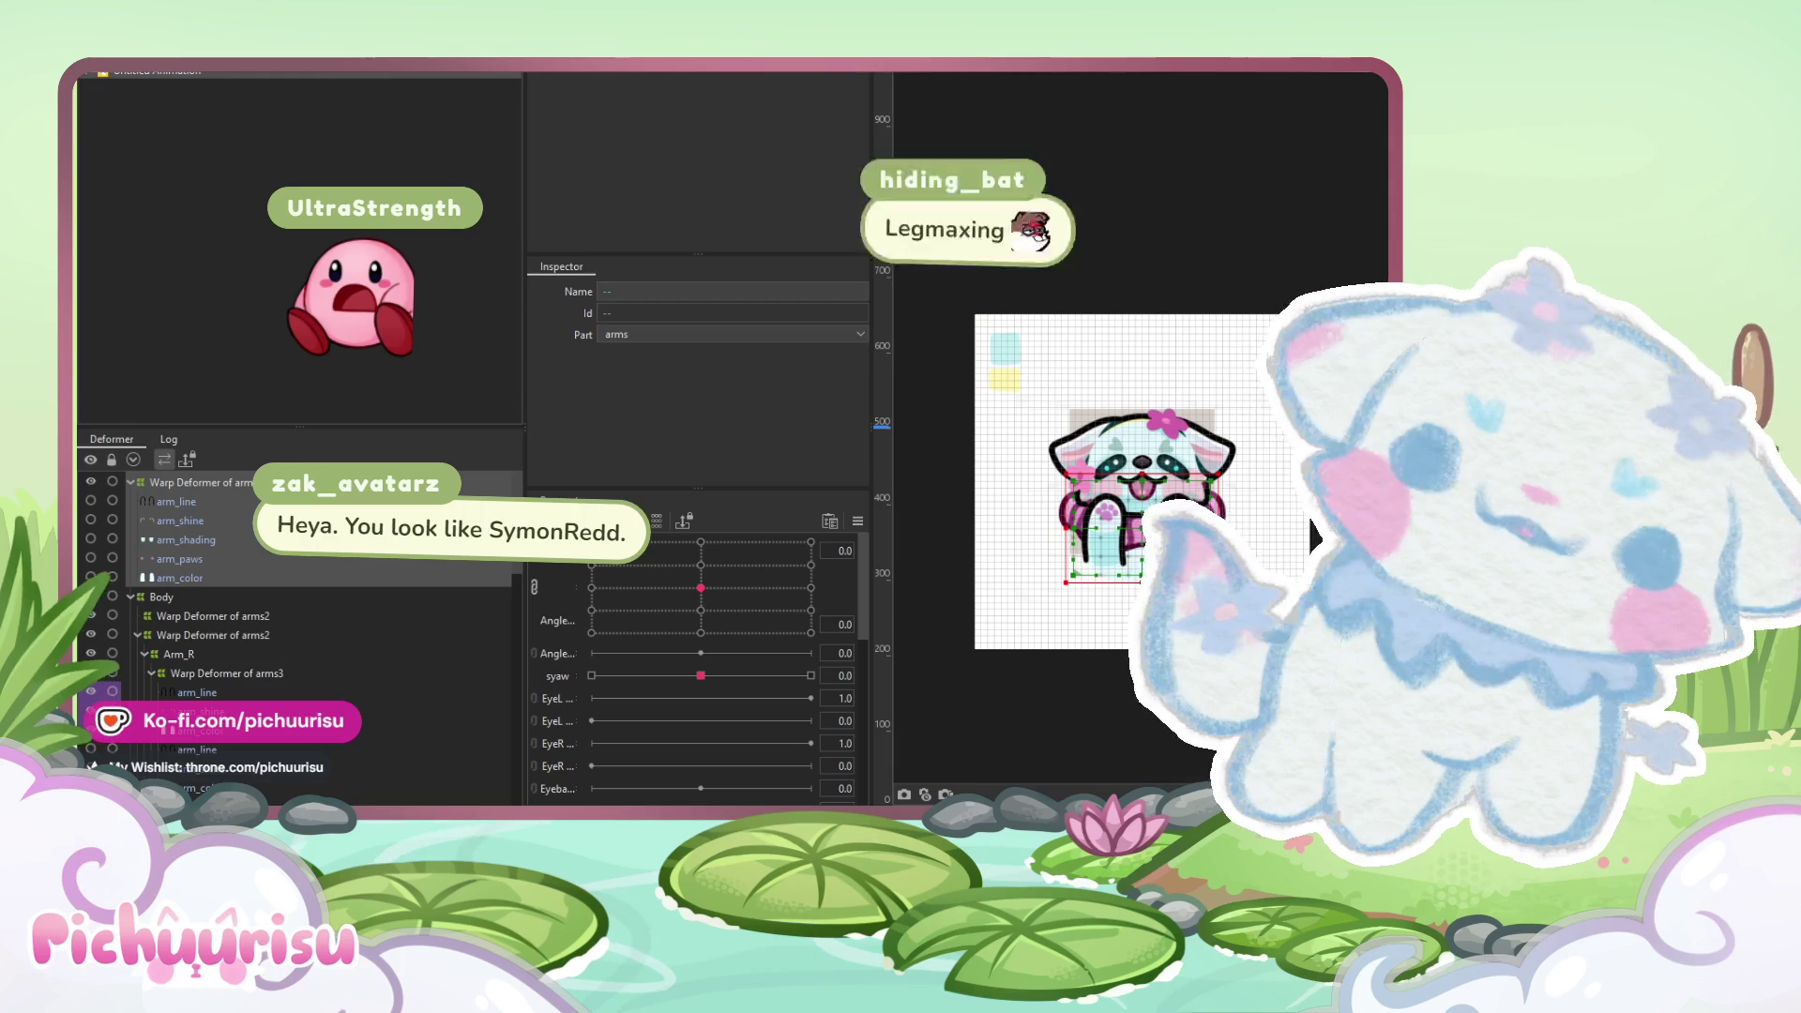
pyautogui.click(1310, 544)
pyautogui.scroll(1, 1054, 447)
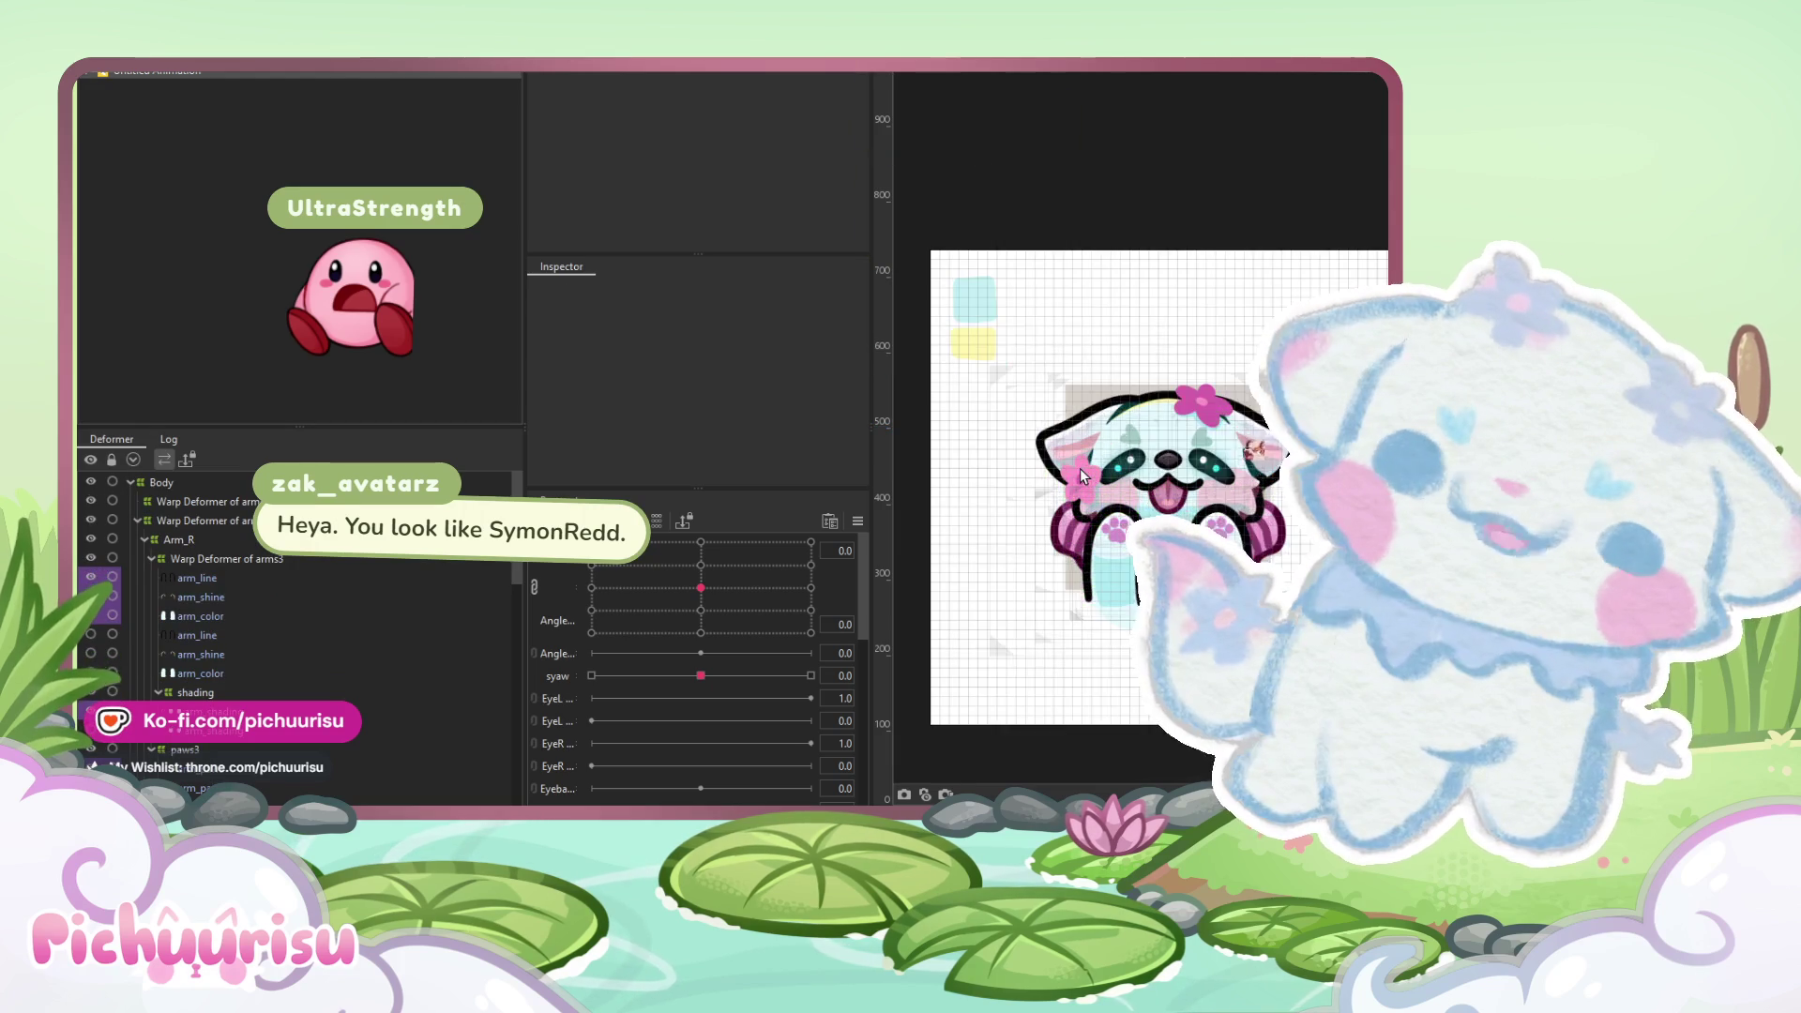
pyautogui.scroll(1, 1054, 448)
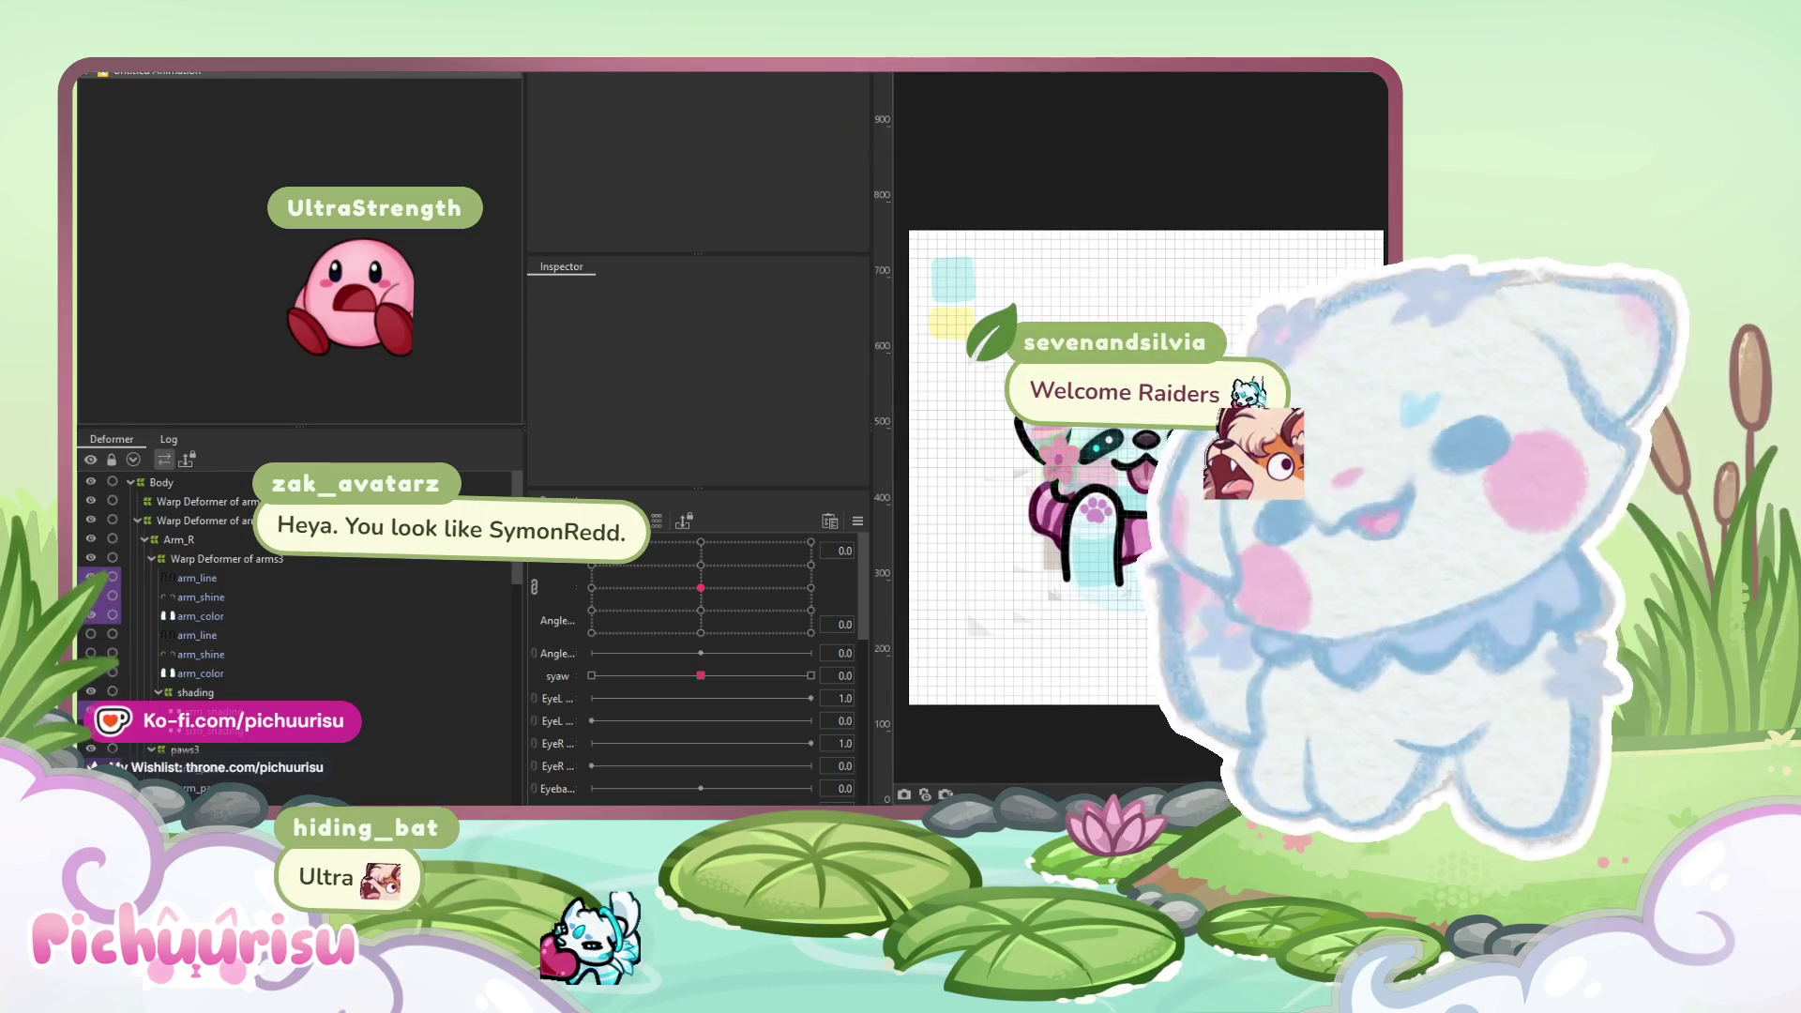
# - Select Body's objects, test syaw, then select the arms deformer holding Body and move physY up
pyautogui.rightClick(167, 480)
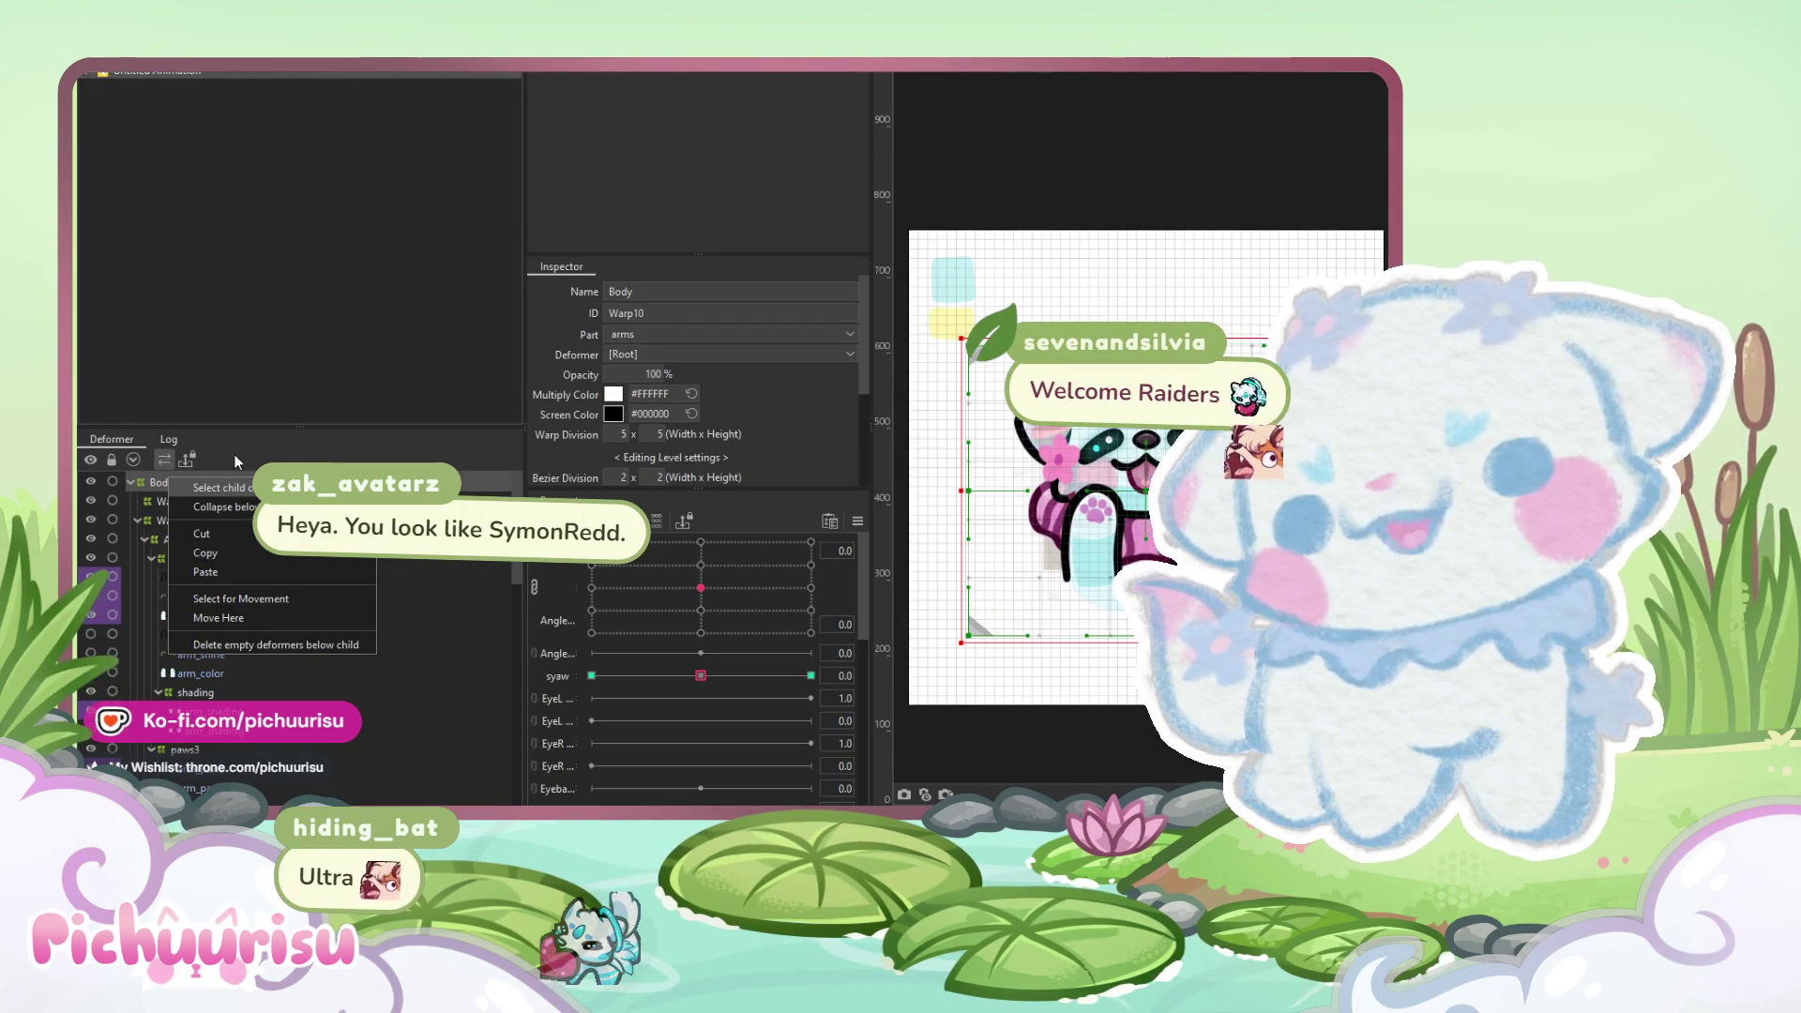
pyautogui.click(212, 501)
pyautogui.click(183, 482)
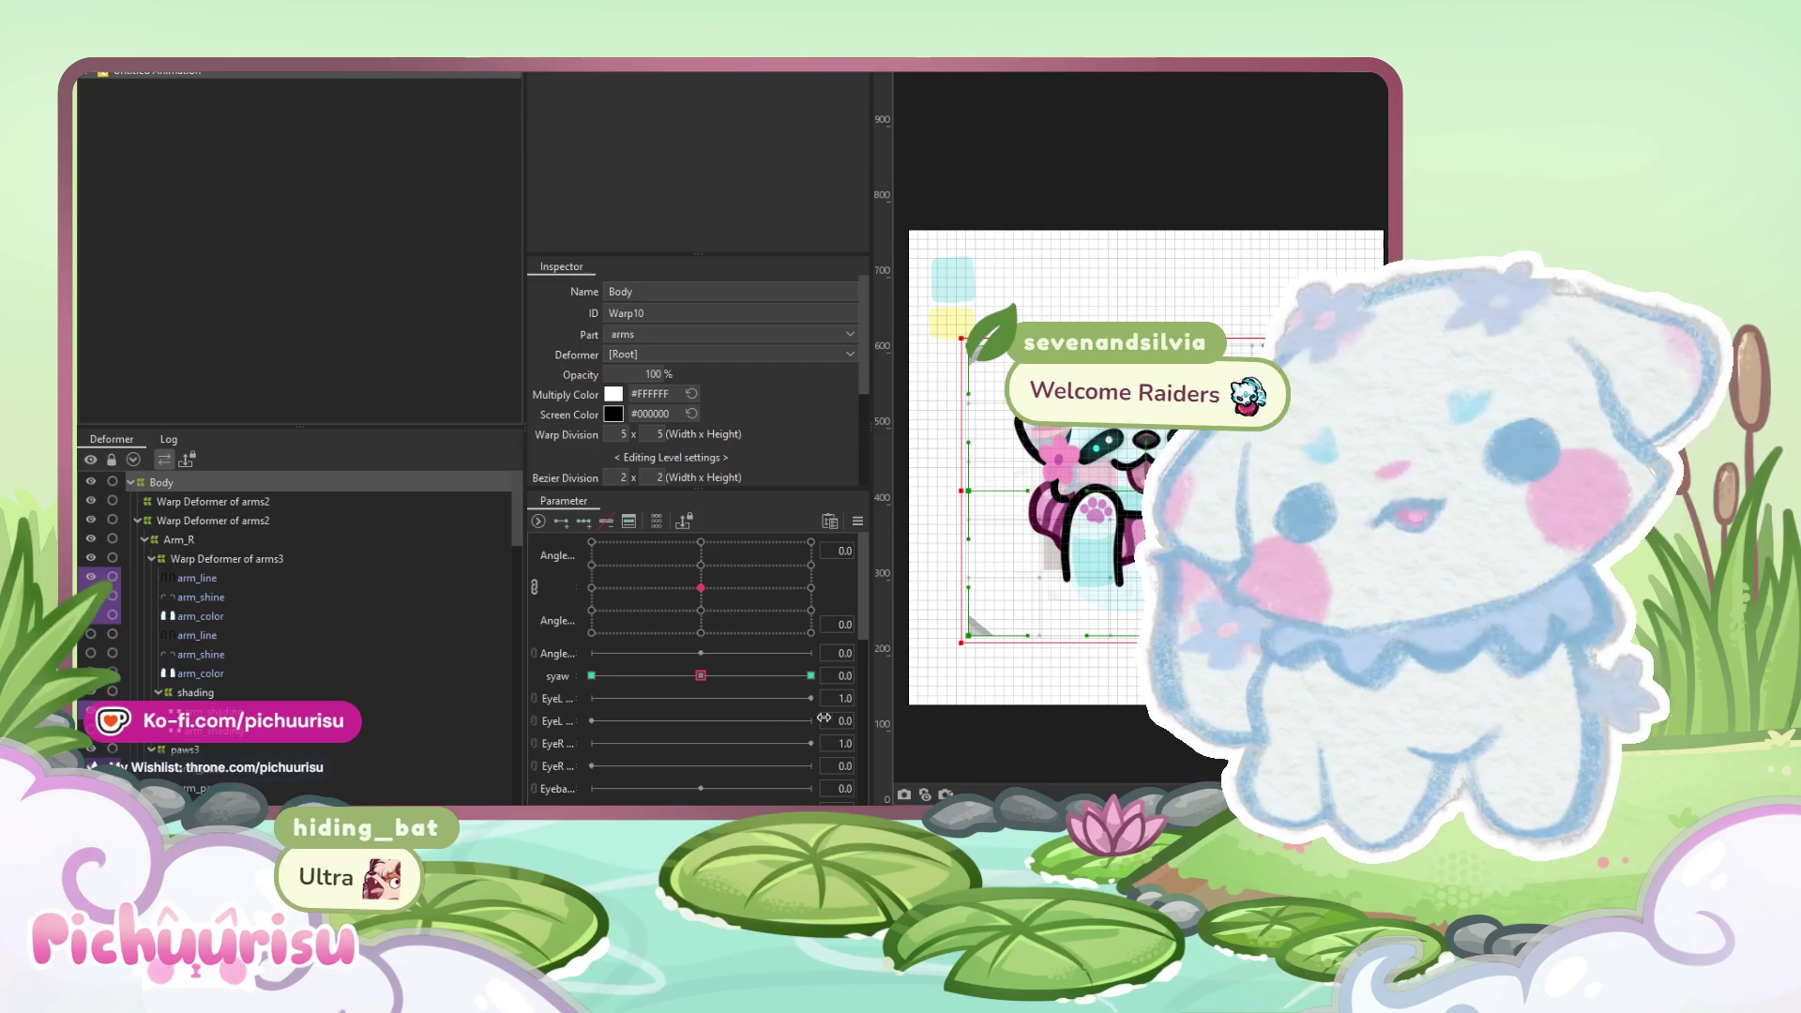
pyautogui.moveTo(700, 675)
pyautogui.mouseDown()
pyautogui.moveTo(681, 673)
pyautogui.moveTo(701, 675)
pyautogui.mouseUp()
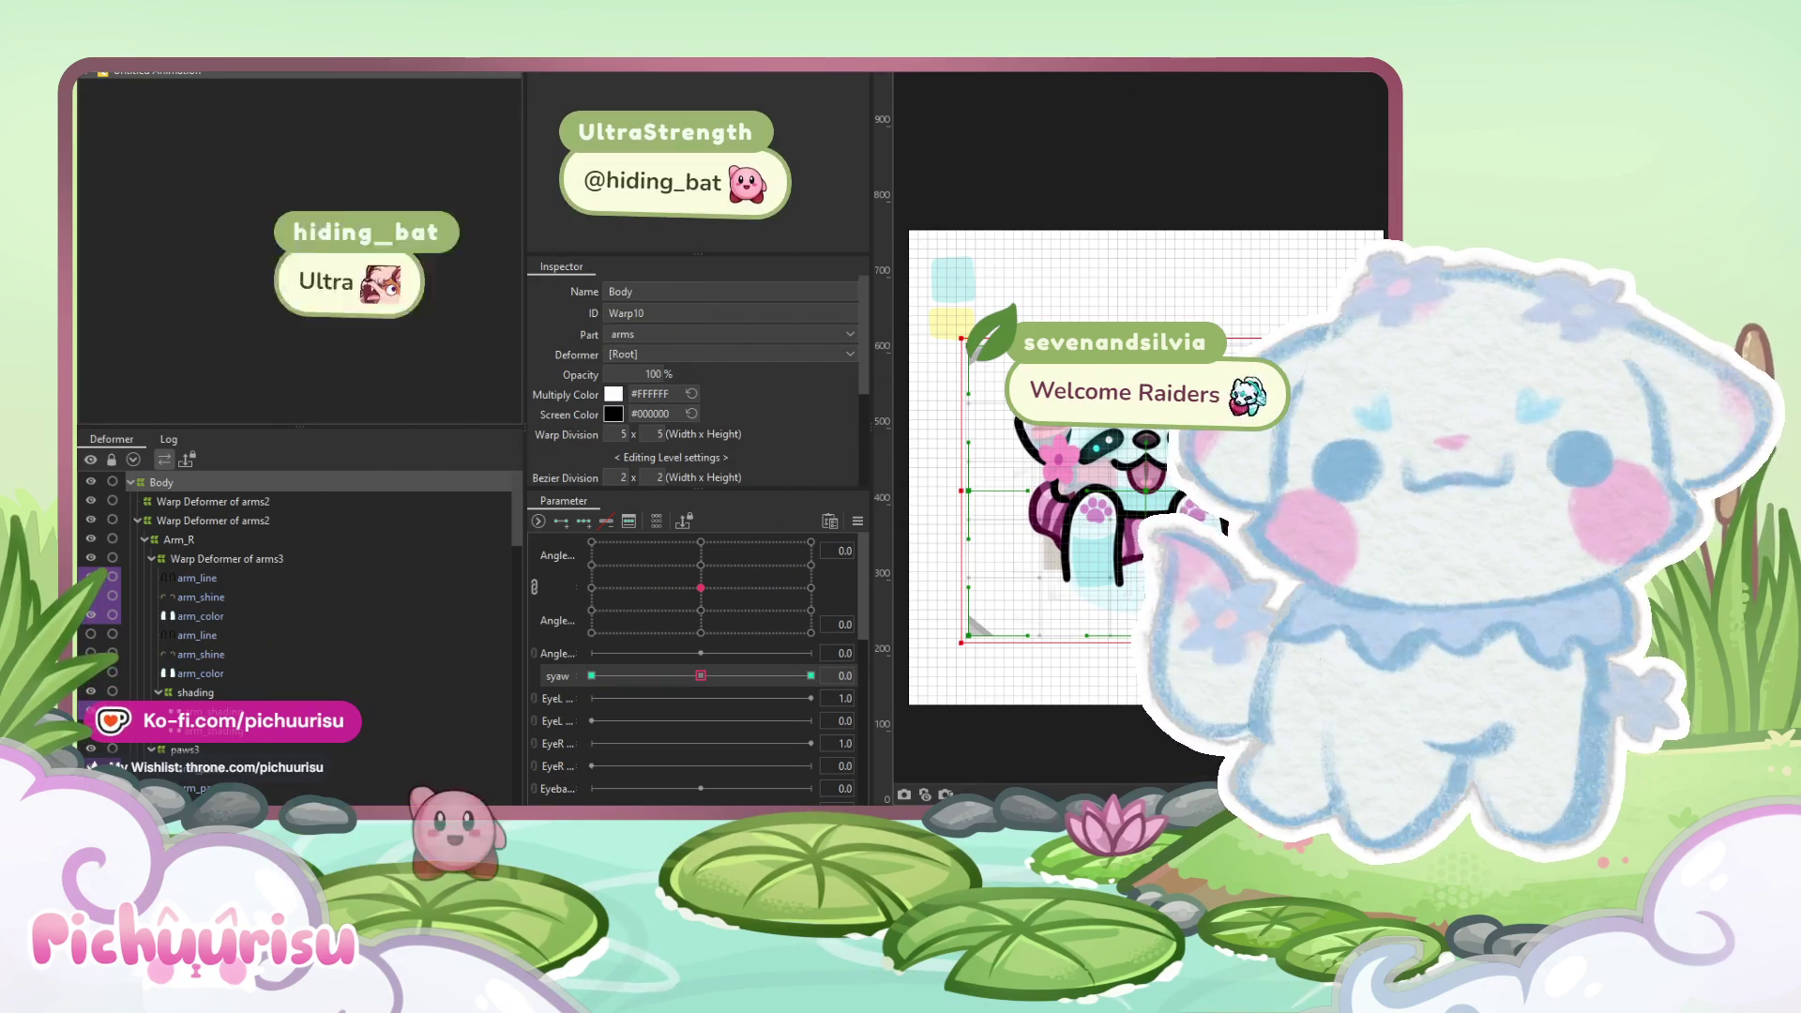
pyautogui.click(1140, 584)
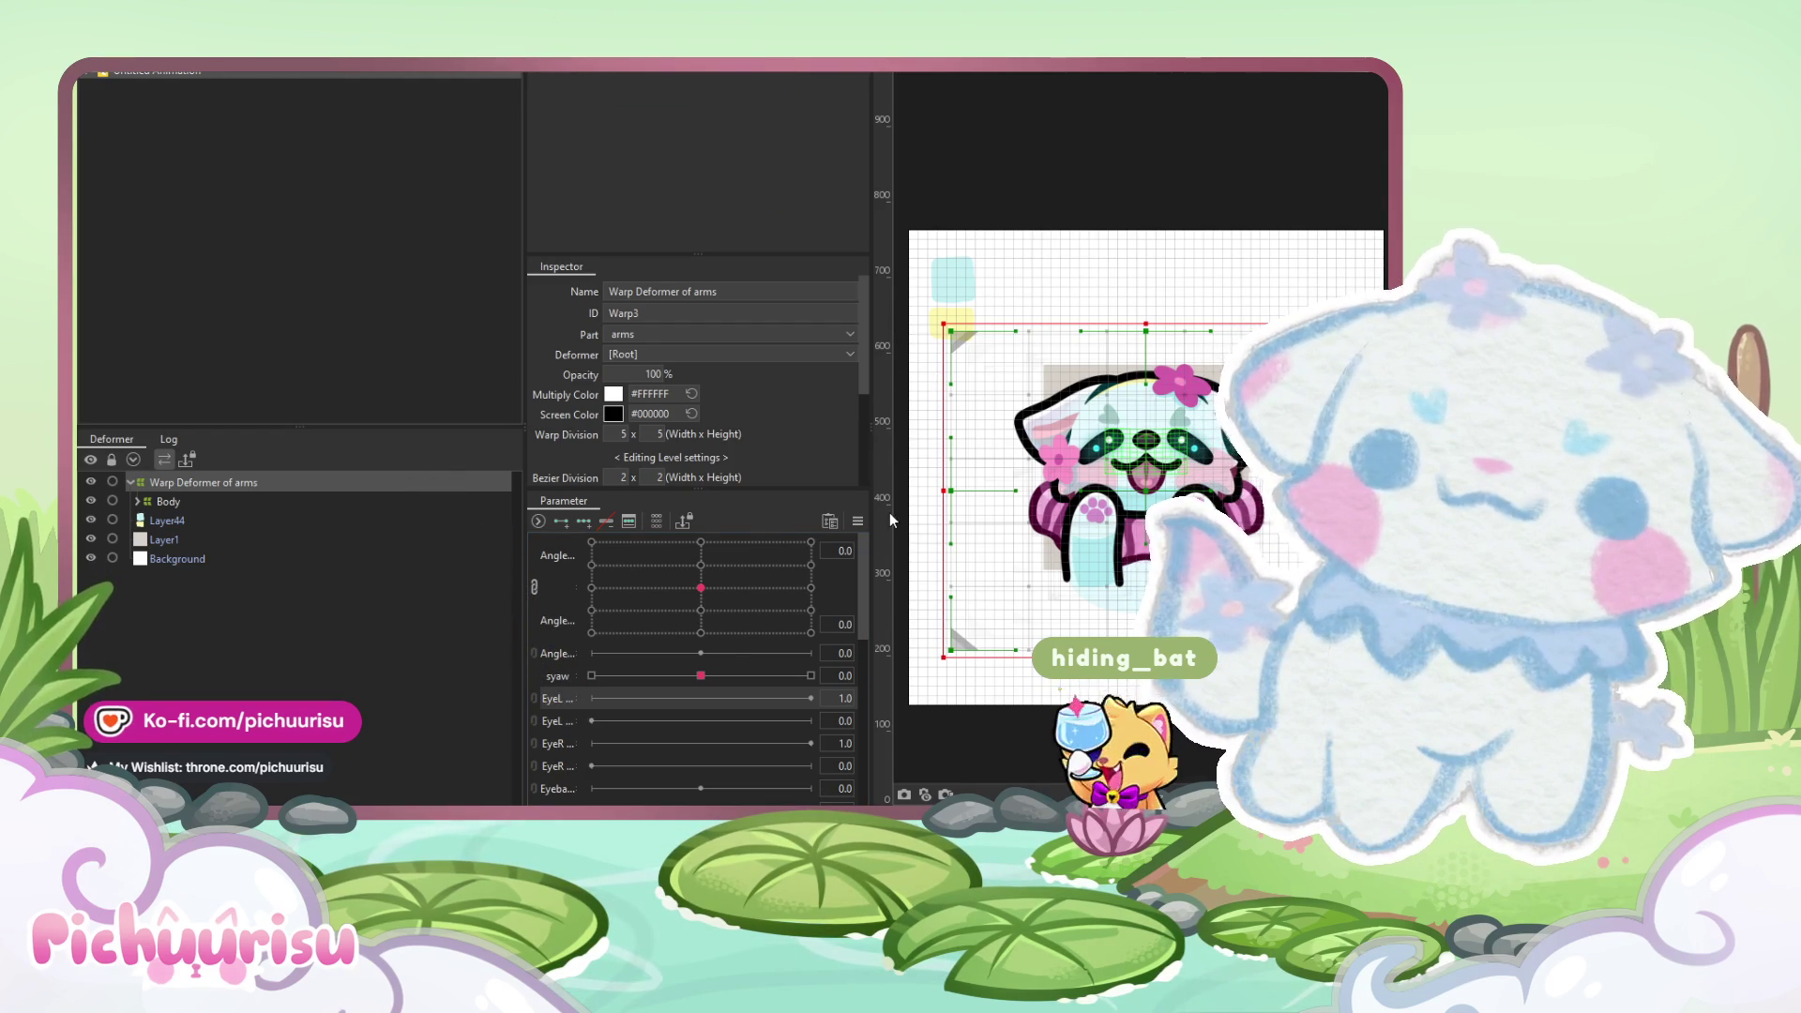
pyautogui.moveTo(557, 805); pyautogui.dragTo(551, 731)
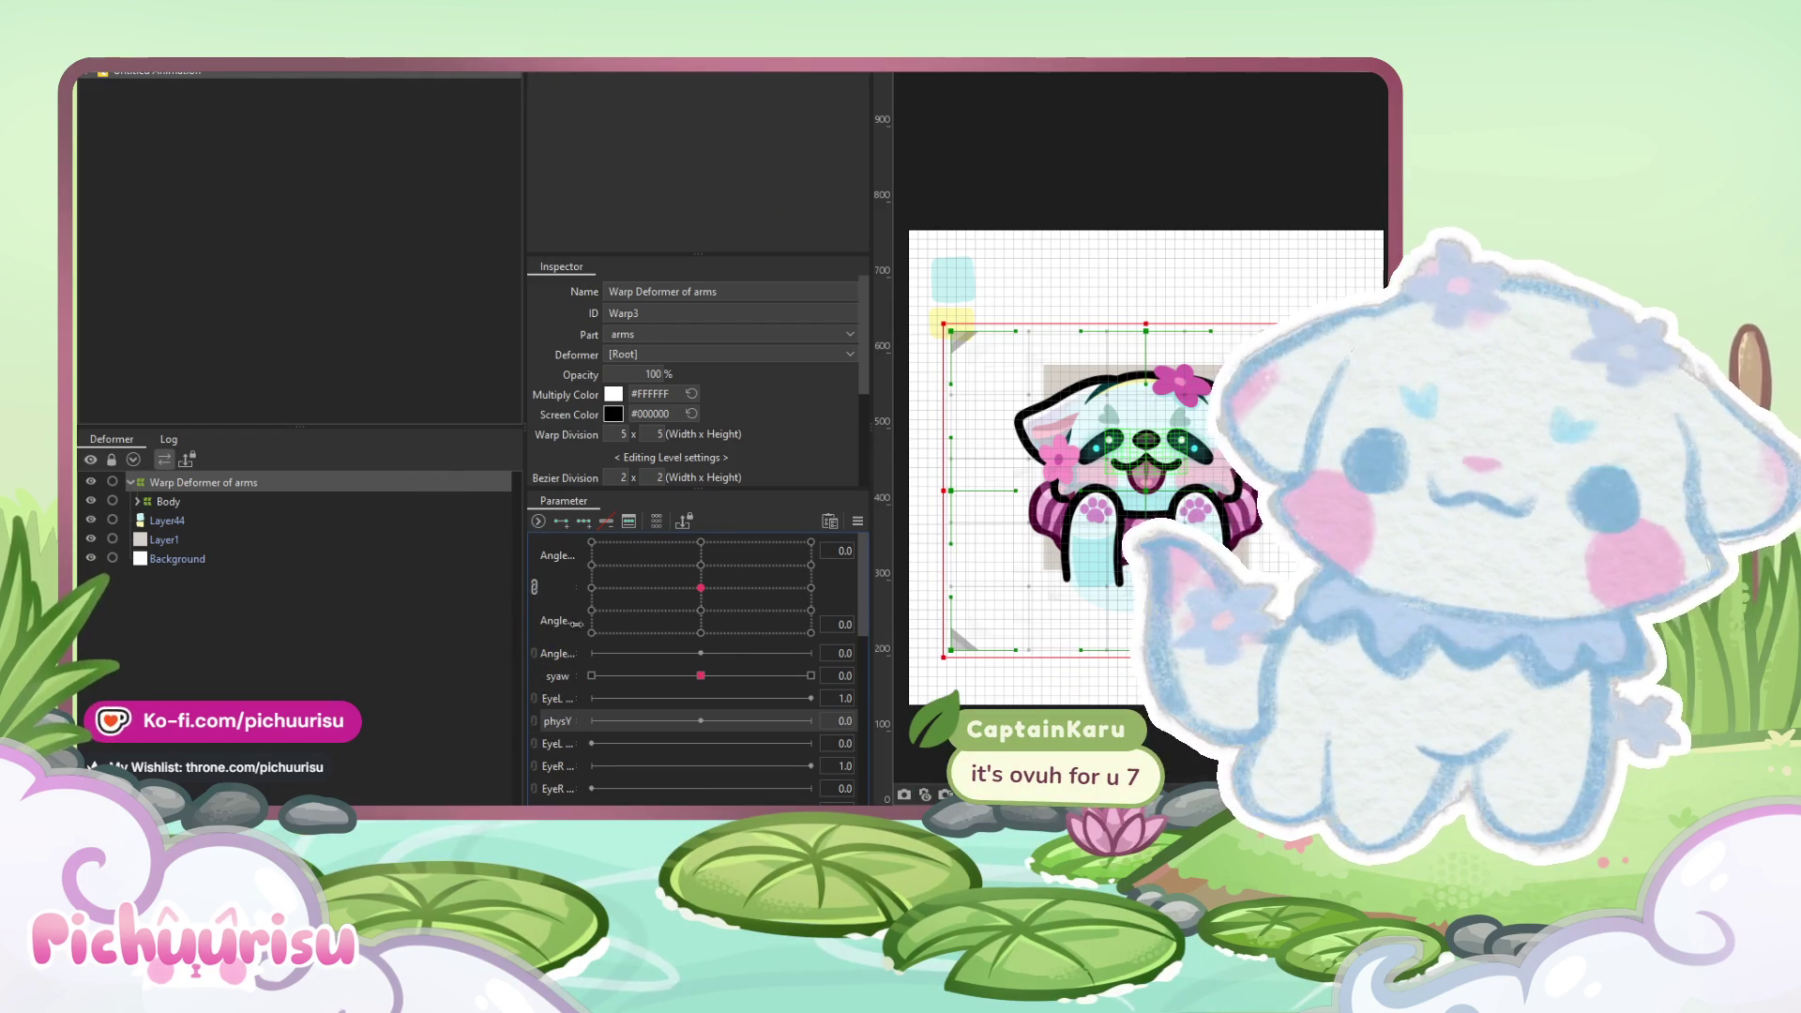
# - Add three physY keys to Warp Deformer of arms and set physY to 1.0 with the deform brush
pyautogui.click(583, 522)
pyautogui.hotkey('ctrl', 'z')
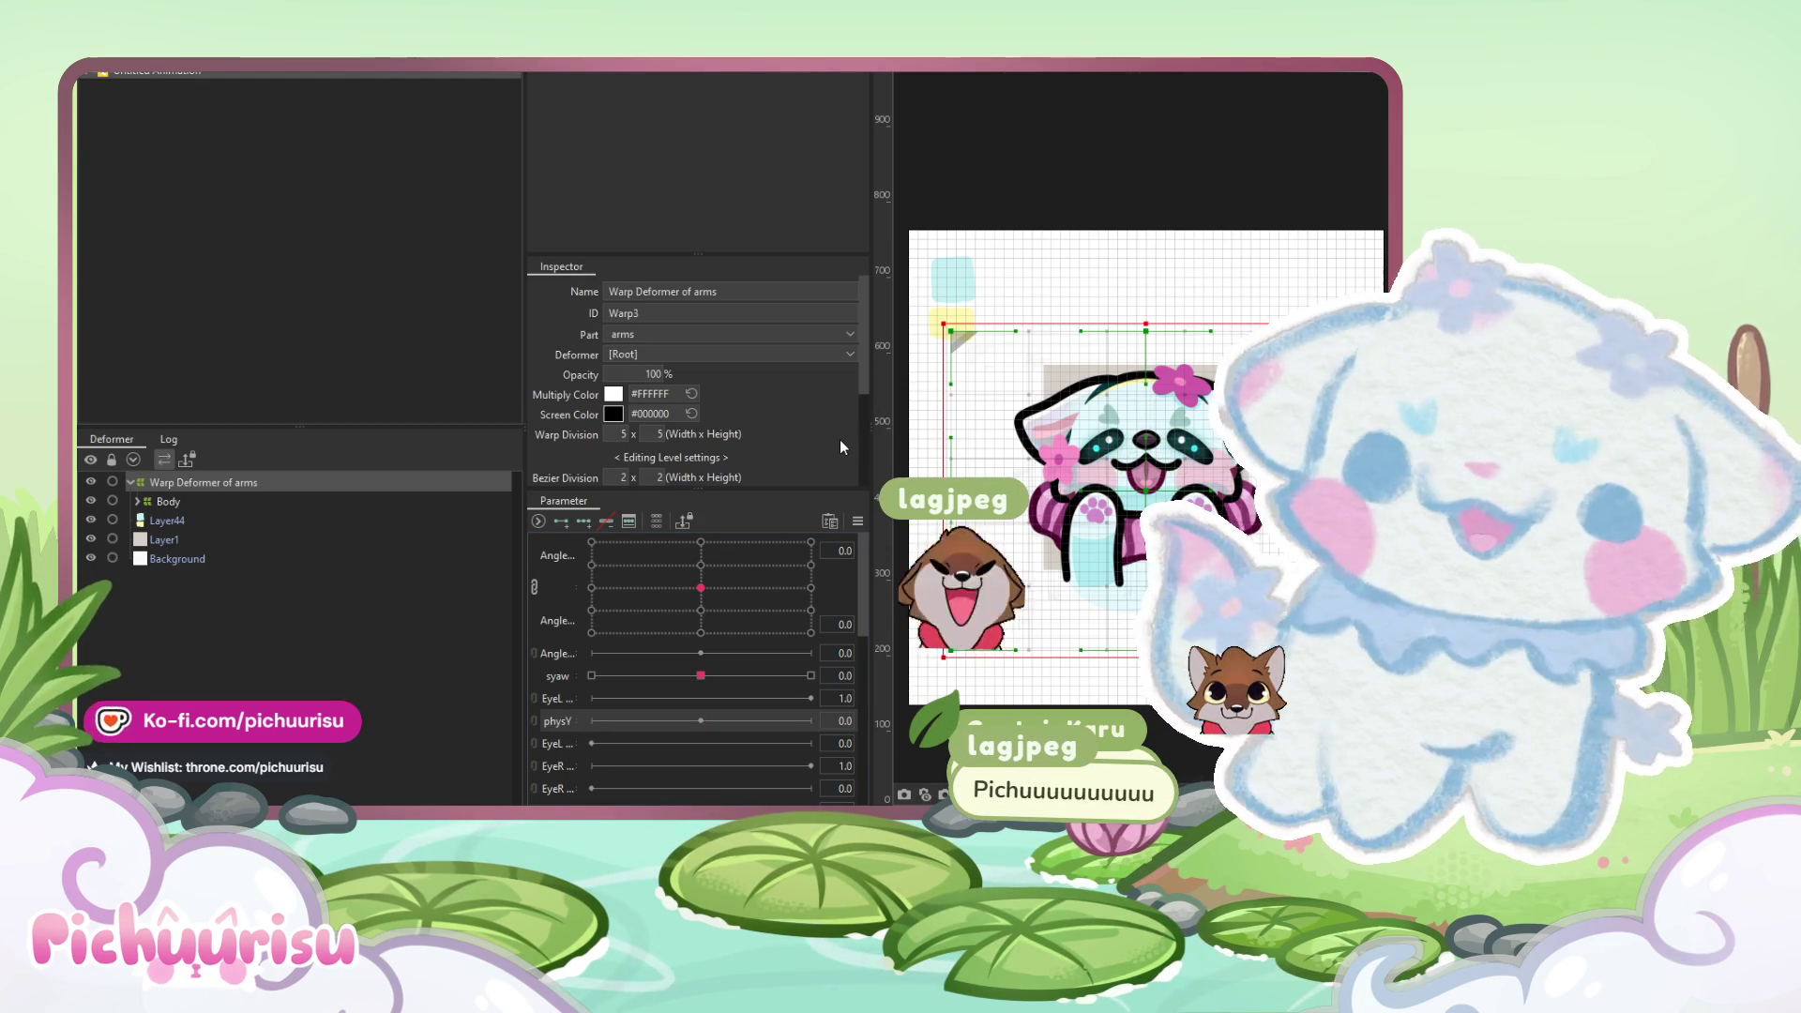
pyautogui.click(569, 722)
pyautogui.hotkey('ctrl', 'y')
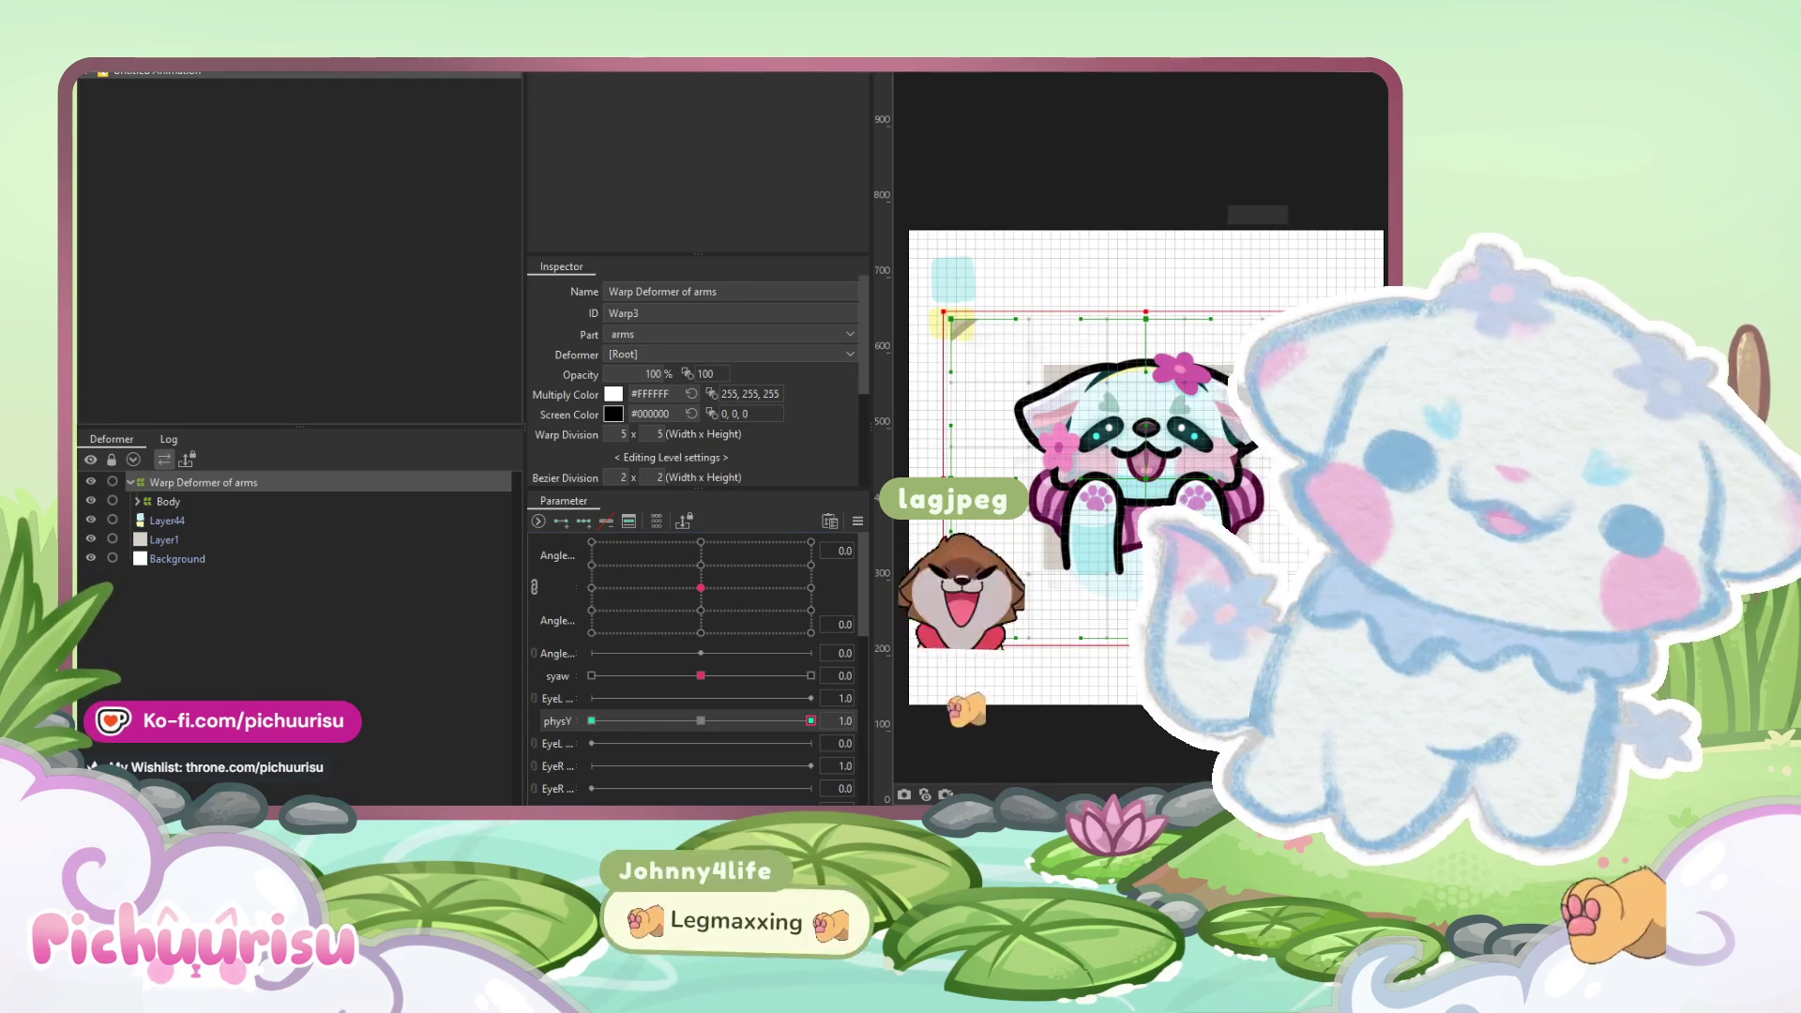
pyautogui.press('b')
pyautogui.scroll(2, 1238, 502)
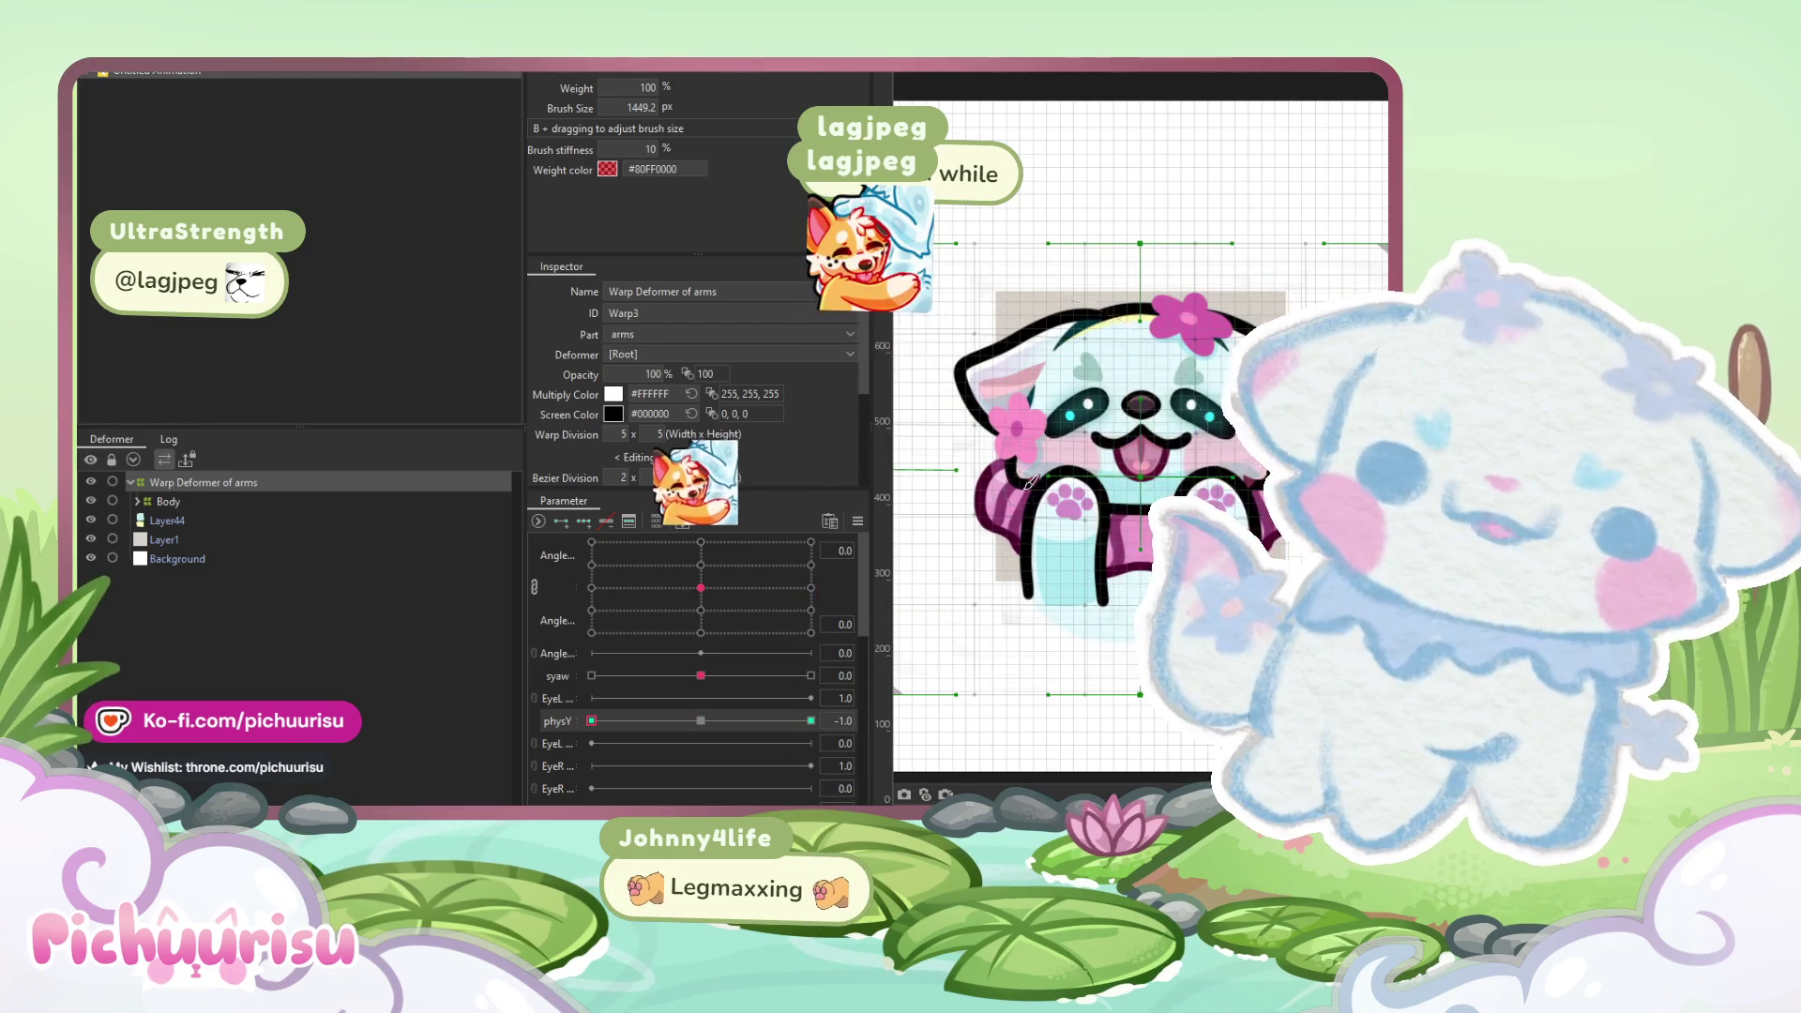
pyautogui.scroll(-2, 1030, 482)
pyautogui.moveTo(701, 721); pyautogui.dragTo(810, 720)
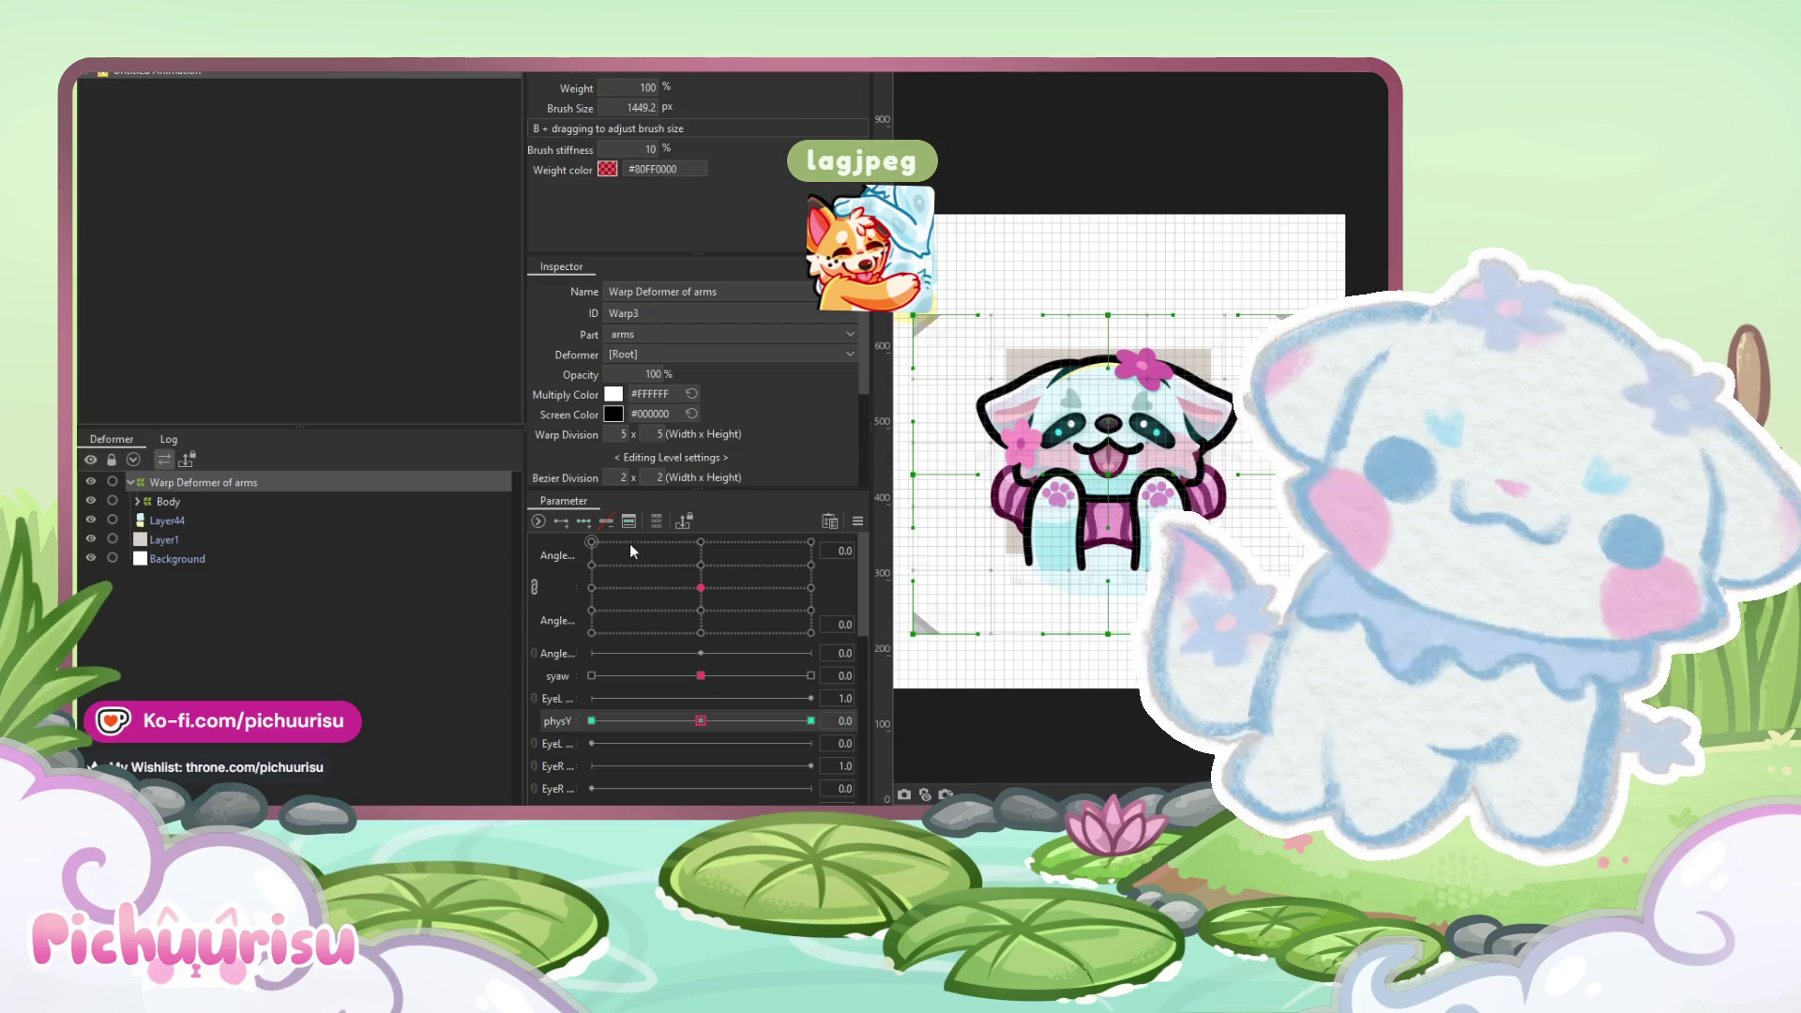
pyautogui.click(165, 502)
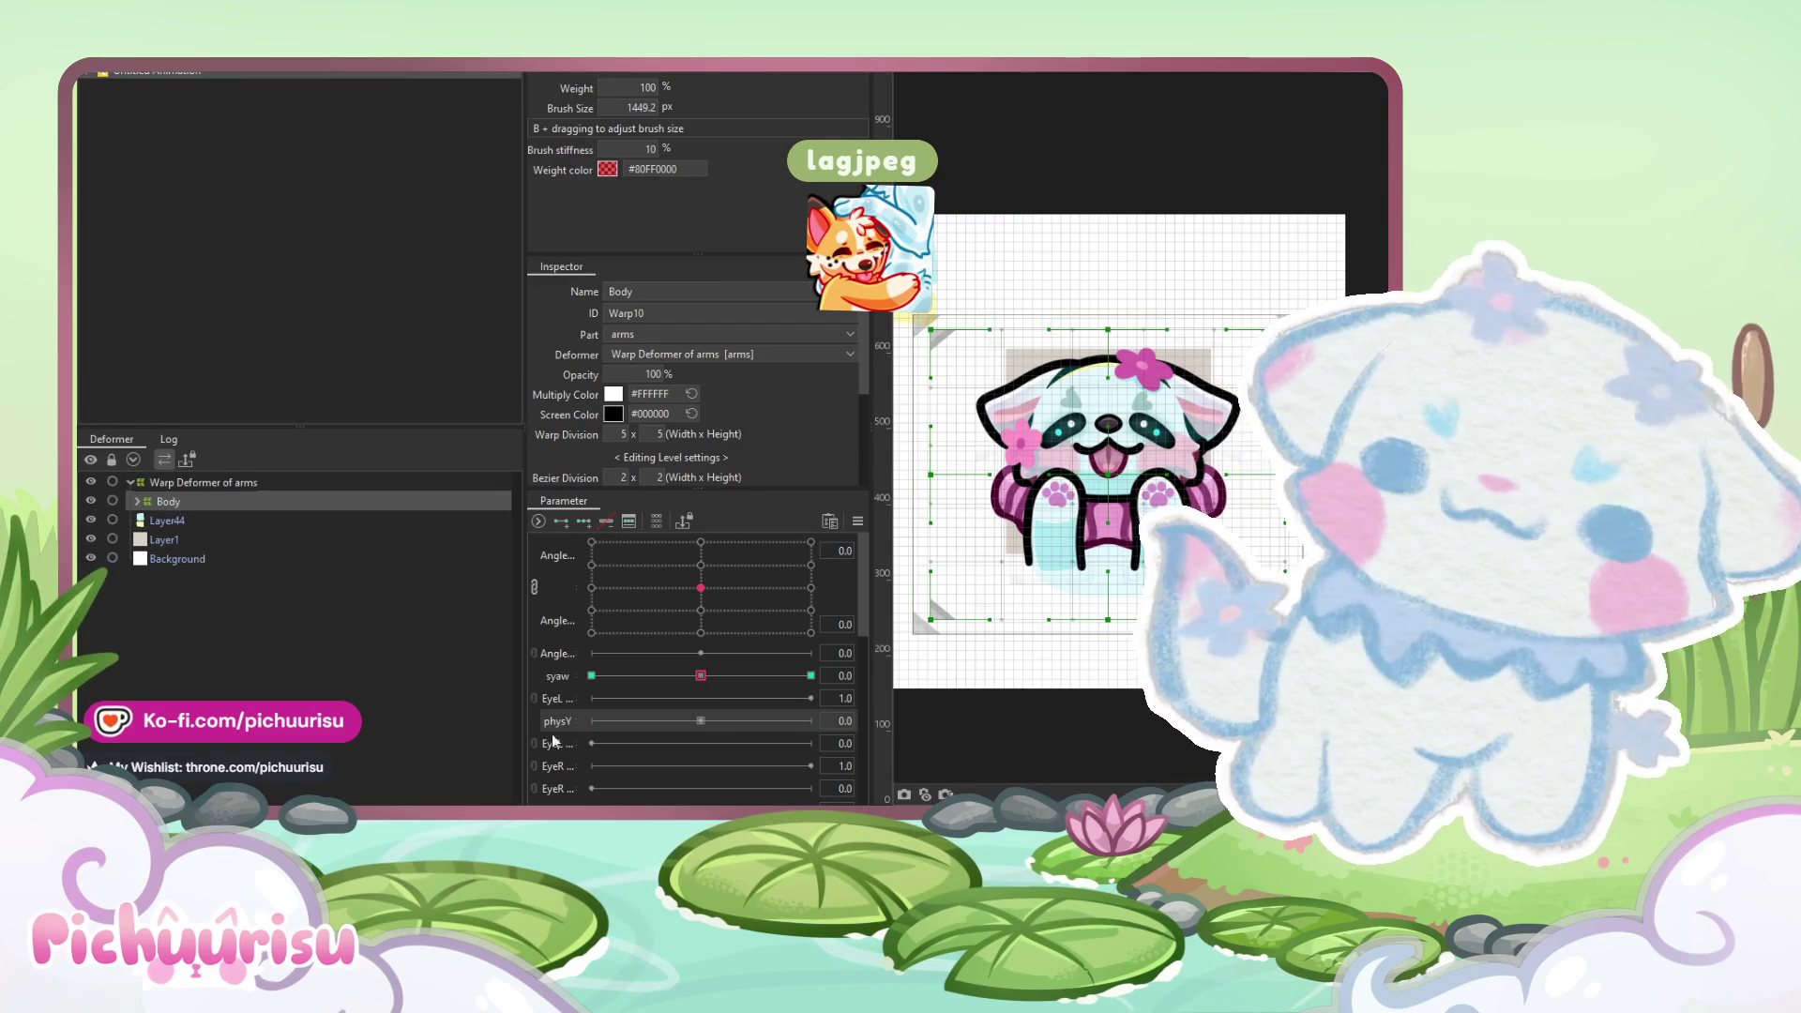
# - Key Body on physY, reshape it for the +1 and -1 poses, then return to the Arrow tool
pyautogui.click(584, 522)
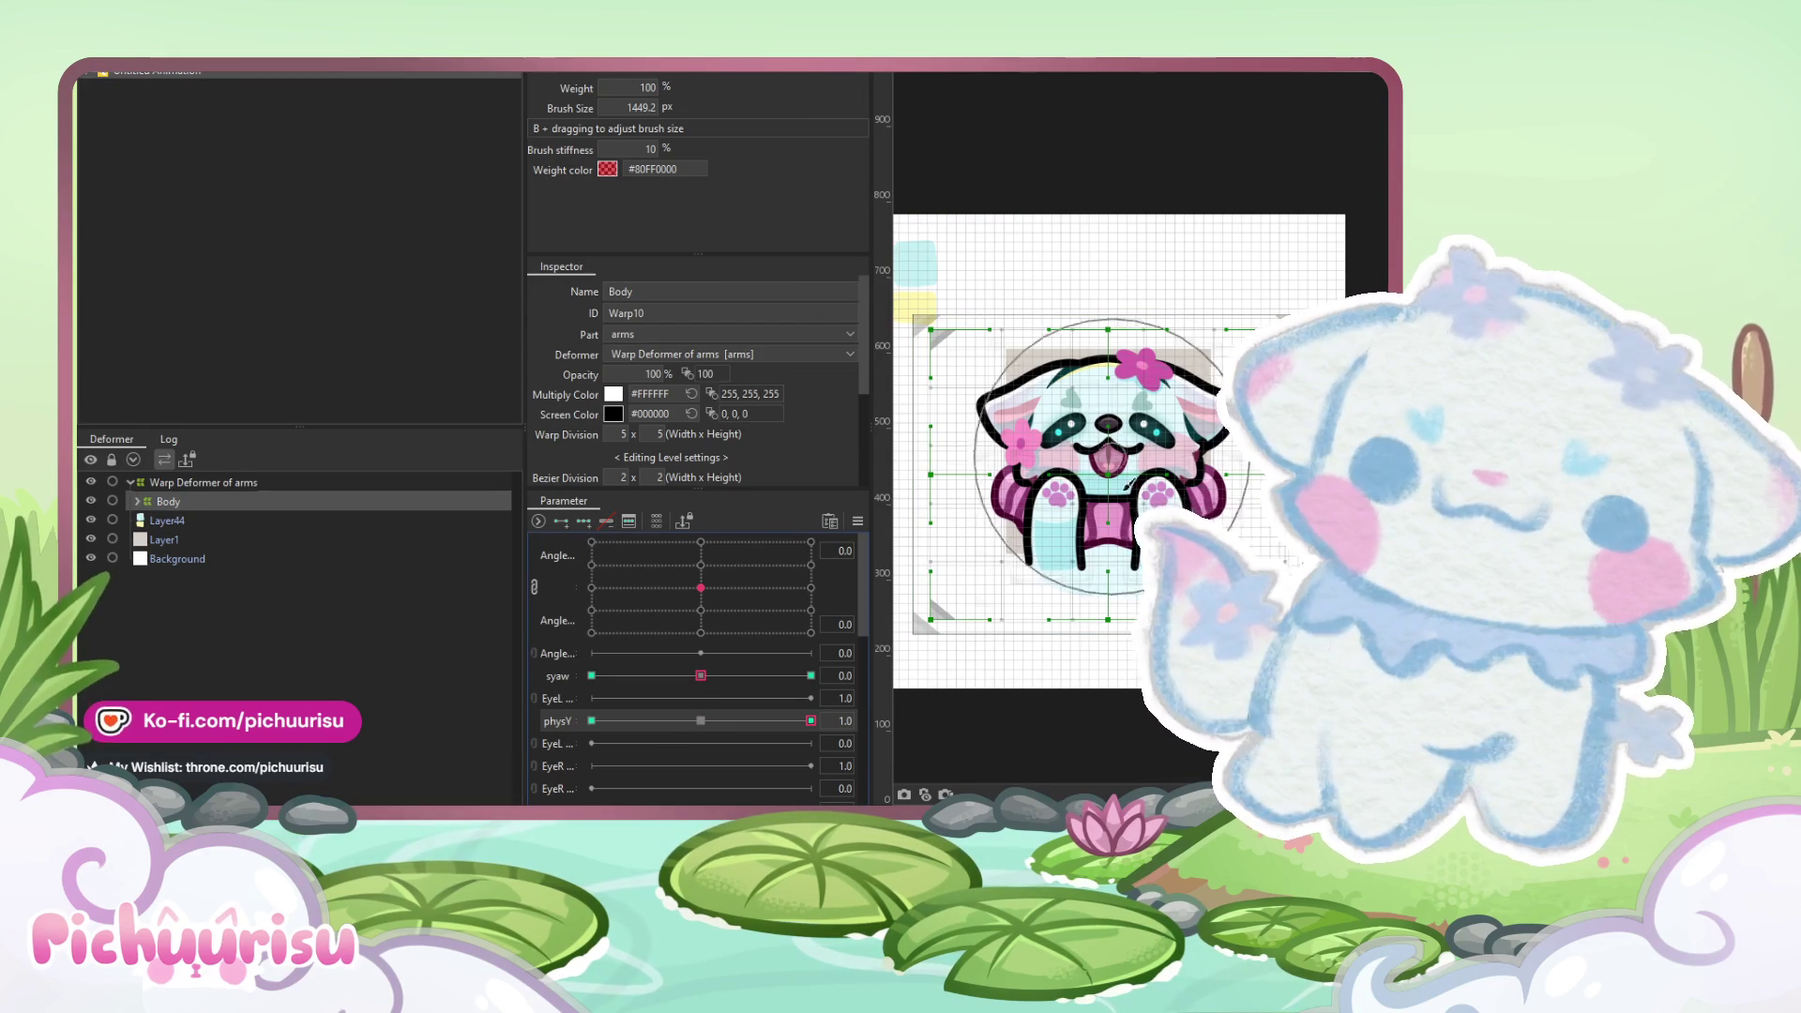
pyautogui.moveTo(1043, 516); pyautogui.dragTo(1154, 502)
pyautogui.scroll(2, 1114, 477)
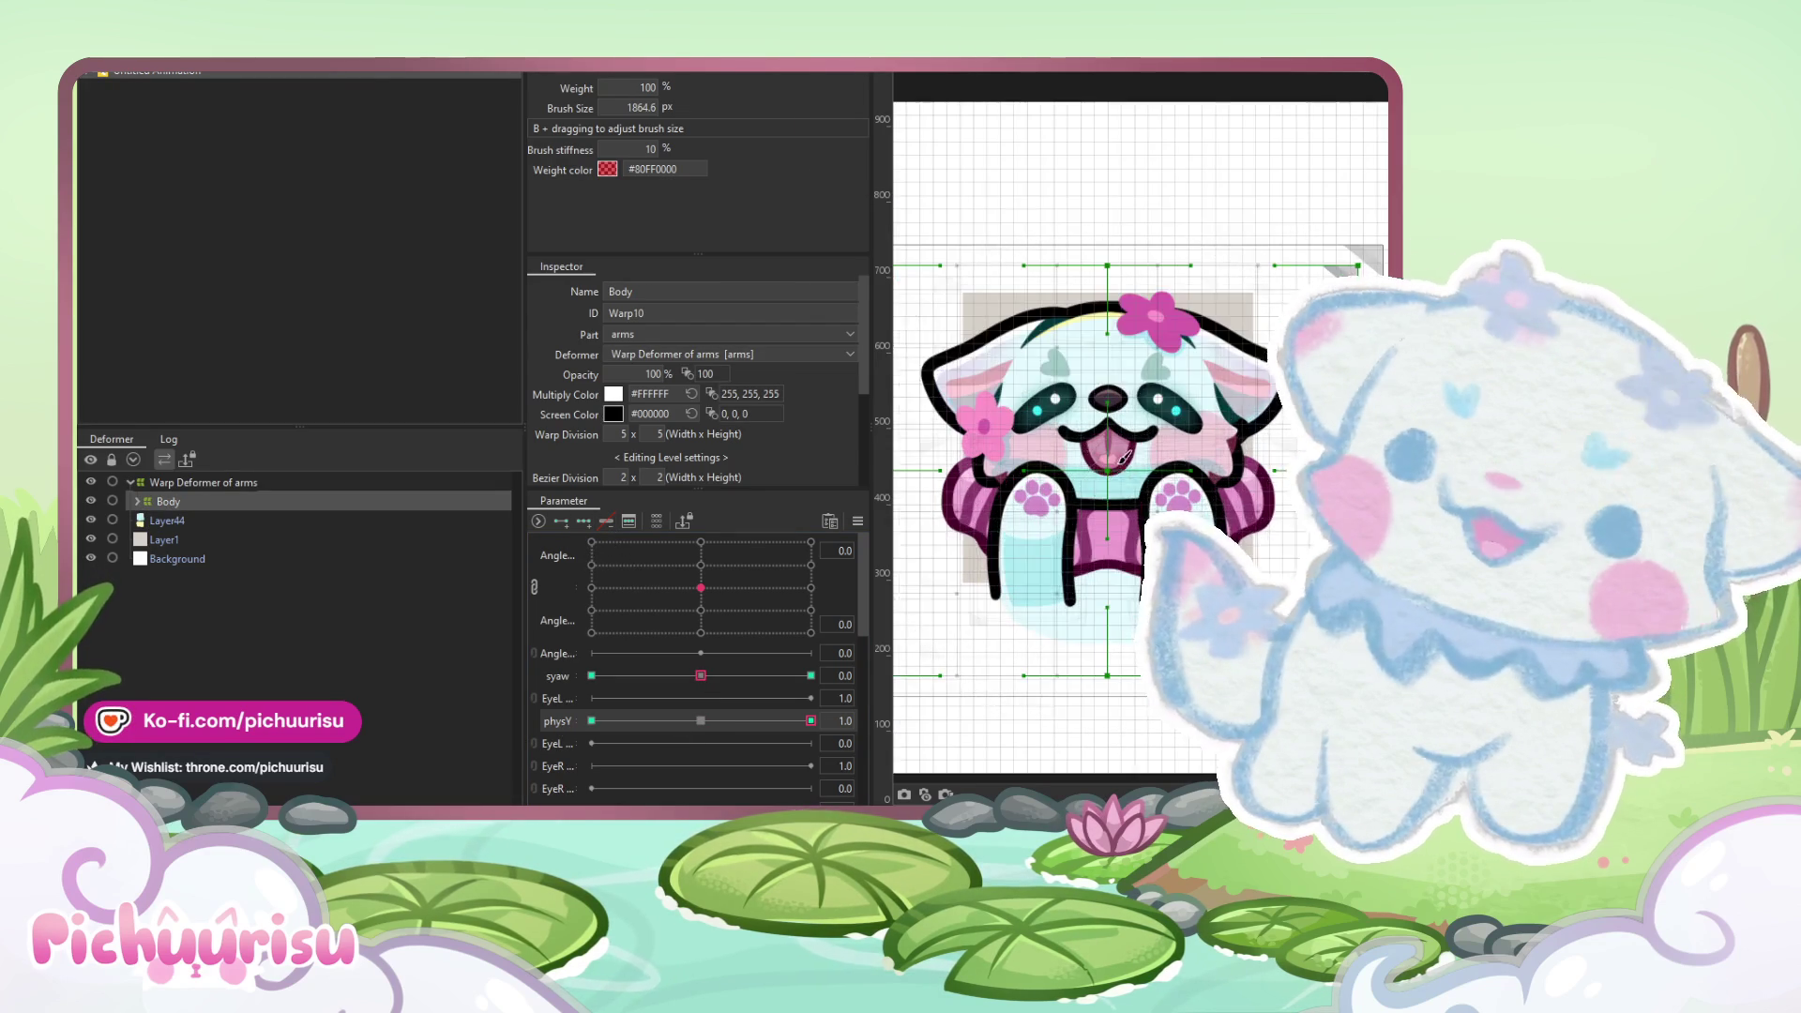
pyautogui.moveTo(1117, 448); pyautogui.dragTo(1112, 441)
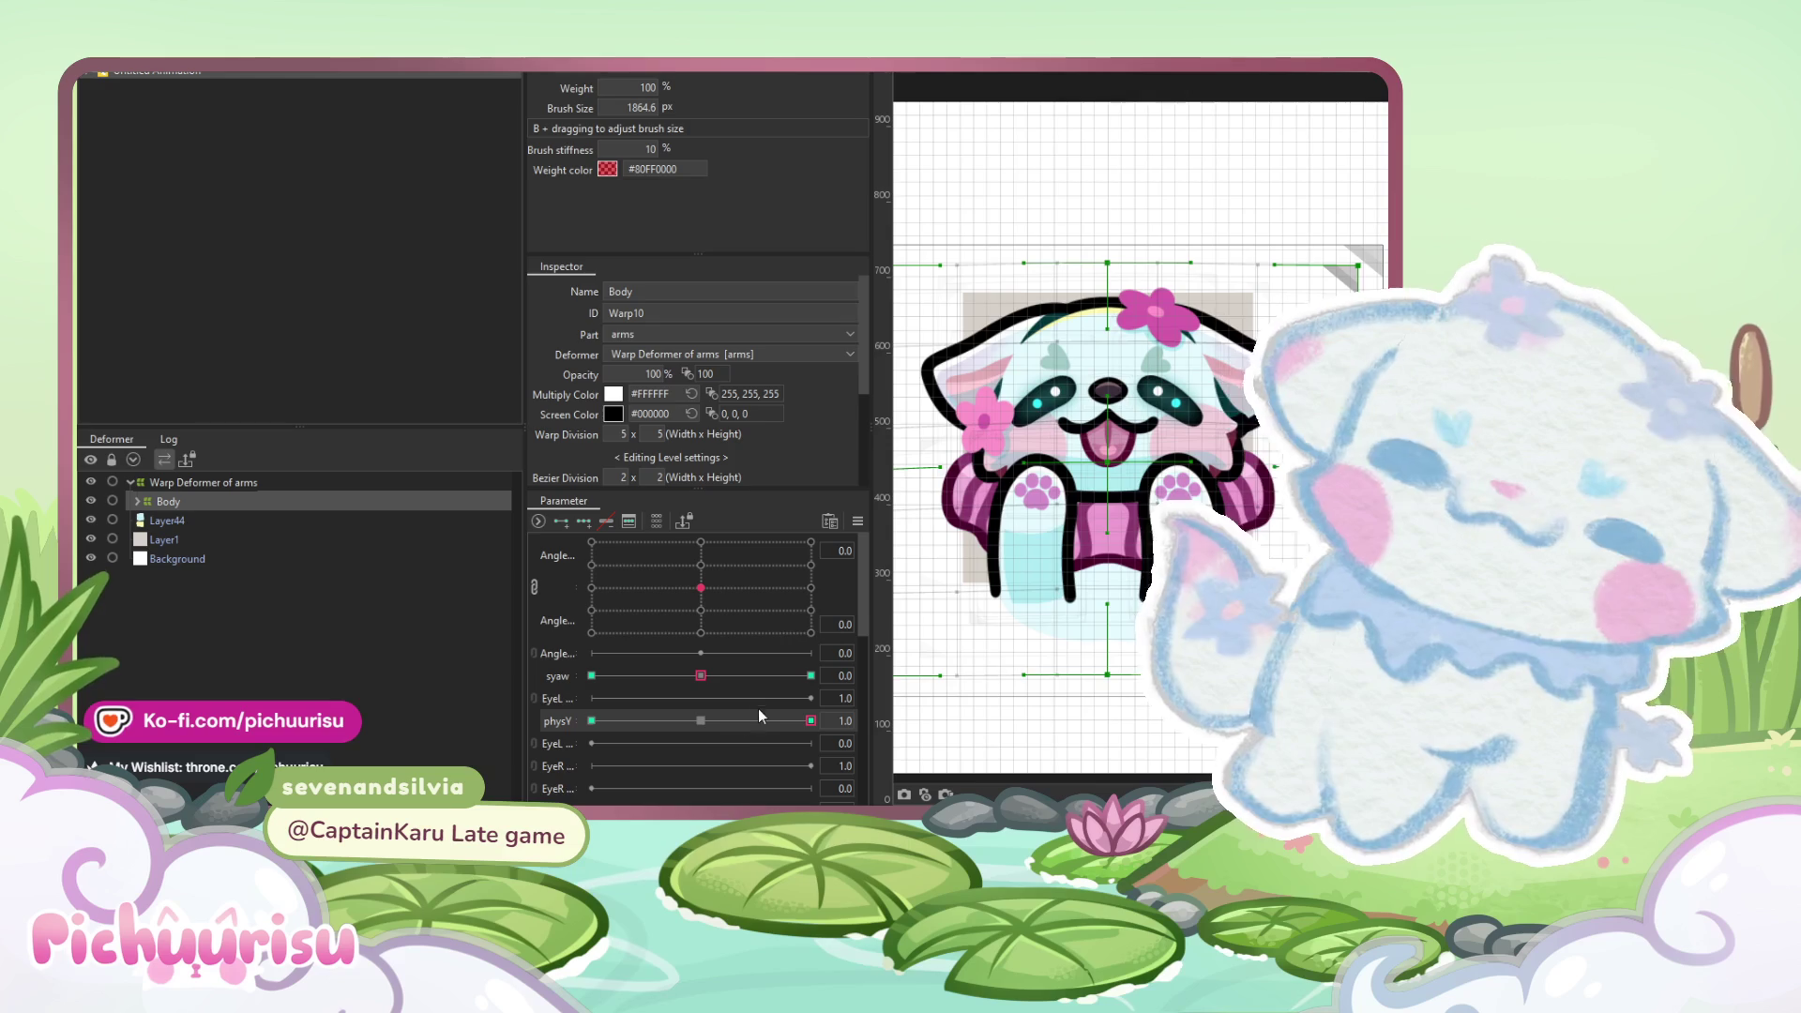
pyautogui.click(591, 720)
pyautogui.moveTo(1124, 427)
pyautogui.mouseDown()
pyautogui.moveTo(1000, 502)
pyautogui.moveTo(1013, 384)
pyautogui.mouseUp()
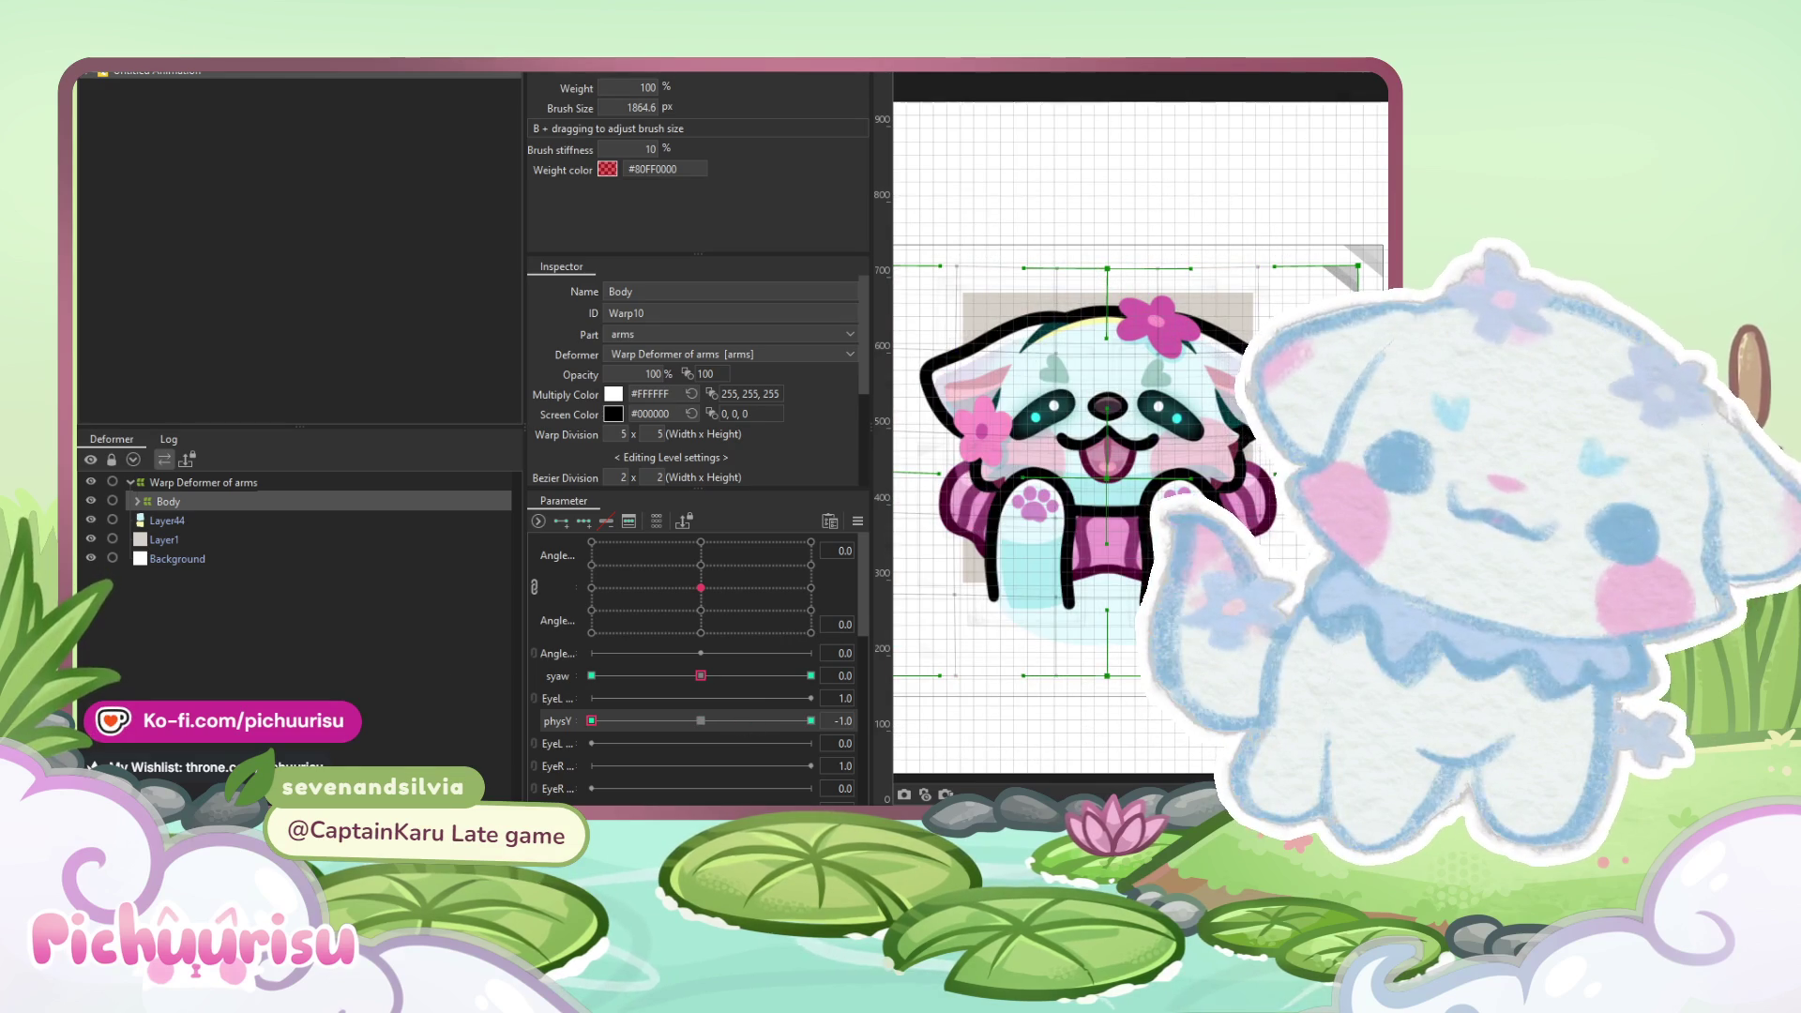
pyautogui.press('v')
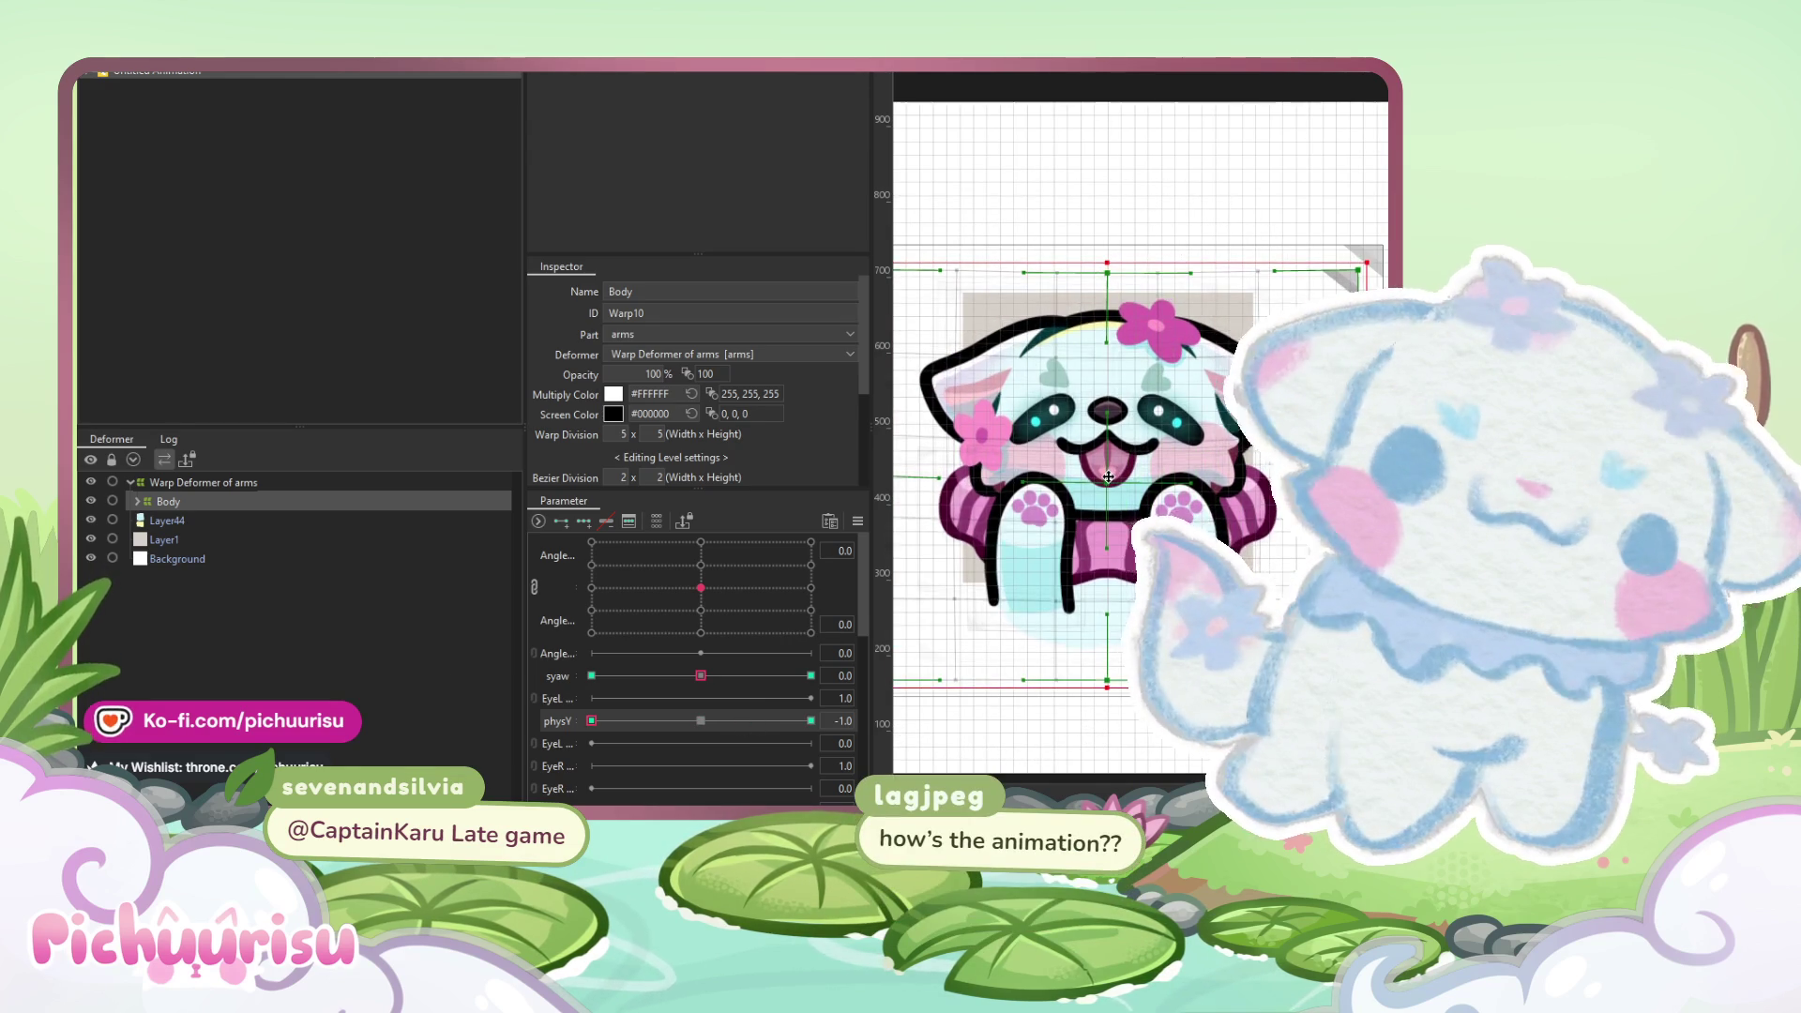
pyautogui.scroll(-2, 1108, 478)
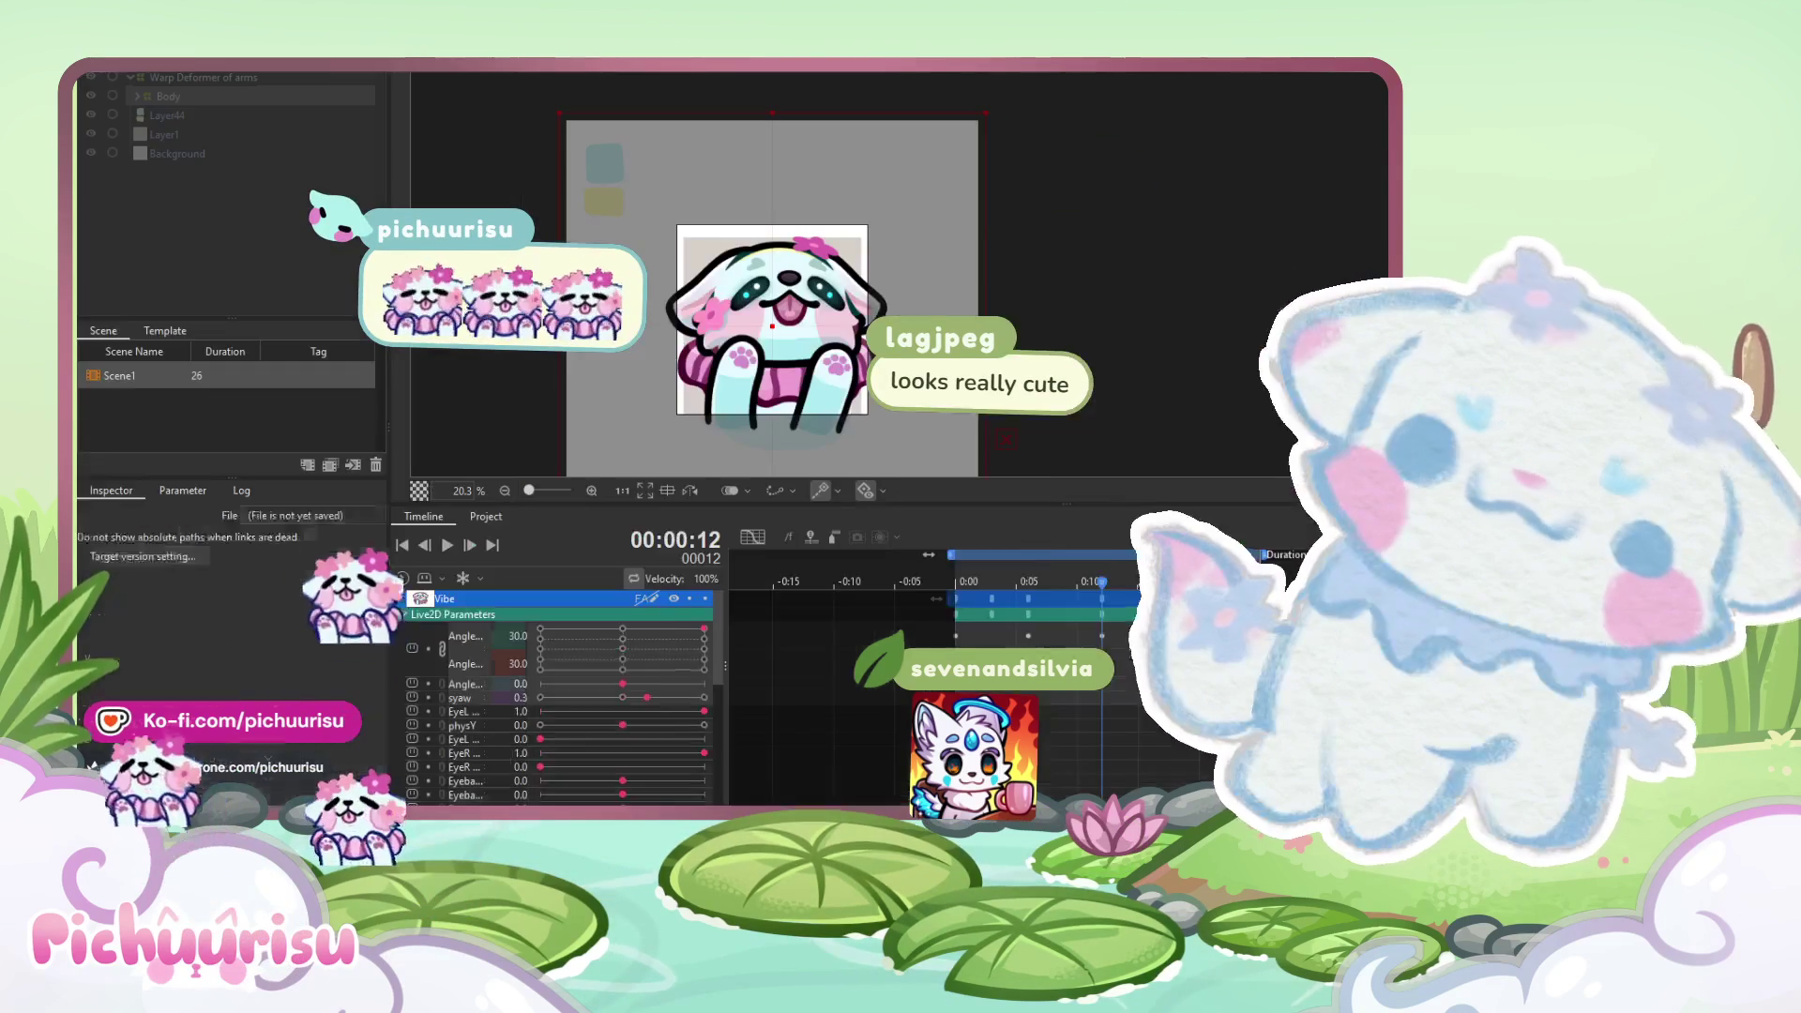
pyautogui.press('space')
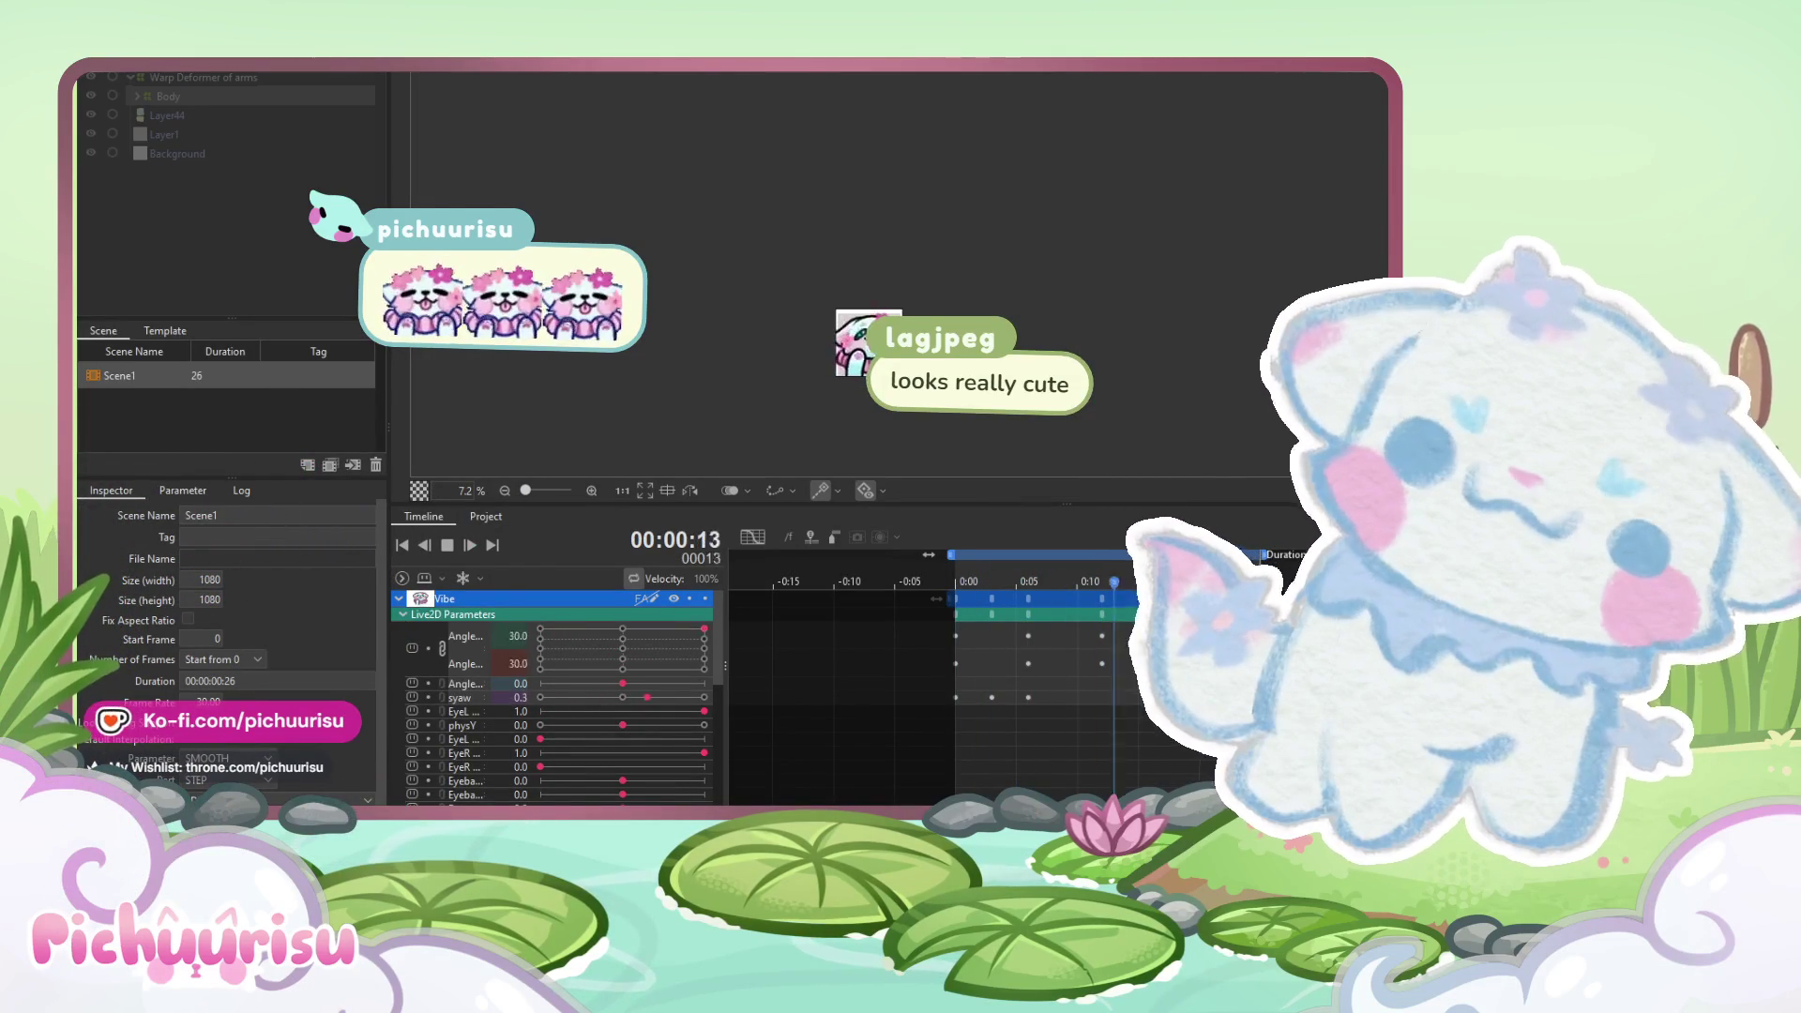
pyautogui.scroll(2, 921, 357)
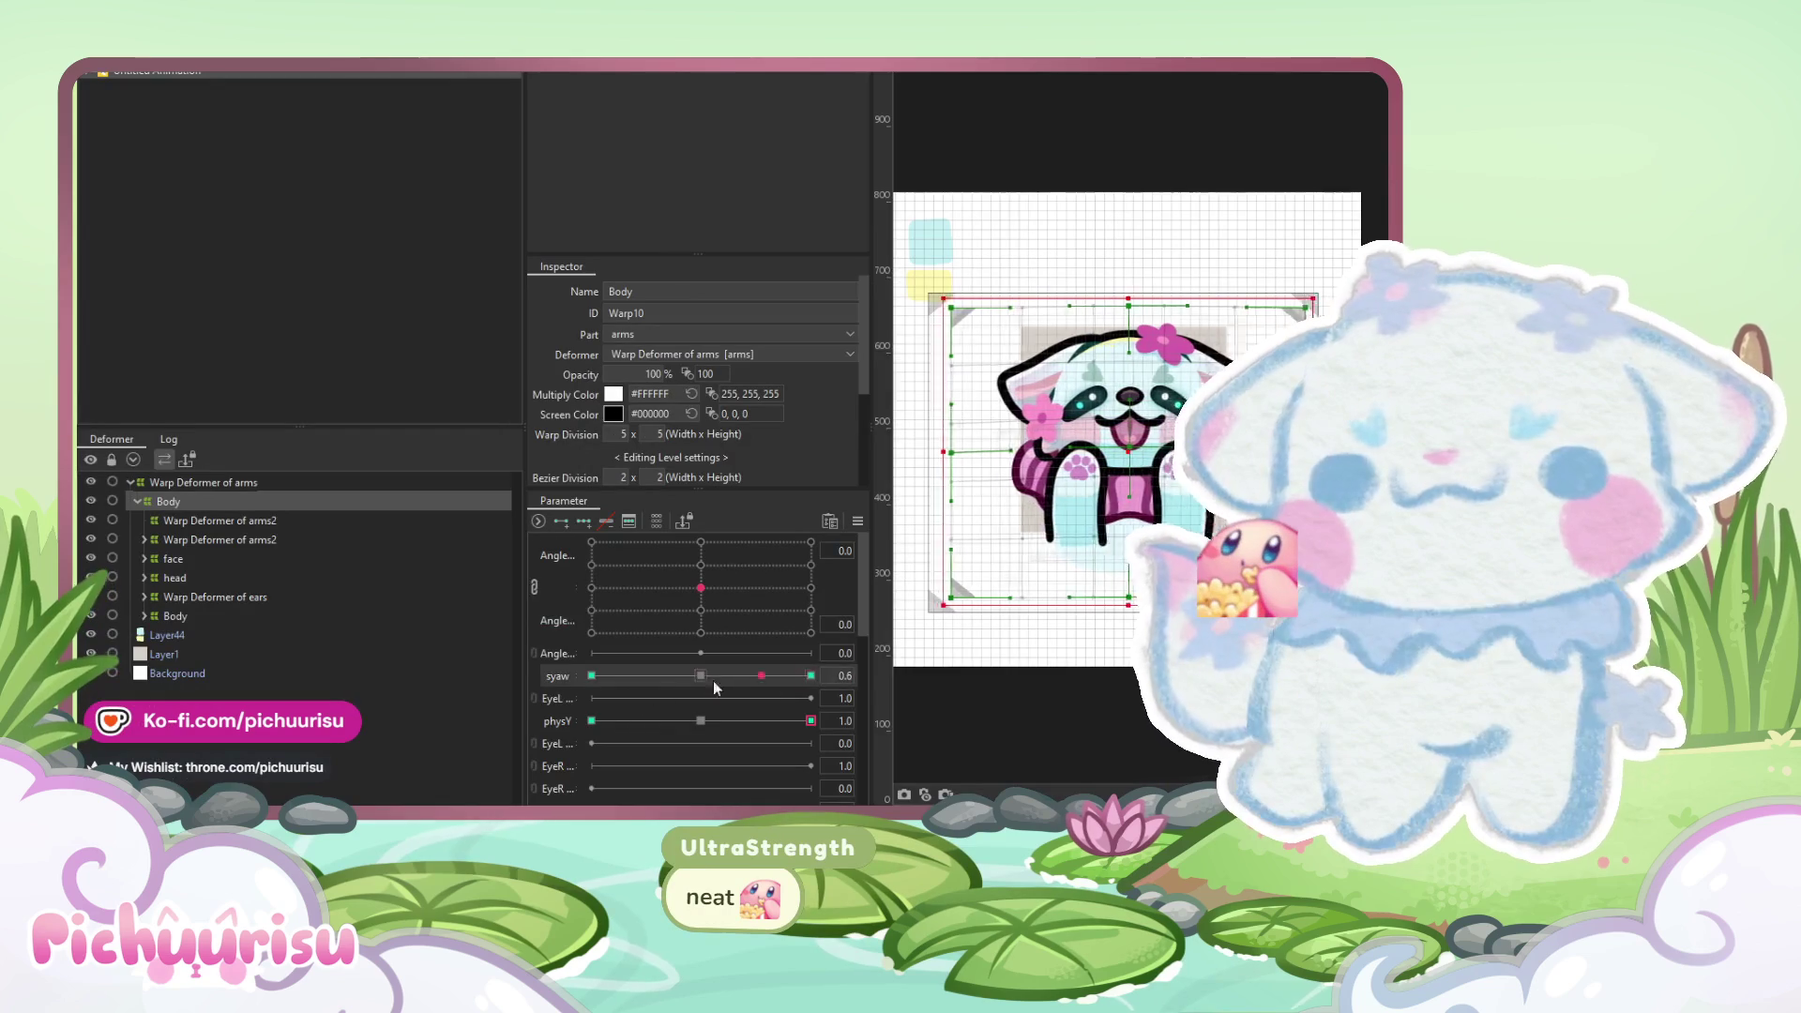
# - Reset syaw and physY, set syaw to 1.0, and rotate the Body warp deformer clockwise
pyautogui.click(701, 676)
pyautogui.click(701, 720)
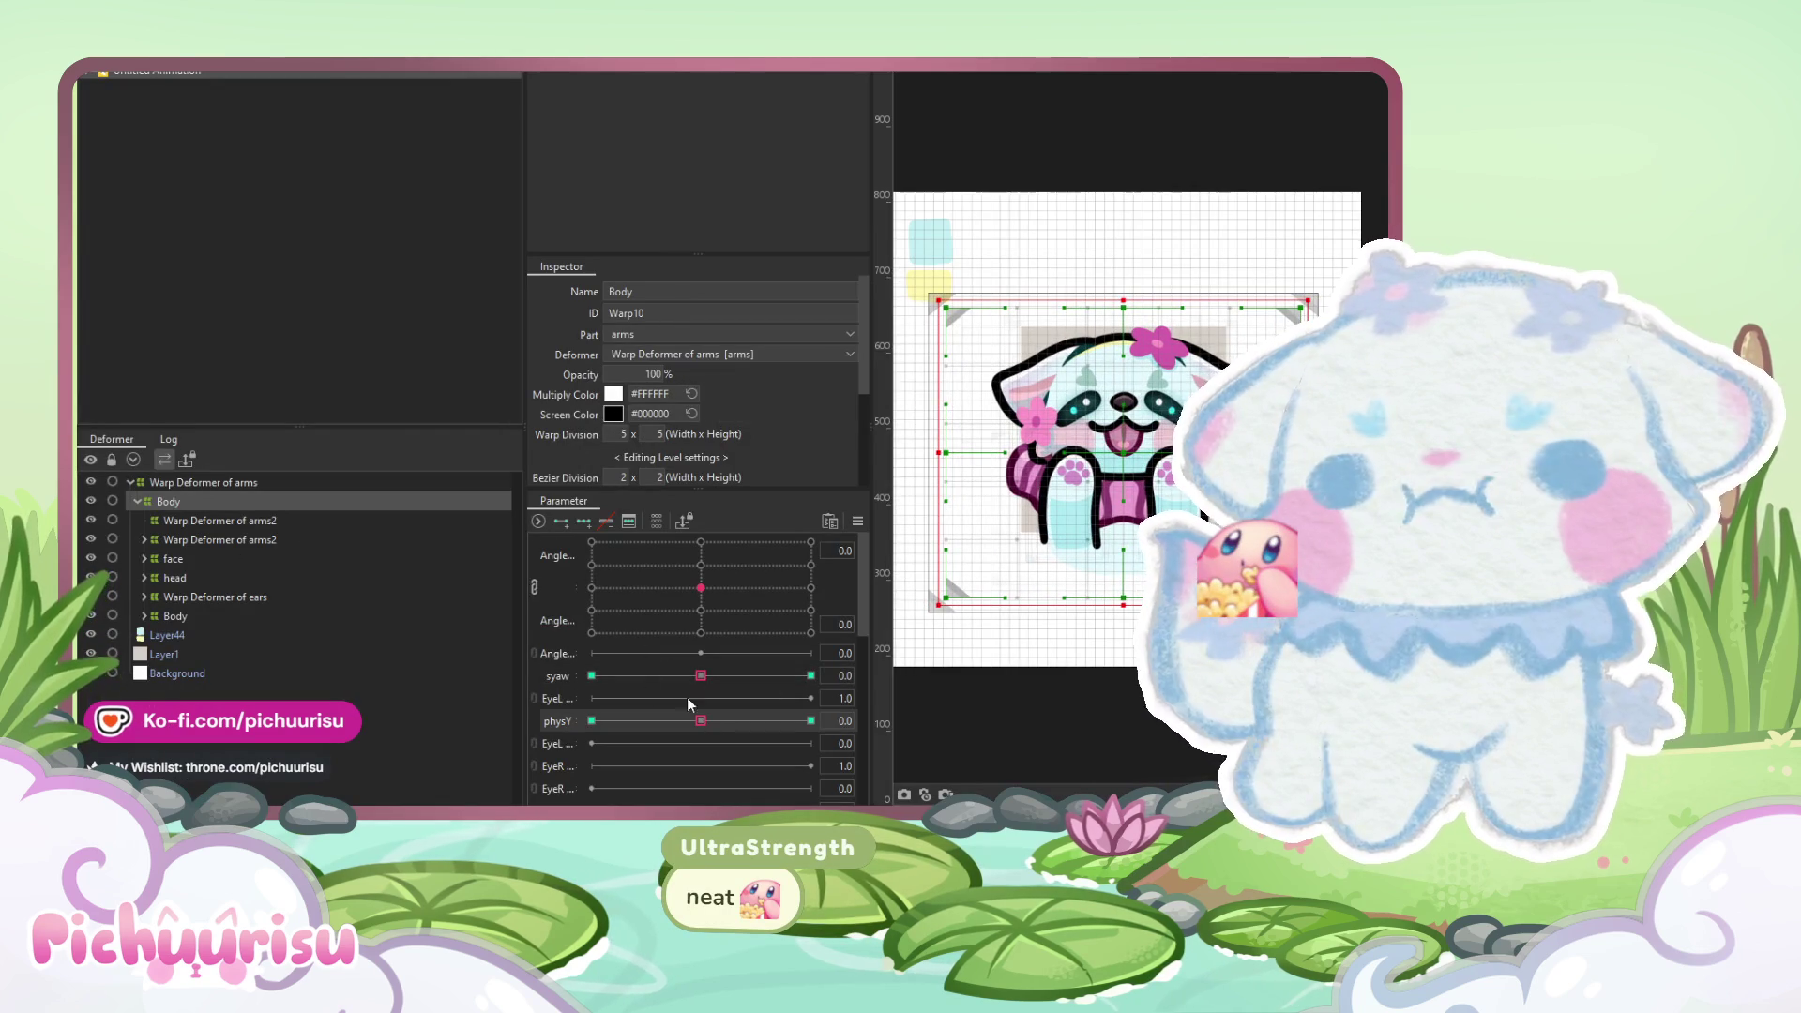
pyautogui.moveTo(701, 675); pyautogui.dragTo(810, 675)
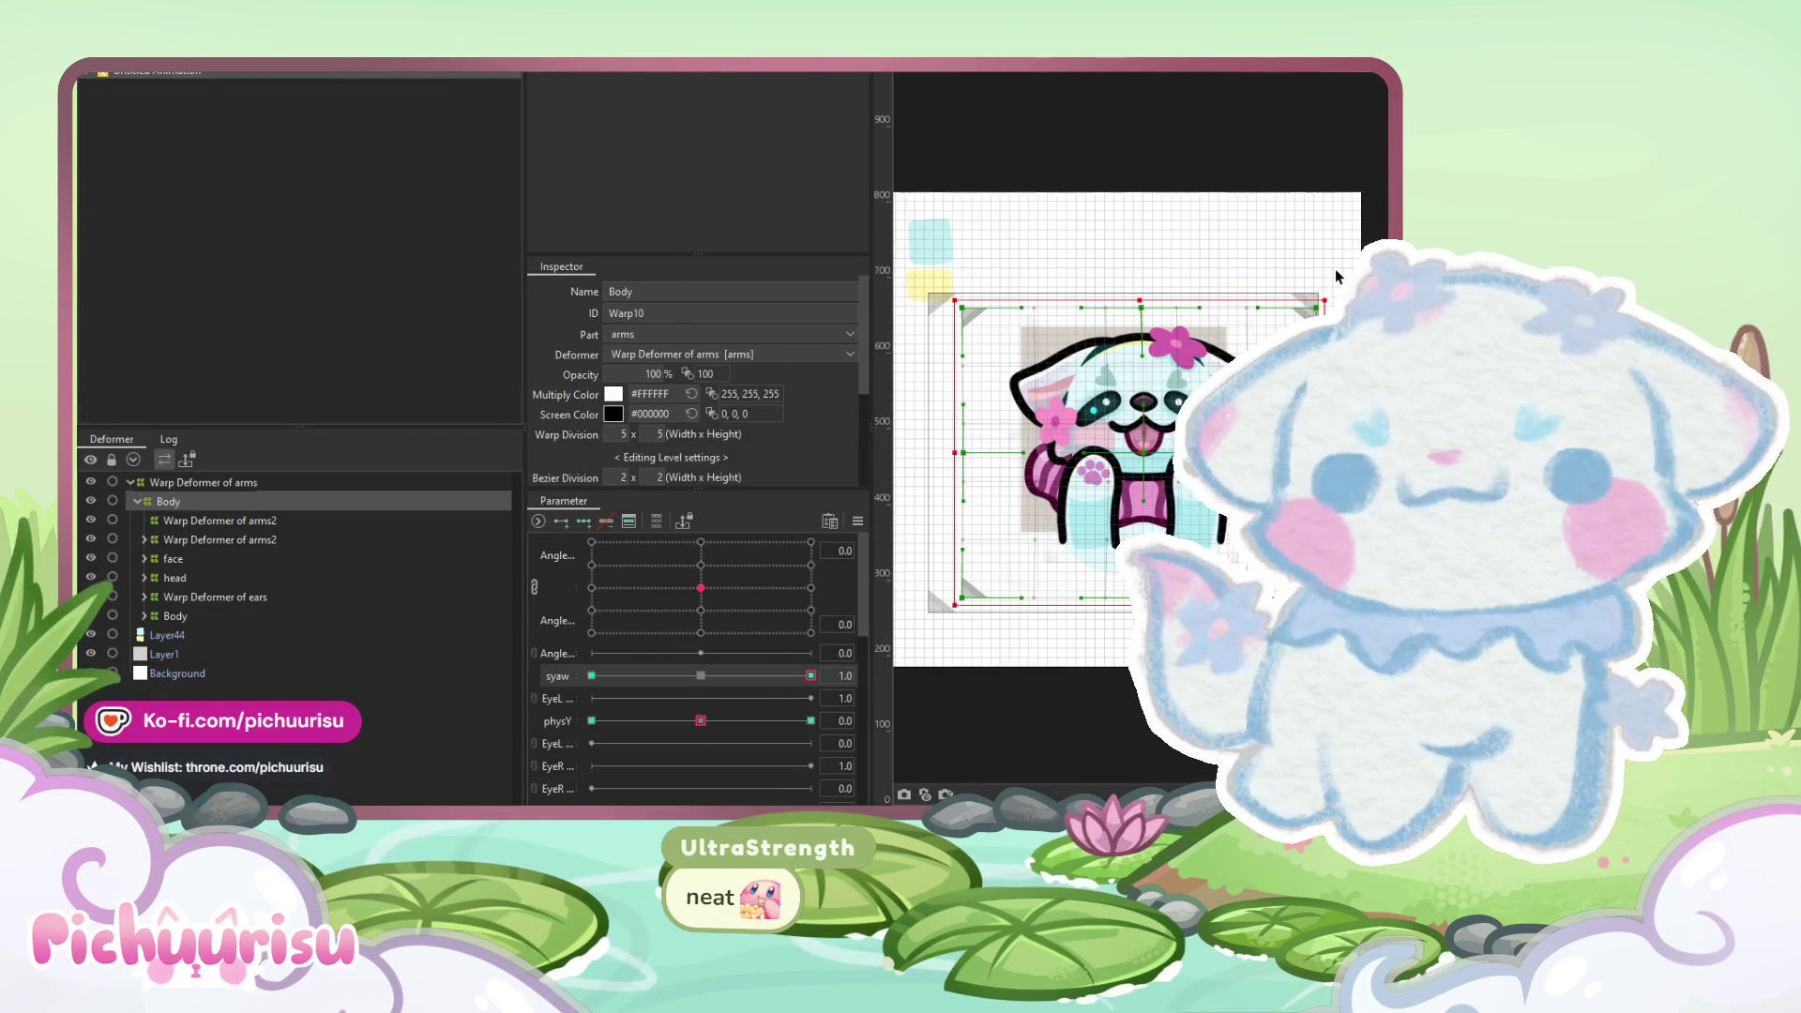
pyautogui.moveTo(1332, 288)
pyautogui.mouseDown()
pyautogui.moveTo(1328, 323)
pyautogui.moveTo(1323, 310)
pyautogui.mouseUp()
# - Refine the Body deformer's lean along syaw and preview the looping animation
pyautogui.click(856, 521)
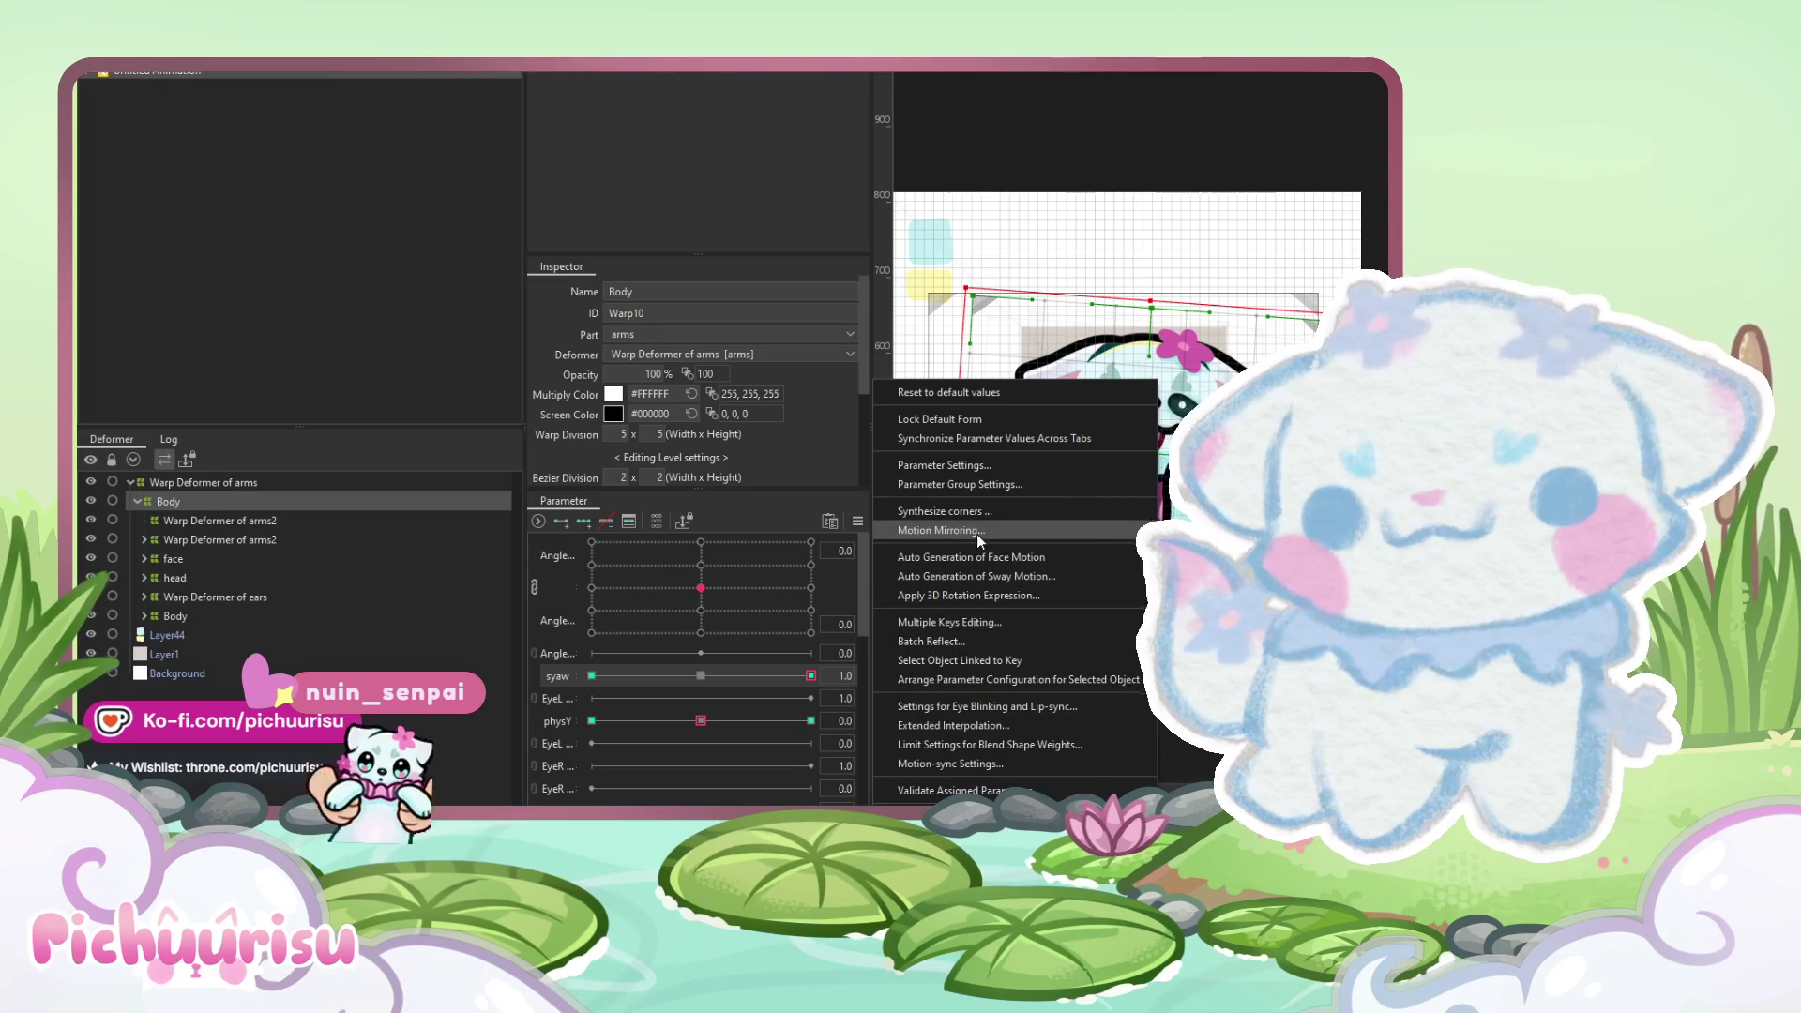
pyautogui.press('Escape')
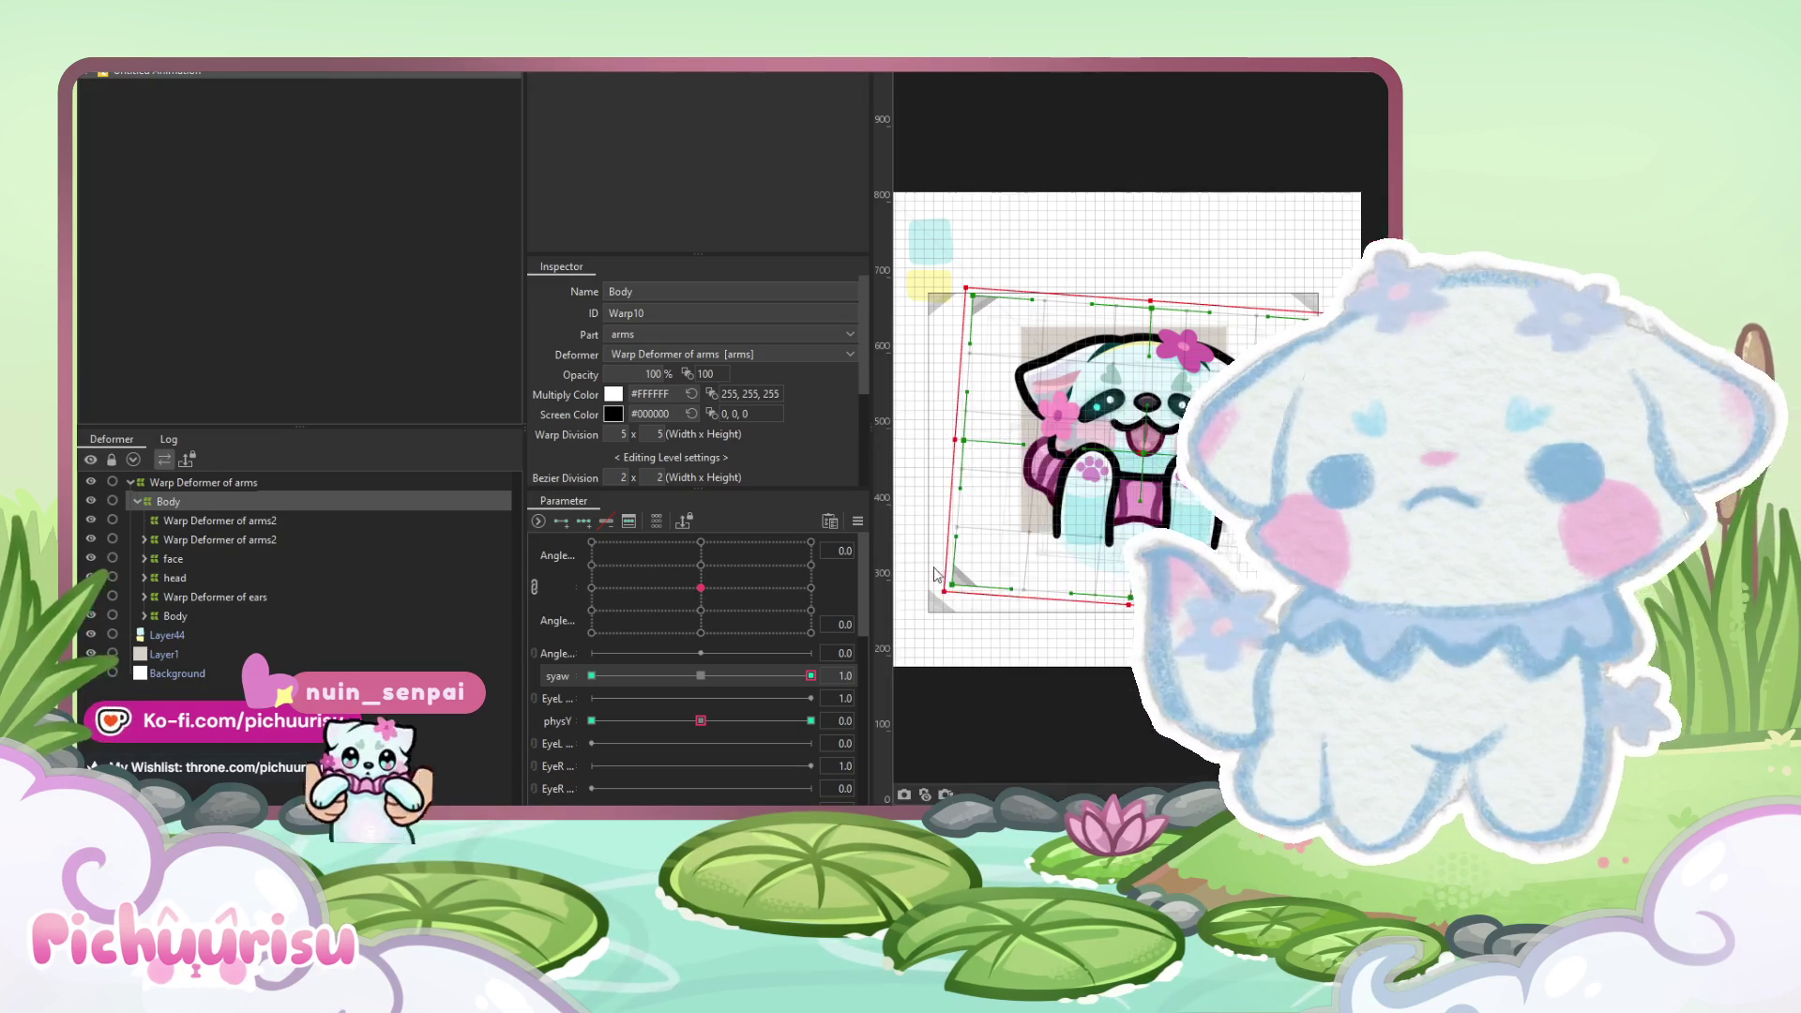
pyautogui.moveTo(810, 675); pyautogui.dragTo(610, 675)
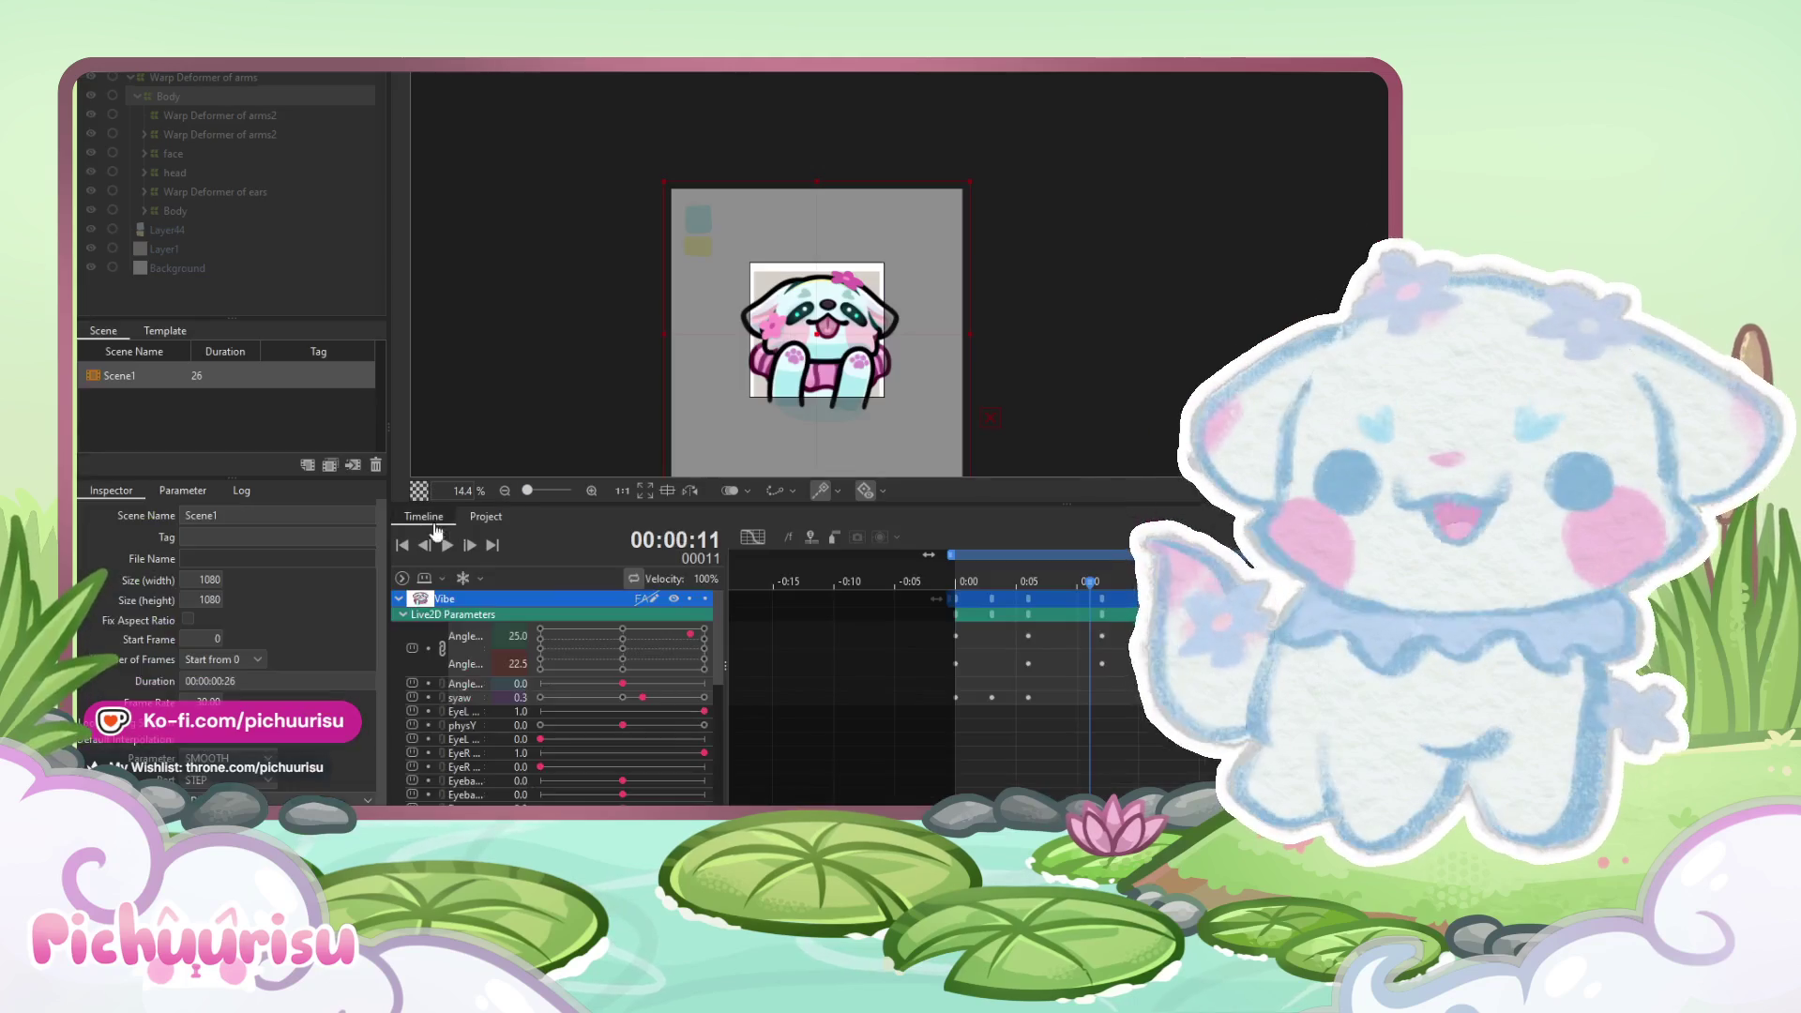
pyautogui.click(447, 545)
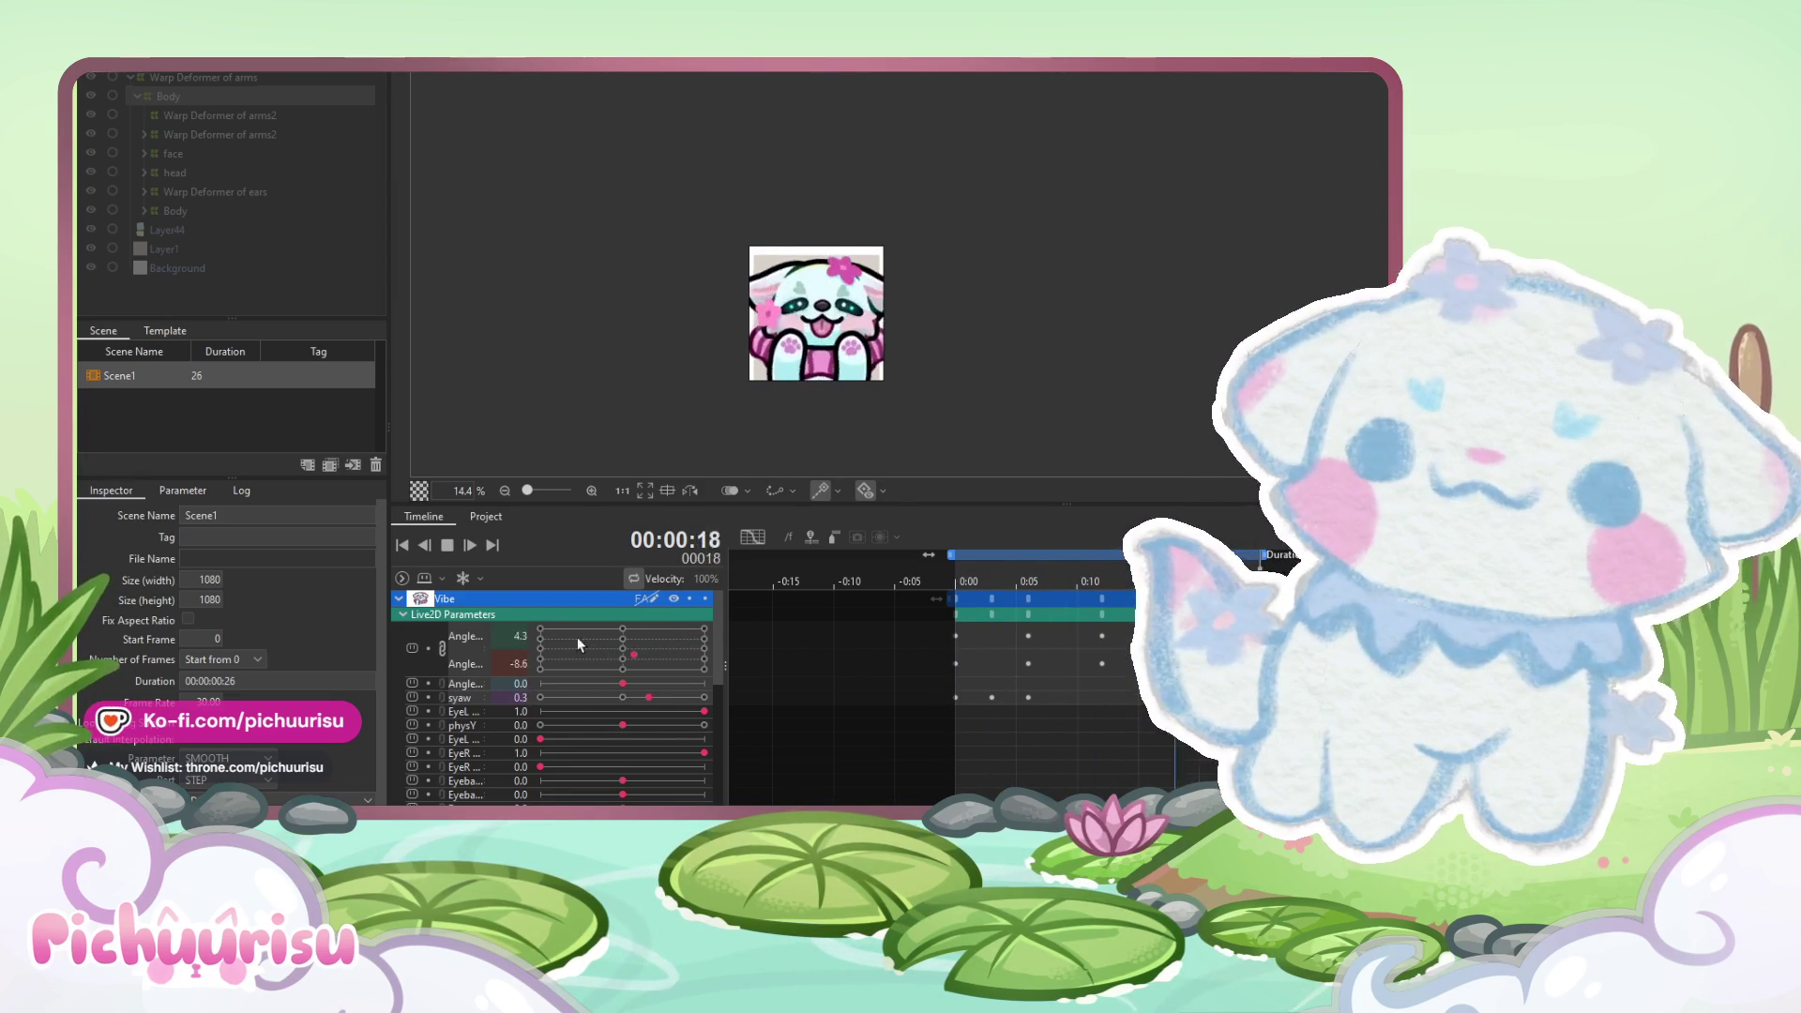
# - Key physY at 1.0 on frame 0, then scrub and replay the loop to check the arm bounce
pyautogui.click(955, 582)
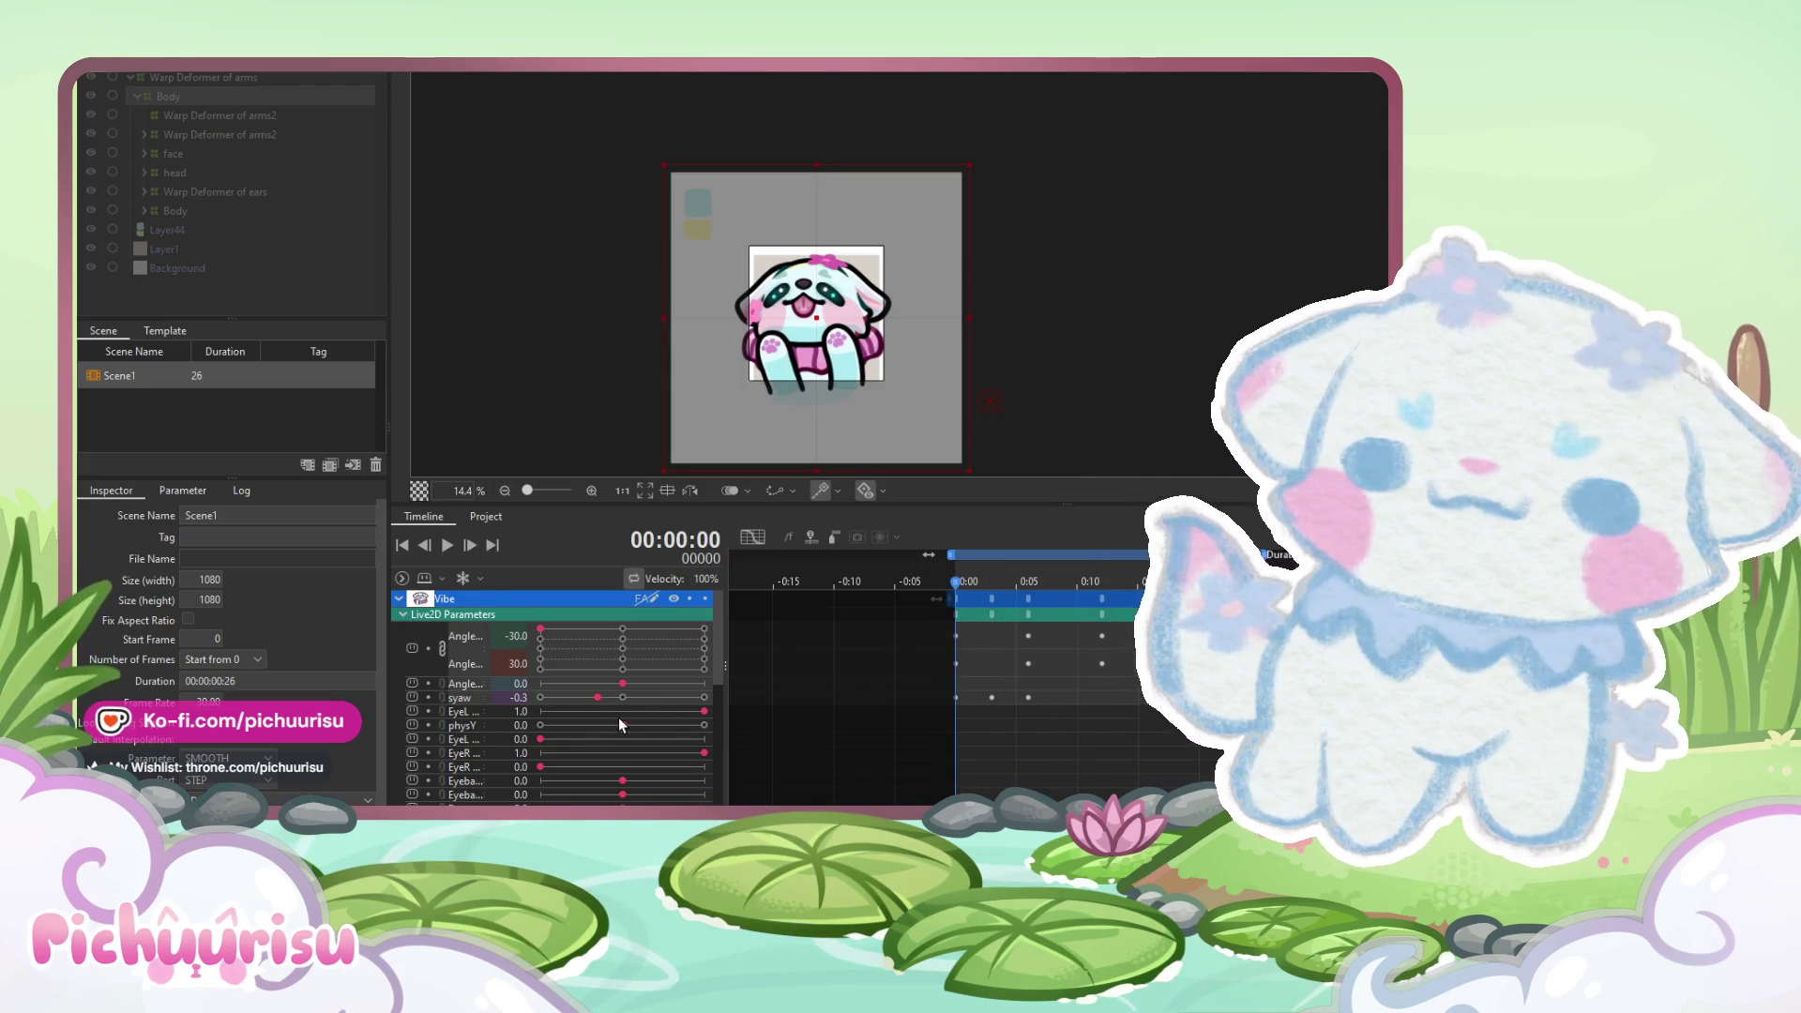
pyautogui.moveTo(625, 728); pyautogui.dragTo(634, 729)
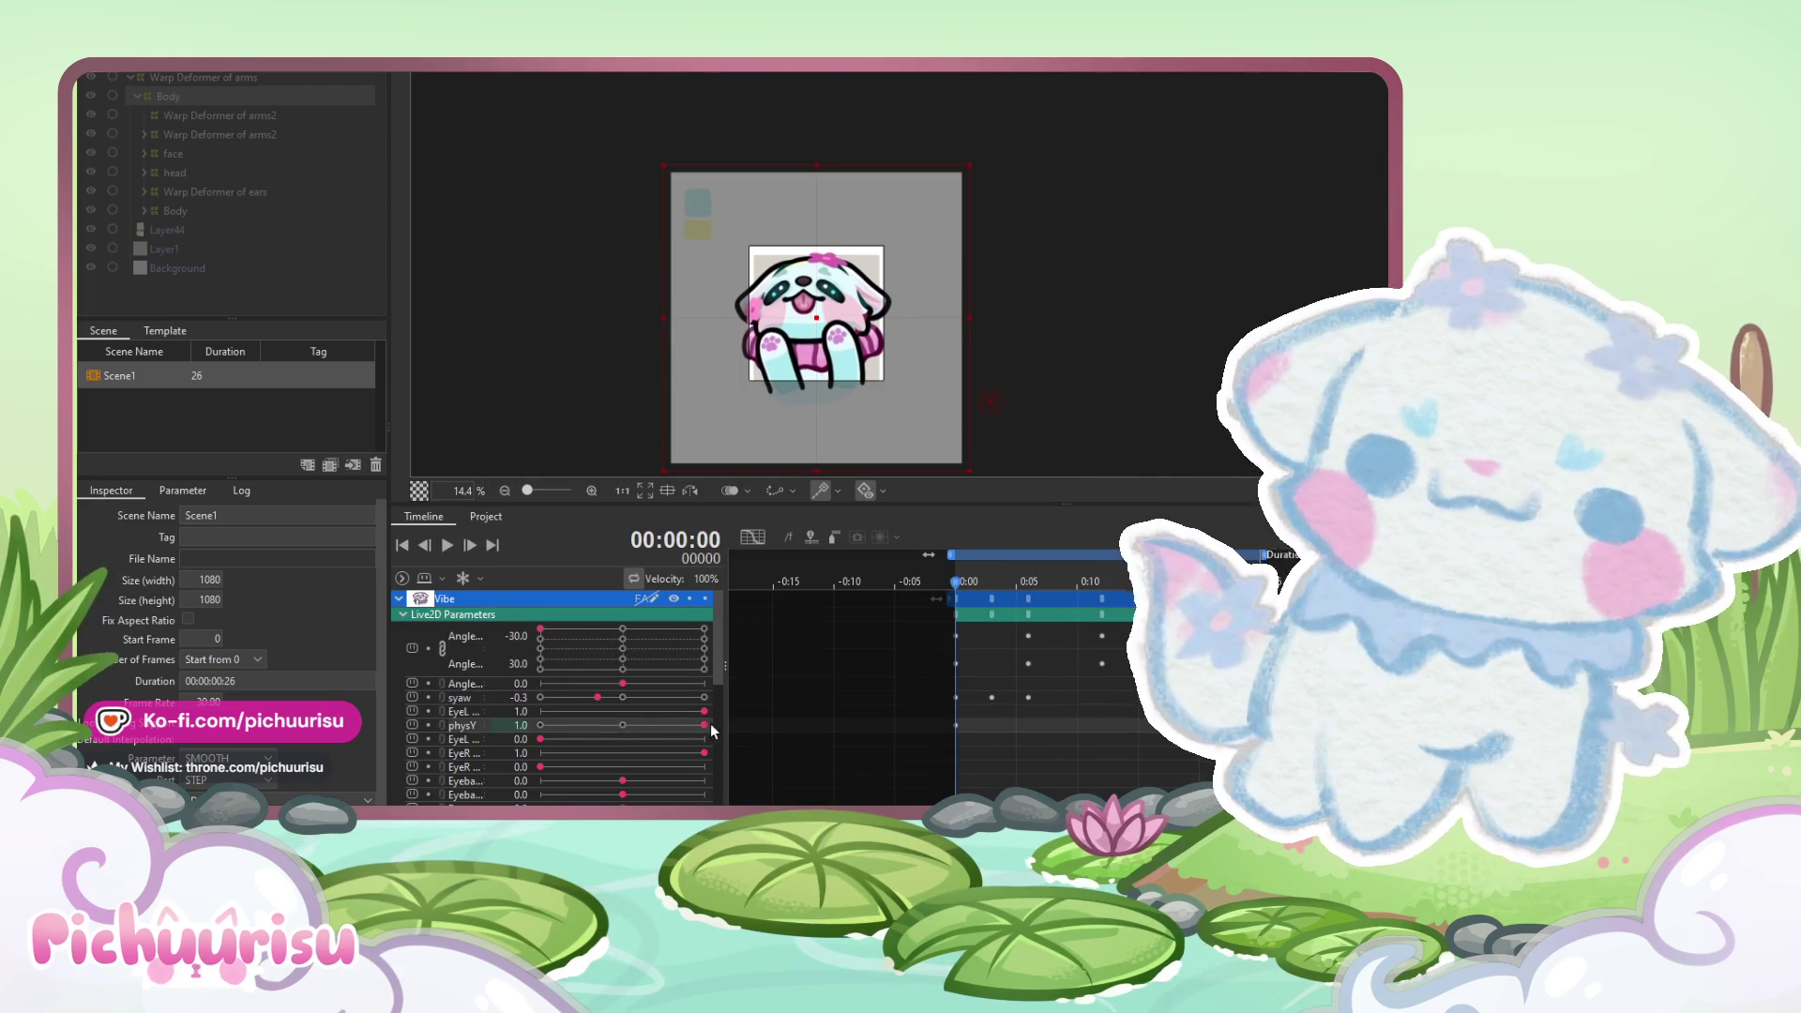
pyautogui.moveTo(956, 582)
pyautogui.mouseDown()
pyautogui.moveTo(918, 582)
pyautogui.moveTo(1261, 582)
pyautogui.mouseUp()
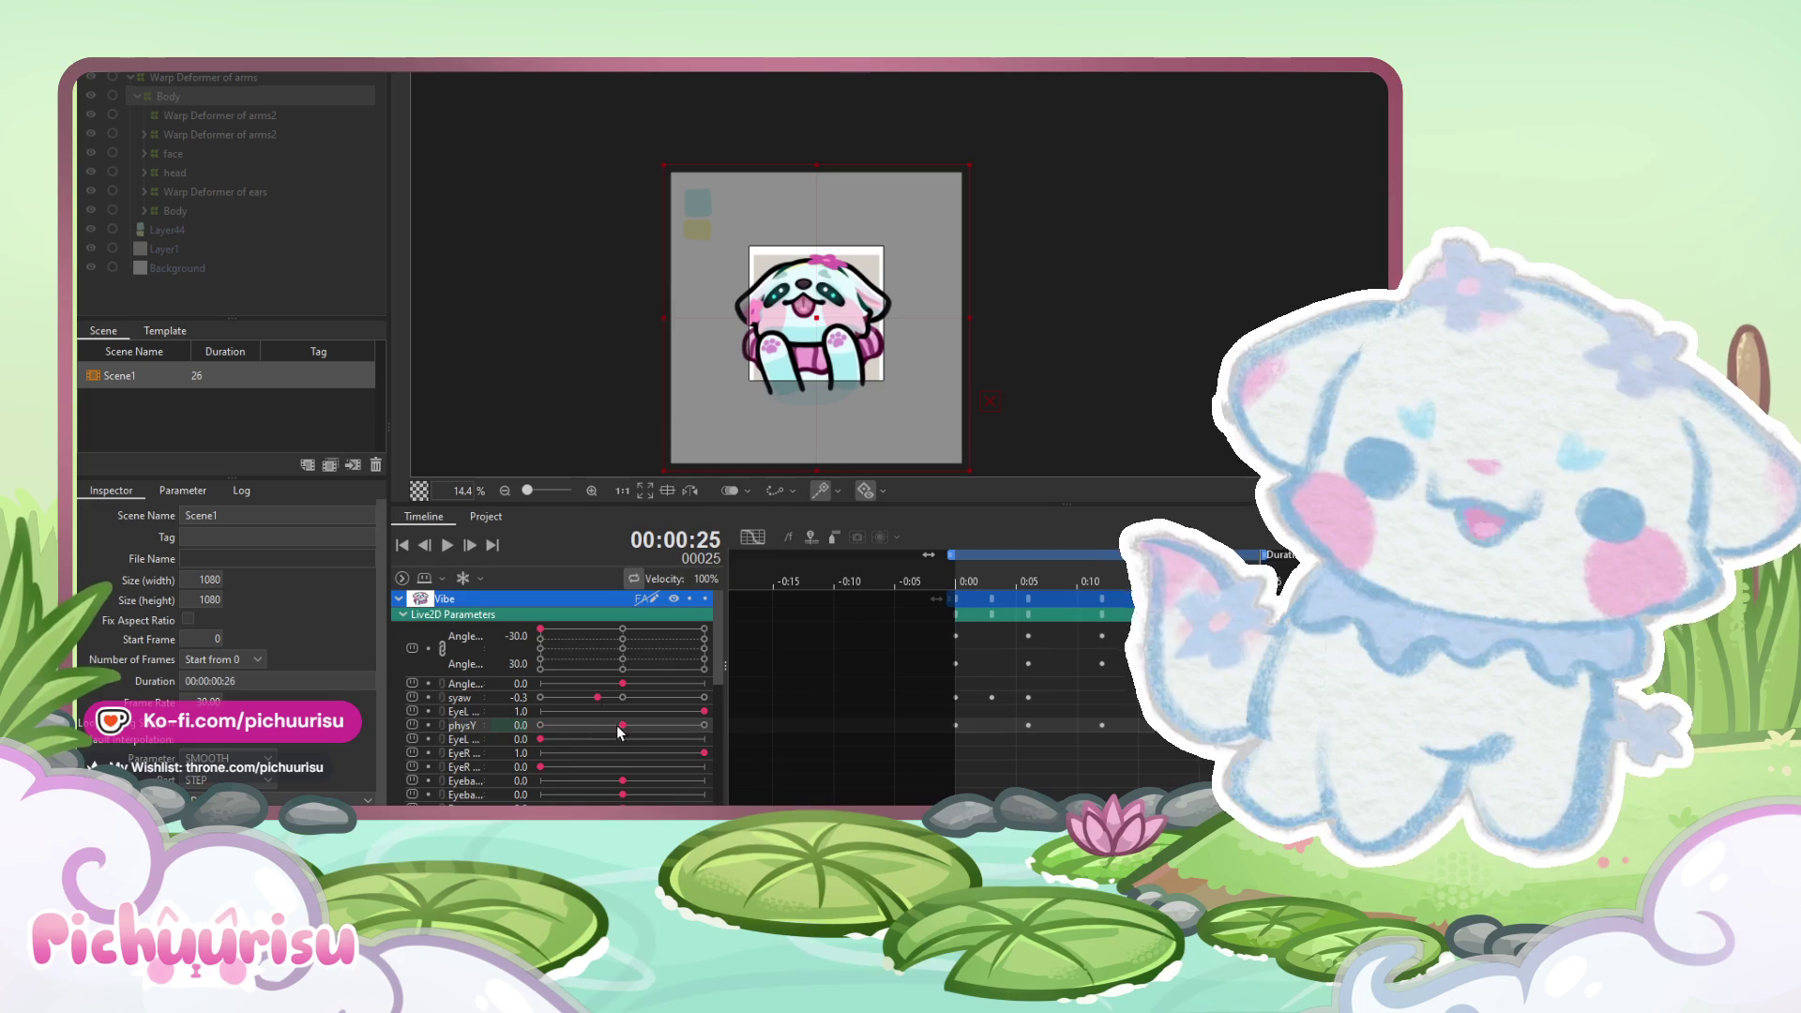
pyautogui.click(445, 545)
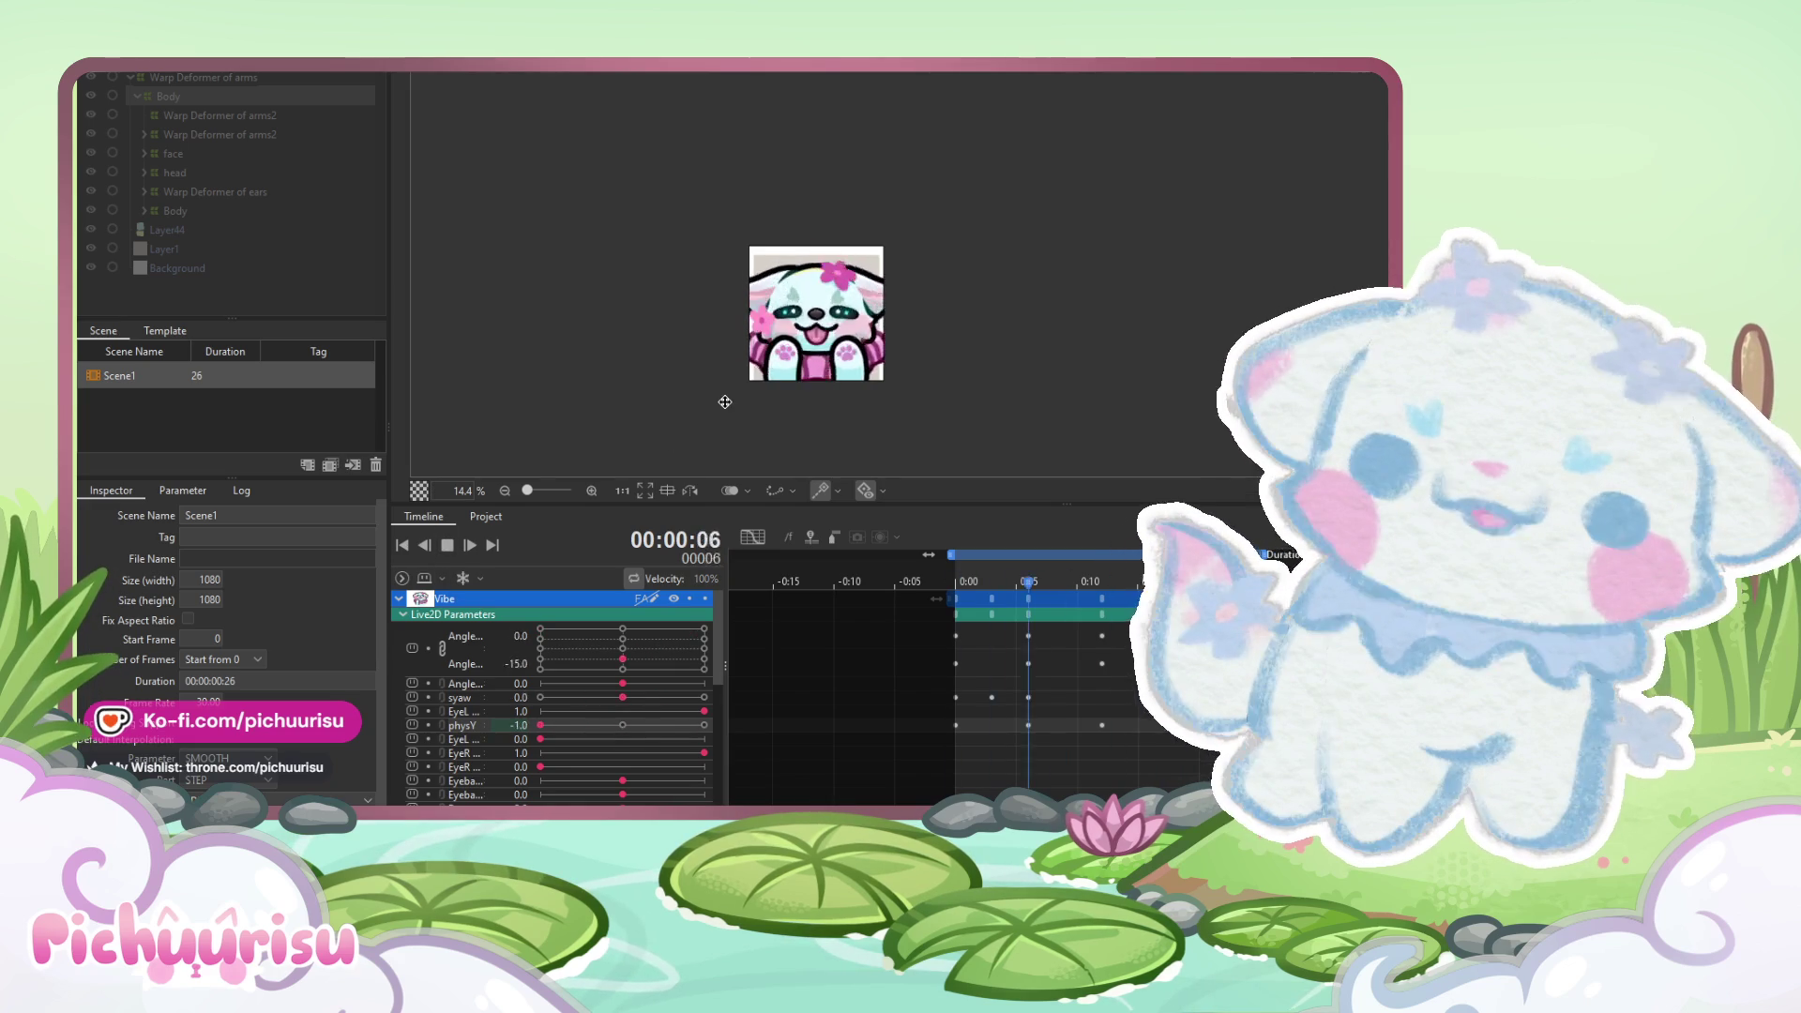
pyautogui.scroll(-2, 729, 401)
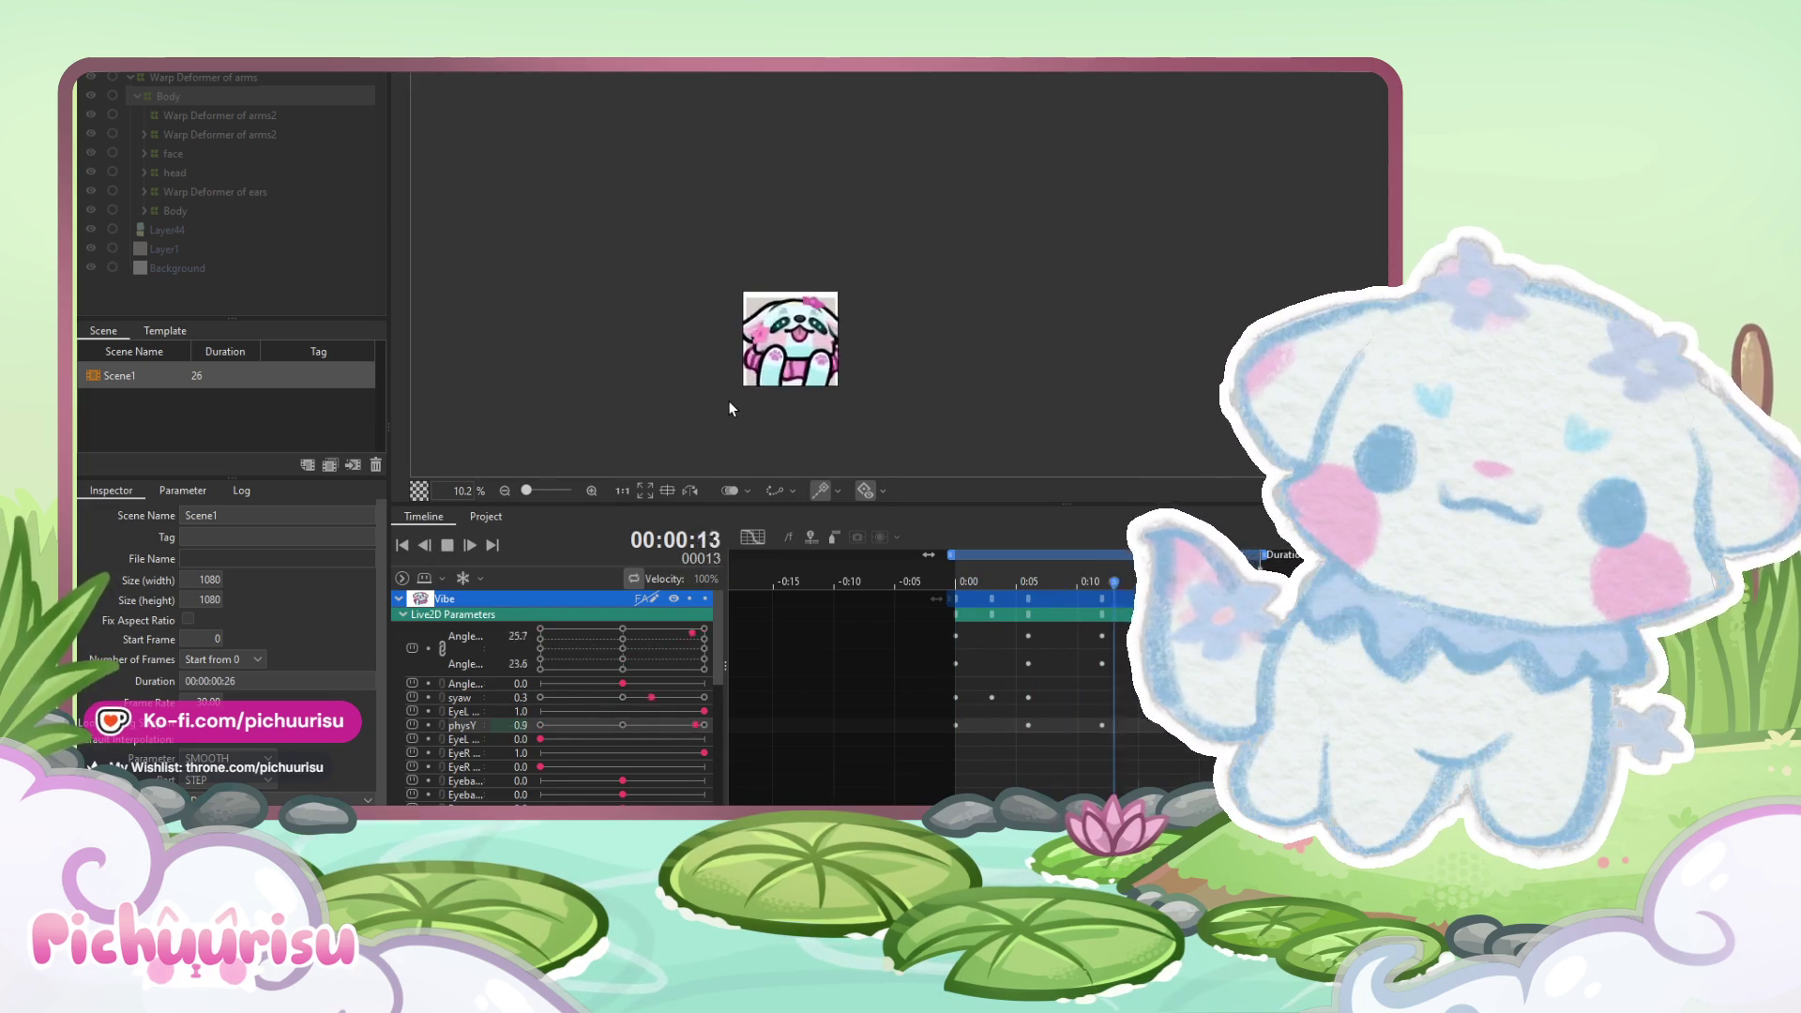
pyautogui.scroll(2, 812, 411)
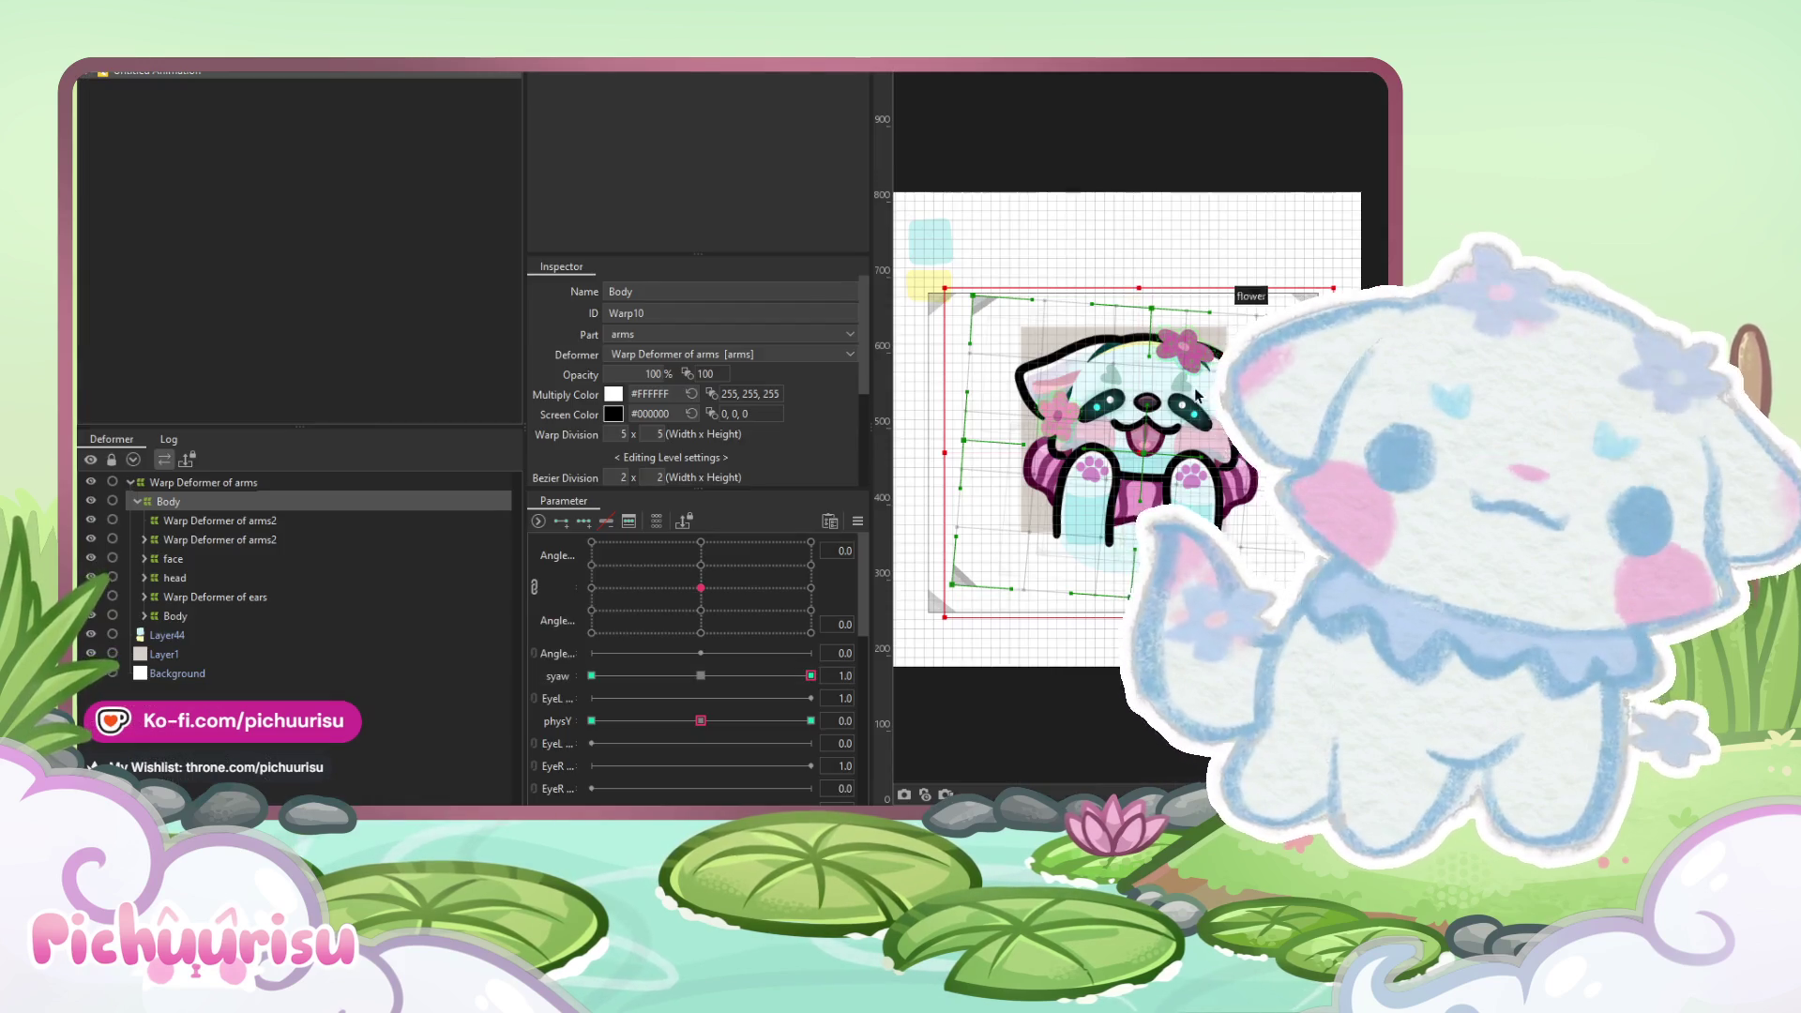
pyautogui.scroll(3, 1196, 396)
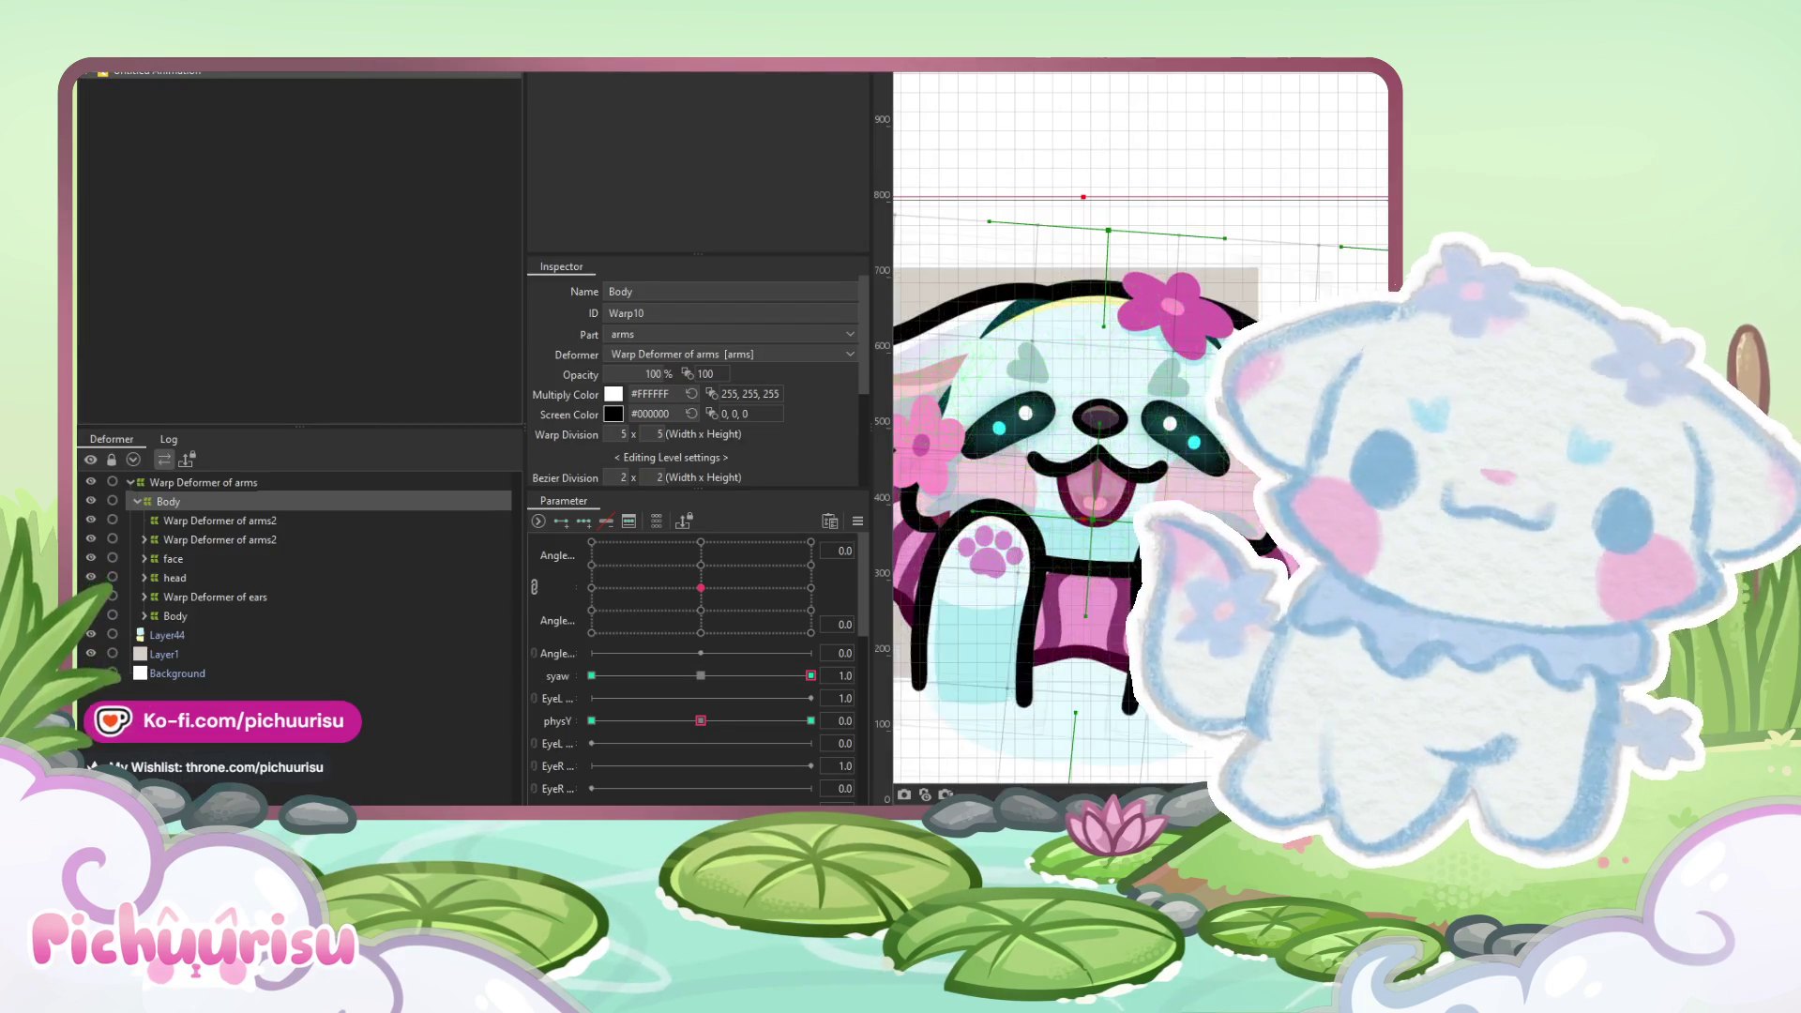
# - Select ear_inner under the Warp Deformer of ears and zoom out to inspect it
pyautogui.click(90, 654)
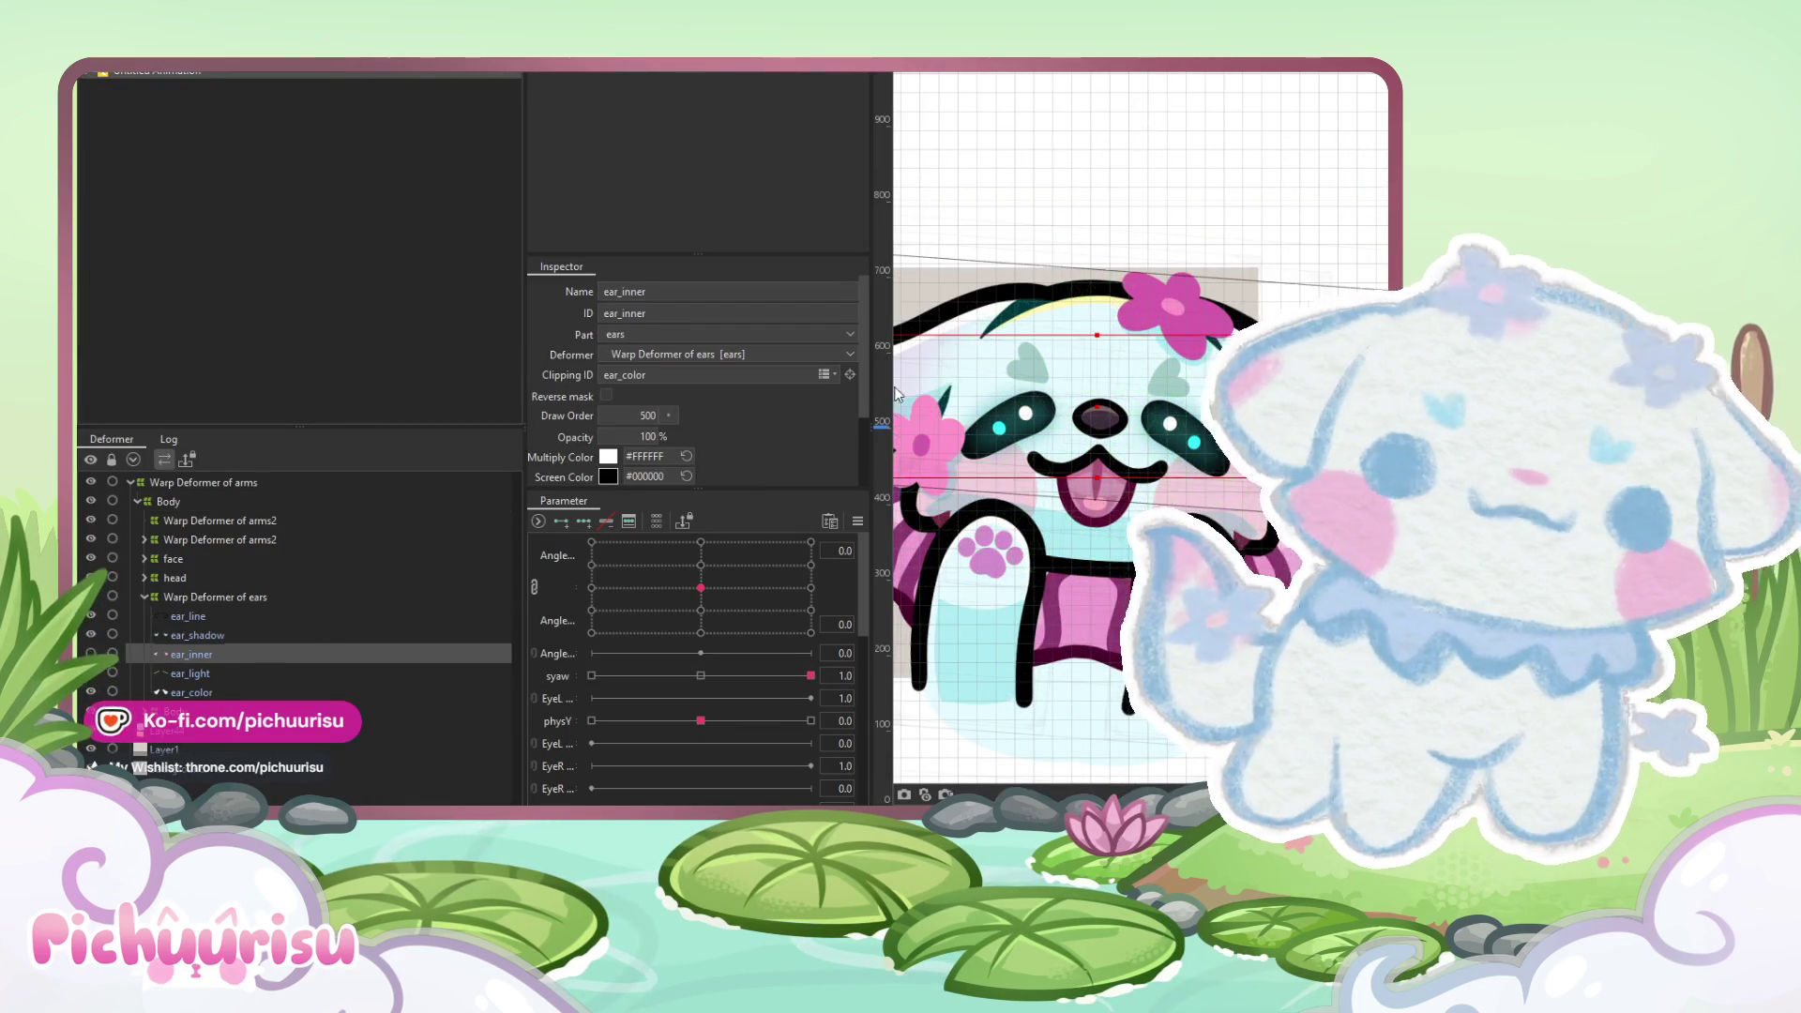
pyautogui.scroll(-3, 1088, 274)
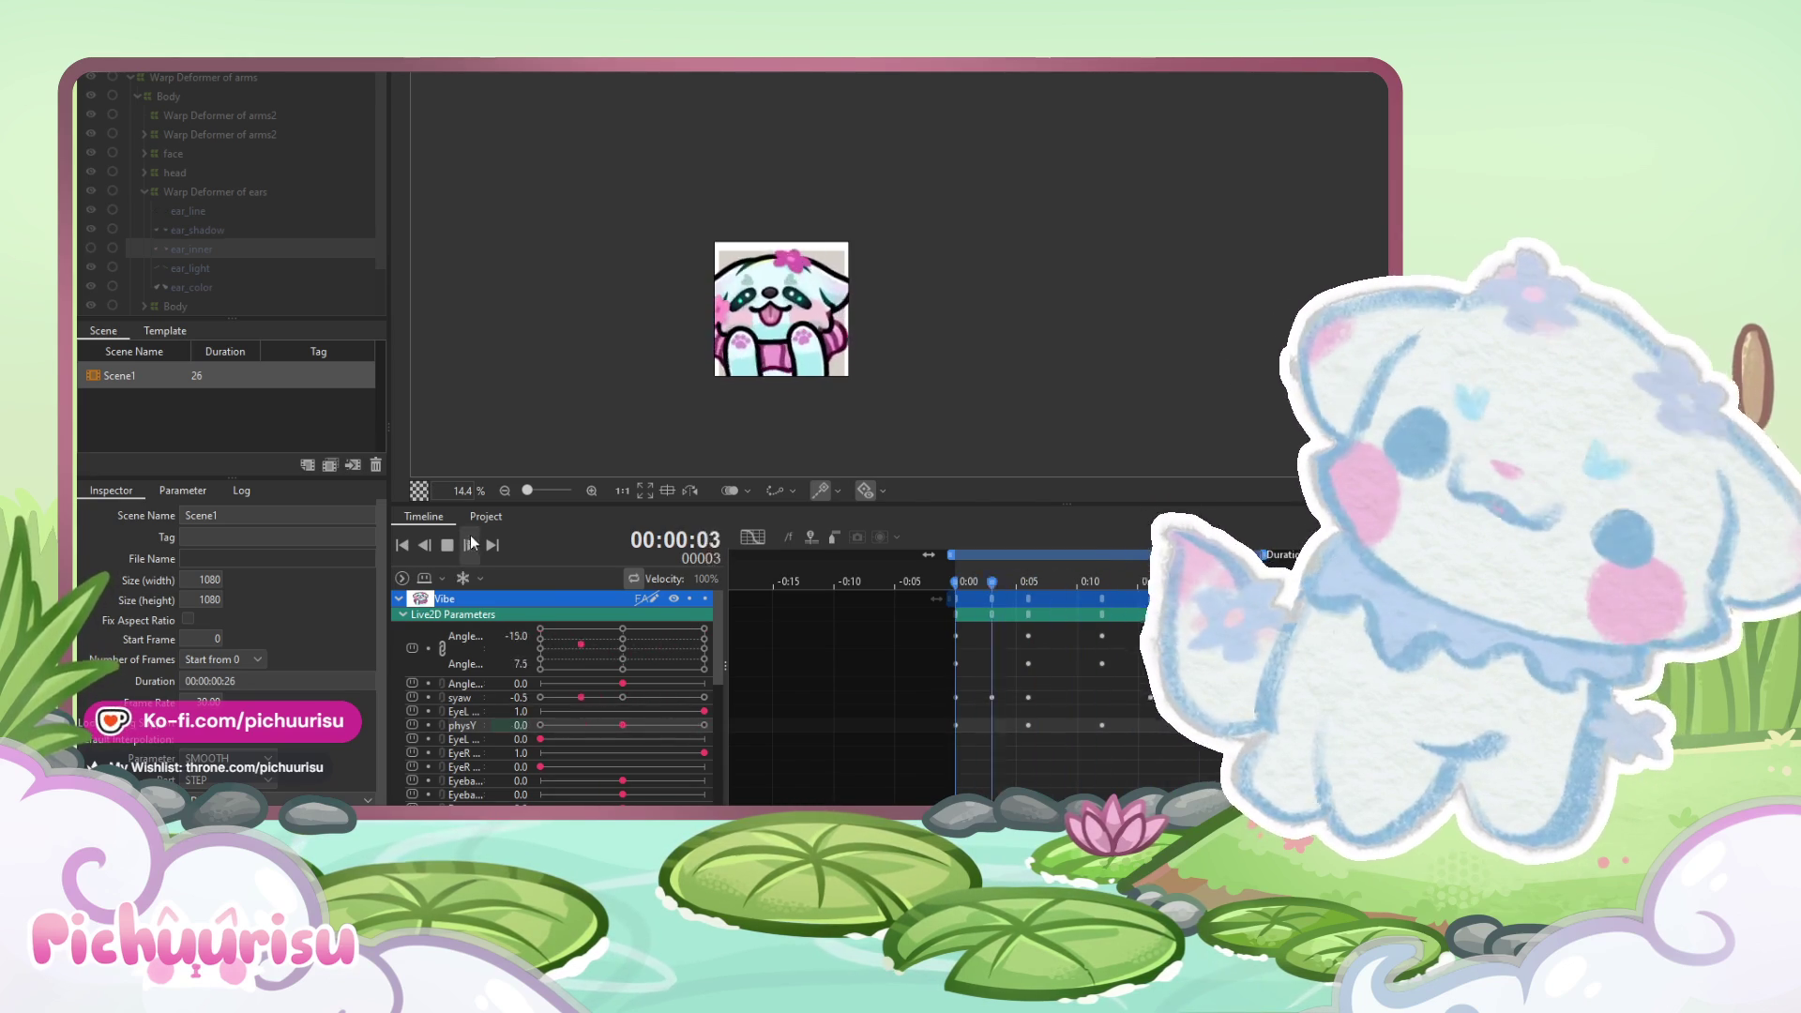
# - Unlink the Angle pair and set the frame 0 Angle keys to -15 and 15
pyautogui.click(448, 545)
pyautogui.click(956, 582)
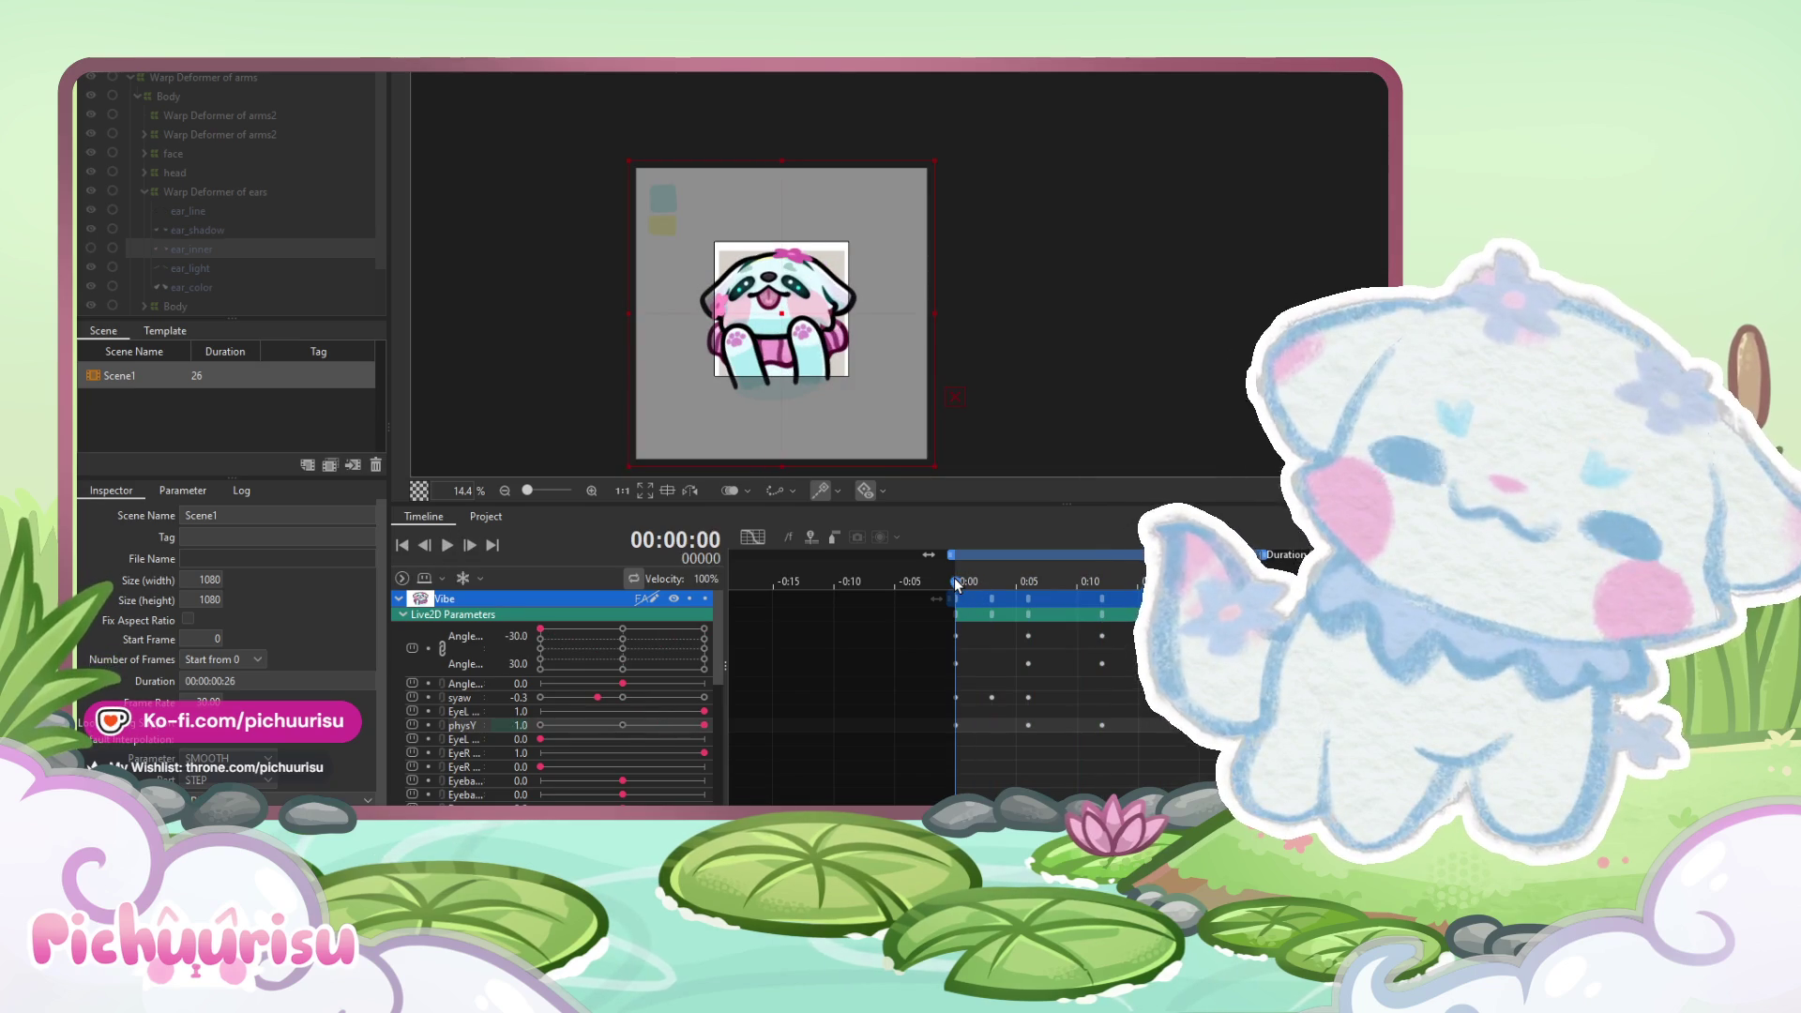
pyautogui.click(442, 648)
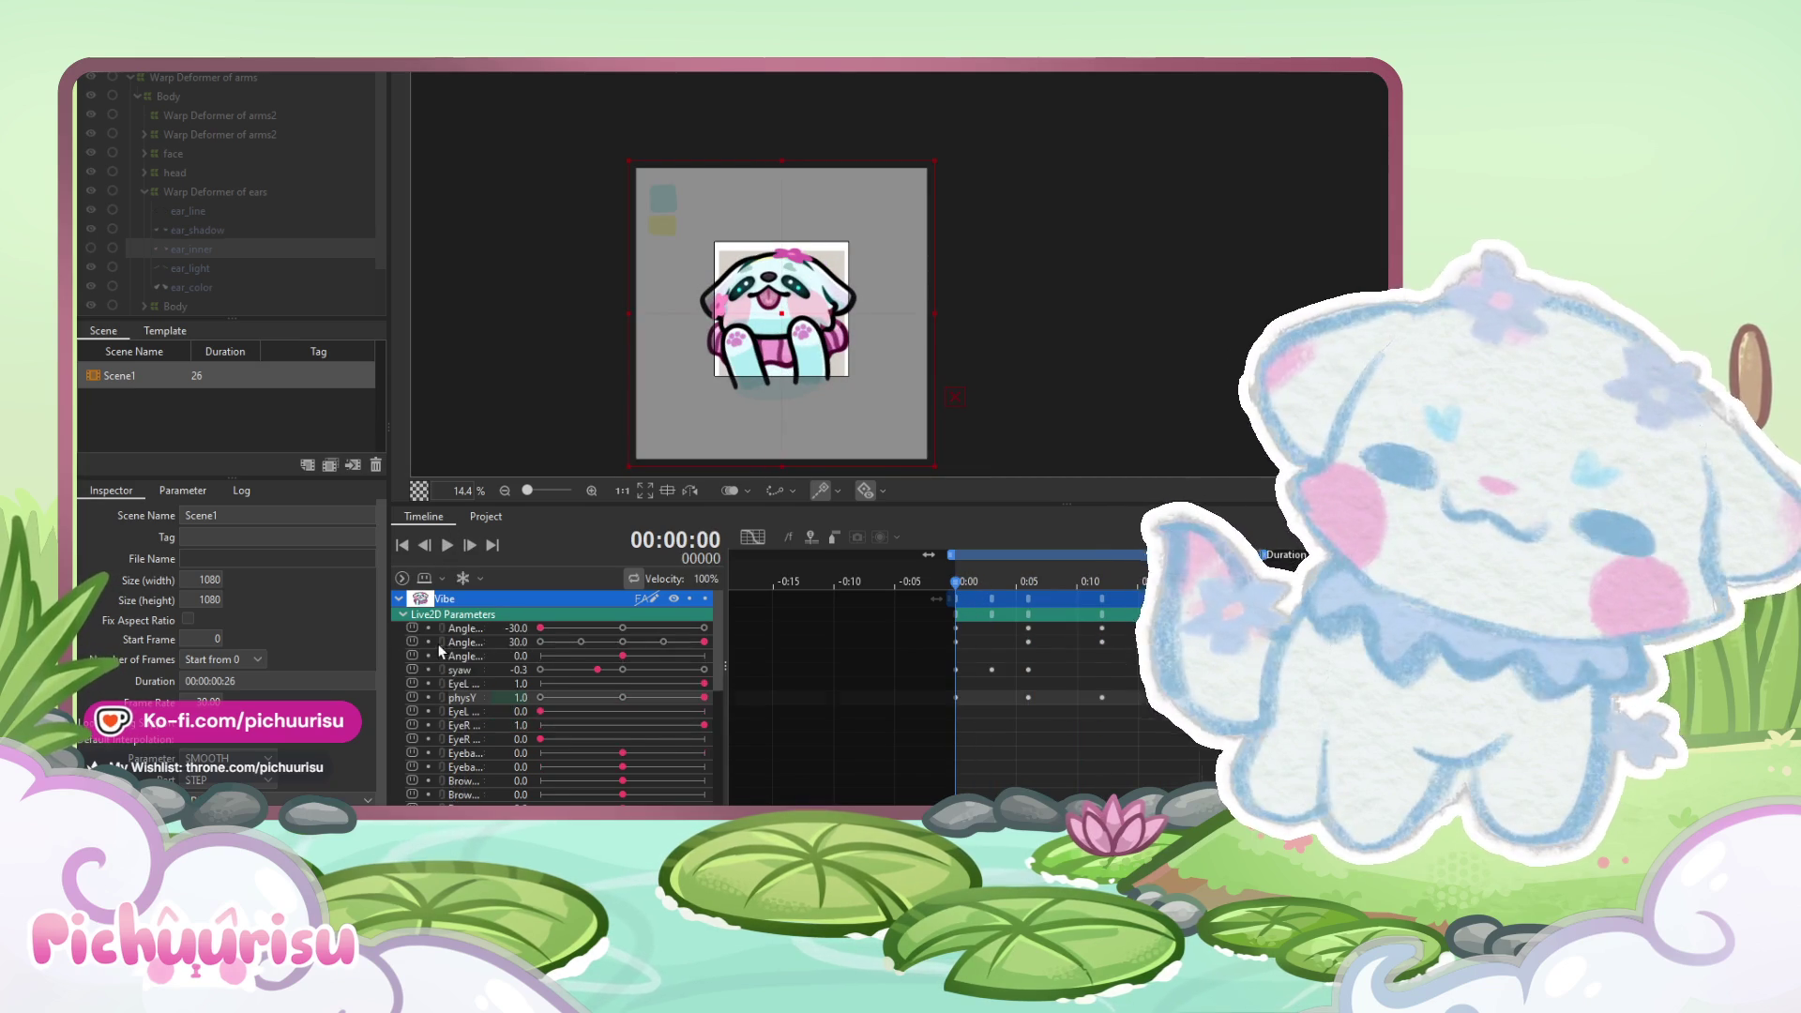
pyautogui.click(580, 629)
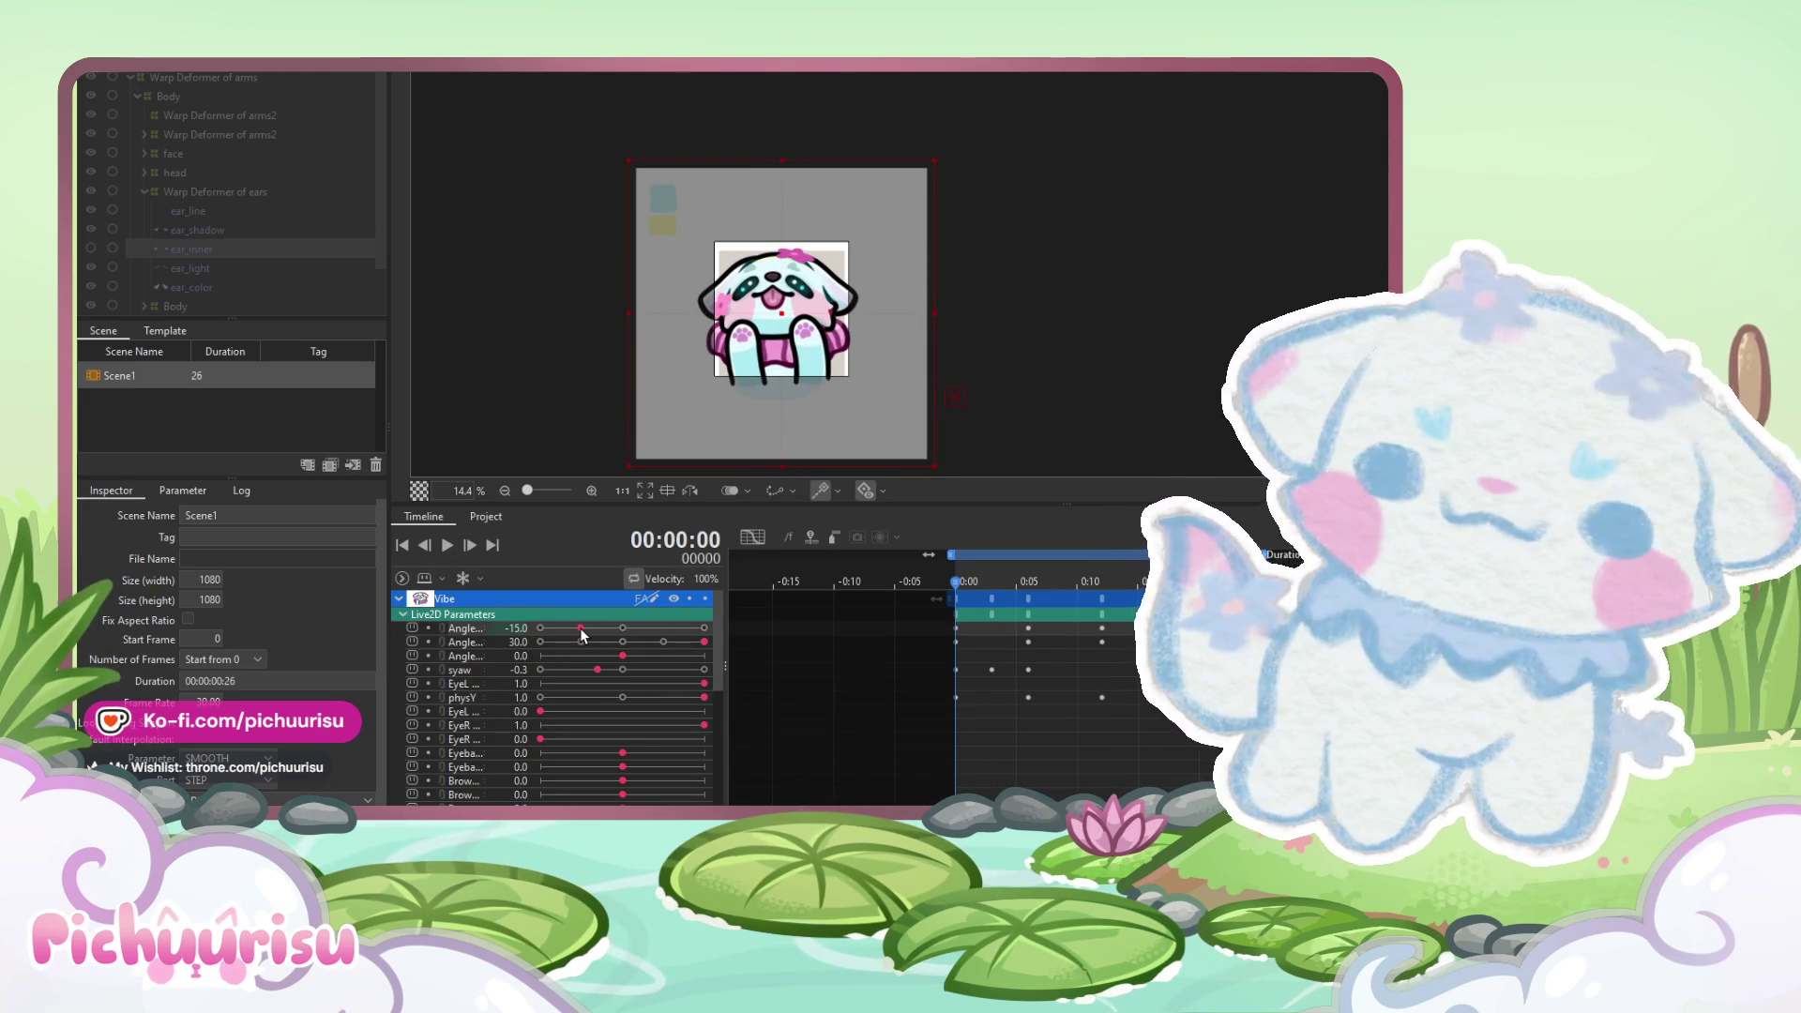
pyautogui.click(665, 642)
# - Lower the second Angle key to 15 at frames 12 and 25
pyautogui.moveTo(966, 582); pyautogui.dragTo(1102, 583)
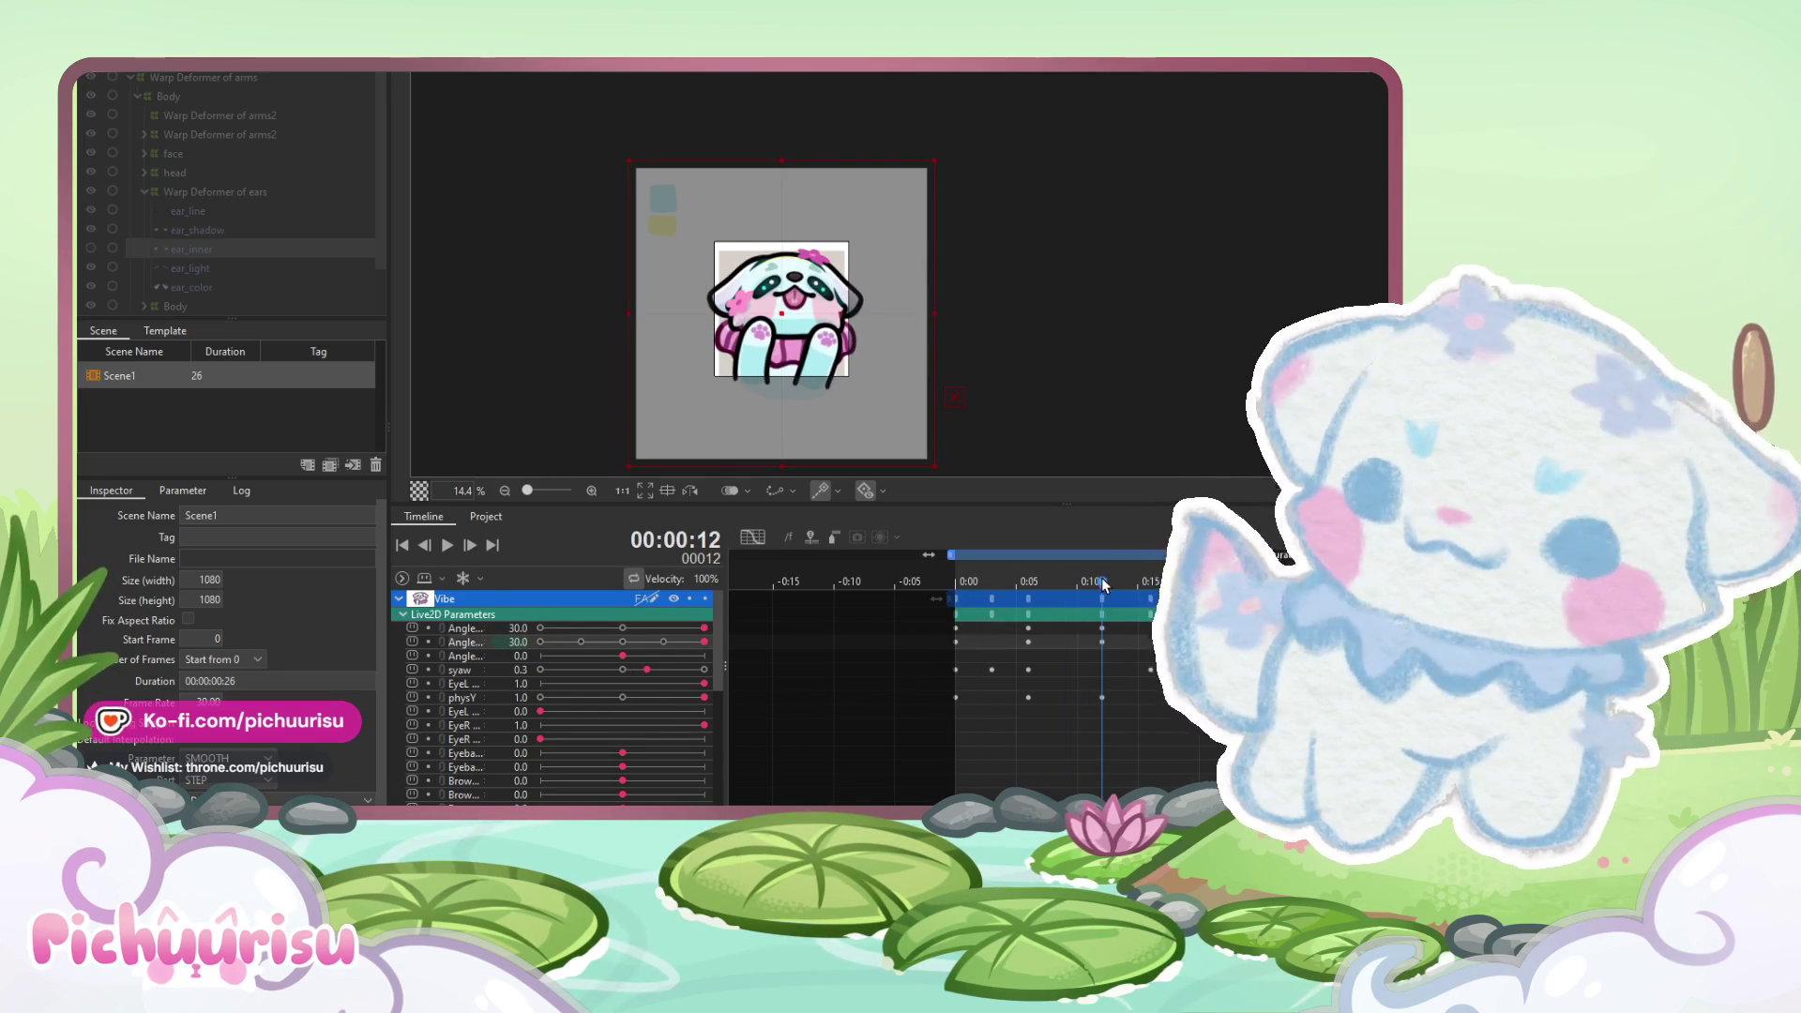
pyautogui.click(664, 642)
pyautogui.moveTo(1101, 581); pyautogui.dragTo(1273, 582)
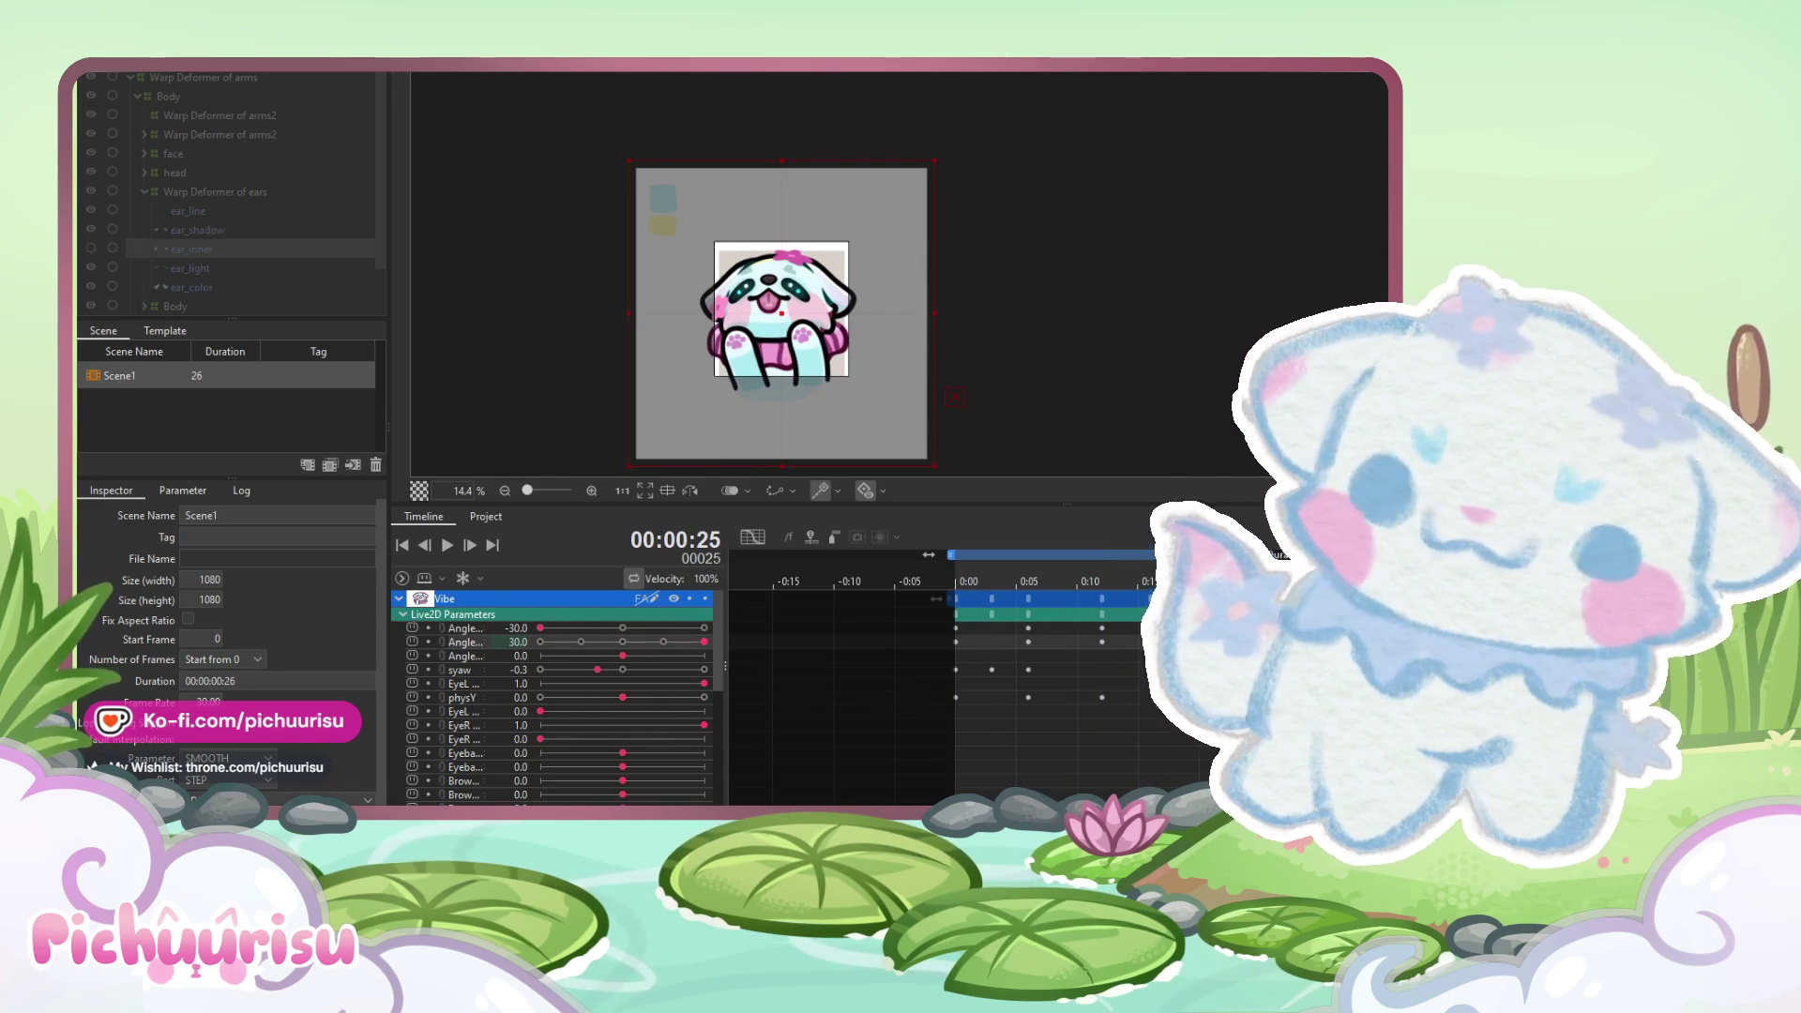
pyautogui.click(665, 641)
# - Play the 26-frame loop to check the softer head sway, repositioning the puppy on the canvas
pyautogui.click(448, 544)
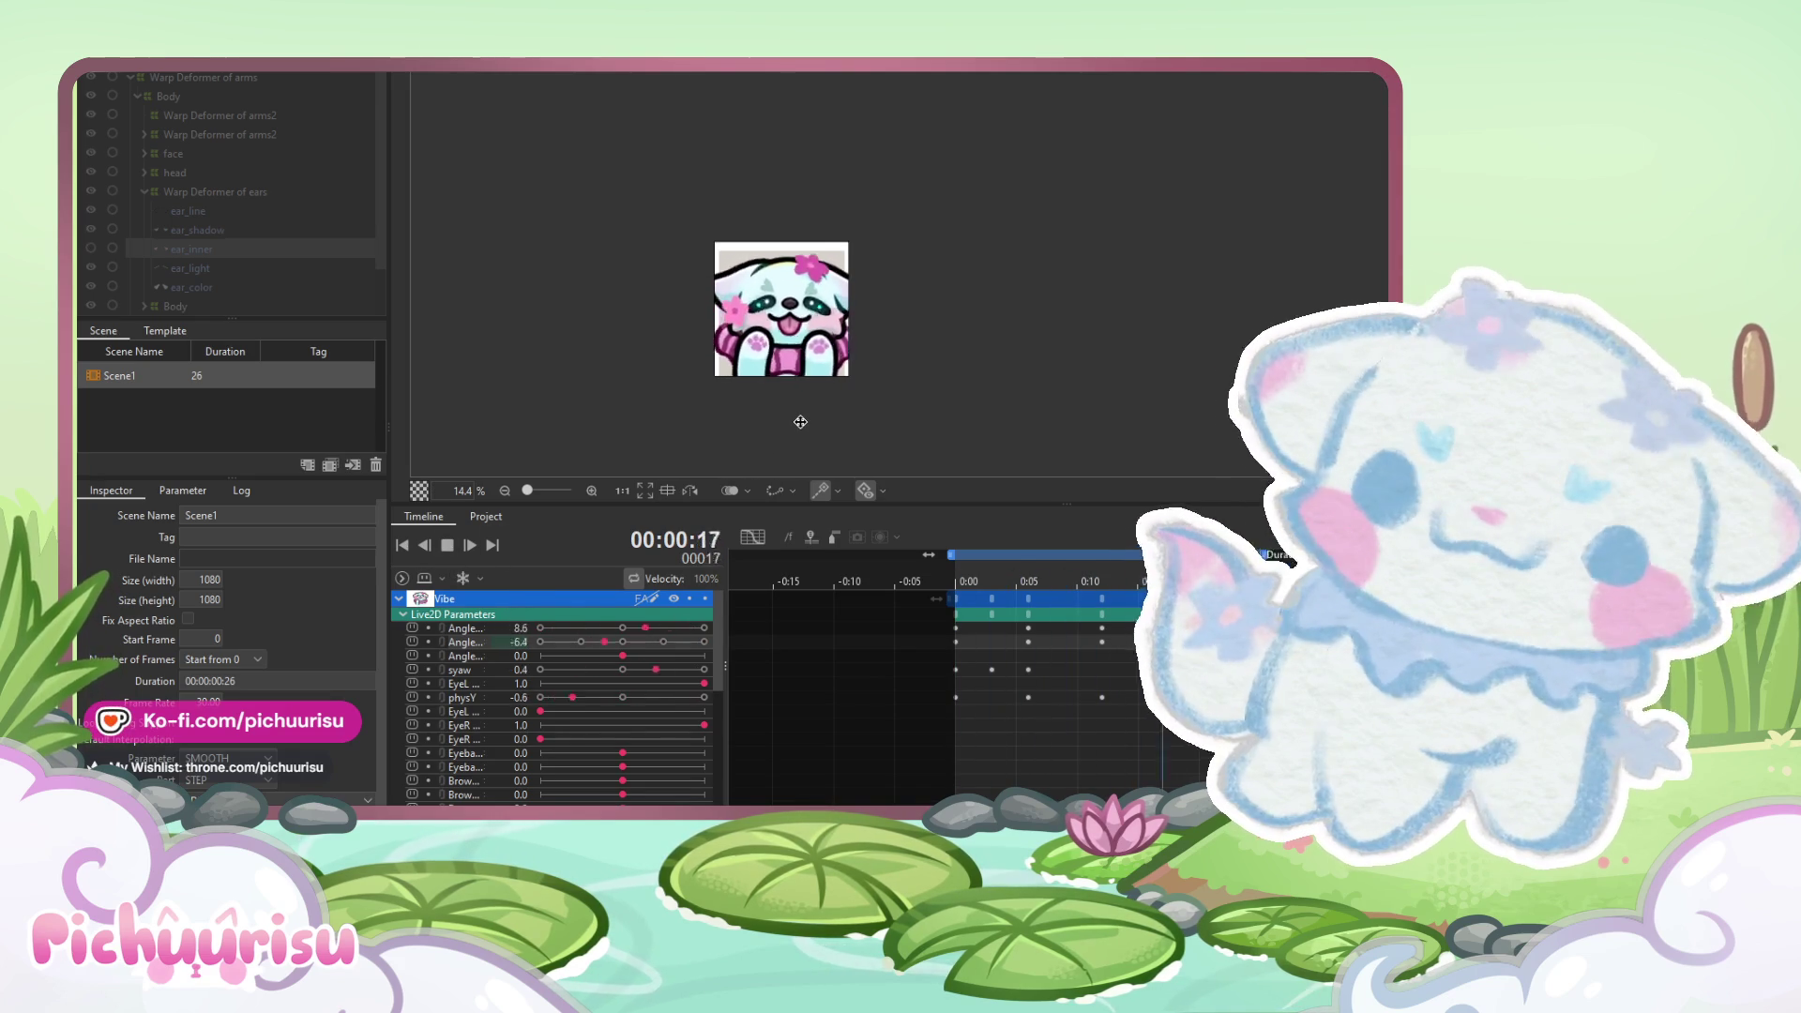
pyautogui.scroll(-2, 800, 422)
pyautogui.scroll(2, 916, 381)
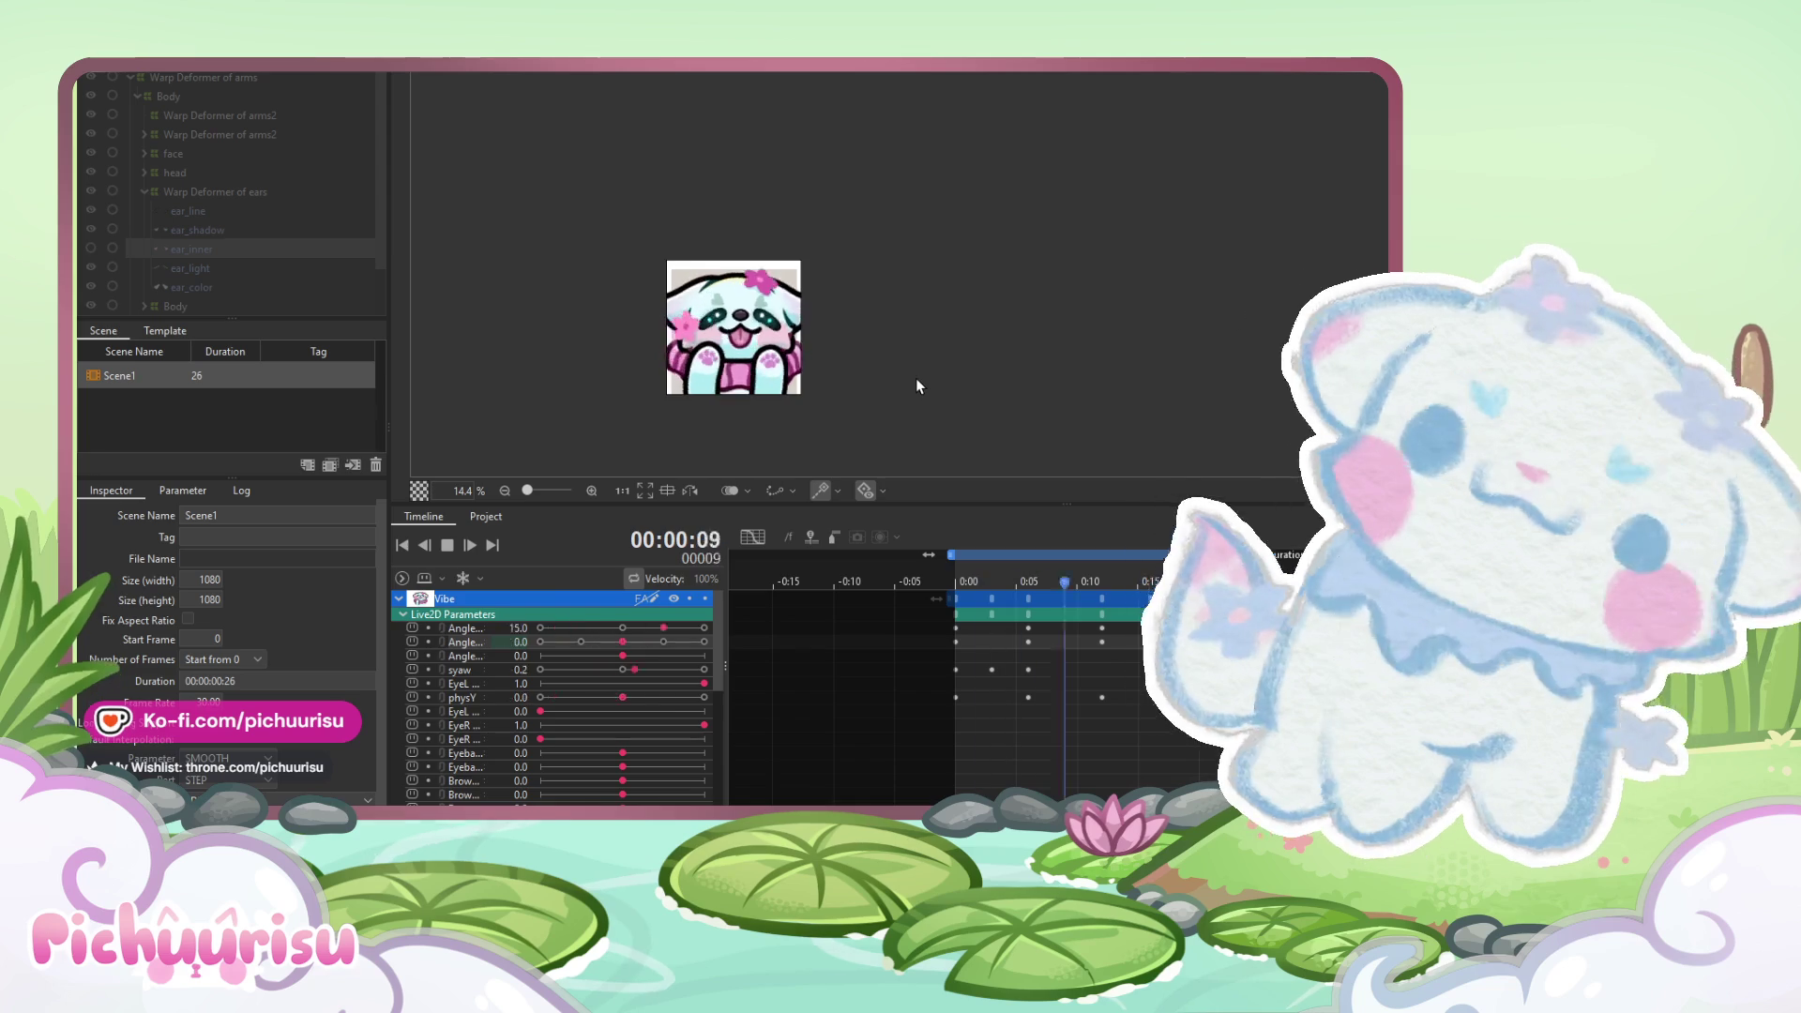
pyautogui.moveTo(915, 379); pyautogui.dragTo(955, 352)
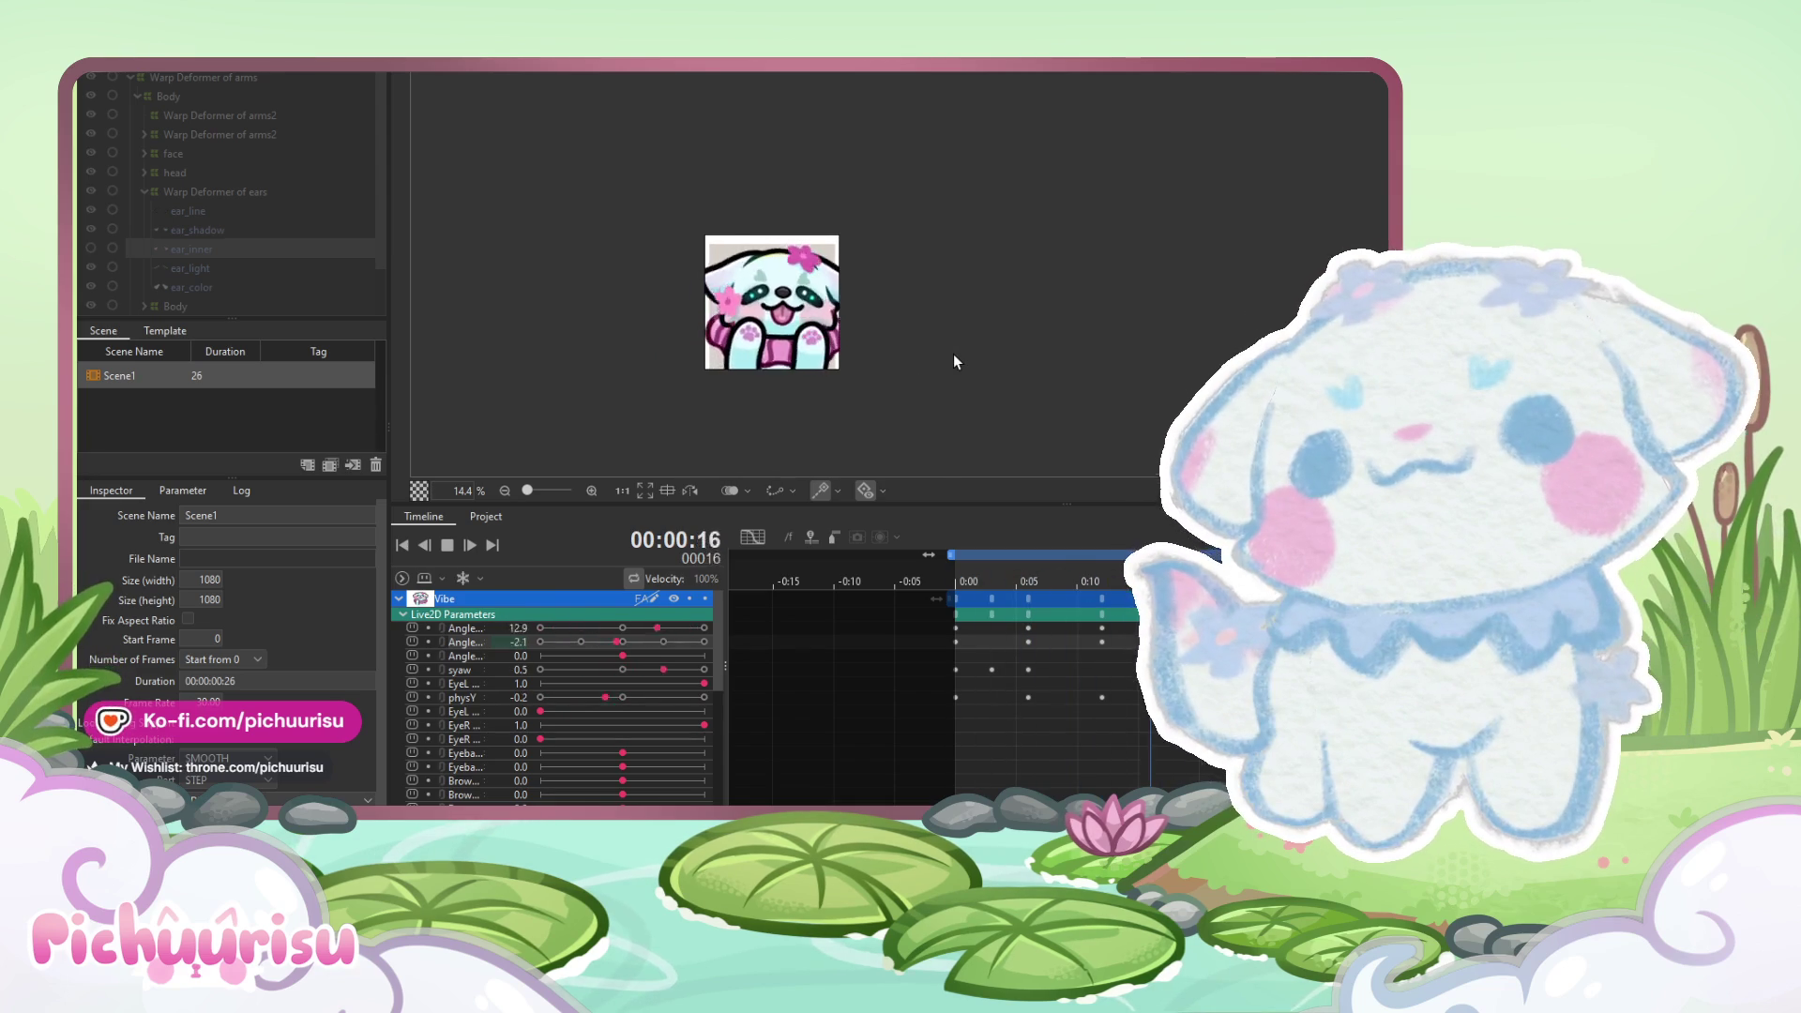